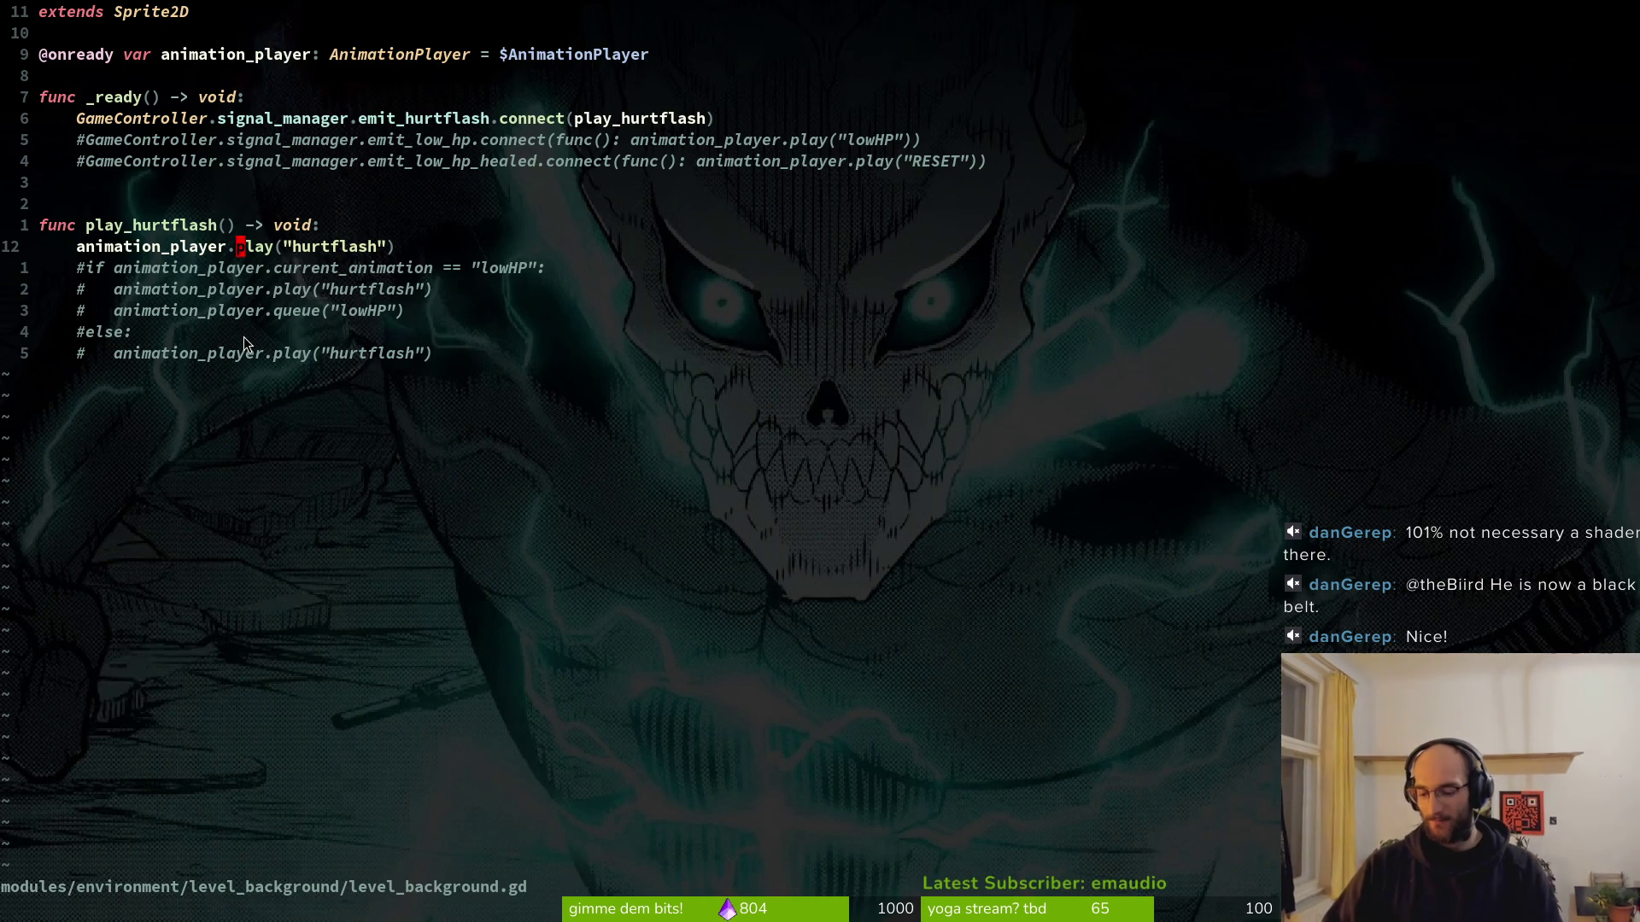
Write level_background.gd with :wq and exit Vim back to the shell prompt.
text(:wq)
key(Return)
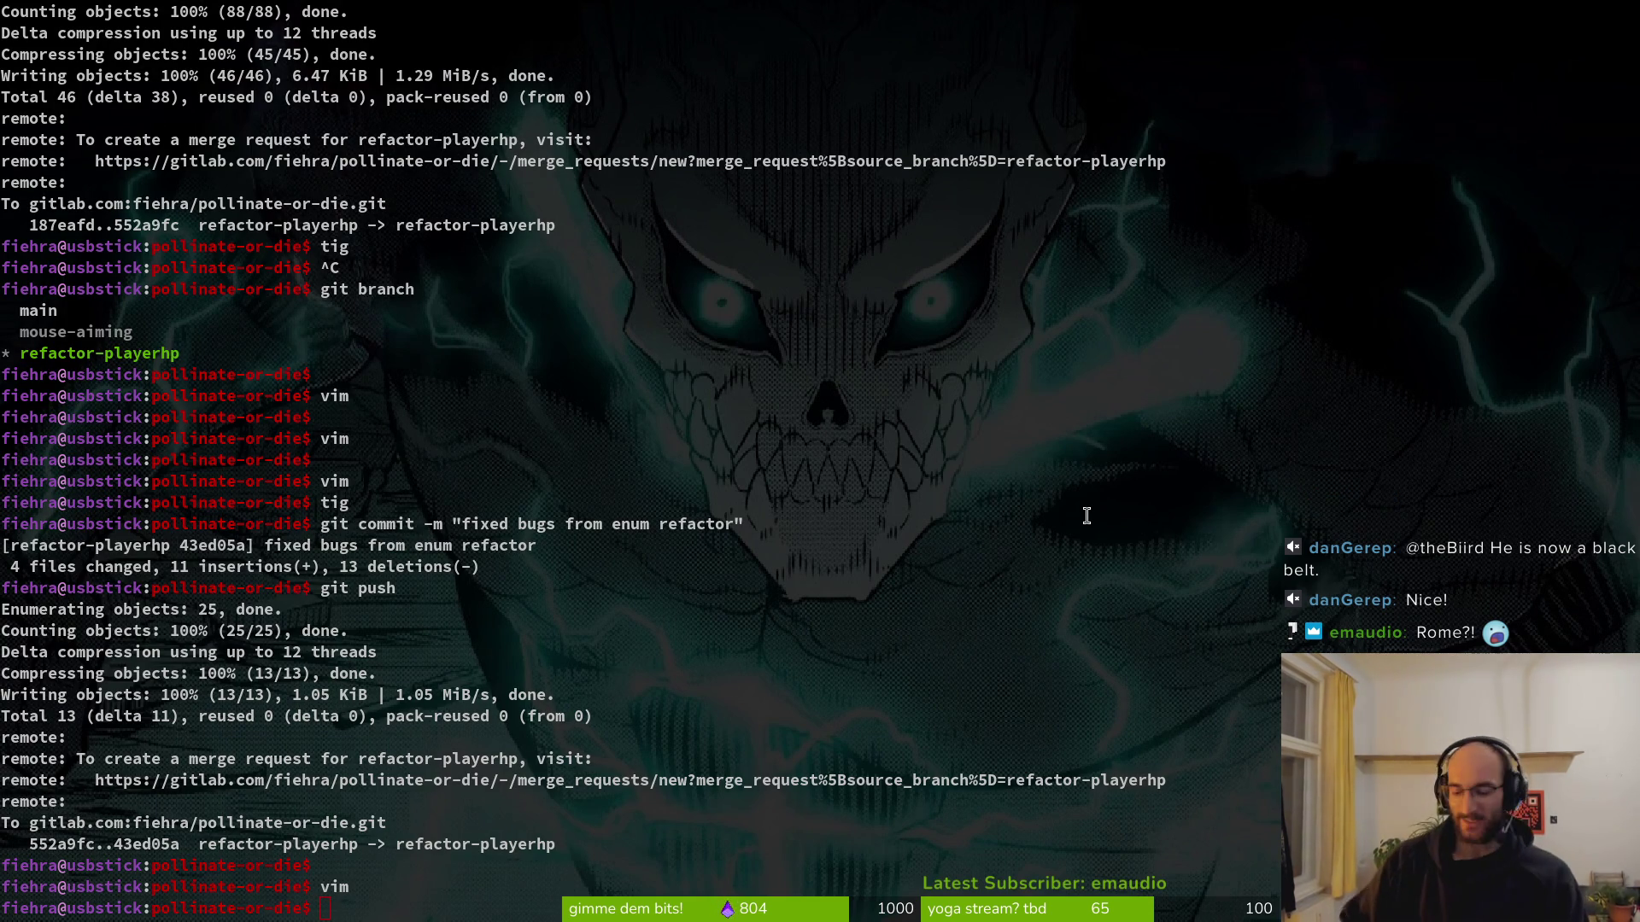
key(alt+Tab)
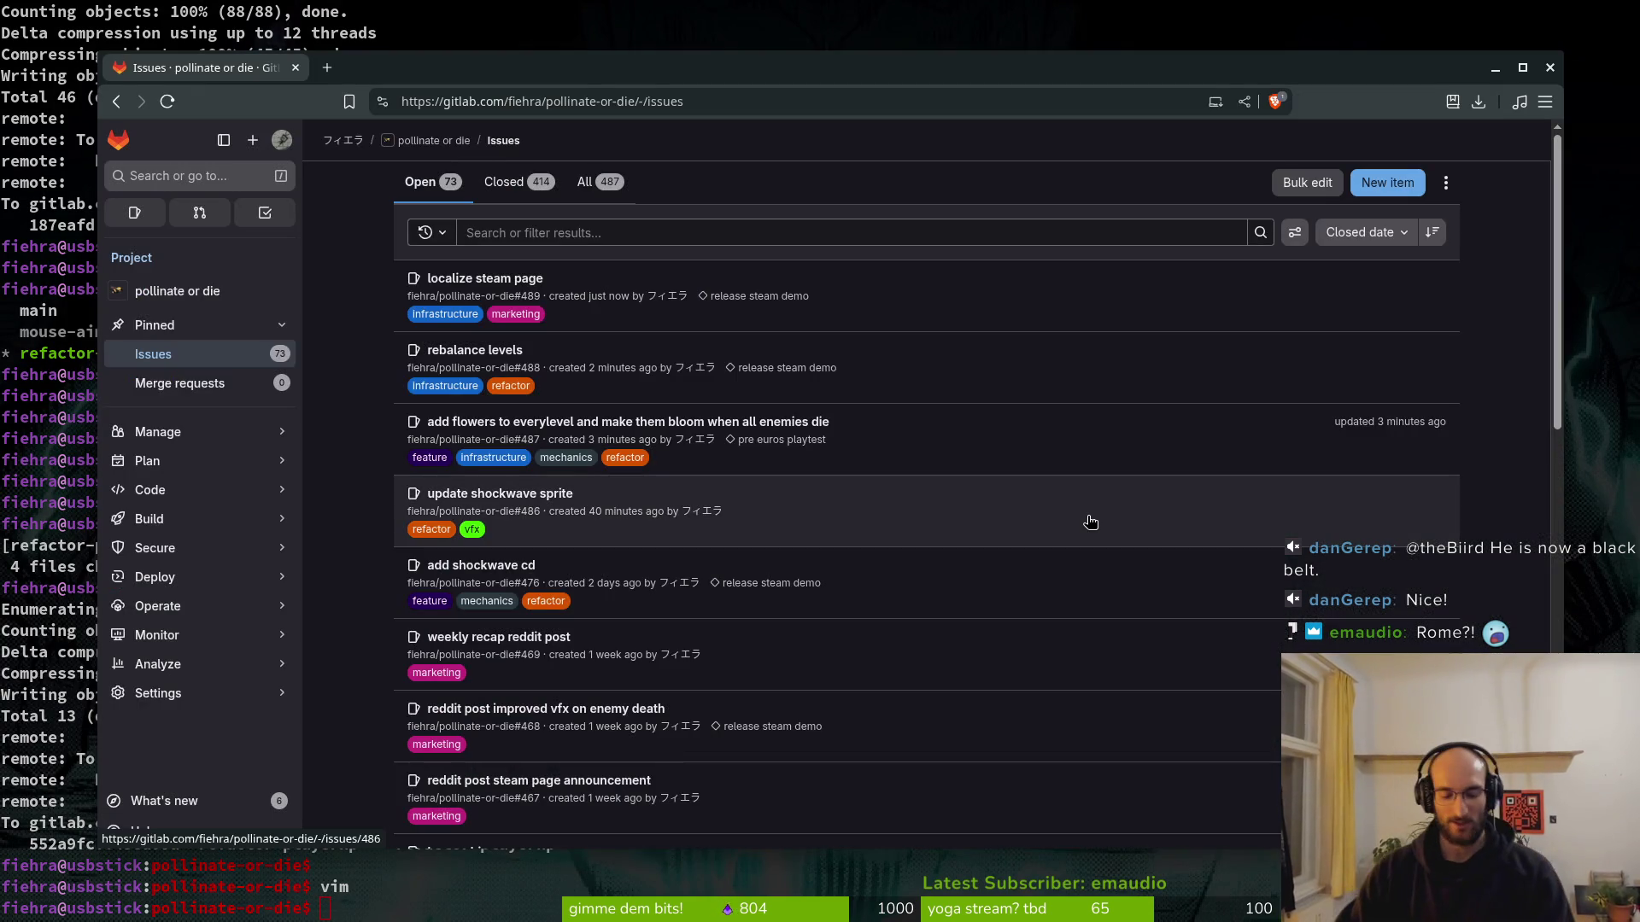
key(ctrl+t)
text(maps)
key(Return)
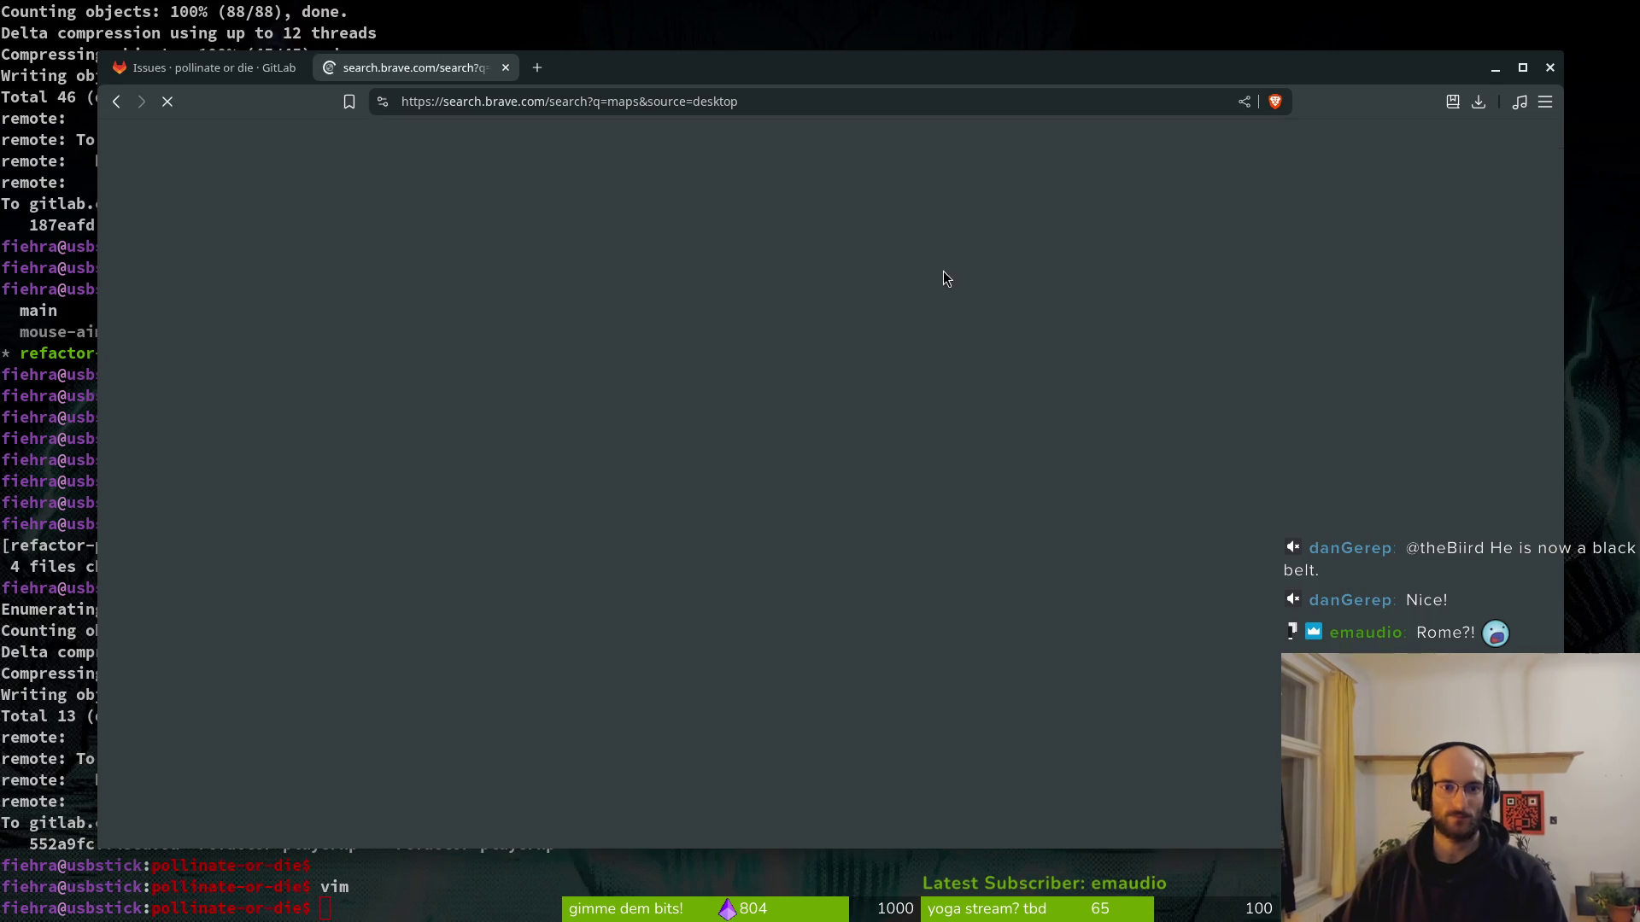
key(alt+Tab)
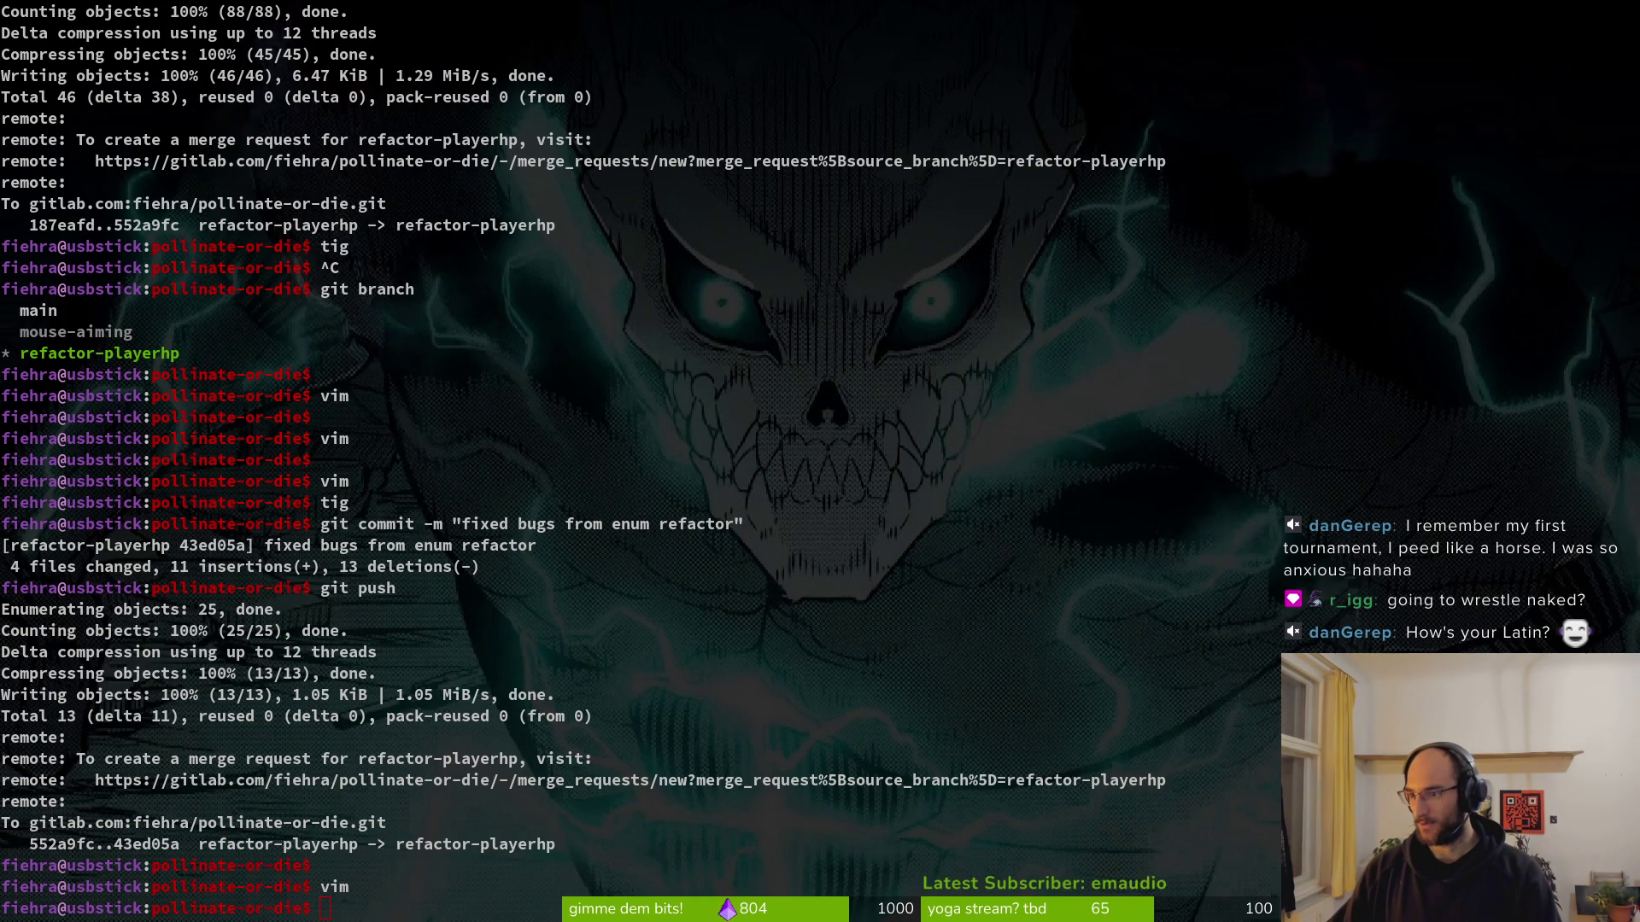
key(alt+Tab)
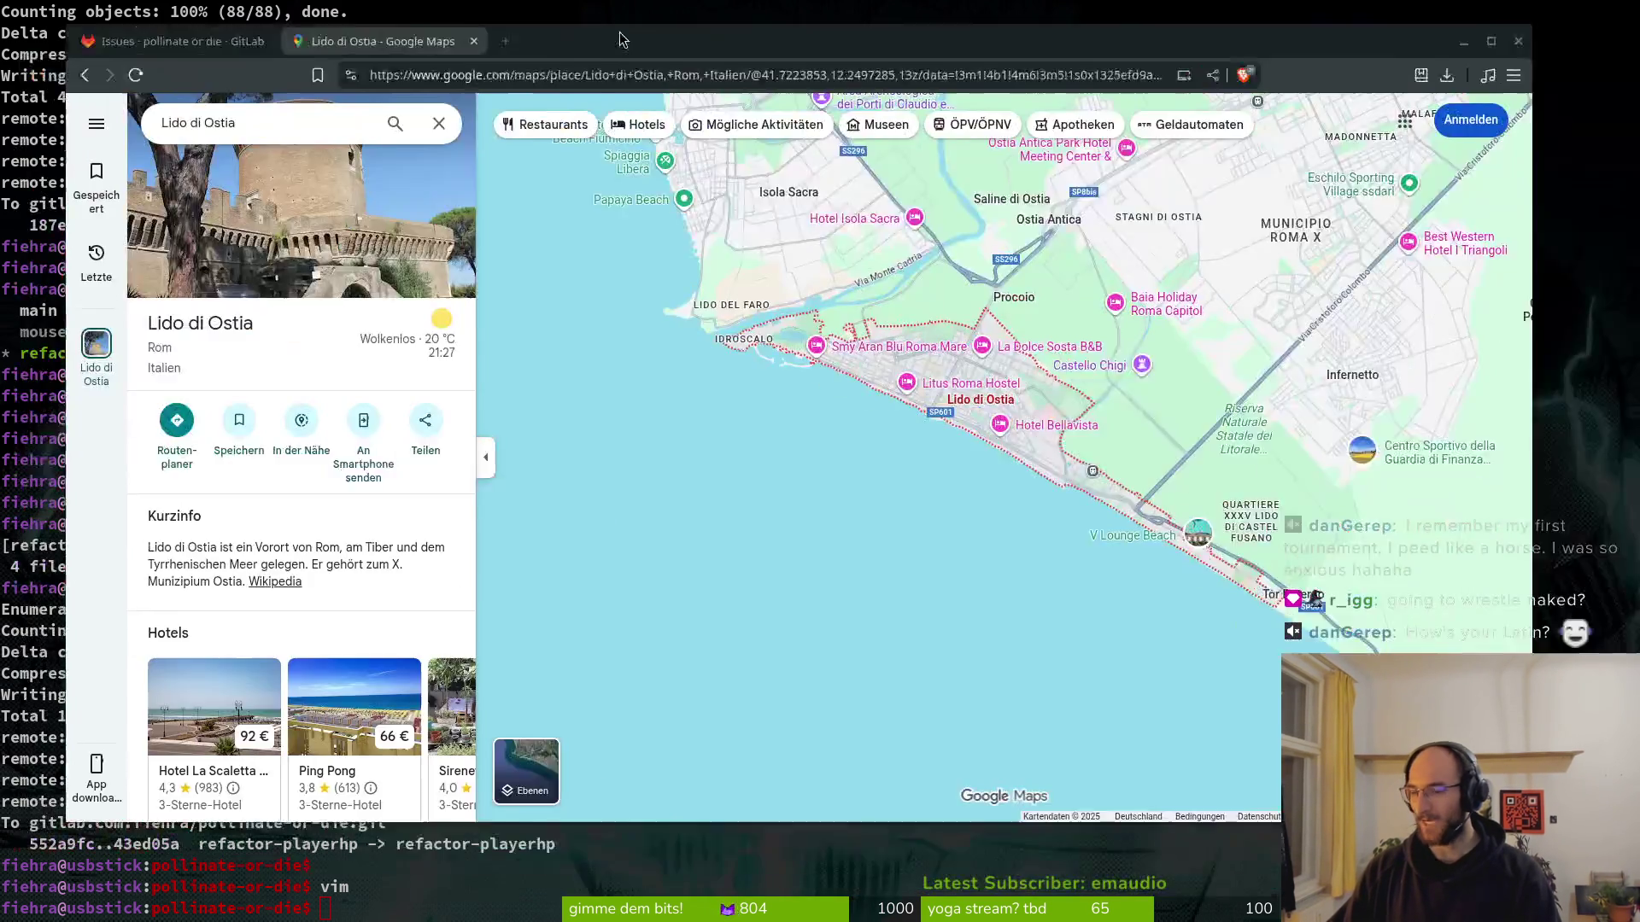
scroll(986, 402, down, 3)
scroll(819, 485, down, 2)
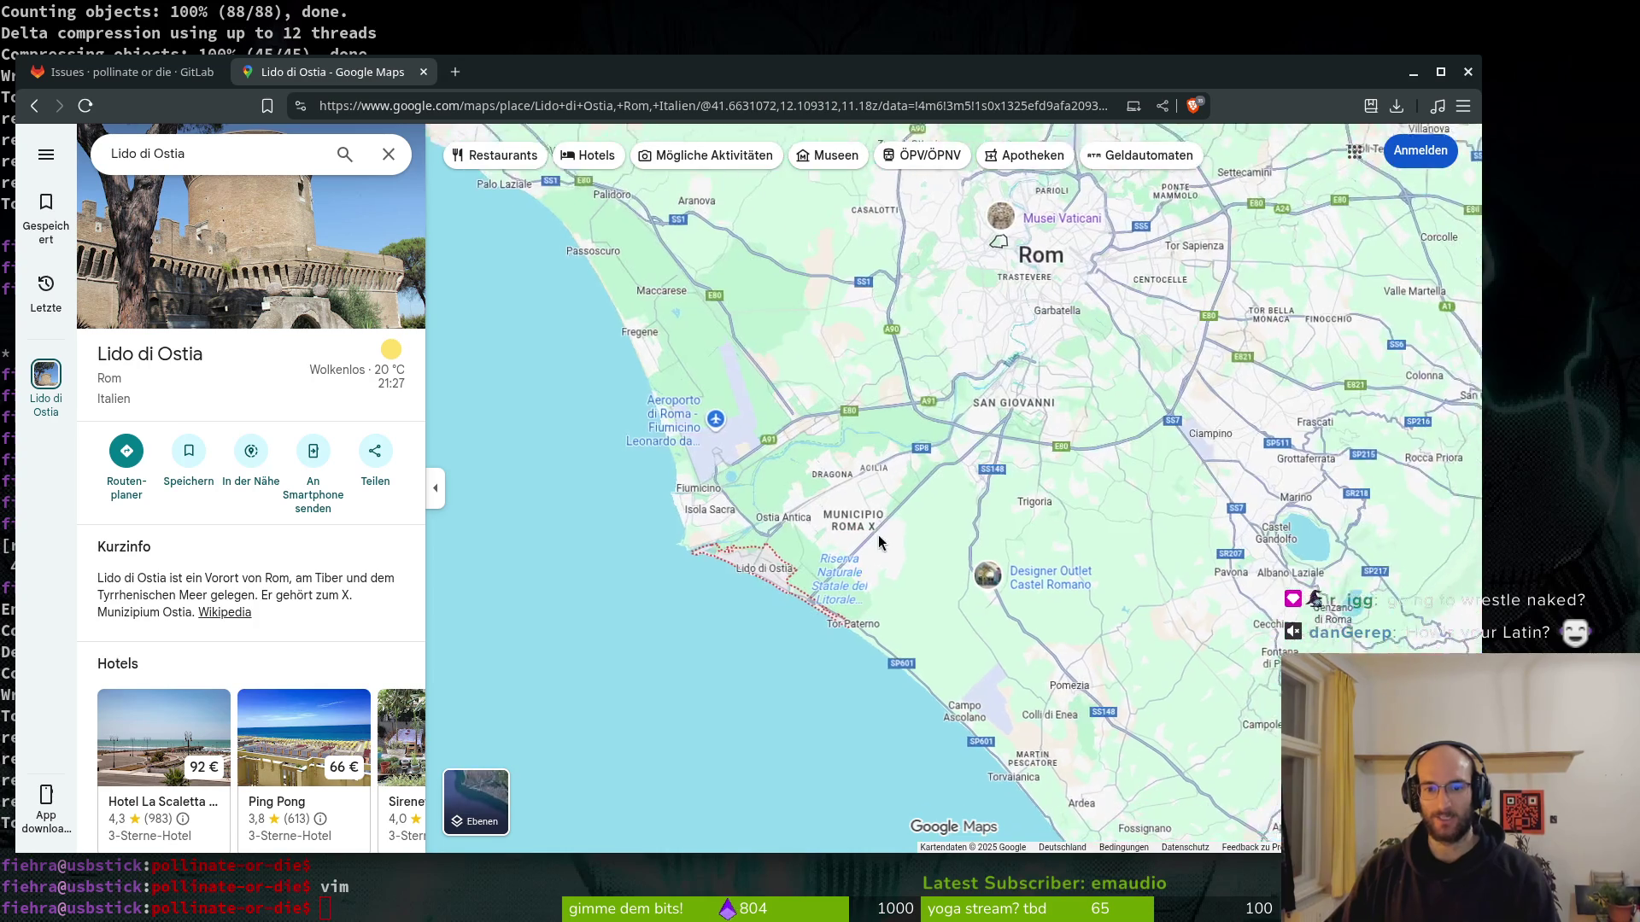
scroll(845, 553, up, 2)
scroll(846, 554, up, 2)
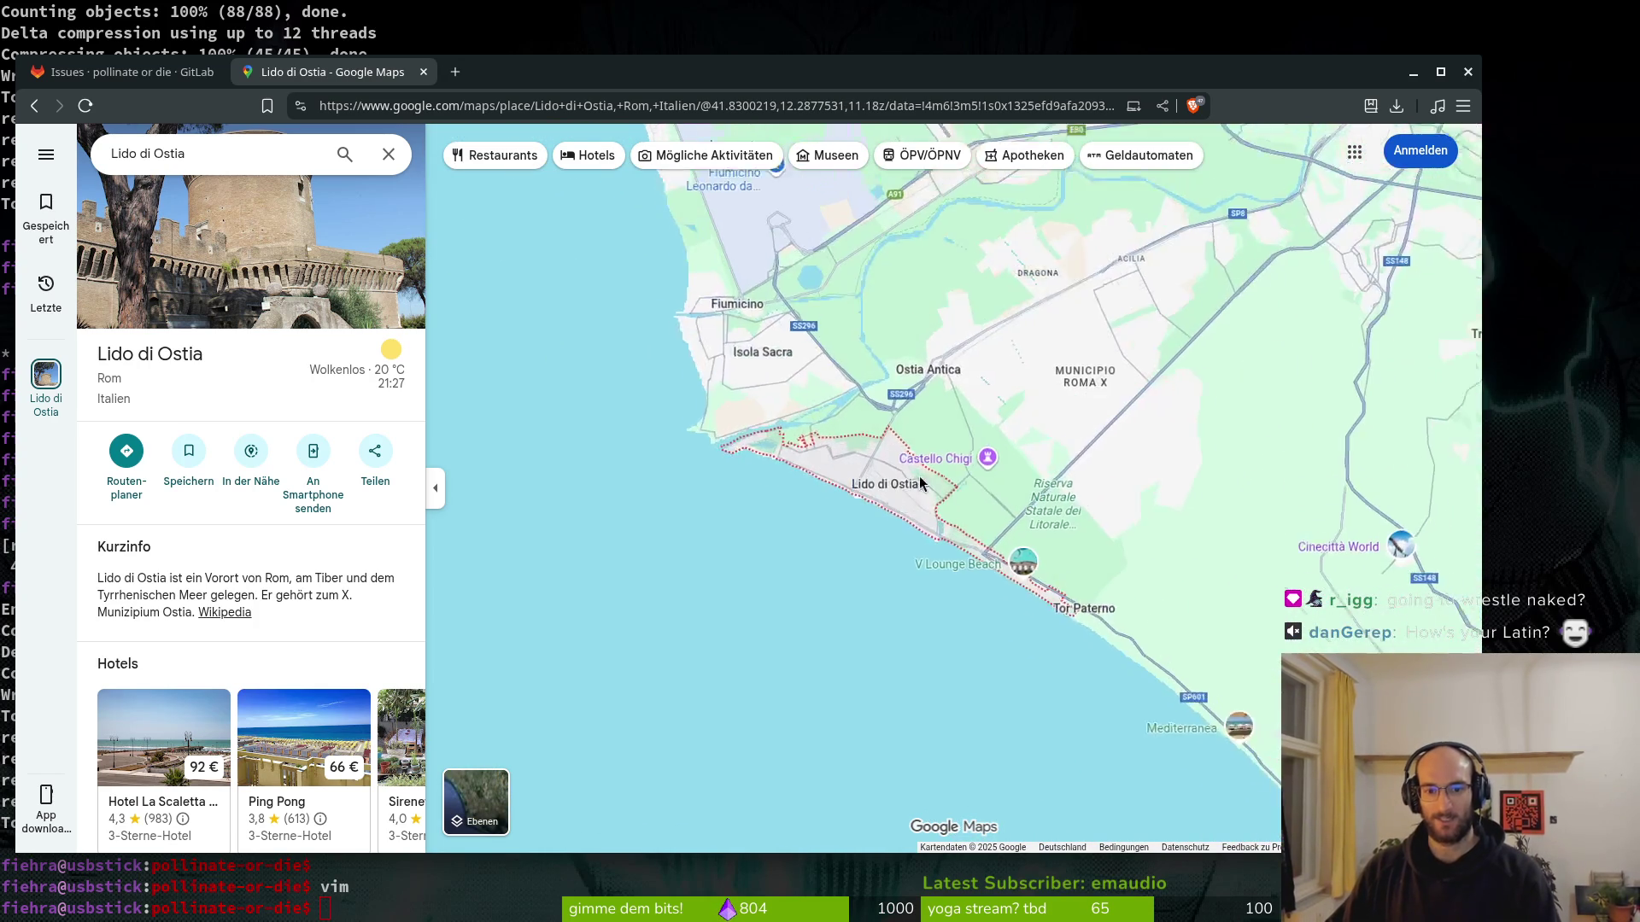
scroll(959, 530, up, 2)
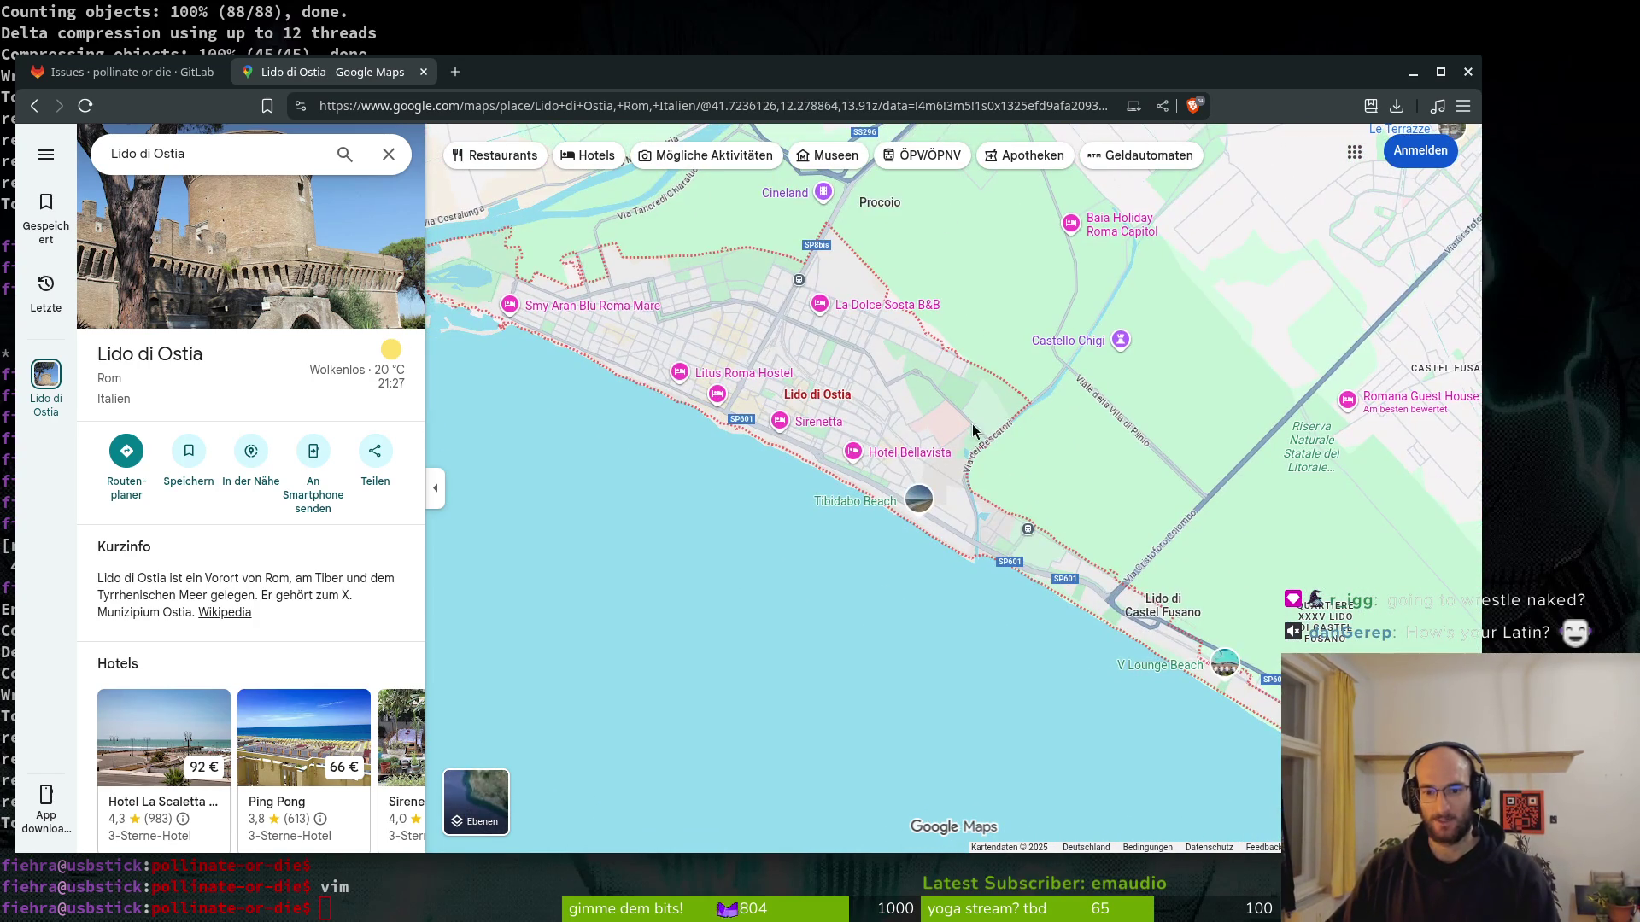
scroll(1136, 581, up, 1)
scroll(976, 413, up, 3)
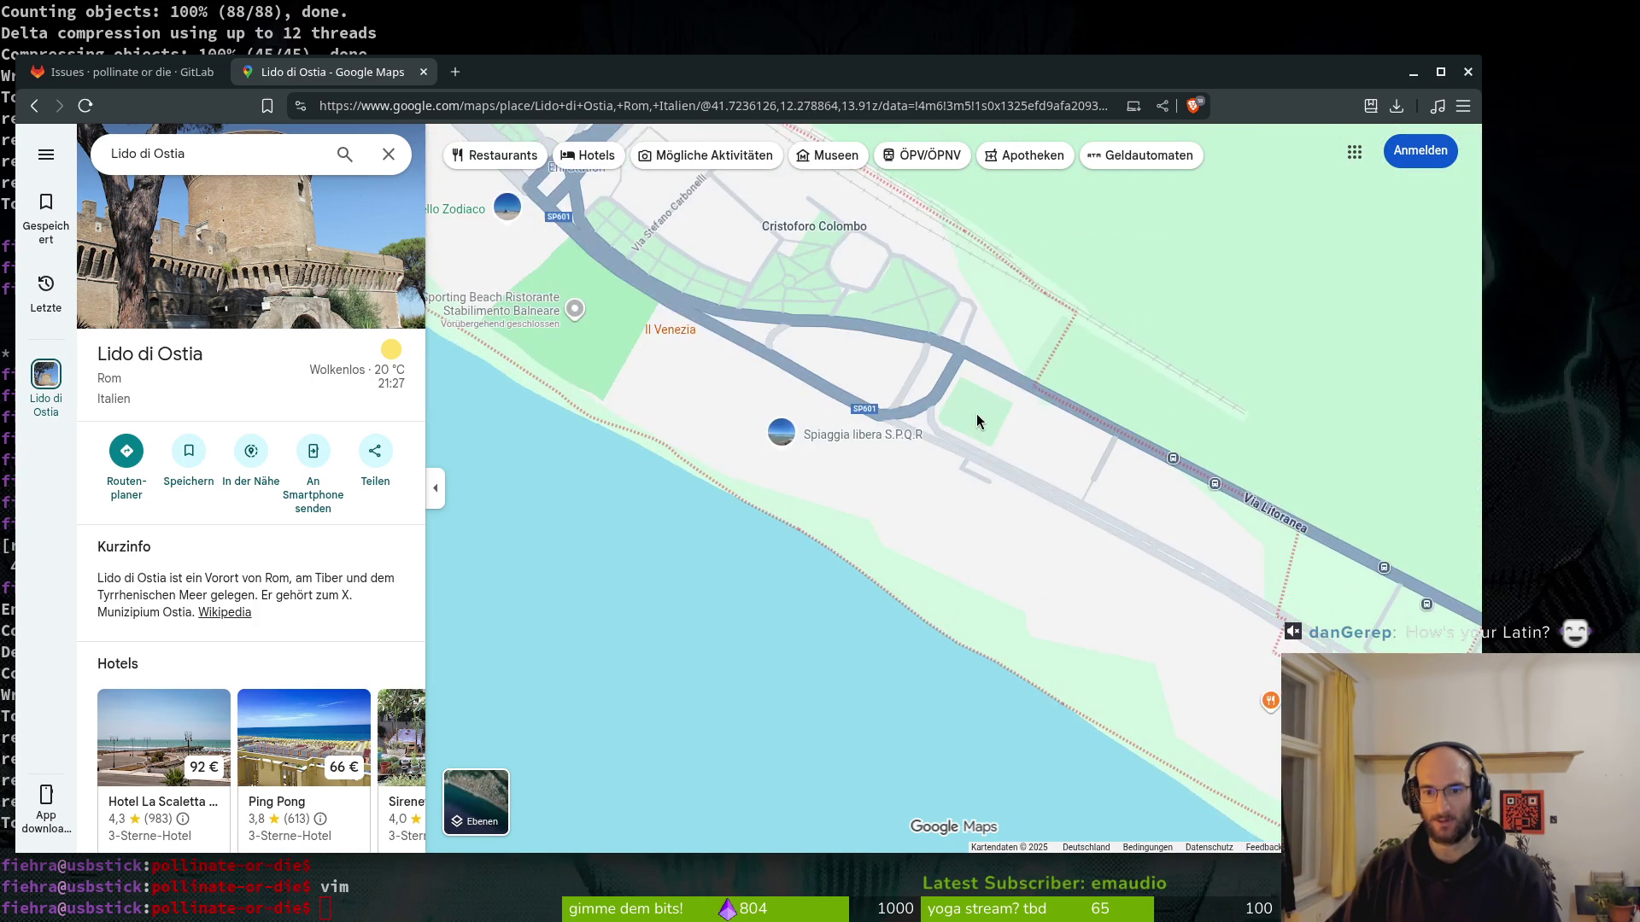
mouse_move(853, 341)
mouse_down()
mouse_move(938, 442)
mouse_move(920, 445)
mouse_move(908, 402)
mouse_up()
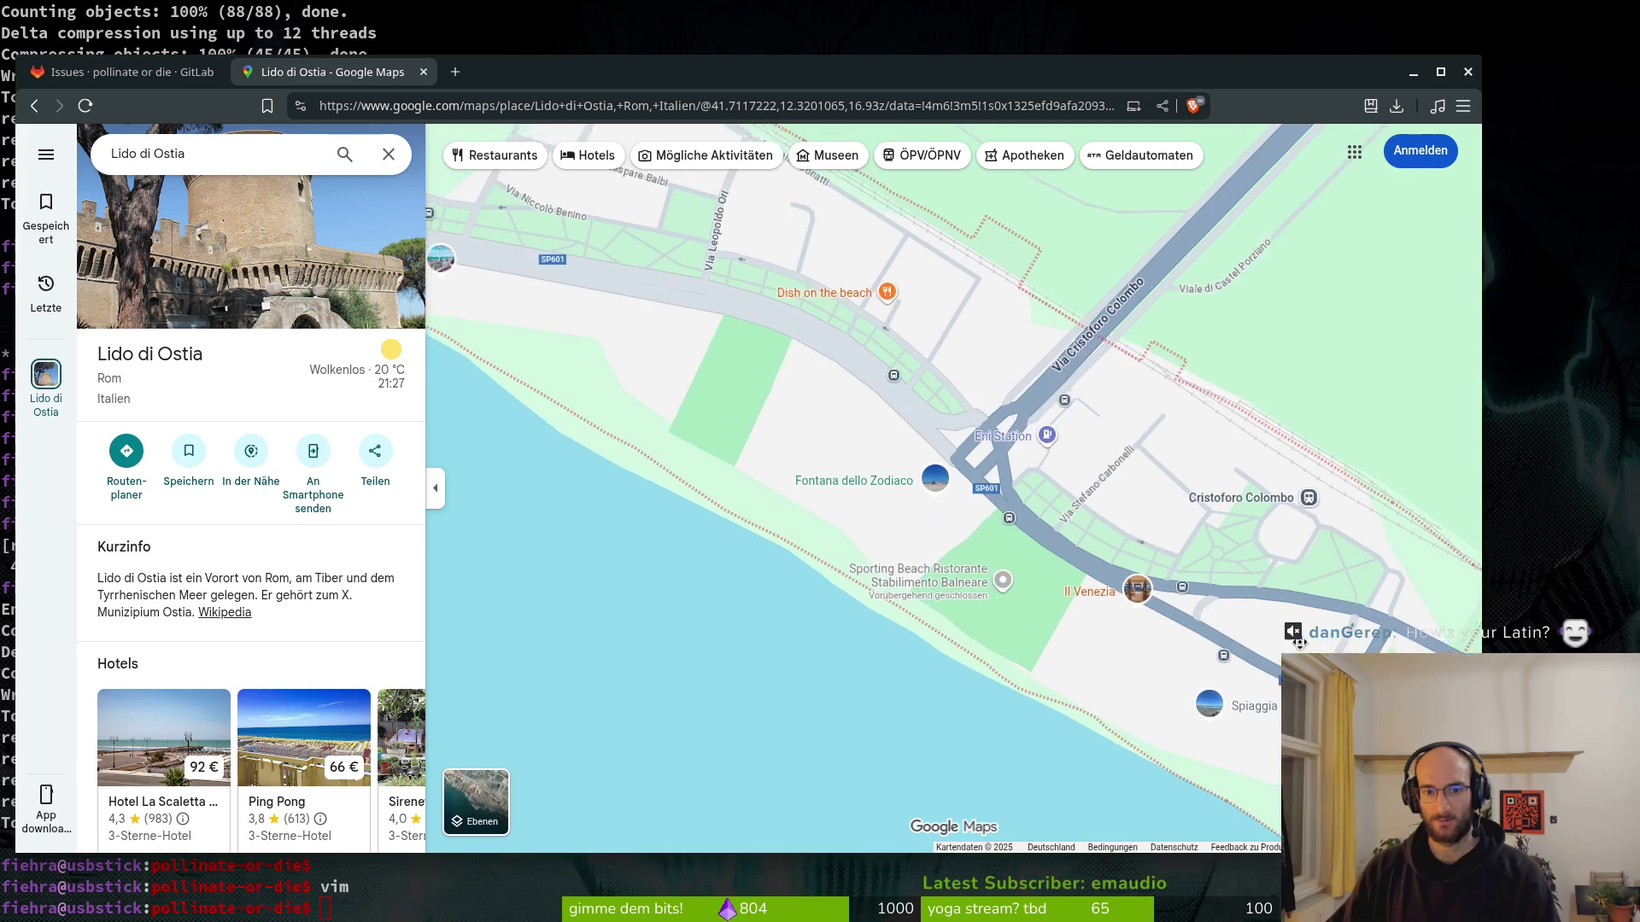
scroll(1204, 541, up, 3)
mouse_move(754, 320)
mouse_down()
mouse_move(970, 487)
mouse_move(1029, 637)
mouse_move(1068, 590)
mouse_up()
scroll(1110, 598, down, 5)
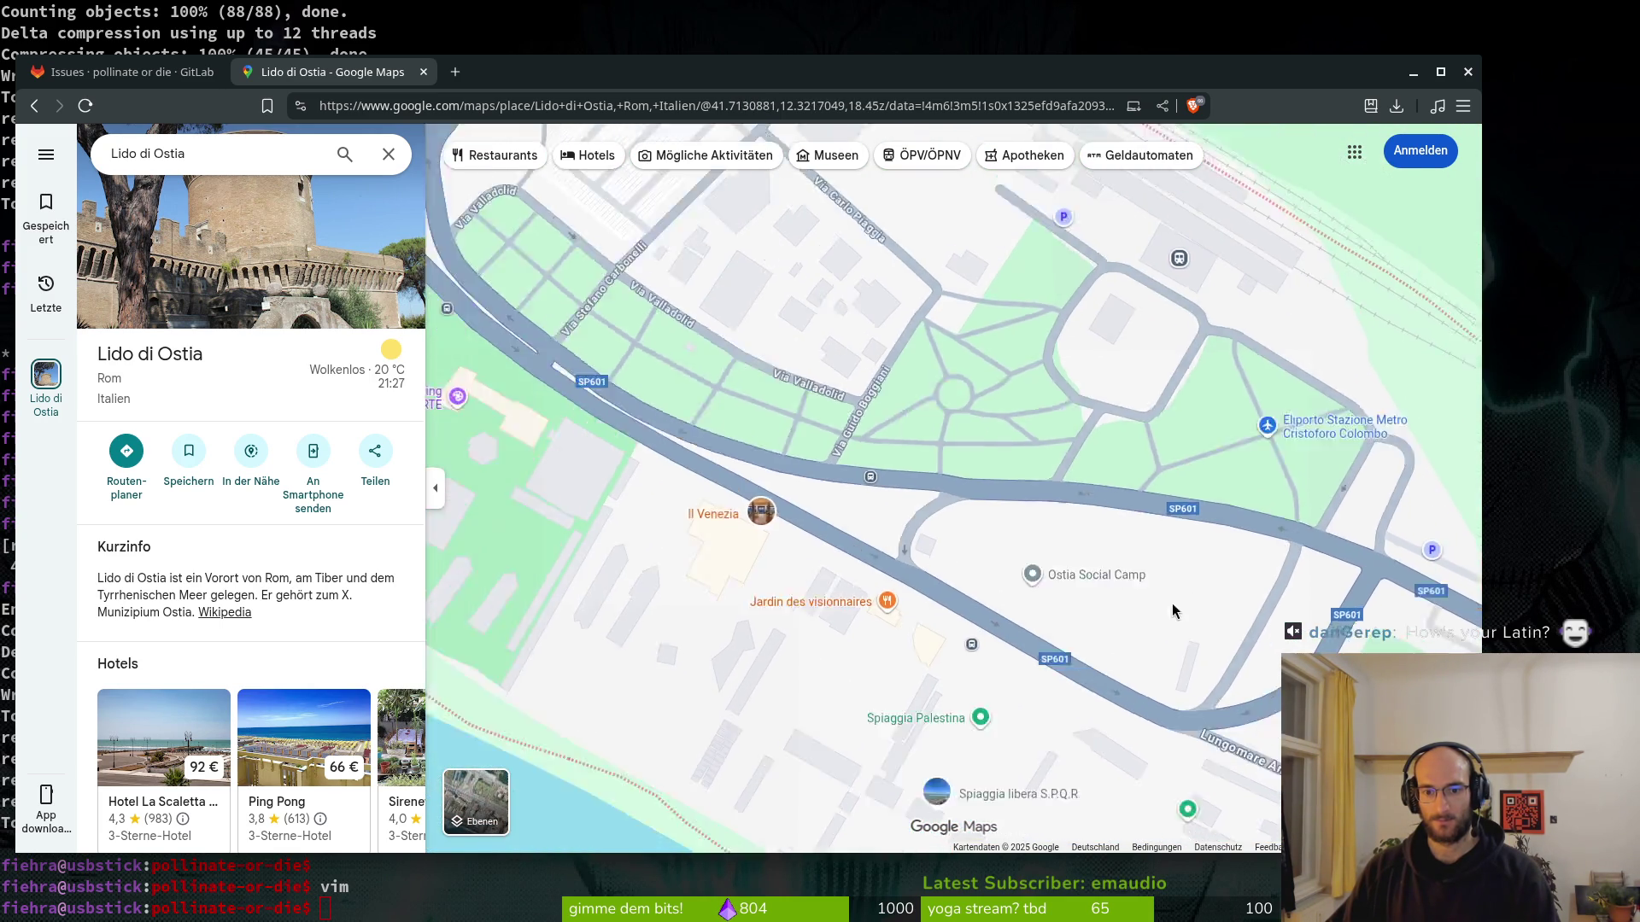
scroll(952, 475, down, 5)
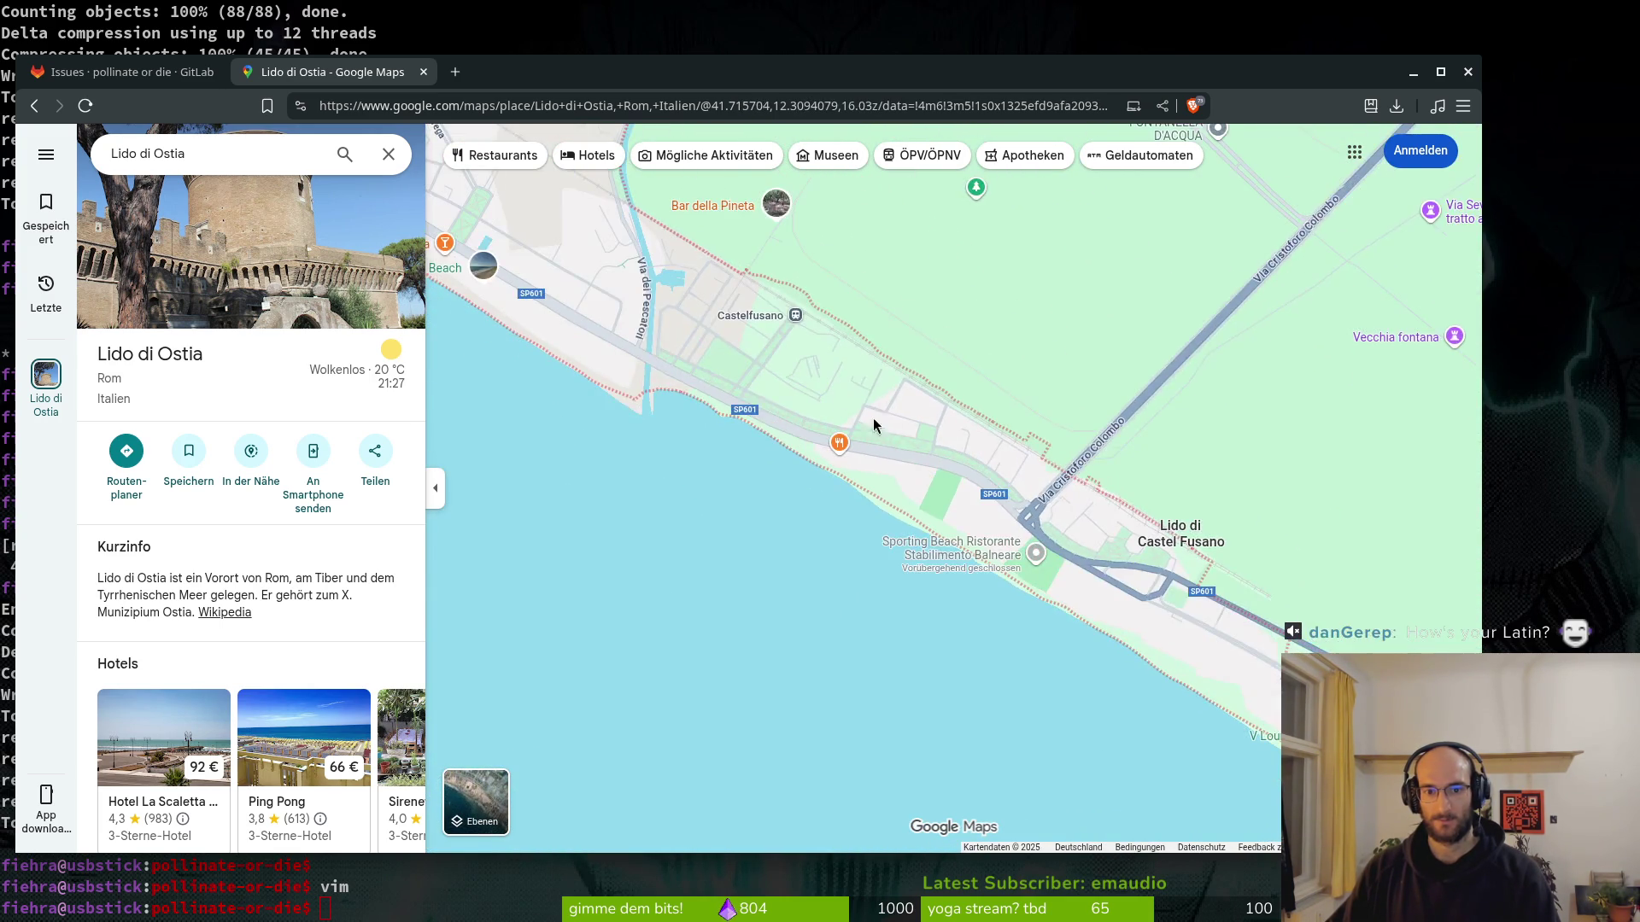
scroll(1238, 632, up, 8)
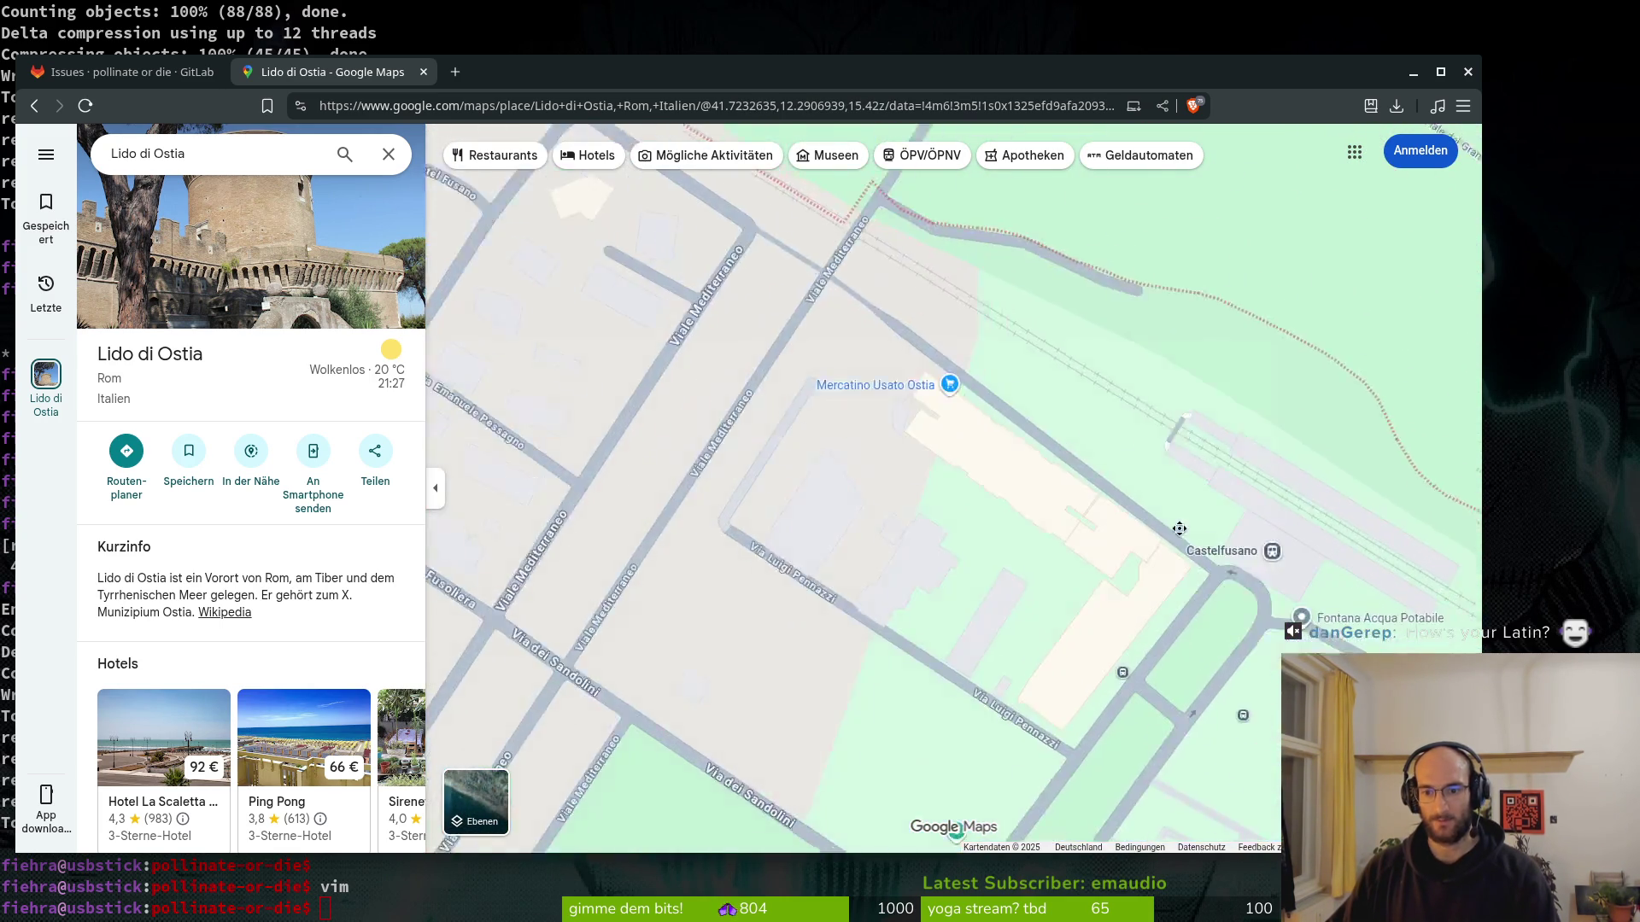
scroll(1033, 356, down, 8)
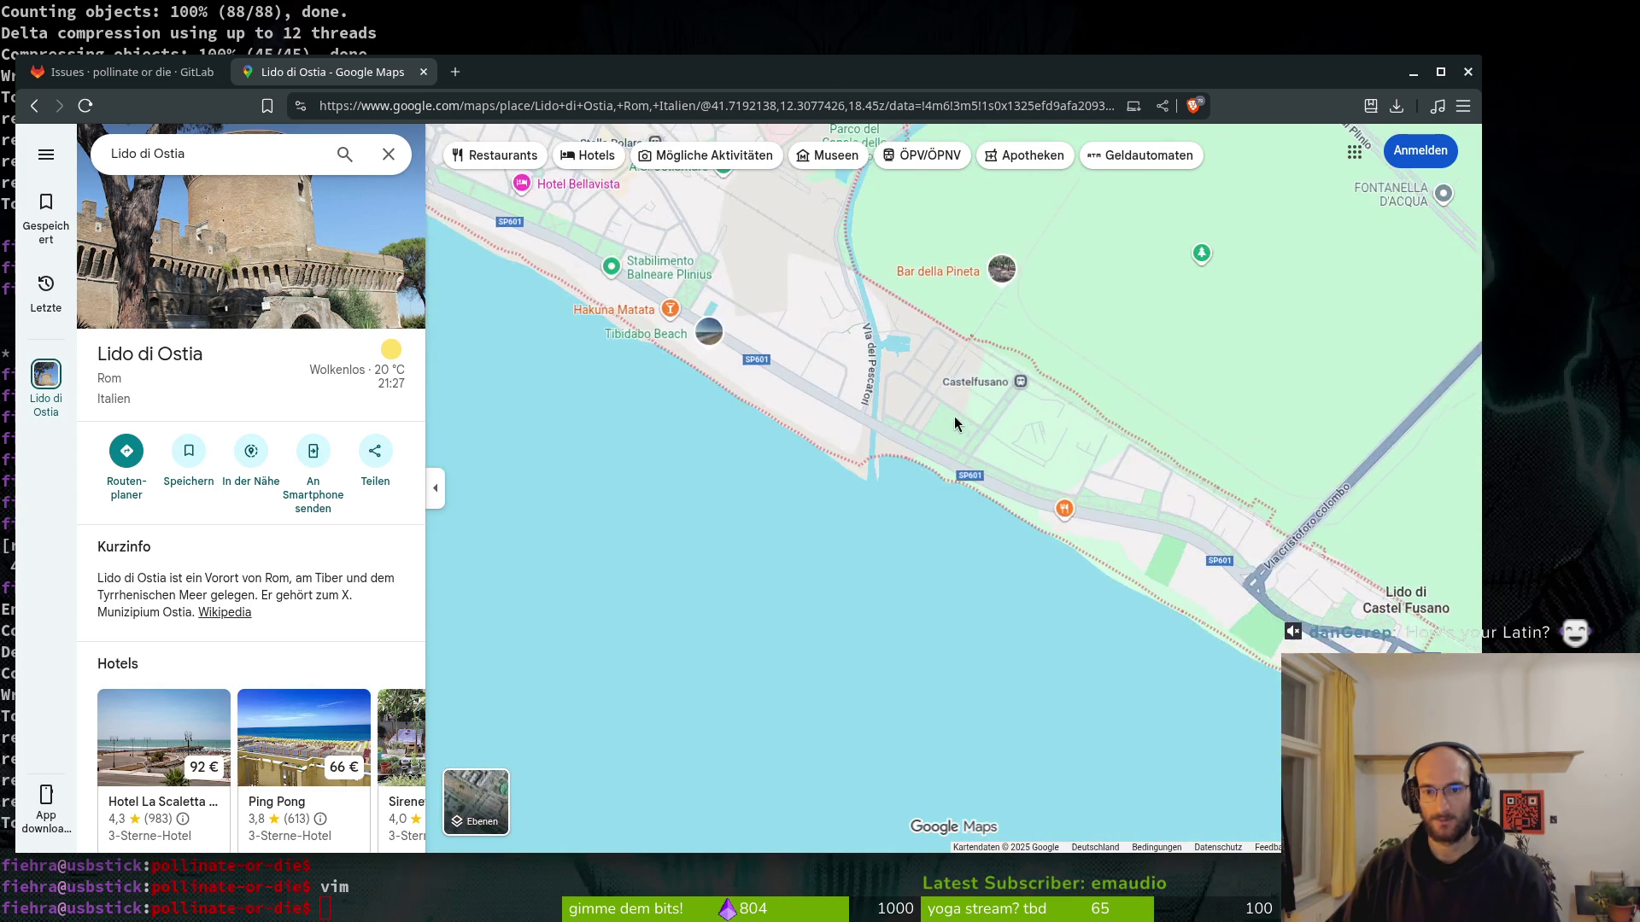
scroll(1035, 510, down, 3)
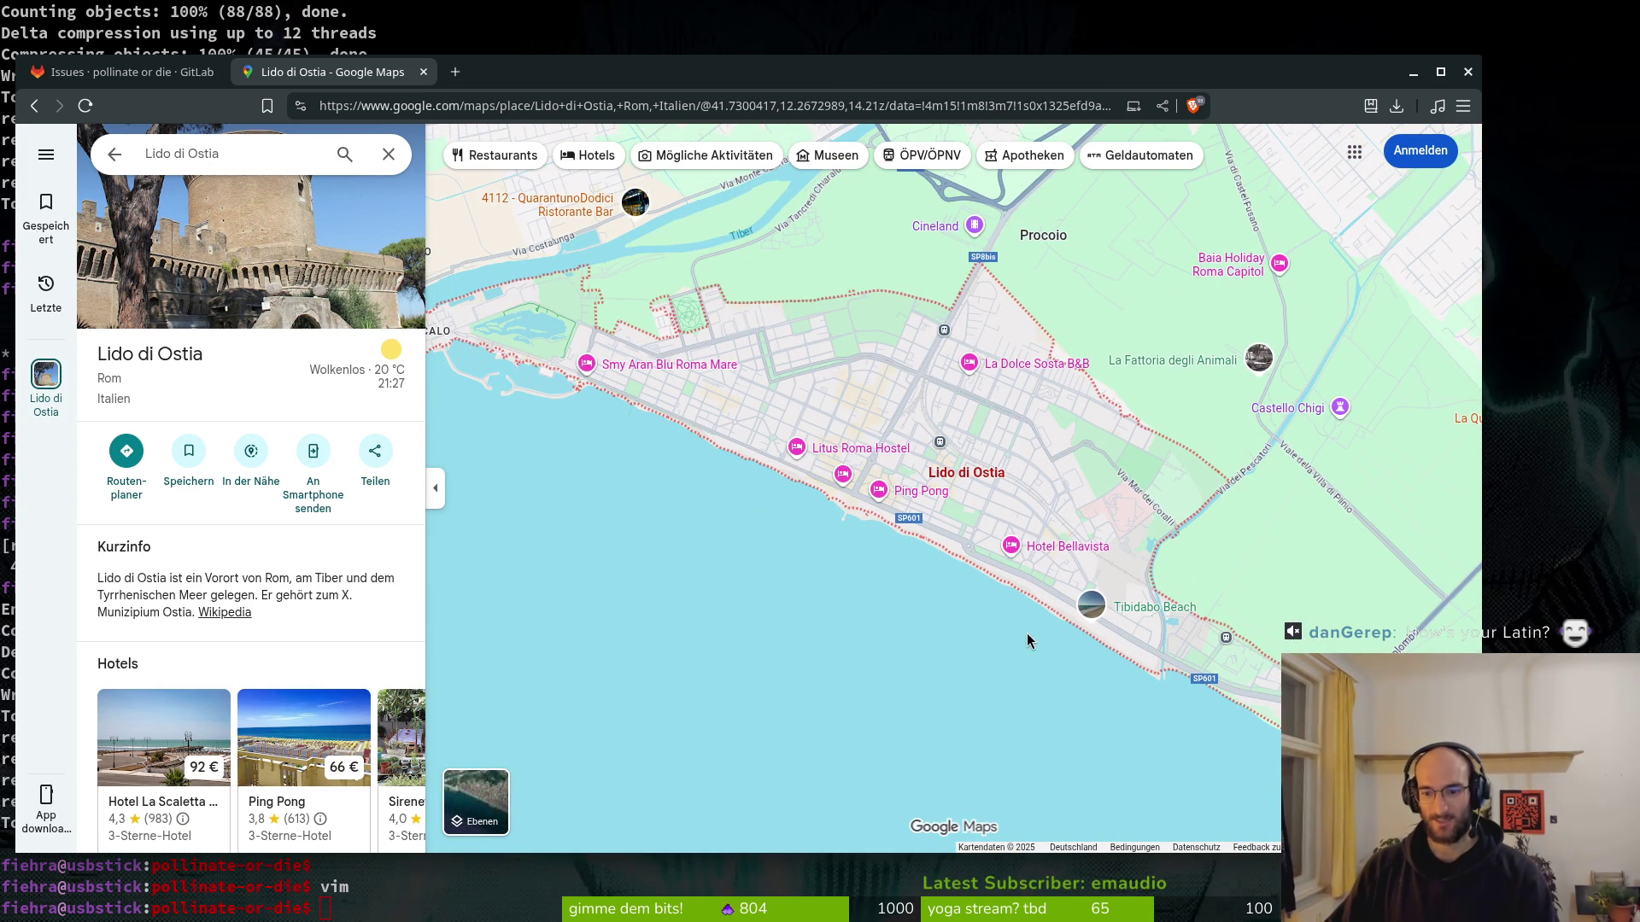
key(super+h)
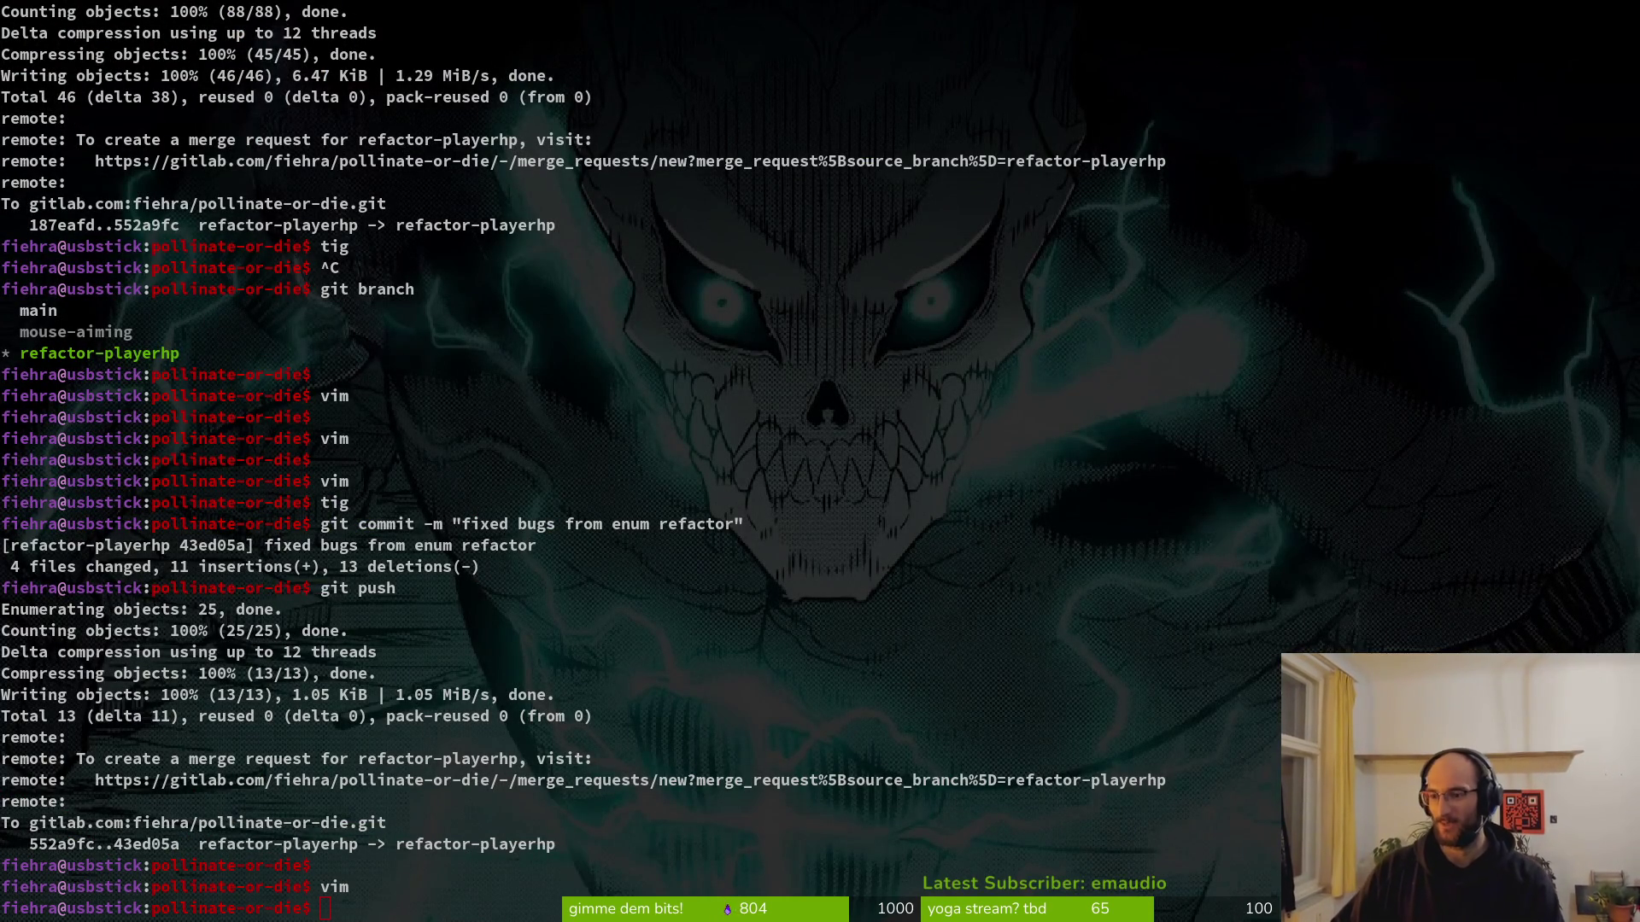
Bring the Brave window with GitLab's pollinate-or-die Issues forward and maximize it.
key(alt+Tab)
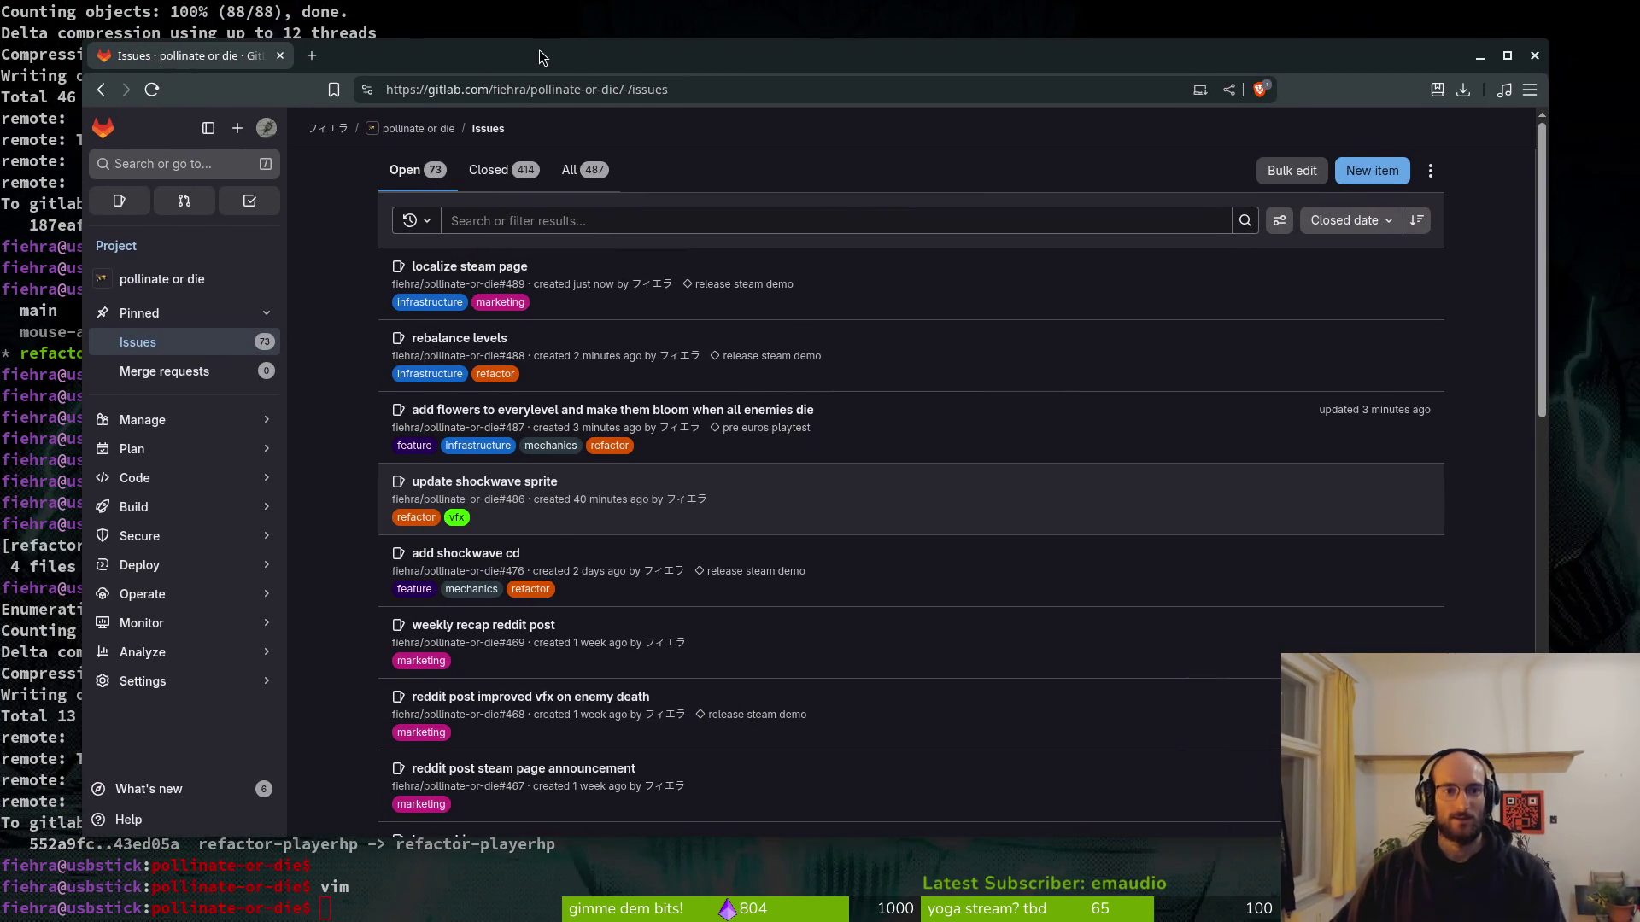
double_click(540, 50)
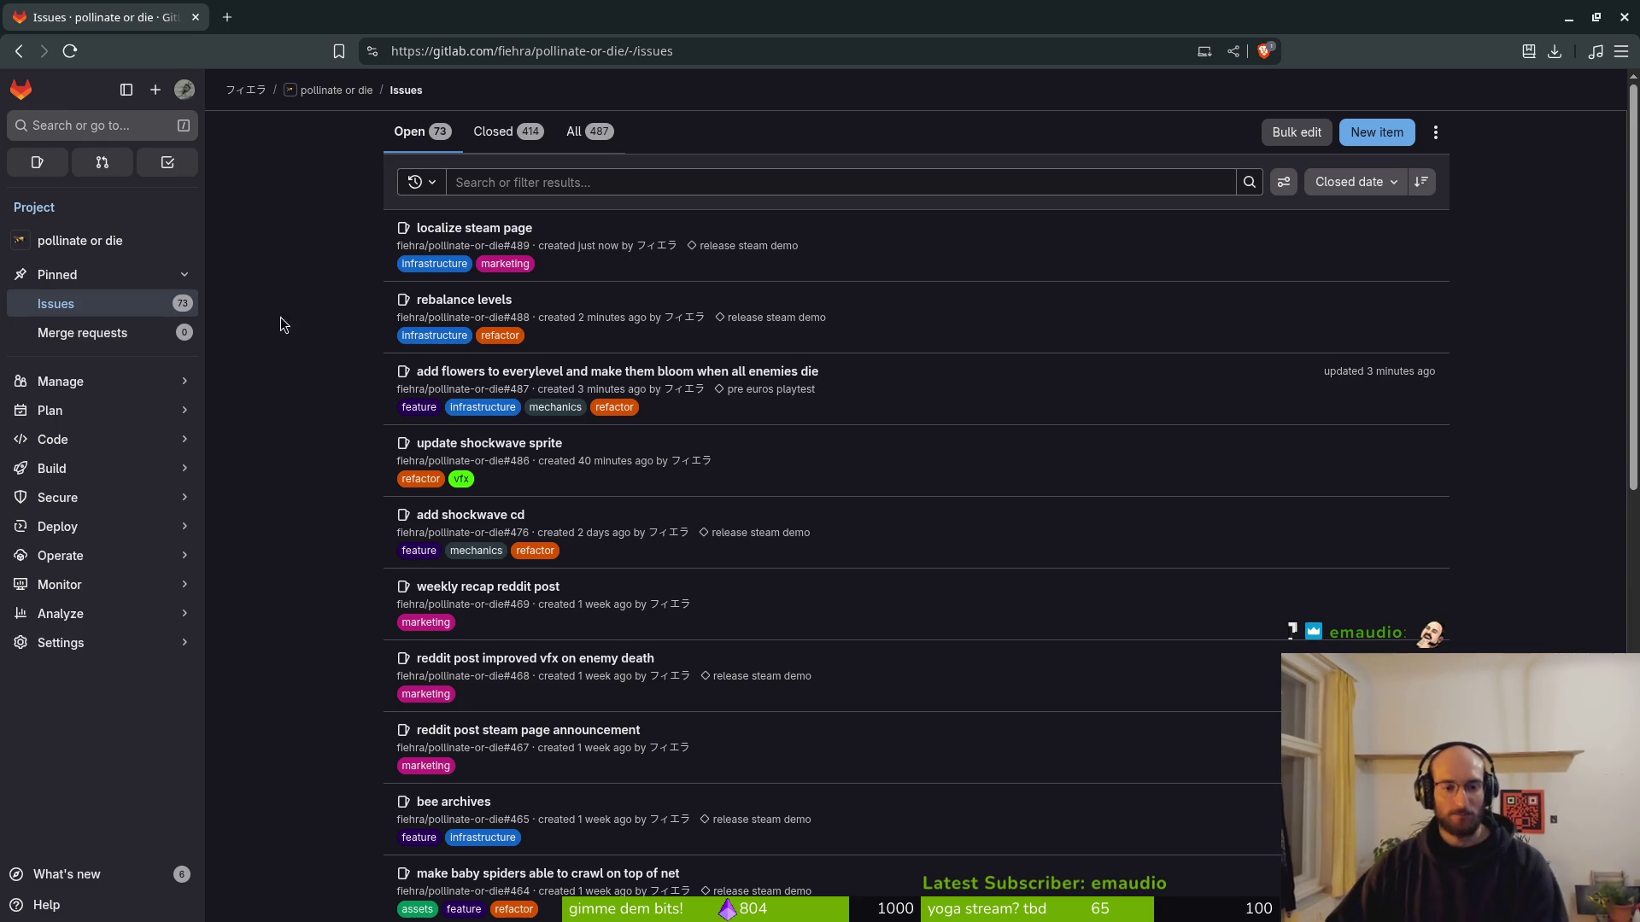
scroll(310, 541, down, 5)
scroll(316, 555, up, 5)
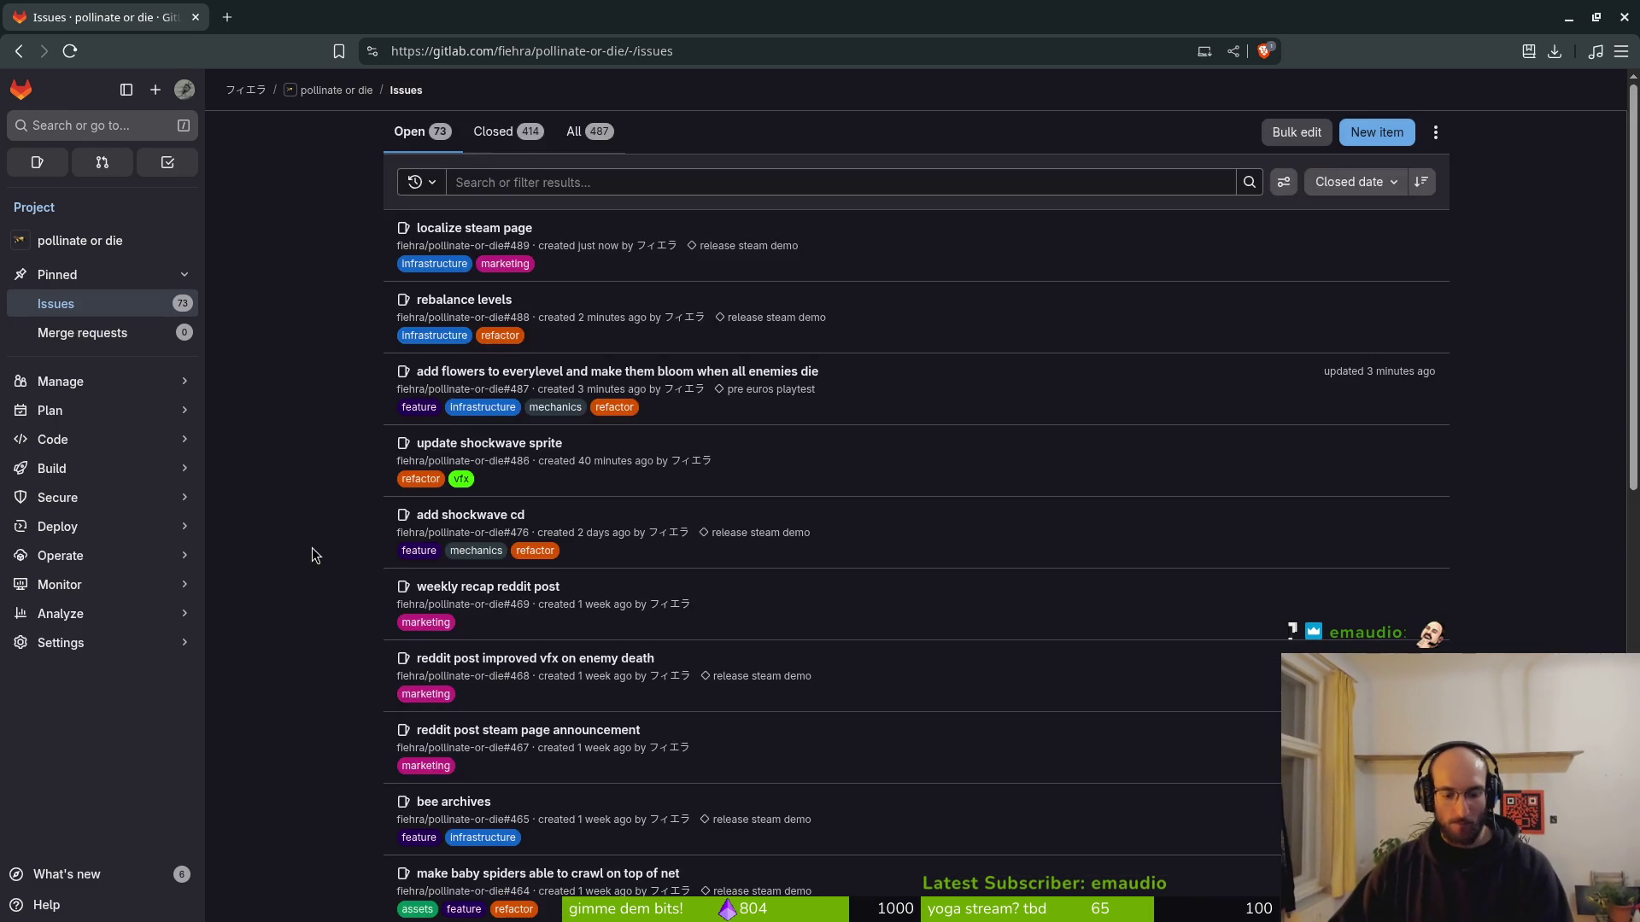
Search for ibjjf in a new tab and open the official IBJJF website.
key(ctrl+t)
text(ibjjf)
key(Return)
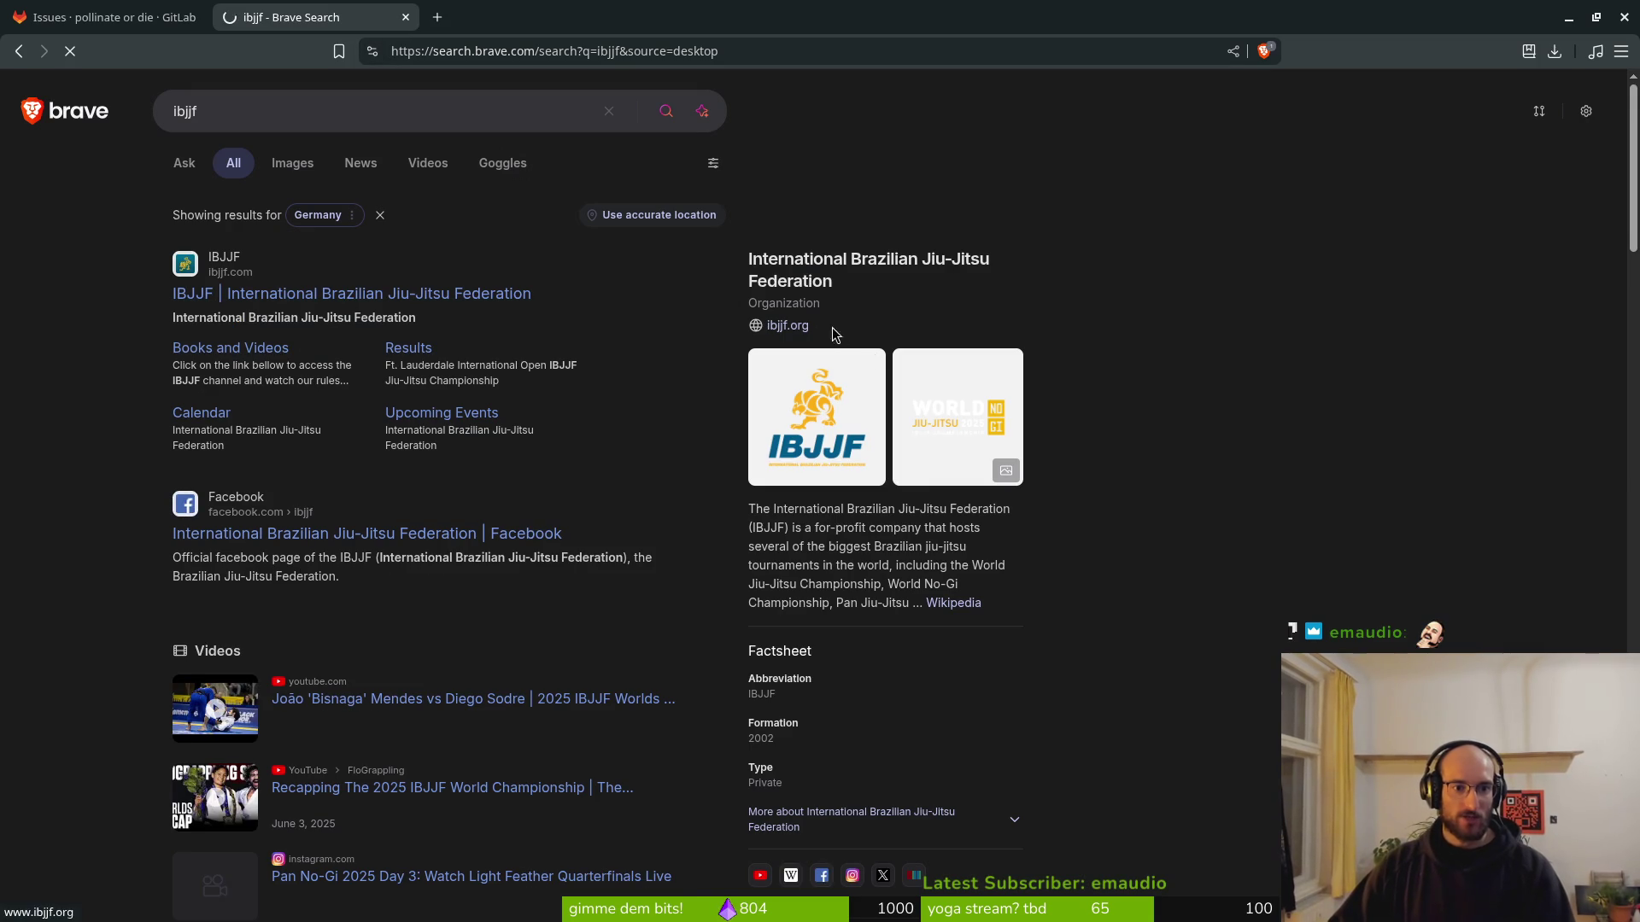
click(794, 326)
Open the full championships list and look through the upcoming events.
scroll(440, 495, down, 5)
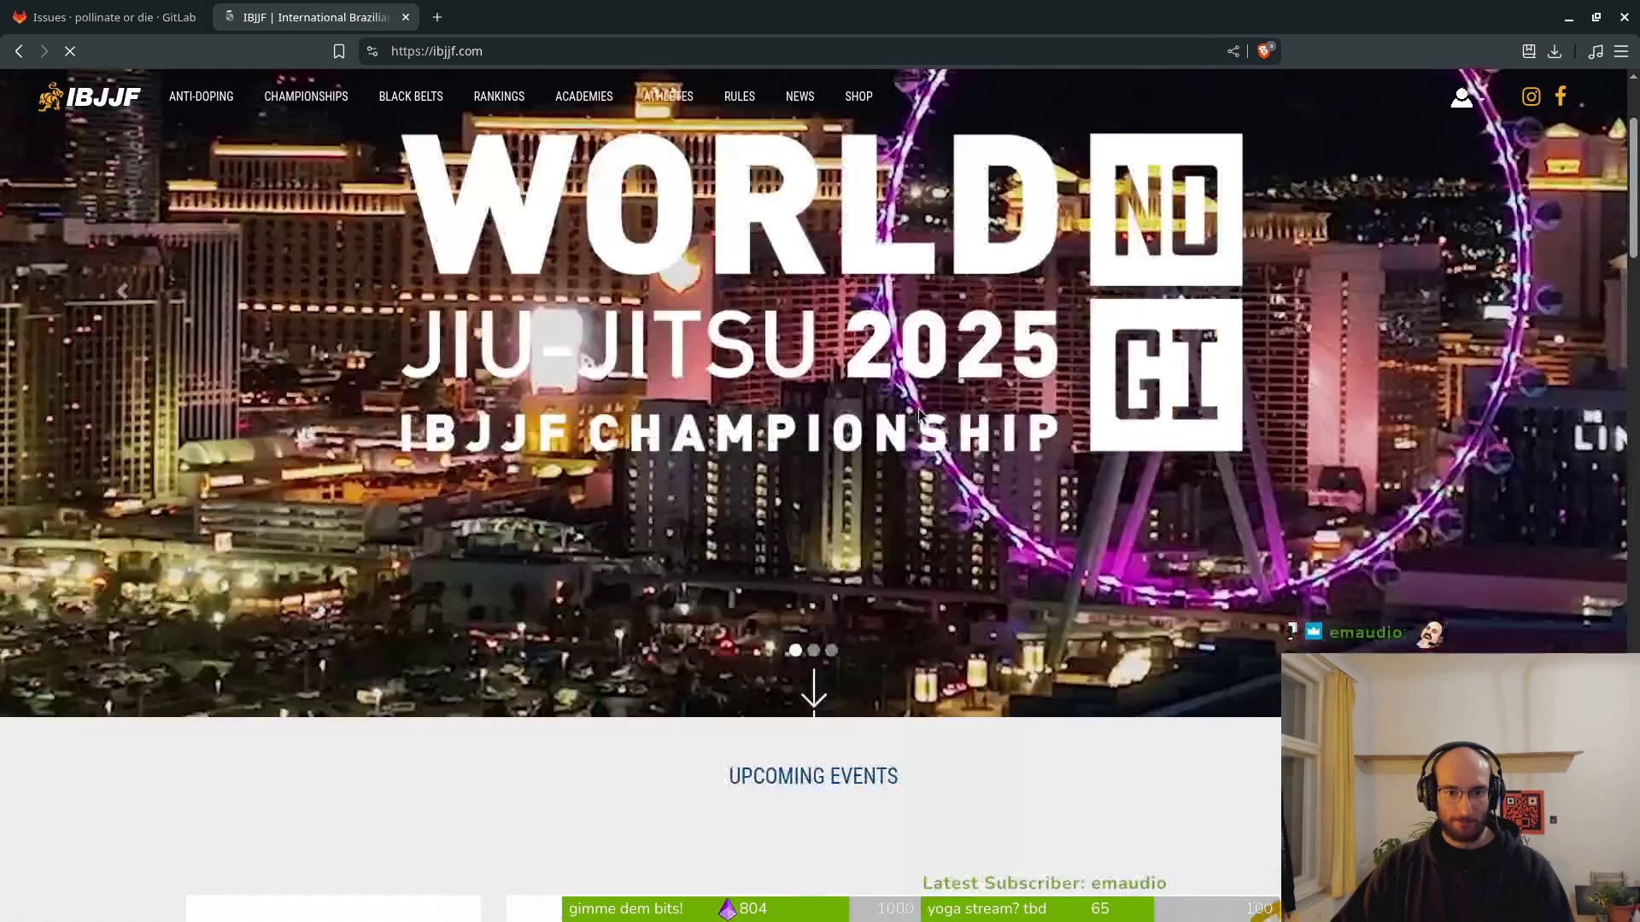
scroll(441, 495, down, 5)
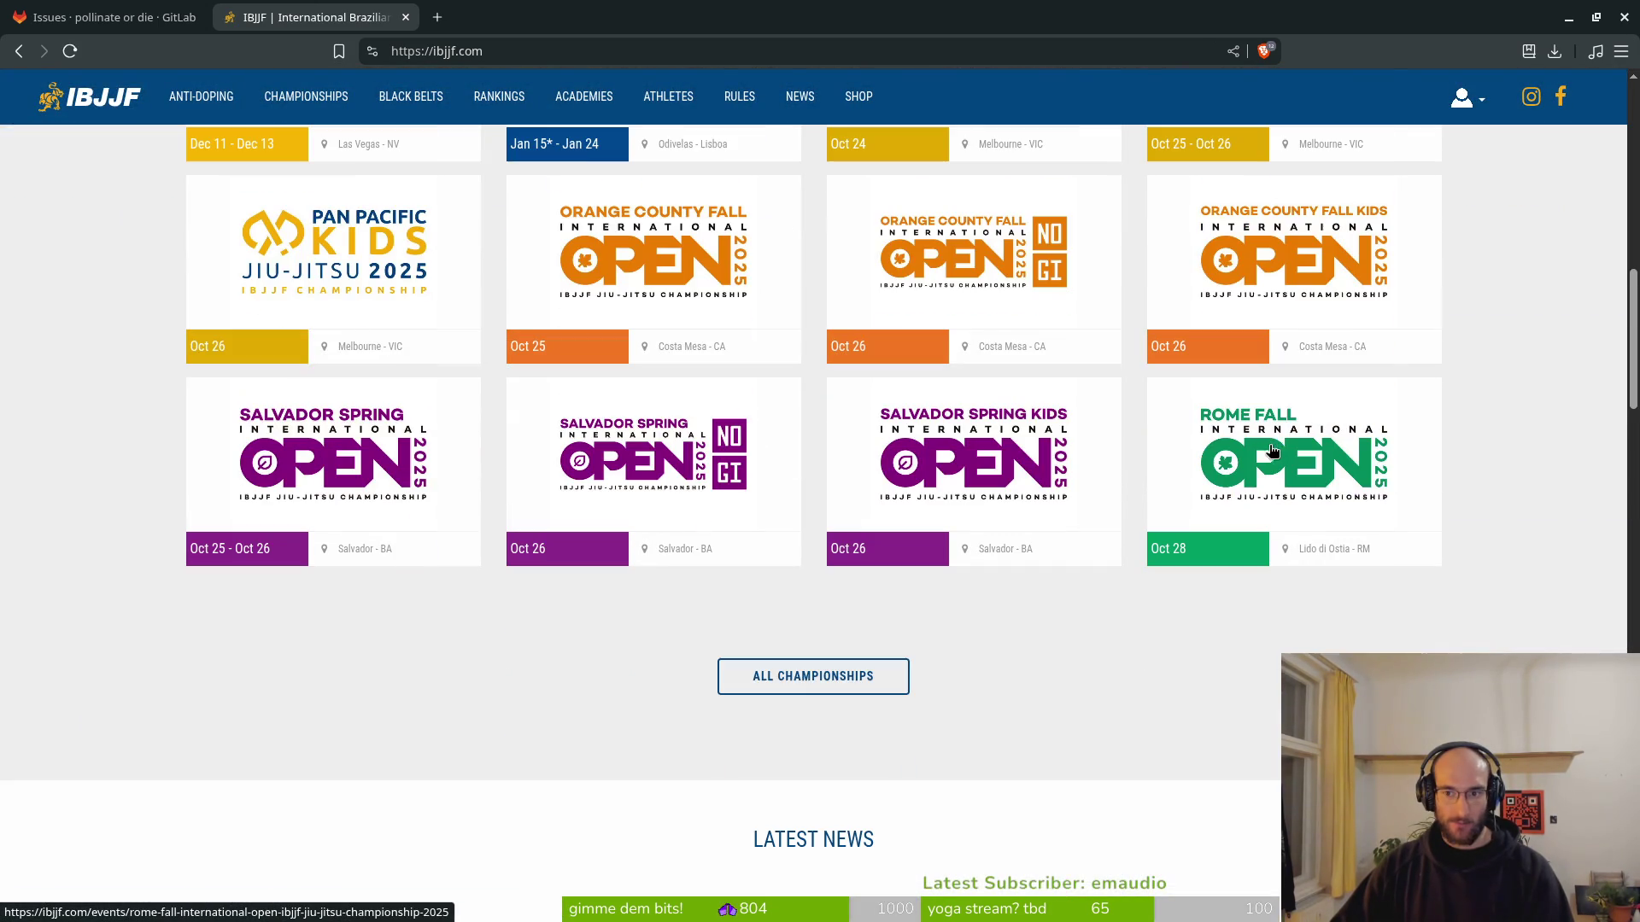
click(813, 676)
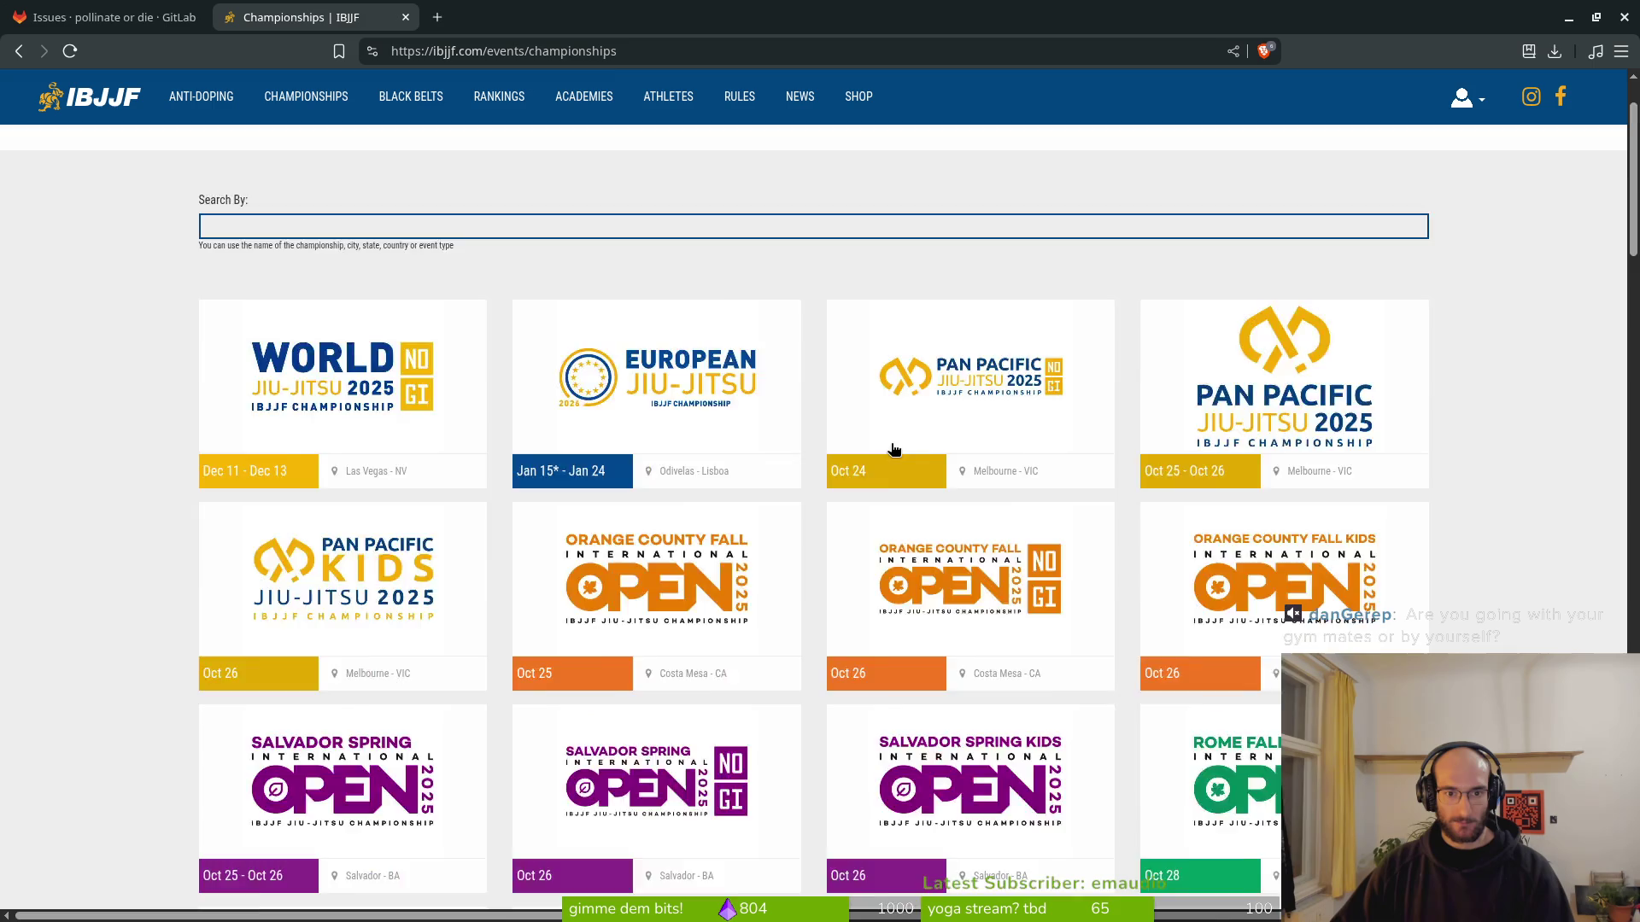
scroll(895, 464, down, 7)
scroll(895, 464, down, 6)
scroll(933, 502, down, 5)
scroll(948, 529, up, 9)
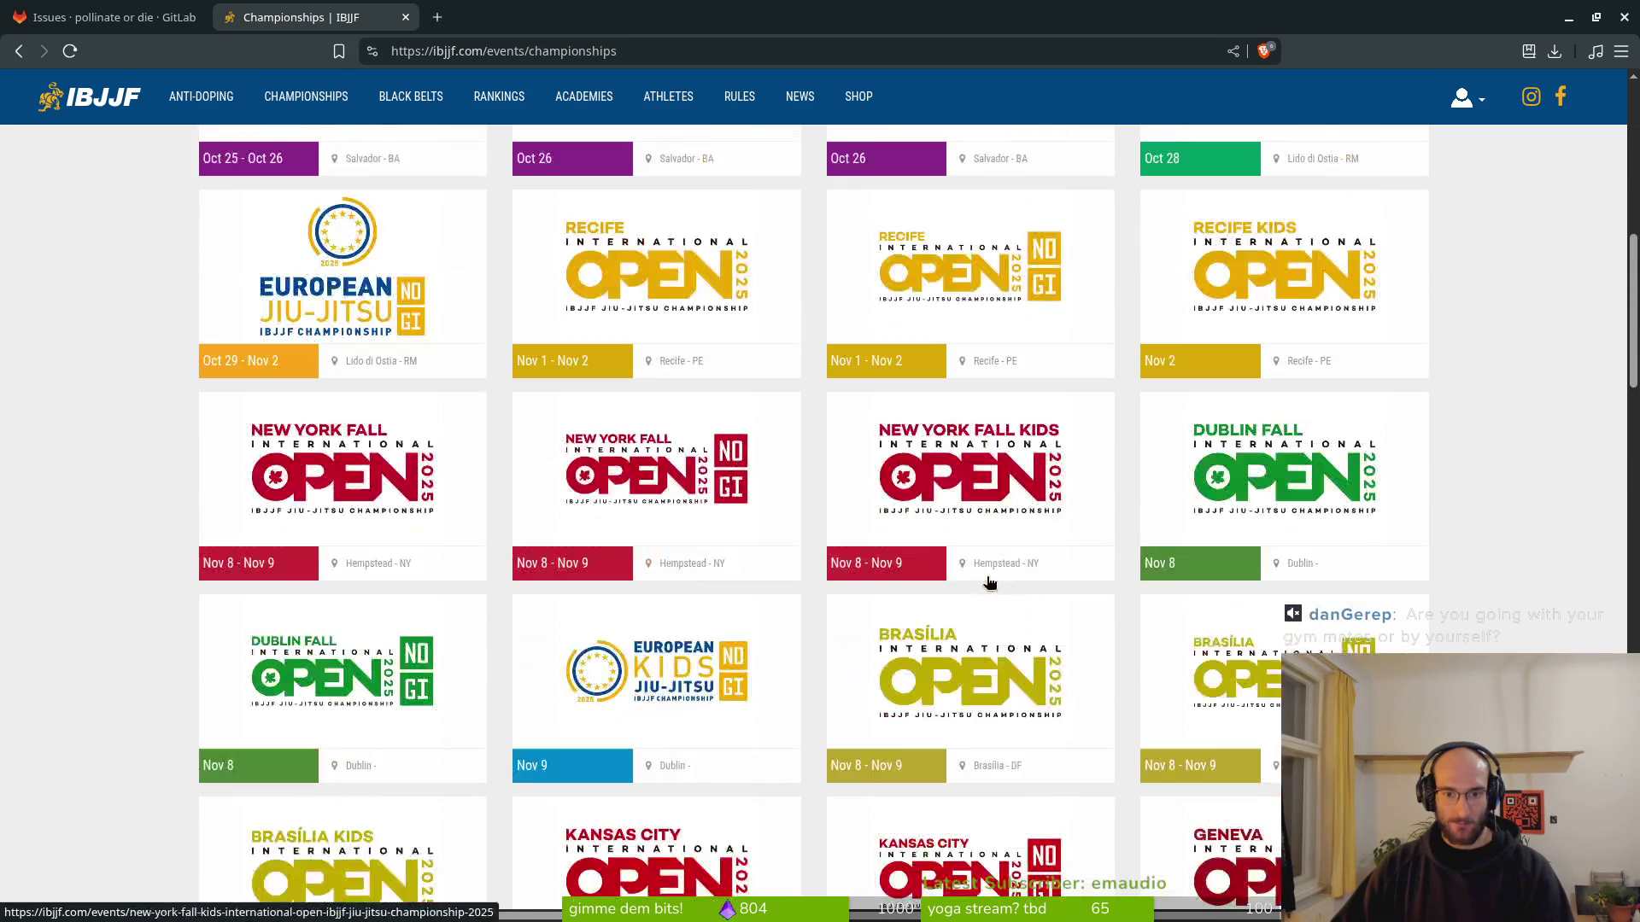
scroll(780, 424, up, 2)
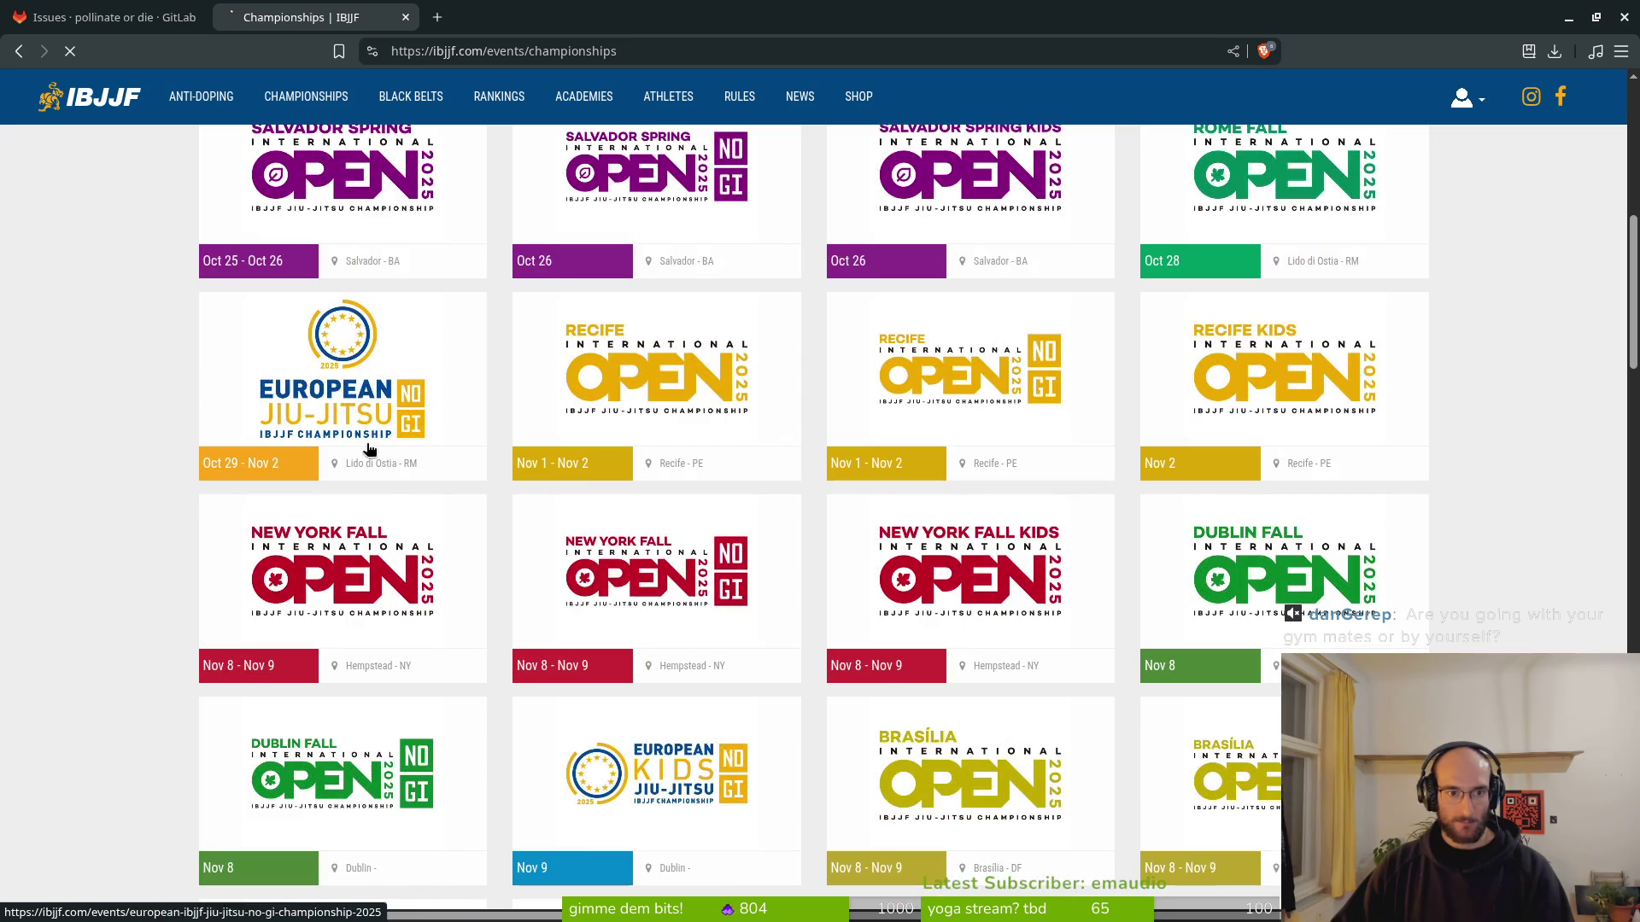
Open the European No-Gi Championship 2025 page and review its location, prices and dates.
click(370, 454)
scroll(402, 567, down, 5)
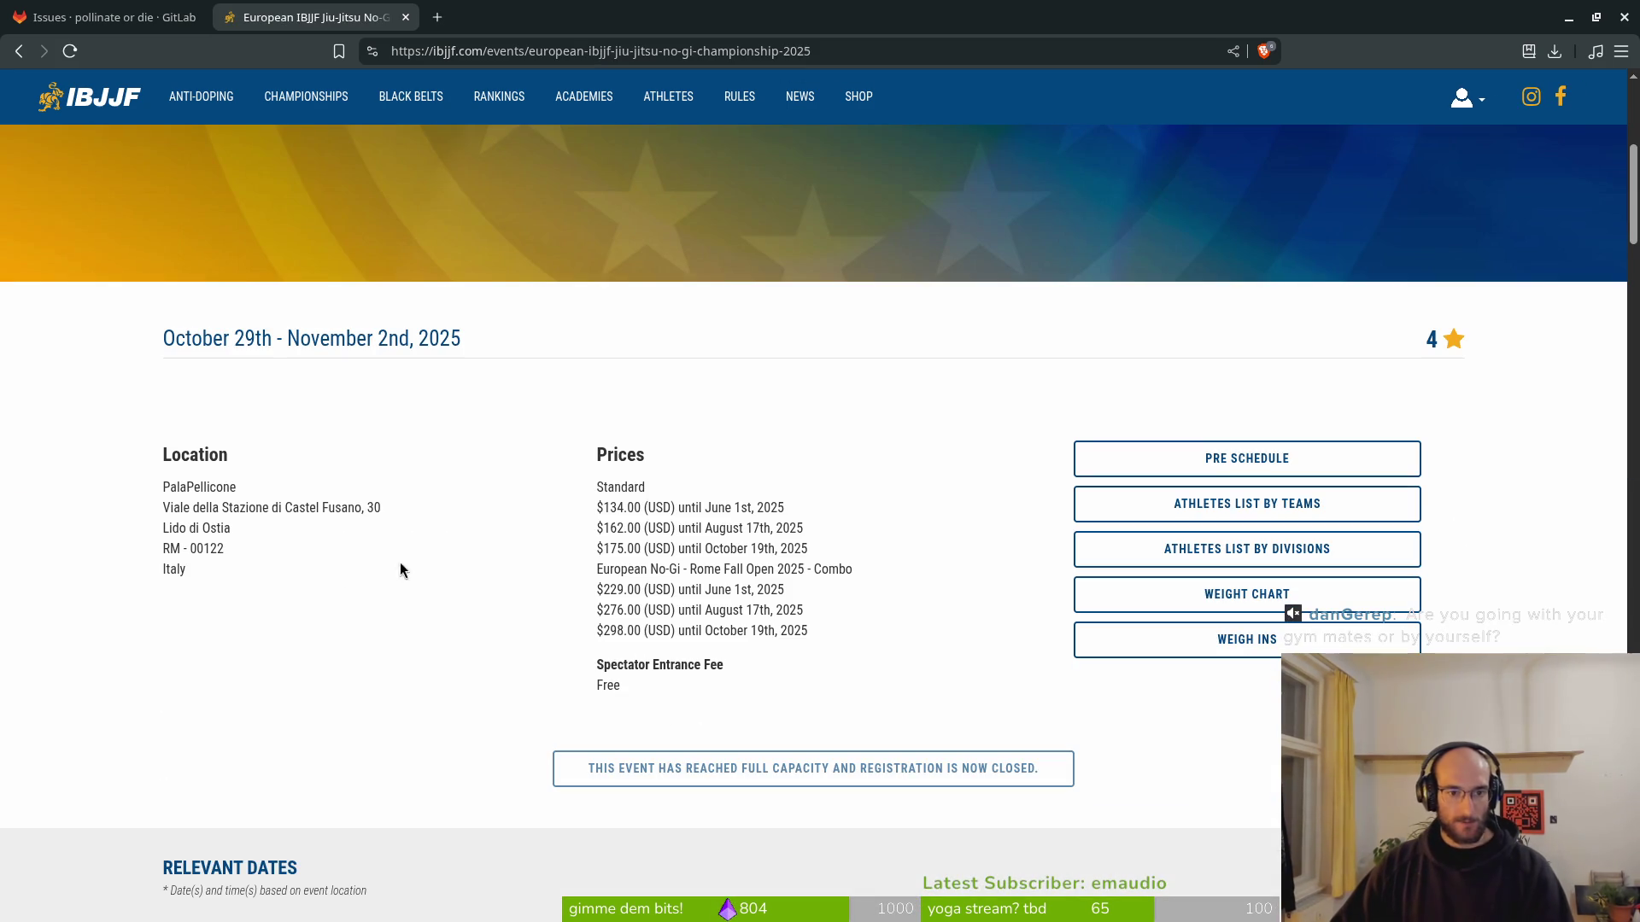
scroll(792, 667, down, 3)
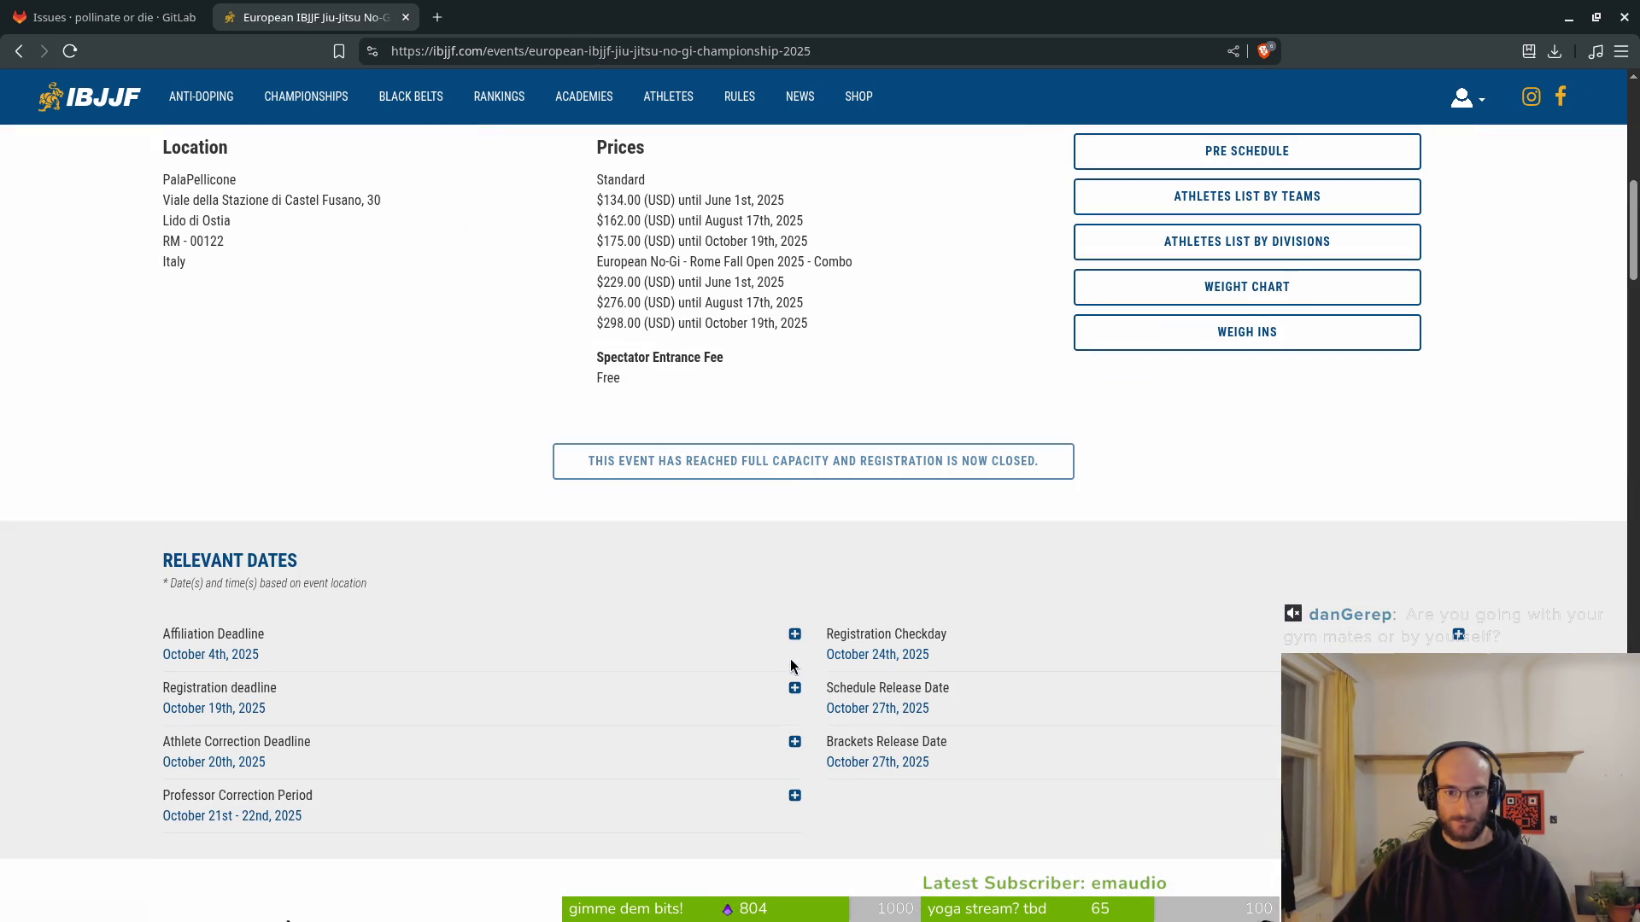
scroll(1110, 489, up, 4)
scroll(1196, 581, down, 4)
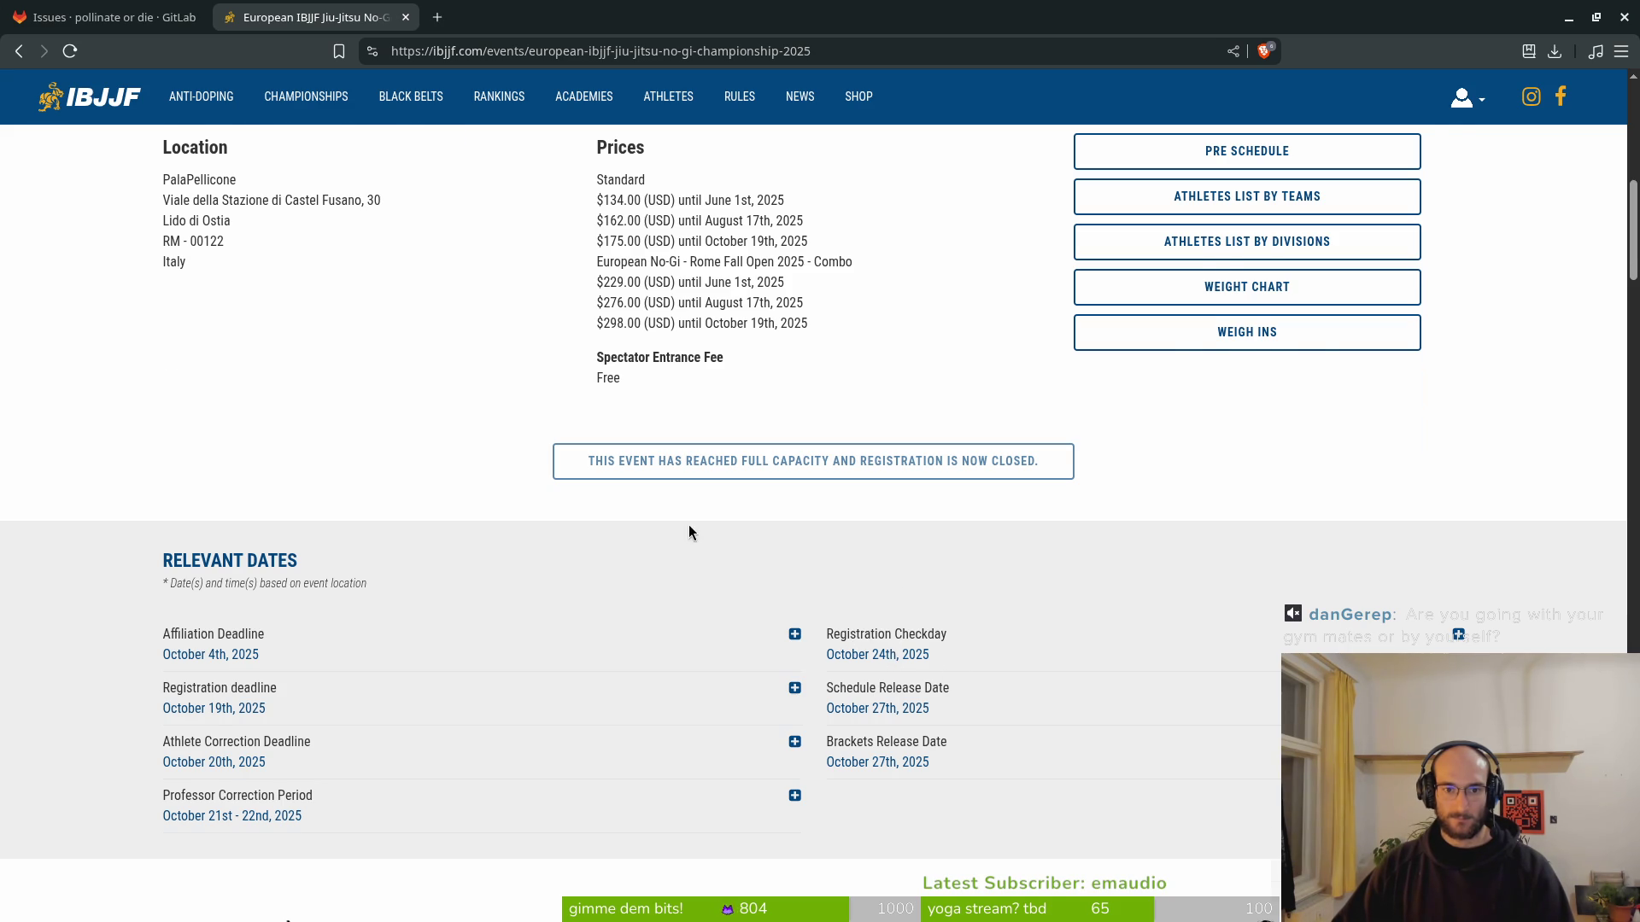
scroll(690, 531, up, 1)
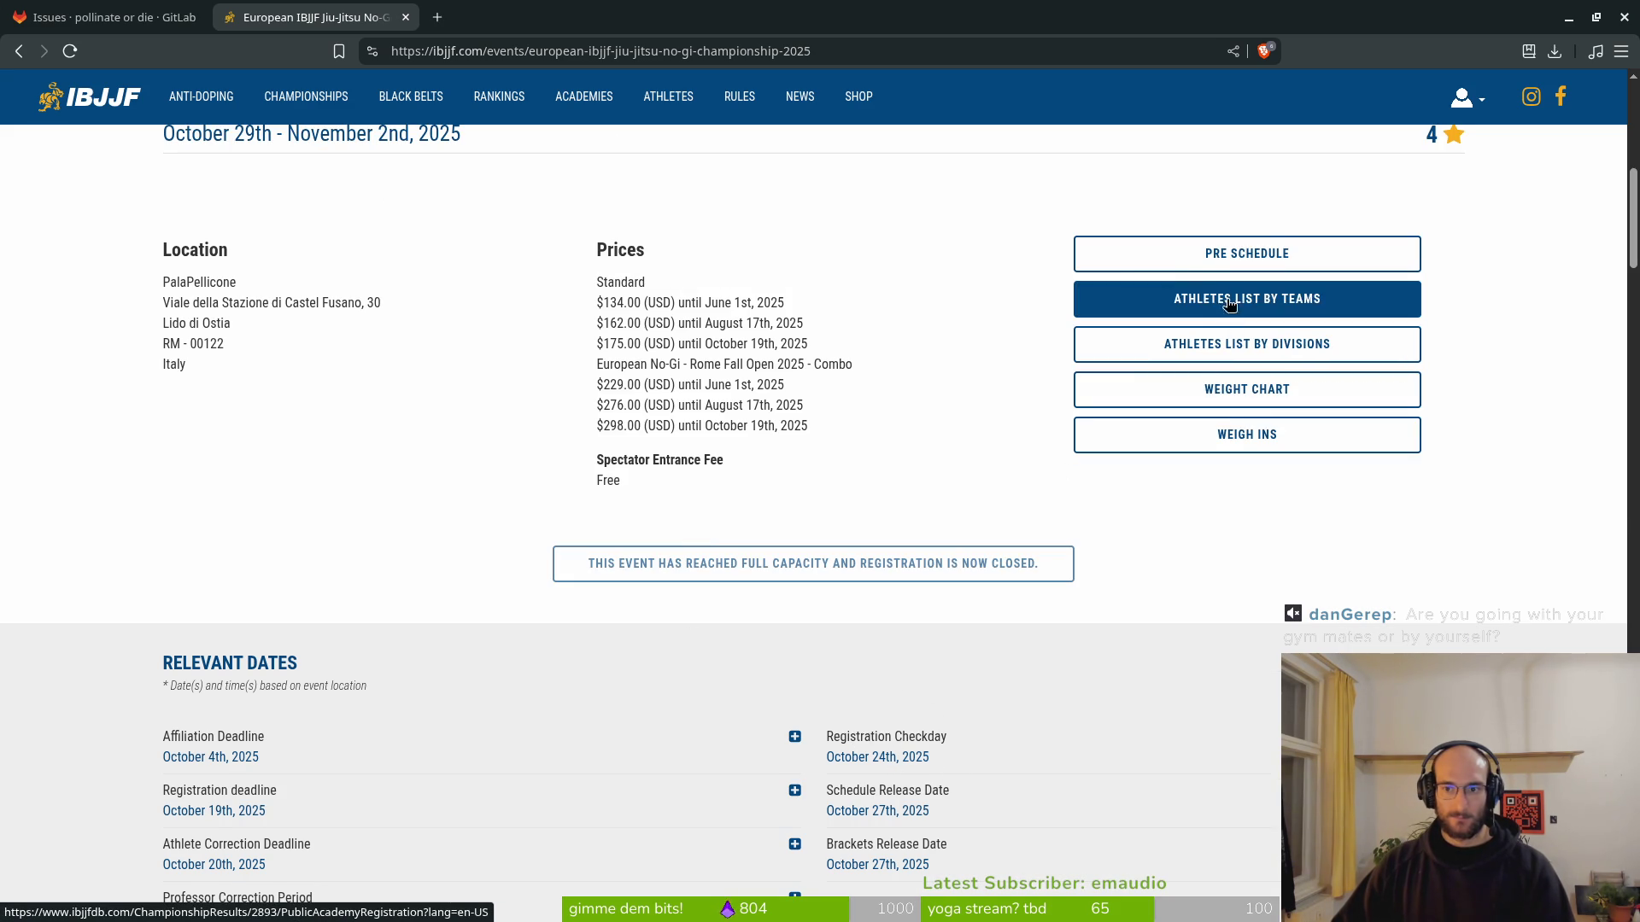
Open the championship's pre-schedule in a new tab and read through it.
click(1281, 265)
scroll(512, 555, down, 3)
scroll(248, 597, down, 1)
scroll(274, 282, up, 1)
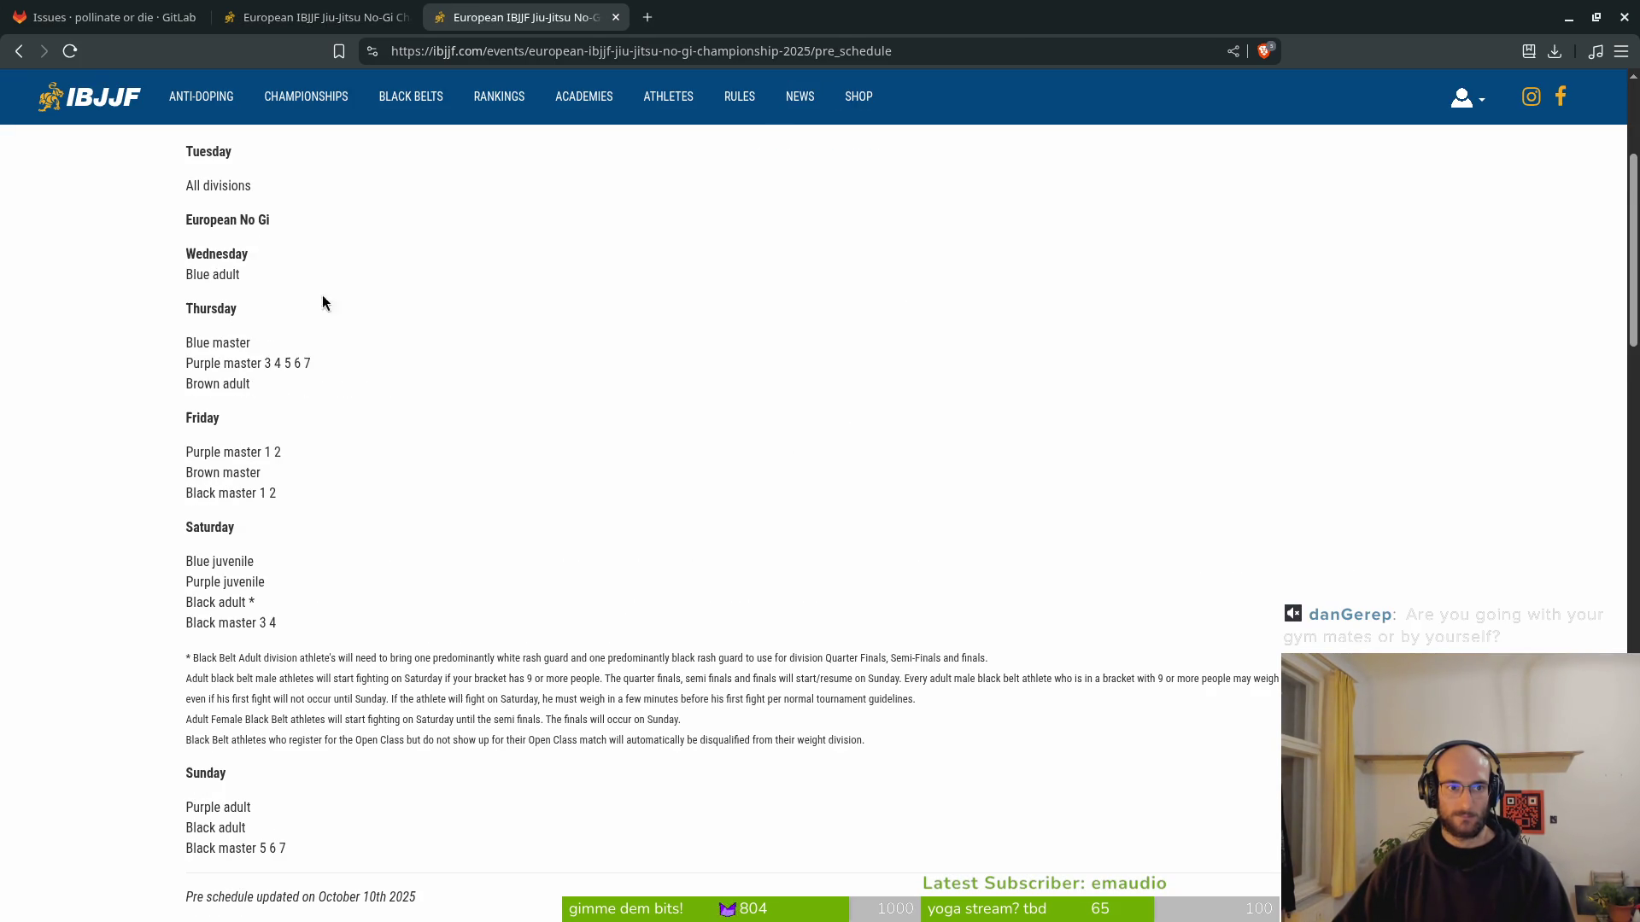
scroll(379, 679, down, 15)
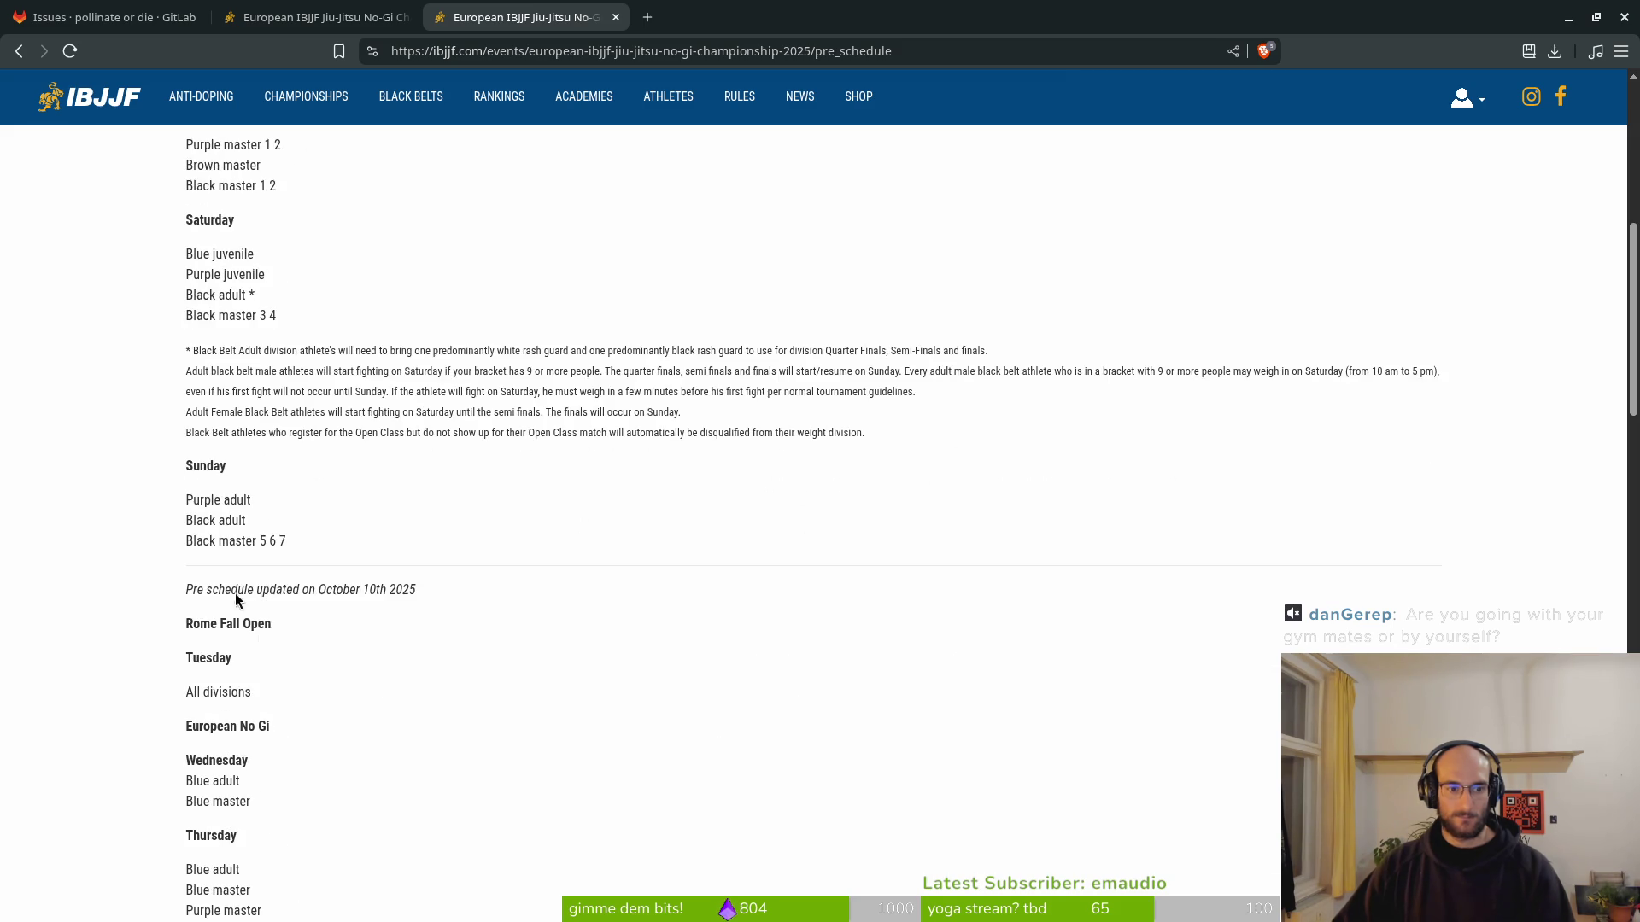
scroll(211, 406, down, 9)
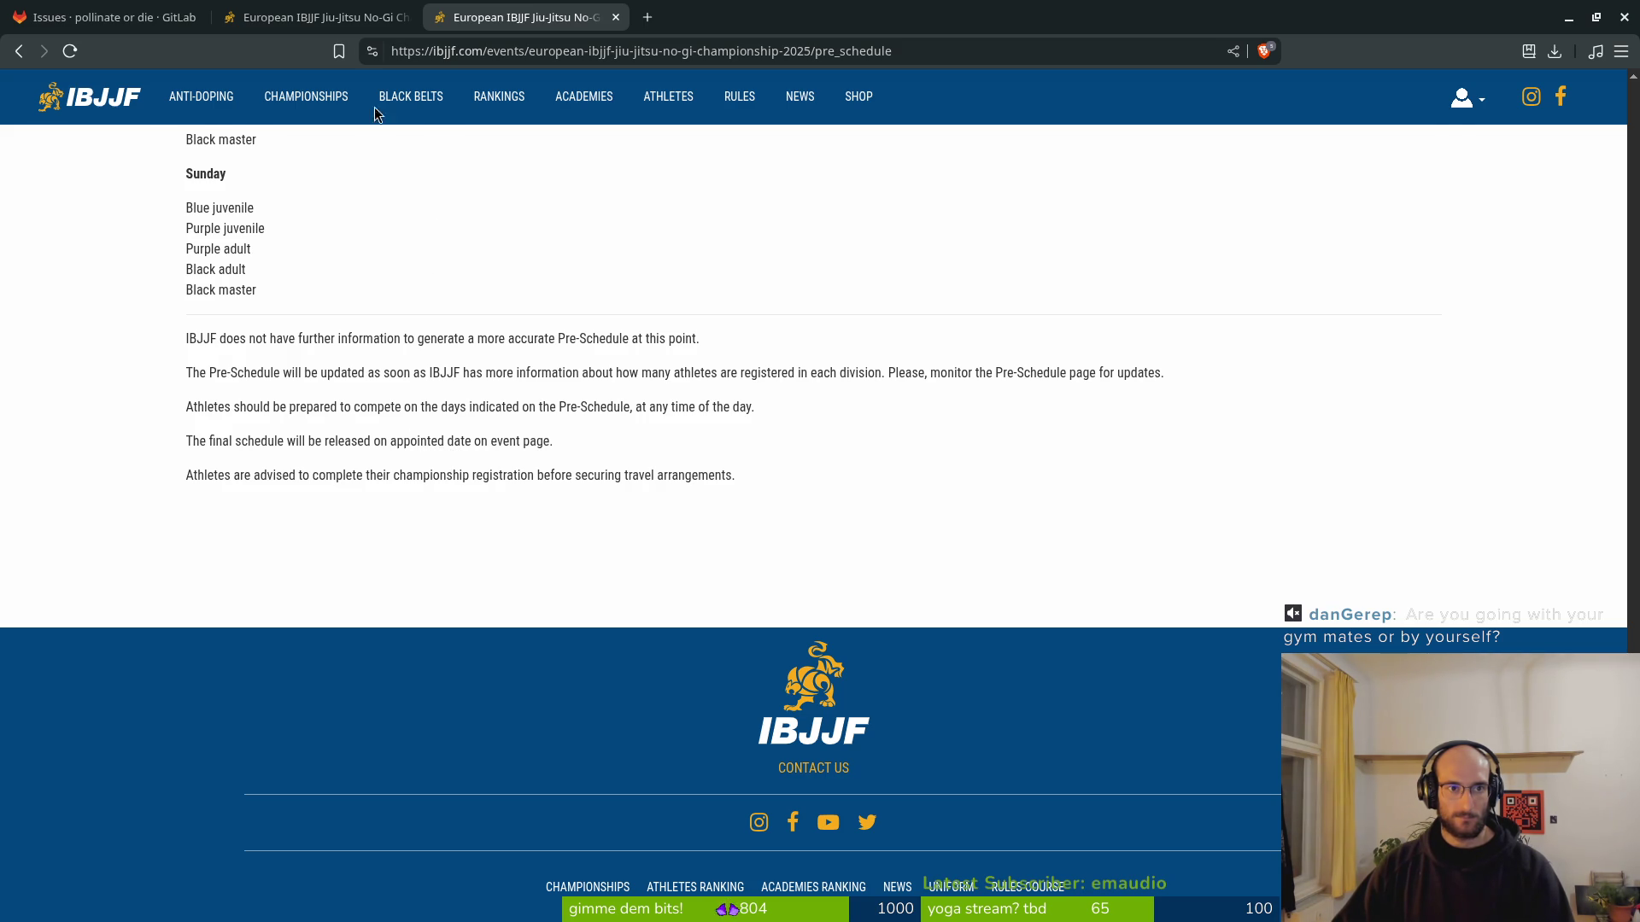
Return to the event page, then close both IBJJF tabs to reveal the GitLab issues.
key(ctrl+shift+Tab)
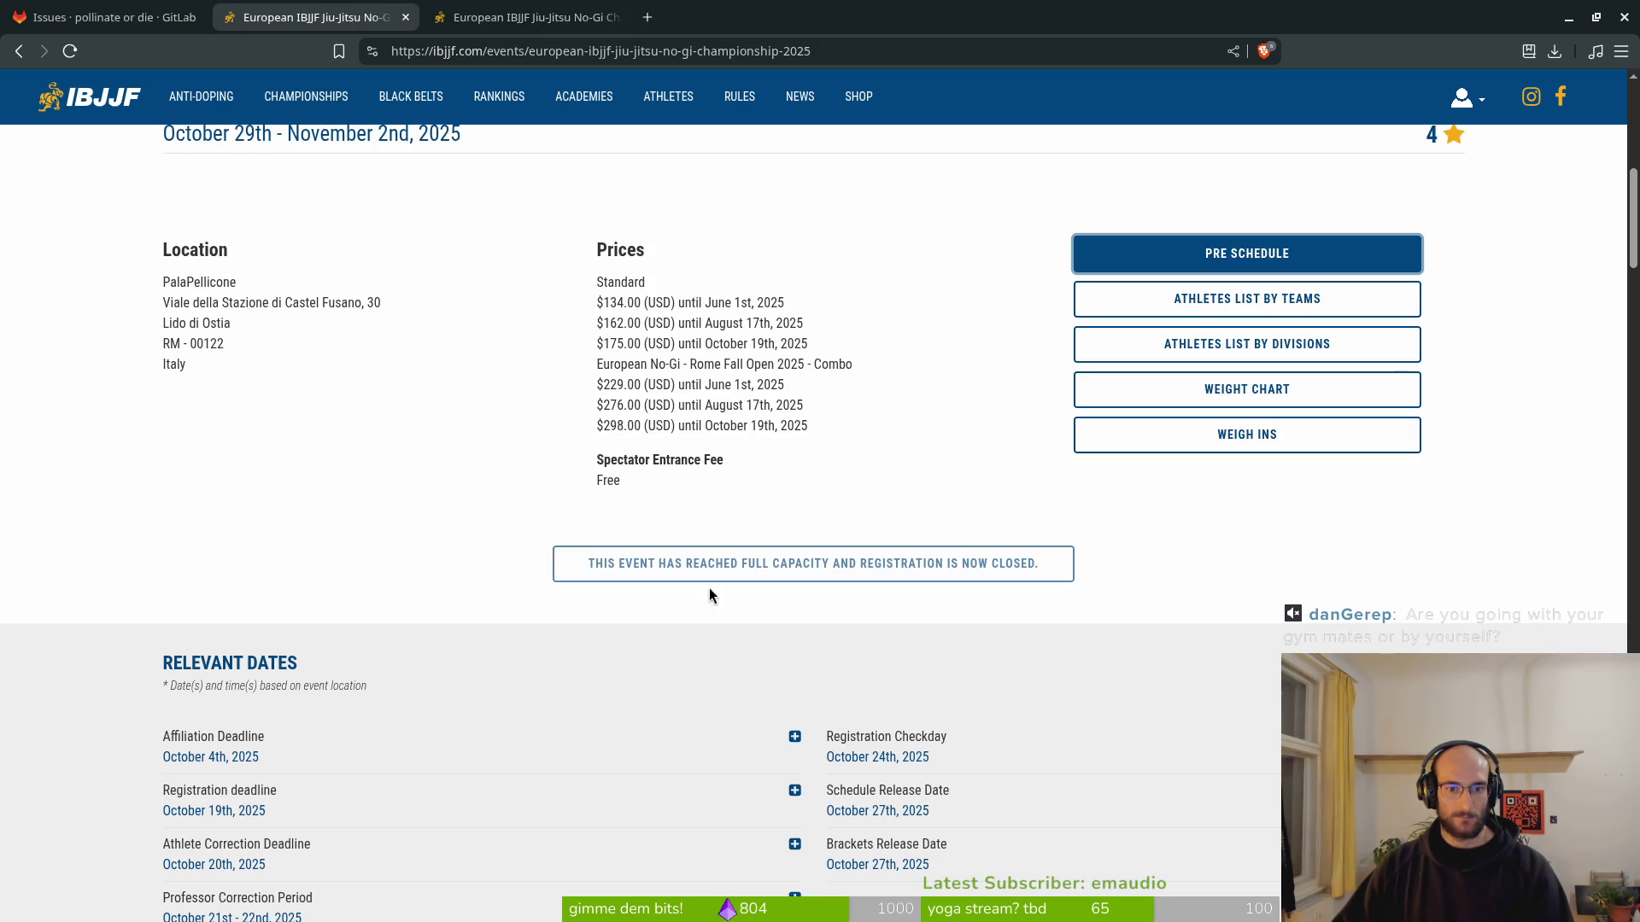
scroll(507, 728, down, 1)
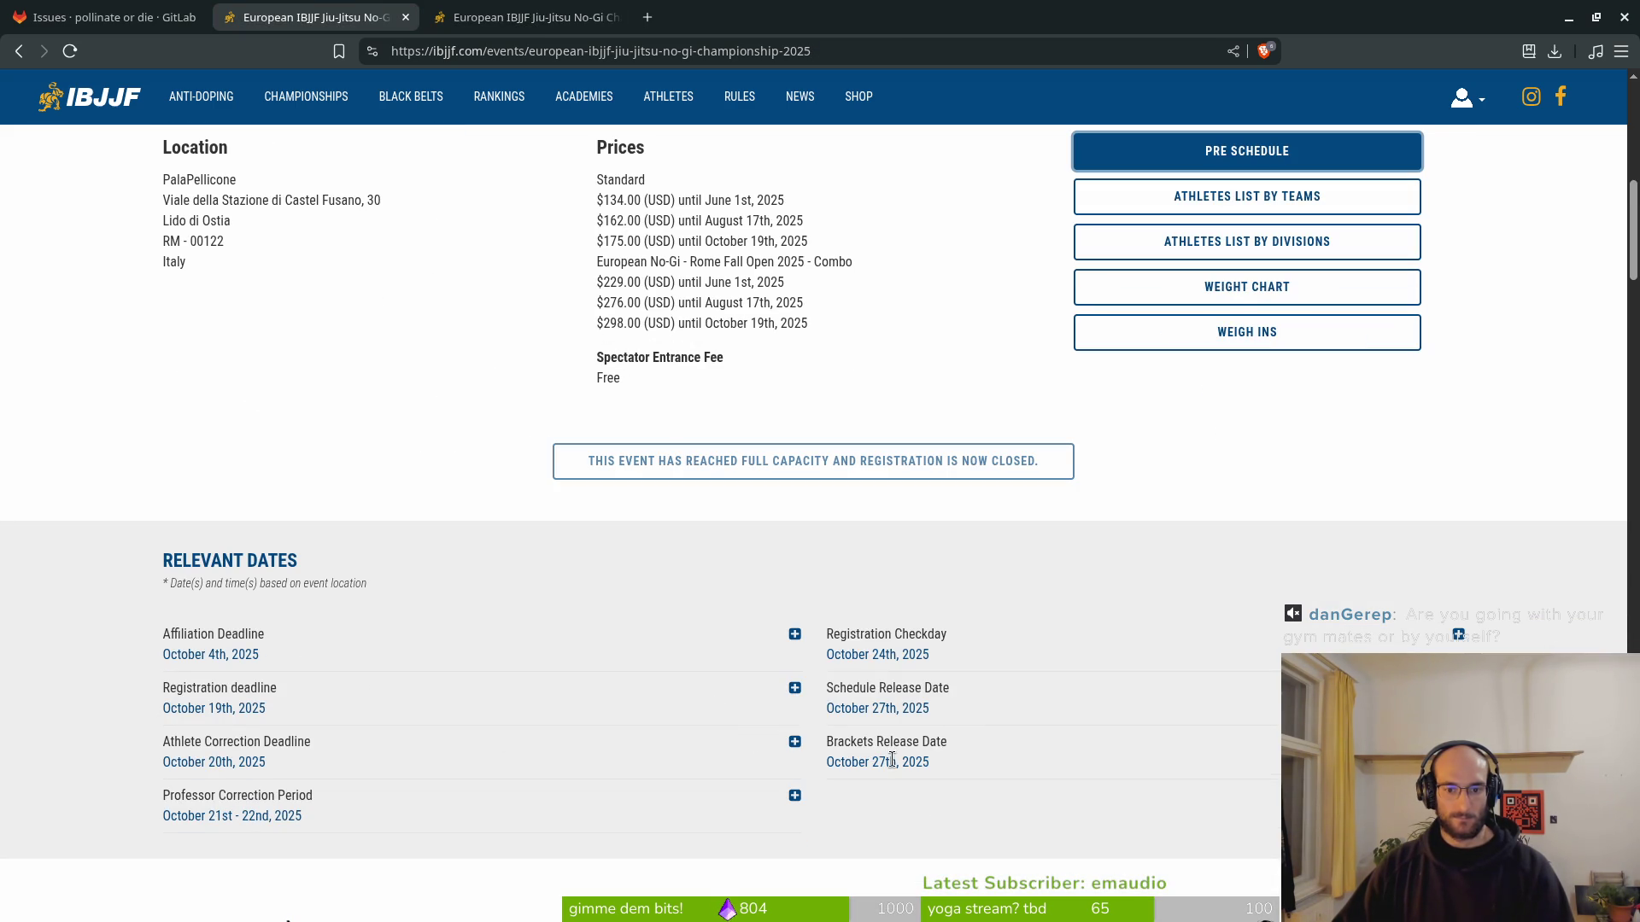
key(alt+Tab)
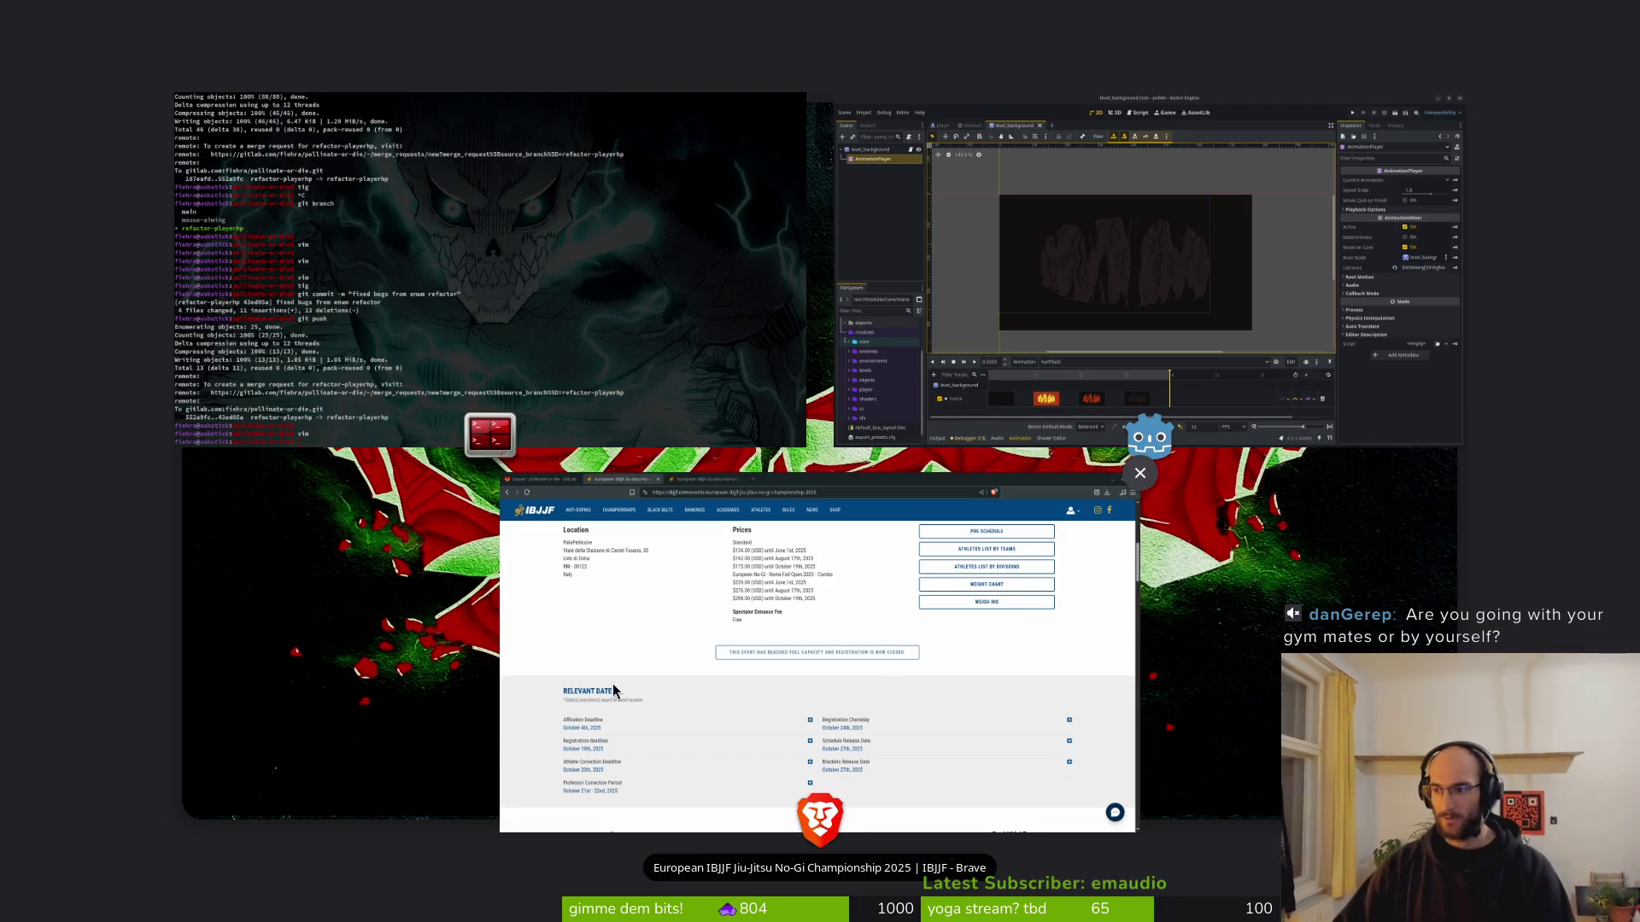
key(alt+Tab)
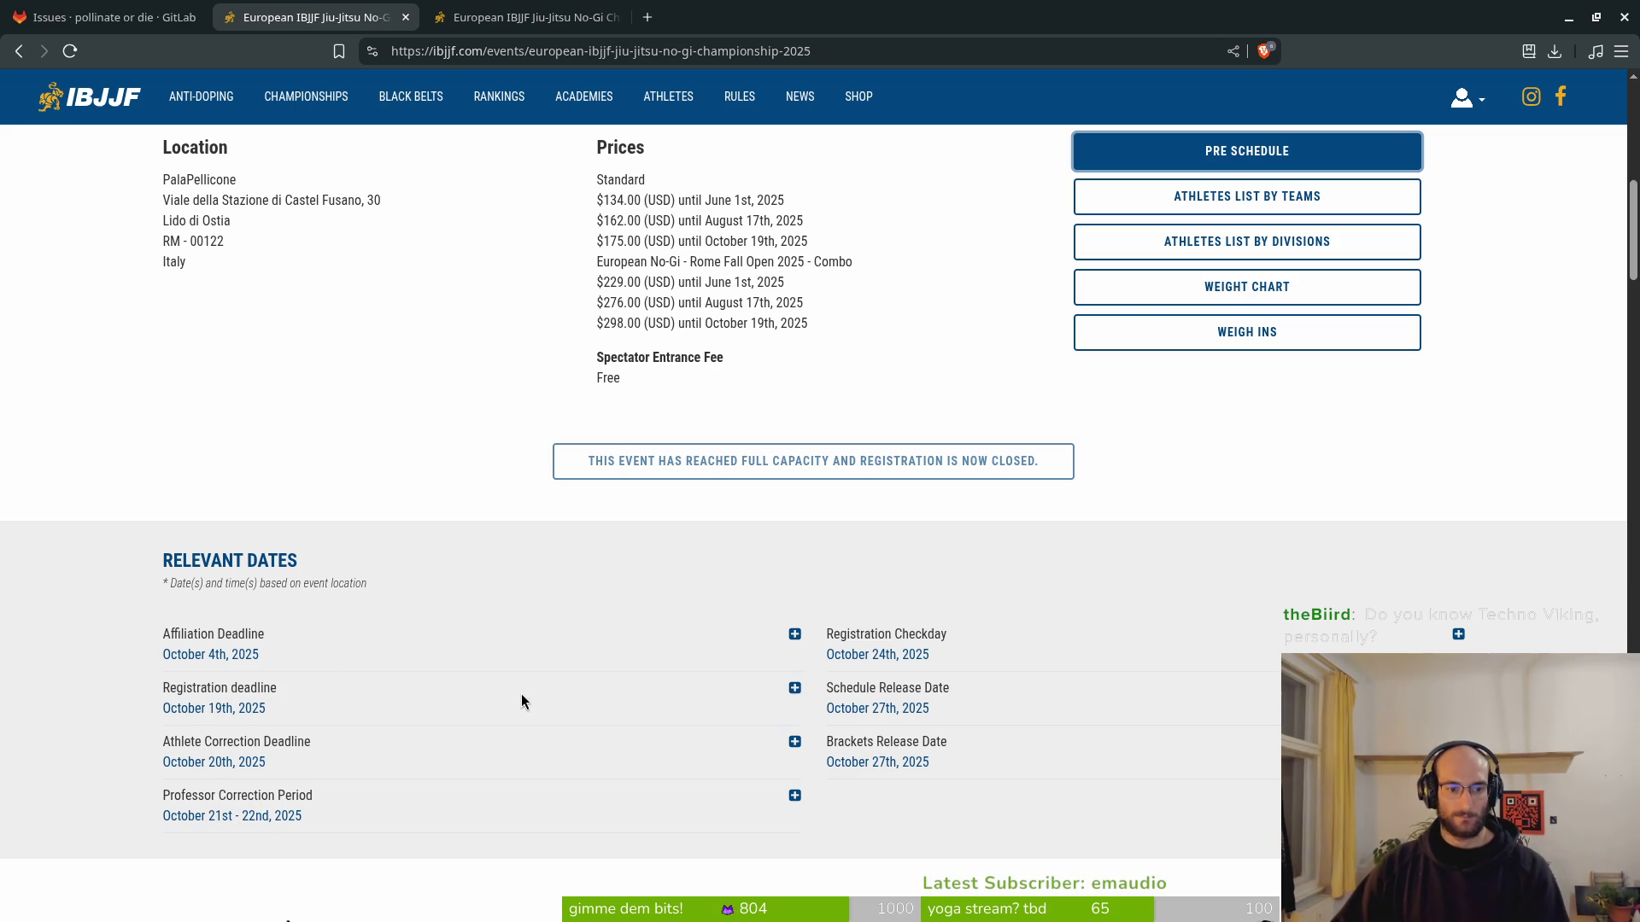
scroll(547, 752, up, 10)
click(406, 17)
click(406, 17)
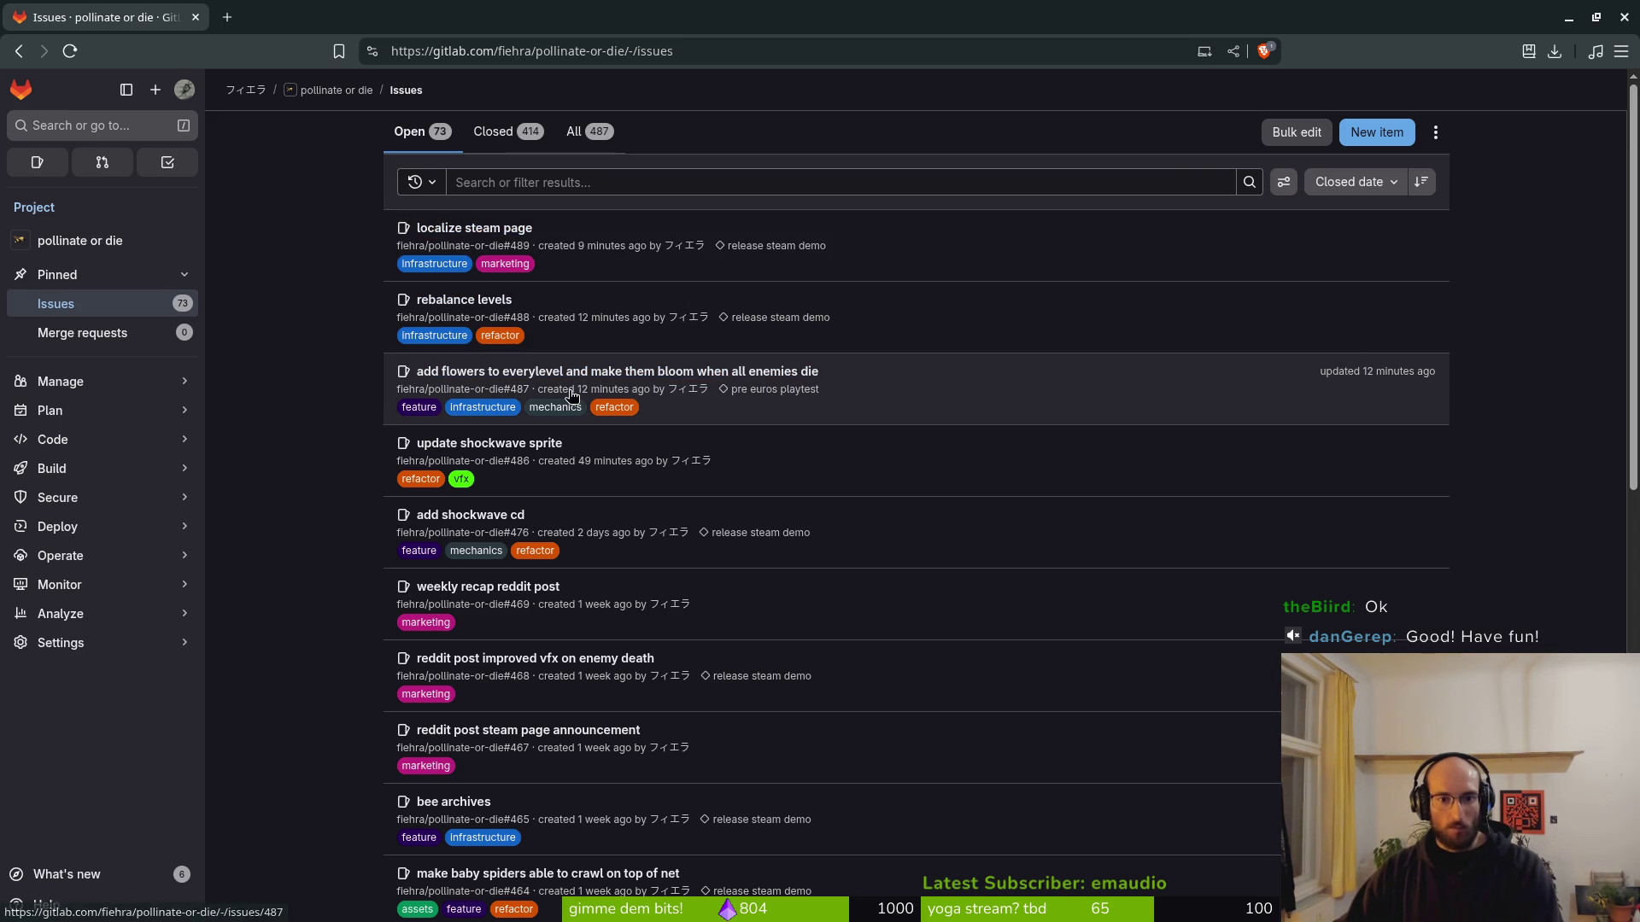
Close the implement flowerbuffs issue #452 from the pre euros playtest milestone.
mouse_move(87, 420)
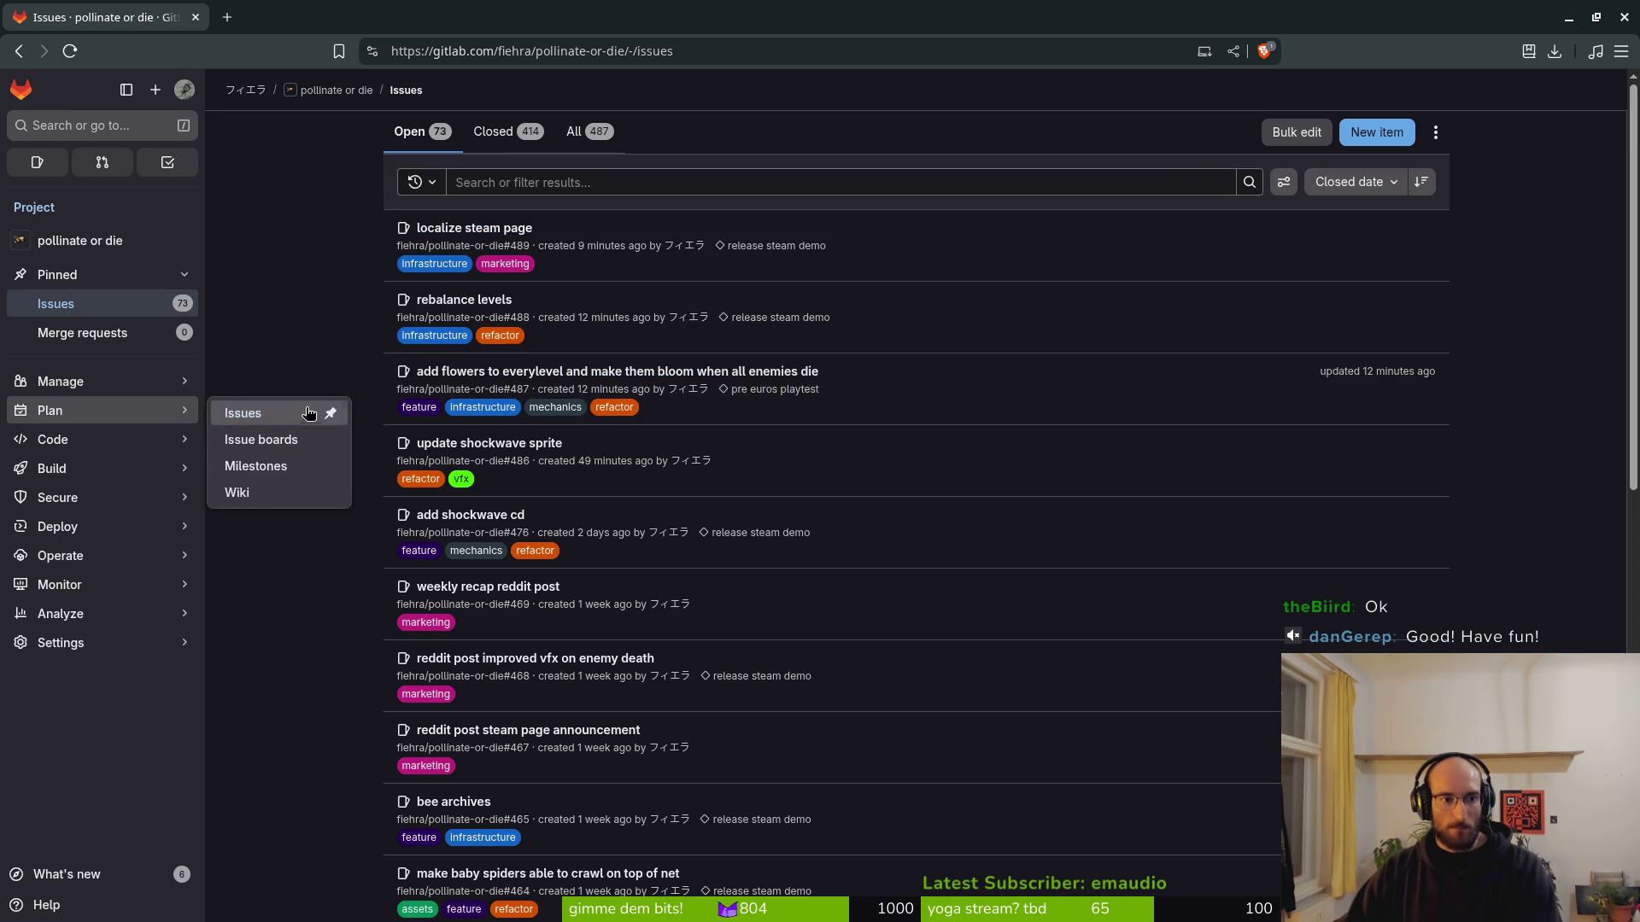
click(320, 467)
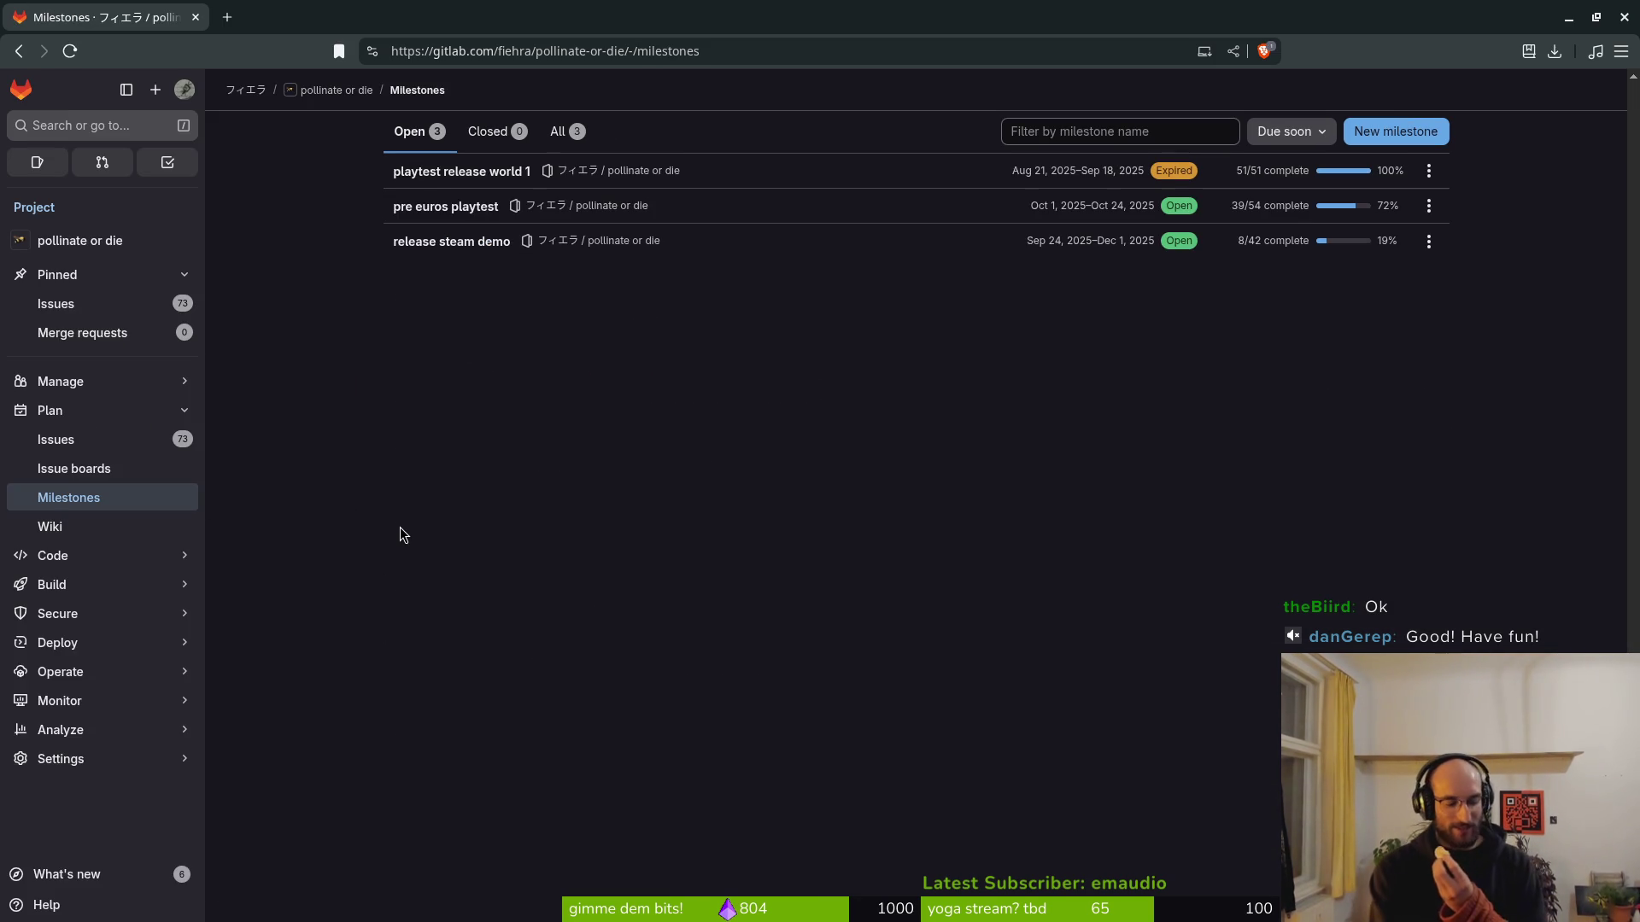
click(458, 216)
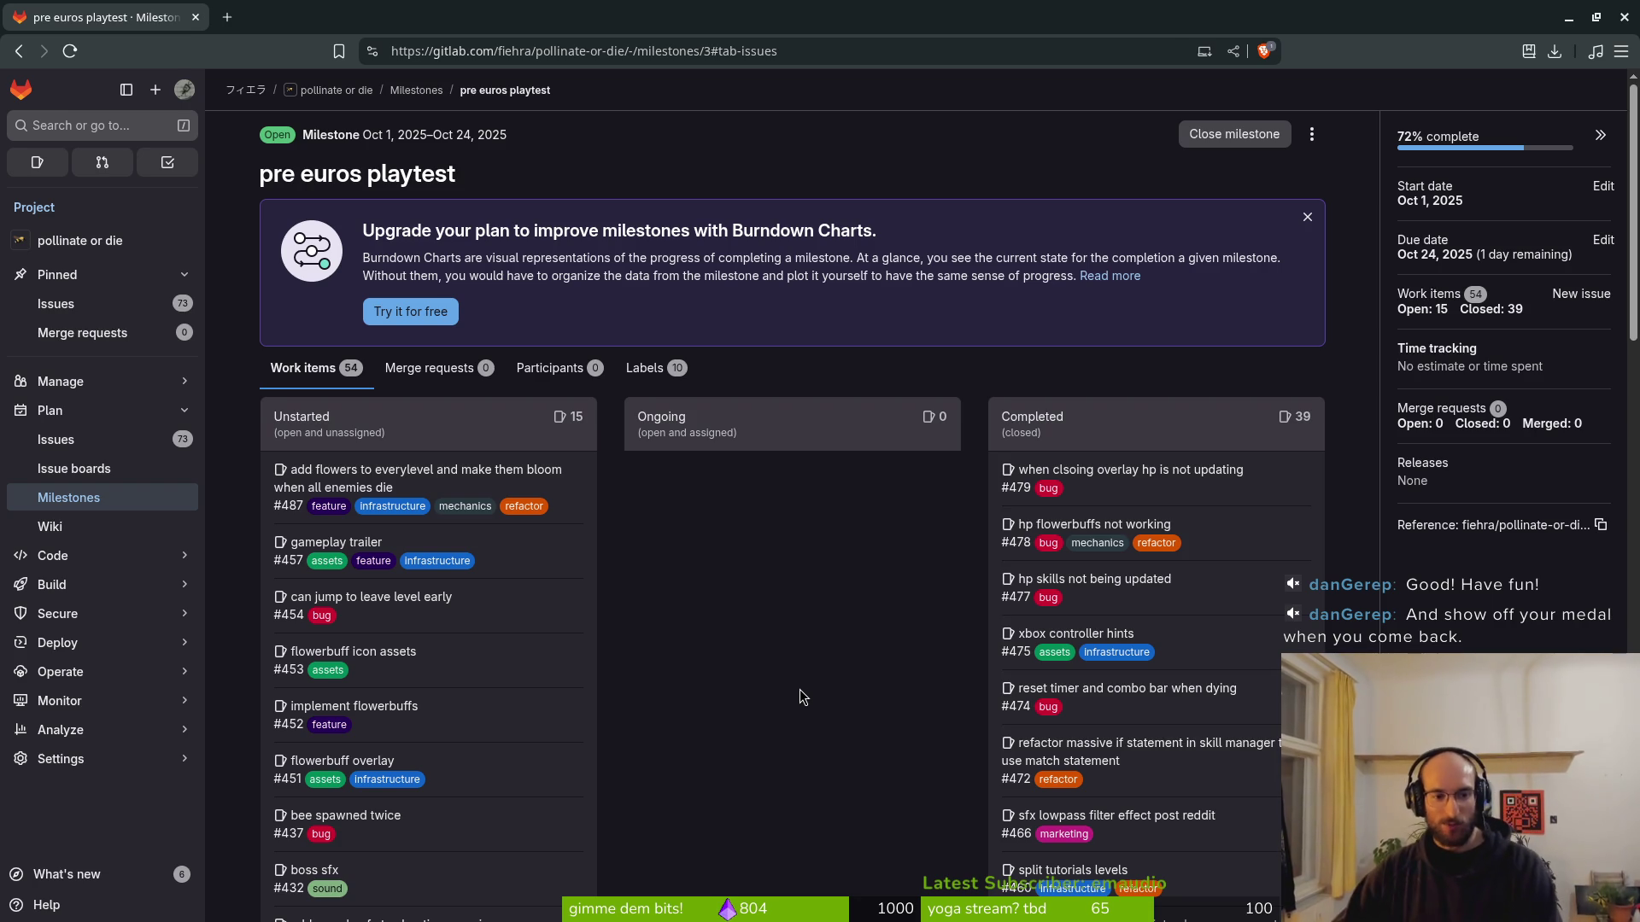
scroll(576, 667, down, 1)
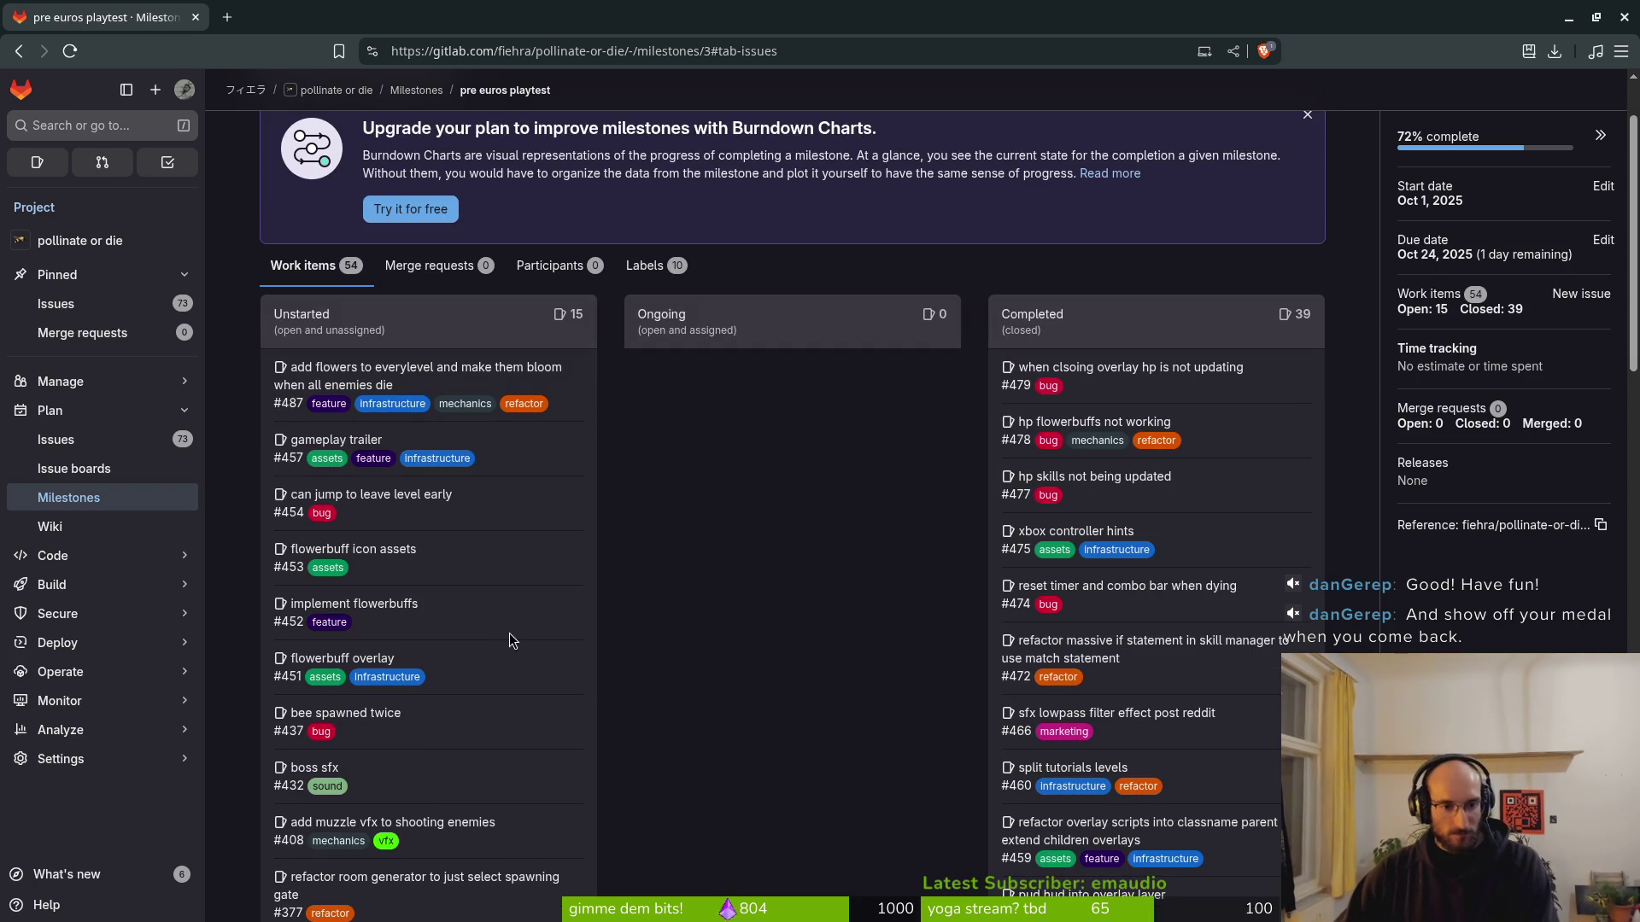
click(382, 608)
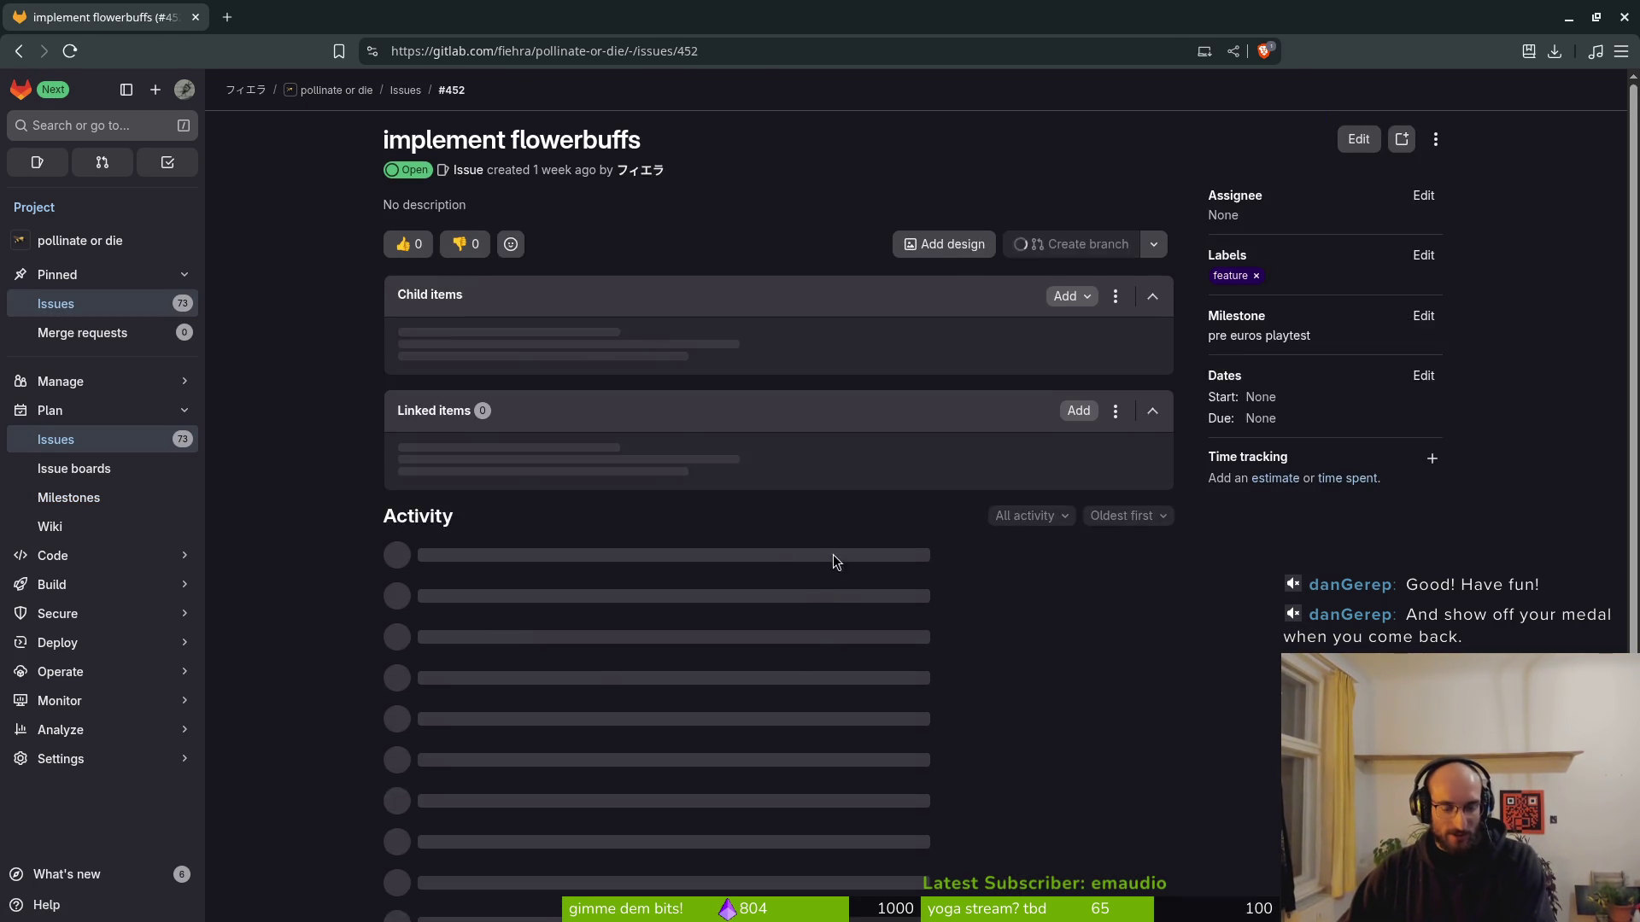
click(519, 801)
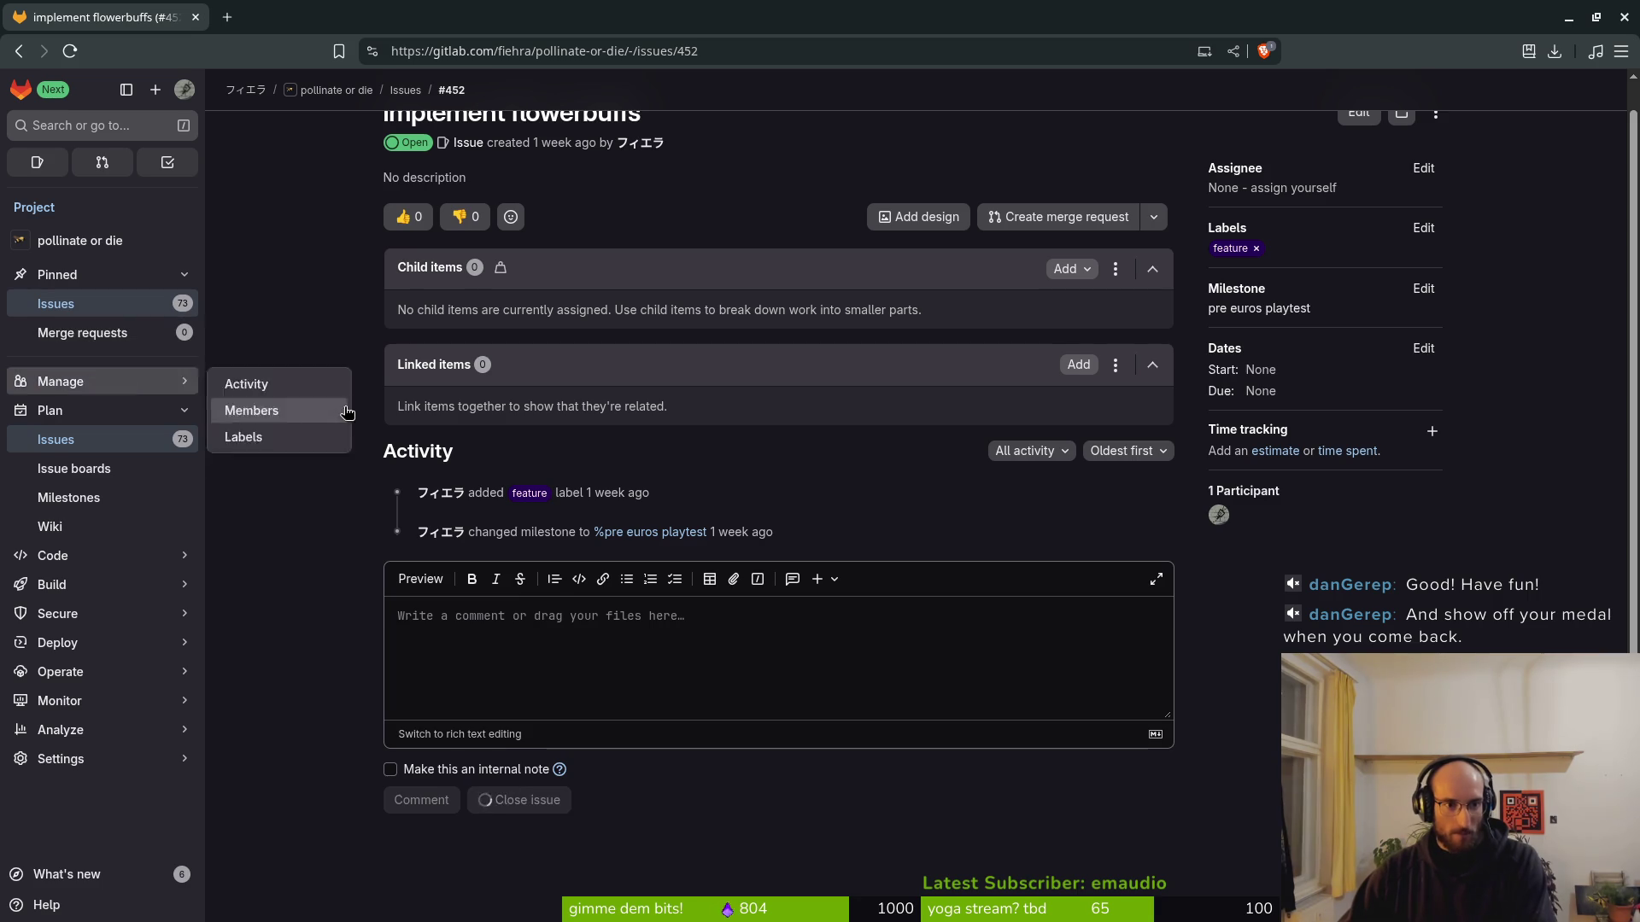
Open the flowerbuff overlay issue #451, then switch over to the Godot editor.
key(alt+Left)
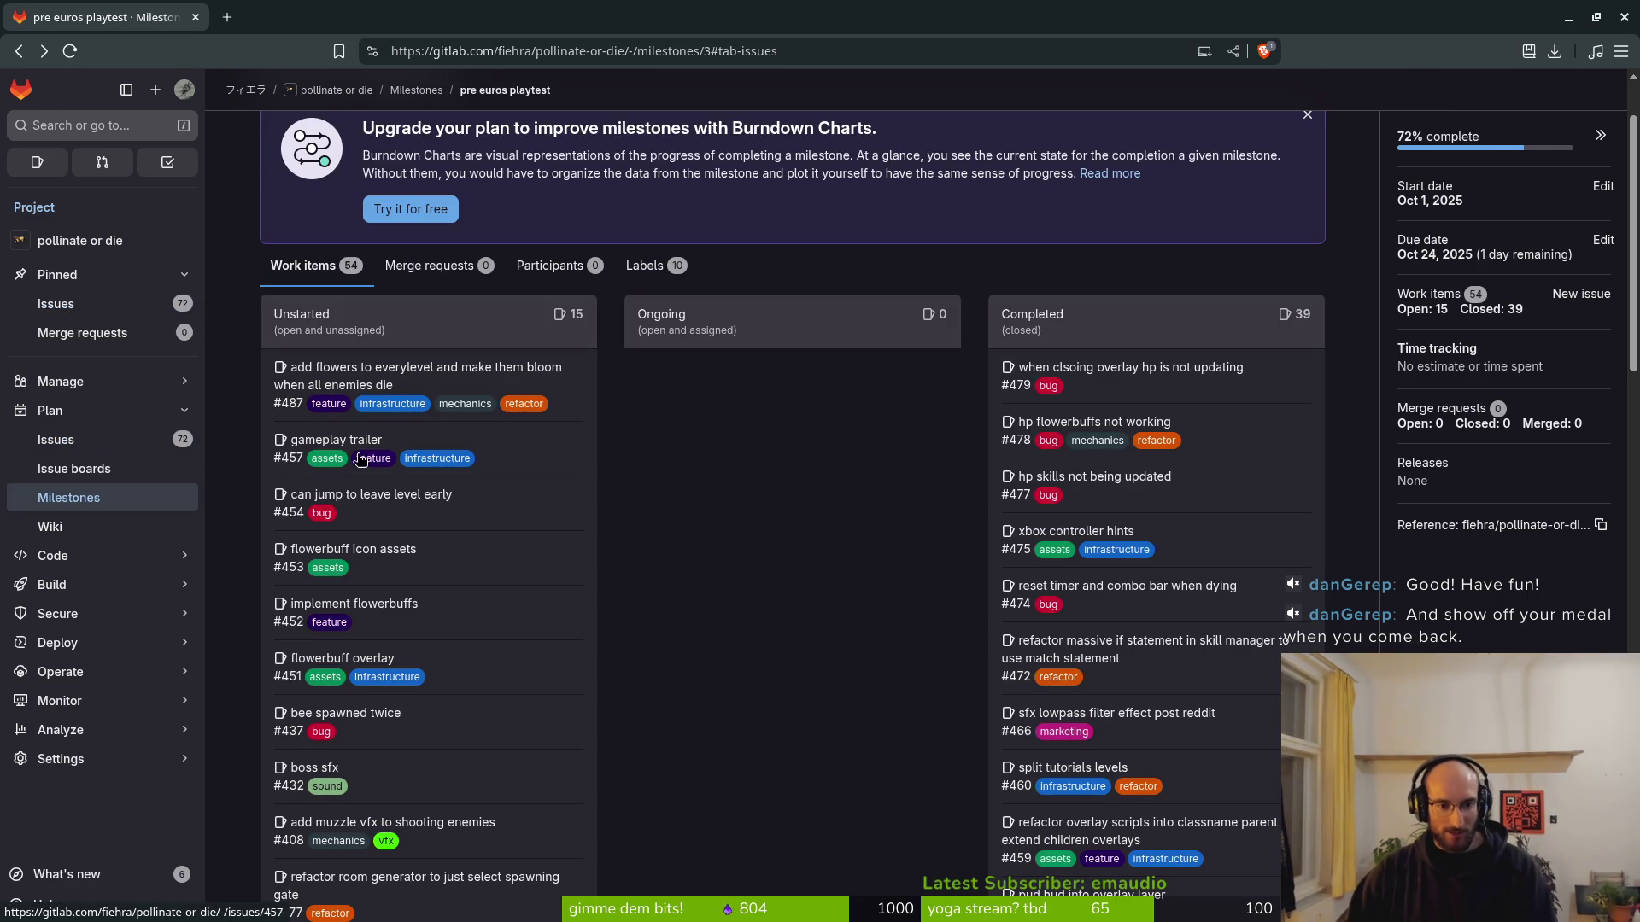
click(347, 664)
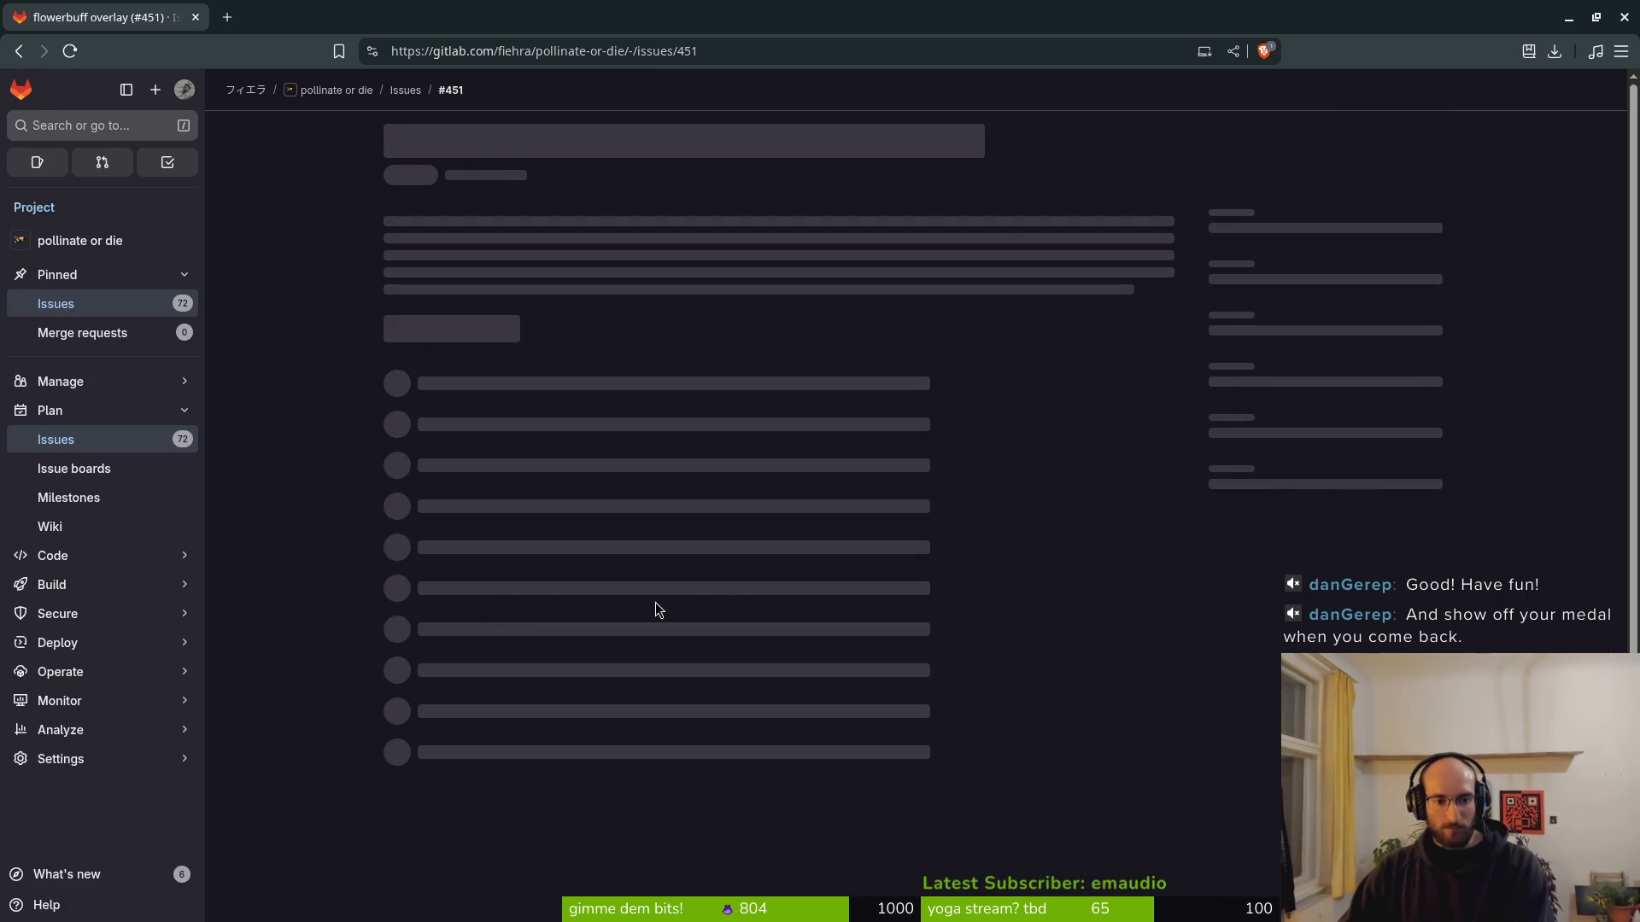
key(alt+Tab)
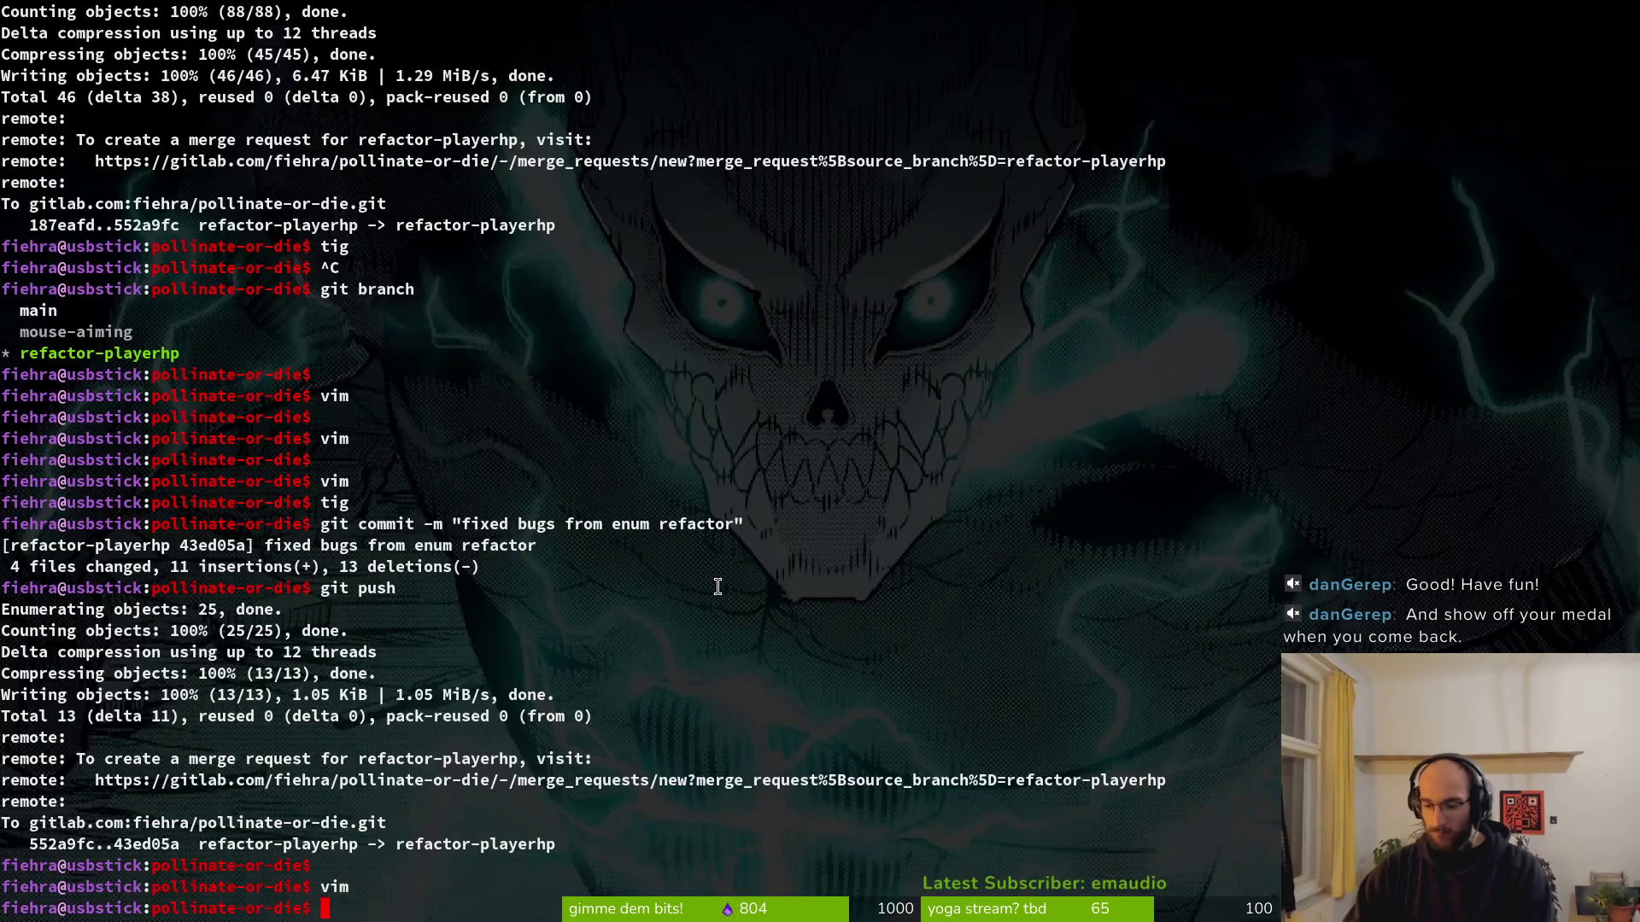
key(alt+Tab)
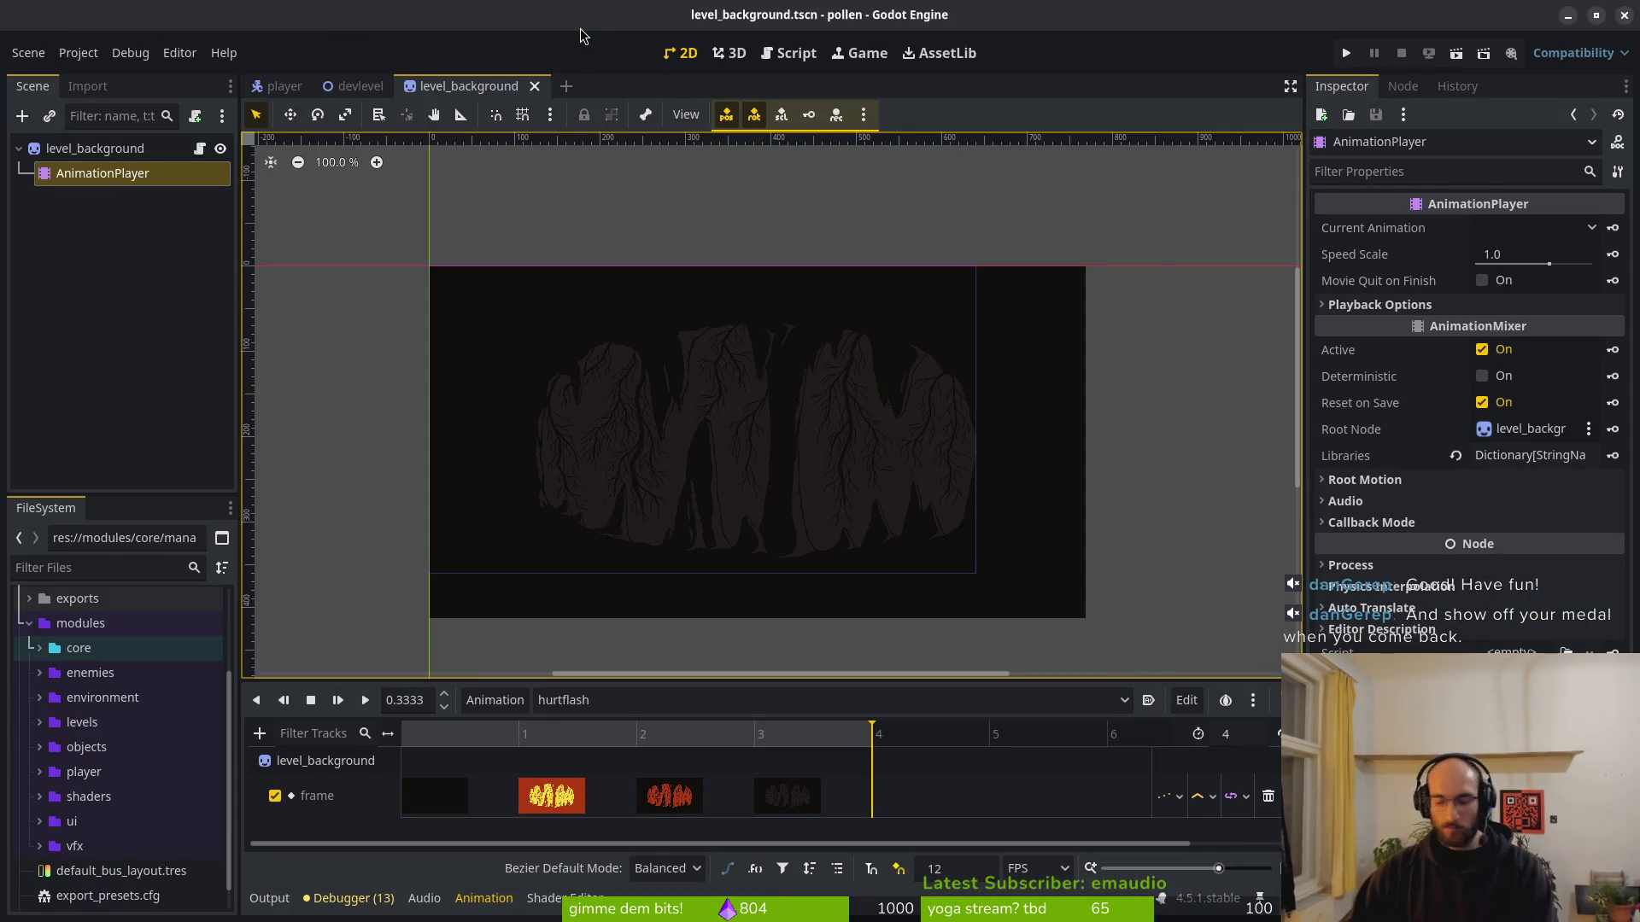
Open the flower_buff.tscn scene through quick search.
key(shift+alt+o)
text(flow)
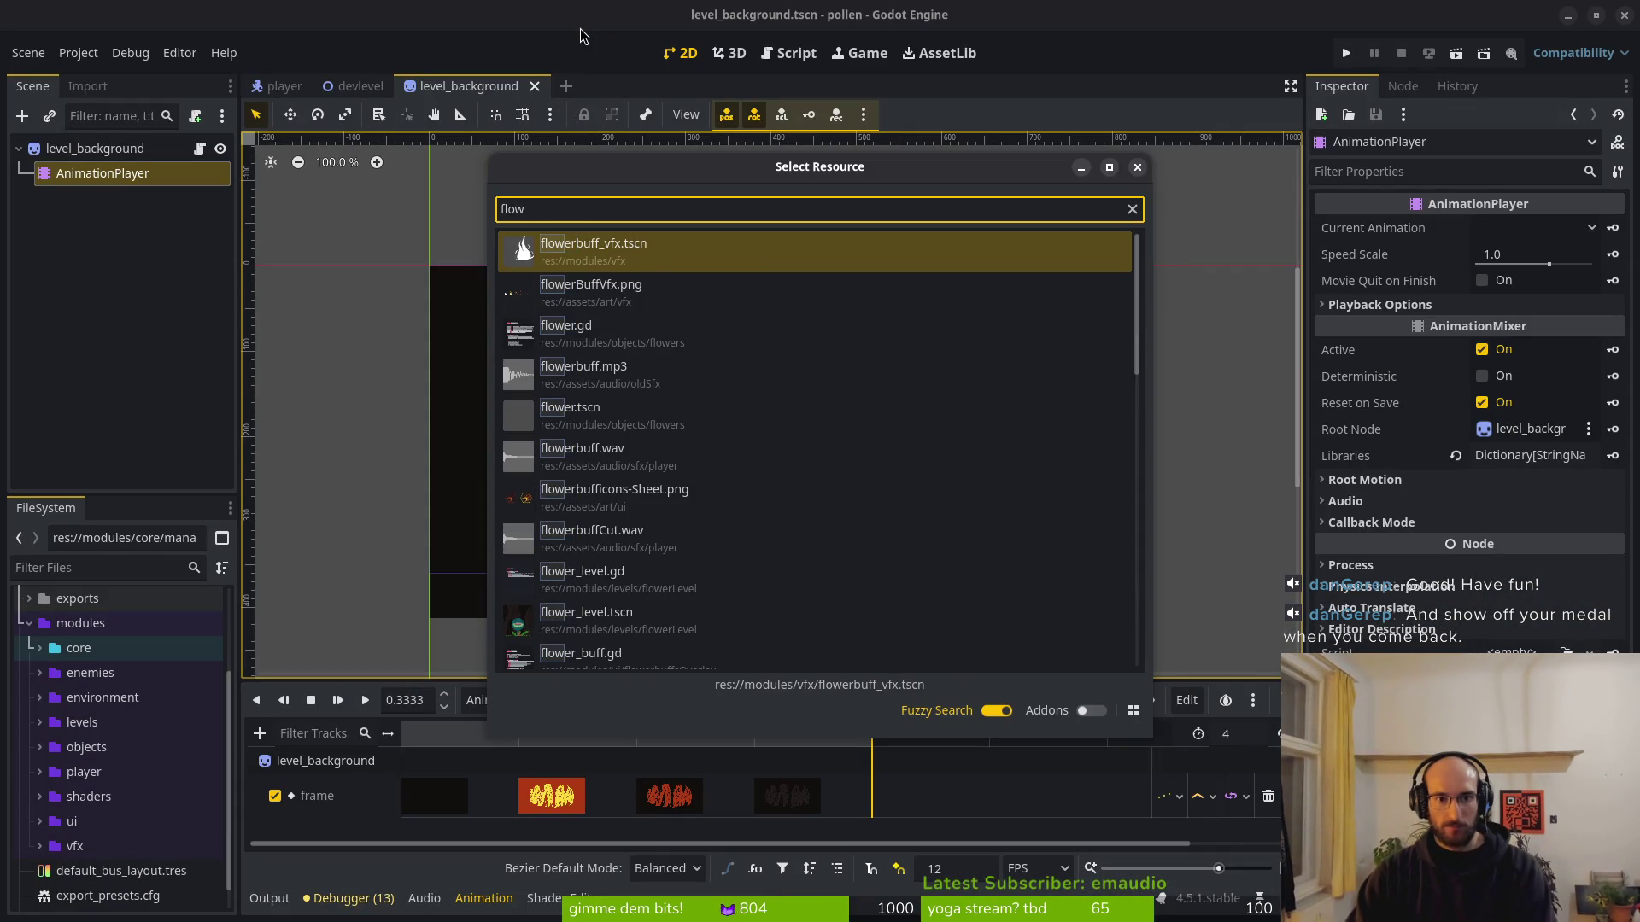
key(Down)
key(Down)
key(Down)
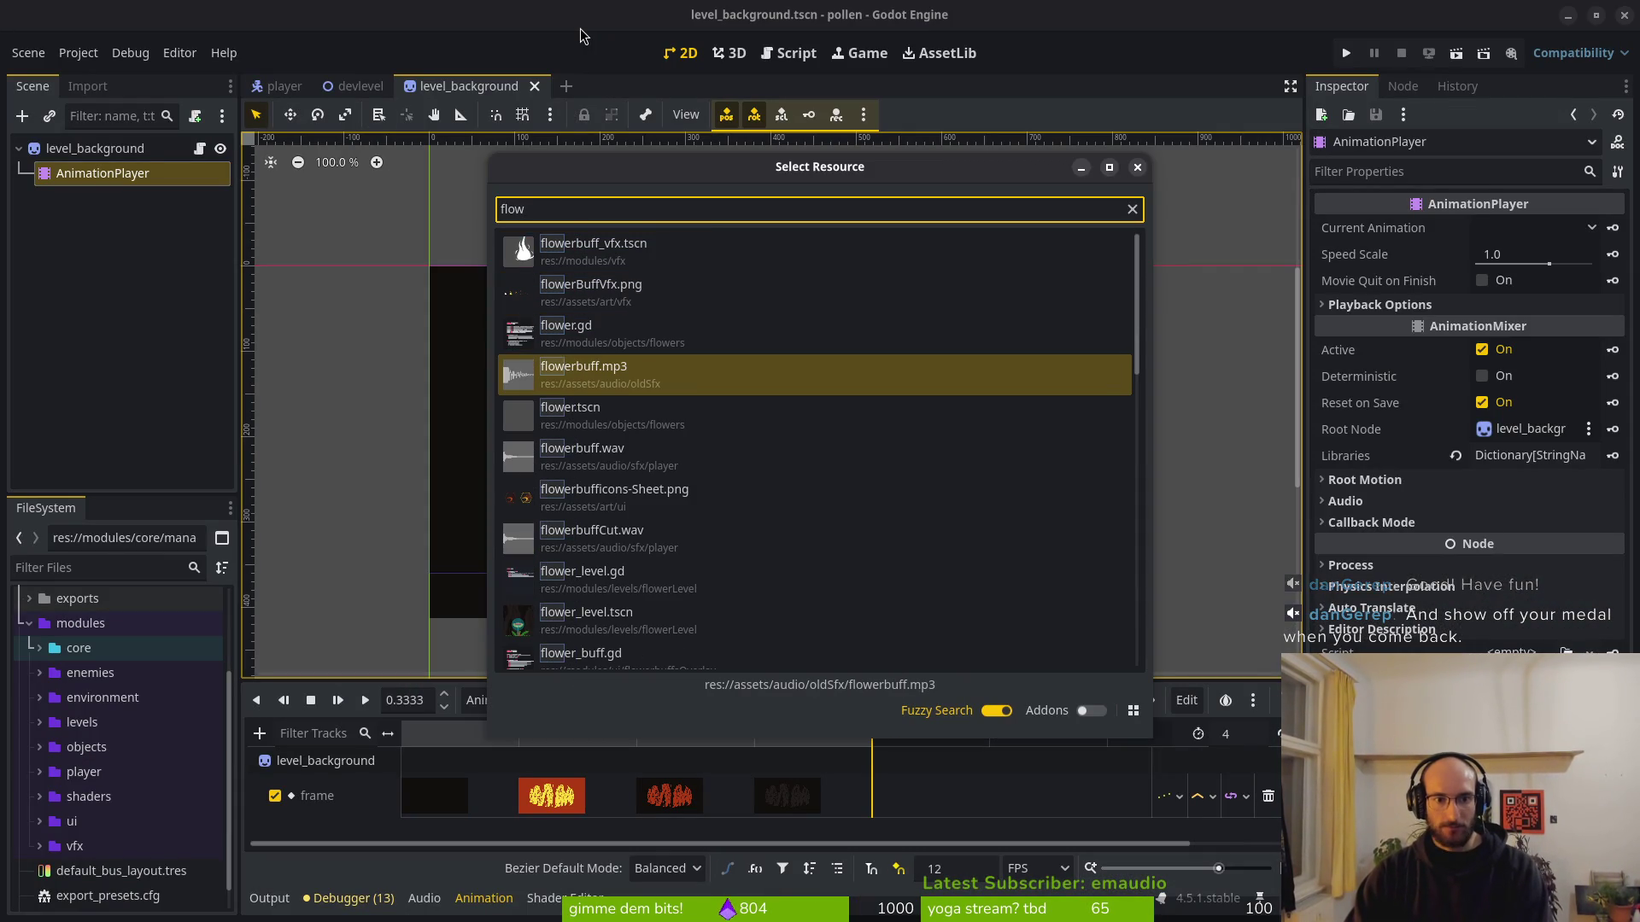
key(Up)
key(Up)
key(Down)
key(Down)
key(Down)
key(Up)
key(Up)
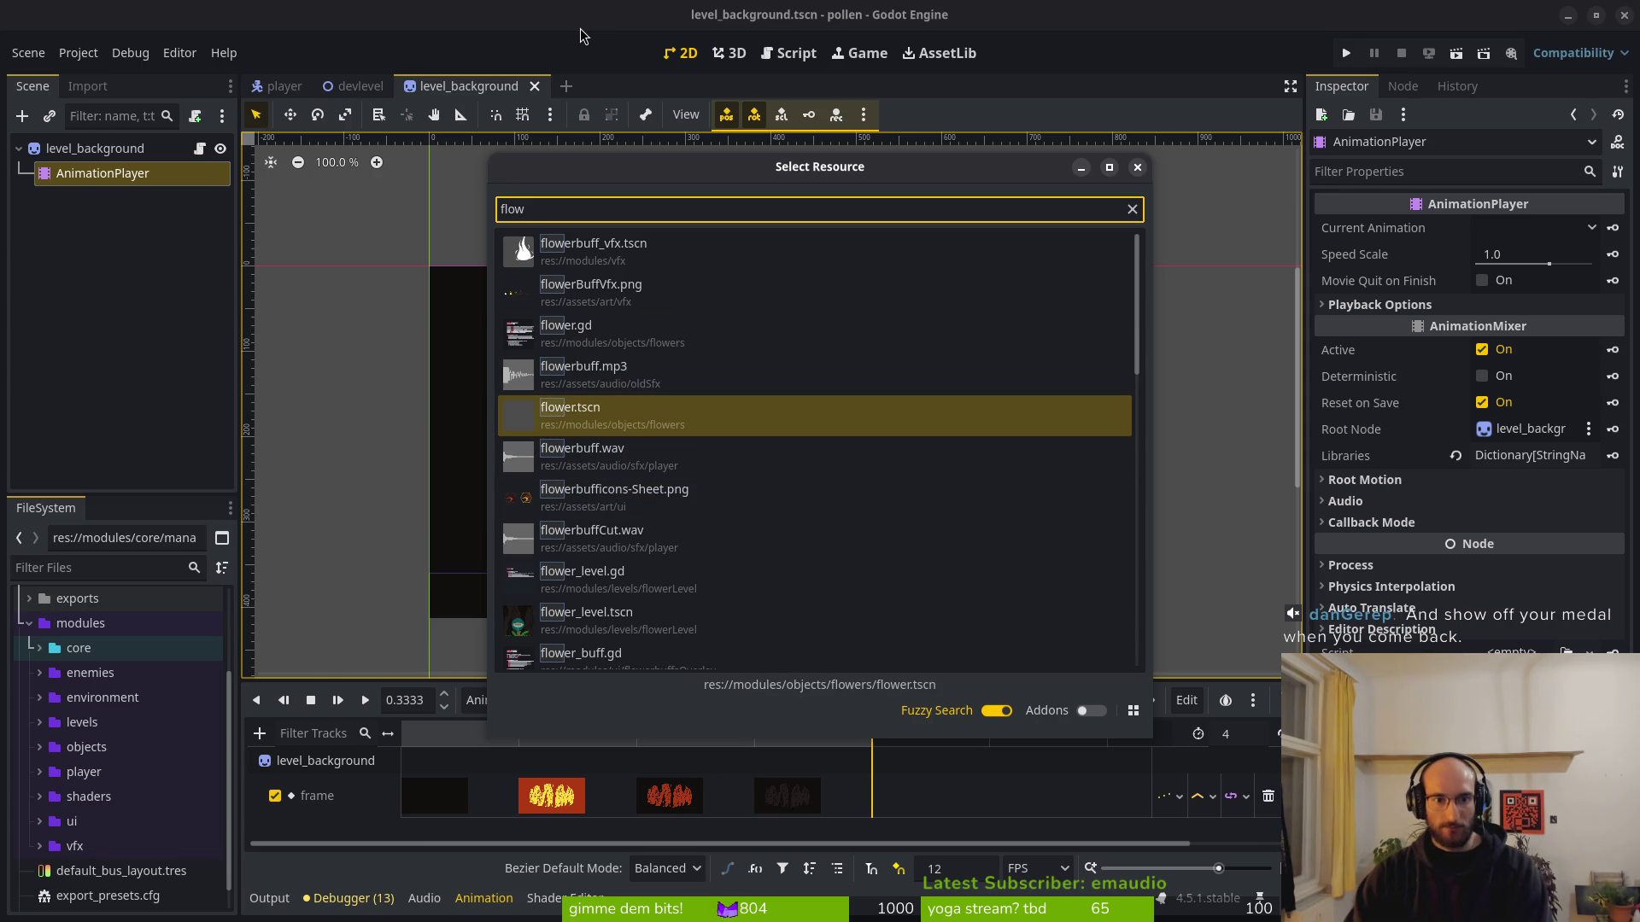
text(buff)
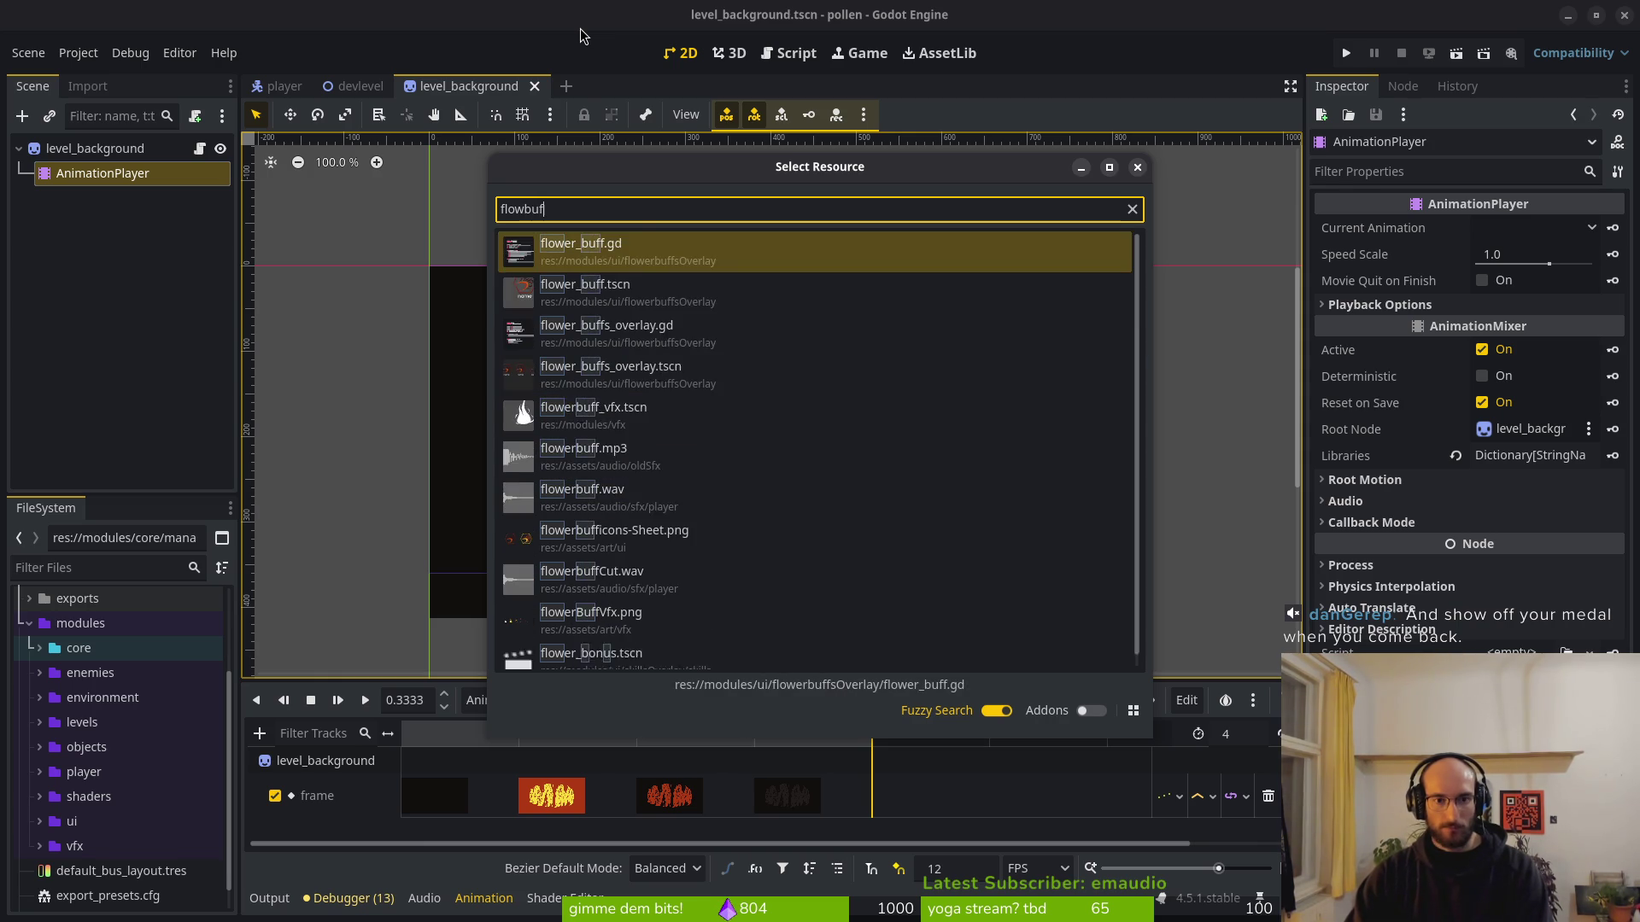
key(Down)
key(Down)
key(Down)
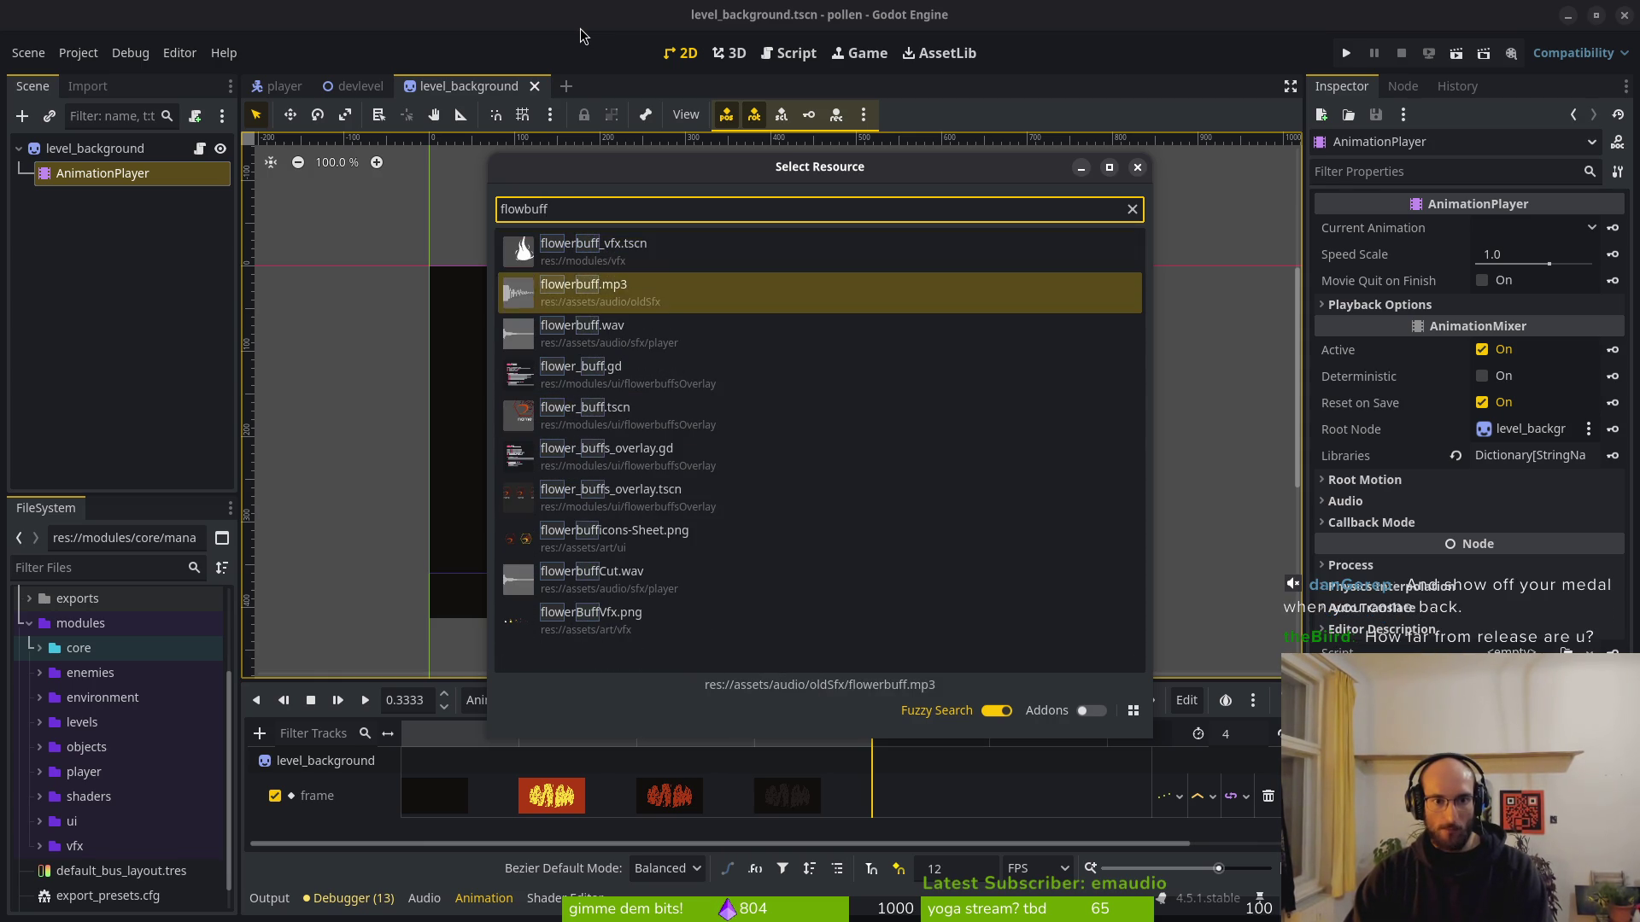
key(Return)
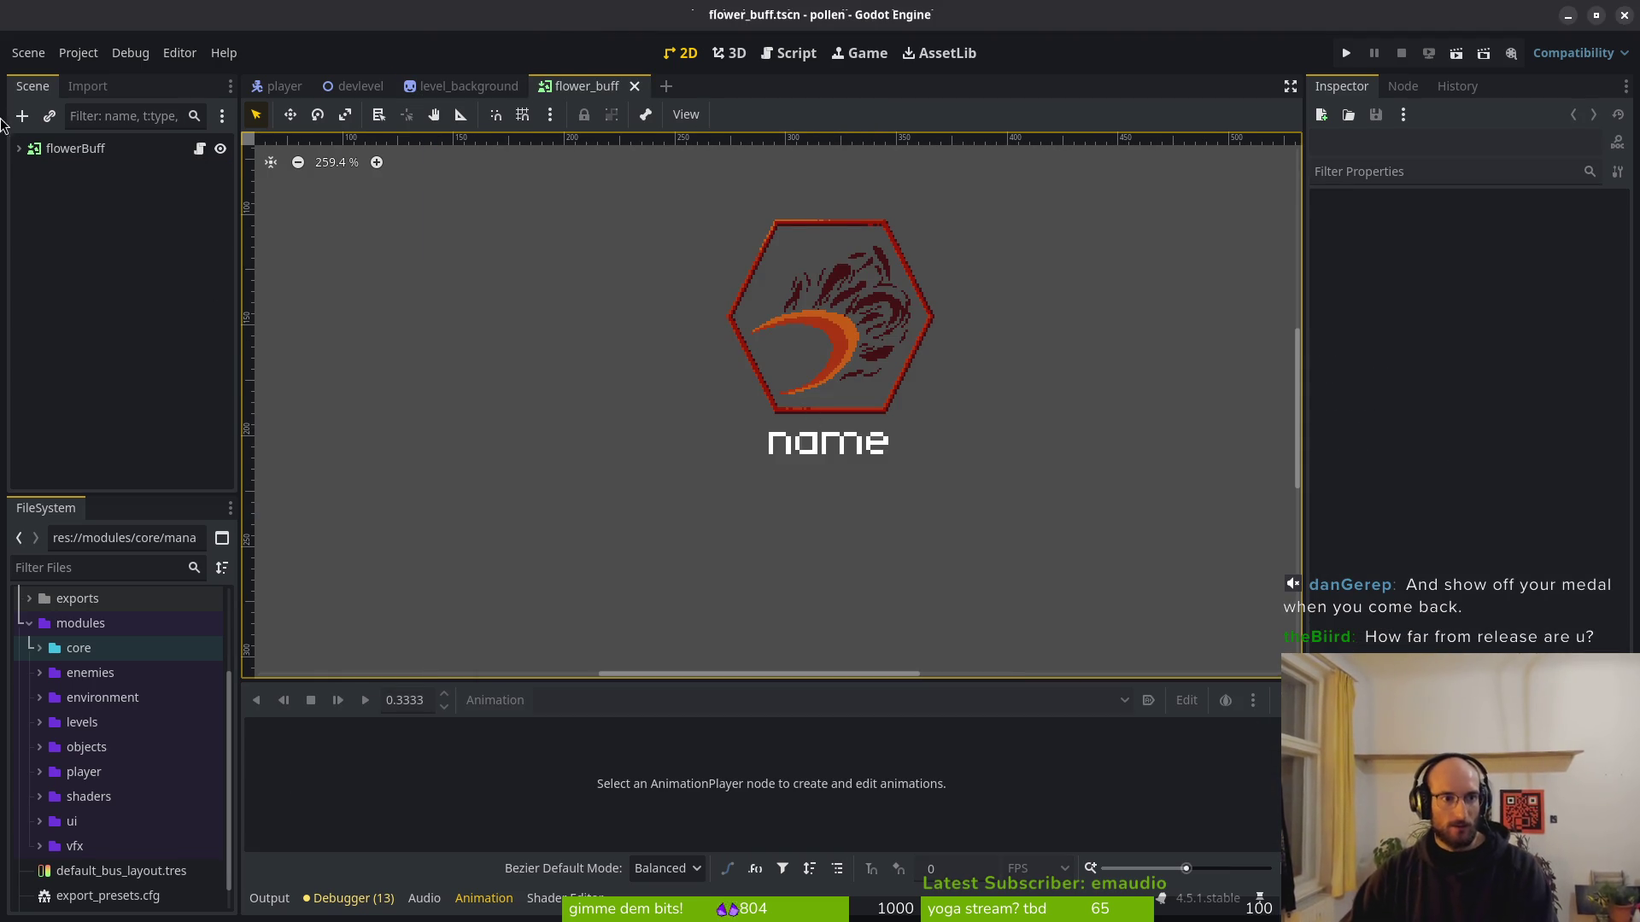
Add a VariablePitchAudioStreamPlayer named selectSFX under flowerBuff and save the scene.
click(75, 149)
key(ctrl+a)
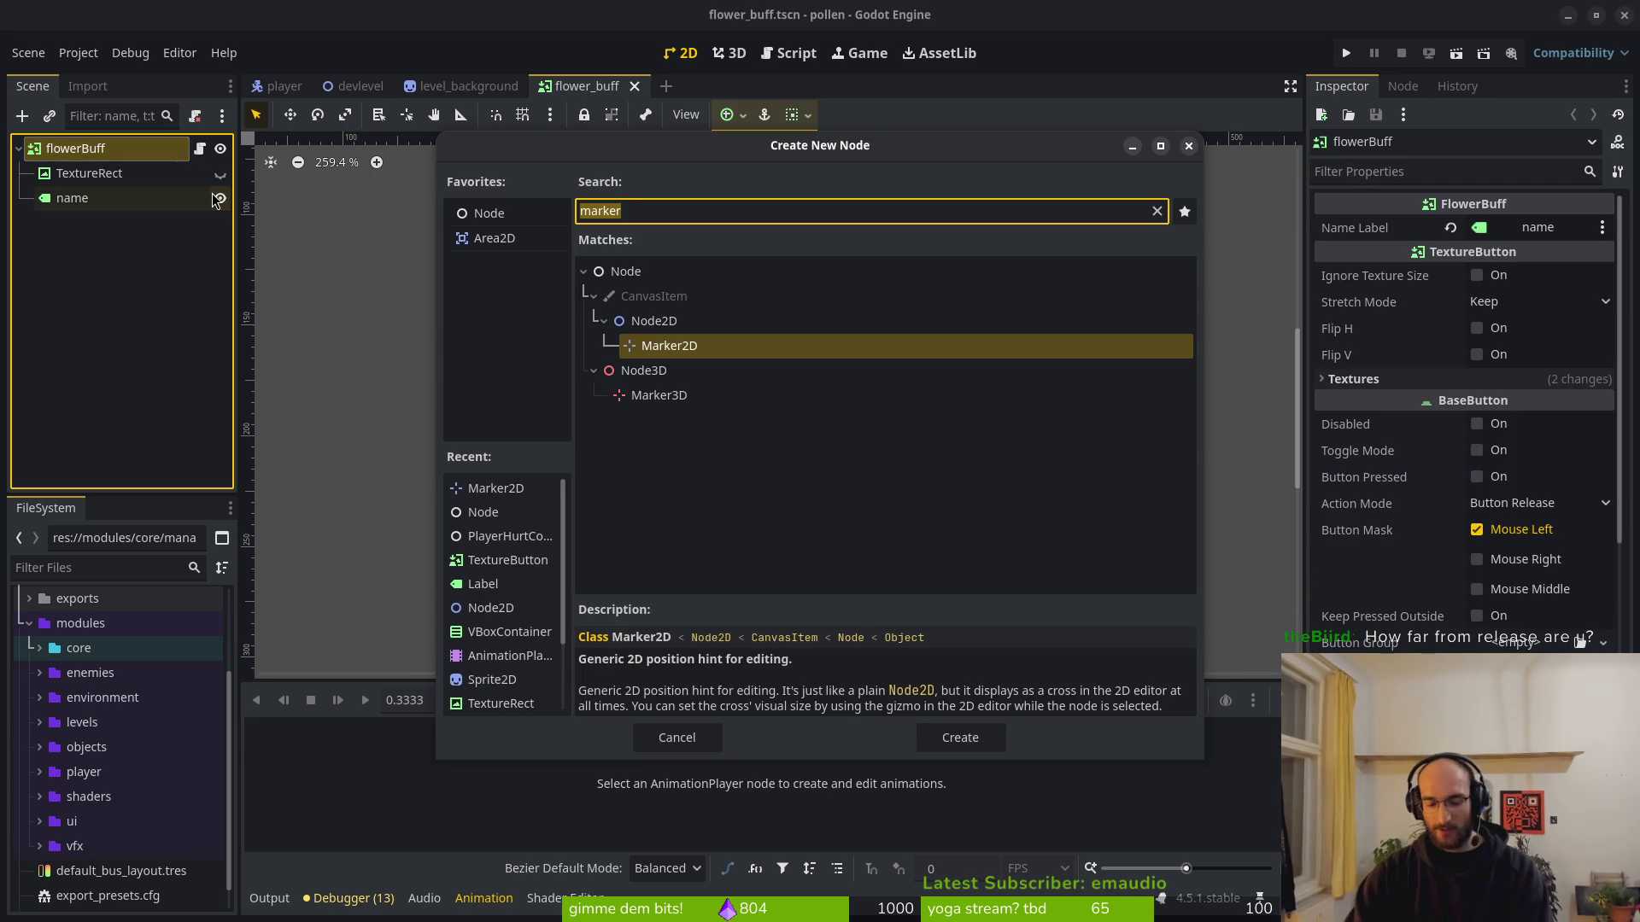
text(varia)
key(Return)
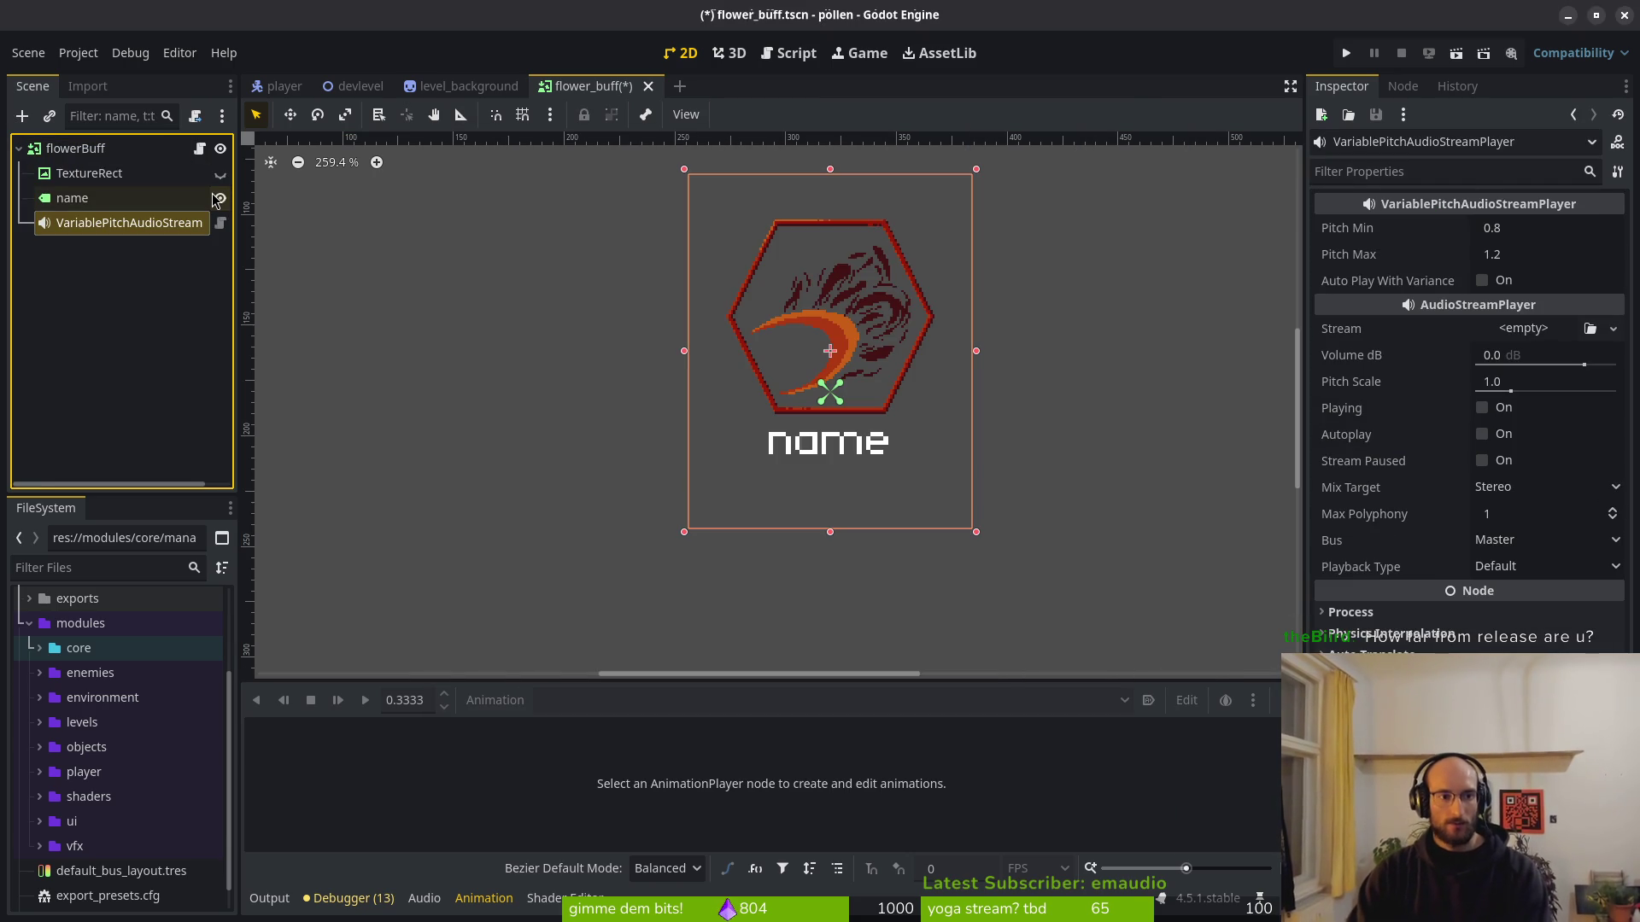
key(F2)
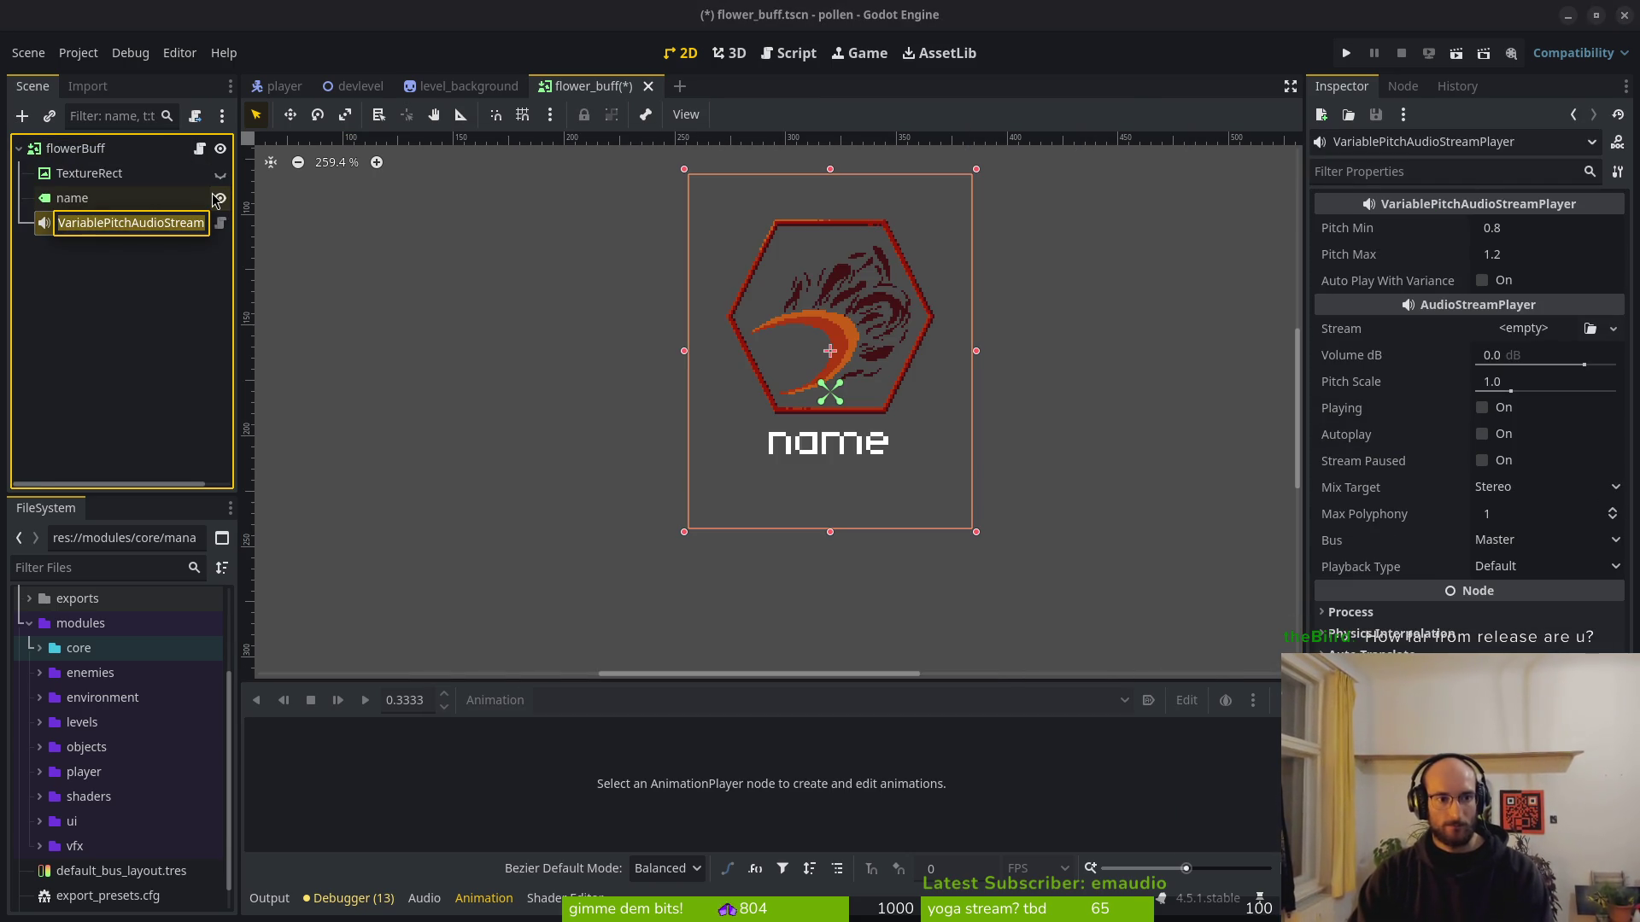
text(selectSFX)
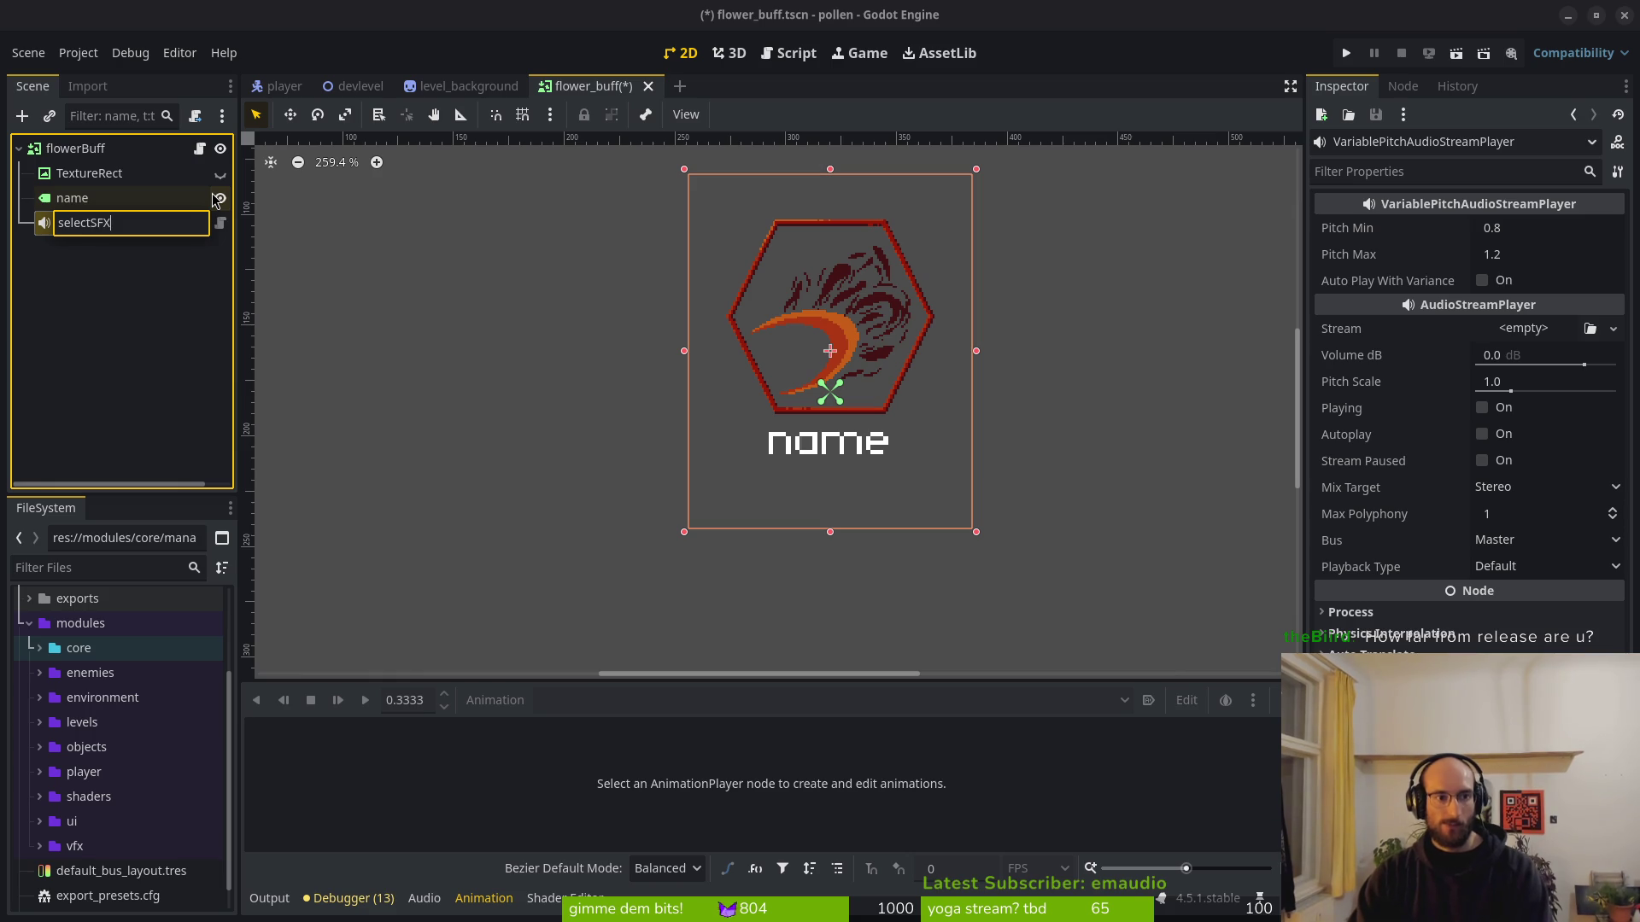
key(Return)
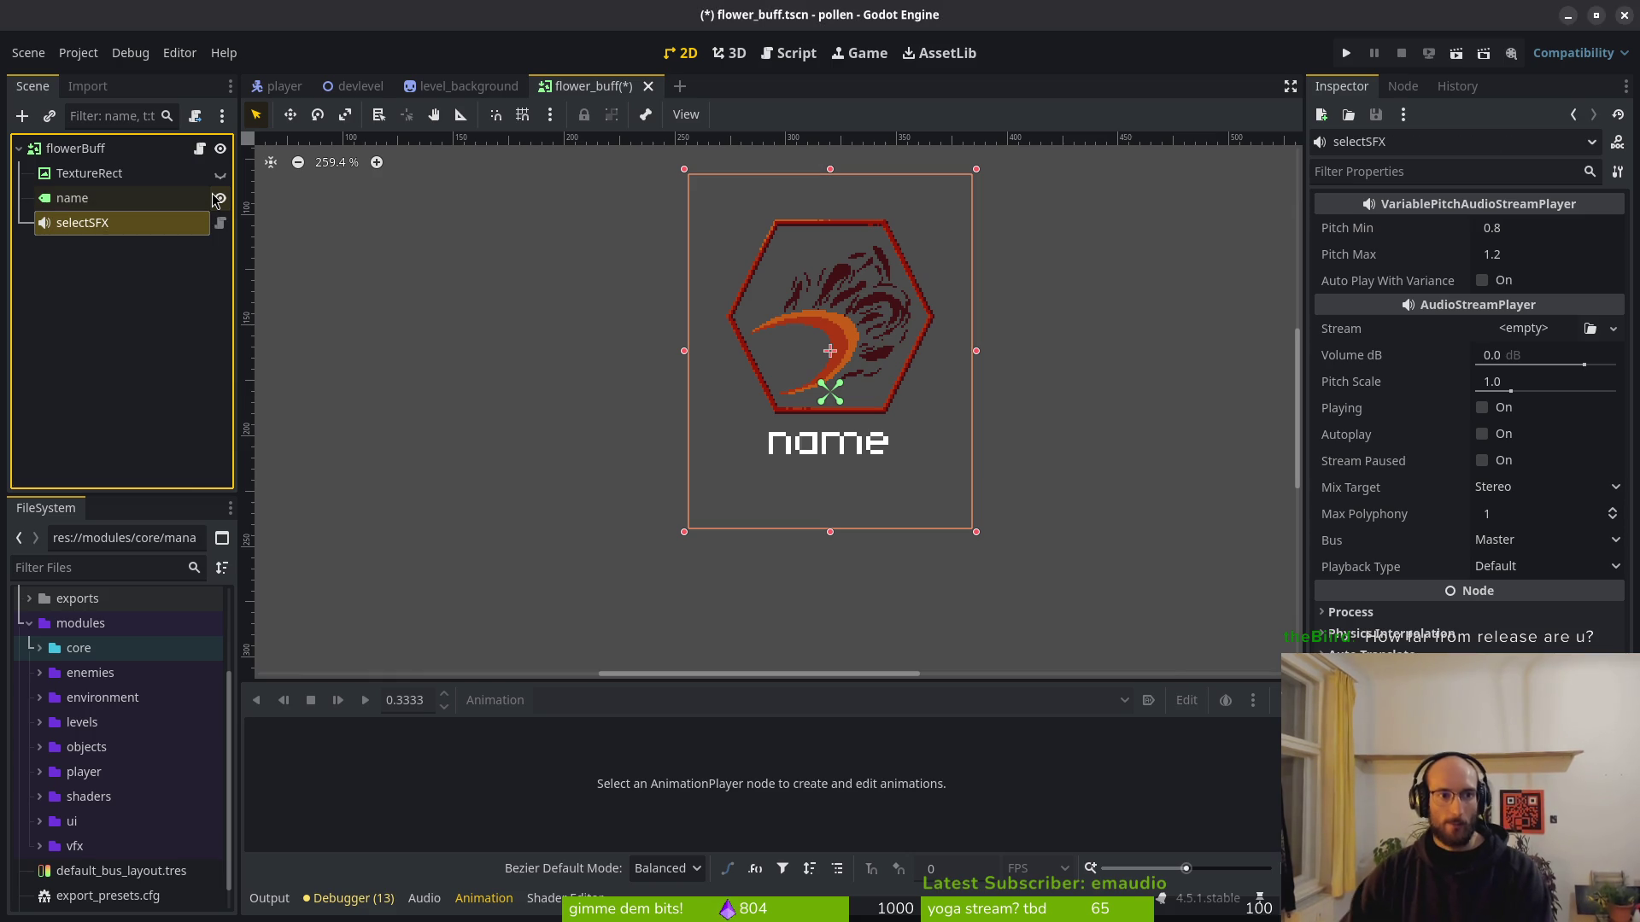
key(ctrl+s)
Browse selectSFX's Stream Quick Load list without choosing, then launch the Files manager.
click(1526, 330)
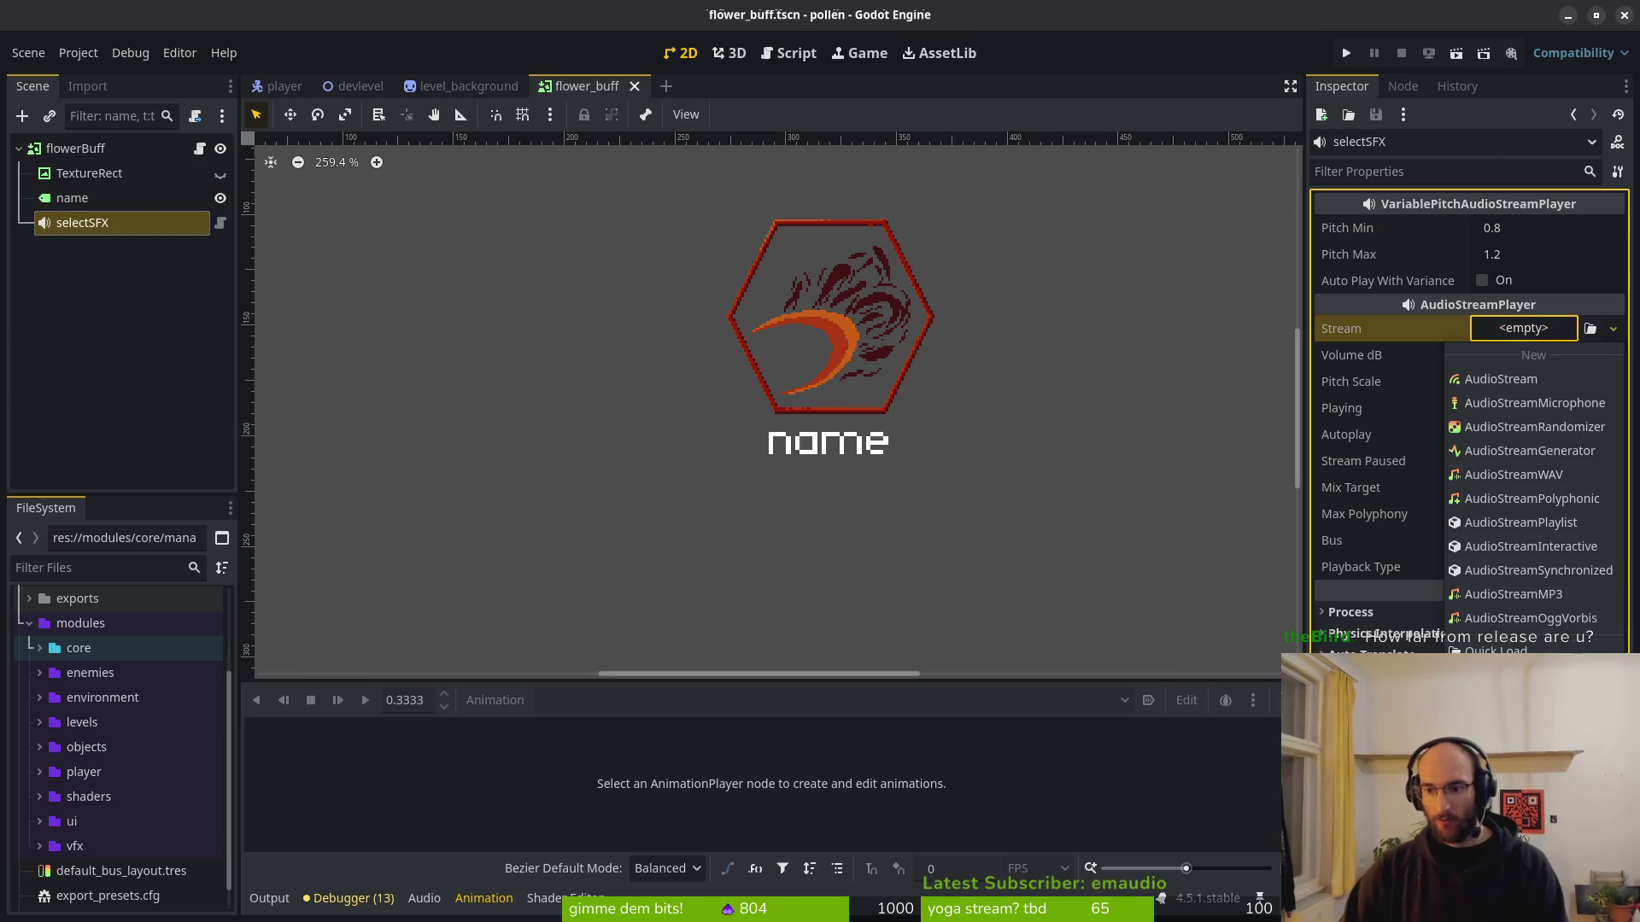
click(1496, 647)
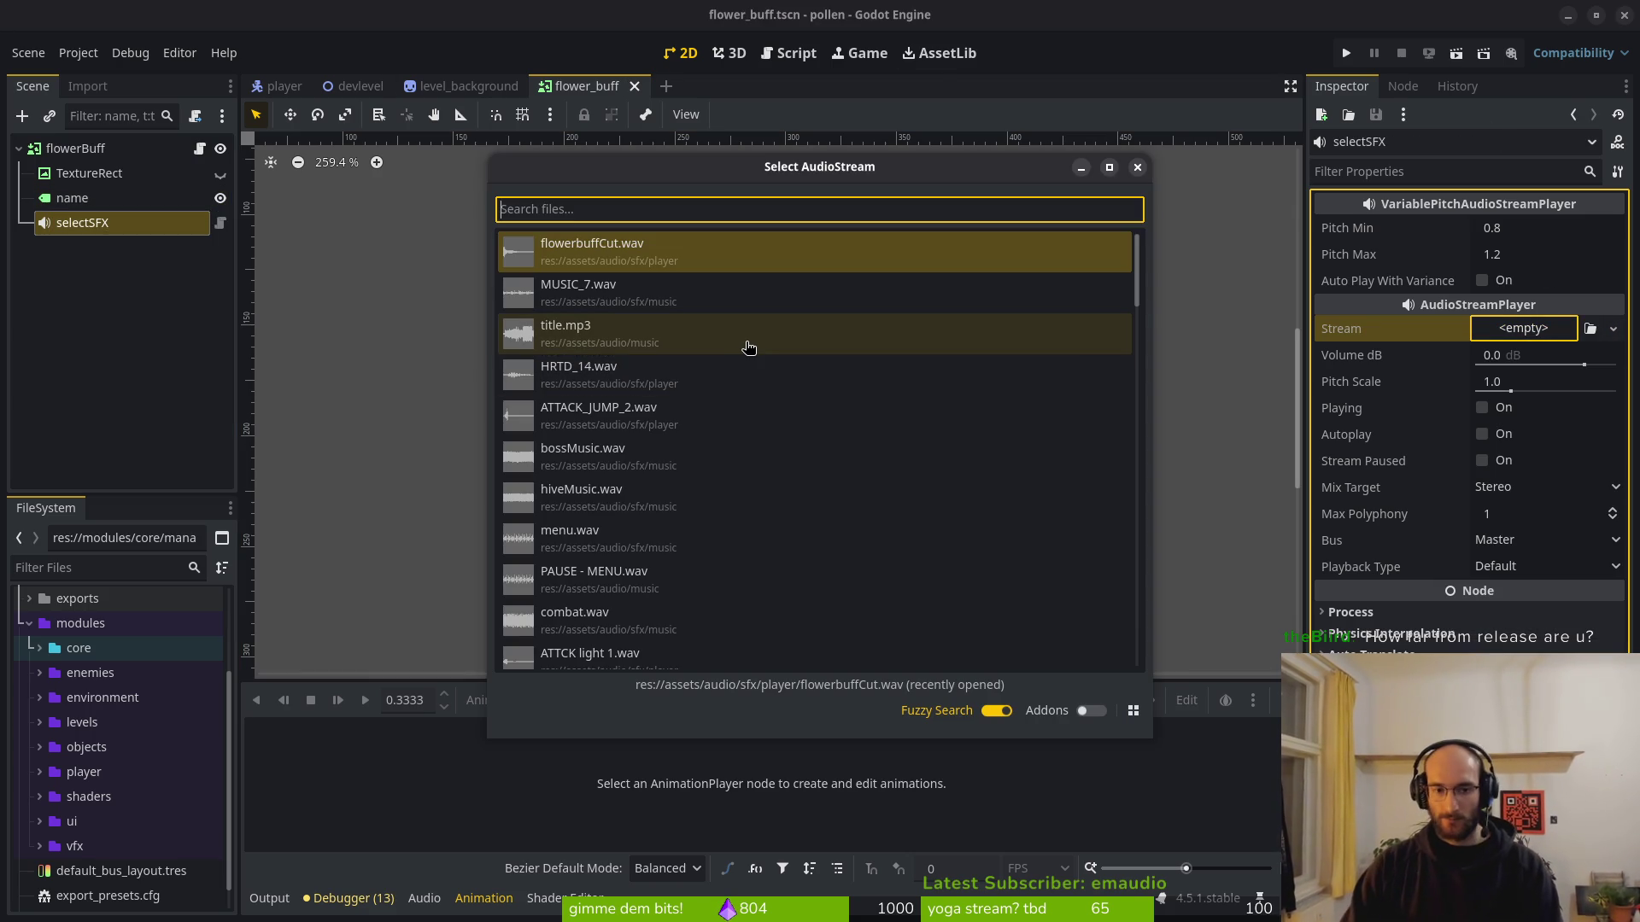
key(Escape)
key(super+e)
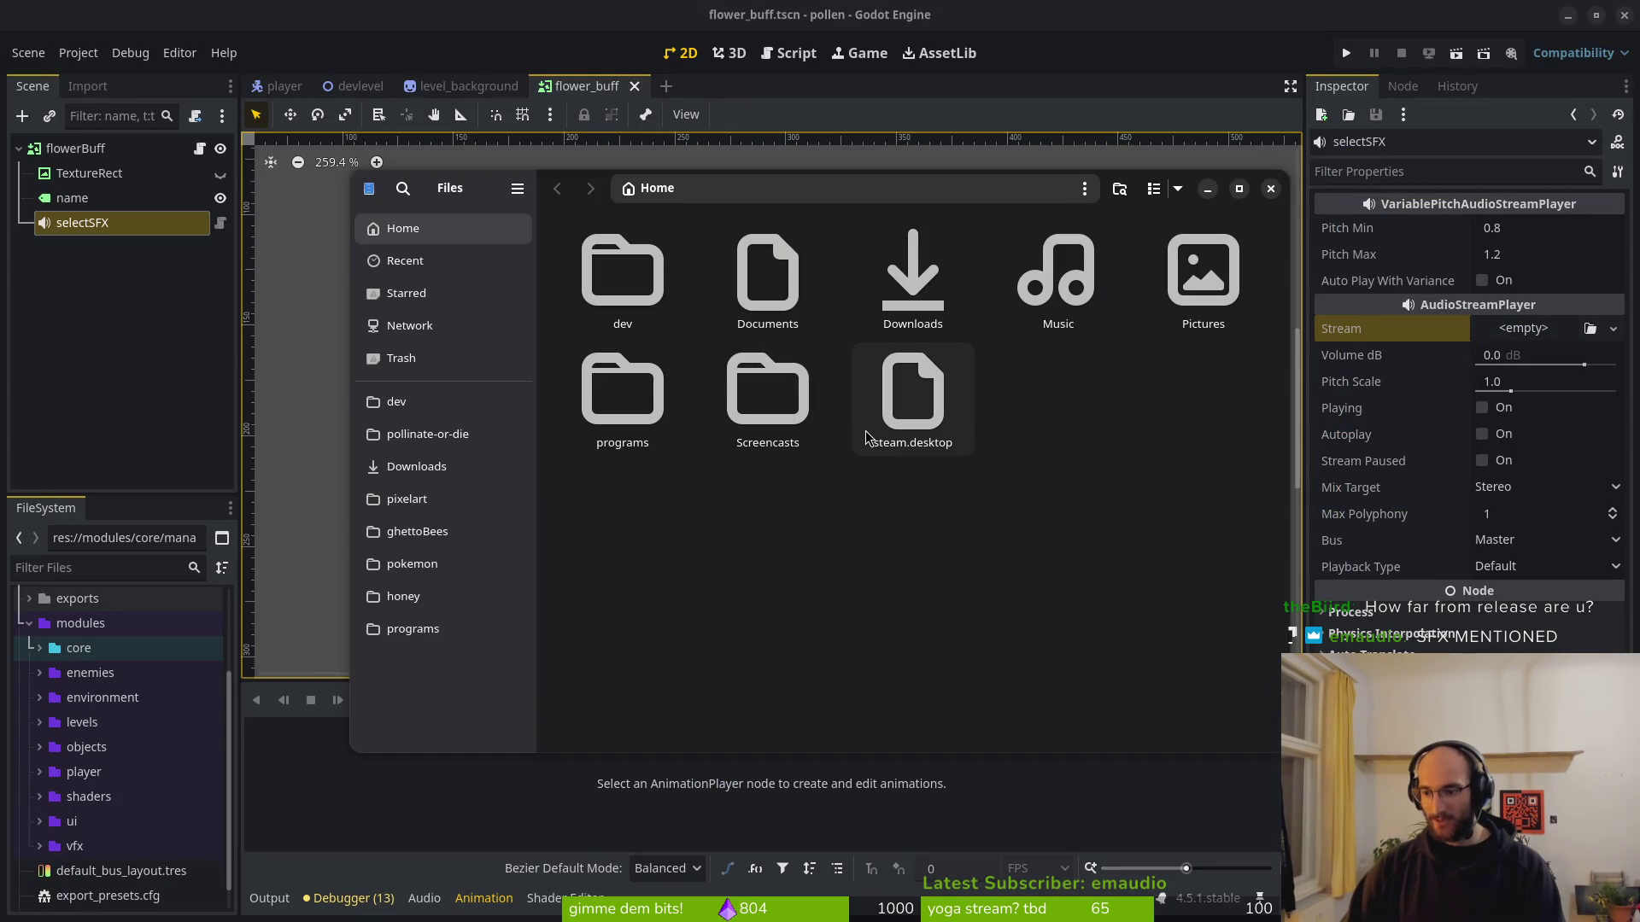
mouse_move(495, 195)
mouse_down()
mouse_move(466, 174)
mouse_move(466, 198)
mouse_up()
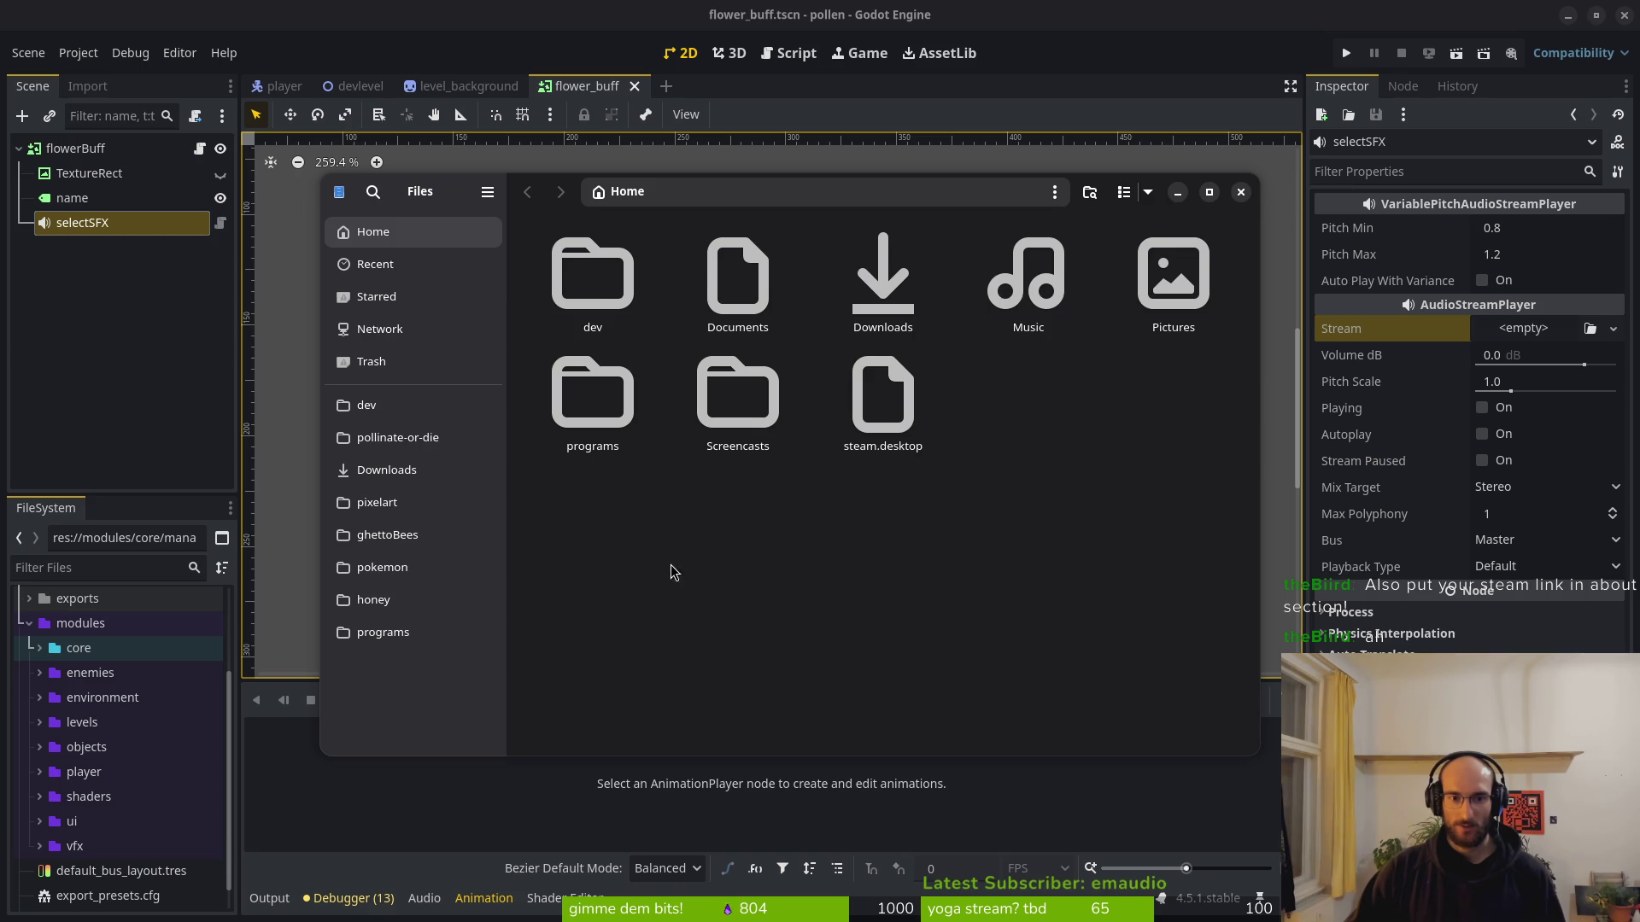
Navigate to dev/pollinate-or-die/assets/audio/sfx/ui in Files.
double_click(592, 273)
double_click(738, 401)
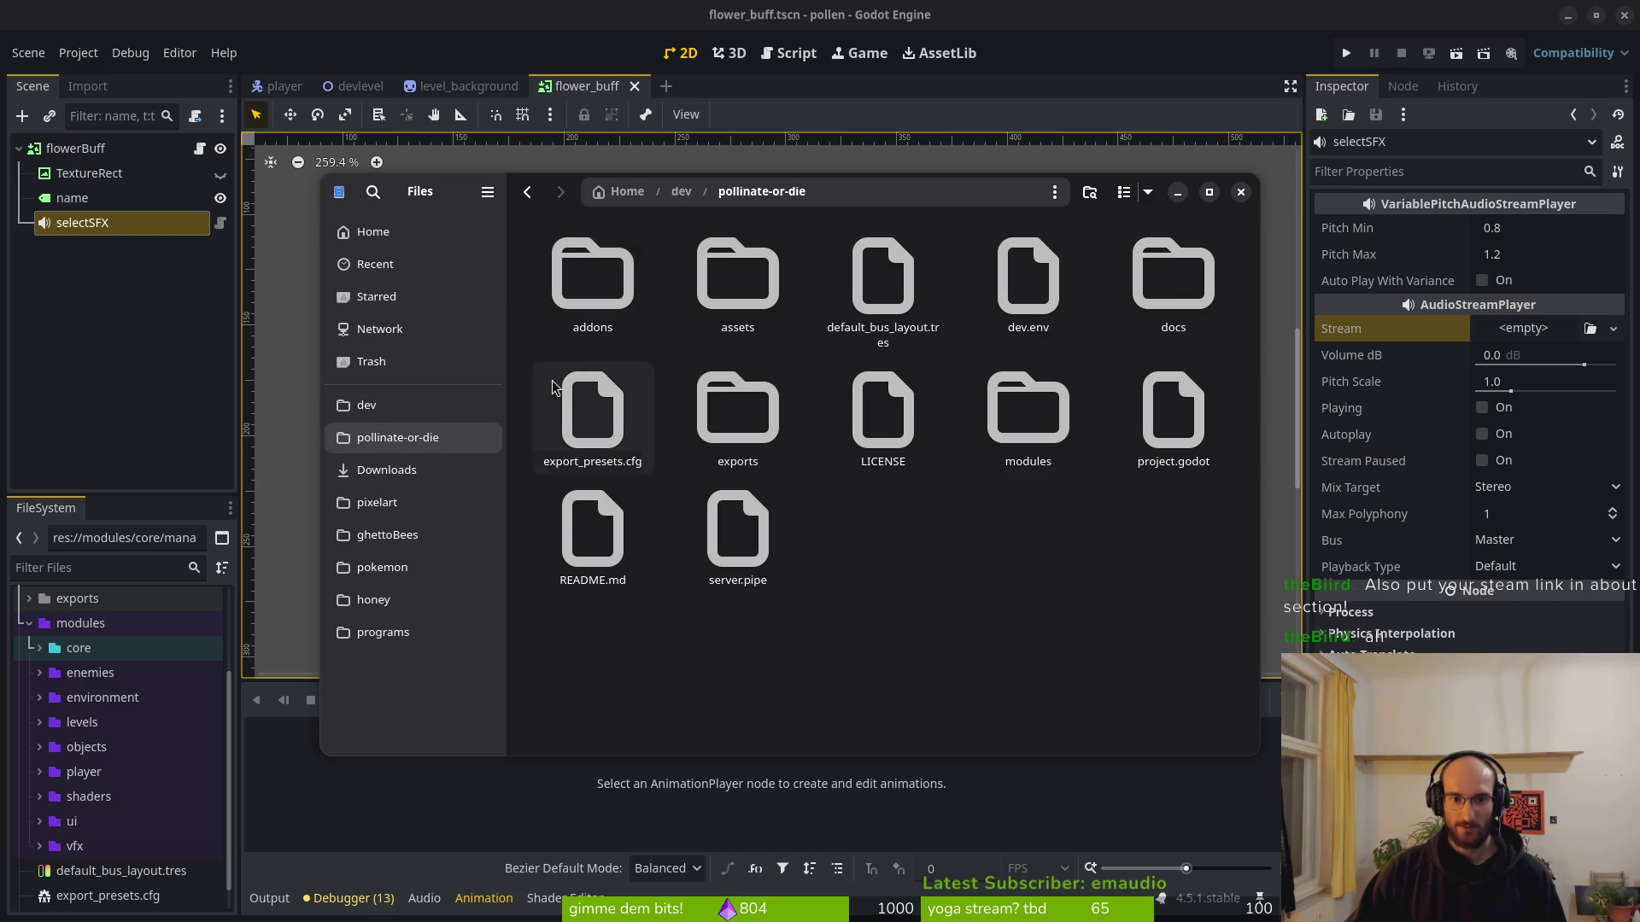
double_click(697, 267)
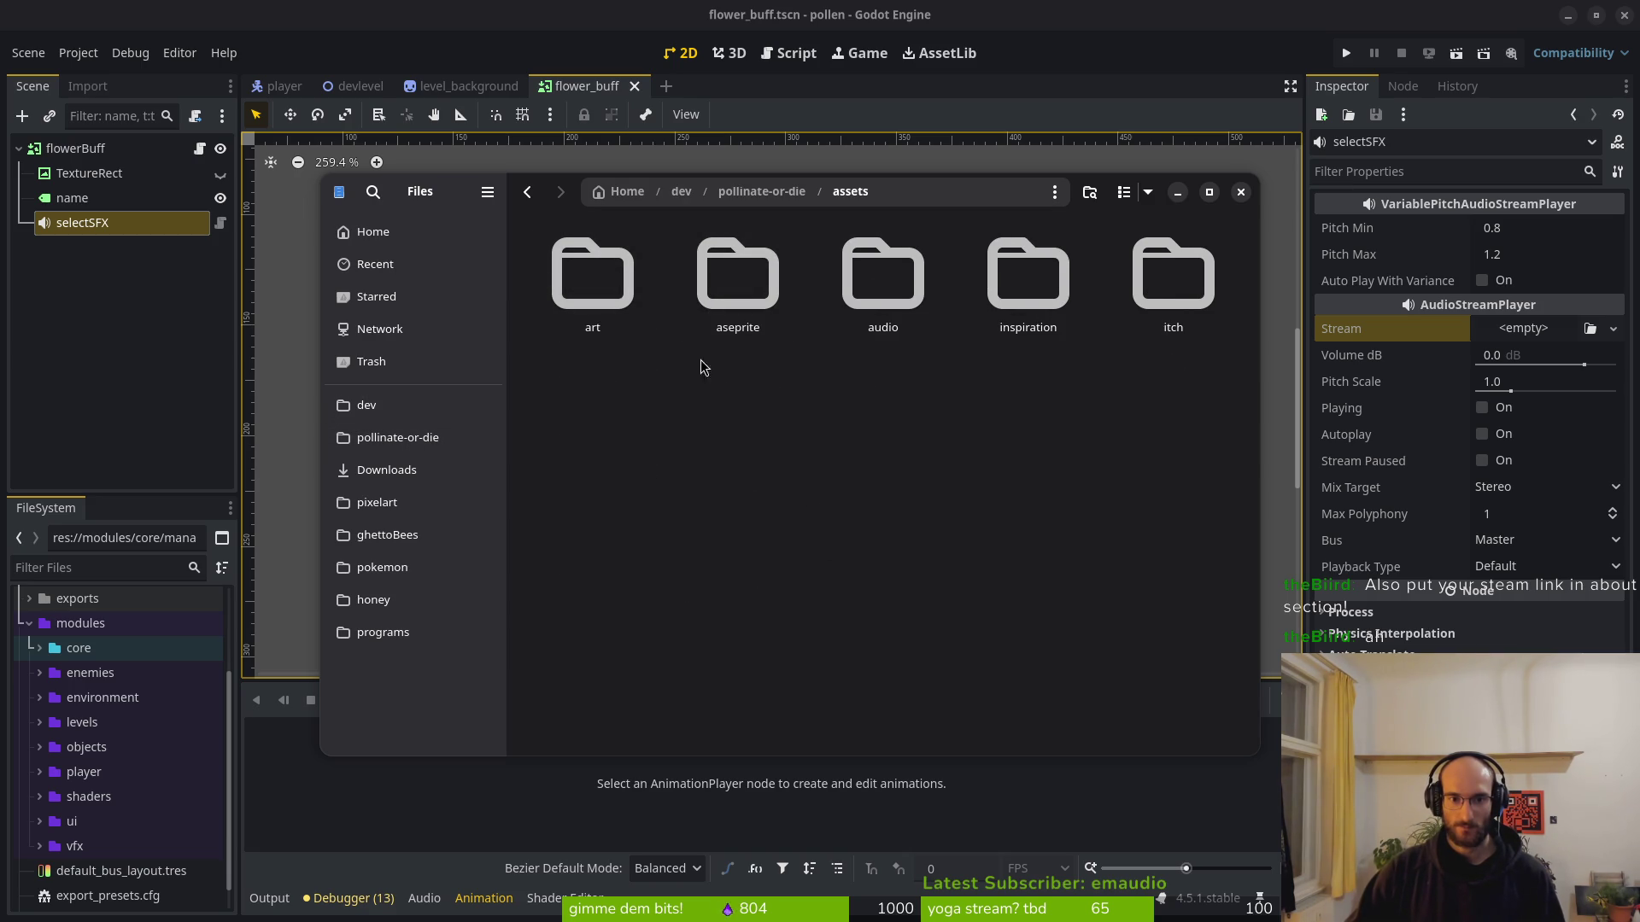
double_click(886, 295)
double_click(883, 329)
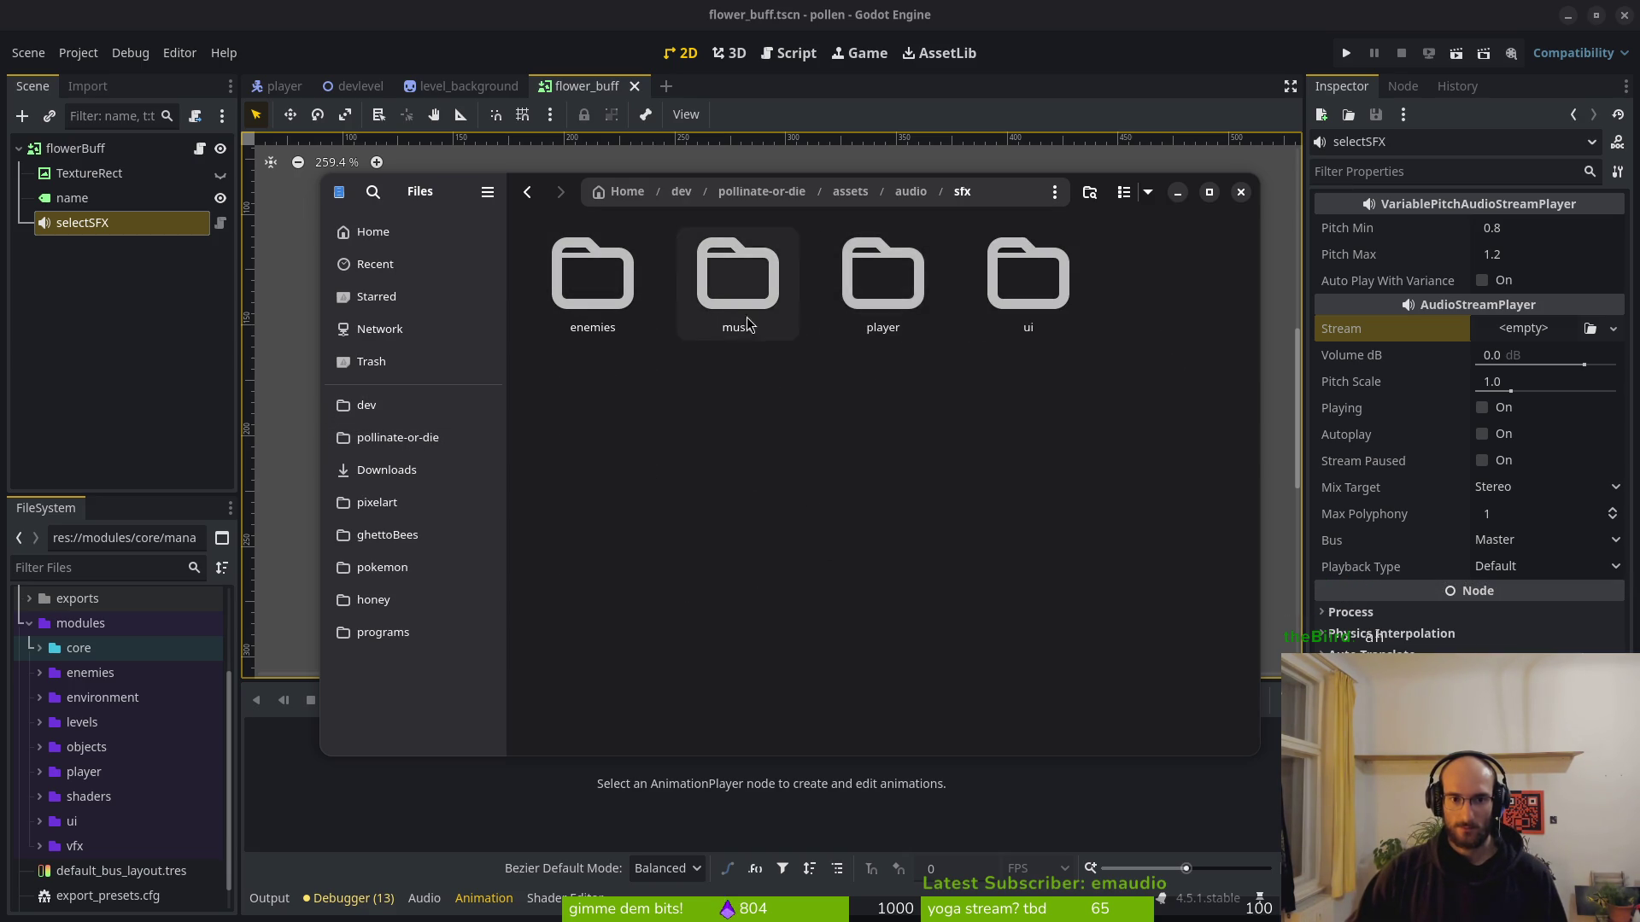
key(alt+Up)
key(alt+Up)
key(Return)
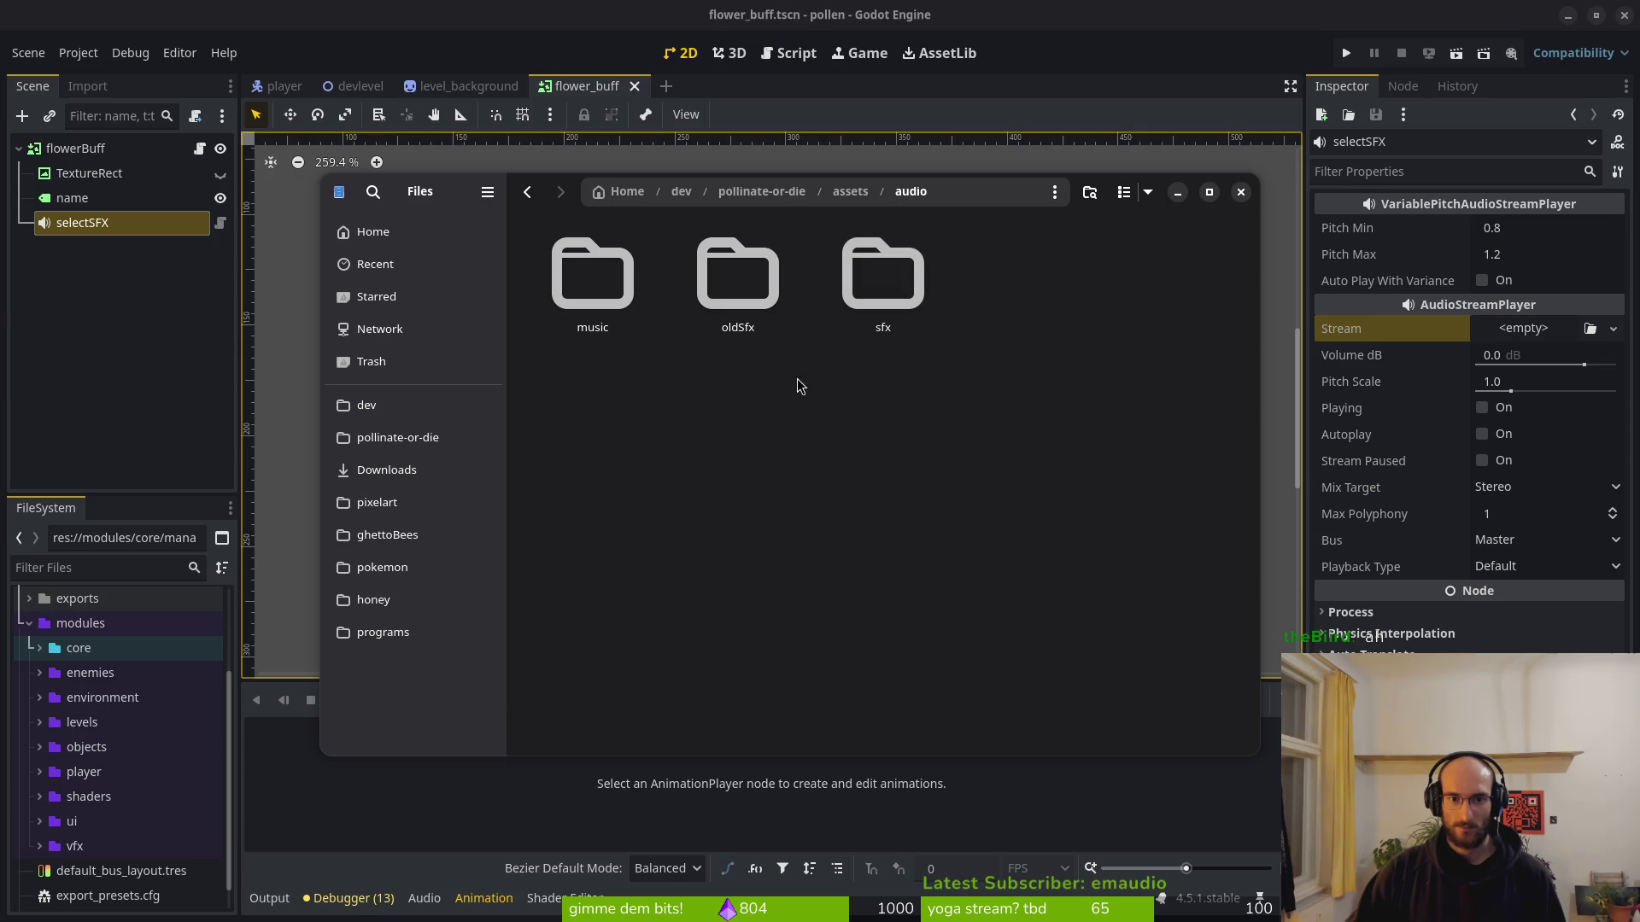
double_click(882, 280)
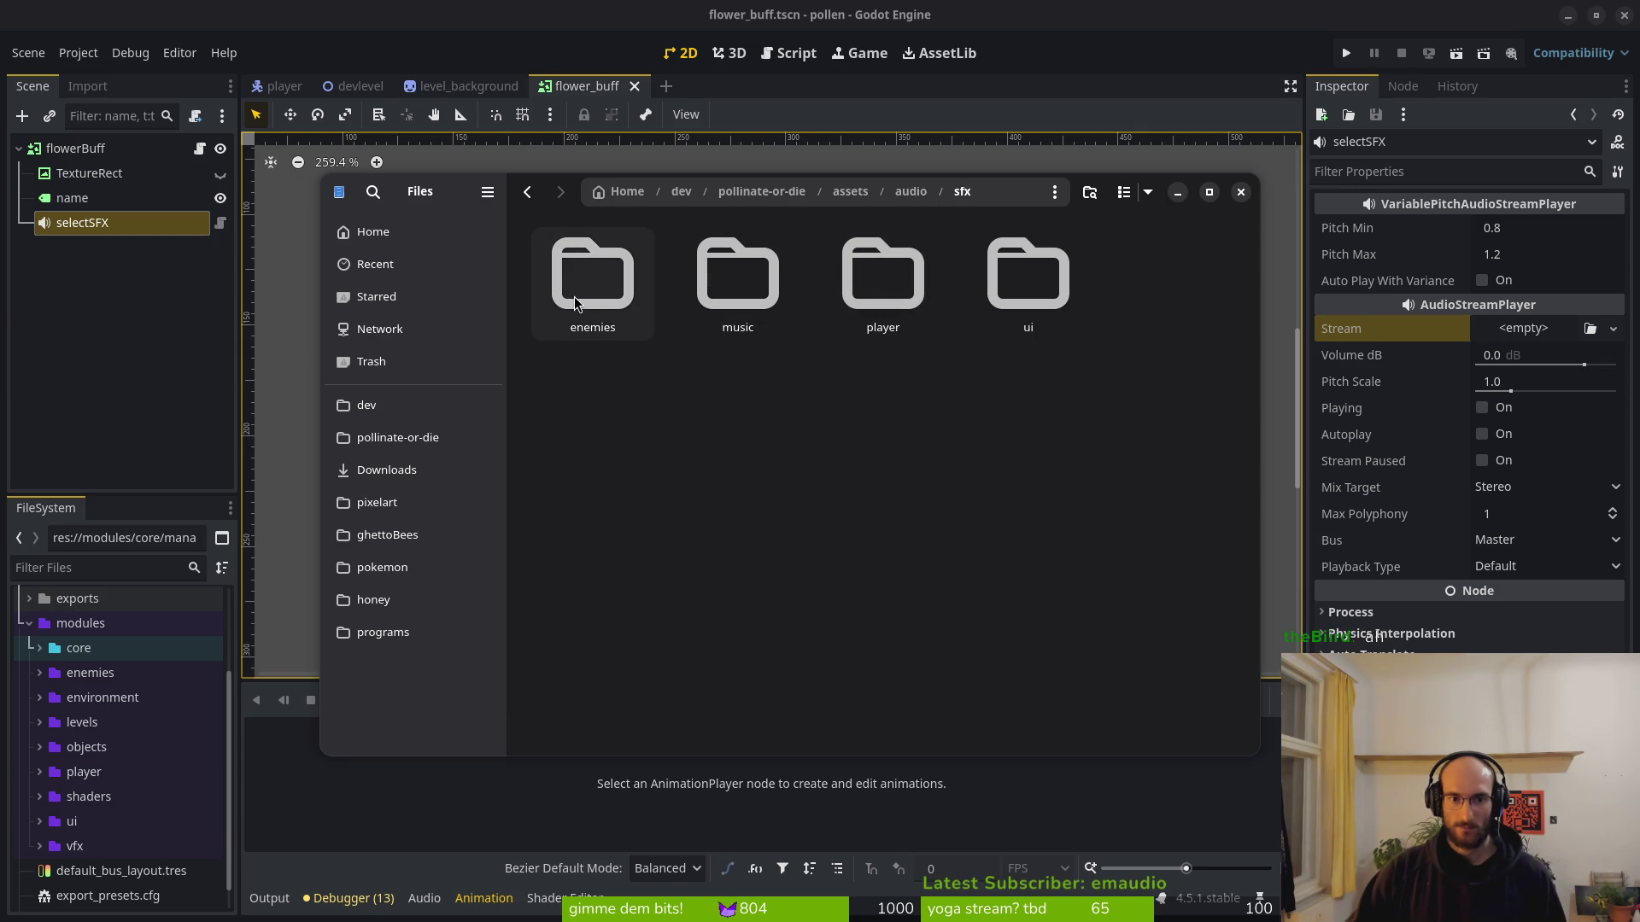
double_click(1031, 269)
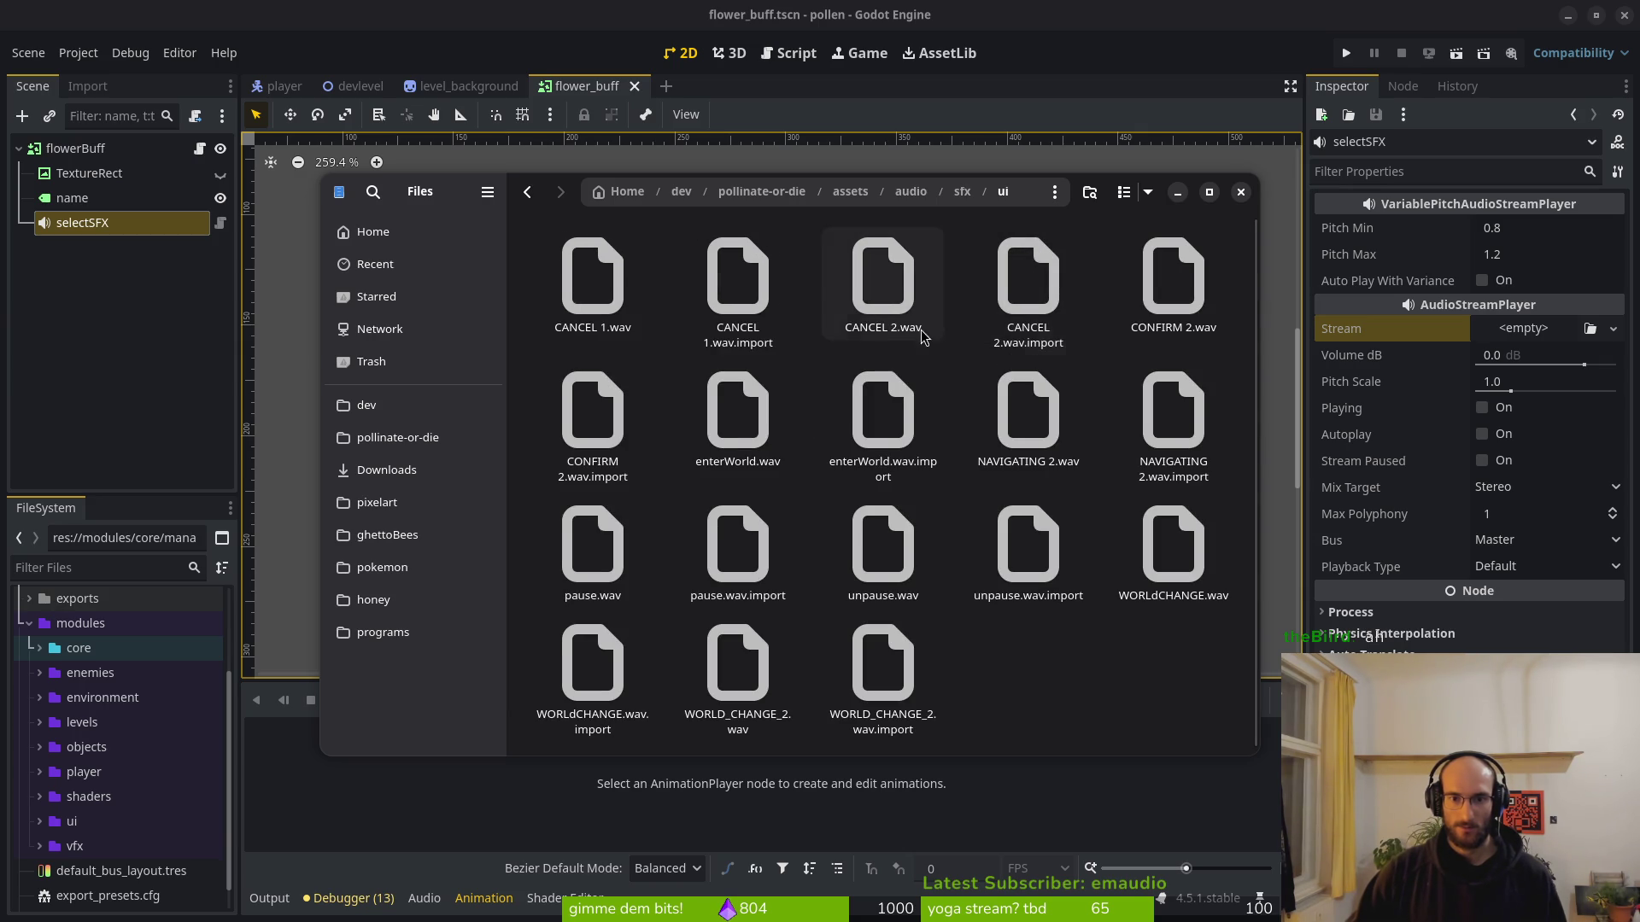
Preview CANCEL 1.wav and CONFIRM 2.wav, then move to the sfx/player folder.
click(602, 293)
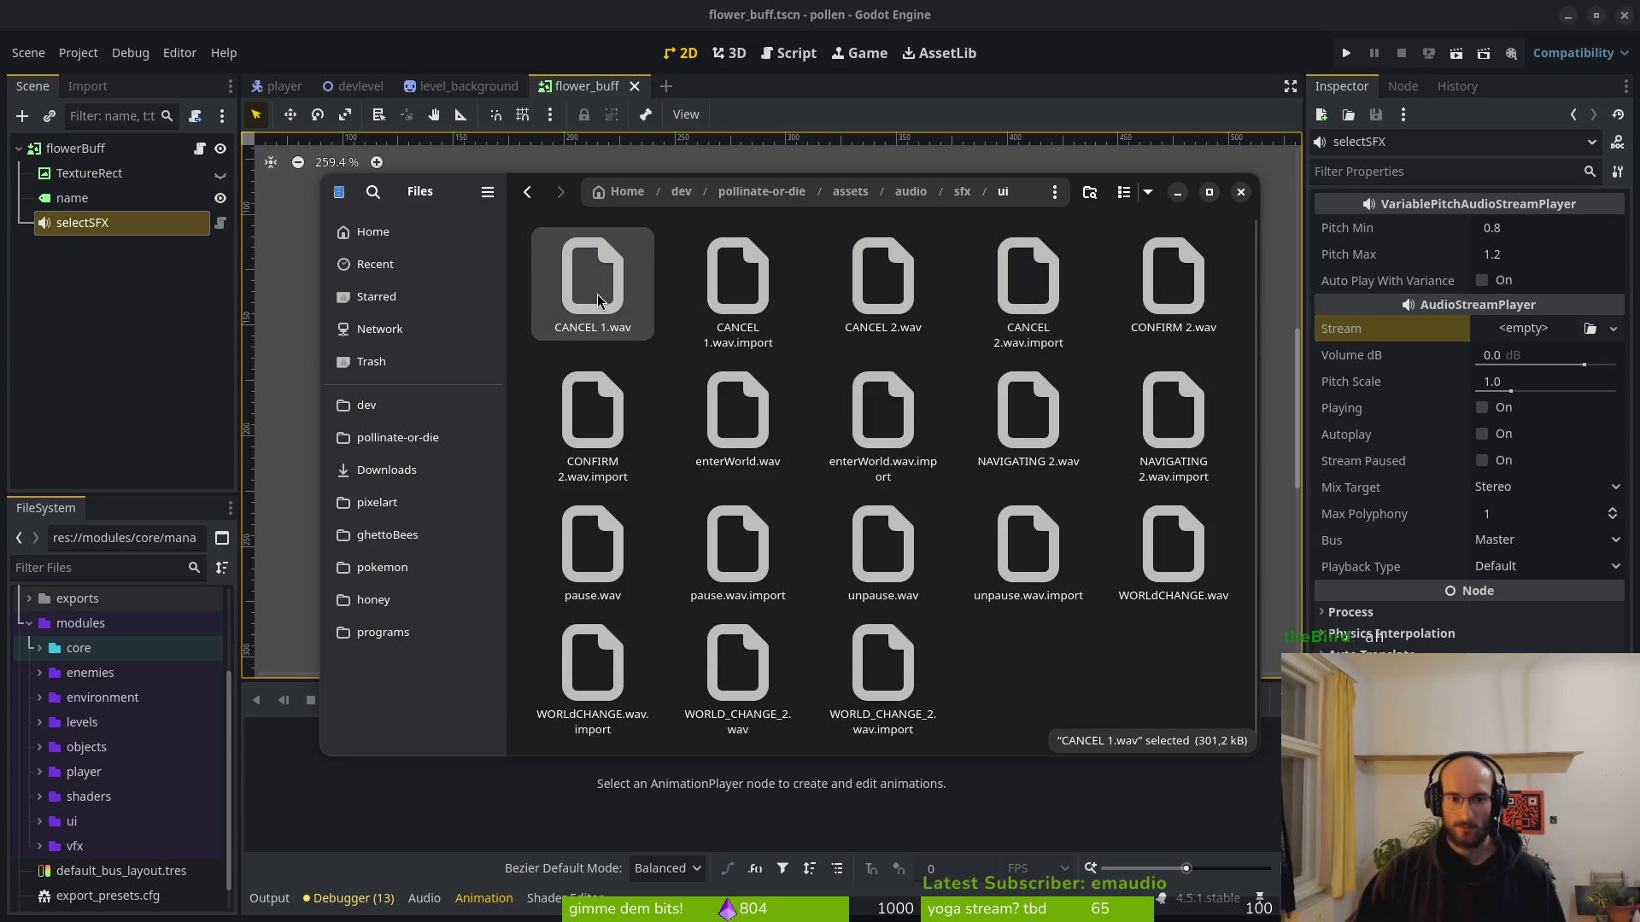
key(space)
key(space)
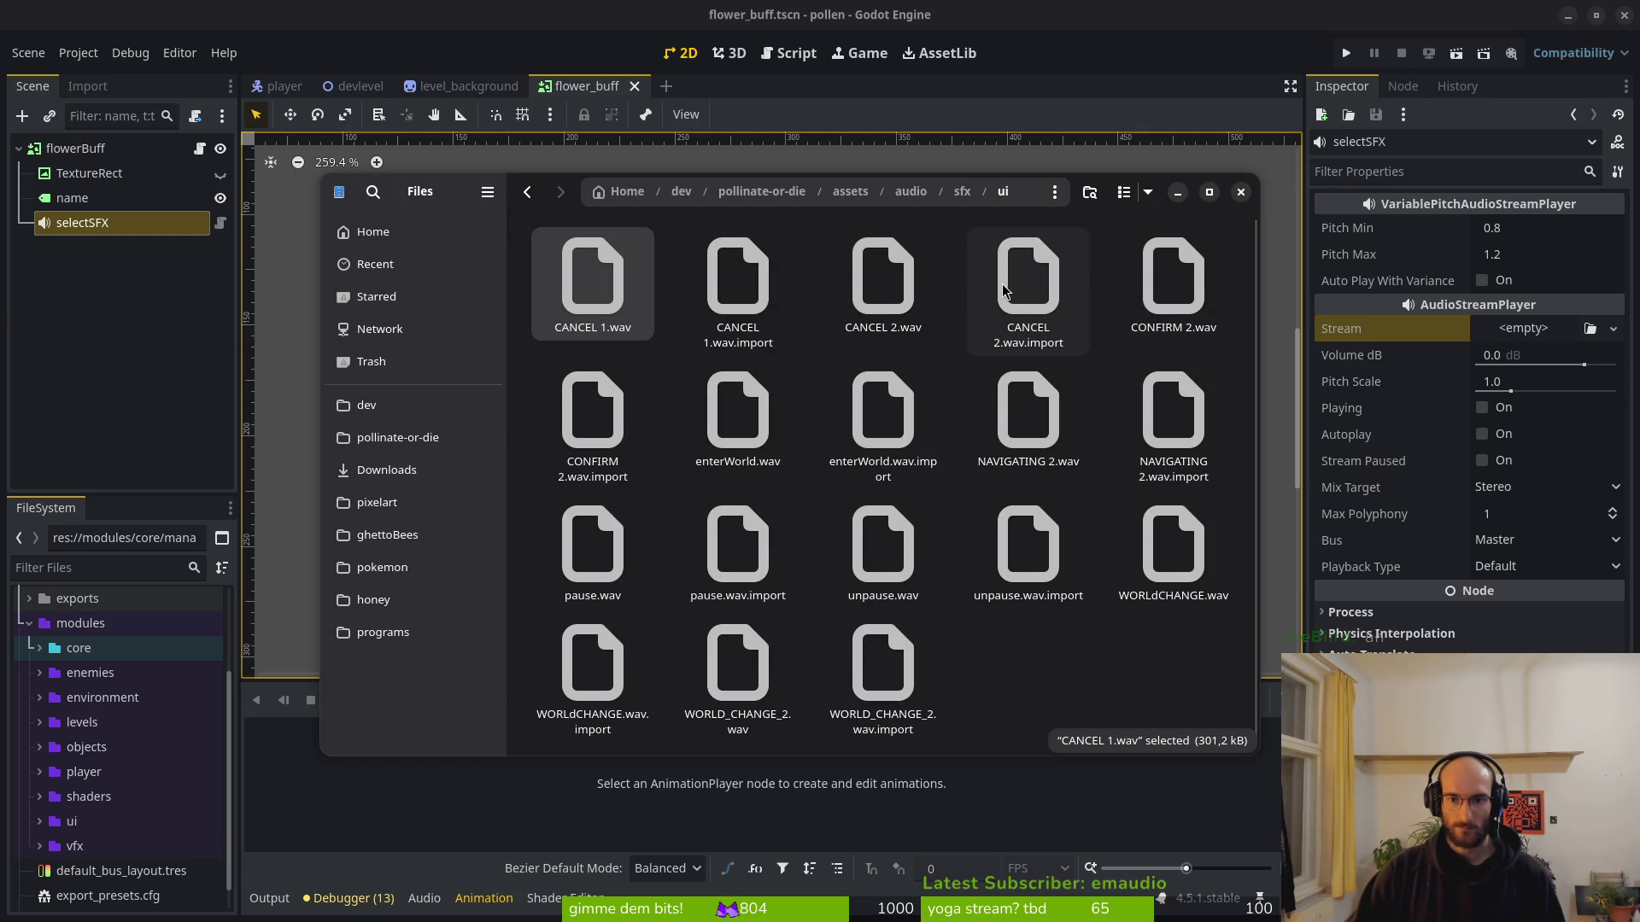
click(1194, 289)
key(space)
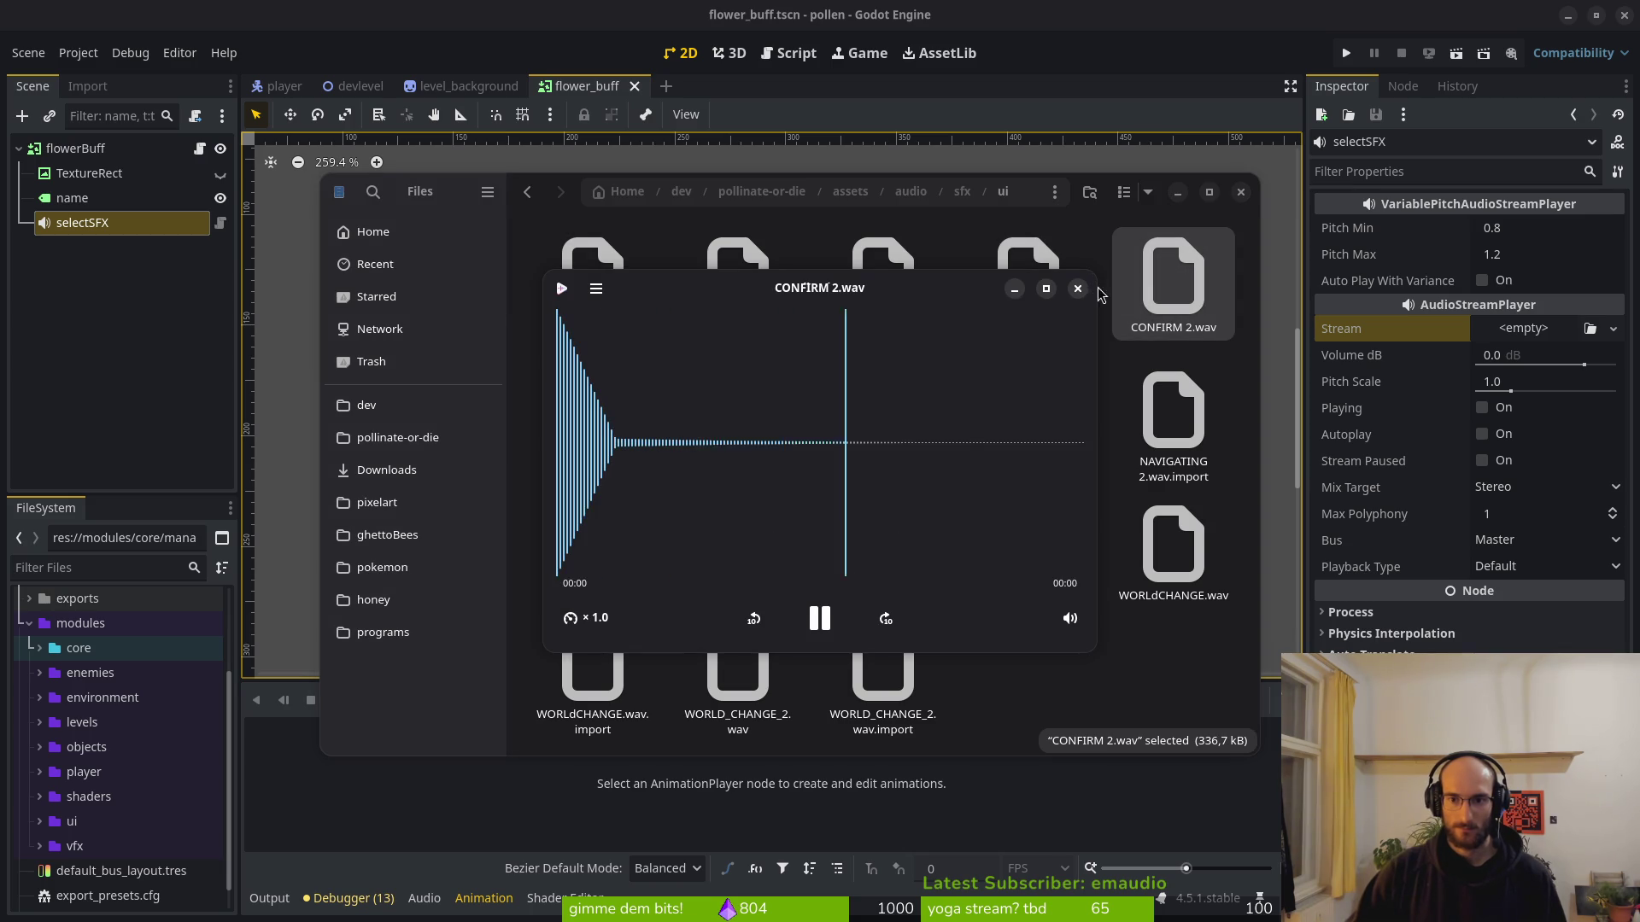
key(space)
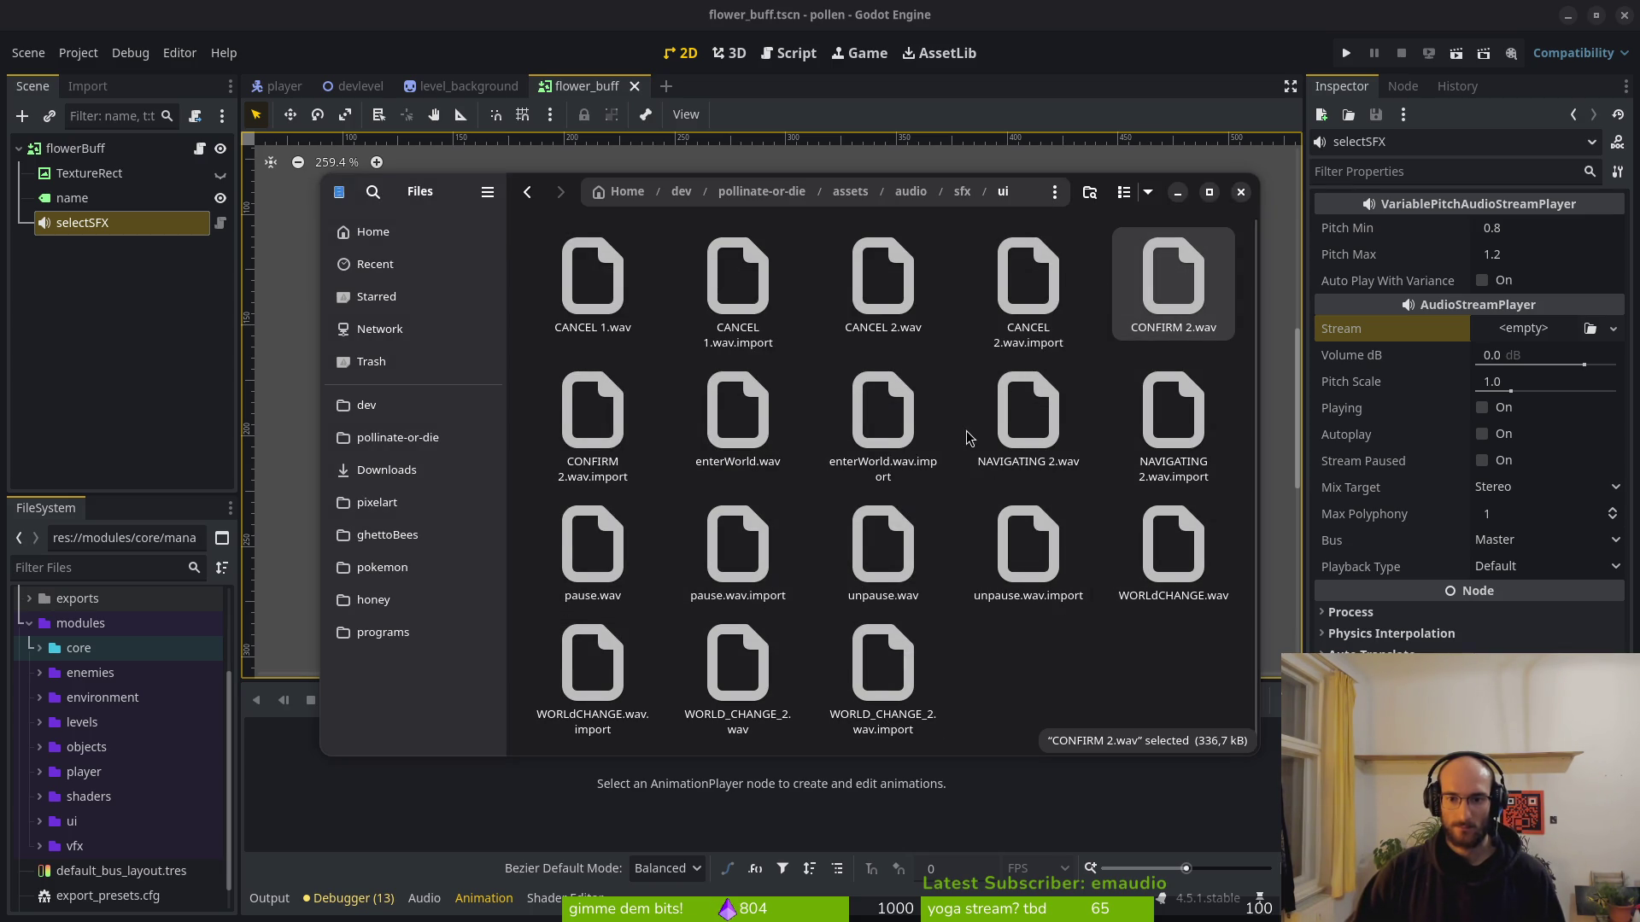
key(alt+Left)
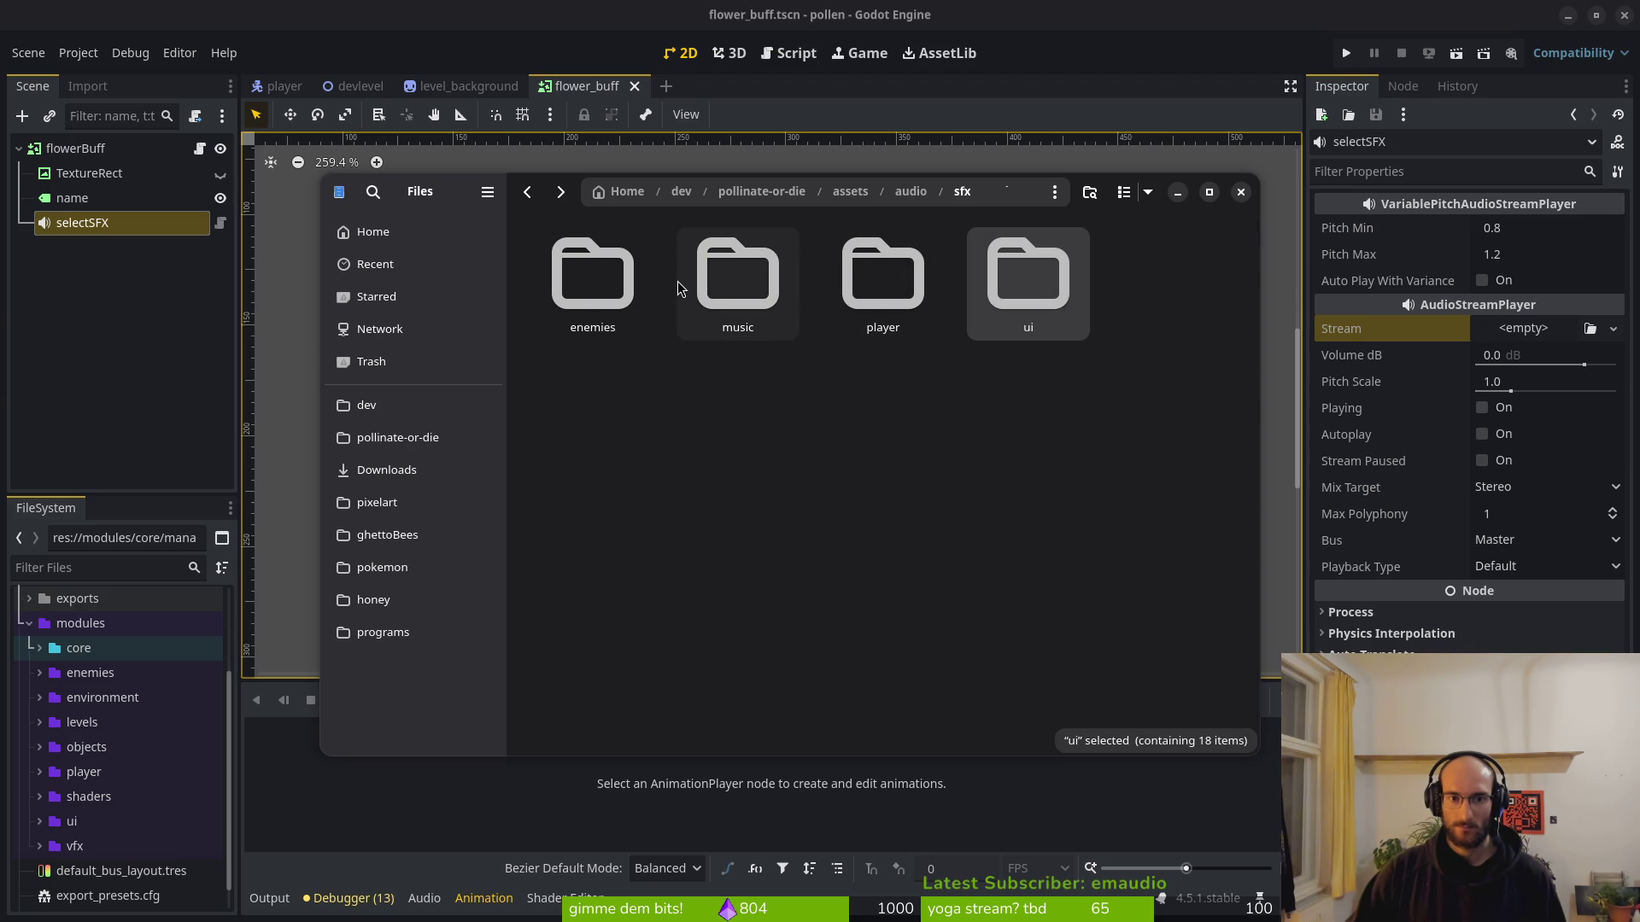
double_click(884, 277)
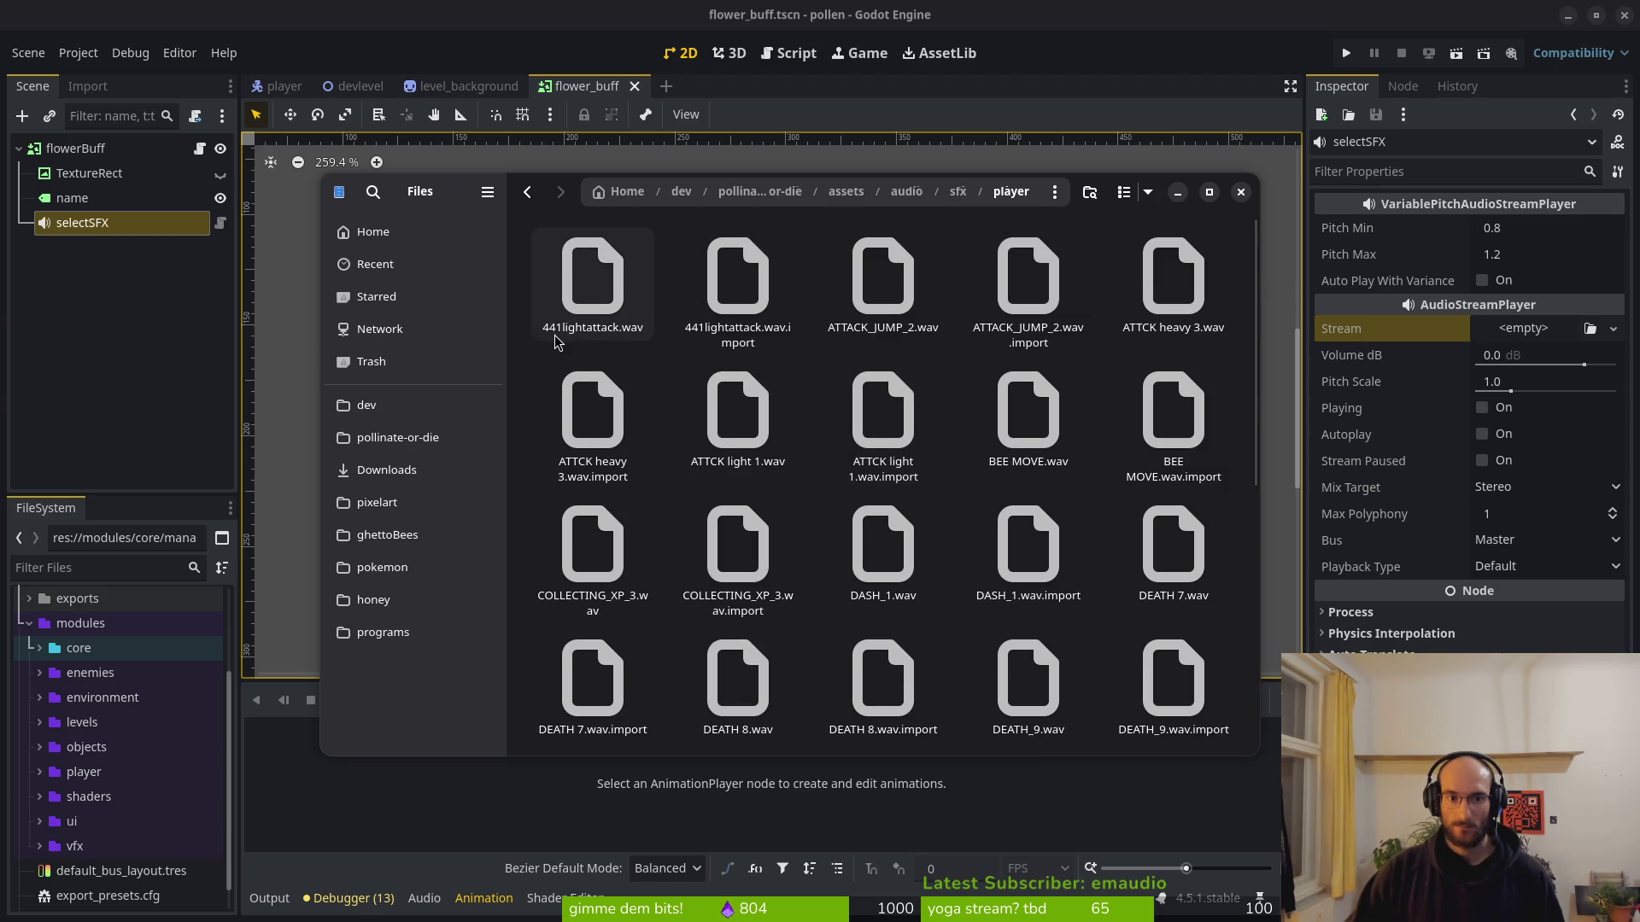
Preview 441lightattack.wav, ATTACK_JUMP_2.wav and ATTCK heavy 3.wav.
double_click(589, 271)
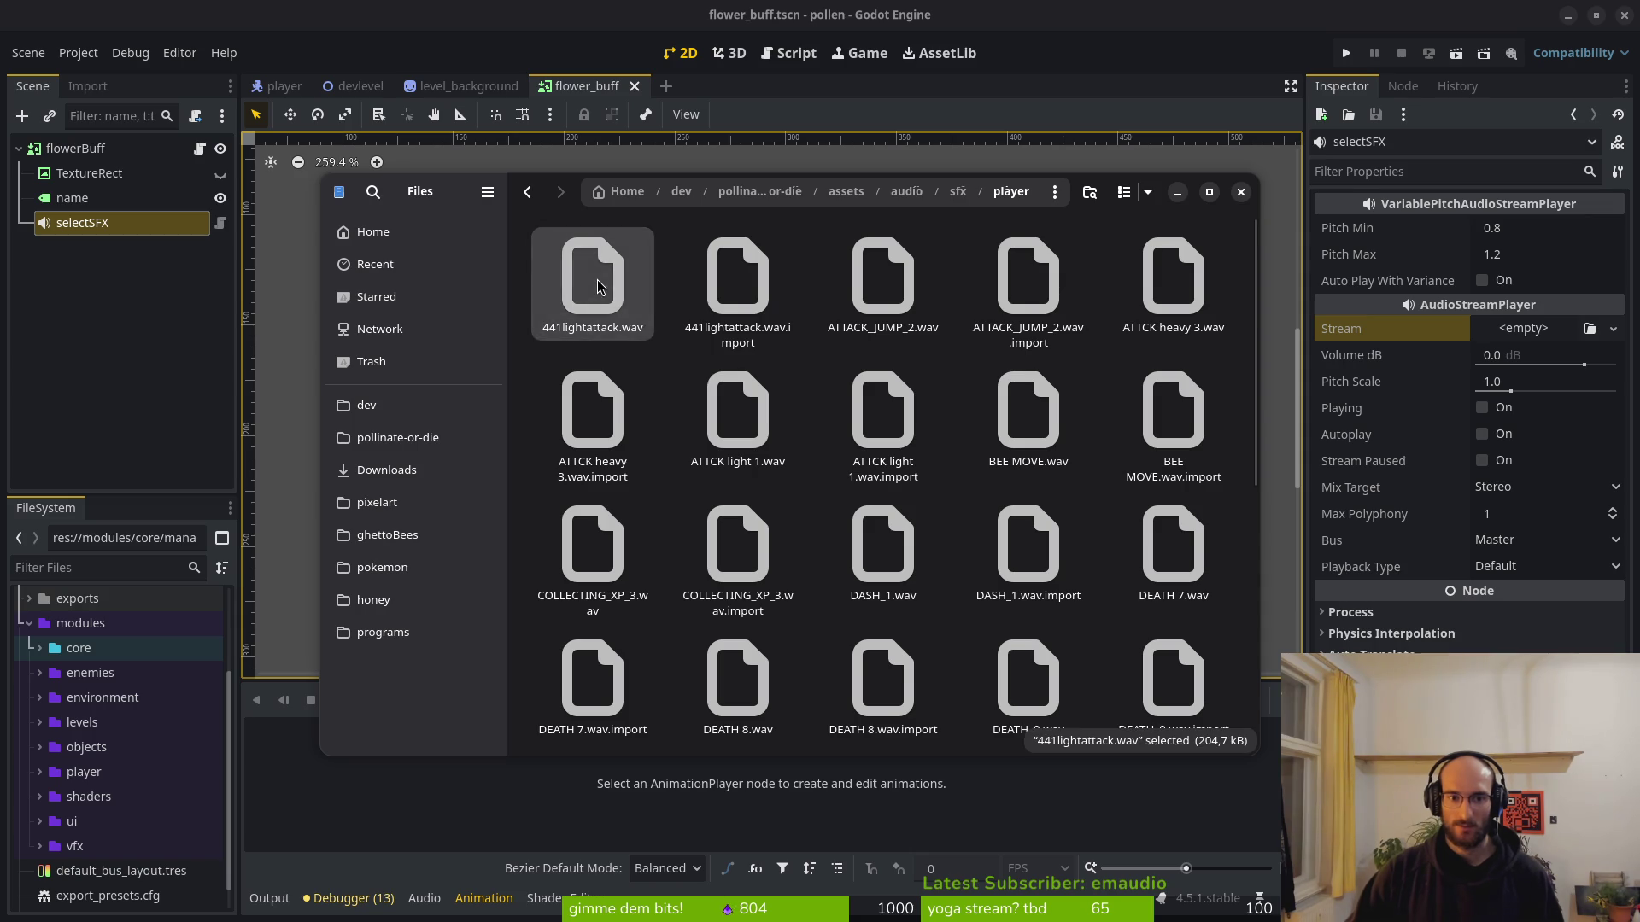
click(1077, 289)
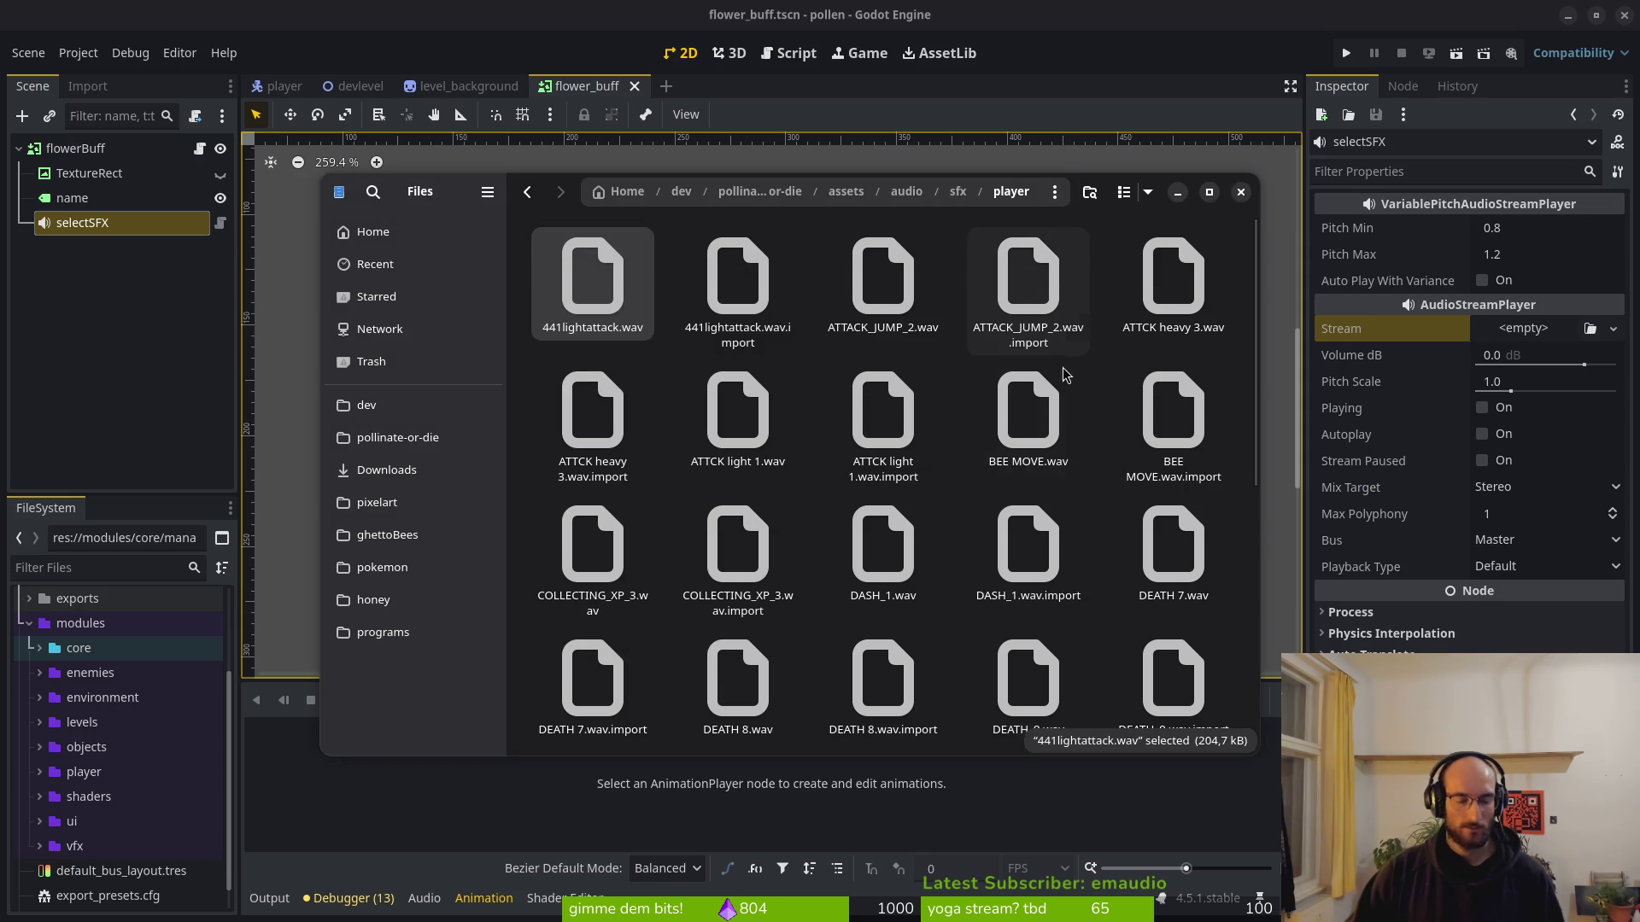
double_click(865, 297)
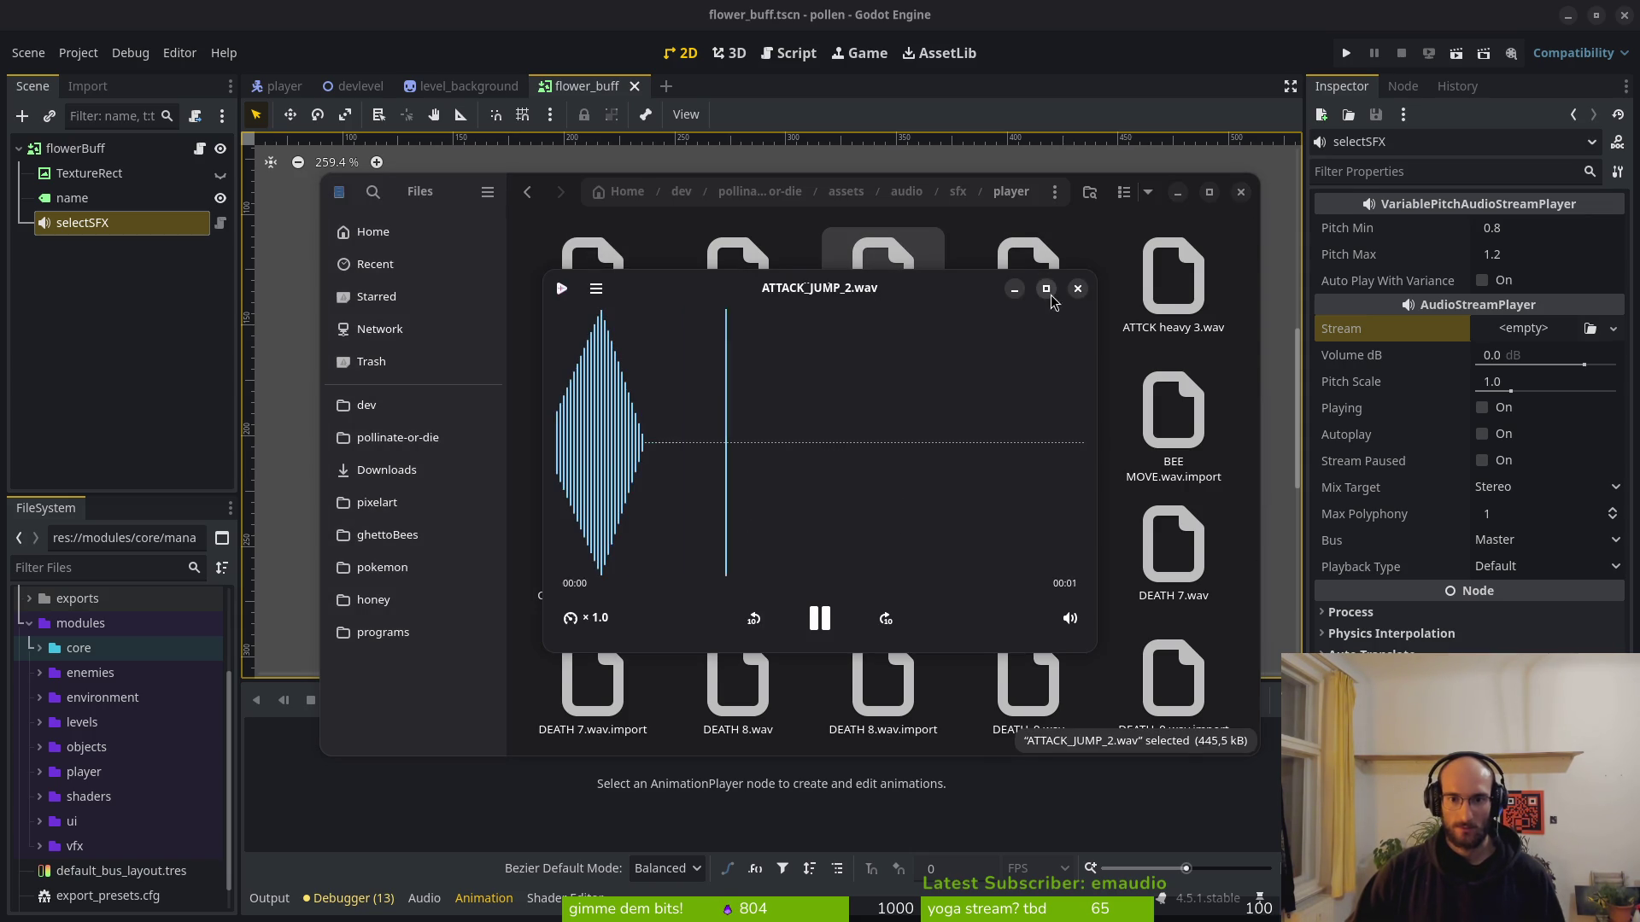
click(1077, 289)
double_click(1169, 294)
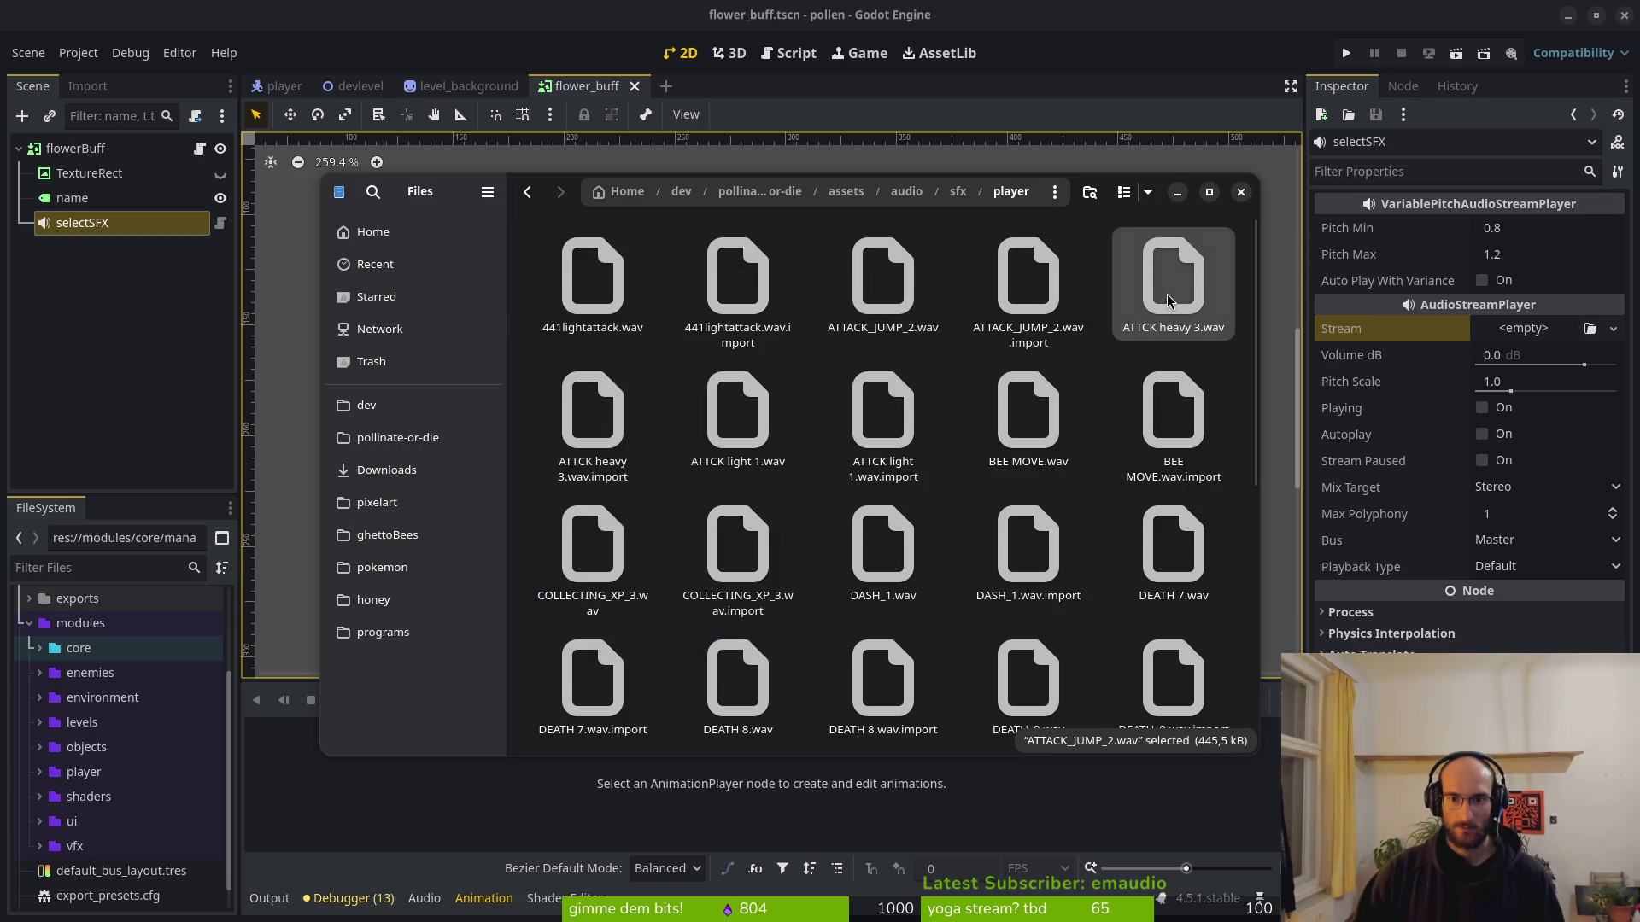
click(1077, 290)
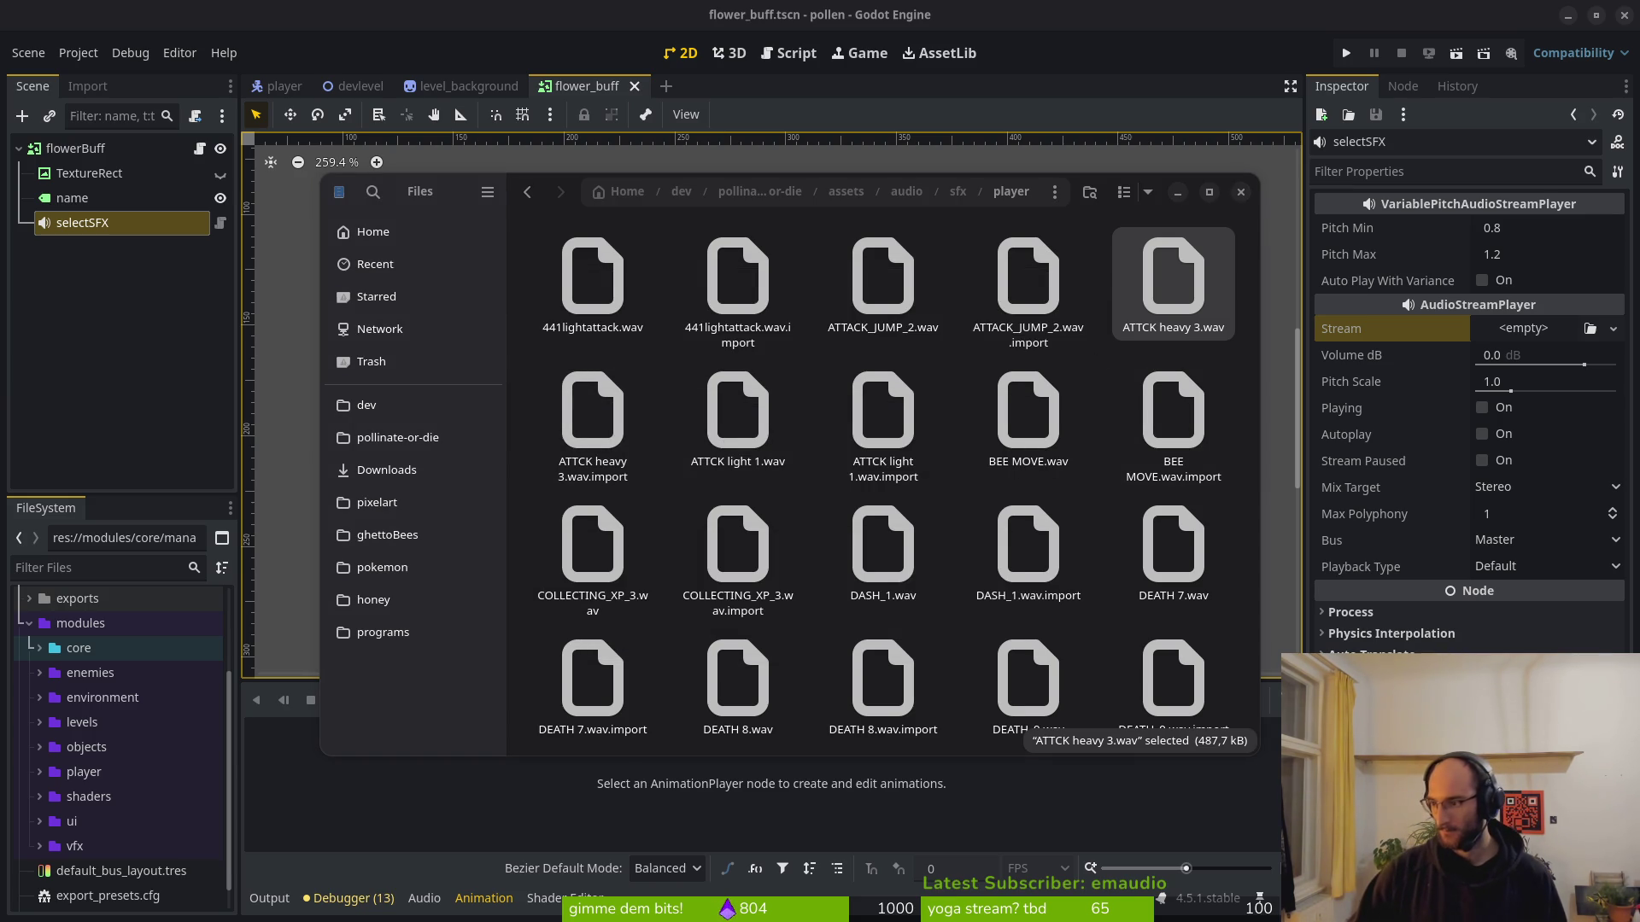
click(636, 357)
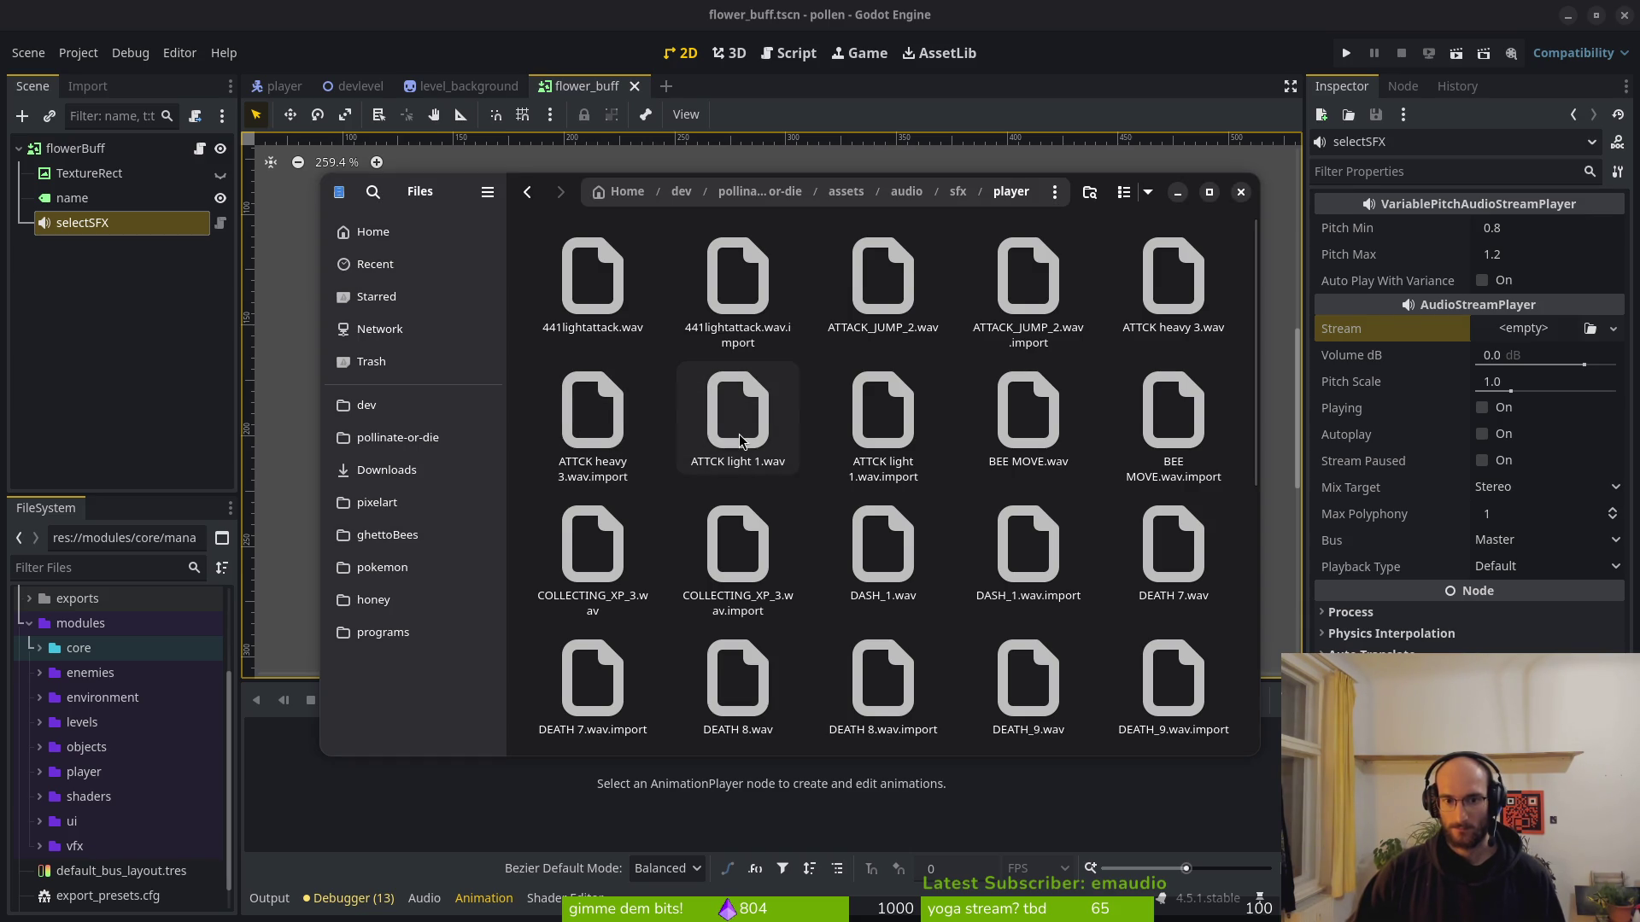
Preview ATTCK light 1, BEE MOVE, DASH_1, DEATH 7 and COLLECTING_XP_3 sounds.
double_click(740, 408)
click(1075, 286)
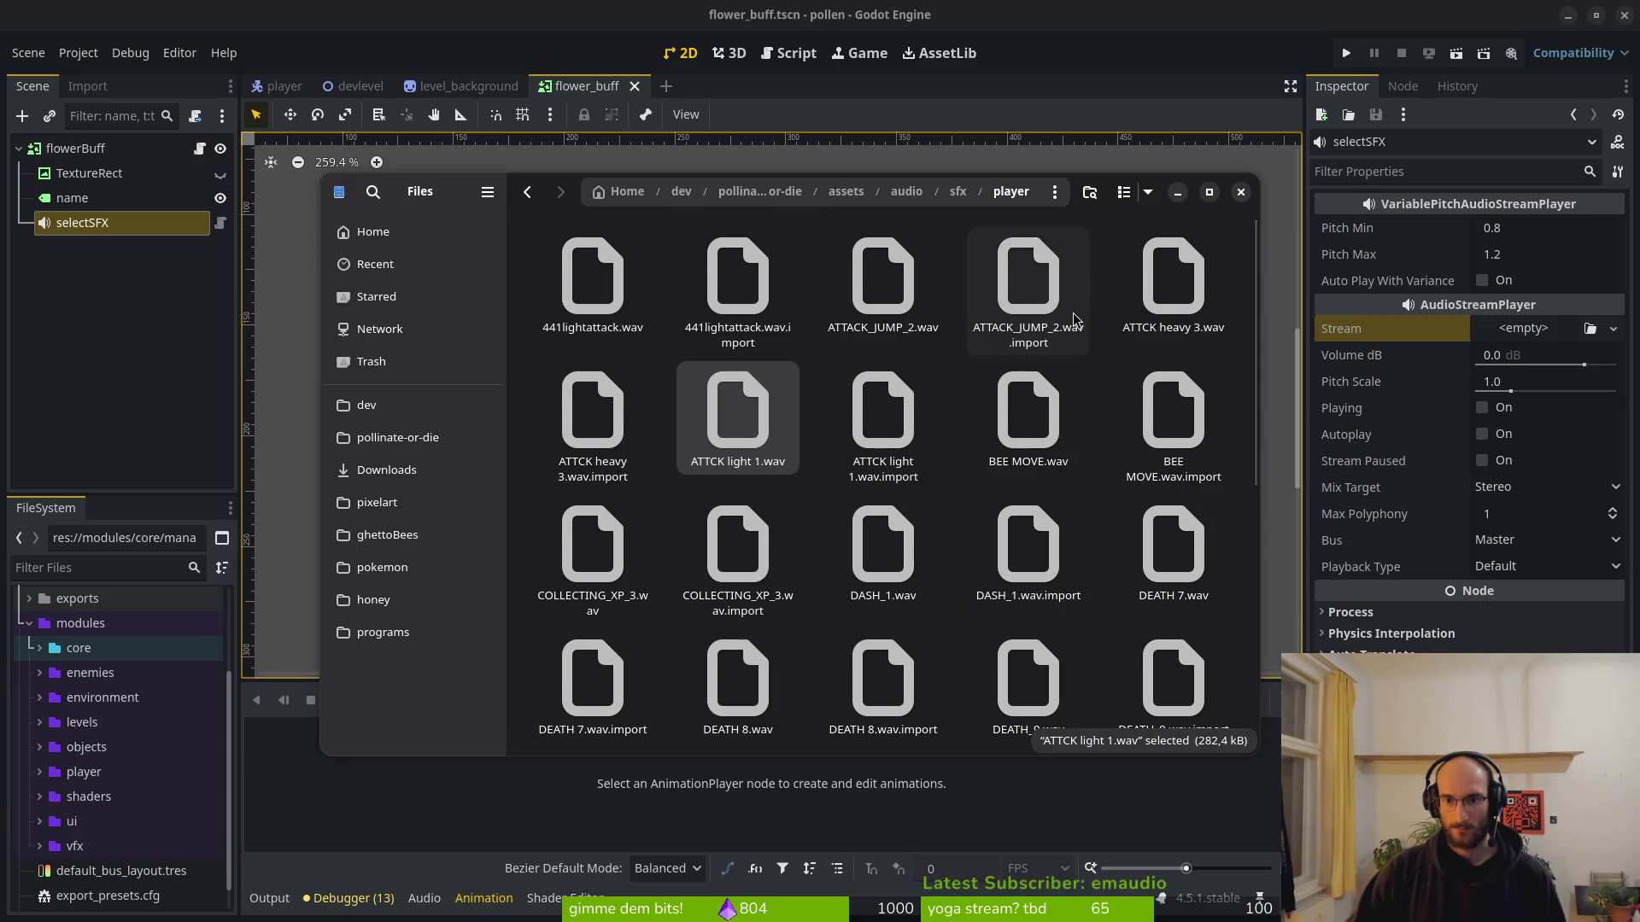
double_click(1028, 410)
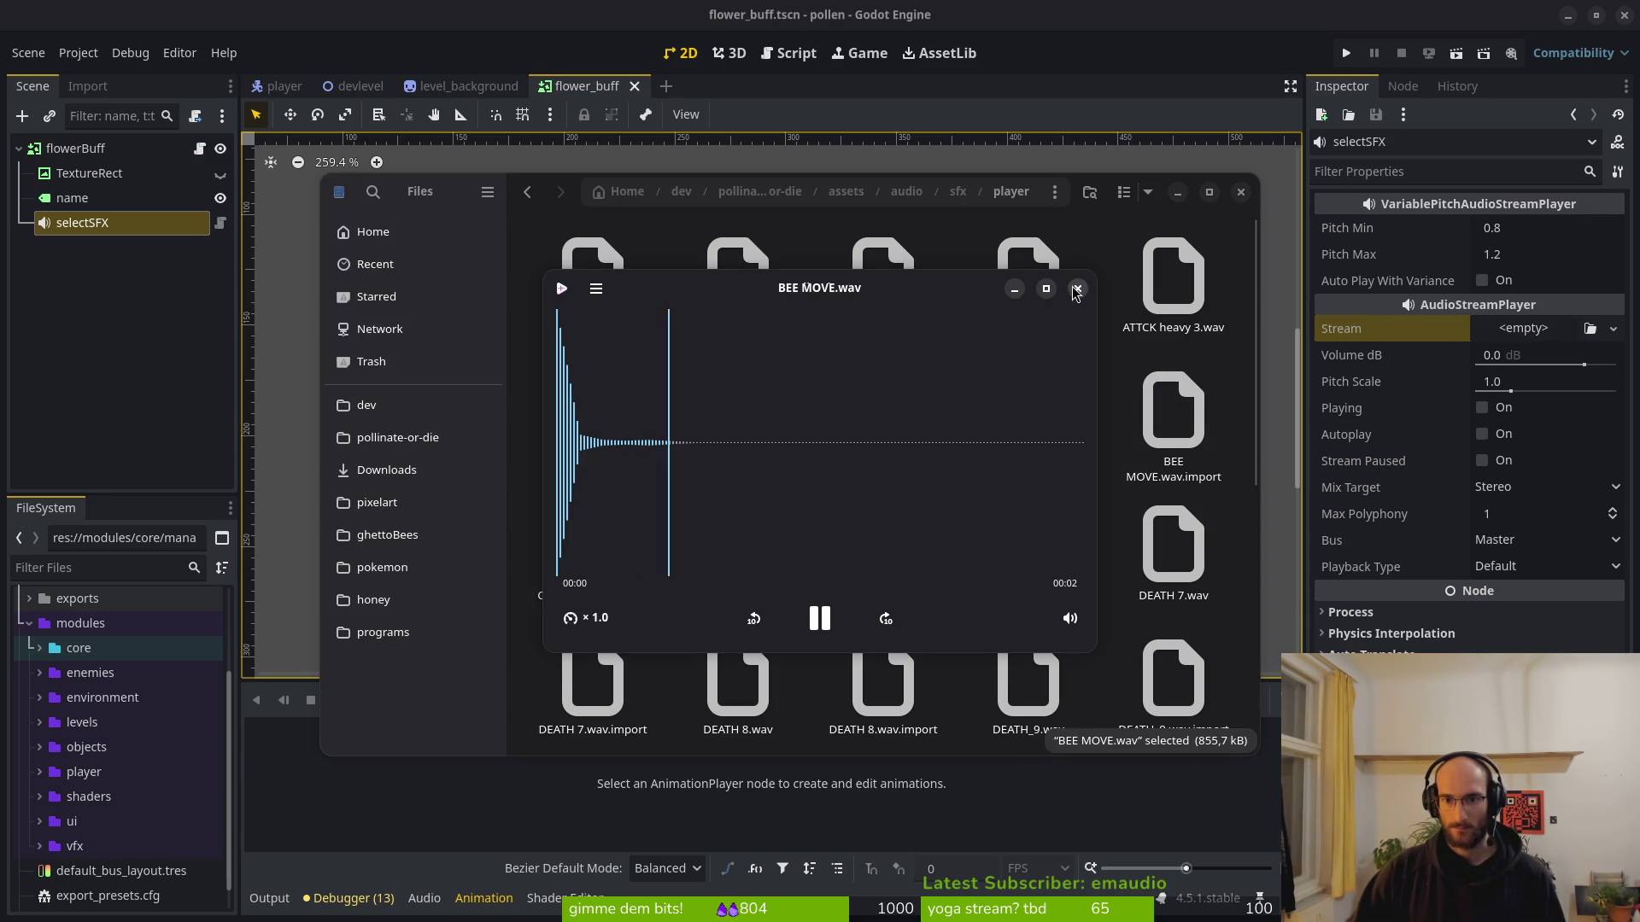
click(1077, 289)
double_click(1042, 434)
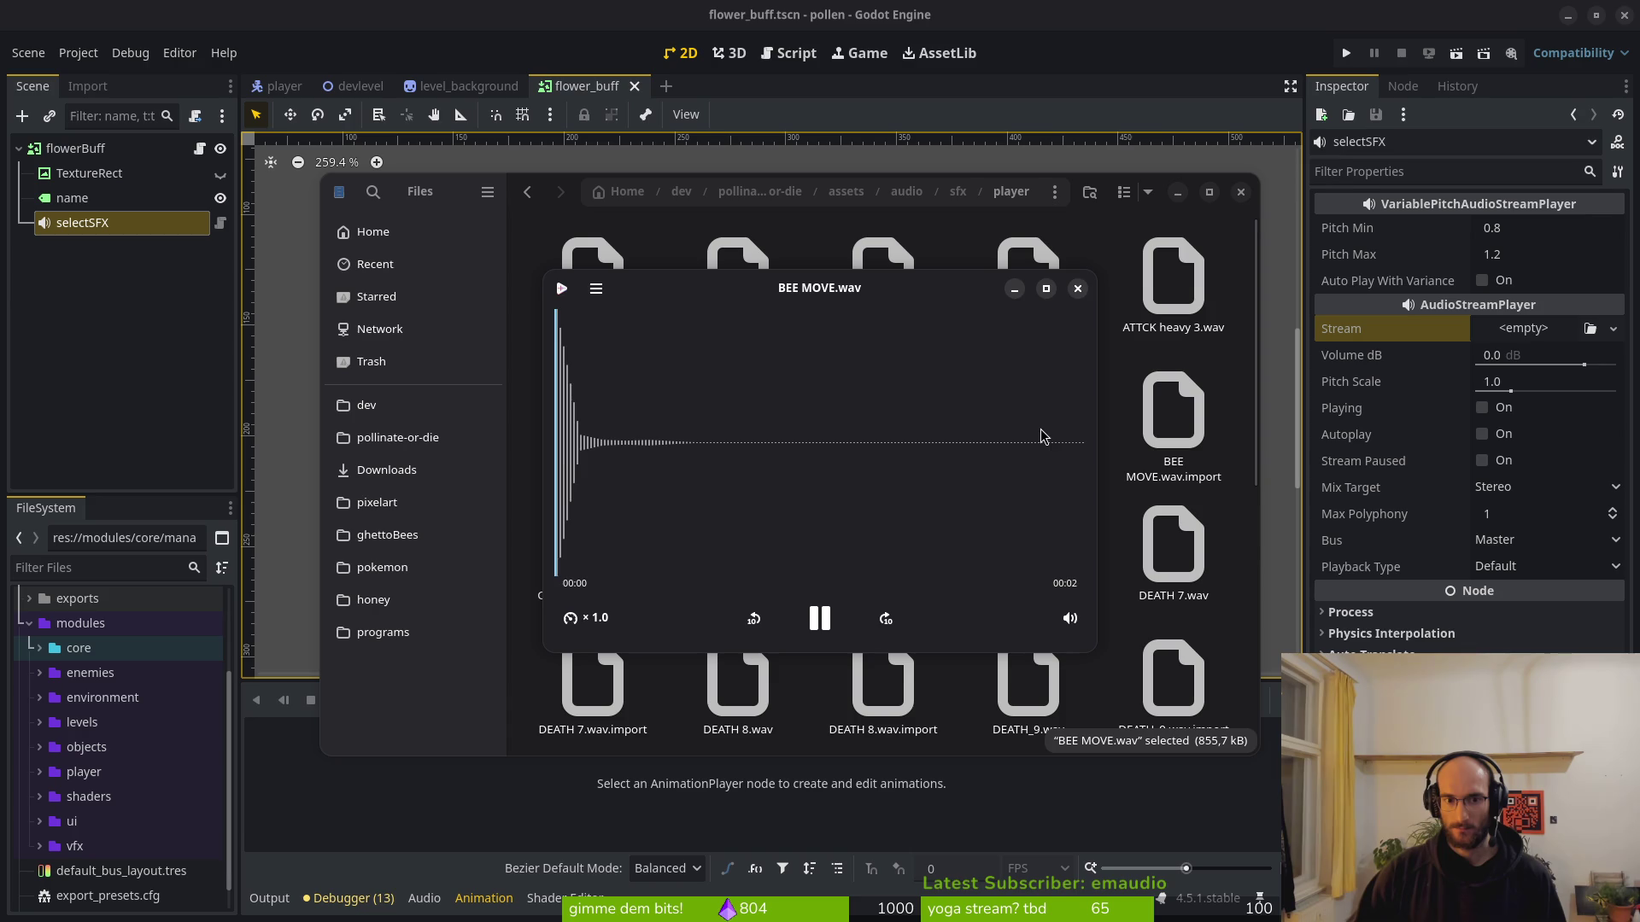
click(1075, 287)
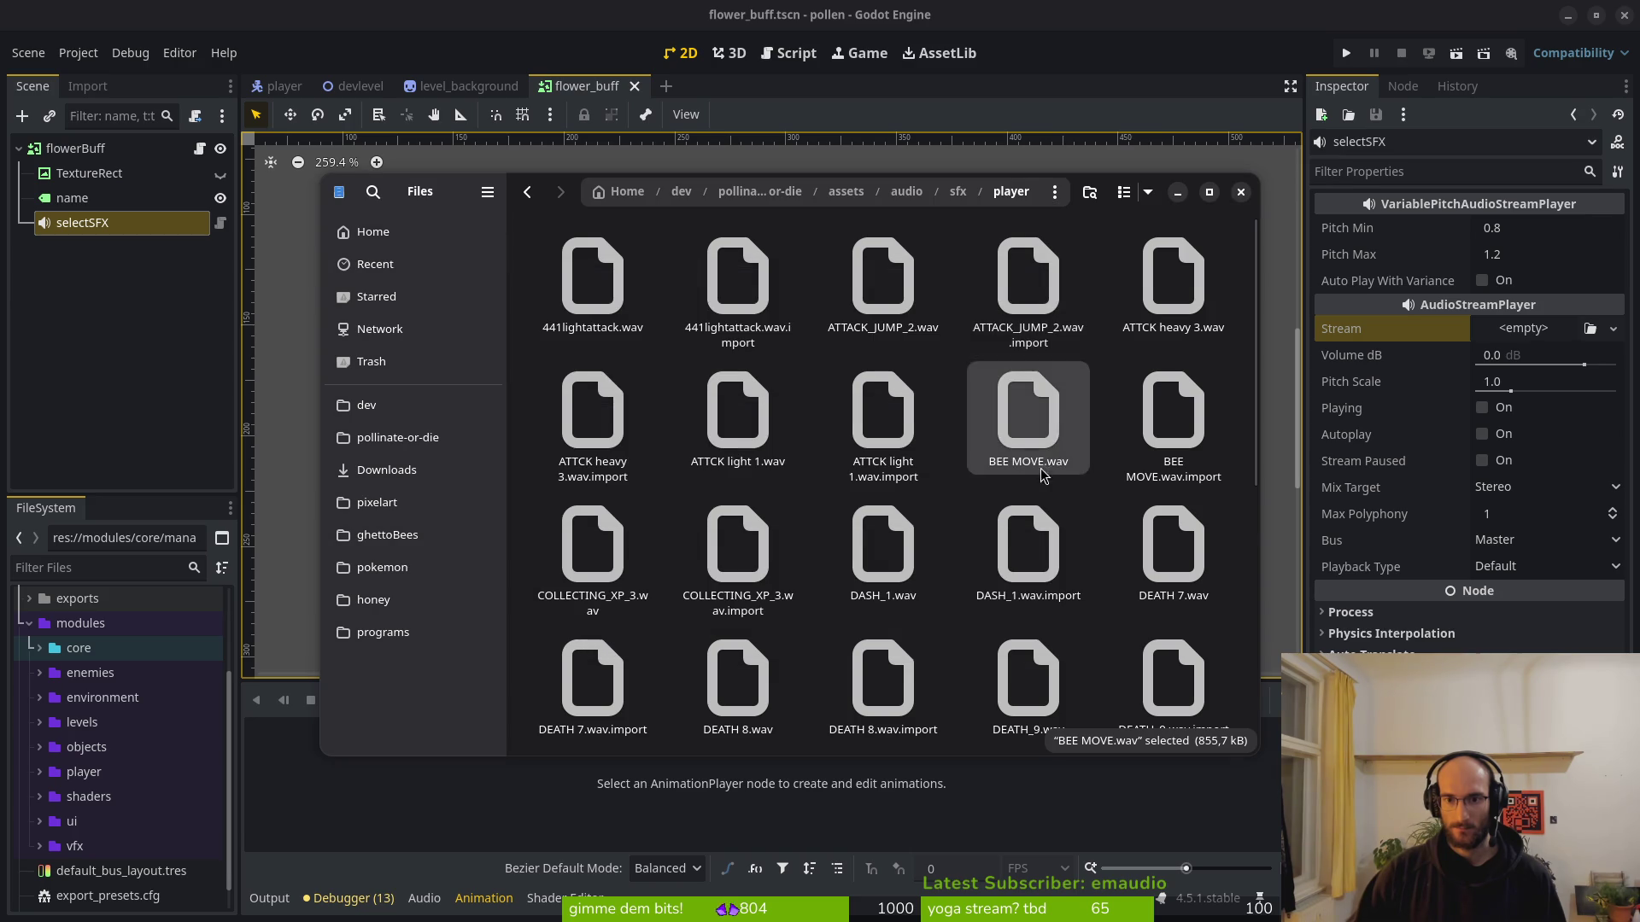
double_click(883, 547)
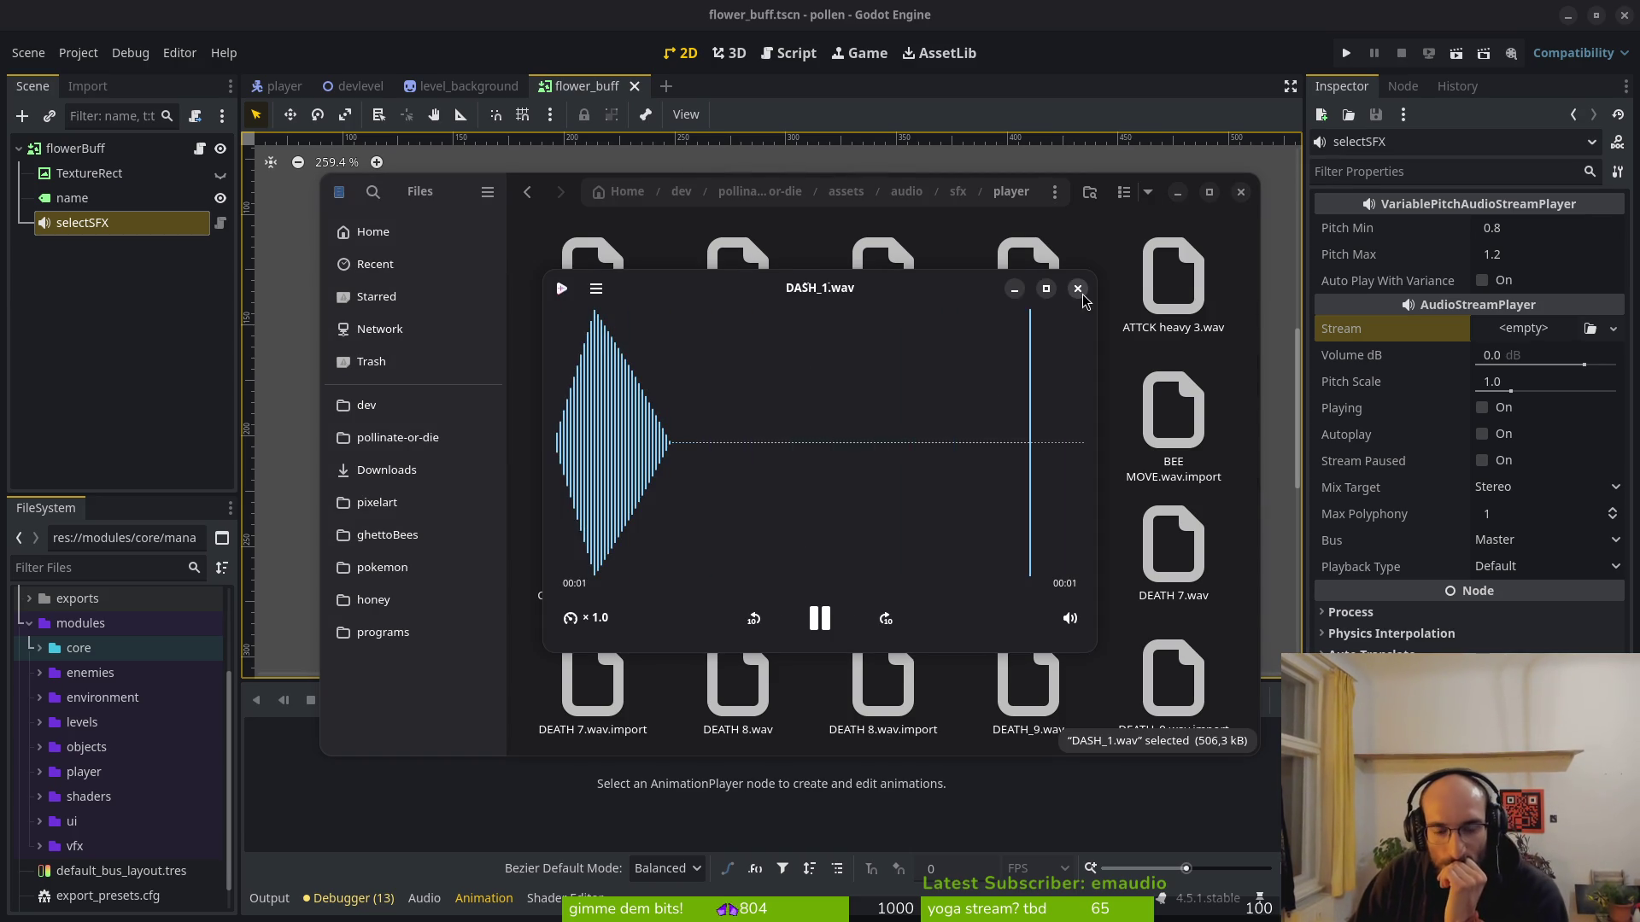
click(1077, 289)
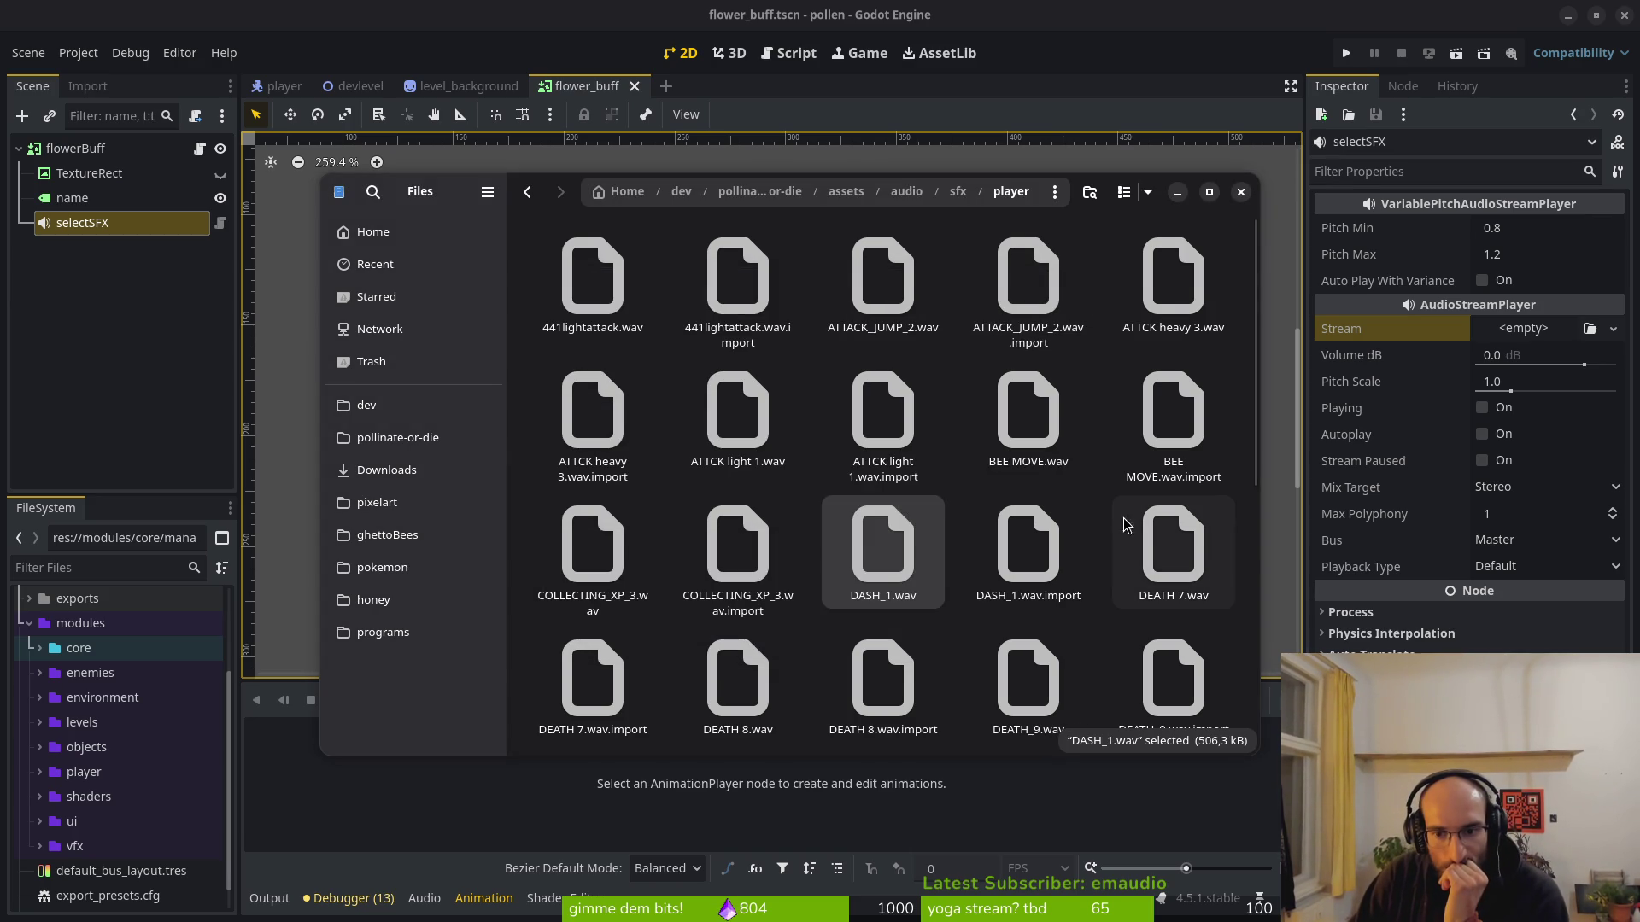
double_click(1148, 555)
click(1082, 292)
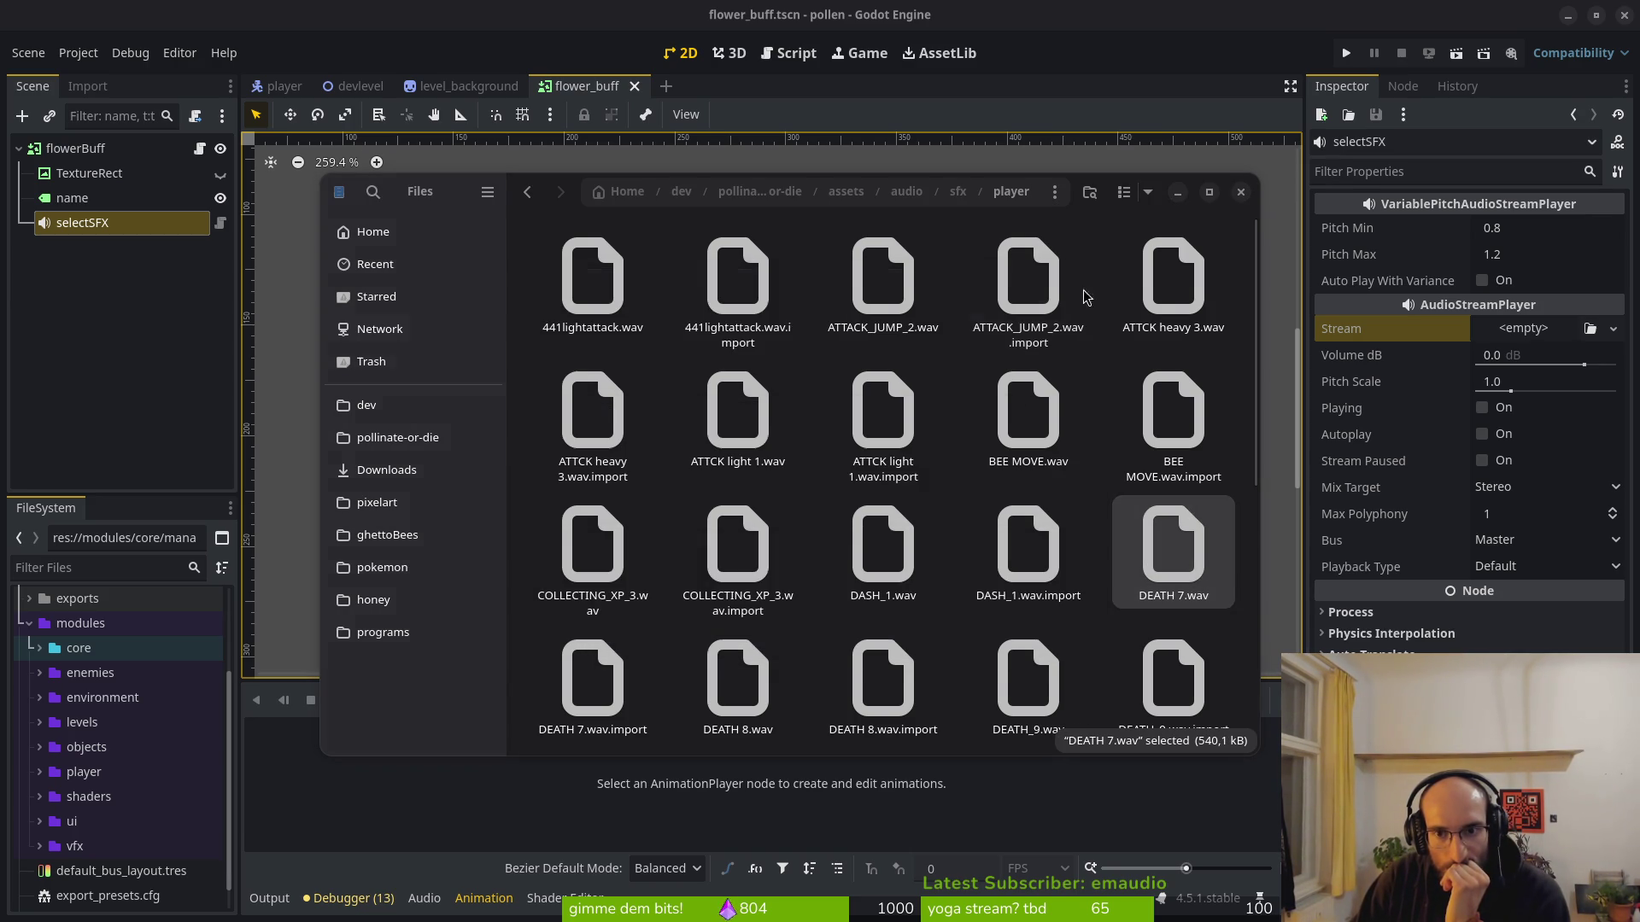
double_click(593, 547)
click(1077, 289)
Preview DEATH 8.wav, HRTD 10.wav, flowerbuffCut.wav and flowerbuff.wav.
scroll(1025, 512, down, 3)
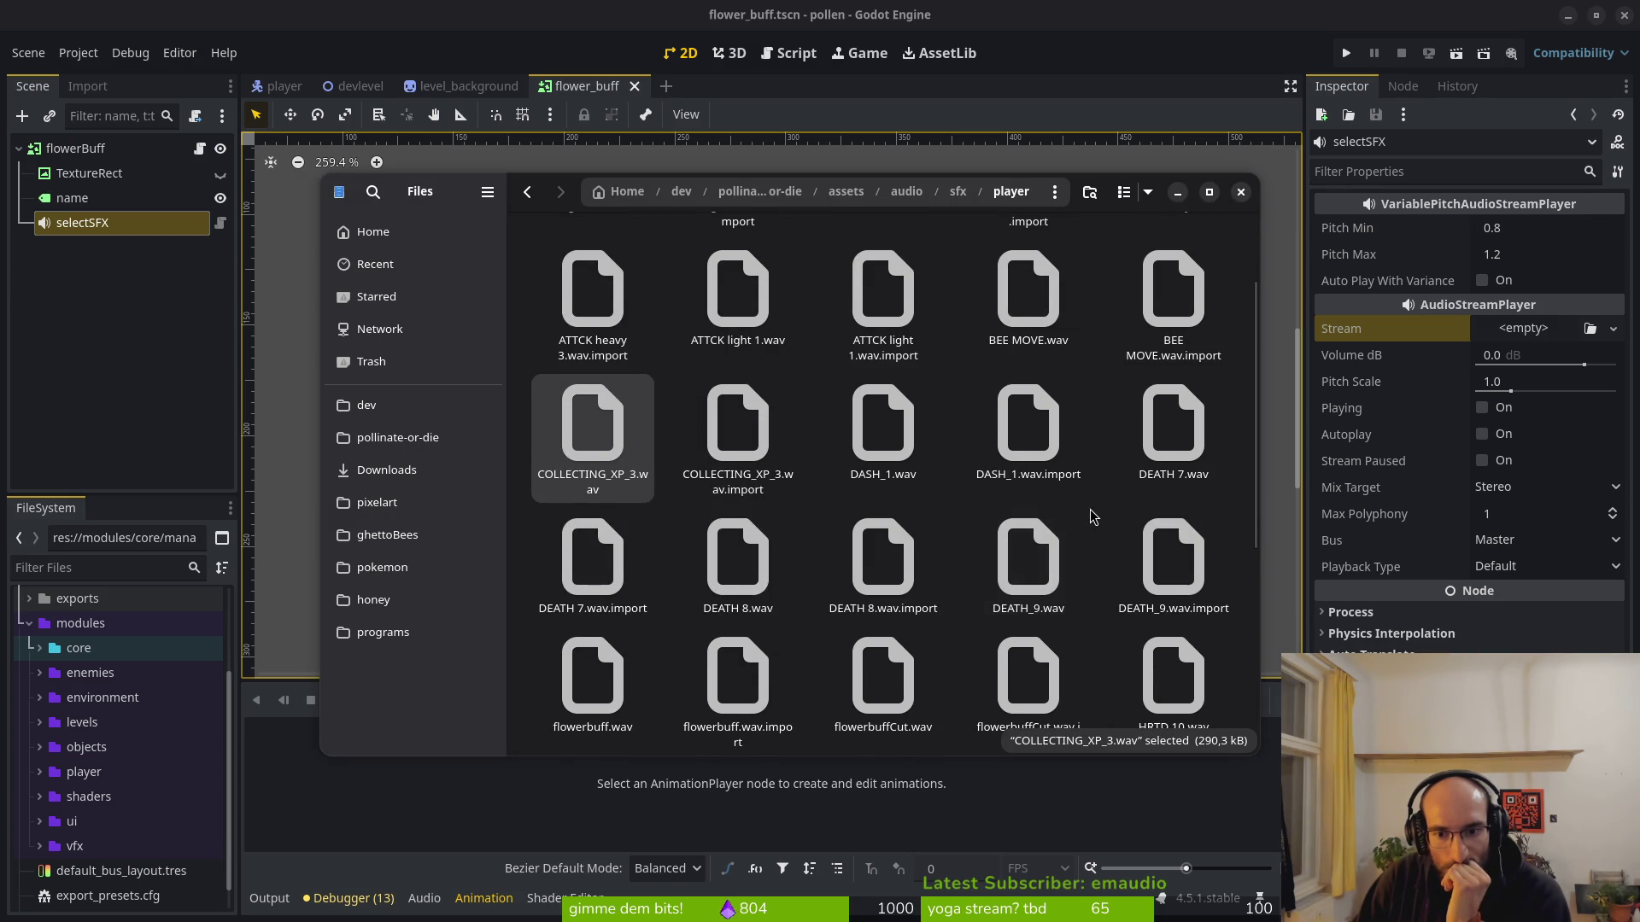
double_click(720, 585)
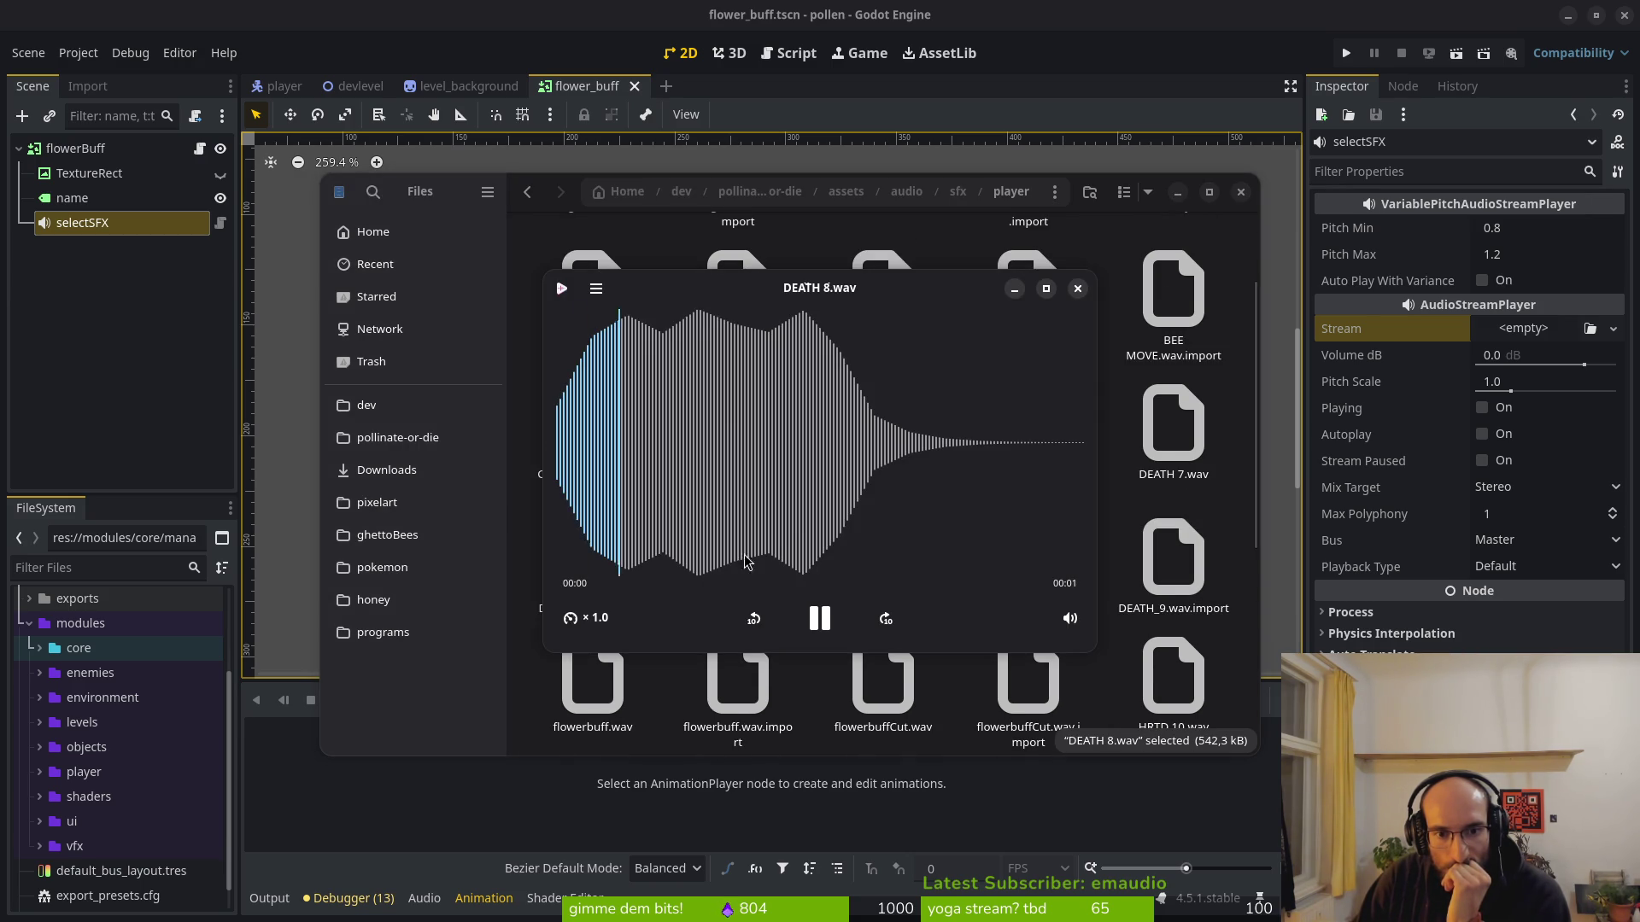
click(1077, 289)
scroll(1155, 567, down, 2)
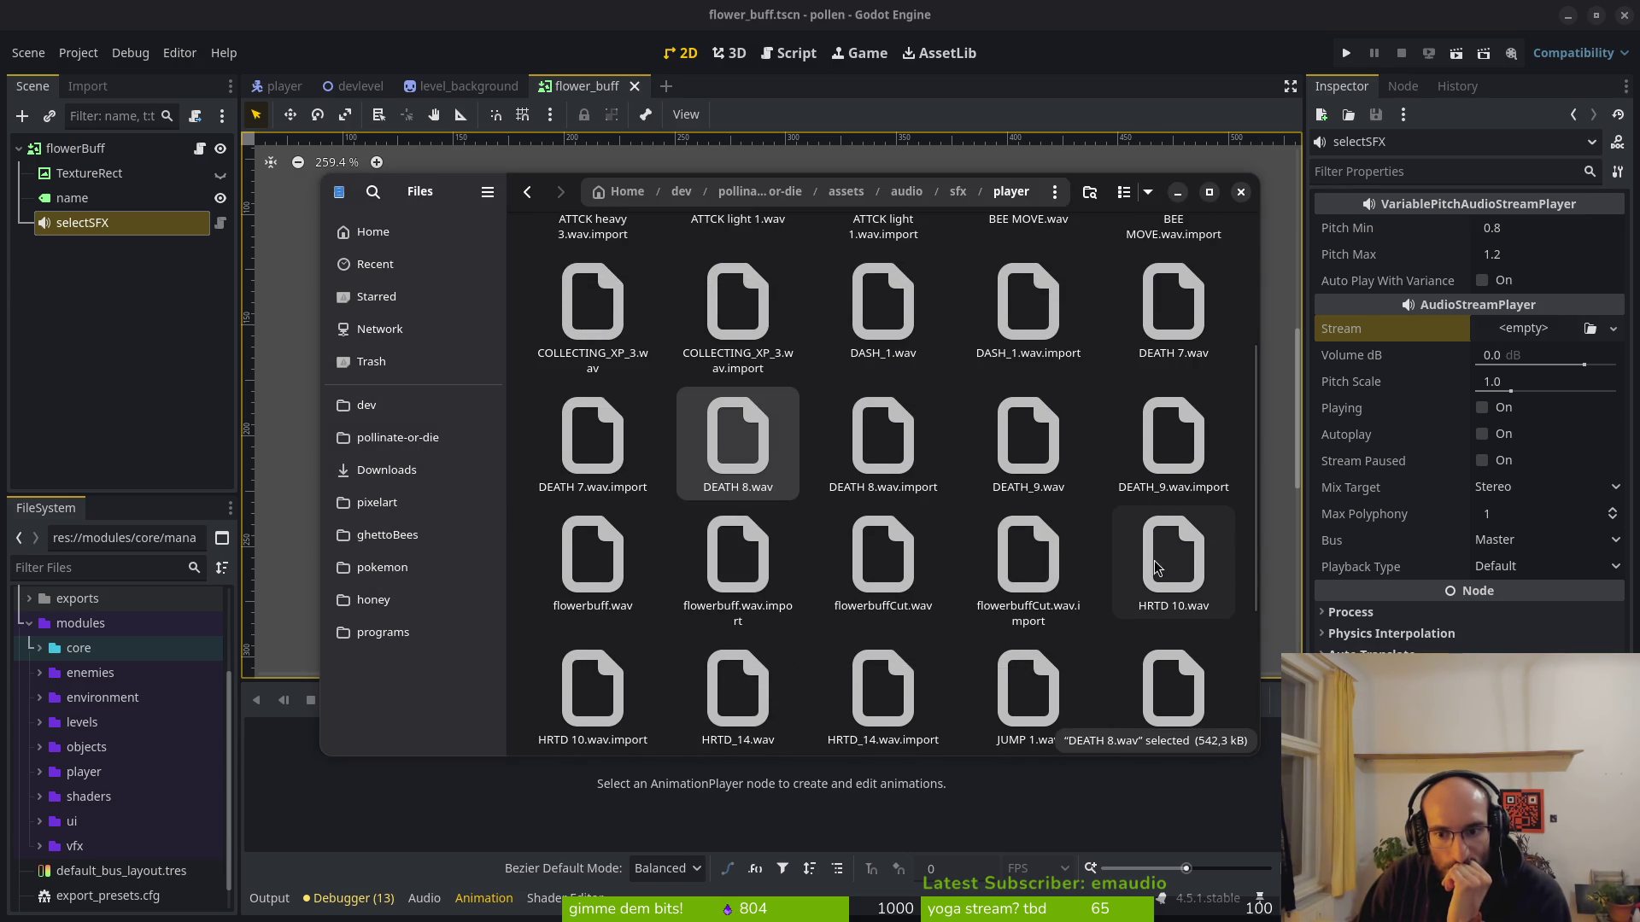
double_click(1158, 570)
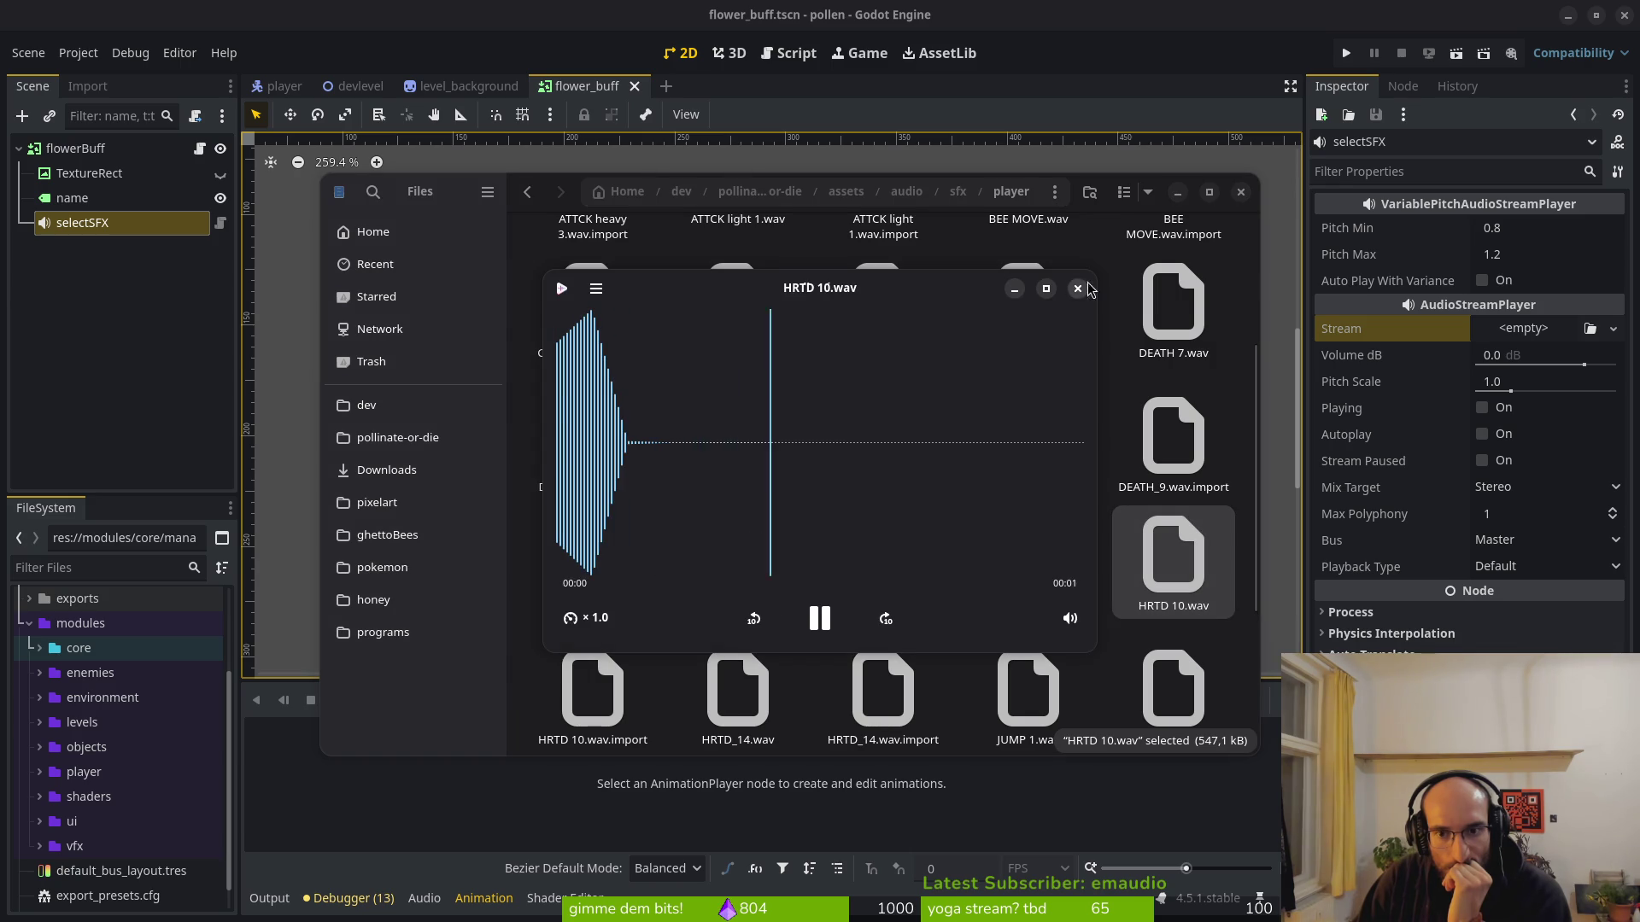
click(1077, 289)
double_click(882, 564)
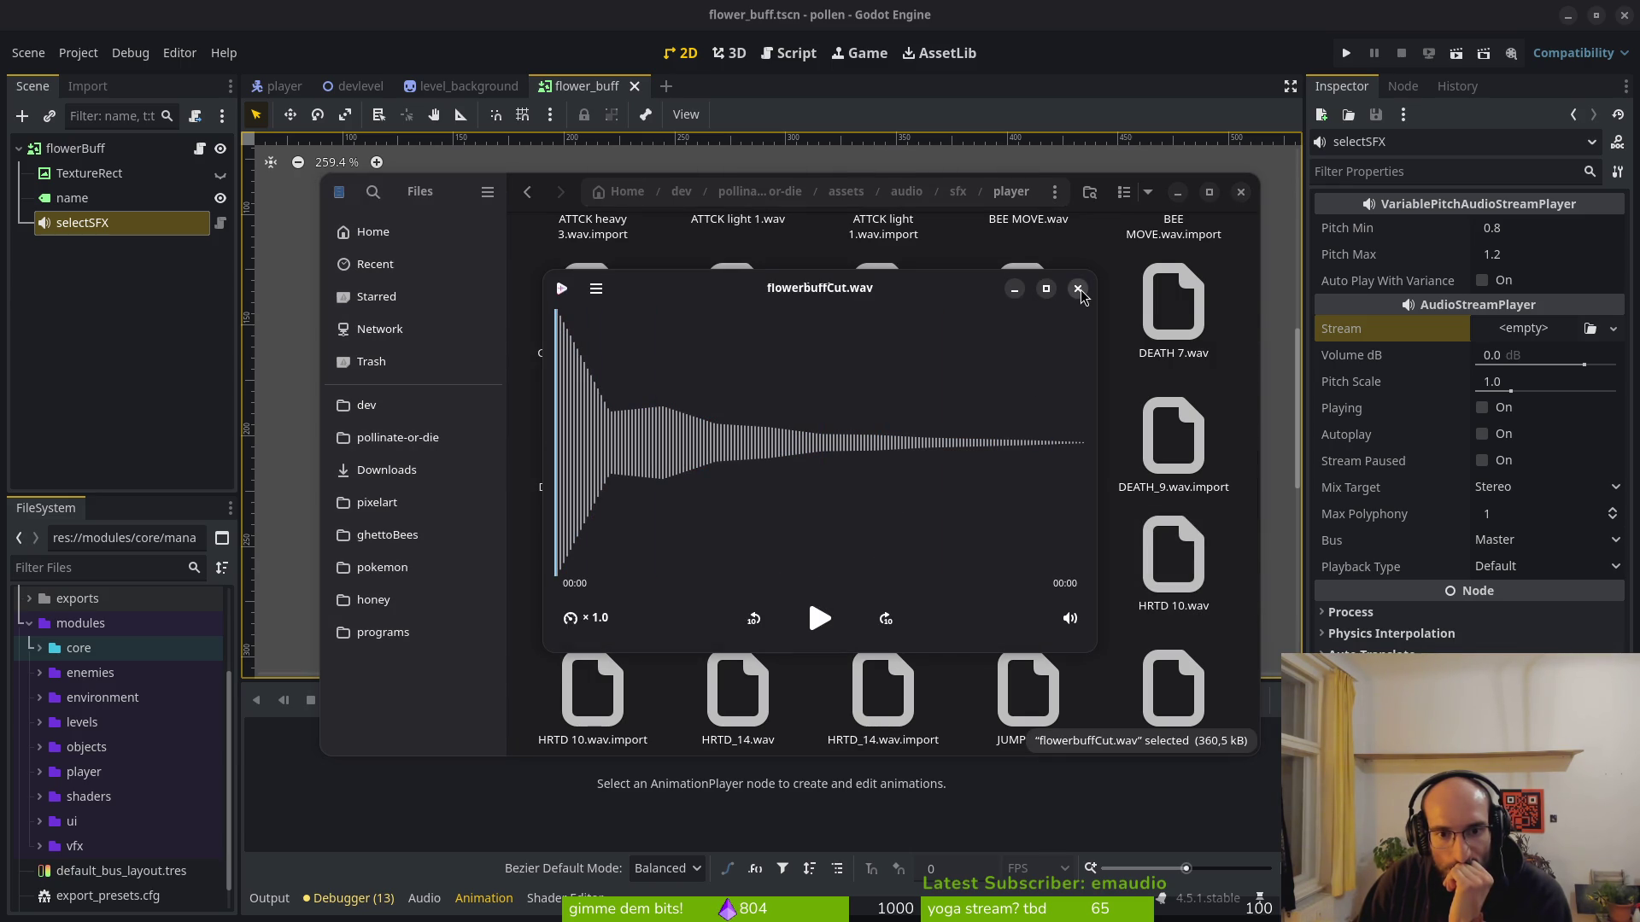
click(1078, 289)
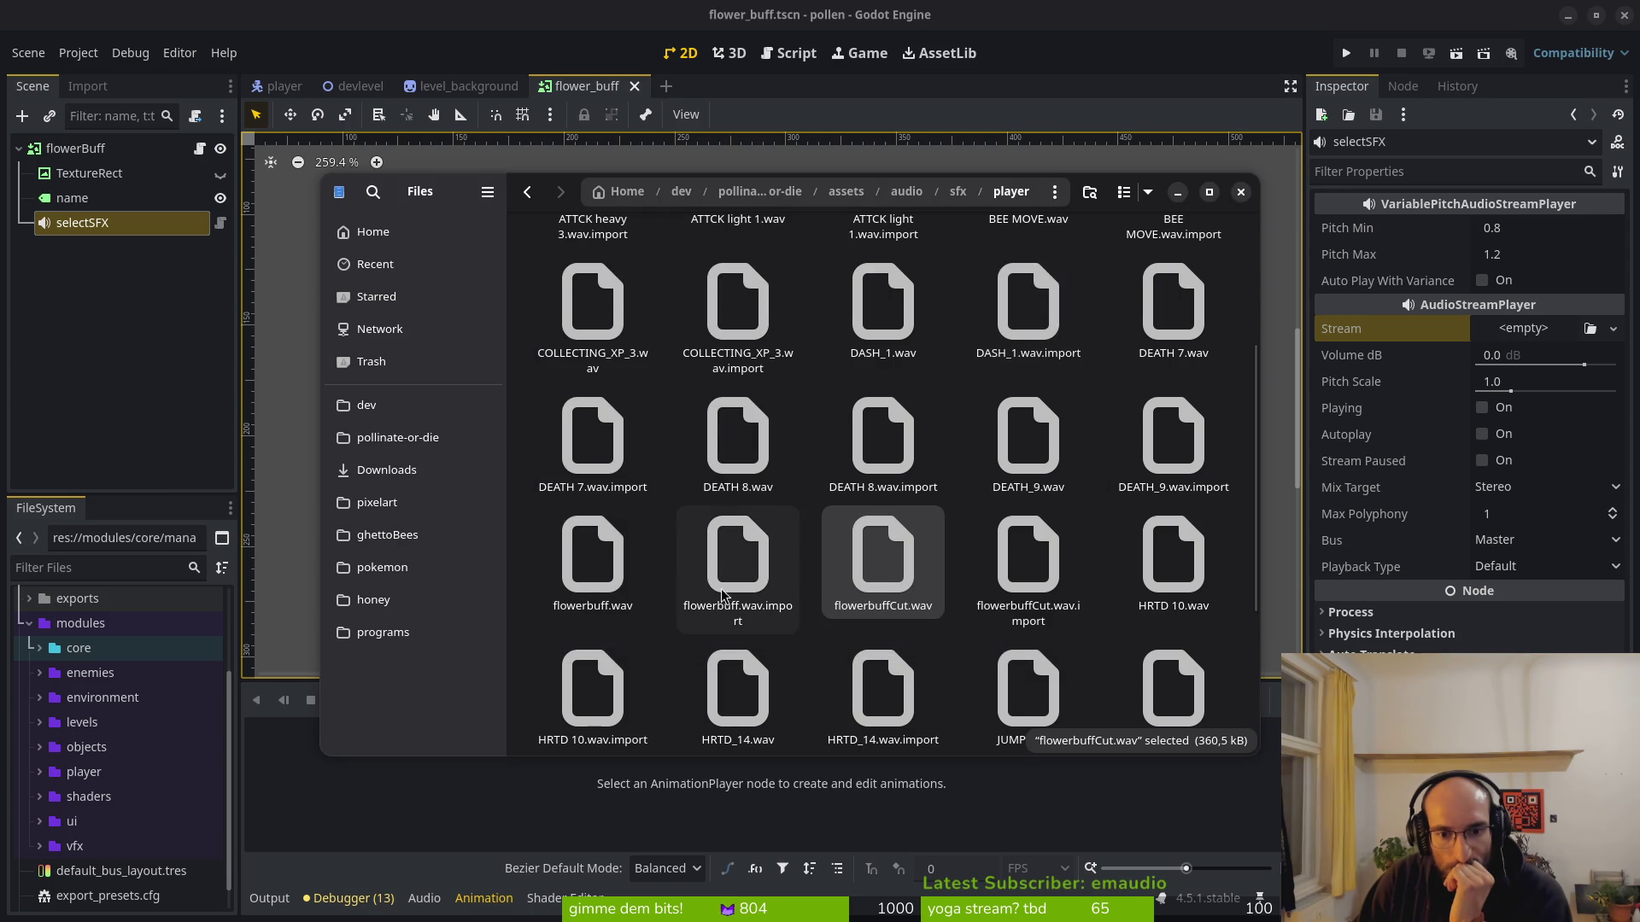
scroll(658, 596, down, 1)
double_click(593, 500)
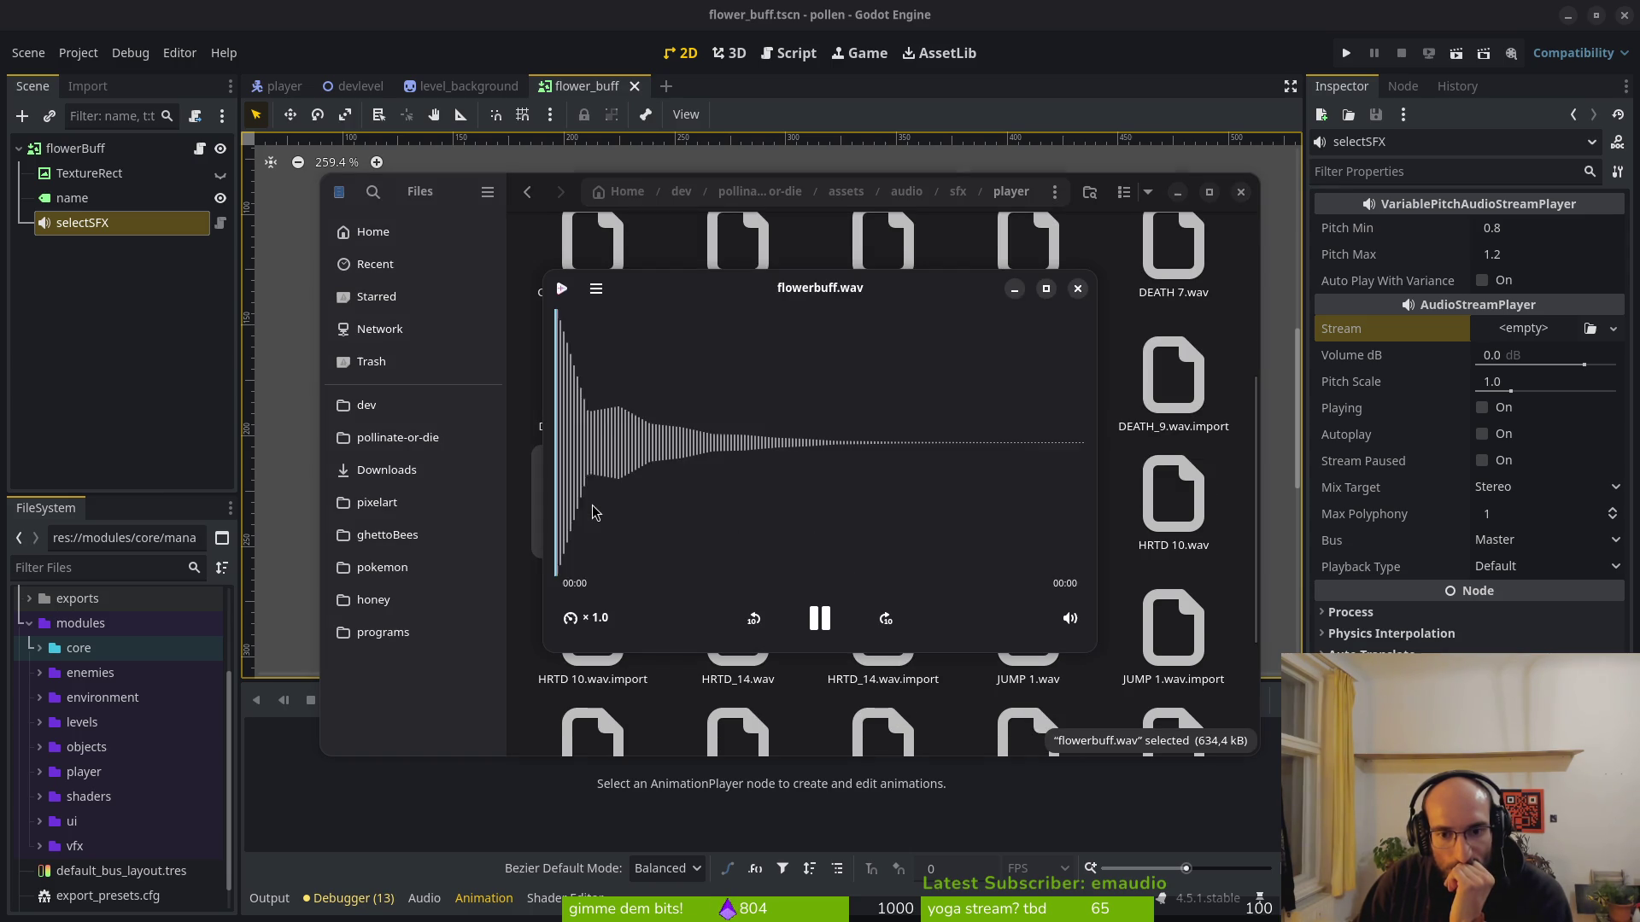
click(1077, 290)
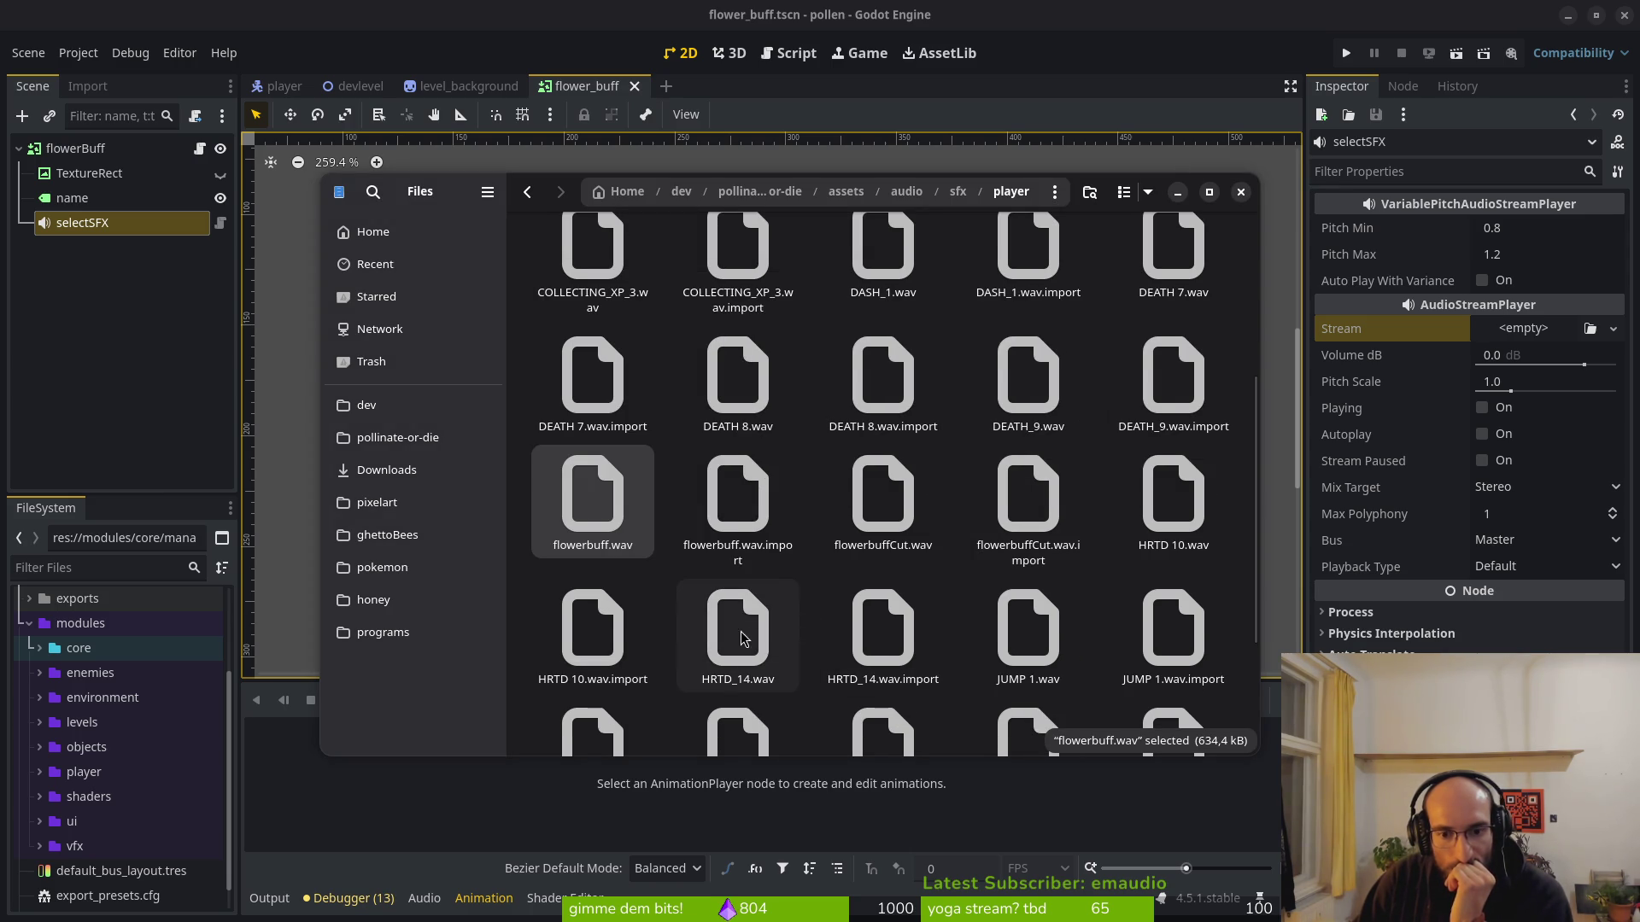
Preview HRTD_14, JUMP 1, JUMP 4 and WINGS HRTD, then go up to the audio folder.
scroll(740, 585, down, 1)
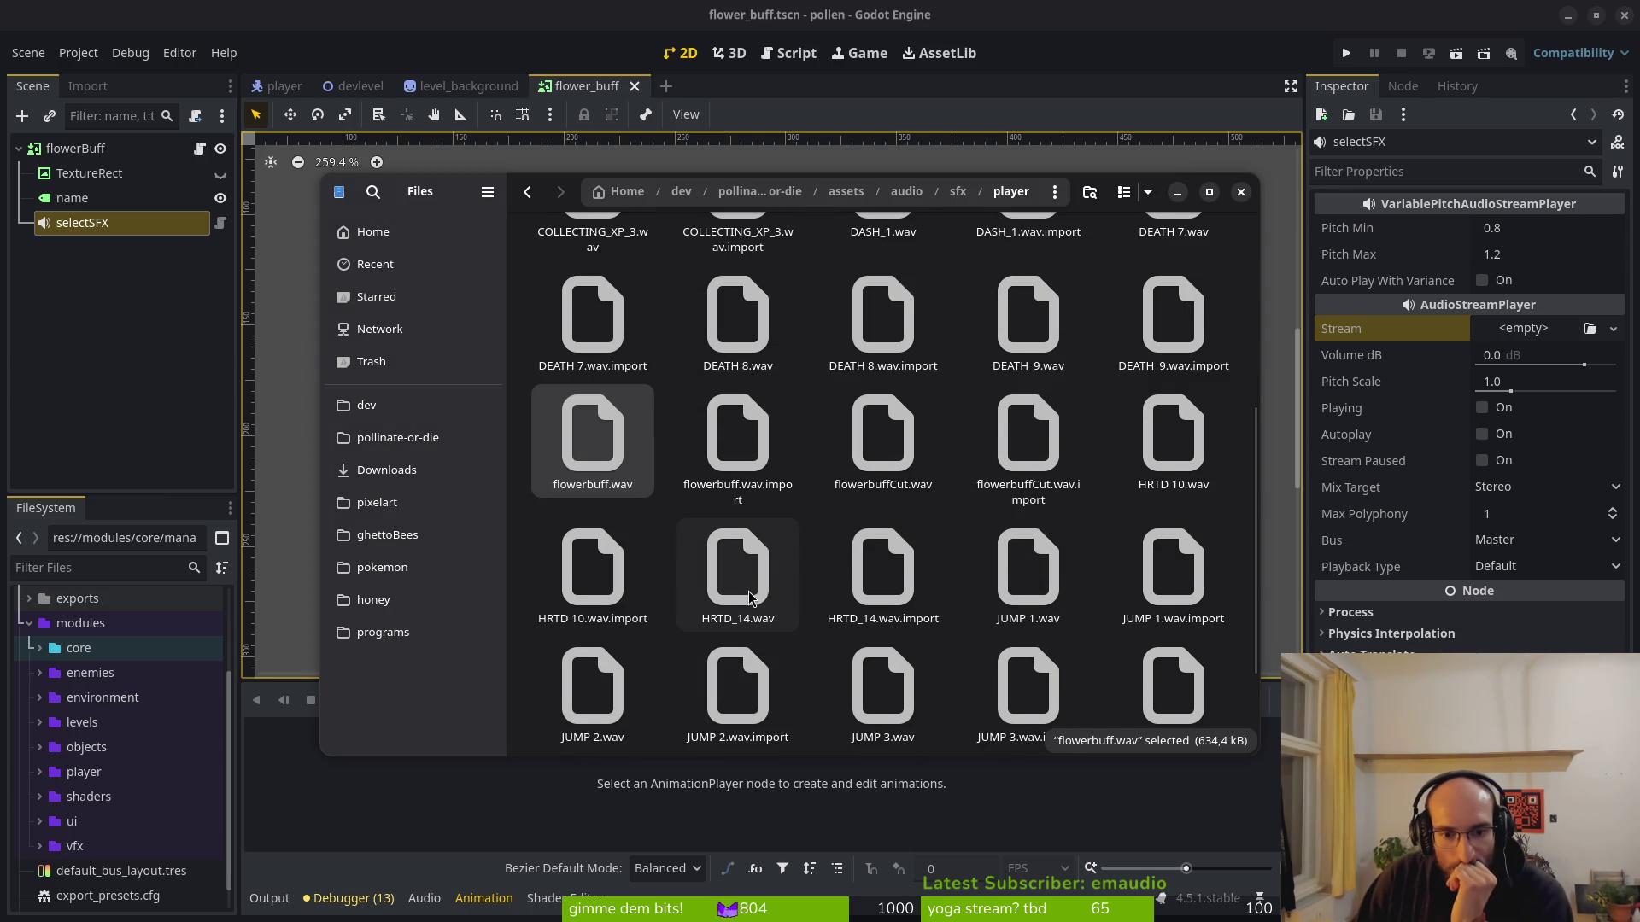
double_click(748, 596)
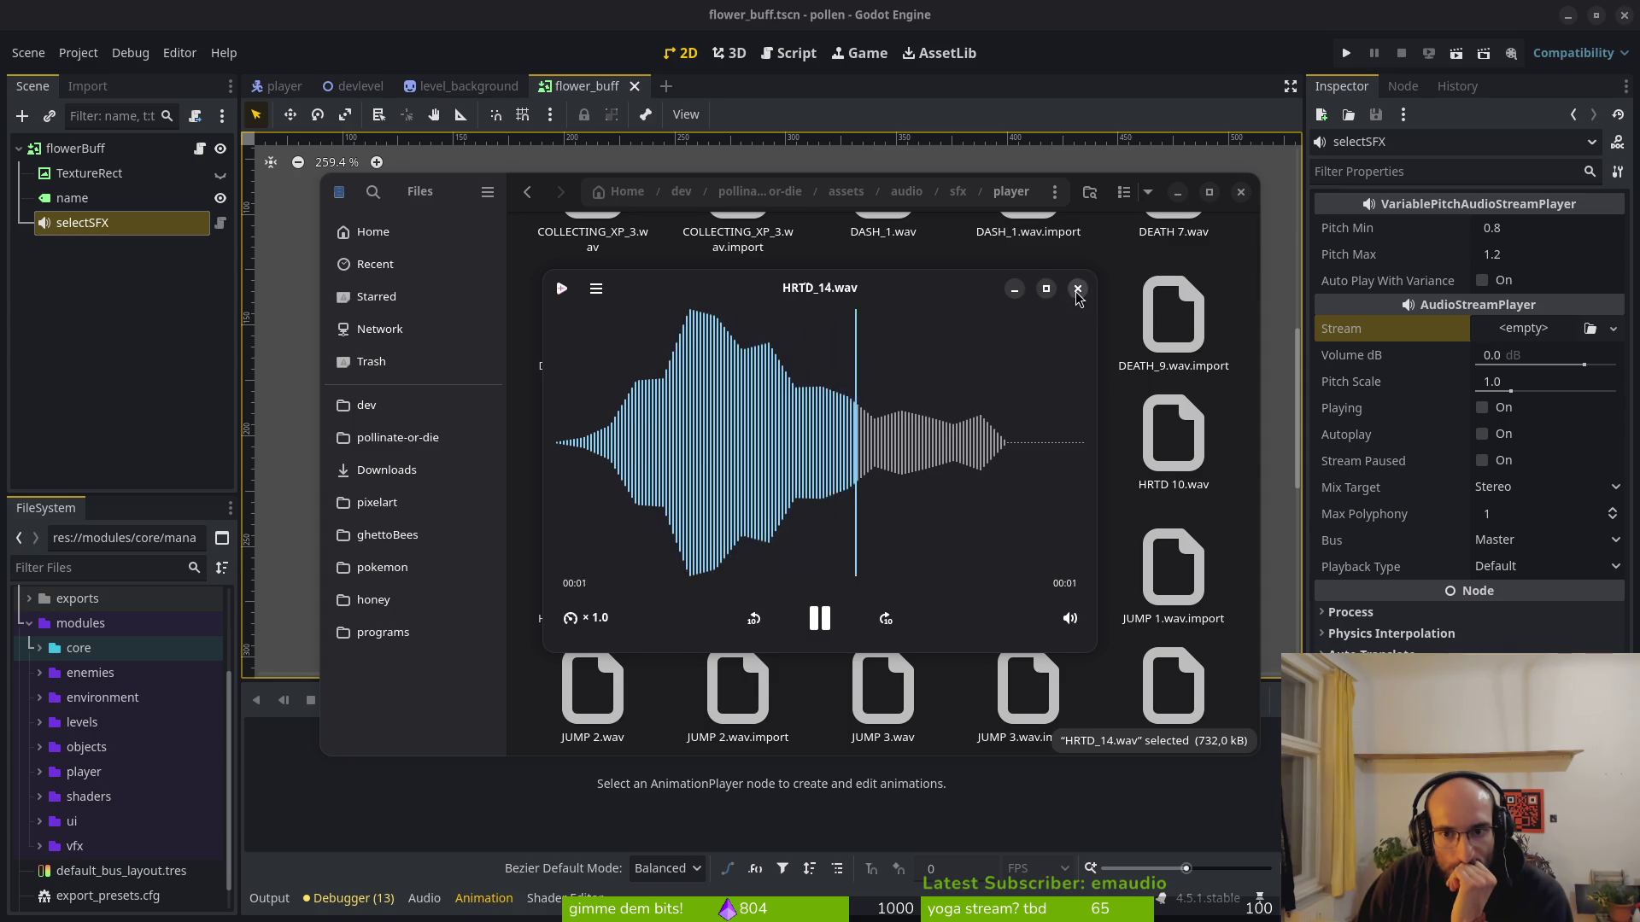
click(1078, 289)
double_click(1028, 568)
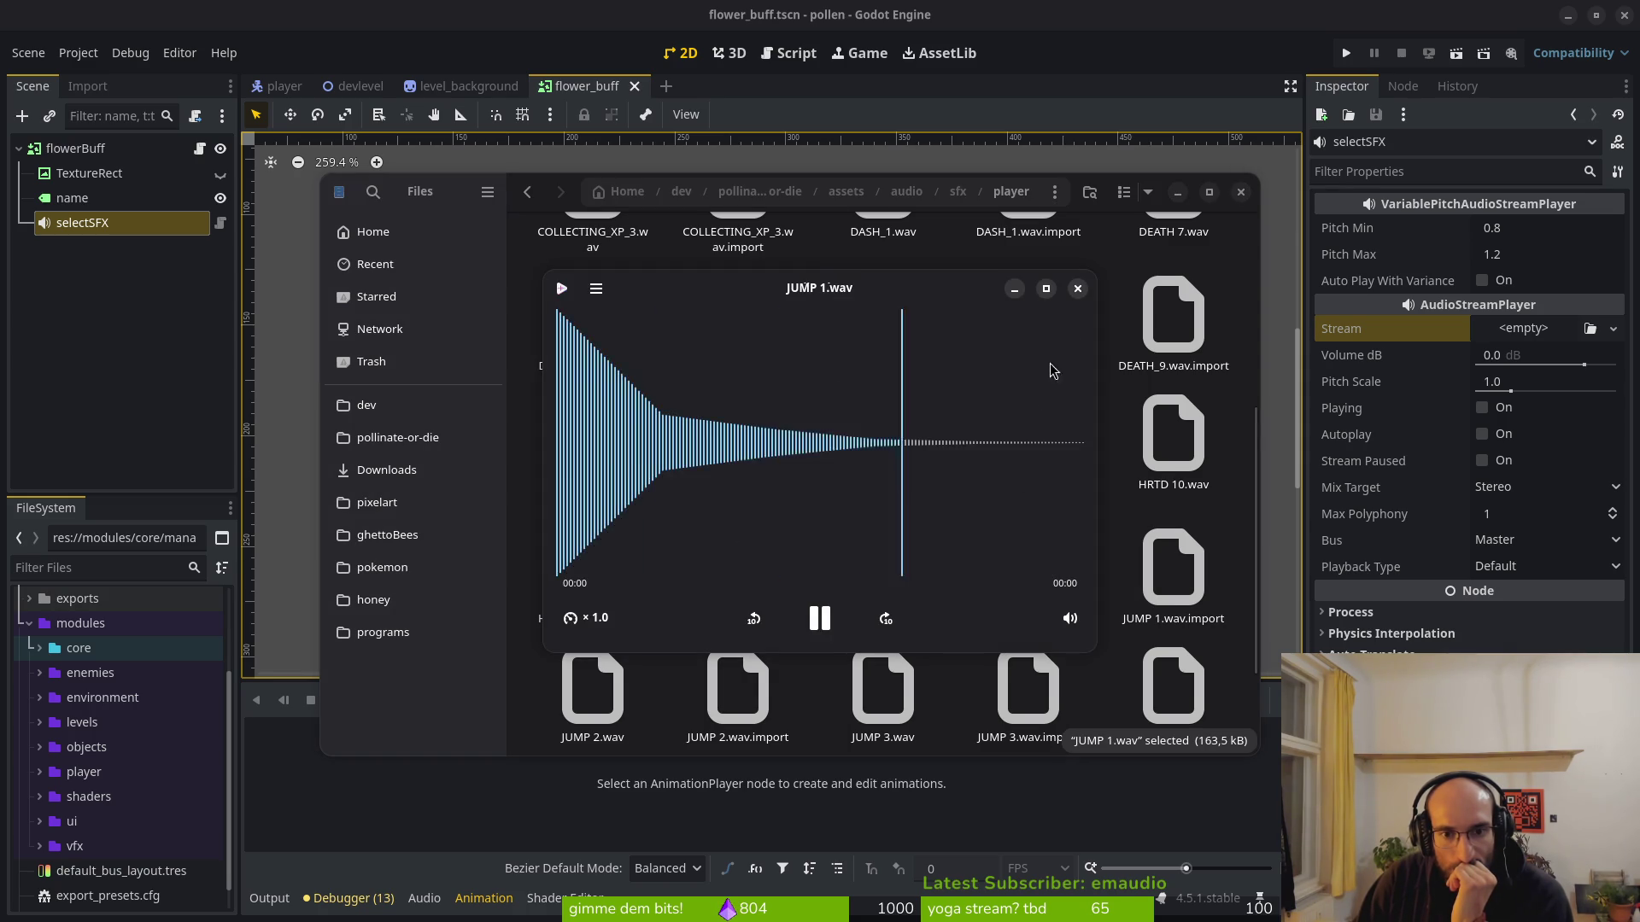
click(1078, 288)
scroll(769, 513, down, 2)
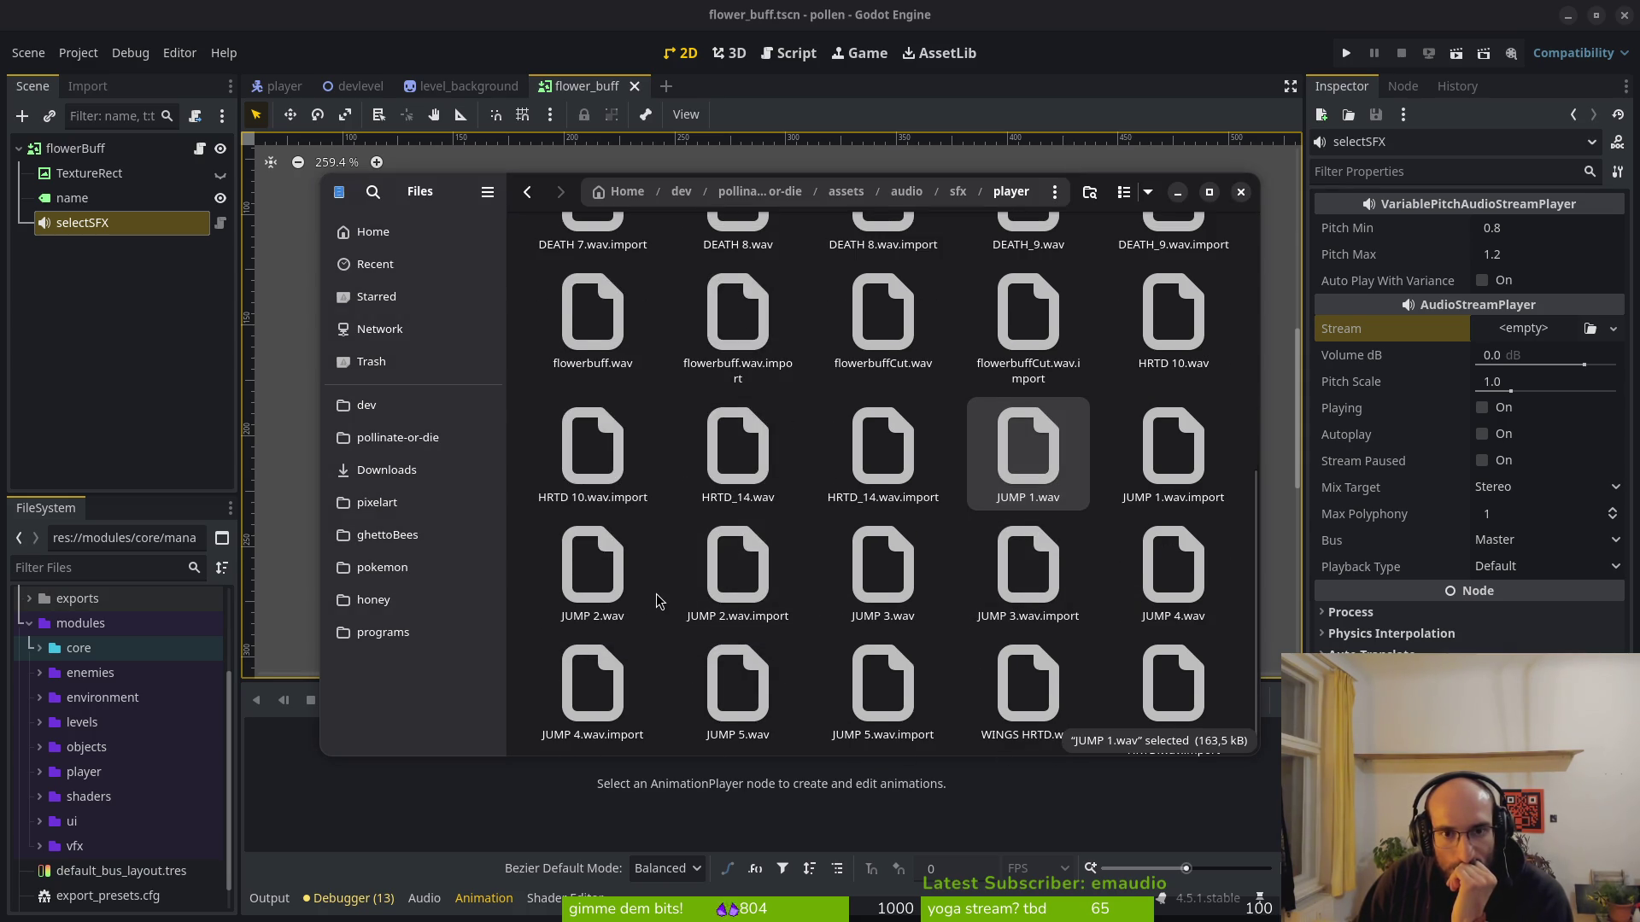
double_click(1170, 564)
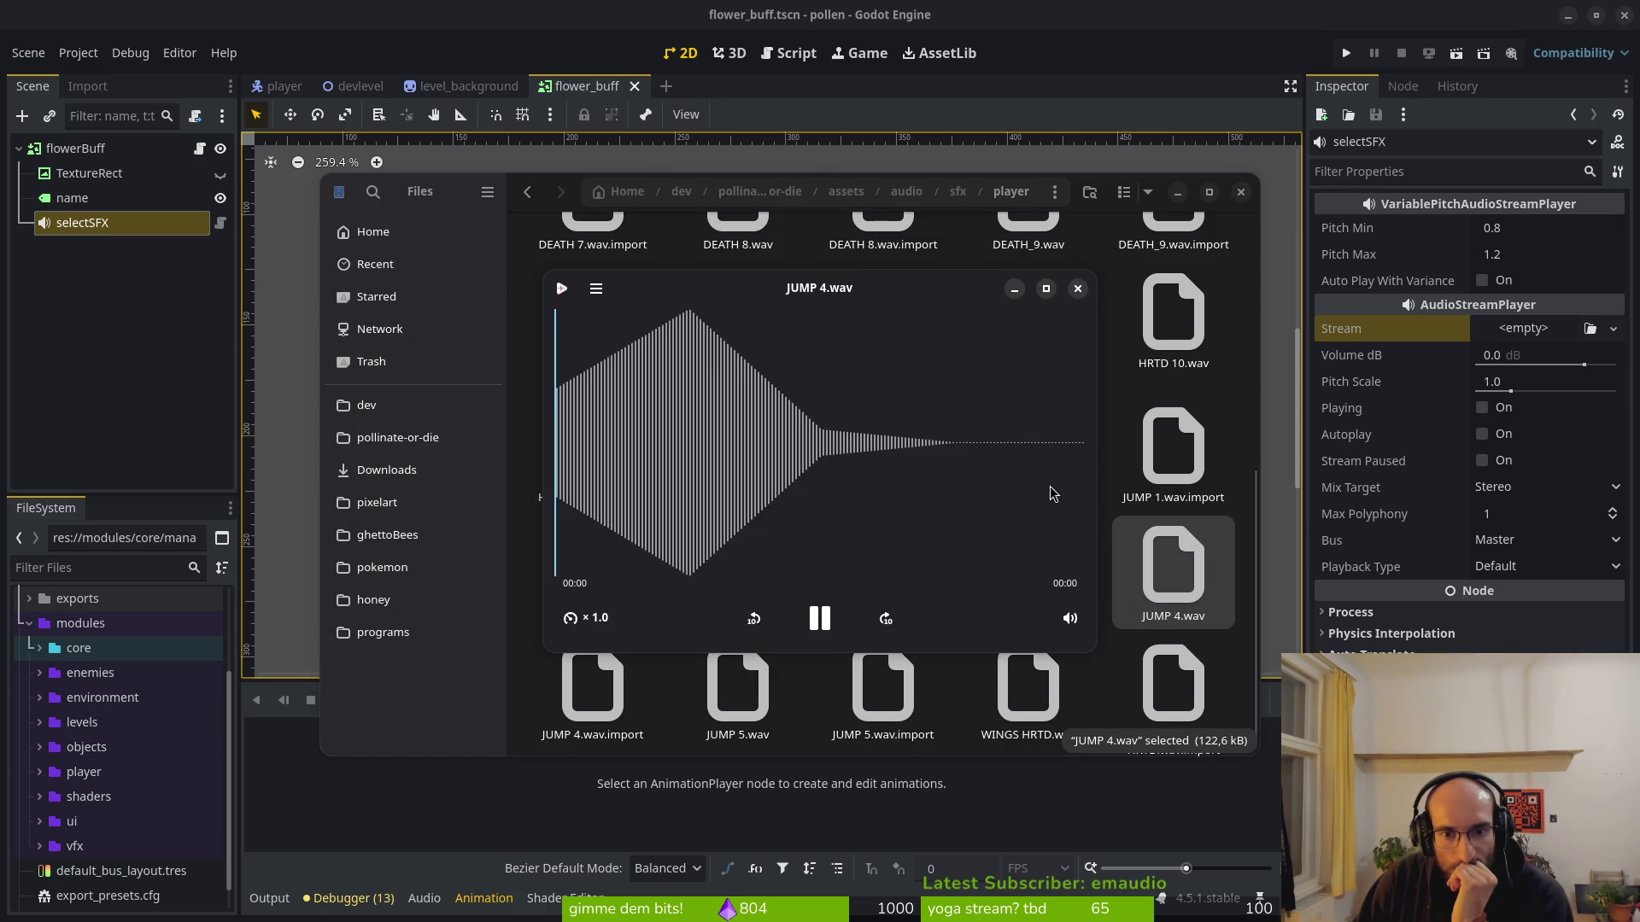
click(1078, 287)
scroll(1060, 410, down, 1)
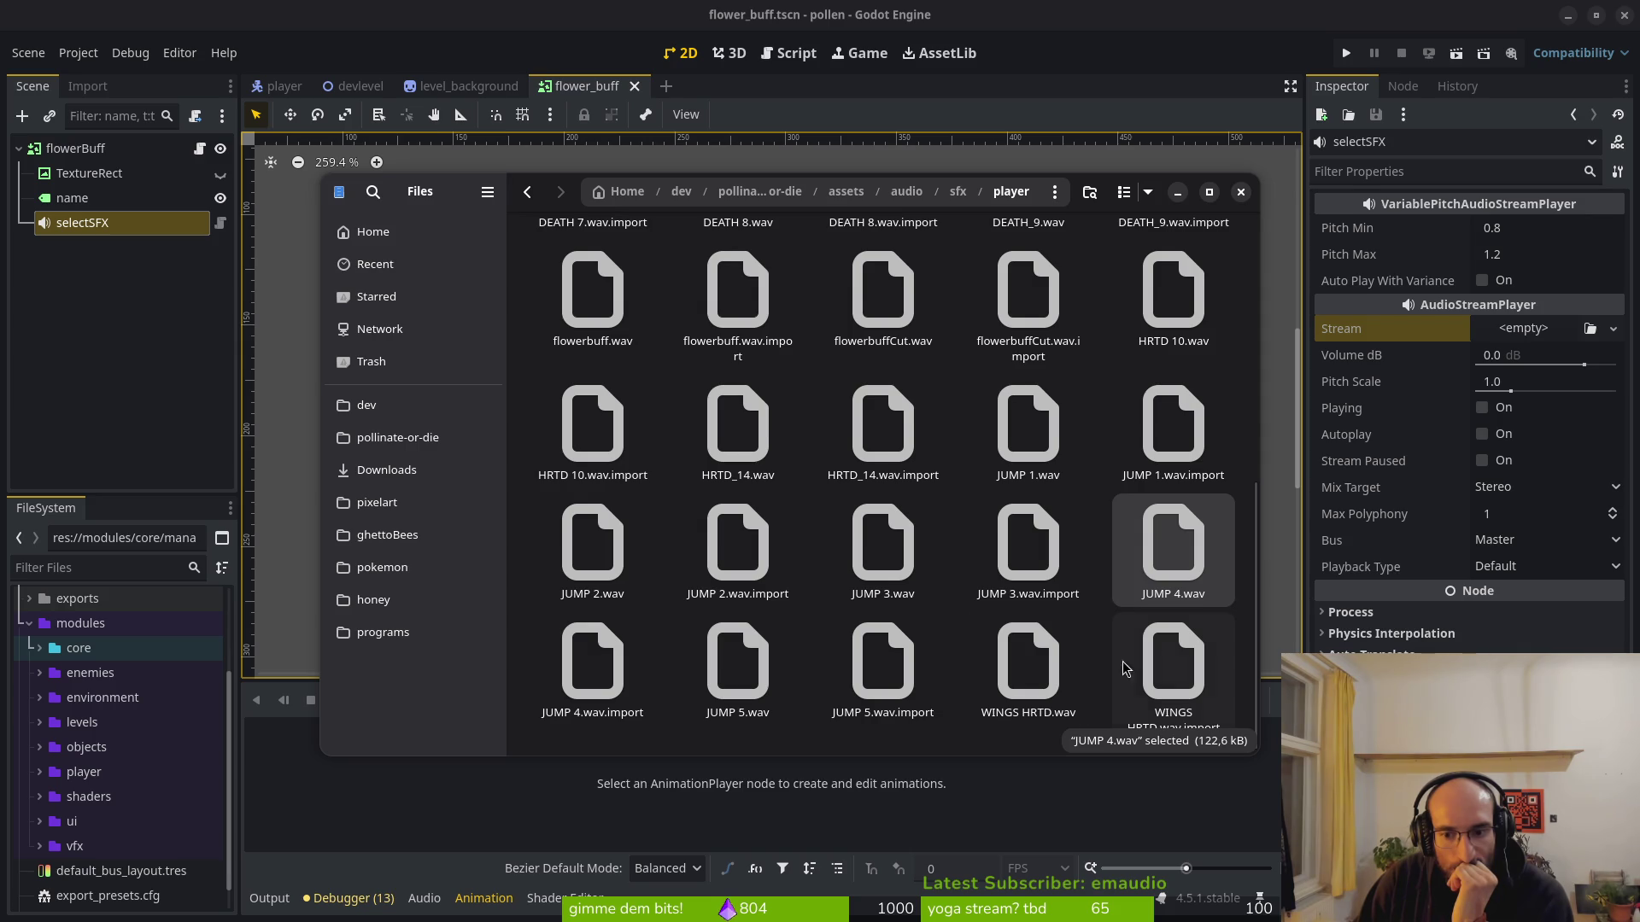
double_click(1028, 666)
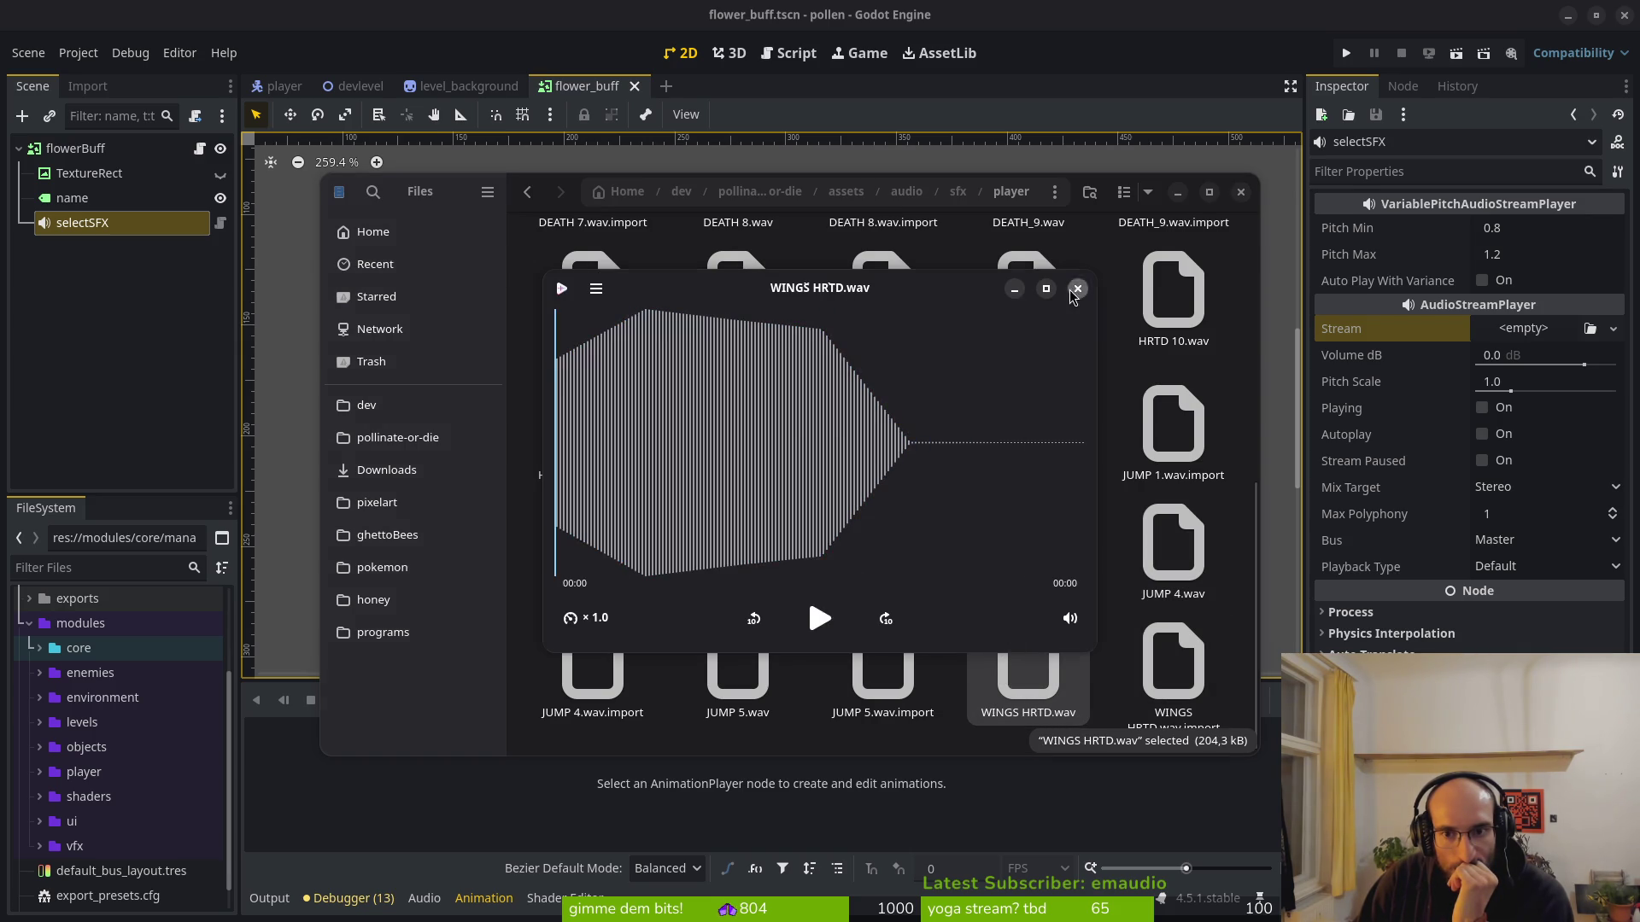
click(1076, 290)
double_click(1030, 662)
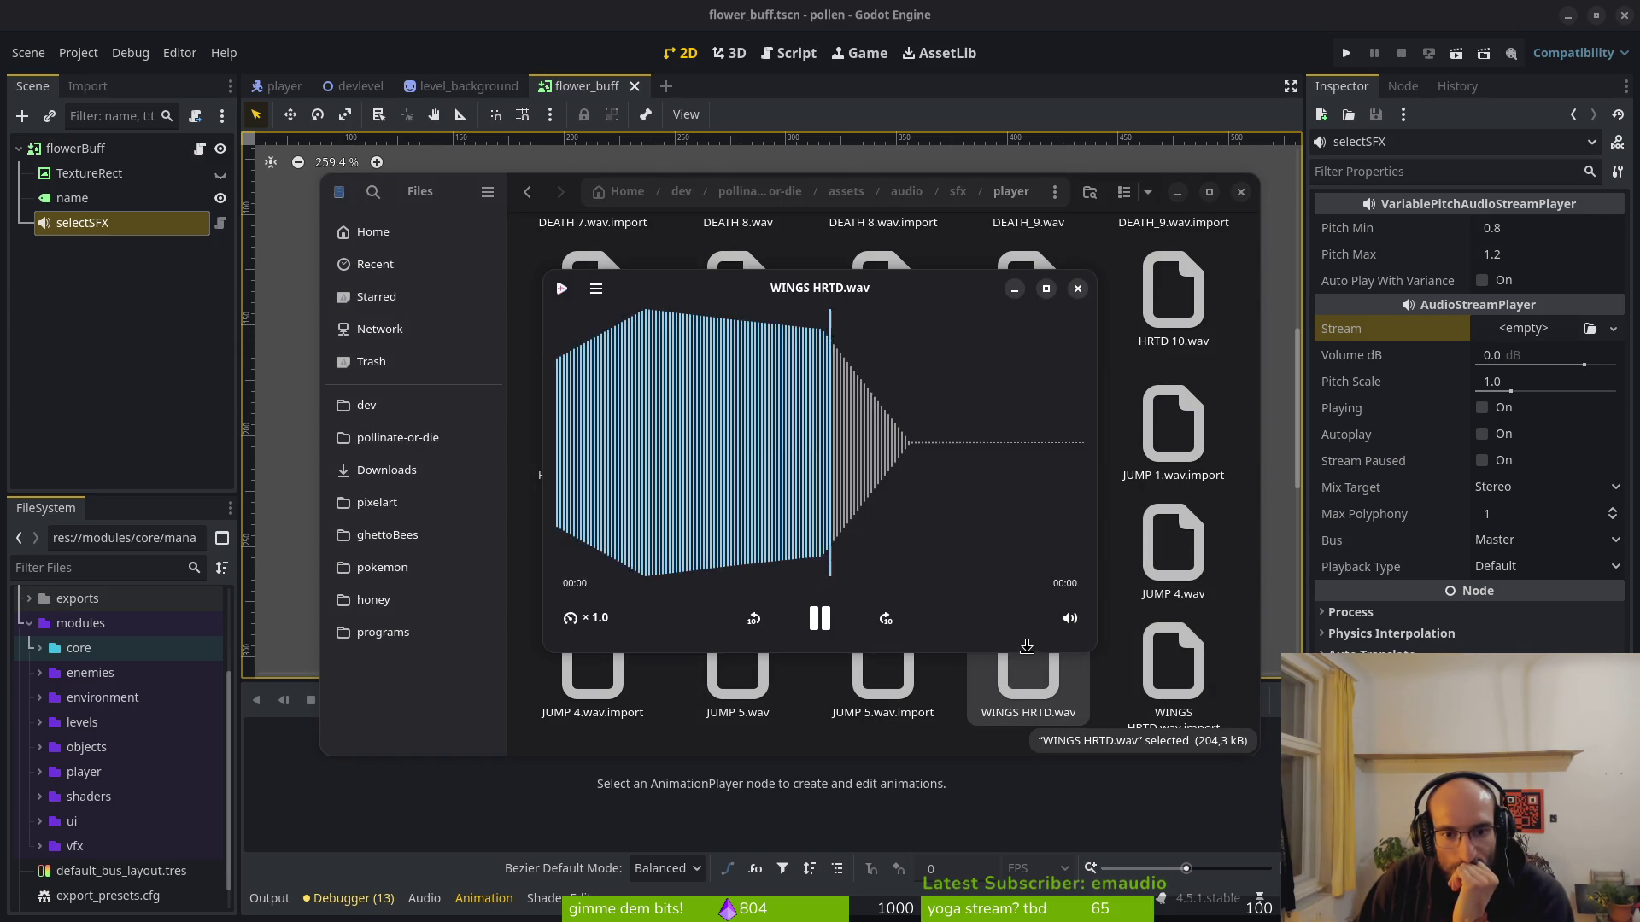
click(1077, 290)
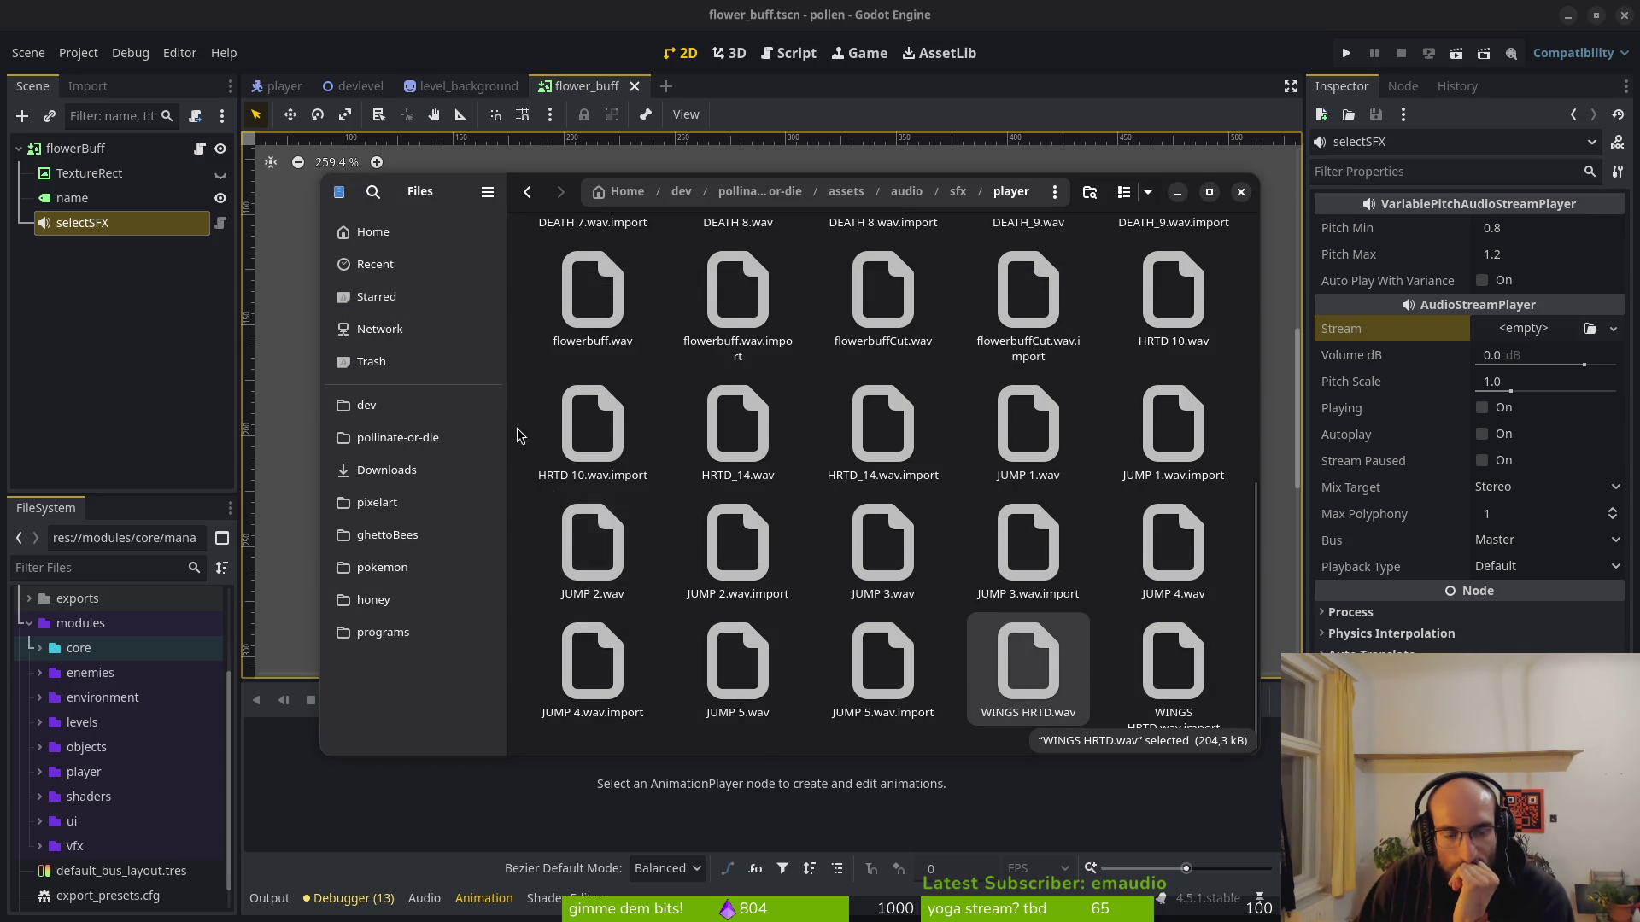
key(alt+Up)
key(alt+Up)
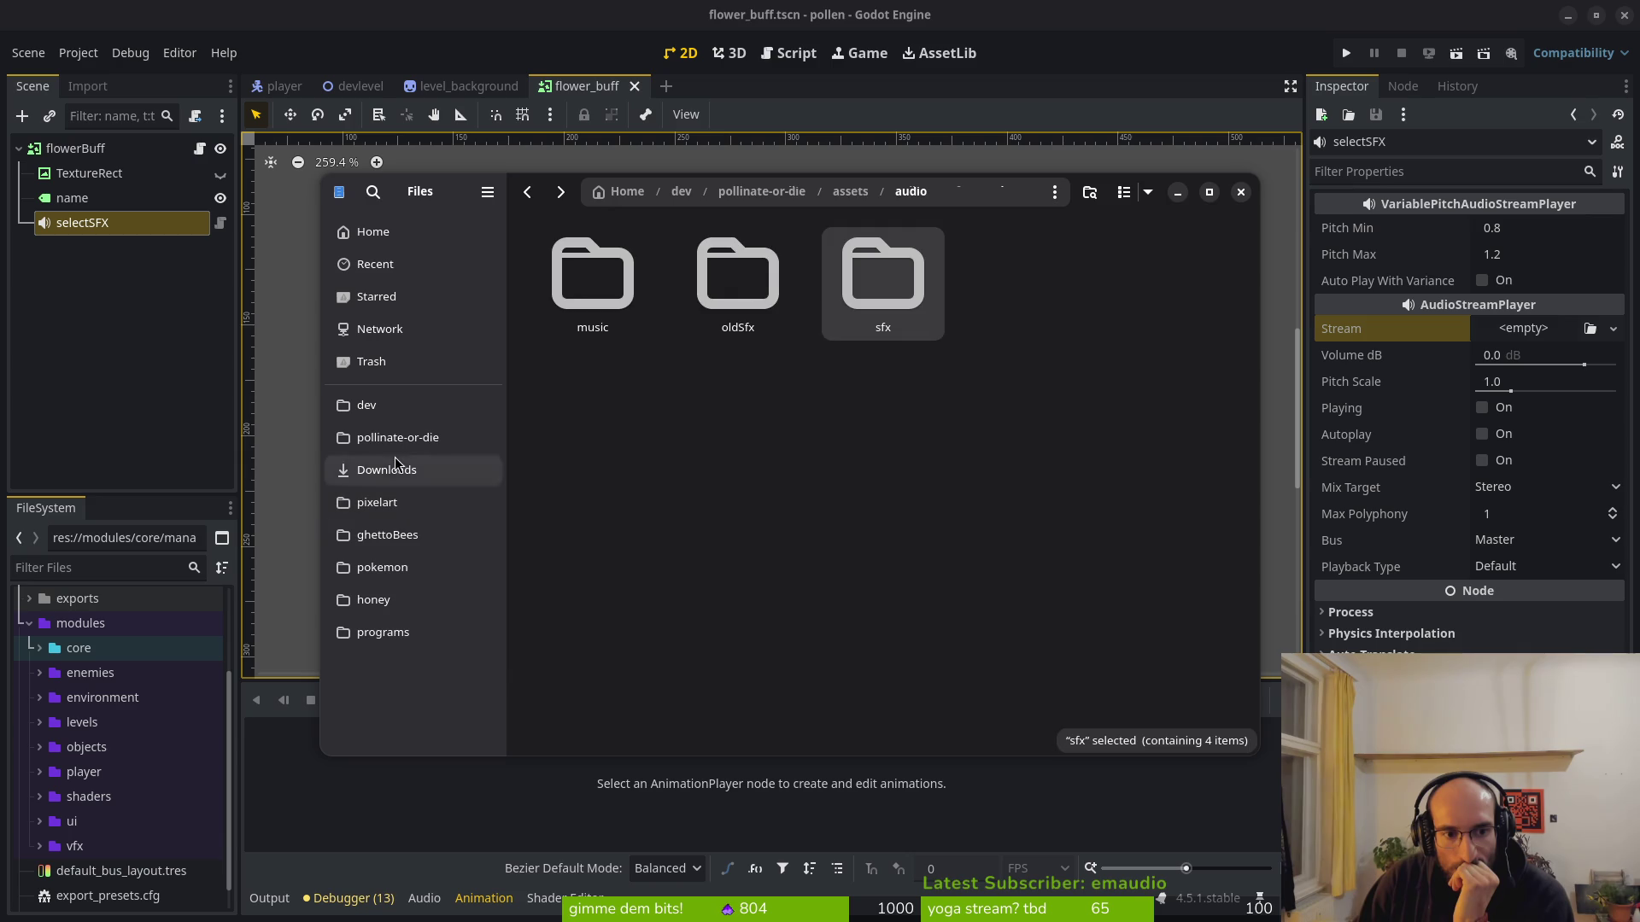
Open Downloads > Transfer (3) and play DIZZY_1.wav.
click(387, 471)
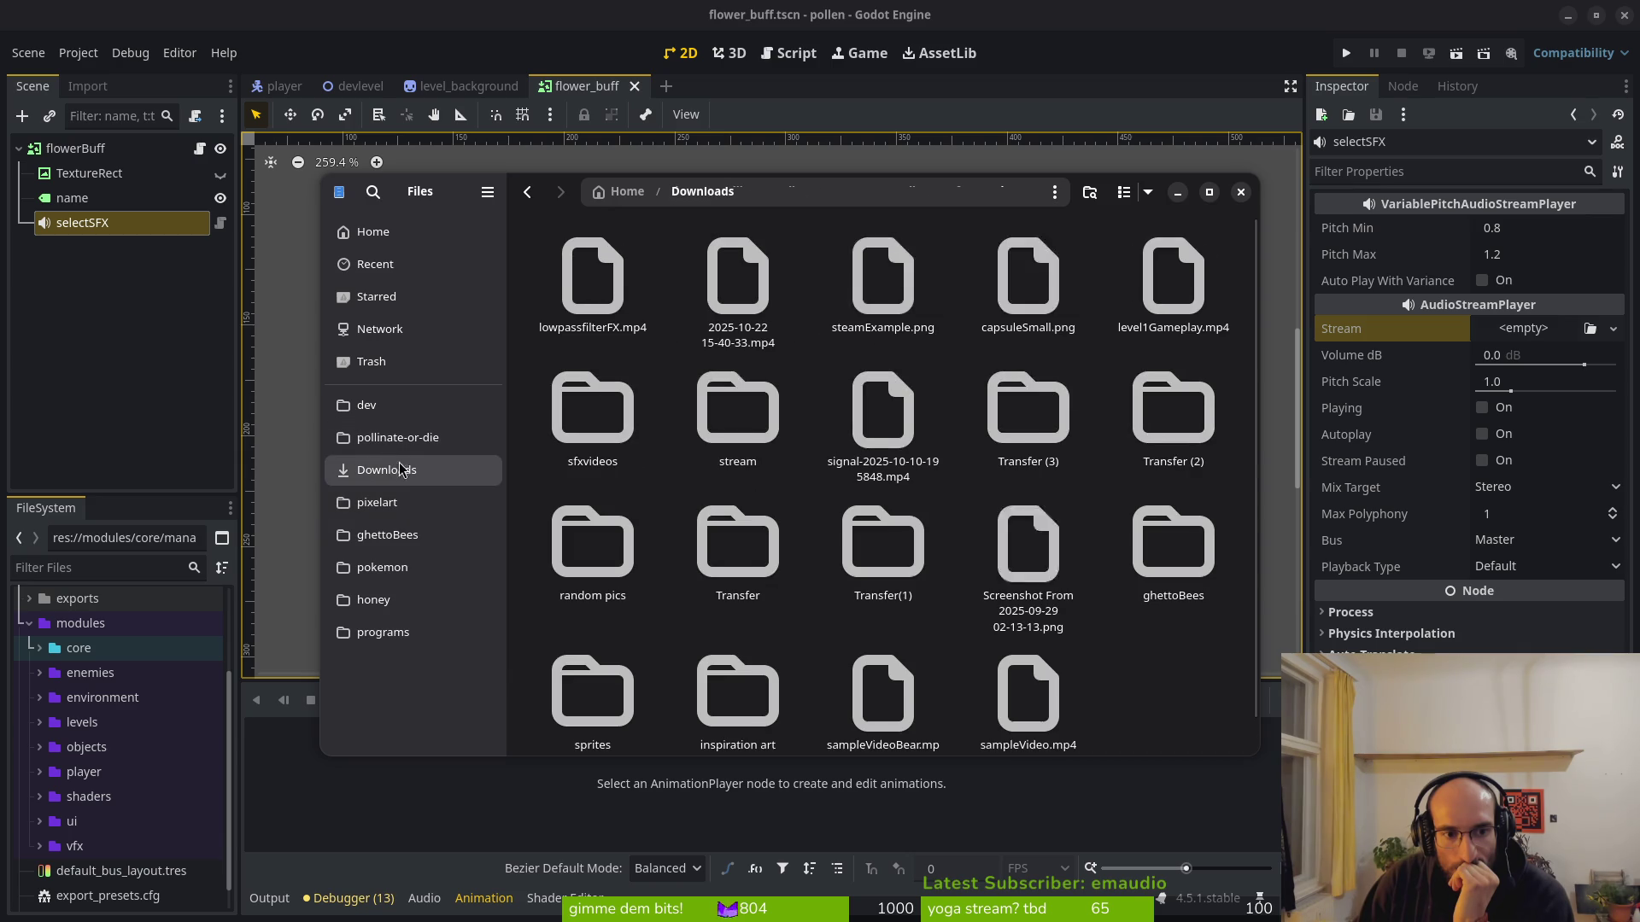
double_click(1038, 427)
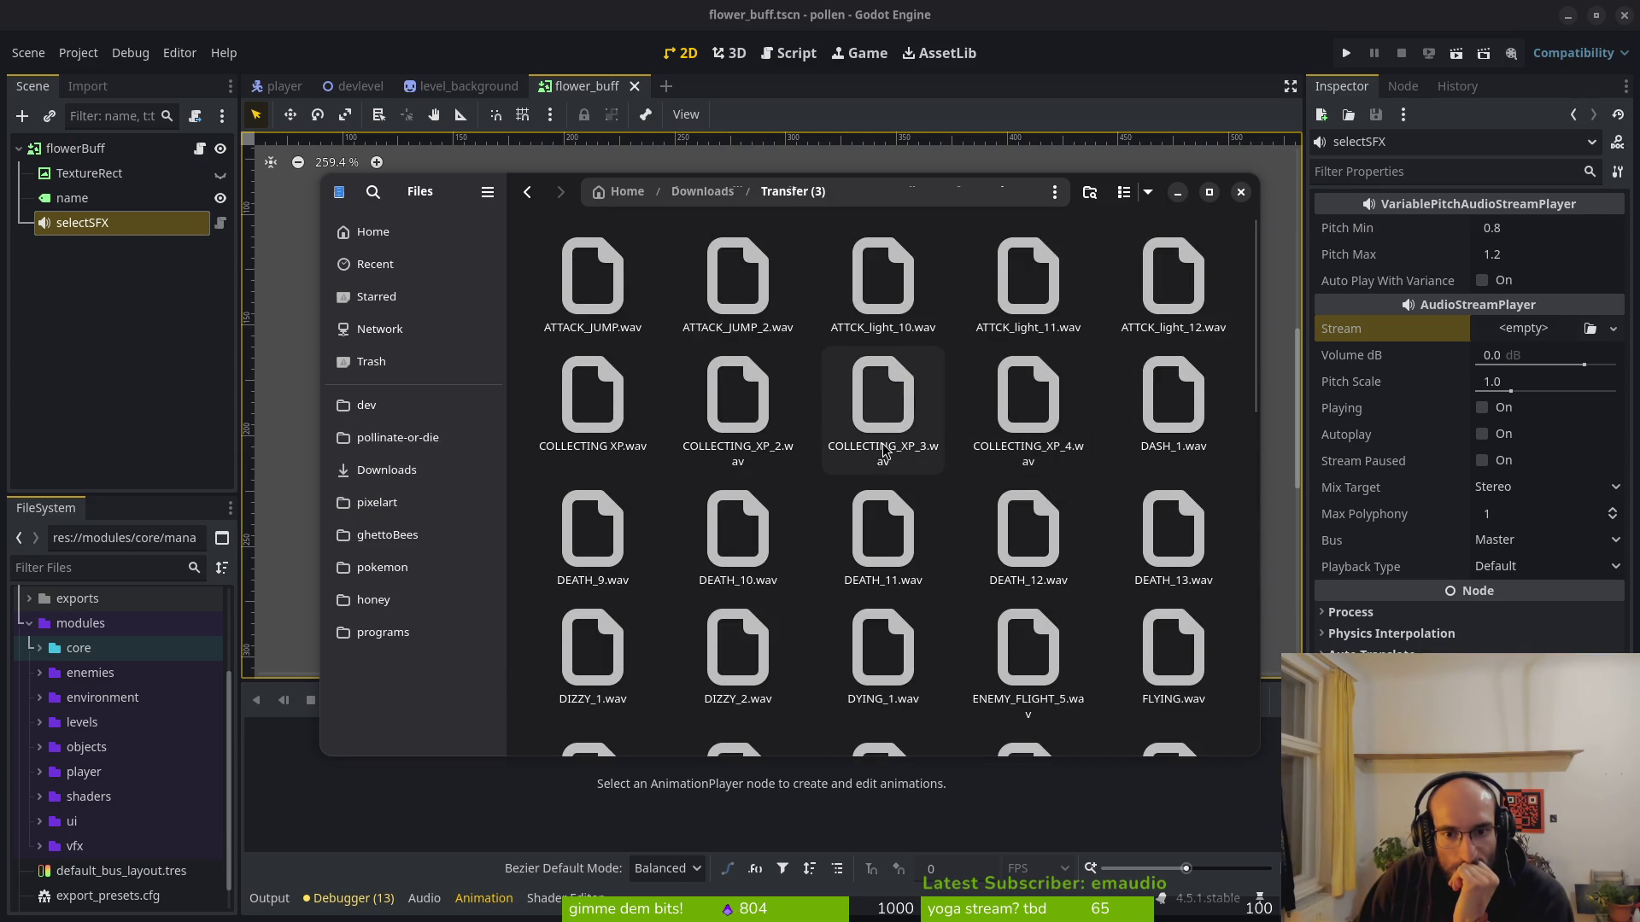
double_click(595, 656)
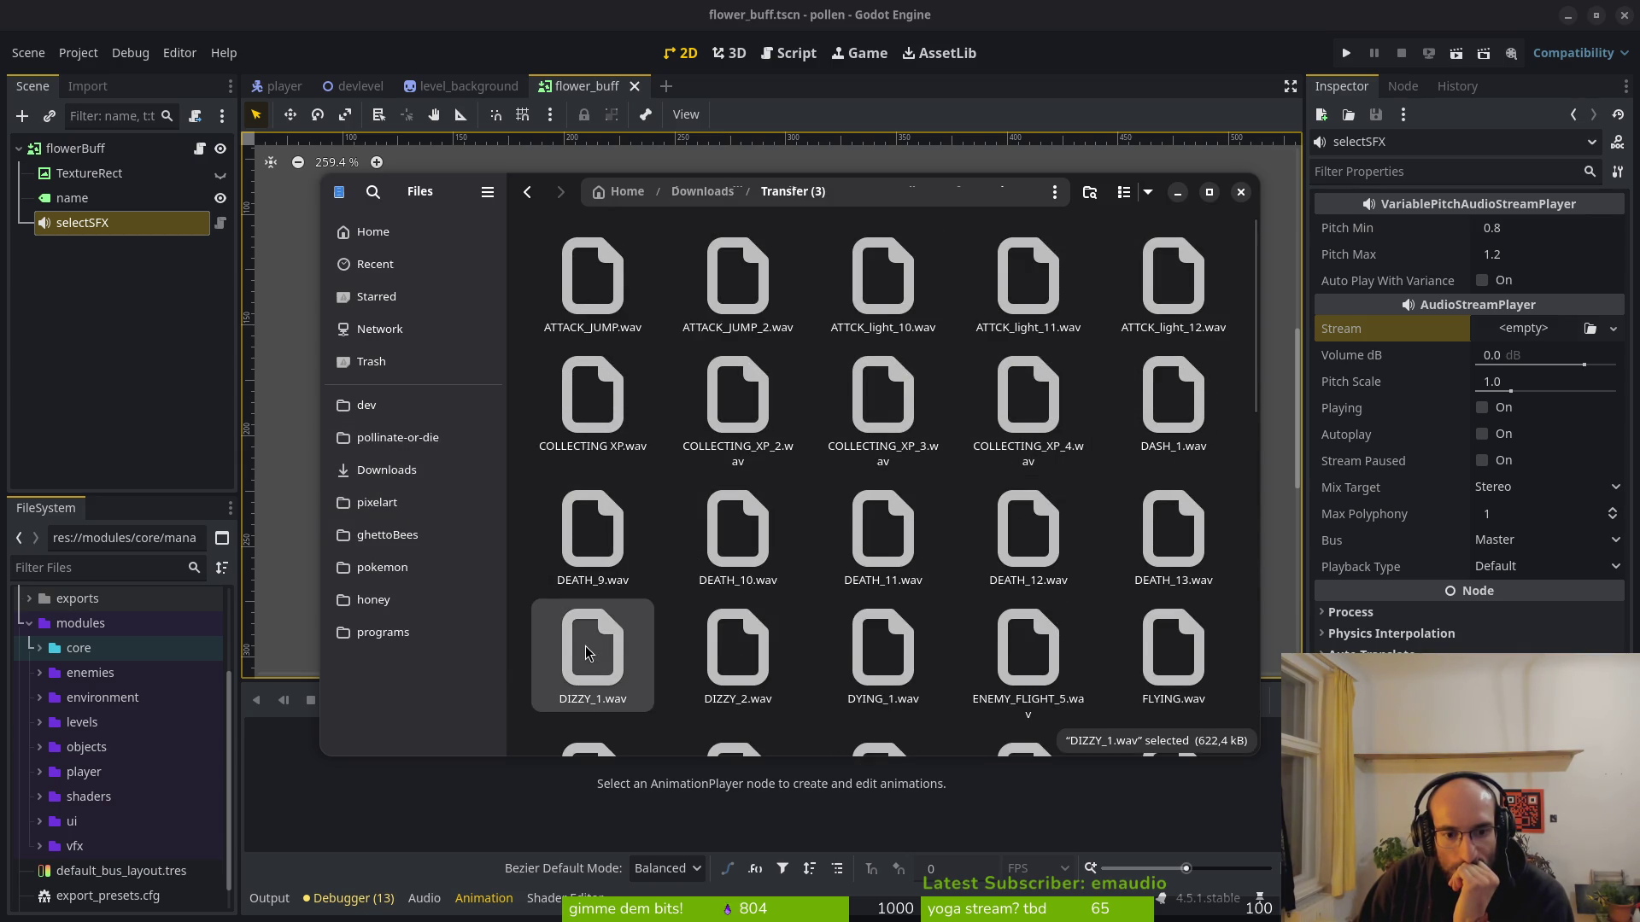
click(1079, 291)
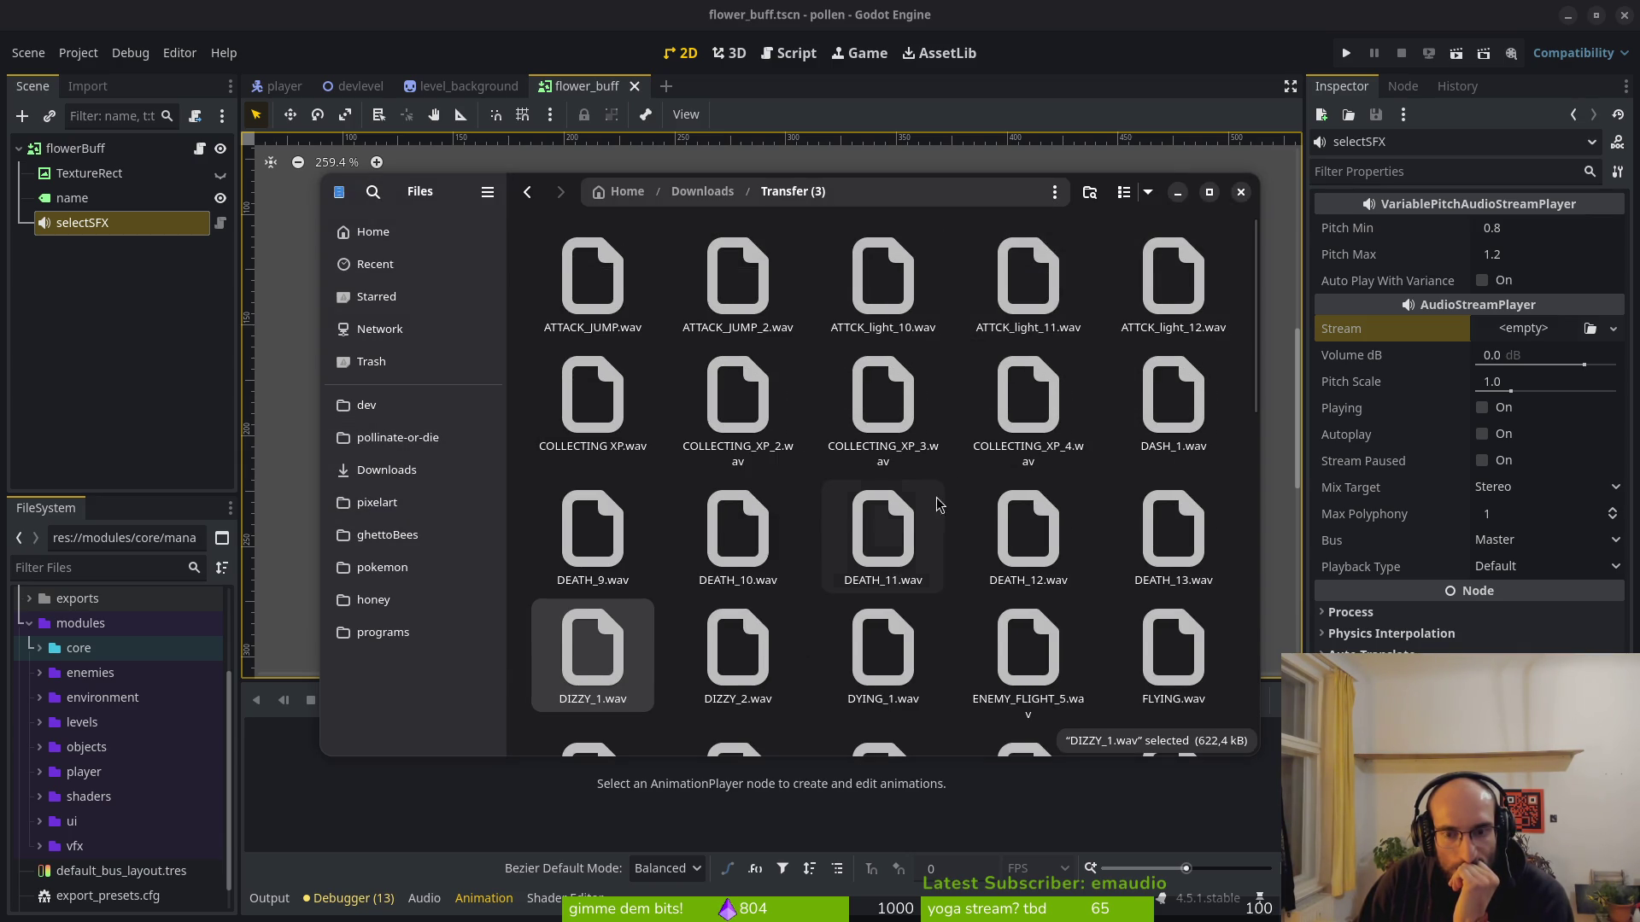
Preview ENEMY_FLIGHT_5.wav, FLYING.wav, DEATH_13.wav and DEATH_12.wav.
scroll(820, 628, down, 1)
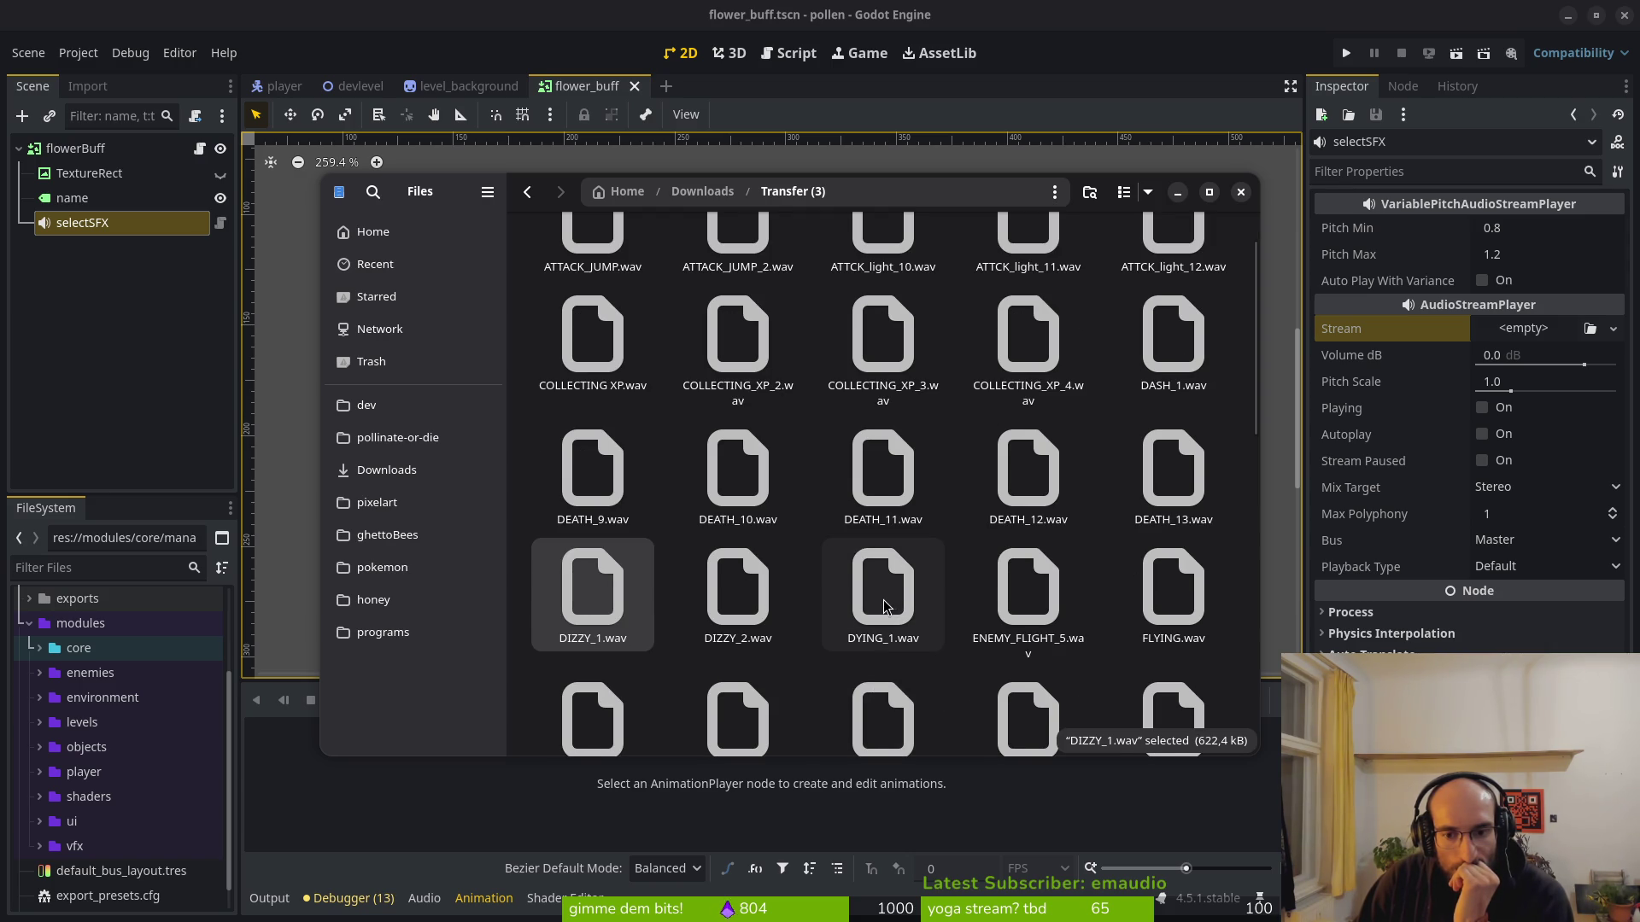
click(1031, 601)
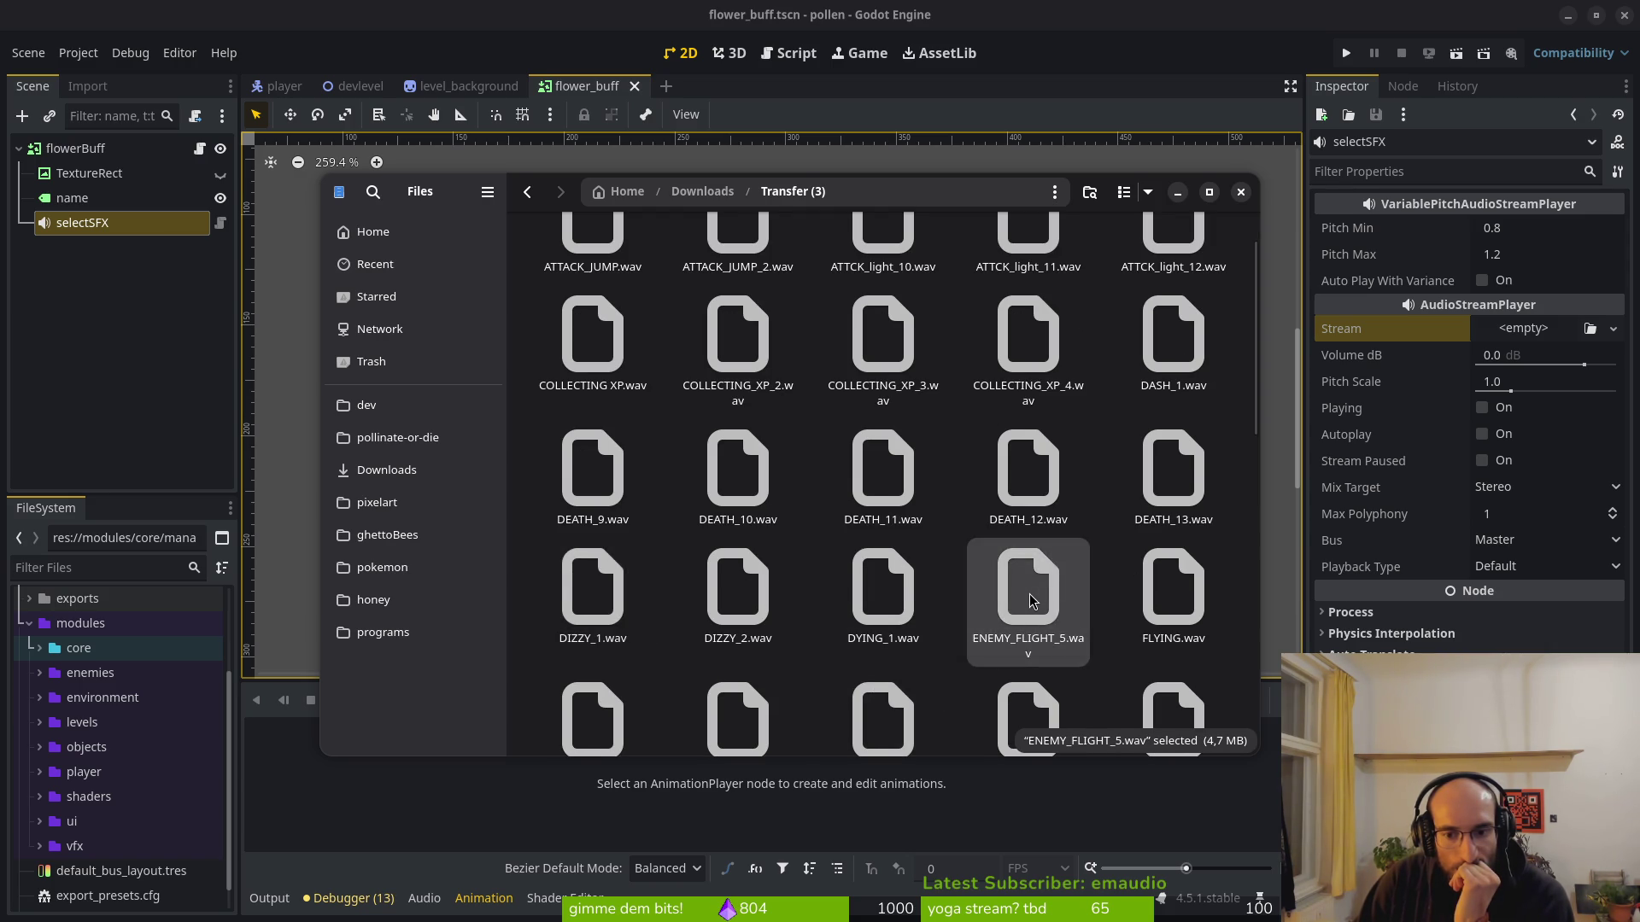
click(1158, 604)
key(space)
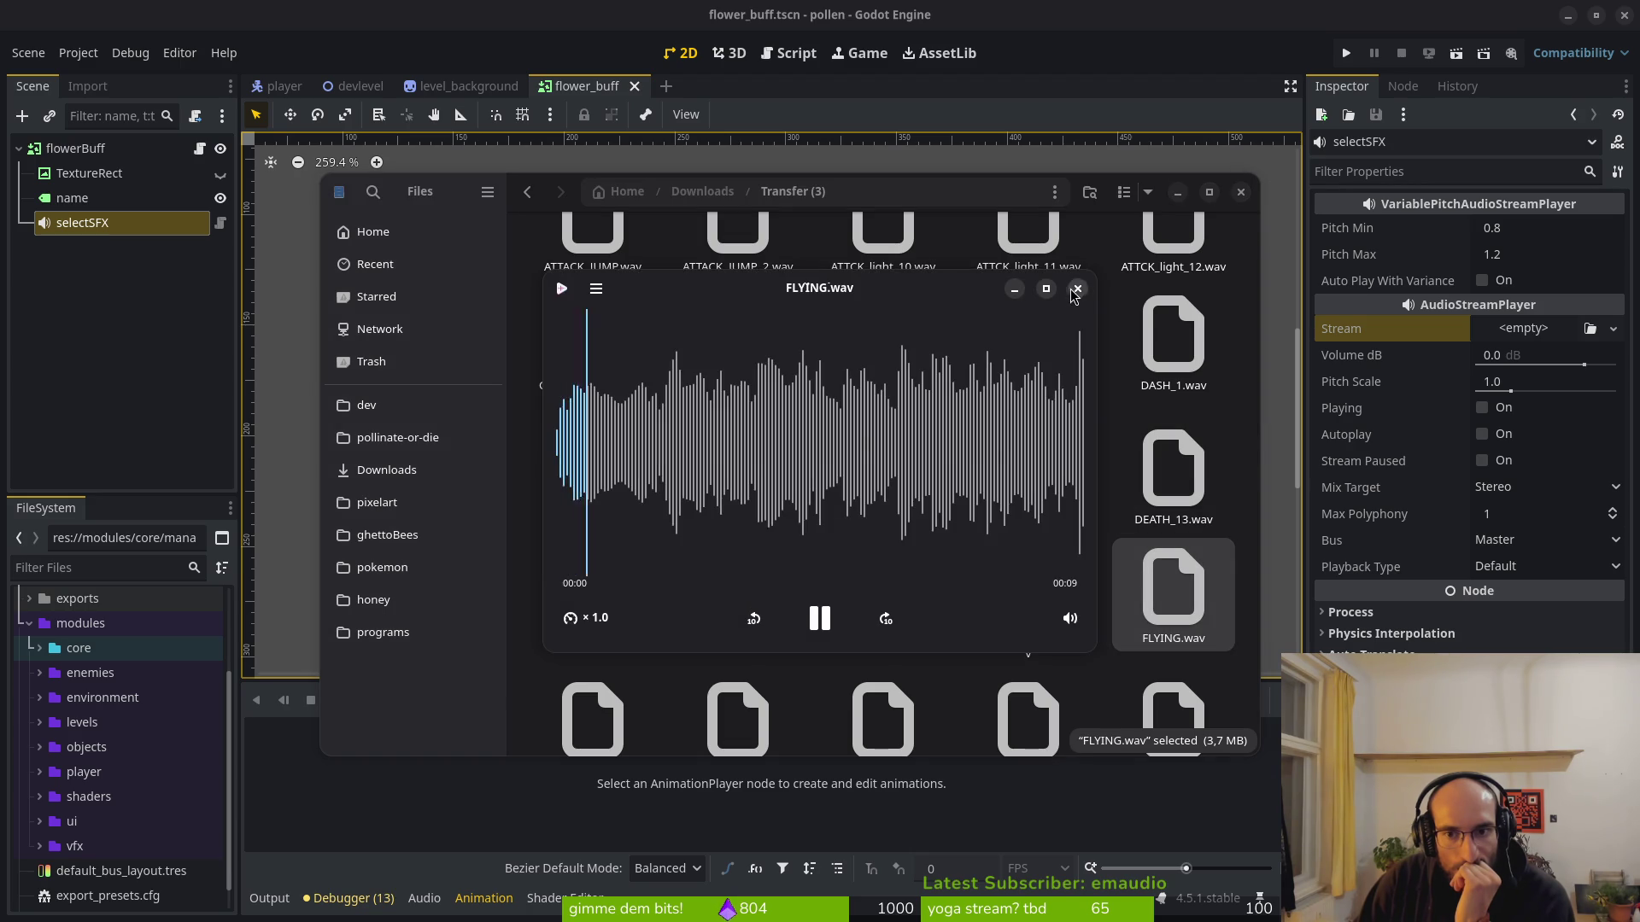
key(space)
click(1166, 473)
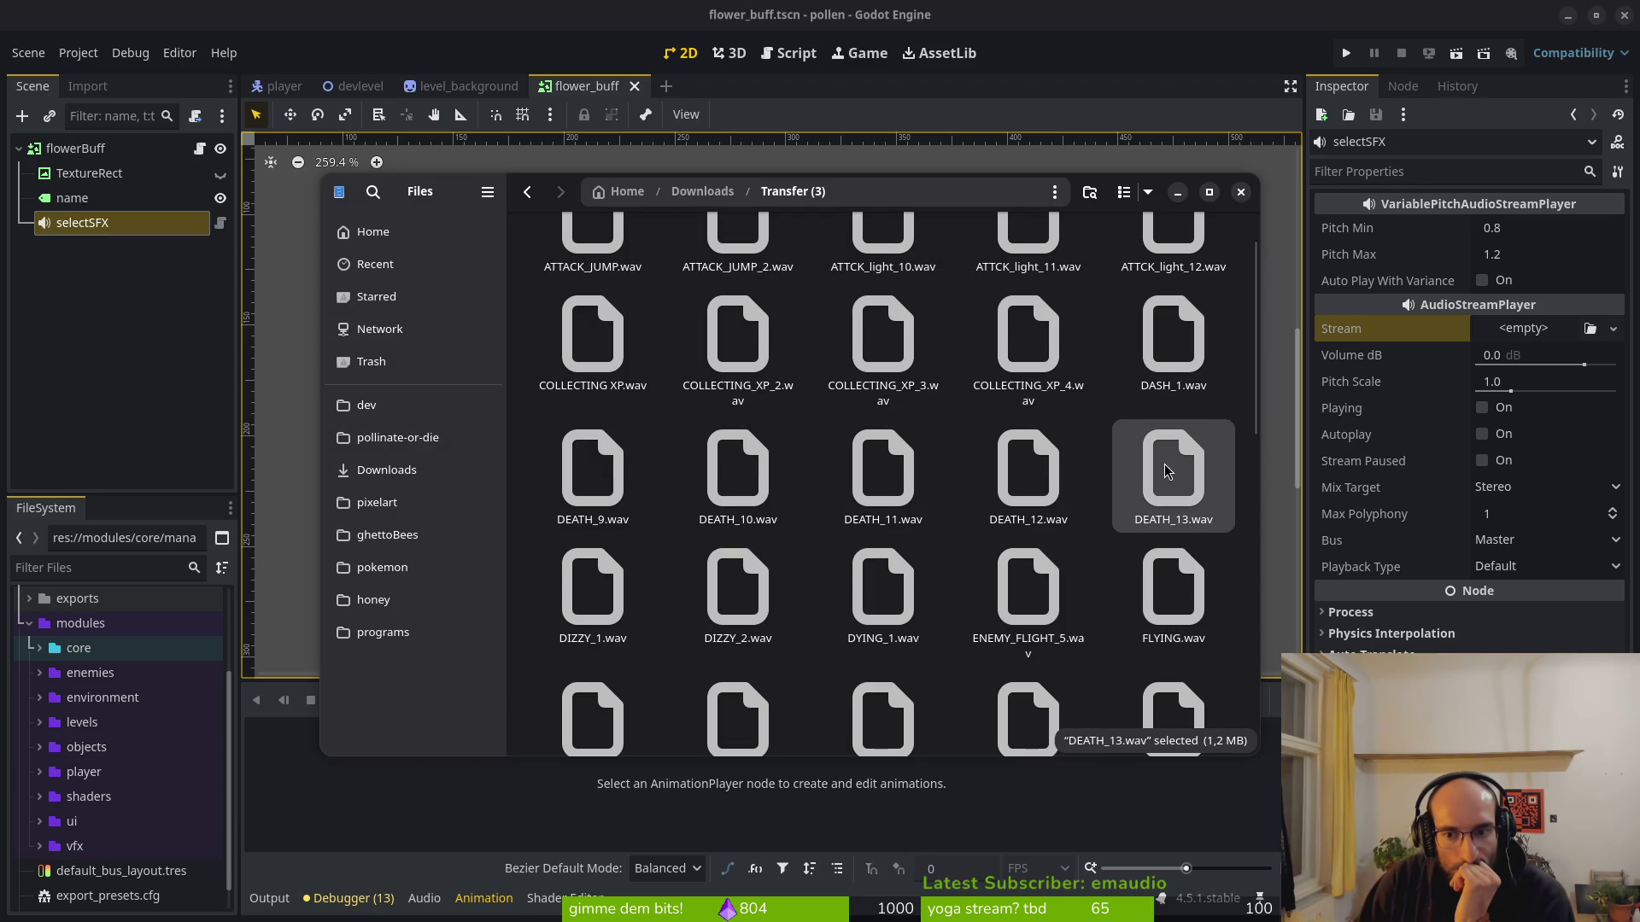
key(space)
key(space)
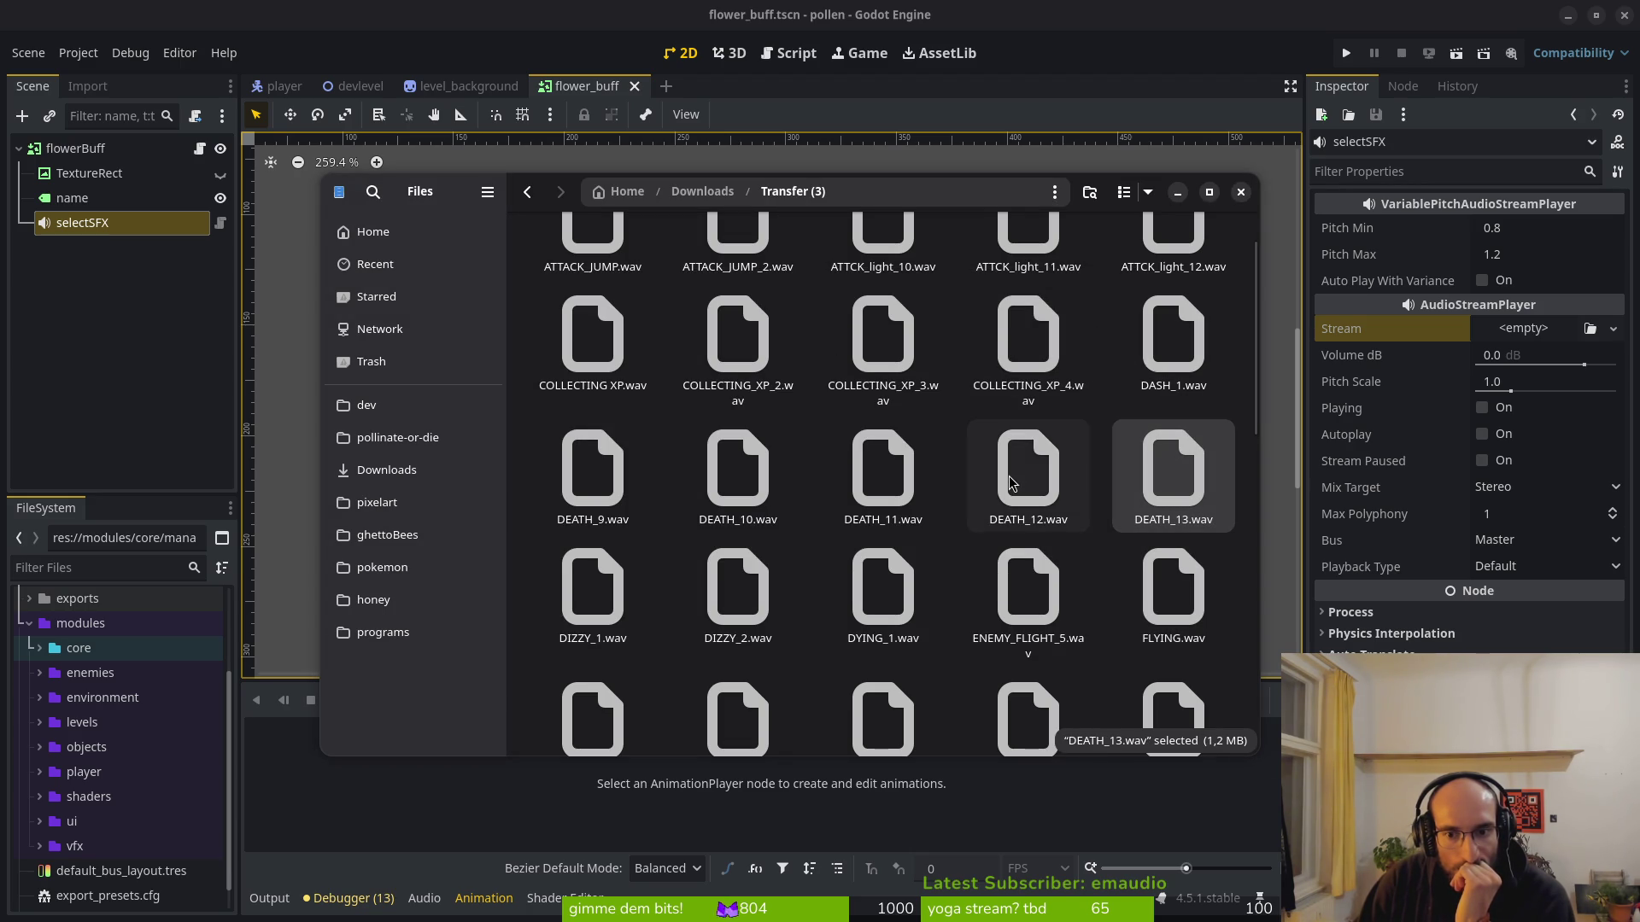
click(1017, 479)
key(space)
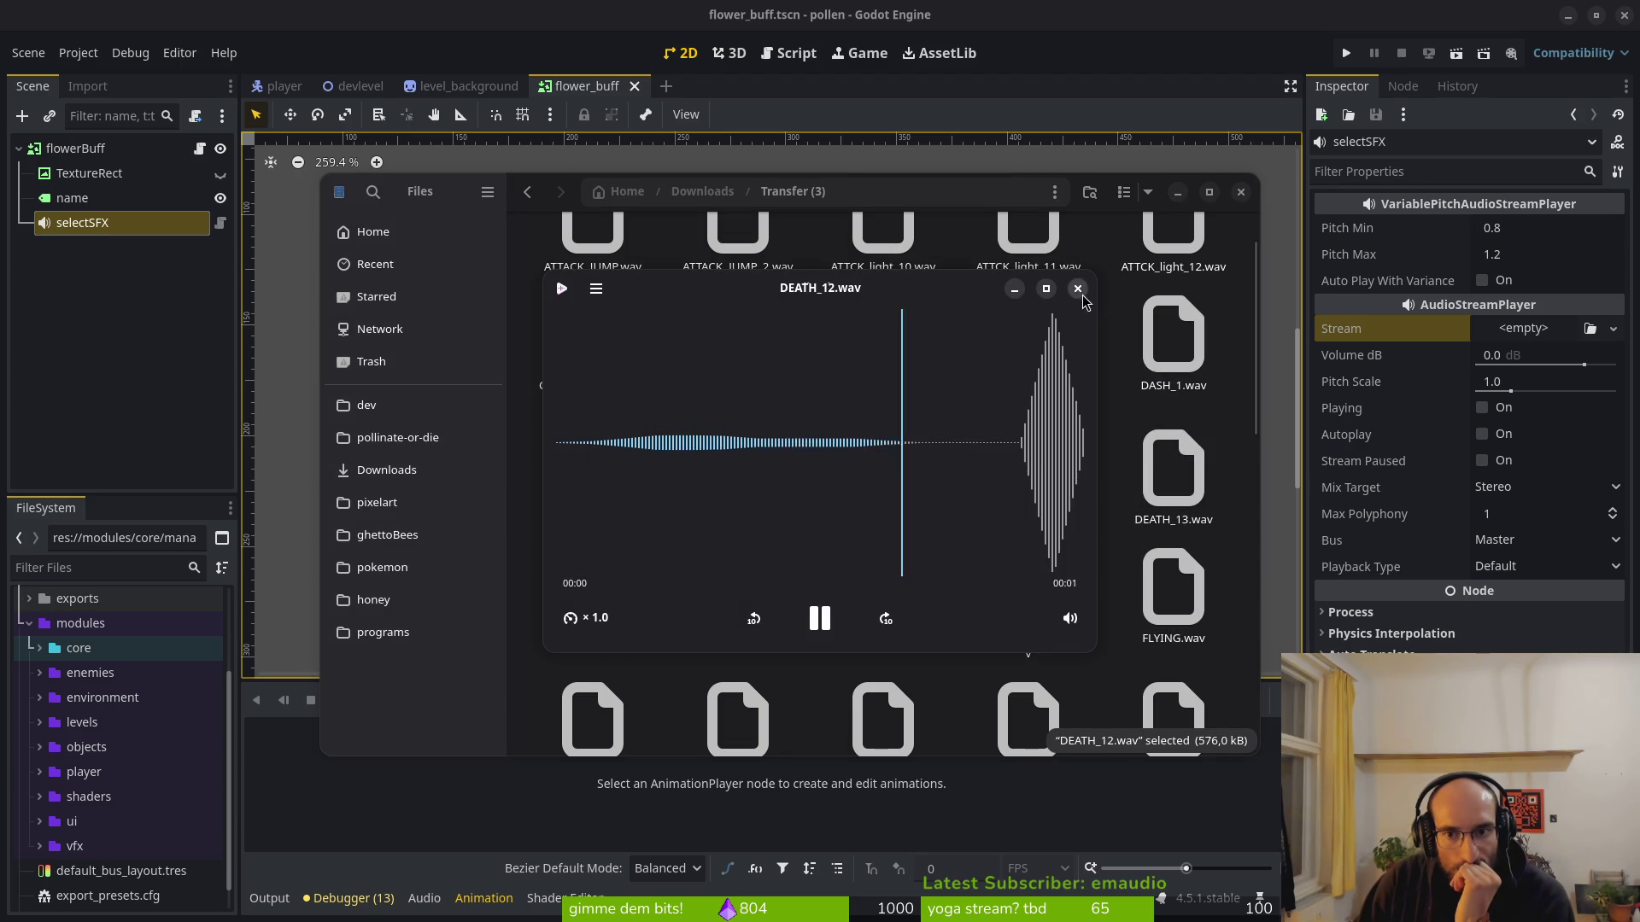
key(space)
Preview FOUNTAIN_LOWEND.wav.
scroll(877, 583, down, 2)
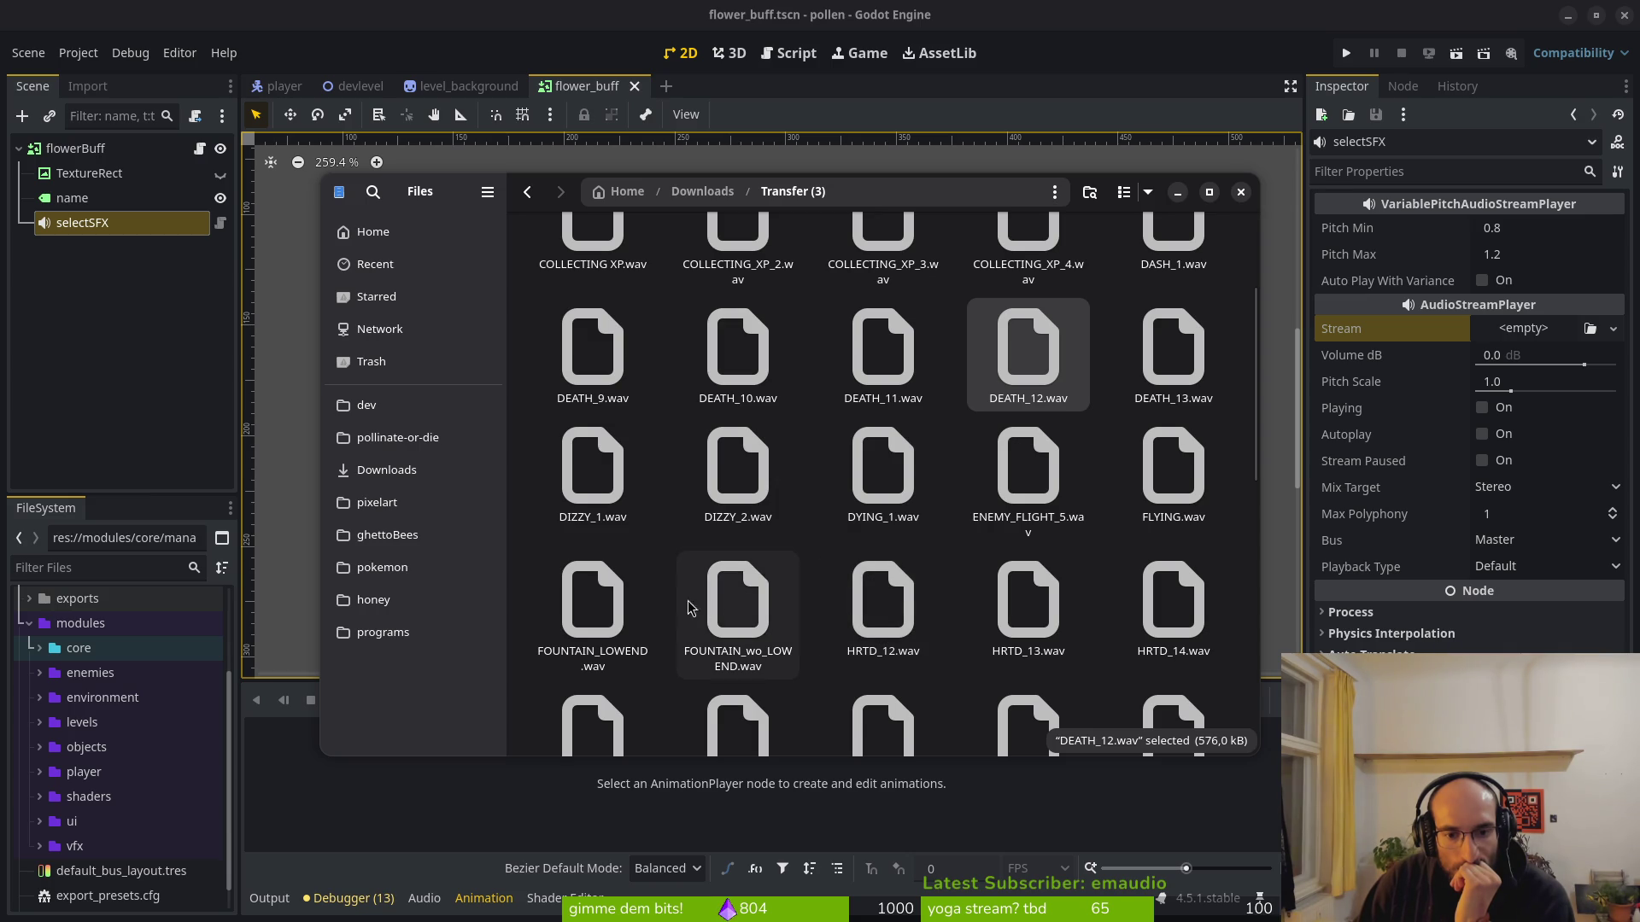
click(606, 613)
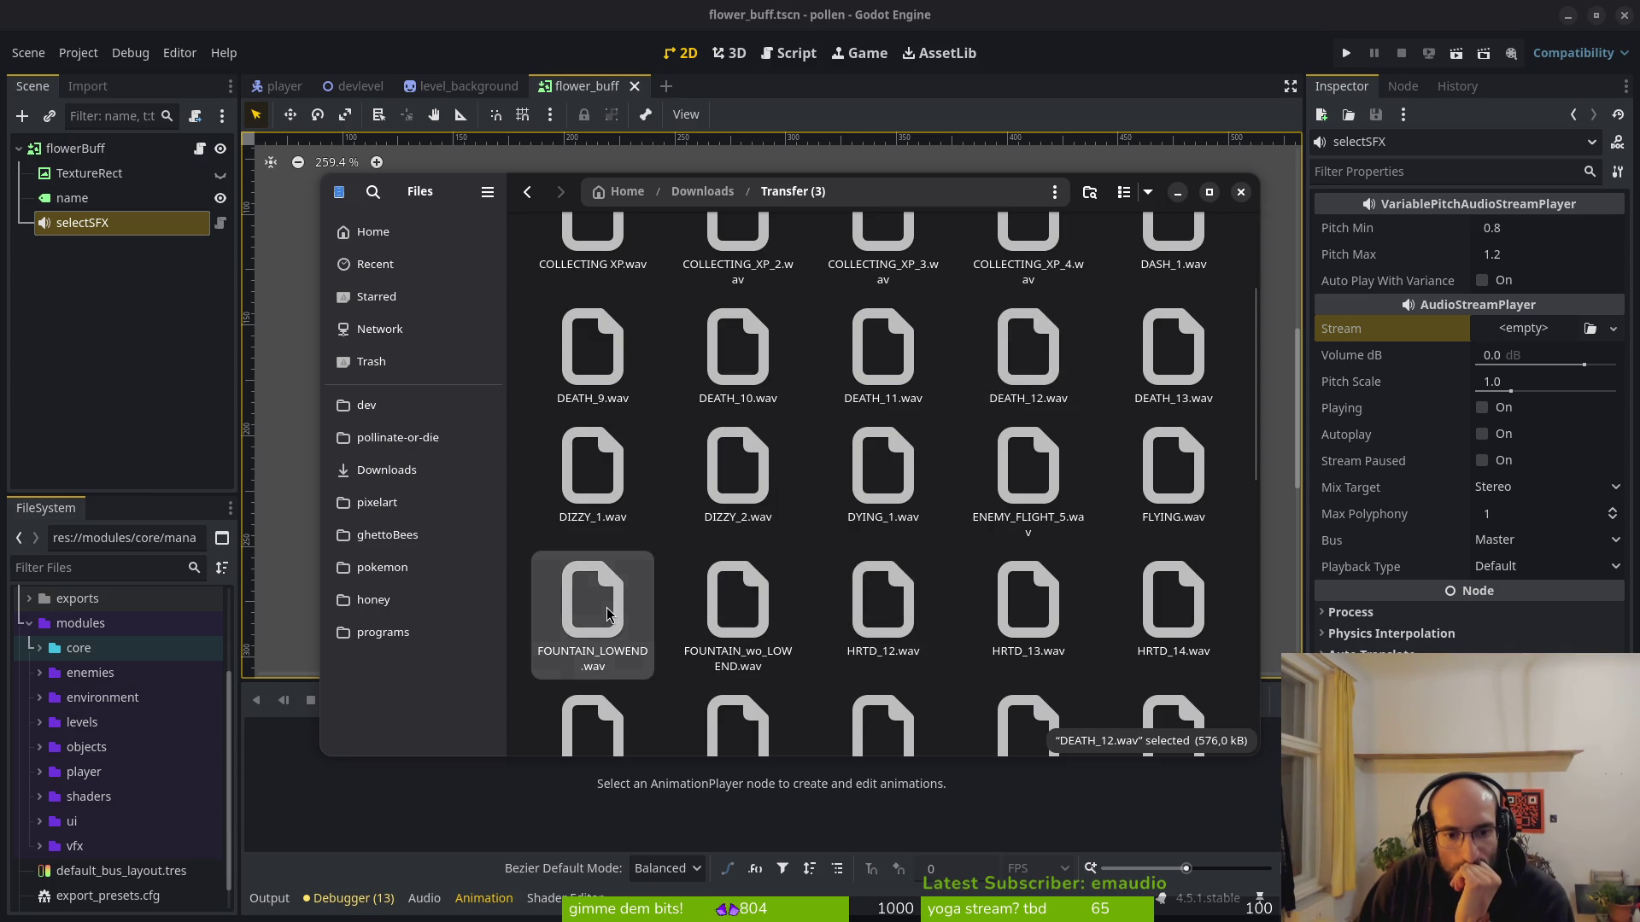
key(space)
click(1076, 287)
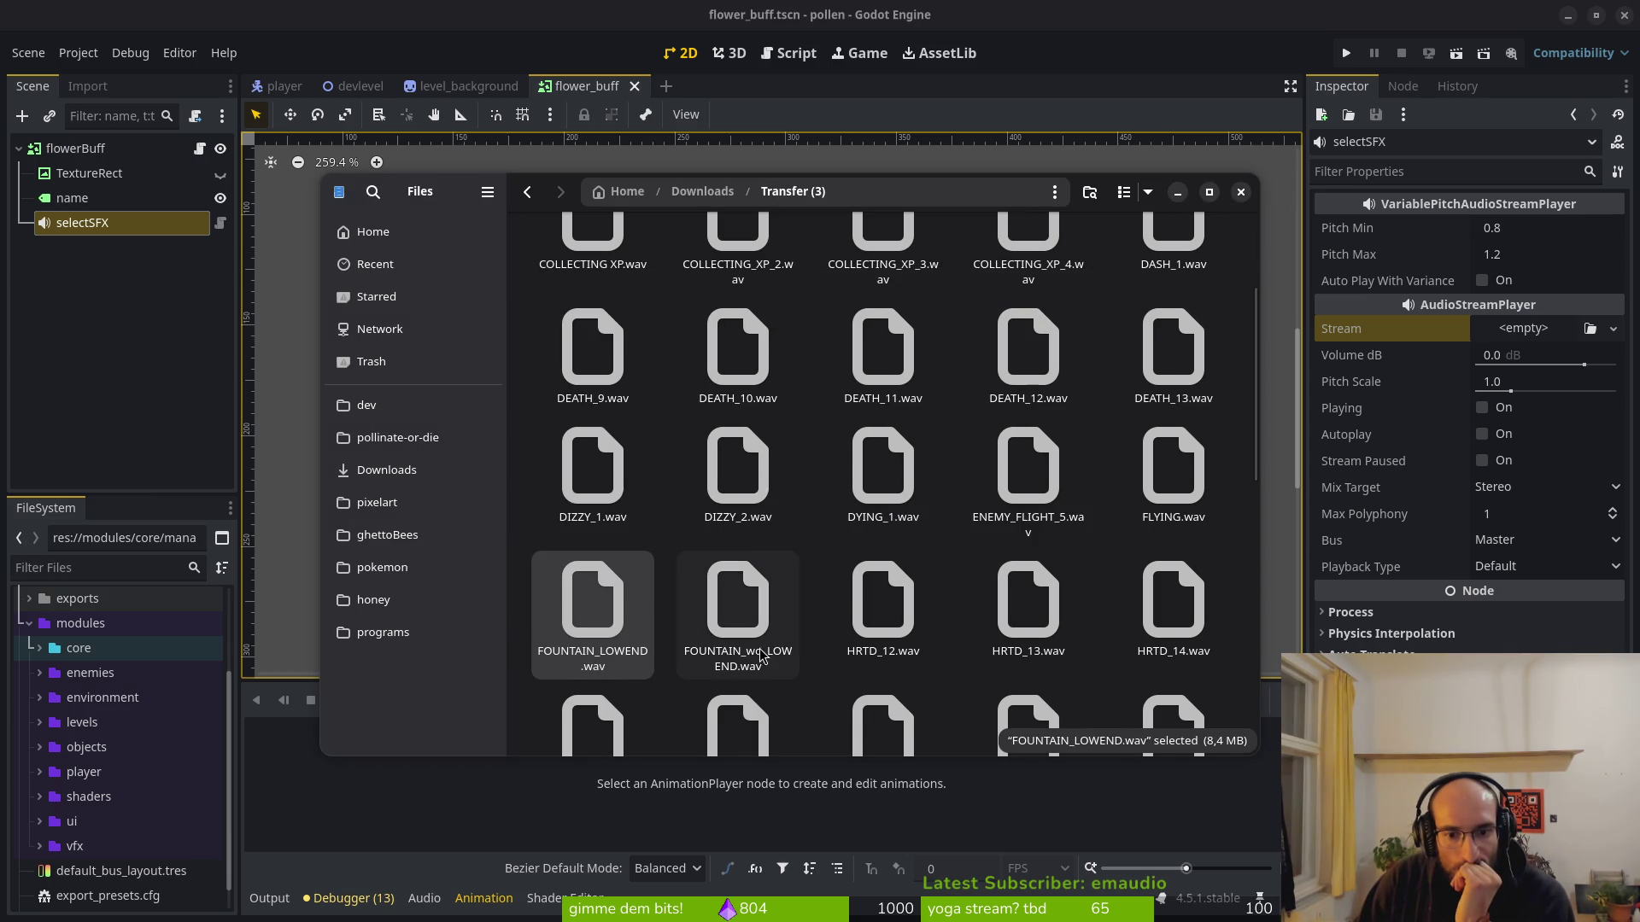
Preview LOADING_ATTACKS.wav, LOADING_ATTACKS_2.wav and LOADING_ATTACKS_3.wav in turn.
scroll(811, 630, down, 4)
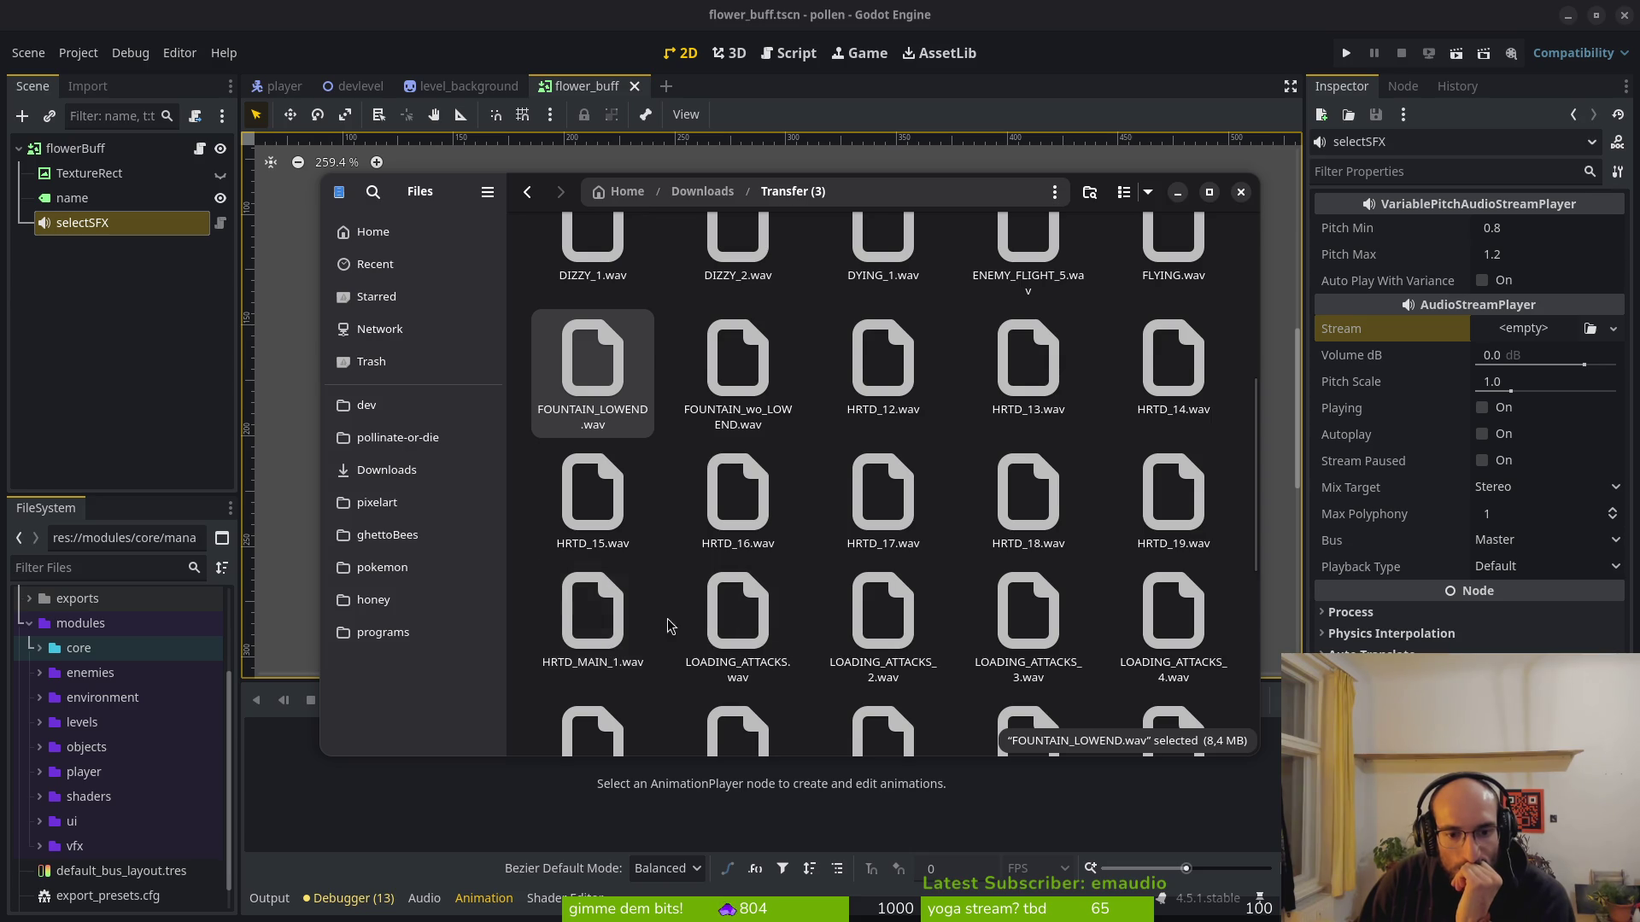
click(718, 626)
key(space)
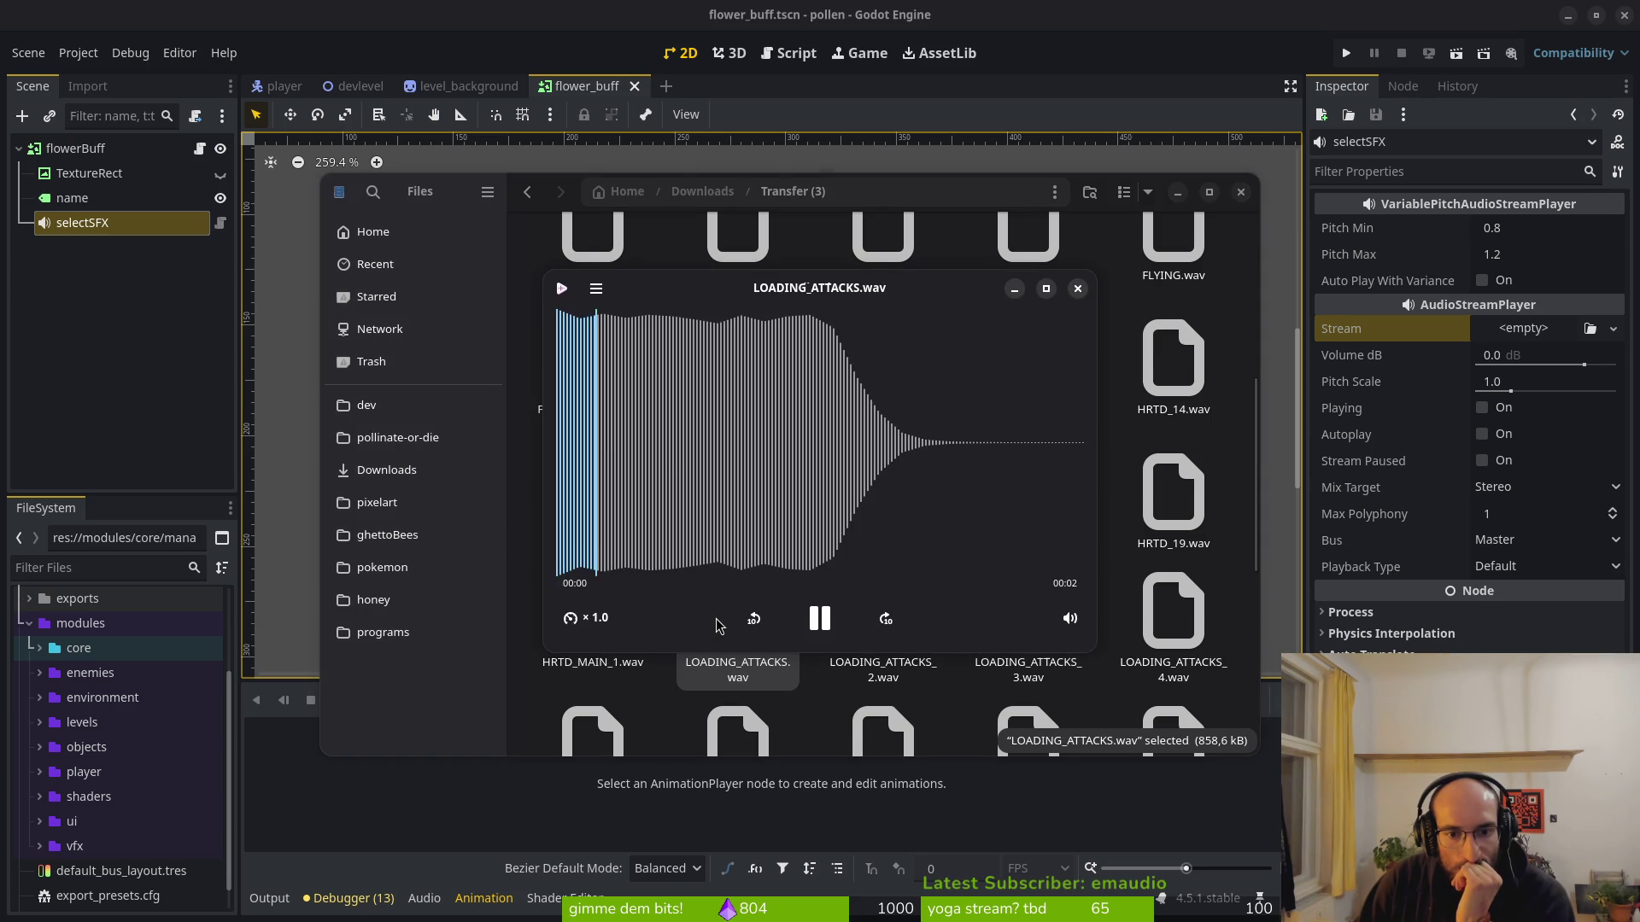
click(1074, 287)
key(Right)
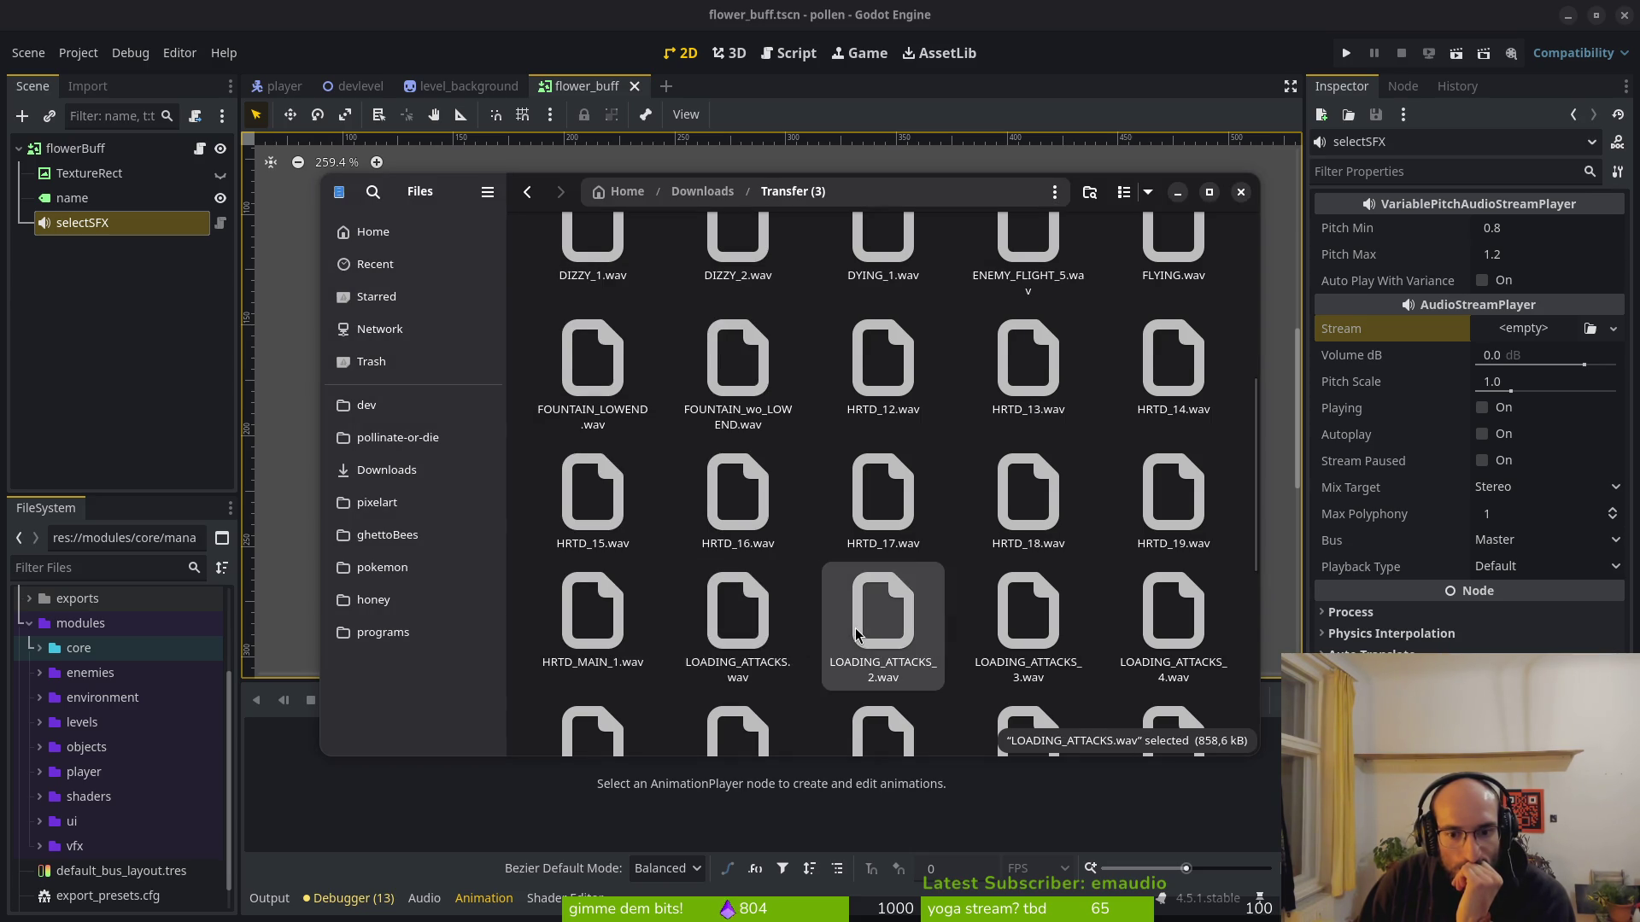
key(space)
click(1078, 288)
key(Right)
key(space)
click(1078, 288)
Listen to loadingordeath.wav several times, in quick preview and the audio player.
scroll(1046, 442, down, 2)
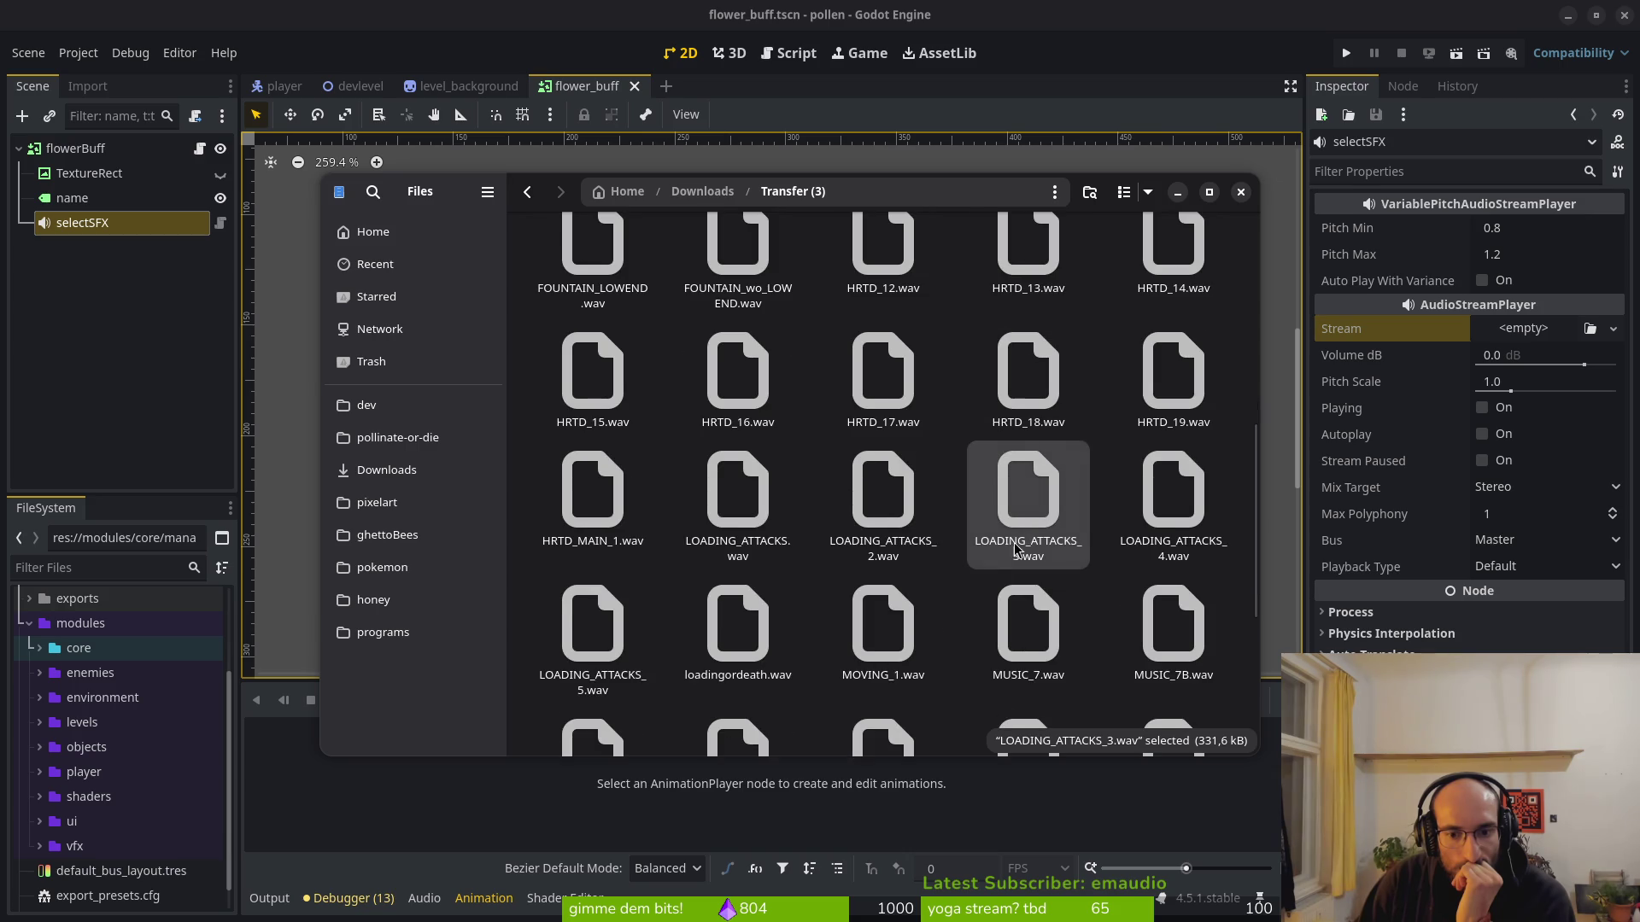
scroll(716, 608, down, 1)
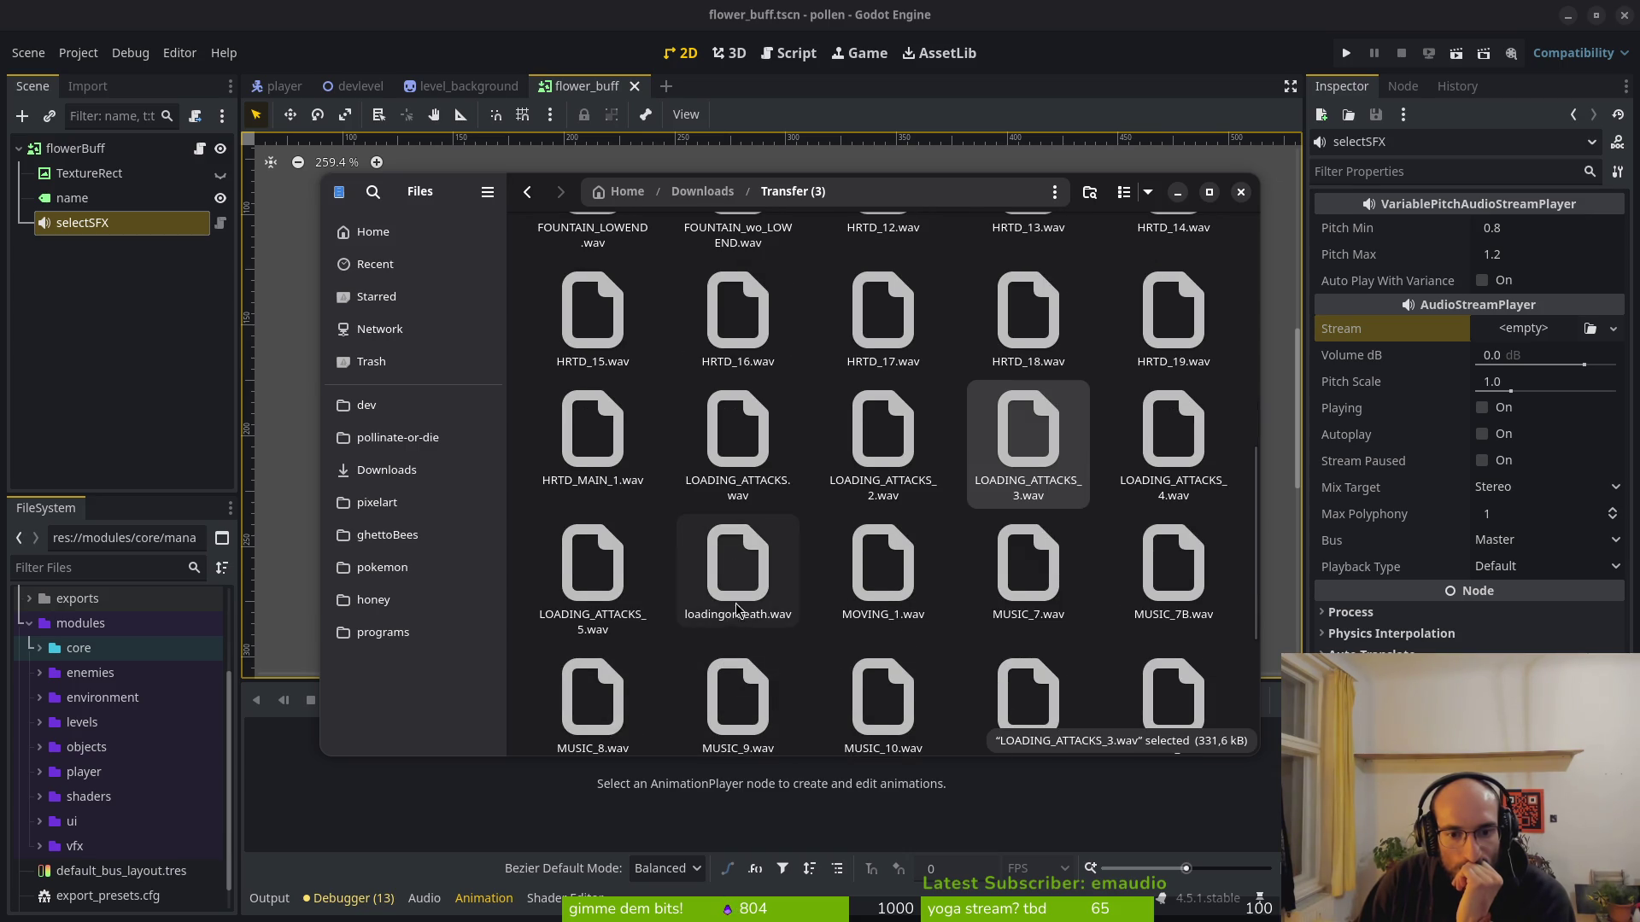
click(736, 608)
key(space)
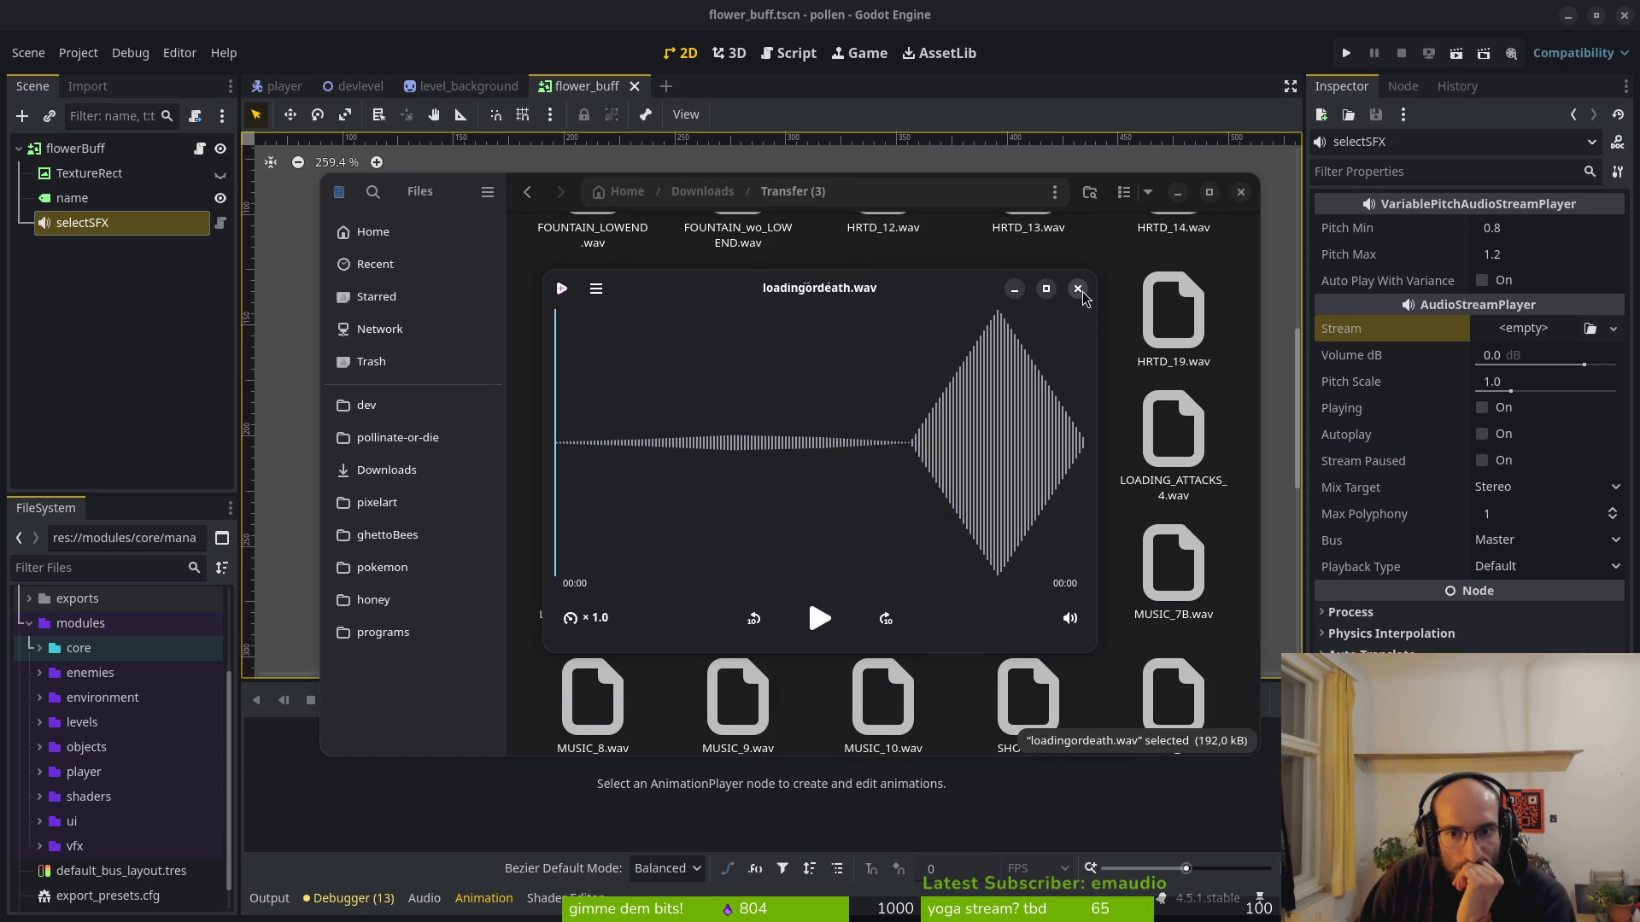
click(1079, 291)
key(space)
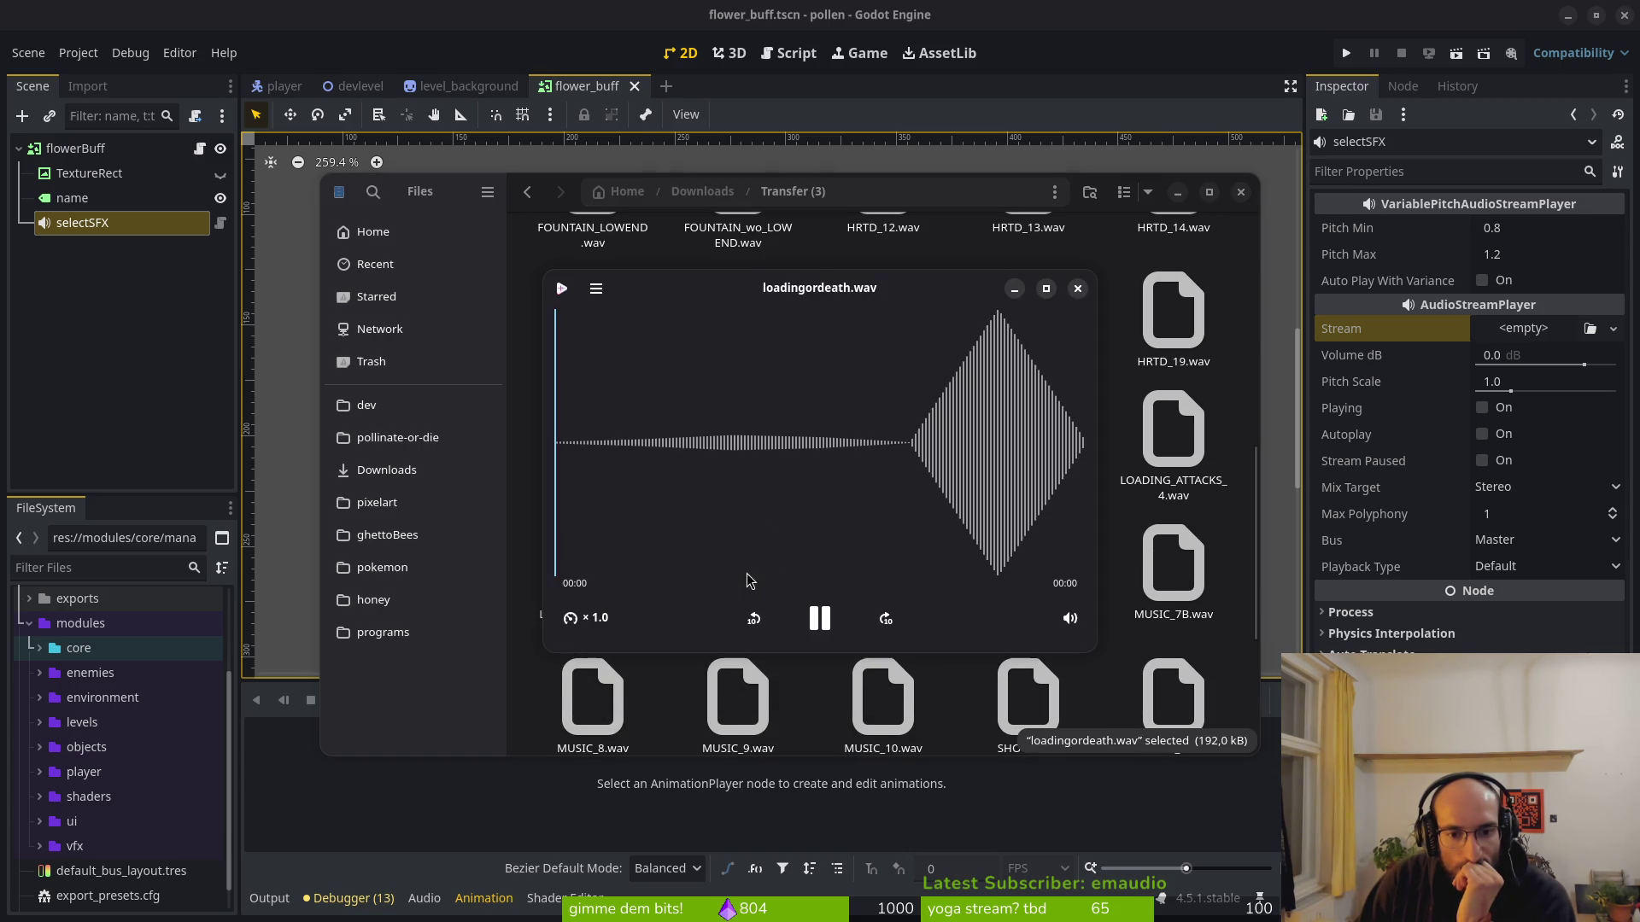
click(1080, 291)
key(Return)
click(815, 619)
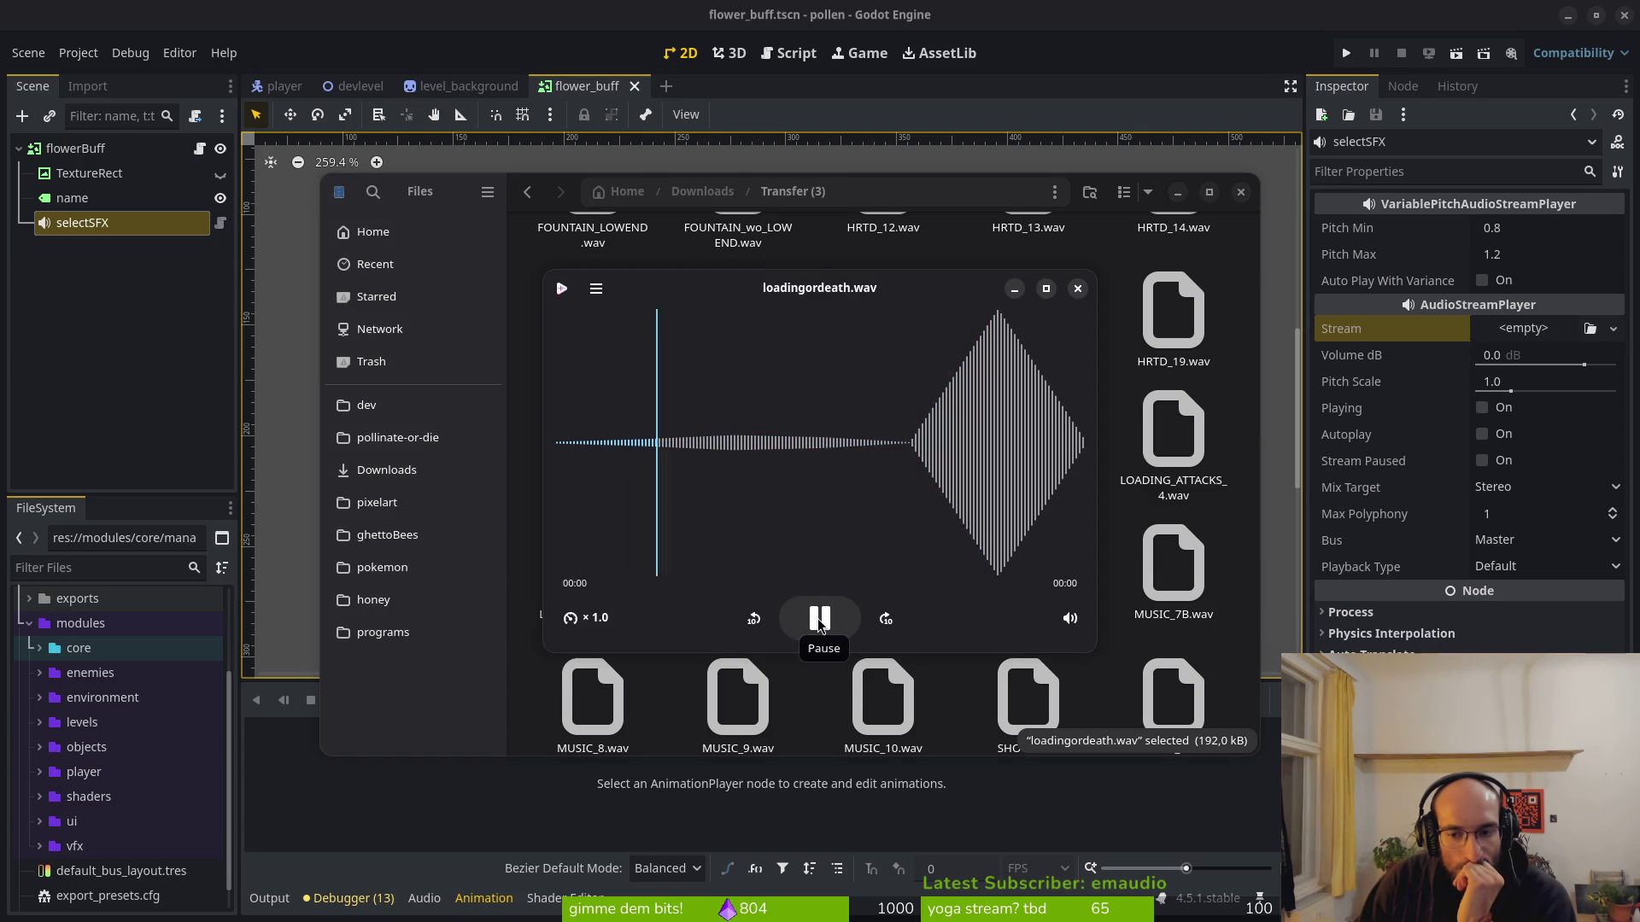
click(1078, 289)
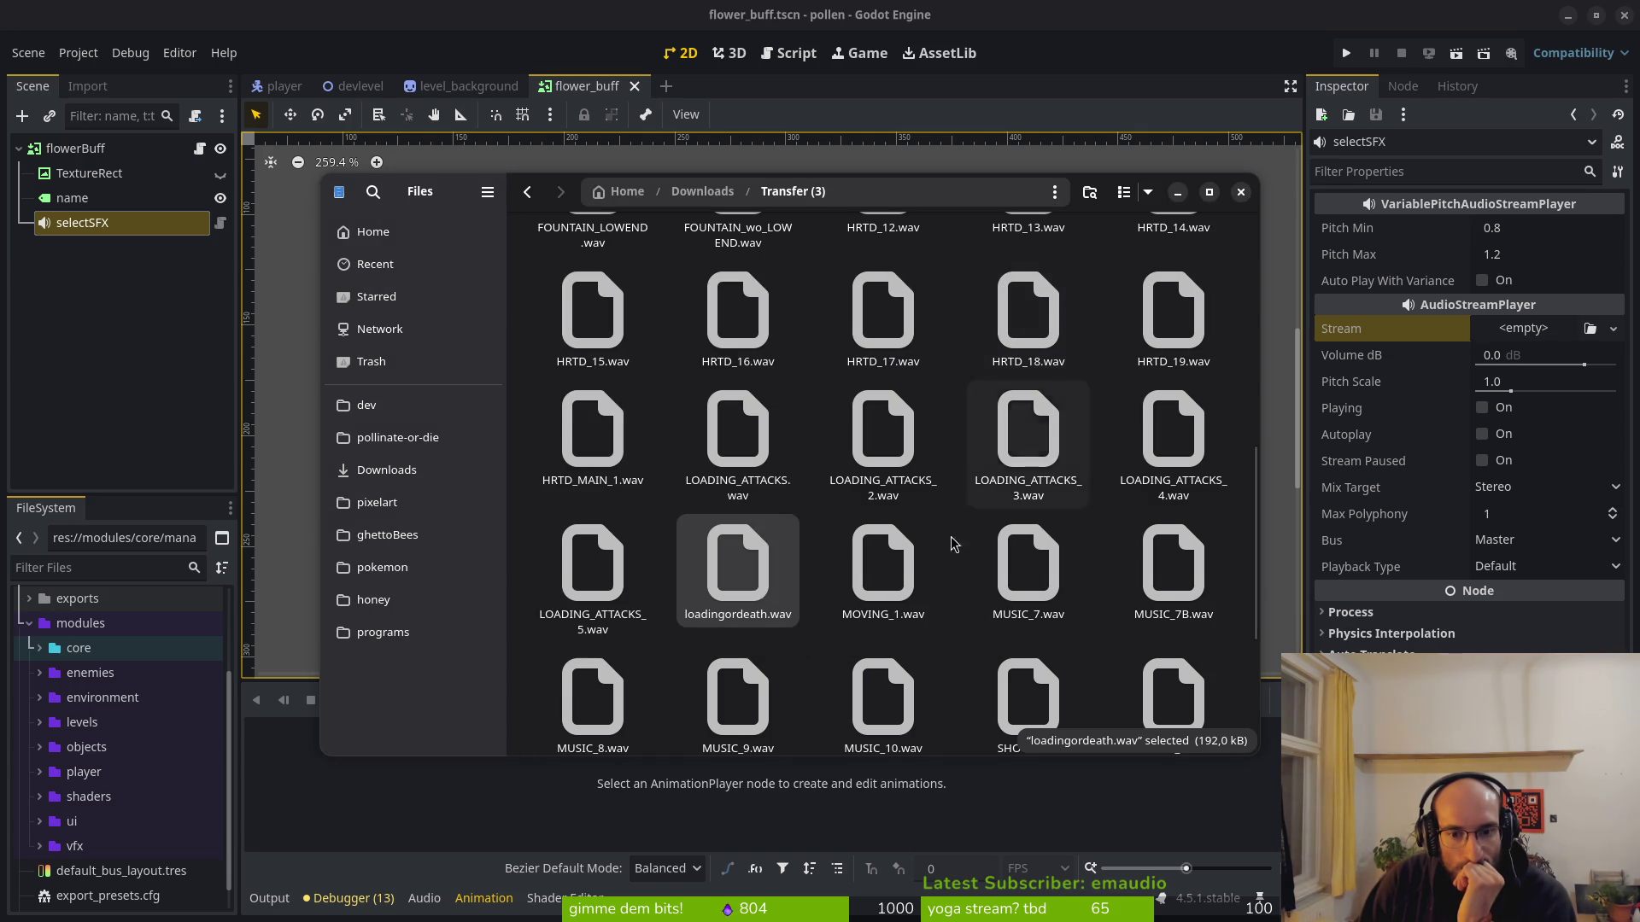
double_click(759, 584)
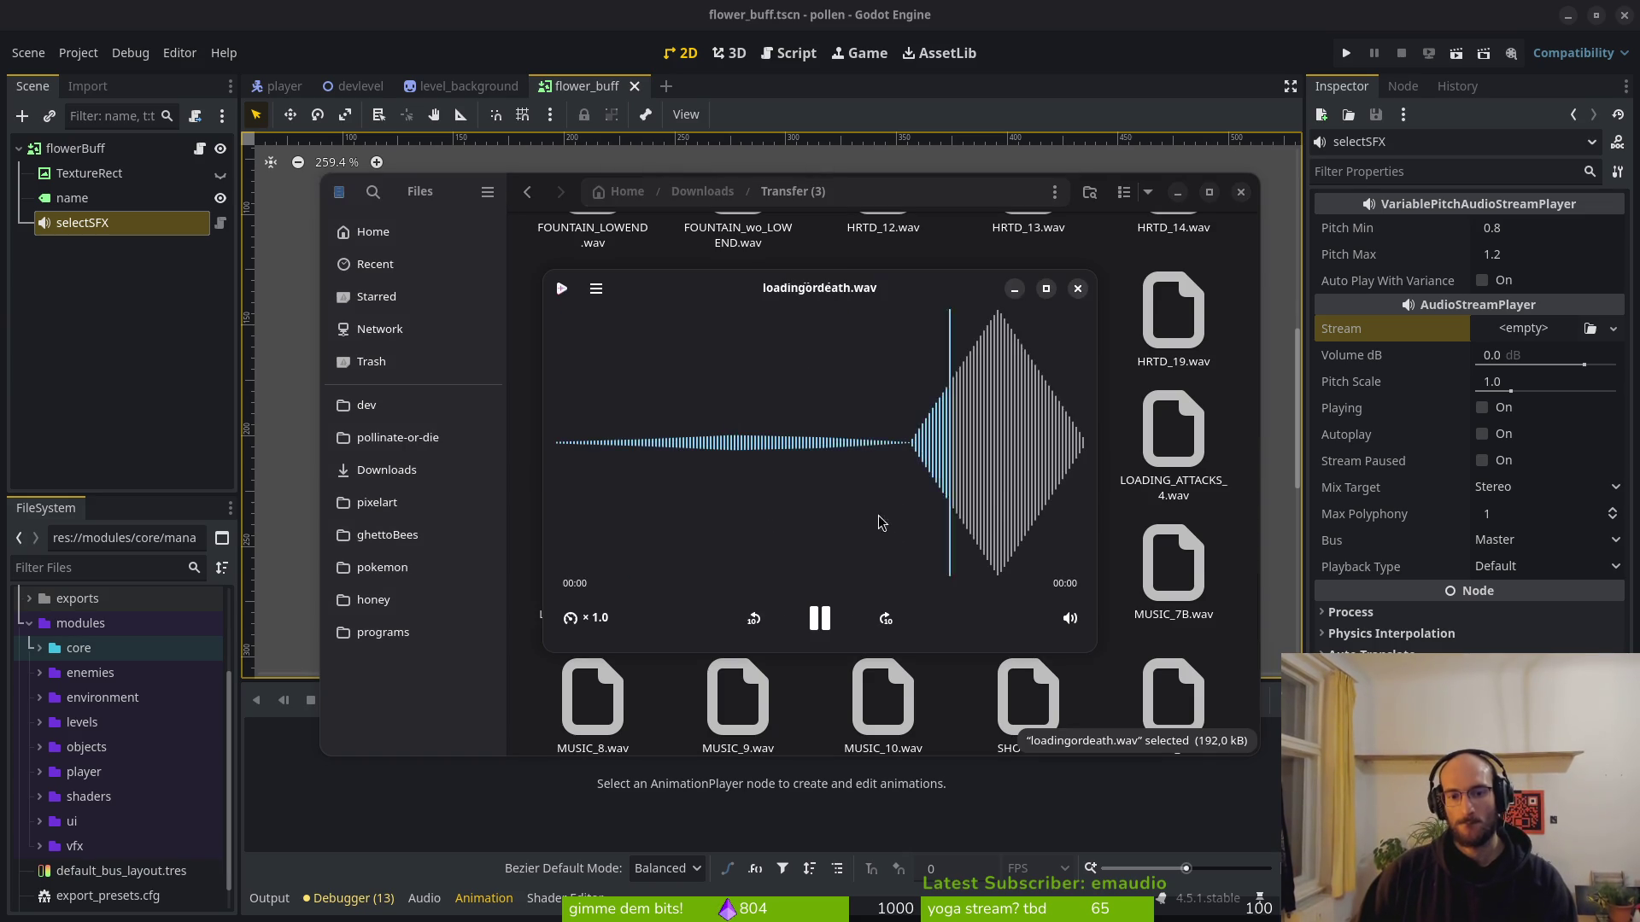
click(1078, 289)
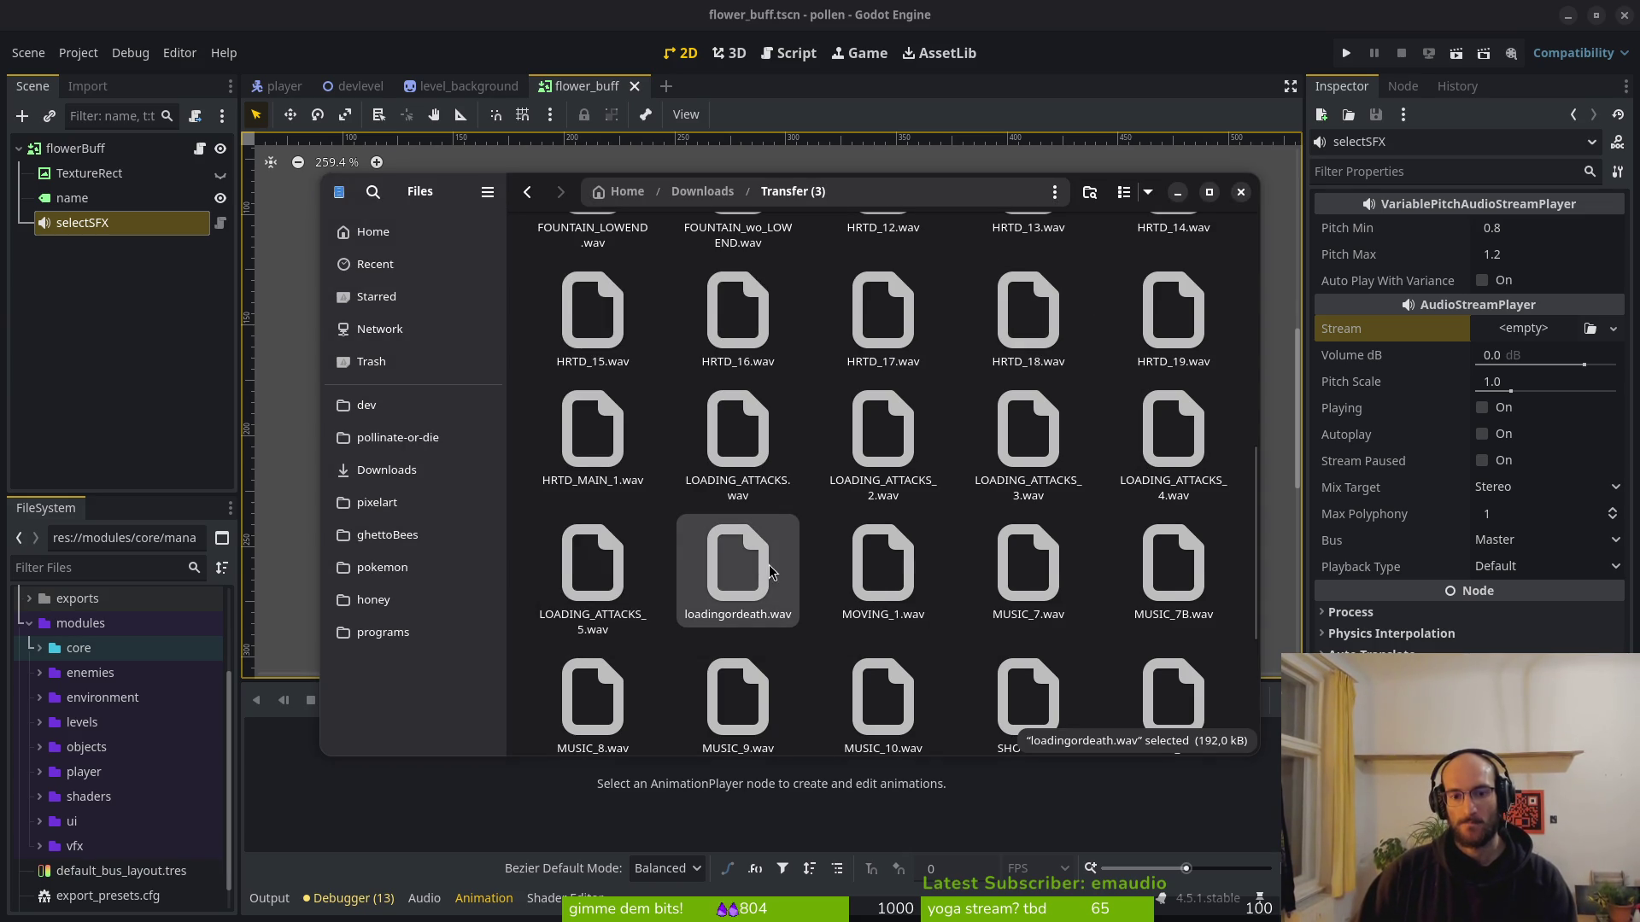
Play LOADING_ATTACKS_5.wav, LOADING_ATTACKS_4.wav and LOADING_ATTACKS_3.wav.
double_click(611, 584)
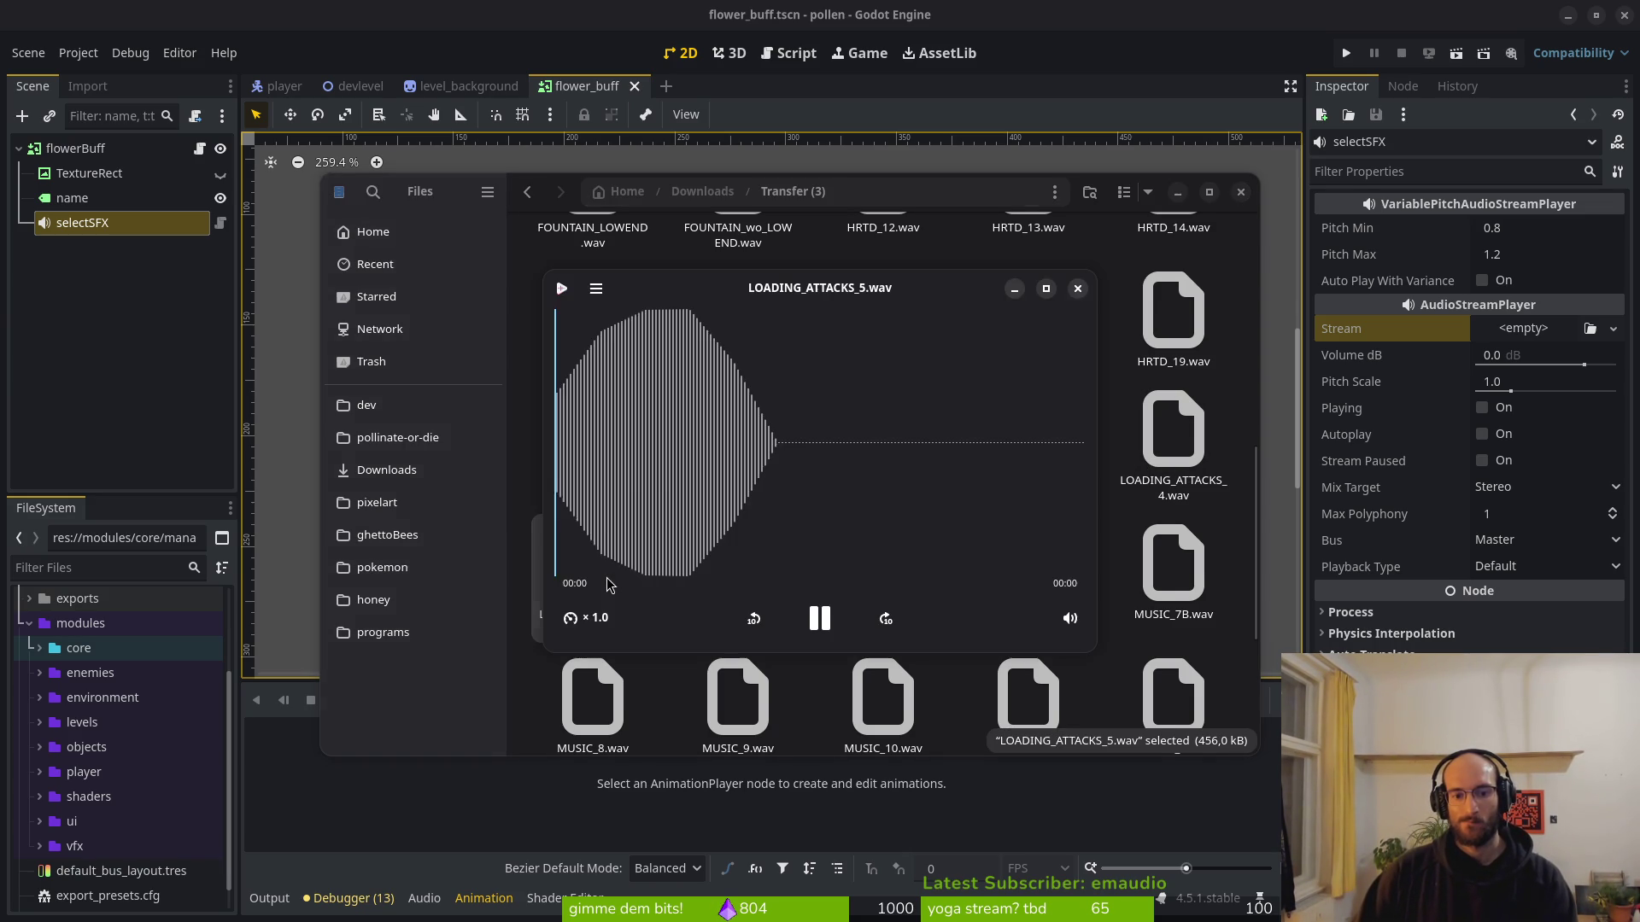
click(1078, 289)
double_click(1174, 431)
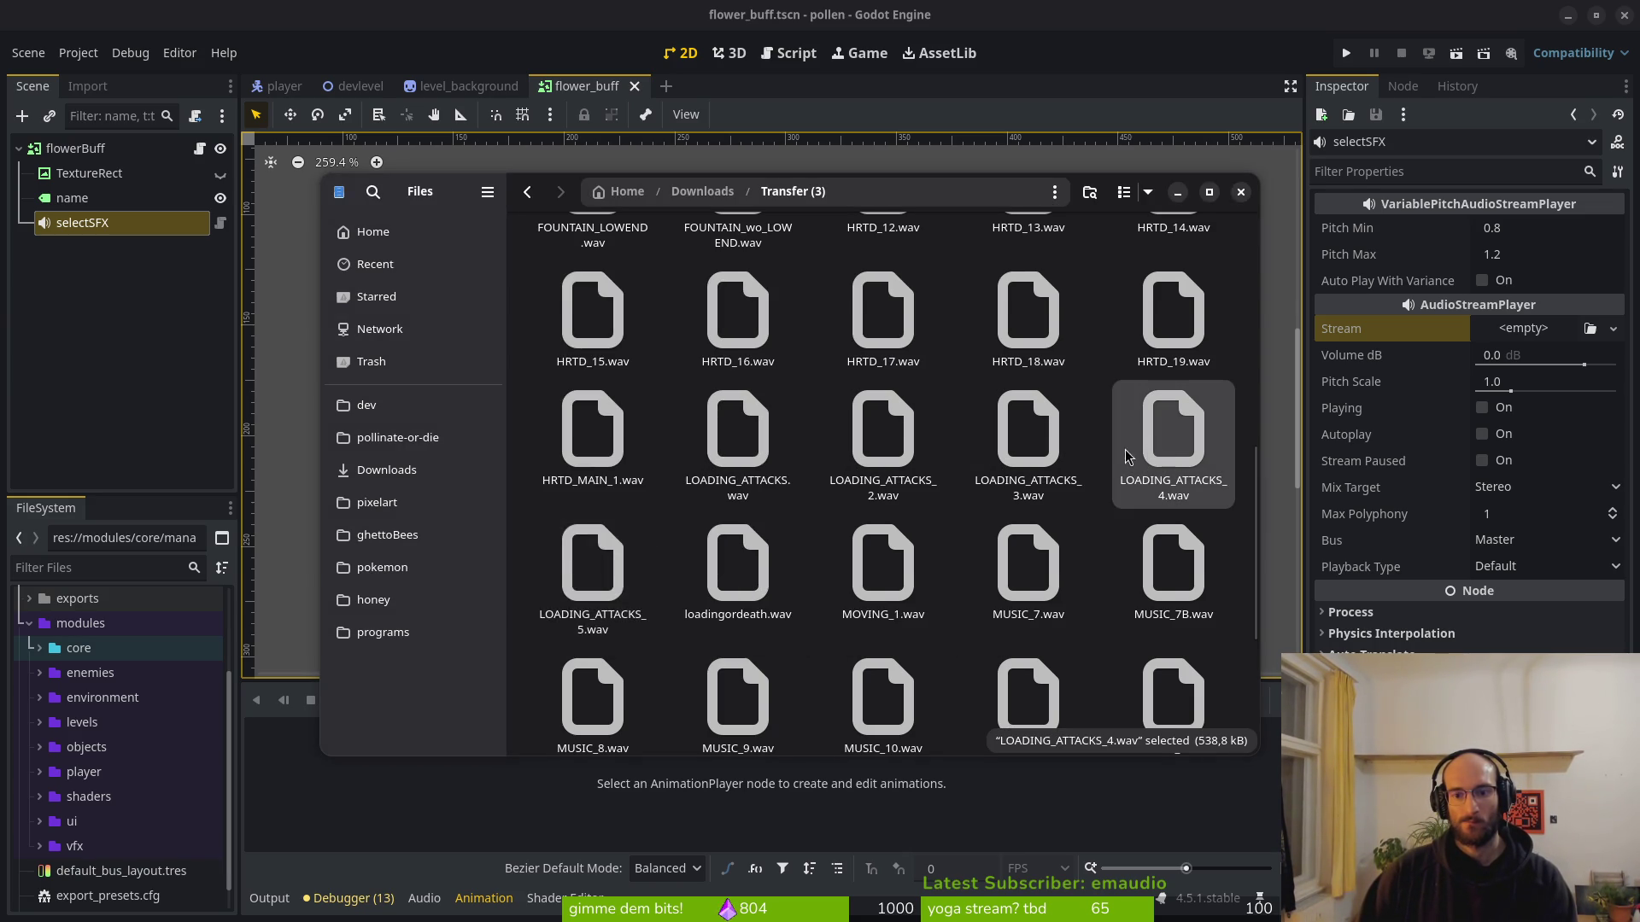
click(1078, 288)
double_click(1046, 423)
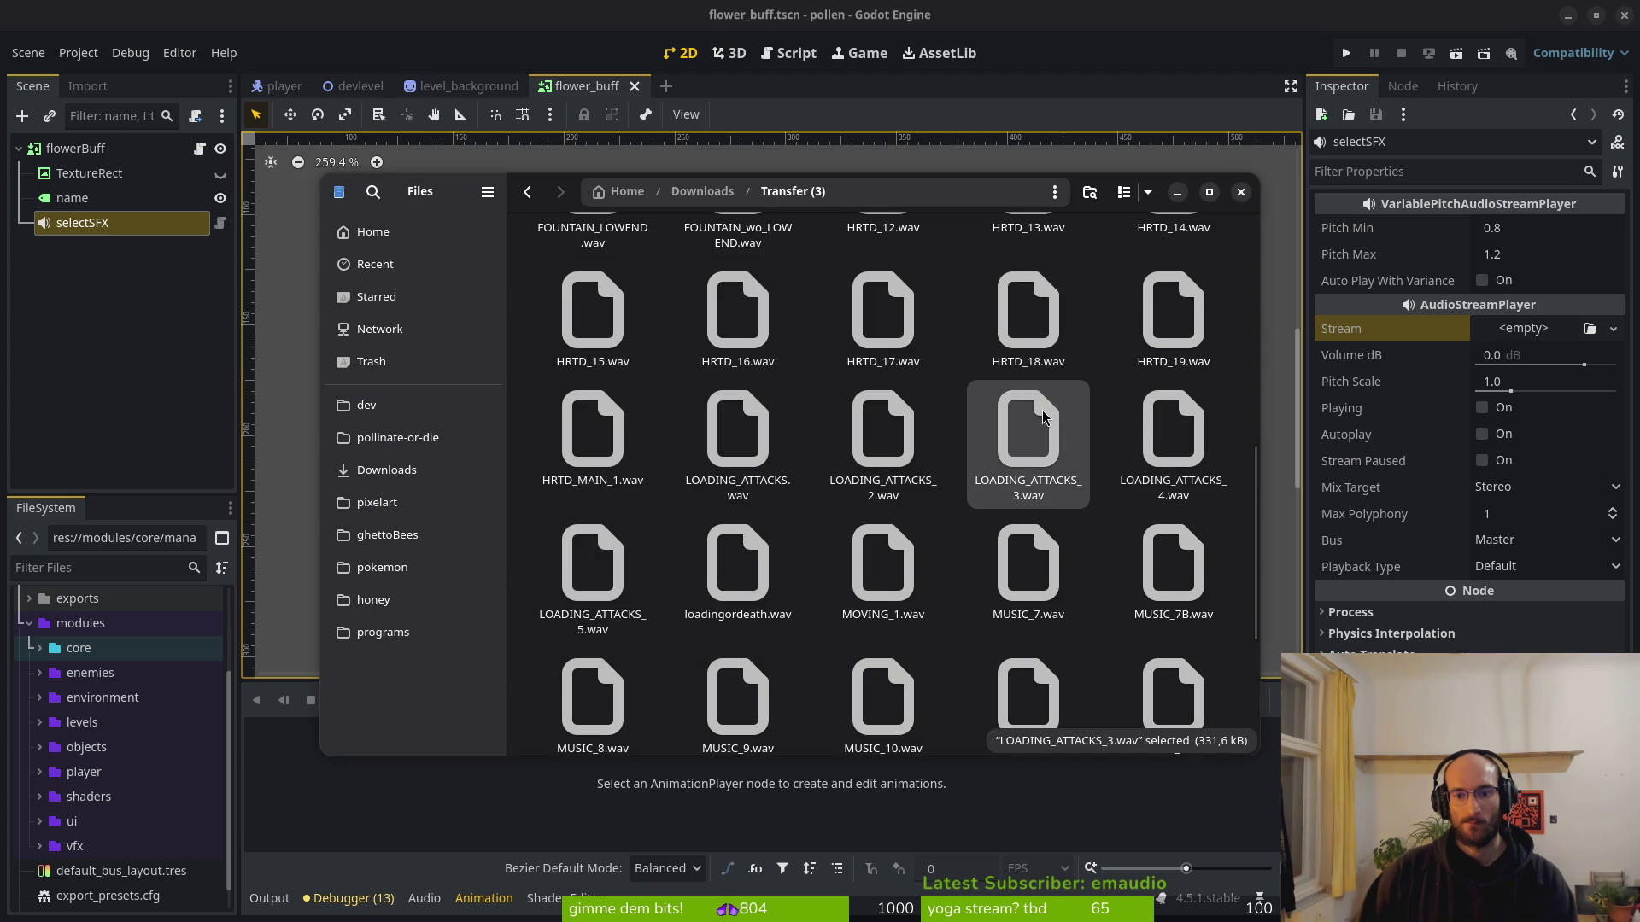
click(1078, 289)
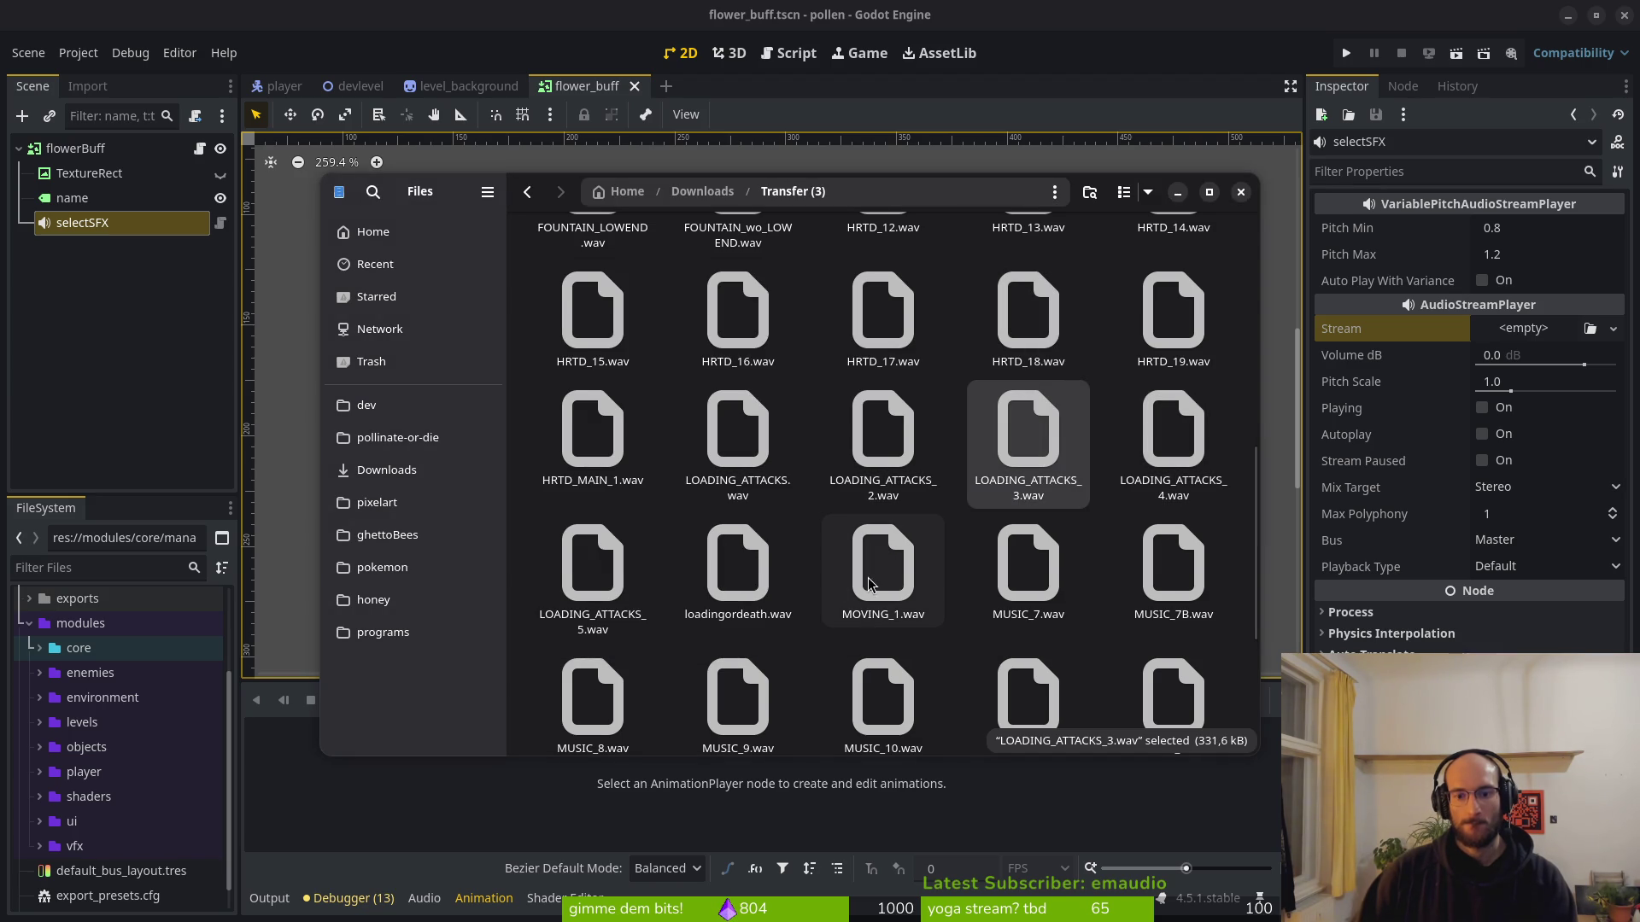
Play SHOOT.wav twice, then SHOOT_2.wav.
scroll(1098, 593, down, 1)
click(1021, 583)
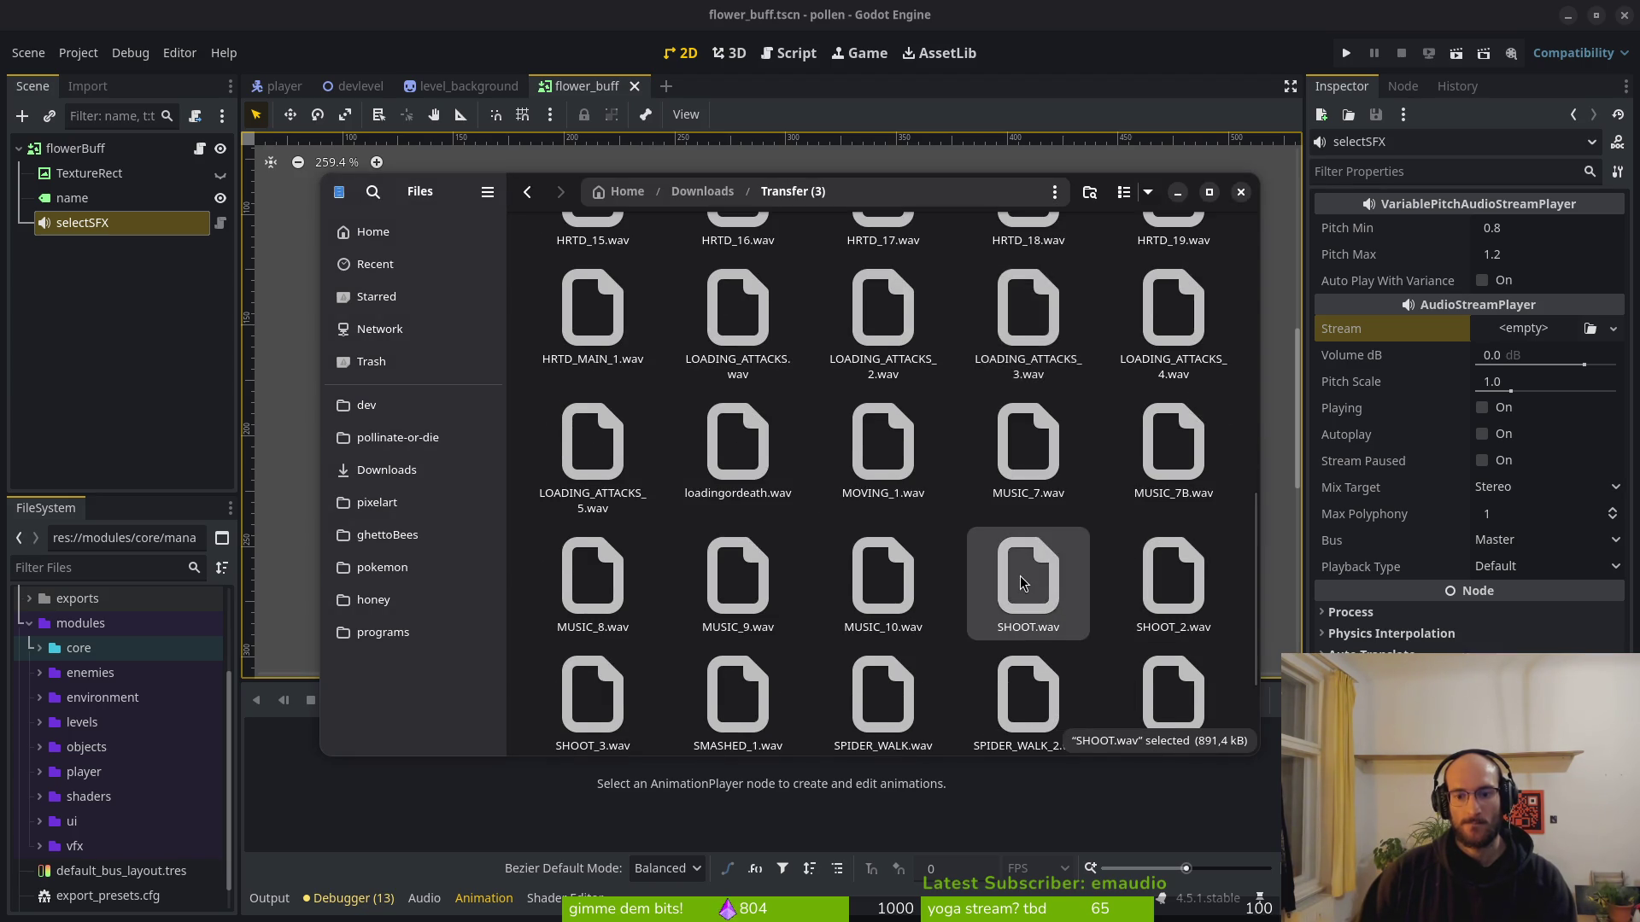
double_click(1021, 583)
click(1078, 289)
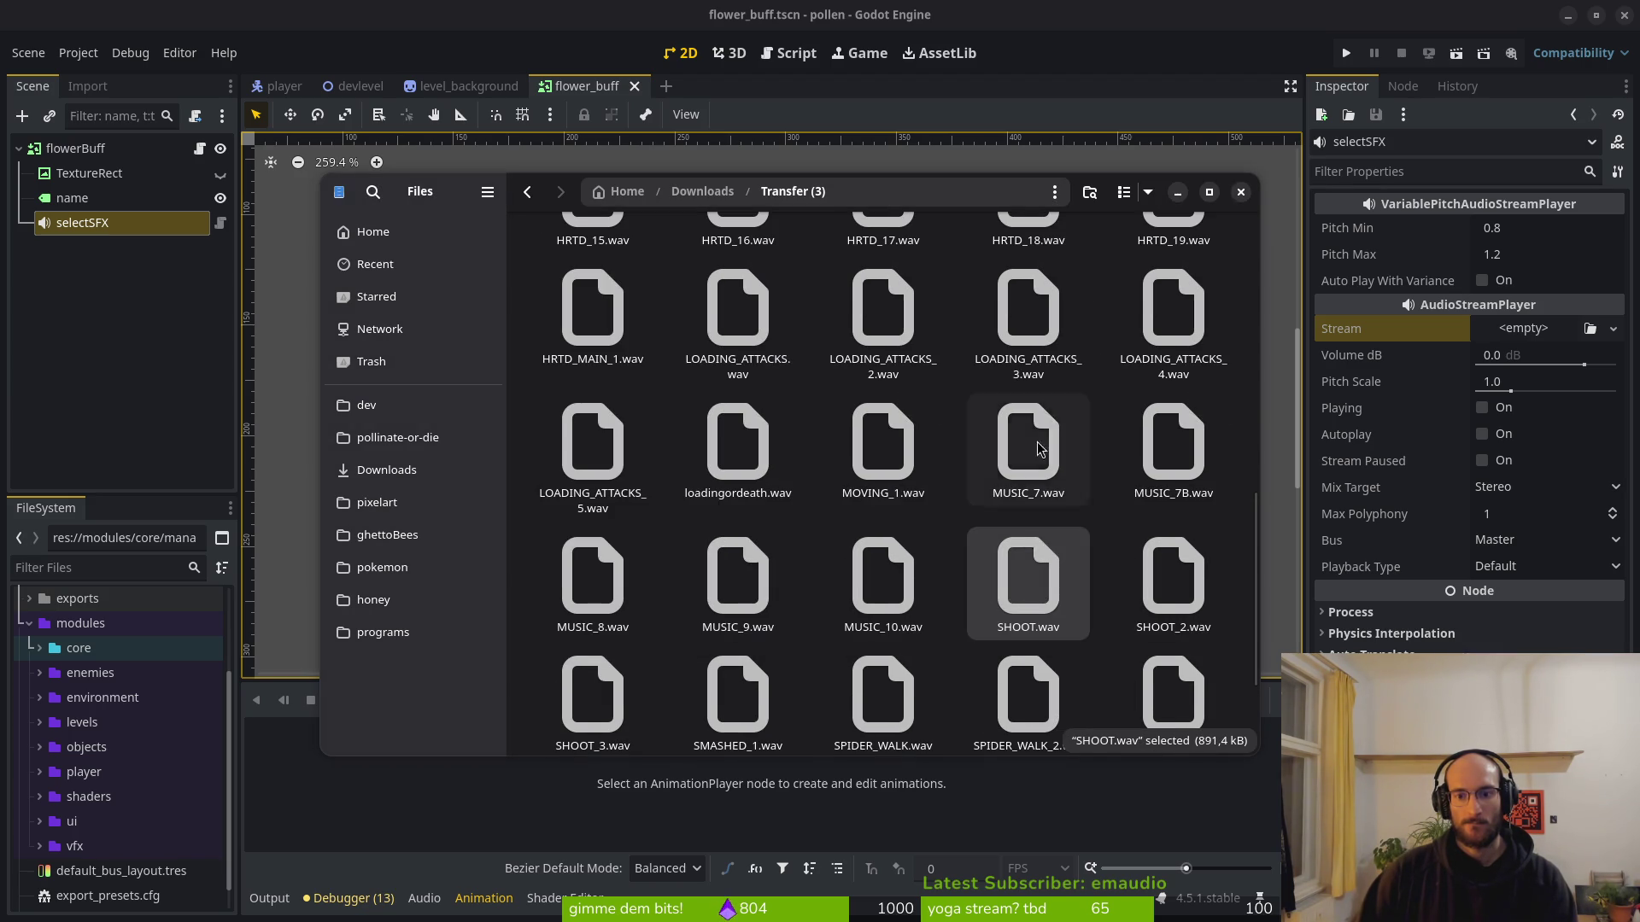
double_click(1022, 581)
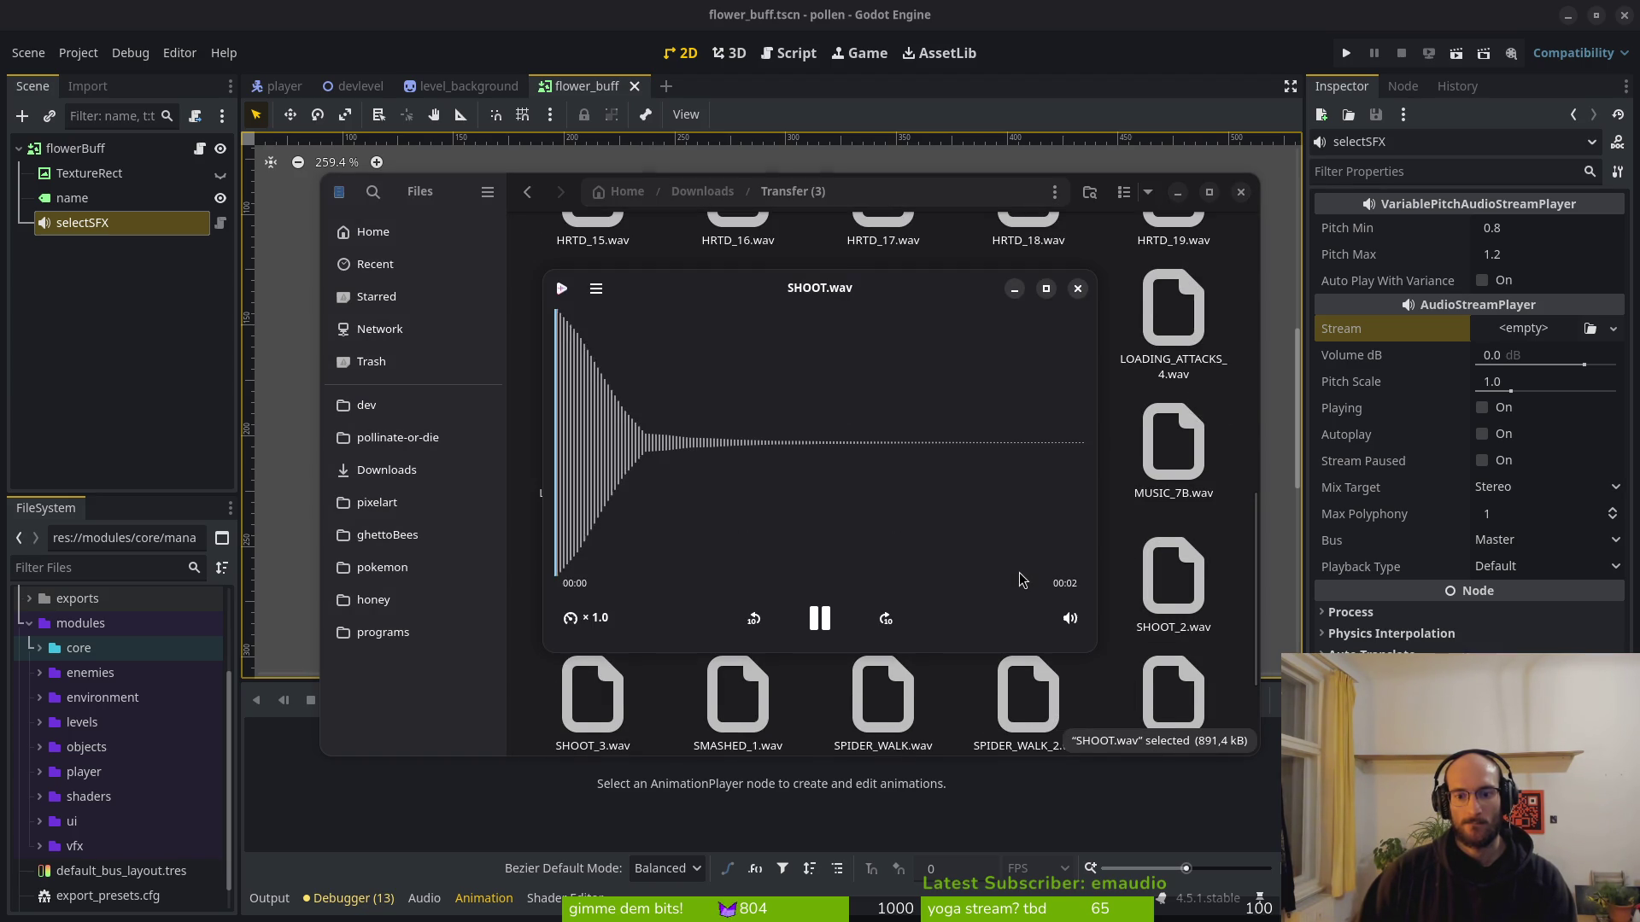
click(819, 620)
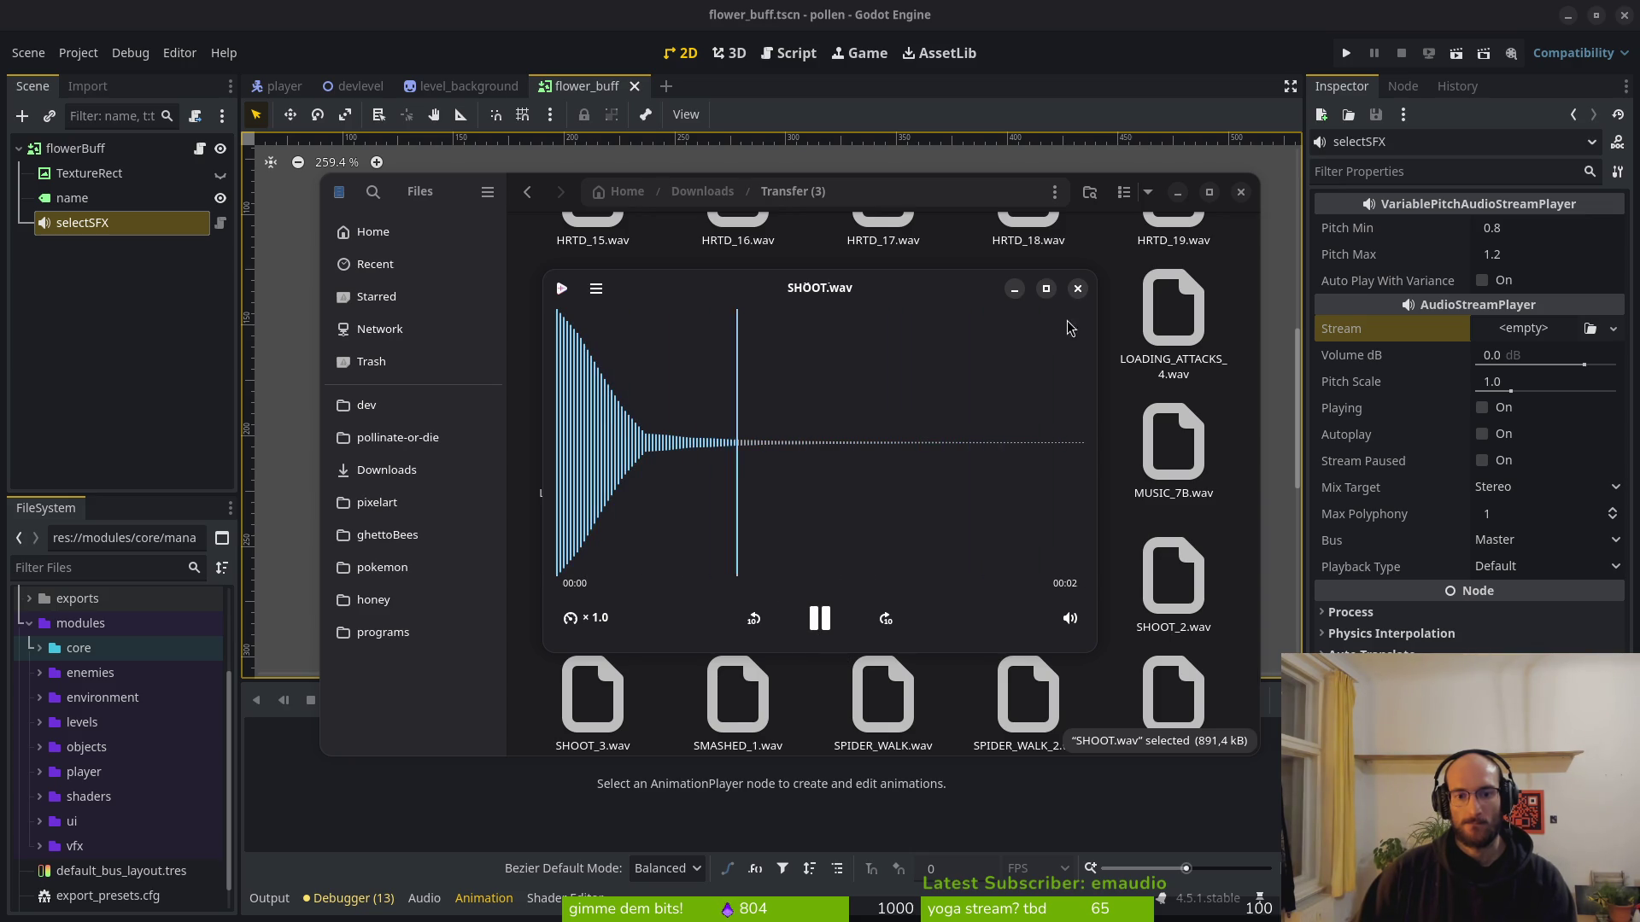
click(1078, 288)
double_click(1173, 581)
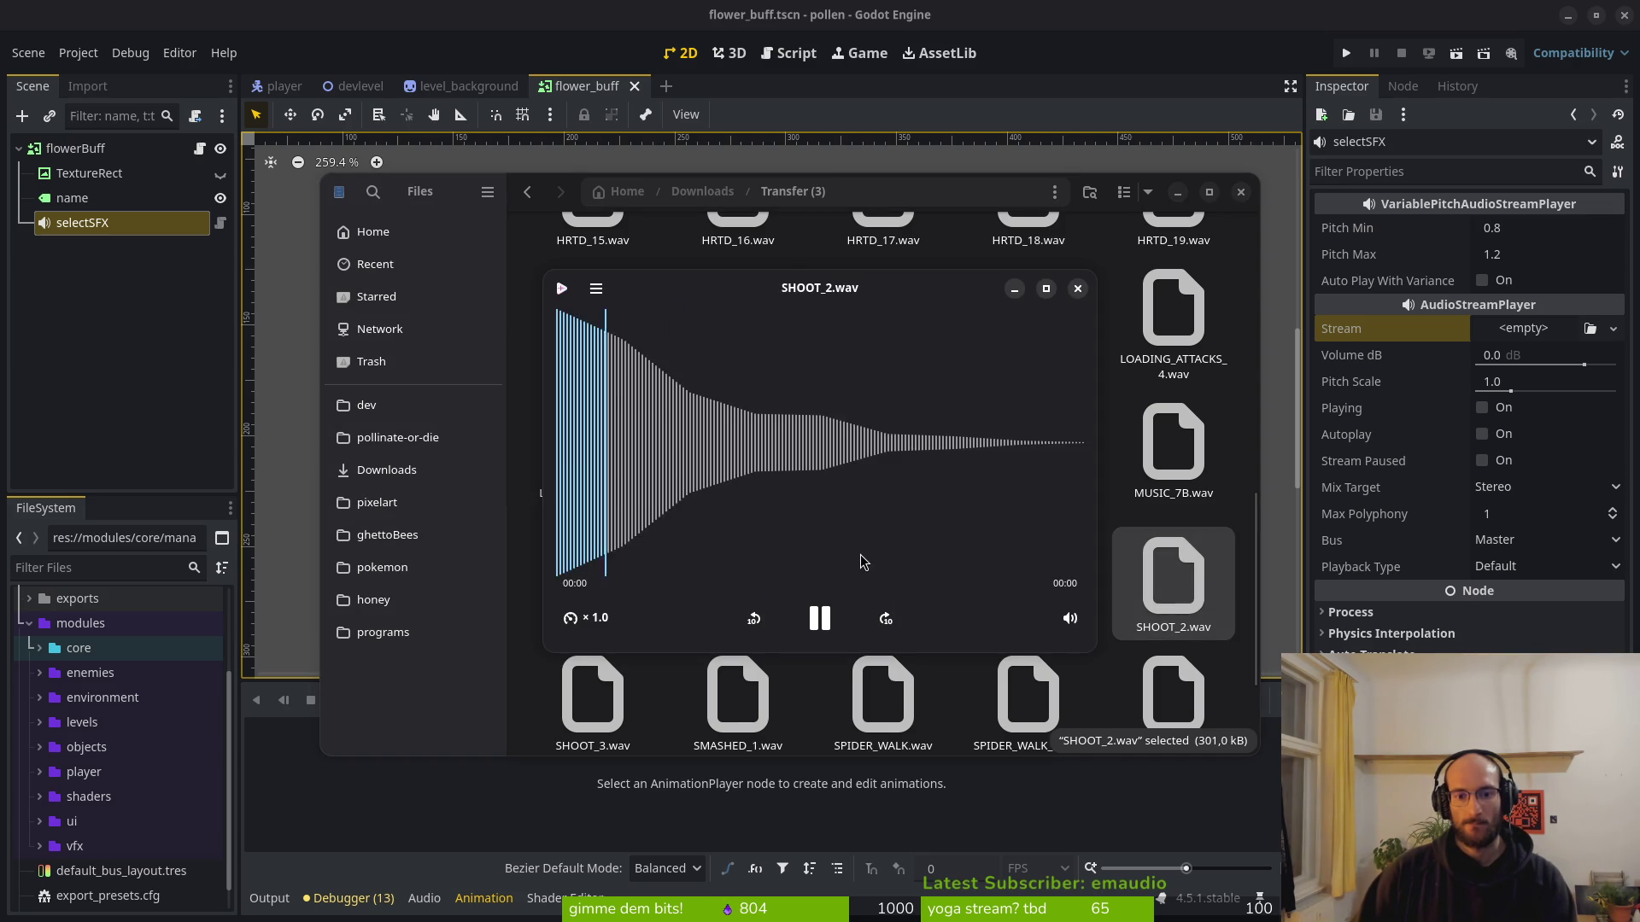
key(Escape)
Play SHOOT_3.wav, then SMASHED_1.wav twice.
scroll(709, 608, down, 2)
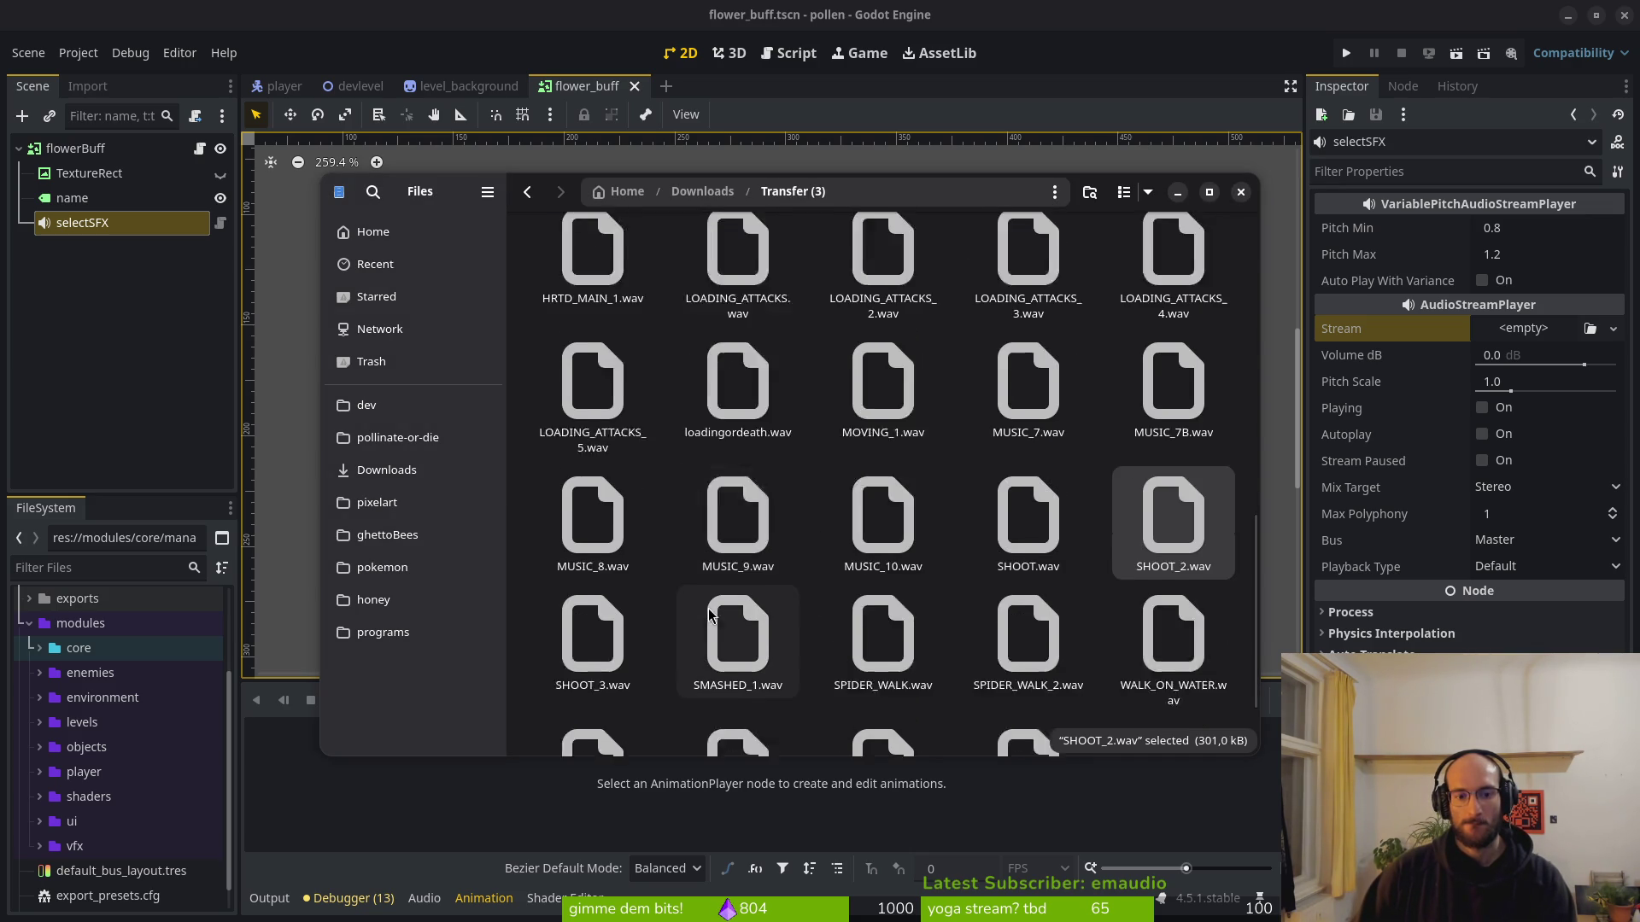
scroll(709, 608, down, 1)
double_click(598, 585)
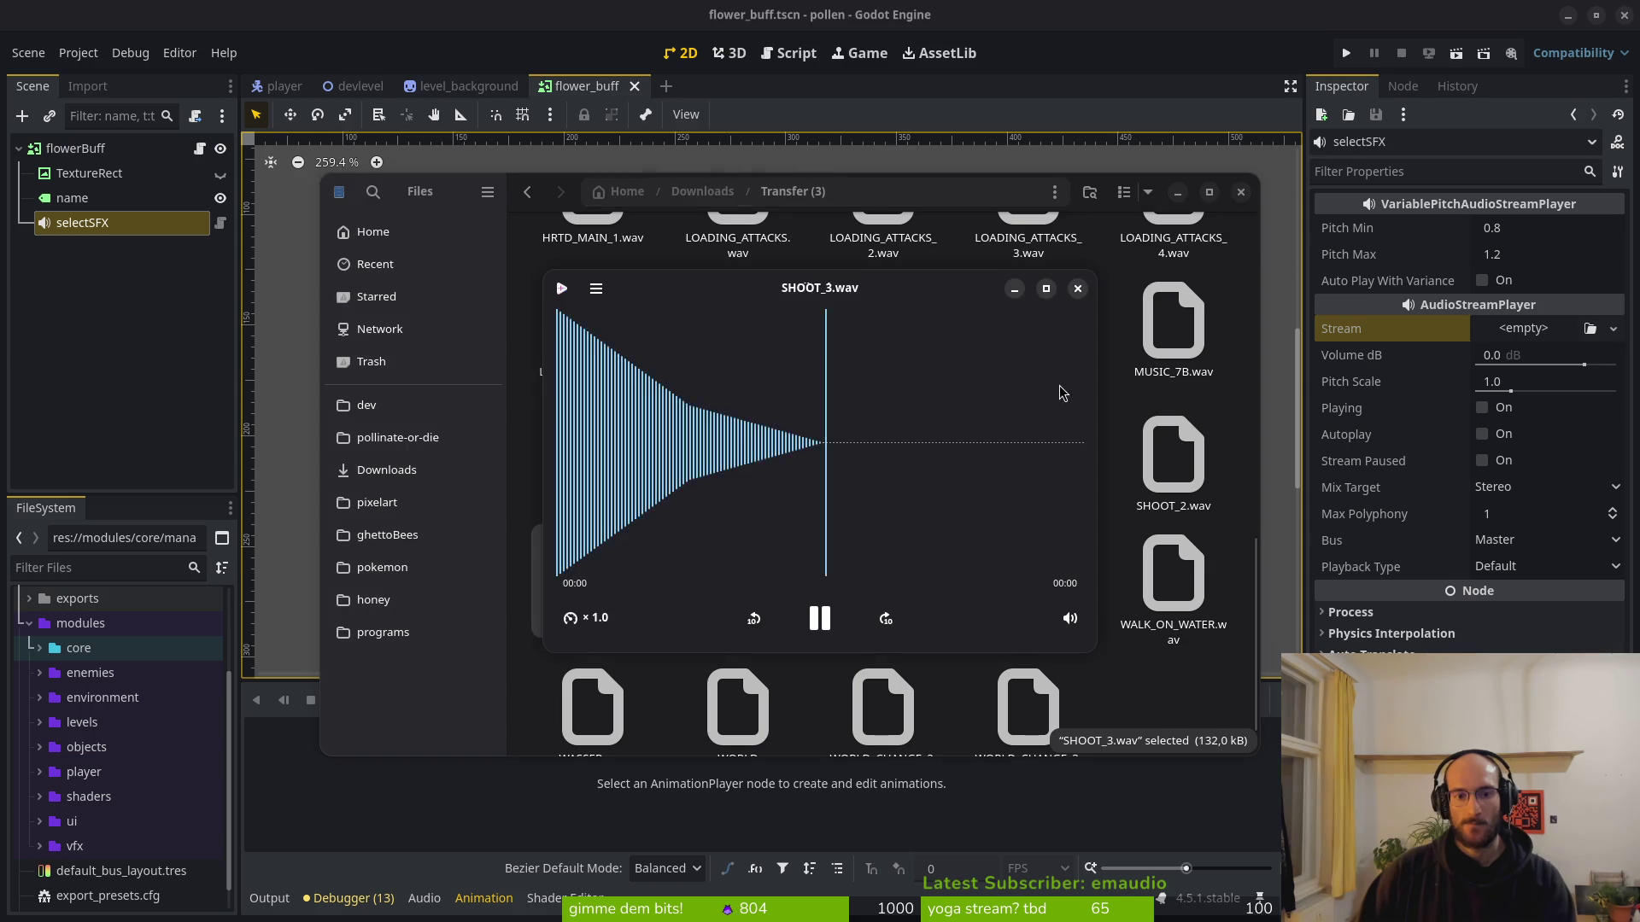
click(1078, 288)
double_click(753, 543)
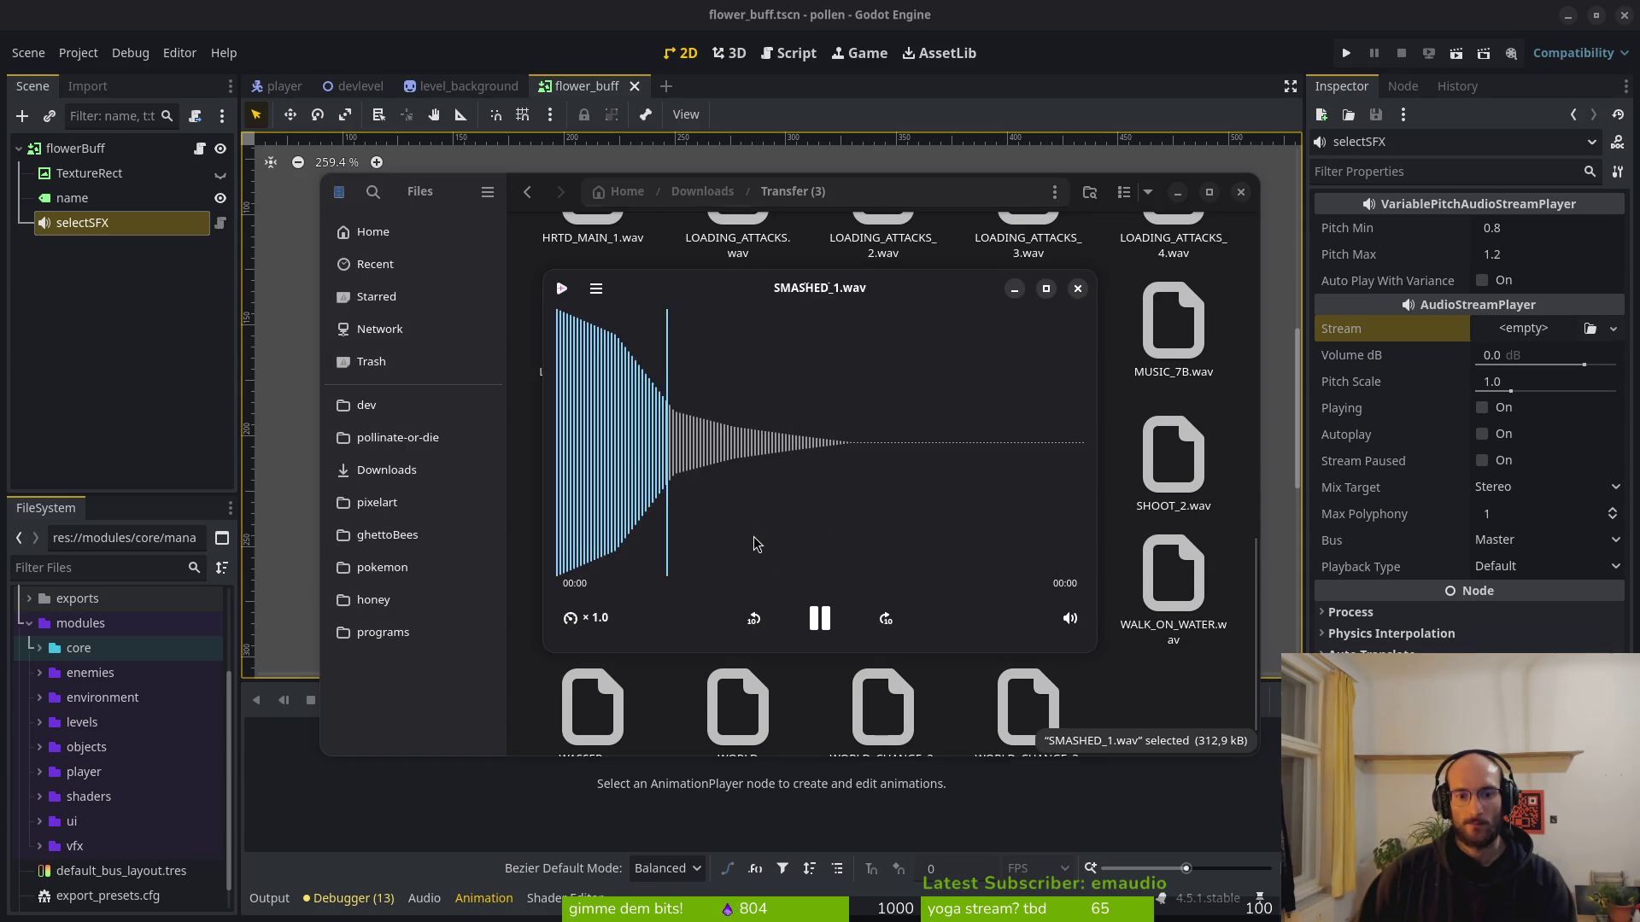
key(Escape)
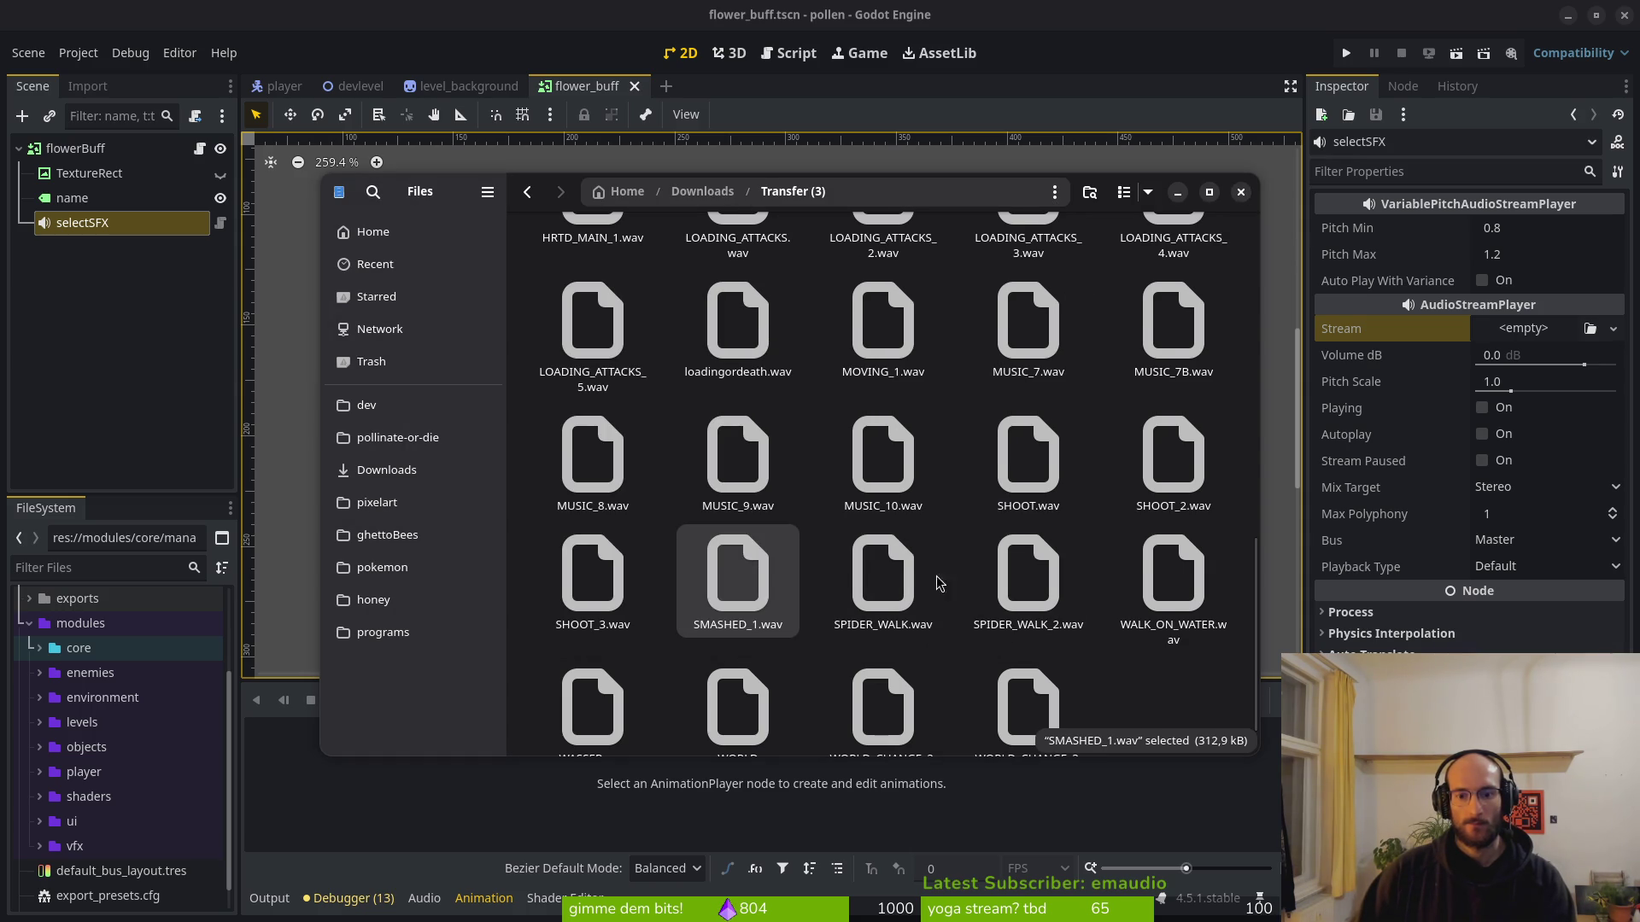
double_click(720, 582)
key(Escape)
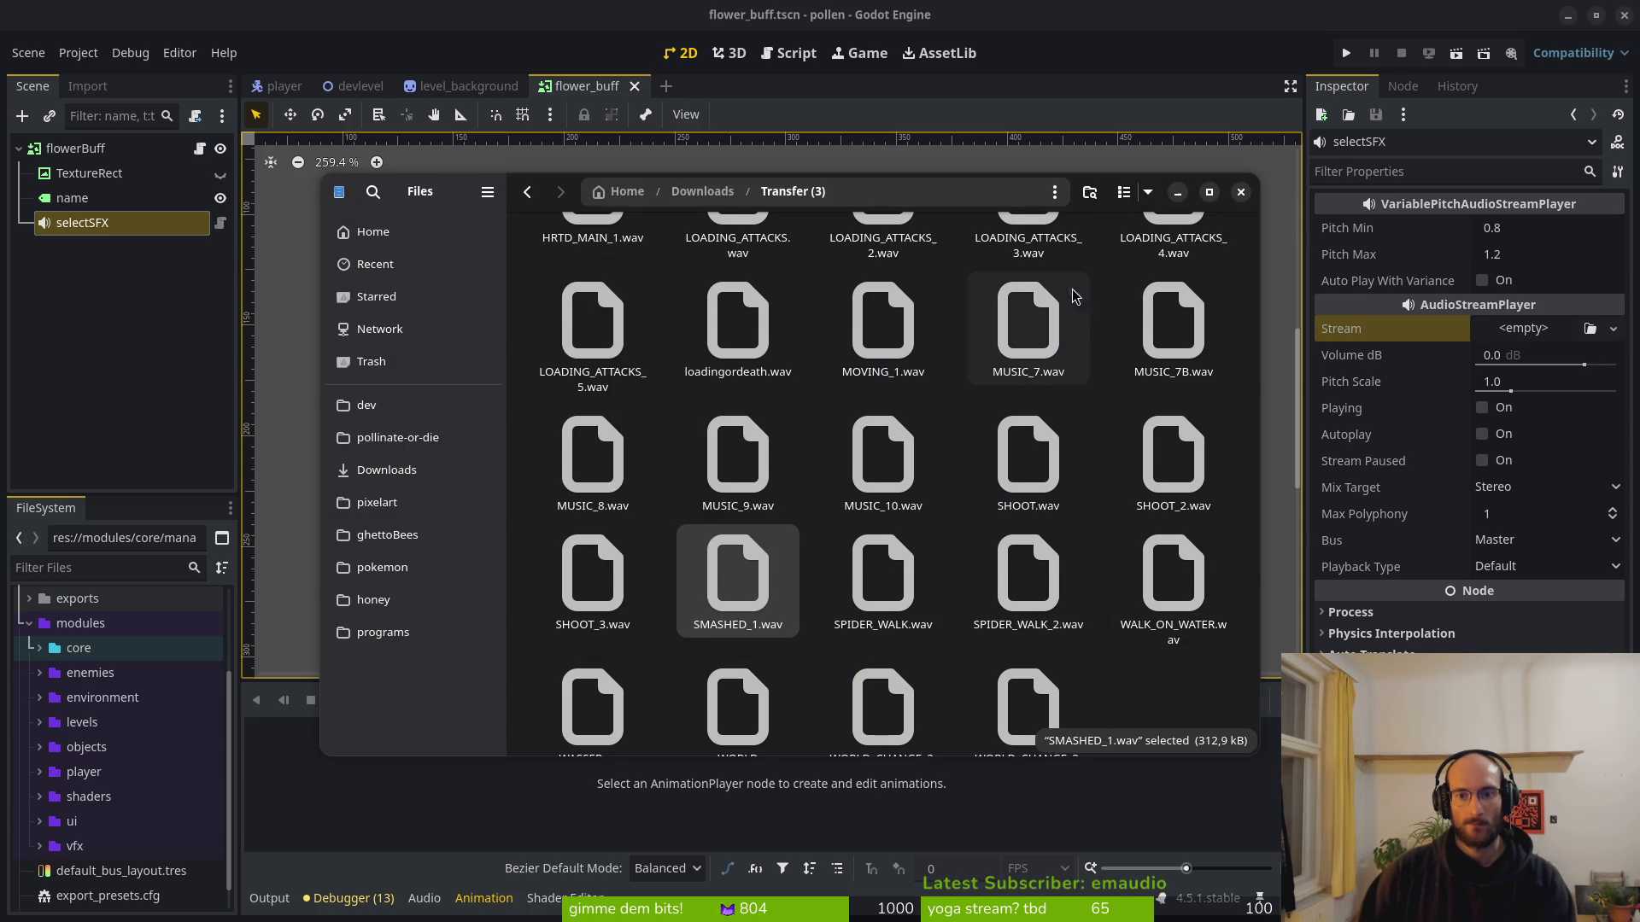
scroll(1025, 598, down, 2)
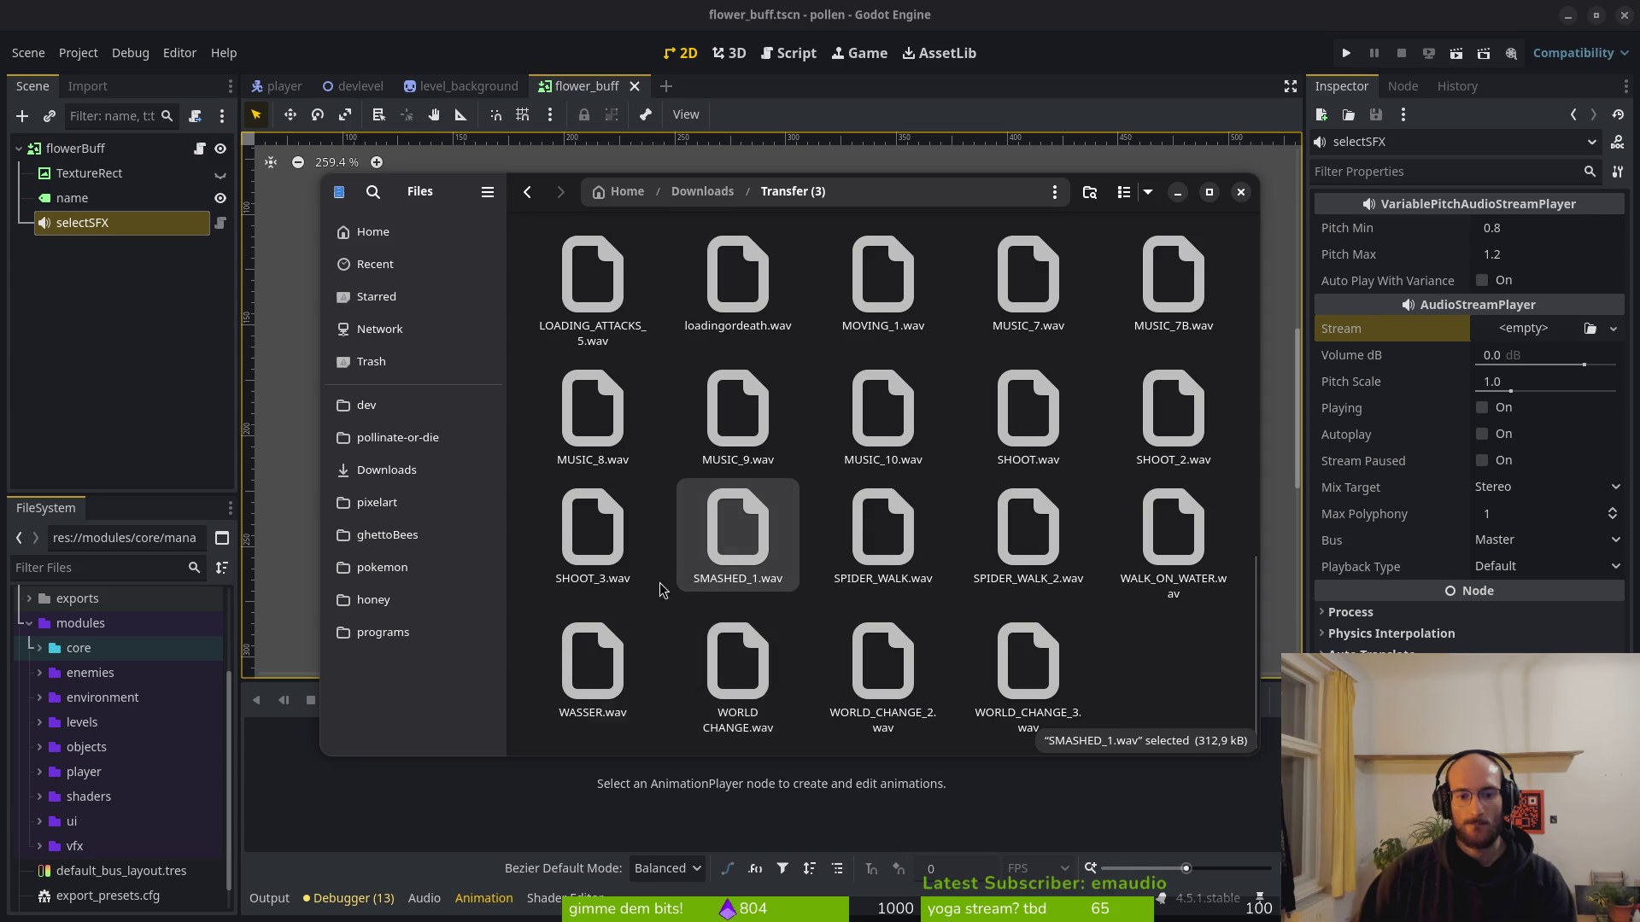
scroll(751, 562, up, 3)
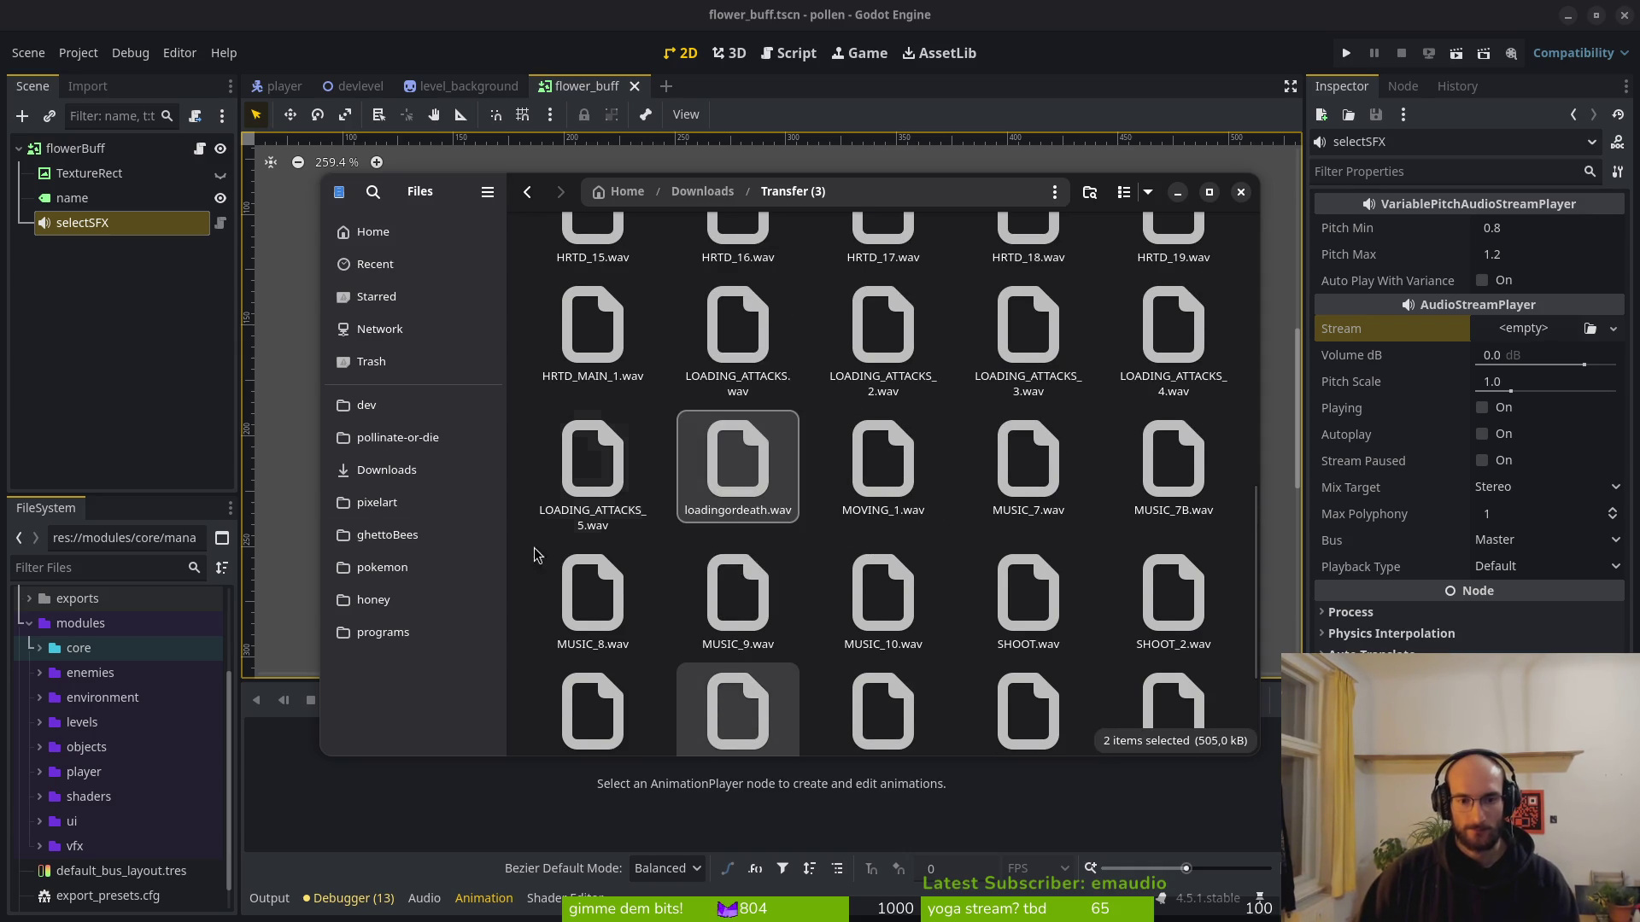
Browse into pollinate-or-die's assets/audio/sfx/player folder, then close Files.
click(398, 437)
double_click(737, 276)
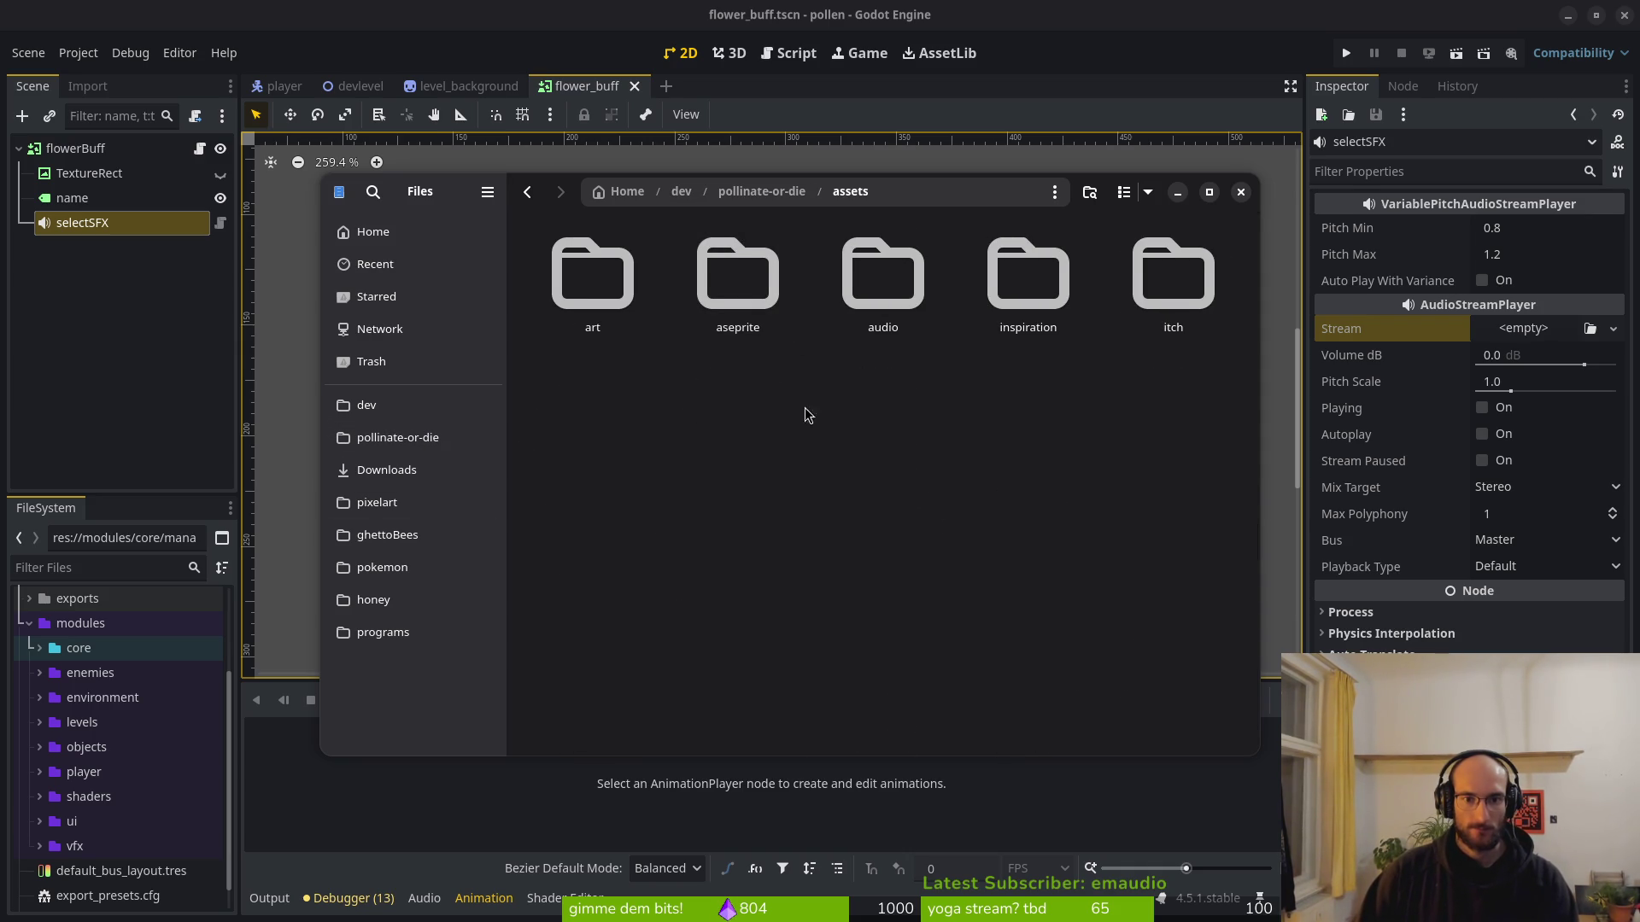
double_click(869, 337)
double_click(880, 295)
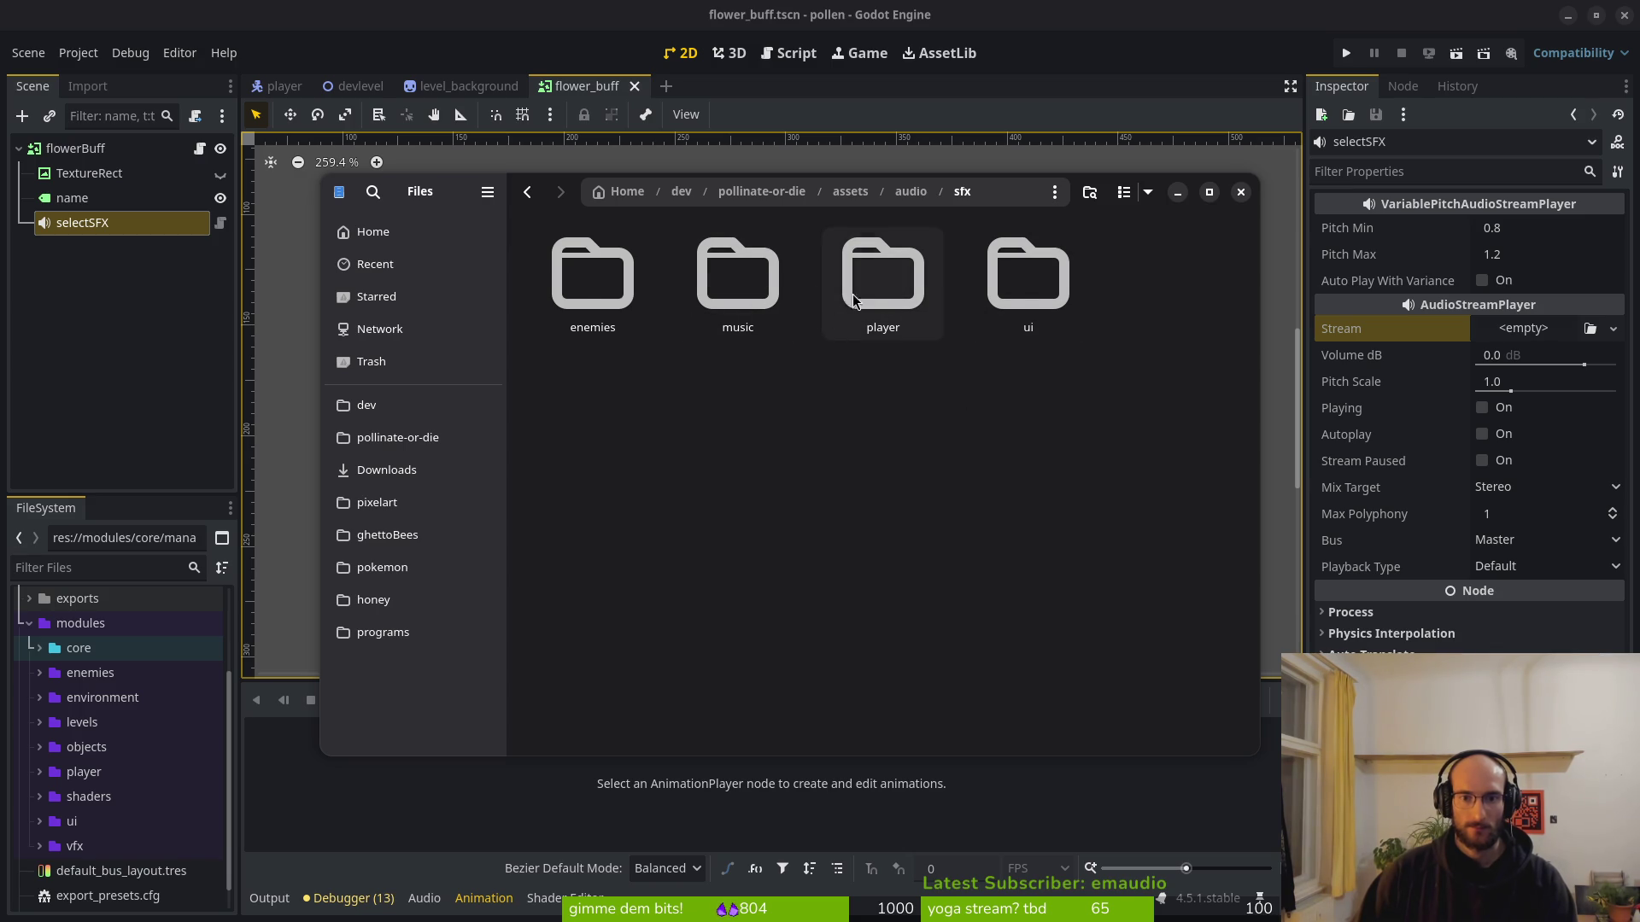
double_click(880, 286)
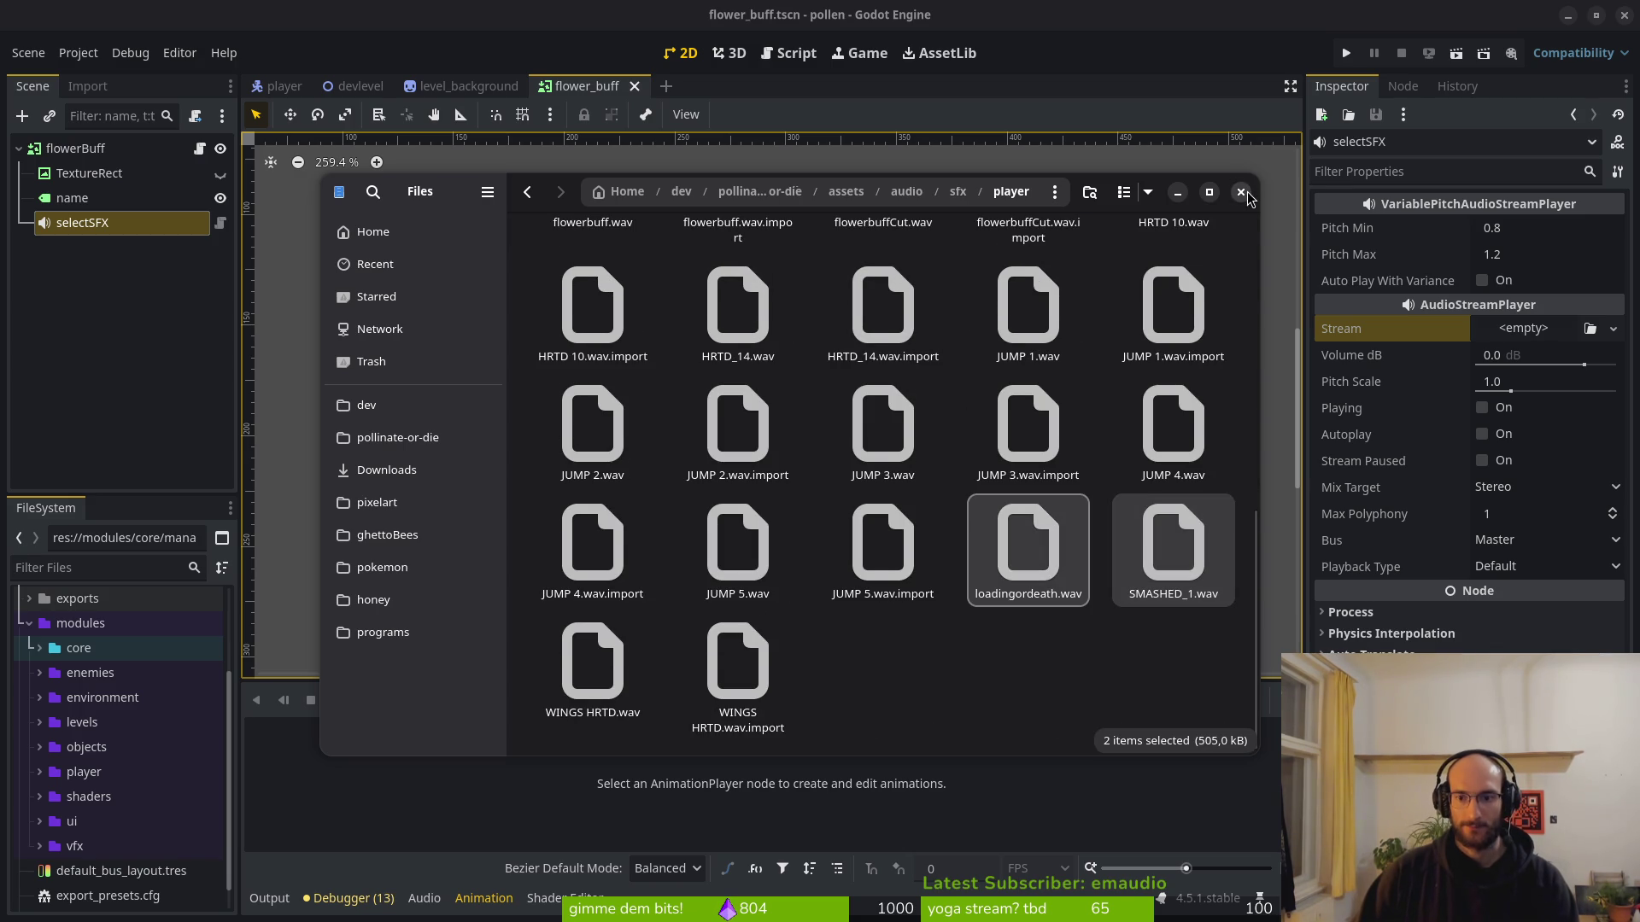
click(1241, 192)
Quick Load loadingordeath.wav as selectSFX's stream.
click(1521, 328)
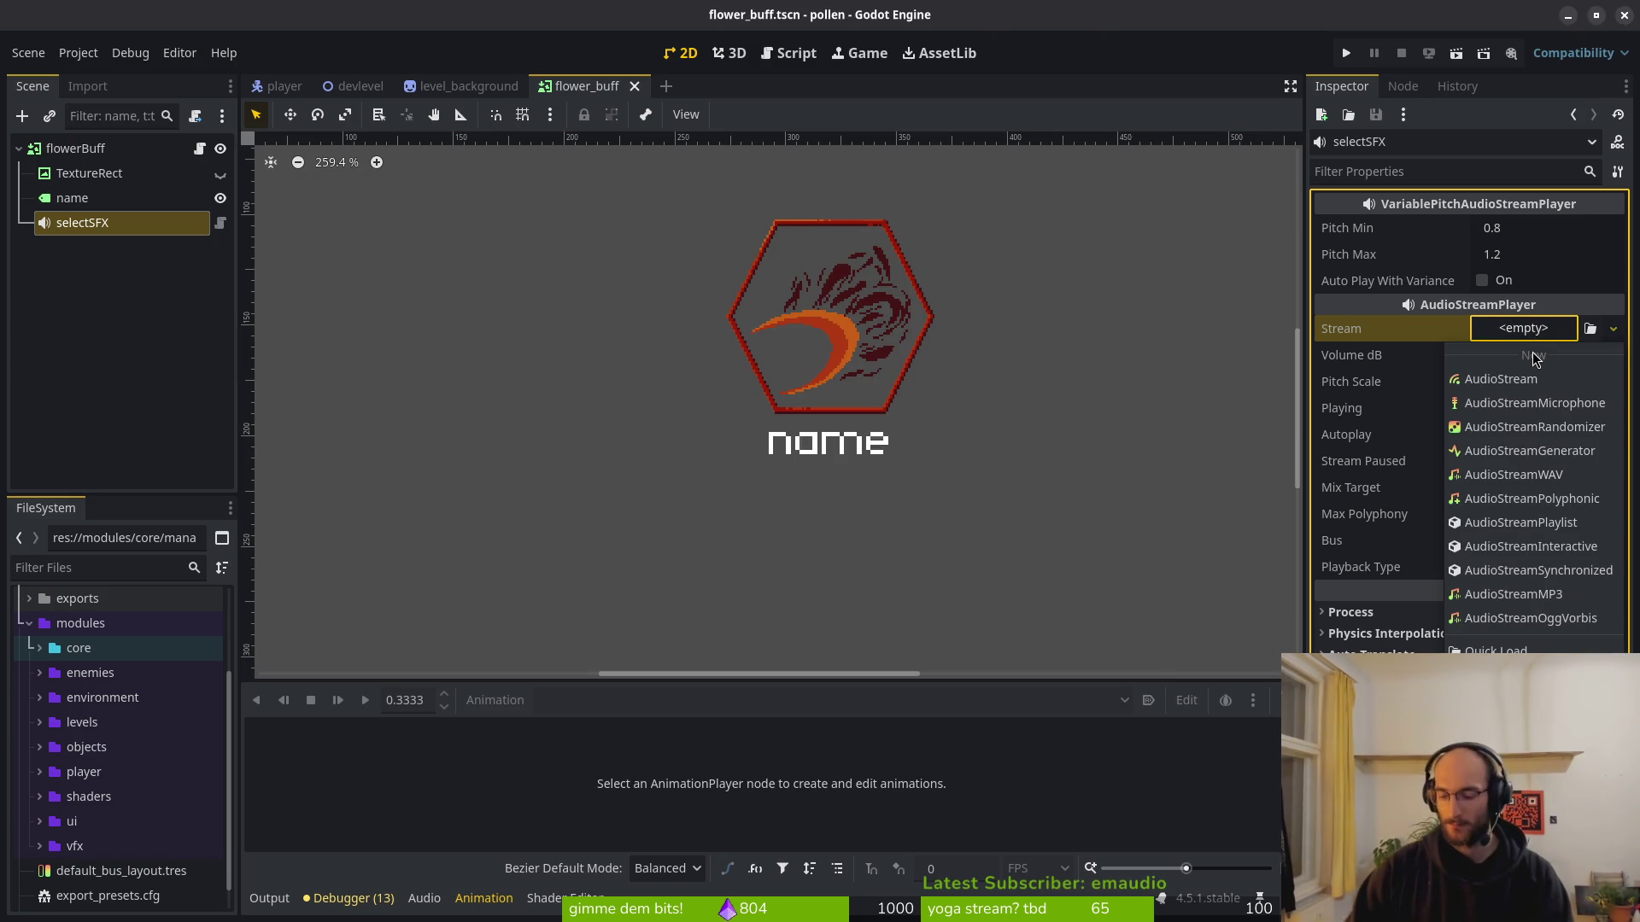
click(1495, 650)
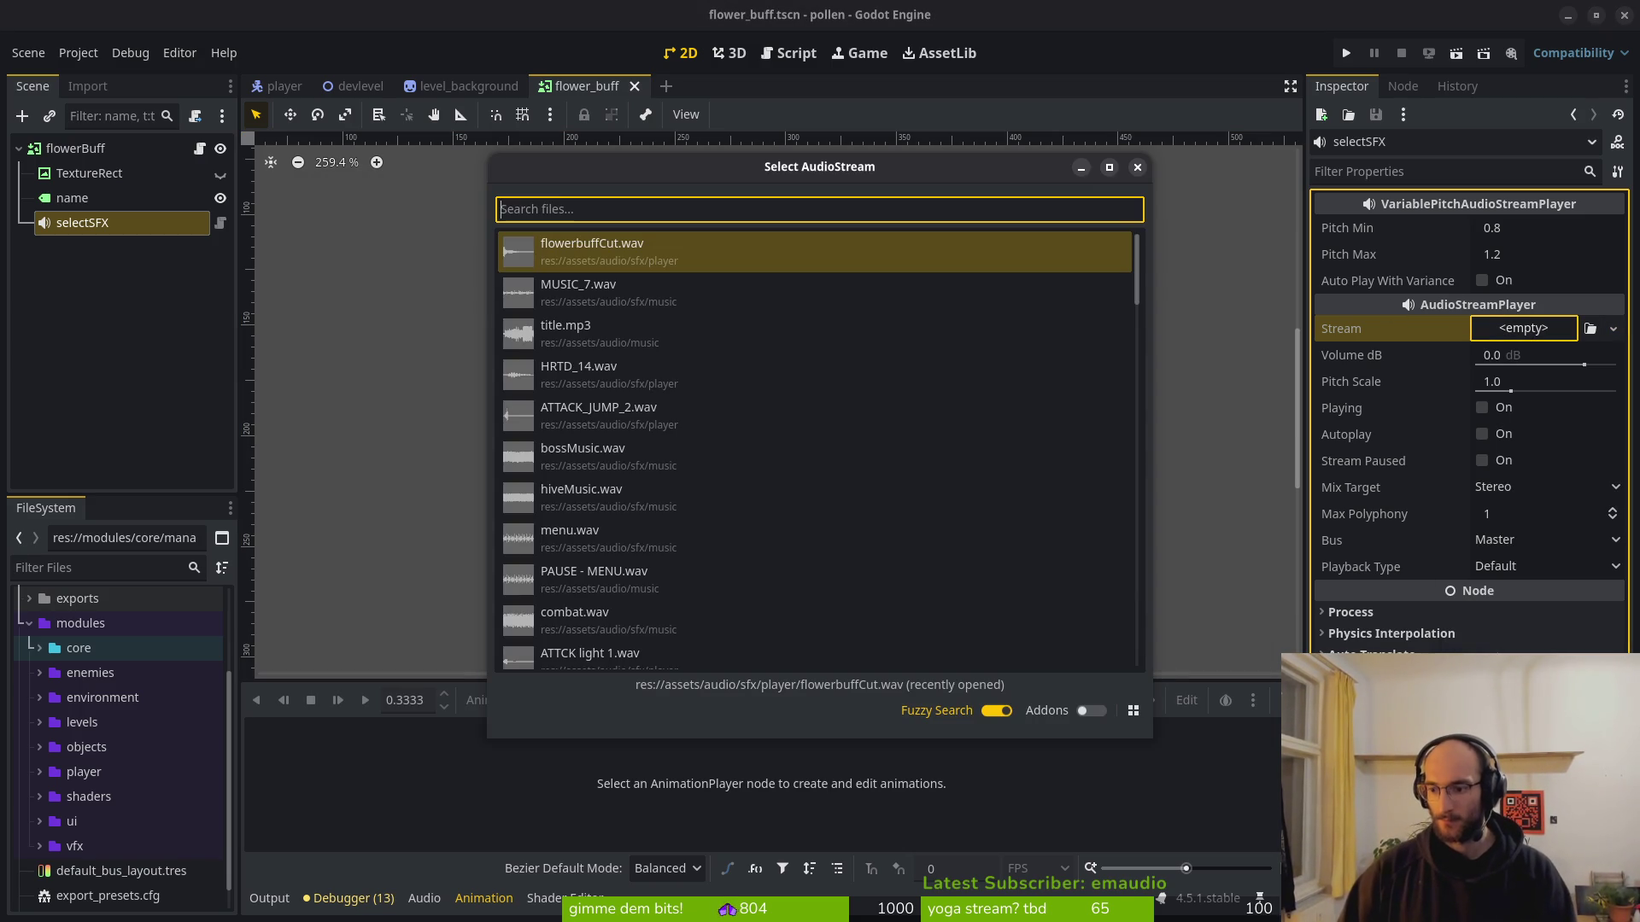
text(load)
key(Return)
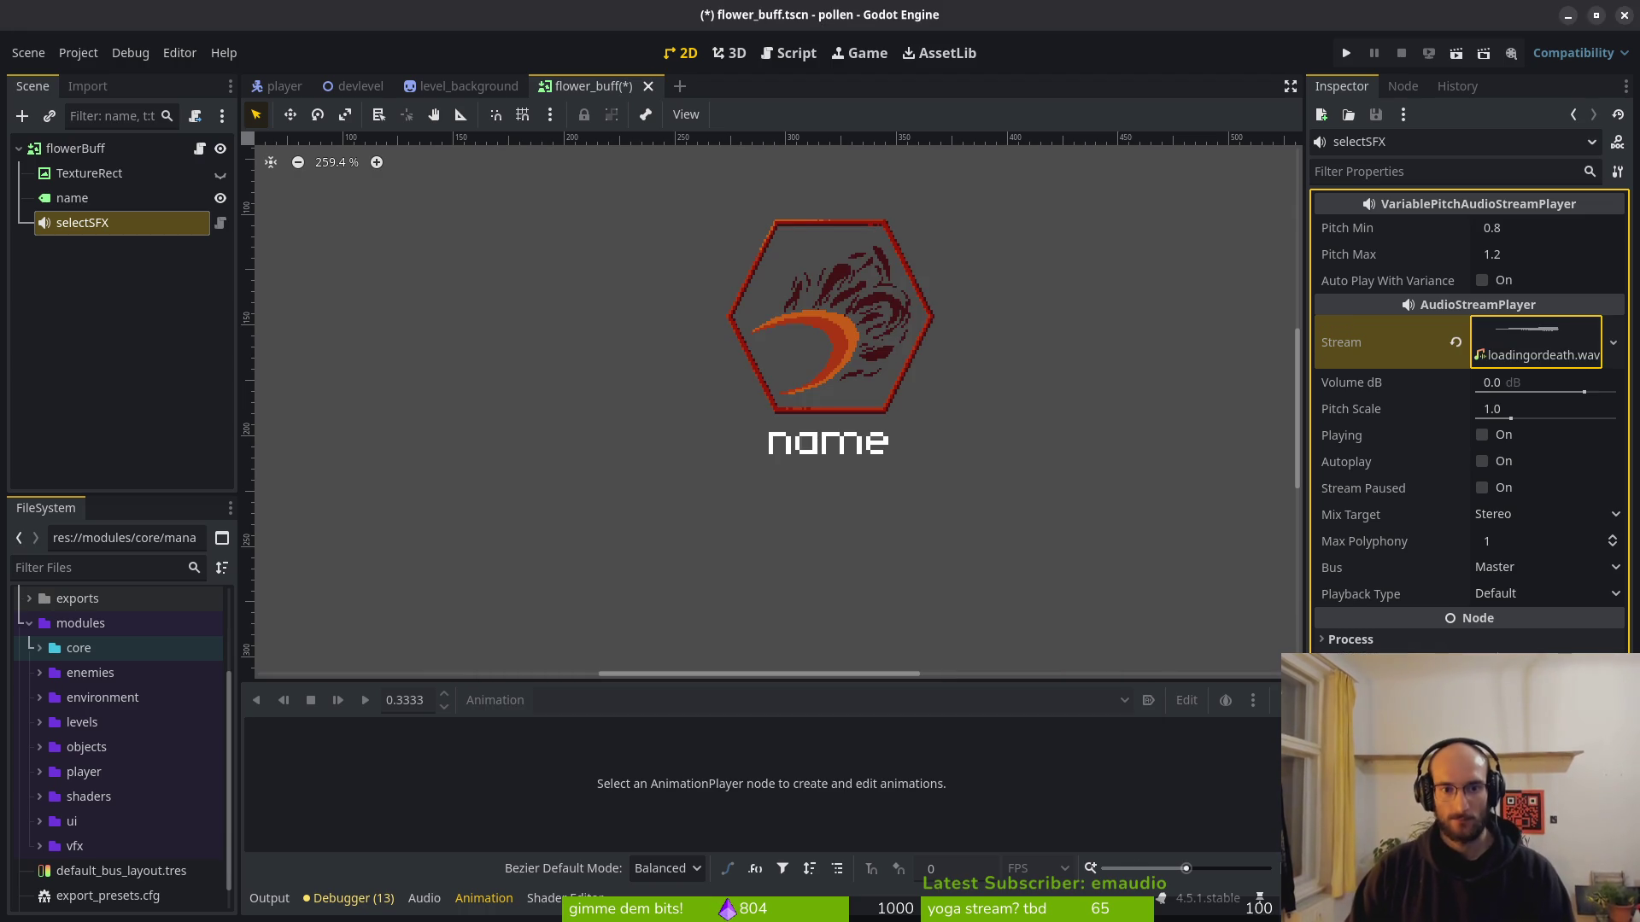
Route selectSFX to the sfx bus, preview it via Playing, and save flower_buff.
click(1523, 568)
click(1503, 614)
key(ctrl+s)
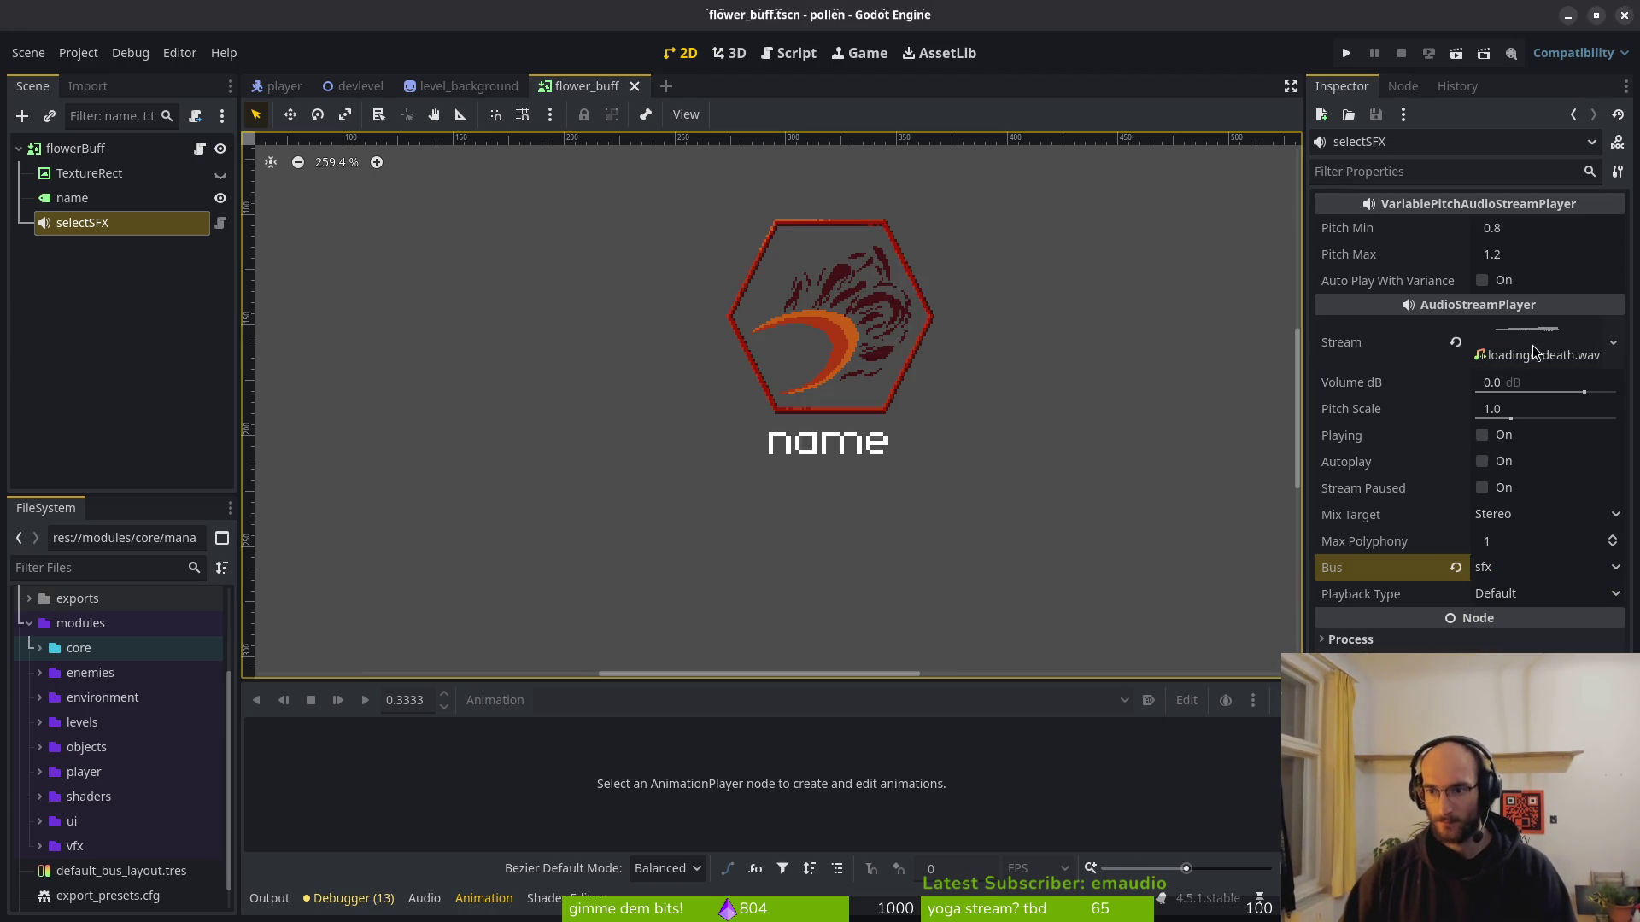
click(1483, 437)
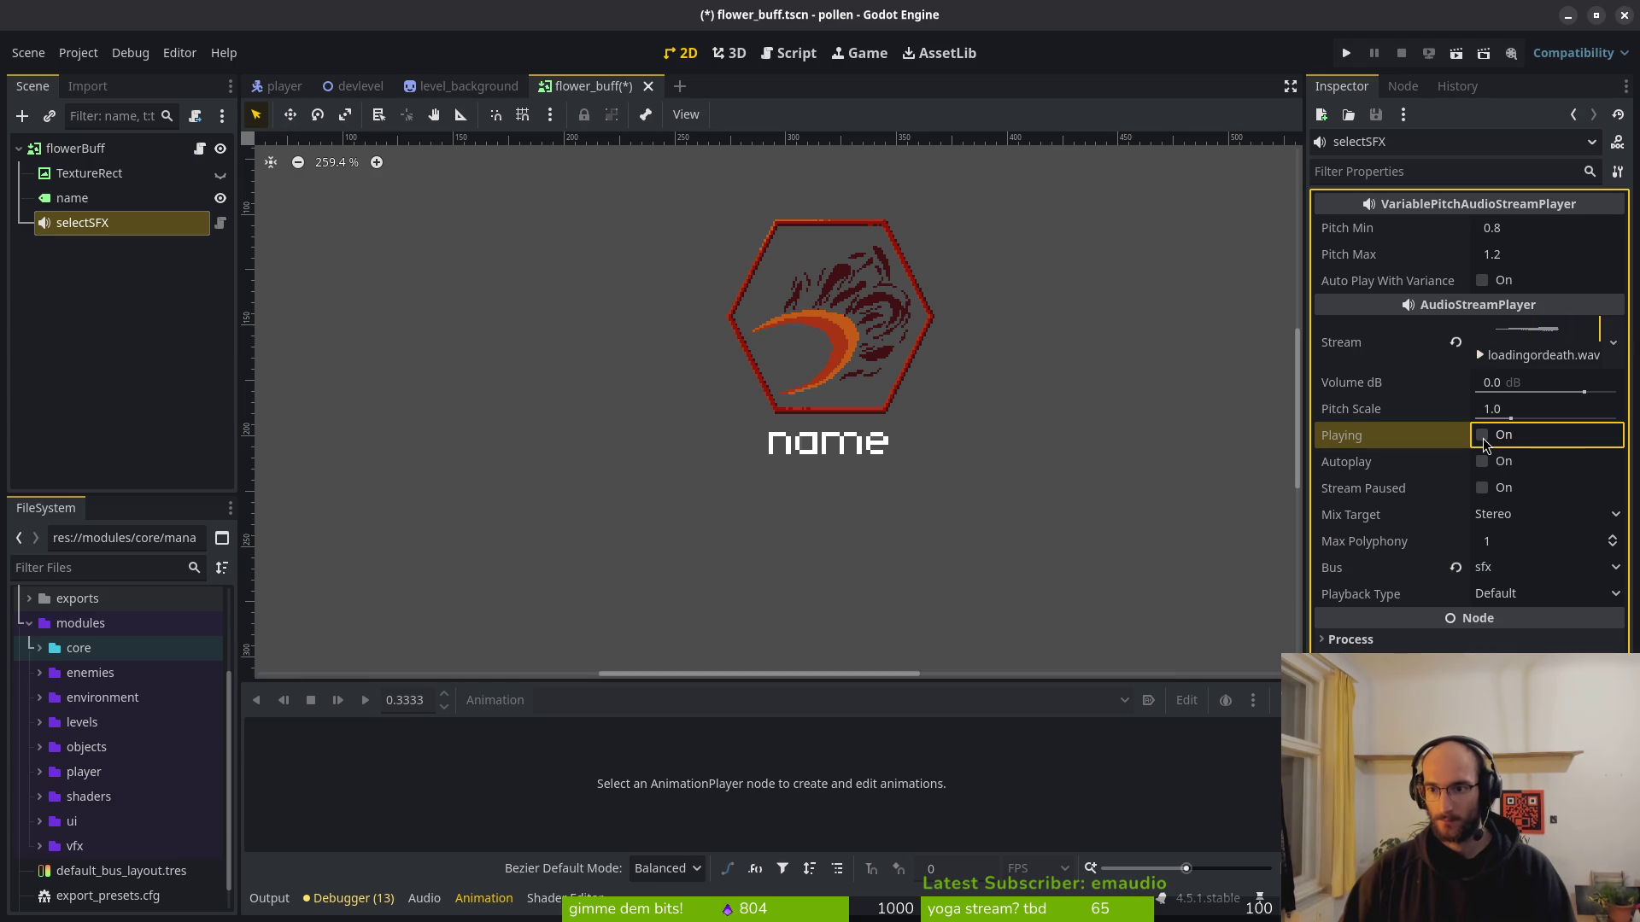
key(ctrl+s)
Run the game, visit Settings and back, Start, and walk the bee into the level-select hub.
click(1344, 53)
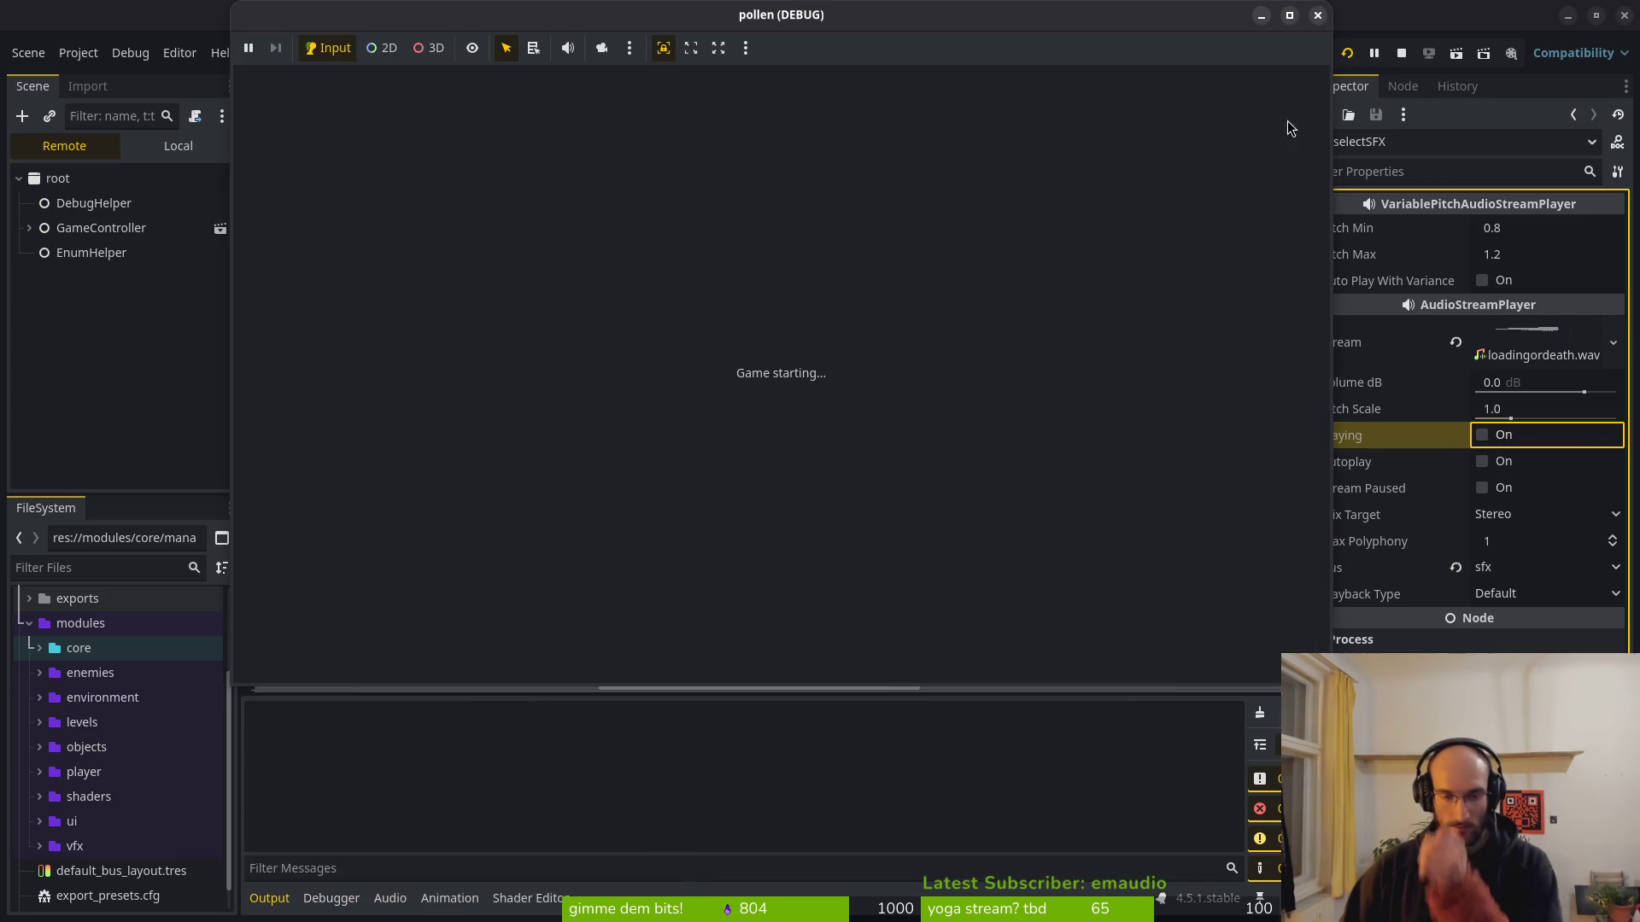
click(779, 365)
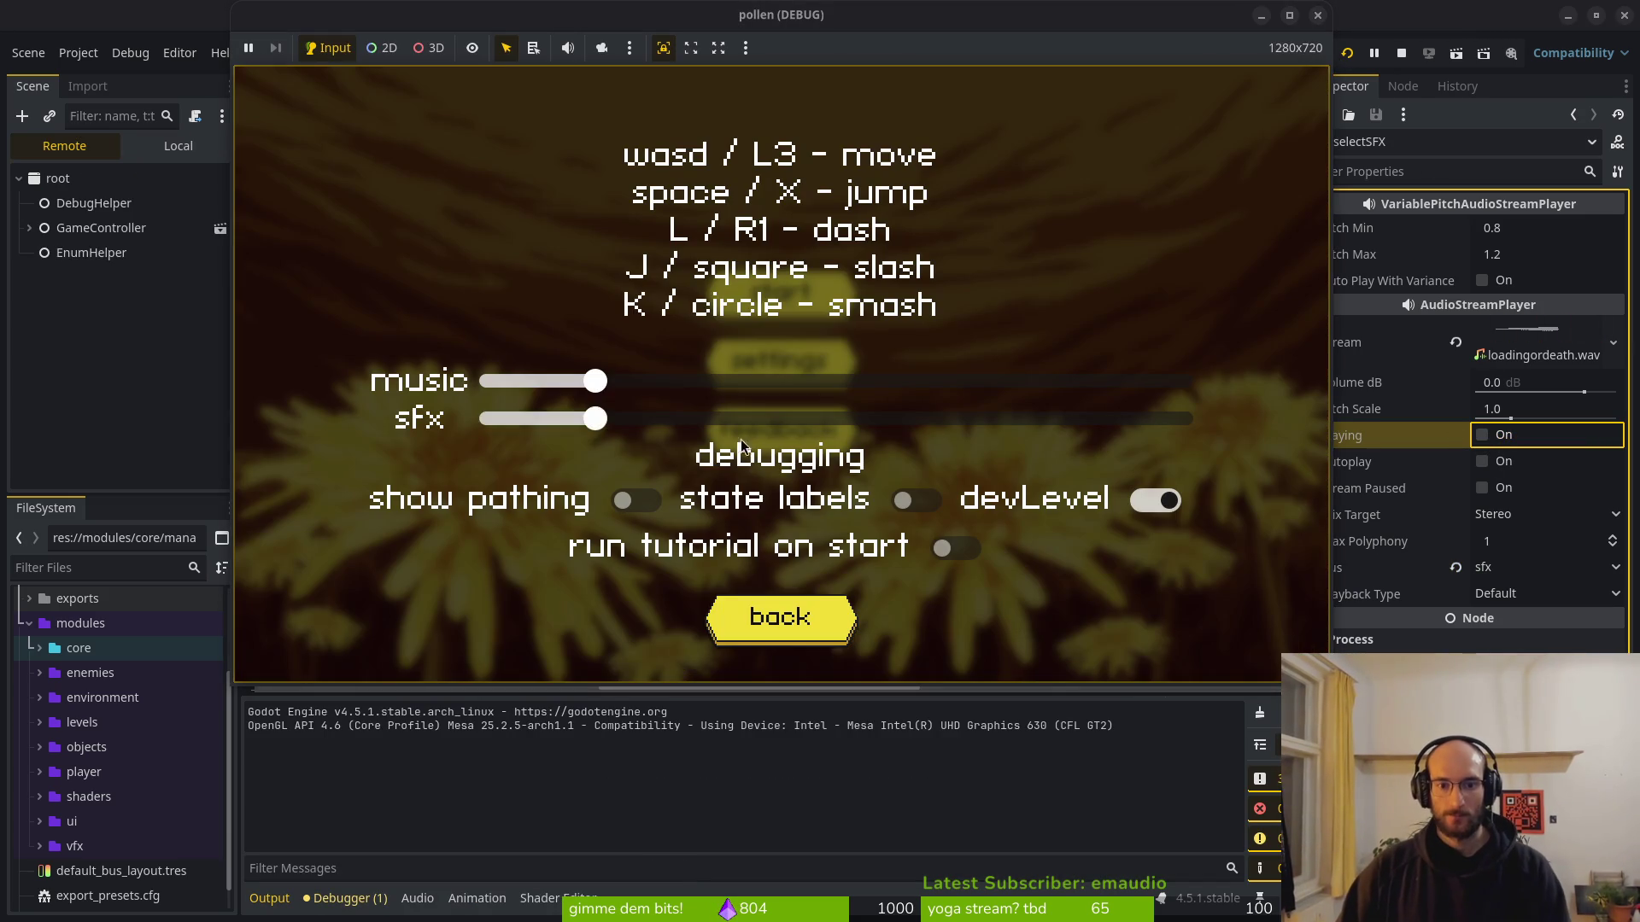
click(802, 617)
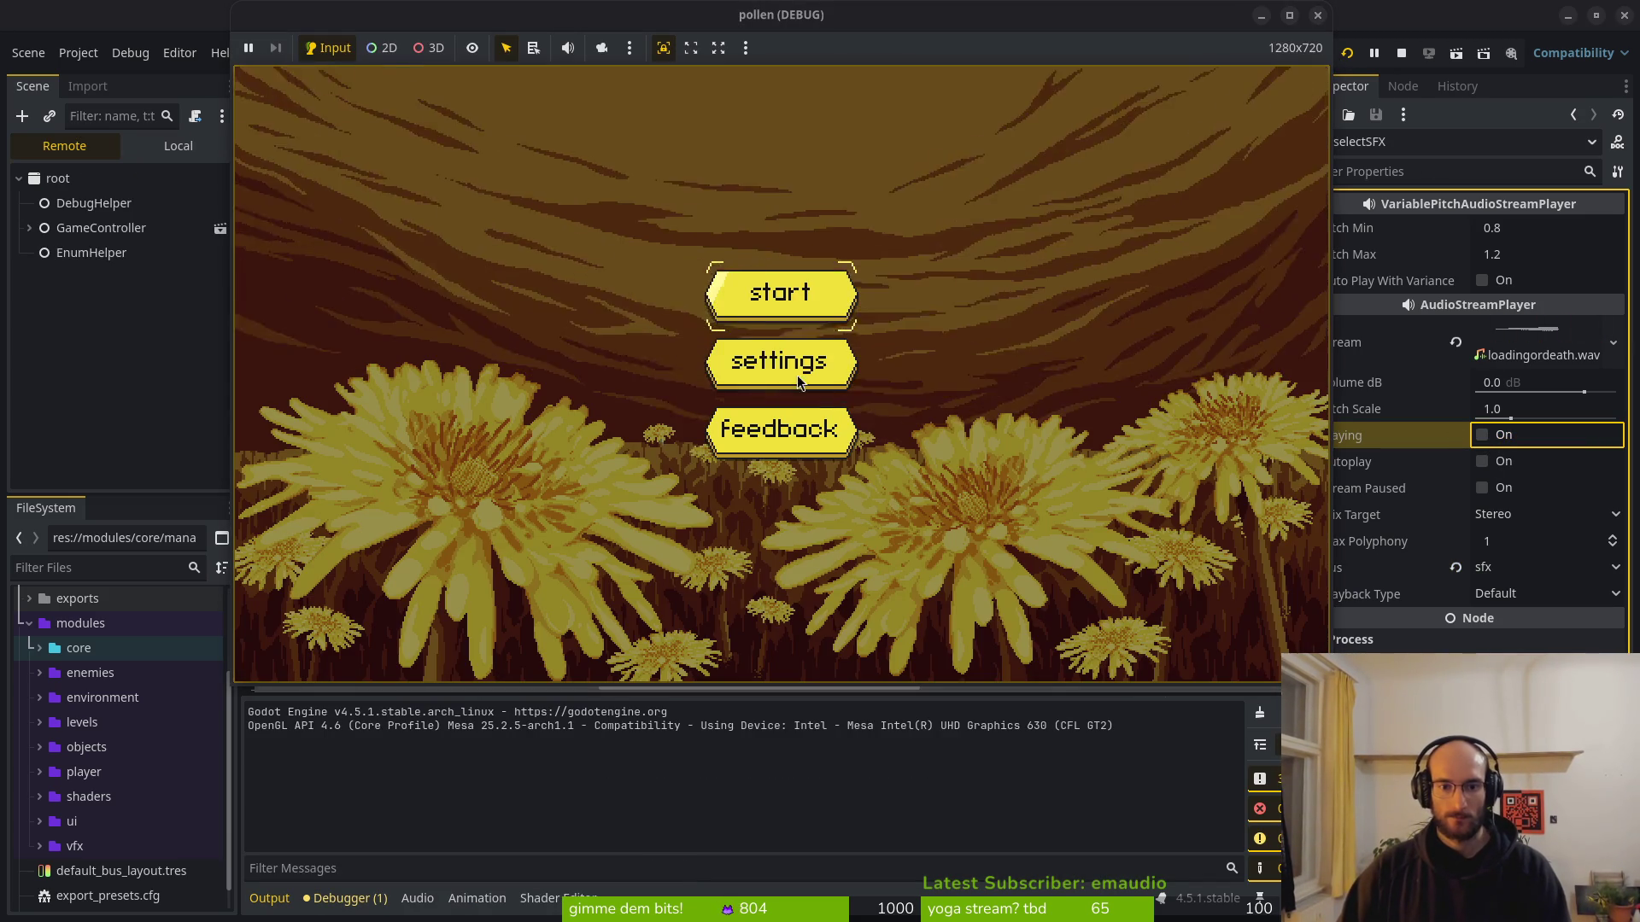
click(848, 313)
key(Left)
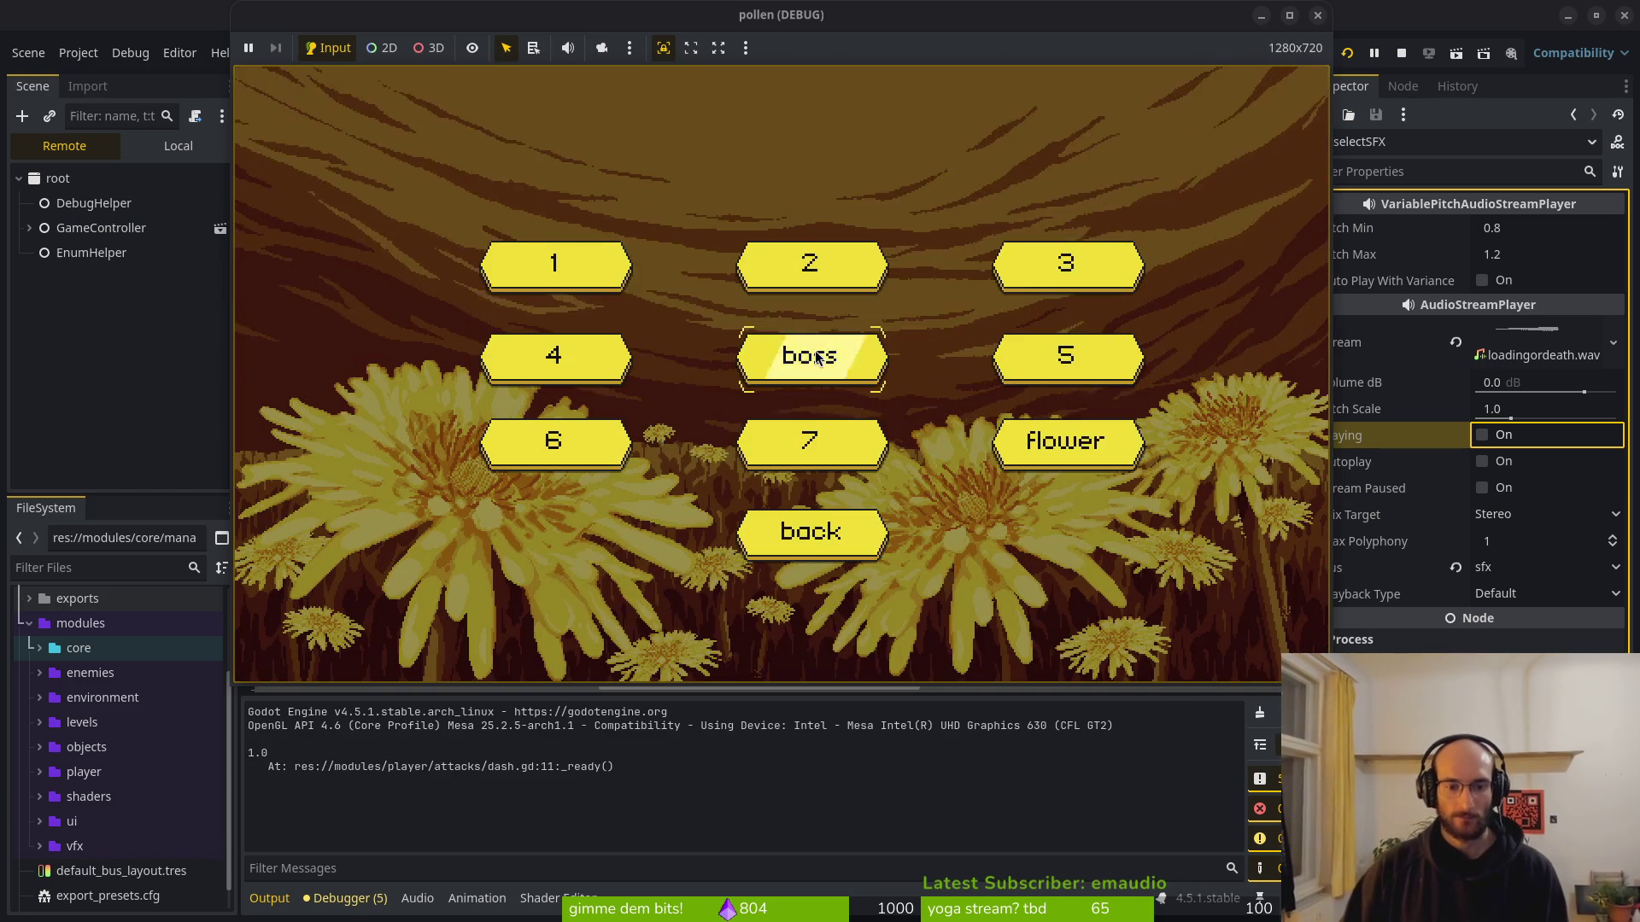
key(alt+Tab)
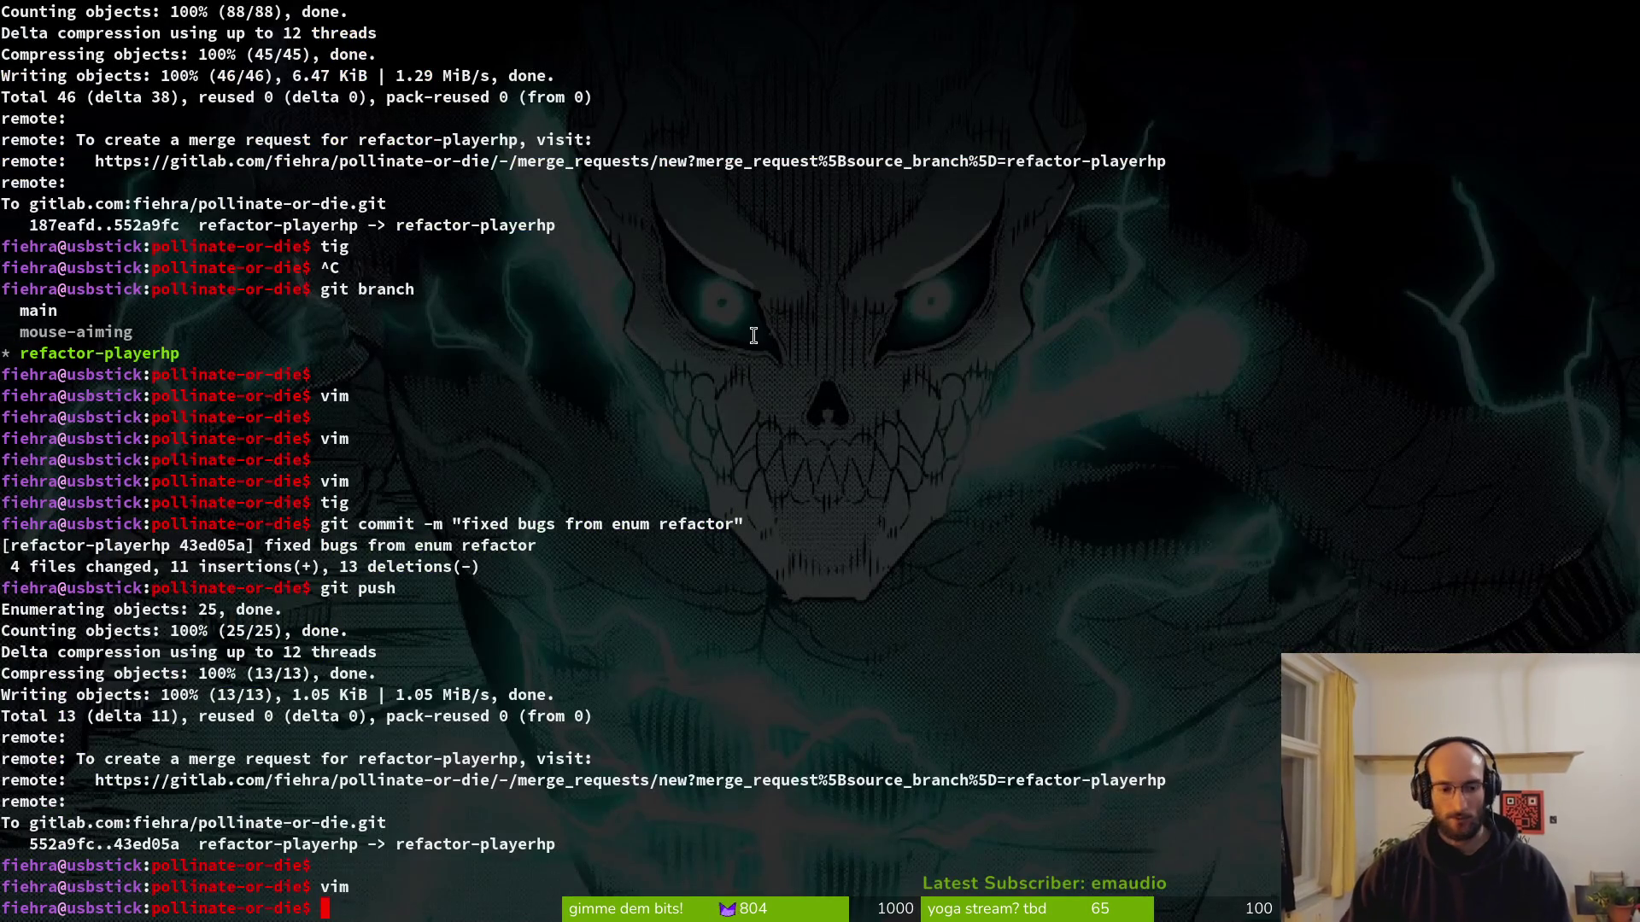
Launch vim and open flower_buff.gd through the fuzzy file finder.
text(im)
key(Return)
key(ctrl+p)
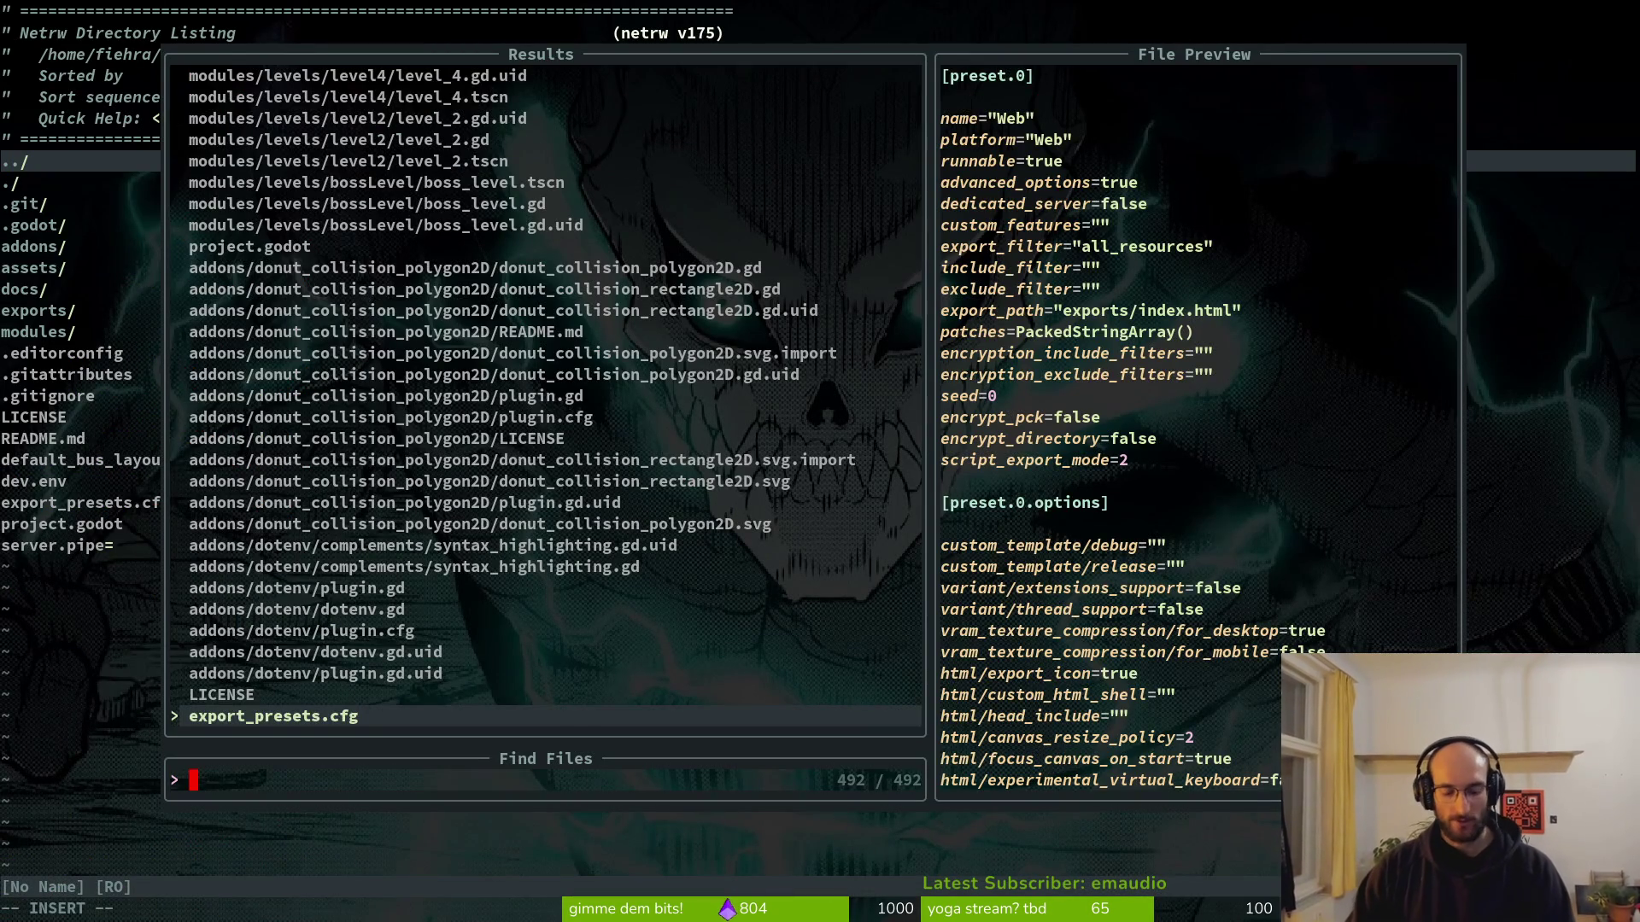
text(flobu)
key(Return)
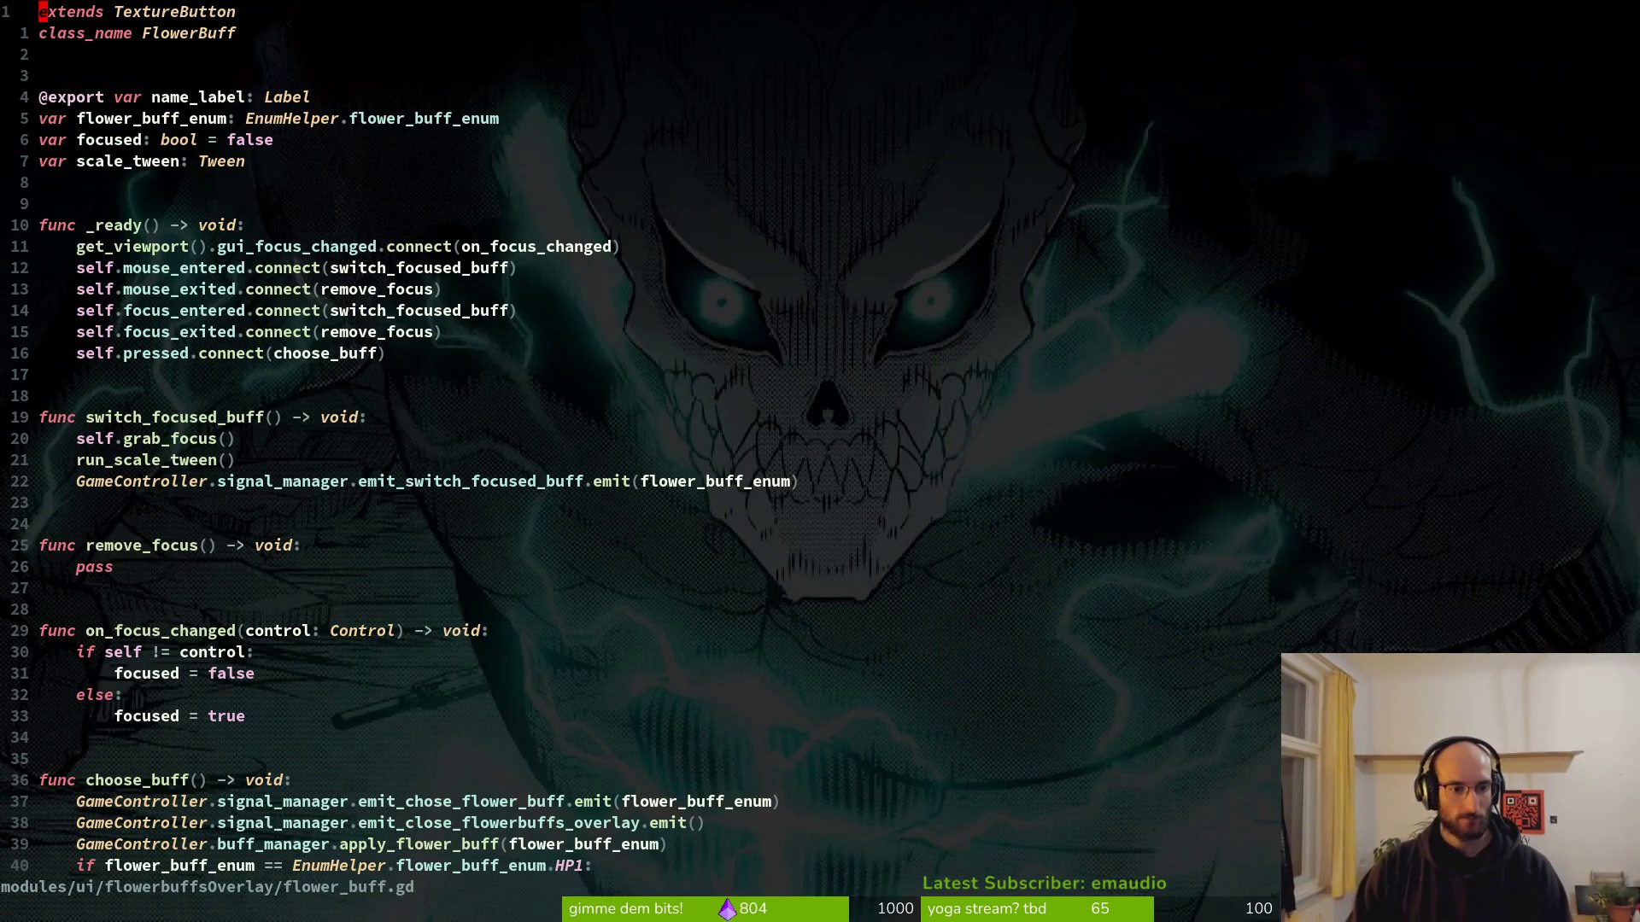
key(j)
key(j)
key(j)
key(y)
key(y)
key(p)
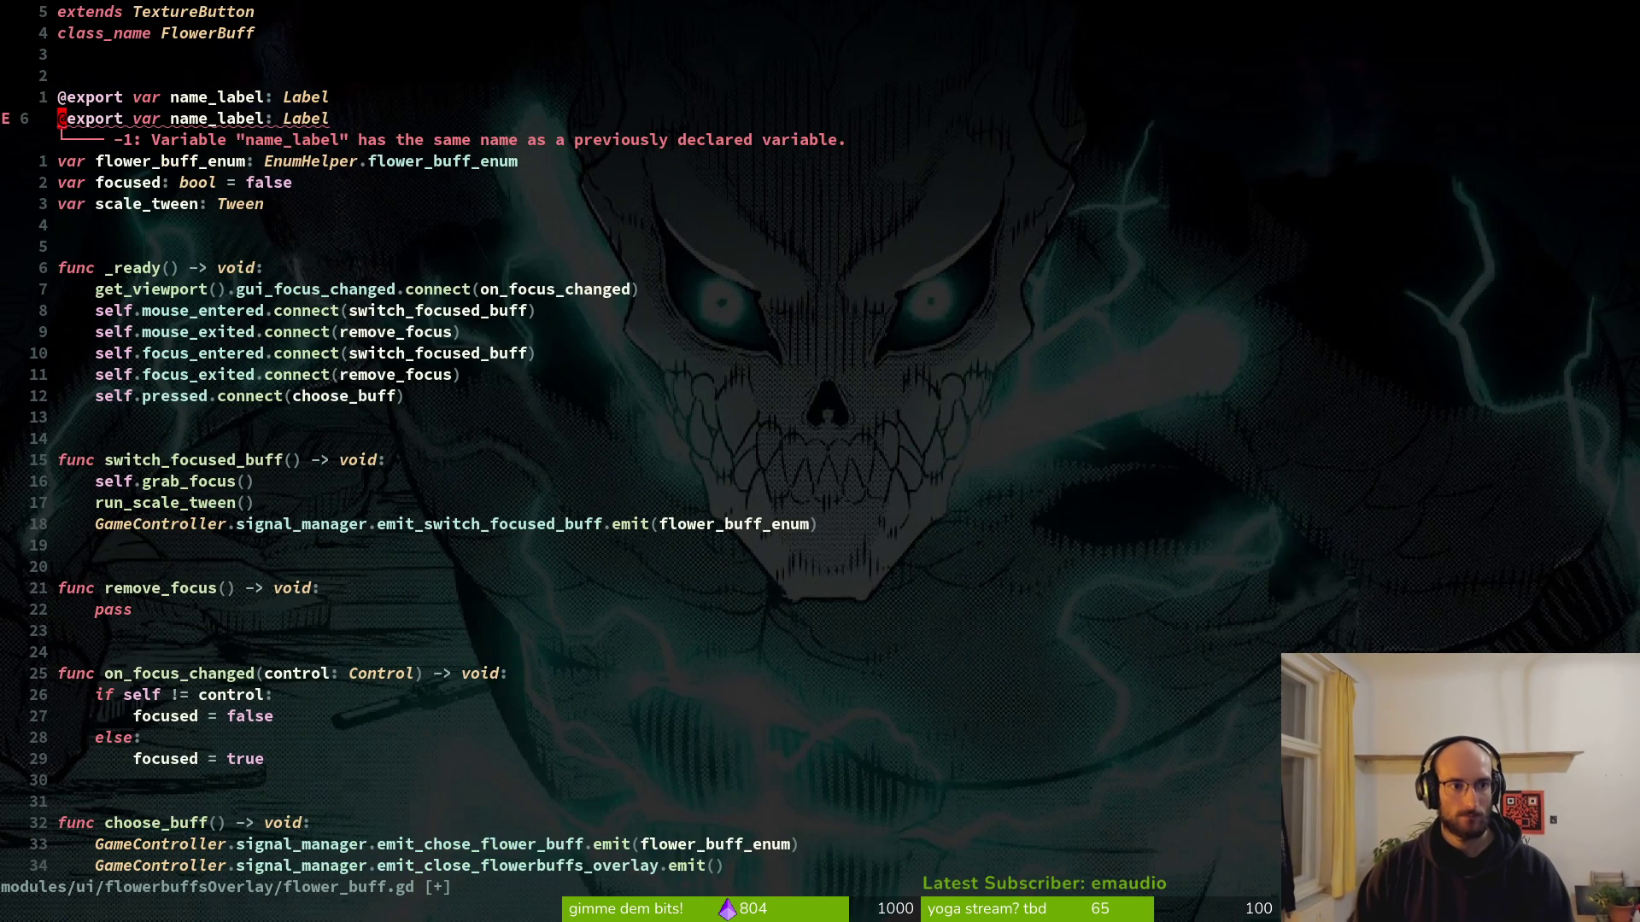
text(cwonready)
key(Escape)
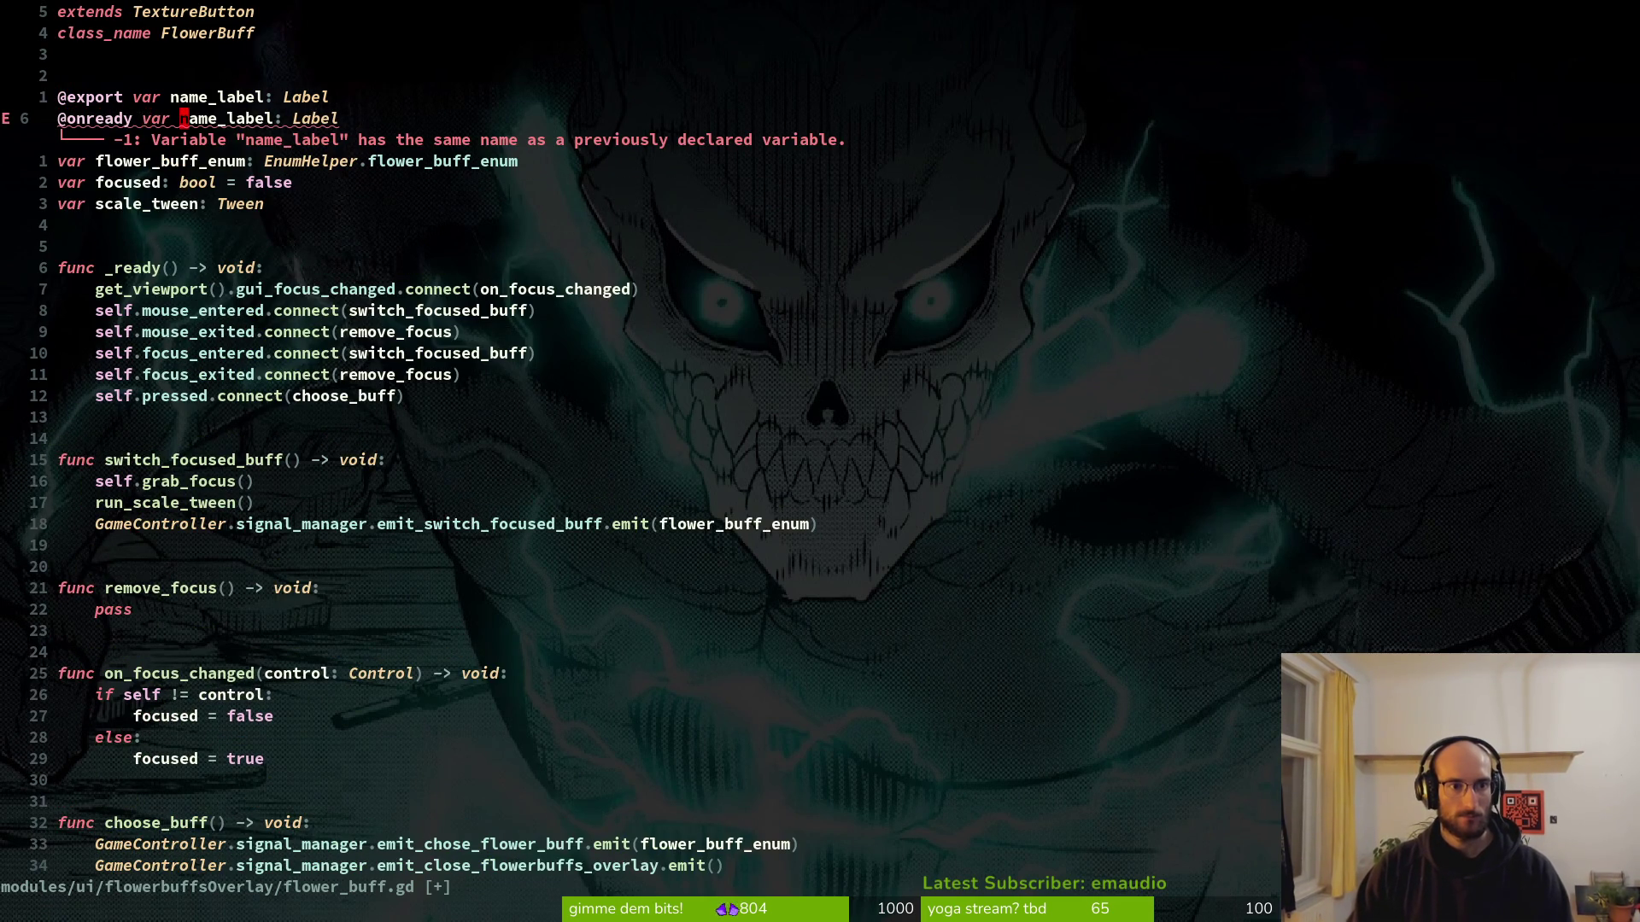
text(cwsfx)
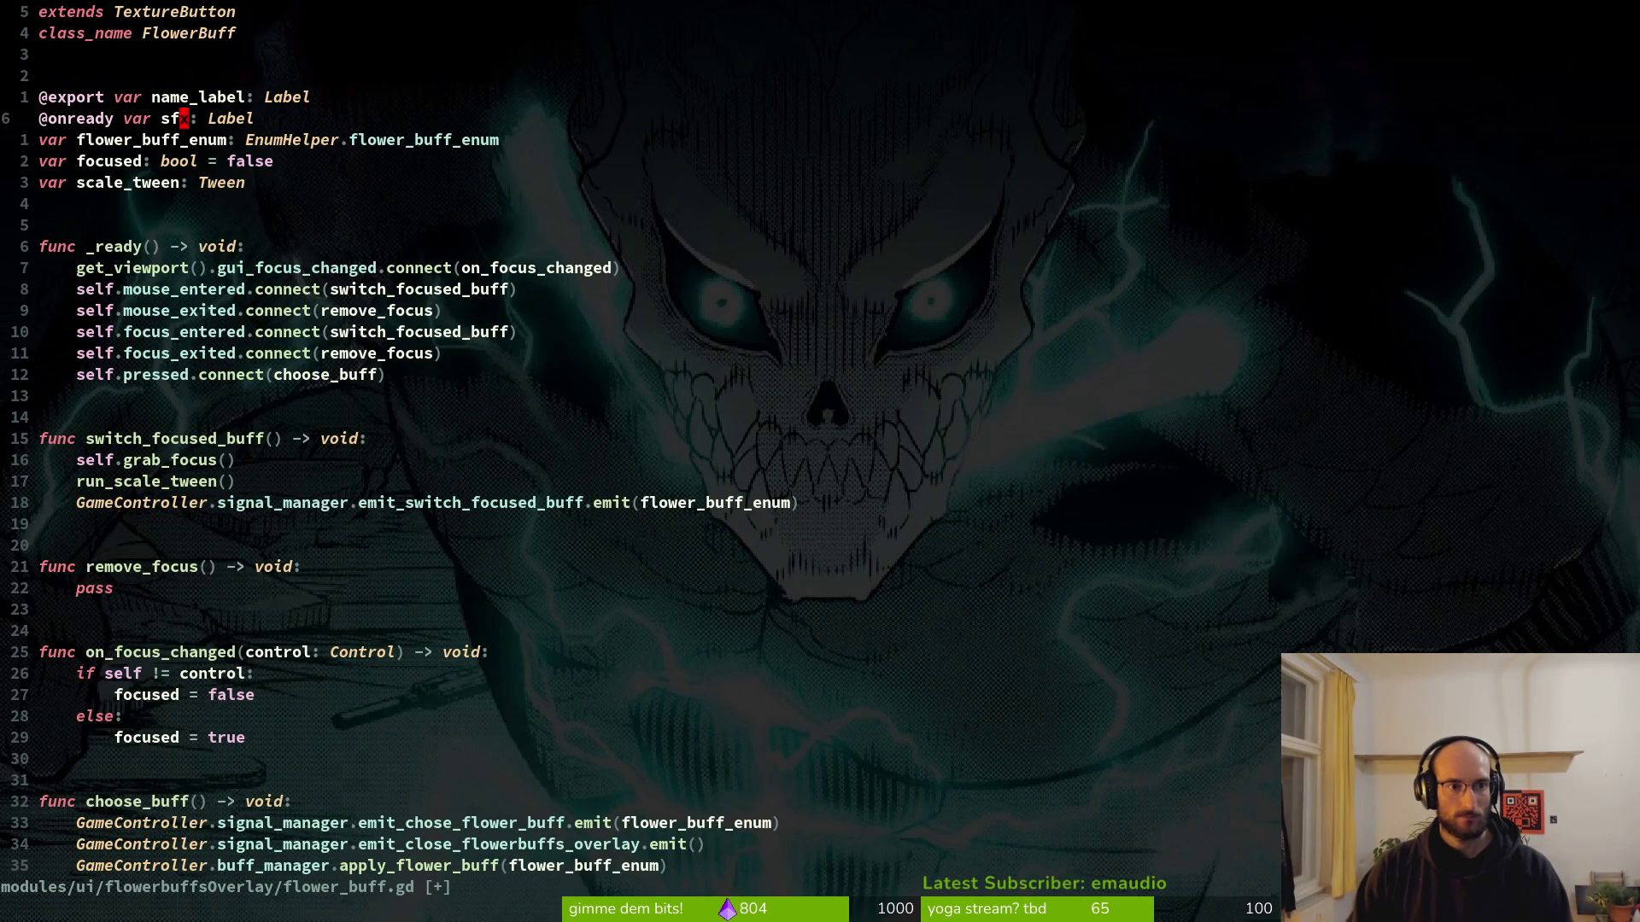
text(iselect_s)
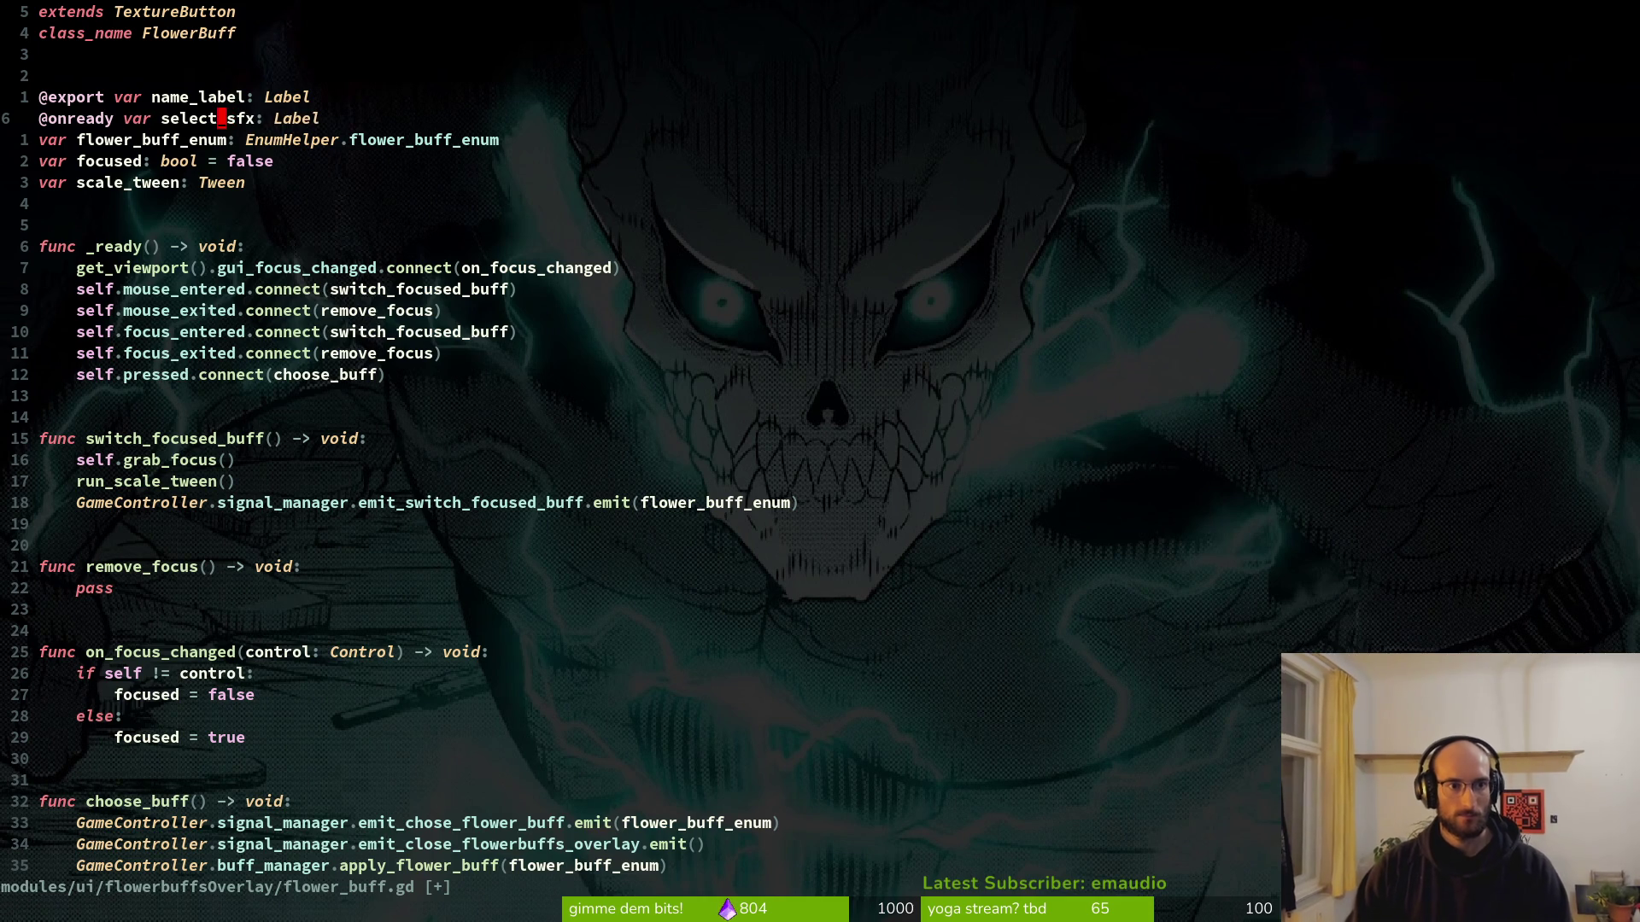
text(cw)
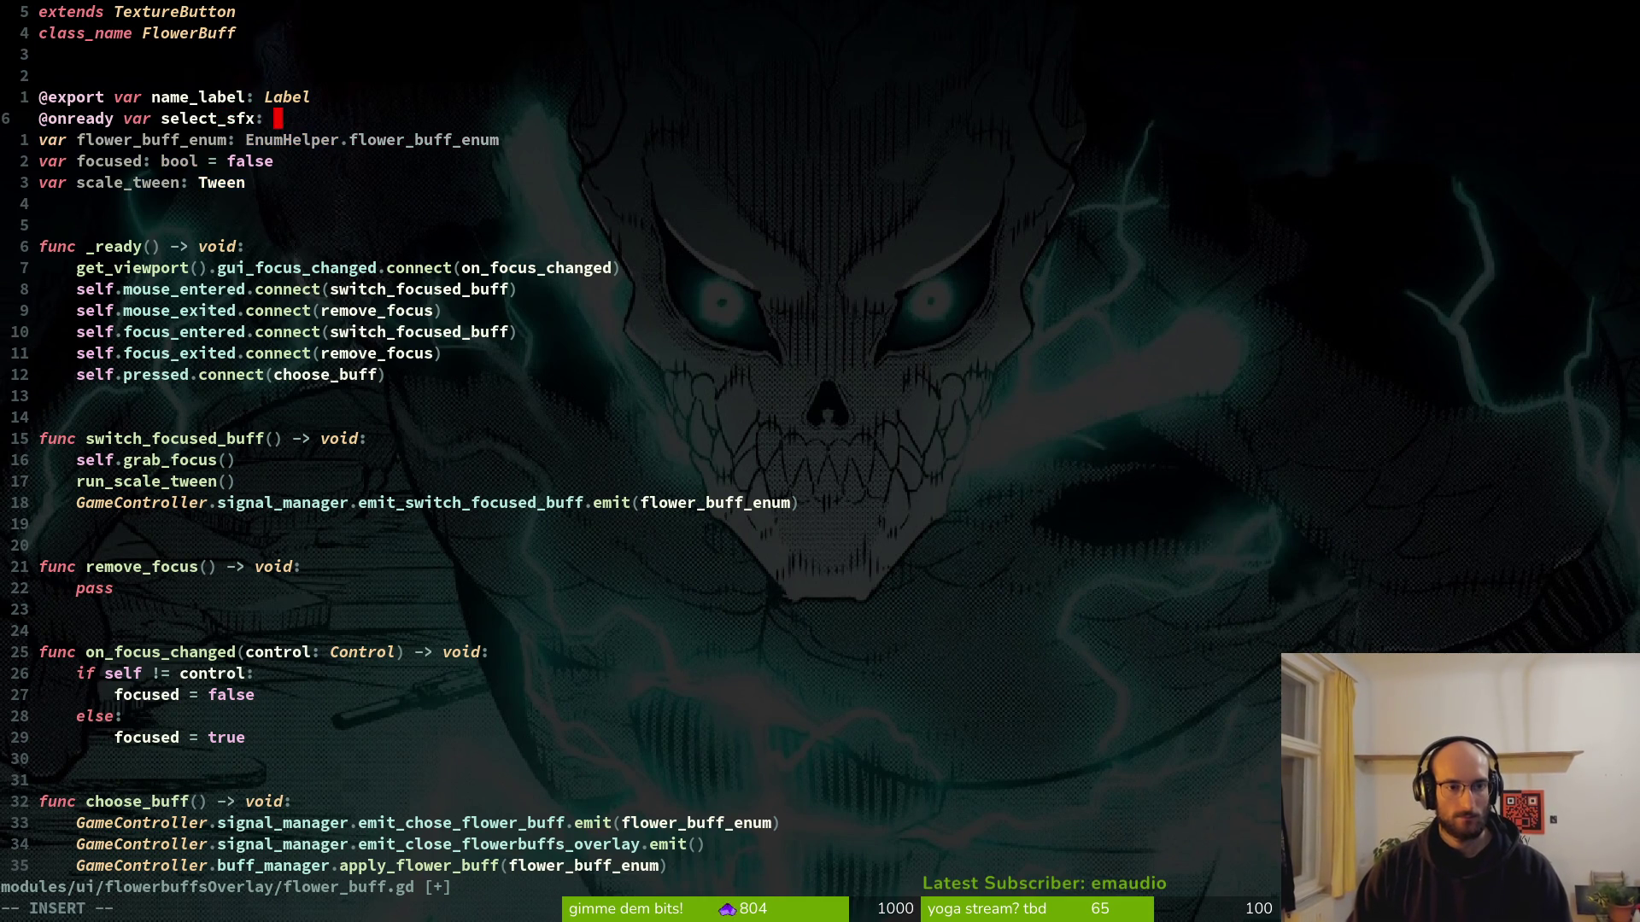
text(Vari)
key(Return)
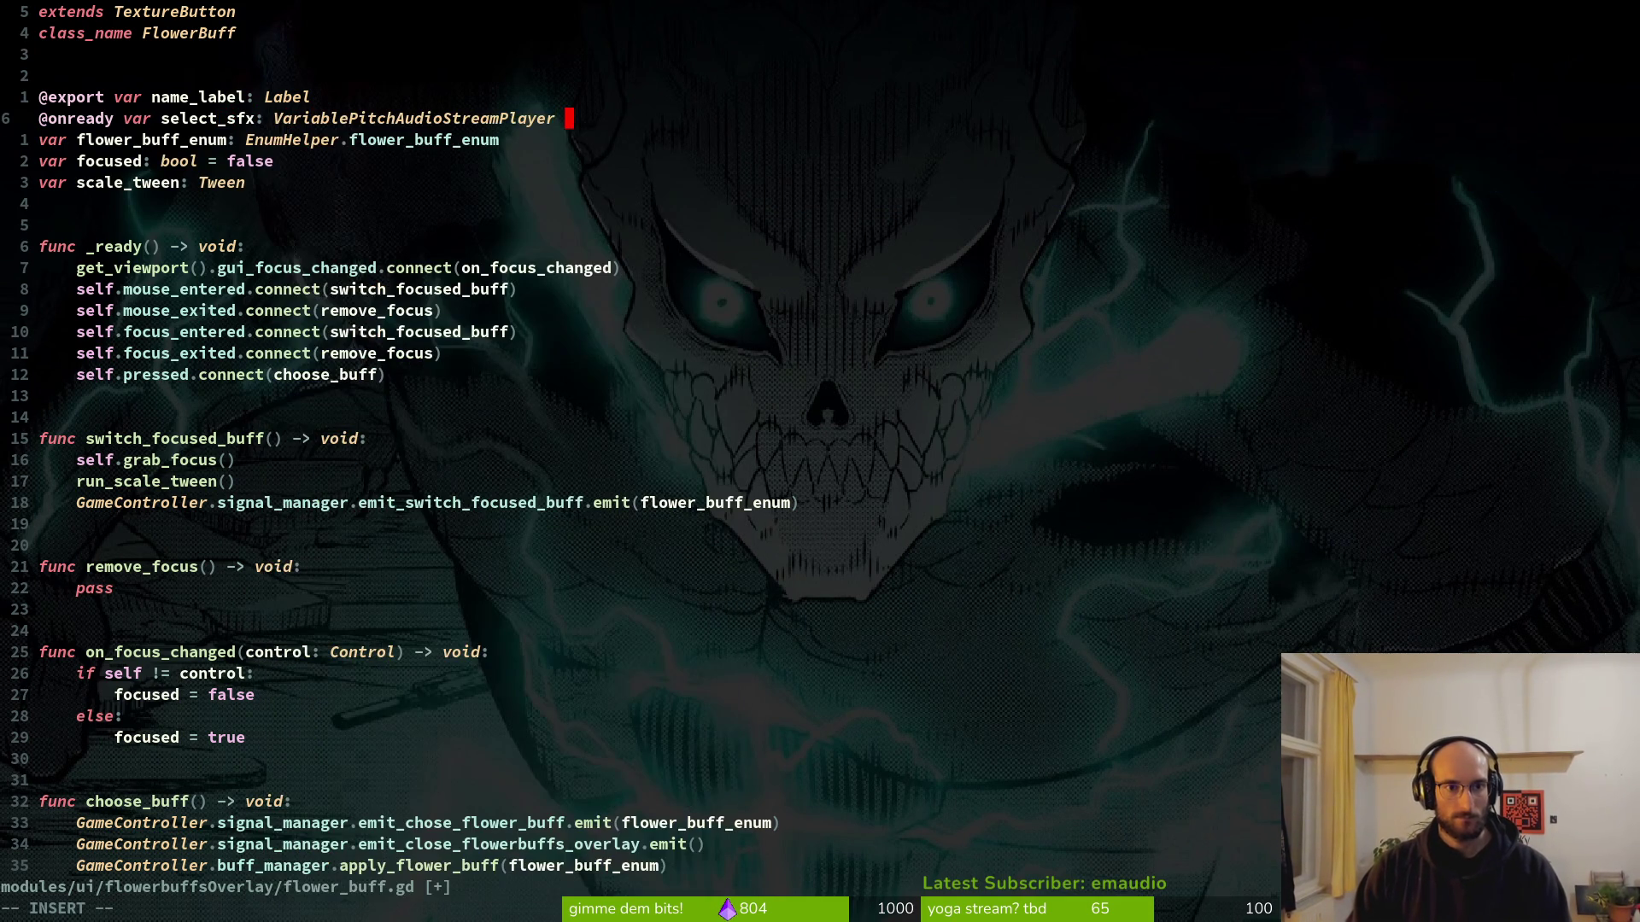
text(= )
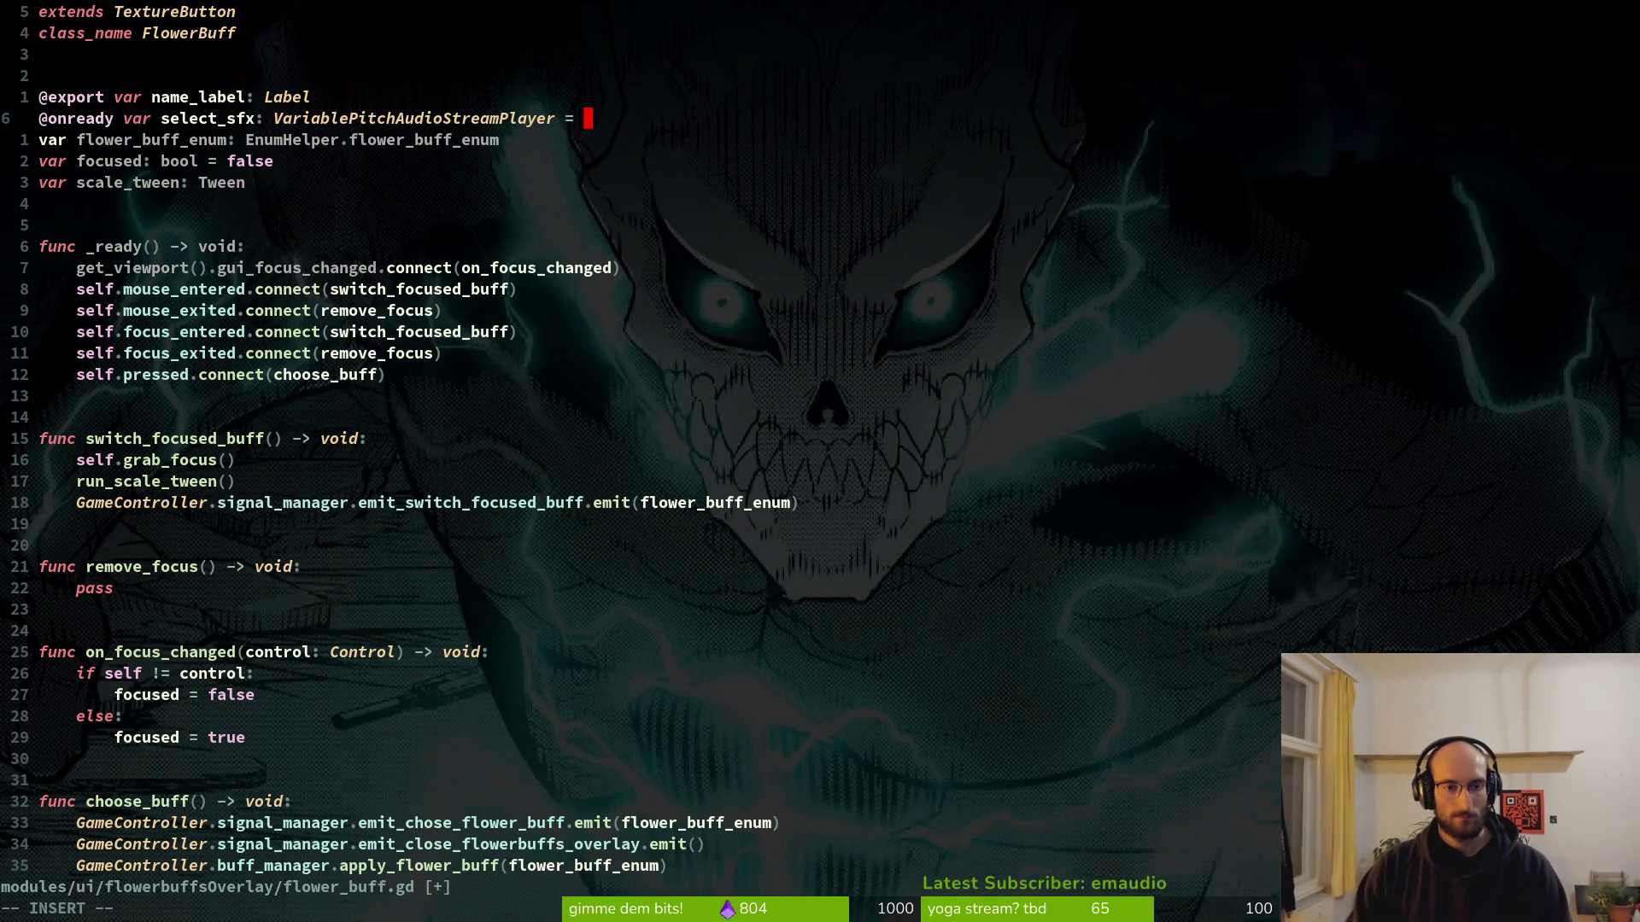
text($)
key(ctrl+n)
key(ctrl+n)
key(Return)
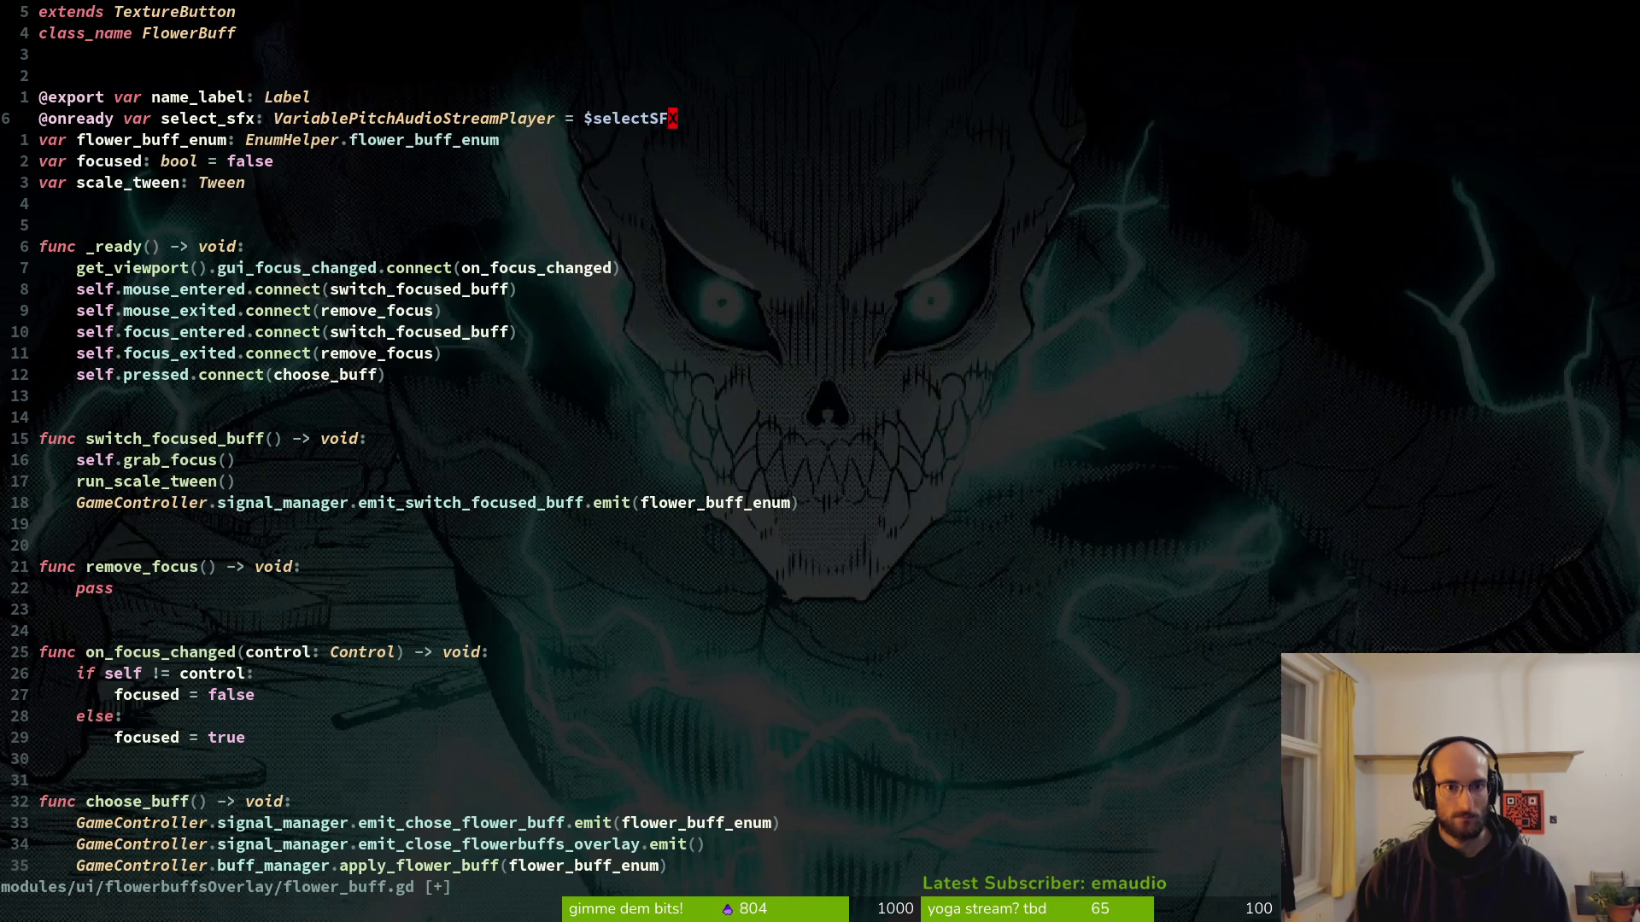
key(Escape)
text(:w)
key(Return)
key(ctrl+d)
key(ctrl+d)
key(k)
key(j)
key(j)
key(k)
key(j)
key(k)
key(k)
key(j)
key(k)
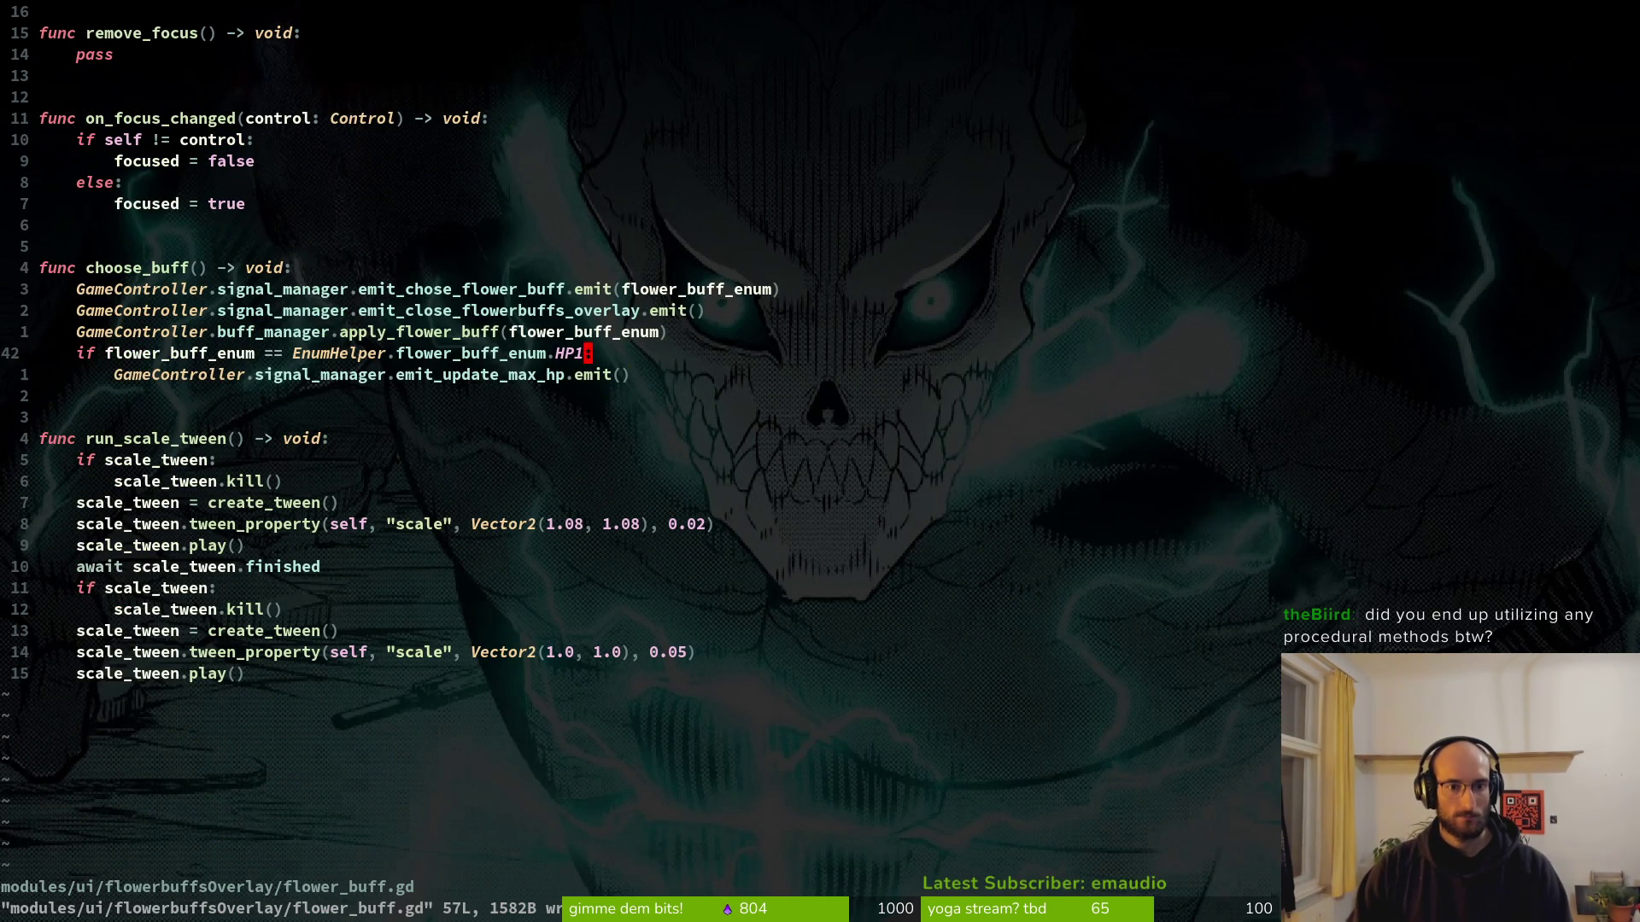
Call select_sfx.play() after apply_flower_buff in choose_buff and save the script.
key(k)
key(j)
key(k)
key(j)
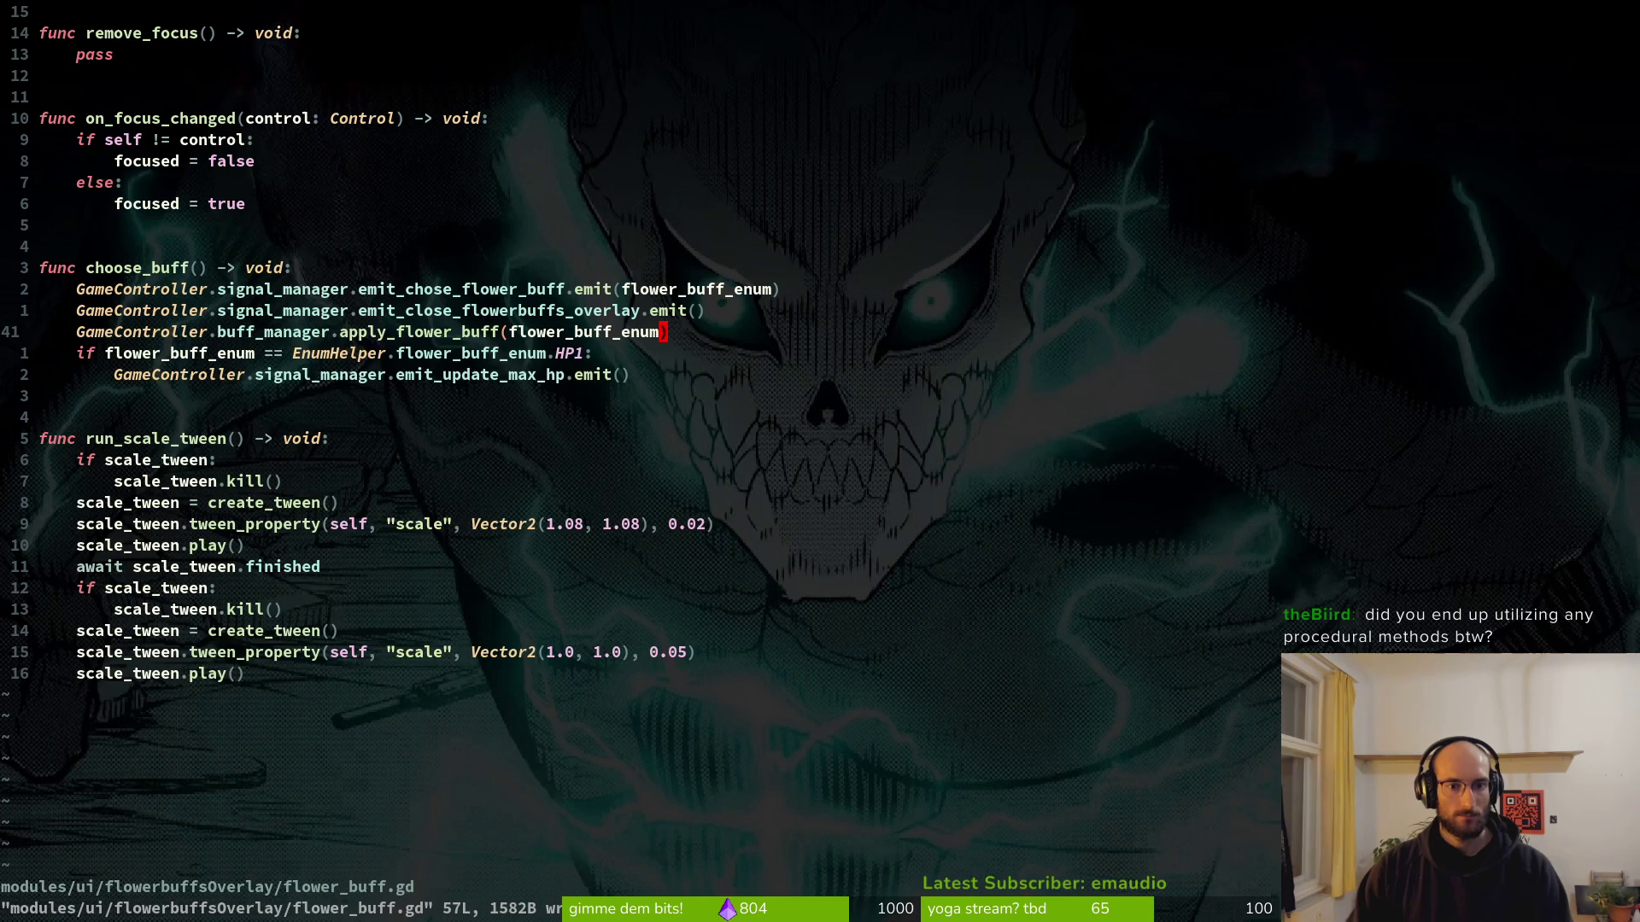
key(o)
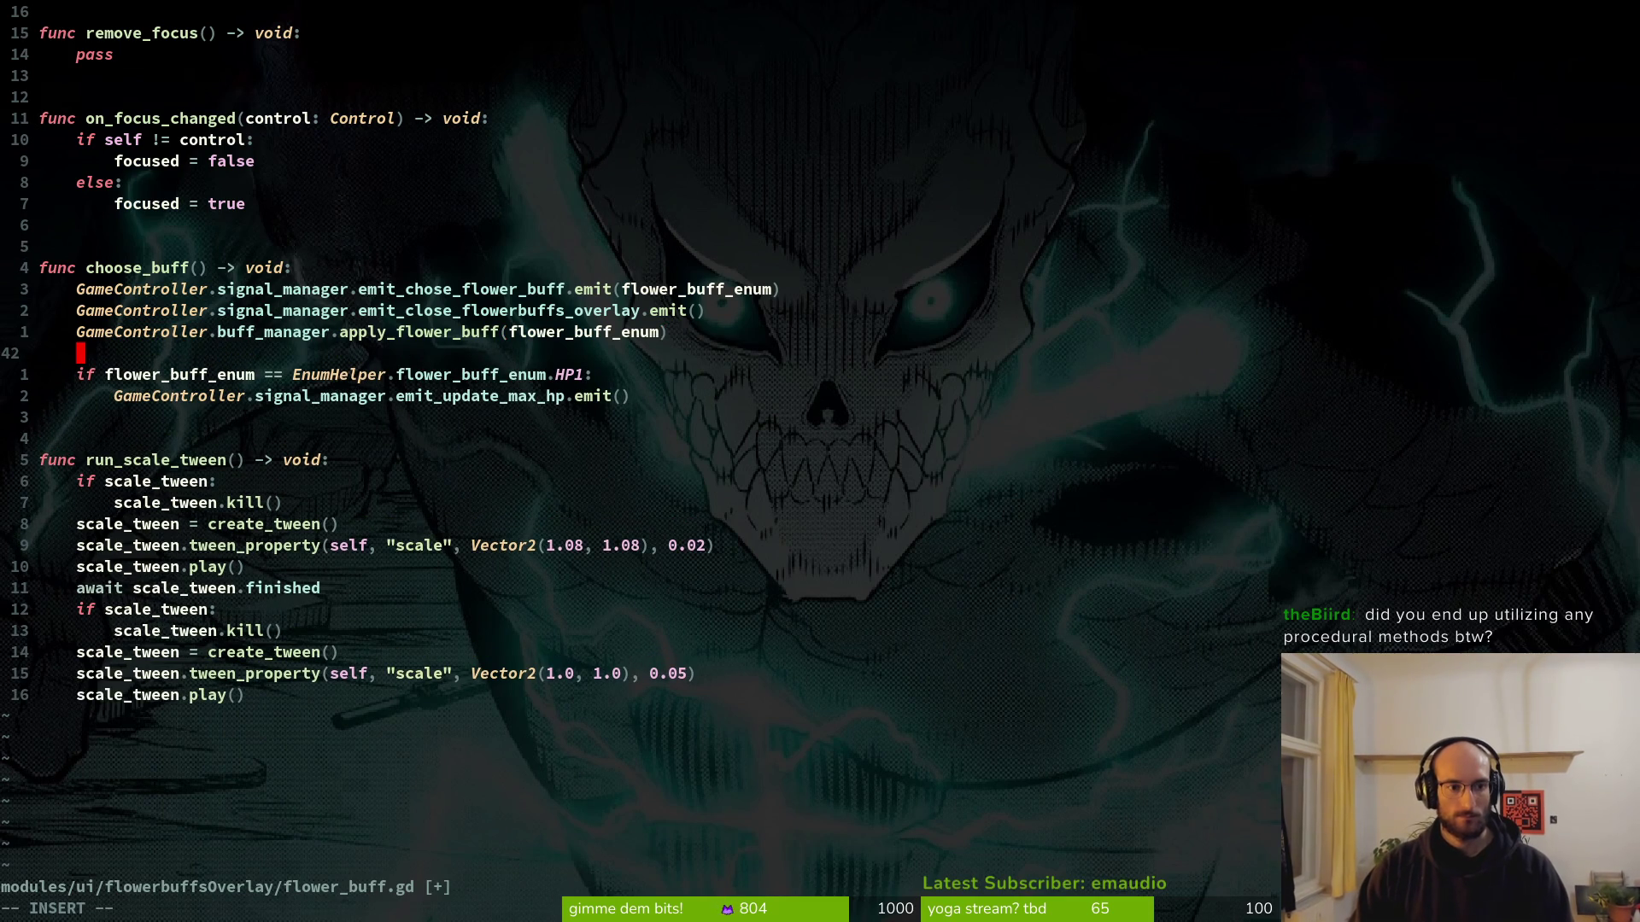
text(sfx)
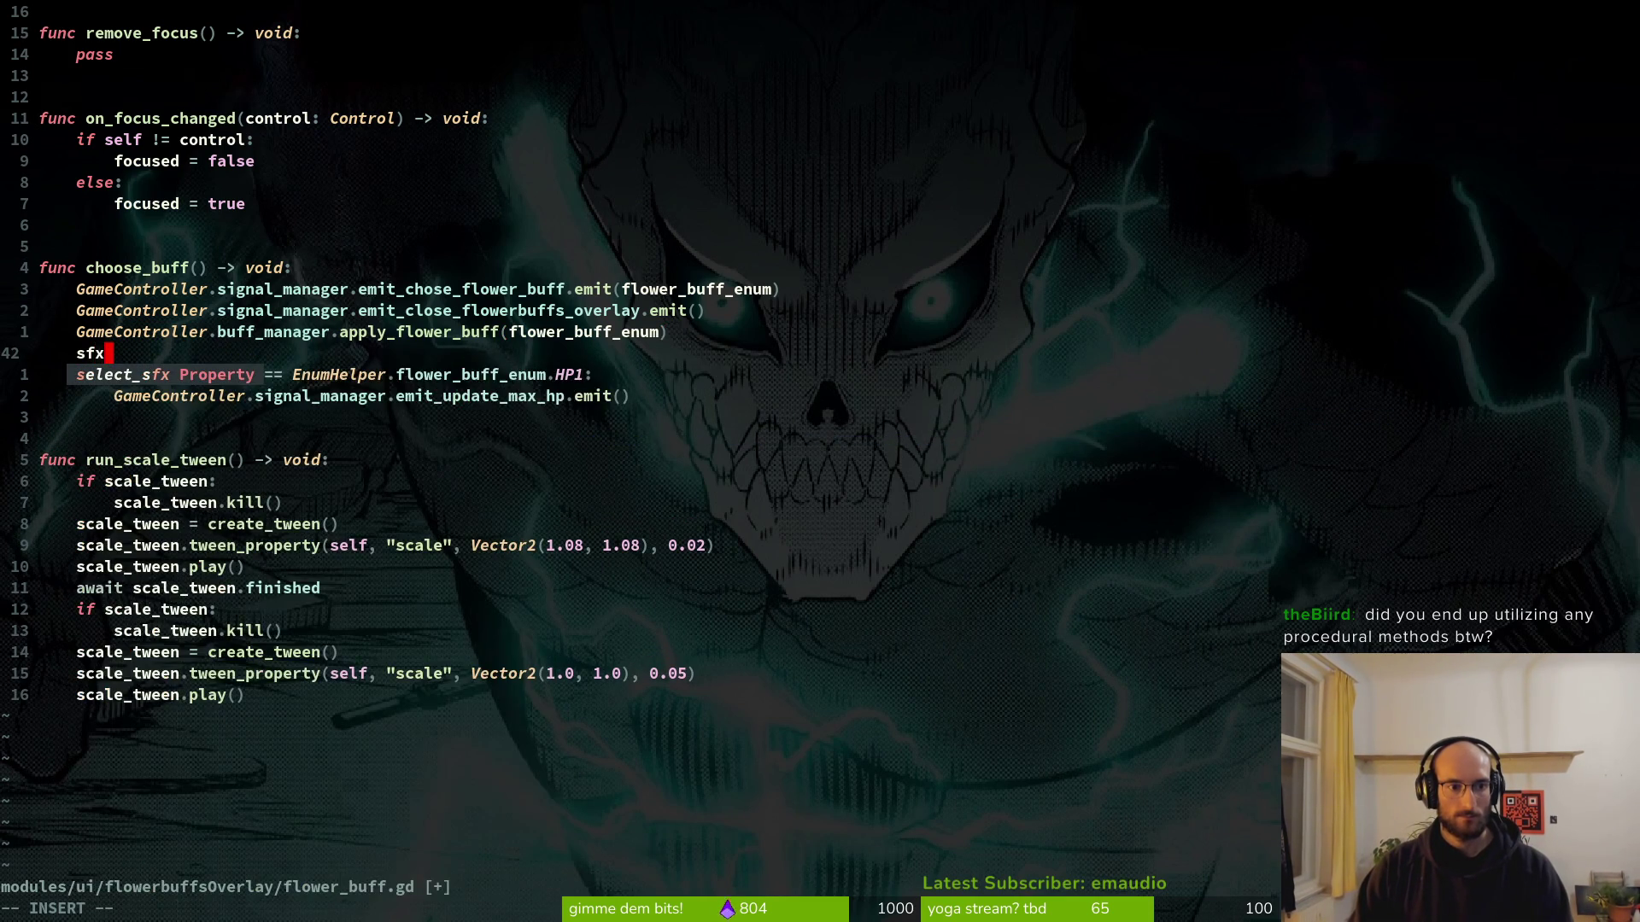
key(Tab)
text(.play()
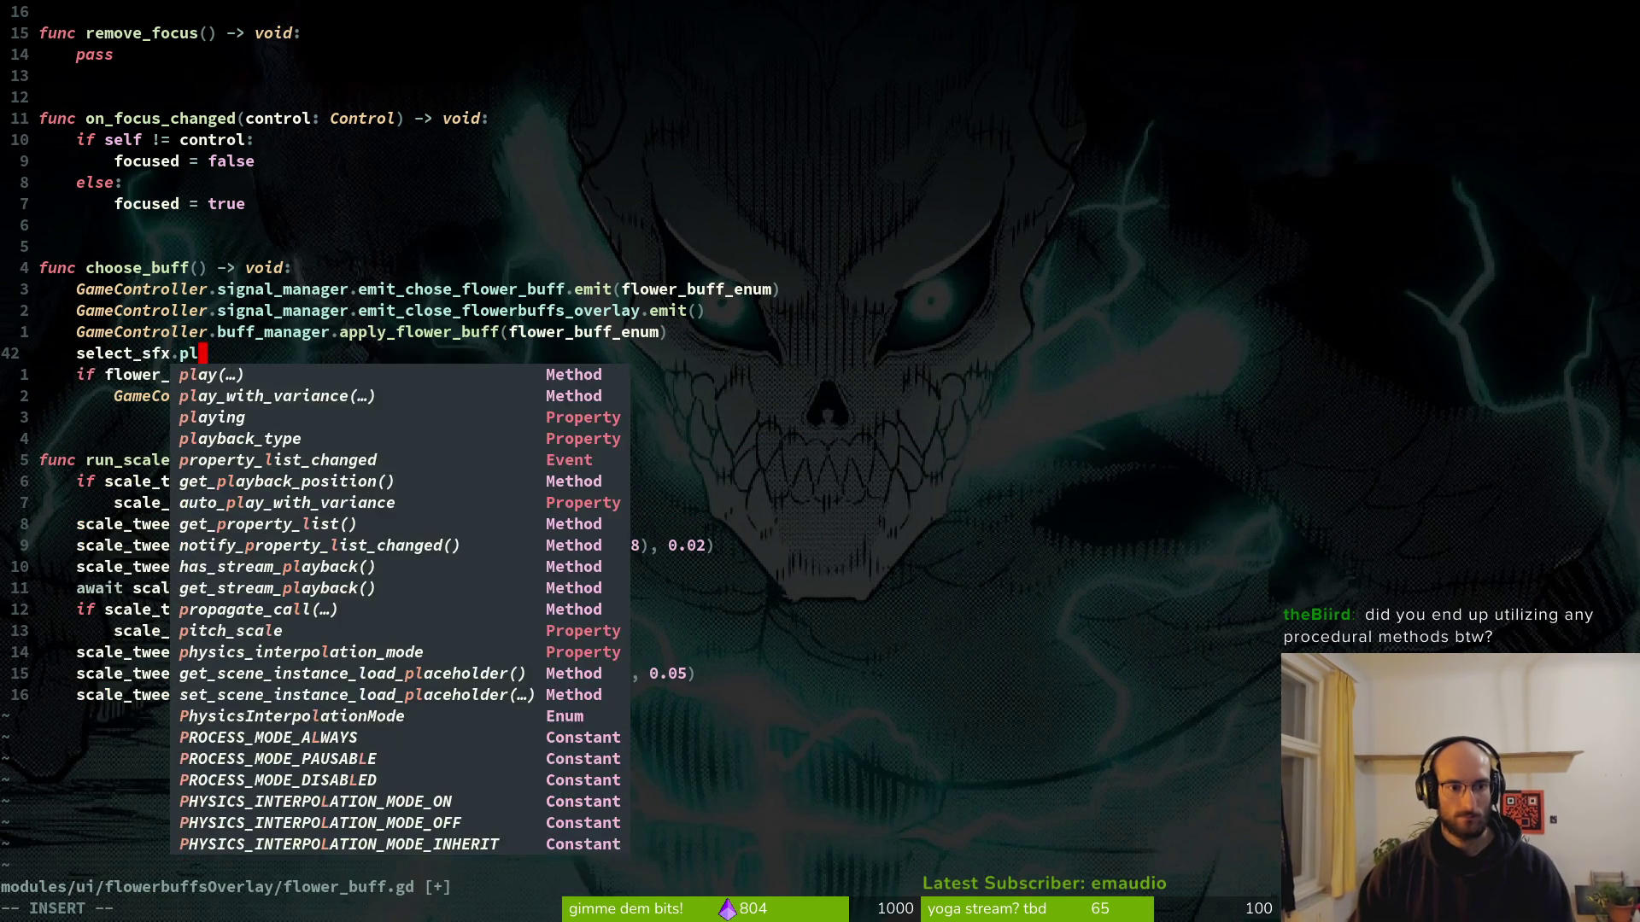
key(BackSpace)
key(Tab)
key(Return)
key(Escape)
text(:w)
key(Return)
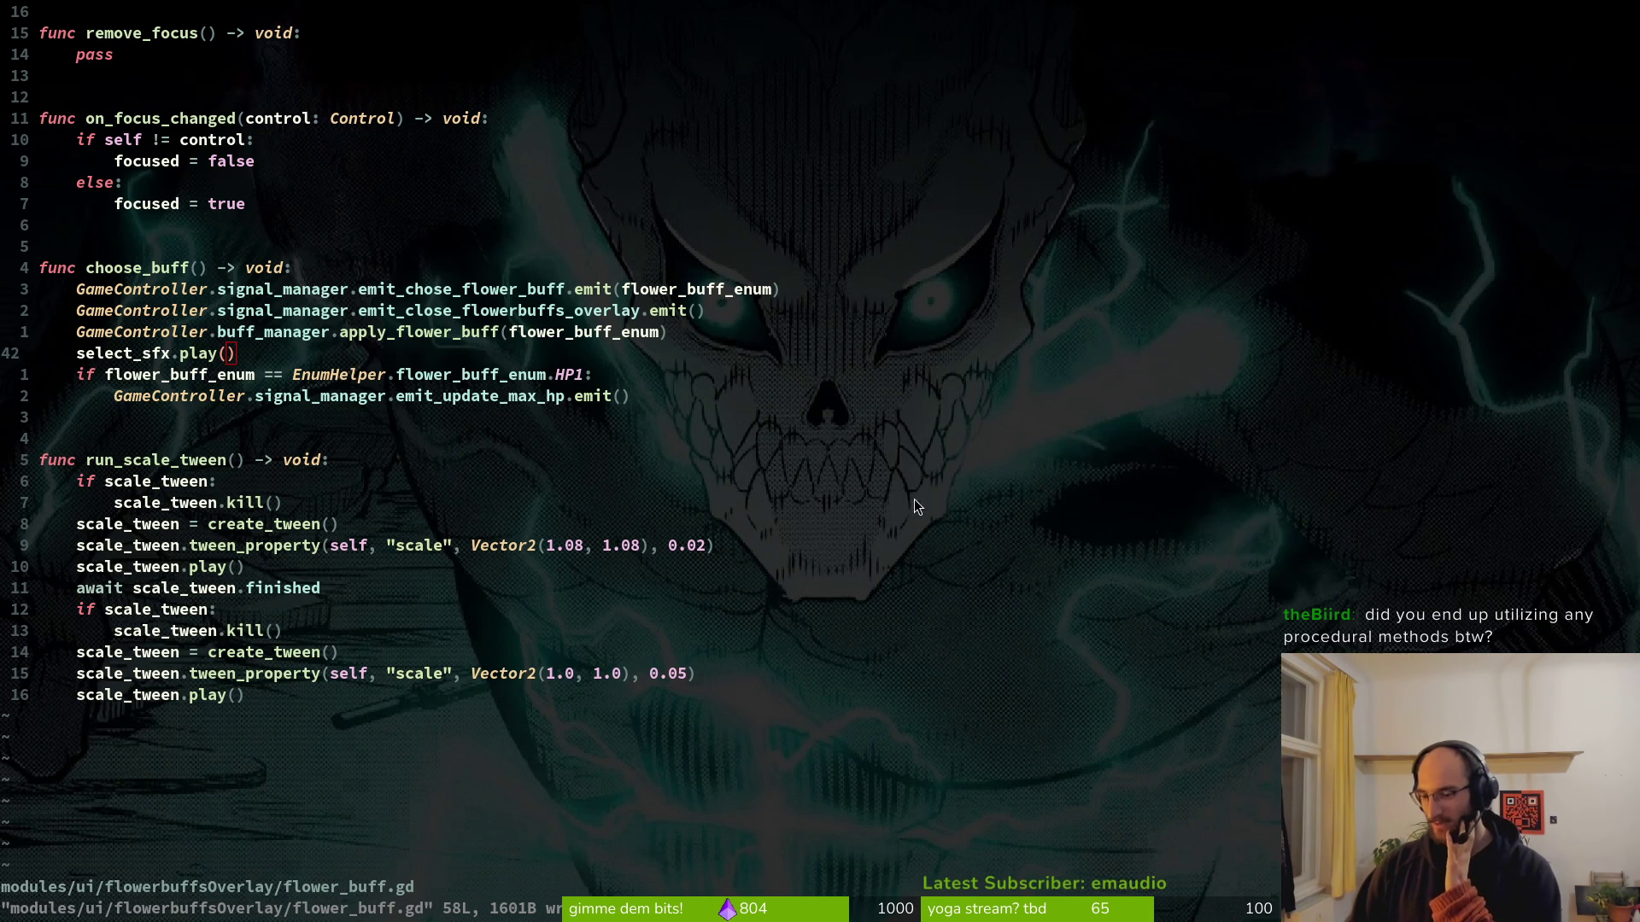
Bring up the project file finder with an empty search.
key(space)
key(f)
key(f)
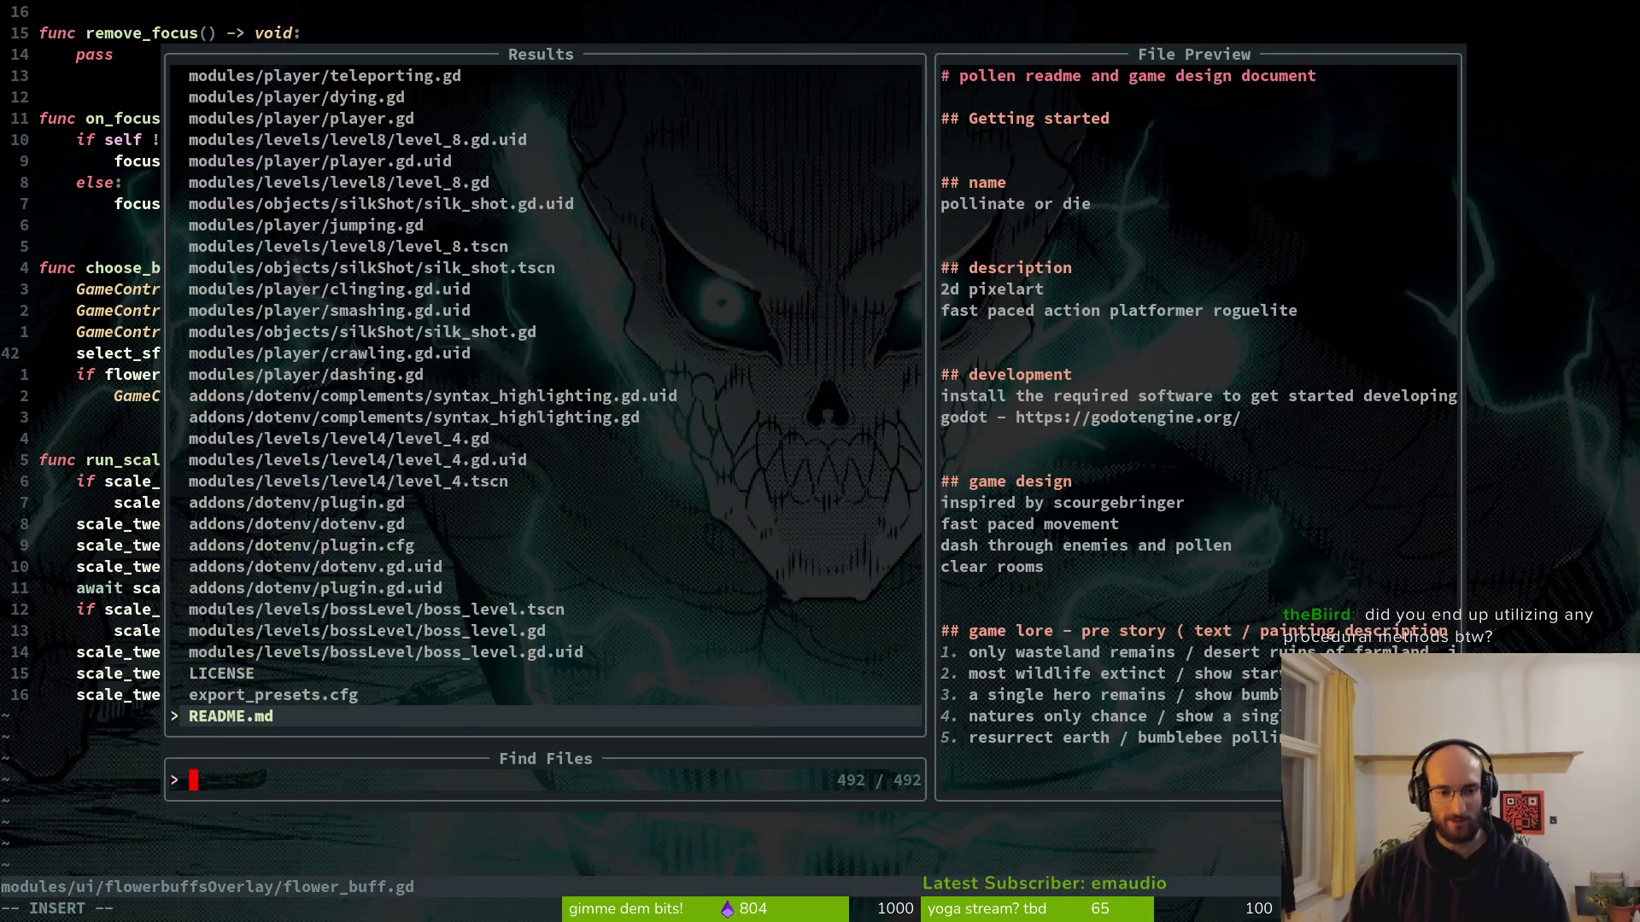
text(lev)
key(BackSpace)
key(BackSpace)
key(BackSpace)
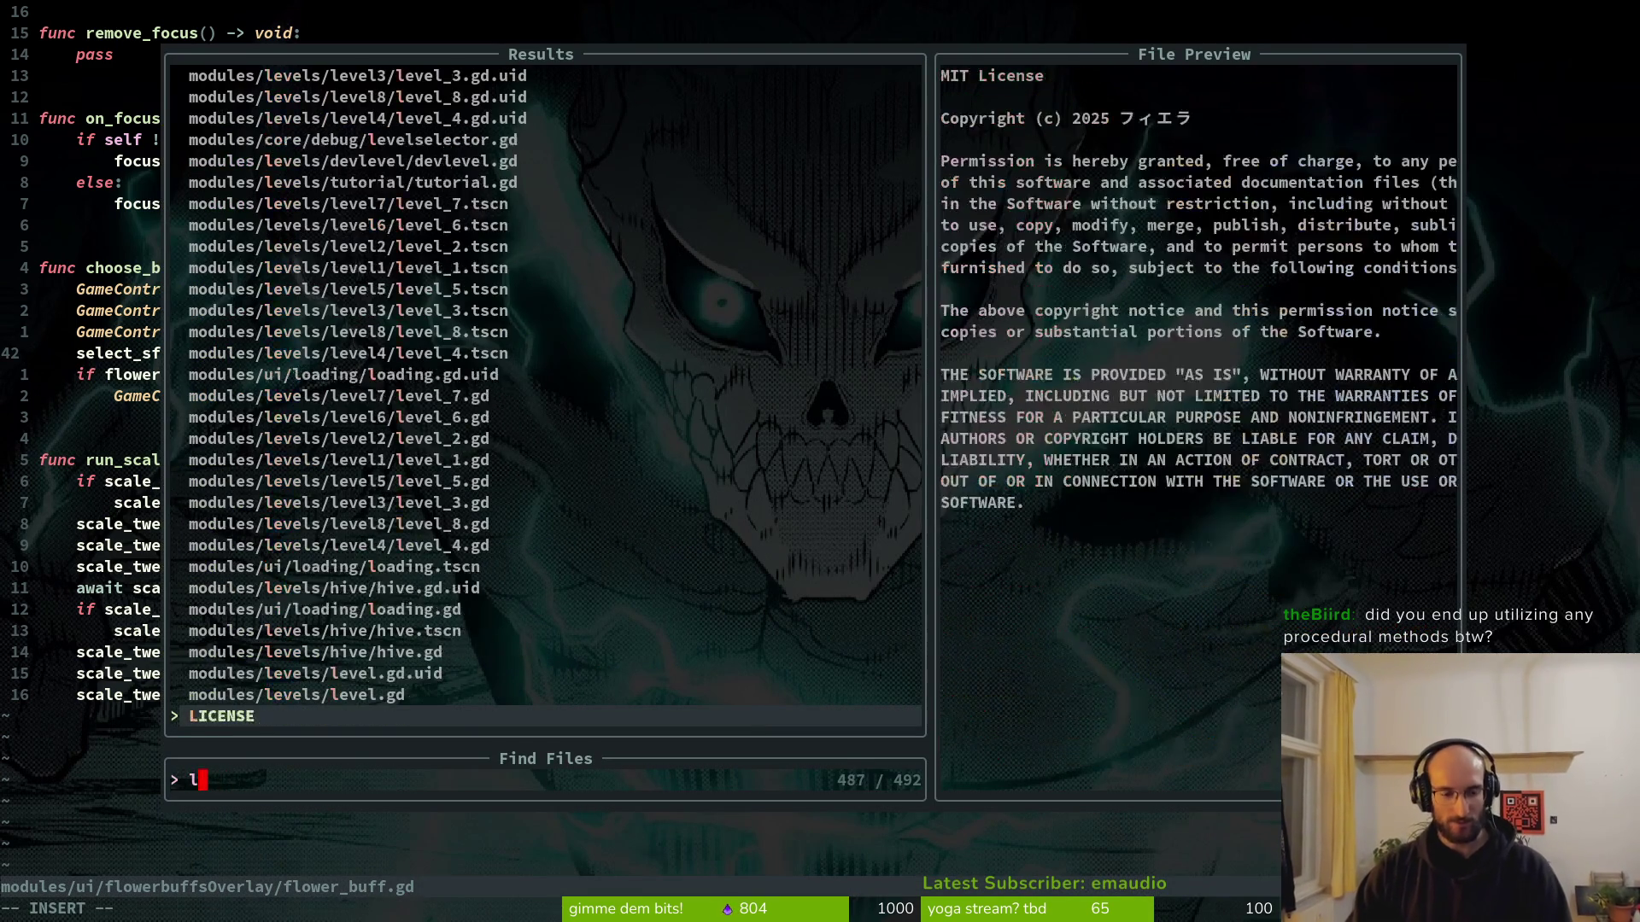
Open room_generator_component.gd and scroll through create_room_map and choose_next_gate.
text(roo)
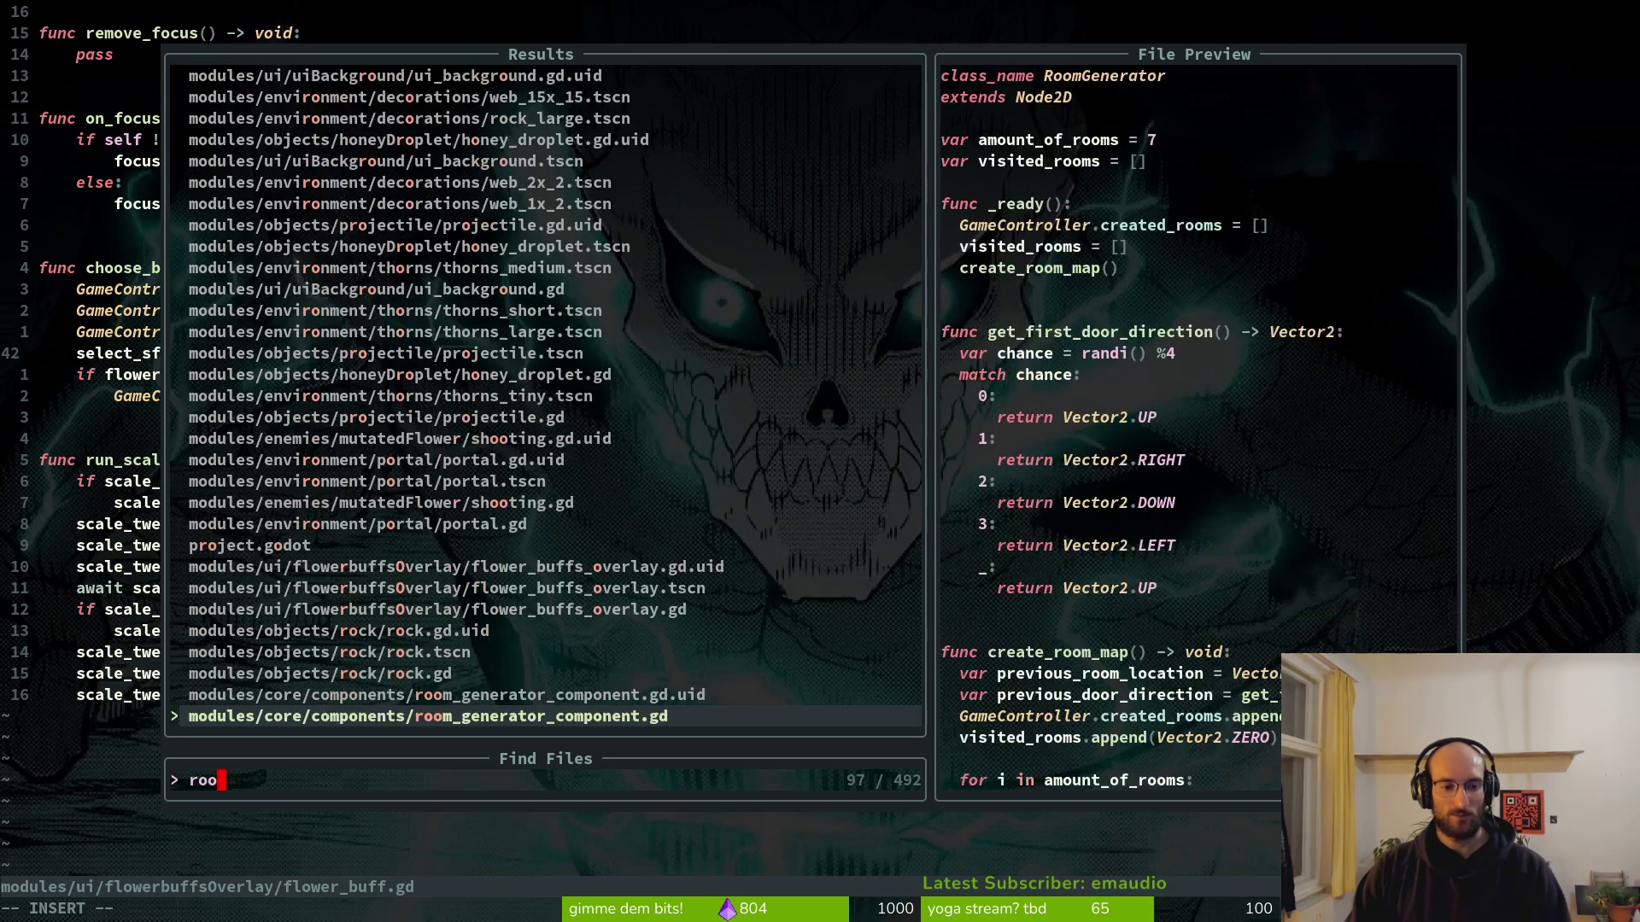
key(Return)
scroll(498, 363, down, 6)
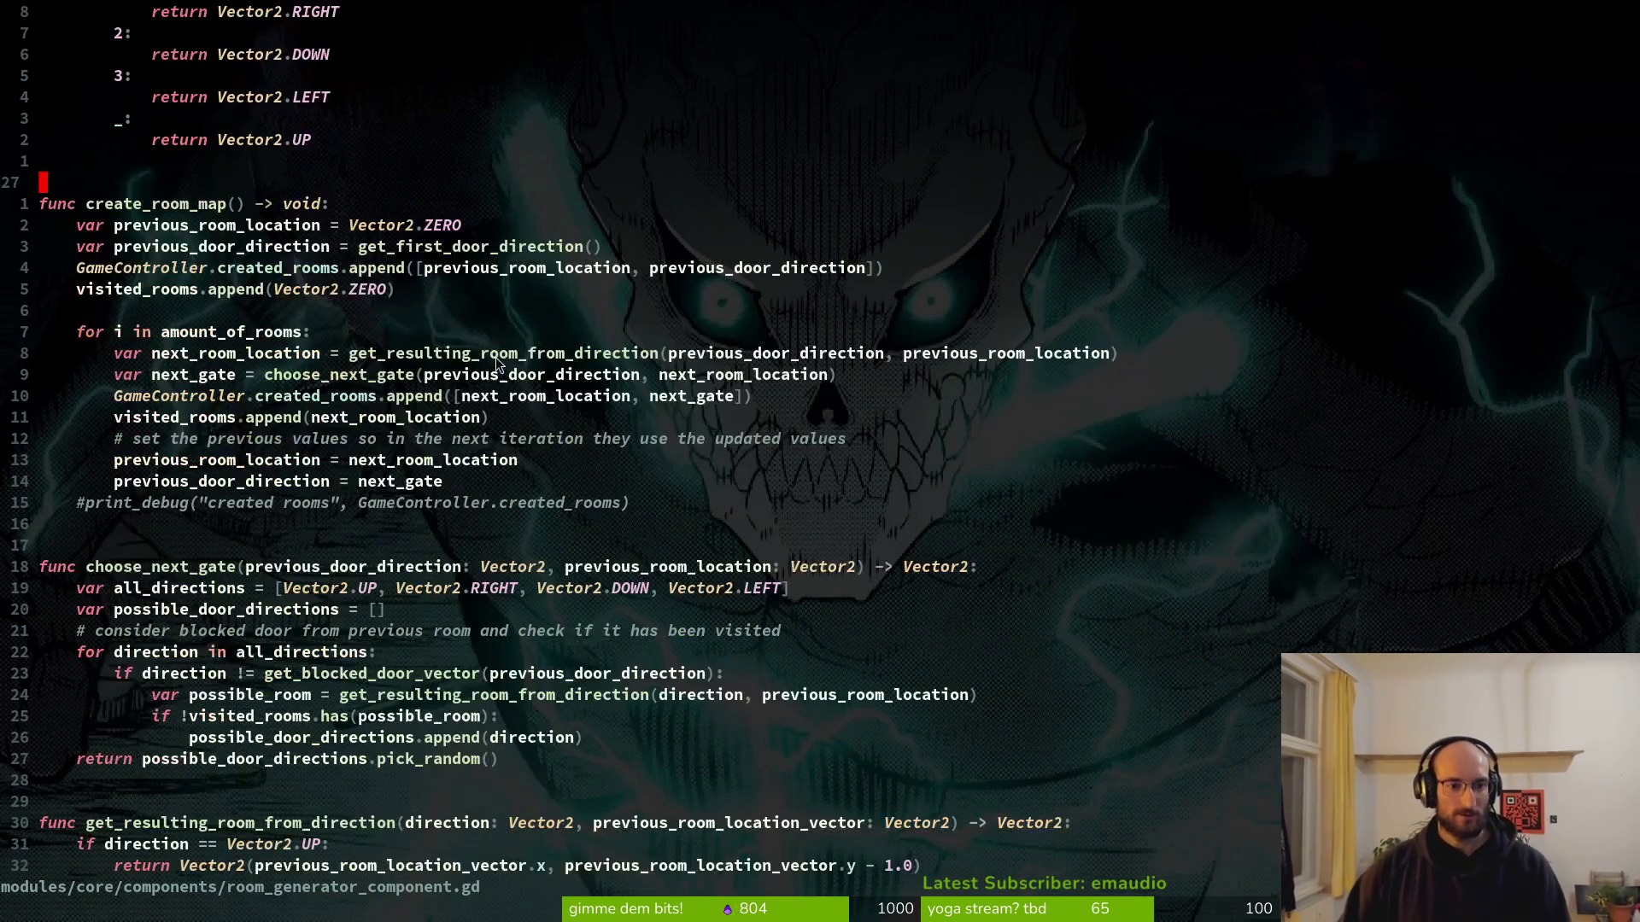
scroll(203, 348, down, 3)
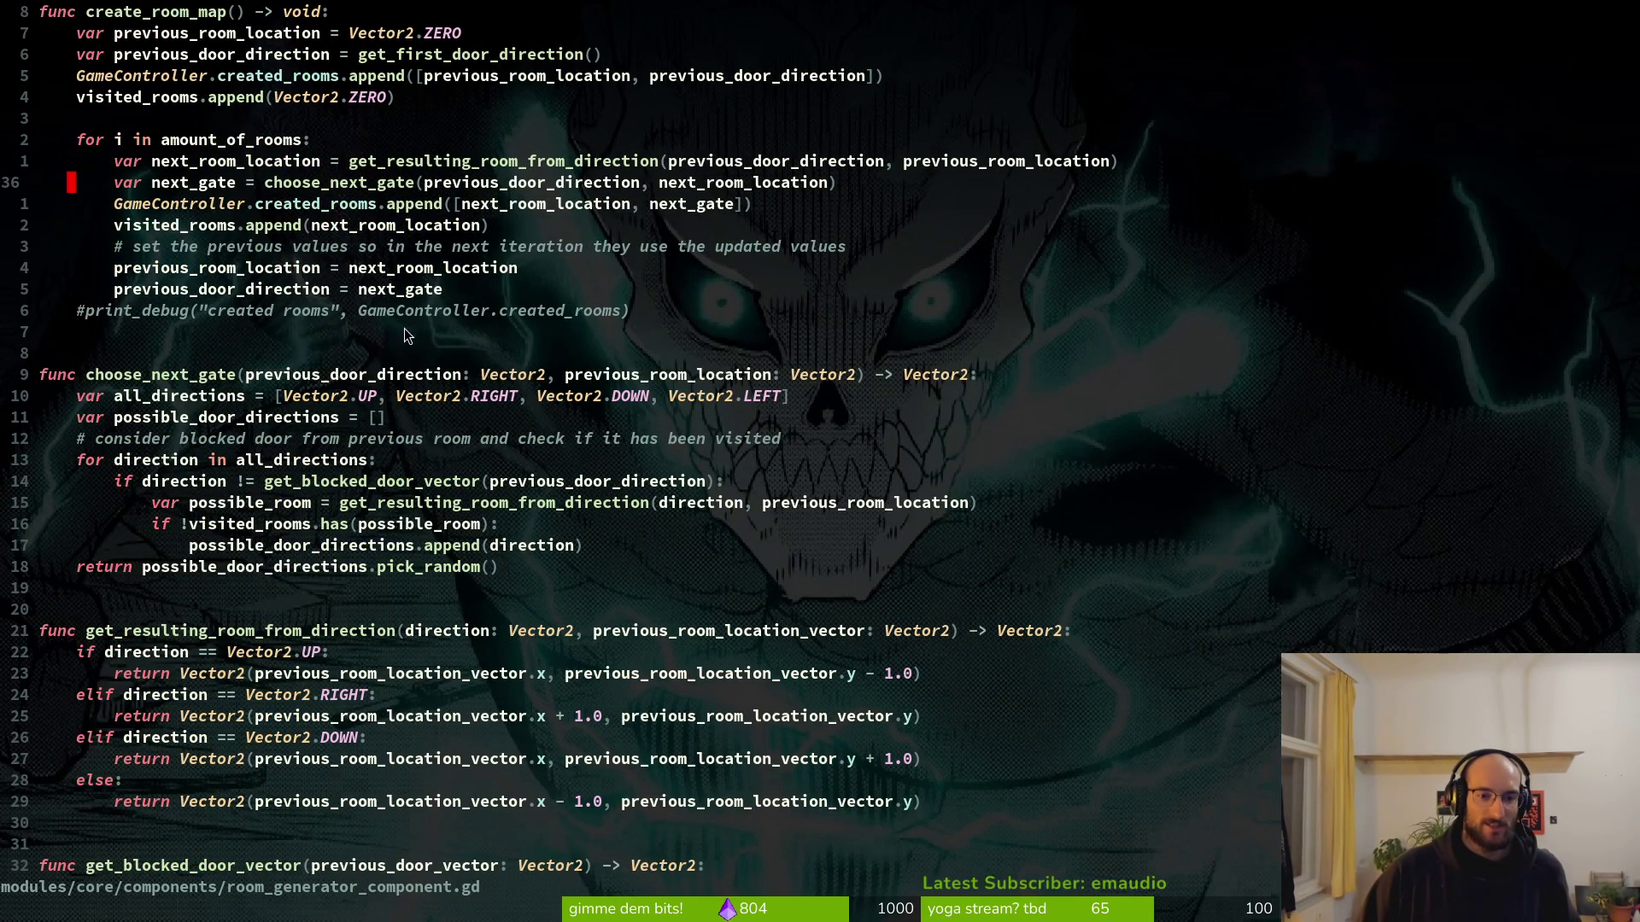
scroll(363, 369, down, 6)
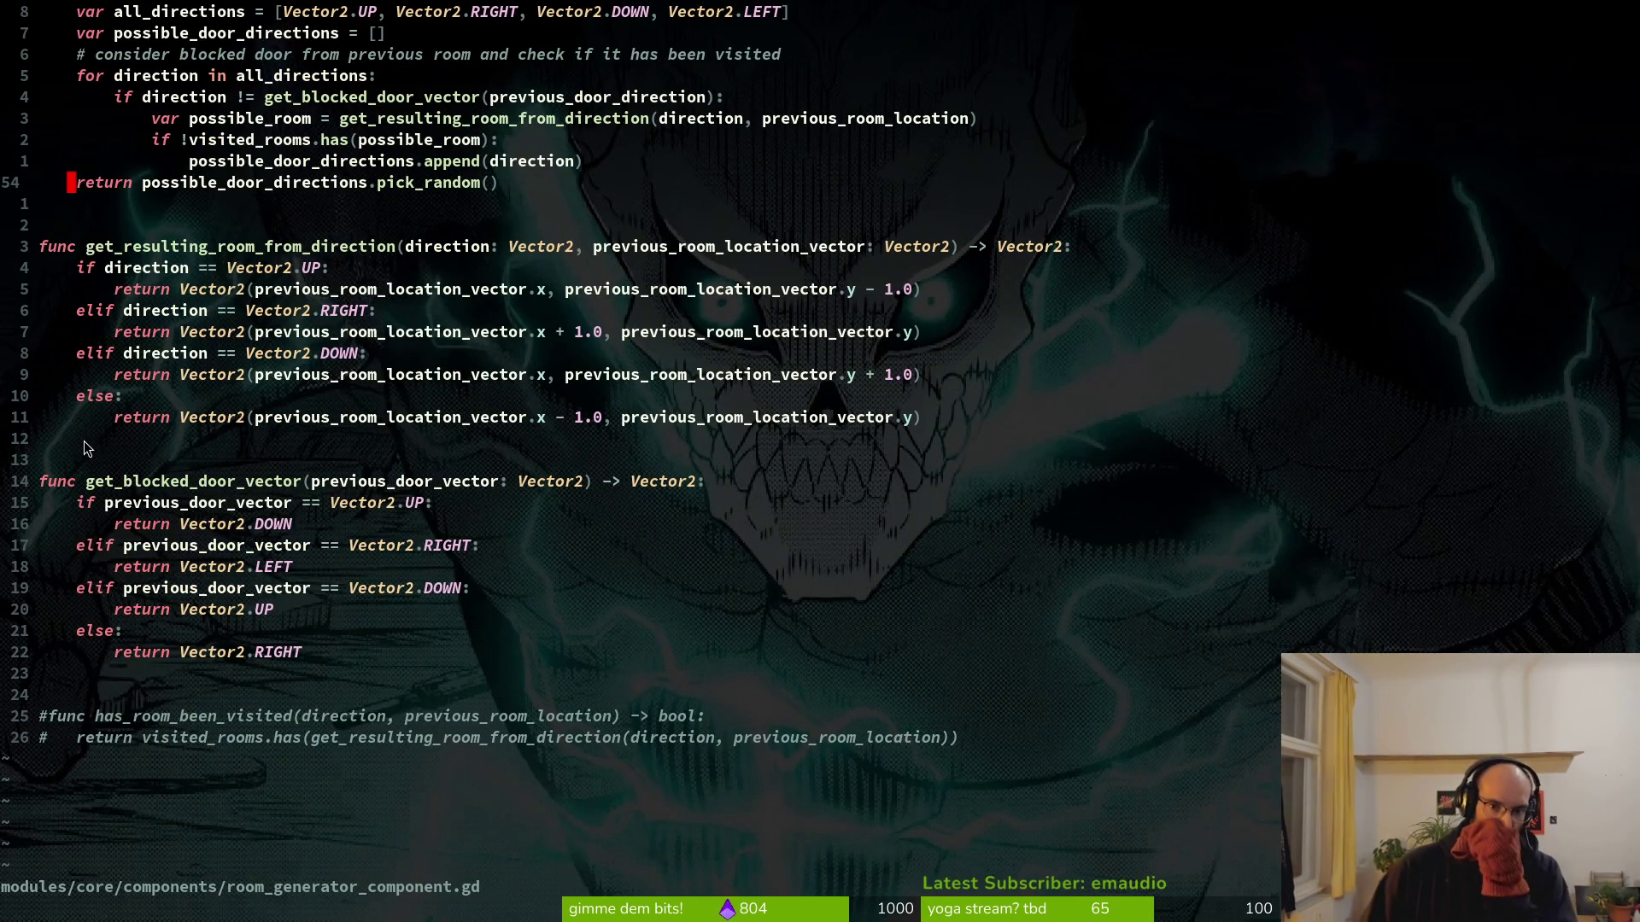
scroll(398, 461, up, 4)
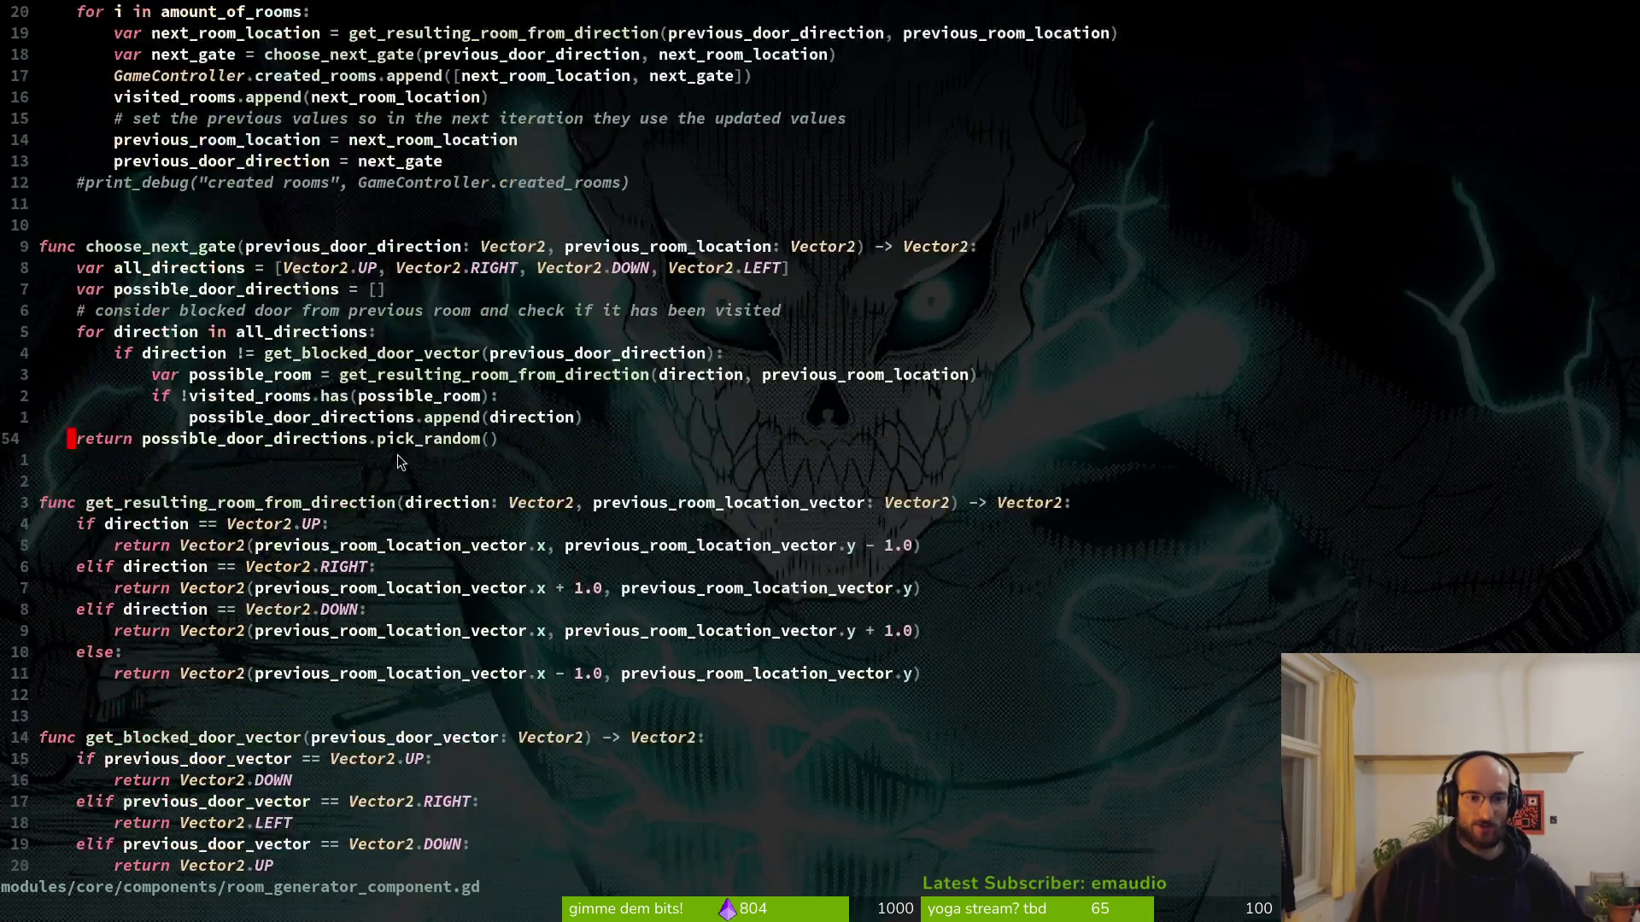
scroll(398, 461, up, 4)
scroll(378, 425, up, 7)
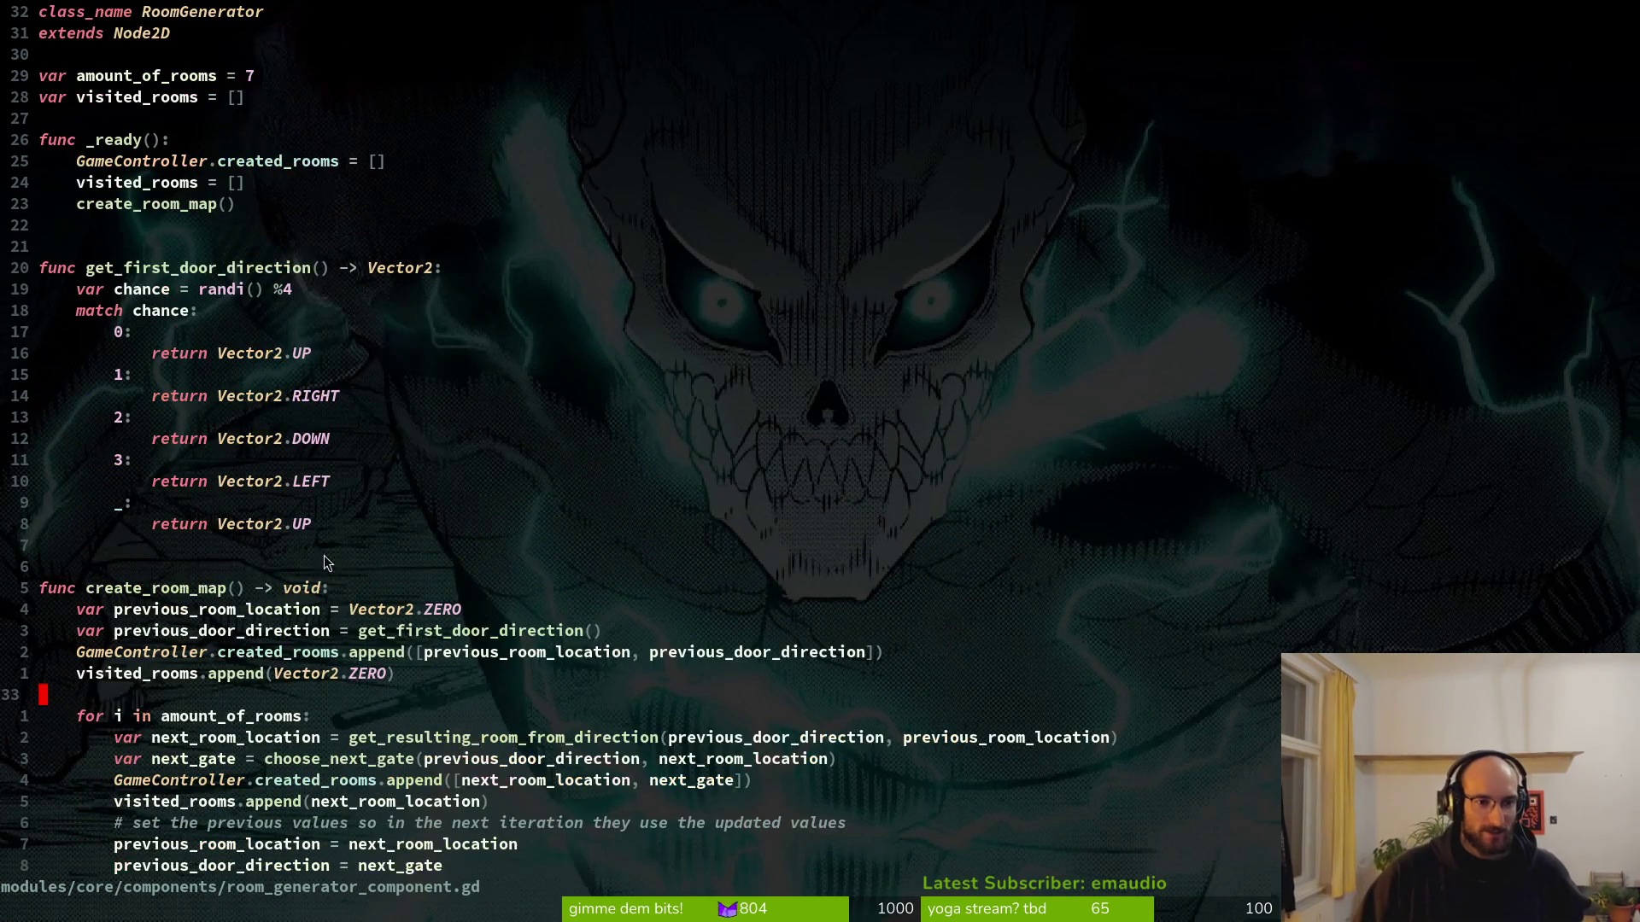
scroll(310, 387, down, 12)
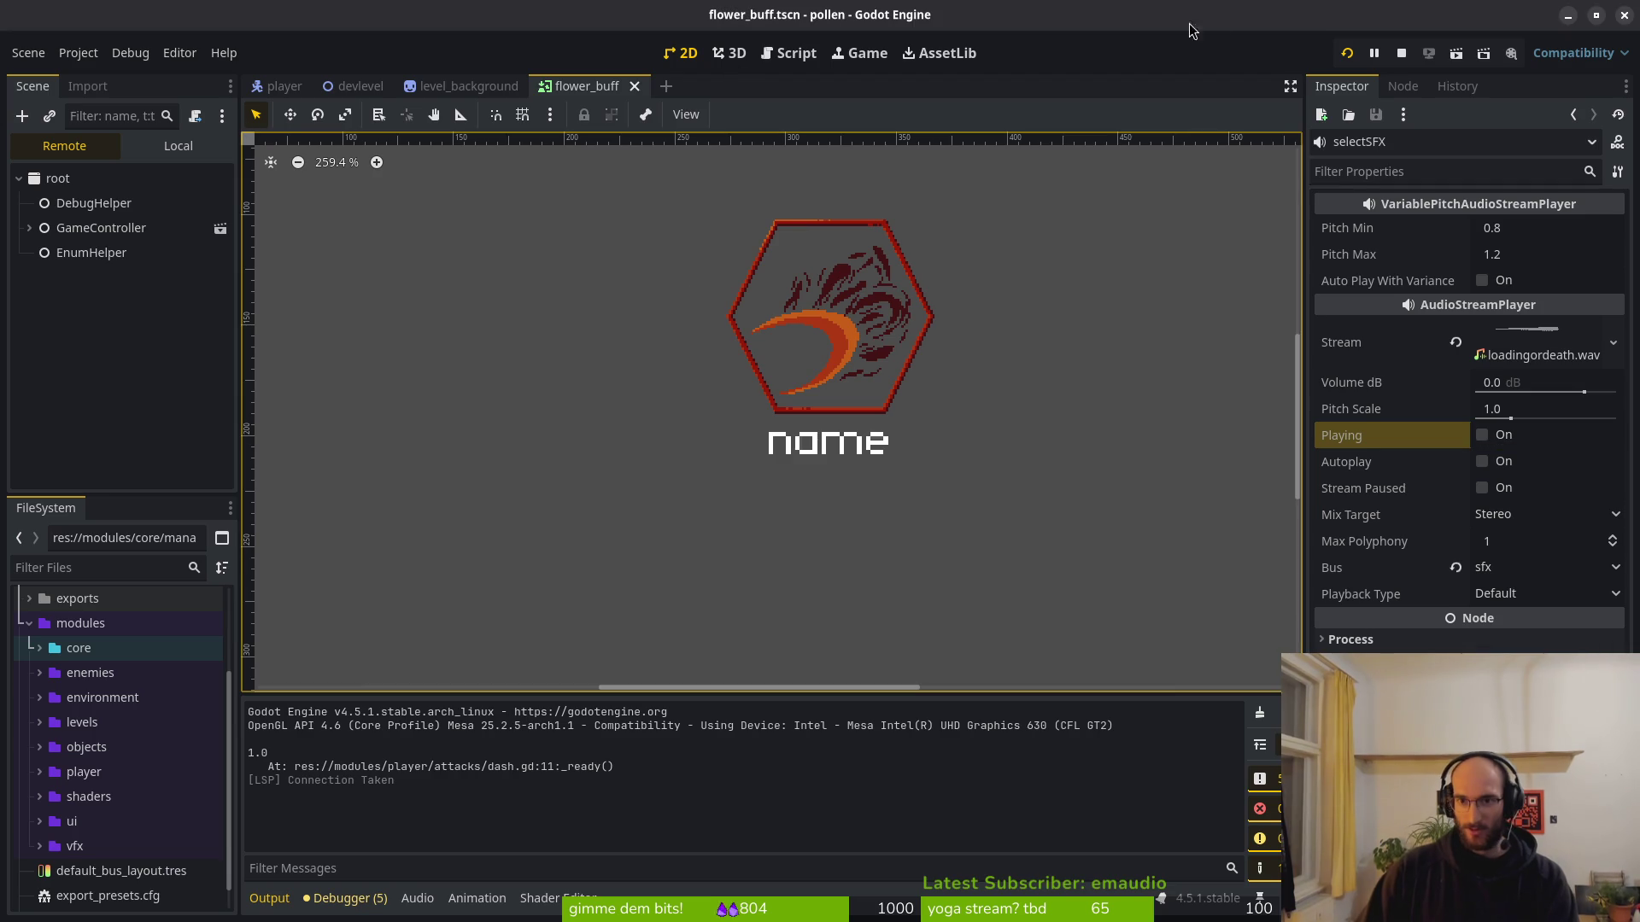
Restart the game and raise the SFX volume from the pause menu's settings.
click(1347, 52)
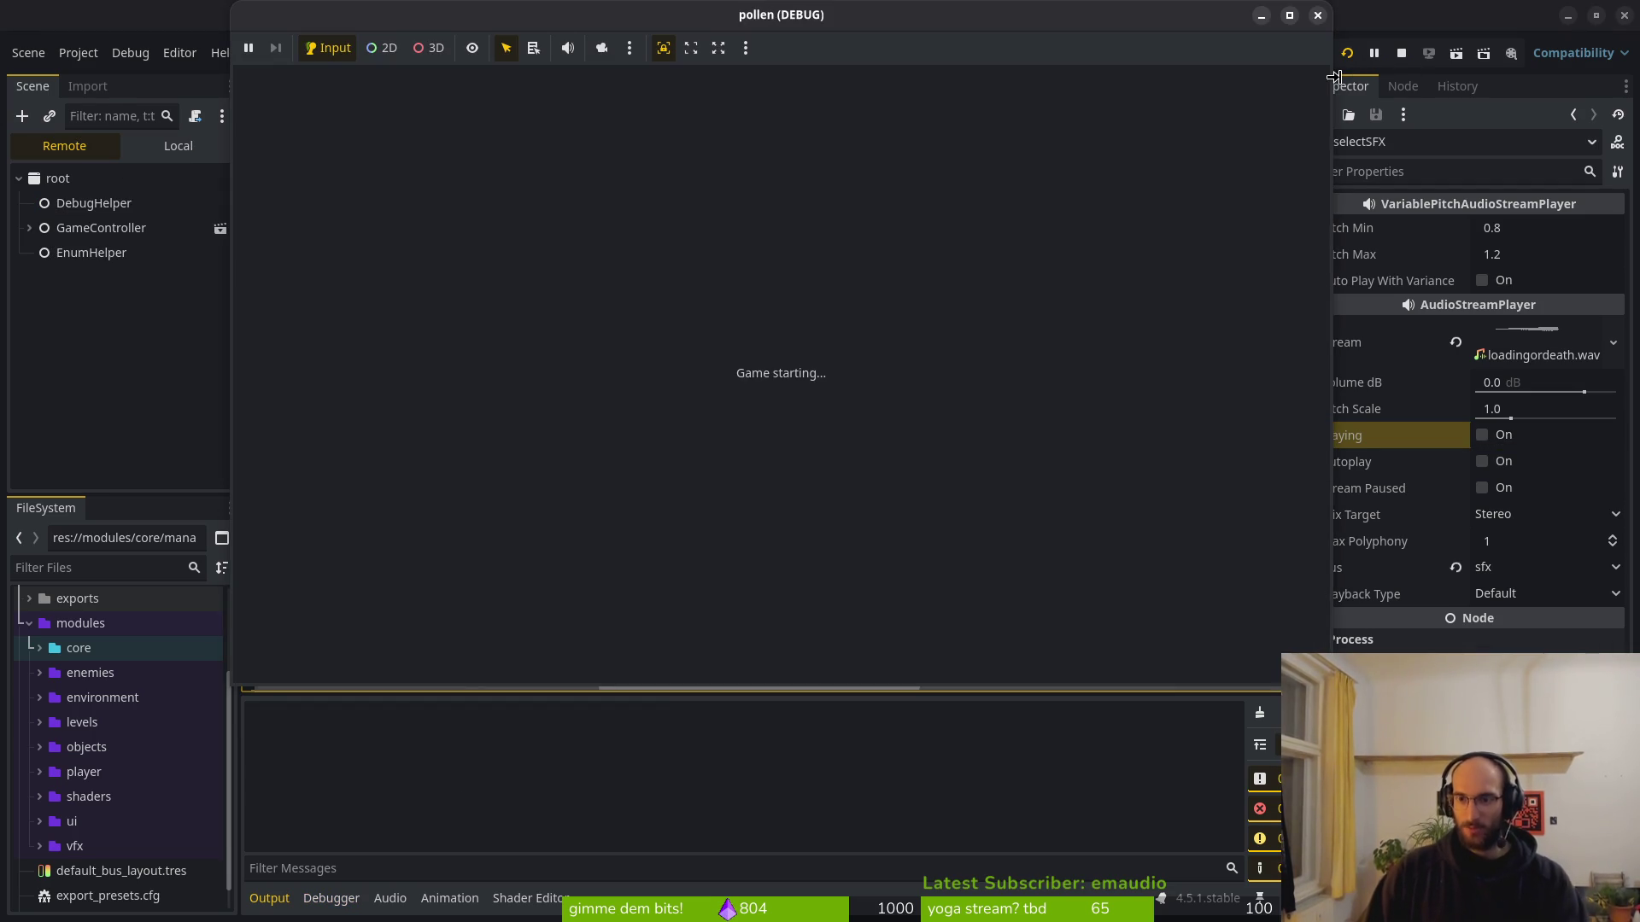
key(Return)
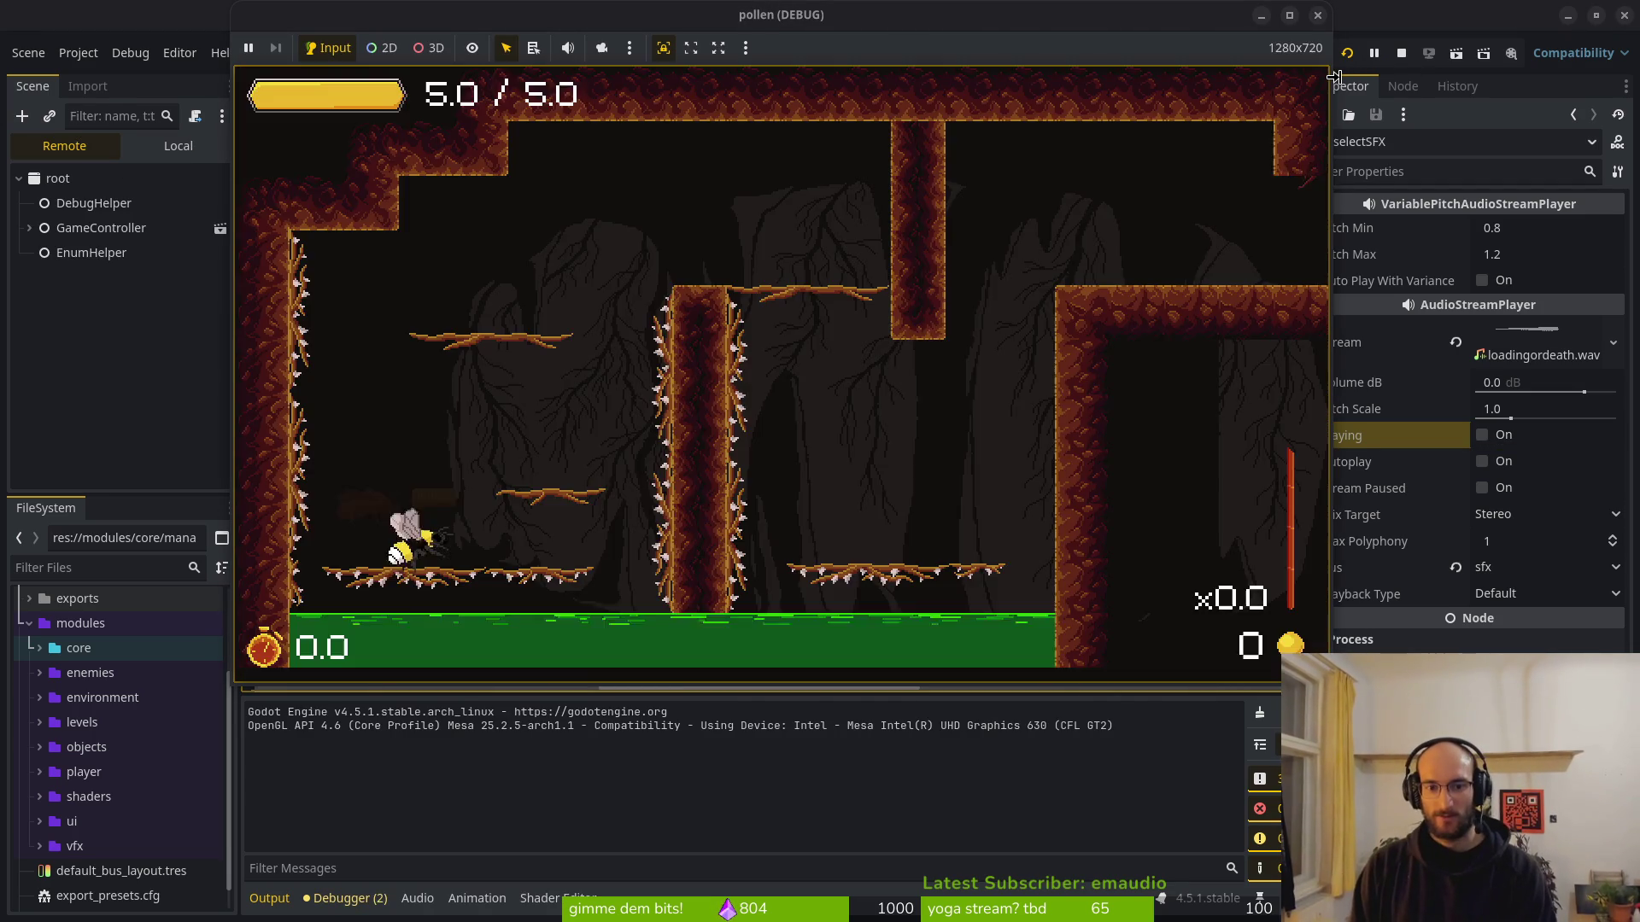
key(Escape)
key(Down)
key(Return)
key(Down)
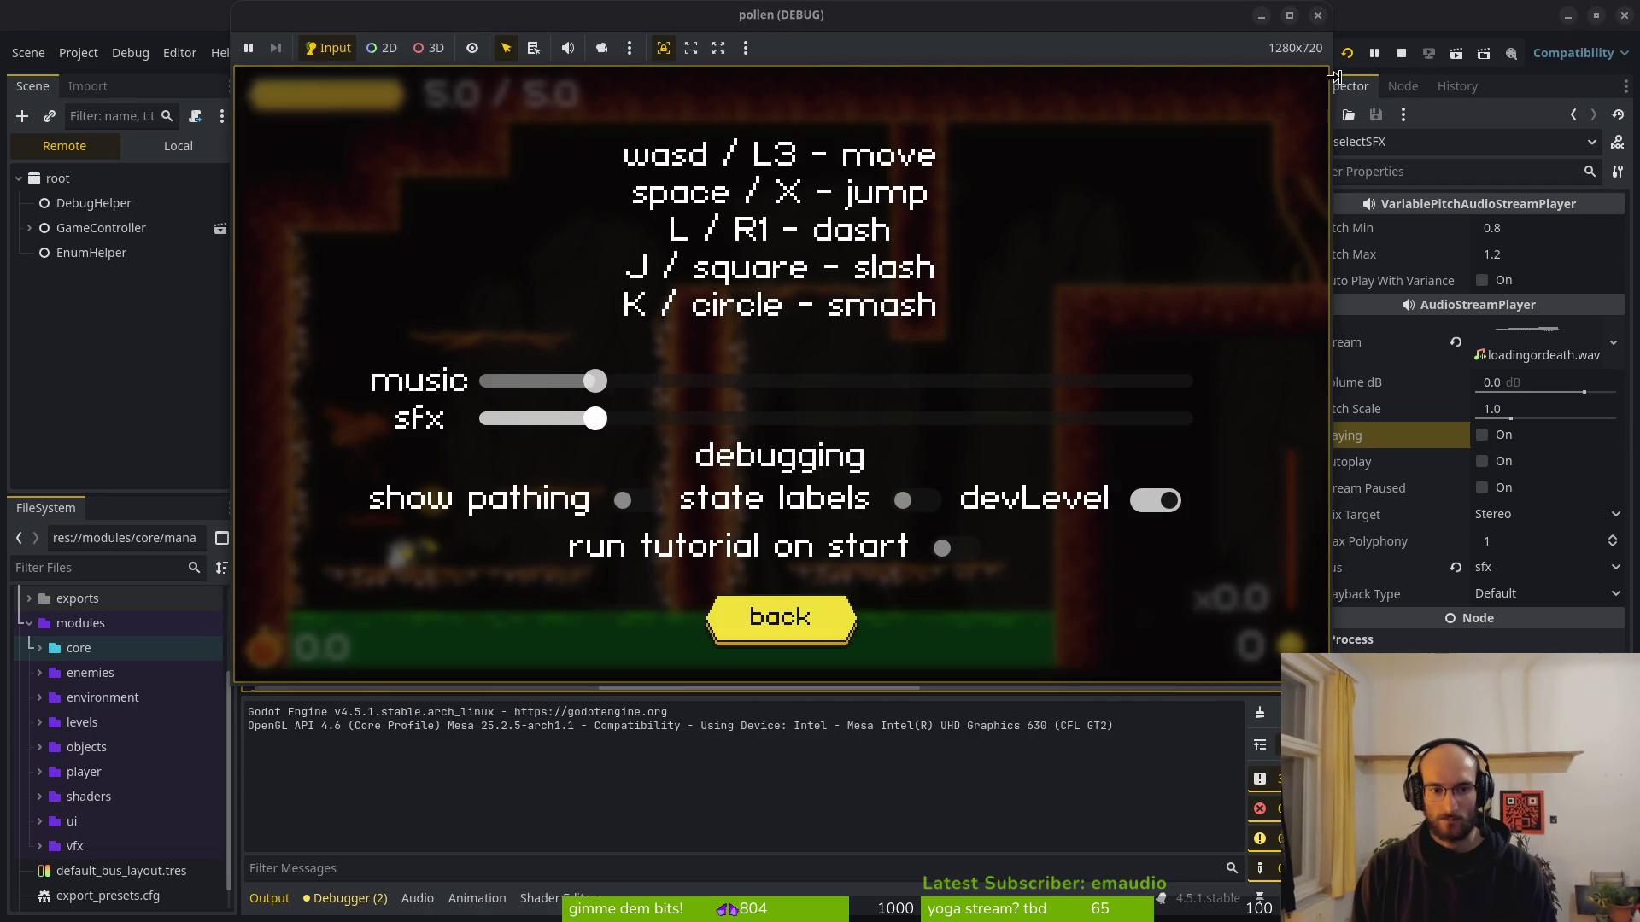
key(Right)
key(Right)
key(Right)
key(Right)
key(Right)
key(Right)
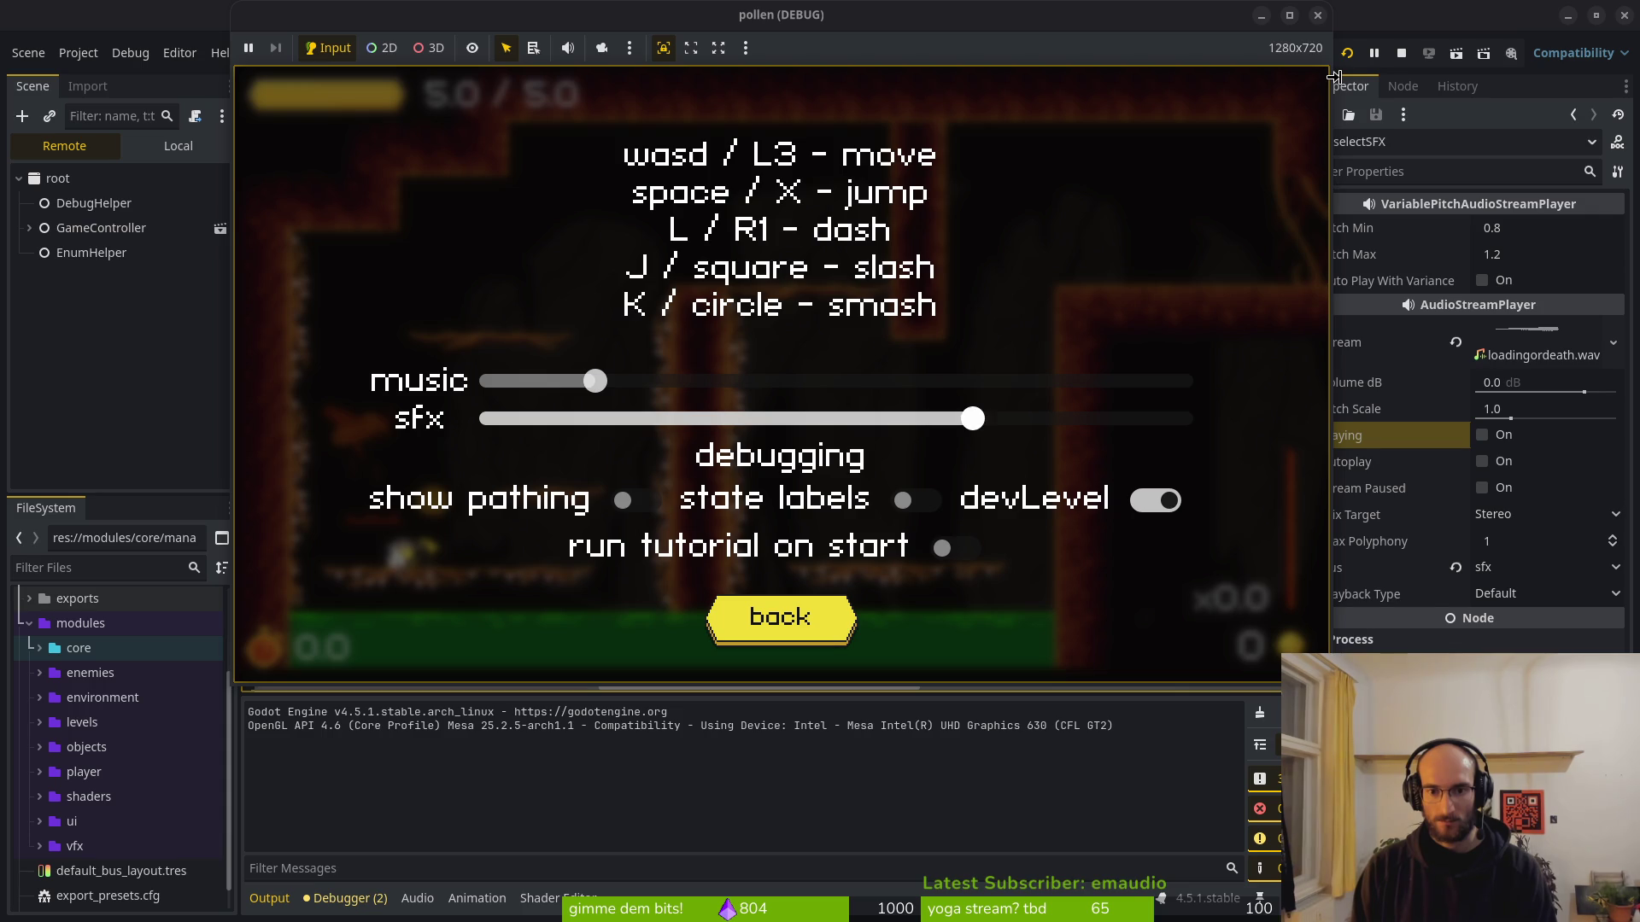
key(Right)
key(Down)
key(Right)
key(Right)
key(Down)
key(Down)
key(Return)
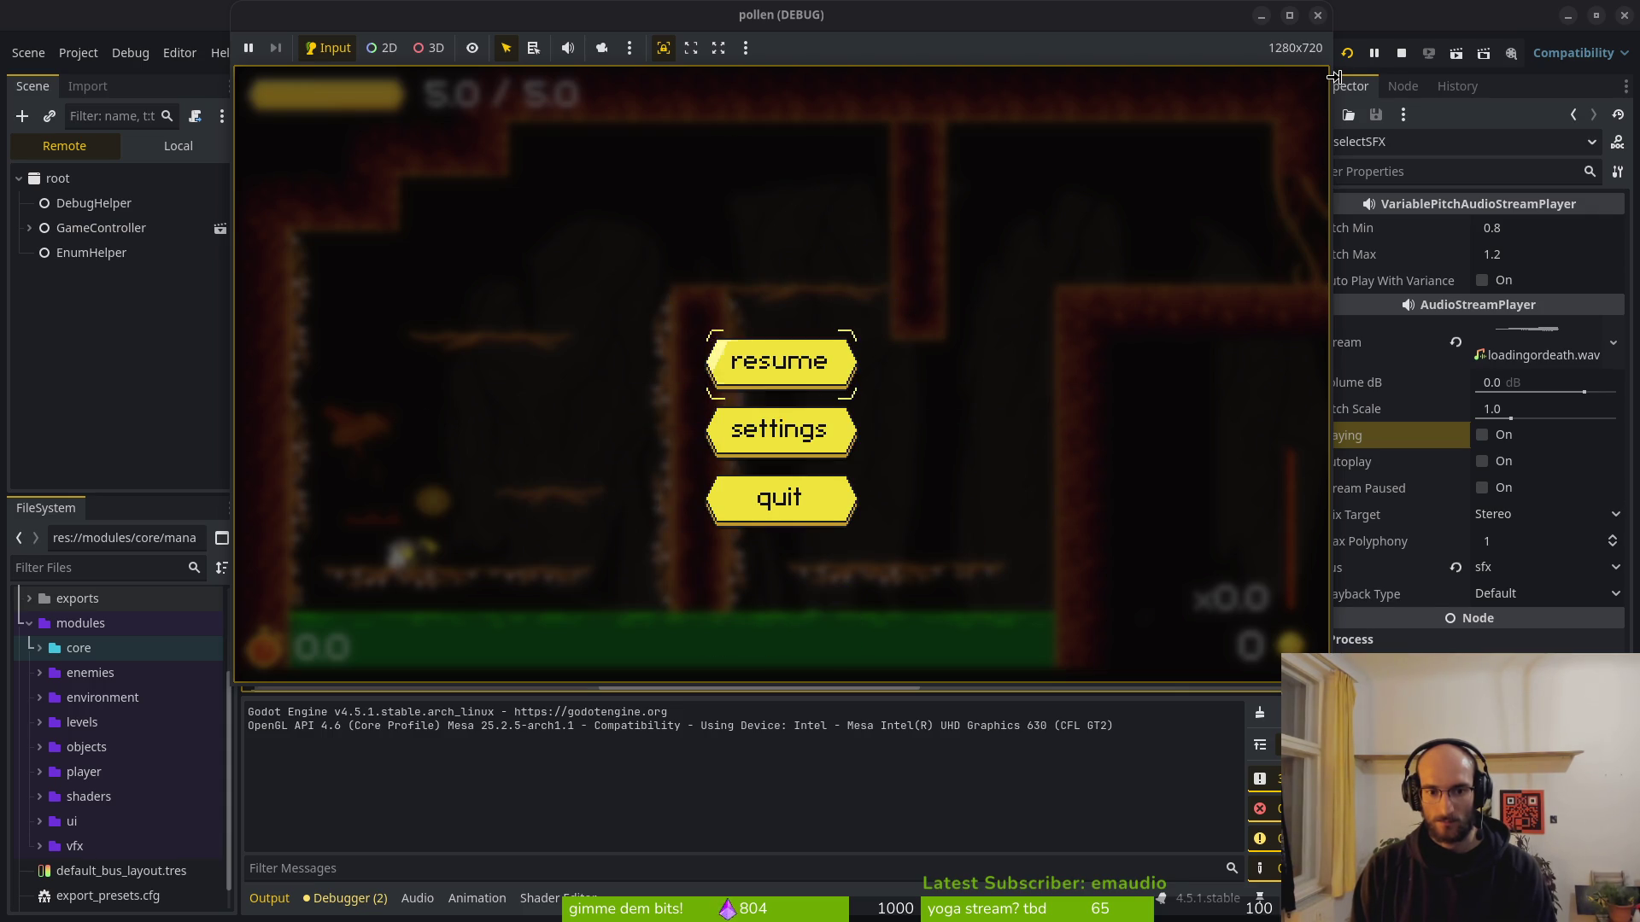
Resume play and load the flower level to reach the buff choice screen.
key(Return)
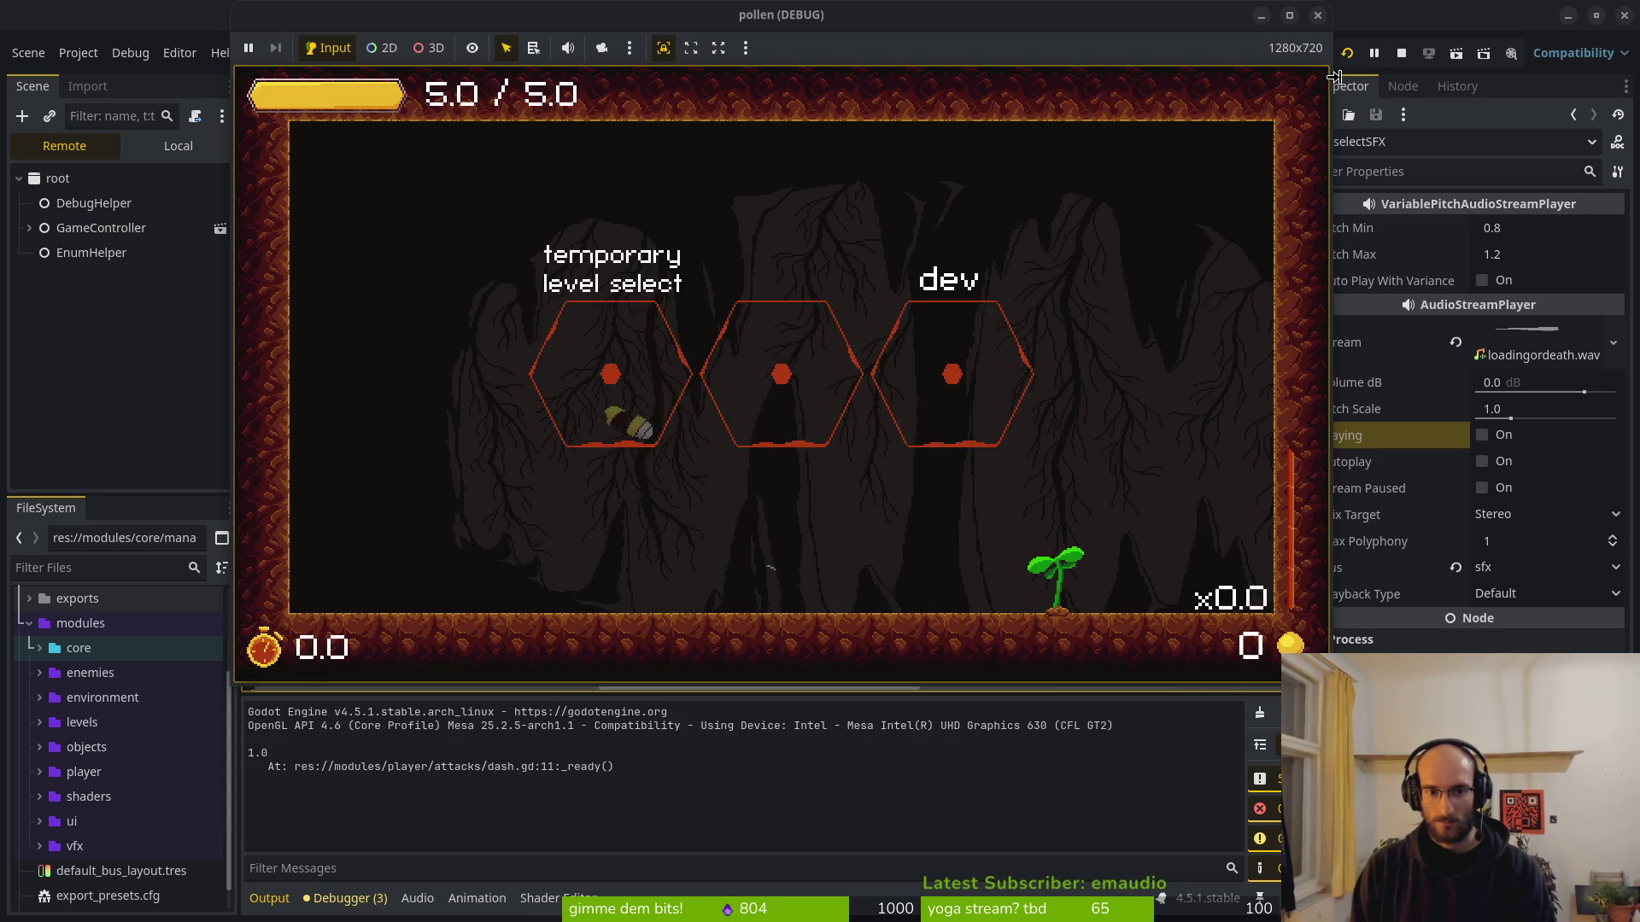
key(Return)
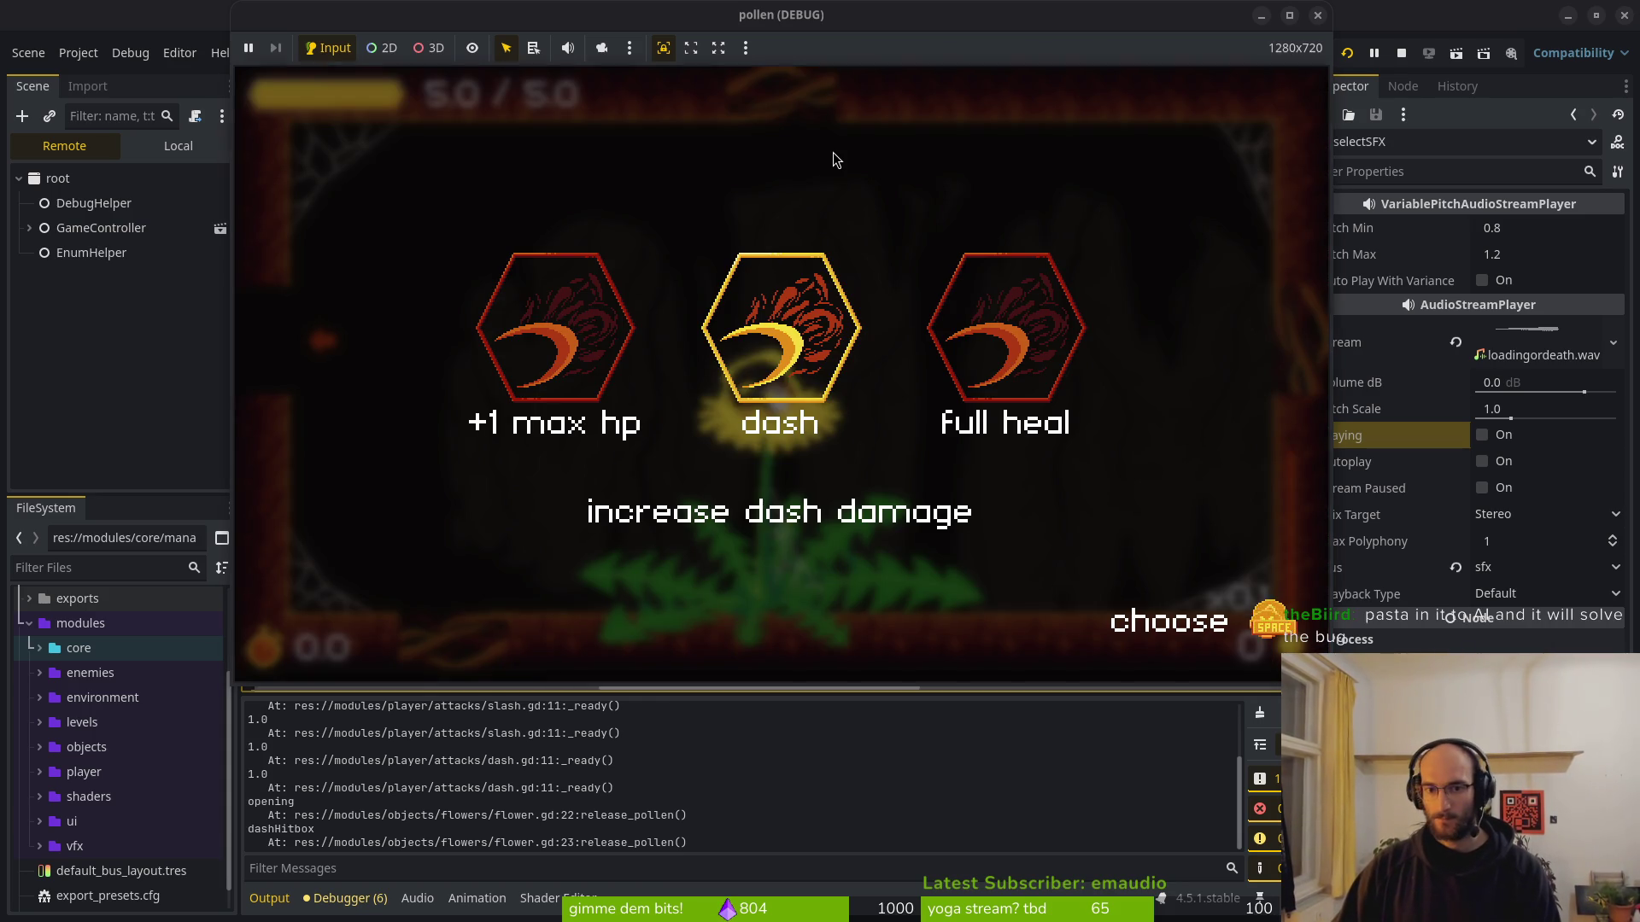
key(alt+Tab)
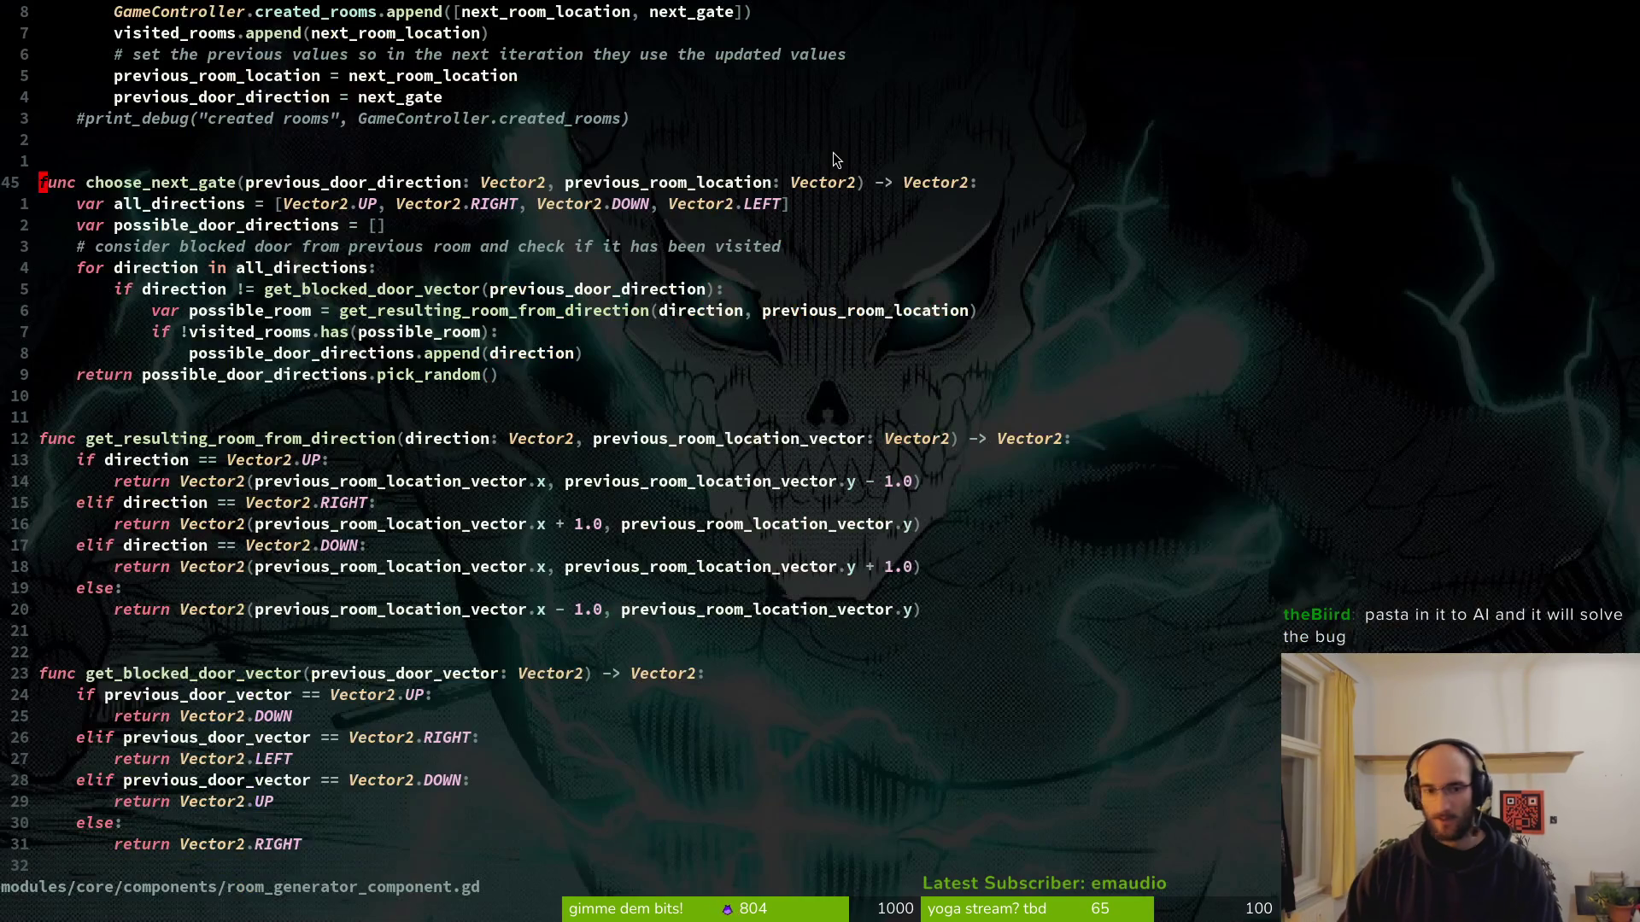
In flower_buff.gd, move select_sfx.play() to the top of choose_buff and save.
key(ctrl+o)
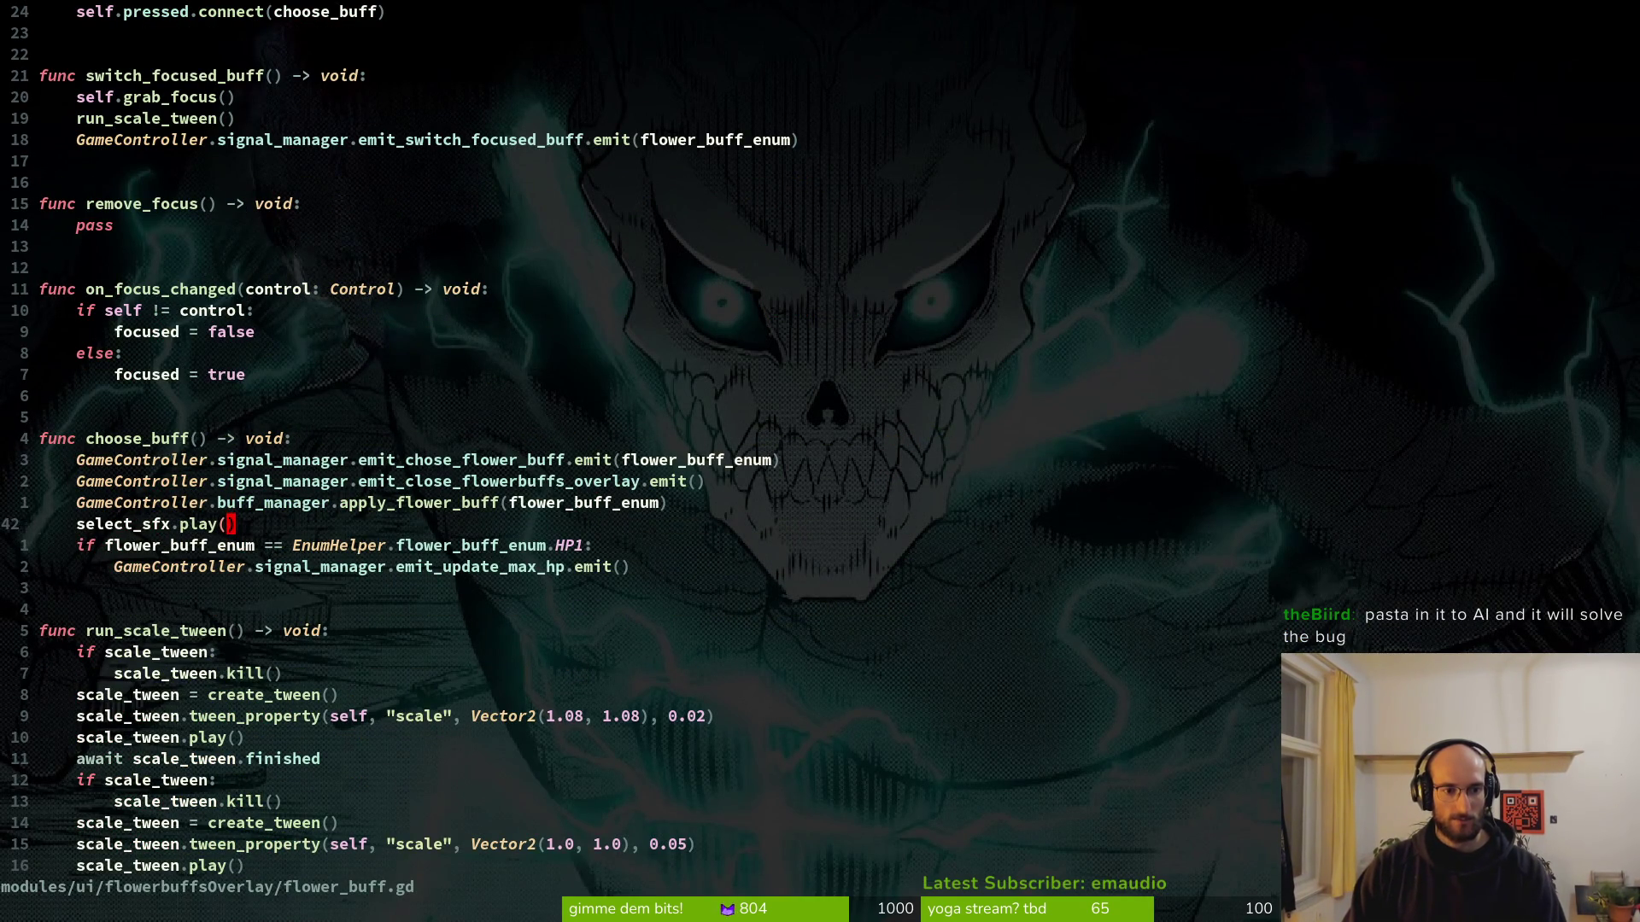
key(shift+v)
key(shift+k)
key(shift+k)
key(shift+k)
key(Escape)
key(ctrl+s)
Add 'await select_sfx.finished' below the sound call and save.
key(shift+a)
text(.)
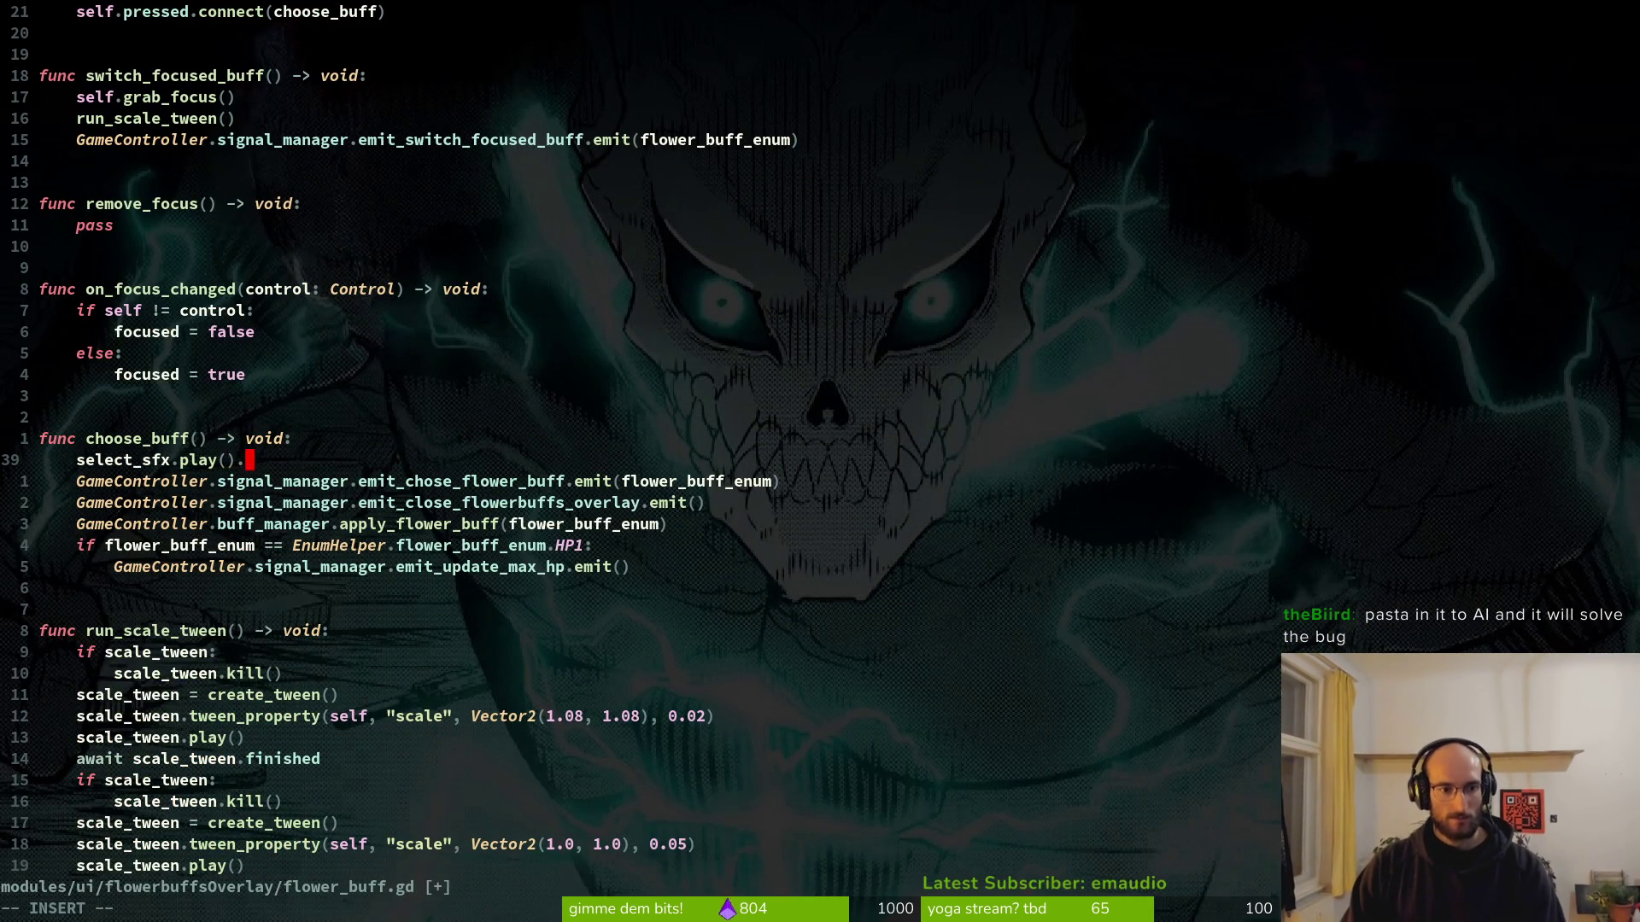
key(Return)
text(await  s)
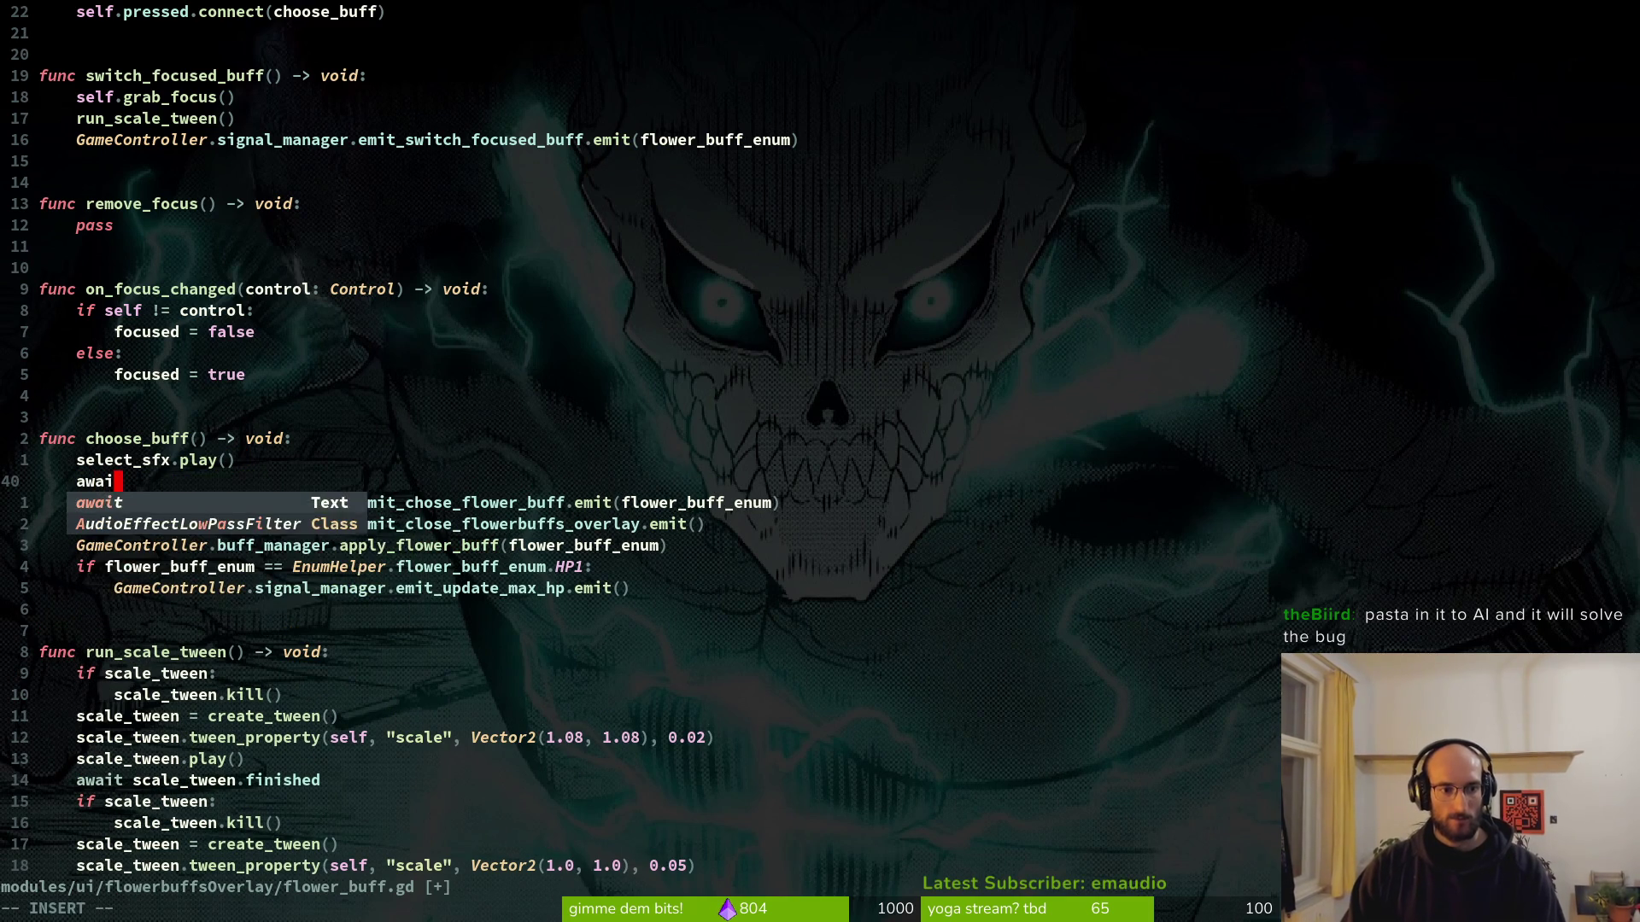
key(Tab)
text(.fin)
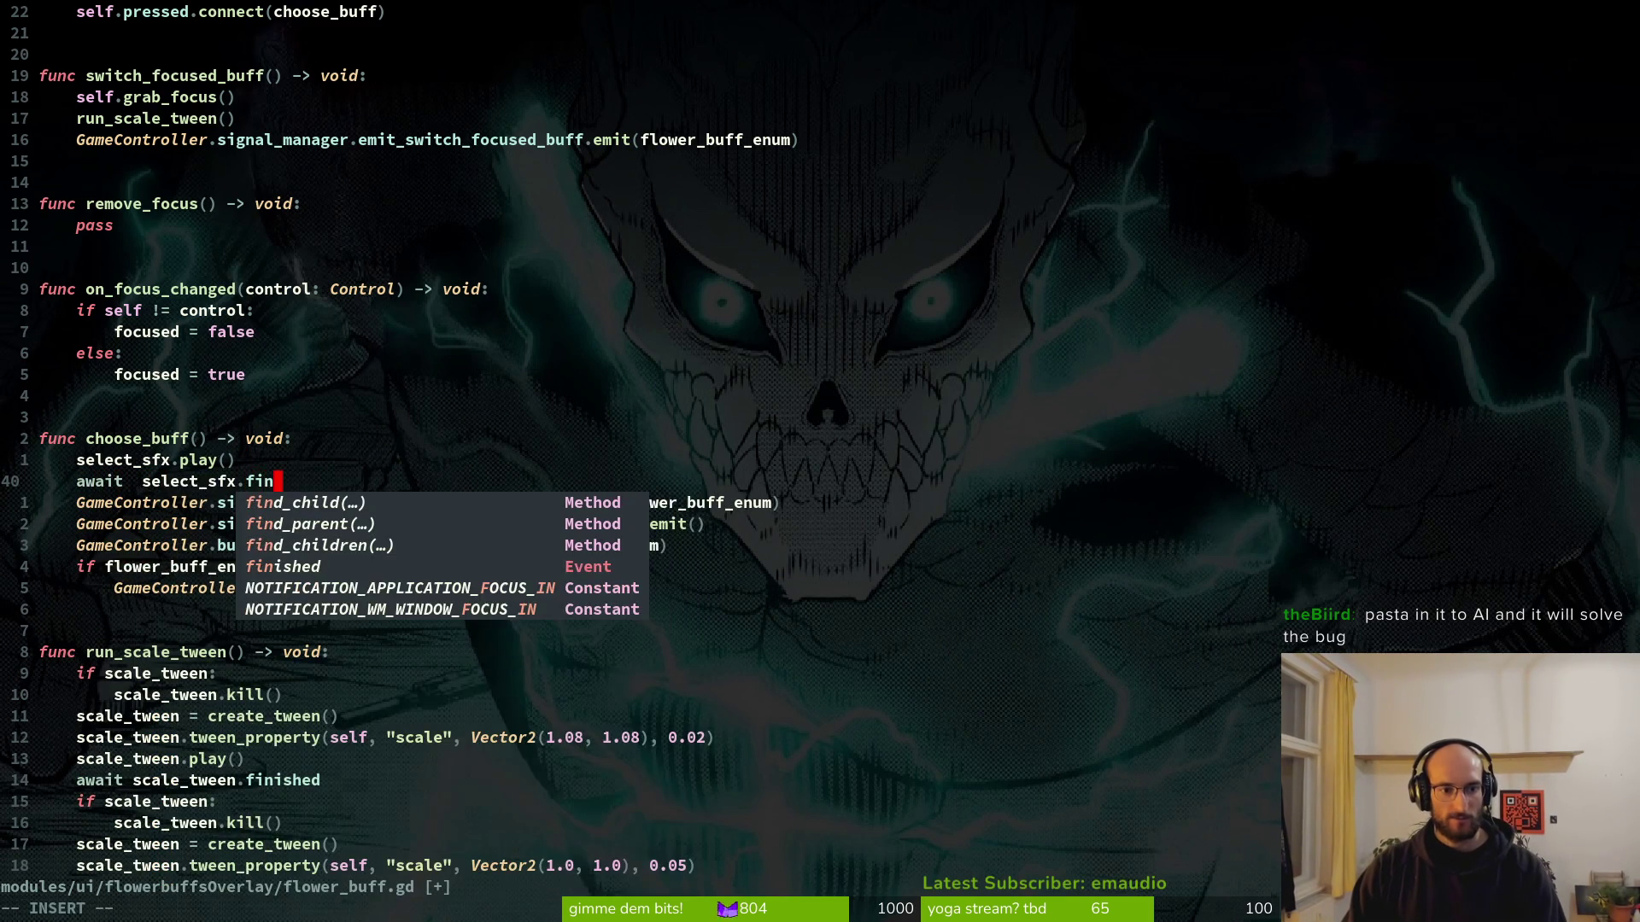
key(Tab)
key(Tab)
key(Tab)
key(Escape)
key(ctrl+s)
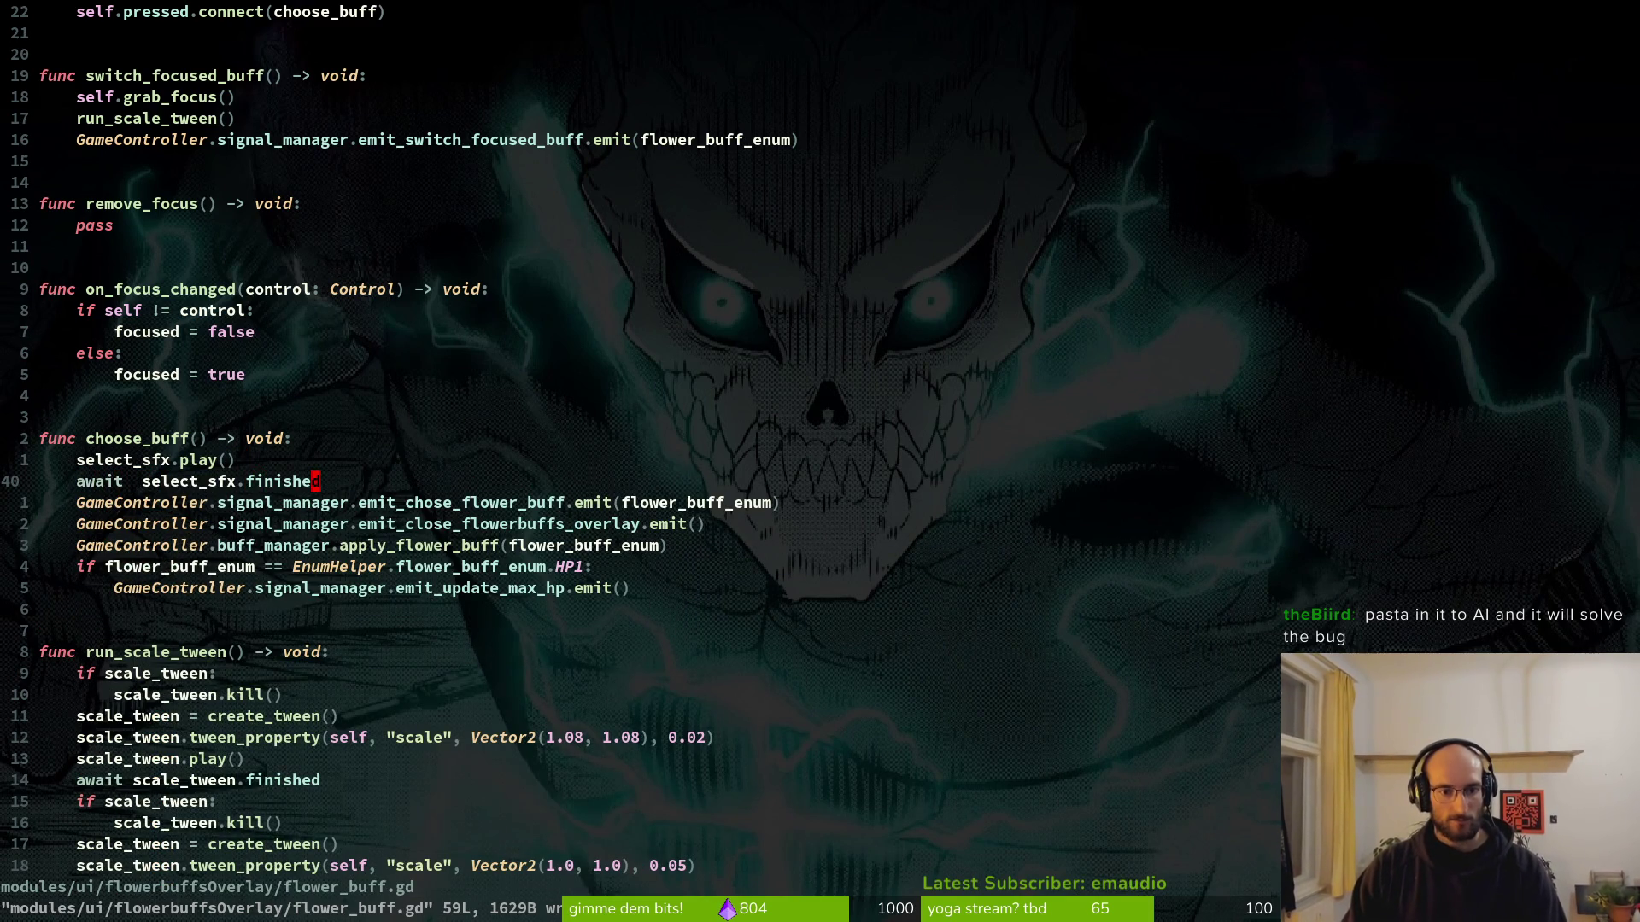
Switch to Godot and launch the game with F5.
key(j)
key(j)
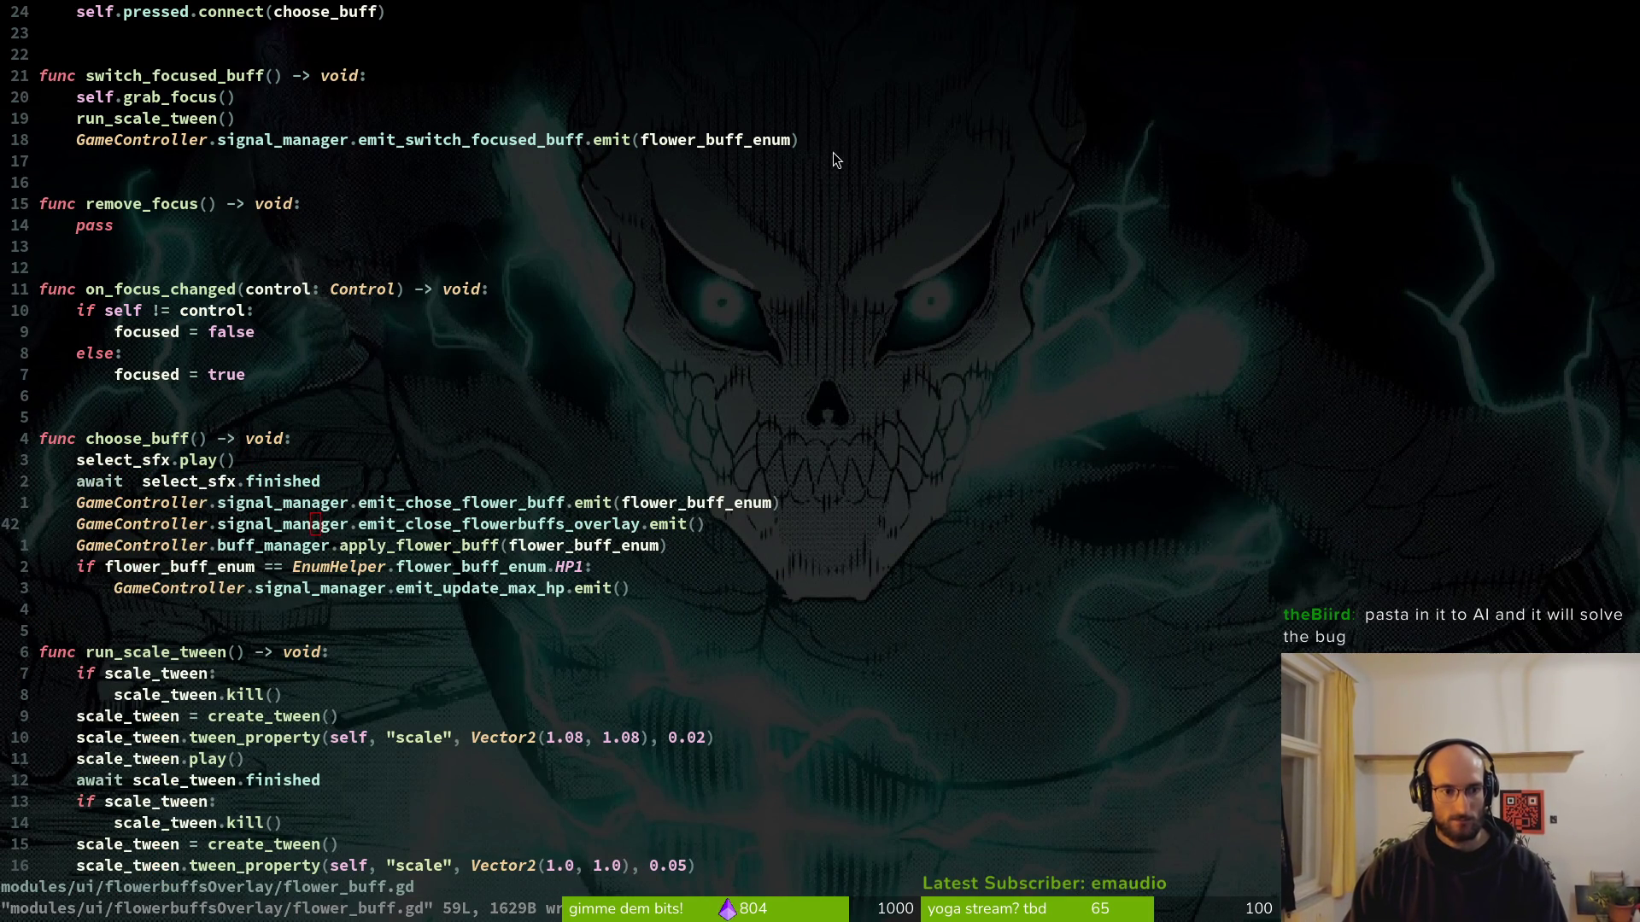
key(alt+Tab)
key(F5)
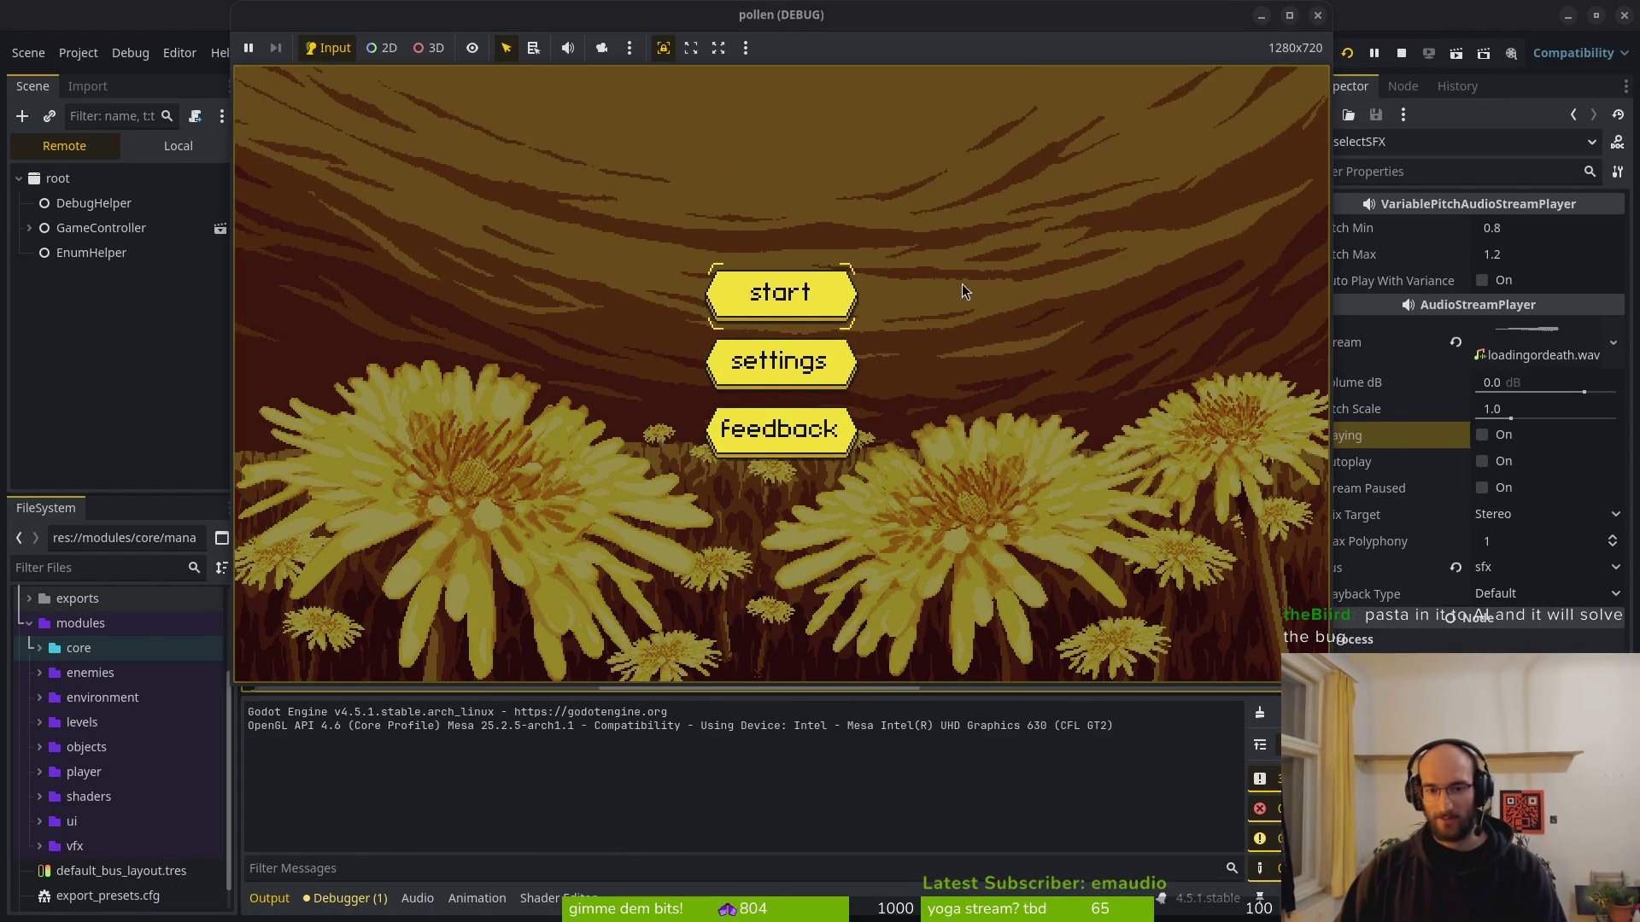
Drag the SFX volume slider up in the game's settings, then start the game.
click(825, 373)
drag(746, 416, 1033, 419)
key(Escape)
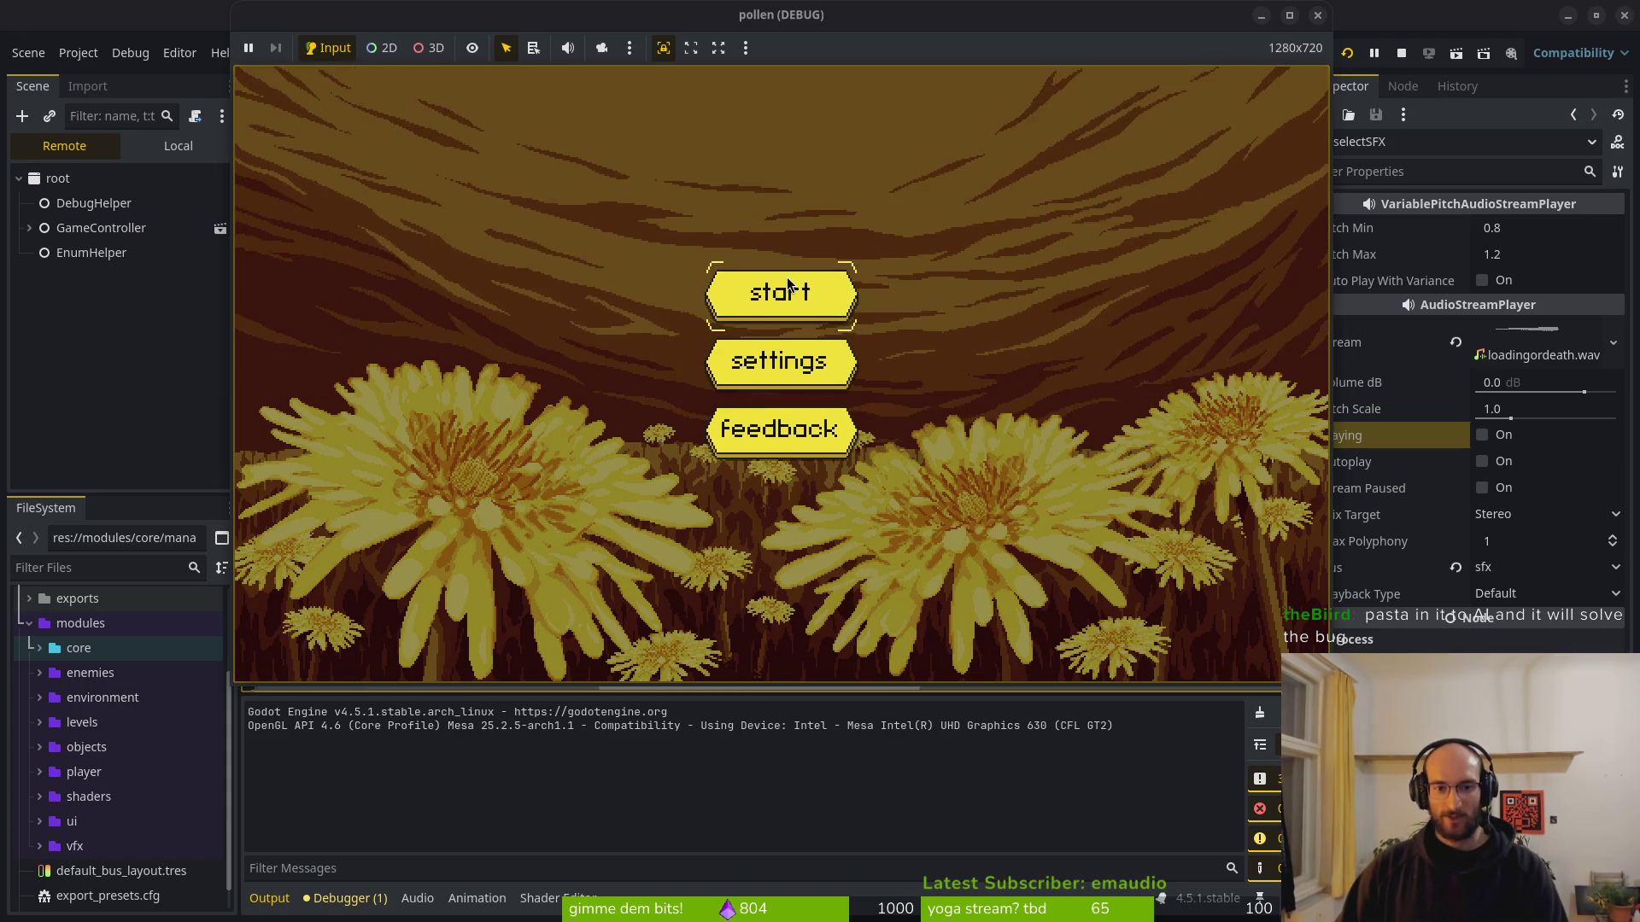
click(787, 278)
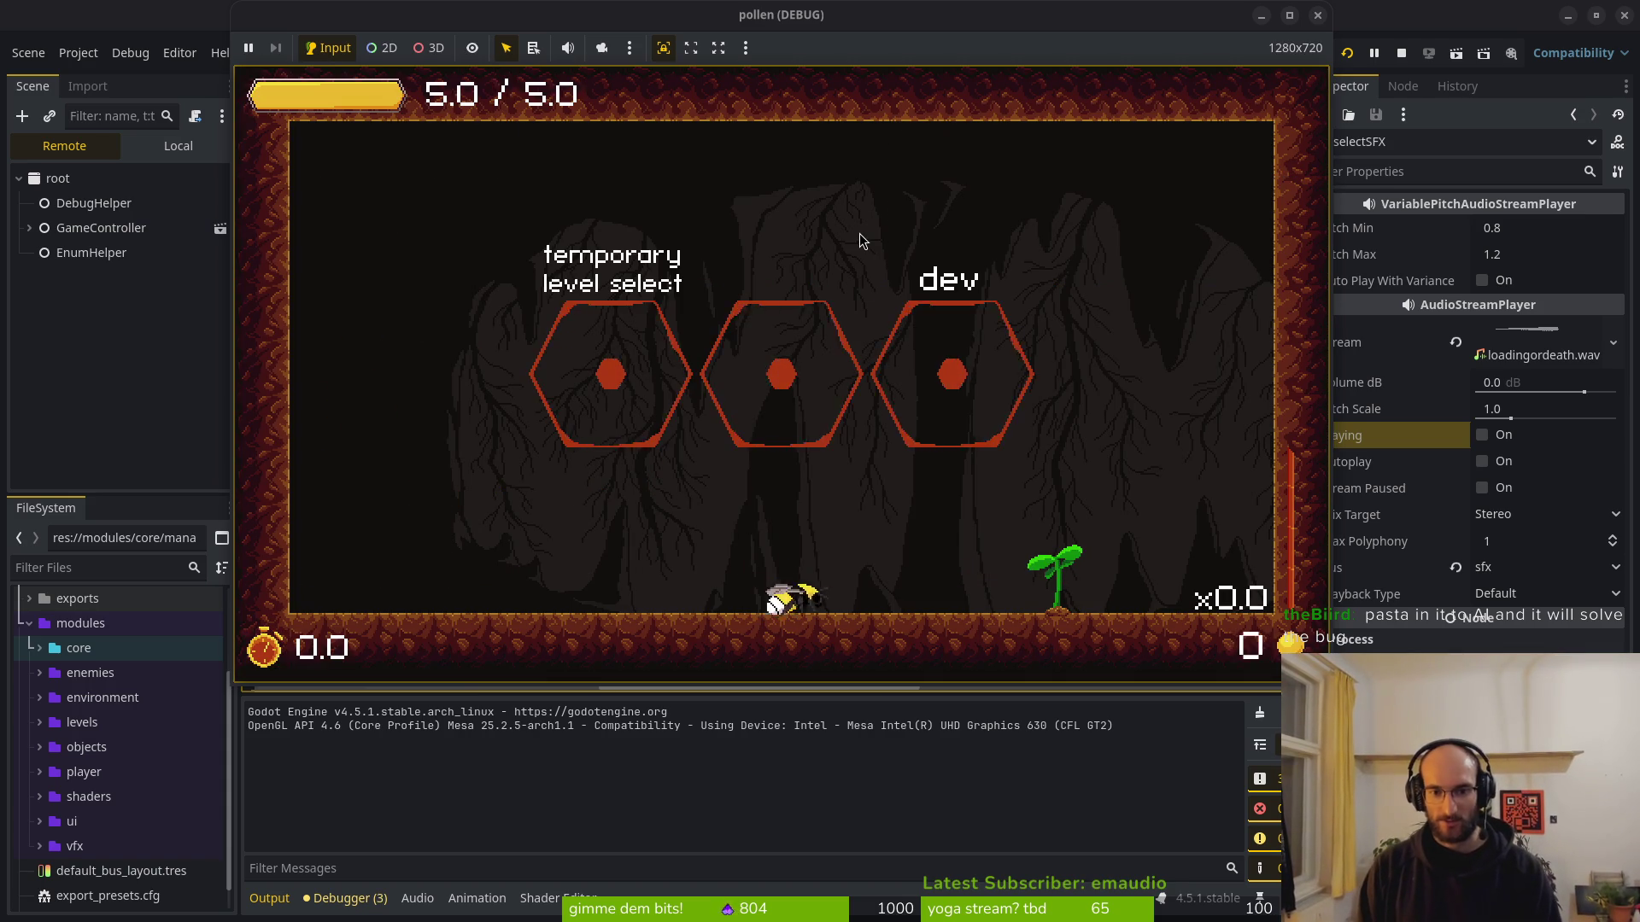
Enter the flower level, pick the dash buff, open level select, then stop the game.
key(Return)
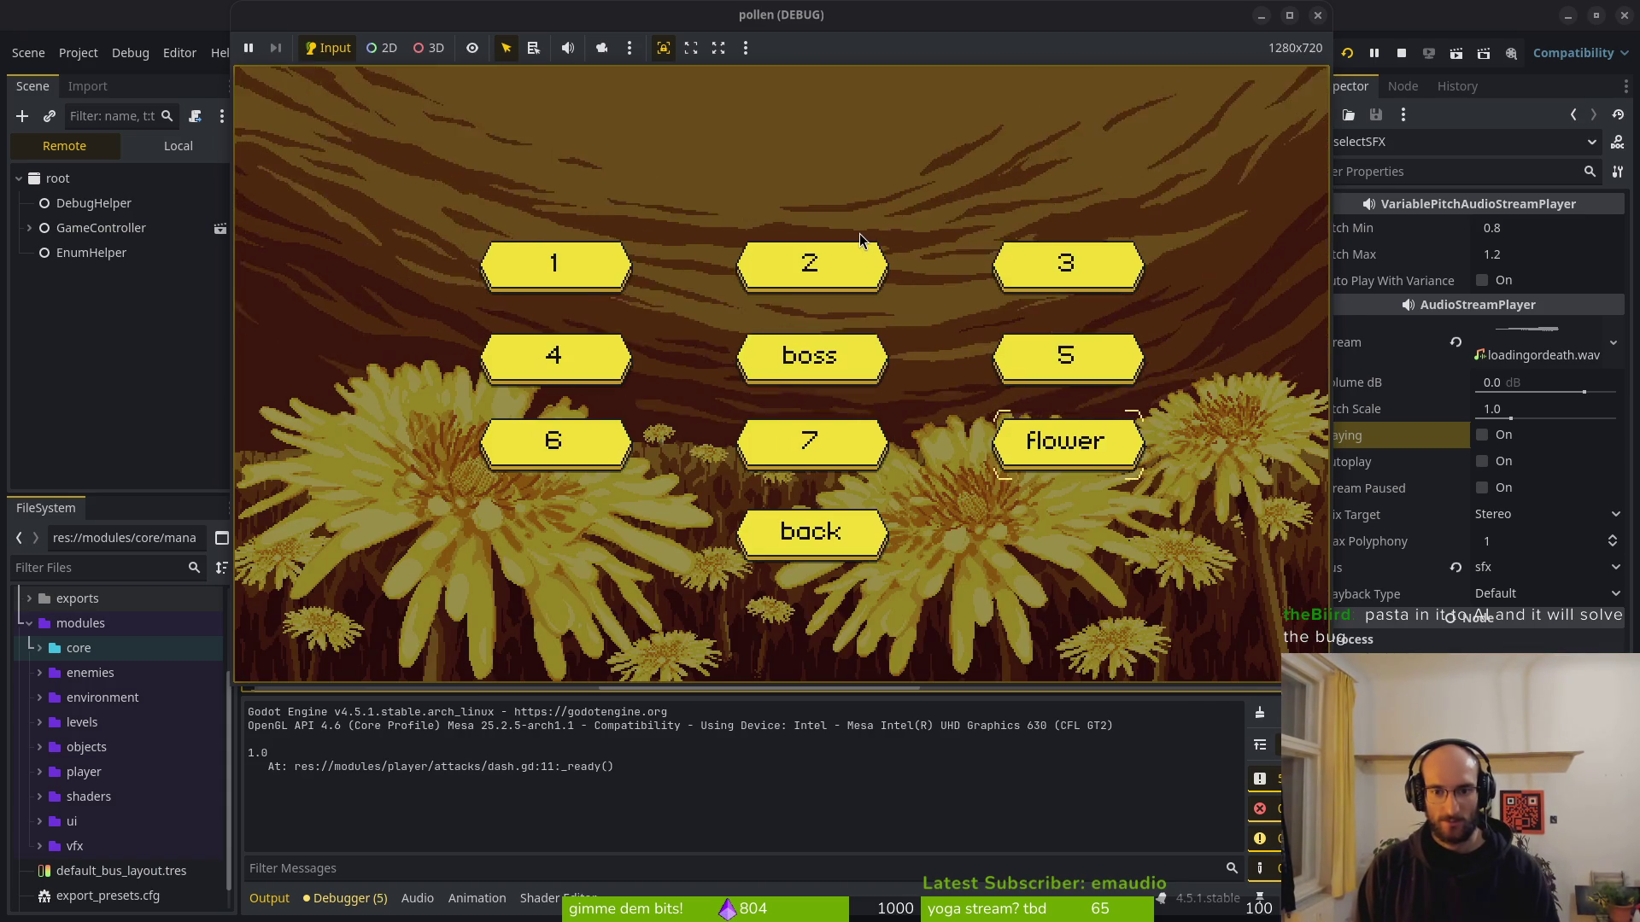
key(space)
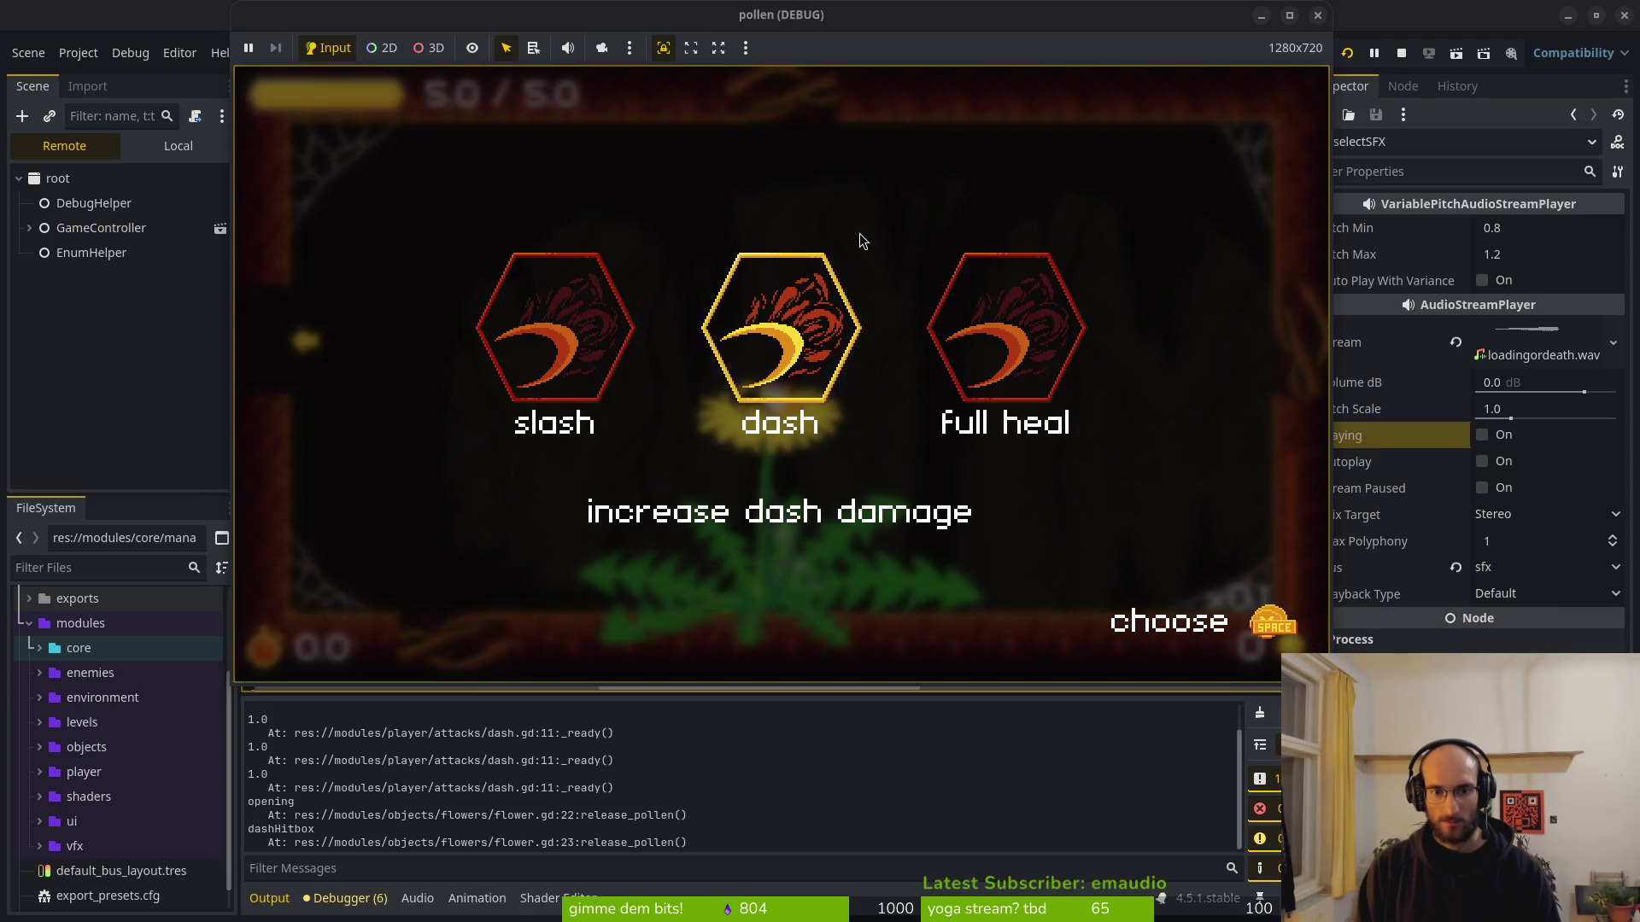
key(space)
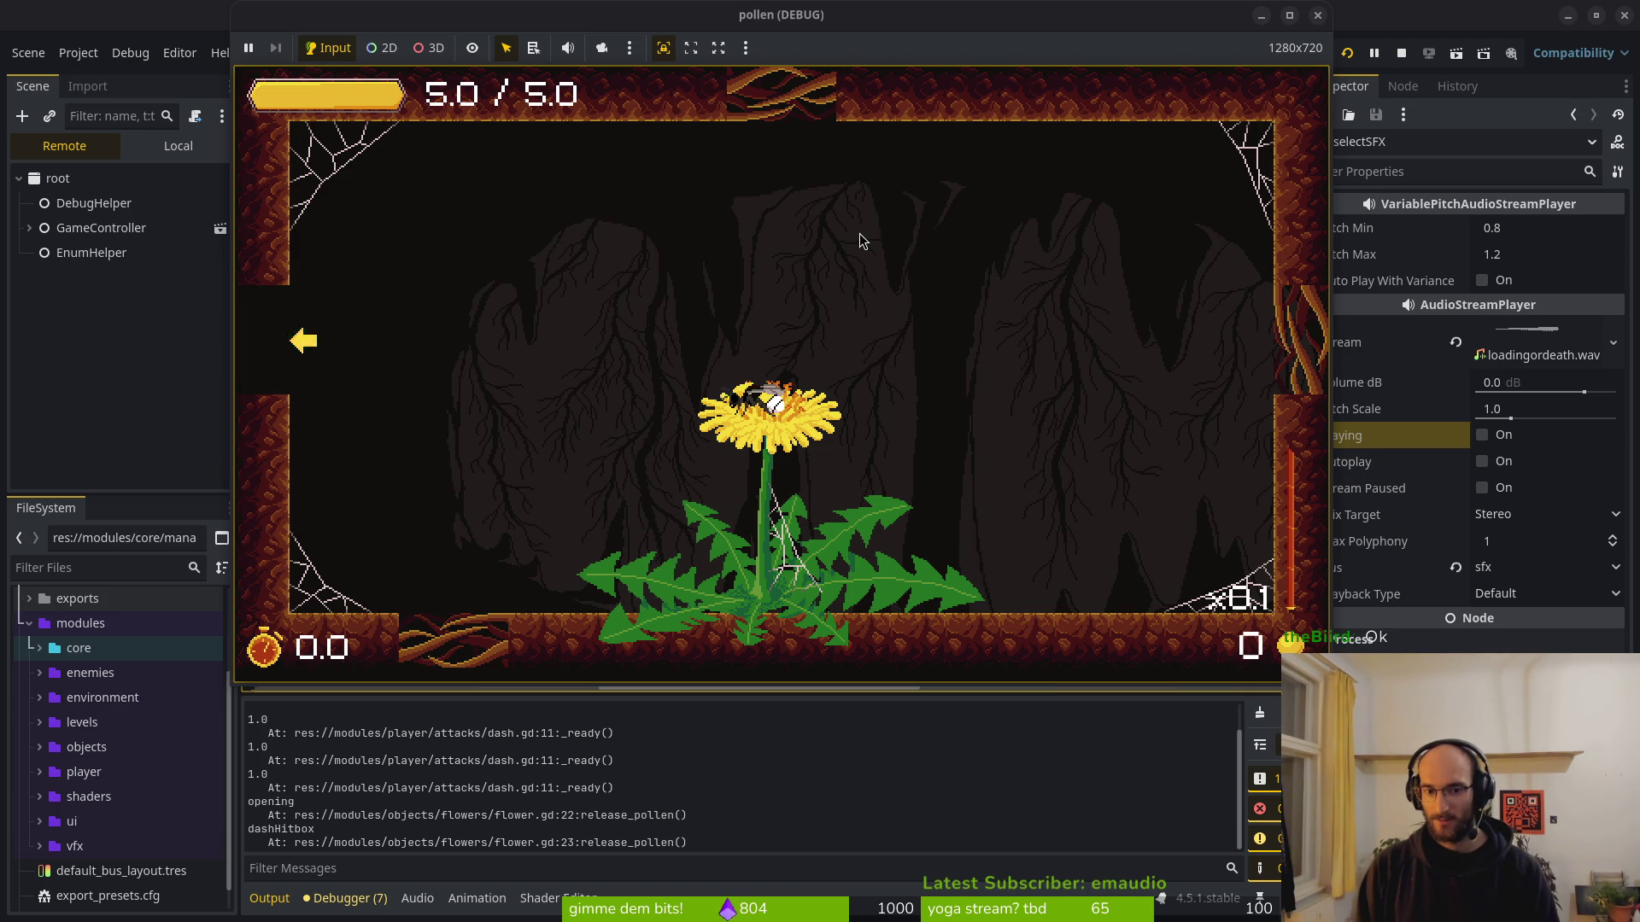
key(r)
key(Up)
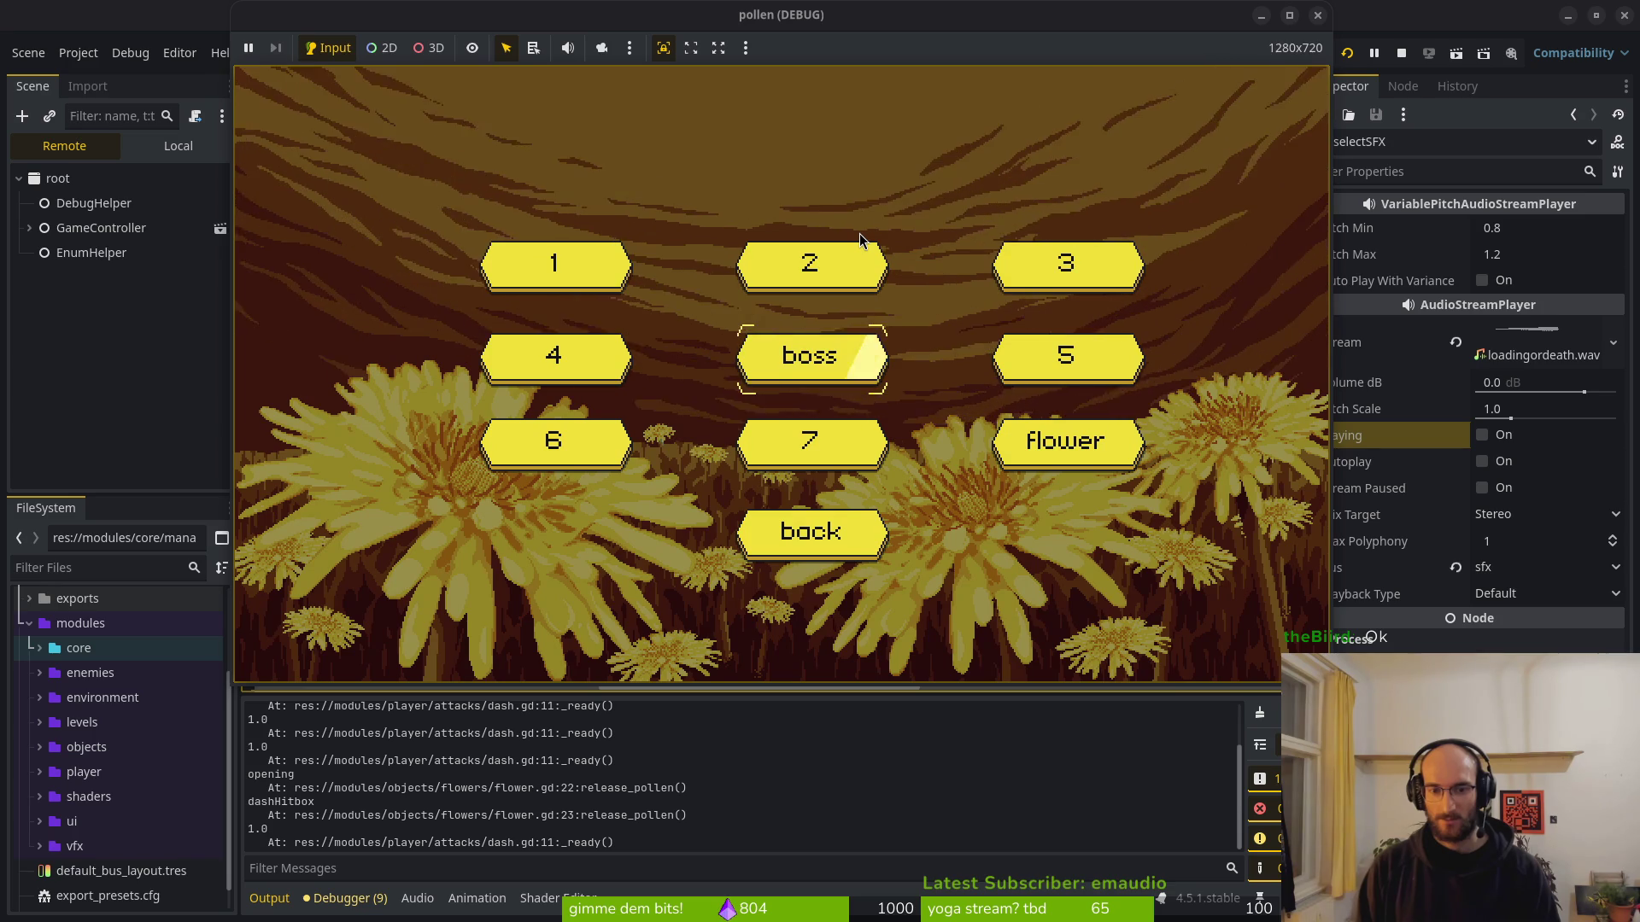
key(F8)
Load SMASHED_1.wav as selectSFX's Stream via Quick Load, searching 'smas'.
click(1614, 329)
click(1495, 650)
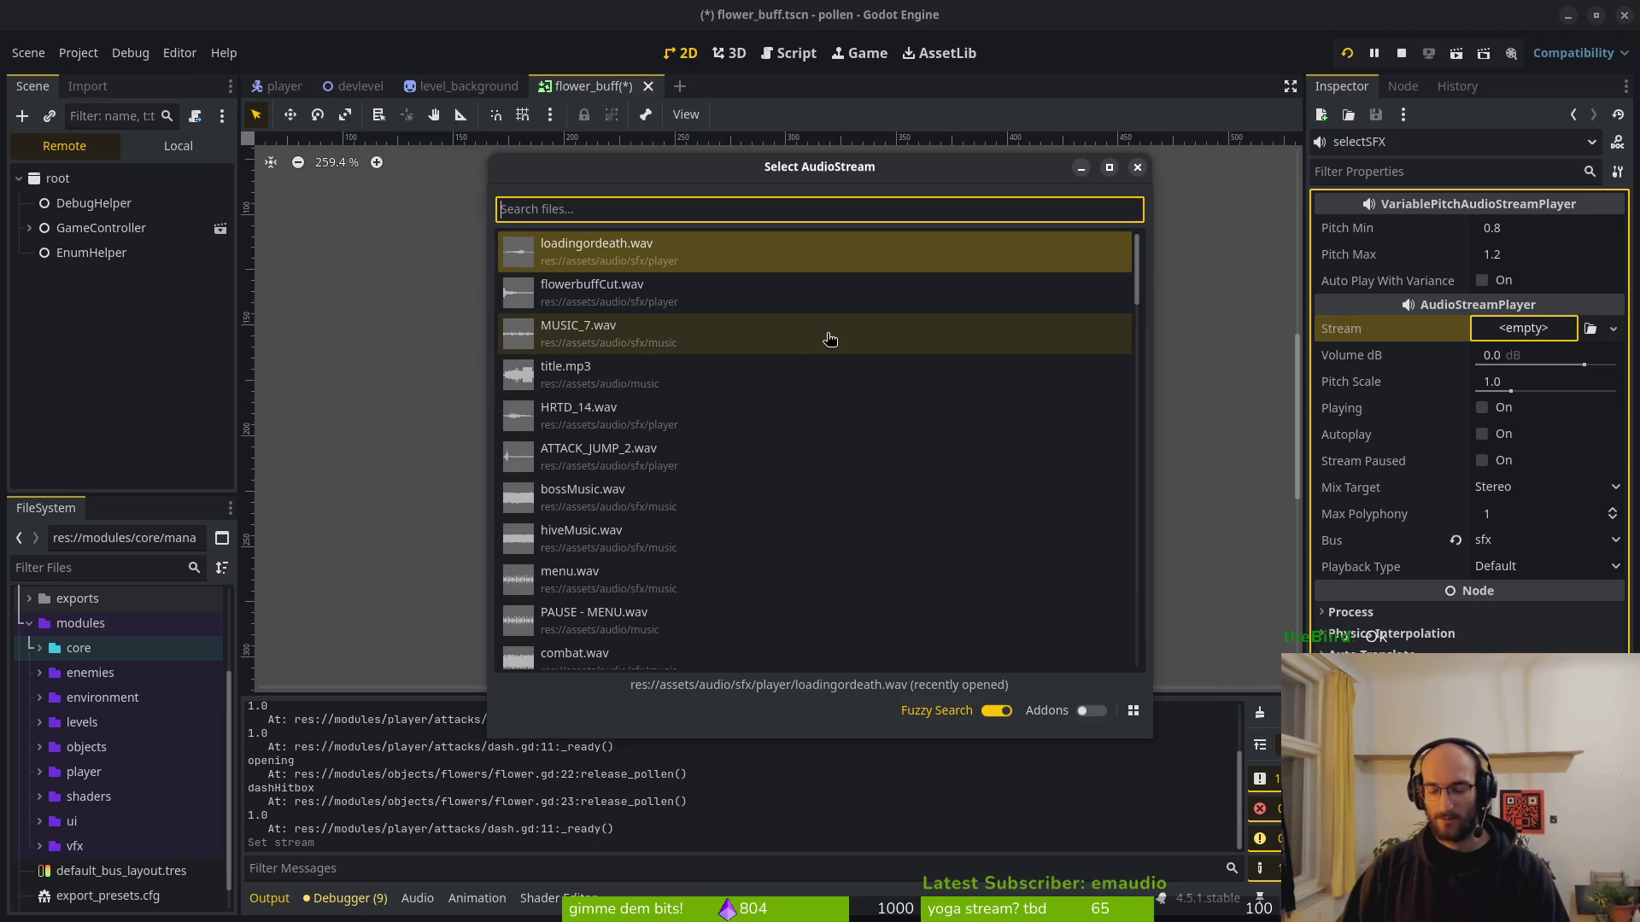
key(super+v)
click(786, 504)
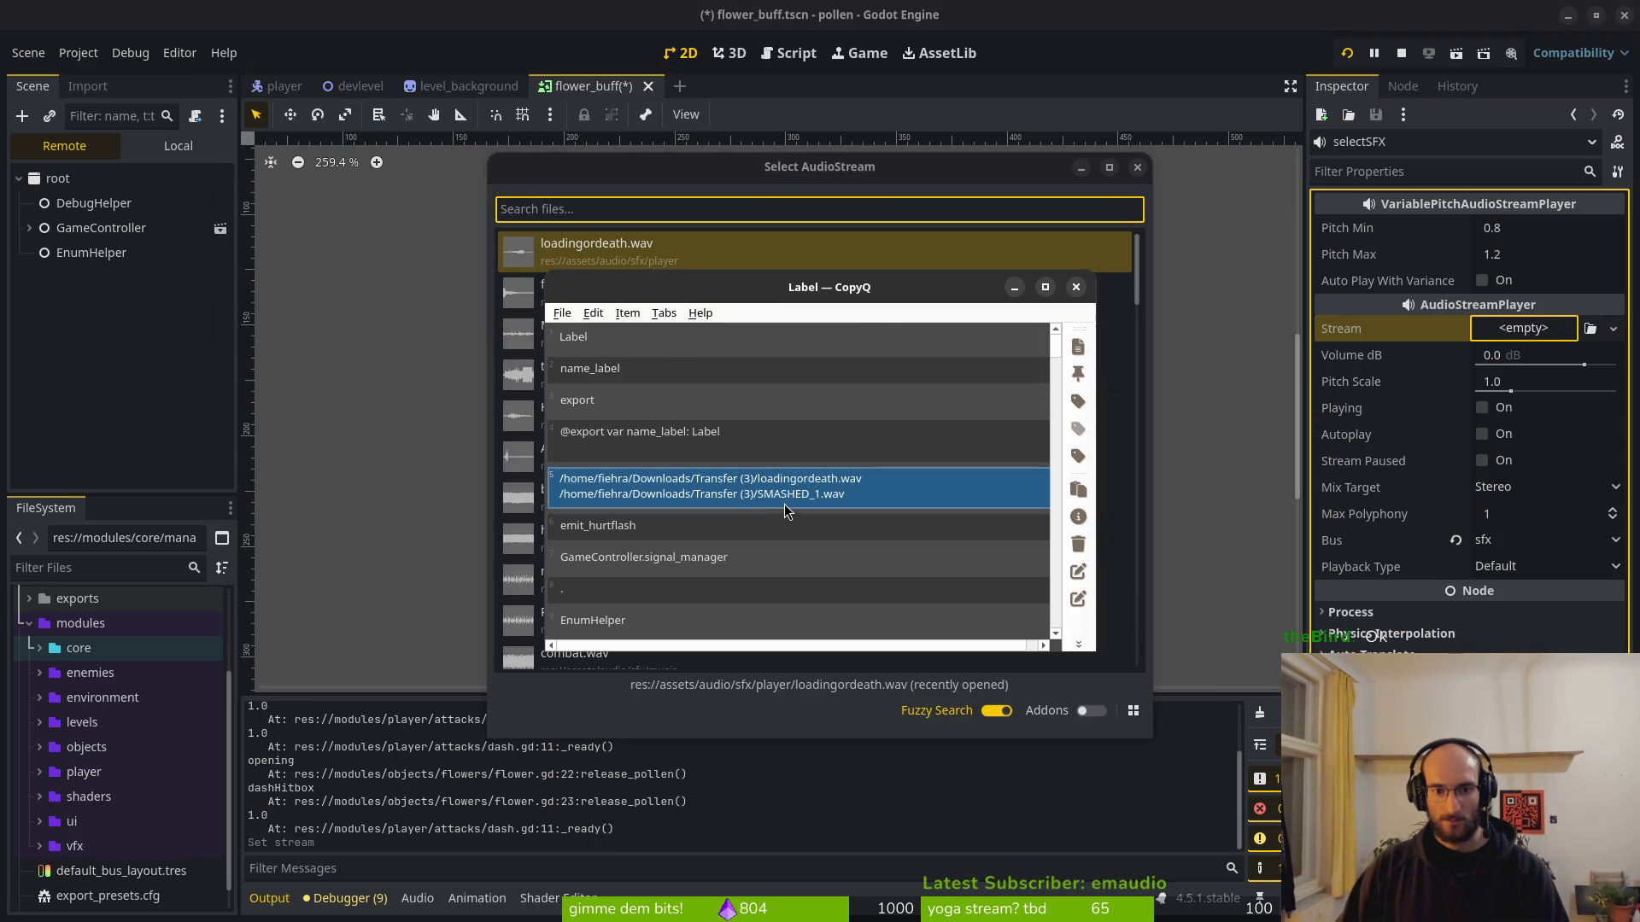
click(630, 259)
text(s)
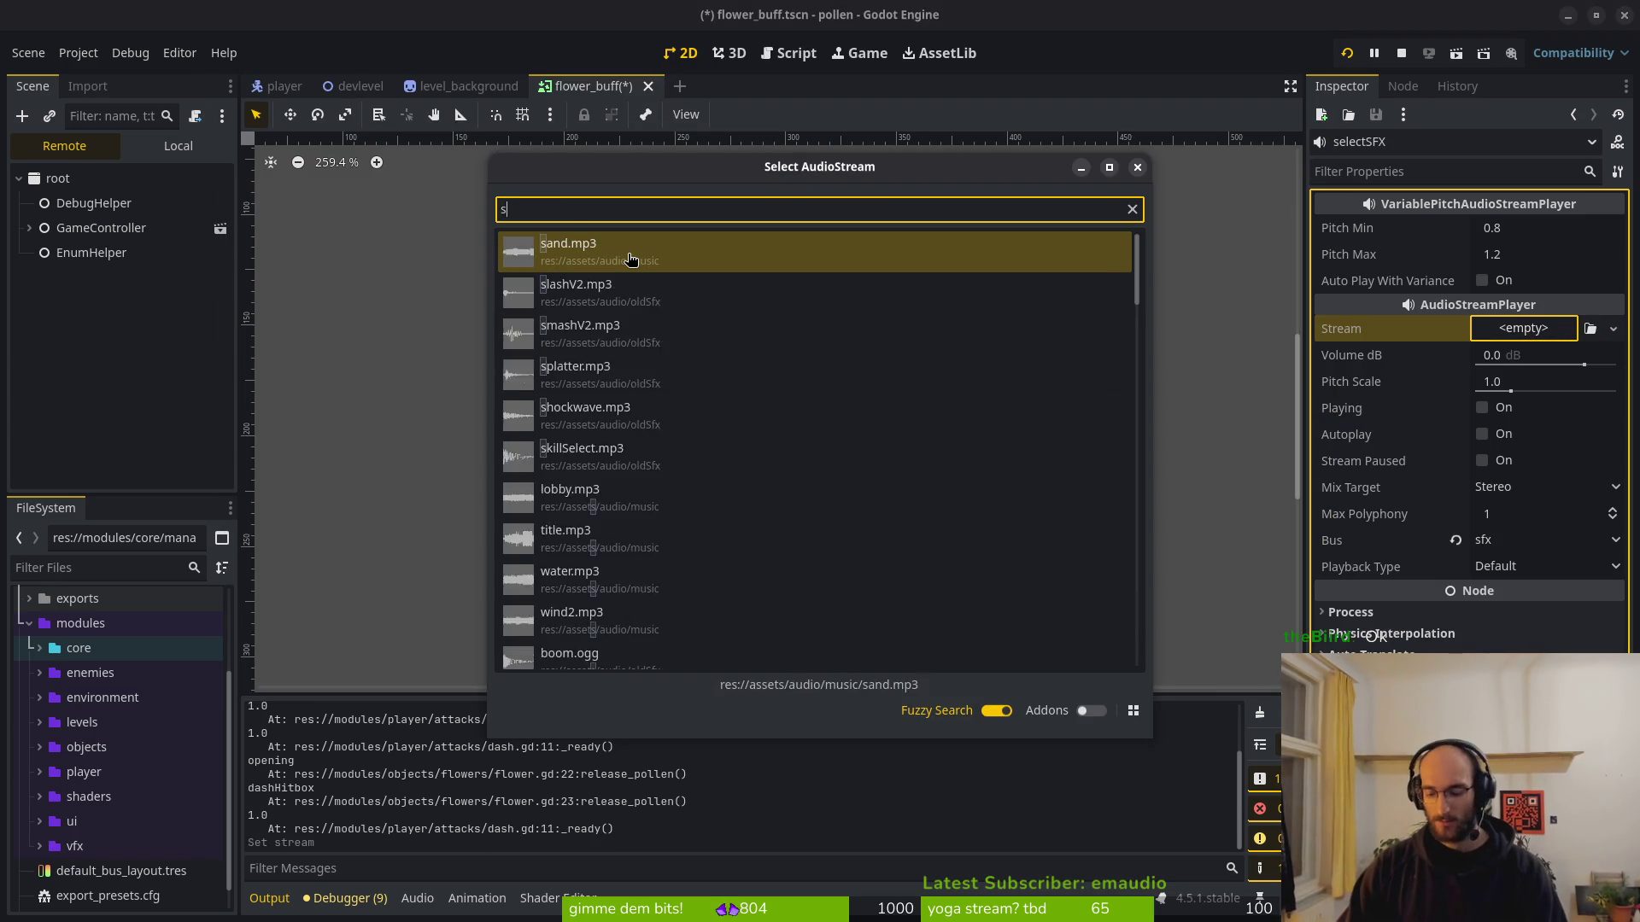
text(mas)
key(Down)
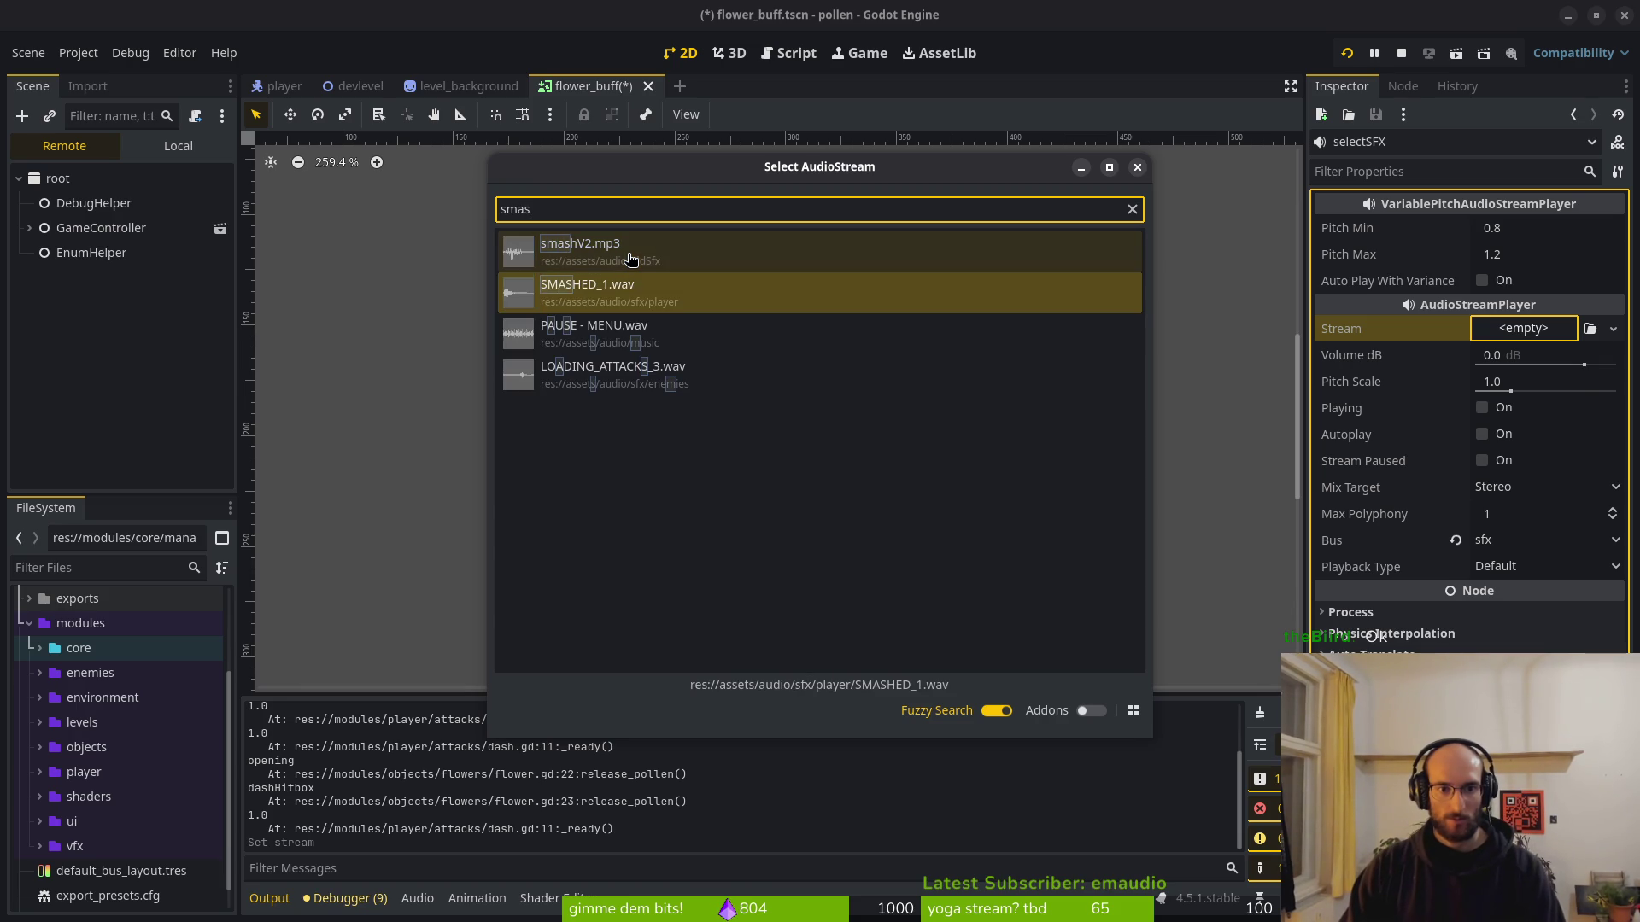
key(Return)
Preview the new SMASHED_1 sound, then launch the game.
click(1481, 435)
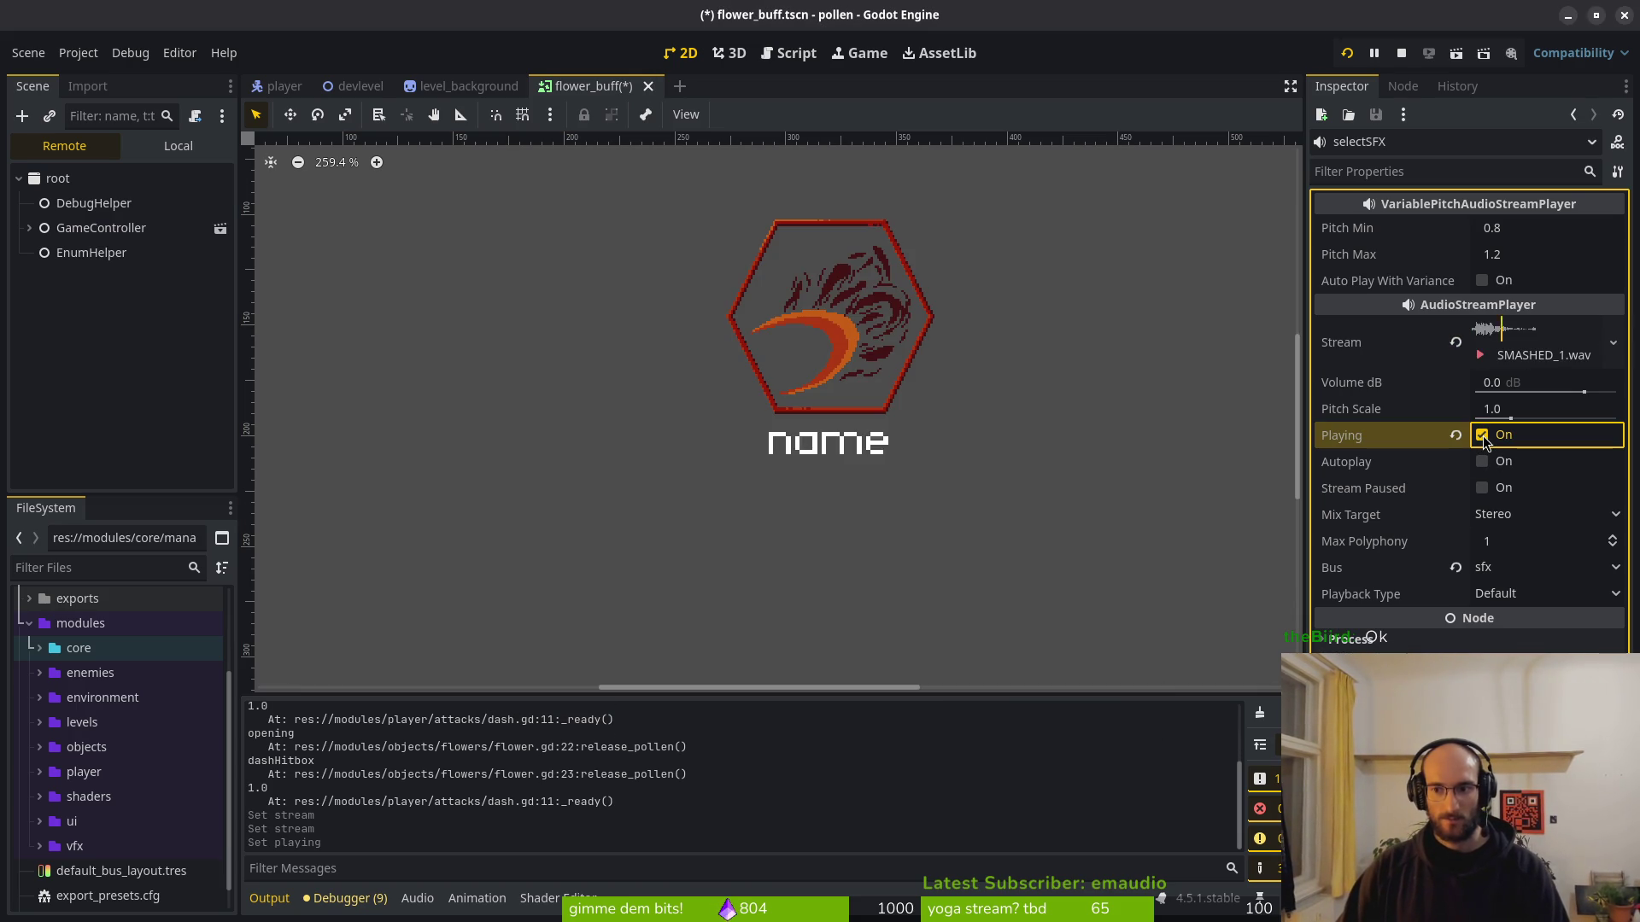
click(1400, 58)
click(1345, 53)
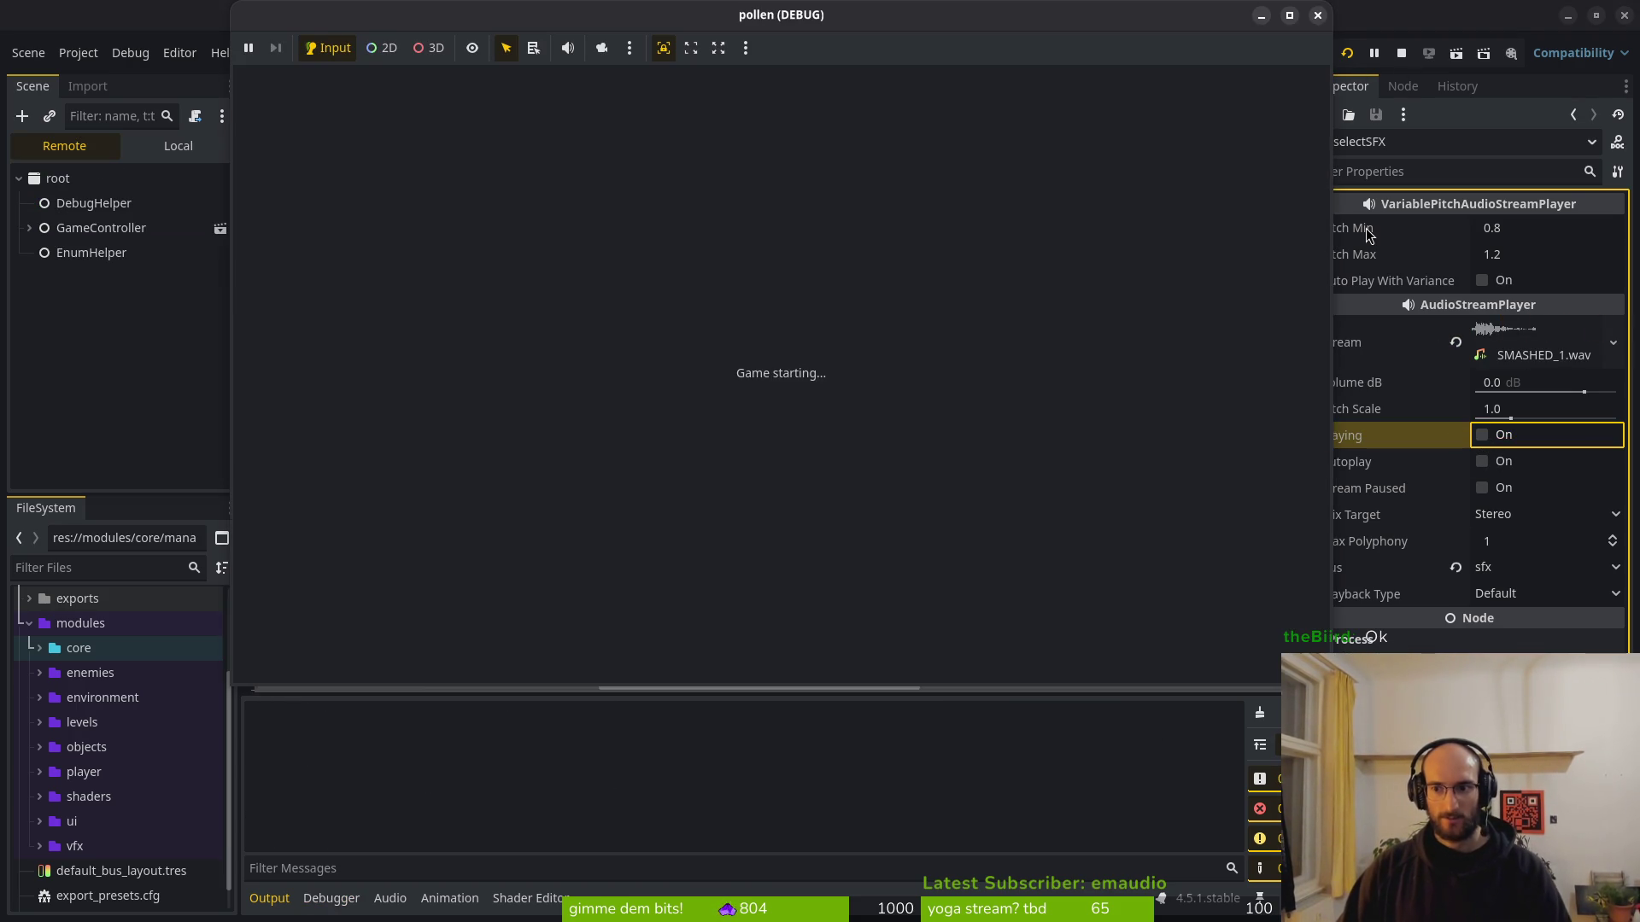
Turn the SFX volume up from the pause menu's settings.
key(Escape)
key(Down)
key(Return)
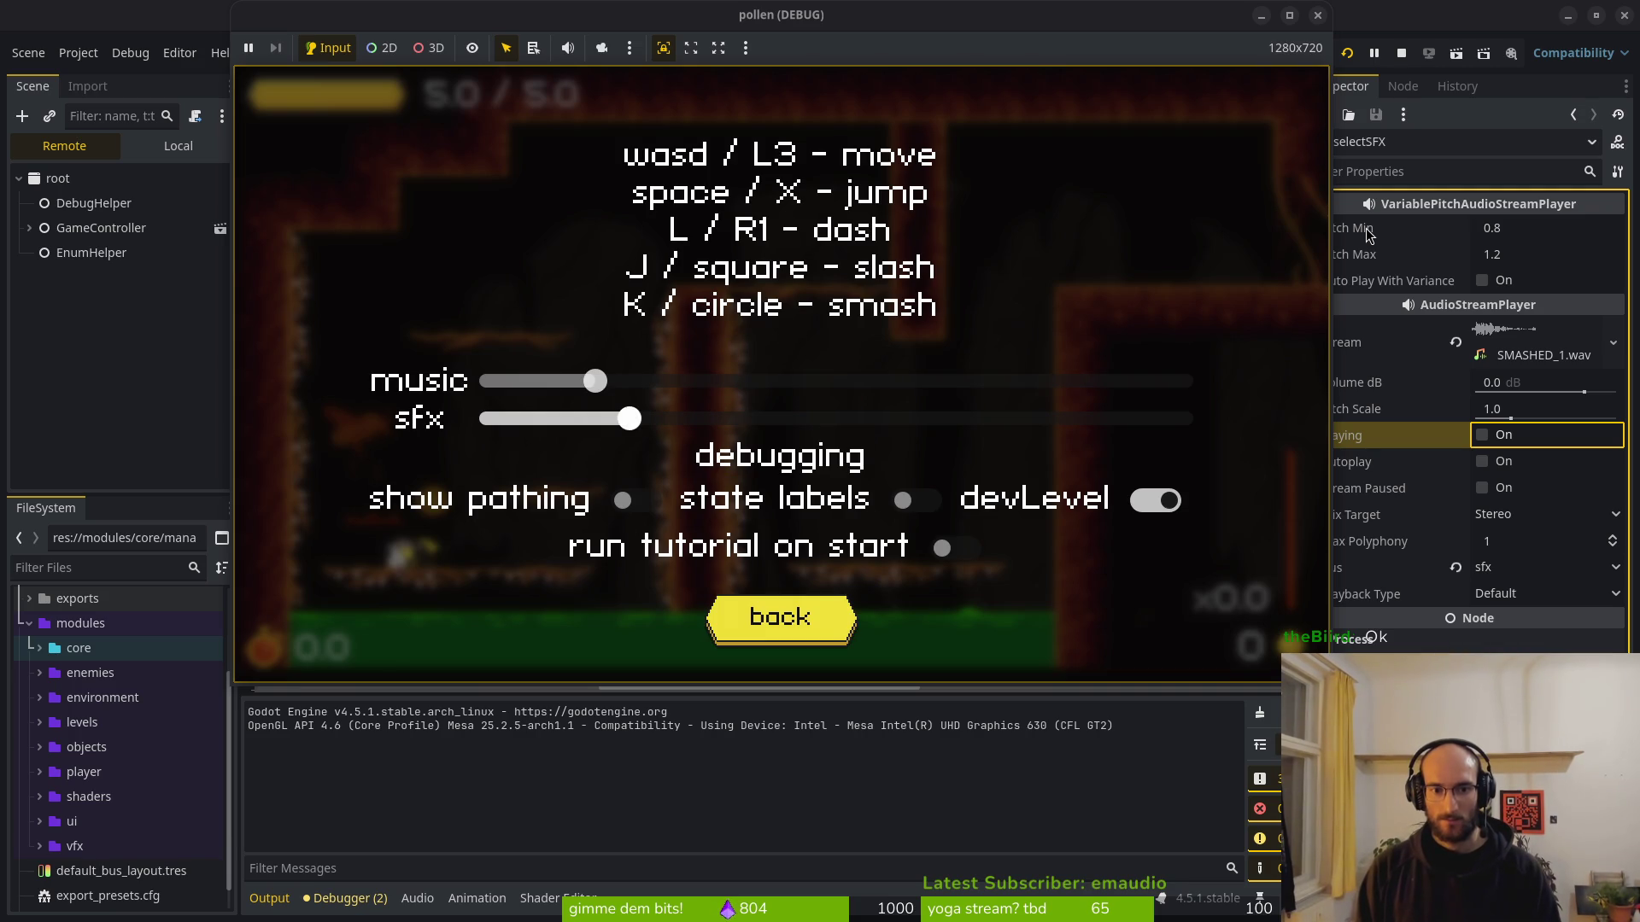
key(Right)
key(Right)
key(Right)
key(Right)
key(Right)
key(Right)
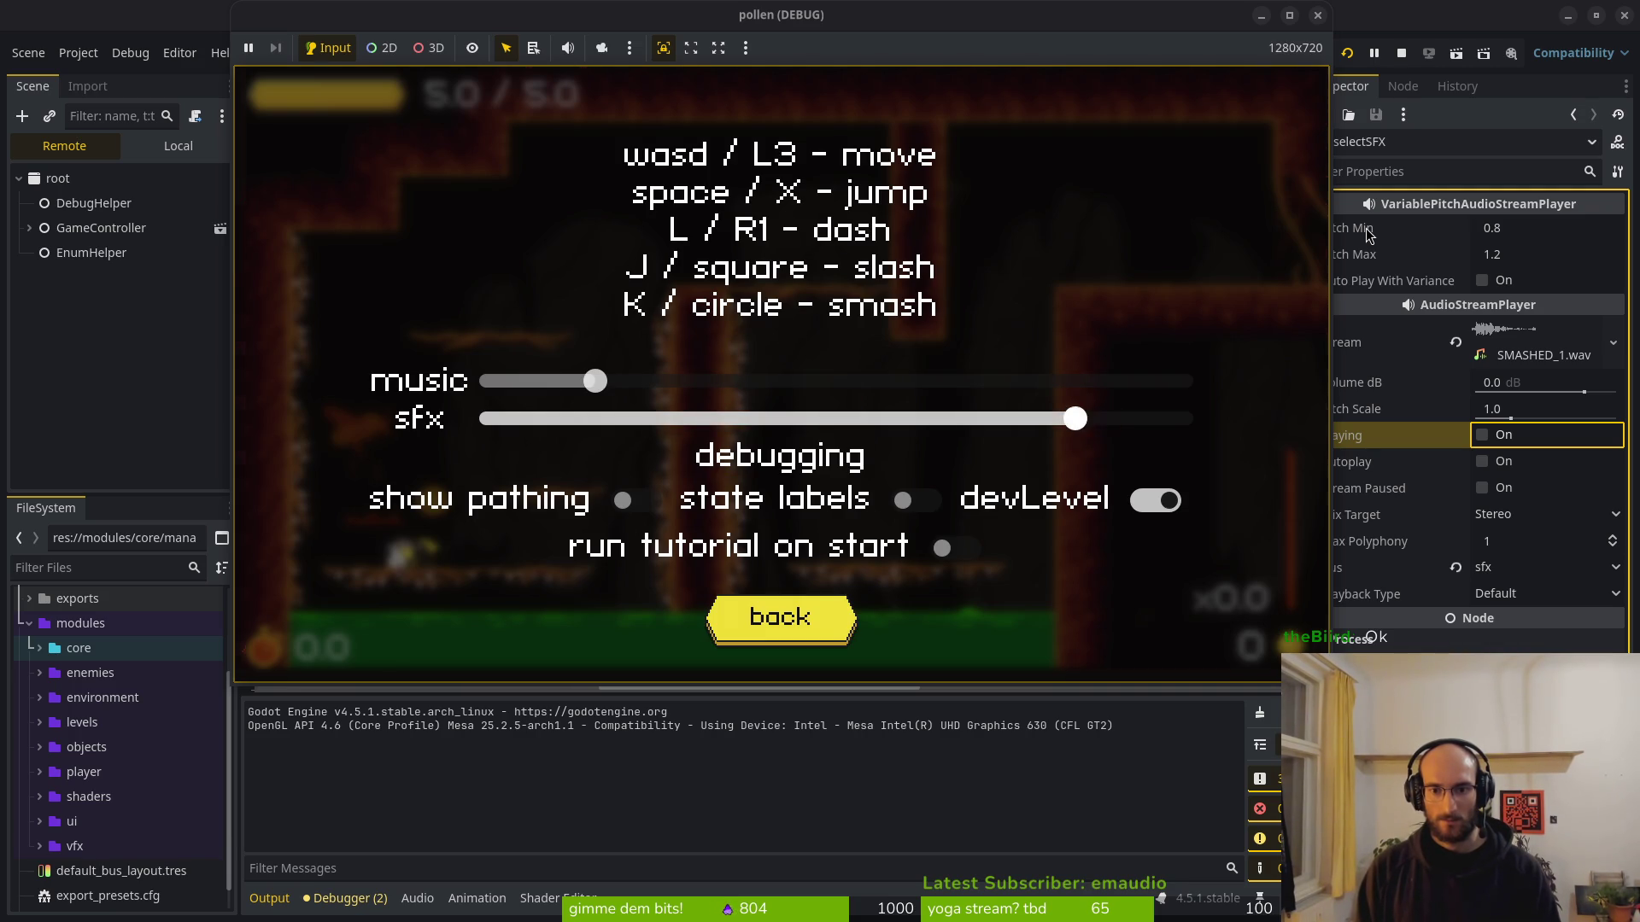
key(Escape)
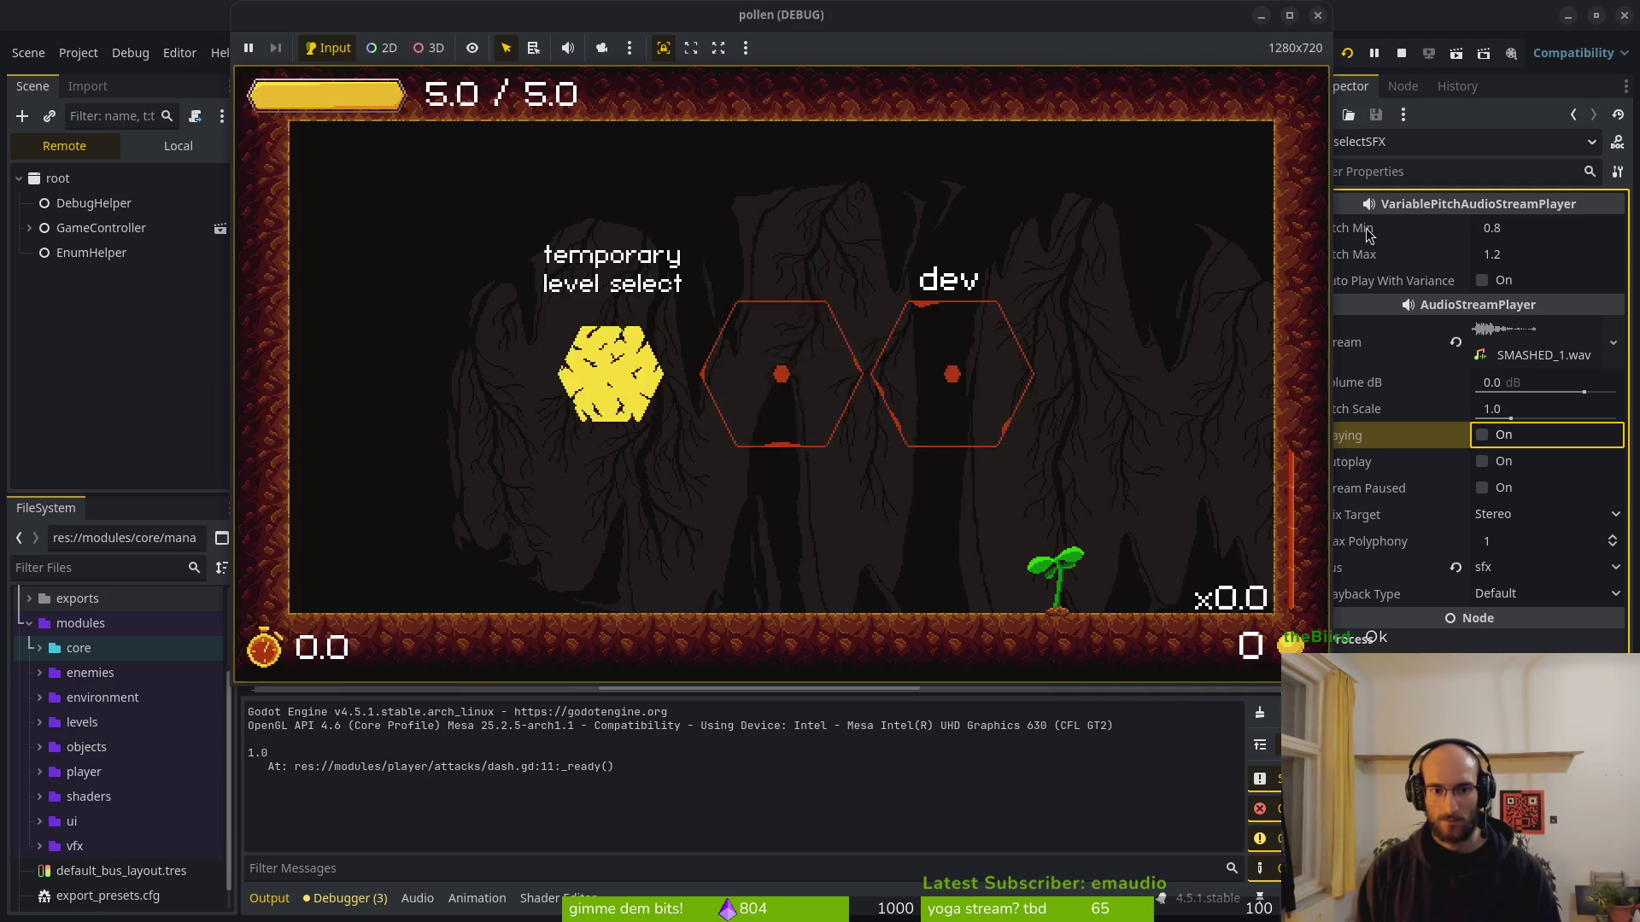
Load the flower level, pollinate the dandelion, choose smash, then close the game.
key(Down)
key(Right)
key(Return)
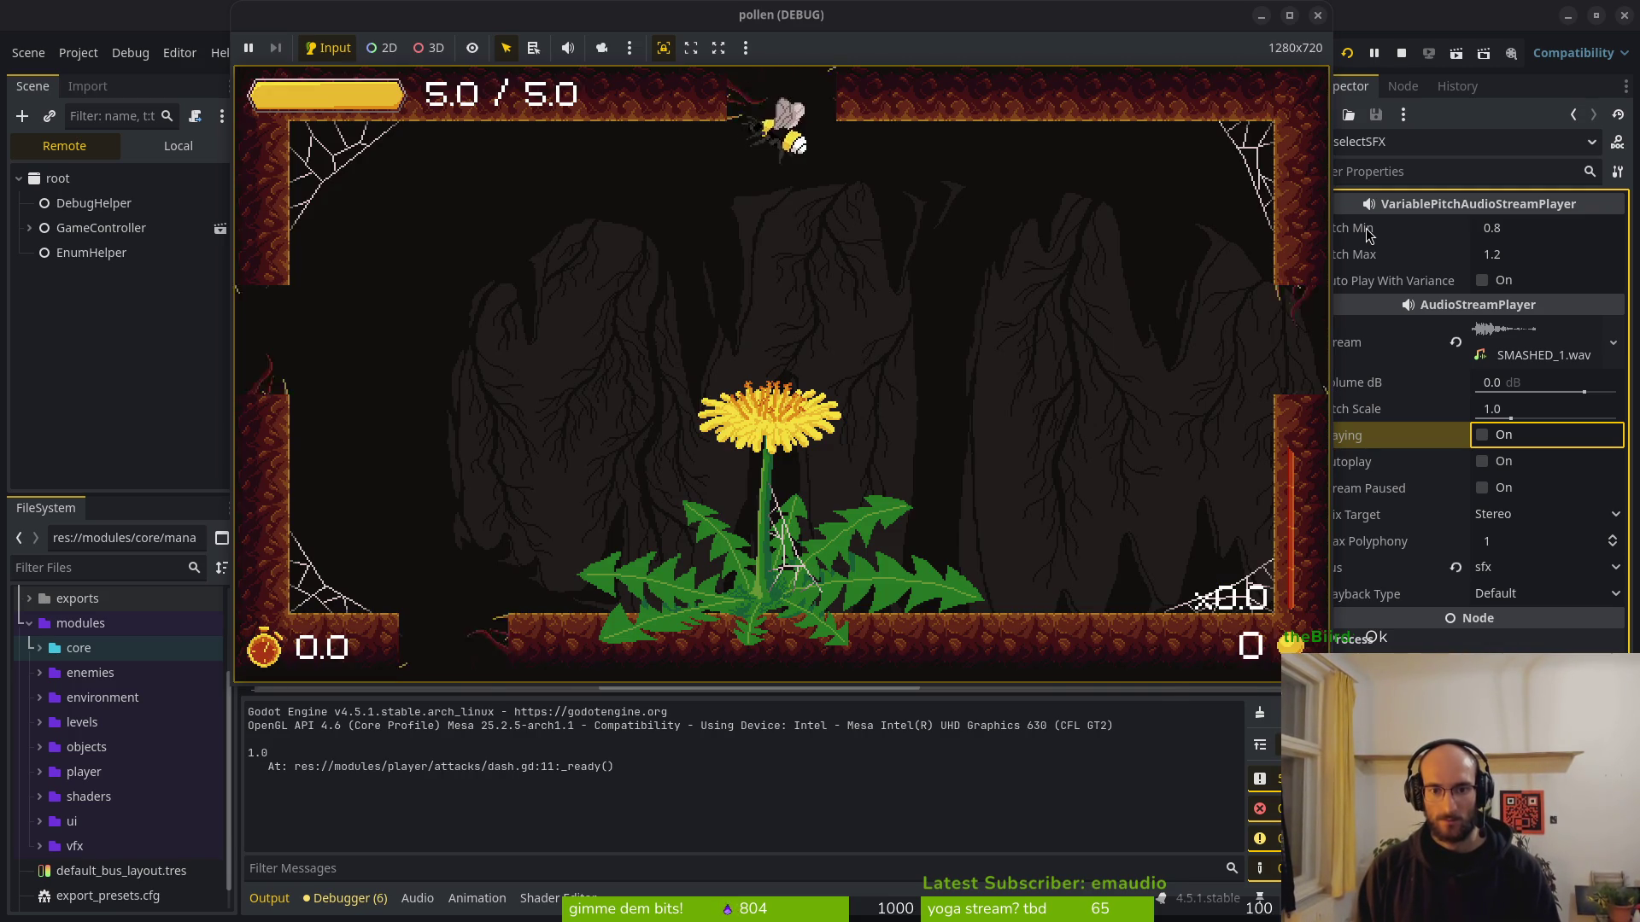
key(space)
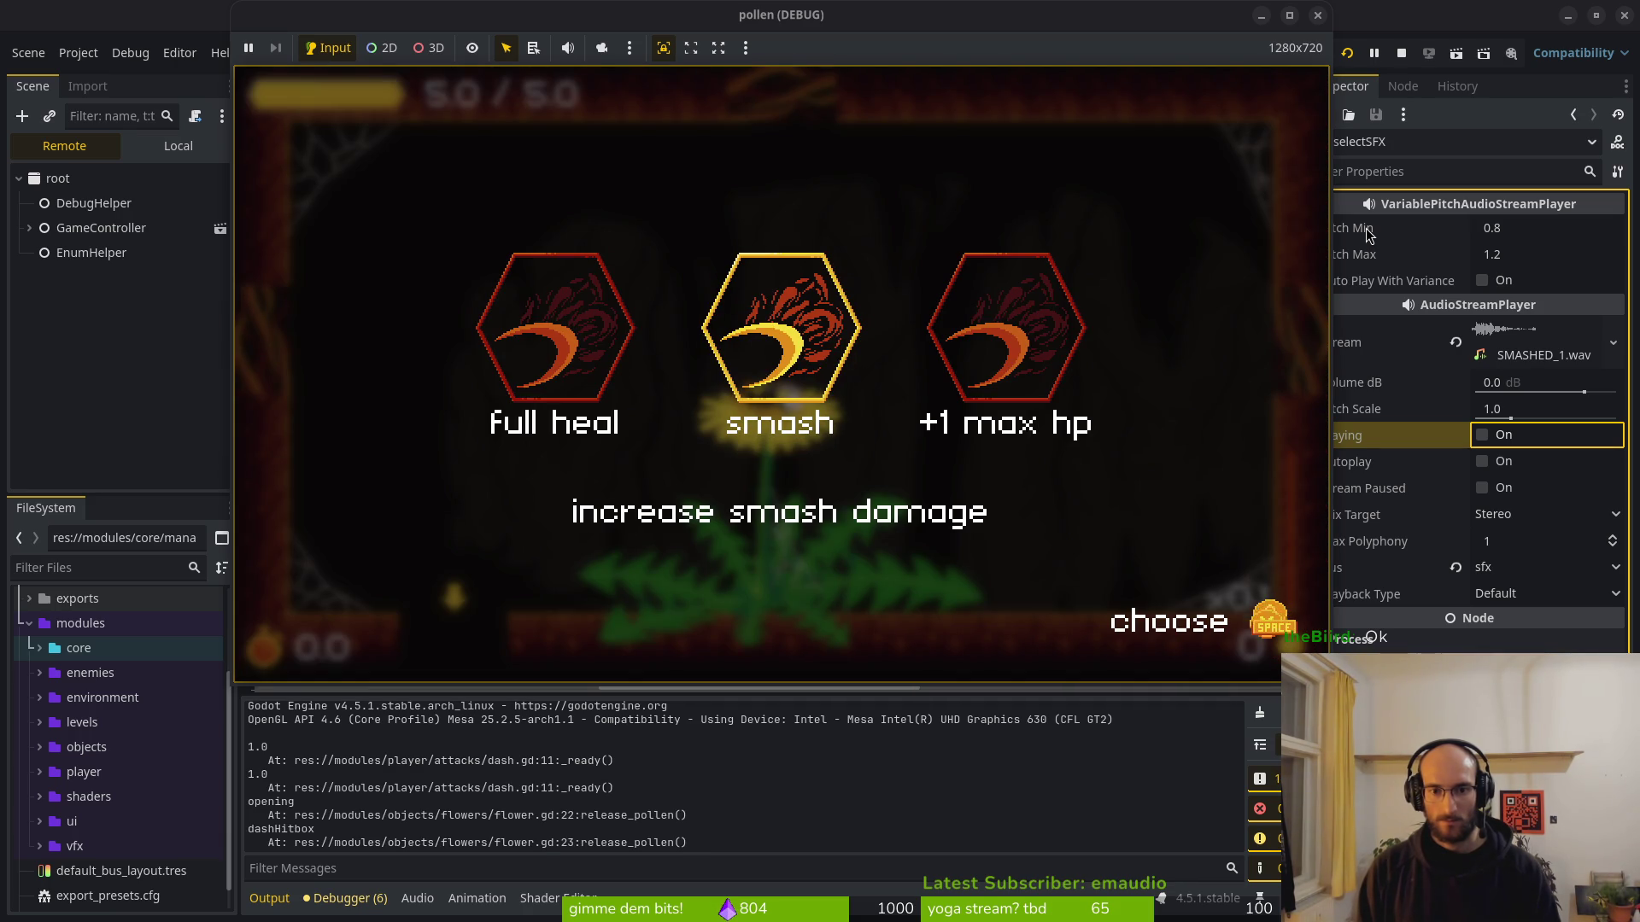
key(space)
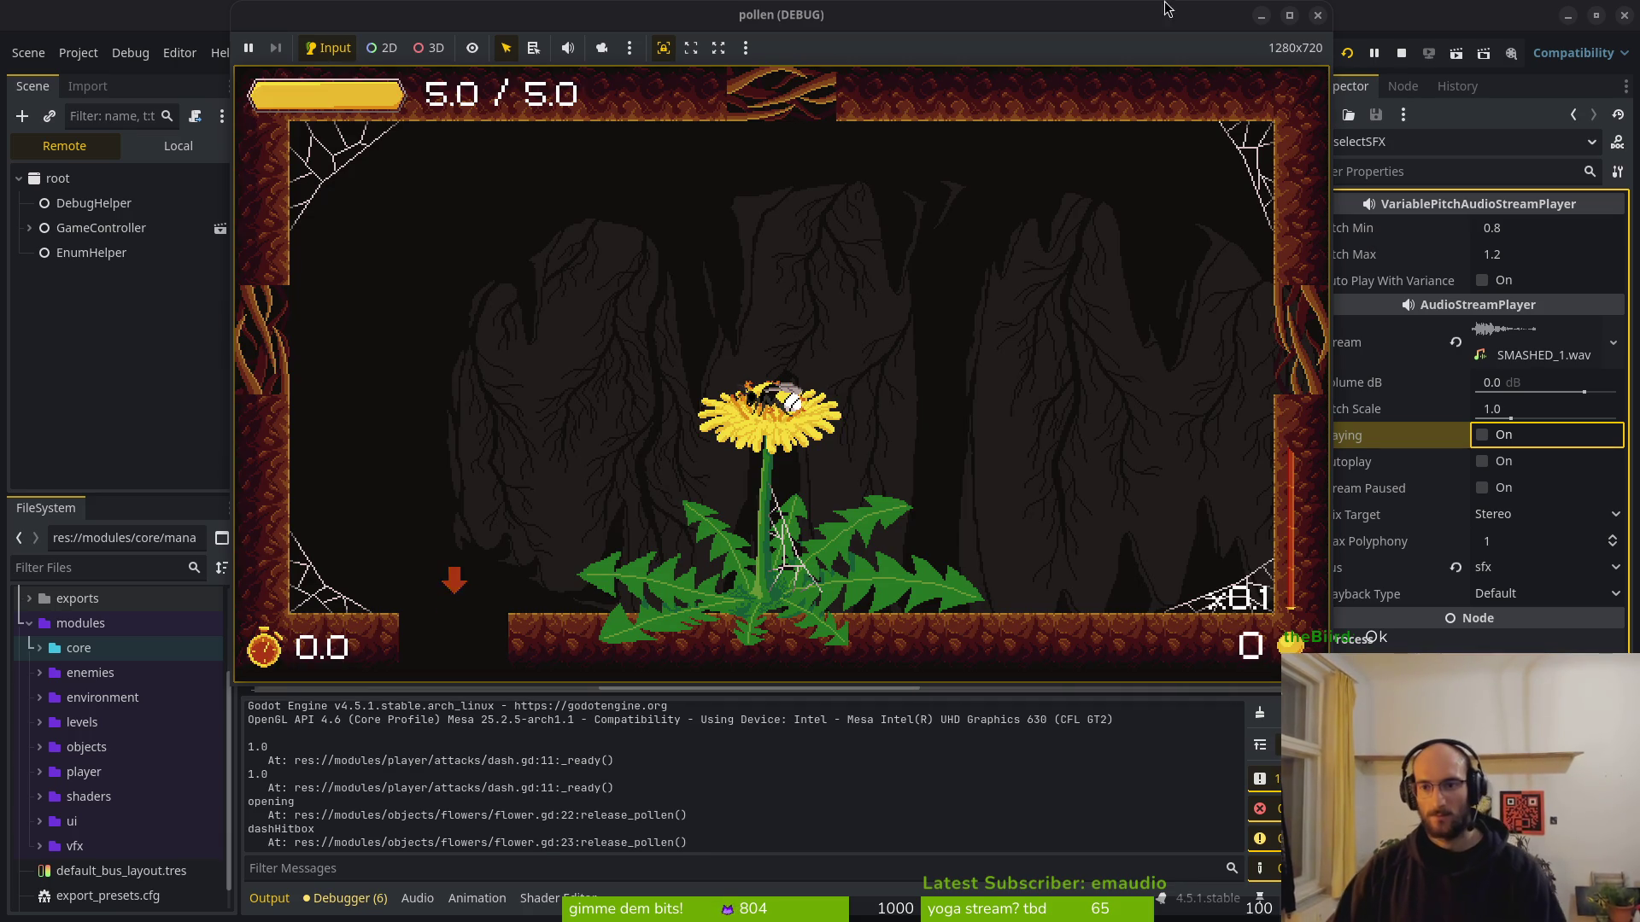
click(1401, 52)
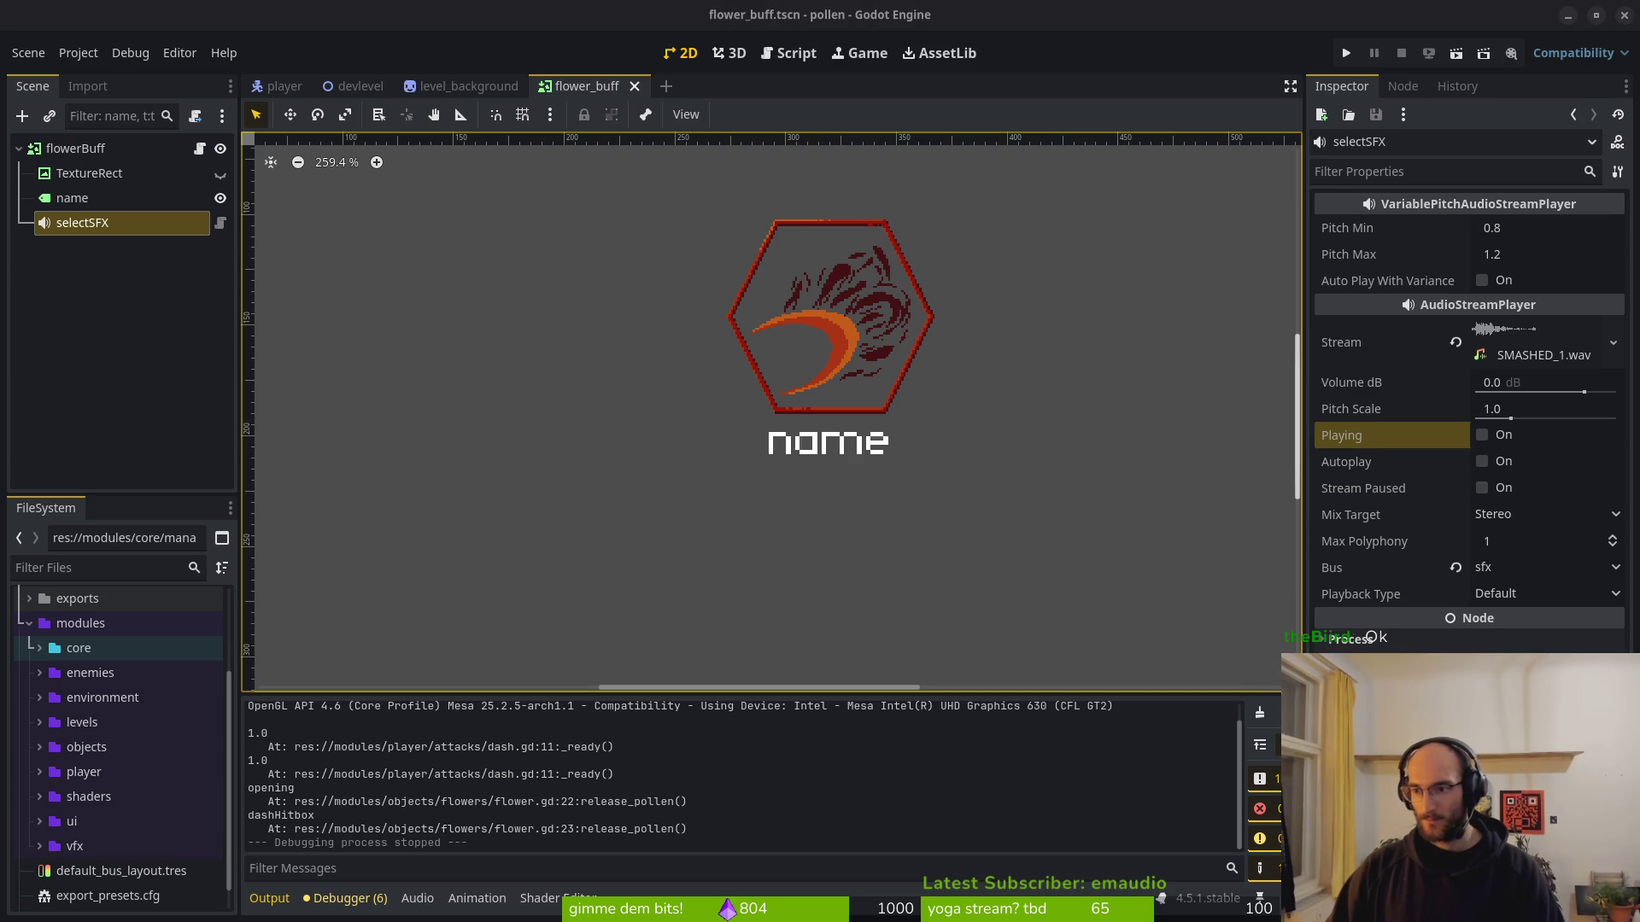
Collapse modules and expand assets > audio > sfx > player to select SMASHED_1.wav.
click(29, 624)
click(29, 674)
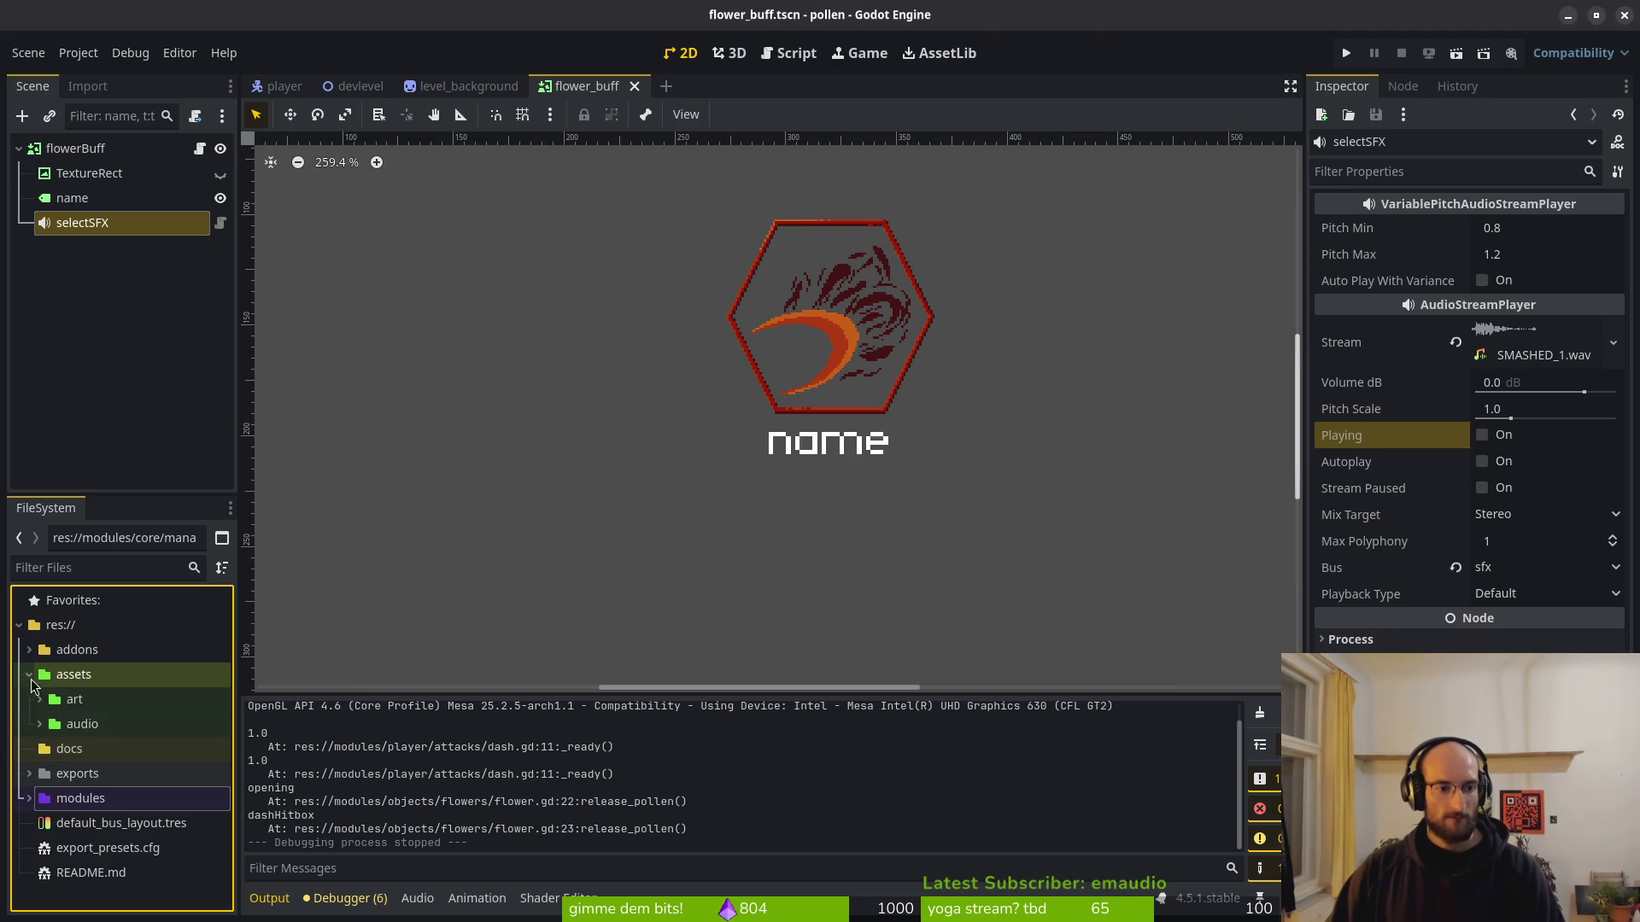
click(39, 723)
click(50, 798)
scroll(77, 726, down, 3)
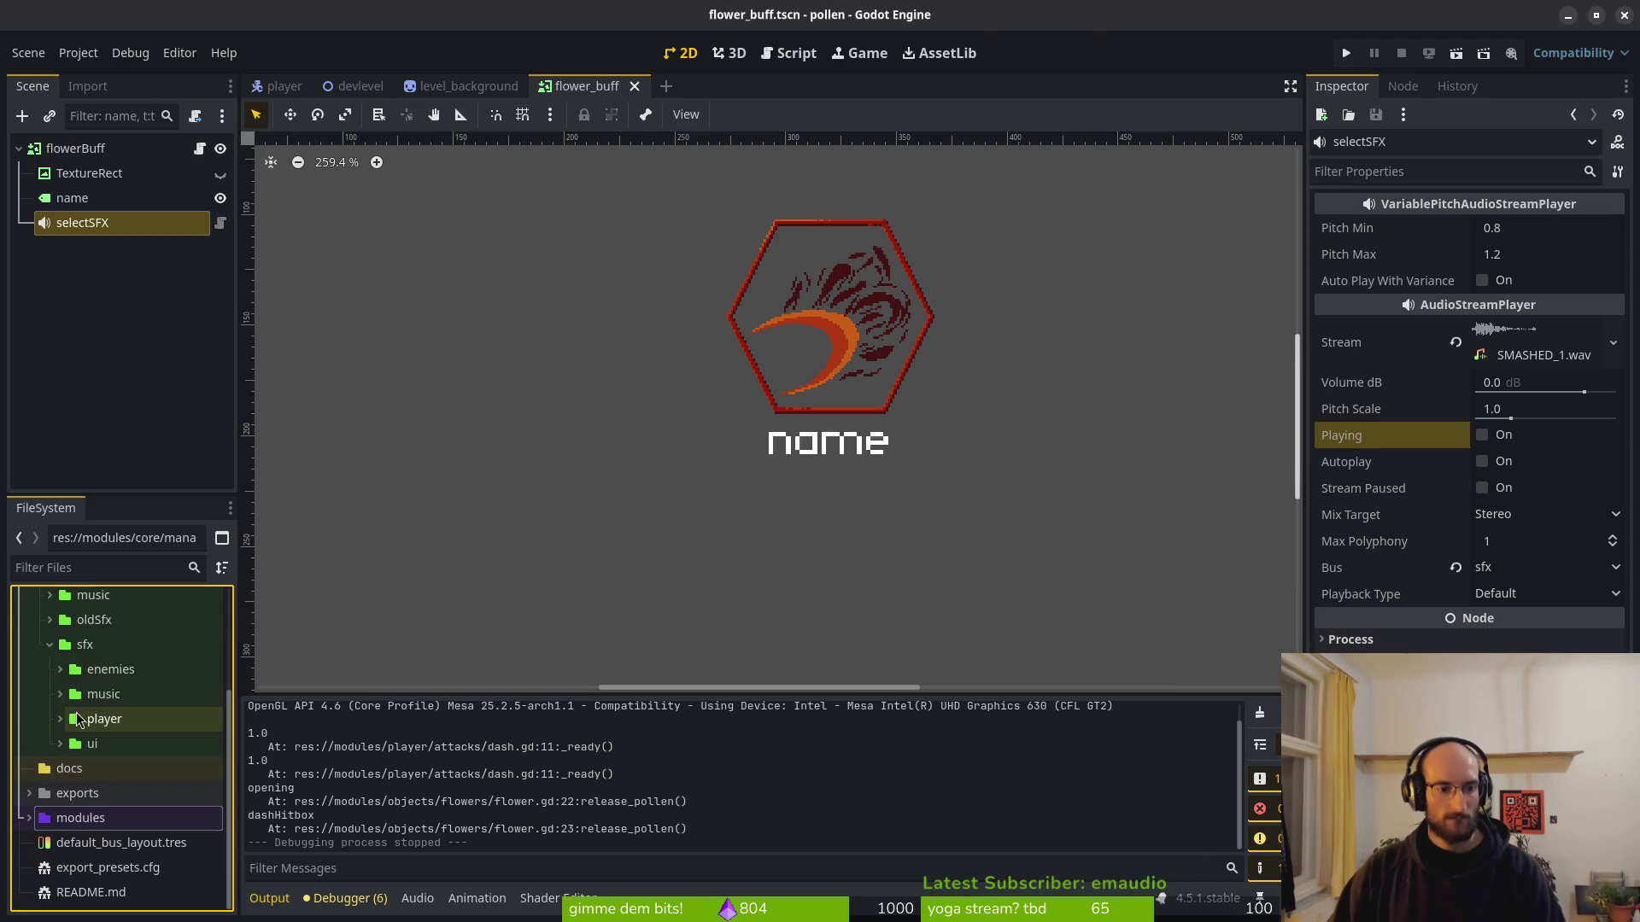
click(61, 721)
scroll(128, 734, down, 10)
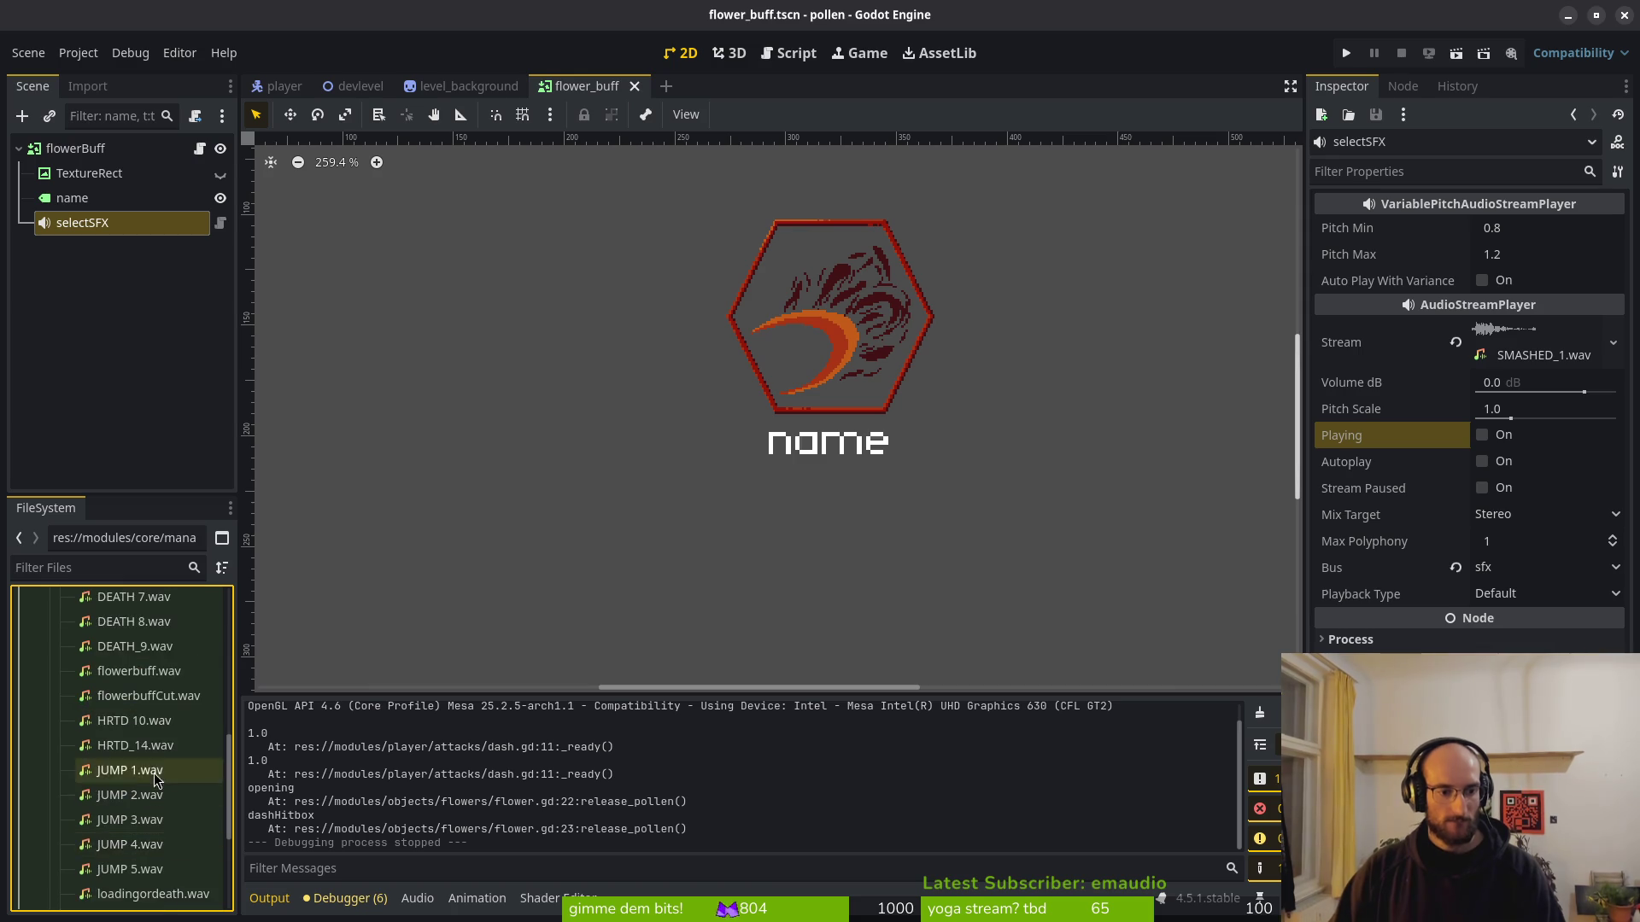
click(144, 719)
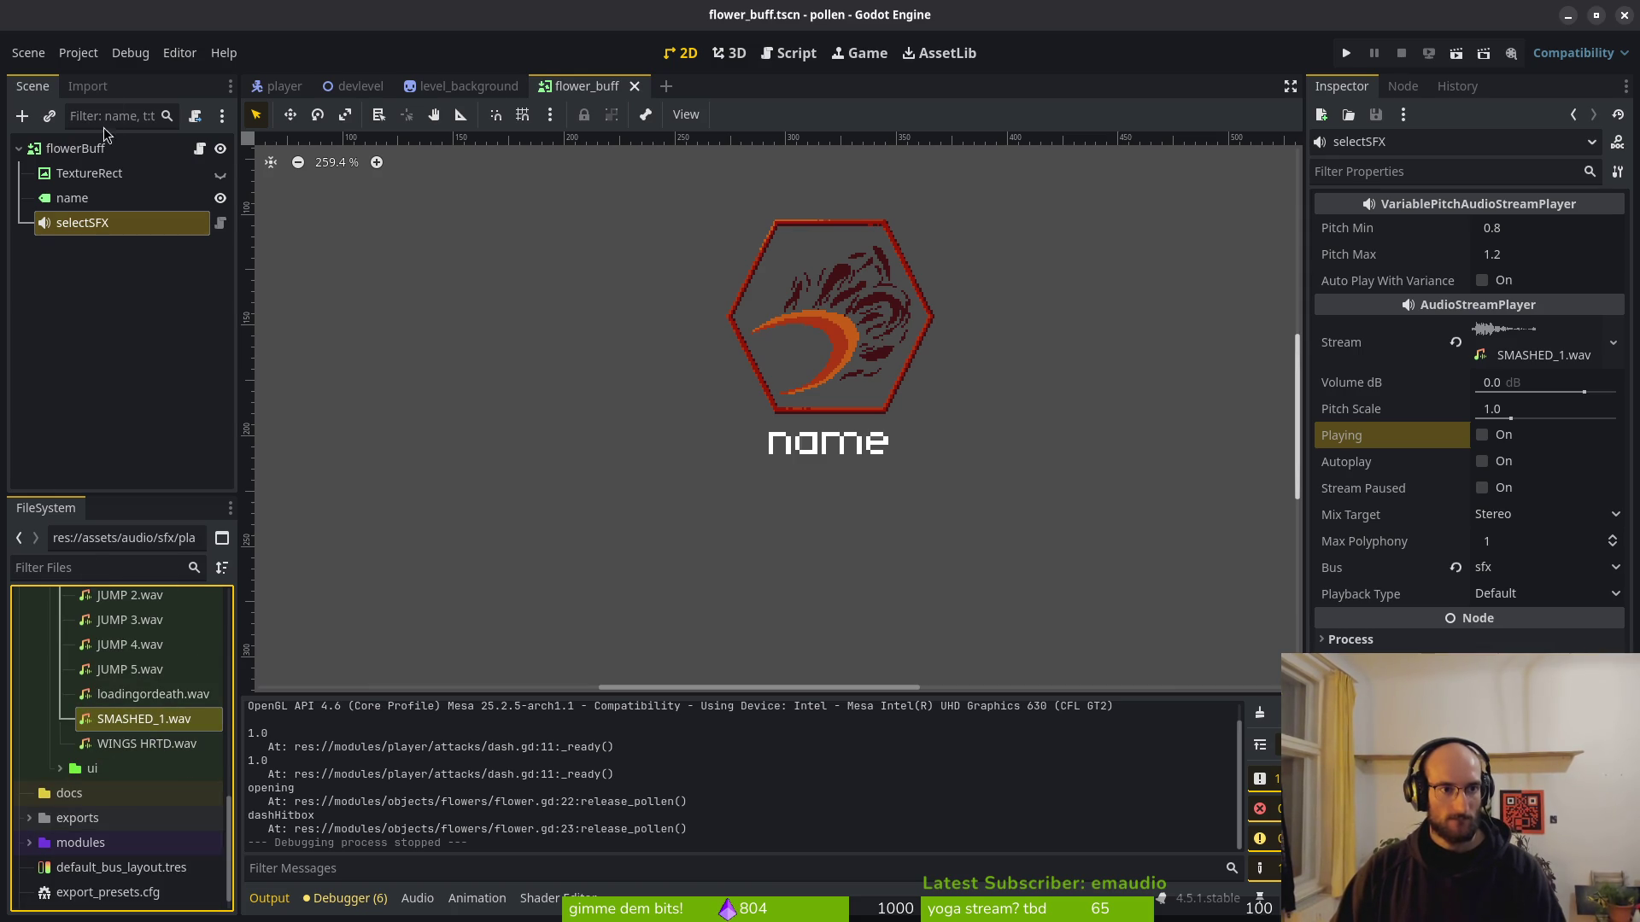
Turn on Trim in SMASHED_1.wav's import settings, reimport, and check its waveform.
click(89, 86)
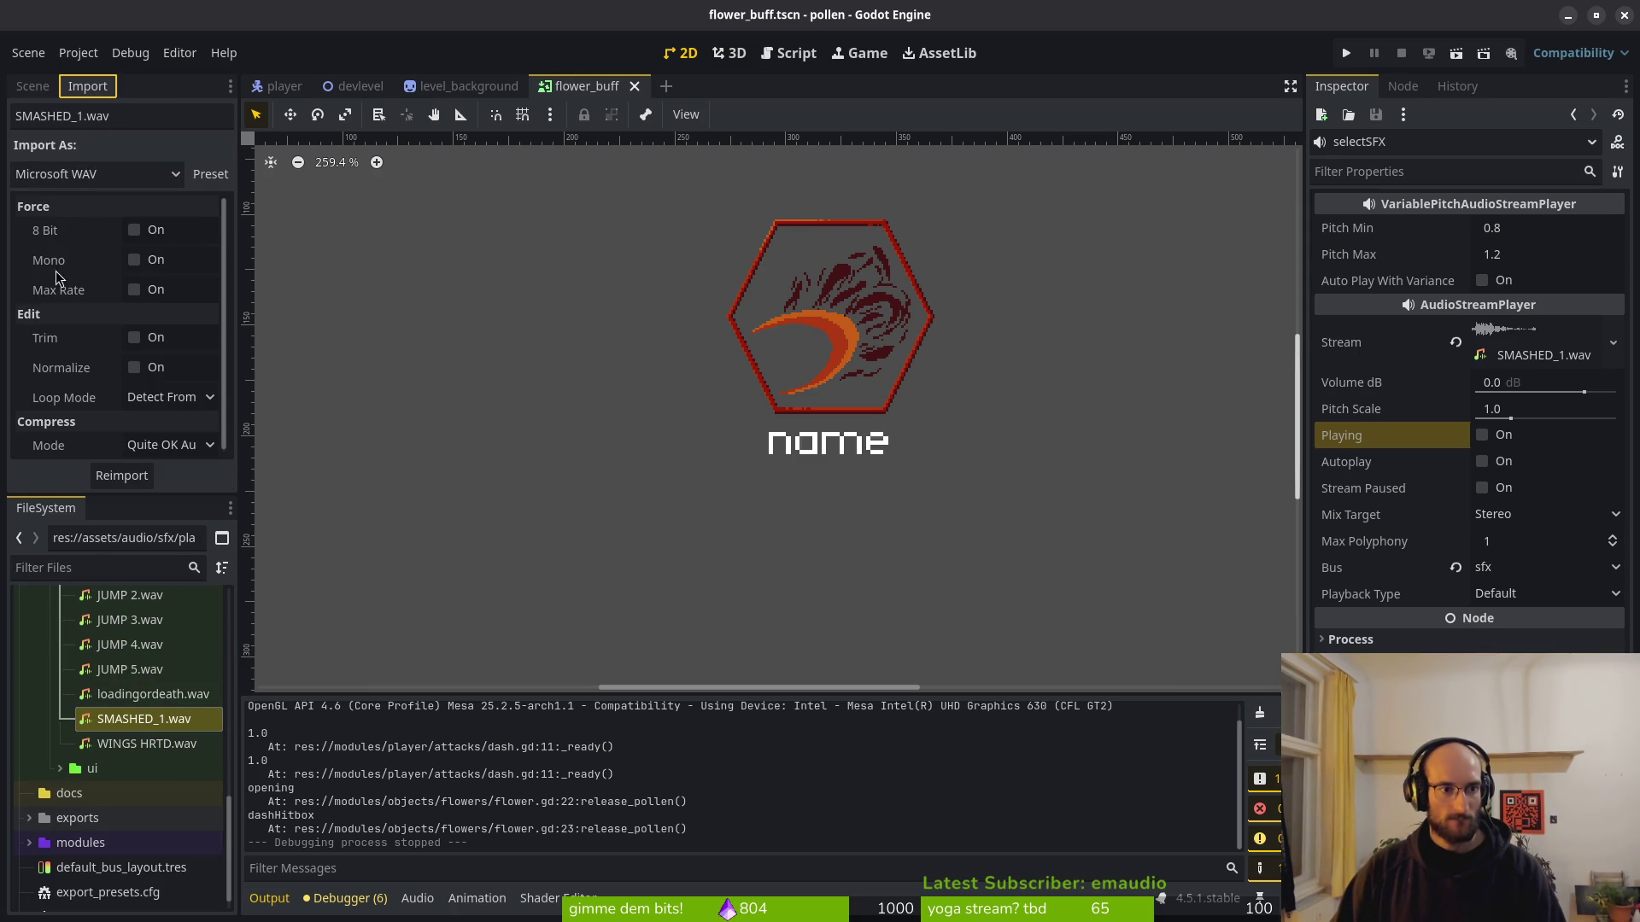
click(134, 339)
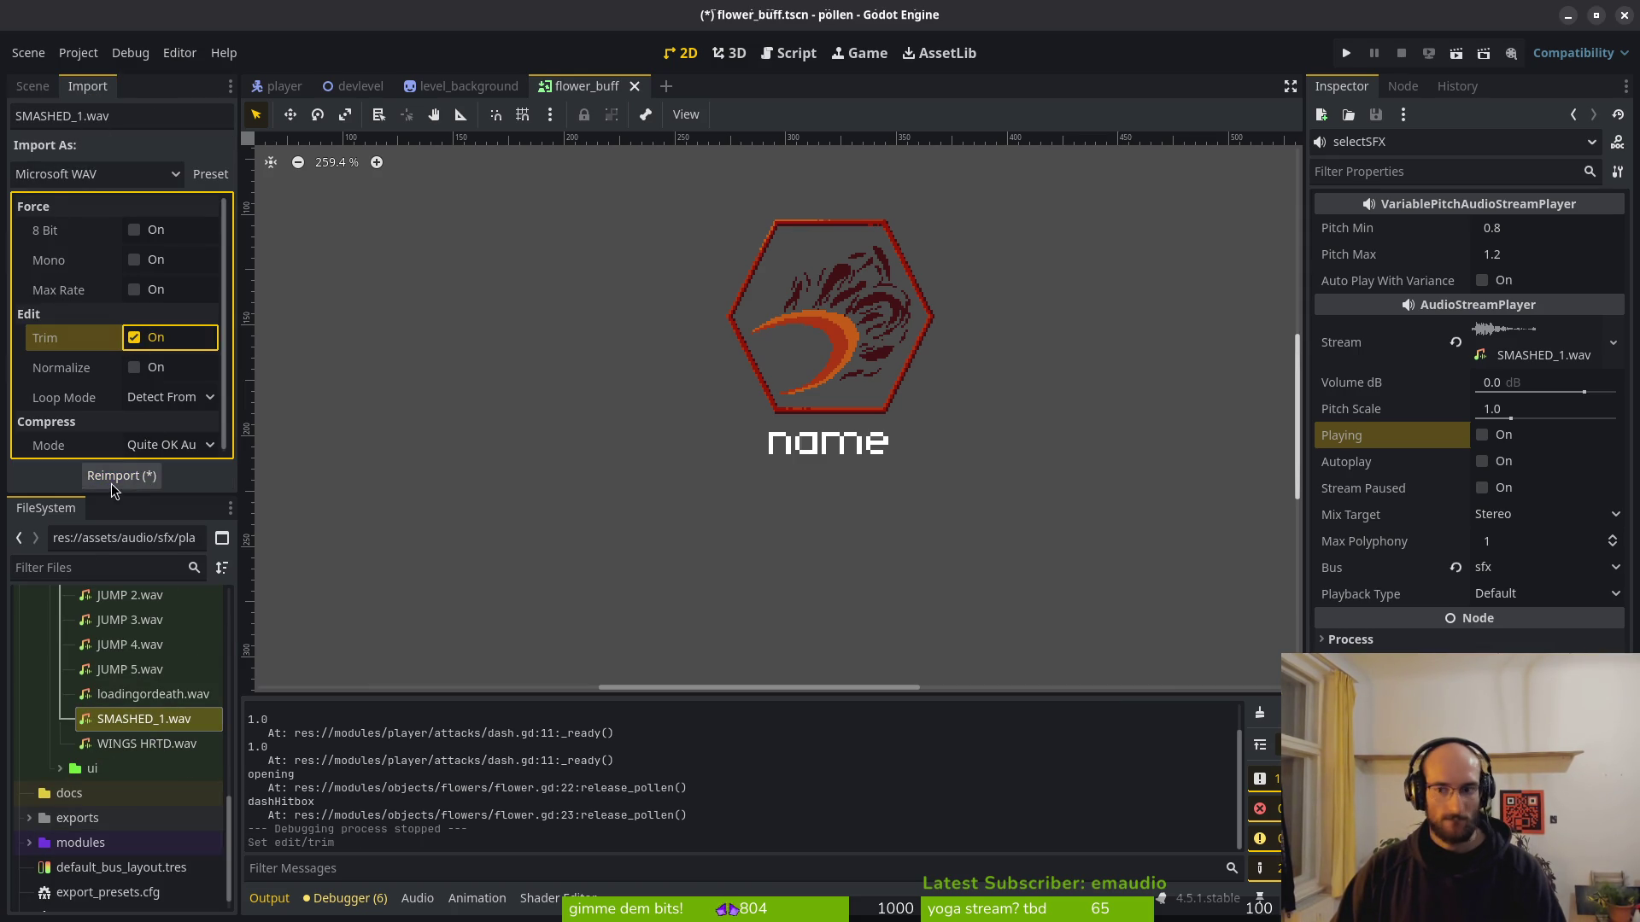
click(1512, 354)
click(121, 476)
click(1530, 338)
click(1529, 340)
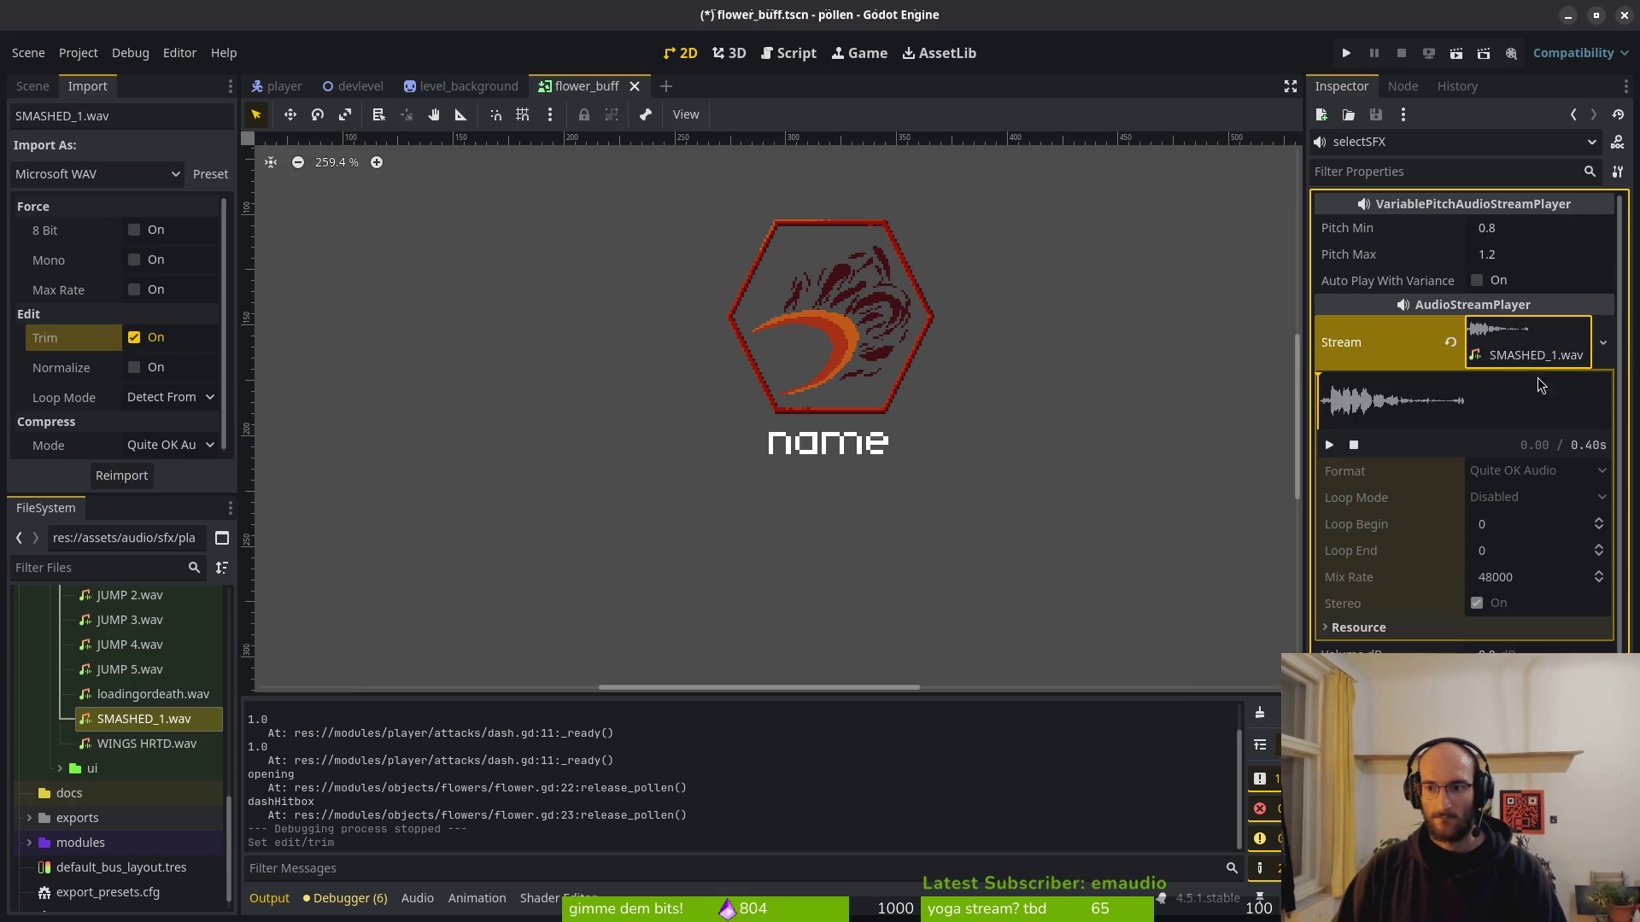
Save the flower_buff scene with the flowerBuff root selected, then switch to Vim.
click(572, 531)
key(ctrl+s)
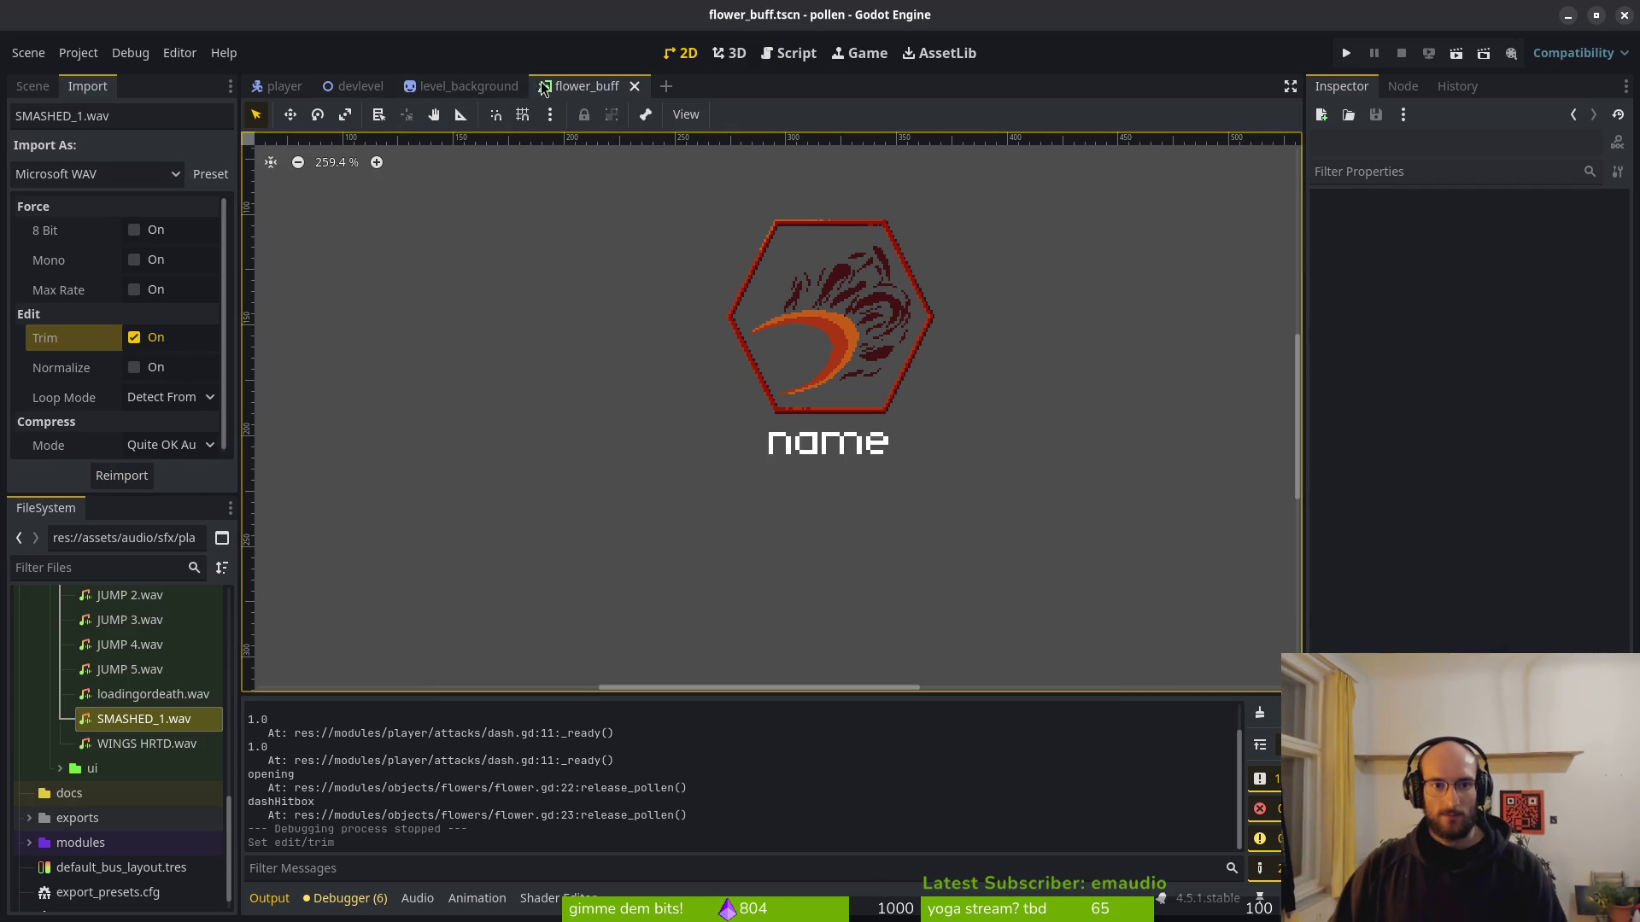
scroll(836, 338, down, 5)
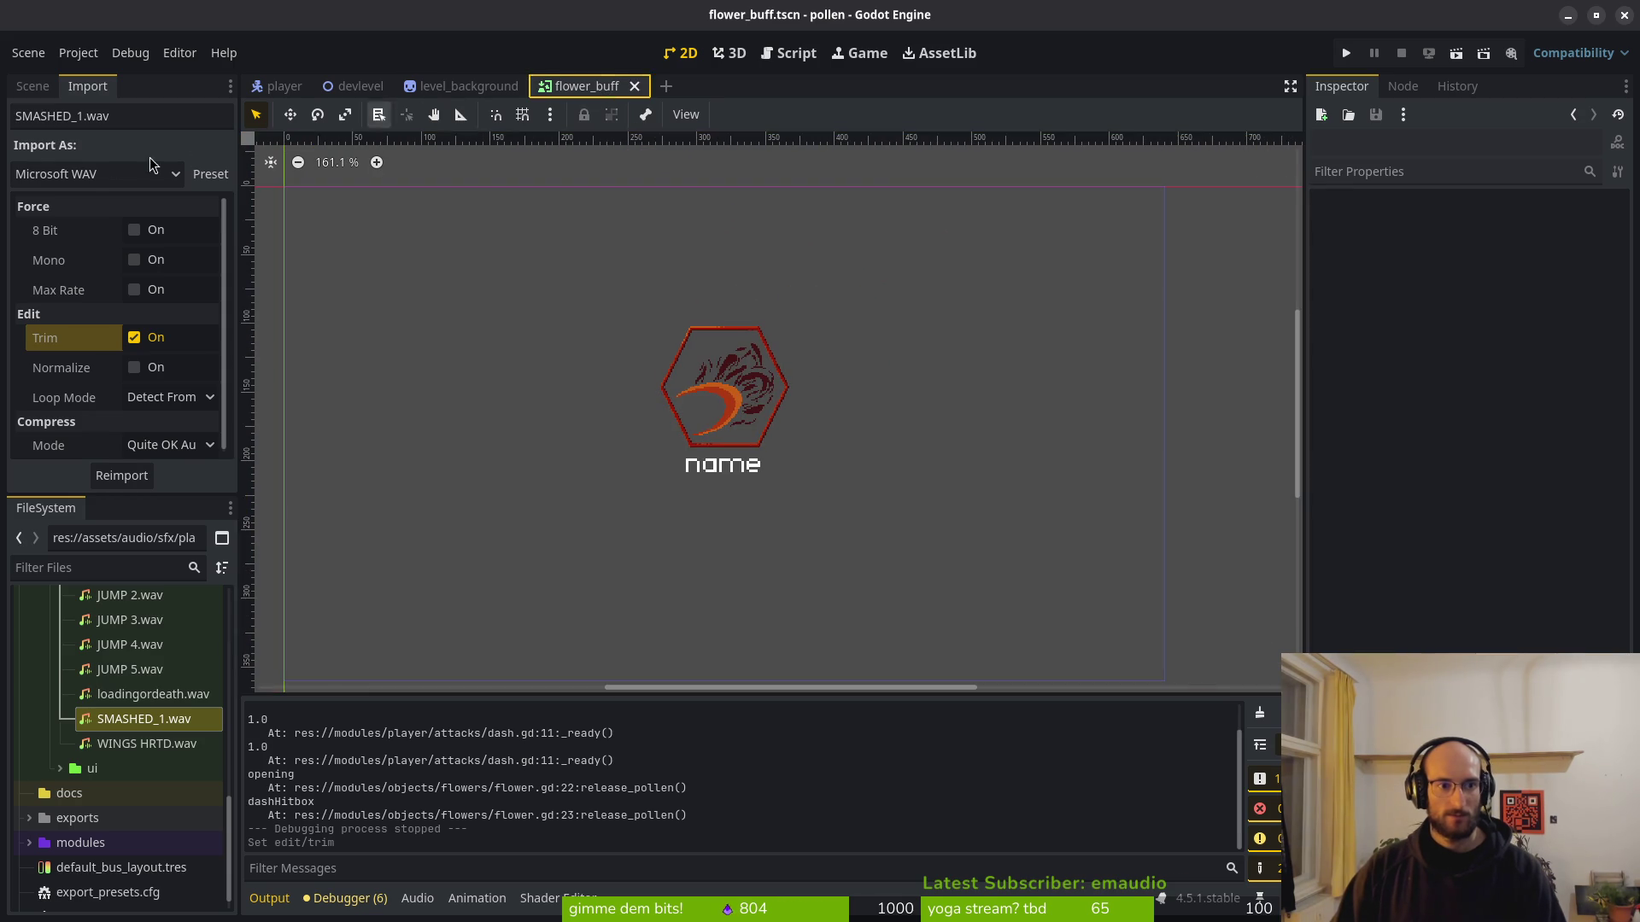
click(33, 86)
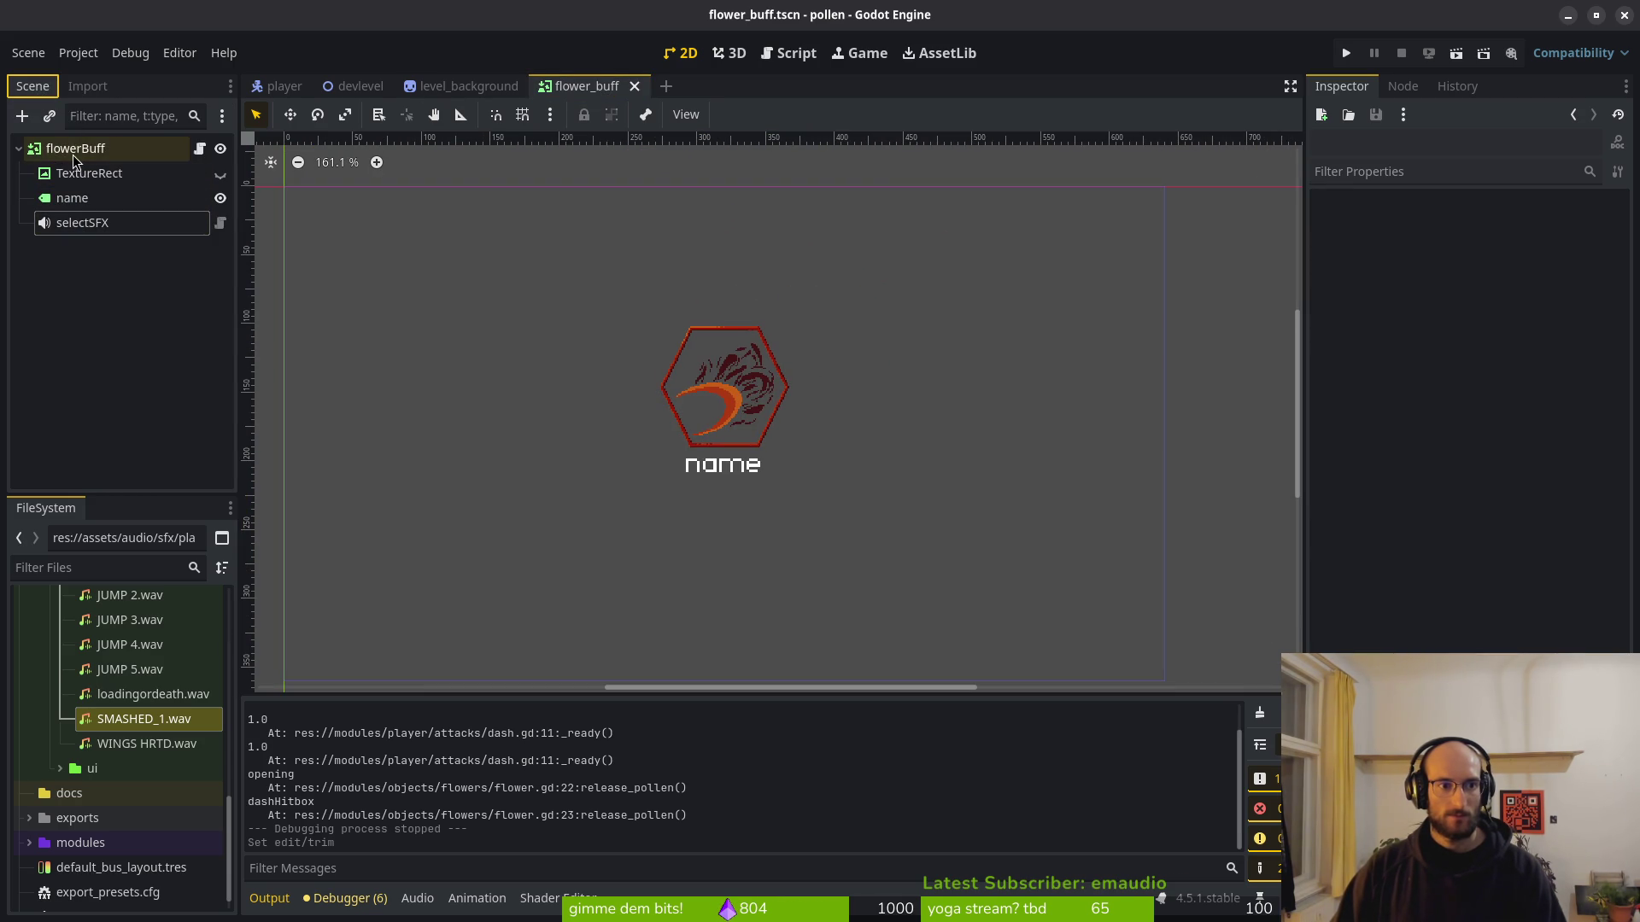
click(18, 150)
click(19, 150)
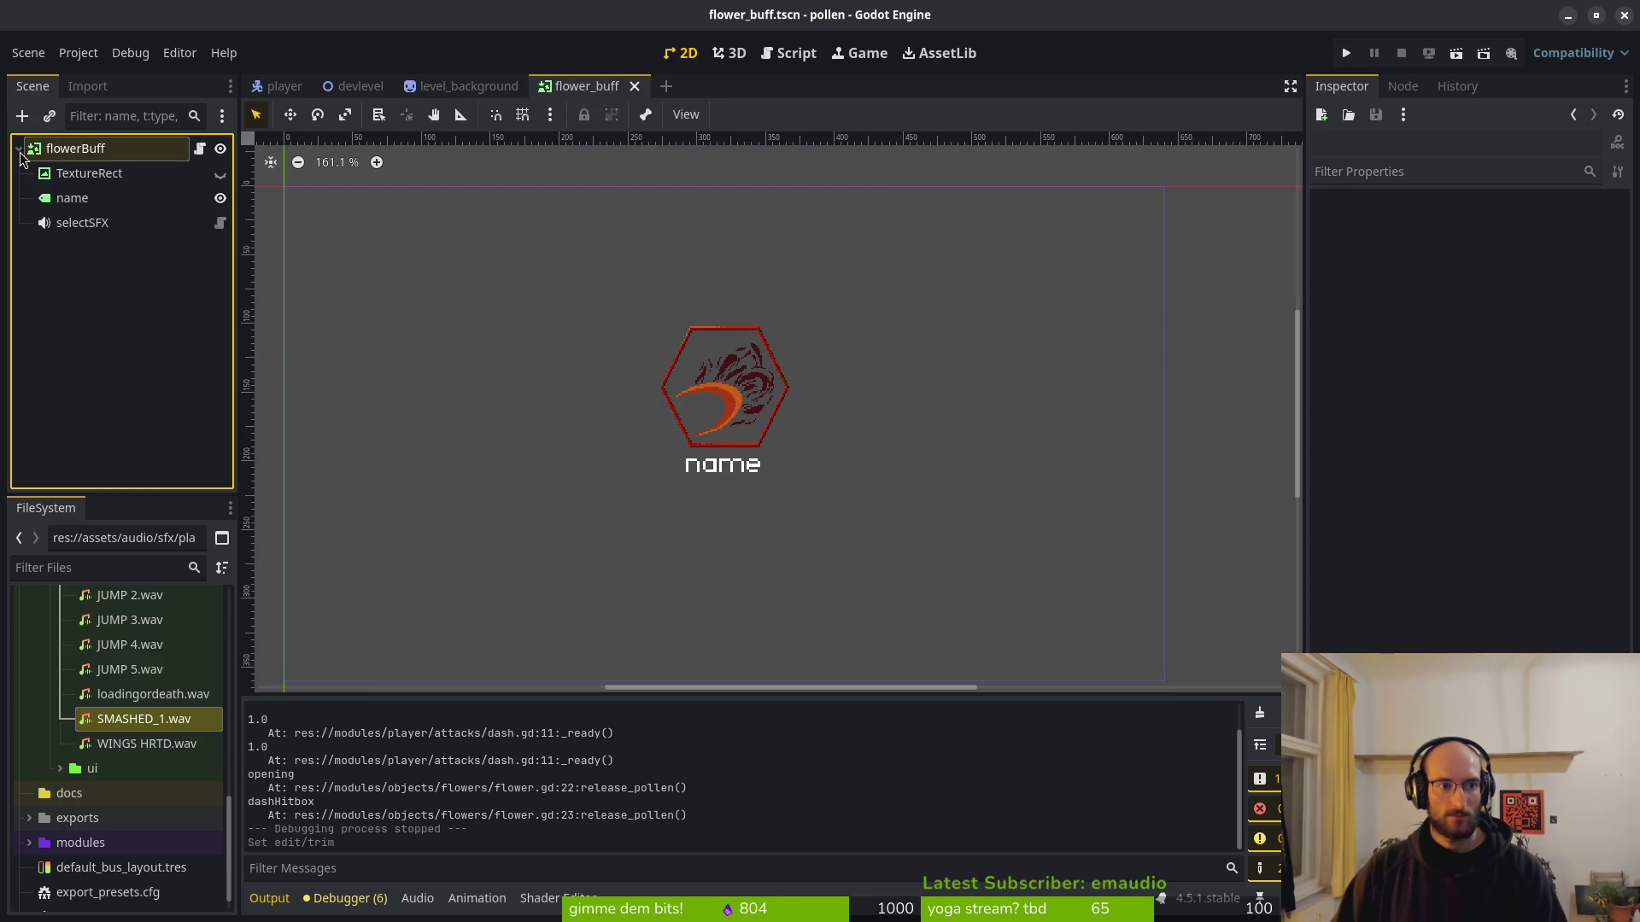
click(43, 149)
key(ctrl+a)
key(Escape)
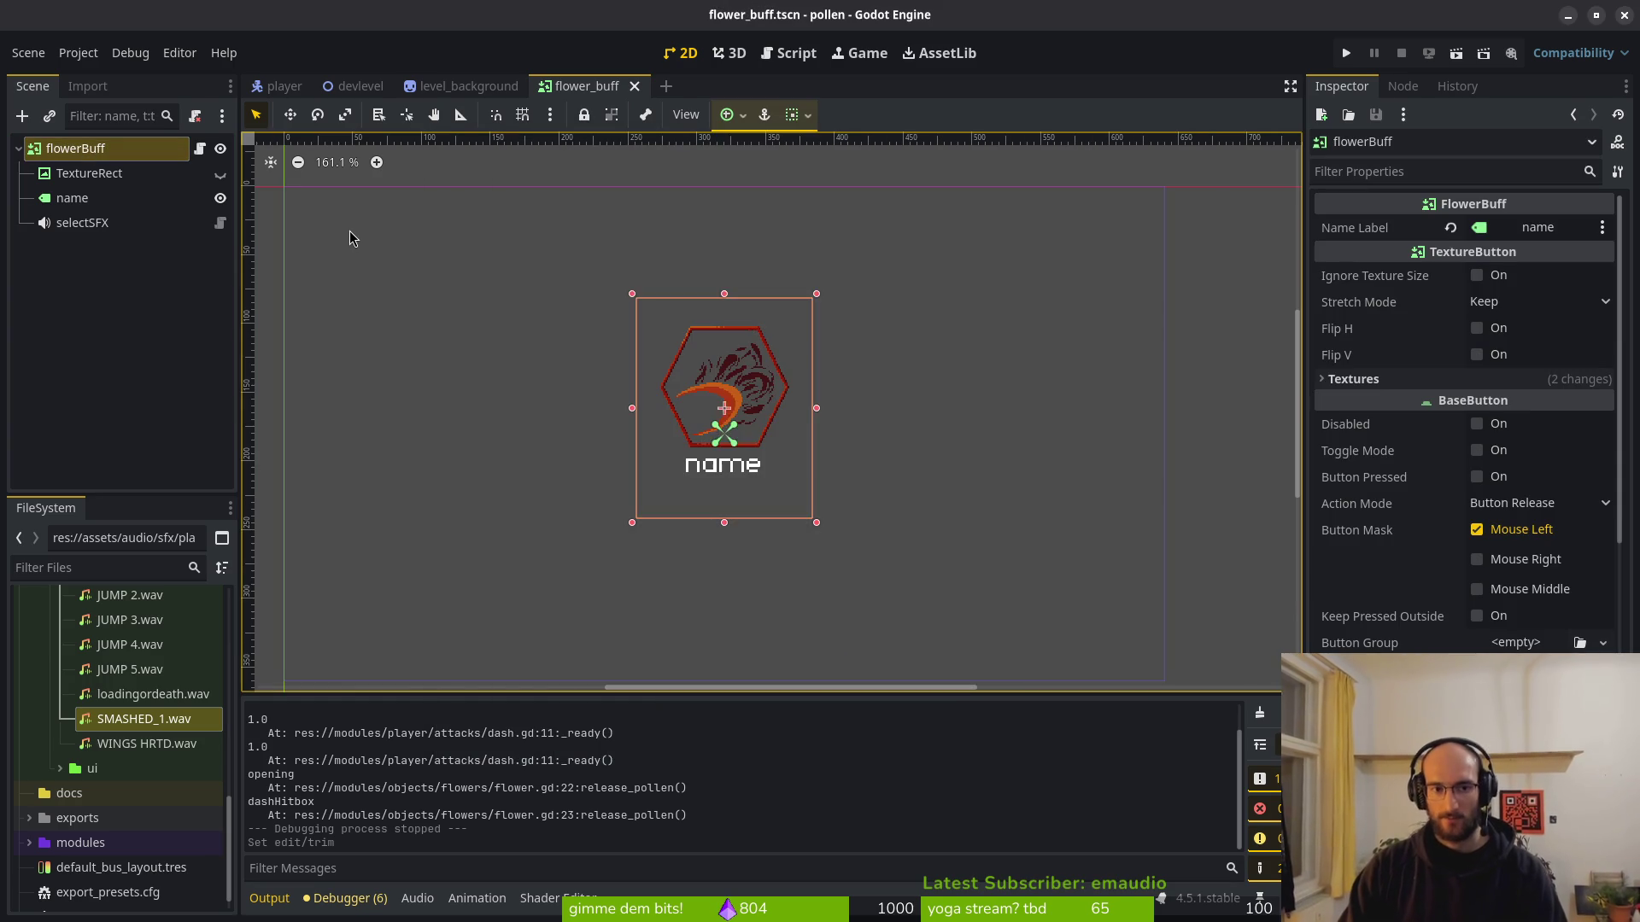
key(ctrl+s)
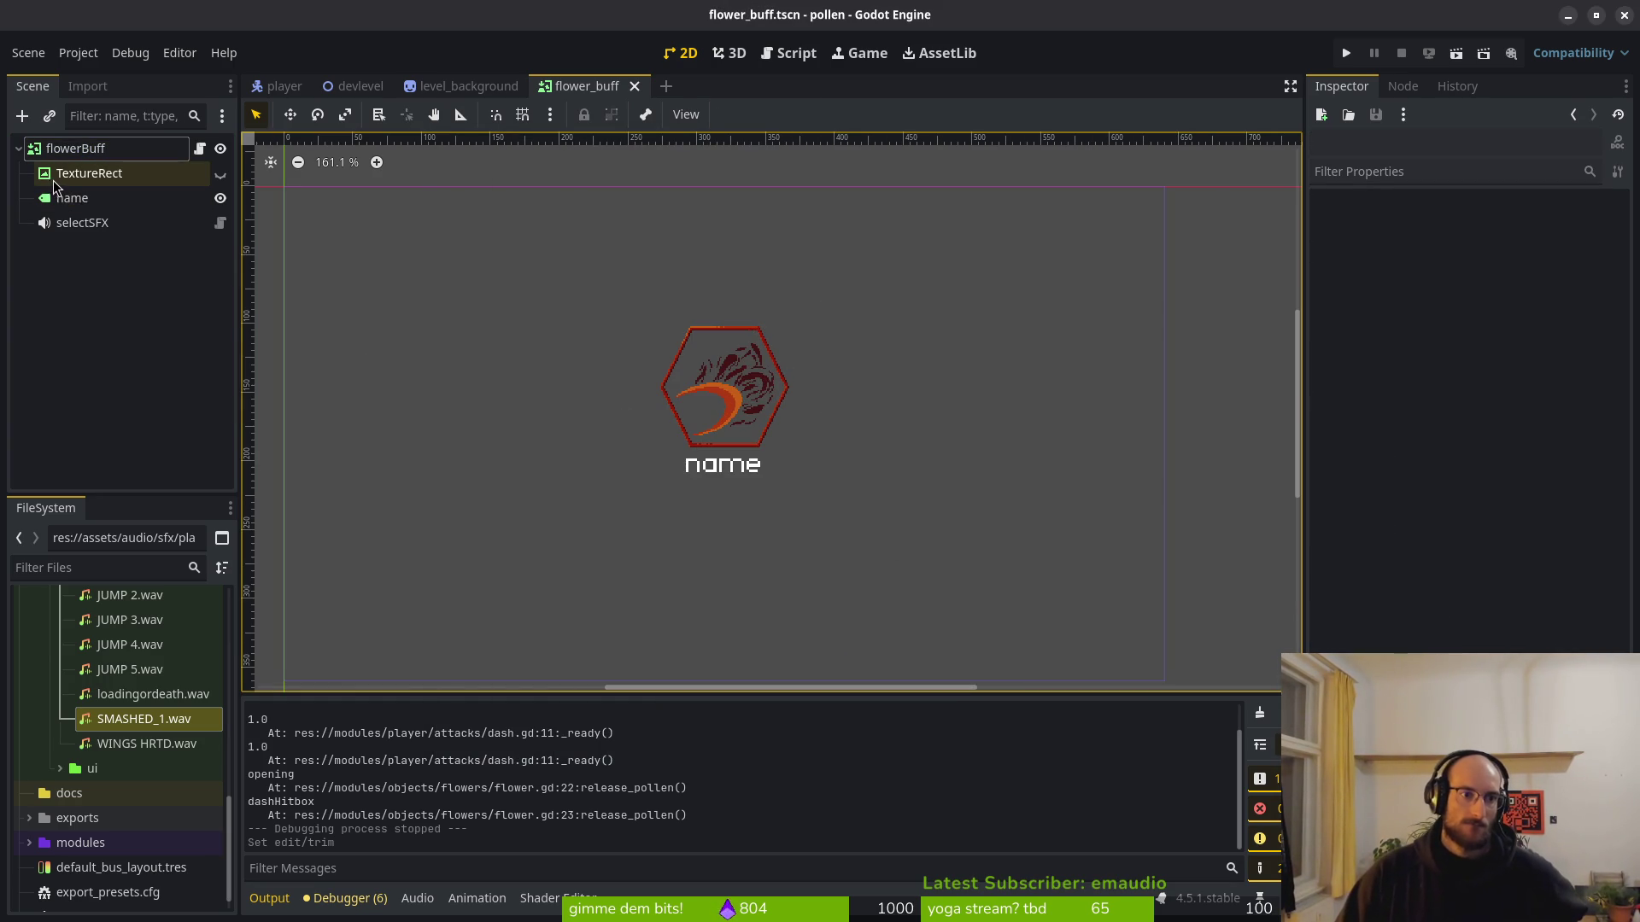
key(alt+Tab)
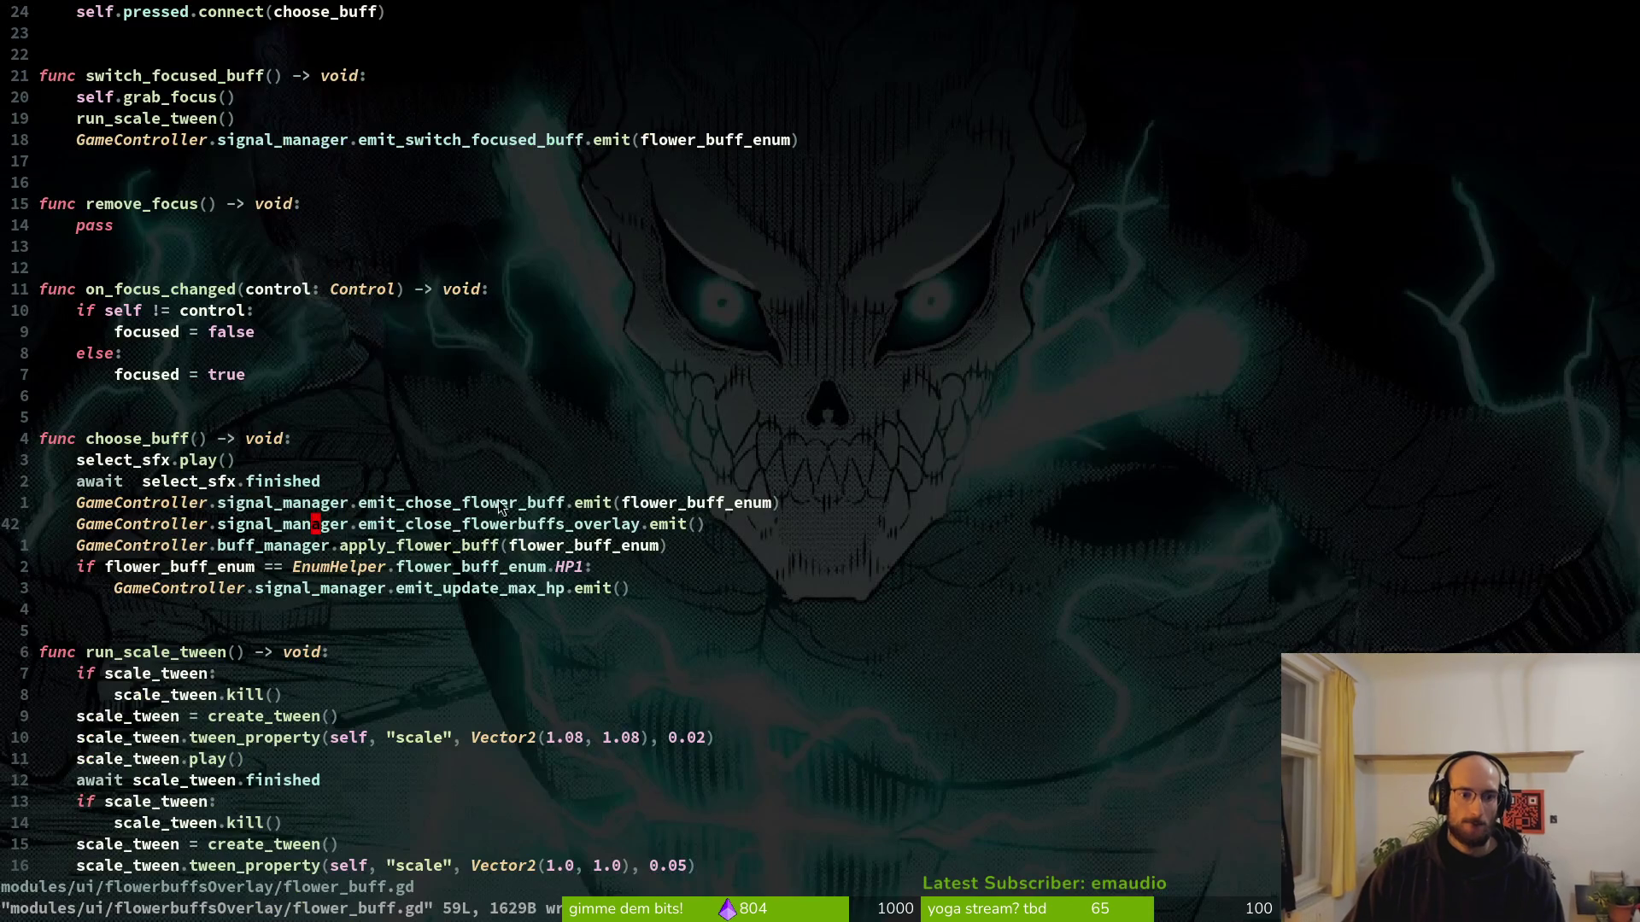
scroll(188, 282, up, 4)
scroll(245, 209, up, 2)
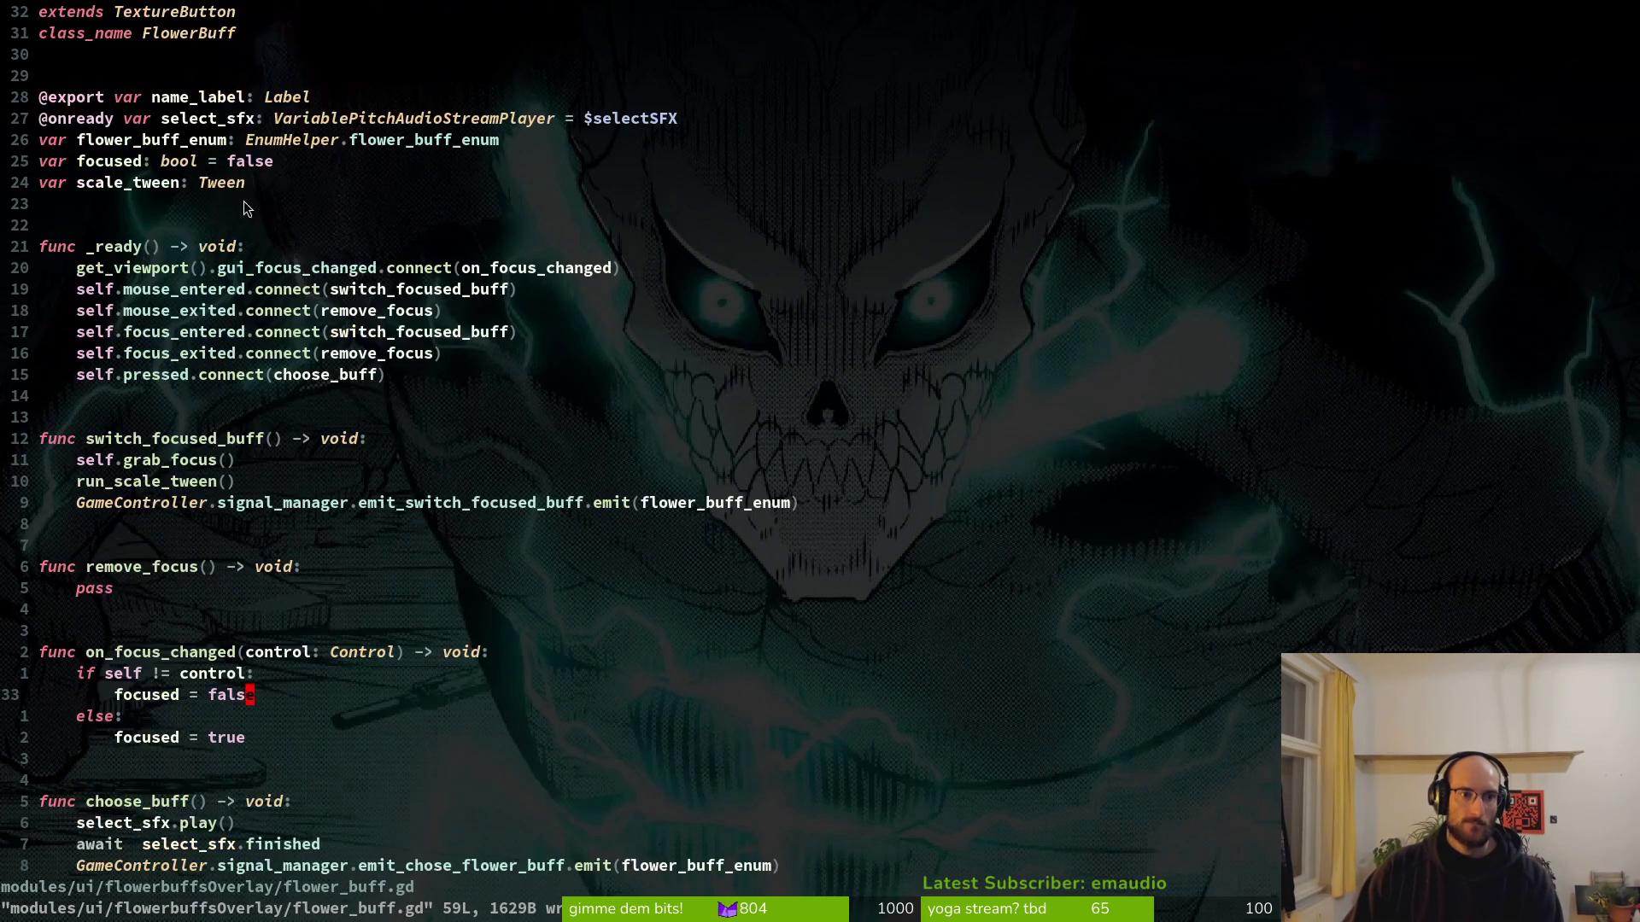
scroll(240, 376, down, 6)
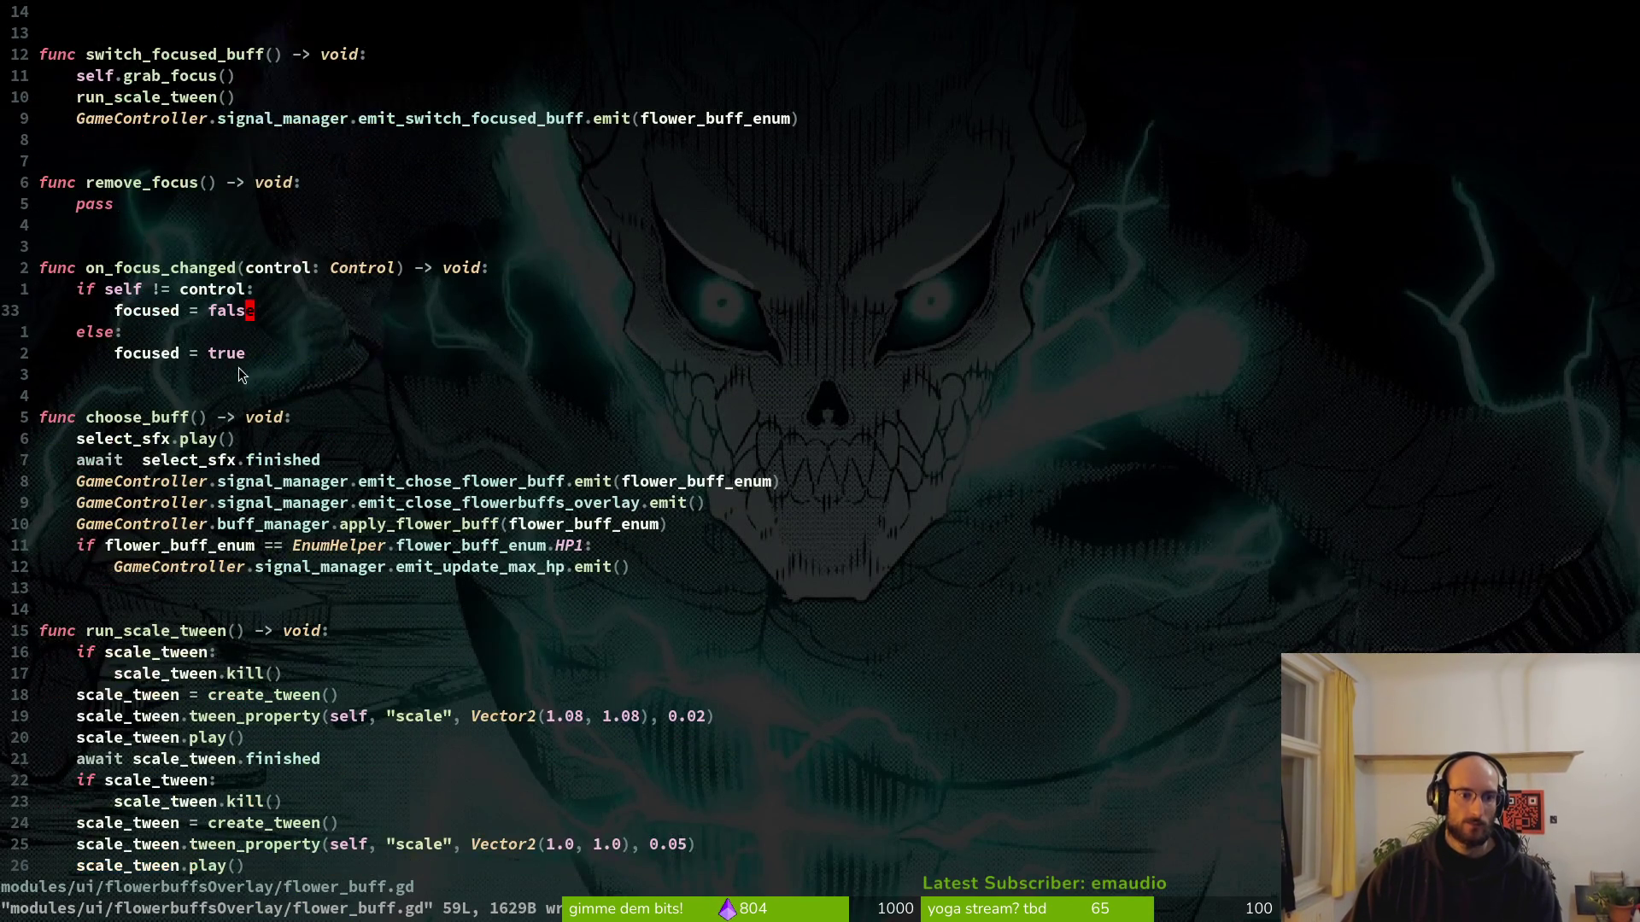
click(256, 444)
key(v)
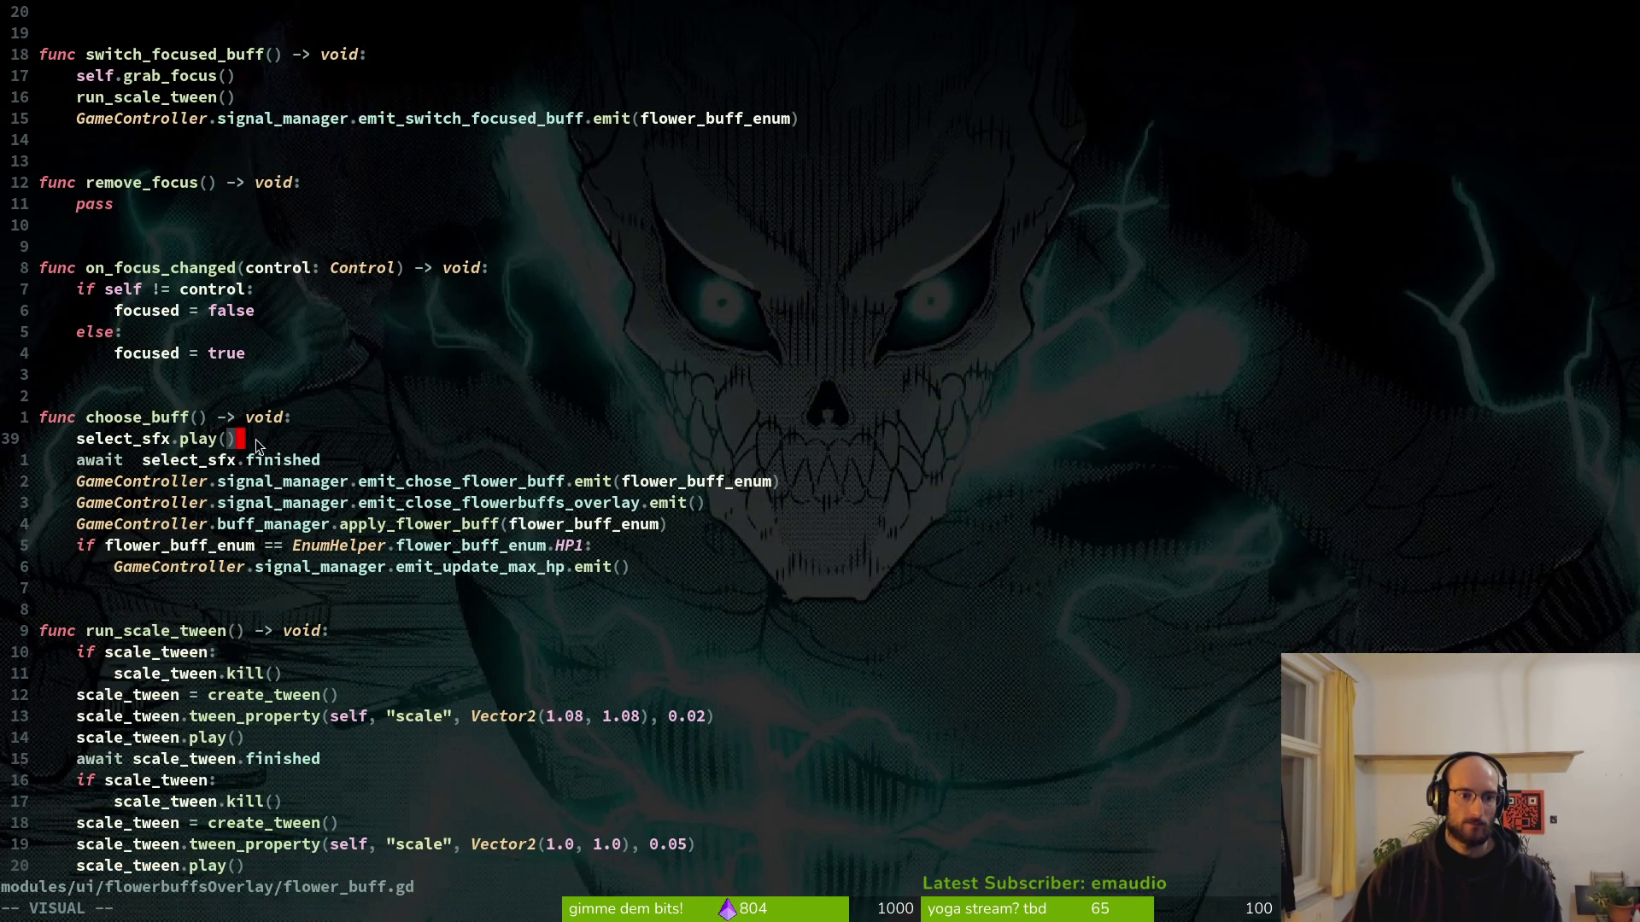
scroll(220, 636, down, 3)
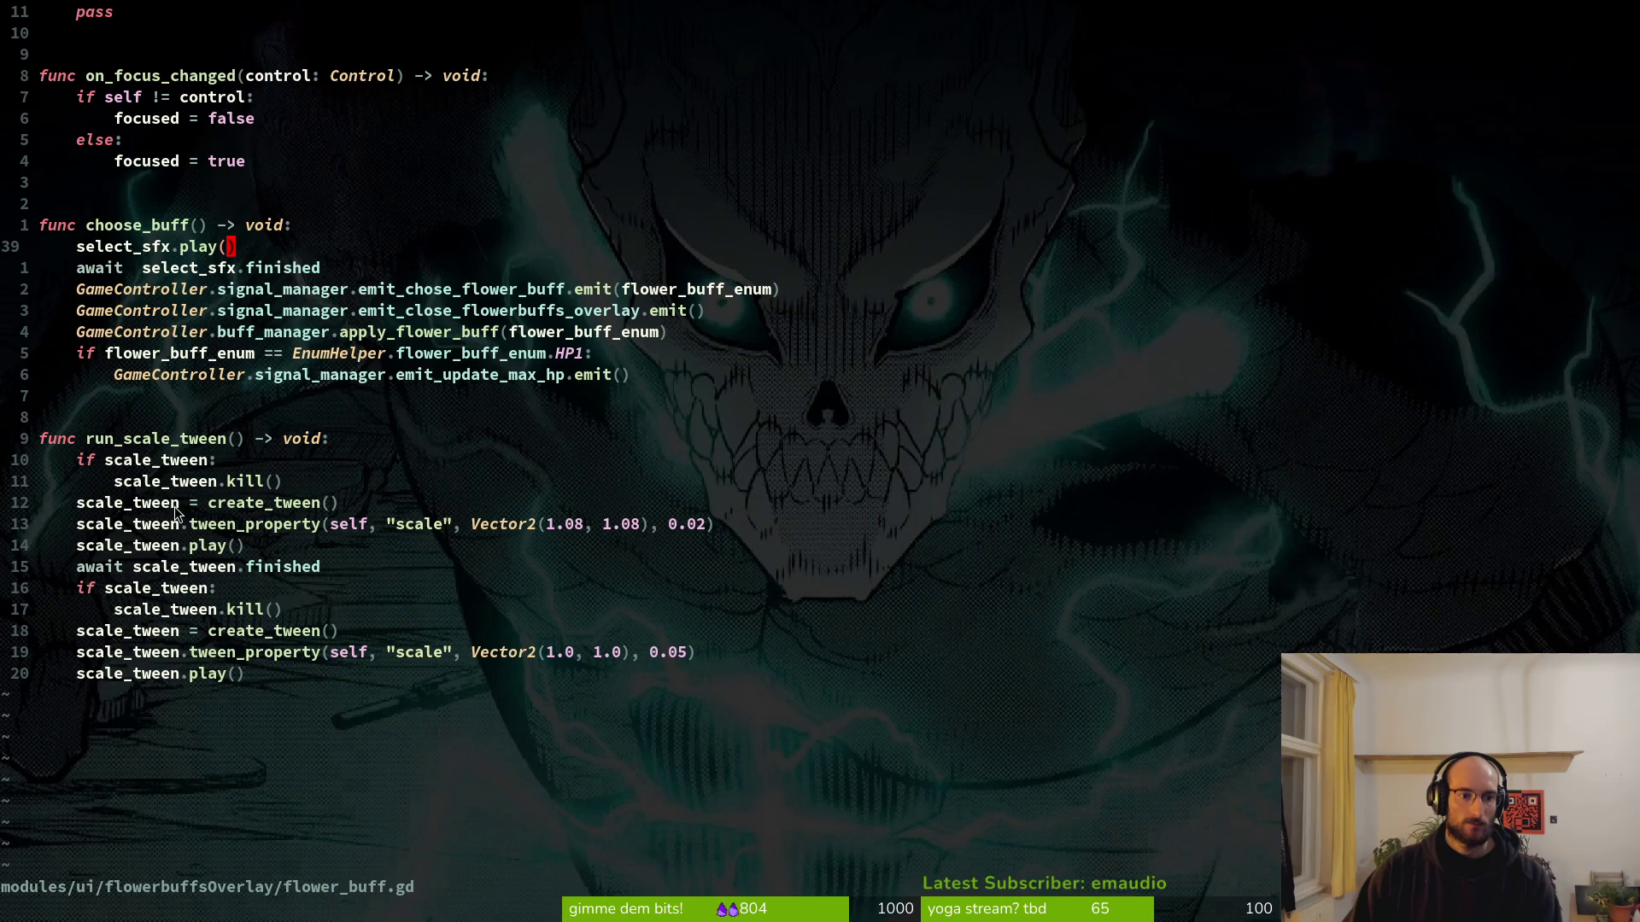
drag(275, 676, 159, 419)
key(y)
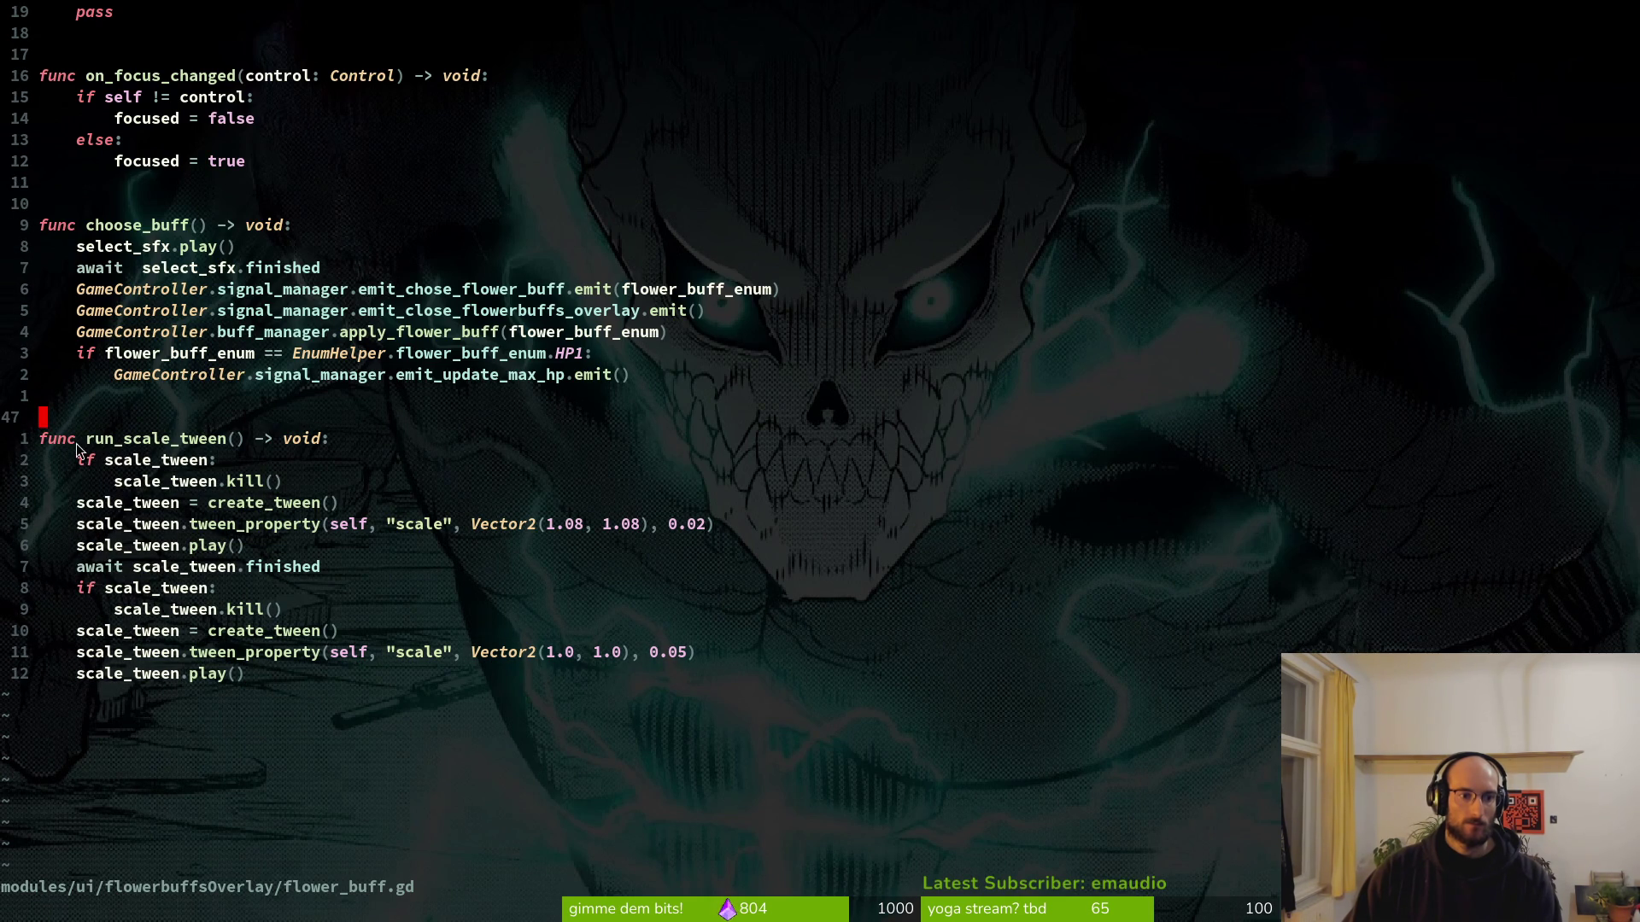
click(232, 440)
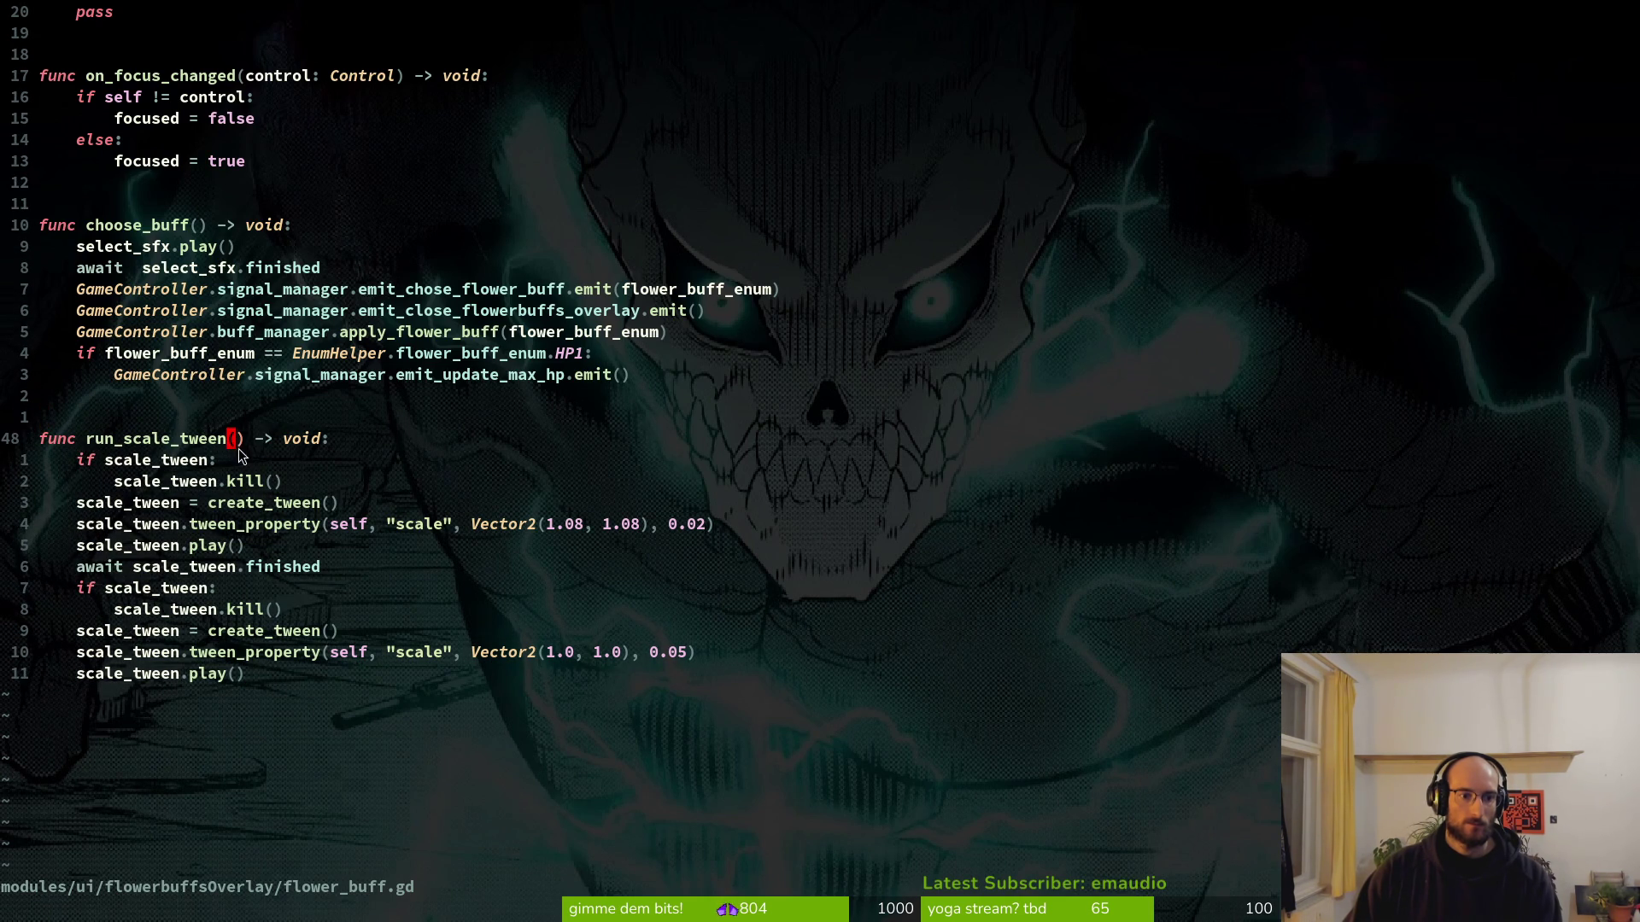
text(i_)
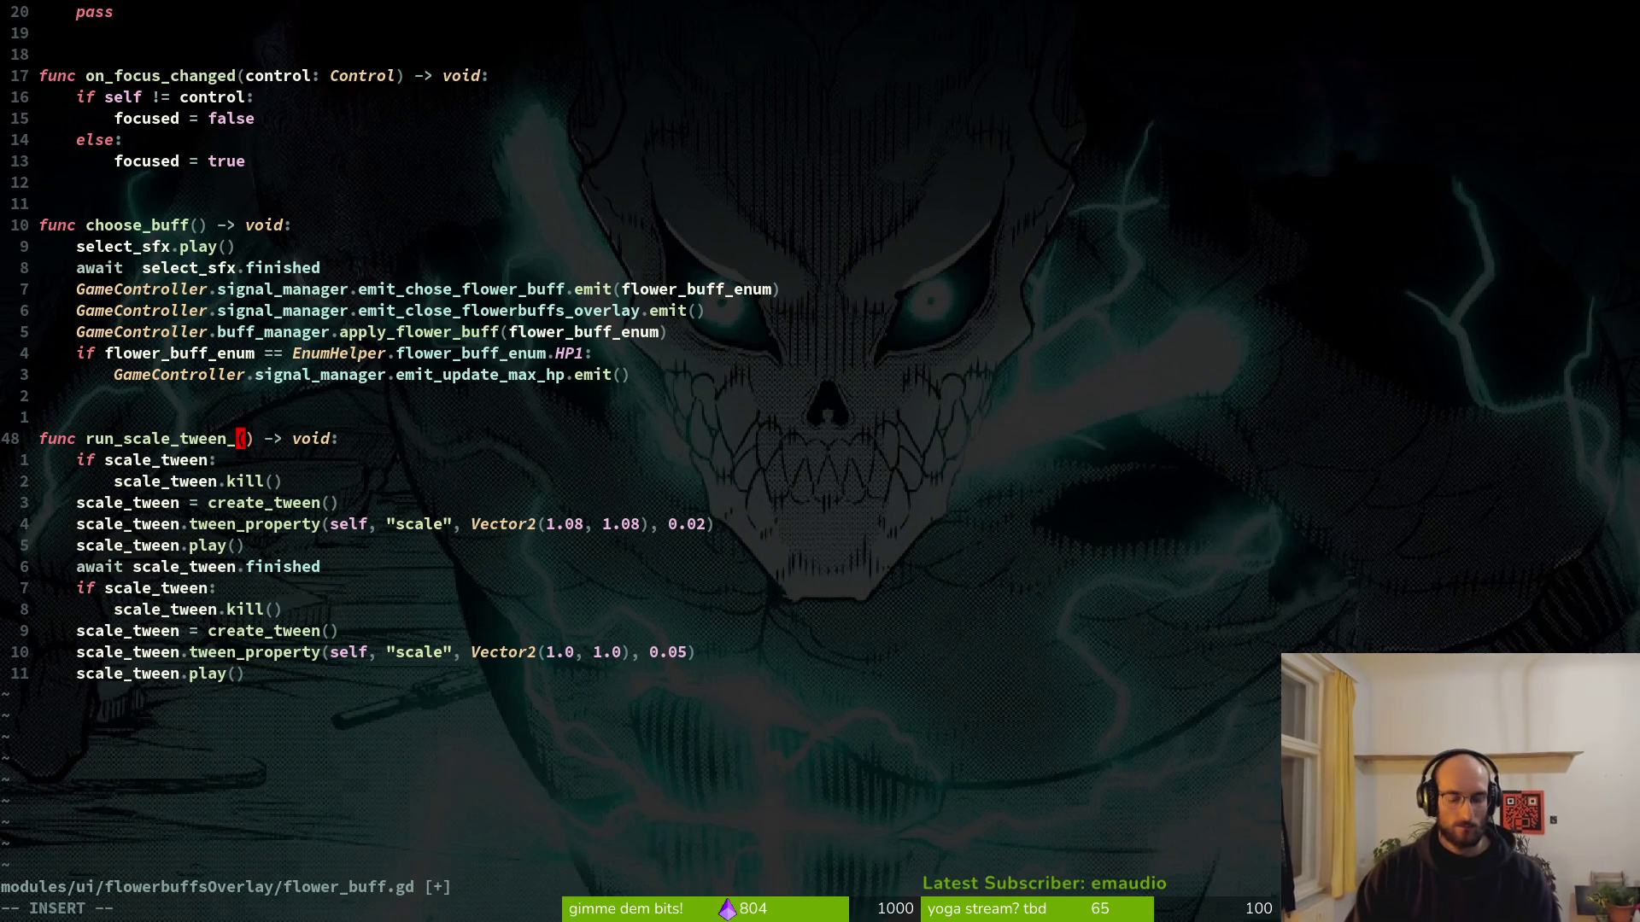
text(fx)
key(Escape)
text(:w)
key(Return)
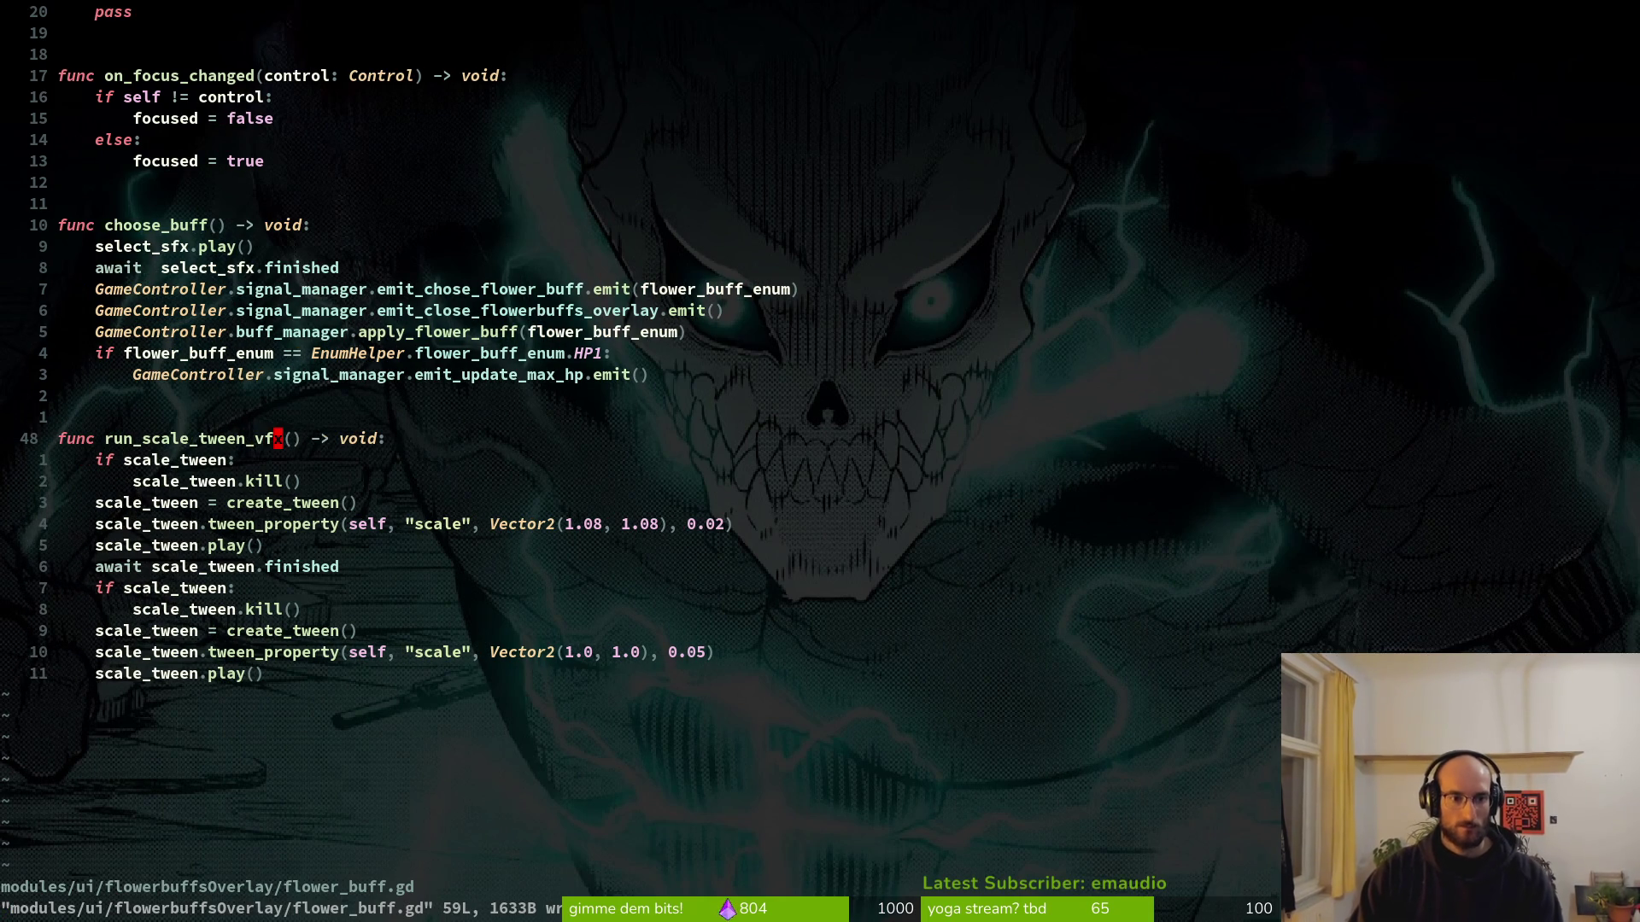
text(u:w)
key(Return)
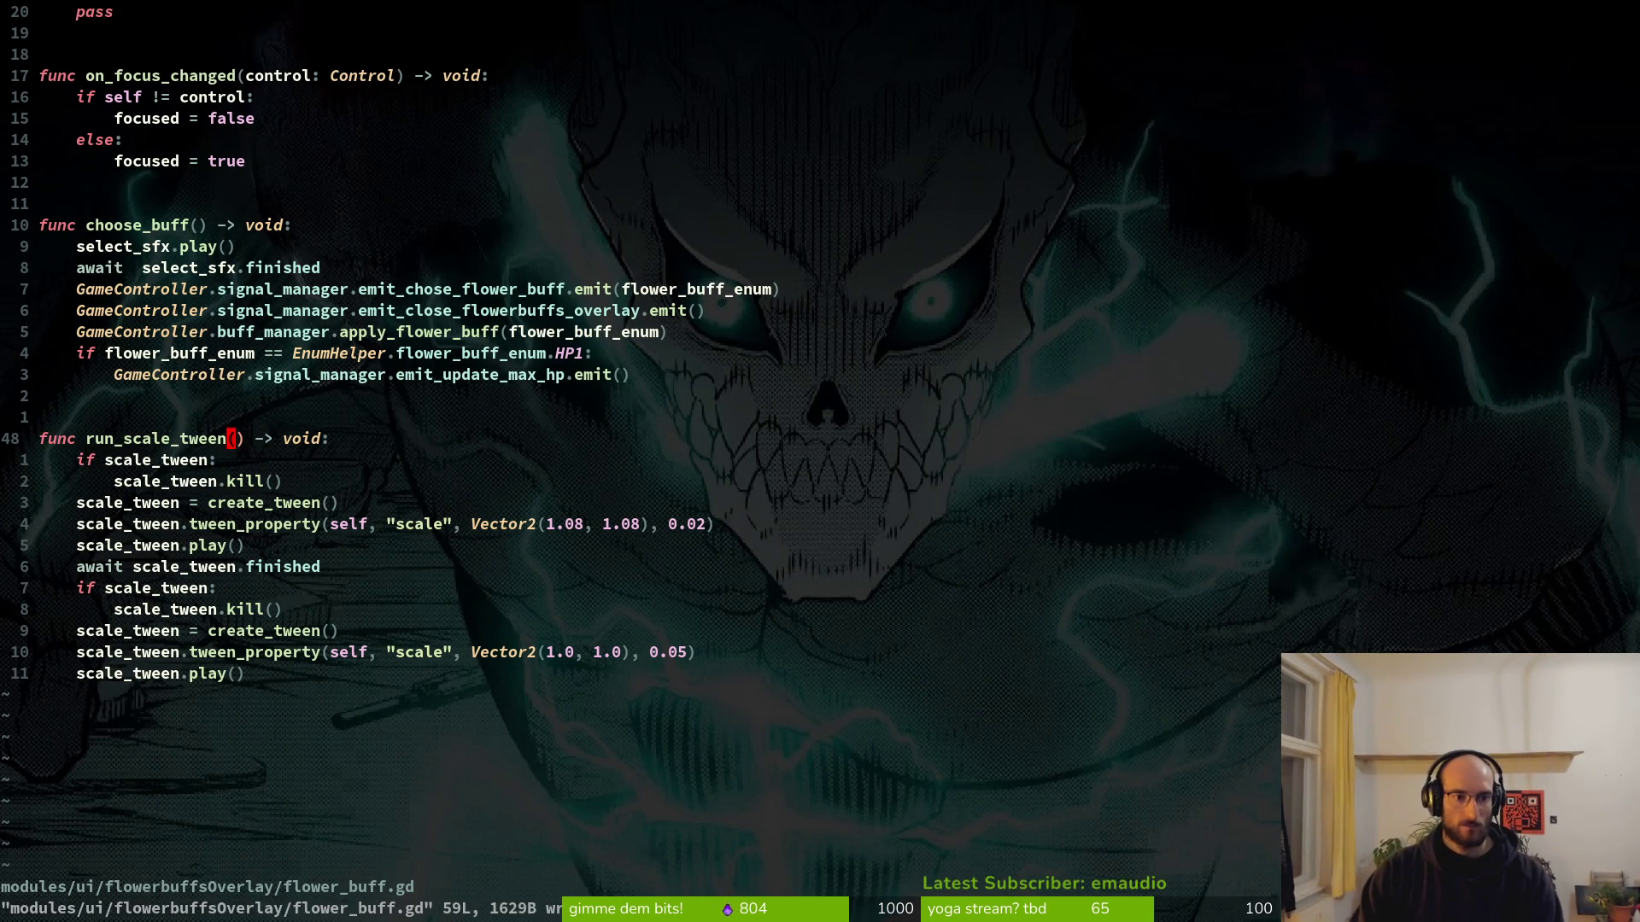
key(V)
key(j)
key(j)
key(j)
key(j)
key(j)
key(j)
key(y)
key(j)
Paste the copied run_scale_tween function at the end of the file and save.
key(G)
key(p)
key(O)
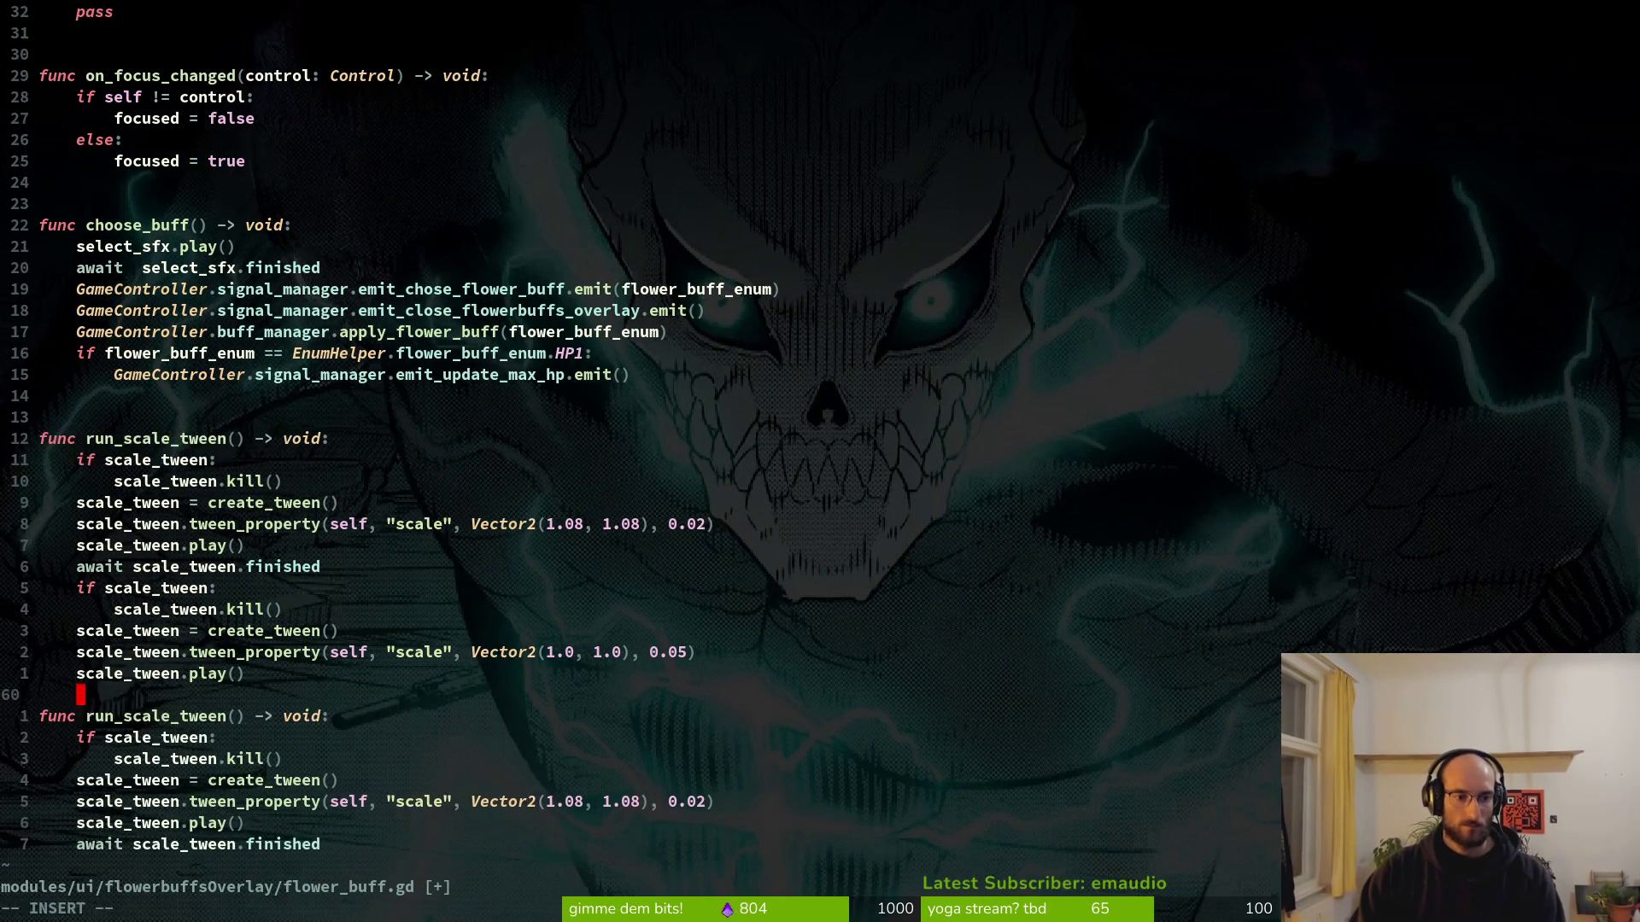
key(Escape)
text(:w)
key(Return)
key(o)
key(Escape)
text(:w)
key(Return)
Rename the pasted function to run_select_tween and save.
click(99, 716)
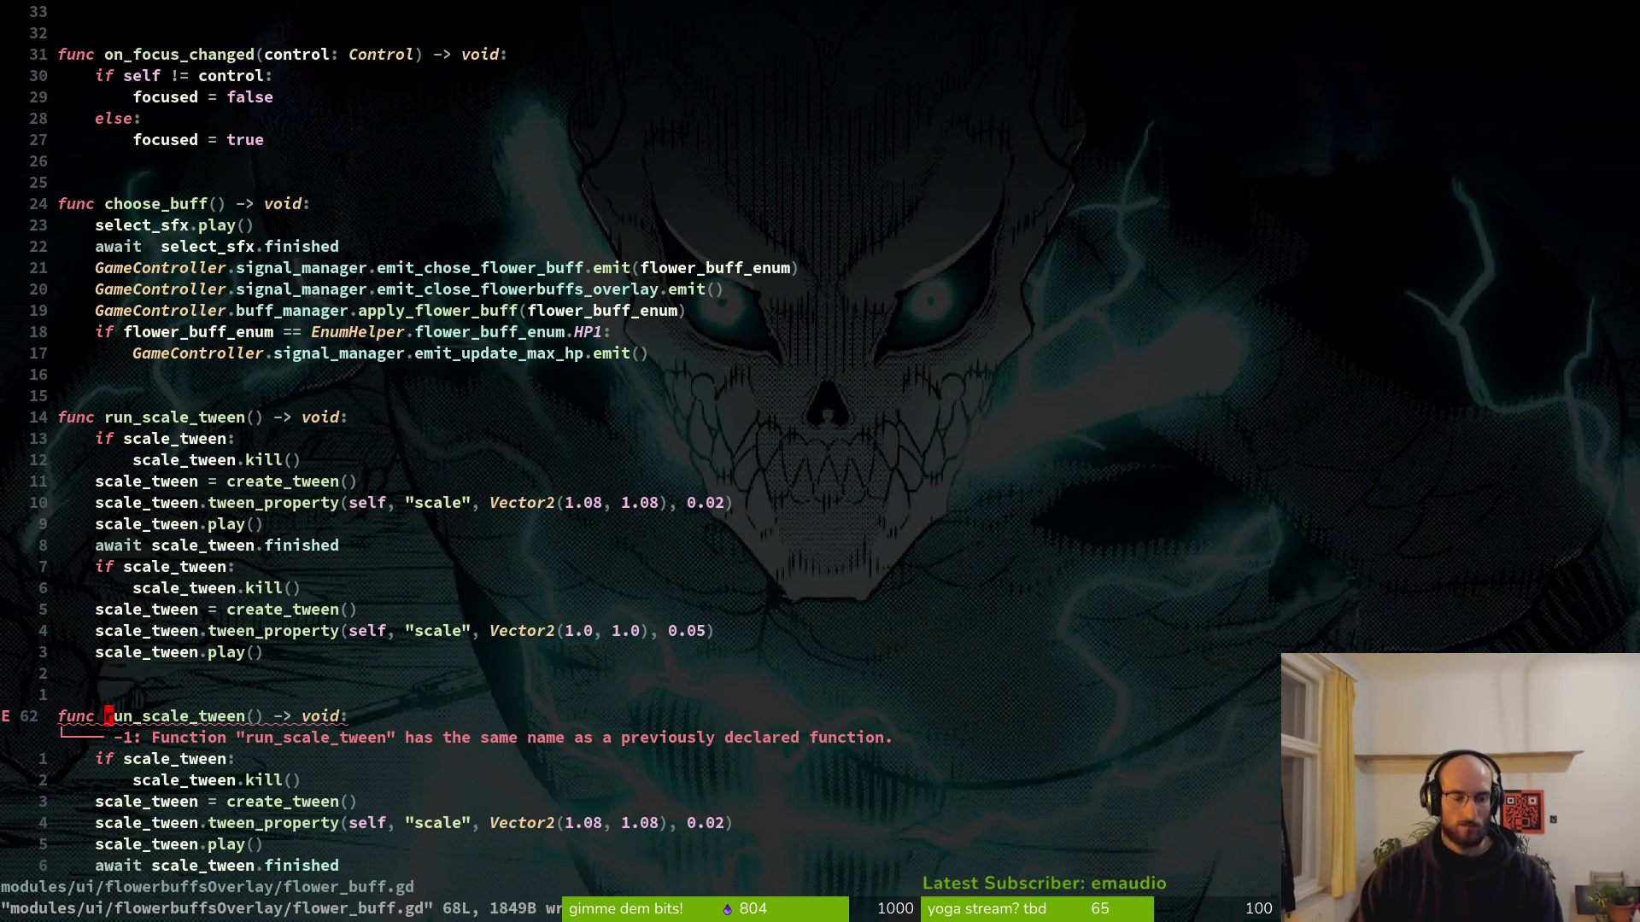
text(cw)
text(un)
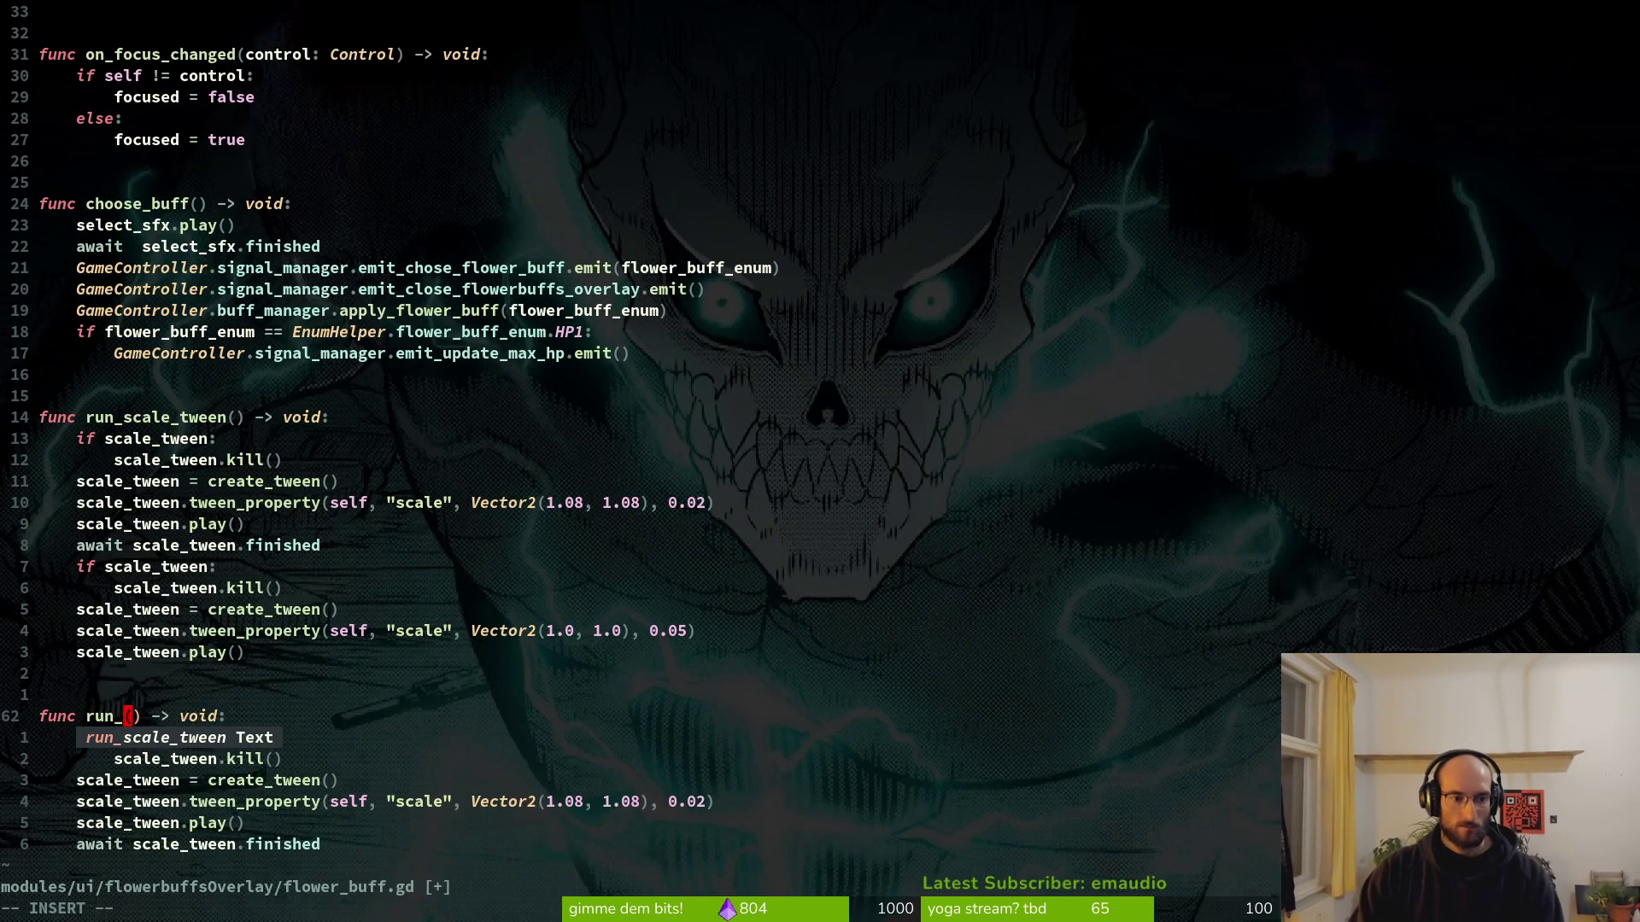
text(selc)
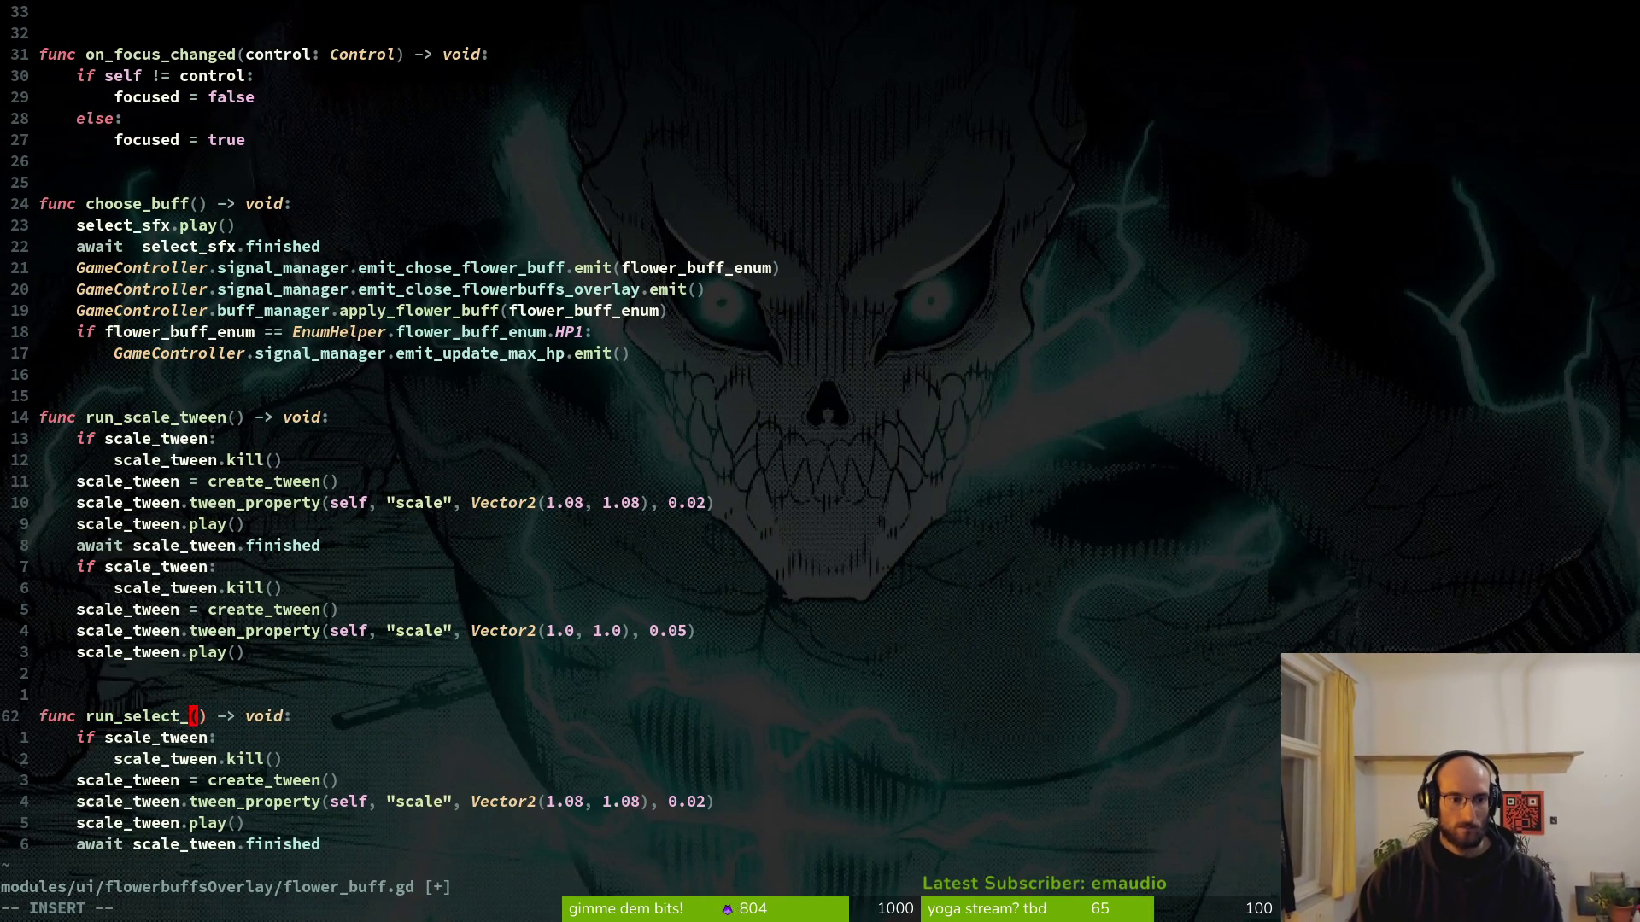
text(n)
key(Escape)
text(:w)
key(Return)
Change the tween's scale target from 1.08 to Vector2(0, 0) and save.
key(j)
key(j)
key(j)
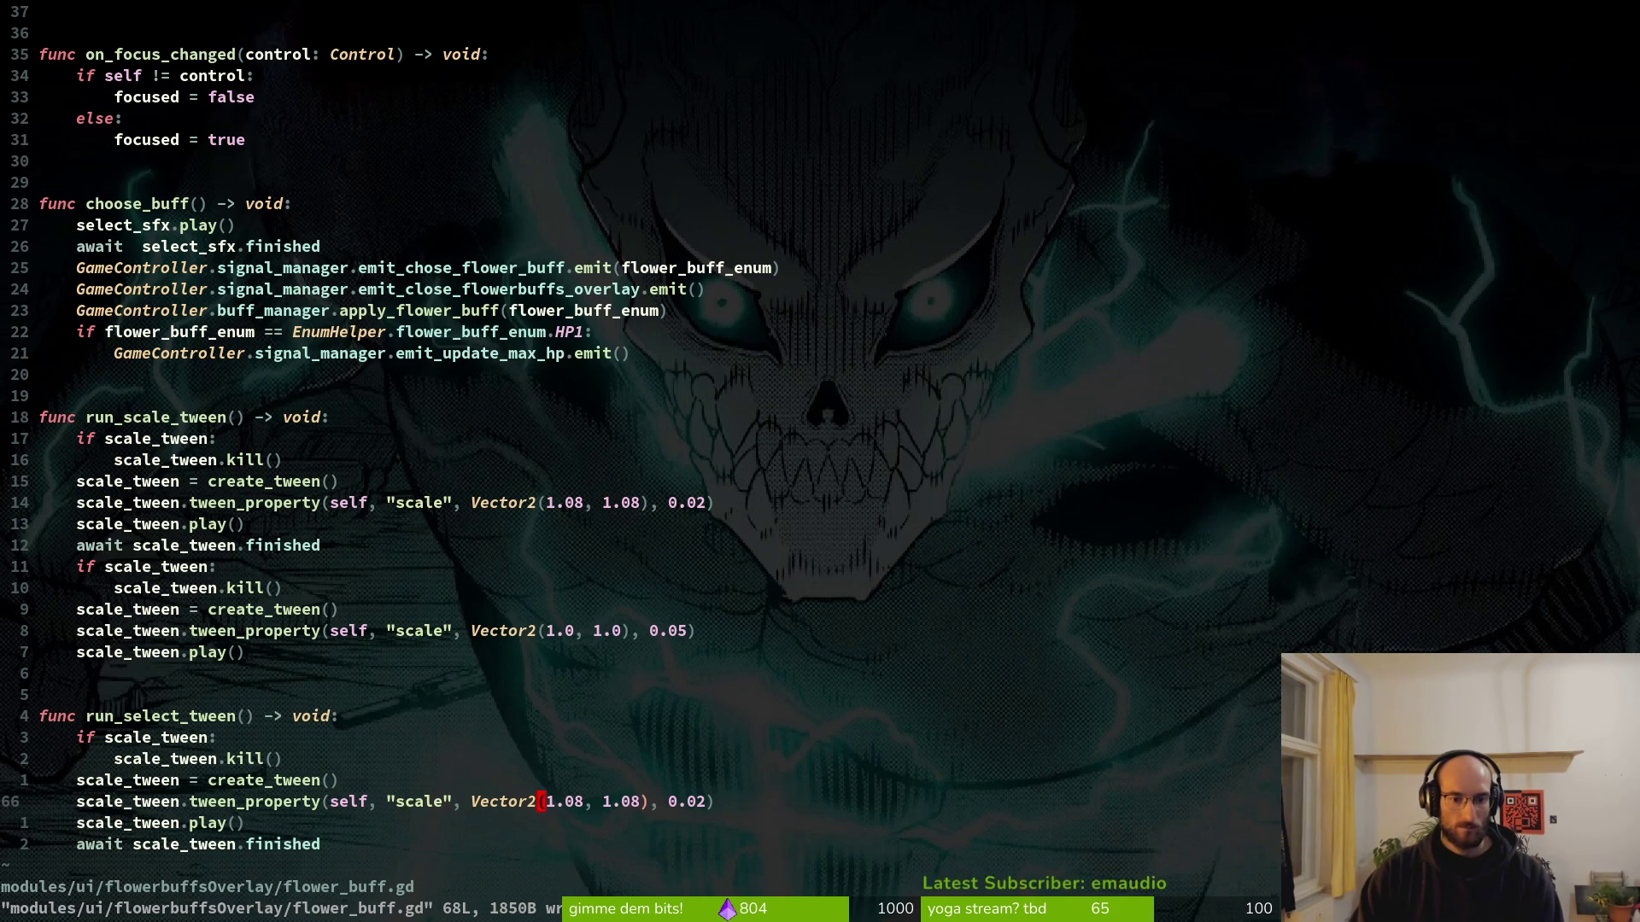
text(s)
text(0)
key(Escape)
key(s)
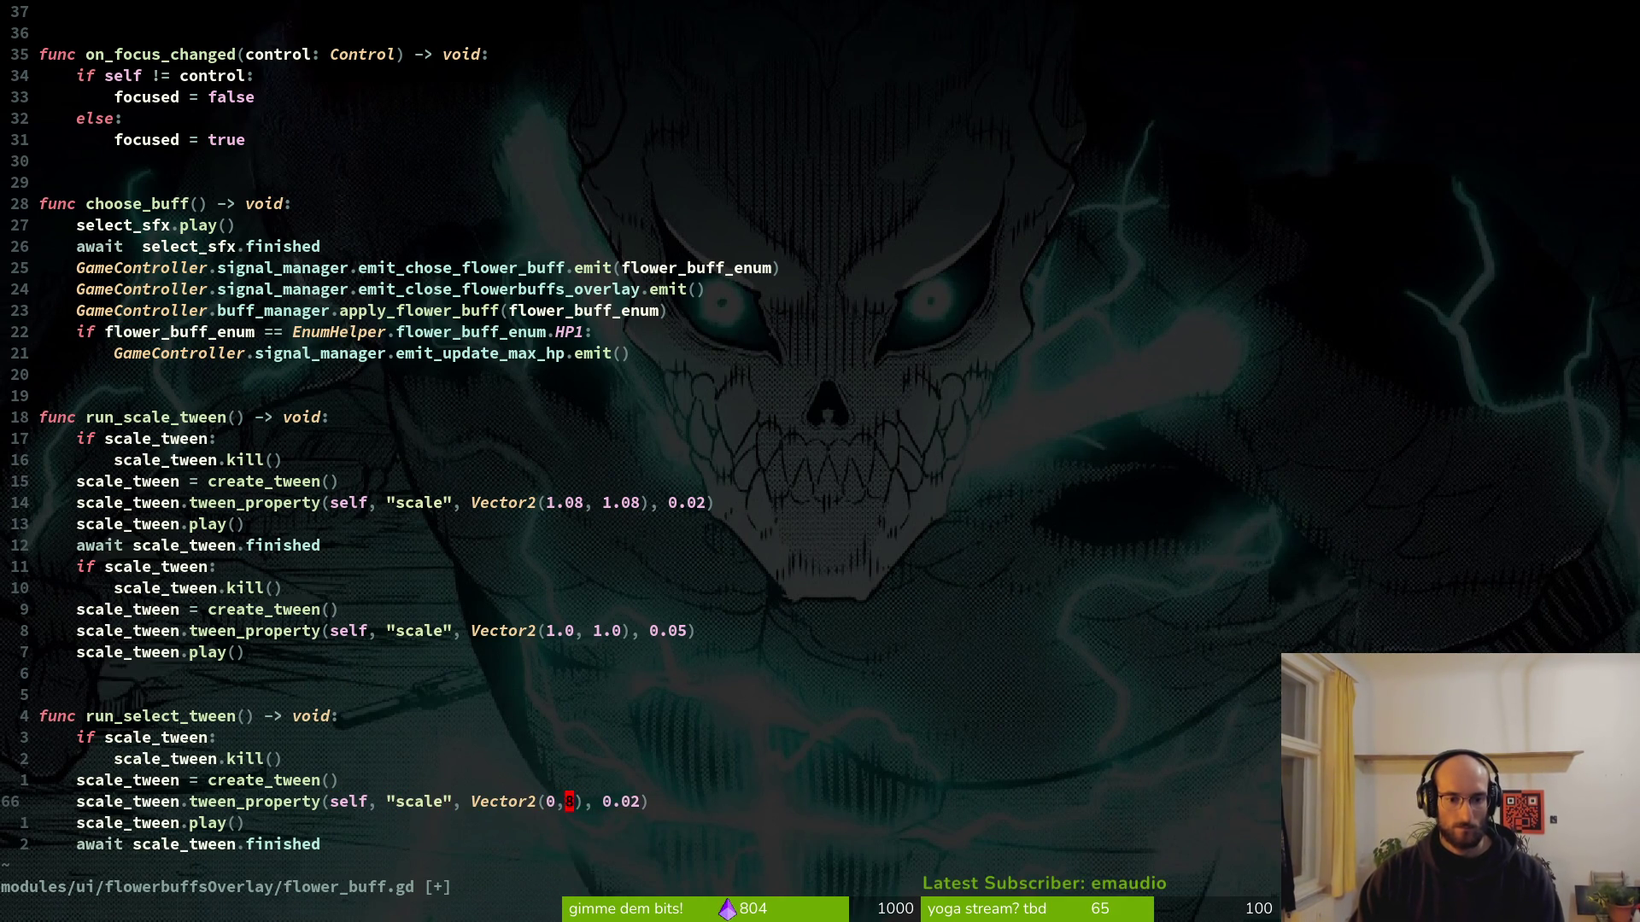
text(xi )
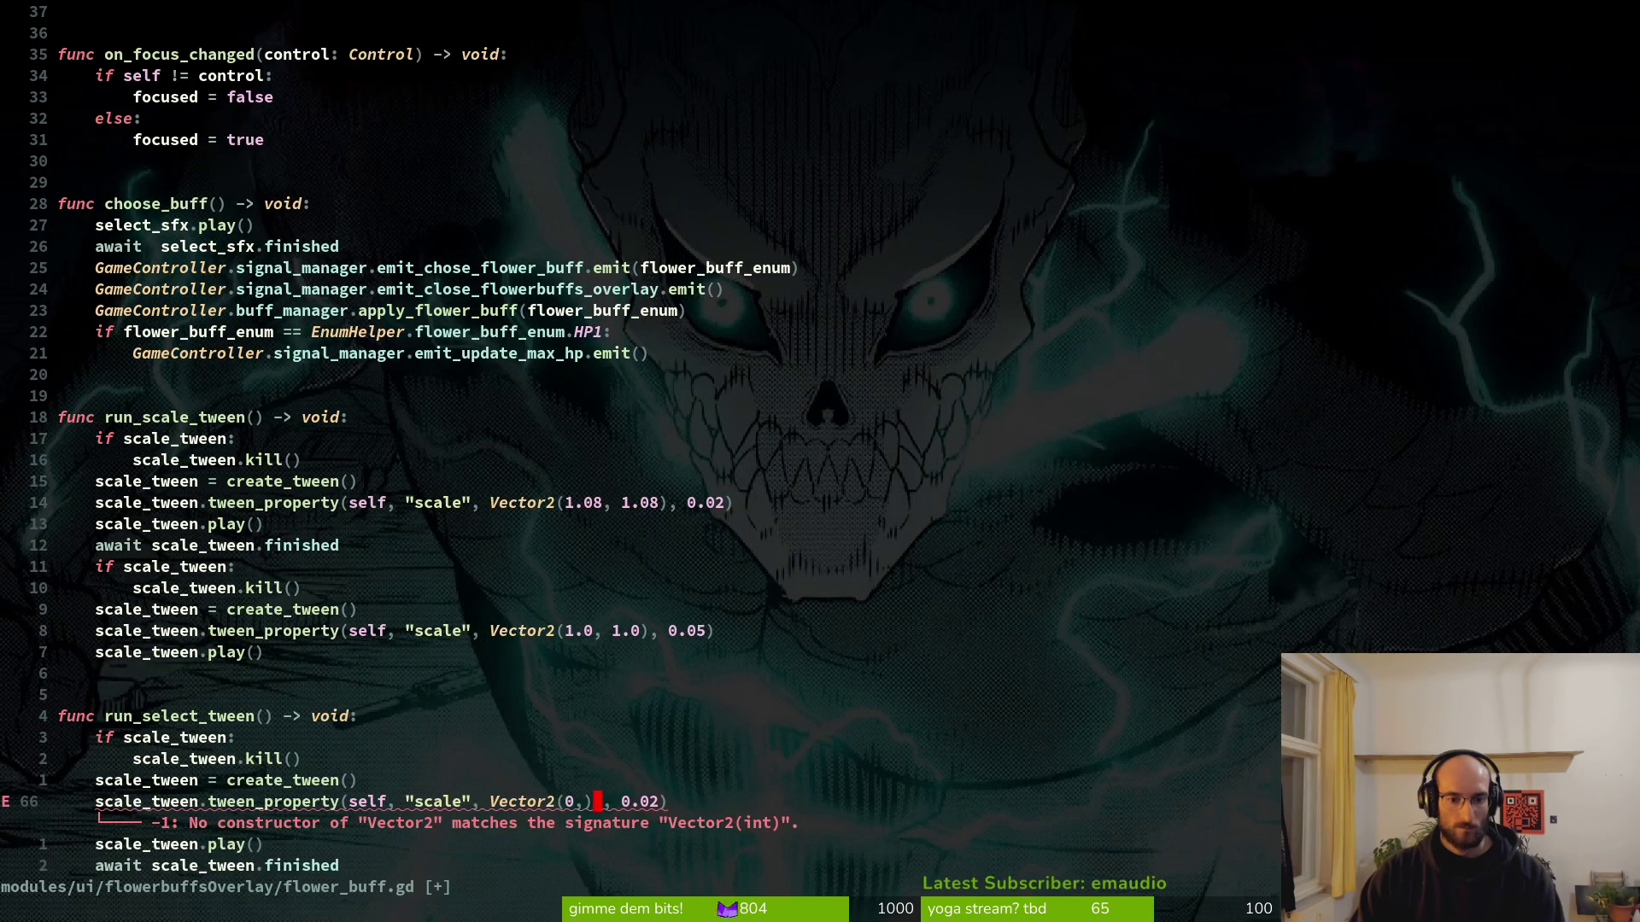
text(uhi)
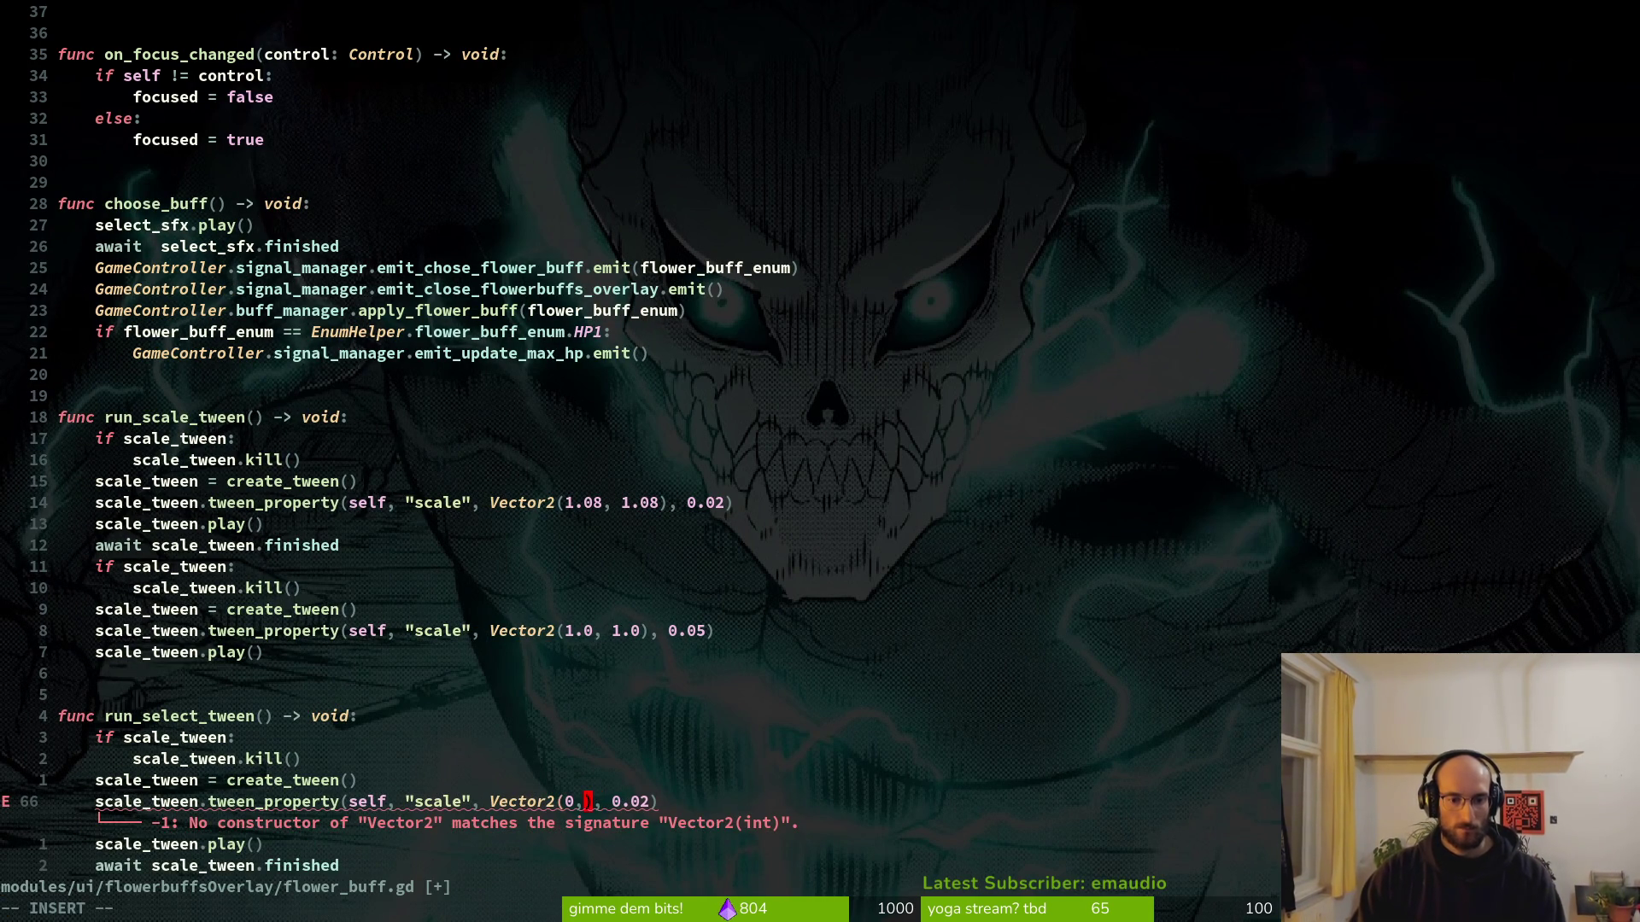
text( 0)
key(Escape)
text(:w)
key(Return)
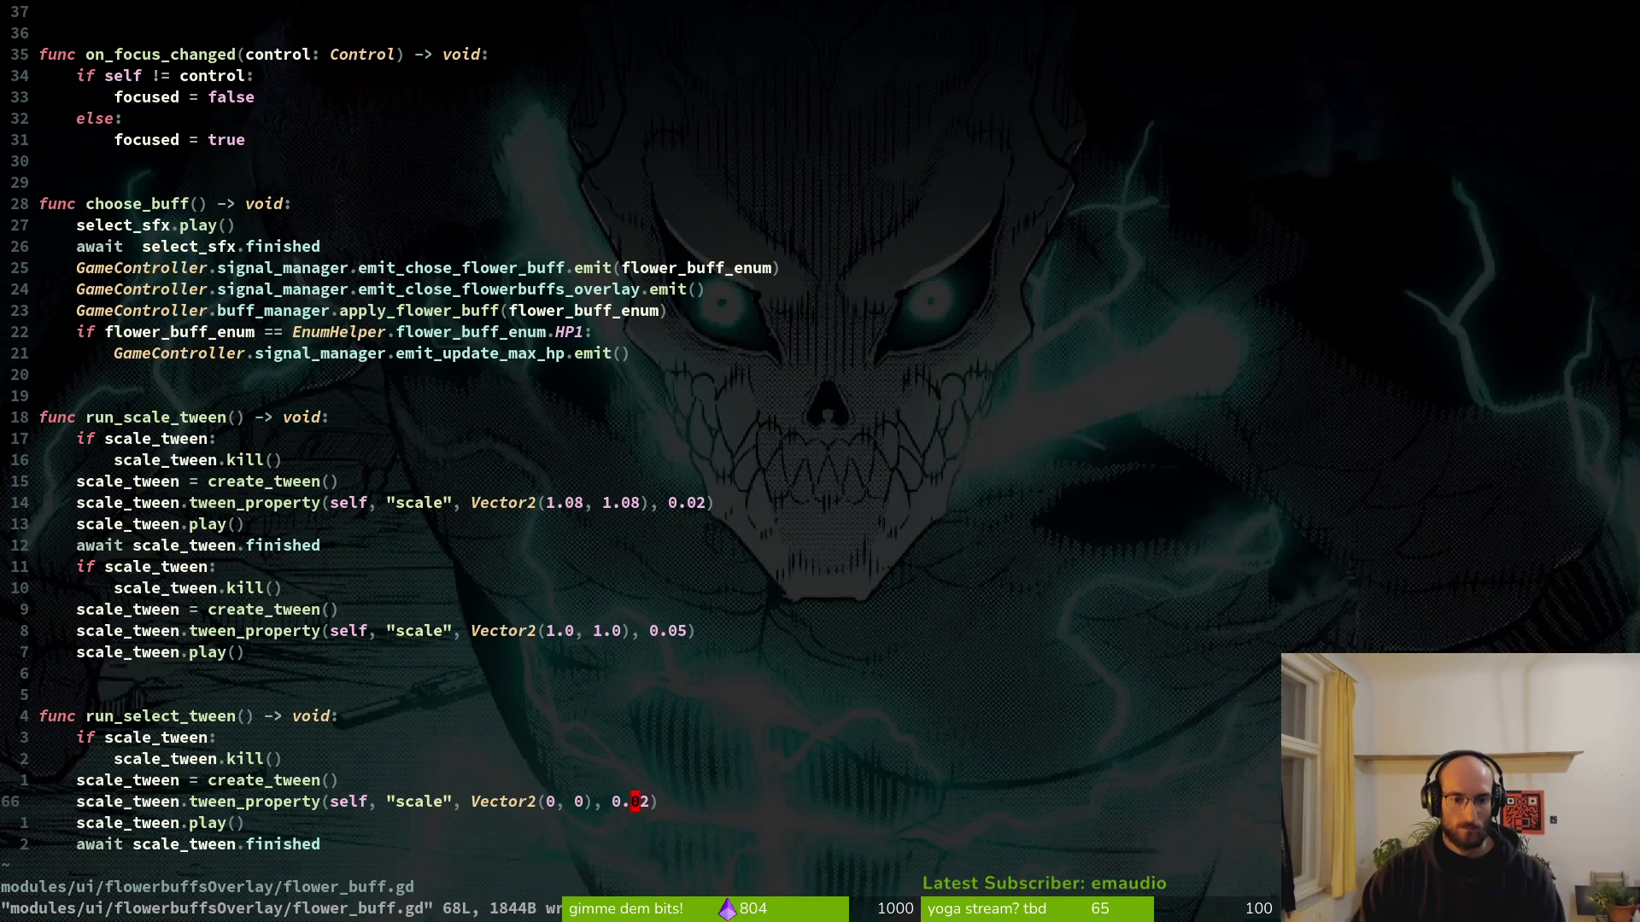
Change the tween duration from 0.02 to 0.4 and save.
key(dollar)
key(shift+c)
key(BackSpace)
key(BackSpace)
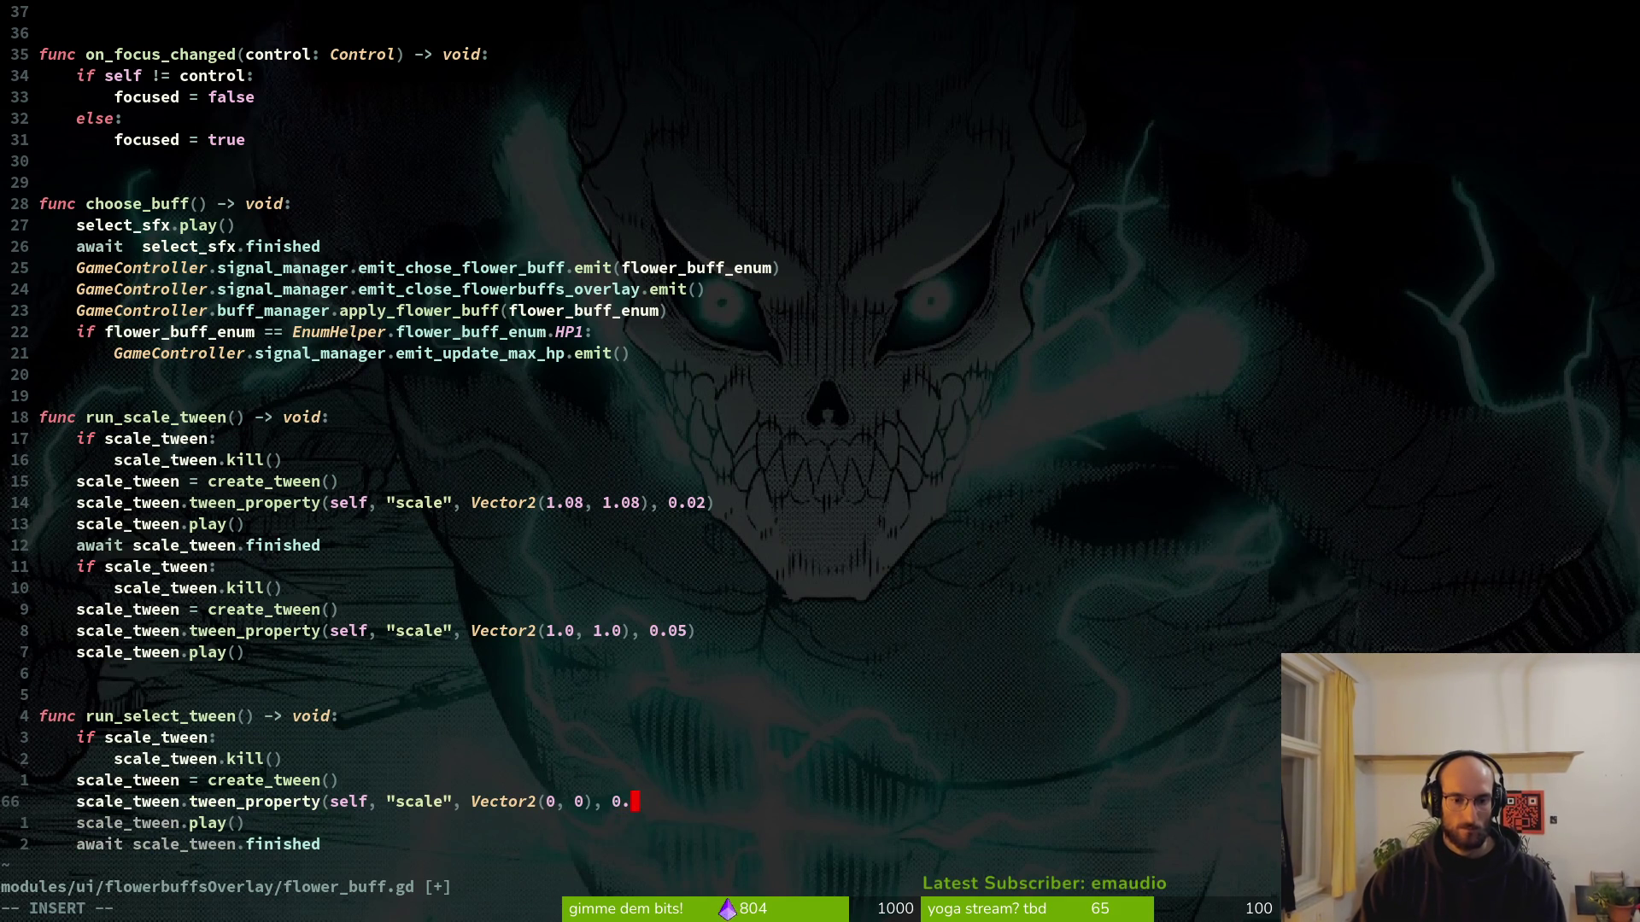
text(4))
key(Escape)
text(:w)
key(Return)
Review the new function against run_scale_tween's 1.08 scale values.
key(k)
key(k)
key(k)
key(k)
key(j)
key(j)
key(j)
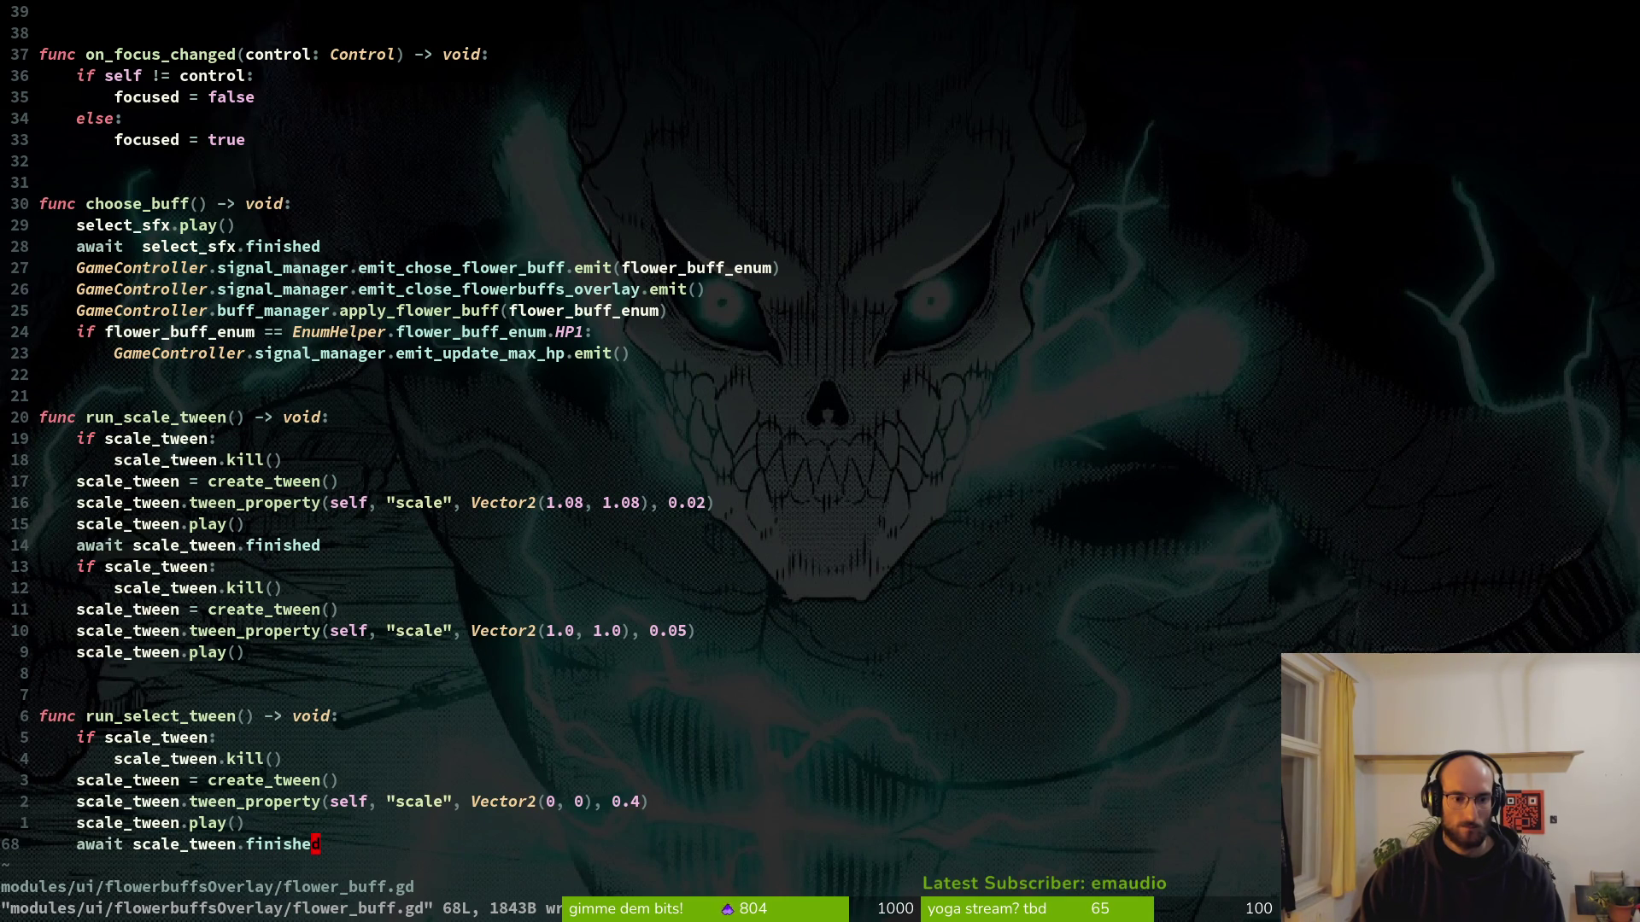
key(k)
key(k)
key(k)
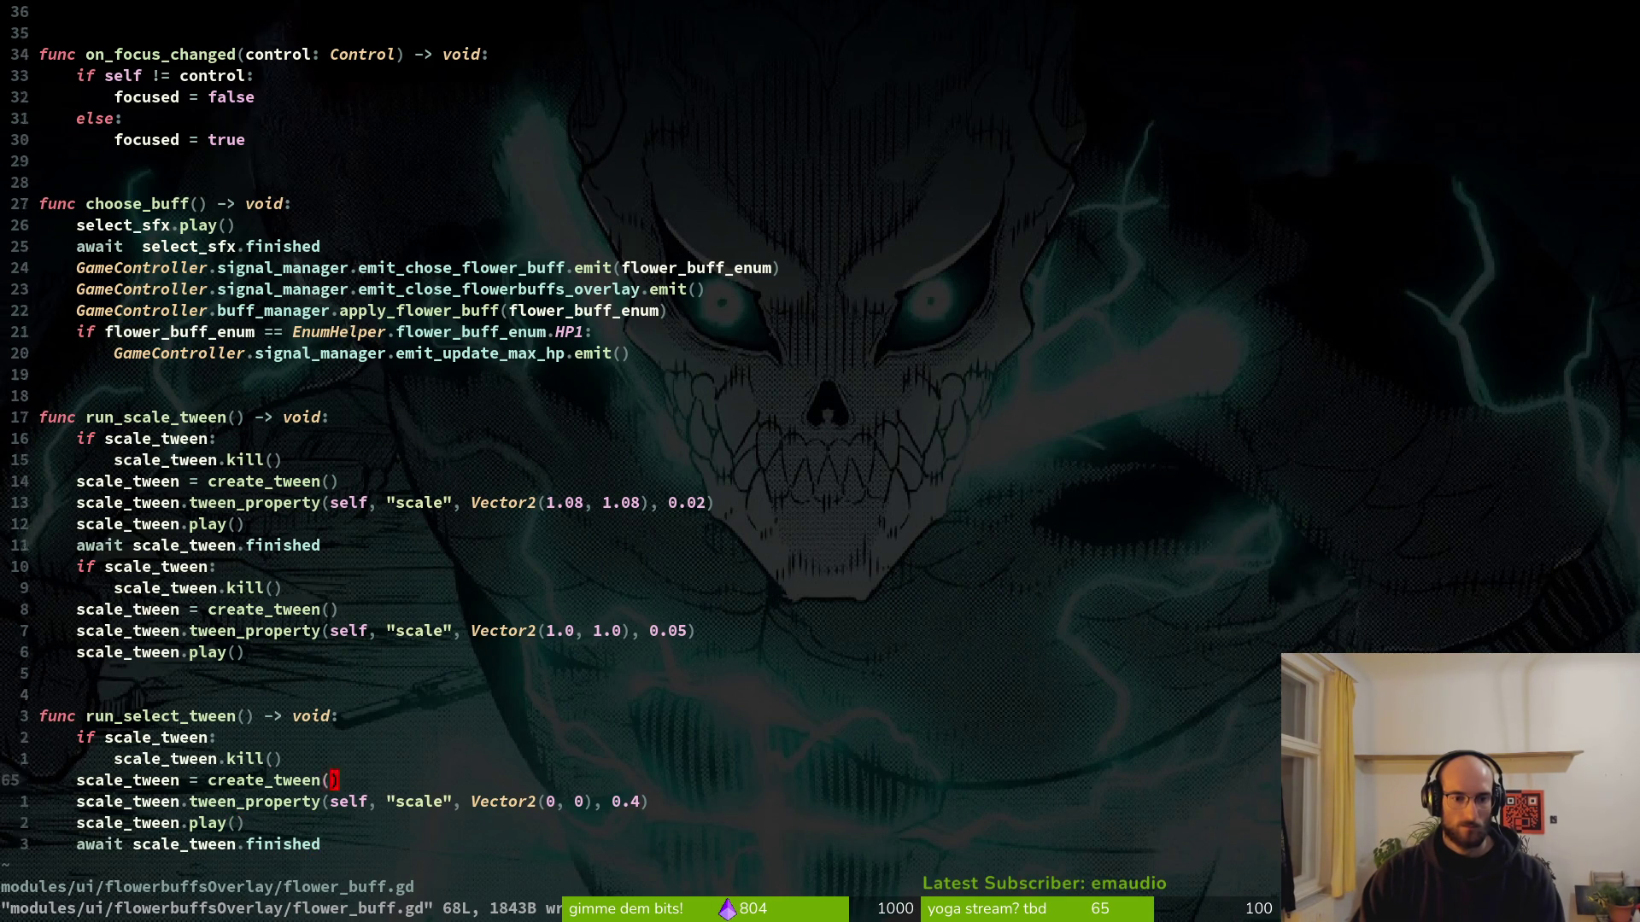
key(k)
key(k)
key(f)
key(parenright)
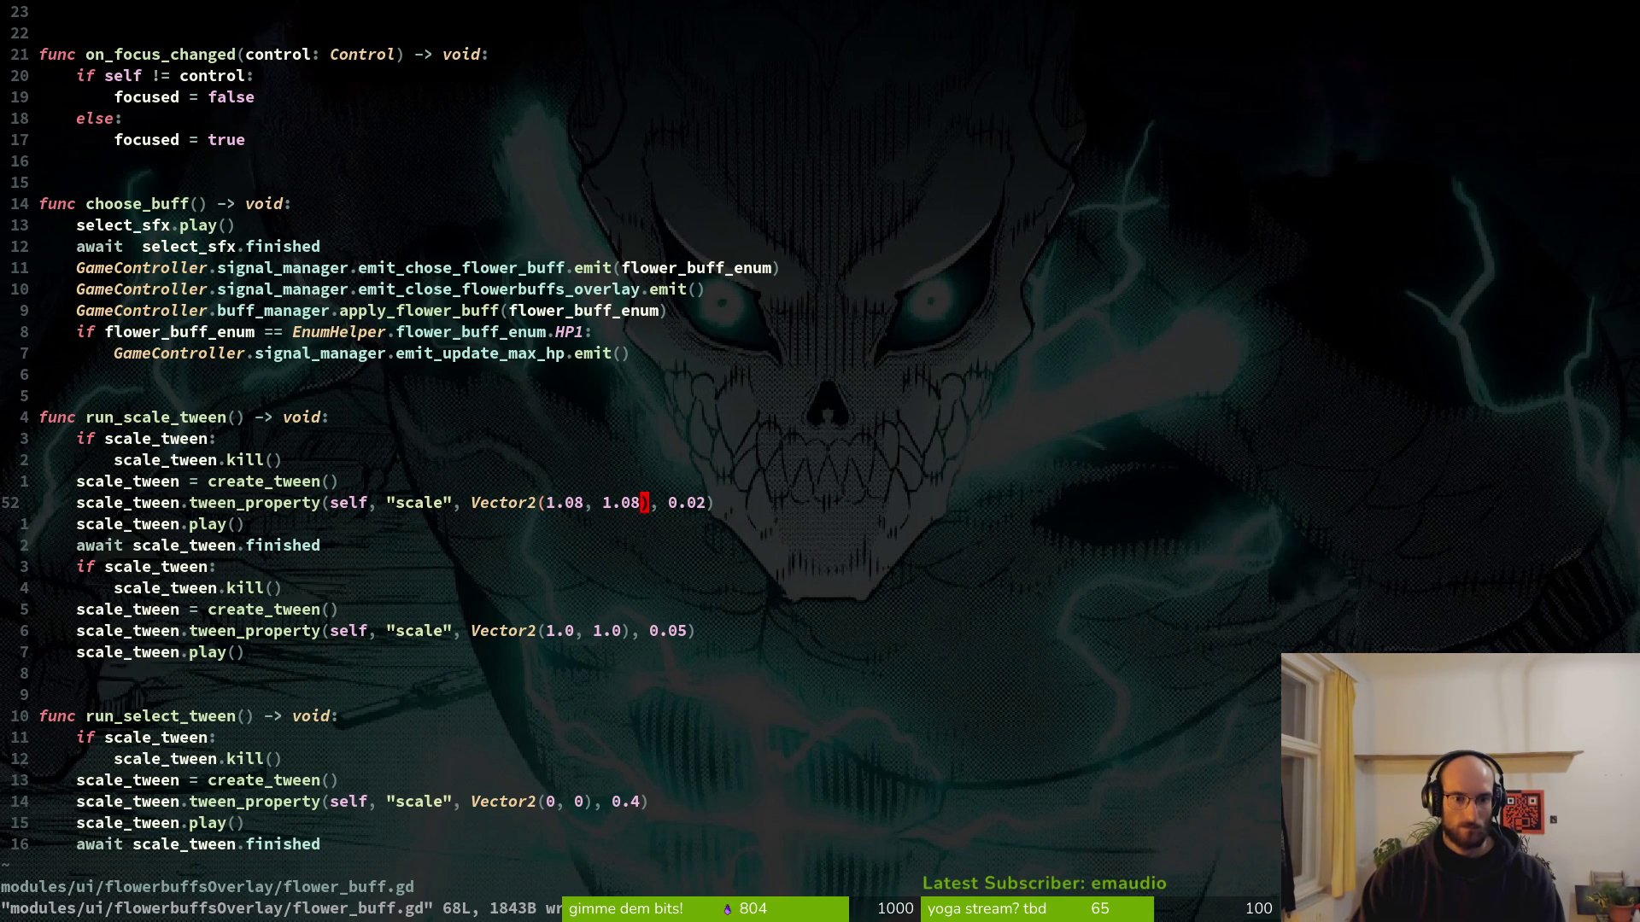
Call run_select_tween() above select_sfx.play() in choose_buff, save, and run the game.
key(k)
key(k)
key(k)
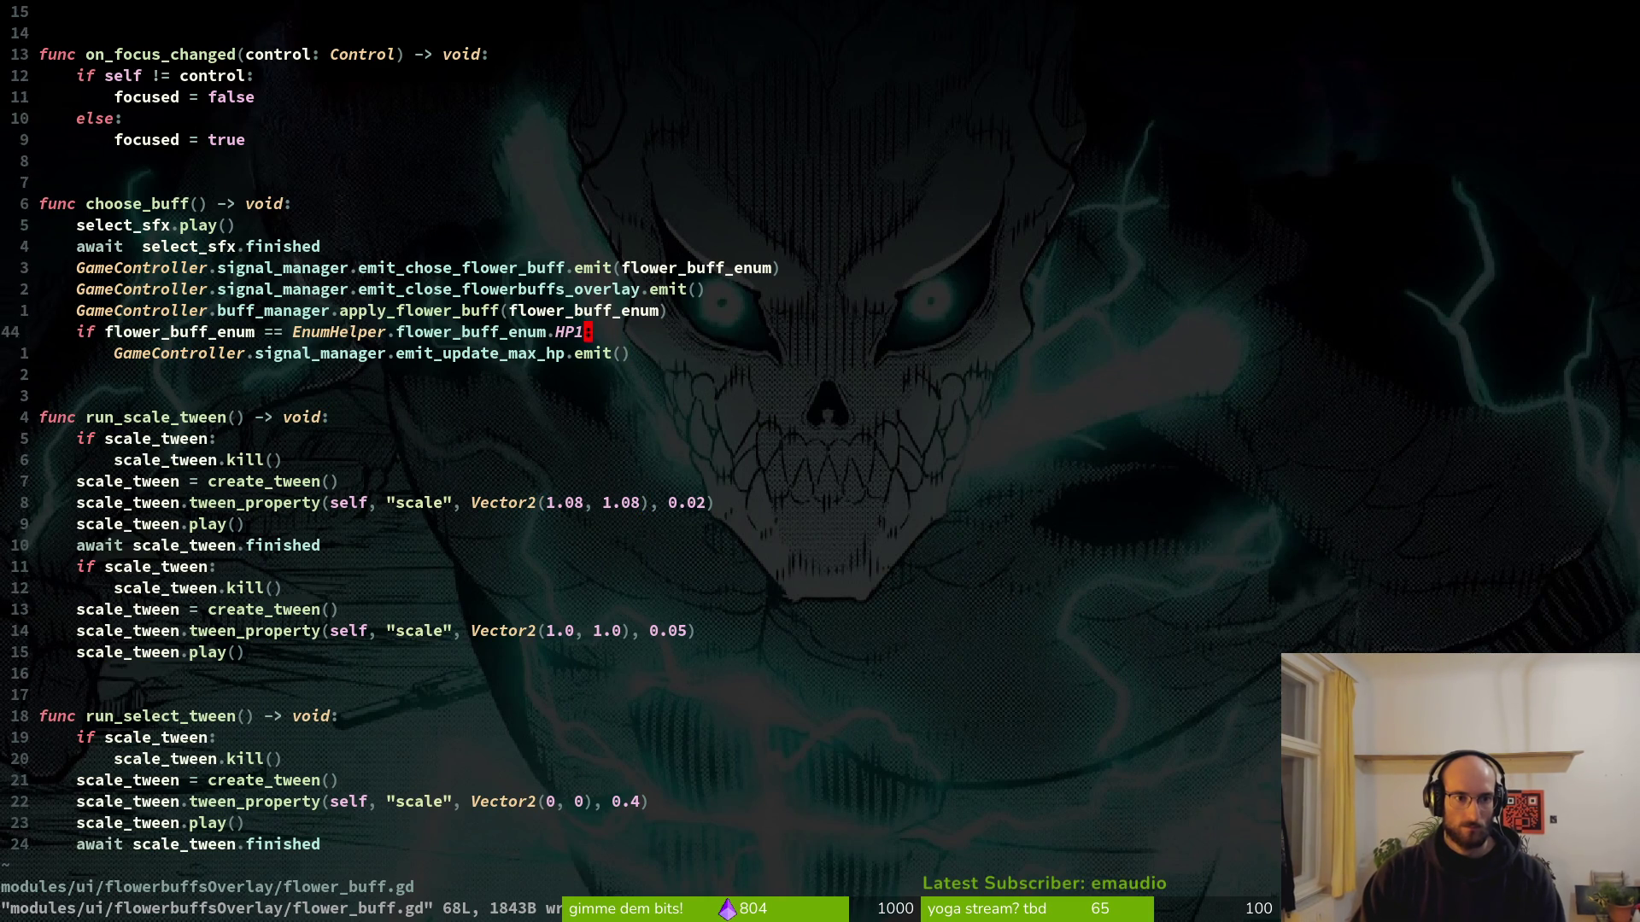
key(k)
key(k)
text(Orun_s)
key(Return)
key(Escape)
text(:w)
key(Return)
key(alt+Tab)
key(F5)
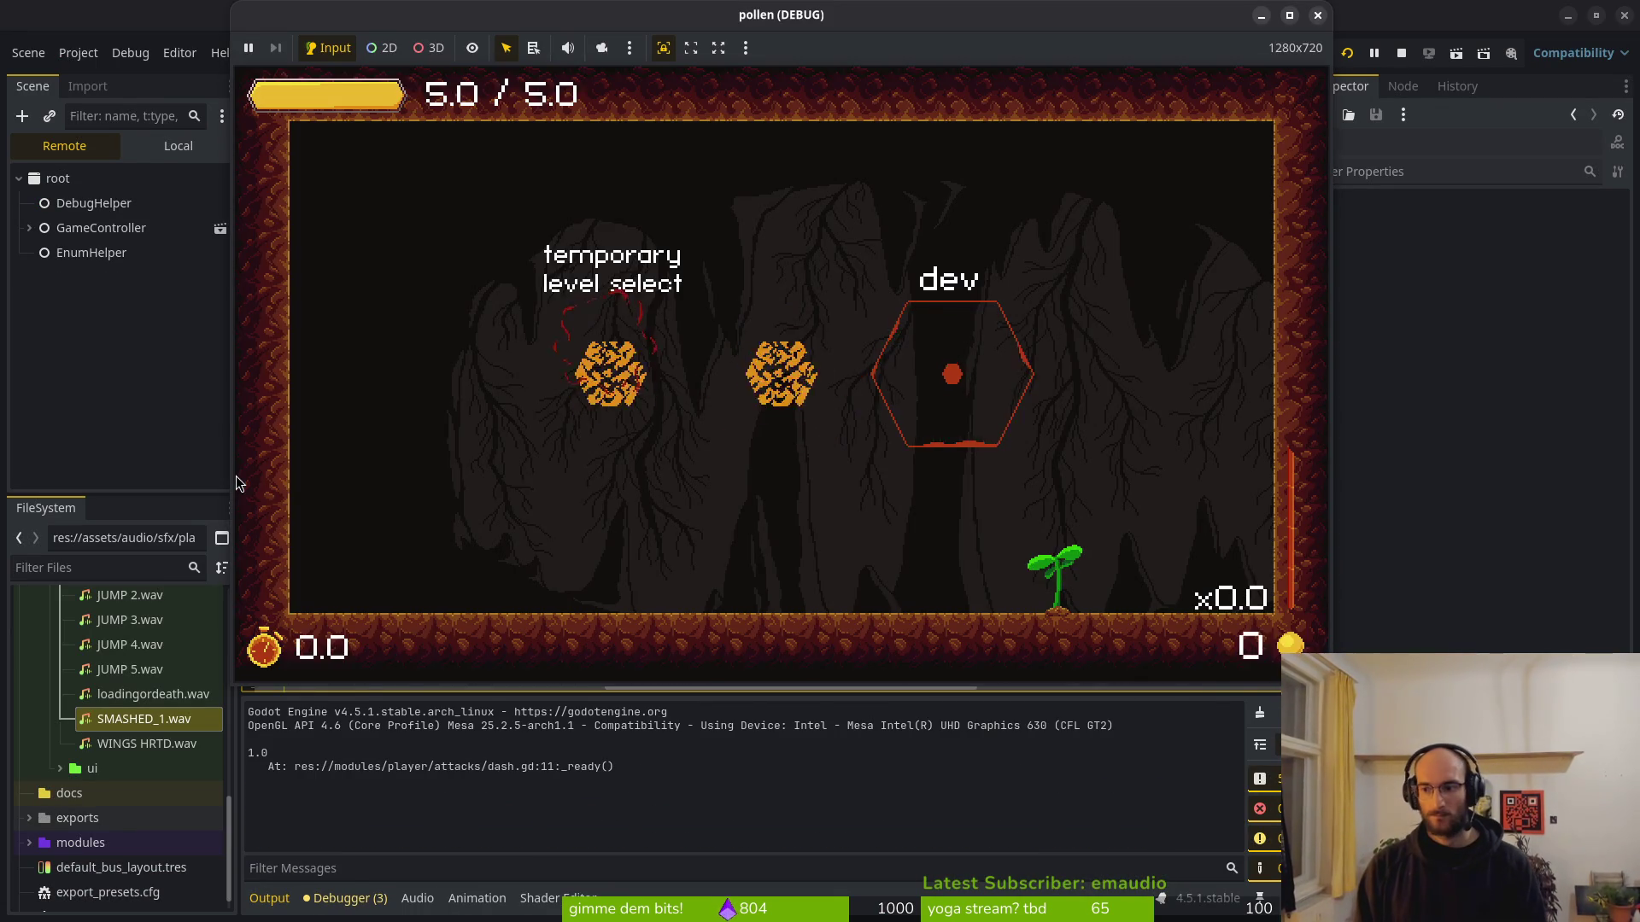
Enter the flower level, dash into the dandelion, and pick the full heal upgrade.
key(Return)
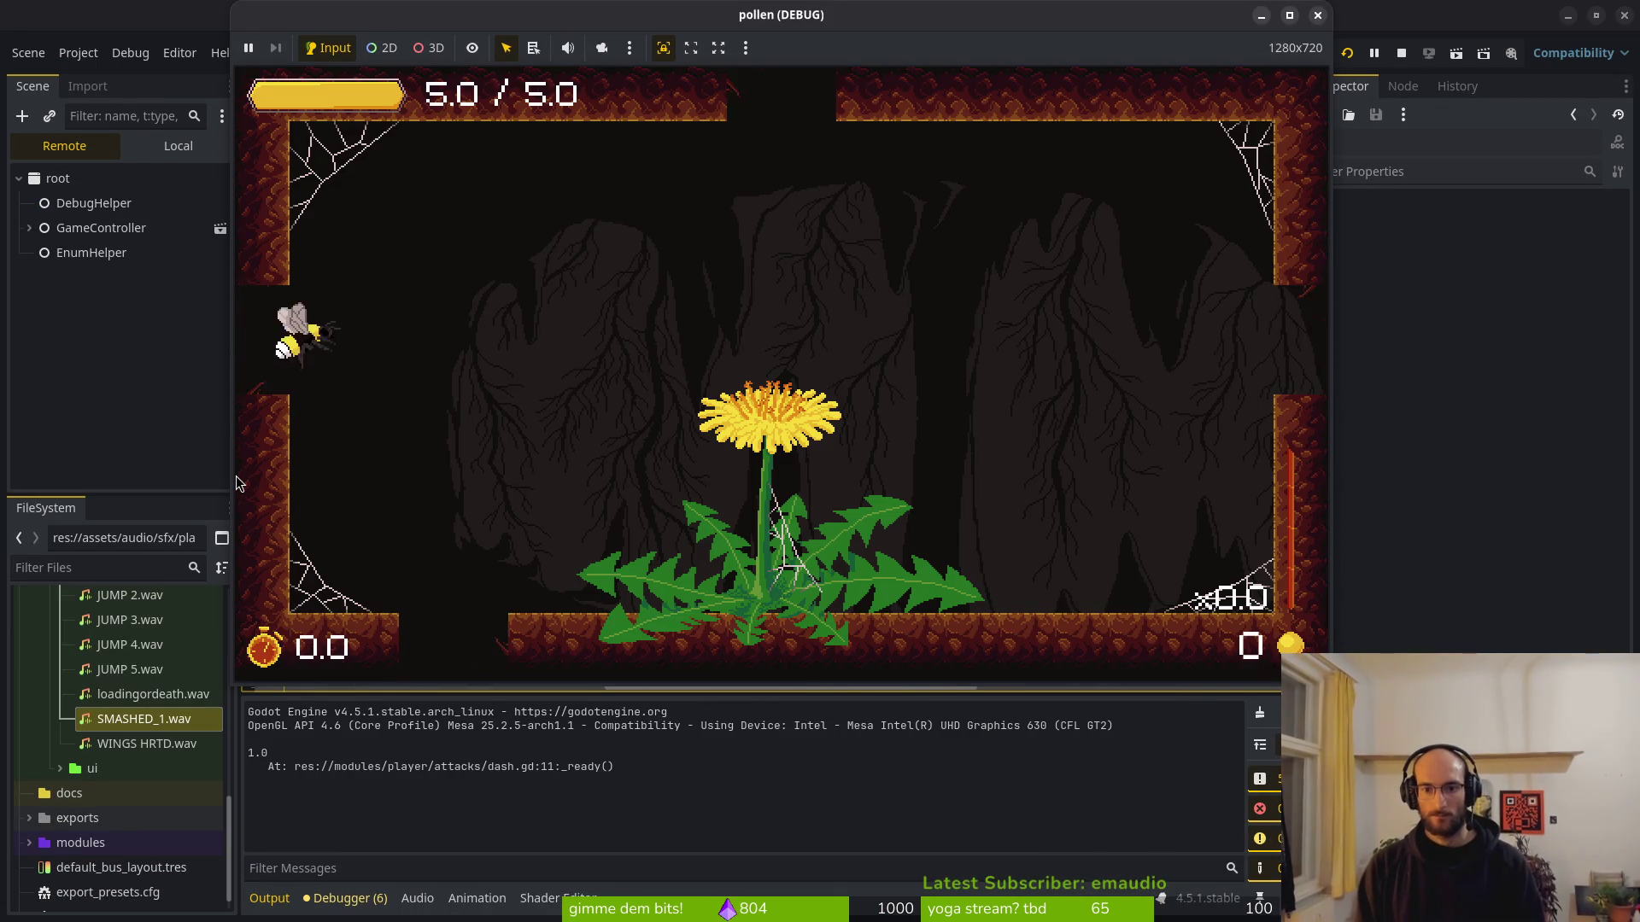
key(space)
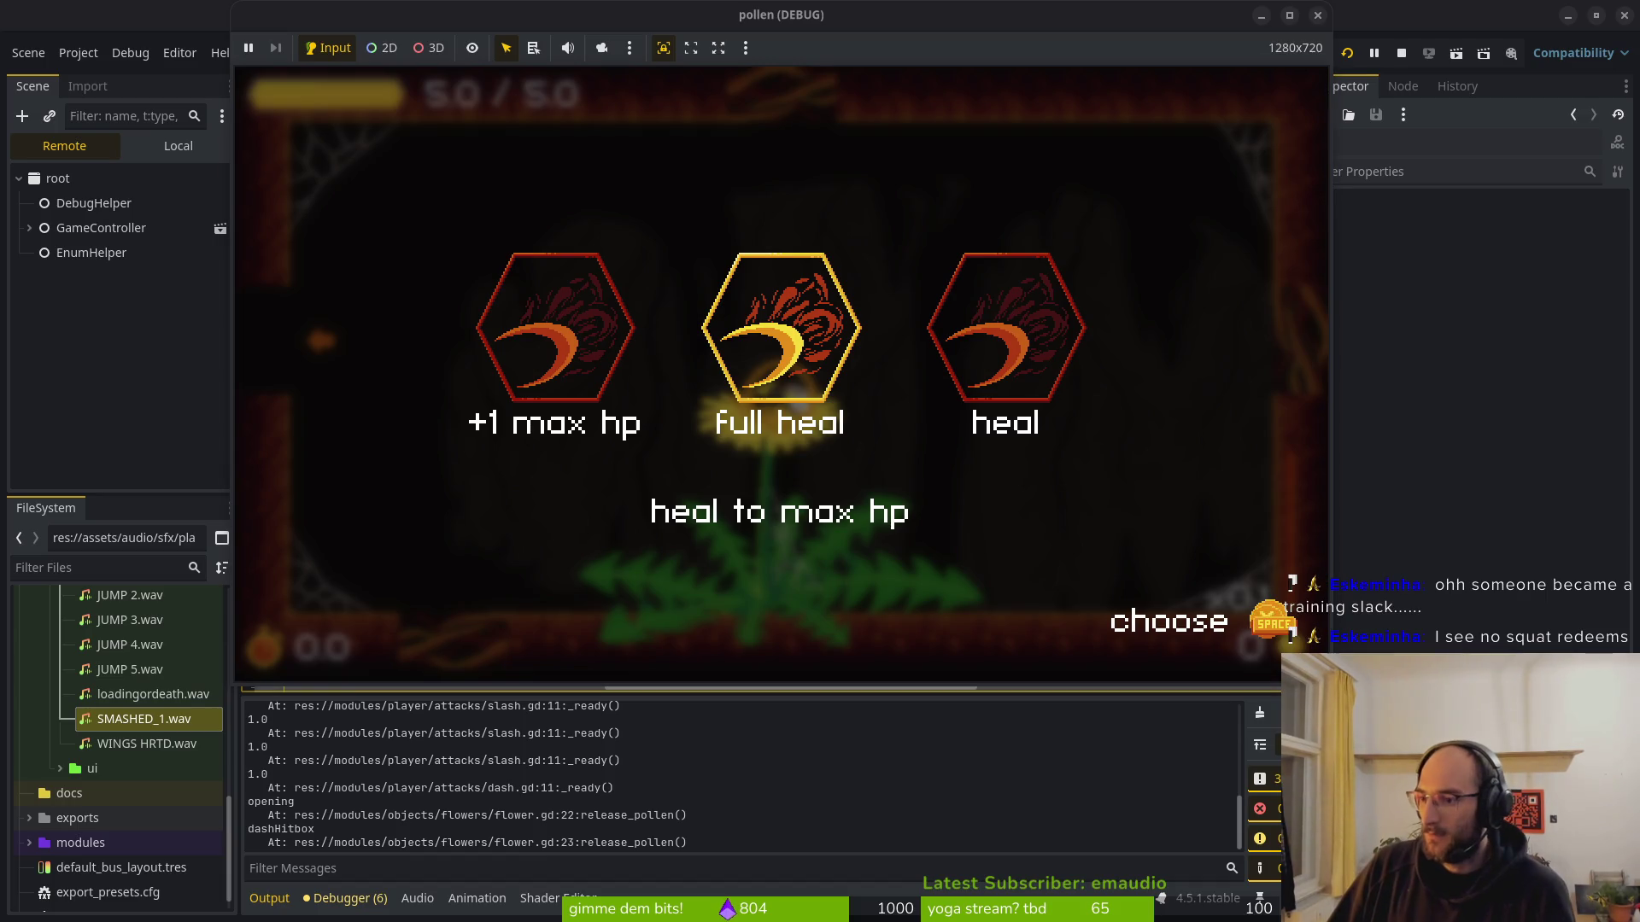
key(Right)
key(Left)
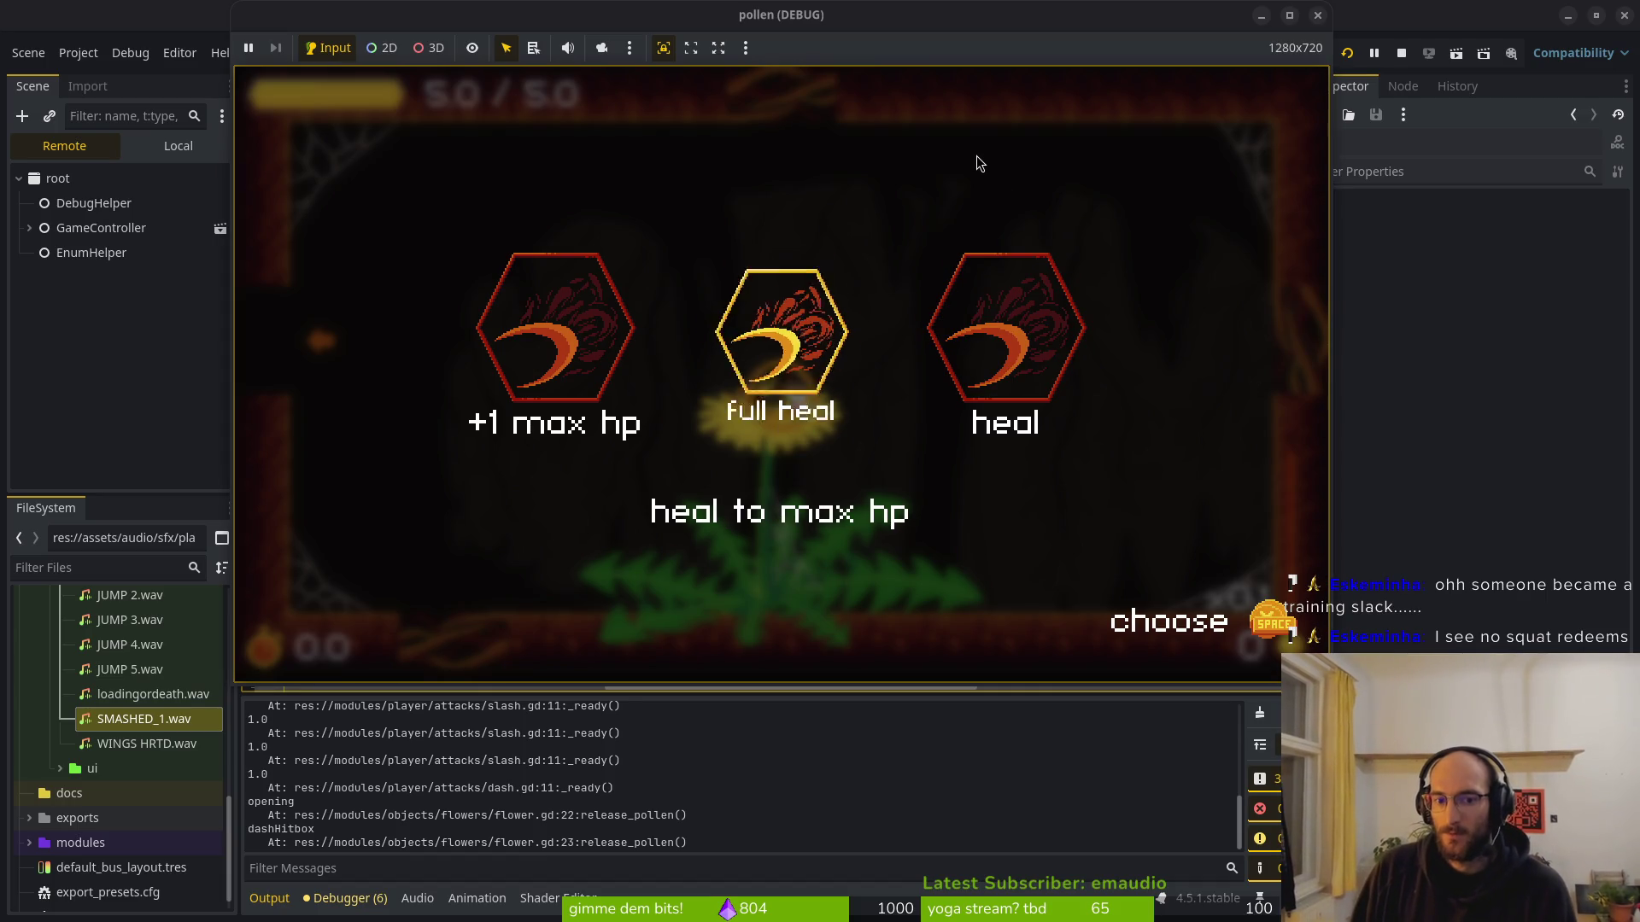
key(space)
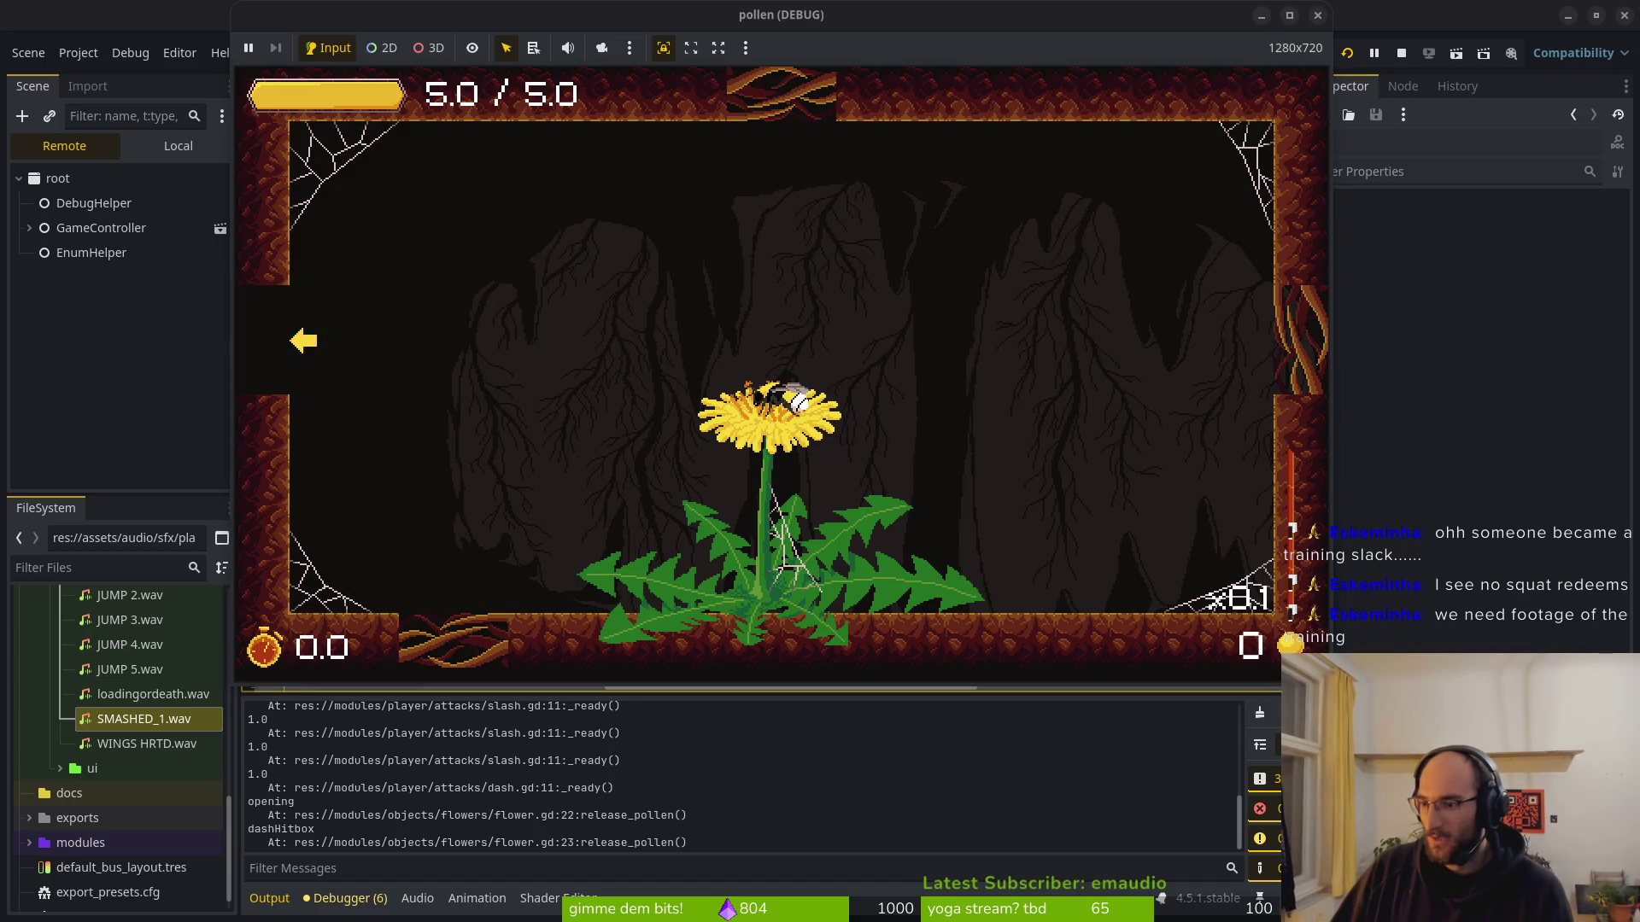
click(863, 389)
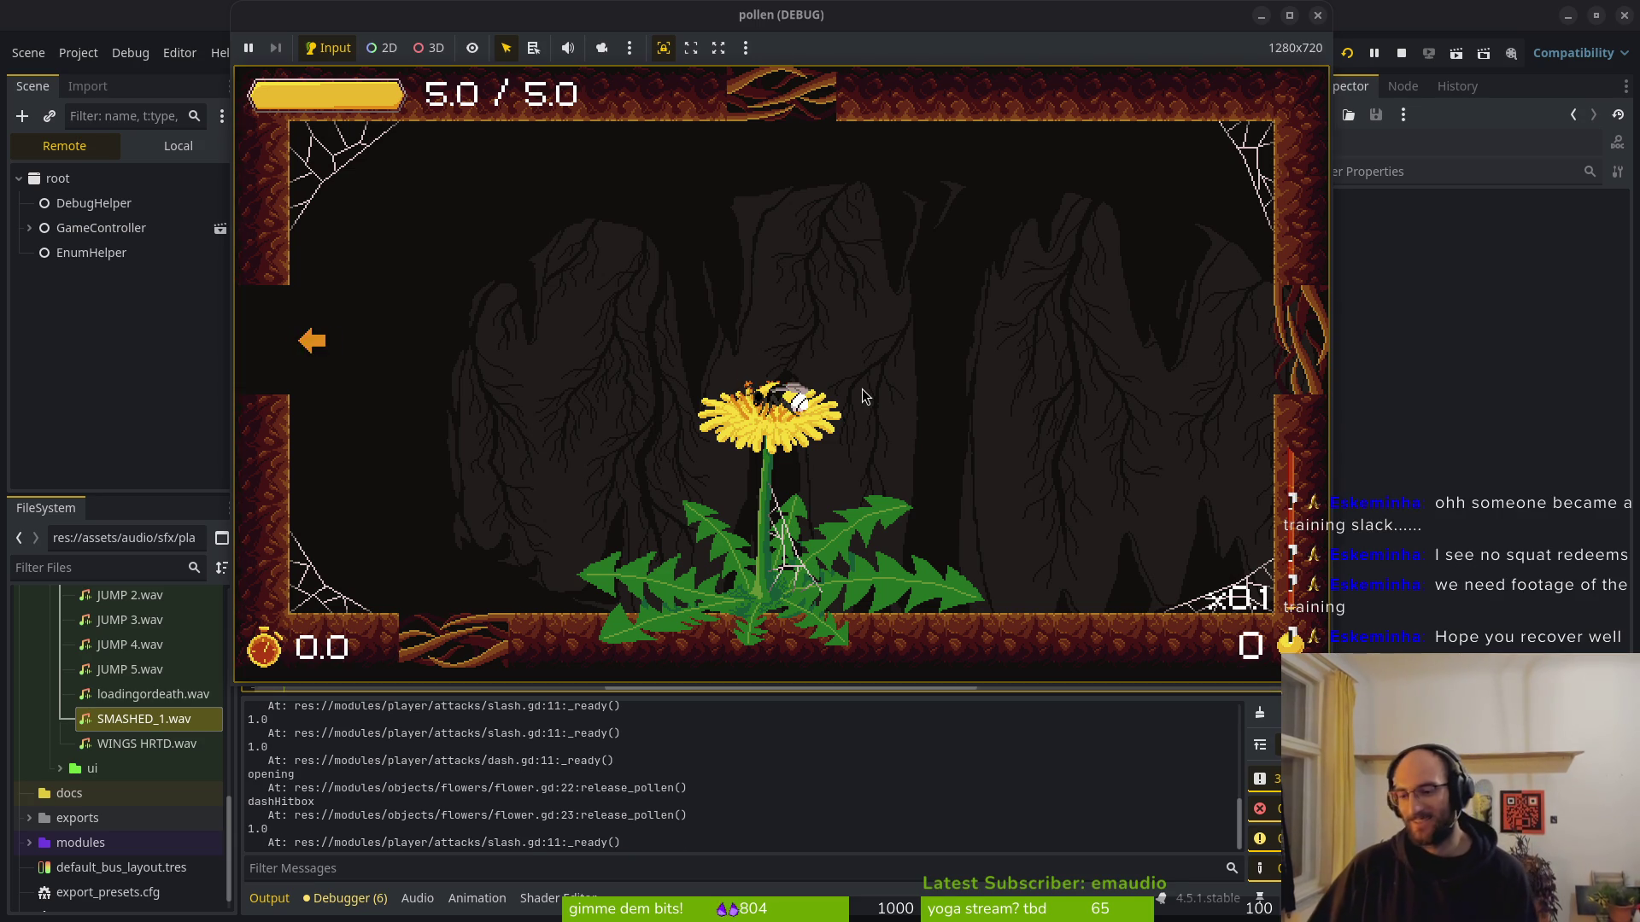
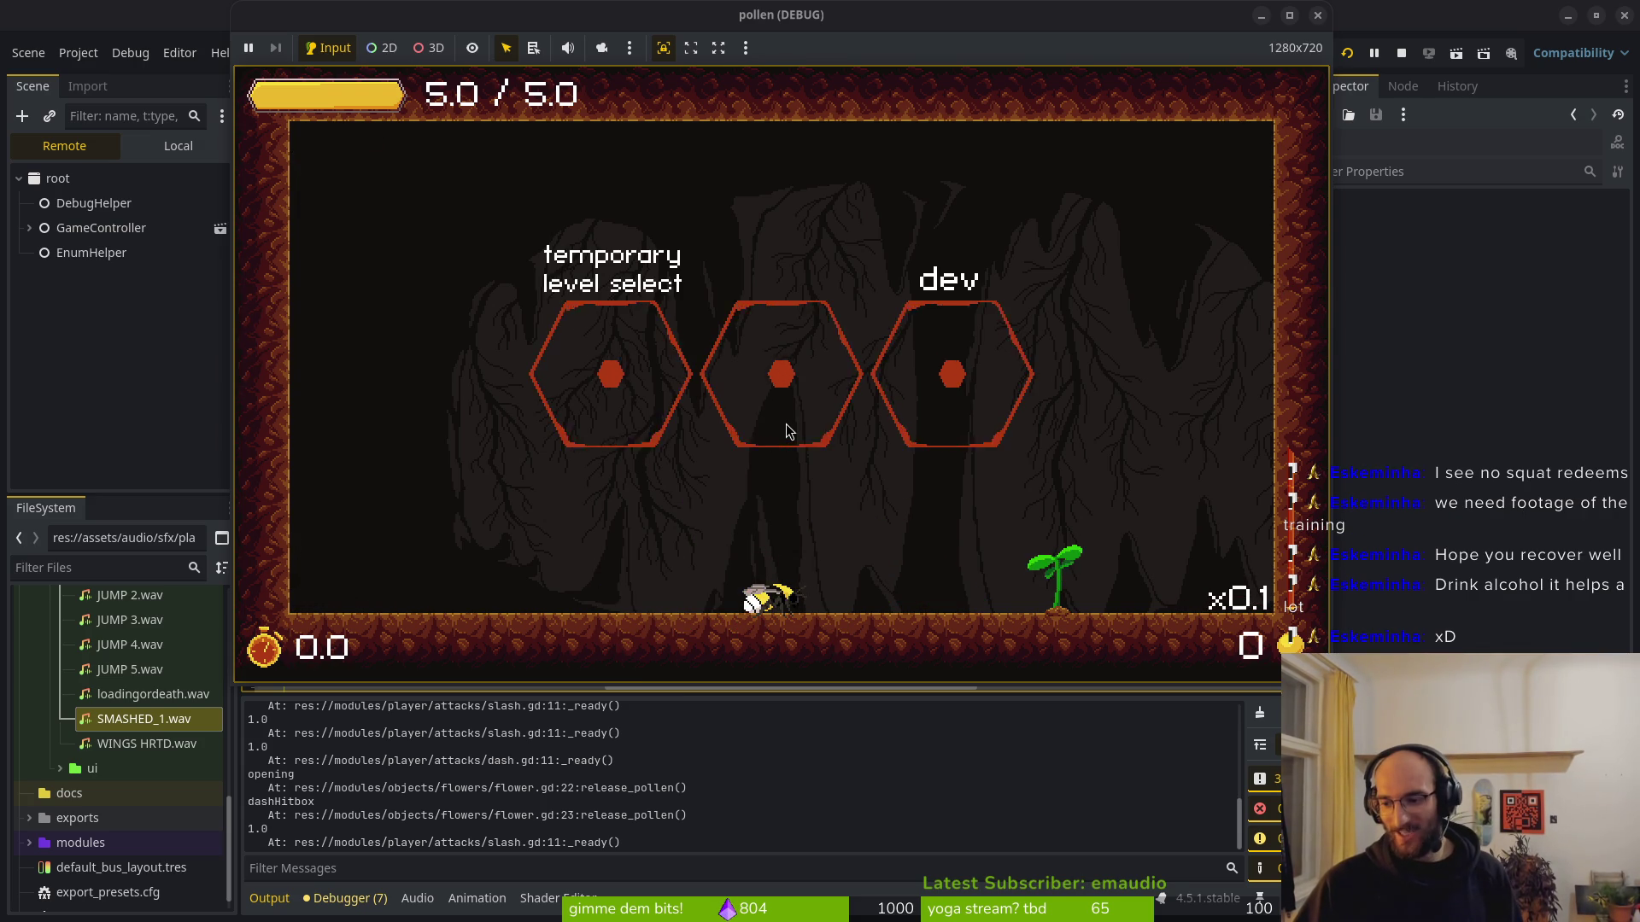
Retype the select shrink tween duration on line 69 as 0.04, then bring up the GitLab issue.
key(Left)
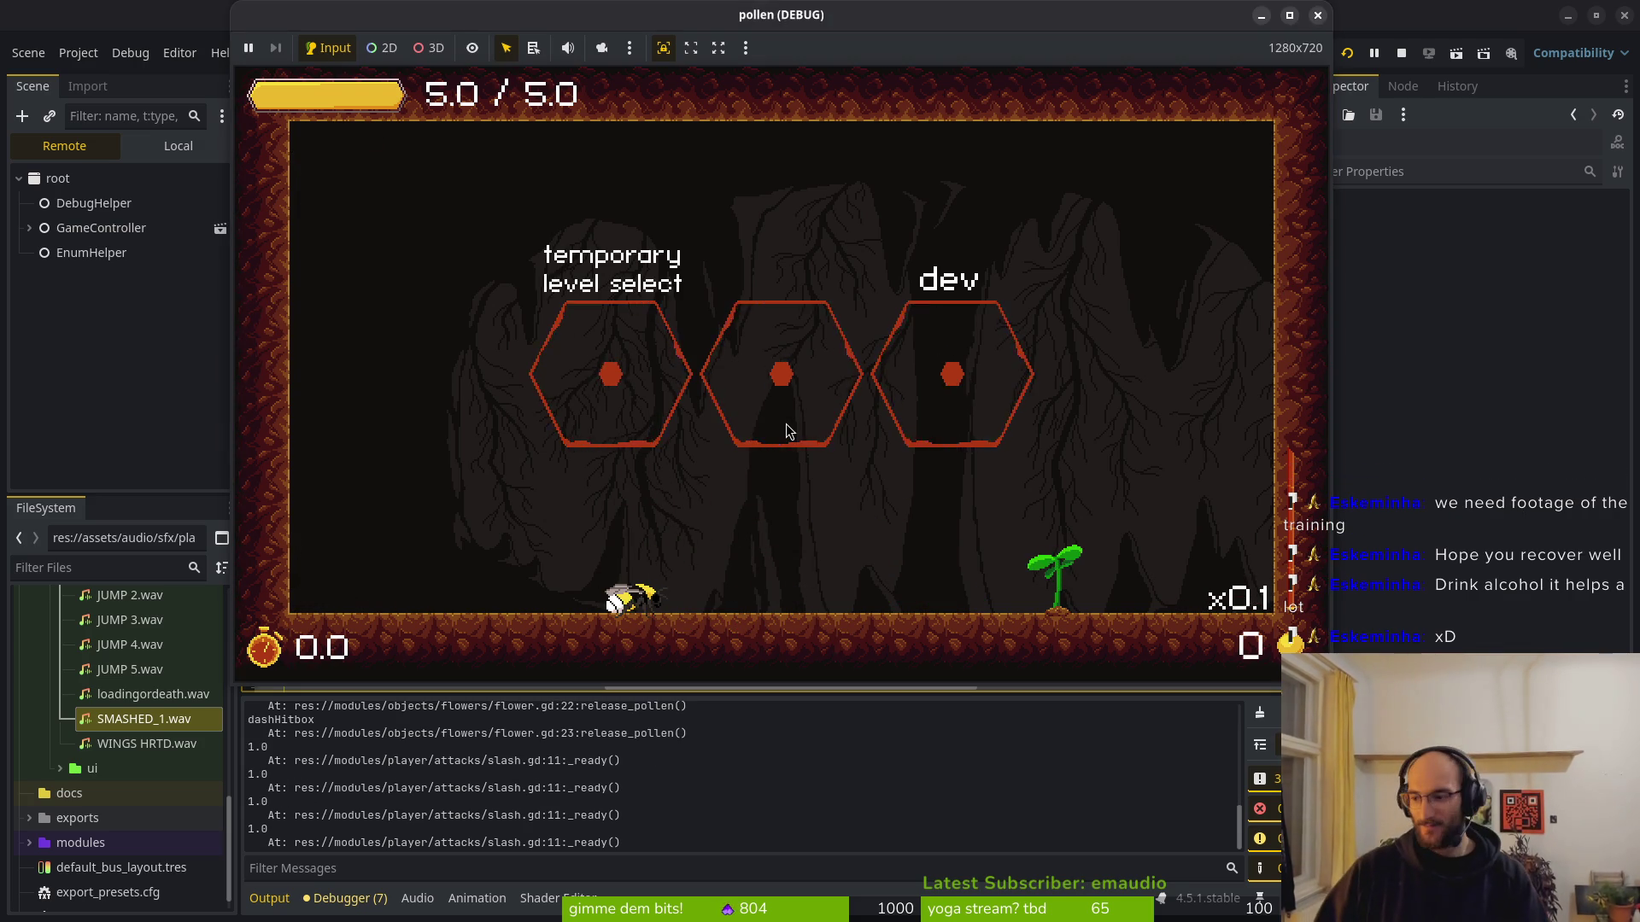
key(alt+Tab)
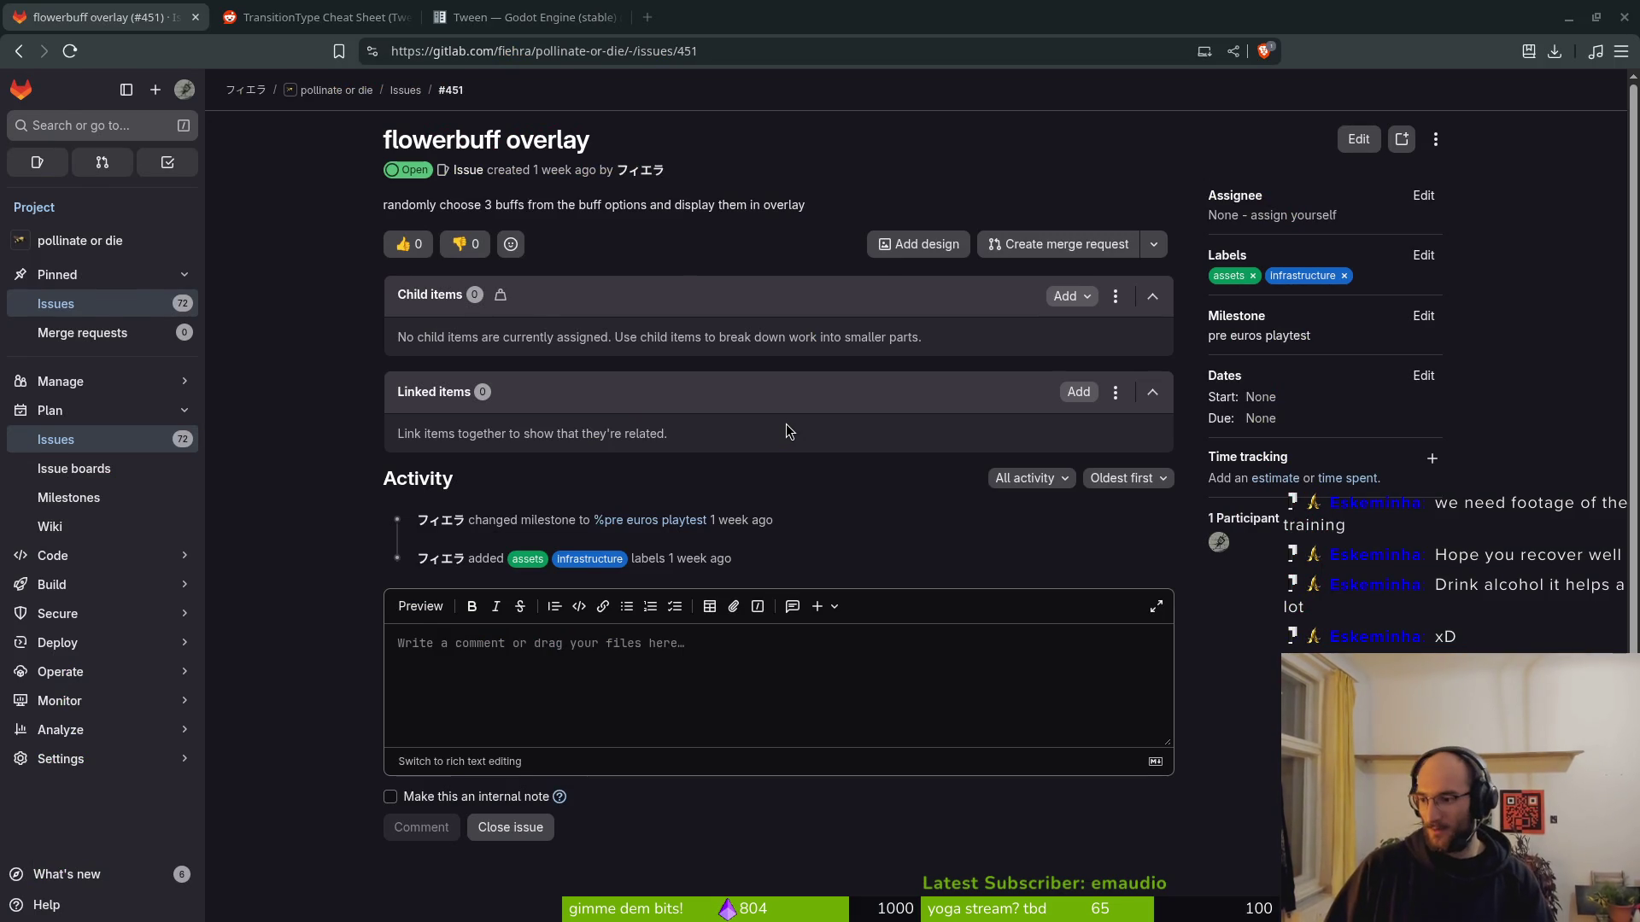
key(alt+Tab)
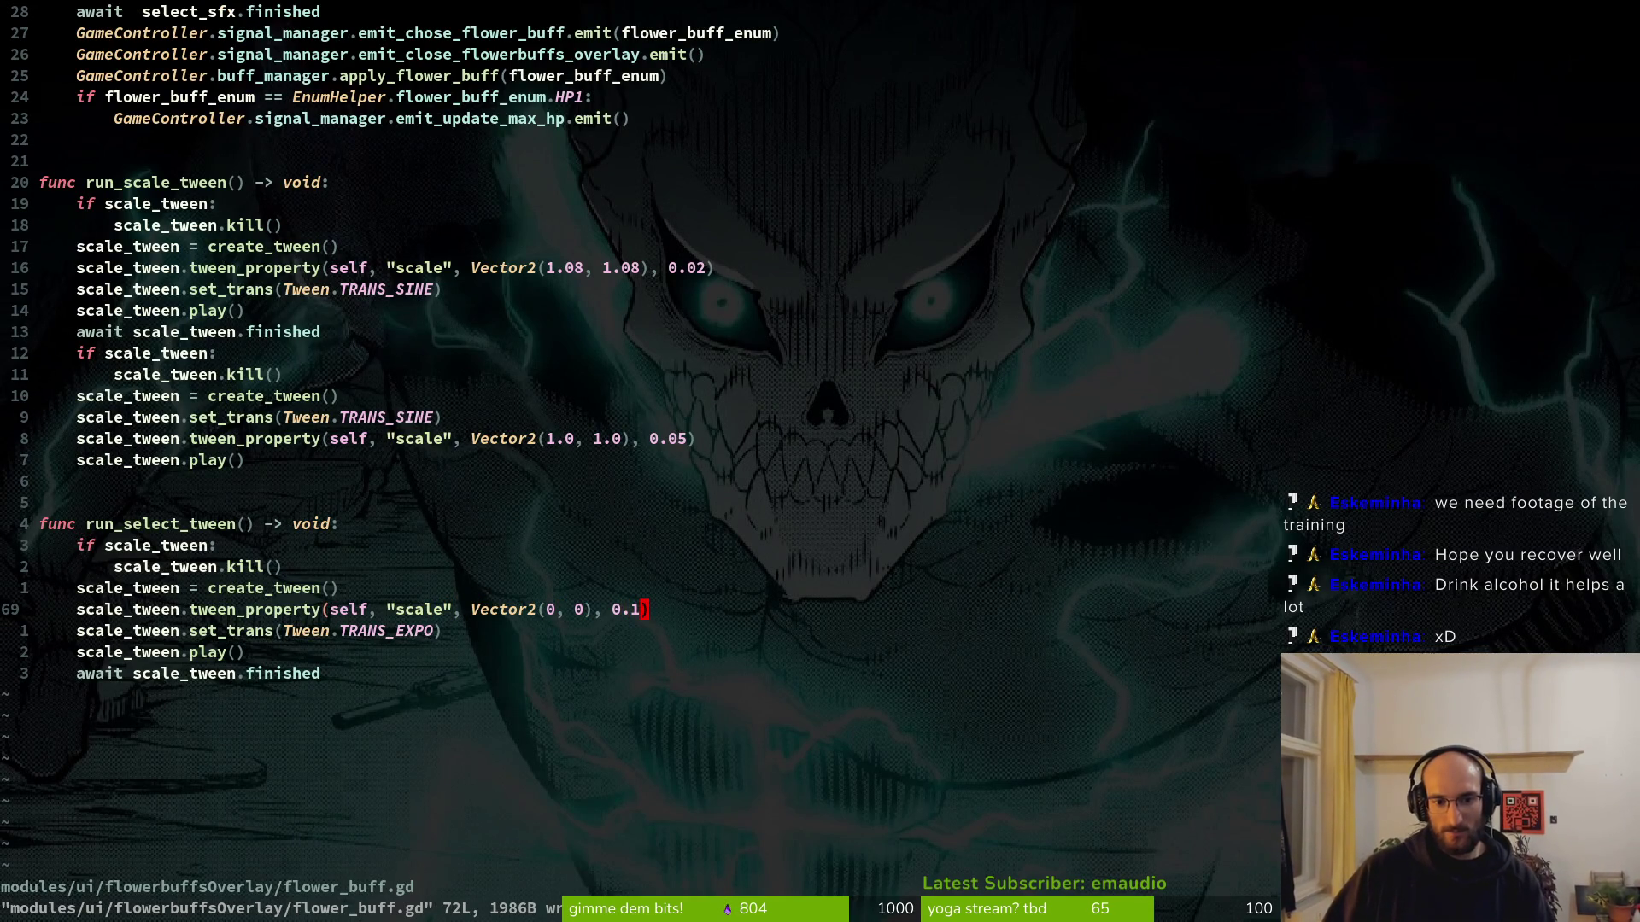
text(i)
text(0)
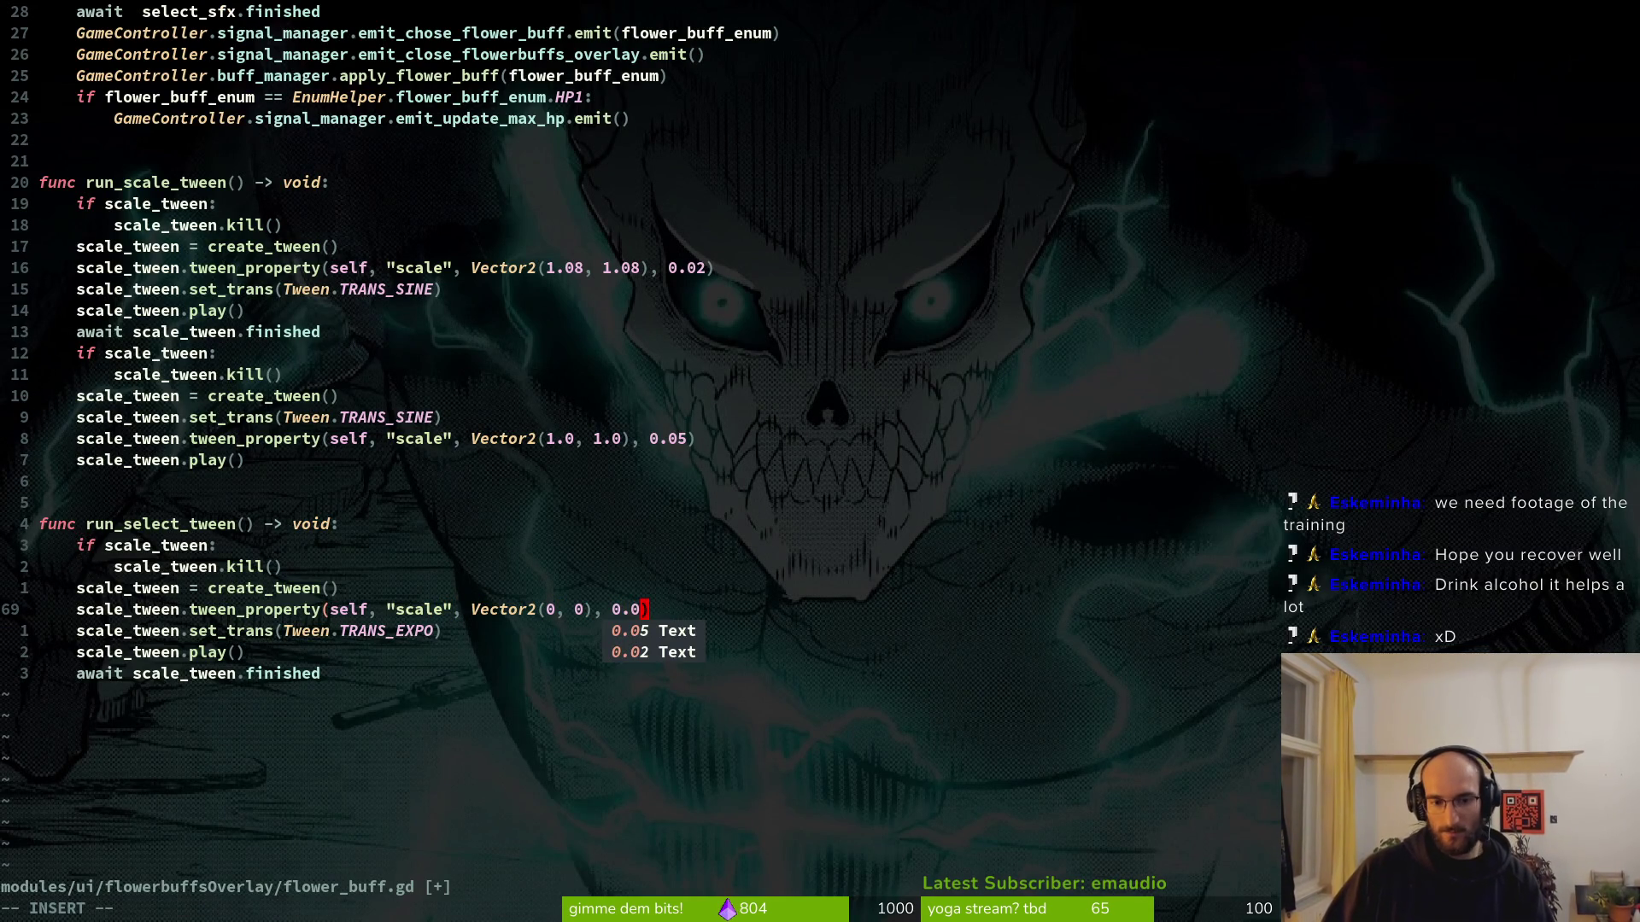
text(4)
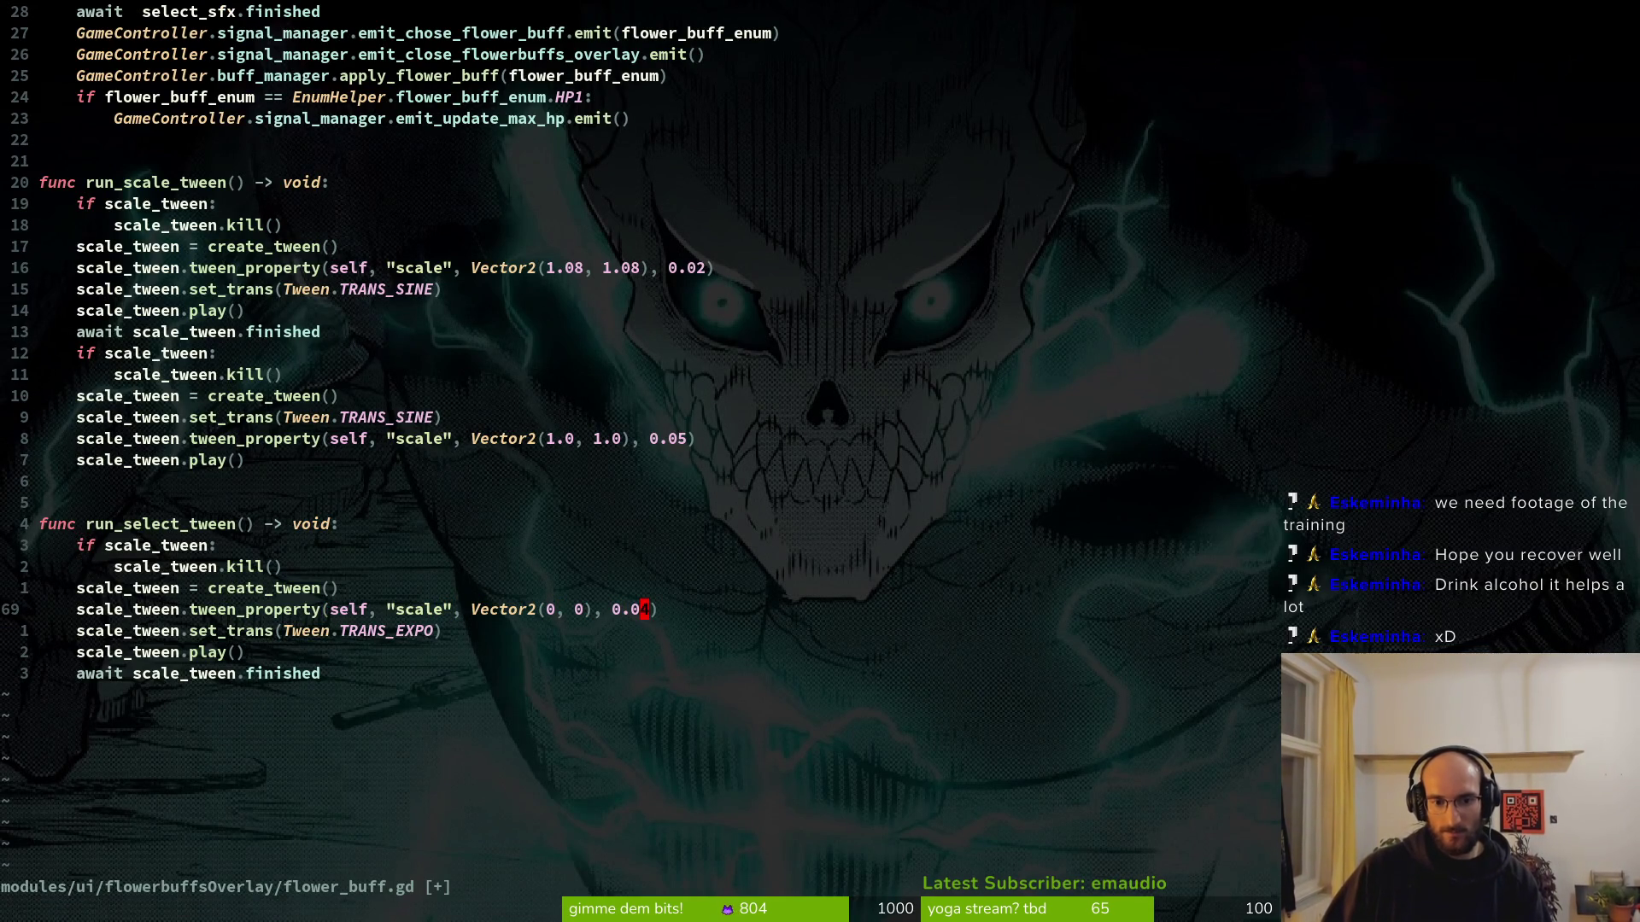
key(alt+Tab)
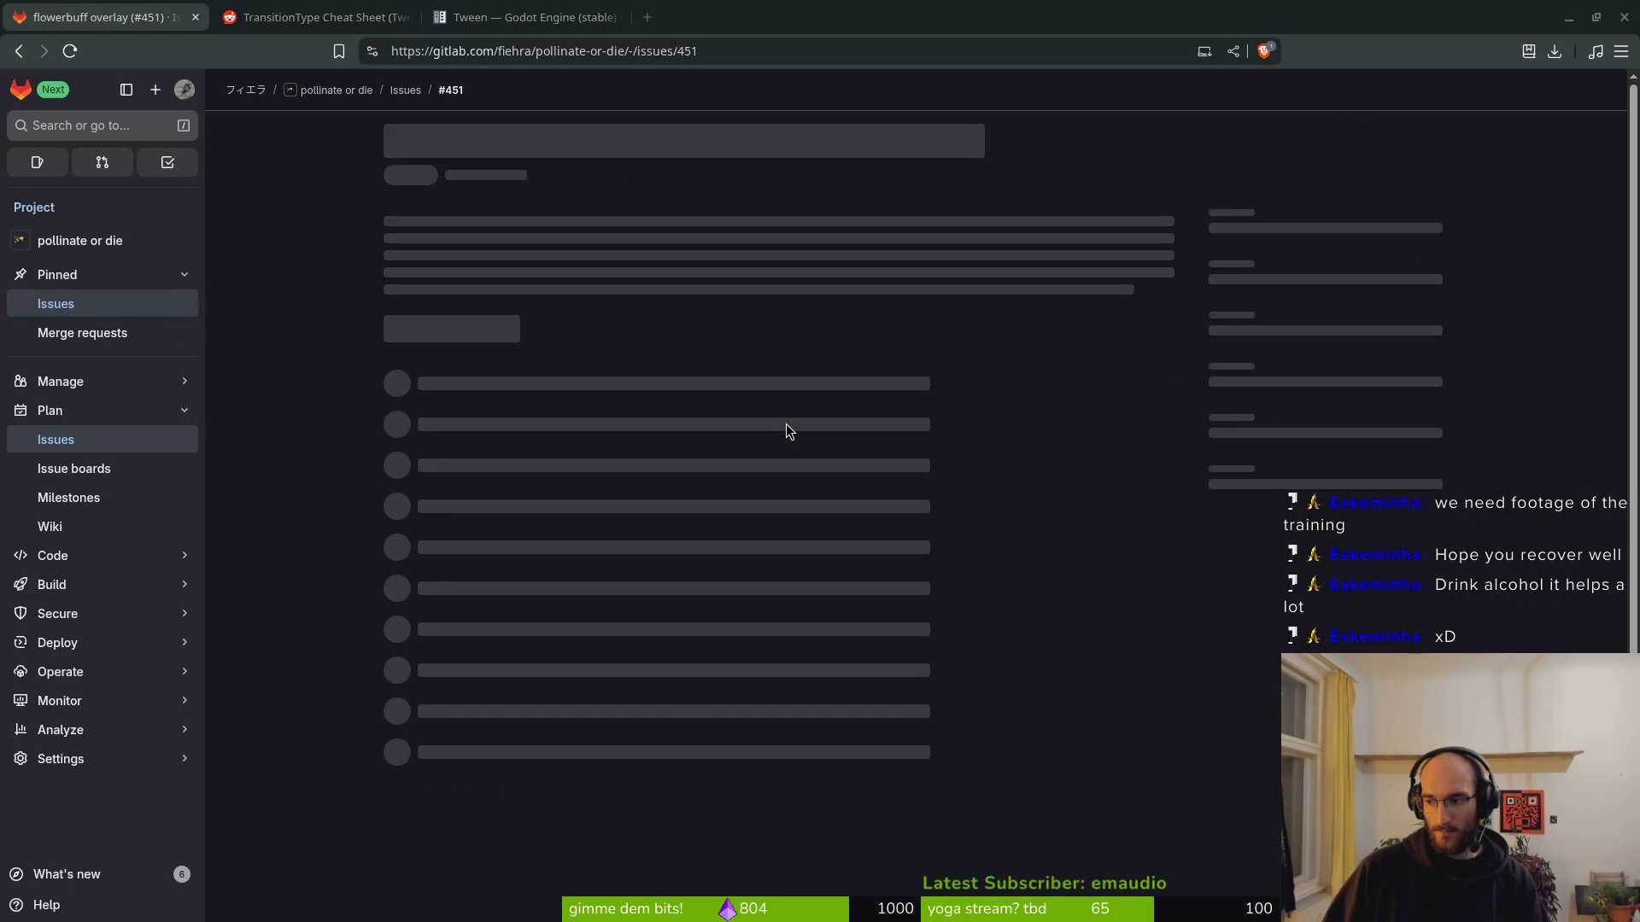
Run the project with F5 and dash the bee through level select into the boss level.
key(alt+Tab)
key(F5)
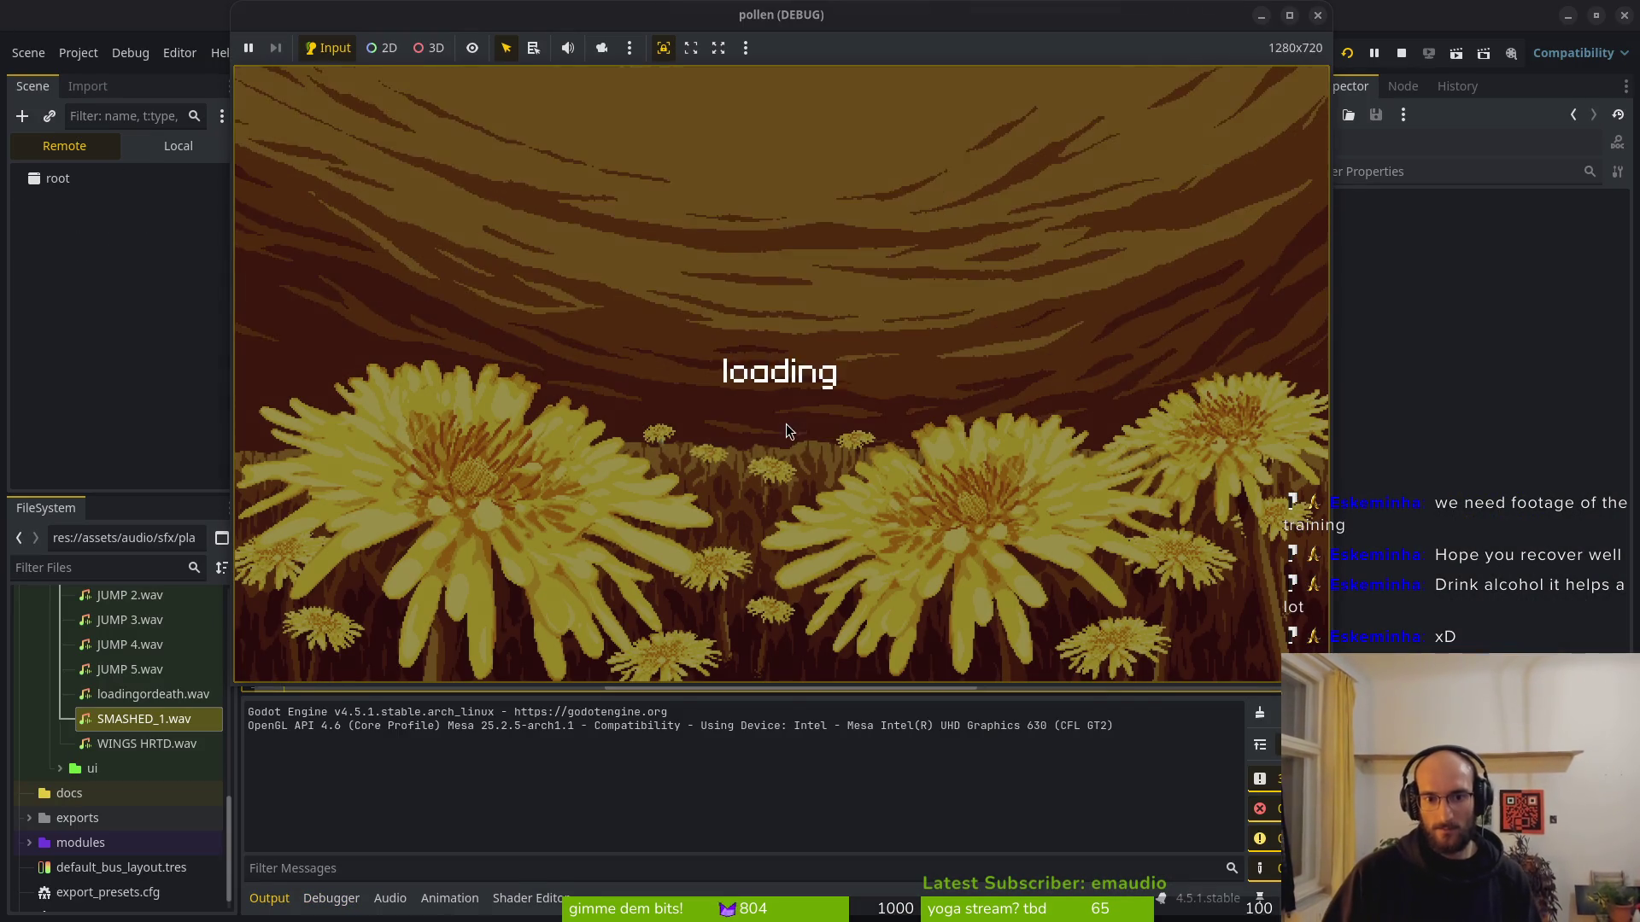
key(space)
key(x)
key(Left)
key(space)
key(shift)
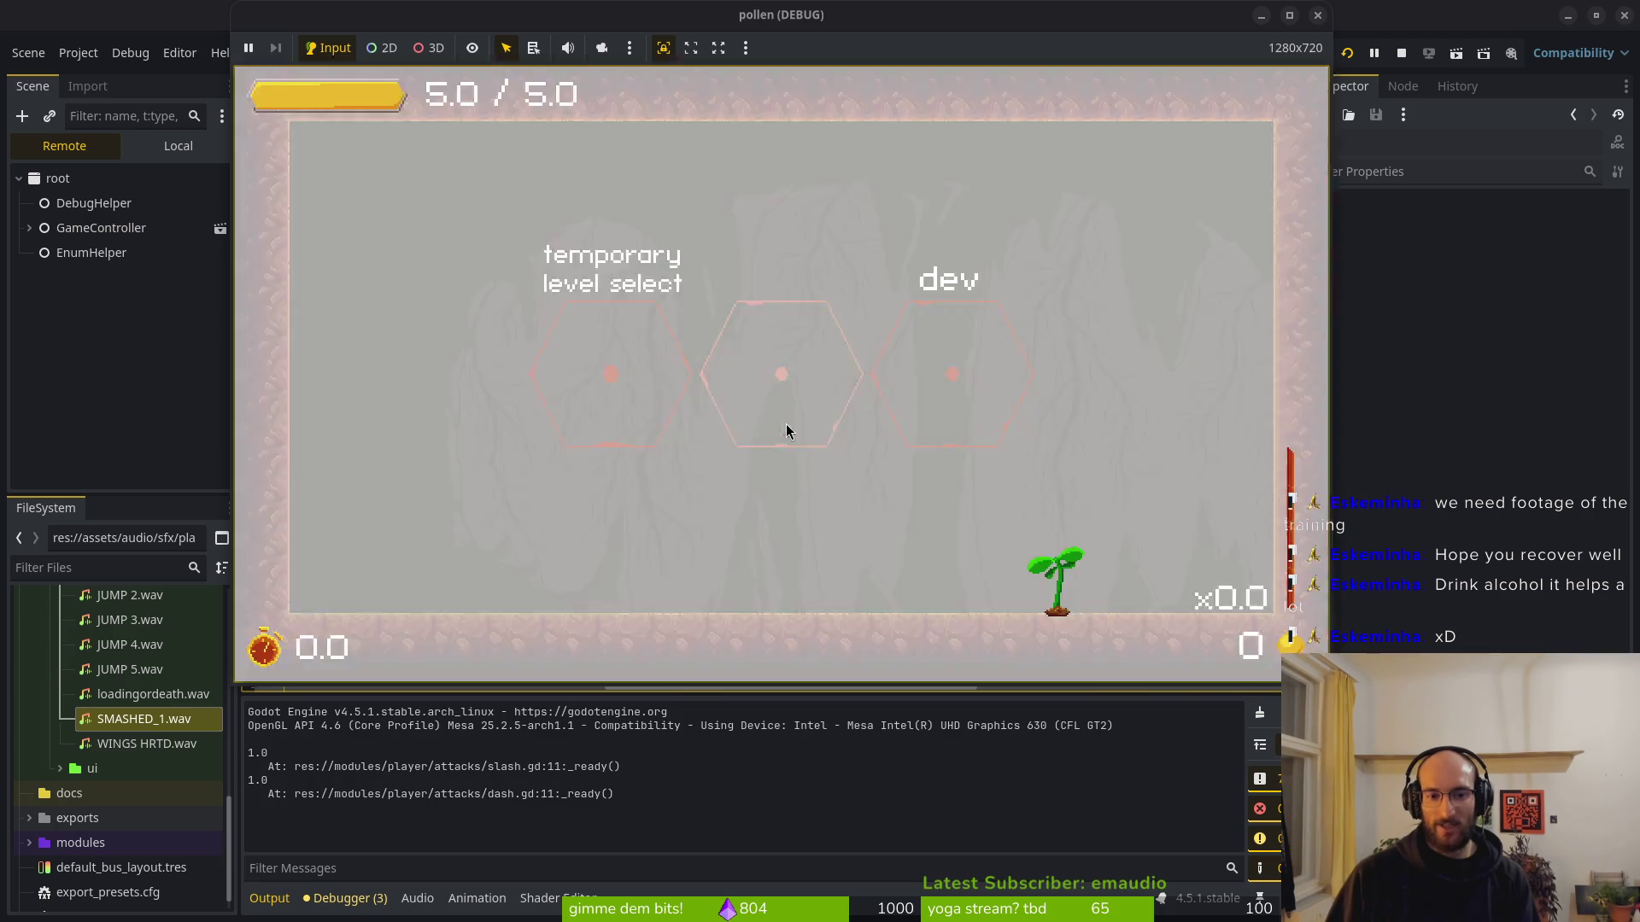
key(Return)
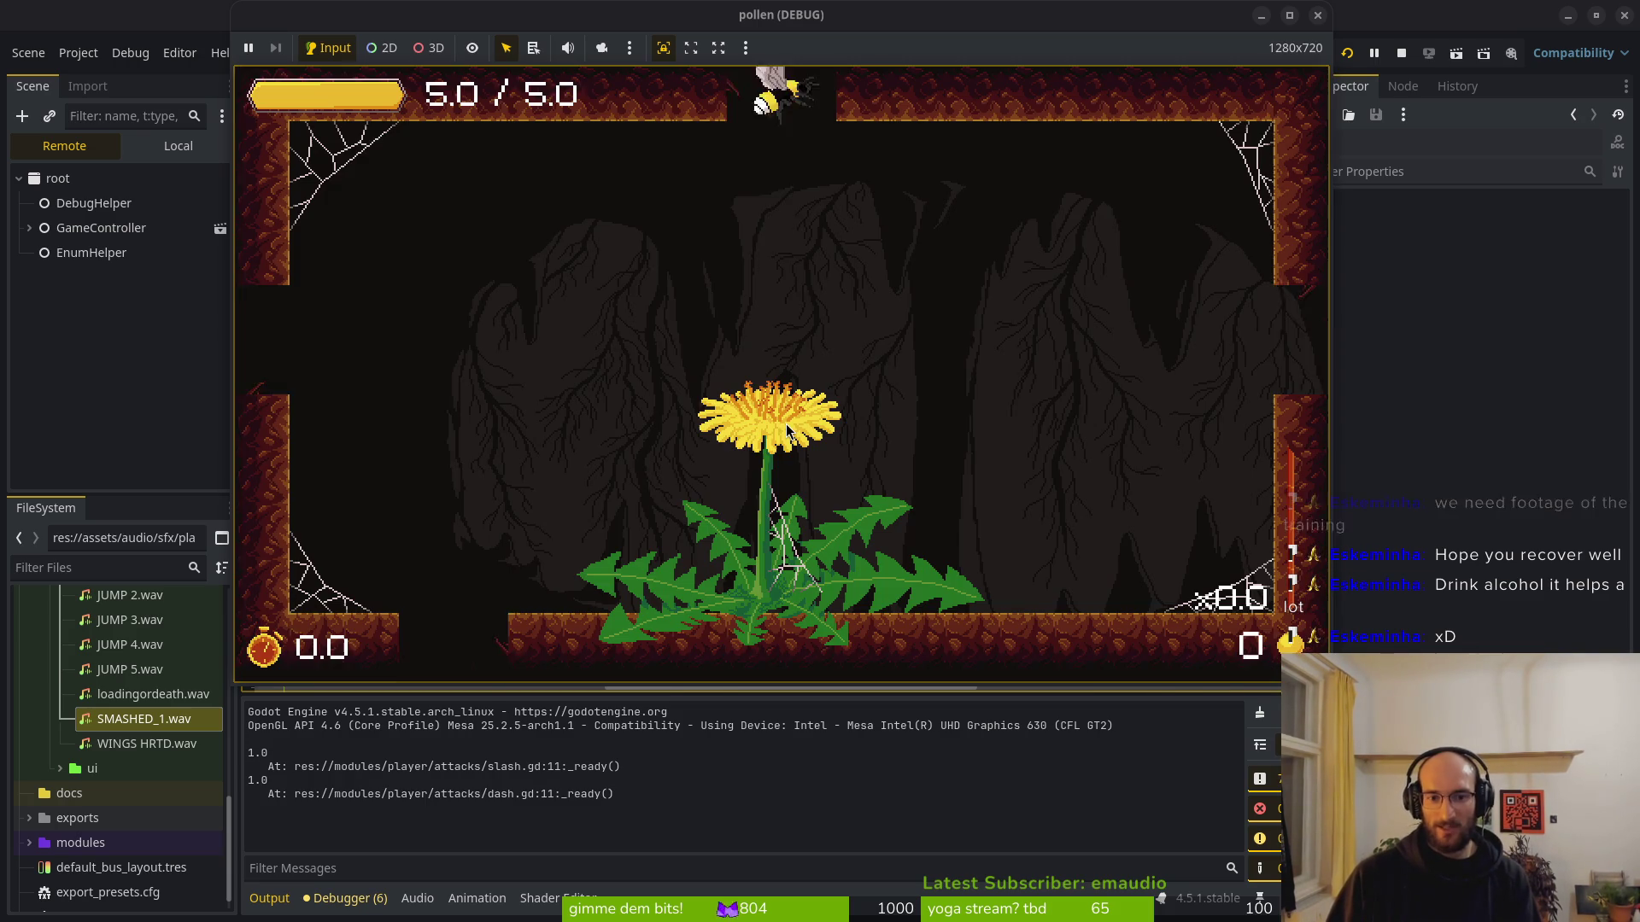
Pollinate the dandelion, choose the full heal upgrade, and close the game.
key(shift)
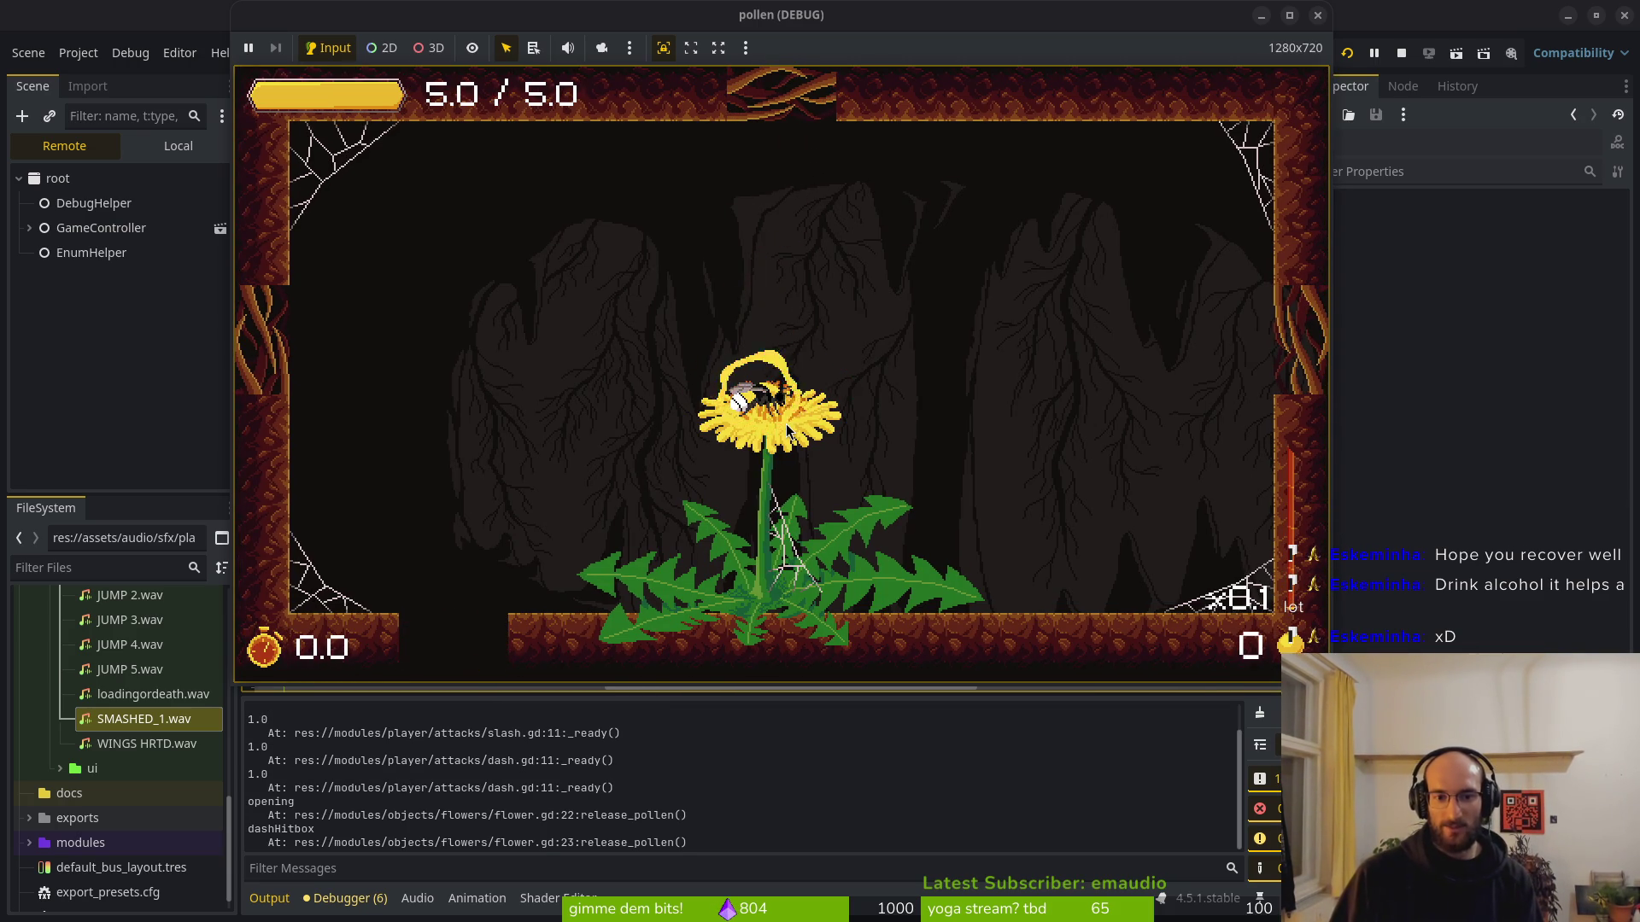
key(Right)
key(Left)
key(space)
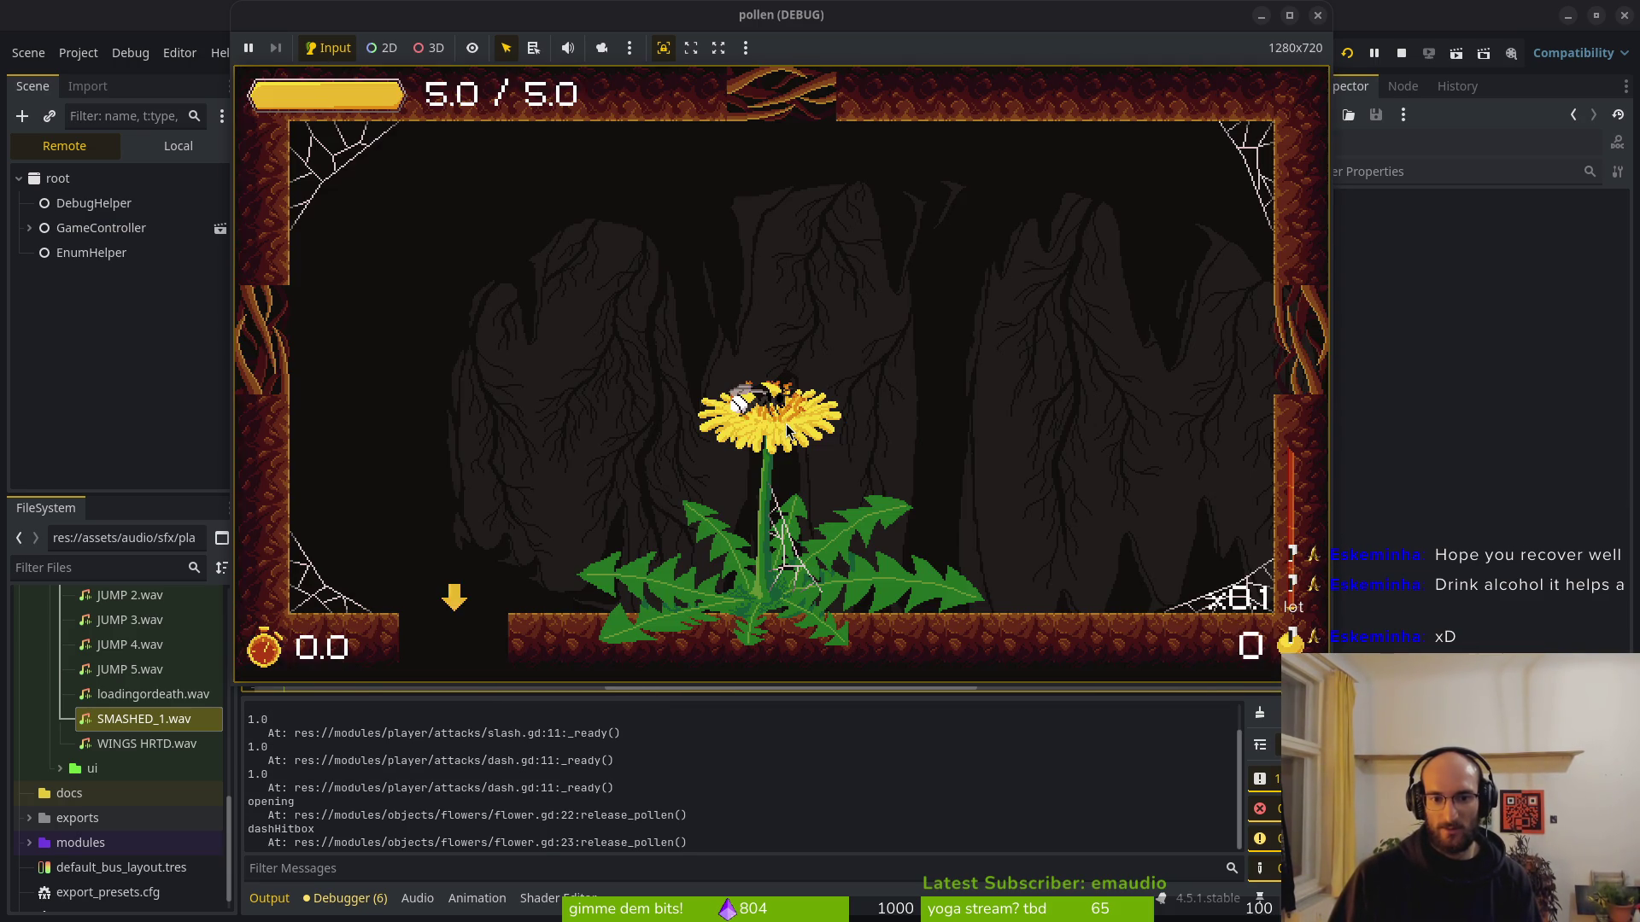
key(F8)
Trim the last digit of the tween duration and save flower_buff.gd.
key(alt+Tab)
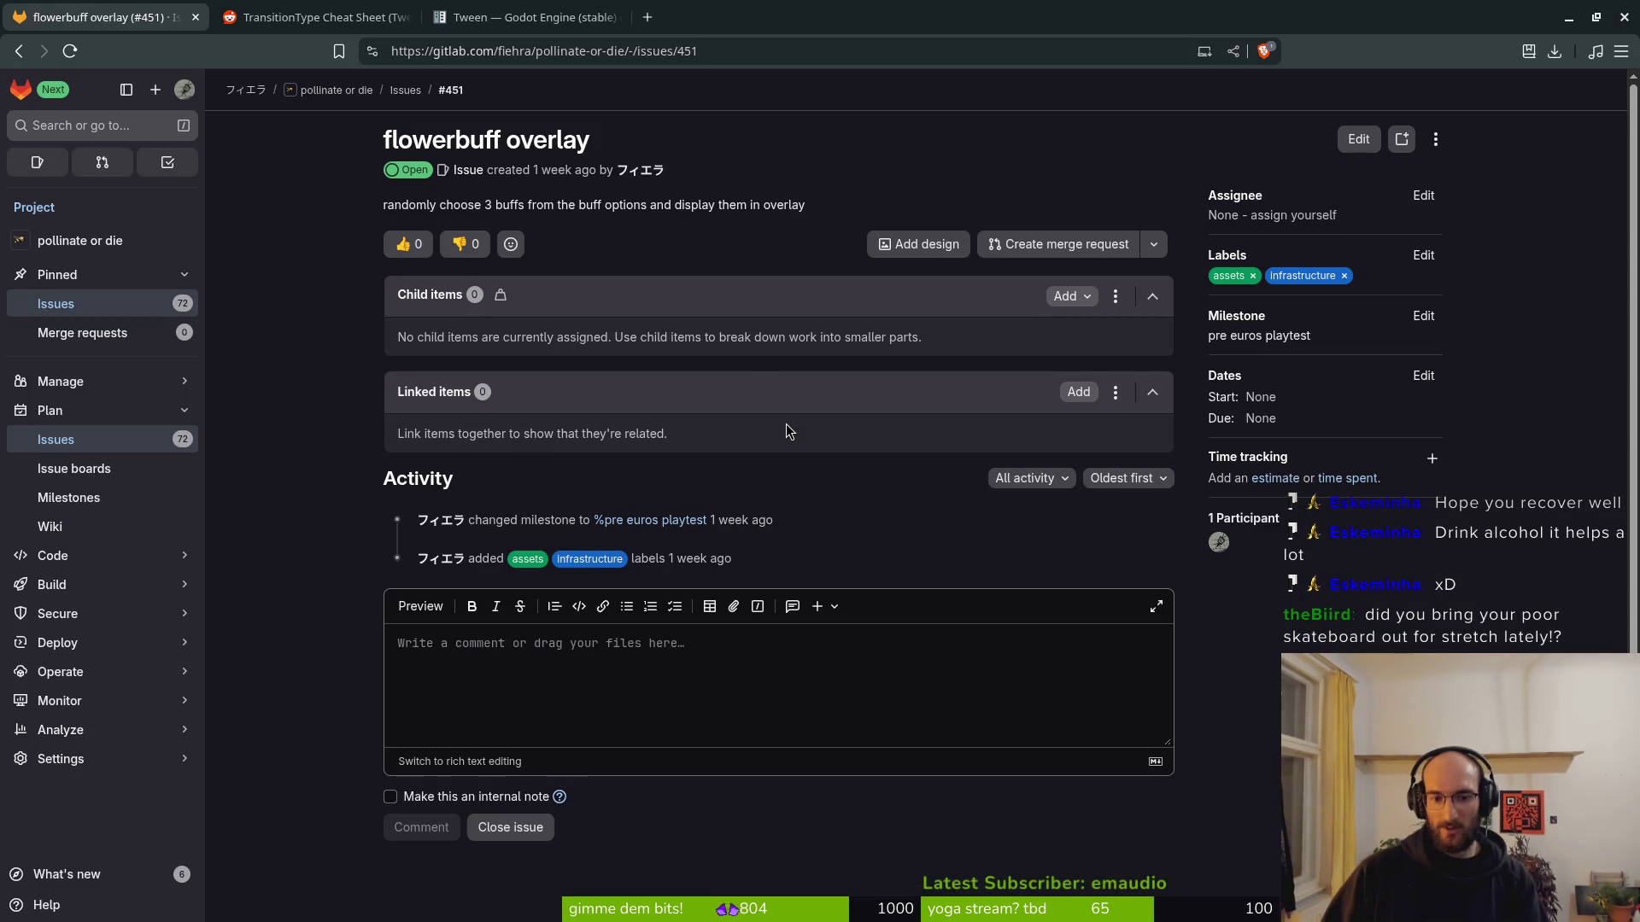
key(alt+Tab)
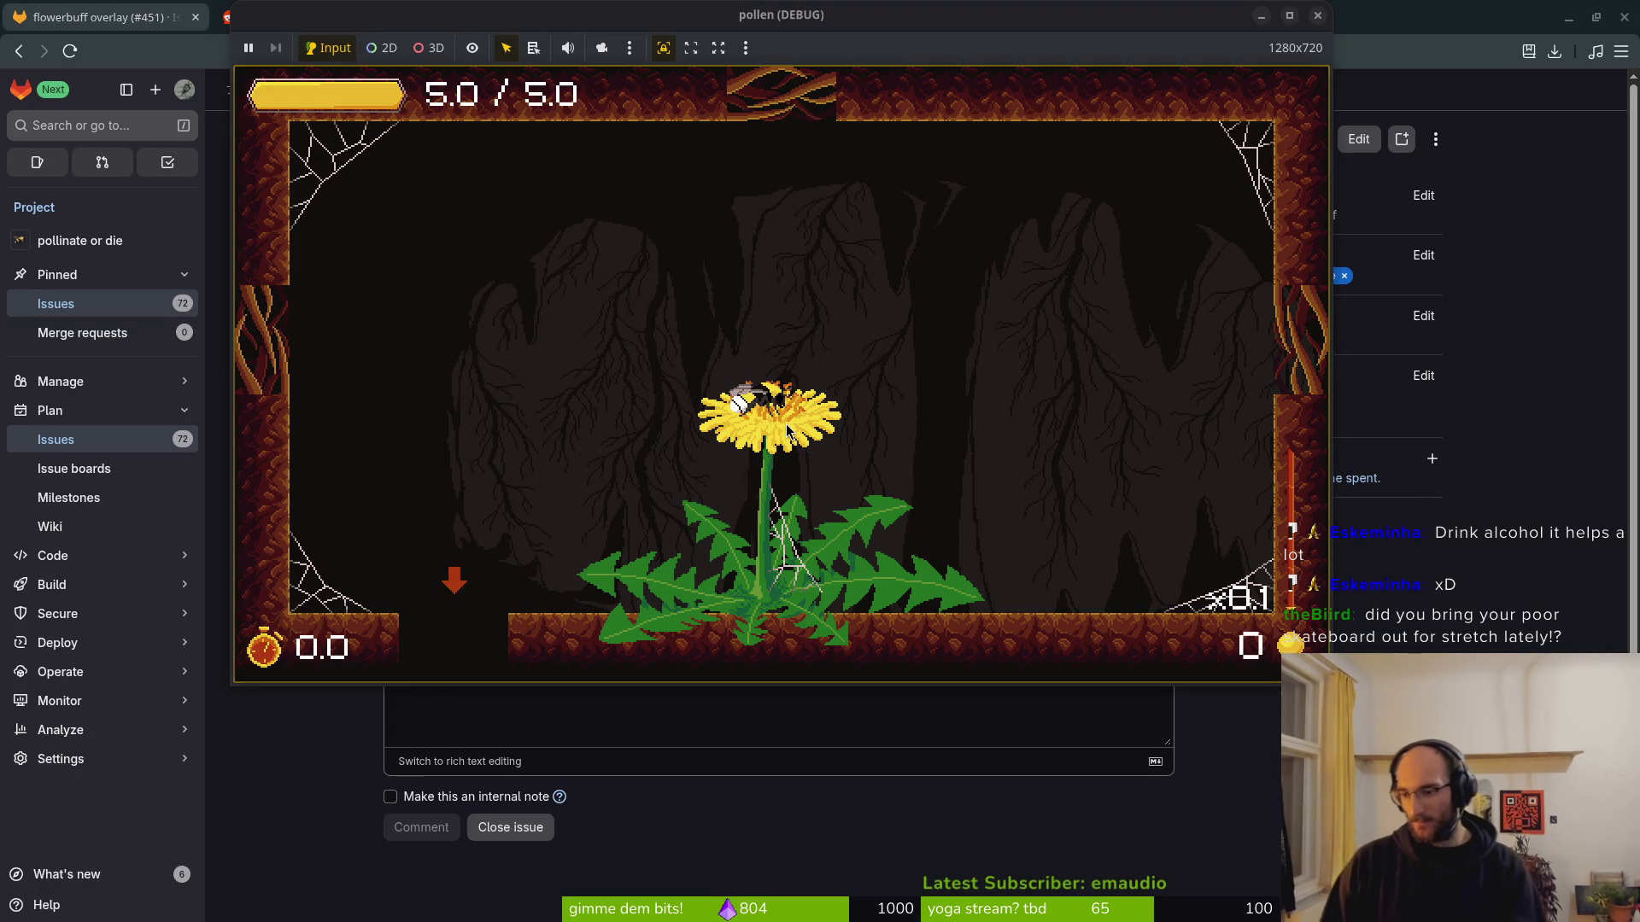
key(alt+Tab)
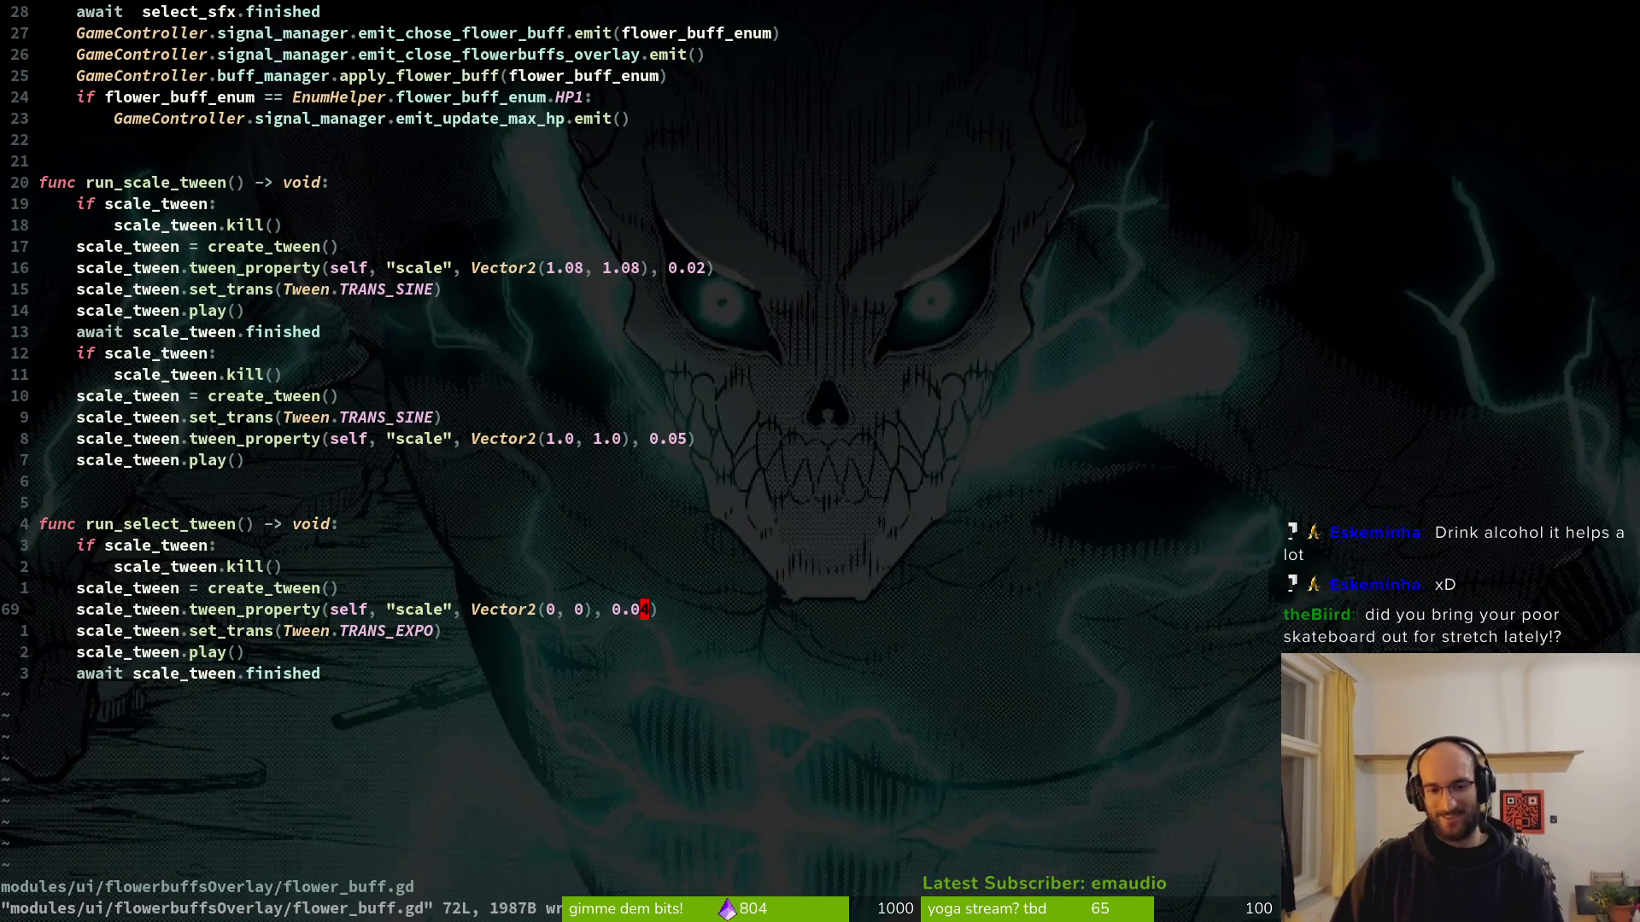
key(s)
key(Escape)
text(:w)
key(Return)
Relaunch the game, dash onto the dandelion and pick the dash upgrade to check the animation.
key(F5)
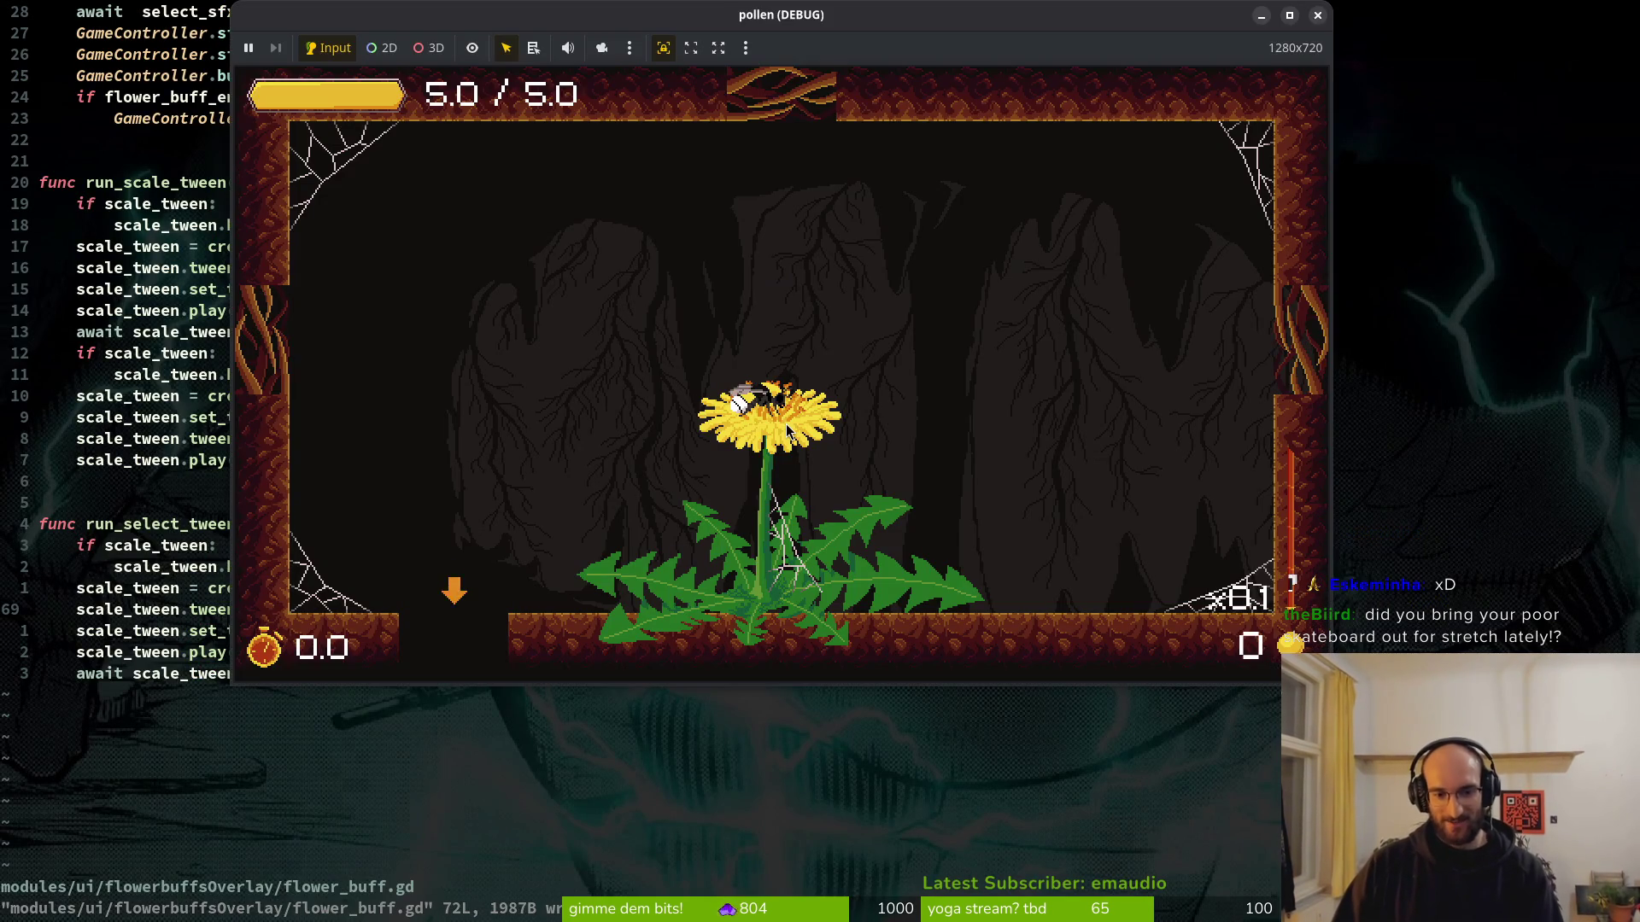
key(alt+F4)
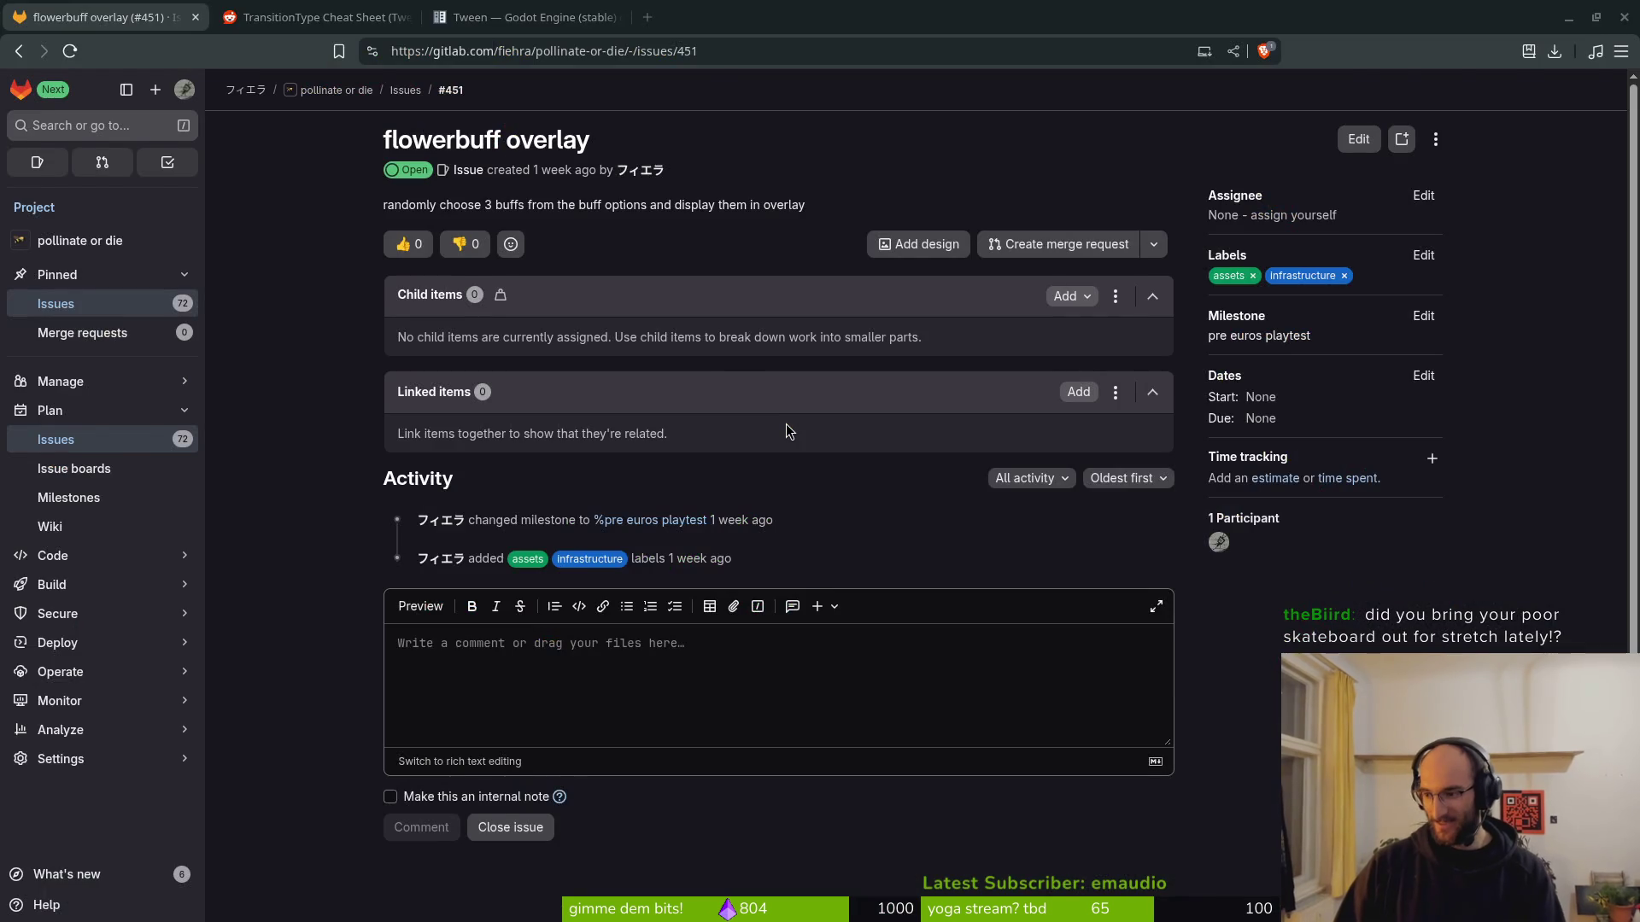
key(alt+Tab)
key(F5)
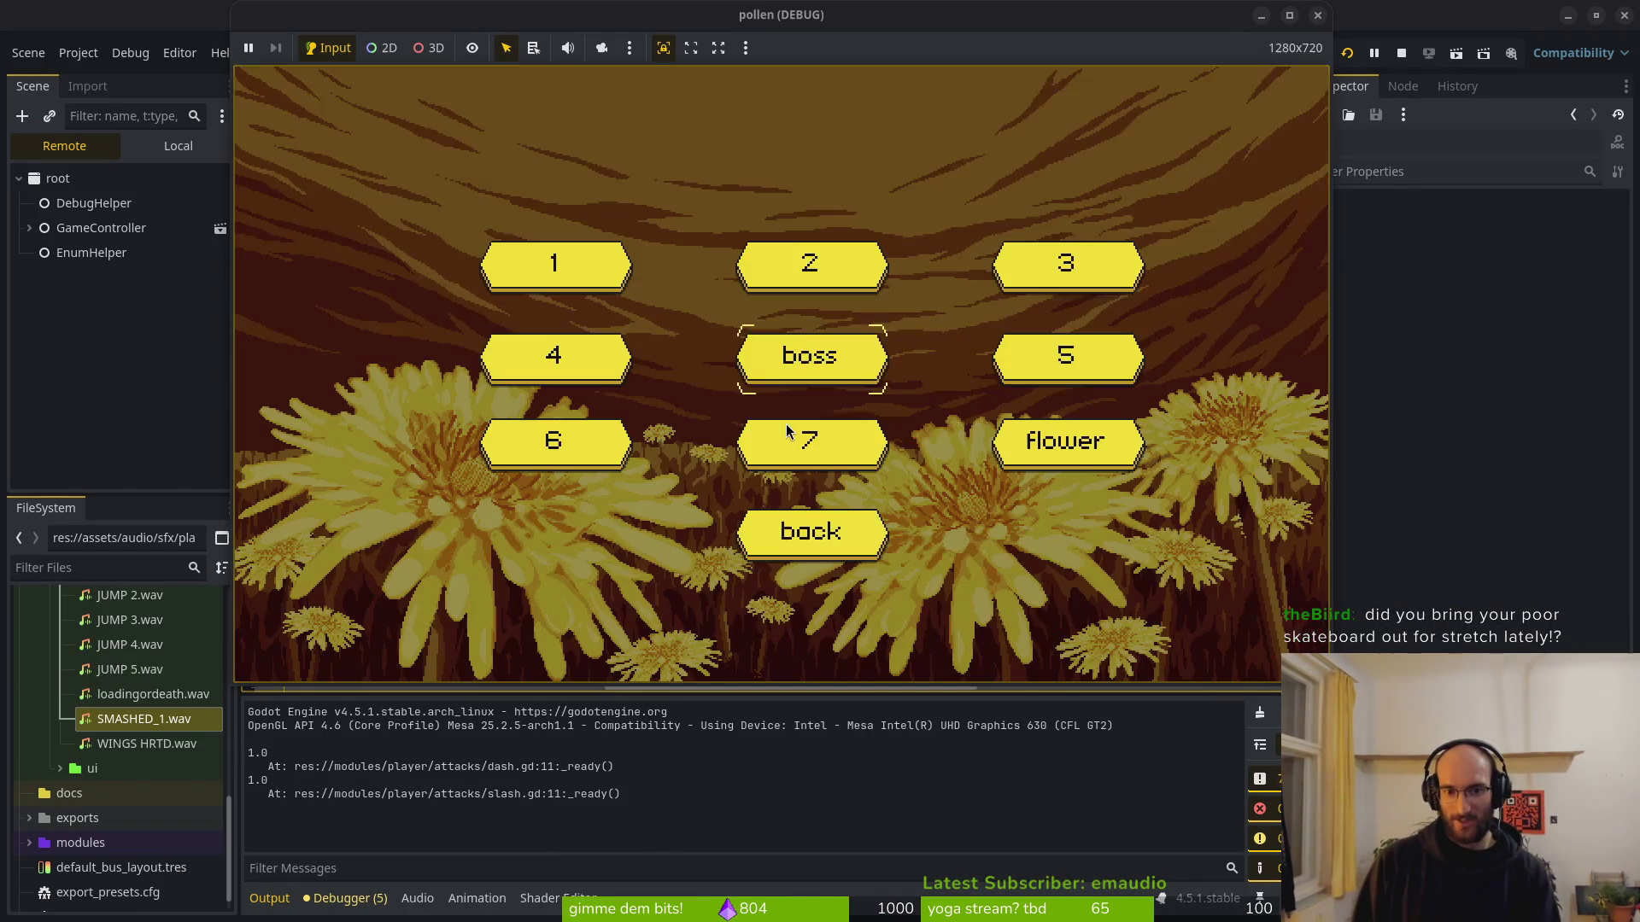
click(787, 430)
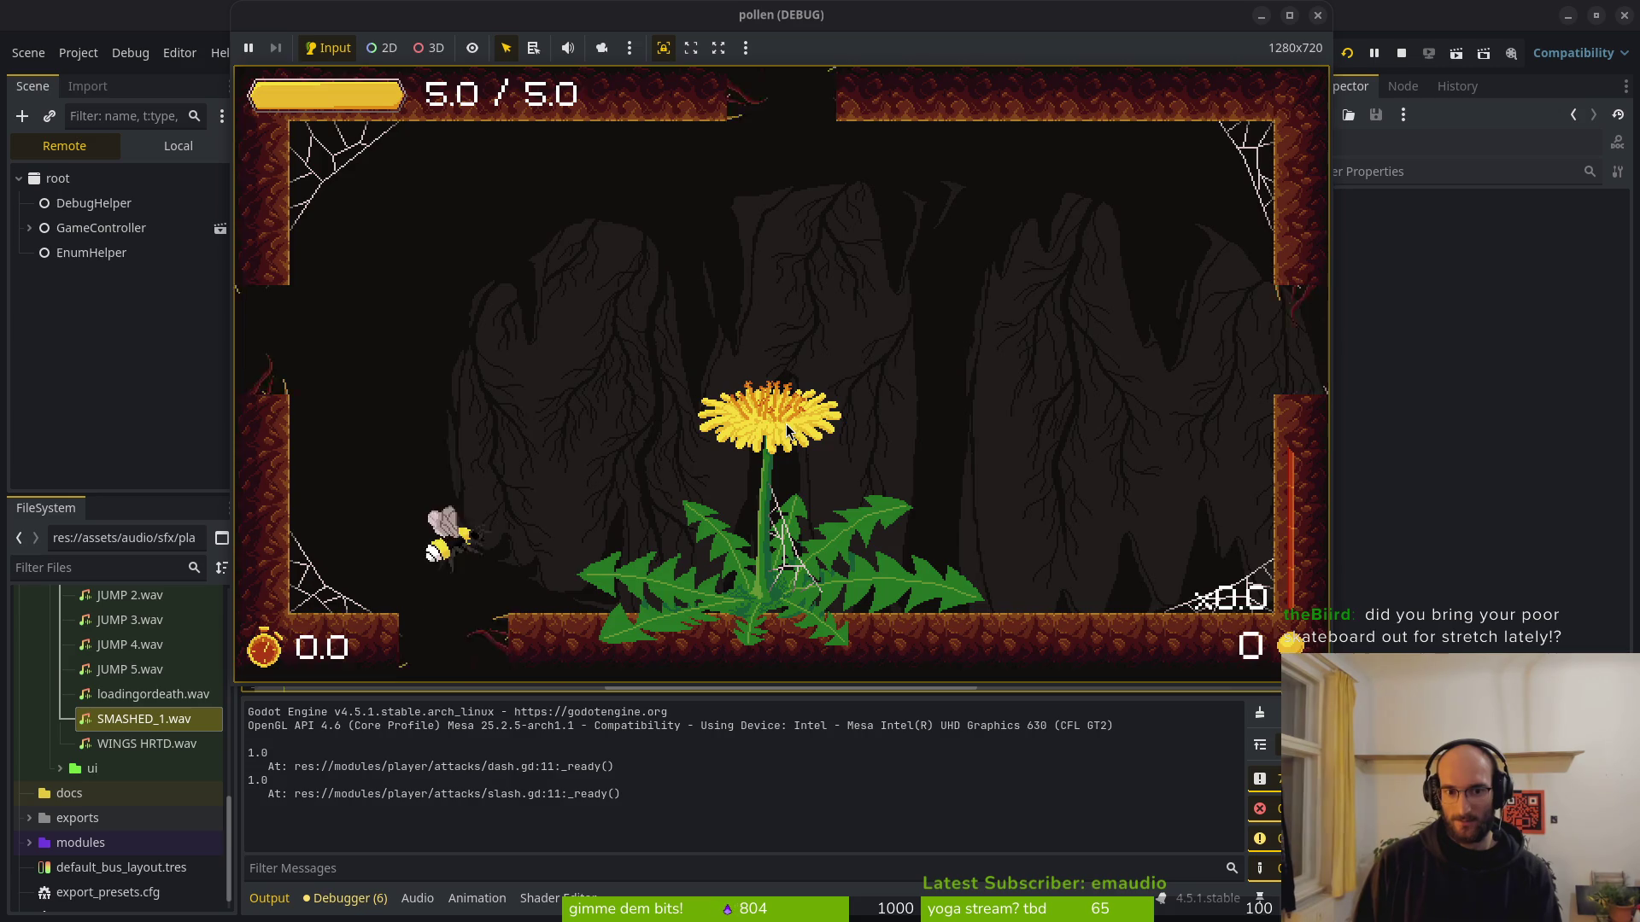
click(787, 431)
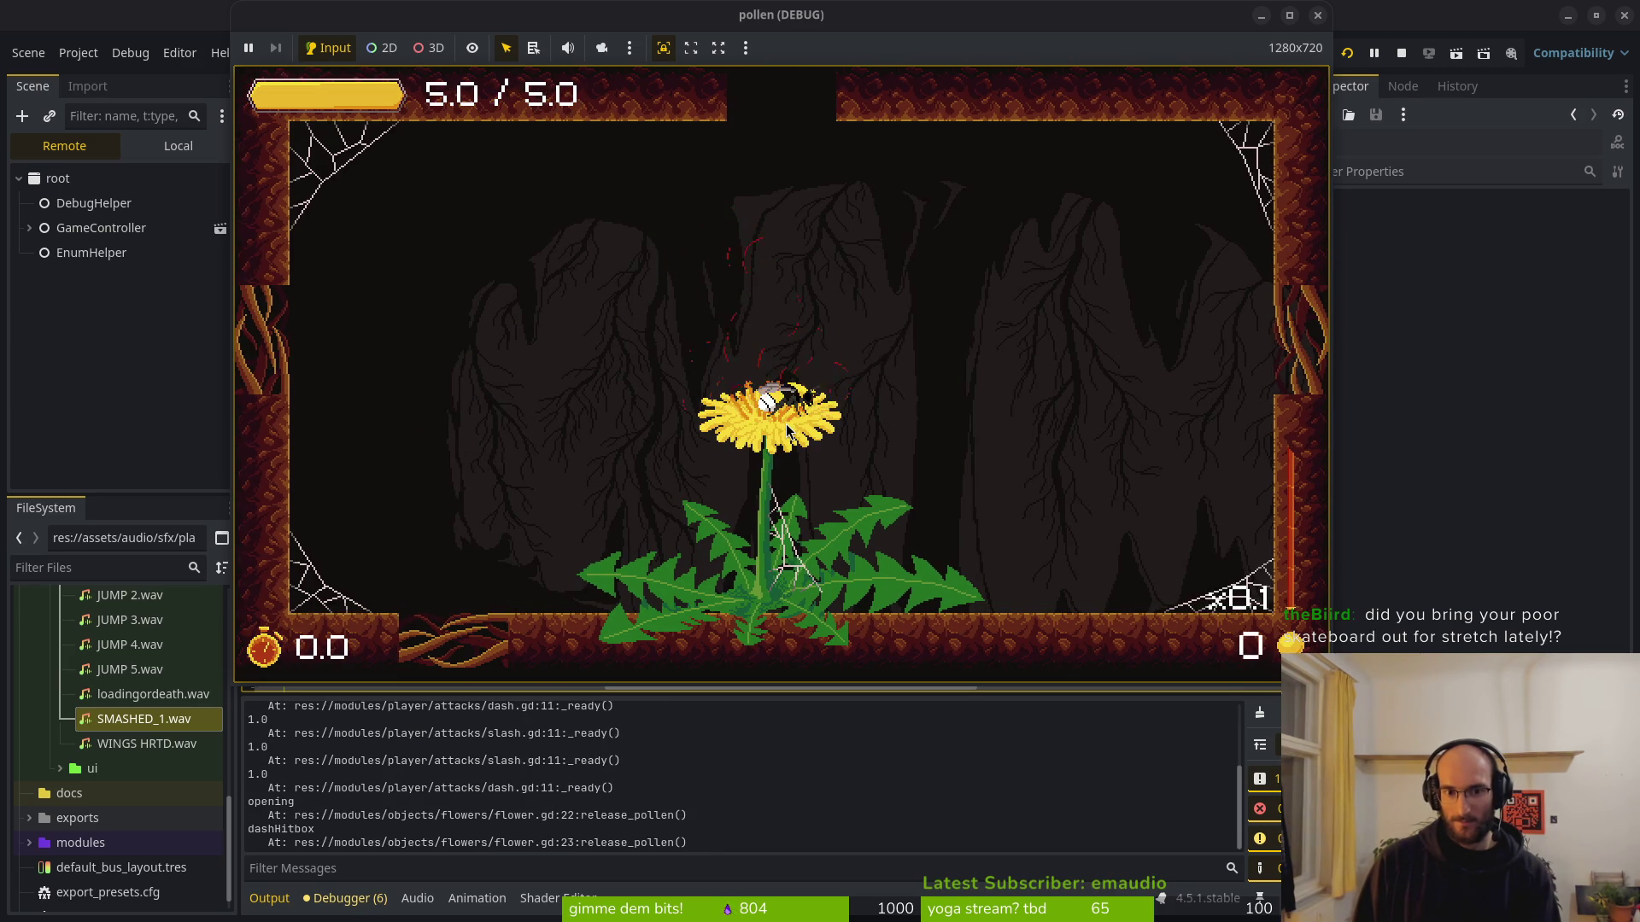
key(Right)
key(space)
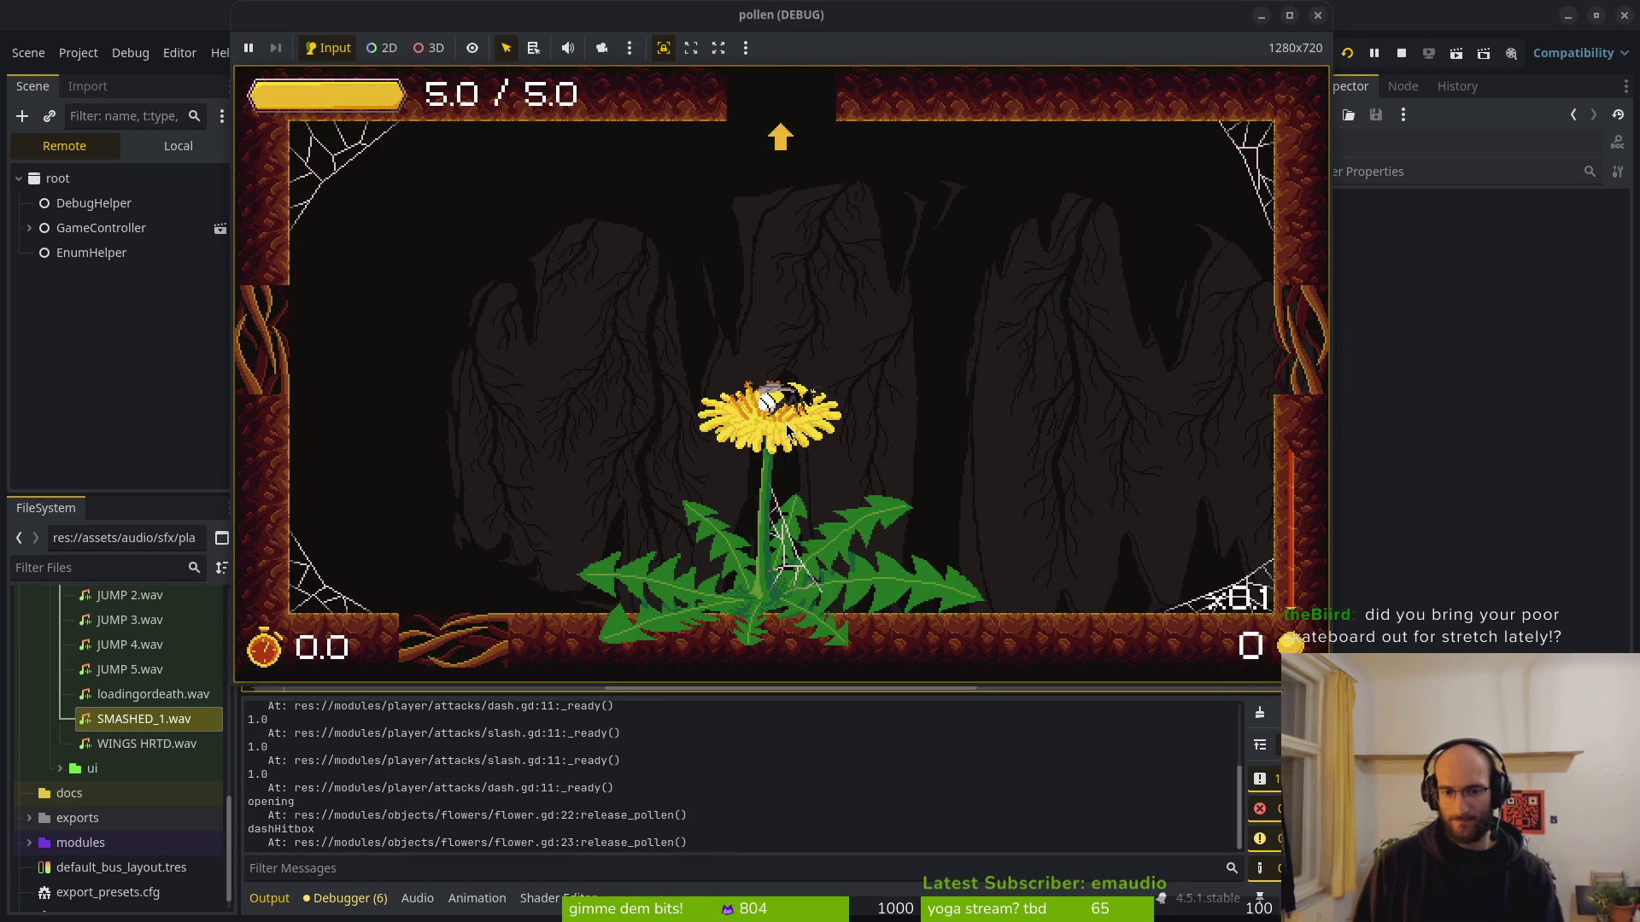
key(alt+Tab)
key(alt+Tab)
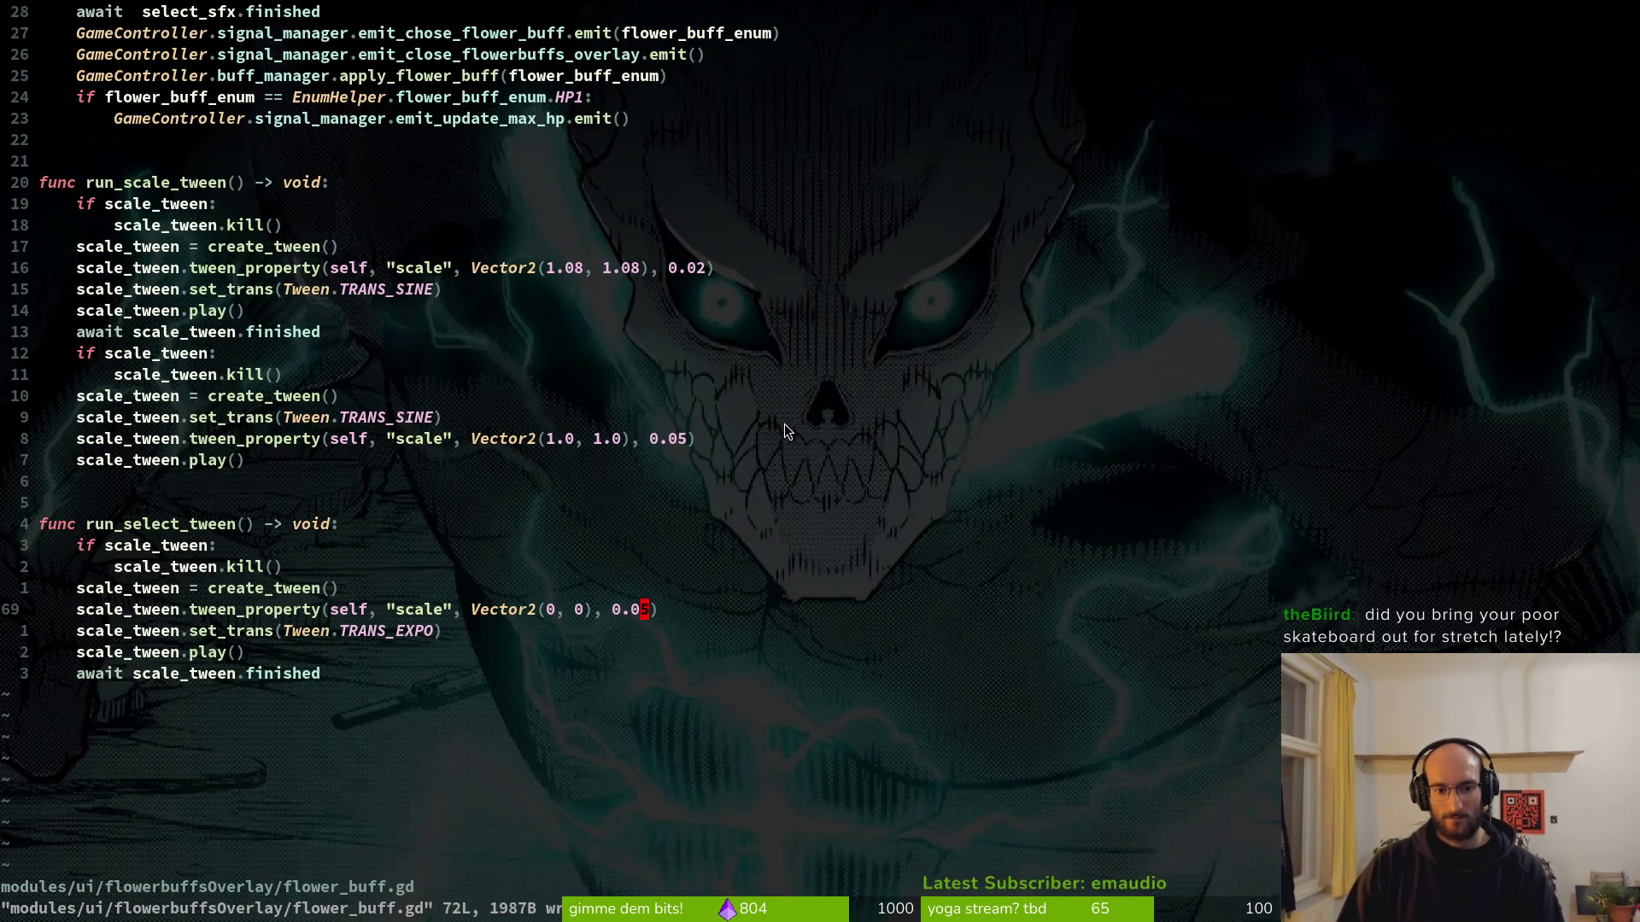
Retype the select tween duration digits as 10 and save flower_buff.gd.
key(c)
key(i)
key(w)
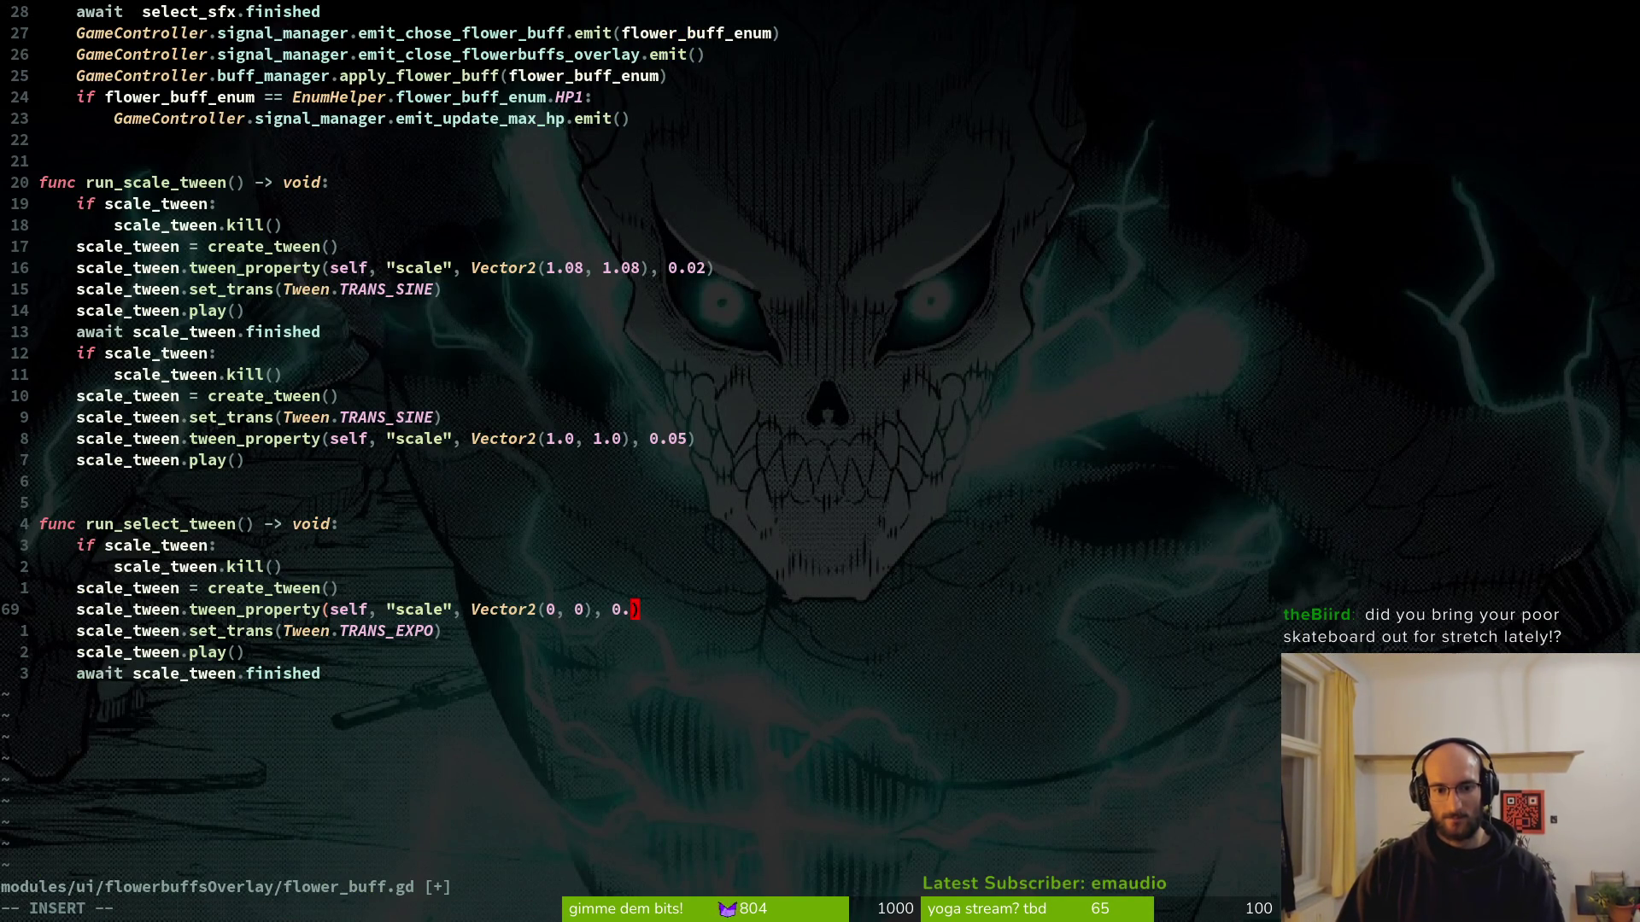
text(10)
key(Escape)
text(:w)
key(Return)
Try a self.hide() line after await scale_tween.finished, then delete it and save.
key(alt+Tab)
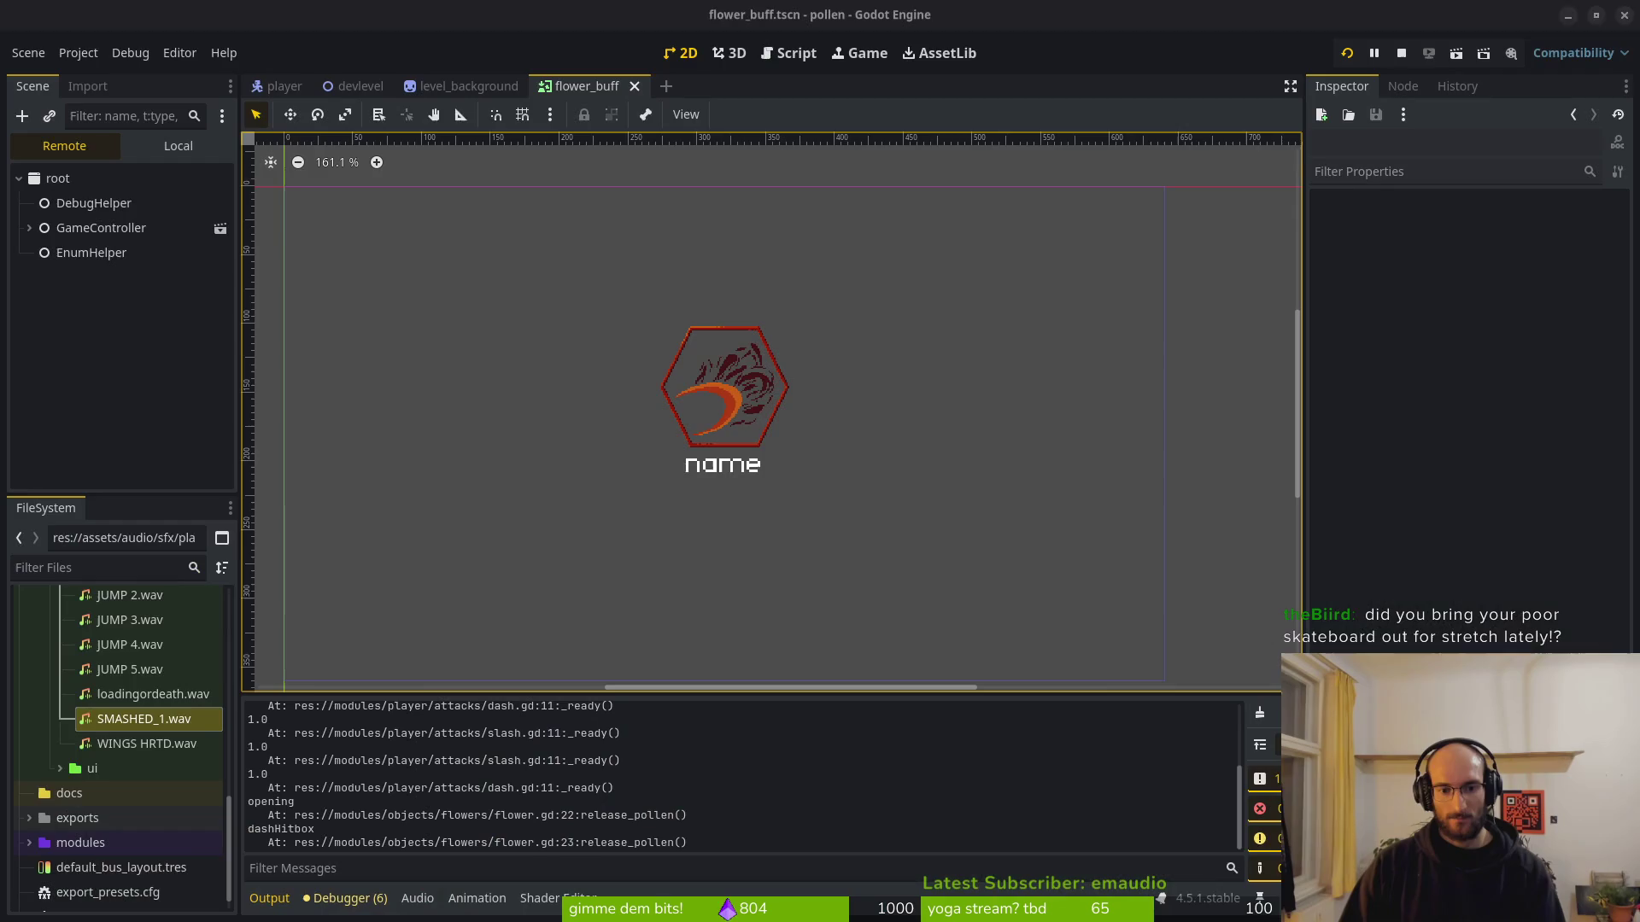
key(alt+Tab)
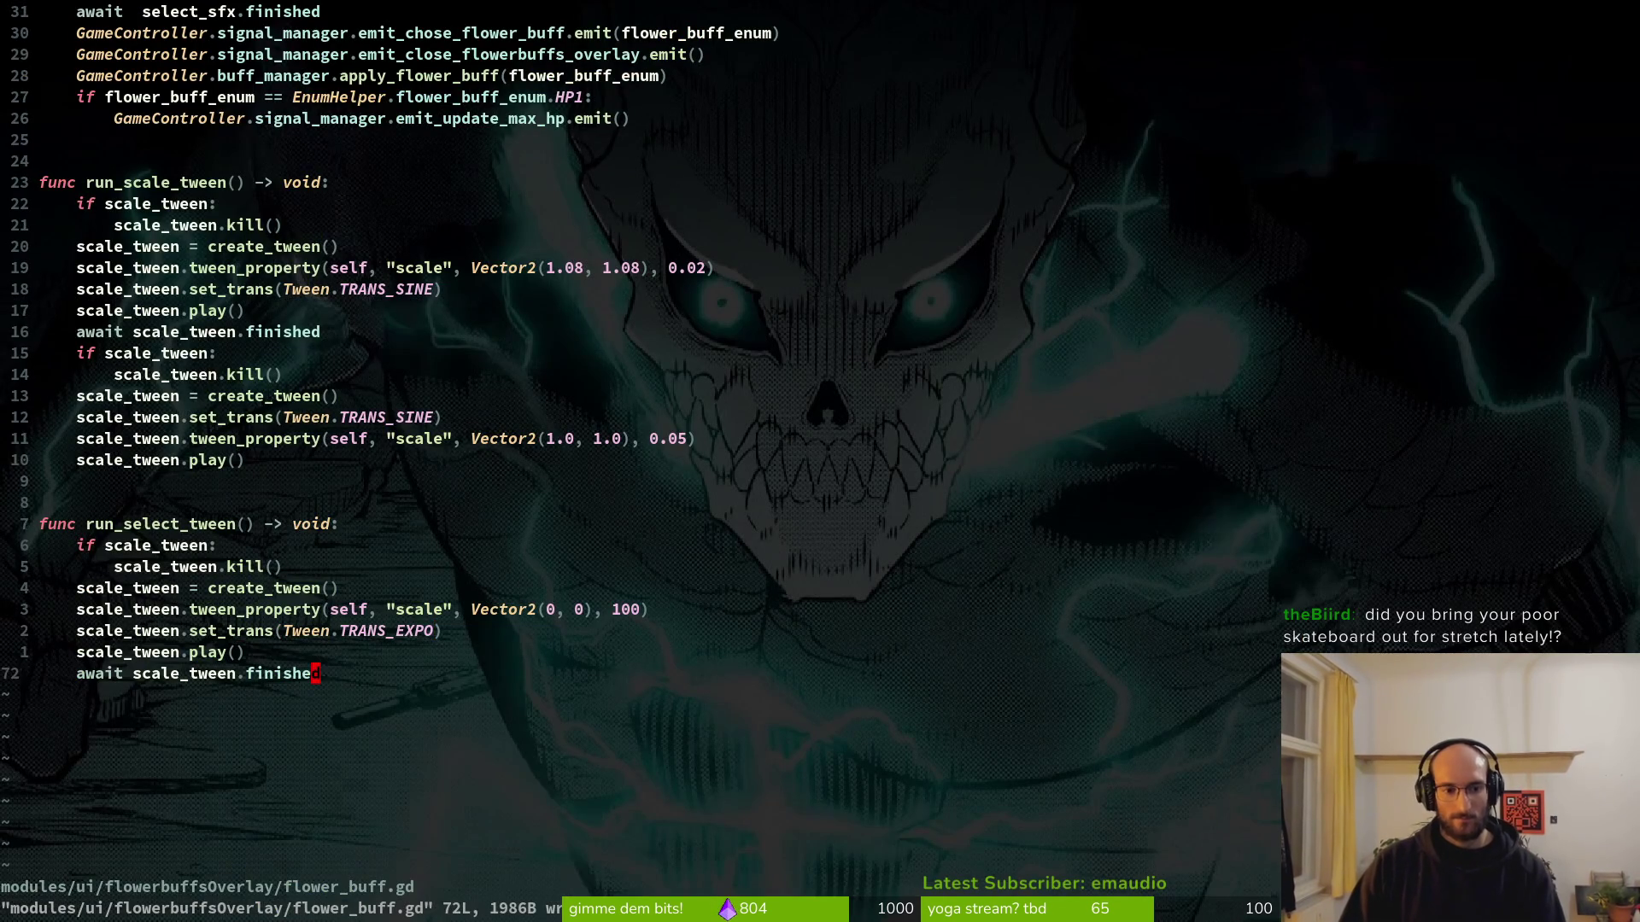
key(o)
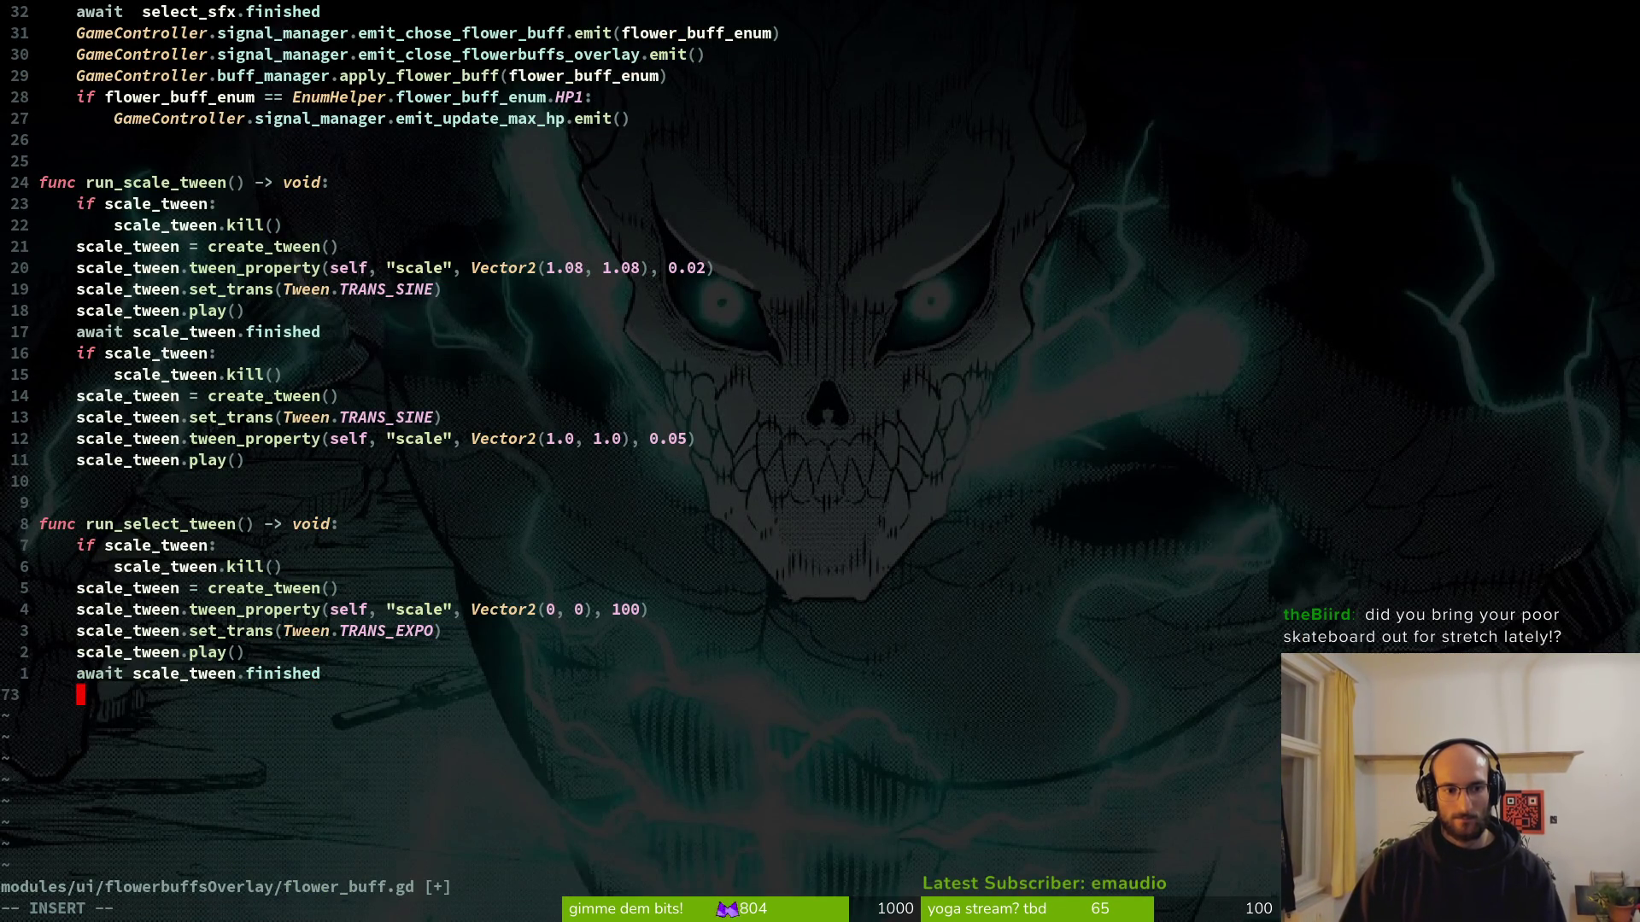
text(self.hid)
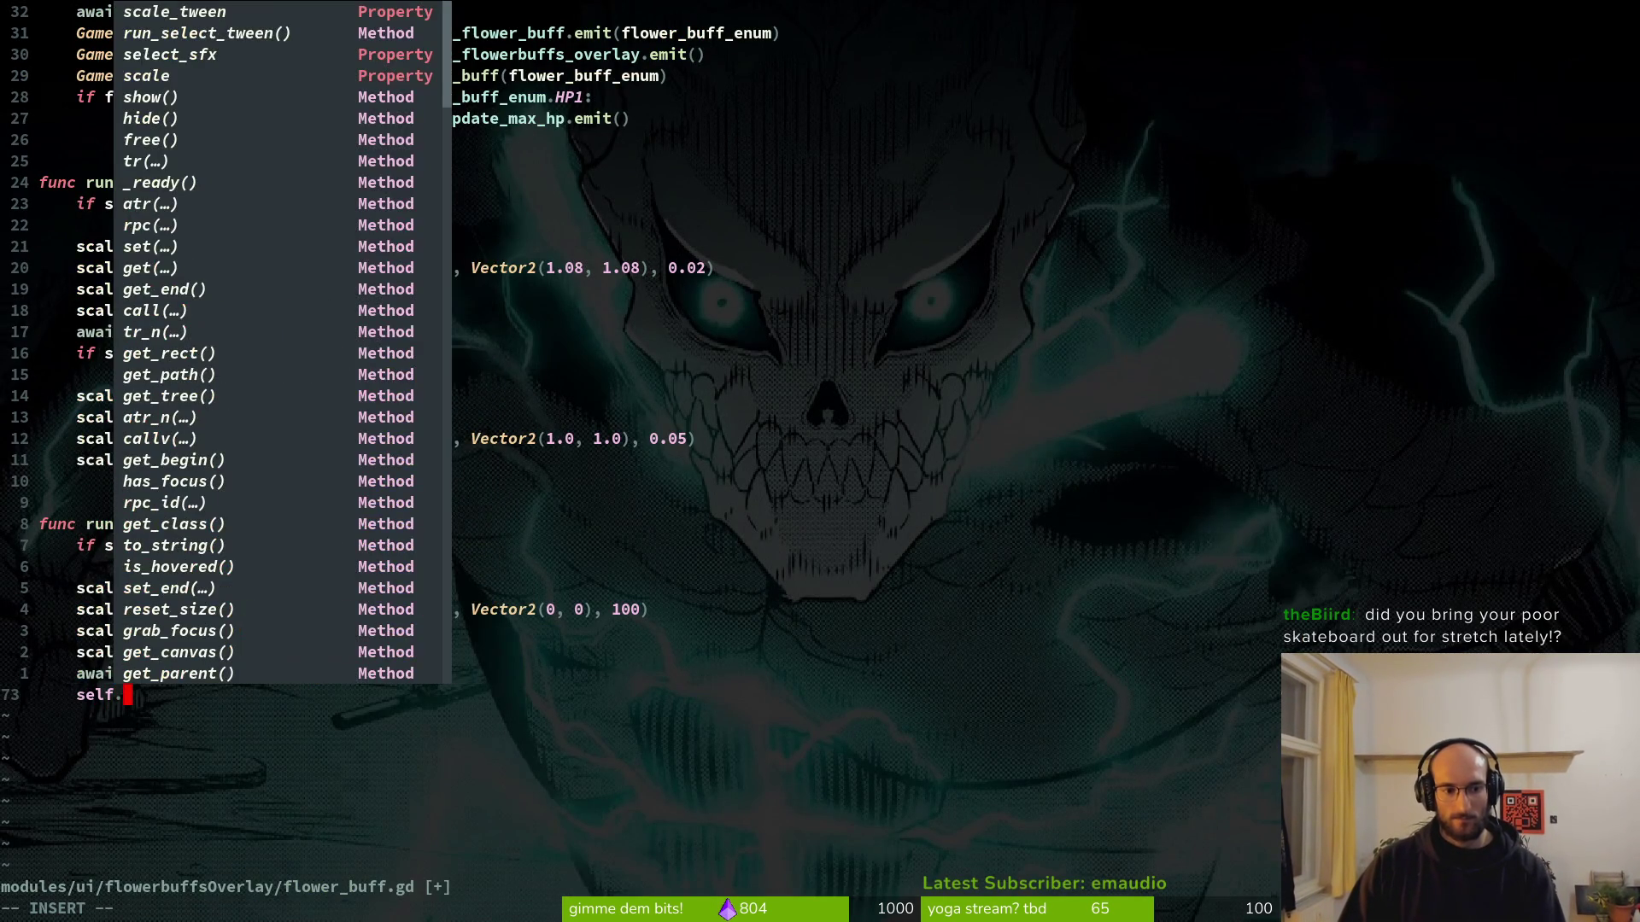
key(Escape)
text(d)
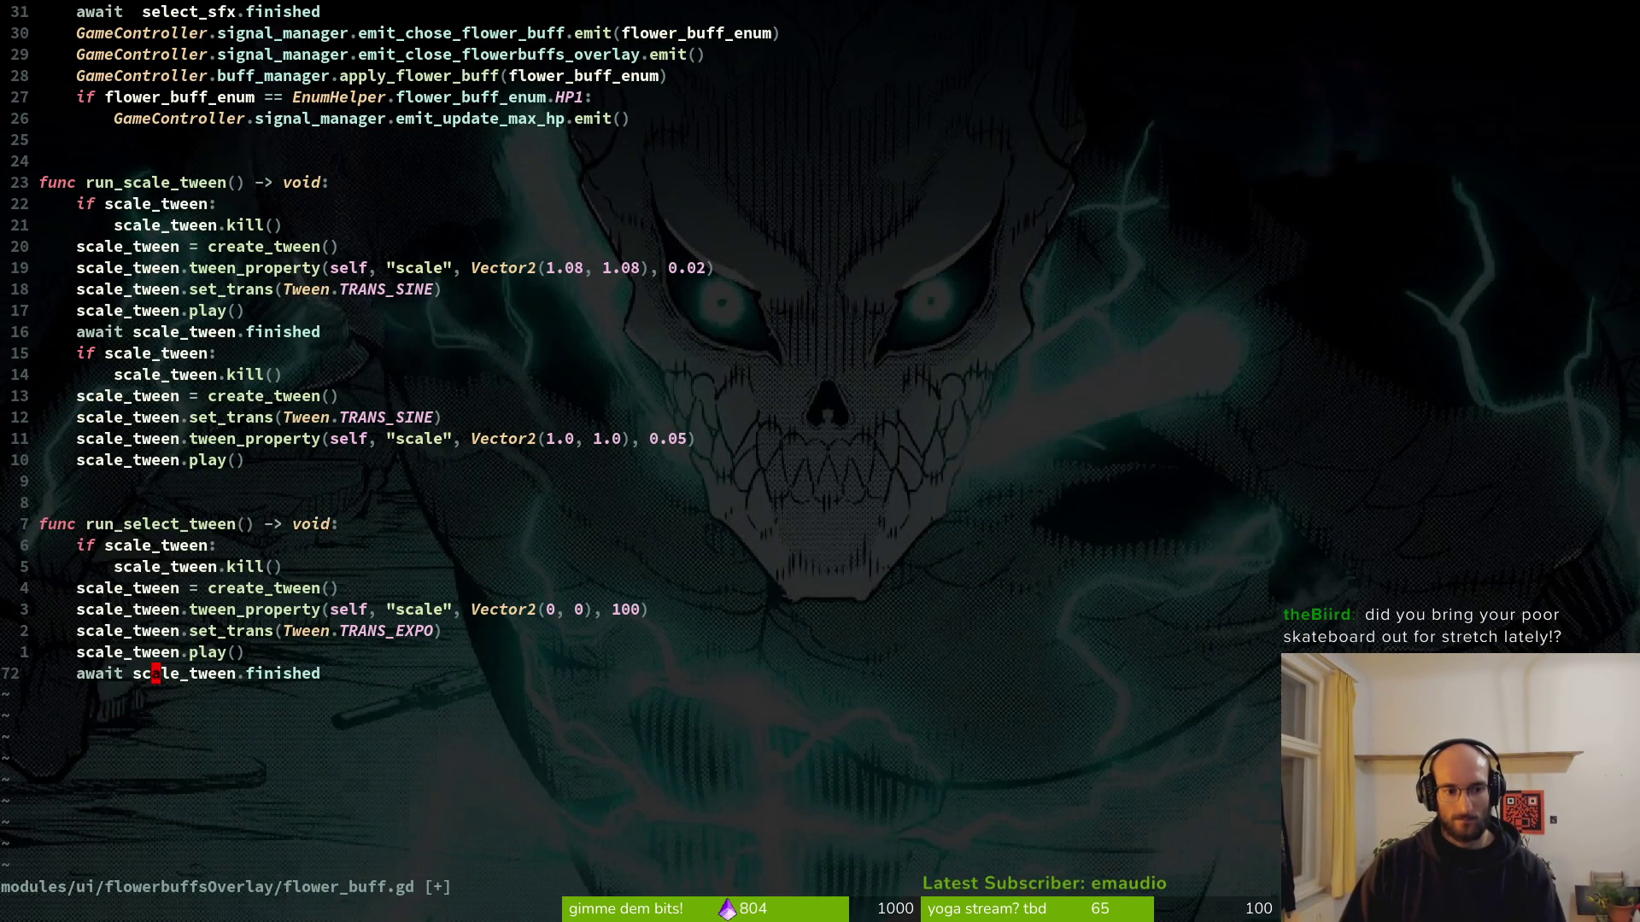
text(d:w)
key(Return)
Remove the extra space before select_sfx and save the script.
click(43, 481)
scroll(598, 341, up, 3)
click(155, 203)
key(o)
key(Escape)
key(k)
key(w)
text(X:w)
key(Return)
Add self.hide() below await select_sfx.finished and relaunch the game in Godot.
key(k)
key(k)
key(shift+v)
key(y)
key(j)
key(j)
key(j)
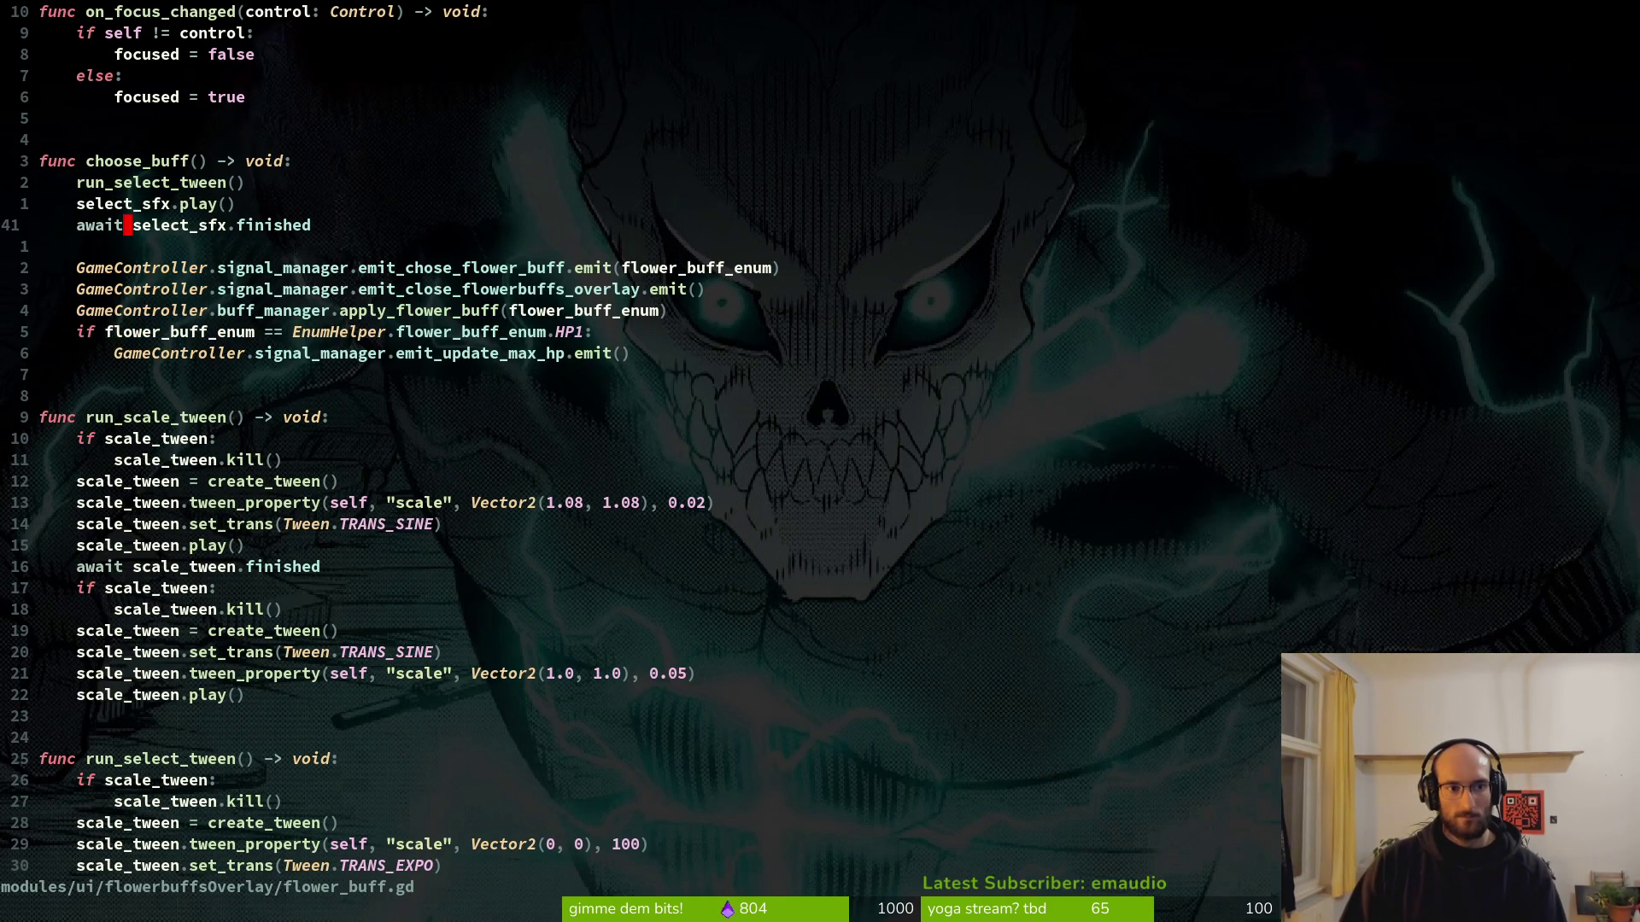
key(o)
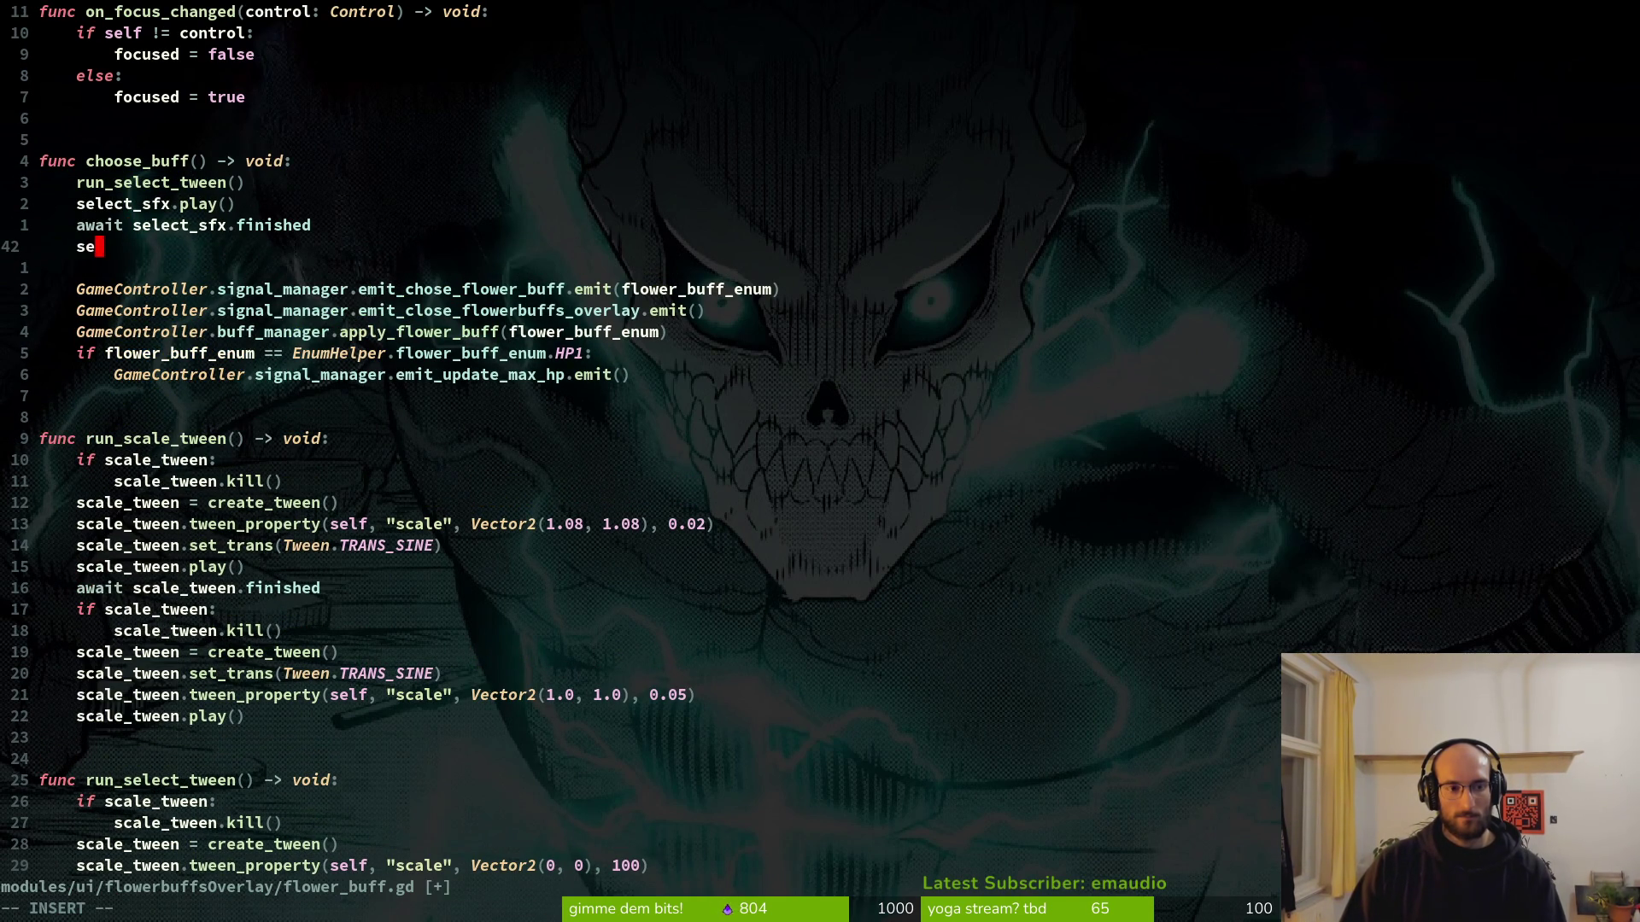
text(lf.hide)
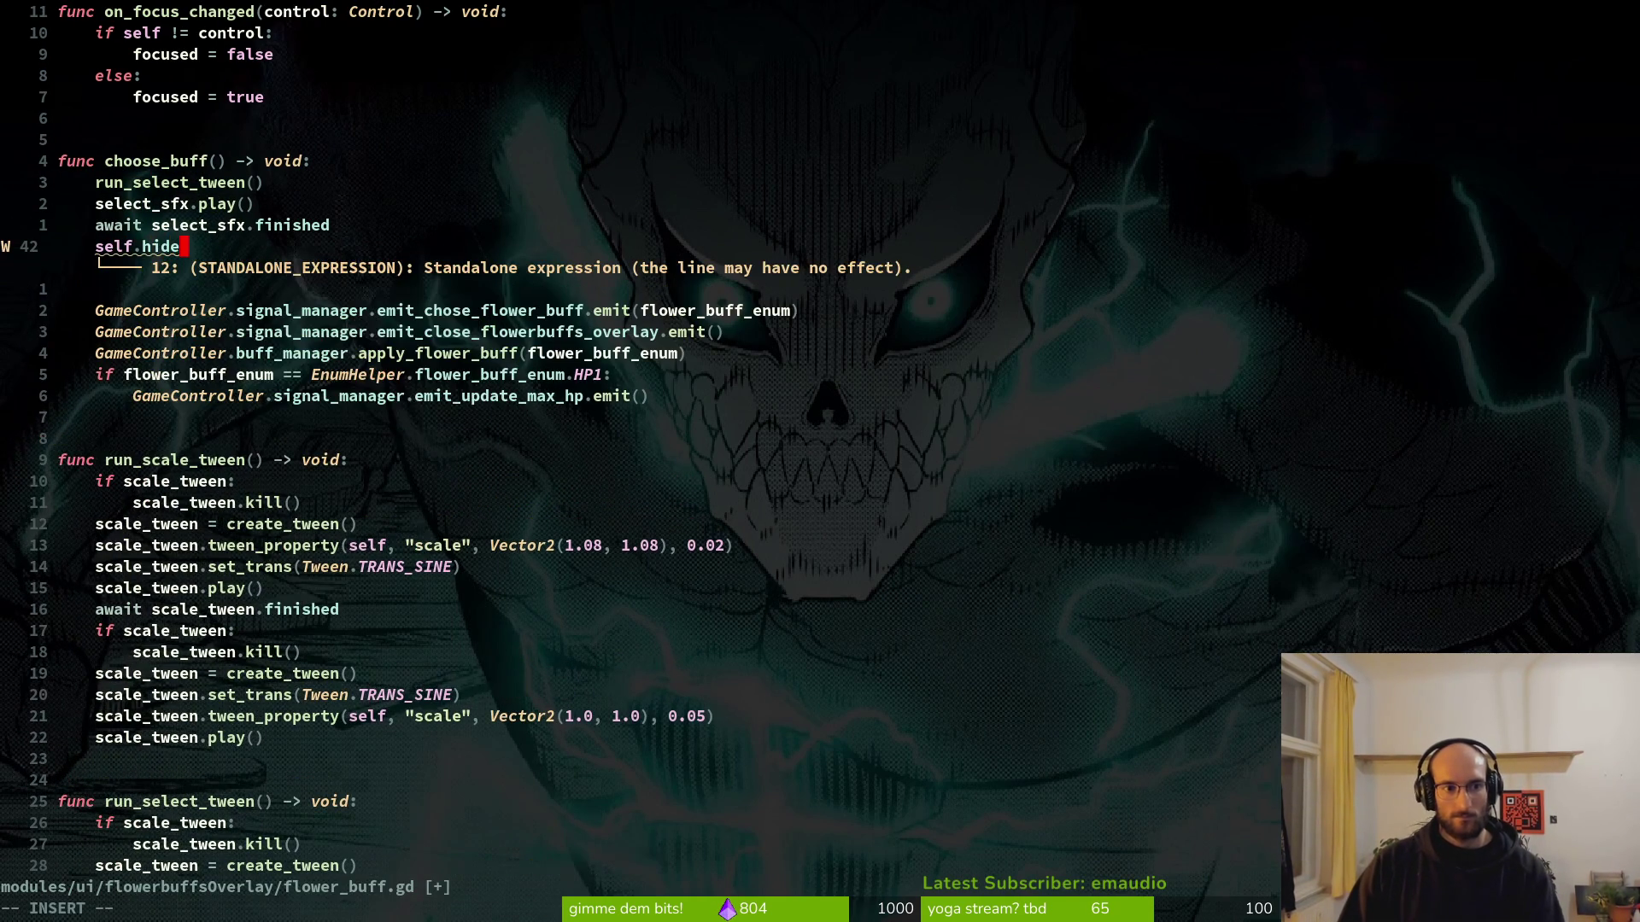
text(())
key(alt+Tab)
key(alt+Tab)
key(alt+Tab)
key(F5)
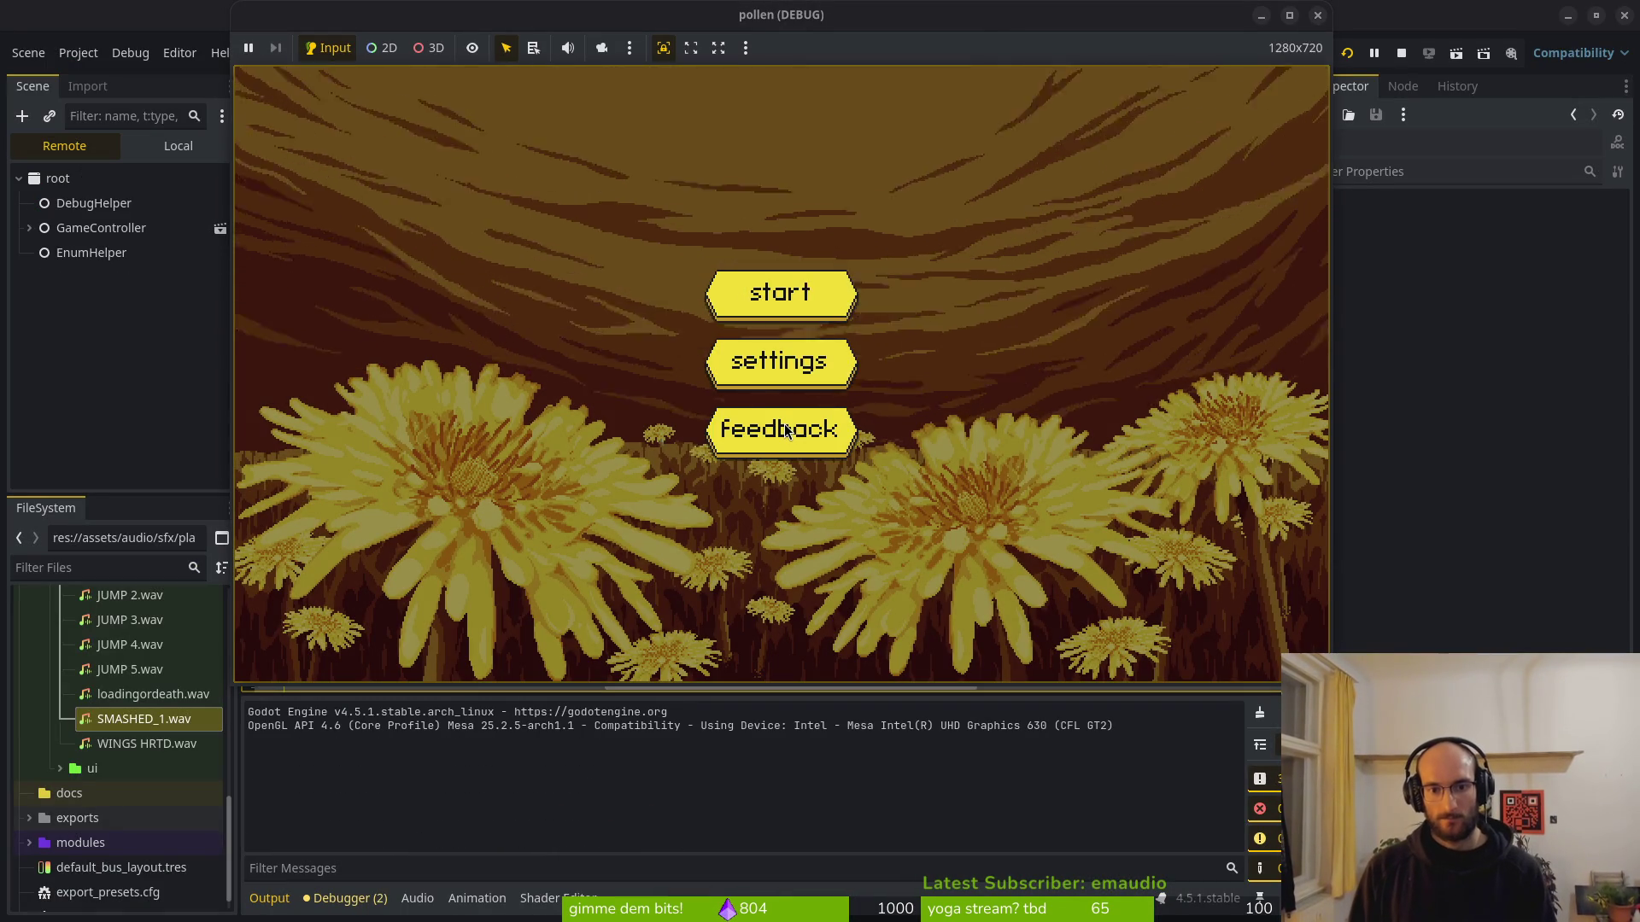
Load the flower level from level select, pollinate the dandelion, pick smash, and close the game.
key(Return)
key(shift)
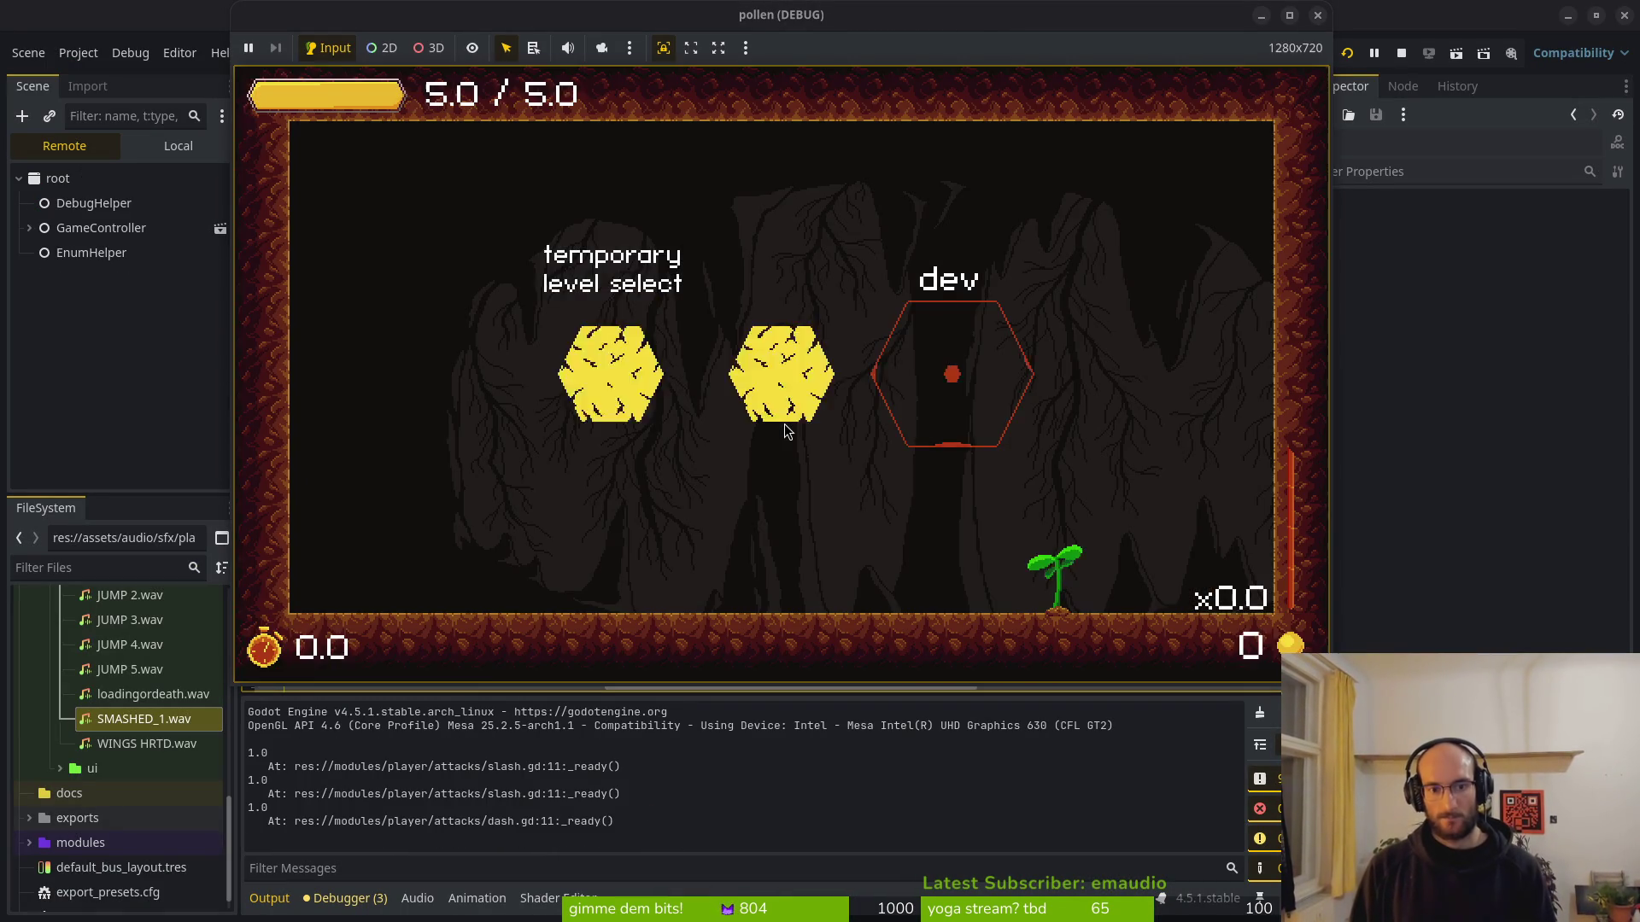
key(Return)
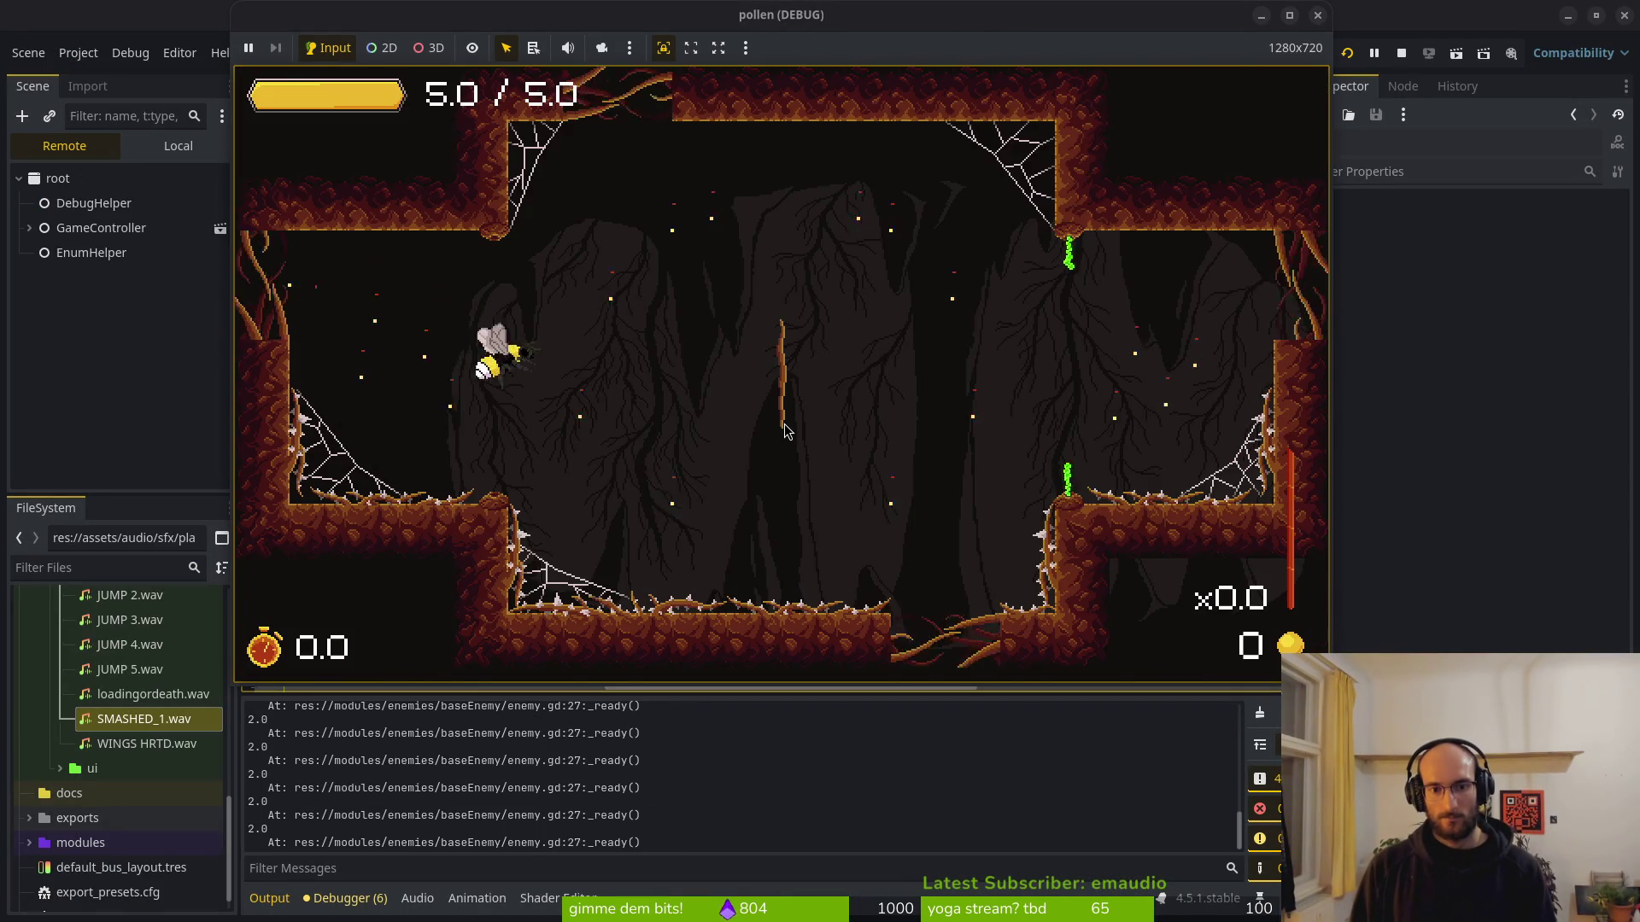
key(shift)
key(Right)
key(Right)
key(Return)
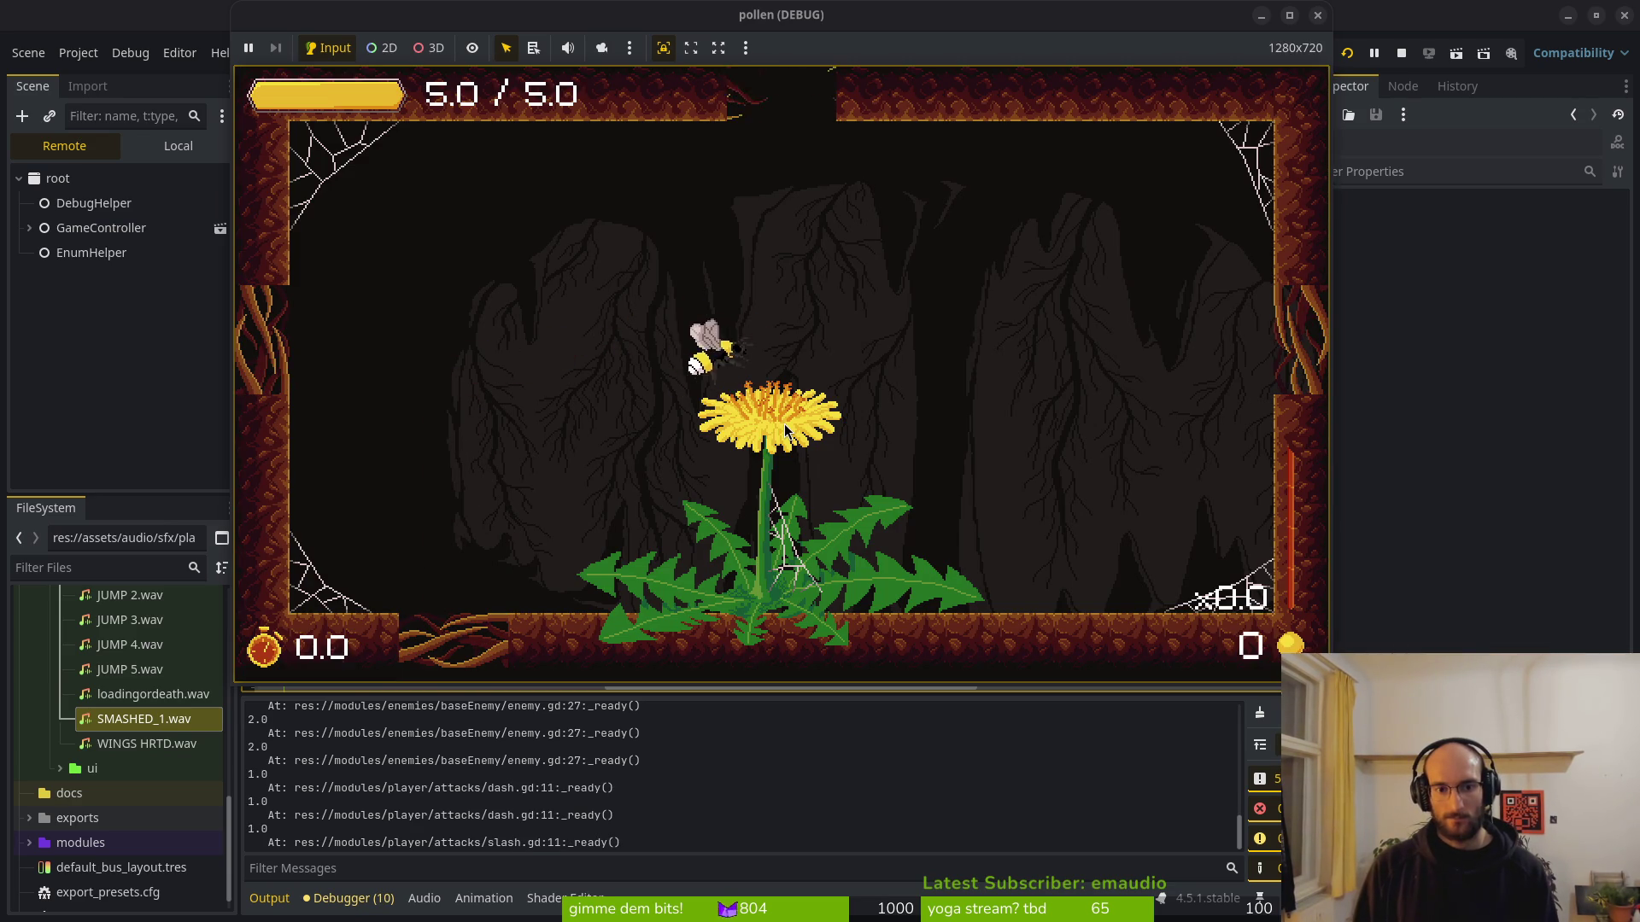
key(shift)
key(space)
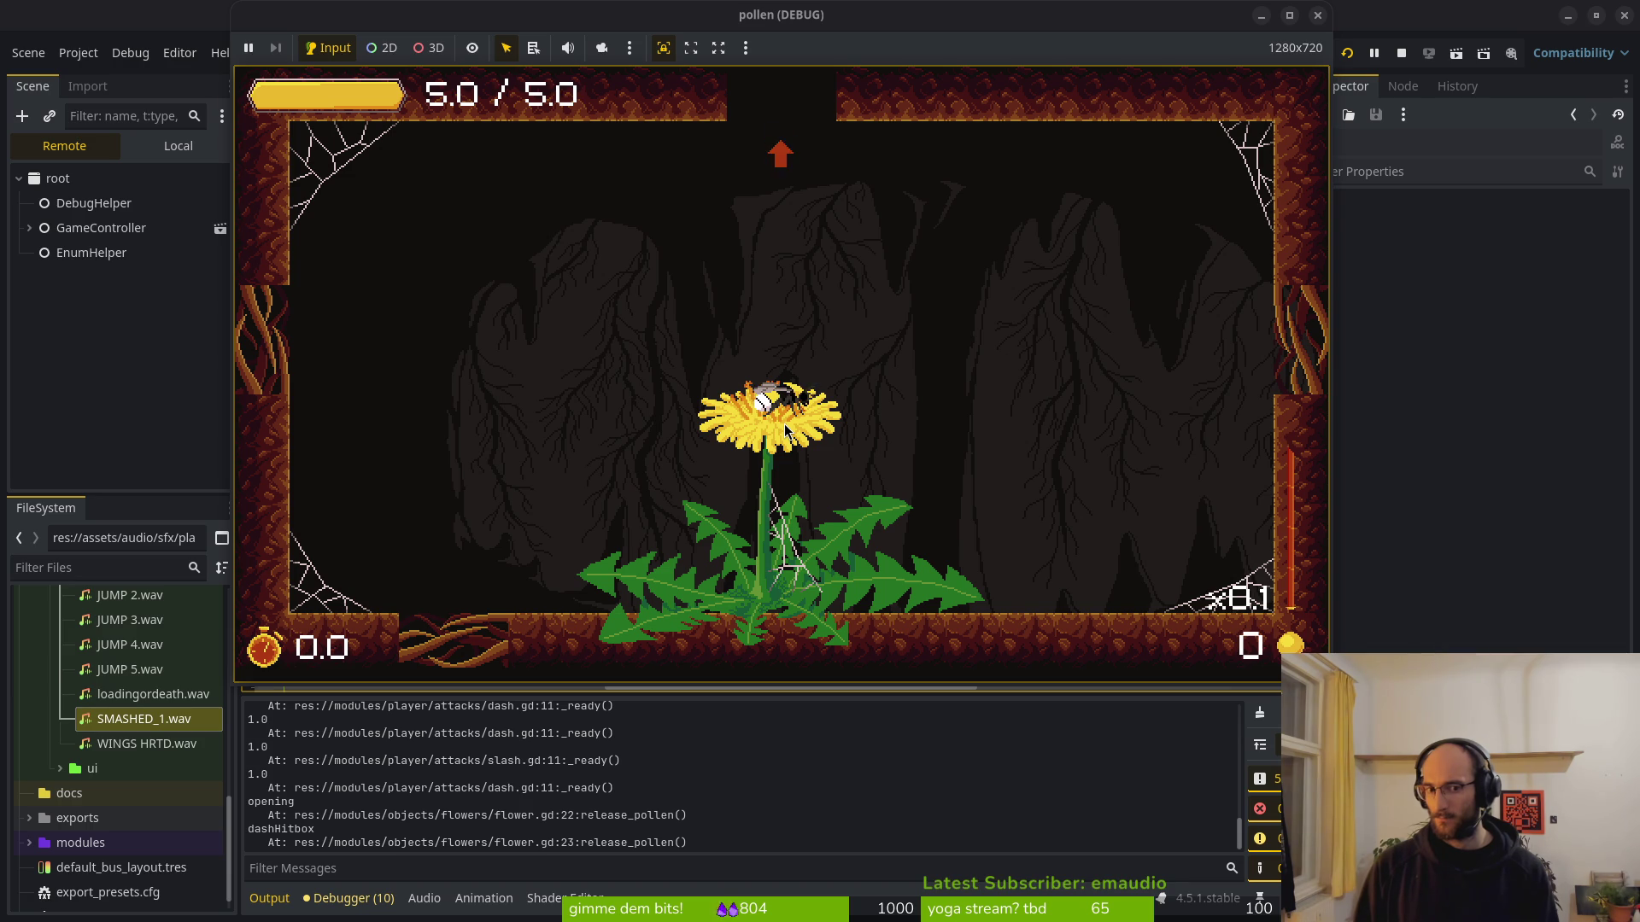
key(F8)
key(alt+Tab)
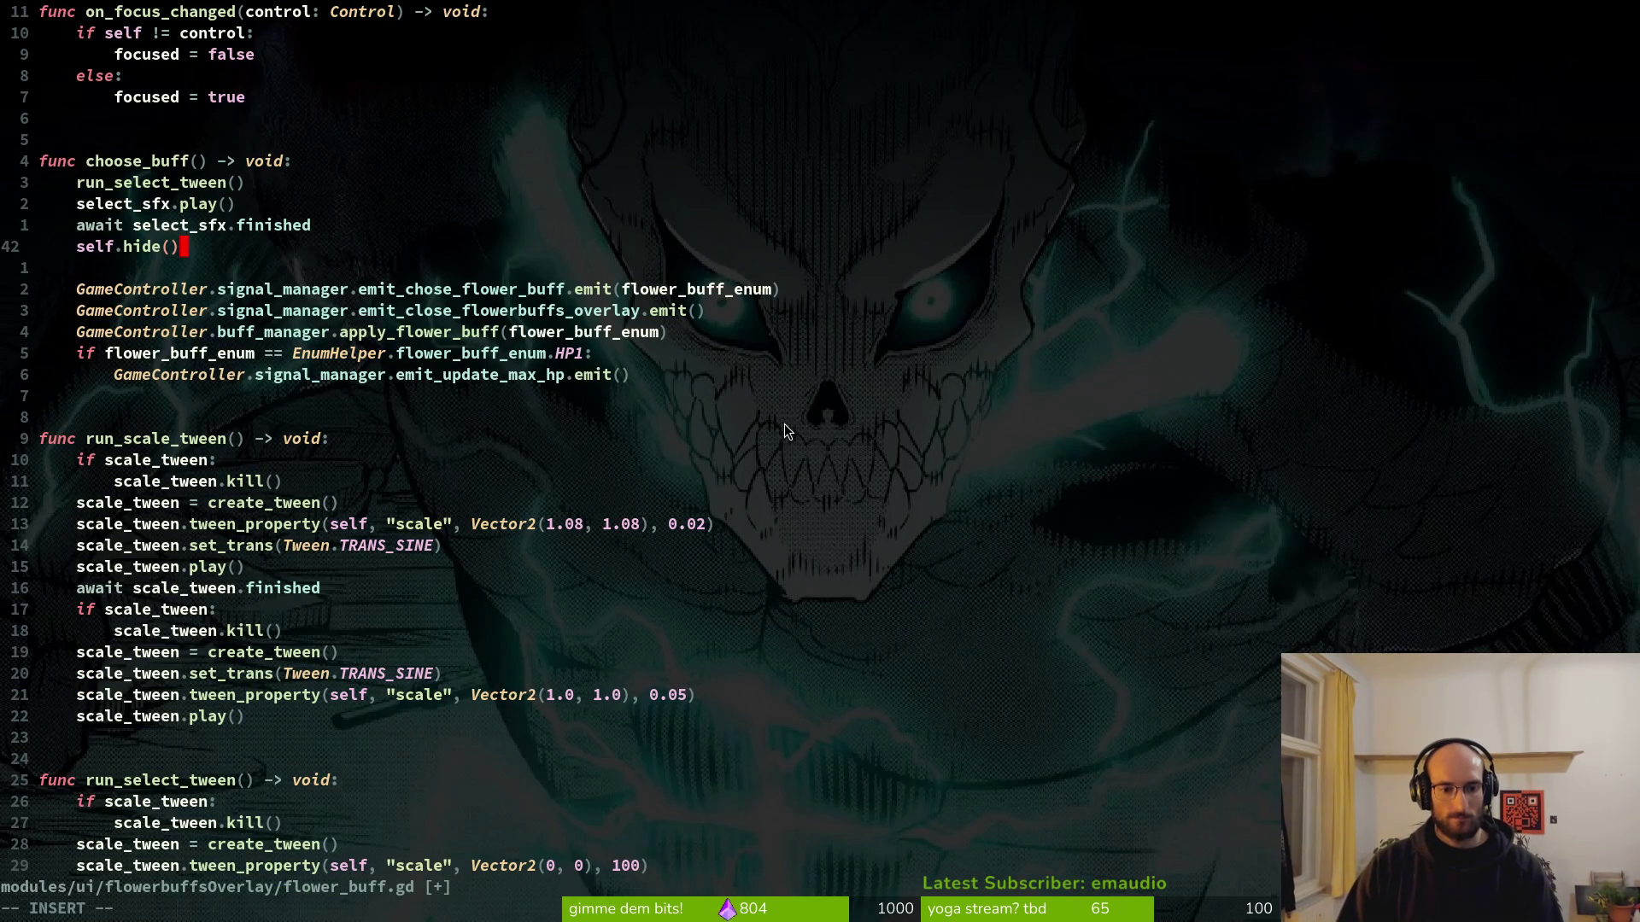
Undo the accidental outdent of self.hide() and save flower_buff.gd.
key(ctrl+d)
key(Escape)
key(u)
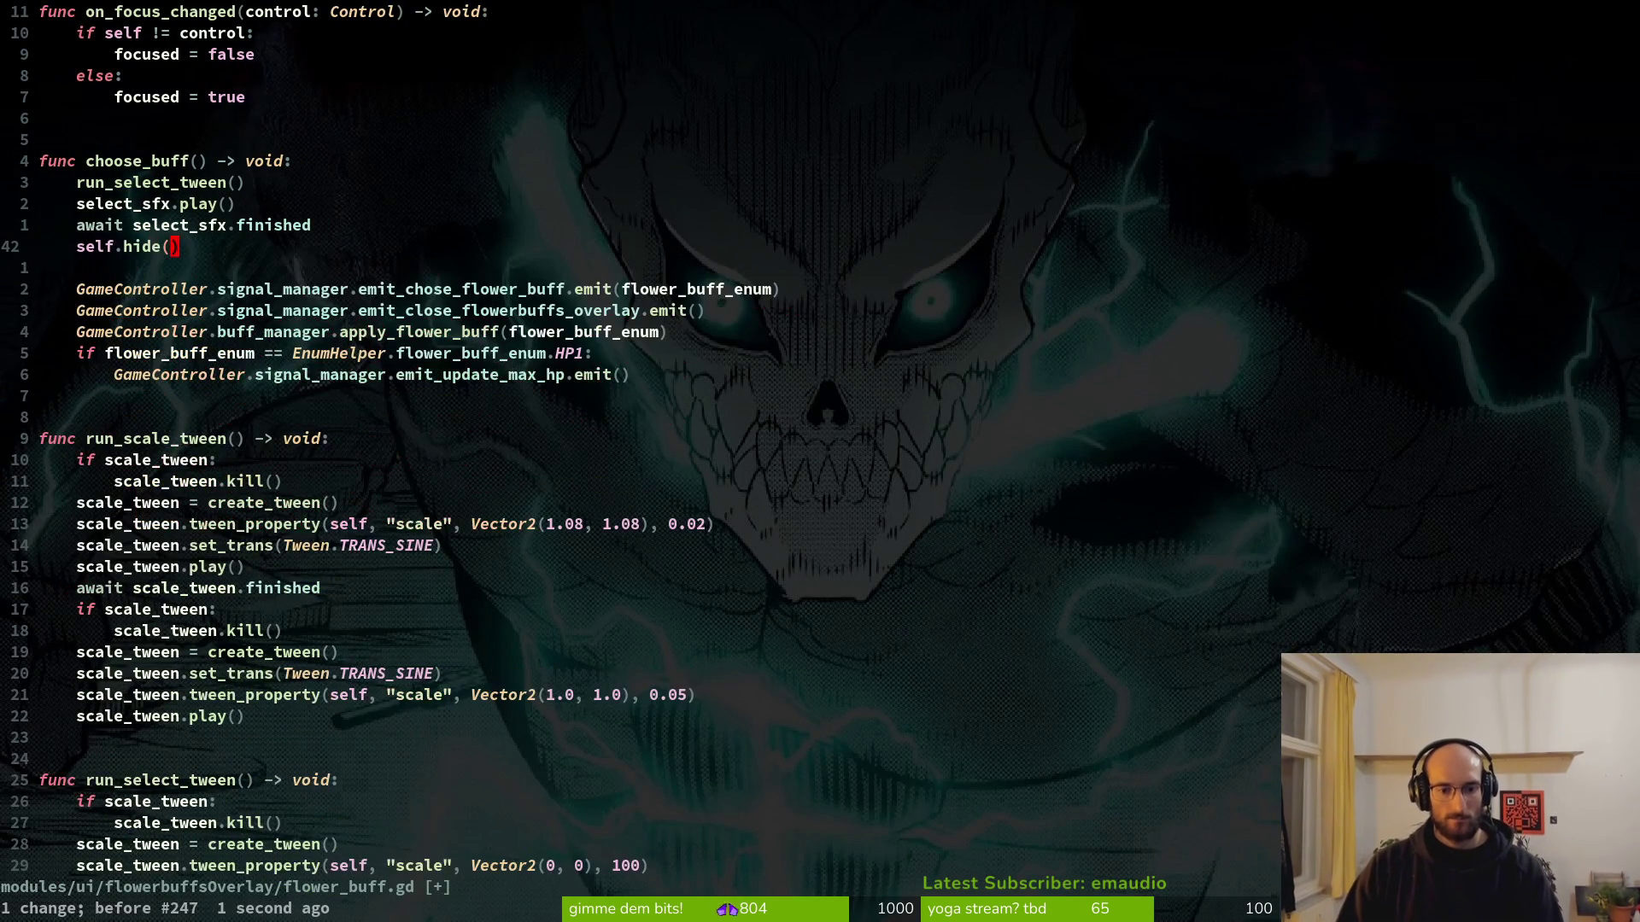
key(u)
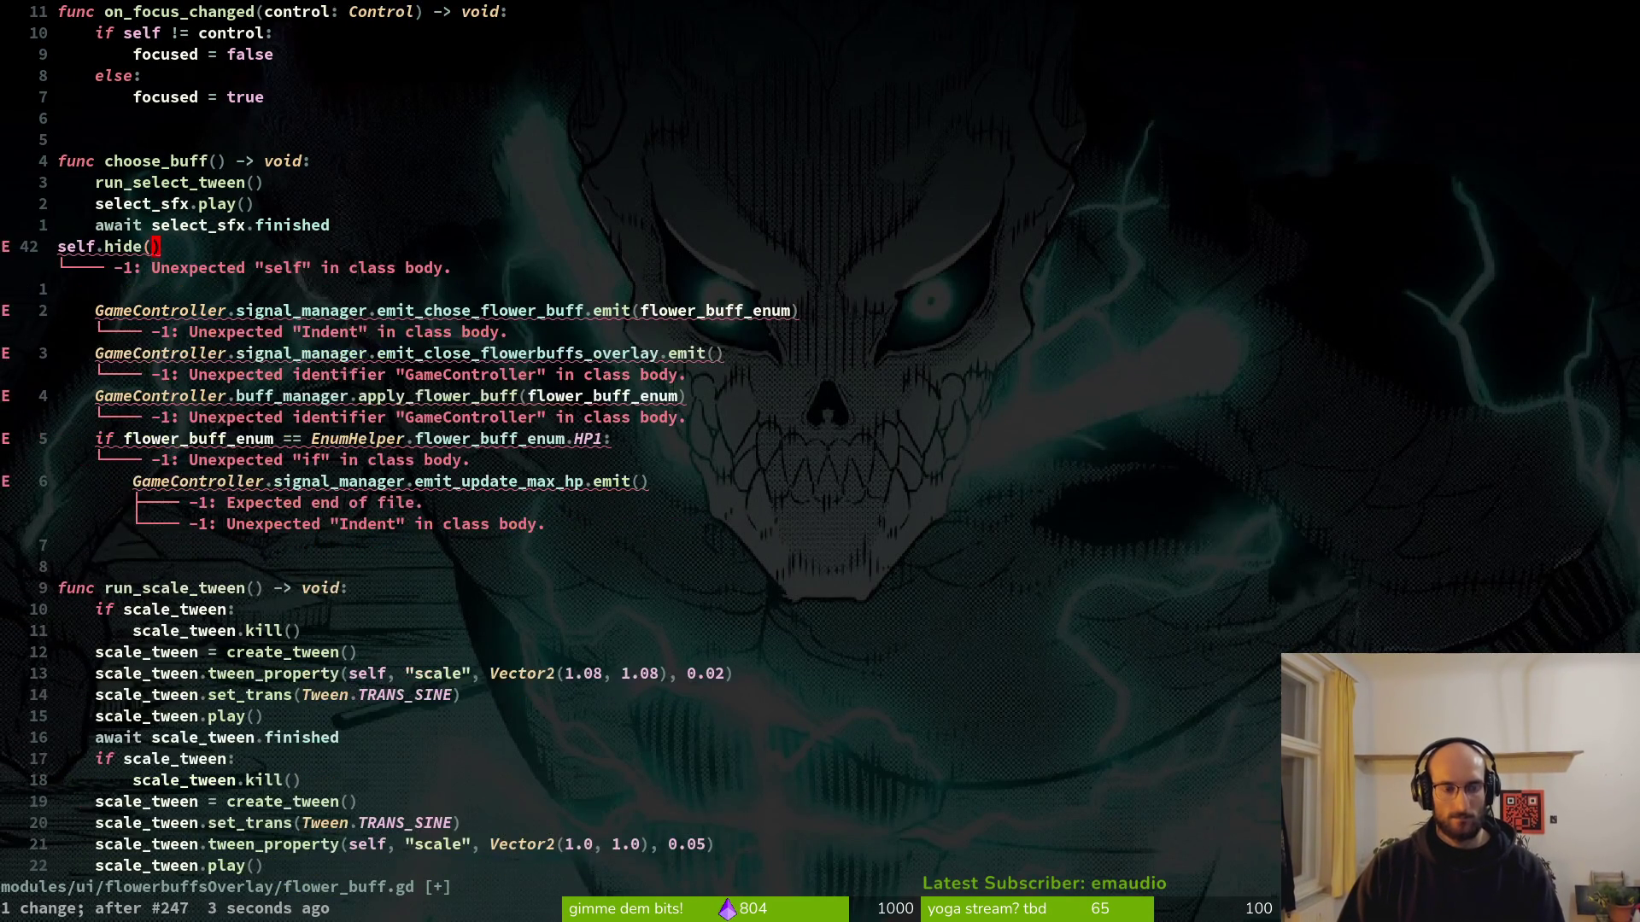
key(ctrl+r)
key(ctrl+s)
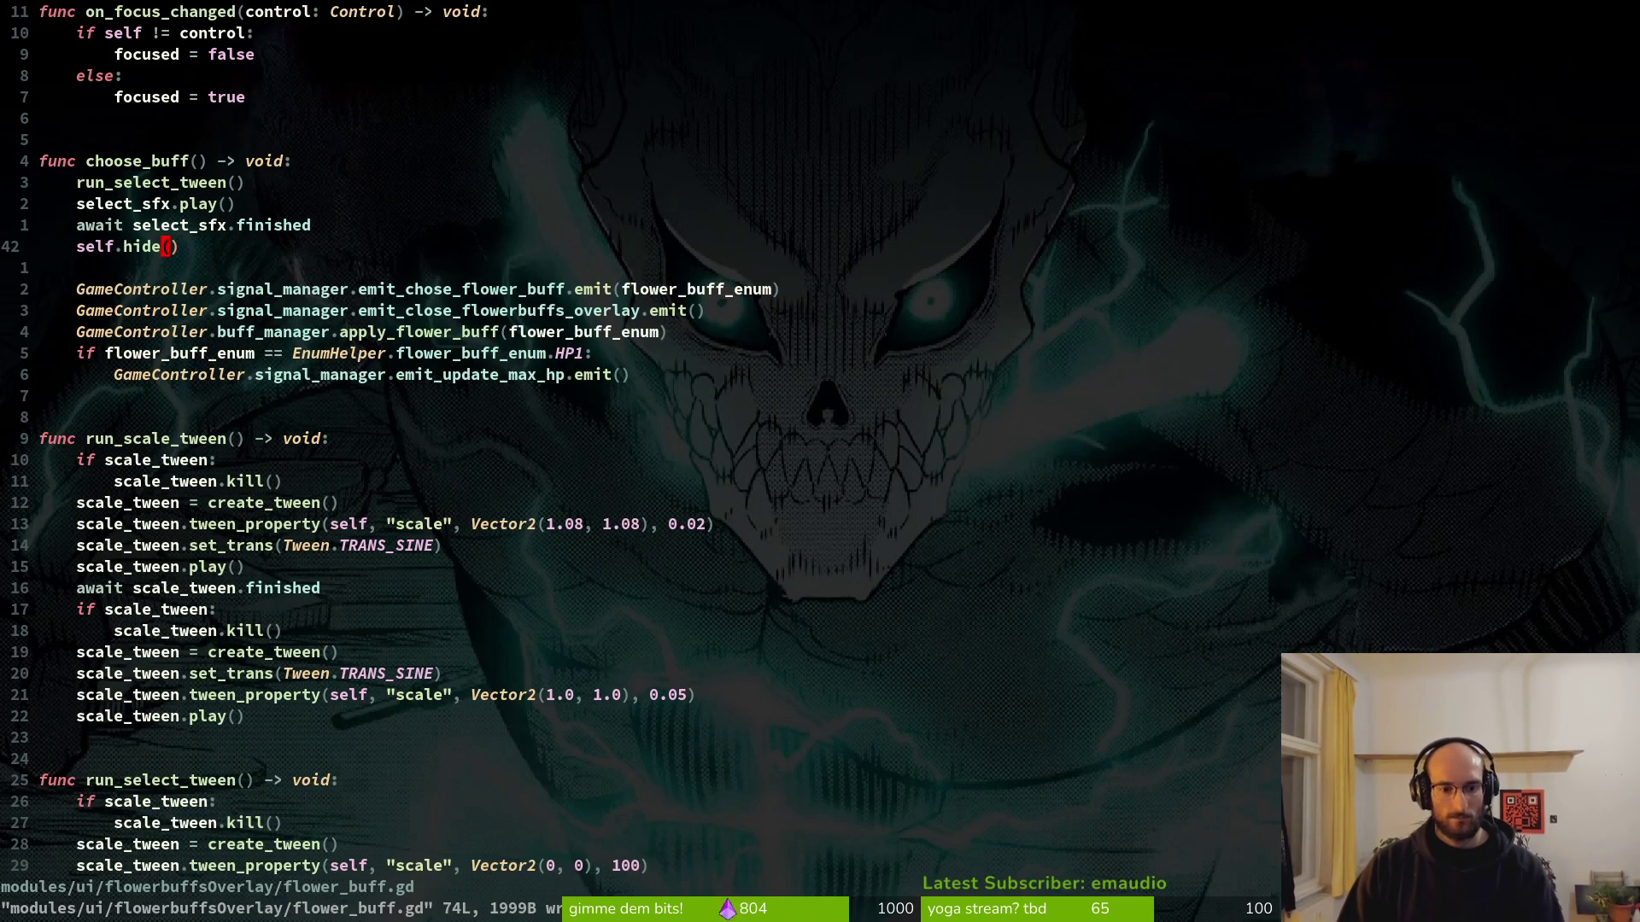
Make run_select_tween scale to Vector2(100, 100) over 0.05 seconds, save, and rerun the game.
key(2)
key(9)
key(j)
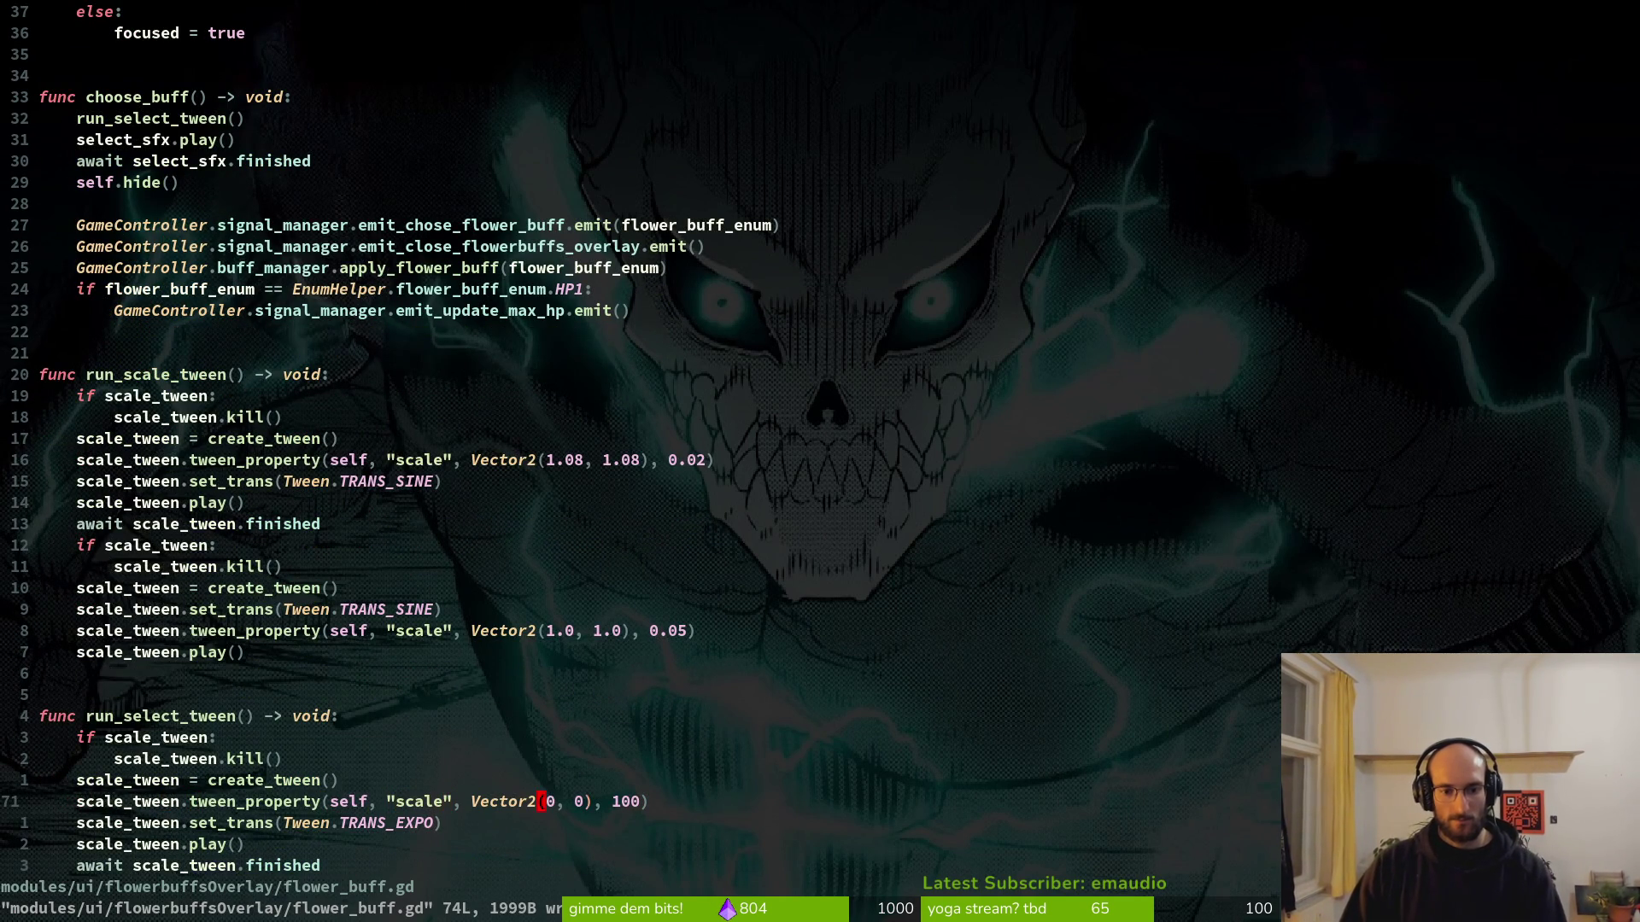
text(a1)
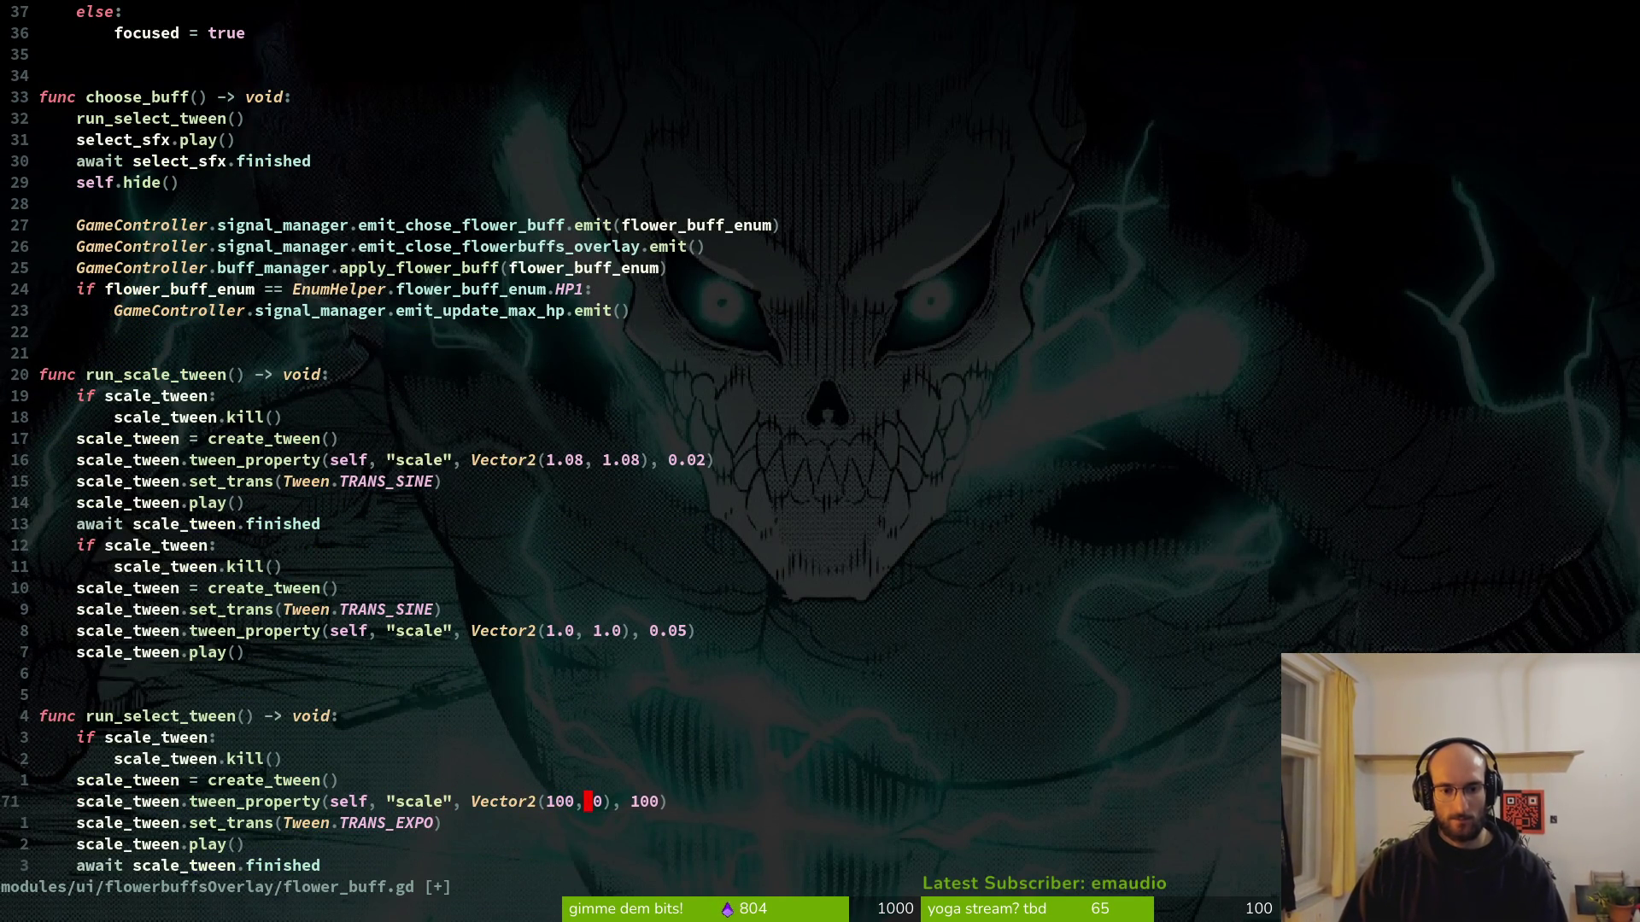
text(10)
key(Escape)
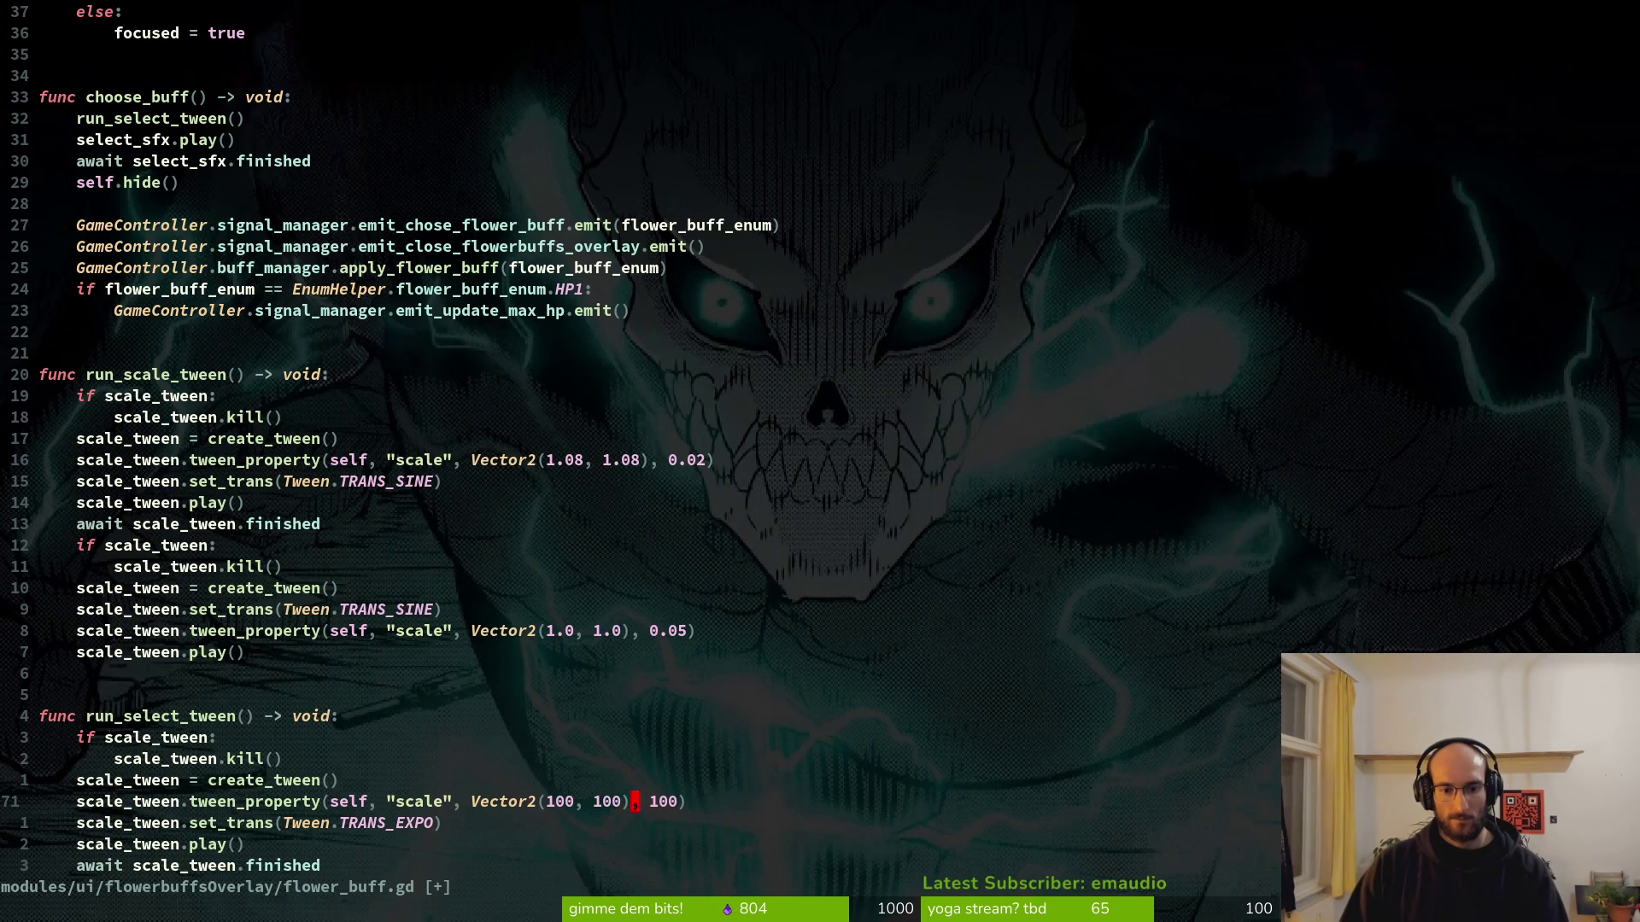
text(0.)
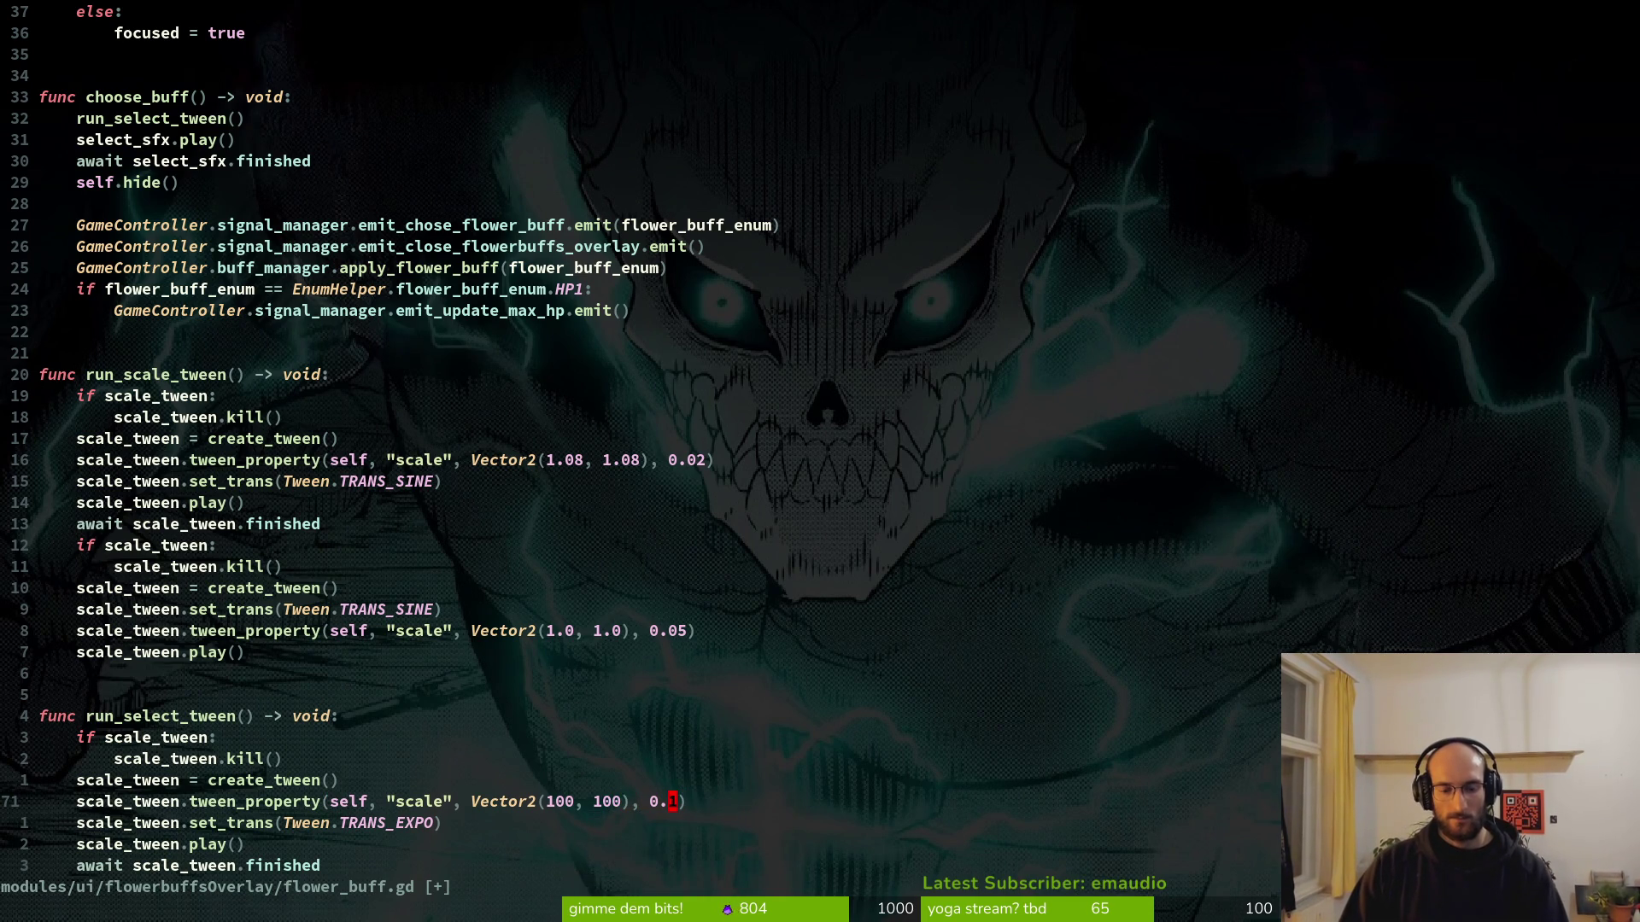
text(o)
text(k)
text(05)
key(Escape)
text(:w)
key(Return)
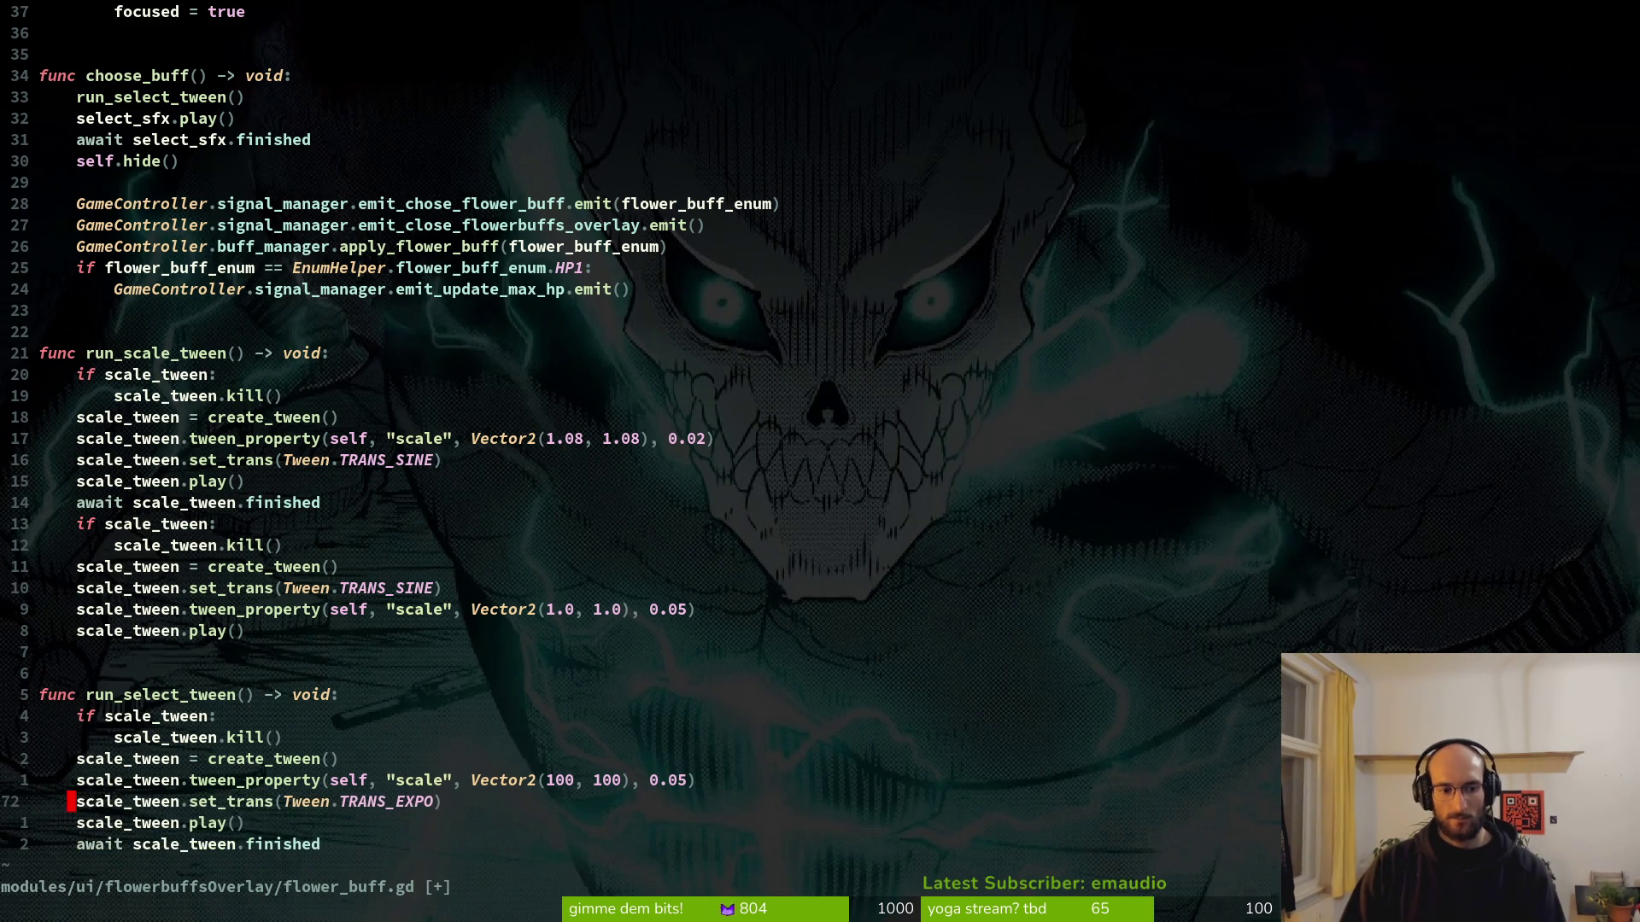
key(alt+Tab)
key(F5)
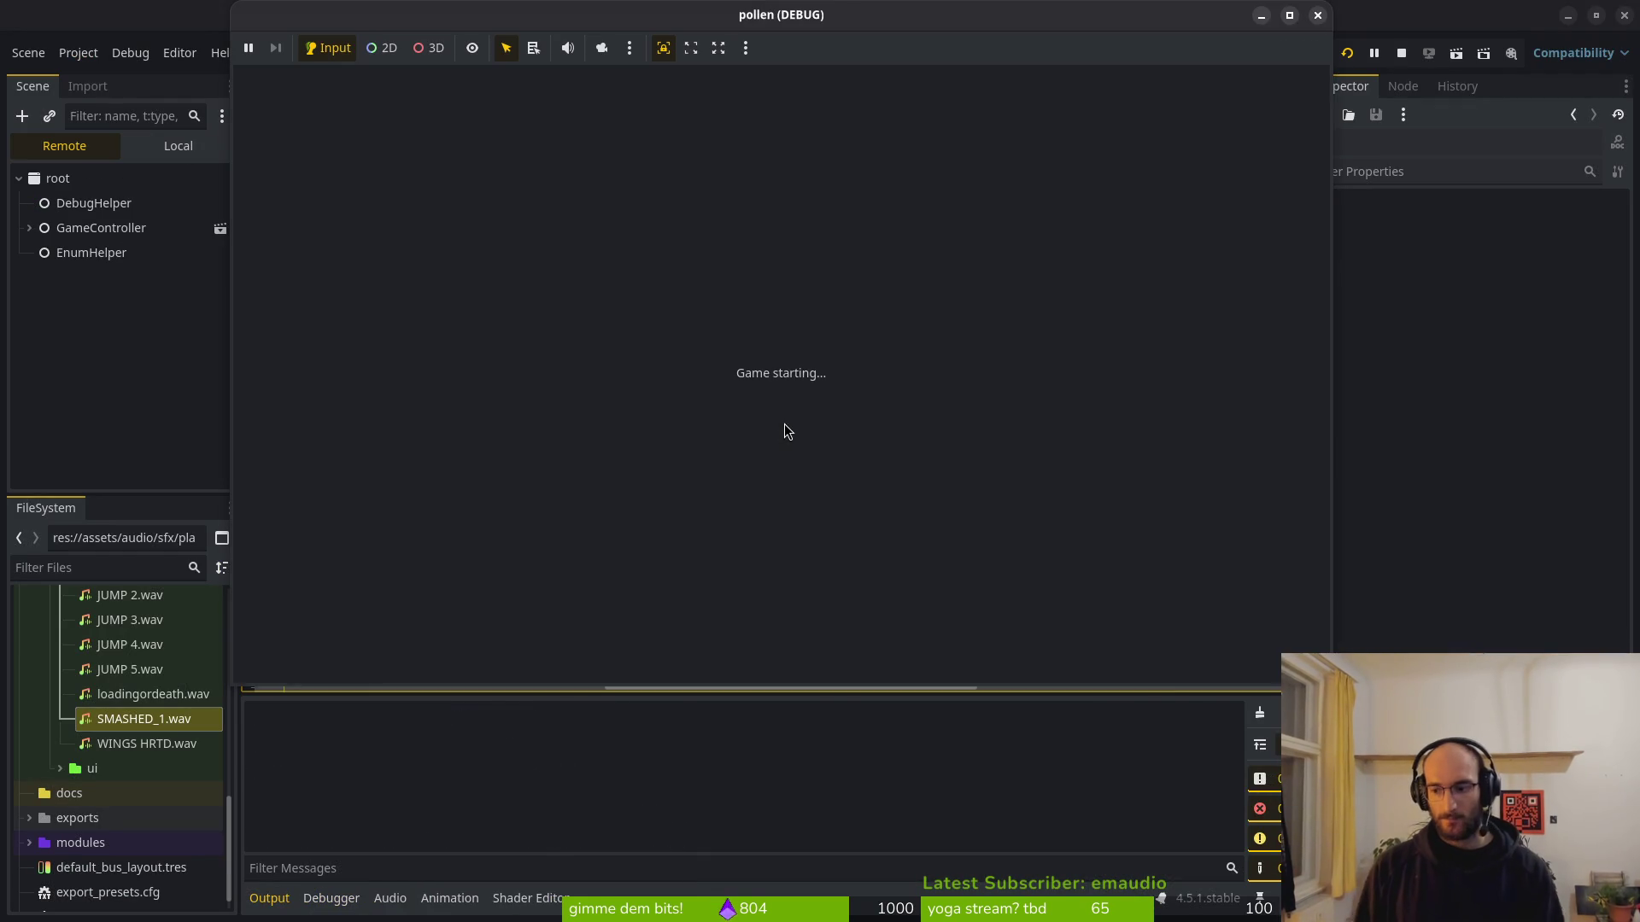
Enter the flower level via level select, pollinate the dandelion, and choose the slash upgrade.
key(space)
key(shift)
key(Down)
key(Right)
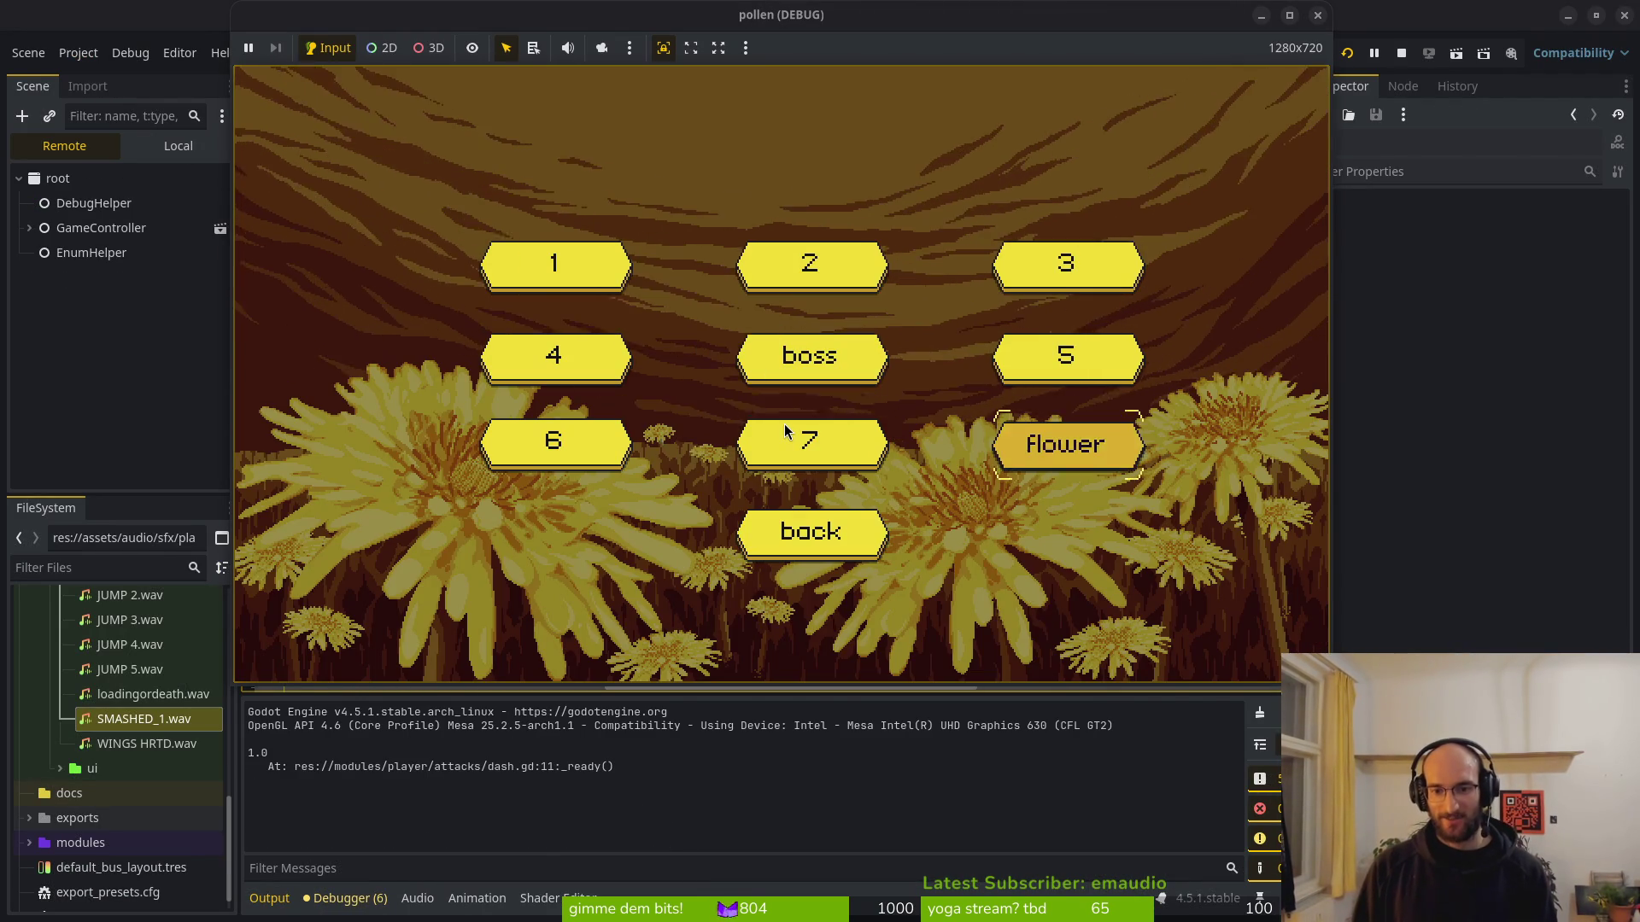
key(space)
key(shift)
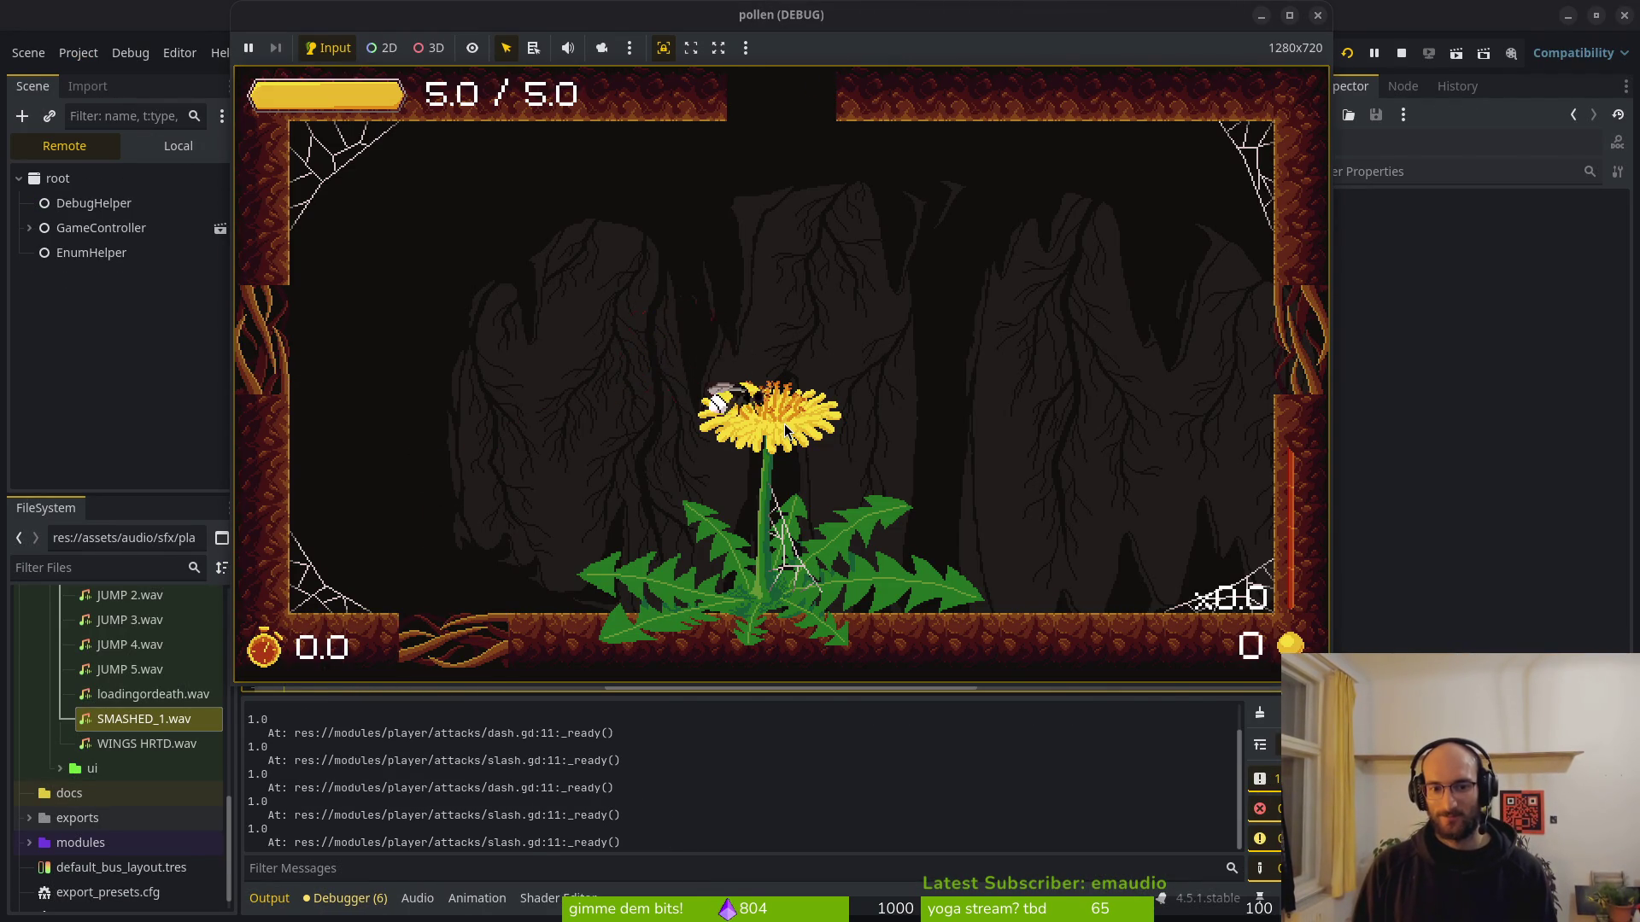
key(space)
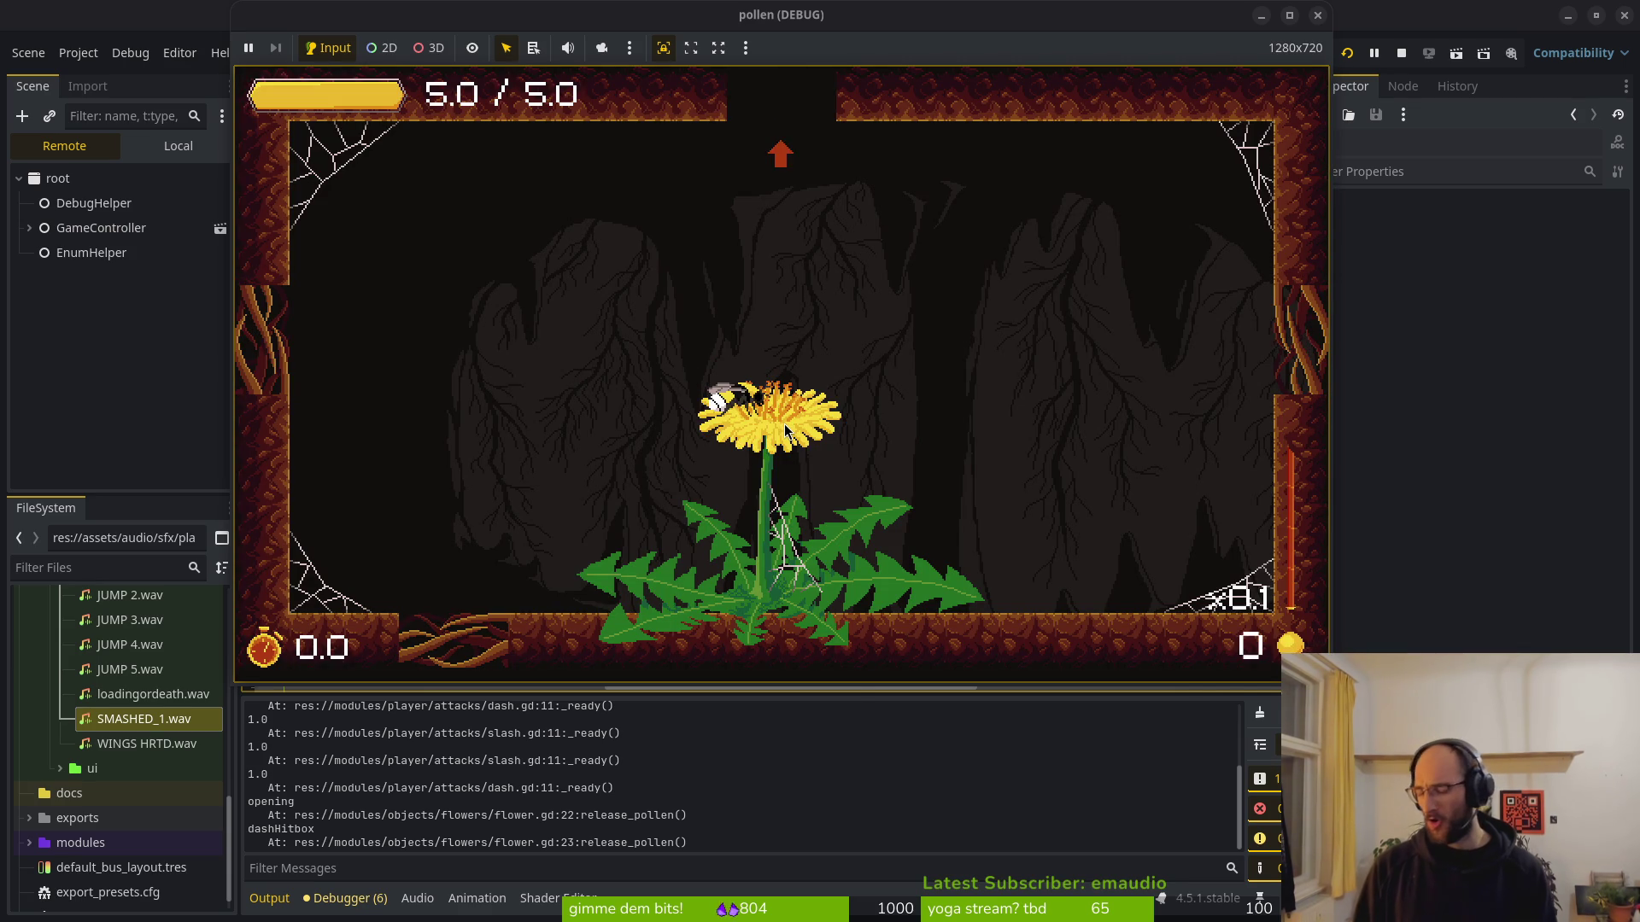
Close the game and delete the whole run_select_tween function in Neovim.
key(F8)
key(alt+Tab)
key(k)
key(k)
key(k)
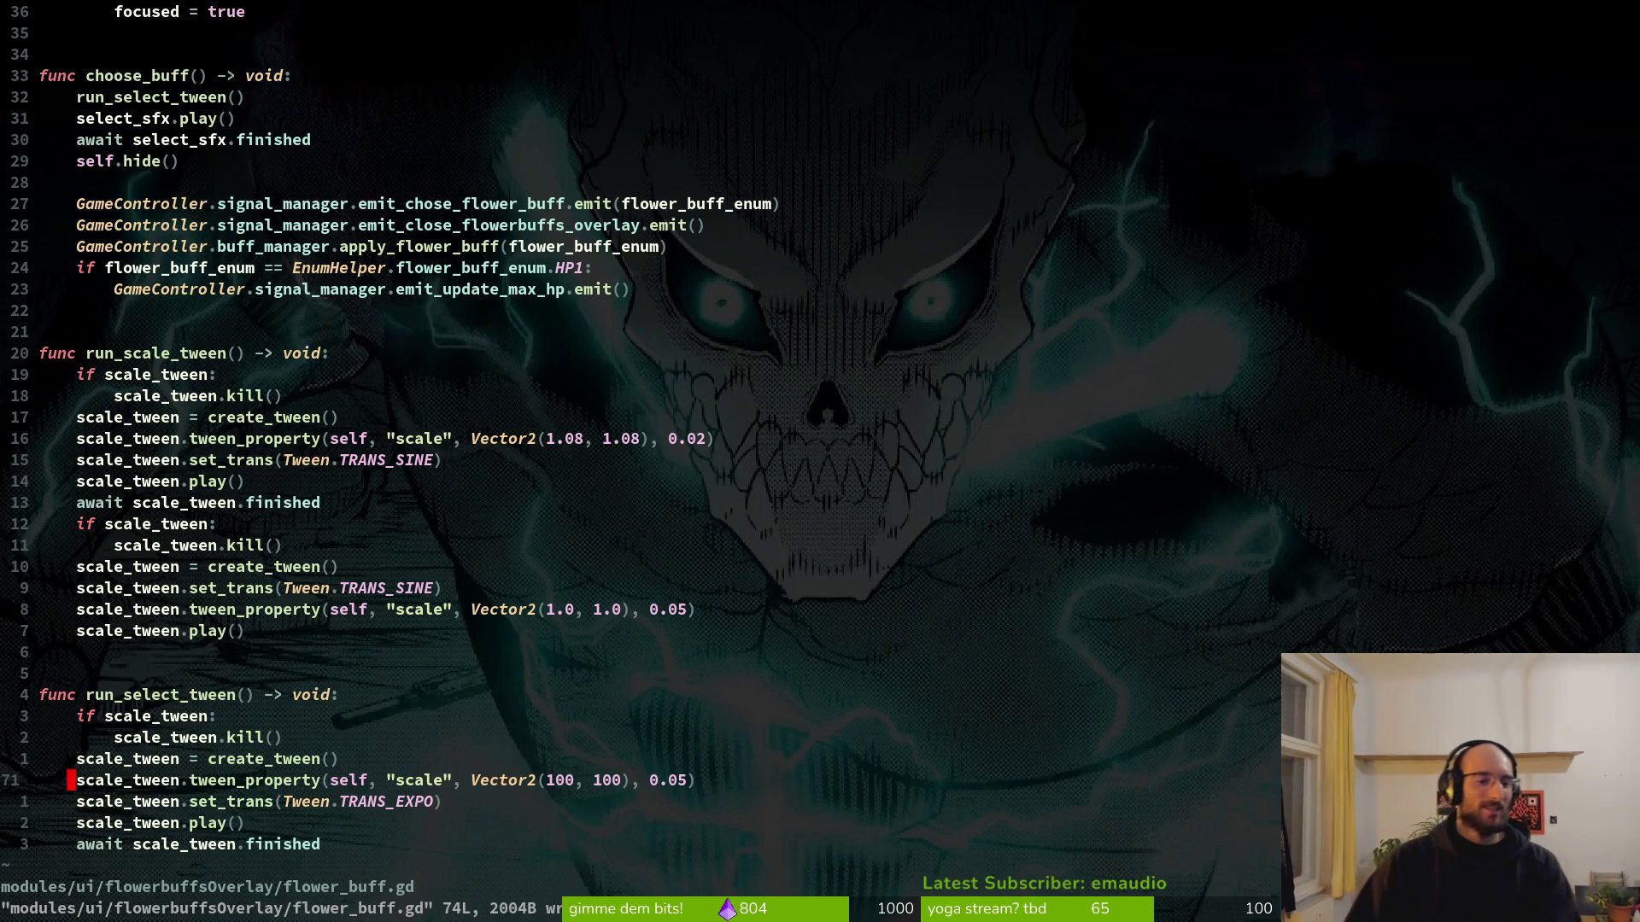
key(V)
key(j)
key(j)
key(j)
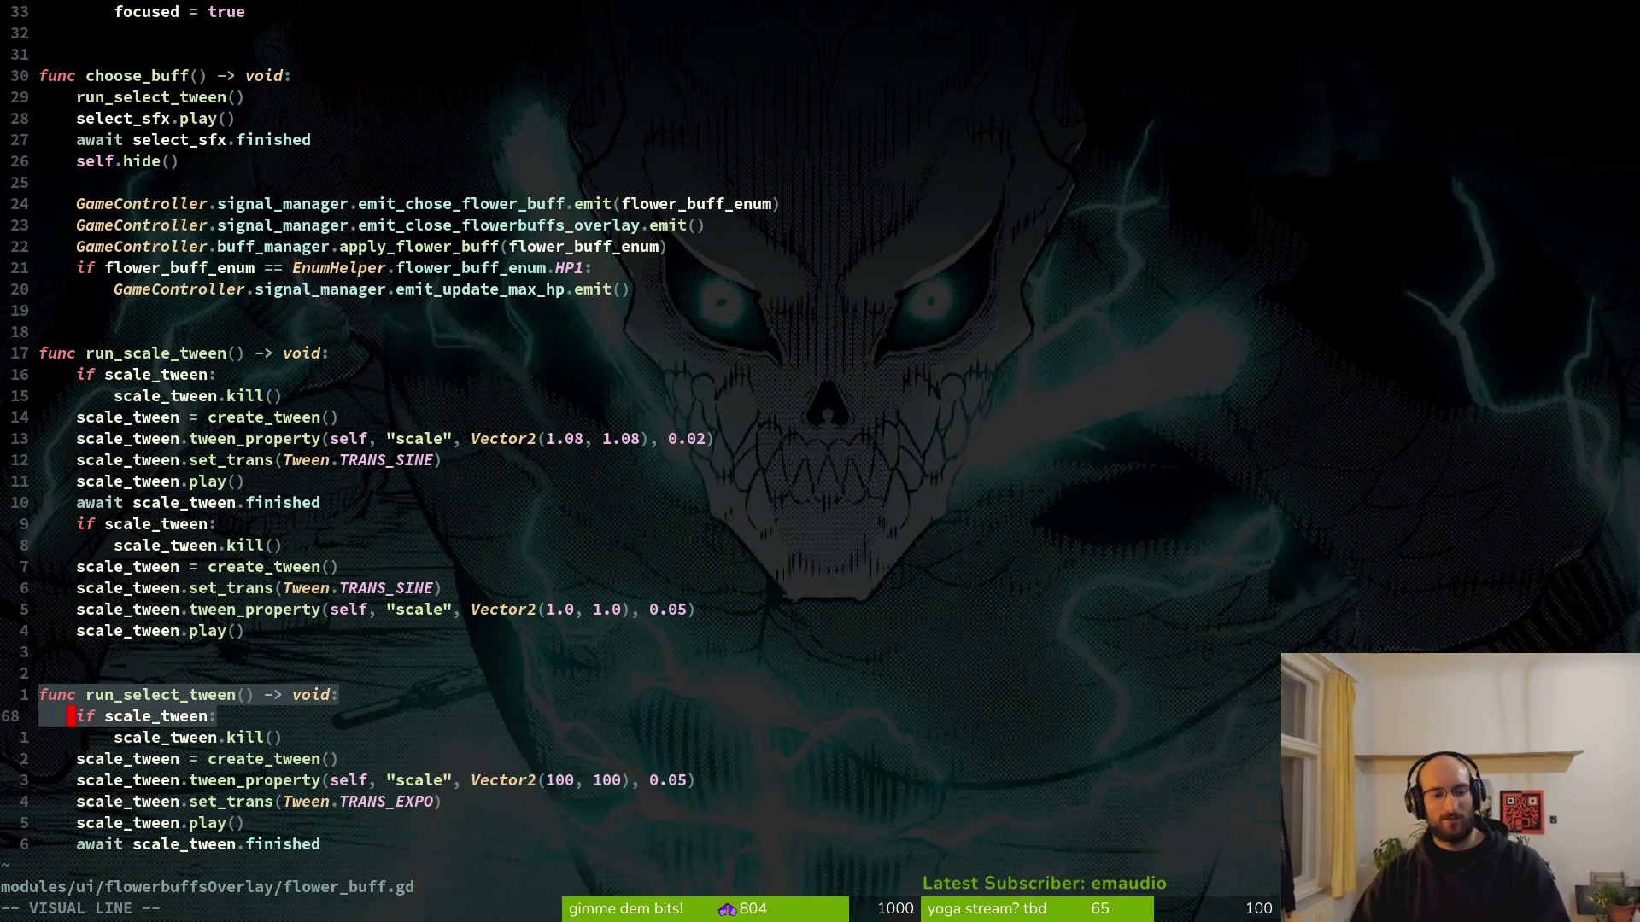
key(d)
Delete the run_select_tween() call and self.hide() from choose_buff and save the script.
key(k)
key(k)
key(k)
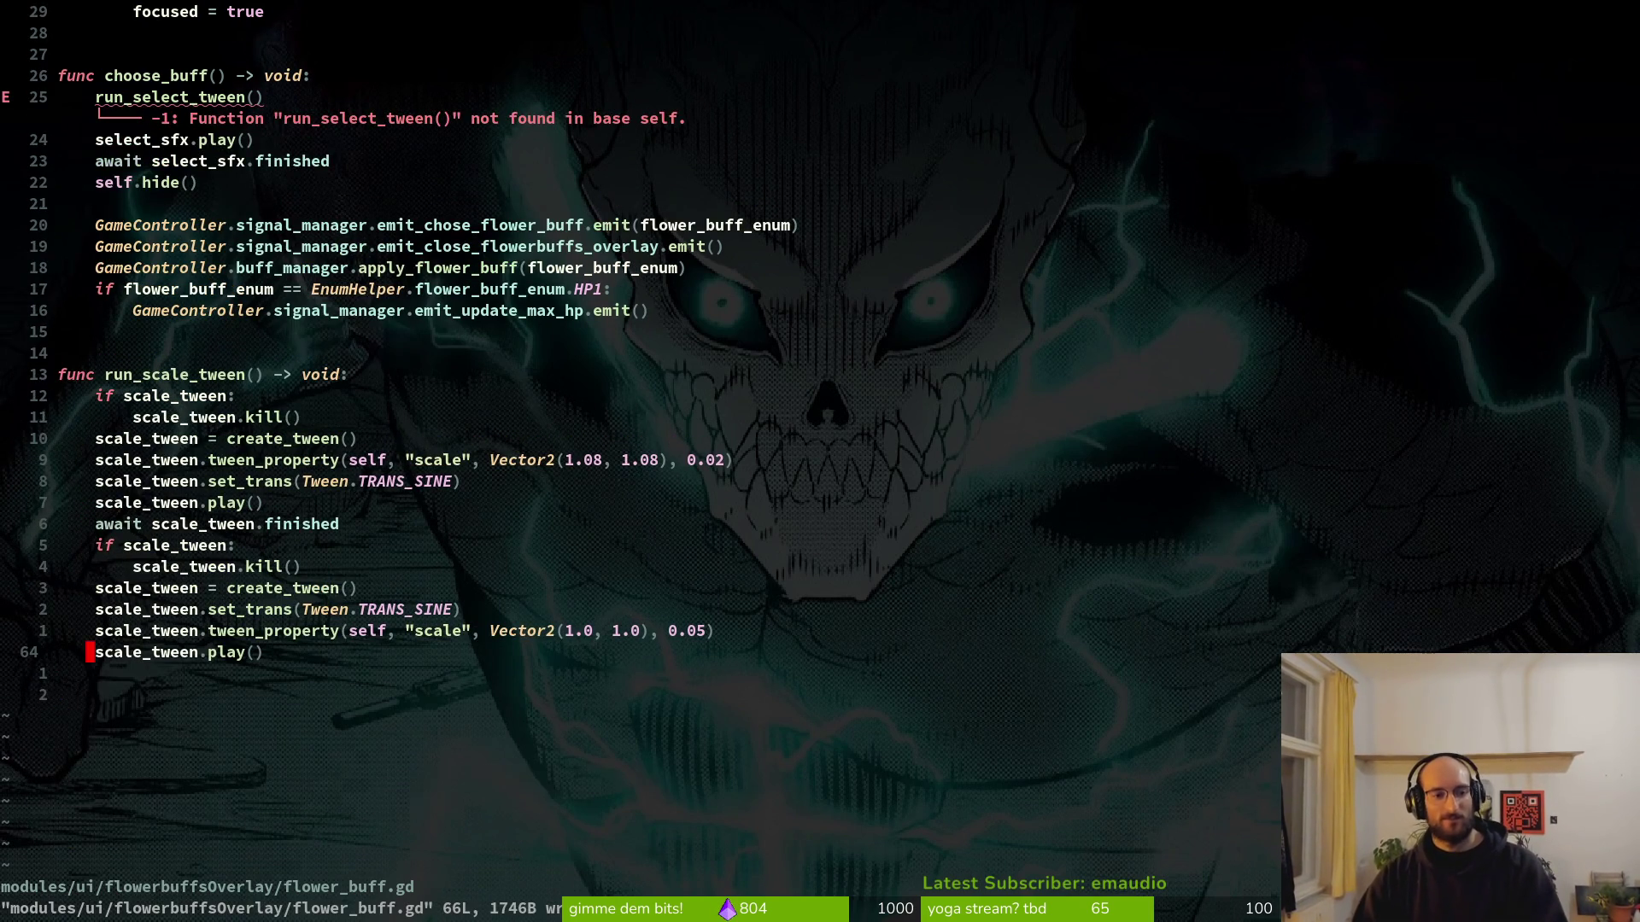
key(j)
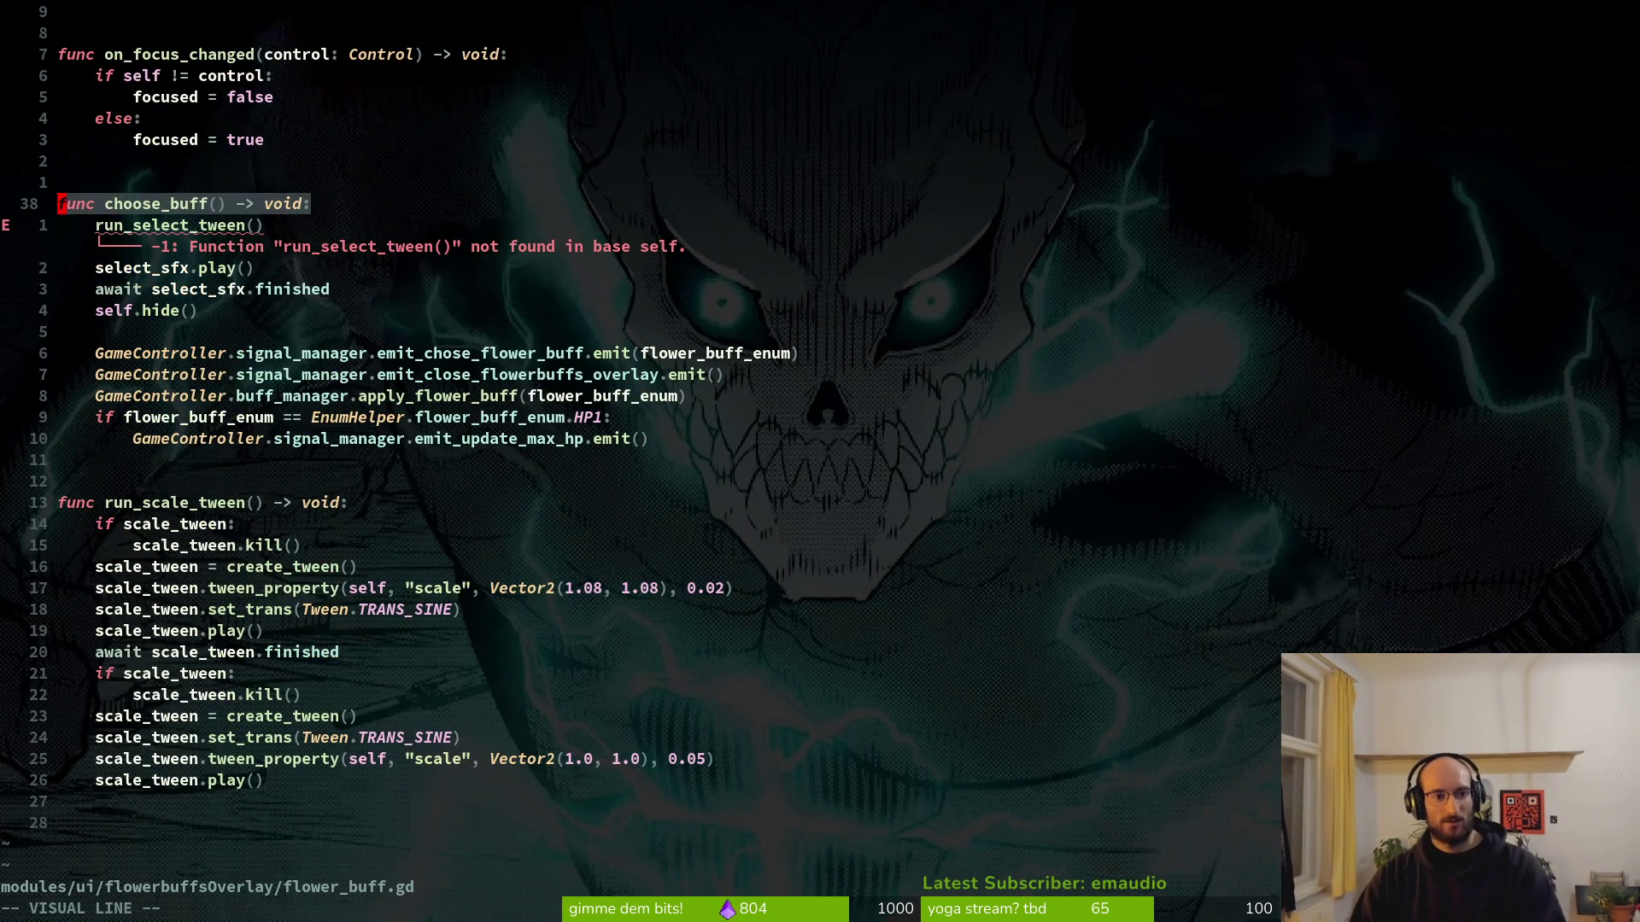
key(d)
key(d)
key(j)
key(j)
key(d)
key(d)
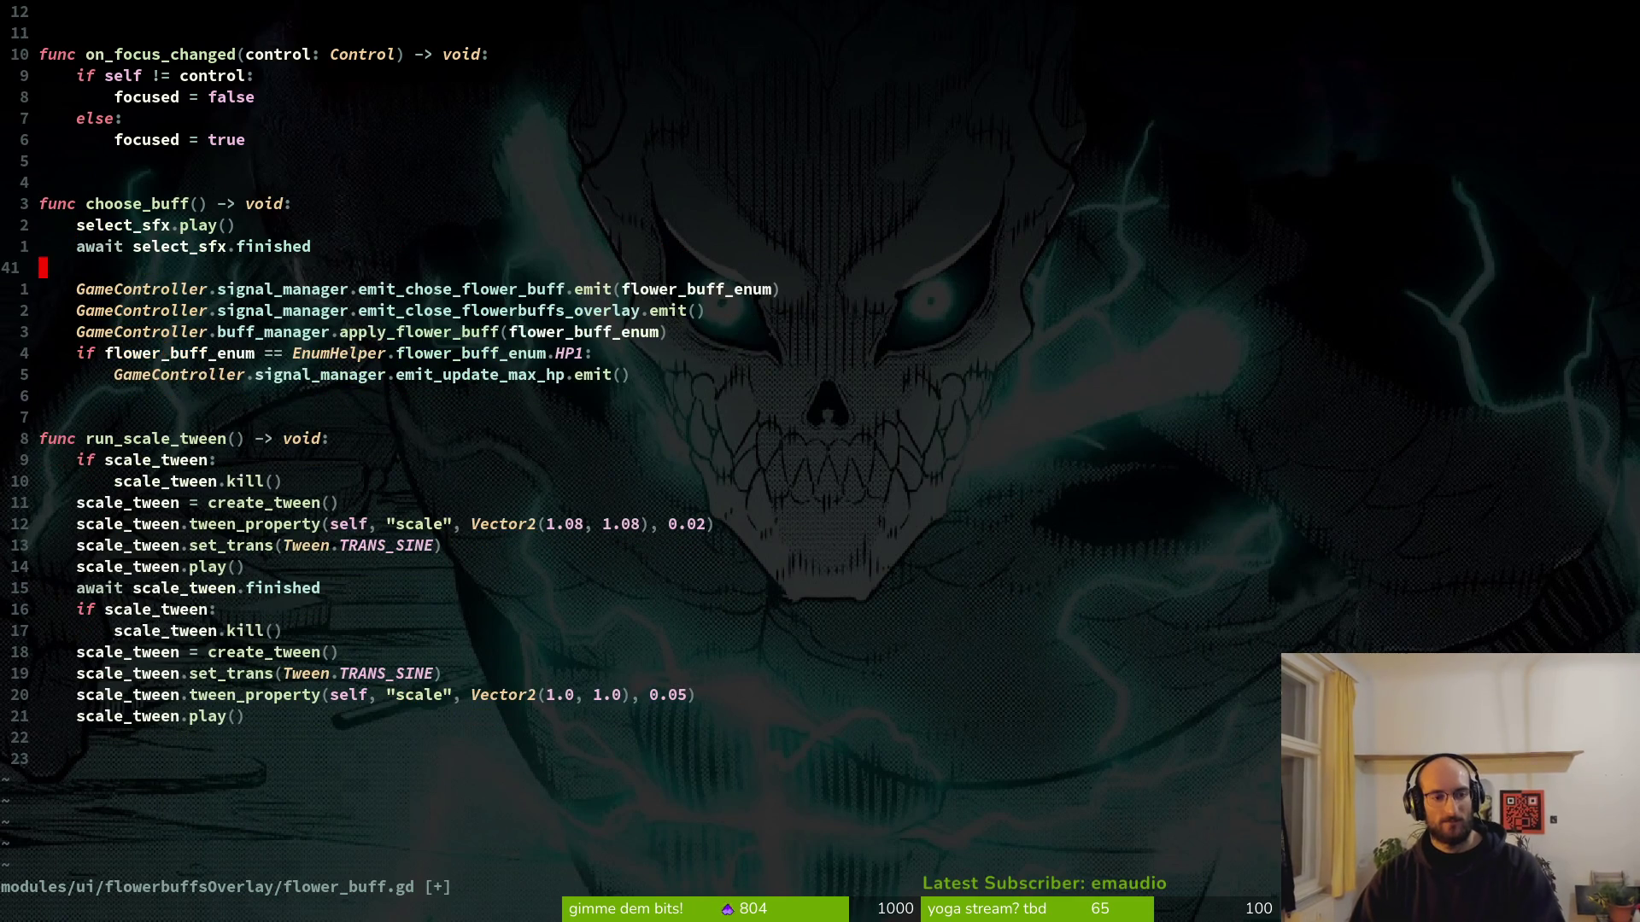
text(:w)
key(Return)
key(k)
key(j)
key(j)
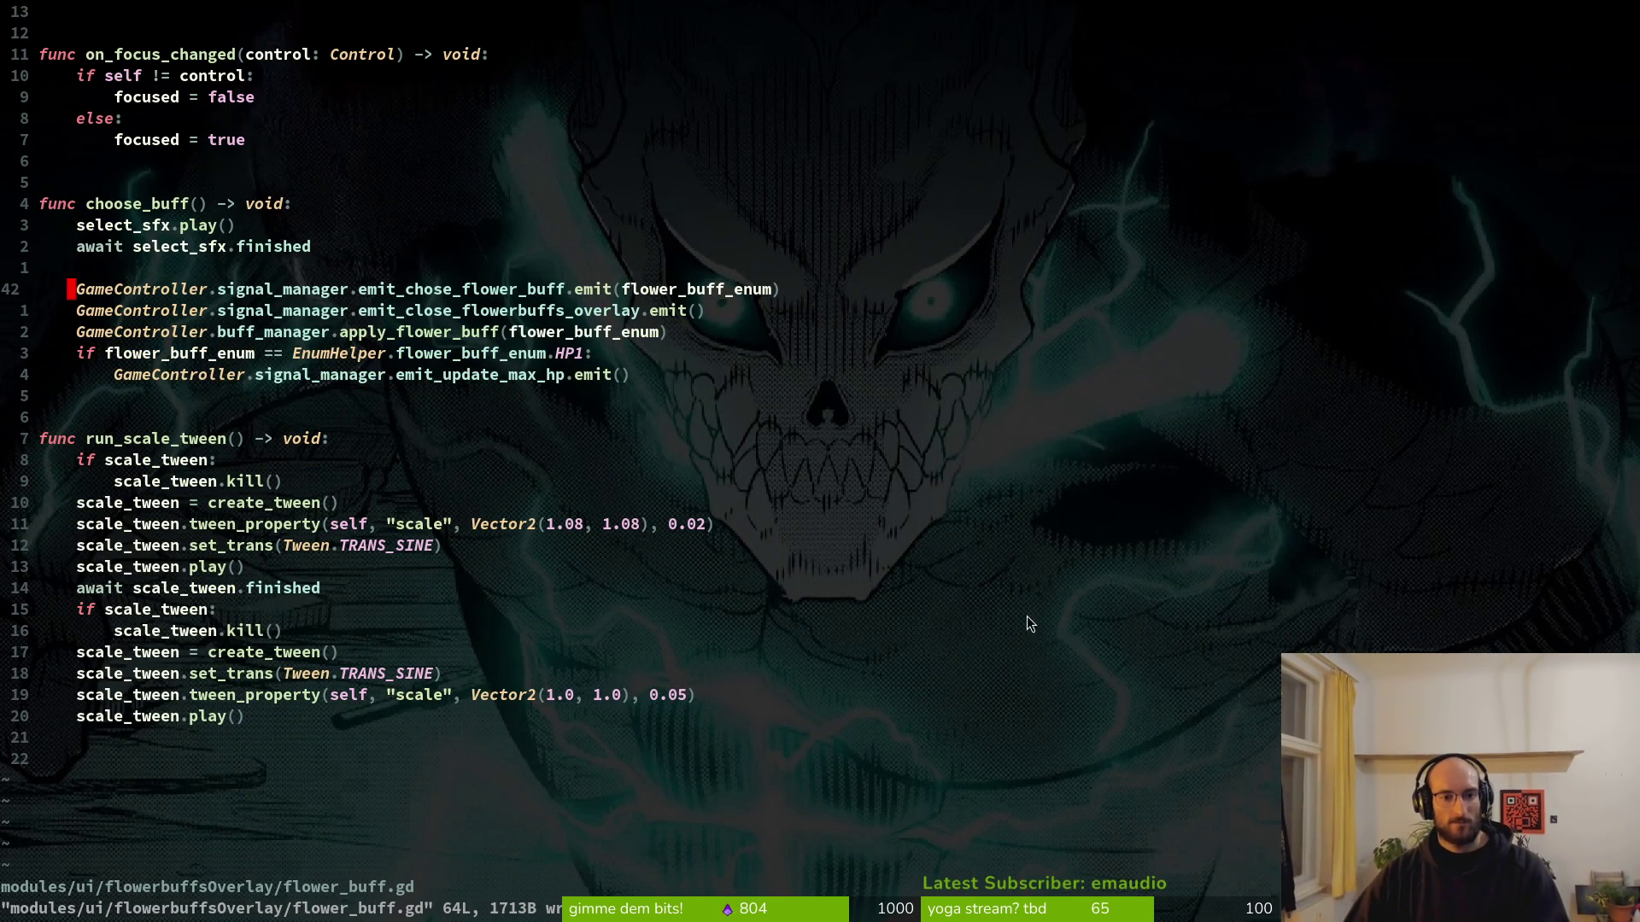
scroll(374, 545, up, 9)
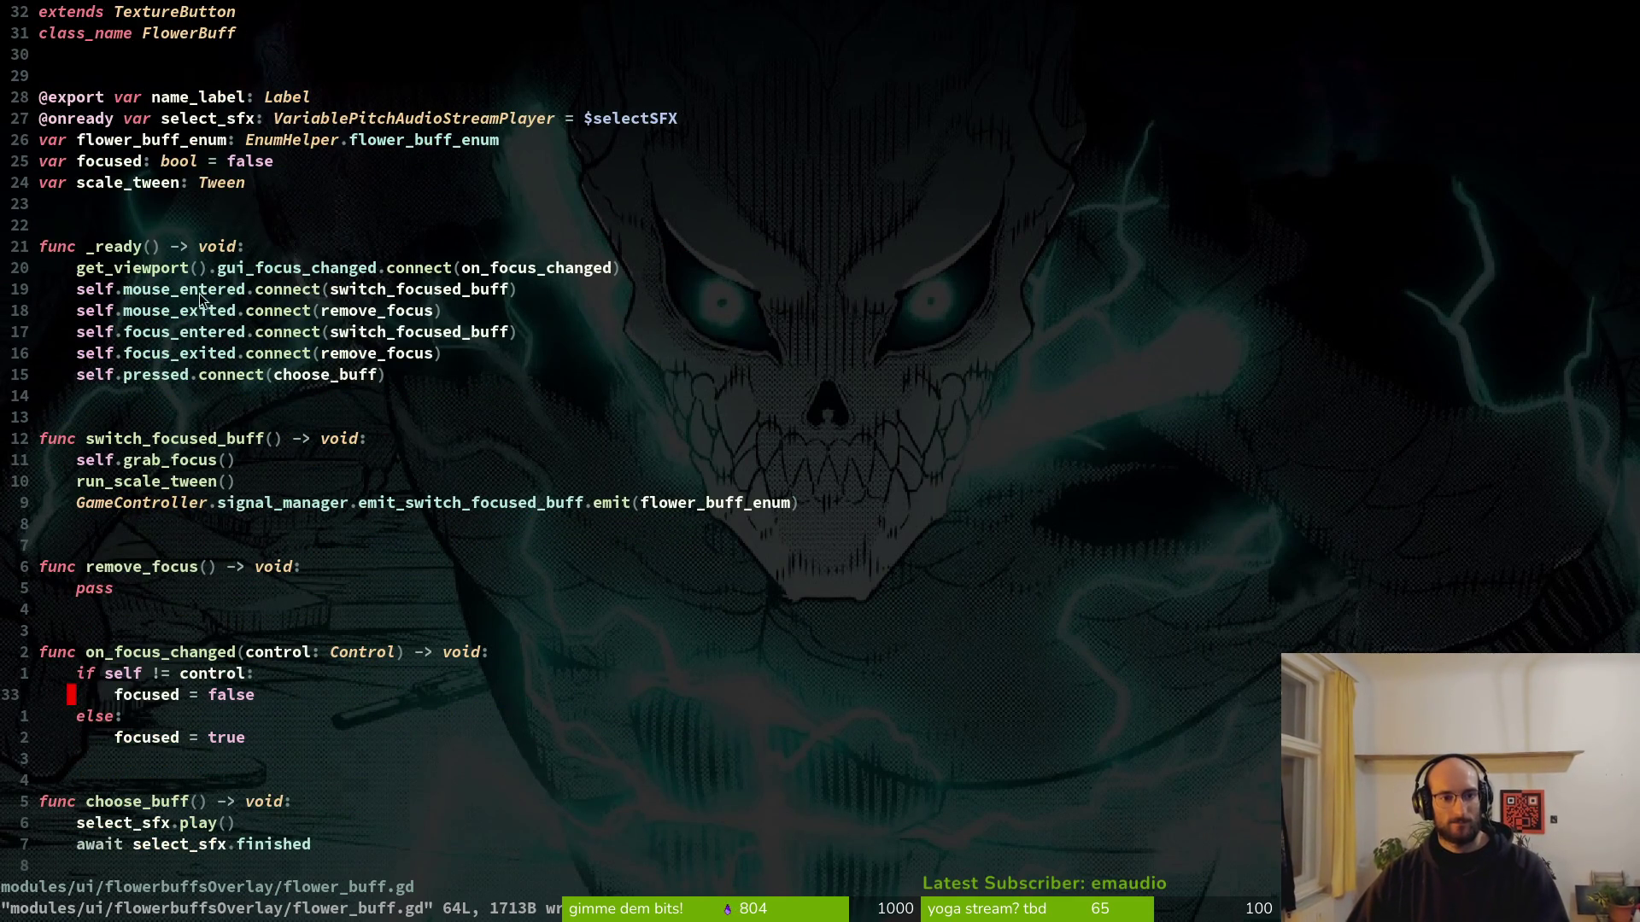
key(alt+Tab)
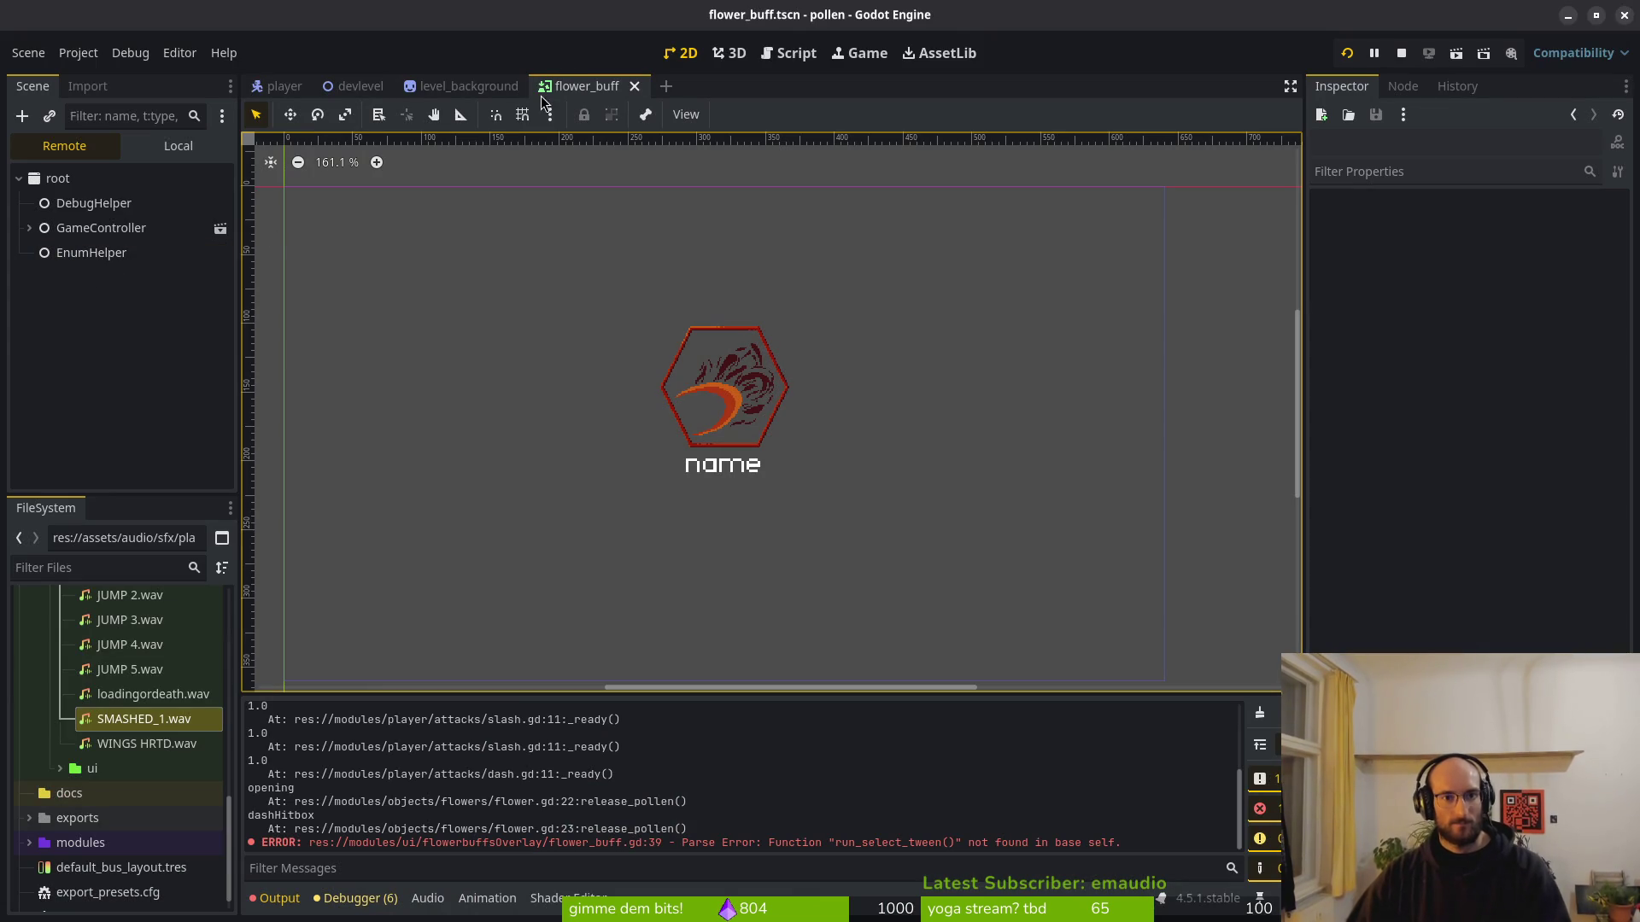
Show the Local scene tree, select flowerBuff, and briefly open Add Child Node and Quick Open.
click(164, 148)
click(117, 184)
key(ctrl+a)
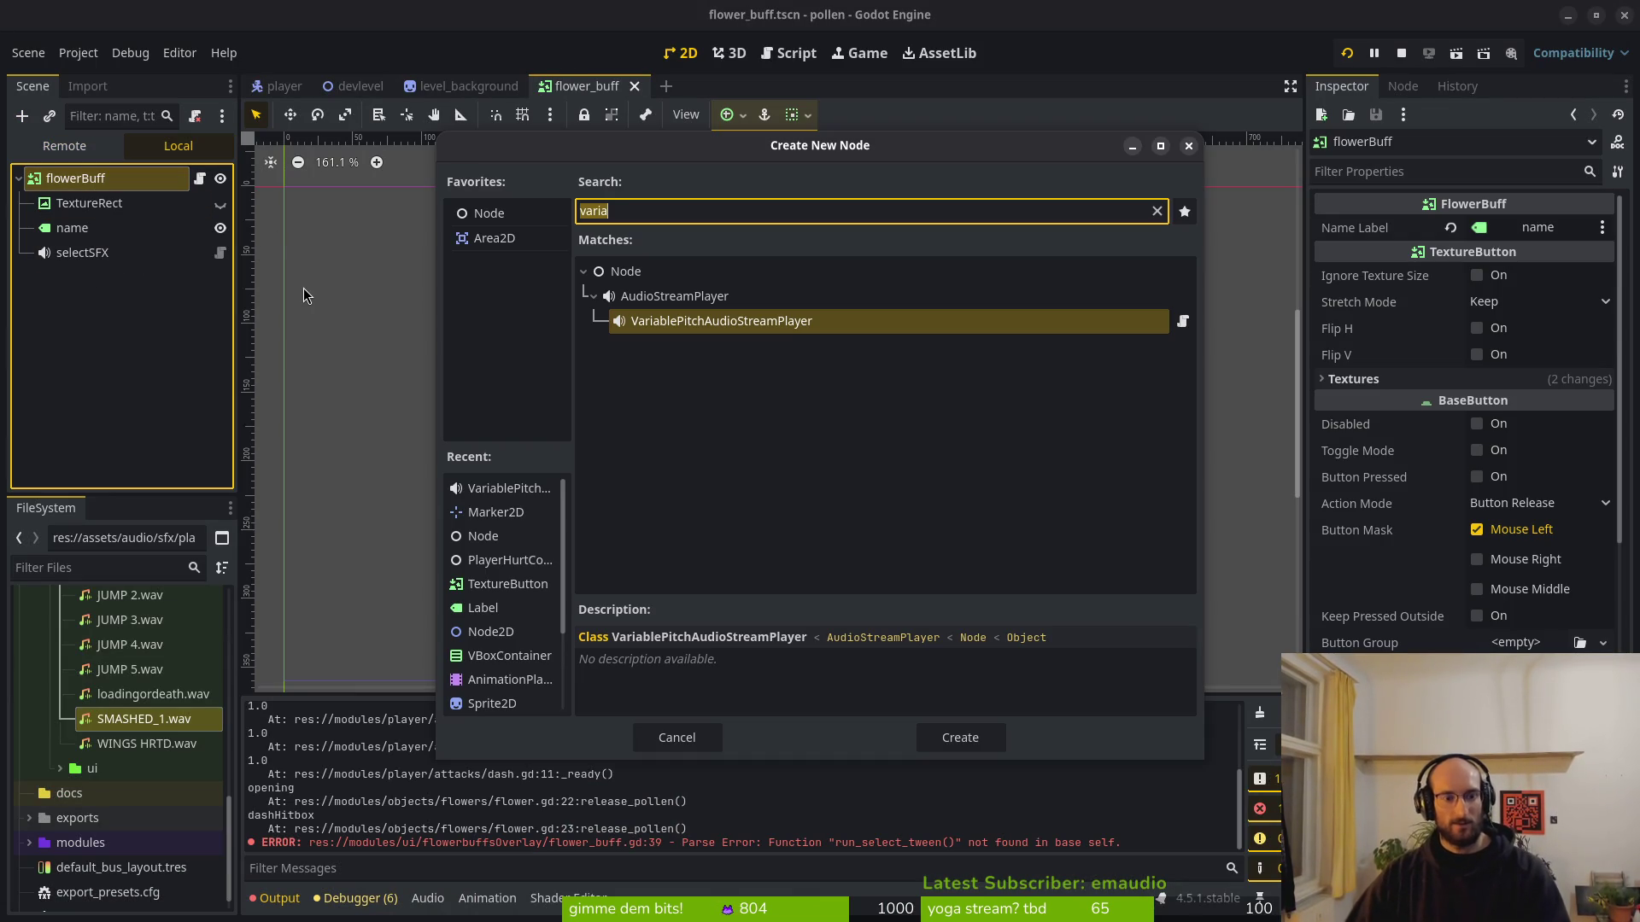
key(Escape)
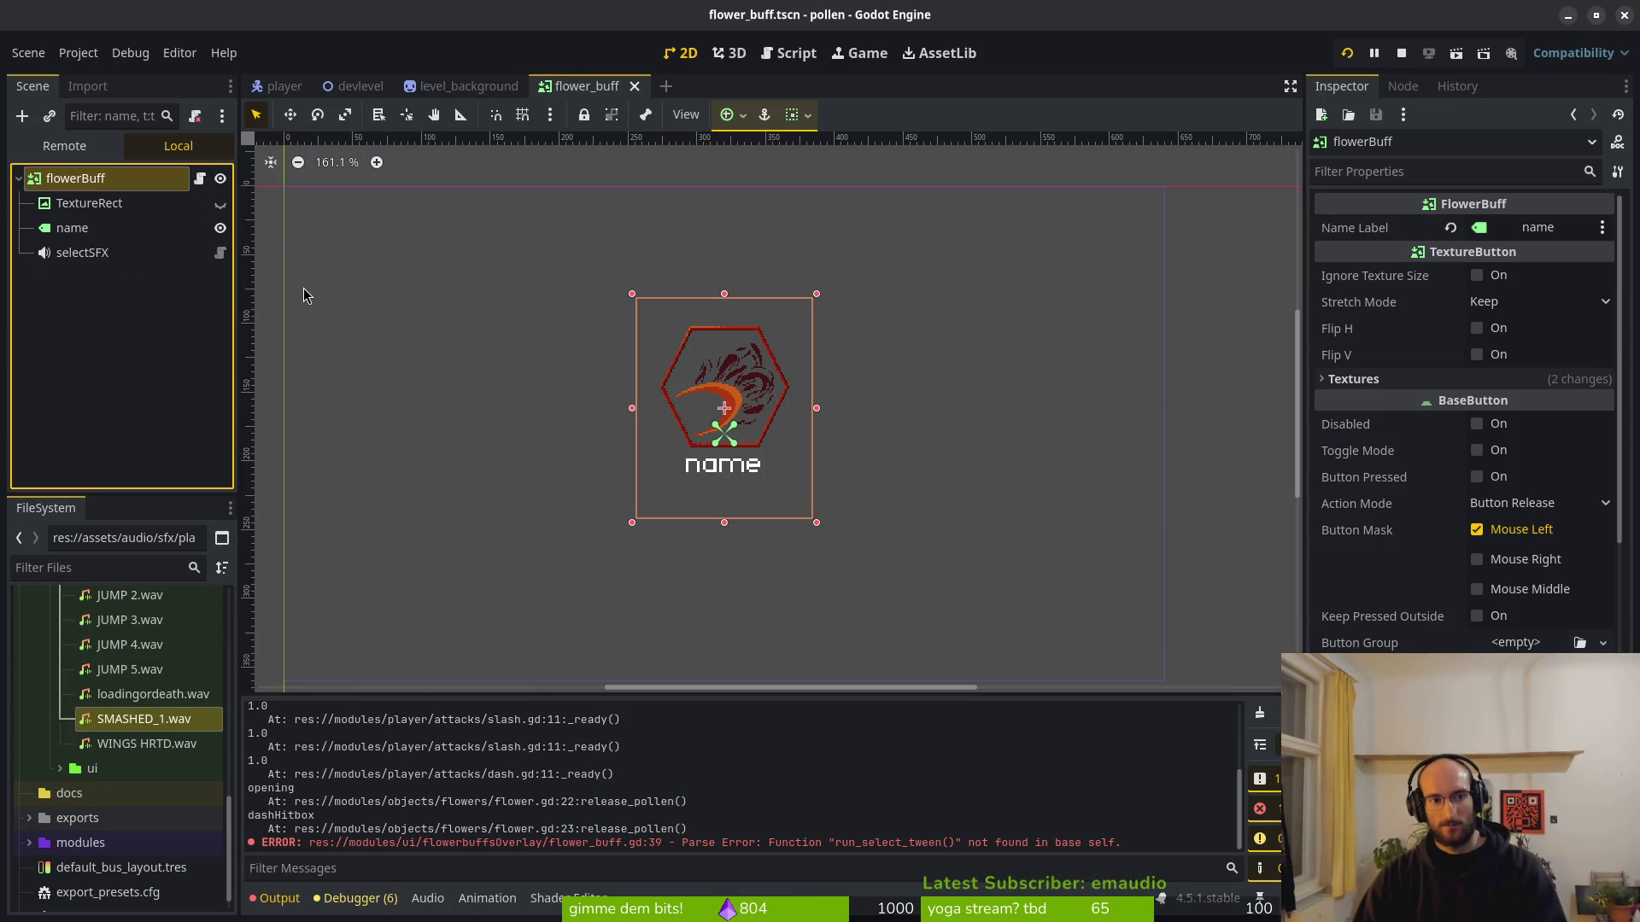
key(alt+shift+o)
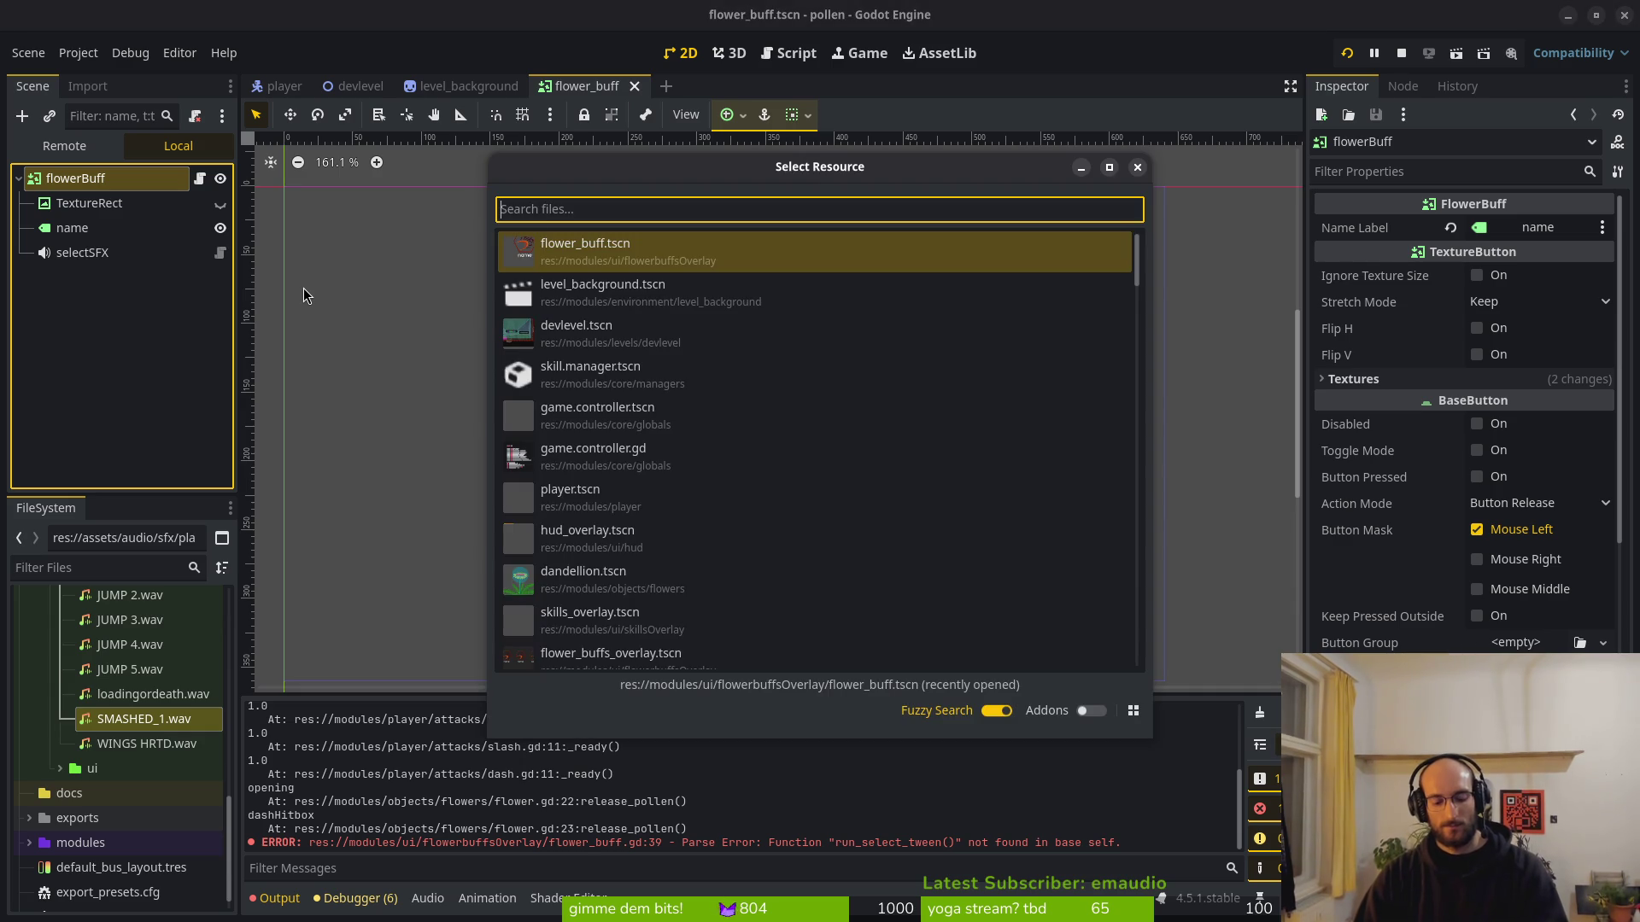
key(Escape)
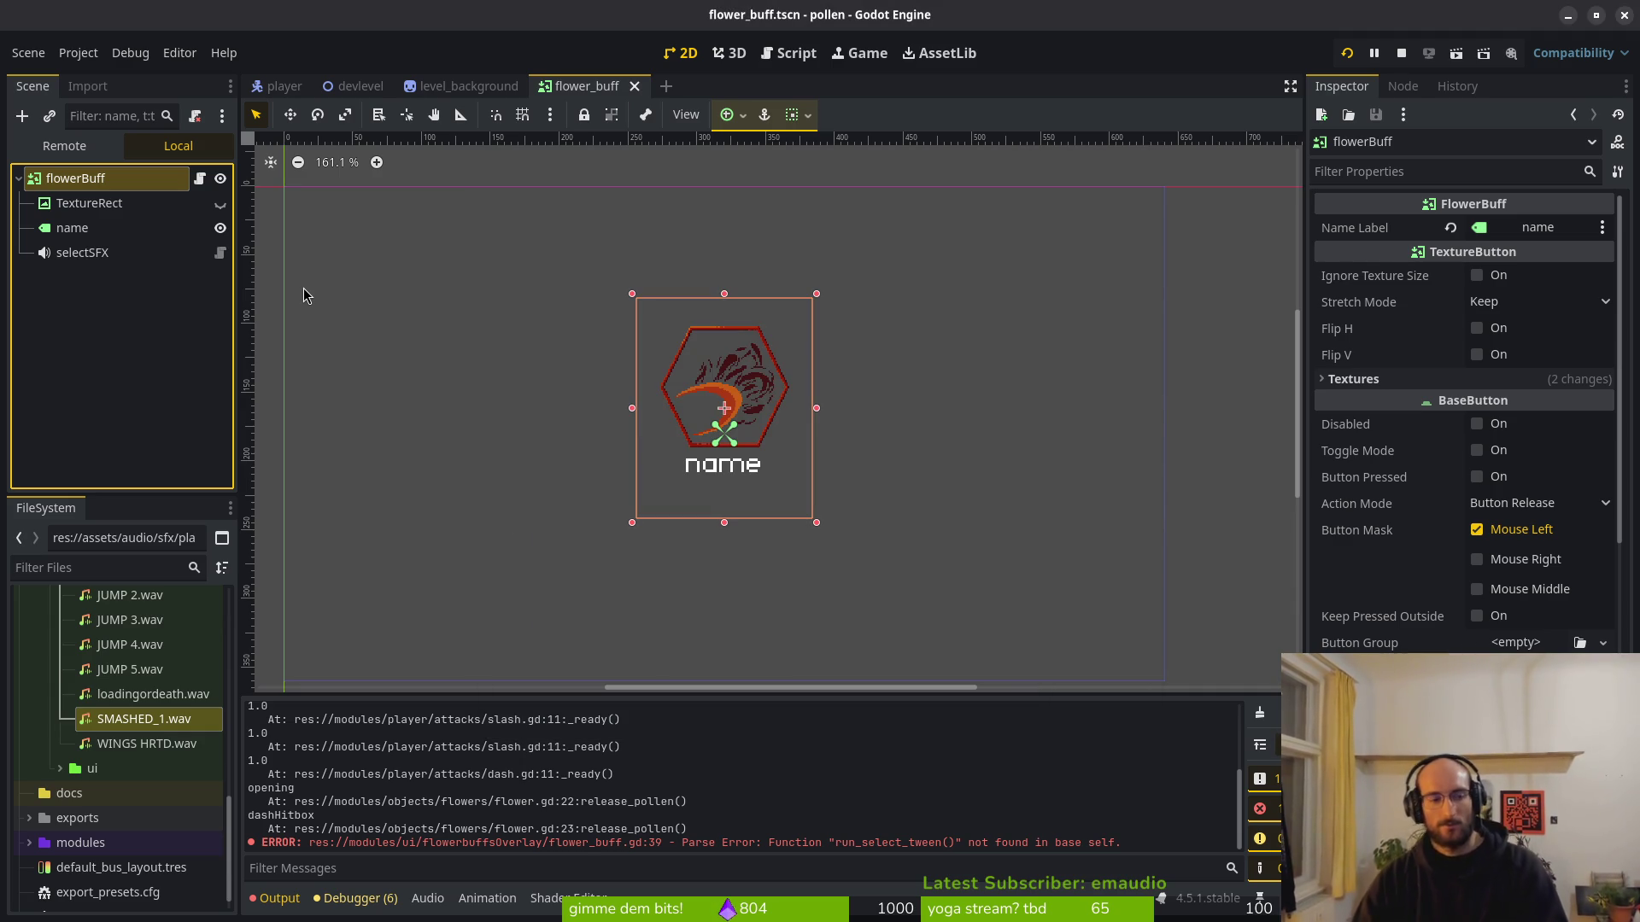
key(alt+Tab)
key(alt+Tab)
key(alt+Tab)
Copy the vfx_manager instantiate line from toggle_skill in skill_icon.gd.
key(space)
key(f)
key(f)
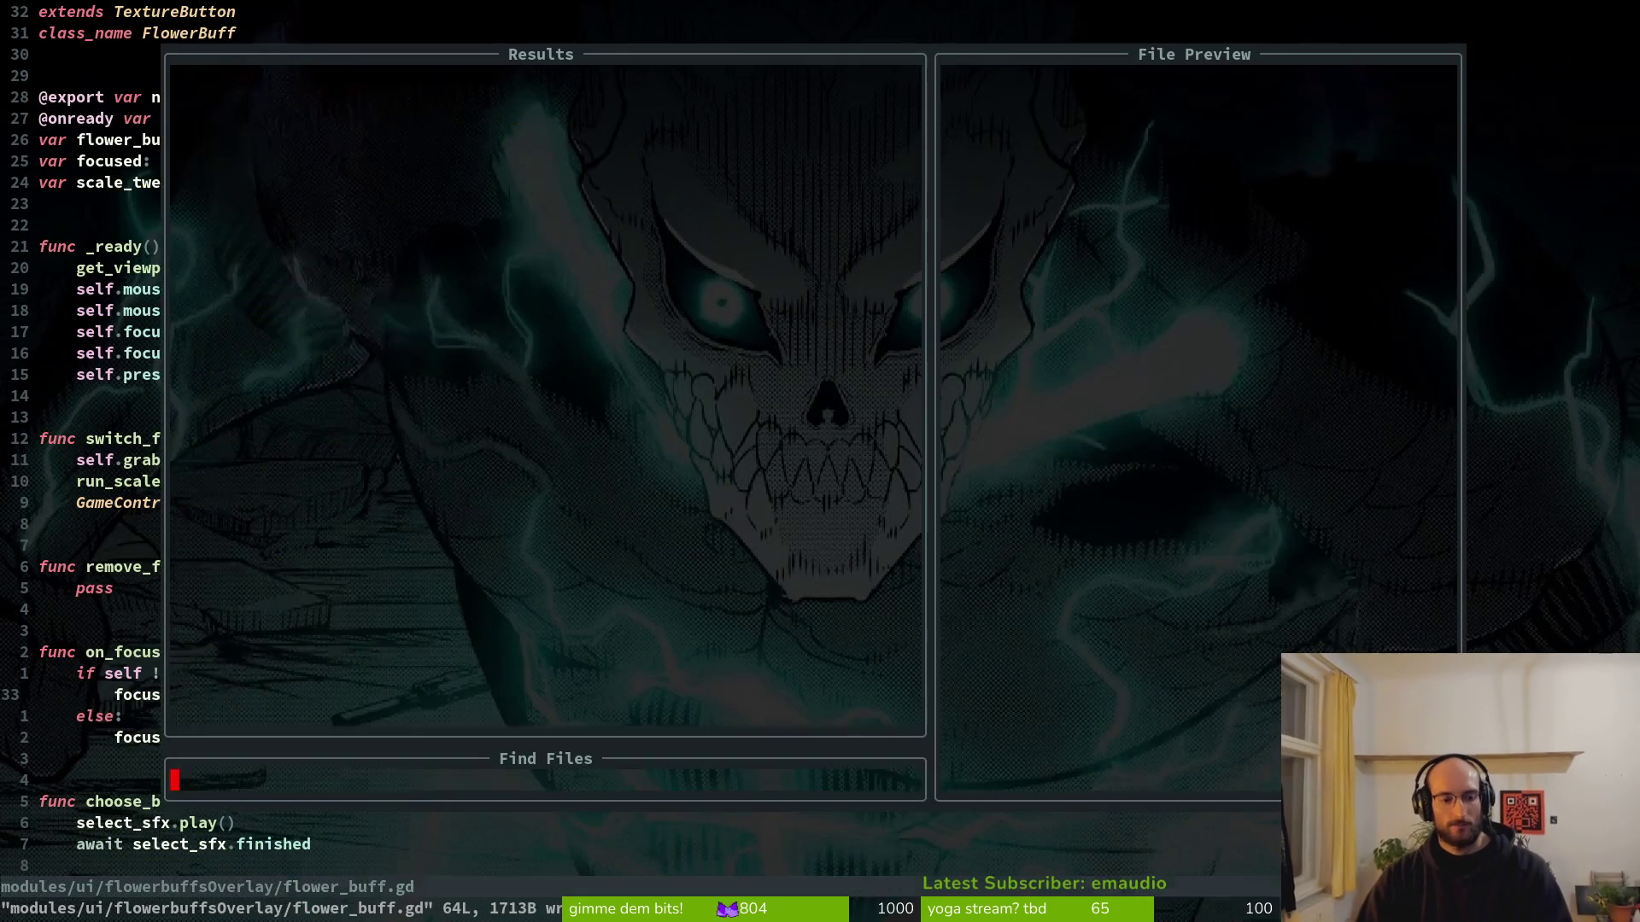
text(ski)
text(llic)
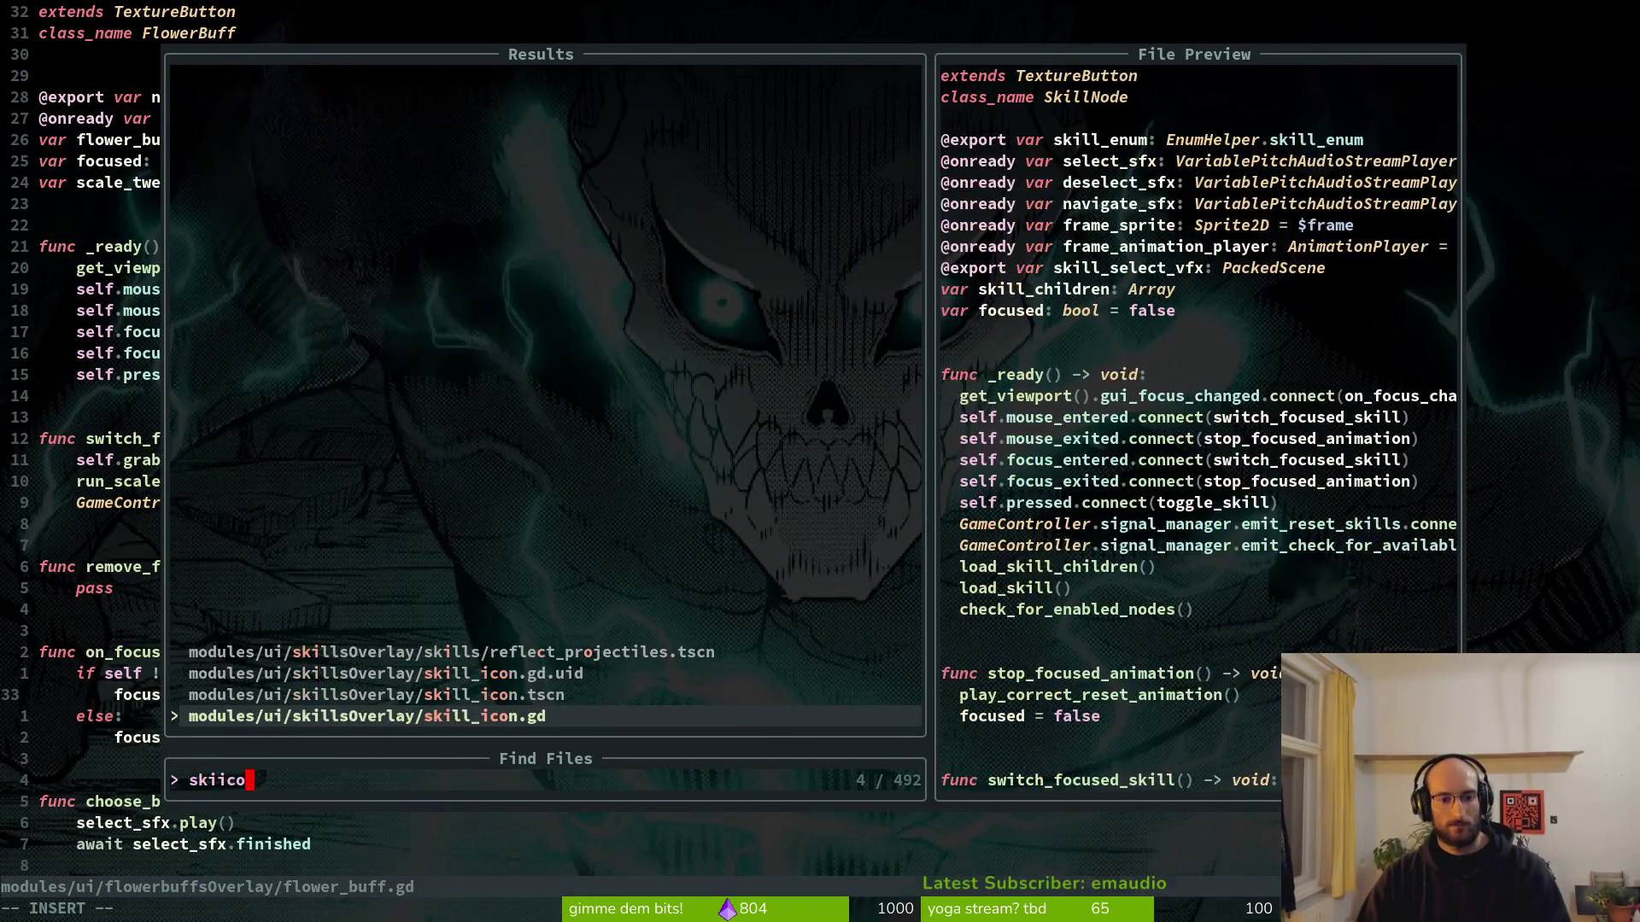
key(Return)
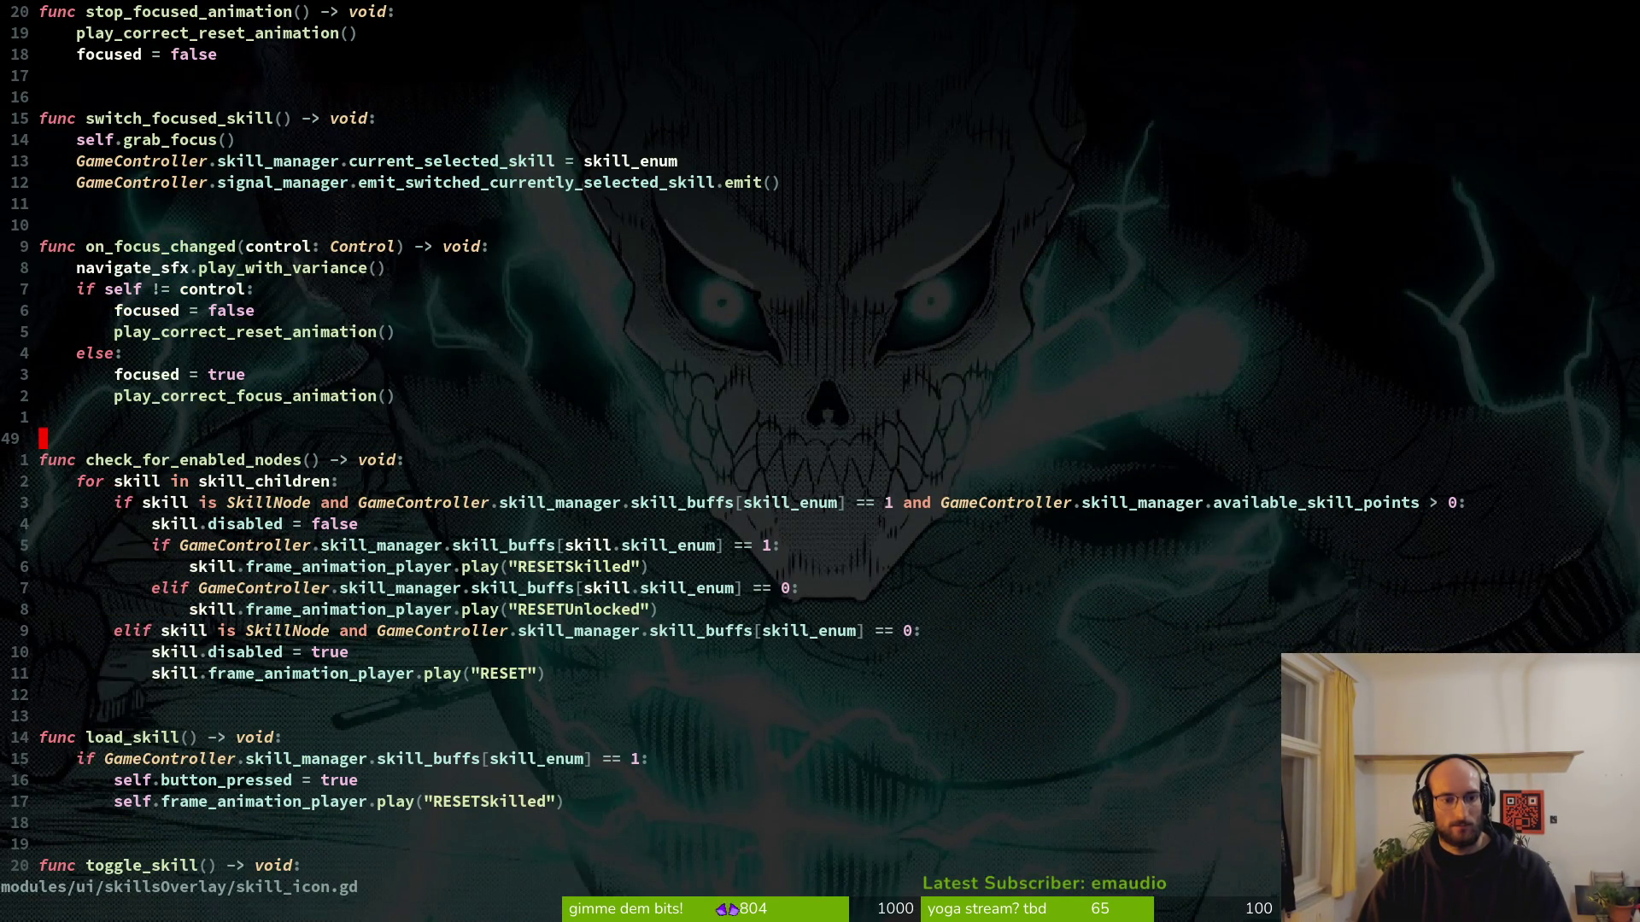
text(/vfx)
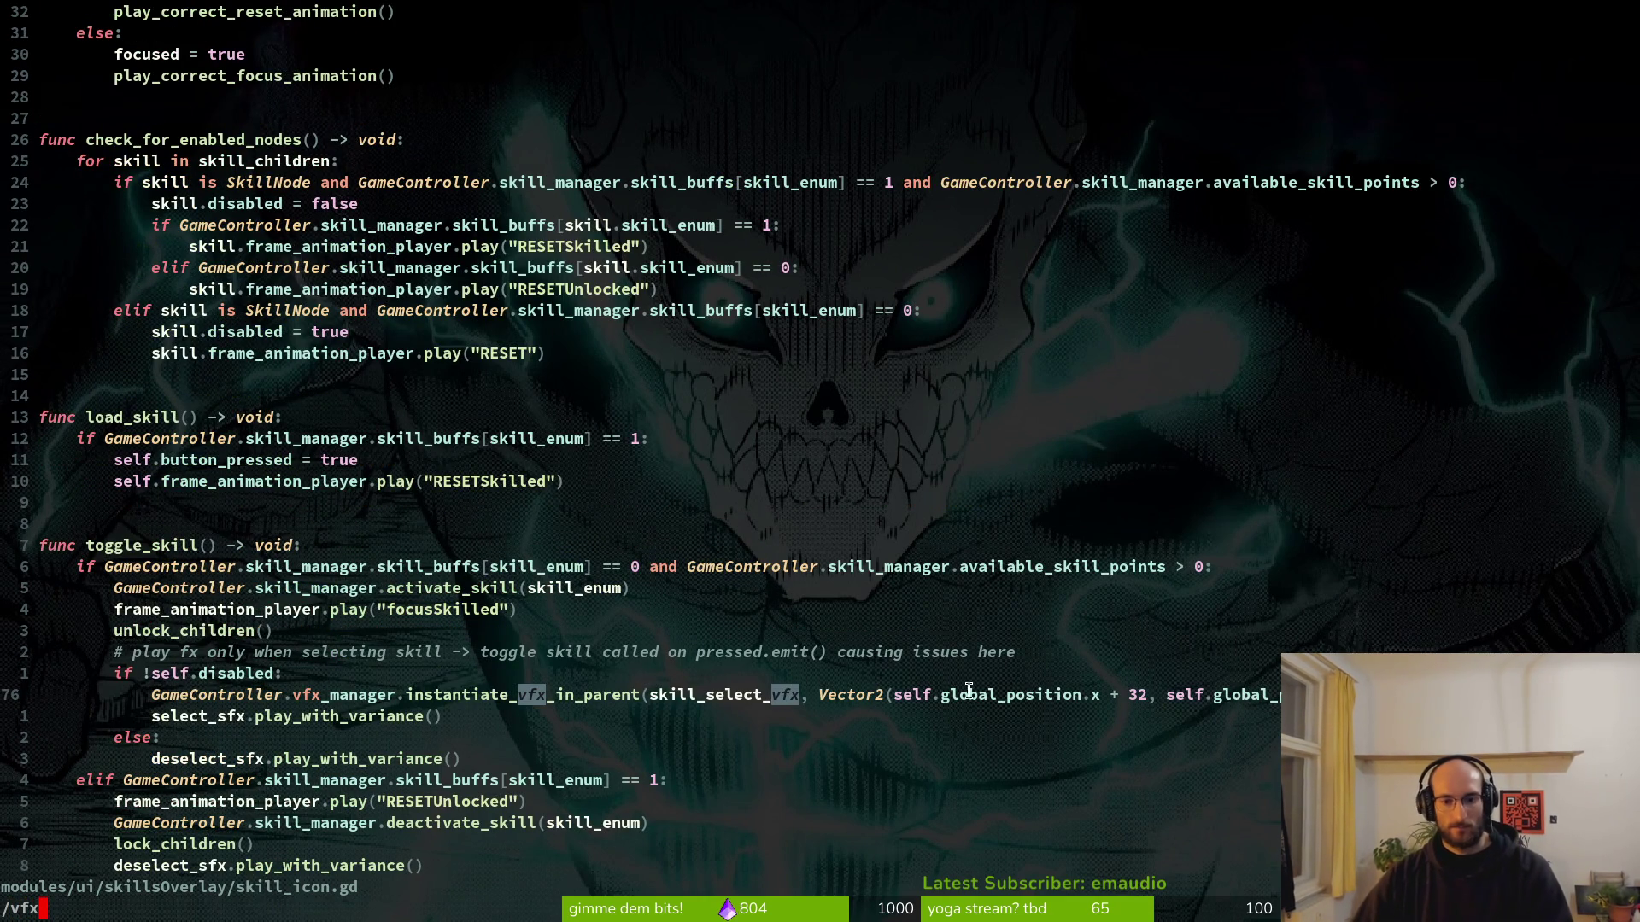
key(Escape)
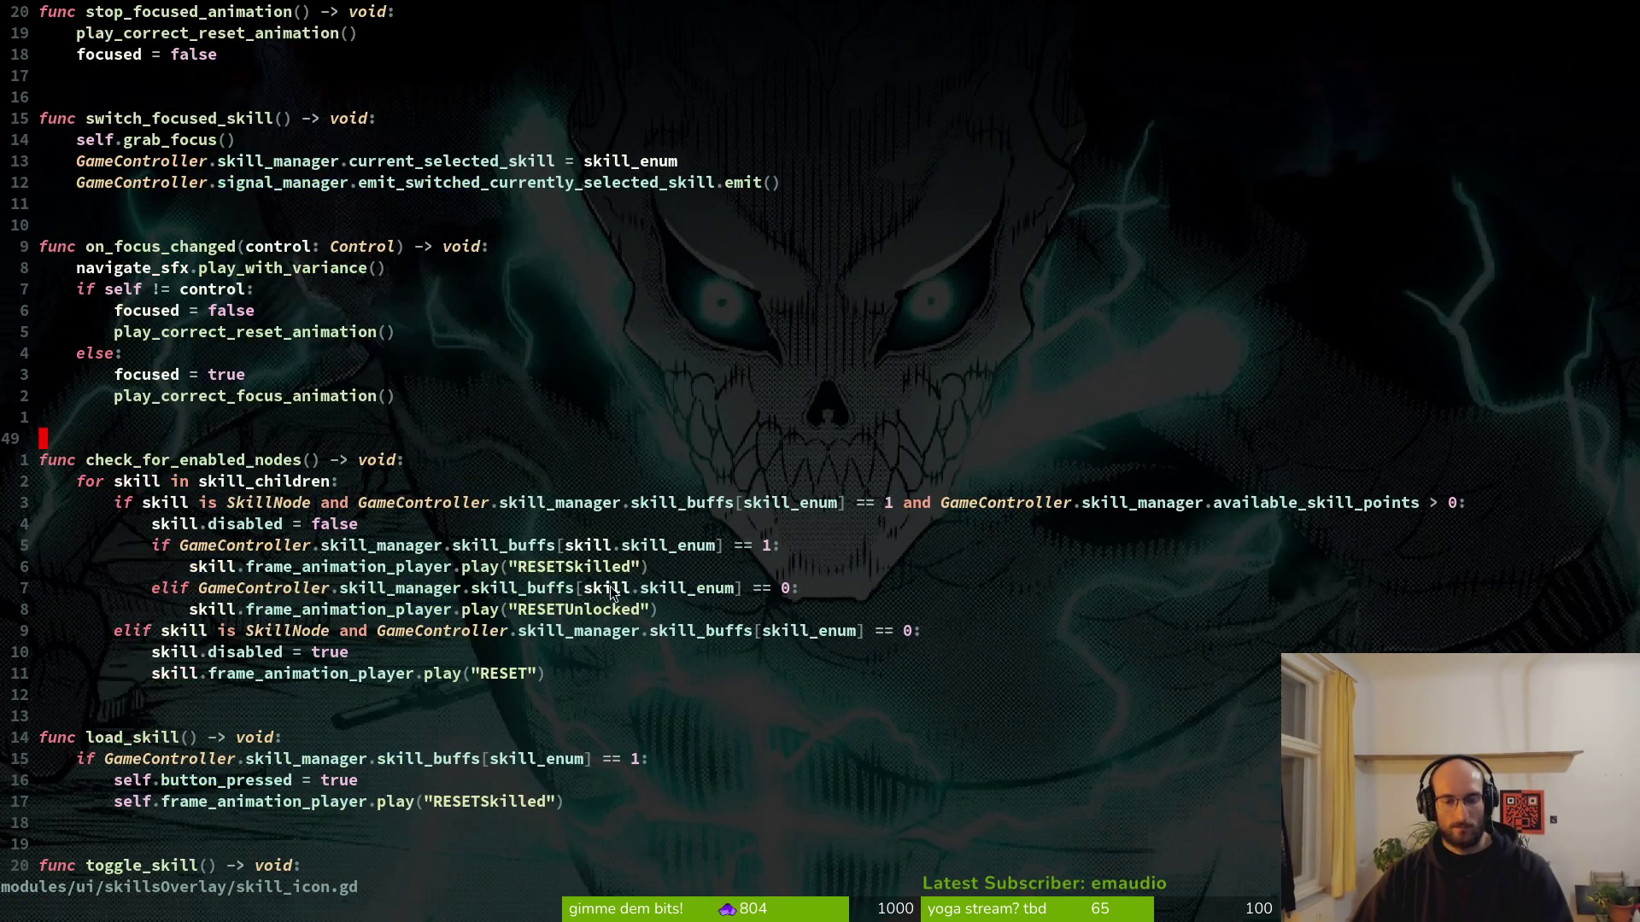
scroll(611, 595, down, 6)
click(437, 630)
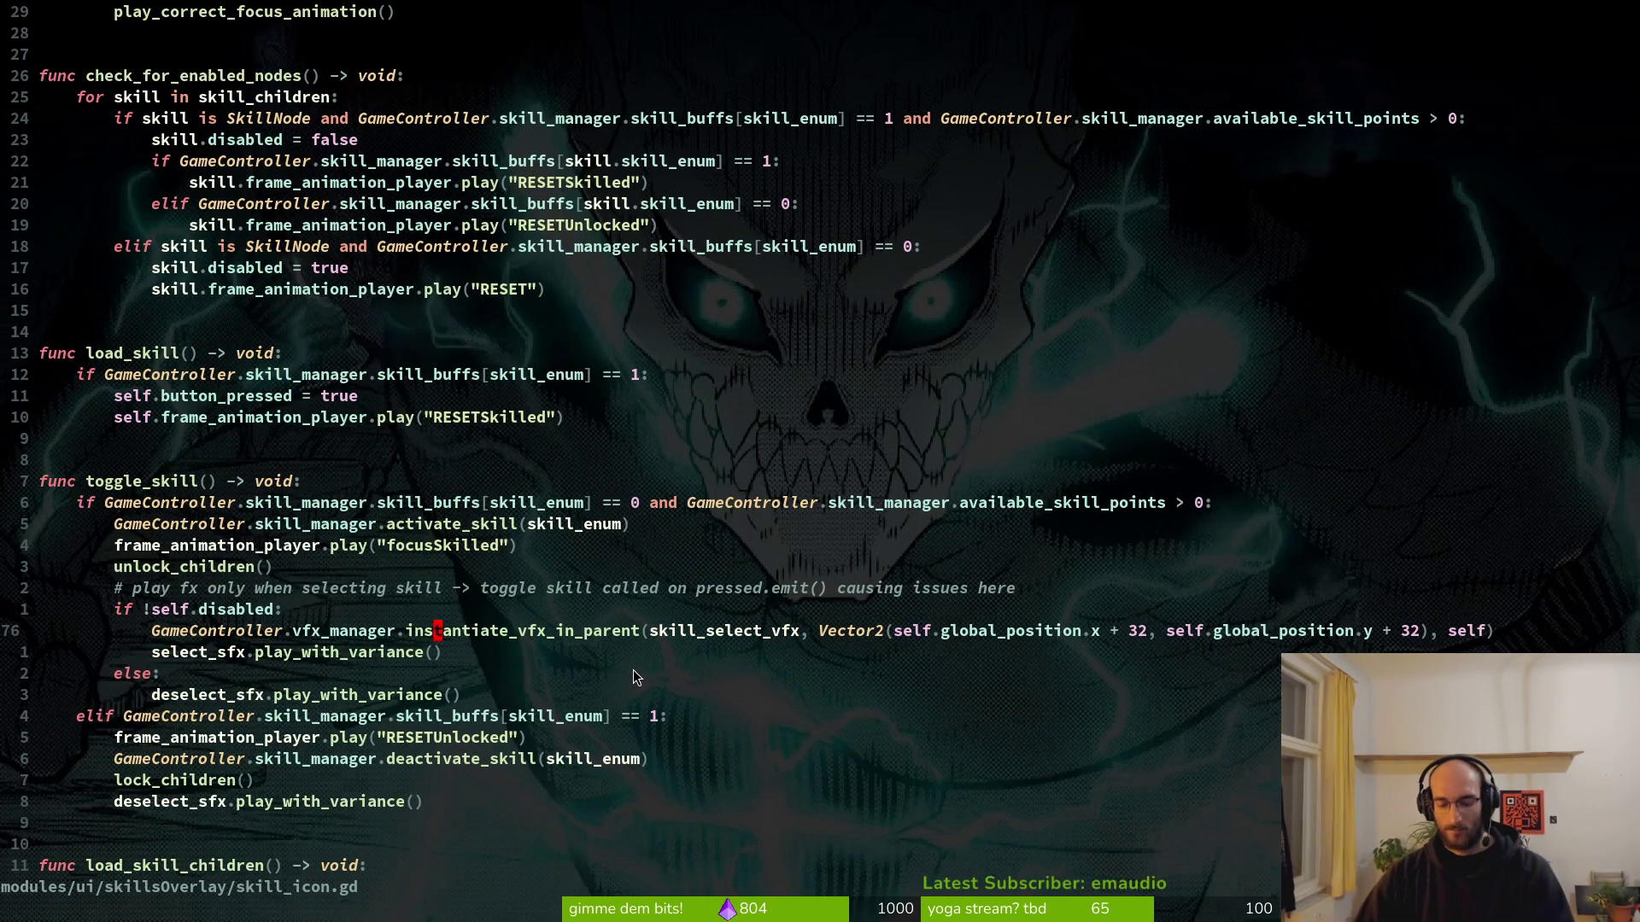
key(y)
key(y)
Paste the vfx line into choose_buff in flower_buff.gd, dedent it twice, and save.
key(space)
key(f)
key(f)
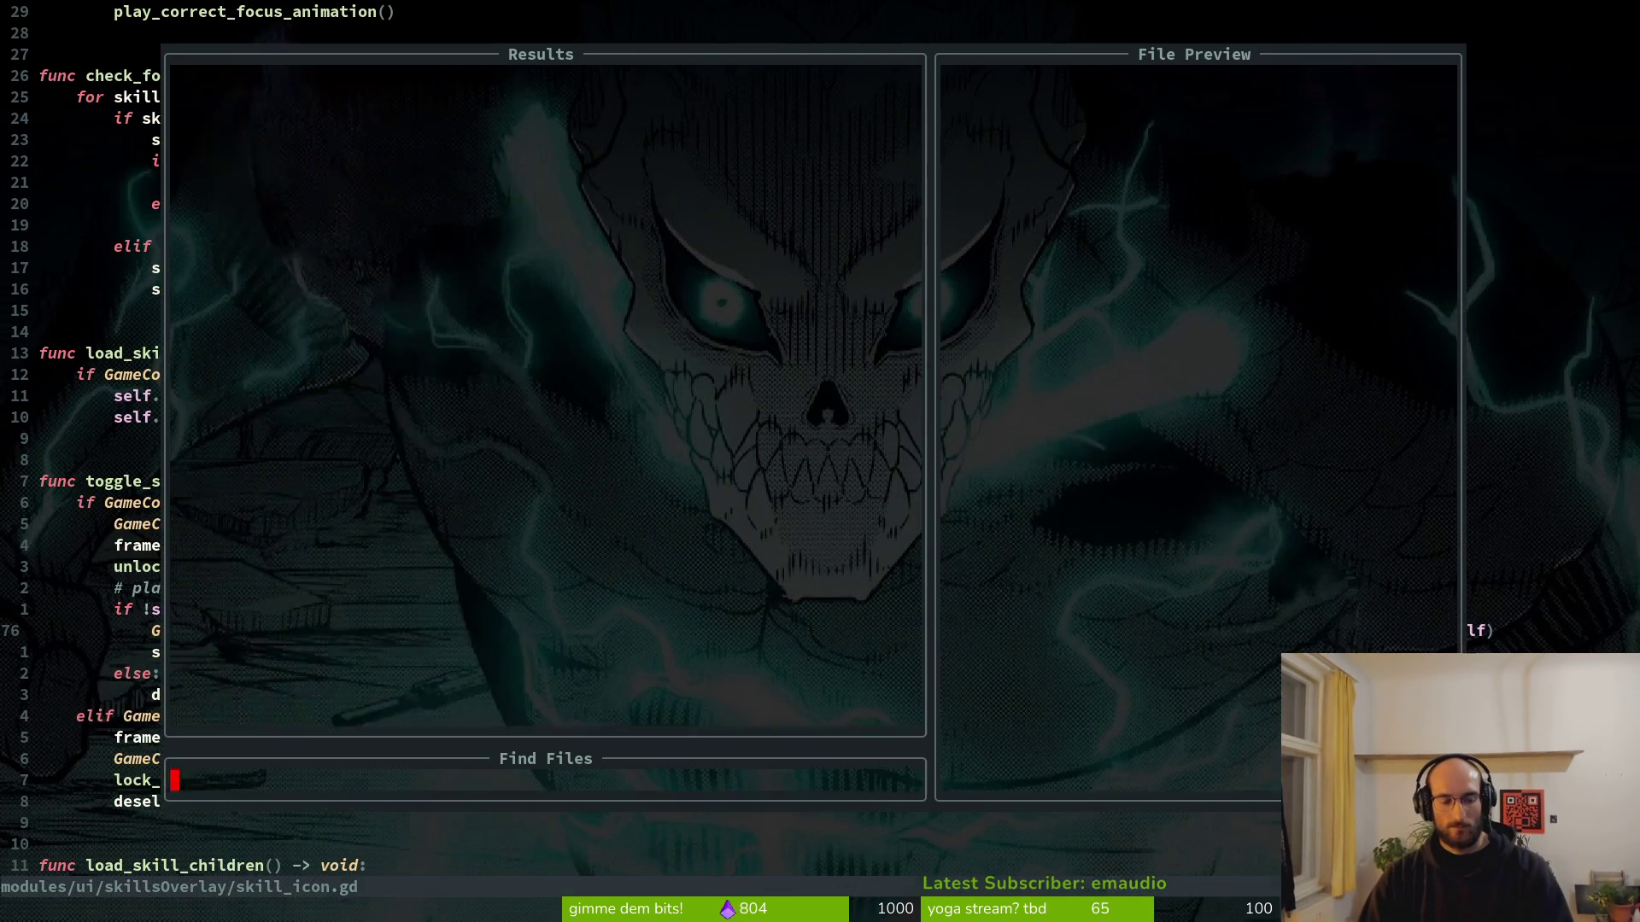
text(flob)
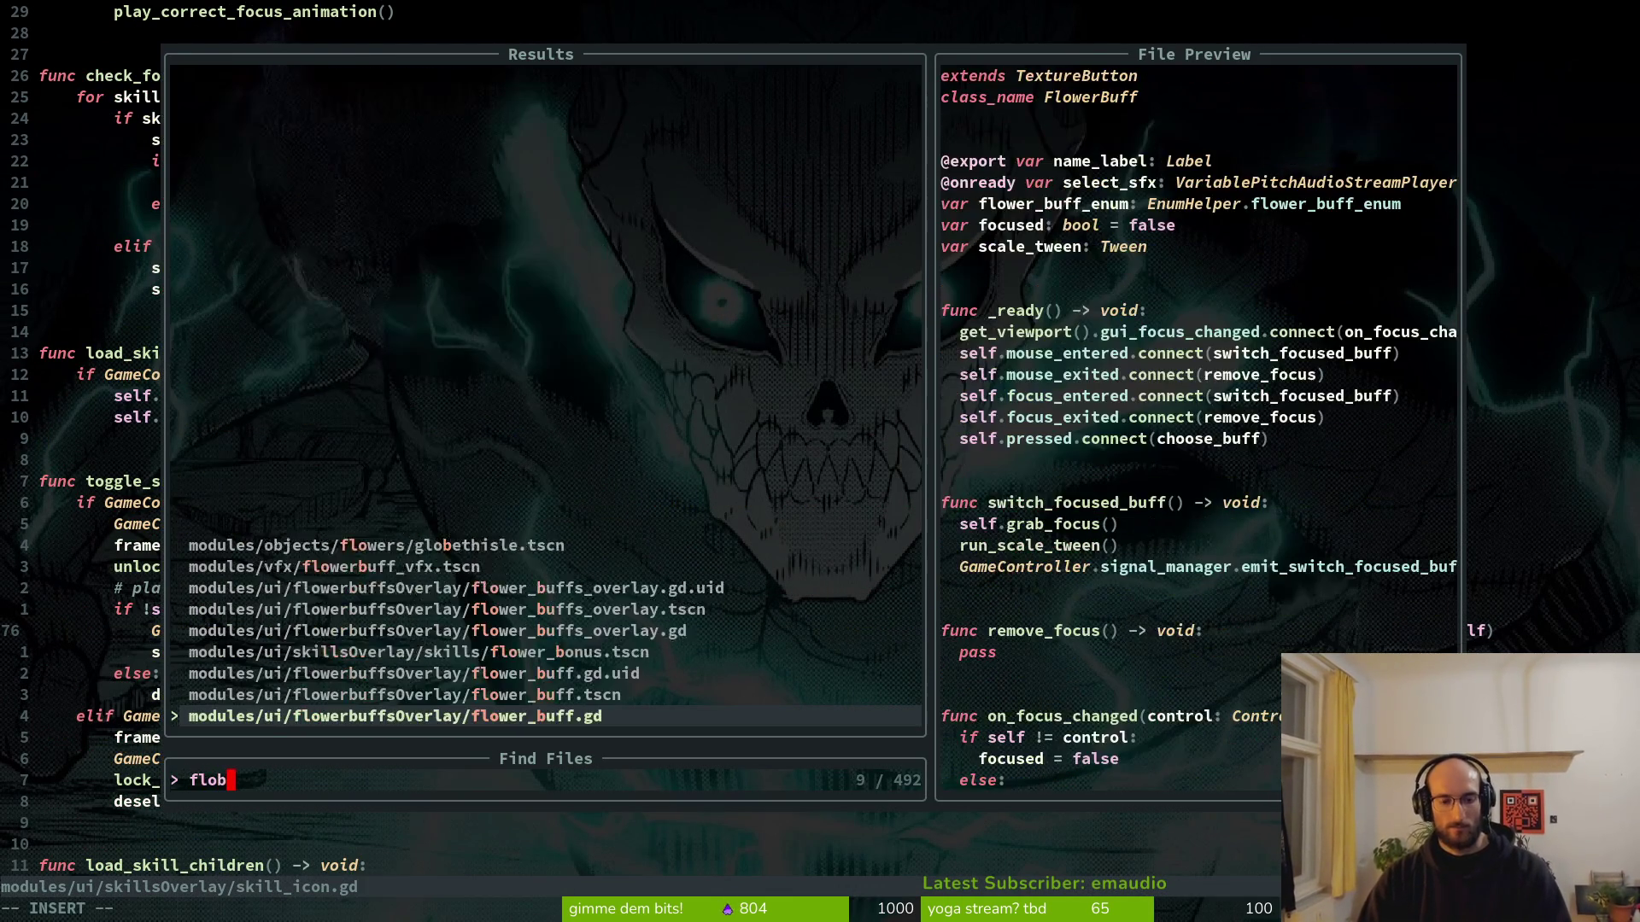
key(Return)
key(9)
key(j)
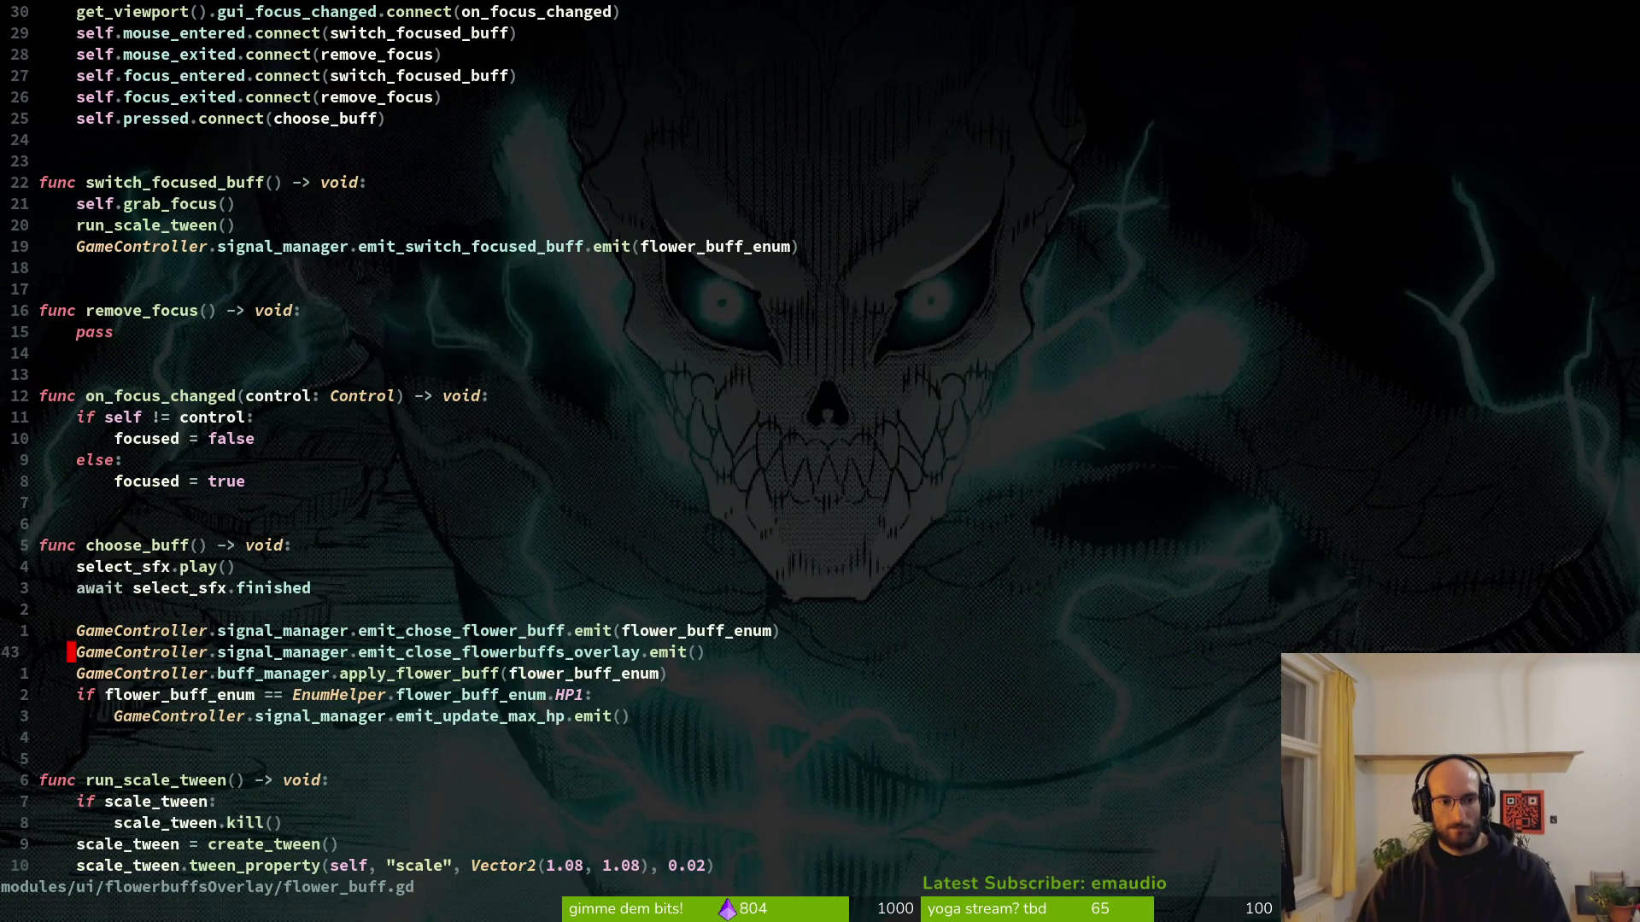
key(k)
key(k)
key(p)
key(less)
key(less)
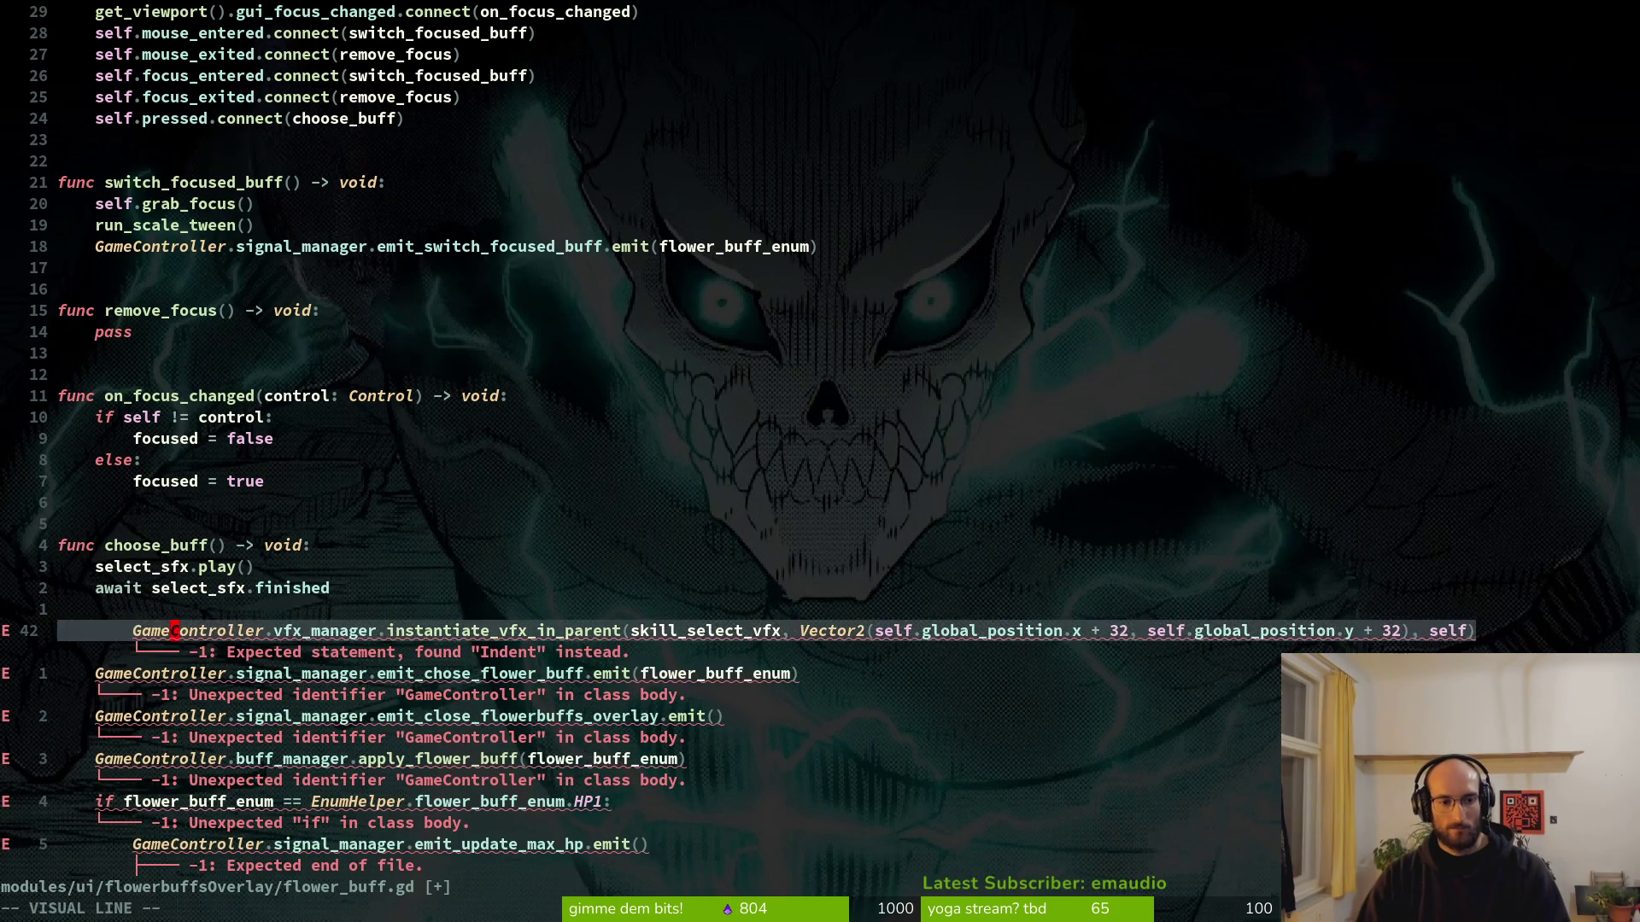
key(less)
key(less)
text(:w)
key(Return)
key(g)
key(g)
key(j)
key(j)
key(j)
key(k)
key(j)
key(j)
key(j)
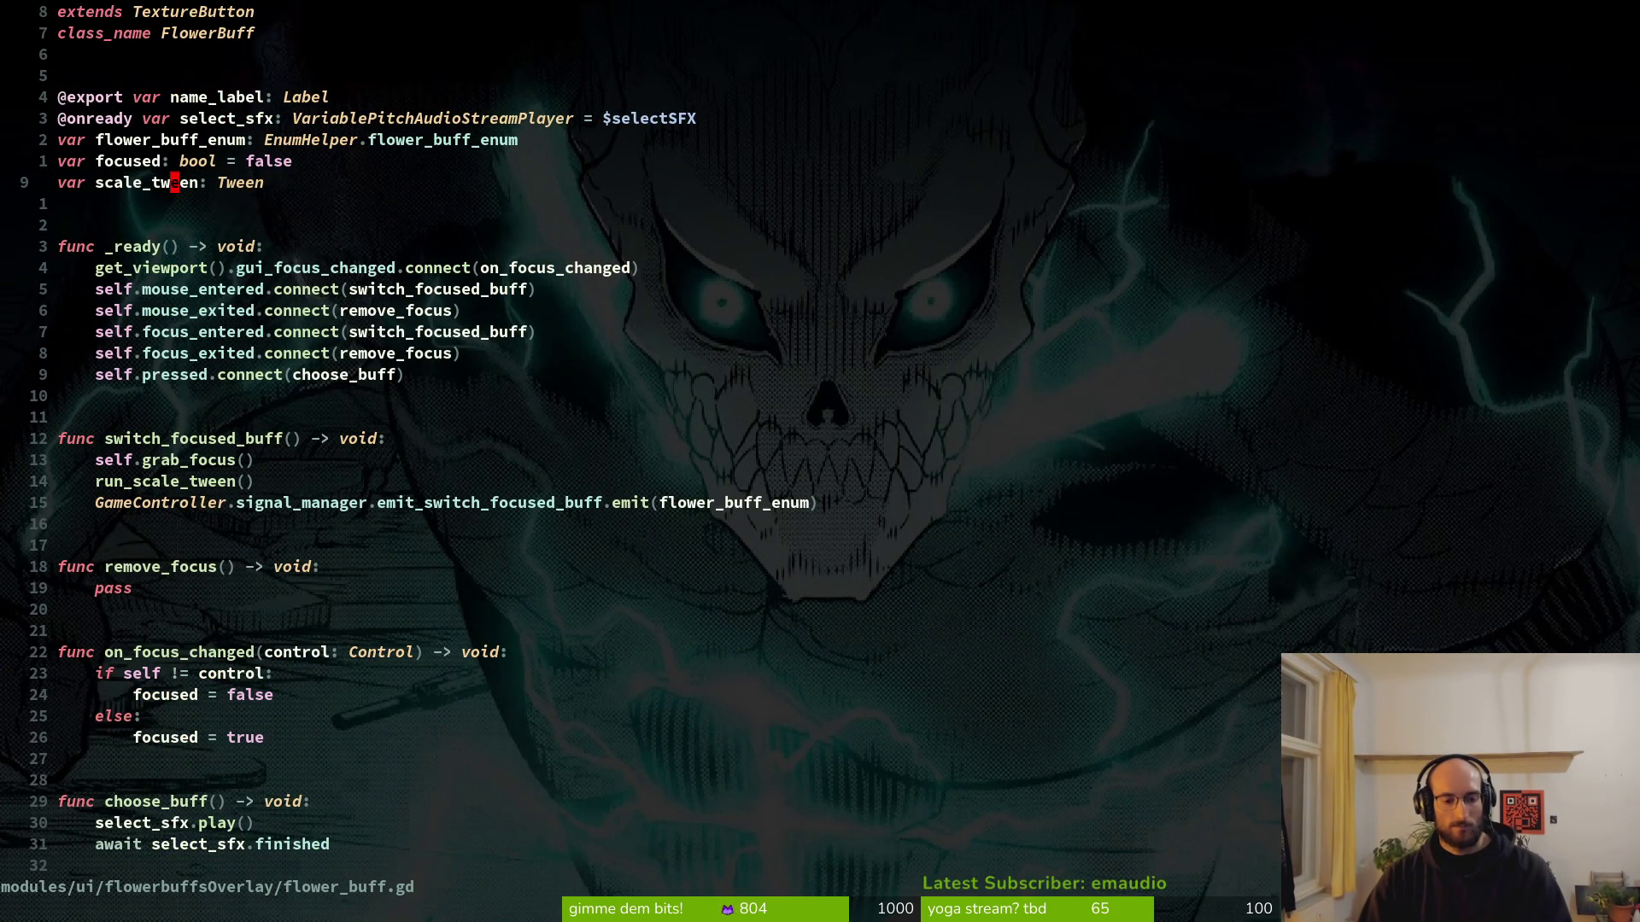
key(ctrl+6)
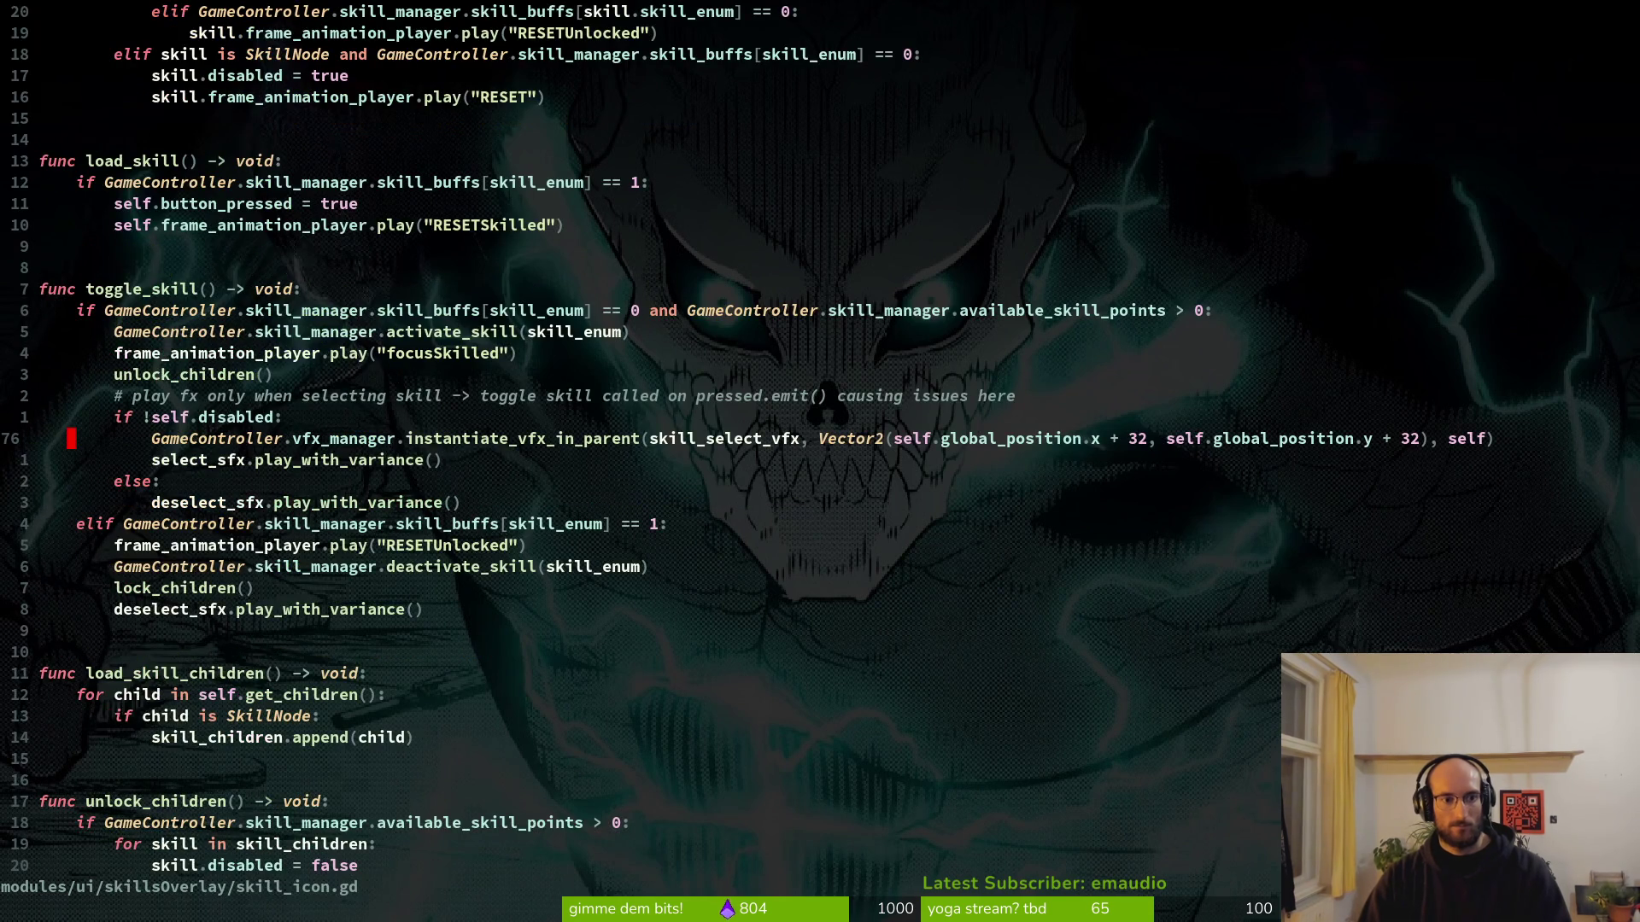
key(g)
key(g)
key(j)
key(j)
key(j)
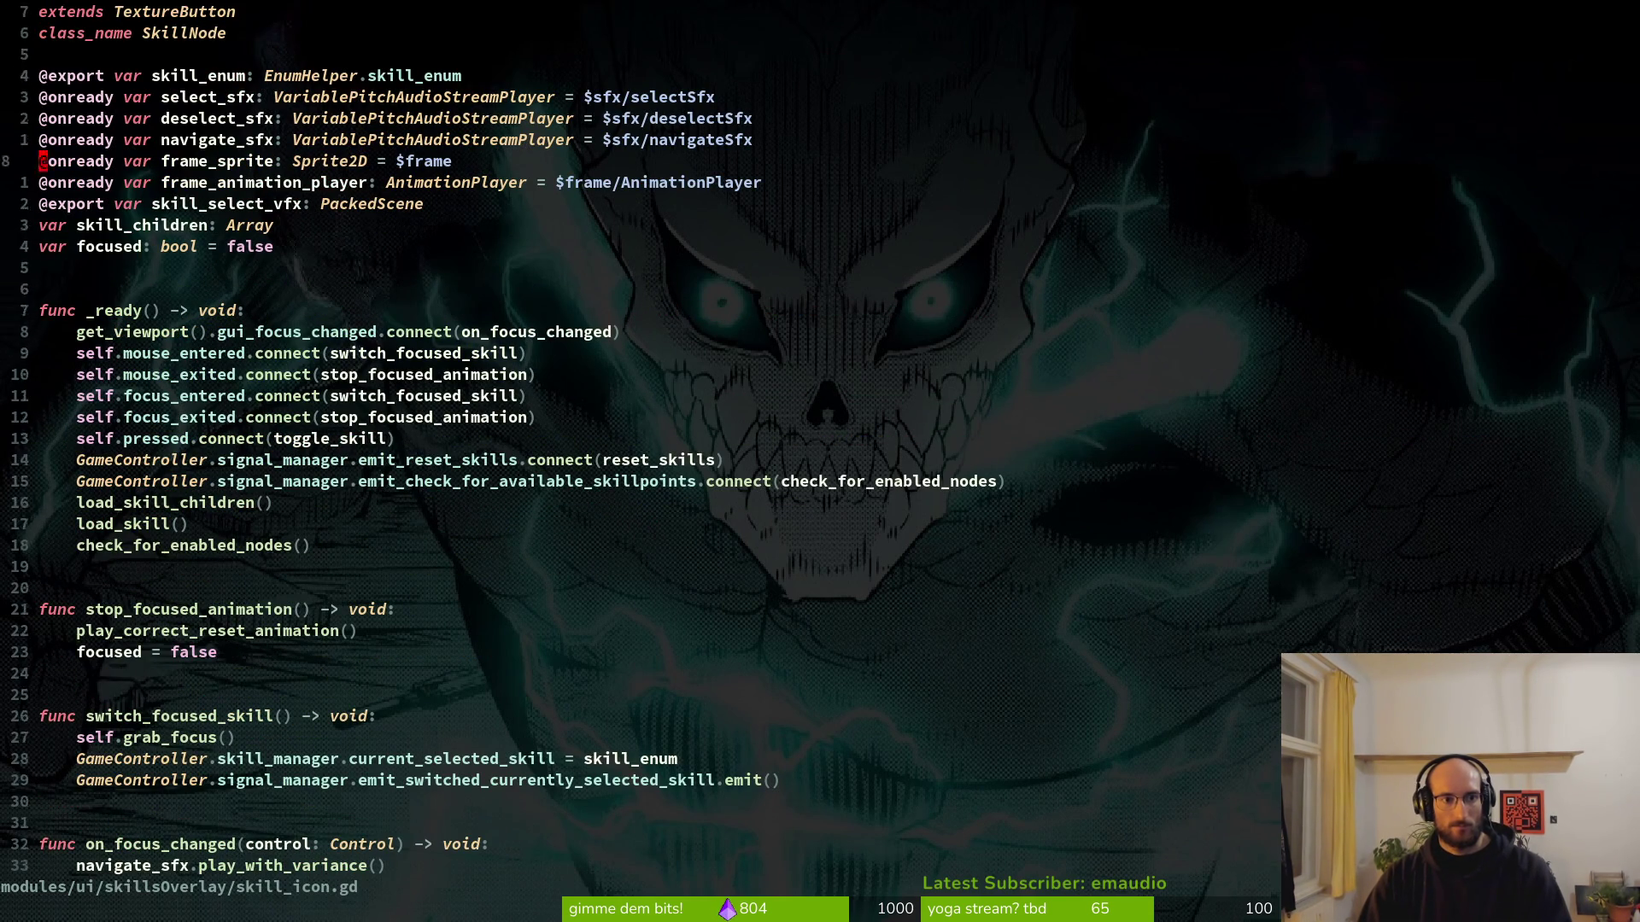
key(k)
key(y)
key(y)
Paste the skill_select_vfx export above select_sfx in flower_buff.gd and save.
key(ctrl+6)
key(k)
key(k)
key(k)
key(P)
key(ctrl+s)
key(j)
Reorder flower_buff.gd's exports so both export lines sit below select_sfx.
key(k)
key(k)
key(ctrl+6)
key(ctrl+6)
key(k)
key(j)
key(V)
key(j)
key(J)
key(Escape)
key(j)
key(j)
key(j)
key(ctrl+d)
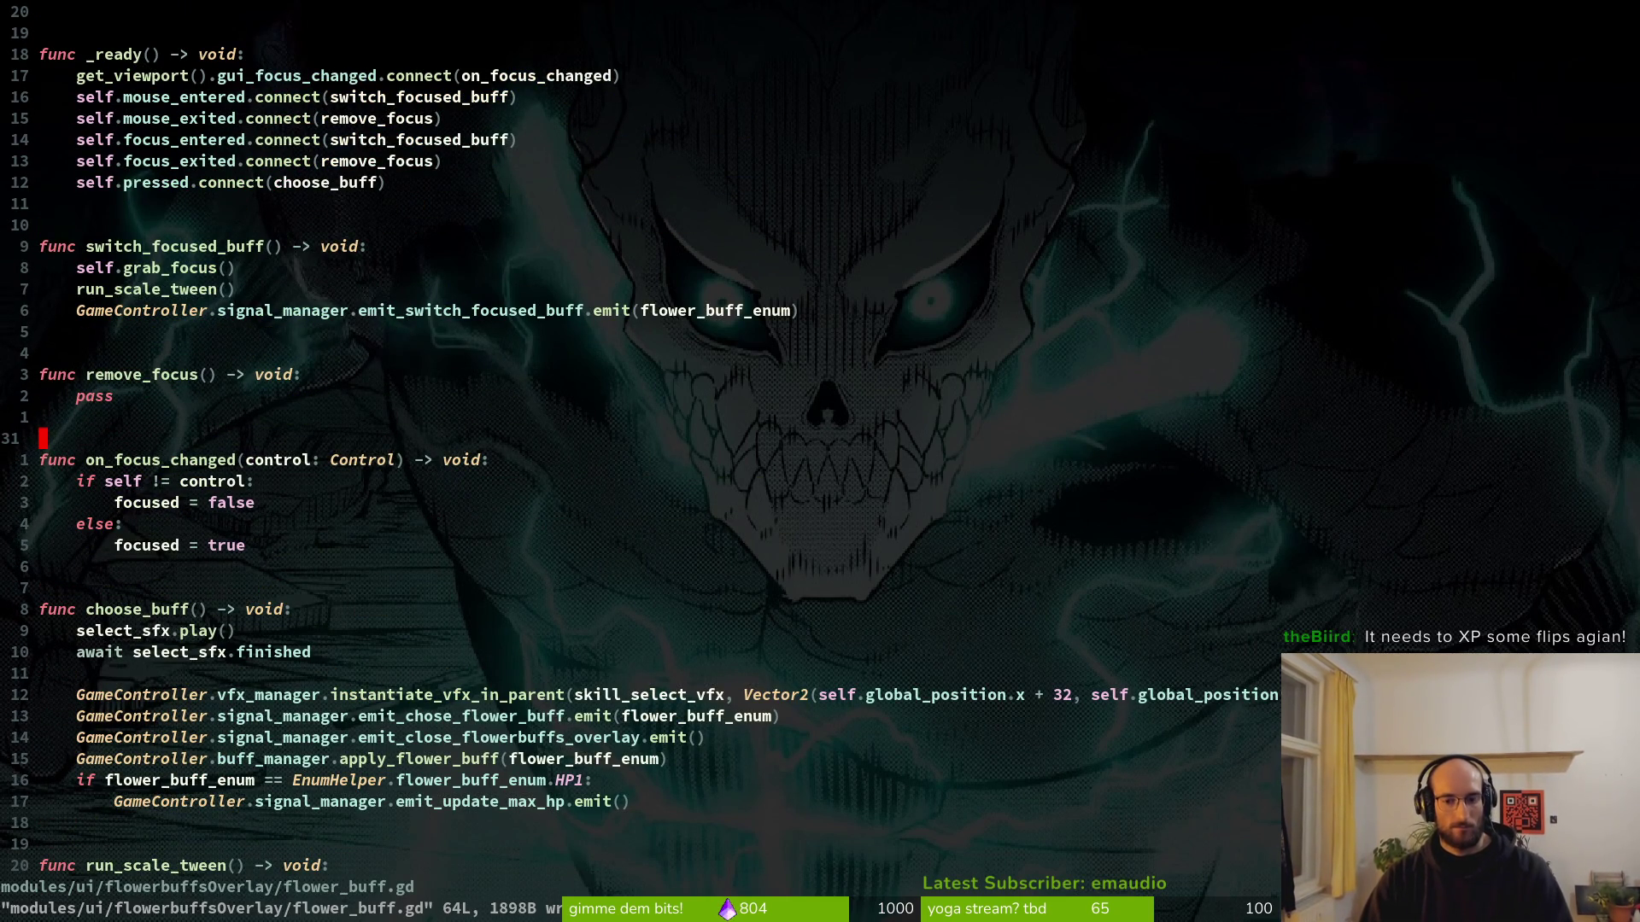
key(alt+Tab)
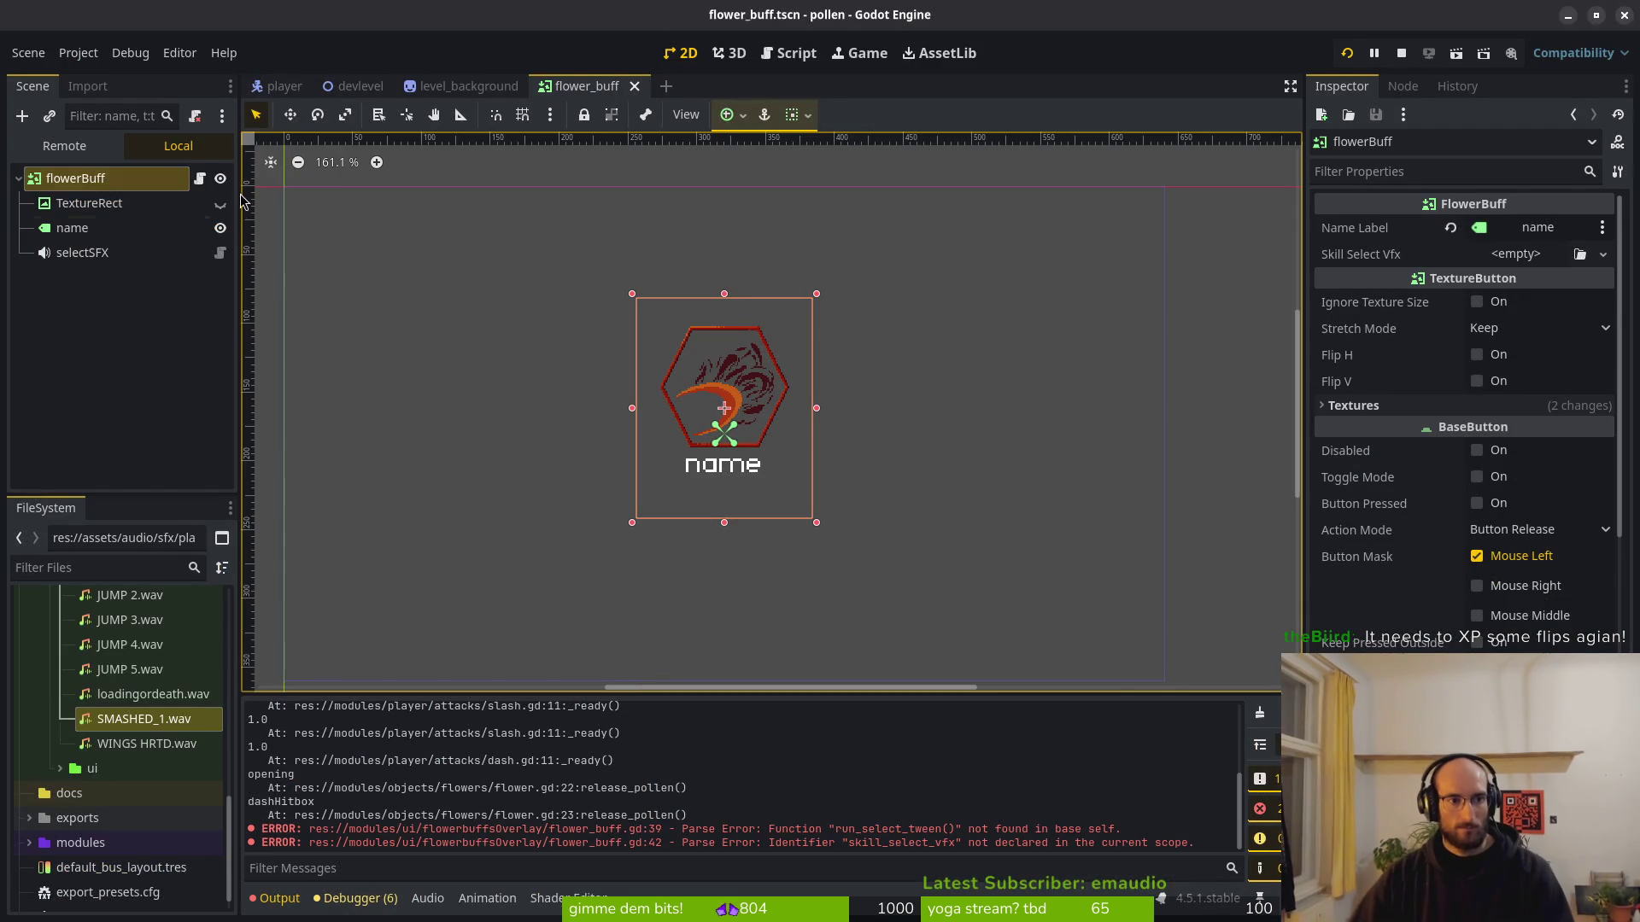
Quick-load player_hurt_vfx.tscn into flowerBuff's Skill Select Vfx and run the project.
click(1539, 261)
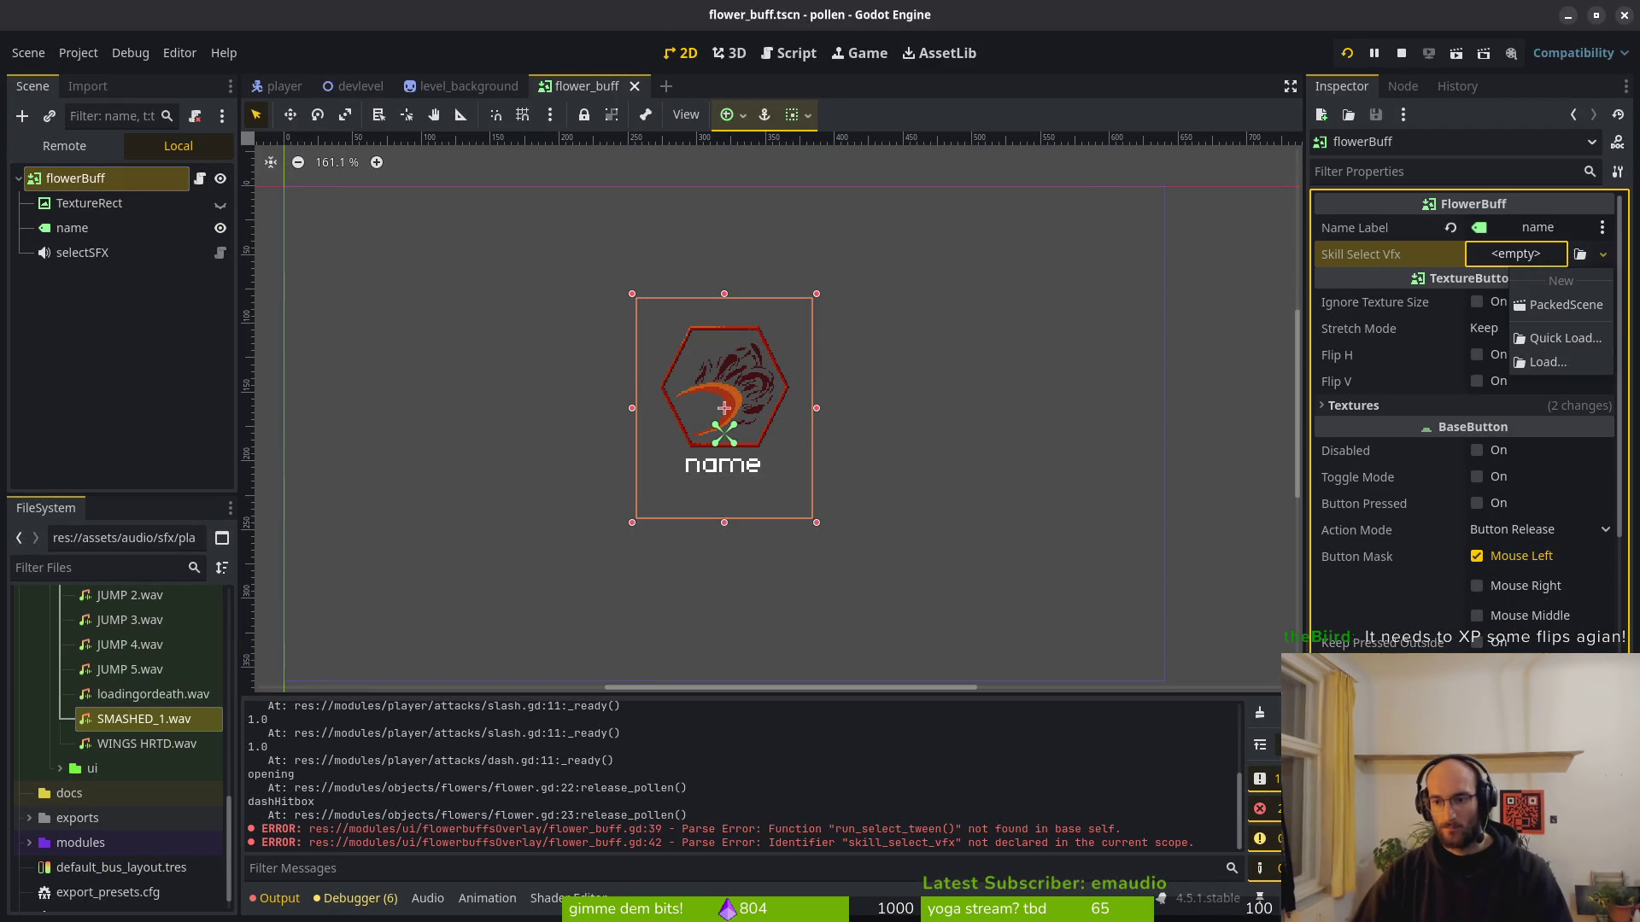
click(1537, 335)
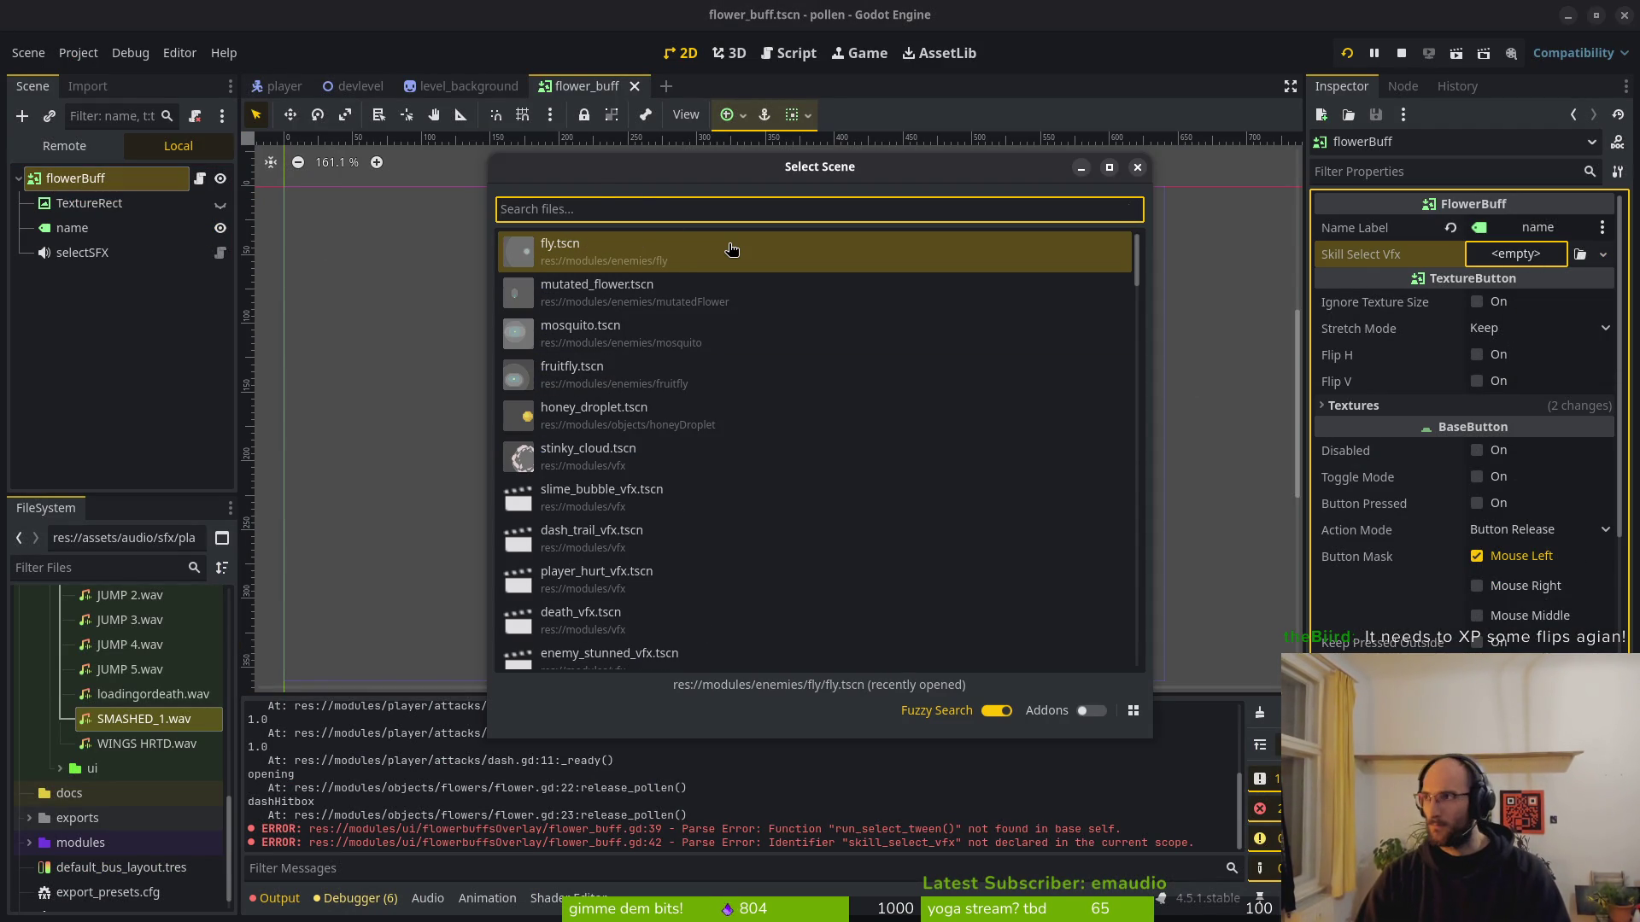
text(skil)
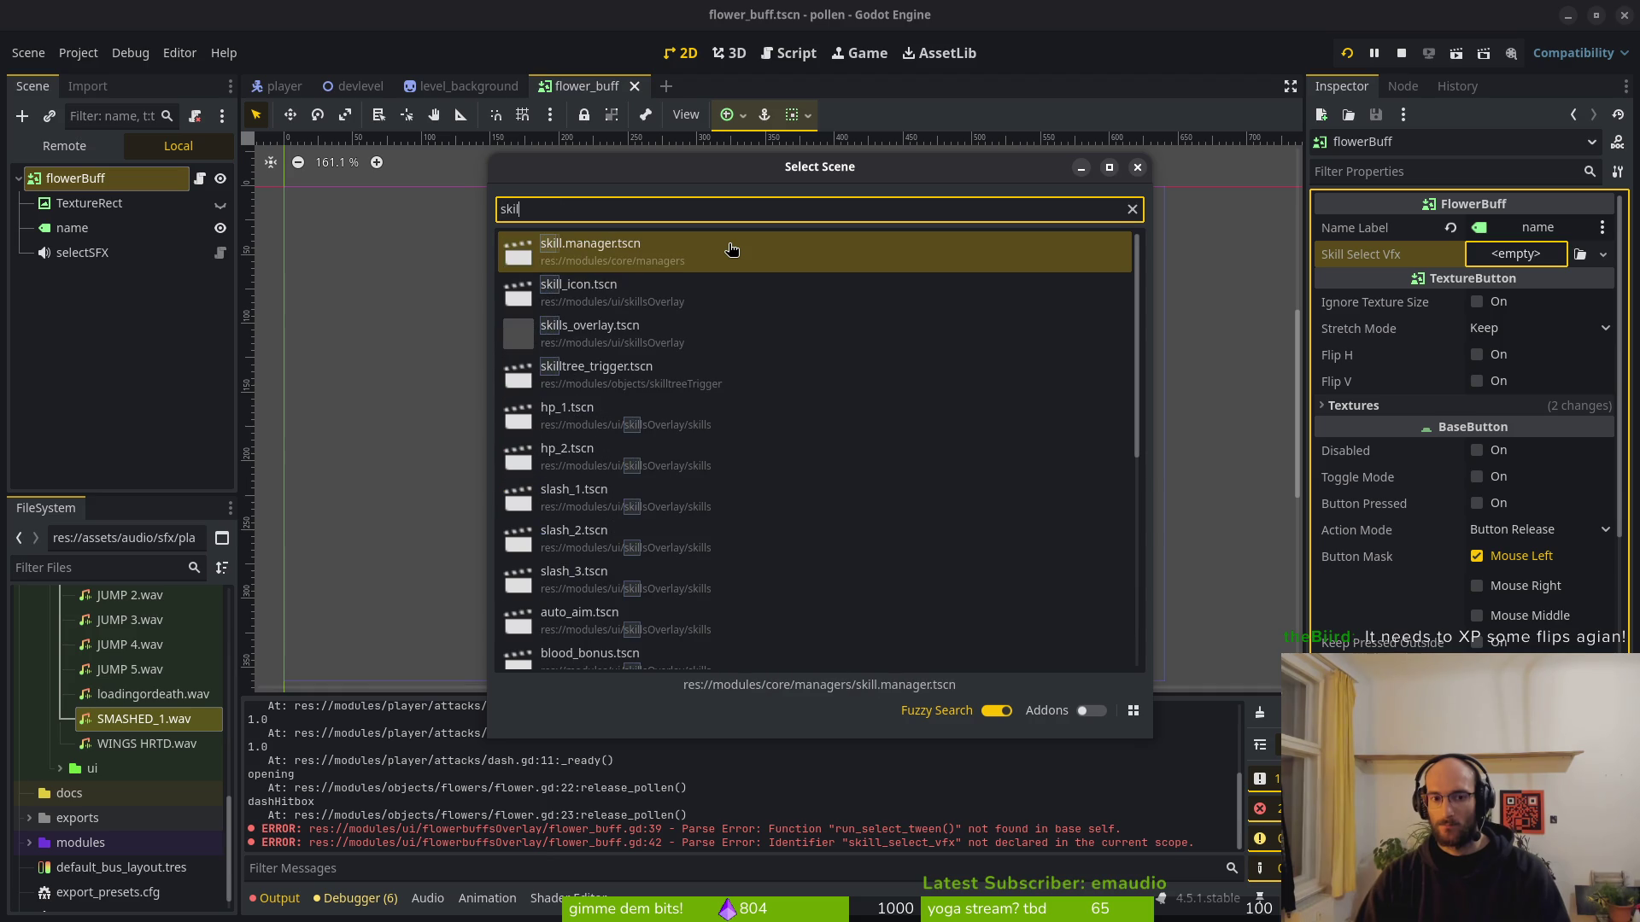
key(BackSpace)
key(BackSpace)
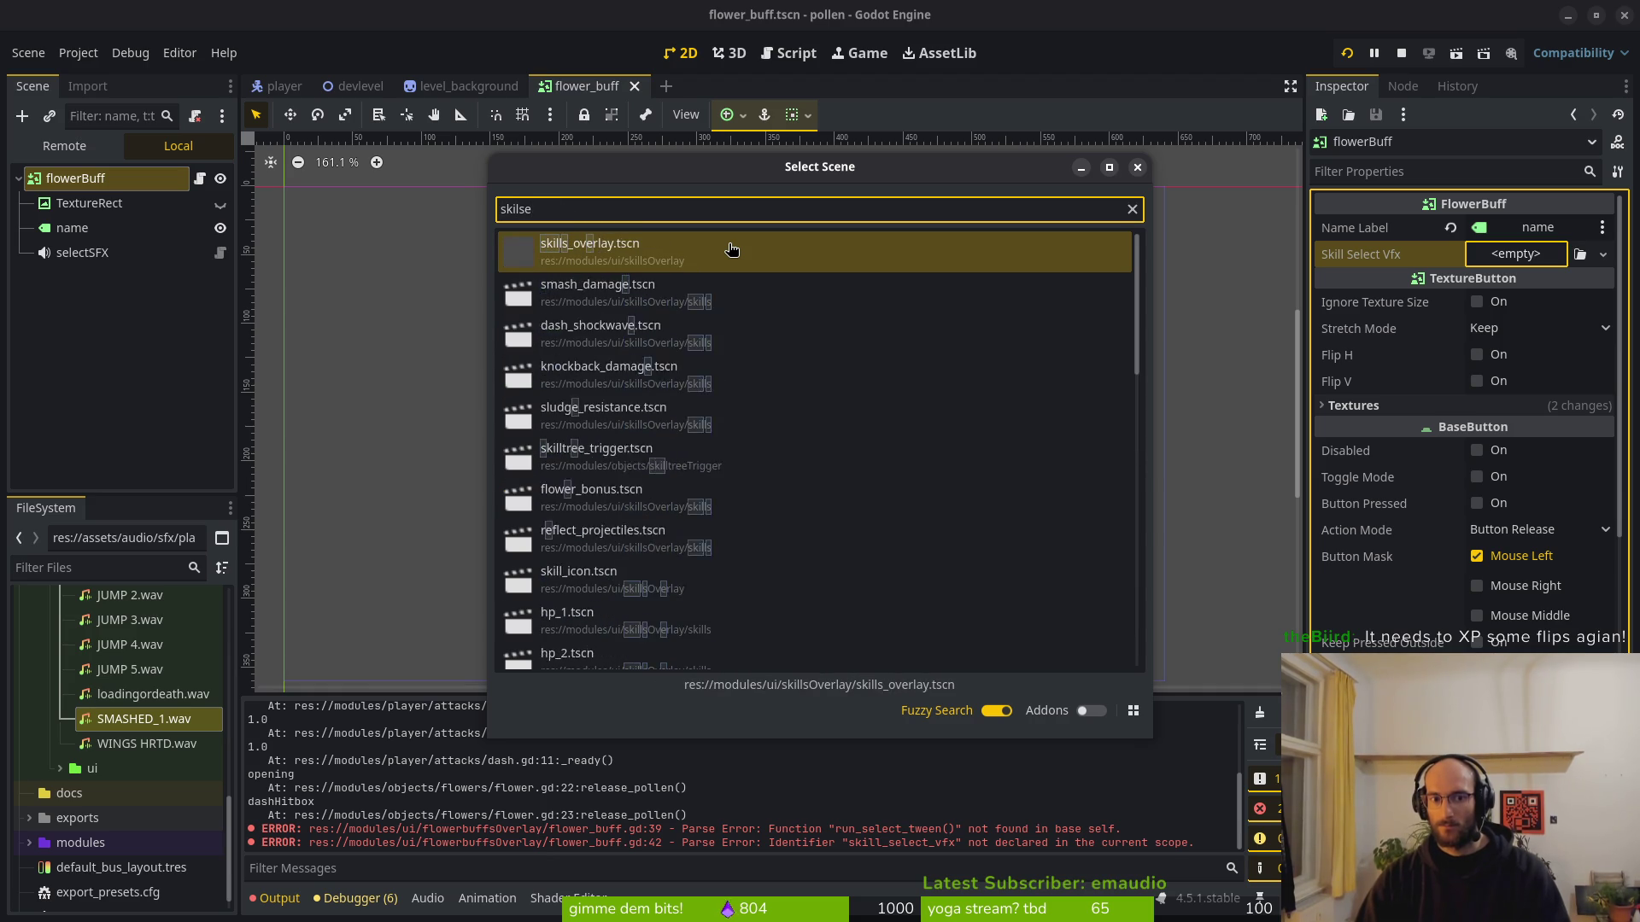
key(BackSpace)
key(BackSpace)
text(plhi)
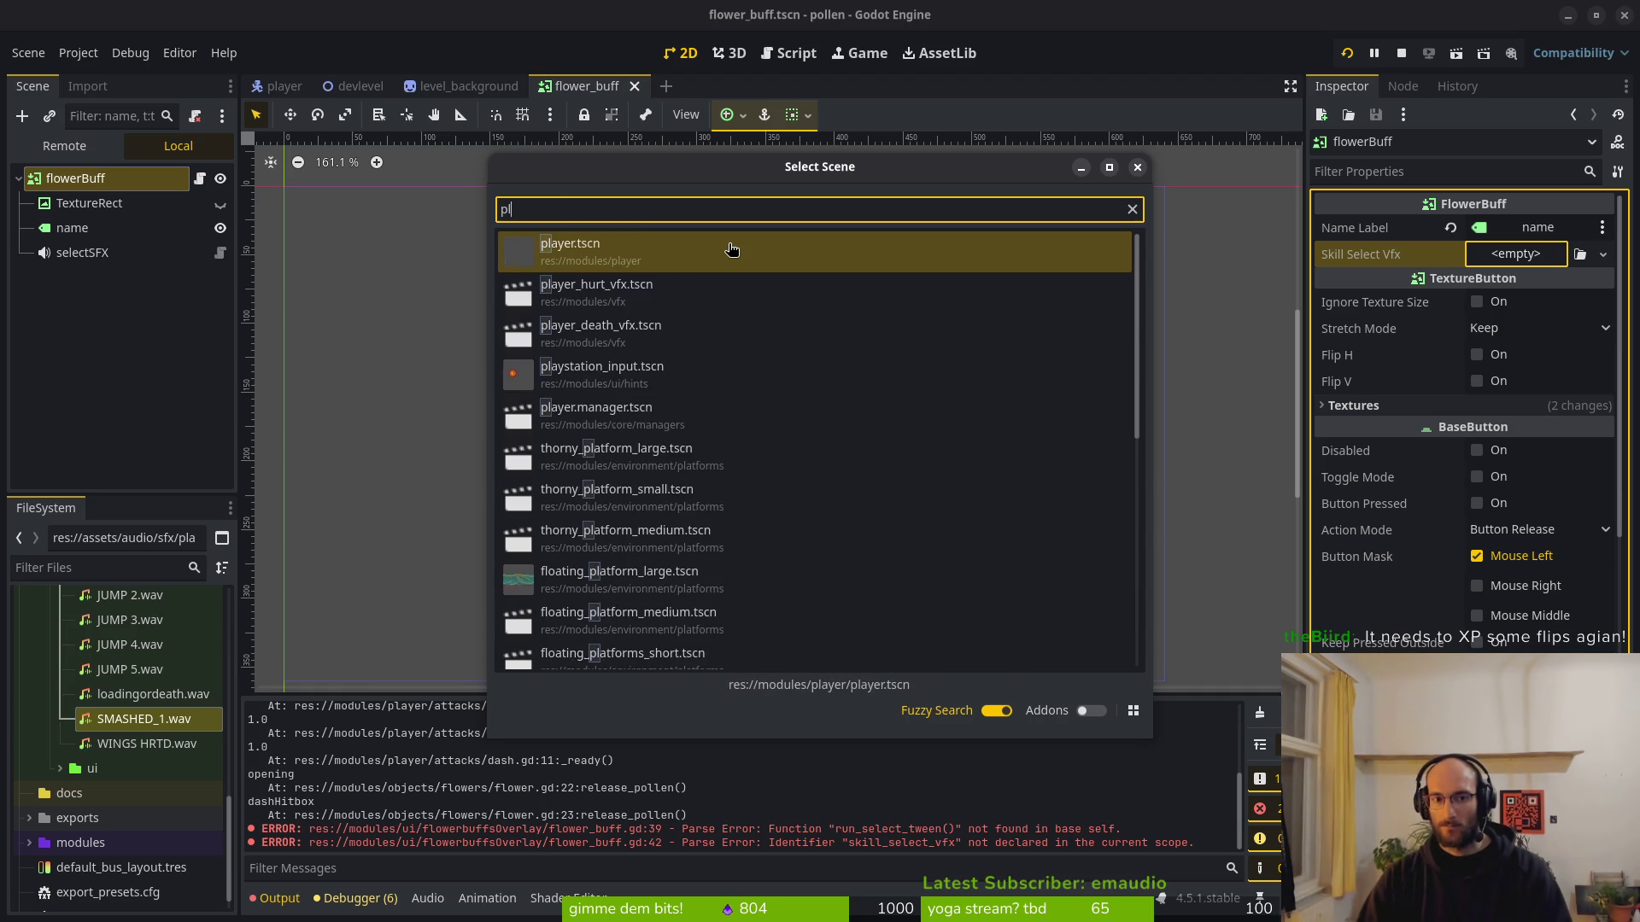
key(Down)
key(Return)
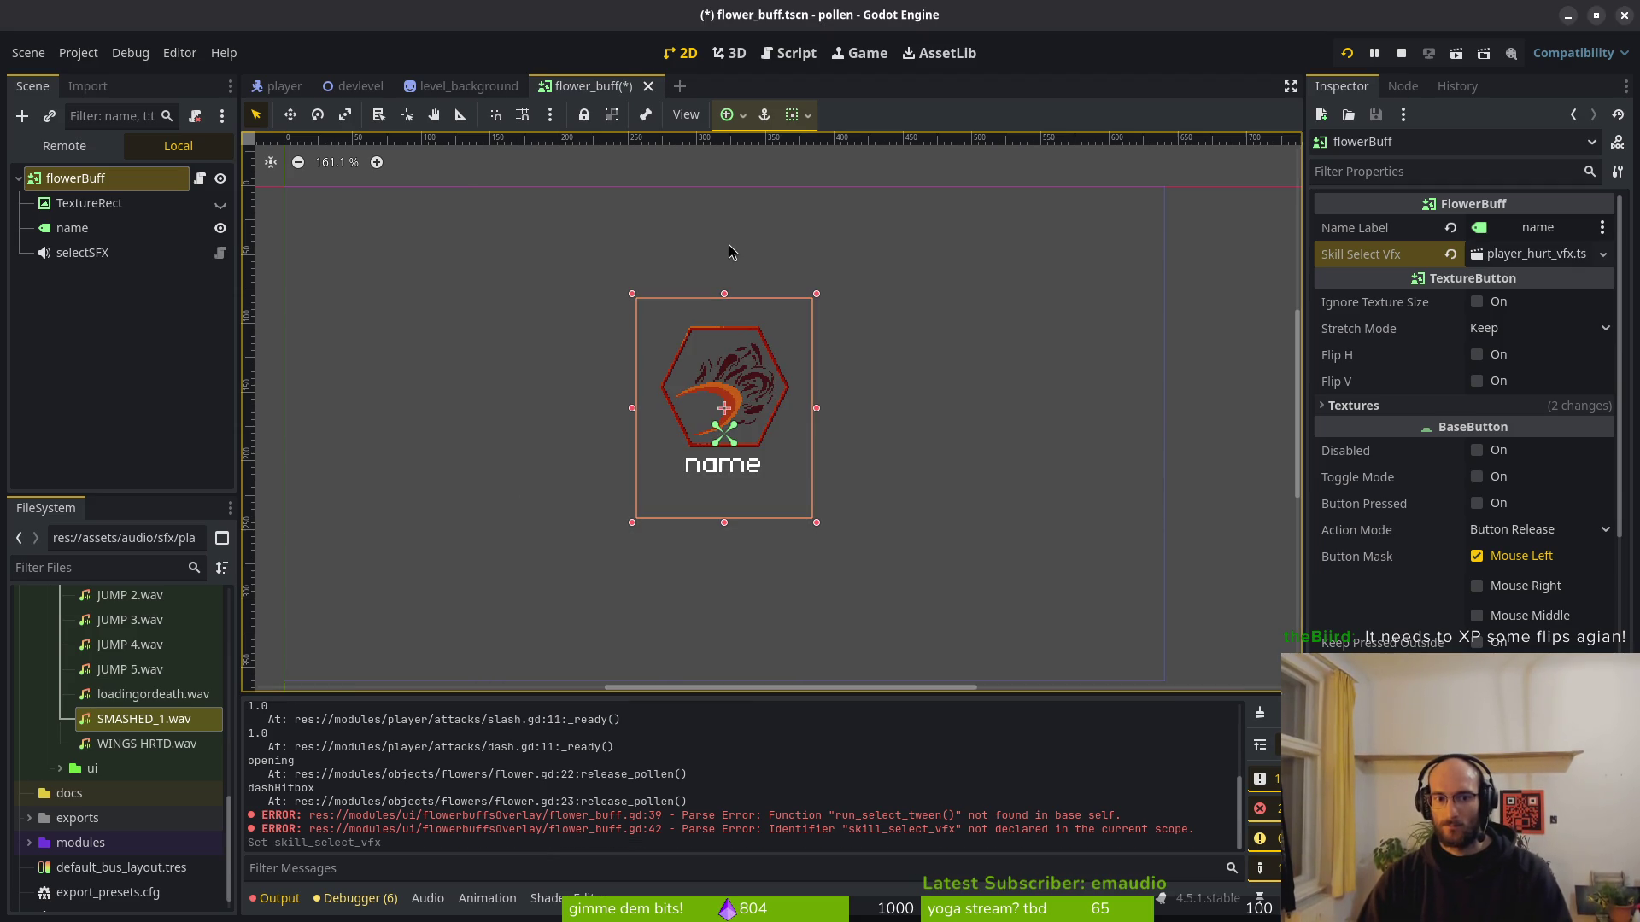
click(1347, 53)
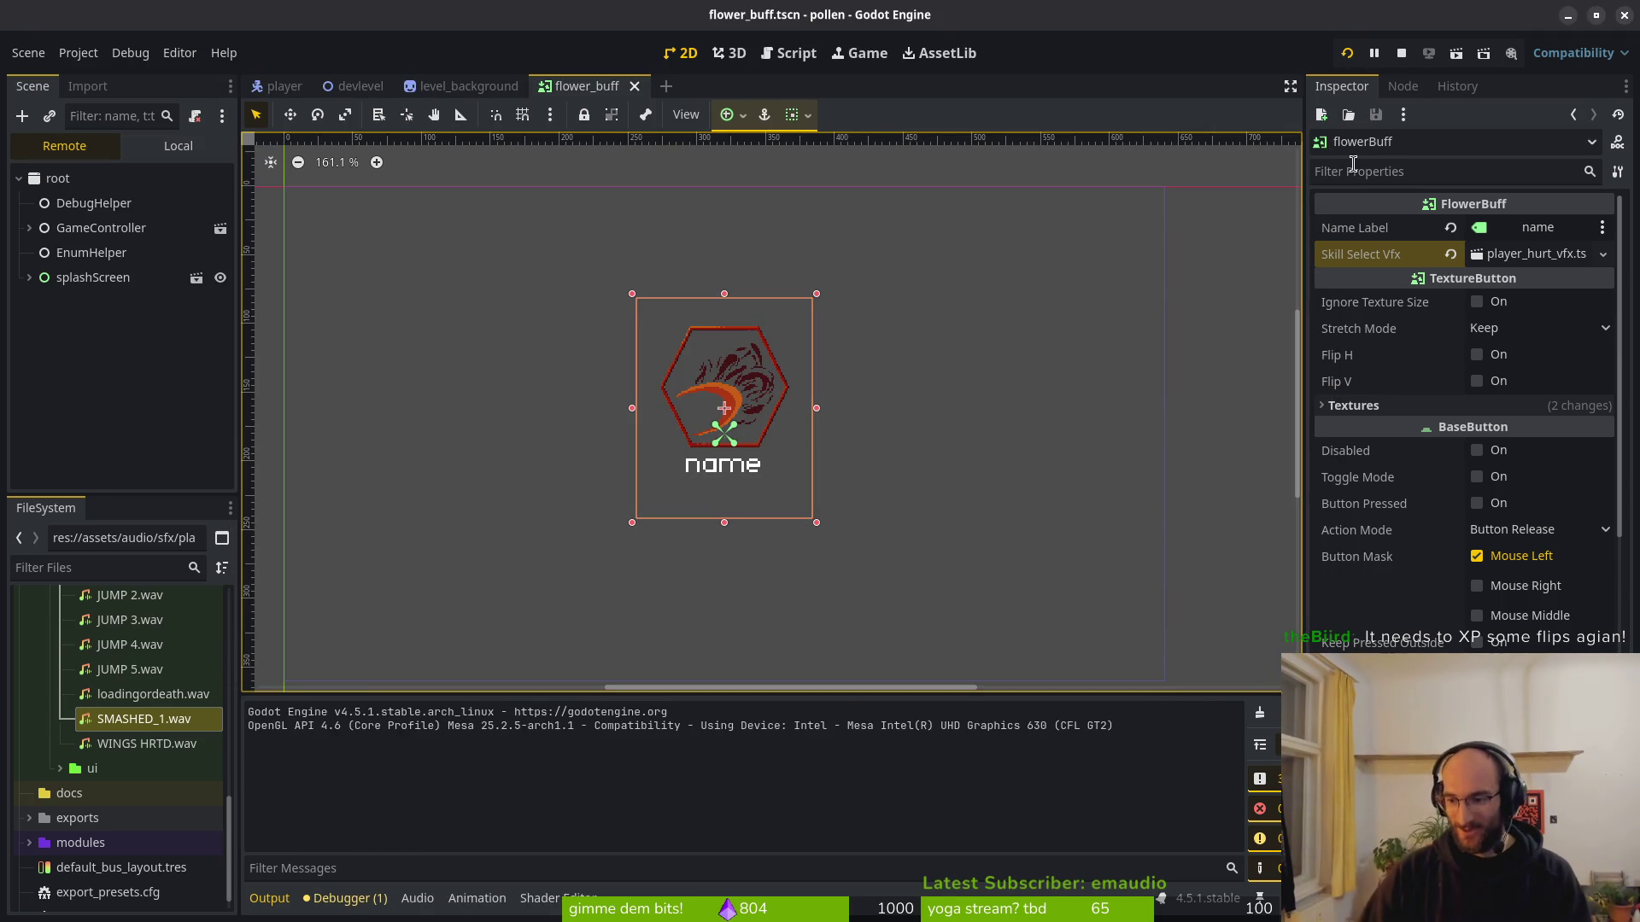
Move the vfx_manager spawn line above select_sfx.play() in choose_buff and save.
key(alt+Tab)
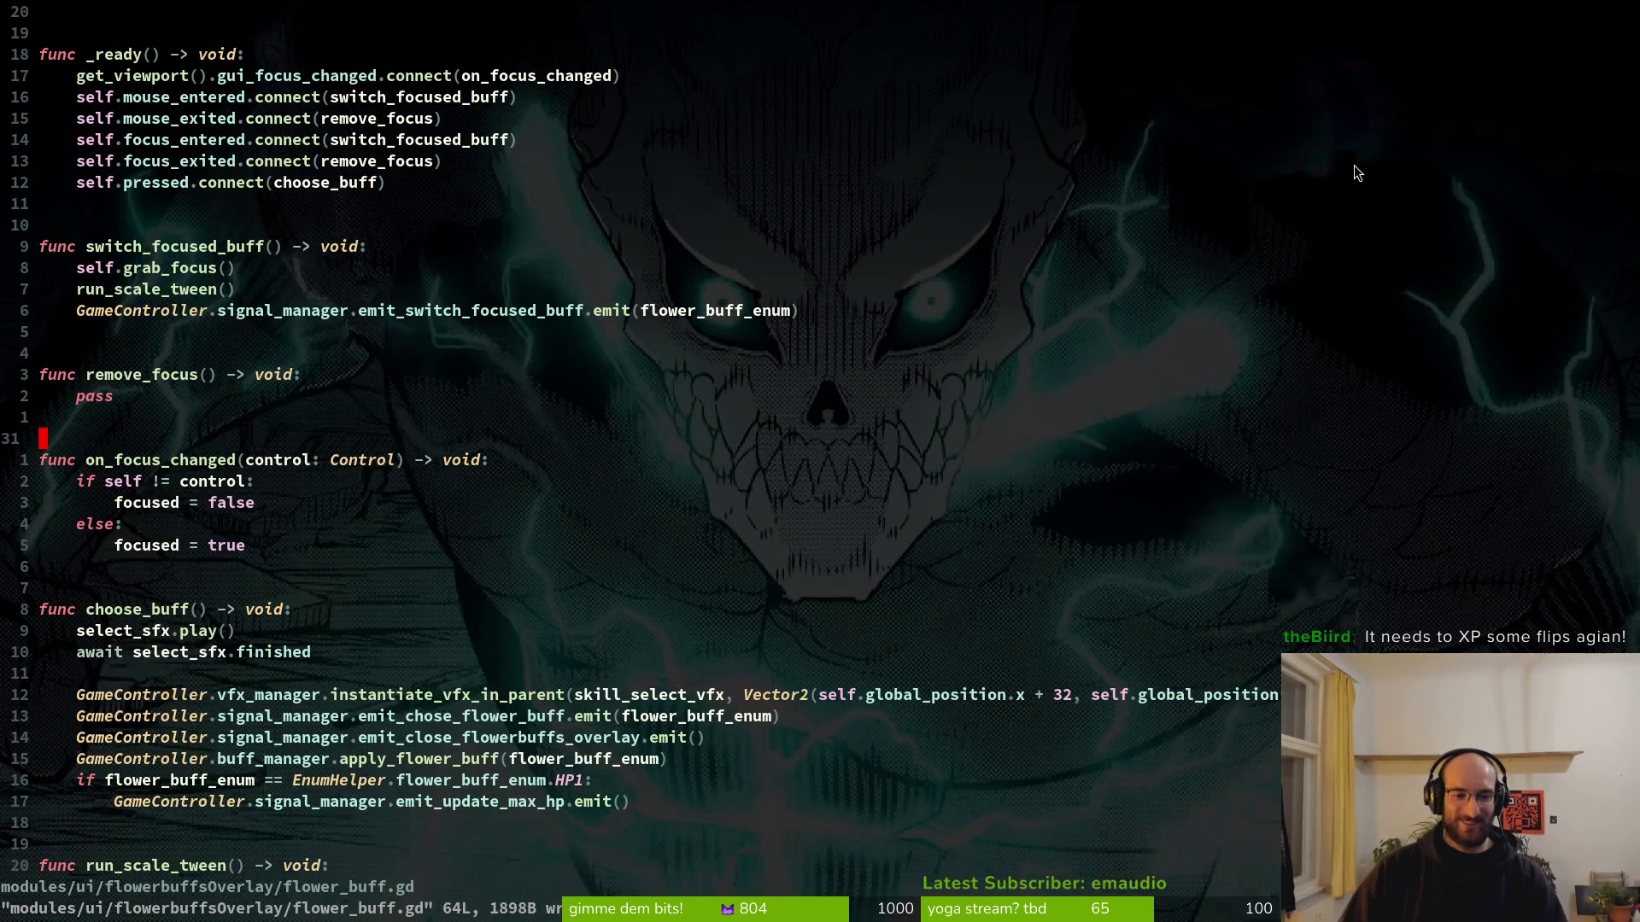
key(j)
key(j)
key(j)
key(j)
key(j)
key(j)
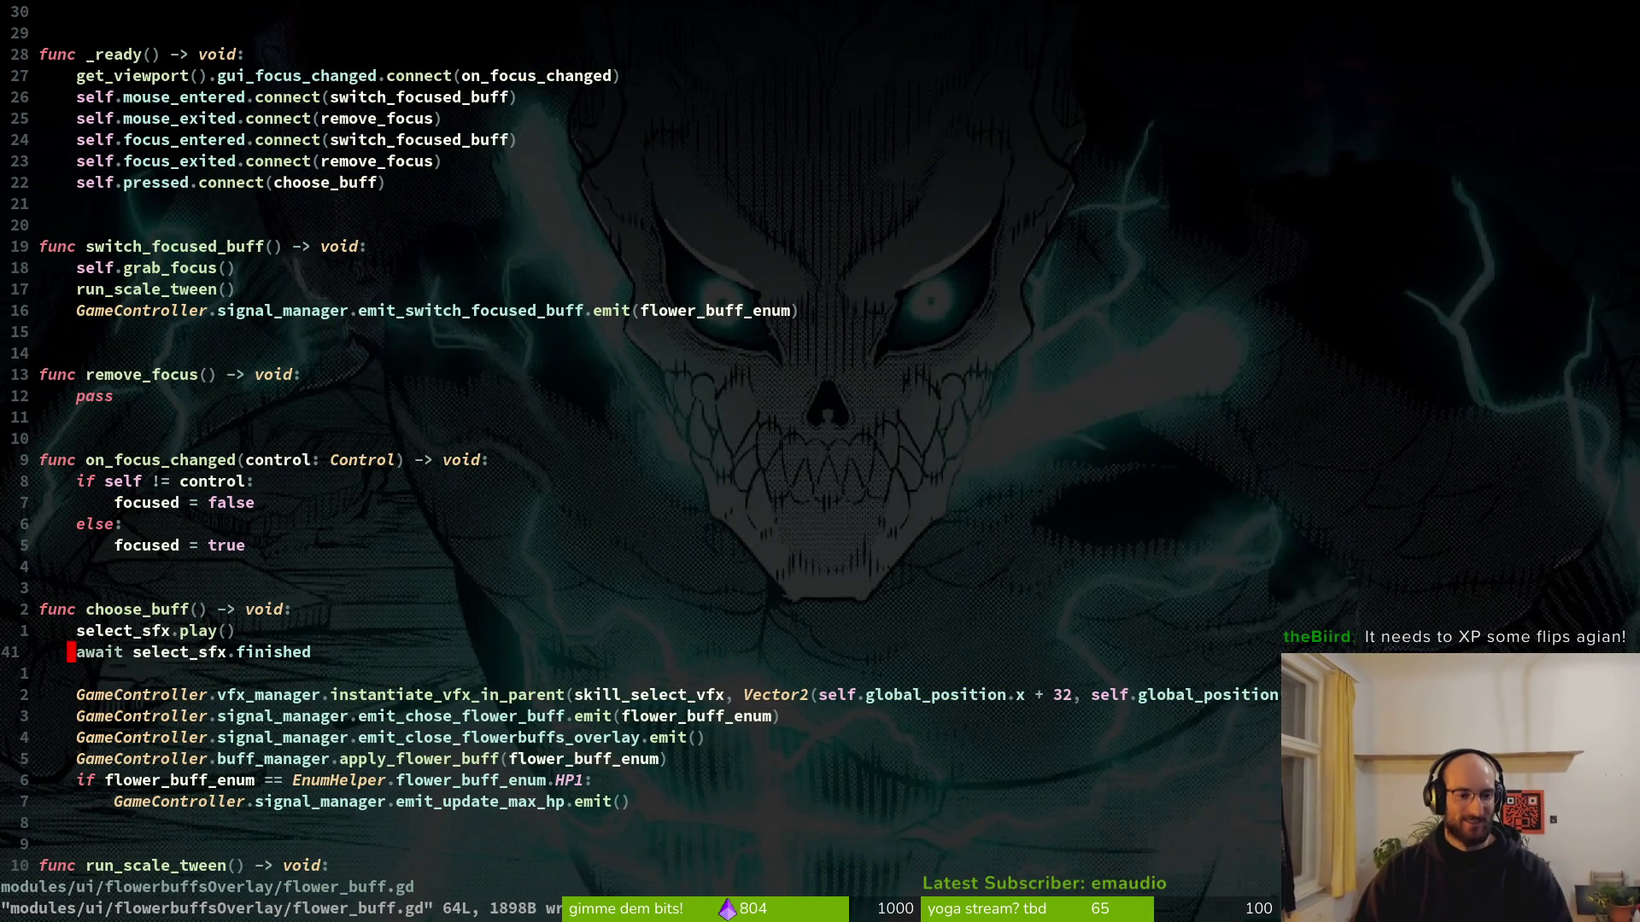
key(j)
key(V)
key(K)
key(K)
key(K)
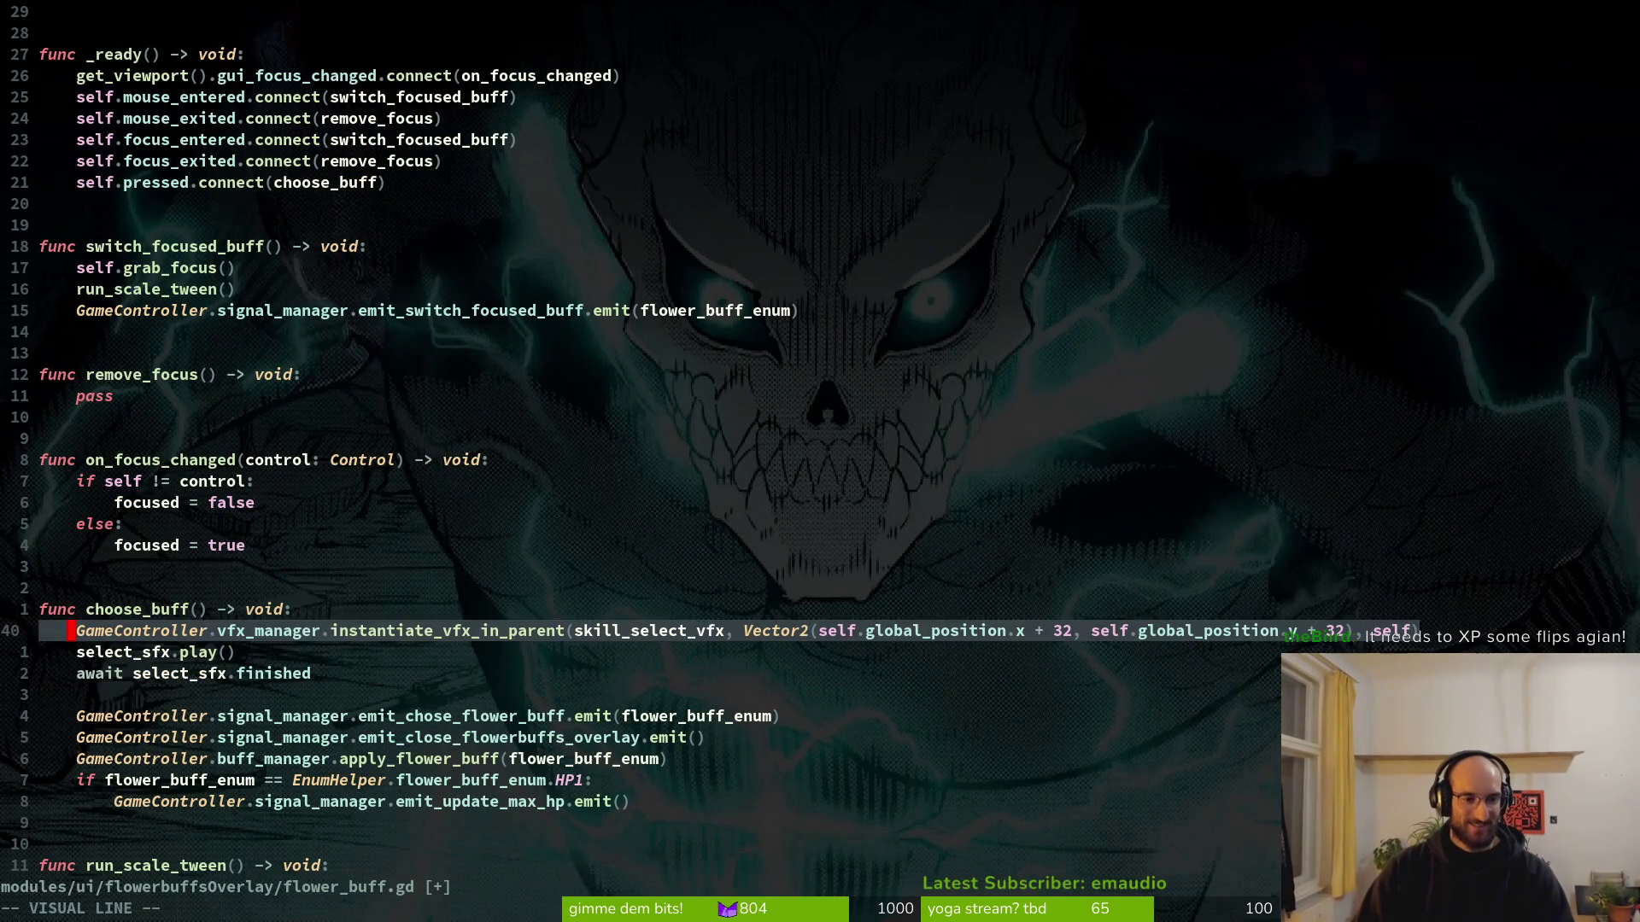
key(Escape)
text(:w)
key(Return)
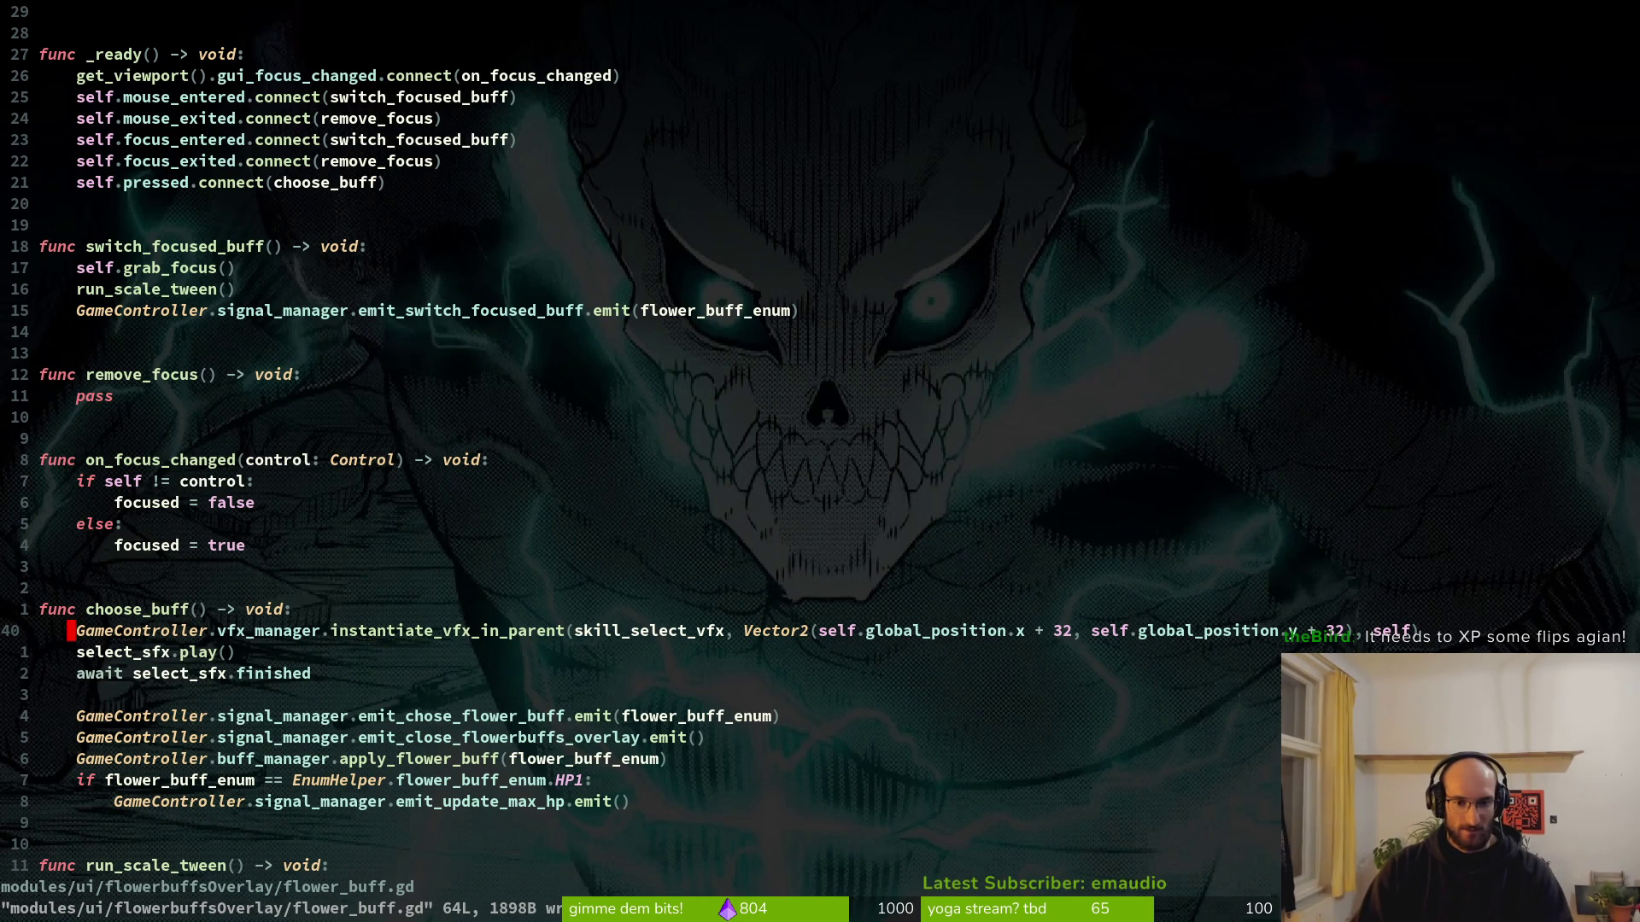
Add self.hide() after await select_sfx.finished, then run the game with F5.
key(j)
key(j)
text(oself.h)
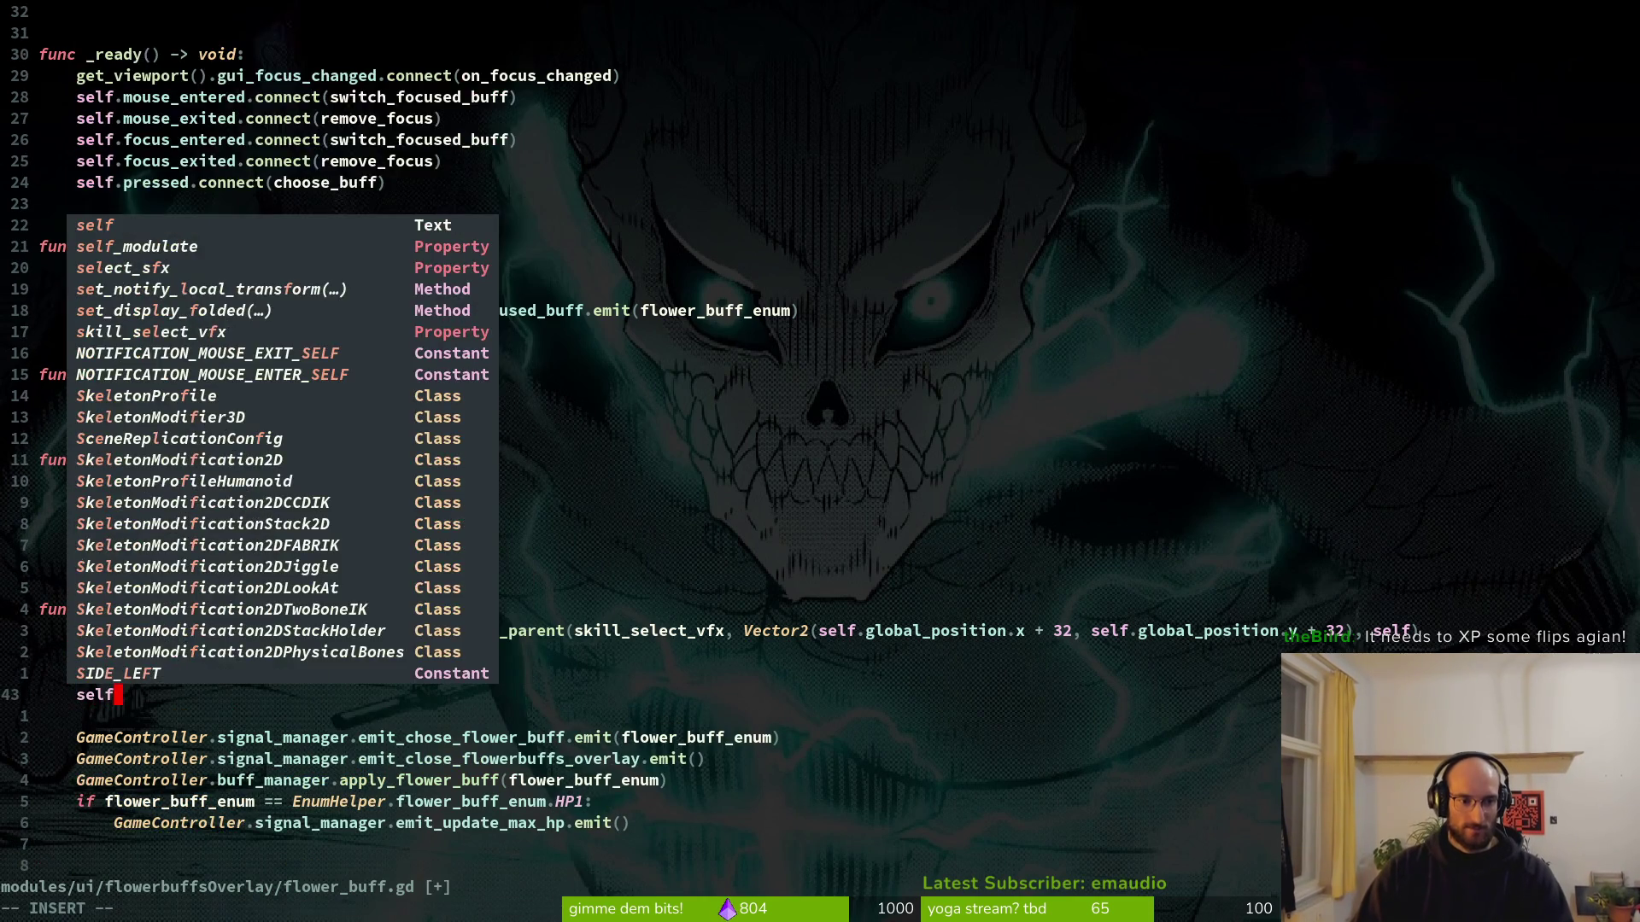
text(ide)
key(Escape)
text(A())
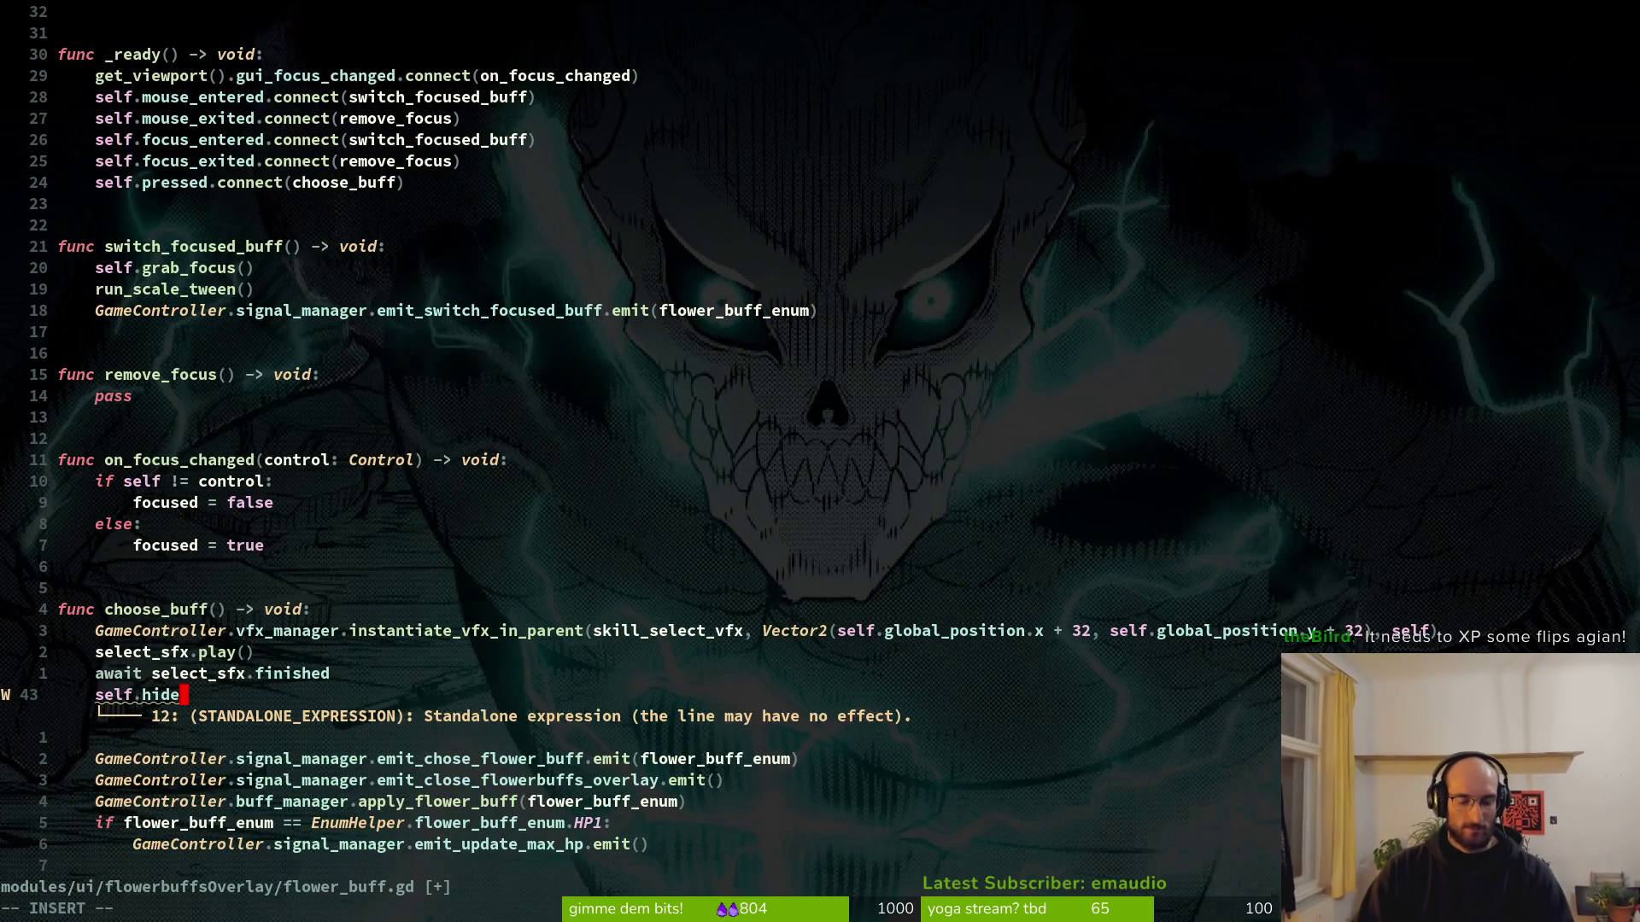
key(Escape)
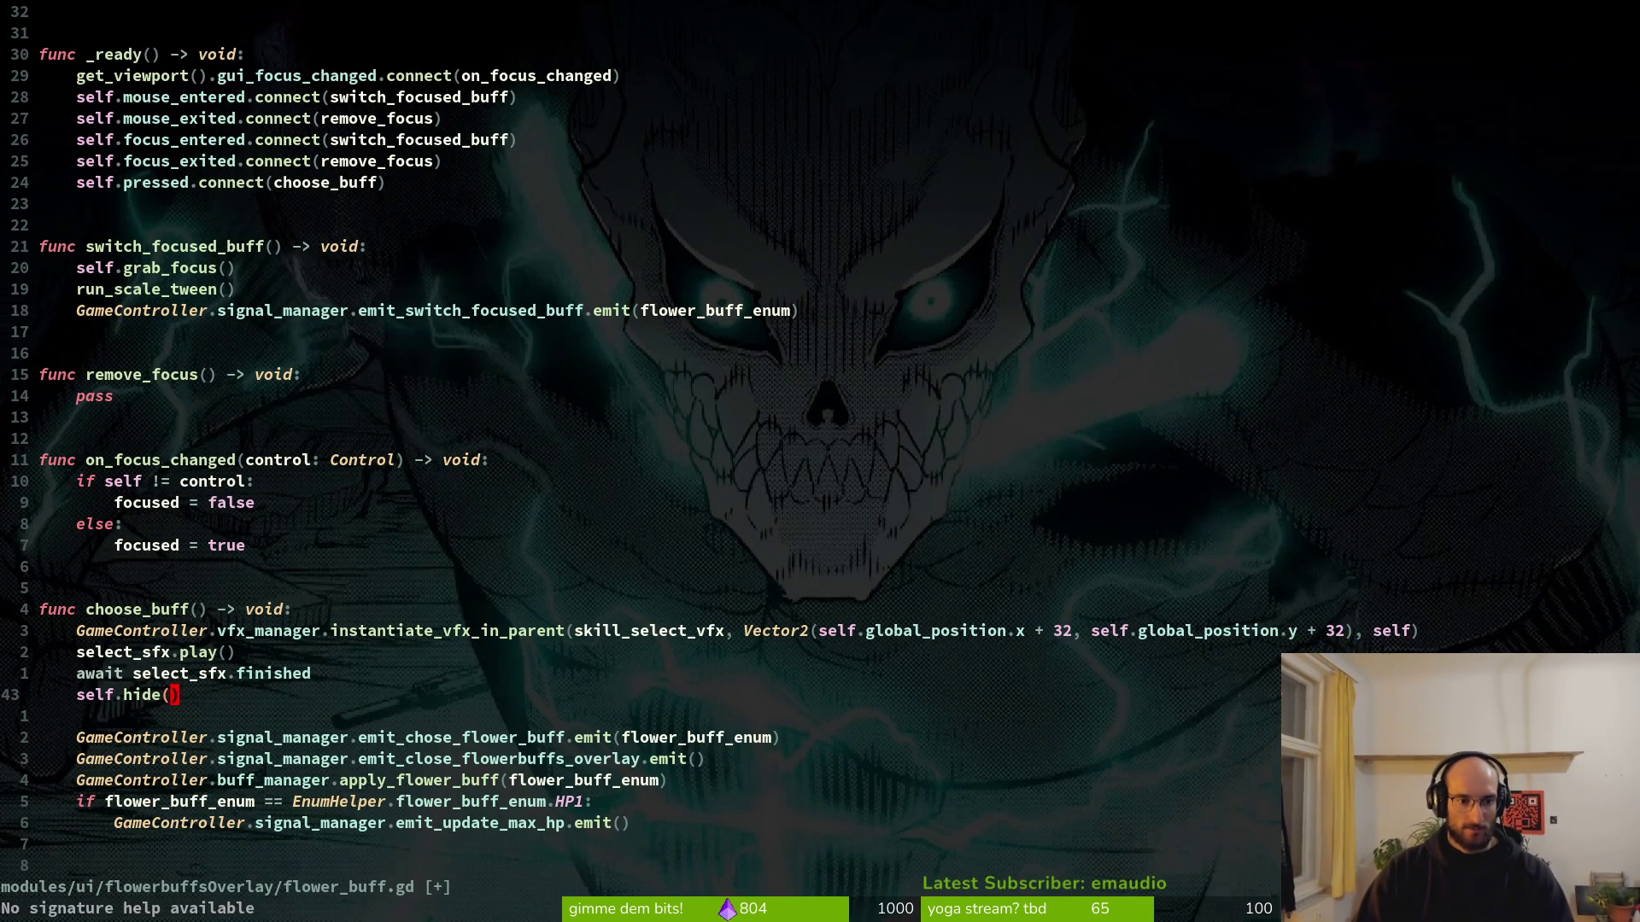
key(alt+Tab)
key(F5)
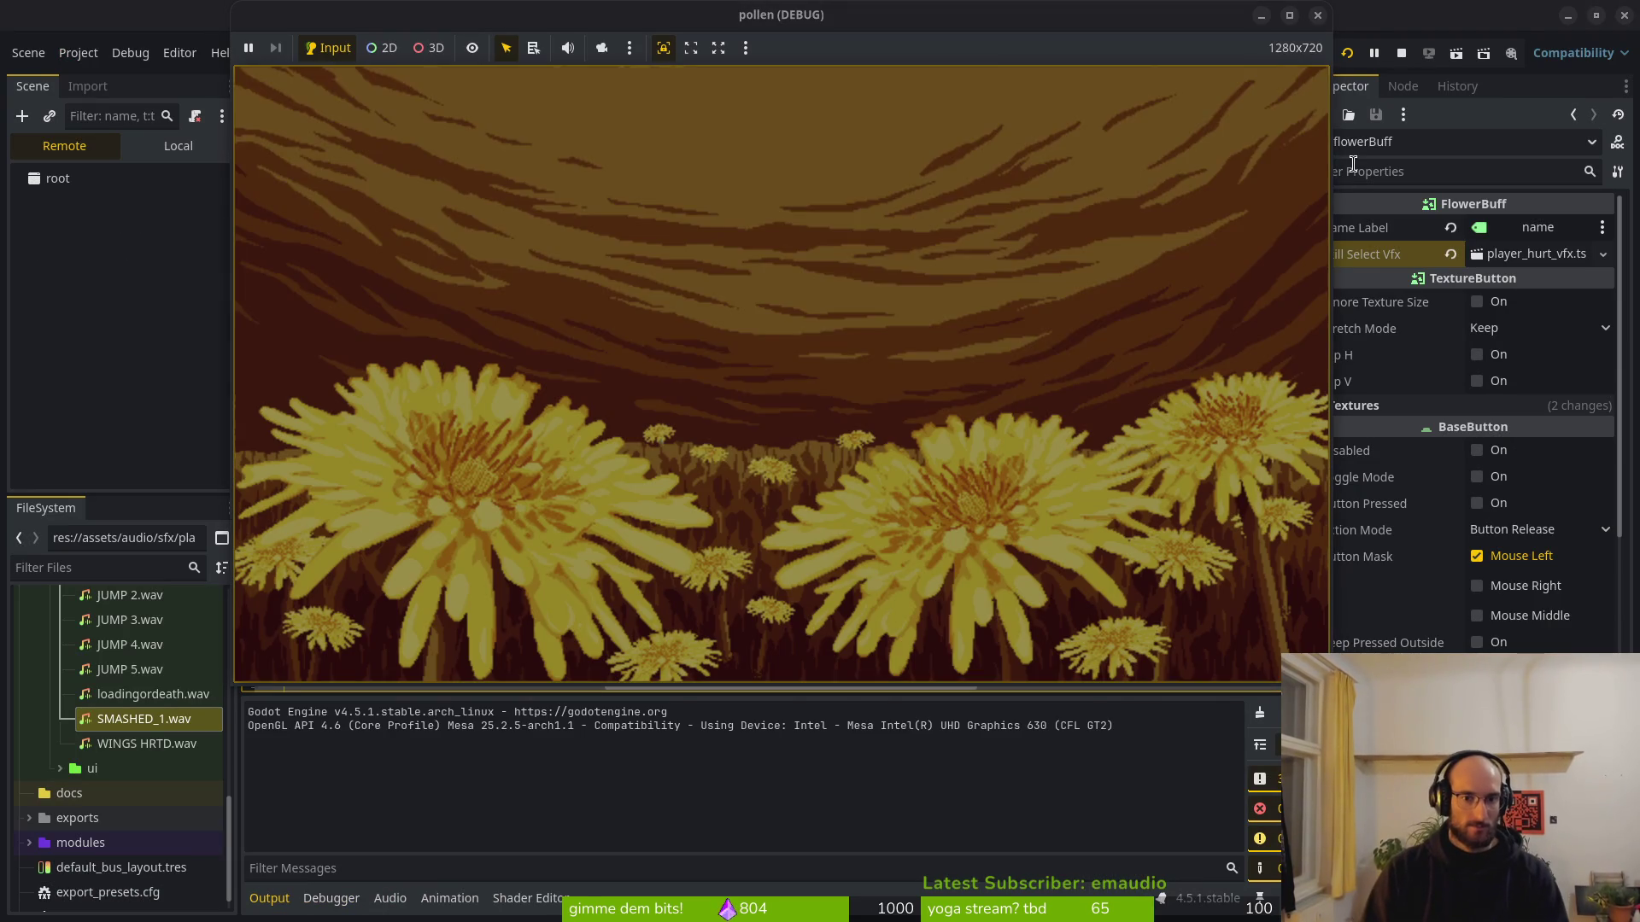
Start the flower level from level select, dash into the dandelion, and pick the slash buff.
key(Up)
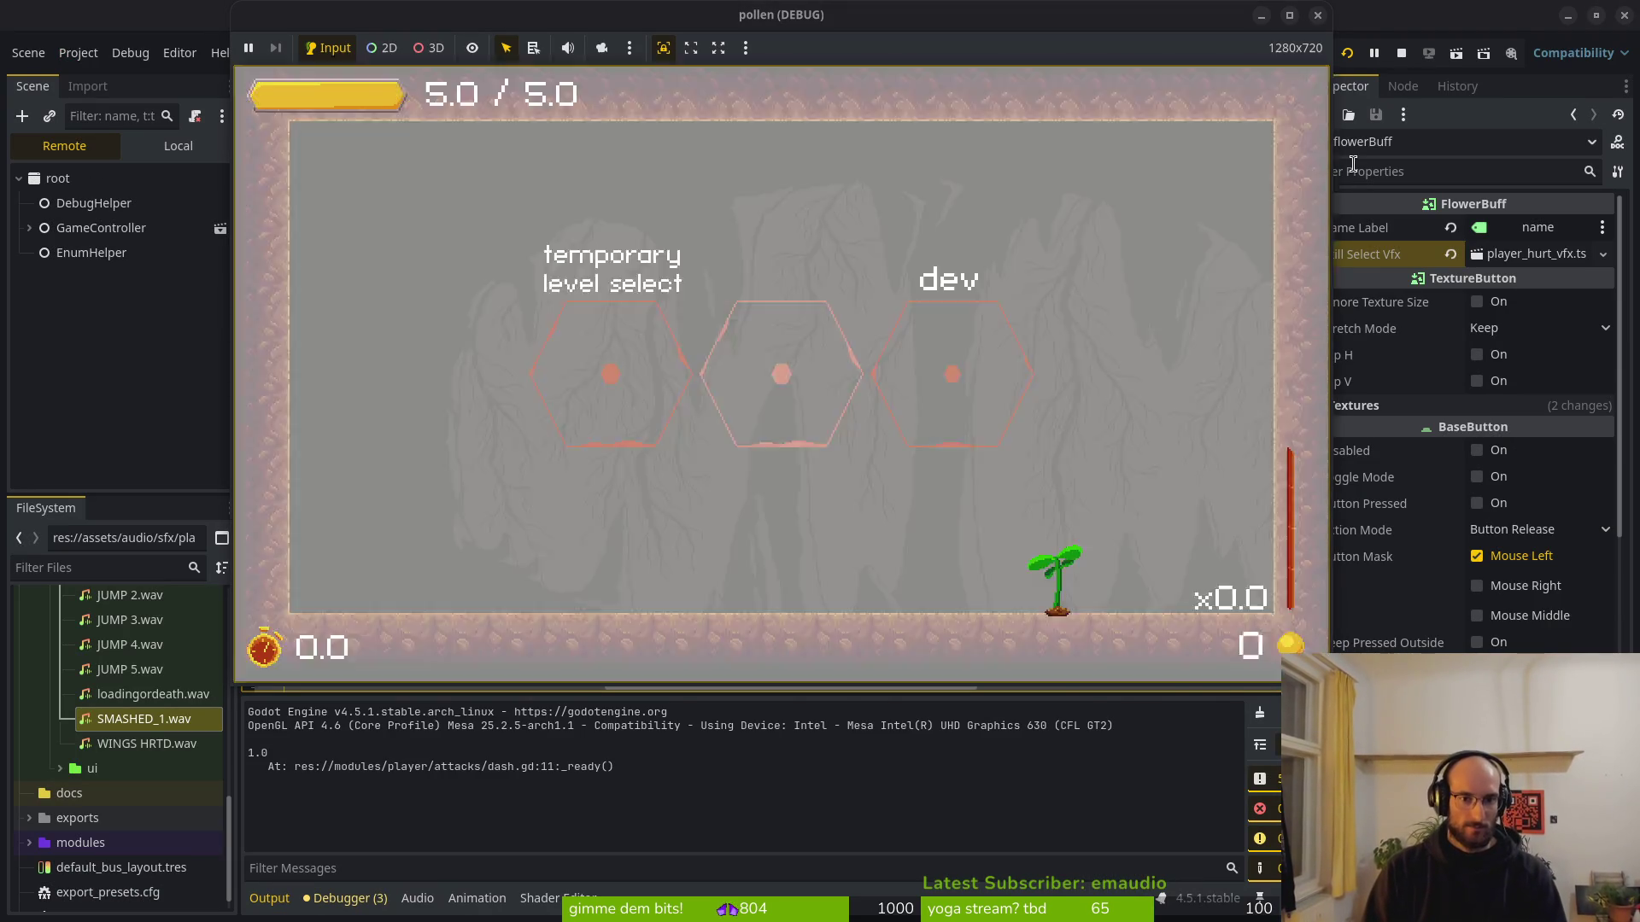
key(Right)
key(Down)
key(Return)
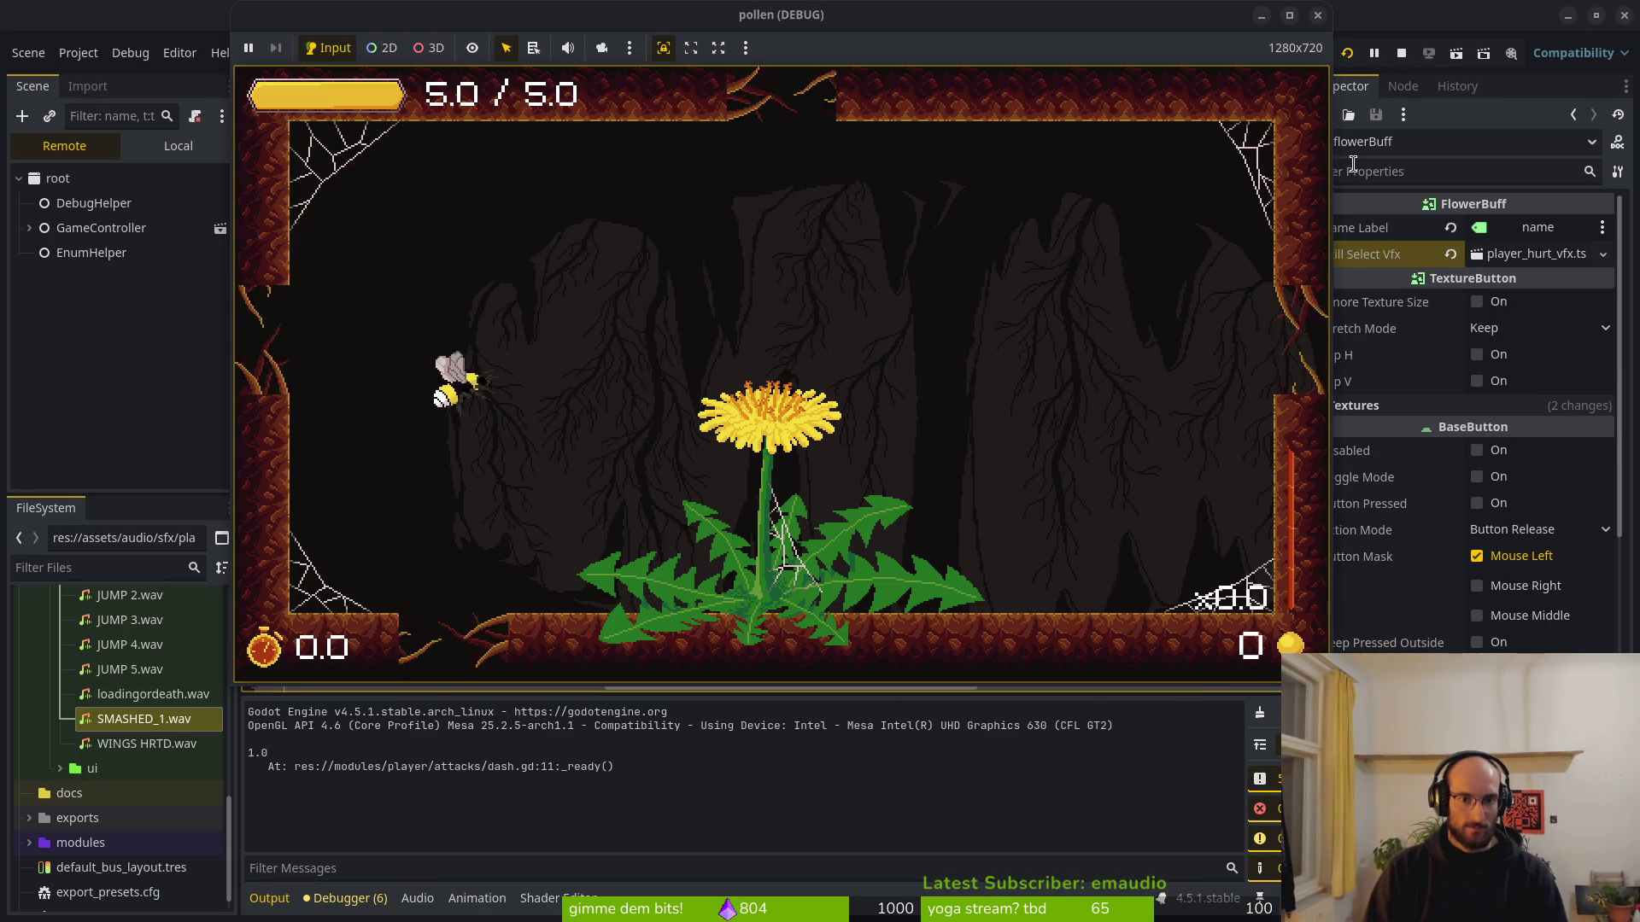
key(Down)
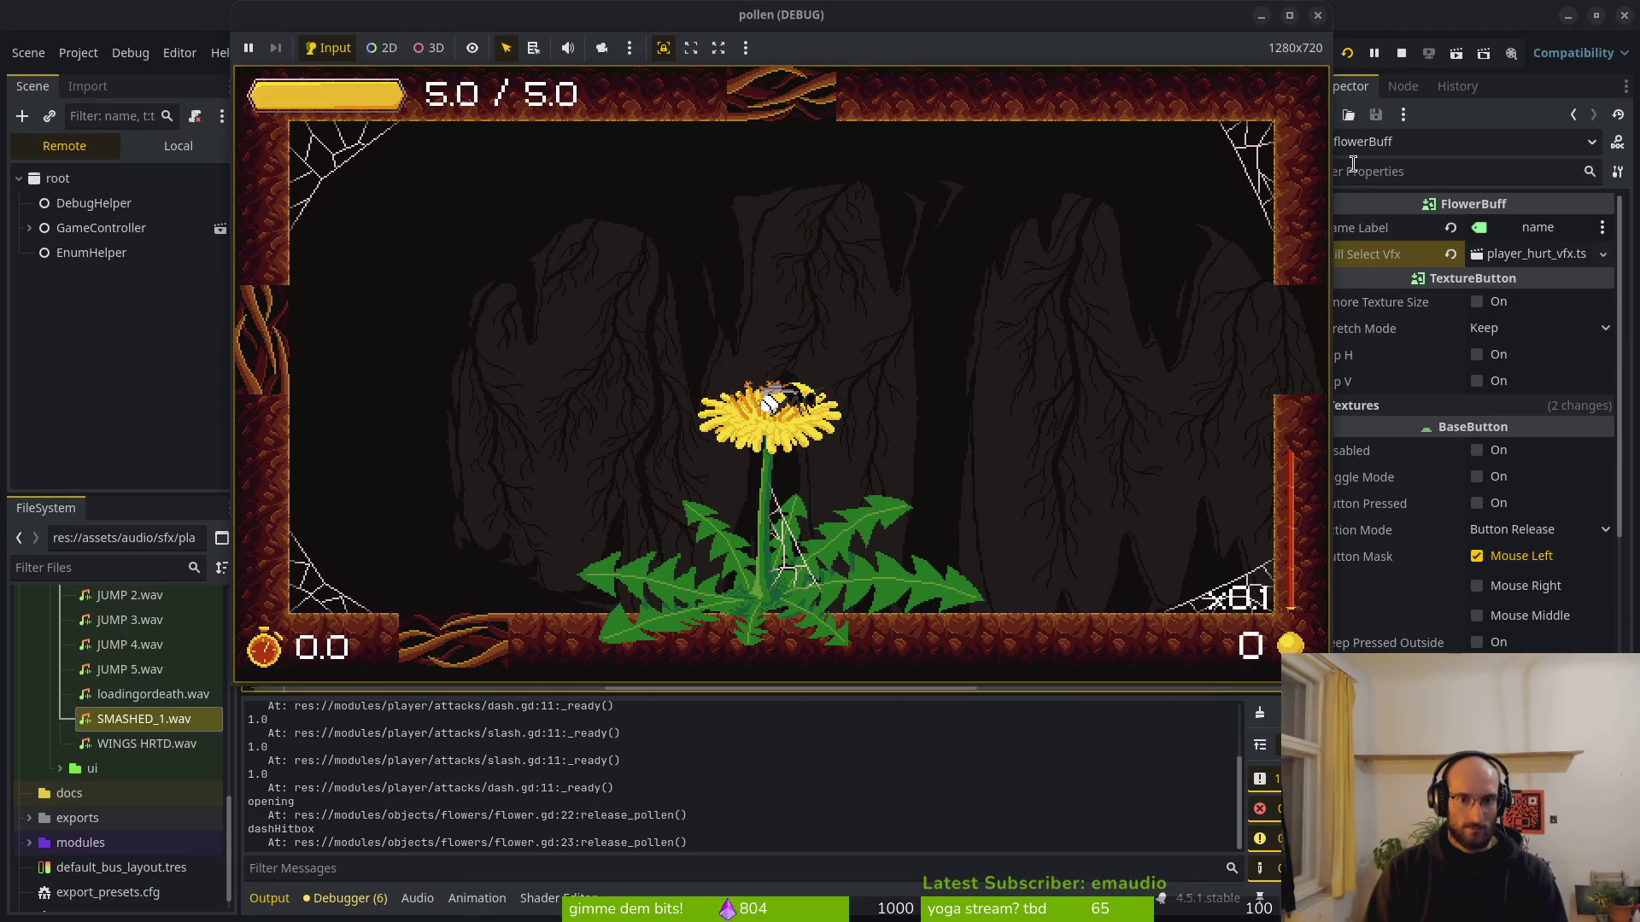
key(space)
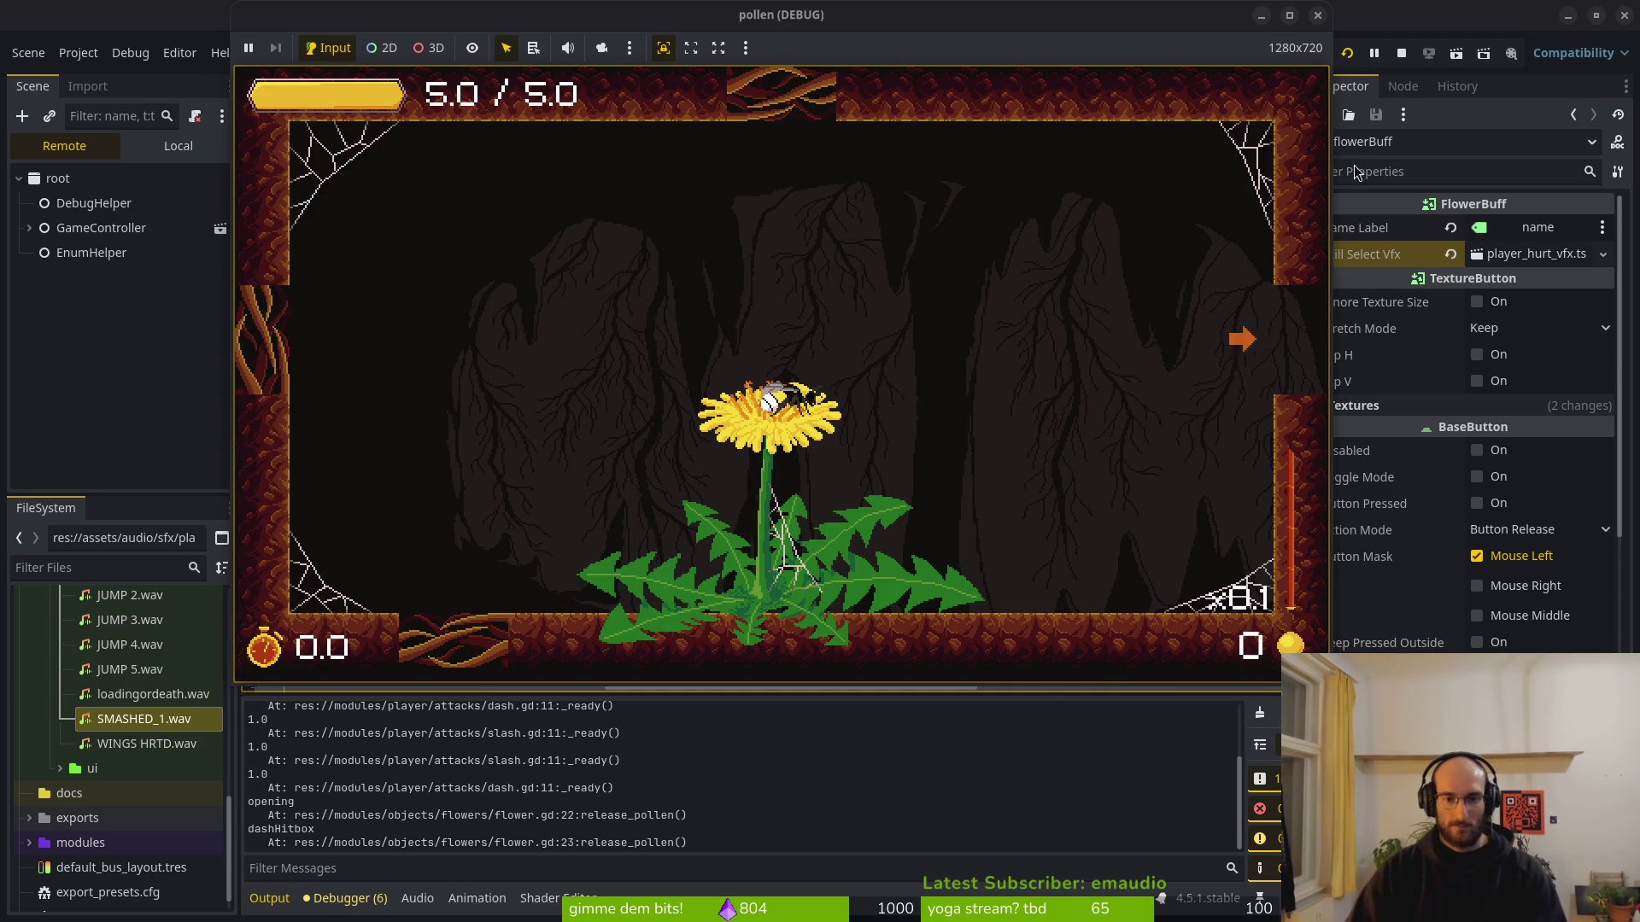
key(alt+Tab)
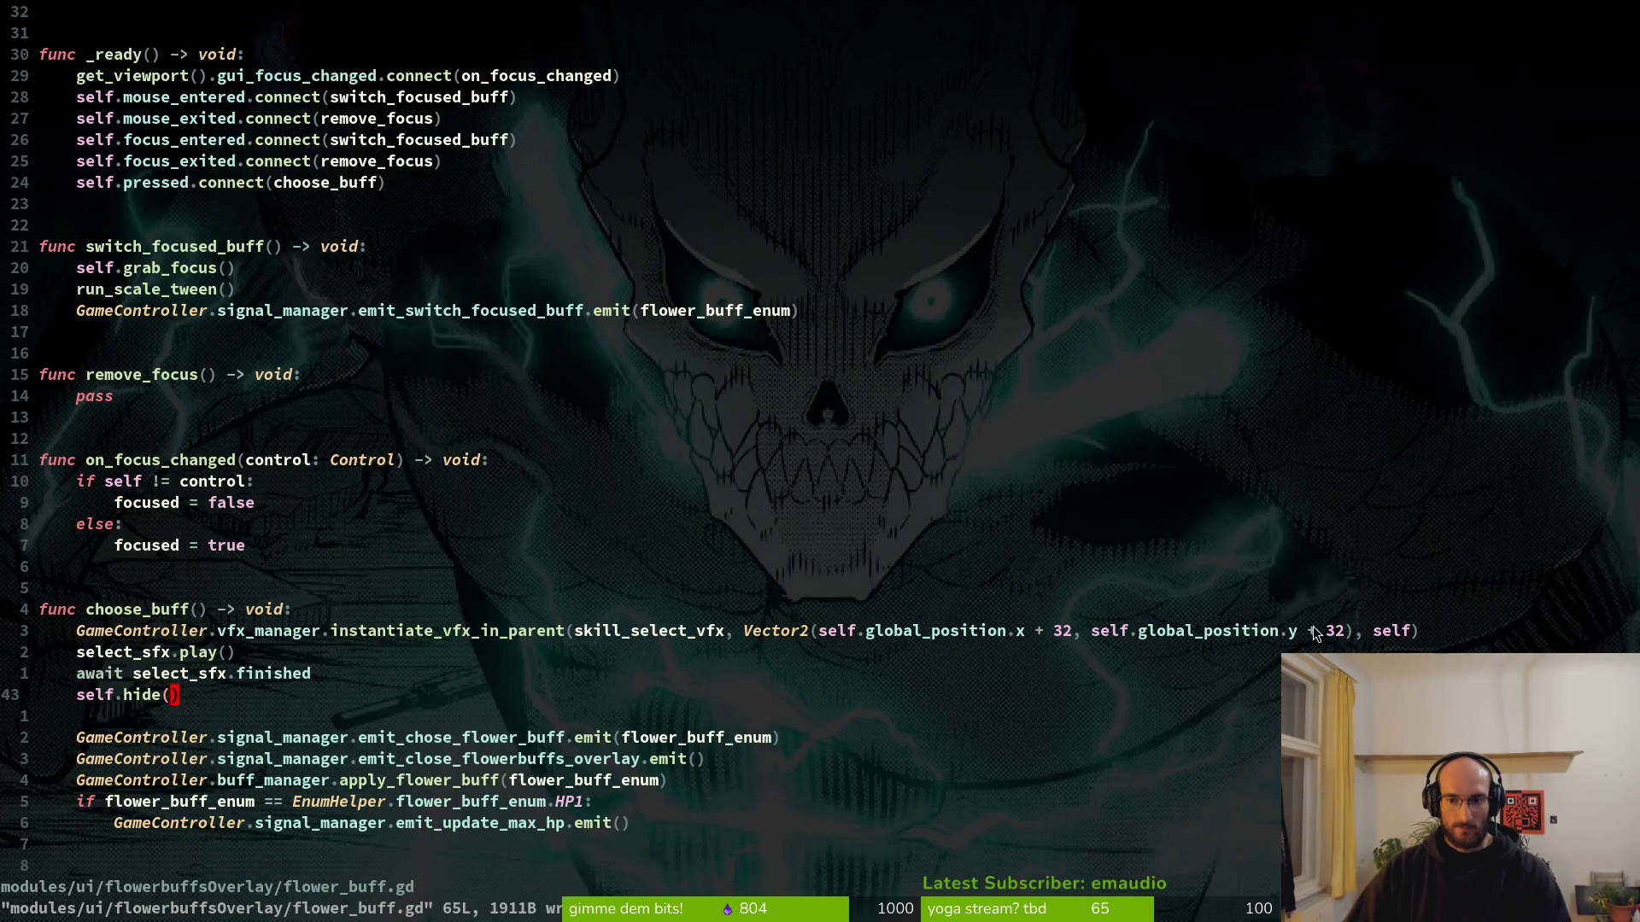
Change the VFX spawn's x and y offsets from + 32 to + 128 and save.
click(1057, 631)
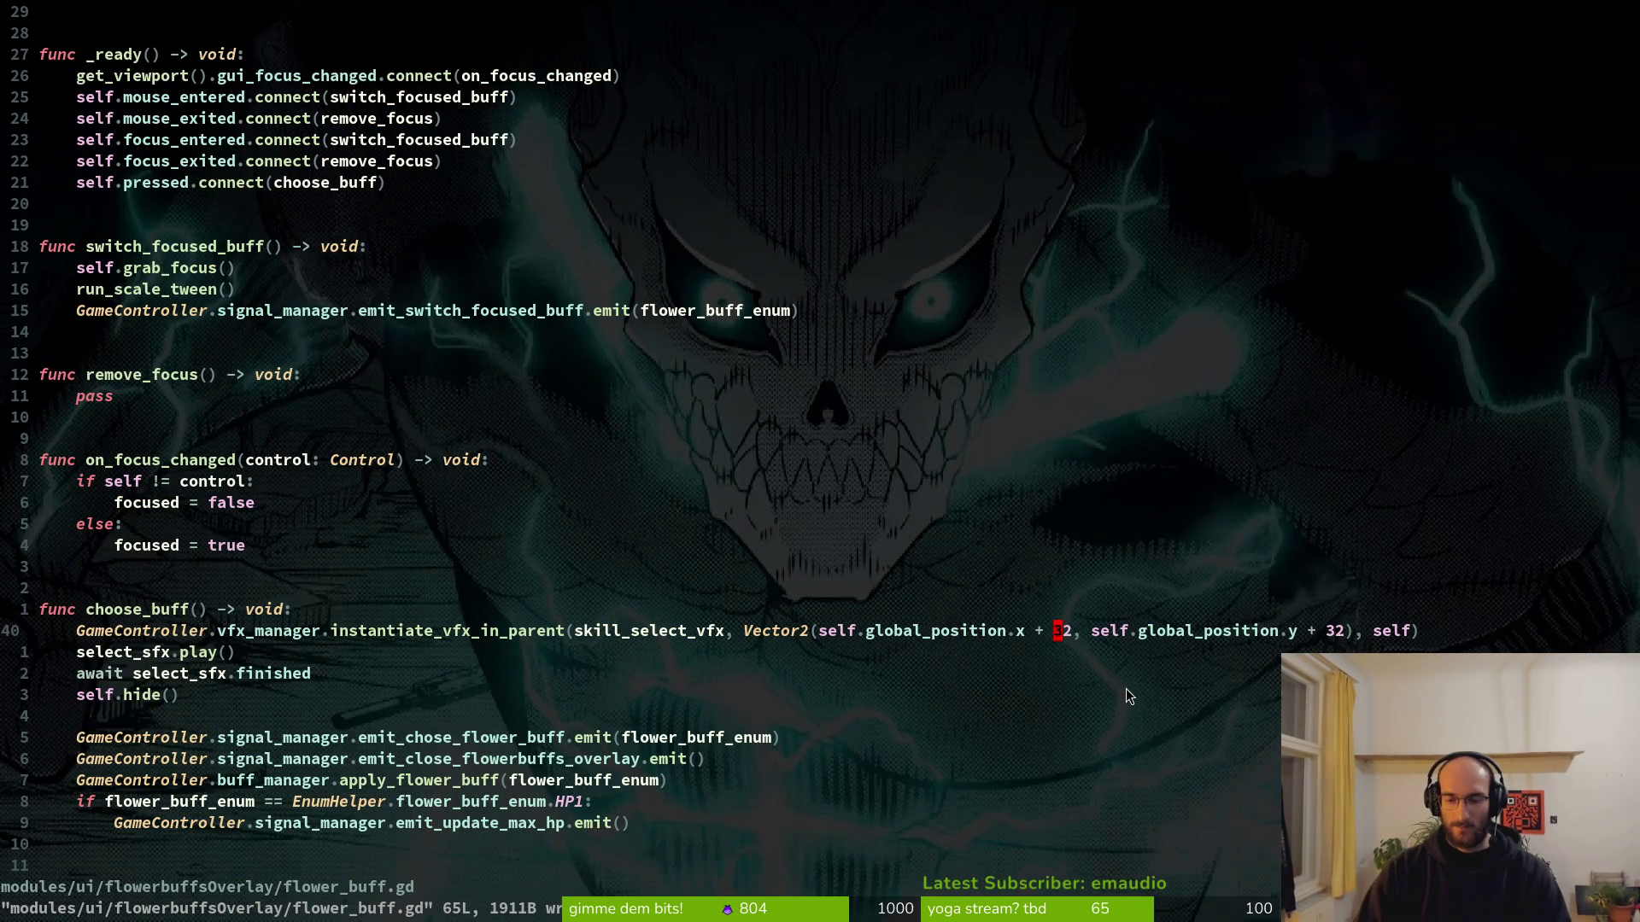
key(i)
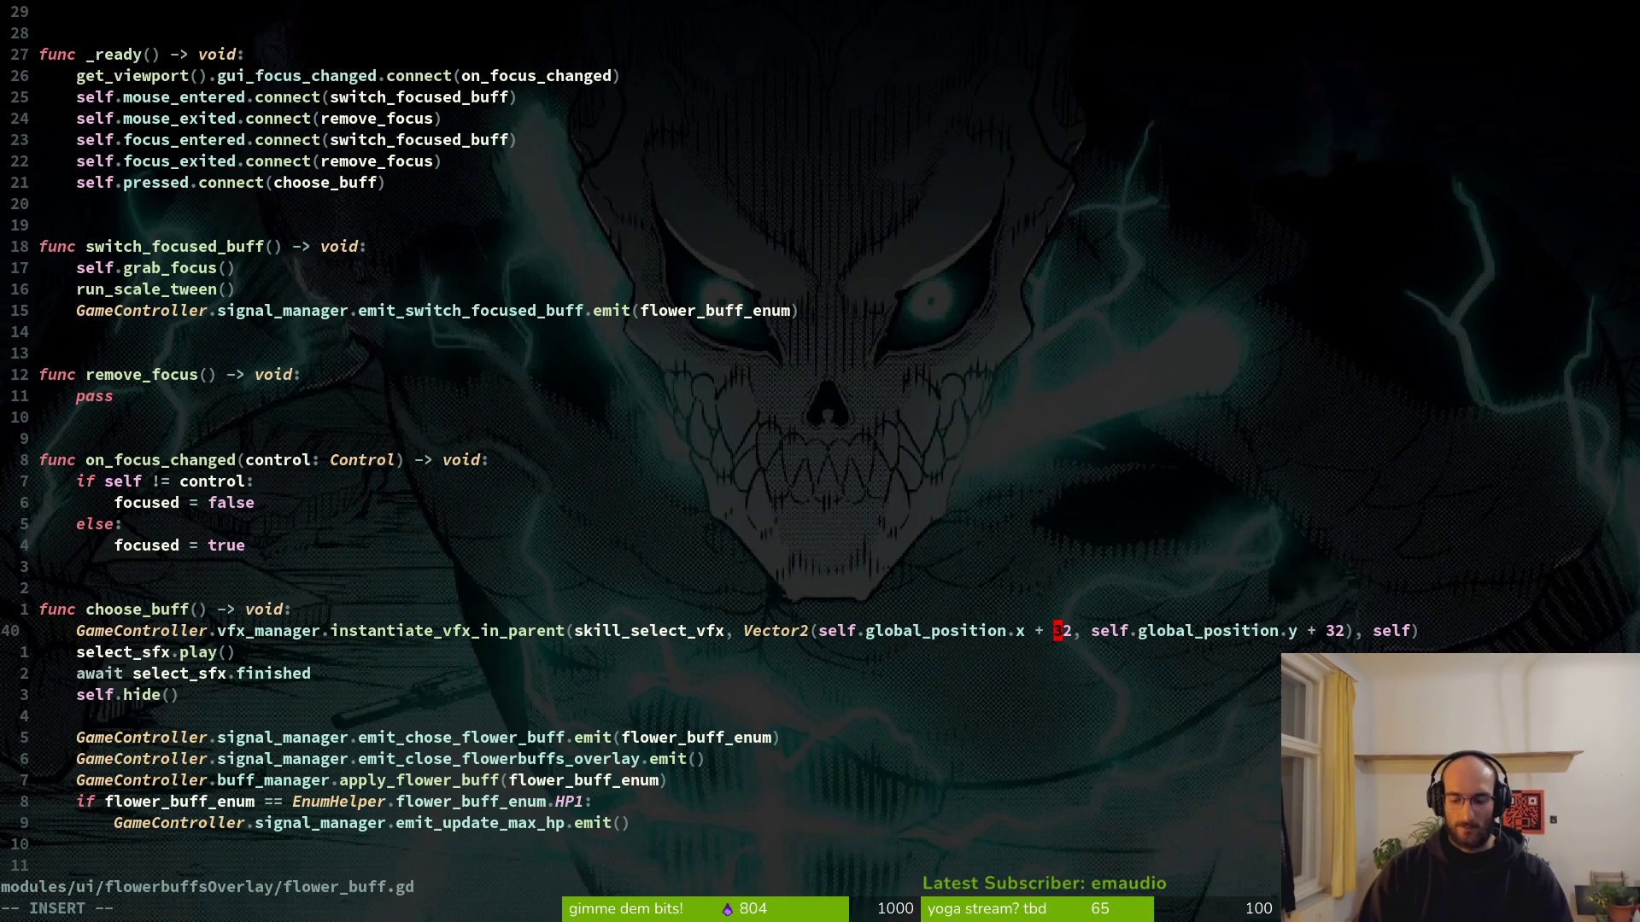
key(Delete)
text(128)
key(Delete)
key(Escape)
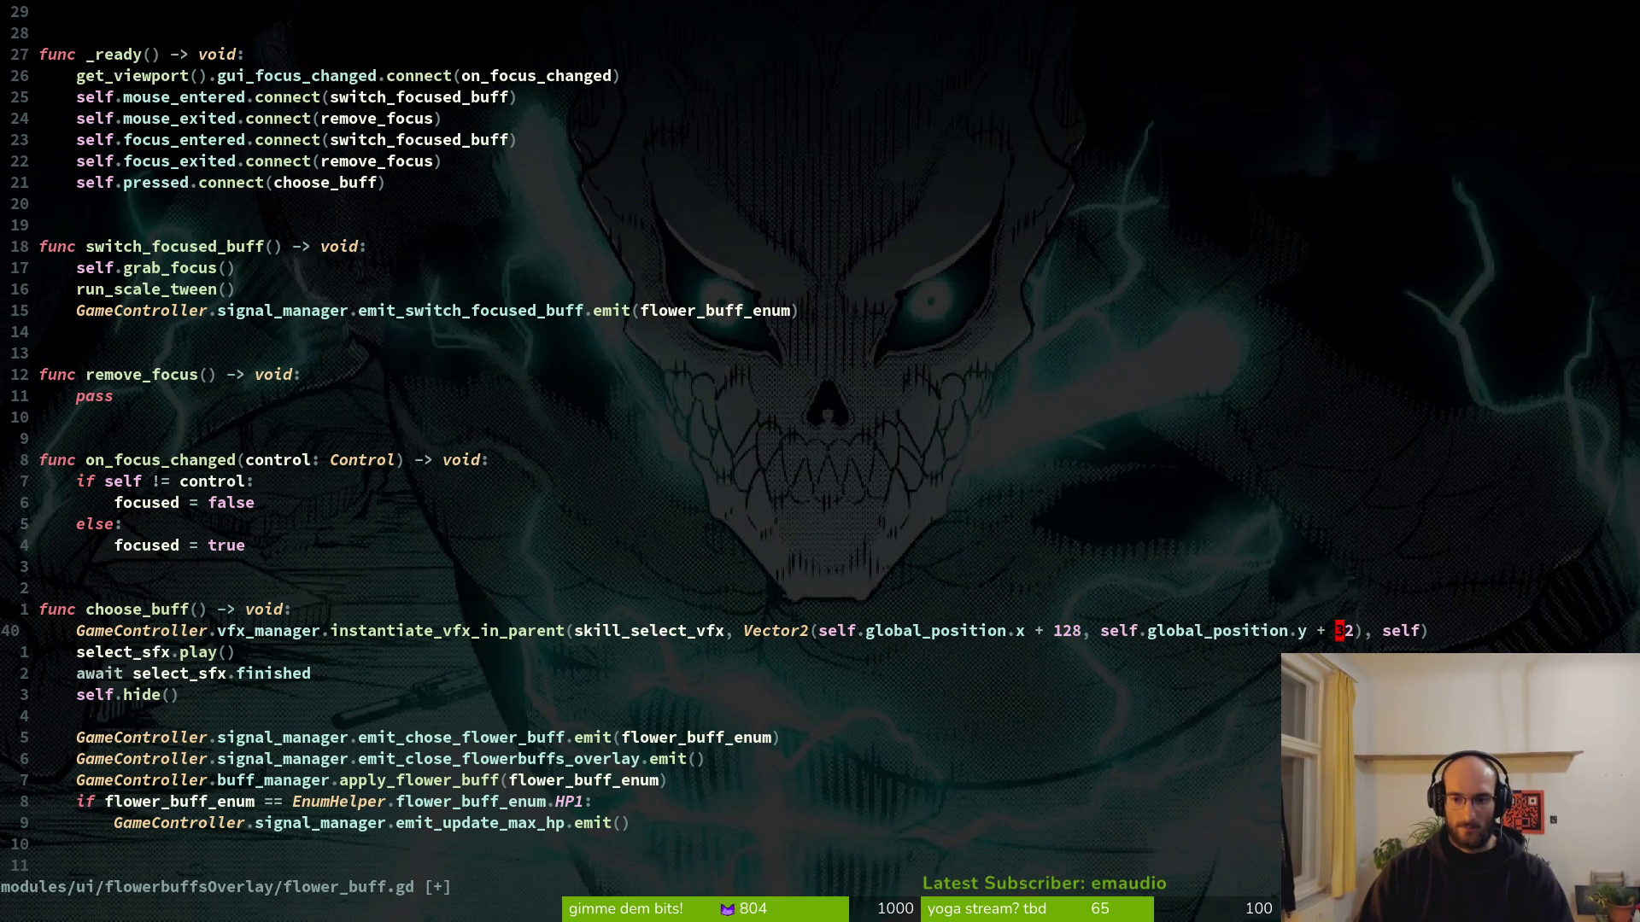
text(cw)
text(128)
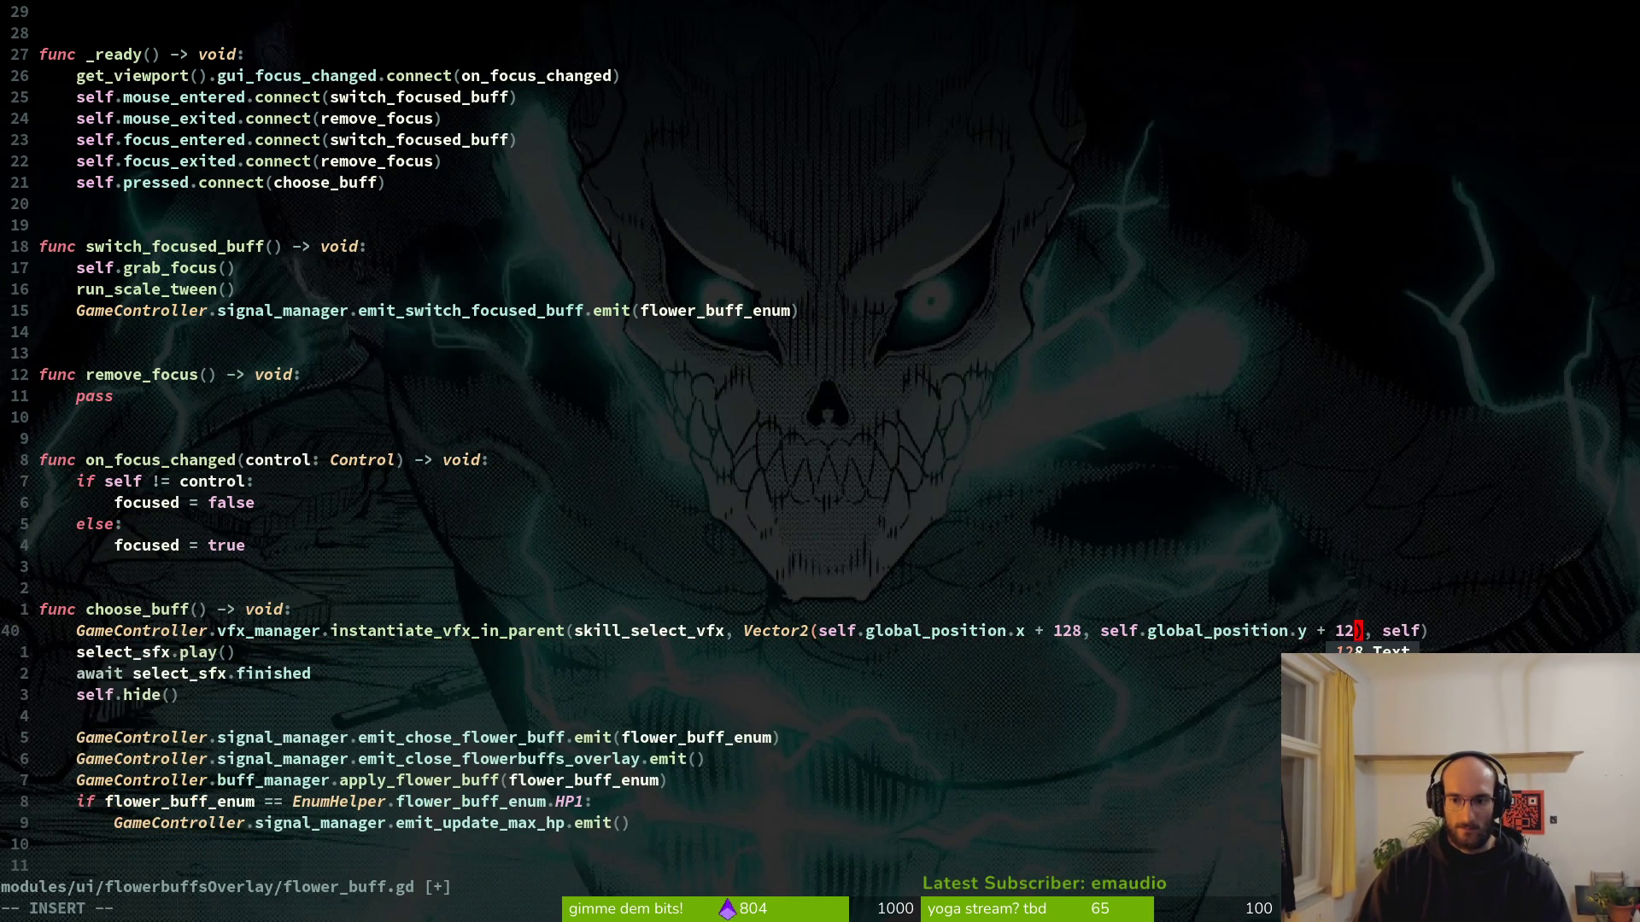
key(Escape)
text(:w)
key(Return)
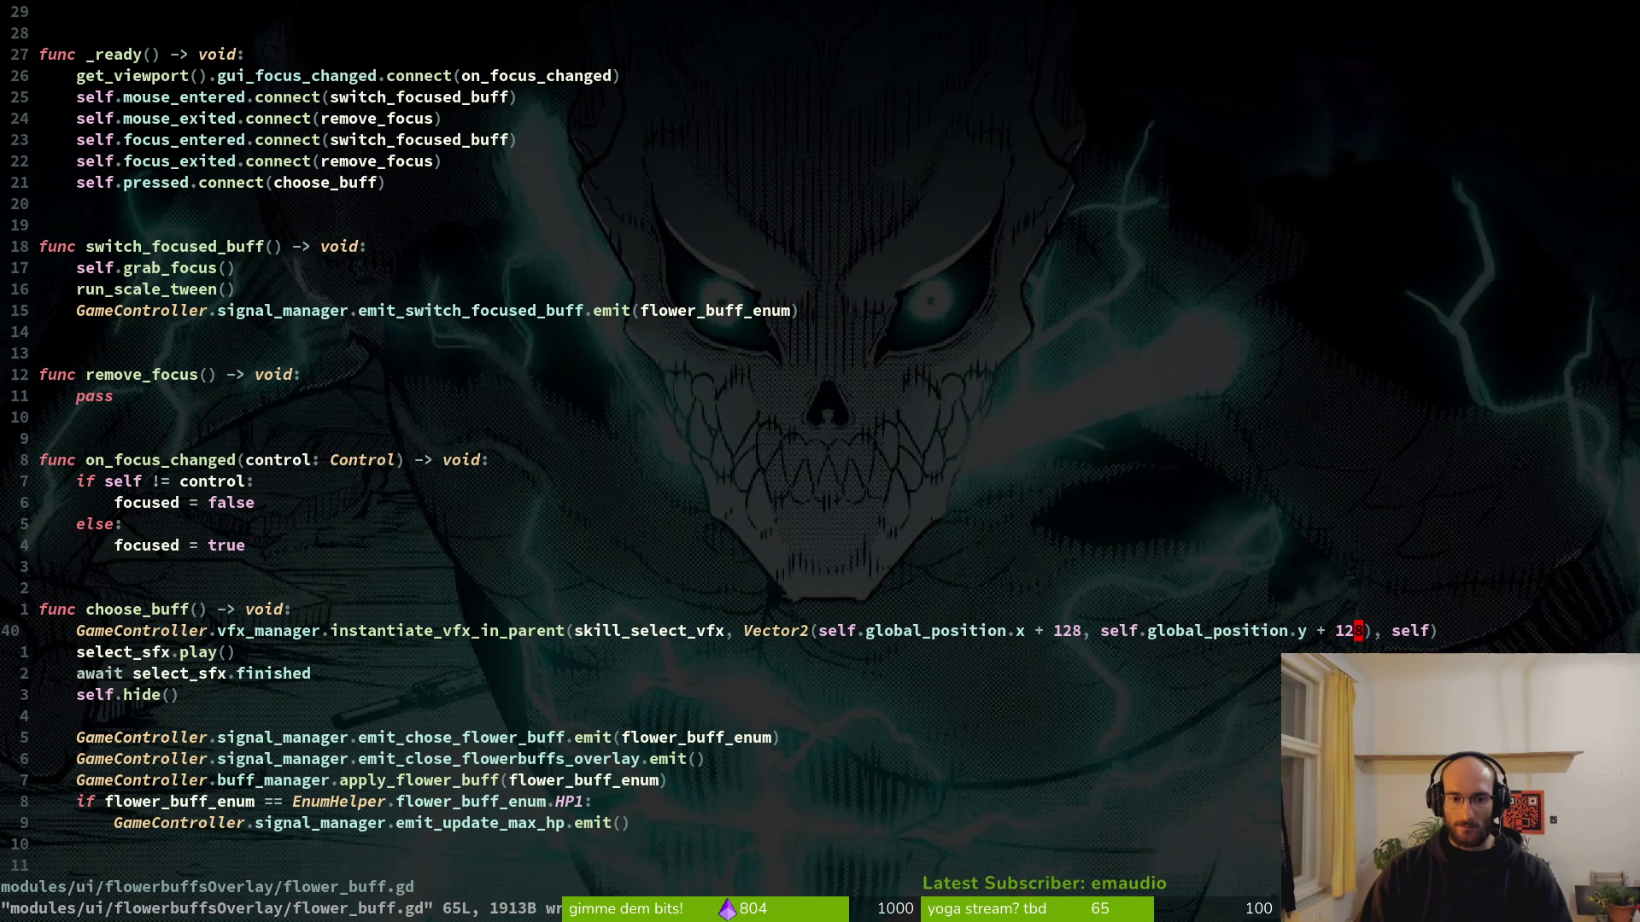
Move self.hide() up to the top of choose_buff and save.
key(j)
key(j)
key(j)
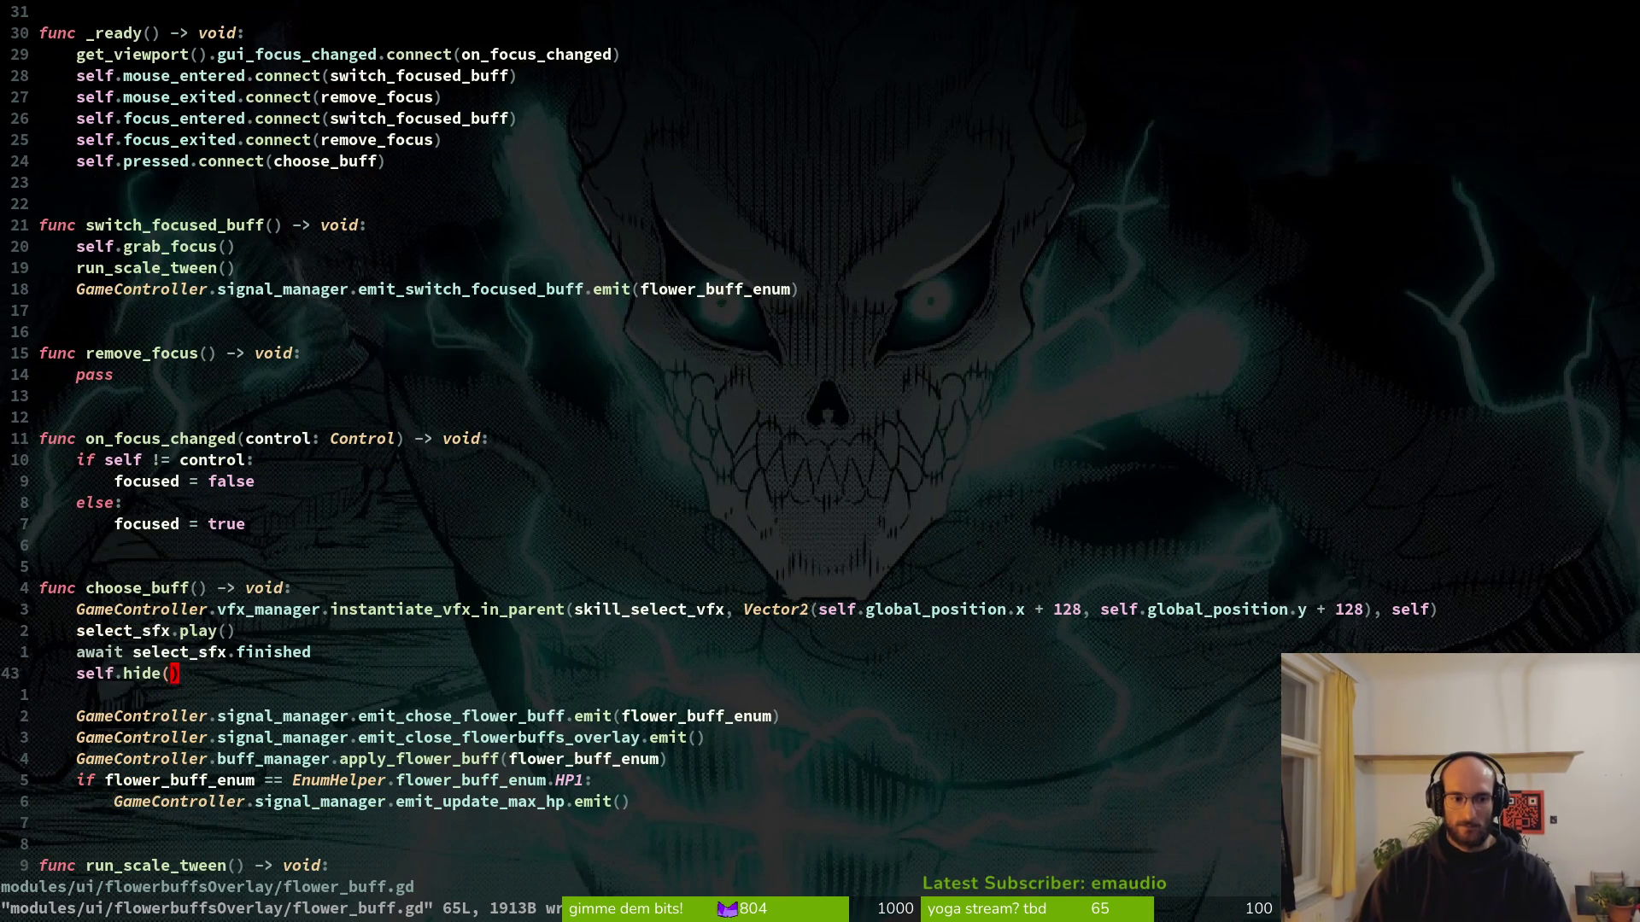
key(shift+v)
key(K)
key(K)
key(K)
key(Escape)
text(:w)
key(Return)
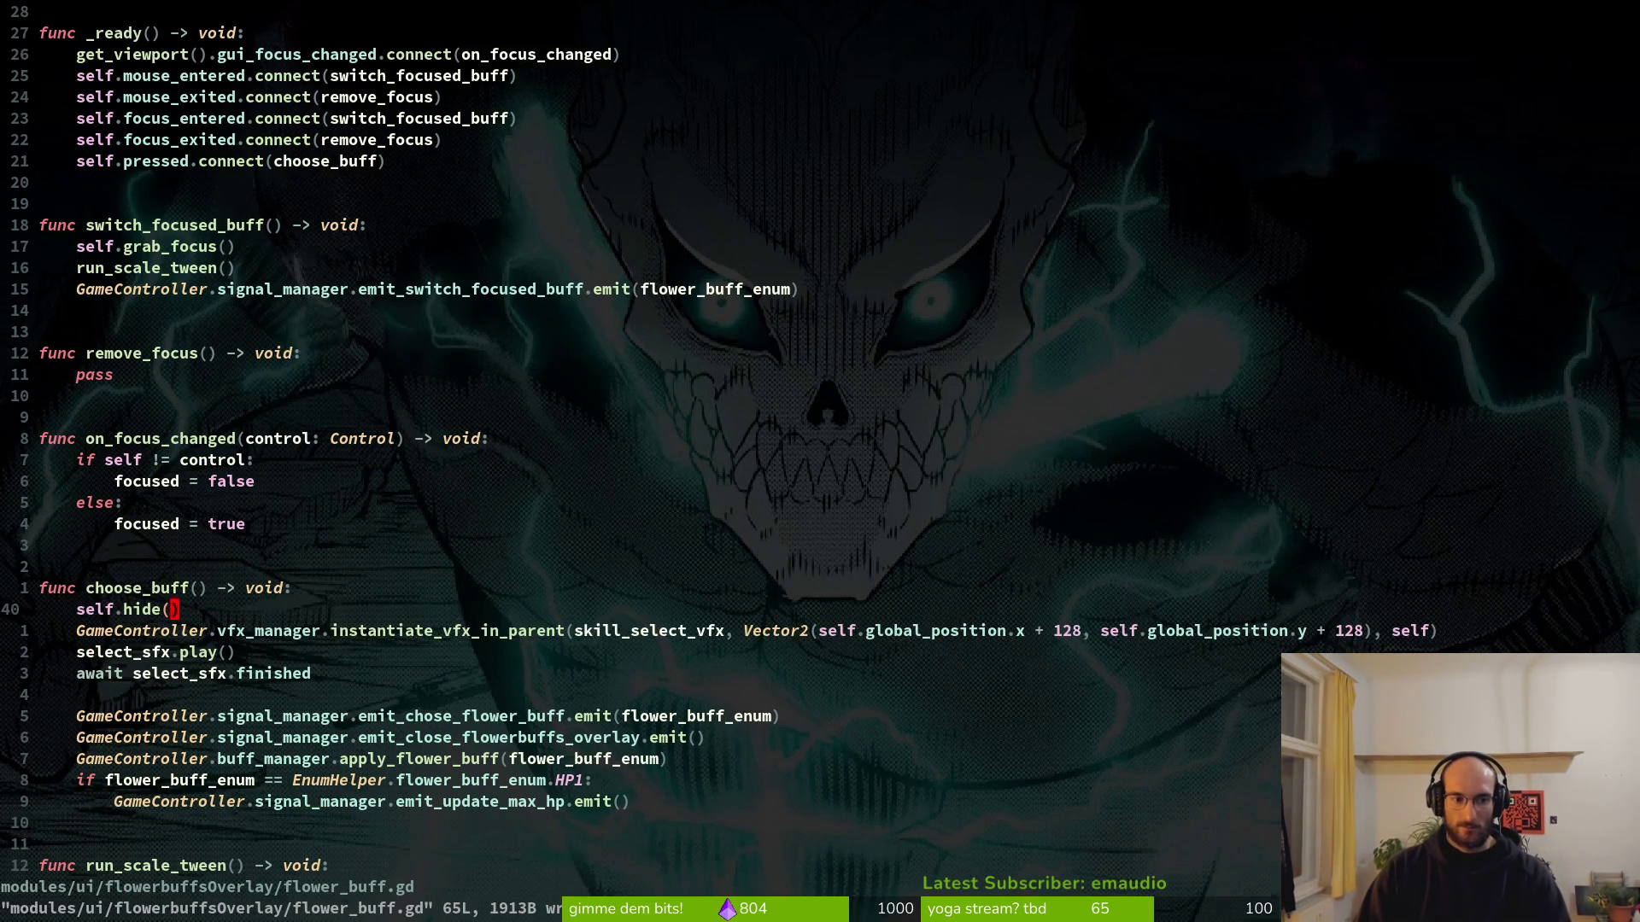
key(alt+Tab)
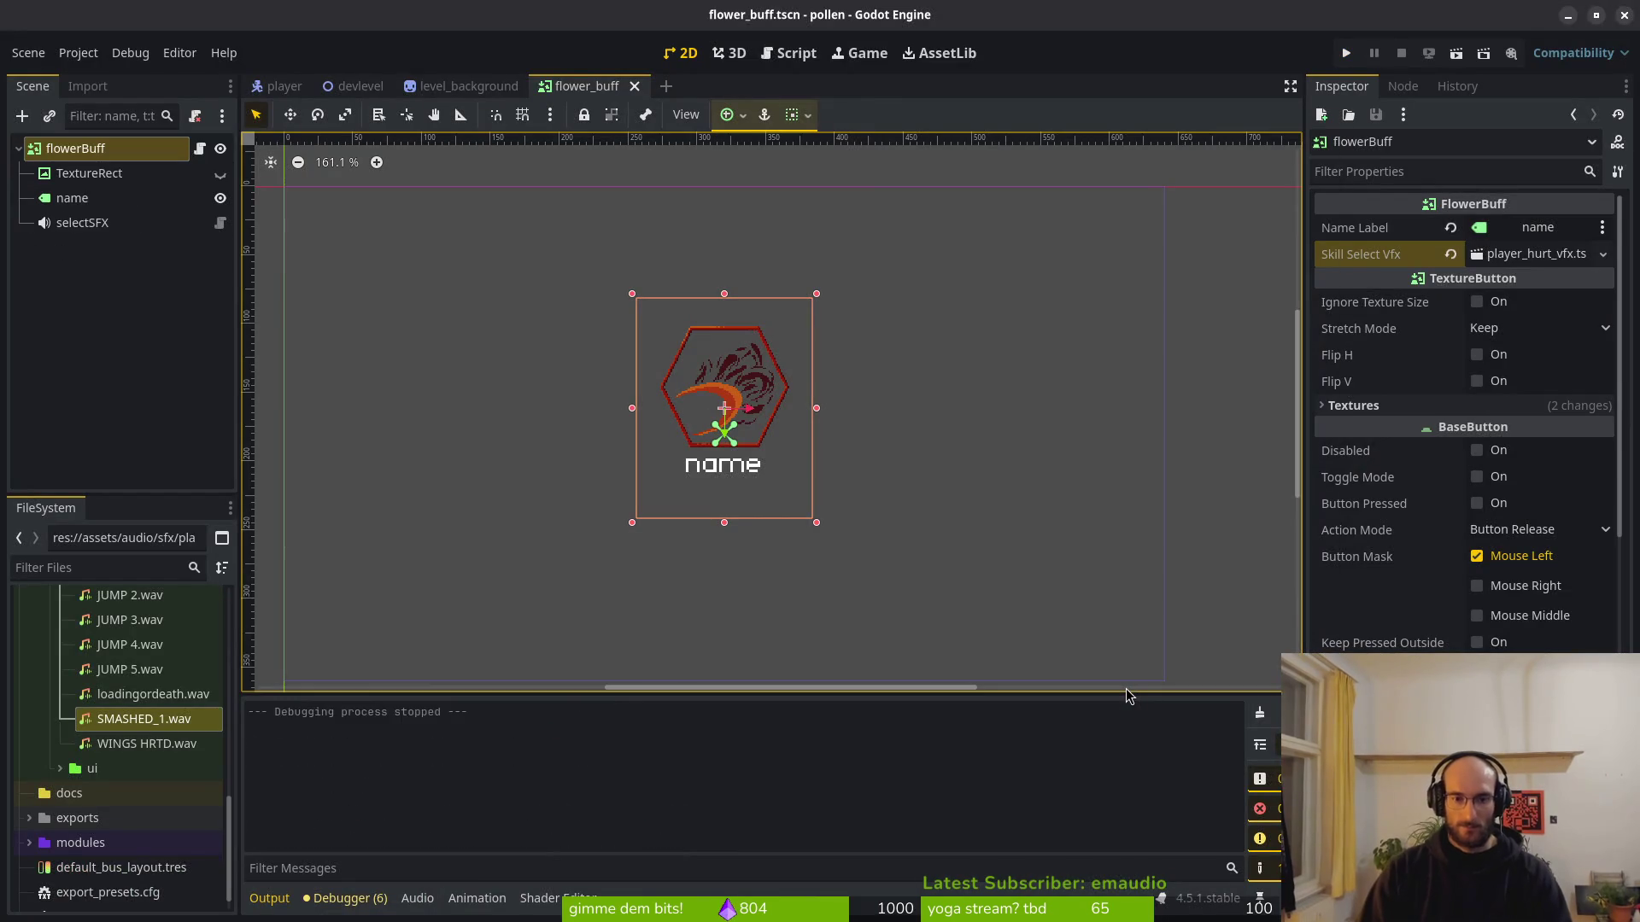
Run the game, enter the flower level, dash into the dandelion, pick full heal, then close the game.
key(F5)
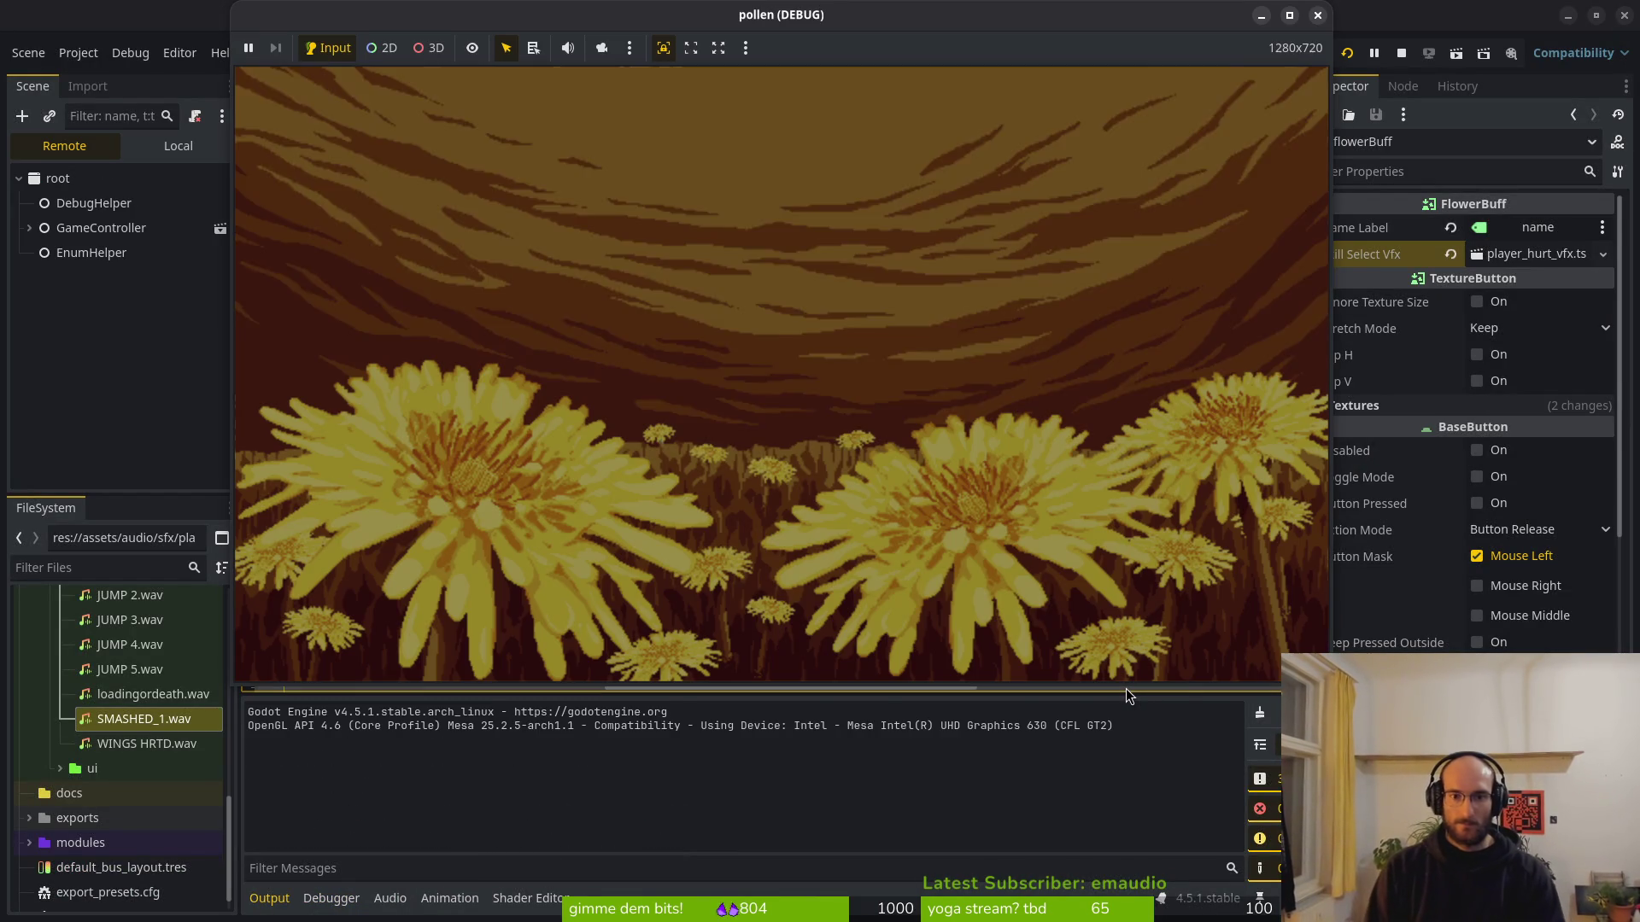
key(Return)
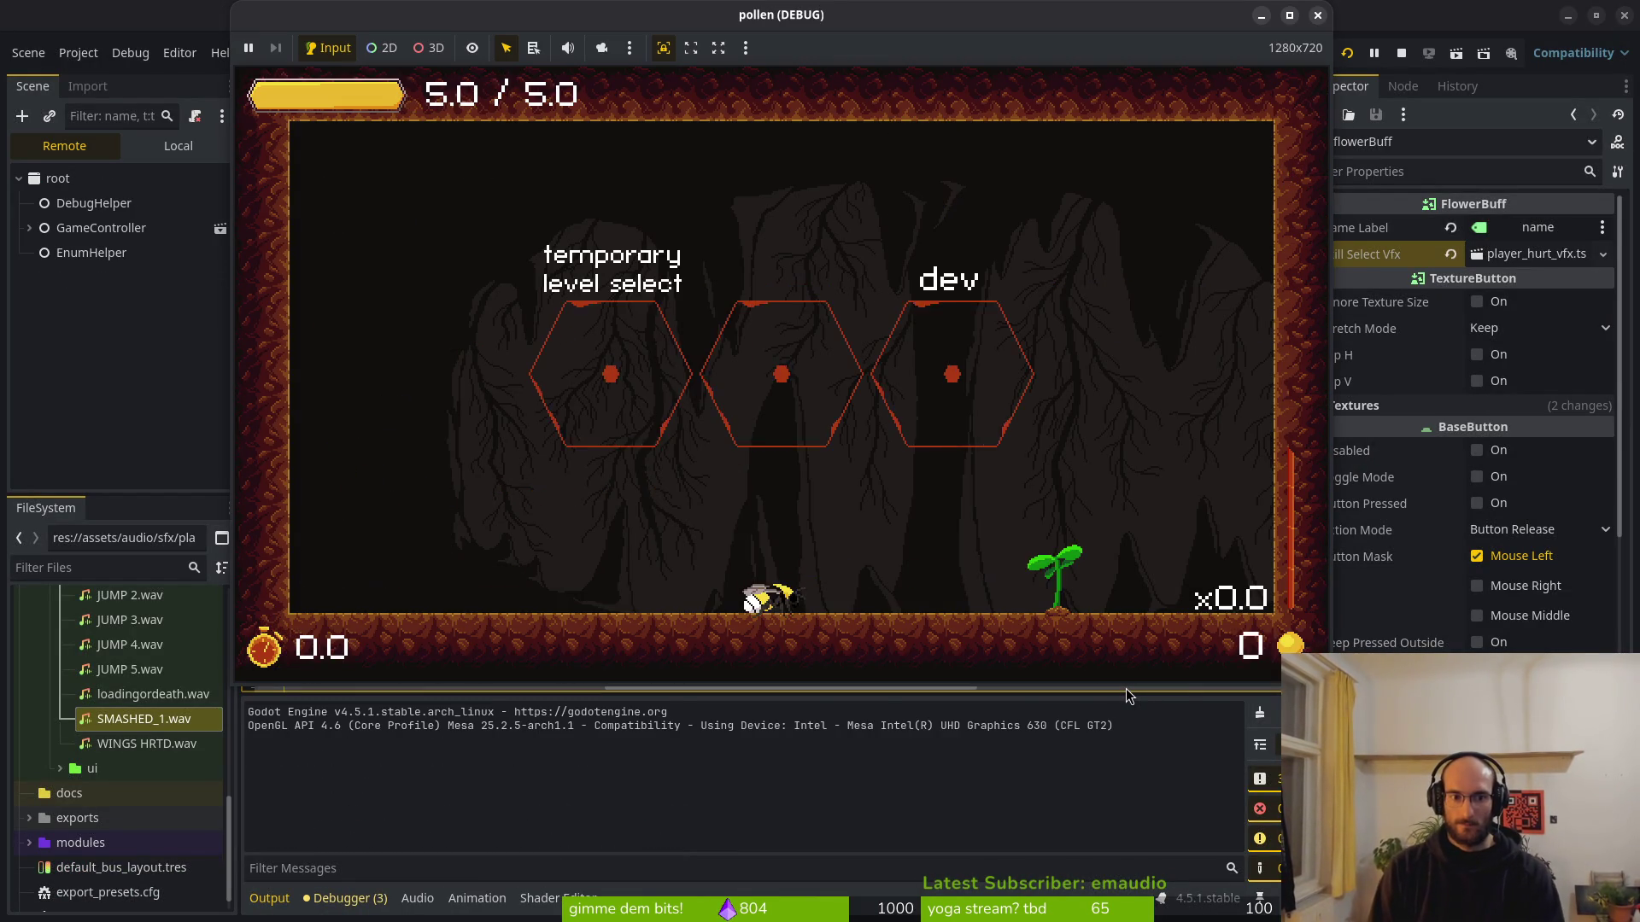
key(Left)
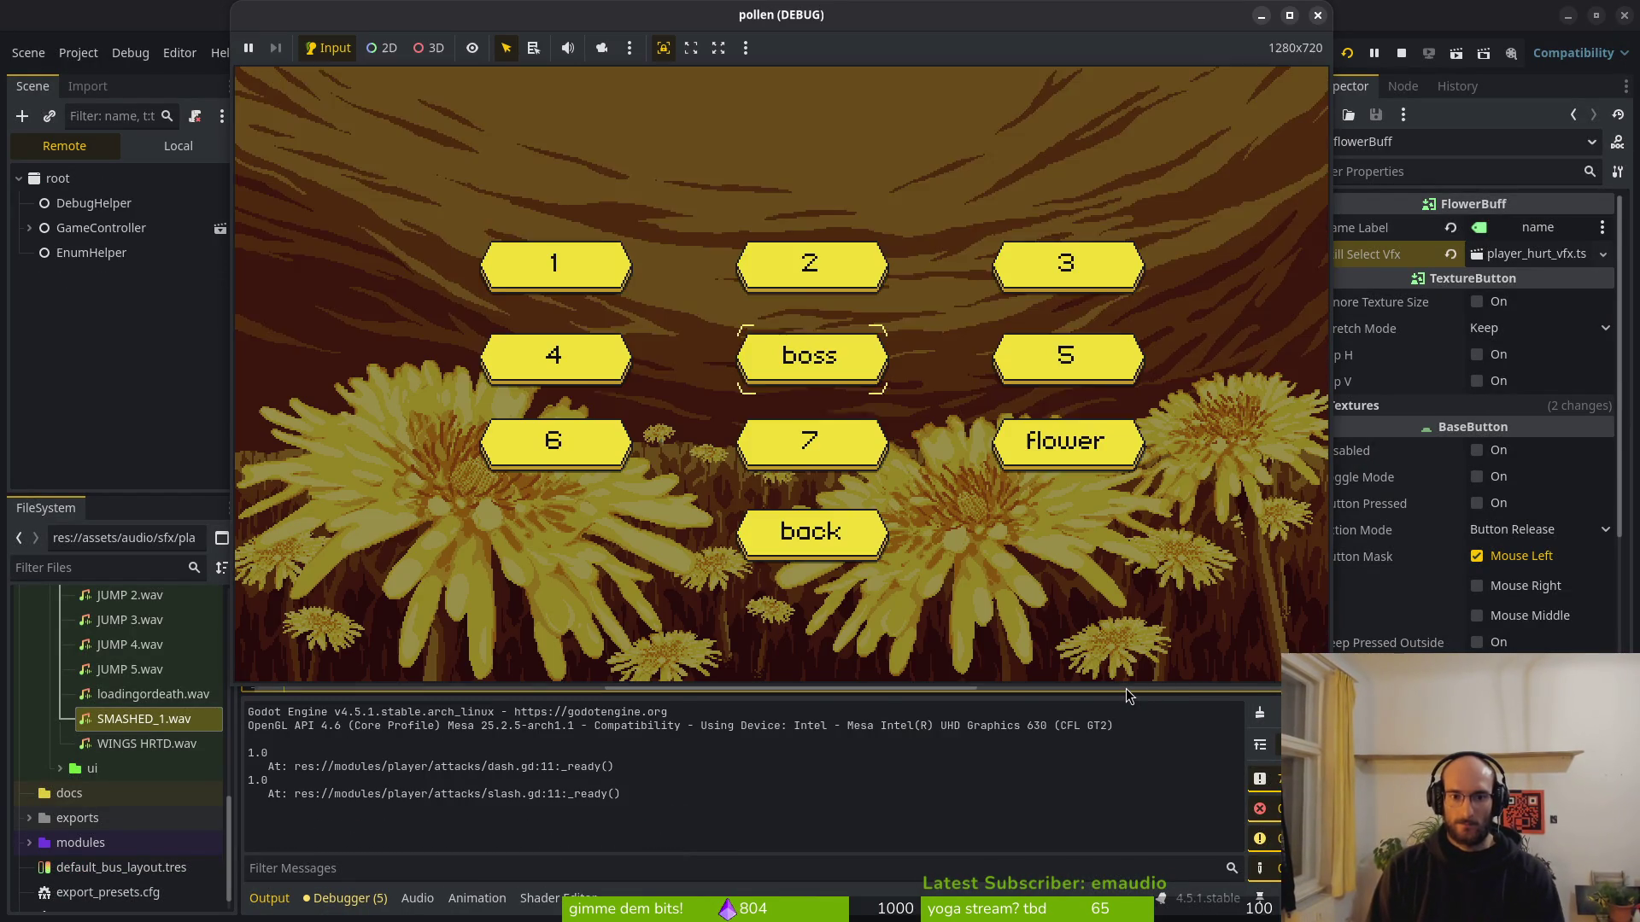
key(Return)
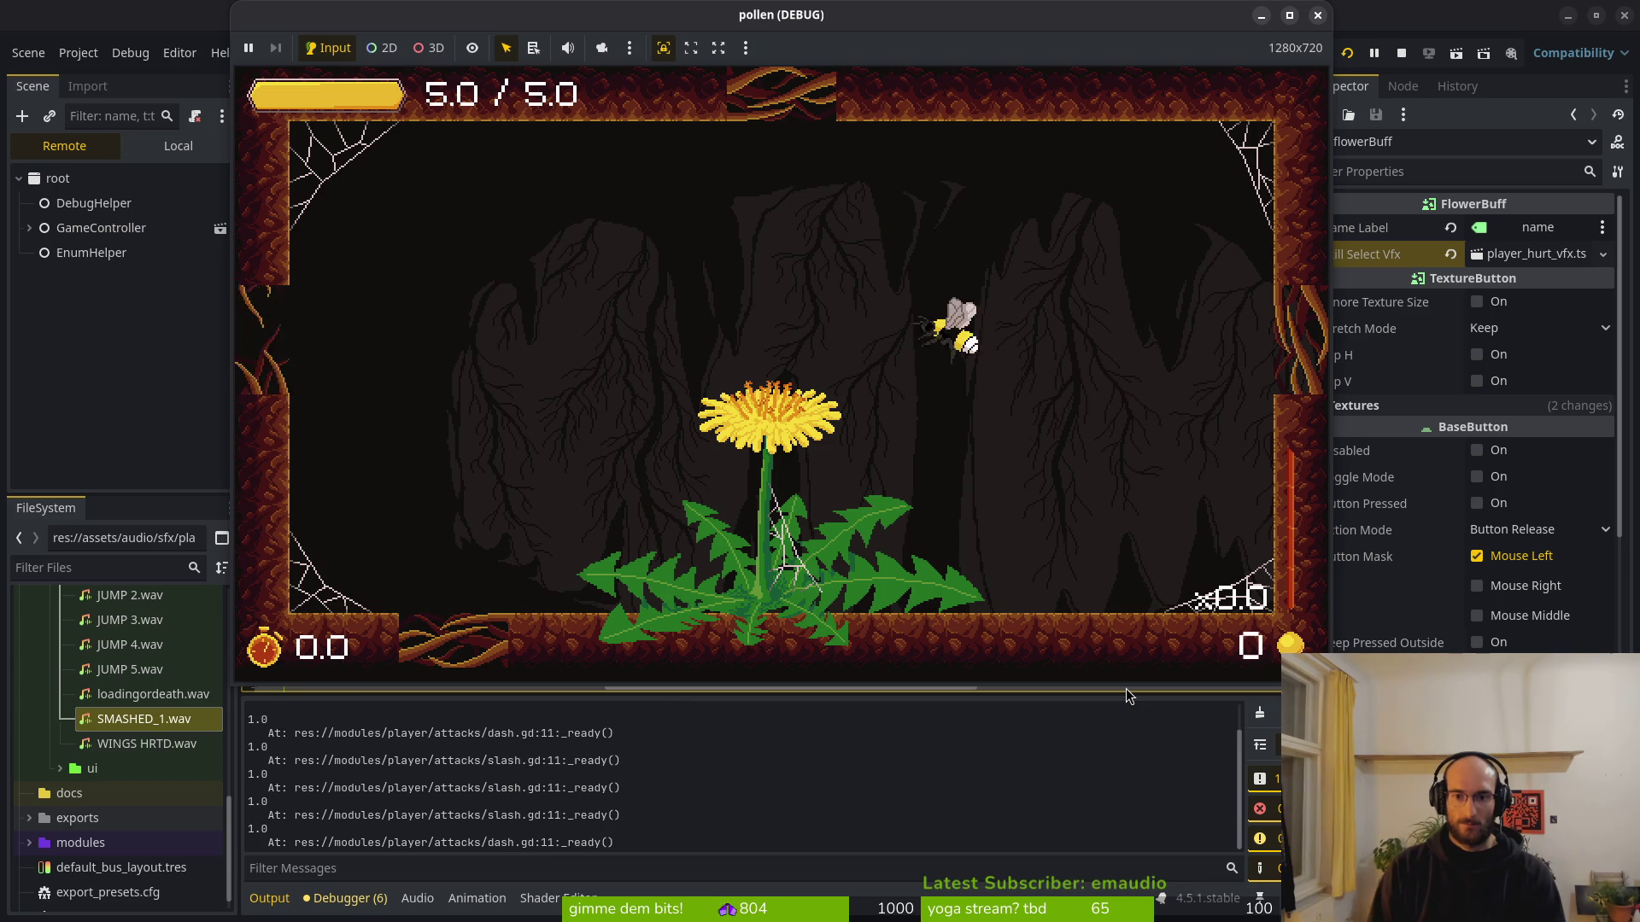
key(space)
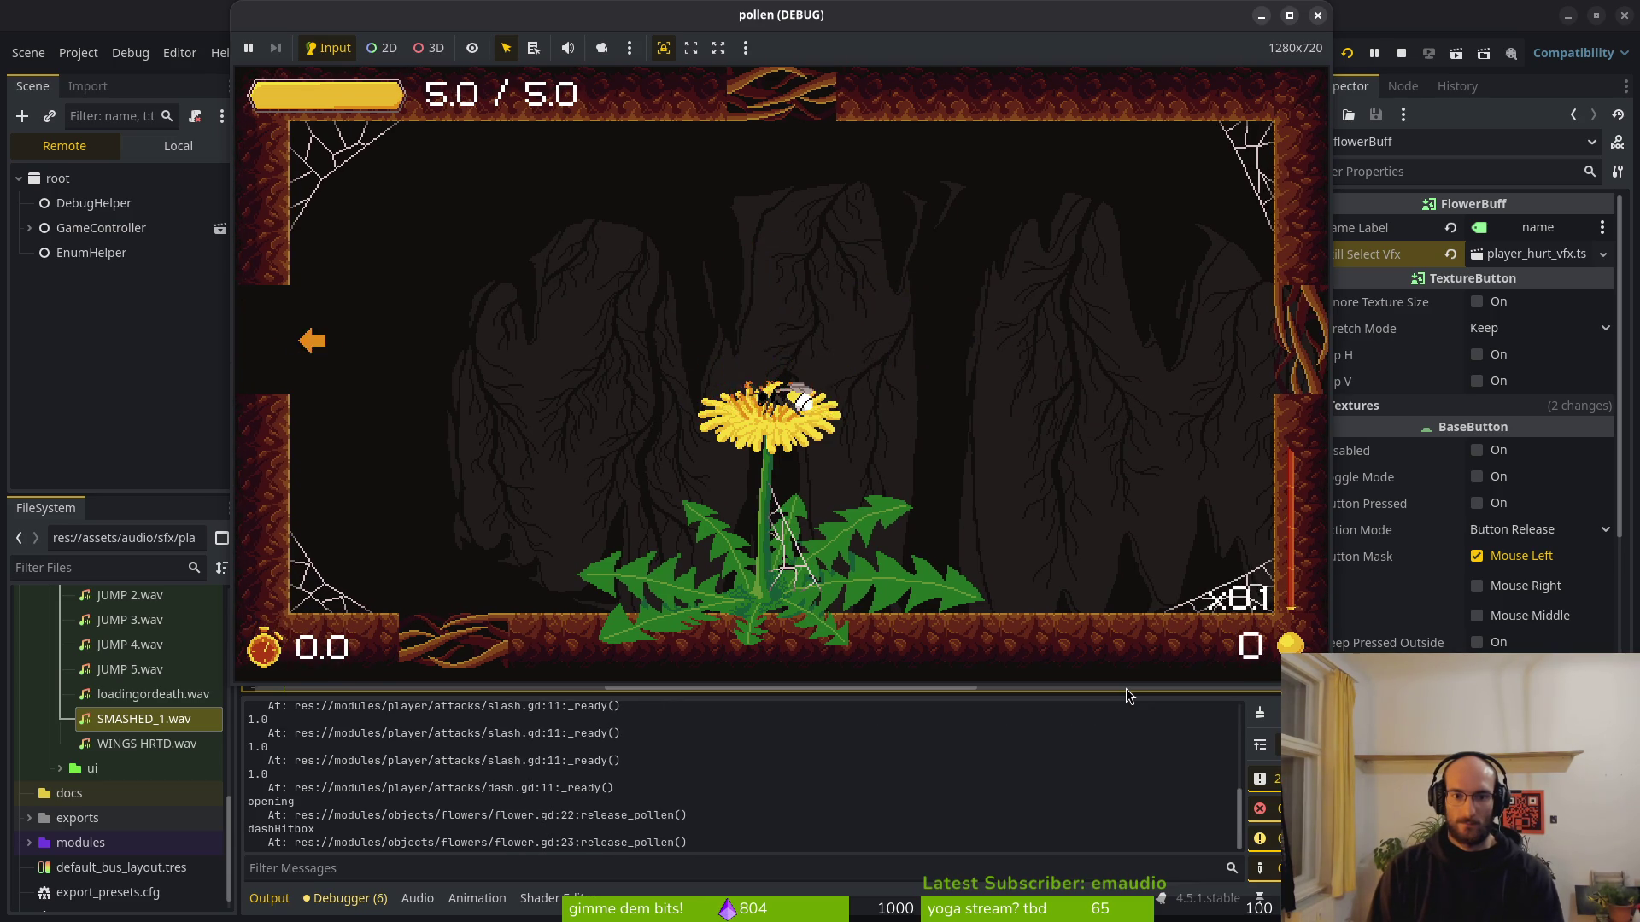
key(Return)
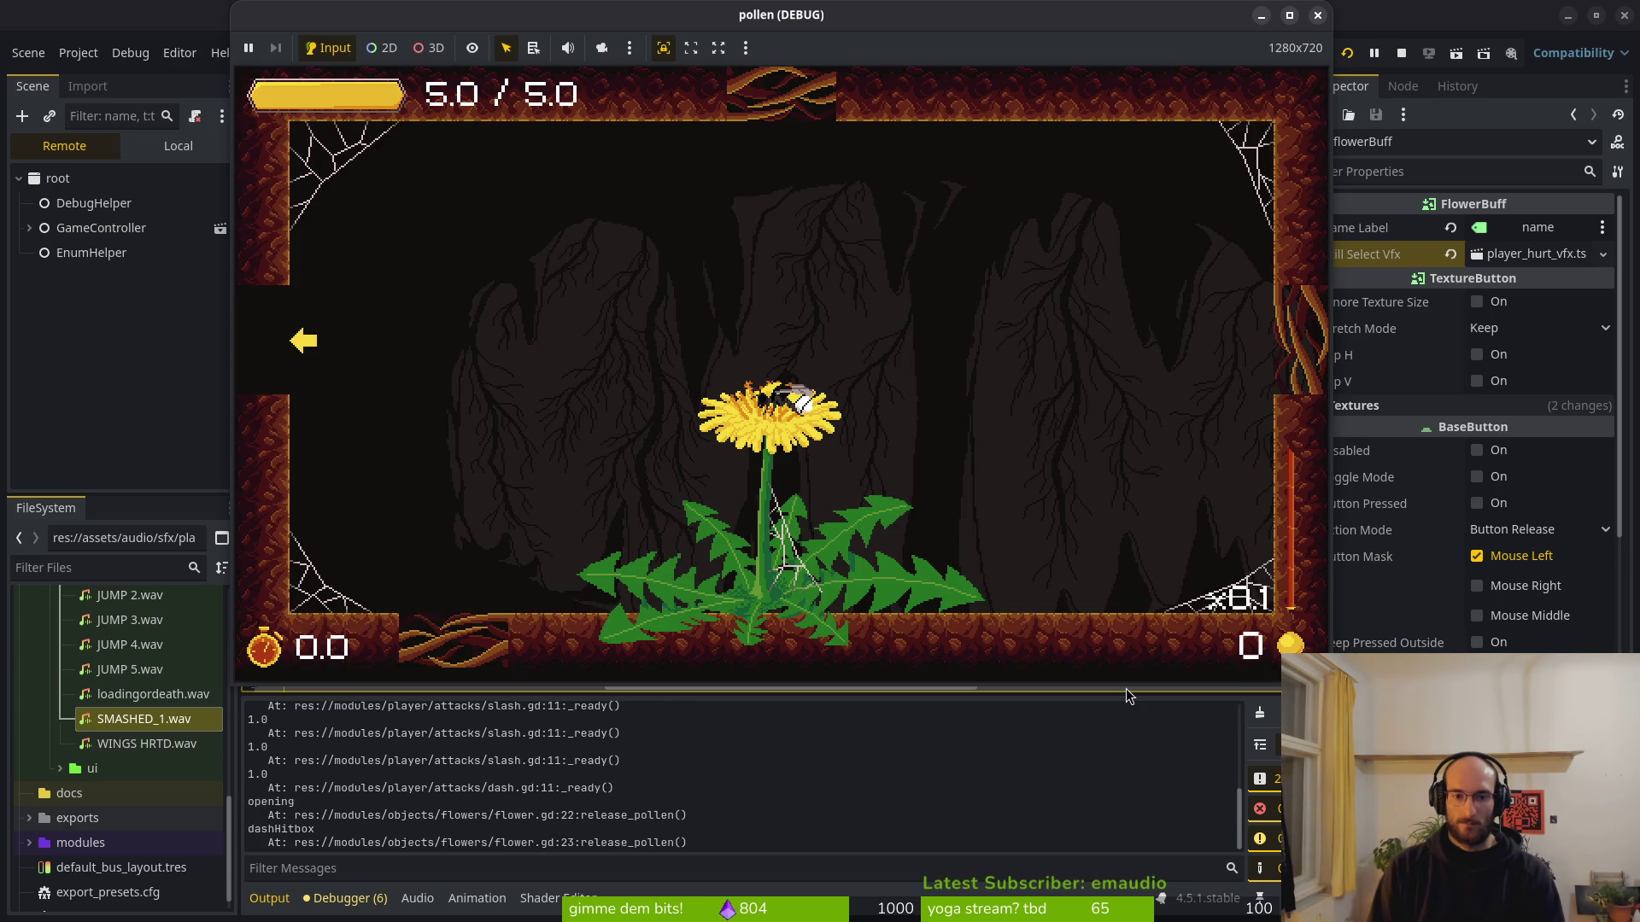
key(F8)
key(alt+Tab)
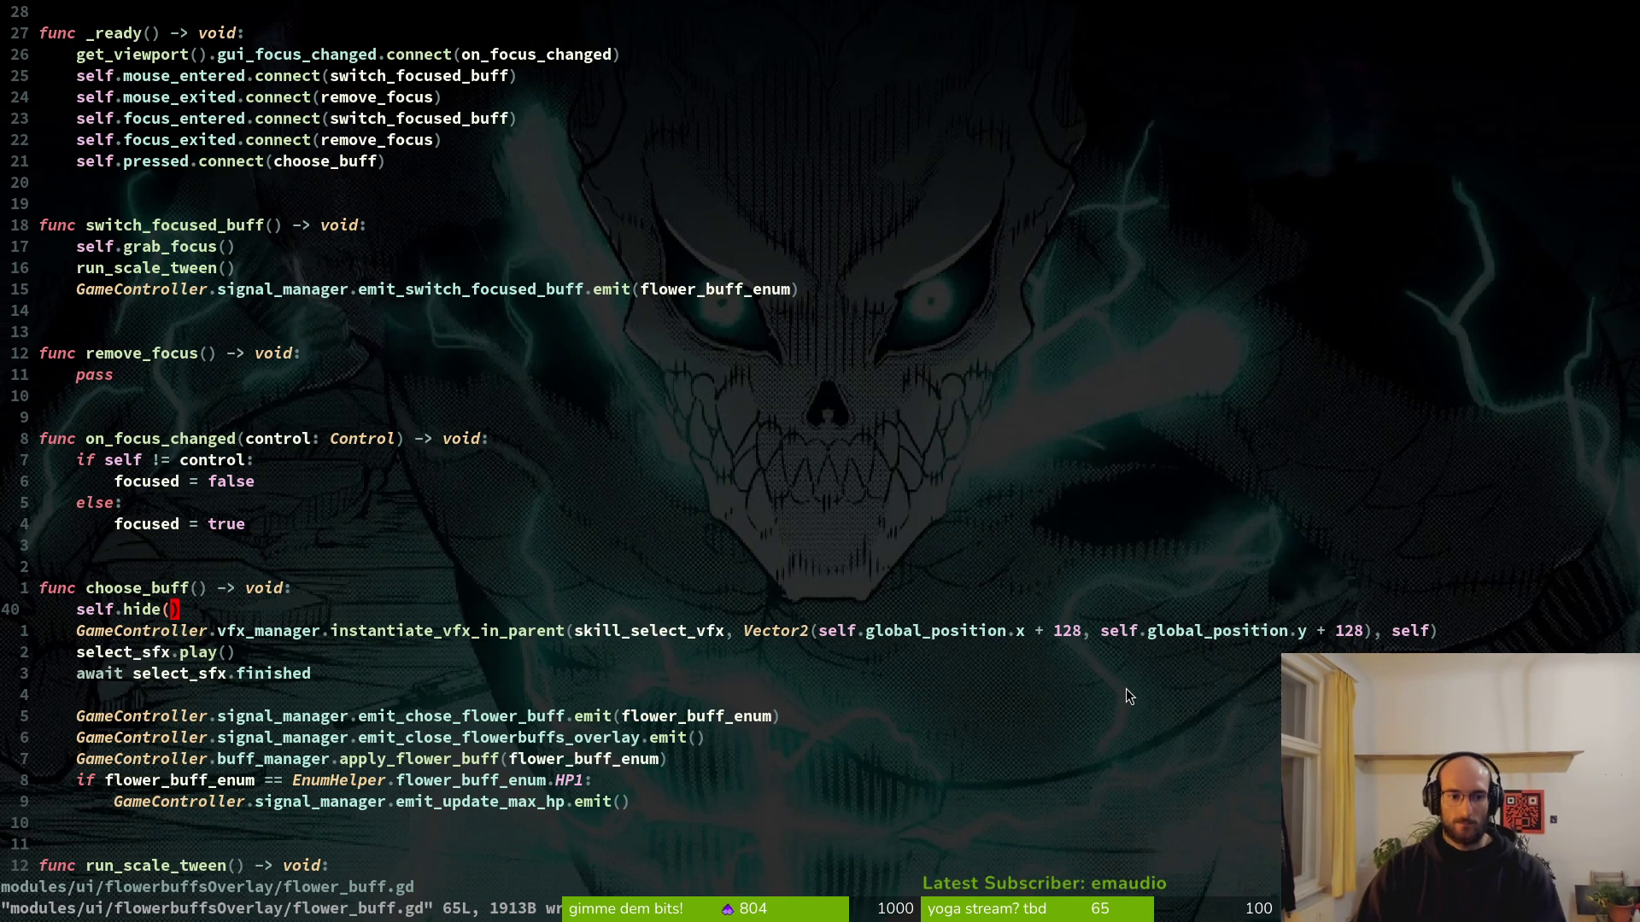
Delete the + 128 after global_position.x on the VFX spawn line.
key(j)
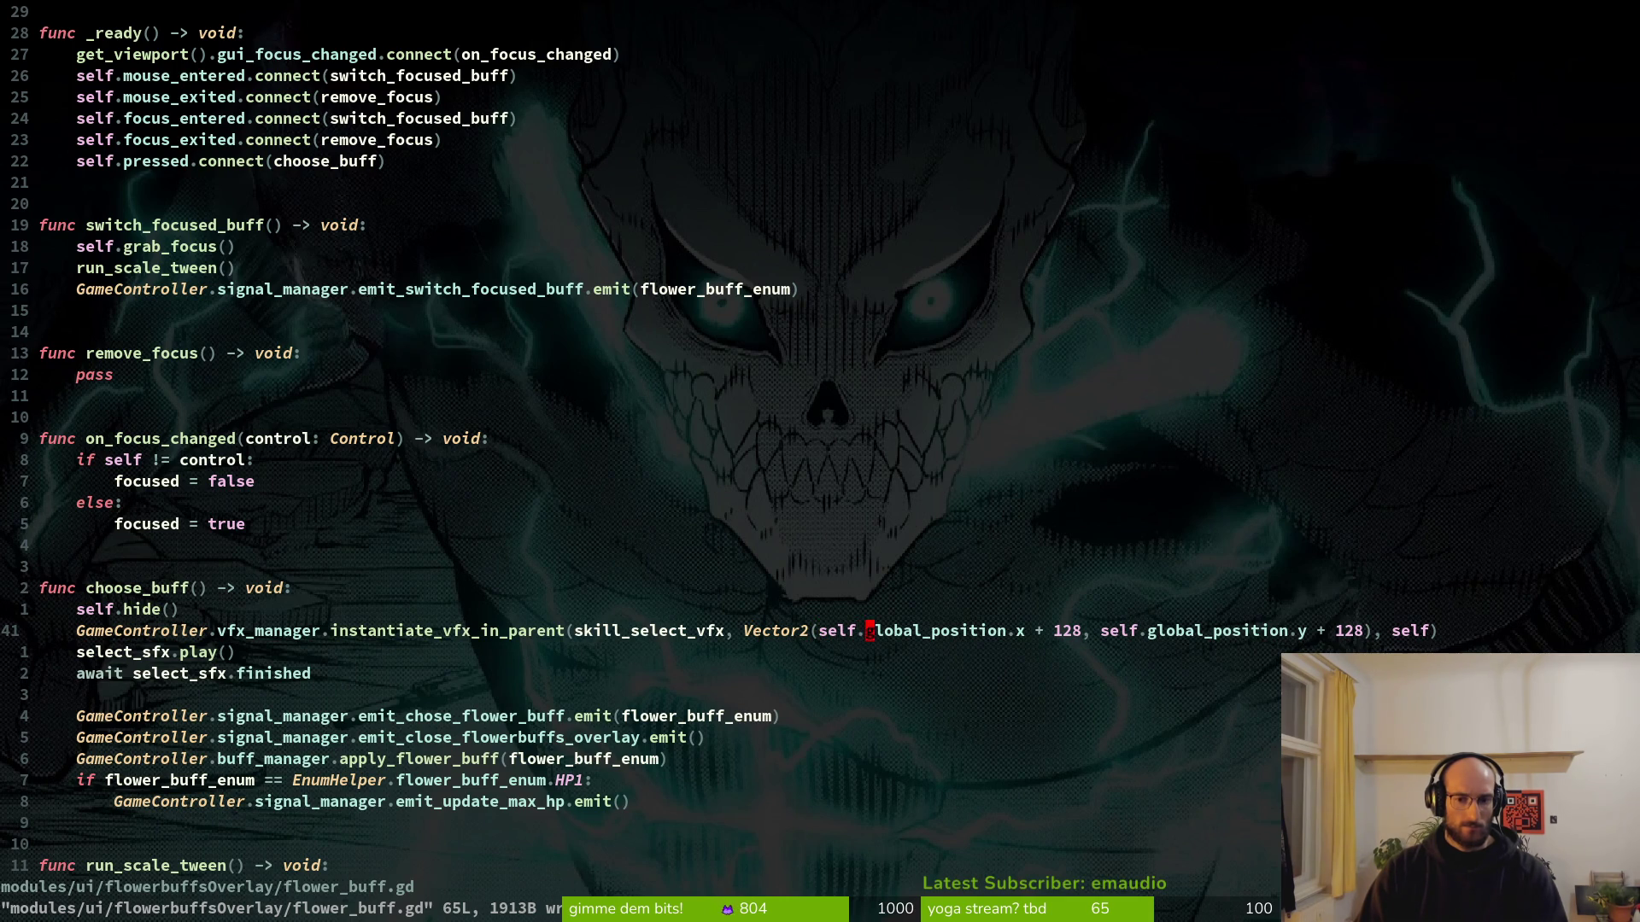
key(d)
key(w)
key(d)
key(T)
key(x)
key(w)
key(w)
Remove the + 128 y offset as well, save the script, and relaunch the game.
key(f)
key(plus)
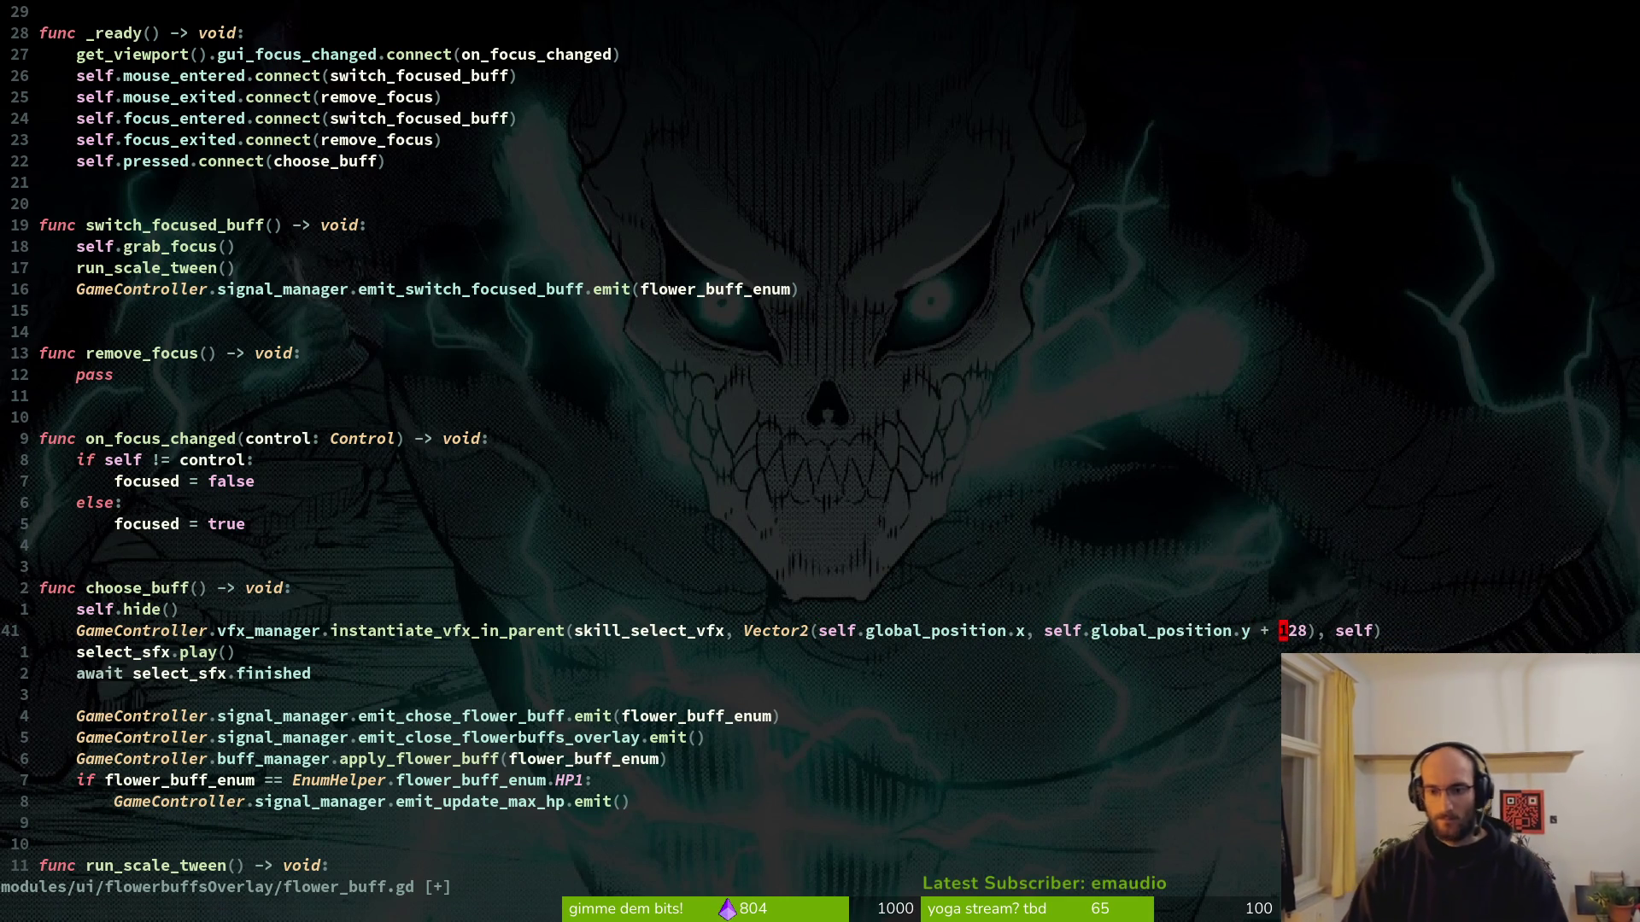
key(c)
key(t)
key(parenright)
key(BackSpace)
key(Escape)
text(:w)
key(Return)
key(alt+Tab)
key(F5)
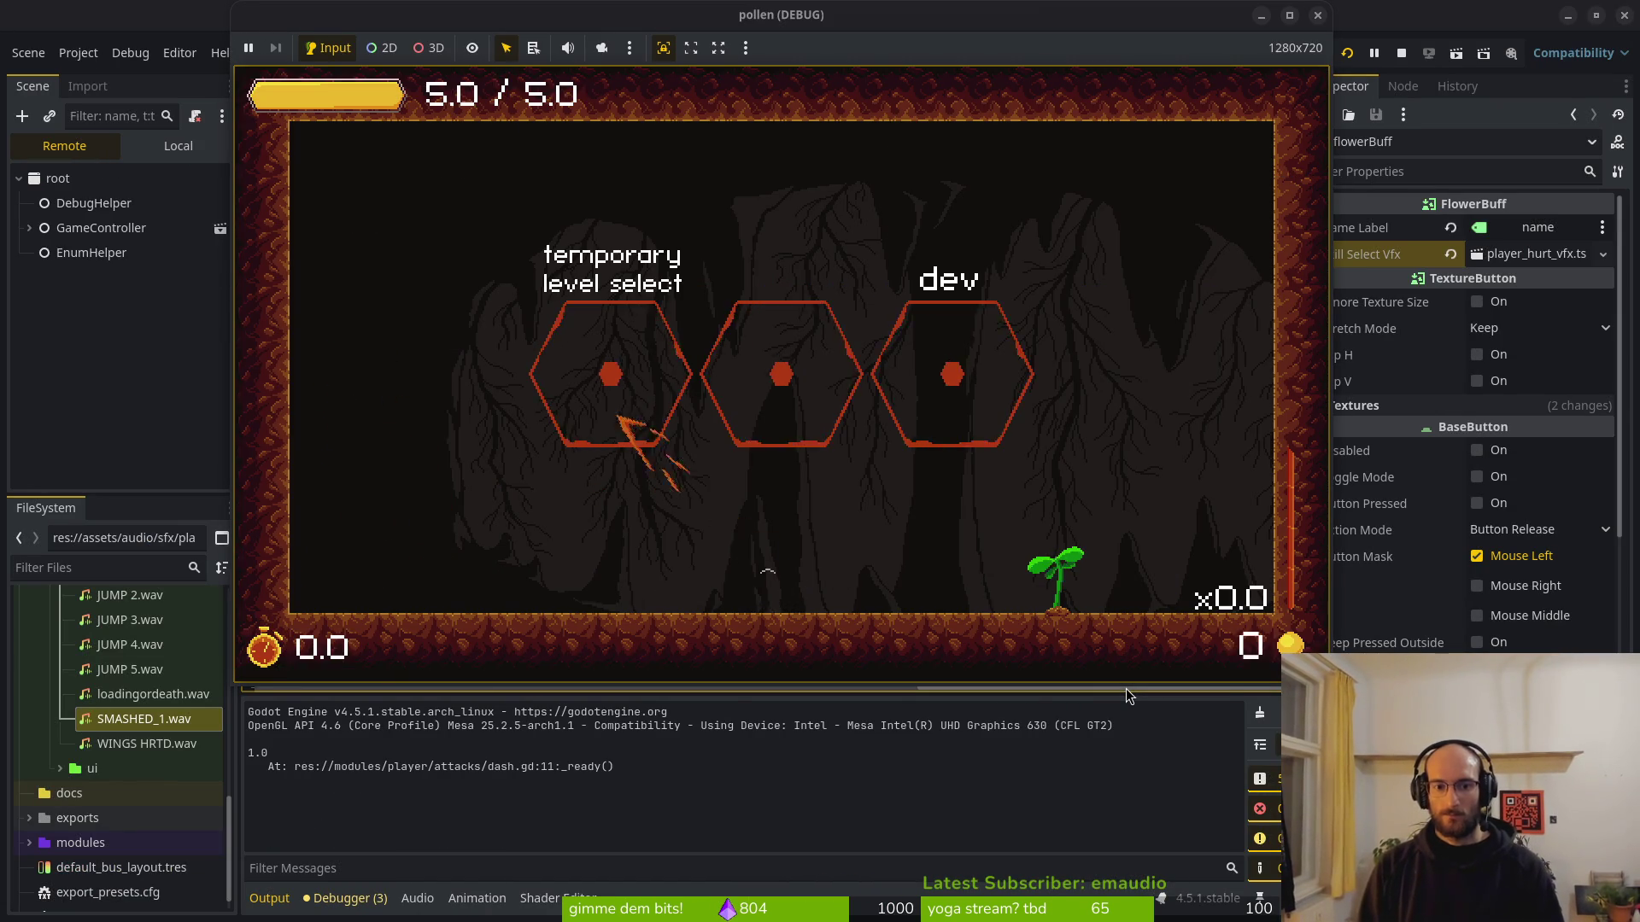
Enter the flower level, dash into the dandelion, pick an upgrade, and close the game.
key(Return)
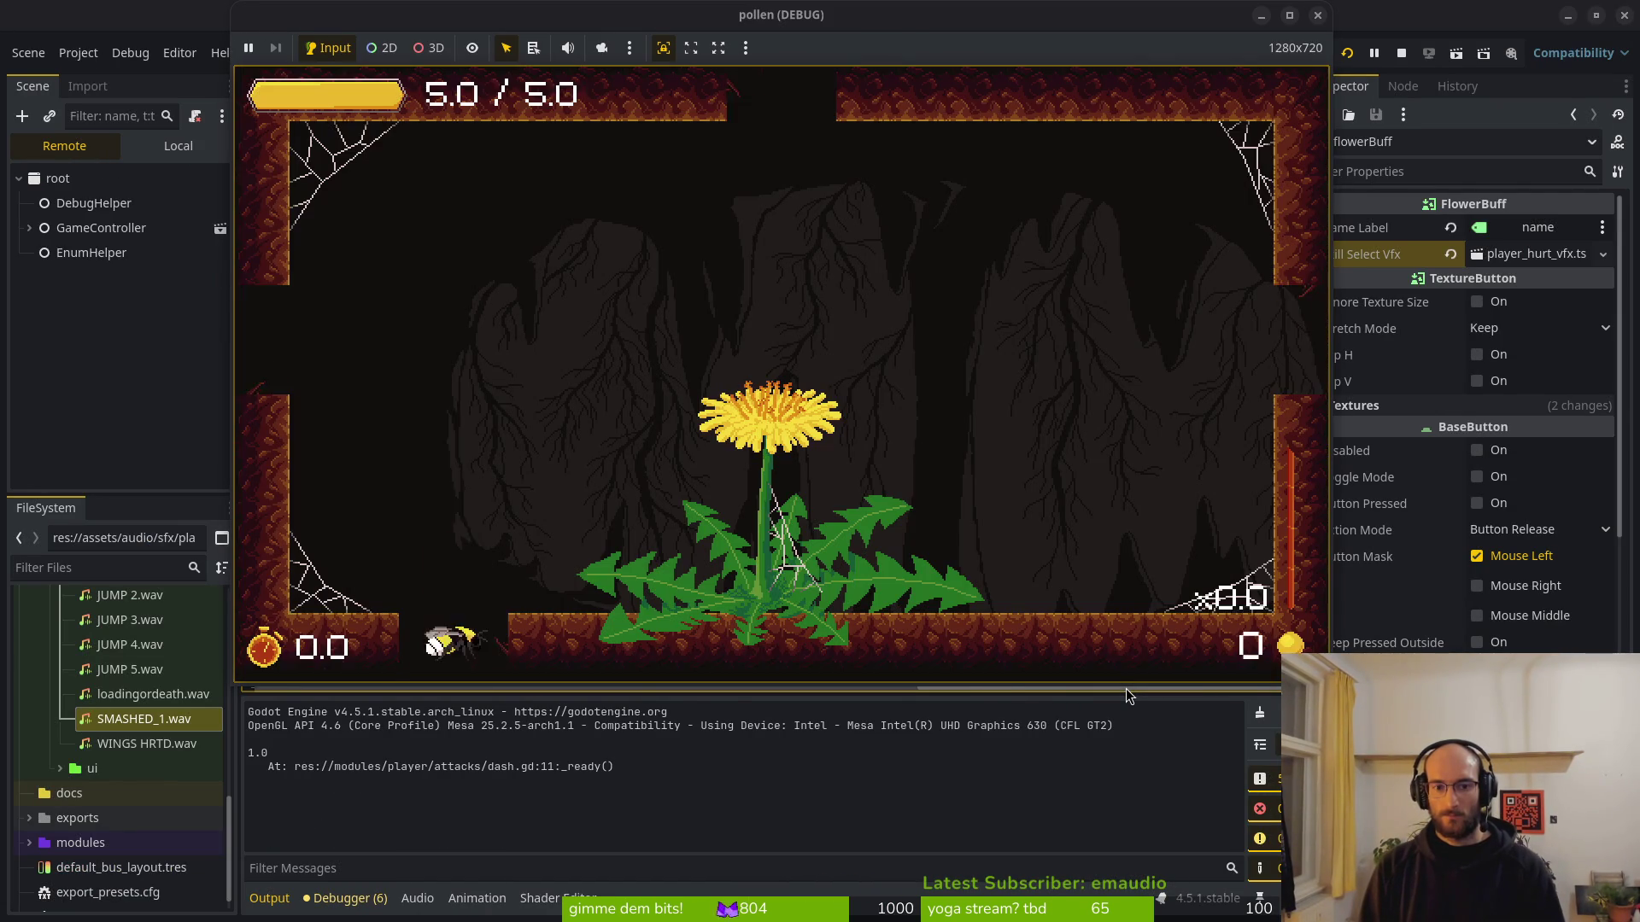
key(space)
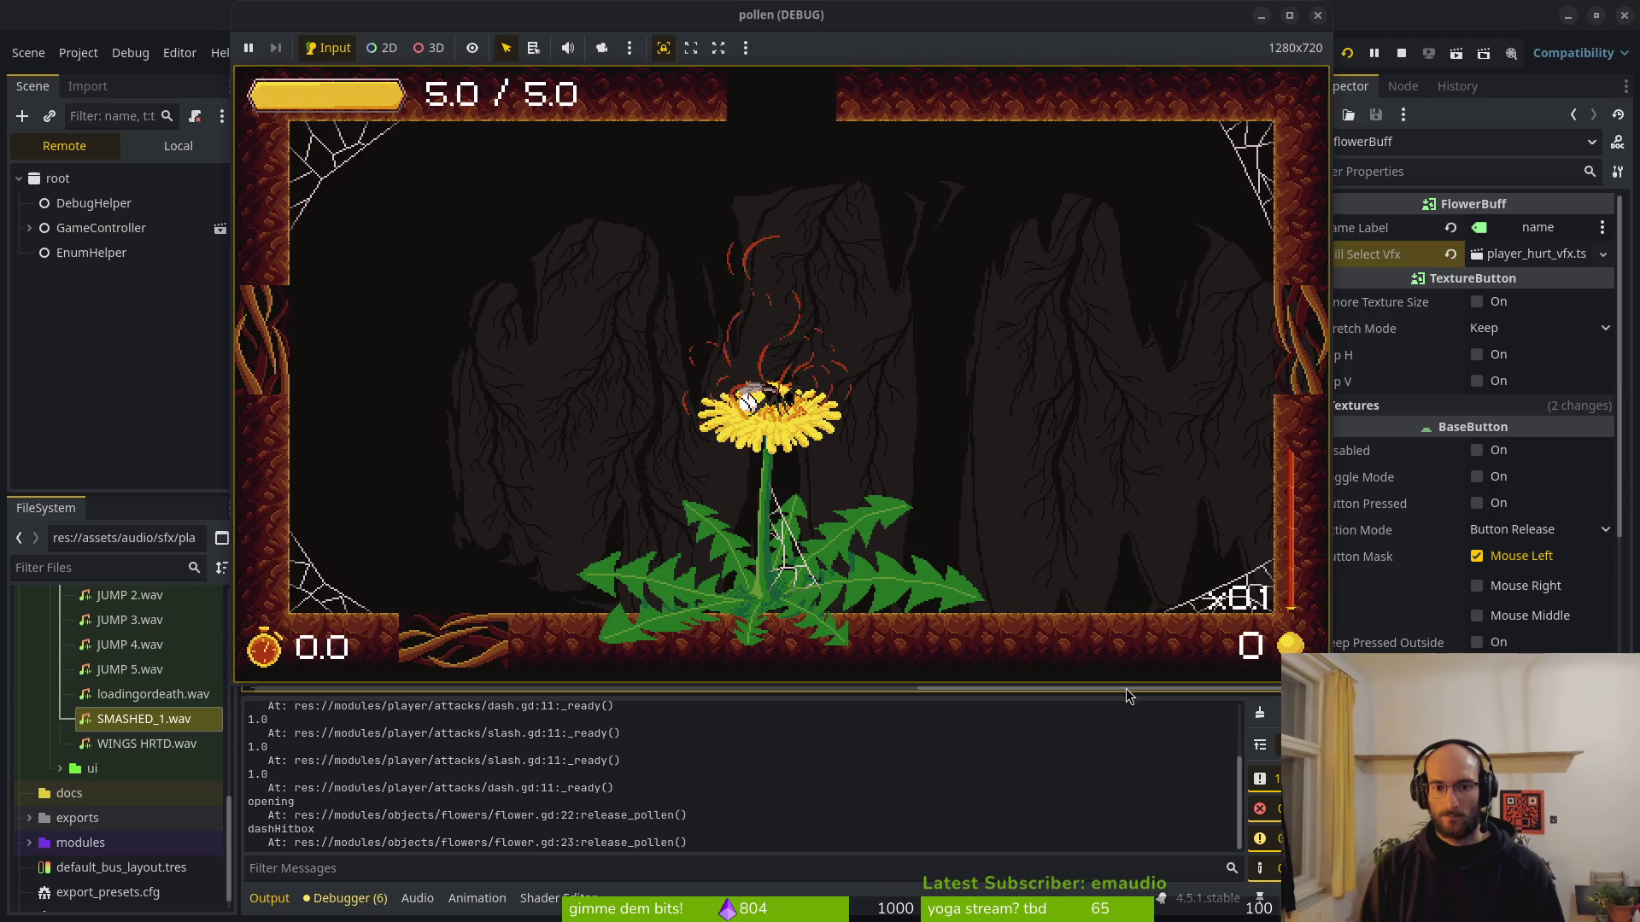
key(space)
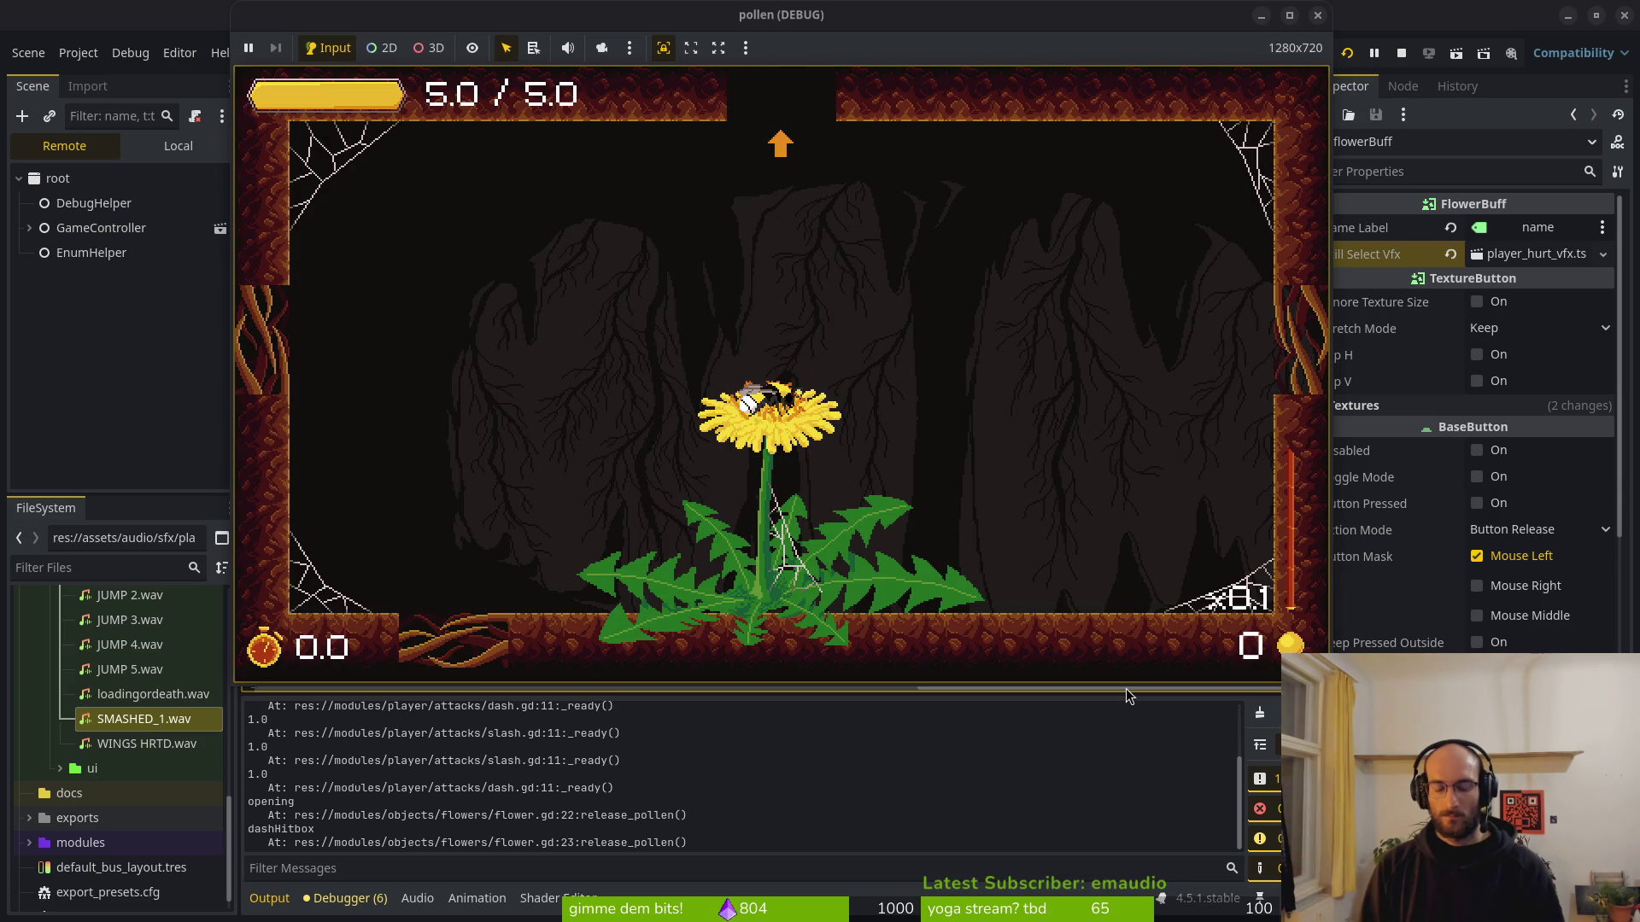
key(F8)
key(alt+Tab)
key(j)
key(j)
key(k)
key(k)
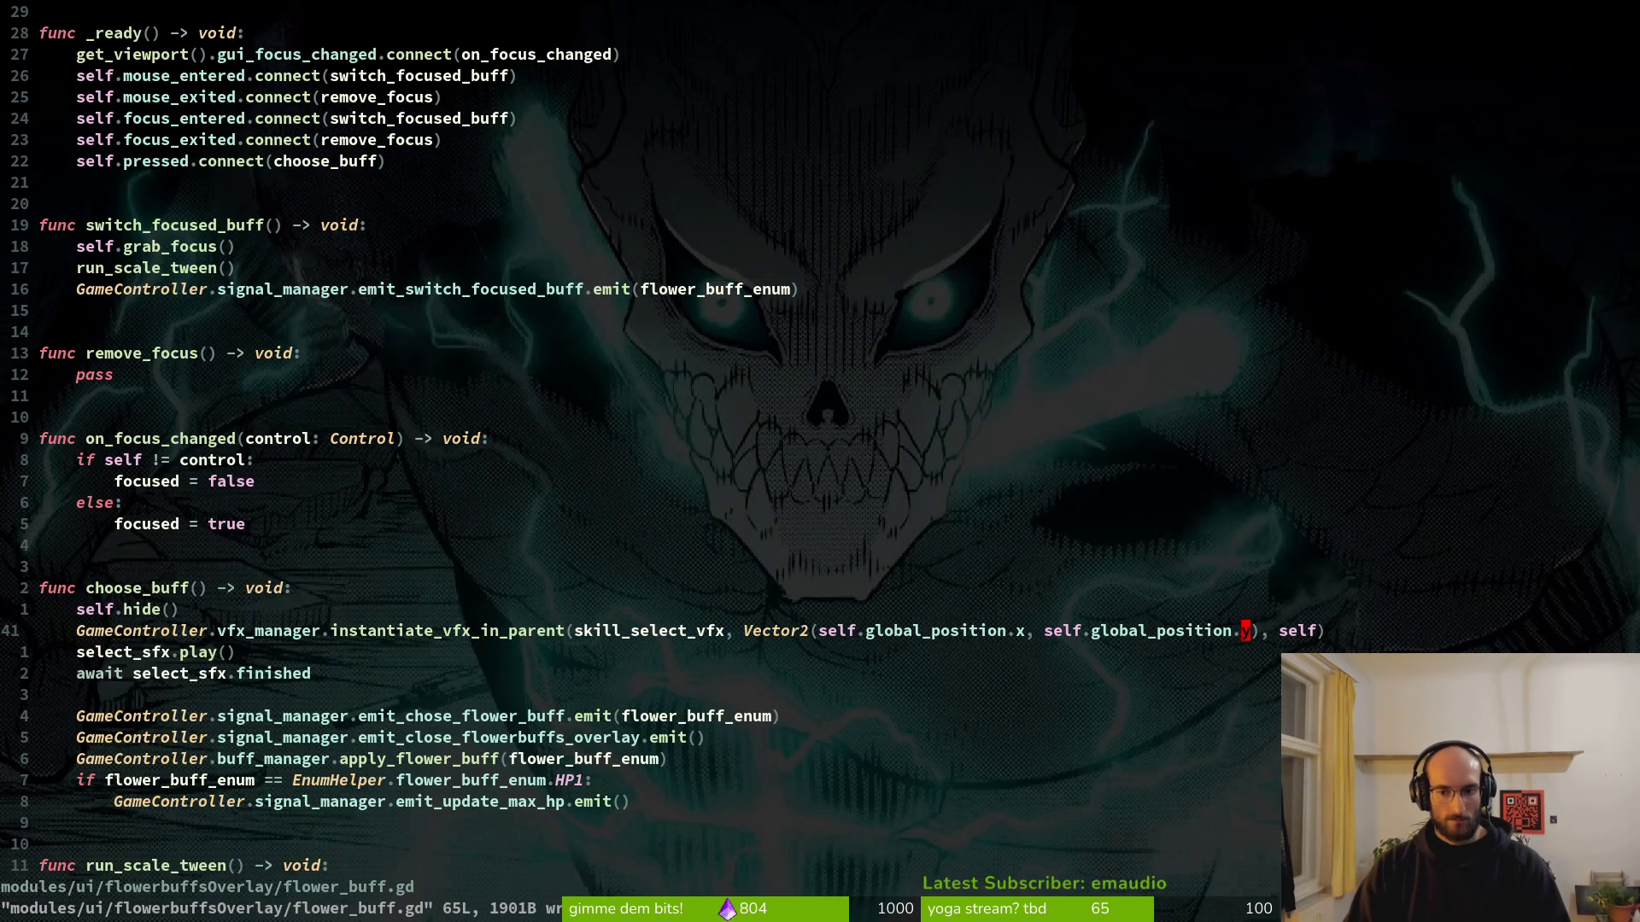
Undo and redo the offset and self.hide() edits to compare script versions.
key(u)
key(u)
key(u)
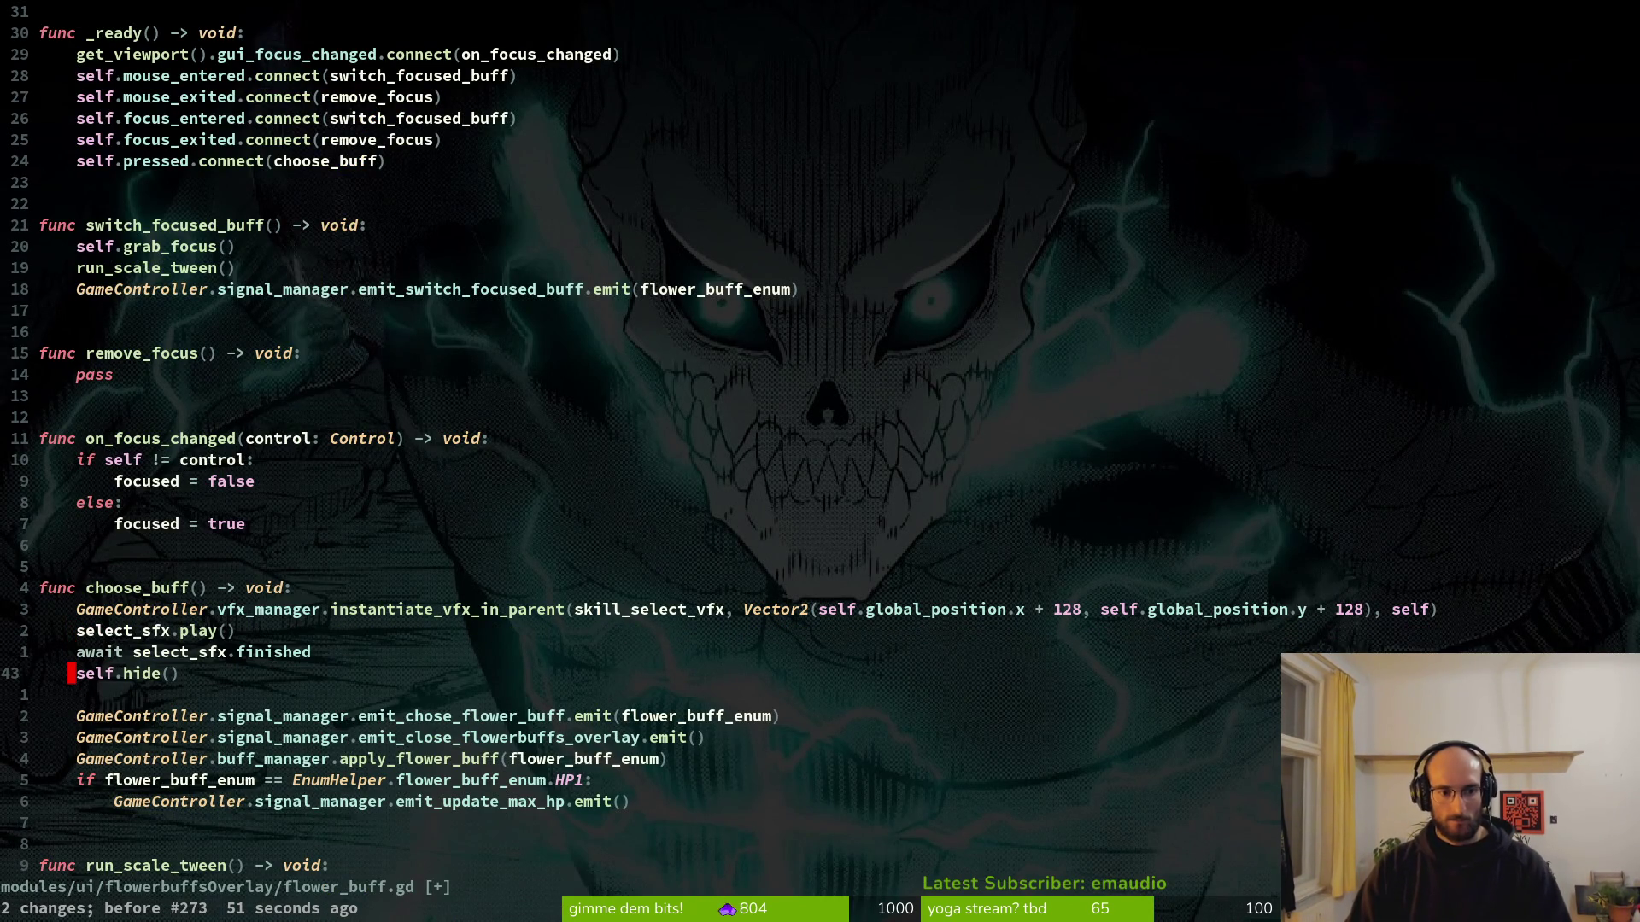
key(ctrl+r)
key(ctrl+r)
key(ctrl+r)
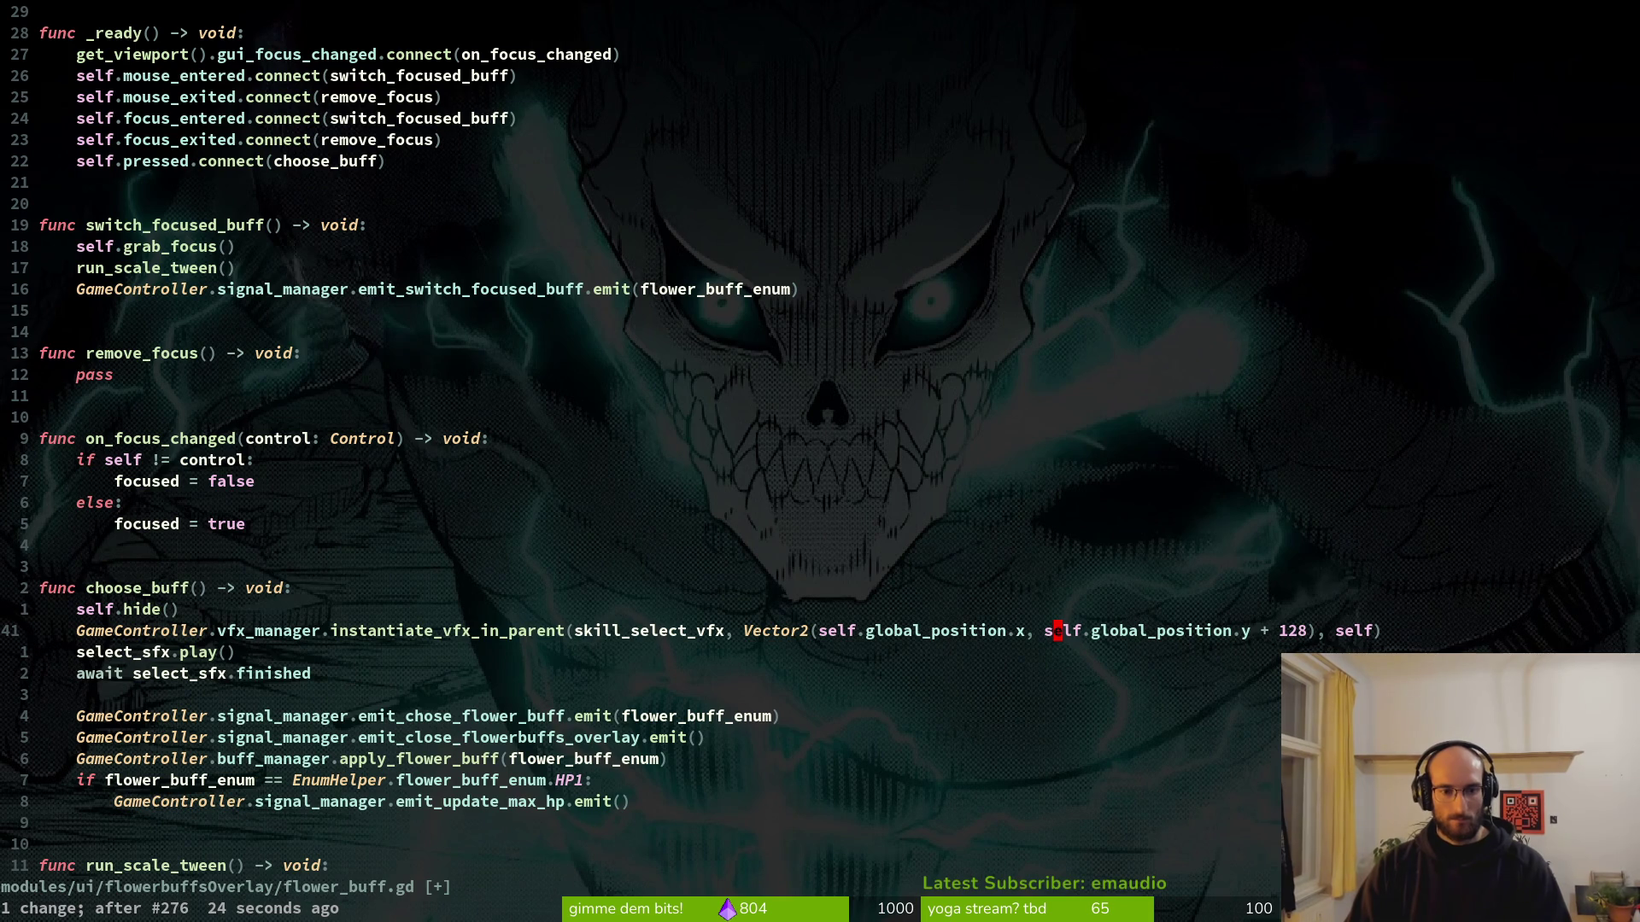
key(u)
Try joining self.hide() below select_sfx.play(), then undo back to the earlier placement.
key(k)
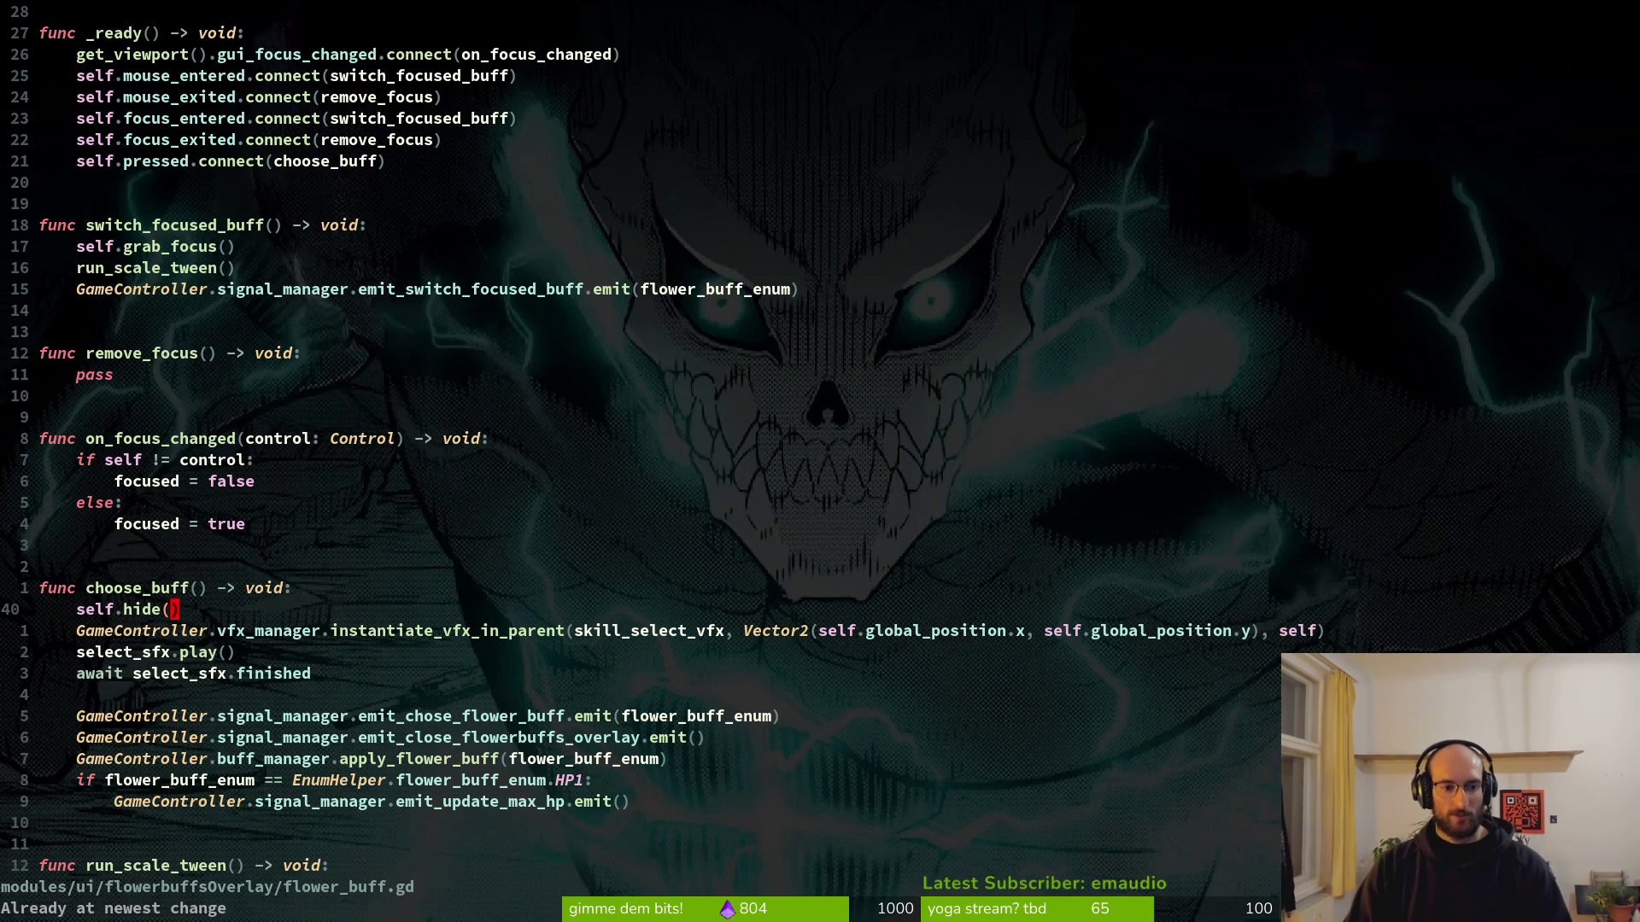
key(shift+v)
key(shift+j)
key(shift+j)
key(Return)
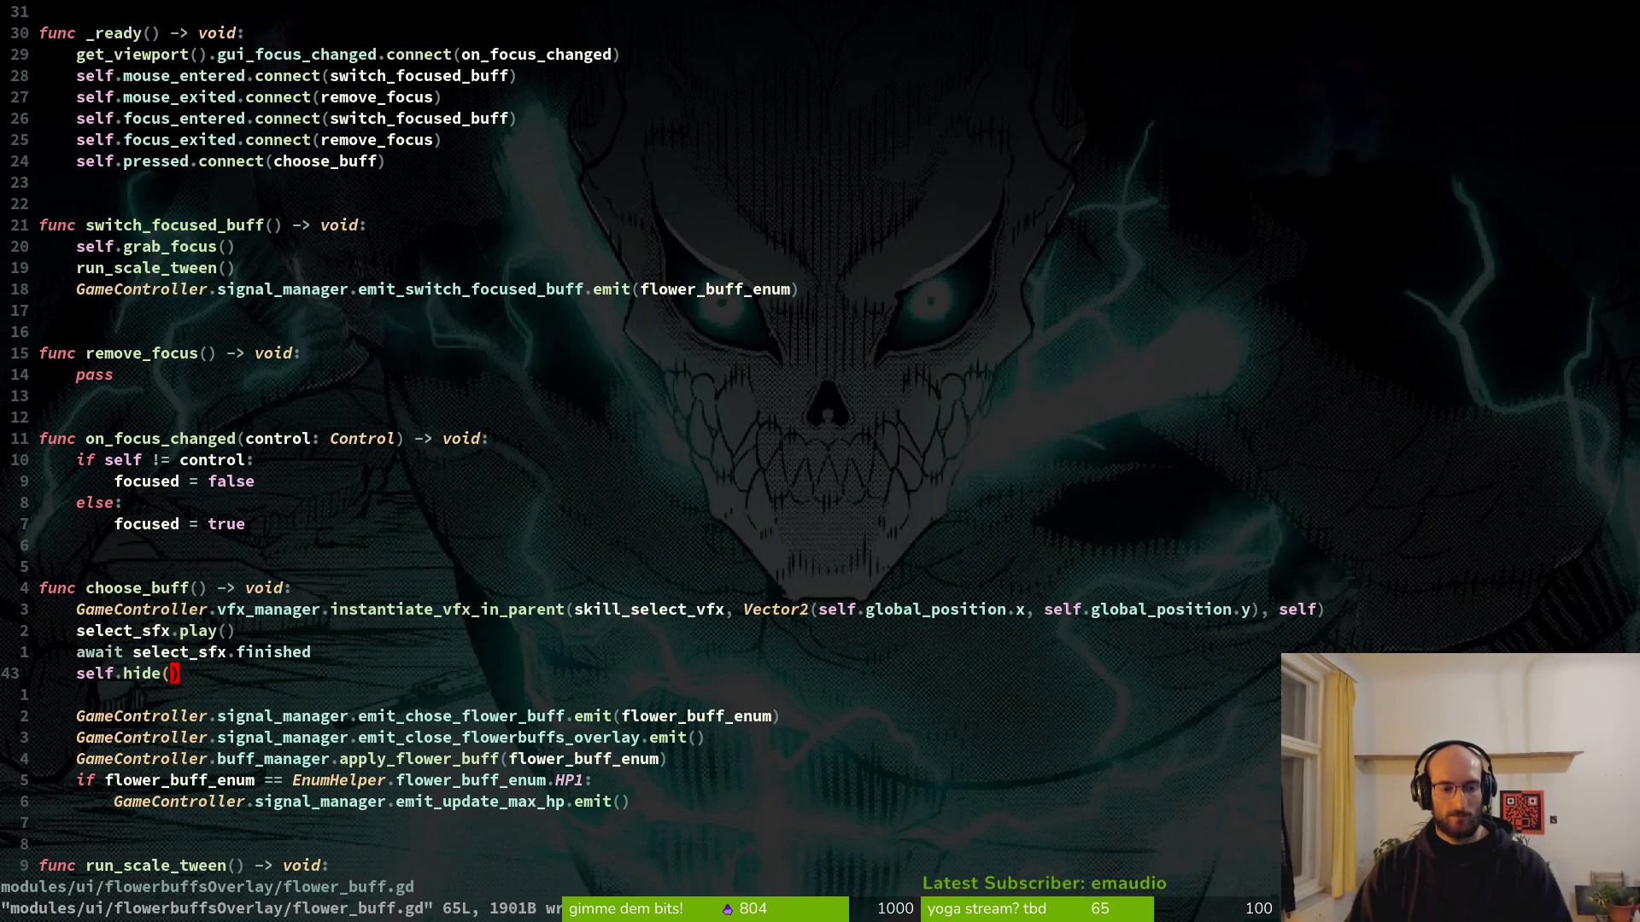
key(u)
key(u)
key(u)
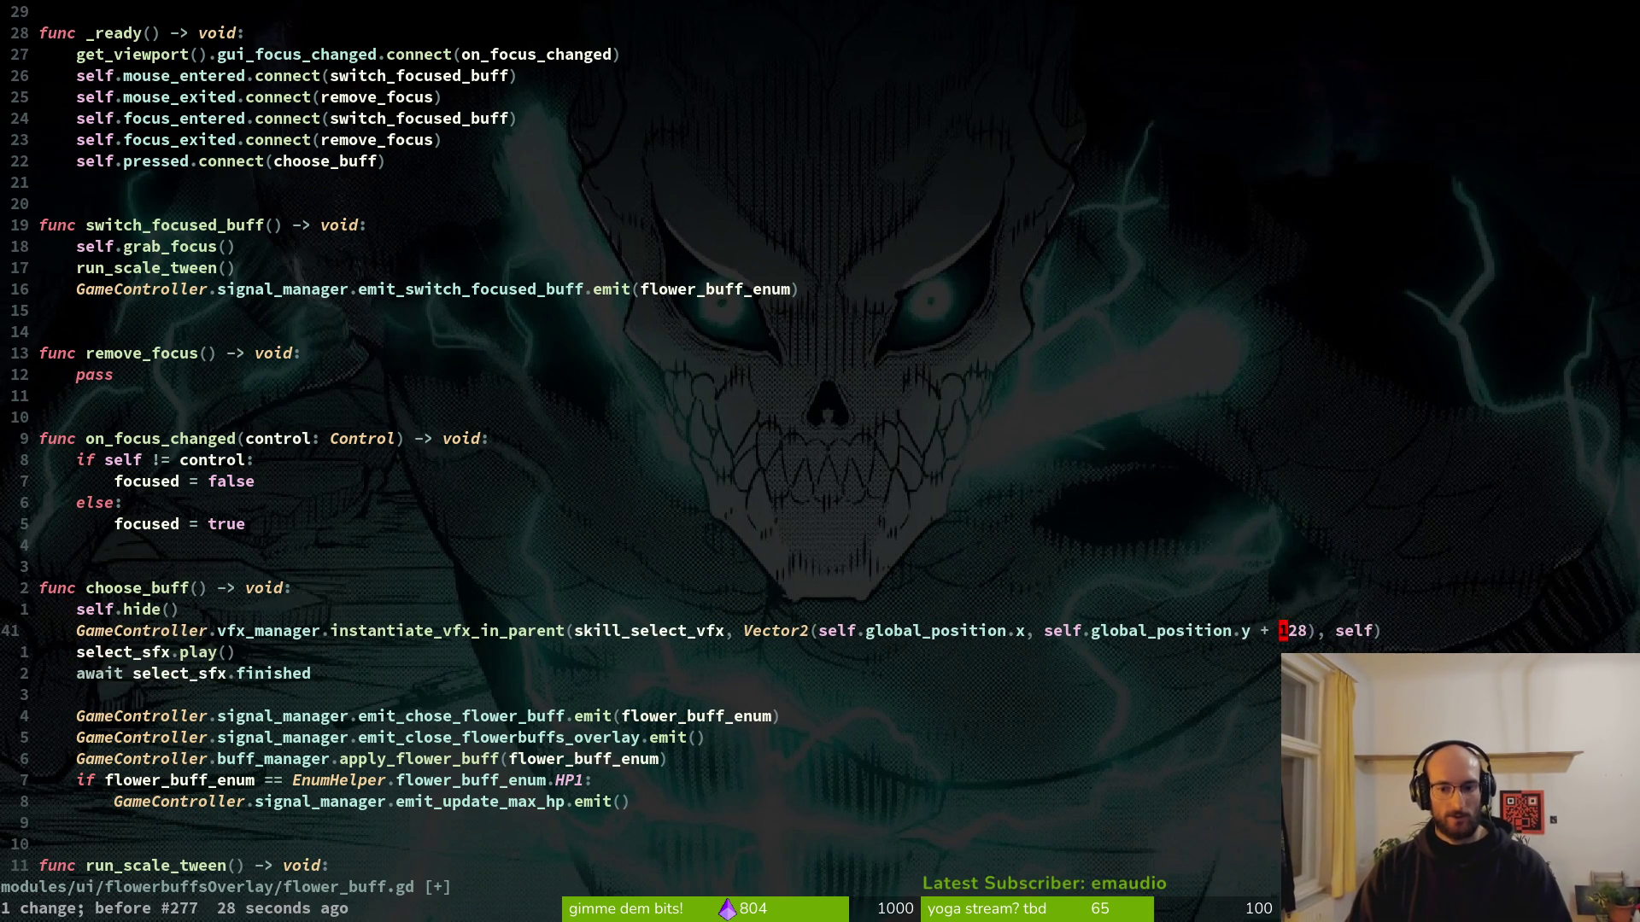
Move self.hide() below 'await select_sfx.finished', save with :w, and relaunch the game with F5.
key(k)
key(d)
key(d)
key(j)
key(j)
text(p:w)
key(Return)
key(alt+Tab)
key(F5)
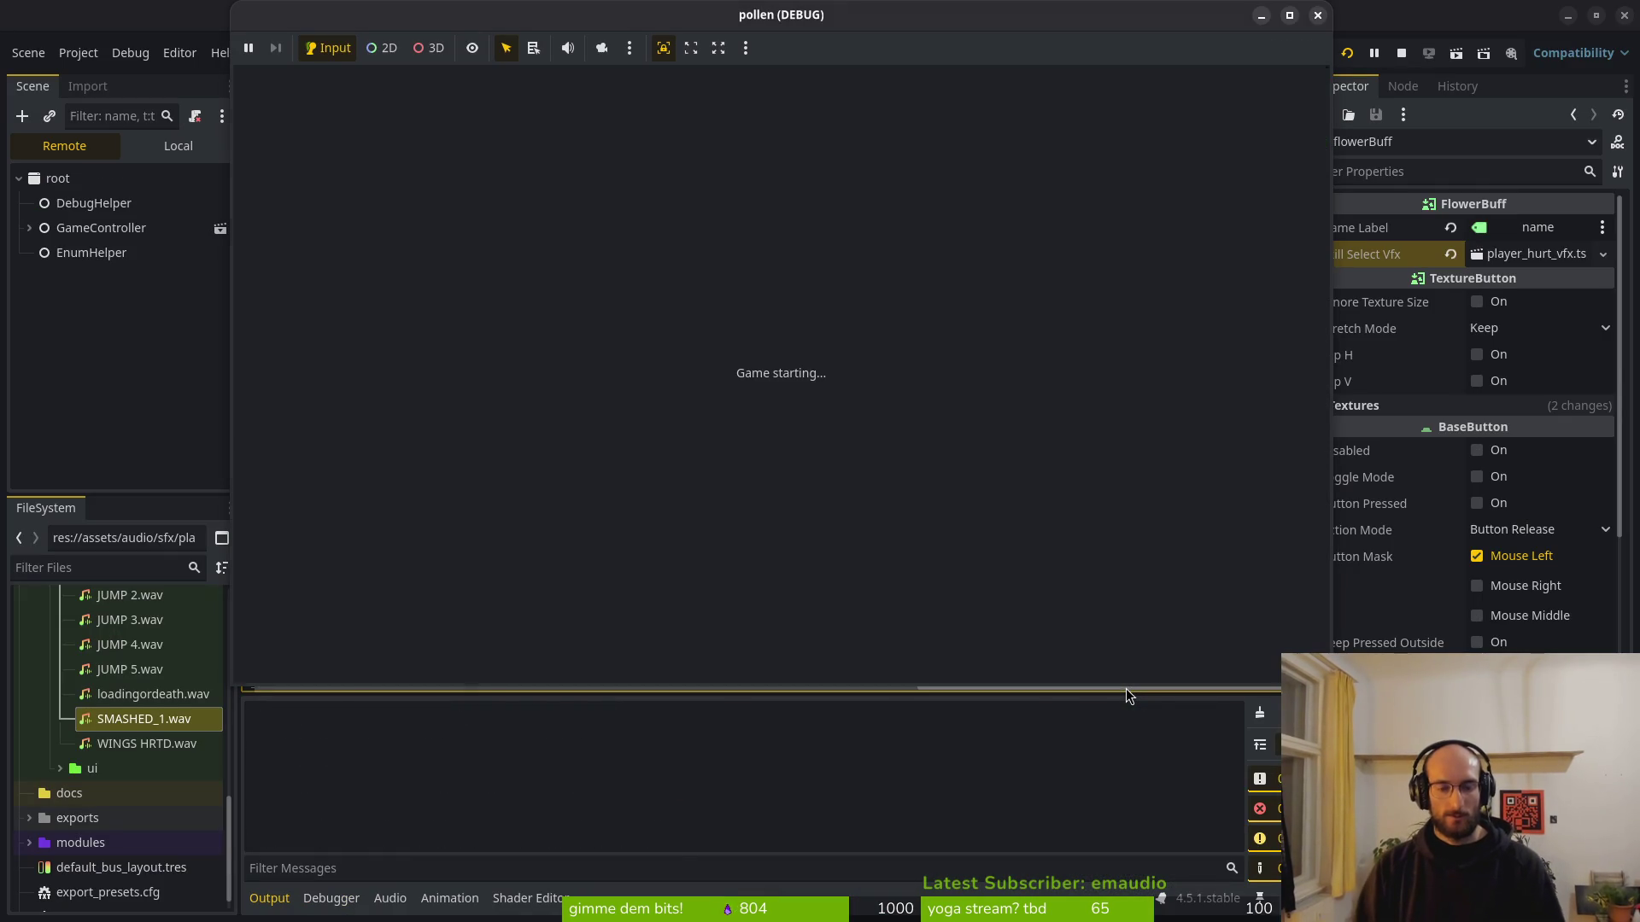
Fly the bee into level select, launch the flower level, and choose the dash upgrade.
key(Up)
key(Left)
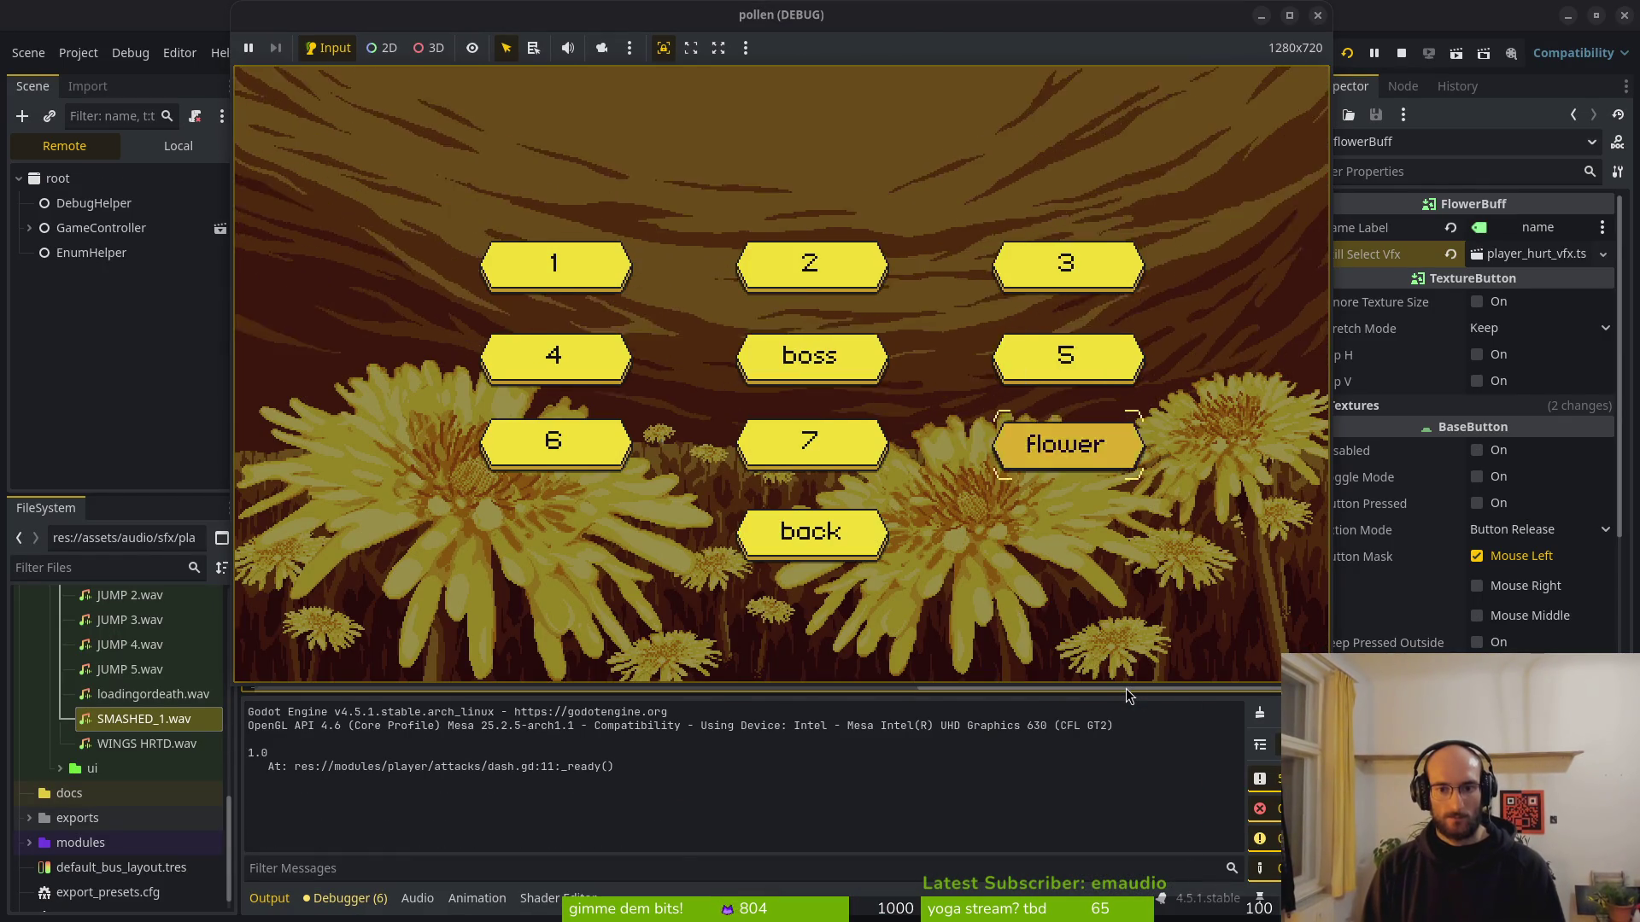
key(Return)
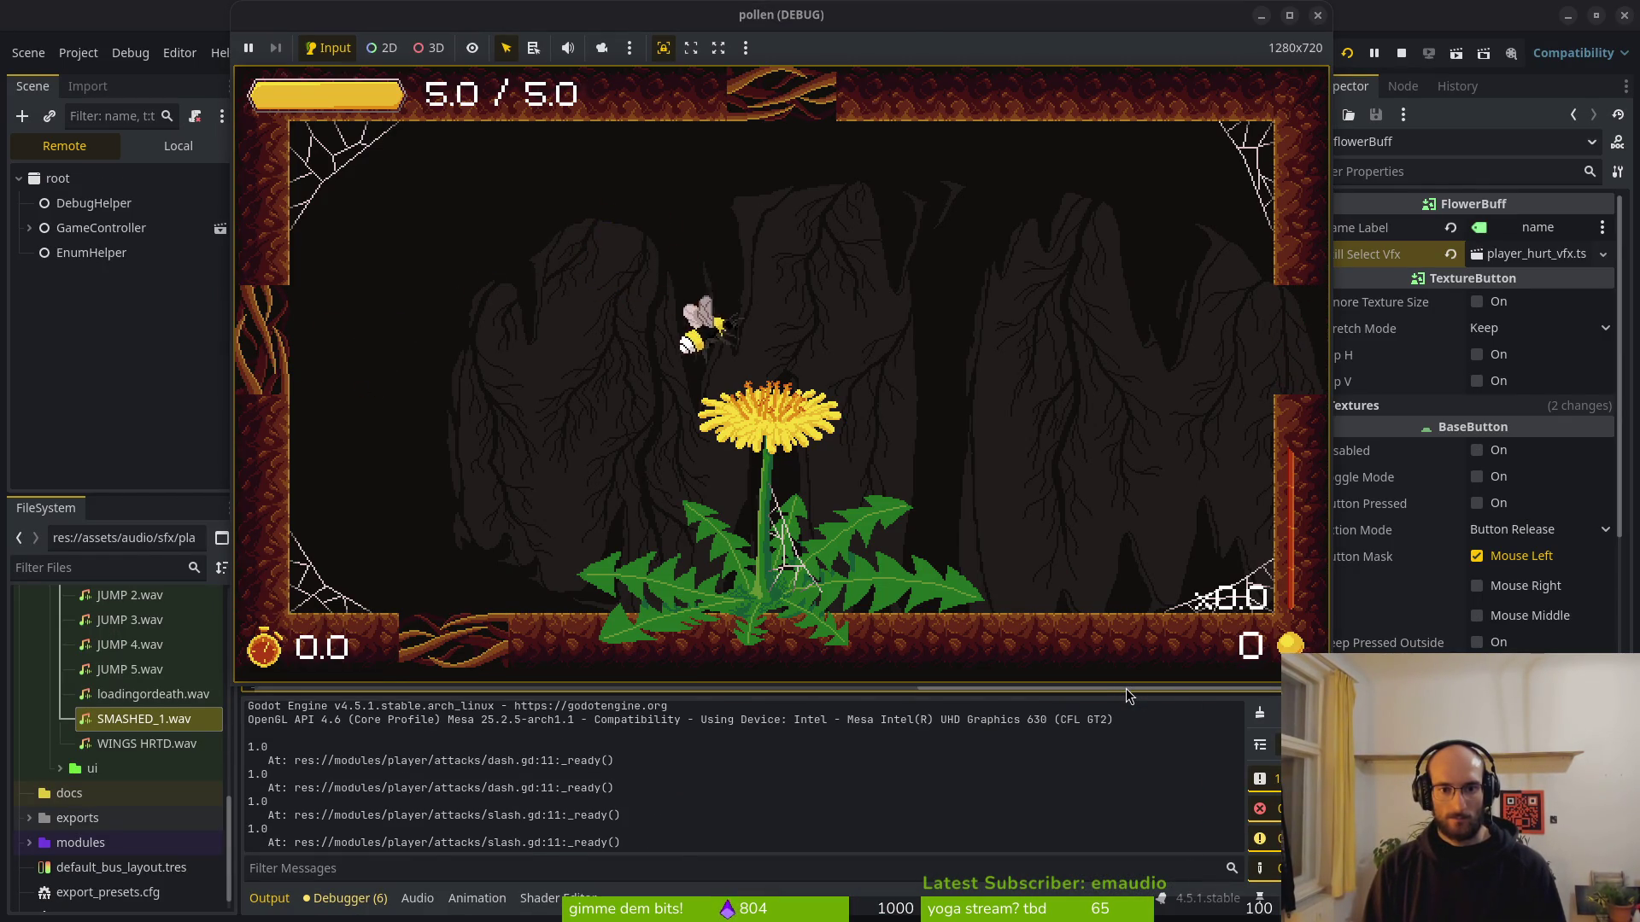
key(Return)
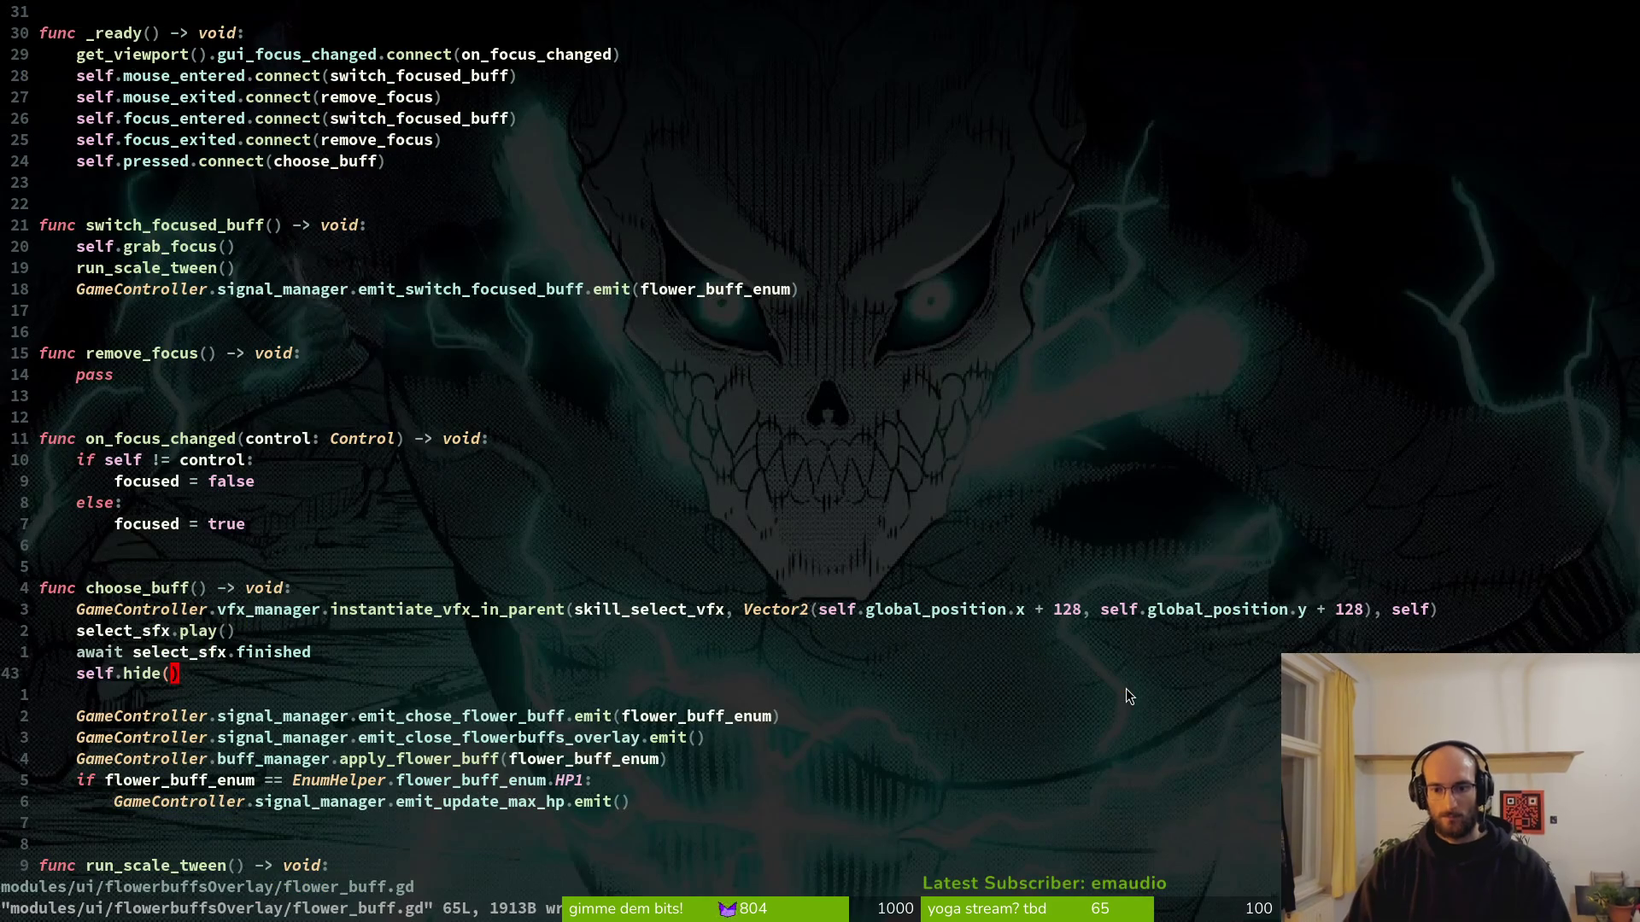
Step through undo/redo history back to the newest version of choose_buff.
key(alt+k)
key(alt+k)
key(alt+k)
key(u)
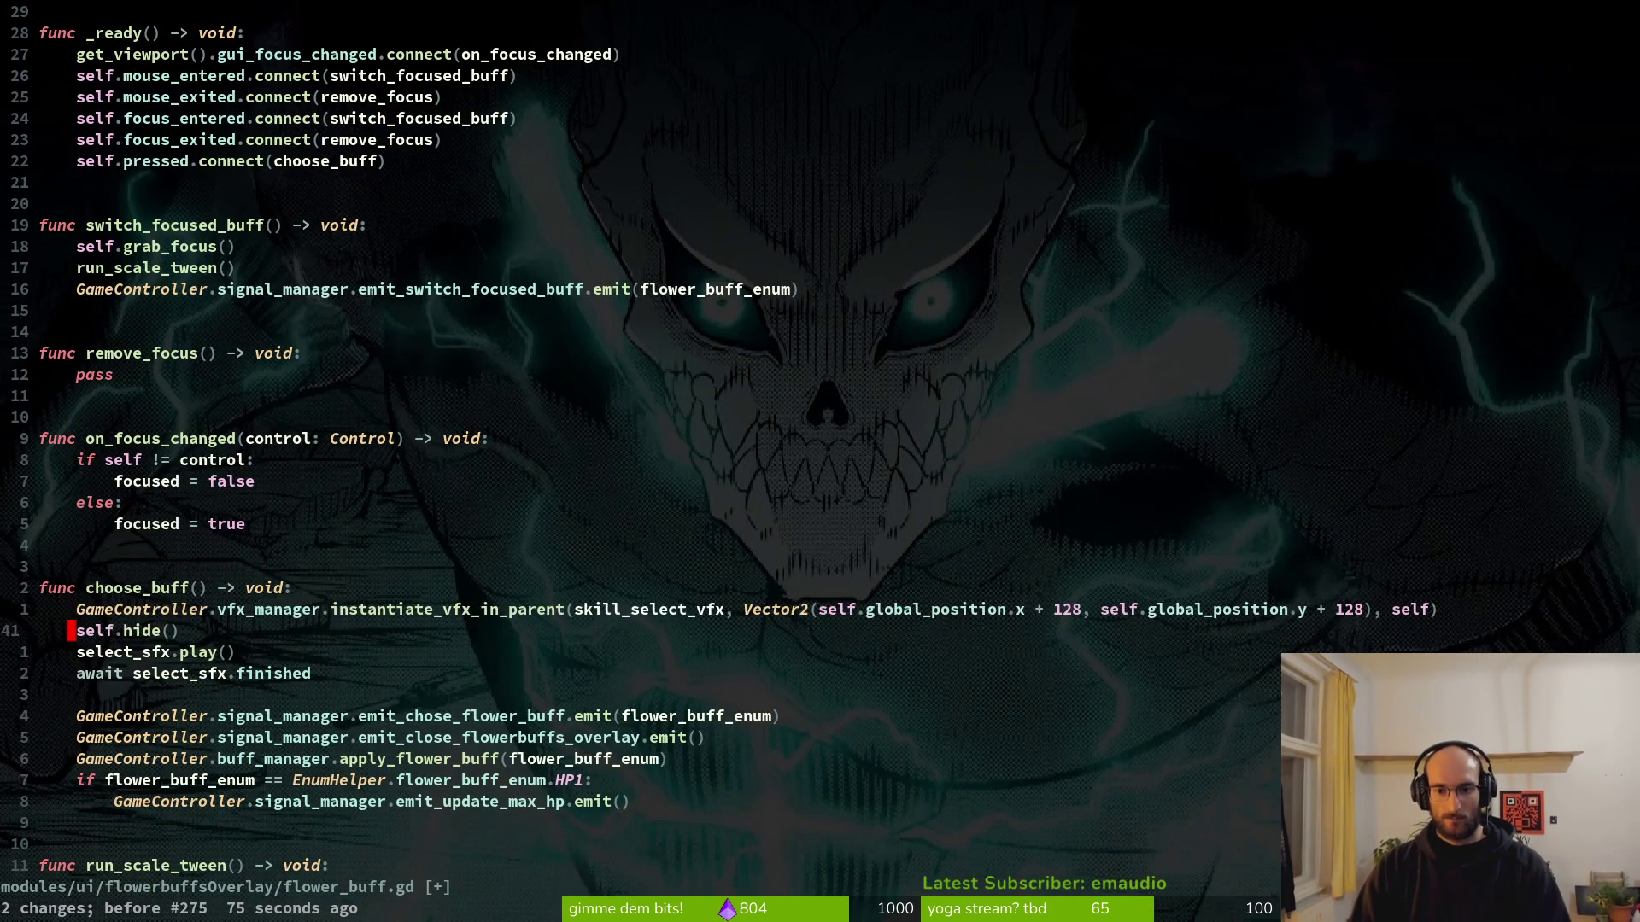
key(ctrl+r)
key(alt+j)
key(alt+j)
key(alt+j)
key(ctrl+r)
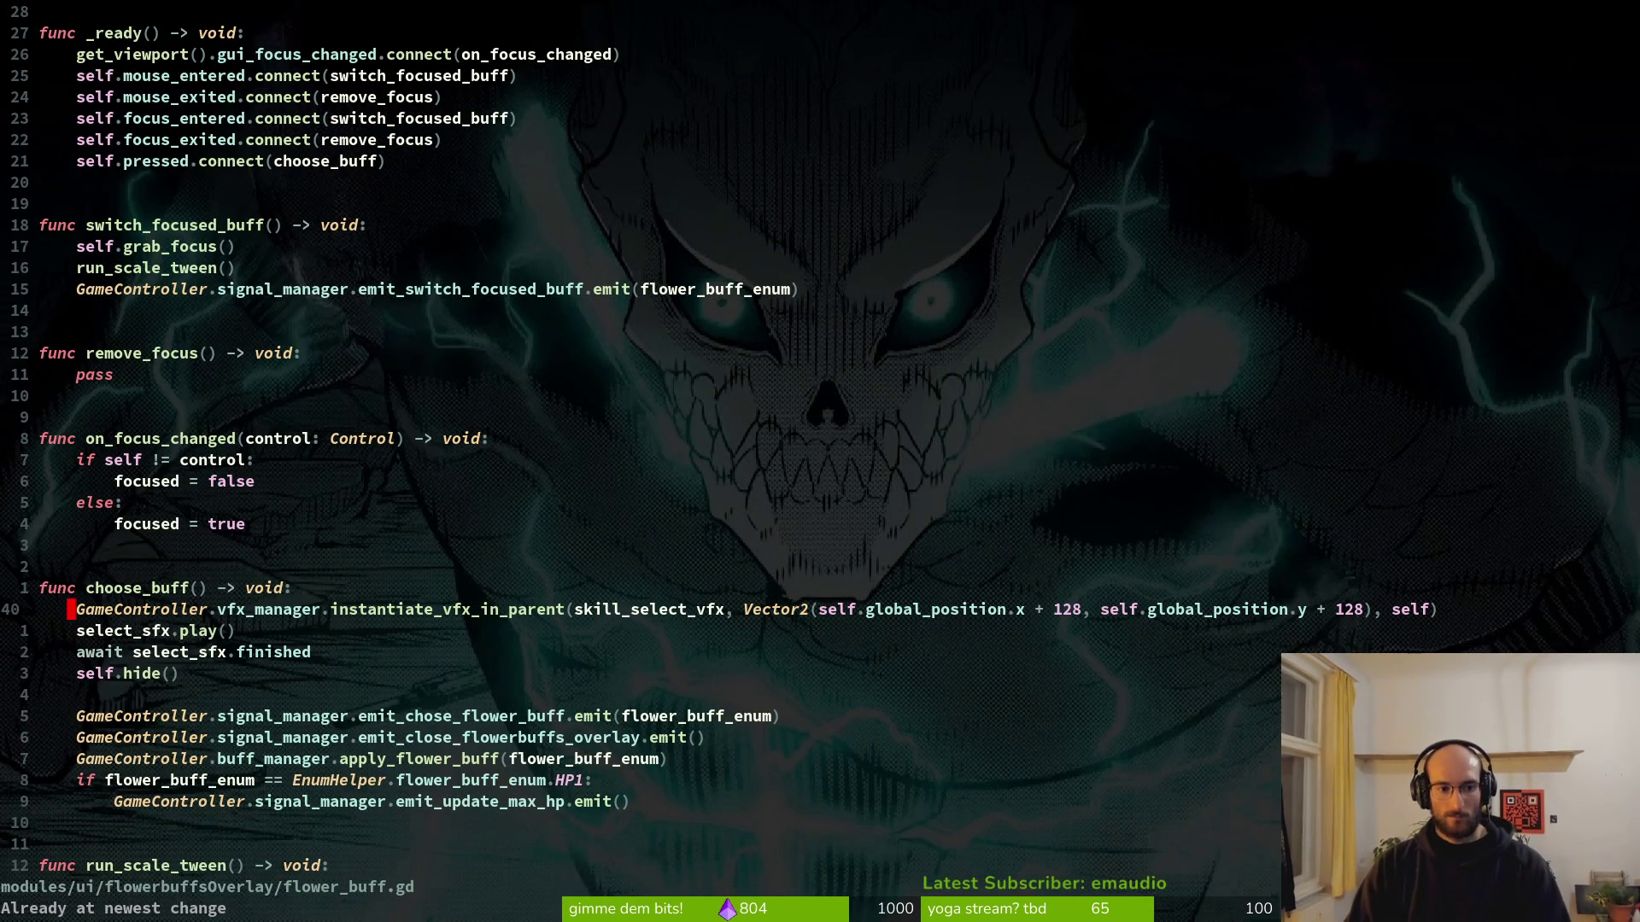
Remove the + 128 offset from the x argument, leaving self.global_position.x, and save.
key(d)
key(E)
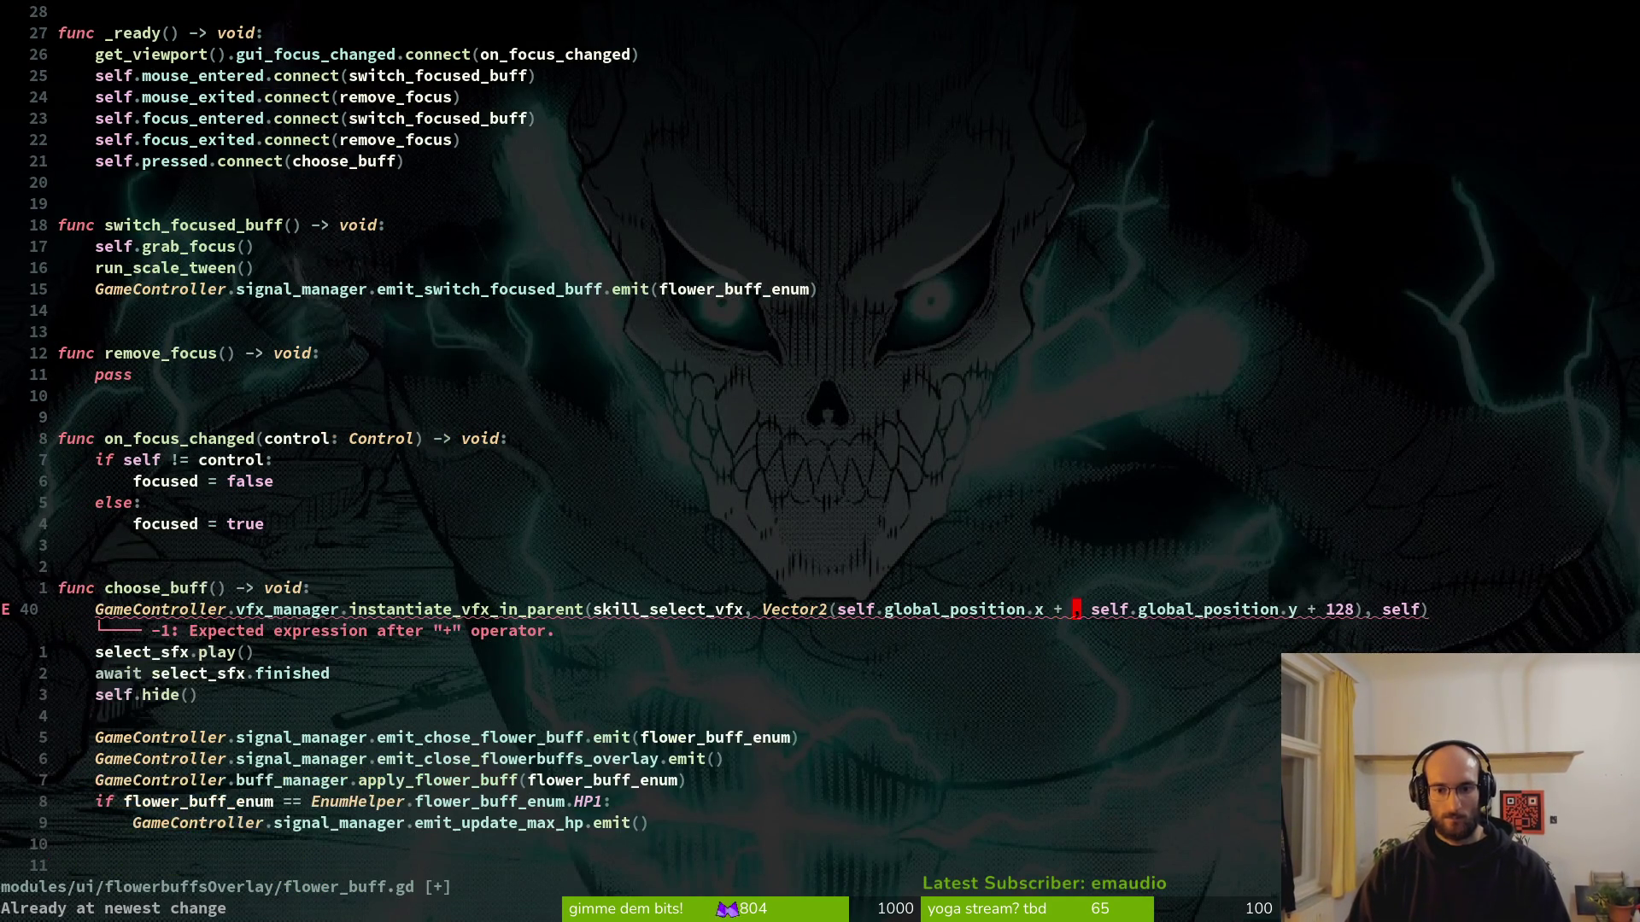
key(i)
key(BackSpace)
key(BackSpace)
text(,)
text(x:w)
key(Return)
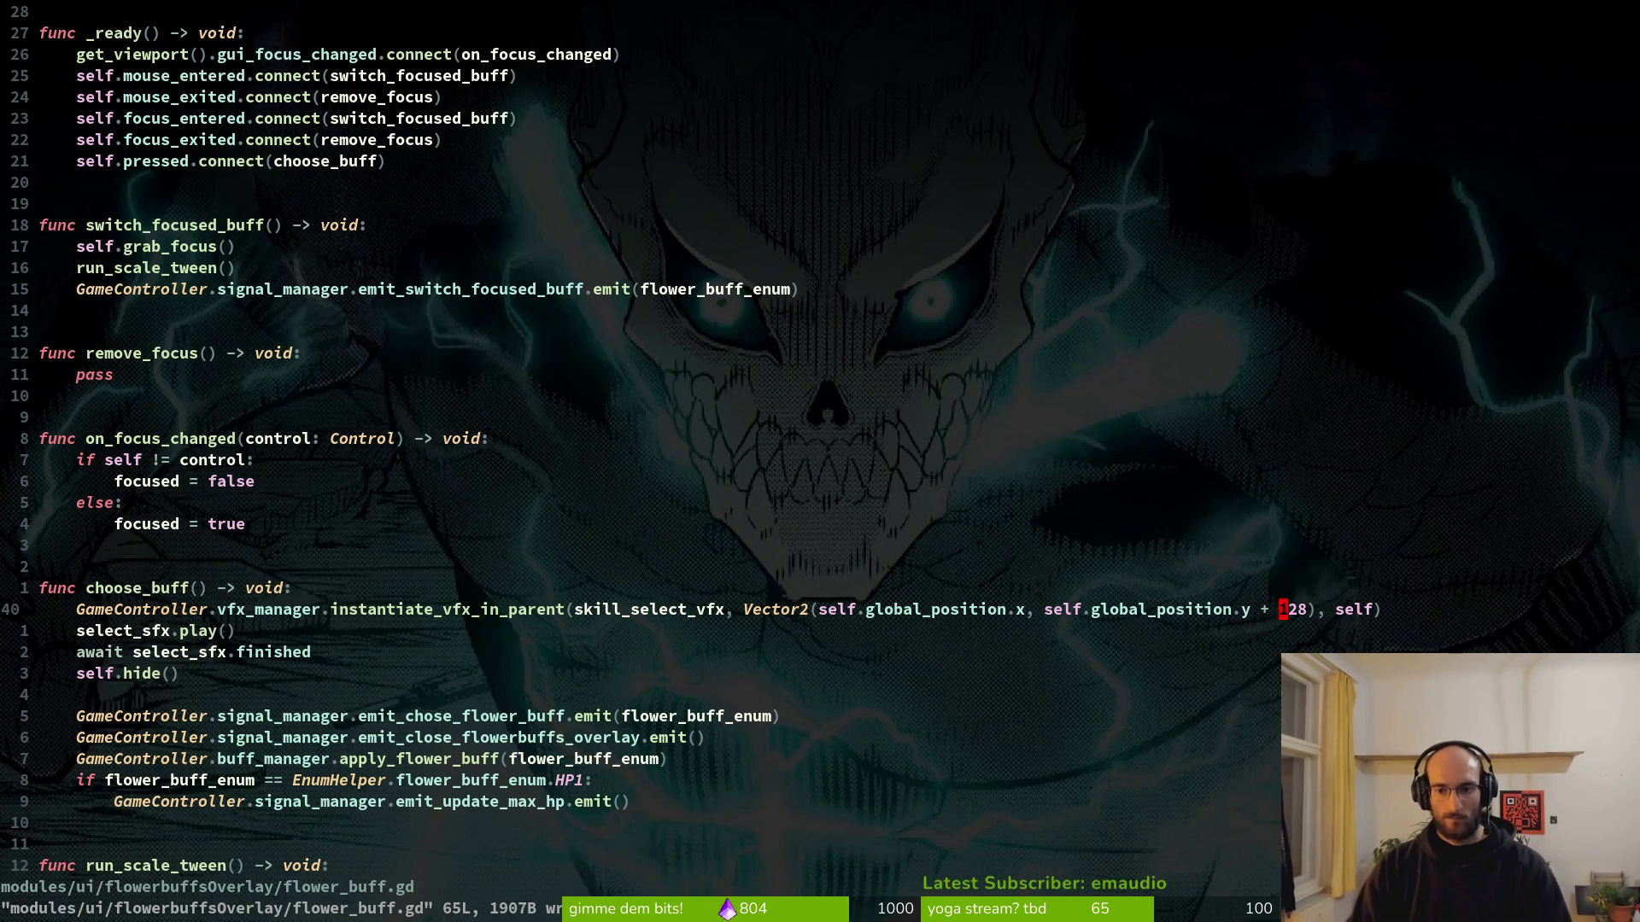
Replace the y + 128 argument with self.global_position.y, save, and run the game with F5.
key(x)
key(i)
key(BackSpace)
key(BackSpace)
key(BackSpace)
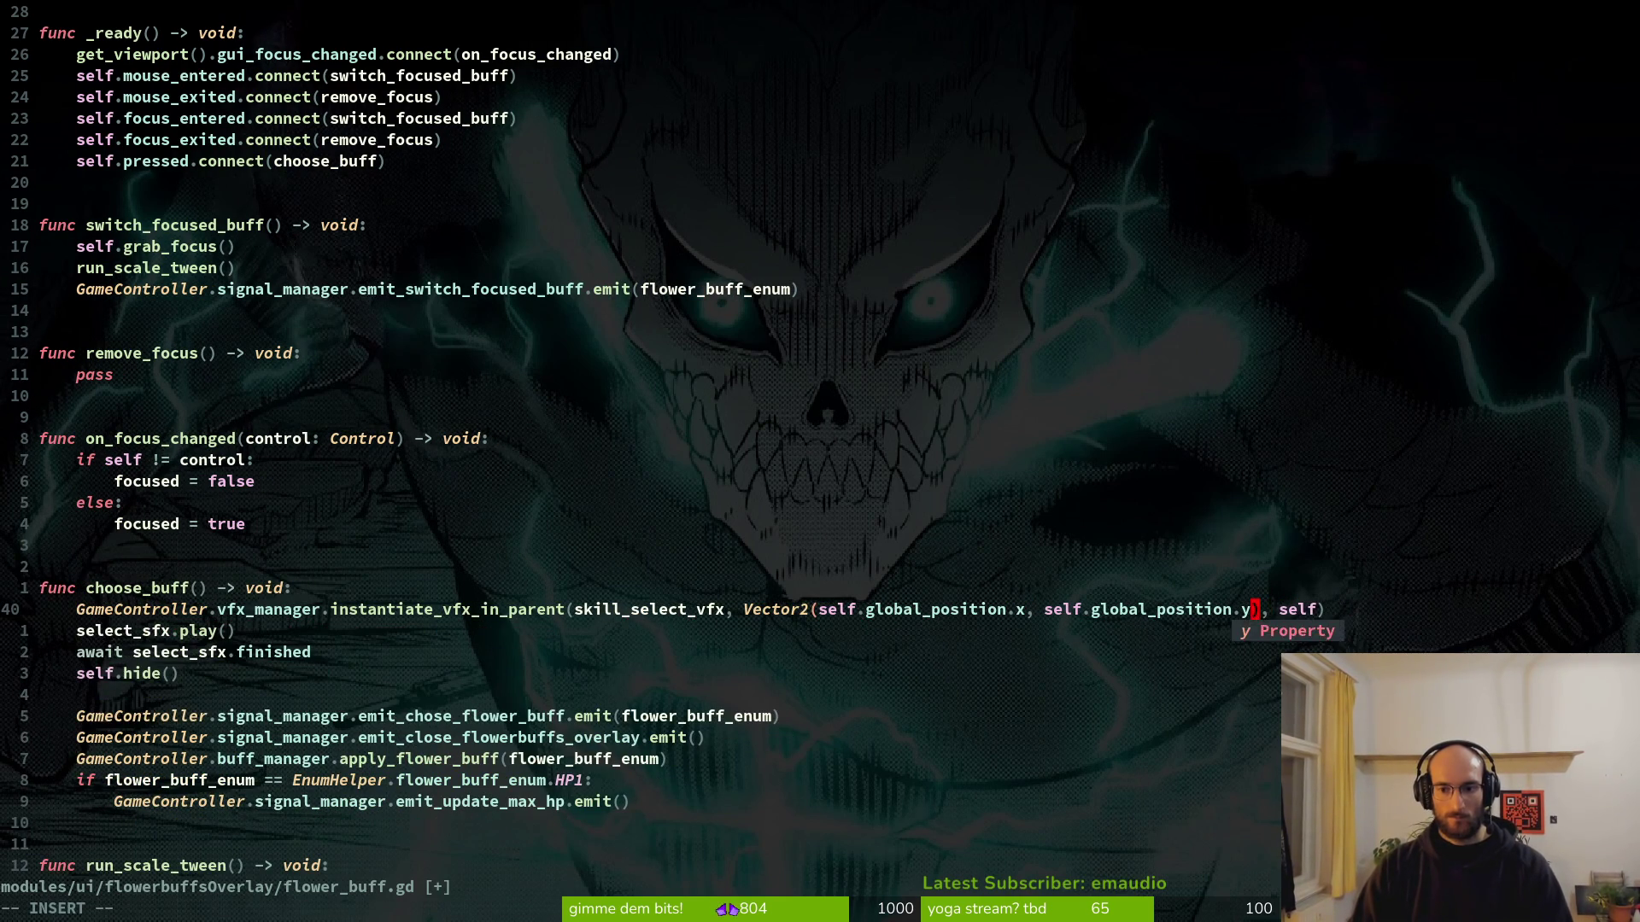
key(Tab)
key(Escape)
text(:w)
key(Return)
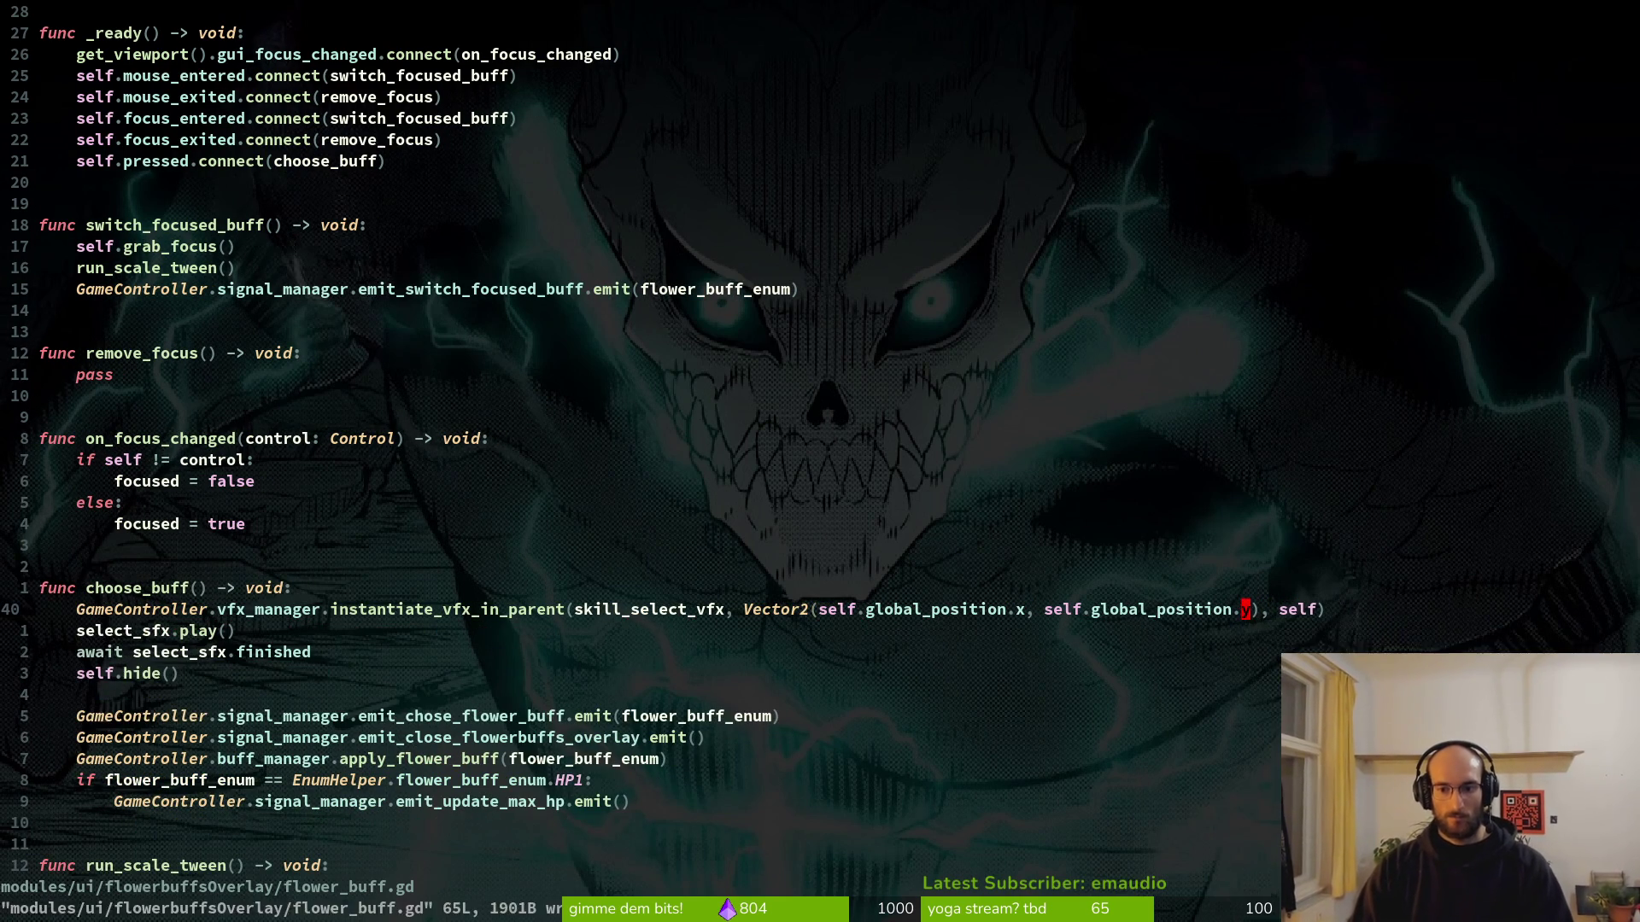
key(alt+Tab)
key(F5)
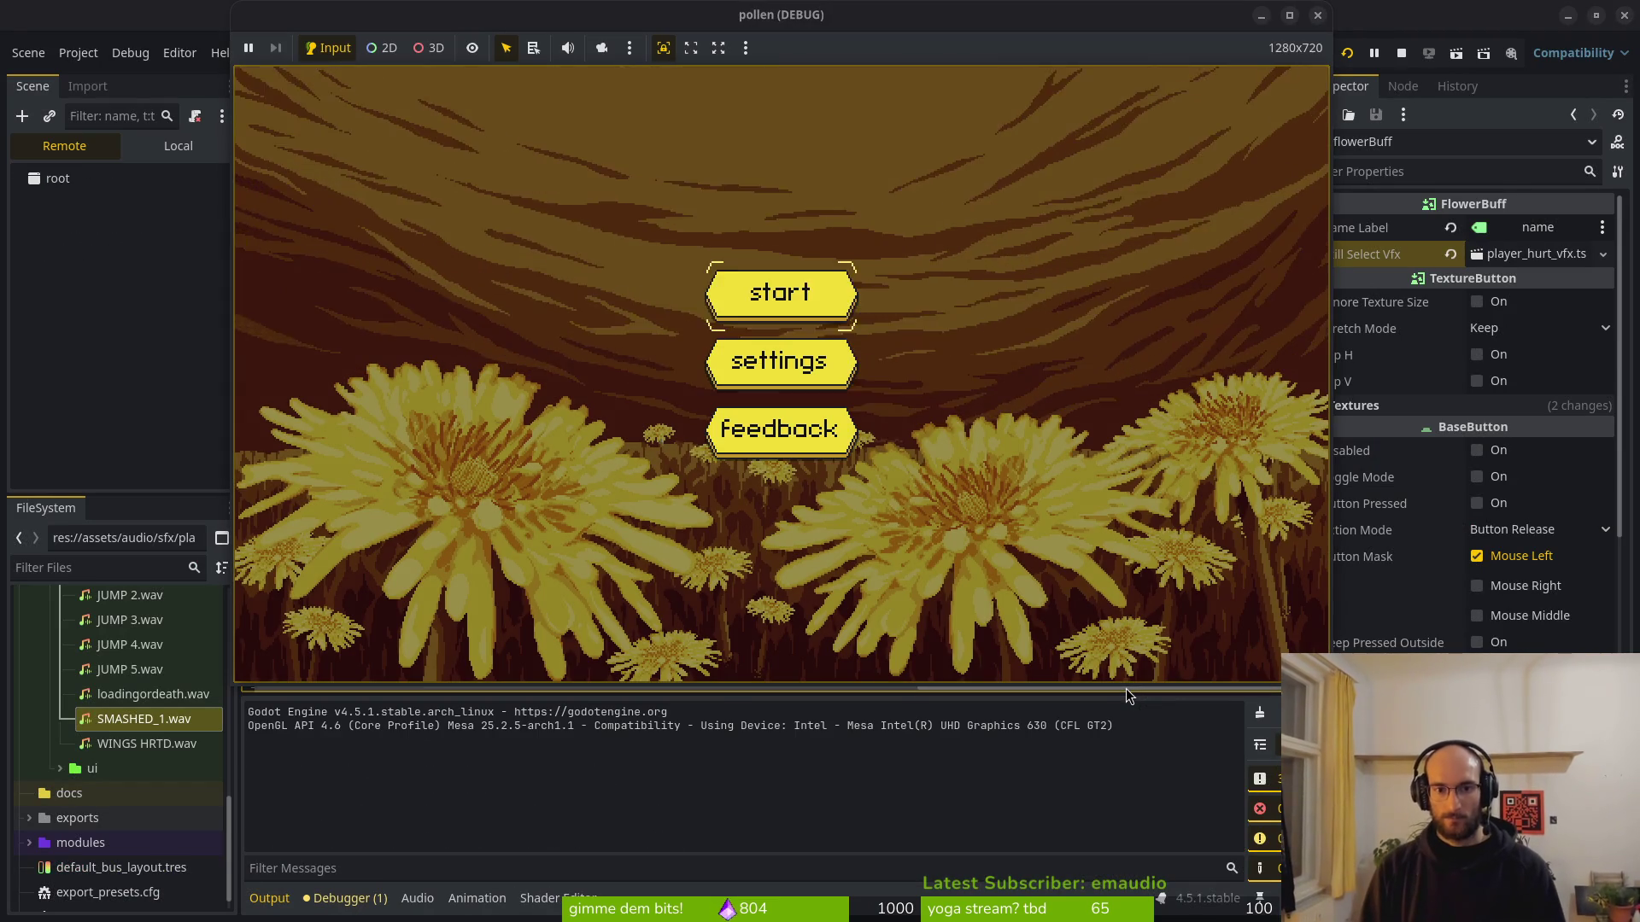
Start the game, enter the flower level, confirm dash, then stop the run with F8.
key(Return)
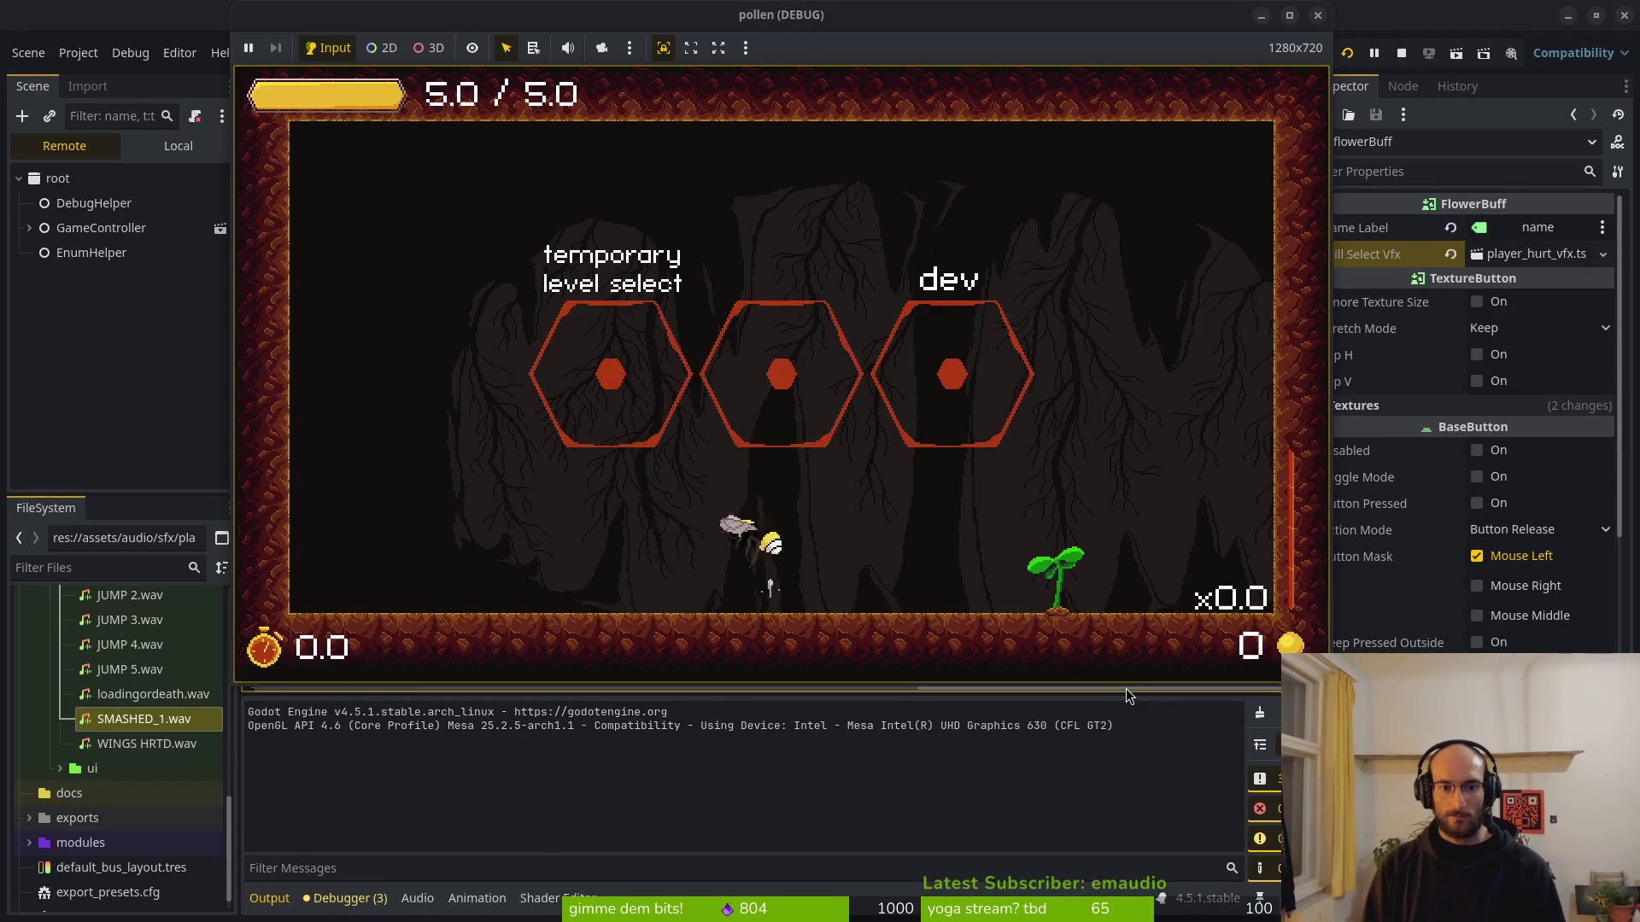
key(Return)
key(Return)
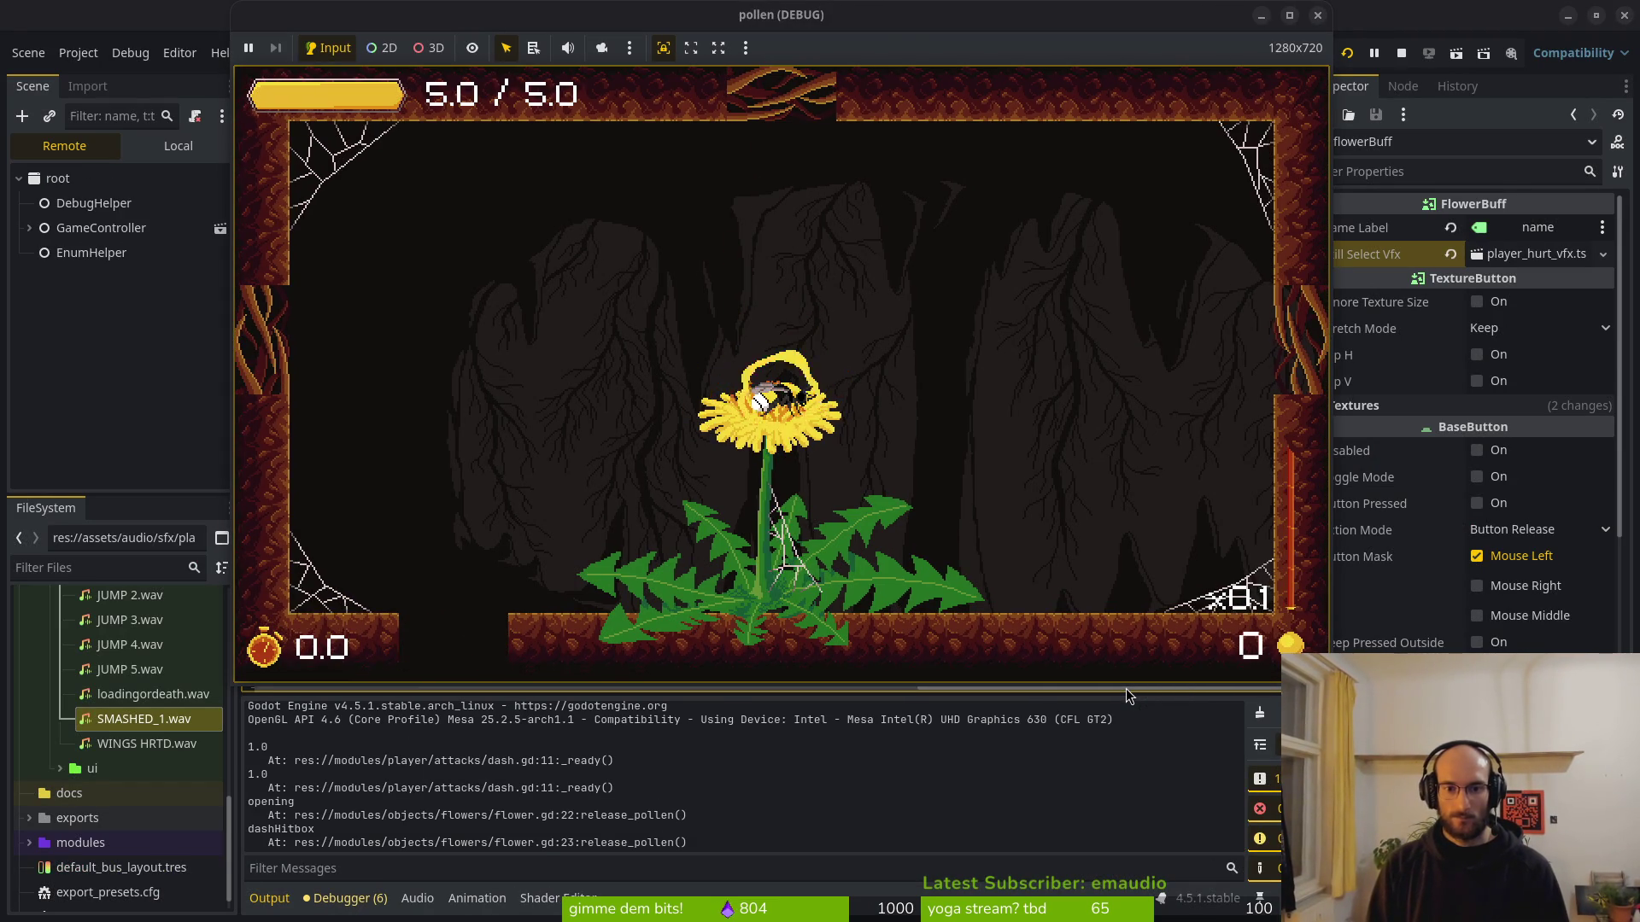
key(space)
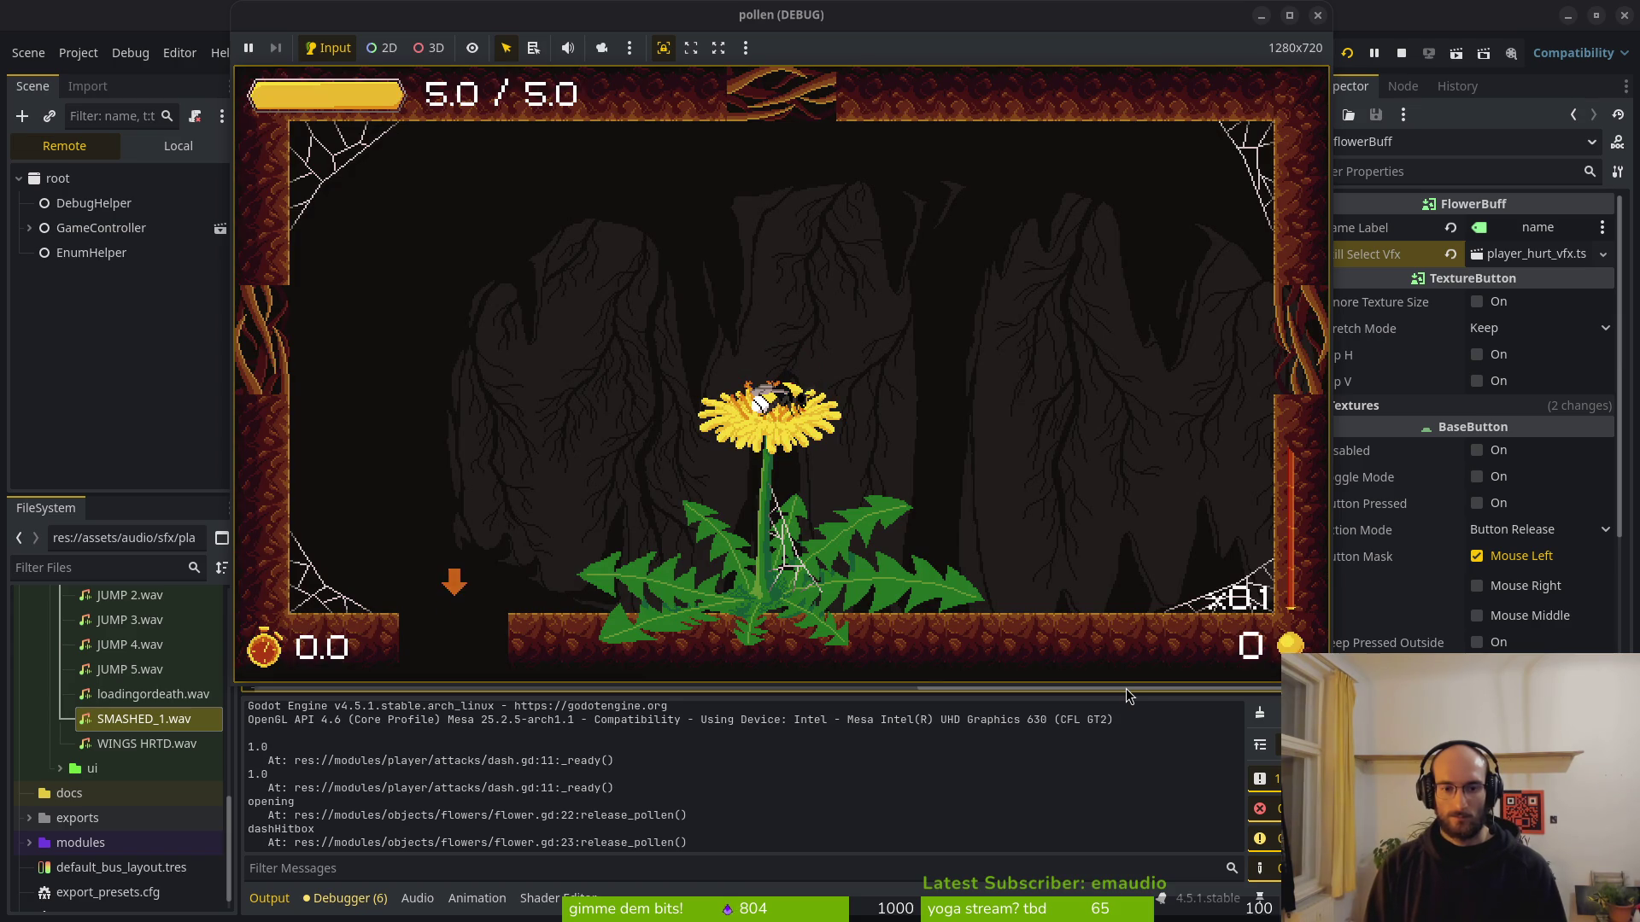
key(F8)
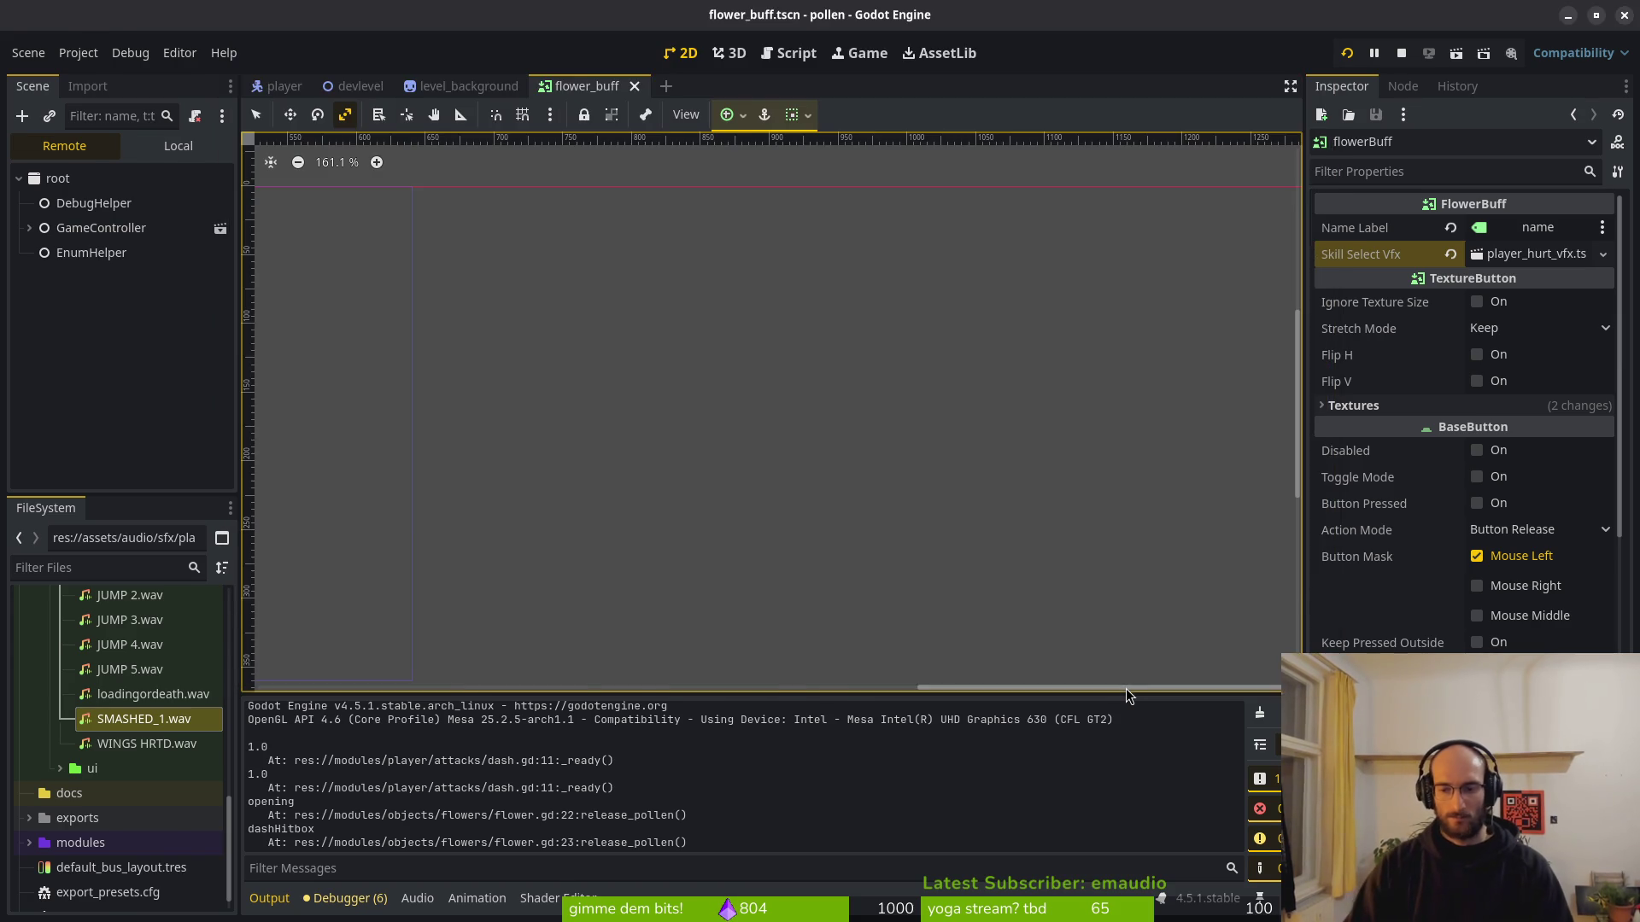
key(alt+Tab)
Append + 64 to both global_position.x and global_position.y on line 40 and save.
text(a)
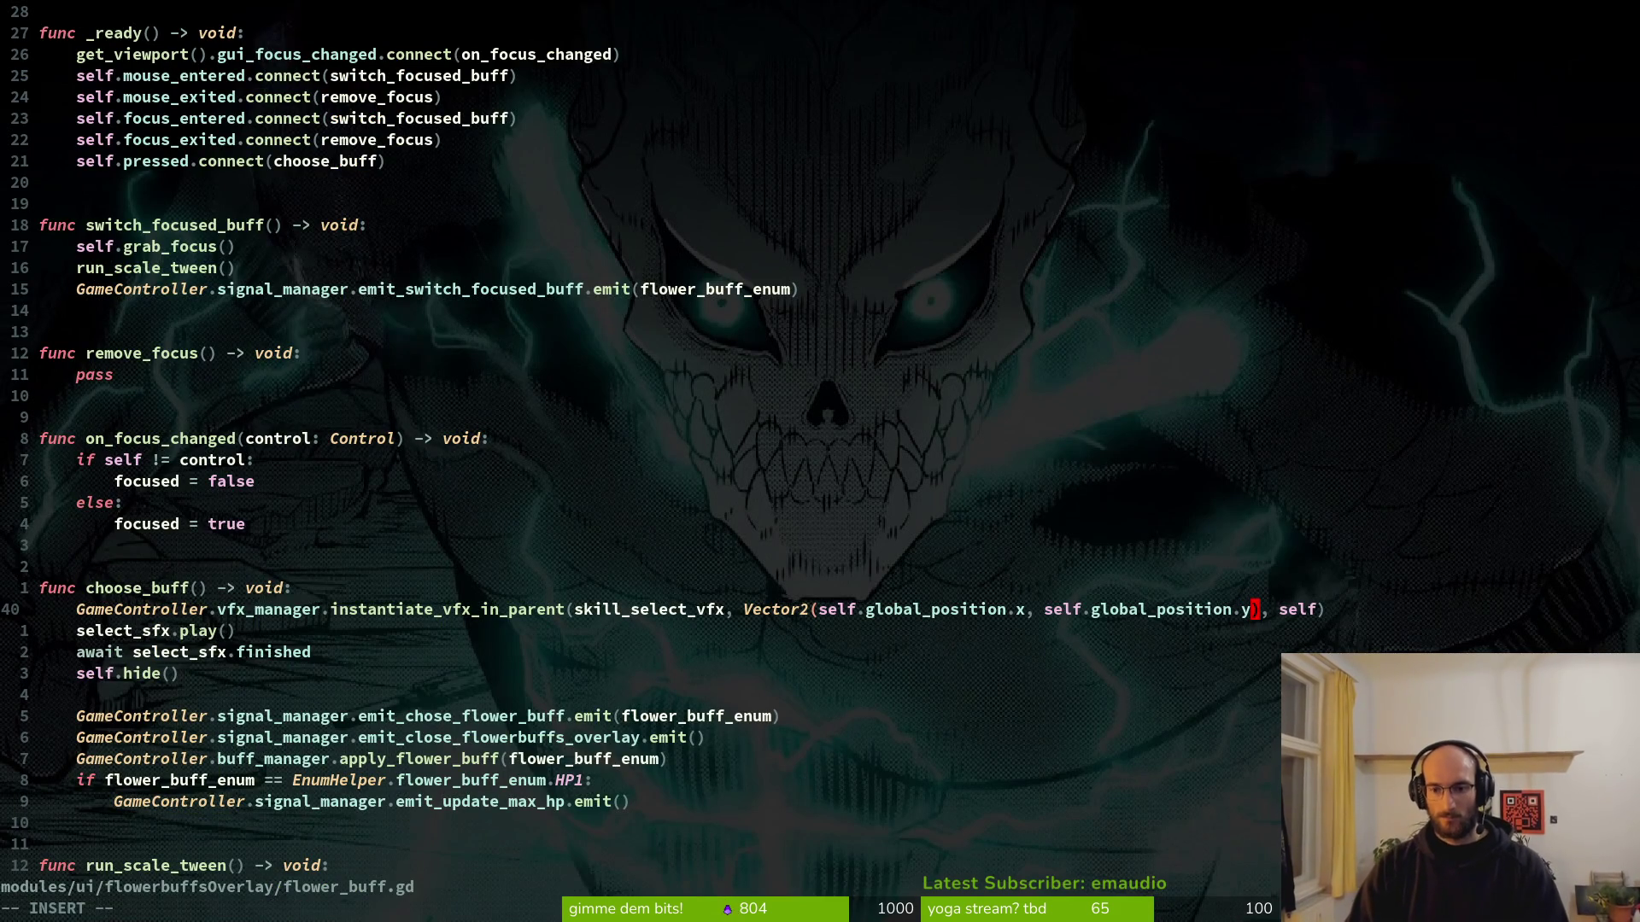
text( =)
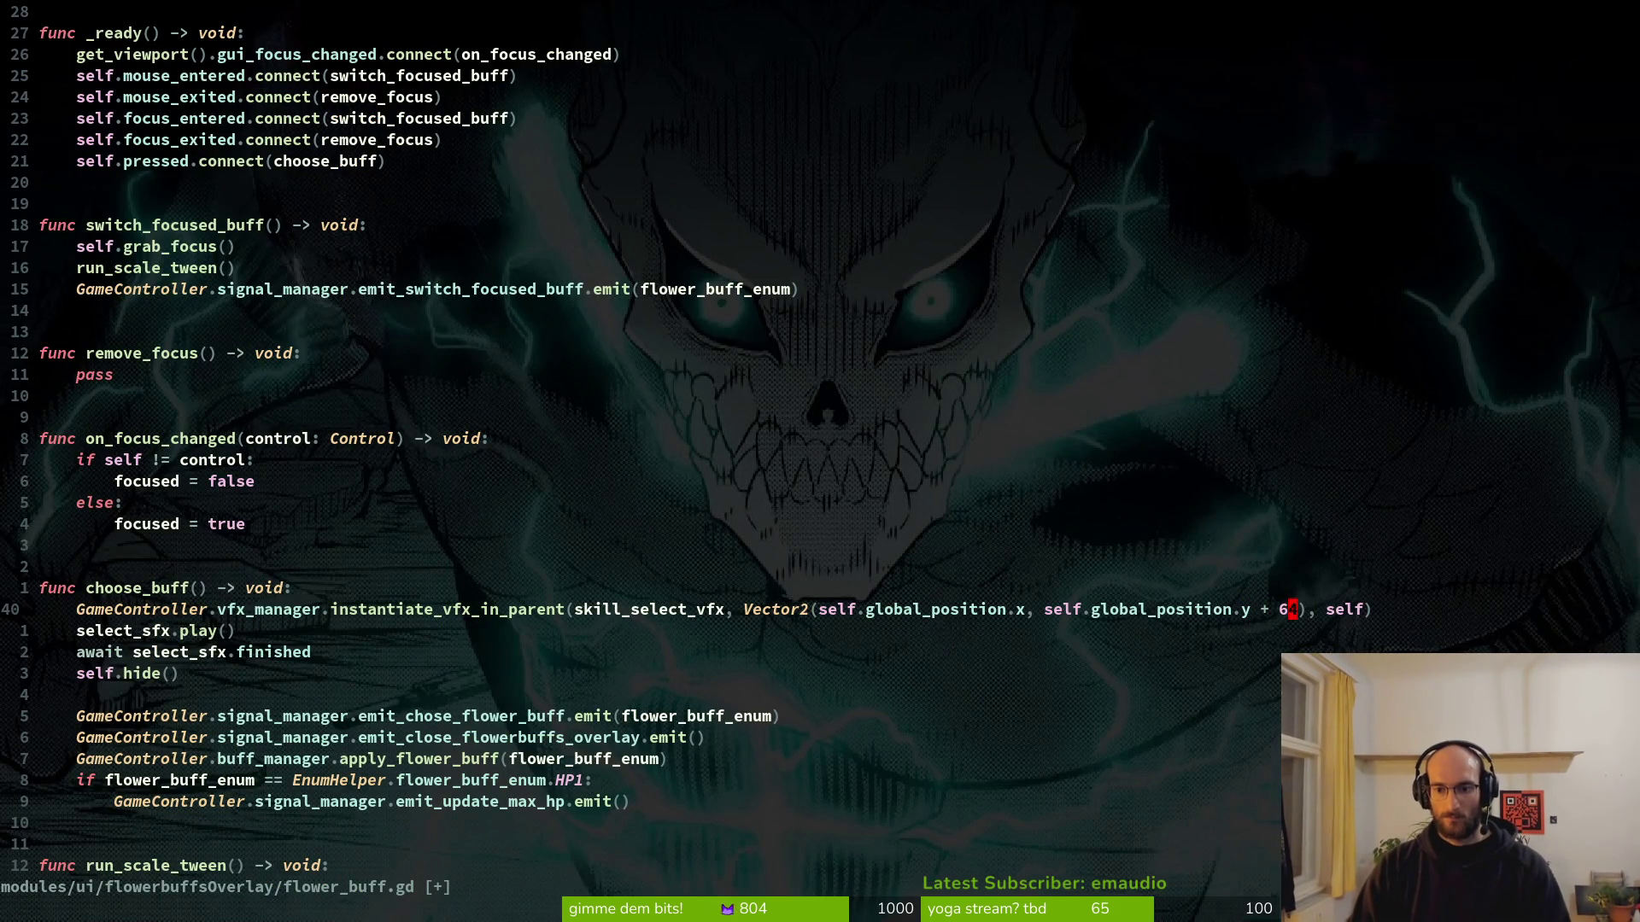
text(:w)
key(Return)
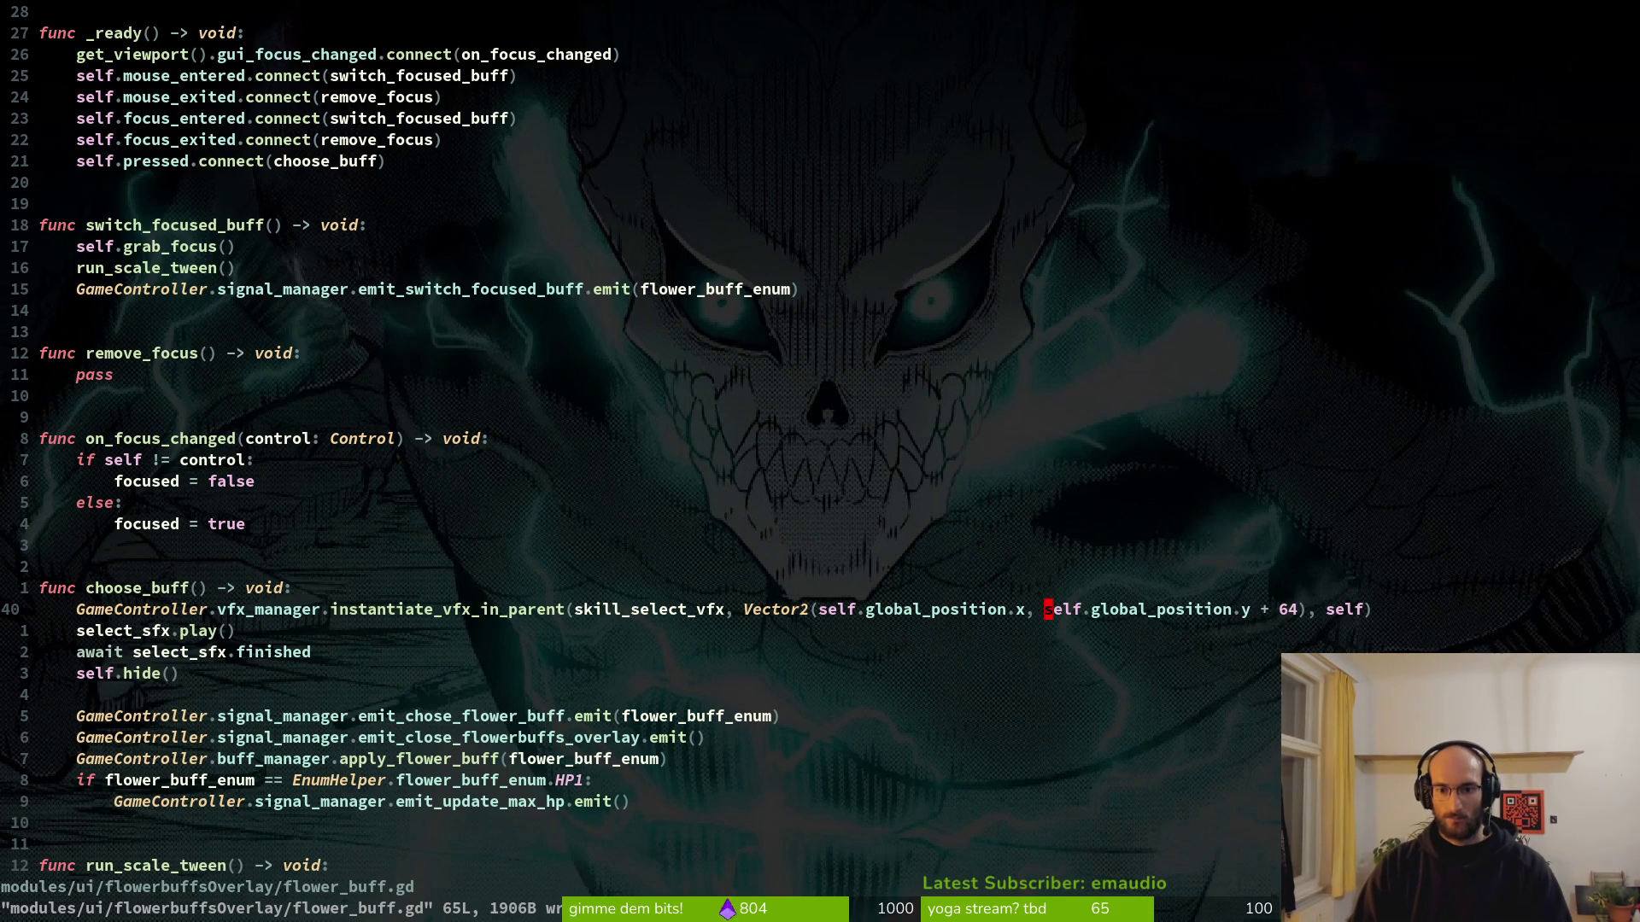
text(ion.x +)
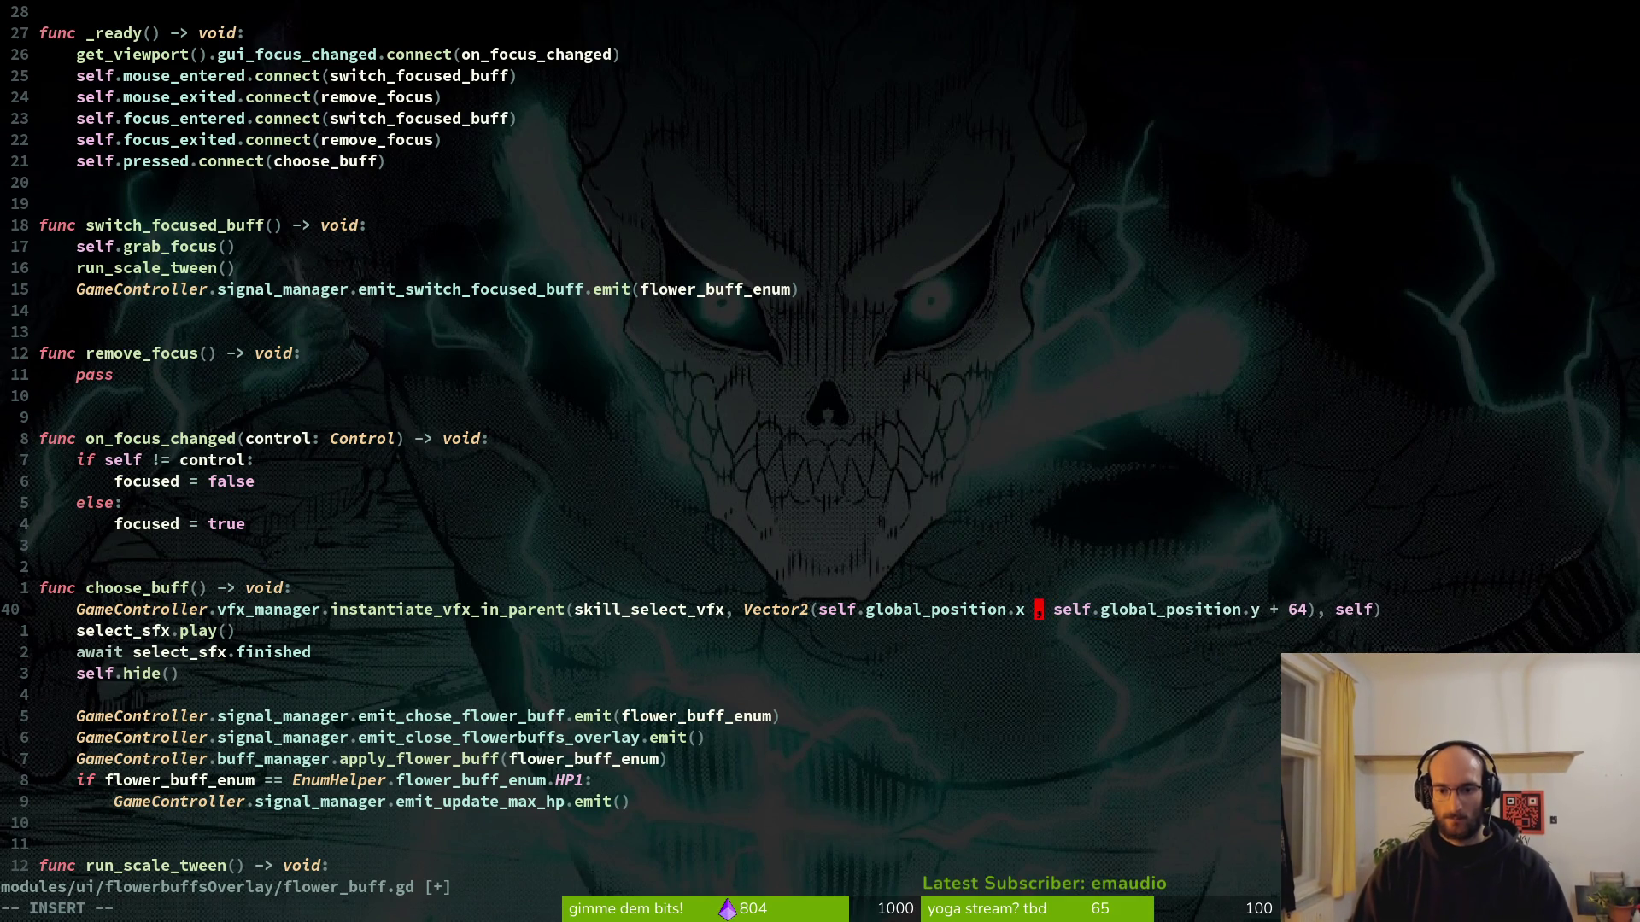
key(Delete)
text(64)
key(BackSpace)
key(BackSpace)
text(64,)
key(Escape)
text(:w)
key(Return)
Run the game with F5 to check the placement, then switch away from Godot.
key(alt+Tab)
key(F5)
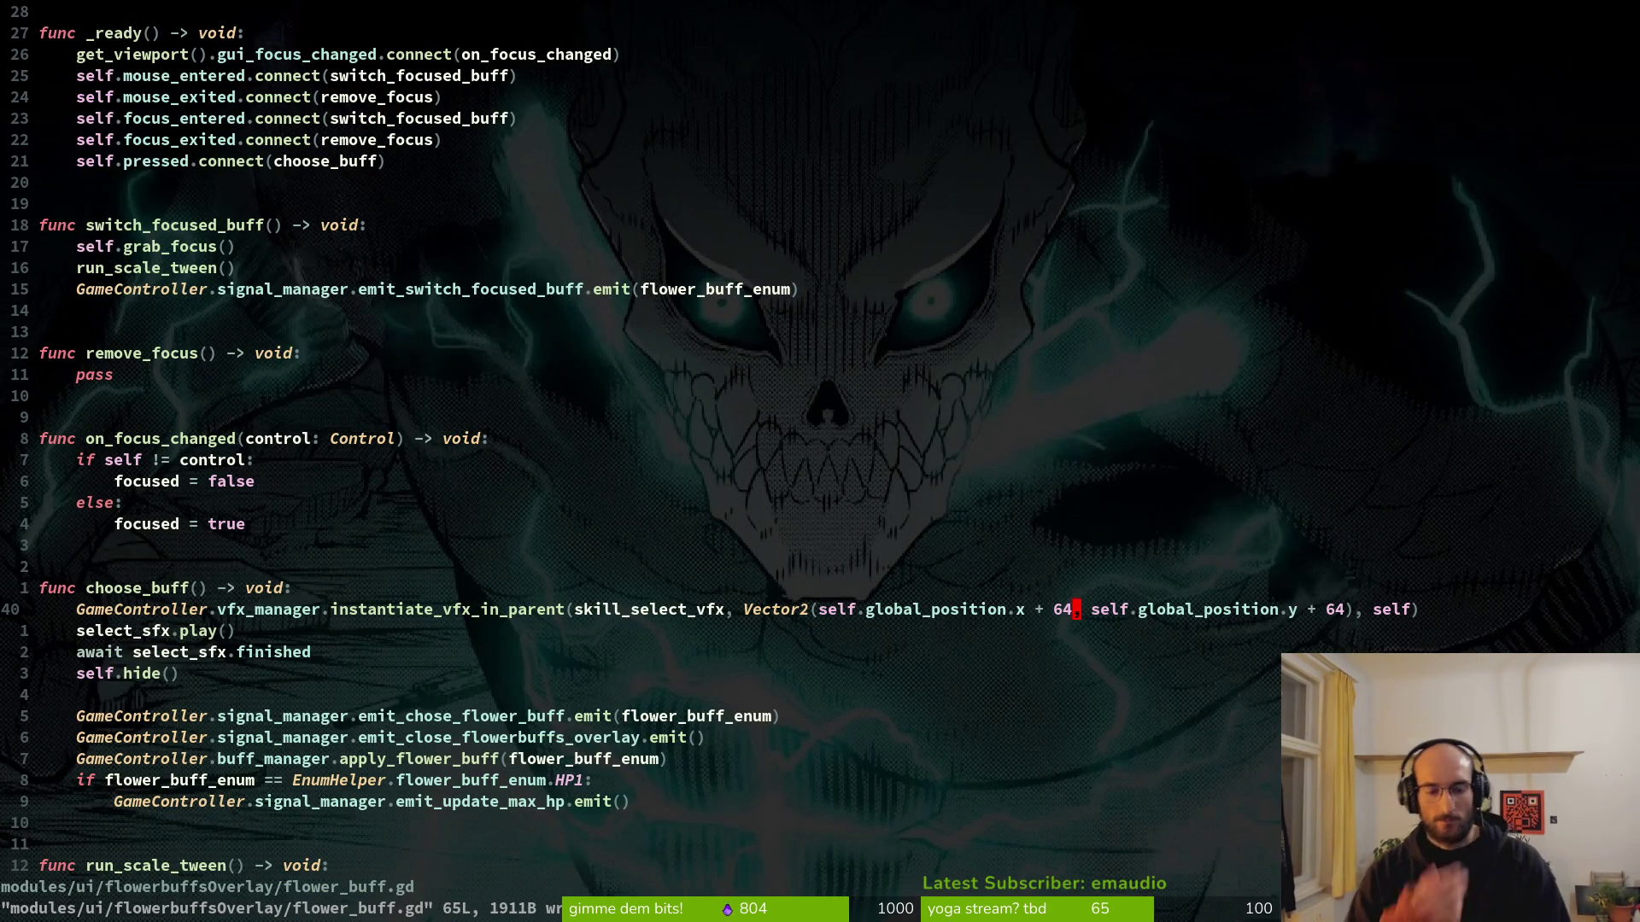
key(alt+Tab)
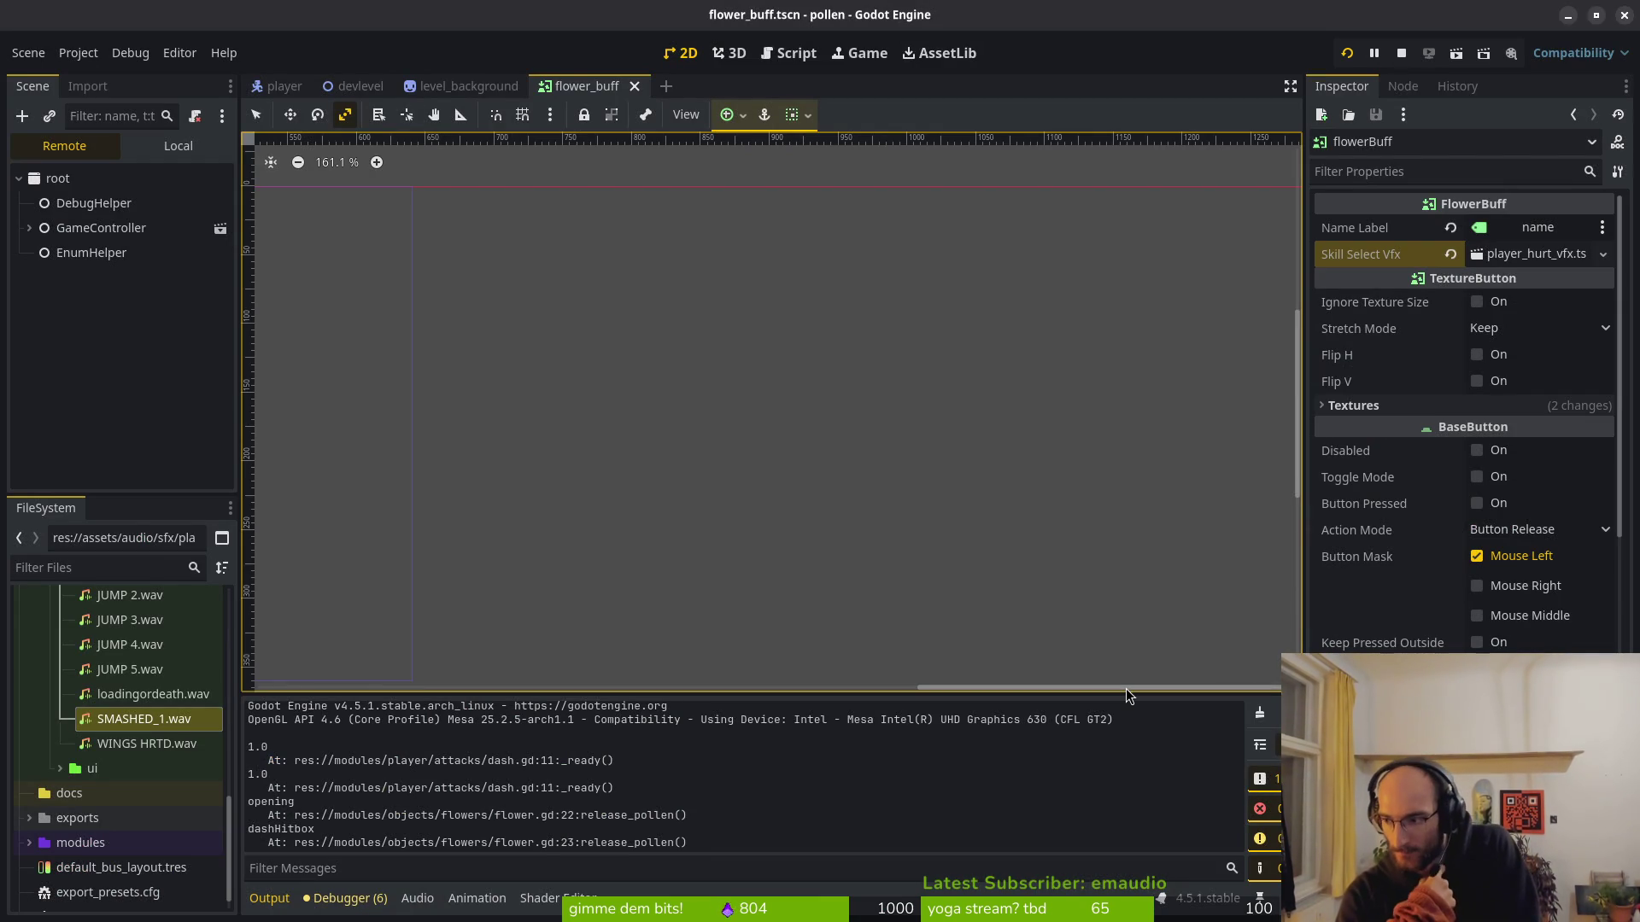
key(alt+Tab)
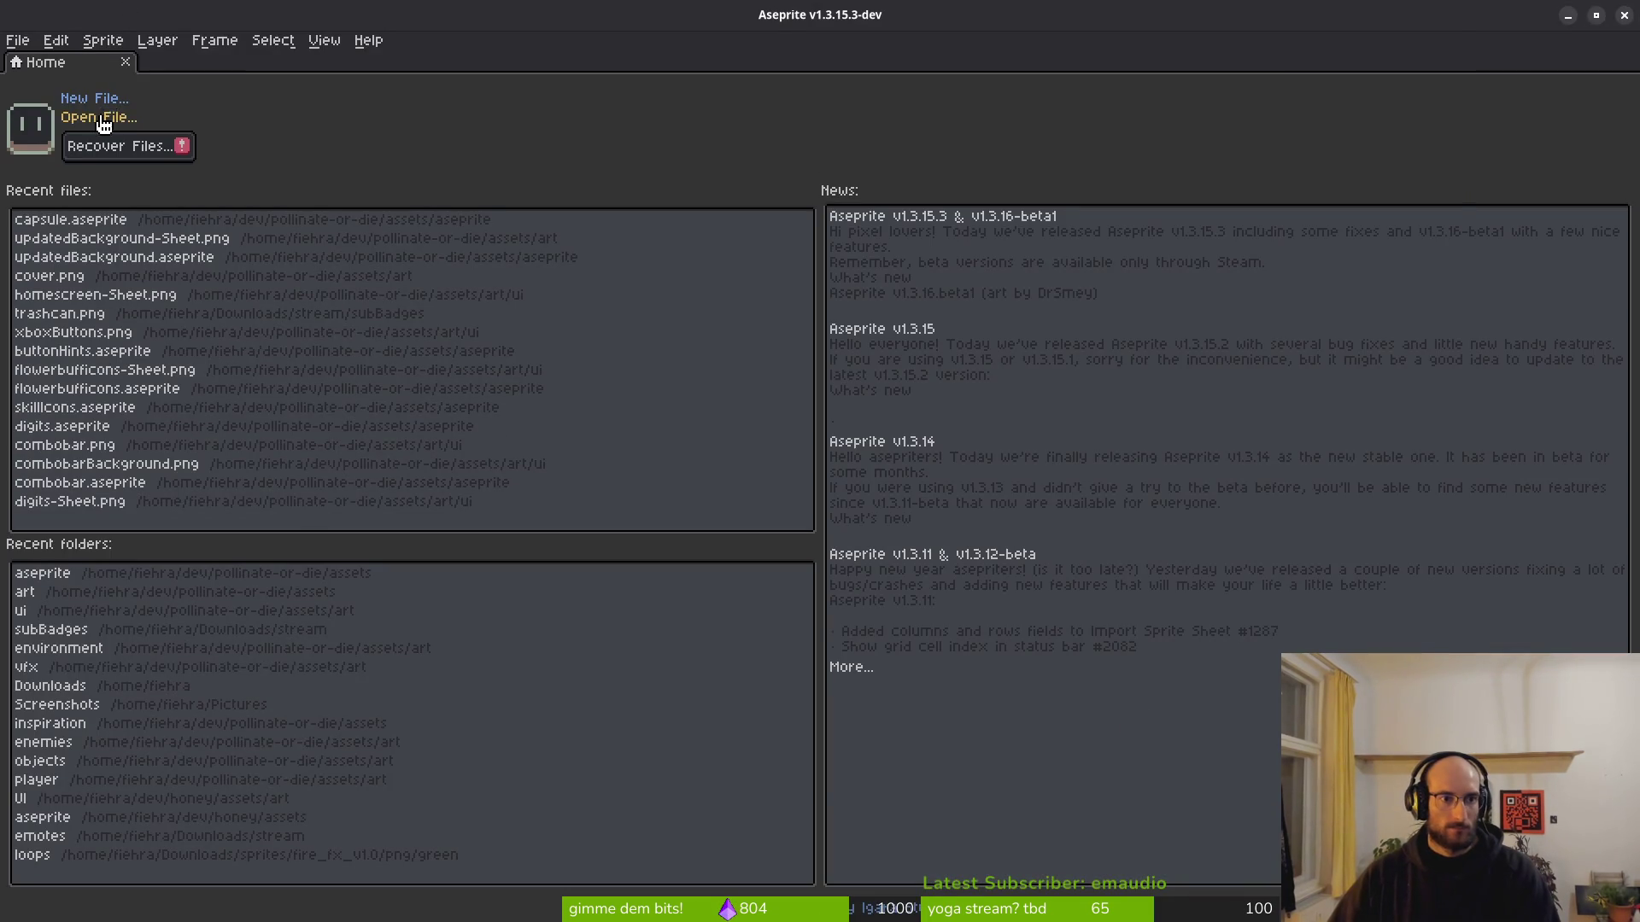
Open playerHurtVfx.aseprite from the aseprite folder, closing a stray blog page along the way.
click(101, 118)
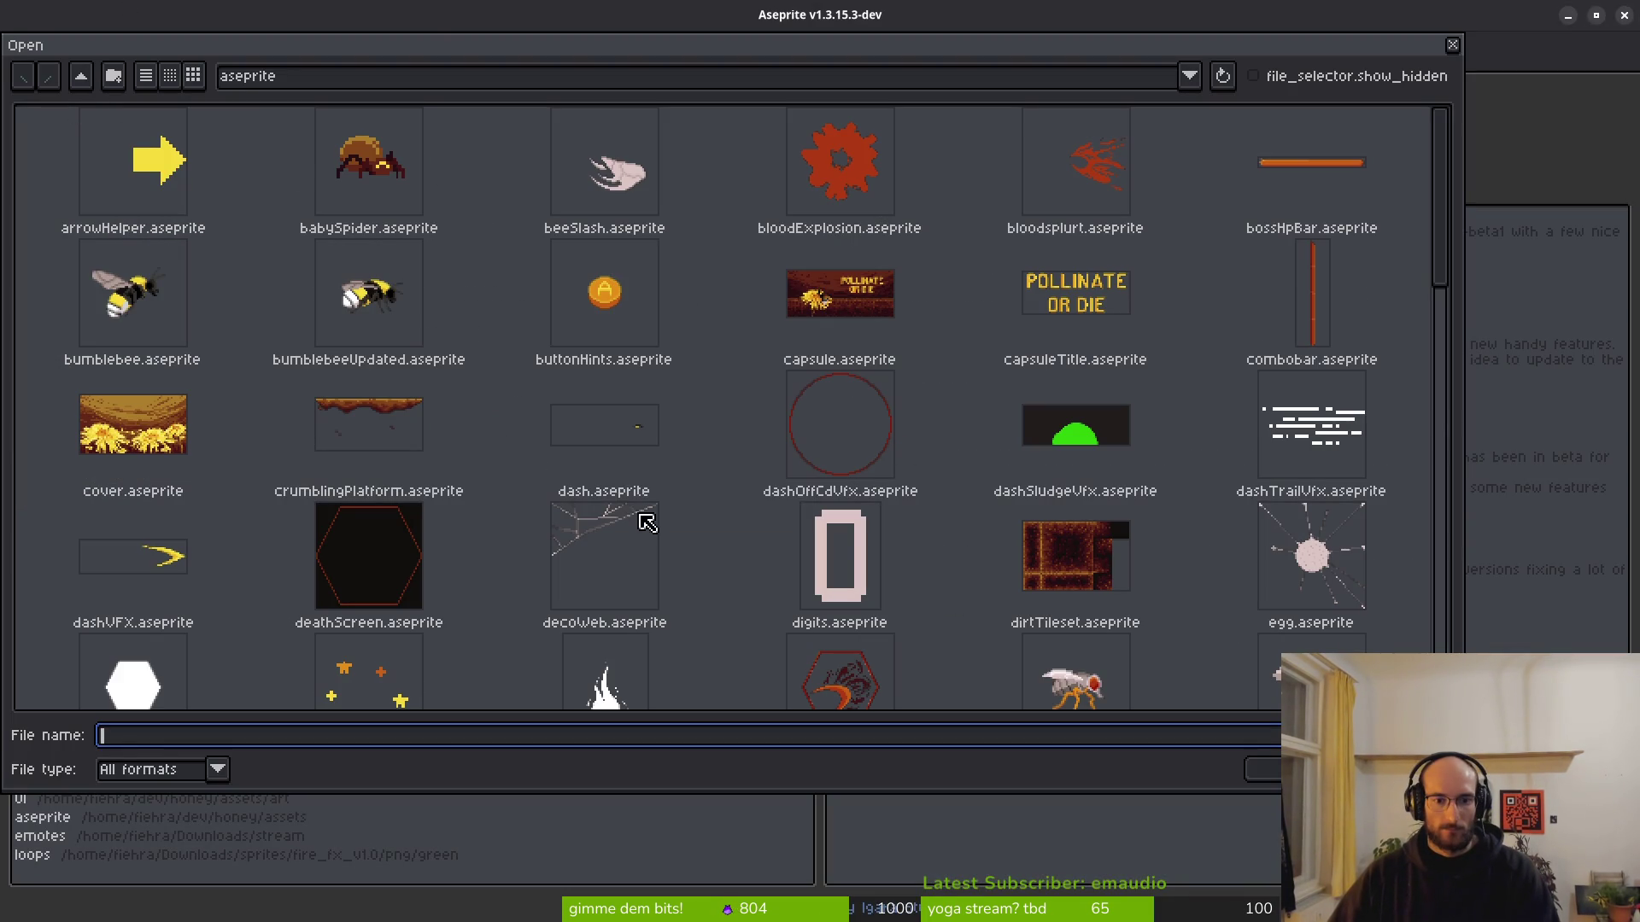
scroll(646, 523, down, 5)
double_click(927, 538)
click(921, 547)
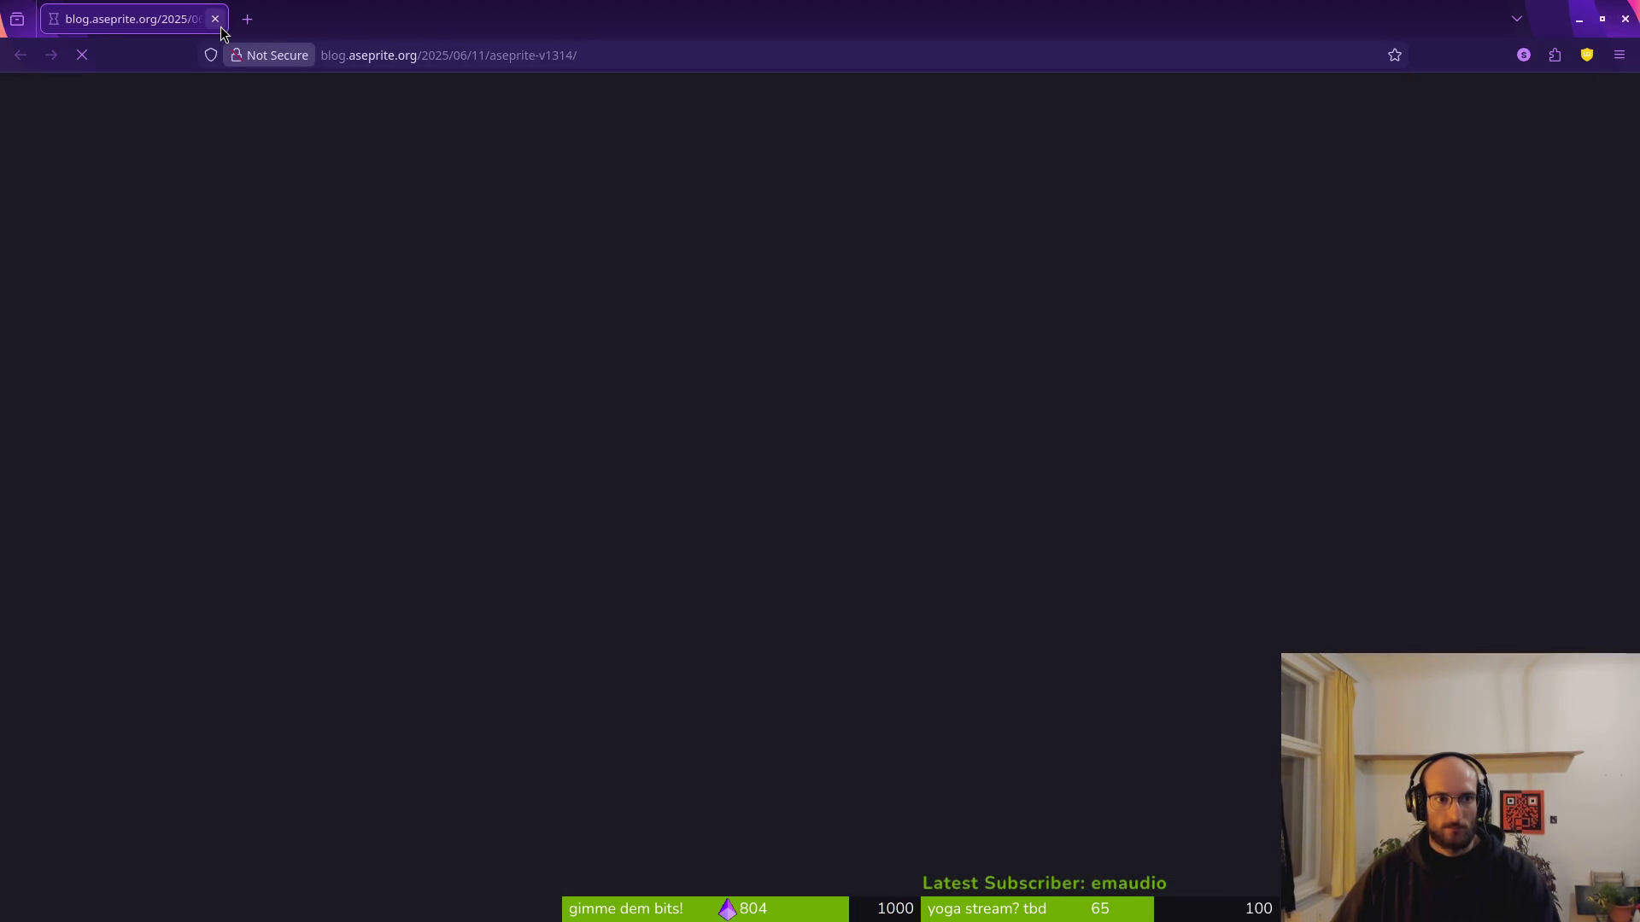
click(220, 30)
click(118, 117)
scroll(935, 509, down, 3)
scroll(945, 493, down, 6)
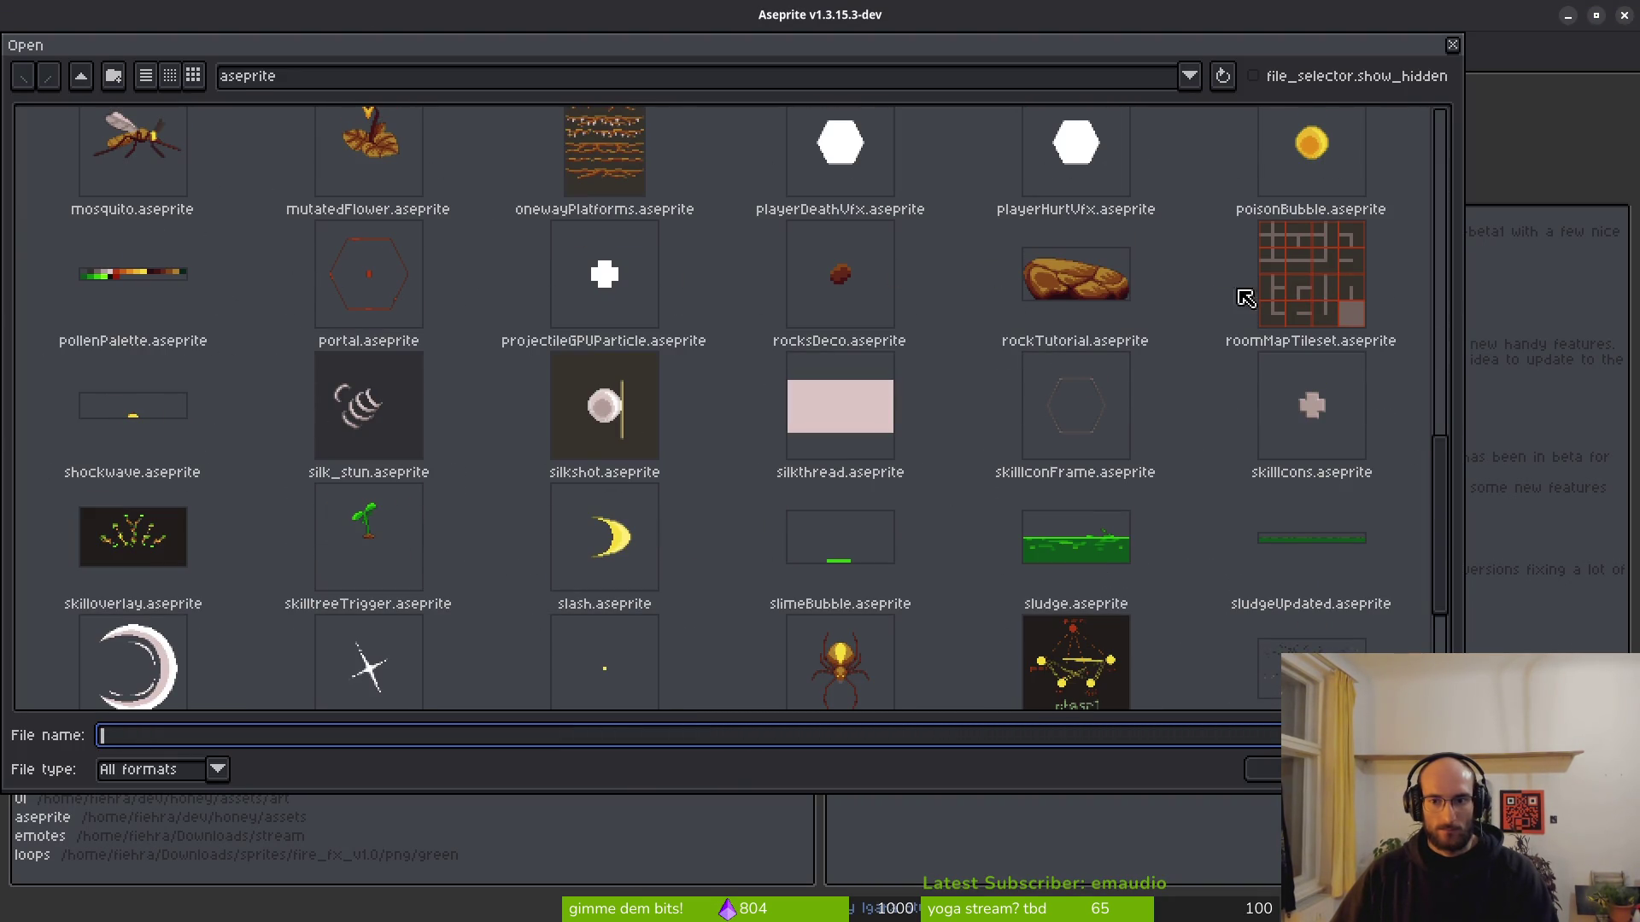
double_click(1099, 171)
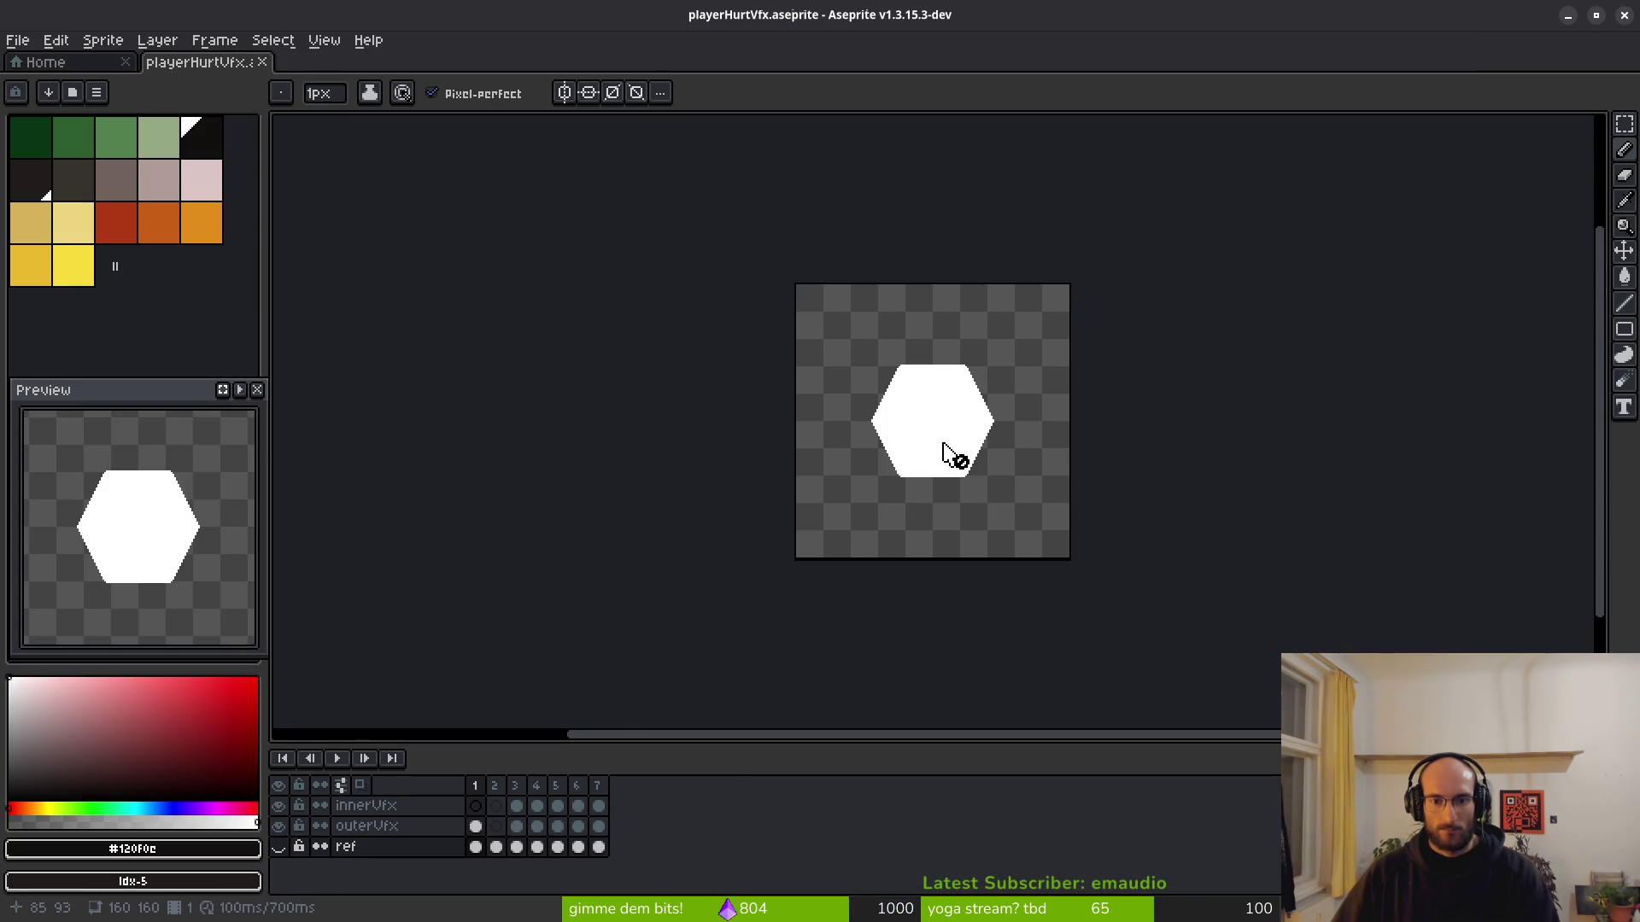
Step through frames 2–4 of playerHurtVfx, comparing frame 3's hexagon outline with frame 4.
click(495, 785)
click(515, 786)
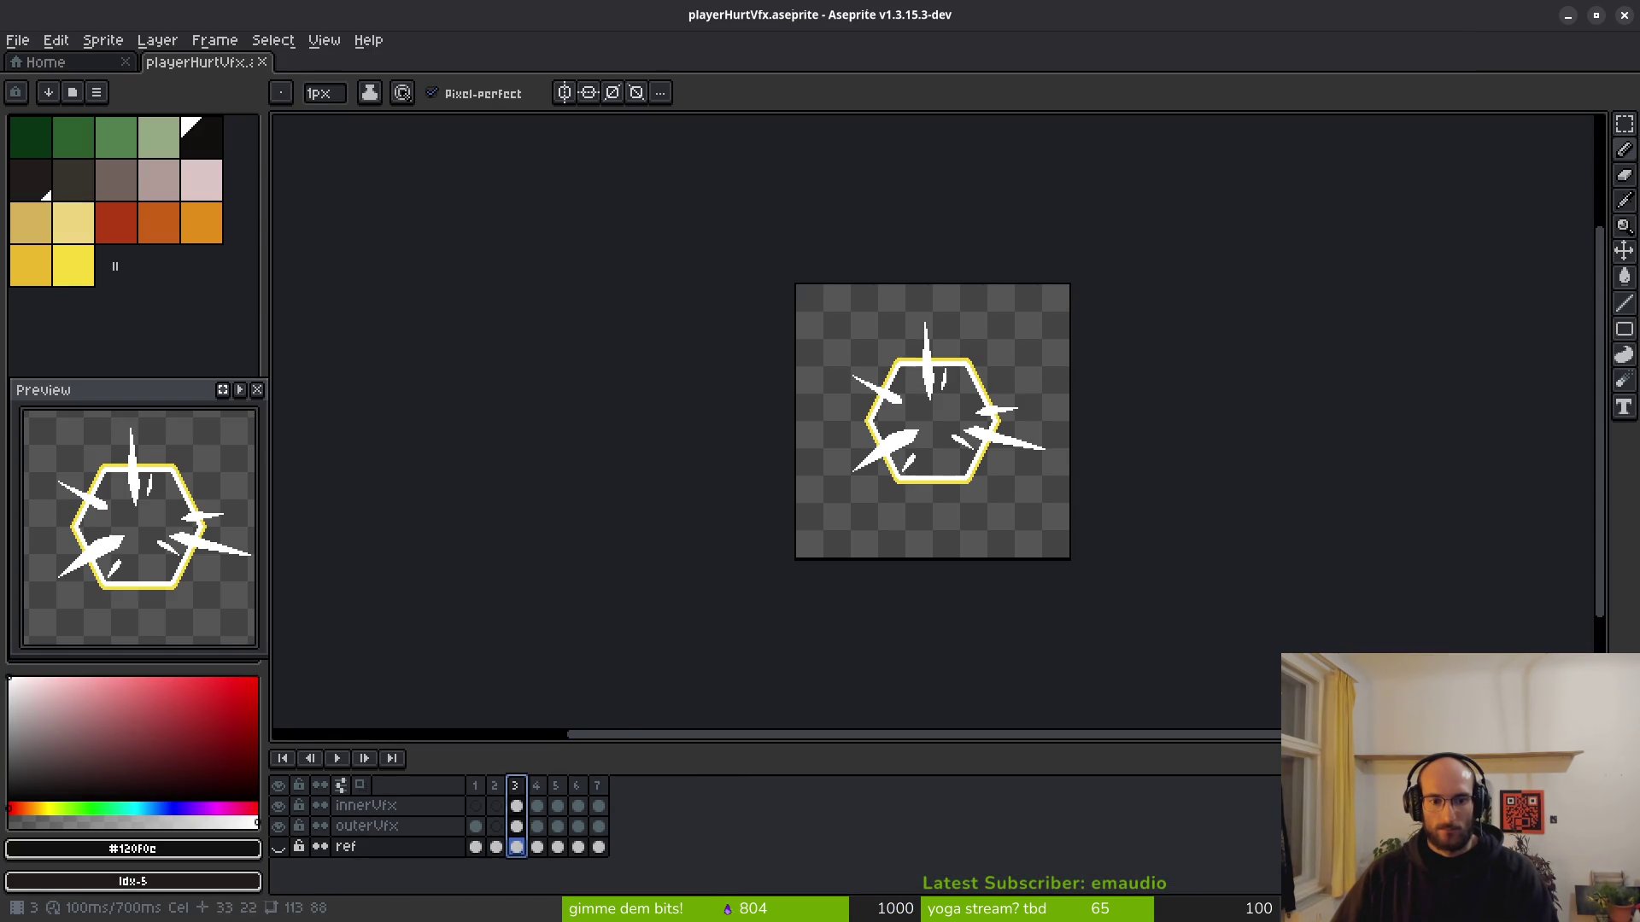
click(536, 786)
click(518, 786)
click(538, 785)
scroll(957, 425, up, 5)
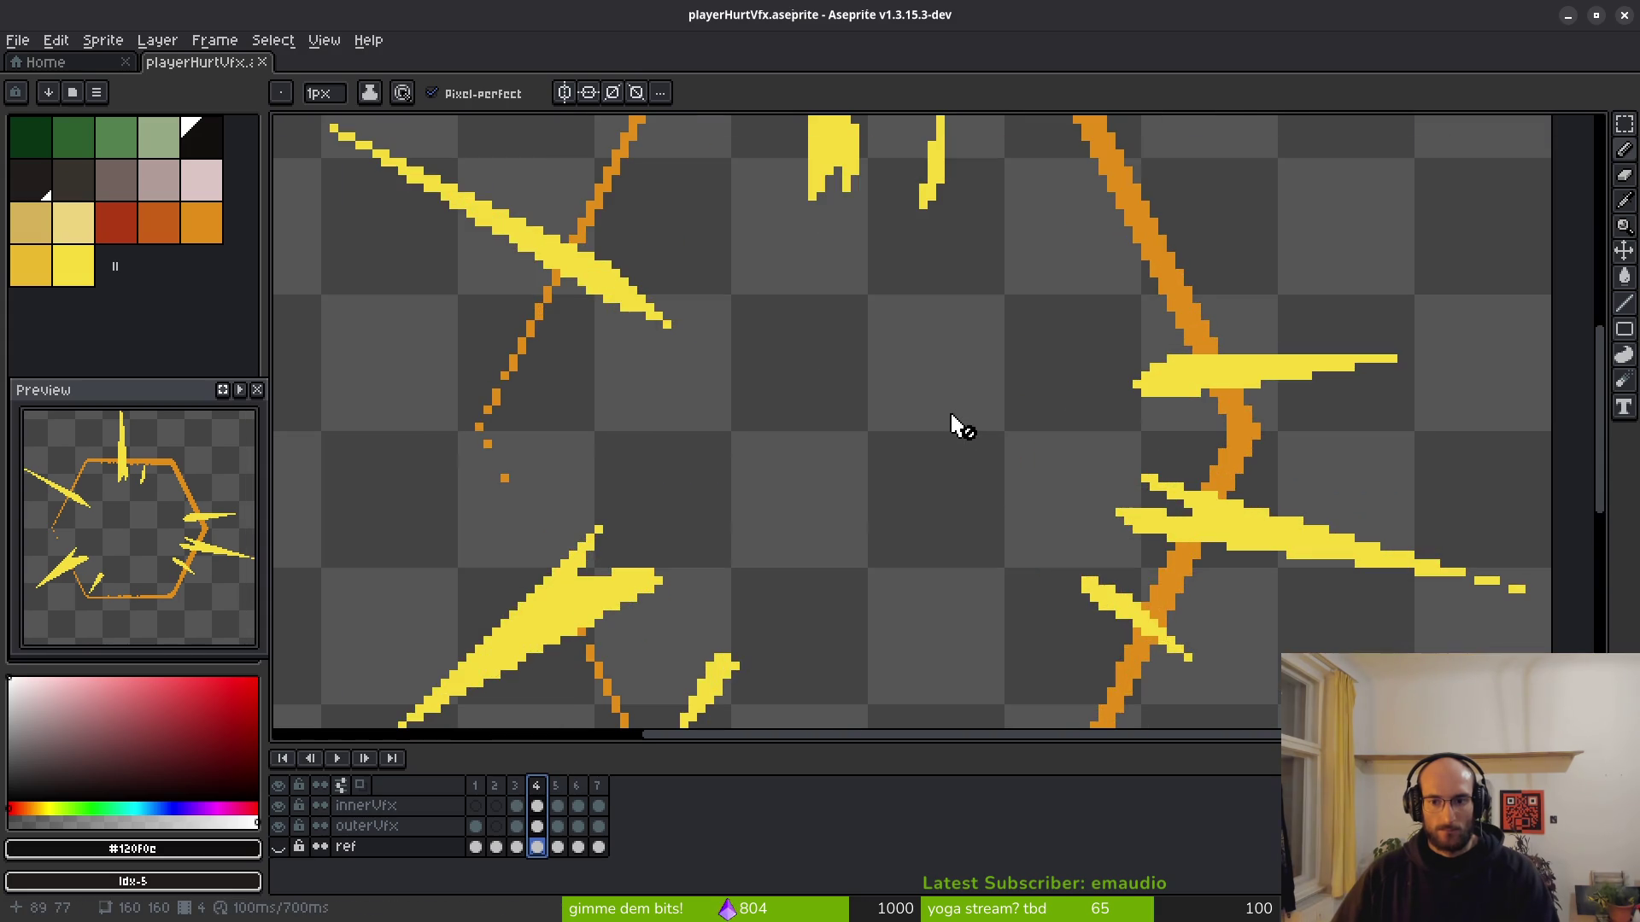
scroll(956, 425, down, 5)
Play the animation preview and step between frames, toggling Eyedropper and Pencil.
key(i)
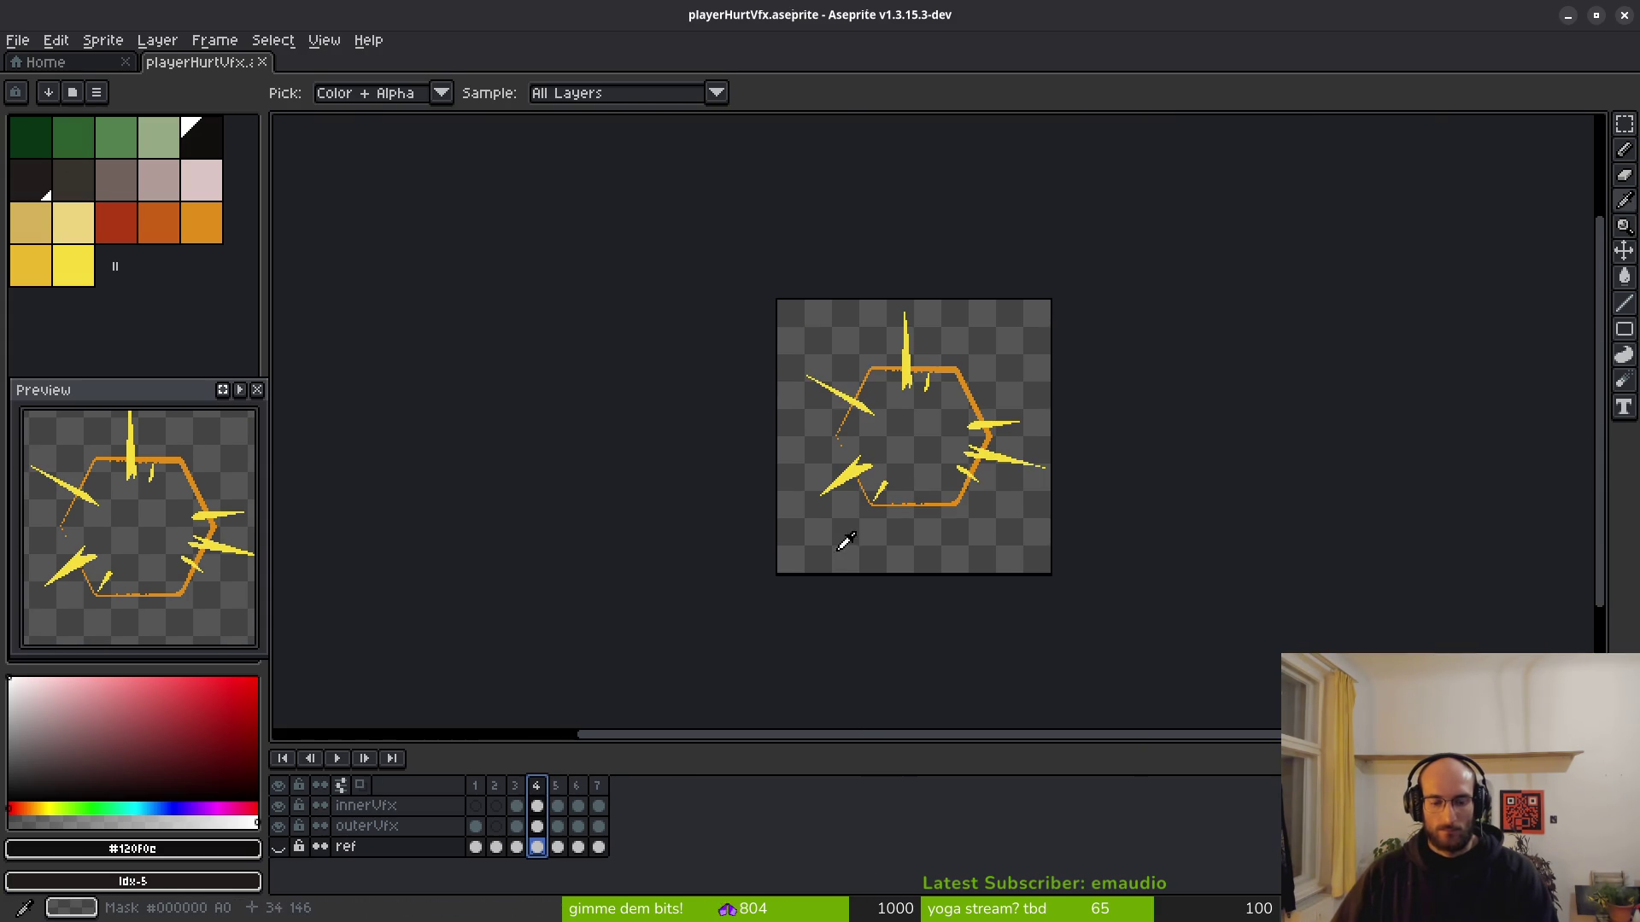
key(Return)
key(Return)
key(Left)
key(Right)
scroll(834, 516, up, 5)
key(b)
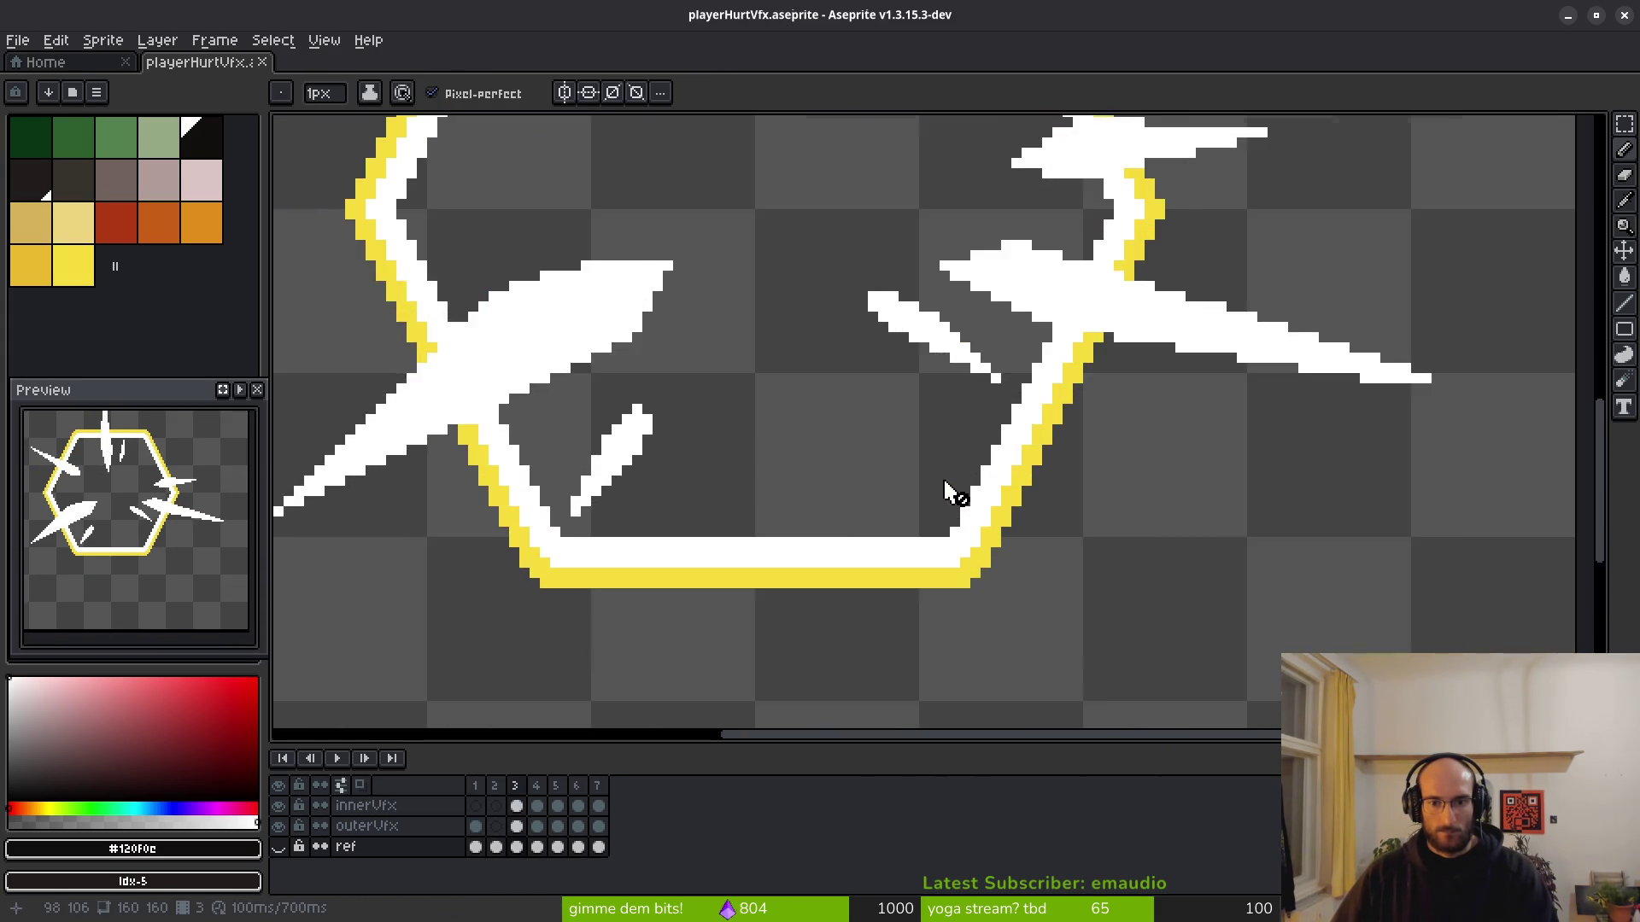
scroll(948, 491, down, 5)
key(i)
key(Right)
key(Right)
key(Right)
key(Right)
key(Right)
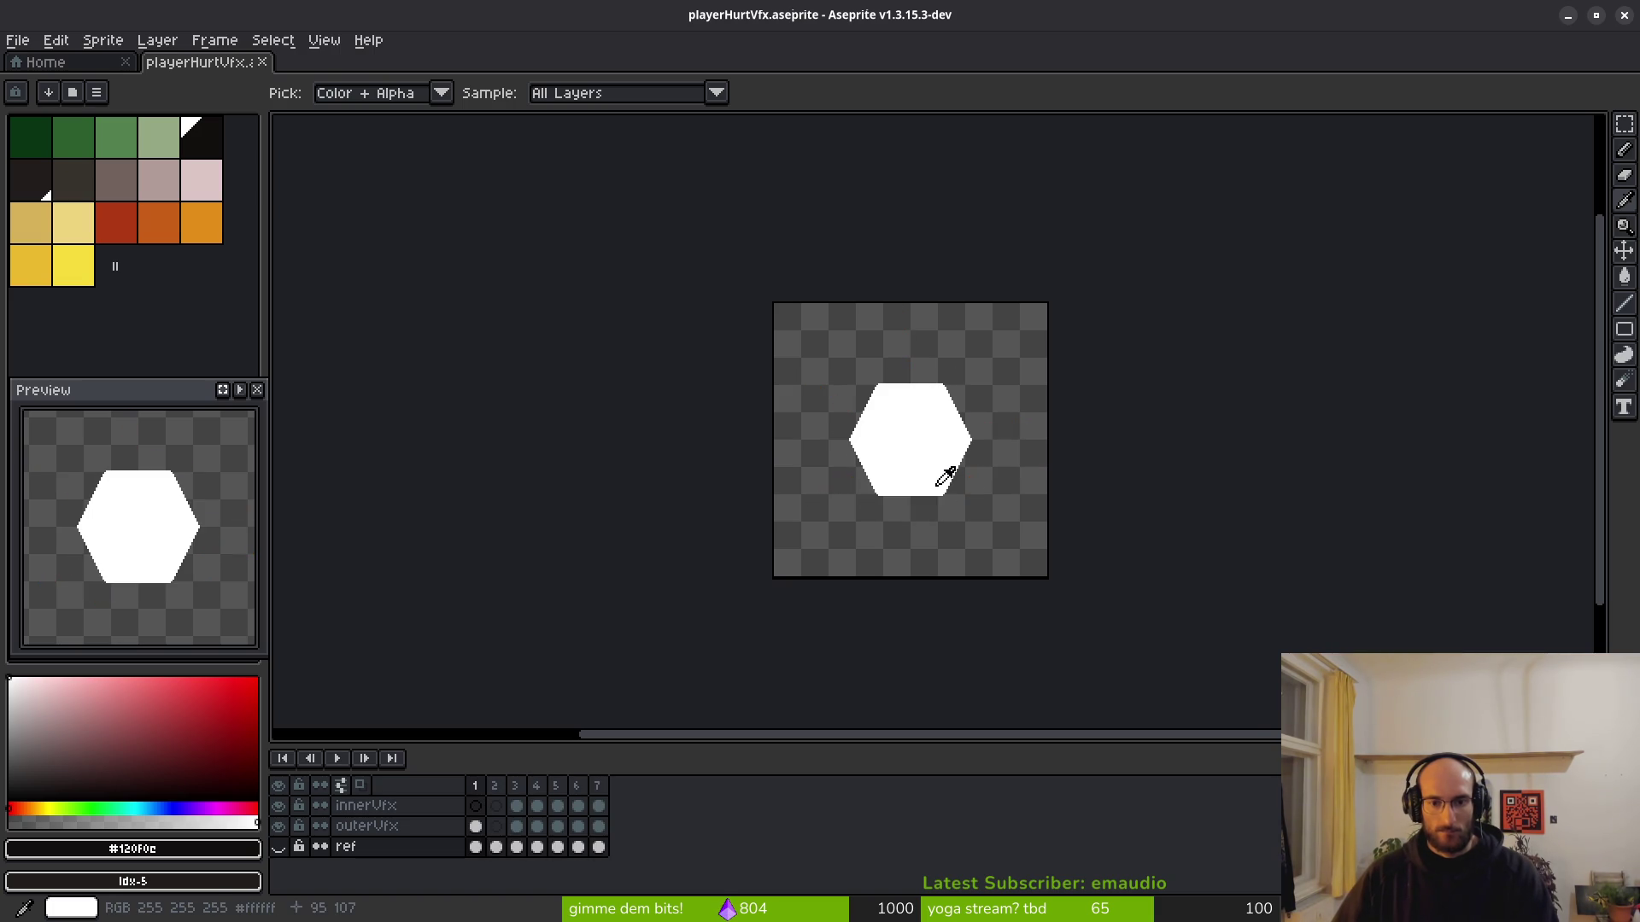
key(Right)
key(Right)
Pick the pale pink palette colour, close playerHurtVfx, and bring up the Open dialog.
key(b)
click(214, 198)
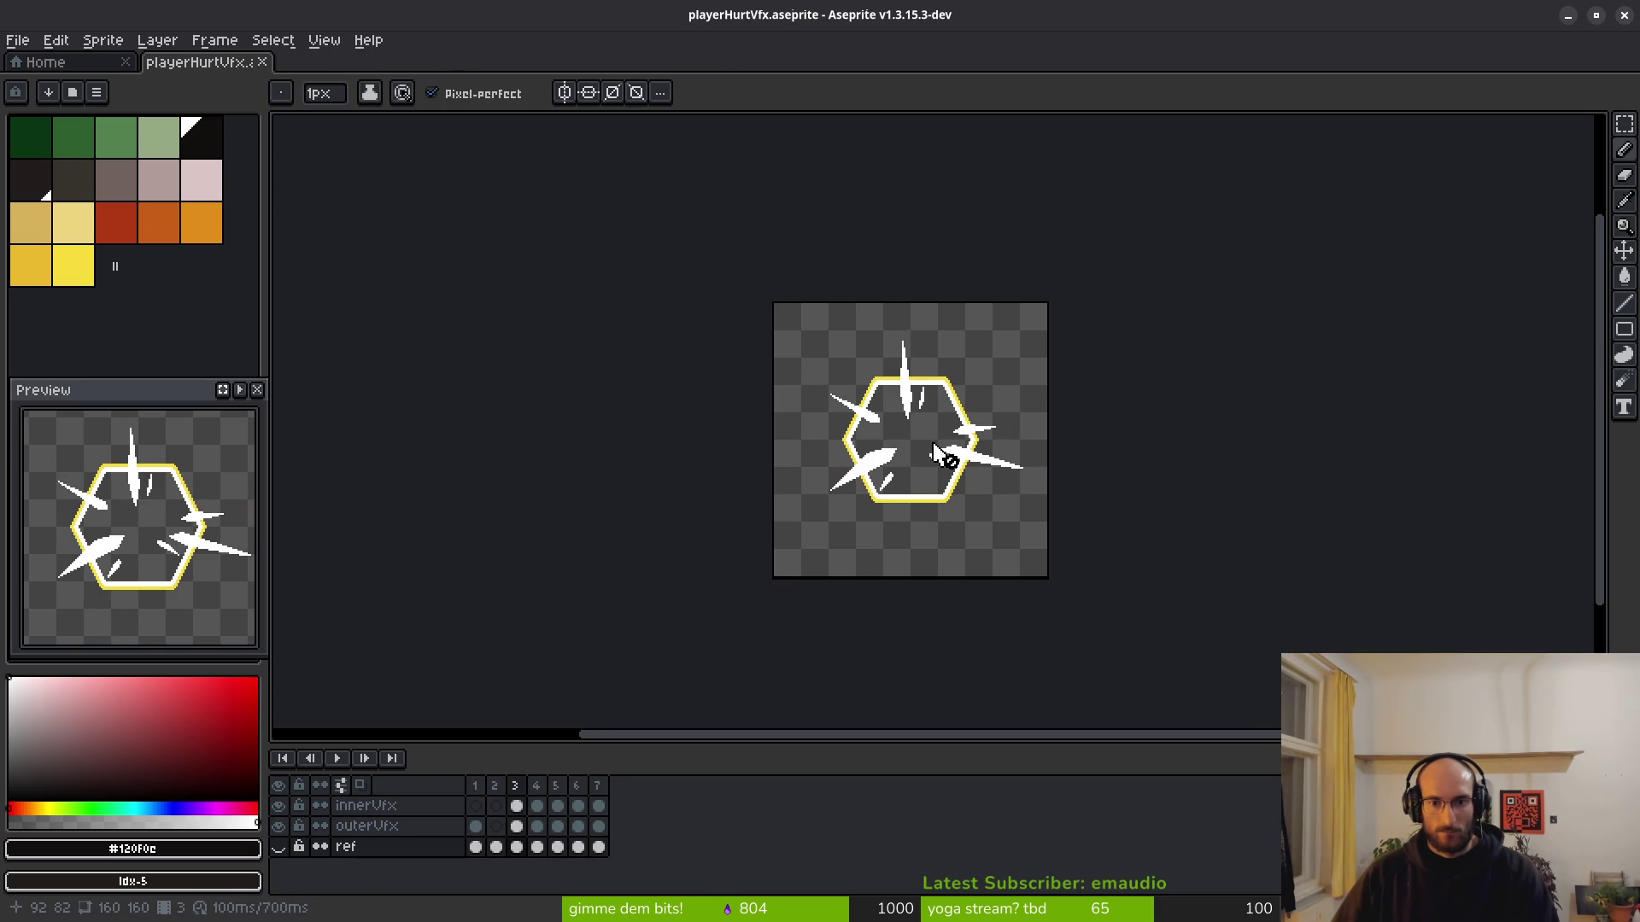
click(262, 63)
click(81, 112)
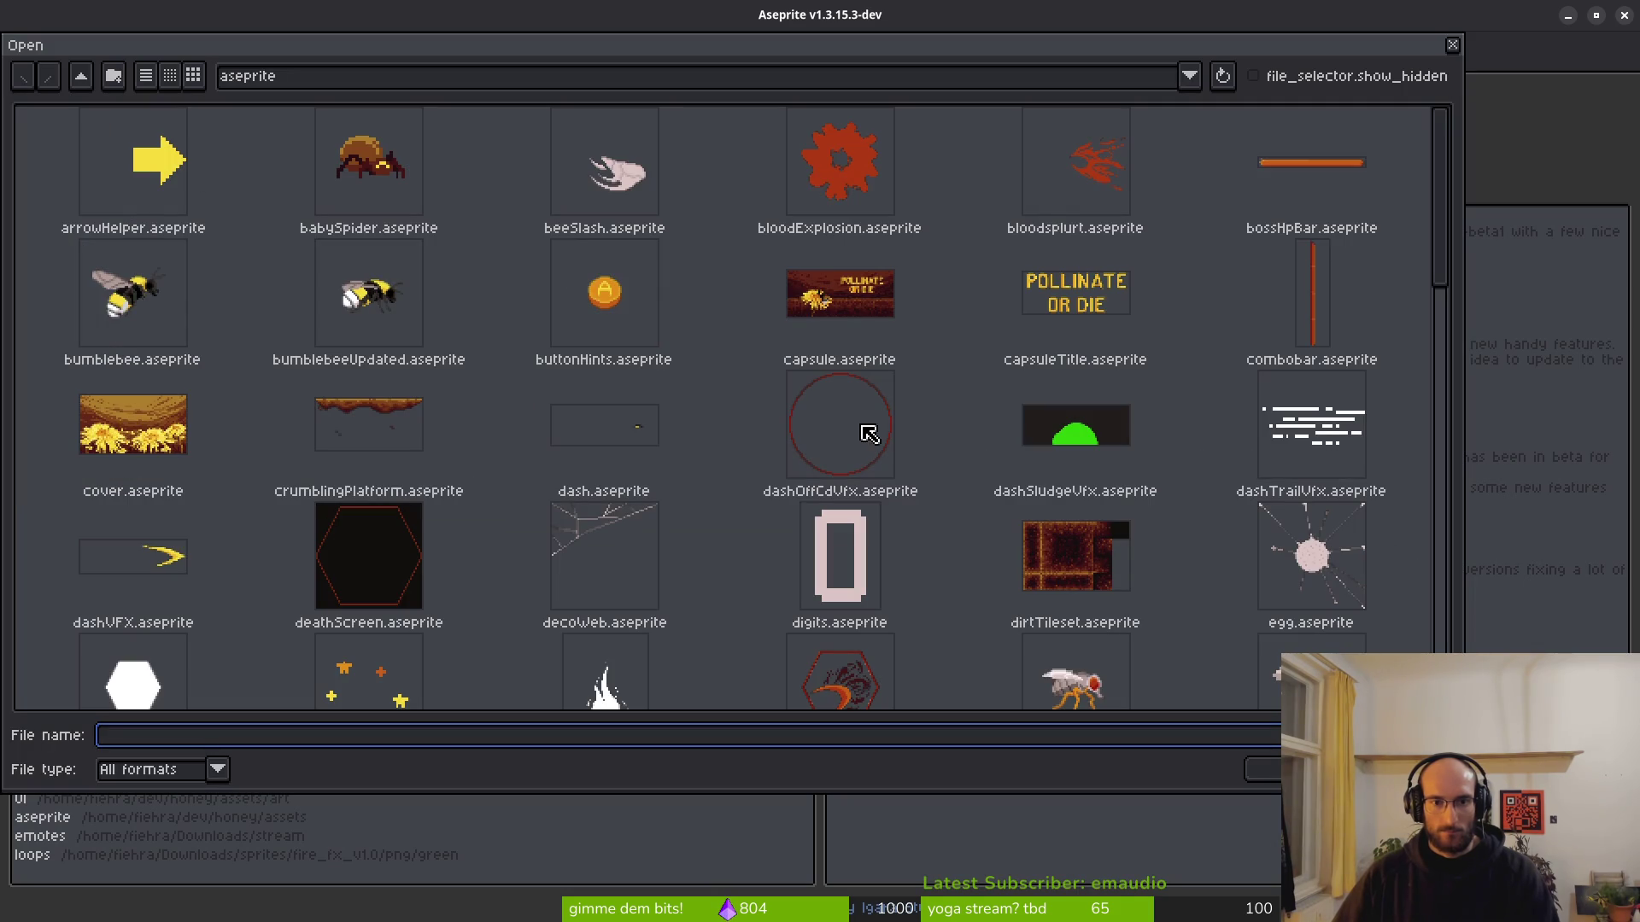
Open flowerbufficons.aseprite and select its entire canvas with the rectangle marquee.
scroll(914, 573, down, 3)
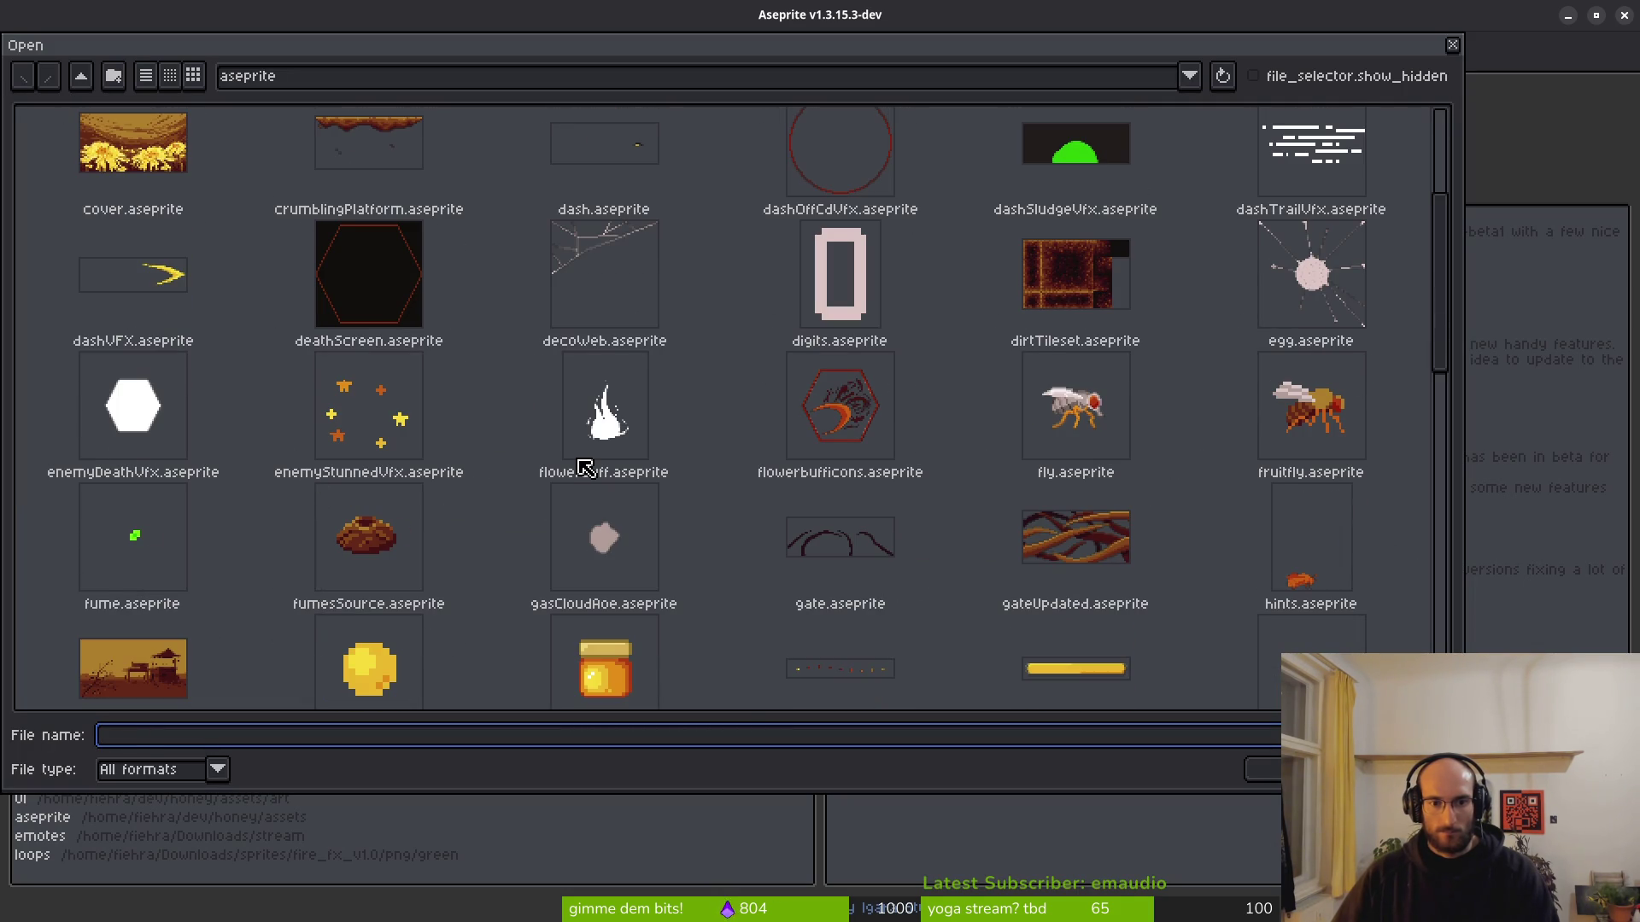
click(870, 442)
key(Return)
scroll(835, 557, up, 2)
key(m)
key(ctrl+a)
Return to playerHurtVfx and view innerVfx frames 2, 3, 1, then settle on frame 3.
click(243, 64)
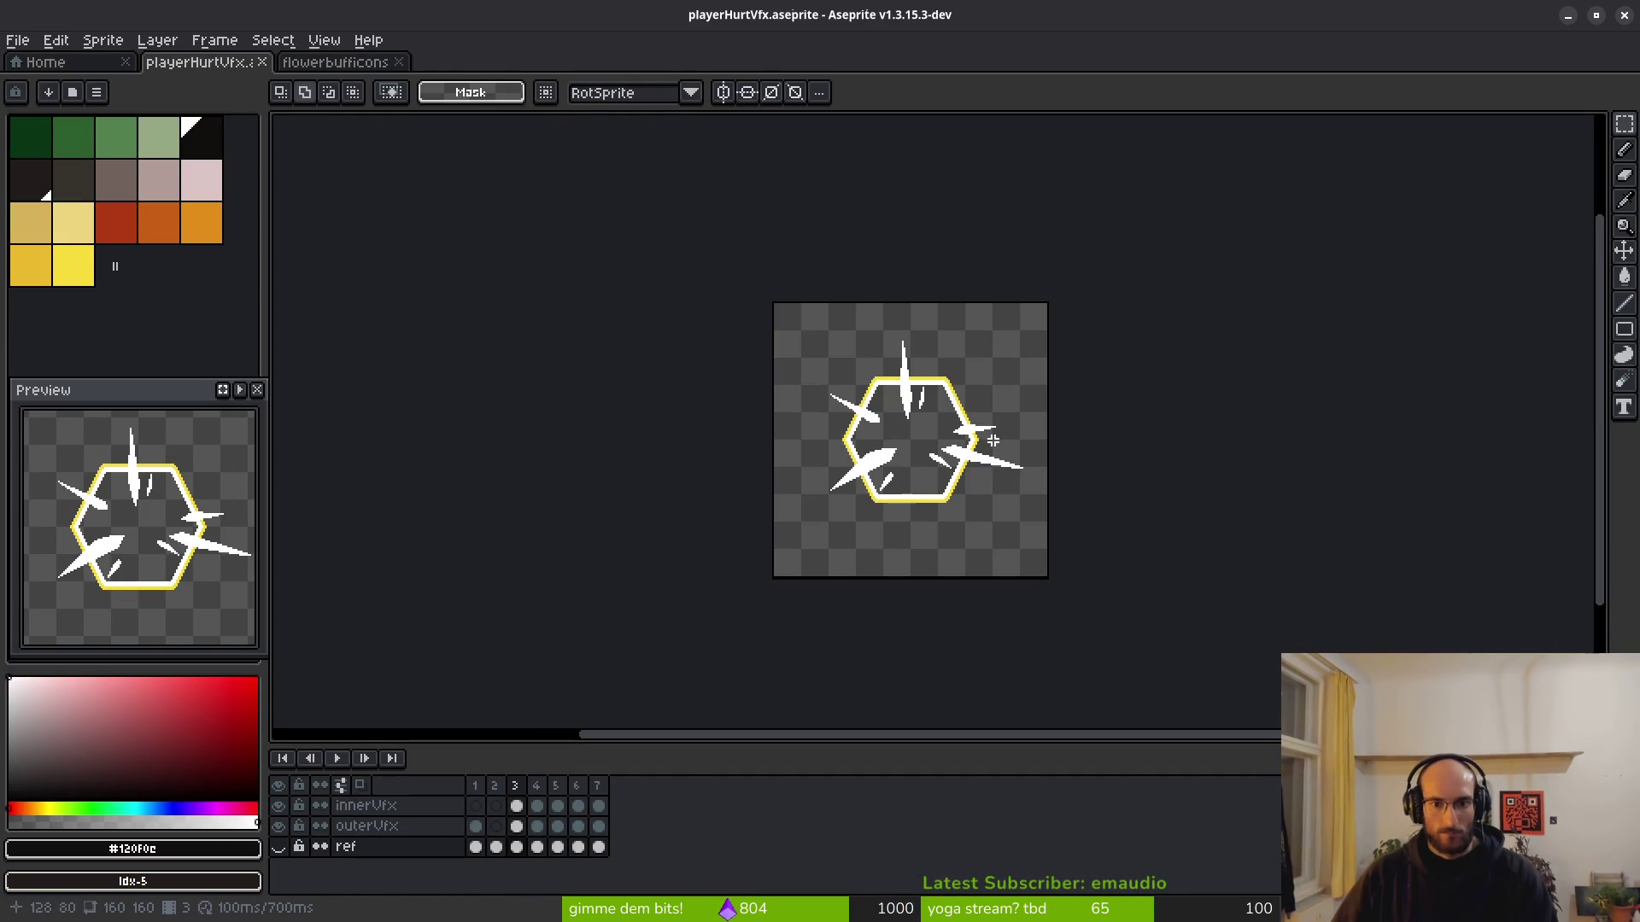
click(495, 806)
click(515, 805)
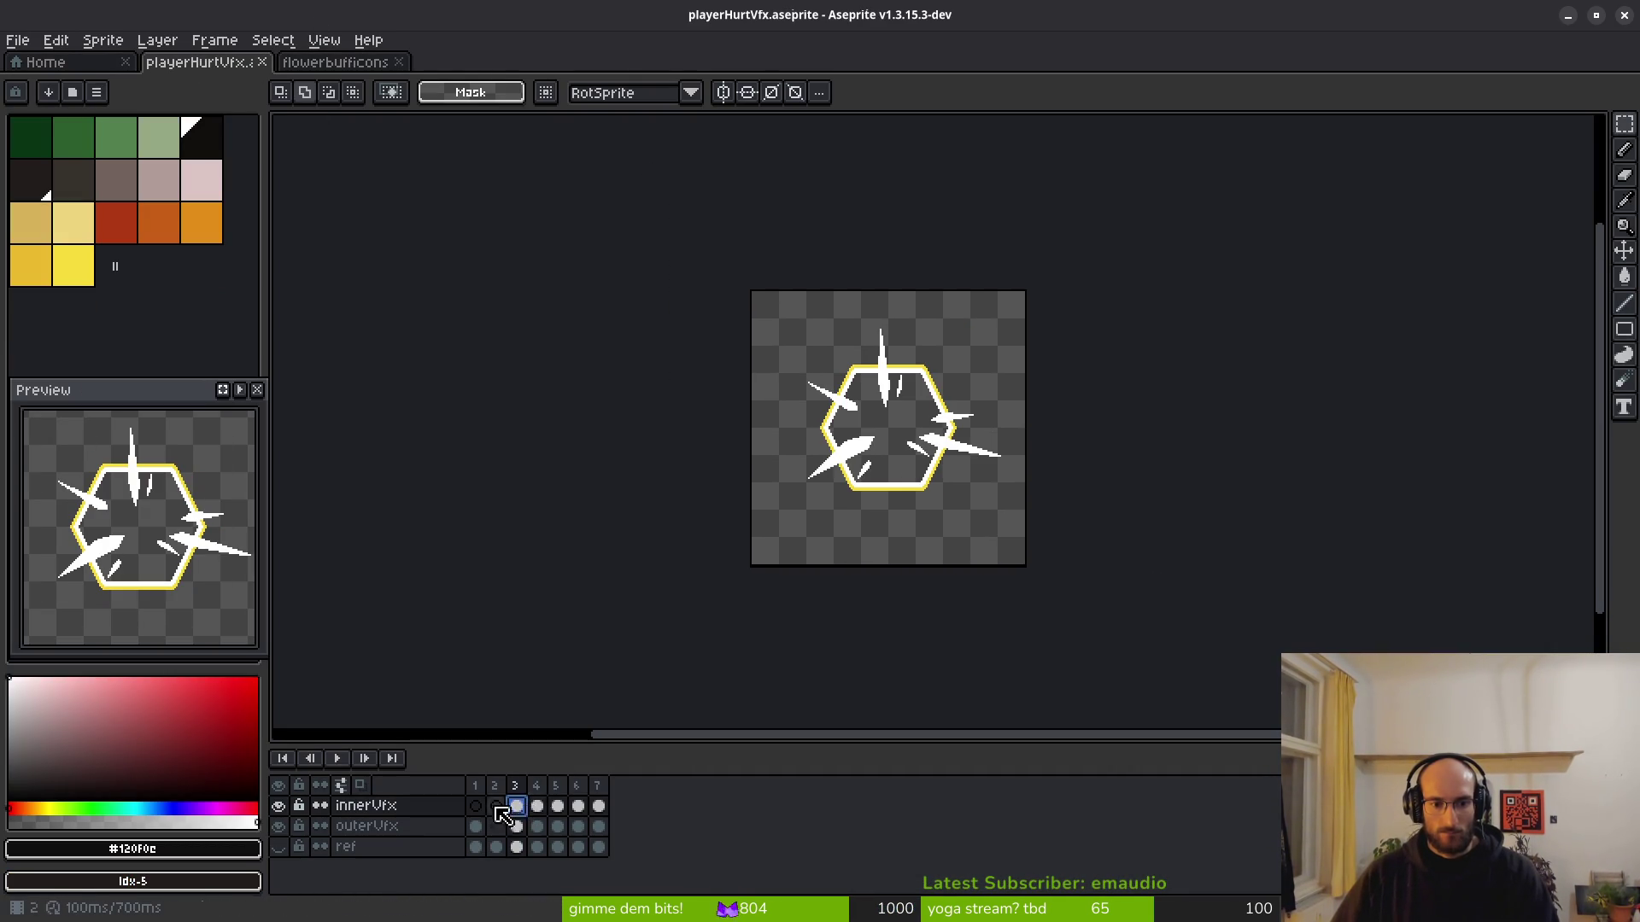
click(478, 807)
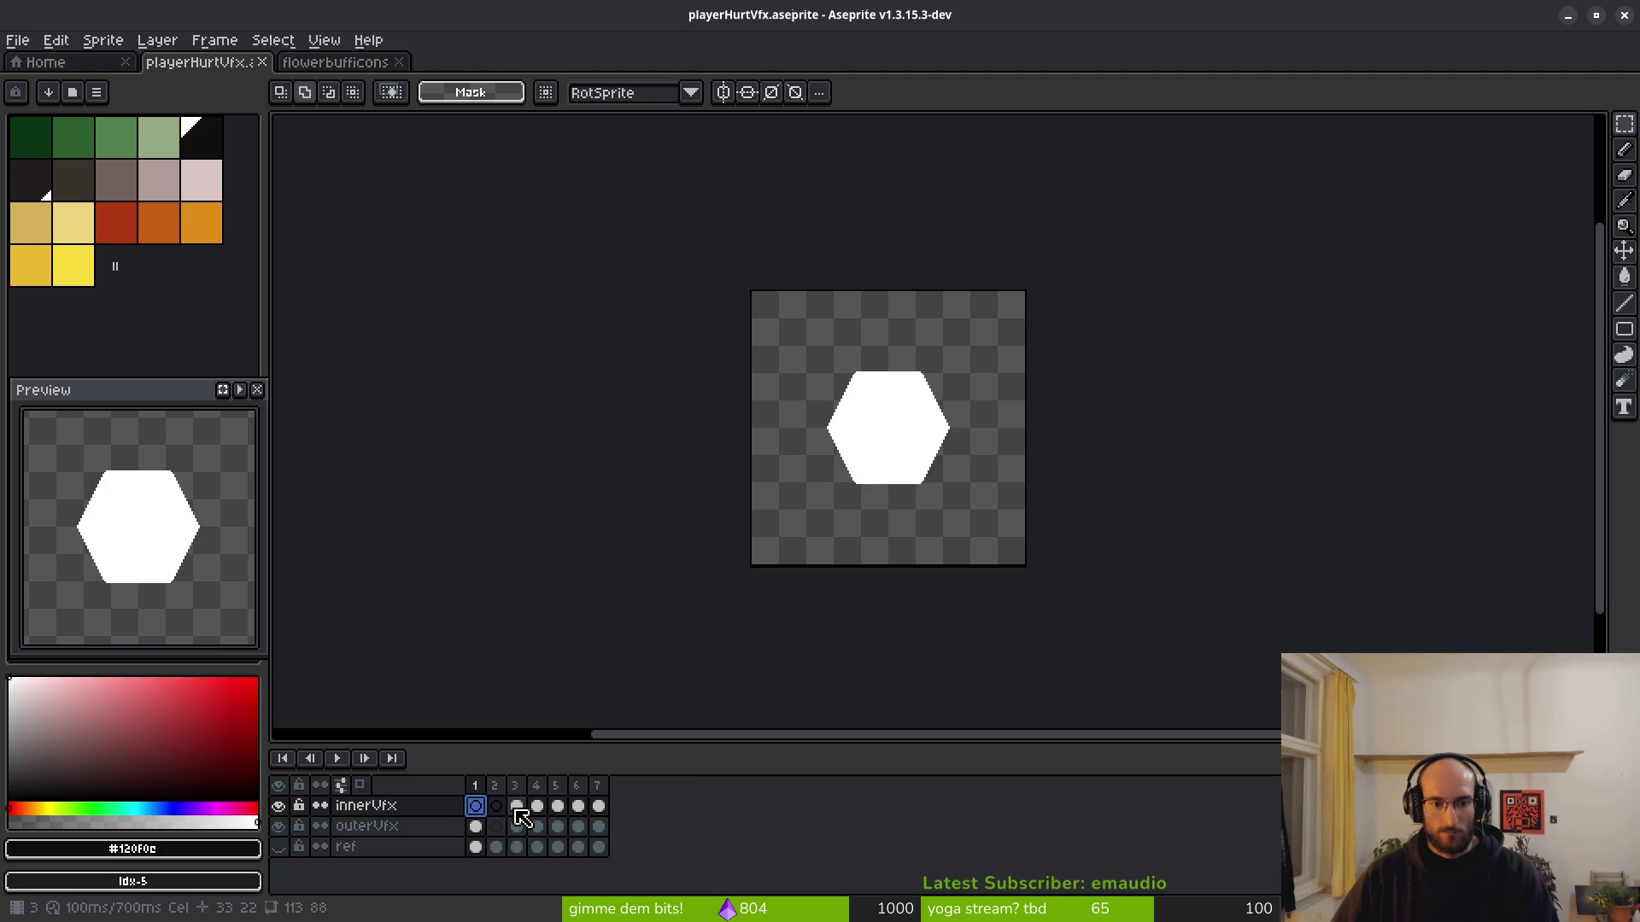
click(516, 807)
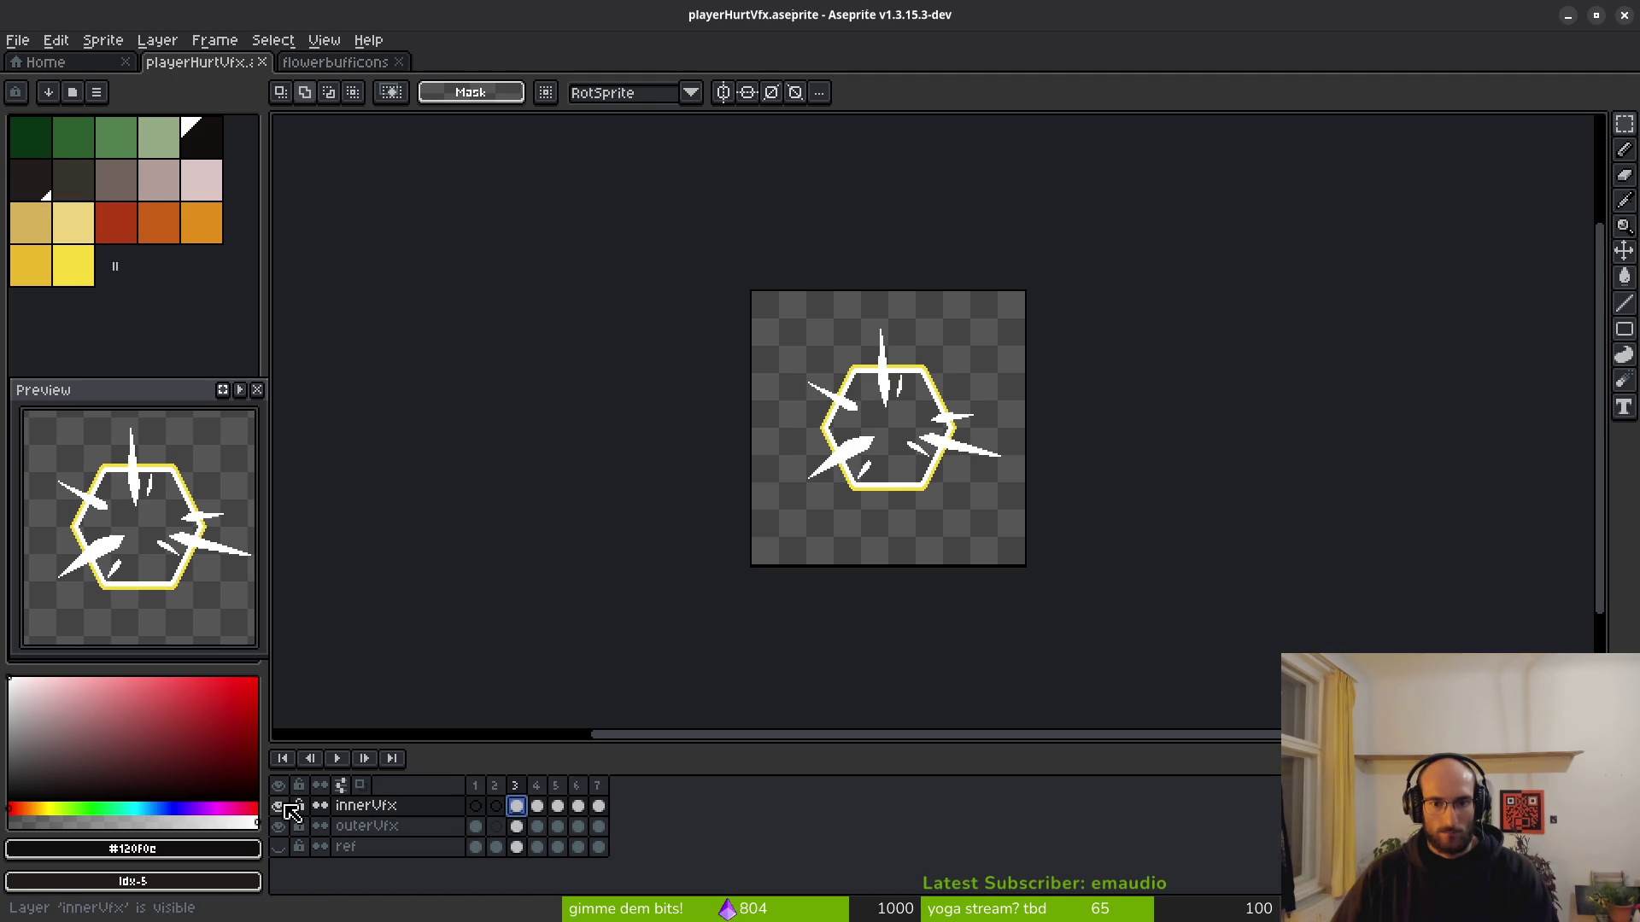
scroll(871, 476, up, 2)
key(ctrl+v)
drag(931, 500, 949, 529)
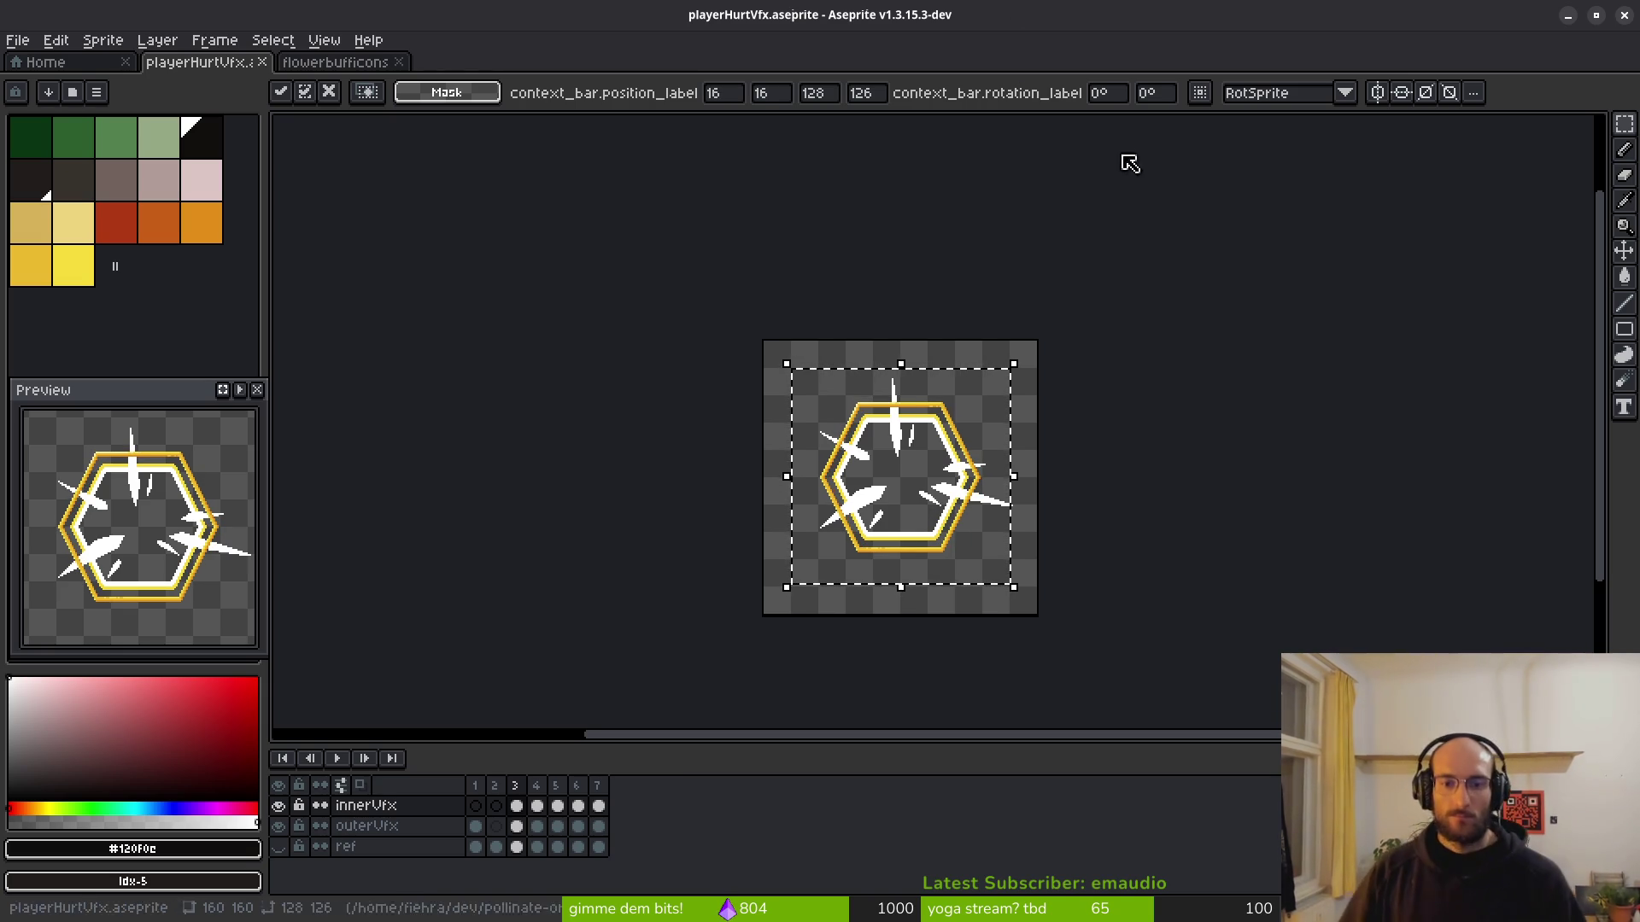
scroll(948, 465, up, 4)
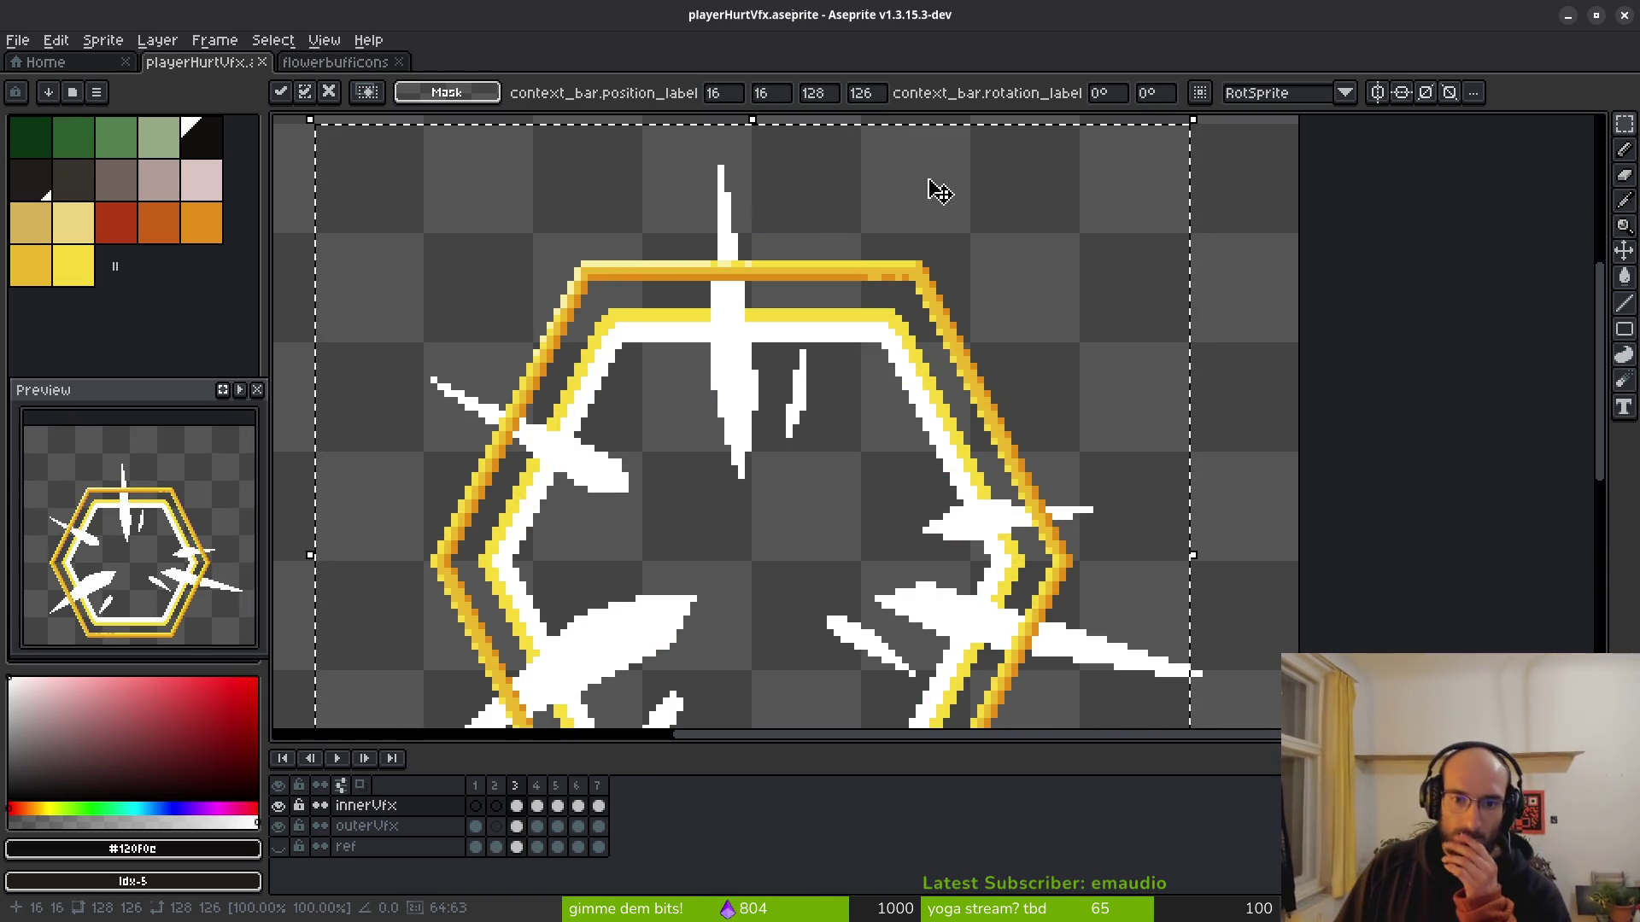
scroll(959, 557, down, 3)
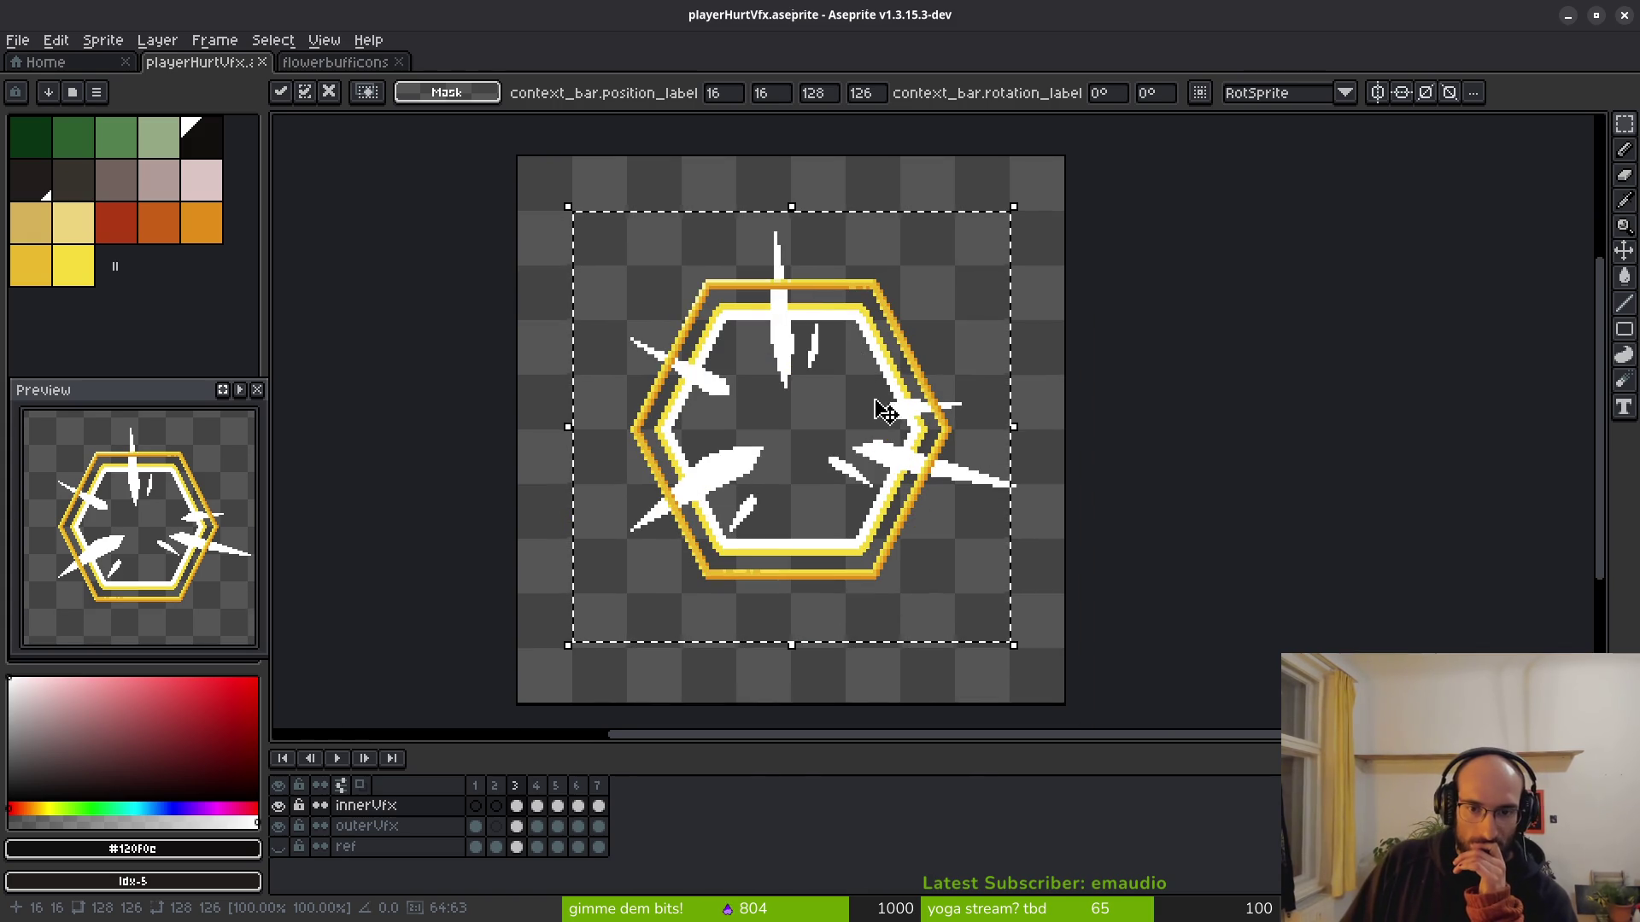
scroll(782, 527, up, 3)
scroll(781, 527, down, 3)
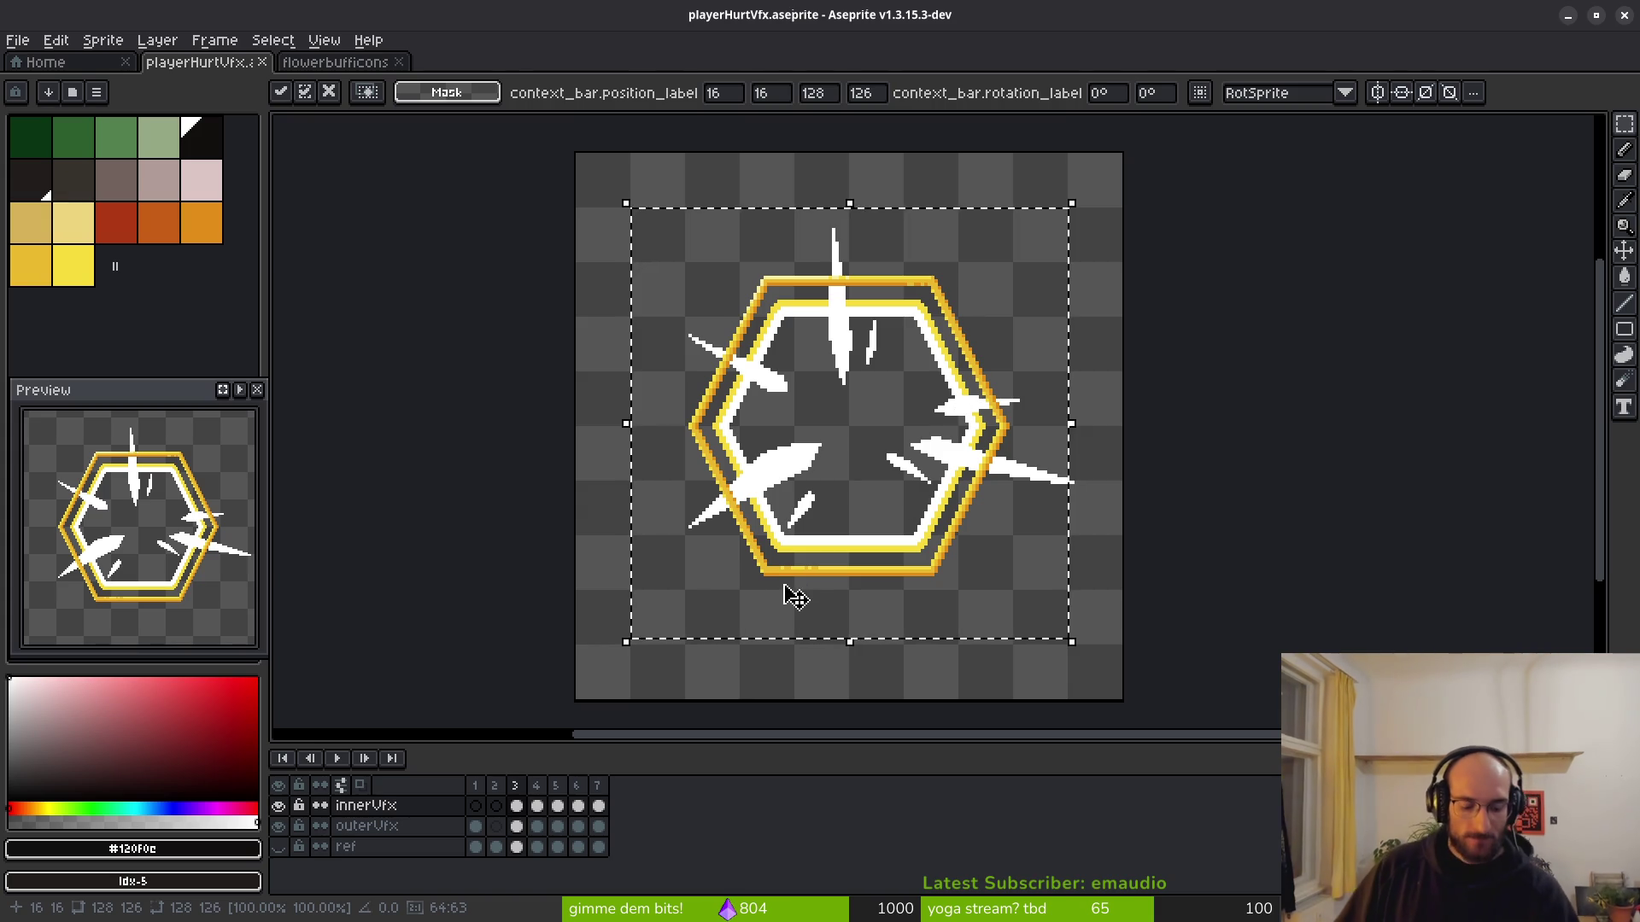
key(ctrl+d)
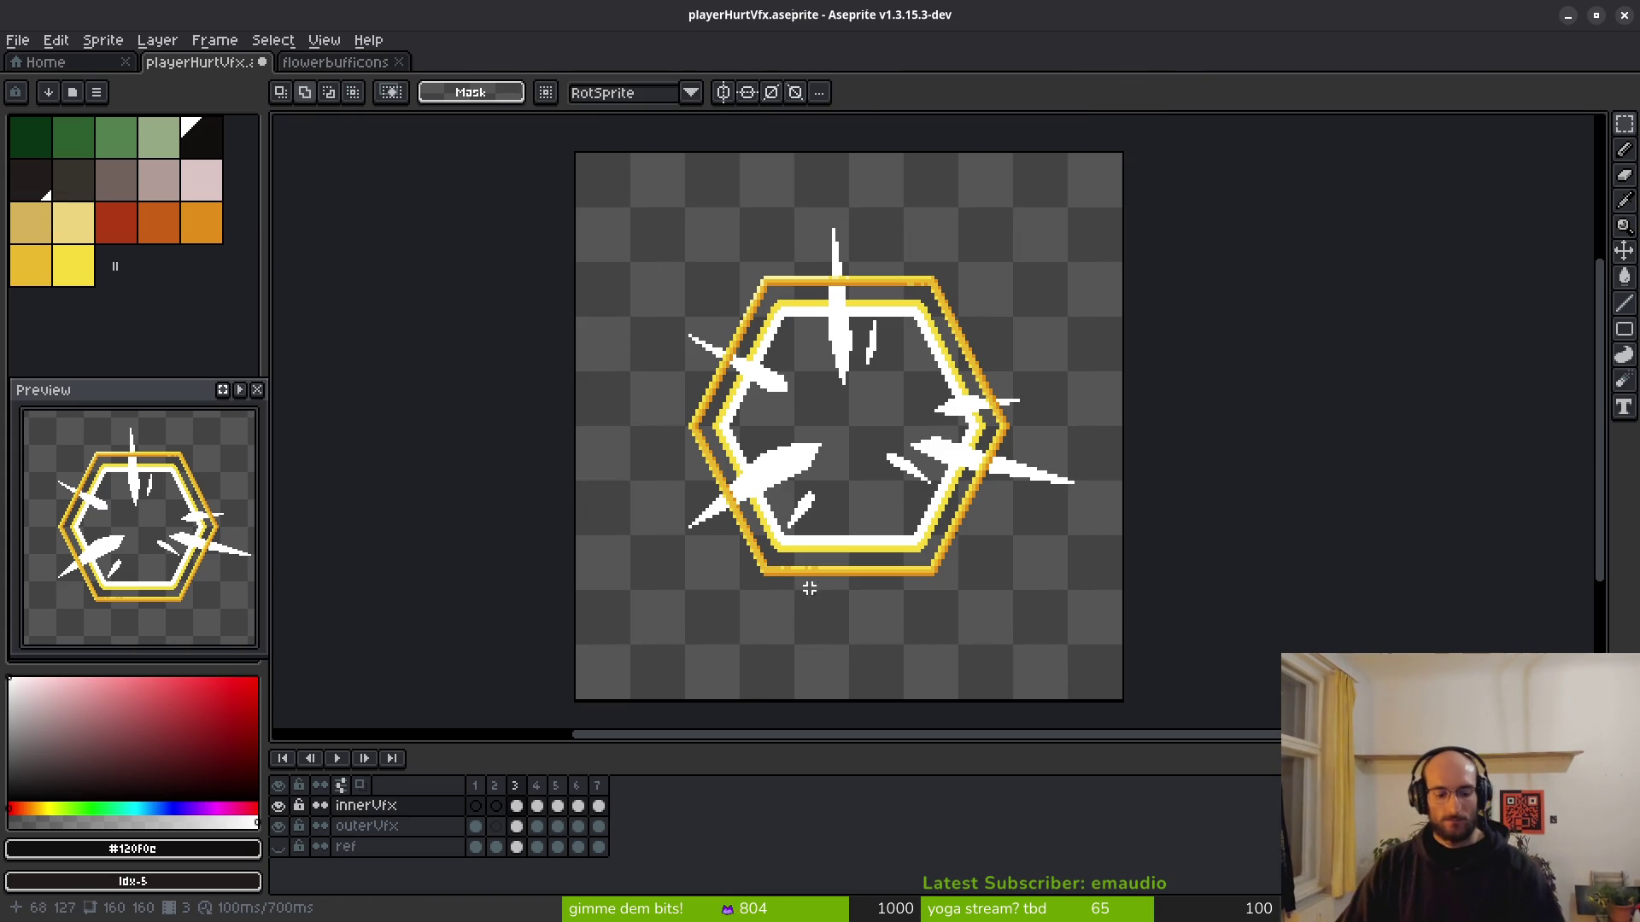
key(ctrl+a)
key(Delete)
key(ctrl+s)
click(388, 805)
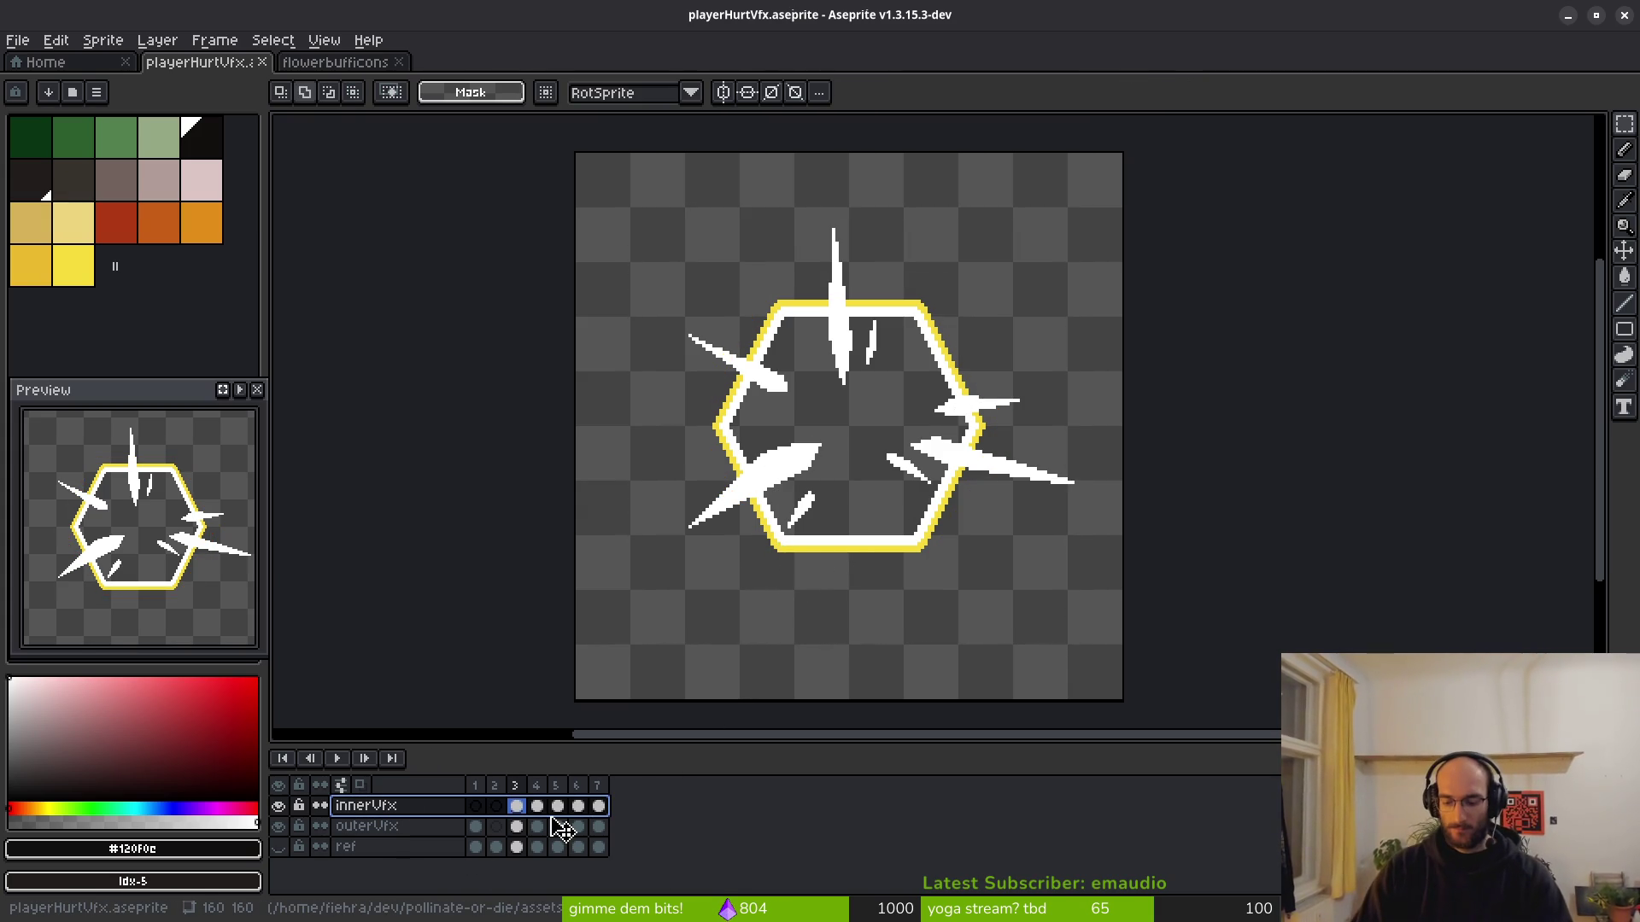
Rename new Layer 1 to largeInner and Layer 2 to largeOuter, dragging largeOuter beneath largeInner.
key(shift+n)
key(shift+n)
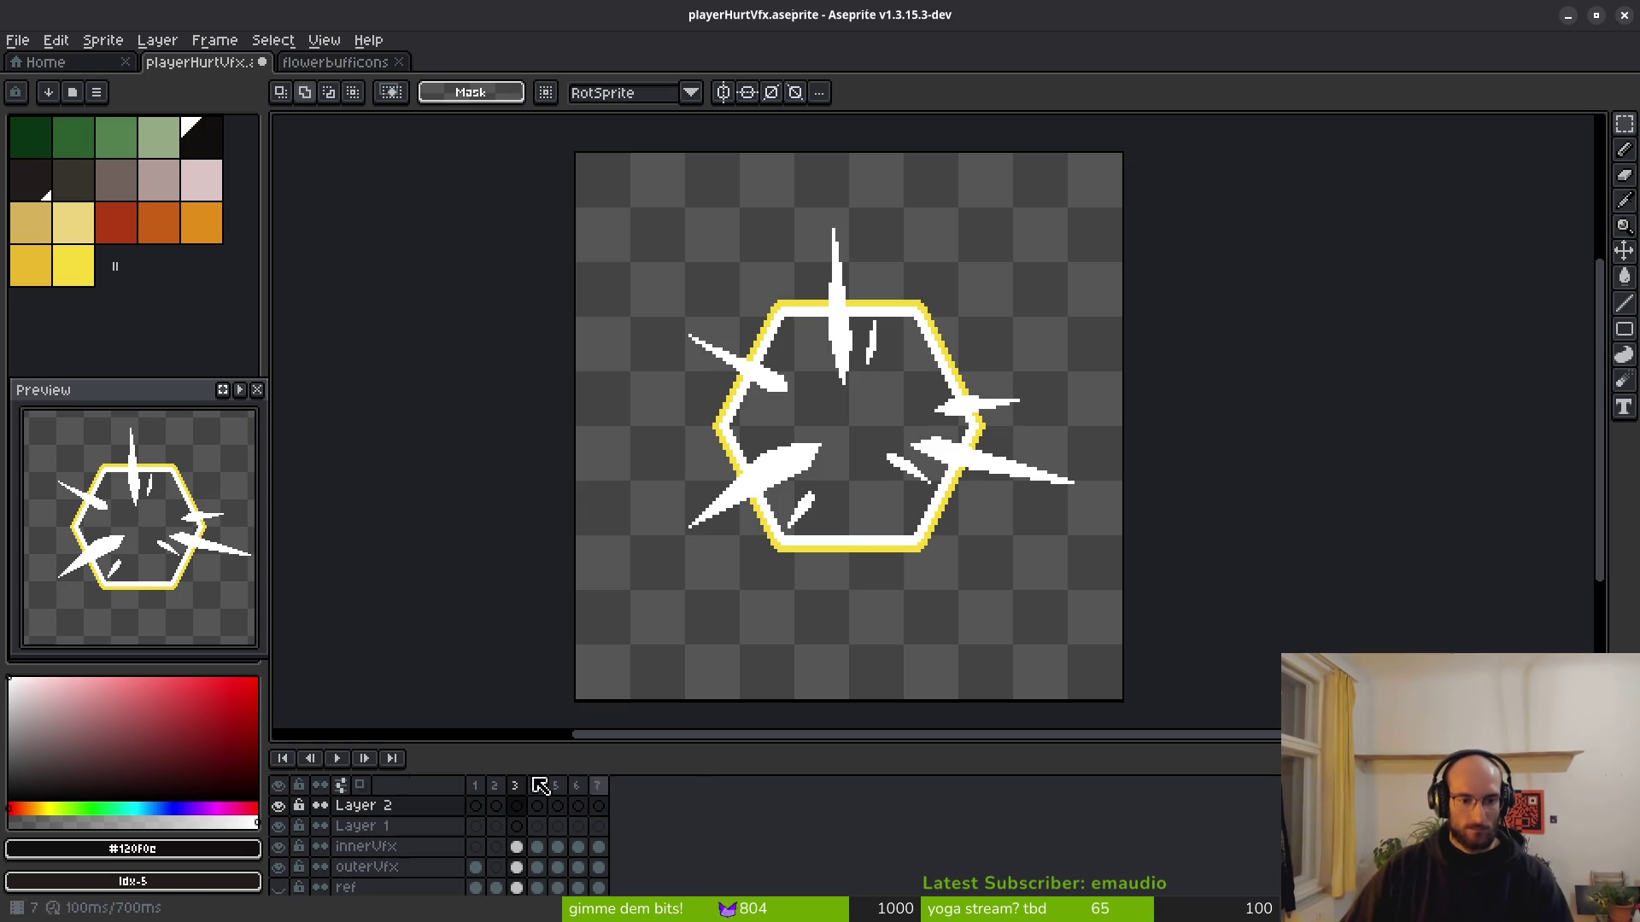
click(383, 826)
double_click(389, 829)
text(largeInner)
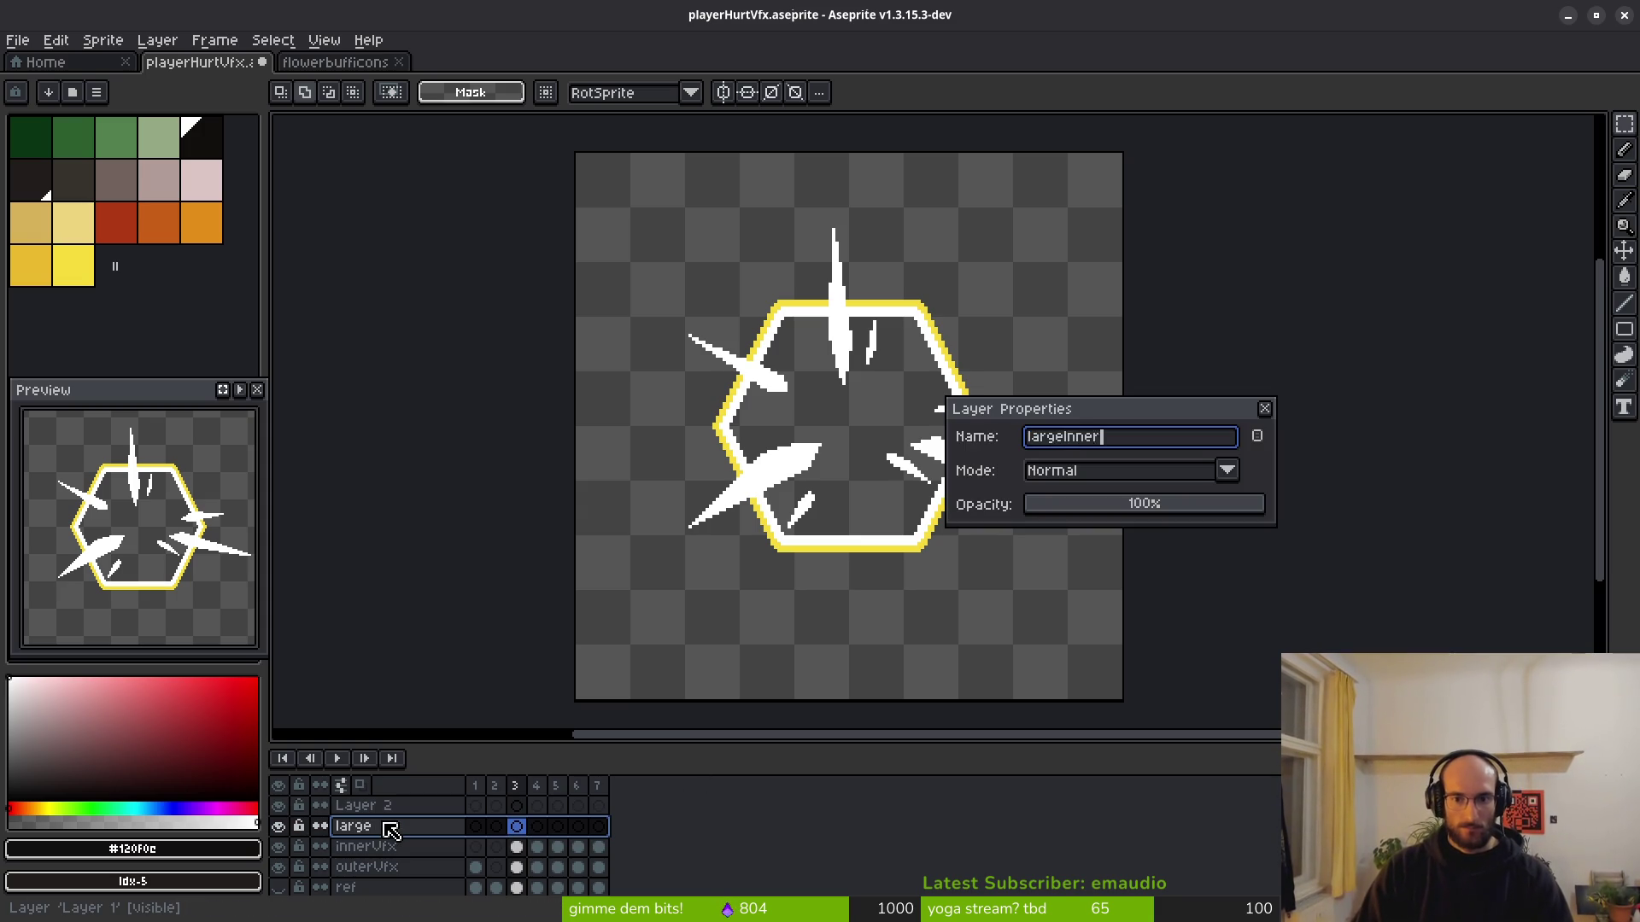
key(Return)
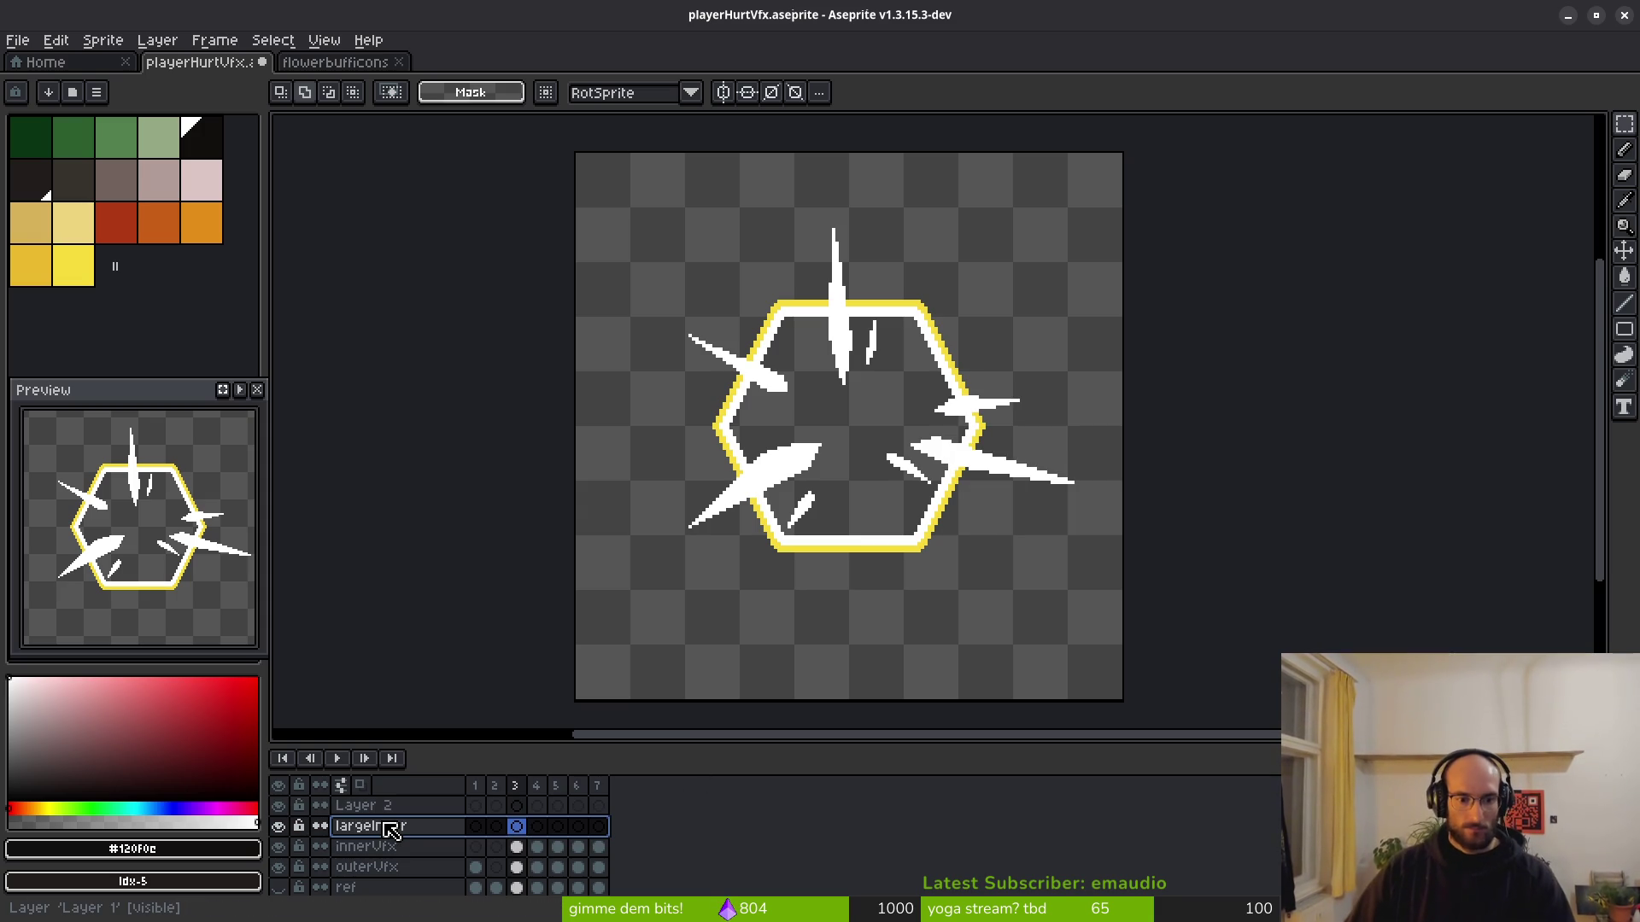
click(383, 807)
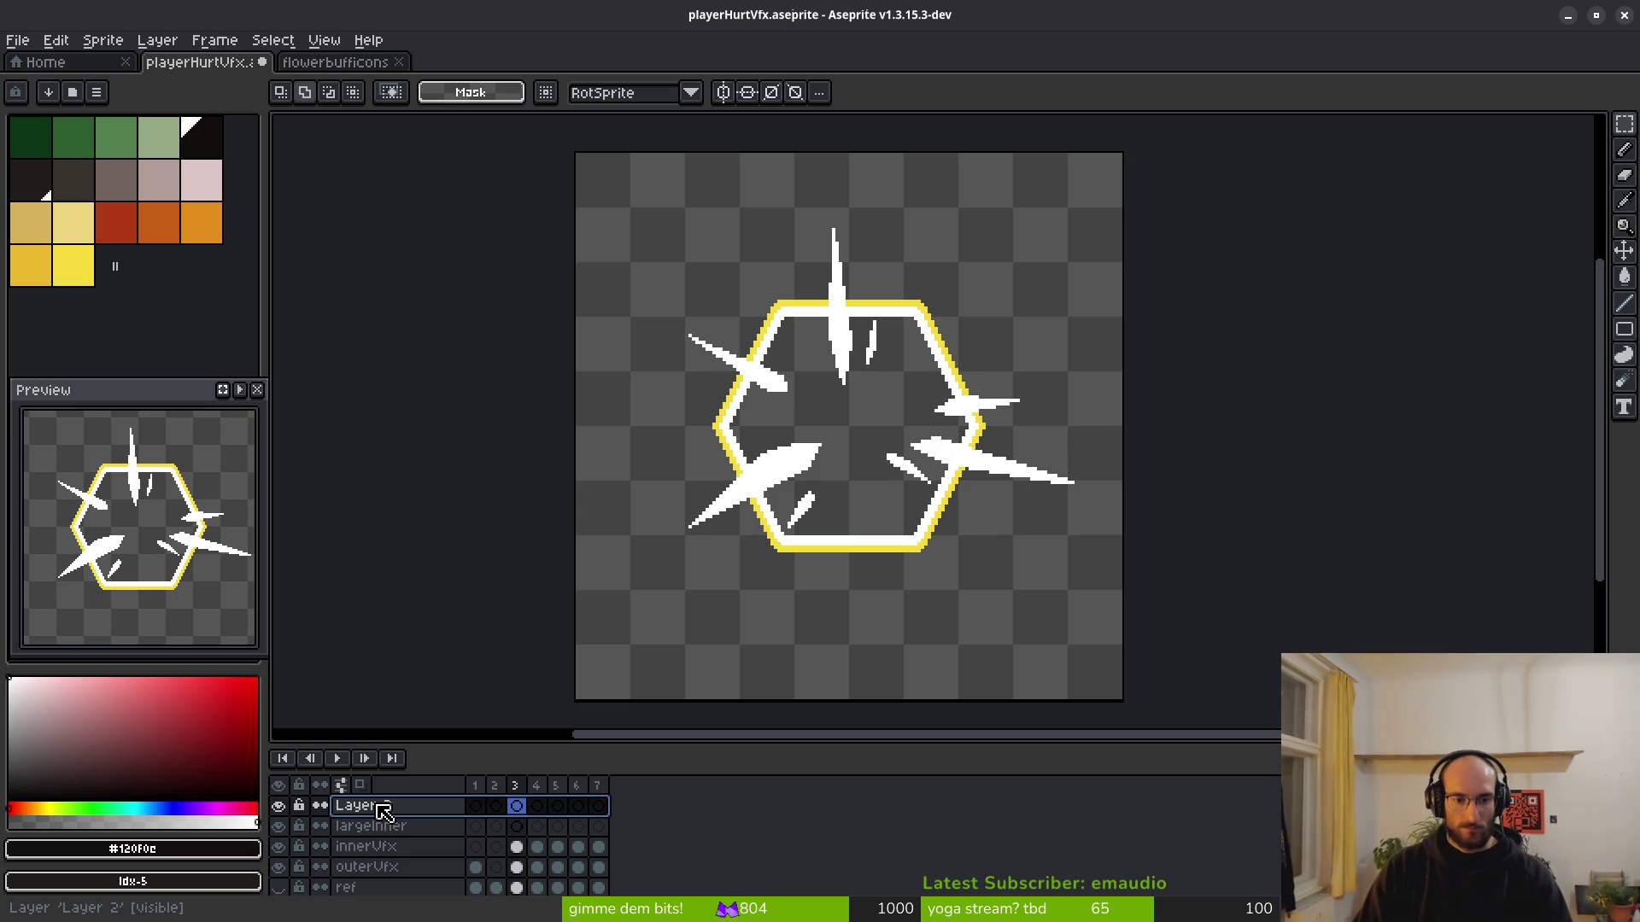
double_click(383, 807)
text(largeOute)
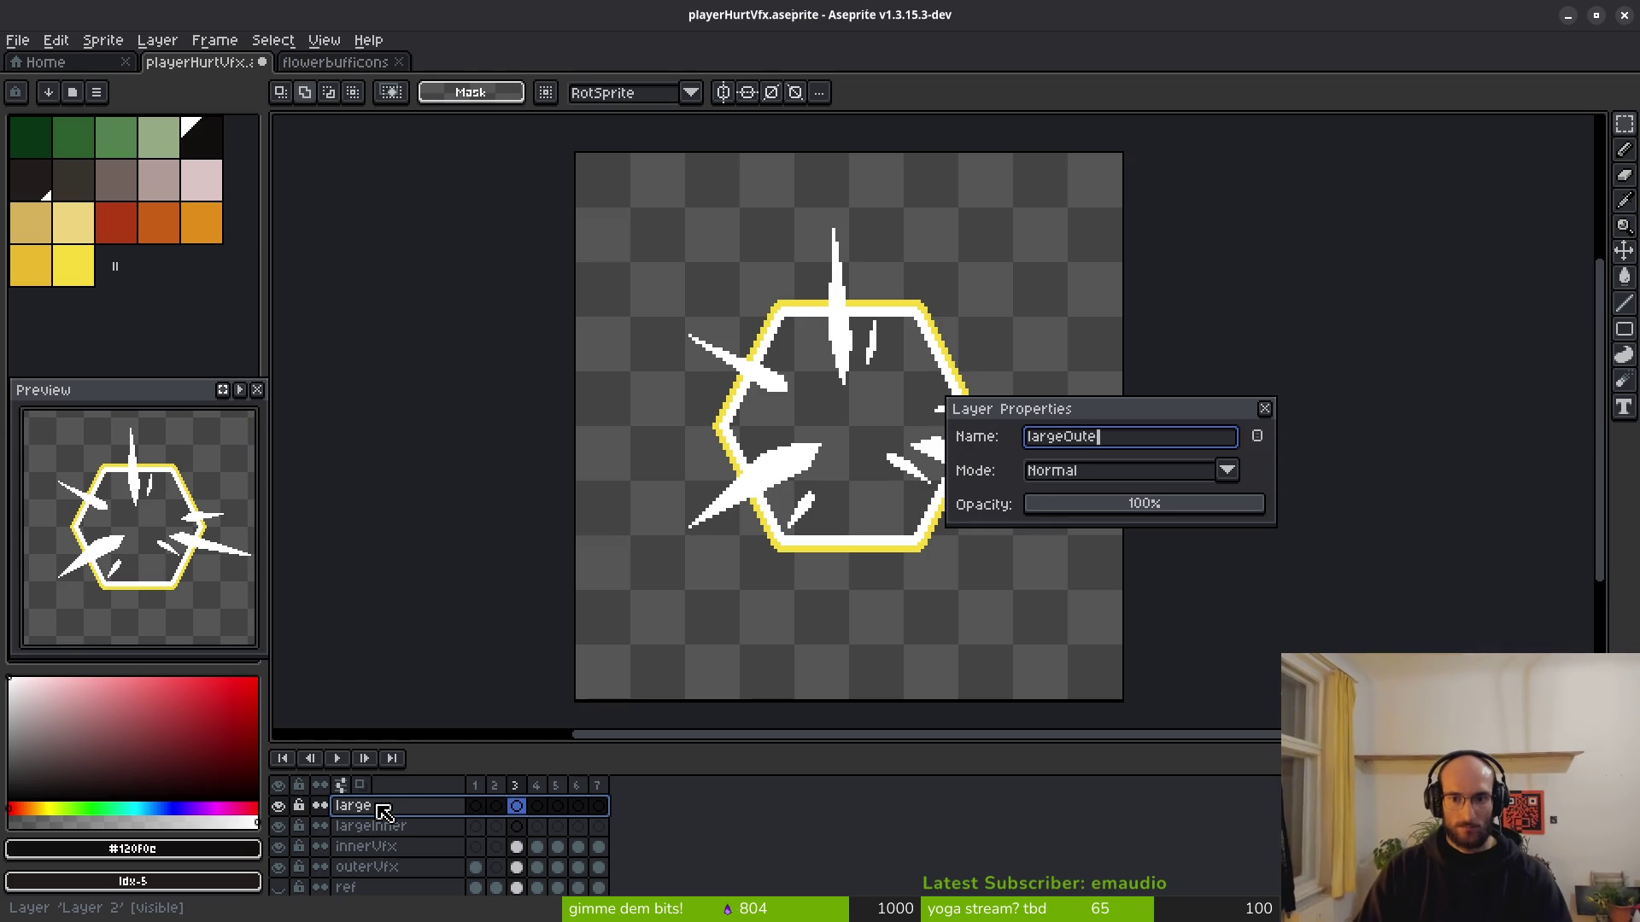
text(r)
key(Return)
drag(385, 809, 437, 841)
scroll(823, 427, down, 2)
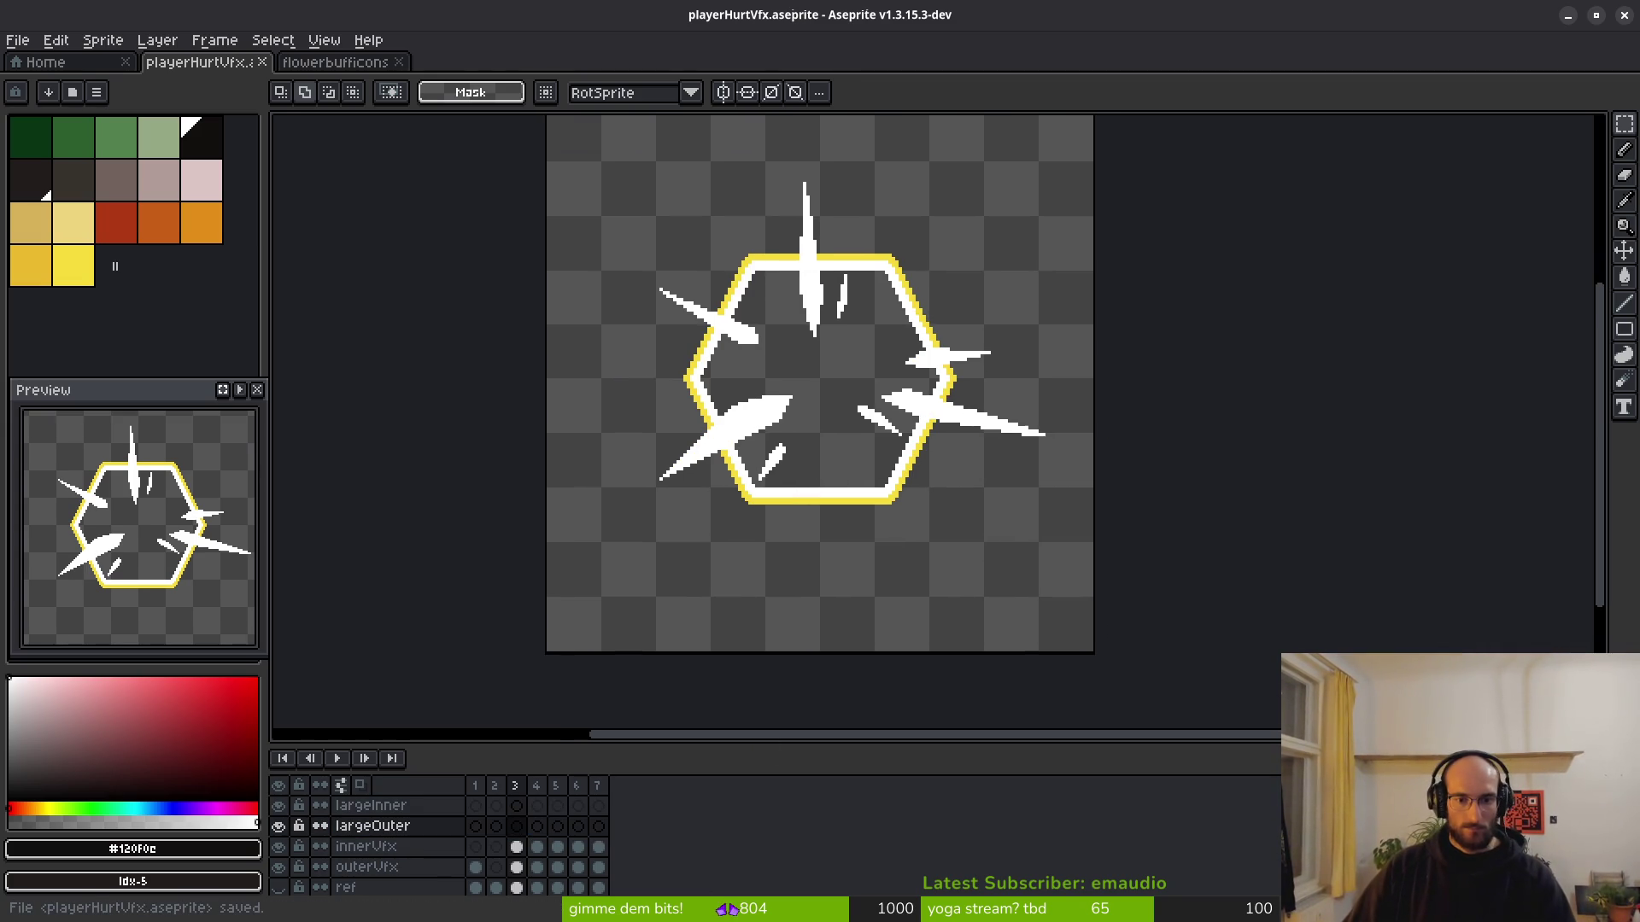
Copy the hexagon into largeInner's frame 3, nudge it into place, and save.
click(495, 805)
key(ctrl+c)
click(516, 806)
key(ctrl+v)
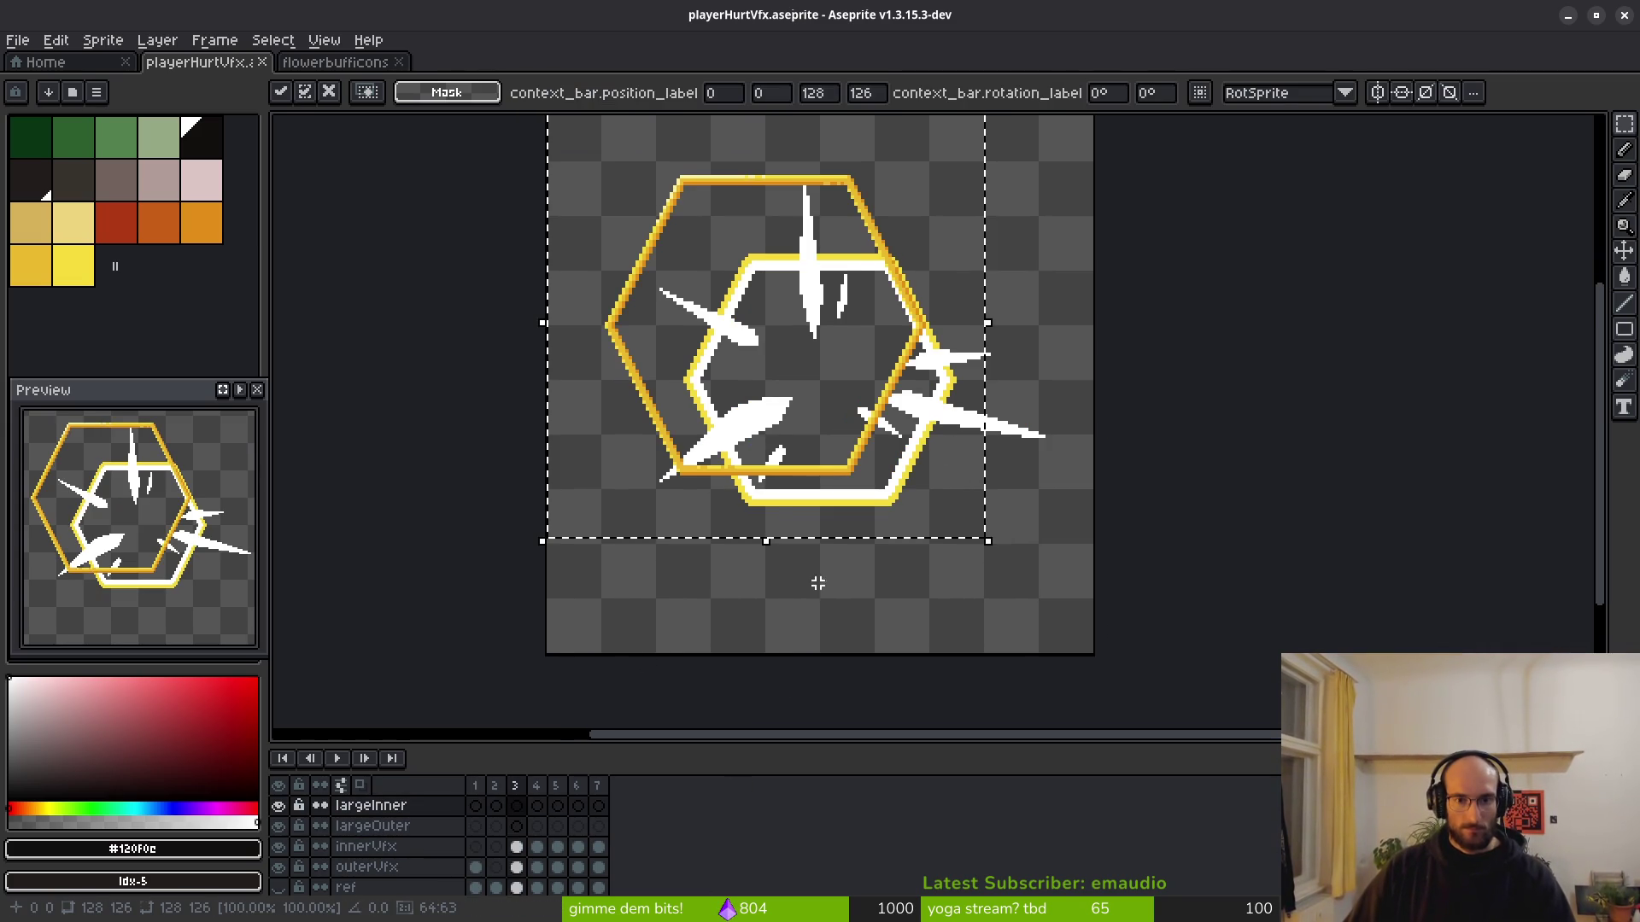
key(Right)
key(Right)
key(Right)
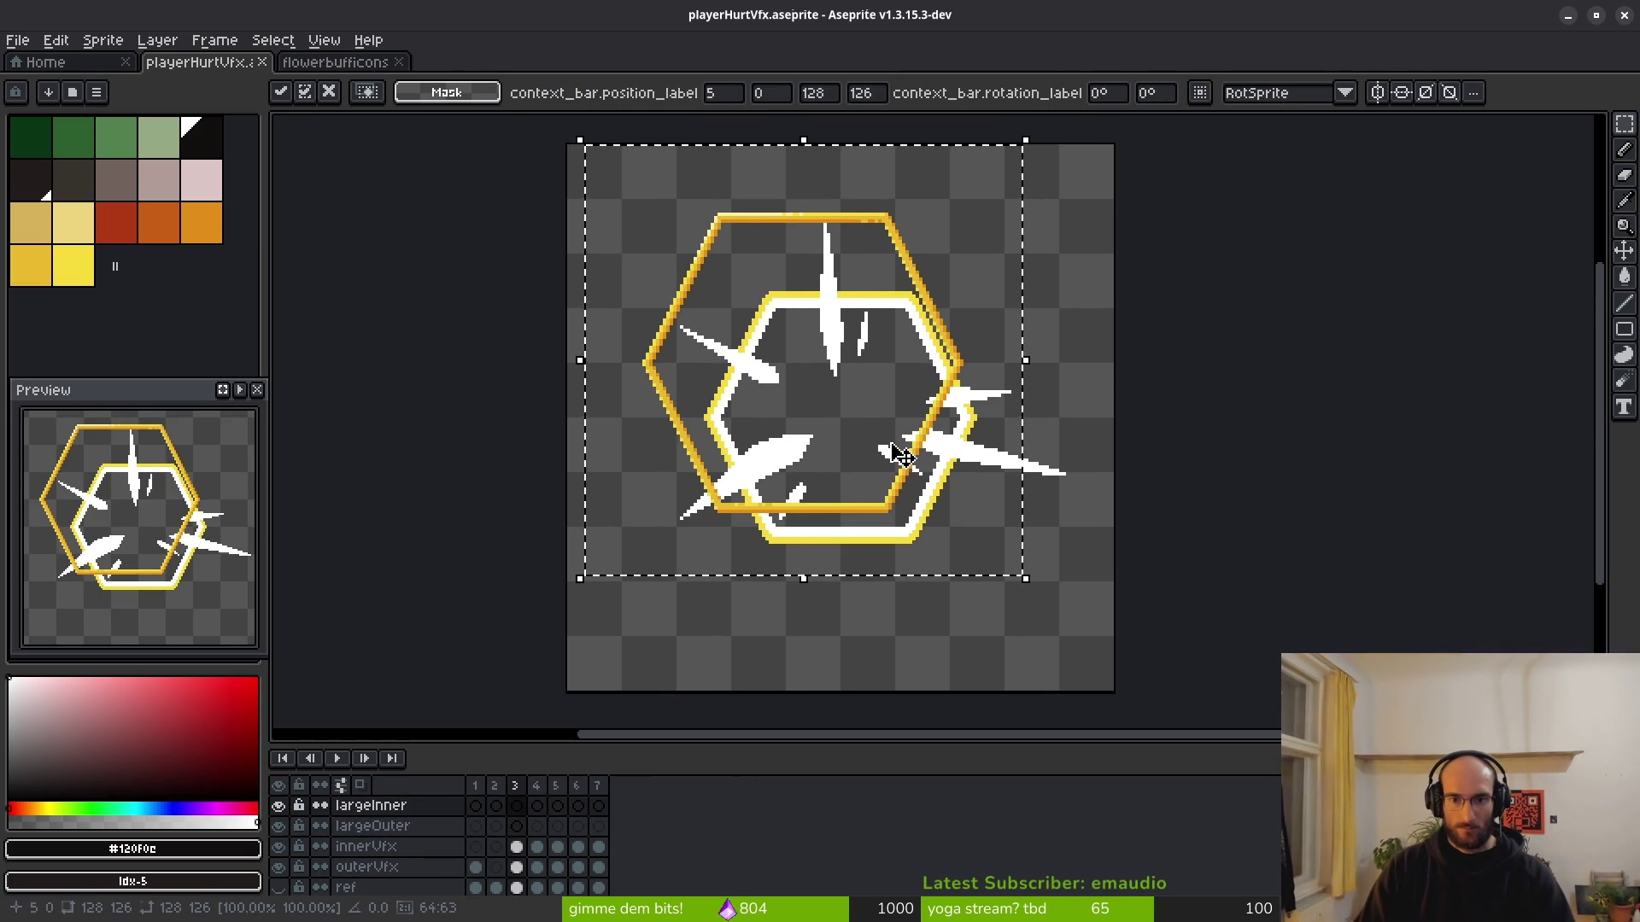
key(Right)
key(Right)
key(Right)
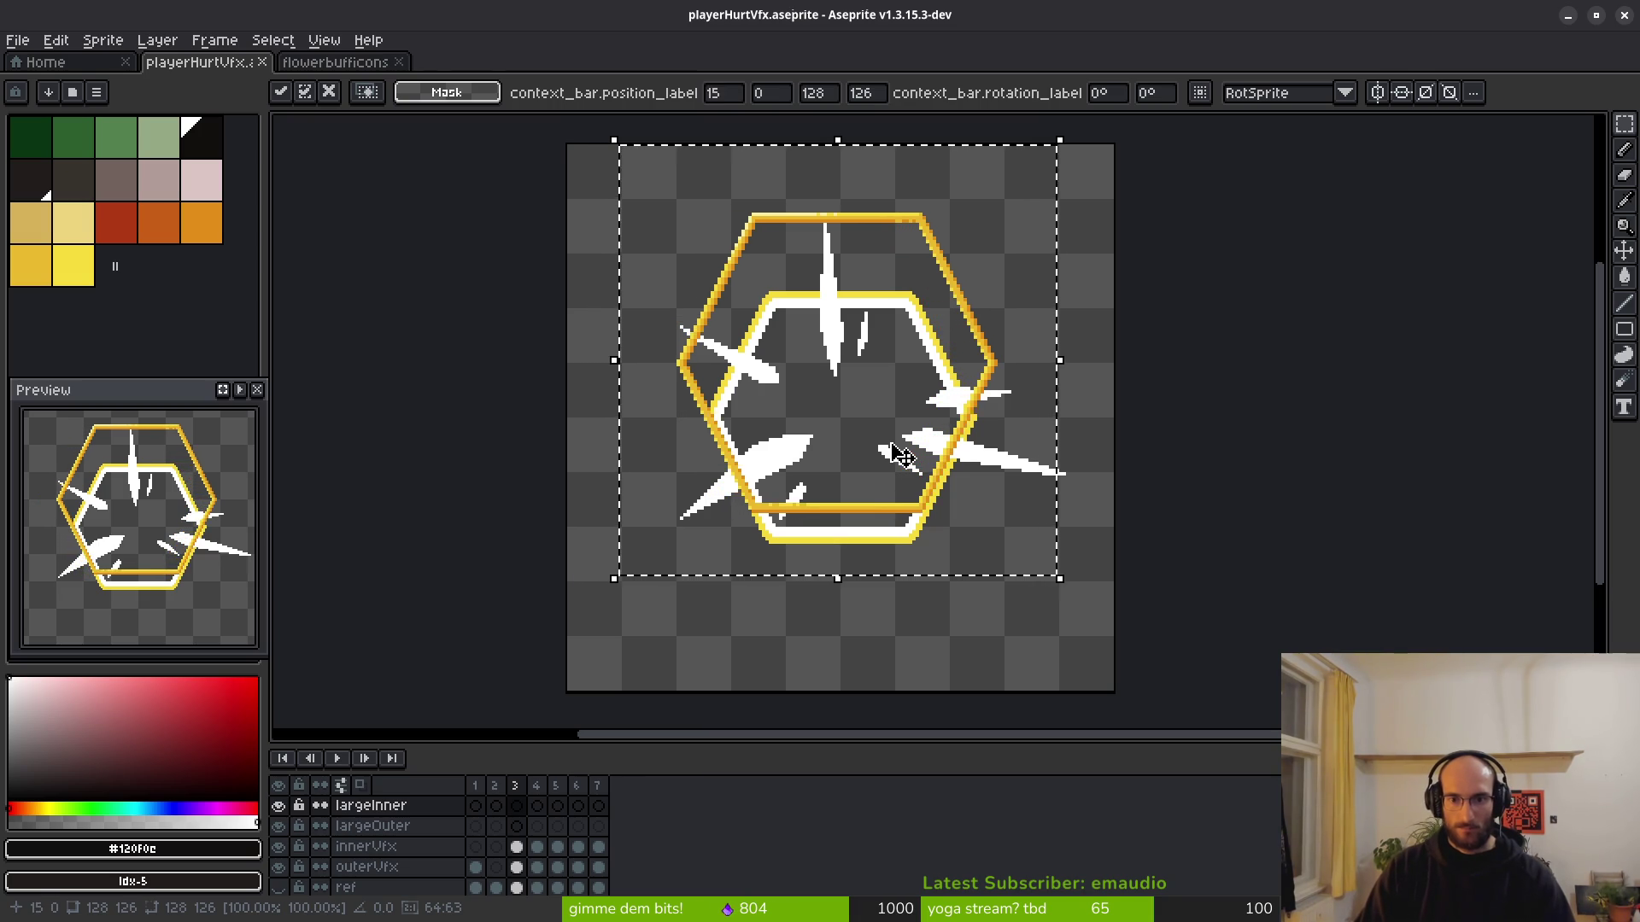
key(Down)
key(Down)
key(Down)
key(Down)
key(Down)
key(Down)
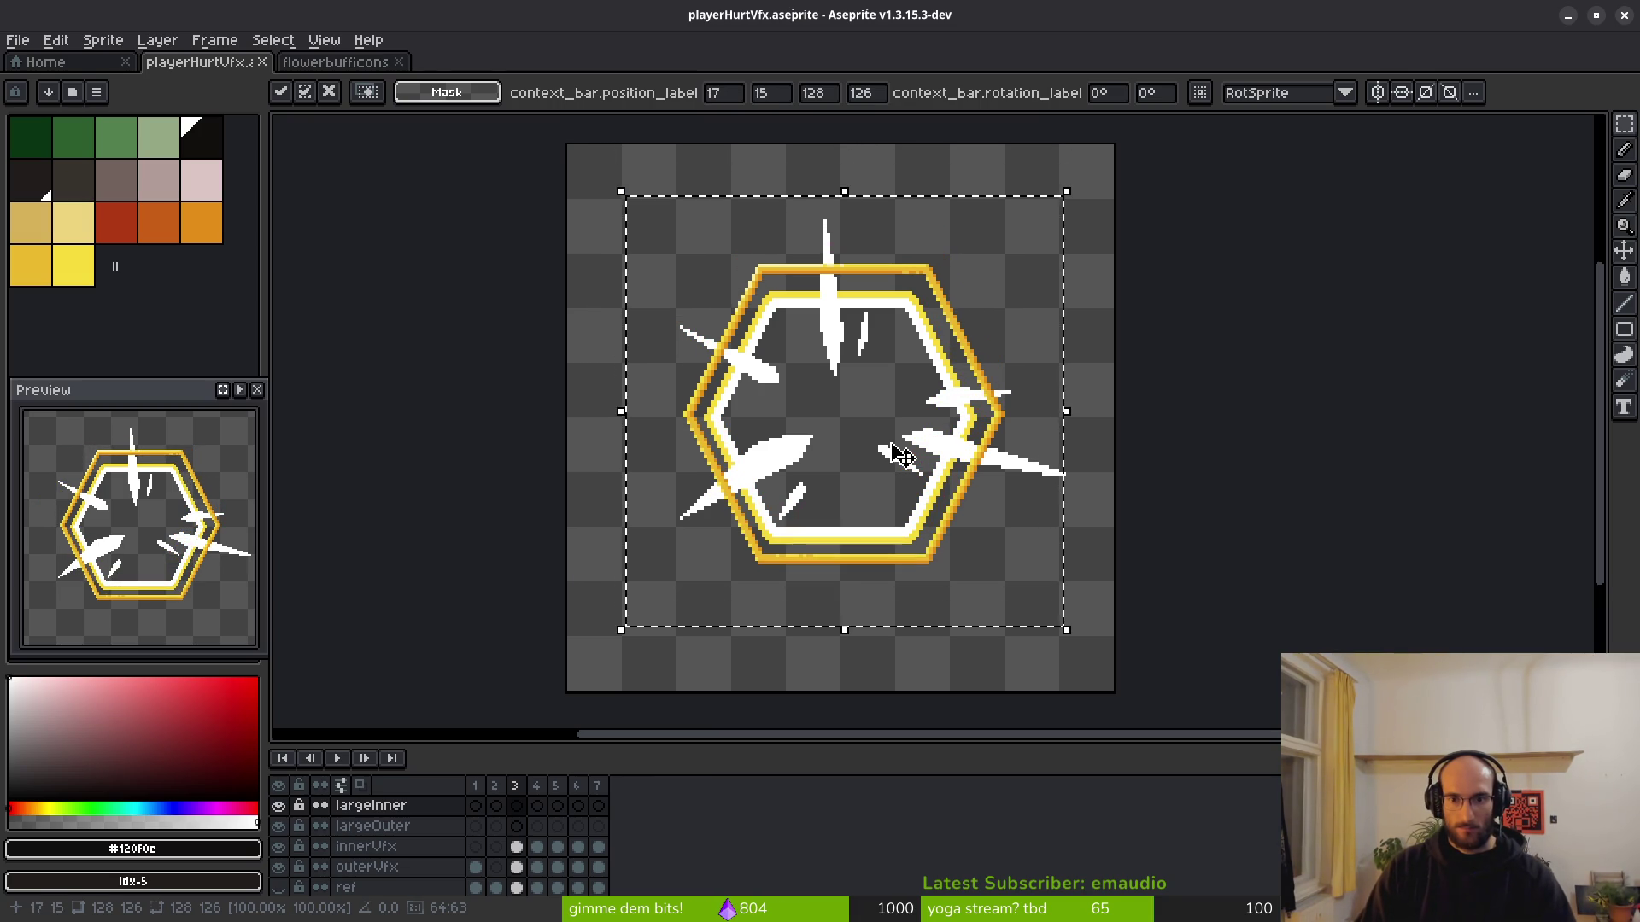
key(Left)
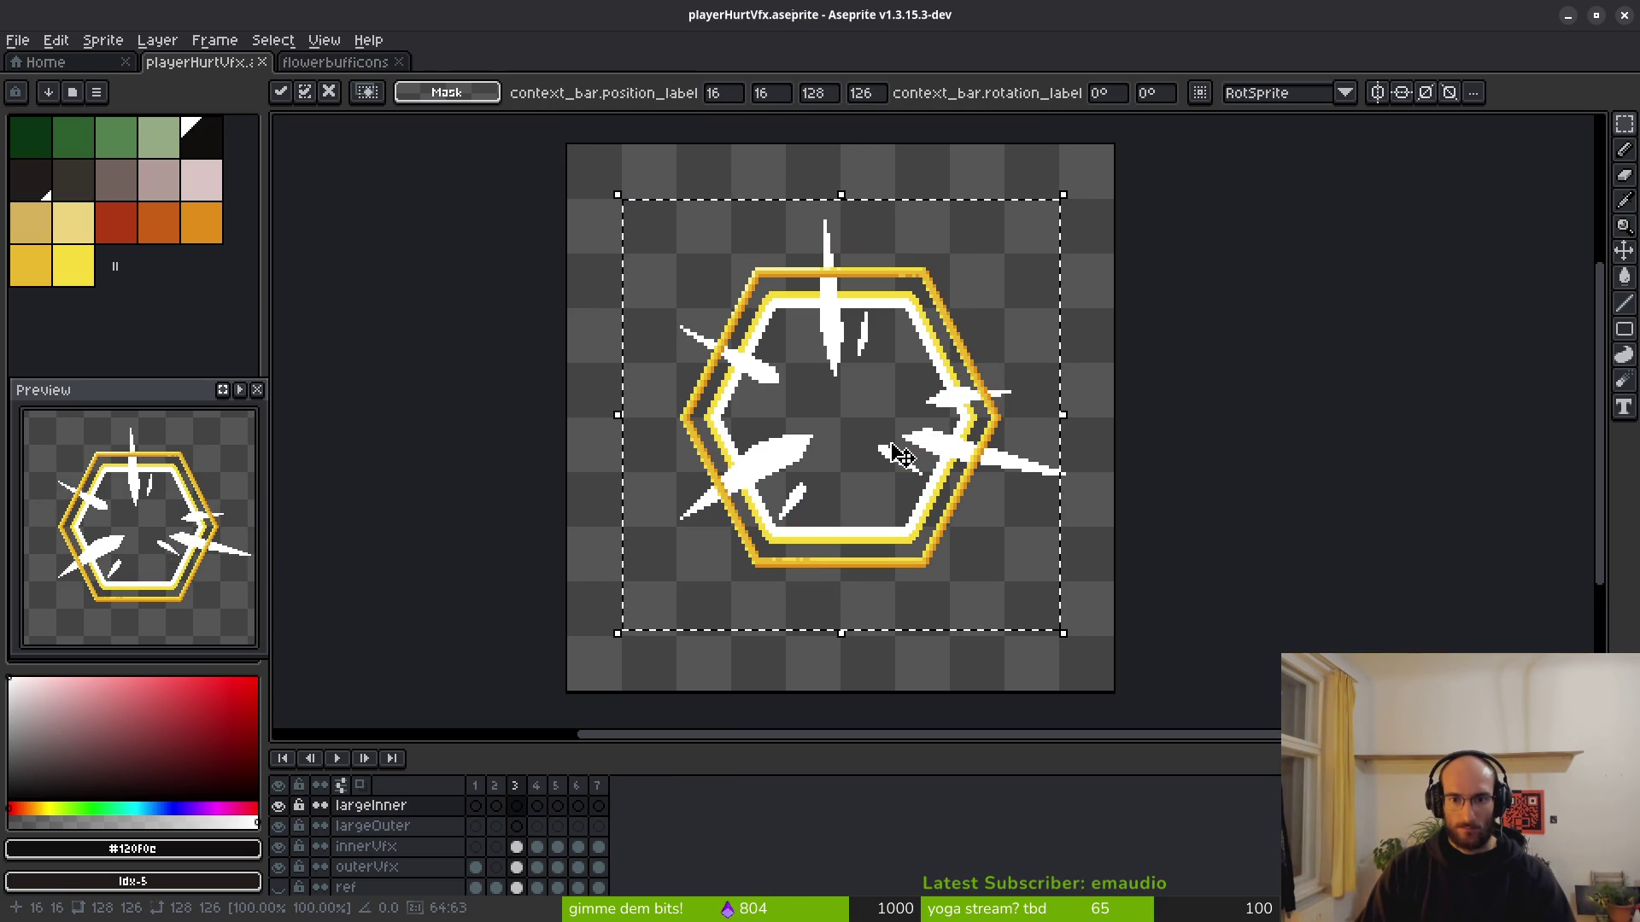
key(Down)
key(ctrl+s)
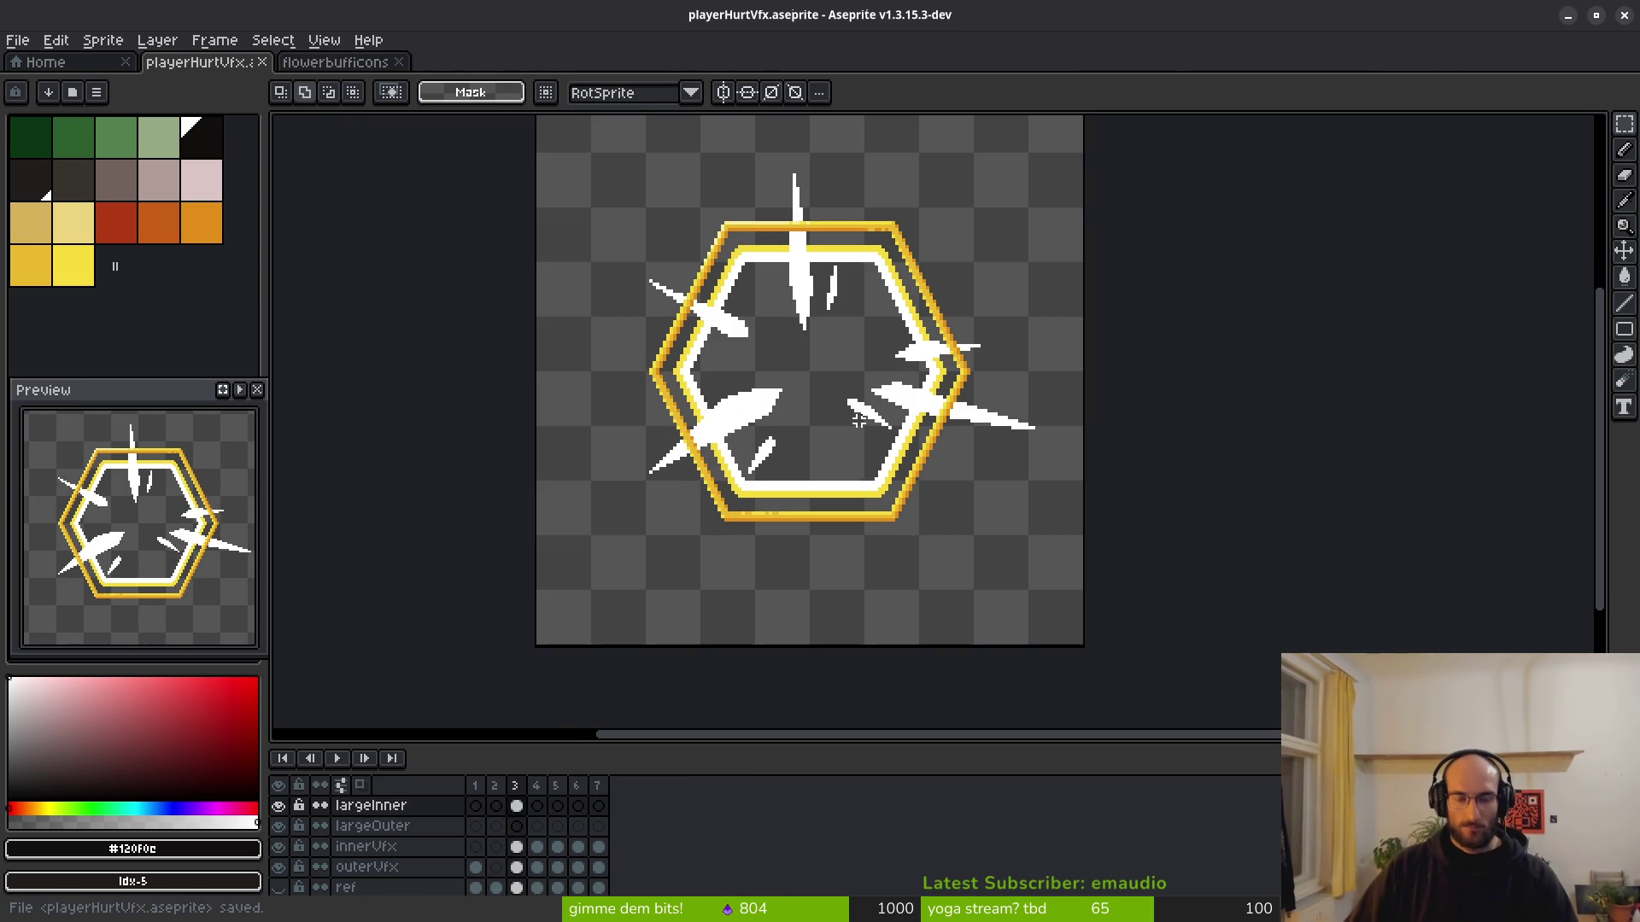
Show the ref layer's guide lines, select all its cels, and transform then commit them.
scroll(817, 492, up, 4)
scroll(794, 479, down, 2)
drag(802, 498, 839, 526)
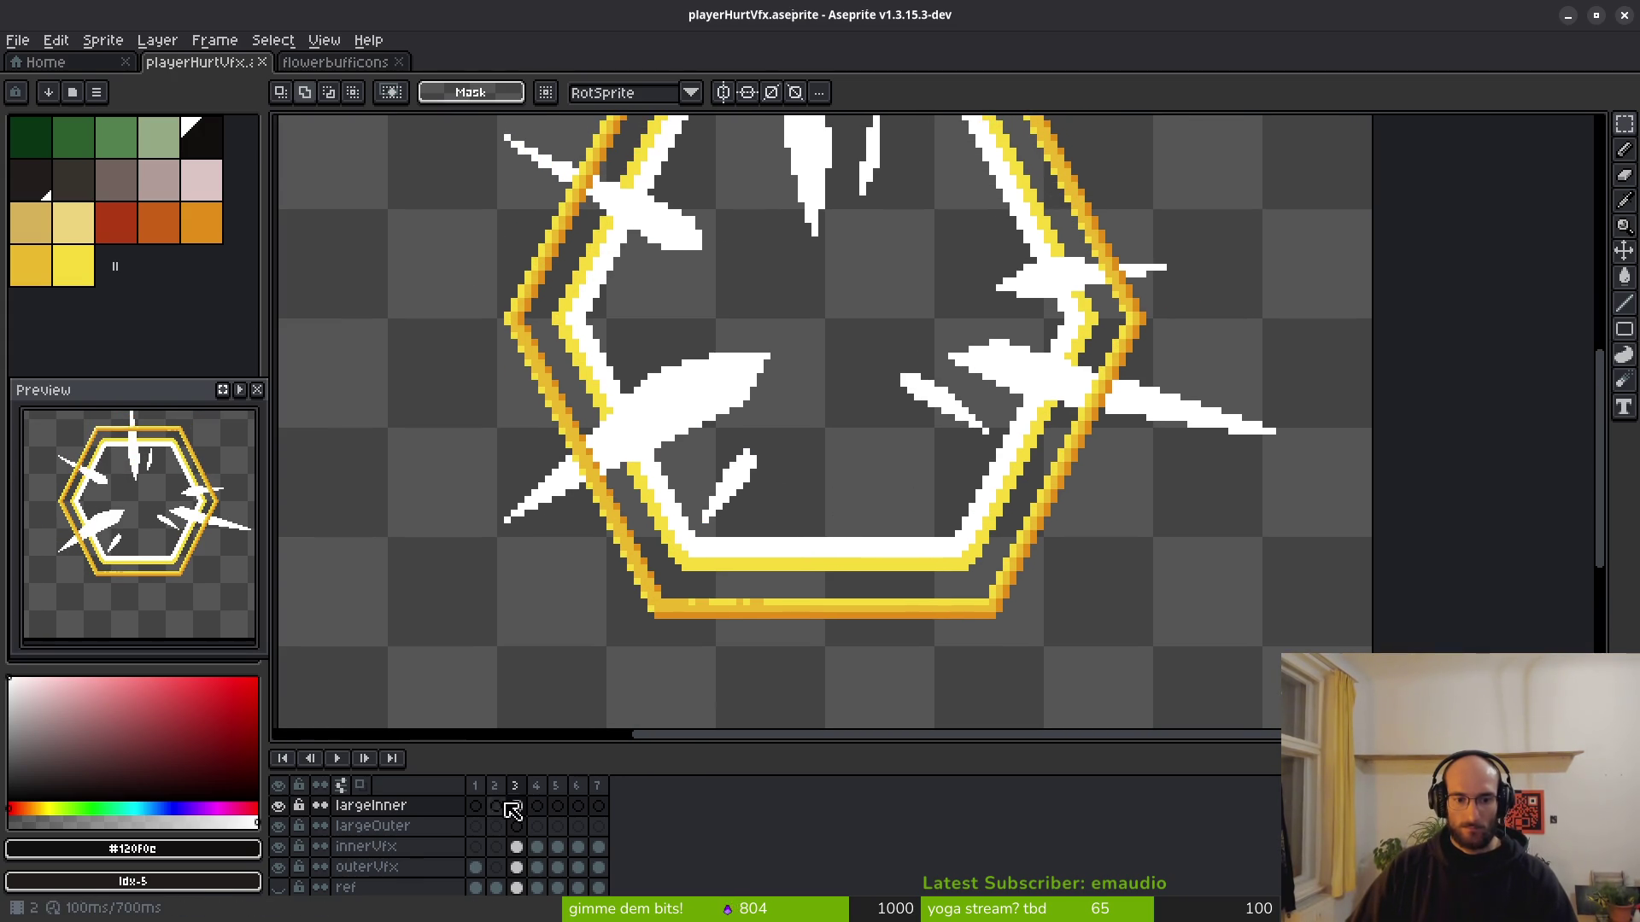
click(279, 888)
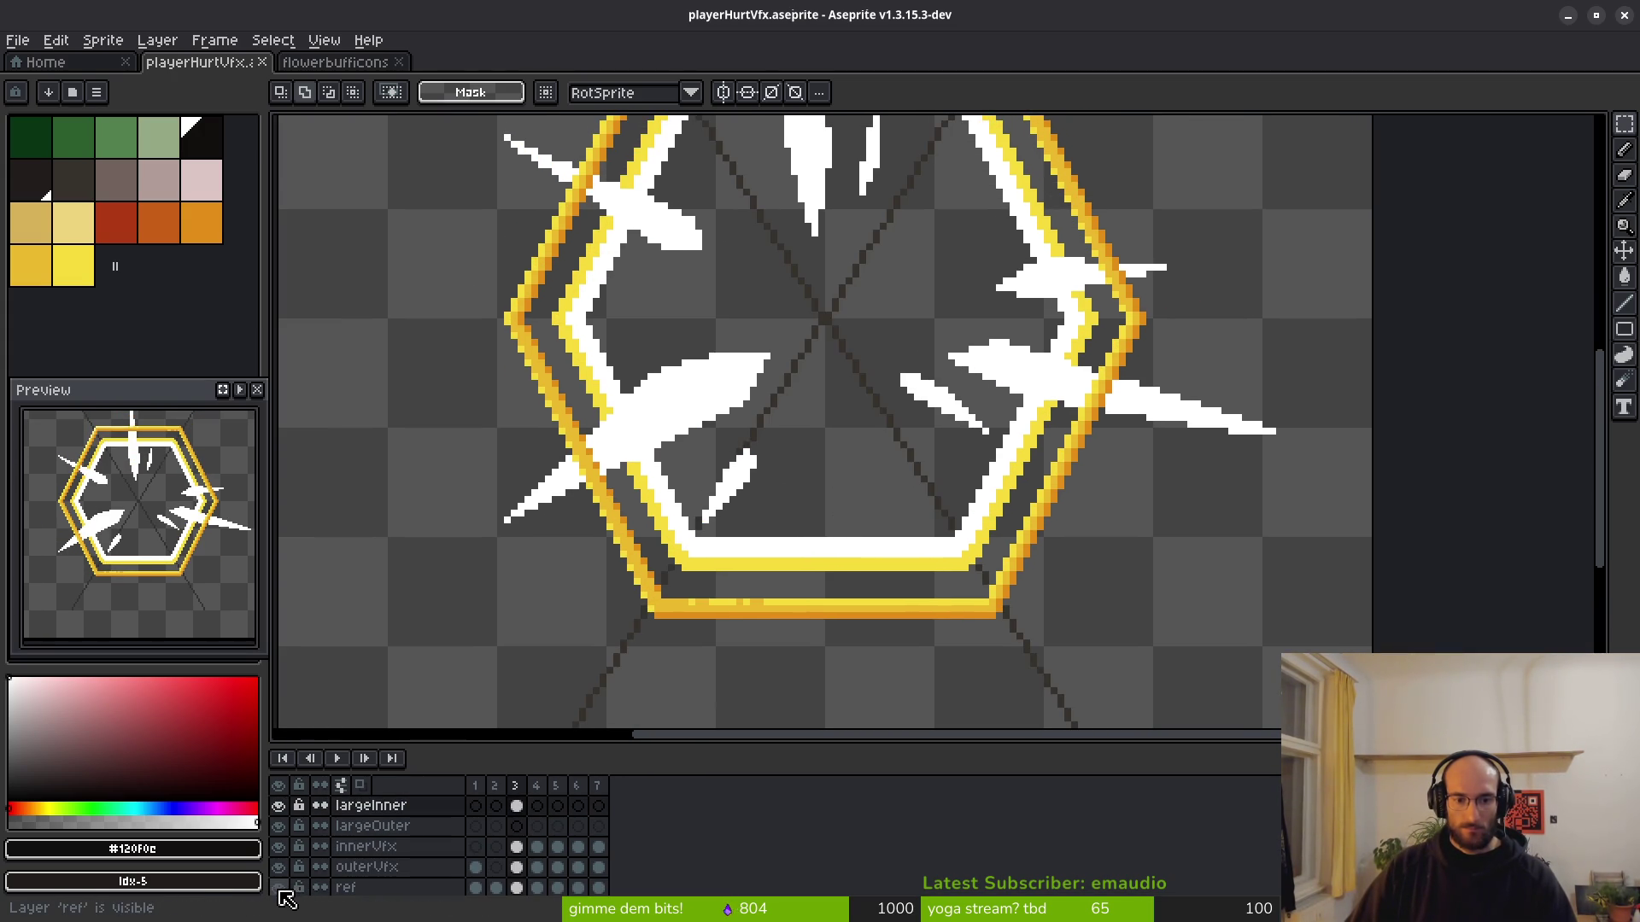
click(519, 807)
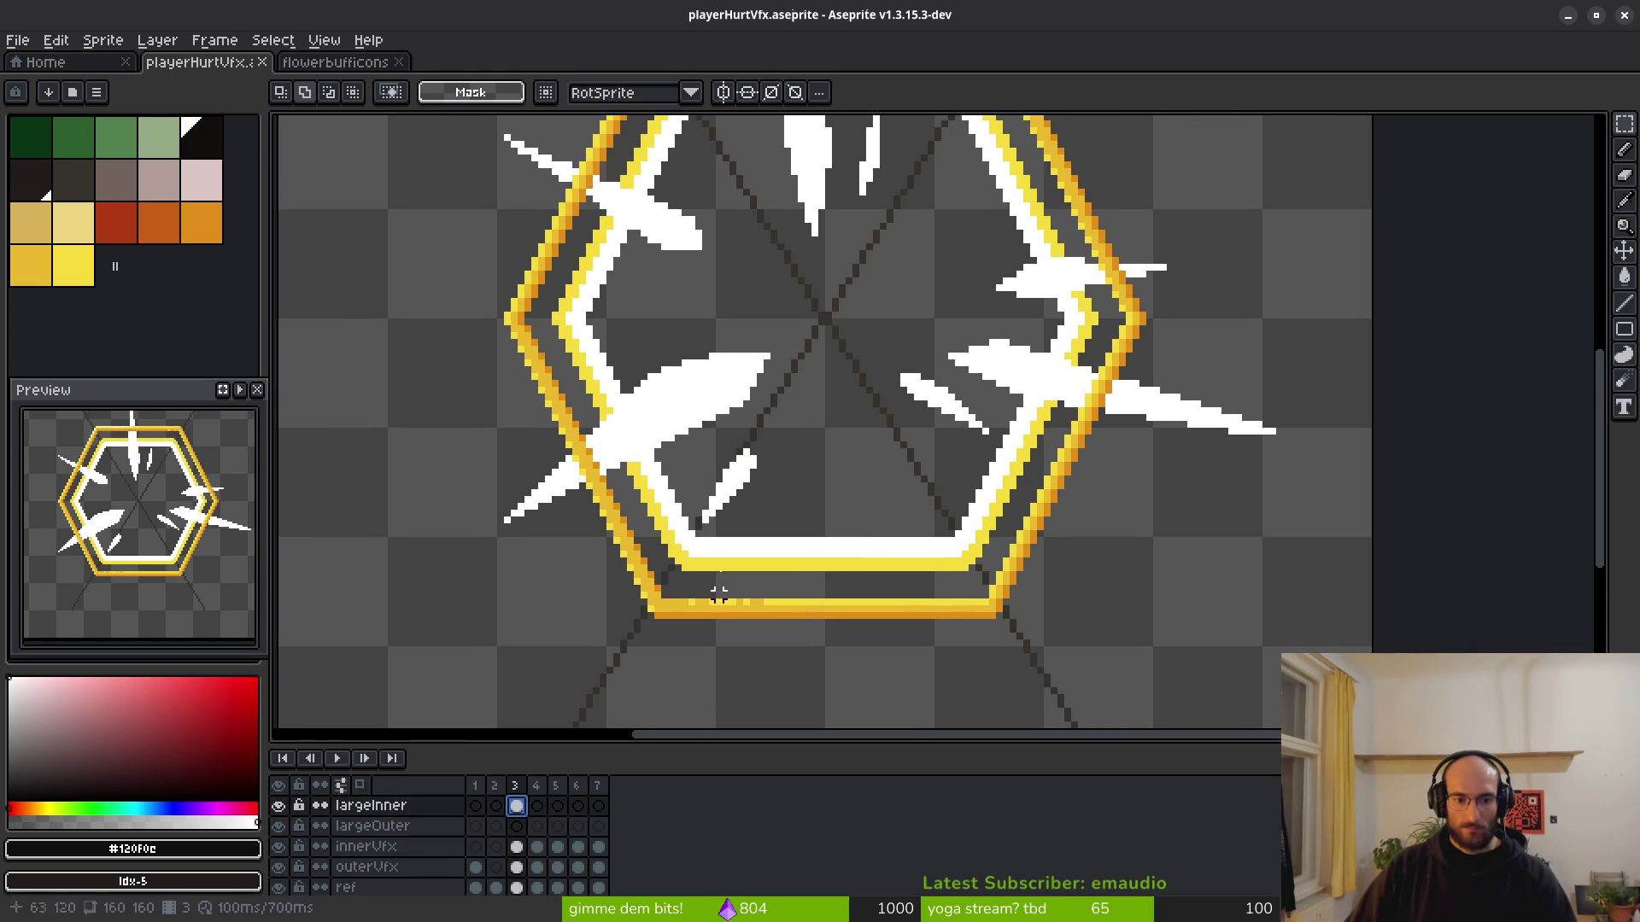
scroll(779, 370, down, 2)
drag(605, 195, 1083, 648)
scroll(551, 854, down, 1)
click(536, 864)
key(ctrl+t)
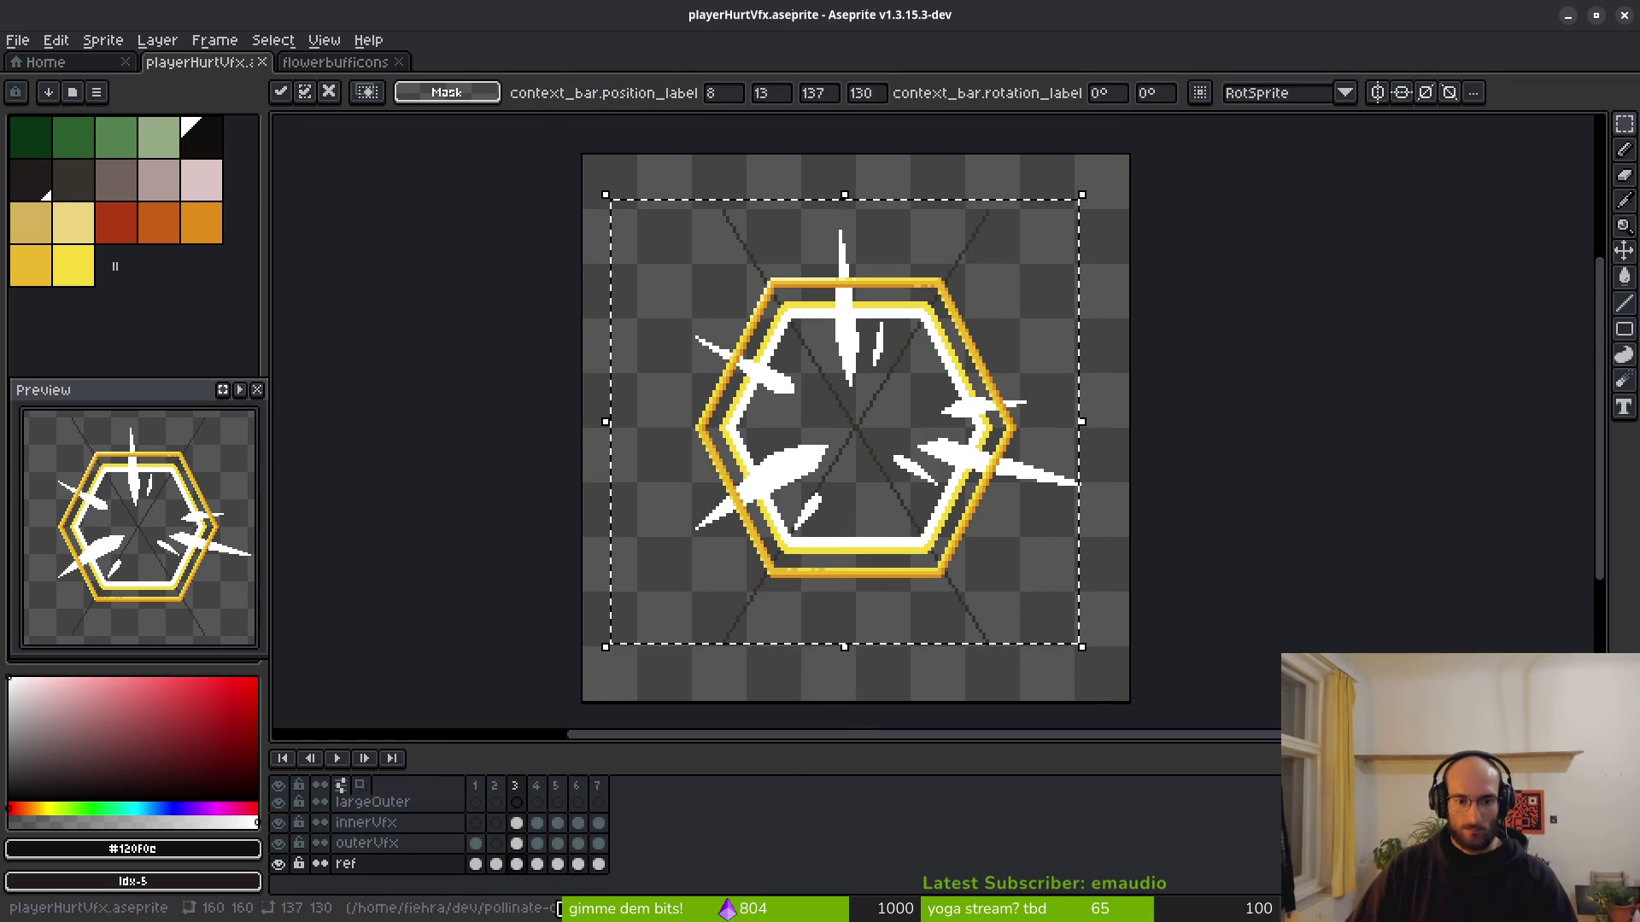
scroll(524, 816, up, 1)
key(Return)
Select around the hexagon, put largeInner's frame 3 into transform mode, and hide outerVfx.
click(518, 807)
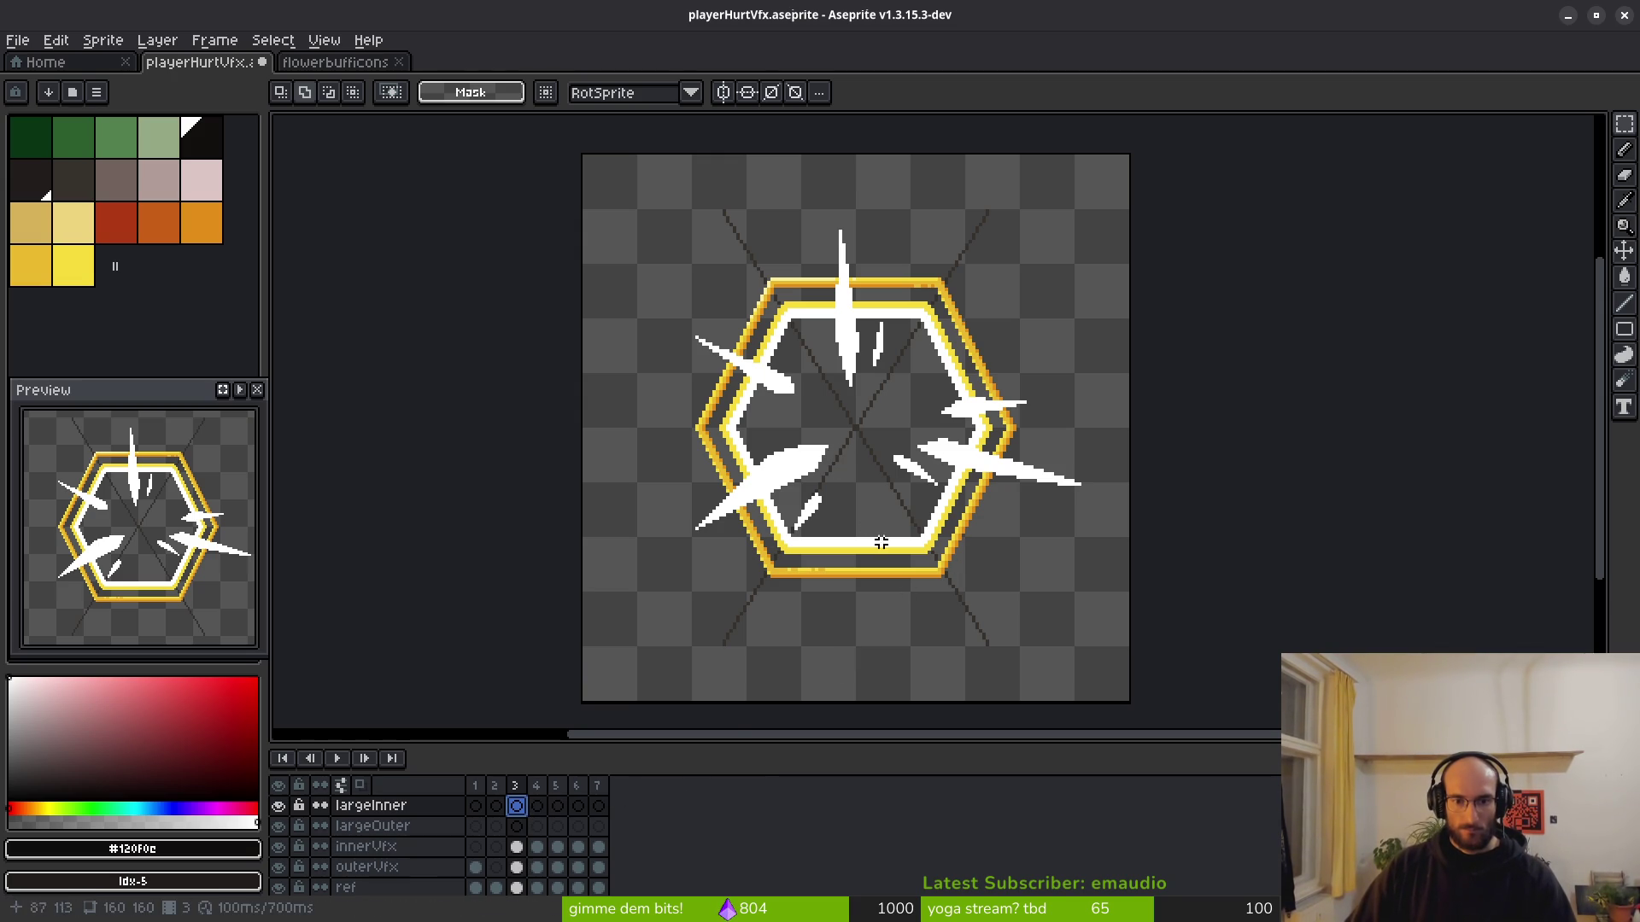
click(518, 848)
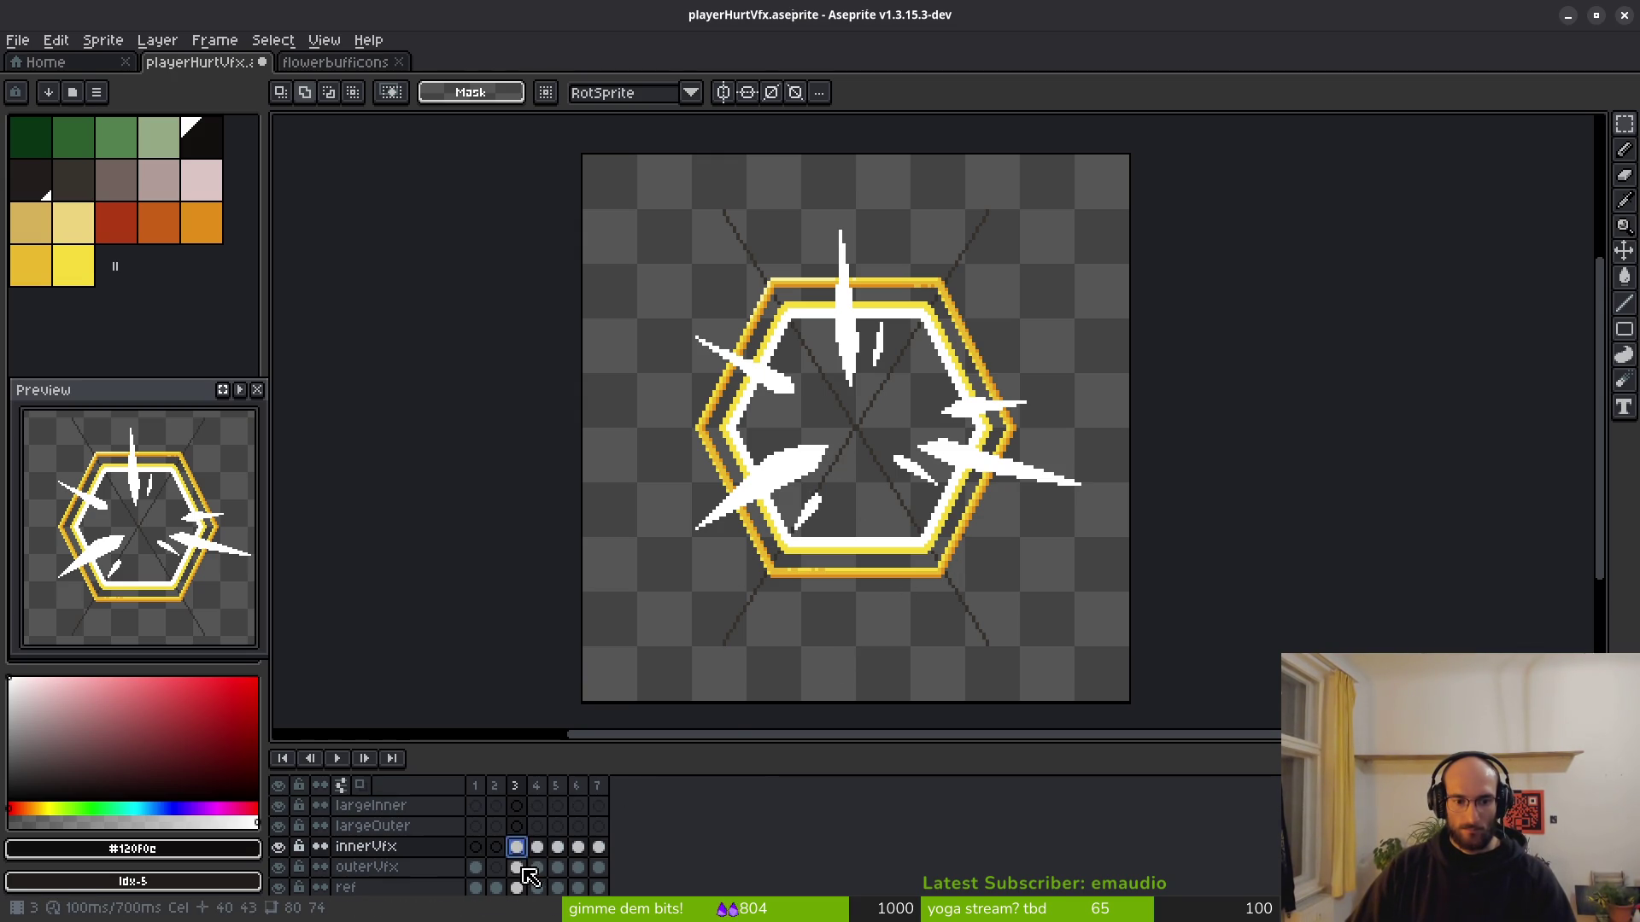
click(524, 868)
mouse_move(582, 209)
mouse_down()
mouse_move(1200, 637)
mouse_move(1175, 641)
mouse_up()
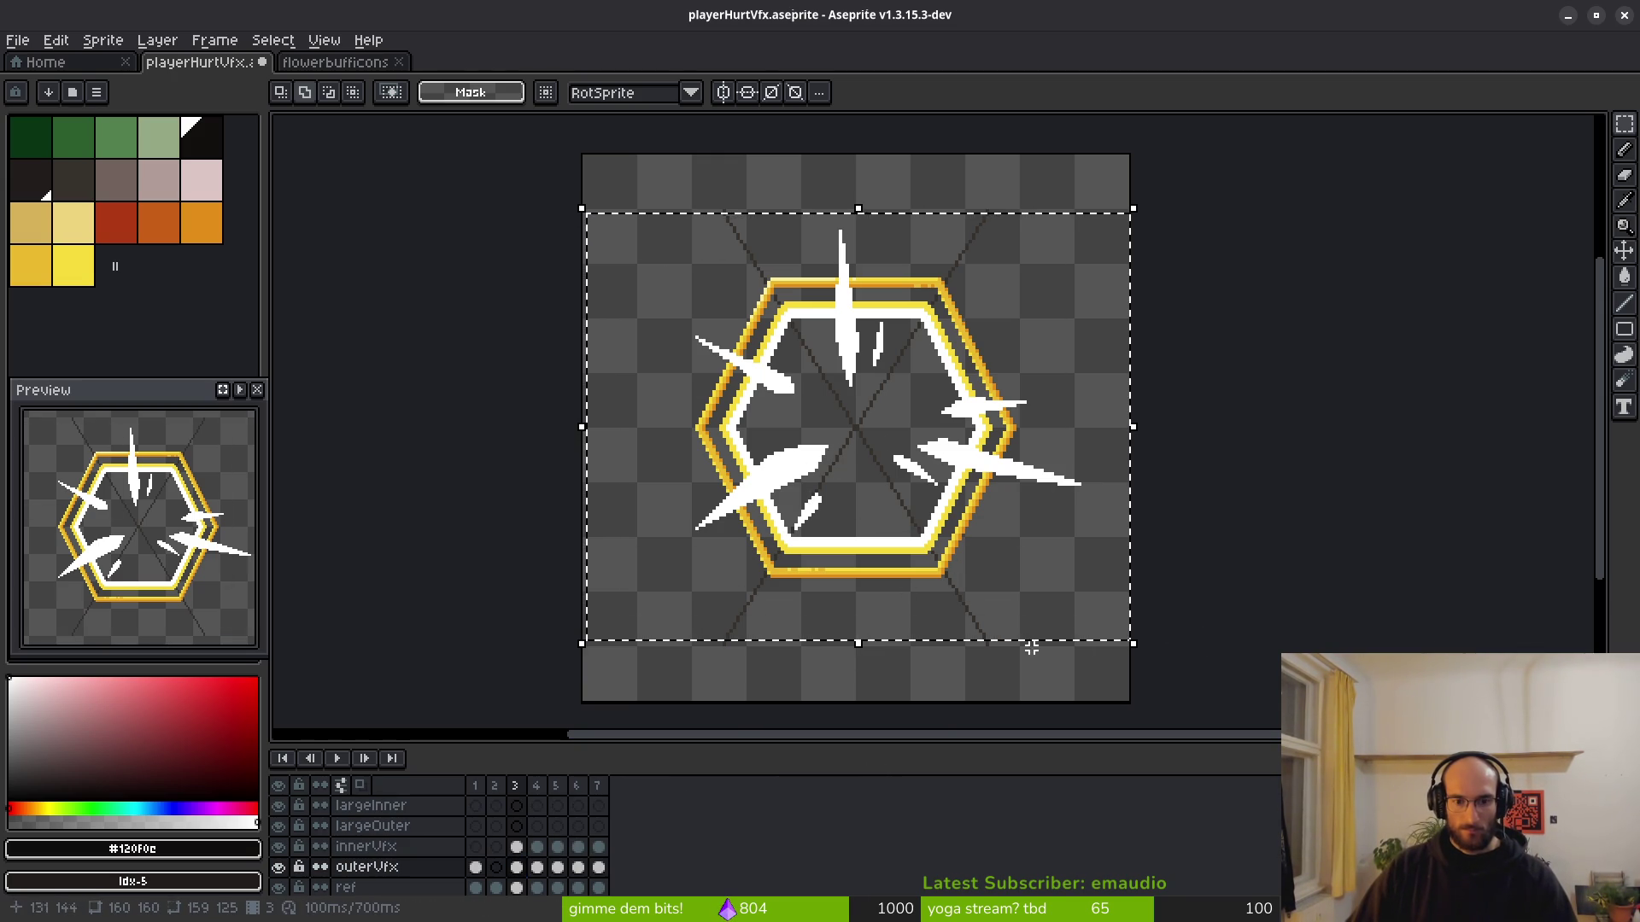
click(517, 806)
key(ctrl+t)
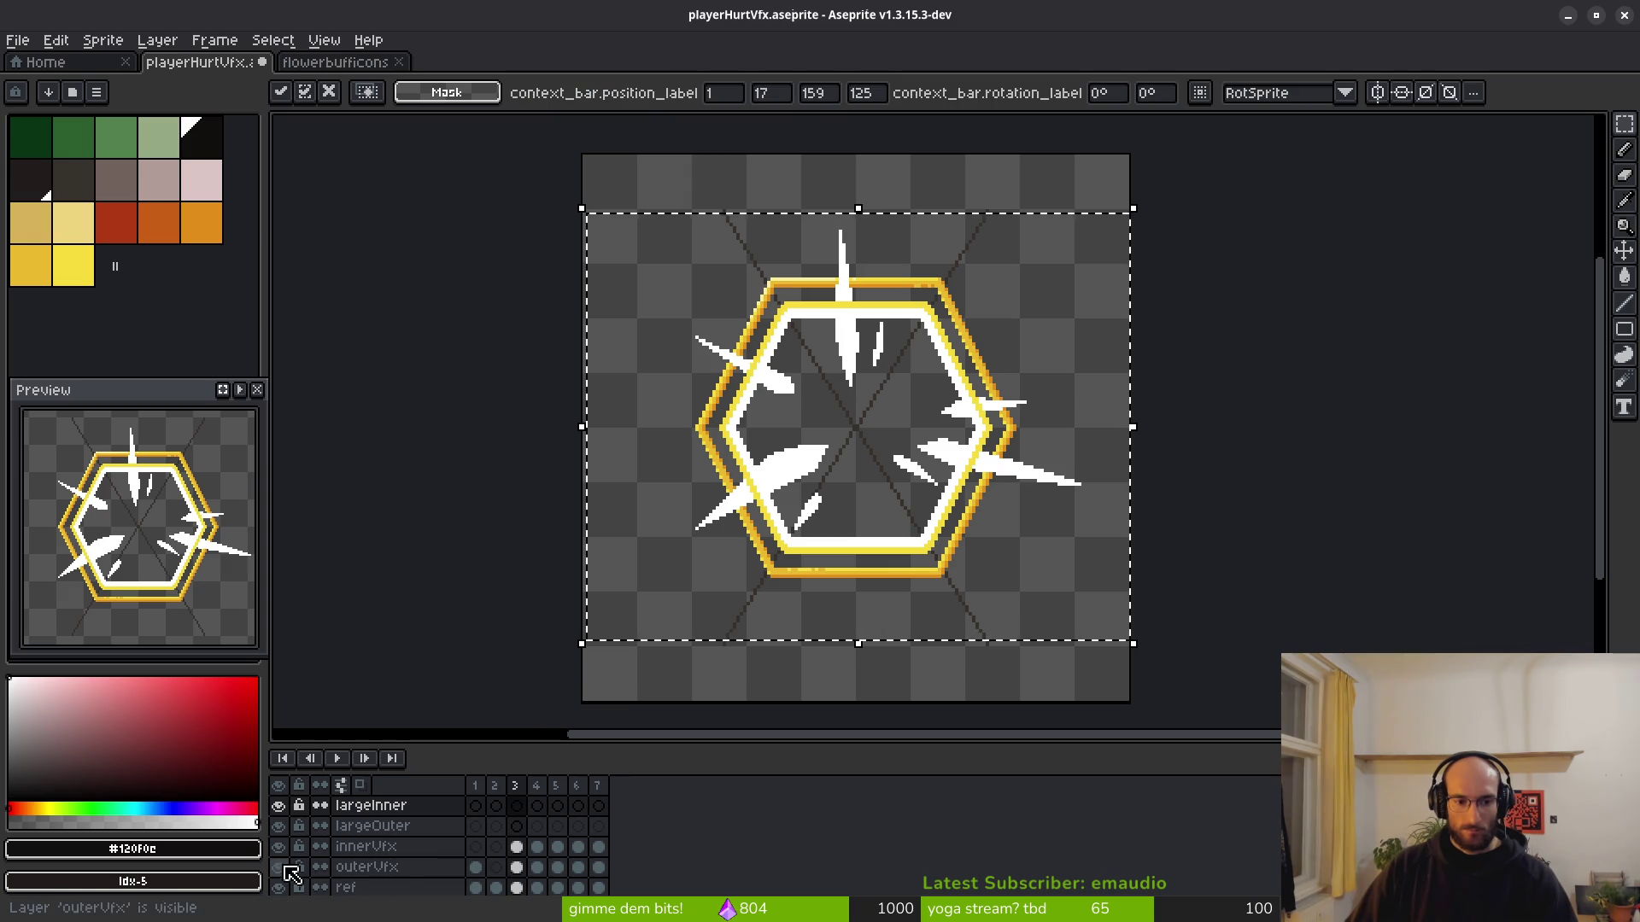
click(280, 868)
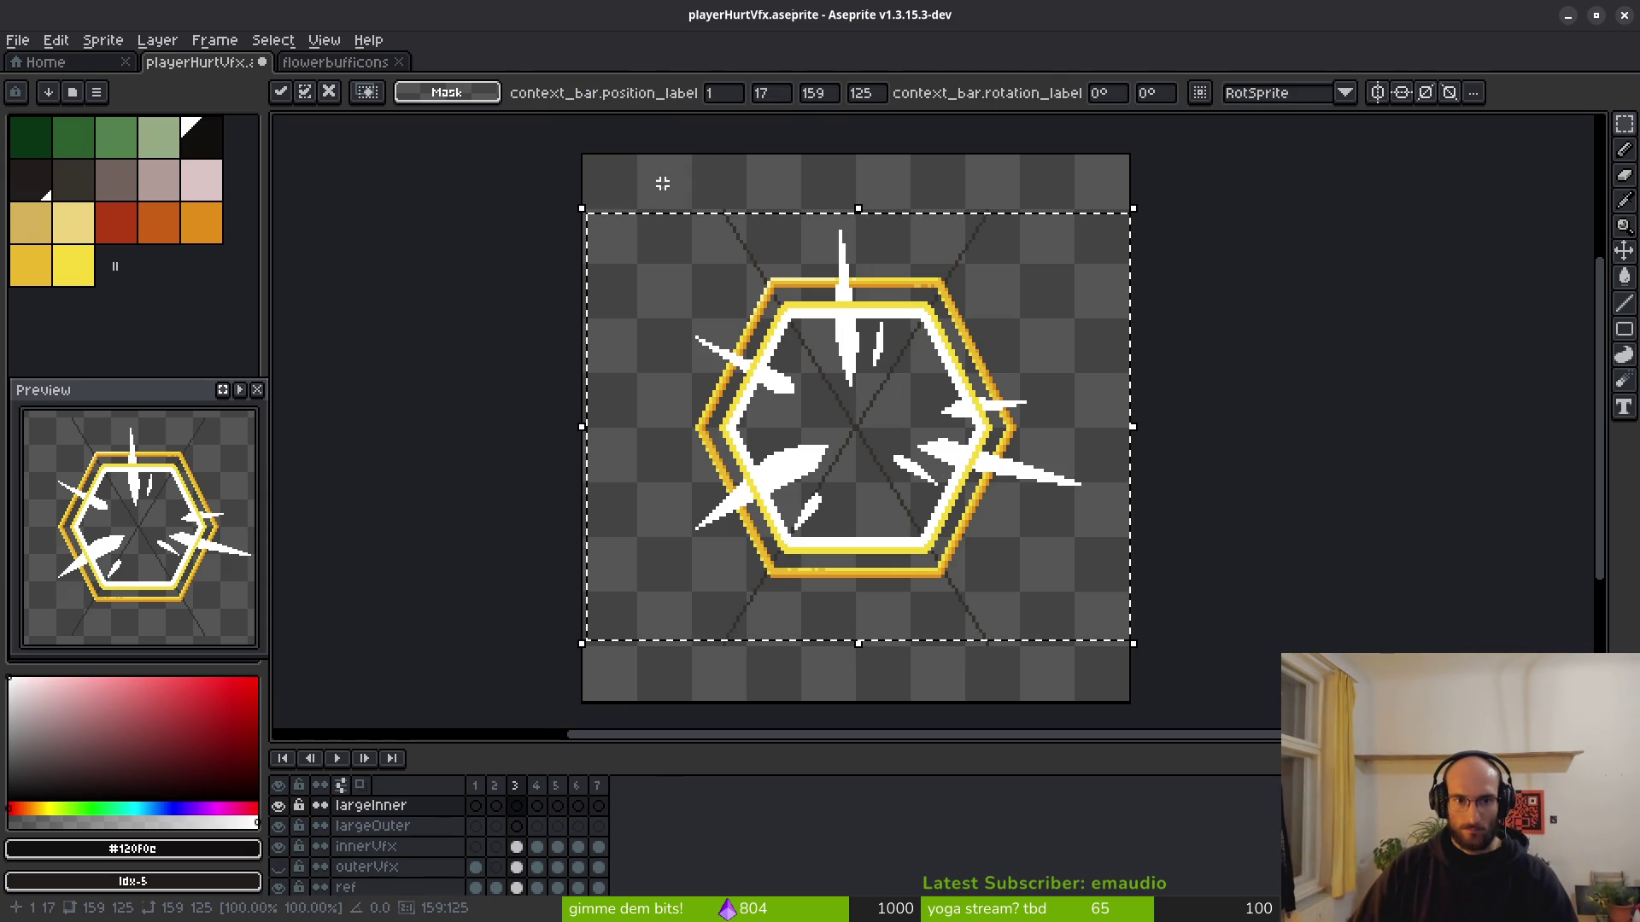
key(ctrl+d)
Scale the selected hexagon up to about 112 px, nudge it right and down, and commit.
scroll(668, 271, up, 2)
mouse_move(664, 251)
mouse_down()
mouse_move(995, 541)
mouse_move(980, 493)
mouse_move(999, 488)
mouse_up()
scroll(947, 486, down, 6)
scroll(995, 541, up, 6)
scroll(860, 377, down, 2)
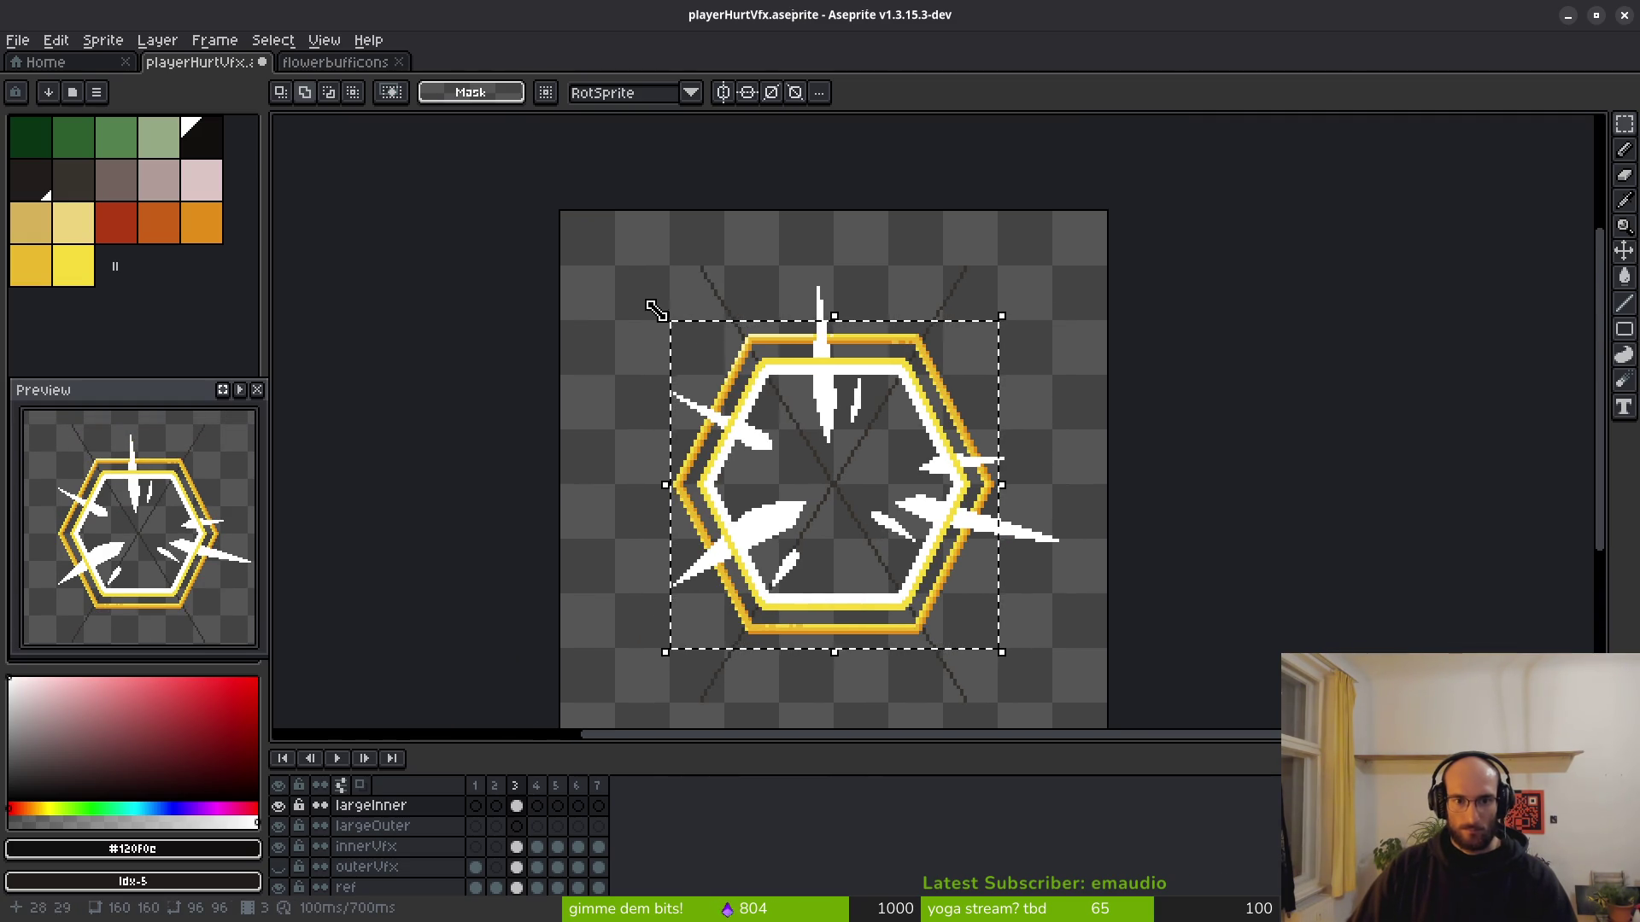
drag(665, 317, 611, 262)
key(Right)
key(Right)
key(Right)
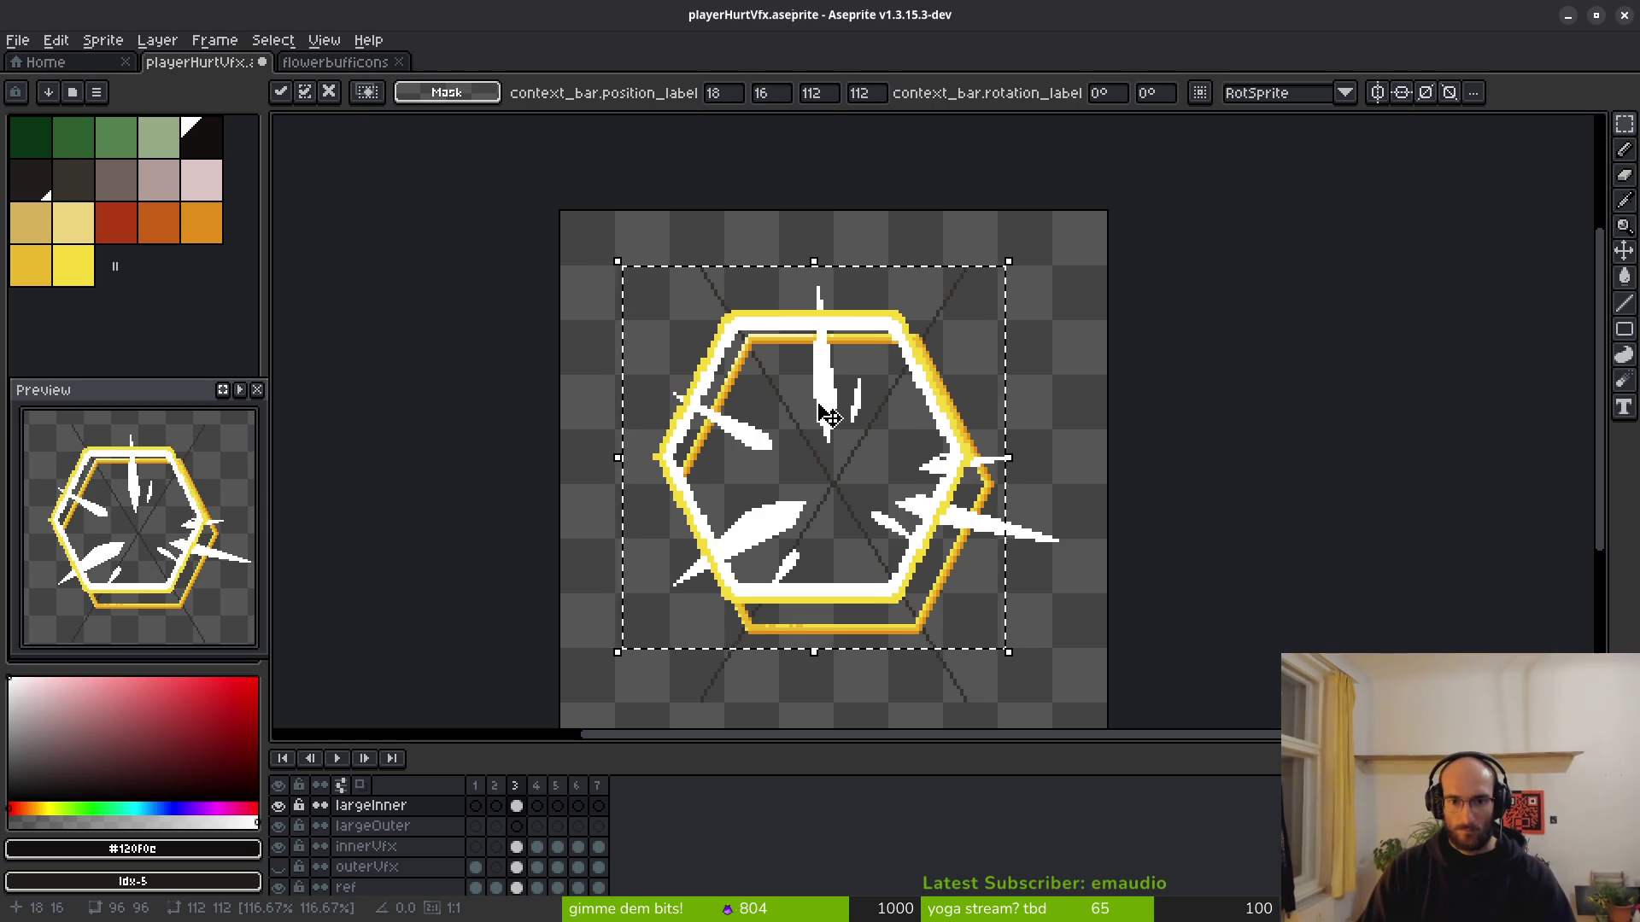
key(Right)
key(Down)
key(Down)
key(Down)
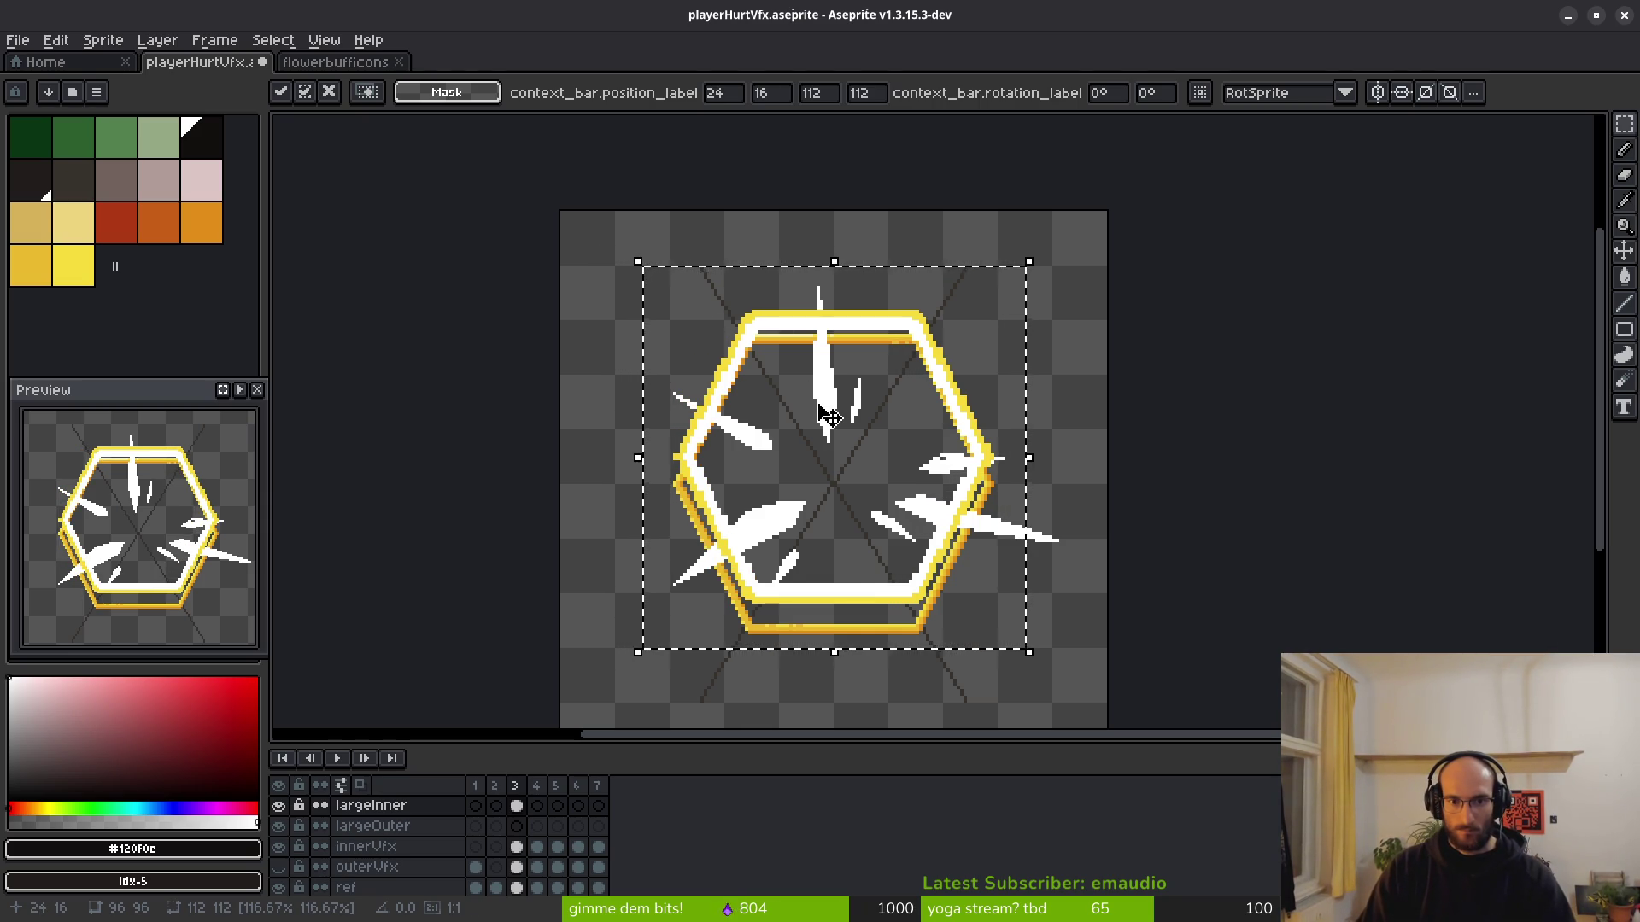
key(Down)
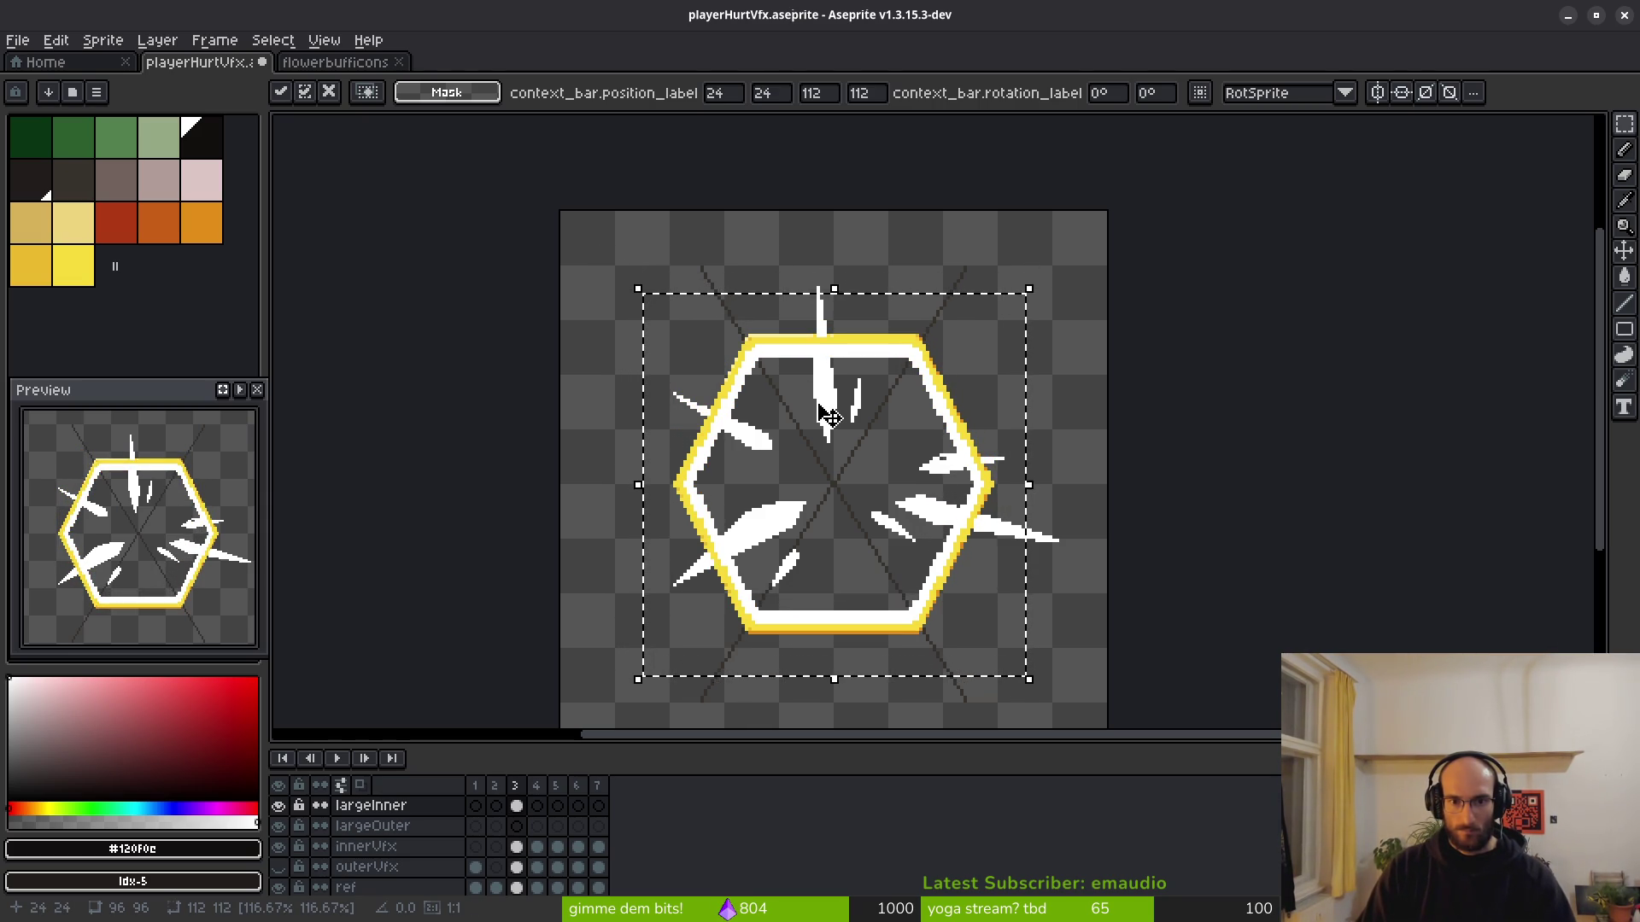
key(Down)
drag(804, 518, 794, 486)
key(Return)
scroll(769, 466, up, 2)
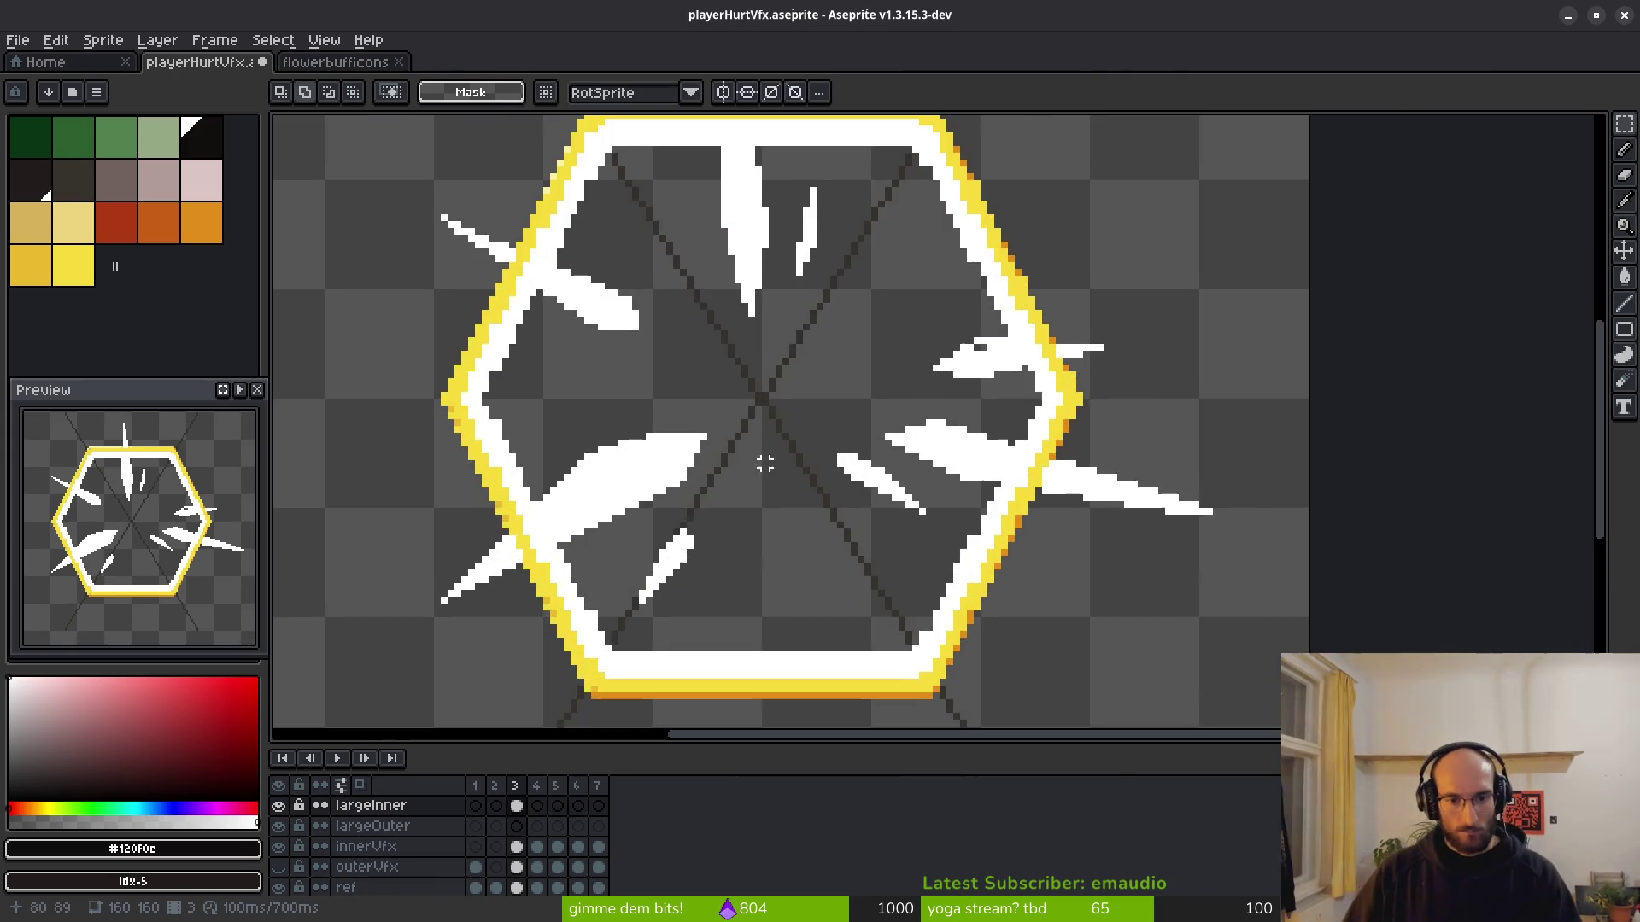
Hide innerVfx and ref, then delete and undo to restore the thin yellow hexagon.
drag(704, 451, 778, 505)
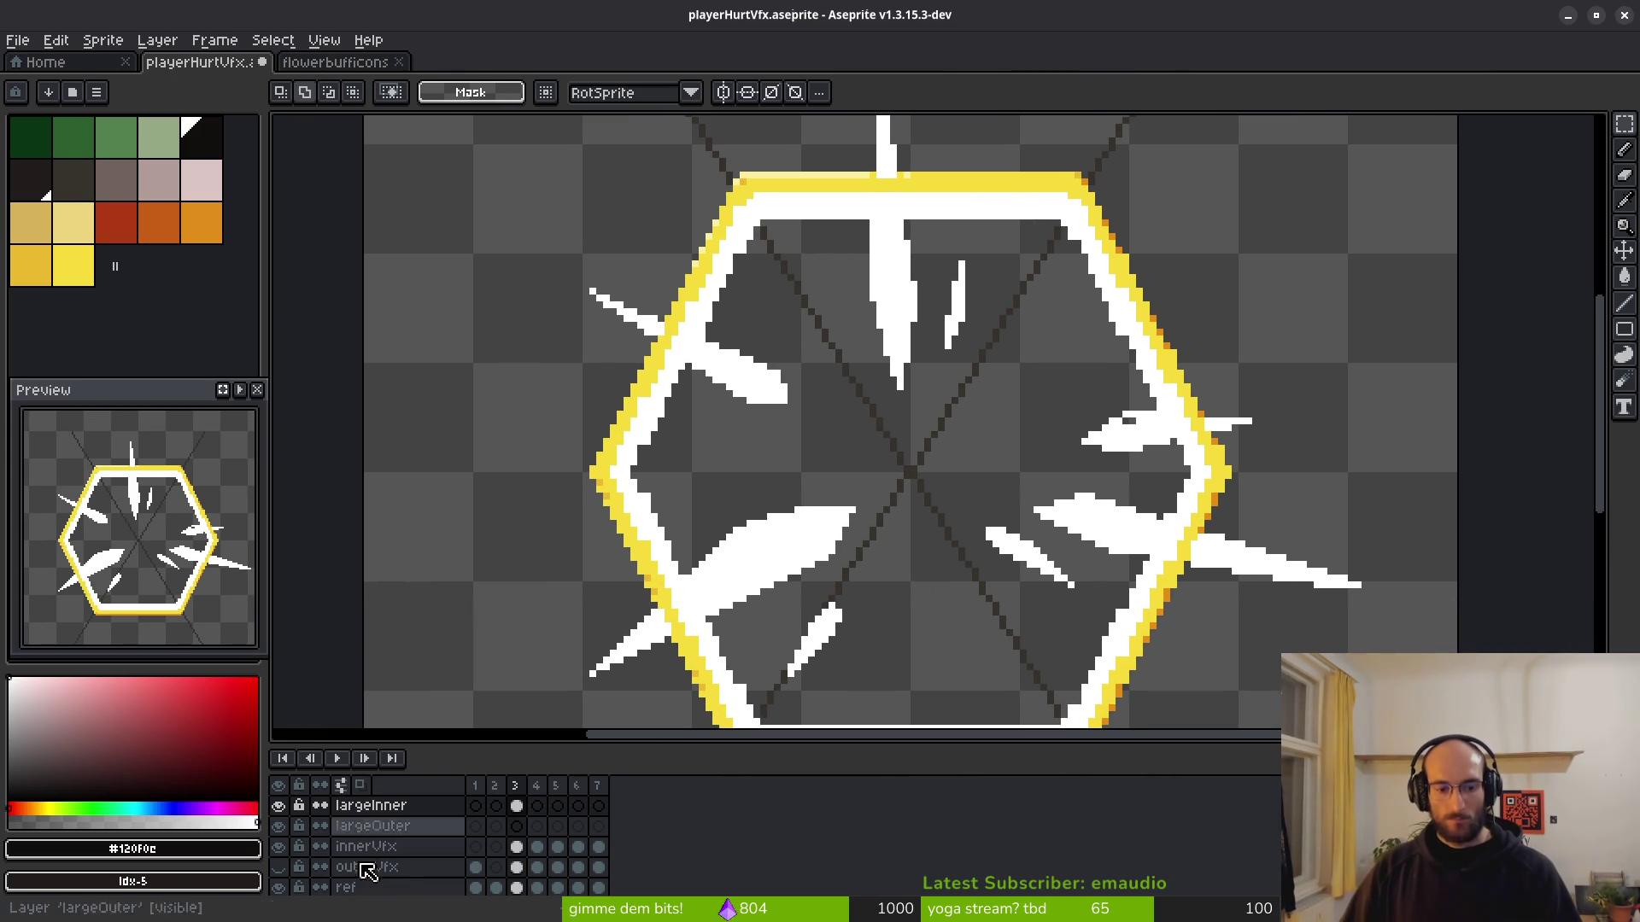
click(280, 846)
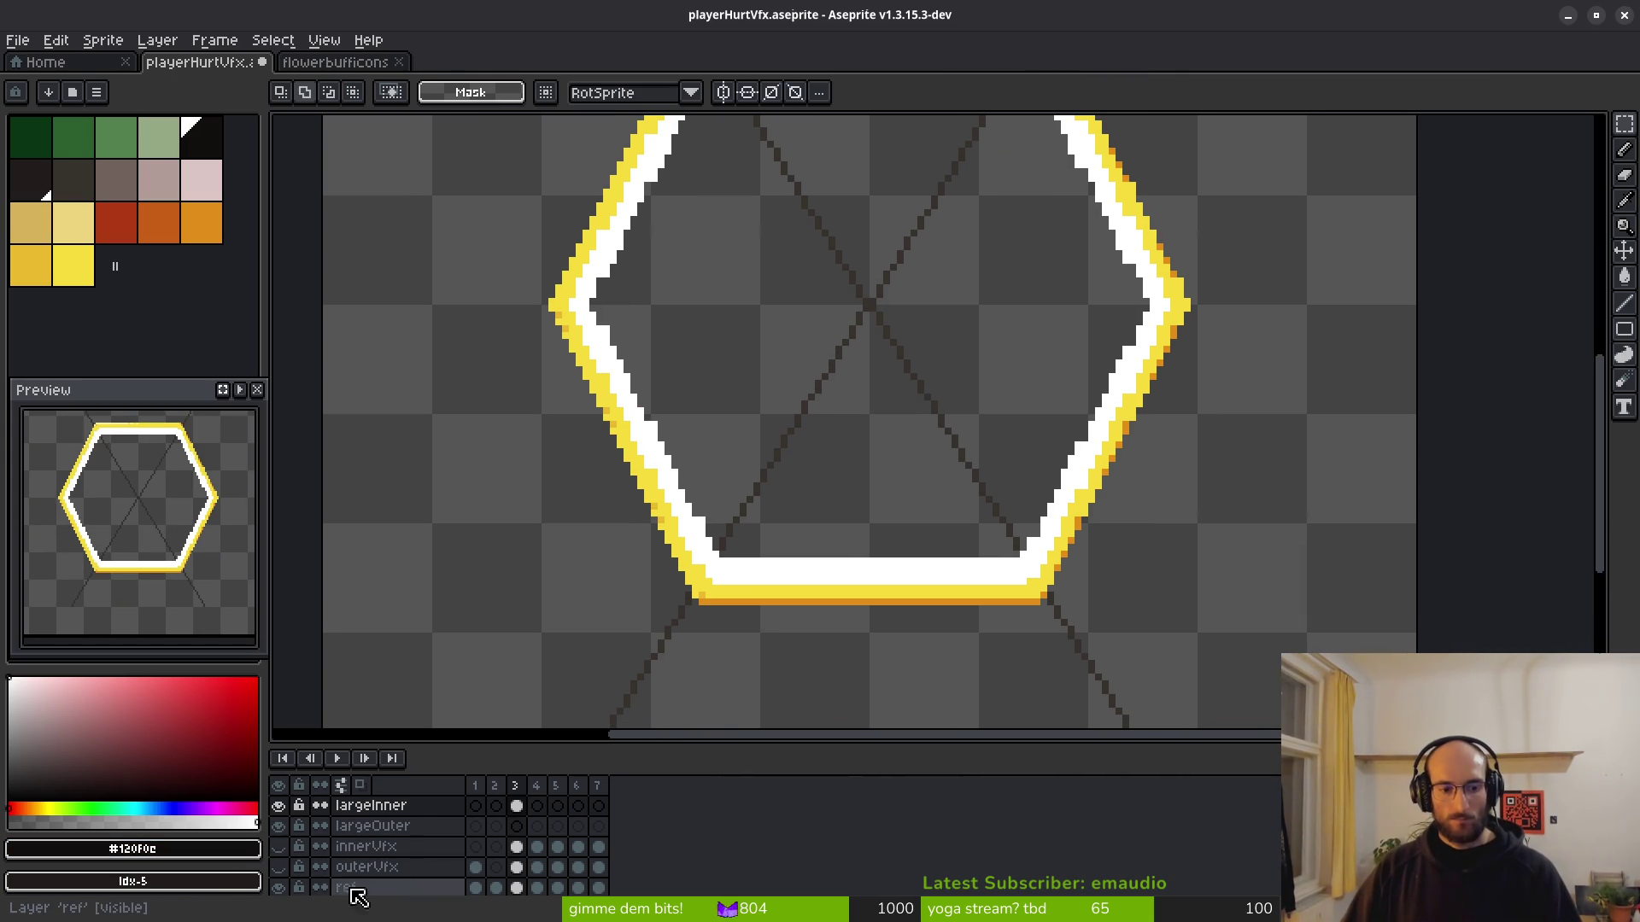
click(279, 888)
scroll(722, 555, down, 3)
scroll(687, 521, up, 2)
mouse_move(687, 521)
mouse_down()
mouse_move(820, 392)
mouse_move(820, 366)
mouse_move(827, 407)
mouse_up()
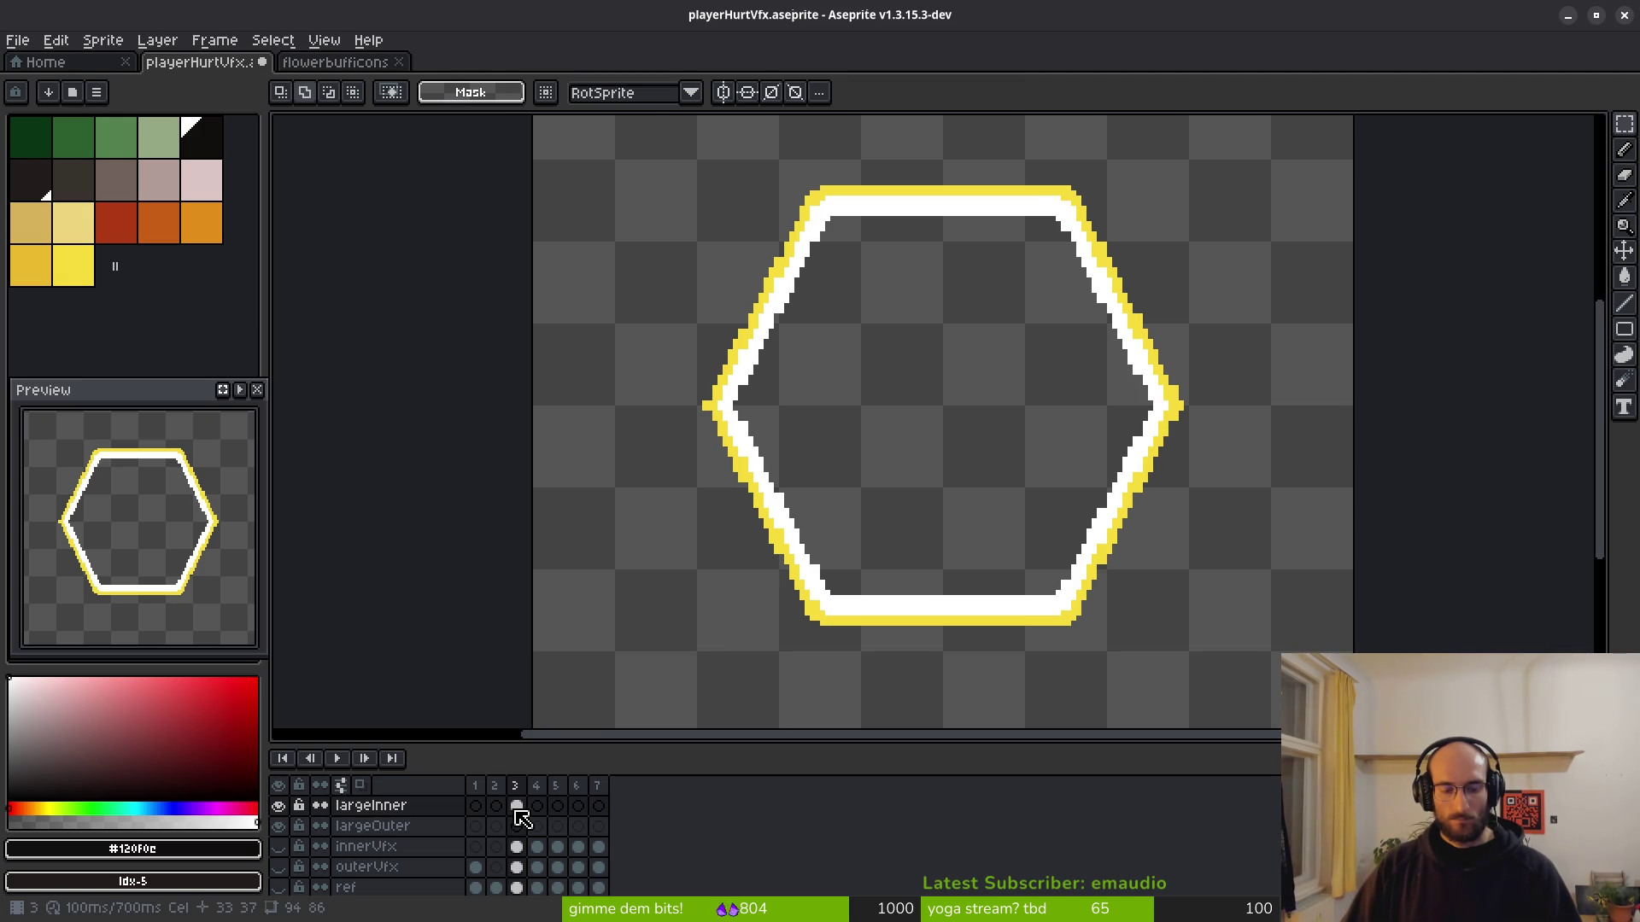
key(Delete)
key(ctrl+z)
Sample the pale yellow from the hexagon line and load the default palette.
scroll(826, 320, up, 3)
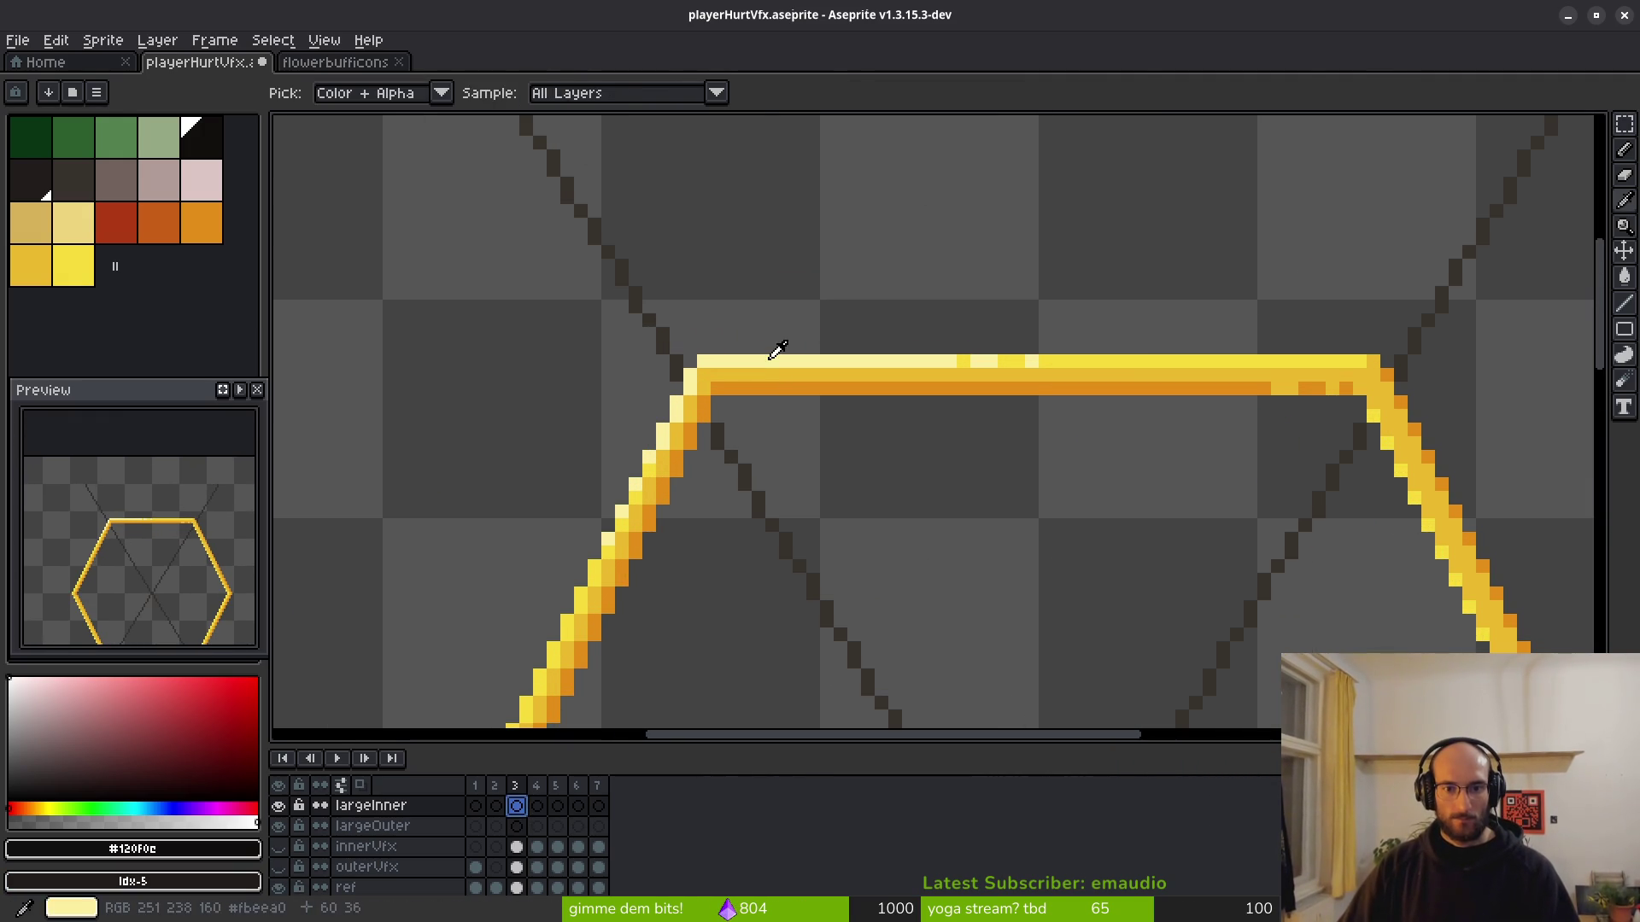
alt+click(777, 362)
scroll(915, 446, down, 2)
drag(439, 443, 412, 273)
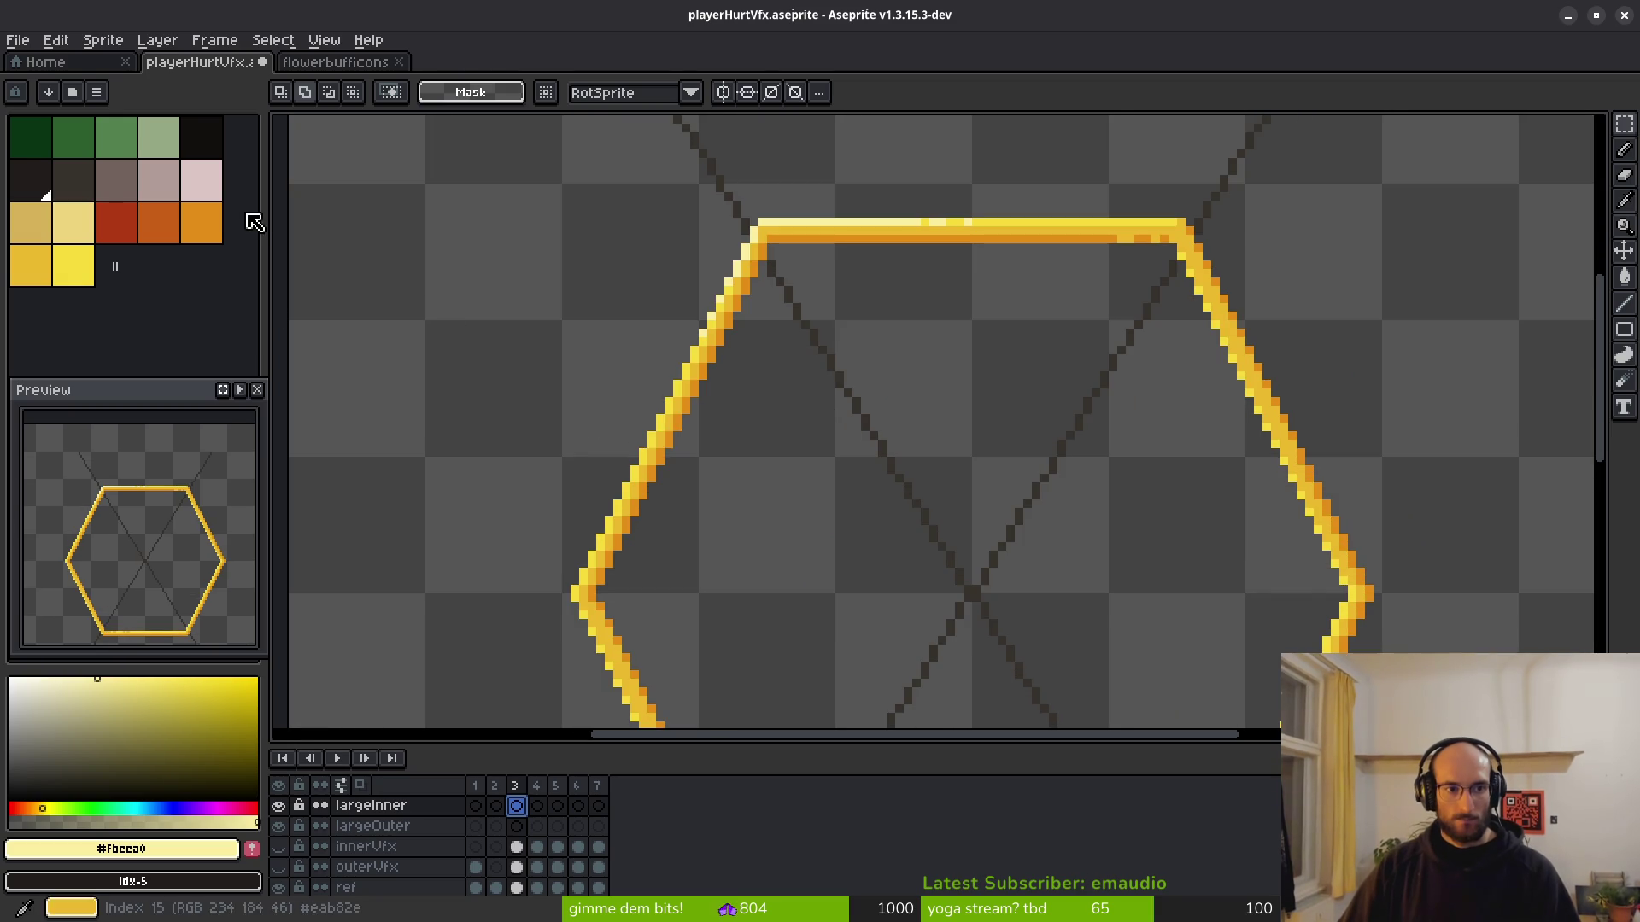
click(100, 93)
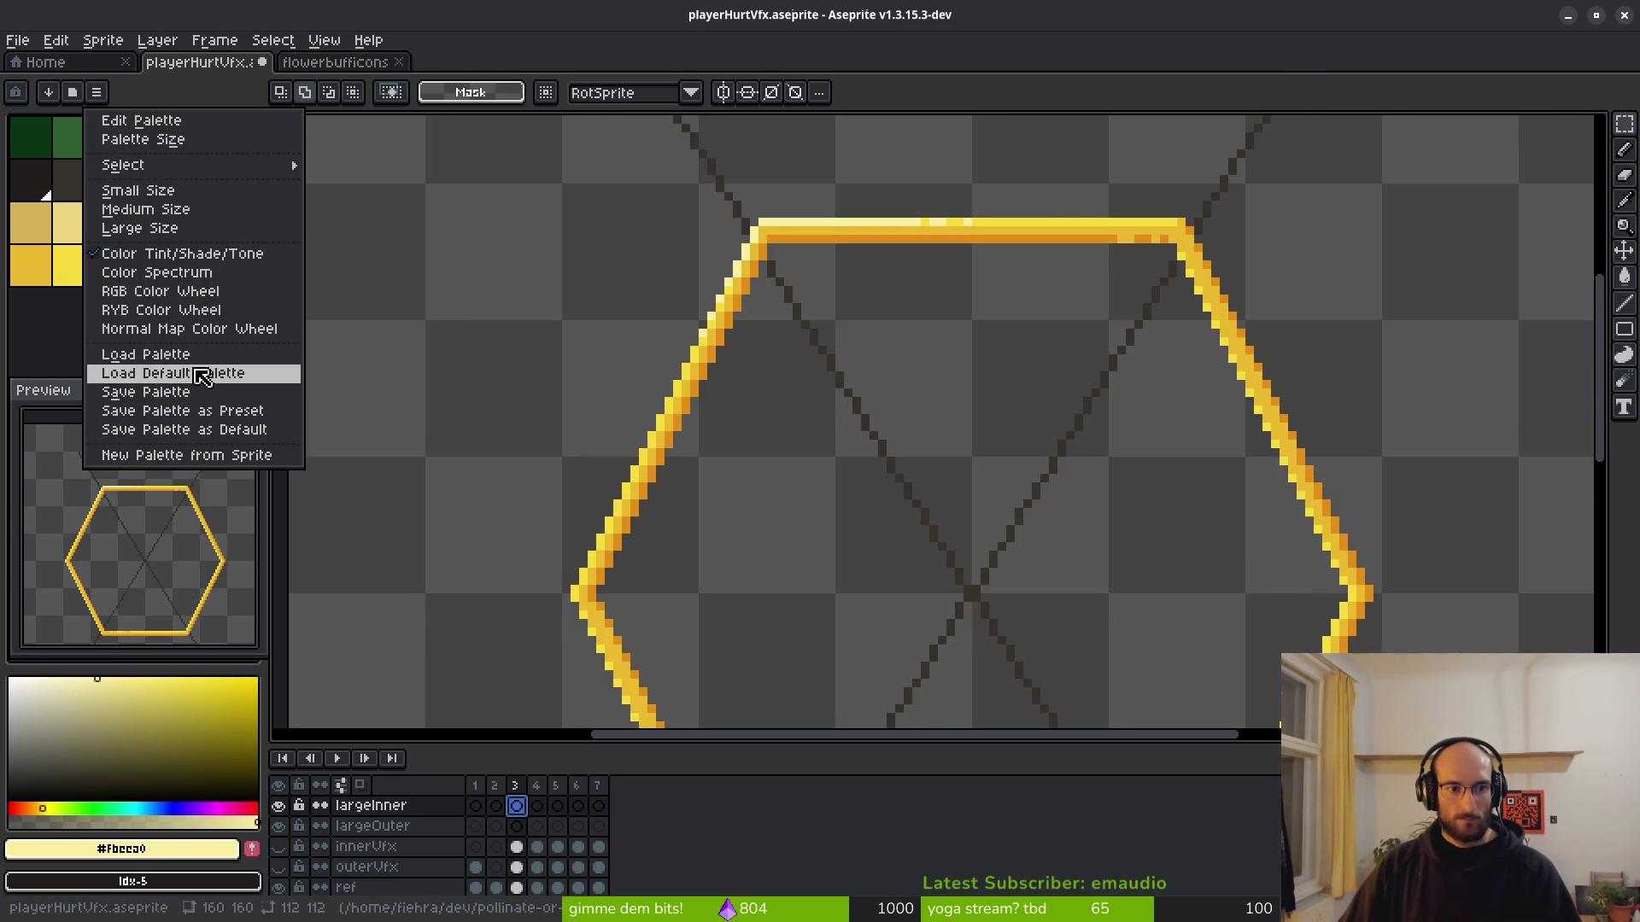
click(162, 355)
key(Escape)
click(100, 93)
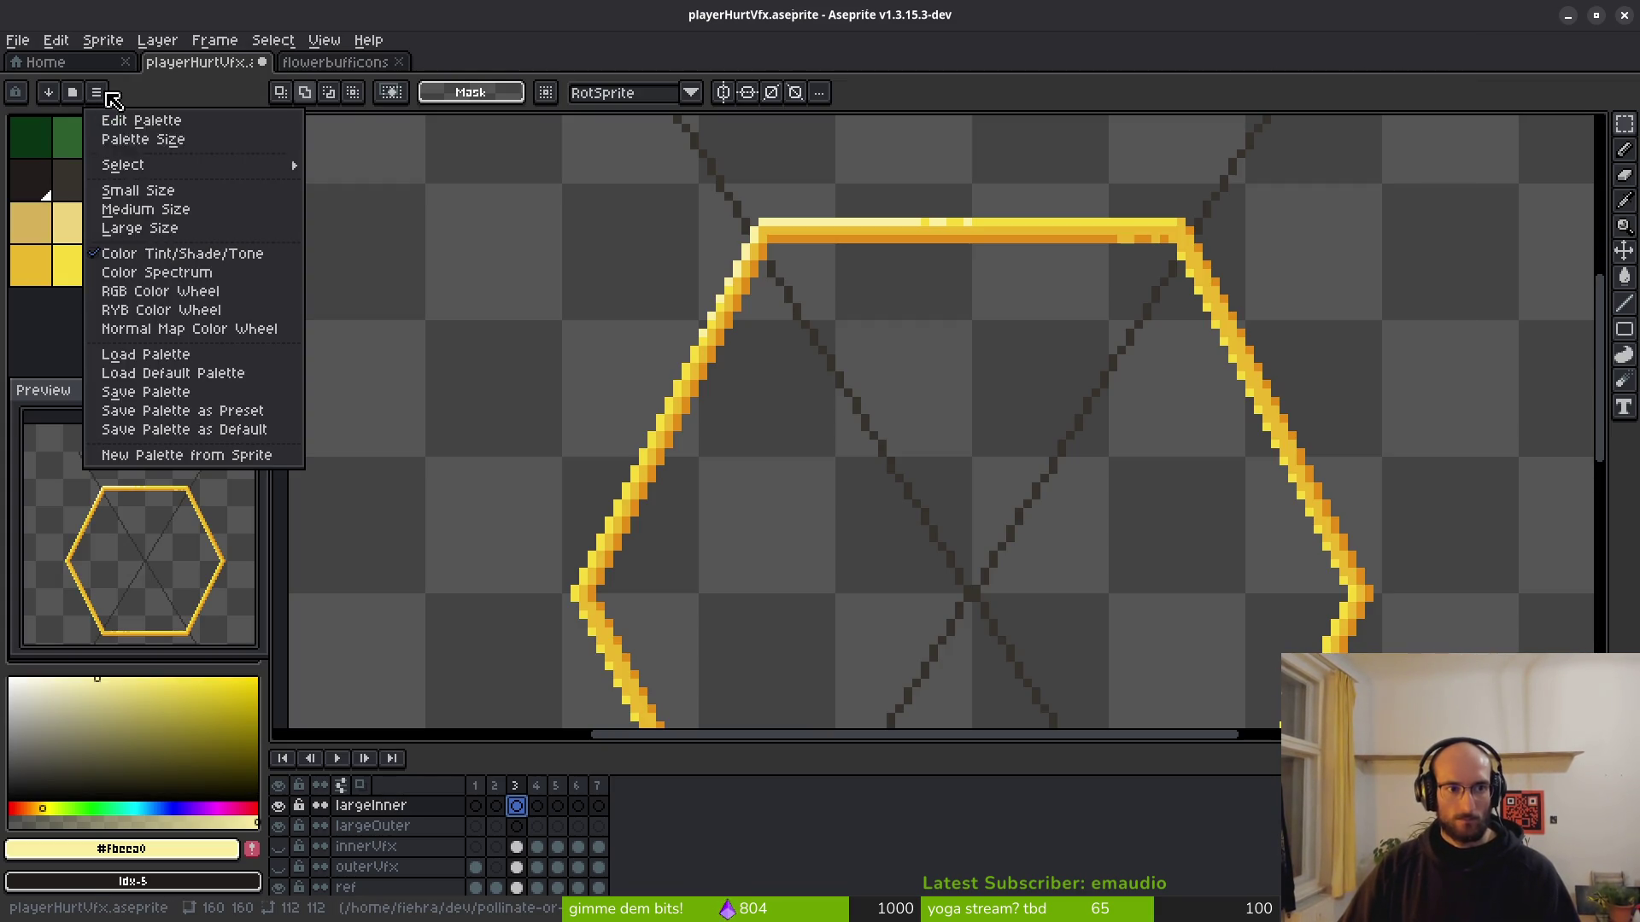
click(162, 374)
Choose the bright yellow swatch and dot a test pixel with the Line tool.
scroll(642, 418, down, 3)
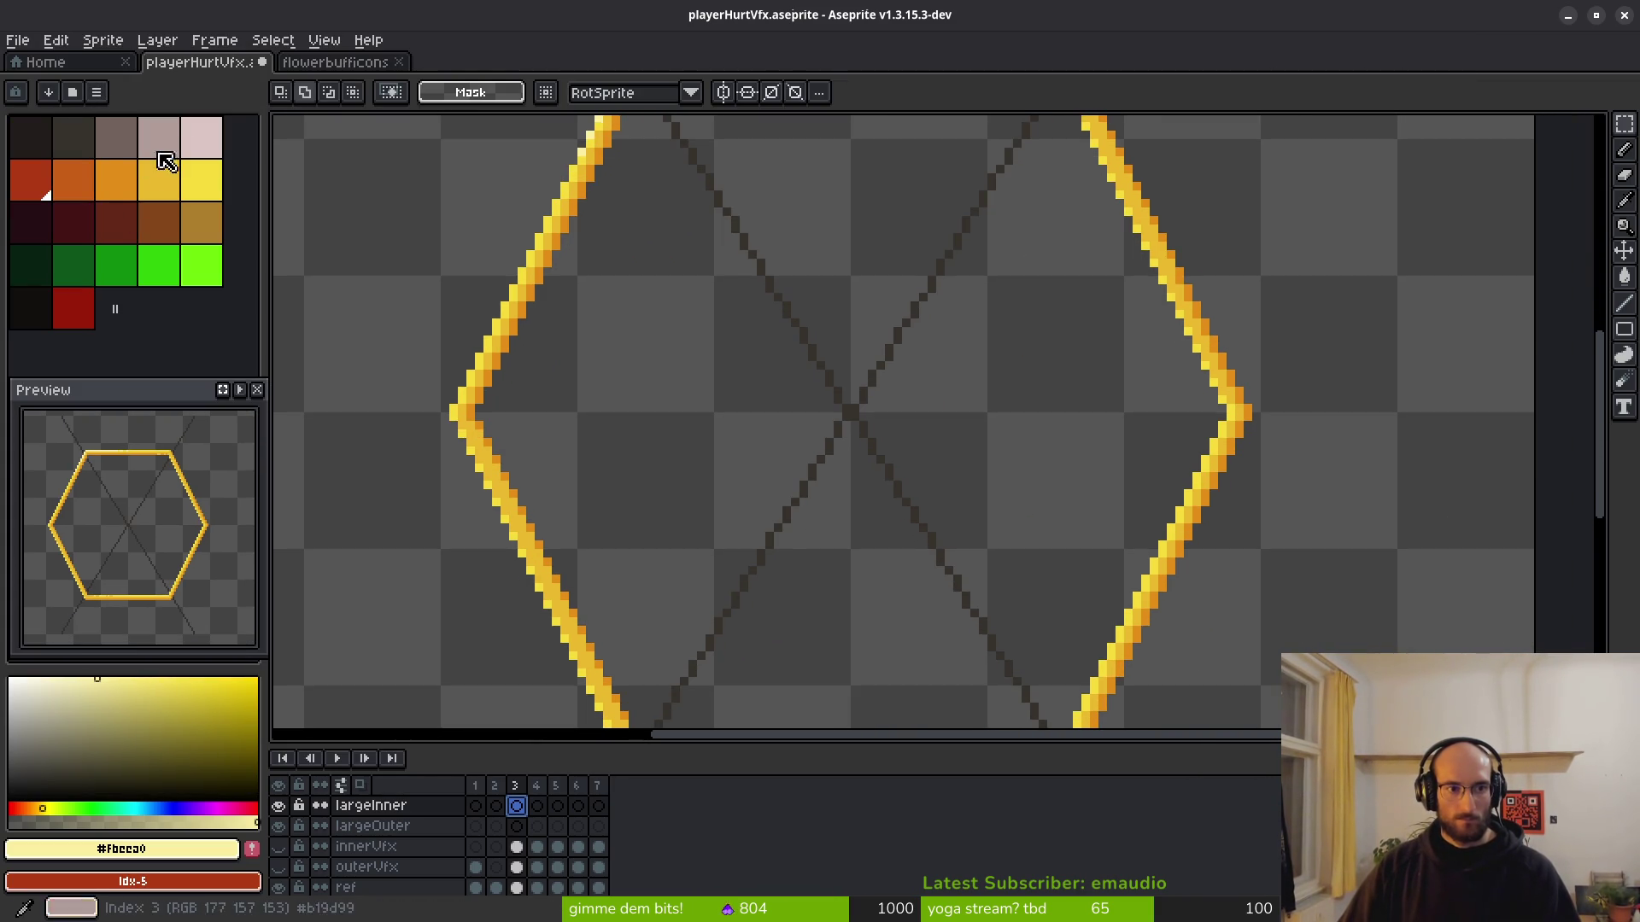
click(201, 179)
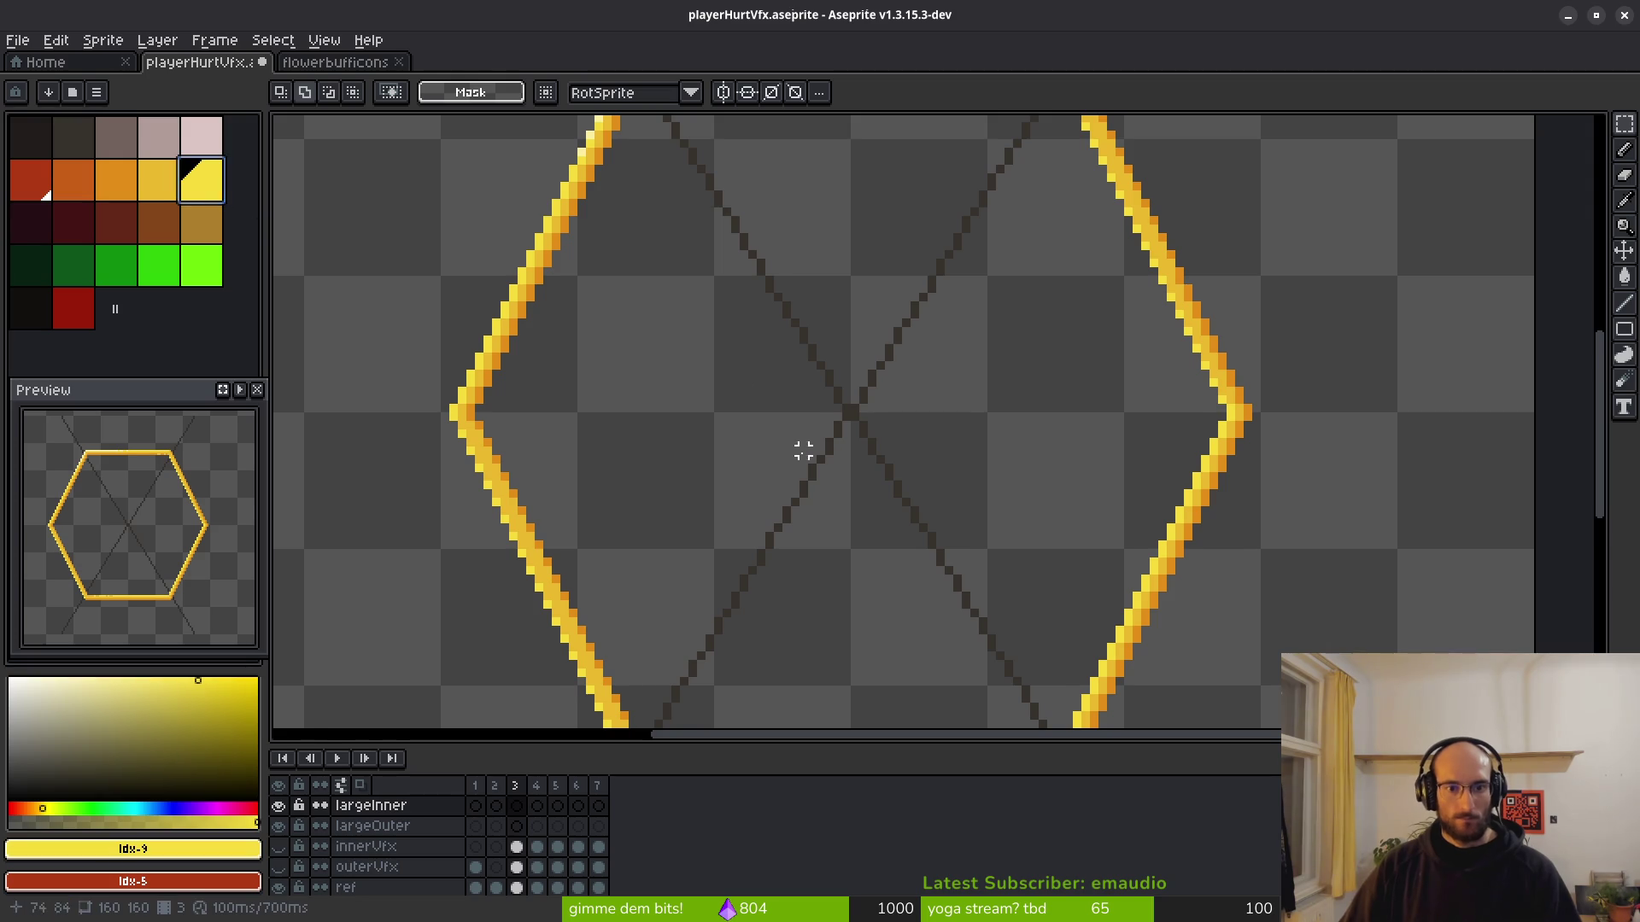
scroll(803, 410, down, 3)
key(l)
click(818, 394)
scroll(802, 478, down, 3)
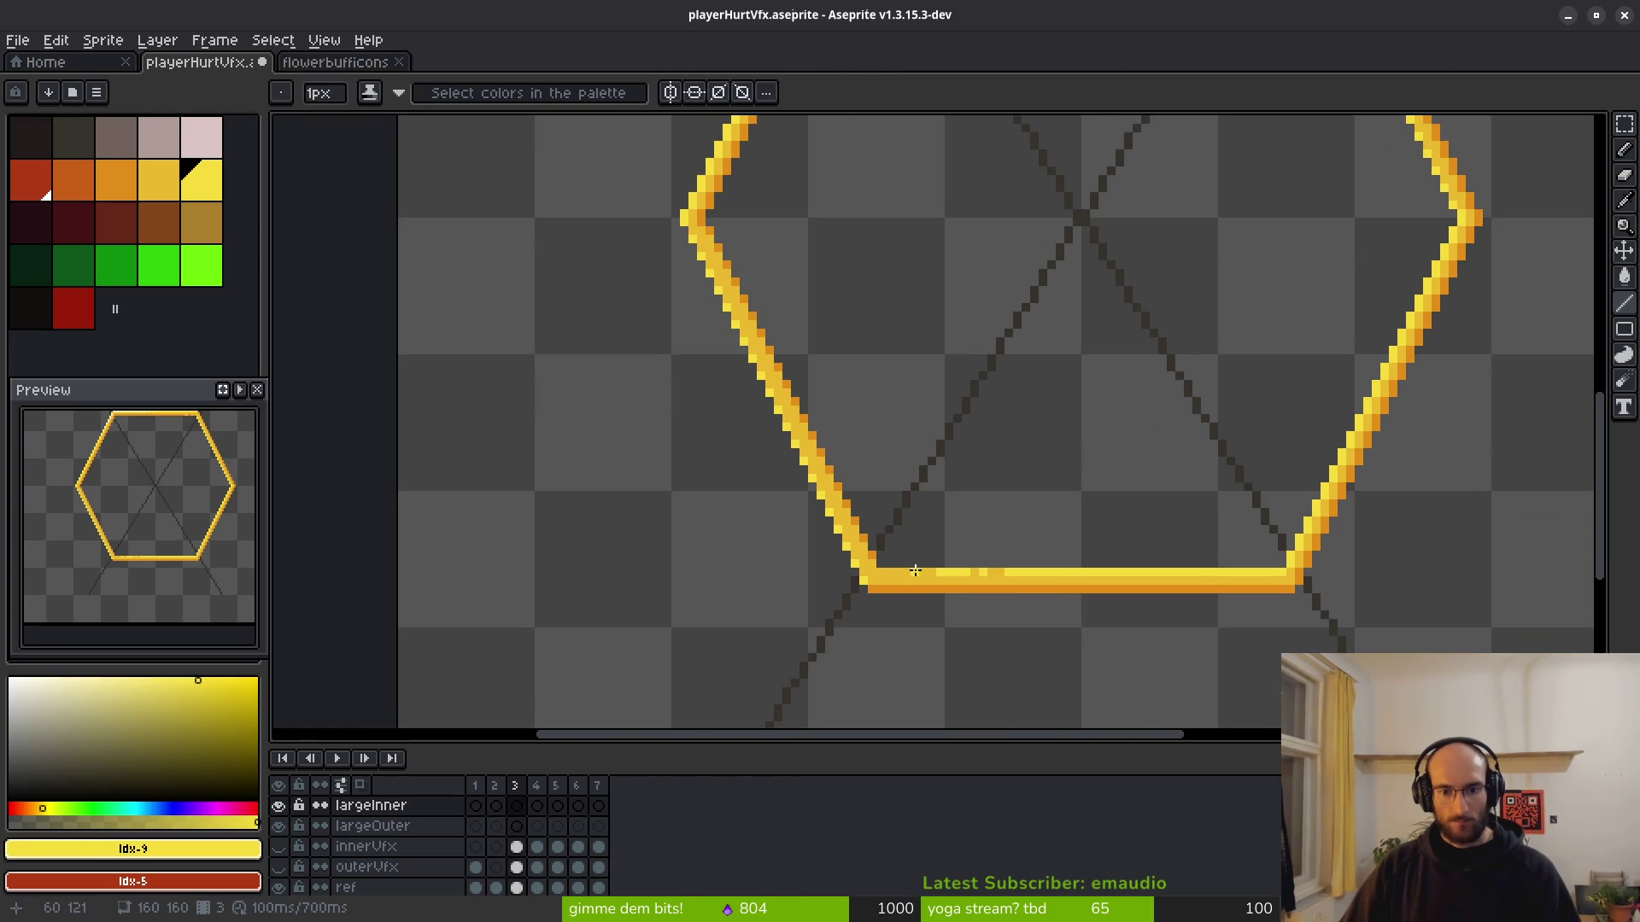
Compare against outerVfx, then draw yellow lines along the hexagon's left edge.
click(279, 867)
click(279, 867)
scroll(835, 524, up, 3)
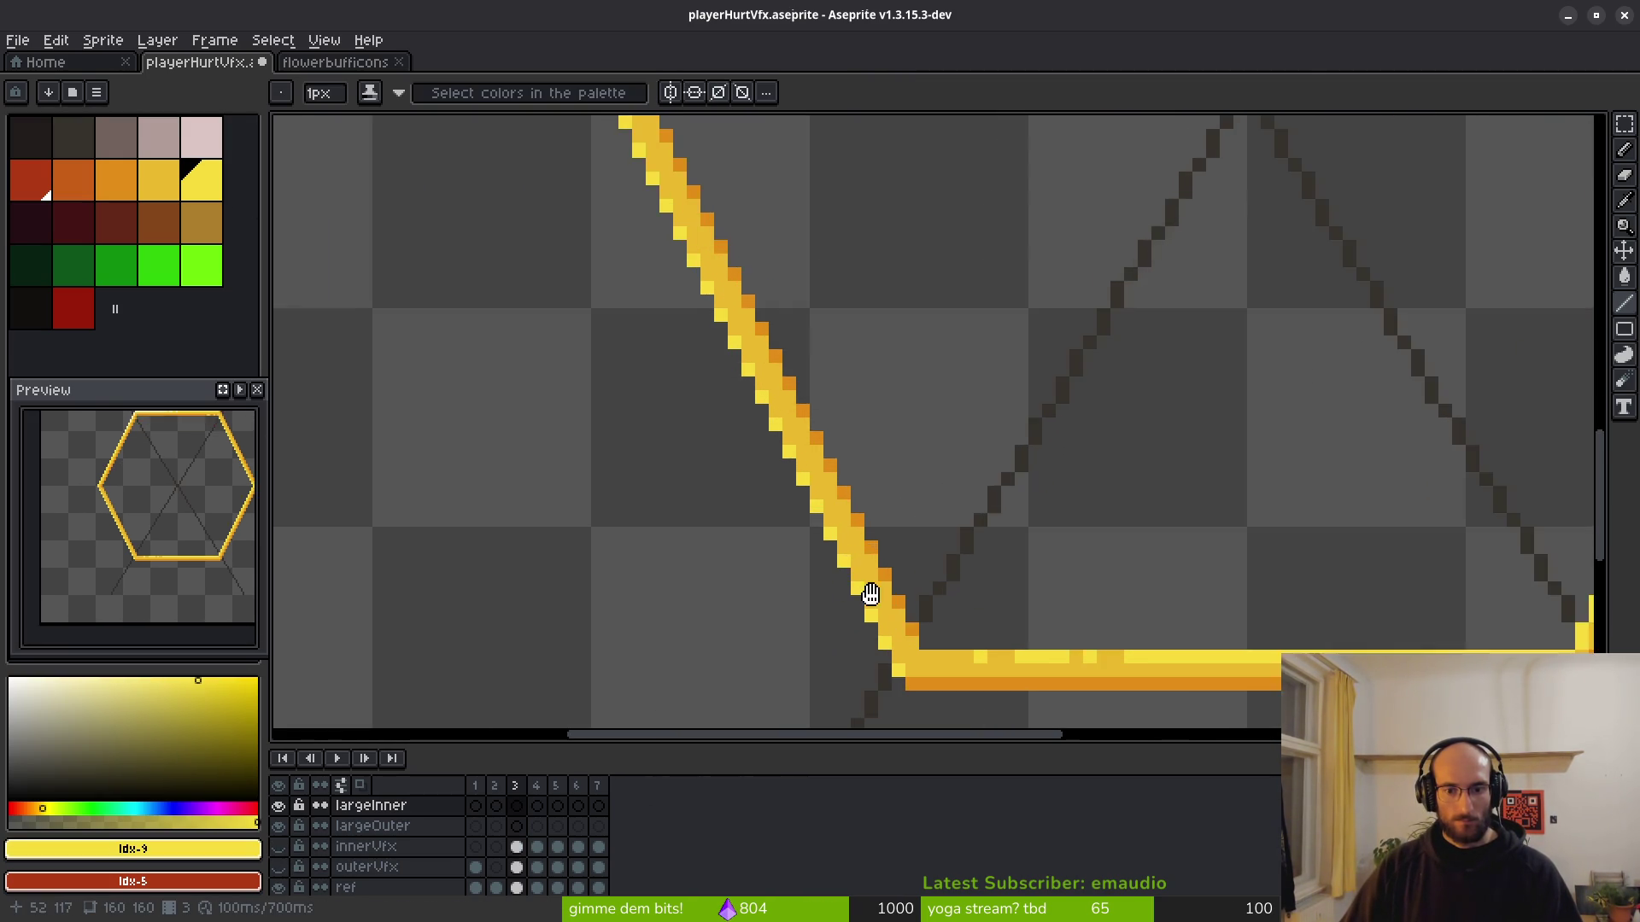
scroll(777, 591, down, 2)
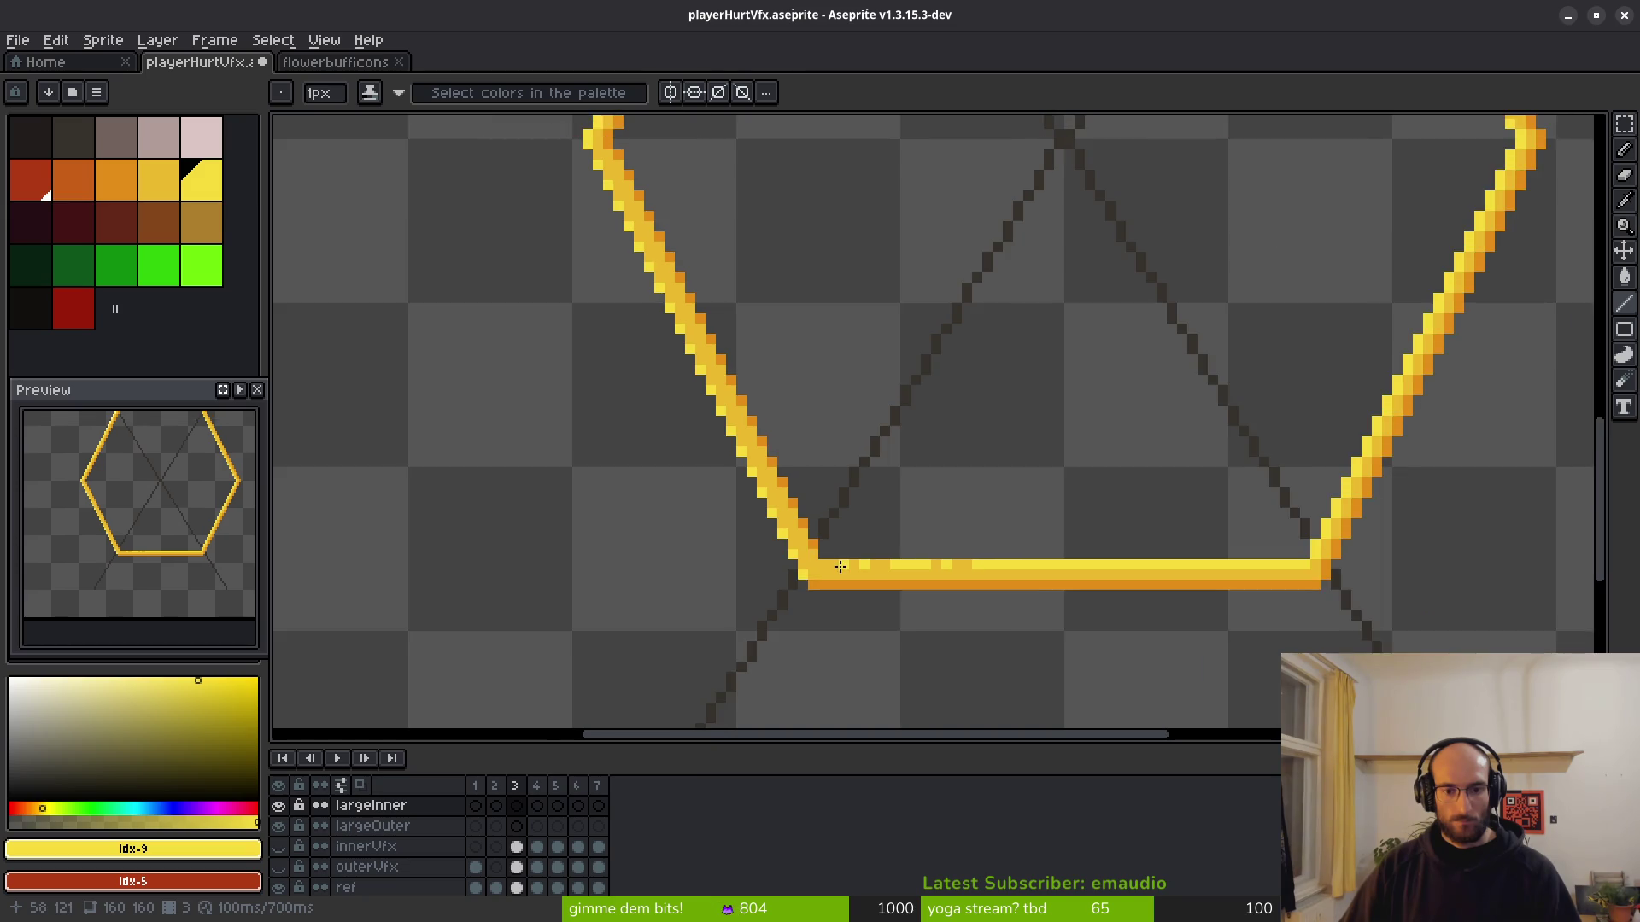
scroll(767, 652, up, 1)
drag(767, 649, 593, 320)
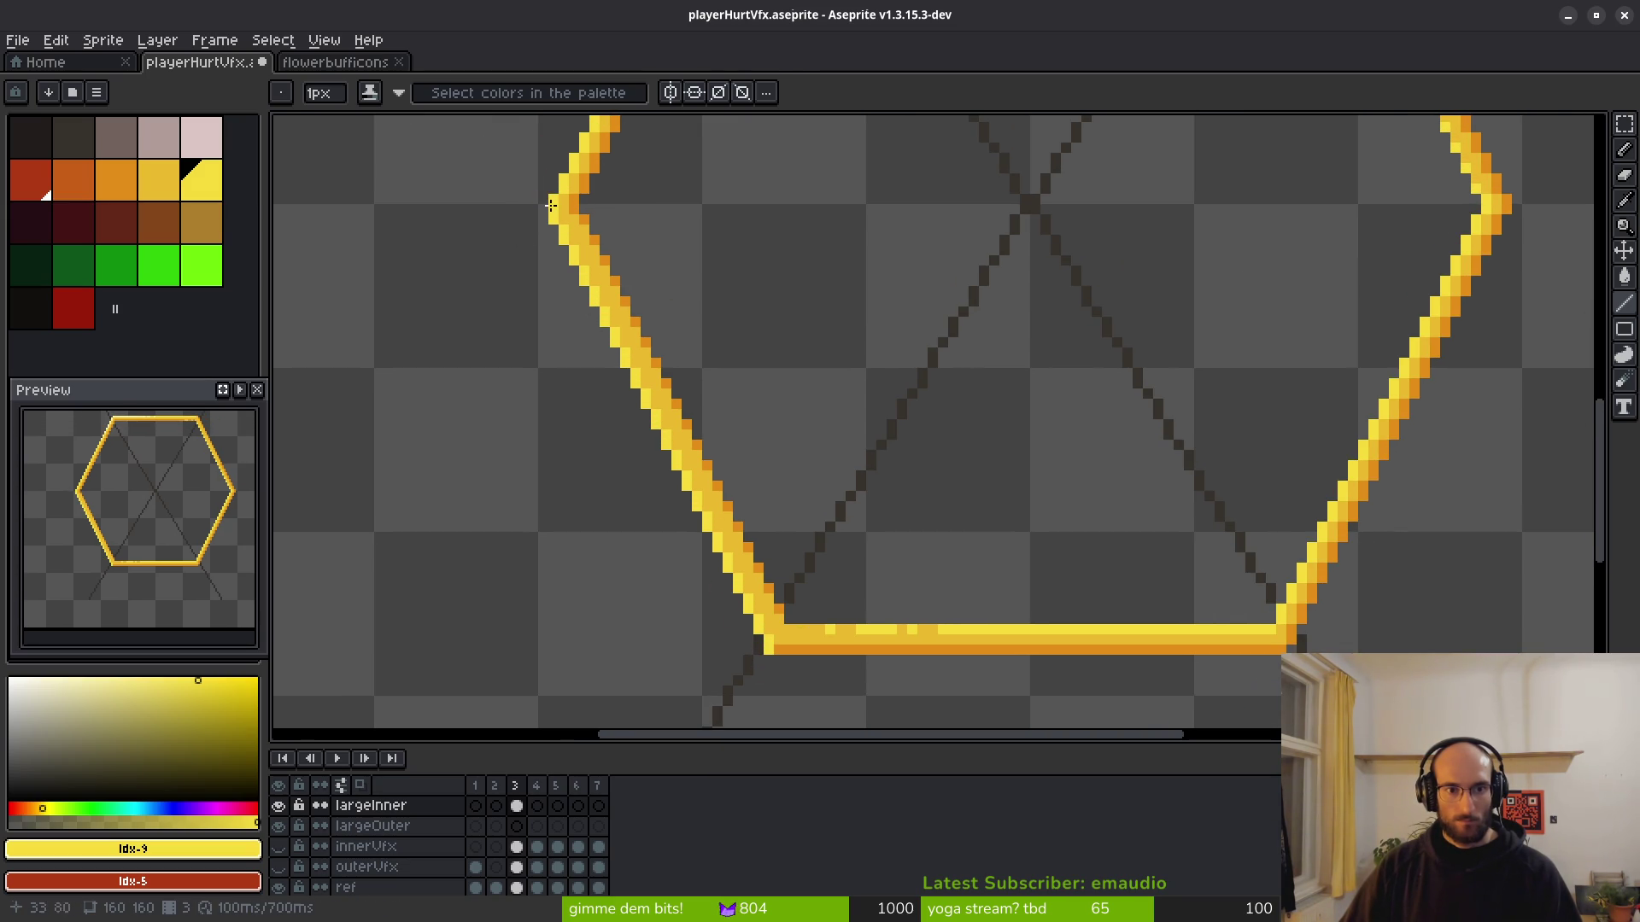
scroll(551, 205, up, 2)
scroll(783, 462, down, 3)
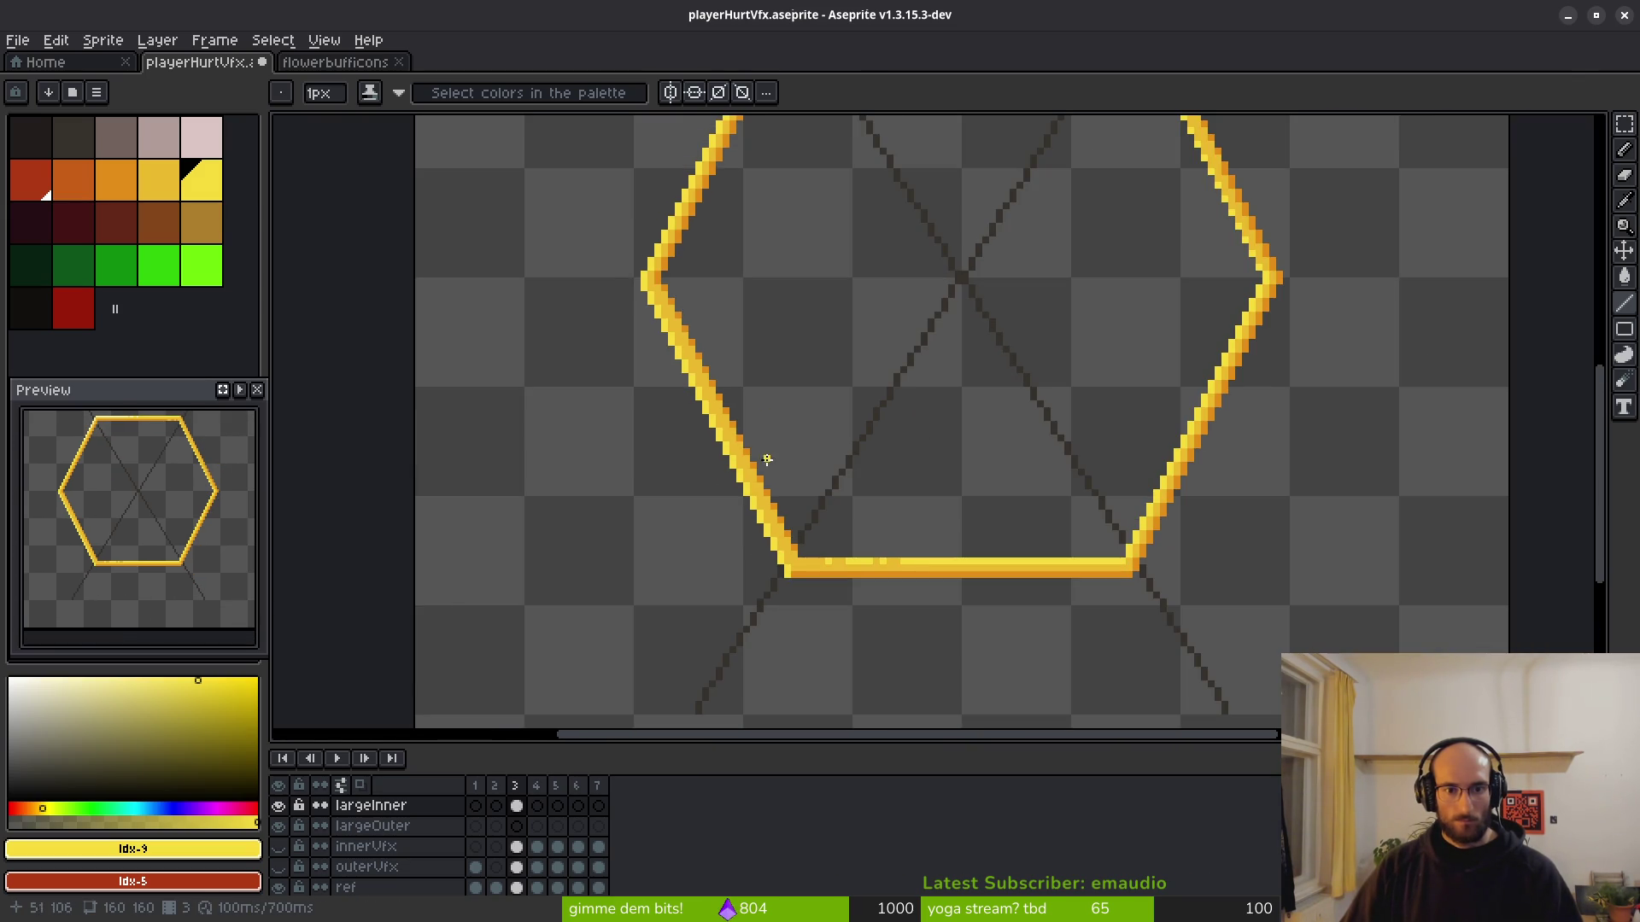
scroll(722, 401, up, 1)
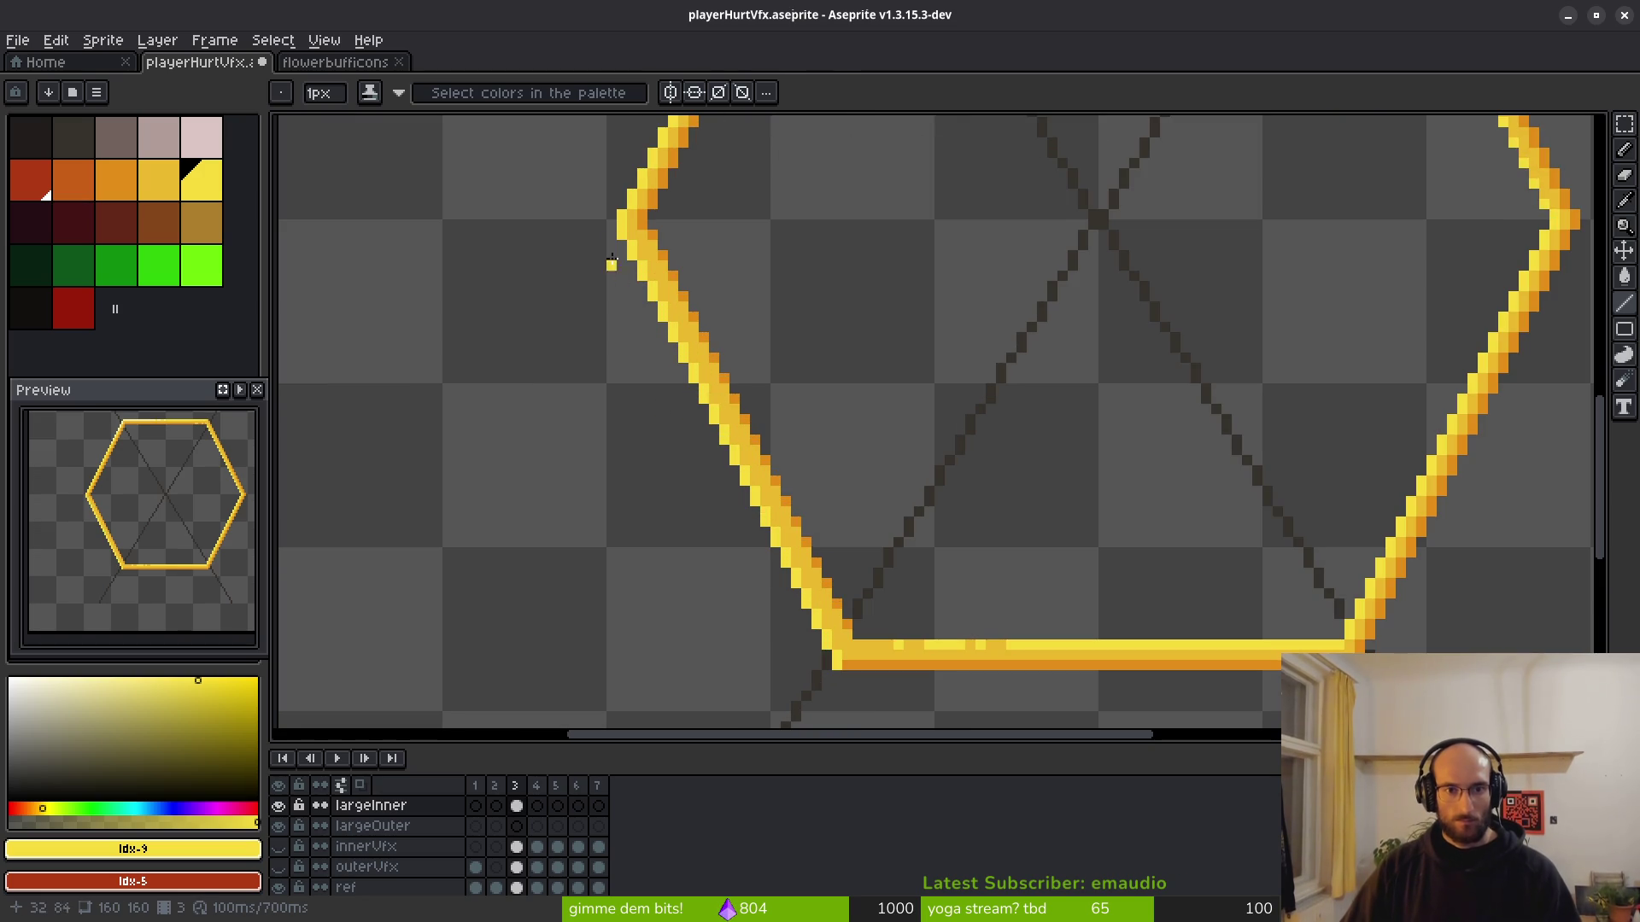
scroll(611, 264, up, 2)
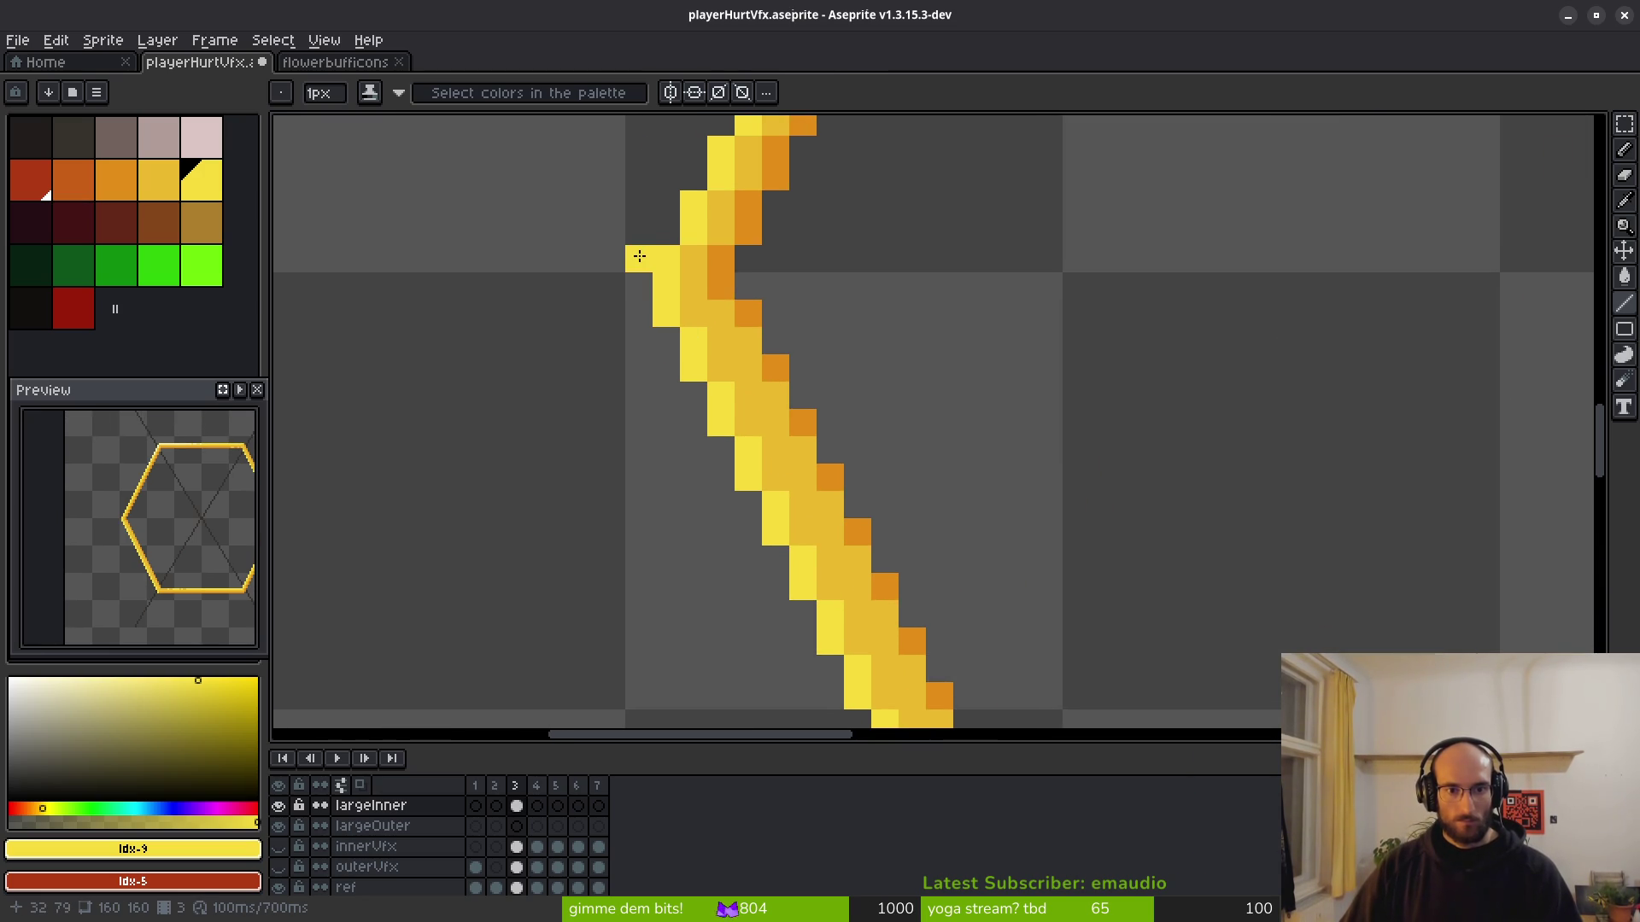
scroll(853, 428, down, 4)
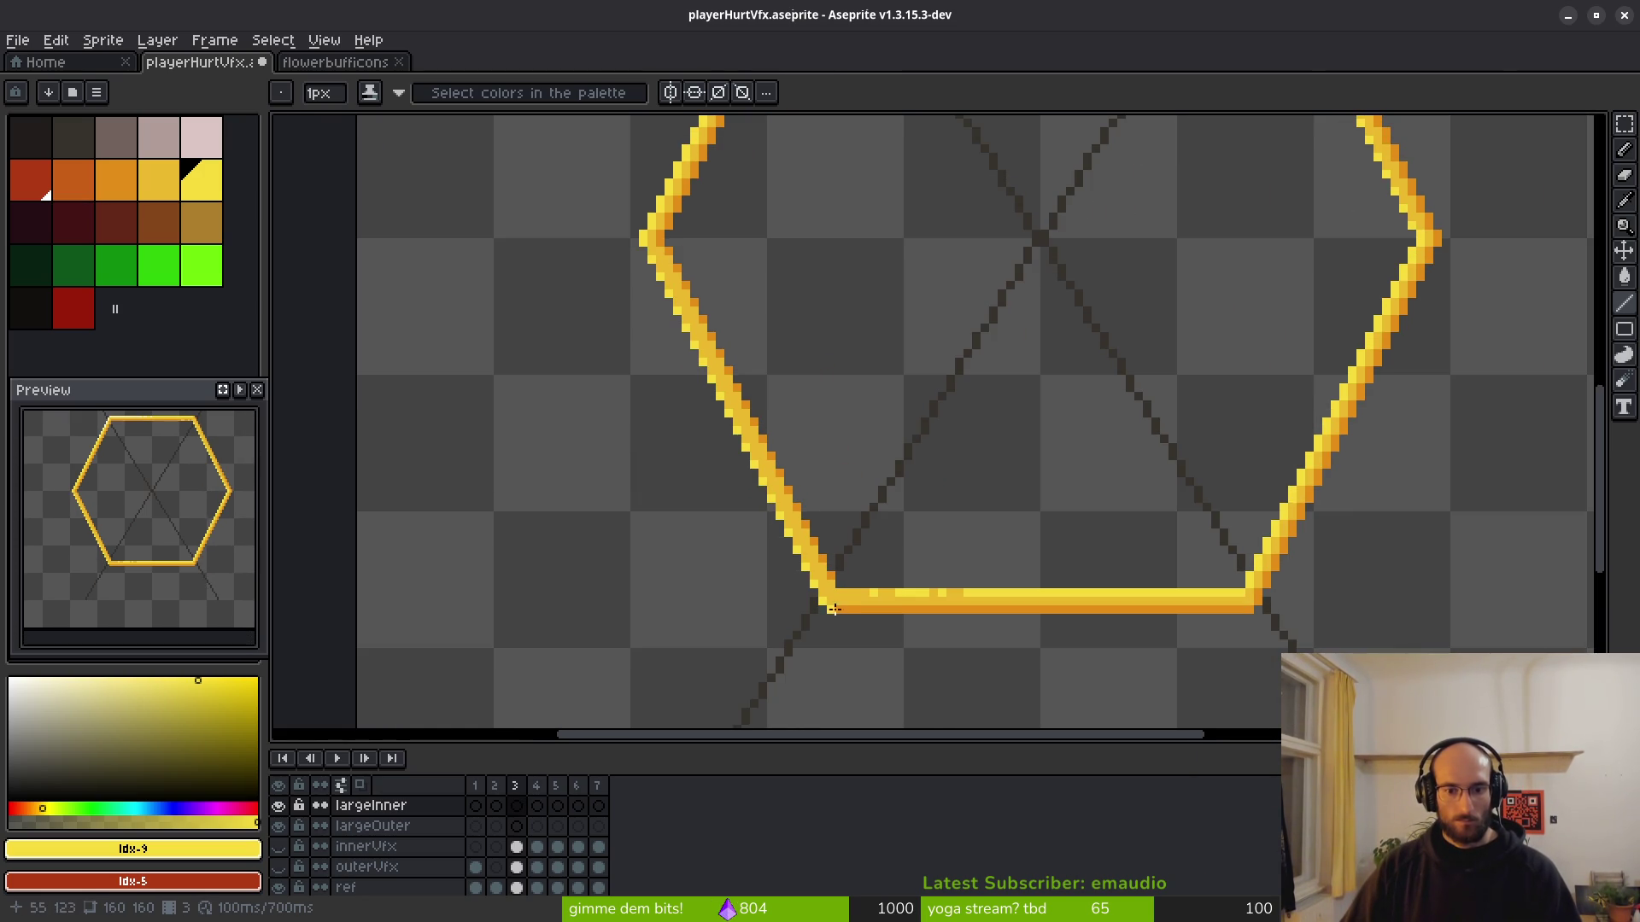
scroll(833, 609, up, 1)
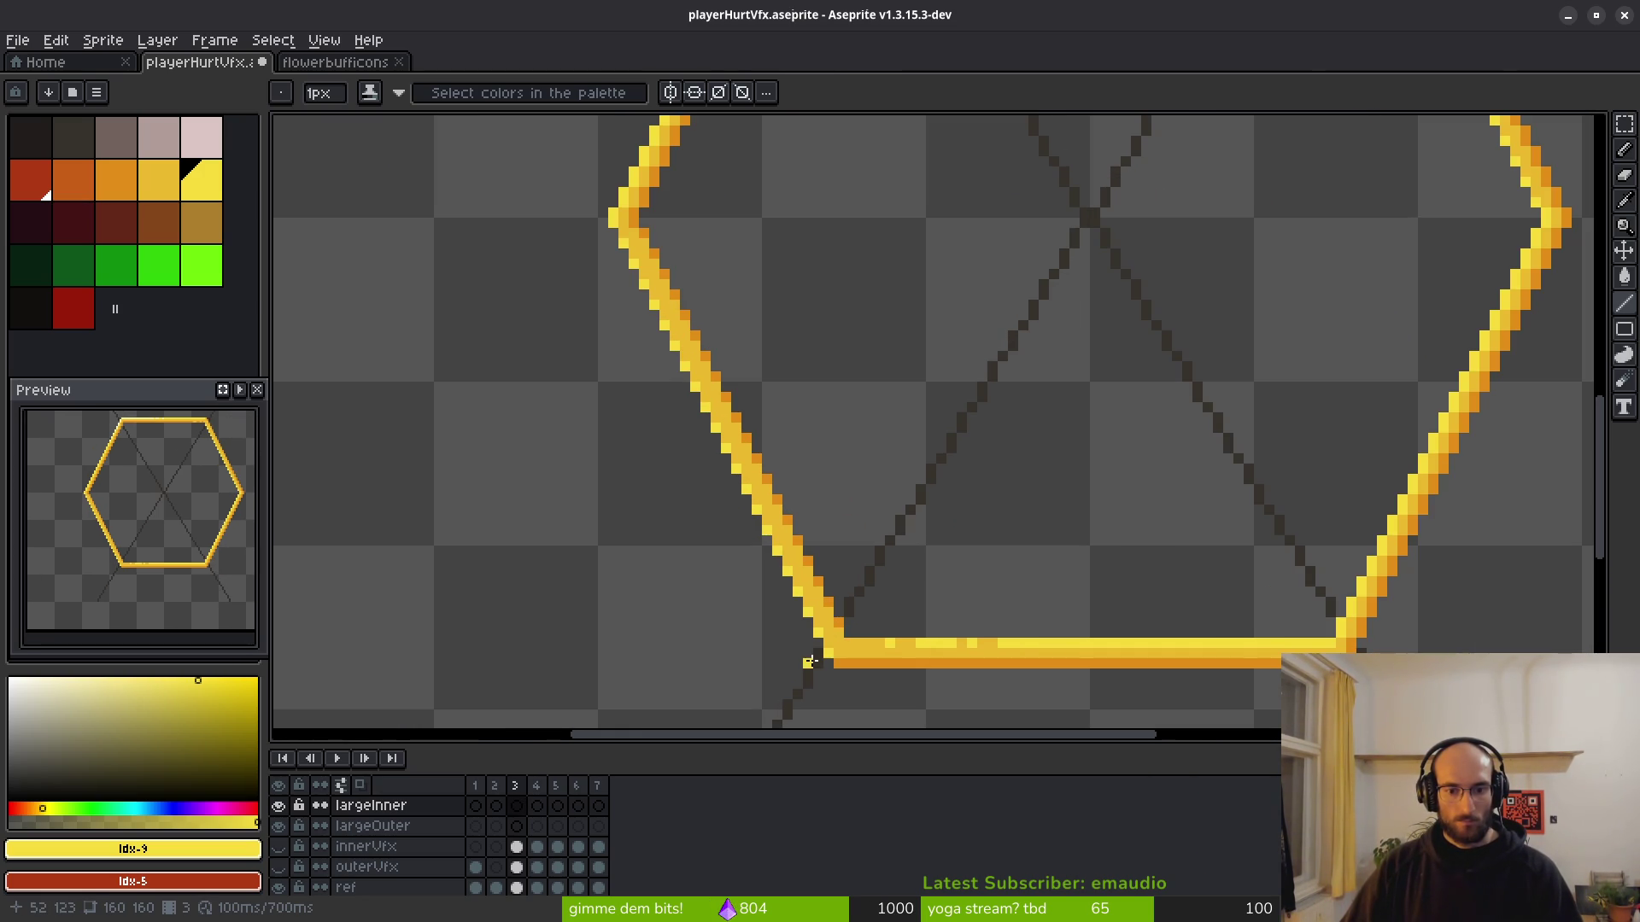
drag(817, 662, 648, 368)
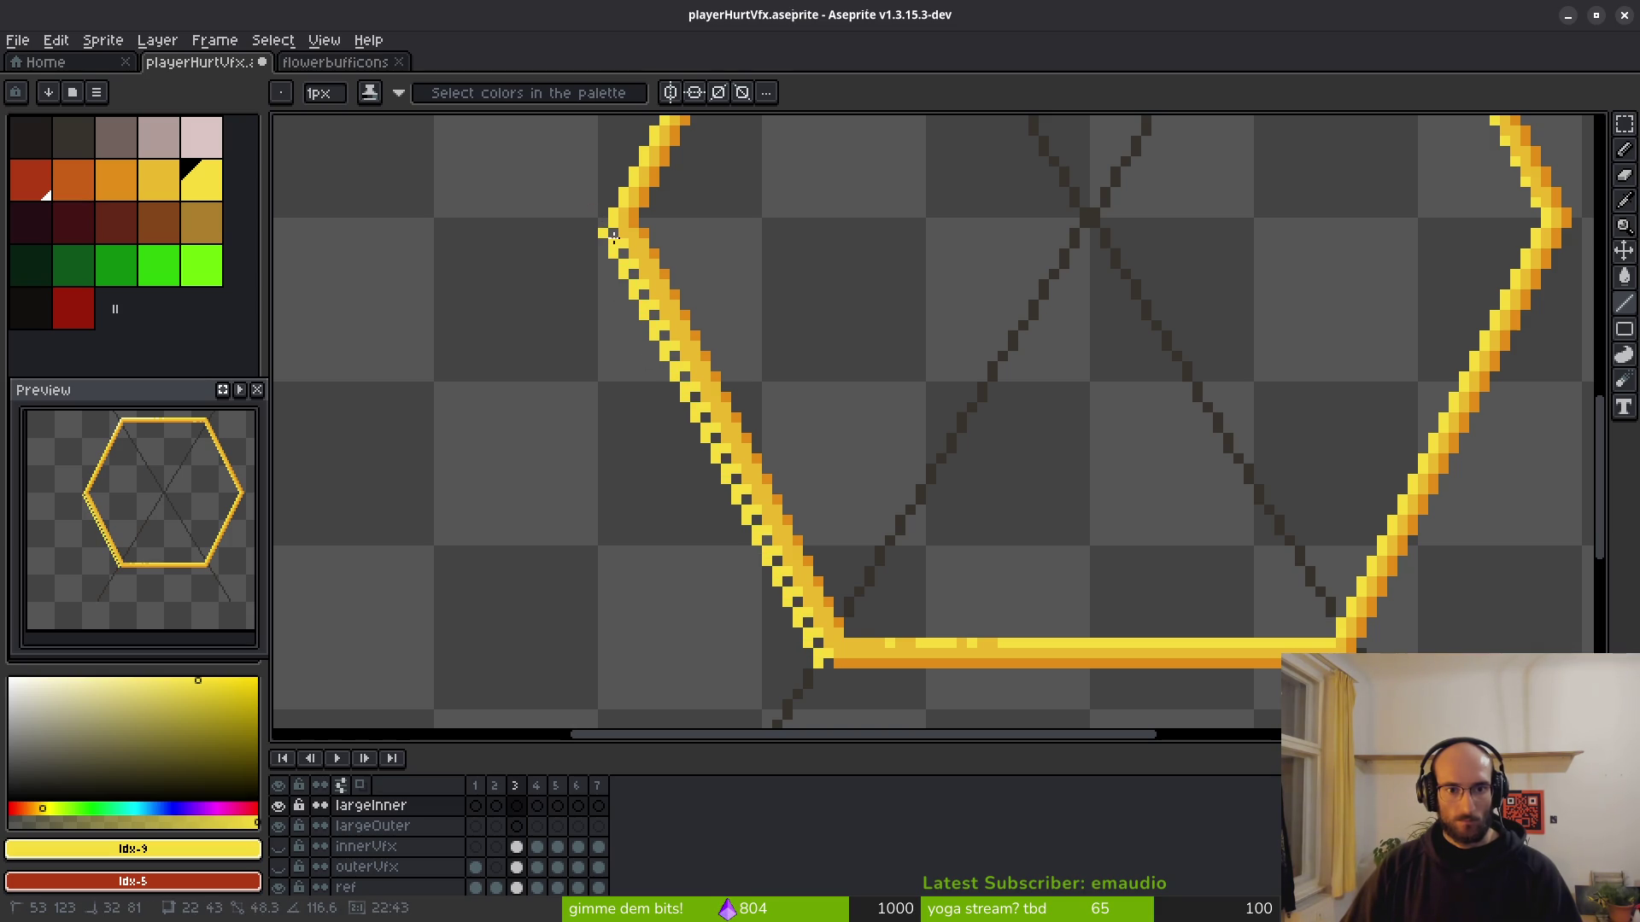
drag(613, 236, 613, 236)
Try a line rightward from the top-left vertex, then undo the trial strokes.
scroll(794, 431, down, 1)
scroll(824, 589, up, 1)
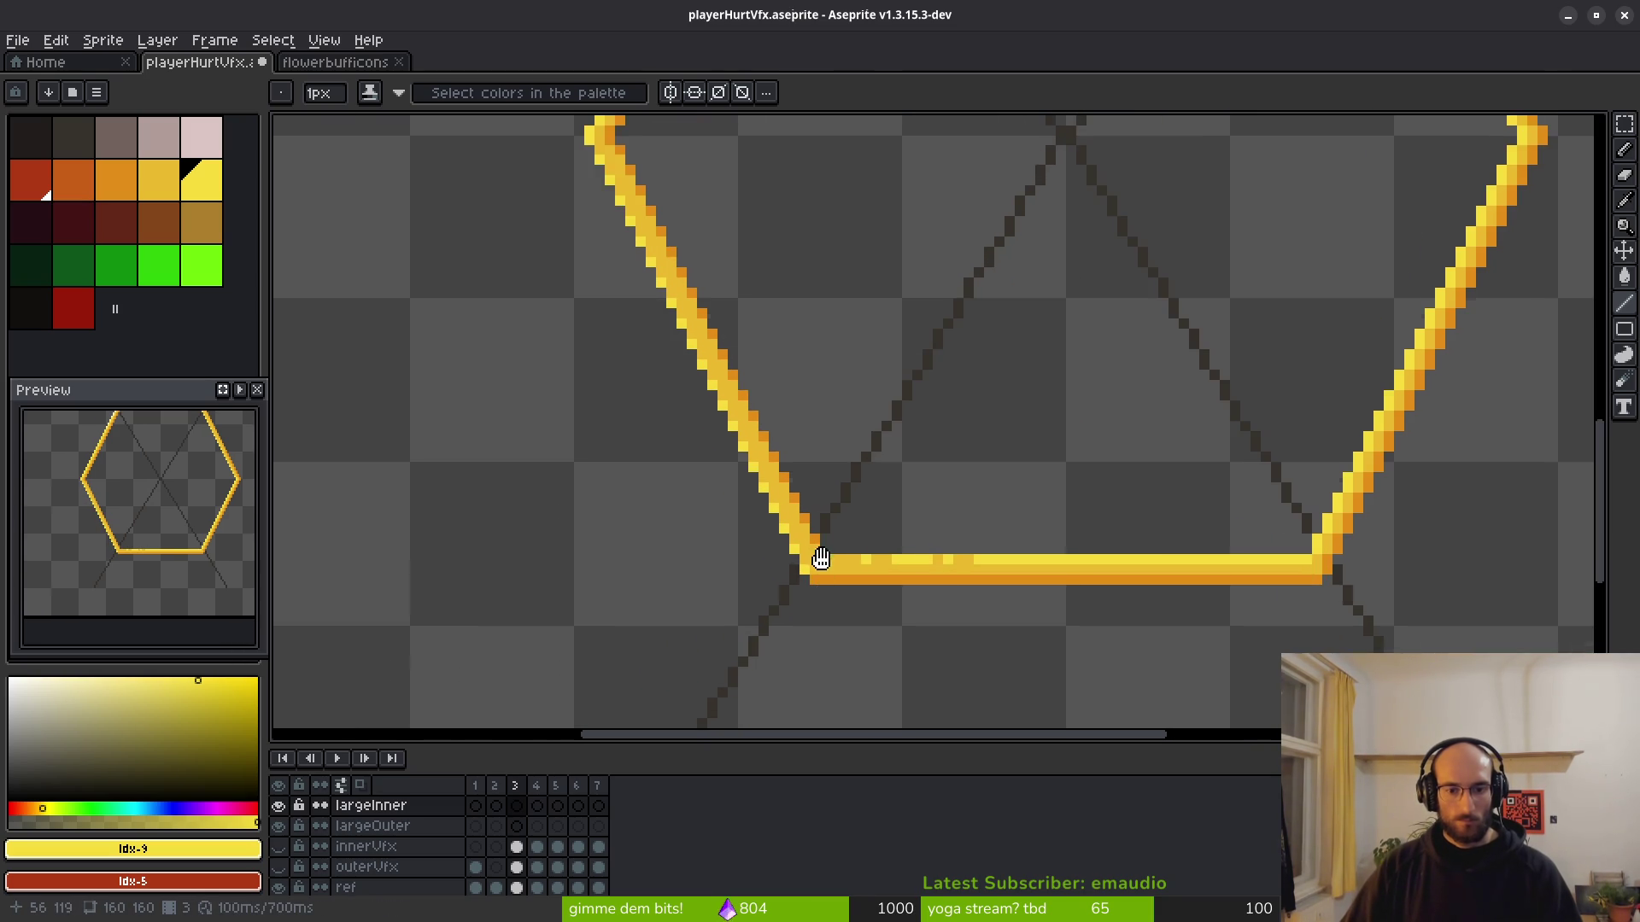
scroll(807, 606, up, 1)
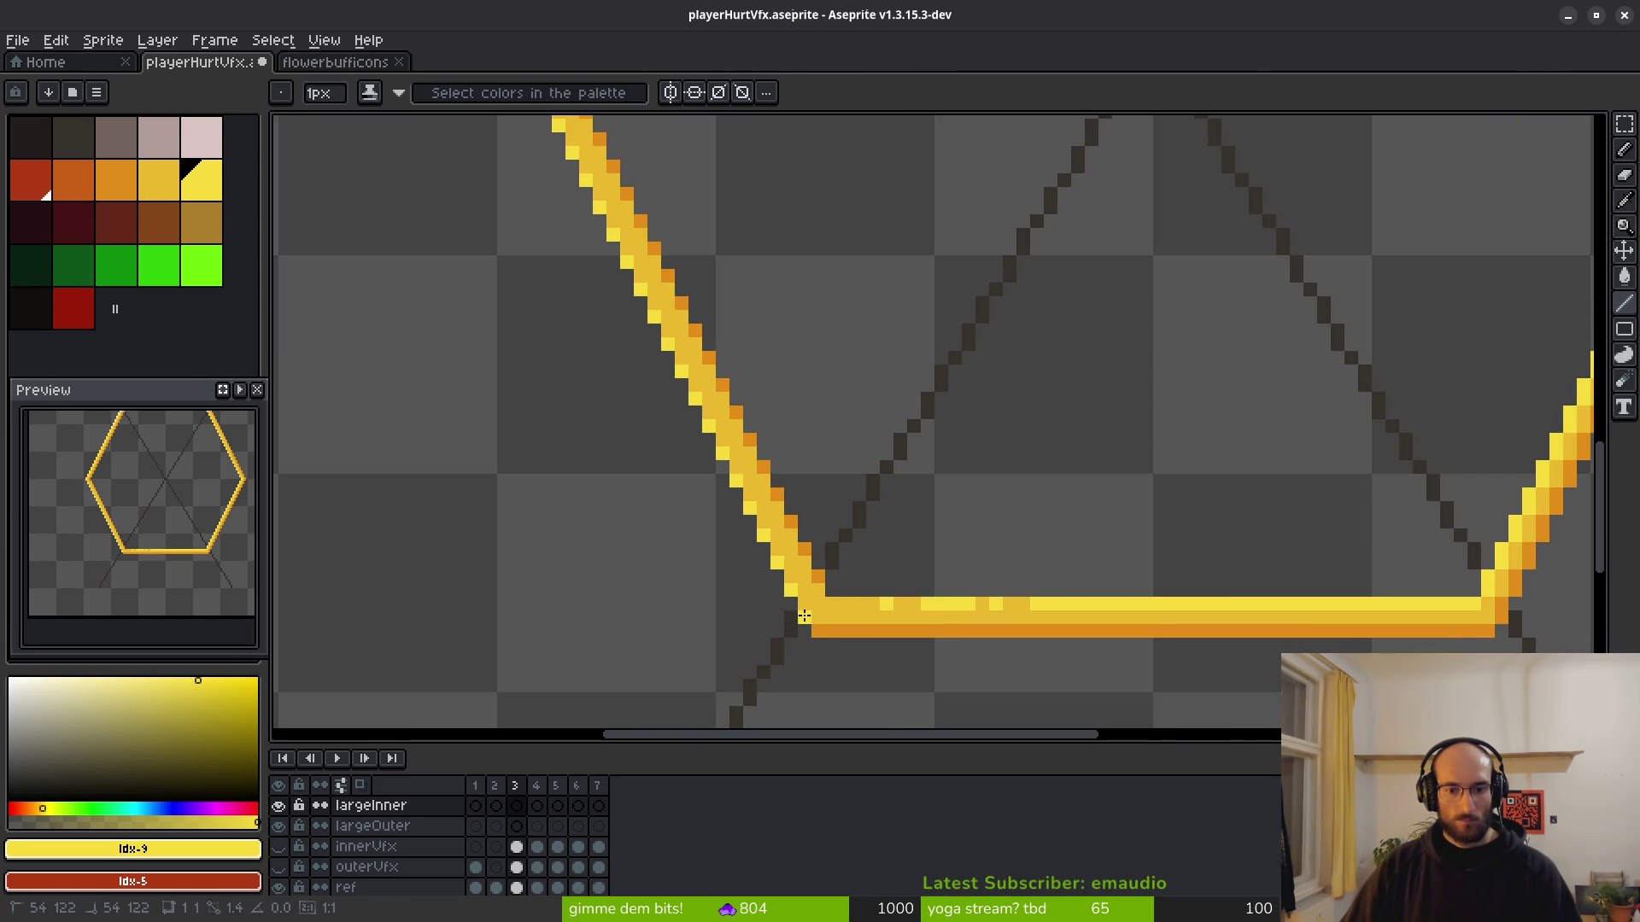
scroll(803, 616, down, 1)
scroll(715, 351, down, 1)
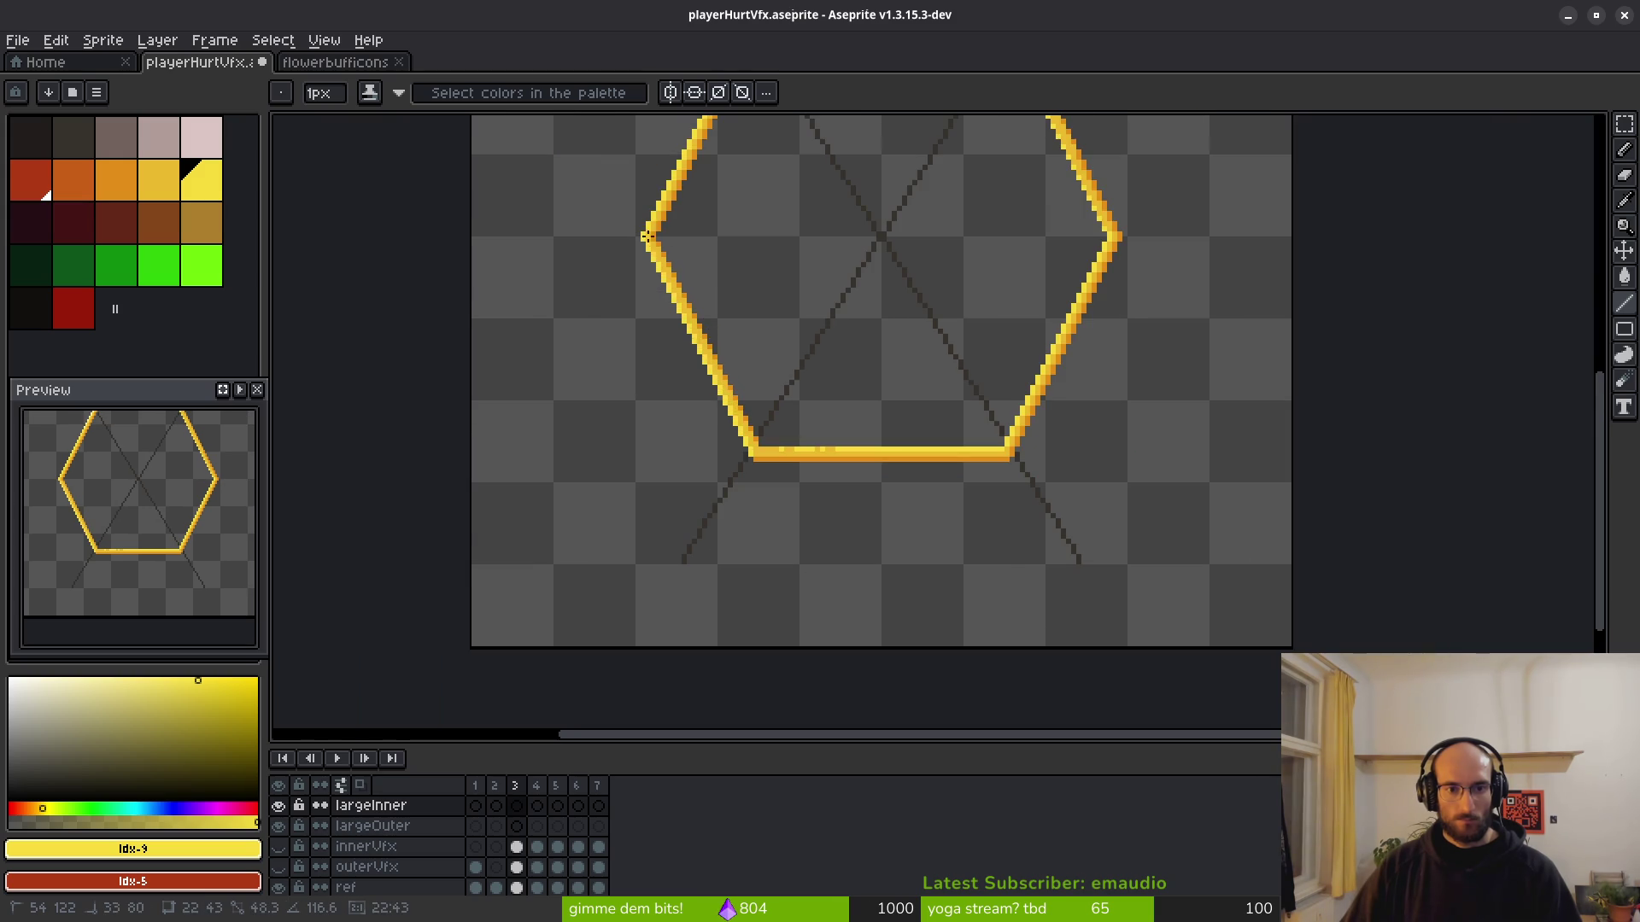
scroll(641, 238, left, 3)
scroll(1025, 240, up, 3)
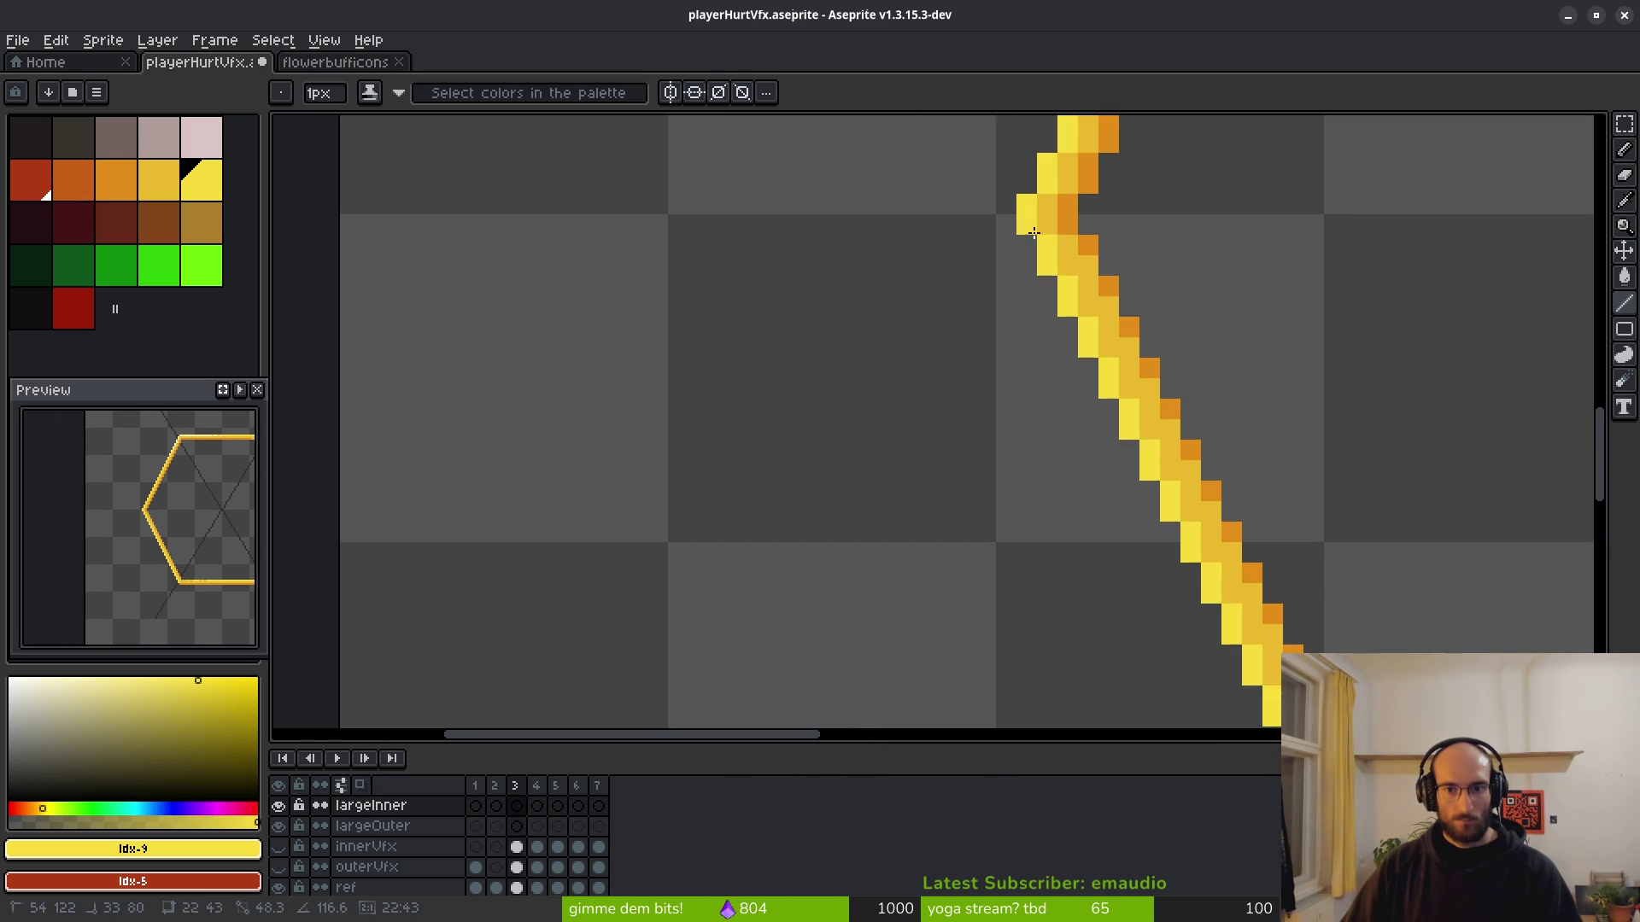
scroll(1059, 247, down, 3)
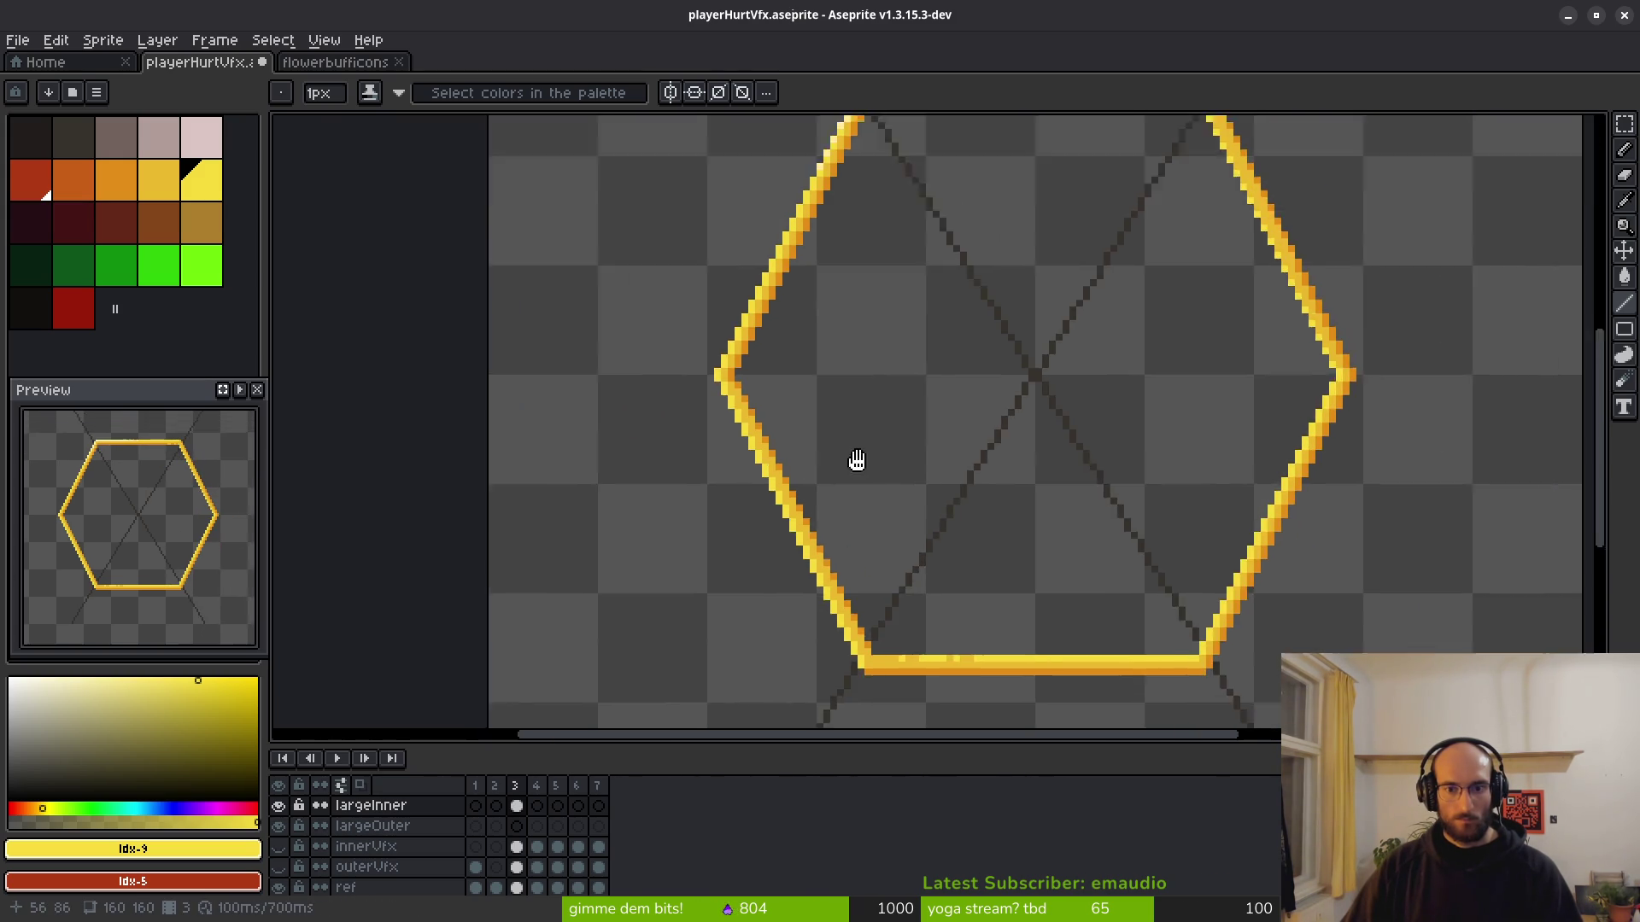
scroll(758, 524, up, 2)
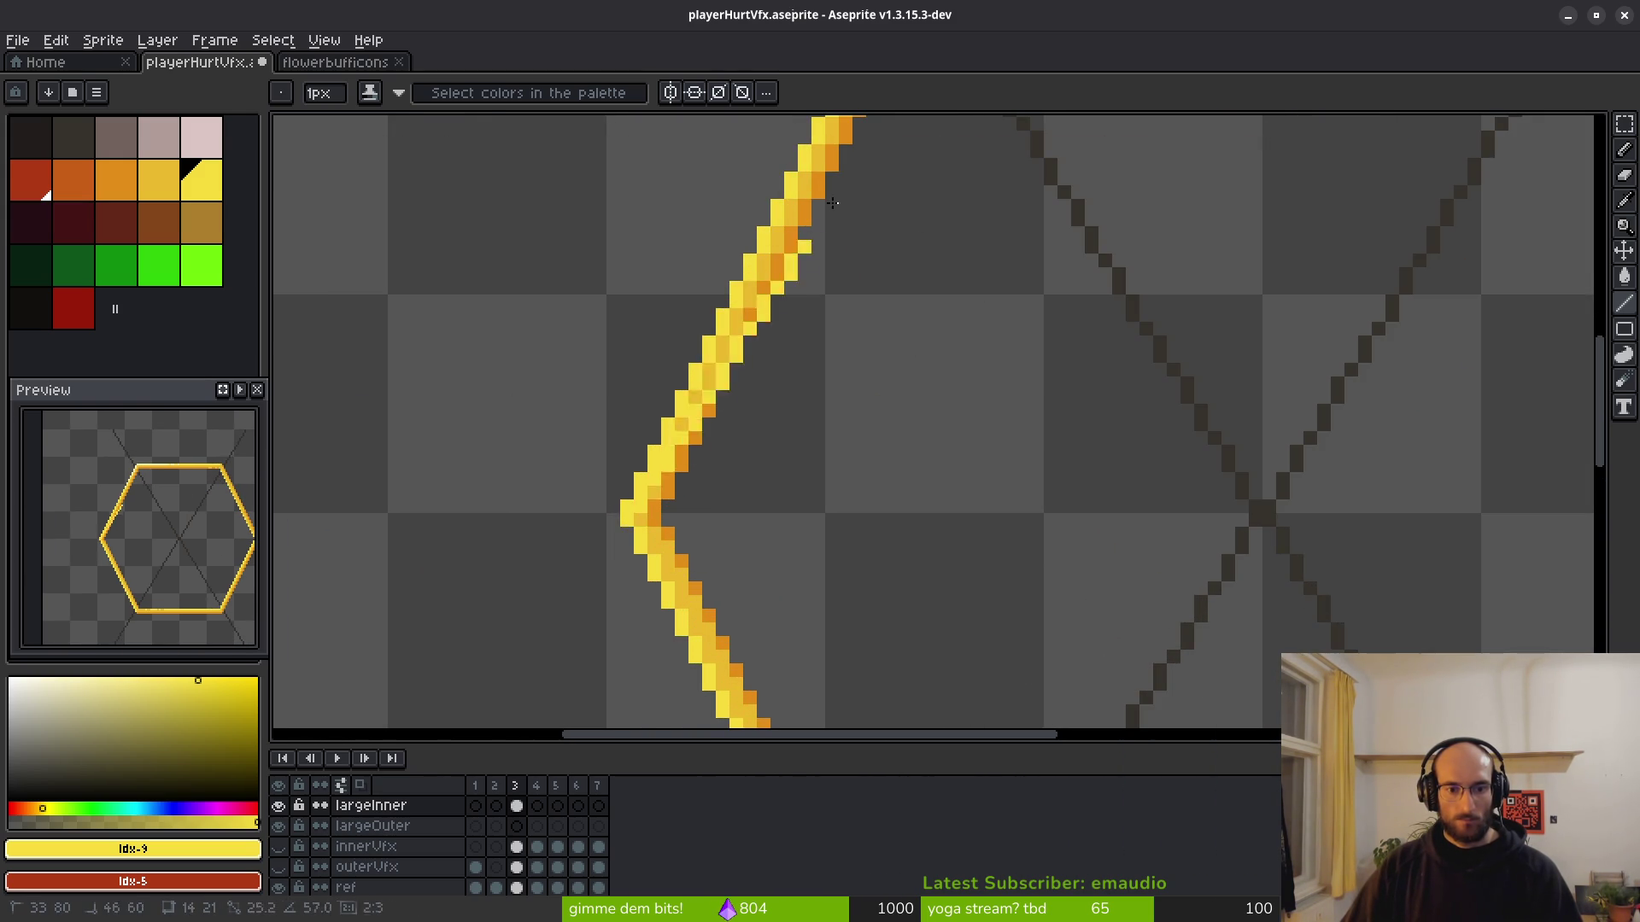
scroll(888, 175, down, 2)
scroll(883, 132, left, 3)
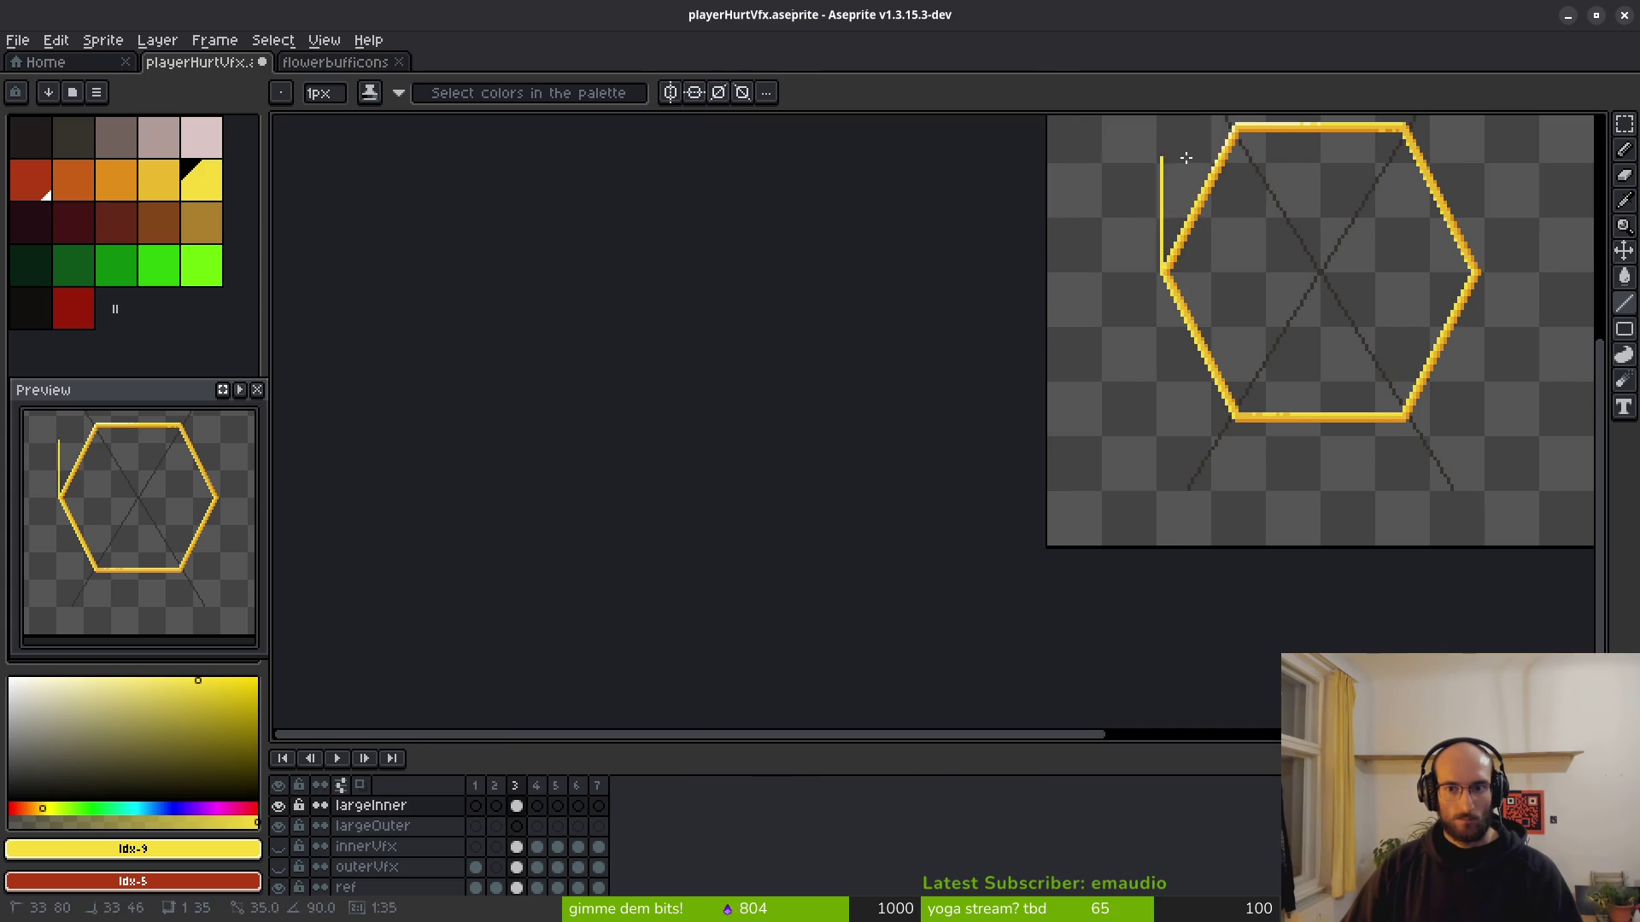
scroll(1165, 154, up, 3)
drag(1039, 174, 1070, 158)
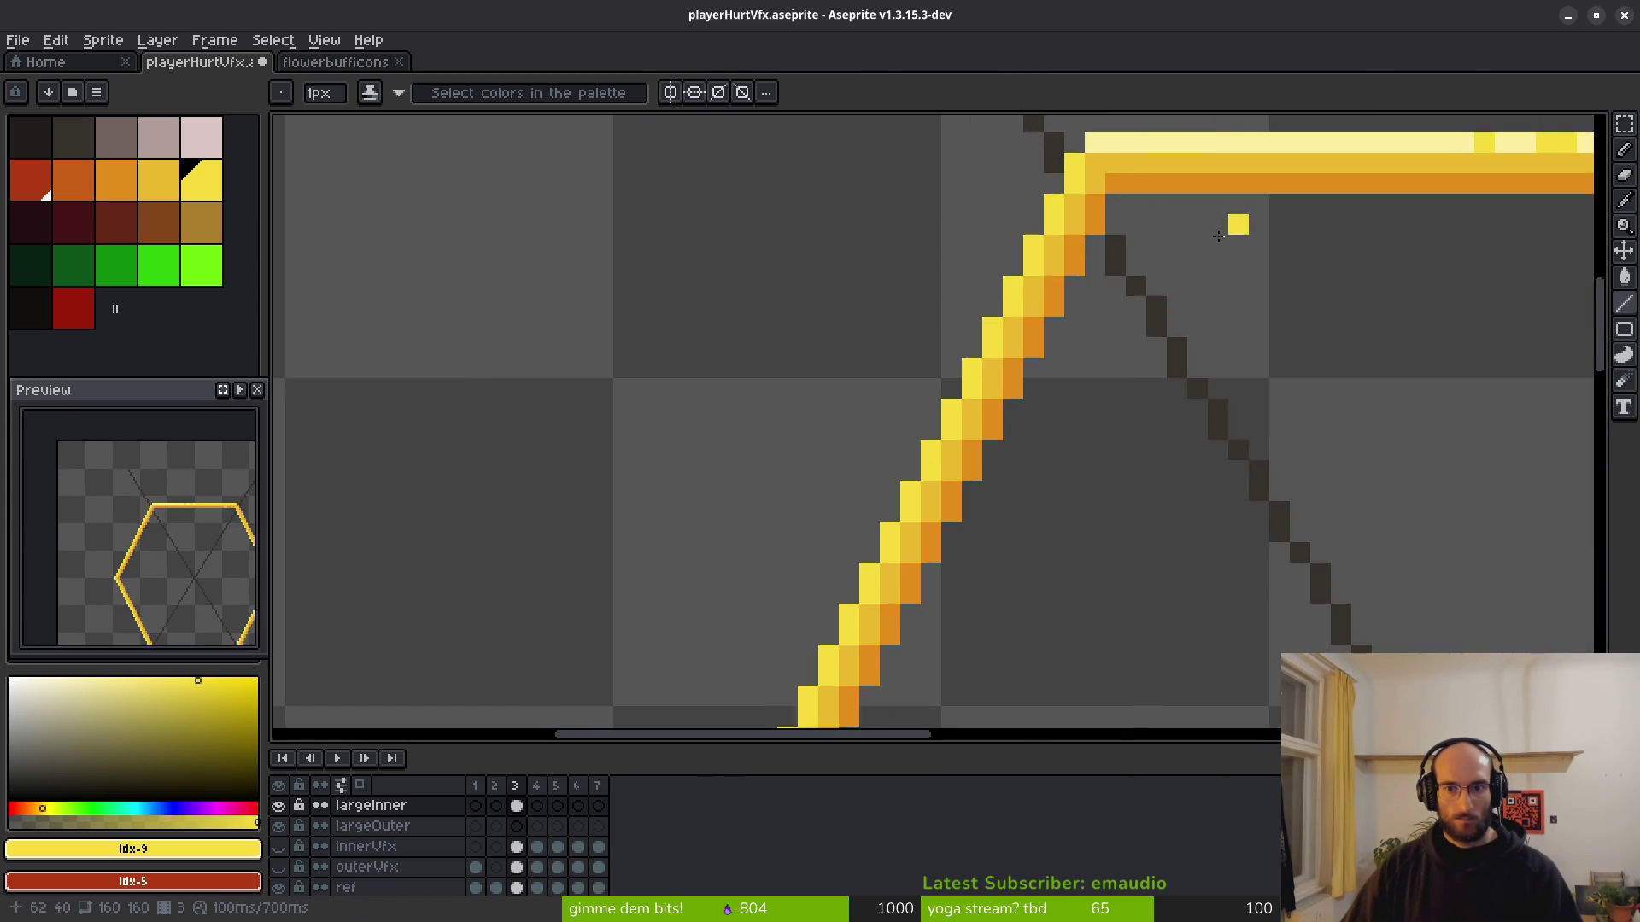
scroll(1219, 236, down, 2)
scroll(485, 363, up, 3)
scroll(1110, 324, down, 3)
drag(406, 333, 1525, 321)
scroll(944, 267, down, 3)
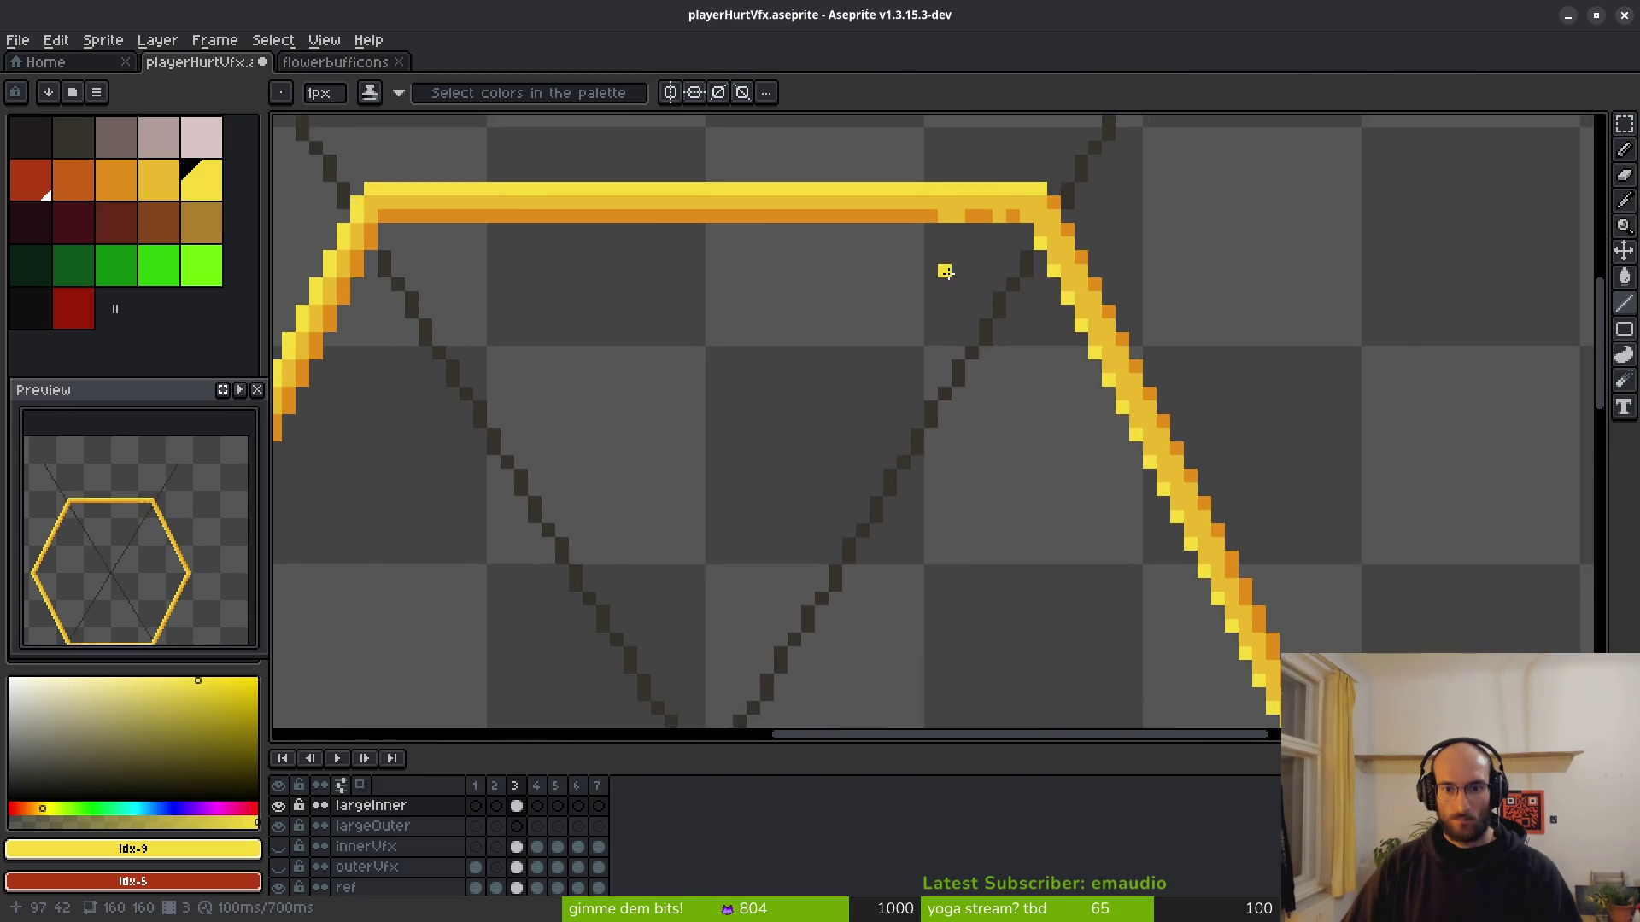
key(ctrl+z)
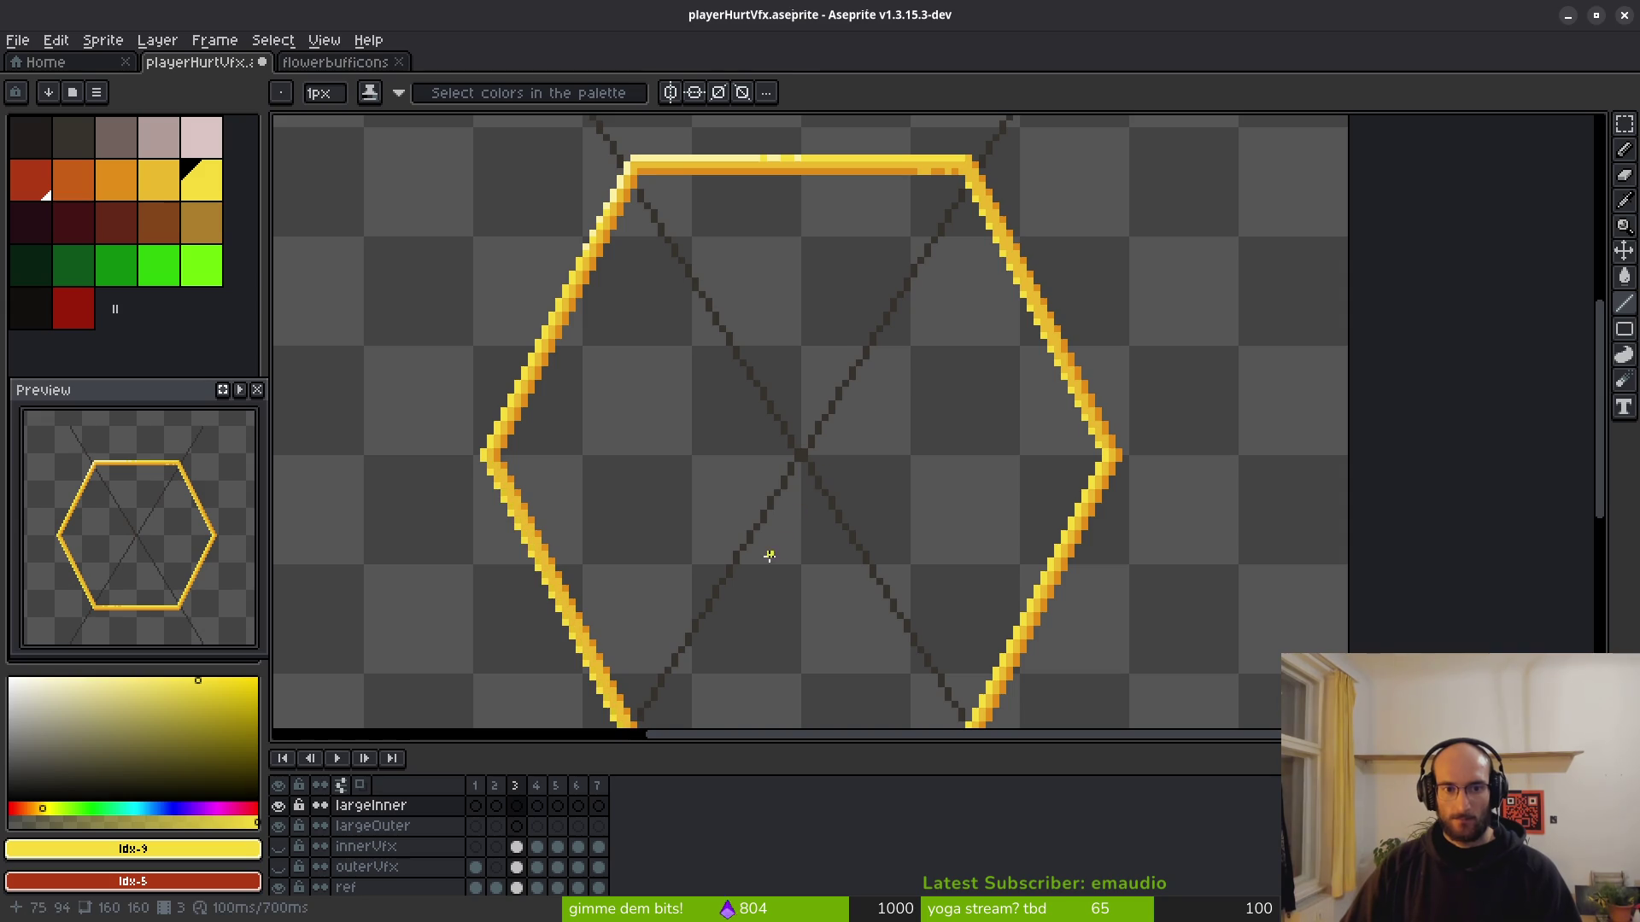
key(ctrl+z)
key(ctrl+z)
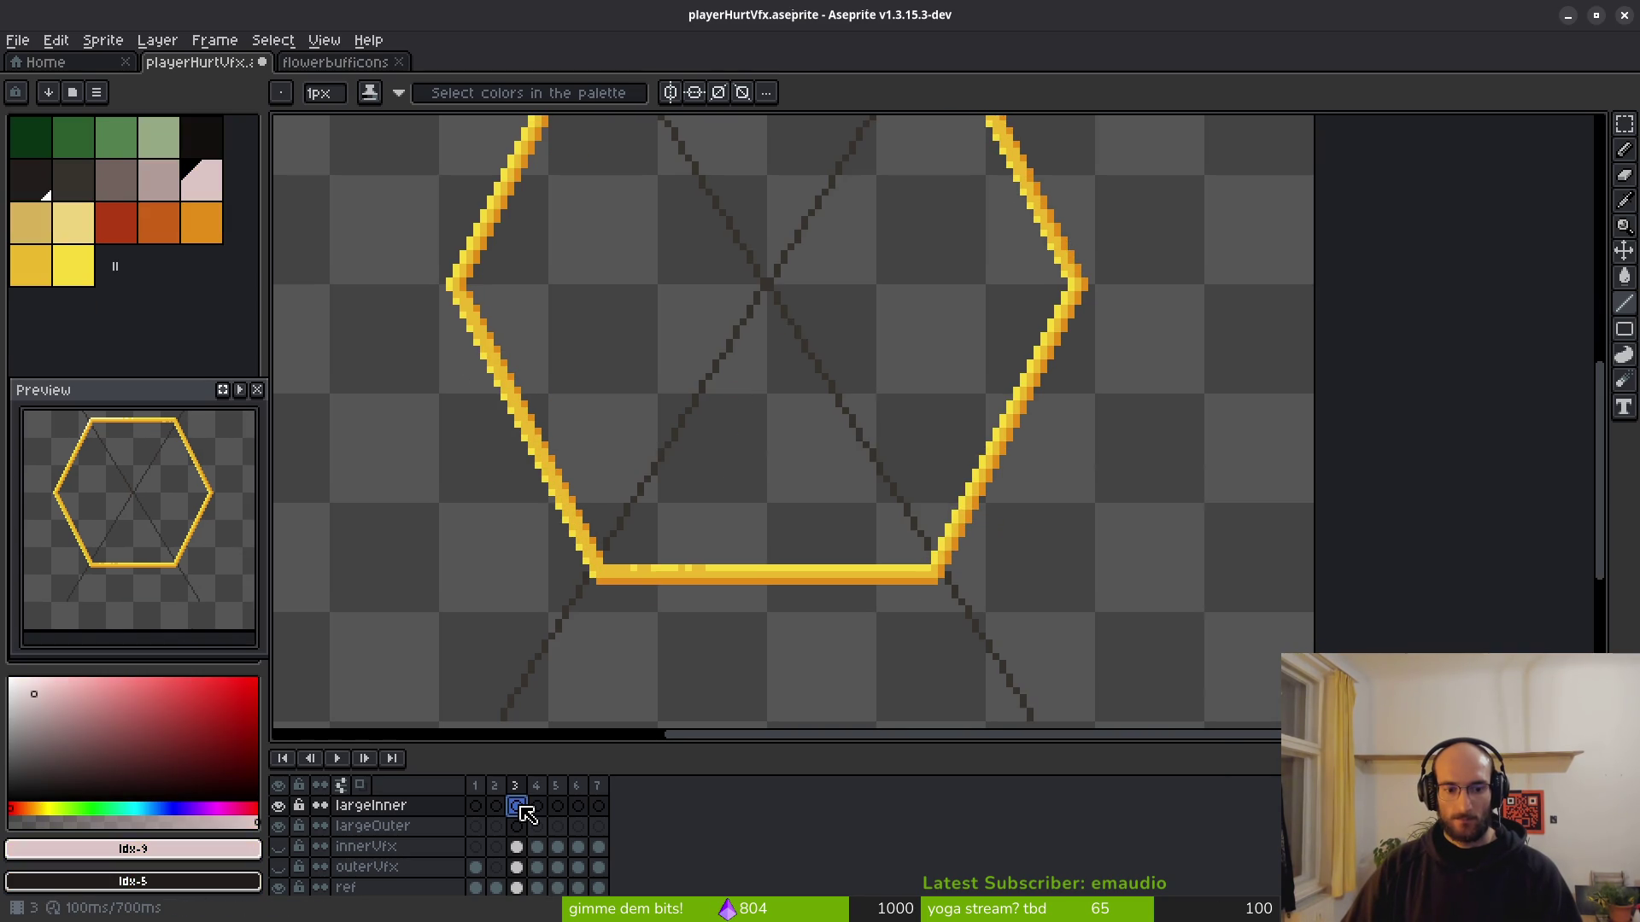
Paste the earlier hexagon image from clipboard history into the ref layer's frame 3.
click(517, 886)
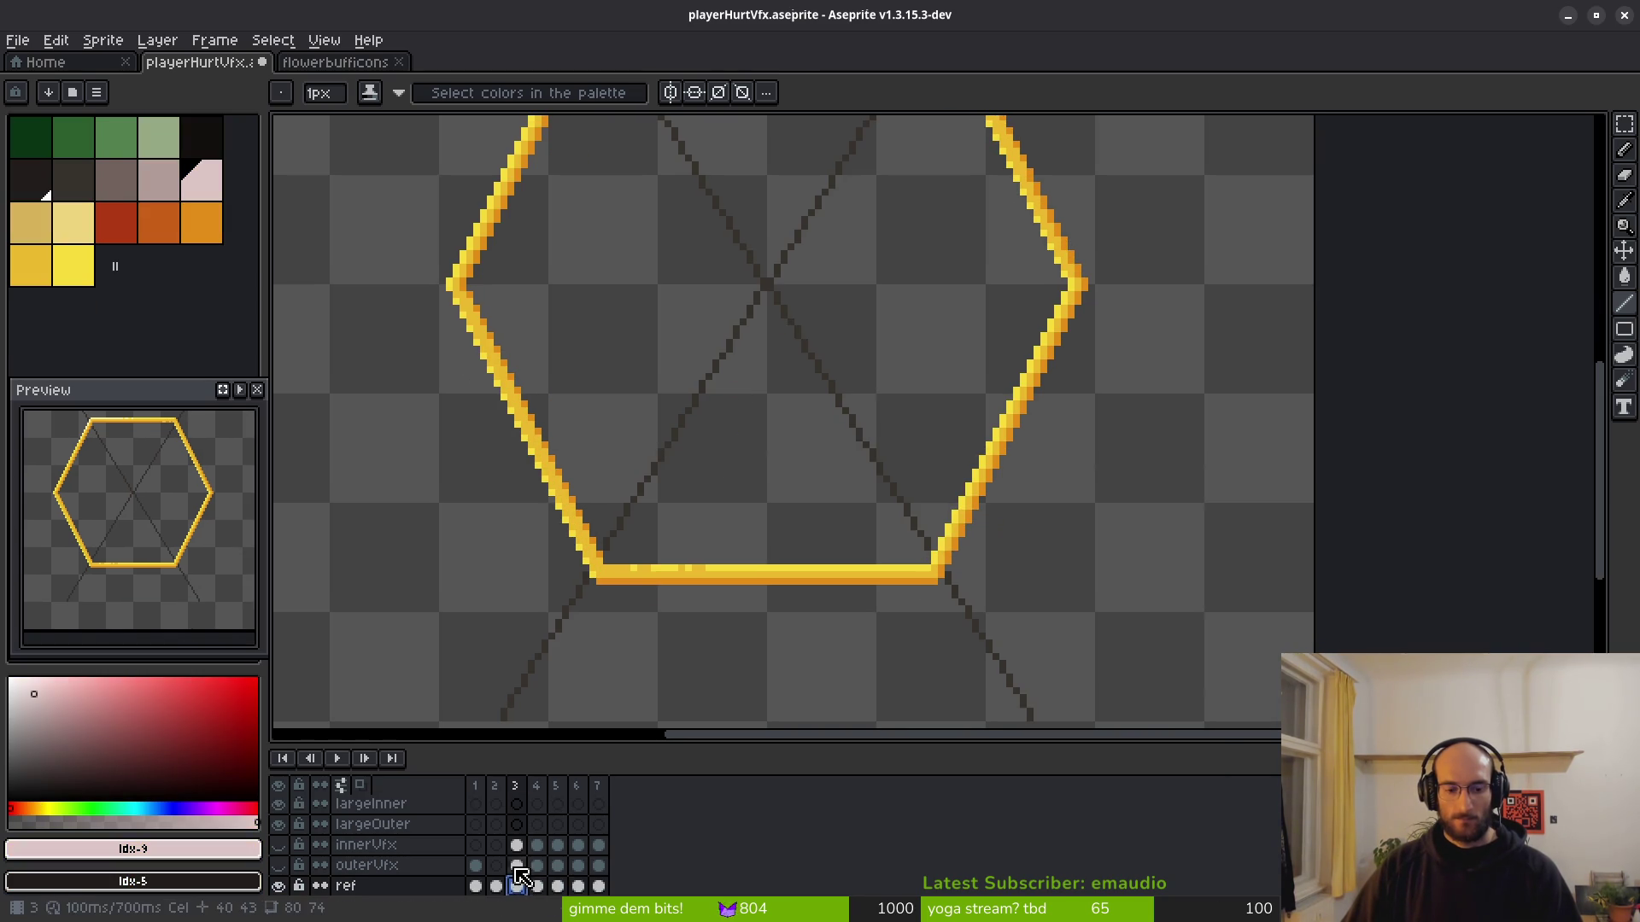
scroll(788, 604, down, 2)
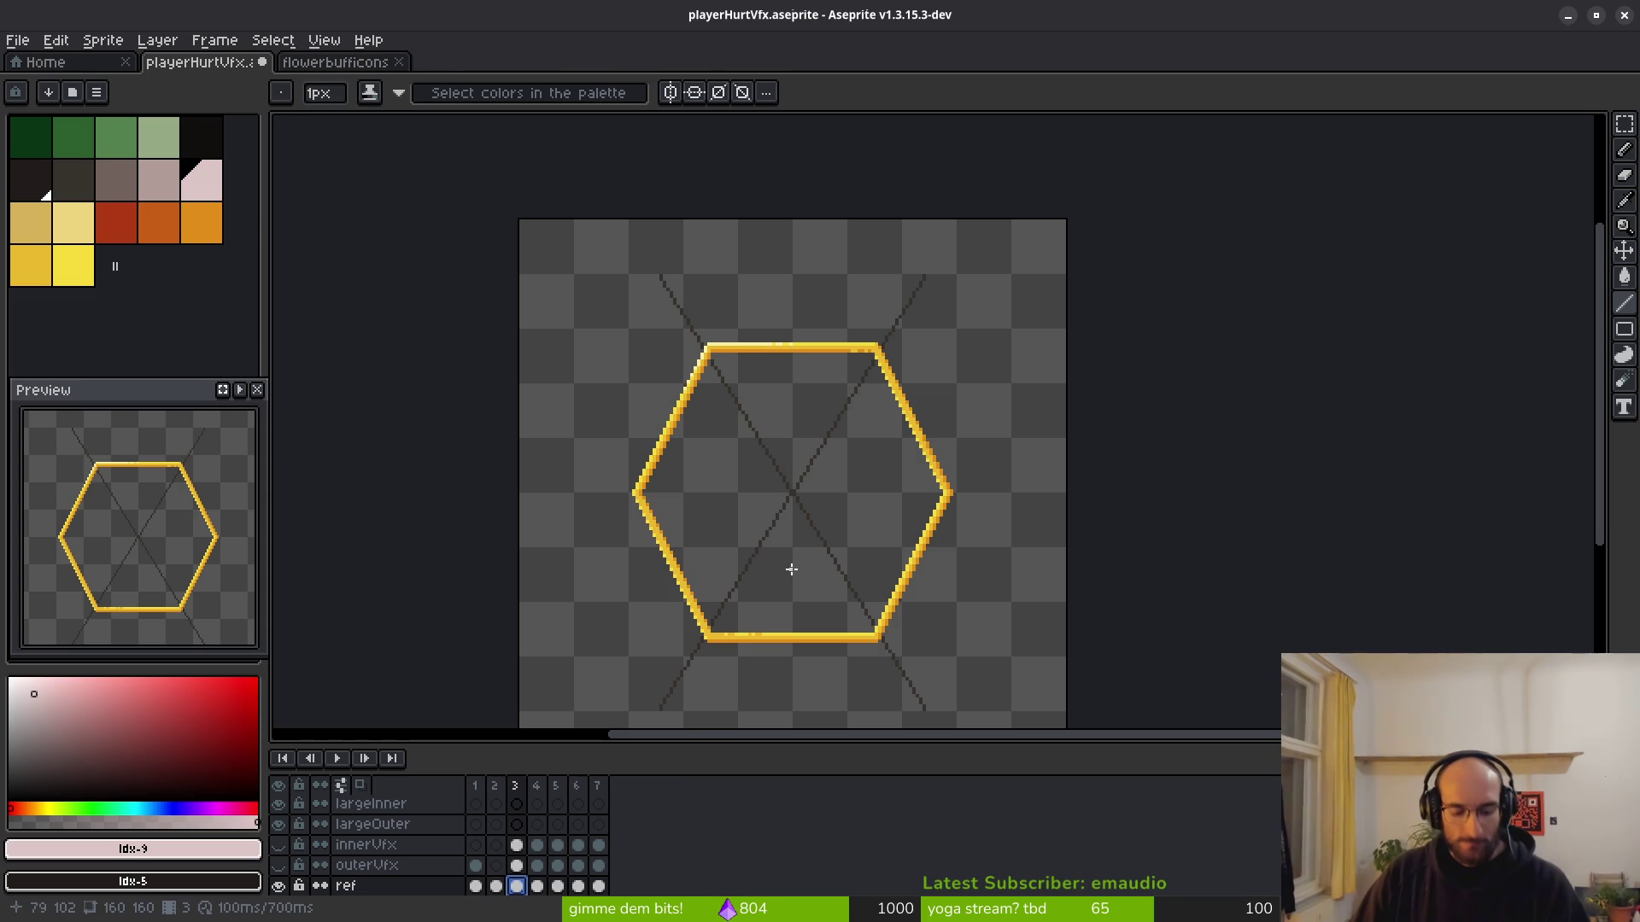
key(ctrl+alt+v)
click(806, 525)
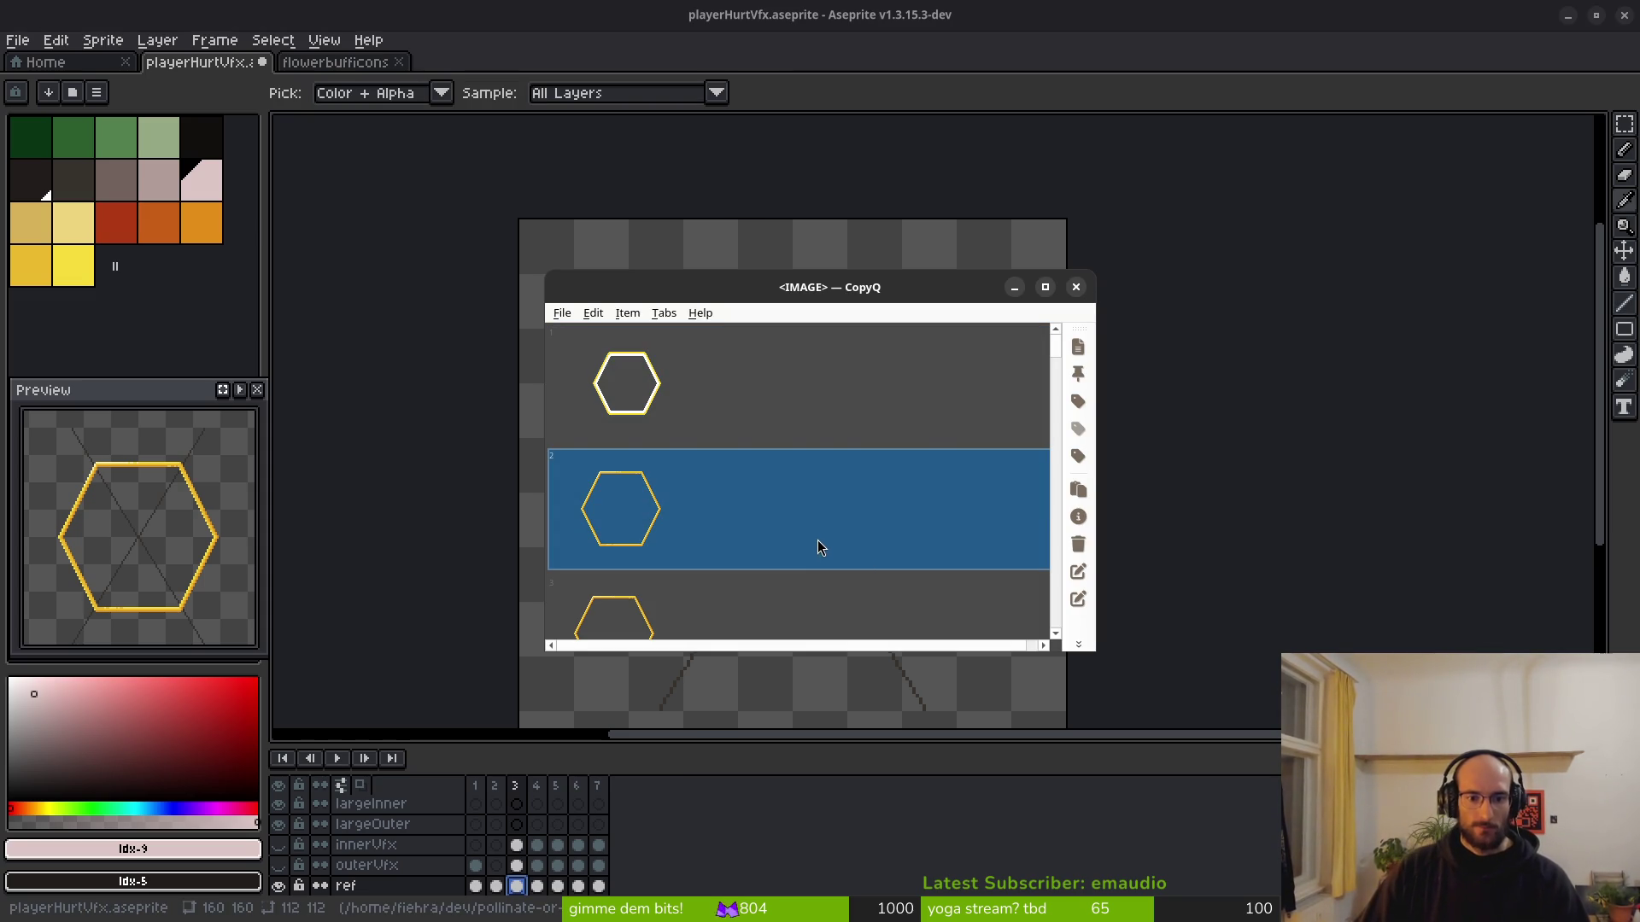
key(Return)
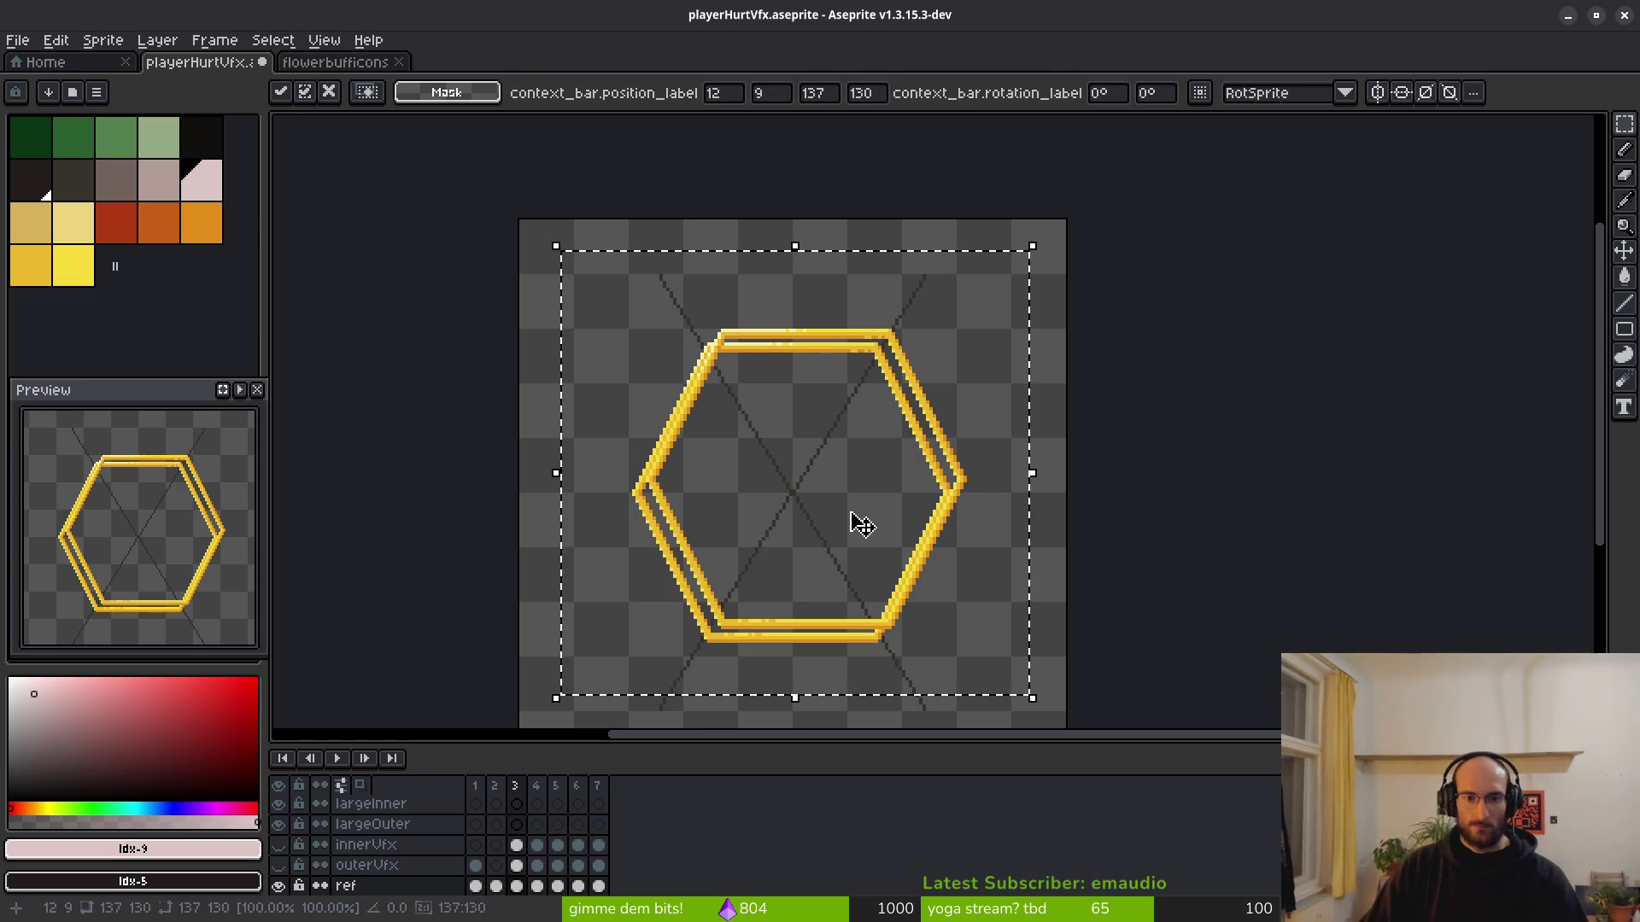
Nudge the pasted hexagon over the existing outline, commit it, and open Replace Color.
key(Left)
key(Left)
key(Left)
key(Up)
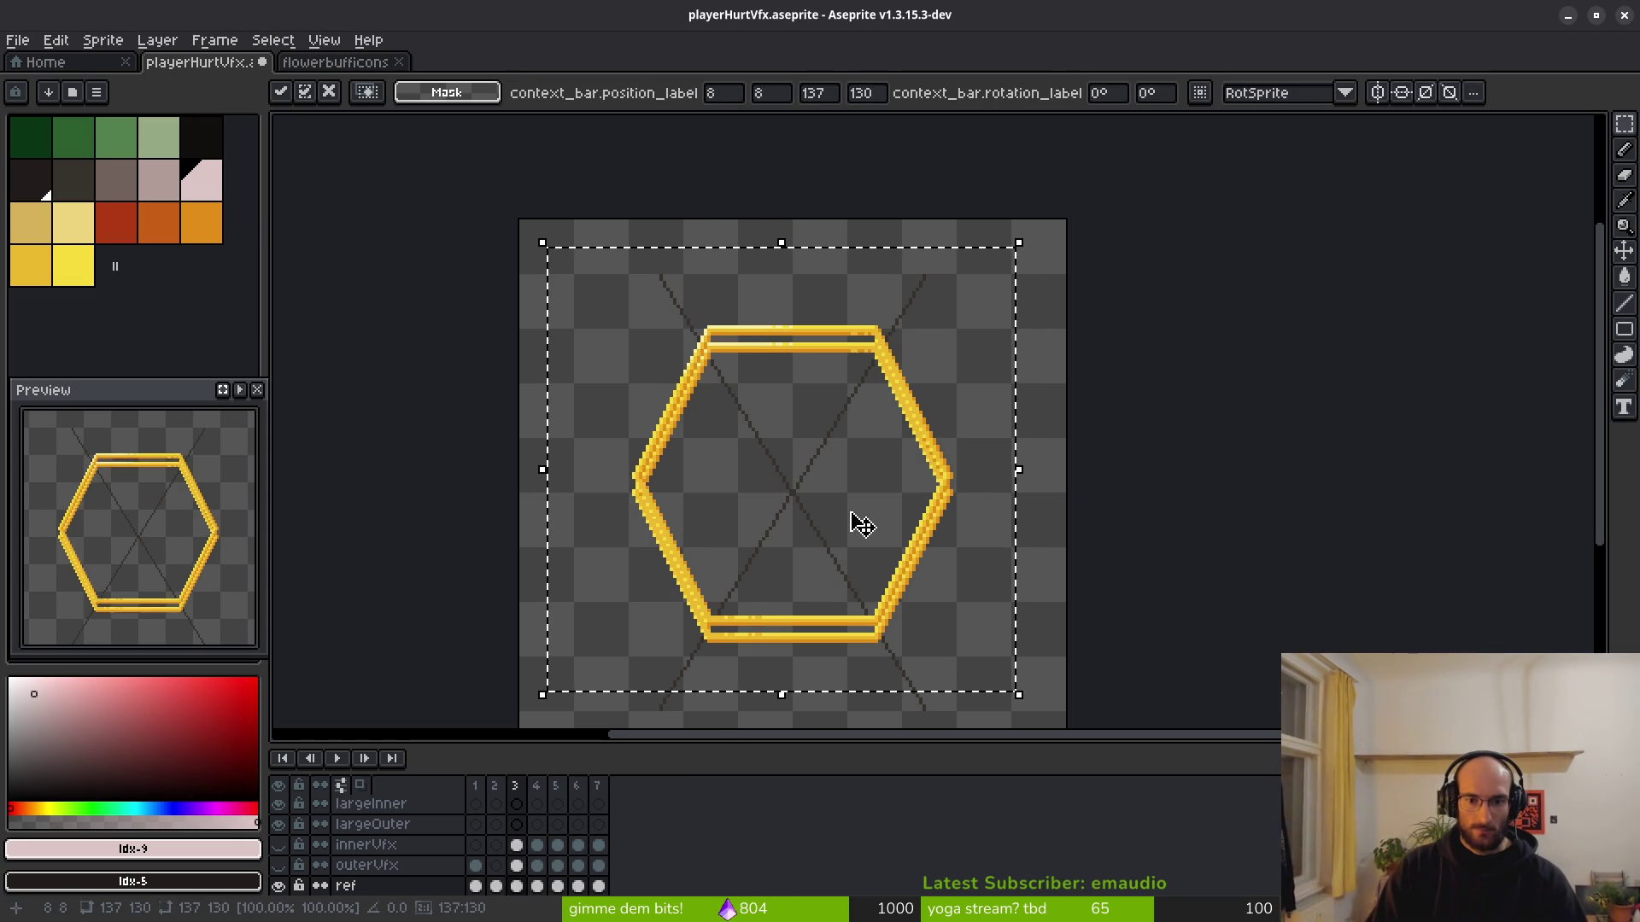
key(Down)
key(Down)
key(Down)
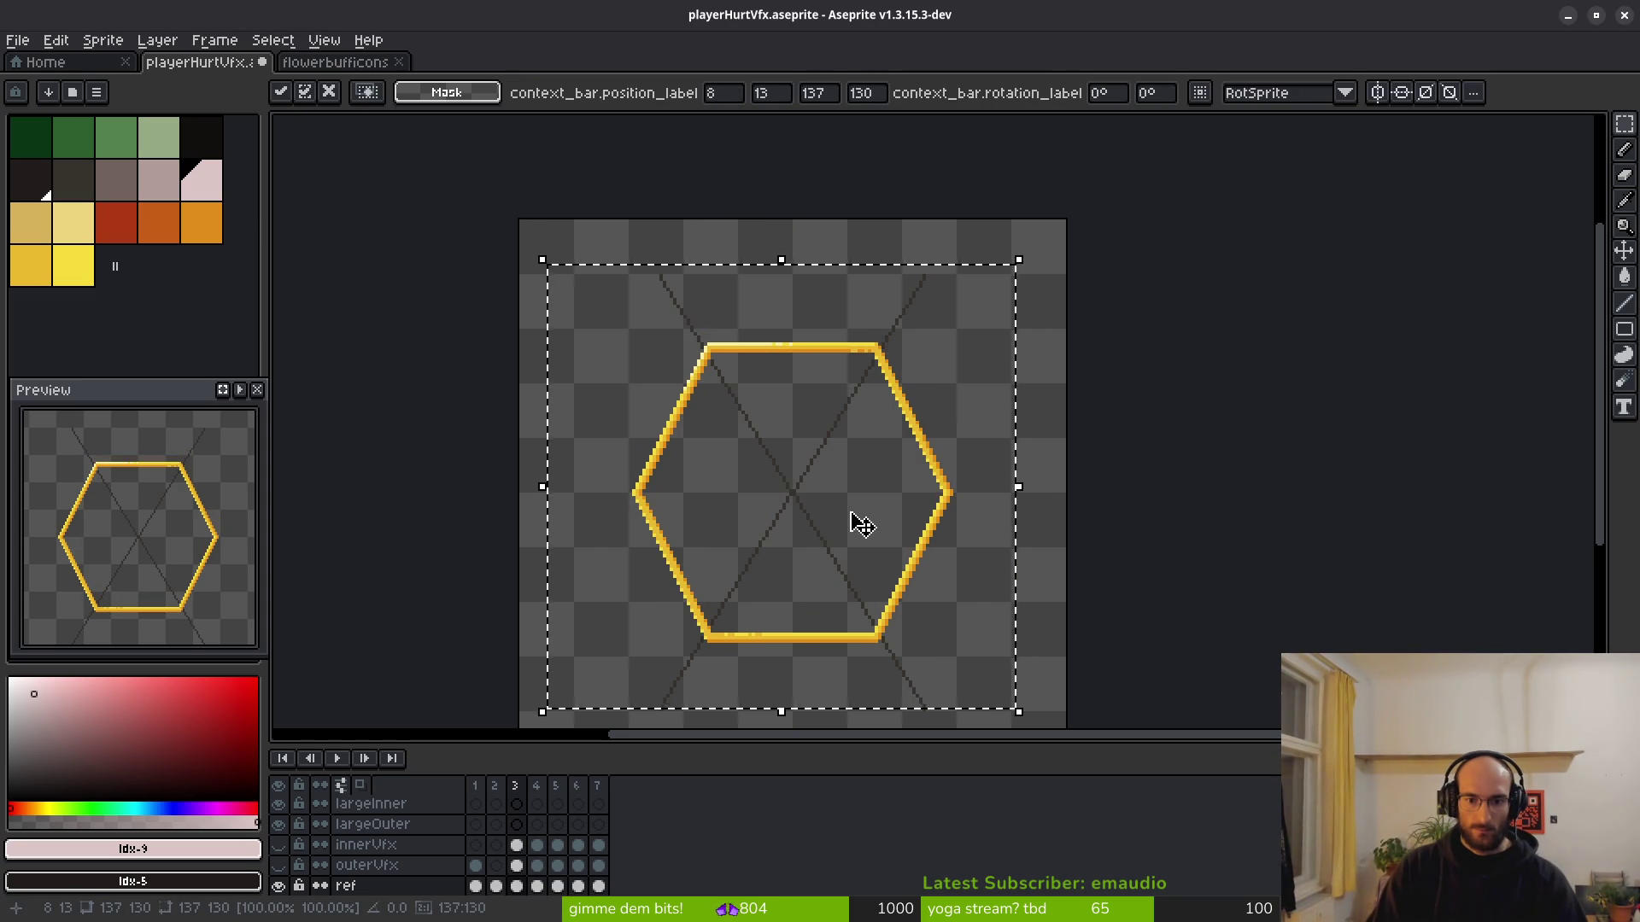
scroll(806, 458, up, 2)
key(Return)
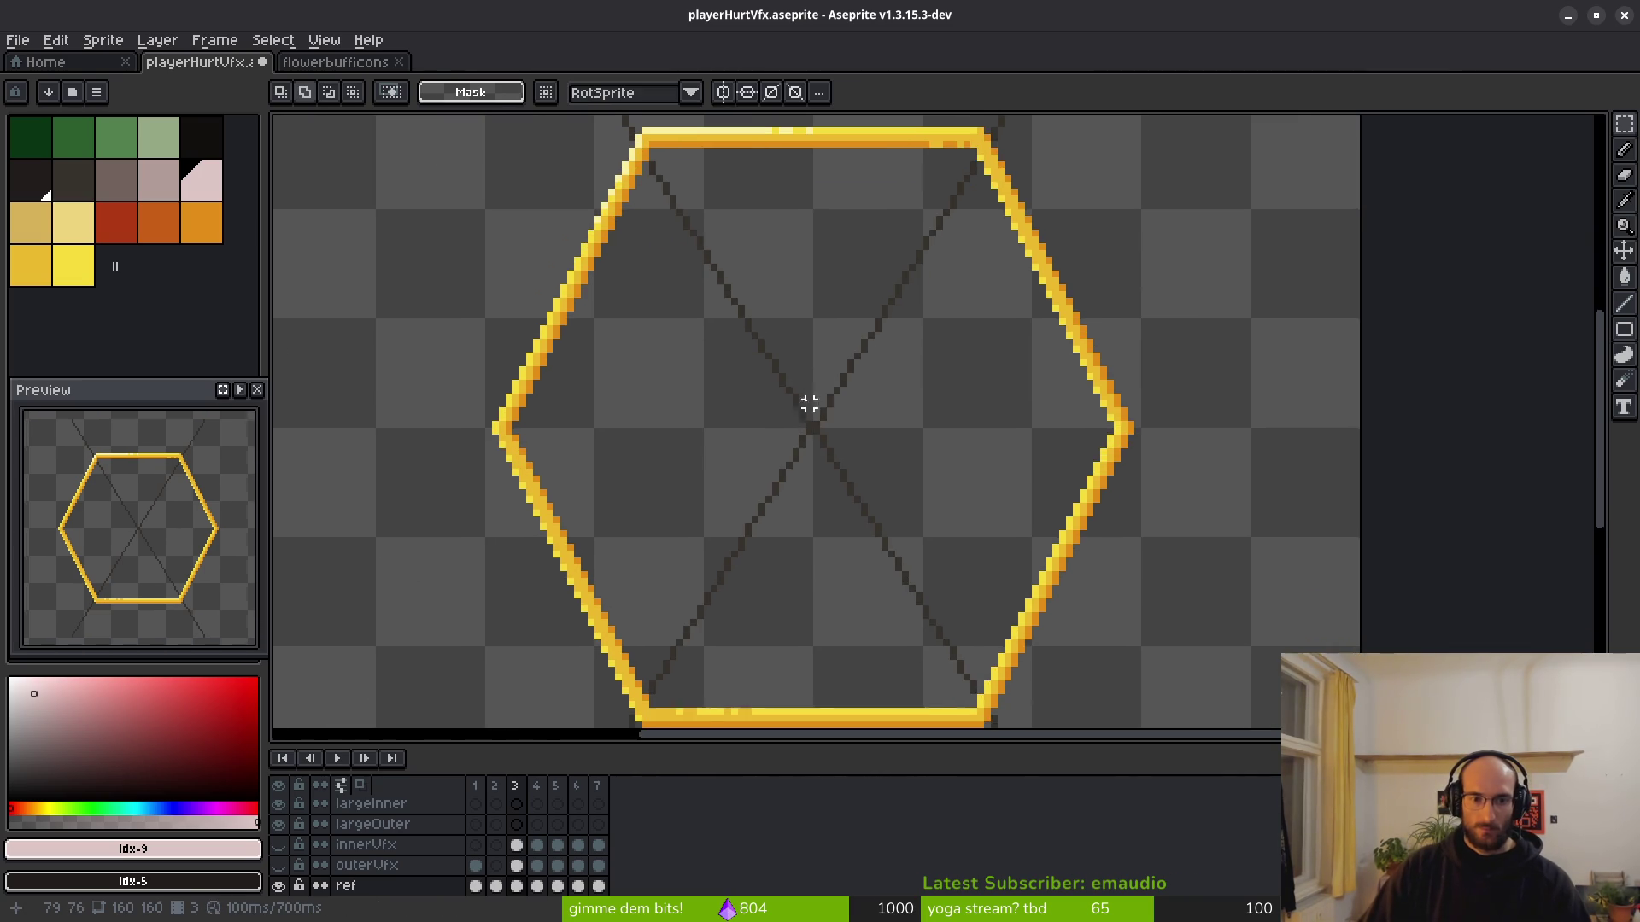
scroll(809, 404, down, 1)
key(shift+r)
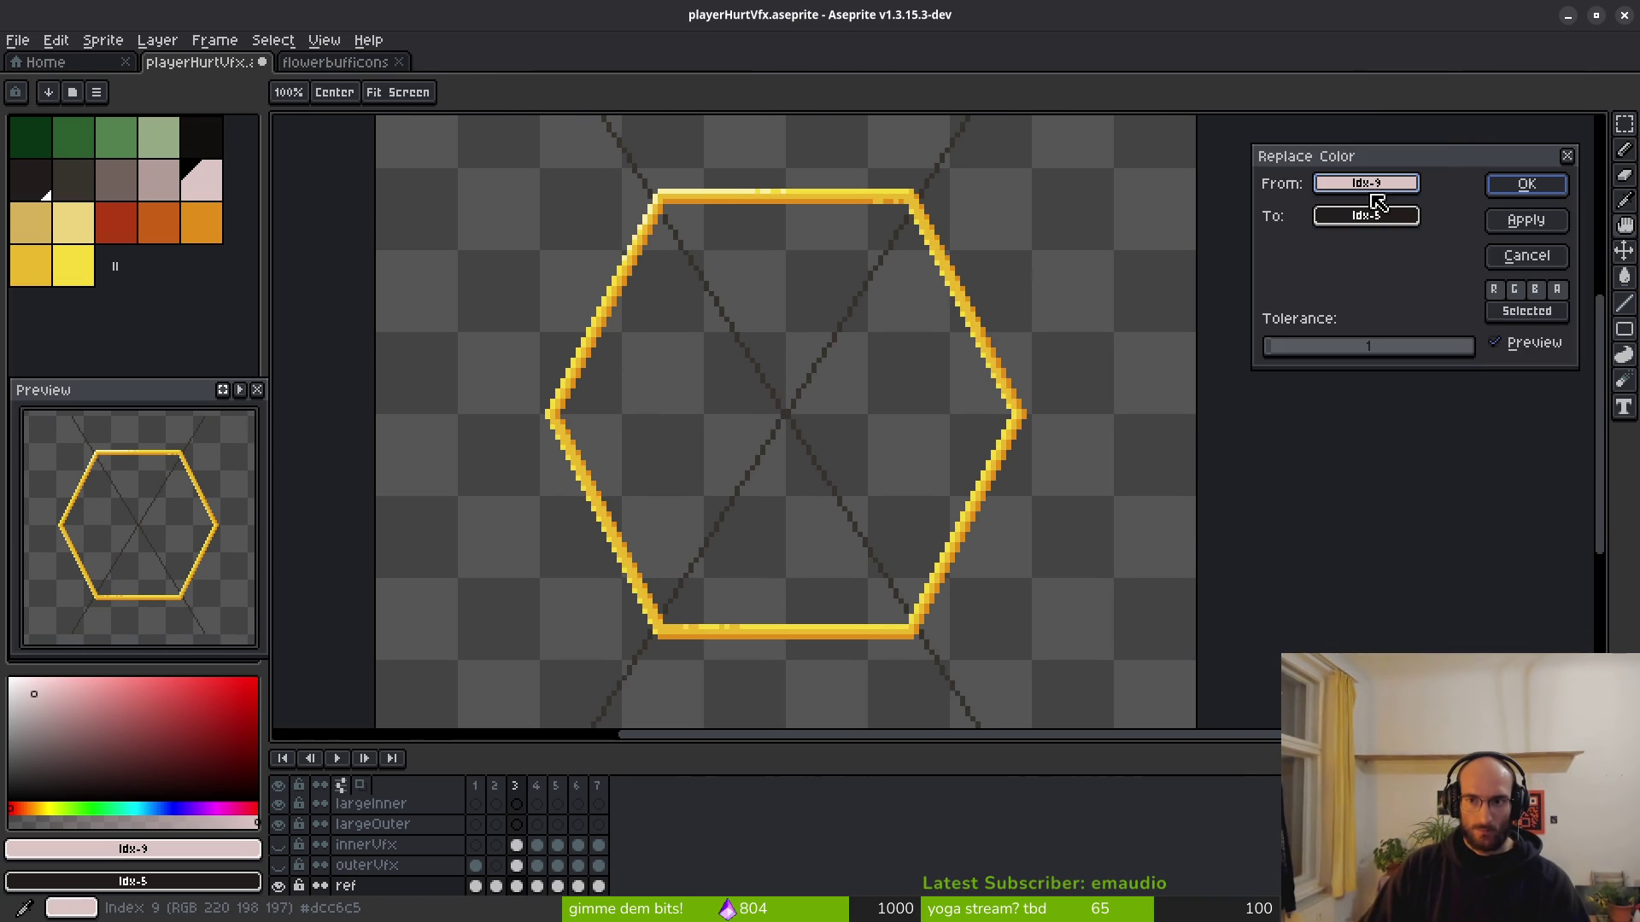
Replace the outline's yellow and orange shades with the top edge's yellow in three passes.
click(685, 190)
mouse_move(1414, 205)
mouse_down()
mouse_move(769, 194)
mouse_move(805, 179)
mouse_up()
key(Return)
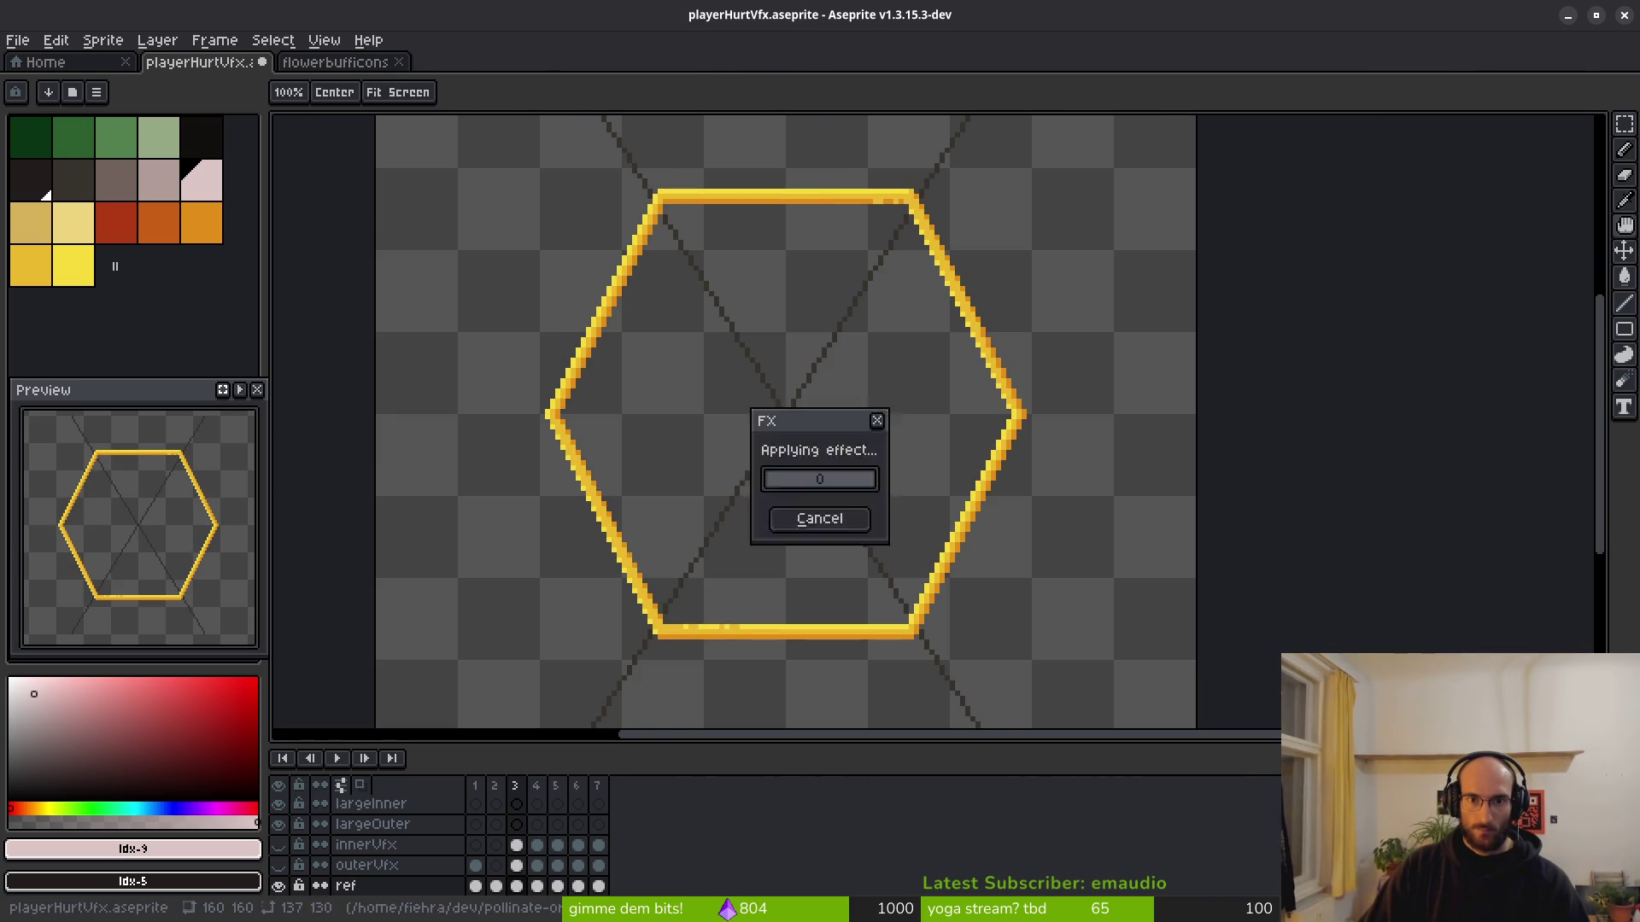
key(shift+r)
drag(1393, 190, 908, 220)
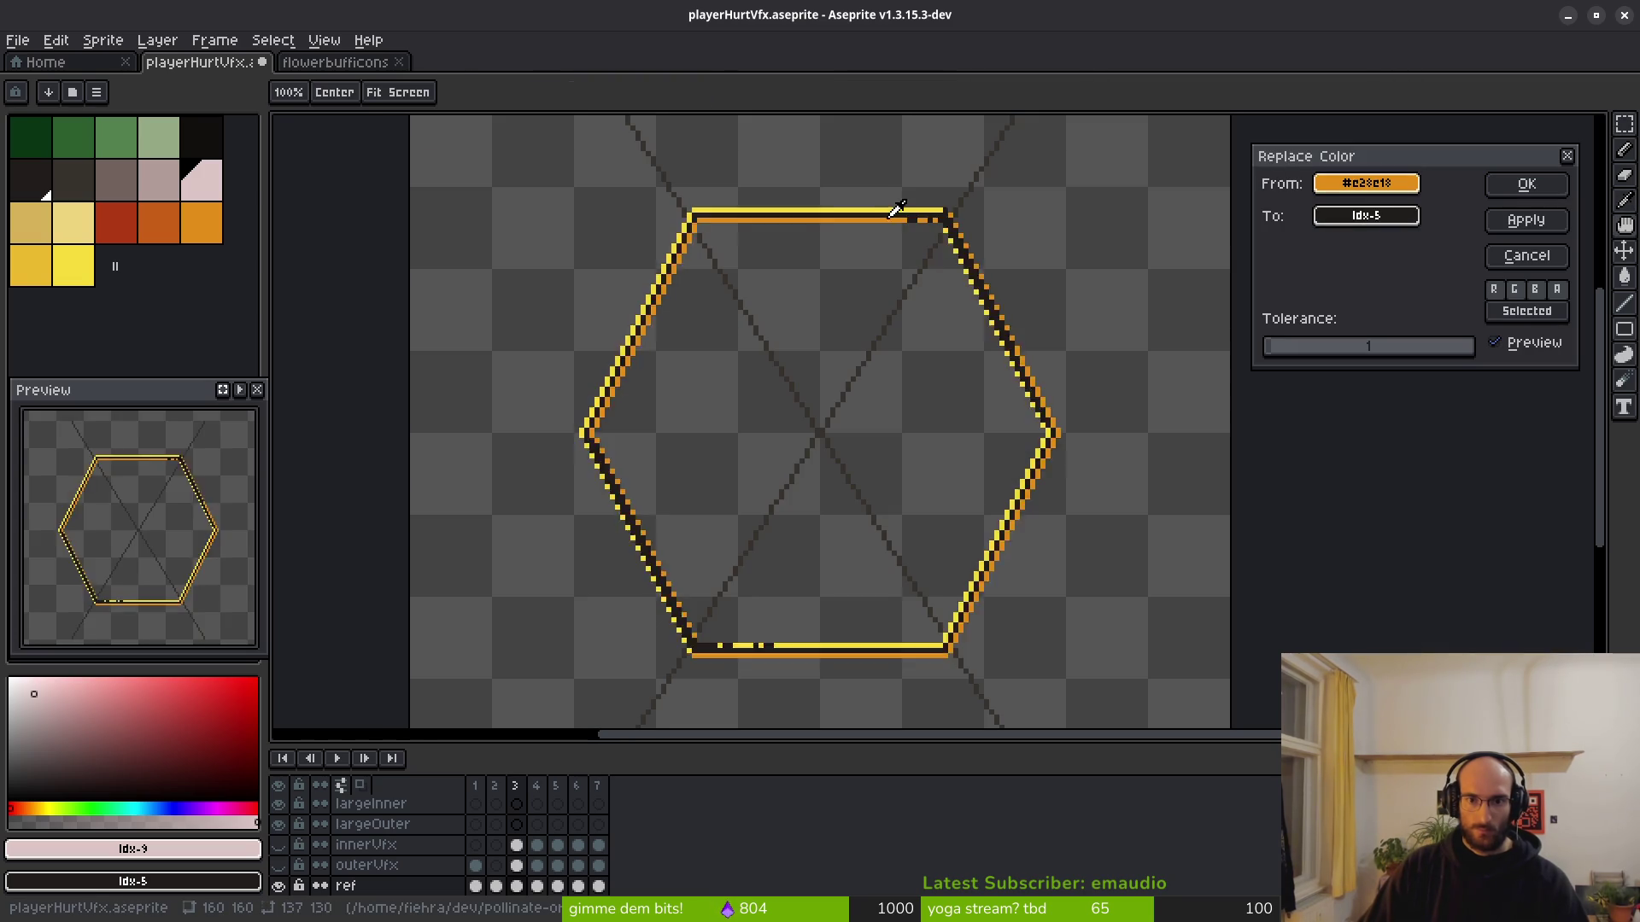
drag(1362, 216, 831, 208)
click(1525, 186)
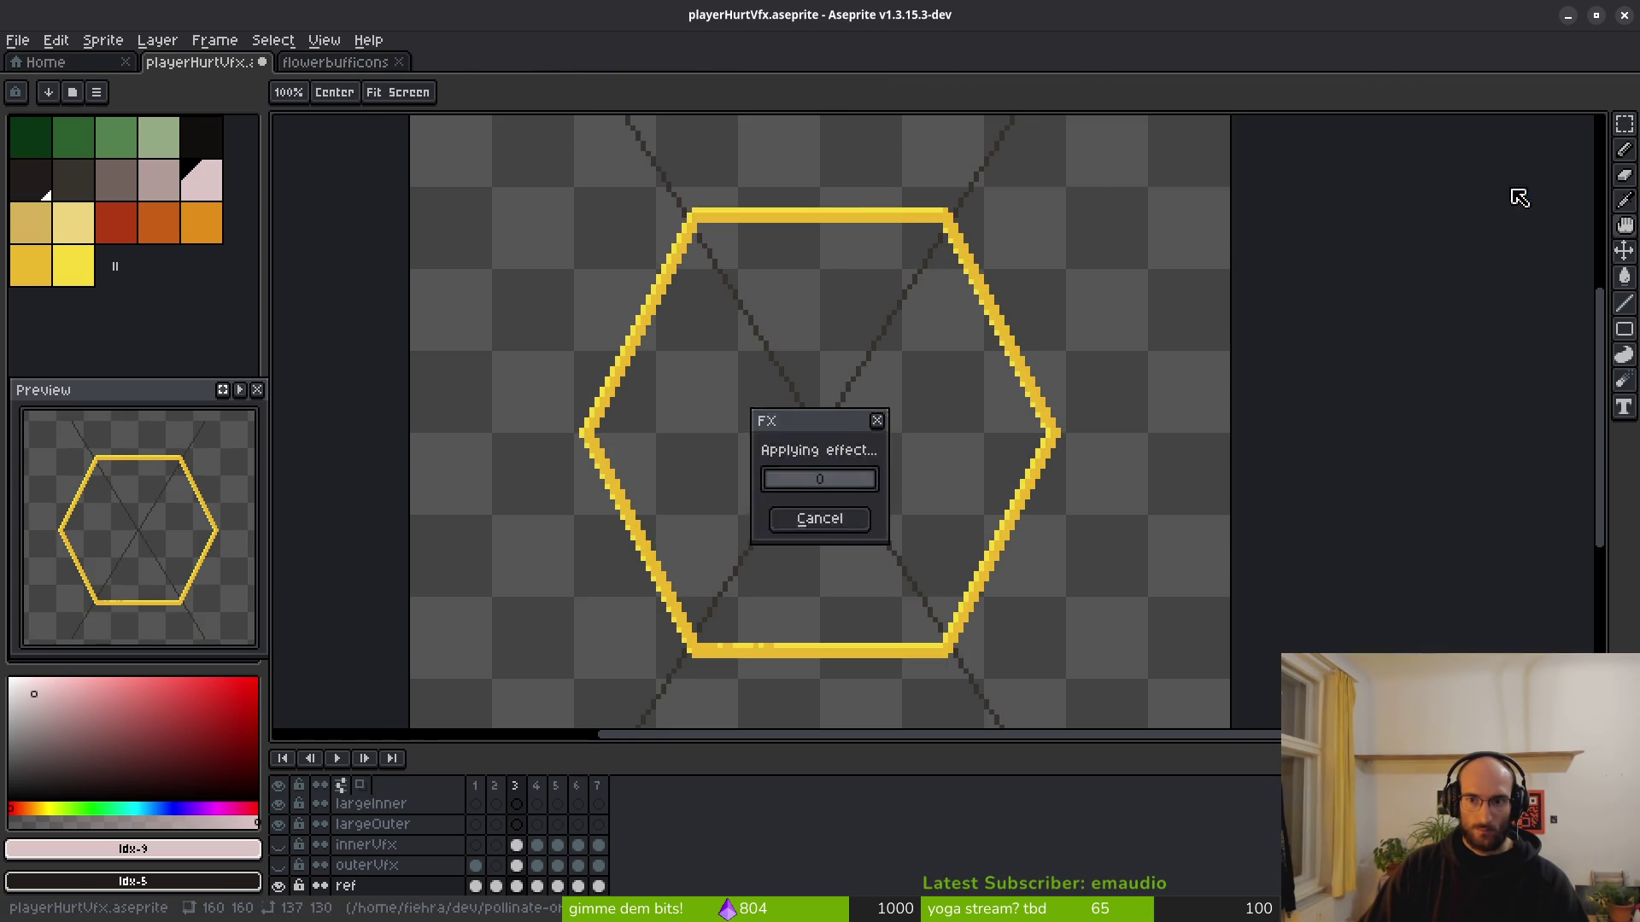
key(shift+r)
drag(1388, 197, 923, 201)
drag(1356, 222, 952, 220)
click(1525, 185)
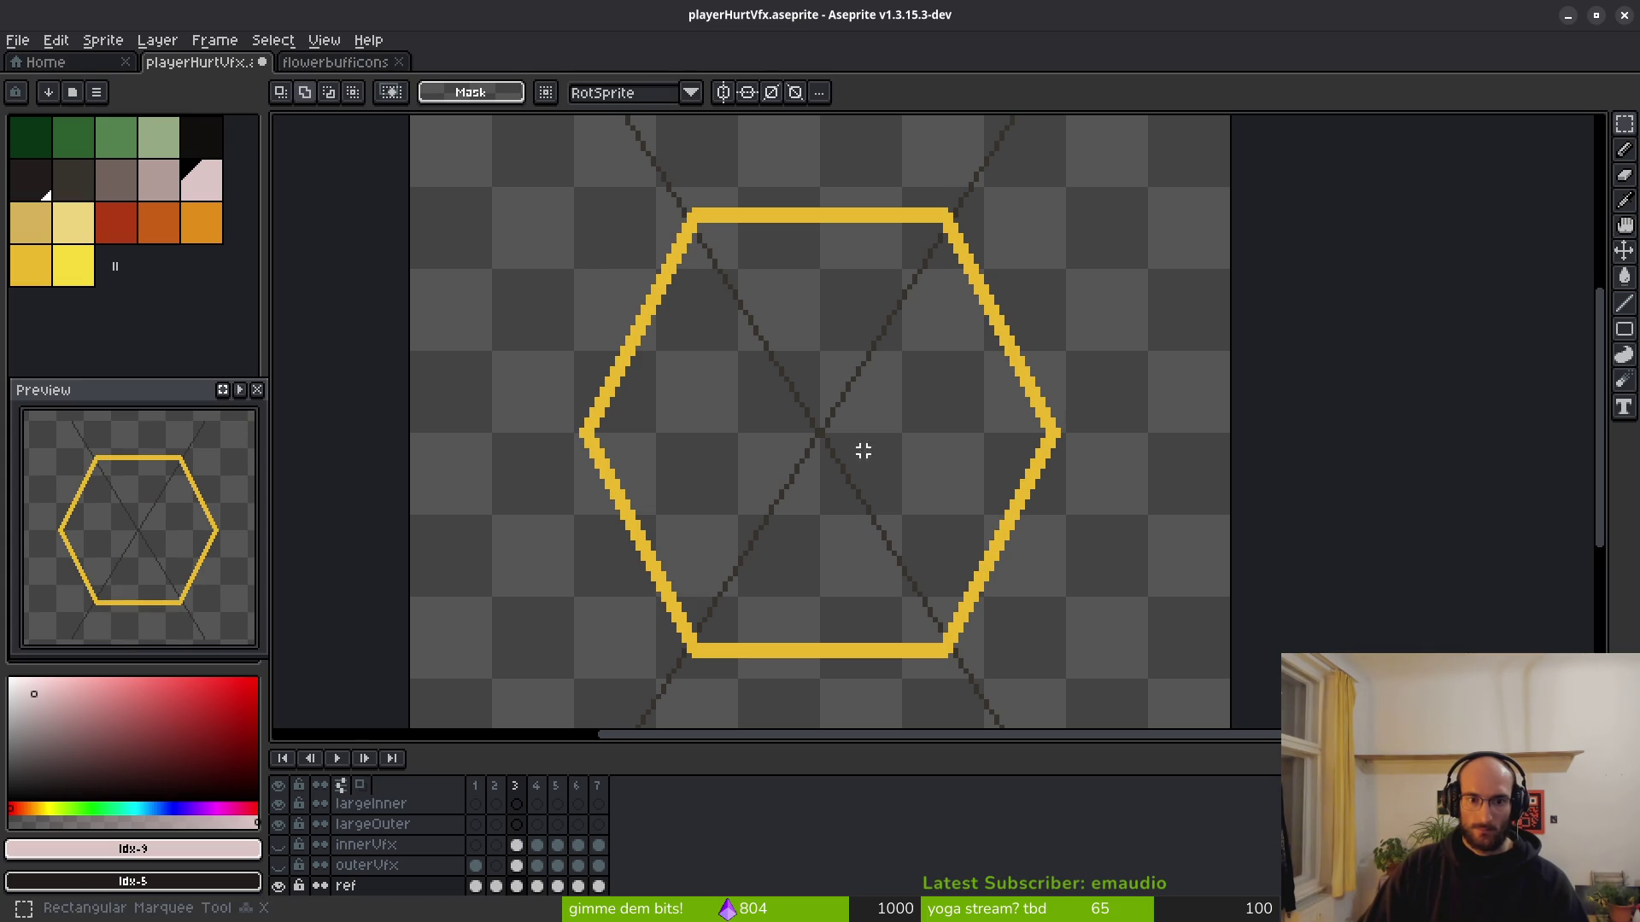
Restore the default palette, save the sprite, and switch to the terminal.
click(97, 91)
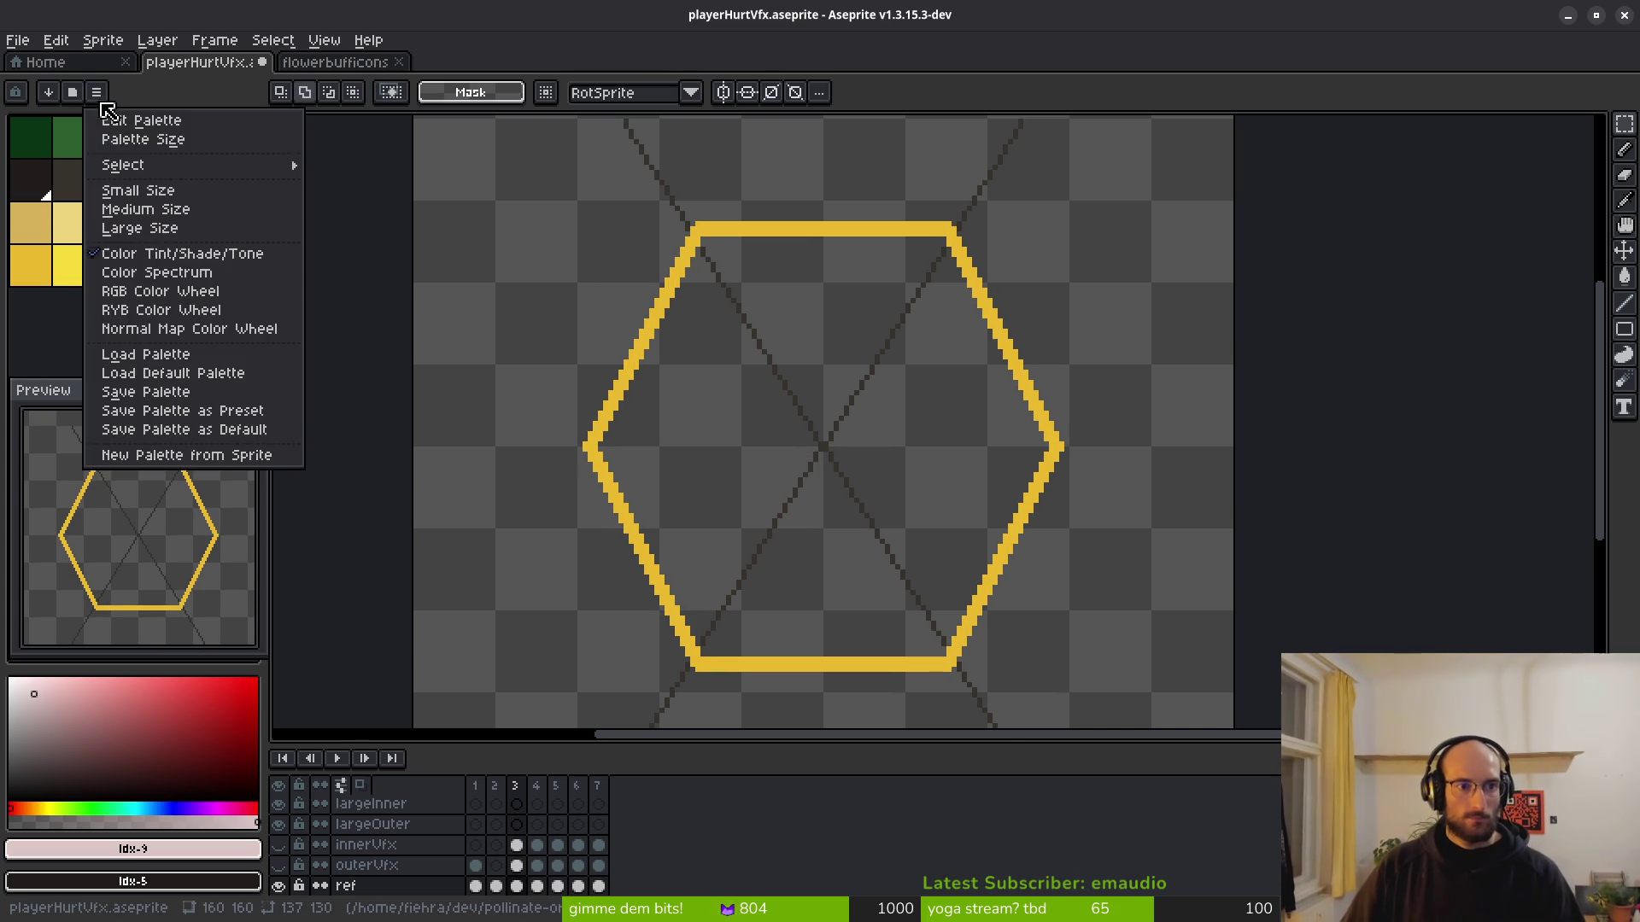
click(171, 370)
key(ctrl+s)
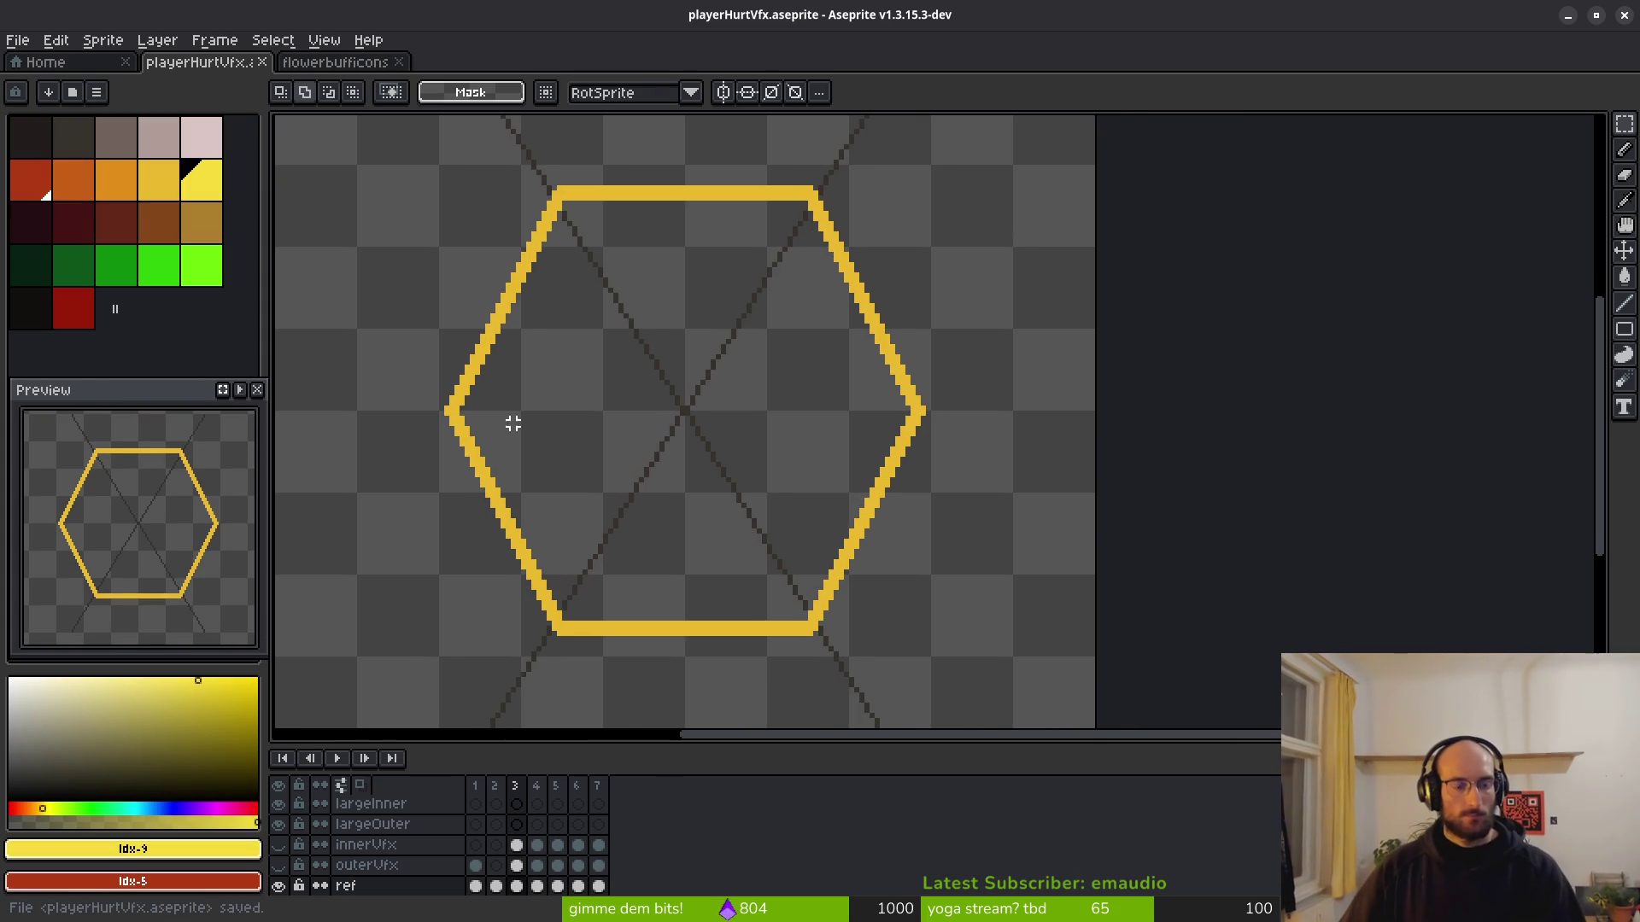
scroll(630, 422, left, 1)
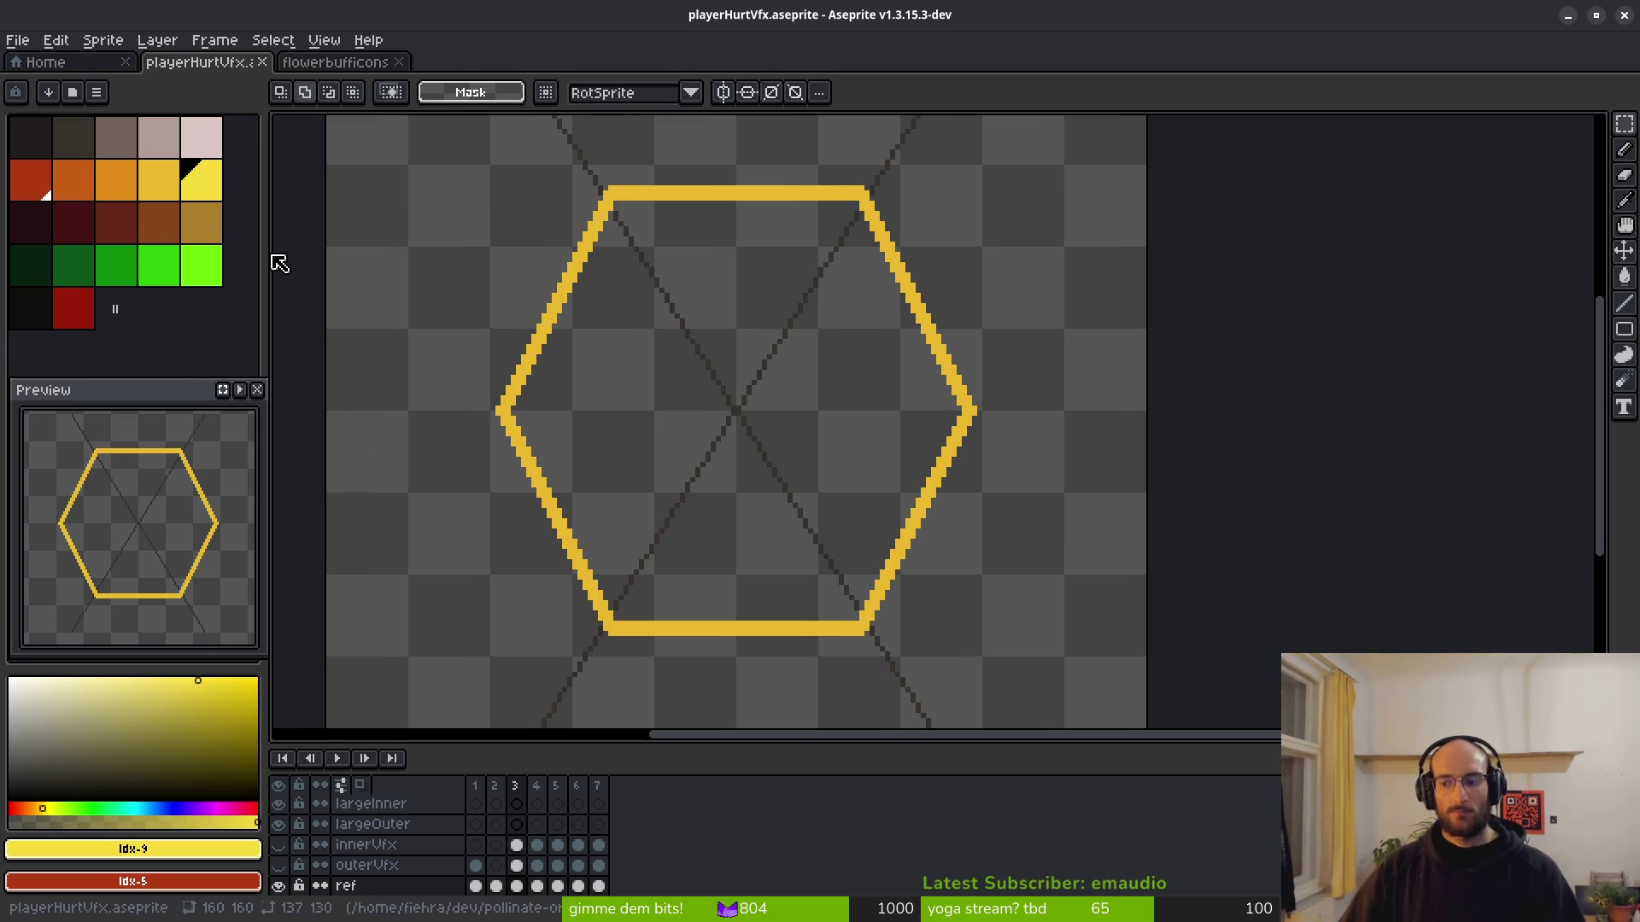
key(i)
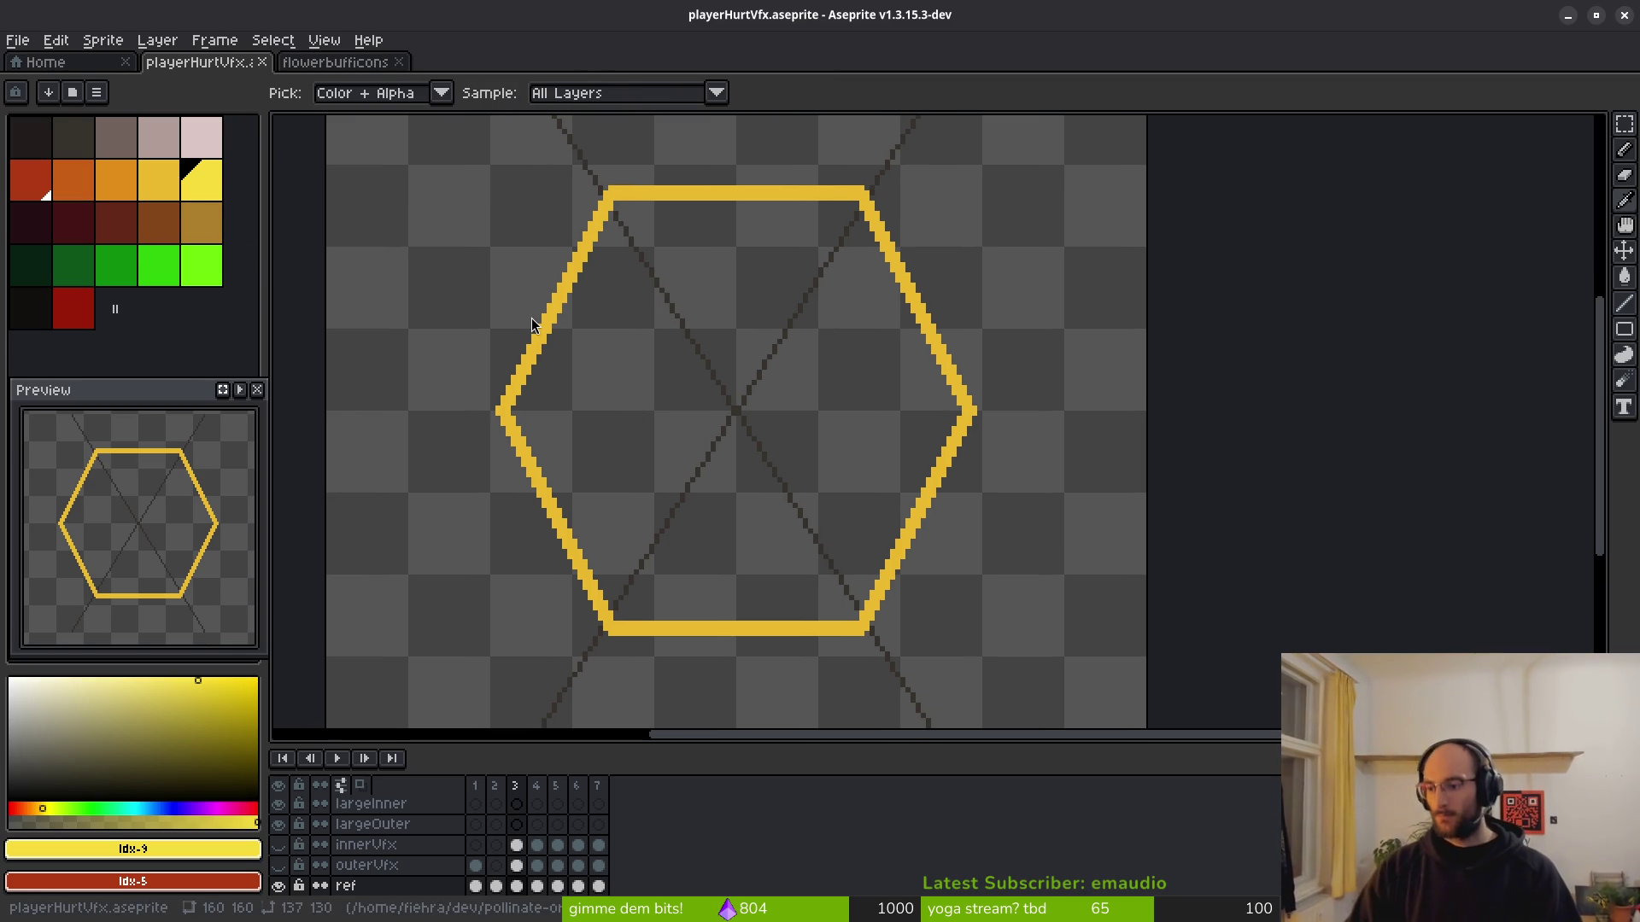
key(super+1)
Quit vim, run cd and the 'do' random-background script, clear, and return to Aseprite.
text(:q)
key(Return)
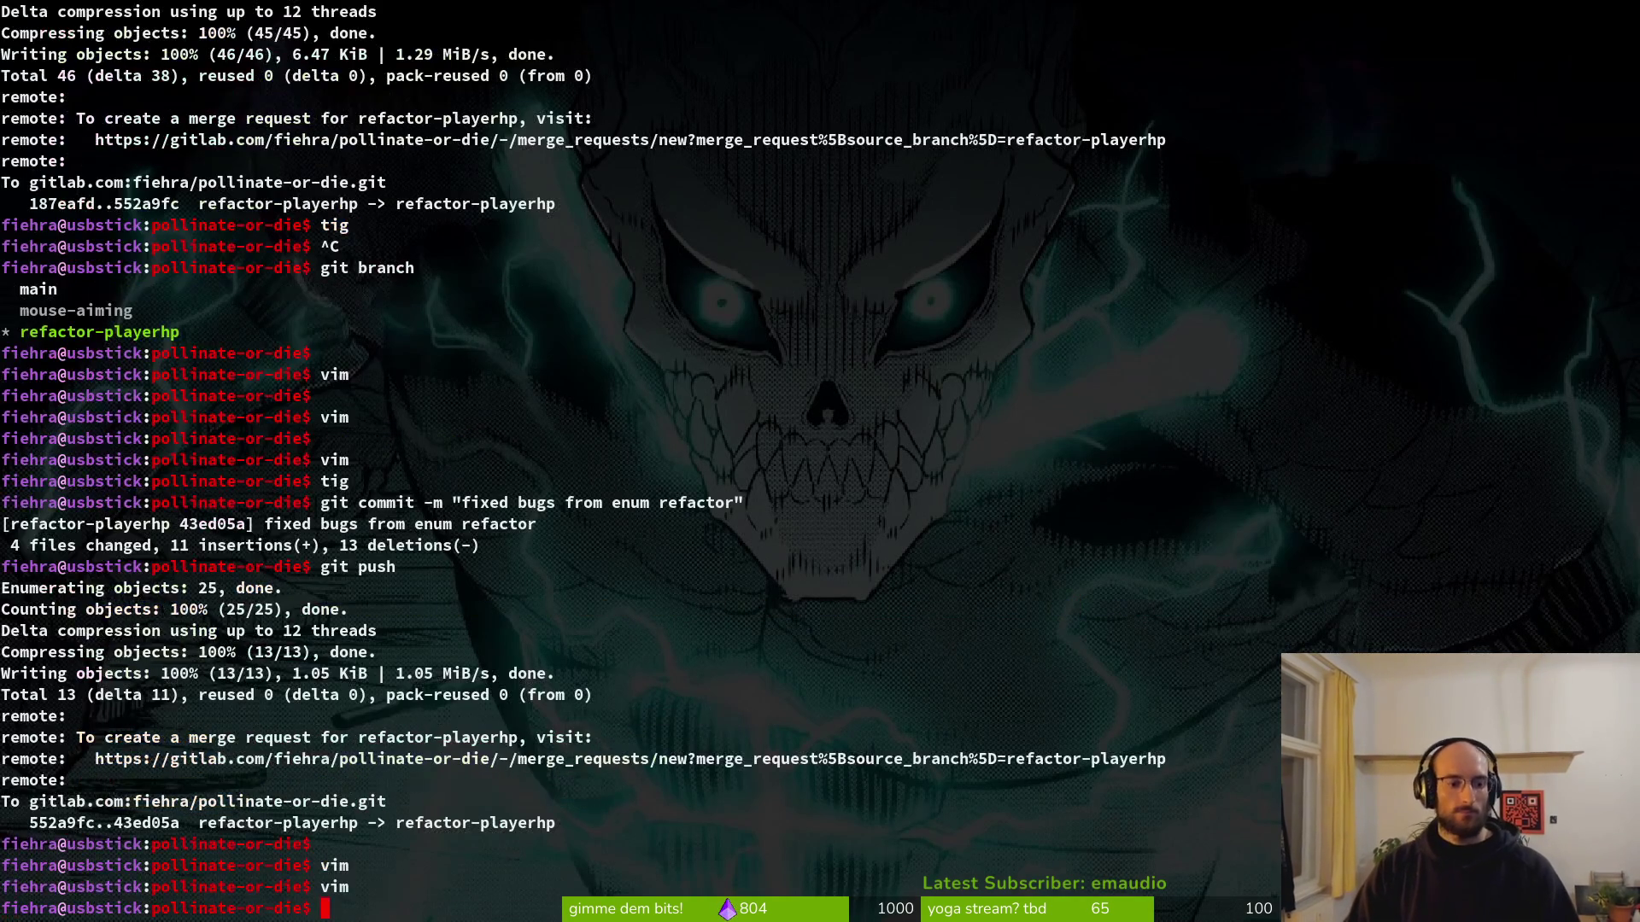
text(cd)
key(Return)
text(rando)
key(Return)
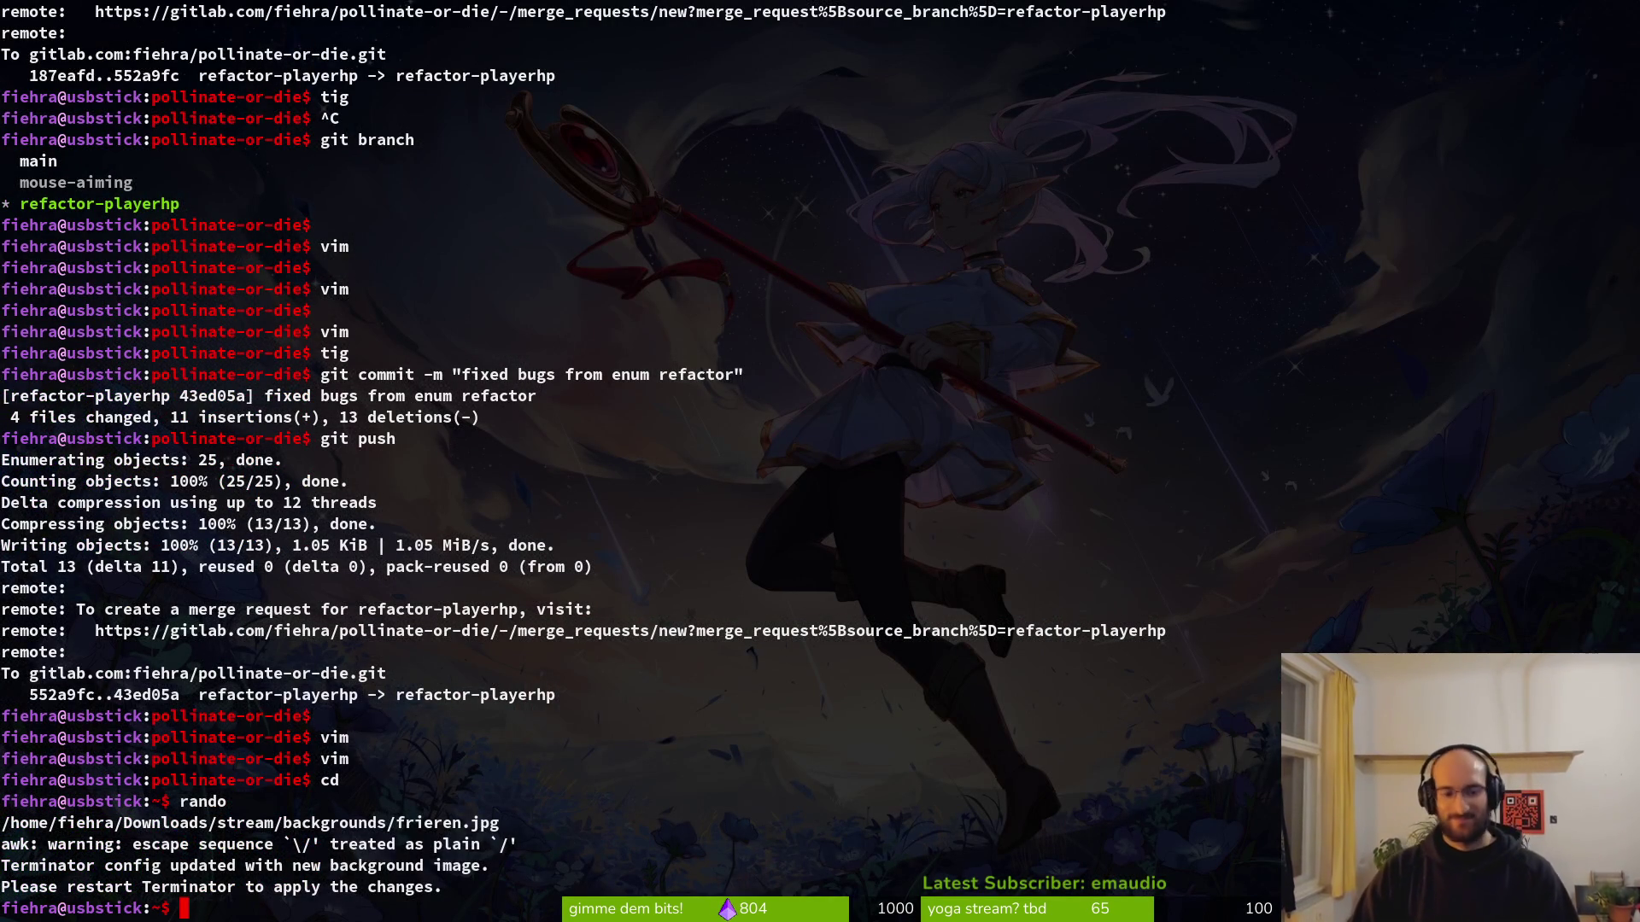
text(clear)
key(Return)
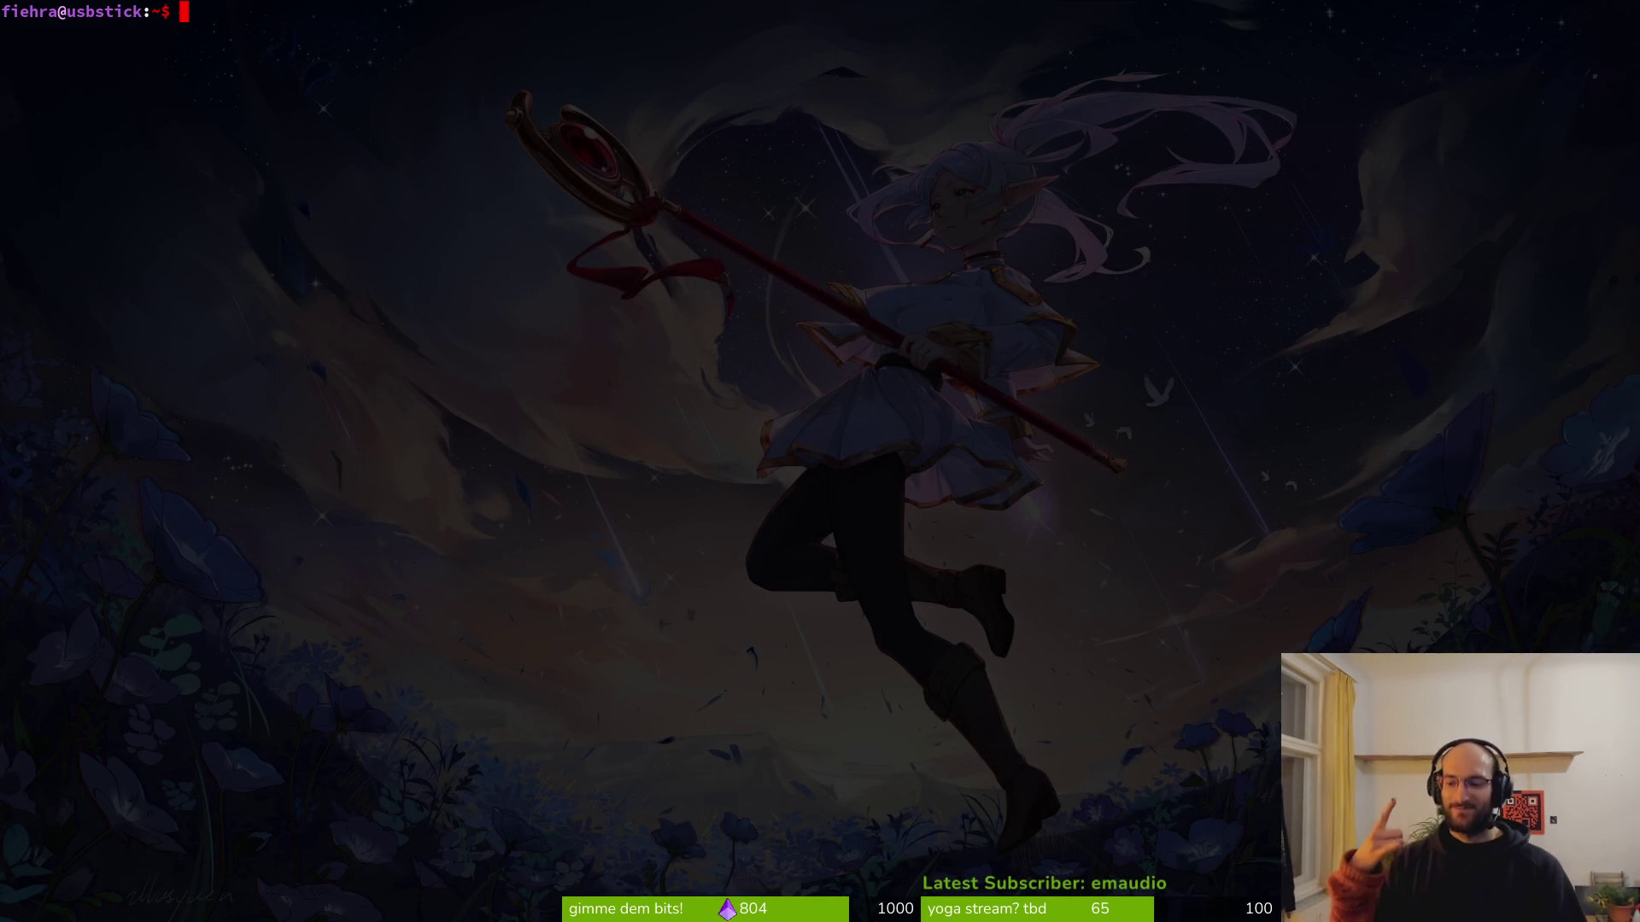
key(alt+Tab)
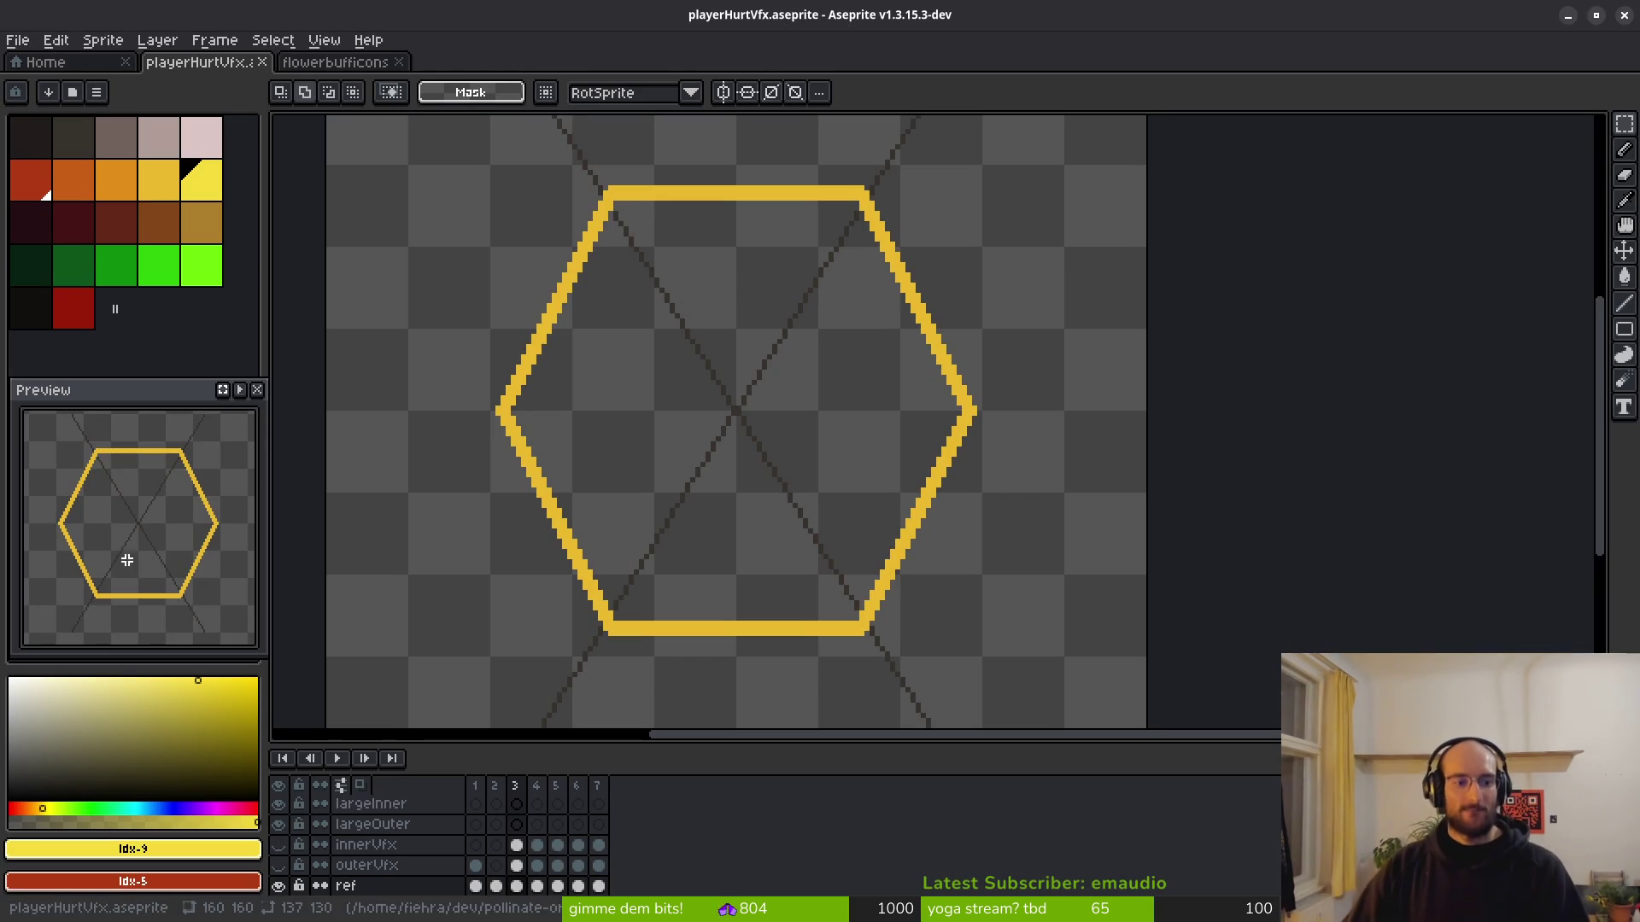
With white and the Line tool, draw the inner line along the hexagon's lower-left edge.
click(10, 681)
drag(771, 418, 776, 432)
key(b)
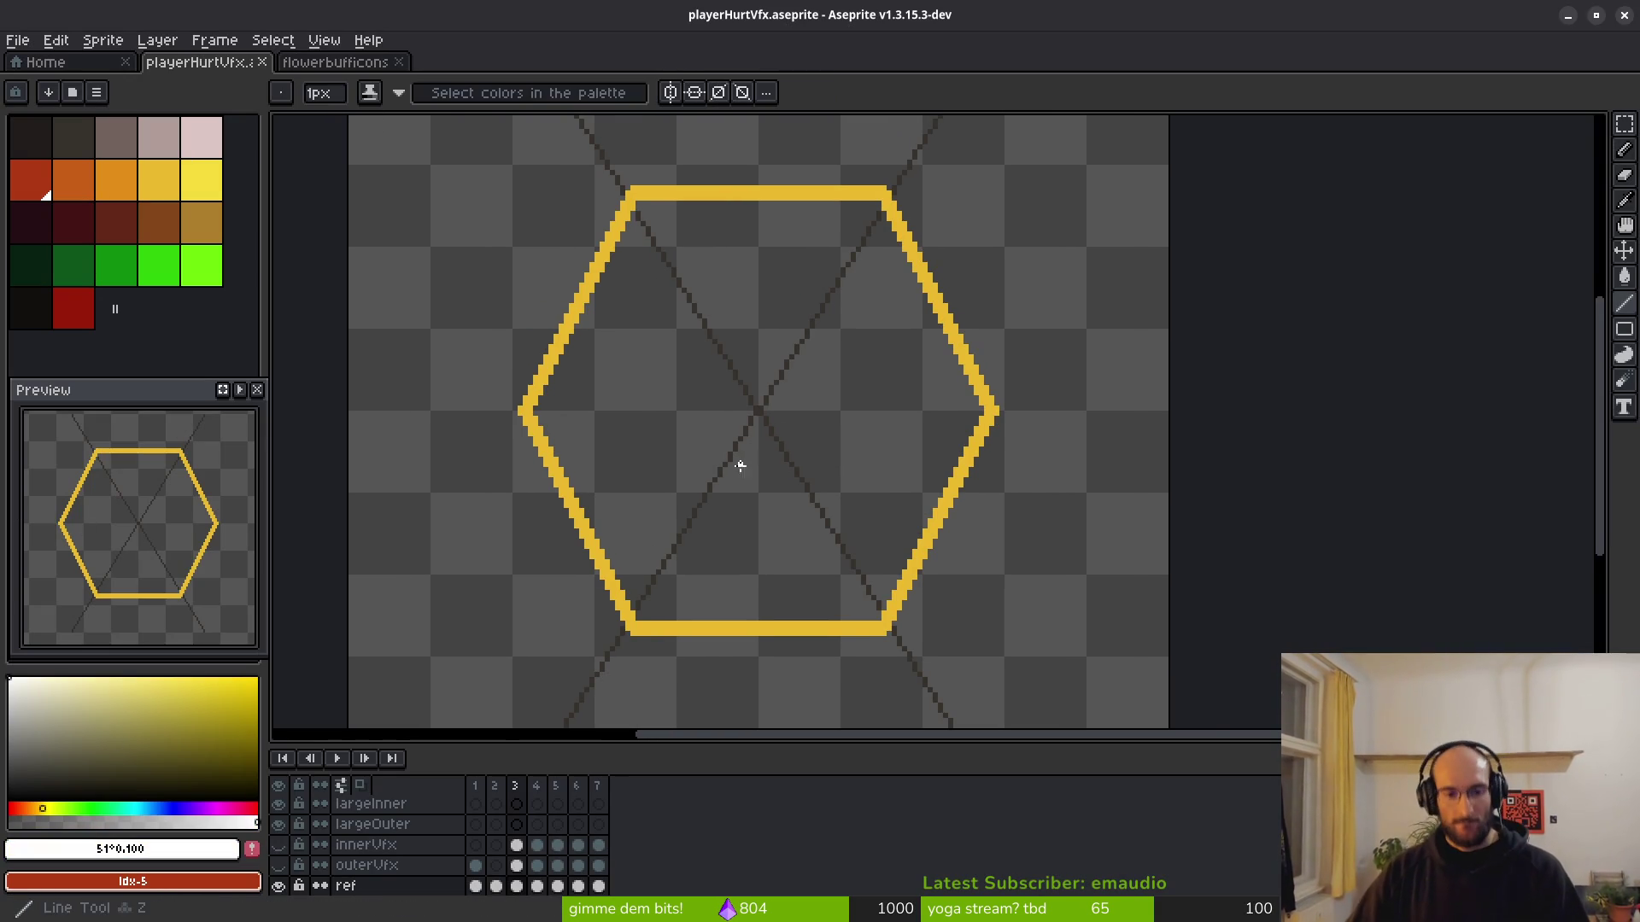
scroll(752, 478, up, 2)
drag(714, 480, 737, 510)
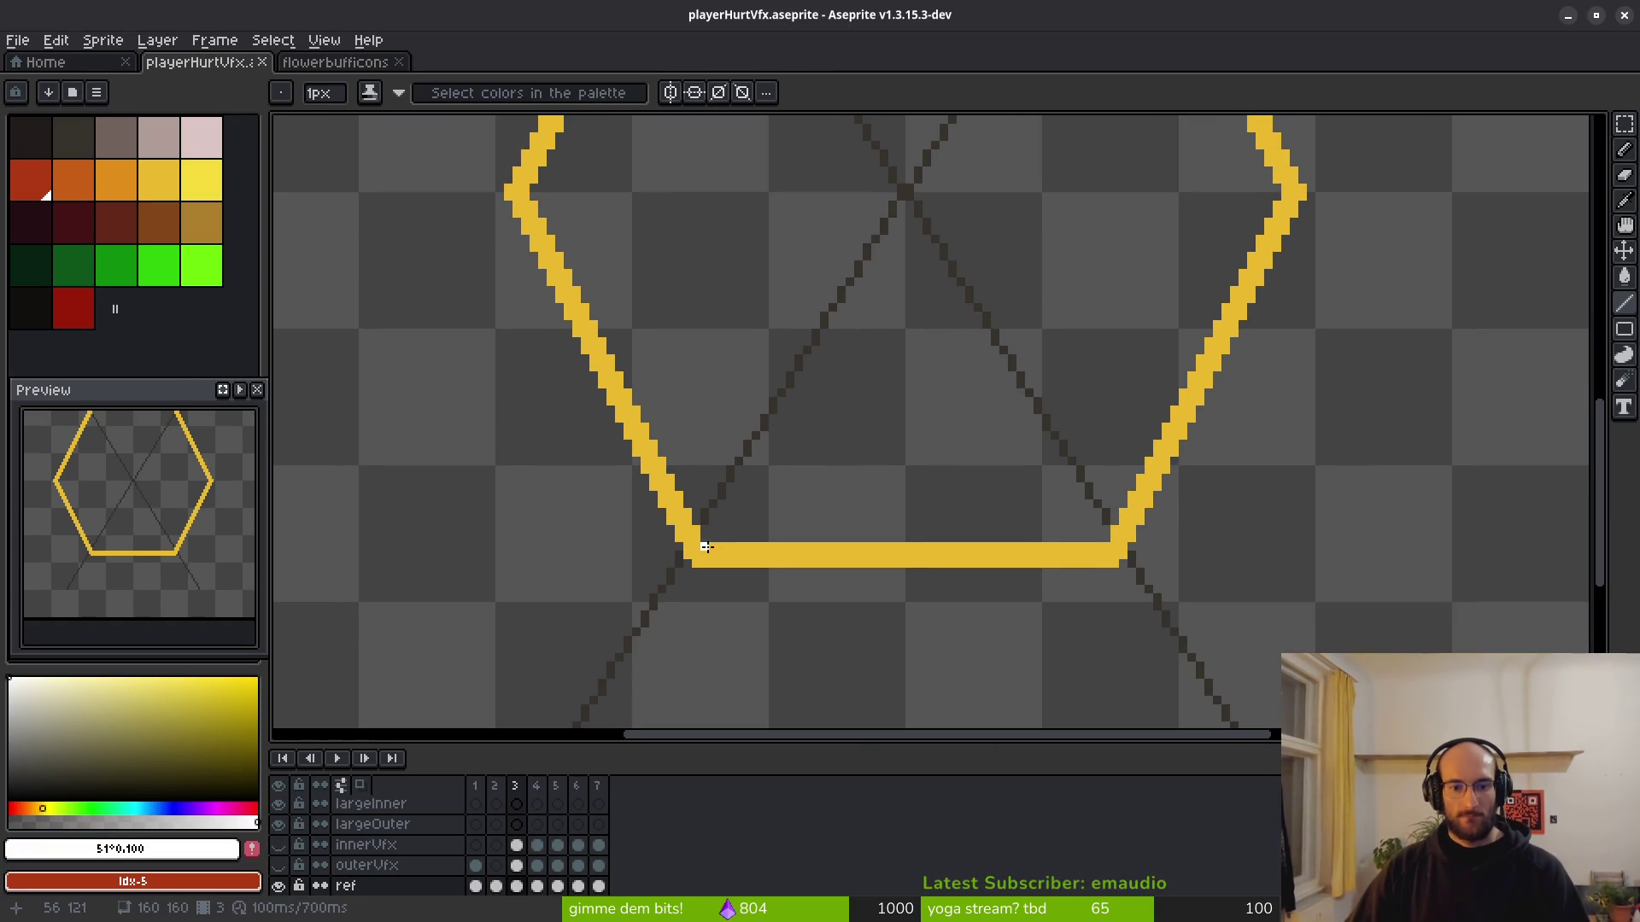
scroll(694, 538, up, 1)
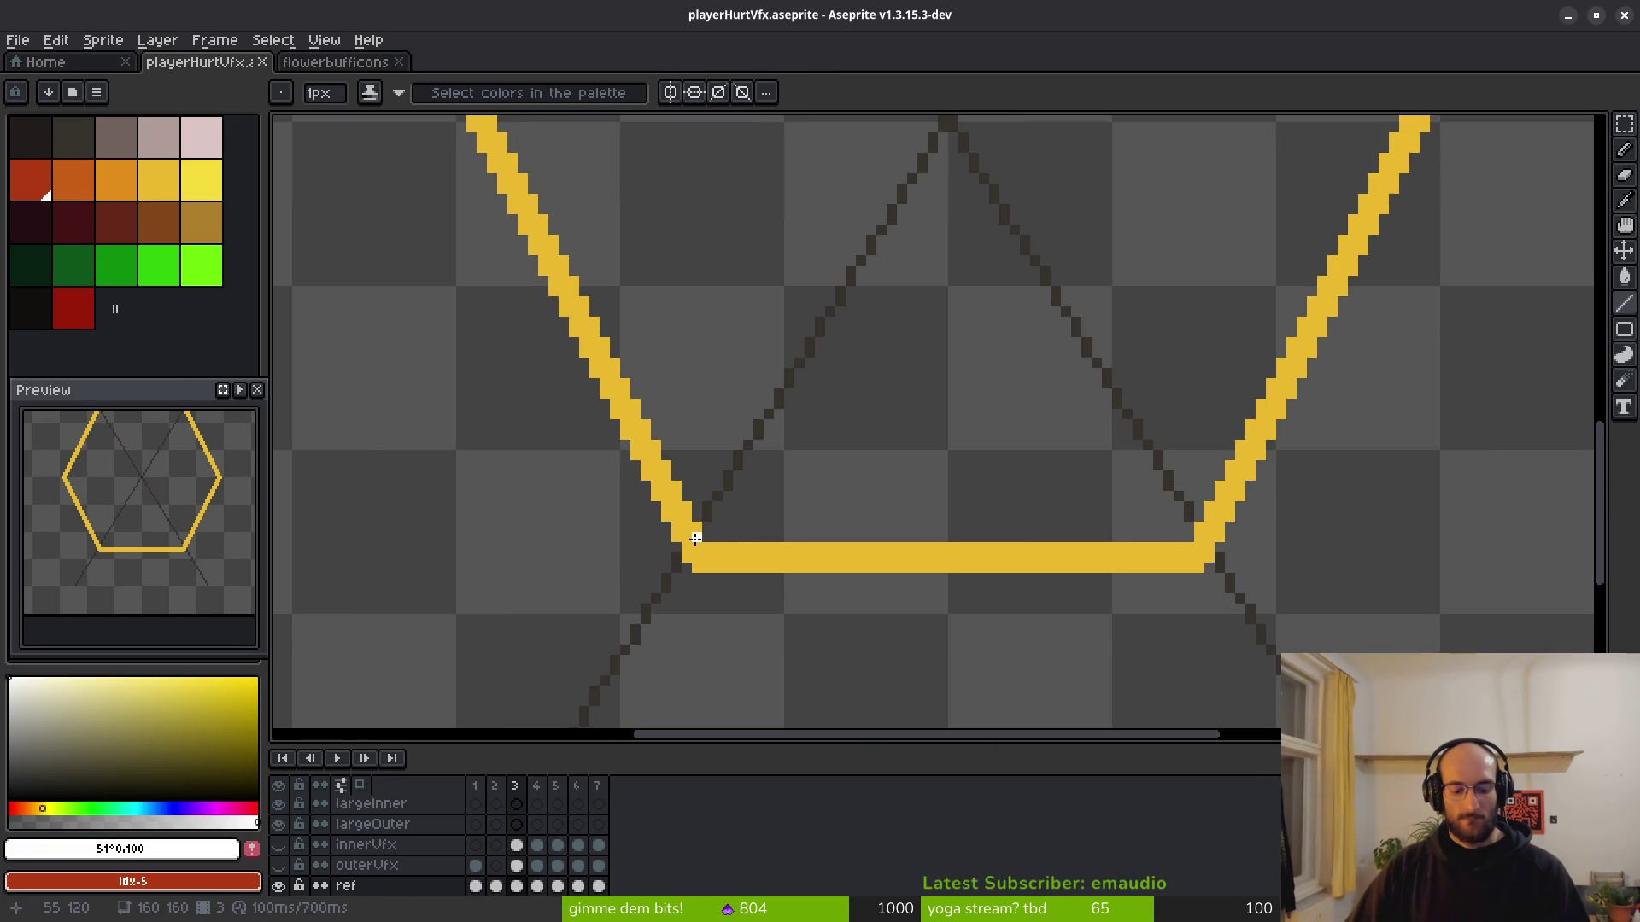
scroll(799, 373, down, 2)
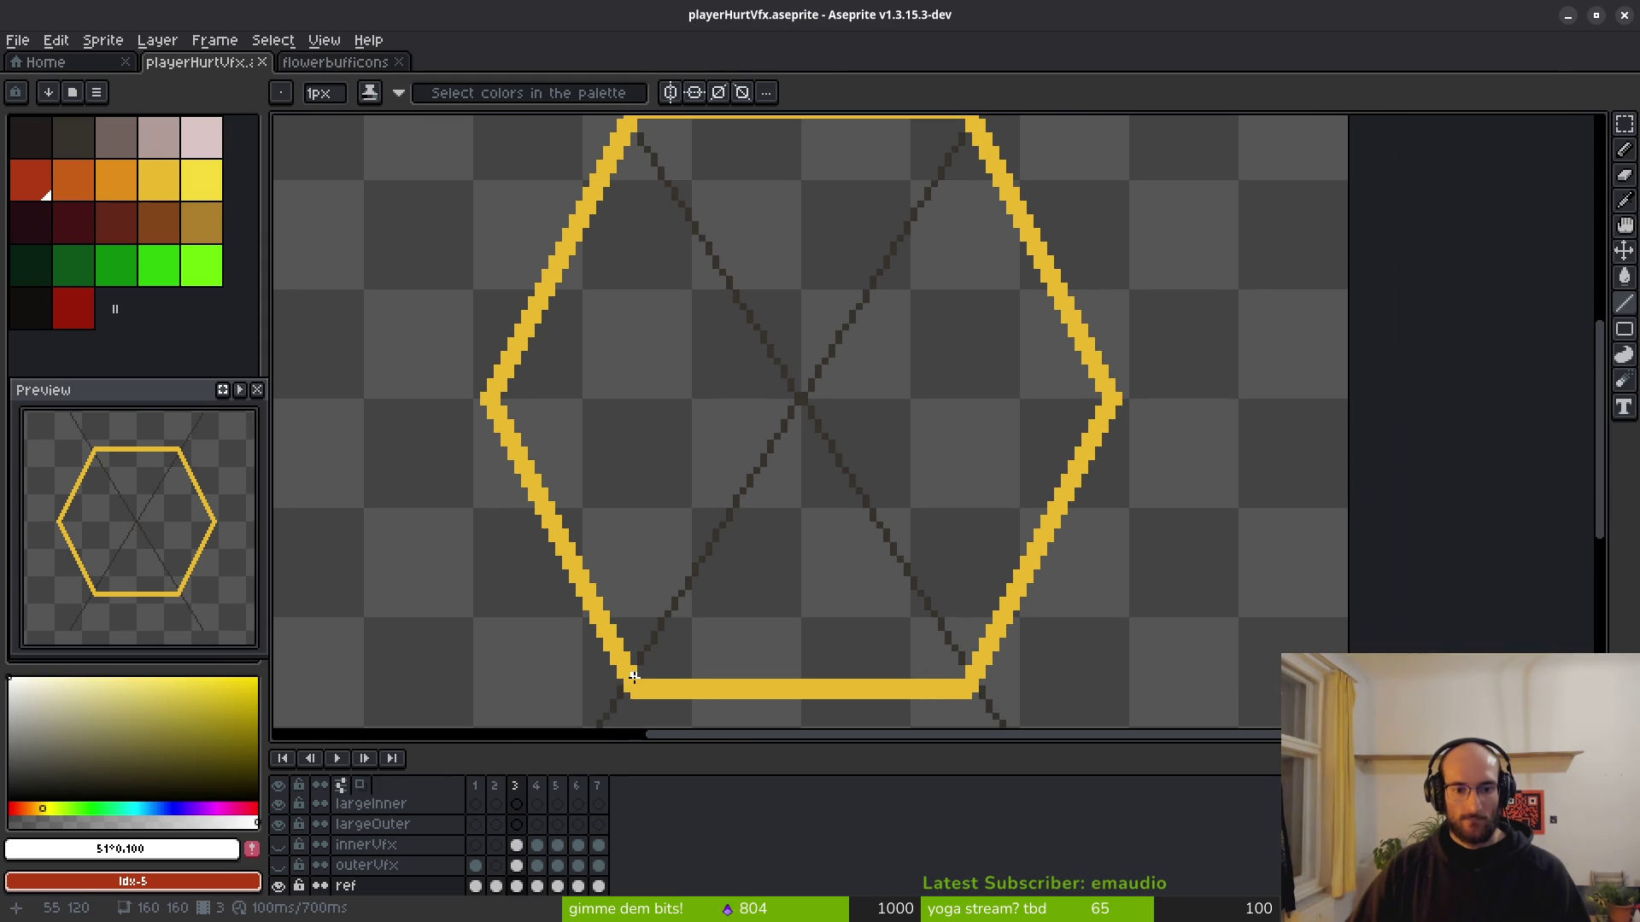
mouse_move(553, 531)
mouse_down()
mouse_move(482, 414)
mouse_move(627, 141)
mouse_move(647, 366)
mouse_move(635, 530)
mouse_up()
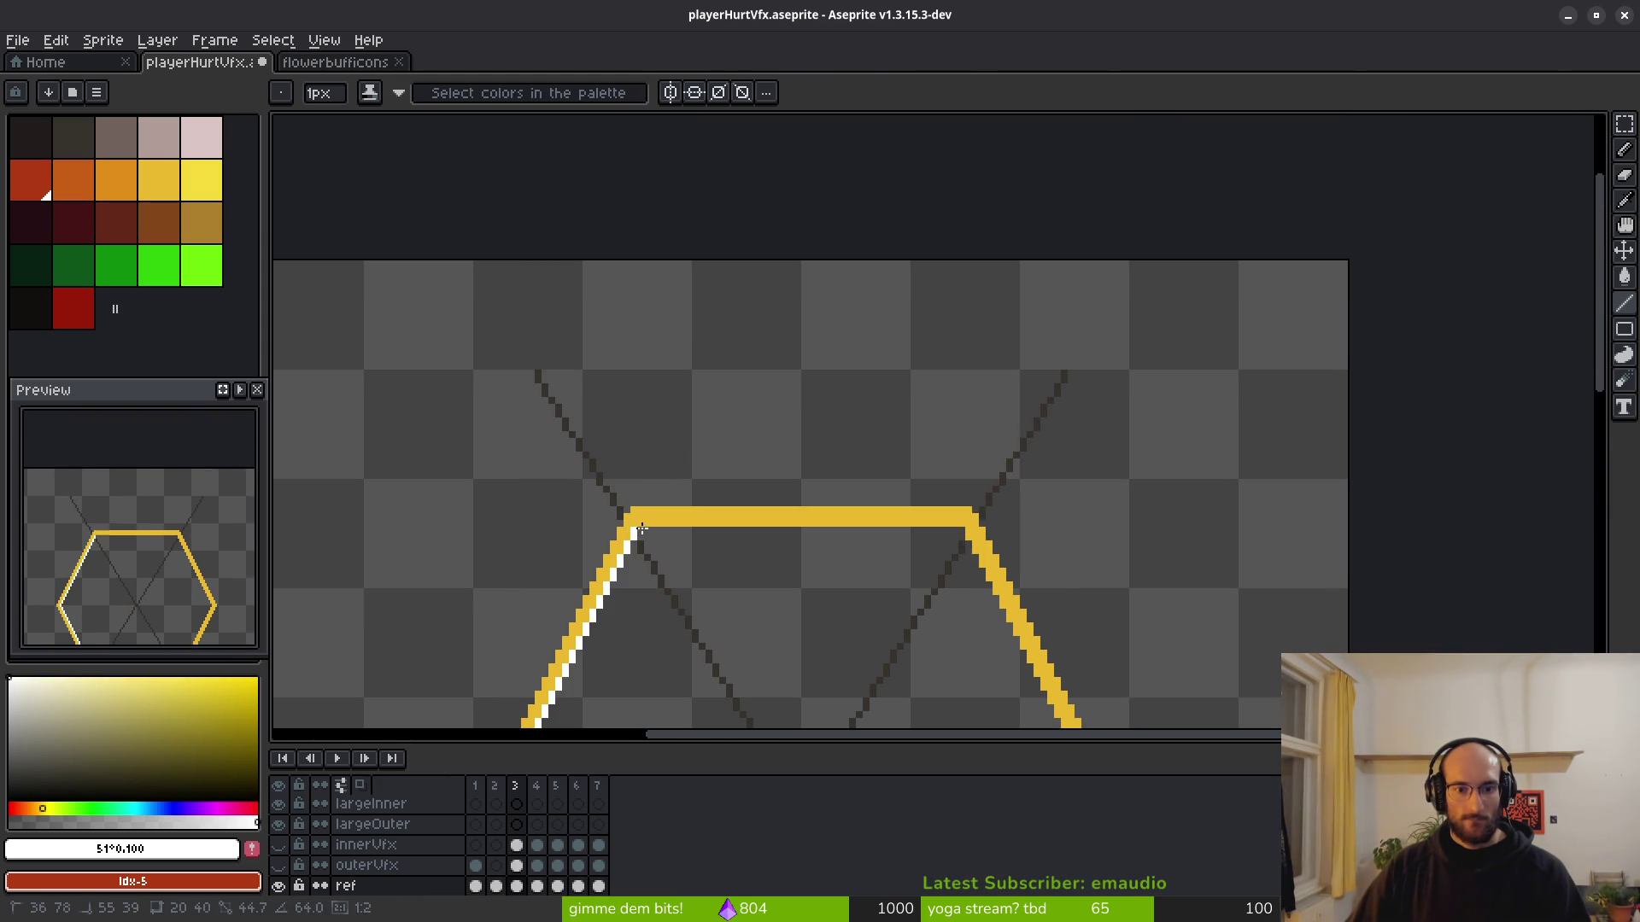
Draw white inner lines along the bottom, upper-right and top edges.
scroll(695, 461, down, 4)
scroll(751, 355, down, 2)
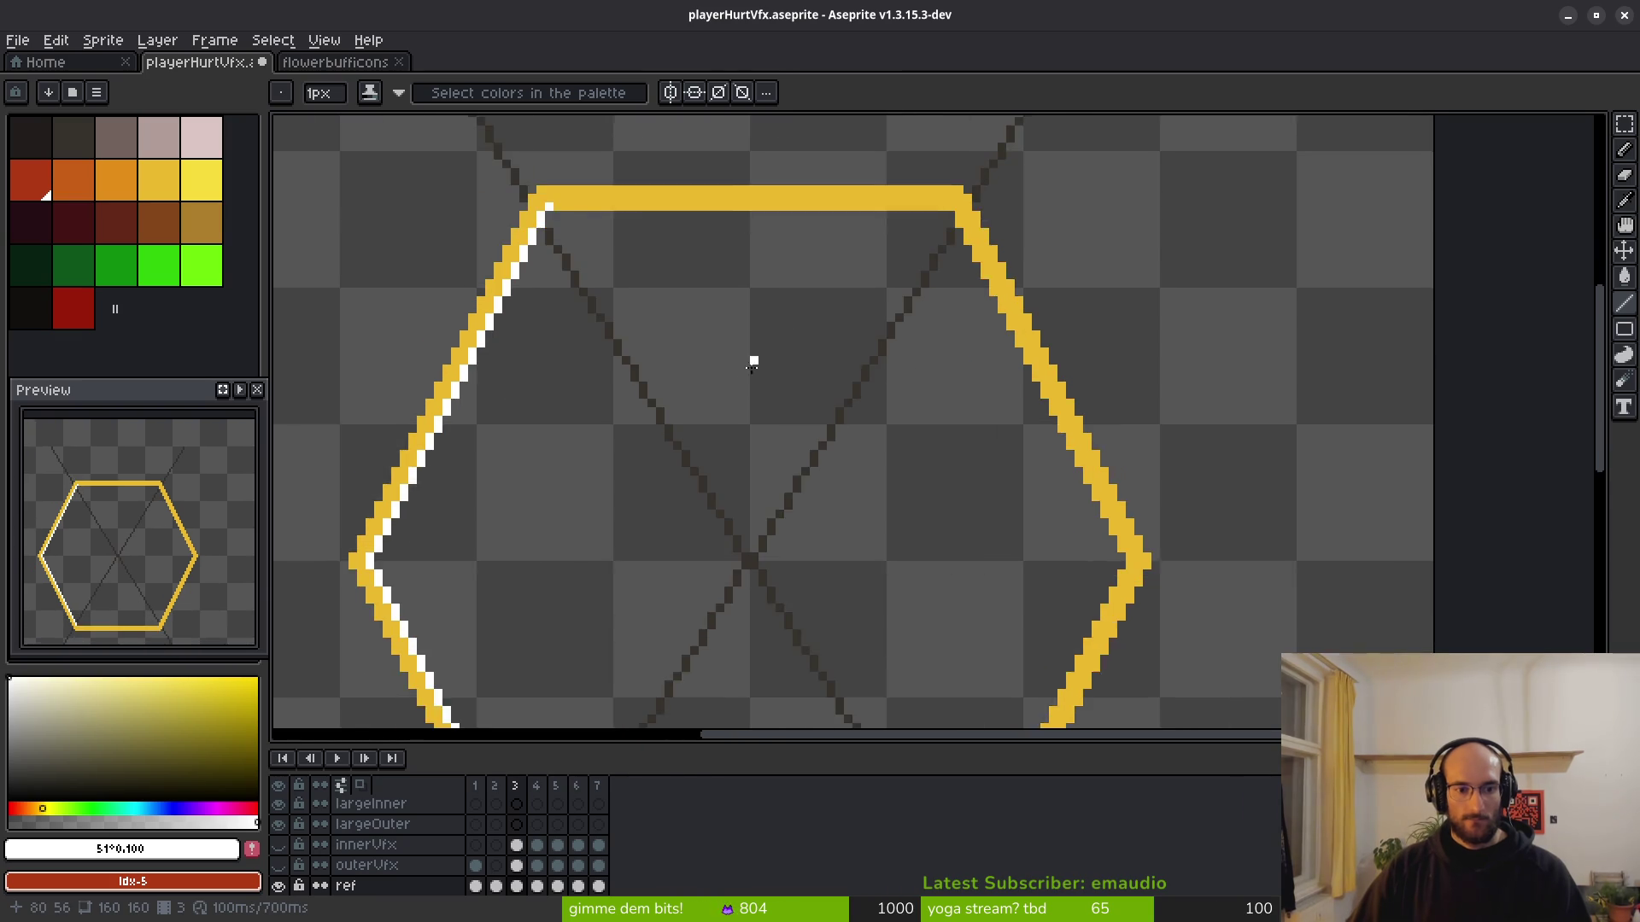
scroll(589, 596, down, 2)
mouse_move(501, 631)
mouse_down()
mouse_move(809, 630)
mouse_move(975, 332)
mouse_up()
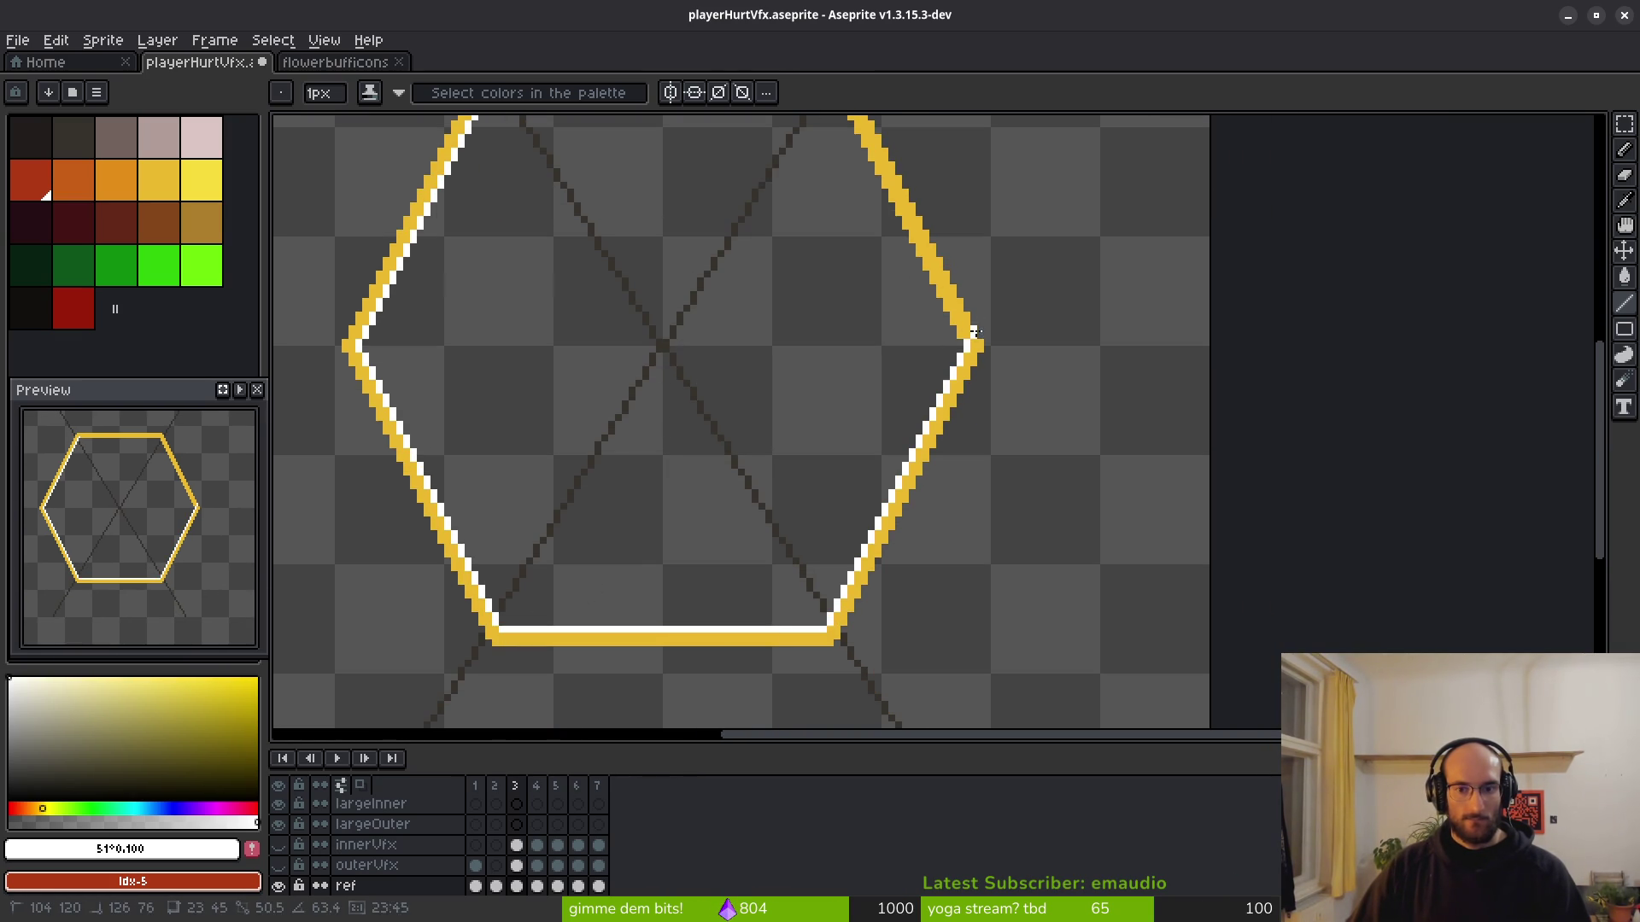
scroll(901, 318, up, 2)
drag(892, 501, 763, 286)
drag(747, 216, 432, 217)
scroll(472, 300, down, 3)
scroll(630, 341, up, 3)
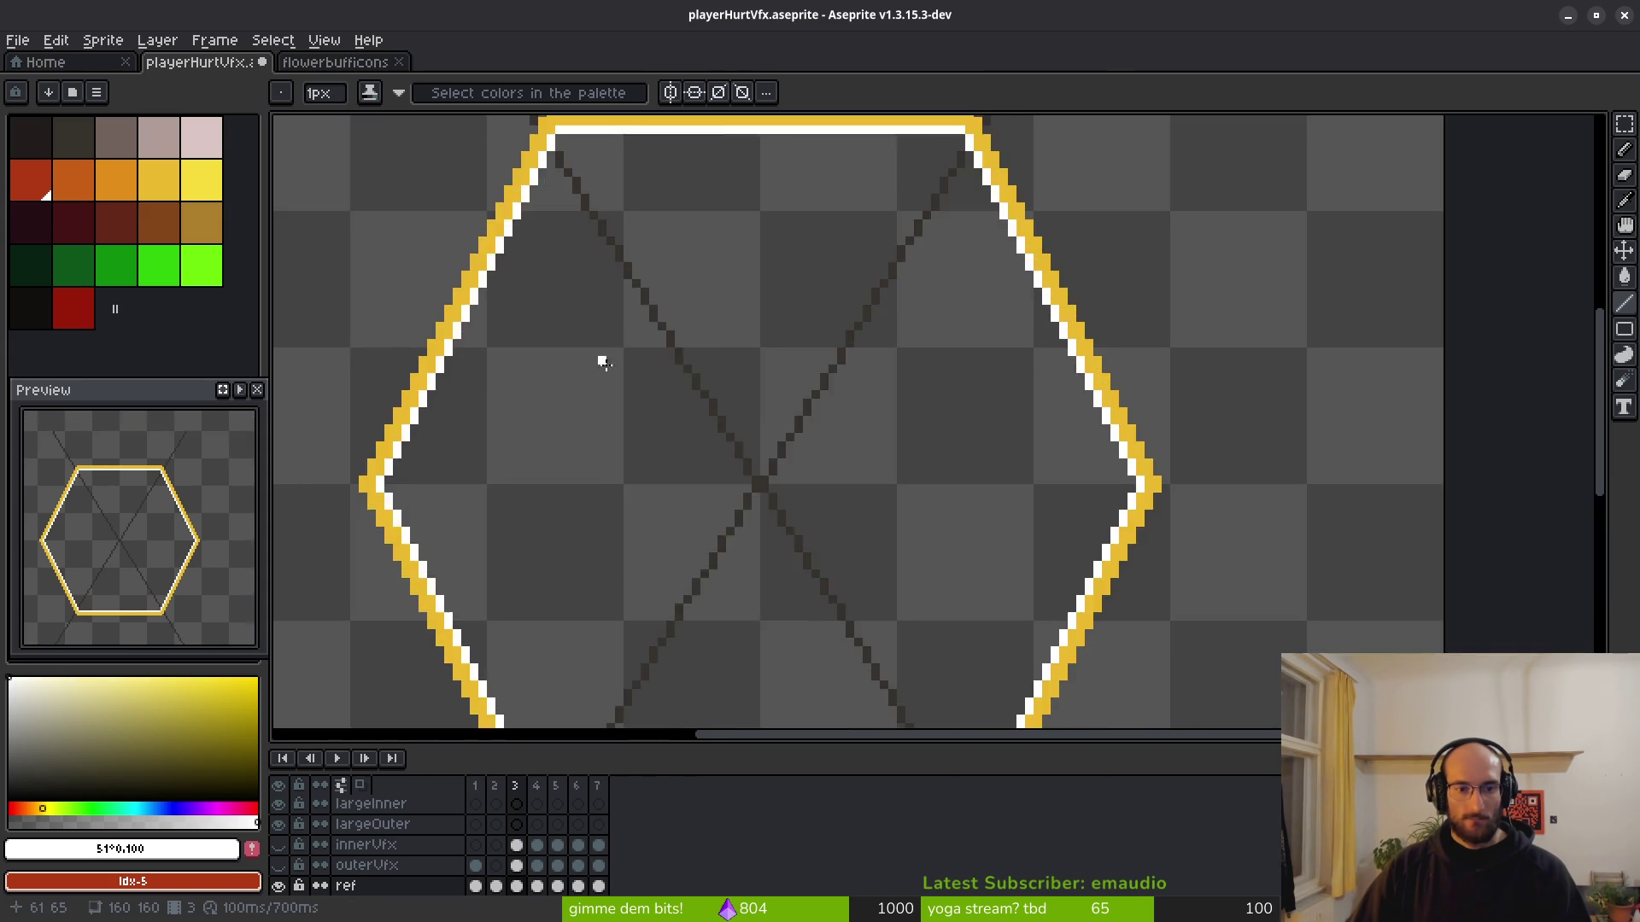
Finish the white inner lines on the upper-left and right edges, then start replacing the gold colour.
drag(601, 359, 808, 406)
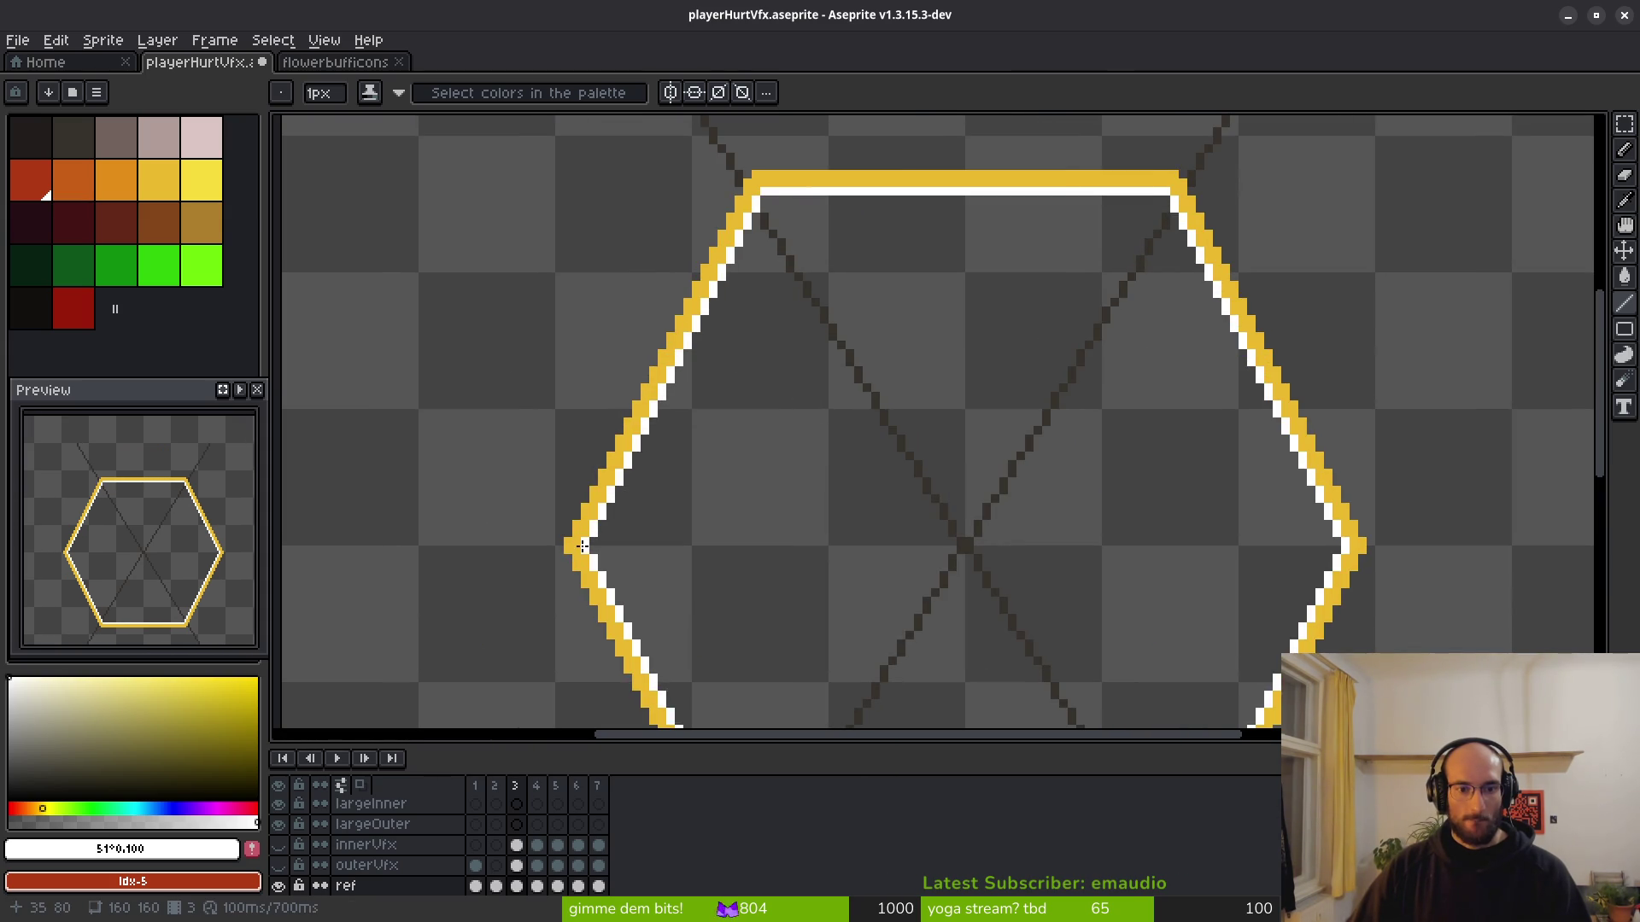
mouse_move(576, 555)
mouse_down()
mouse_move(752, 181)
mouse_move(991, 177)
mouse_move(1180, 181)
mouse_move(1353, 551)
mouse_move(1073, 209)
mouse_move(860, 549)
mouse_move(873, 380)
mouse_move(924, 239)
mouse_up()
mouse_move(1040, 141)
mouse_down()
mouse_move(885, 484)
mouse_move(441, 499)
mouse_move(877, 566)
mouse_move(670, 225)
mouse_up()
scroll(681, 225, down, 3)
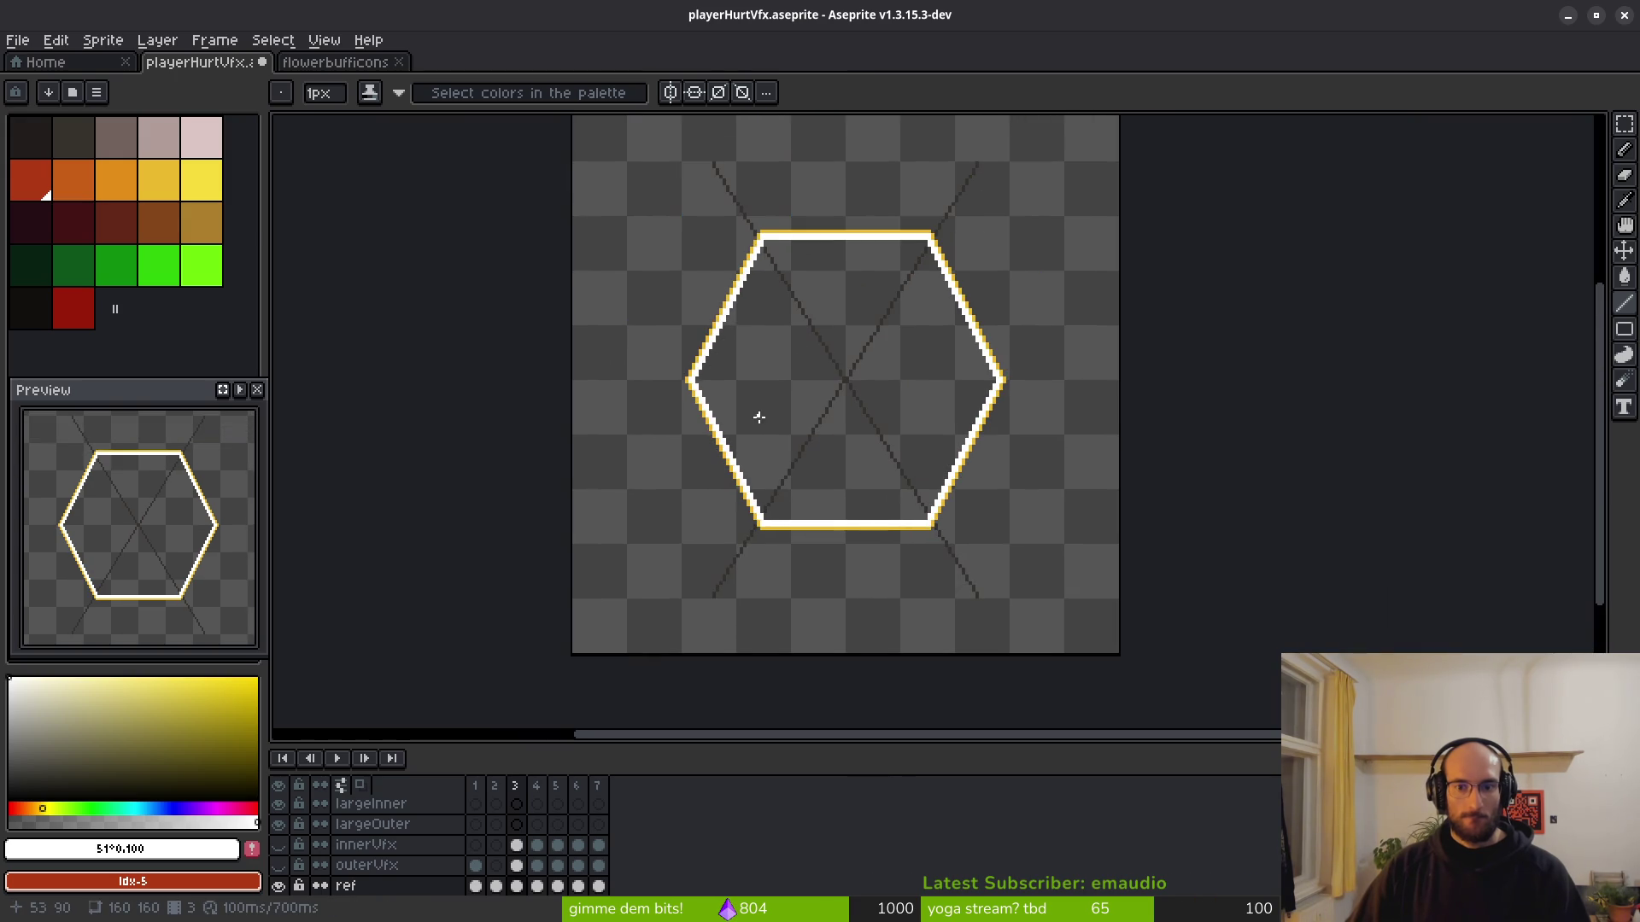
scroll(381, 271, up, 2)
scroll(897, 366, down, 2)
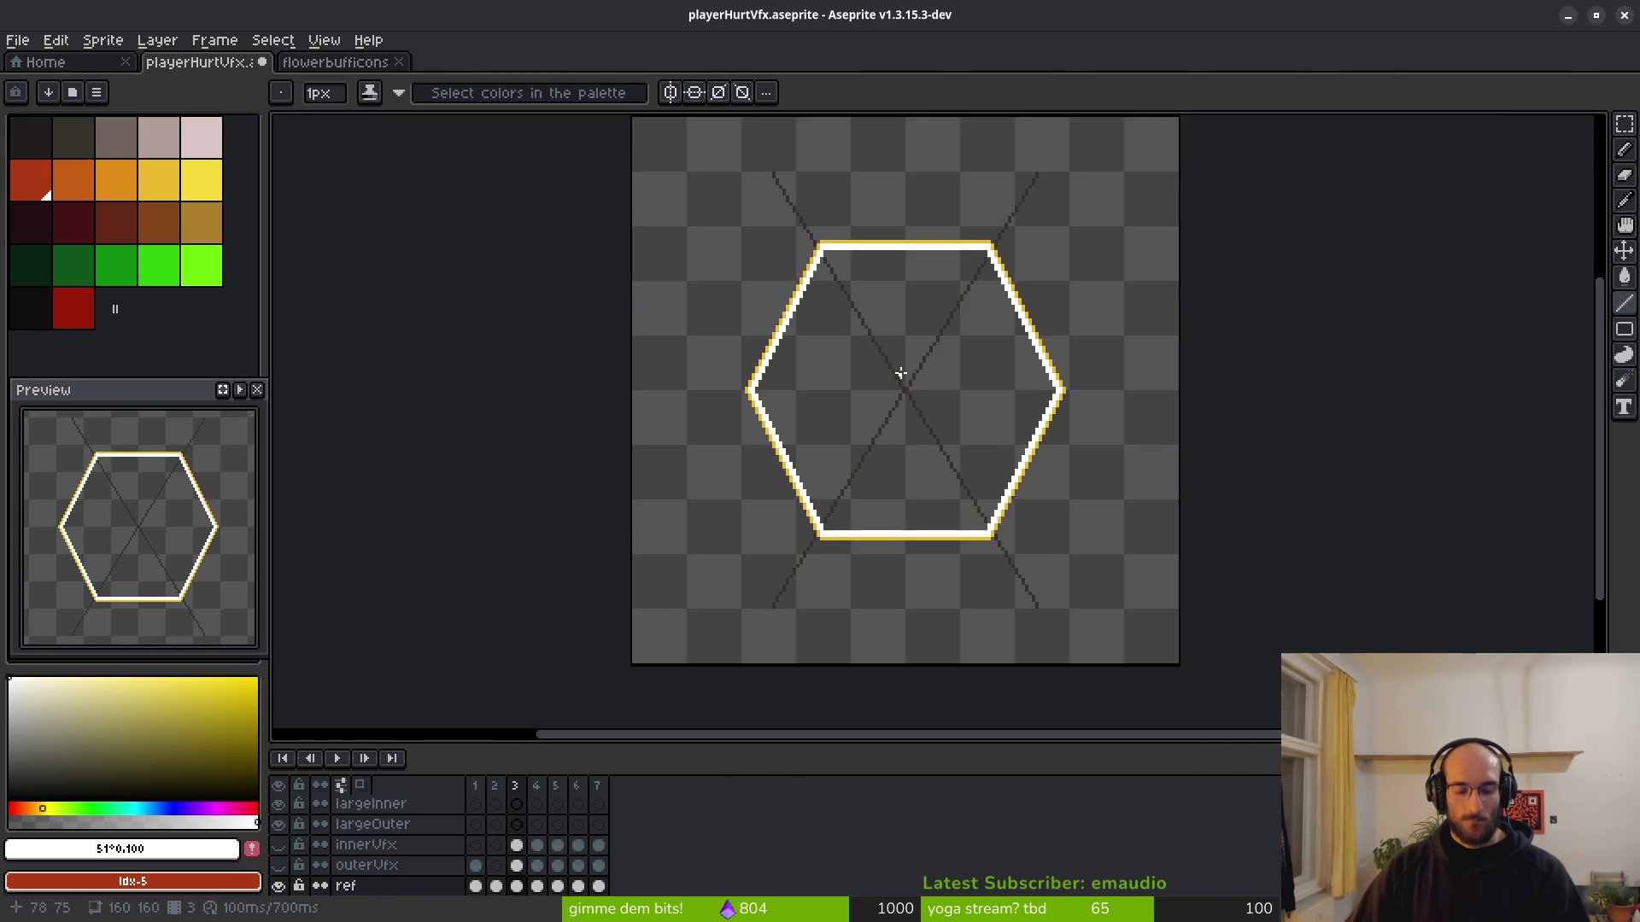
key(shift+r)
drag(1365, 184, 843, 254)
Replace the gold outline colour #eab82e with palette yellow (index 9).
drag(1366, 216, 201, 180)
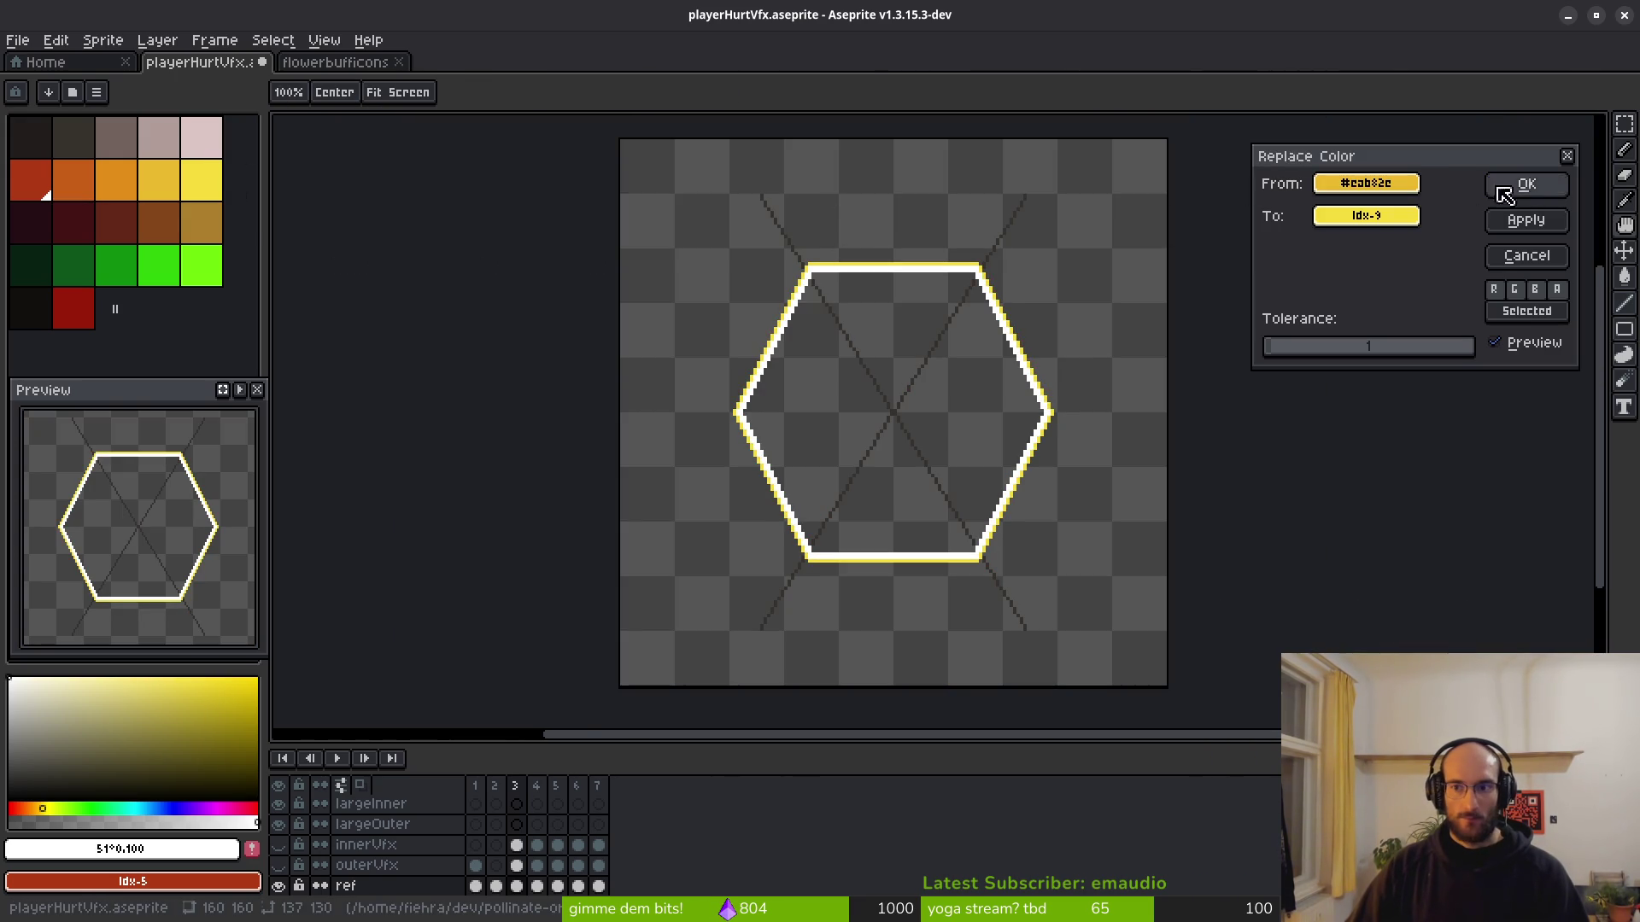
click(1527, 185)
scroll(895, 404, down, 2)
scroll(800, 359, up, 4)
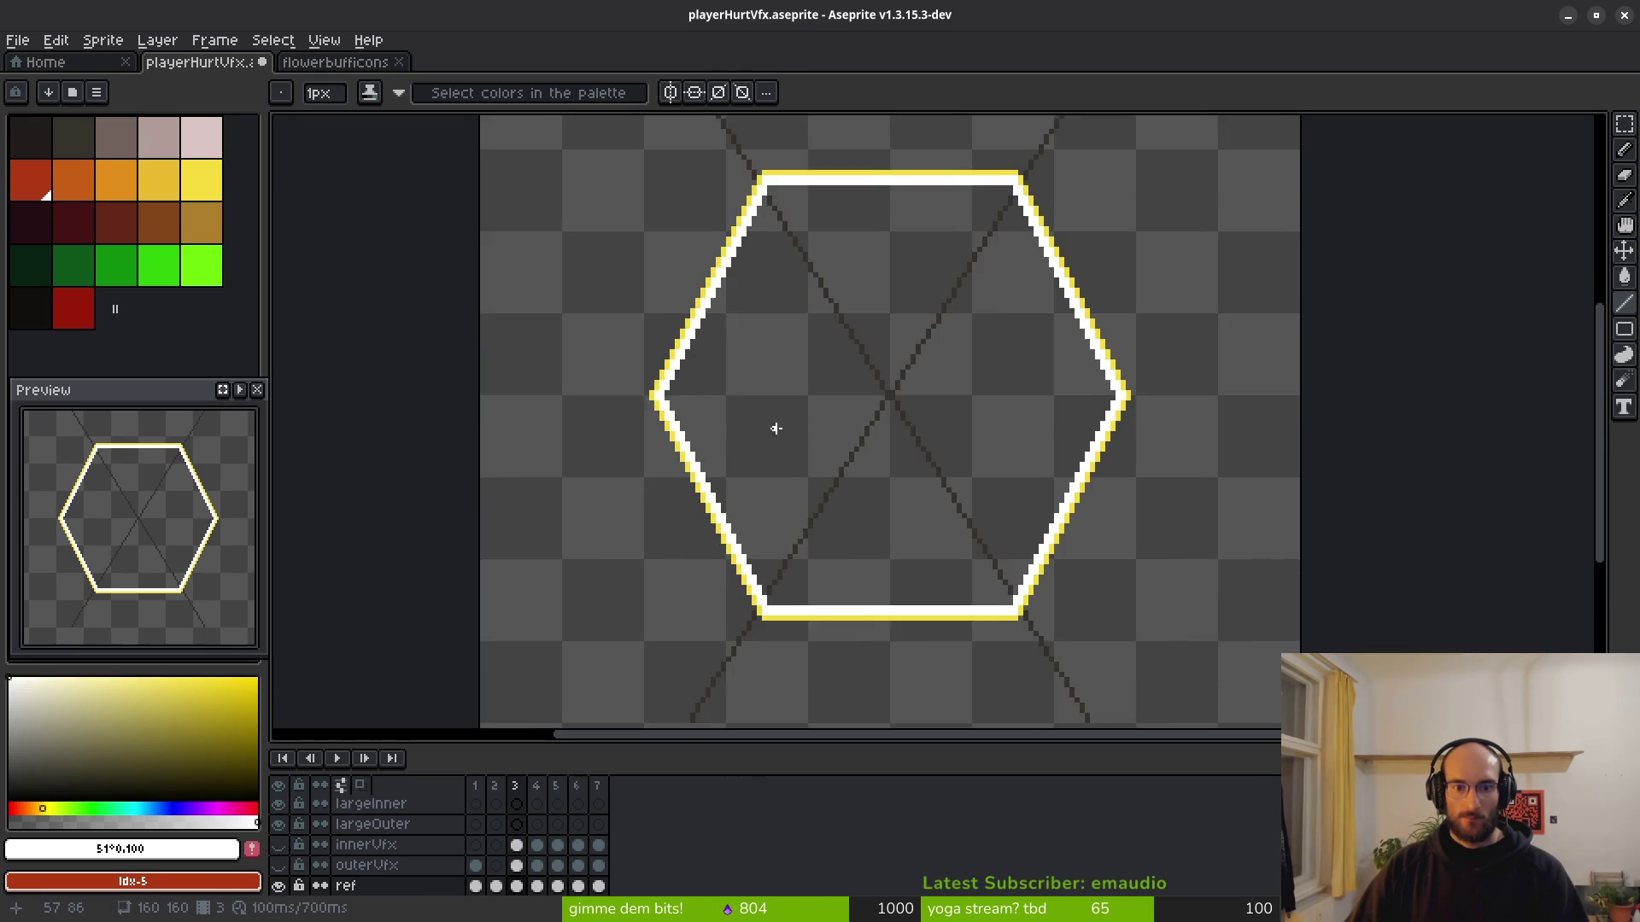
scroll(815, 504, down, 2)
With yellow selected, add outer-edge lines along the upper-left, top, right and bottom sides.
click(202, 180)
scroll(922, 432, up, 3)
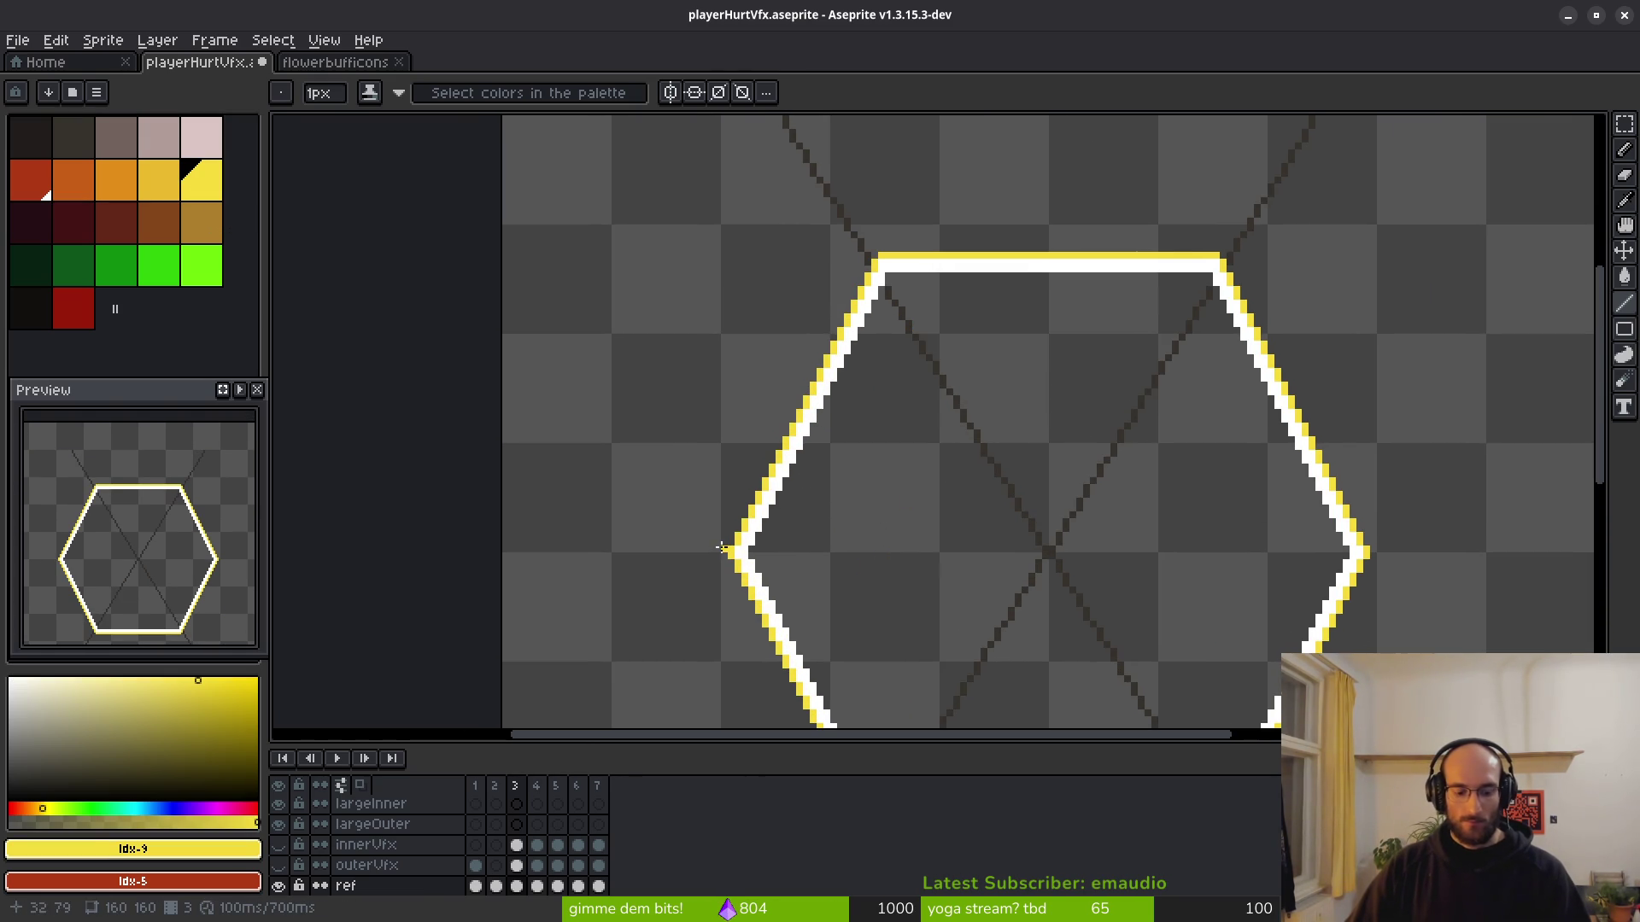
scroll(692, 615, up, 2)
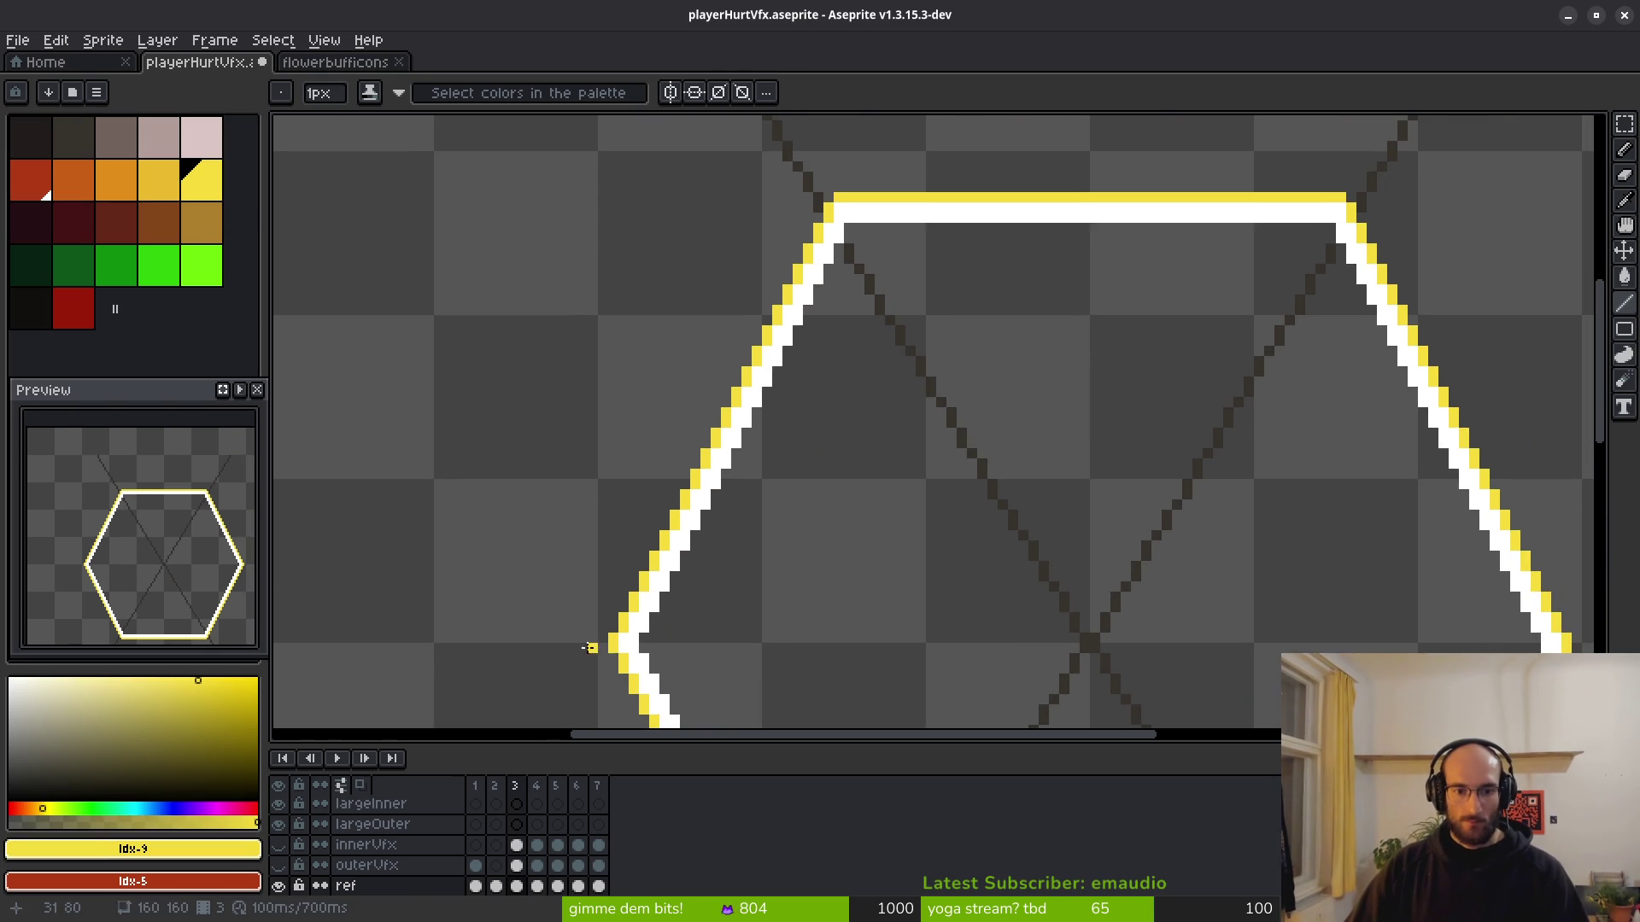
shift+click(784, 205)
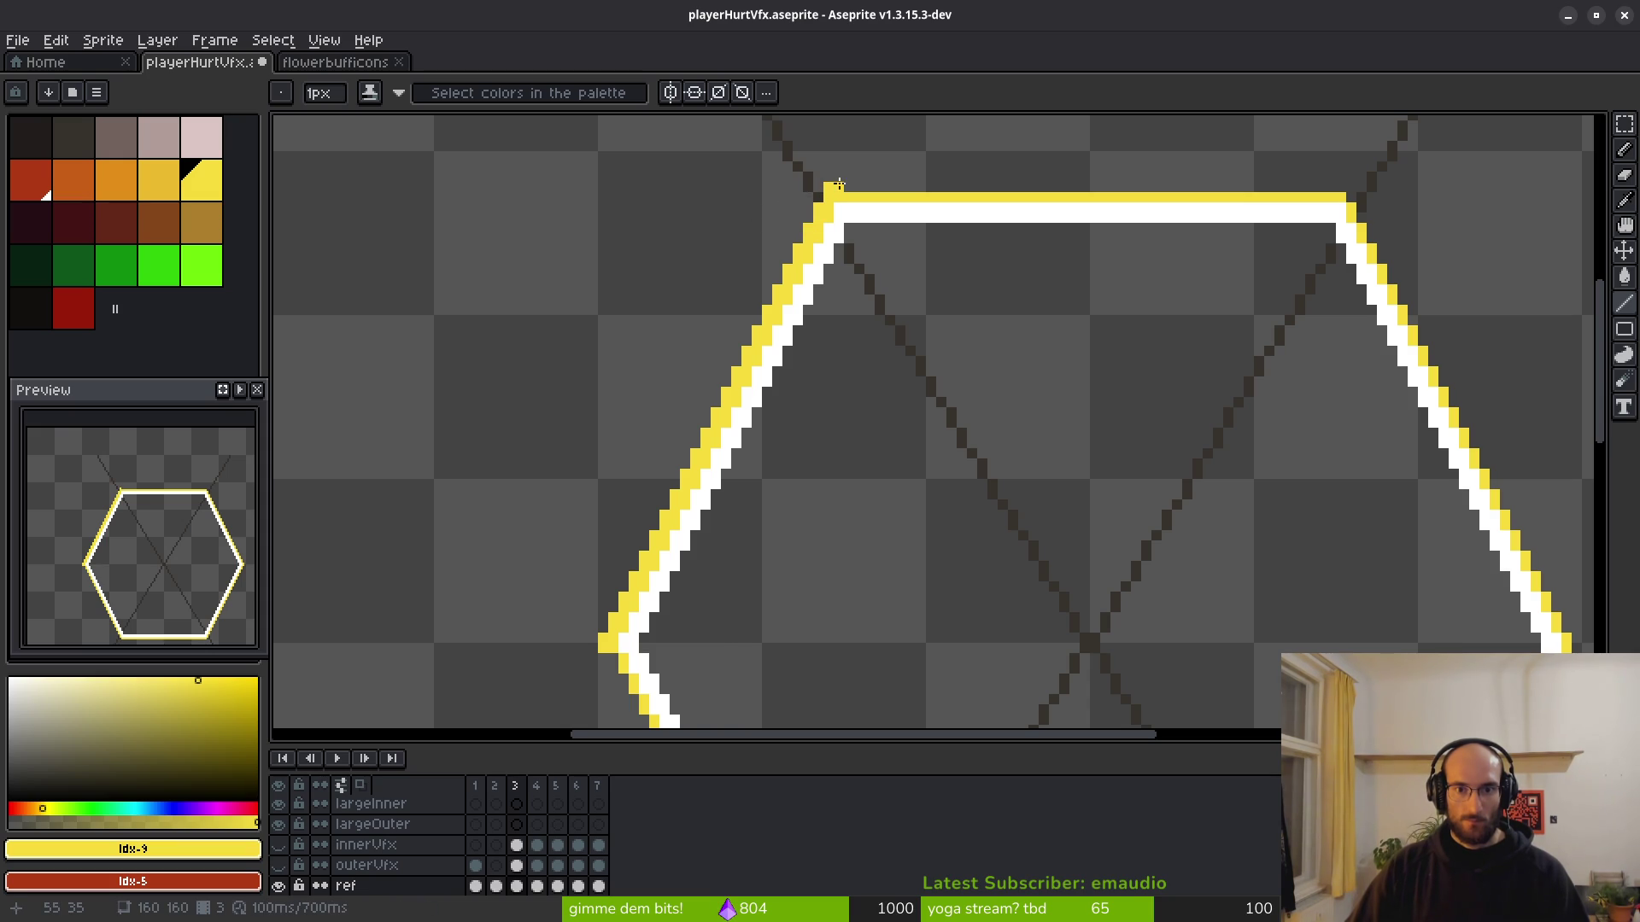
shift+click(1346, 188)
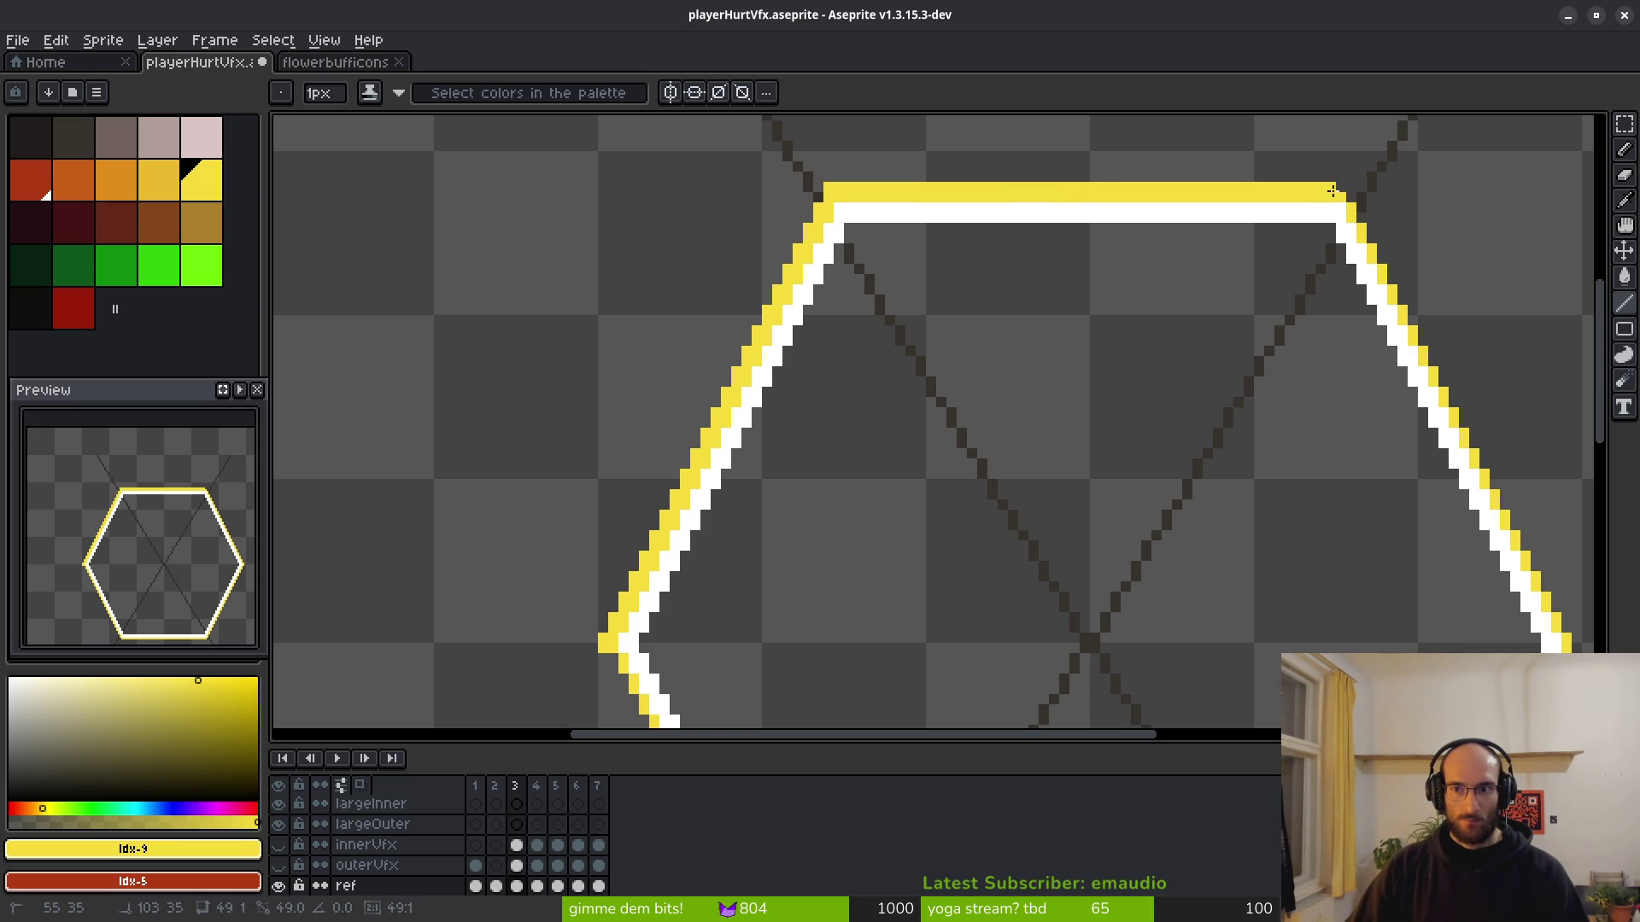
scroll(999, 256, right, 5)
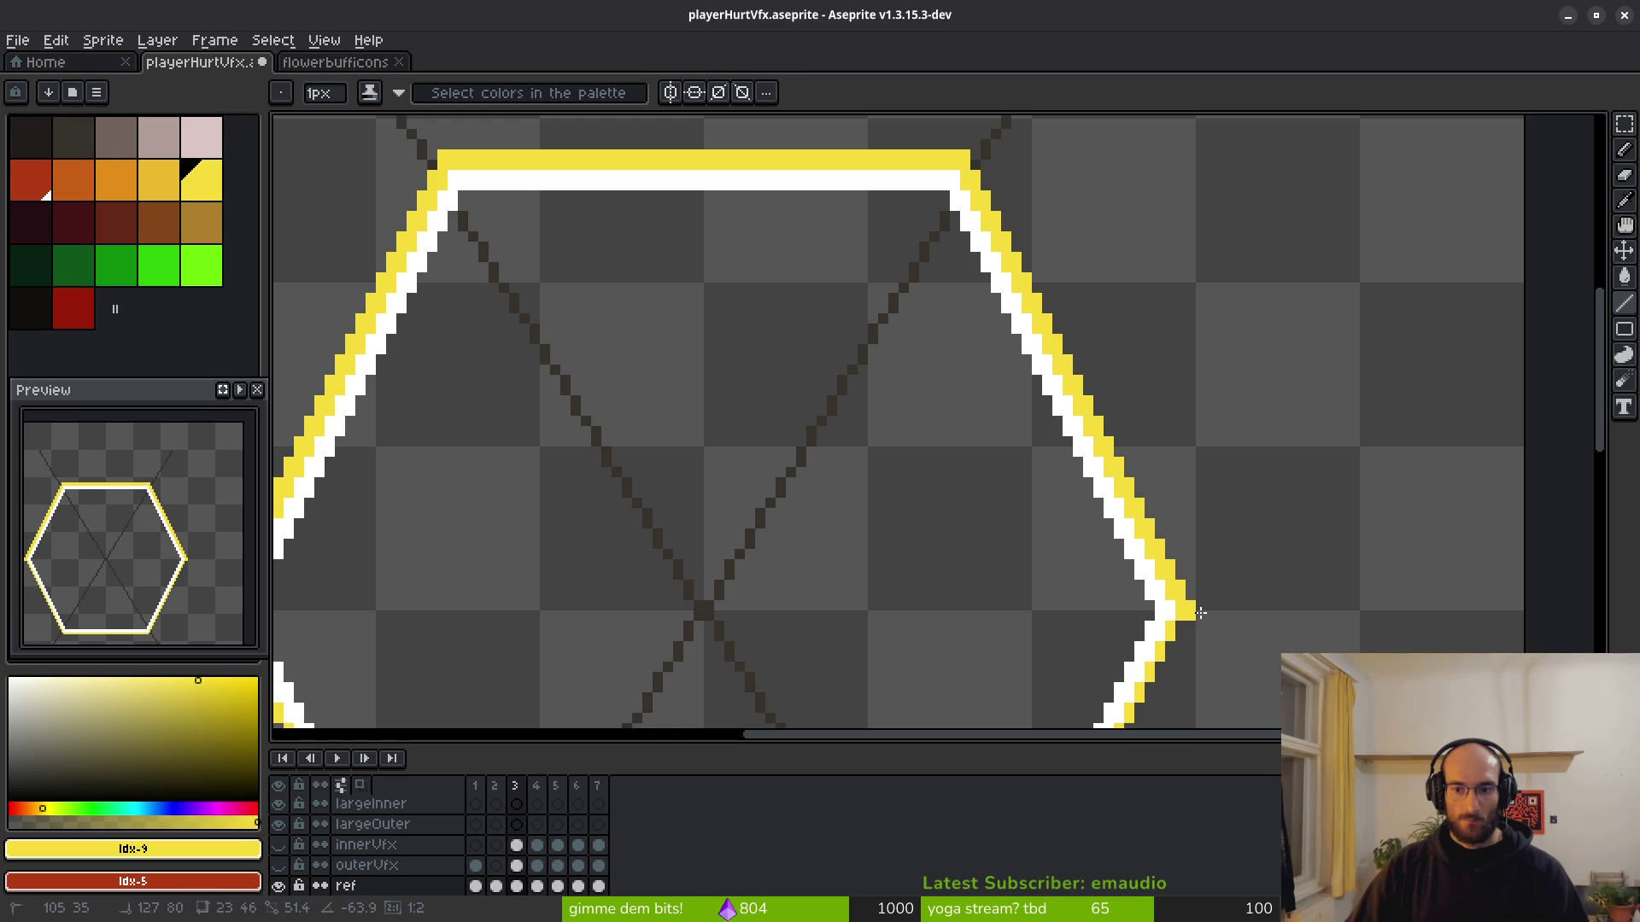
scroll(1131, 615, down, 4)
scroll(1129, 211, down, 1)
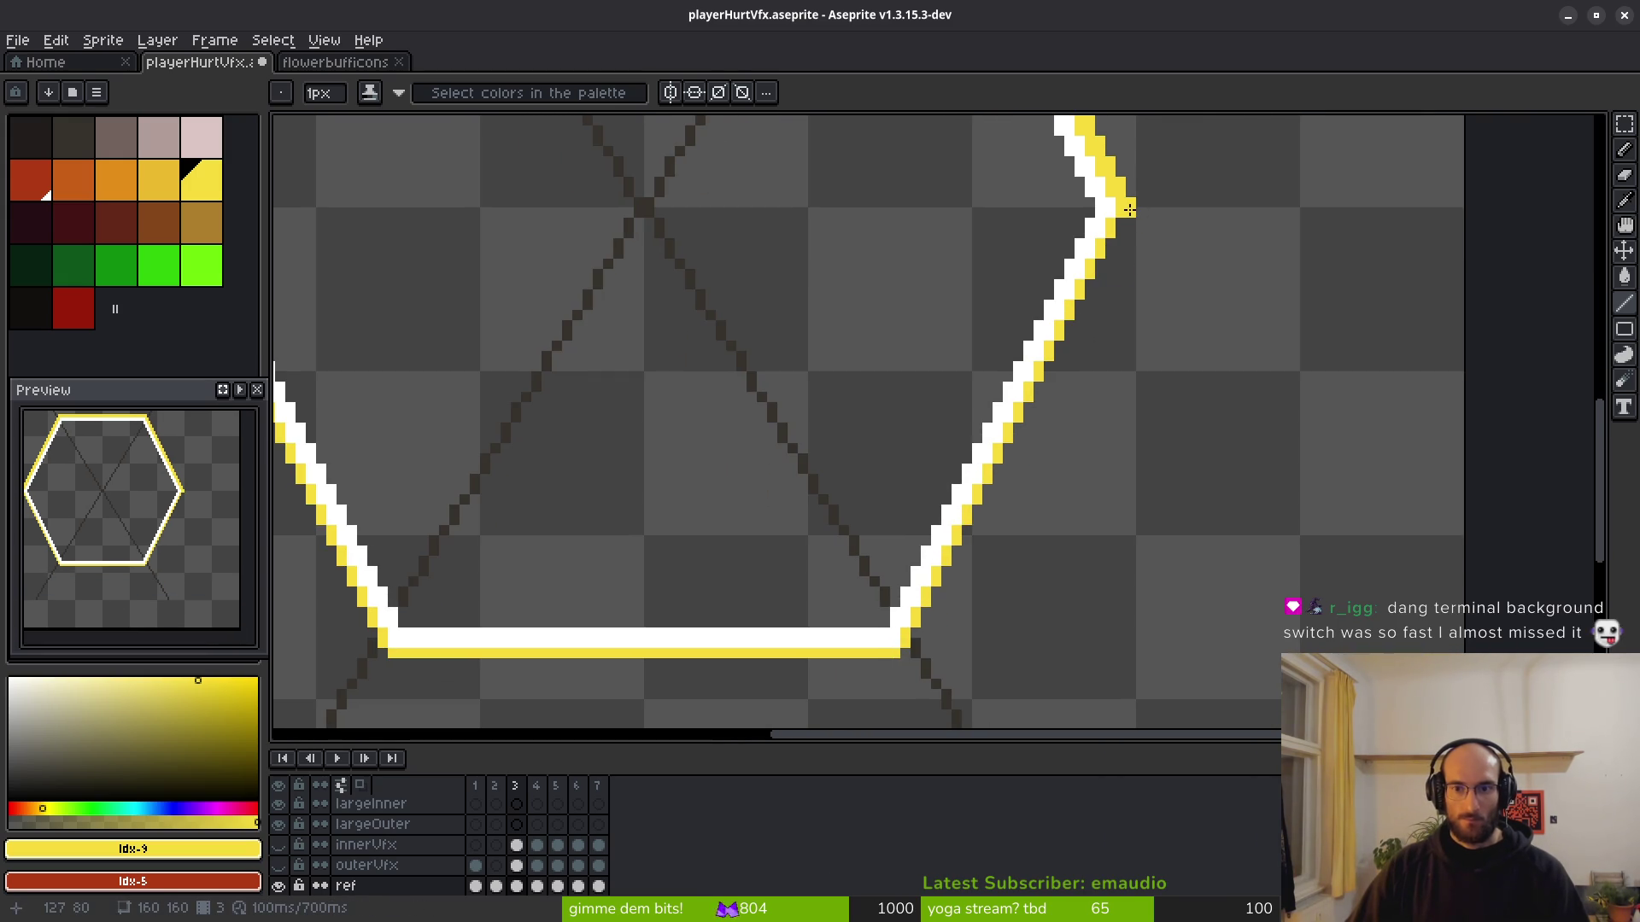
shift+click(906, 639)
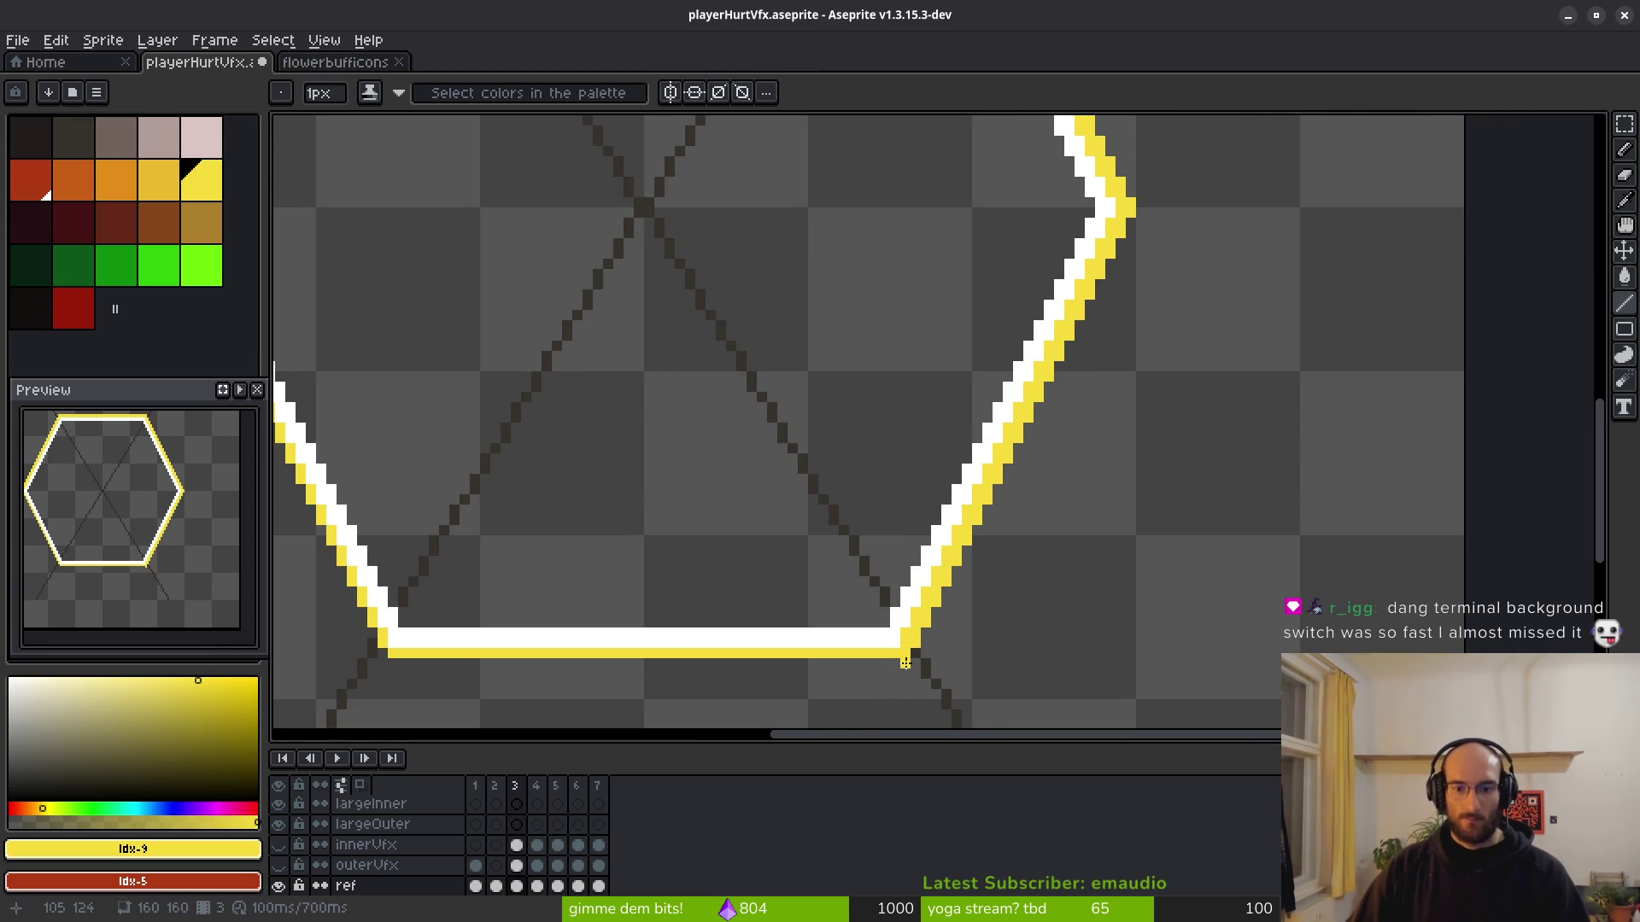
scroll(1016, 508, left, 2)
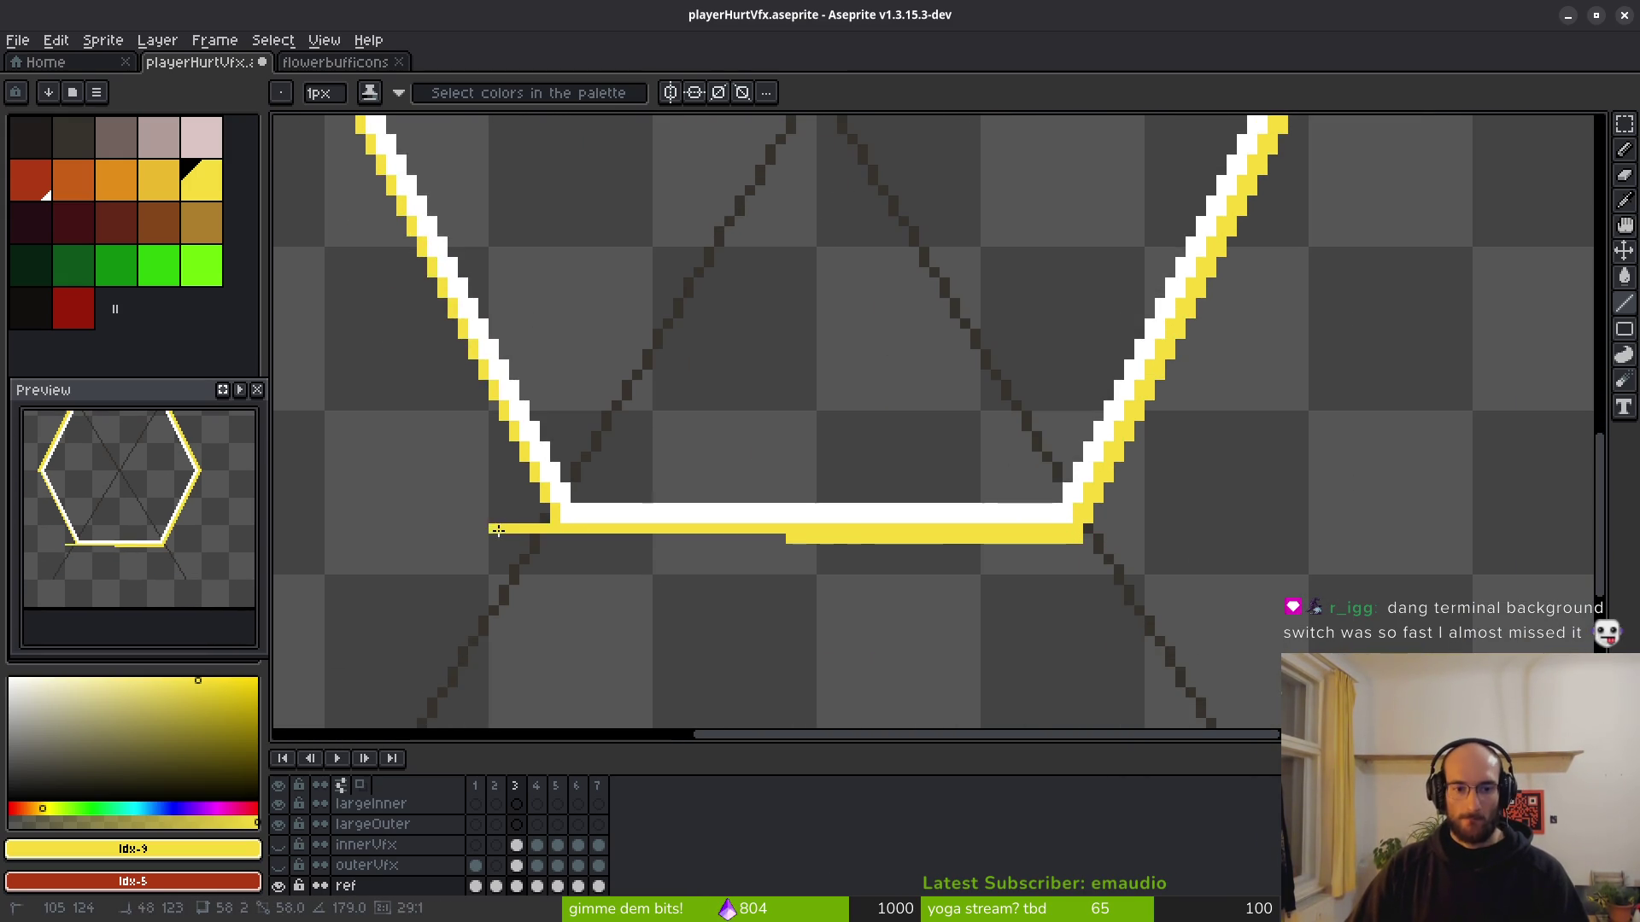
shift+click(567, 542)
Add yellow outer lines along the hexagon's lower-left edge from the bottom-left corner.
scroll(566, 541, left, 3)
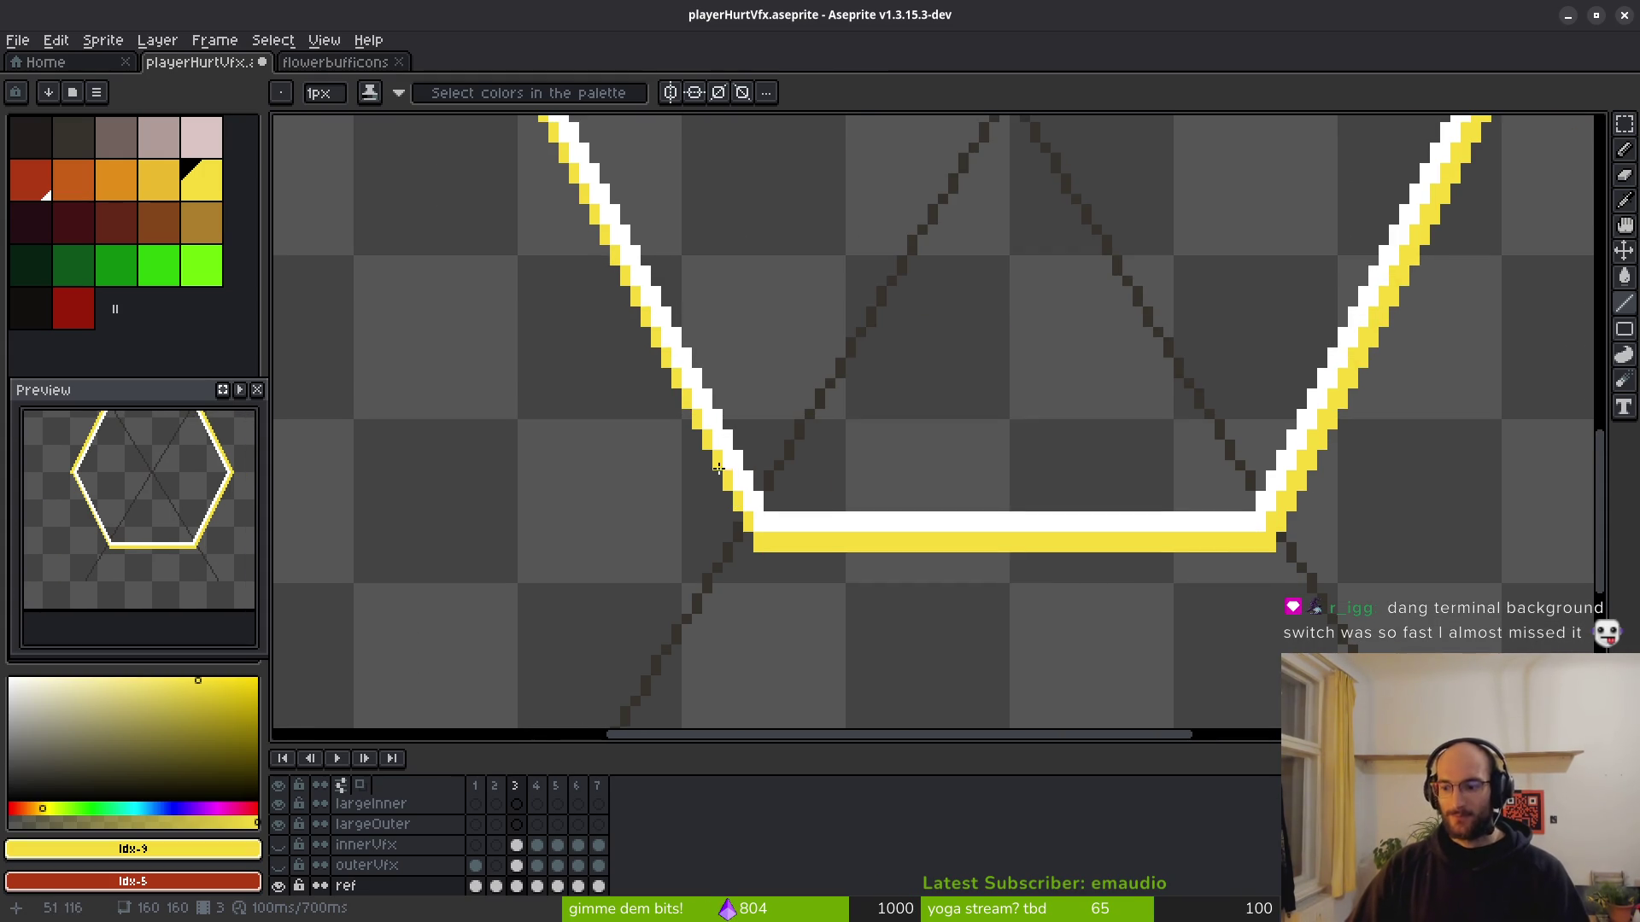
scroll(719, 468, up, 3)
scroll(718, 468, left, 2)
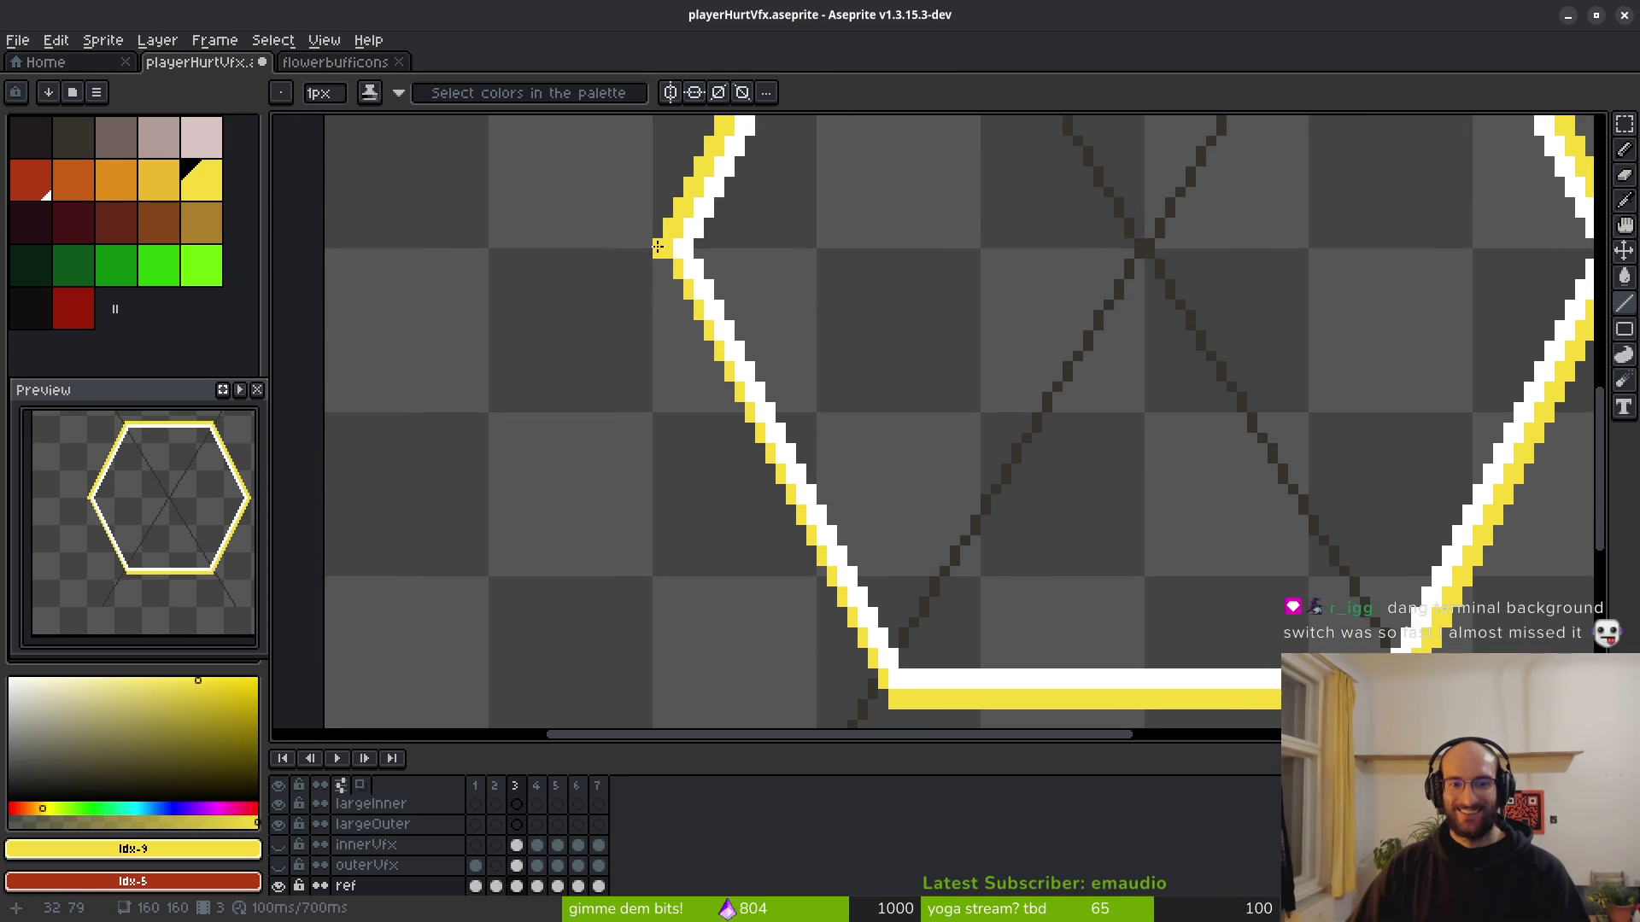
drag(658, 247, 894, 681)
scroll(892, 703, down, 3)
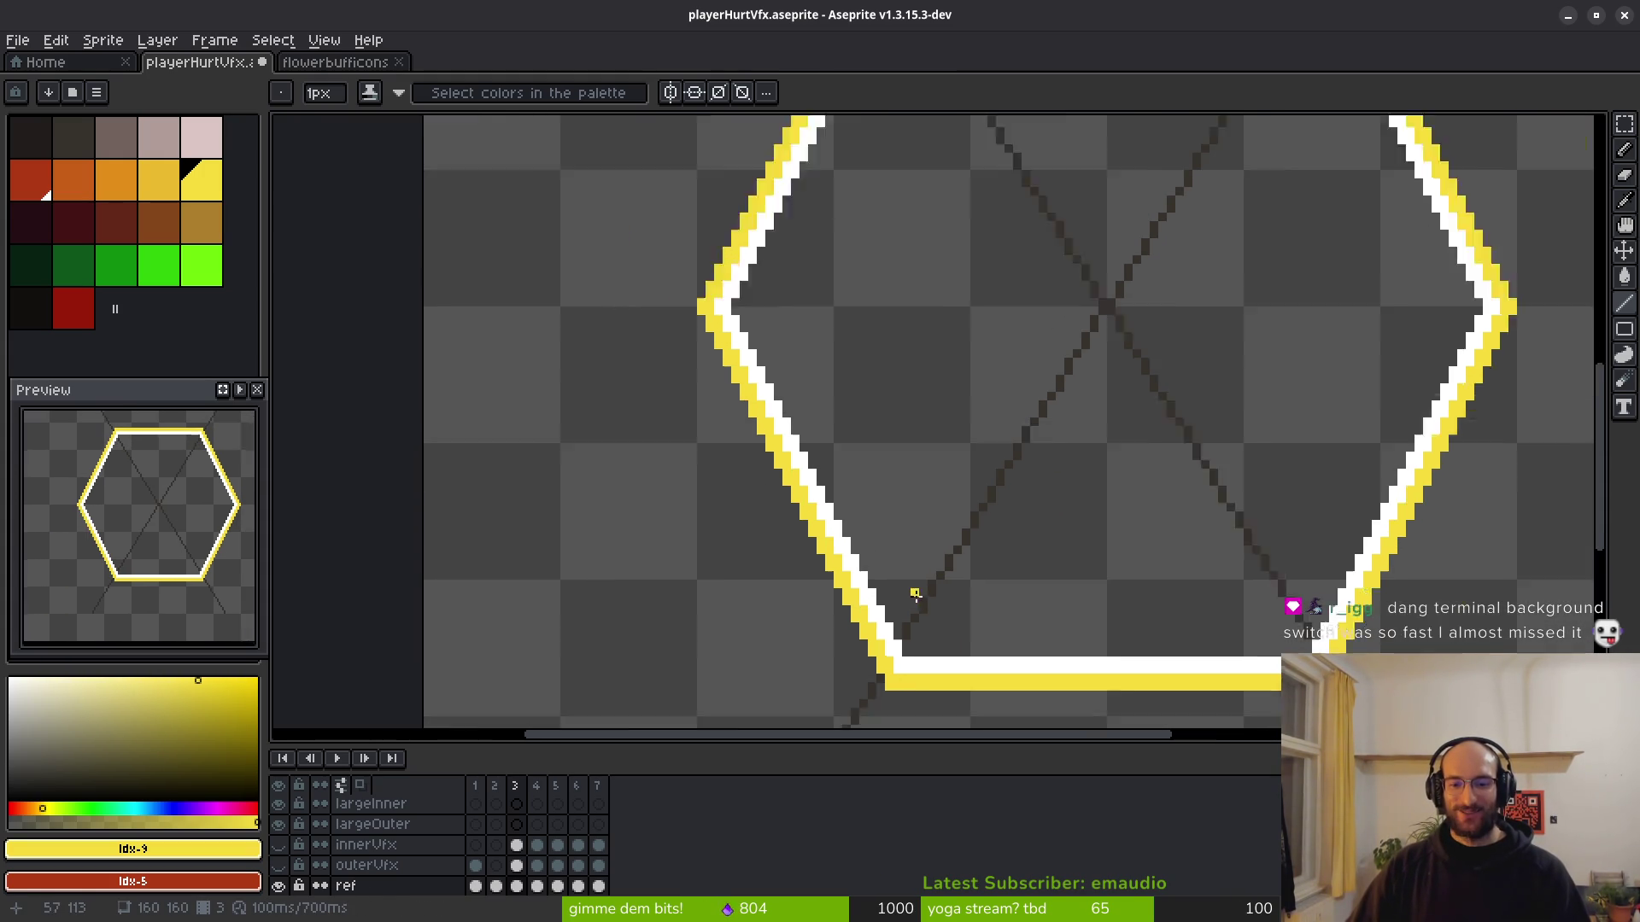
scroll(888, 667, up, 3)
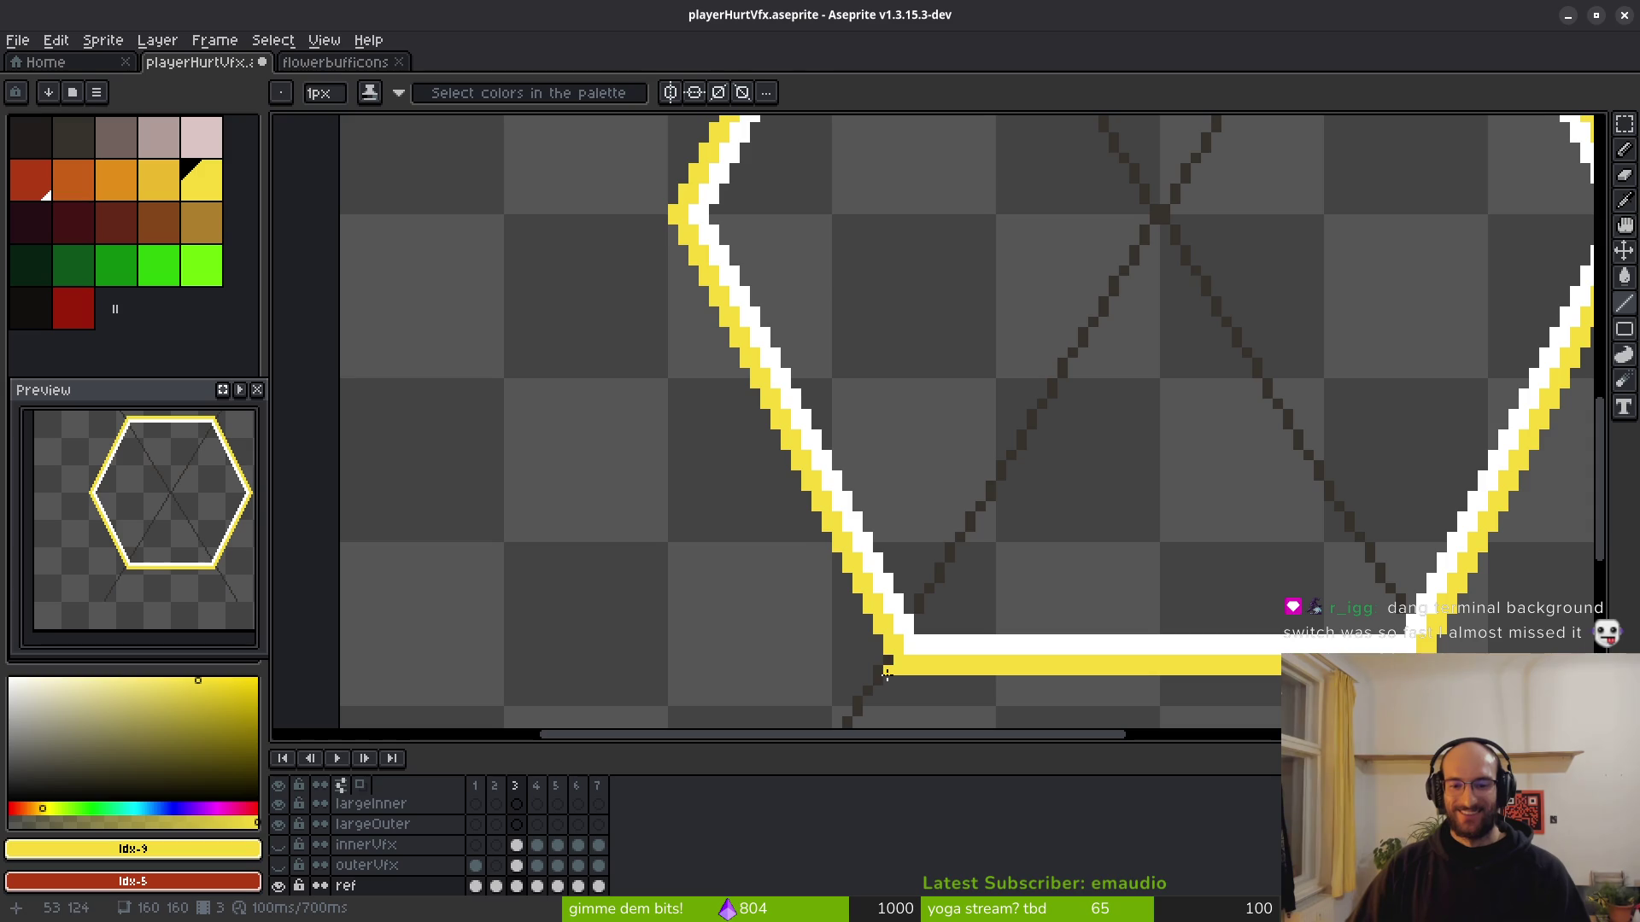
mouse_move(933, 617)
mouse_down()
mouse_move(891, 609)
mouse_move(947, 627)
mouse_up()
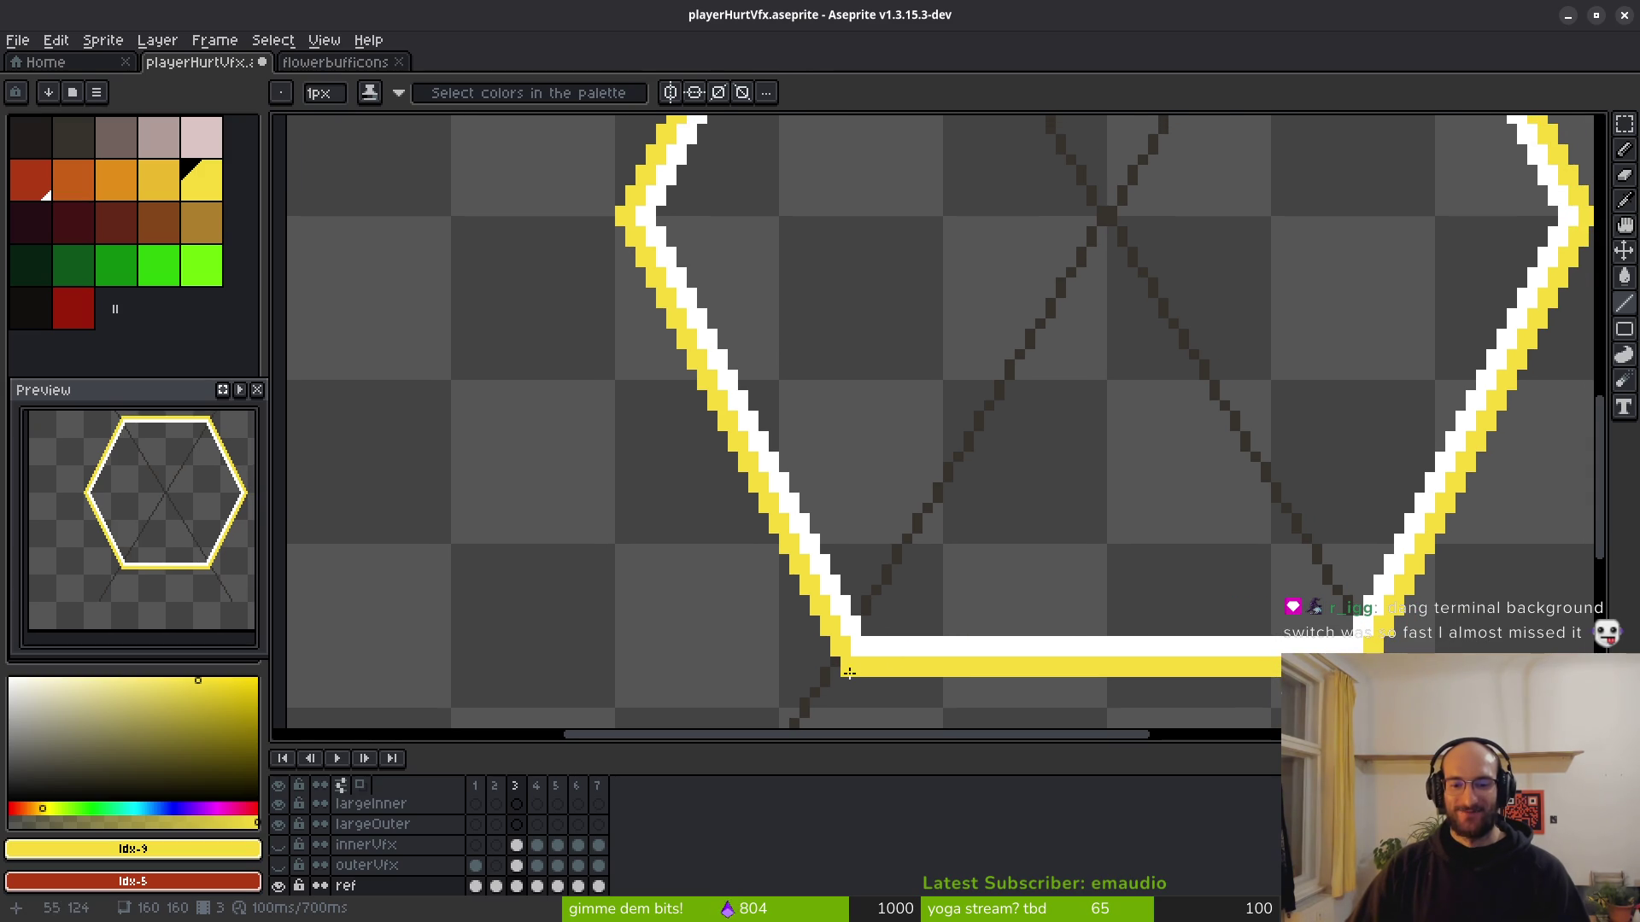
drag(837, 673, 609, 221)
drag(728, 261, 642, 562)
Thicken the yellow top, lower-right and bottom outer edges, then reselect white.
mouse_move(583, 494)
mouse_down()
mouse_move(511, 605)
mouse_move(749, 122)
mouse_up()
drag(904, 194, 775, 362)
drag(609, 294, 1134, 289)
drag(1135, 289, 812, 179)
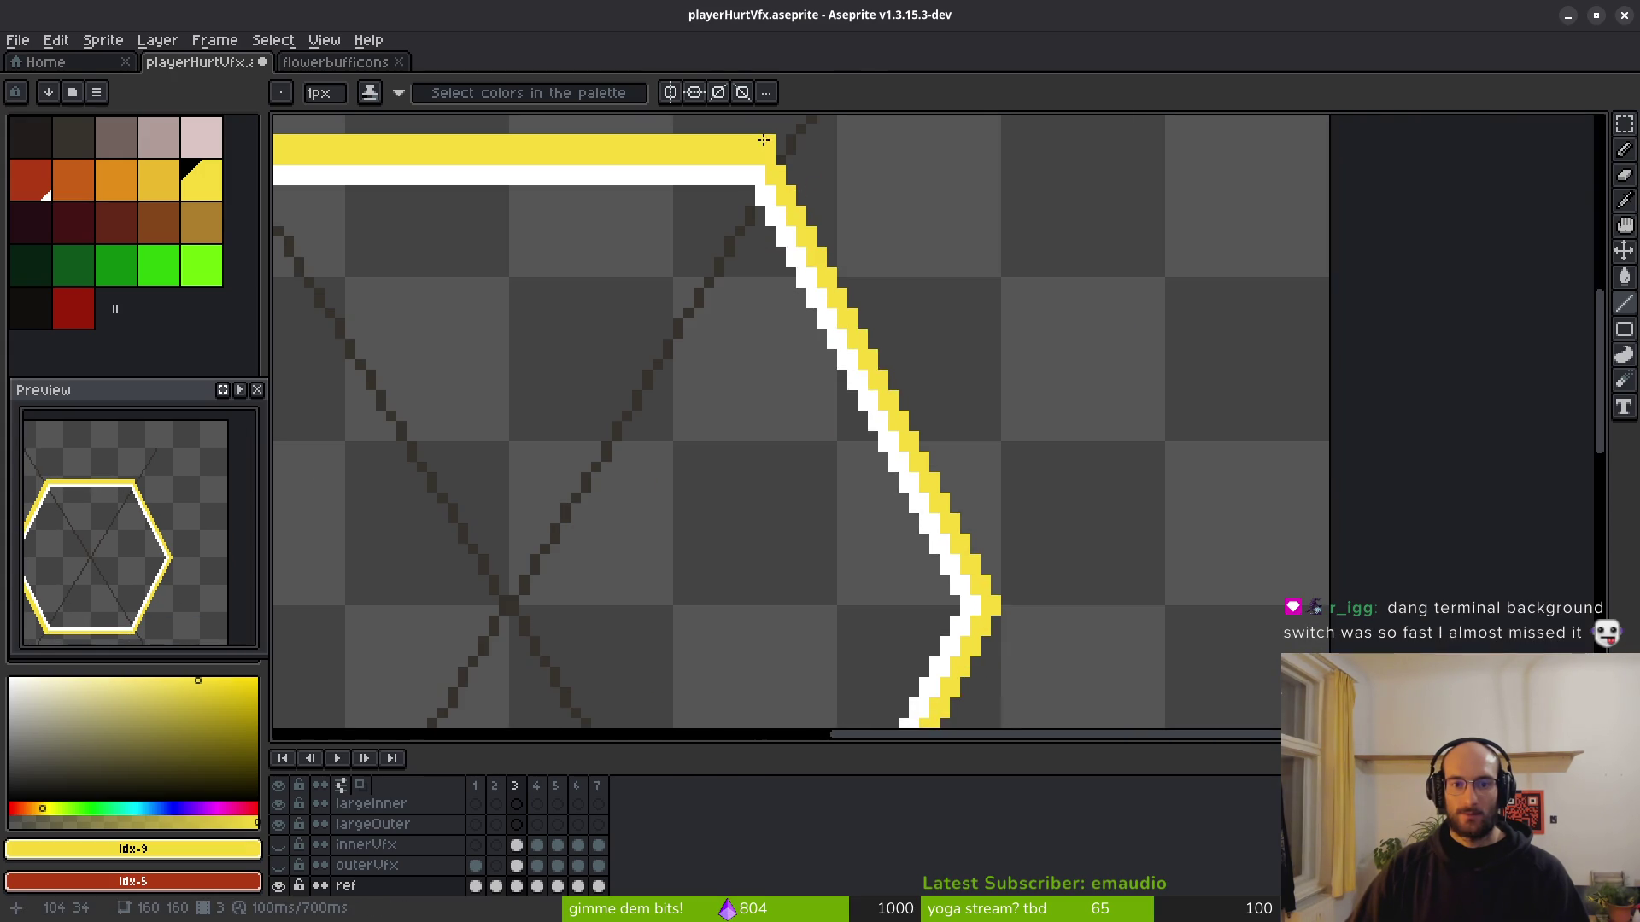
scroll(1004, 598, down, 5)
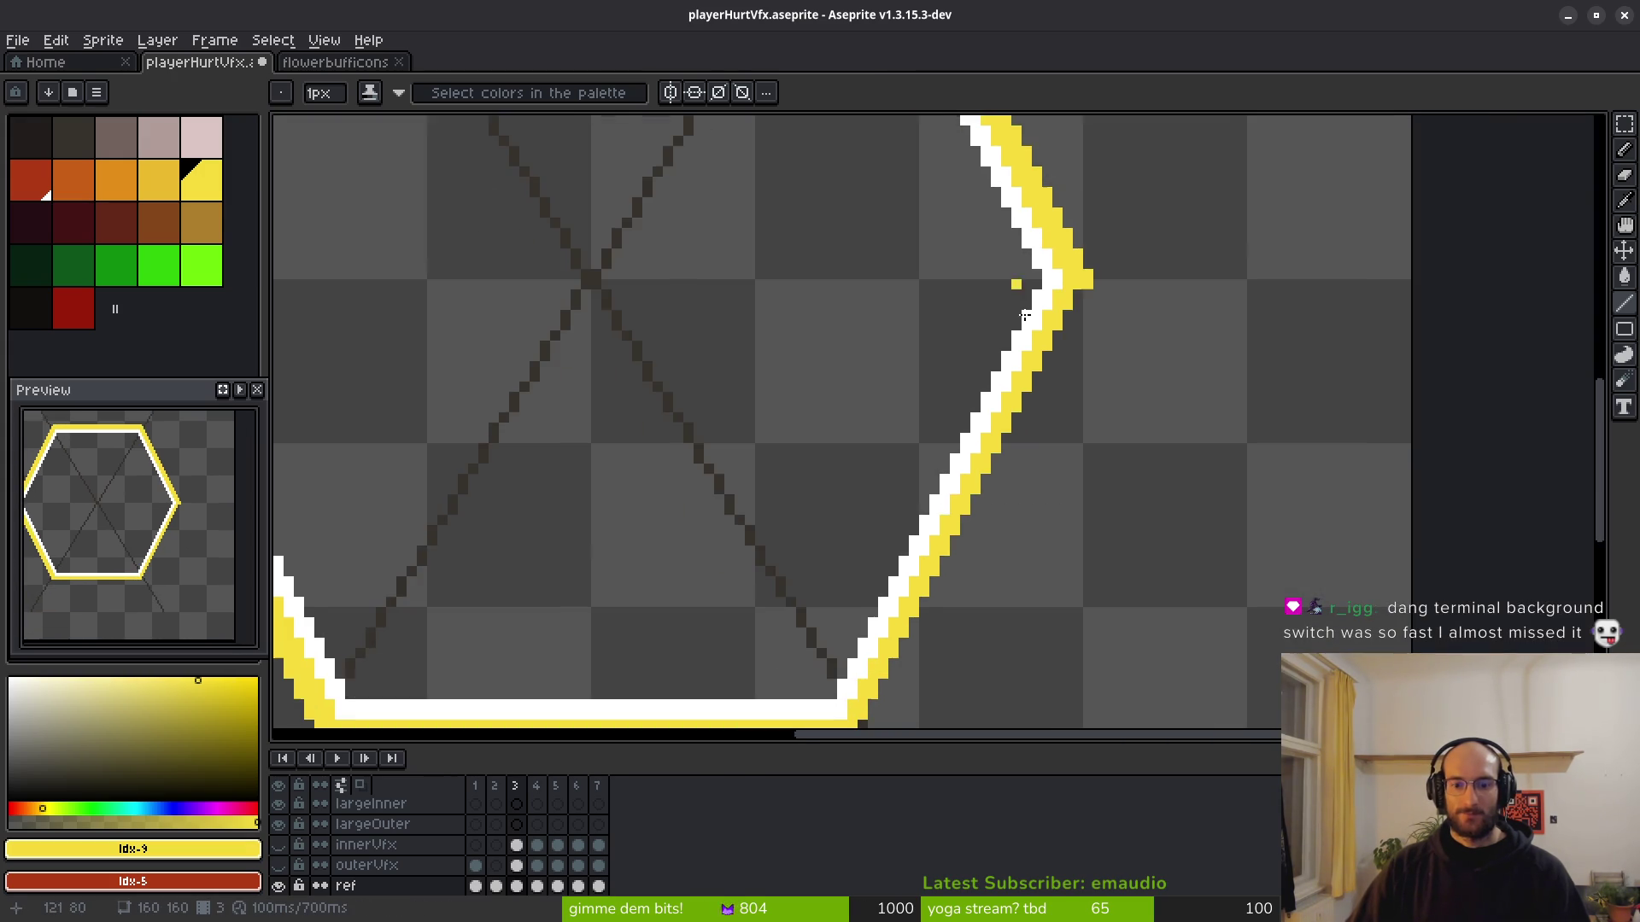
scroll(867, 542, up, 3)
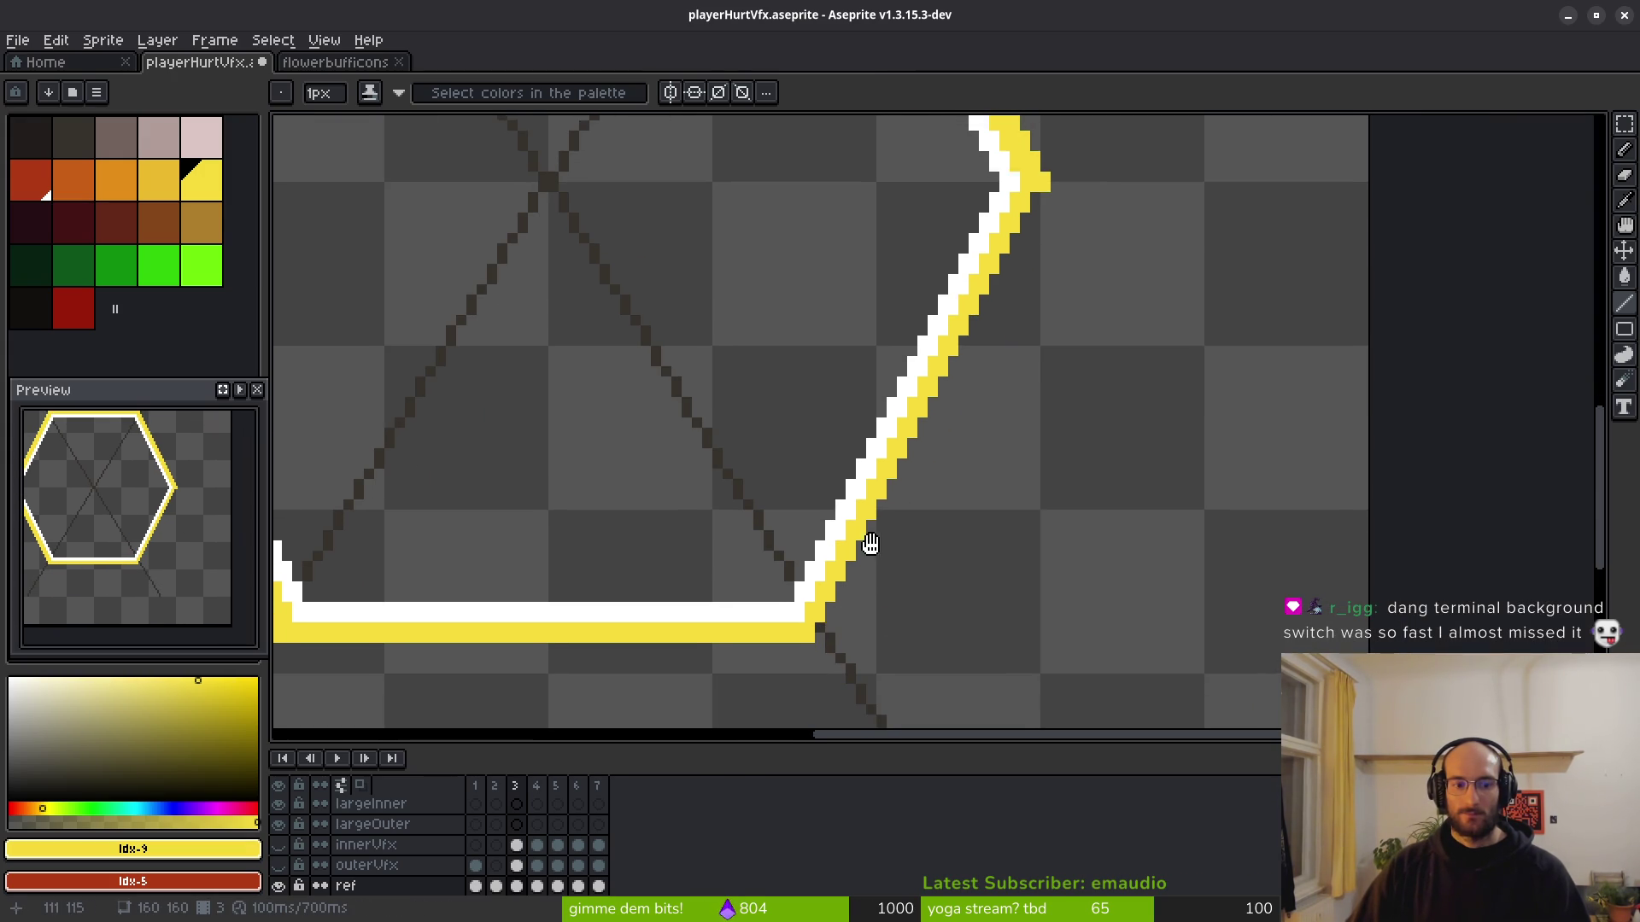
drag(1044, 206, 837, 664)
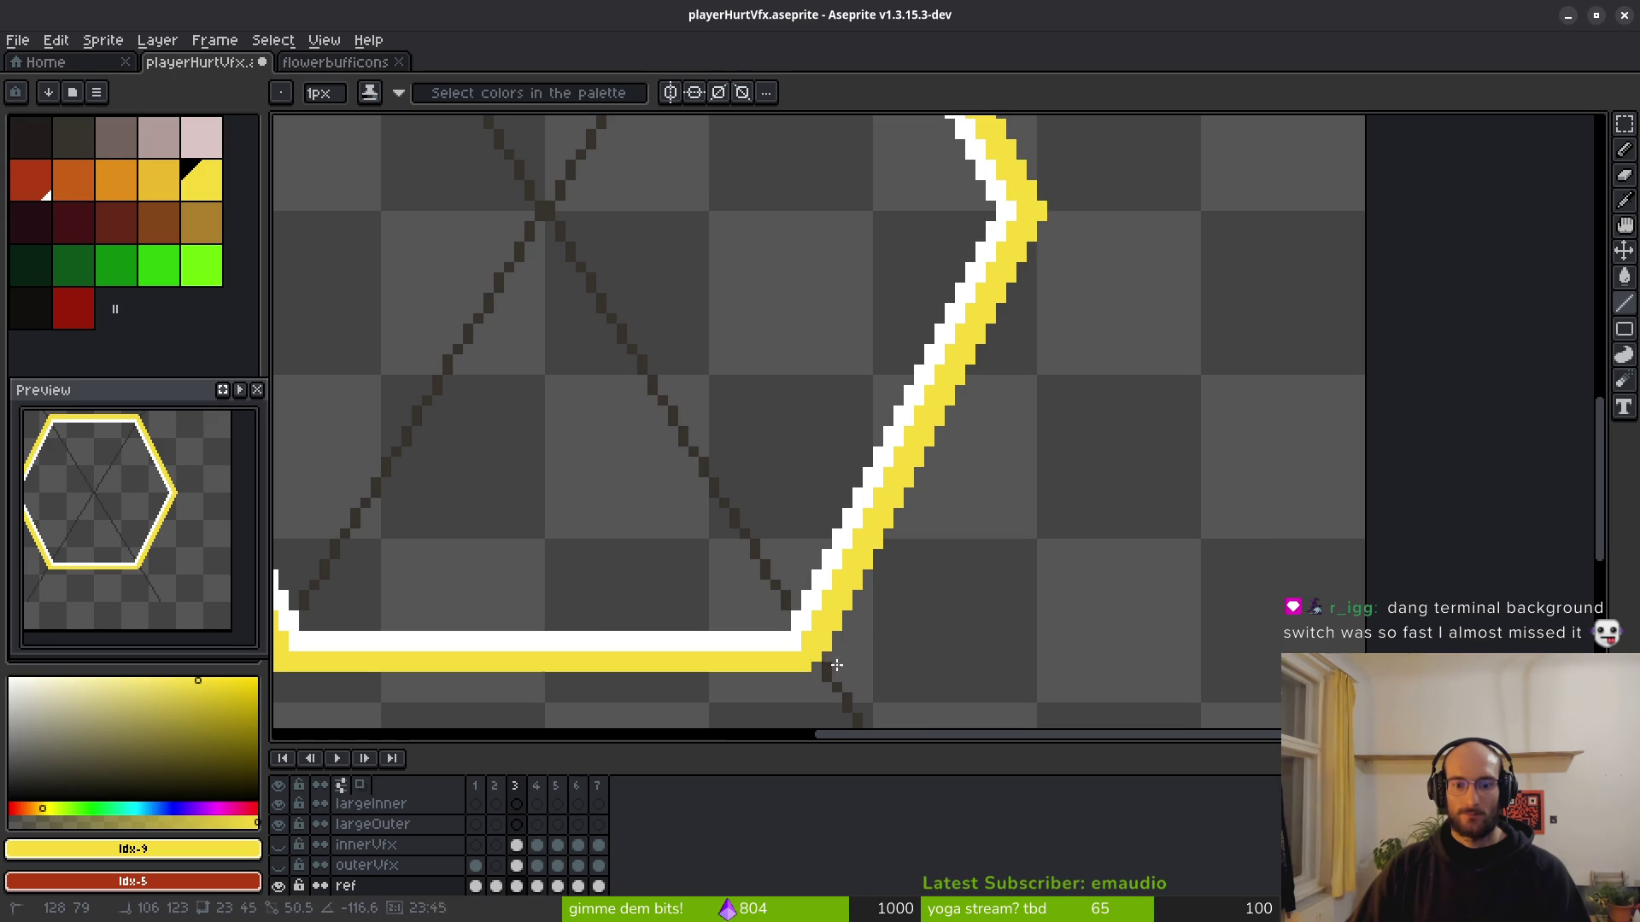
scroll(822, 668, down, 2)
scroll(1110, 529, left, 4)
mouse_move(1129, 577)
mouse_down()
mouse_move(677, 592)
mouse_move(615, 568)
mouse_up()
scroll(684, 494, down, 1)
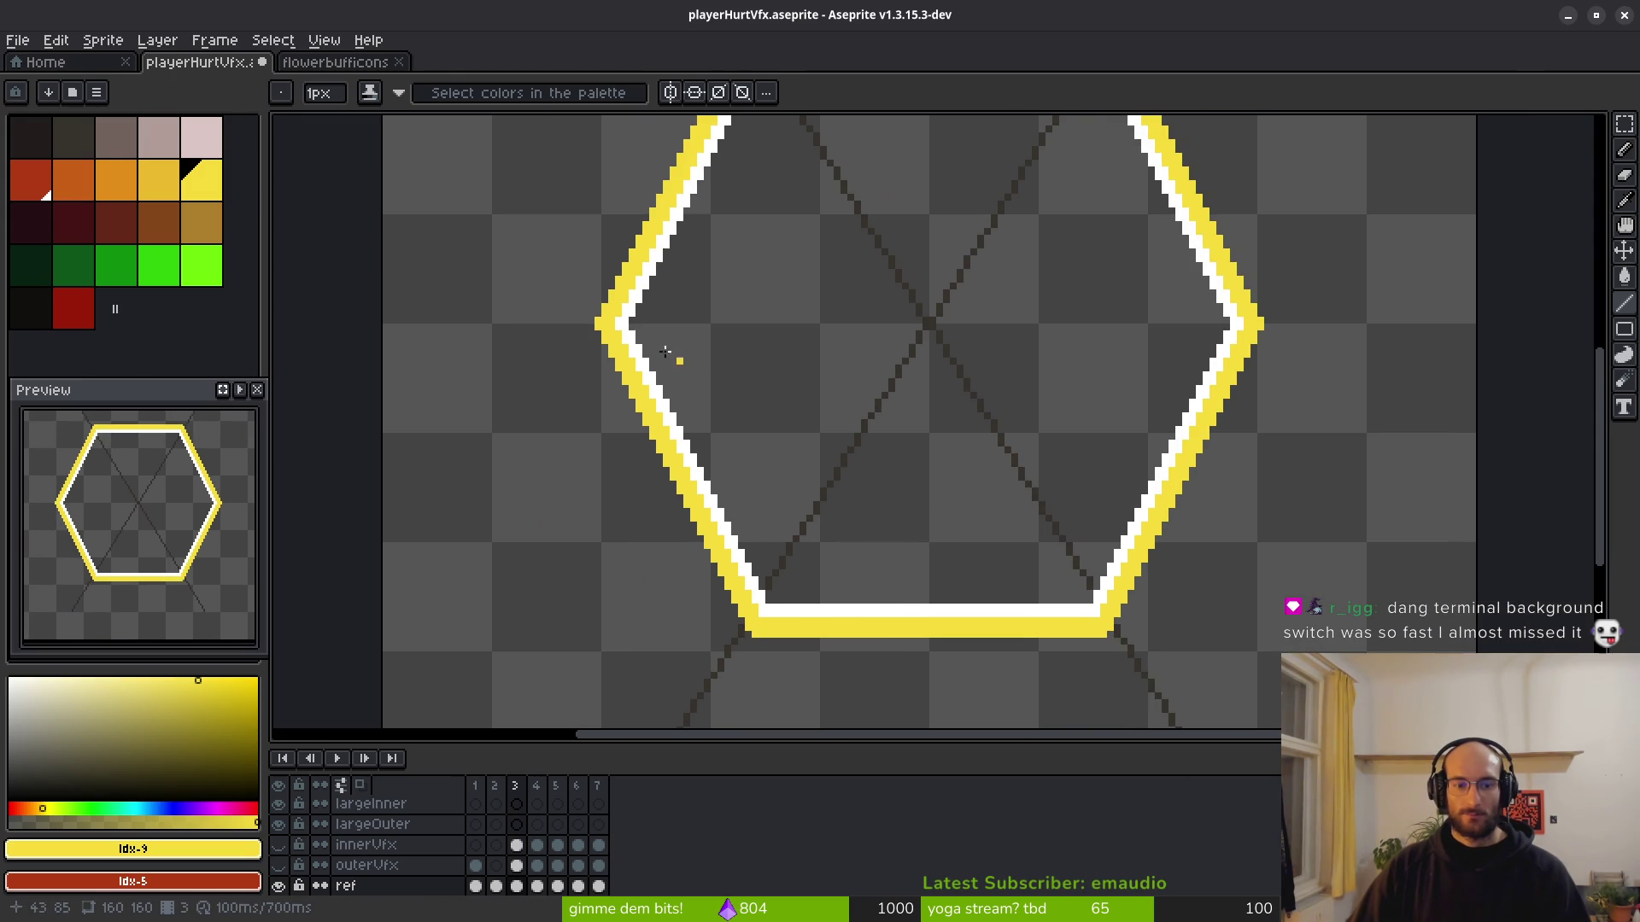
alt+click(646, 294)
Thicken the white inner line along the hexagon's top and bottom edges.
scroll(768, 342, down, 2)
scroll(820, 316, up, 5)
drag(450, 305, 1457, 304)
scroll(951, 219, up, 1)
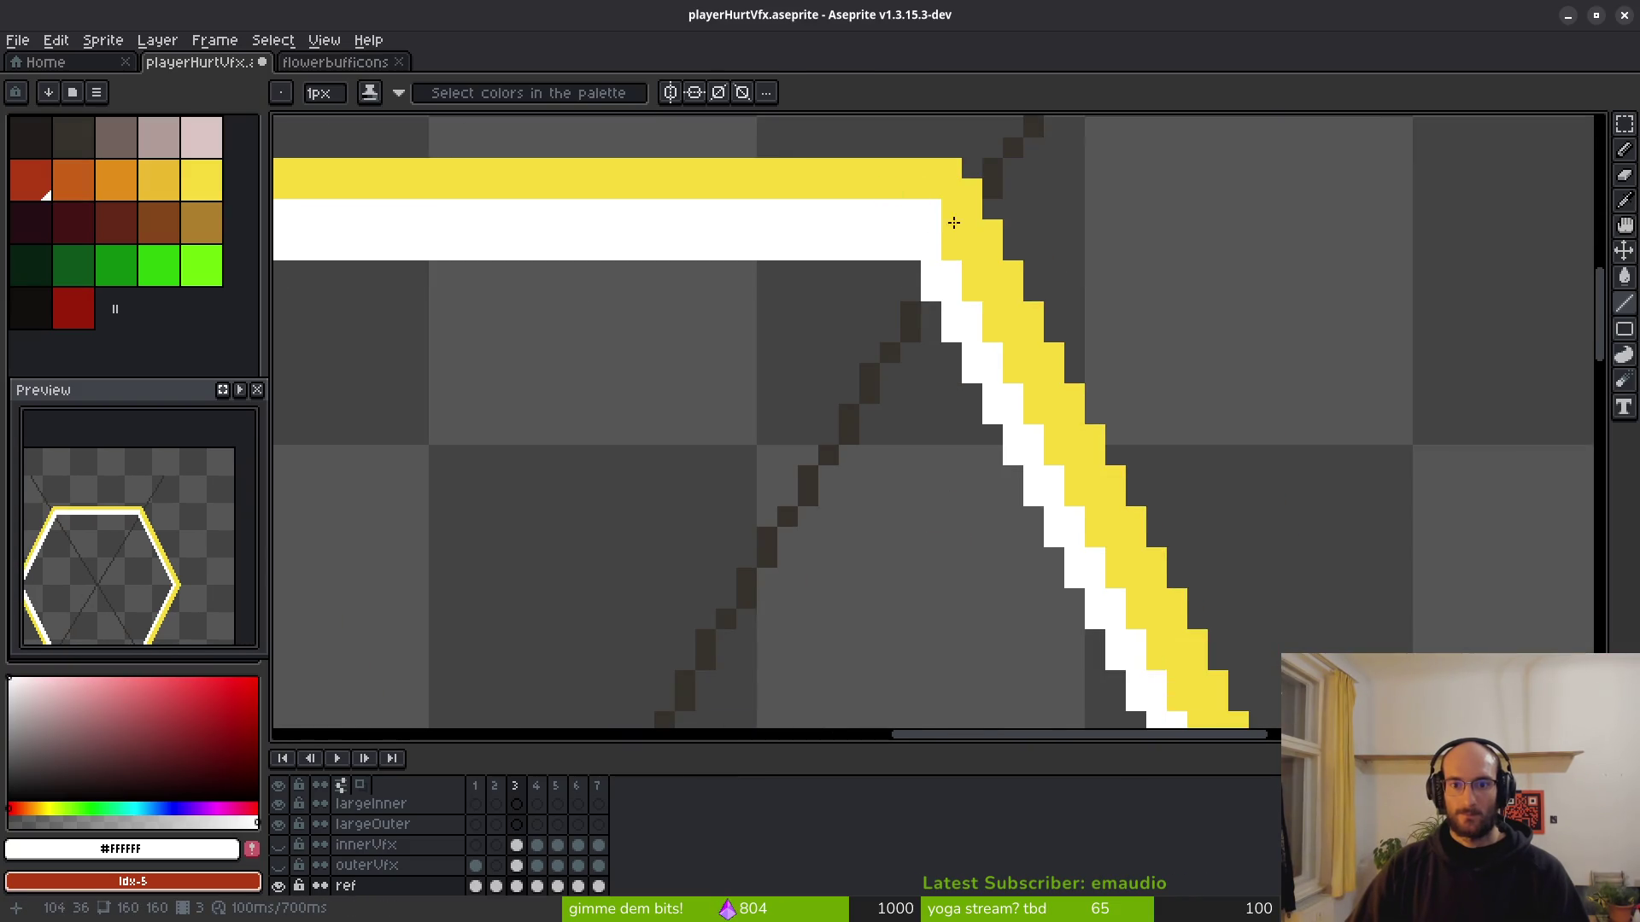
scroll(816, 269, down, 3)
mouse_move(816, 268)
mouse_down()
mouse_move(602, 208)
mouse_move(860, 559)
mouse_move(1074, 293)
mouse_up()
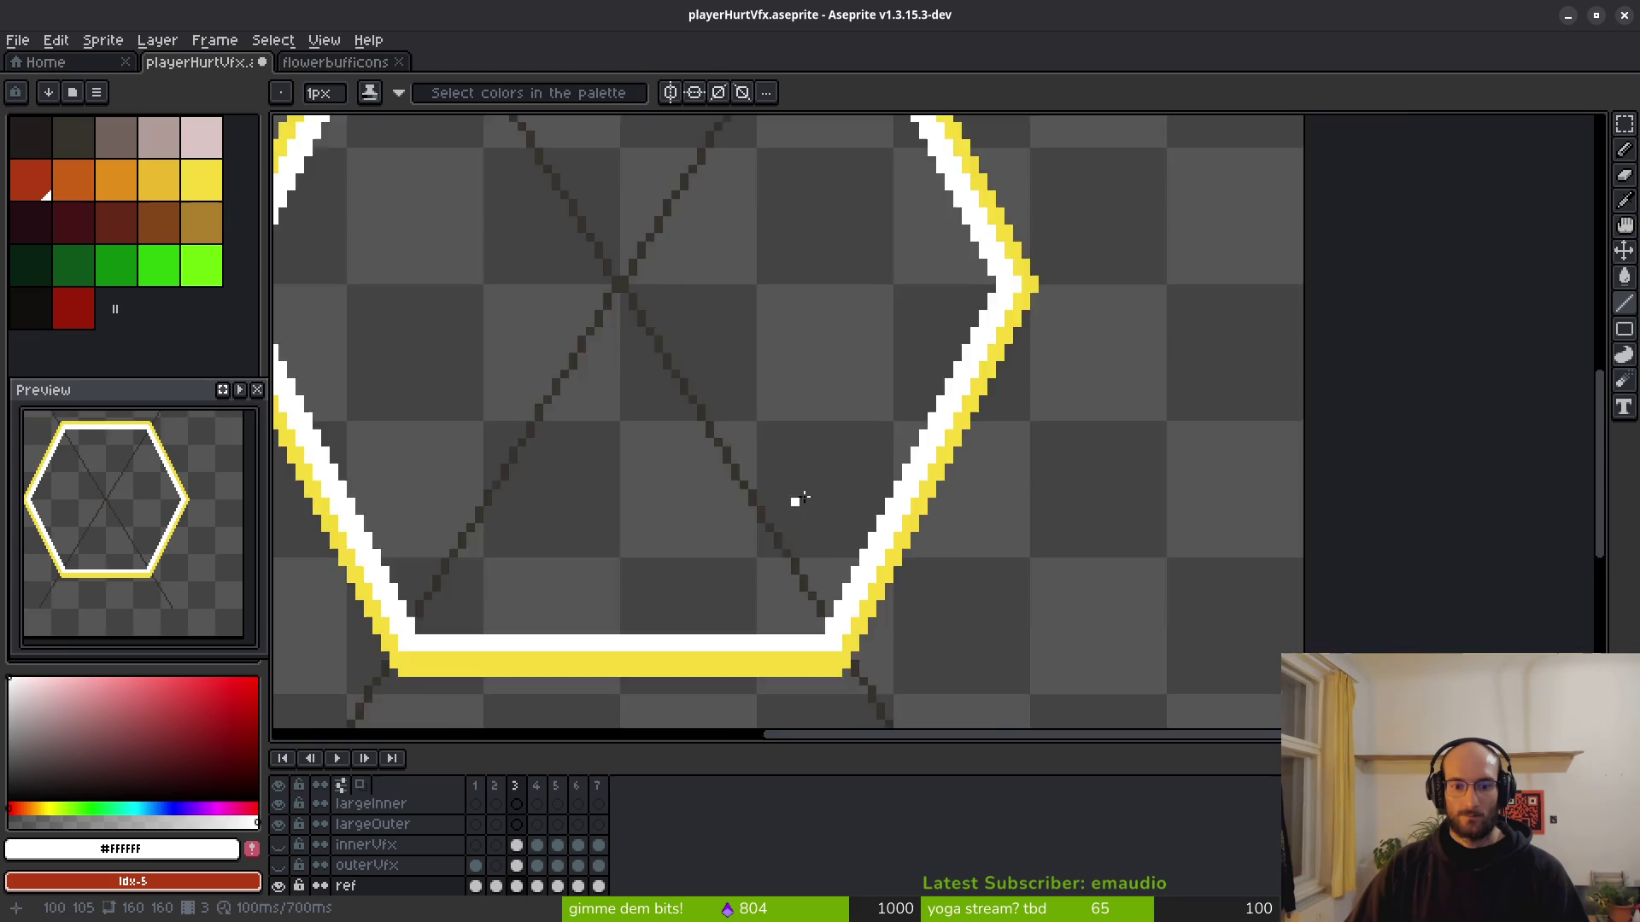
scroll(795, 501, up, 2)
drag(831, 407, 754, 285)
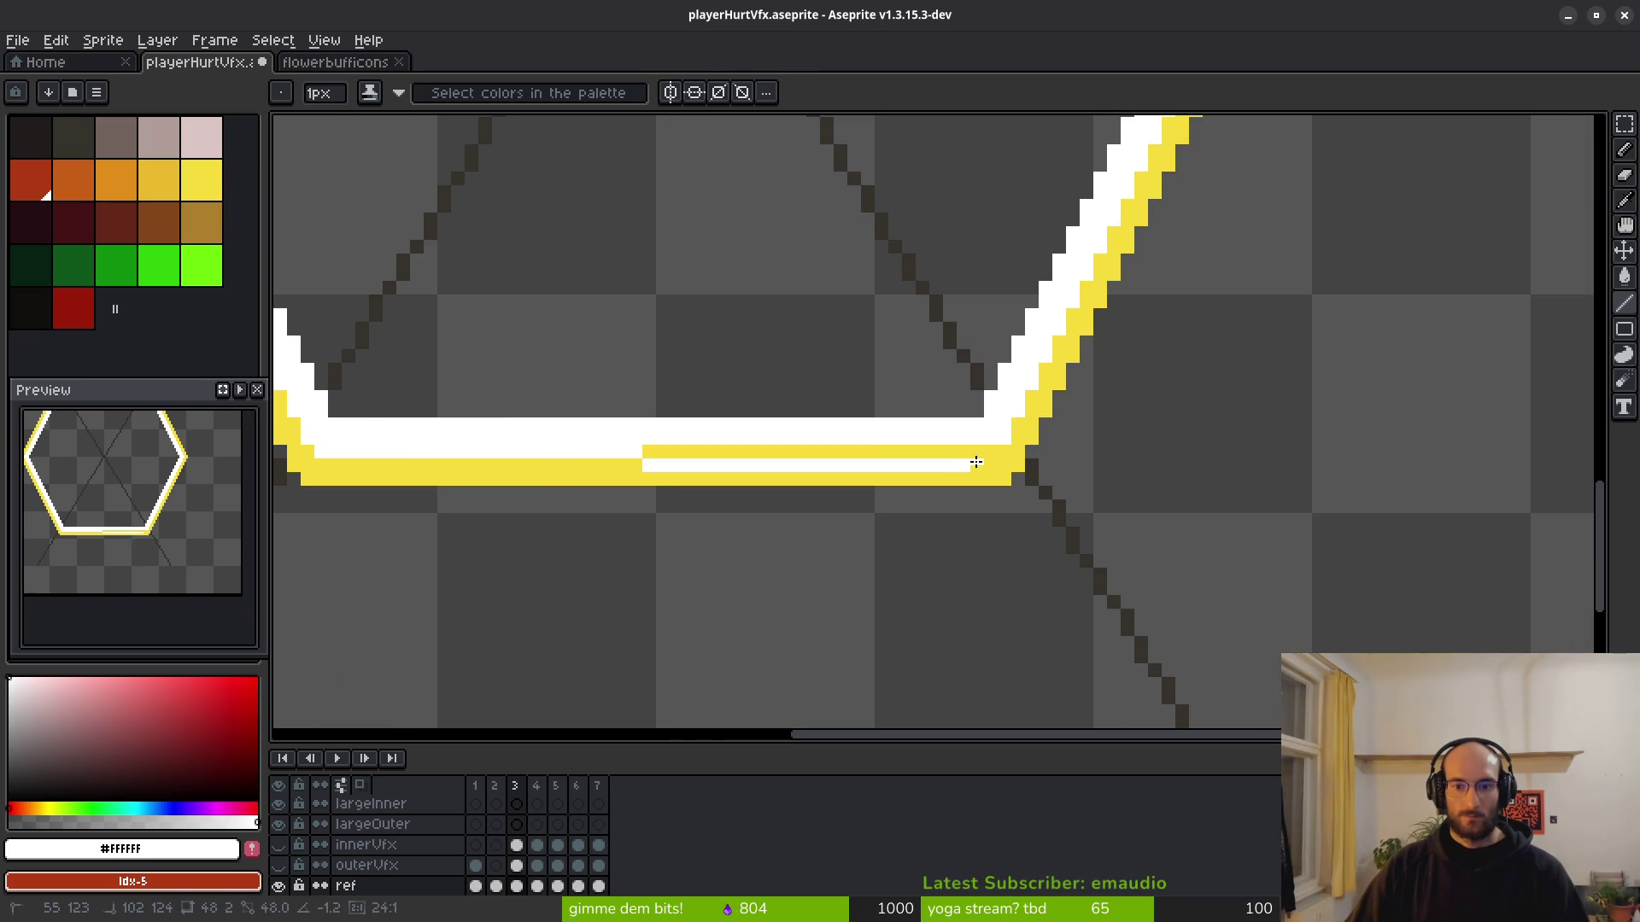
scroll(977, 453, down, 2)
Save playerHurtVfx.aseprite with Ctrl+S.
key(ctrl+s)
mouse_move(857, 370)
mouse_down()
mouse_move(780, 355)
mouse_move(784, 428)
mouse_up()
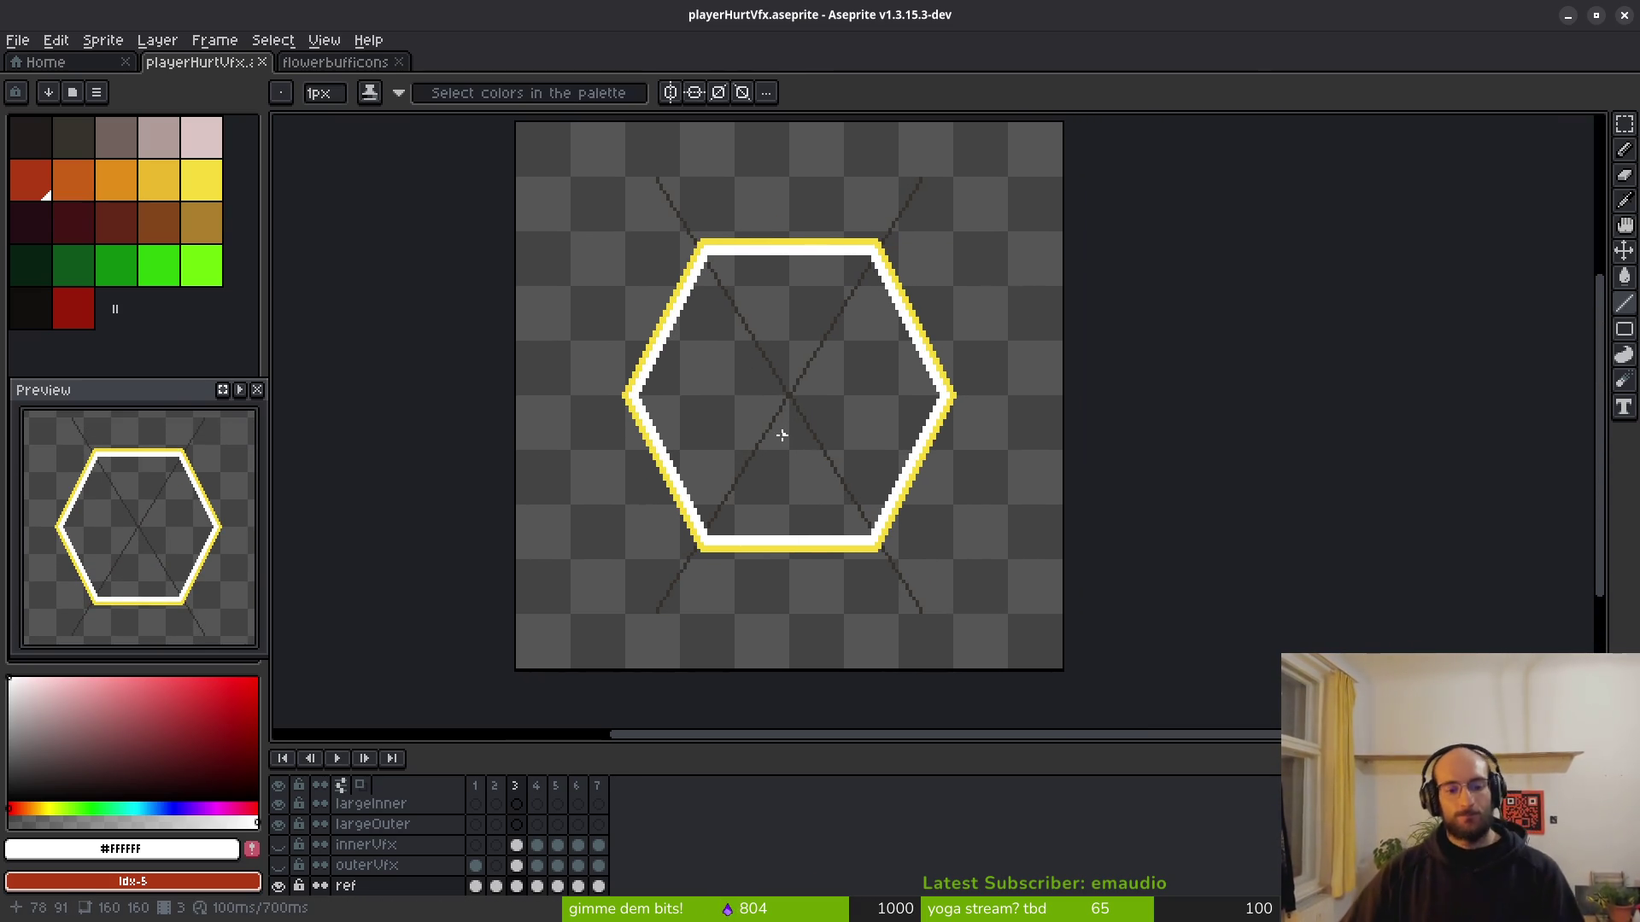
scroll(549, 834, down, 1)
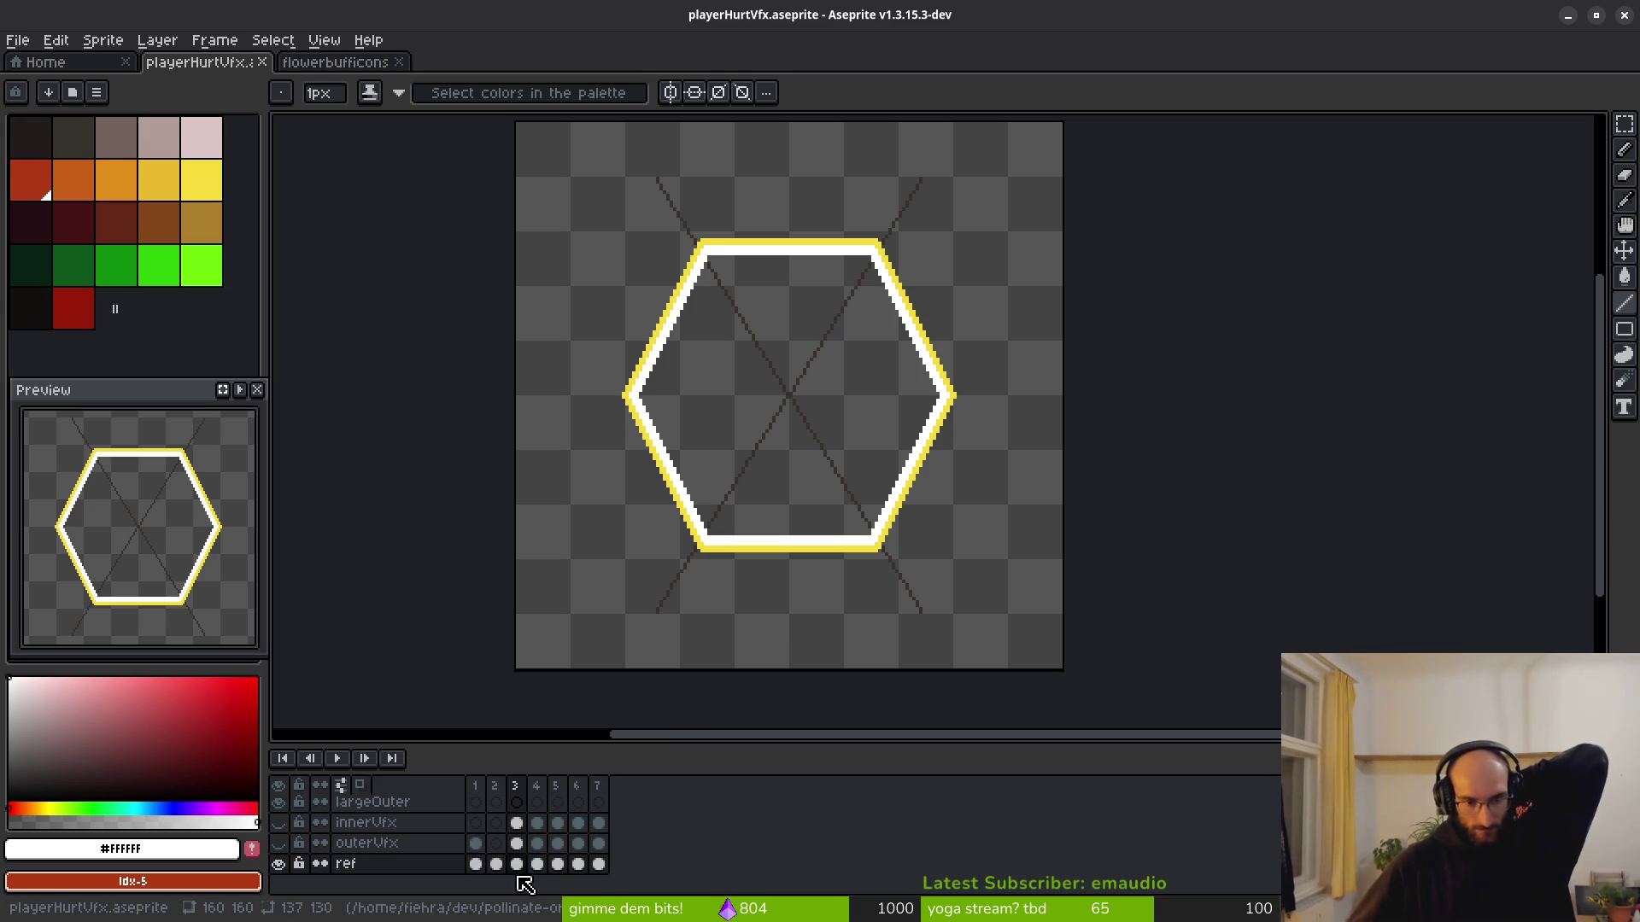
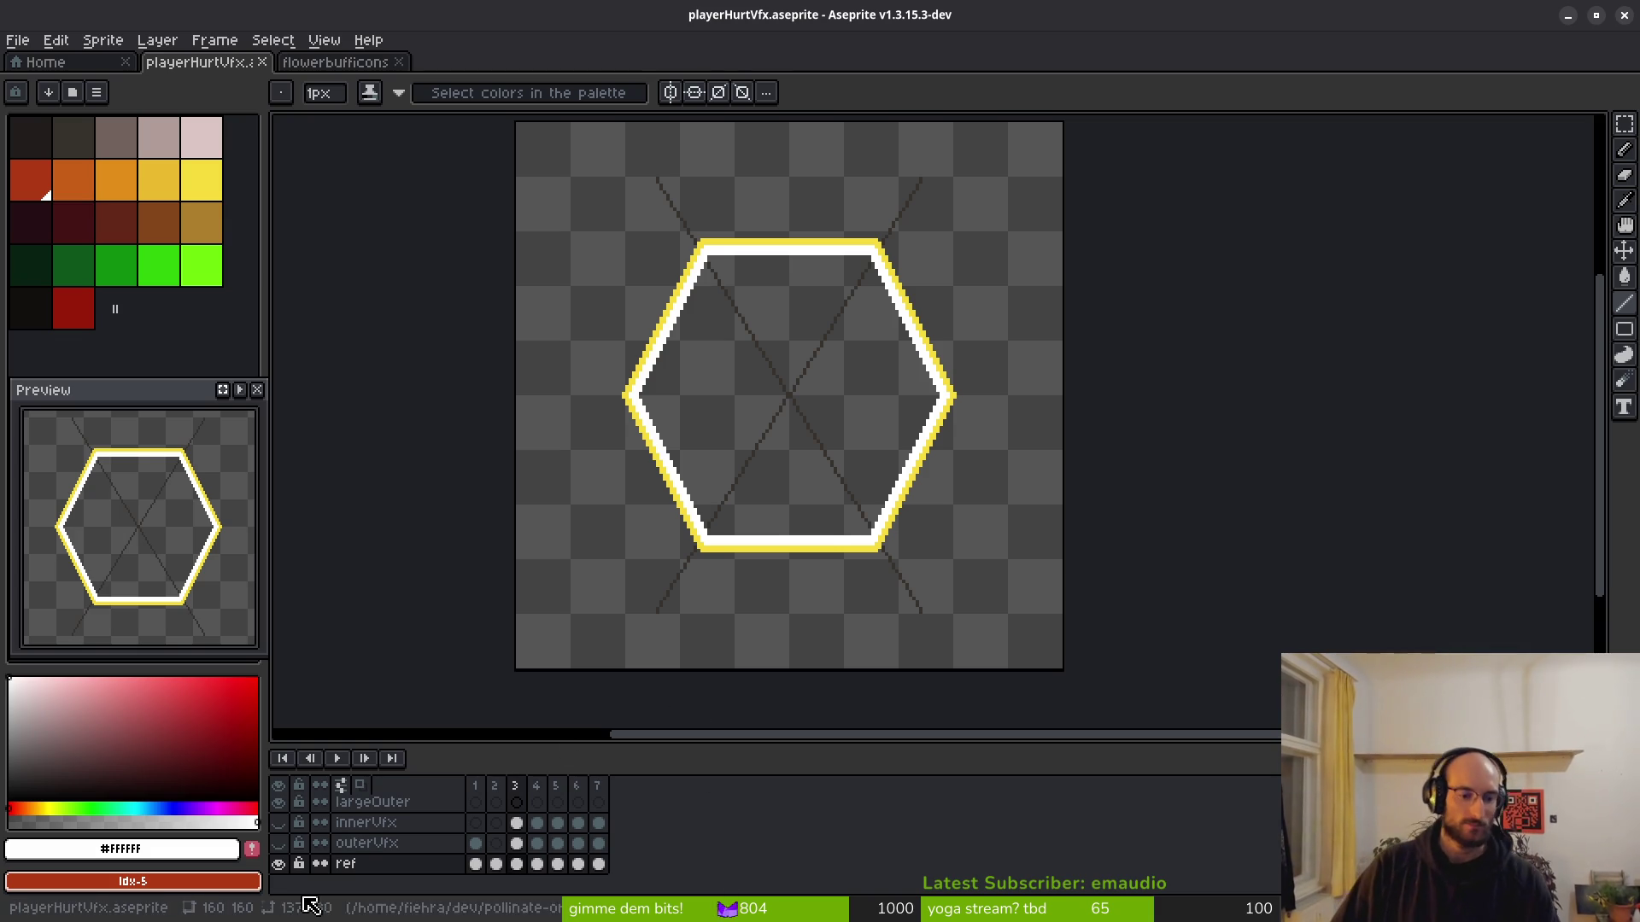
Magic-wand the hexagon ring on ref, copy it, and paste it in place on the largeOuter cel.
key(w)
scroll(820, 336, up, 4)
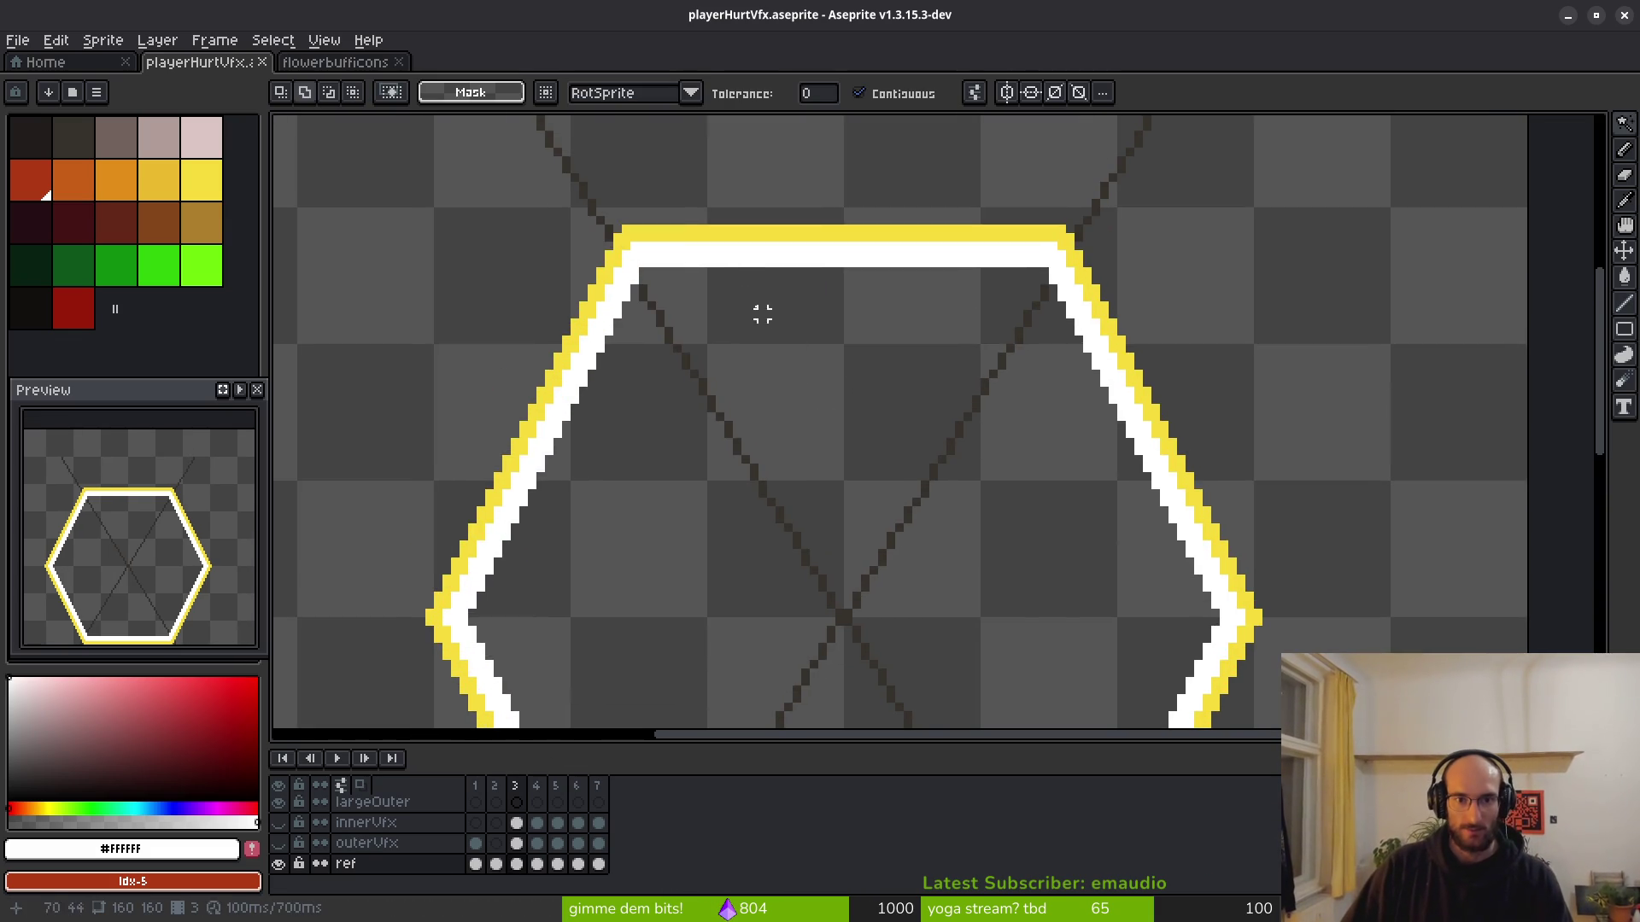
click(745, 254)
scroll(926, 413, down, 4)
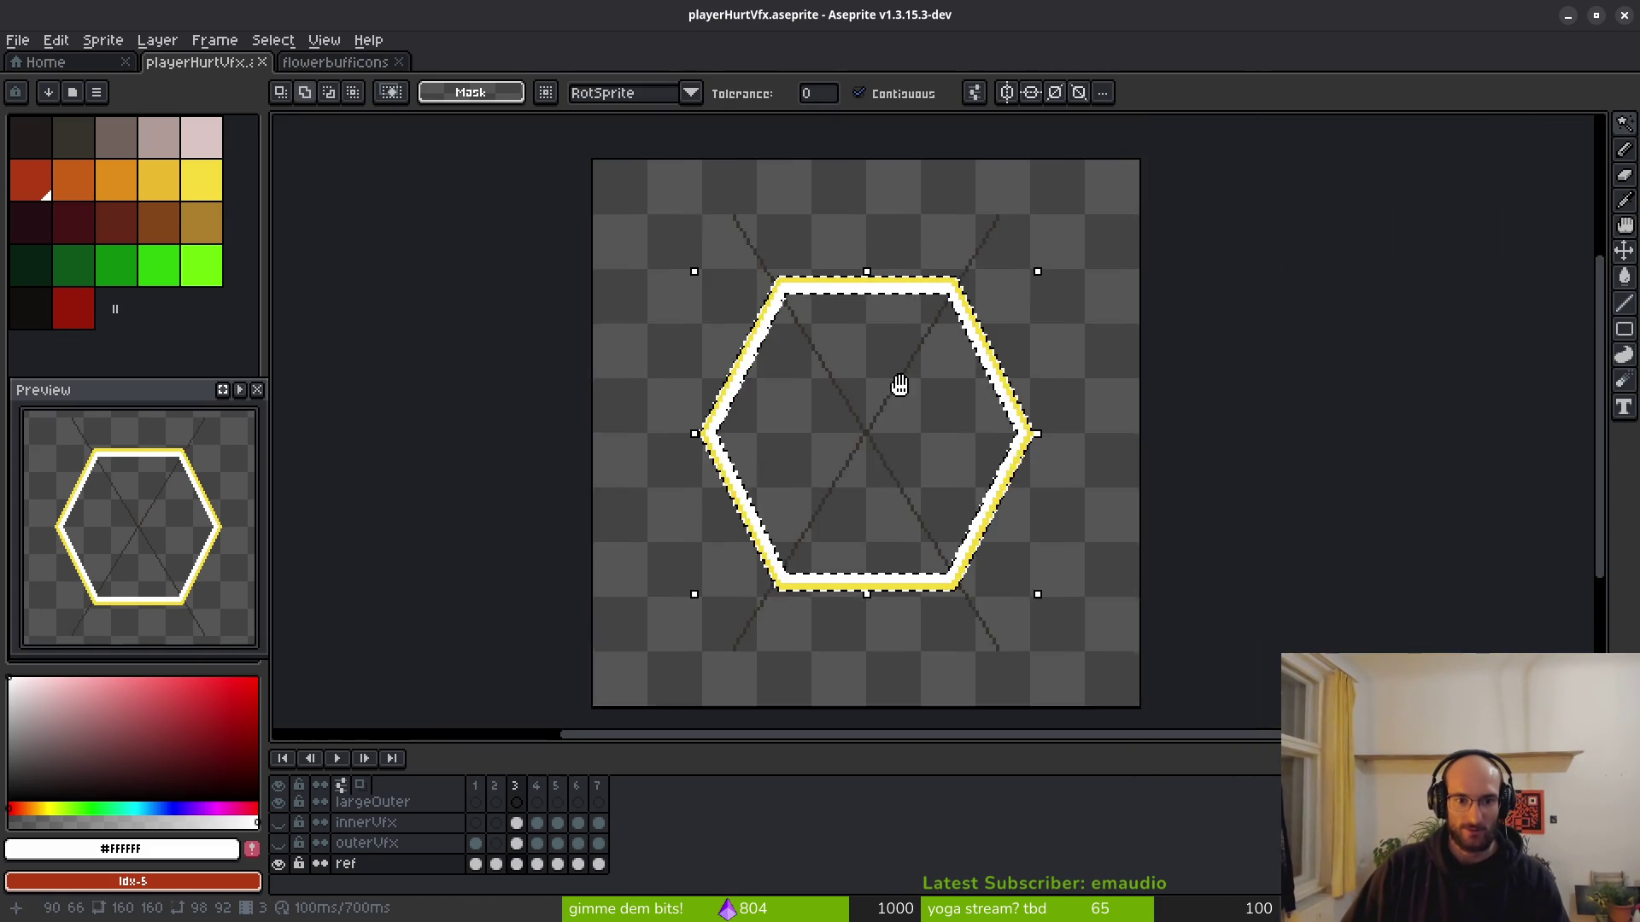
scroll(523, 822, up, 1)
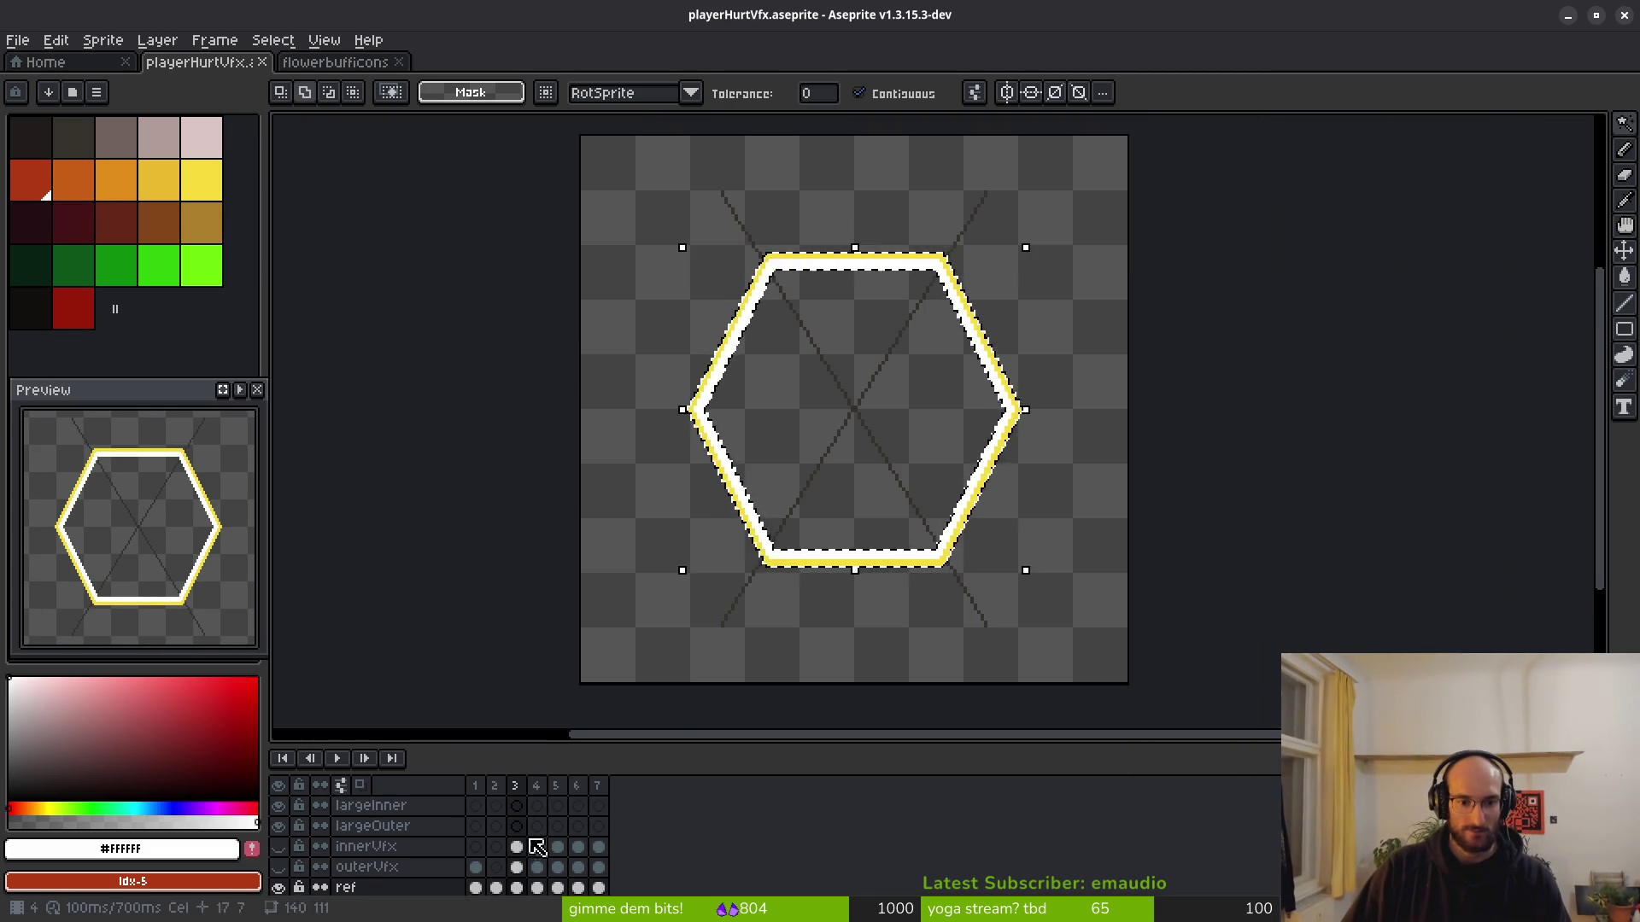
drag(777, 623, 706, 629)
click(516, 826)
key(ctrl+d)
drag(851, 509, 849, 552)
click(538, 826)
key(ctrl+v)
click(726, 665)
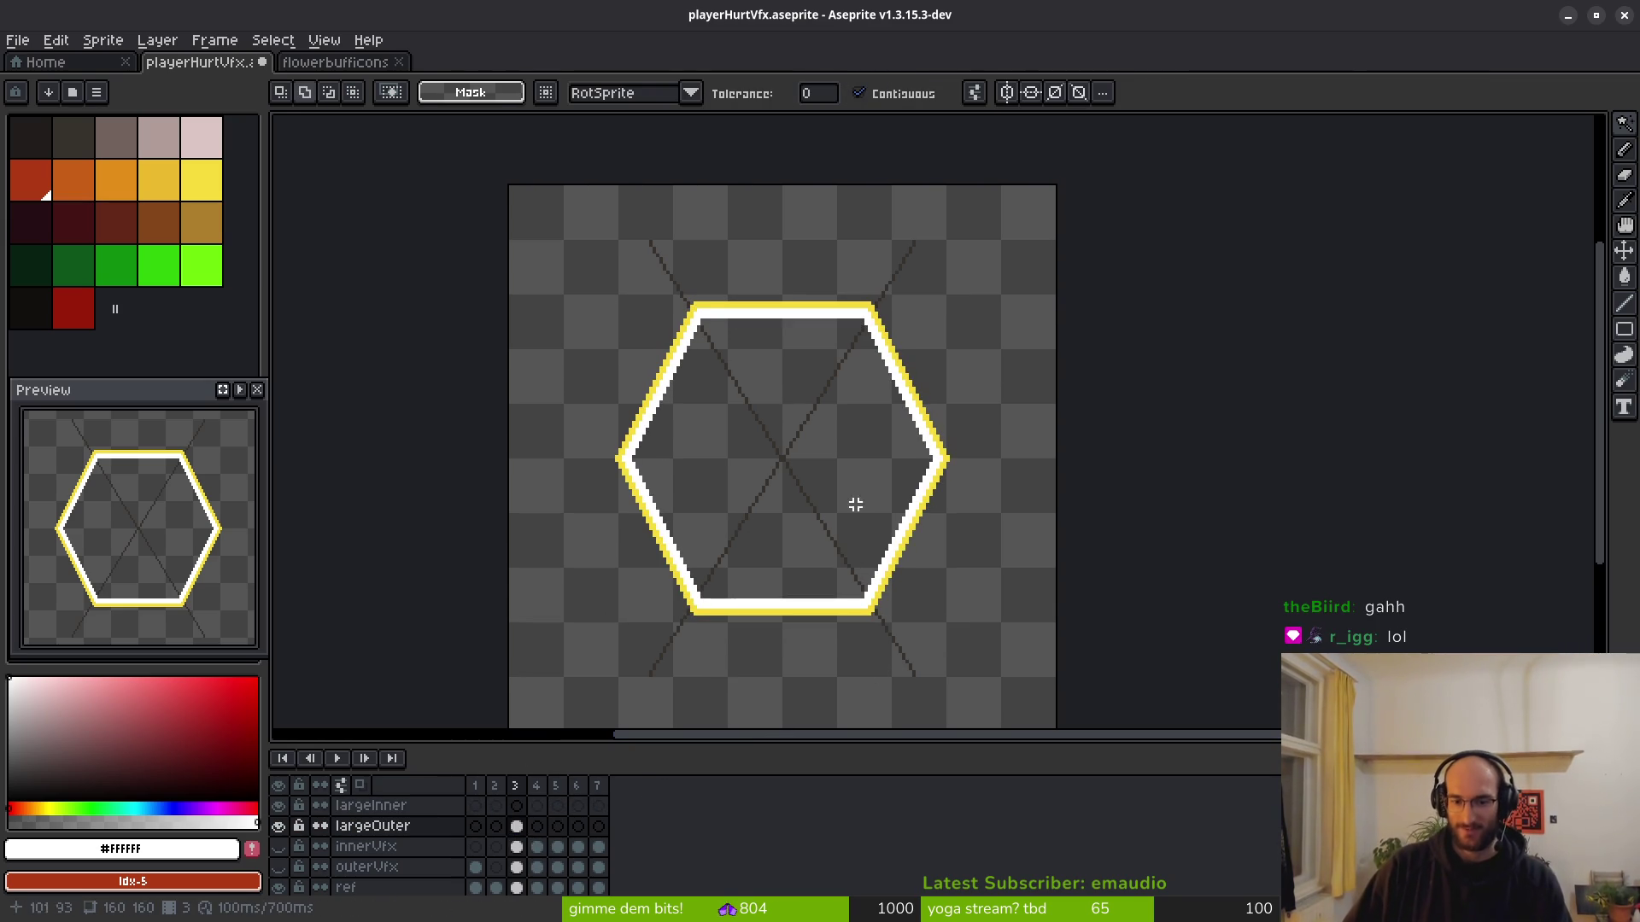
Toggle the ref layer's visibility and hide largeOuter to check the copied ring.
drag(855, 505, 720, 436)
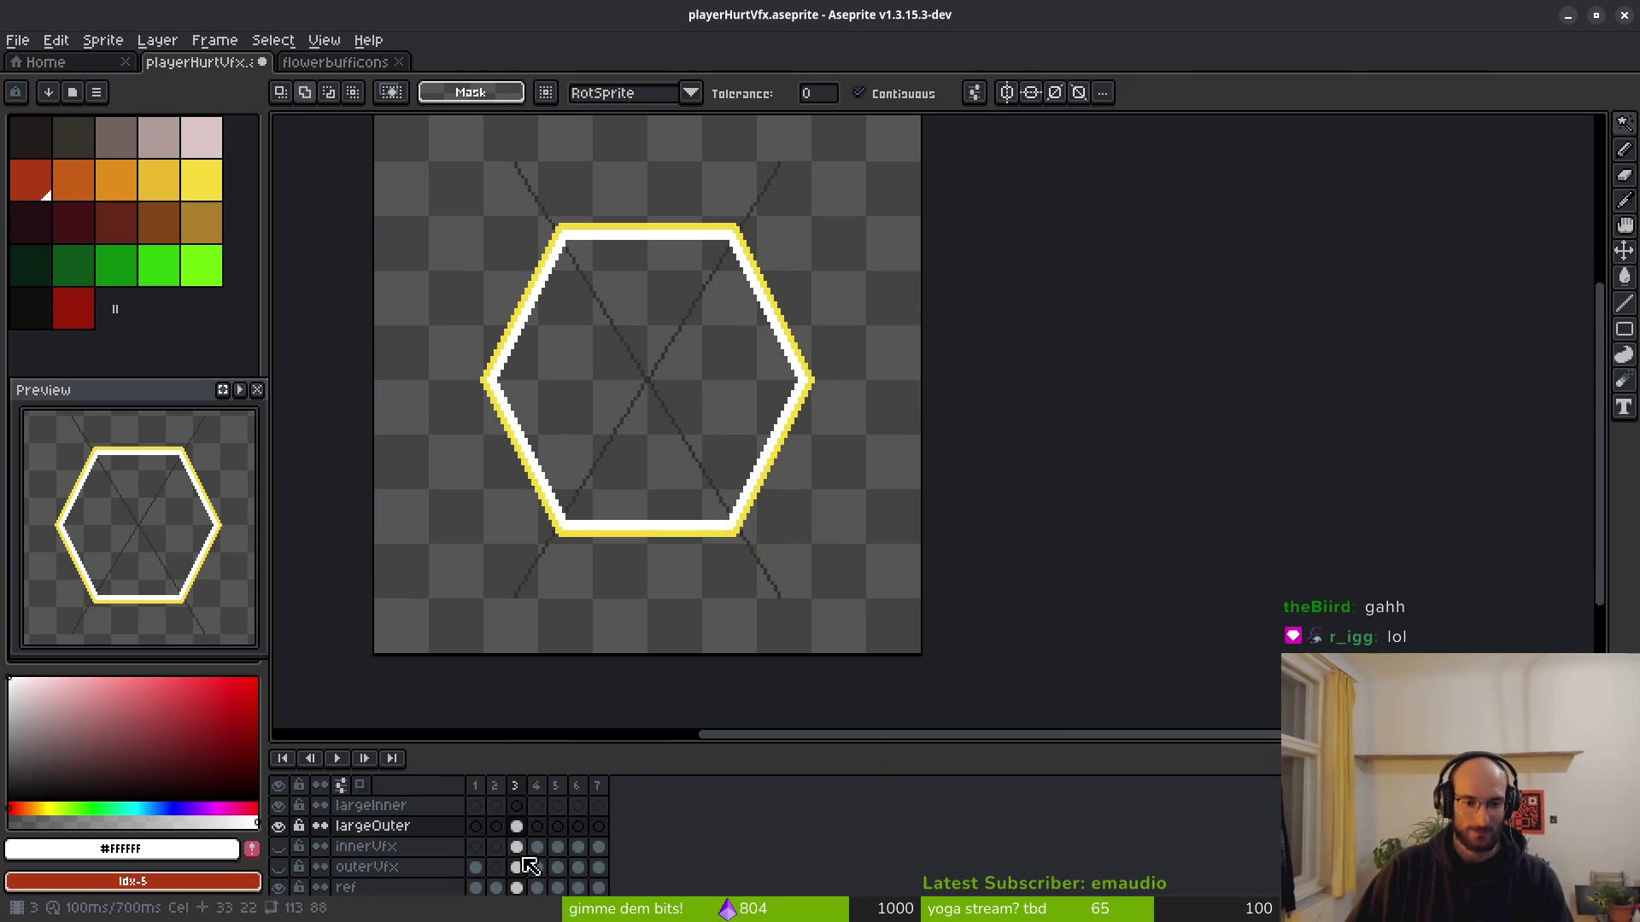
scroll(529, 865, down, 1)
click(279, 864)
click(278, 865)
click(279, 802)
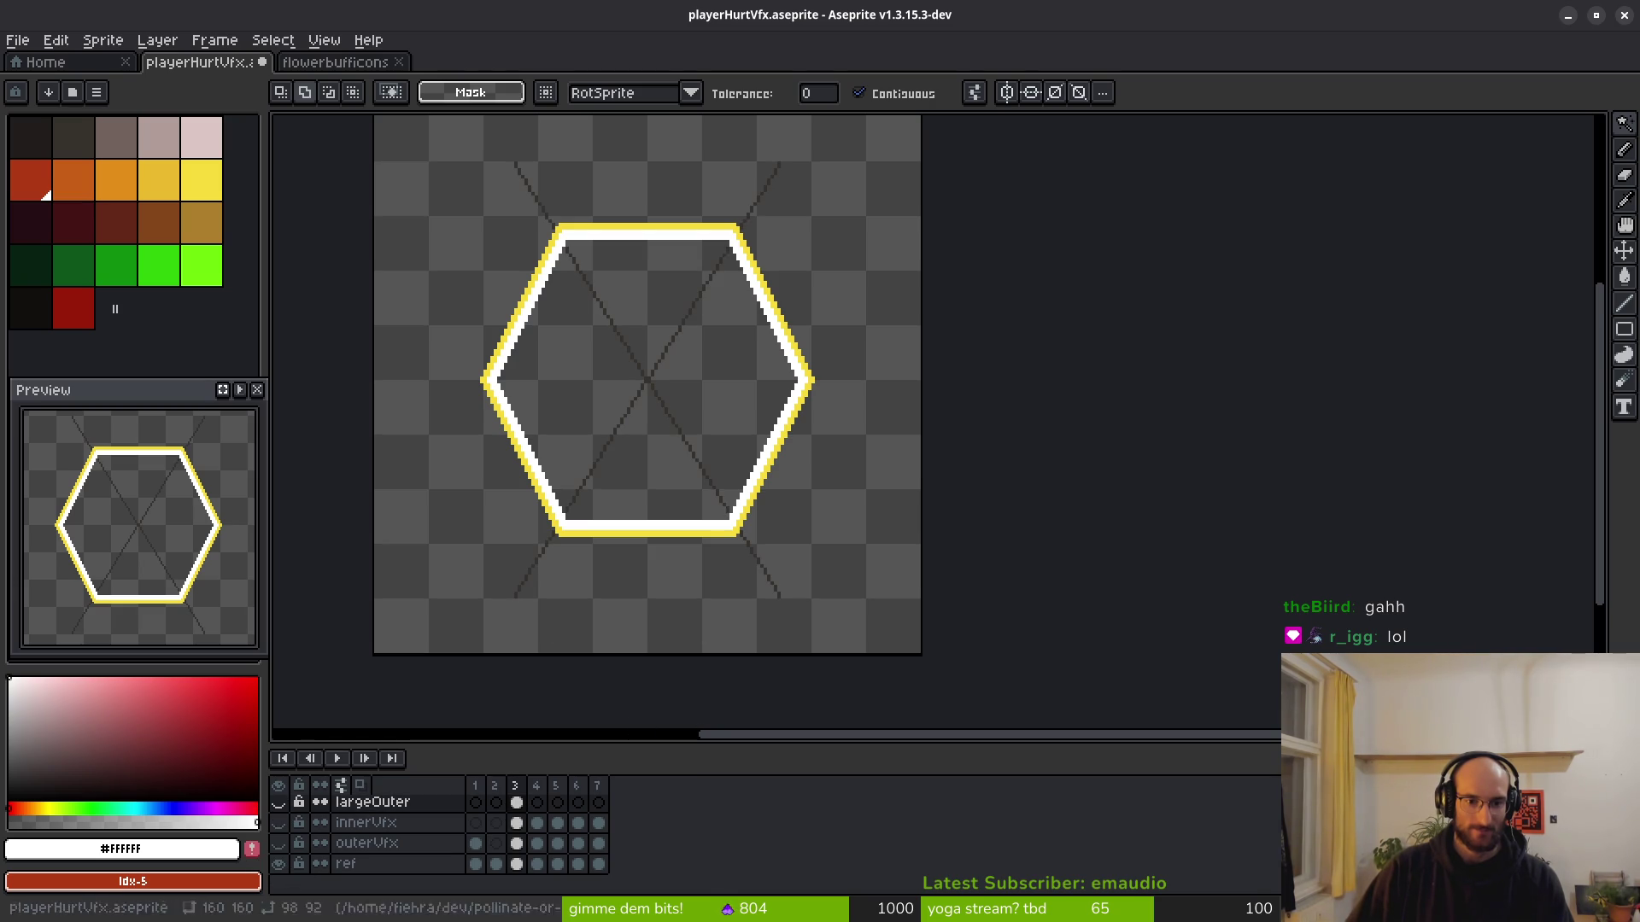
drag(723, 607, 750, 647)
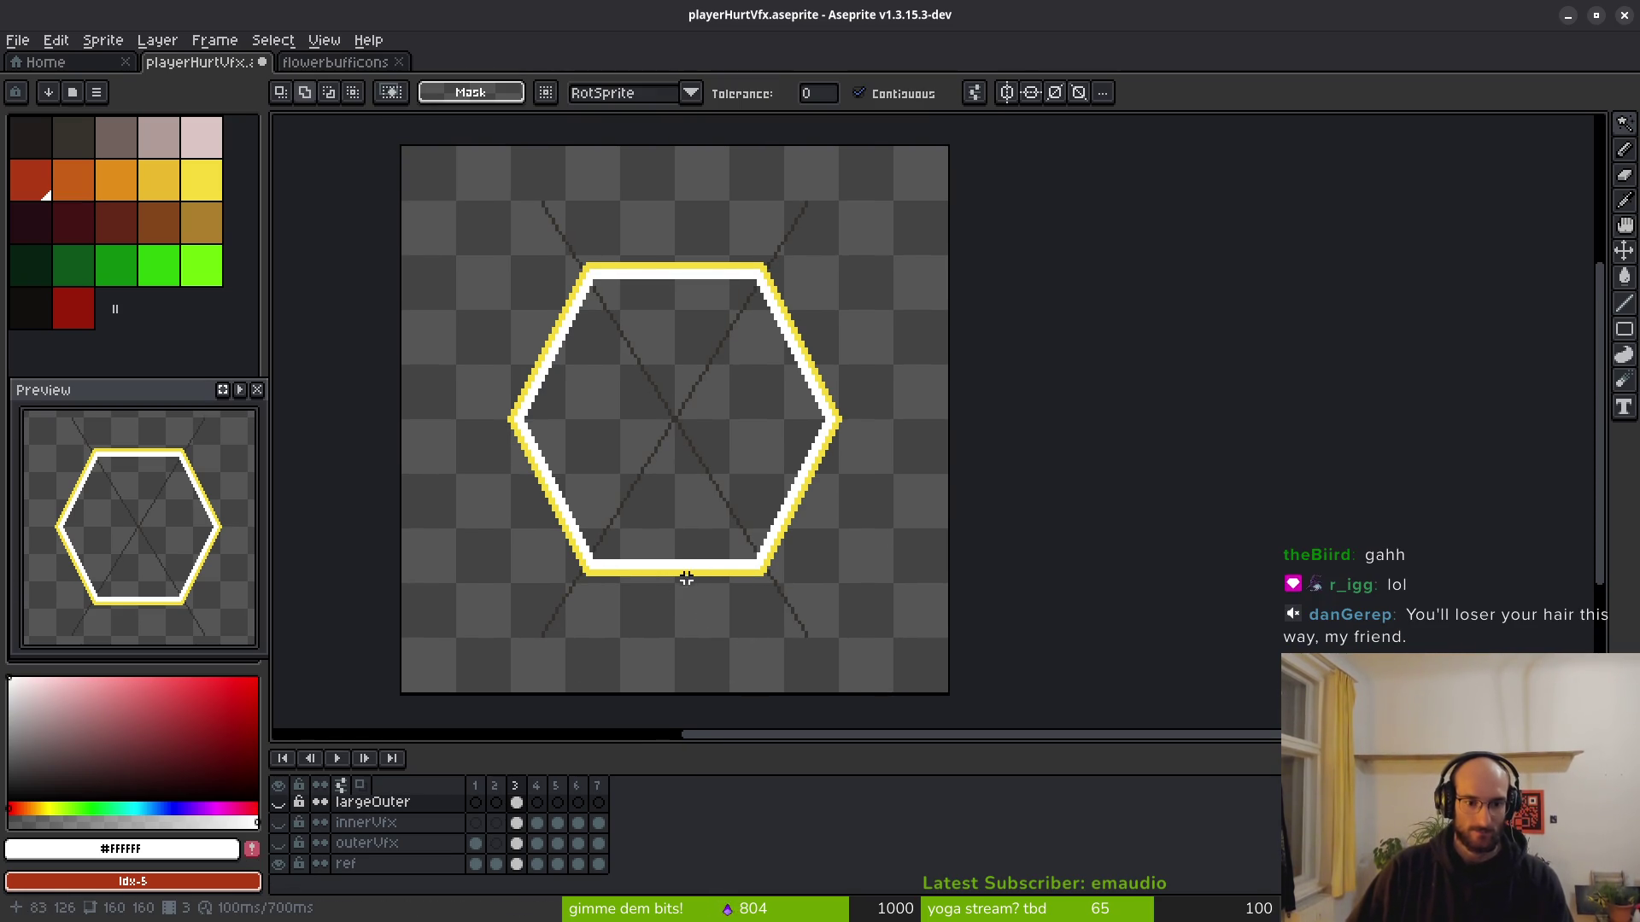
scroll(720, 622, up, 4)
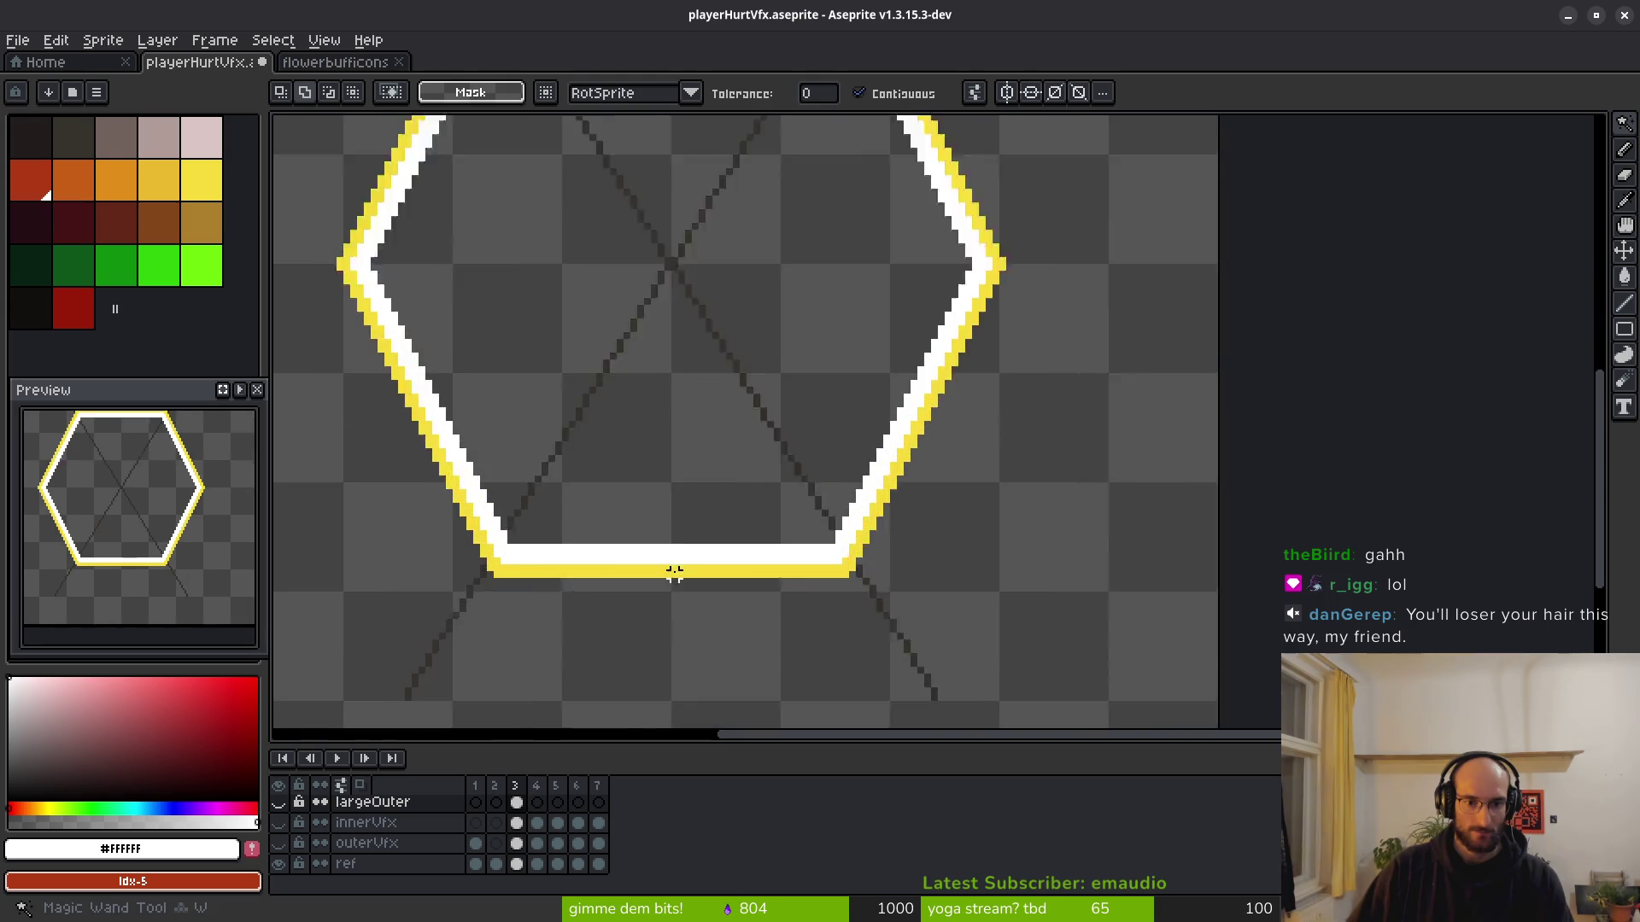
Select the whole hexagon ring on ref, delete it, and save the file.
click(522, 869)
click(696, 574)
click(708, 574)
click(707, 574)
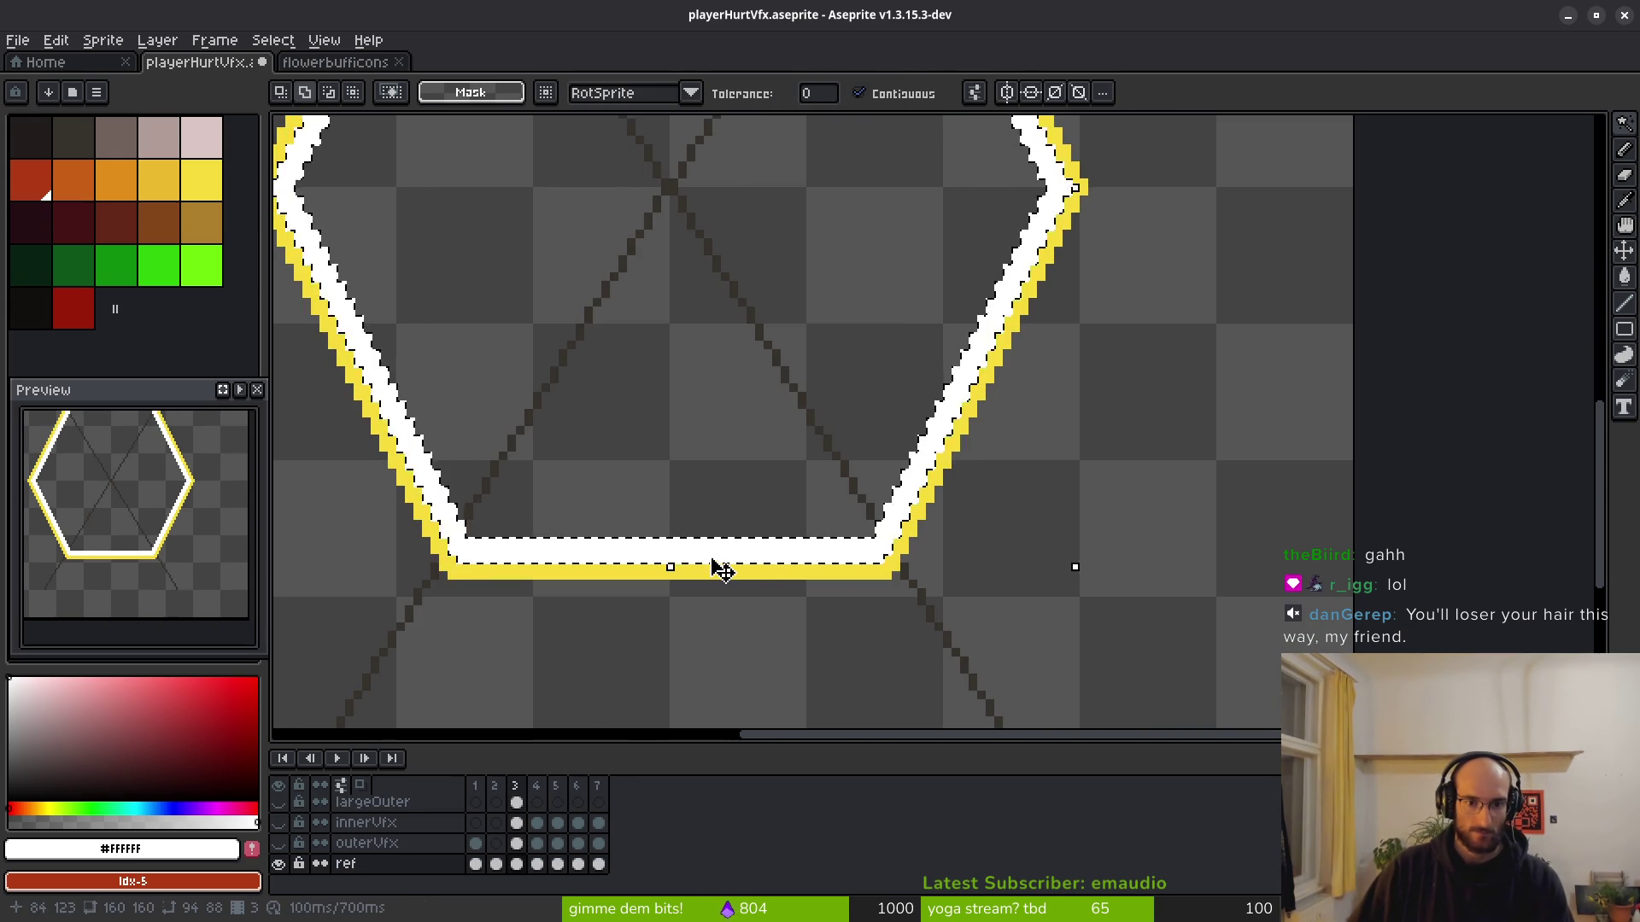
scroll(717, 570, up, 2)
scroll(889, 579, down, 2)
key(Delete)
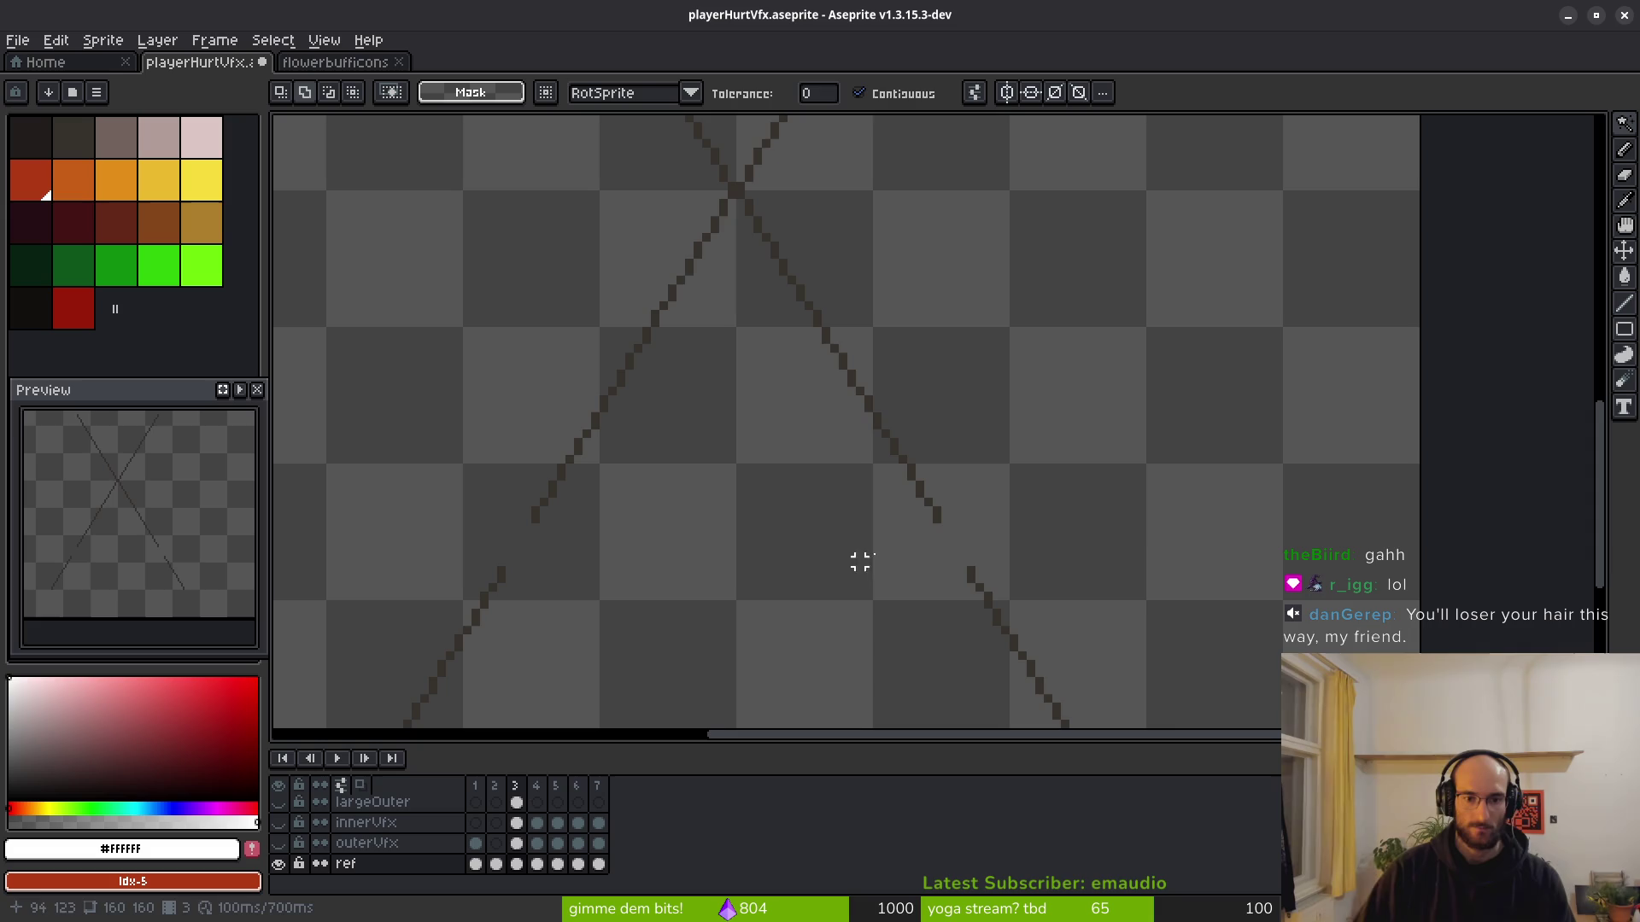
key(ctrl+s)
Hide the ref and largeOuter layers.
scroll(805, 520, down, 7)
scroll(783, 513, up, 5)
click(279, 863)
scroll(290, 833, up, 1)
click(280, 826)
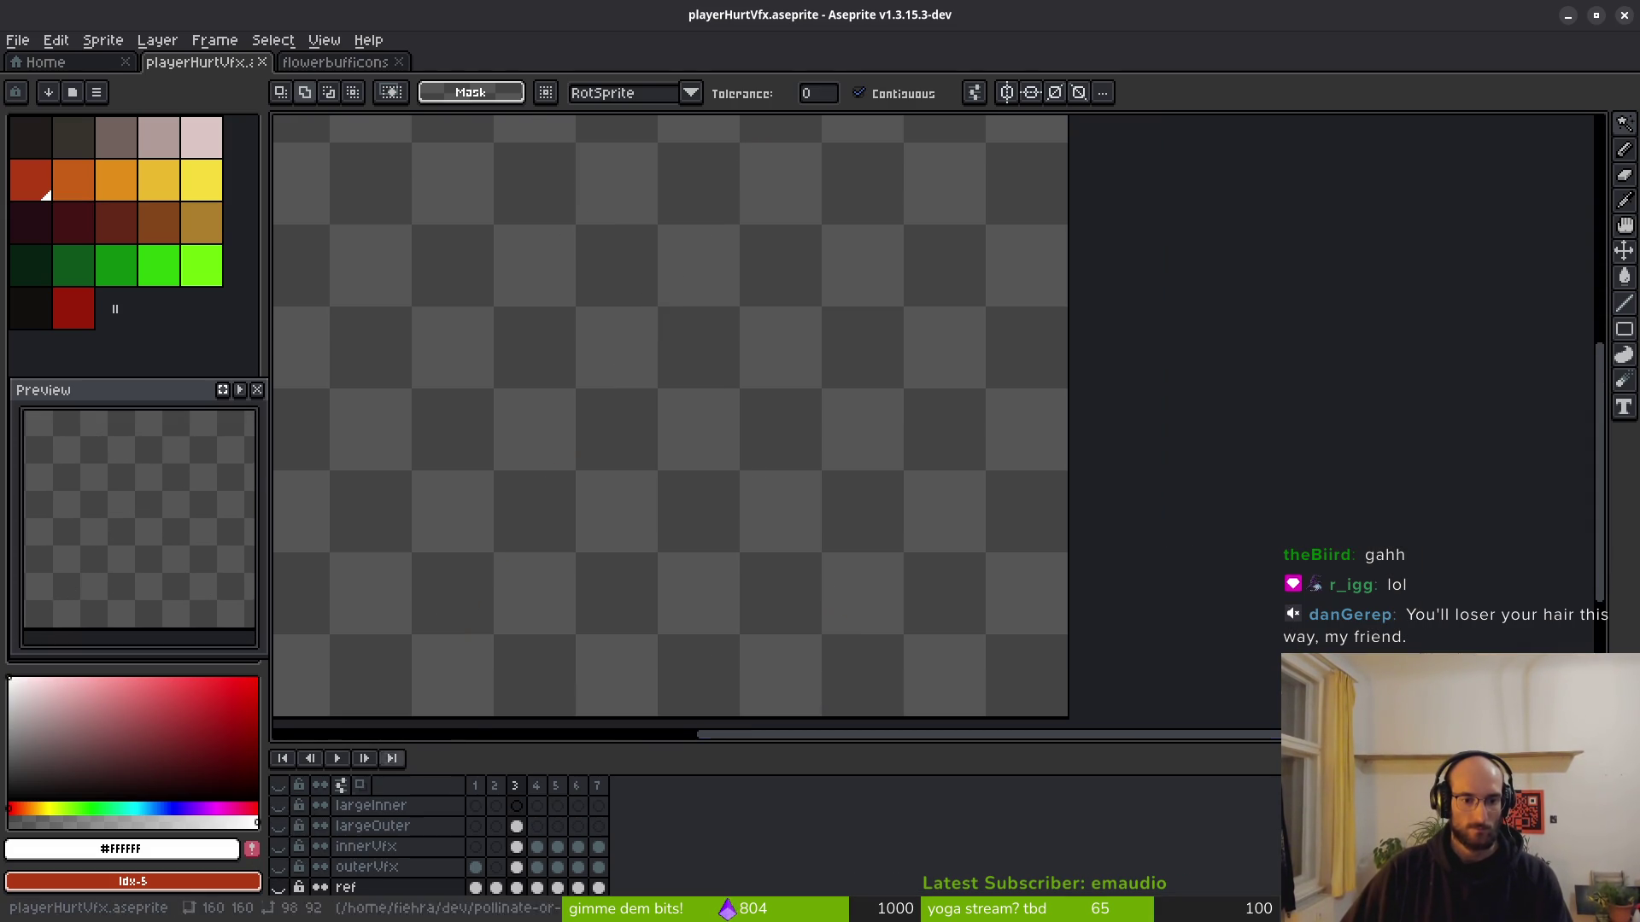
Show the largeOuter and outerVfx layers and zoom out to see the whole canvas.
click(279, 826)
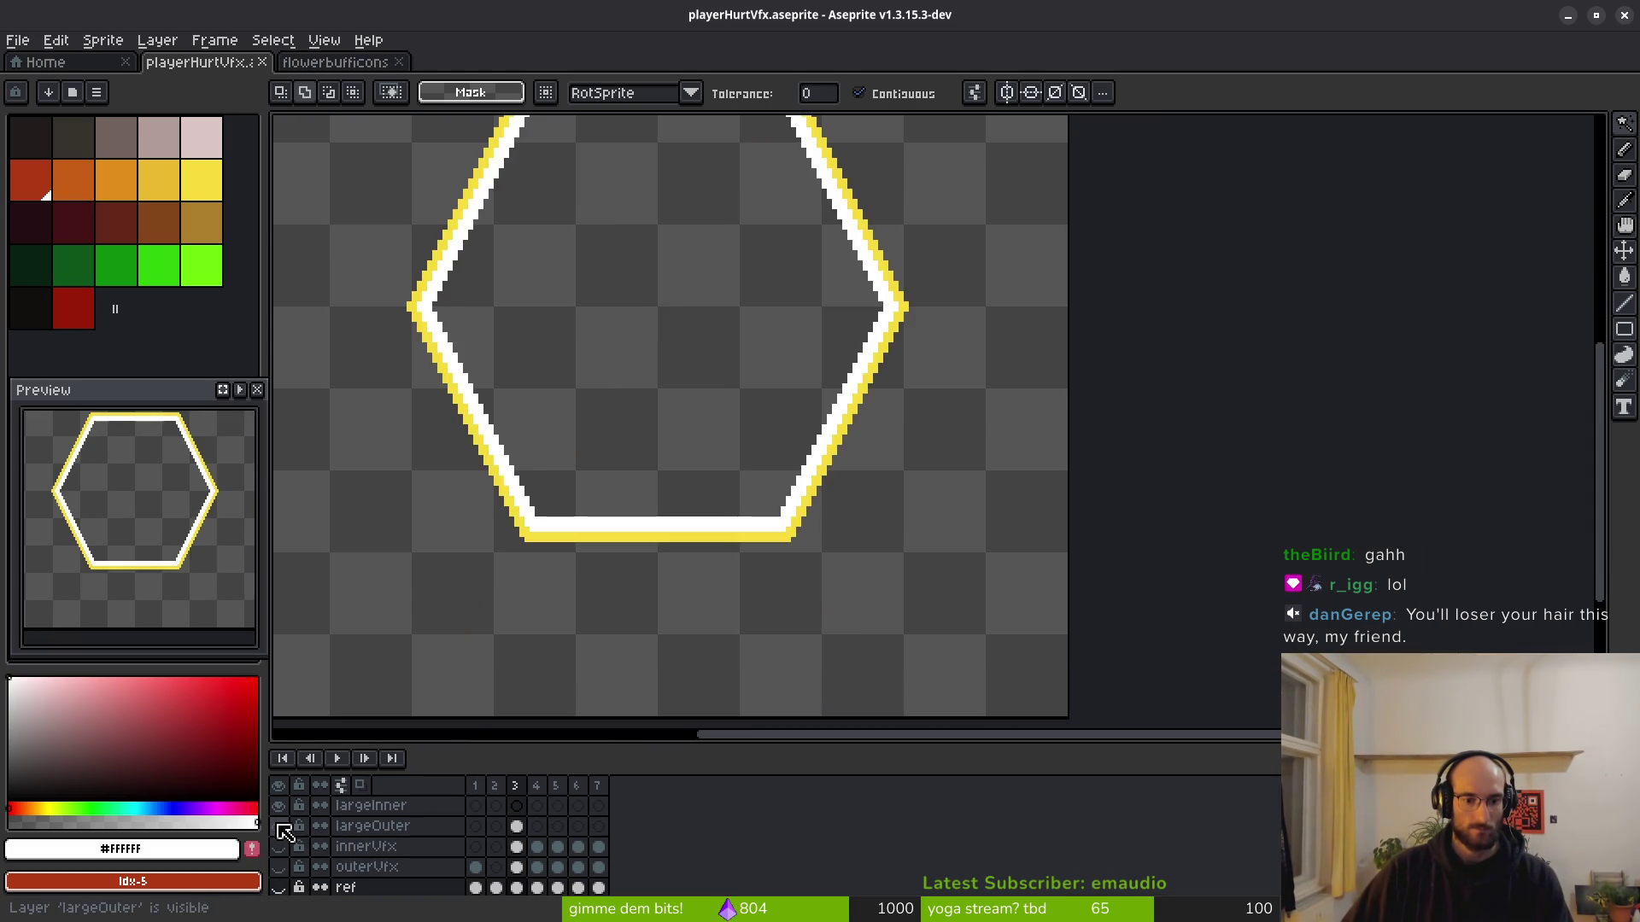
key(minus)
click(540, 853)
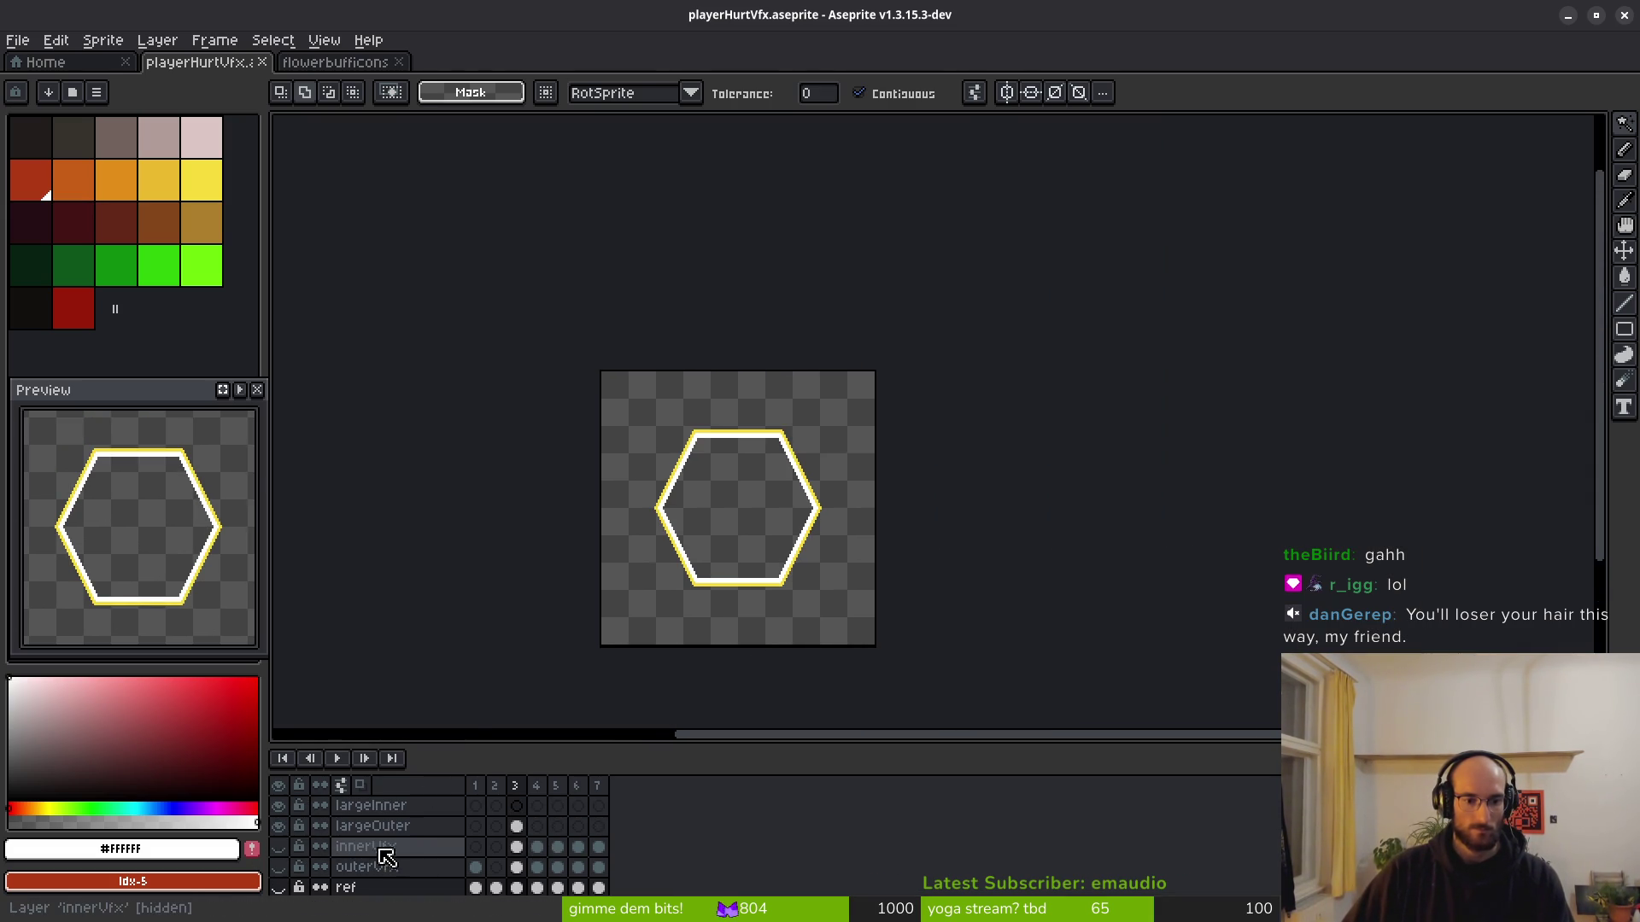
drag(269, 867, 271, 867)
click(280, 867)
scroll(622, 469, up, 5)
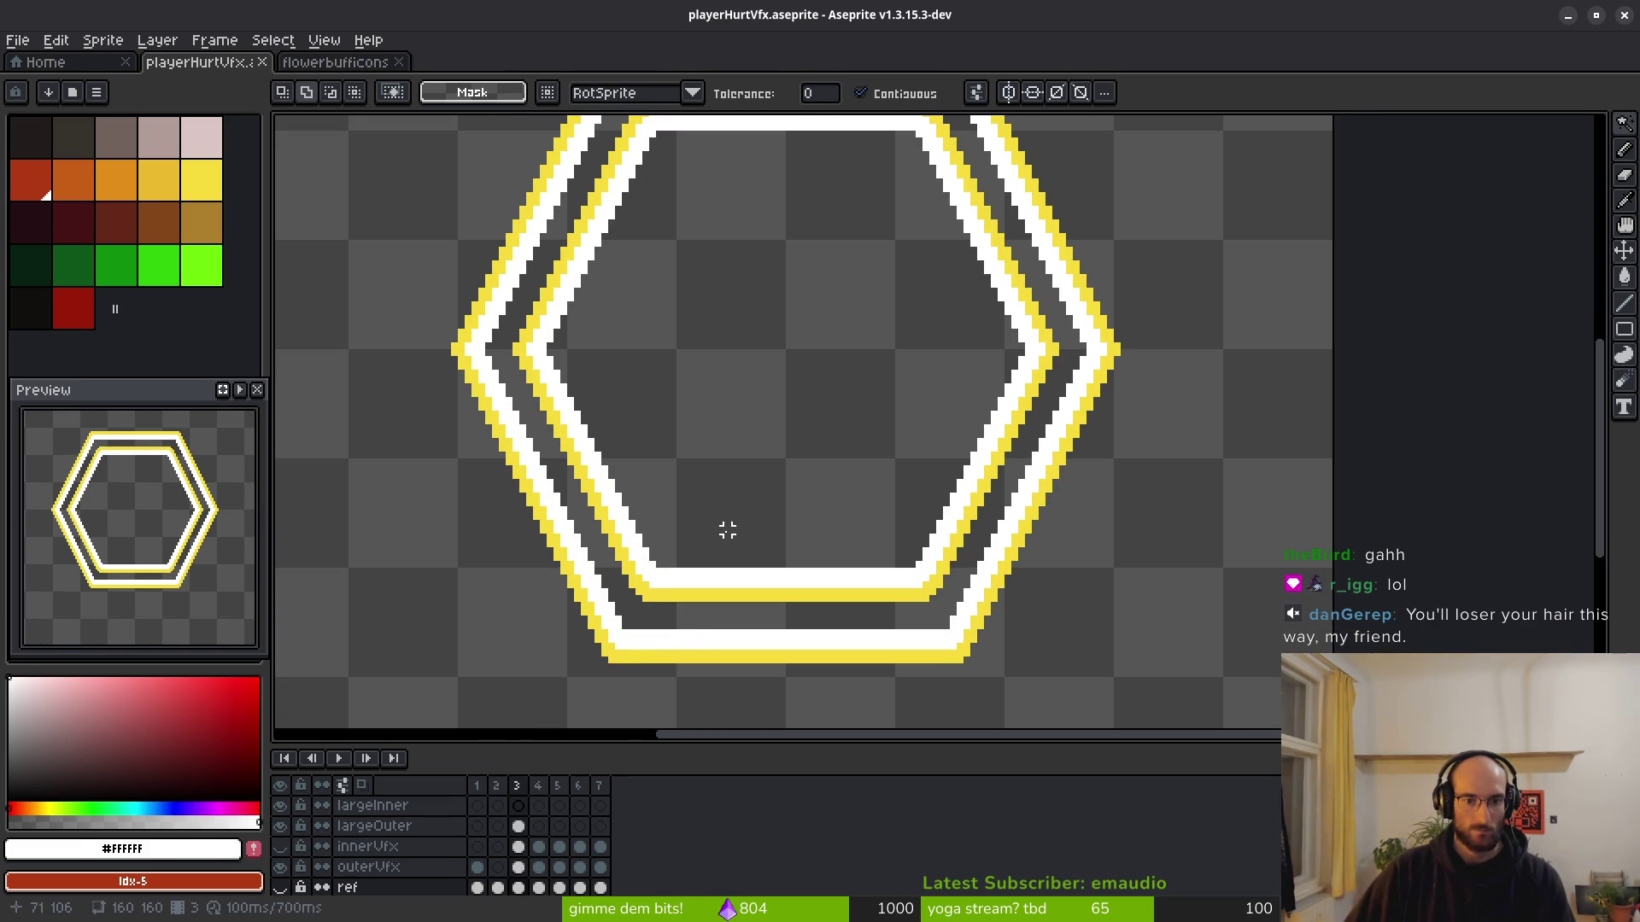
drag(765, 494, 726, 517)
scroll(725, 470, down, 1)
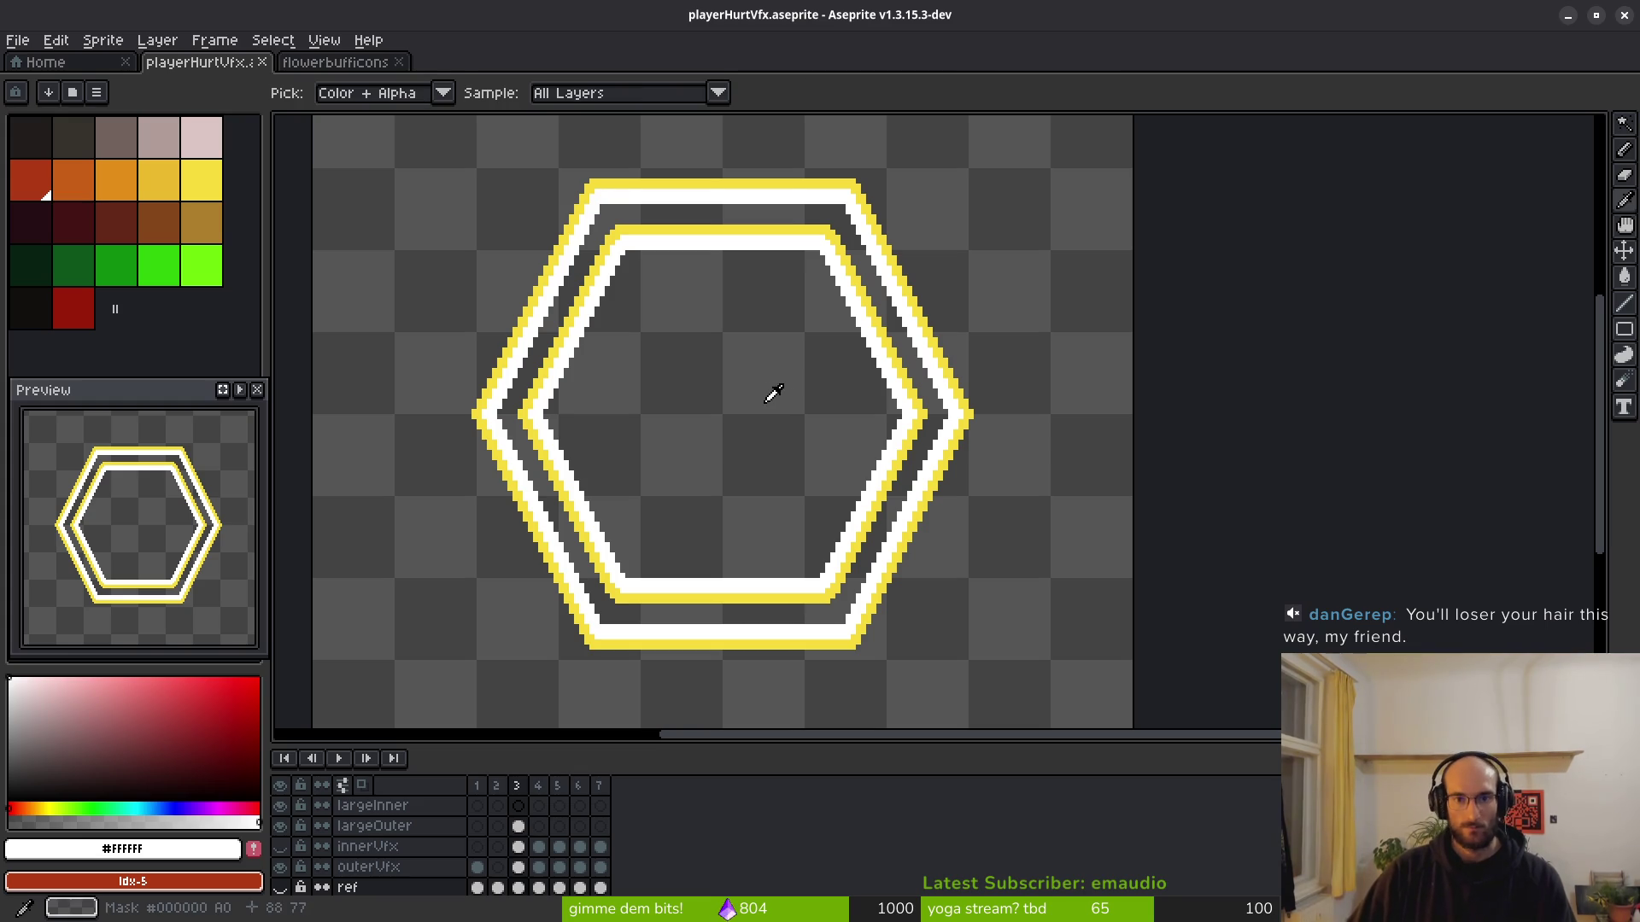
key(shift+r)
key(Escape)
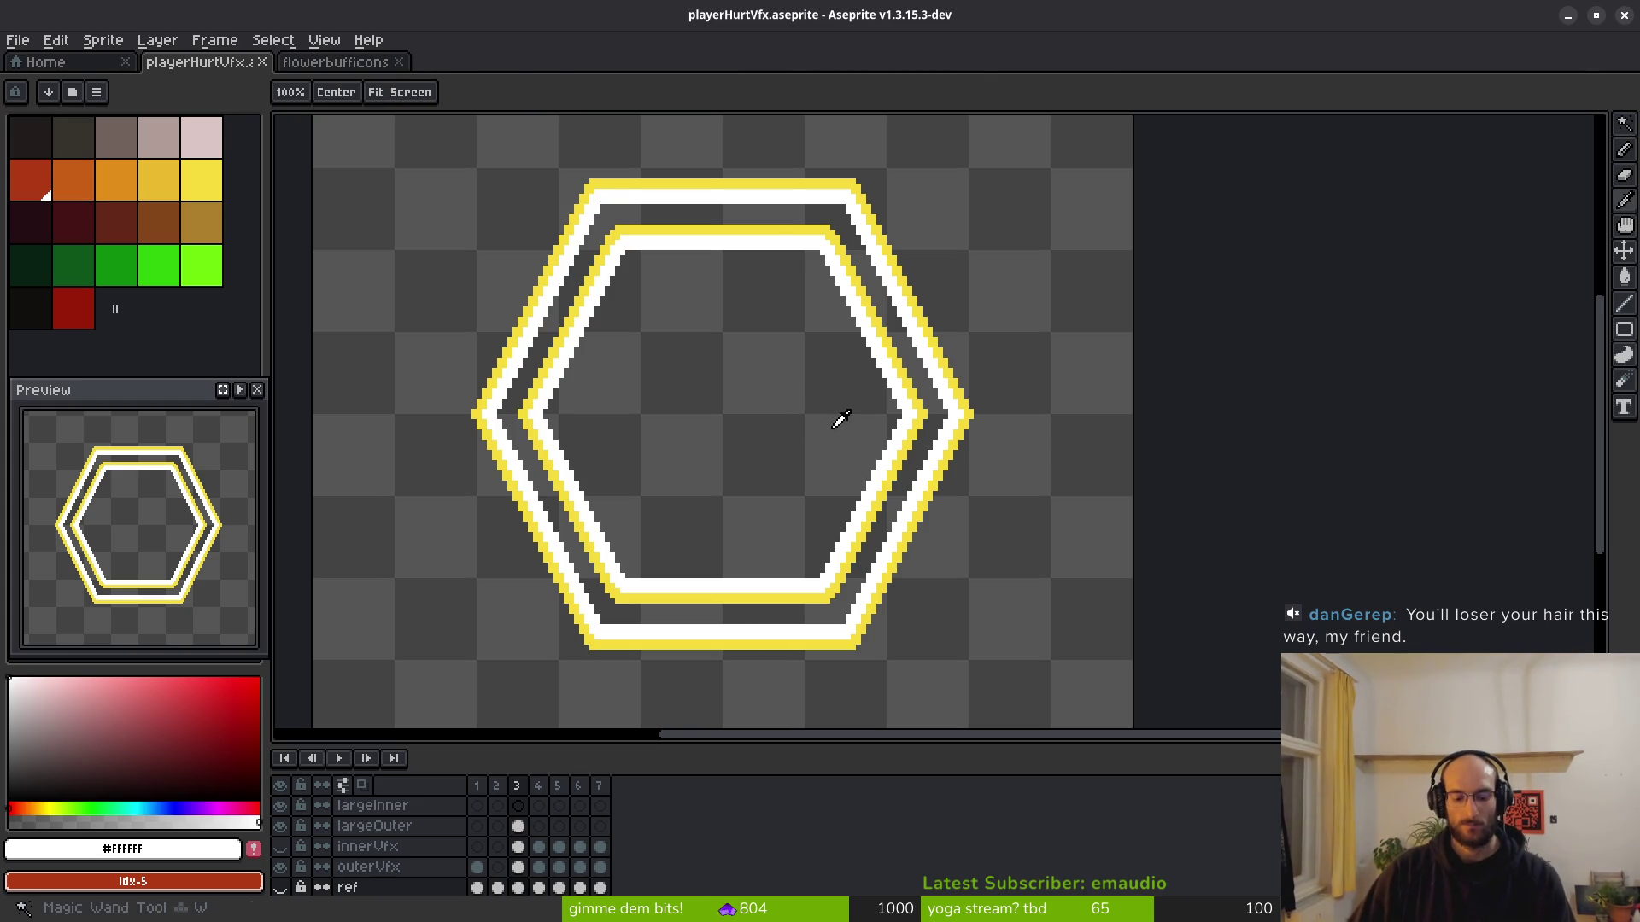
Flip back and forth between frames 3 and 4 to compare them, ending on frame 4.
key(Right)
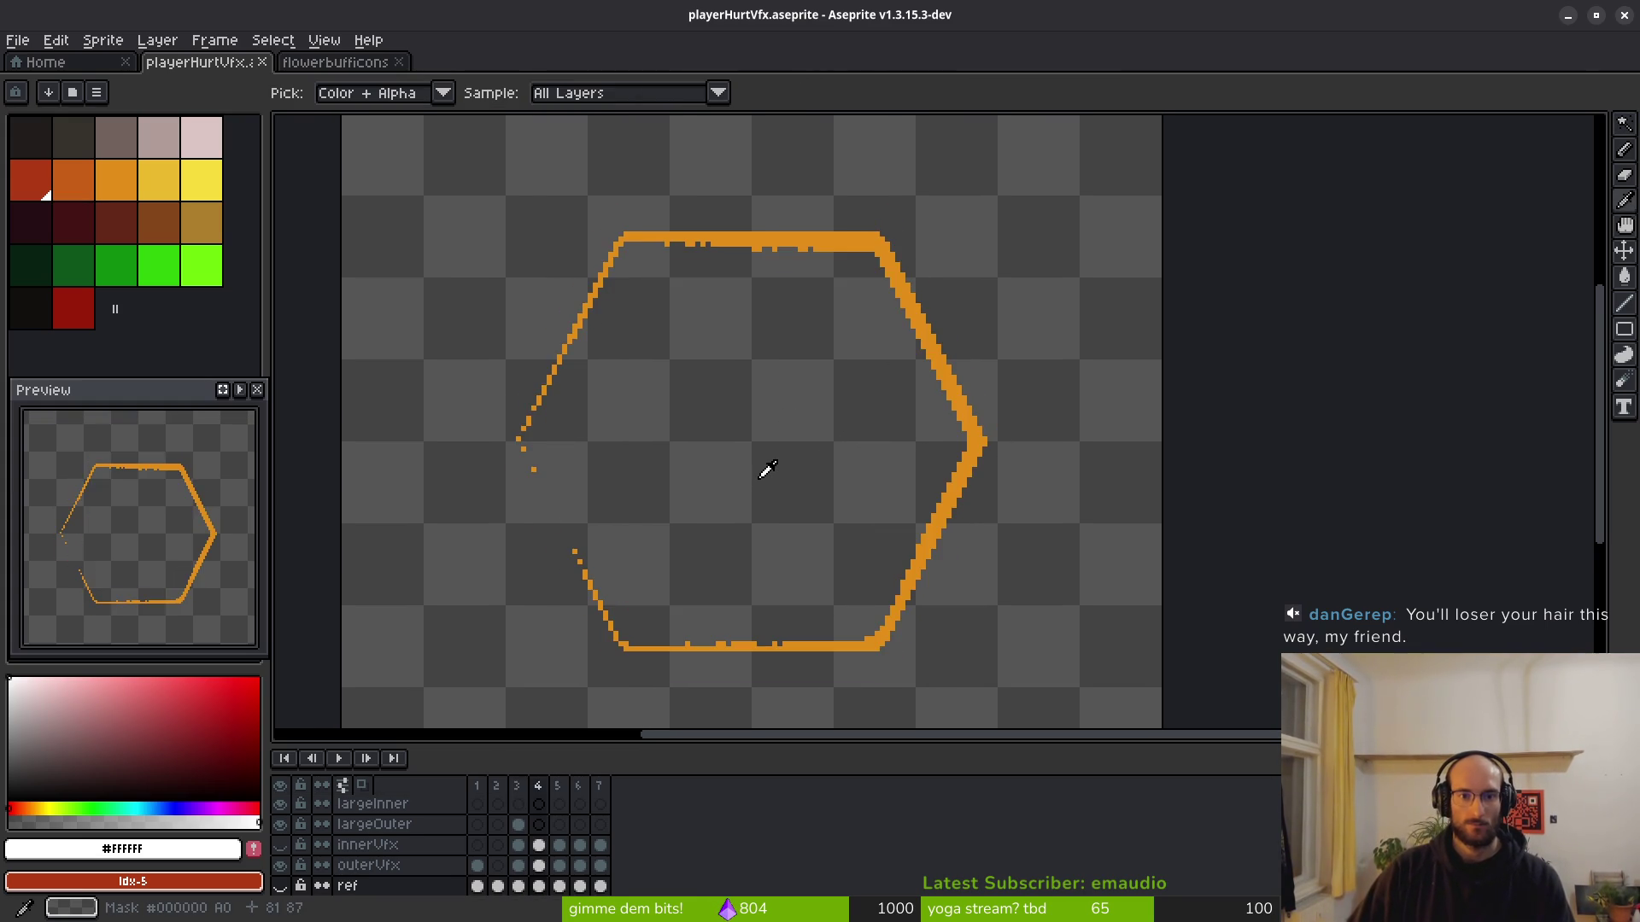
key(Left)
key(Right)
key(Left)
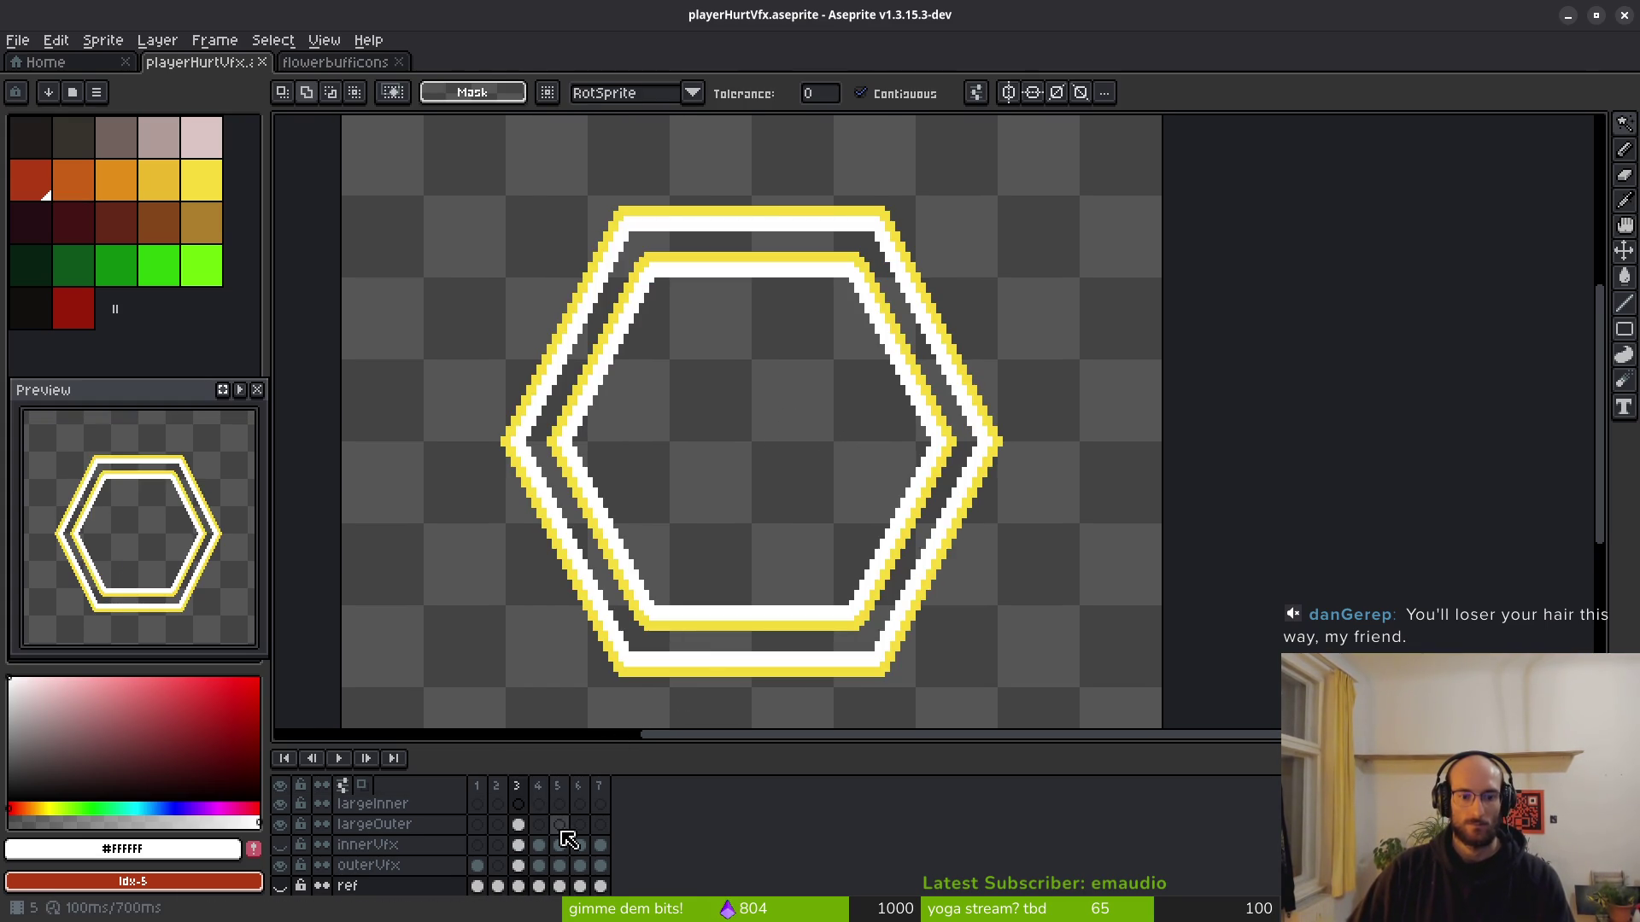
key(Right)
key(Left)
key(Right)
key(Left)
key(Right)
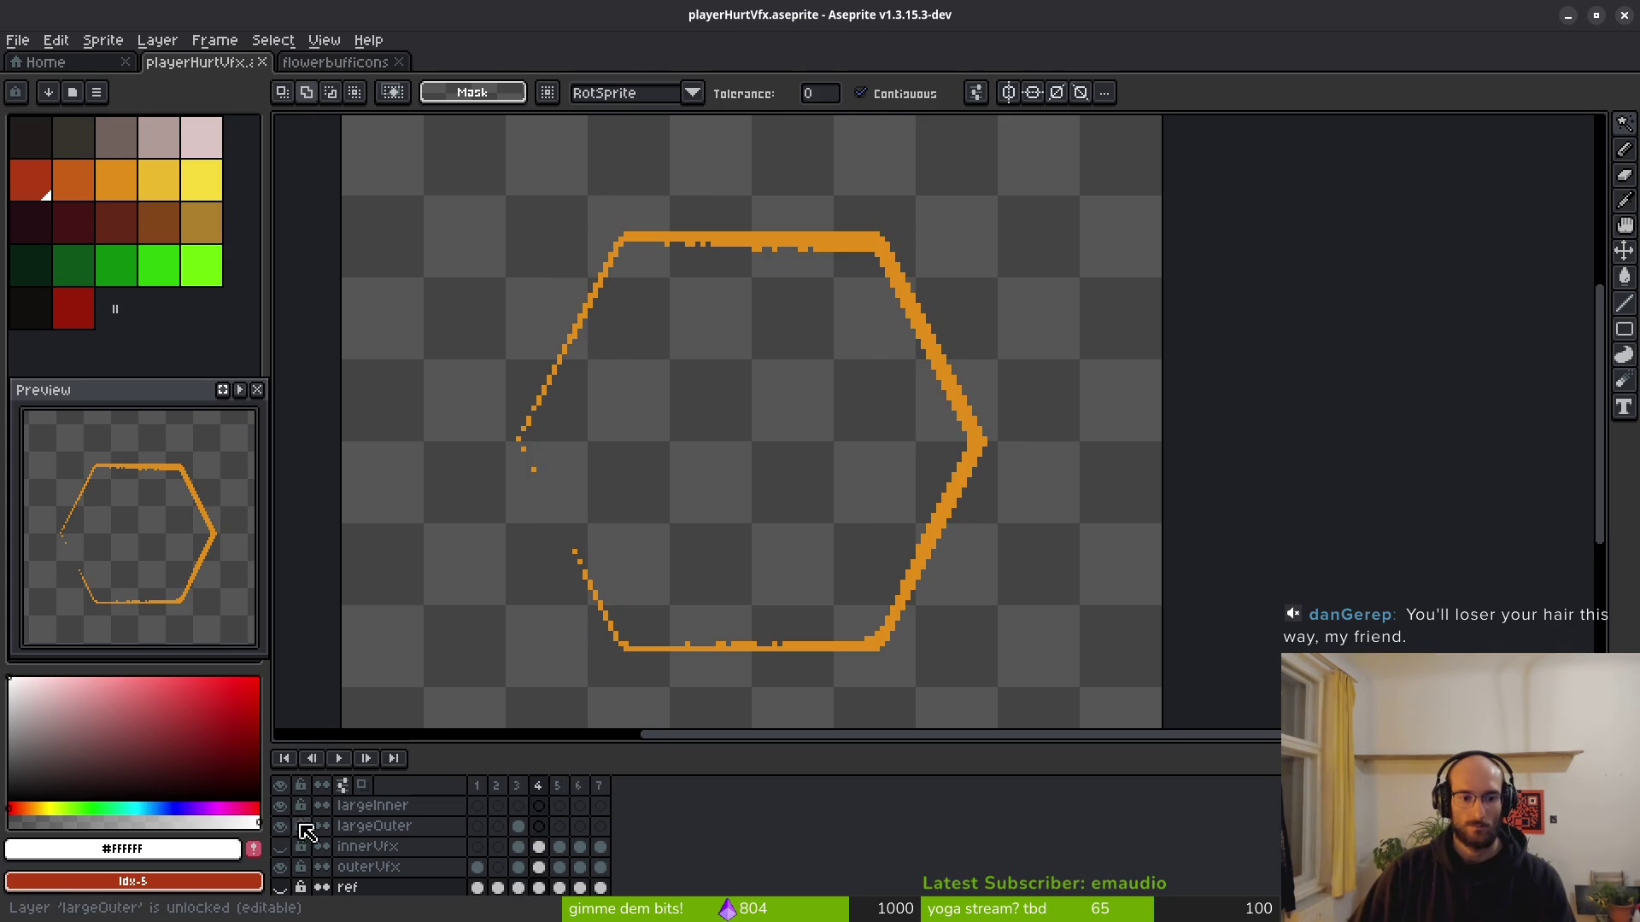
Hide the largeOuter and innerVfx layers and enable onion skinning with F3.
drag(282, 826, 281, 847)
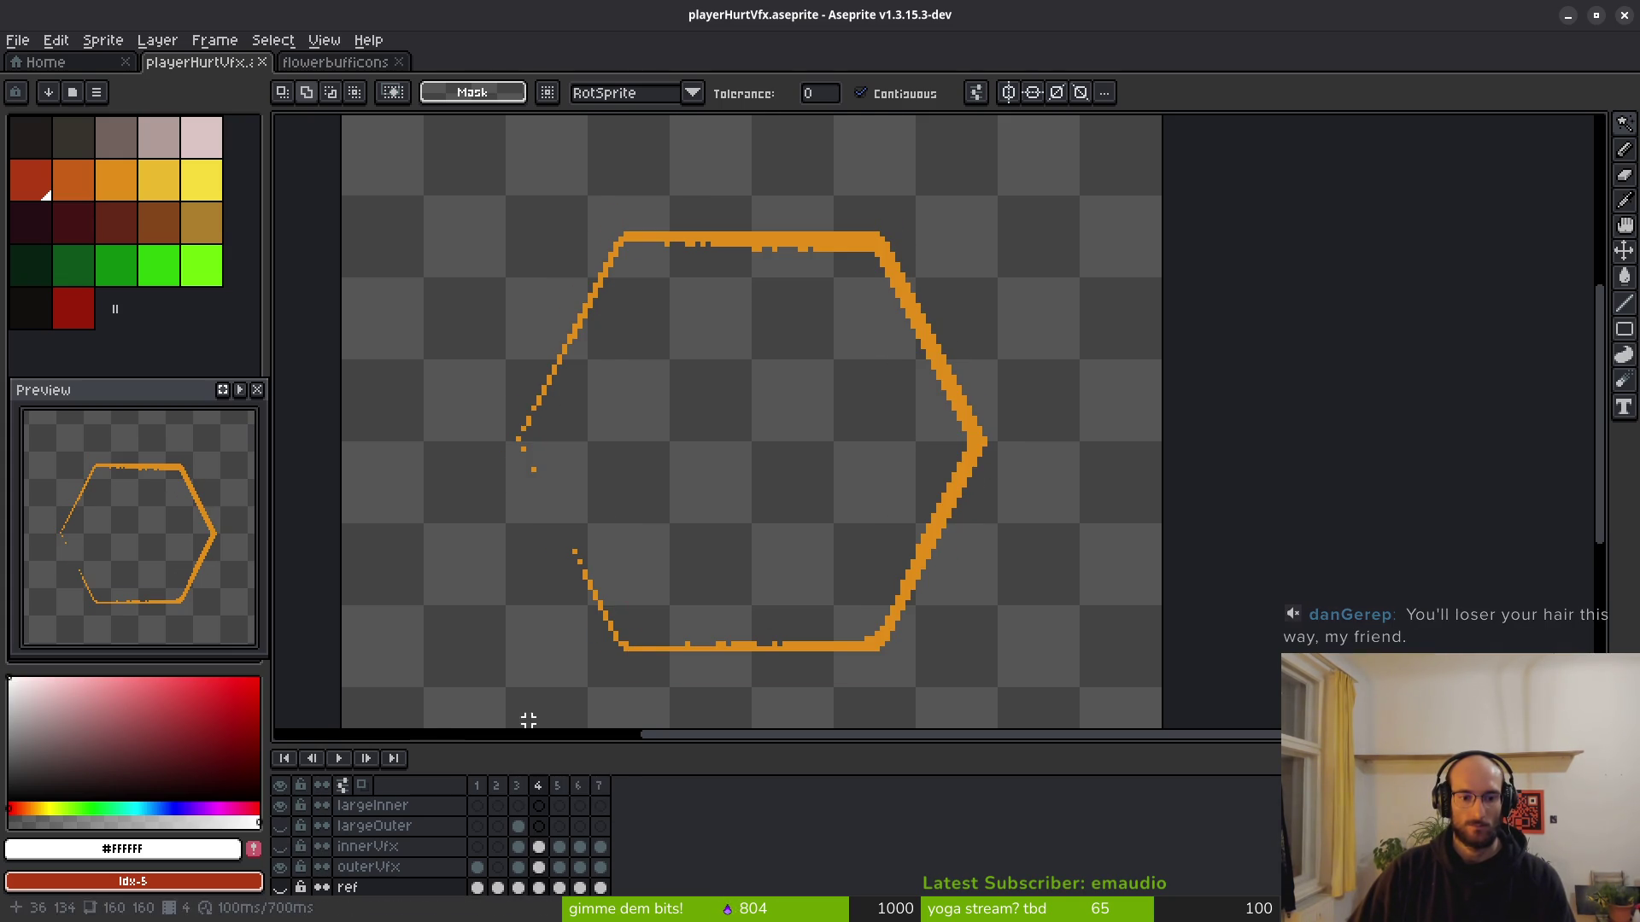
key(Left)
key(Right)
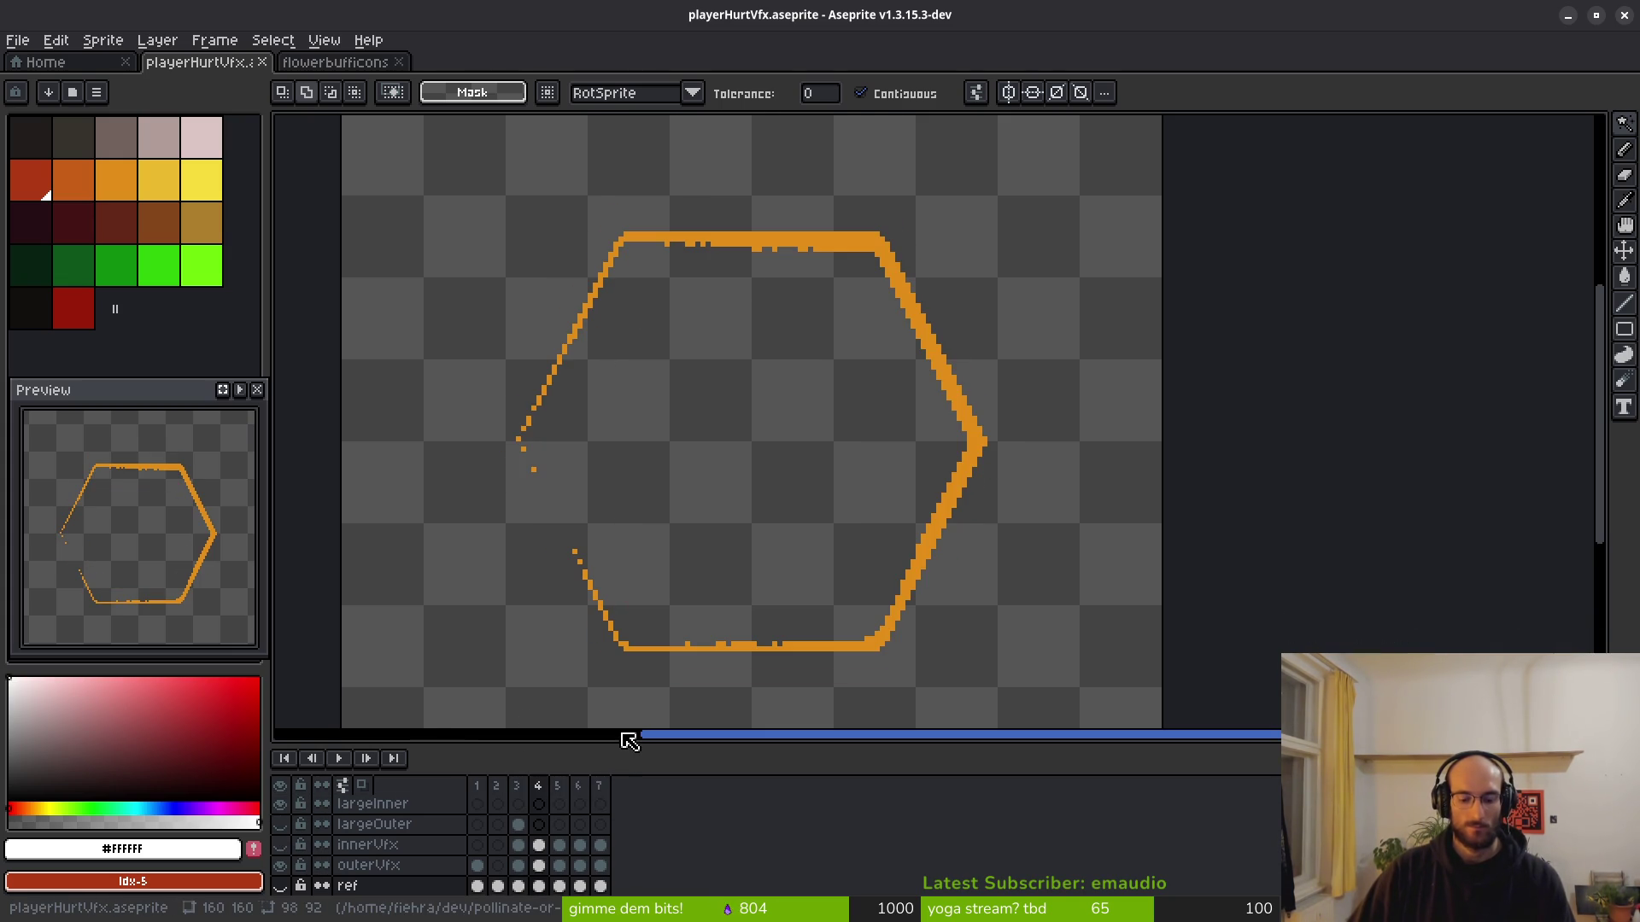
key(F3)
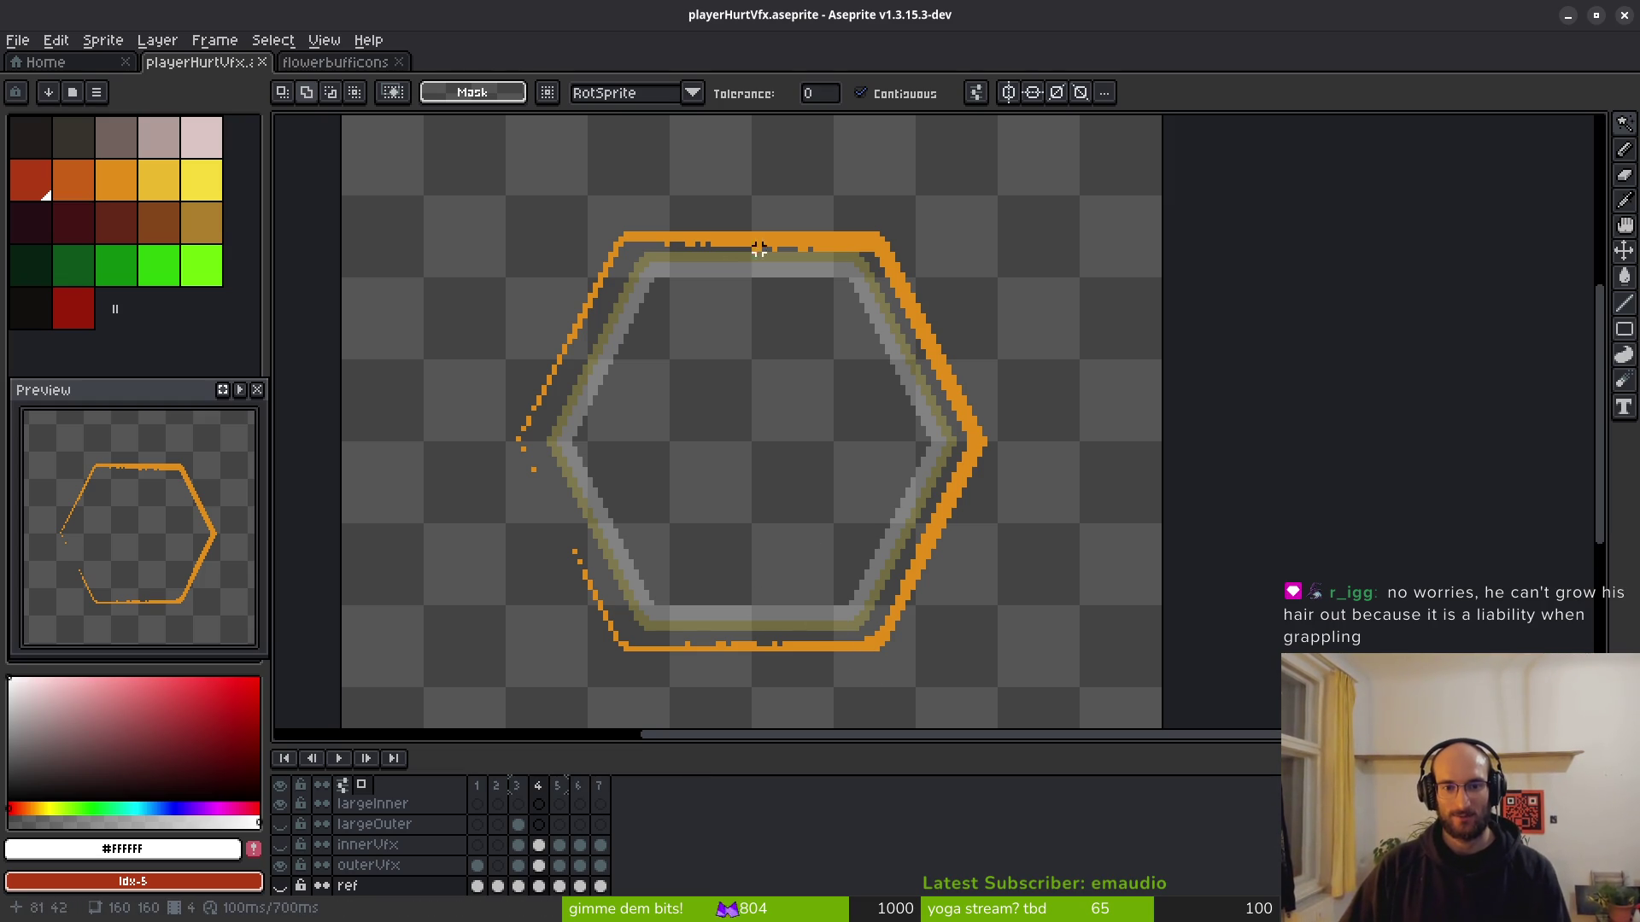
Compare largeOuter's frames 3 and 4, then make outerVfx active on frame 4.
scroll(851, 634, up, 2)
scroll(860, 644, down, 1)
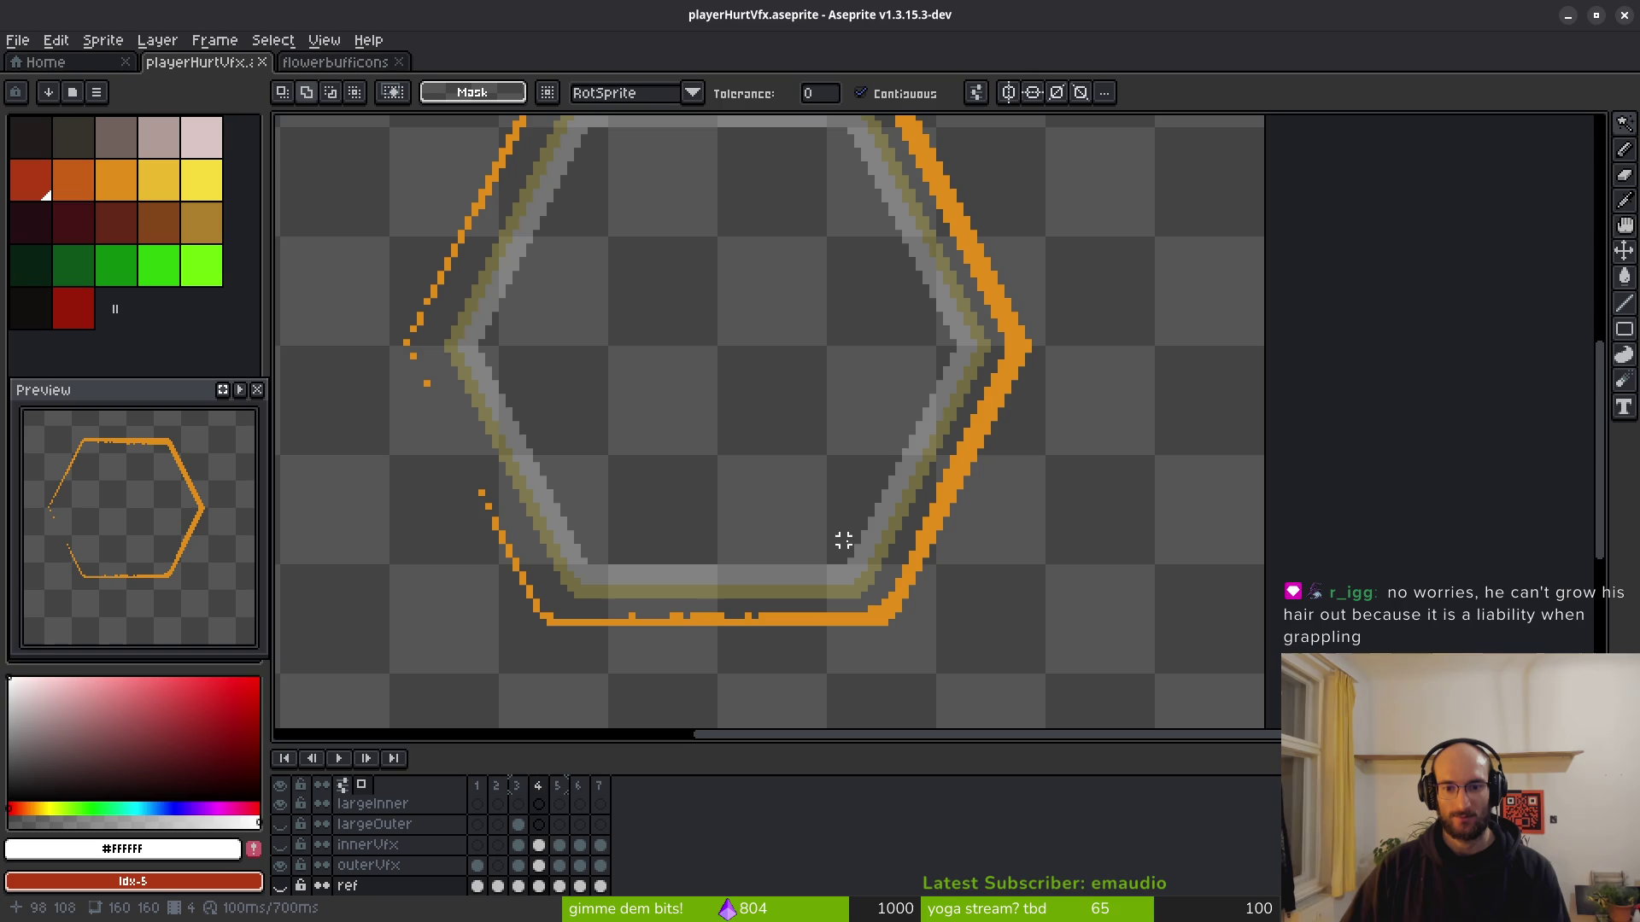
scroll(864, 534, down, 1)
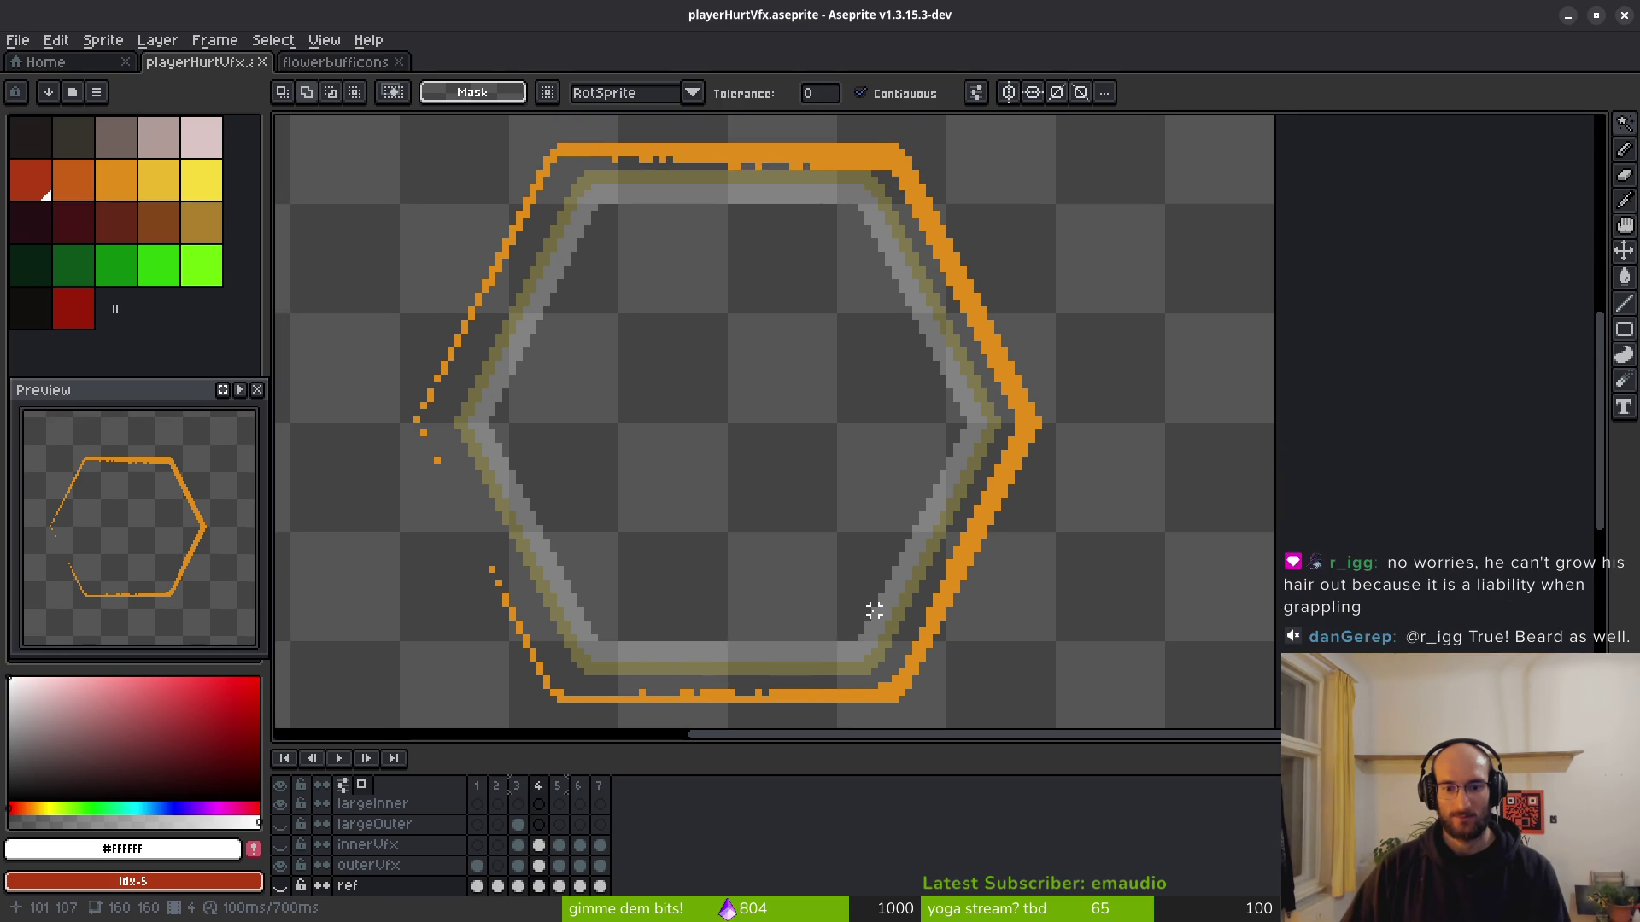
scroll(871, 604, down, 1)
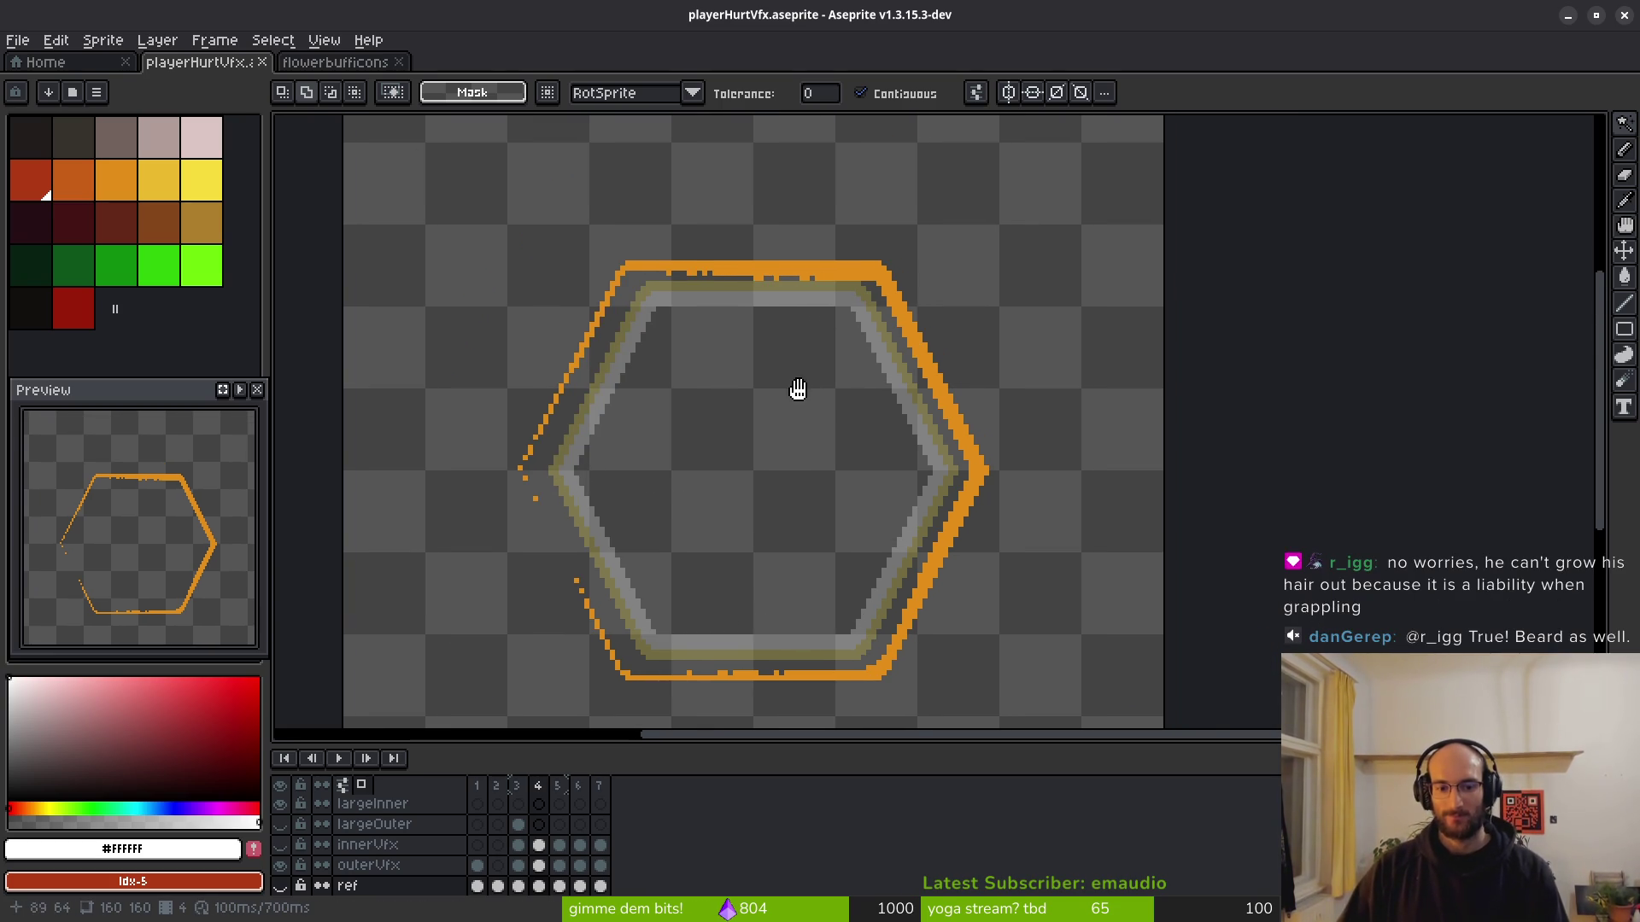
click(519, 824)
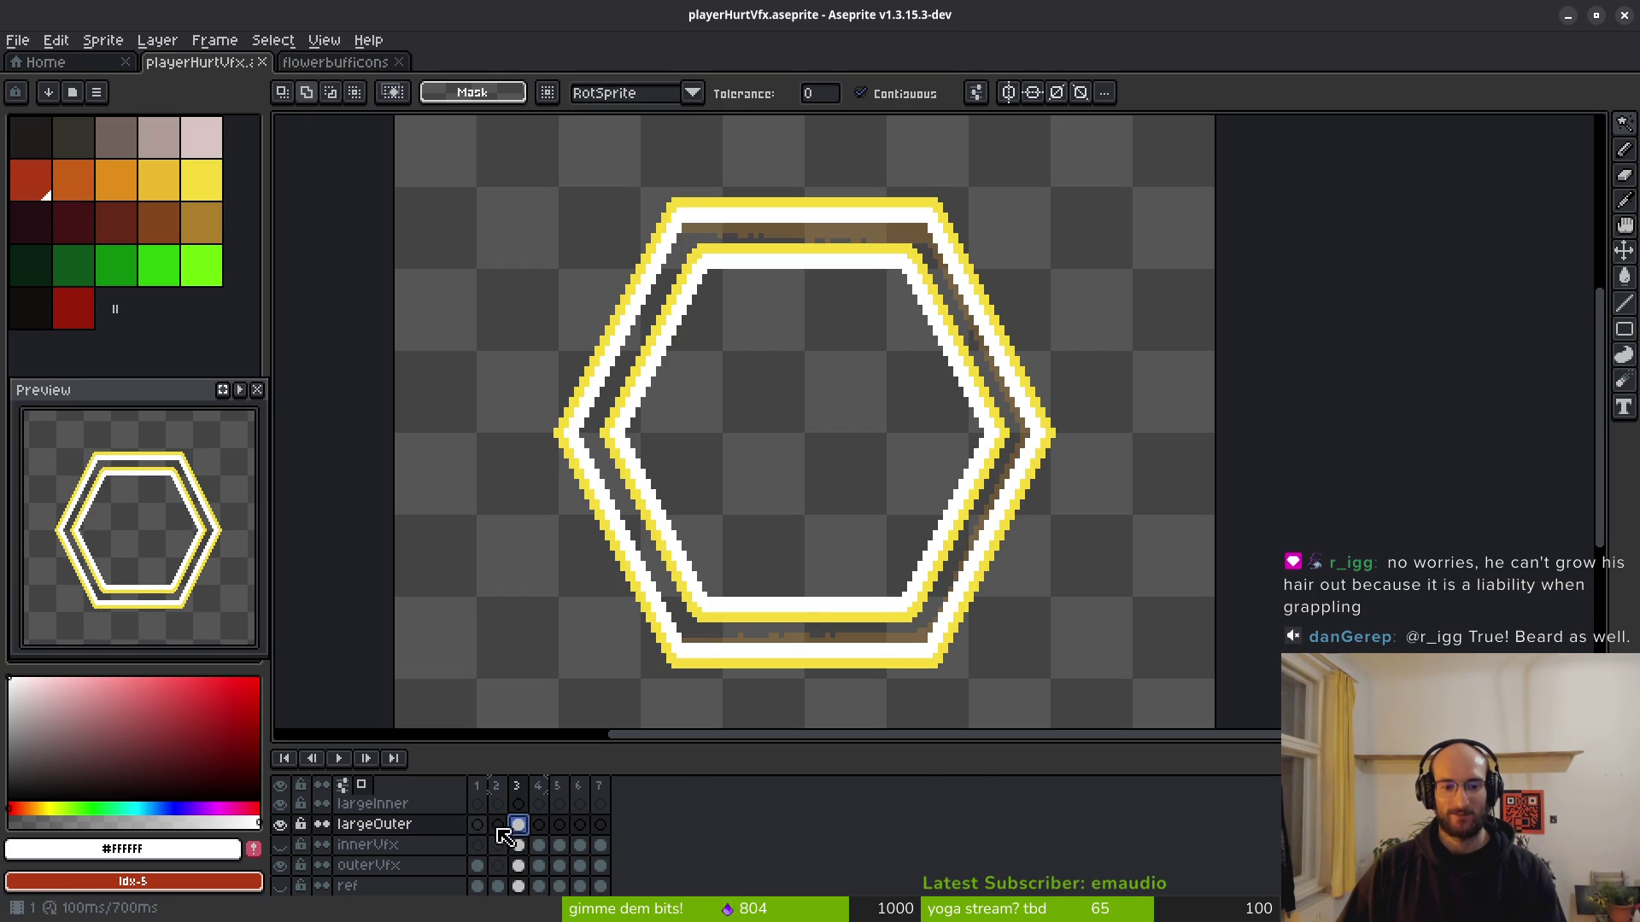
click(539, 824)
scroll(773, 575, down, 2)
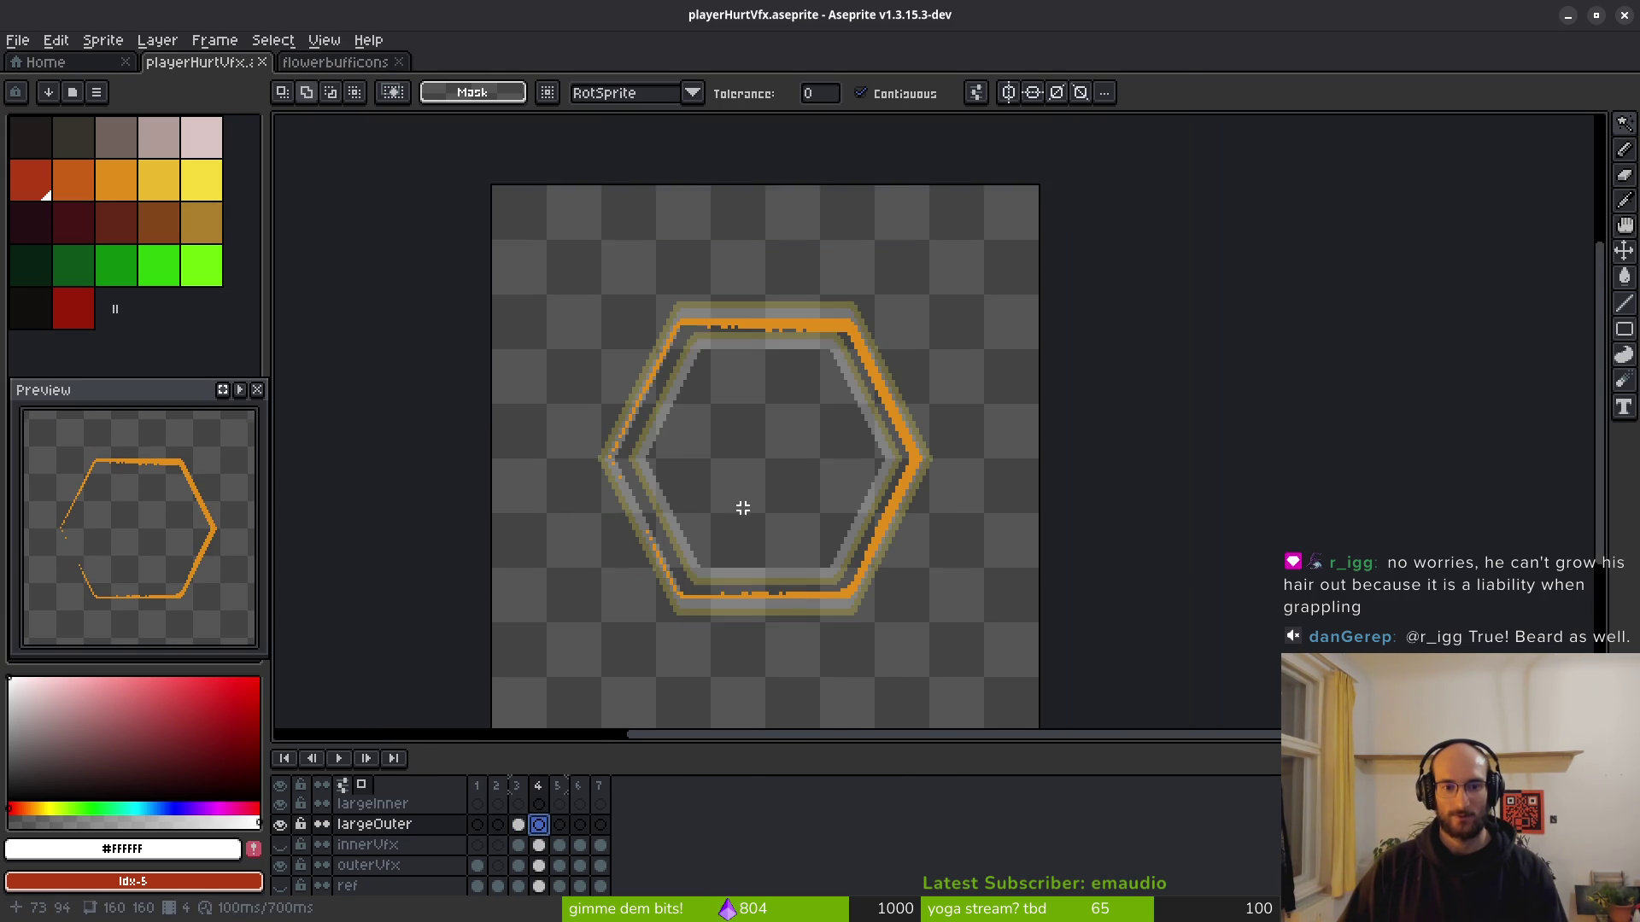
scroll(751, 476, up, 2)
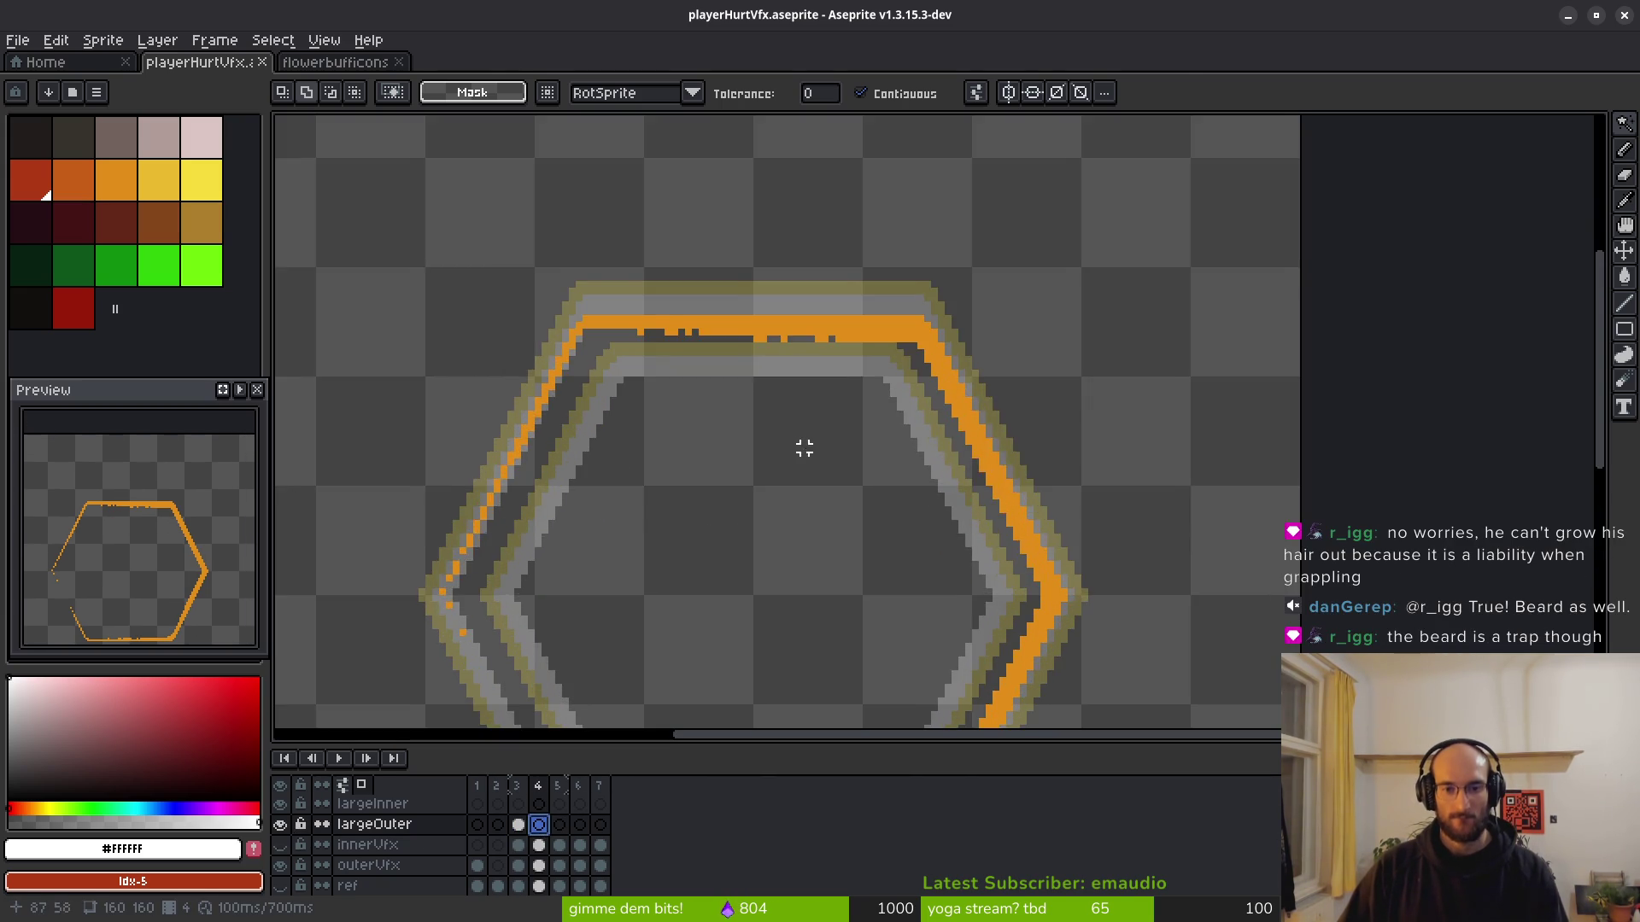
scroll(773, 503, down, 1)
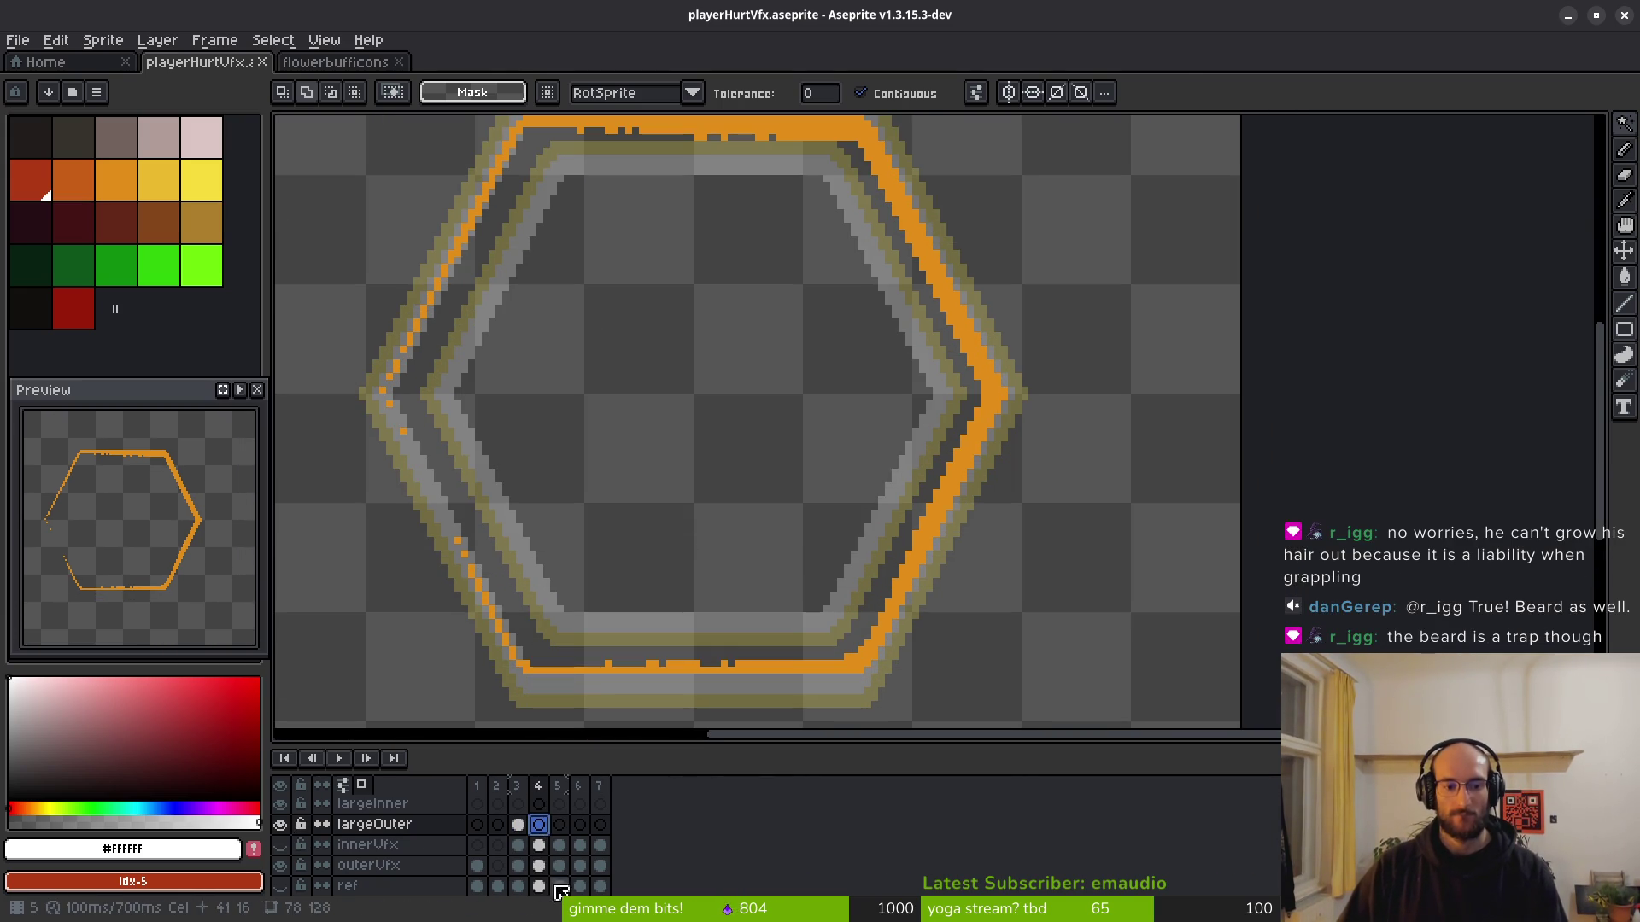
click(542, 866)
scroll(703, 450, down, 2)
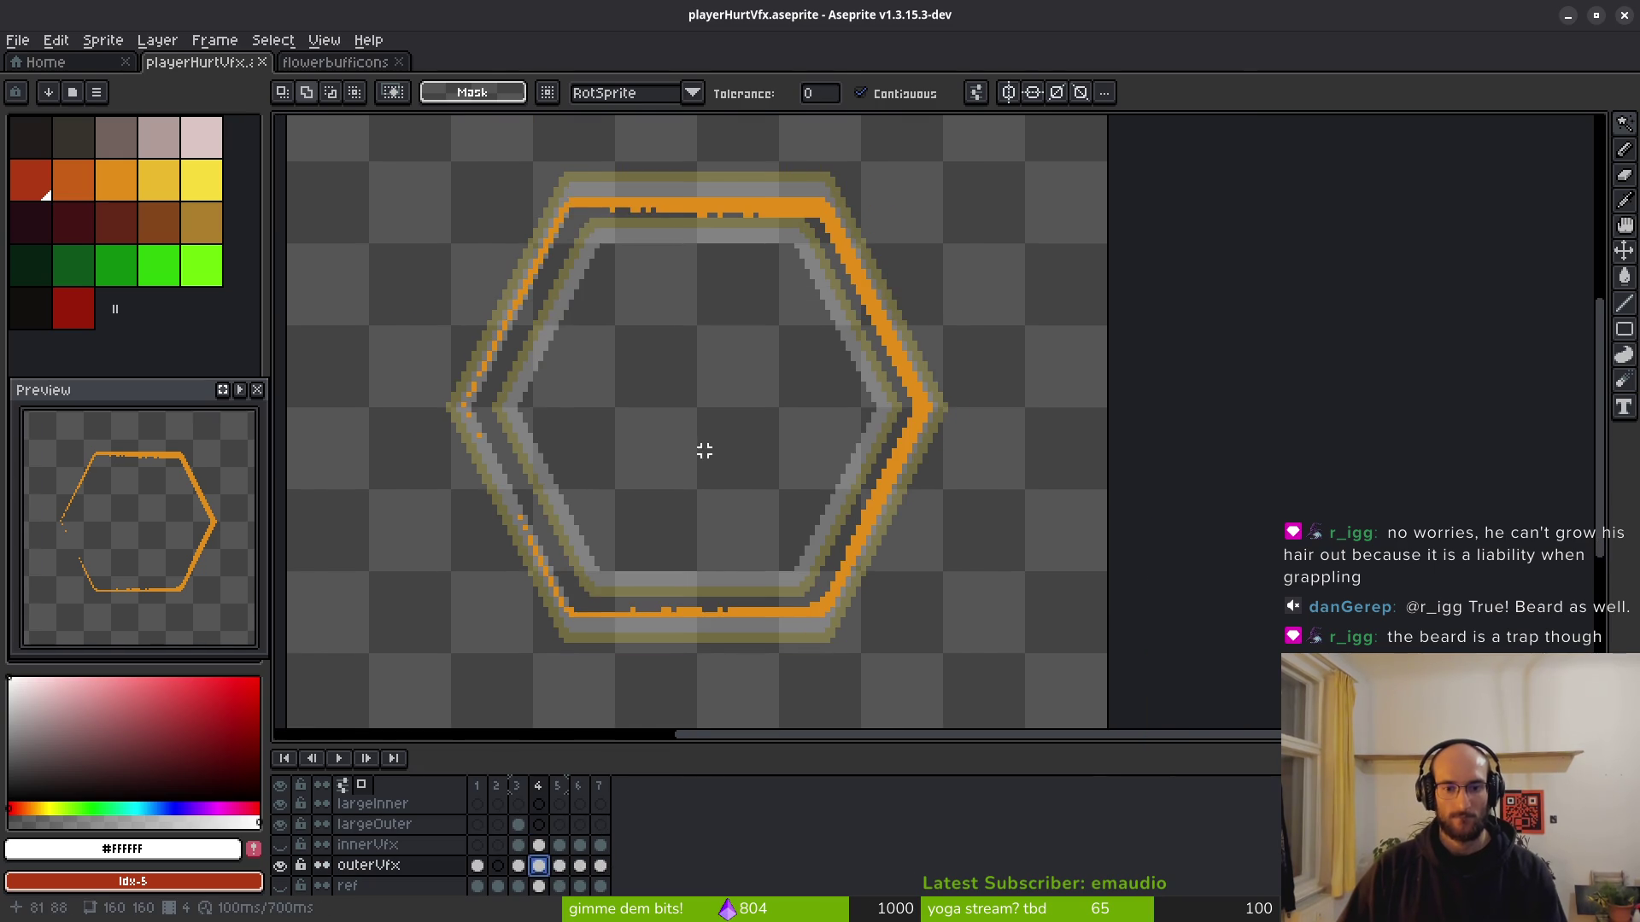
Marquee-select the area around the rings on largeOuter, then clear the selection.
key(m)
drag(485, 135, 1029, 647)
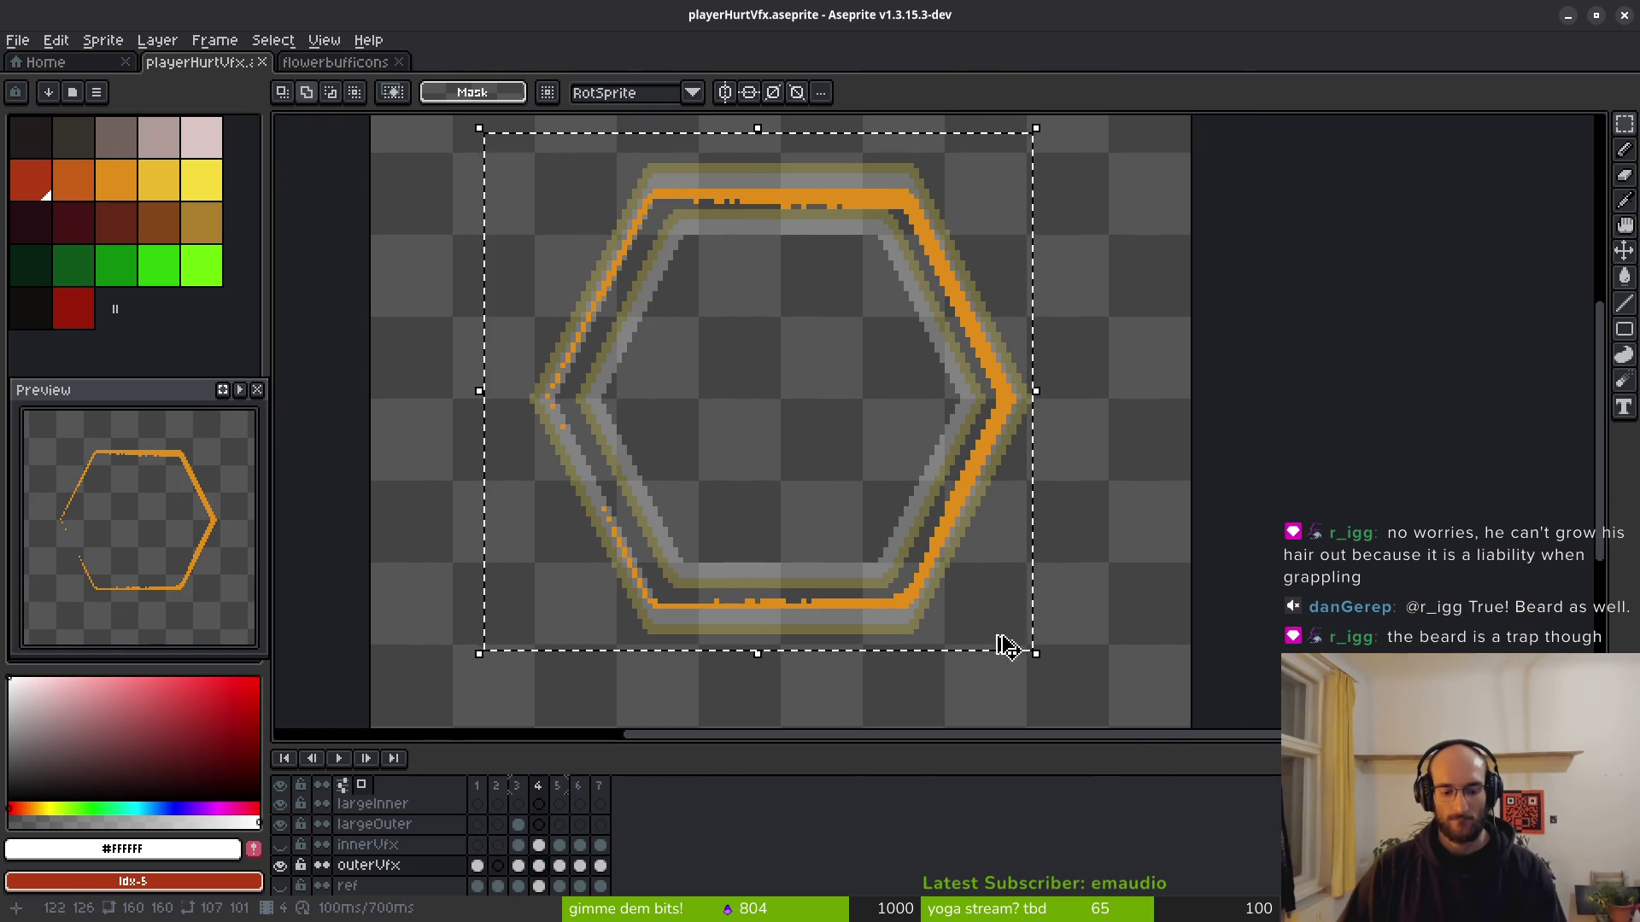
click(545, 829)
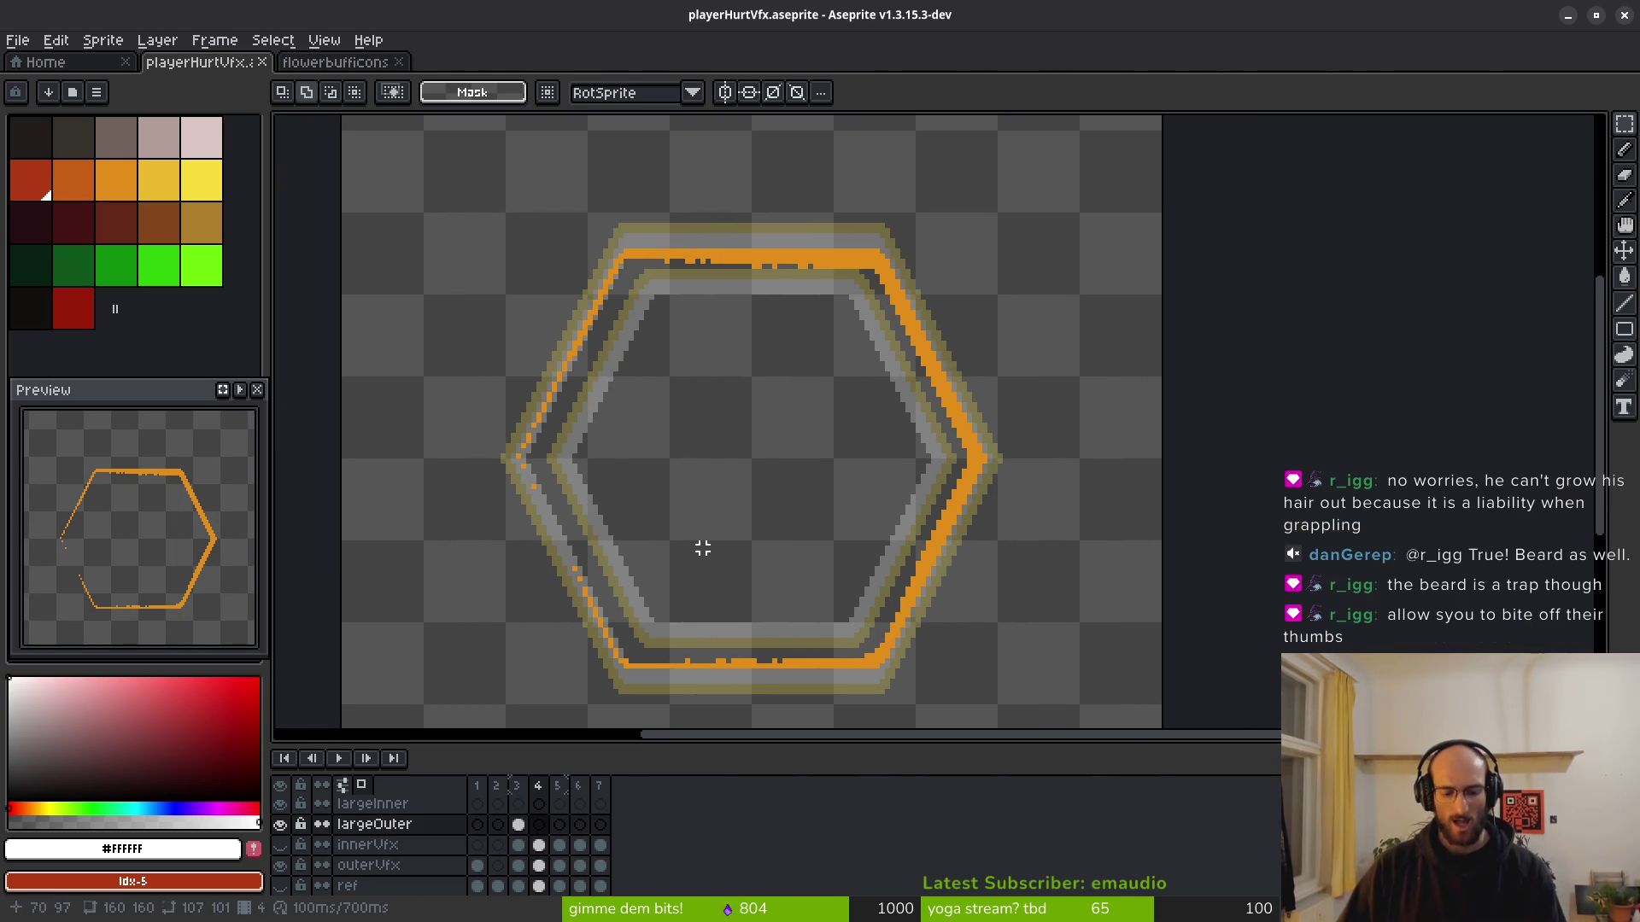
click(734, 532)
scroll(726, 462, down, 1)
scroll(709, 440, up, 1)
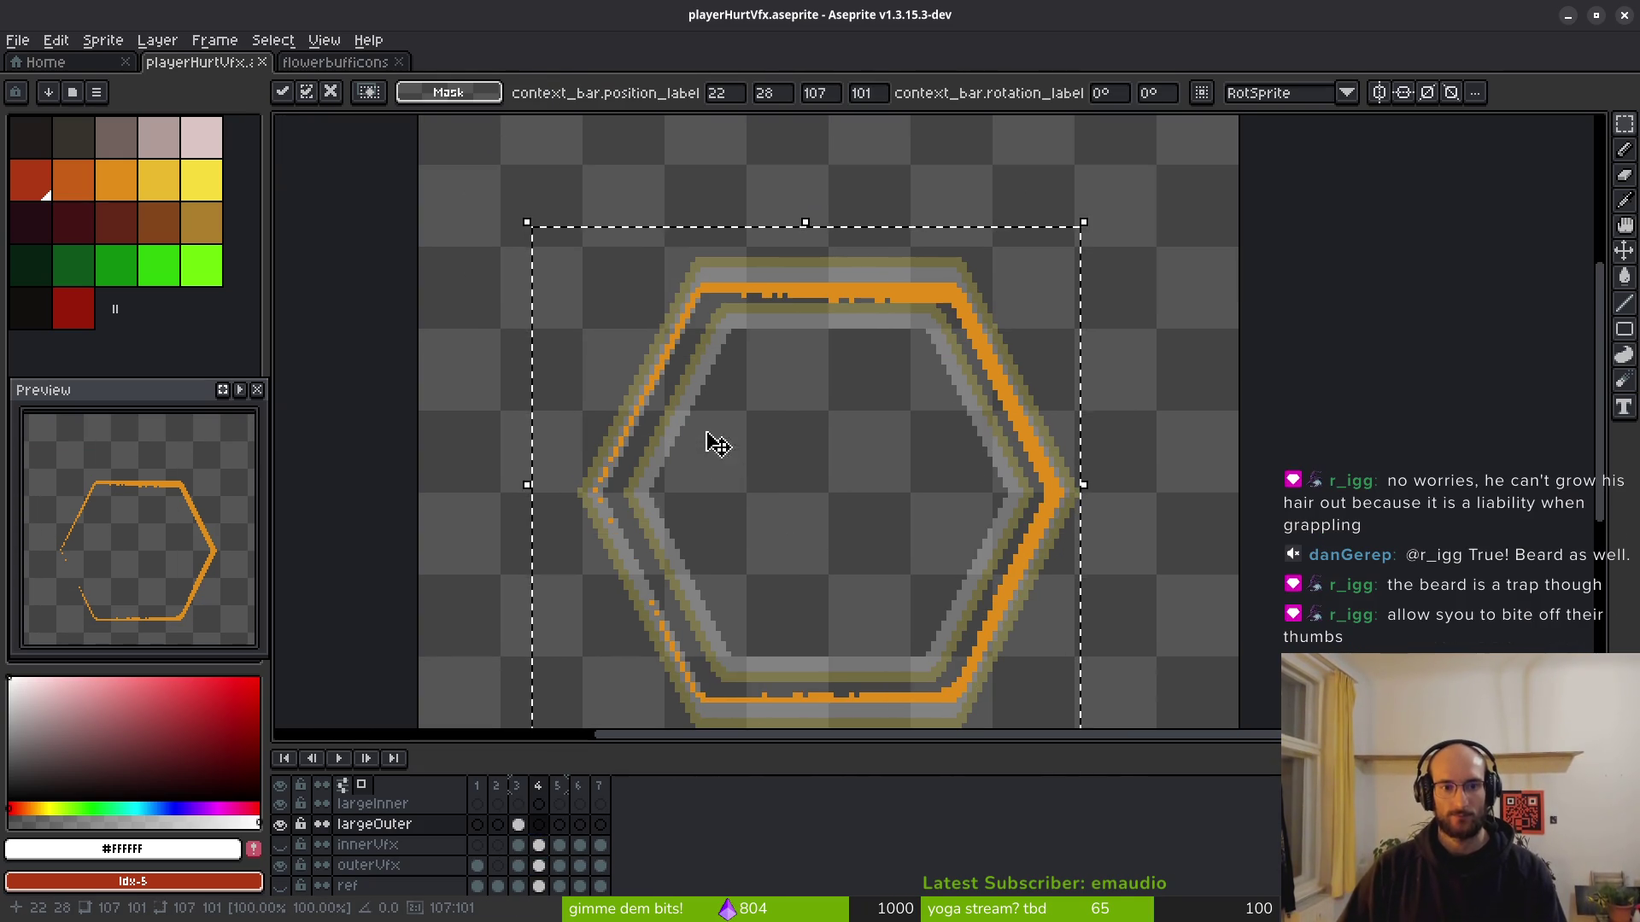
key(ctrl+d)
Select the orange ring, try enlarging and nudging it, then cancel the change.
mouse_move(584, 248)
mouse_down()
mouse_move(834, 556)
mouse_move(1087, 684)
mouse_move(1083, 722)
mouse_move(1063, 700)
mouse_up()
scroll(982, 589, down, 1)
scroll(807, 437, up, 1)
mouse_move(779, 377)
mouse_down()
mouse_move(567, 176)
mouse_move(610, 208)
mouse_up()
scroll(589, 201, down, 2)
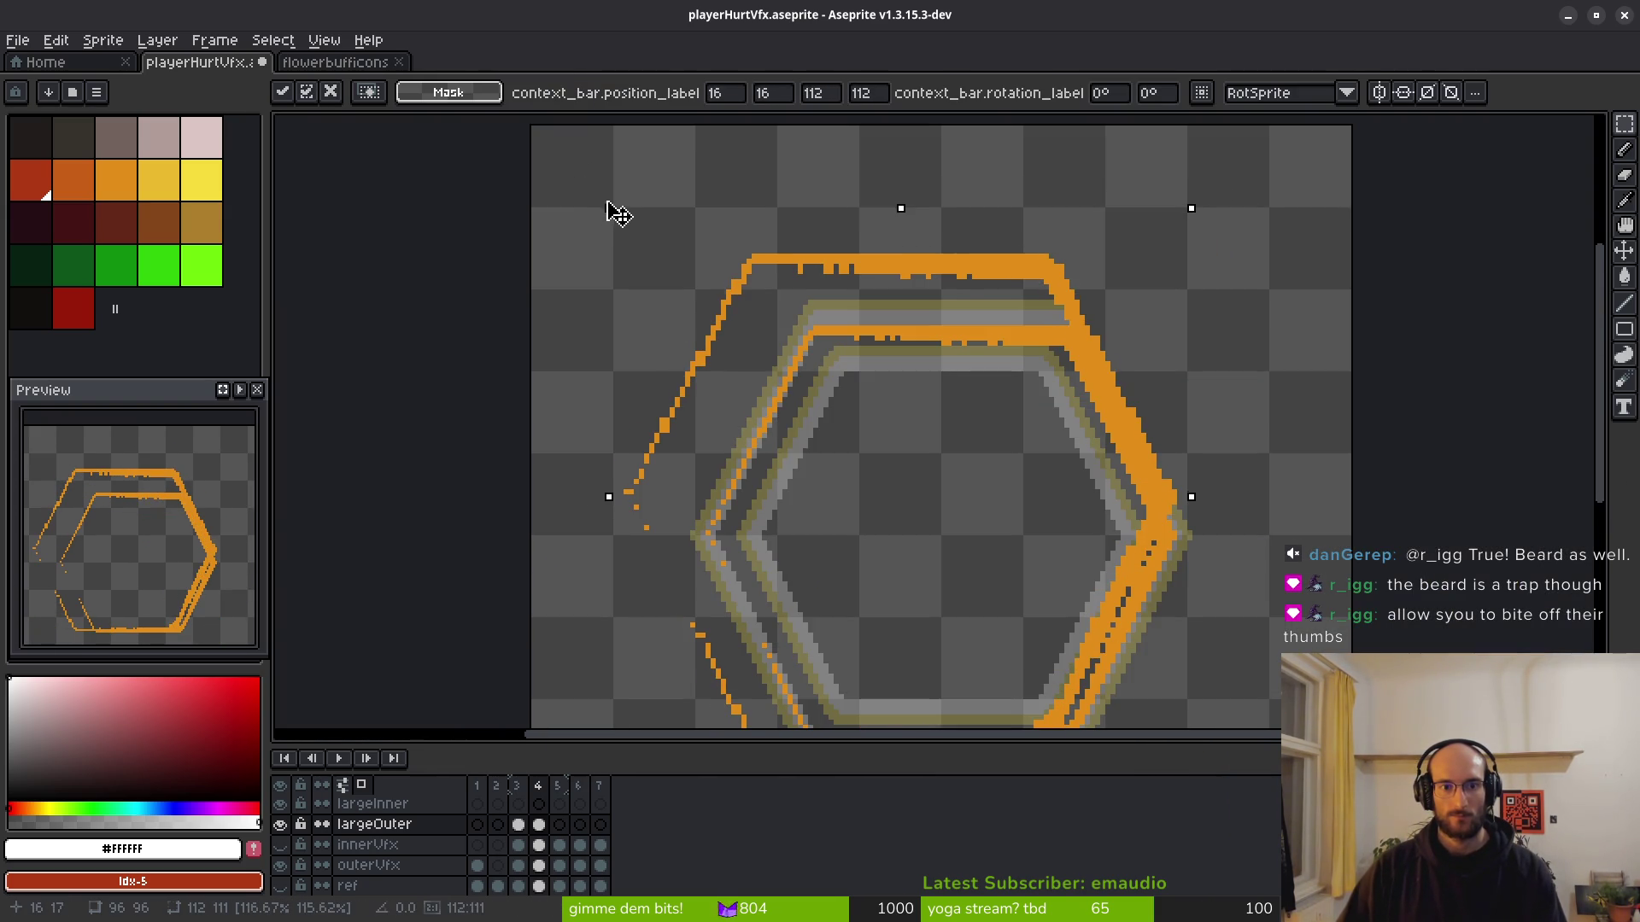
scroll(615, 209, down, 1)
scroll(797, 322, up, 1)
scroll(869, 404, down, 1)
scroll(869, 404, up, 1)
key(Right)
key(Right)
key(Right)
key(Down)
key(Down)
key(Down)
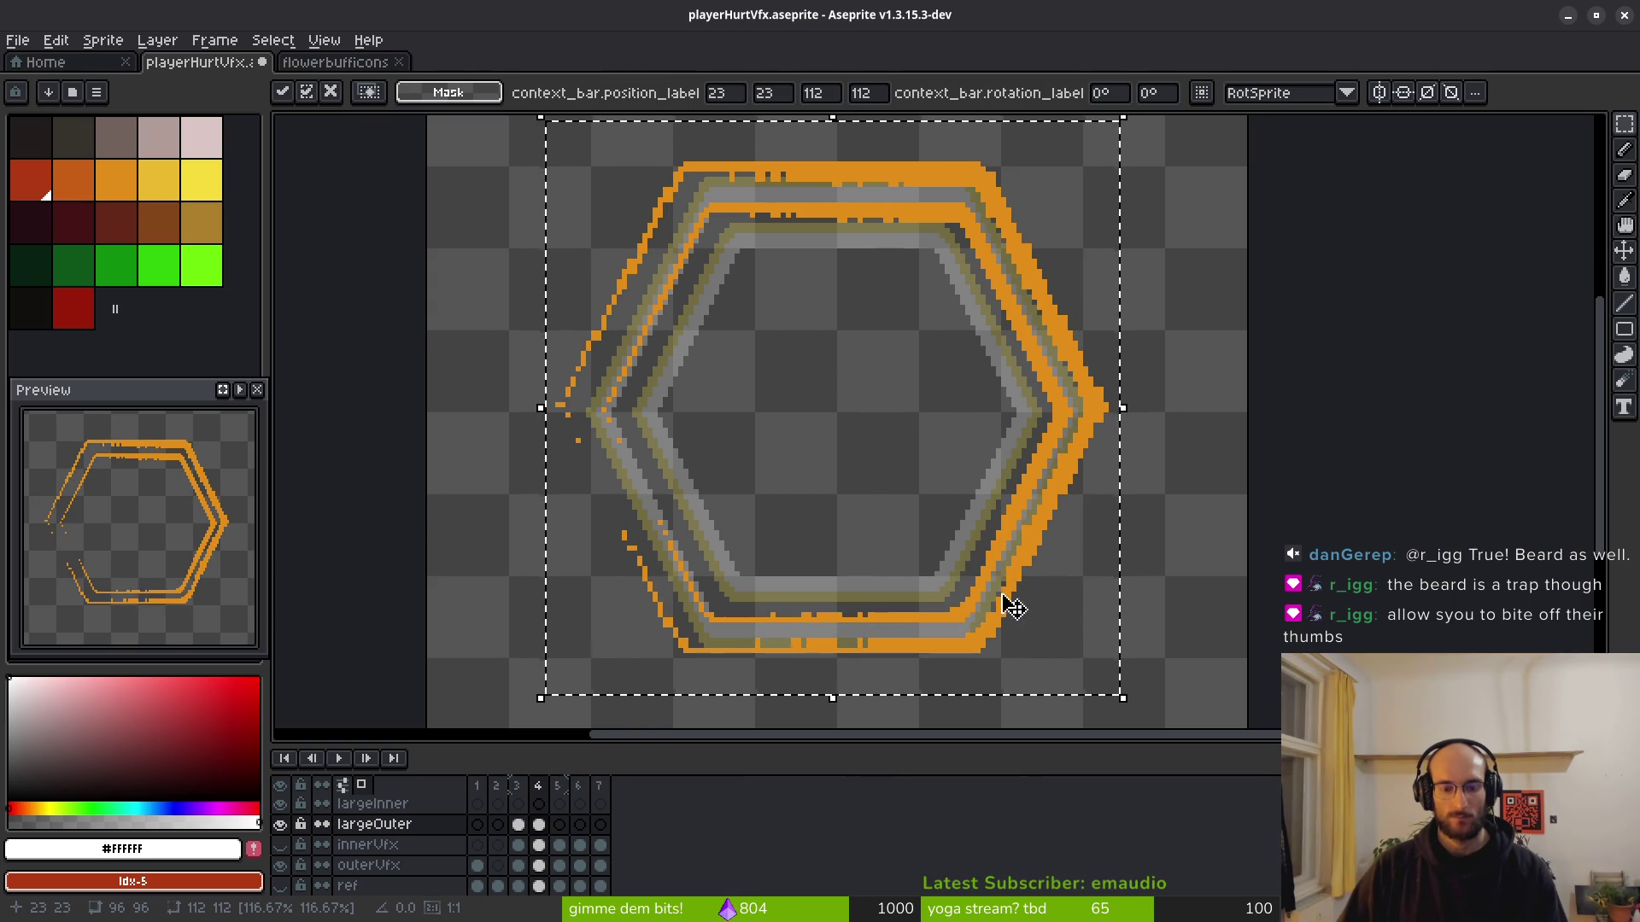
key(Escape)
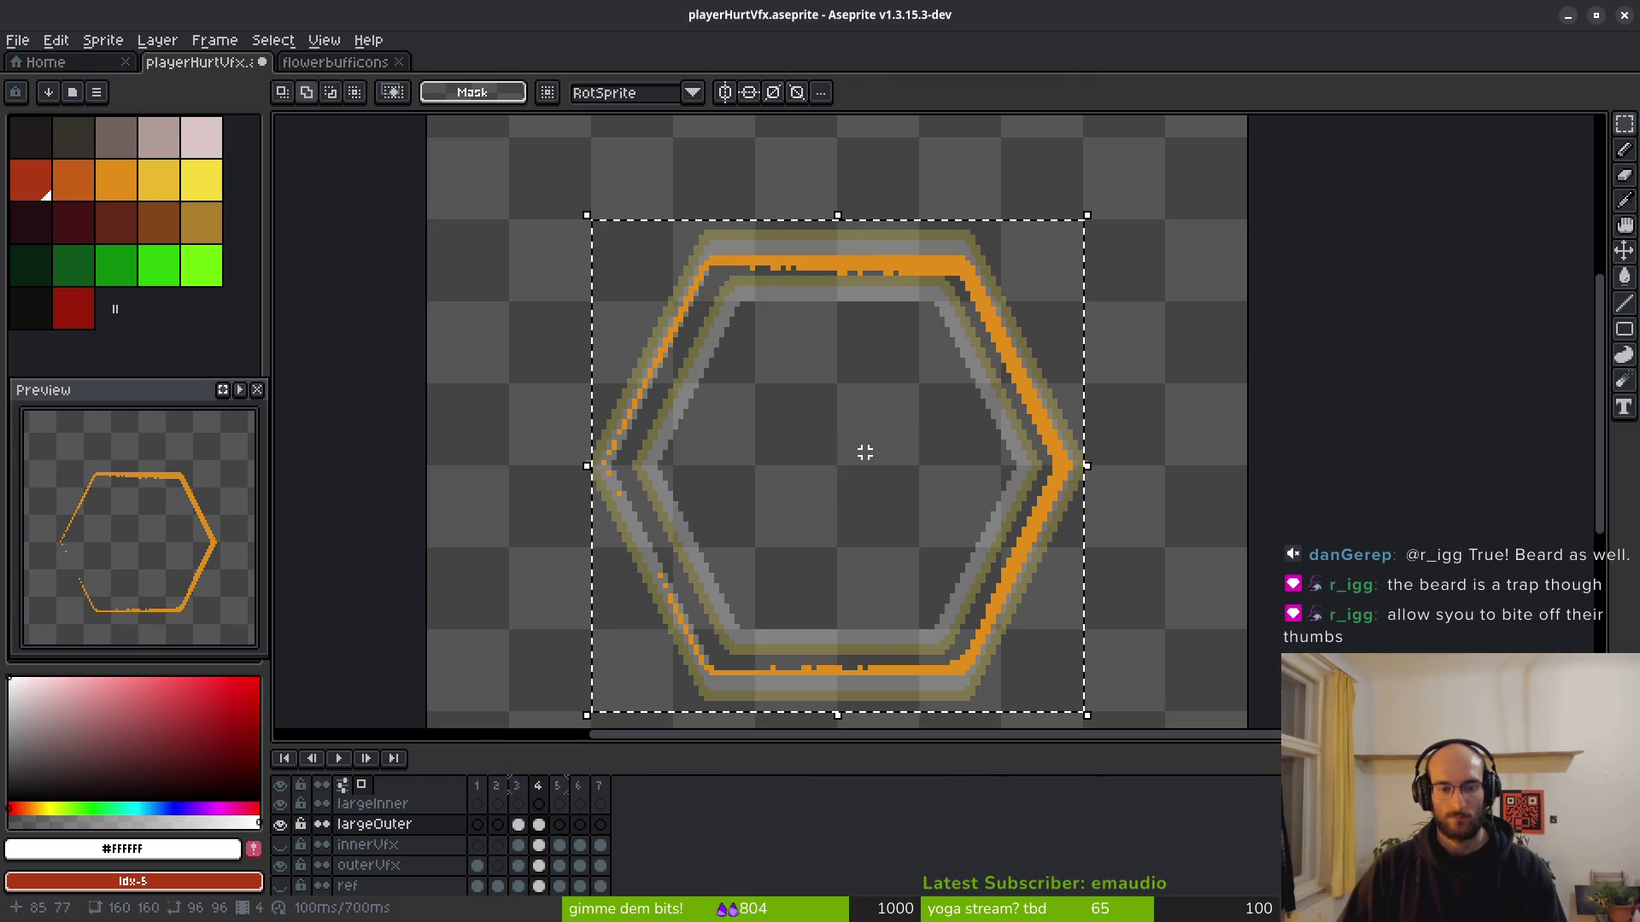
Resize the orange ring from its top-left corner, recentre it, and apply the transform.
scroll(854, 474, down, 4)
scroll(854, 470, up, 2)
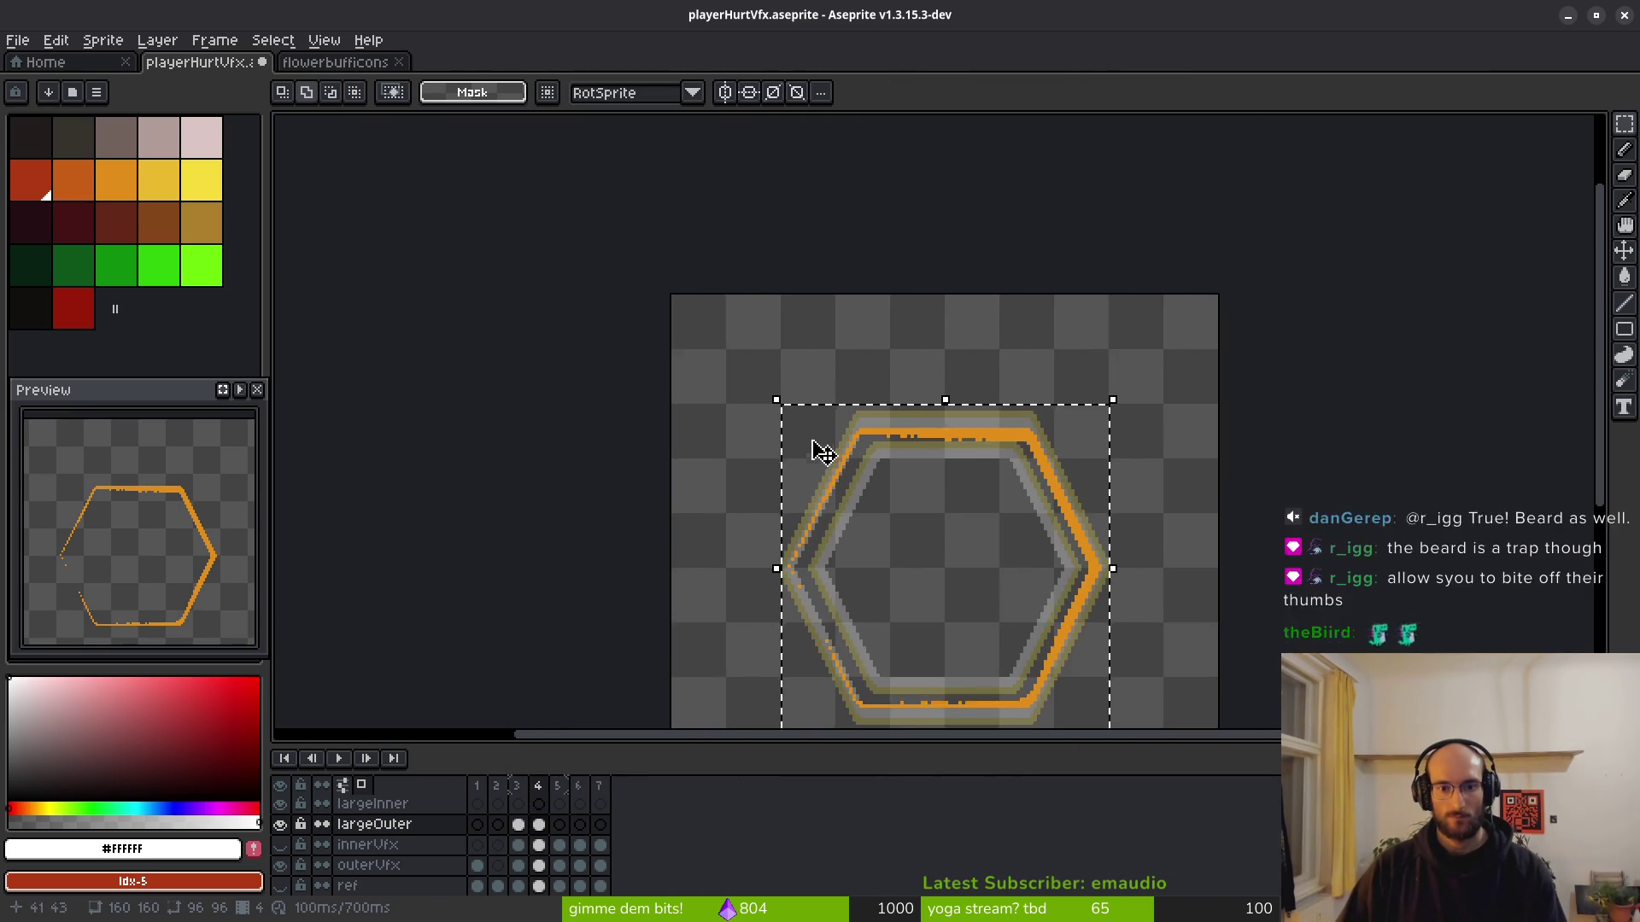
scroll(812, 443, up, 3)
mouse_move(751, 366)
mouse_down()
mouse_move(550, 151)
mouse_move(531, 154)
mouse_up()
scroll(842, 462, down, 3)
drag(794, 395, 863, 452)
key(Return)
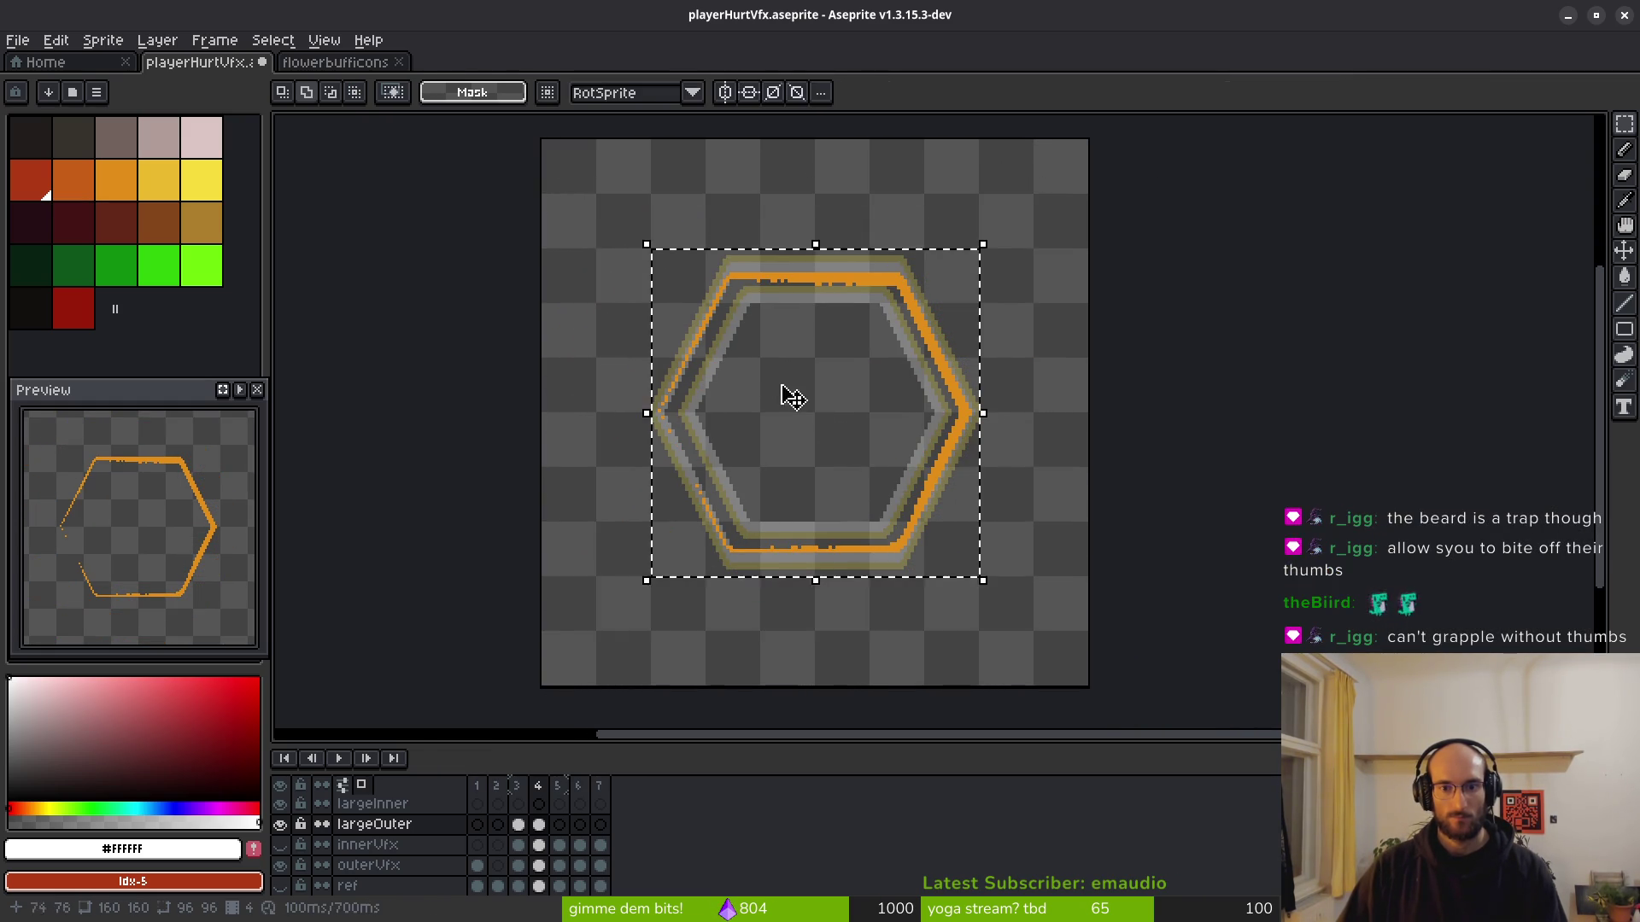
Move the orange stroke up and left, show the ref layer's diagonal guidelines, and apply.
scroll(803, 427, up, 2)
scroll(854, 478, up, 2)
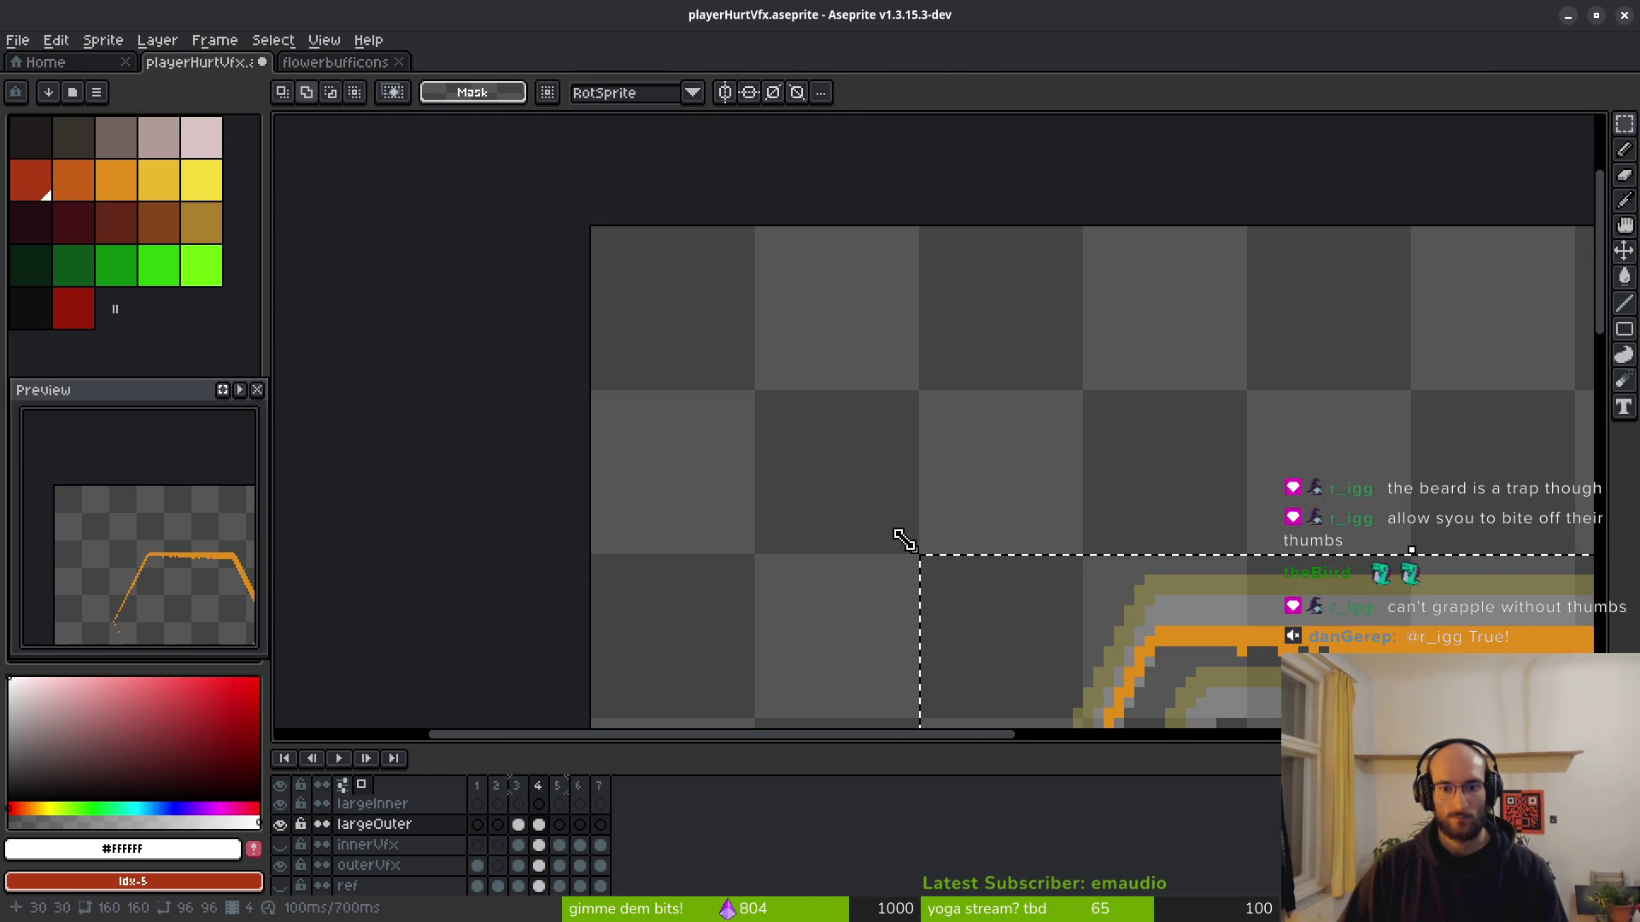
drag(904, 538, 664, 302)
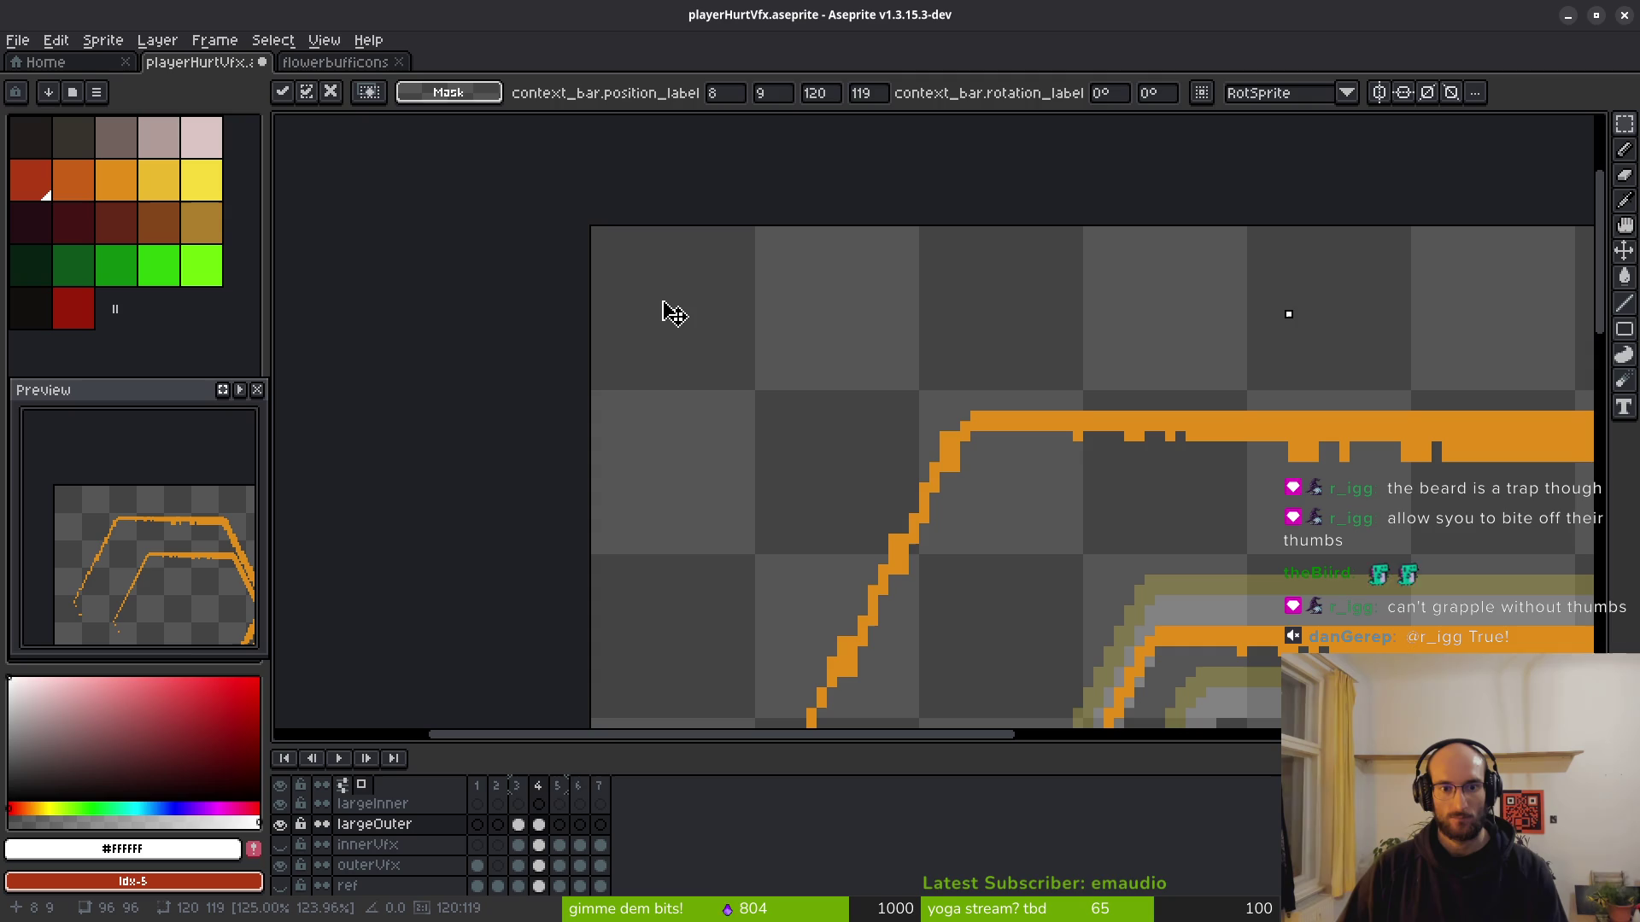
scroll(376, 824, down, 1)
click(342, 784)
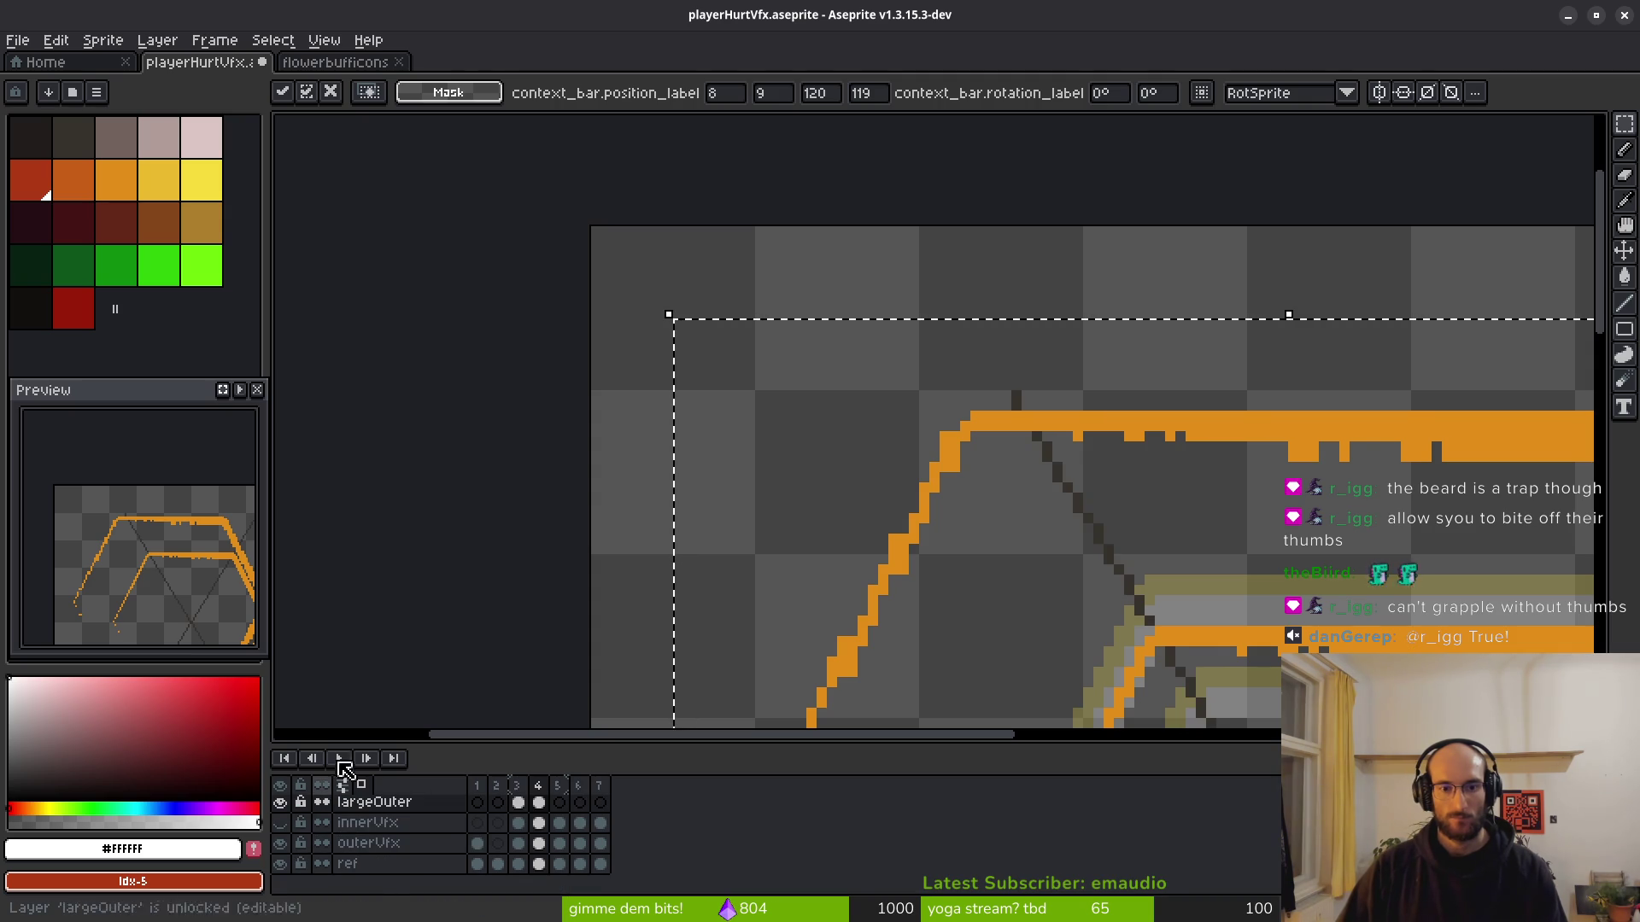
mouse_move(828, 489)
mouse_down()
mouse_move(623, 322)
mouse_move(762, 513)
mouse_move(1007, 623)
mouse_up()
key(Return)
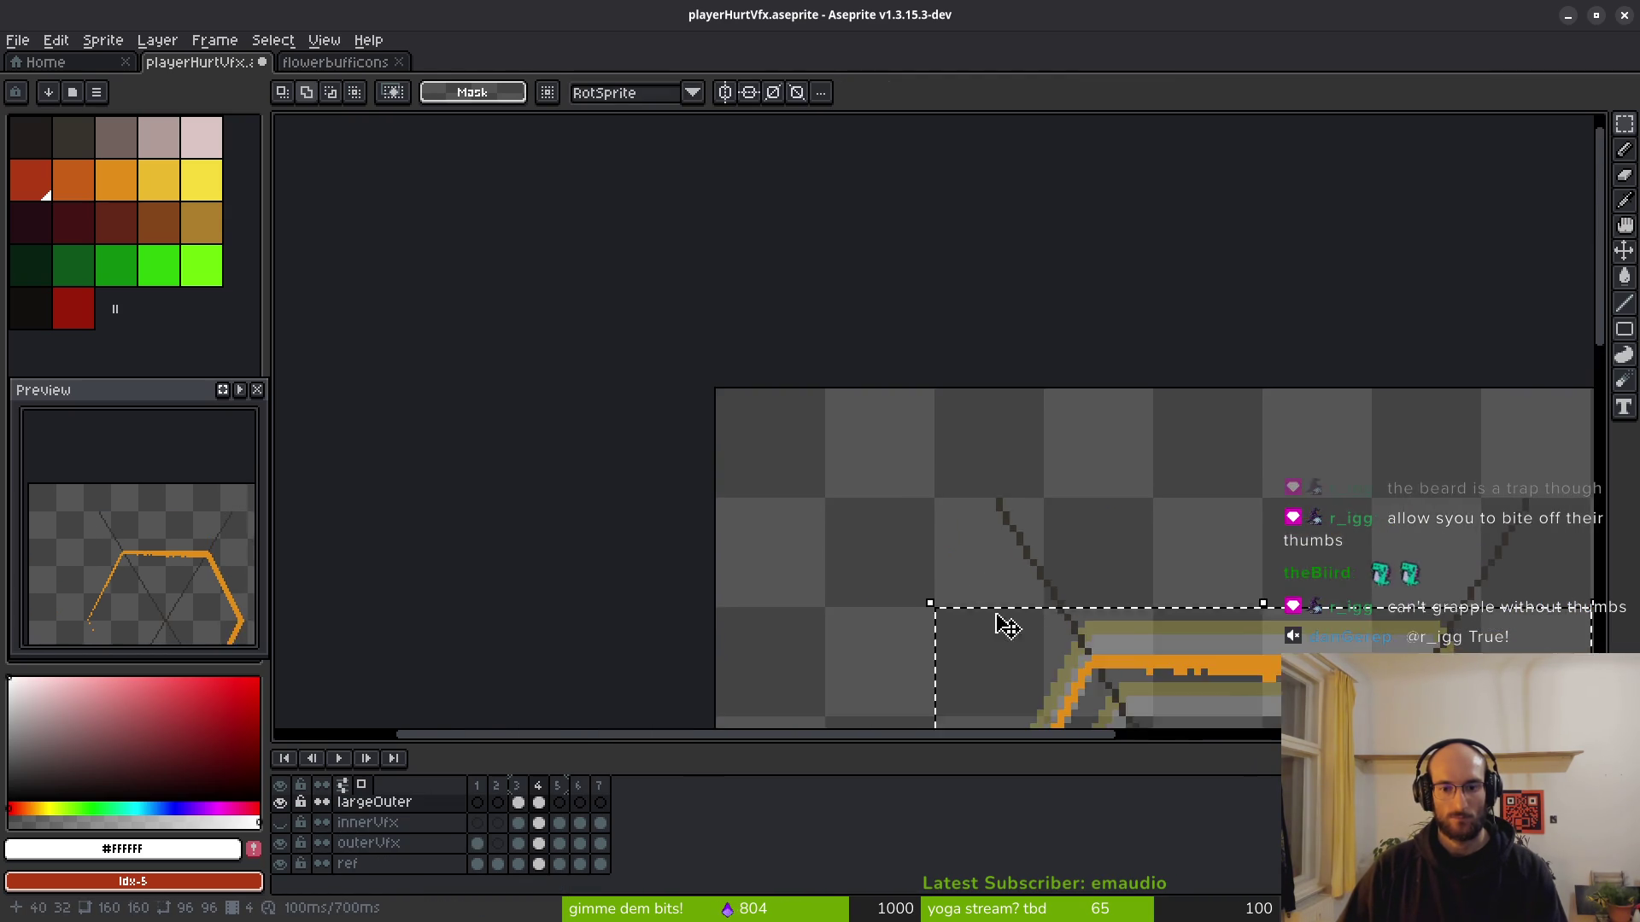
scroll(936, 548, down, 1)
drag(936, 547, 780, 439)
key(Down)
key(Down)
key(Down)
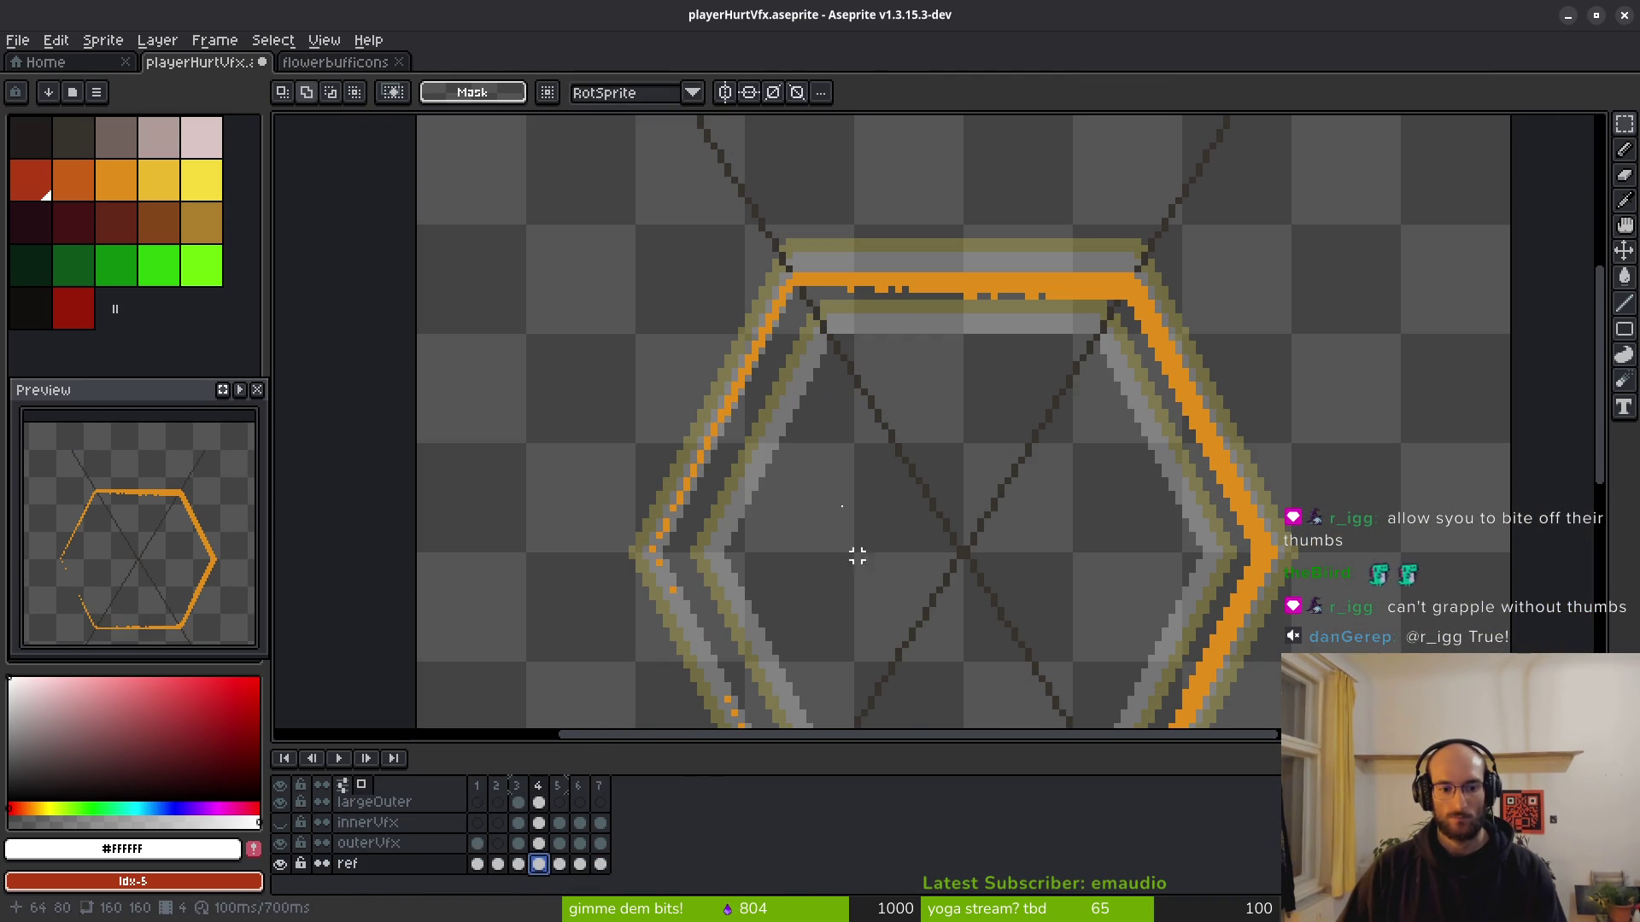
Pick bright green and draw a line from the sprite centre to the top-left corner on ref.
drag(857, 556, 744, 330)
scroll(744, 330, down, 3)
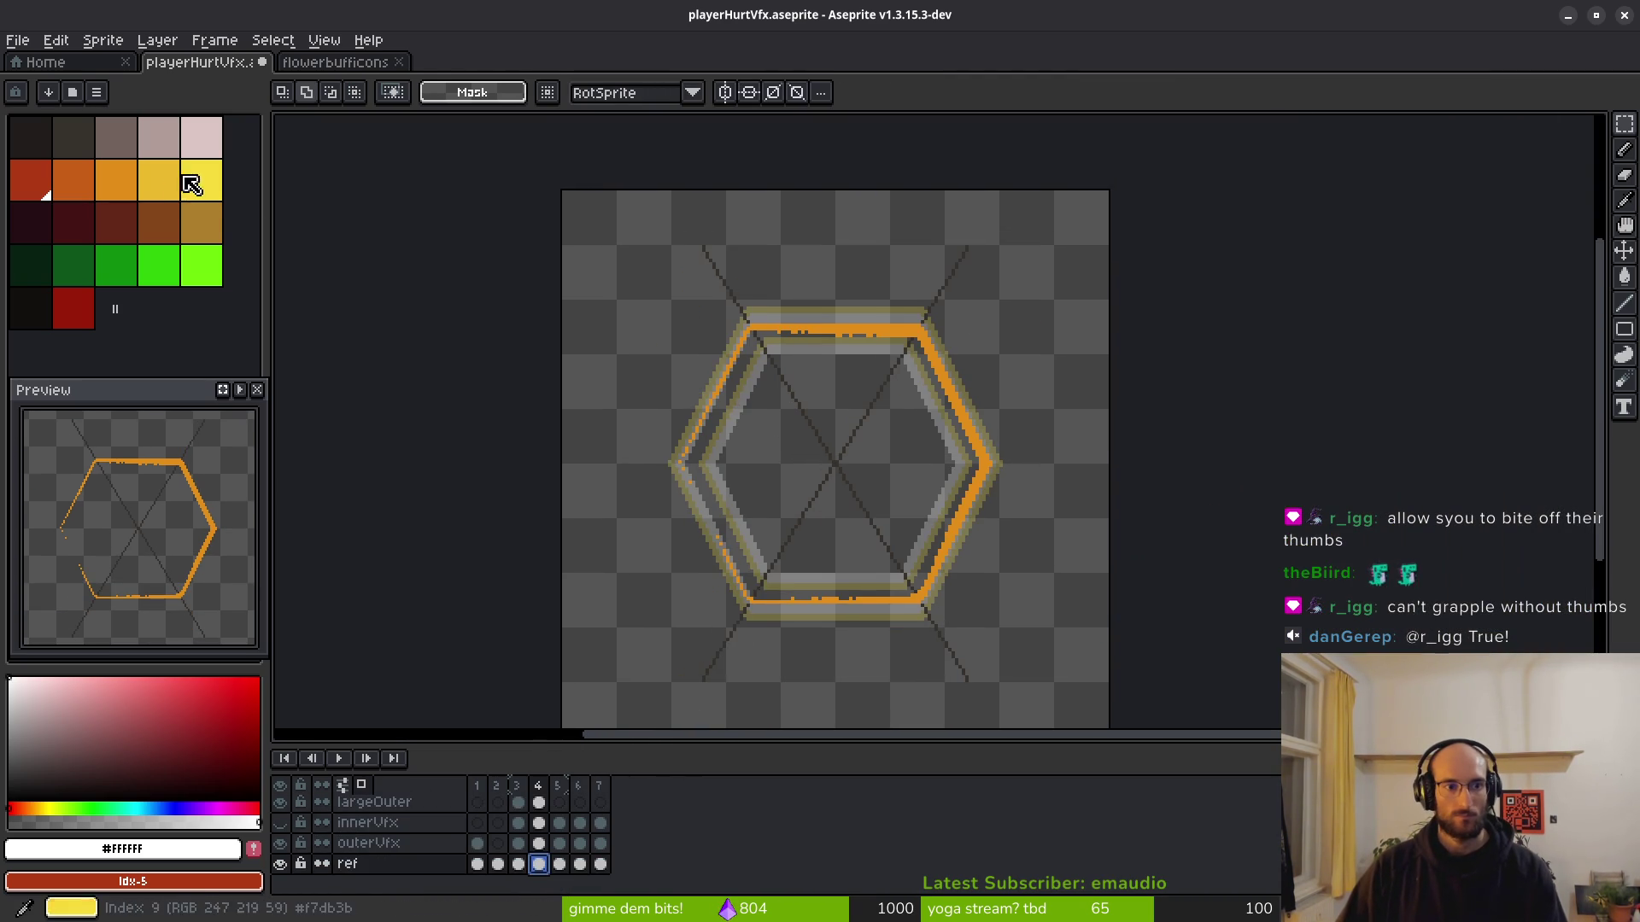
alt+click(735, 407)
scroll(735, 407, up, 4)
click(202, 266)
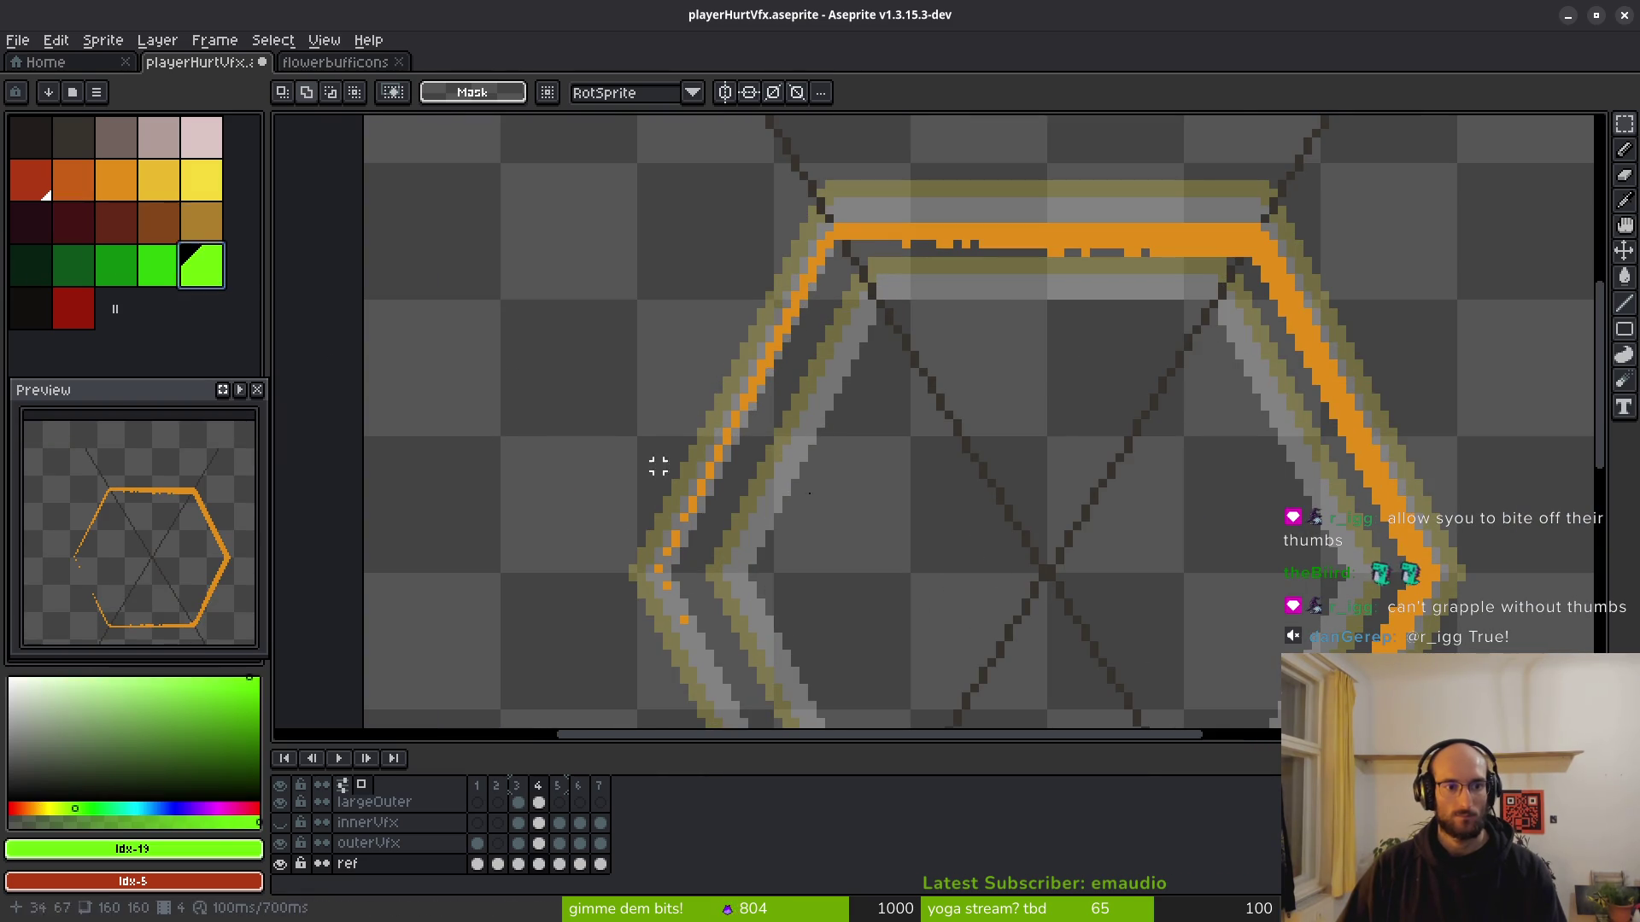
drag(658, 466, 584, 432)
key(l)
mouse_move(972, 538)
mouse_down()
mouse_move(769, 312)
mouse_move(692, 269)
mouse_move(713, 293)
mouse_up()
scroll(812, 355, down, 6)
scroll(769, 312, up, 5)
scroll(713, 293, down, 6)
scroll(864, 395, up, 5)
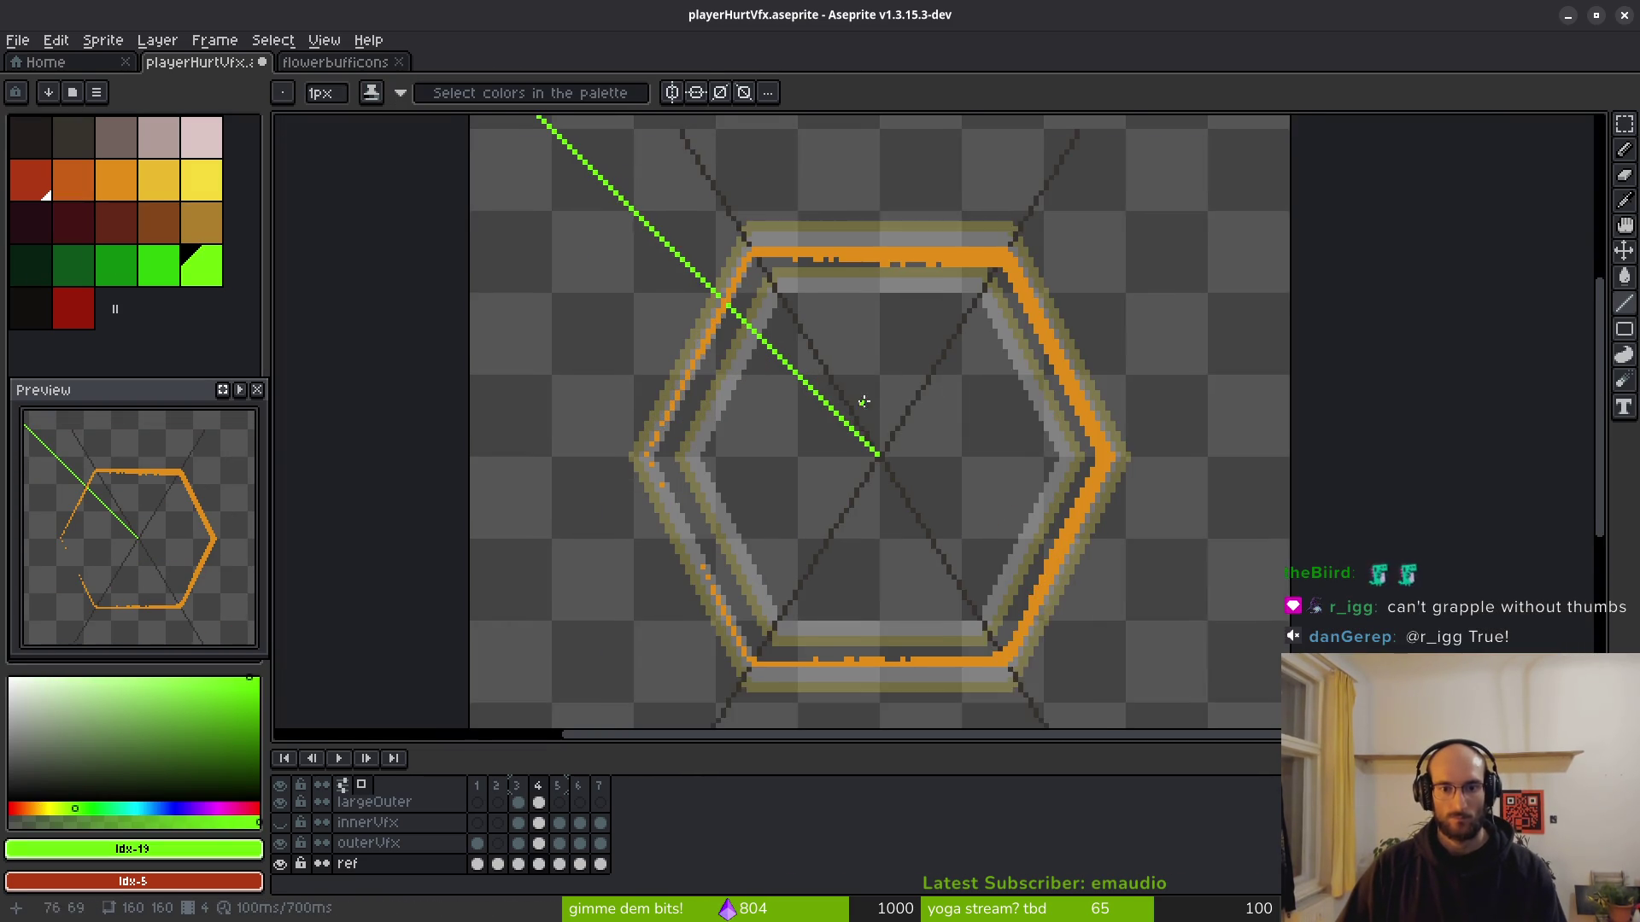
Marquee-select around the hexagon on frame 4's largeOuter layer, then cancel the resize and deselect.
click(543, 807)
scroll(761, 479, down, 2)
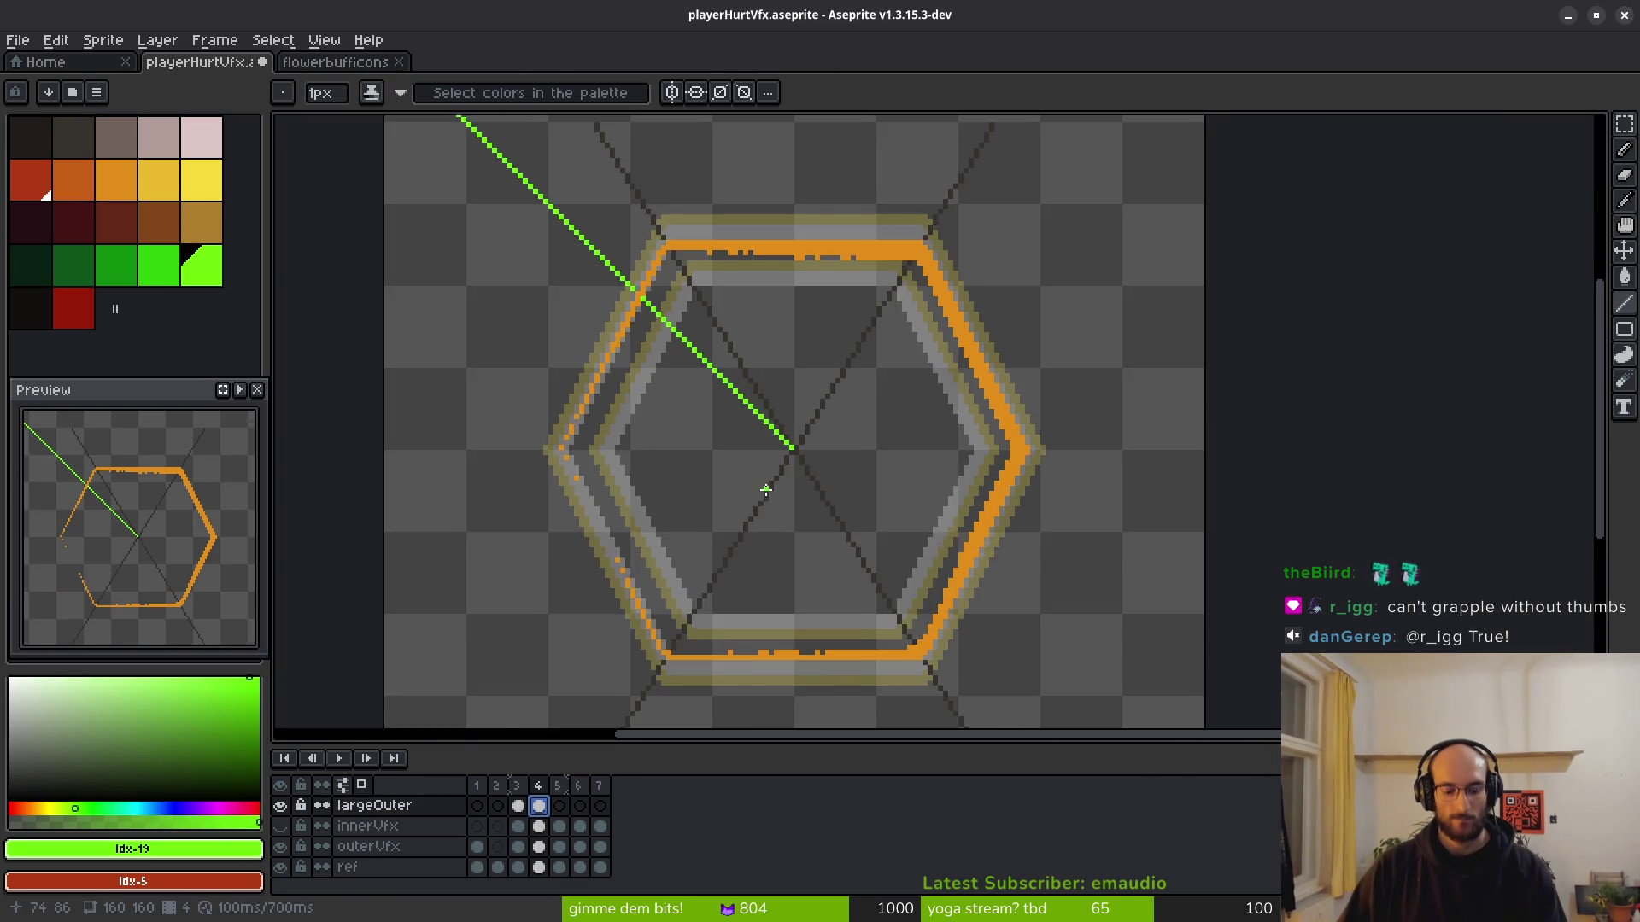
key(m)
drag(521, 295, 993, 699)
scroll(949, 619, up, 1)
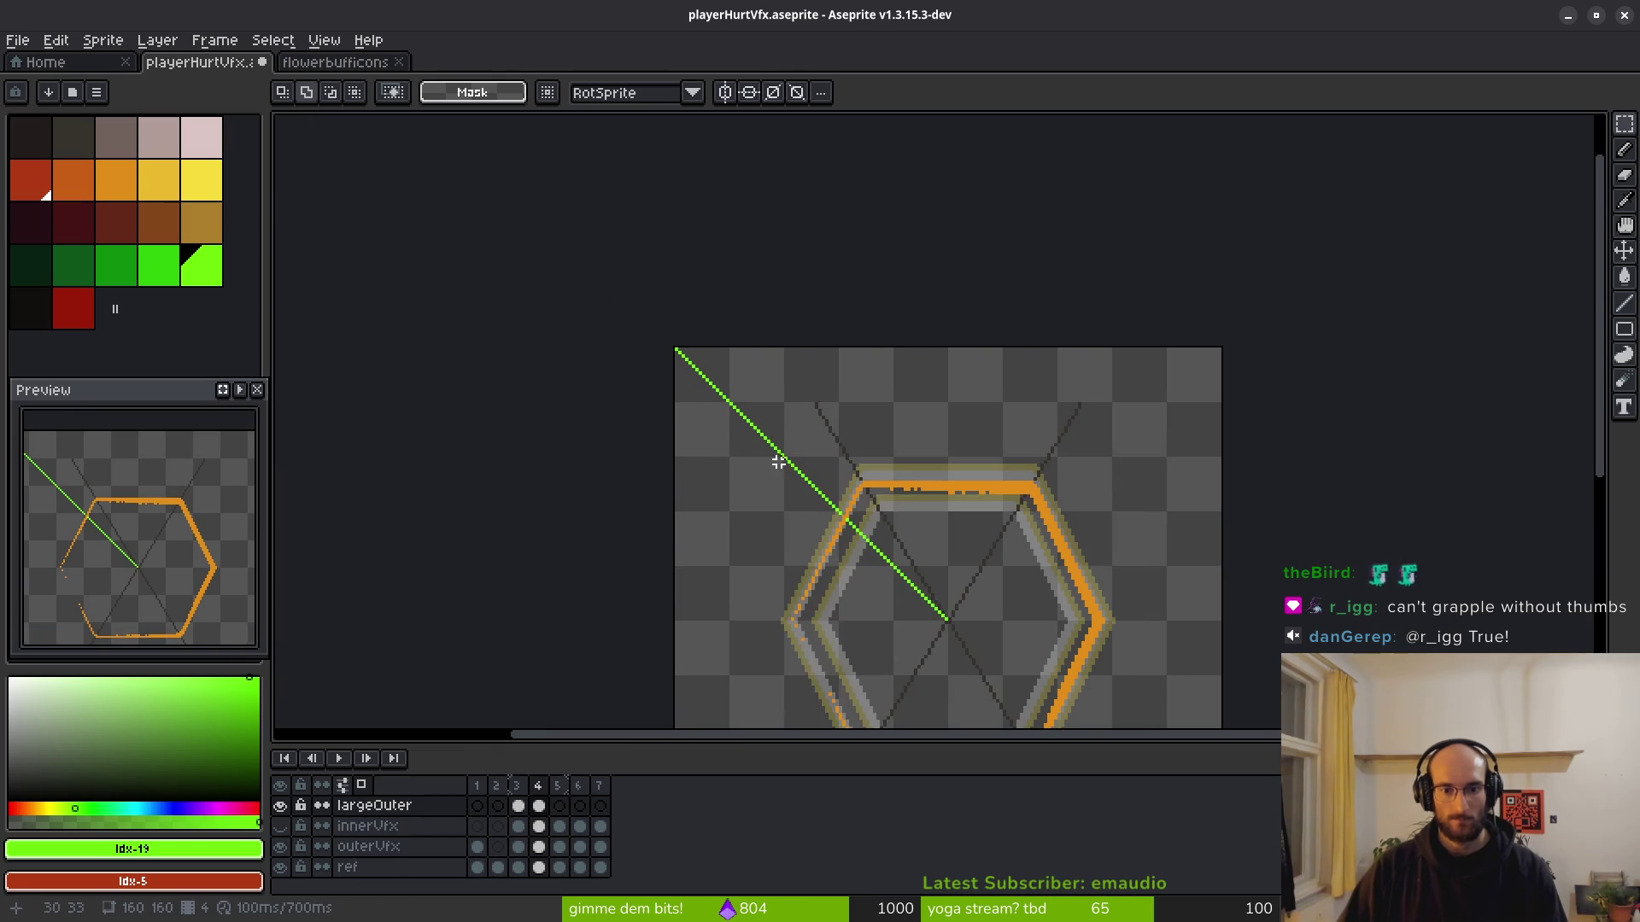
scroll(781, 458, up, 3)
scroll(939, 547, down, 5)
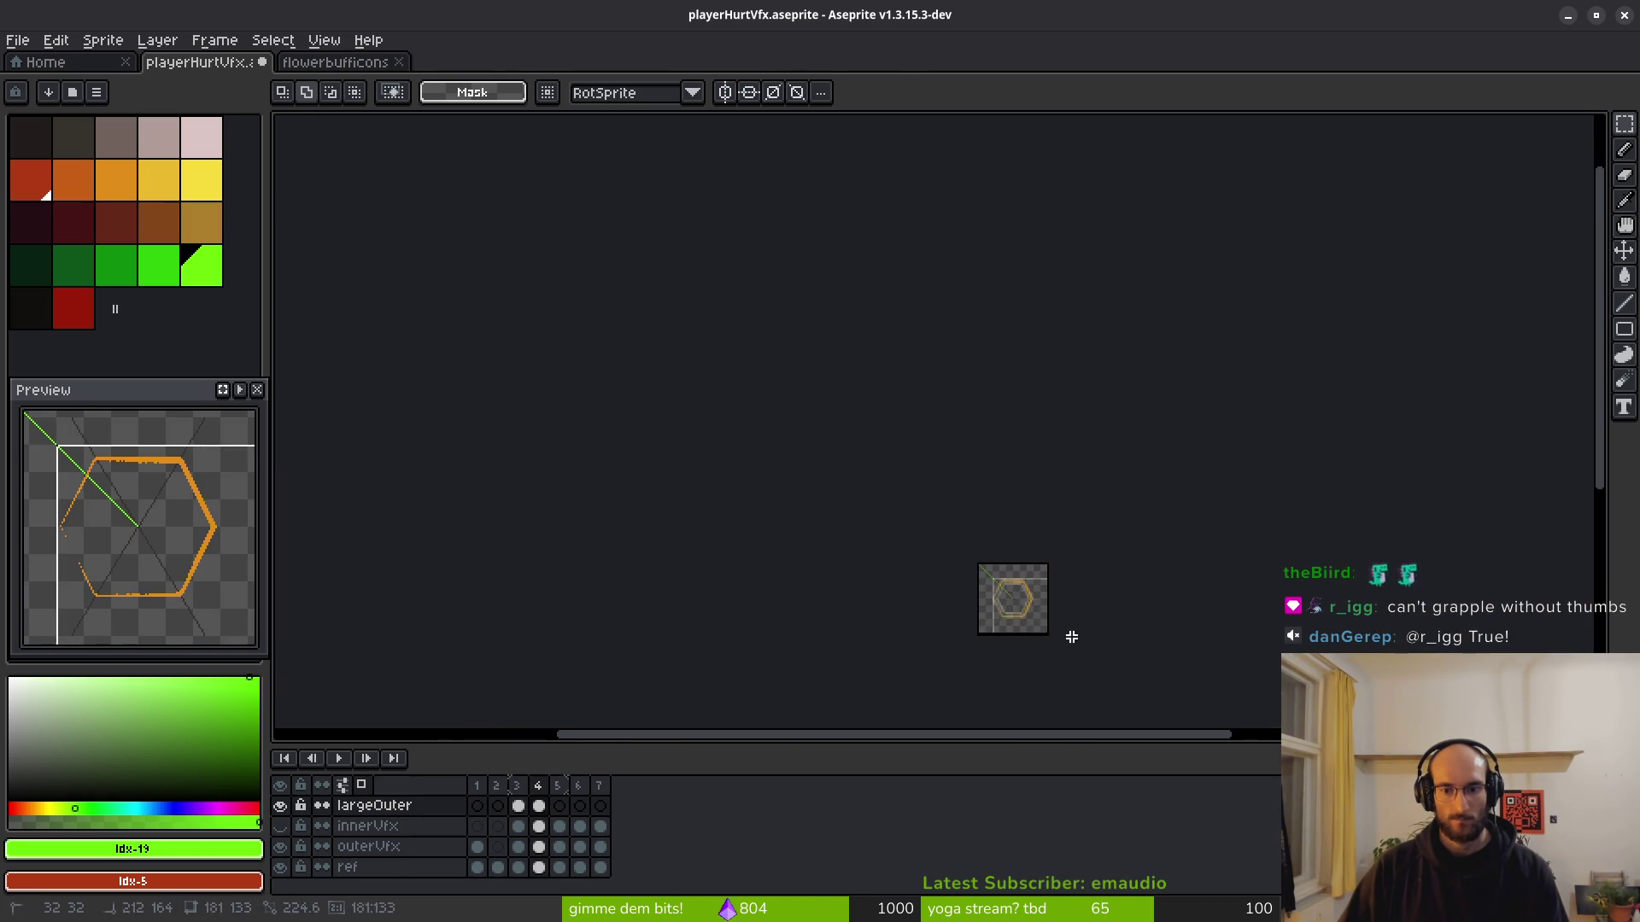
scroll(1073, 637, up, 5)
scroll(977, 623, down, 5)
scroll(941, 575, up, 5)
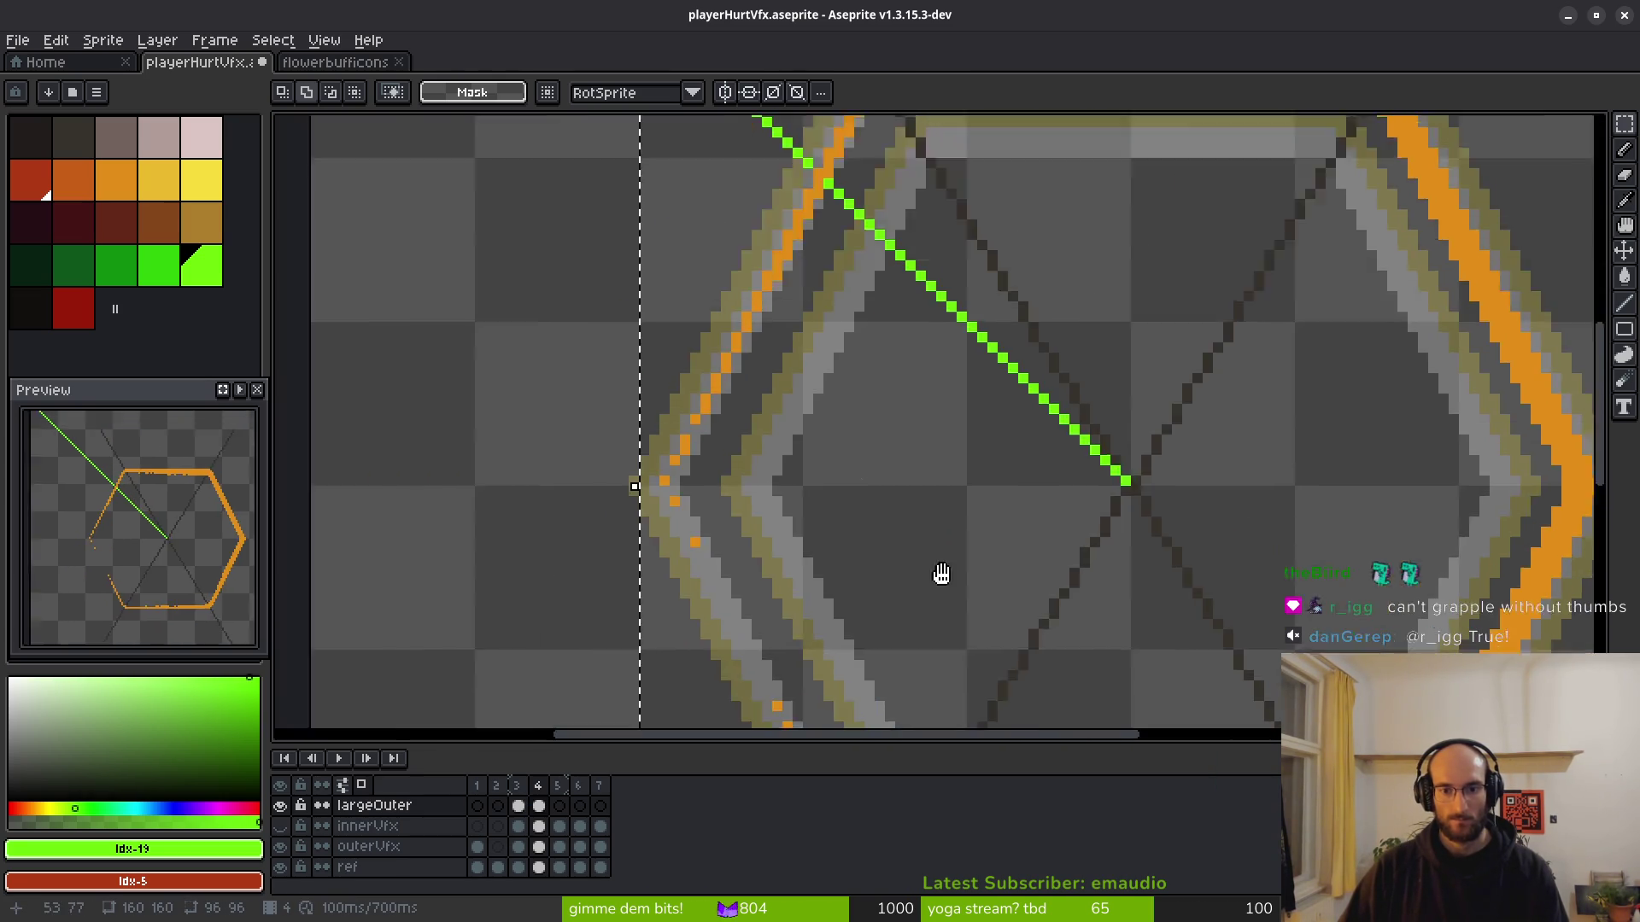
scroll(941, 575, down, 5)
scroll(977, 589, up, 5)
mouse_move(916, 502)
mouse_down()
mouse_move(936, 589)
mouse_move(684, 289)
mouse_up()
scroll(773, 411, down, 1)
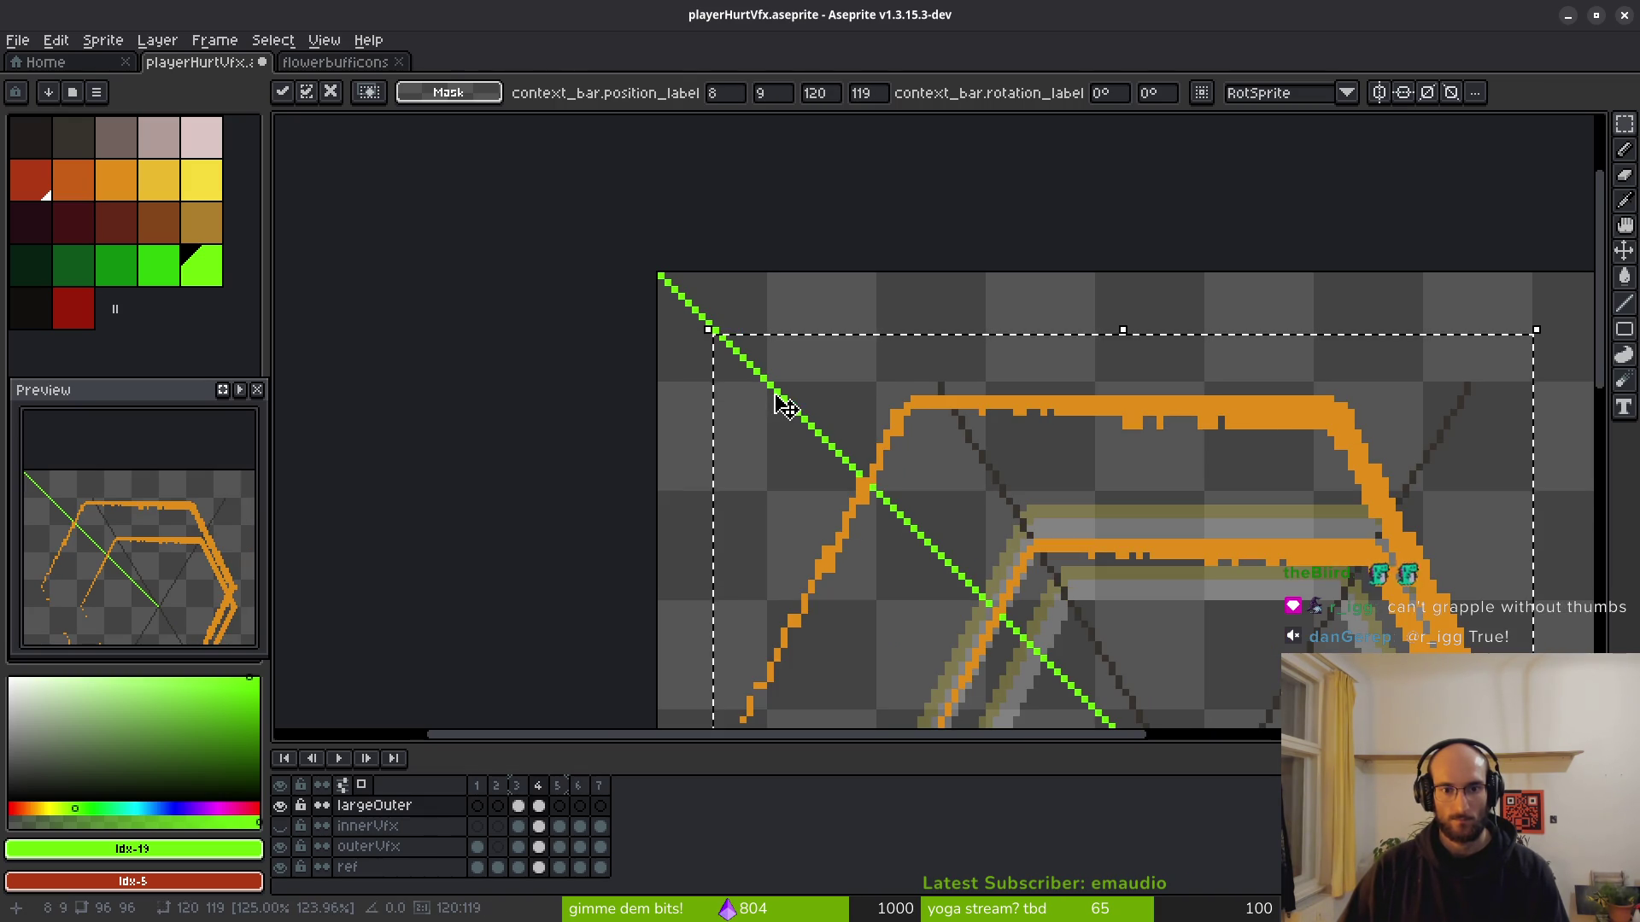
key(Escape)
scroll(997, 496, down, 3)
key(ctrl+d)
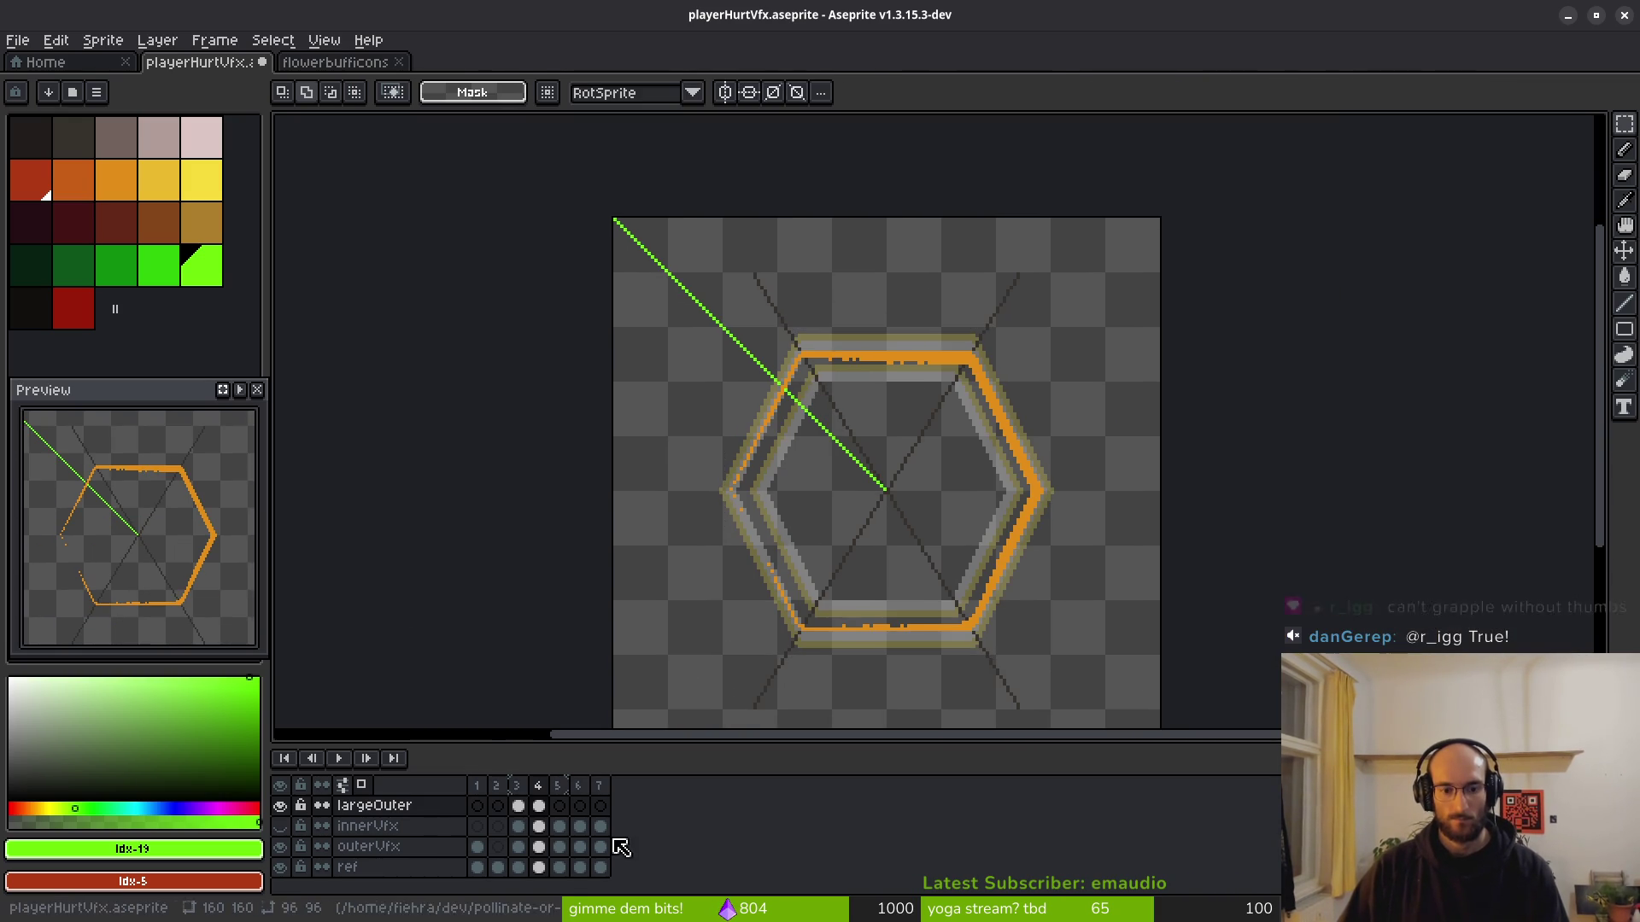
On the ref layer, copy the green line down-right of centre, nudge it onto the diagonal and commit.
click(538, 867)
scroll(835, 444, down, 2)
scroll(667, 377, up, 1)
drag(599, 178, 962, 567)
mouse_move(807, 416)
mouse_down()
mouse_move(1036, 621)
mouse_move(1073, 680)
mouse_up()
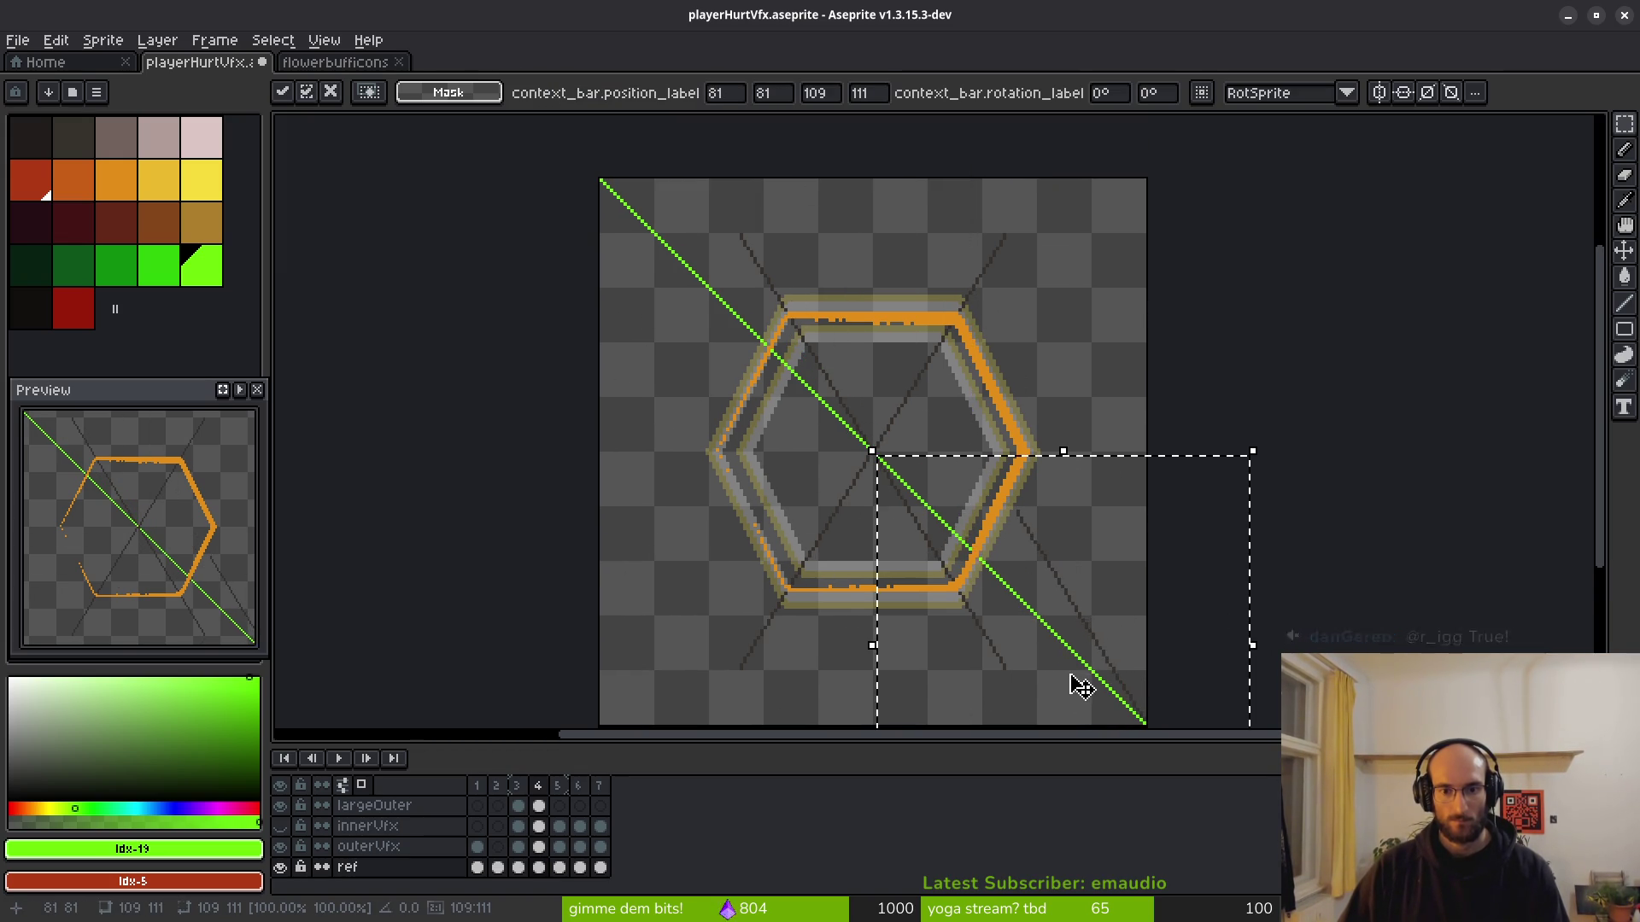
scroll(849, 439, up, 4)
key(Left)
key(Up)
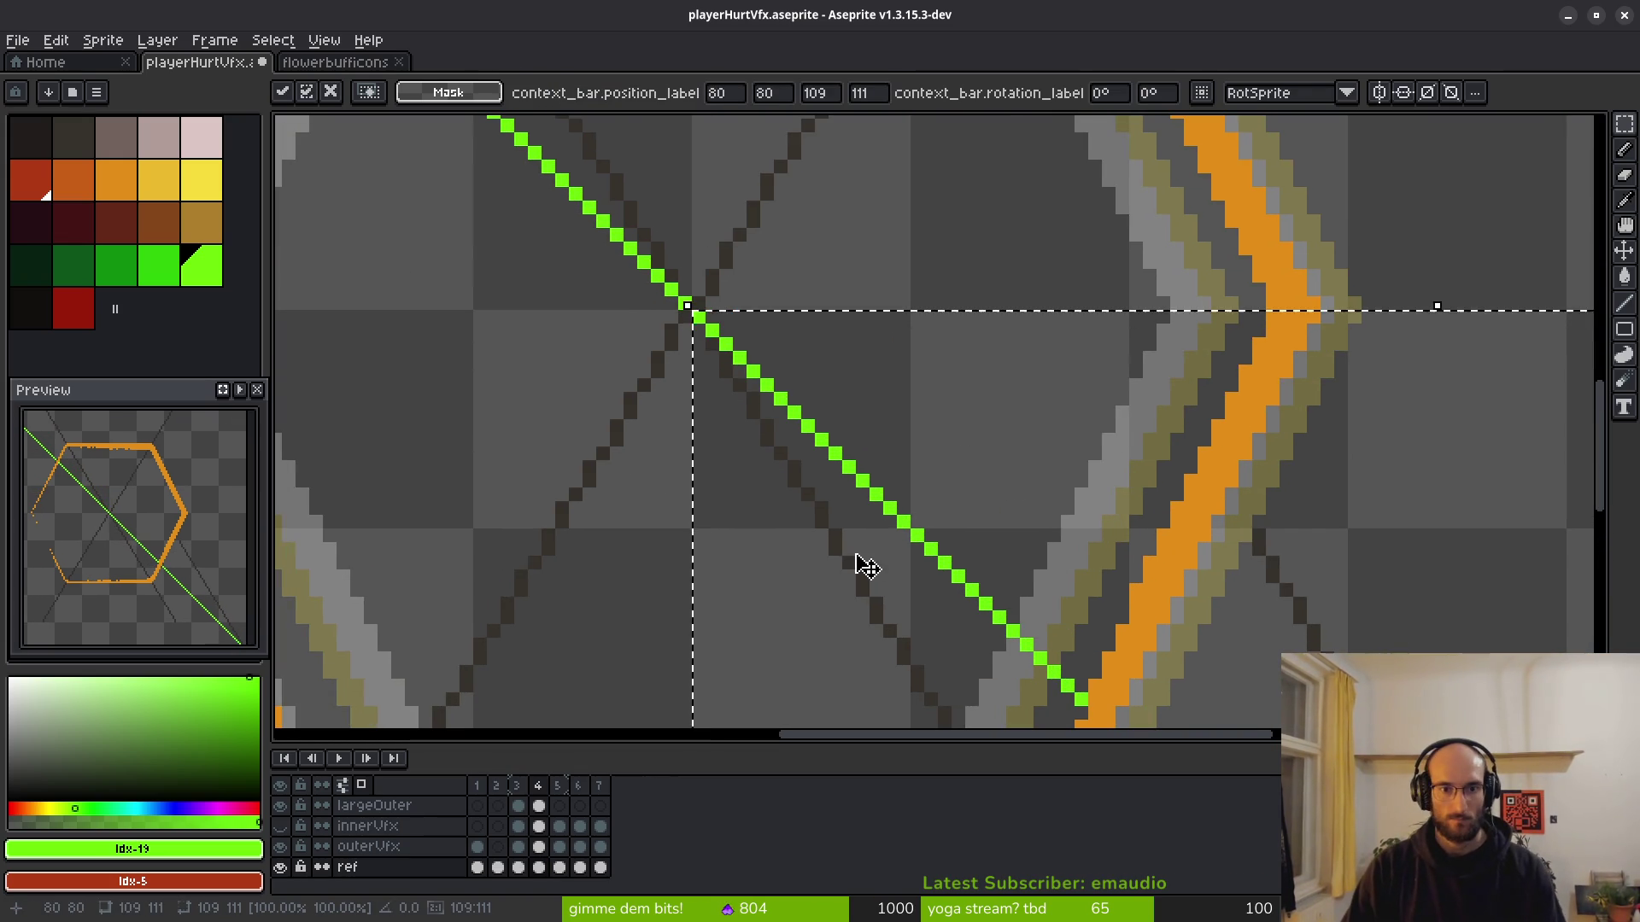
key(Return)
scroll(1188, 560, down, 2)
Select the orange outer ring on largeOuter and scale it to 125% (120×120).
mouse_move(1096, 488)
mouse_down()
mouse_move(1050, 410)
mouse_move(1015, 432)
mouse_move(974, 396)
mouse_up()
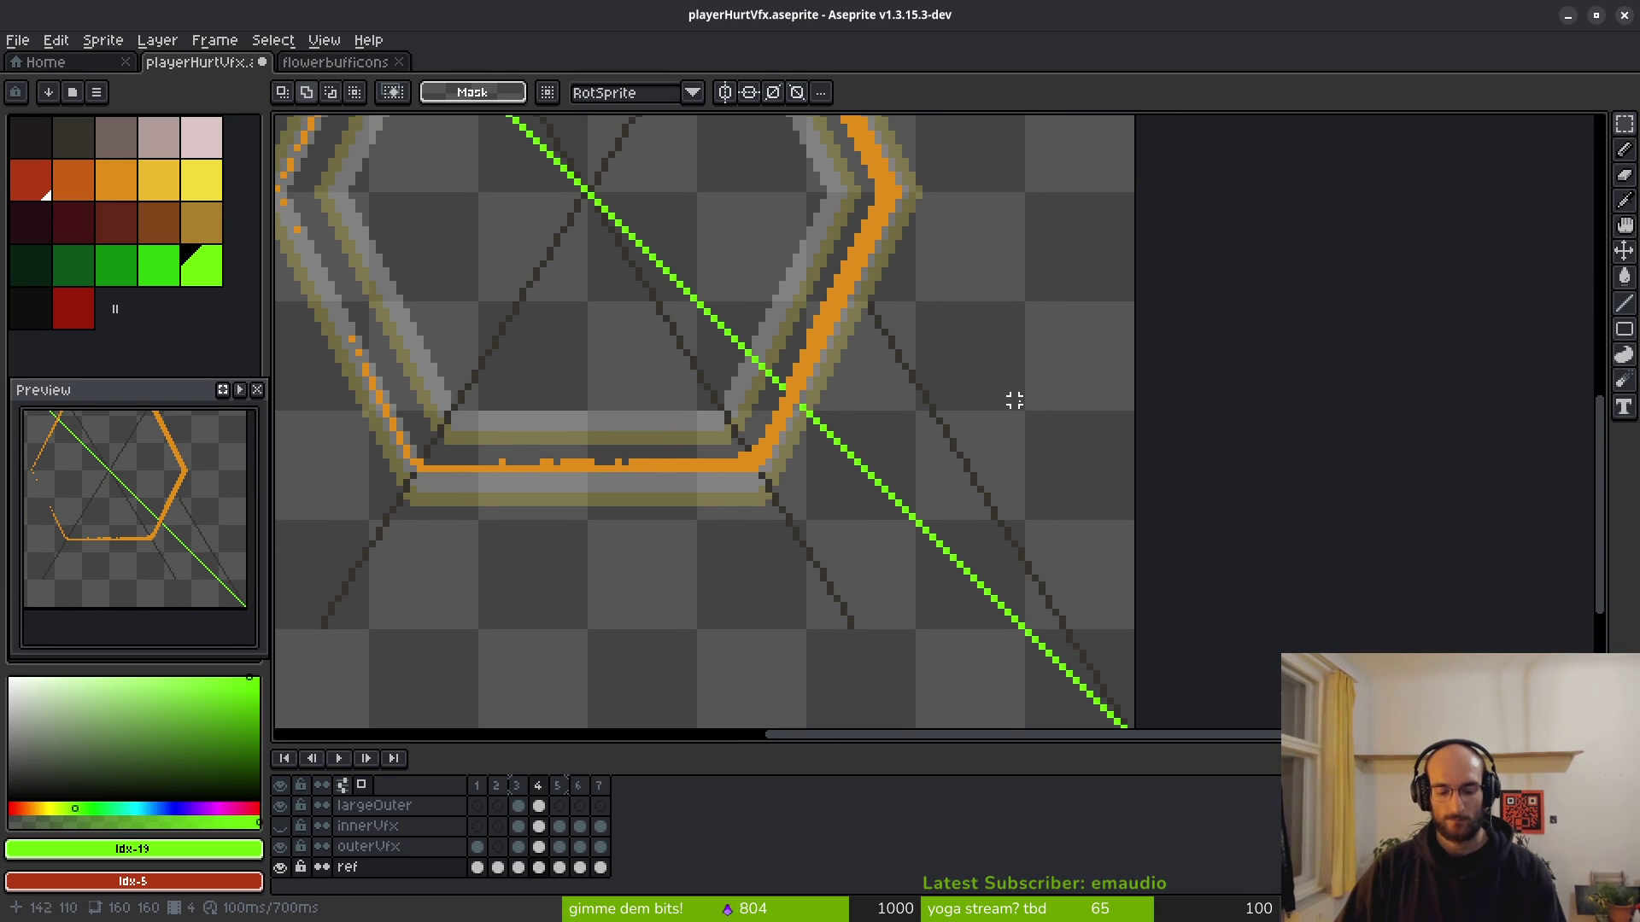
scroll(835, 370, down, 2)
scroll(739, 337, up, 4)
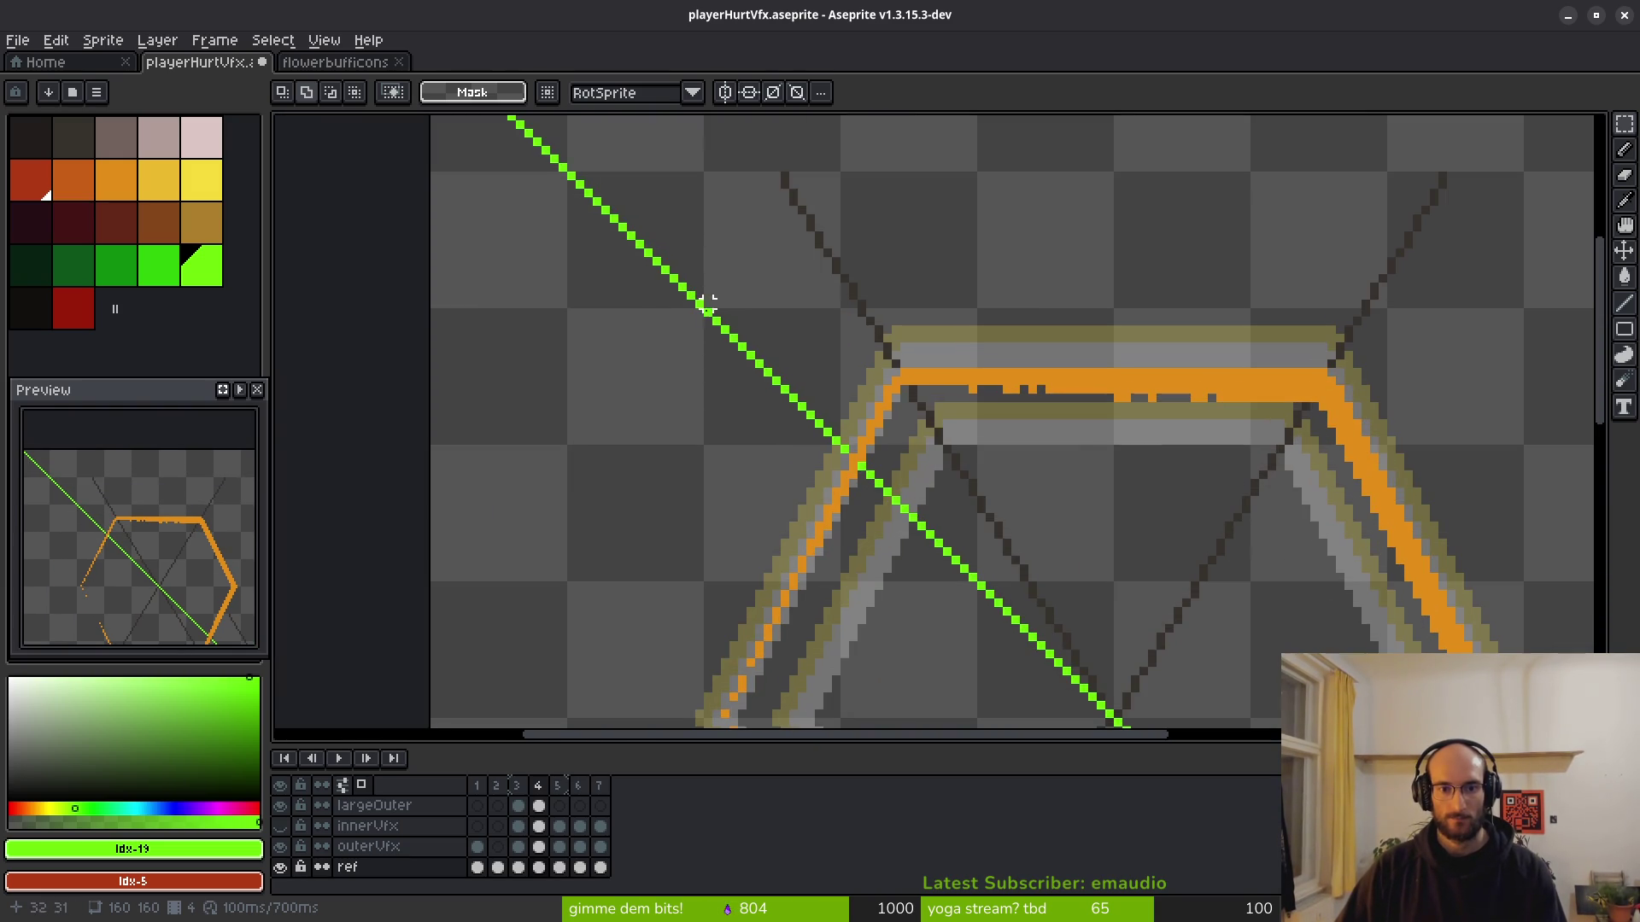
key(Up)
key(Up)
key(Up)
scroll(814, 334, up, 1)
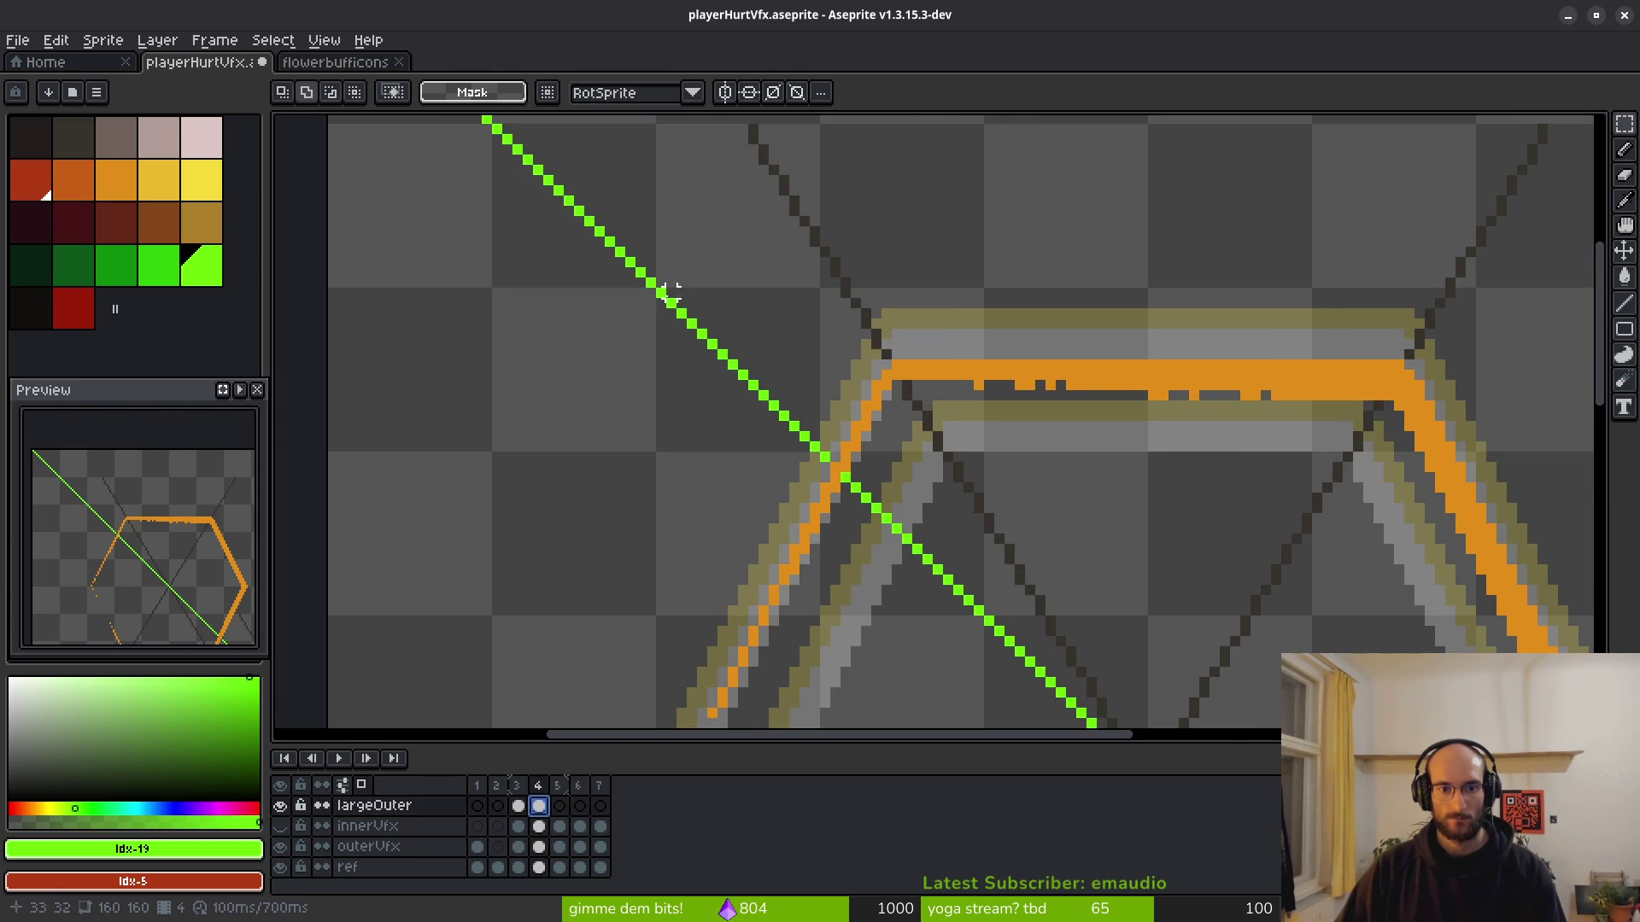
scroll(1068, 598, down, 3)
mouse_move(672, 333)
mouse_down()
mouse_move(1105, 623)
mouse_move(1032, 568)
mouse_move(1063, 598)
mouse_up()
scroll(1105, 622, up, 3)
scroll(1090, 604, up, 3)
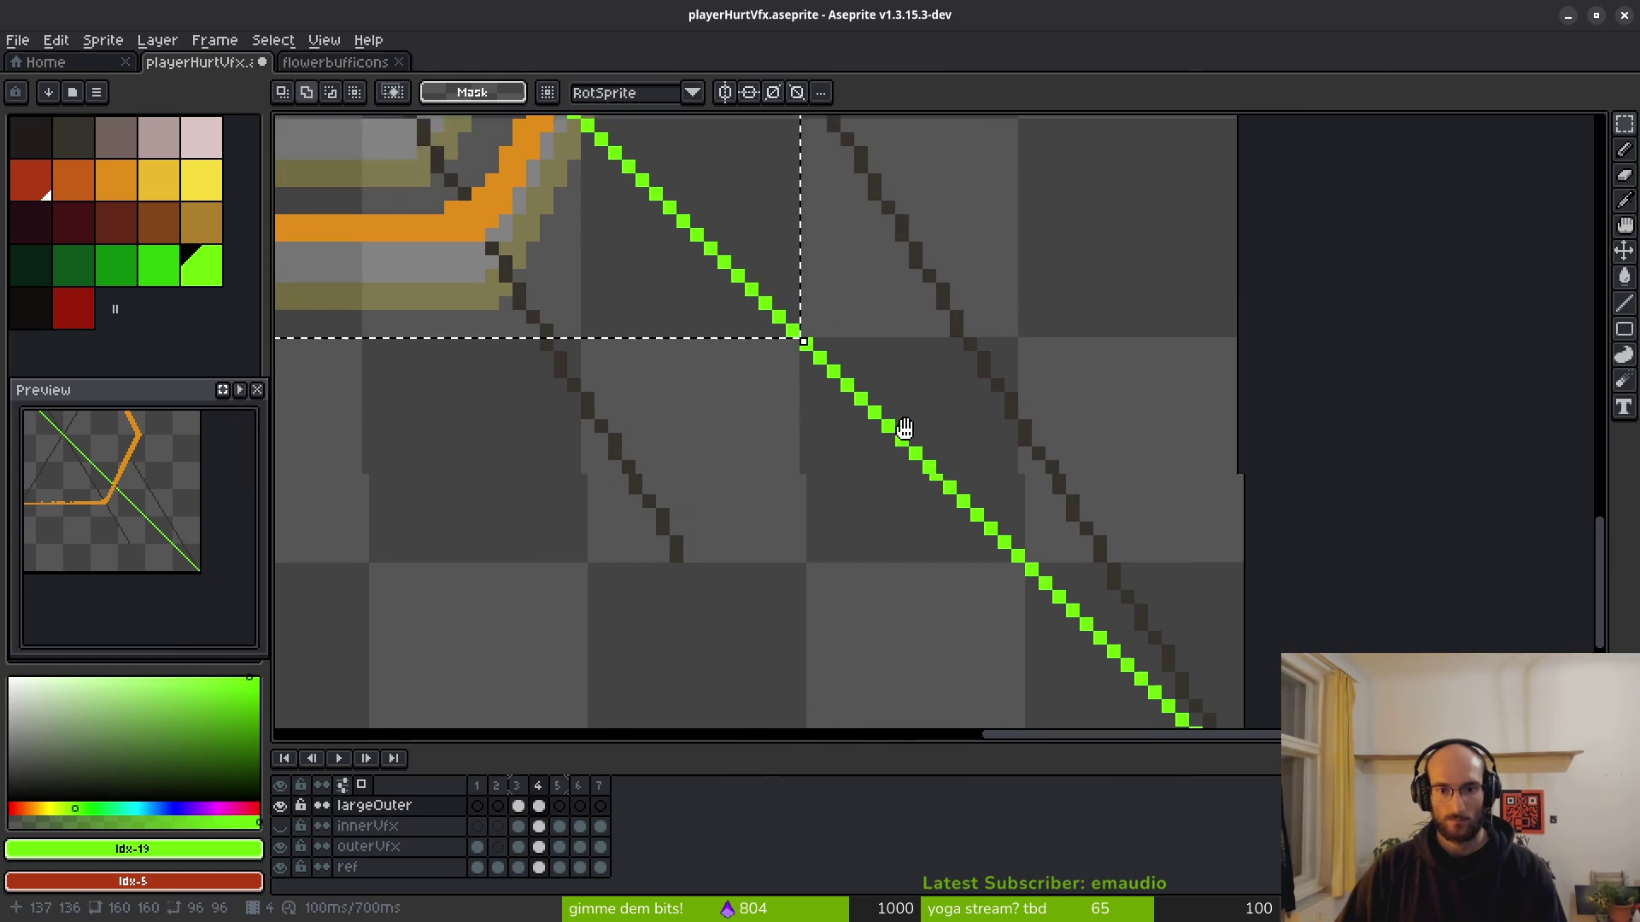
drag(764, 301, 1100, 637)
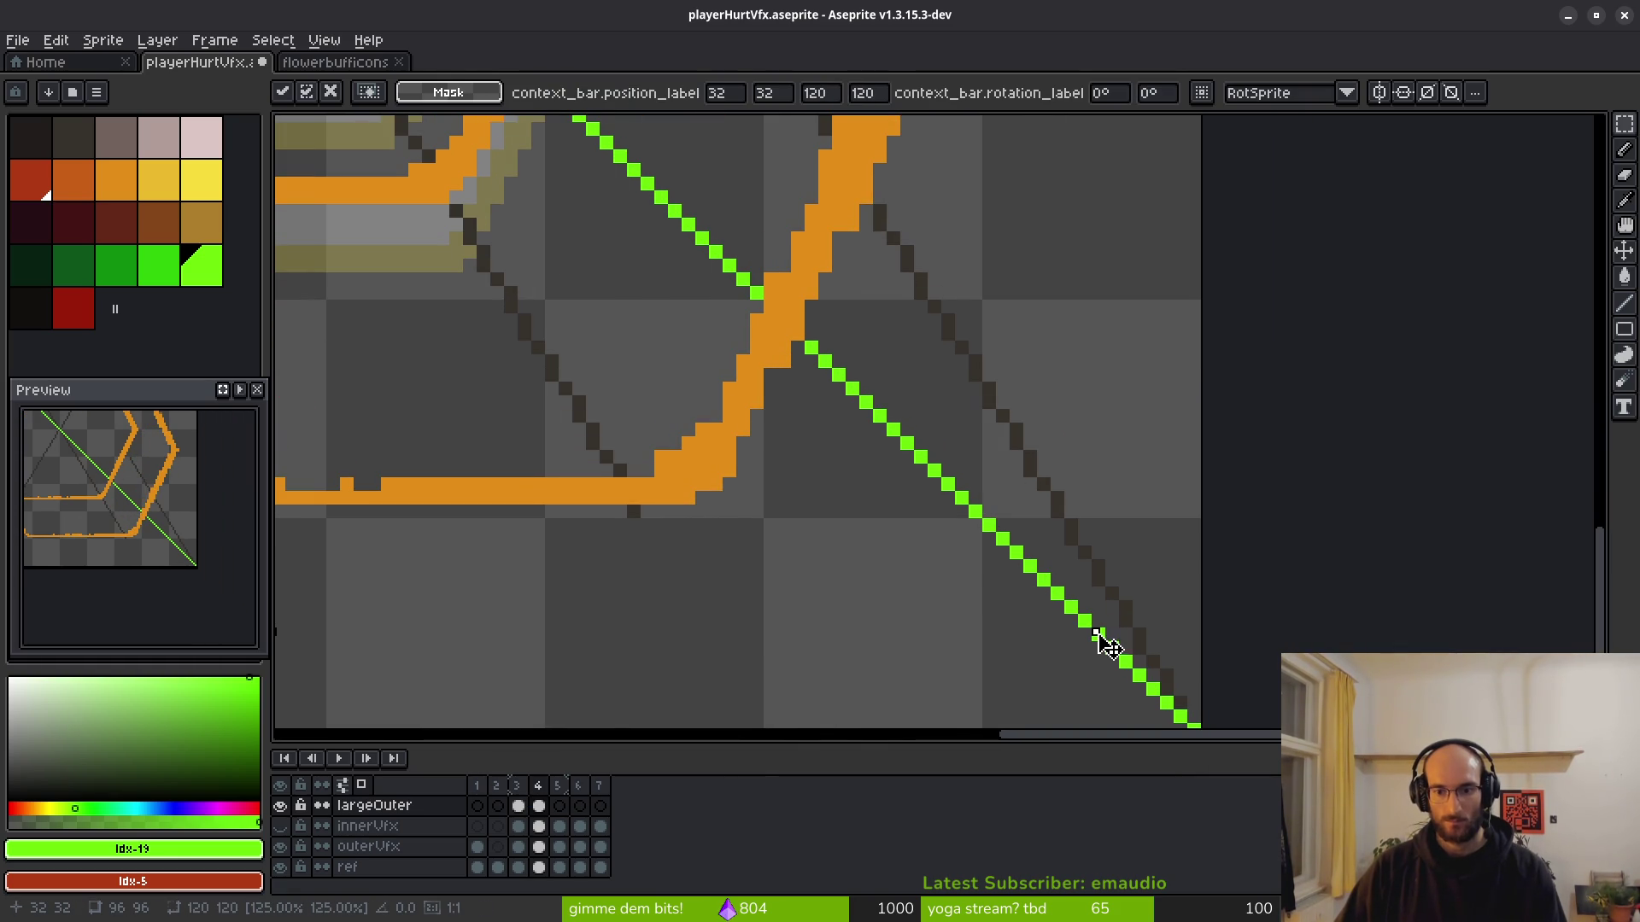
Nudge the enlarged ring up and left and apply the transform at position 20,20.
scroll(918, 547, down, 3)
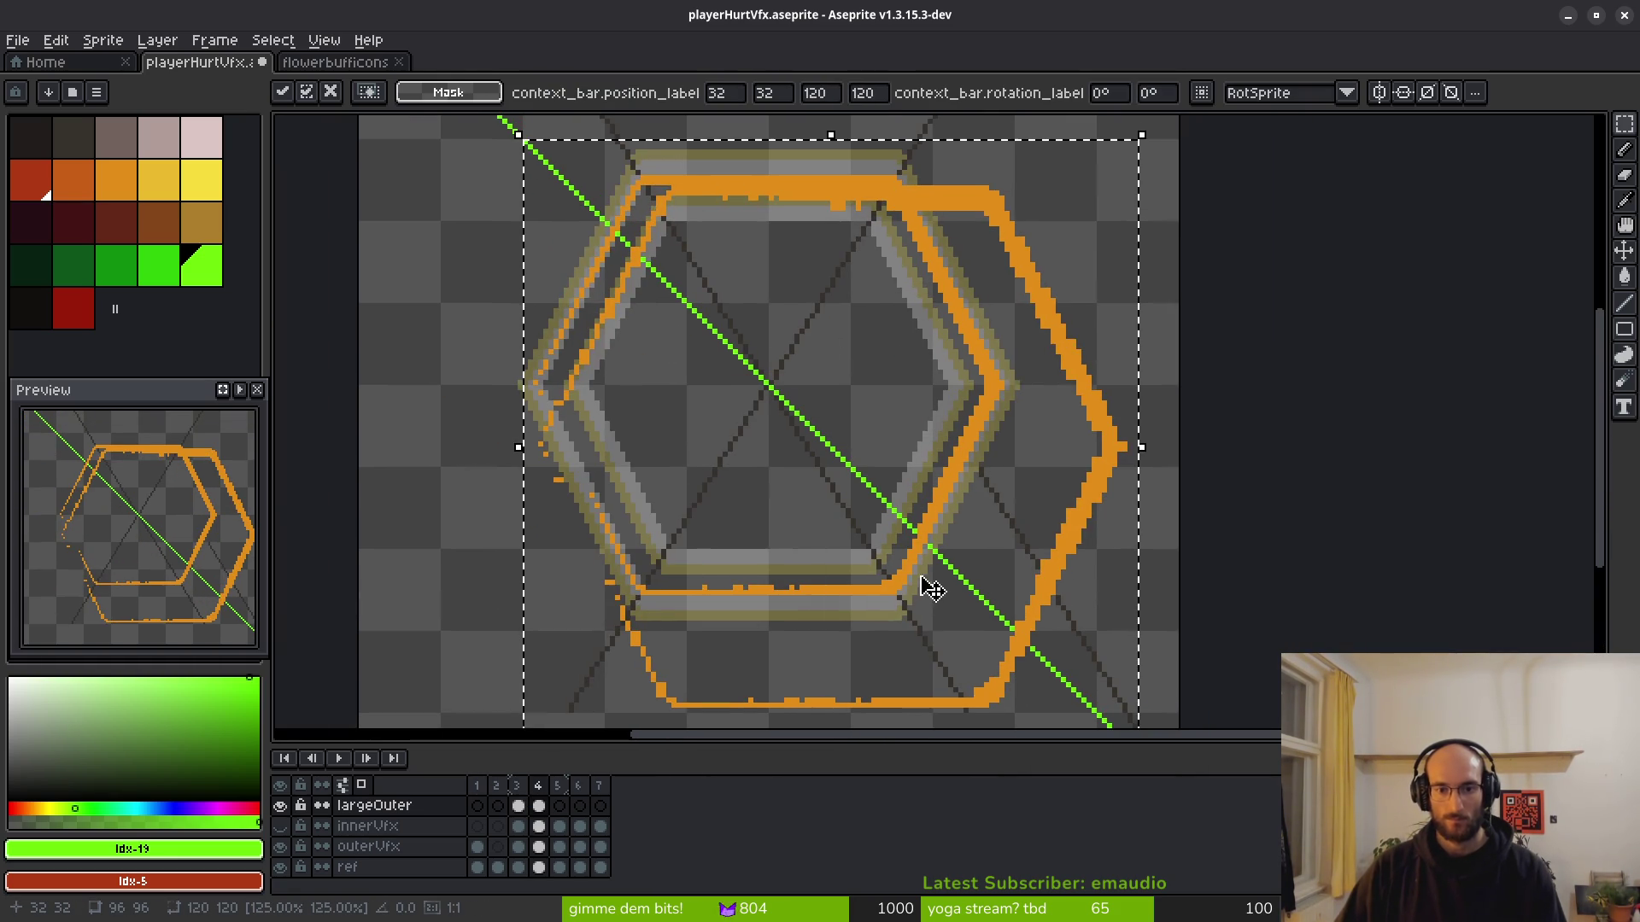
key(Up)
key(Up)
key(Up)
key(Up)
key(Up)
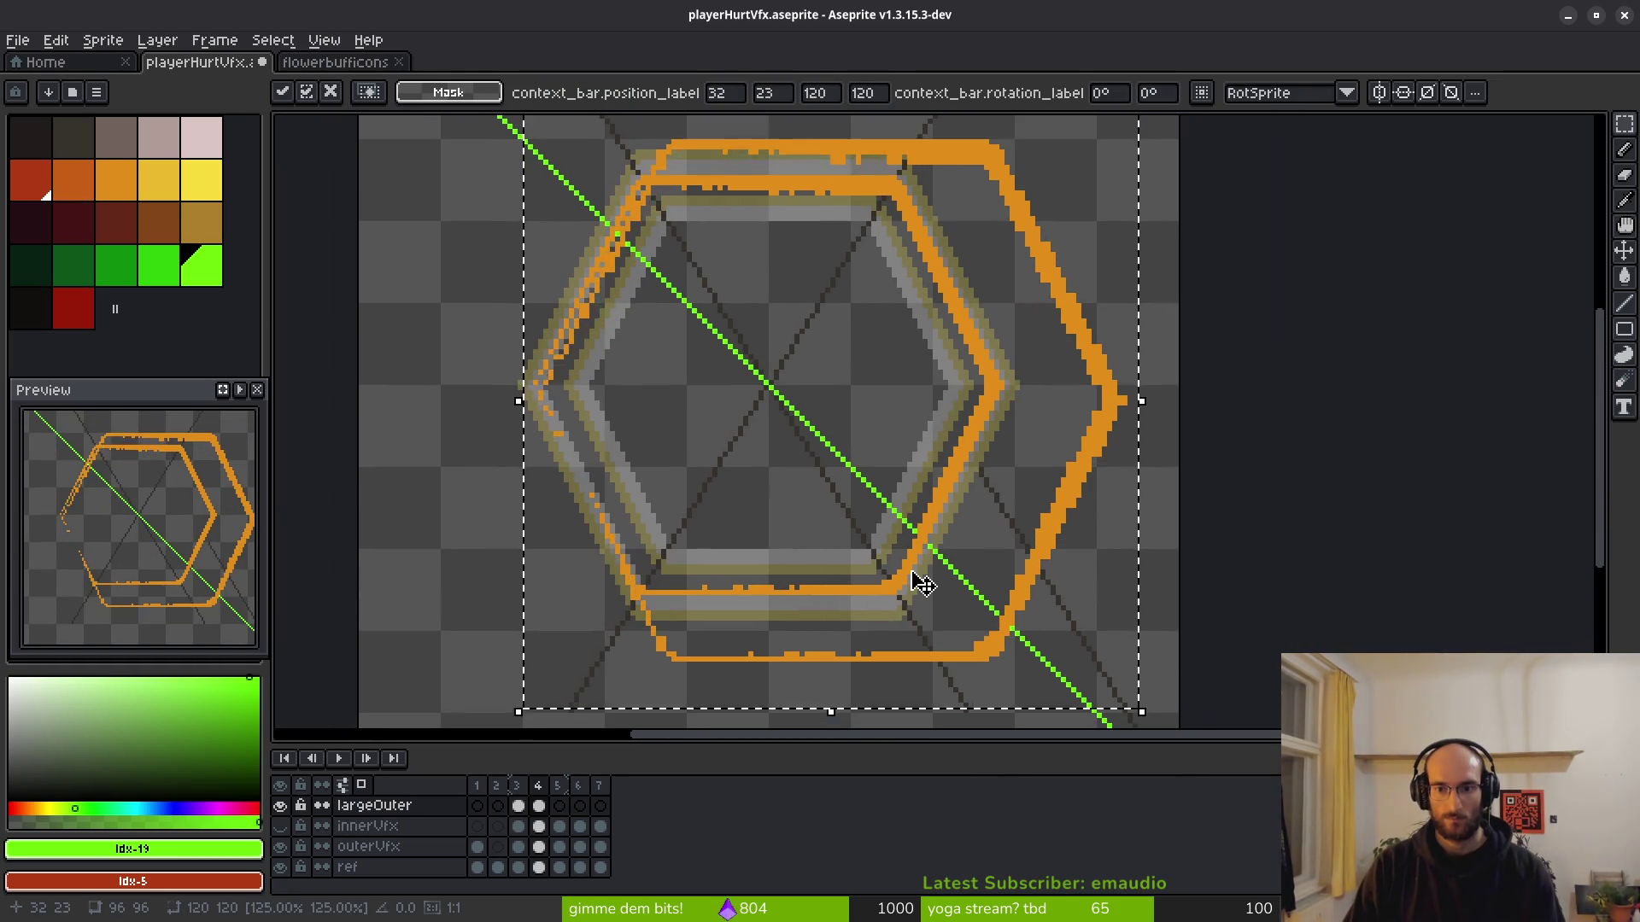
key(Left)
key(Left)
key(Left)
key(Left)
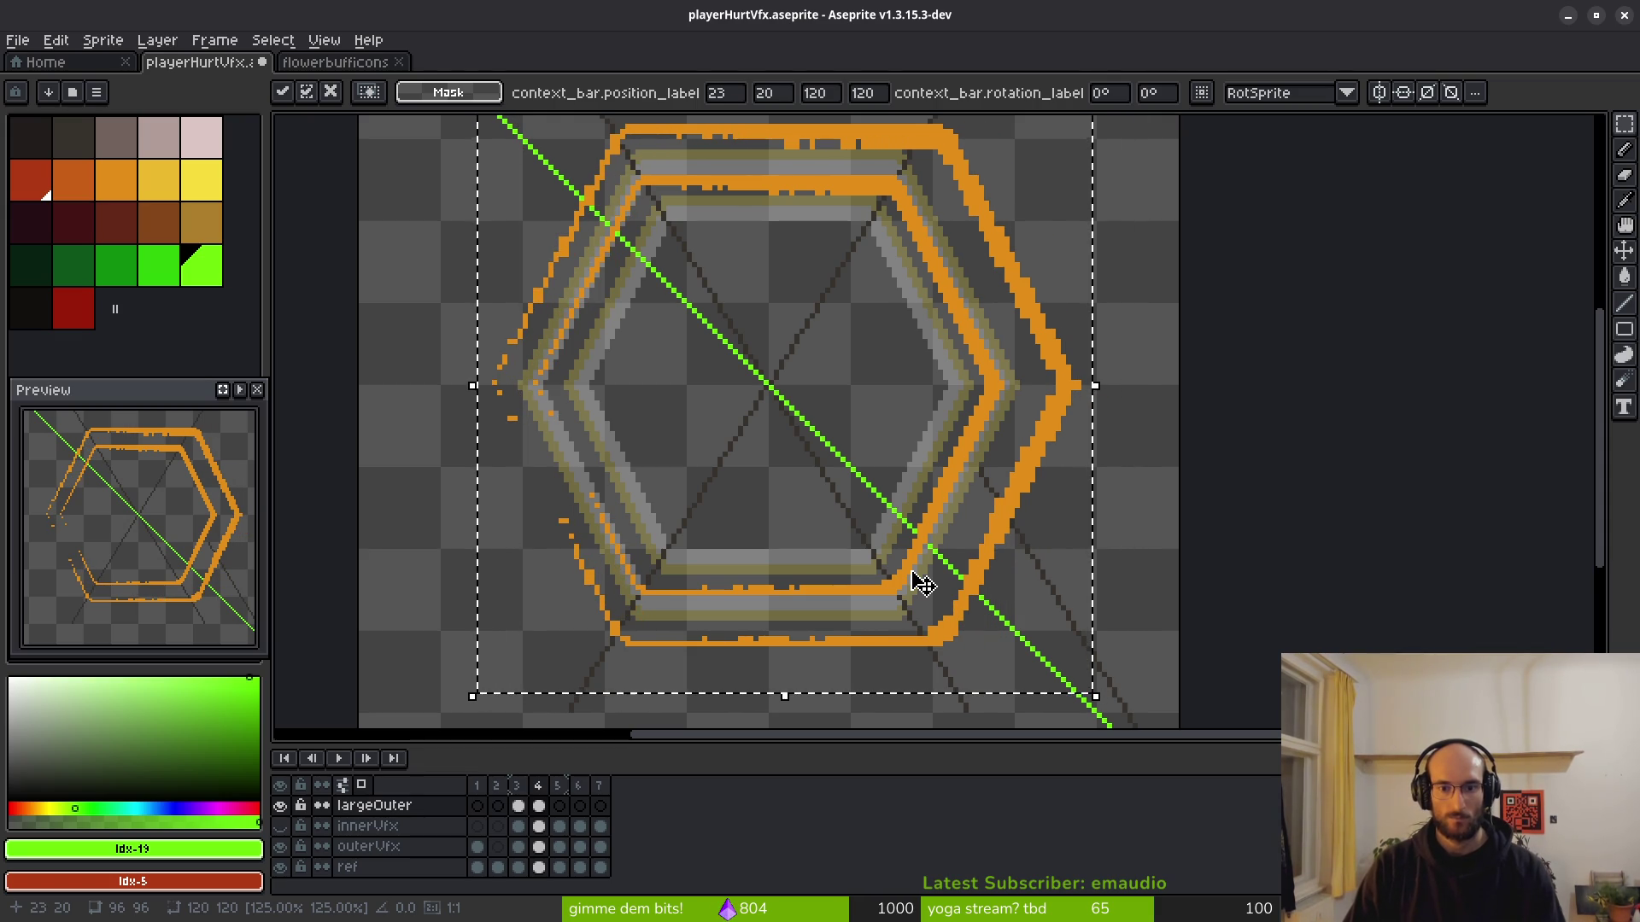
key(Left)
key(Left)
key(Left)
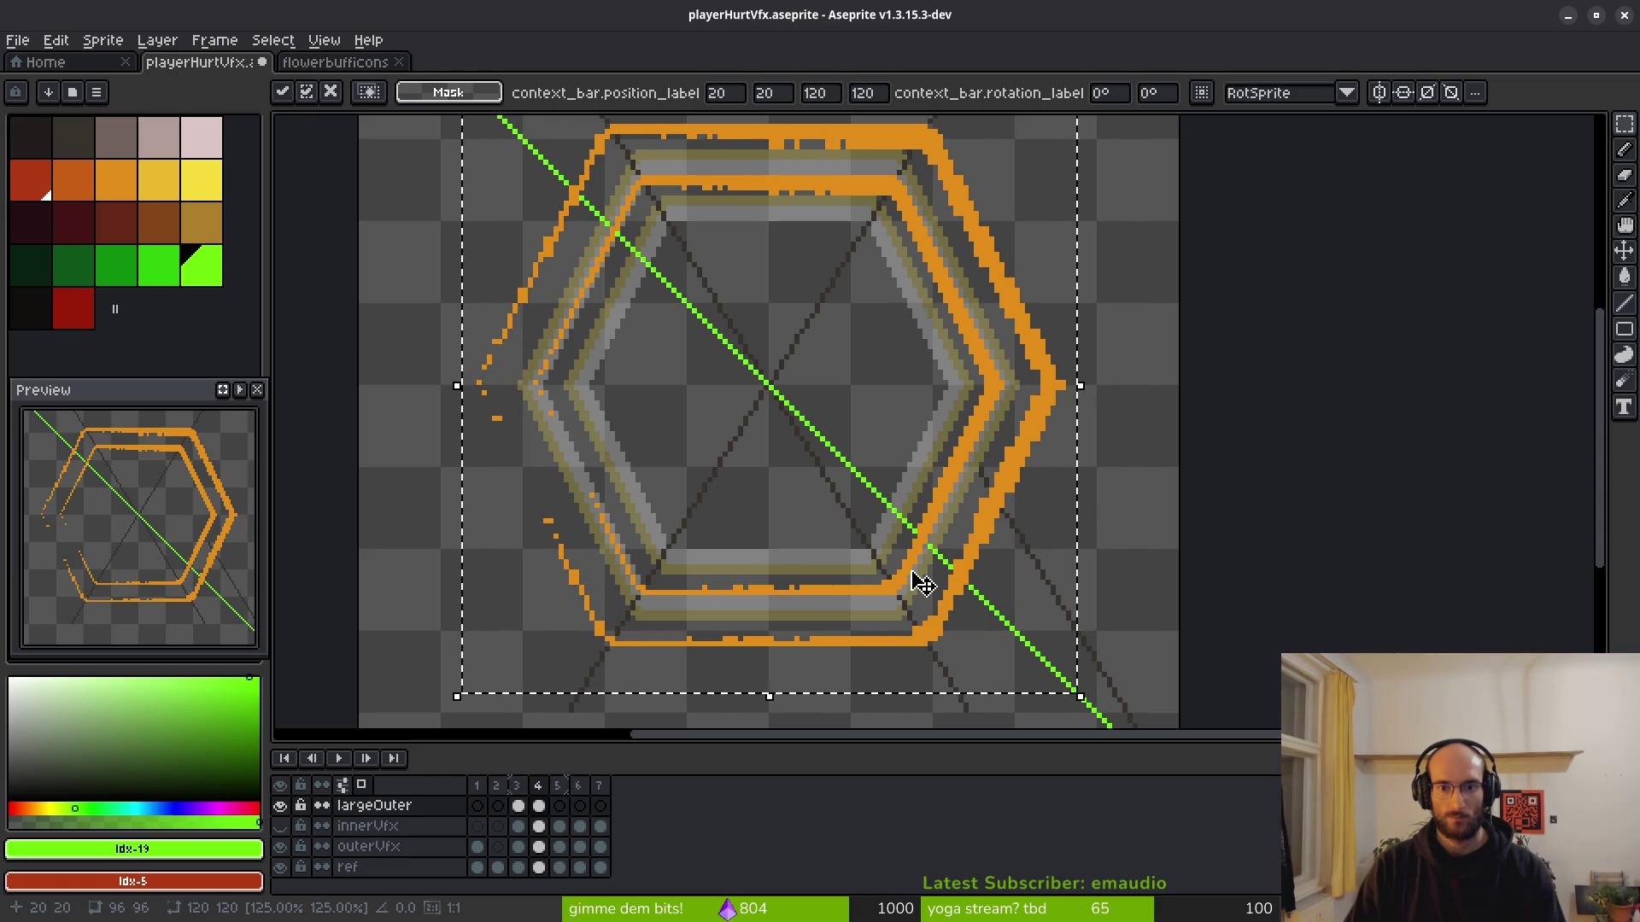
scroll(775, 444, down, 5)
key(Return)
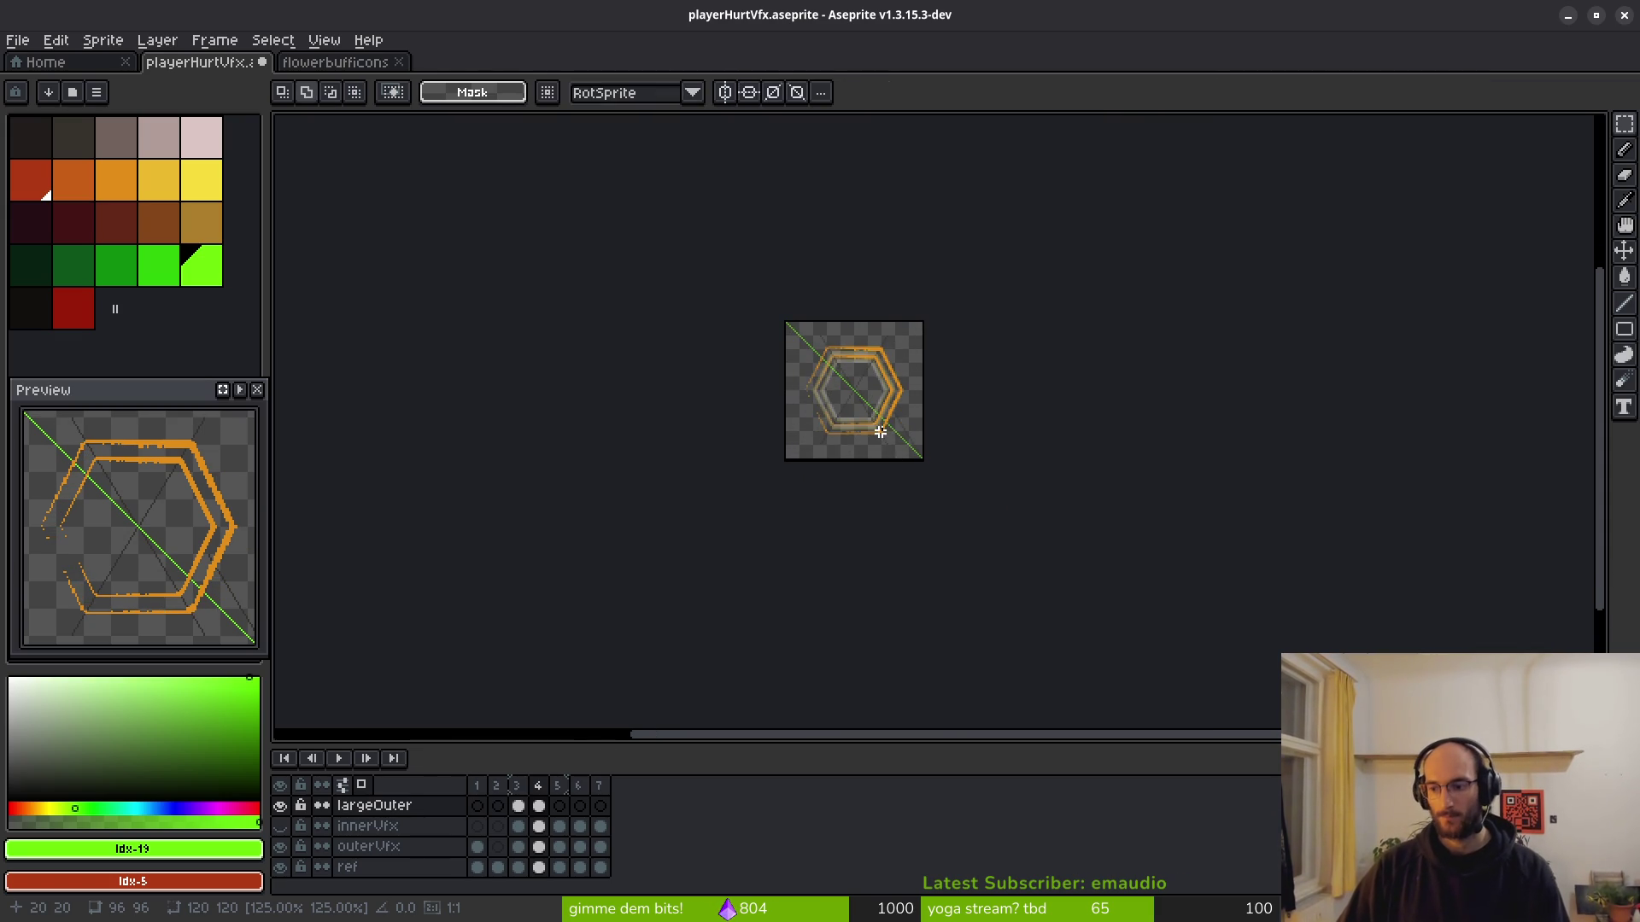
Hide the outerVfx and ref layers.
scroll(888, 424, up, 5)
scroll(888, 425, down, 2)
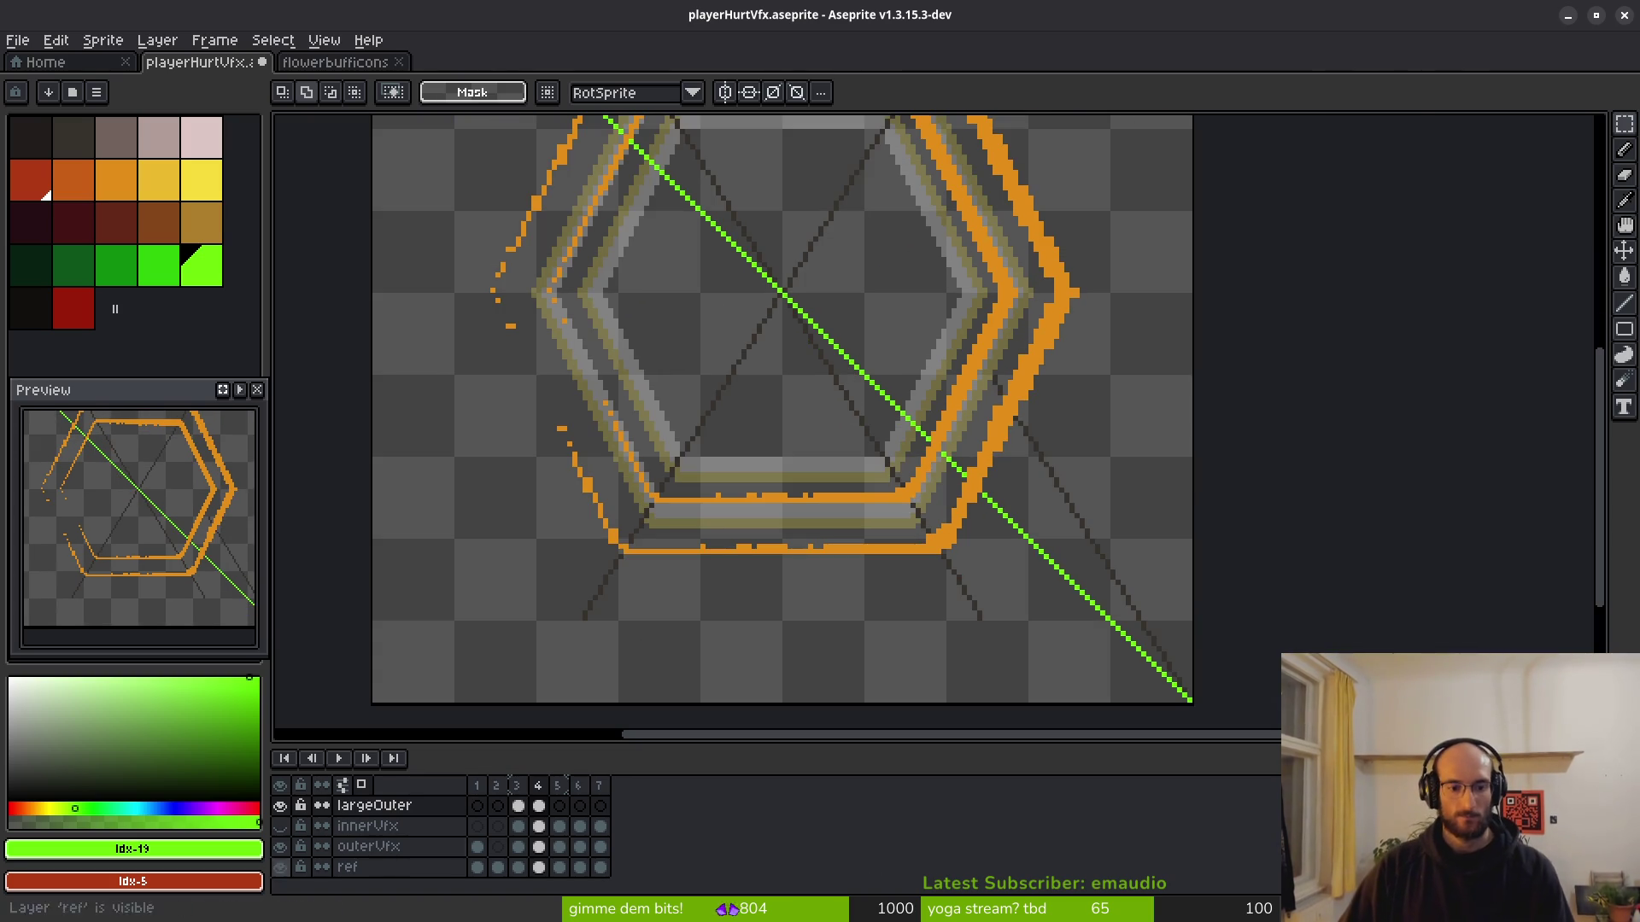
click(280, 847)
click(280, 867)
scroll(753, 425, down, 1)
scroll(713, 386, up, 1)
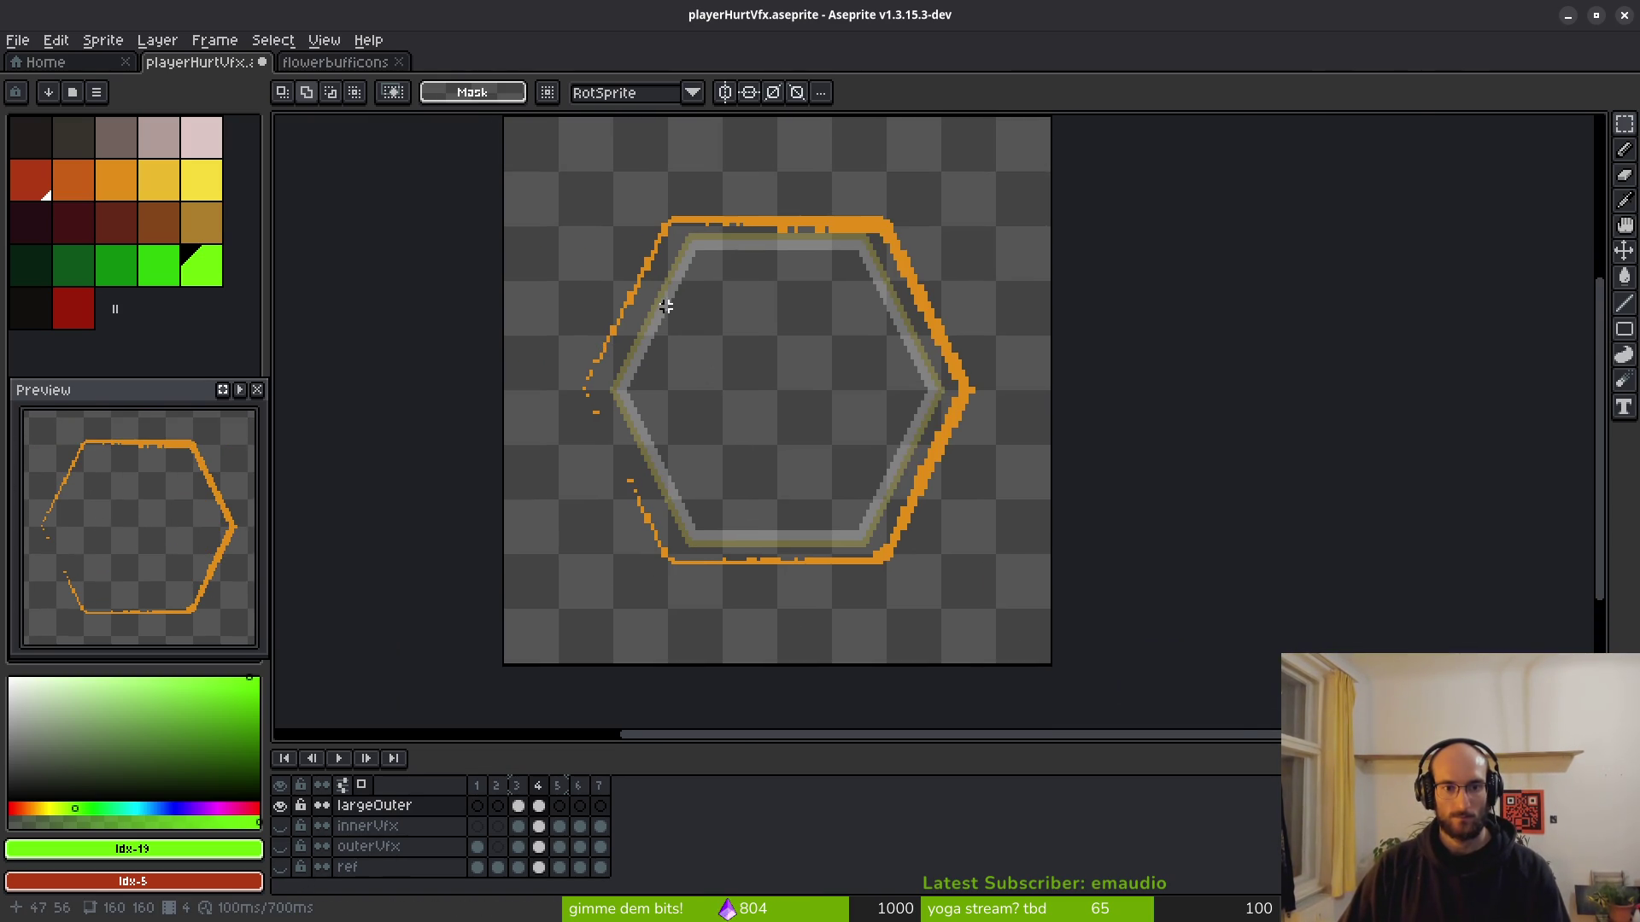
Draw green lines along the ring's top edge and upper-right edge, redrawing a misplaced one.
scroll(666, 306, up, 3)
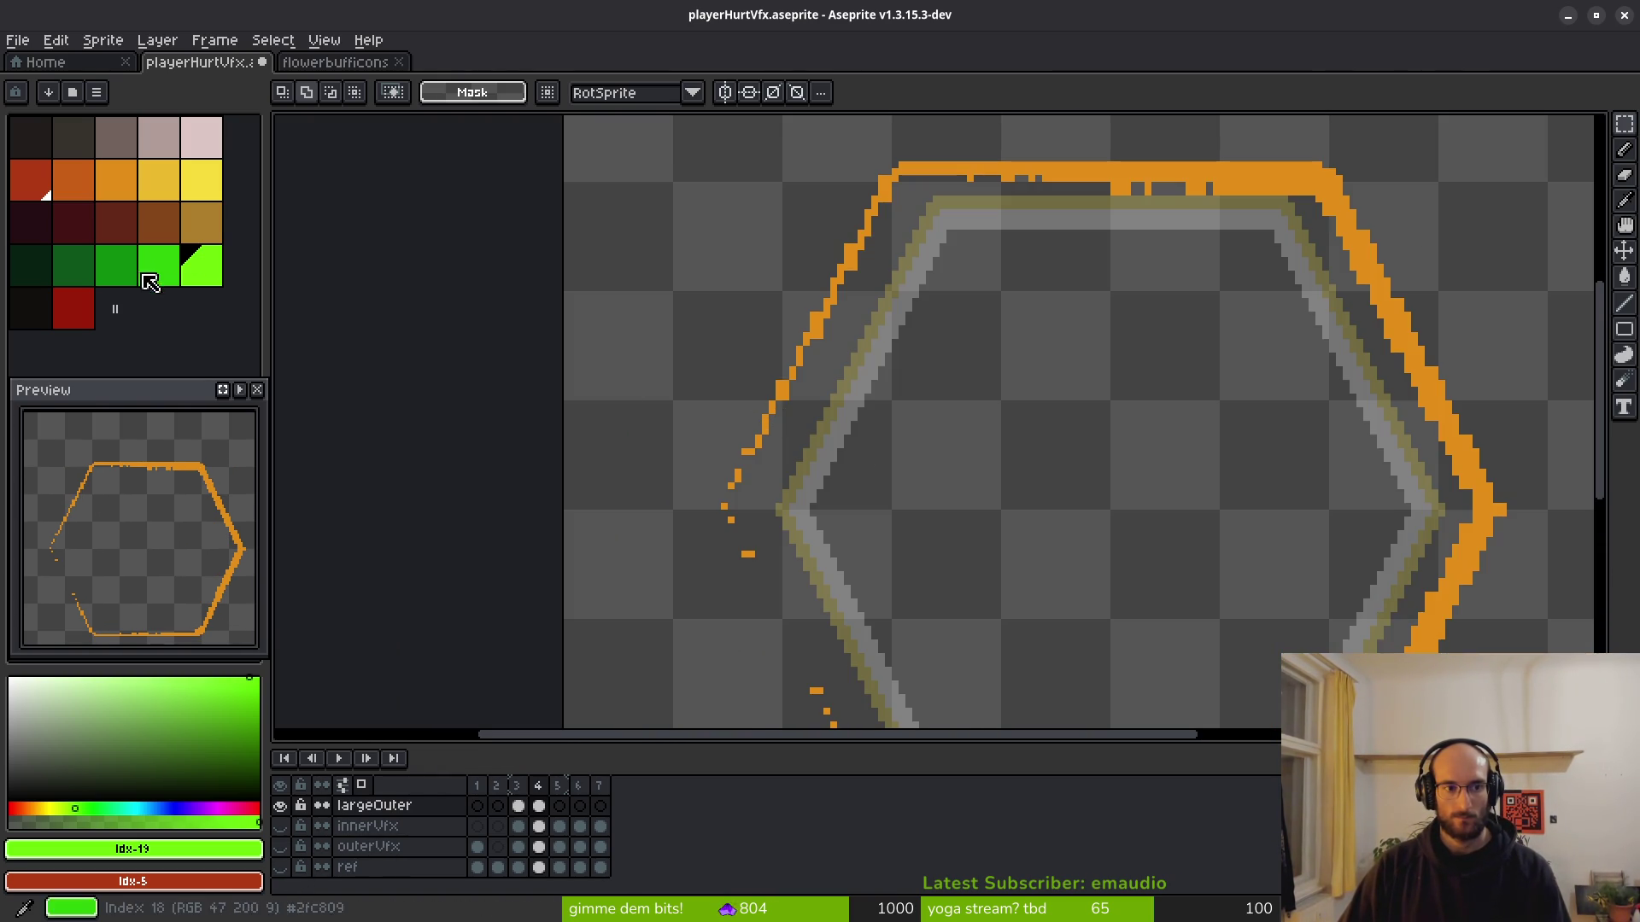
scroll(863, 504, up, 1)
key(l)
scroll(872, 497, up, 1)
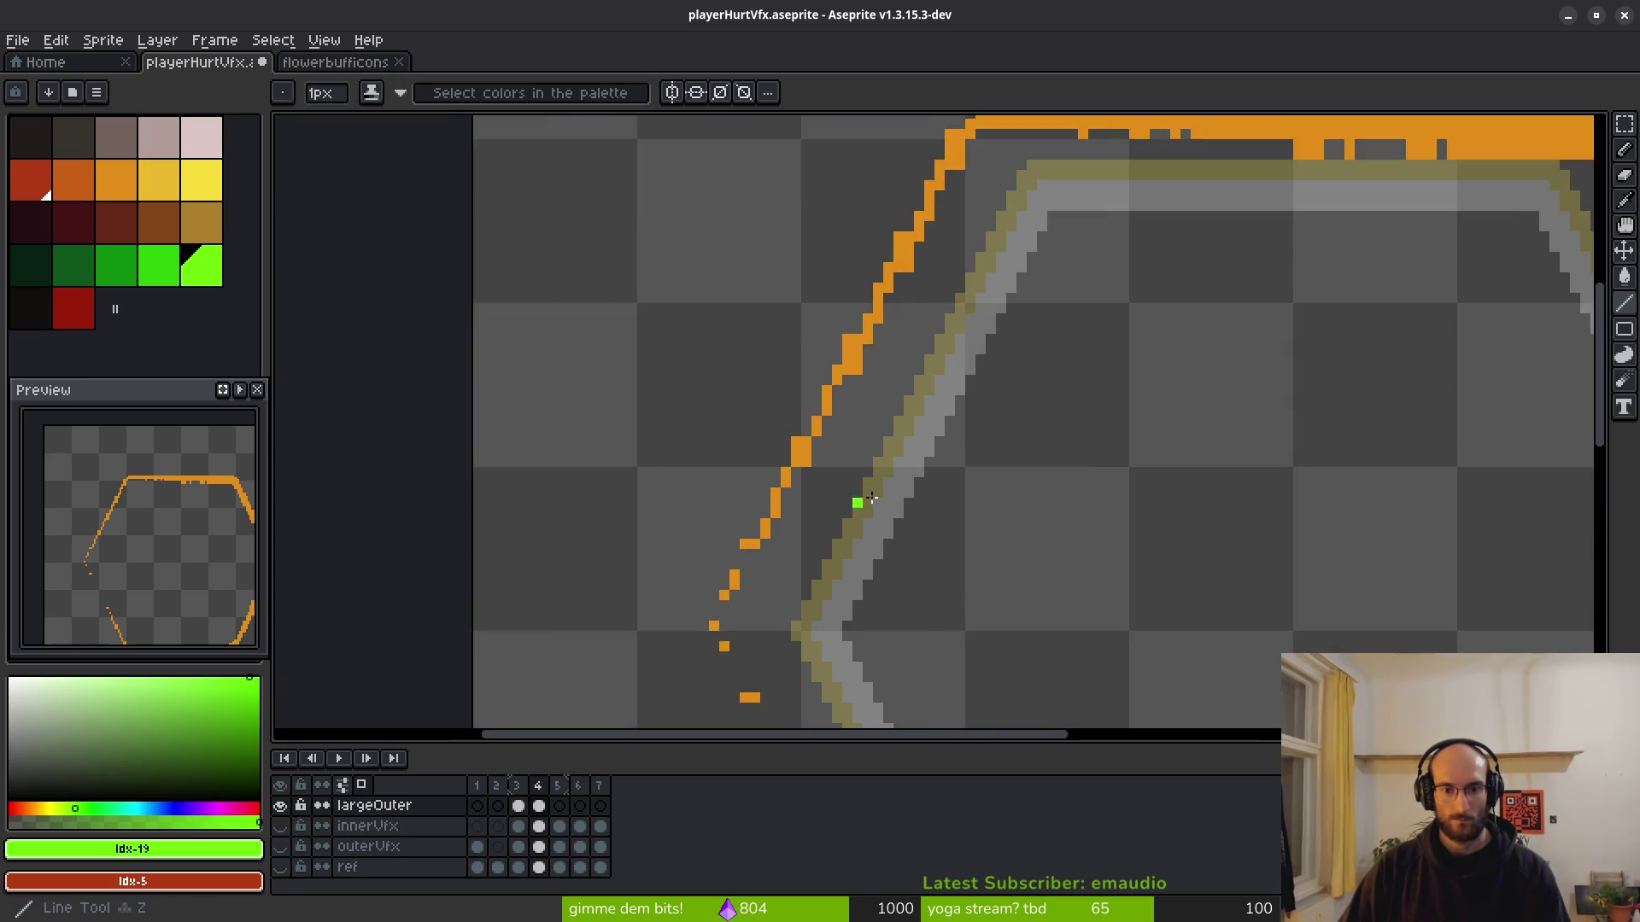
scroll(871, 497, down, 2)
scroll(819, 575, up, 1)
scroll(786, 376, down, 1)
scroll(721, 603, up, 2)
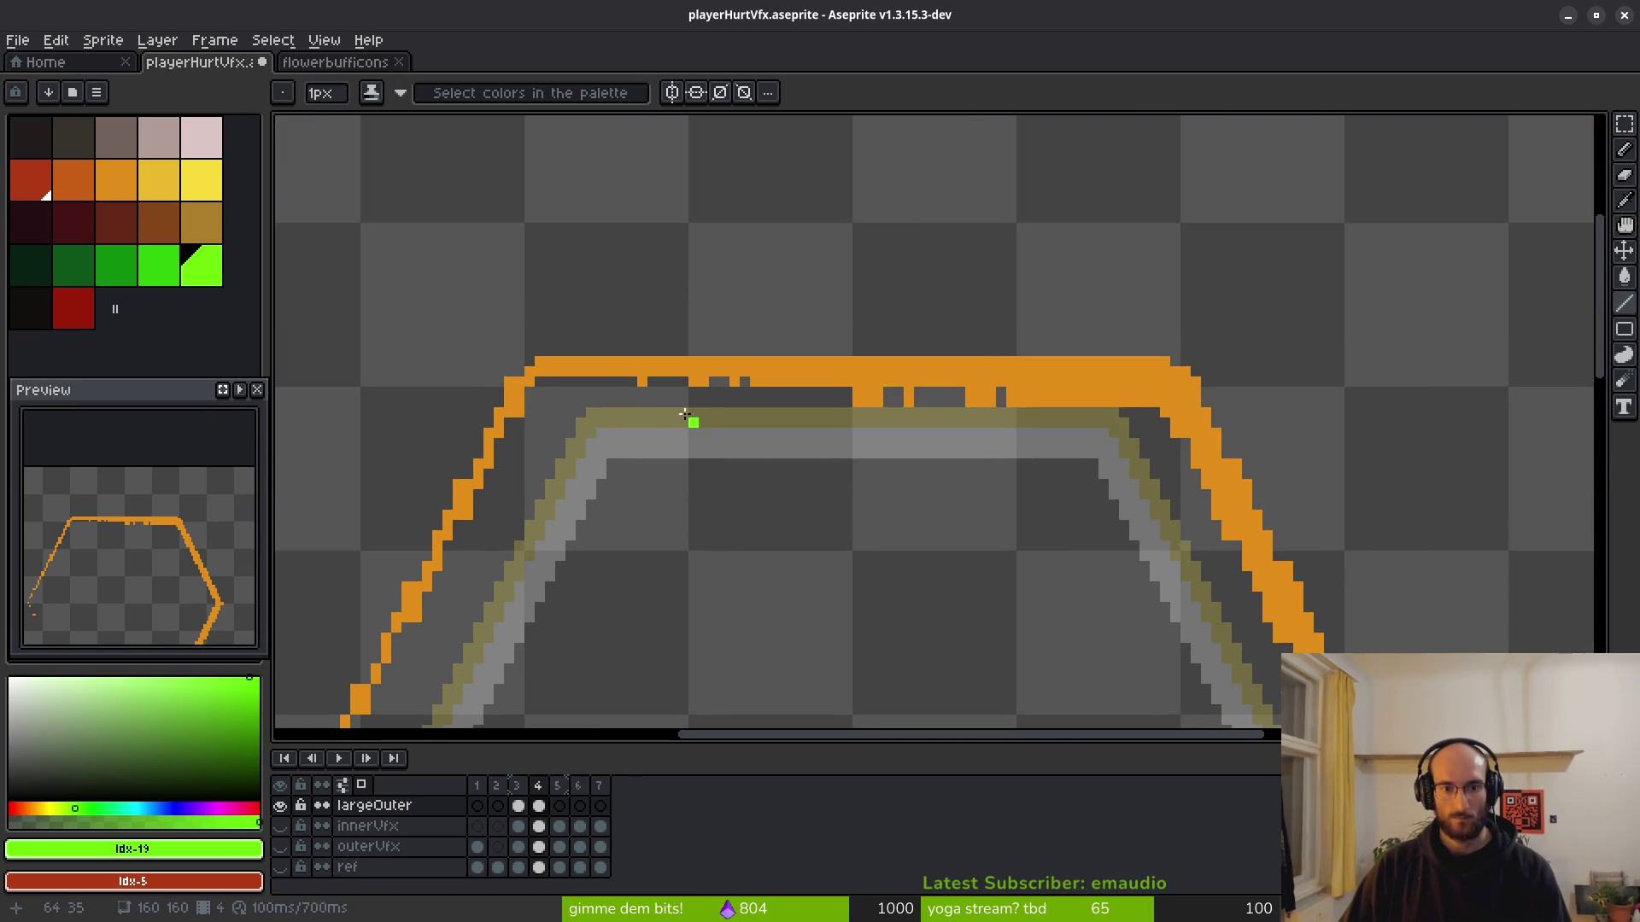
scroll(558, 370, up, 1)
mouse_move(520, 359)
mouse_down()
mouse_move(1281, 329)
mouse_move(1386, 359)
mouse_up()
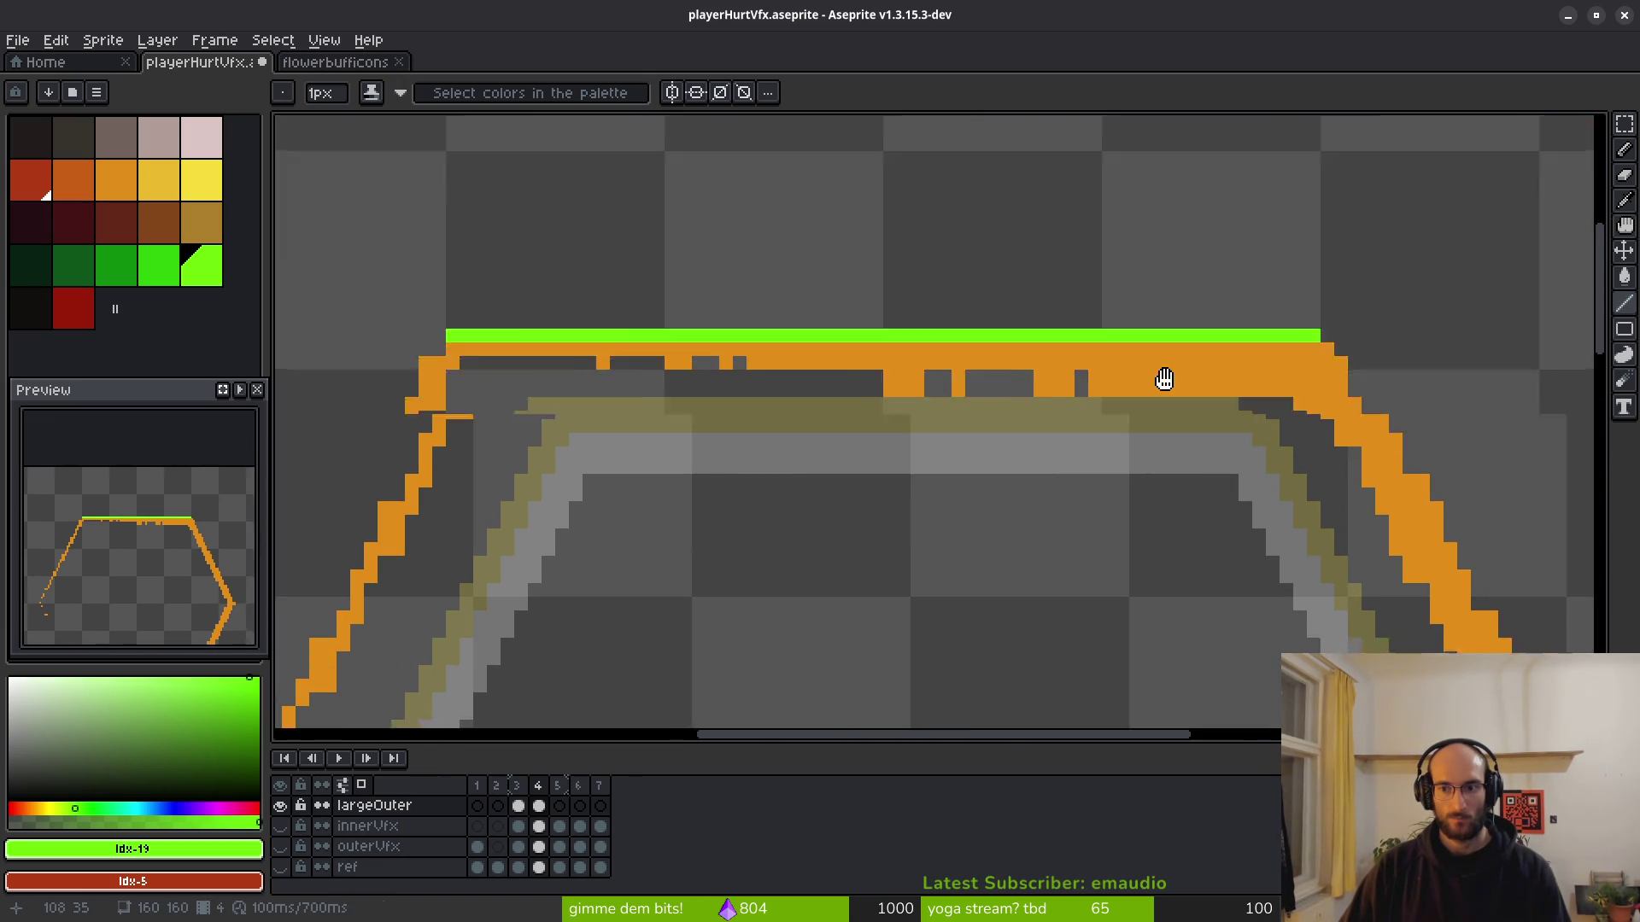
scroll(1164, 377, down, 2)
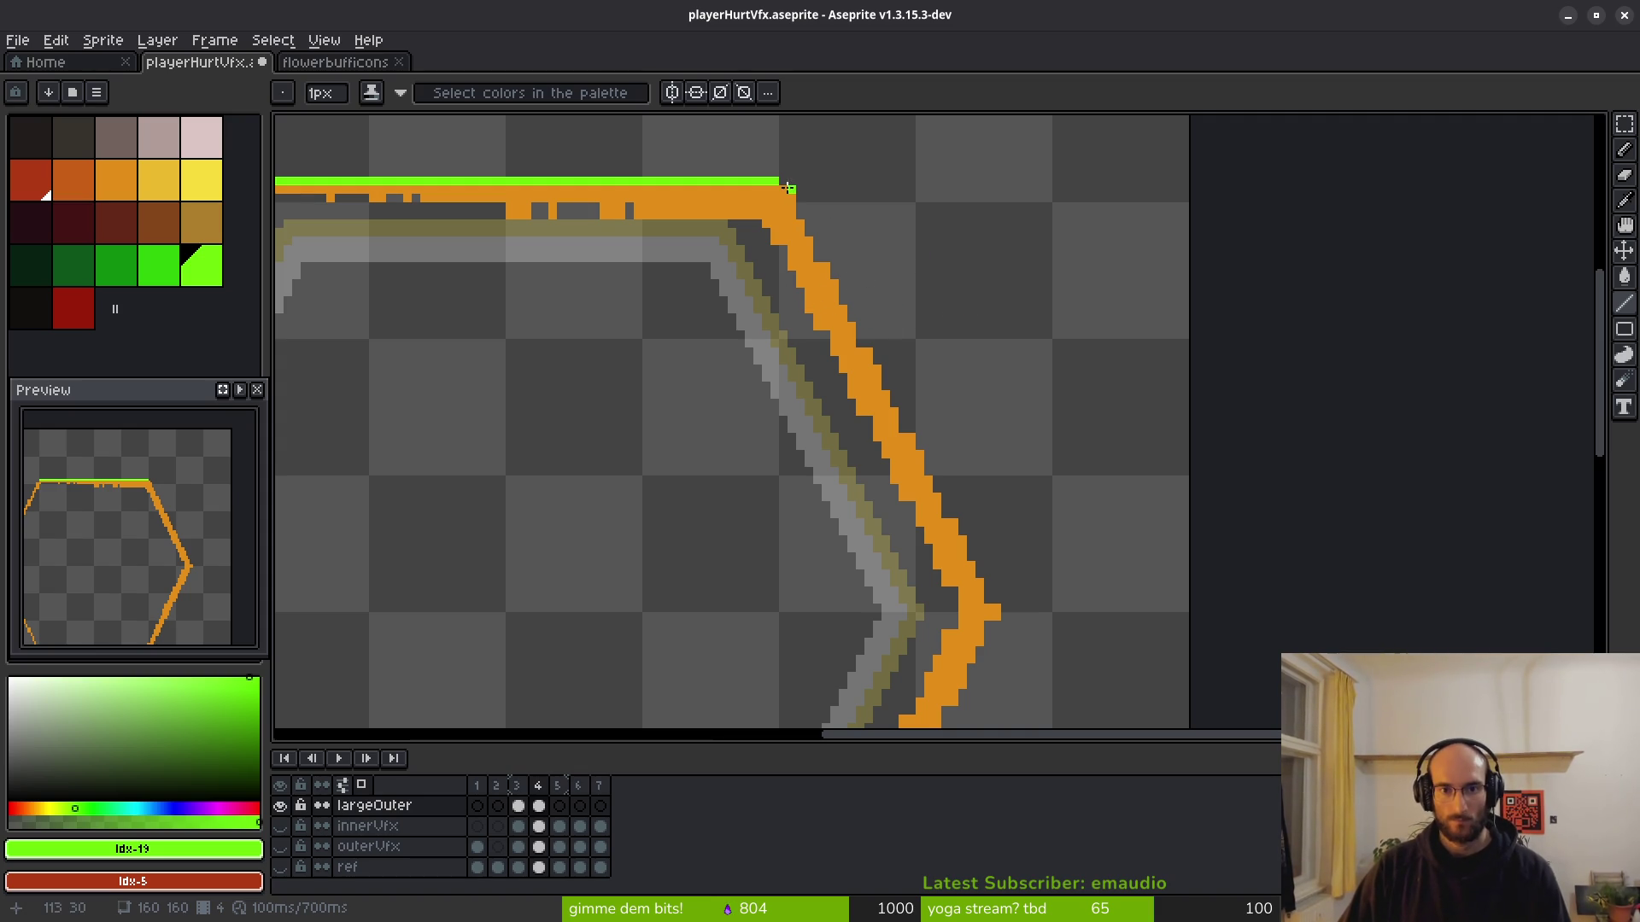
drag(801, 224, 988, 605)
key(ctrl+z)
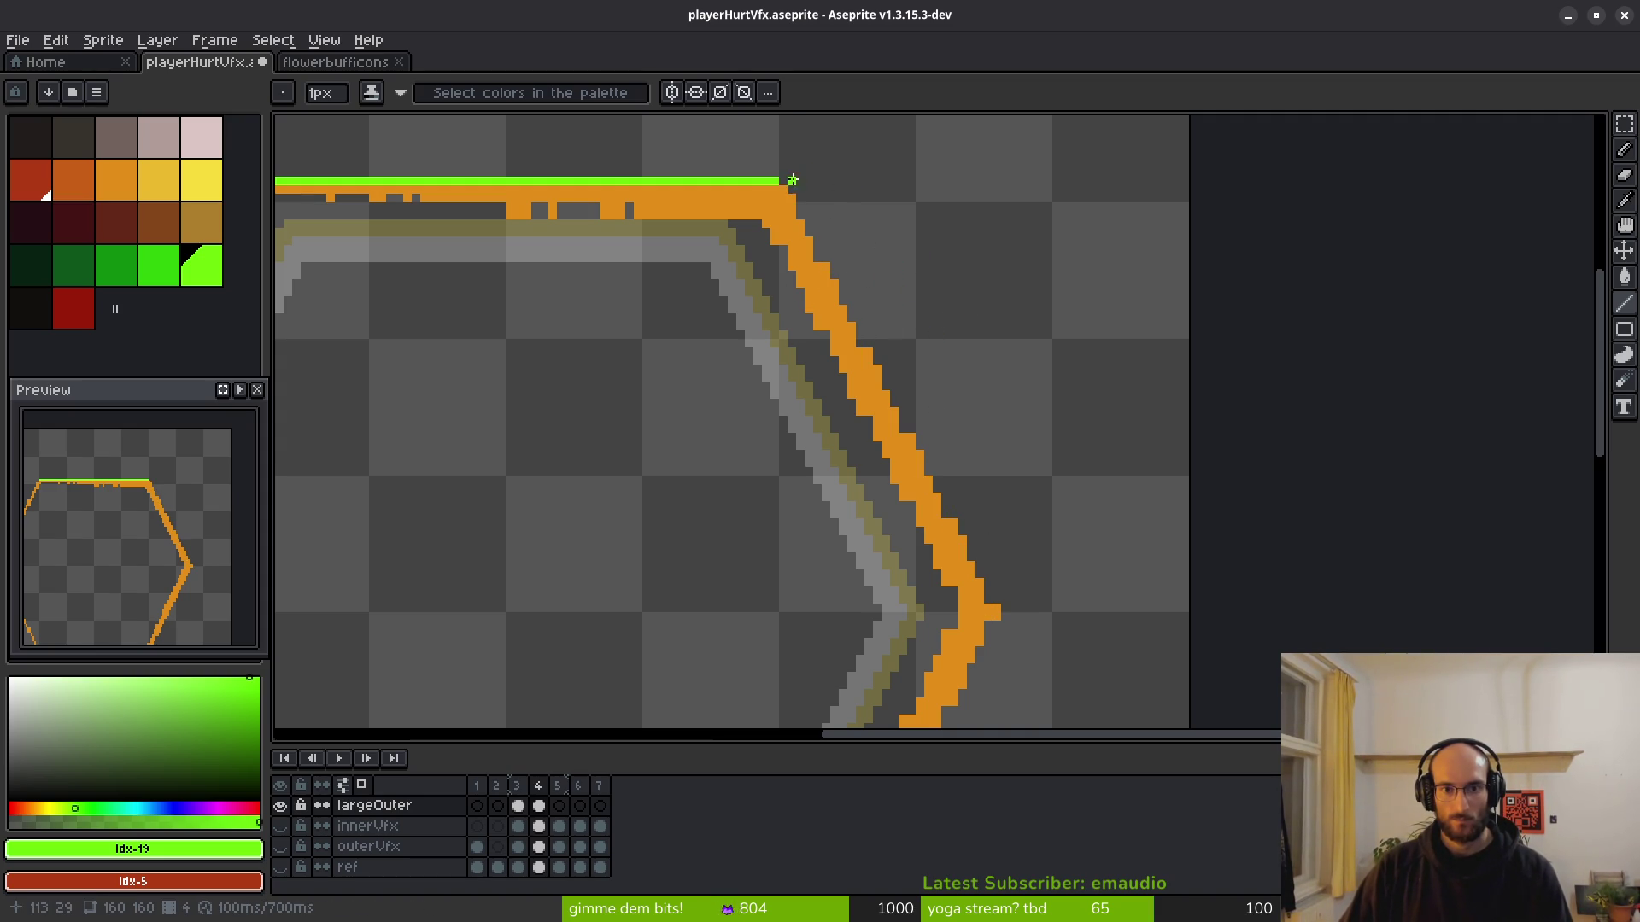
drag(787, 179, 969, 543)
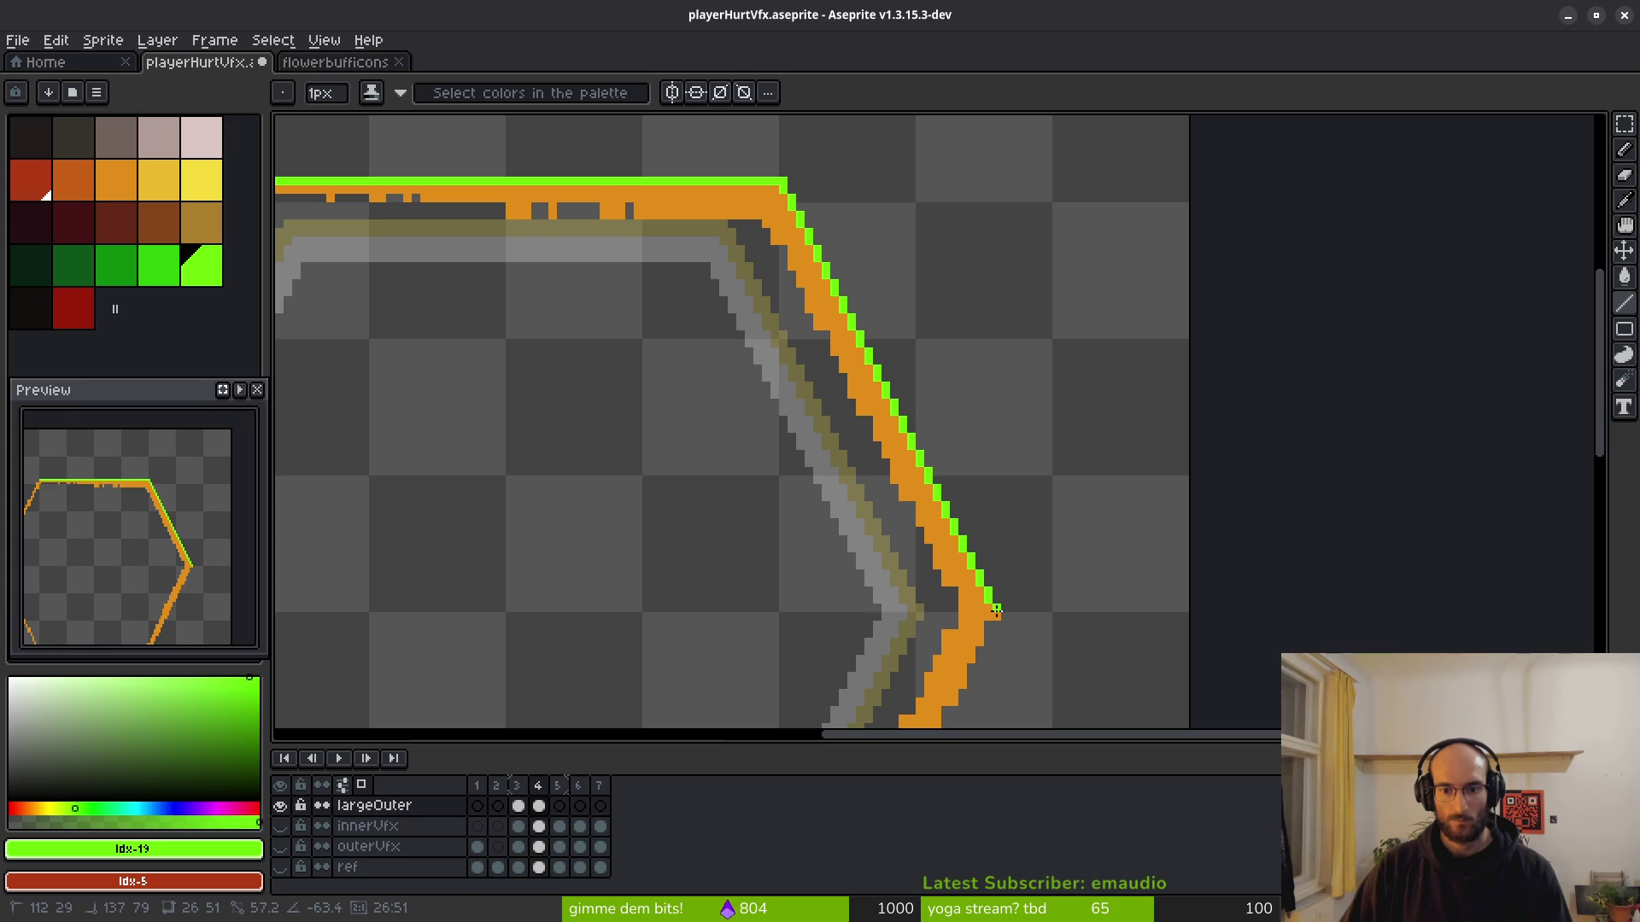
drag(996, 609, 996, 609)
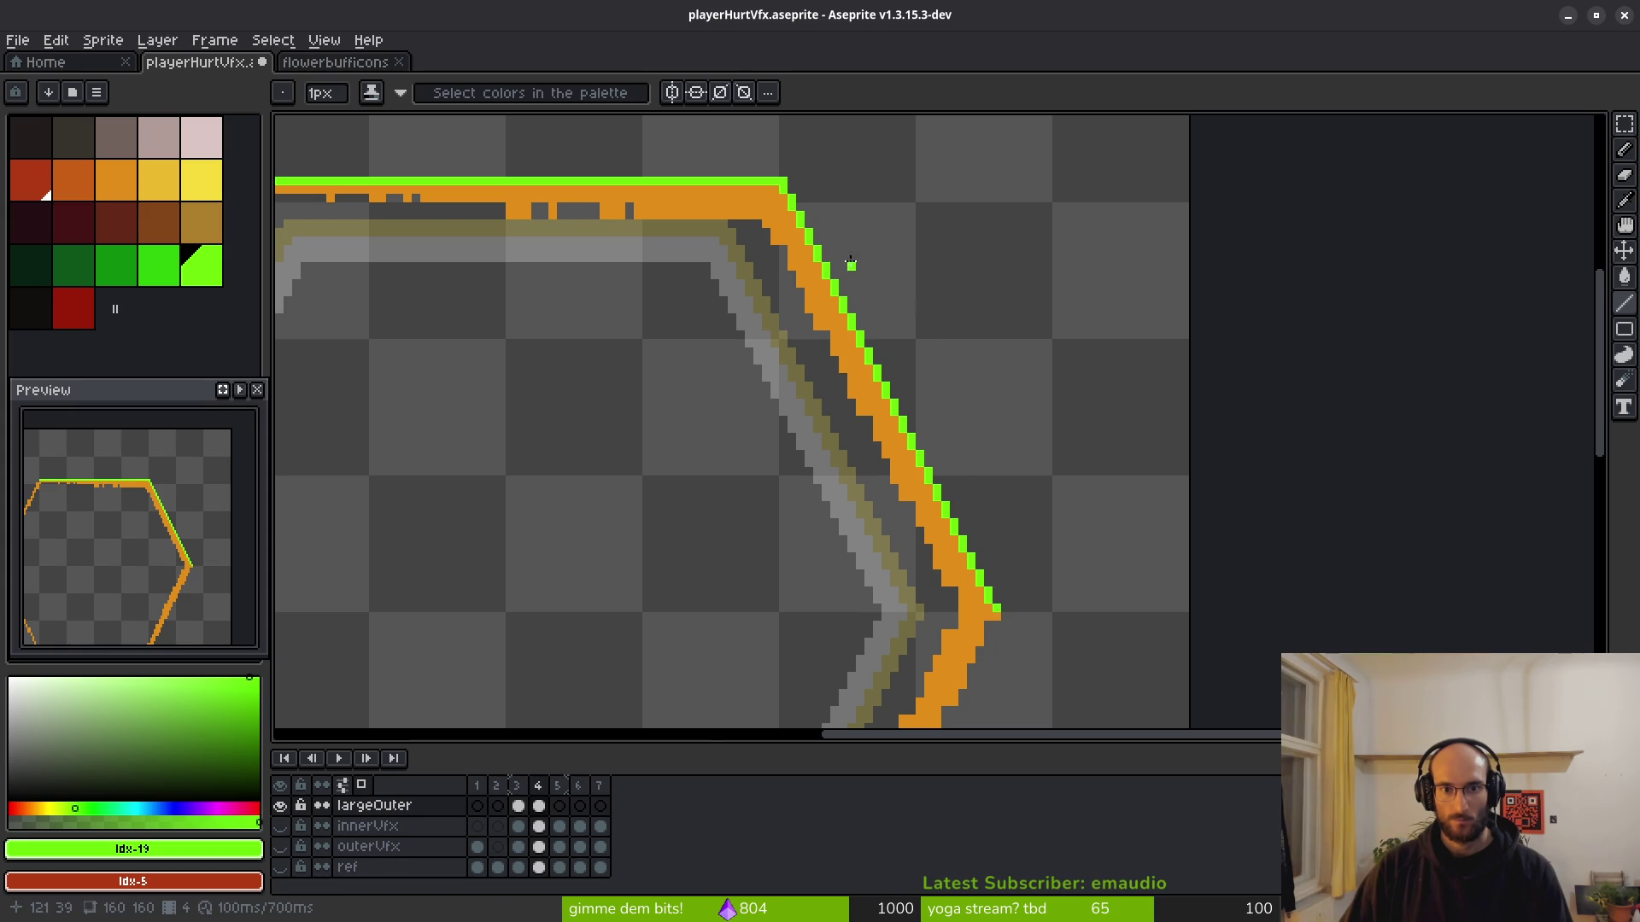
scroll(928, 500, down, 2)
scroll(1024, 335, up, 2)
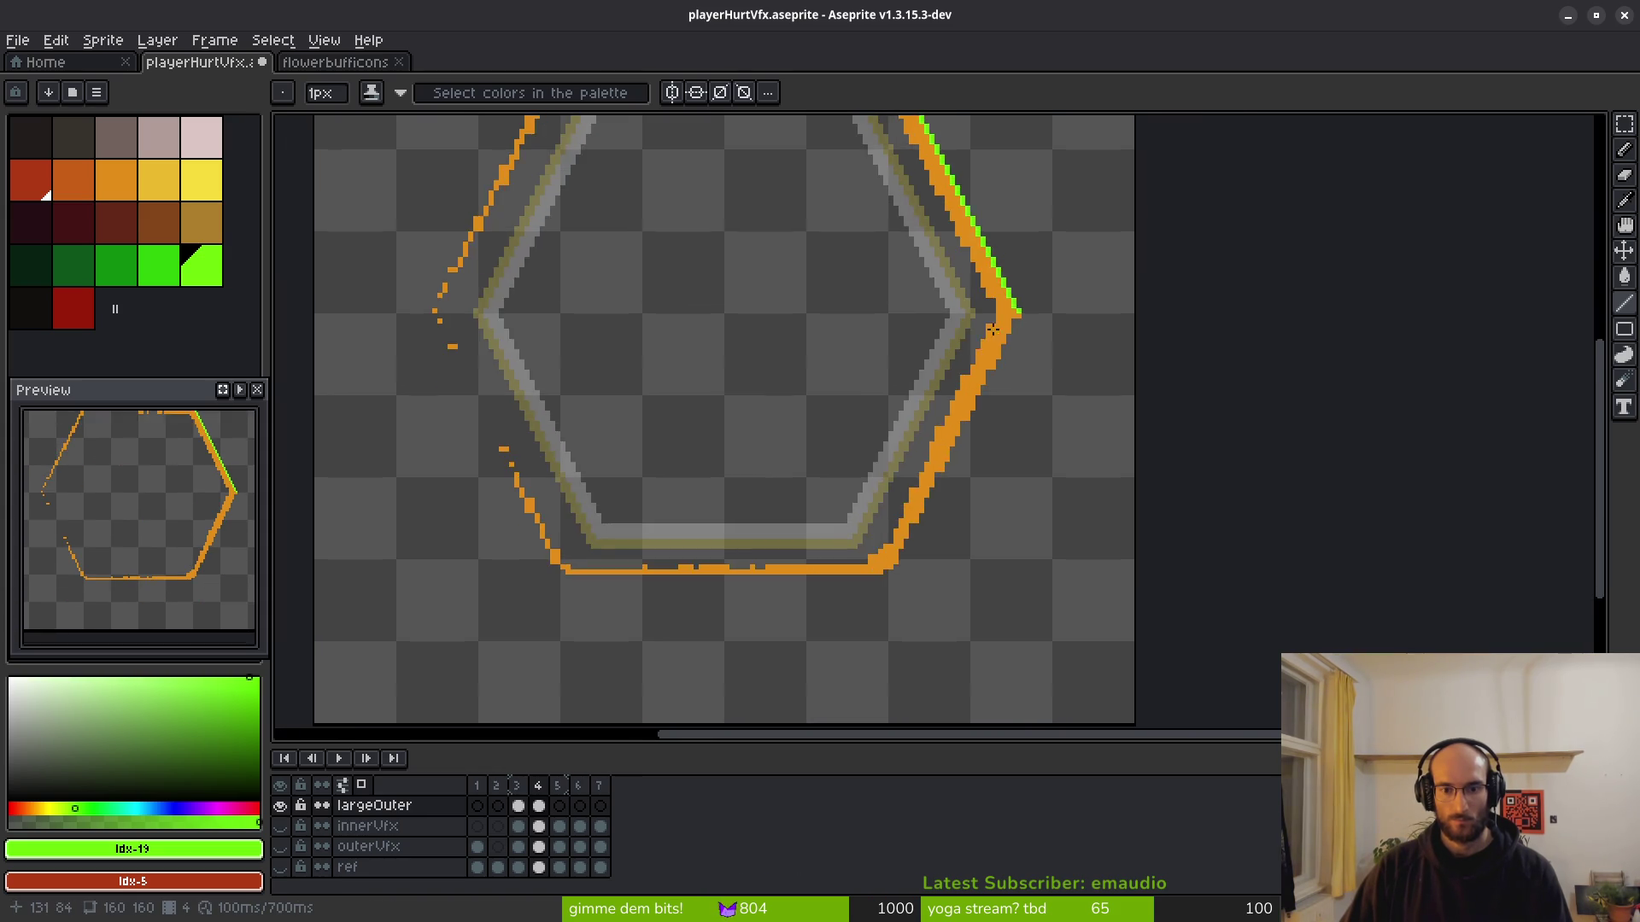
Draw green lines along the lower-right and bottom edges and add a pixel near the bottom-left corner.
mouse_move(1056, 292)
mouse_down()
mouse_move(970, 524)
mouse_move(846, 715)
mouse_move(820, 714)
mouse_move(880, 549)
mouse_move(862, 538)
mouse_up()
scroll(847, 716, down, 2)
scroll(847, 716, up, 3)
scroll(817, 695, down, 2)
scroll(880, 549, up, 3)
scroll(862, 538, down, 4)
scroll(758, 399, up, 3)
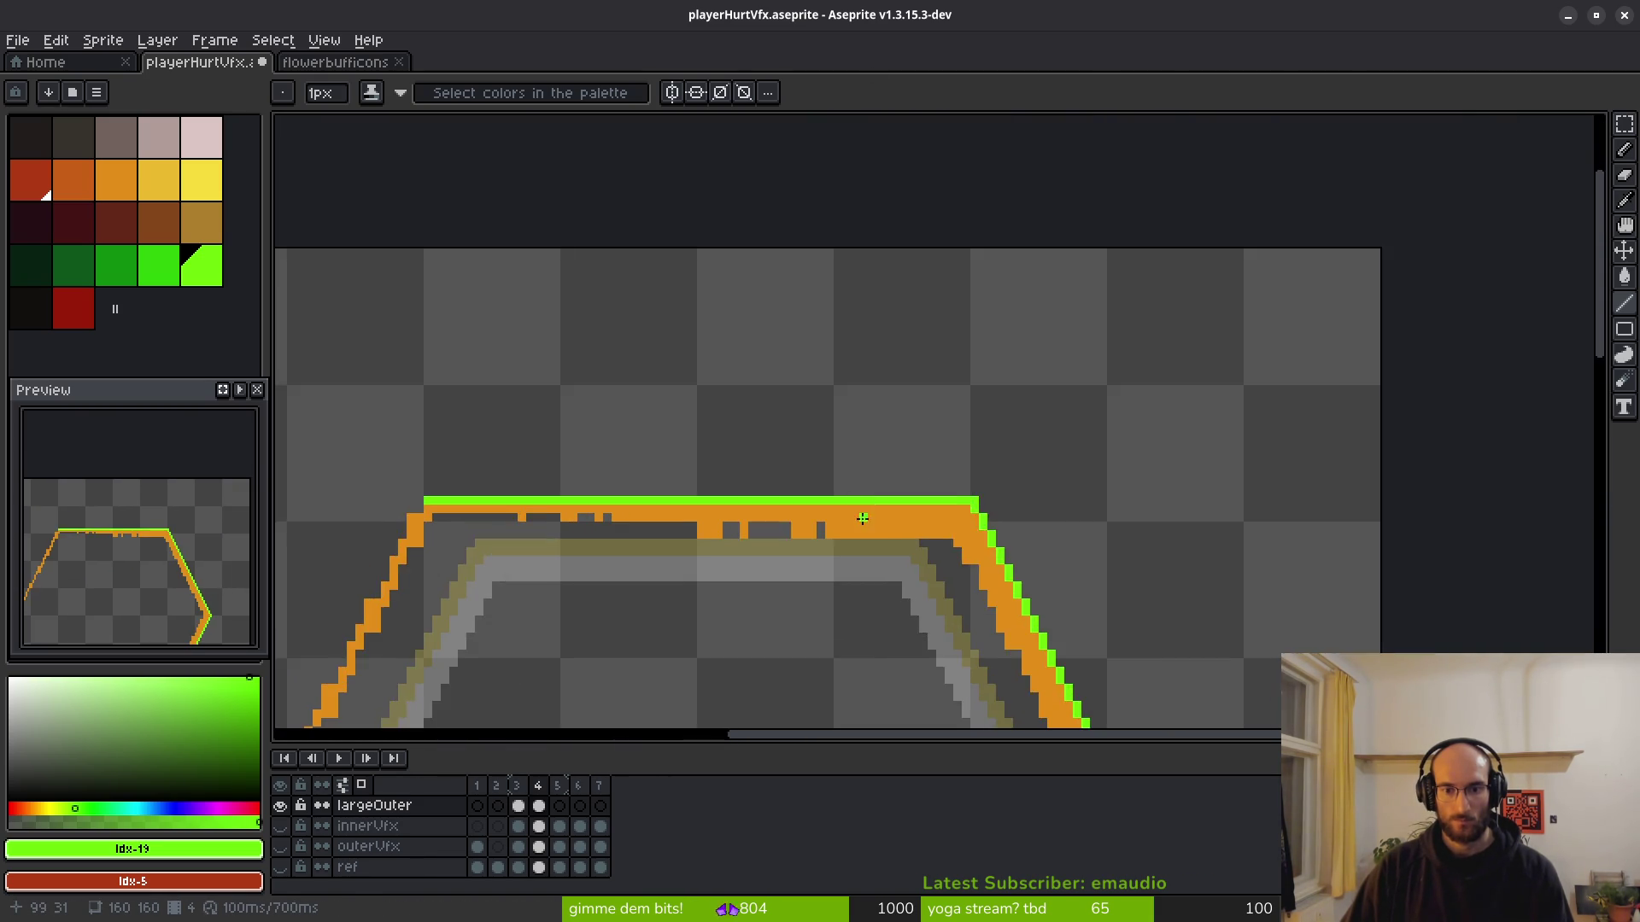
scroll(875, 392, up, 1)
scroll(889, 445, down, 3)
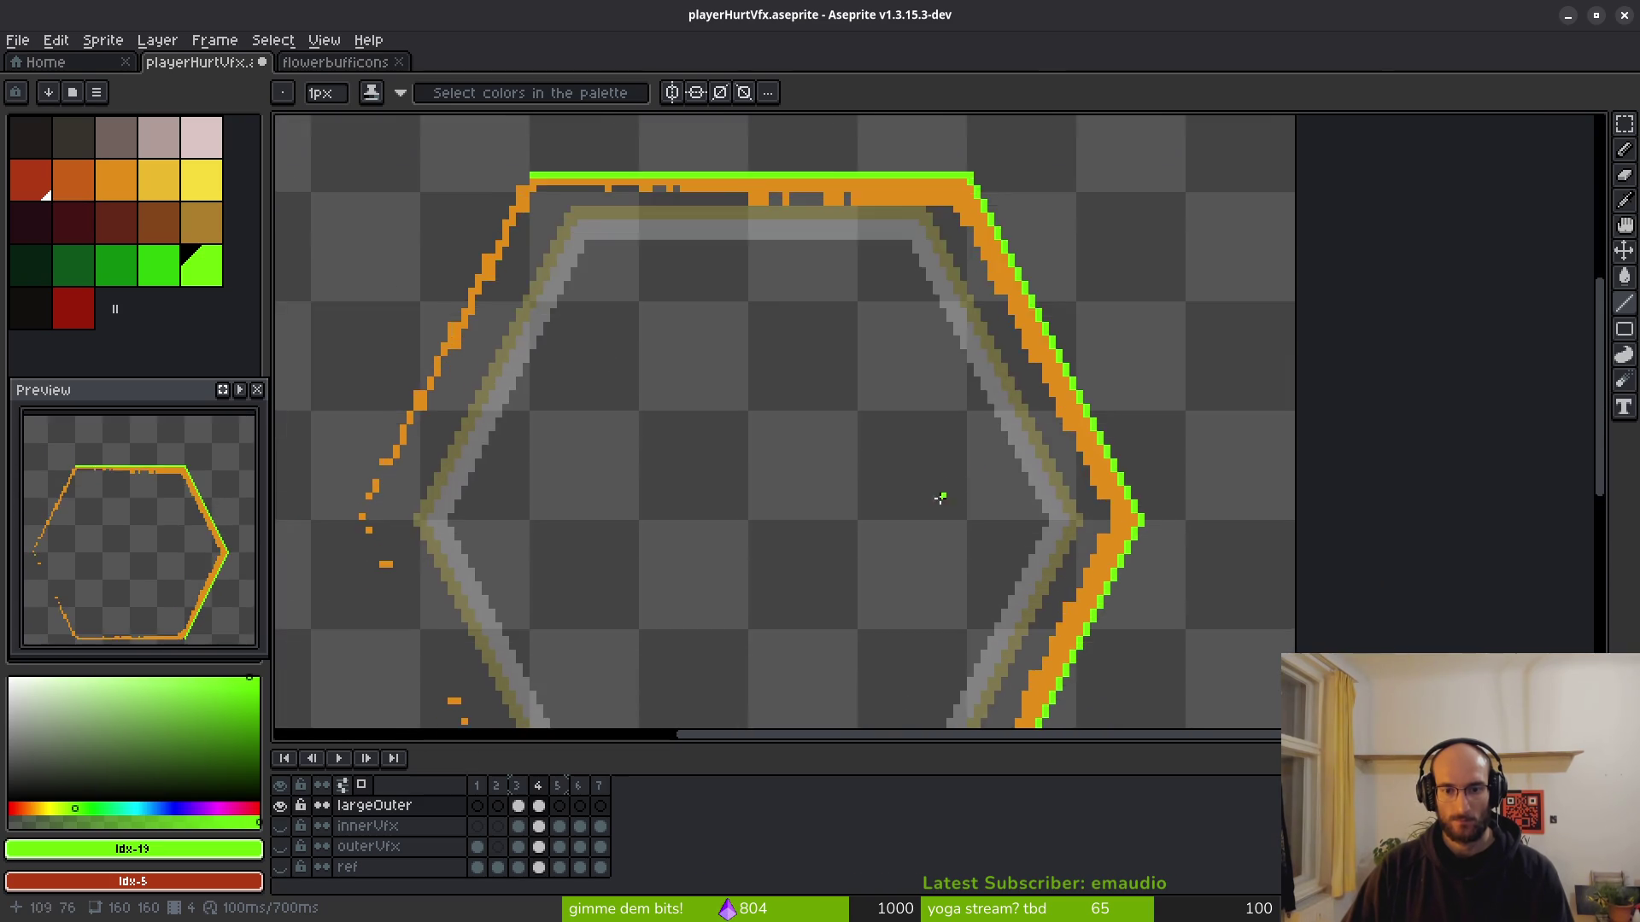
scroll(1102, 444, up, 4)
drag(1100, 431, 462, 436)
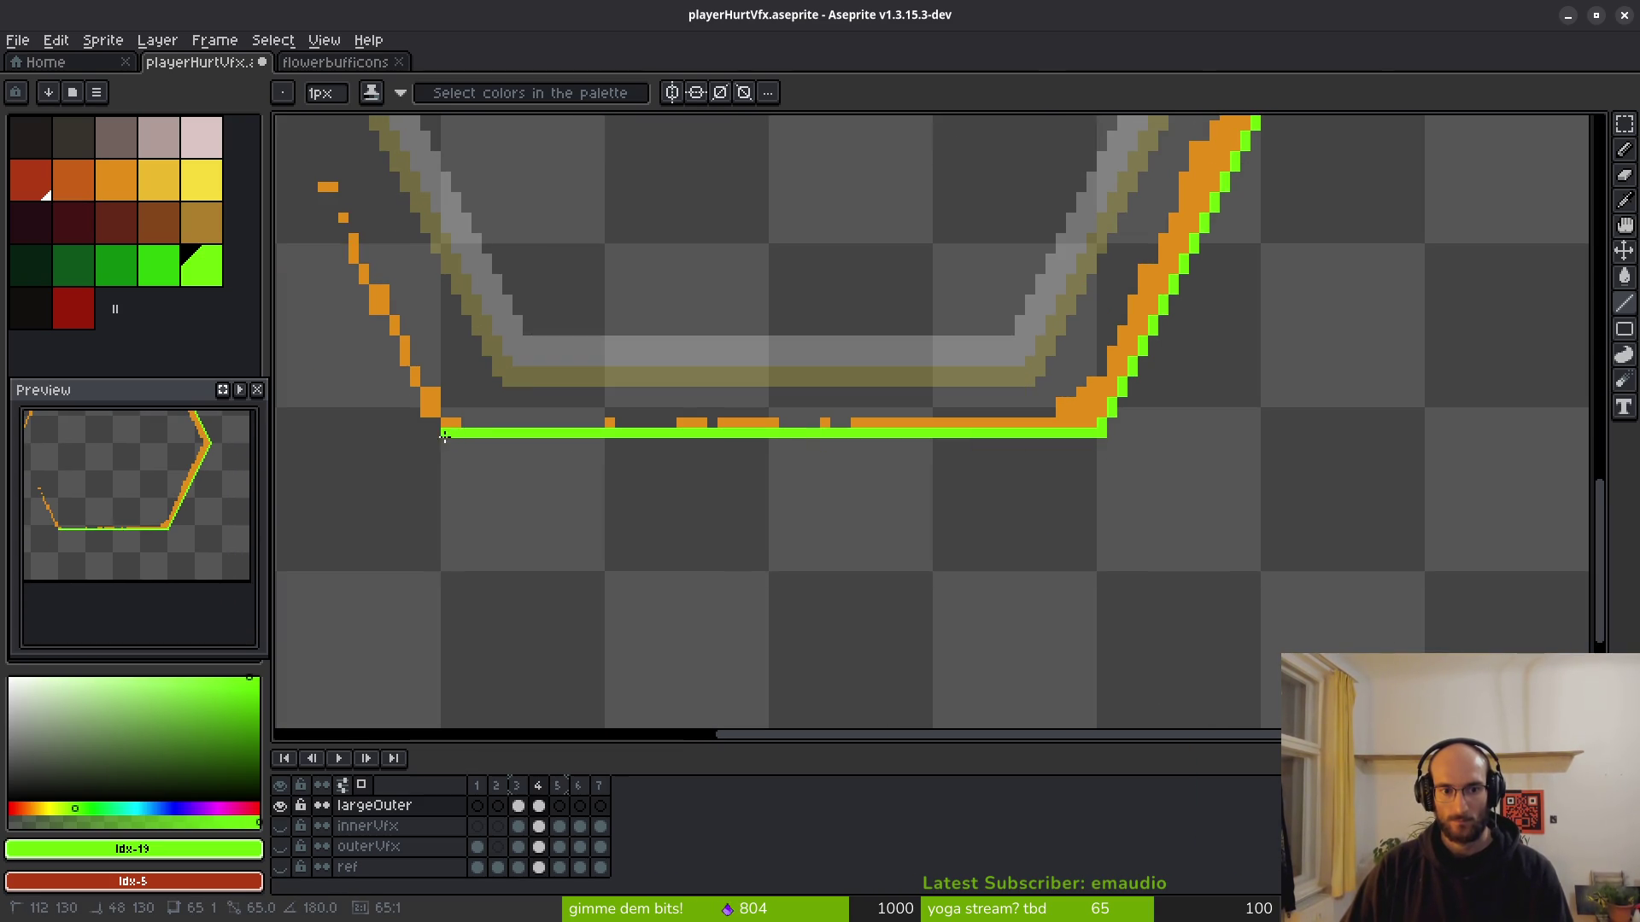
scroll(575, 267, down, 3)
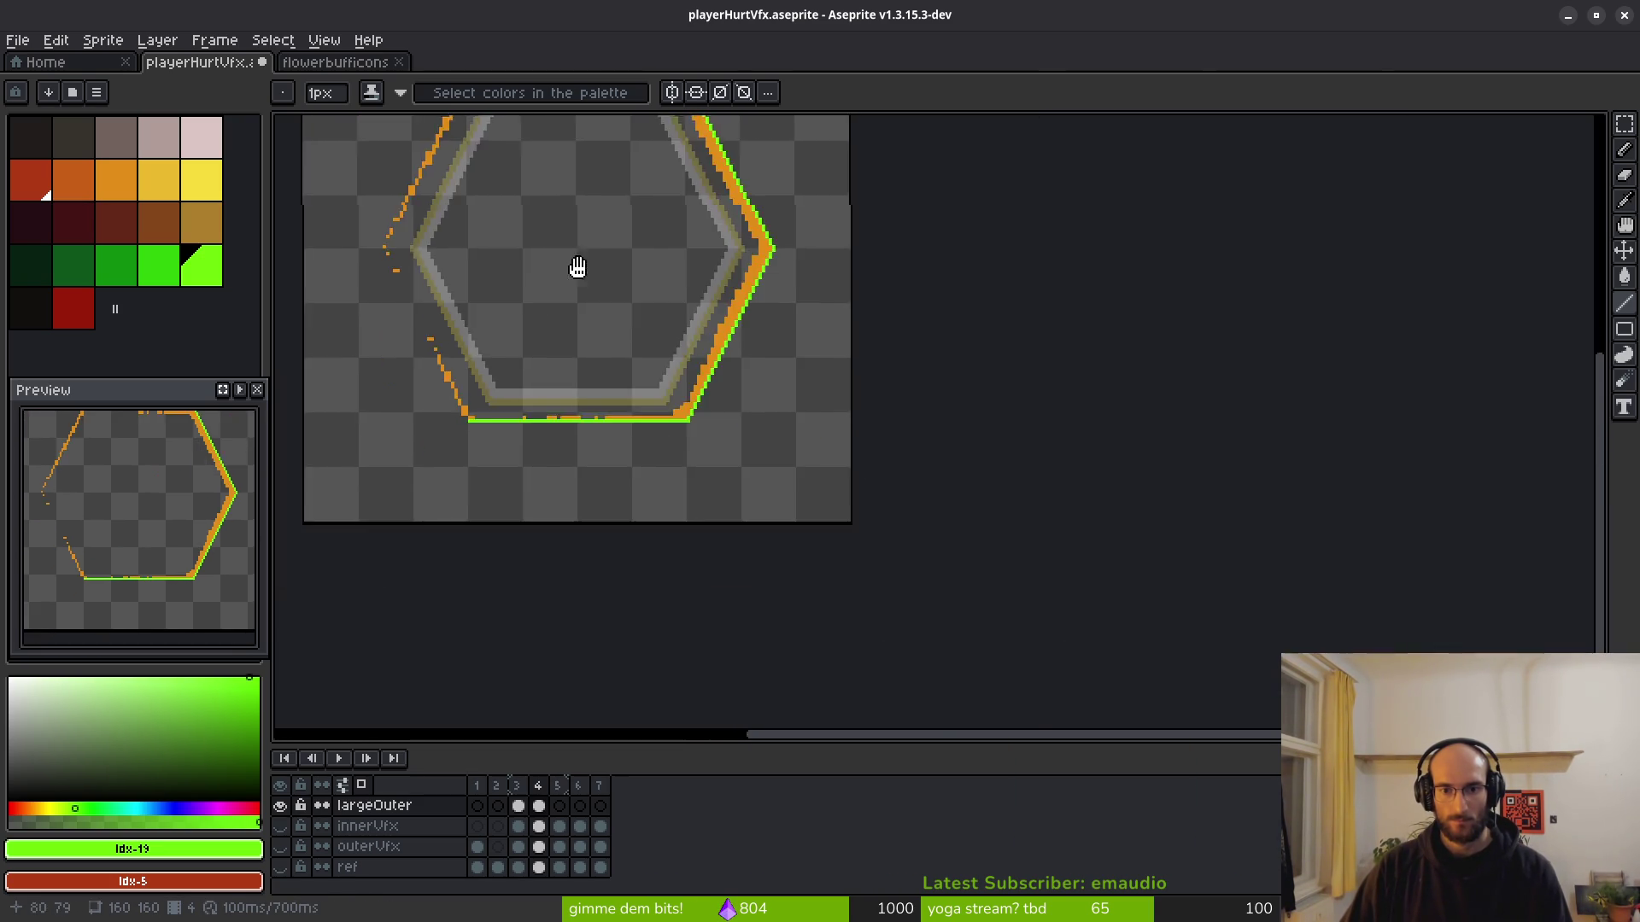
scroll(759, 322, up, 3)
scroll(756, 285, down, 3)
scroll(1017, 469, up, 4)
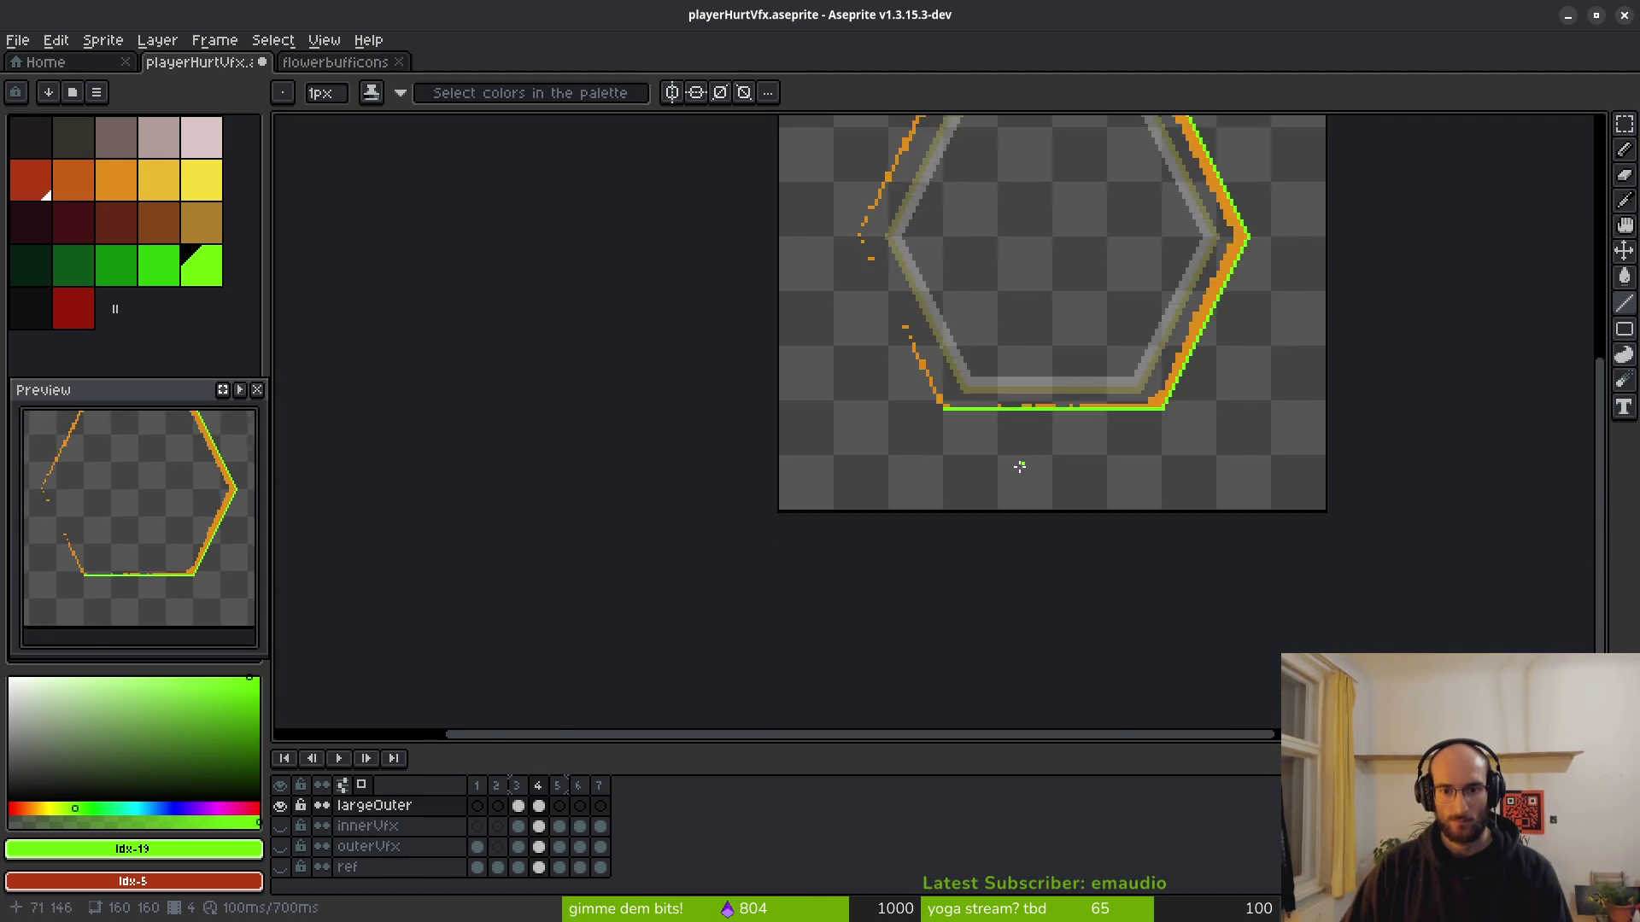
click(1008, 543)
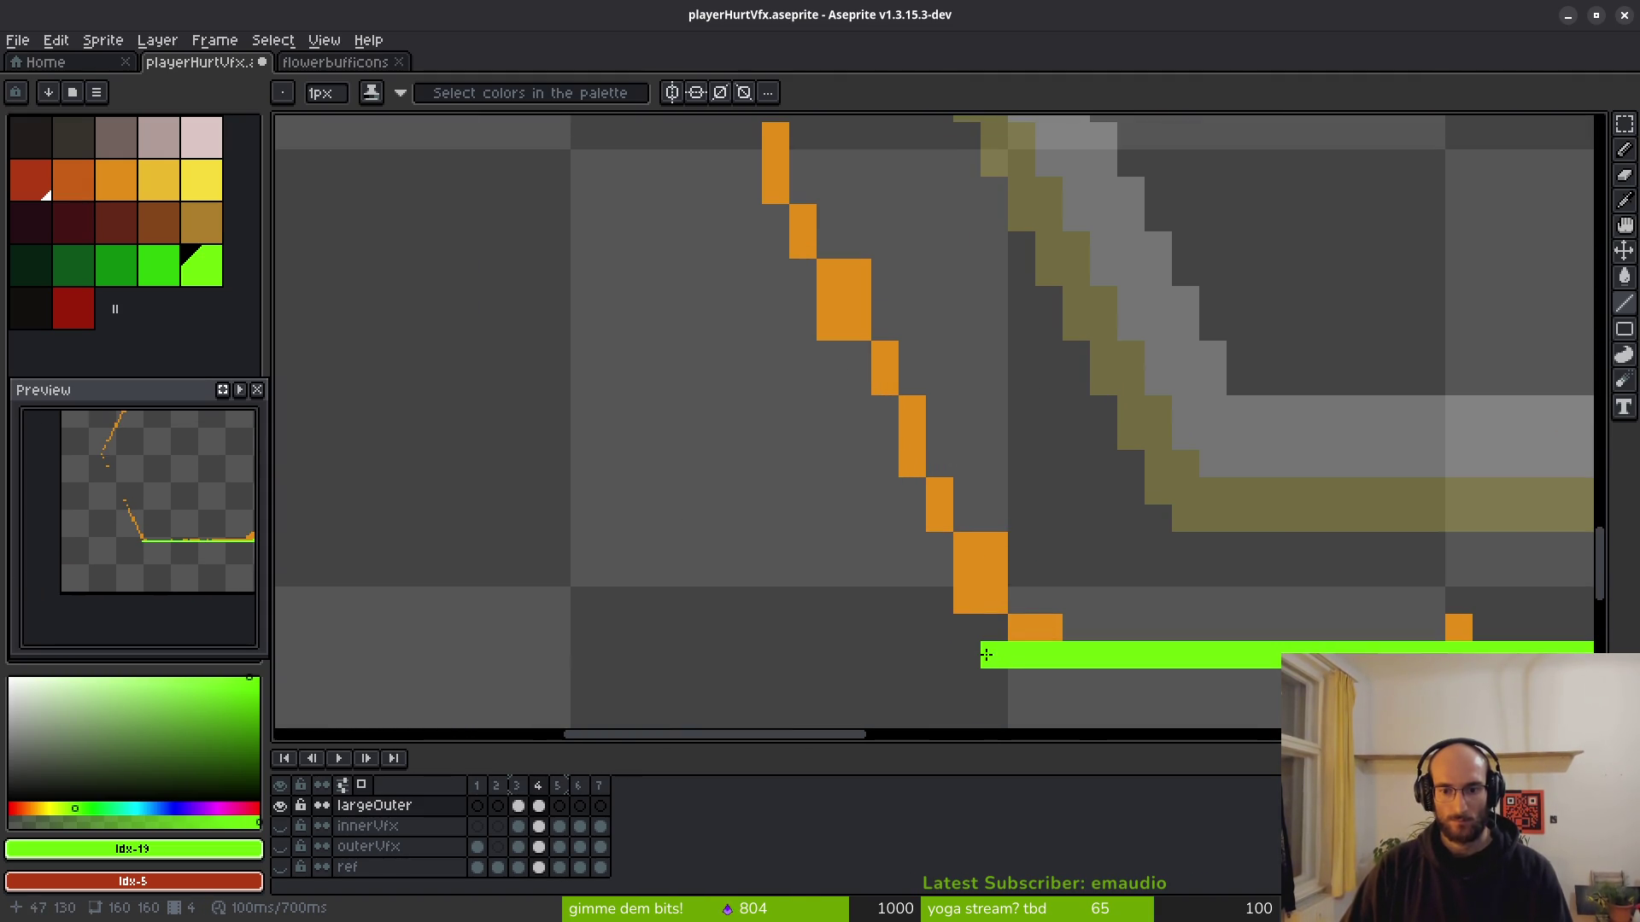
Draw green strokes and pixels up the ring's left diagonal, also setting bright green as secondary colour.
drag(987, 654, 794, 288)
scroll(774, 218, down, 4)
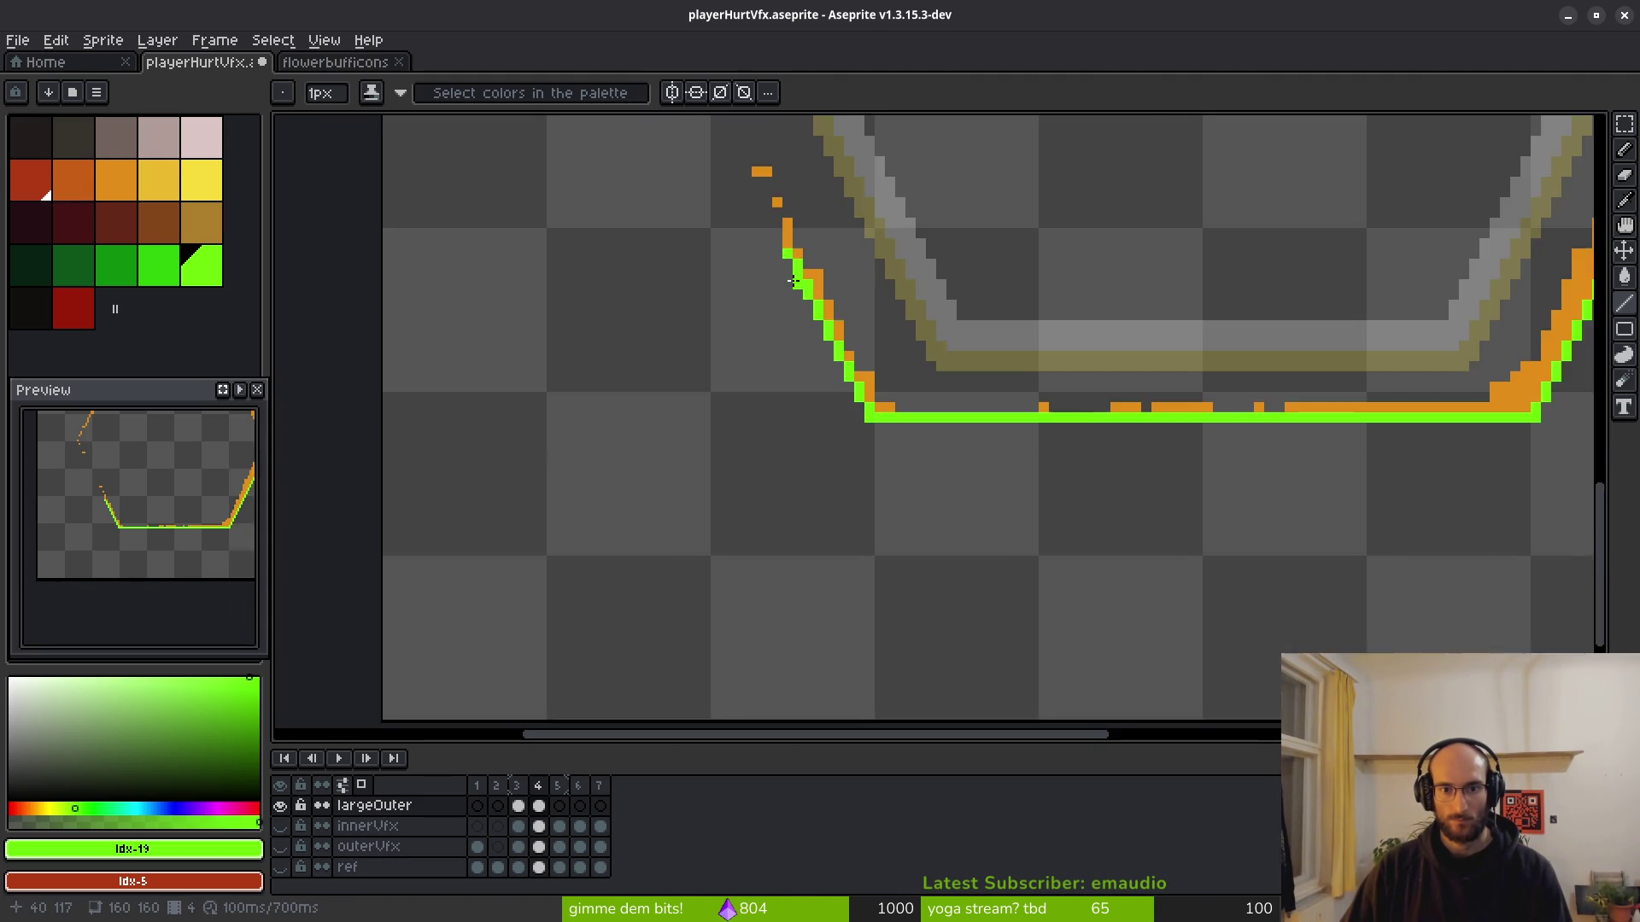
scroll(821, 358, up, 3)
click(821, 358)
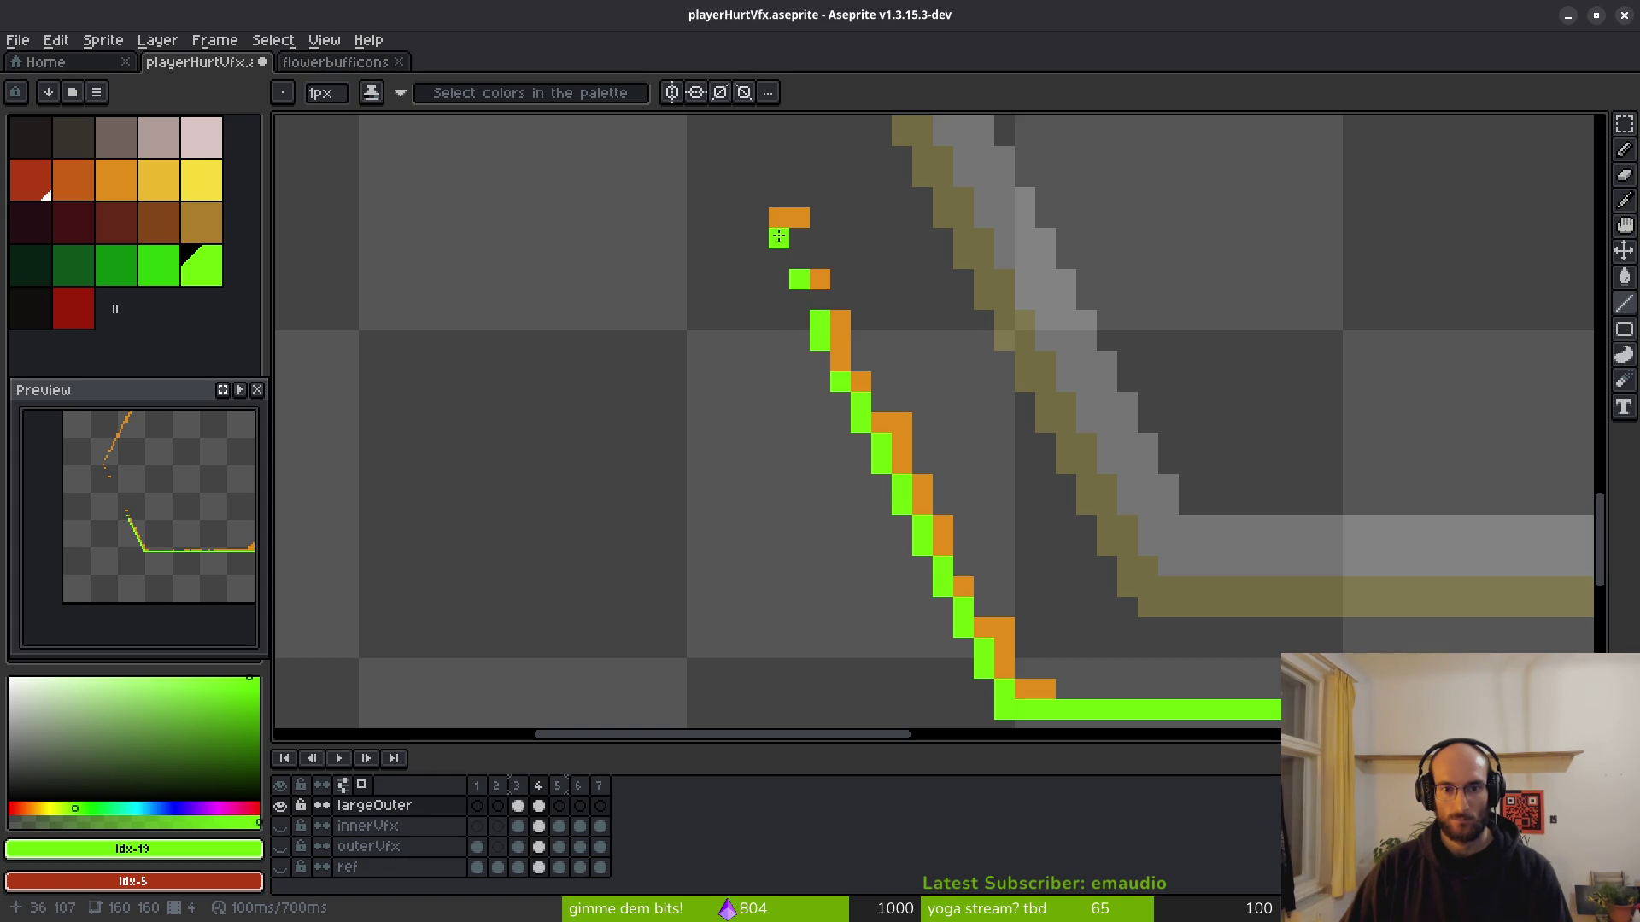
scroll(778, 236, down, 3)
scroll(822, 268, up, 3)
click(821, 268)
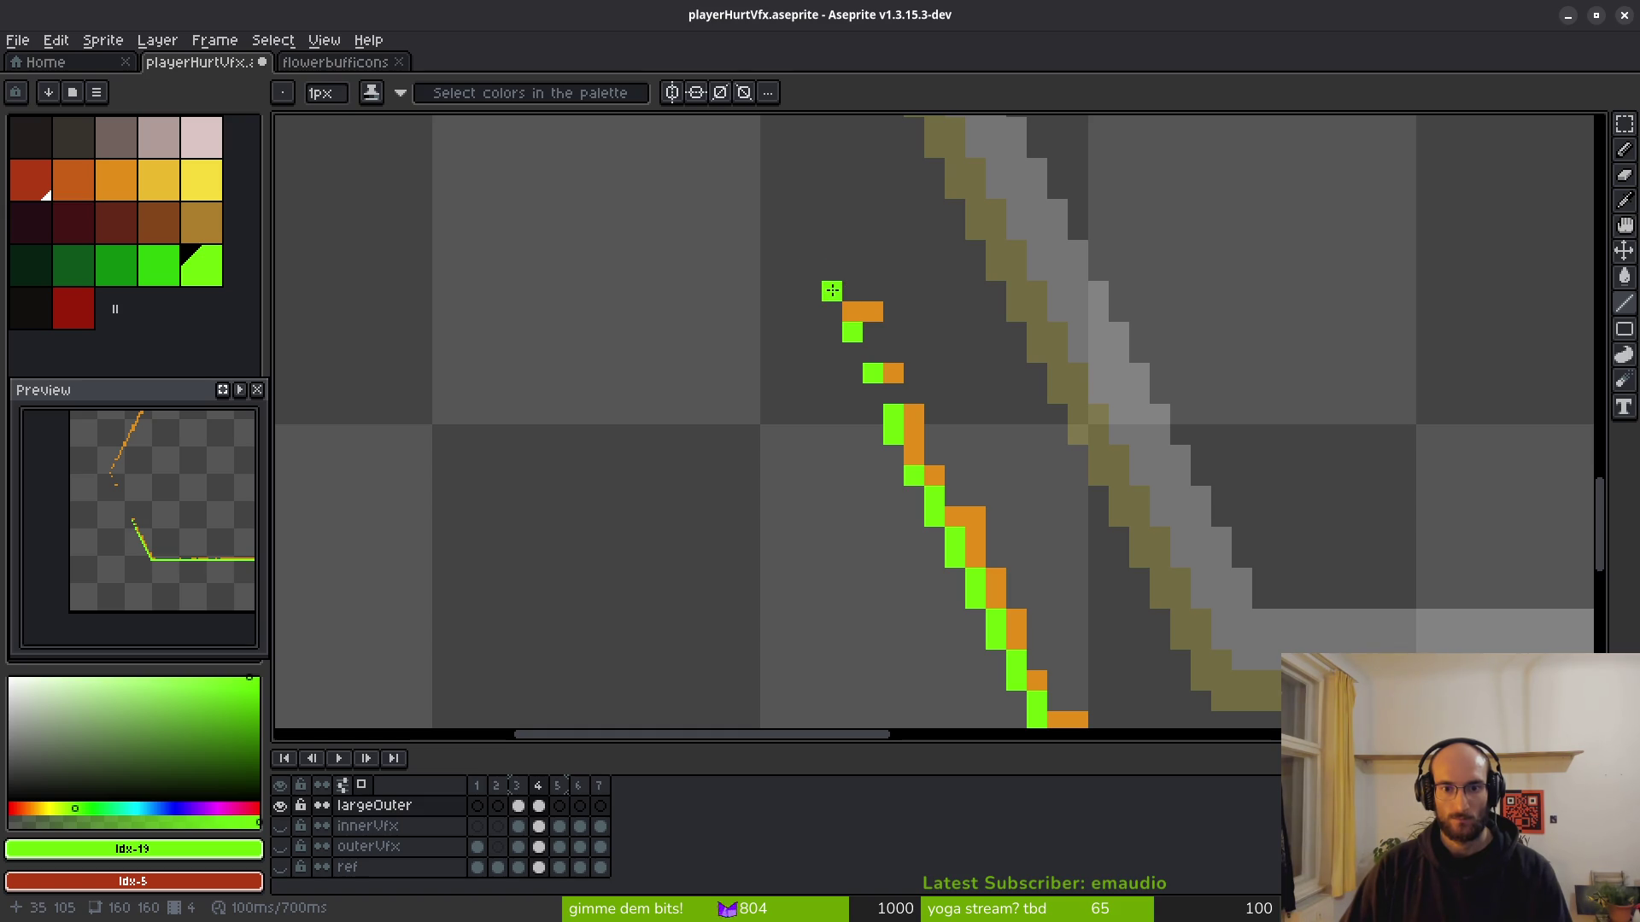
right_click(156, 268)
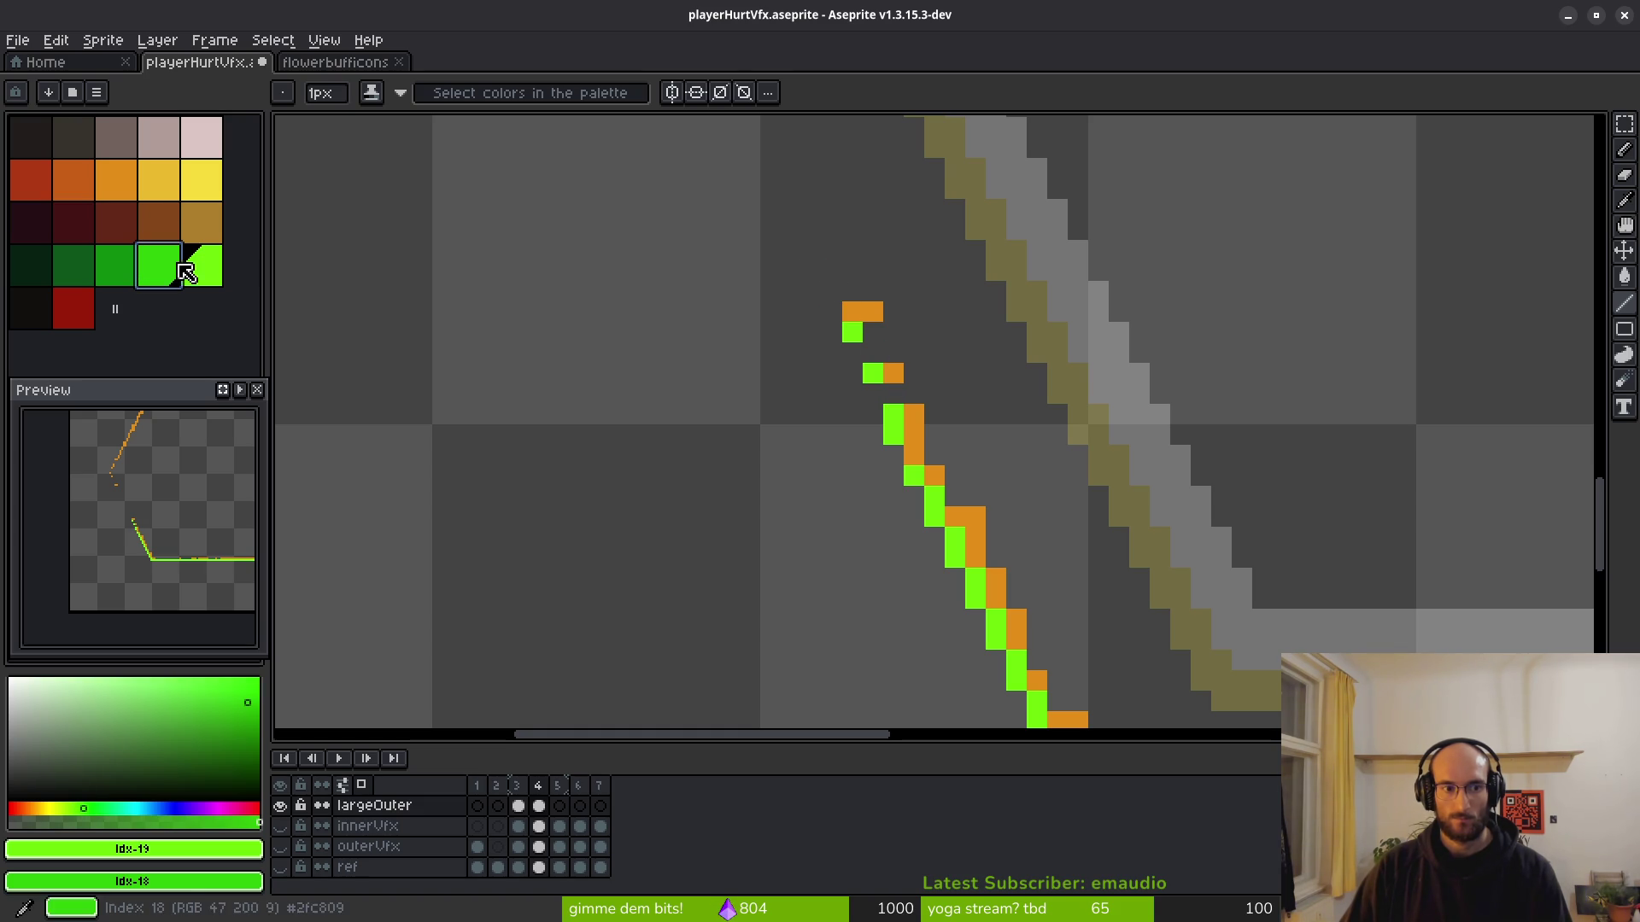
drag(834, 301, 807, 262)
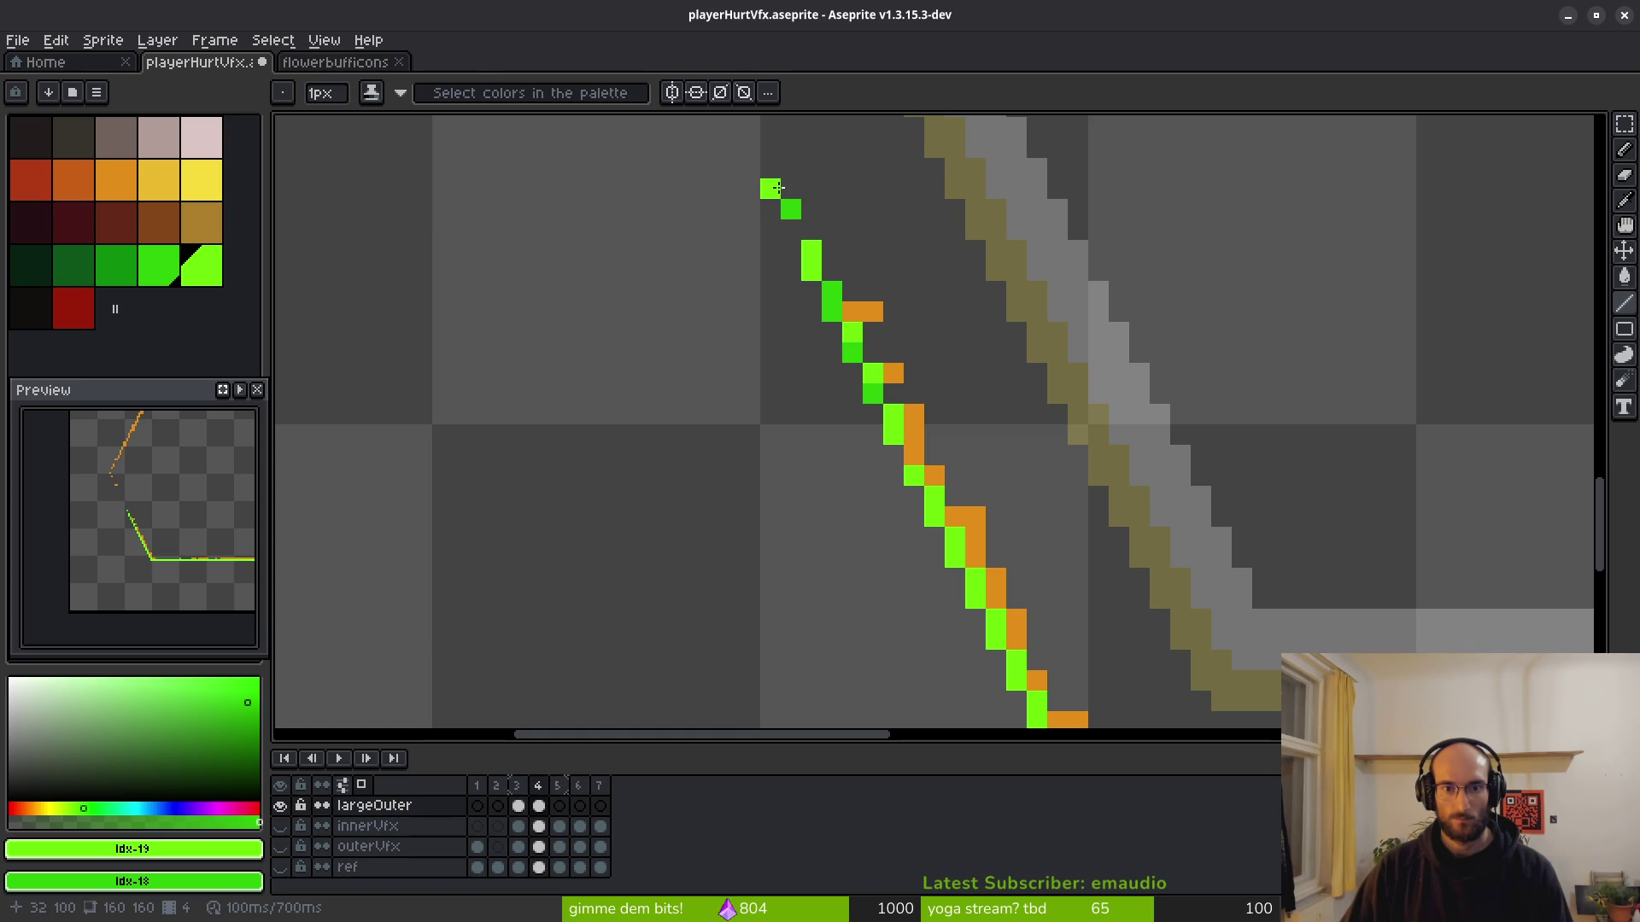
Erase stray green pixels along the stroke and add short green touch-ups near the top.
key(e)
drag(806, 227, 831, 333)
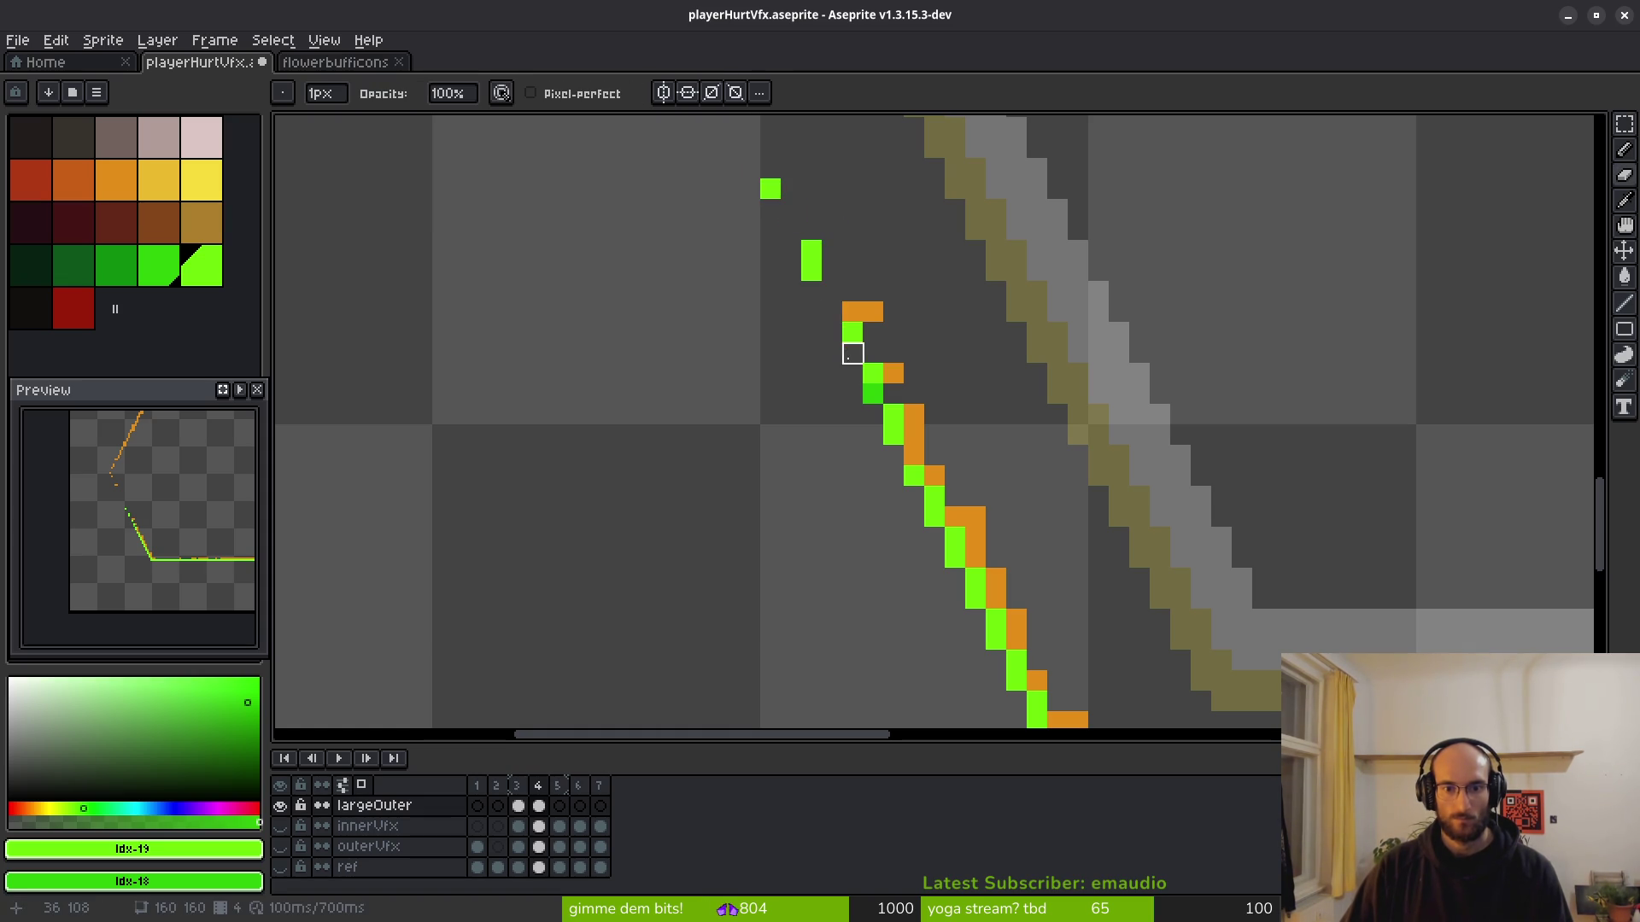
scroll(852, 352, down, 5)
scroll(931, 426, up, 3)
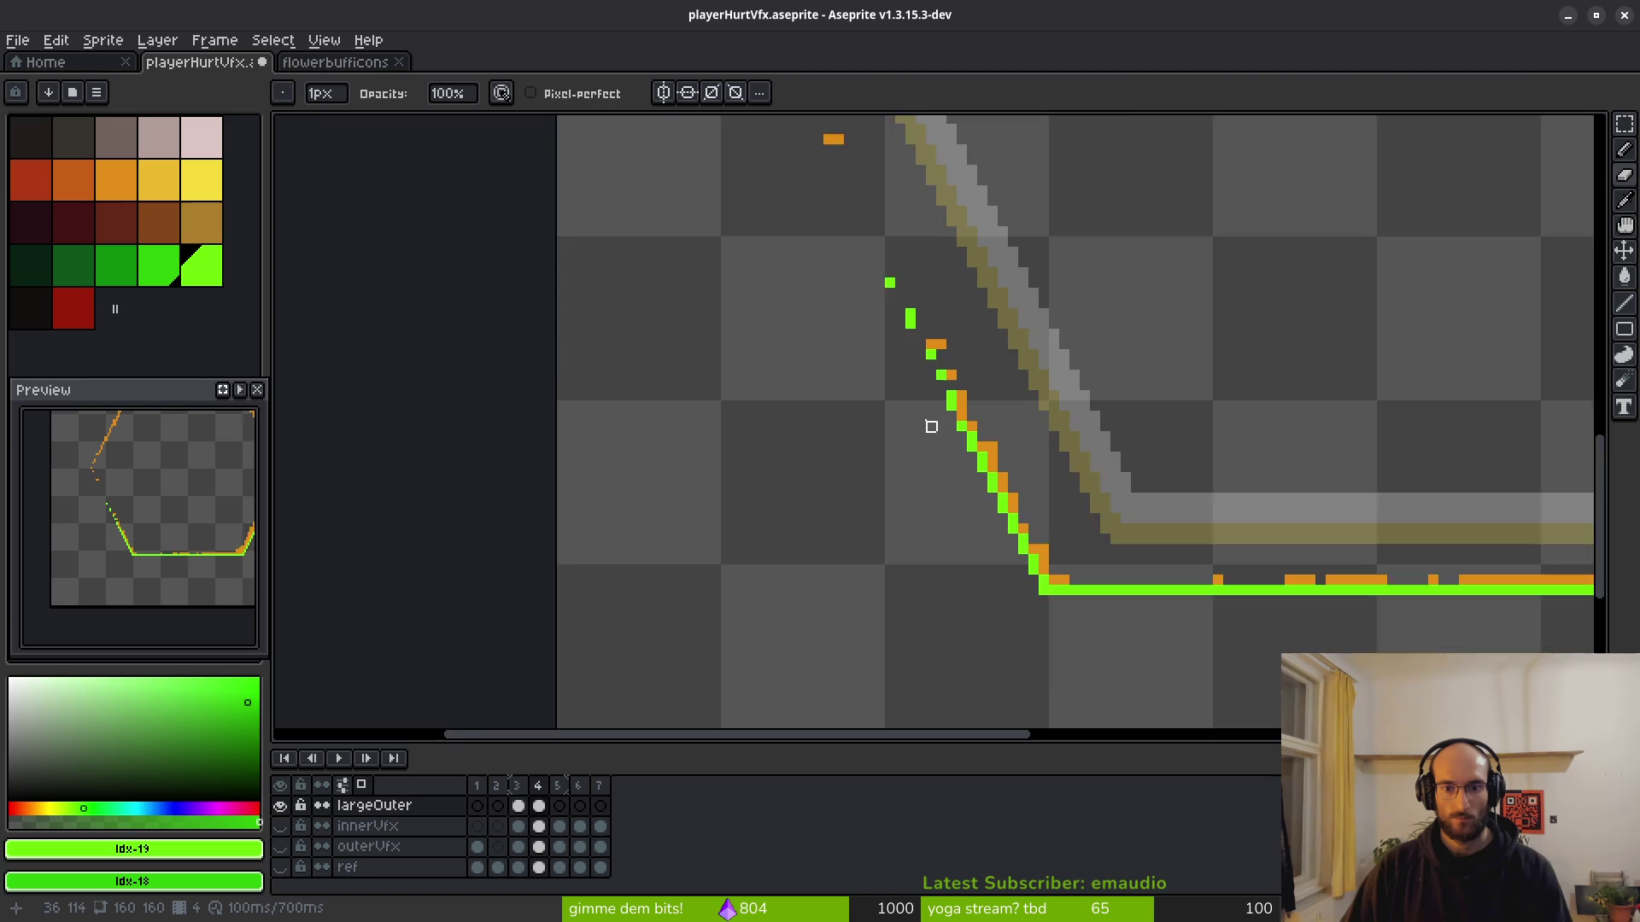
scroll(931, 427, up, 1)
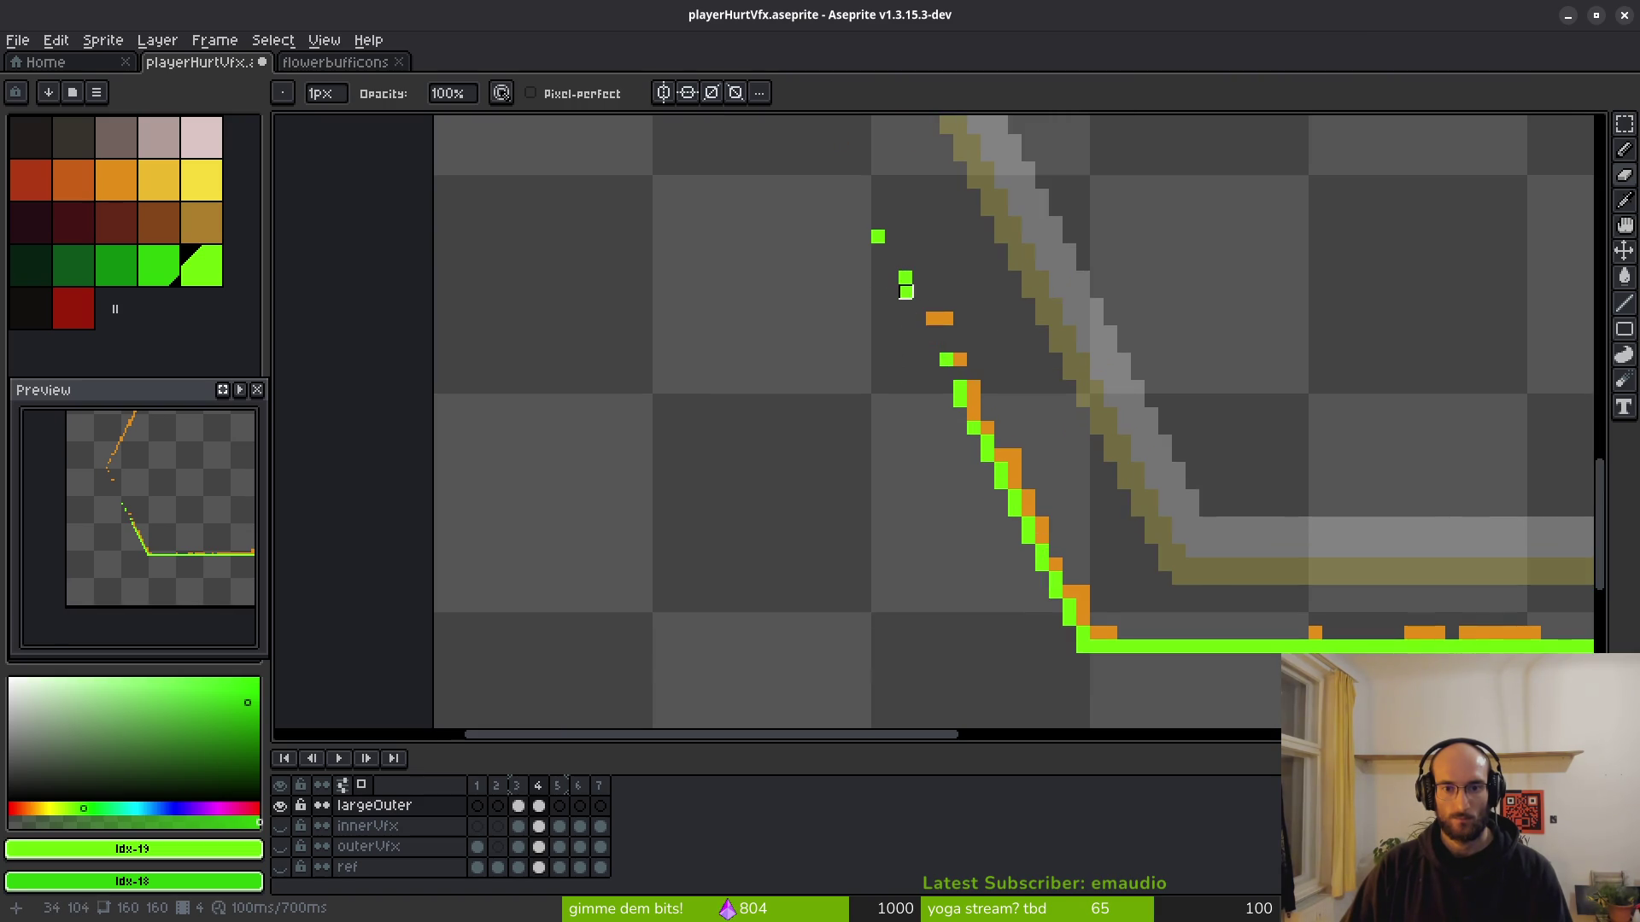
click(906, 291)
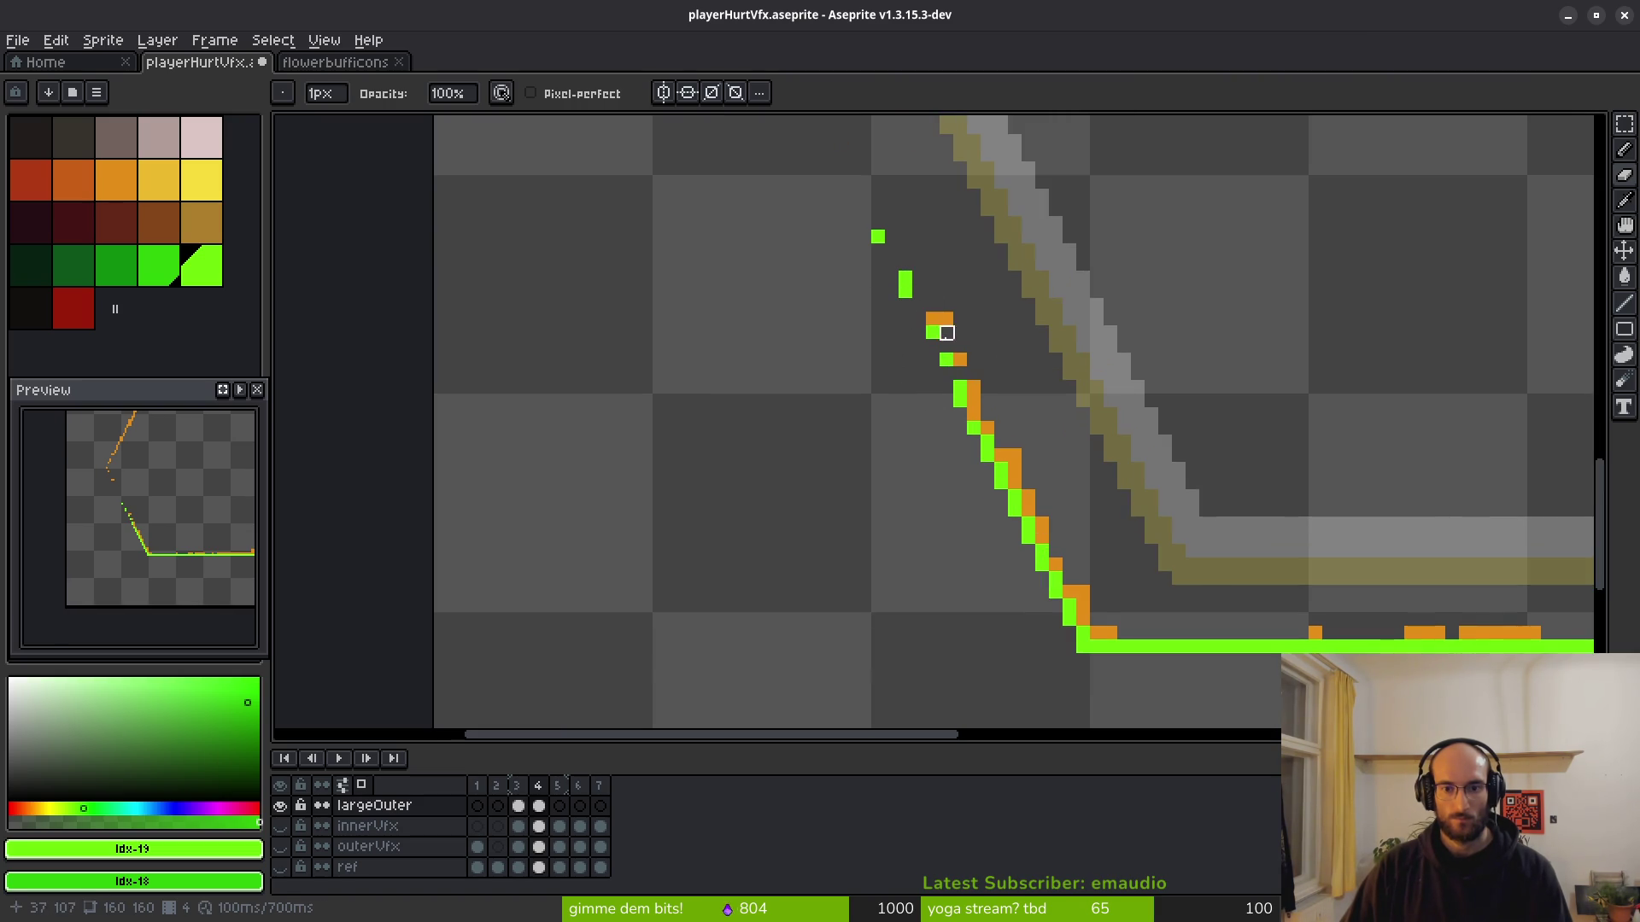
scroll(919, 333, up, 3)
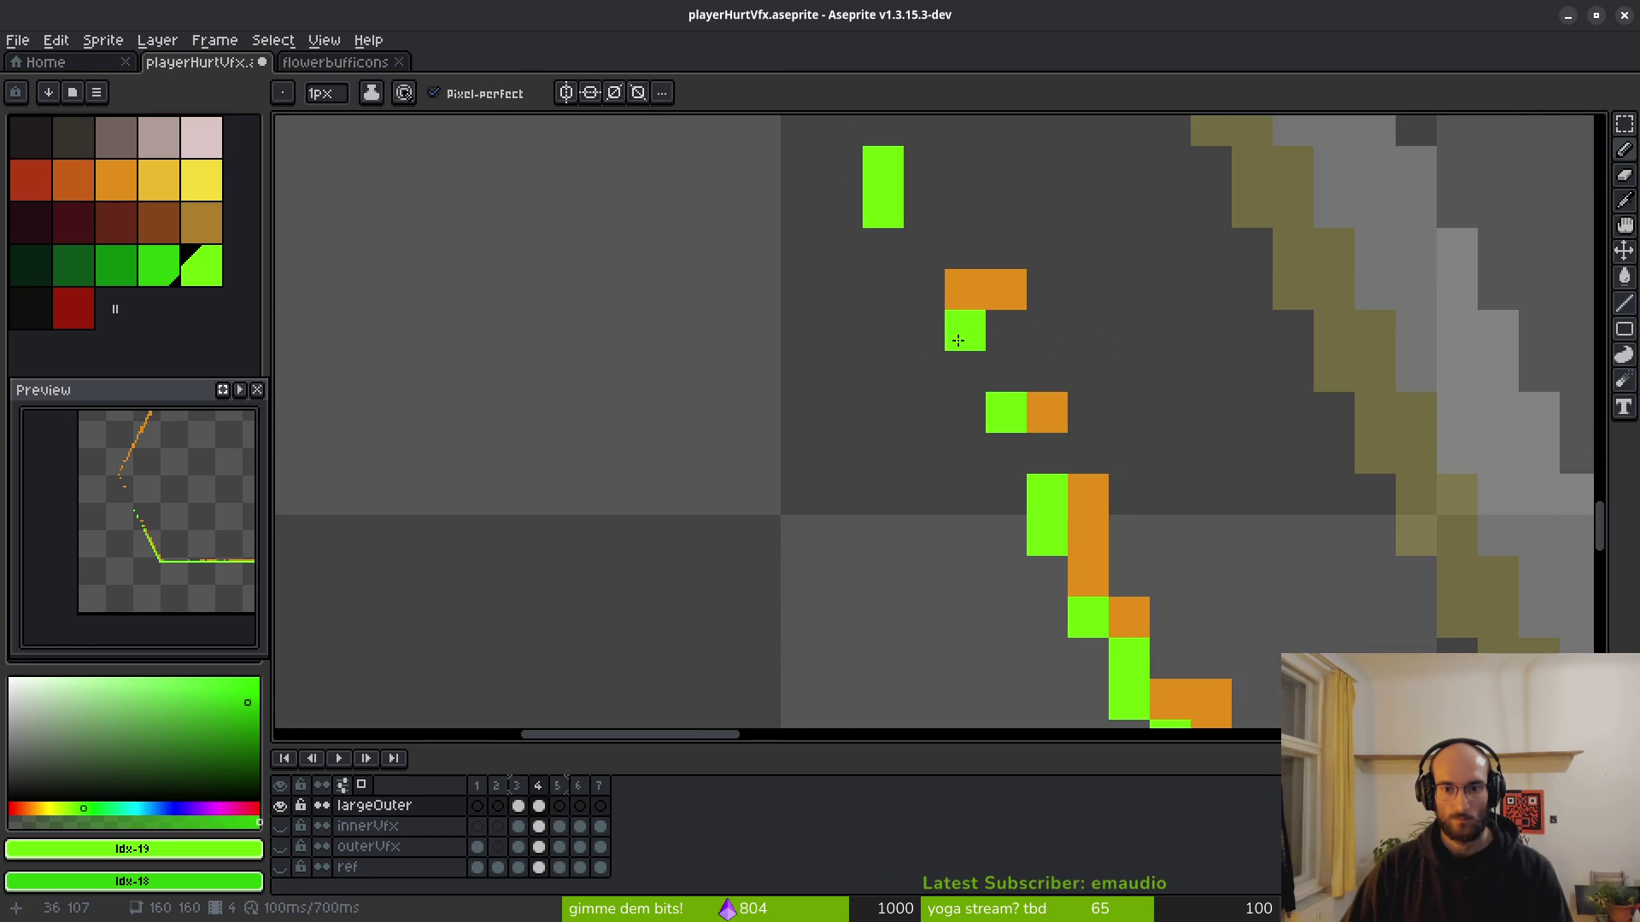
mouse_move(1009, 439)
mouse_down()
mouse_move(963, 371)
mouse_move(966, 290)
mouse_move(931, 291)
mouse_up()
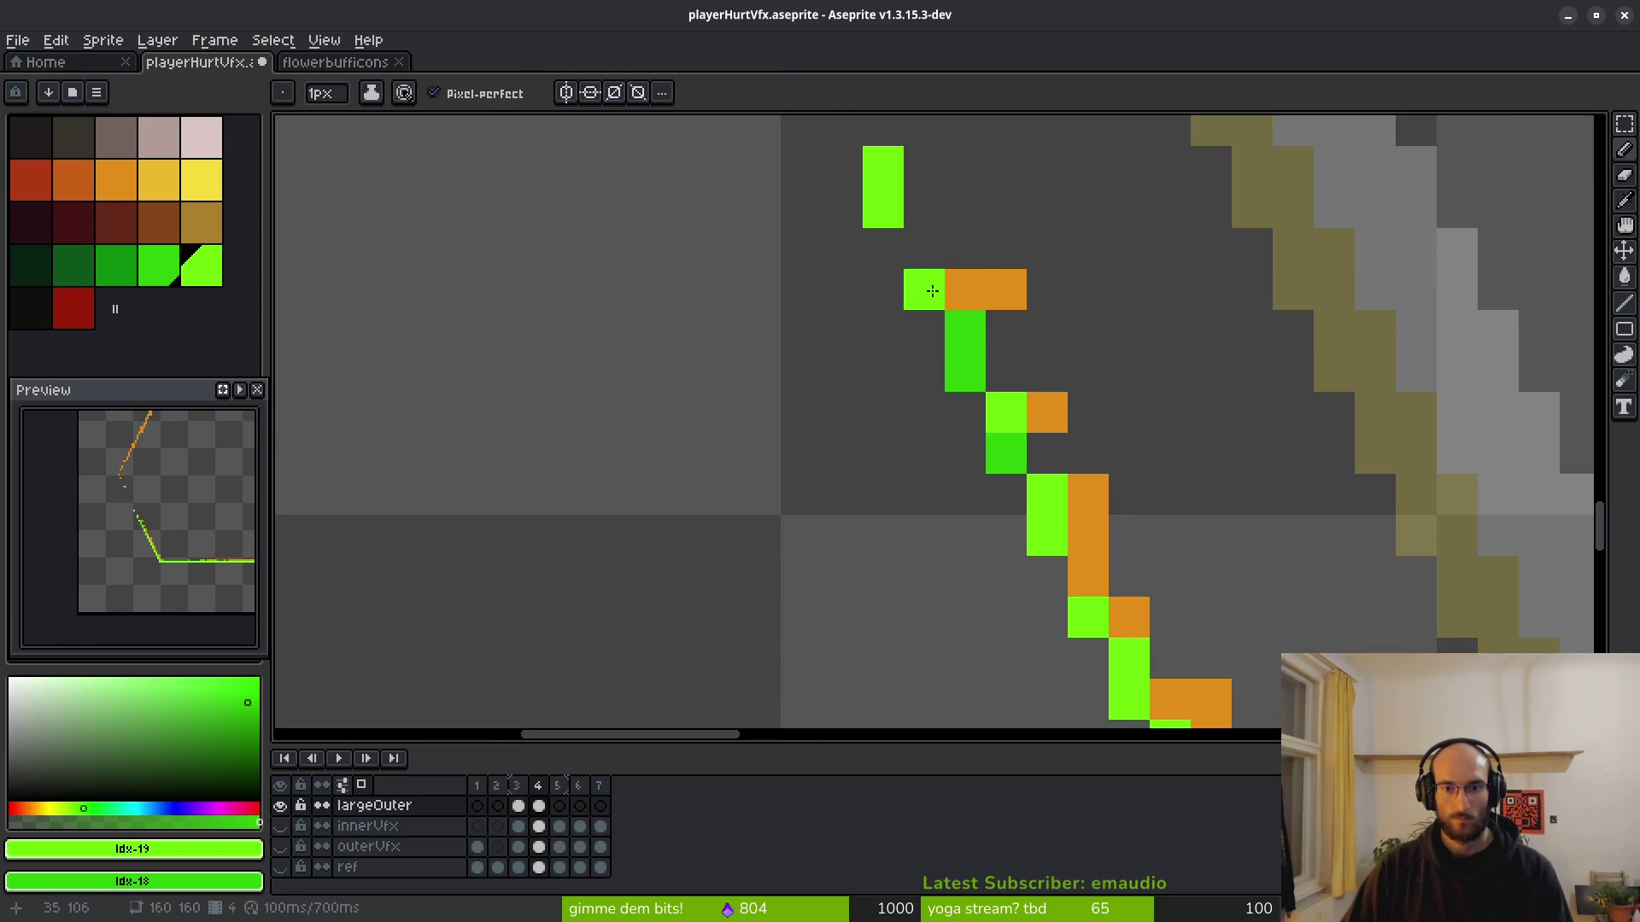
Erase the remaining stray and dark-green pixels along the diagonal, then return to the Pencil.
key(e)
scroll(913, 404, up, 2)
click(880, 290)
click(875, 347)
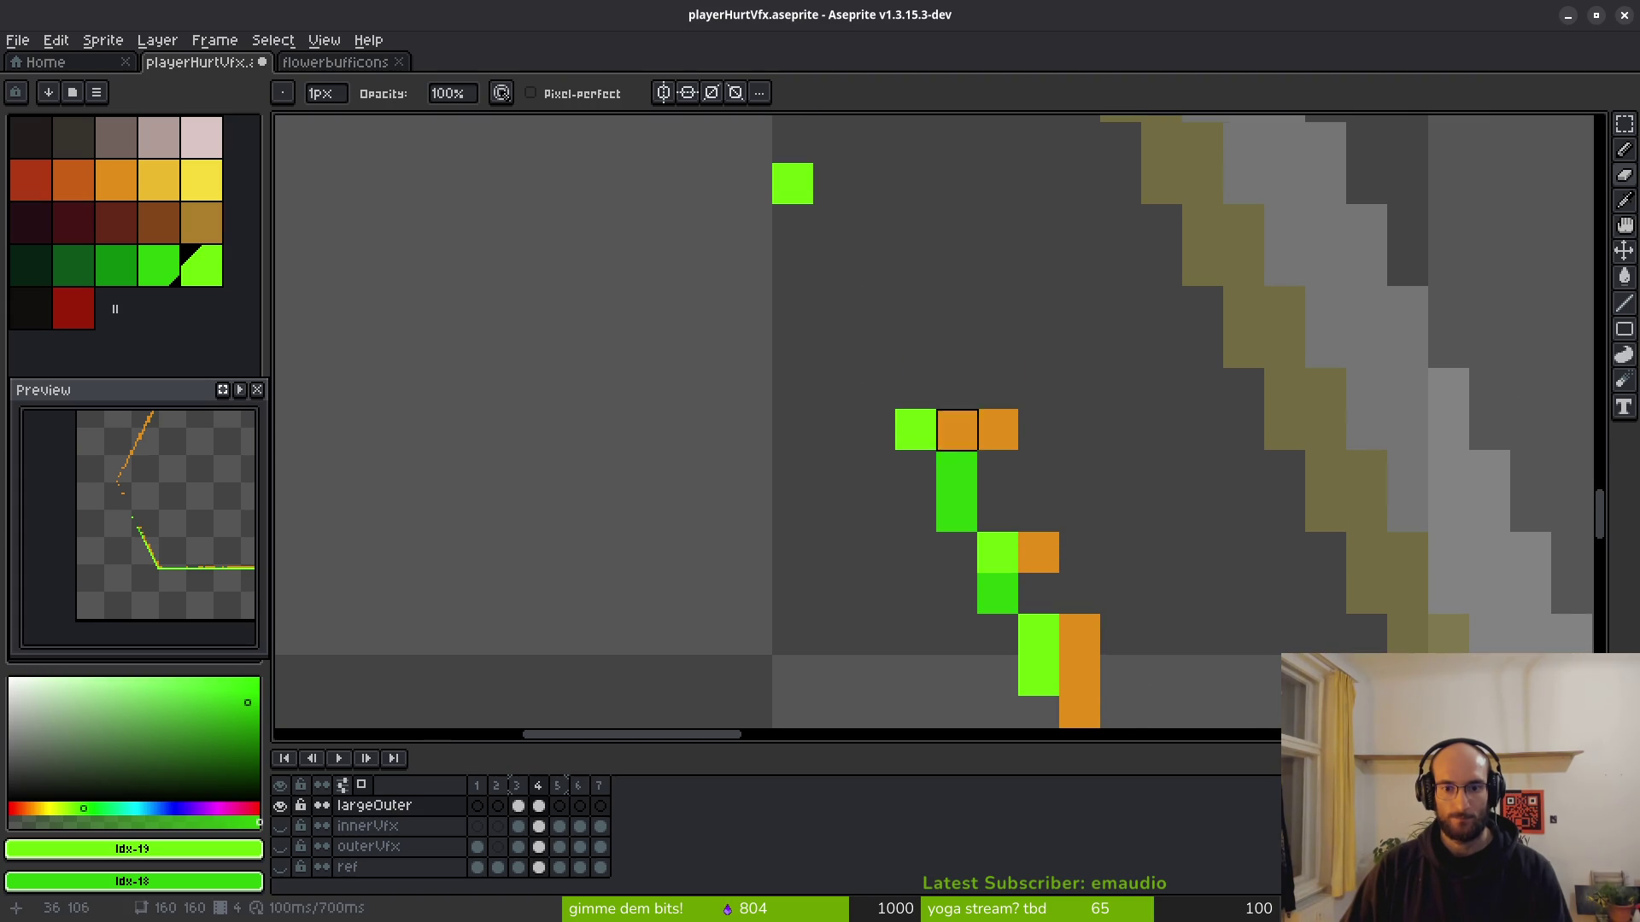
drag(956, 511, 955, 470)
click(998, 594)
scroll(1020, 518, down, 6)
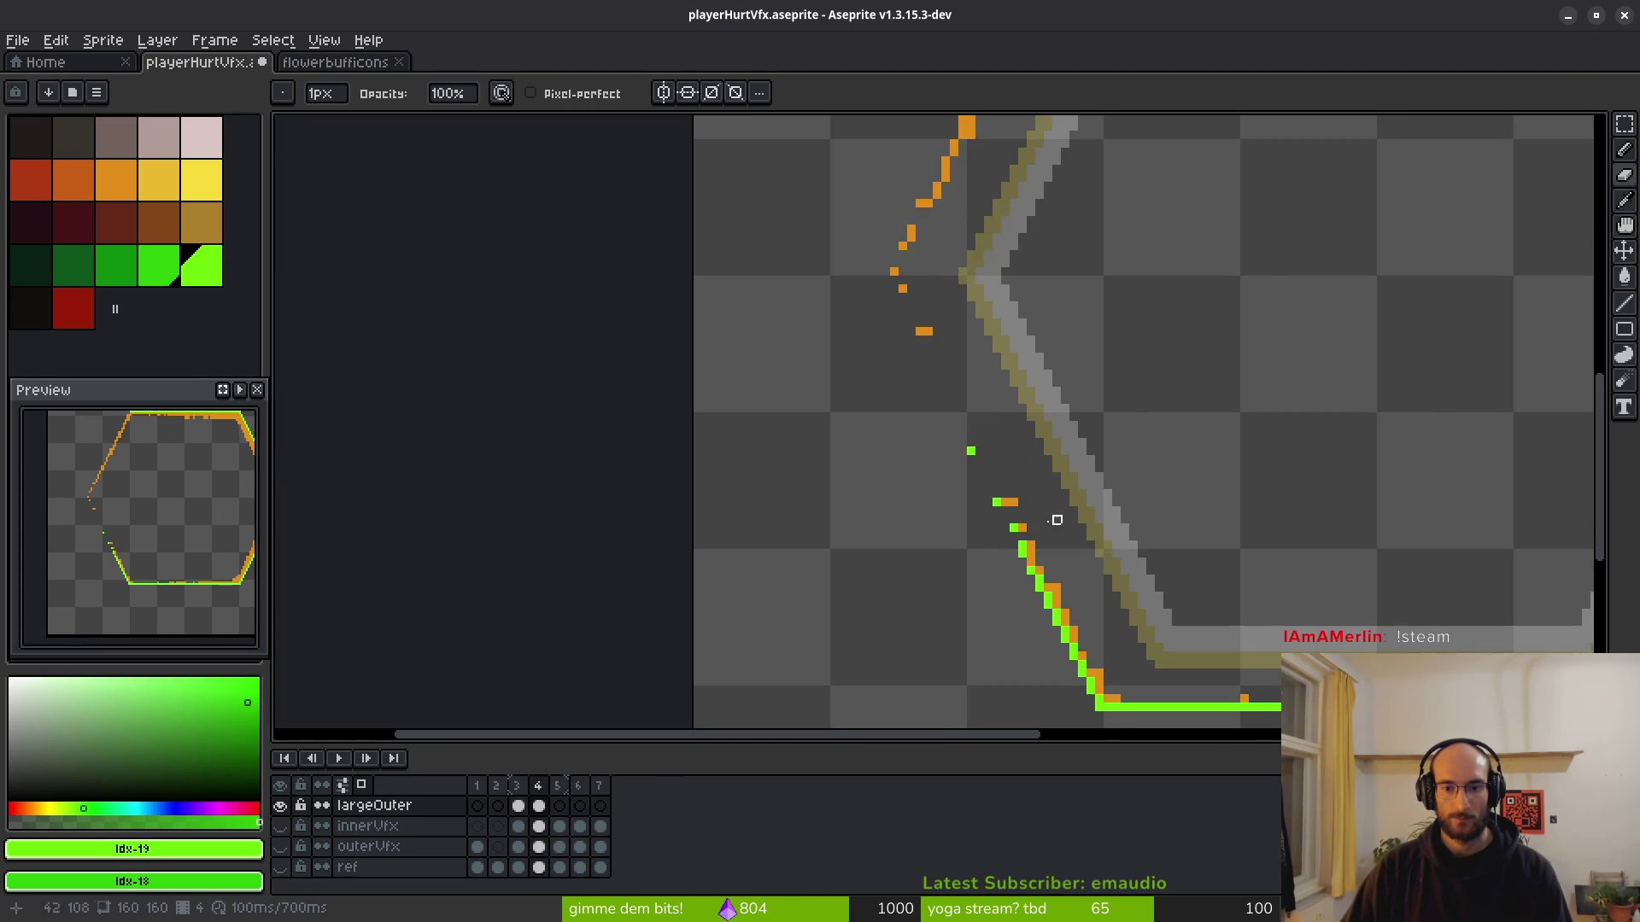
scroll(1057, 519, up, 4)
key(b)
scroll(984, 458, up, 2)
scroll(945, 520, down, 4)
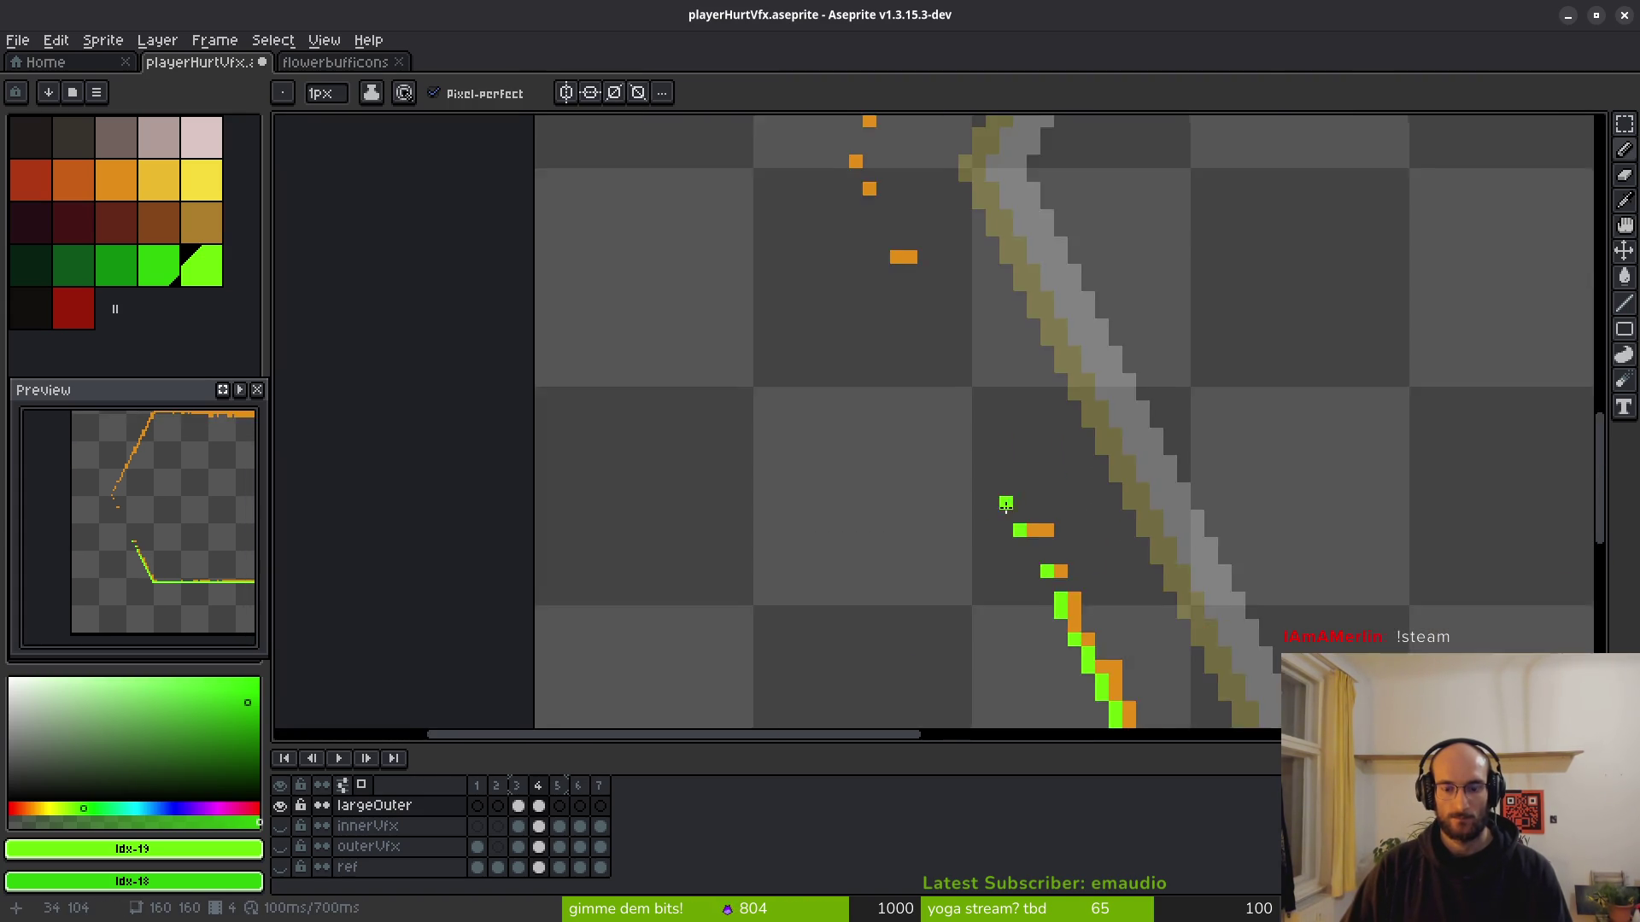
scroll(945, 520, up, 5)
scroll(880, 458, right, 3)
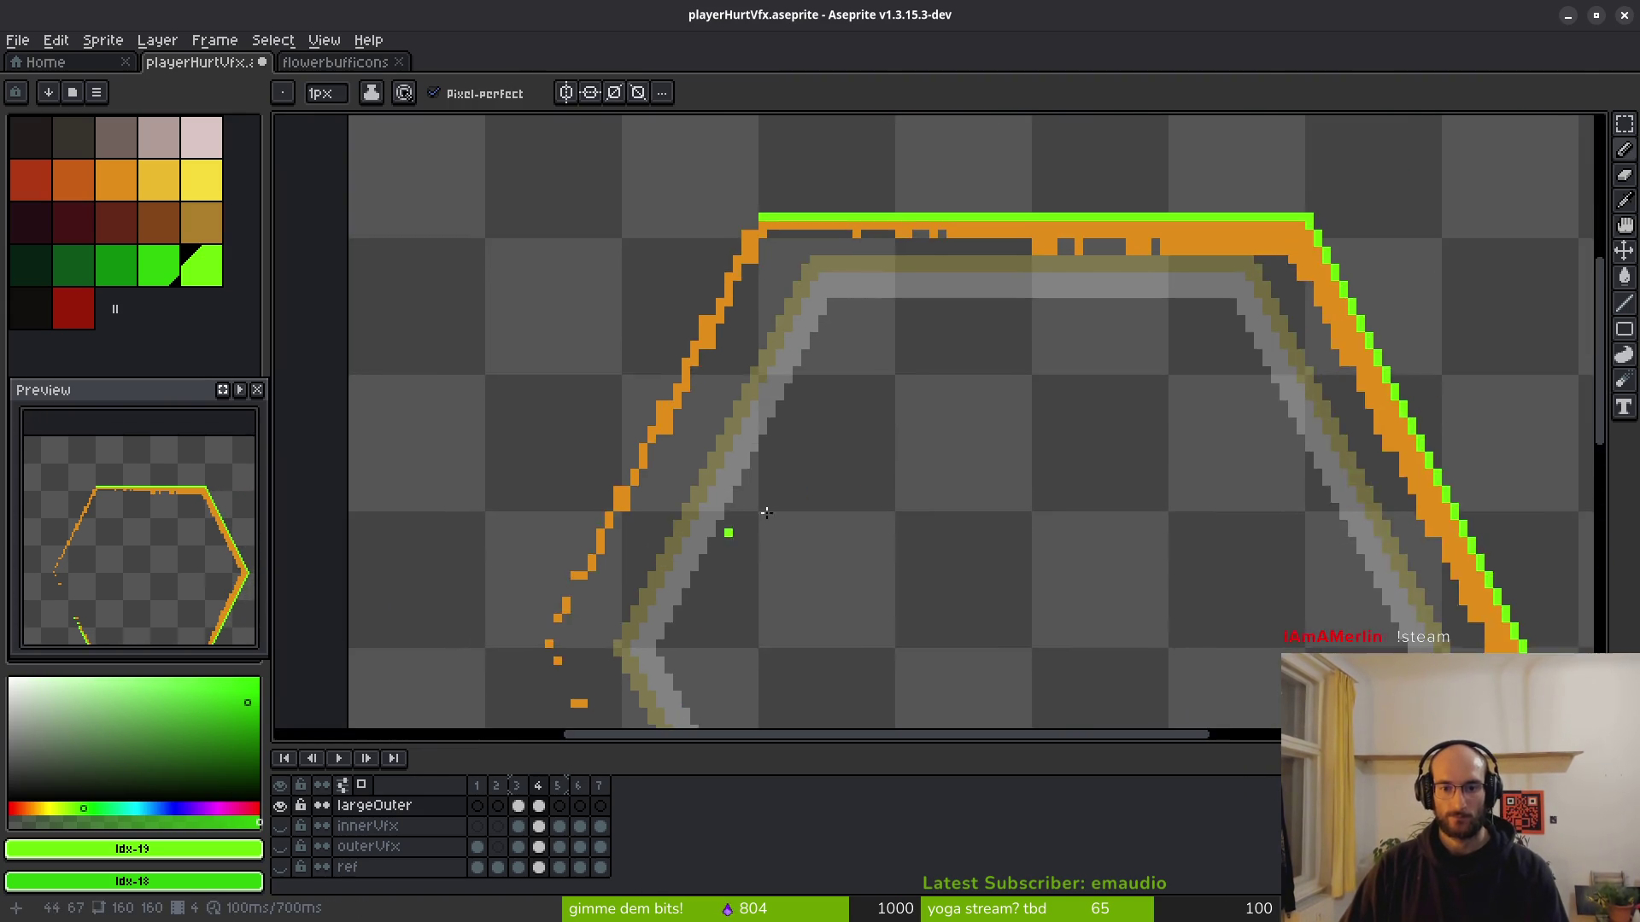
scroll(788, 290, down, 2)
scroll(788, 291, left, 2)
key(v)
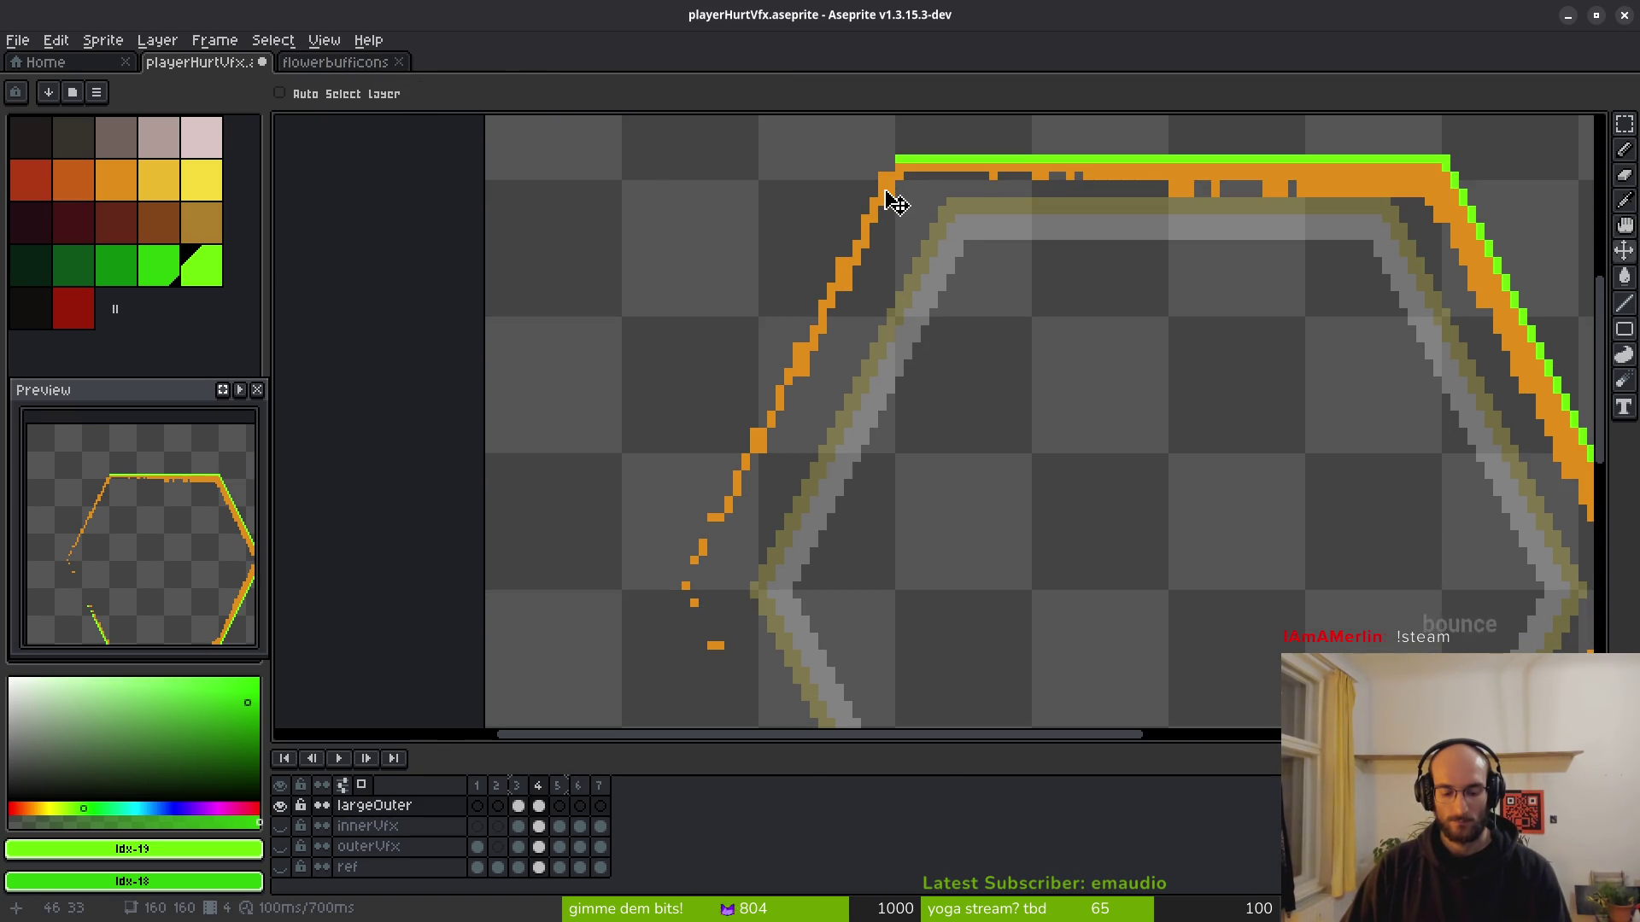
key(b)
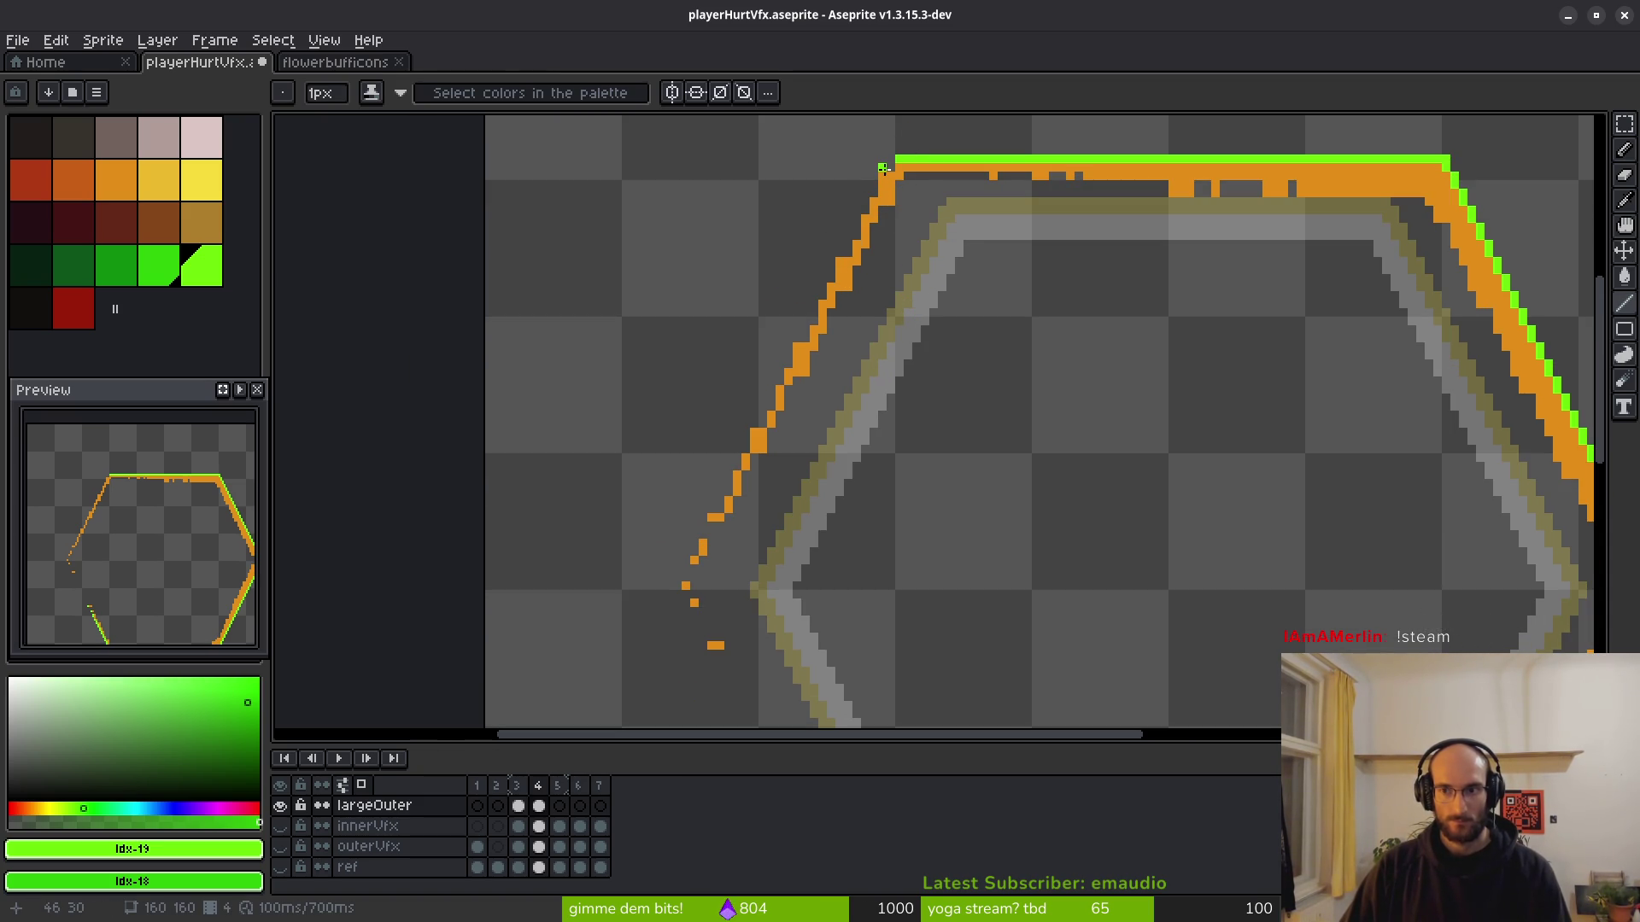
scroll(951, 248, right, 1)
scroll(952, 249, up, 1)
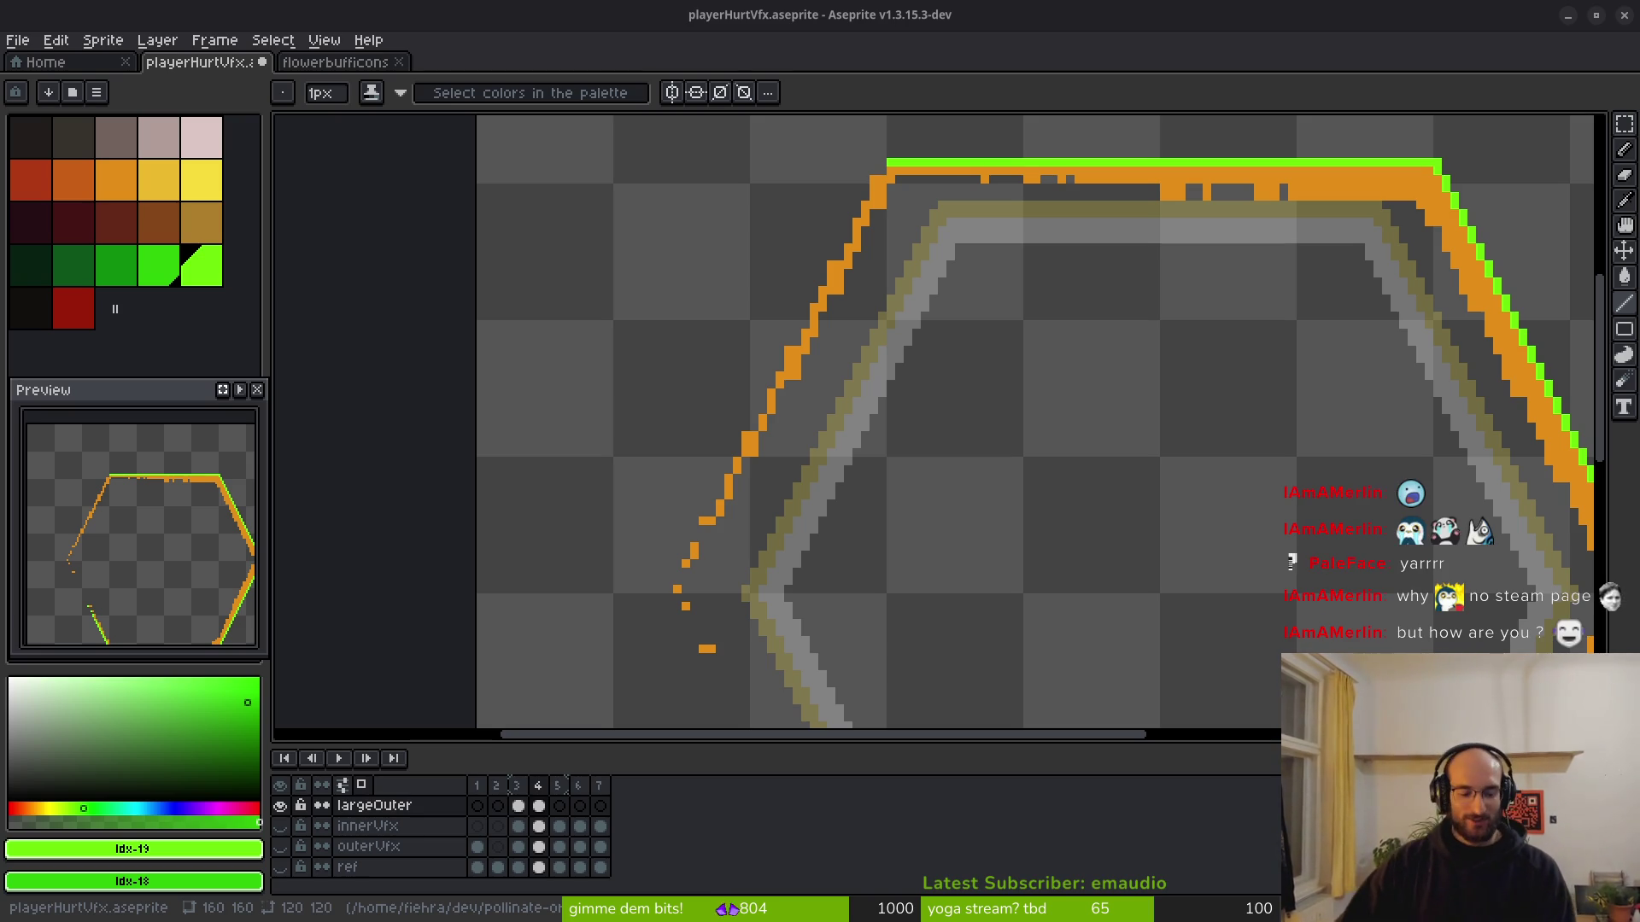
scroll(1079, 465, left, 2)
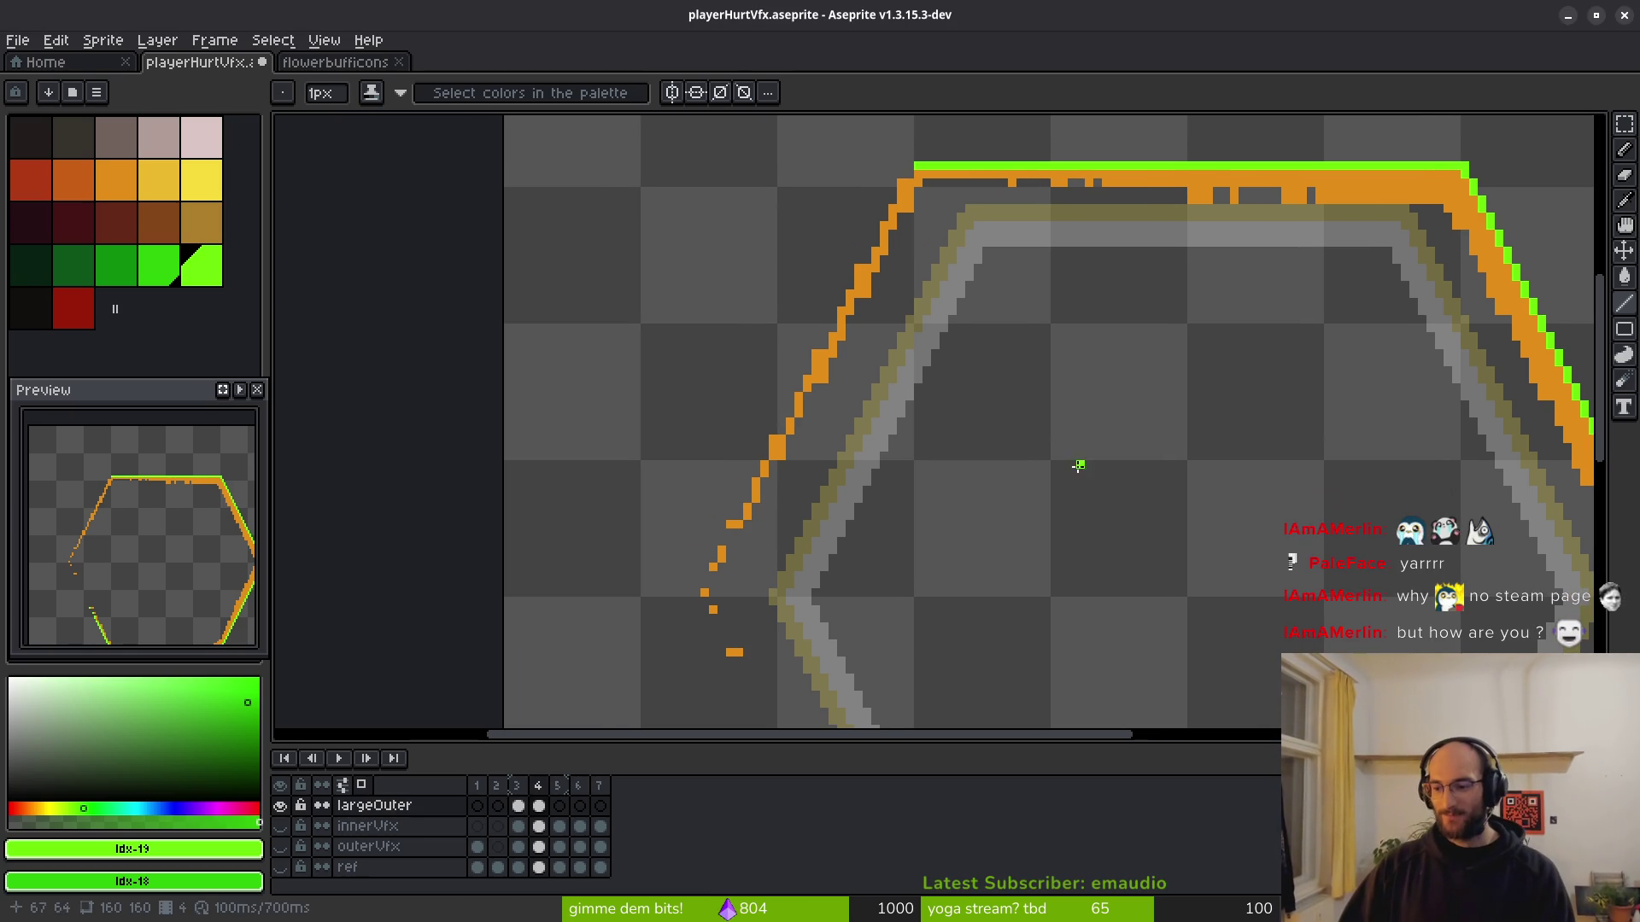
Draw a straight green line down the hexagon's left diagonal edge, undoing a stray pixel.
key(shift)
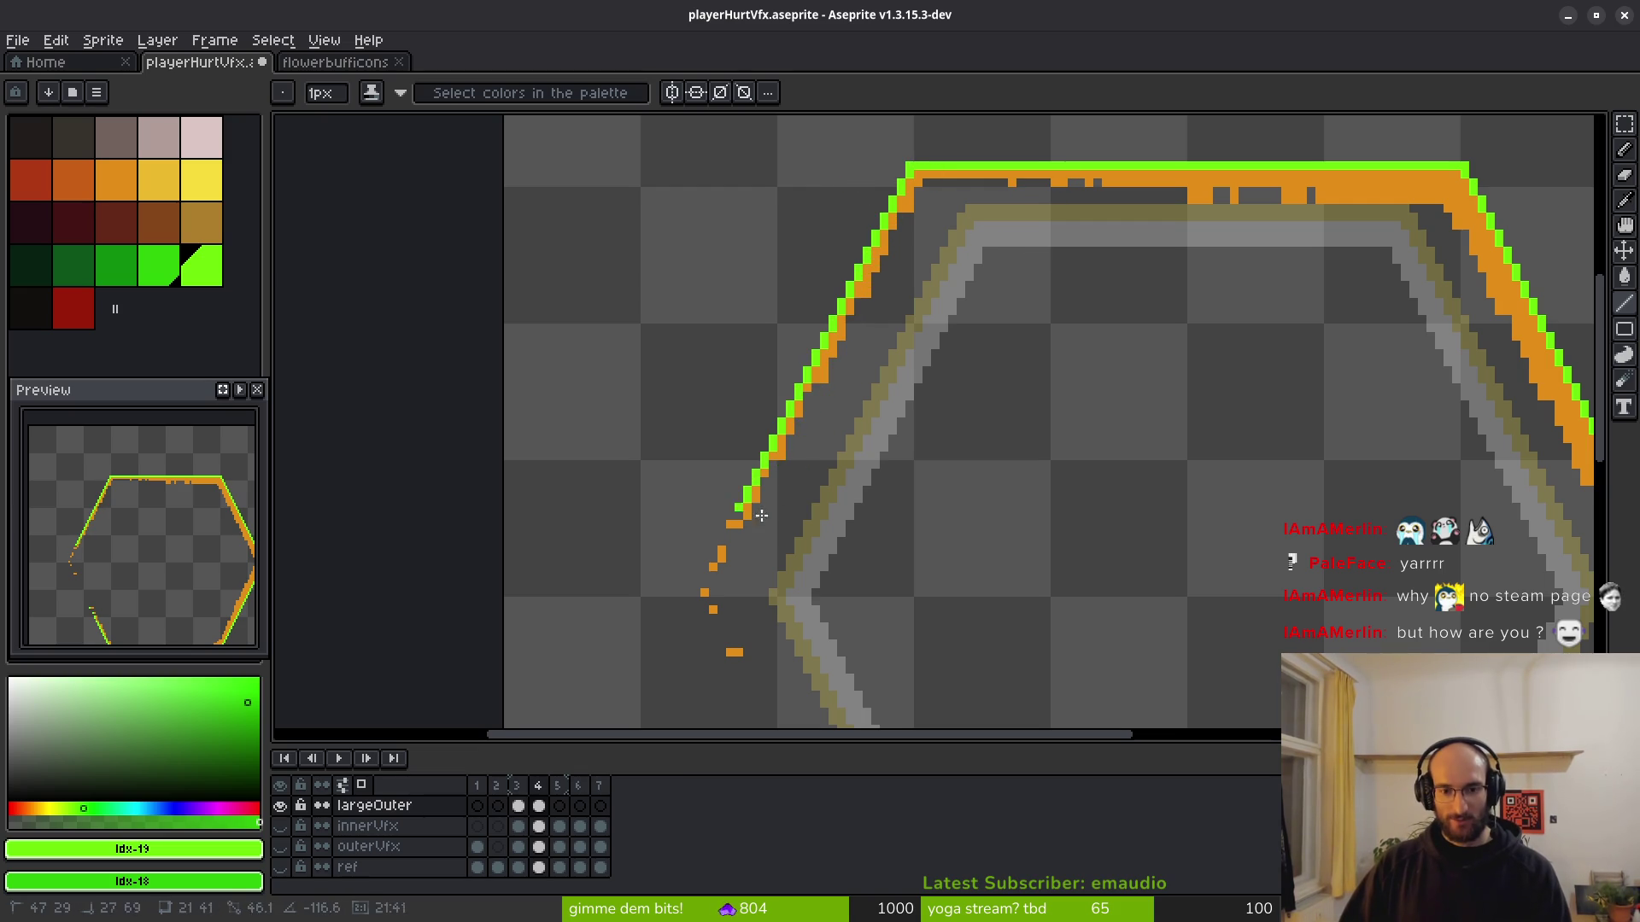
shift+click(739, 522)
scroll(738, 523, up, 2)
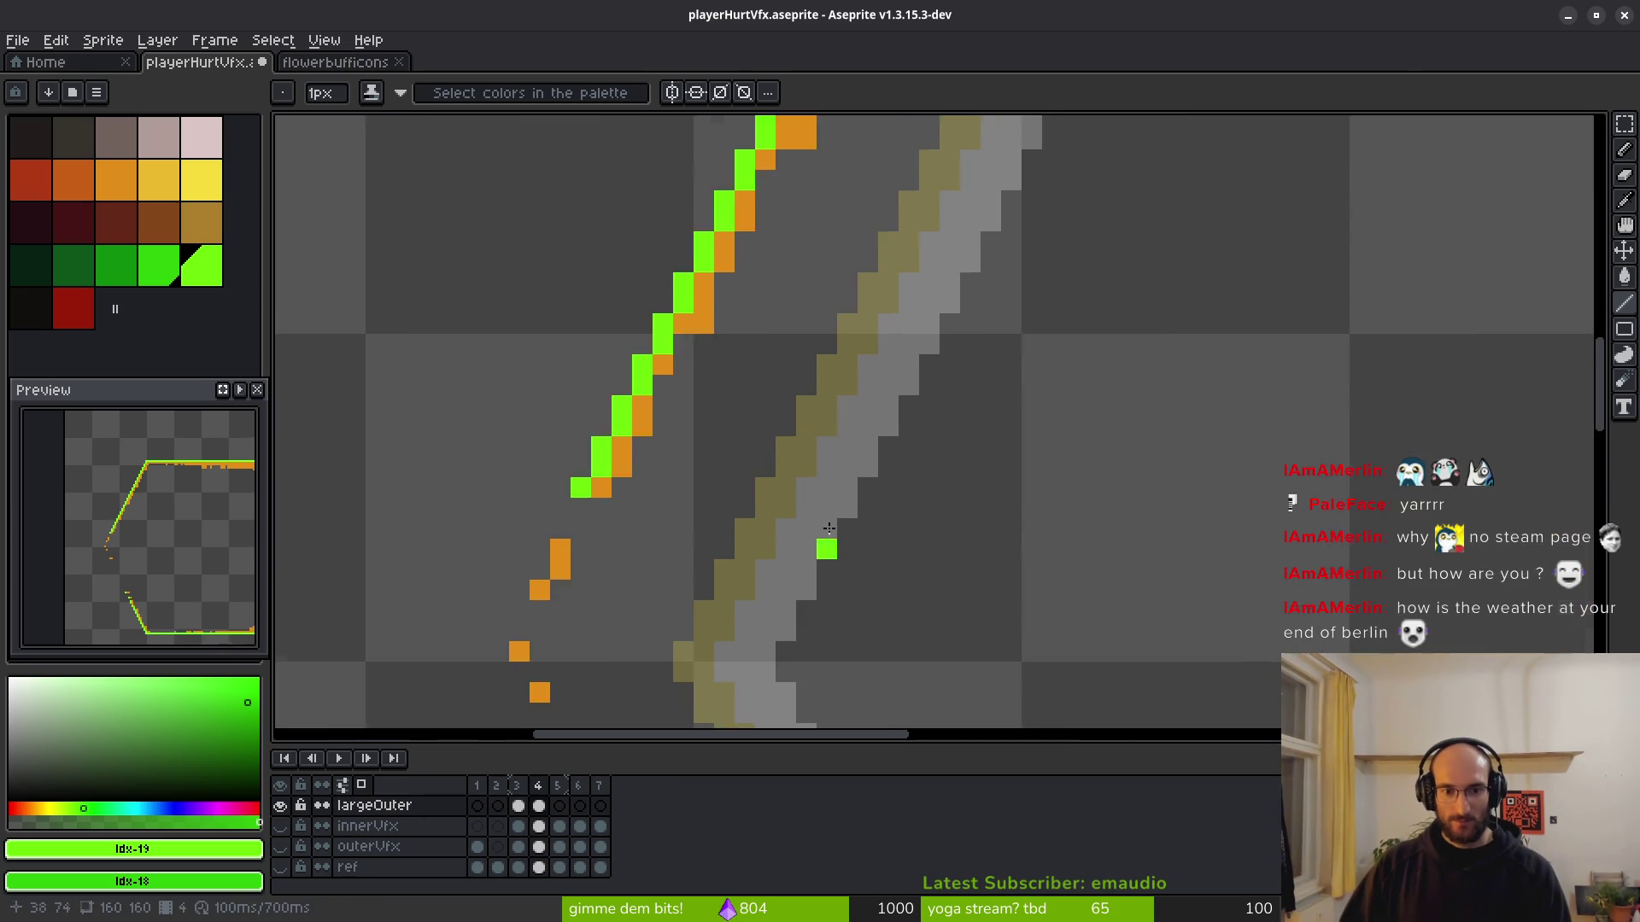
click(722, 551)
key(ctrl+z)
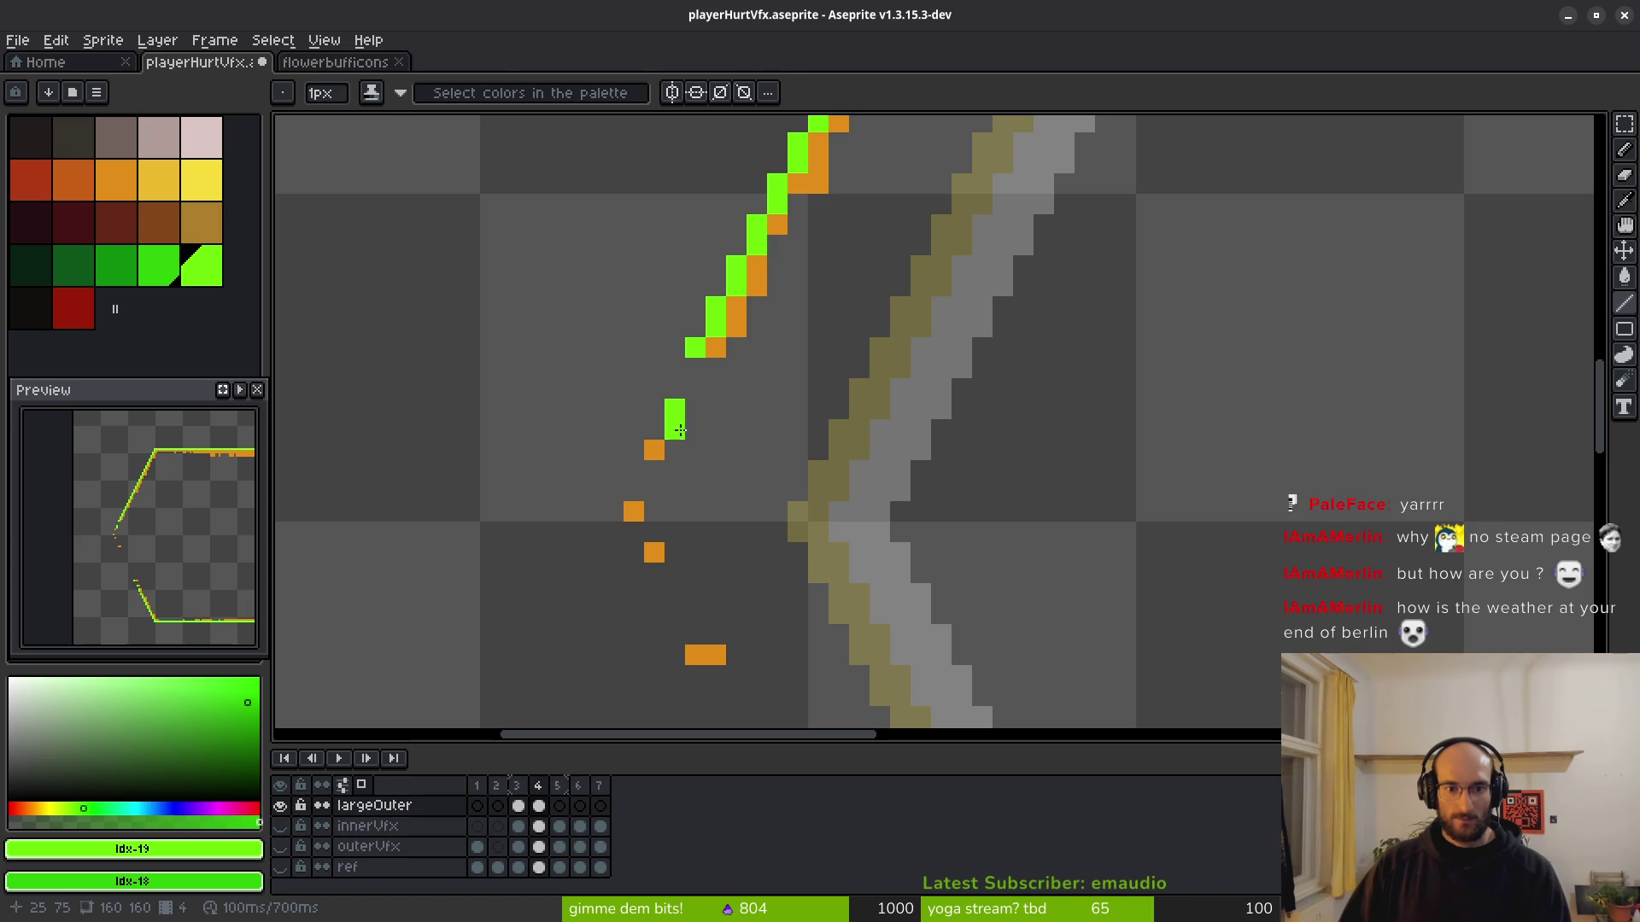
Add green pixels continuing the diagonal and extend the edge down two pixels.
click(715, 388)
right_click(675, 420)
click(654, 389)
drag(675, 389, 675, 409)
click(654, 450)
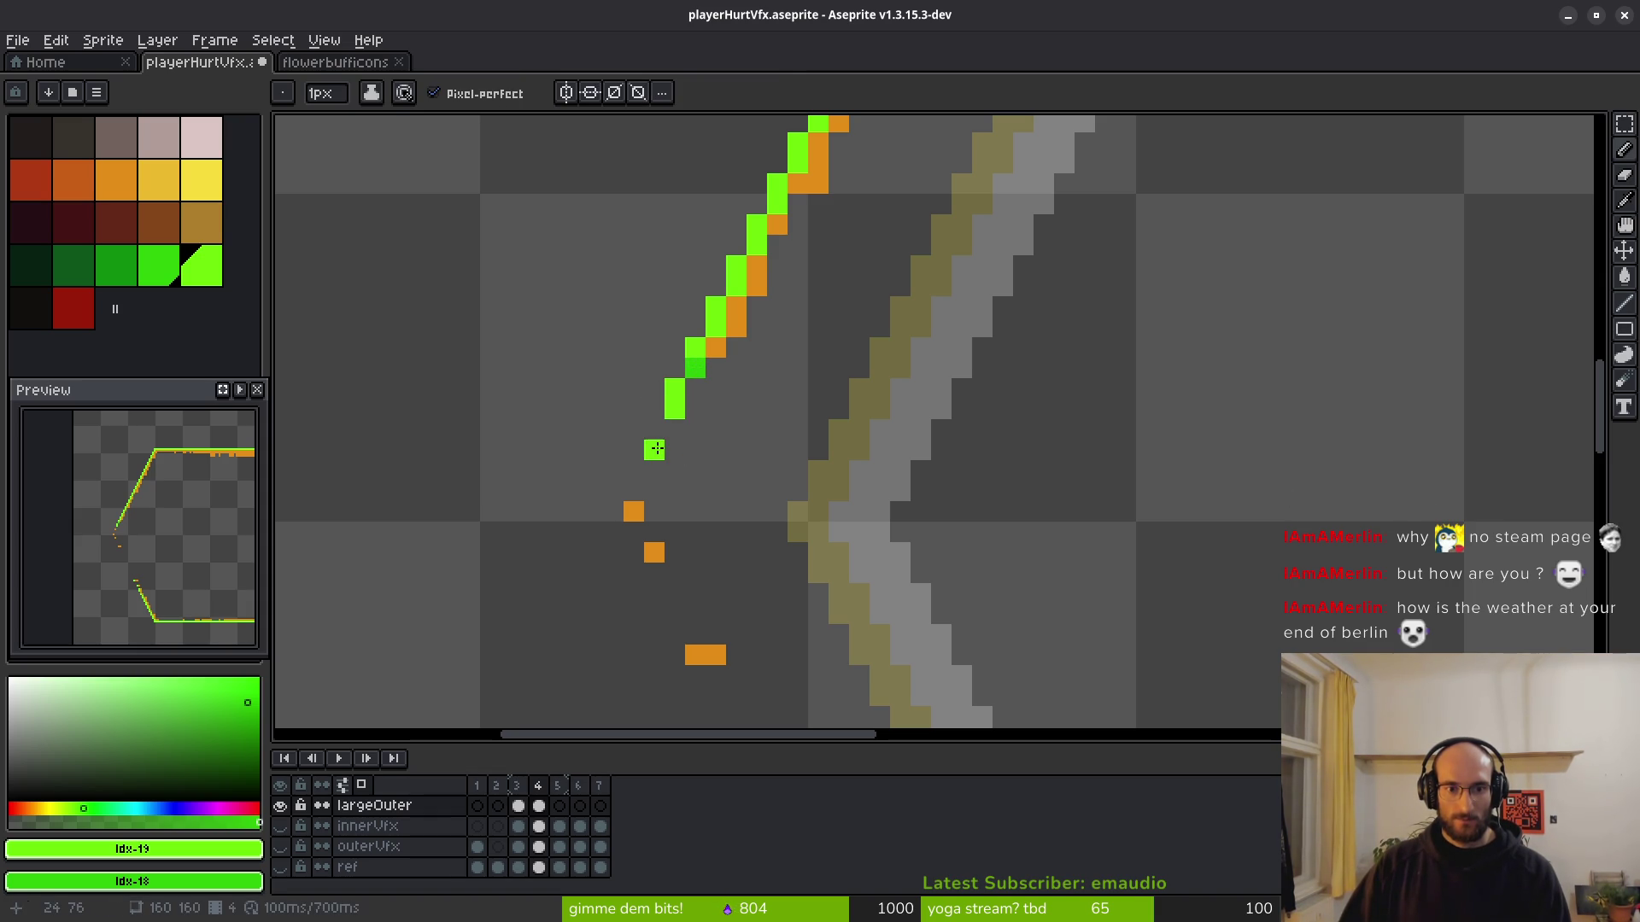
right_click(655, 470)
drag(671, 438, 653, 430)
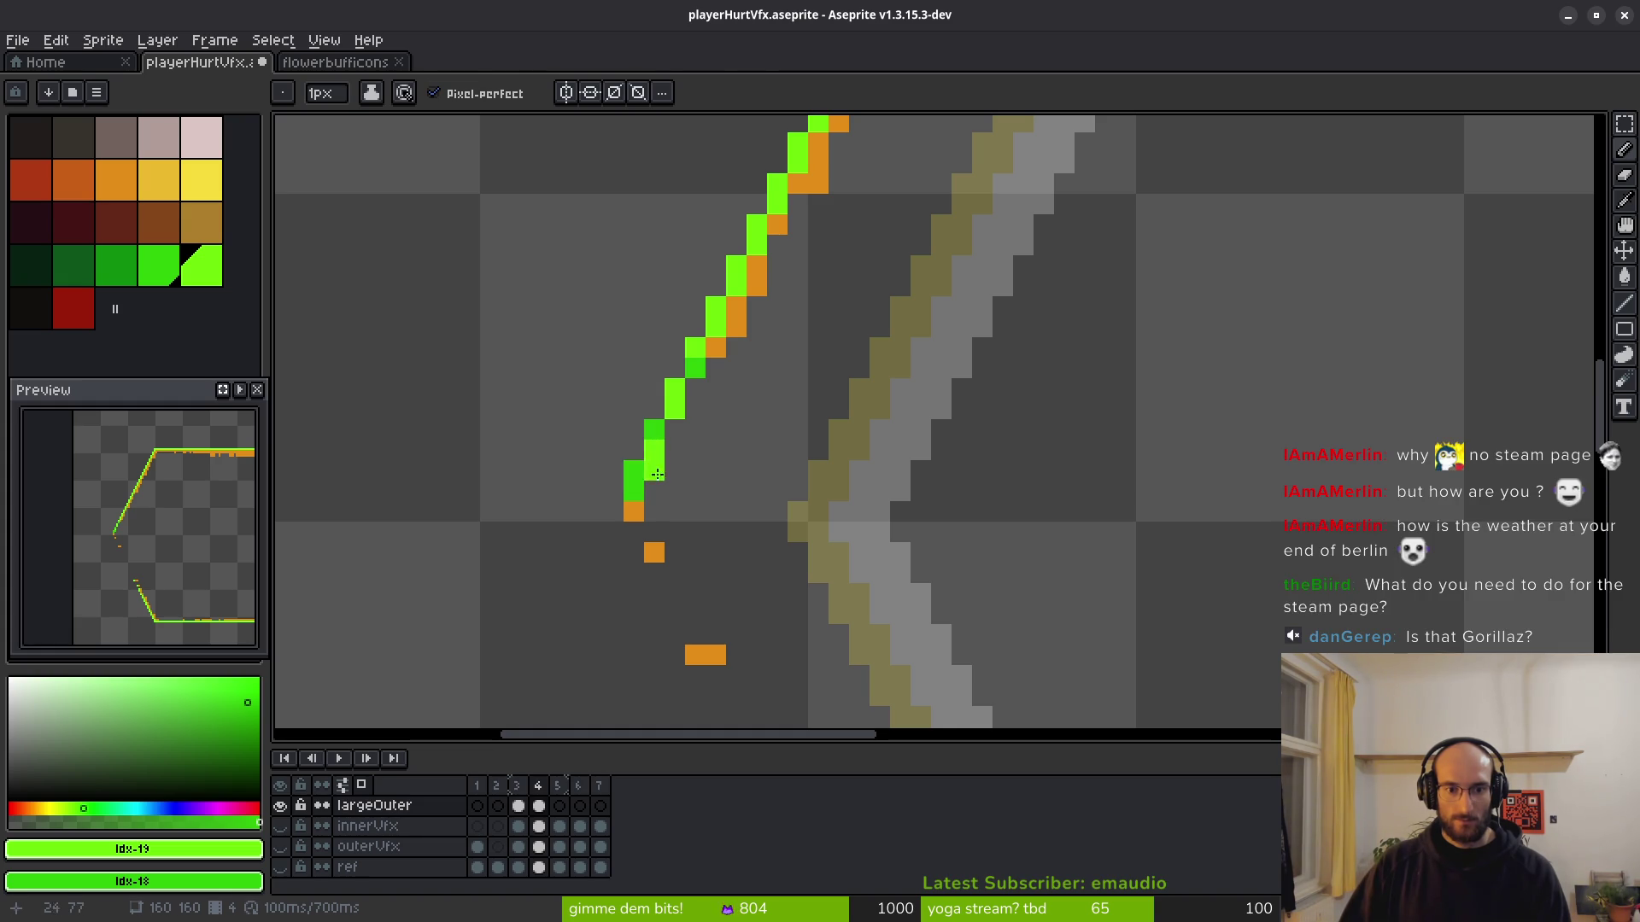
drag(634, 492, 611, 512)
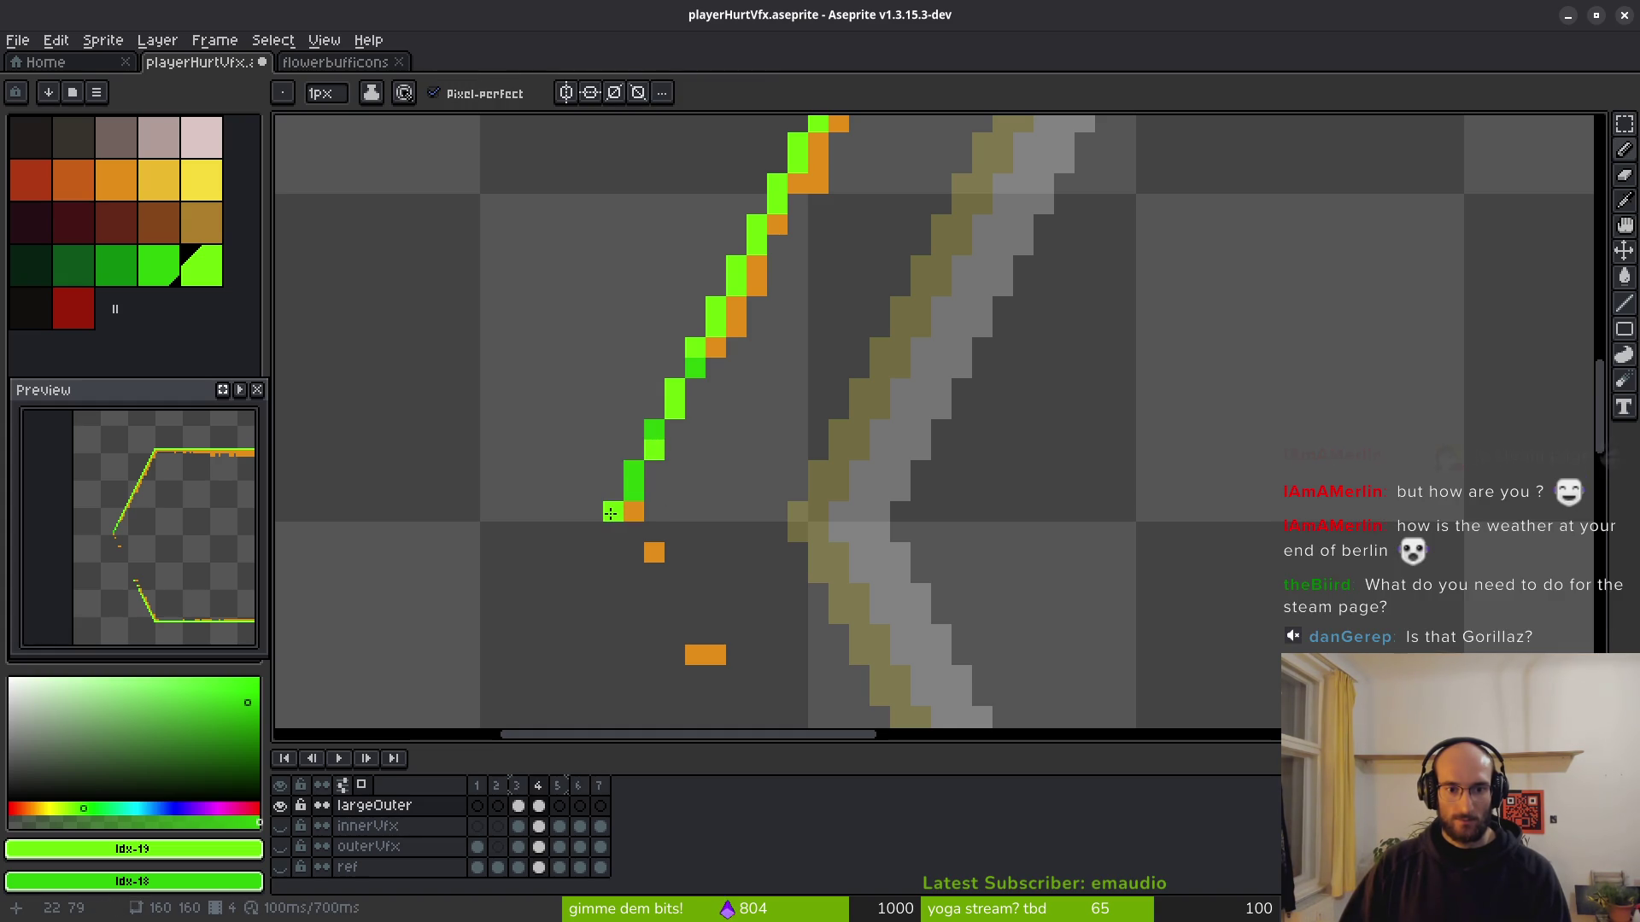
Erase the stray dark and green pixels along the lower left edge.
key(e)
drag(634, 471, 634, 491)
click(696, 369)
scroll(775, 468, down, 4)
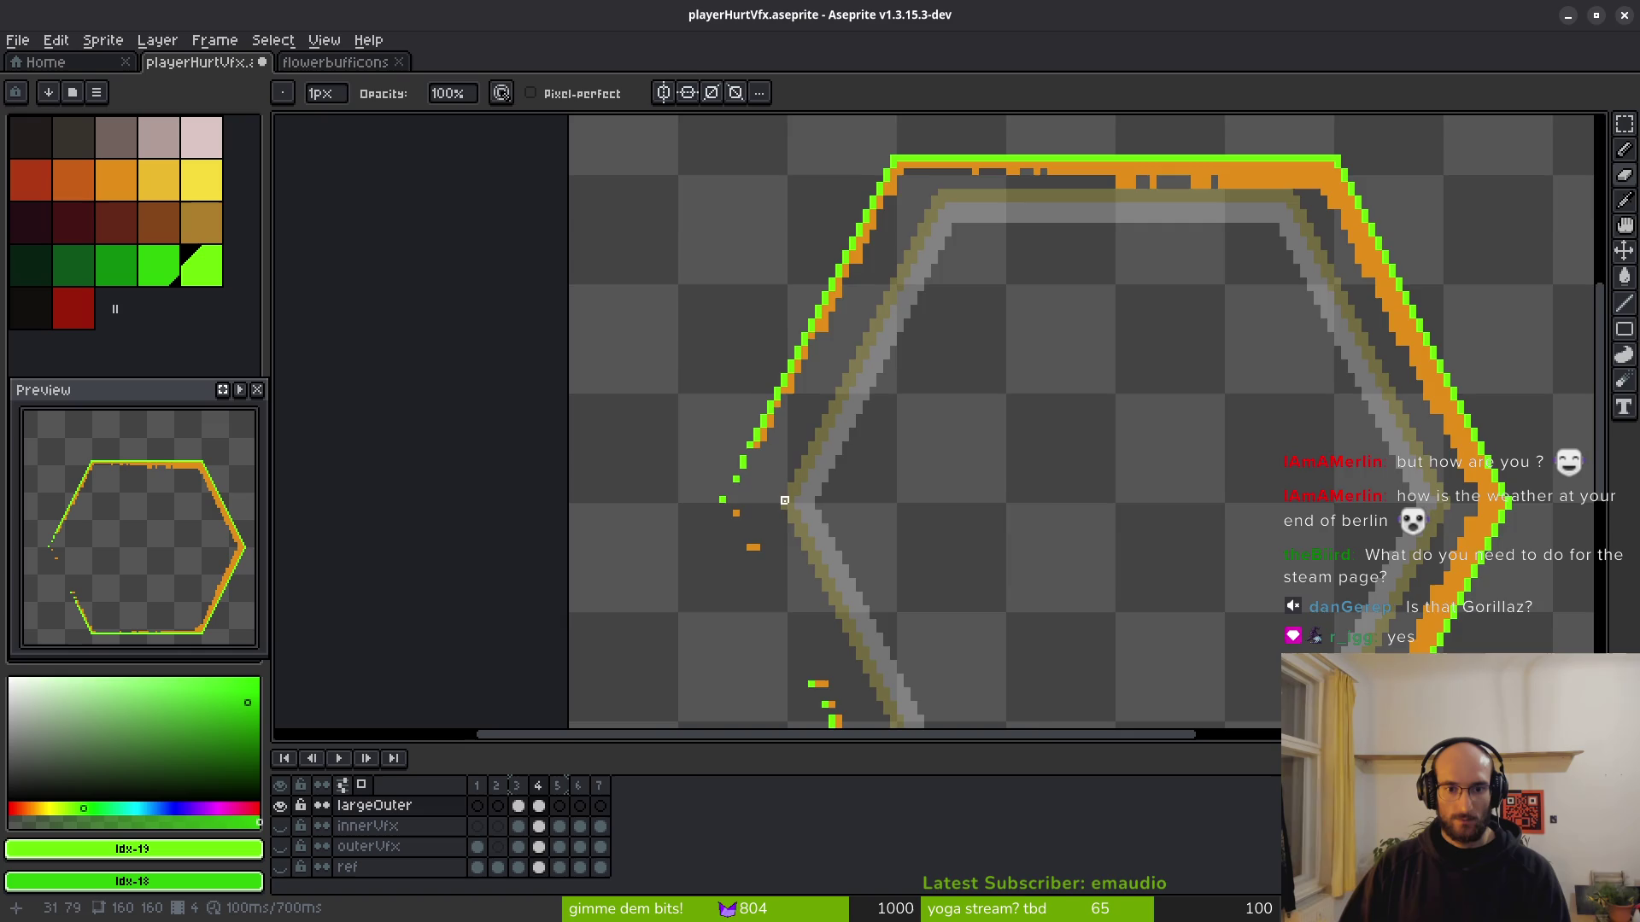
scroll(761, 465, up, 3)
Redraw the lower part of the green diagonal with the pixel-perfect Pencil.
key(b)
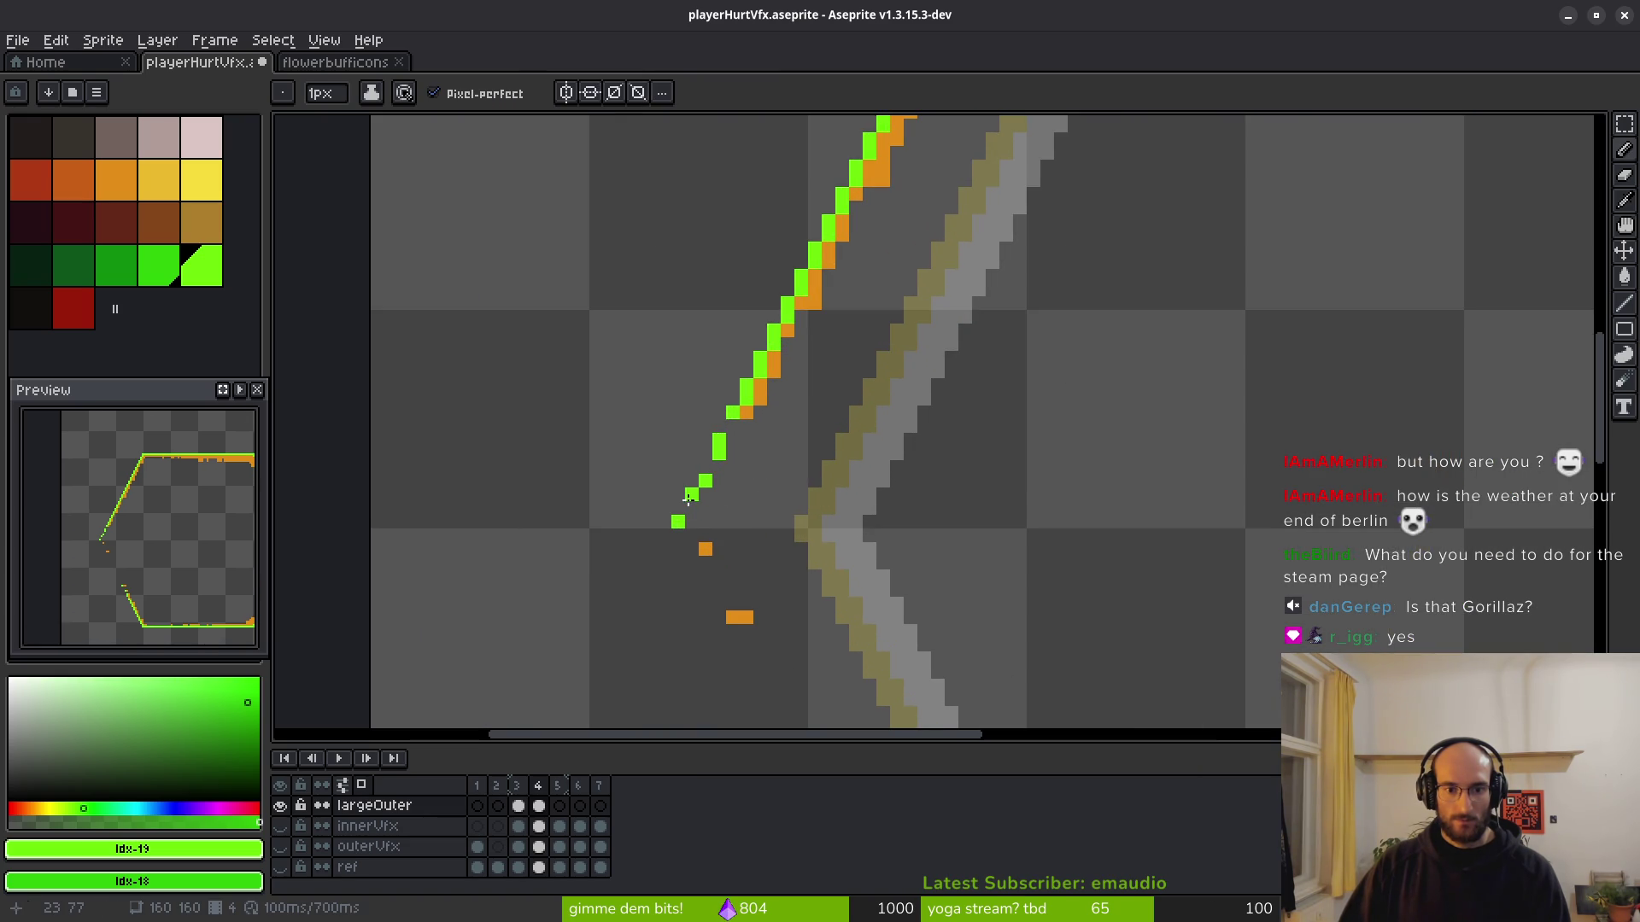
scroll(791, 551, down, 3)
scroll(792, 547, up, 5)
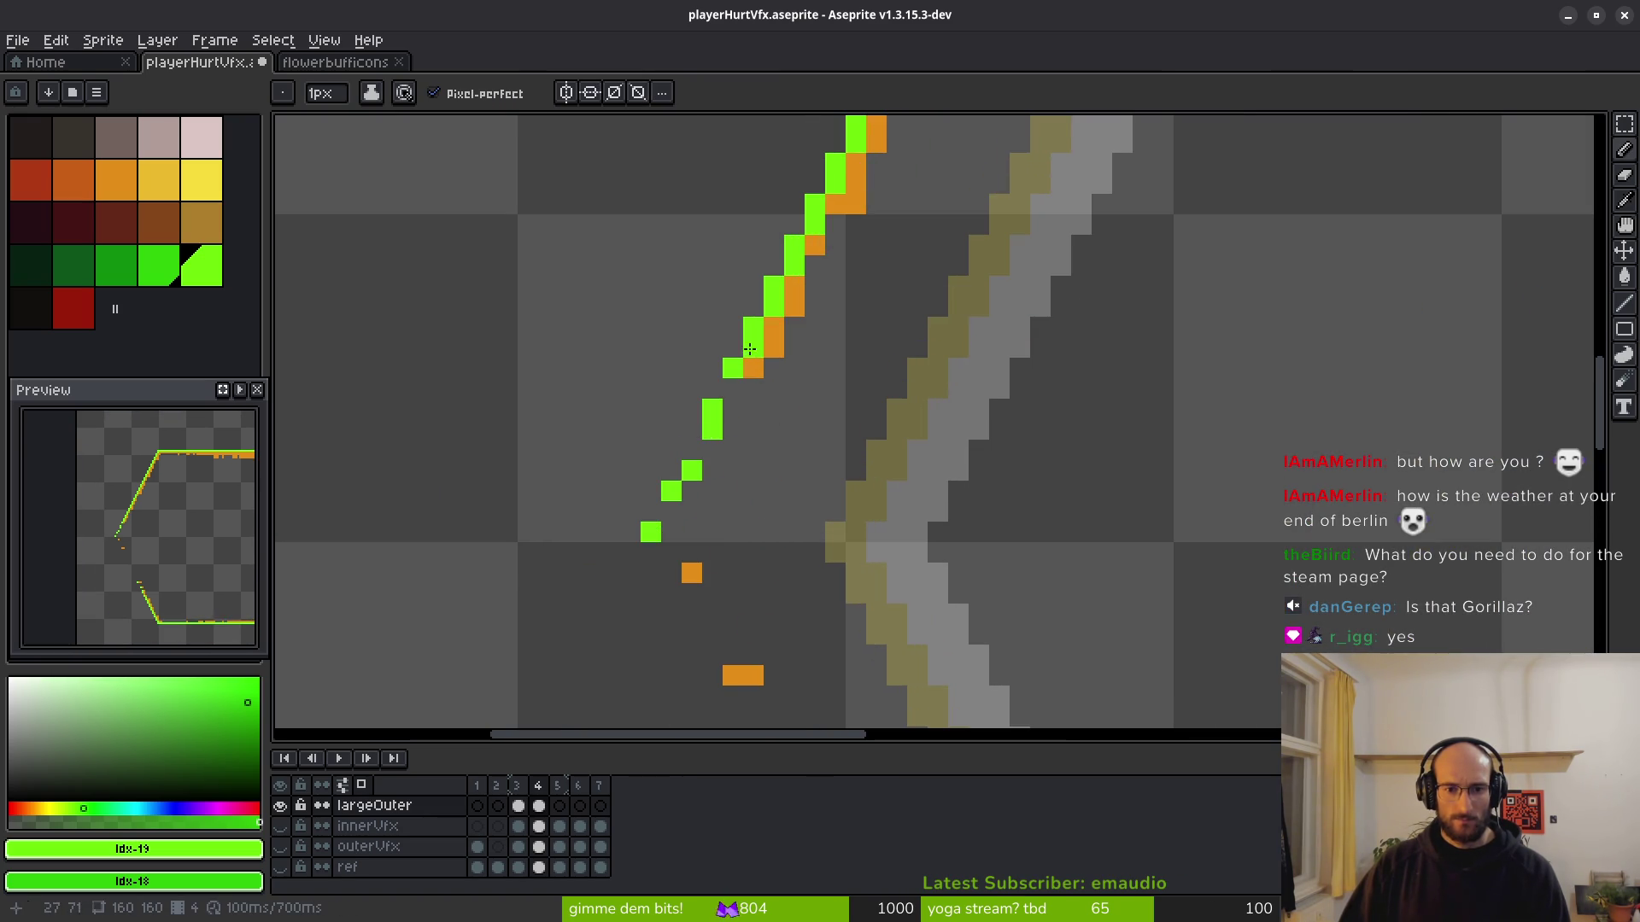
drag(702, 443, 647, 535)
scroll(692, 478, down, 1)
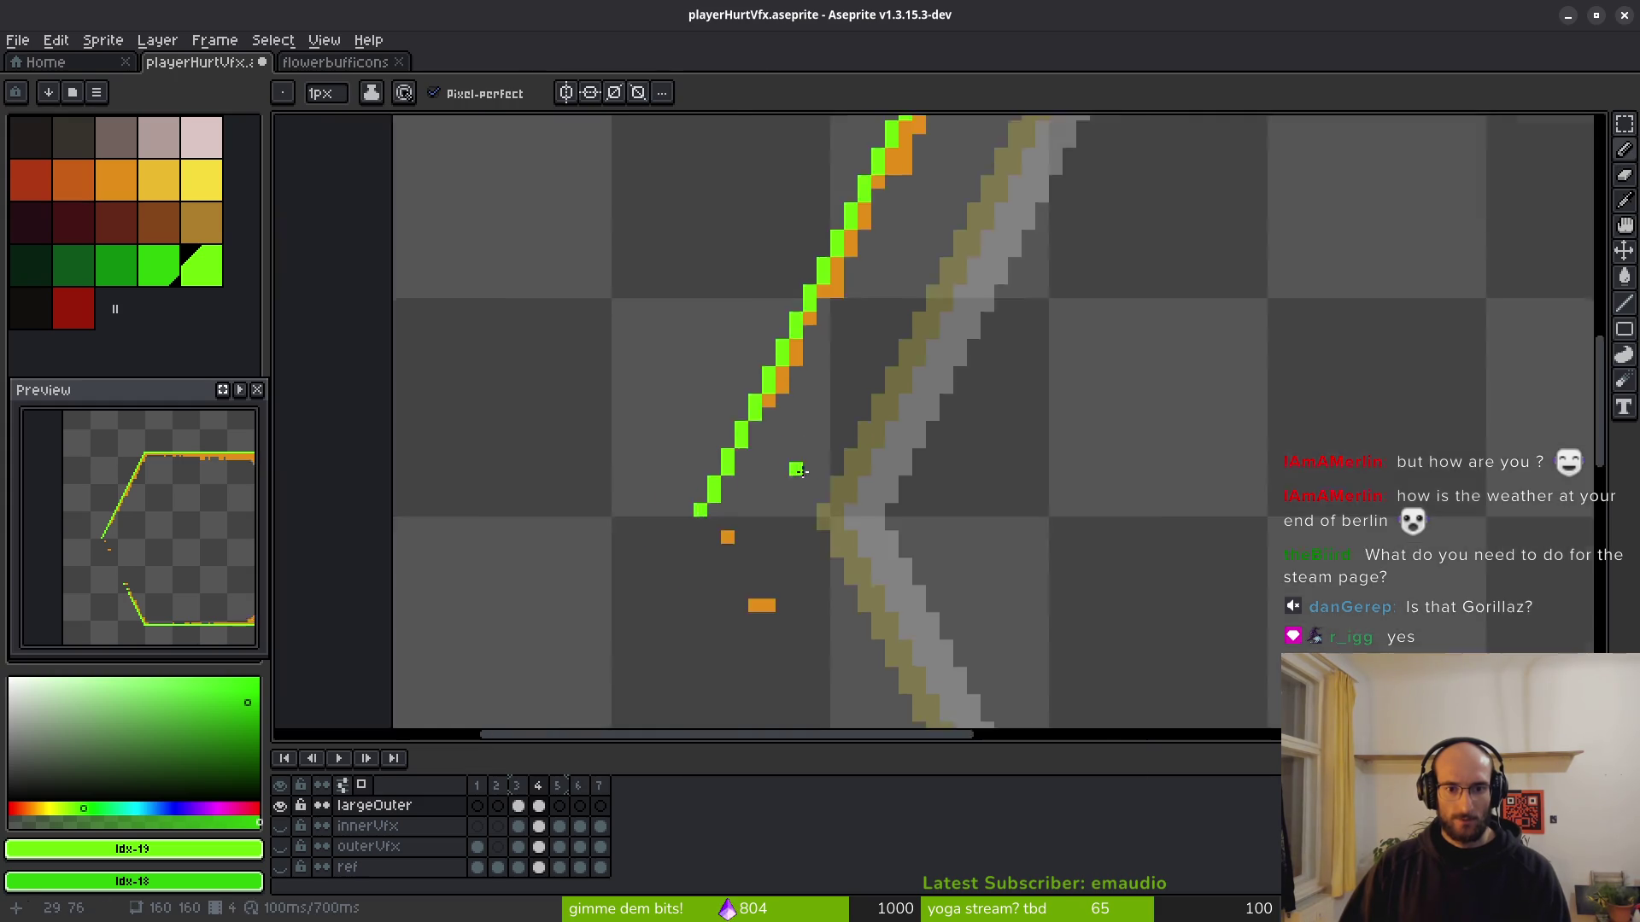
scroll(726, 427, up, 1)
Erase the doubled green pixels on the diagonal and fix the step near its end.
key(e)
click(753, 386)
click(712, 468)
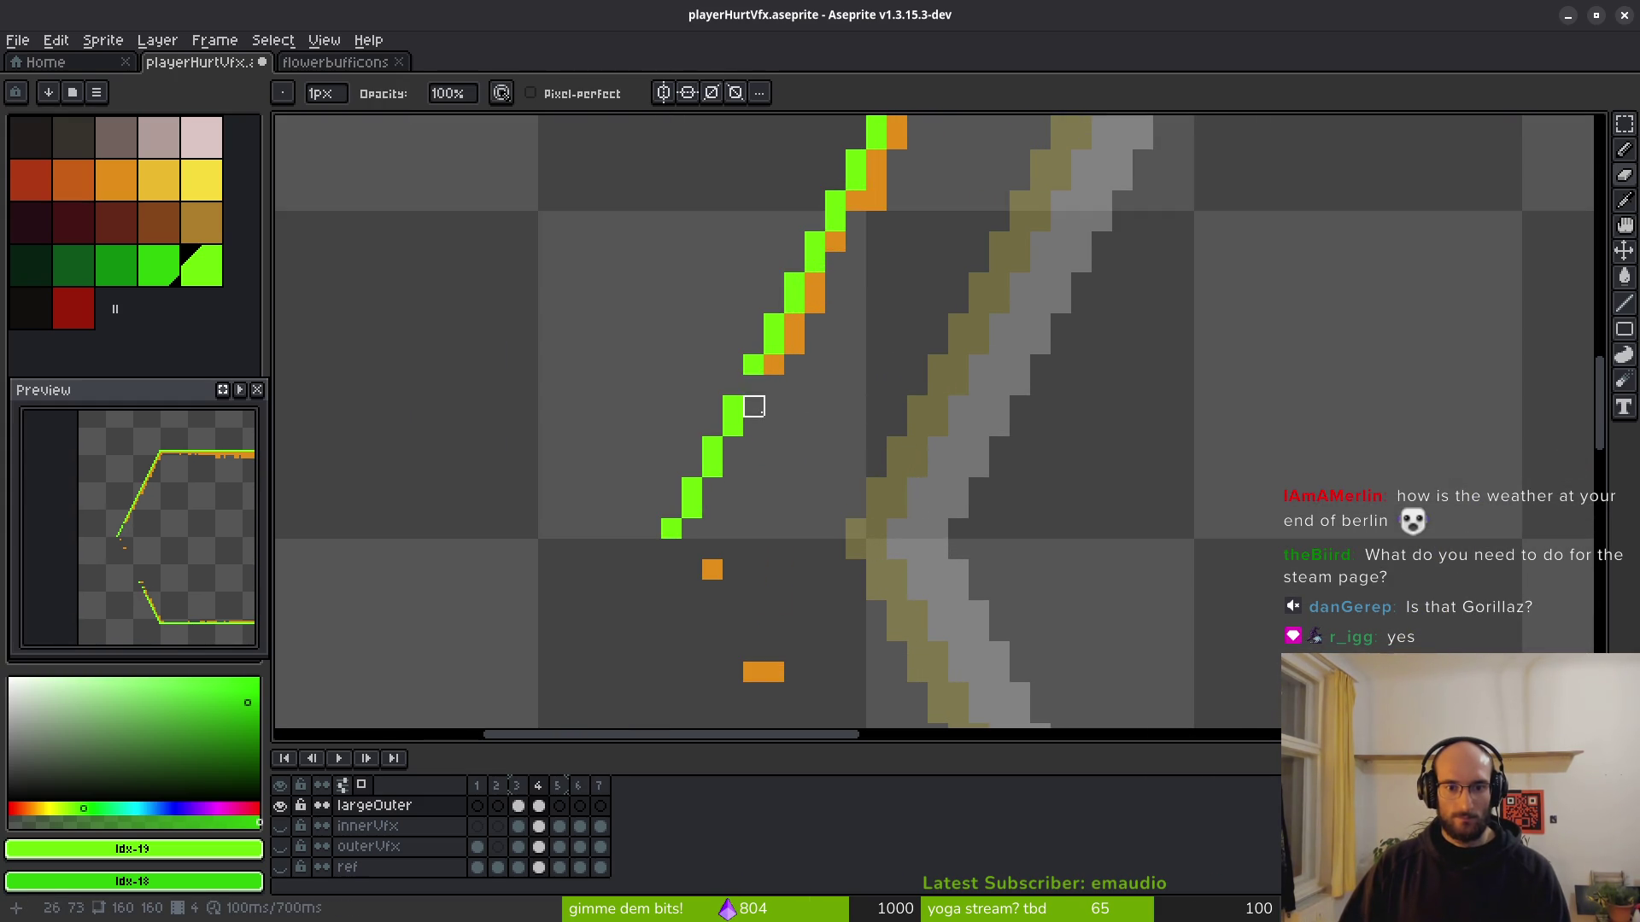
drag(733, 407, 733, 425)
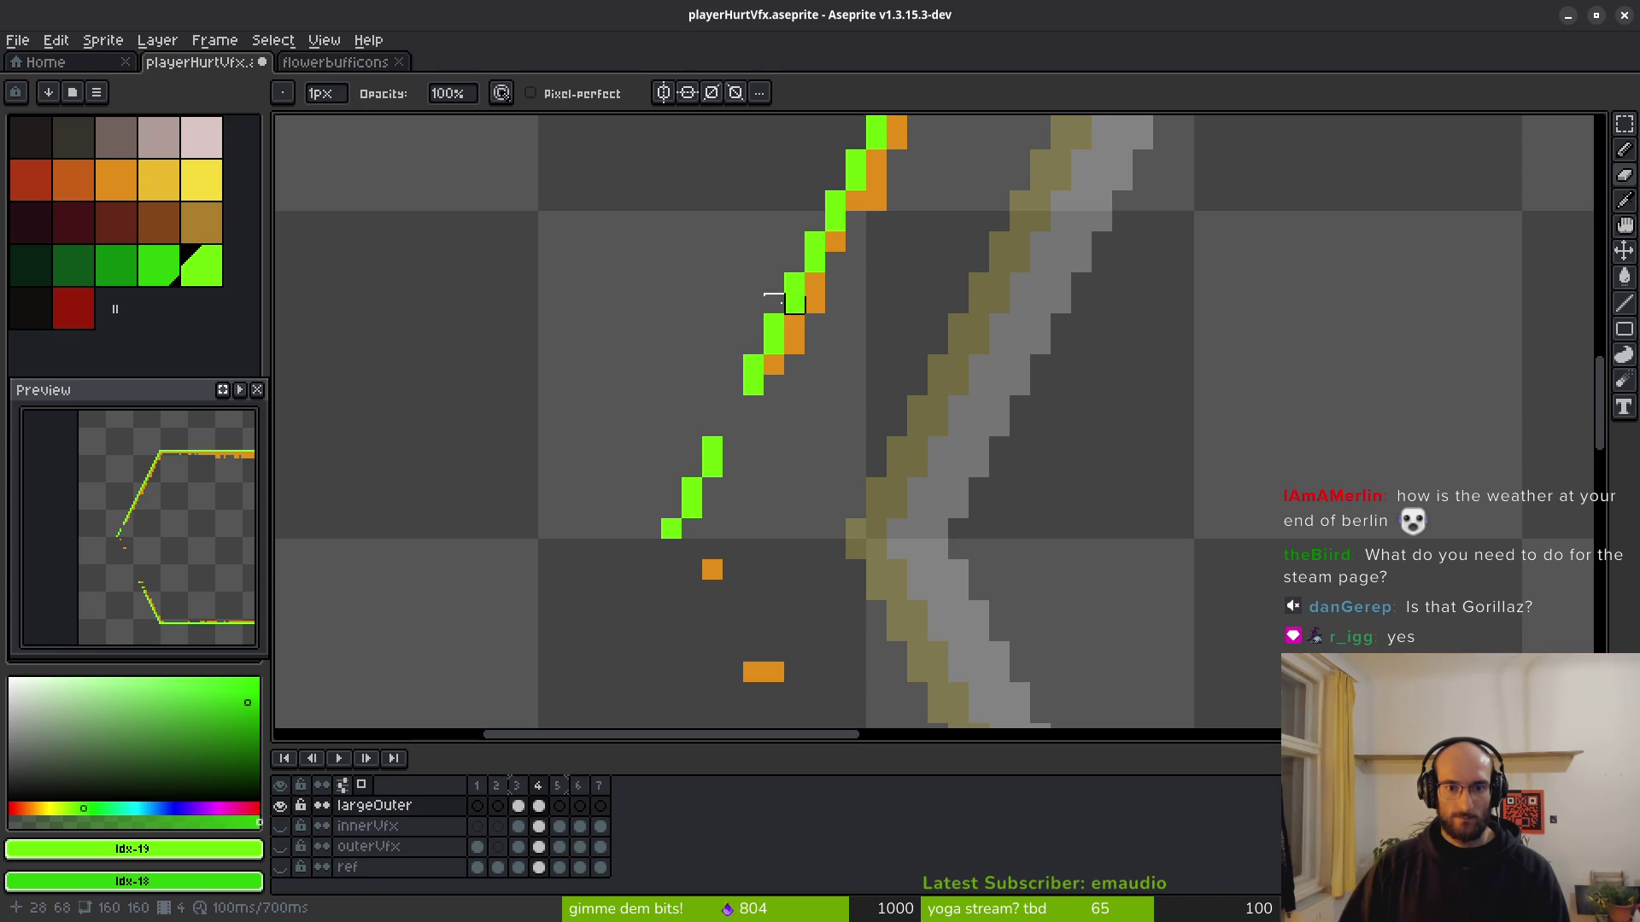
click(774, 323)
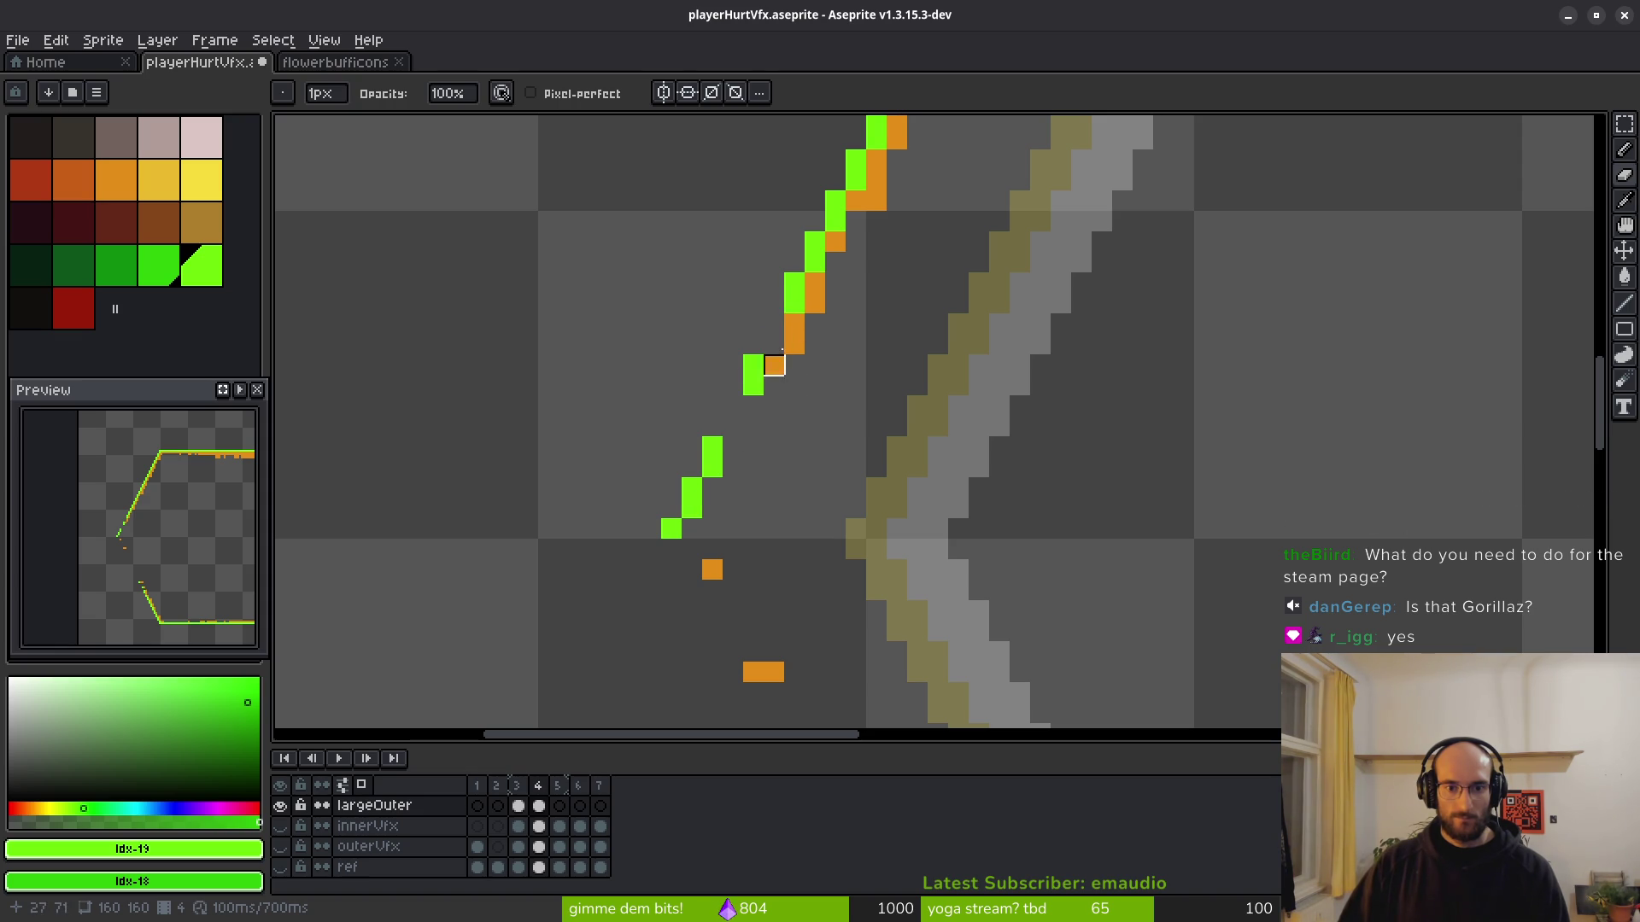
key(ctrl+z)
click(713, 467)
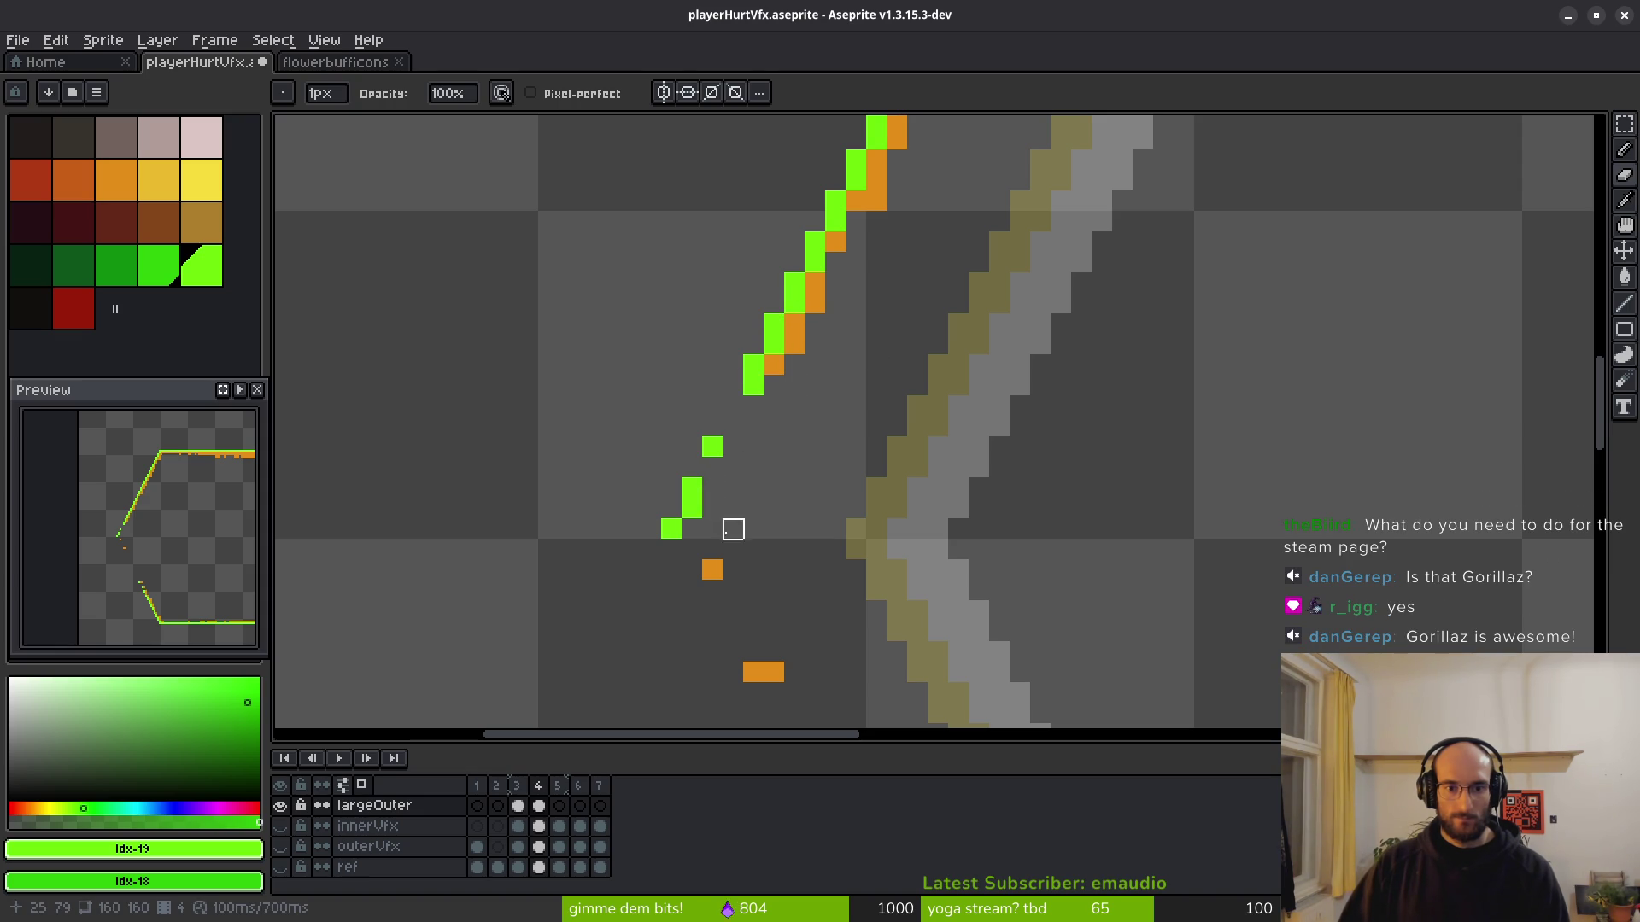
click(712, 447)
click(712, 468)
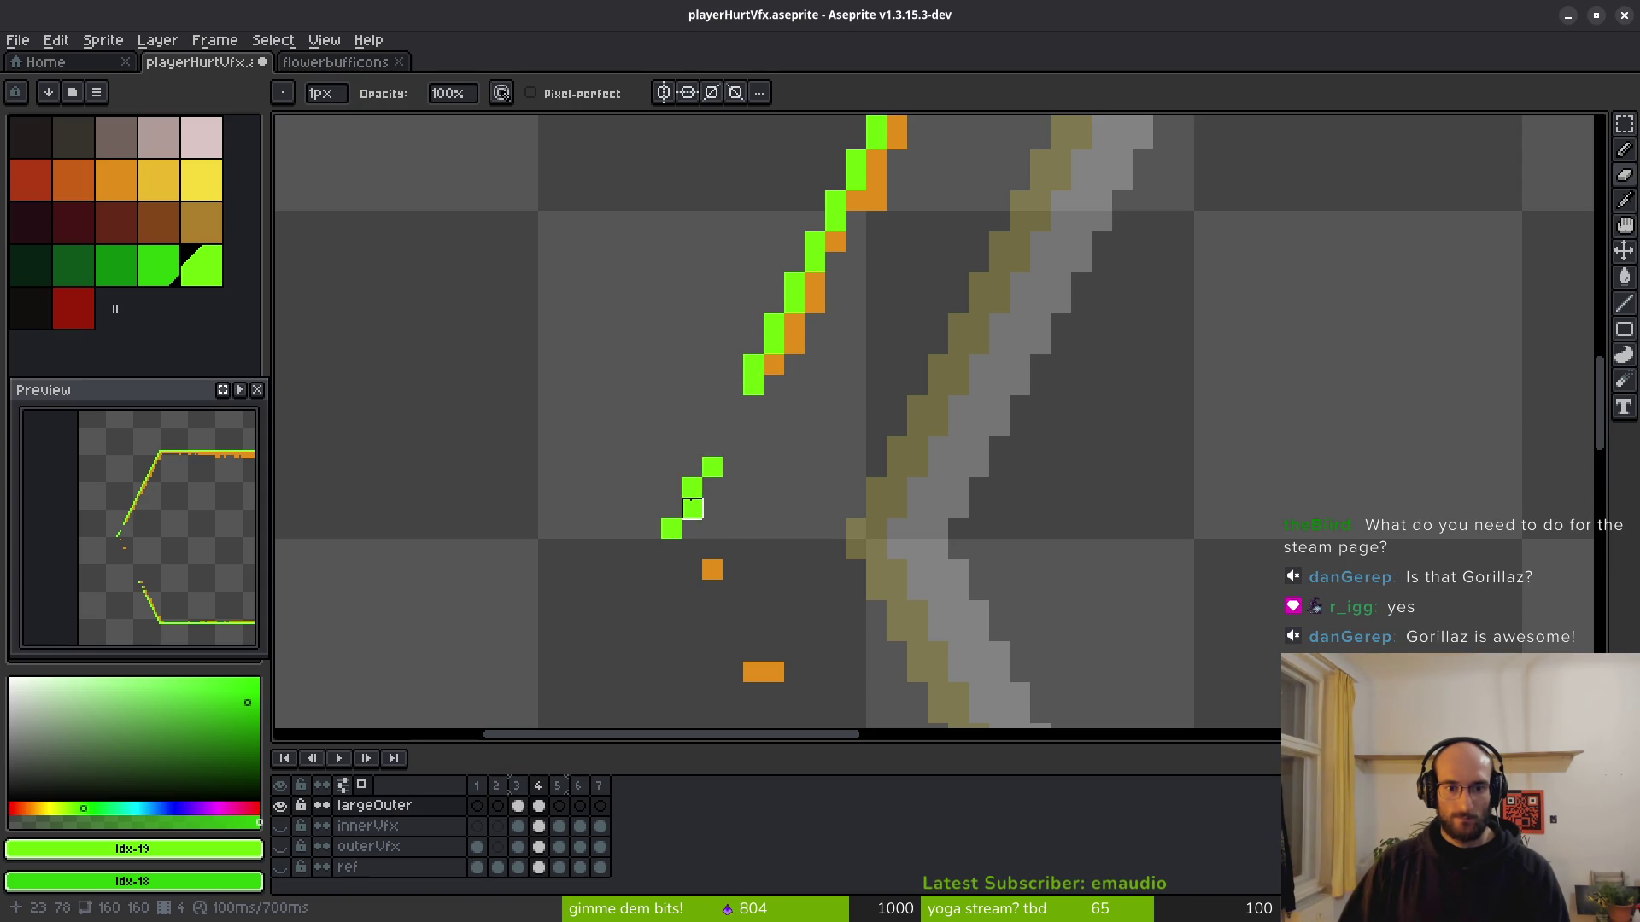
scroll(769, 512, down, 3)
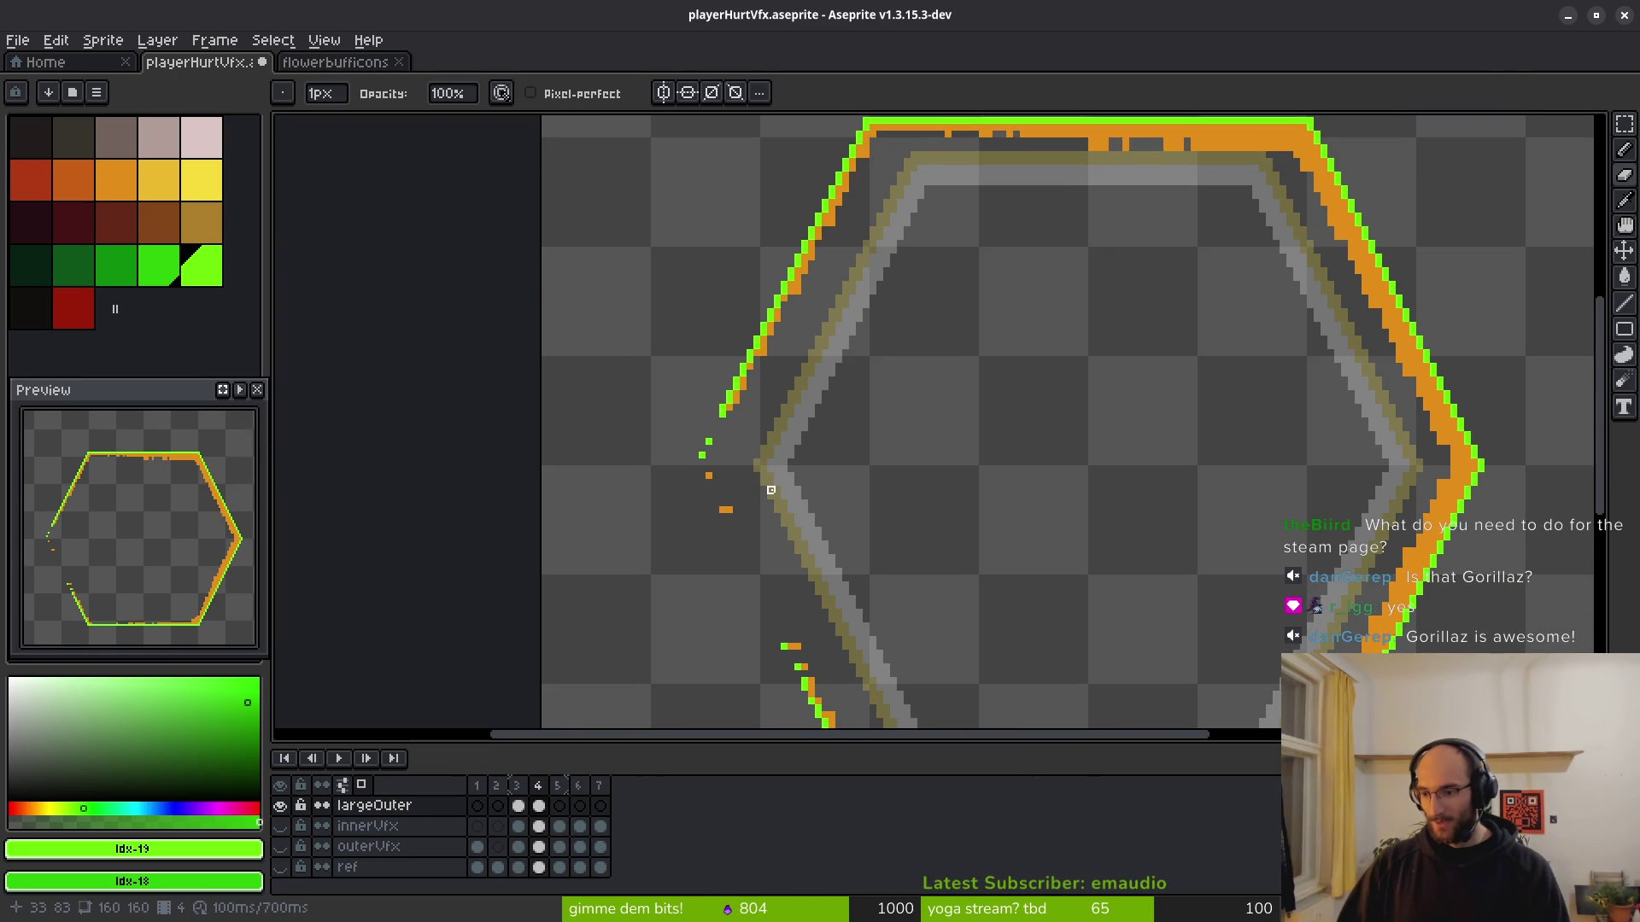
scroll(905, 474, down, 1)
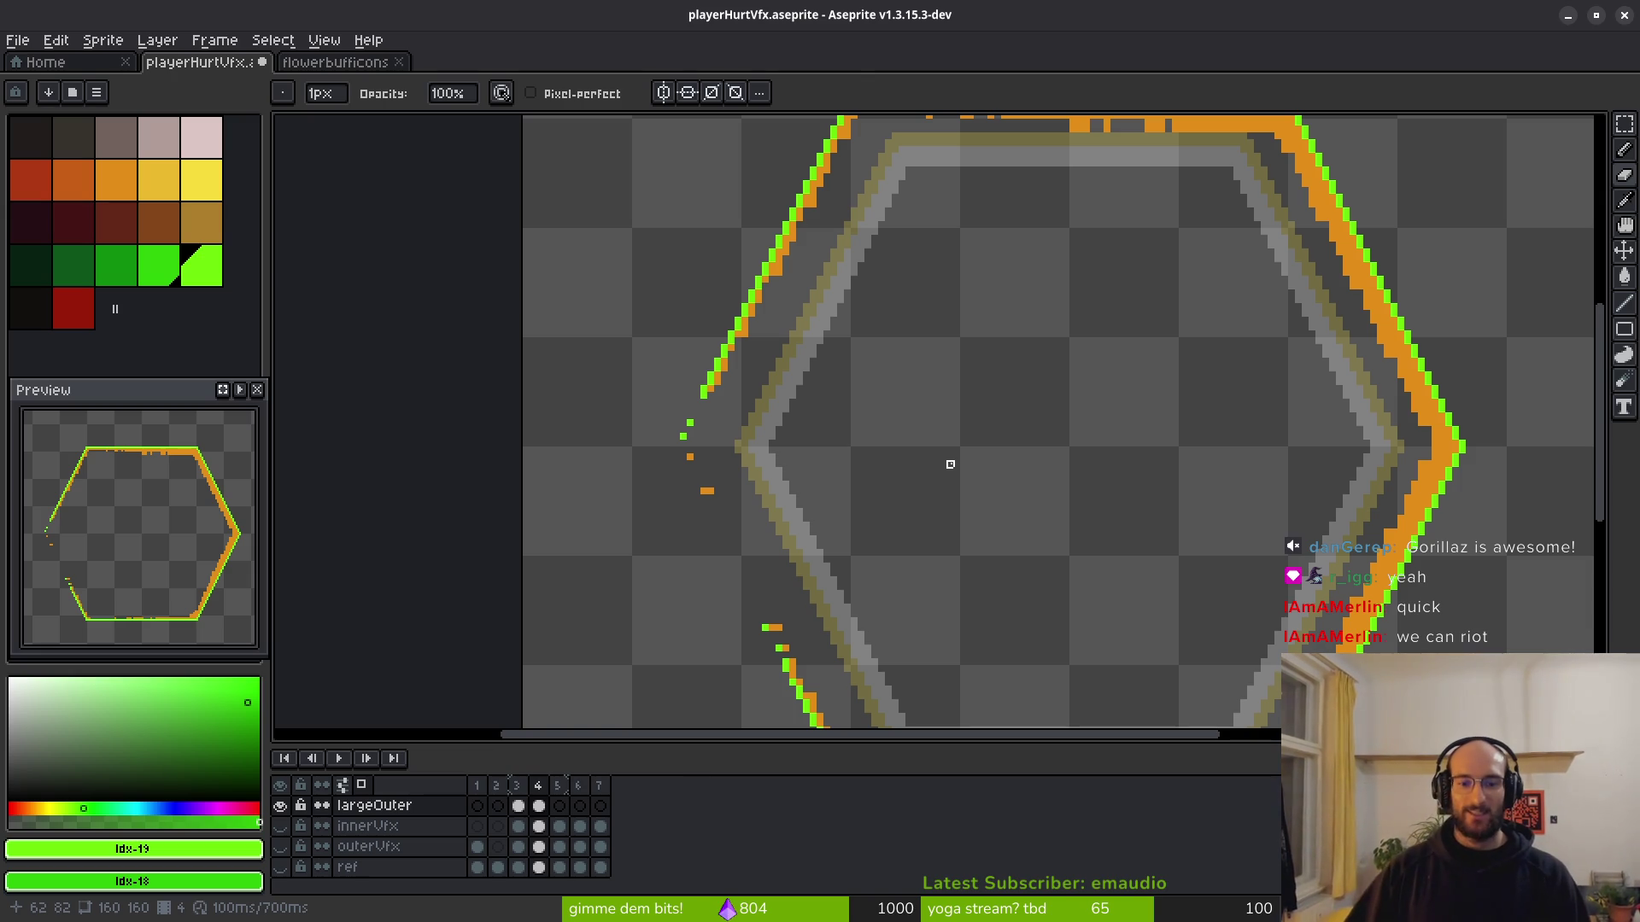
Patch the broken lower-left edge with a few green pixels.
scroll(726, 440, up, 3)
key(b)
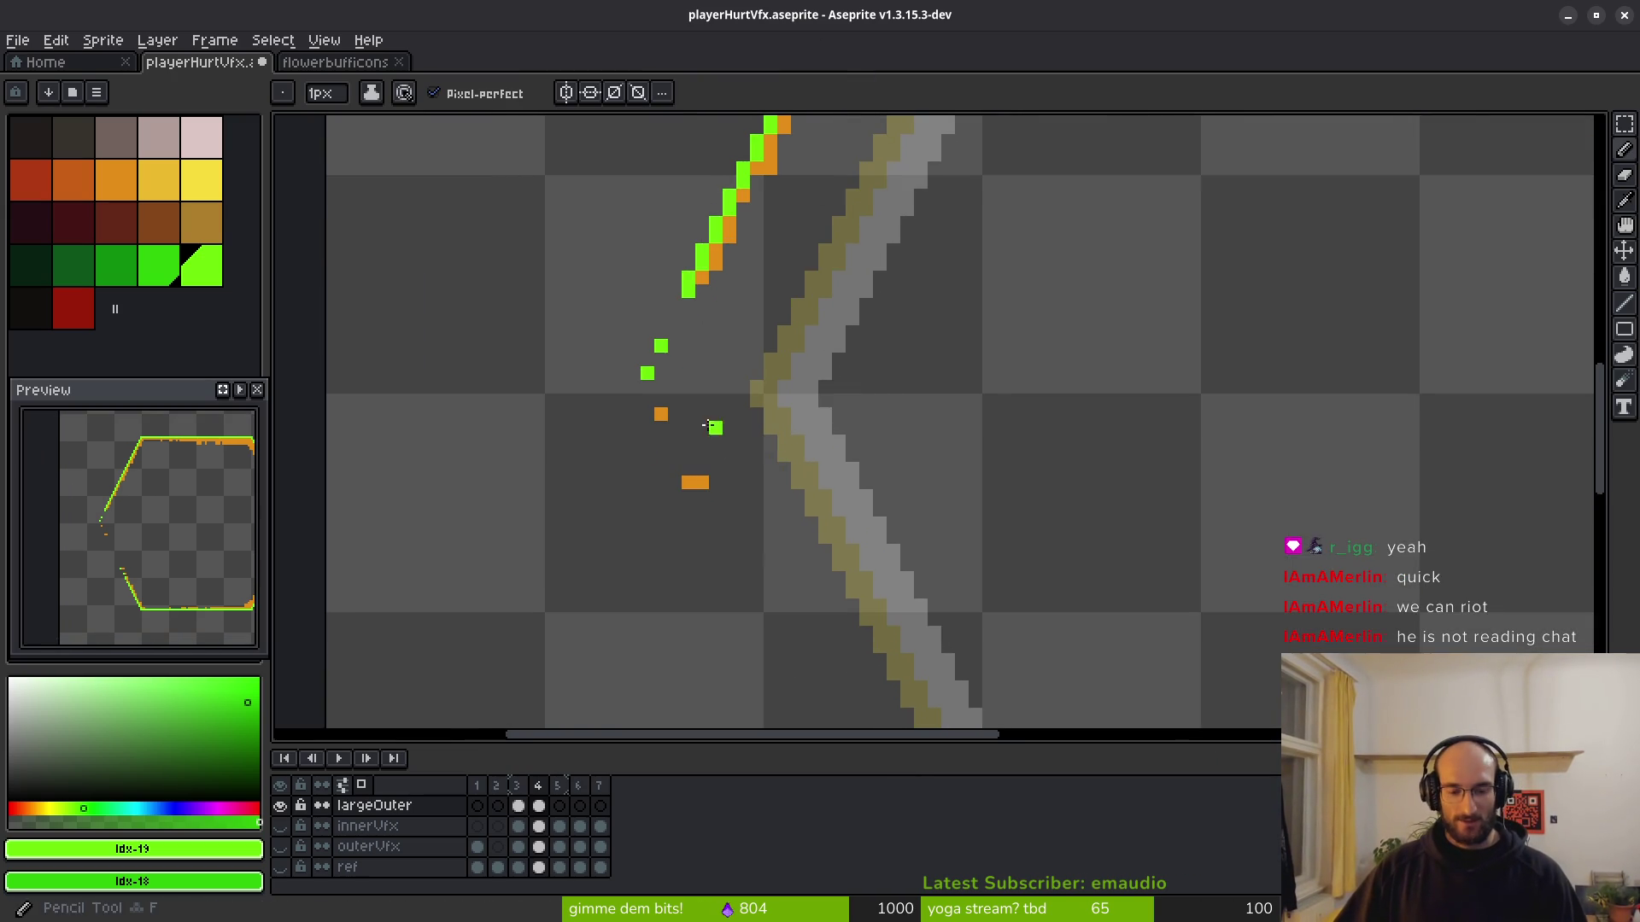
scroll(717, 429, up, 2)
scroll(773, 296, down, 2)
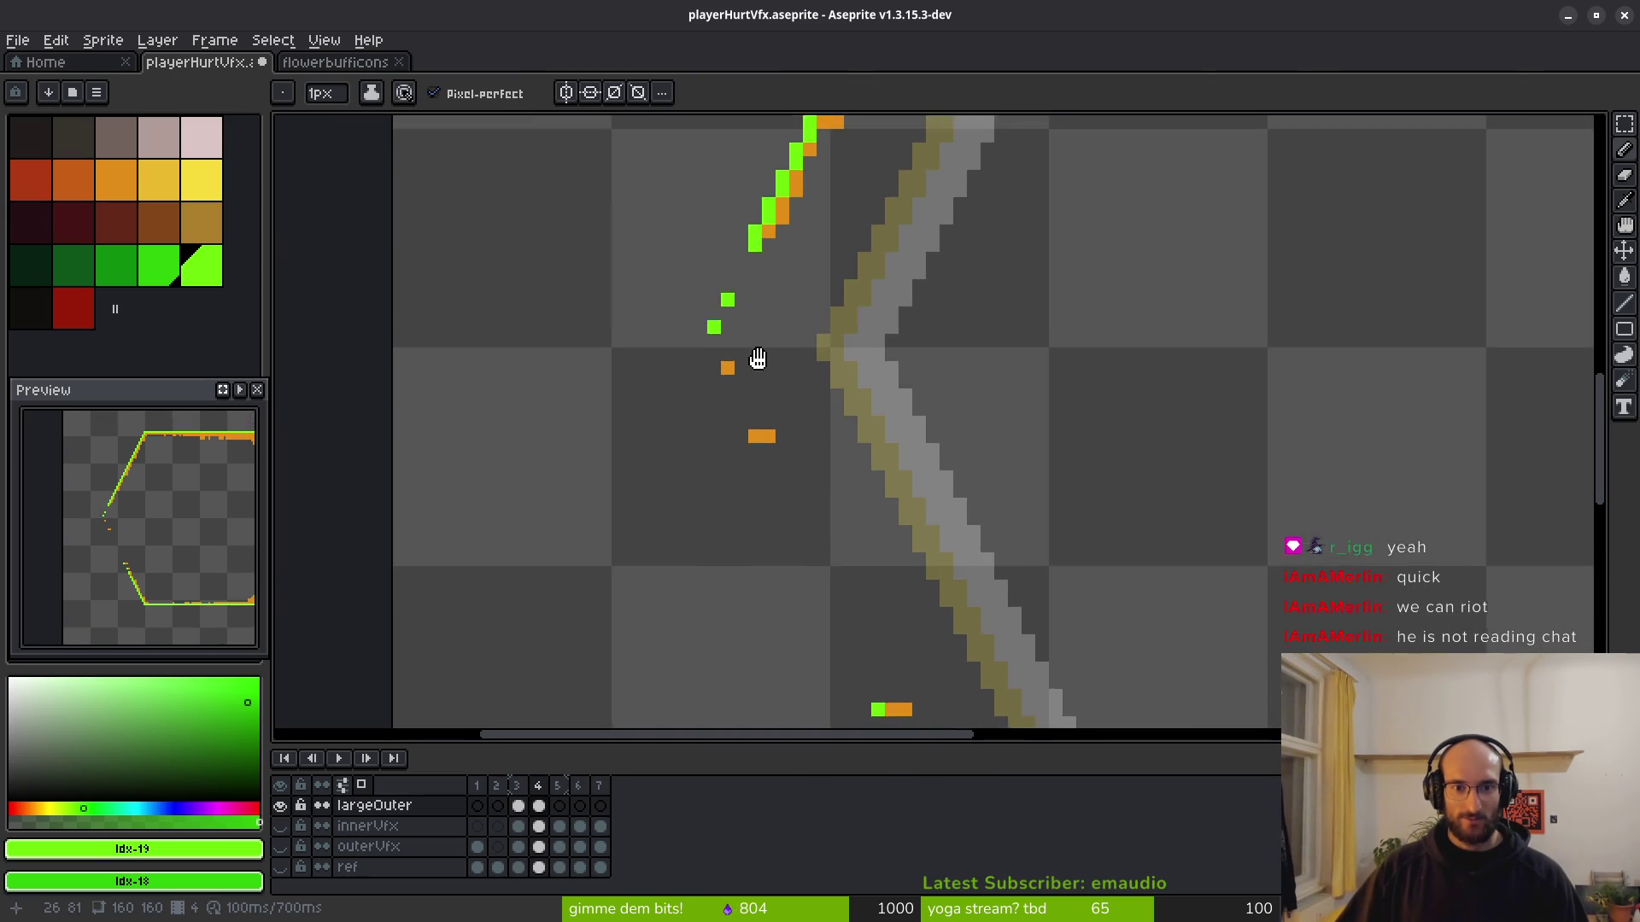
scroll(754, 359, up, 4)
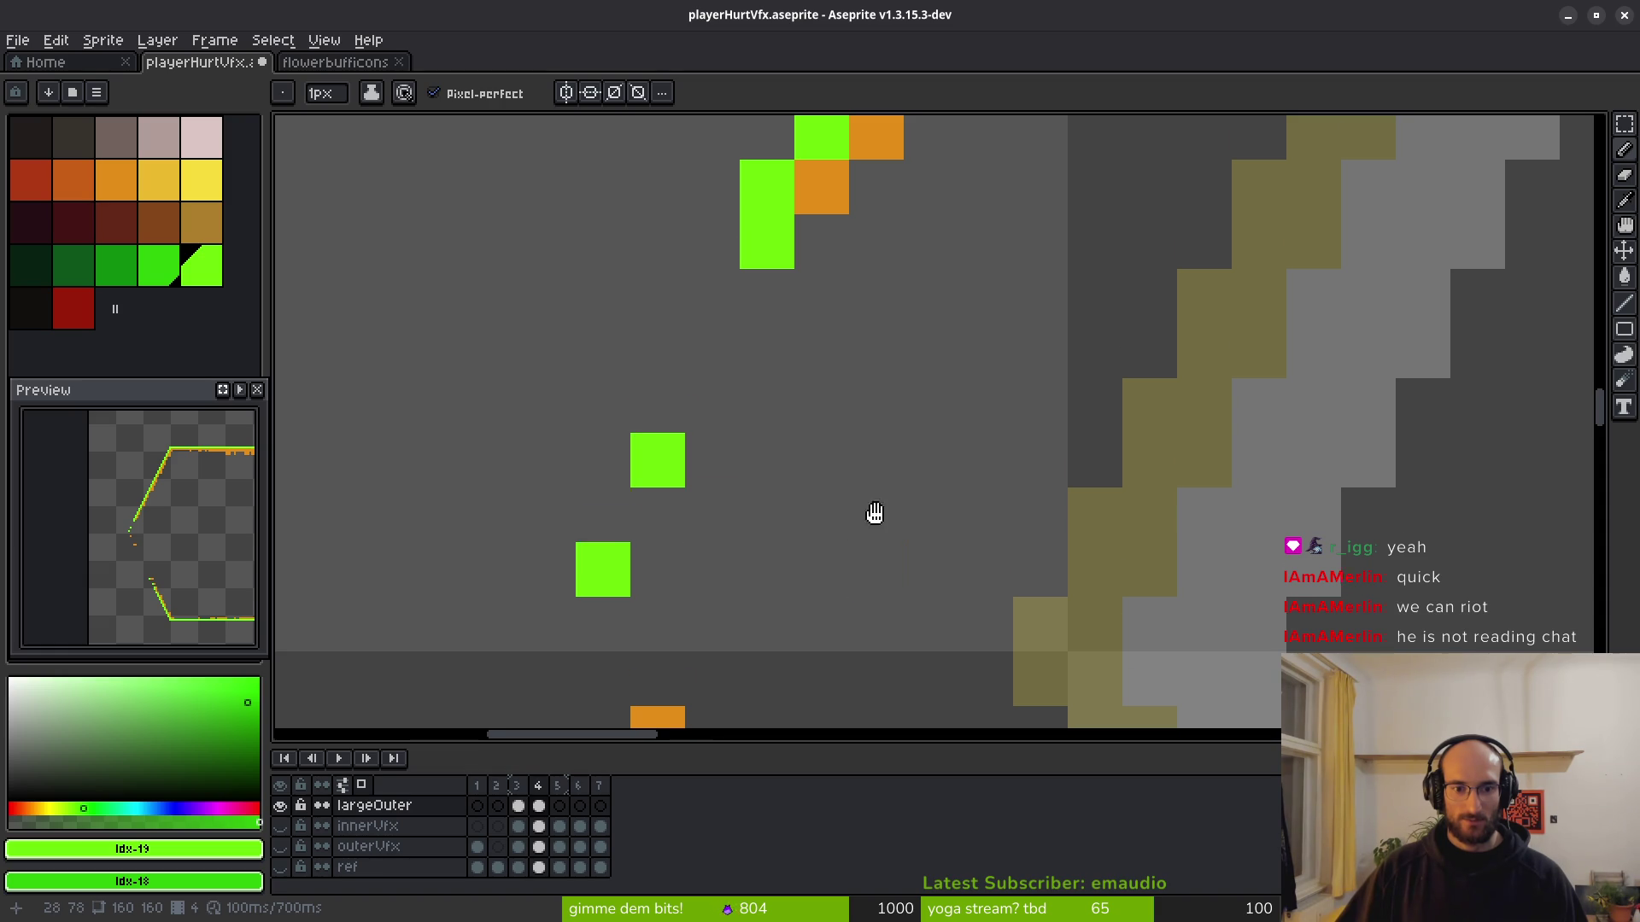
drag(875, 512, 900, 269)
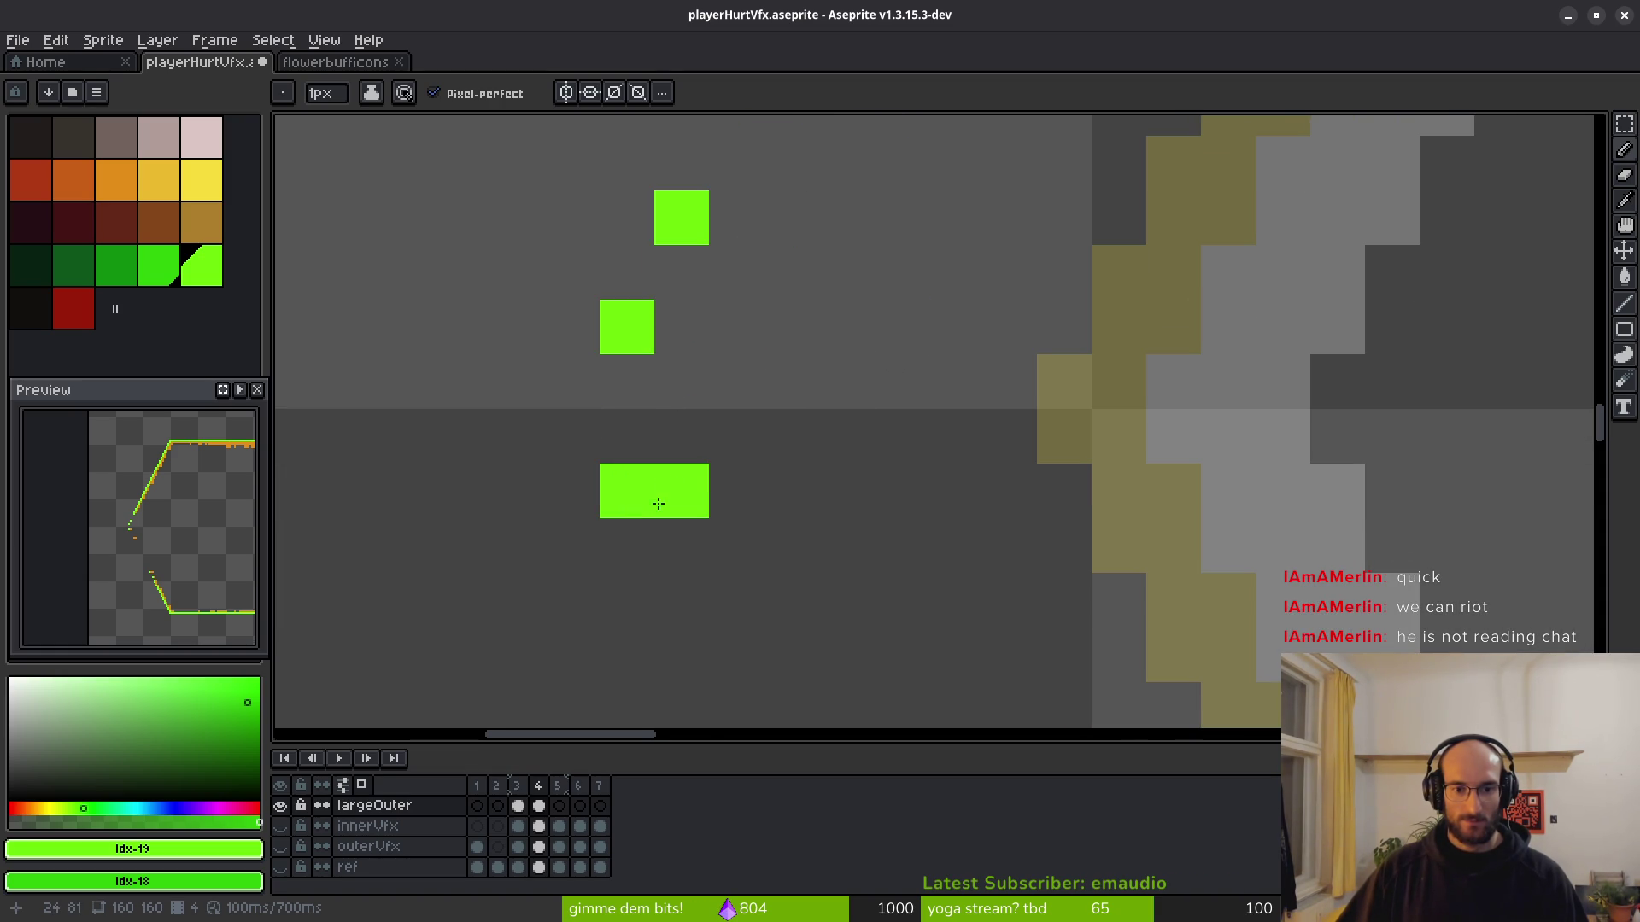
click(681, 601)
drag(822, 608, 761, 453)
click(733, 613)
Erase a stray green pixel near the ring's top edge.
key(e)
click(567, 336)
scroll(822, 409, down, 5)
scroll(836, 437, down, 4)
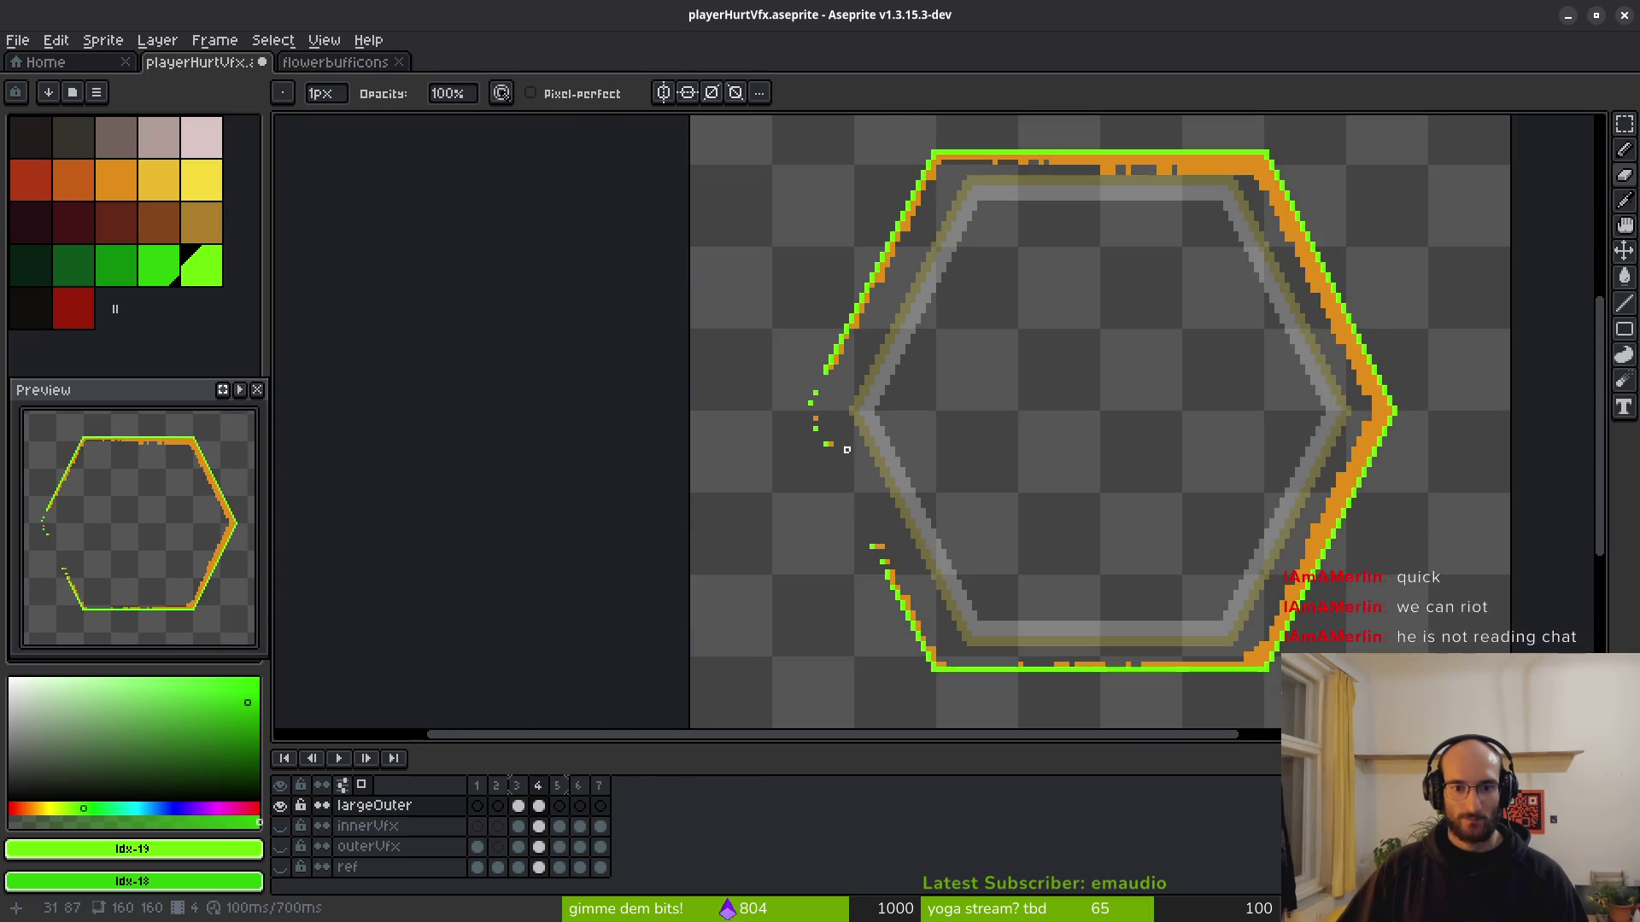
scroll(813, 440, up, 4)
scroll(813, 440, down, 3)
scroll(802, 429, up, 2)
scroll(633, 351, up, 2)
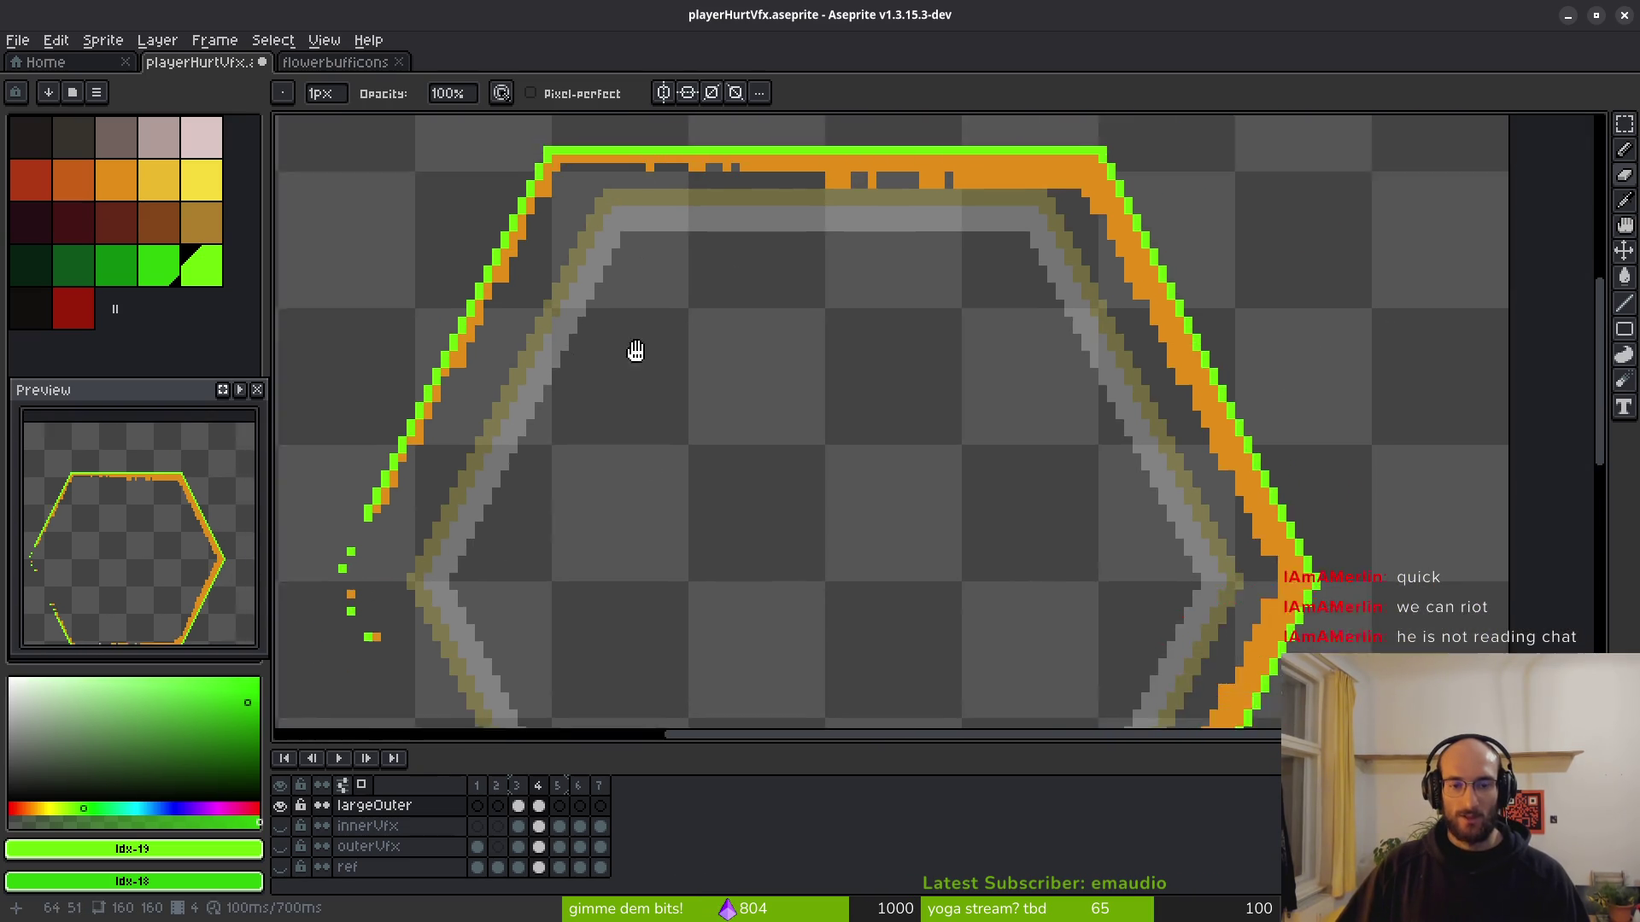
Draw a straight green line along the ring's top edge.
key(l)
scroll(819, 323, up, 2)
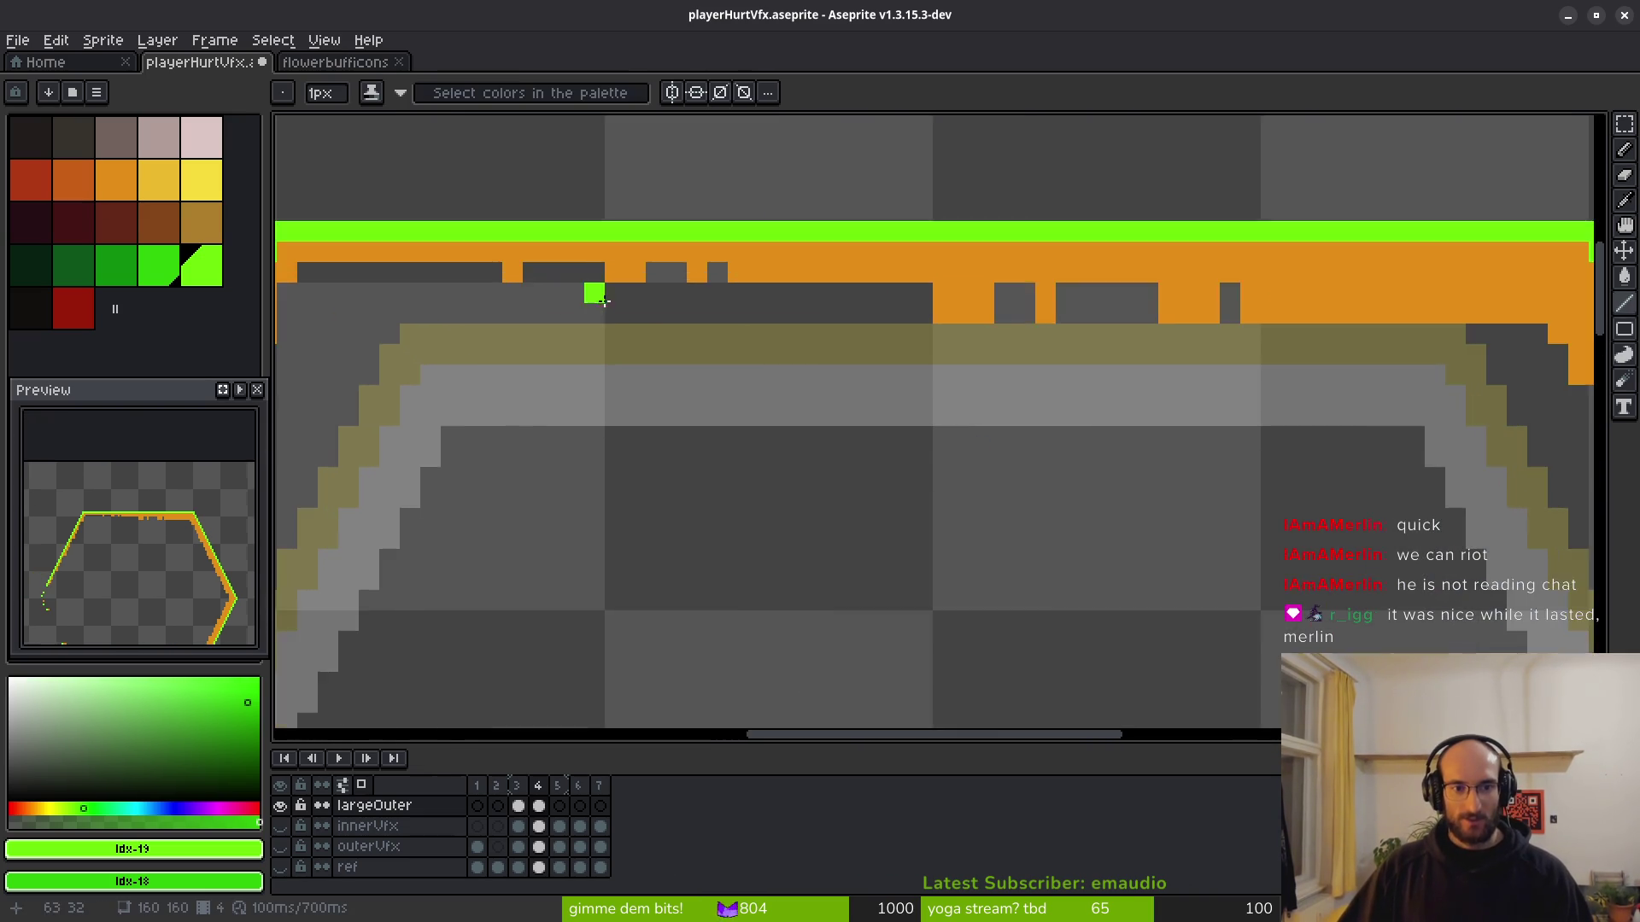
scroll(592, 289, down, 2)
scroll(563, 346, up, 2)
mouse_move(564, 345)
mouse_down()
mouse_move(1498, 339)
mouse_move(1073, 355)
mouse_up()
scroll(1173, 340, down, 2)
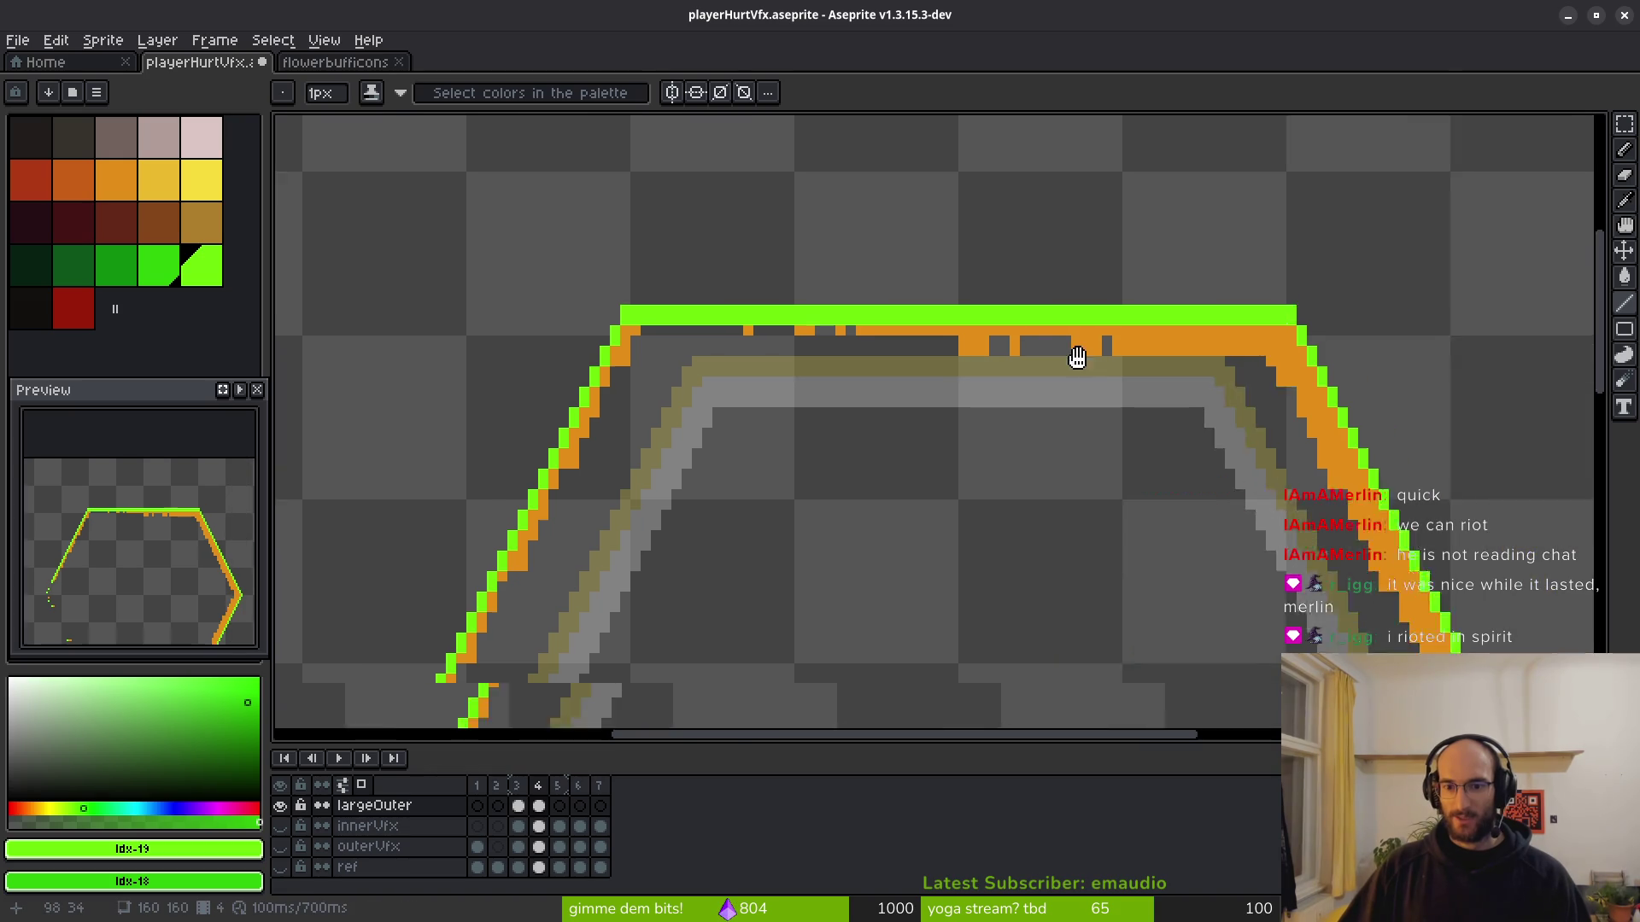
scroll(1073, 355, up, 2)
scroll(507, 298, up, 3)
Fill the gap pixels on row 31 and extend the green line to pixel 112.
click(695, 285)
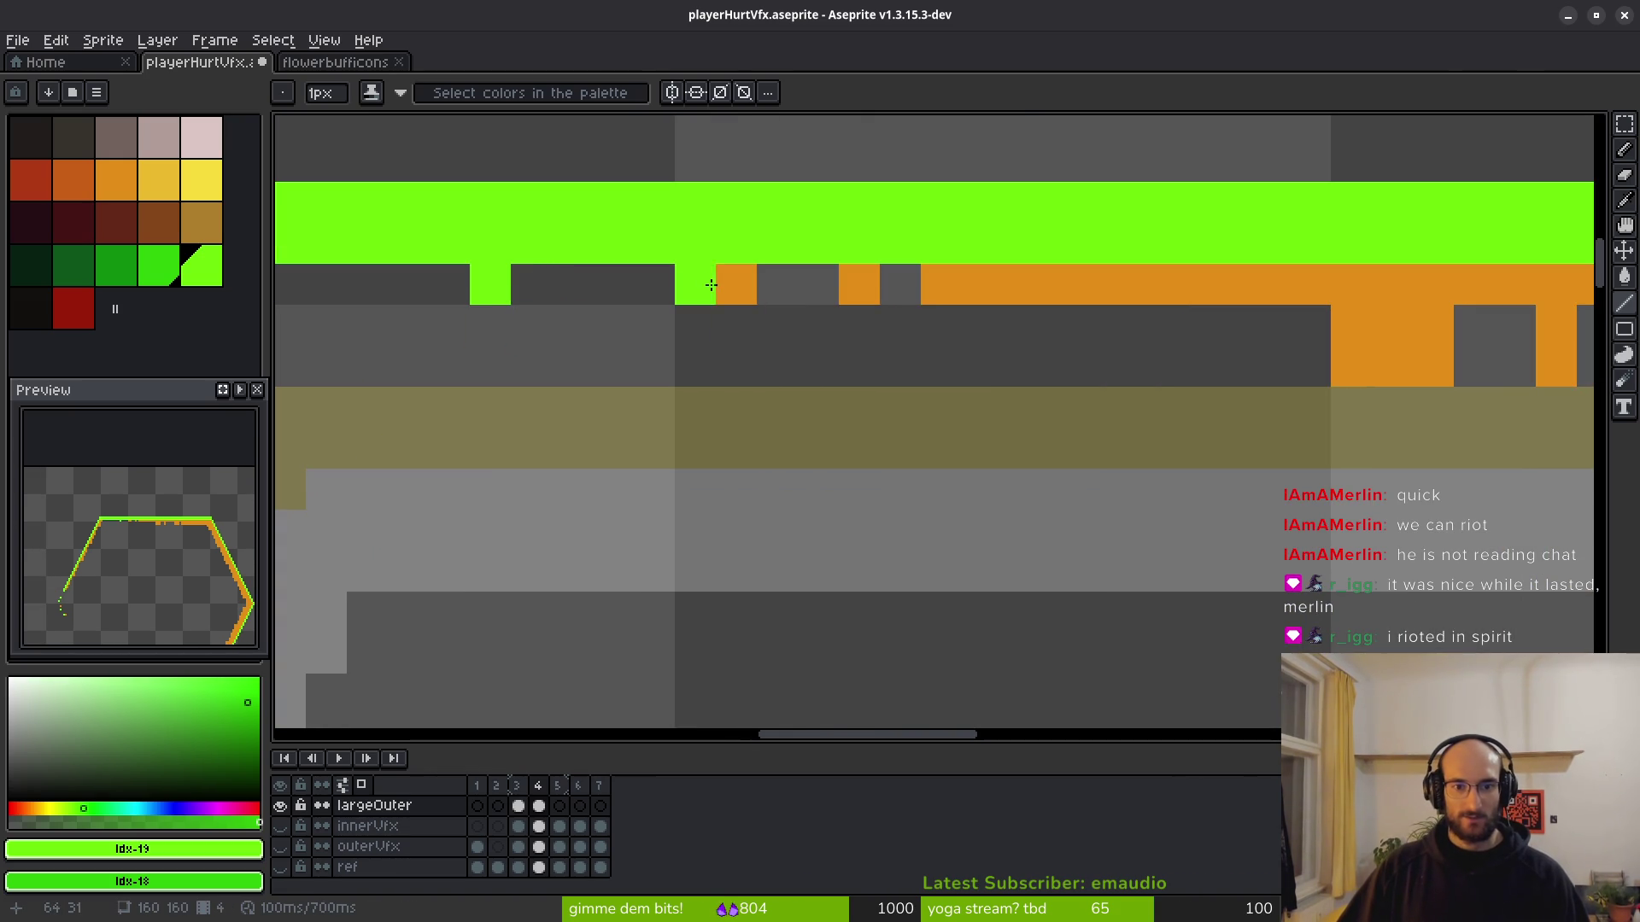
click(860, 285)
click(941, 284)
click(1188, 291)
drag(1187, 290, 653, 333)
drag(449, 323, 1530, 329)
scroll(931, 333, down, 1)
scroll(1099, 337, down, 2)
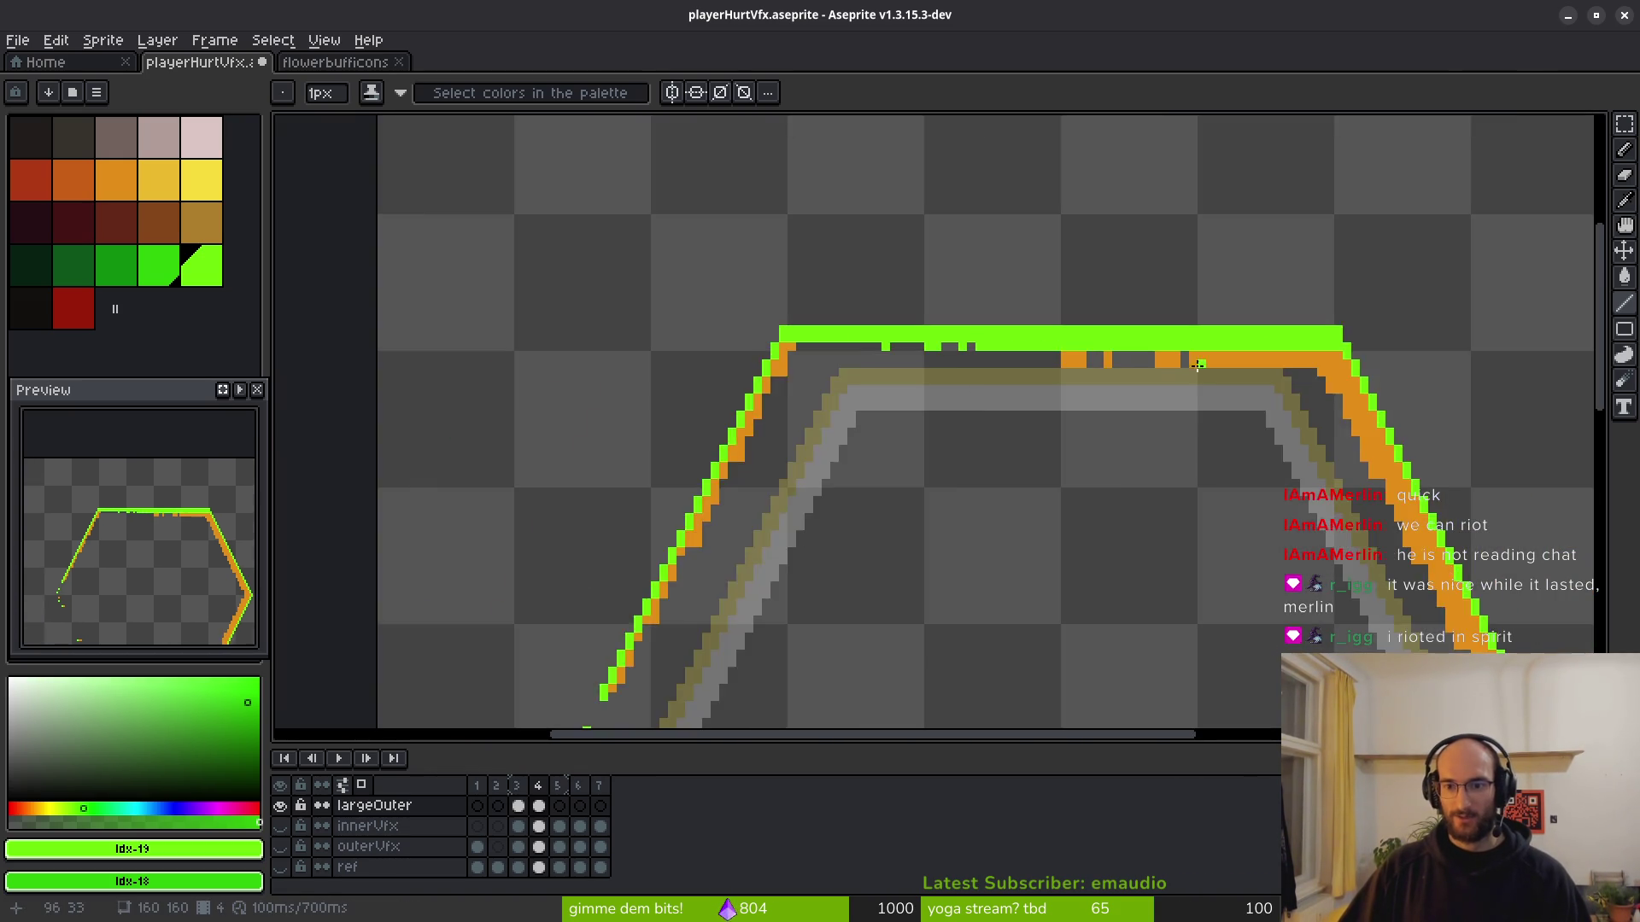
scroll(463, 287, up, 4)
Paint more of the top row green and erase one stray pixel there.
drag(416, 318, 527, 318)
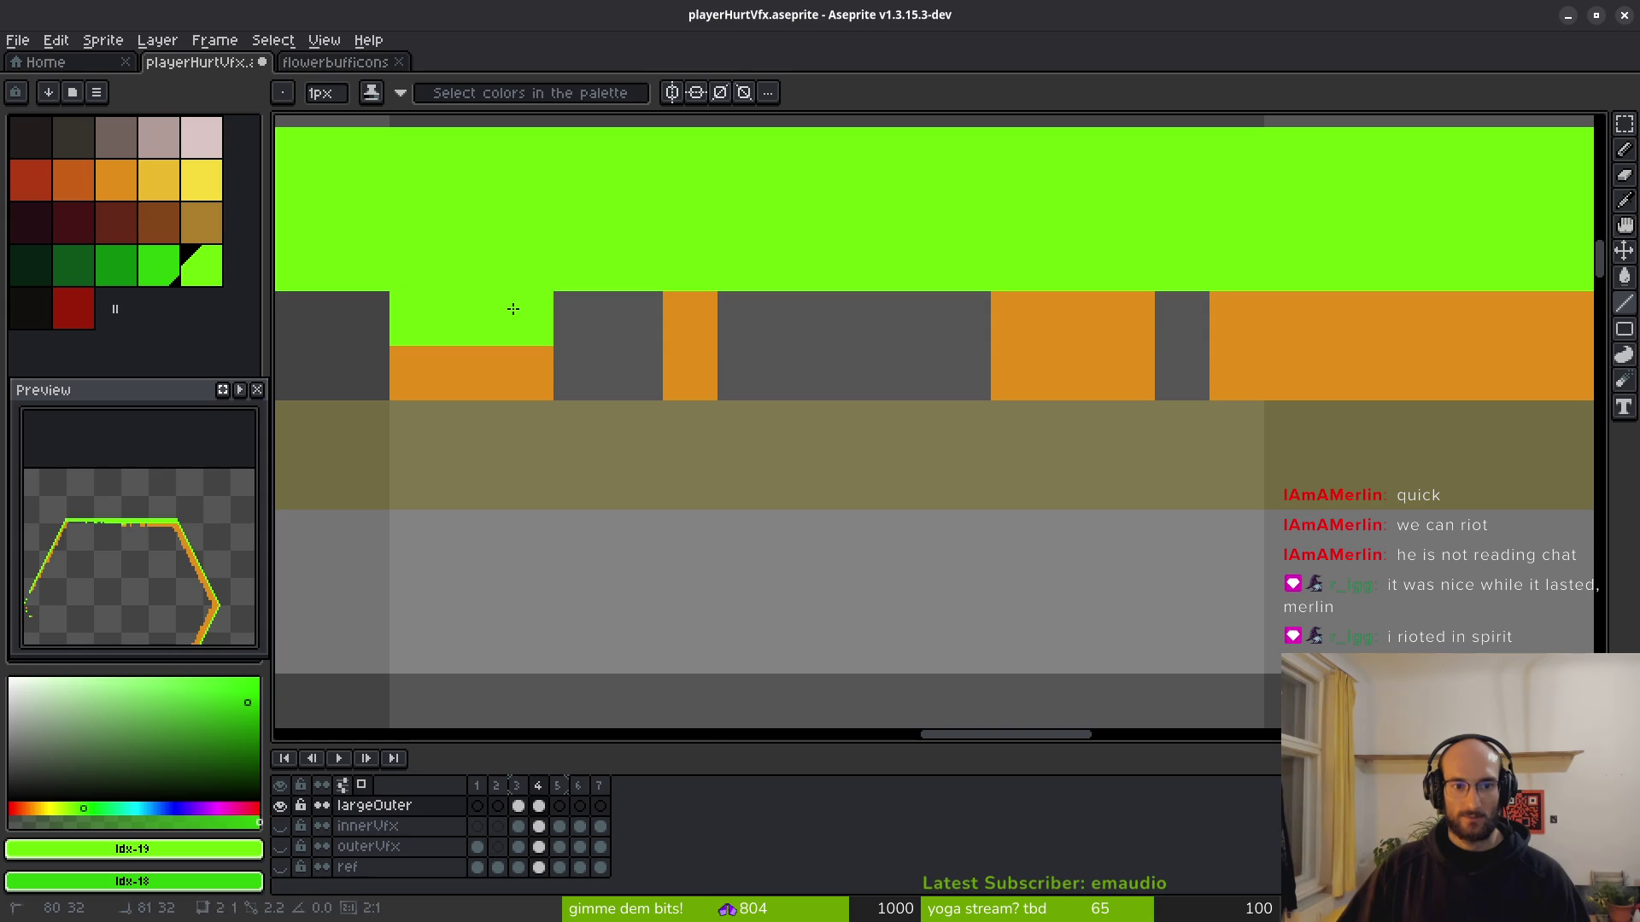
click(690, 318)
mouse_move(1055, 324)
mouse_down()
mouse_move(721, 356)
mouse_move(775, 336)
mouse_up()
mouse_move(1001, 375)
mouse_down()
mouse_move(851, 398)
mouse_move(856, 373)
mouse_move(1392, 372)
mouse_move(1316, 408)
mouse_up()
key(e)
click(644, 372)
key(b)
scroll(1272, 375, down, 2)
scroll(1315, 408, down, 2)
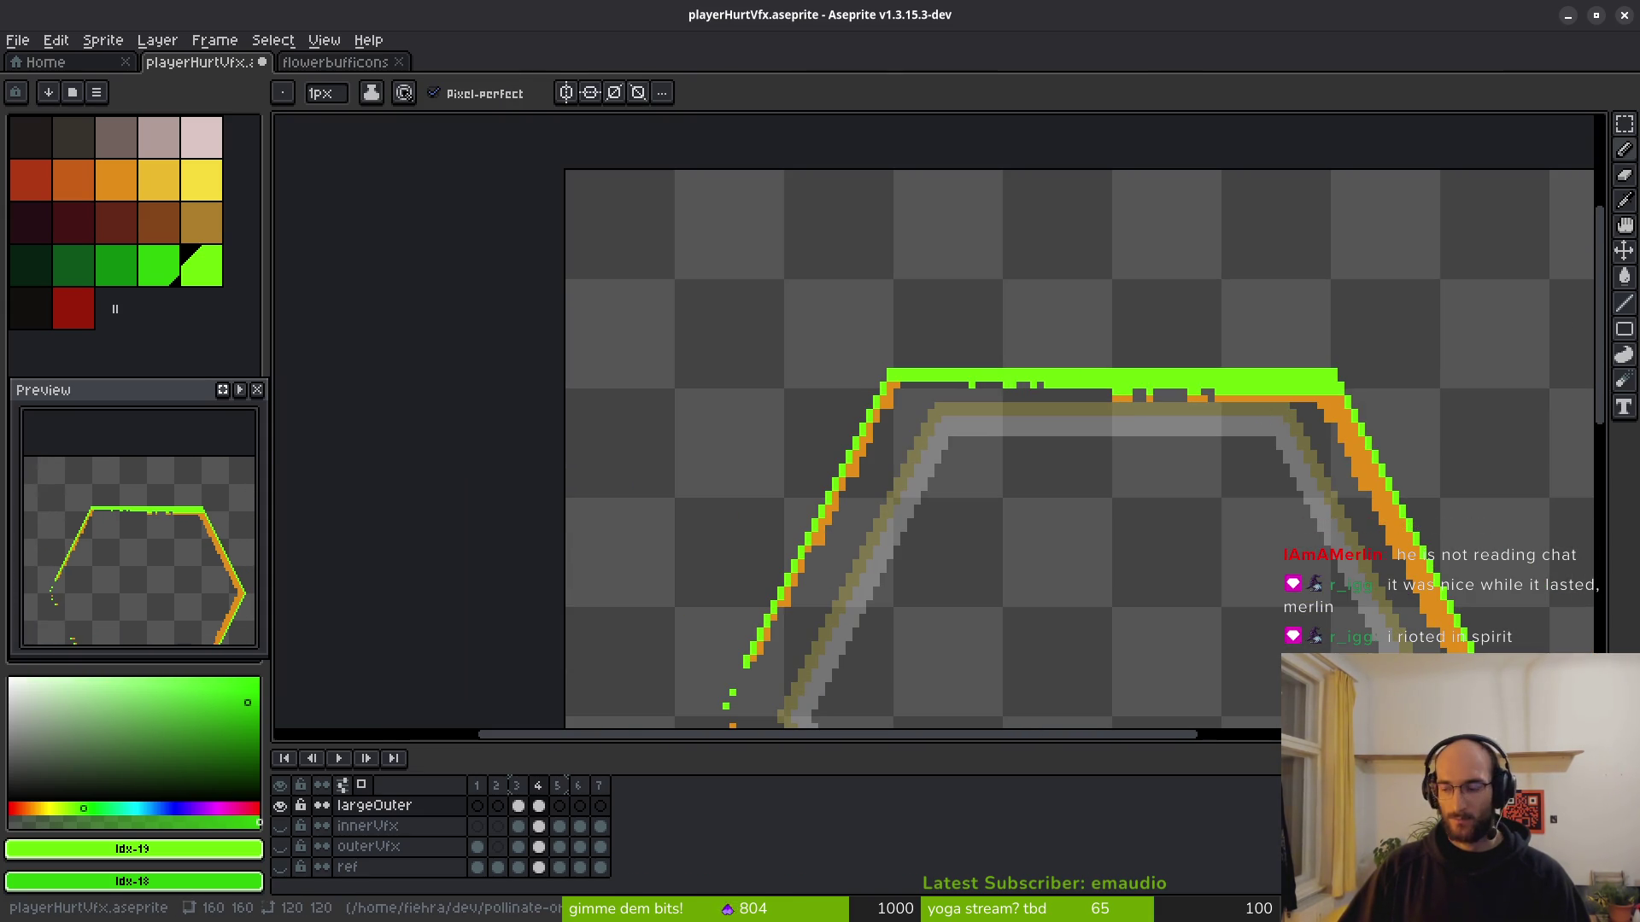
Stop the running flower_buff game in Godot, then return to Aseprite.
key(alt+Tab)
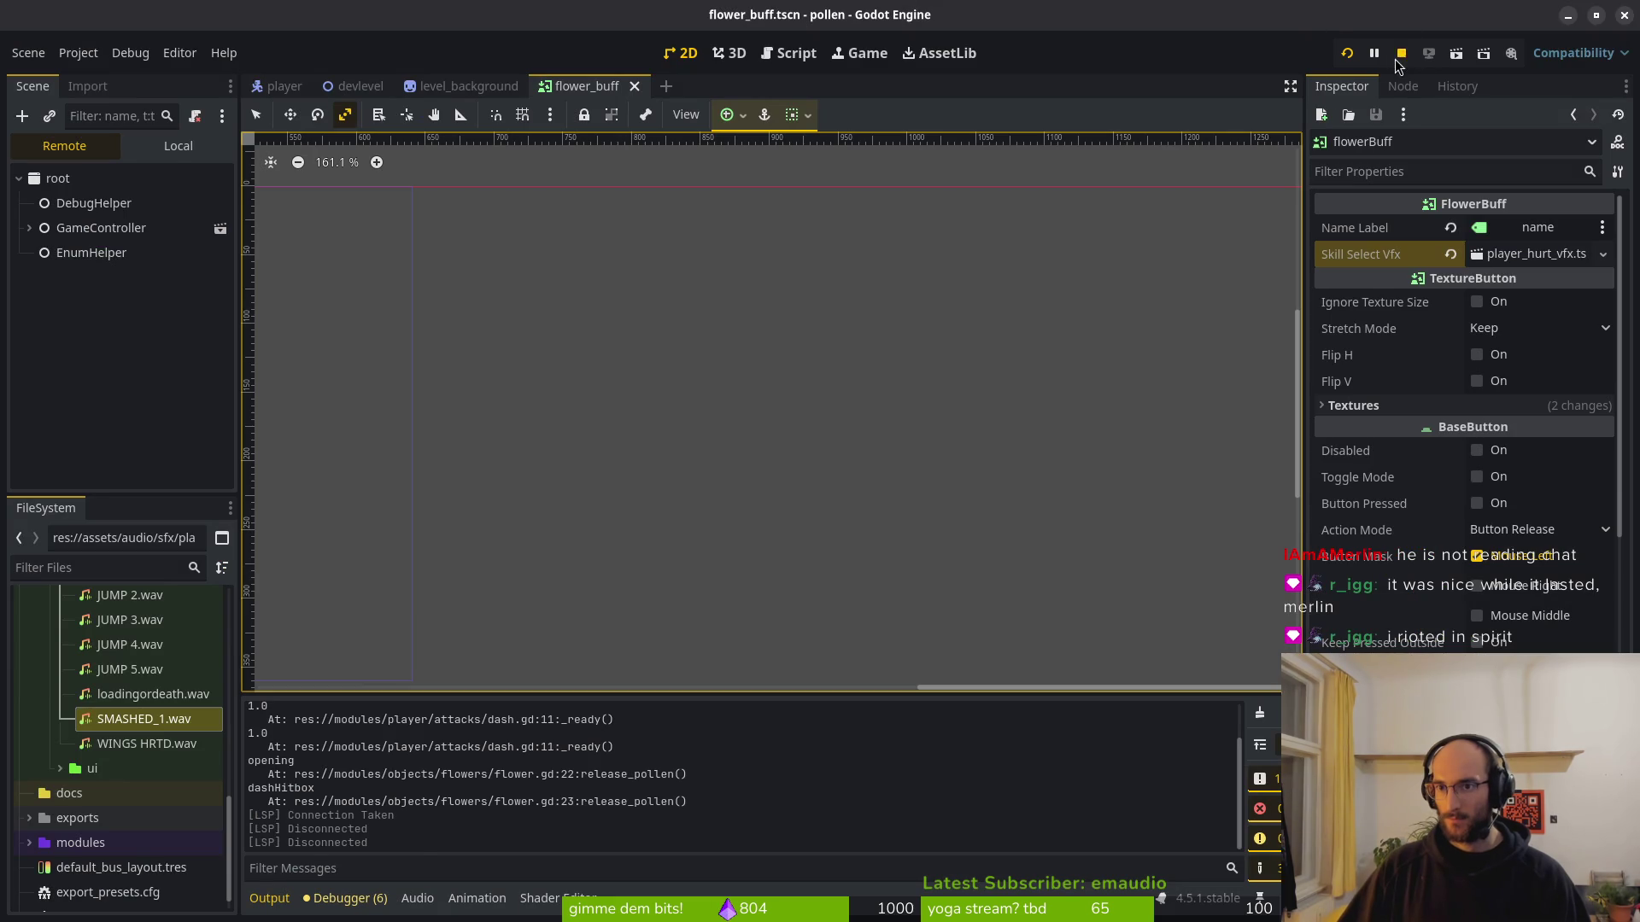
click(1400, 55)
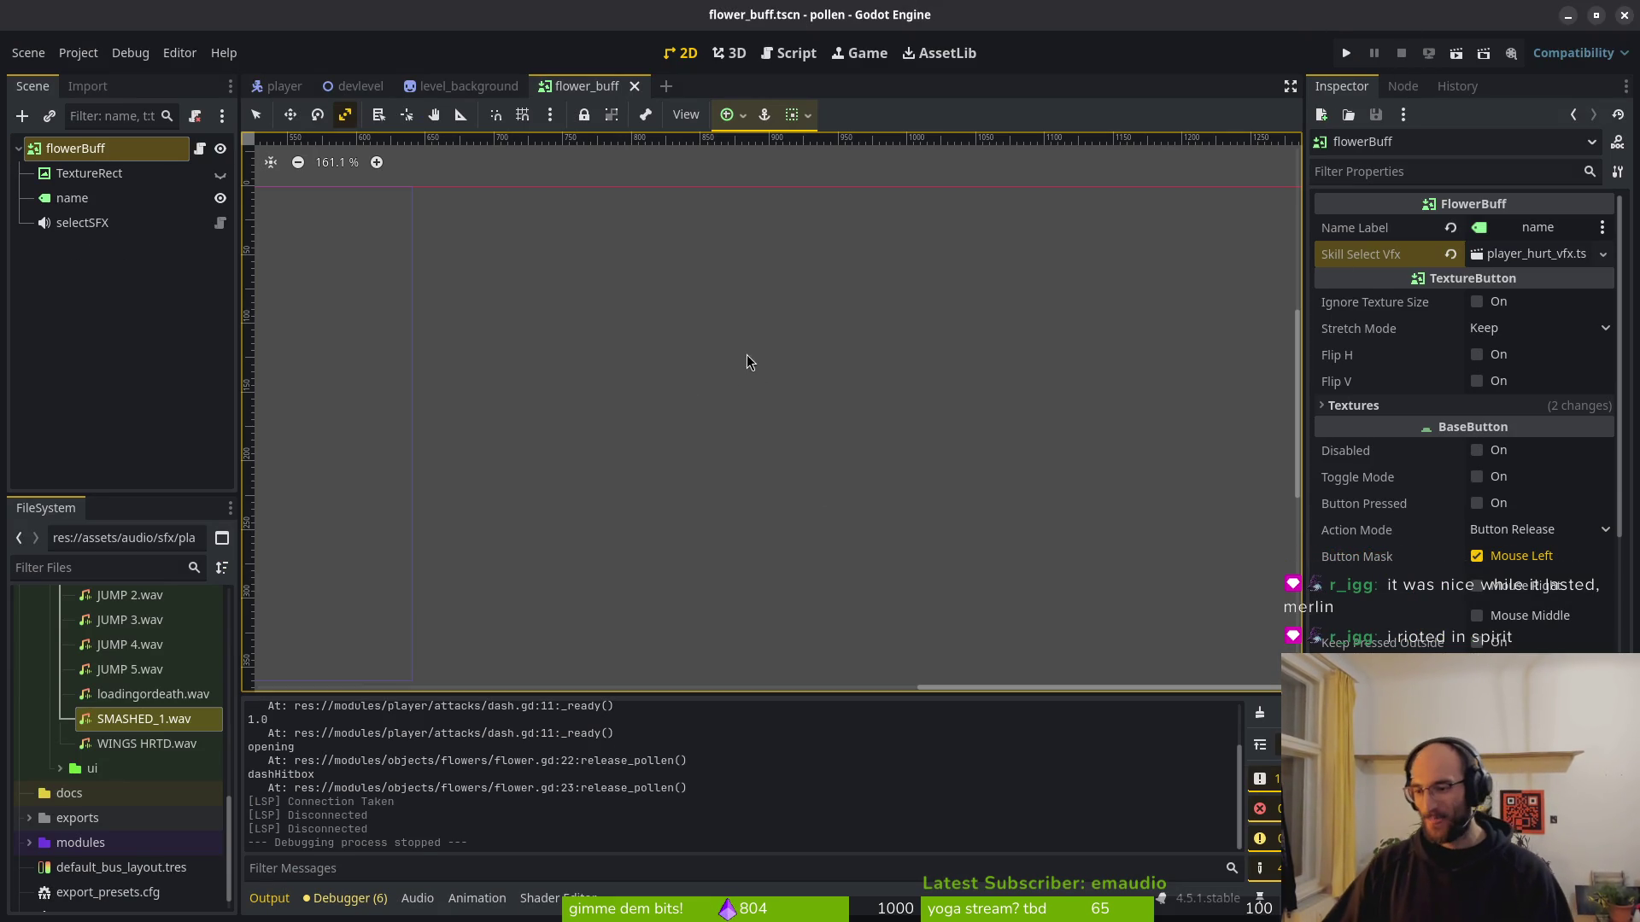
key(alt+Tab)
Turn the orange pixels on the outer ring's upper-left diagonal green.
scroll(812, 393, down, 5)
scroll(811, 393, right, 8)
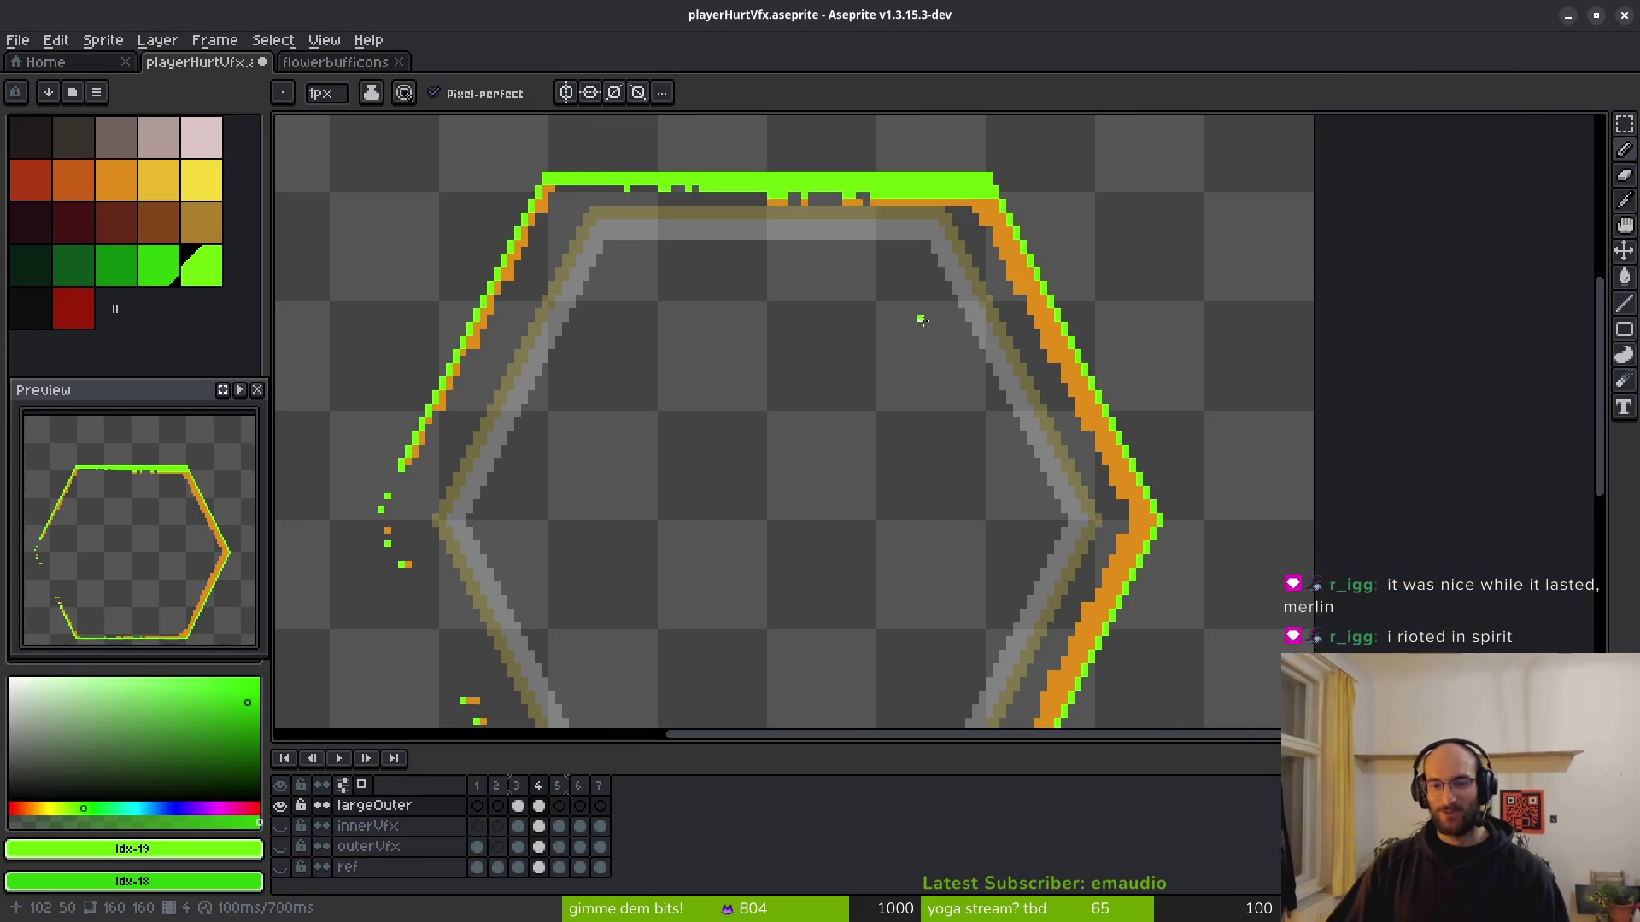
scroll(923, 318, left, 4)
scroll(616, 278, up, 1)
scroll(897, 312, up, 1)
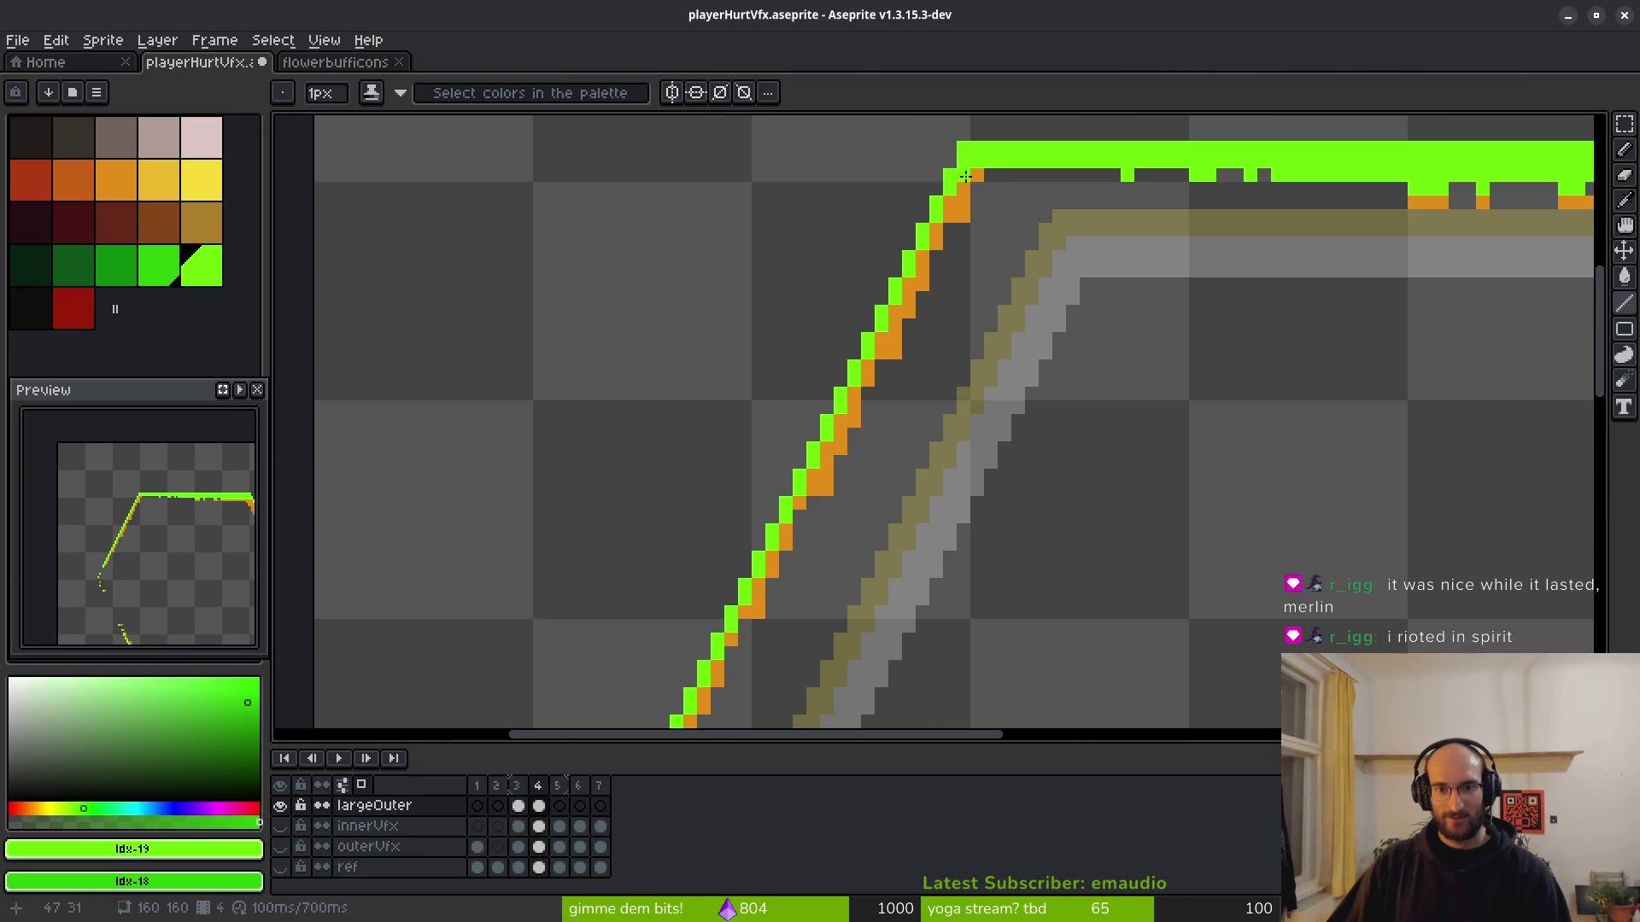
scroll(740, 590, down, 1)
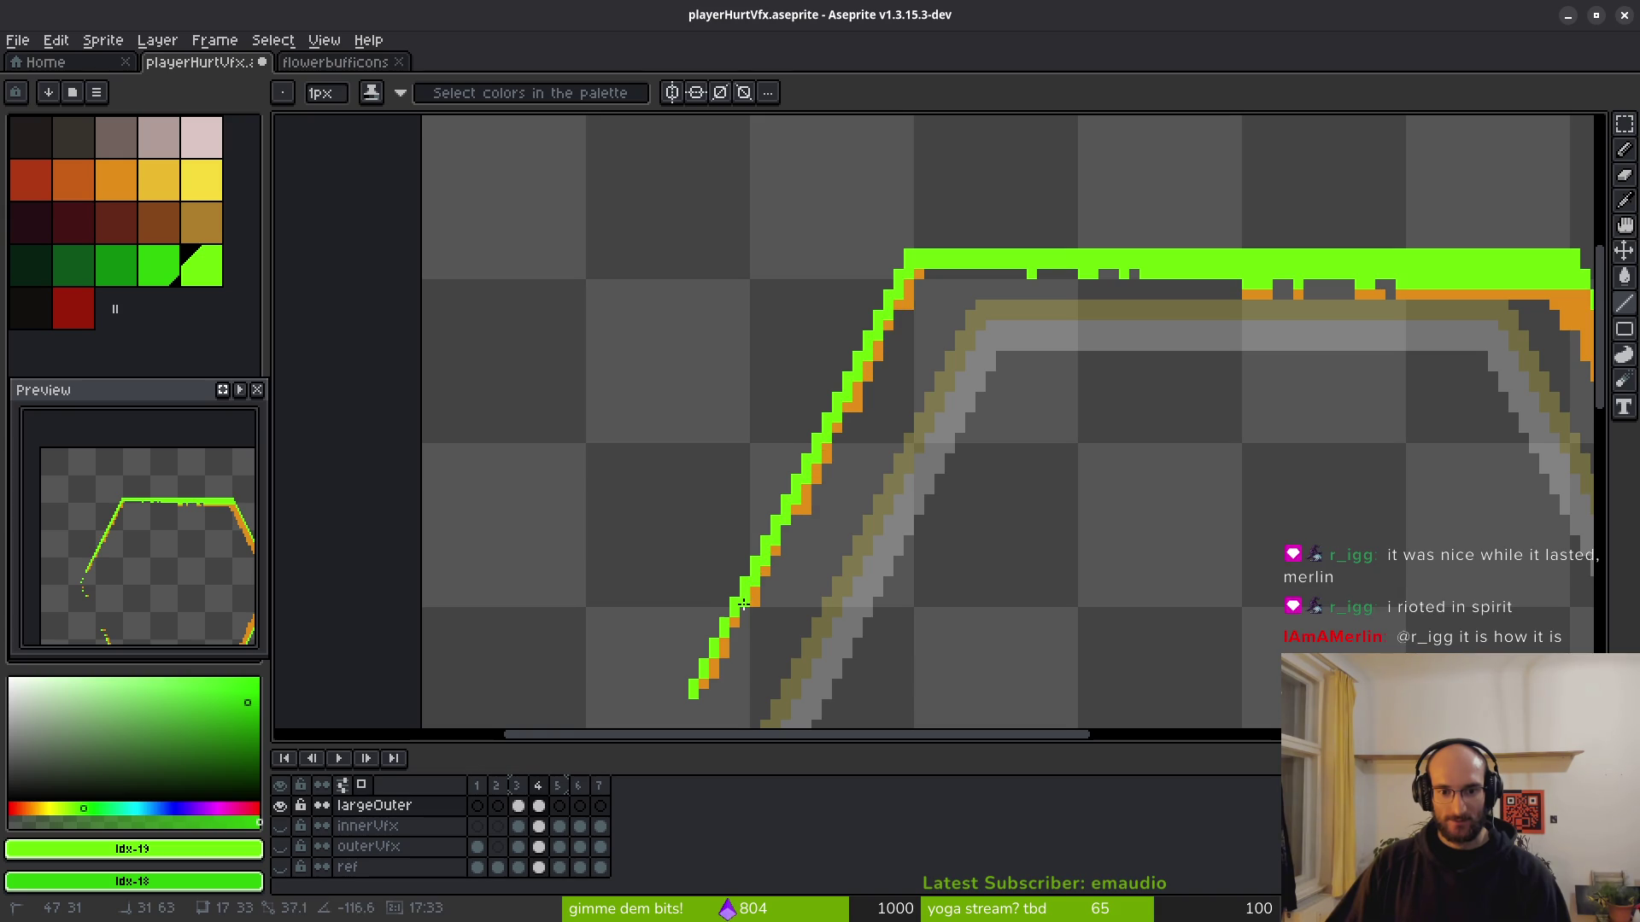
scroll(743, 605, up, 3)
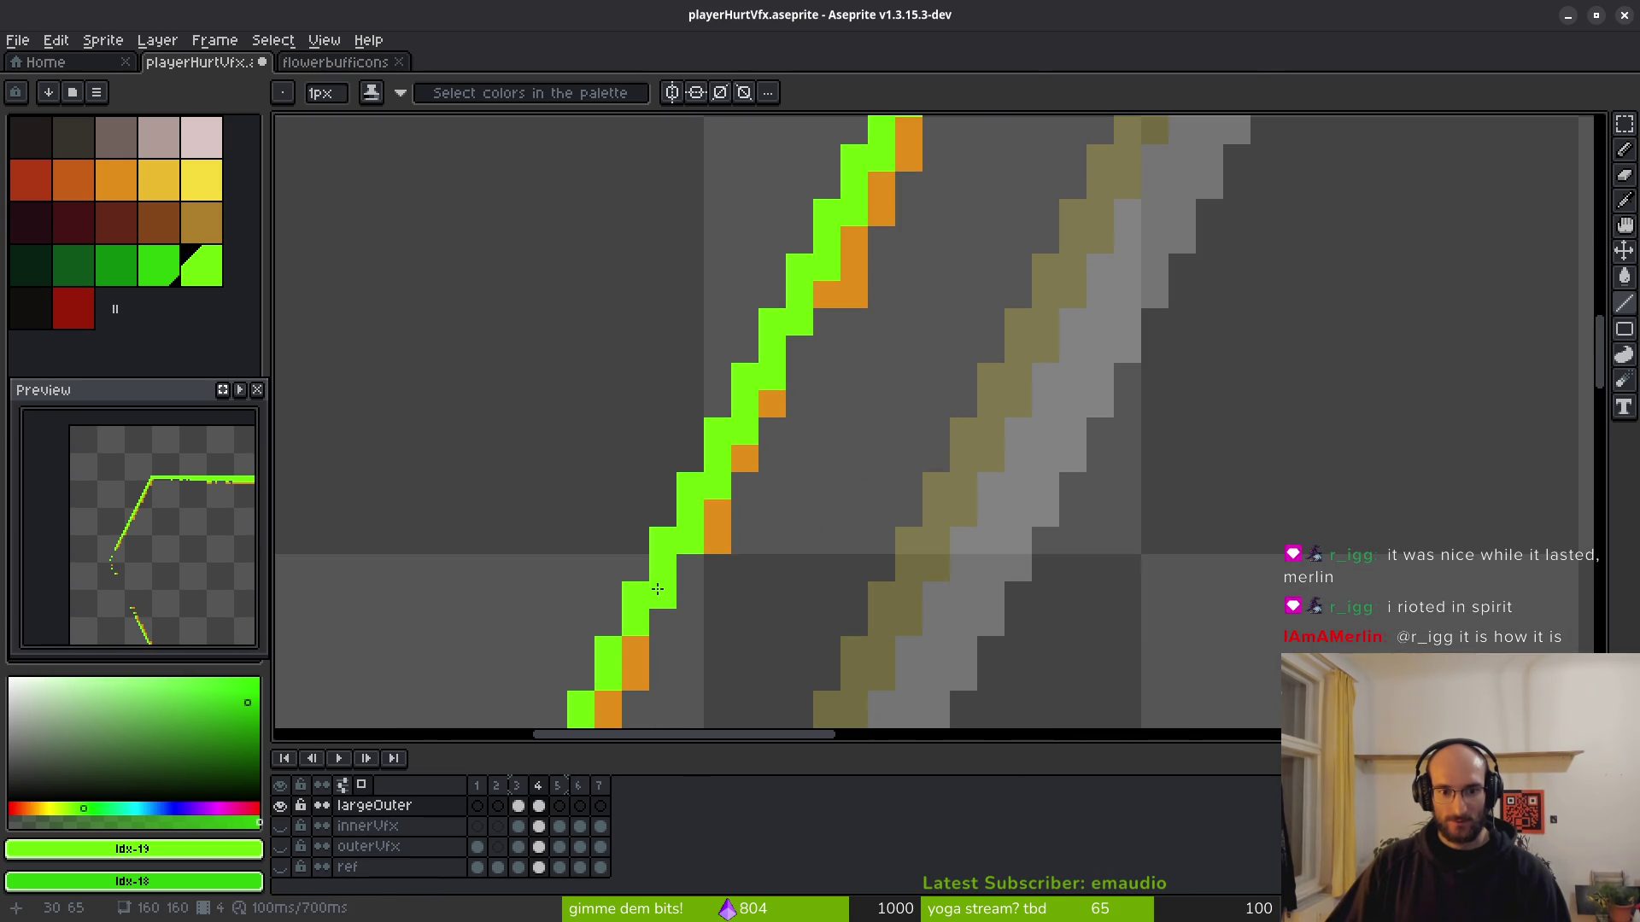
scroll(769, 538, down, 4)
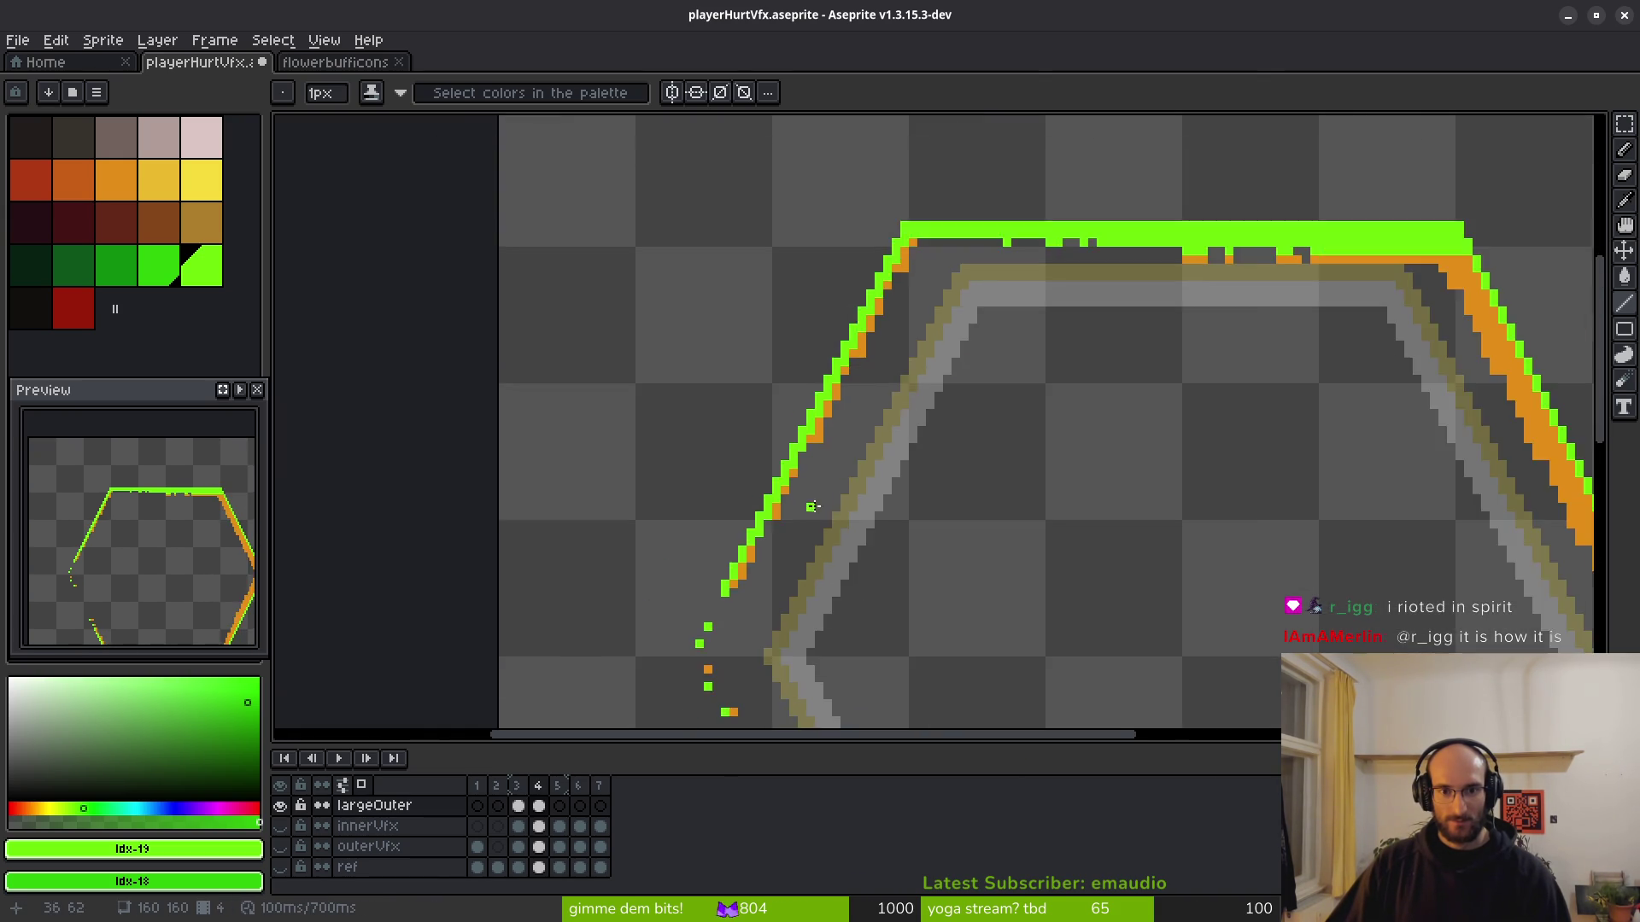
scroll(879, 439, up, 2)
drag(862, 295, 729, 533)
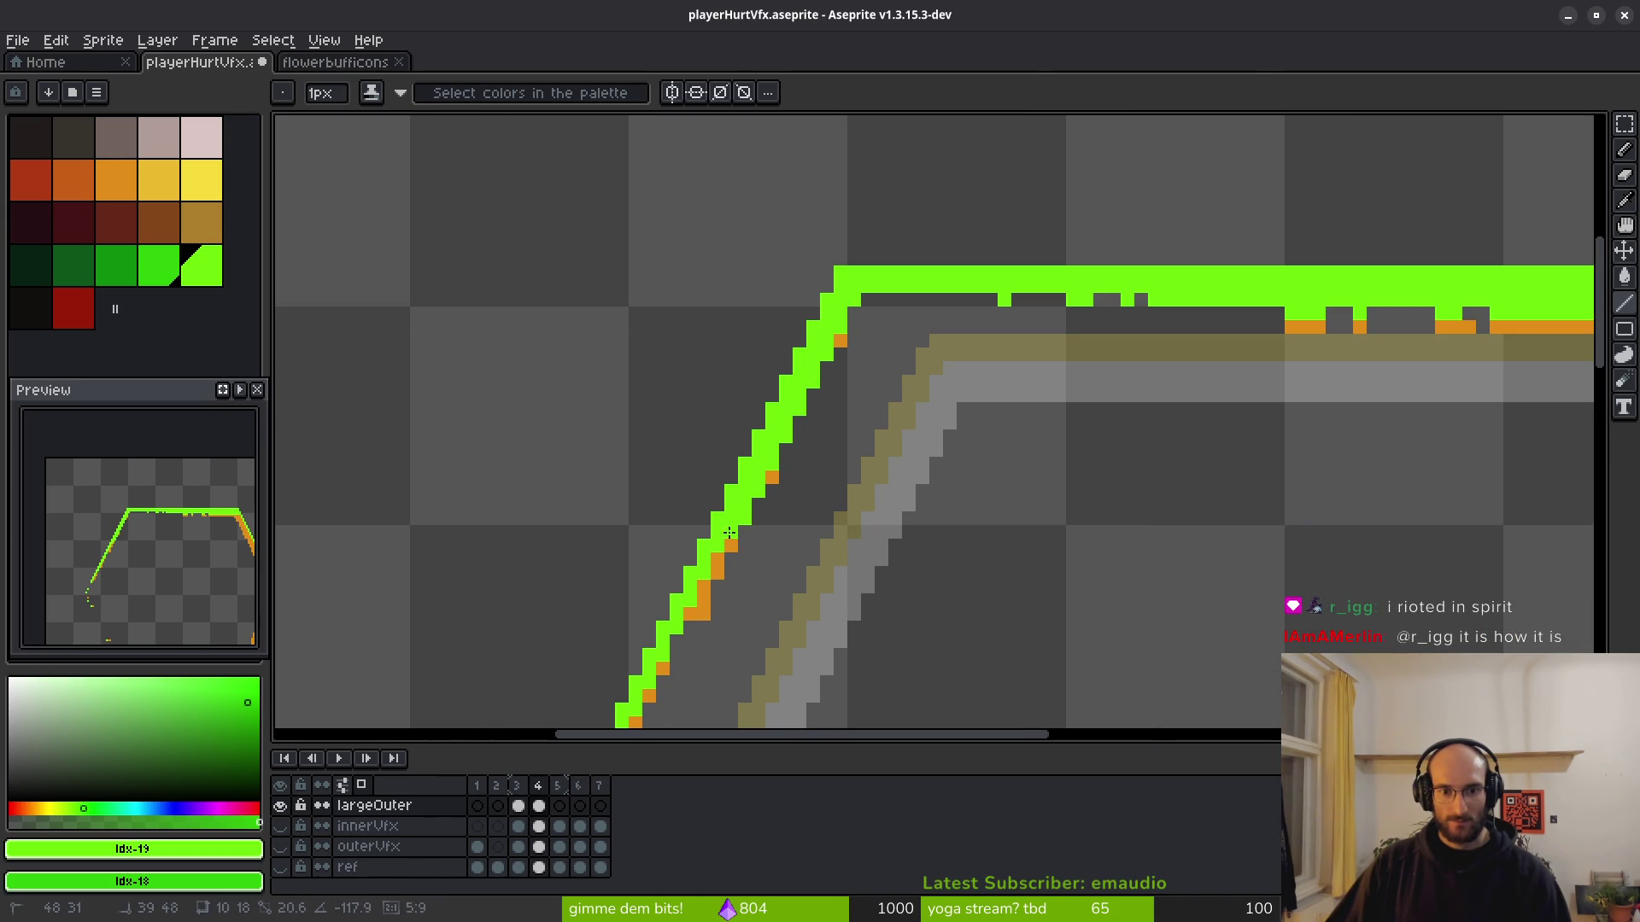
scroll(728, 533, down, 3)
scroll(824, 475, down, 1)
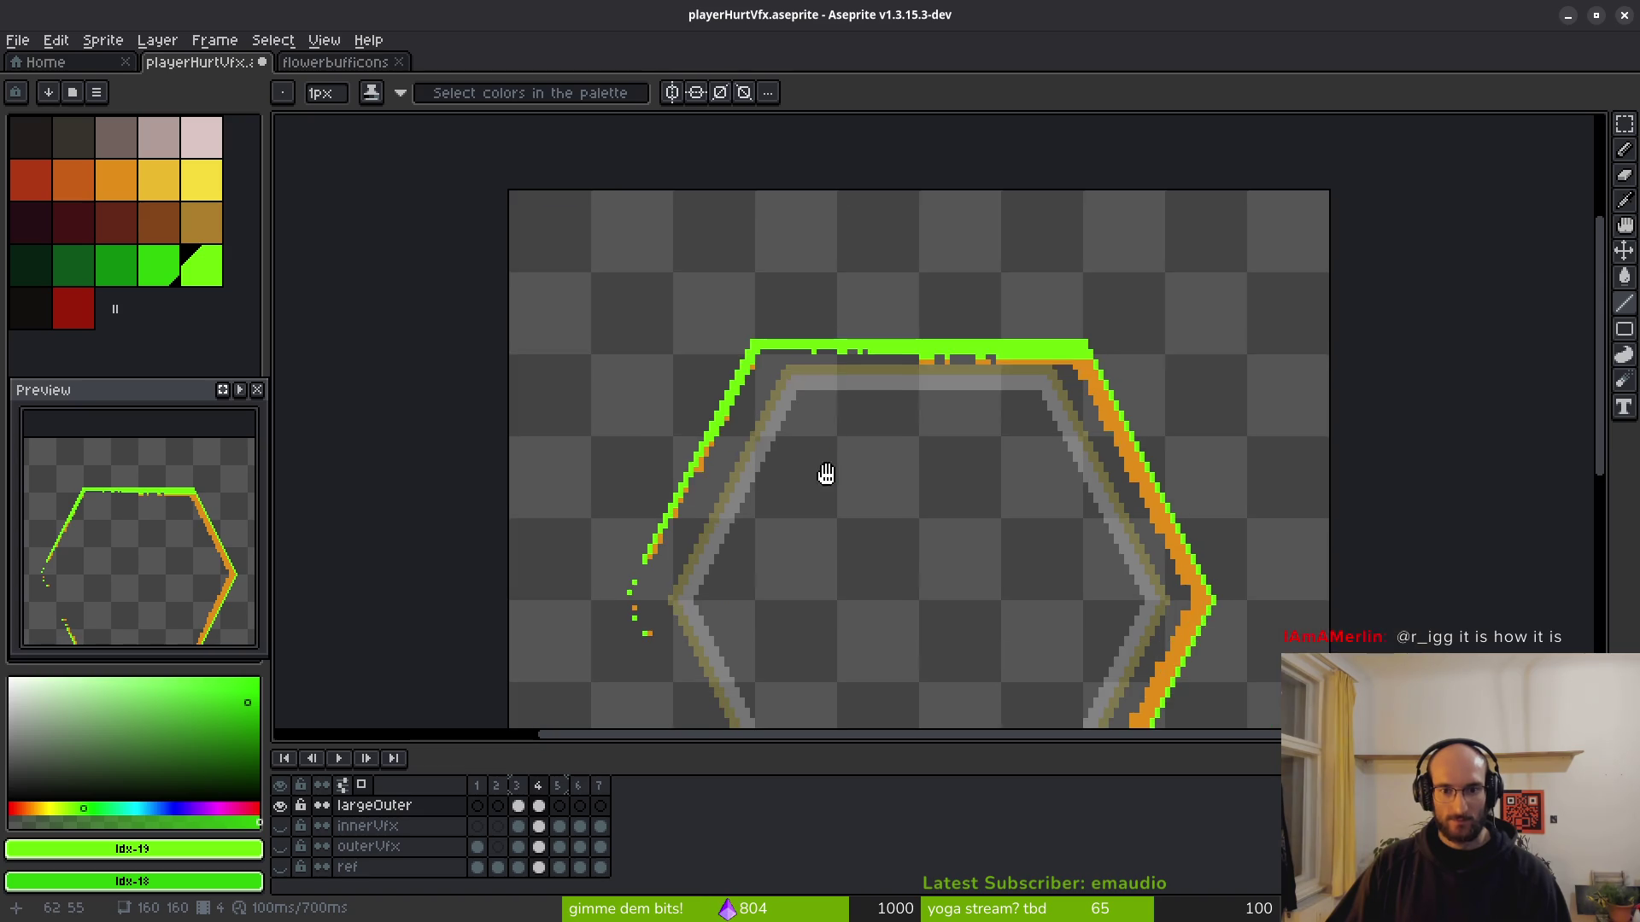
scroll(786, 362, up, 3)
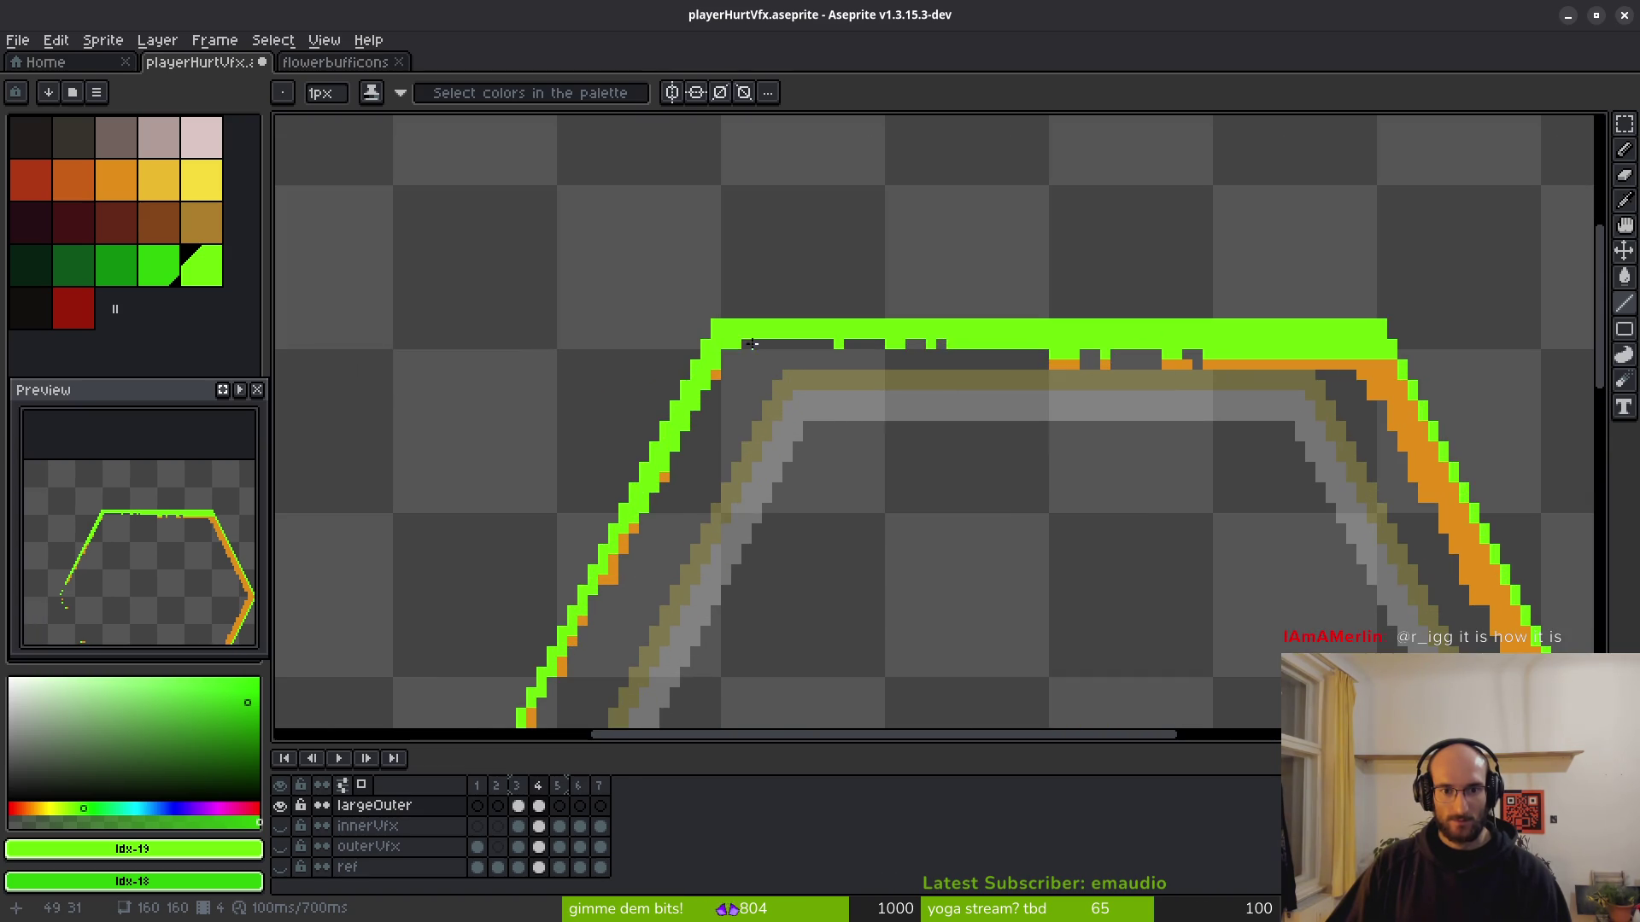
scroll(753, 363, up, 2)
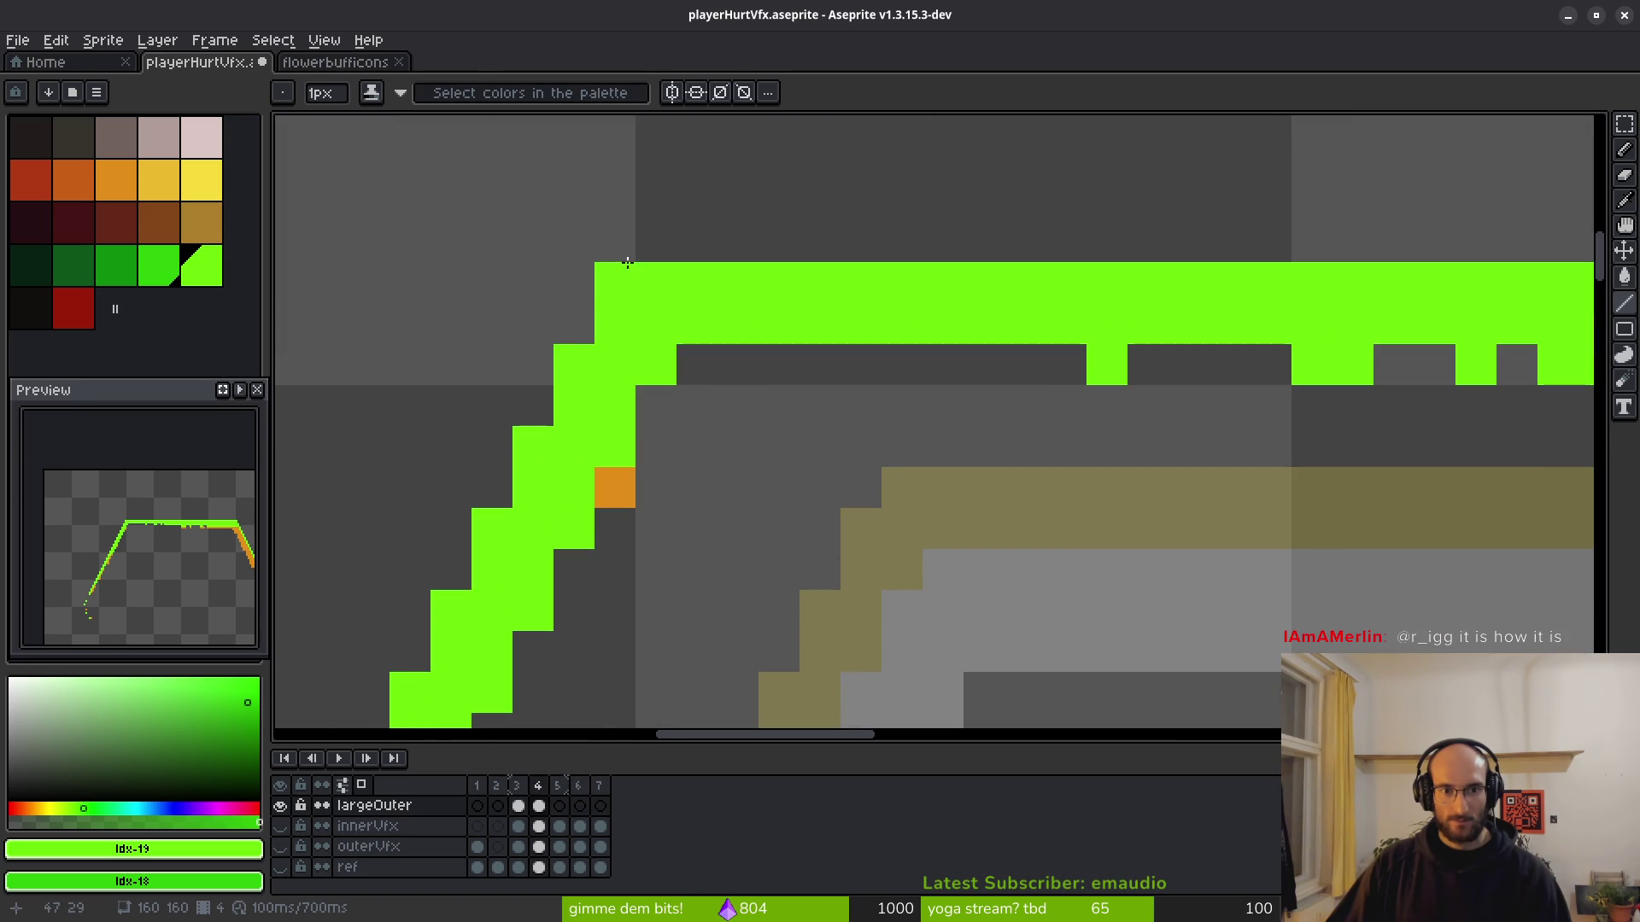
Draw a straight green line along the ring's top row.
key(b)
scroll(735, 282, down, 3)
scroll(1259, 348, up, 1)
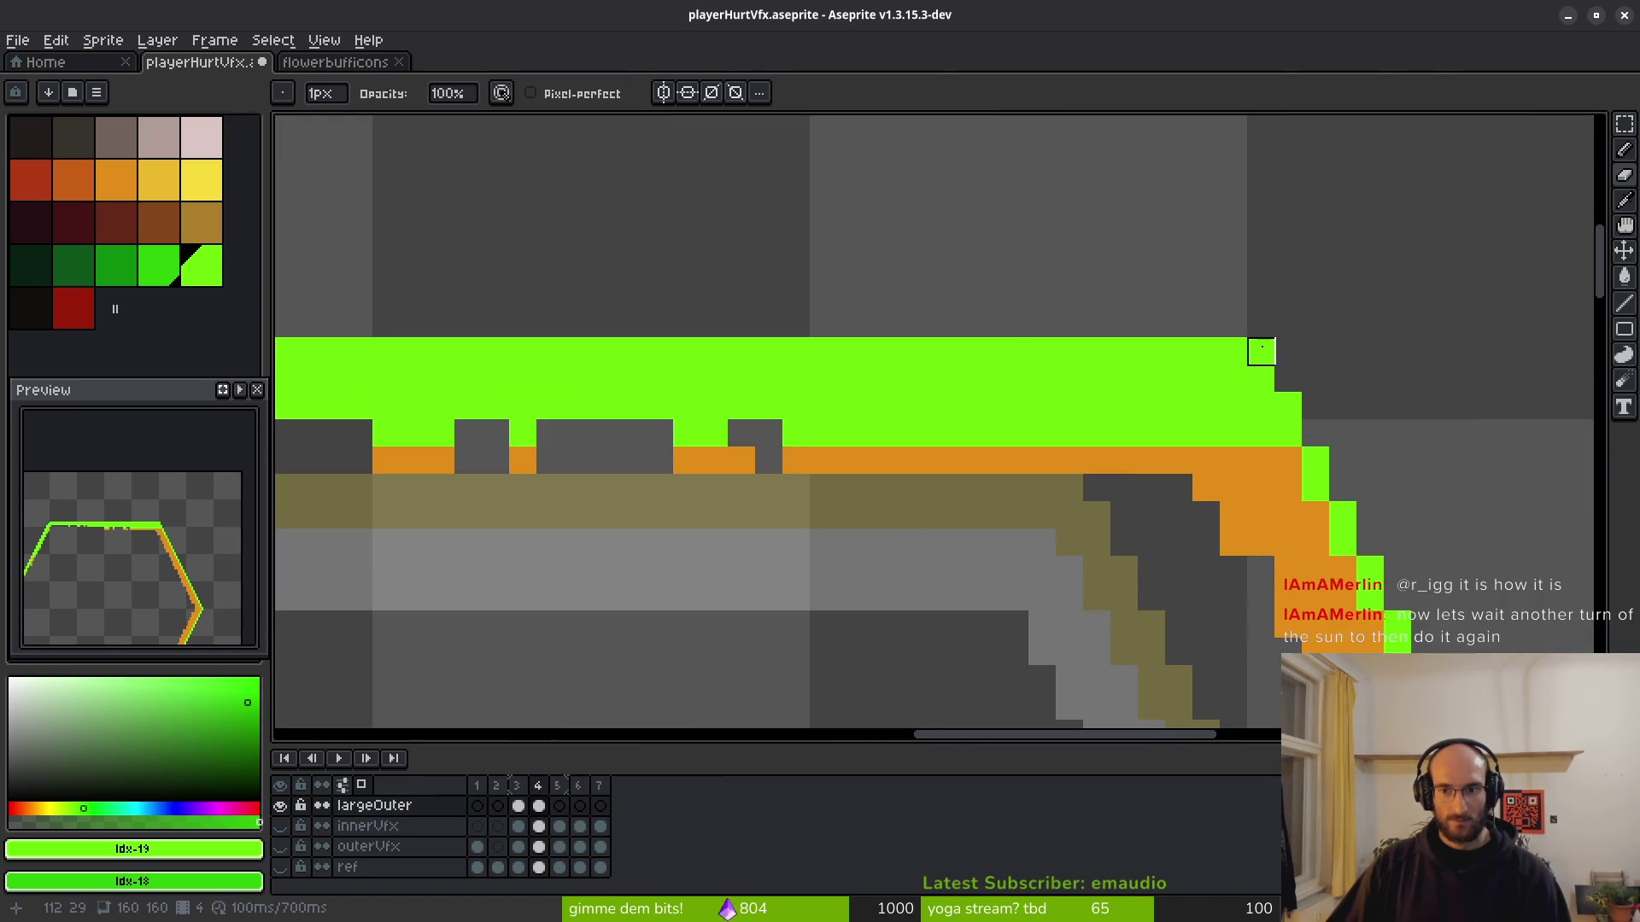
scroll(1196, 358, down, 4)
scroll(1071, 367, up, 2)
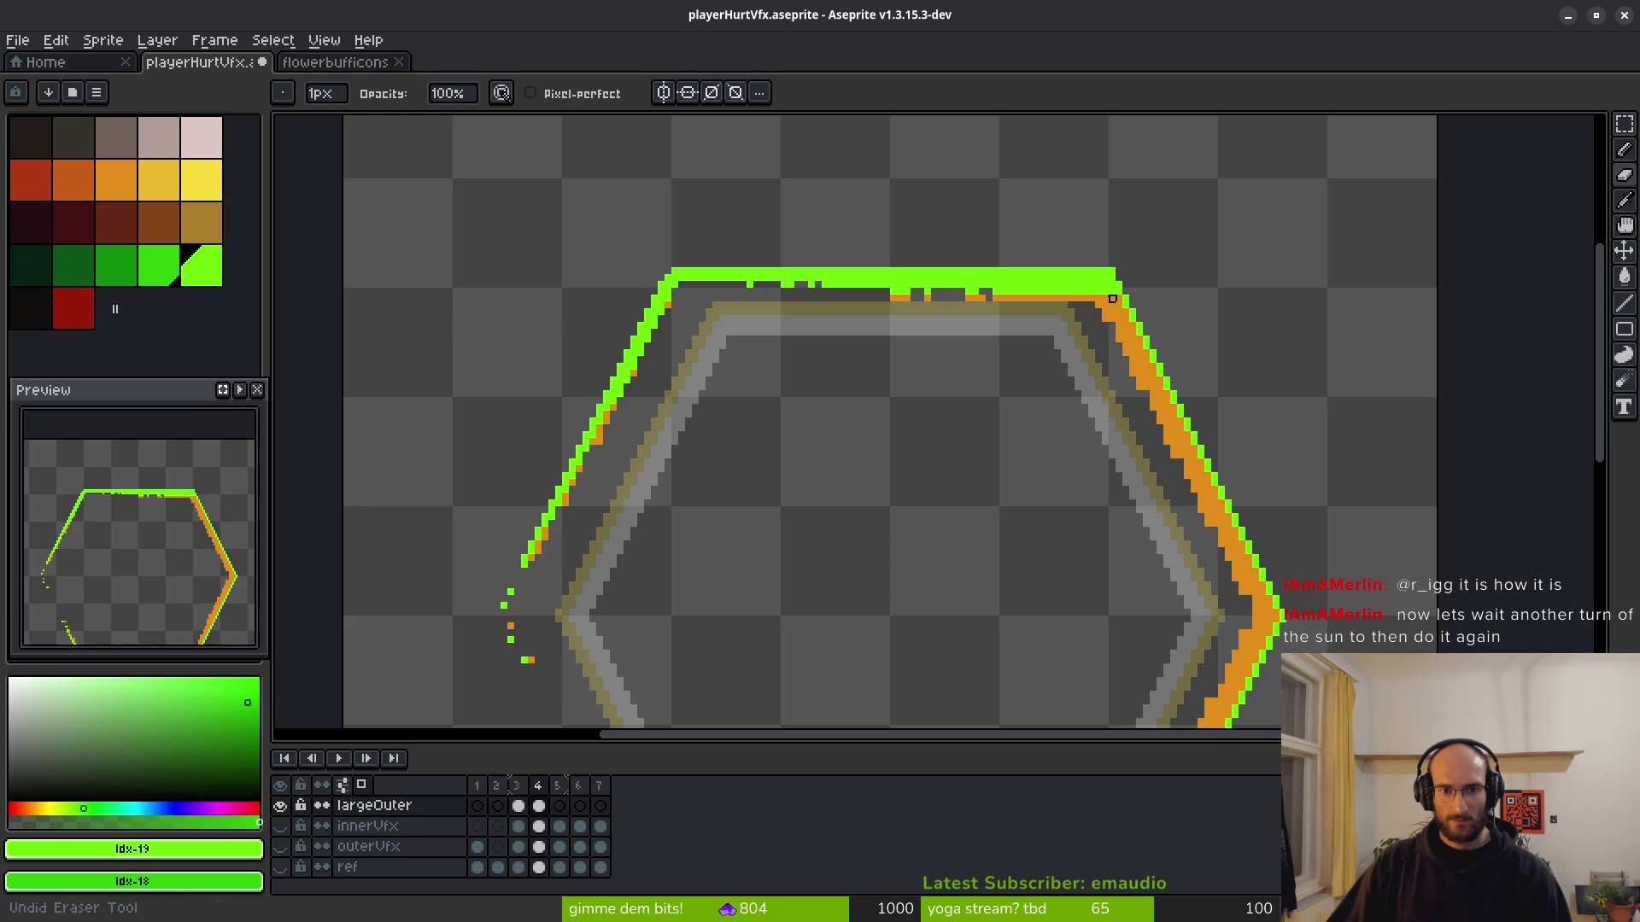
scroll(801, 286, up, 2)
key(b)
scroll(471, 223, down, 1)
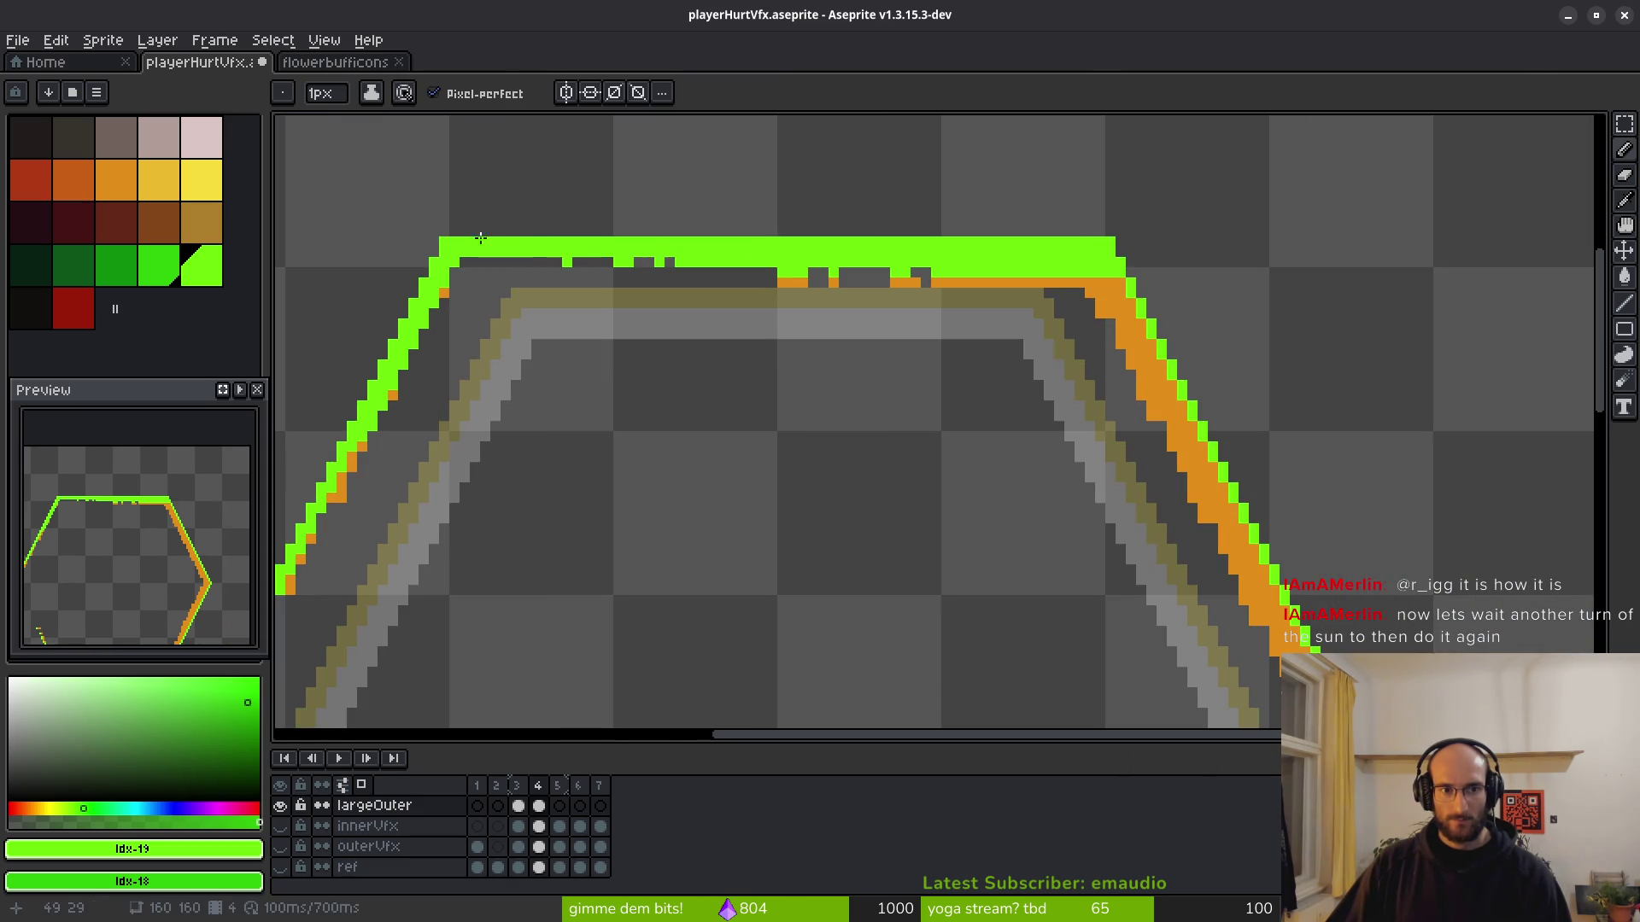
key(l)
drag(457, 229, 1098, 230)
scroll(1016, 357, down, 4)
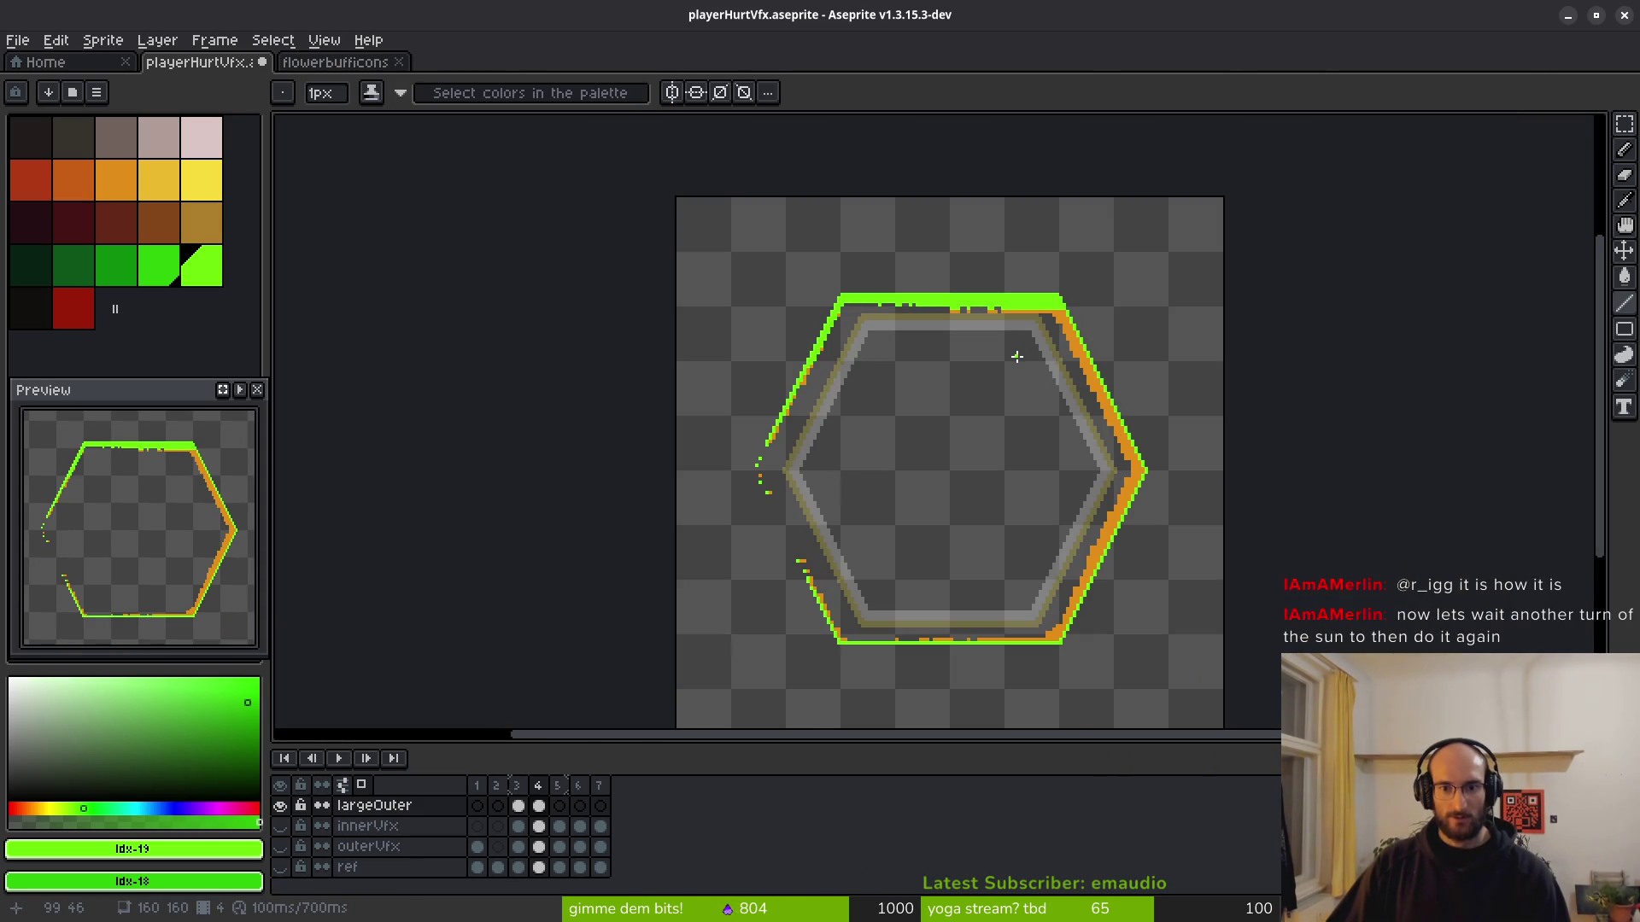
scroll(1014, 359, up, 5)
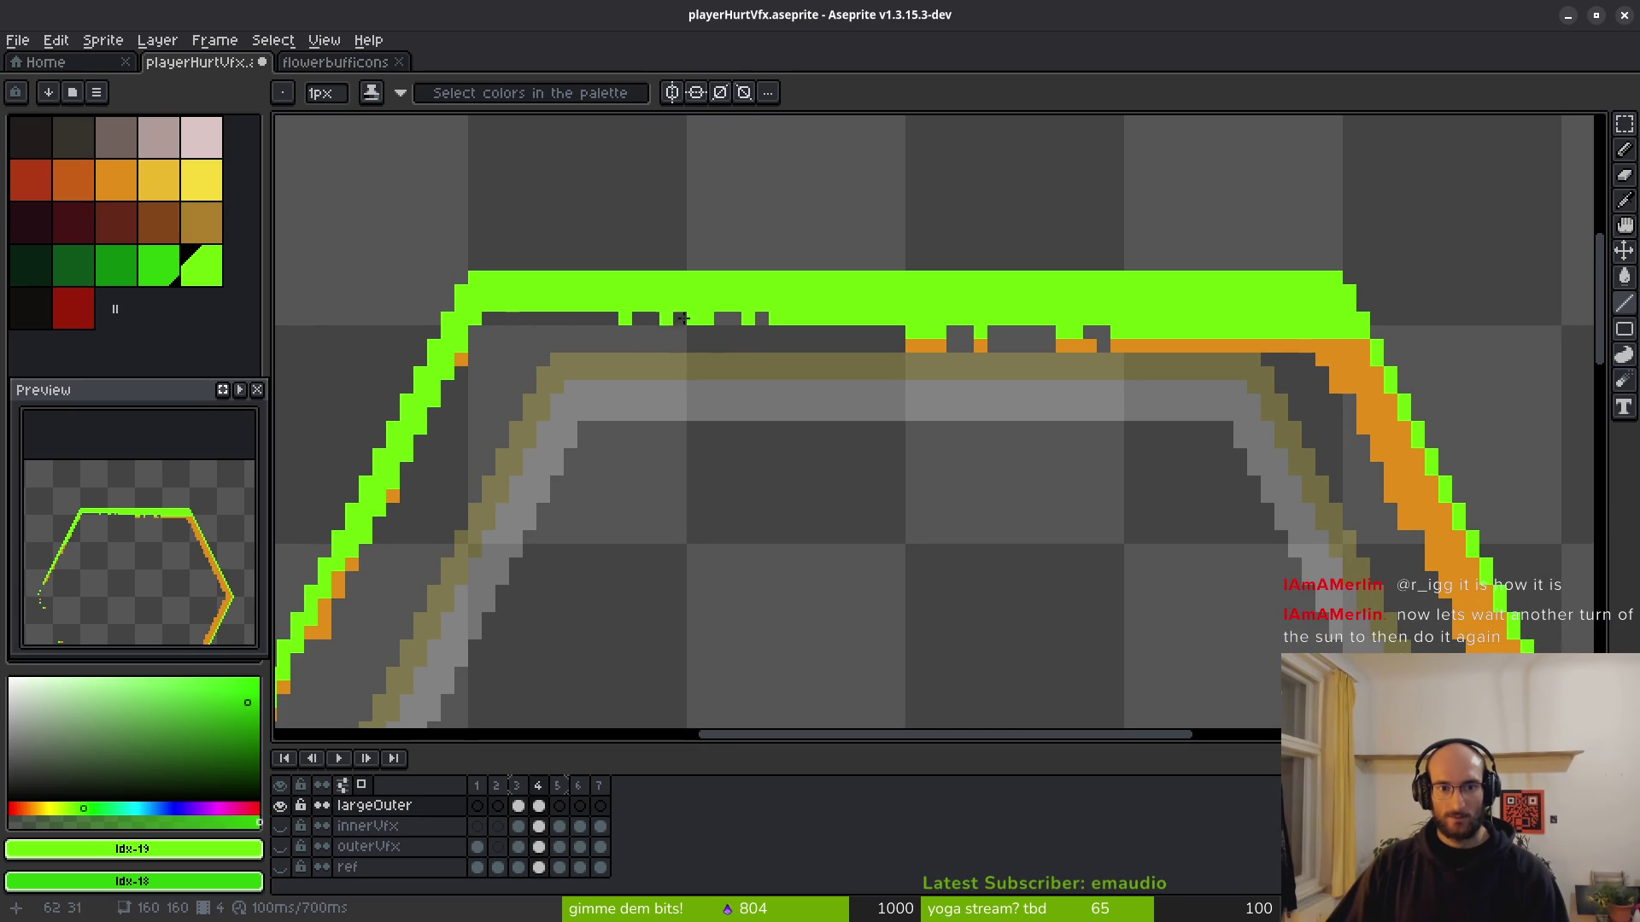
Draw green lines along the orange right edge and down from the right vertex.
mouse_move(683, 318)
mouse_down()
mouse_move(817, 370)
mouse_move(989, 359)
mouse_up()
scroll(866, 232, down, 1)
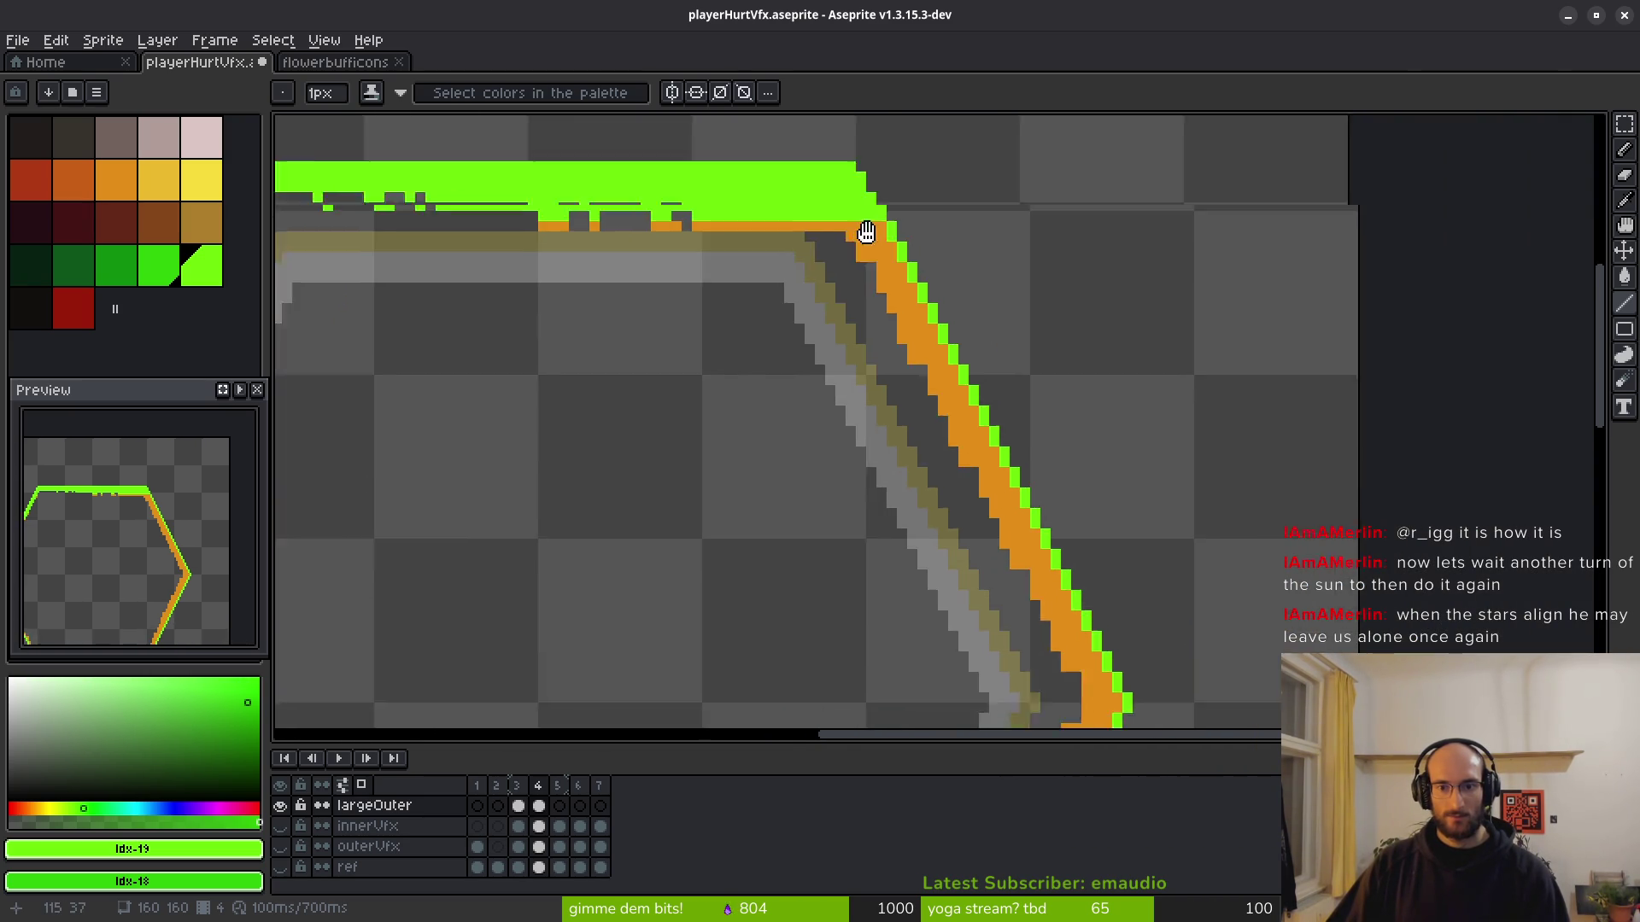
scroll(868, 366, down, 2)
scroll(928, 432, up, 1)
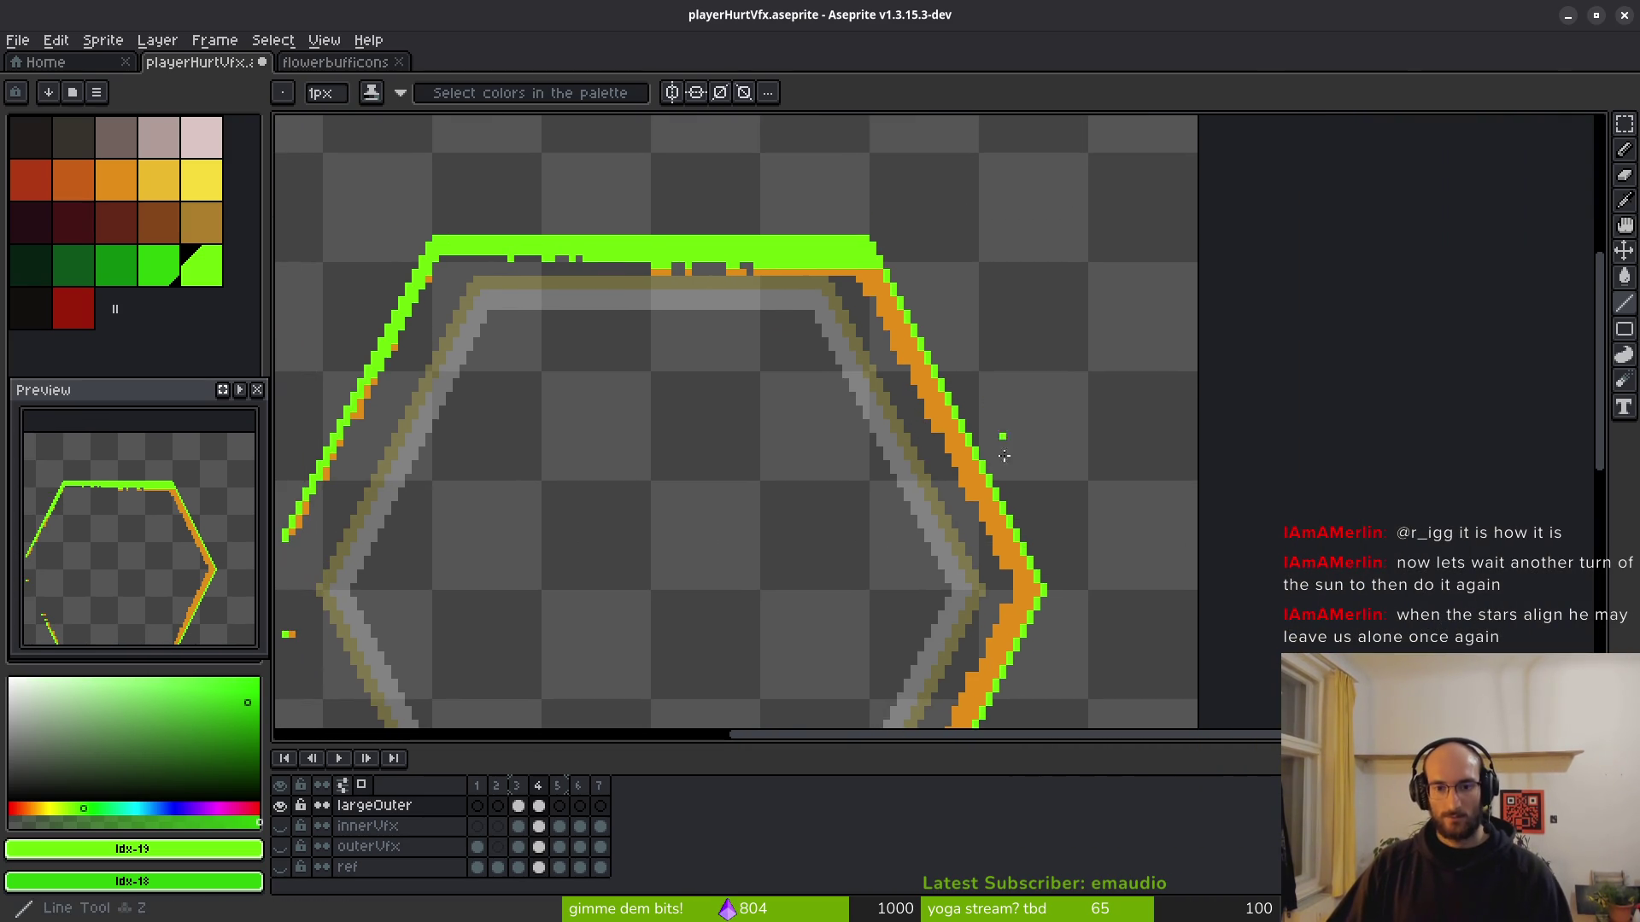
scroll(1017, 589, up, 1)
mouse_move(800, 148)
mouse_down()
mouse_move(1033, 636)
mouse_move(1170, 222)
mouse_move(979, 489)
mouse_up()
scroll(980, 488, down, 1)
mouse_move(1071, 254)
mouse_down()
mouse_move(871, 656)
mouse_move(942, 509)
mouse_up()
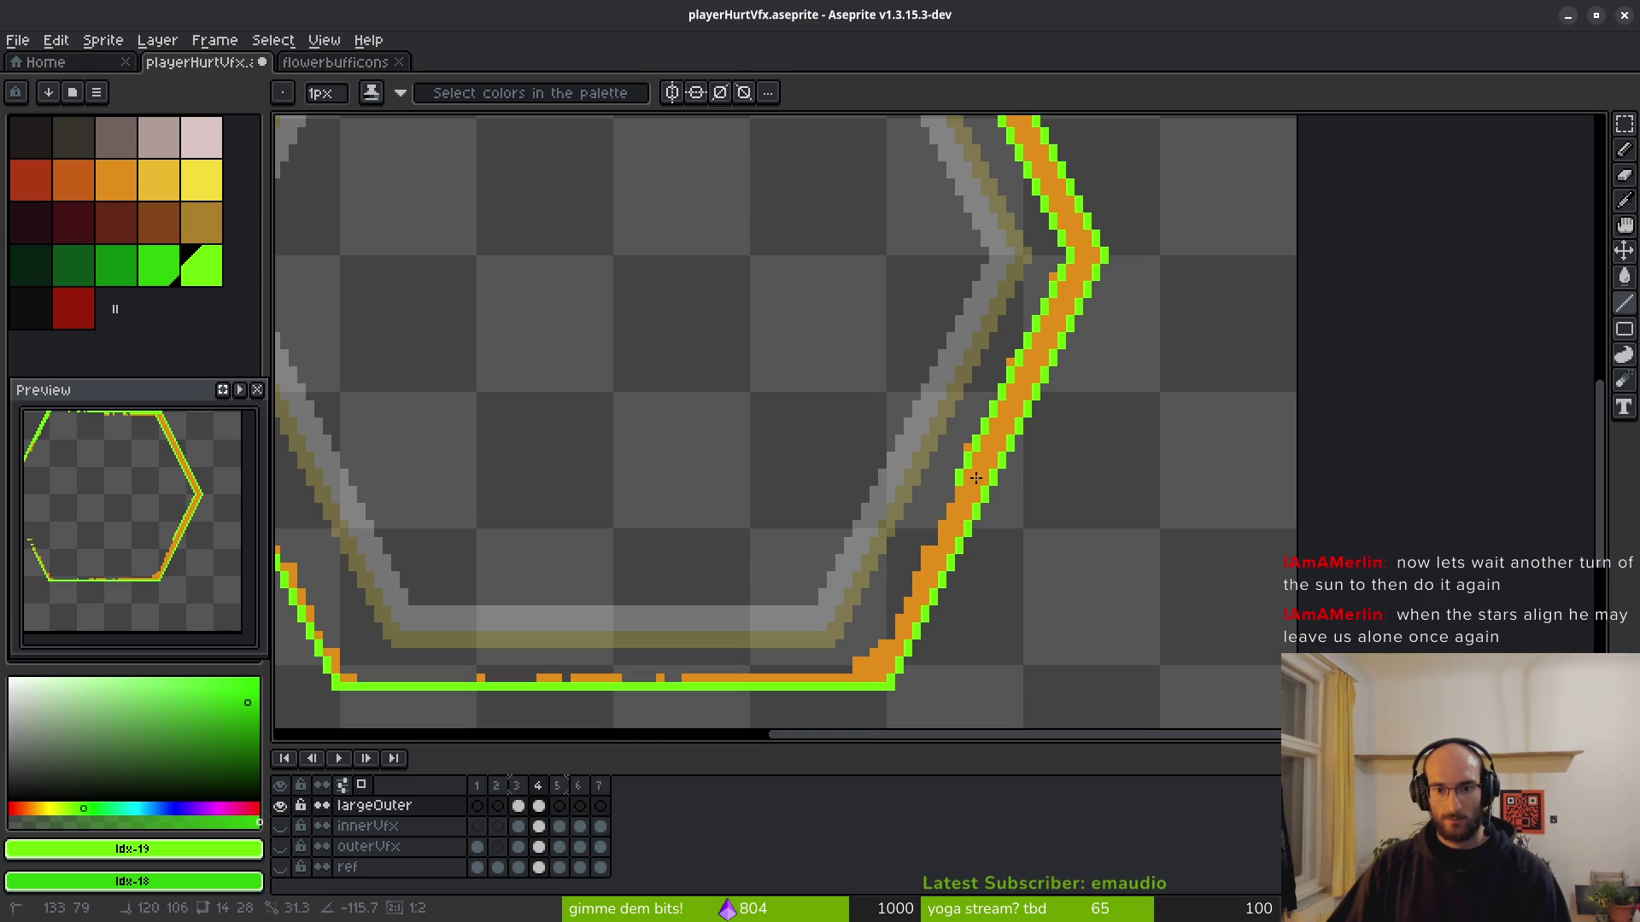
Draw green lines down the outer ring's lower-right edge.
drag(976, 479, 976, 478)
scroll(976, 479, down, 1)
scroll(1051, 324, up, 1)
scroll(1053, 286, up, 4)
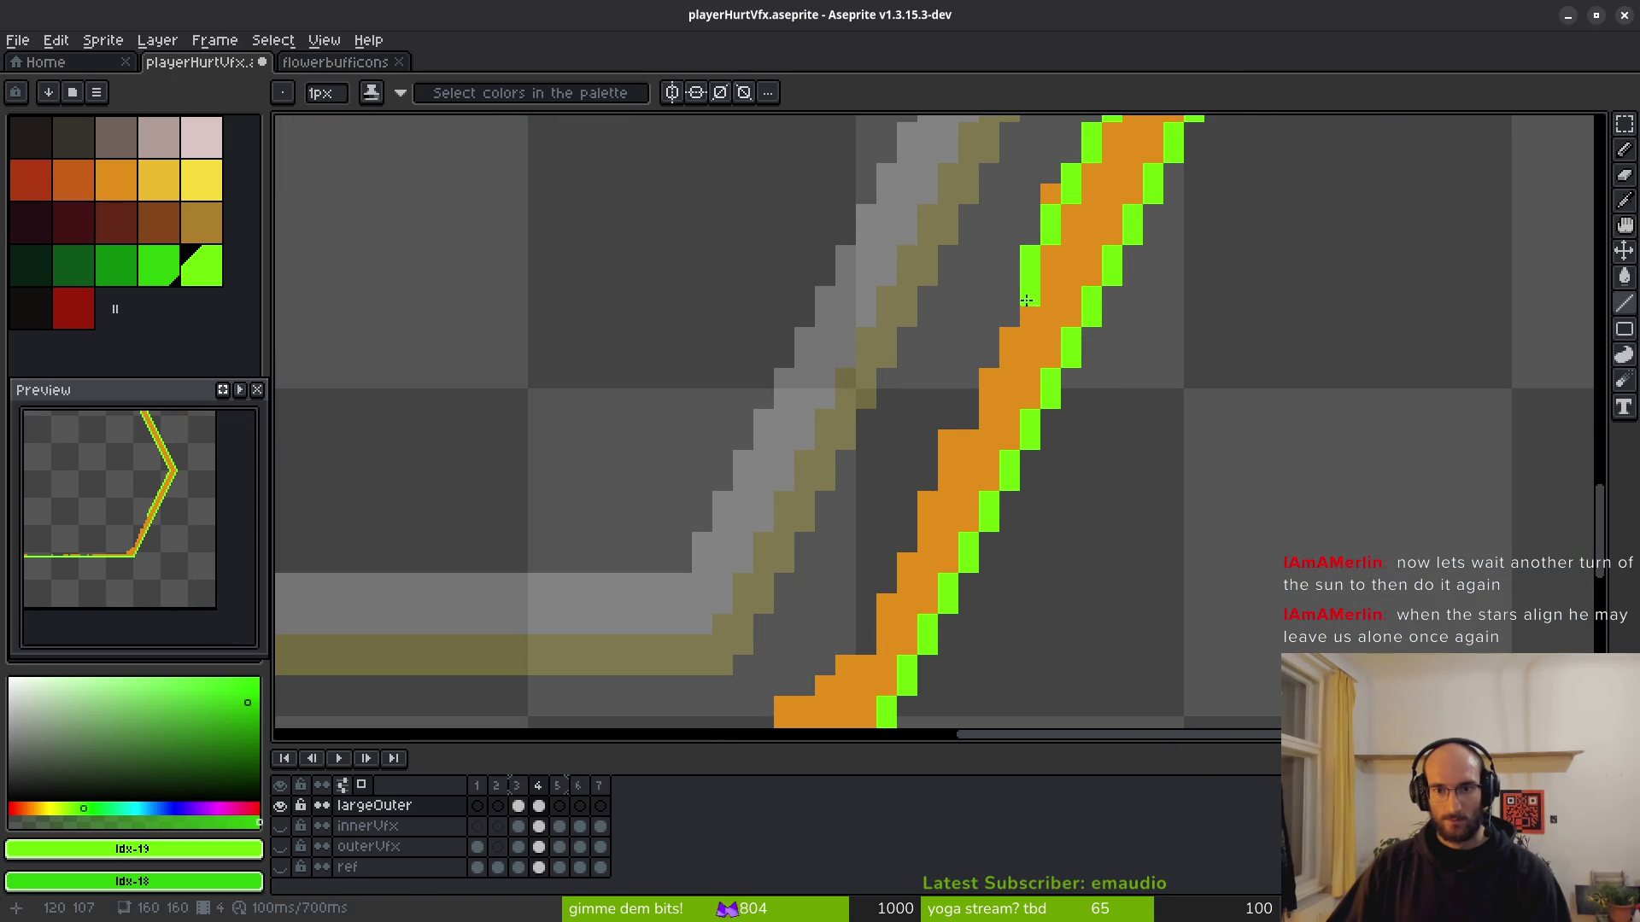
mouse_move(1030, 292)
mouse_down()
mouse_move(863, 636)
mouse_move(774, 619)
mouse_move(713, 685)
mouse_up()
scroll(854, 640, right, 2)
scroll(769, 628, down, 3)
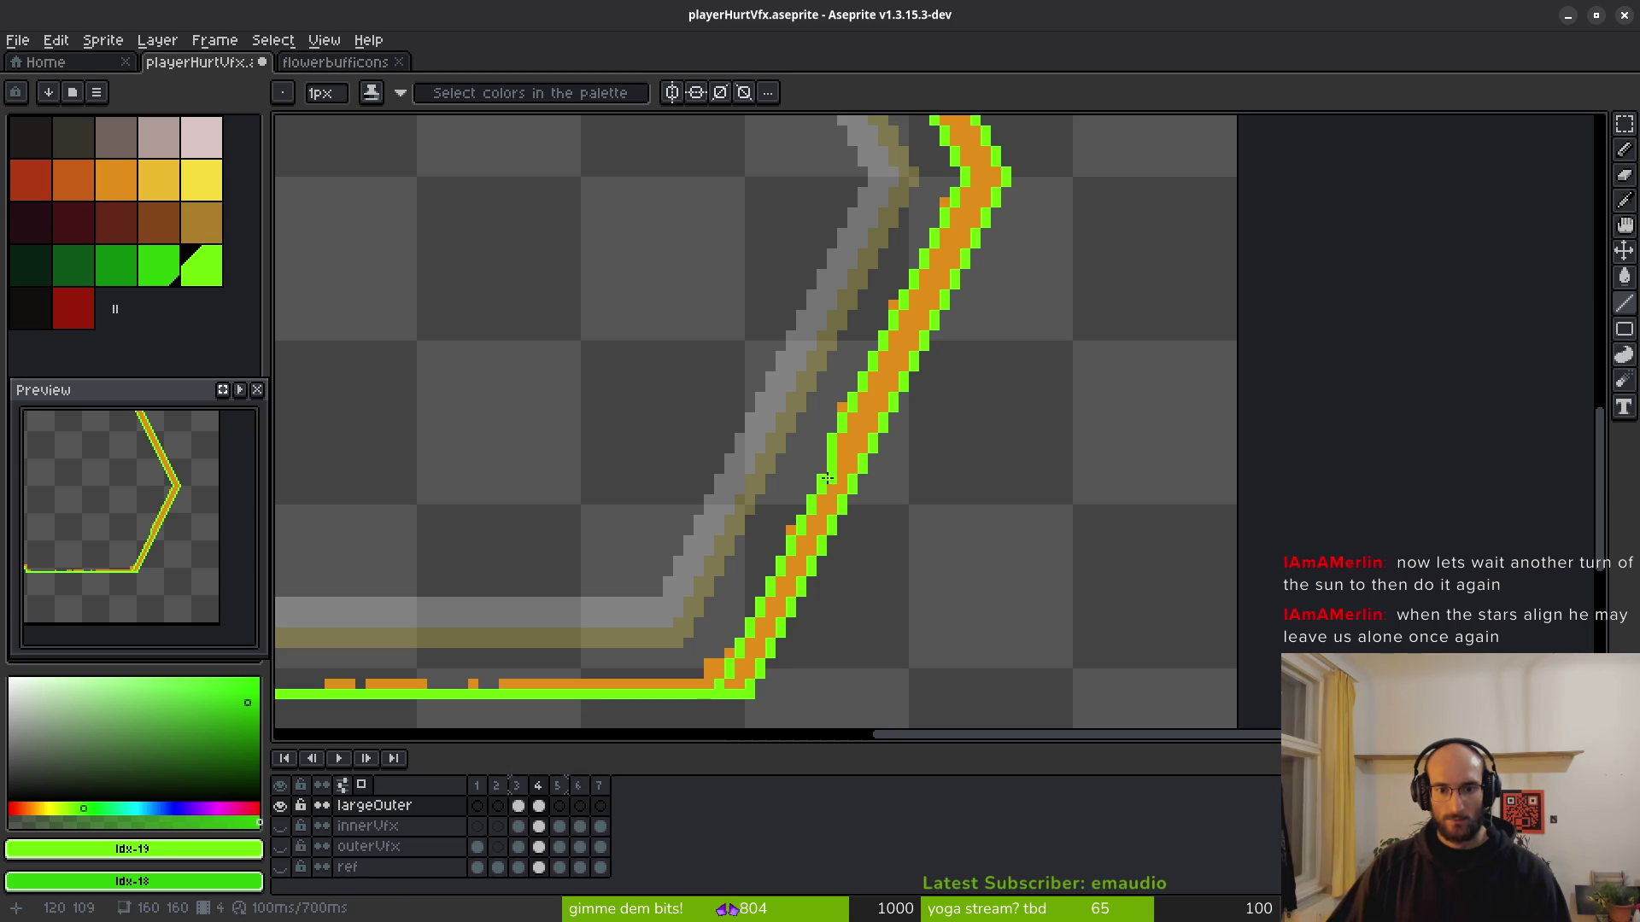
scroll(827, 478, up, 3)
scroll(807, 466, down, 2)
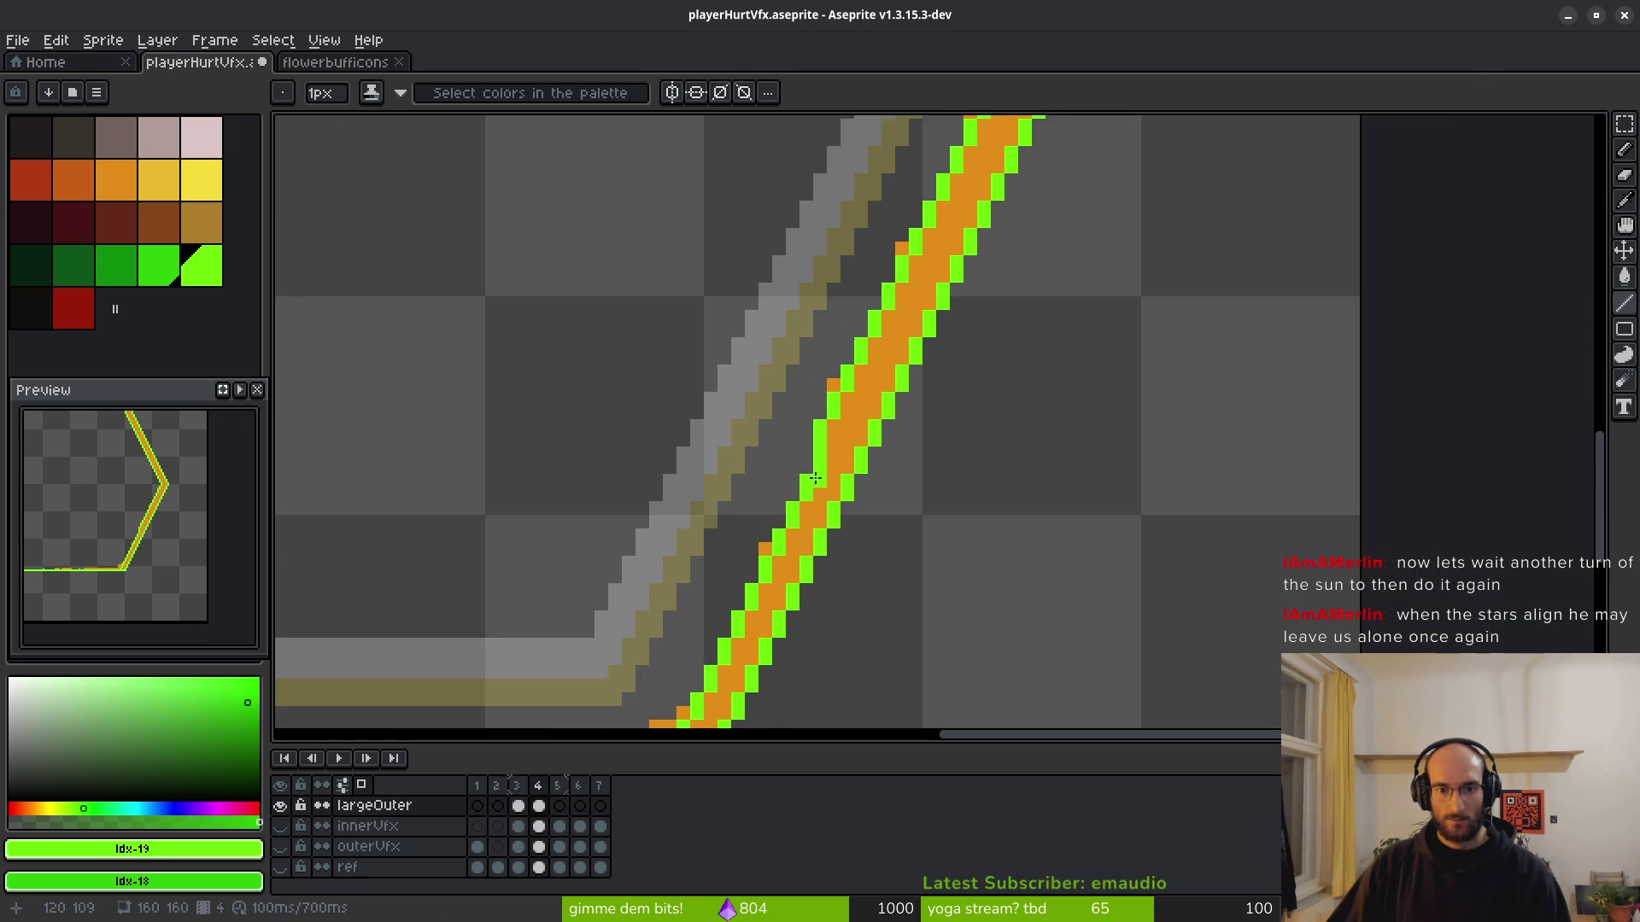
scroll(816, 478, down, 1)
scroll(683, 615, up, 1)
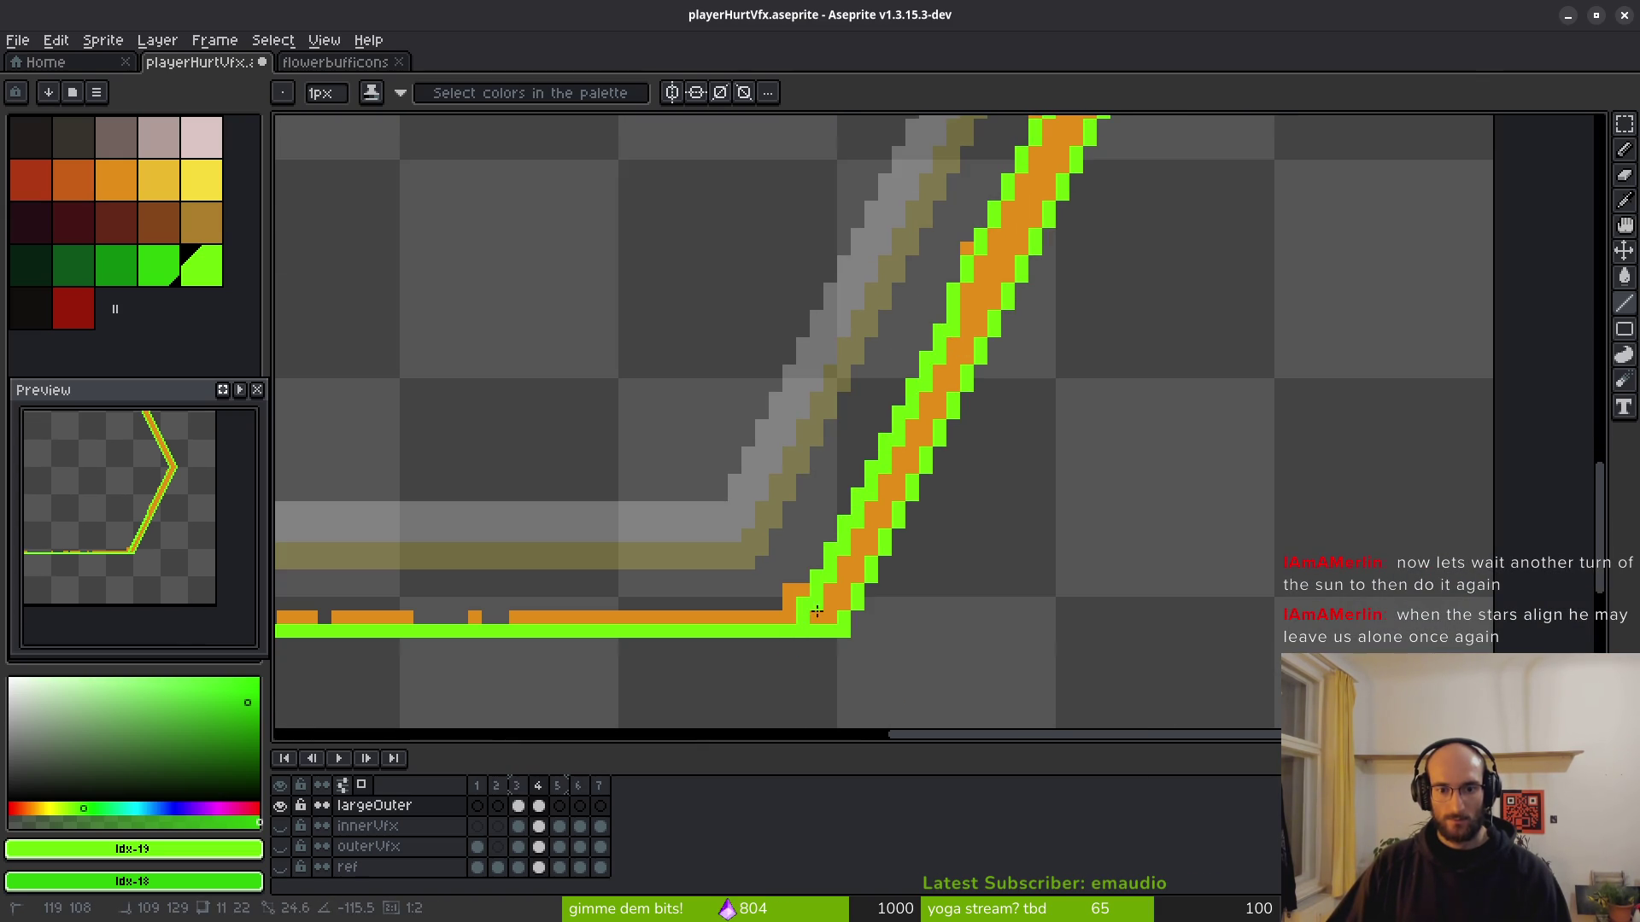
scroll(1025, 444, down, 2)
scroll(991, 460, up, 2)
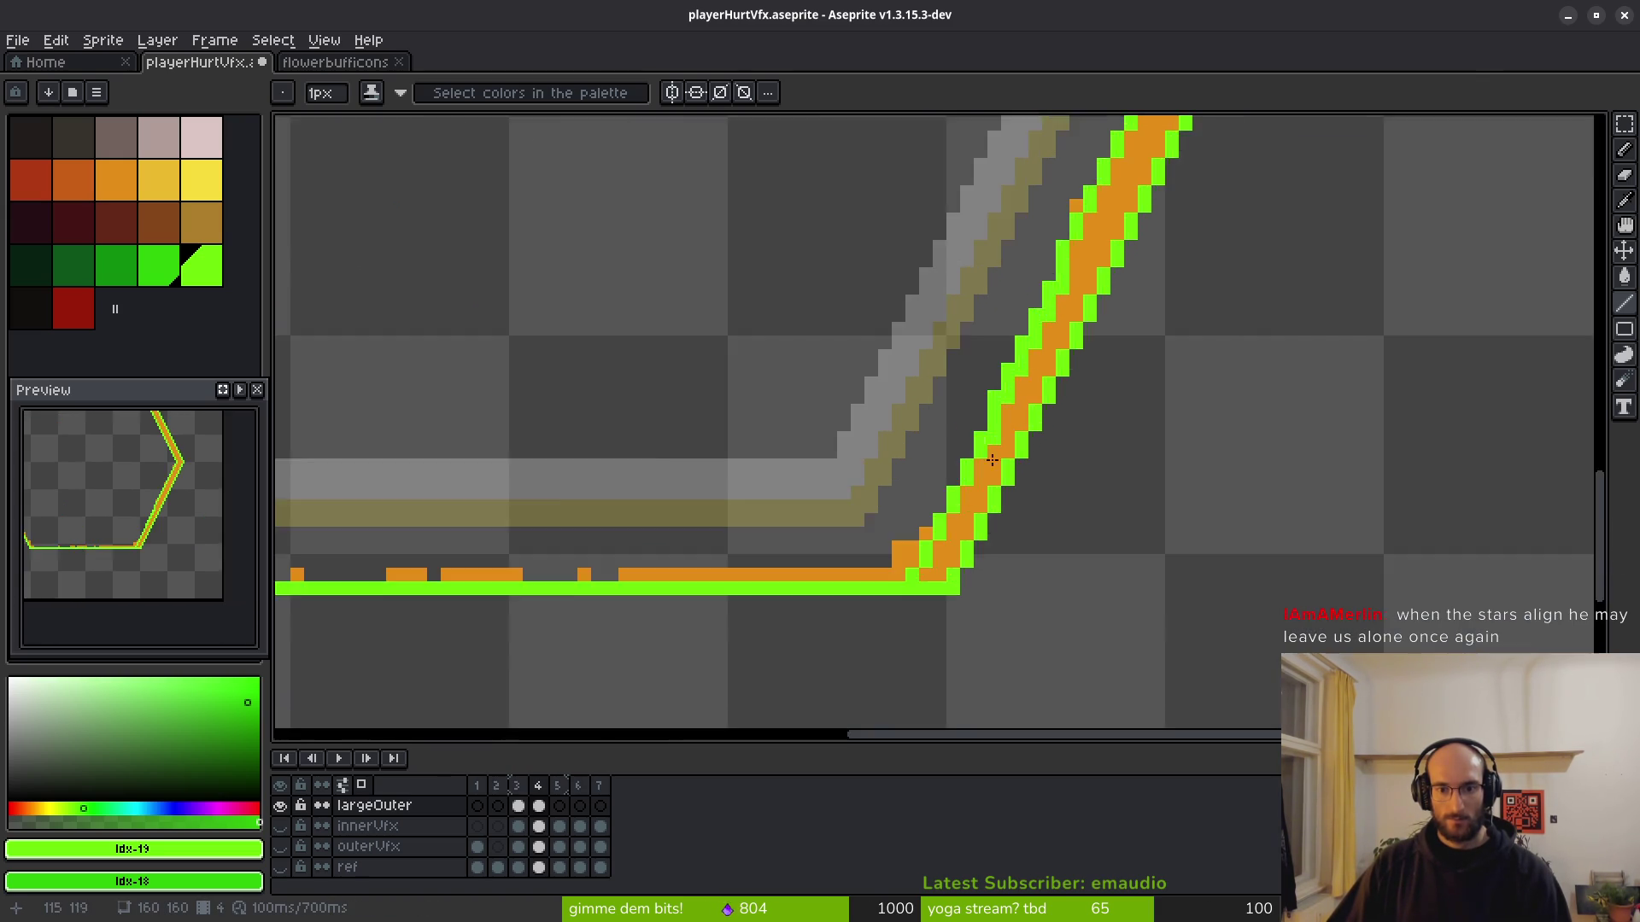
scroll(992, 460, down, 2)
scroll(991, 460, left, 3)
scroll(1149, 418, left, 2)
scroll(1255, 417, up, 2)
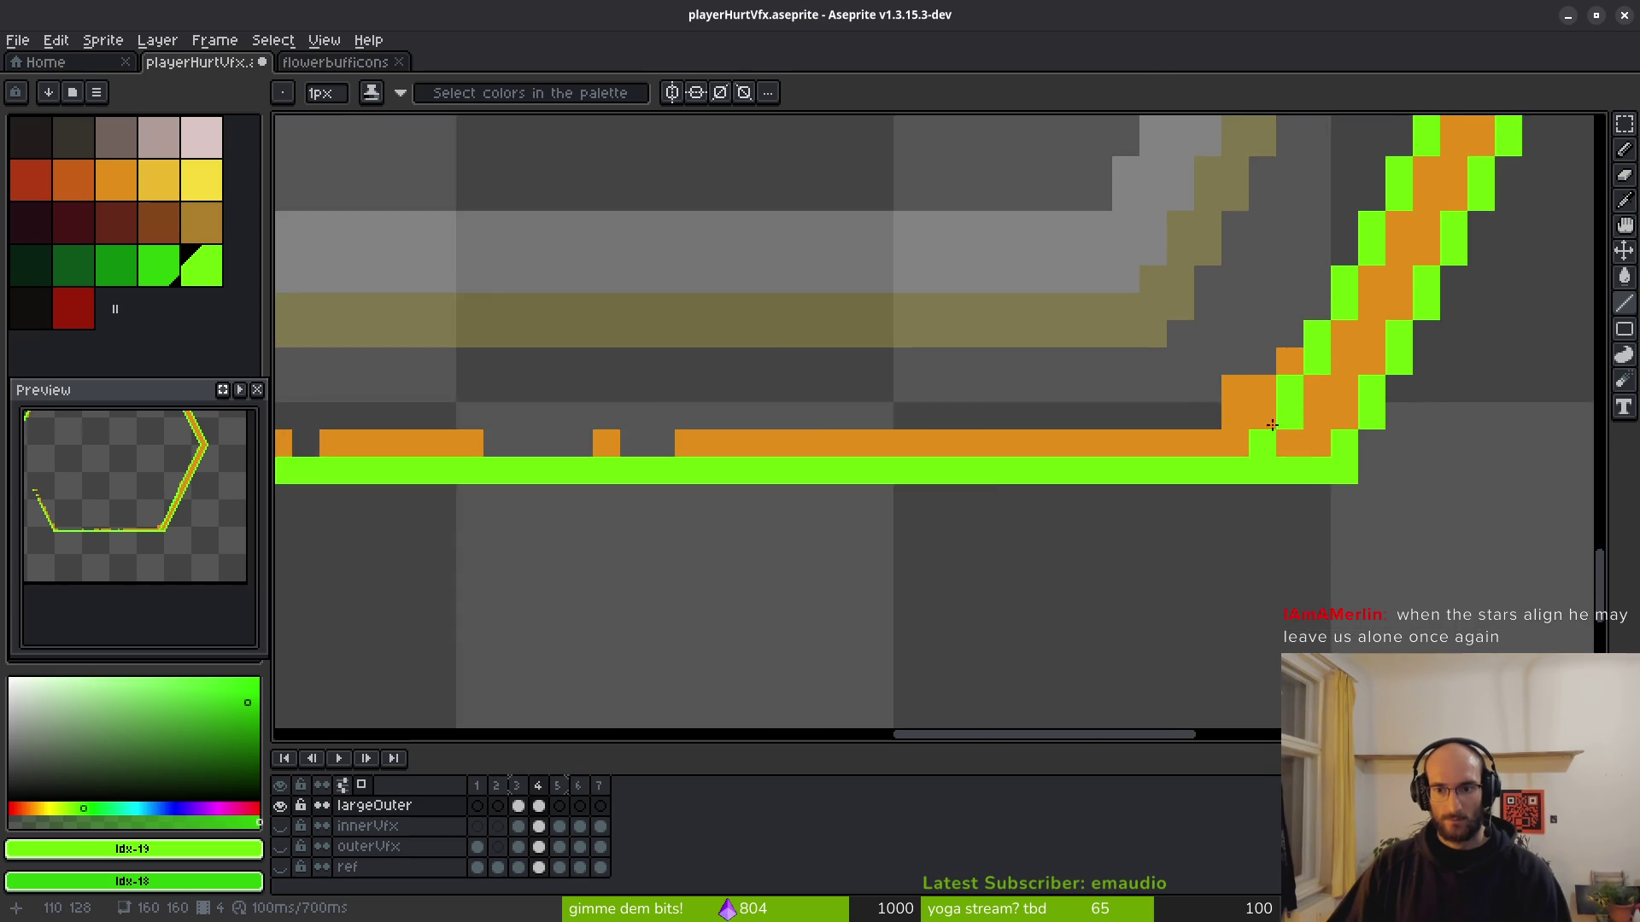
scroll(1281, 423, down, 2)
scroll(1315, 433, up, 1)
Paint over the orange bottom row in green.
mouse_move(1317, 418)
mouse_down()
mouse_move(865, 415)
mouse_move(1192, 452)
mouse_up()
drag(434, 445, 1469, 451)
scroll(820, 411, up, 1)
scroll(820, 411, down, 2)
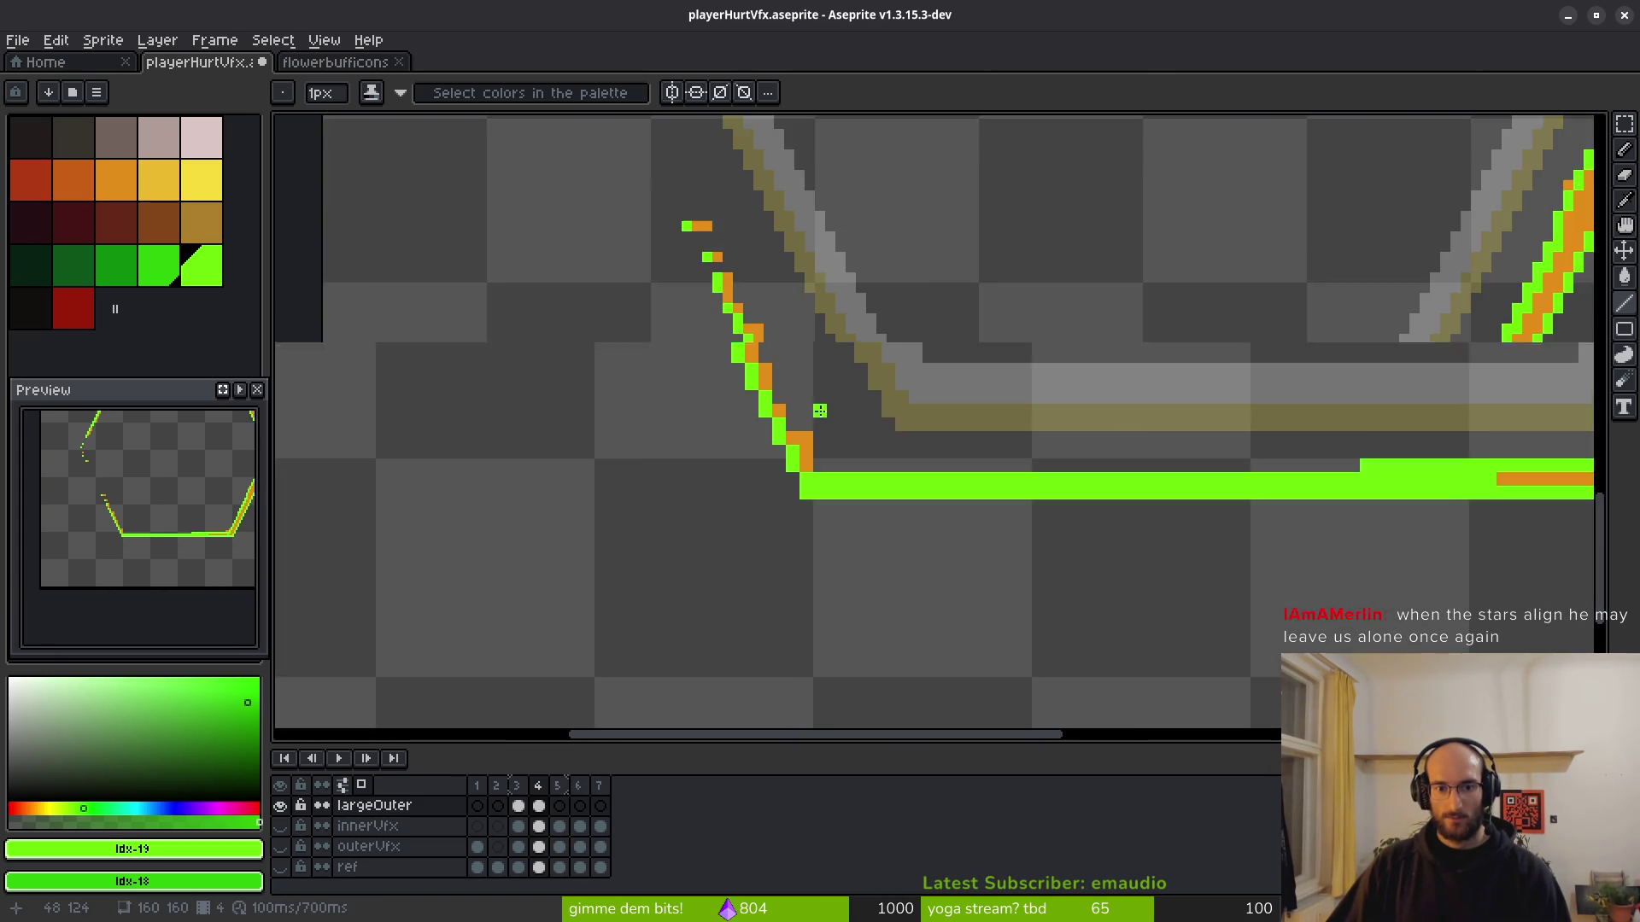
Paint the lower-left diagonal's orange pixels green, undoing an extra green row along the bottom.
scroll(820, 410, up, 1)
mouse_move(681, 324)
mouse_down()
mouse_move(794, 519)
mouse_move(761, 457)
mouse_move(786, 485)
mouse_up()
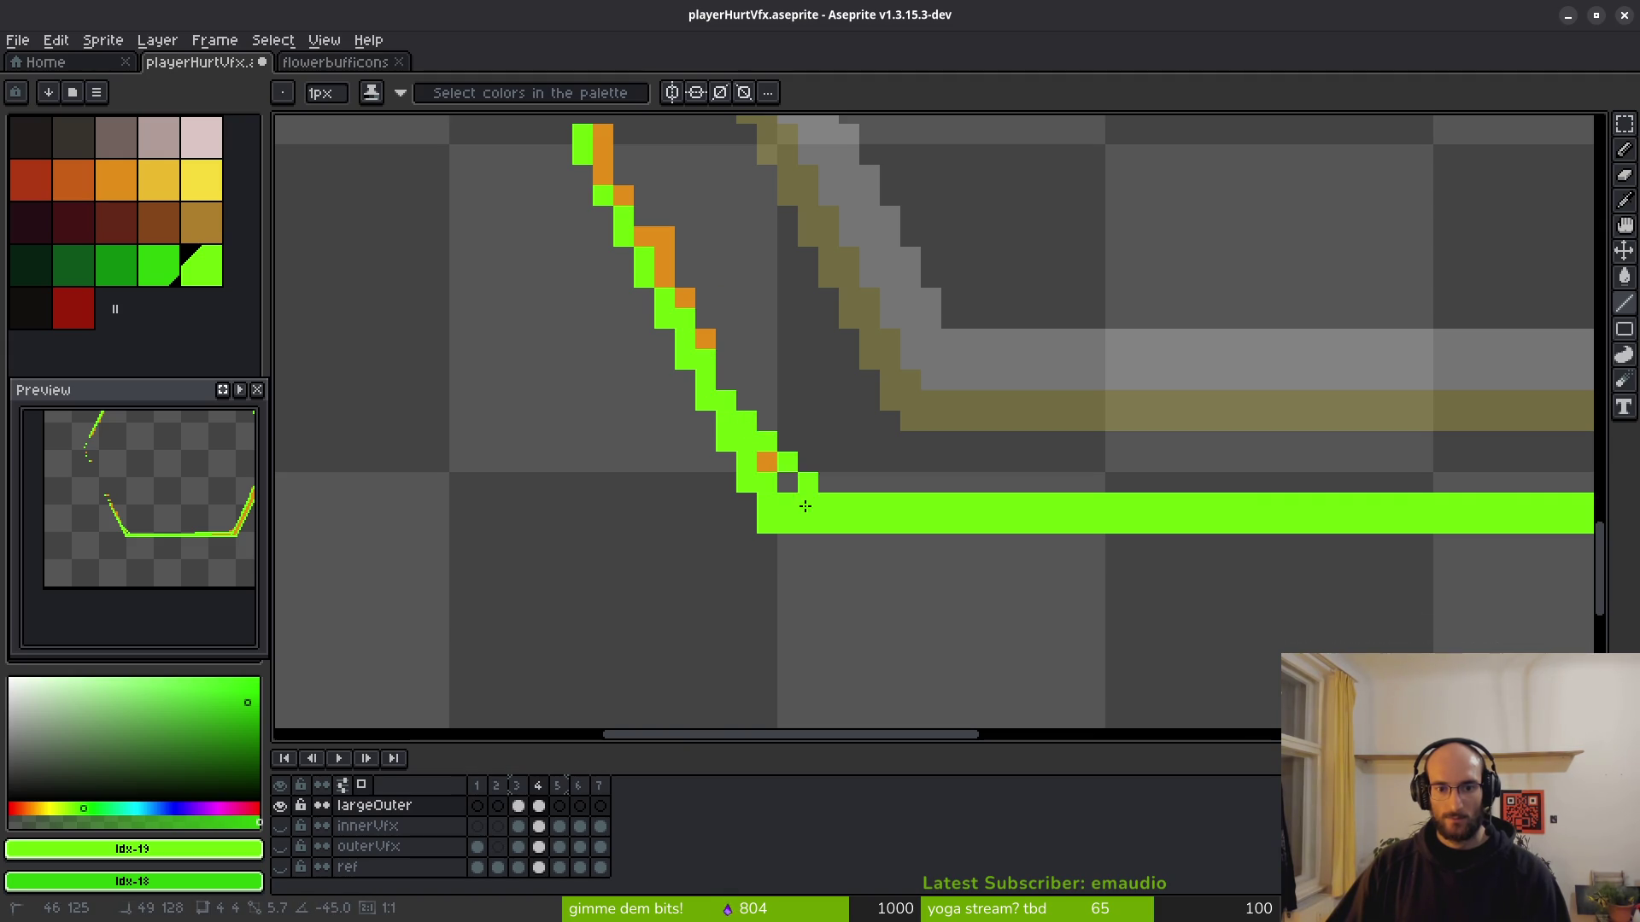
scroll(914, 496, down, 6)
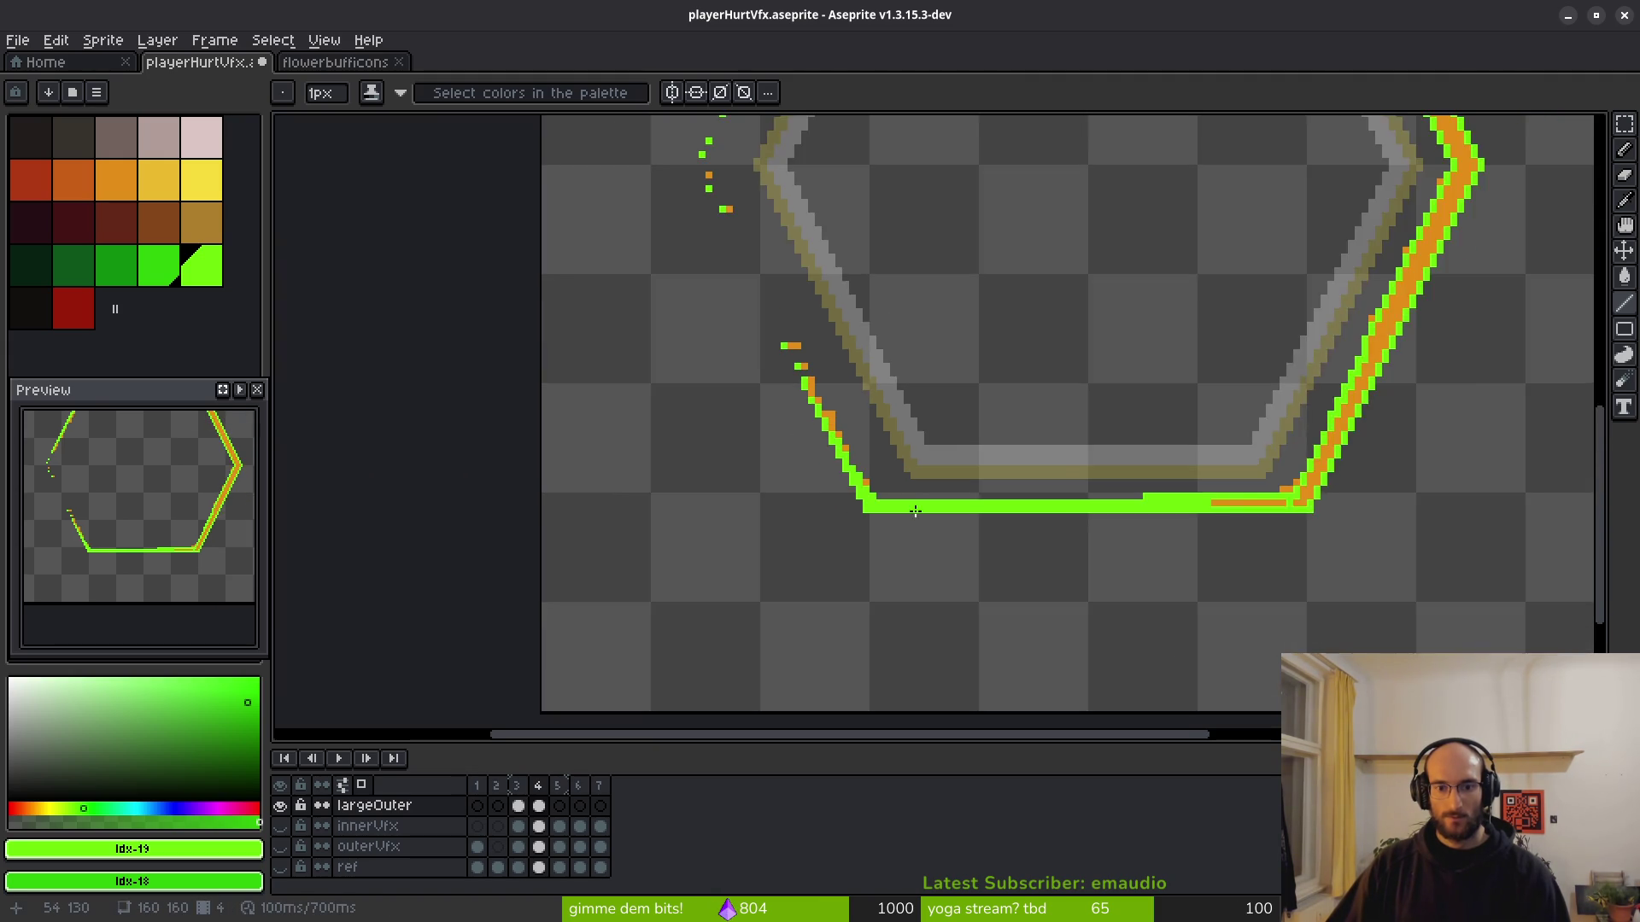
scroll(914, 513, up, 6)
click(712, 461)
scroll(712, 461, down, 2)
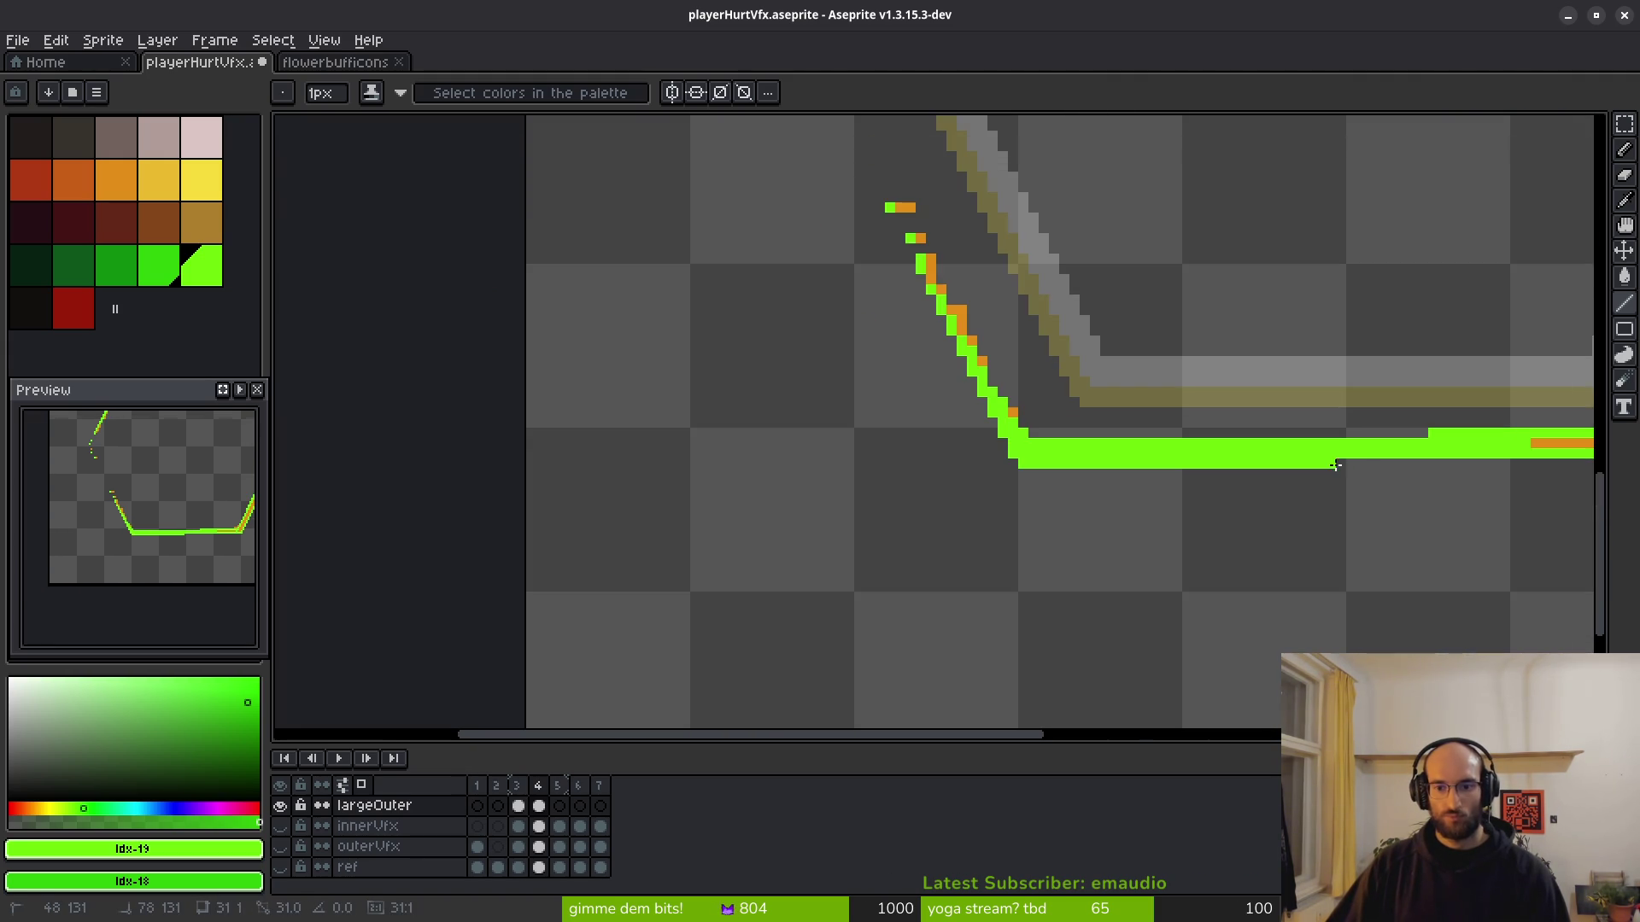
scroll(1366, 462, down, 1)
scroll(1491, 461, up, 1)
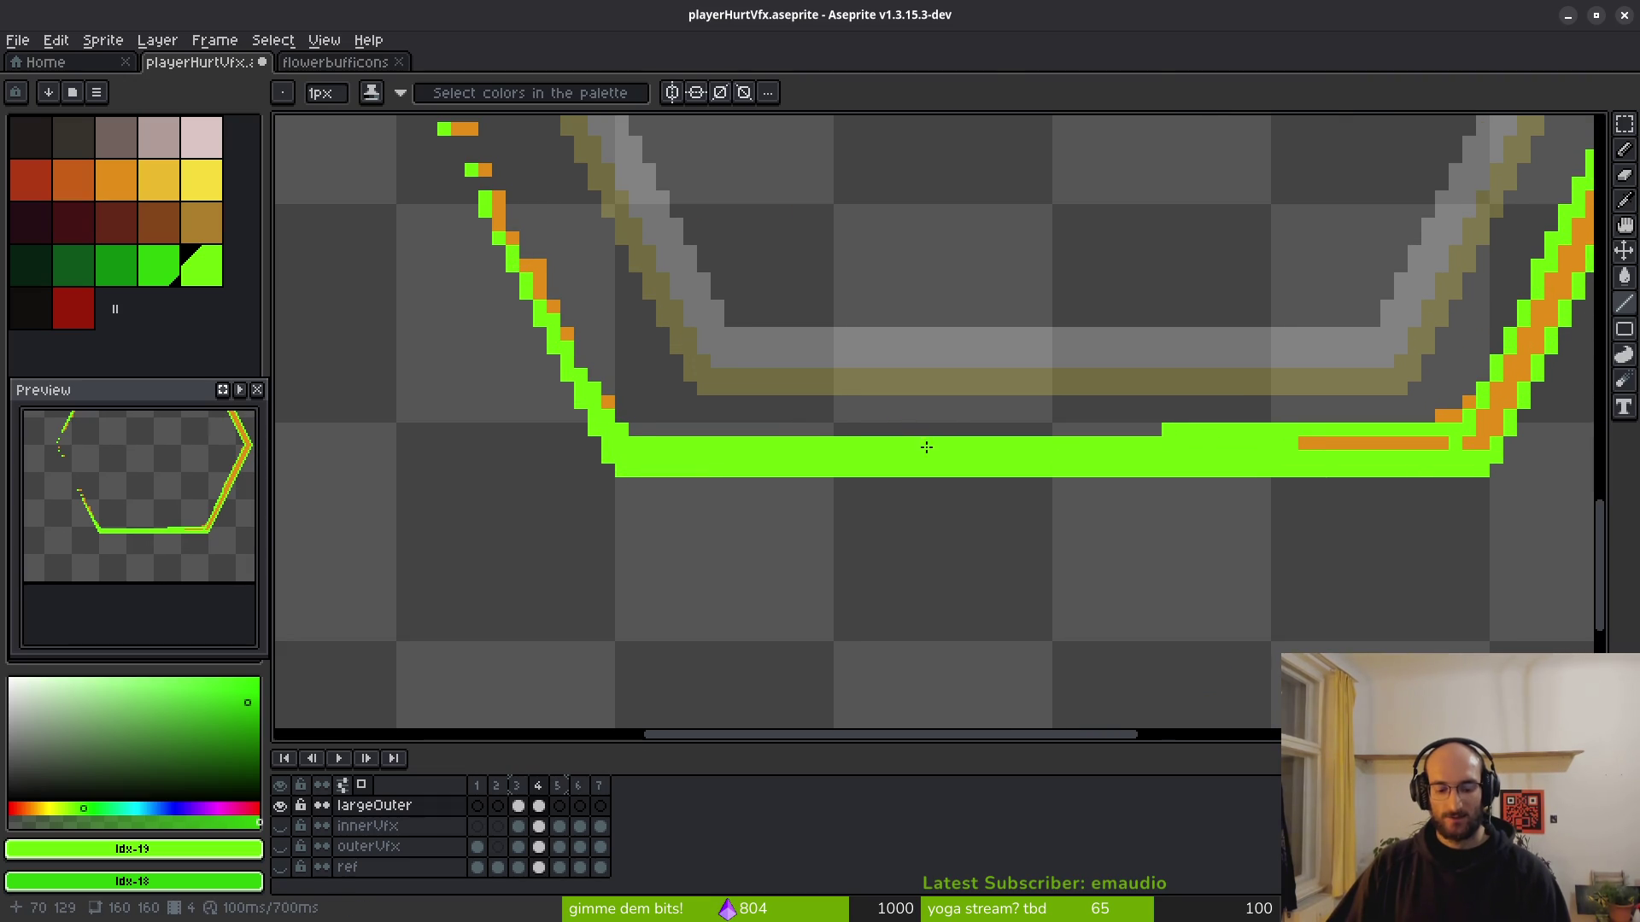
key(ctrl+z)
key(ctrl+z)
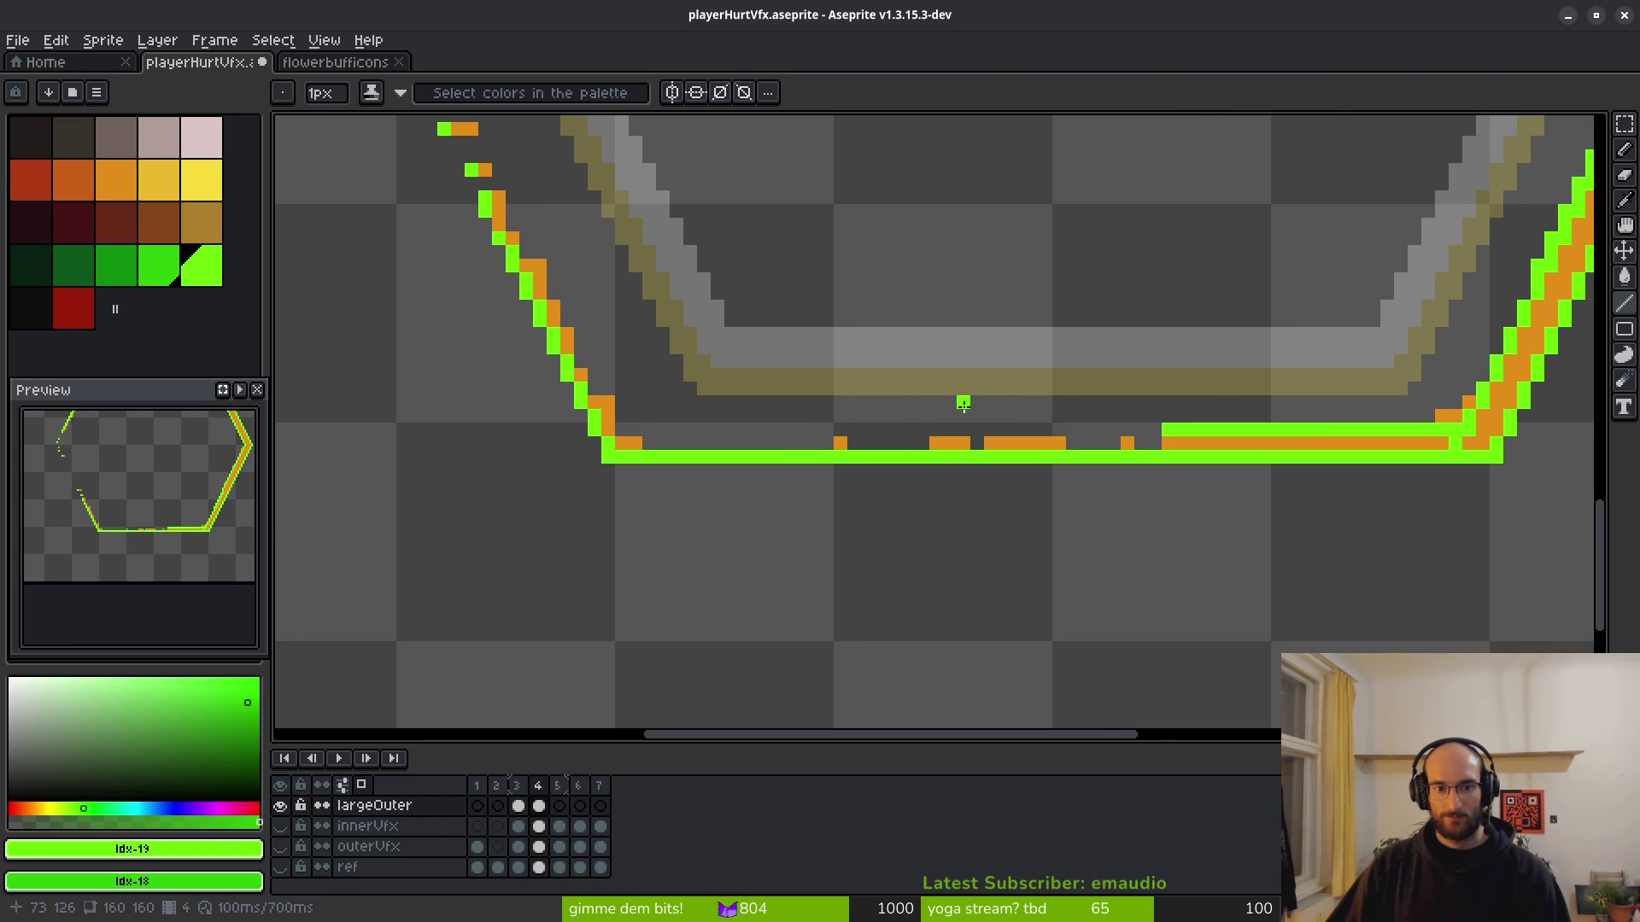
Paint the orange pixels along the bottom edge's lower row green to thicken the band.
click(622, 470)
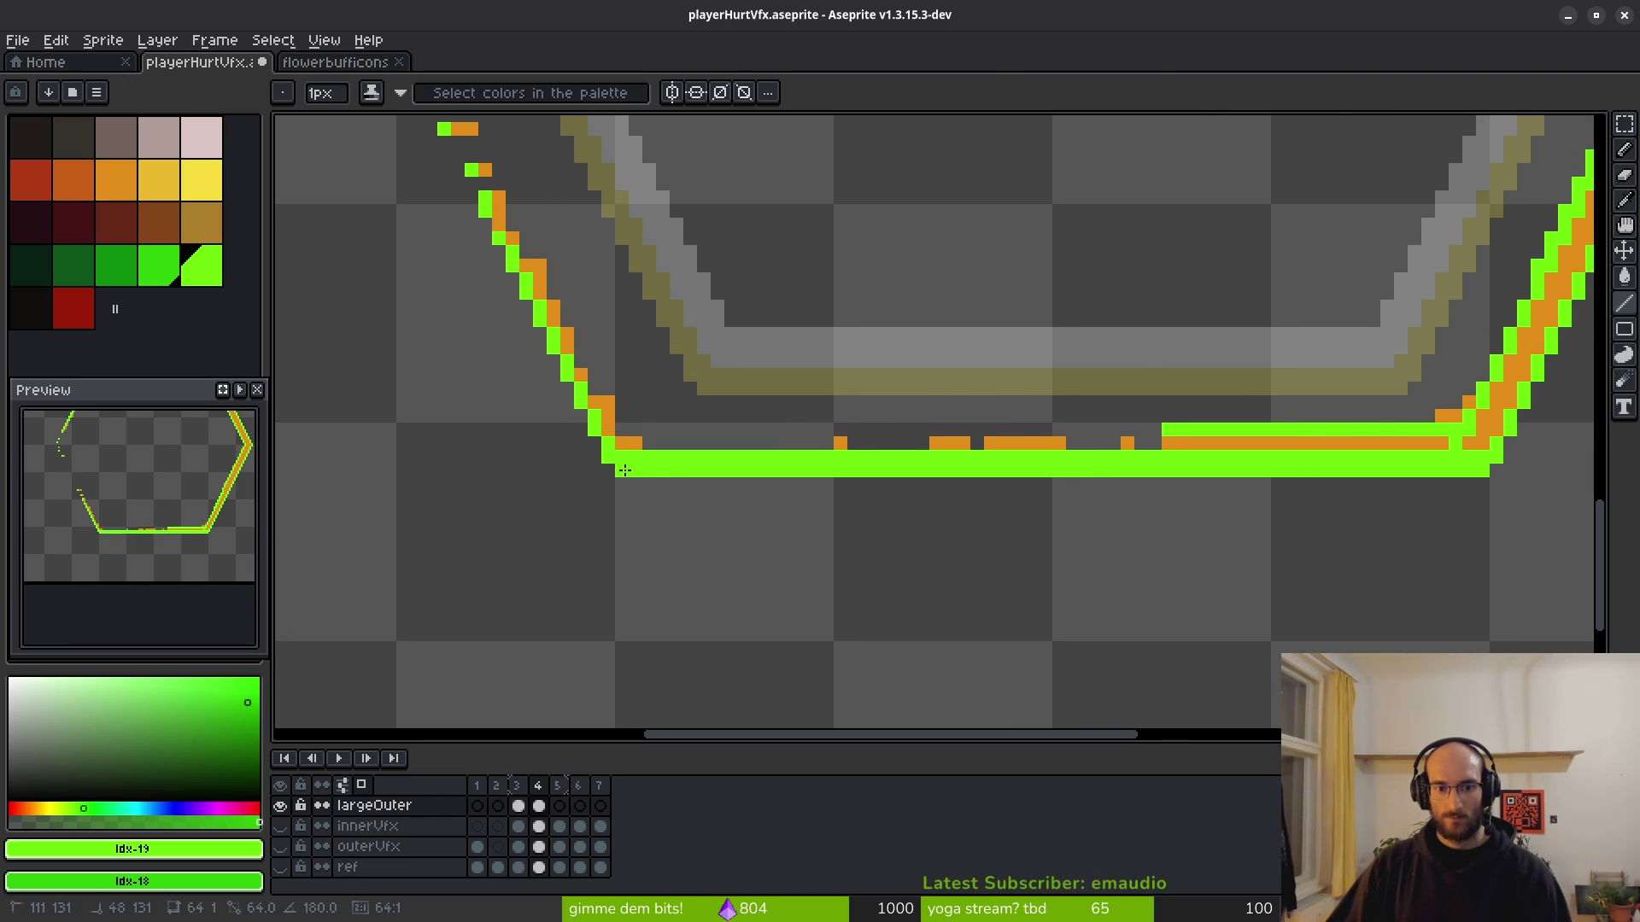
scroll(1047, 442, right, 1)
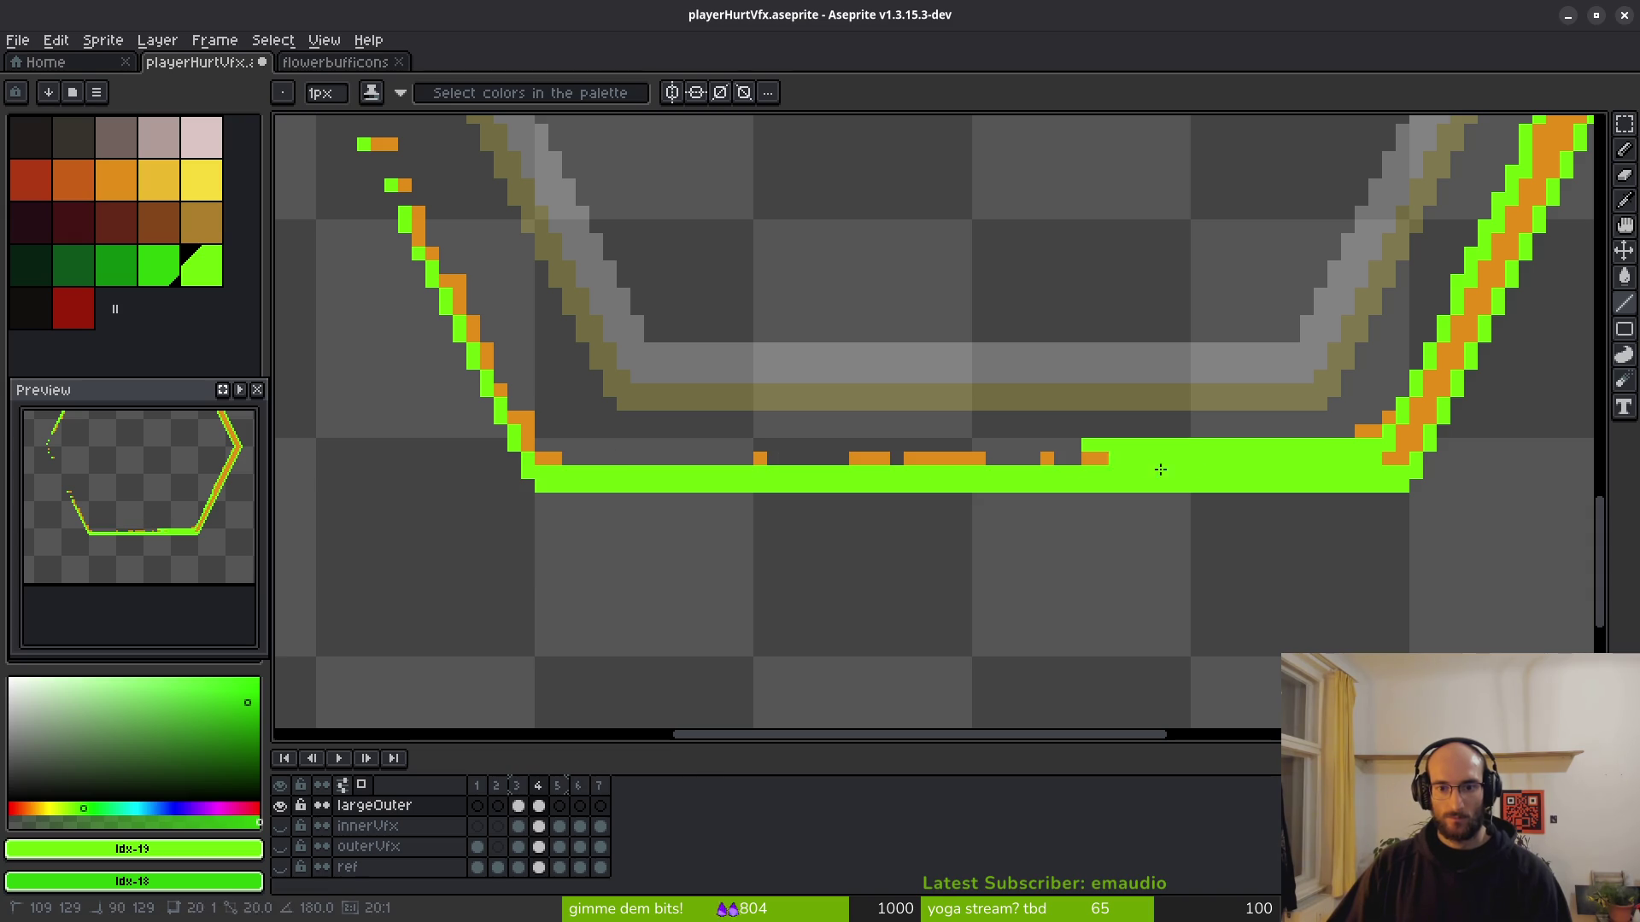
click(1108, 464)
scroll(1110, 457, up, 2)
click(999, 444)
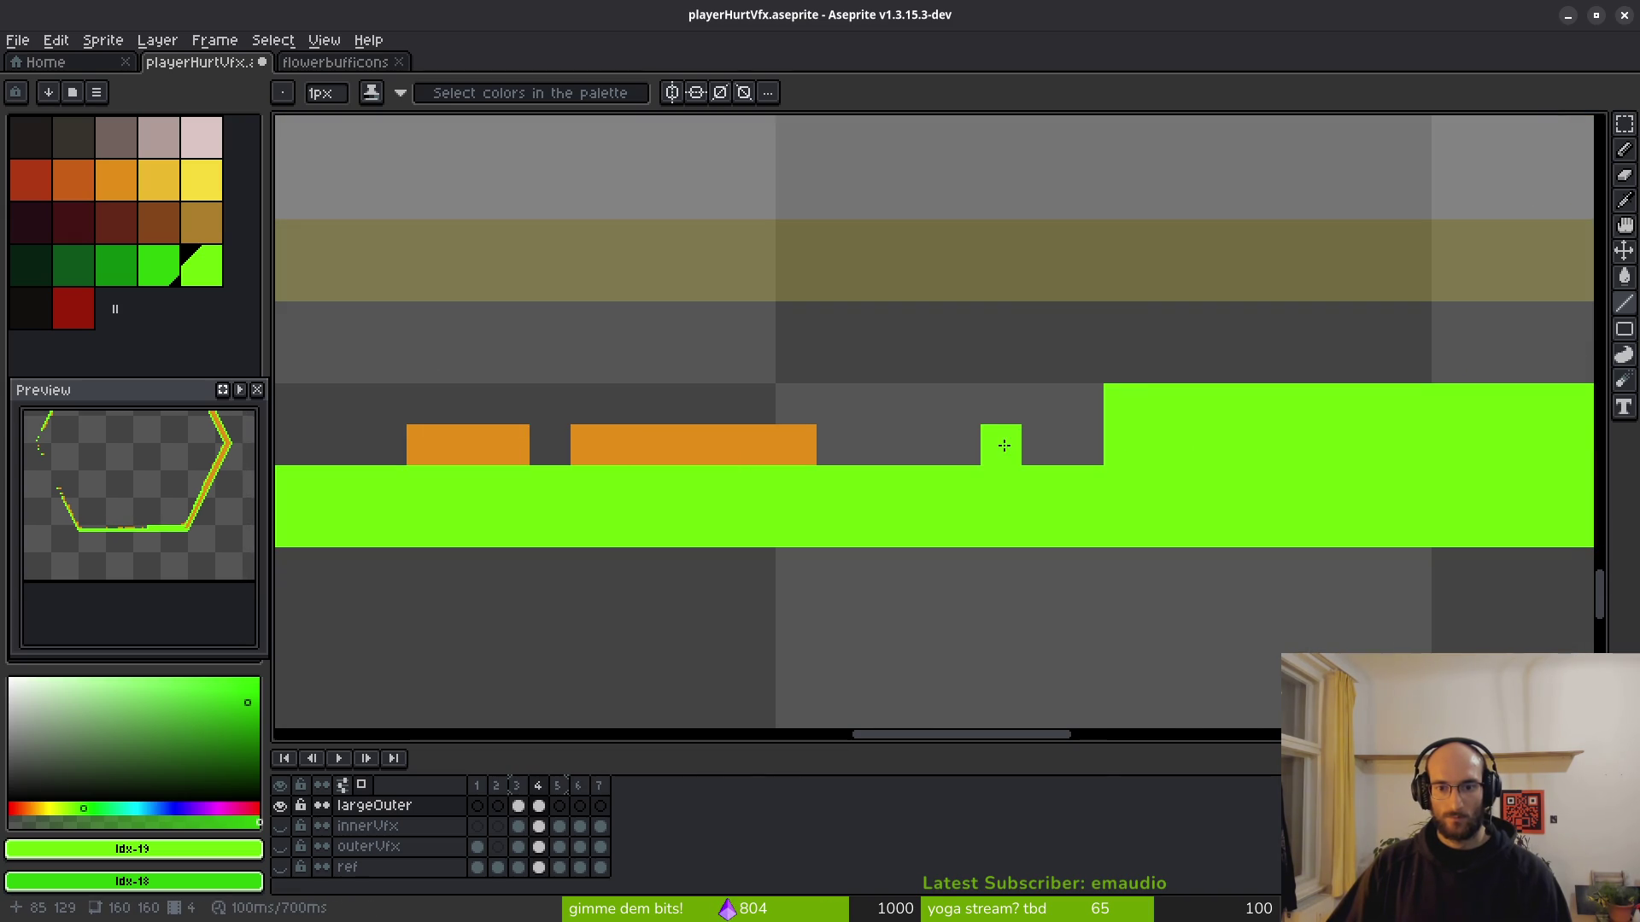
click(859, 443)
drag(858, 443, 752, 444)
click(632, 444)
scroll(769, 444, left, 4)
click(852, 465)
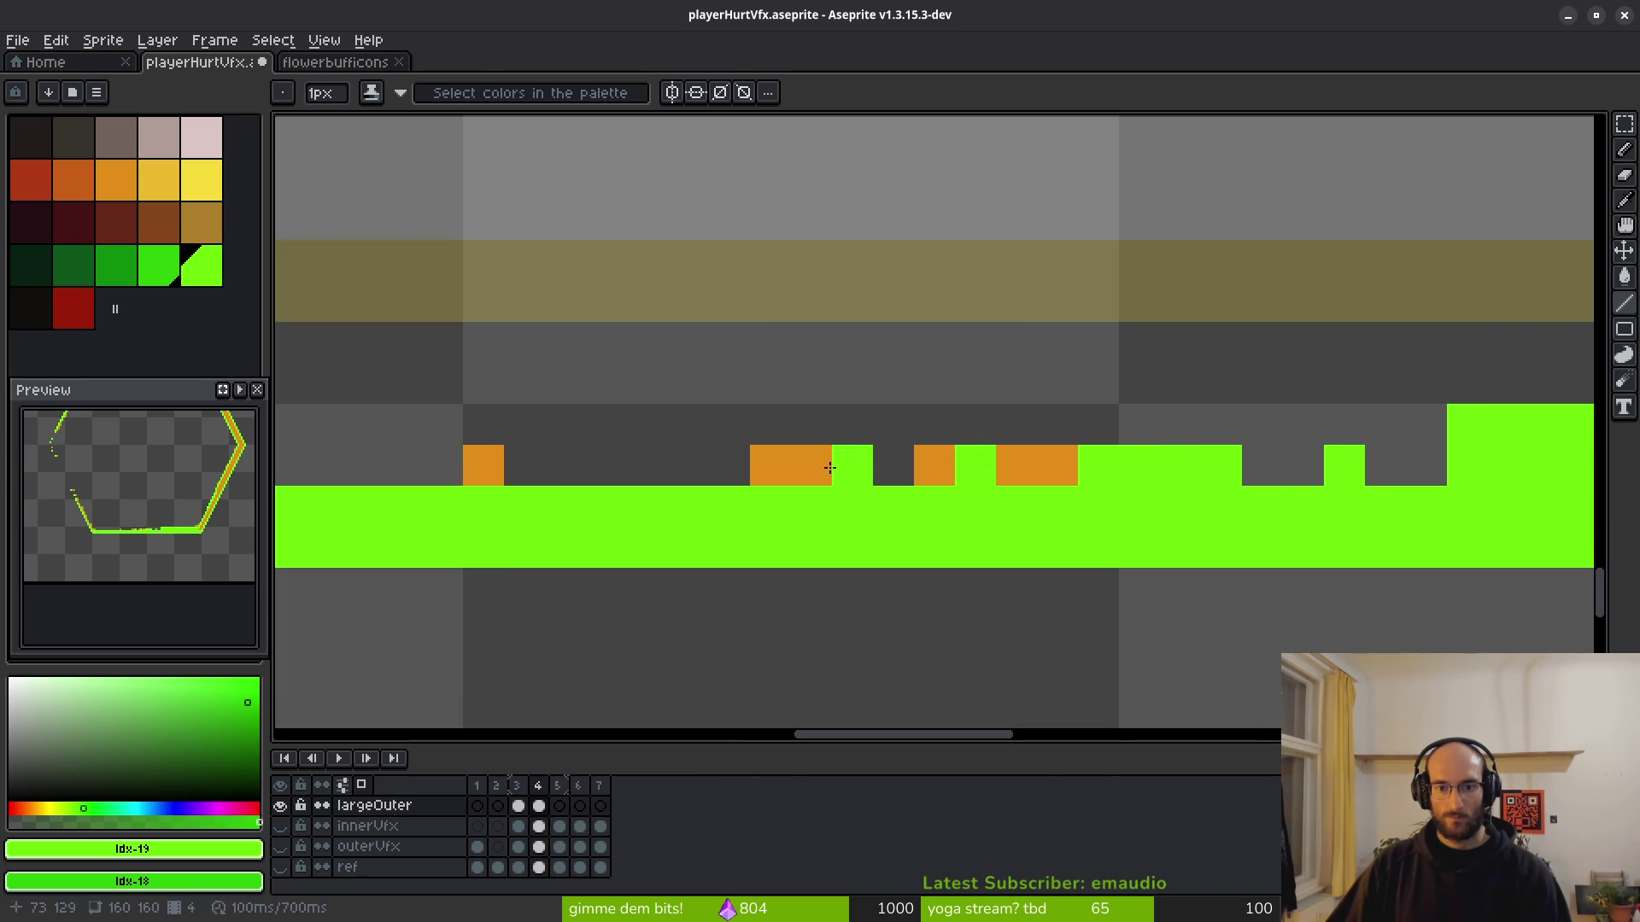
Erase the stray orange pixels above the bottom band and add one more green pixel.
key(e)
drag(940, 469, 1059, 466)
drag(811, 465, 768, 466)
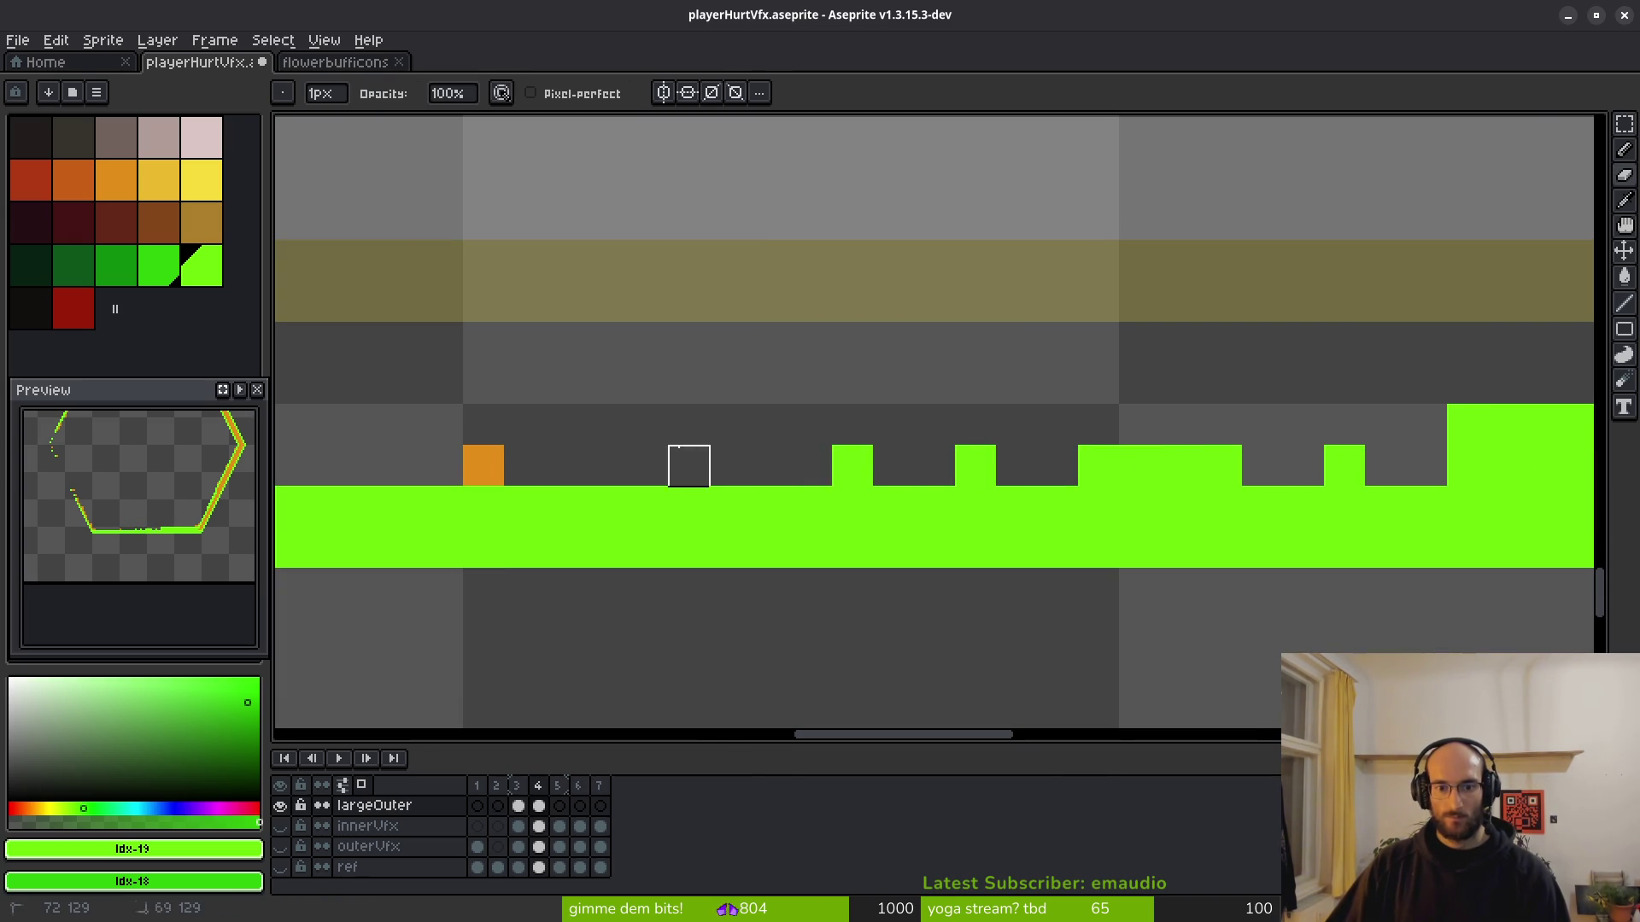
key(b)
click(1060, 453)
click(1016, 465)
Try widening the green stroke along the lower-left diagonal, then undo that stroke.
scroll(1012, 459, down, 3)
scroll(959, 458, left, 1)
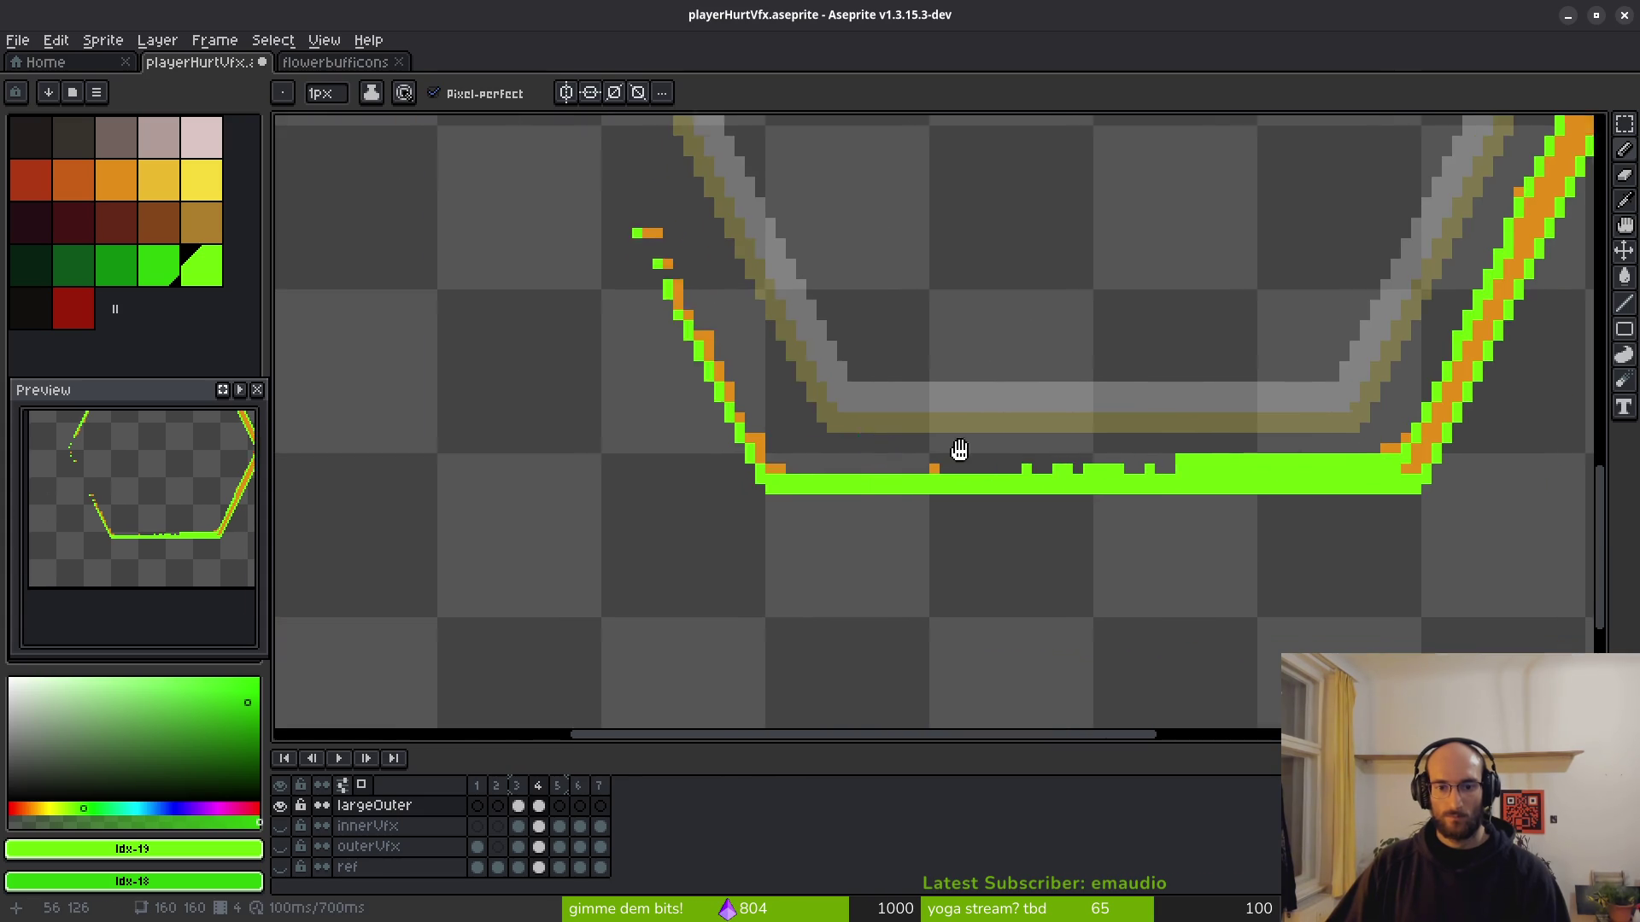
scroll(927, 469, up, 2)
drag(928, 469, 1006, 496)
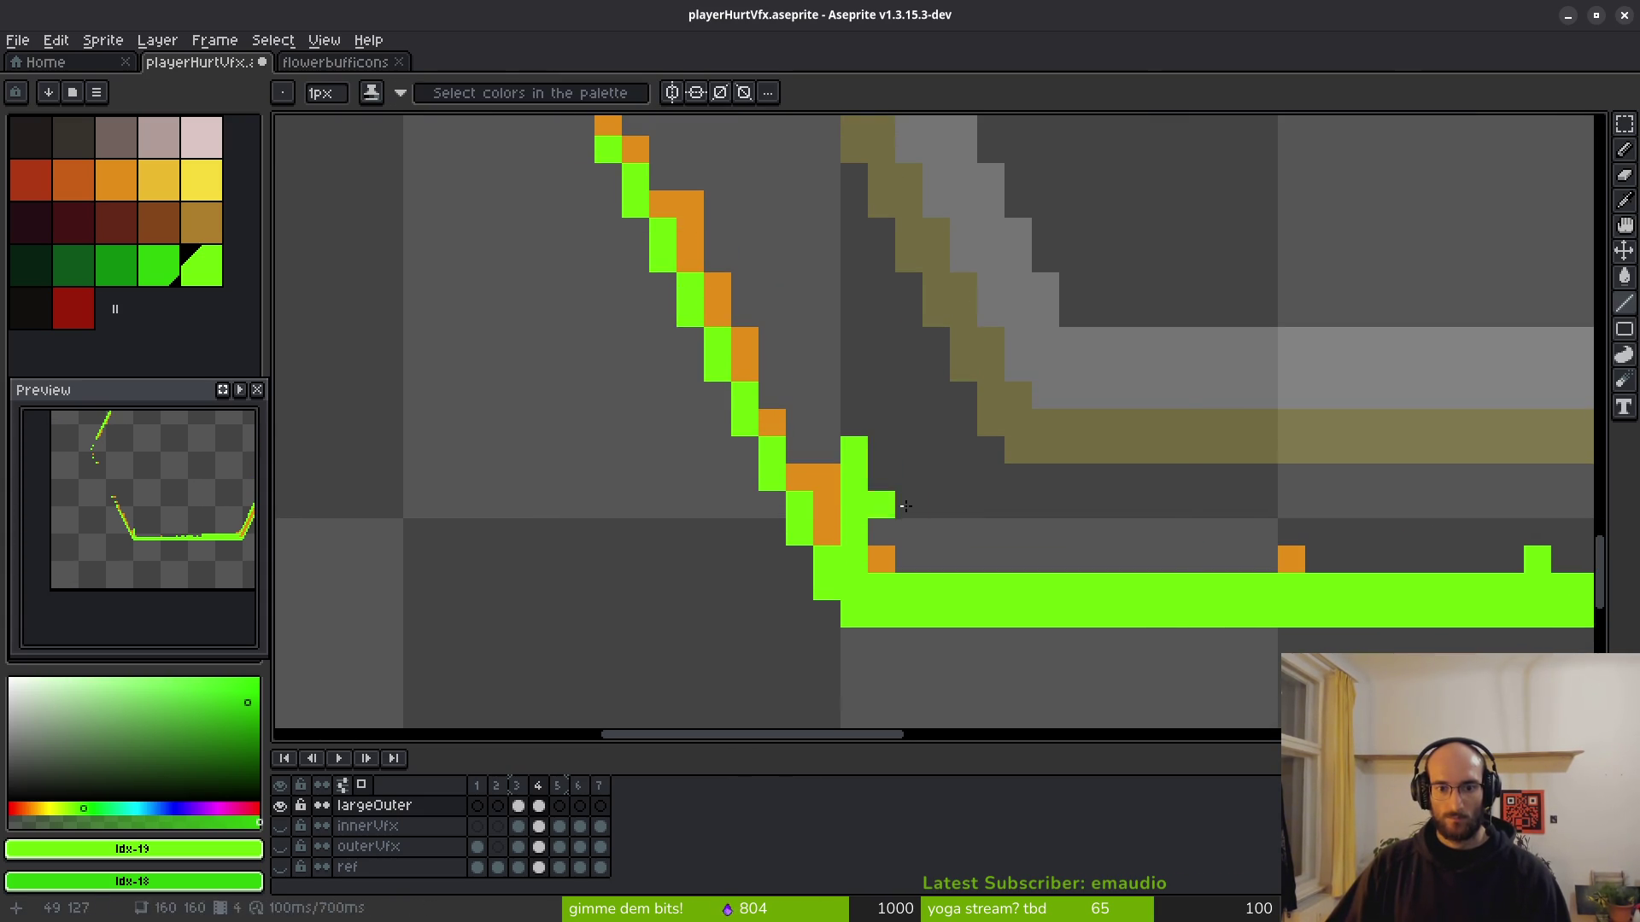
click(854, 559)
drag(817, 514, 671, 242)
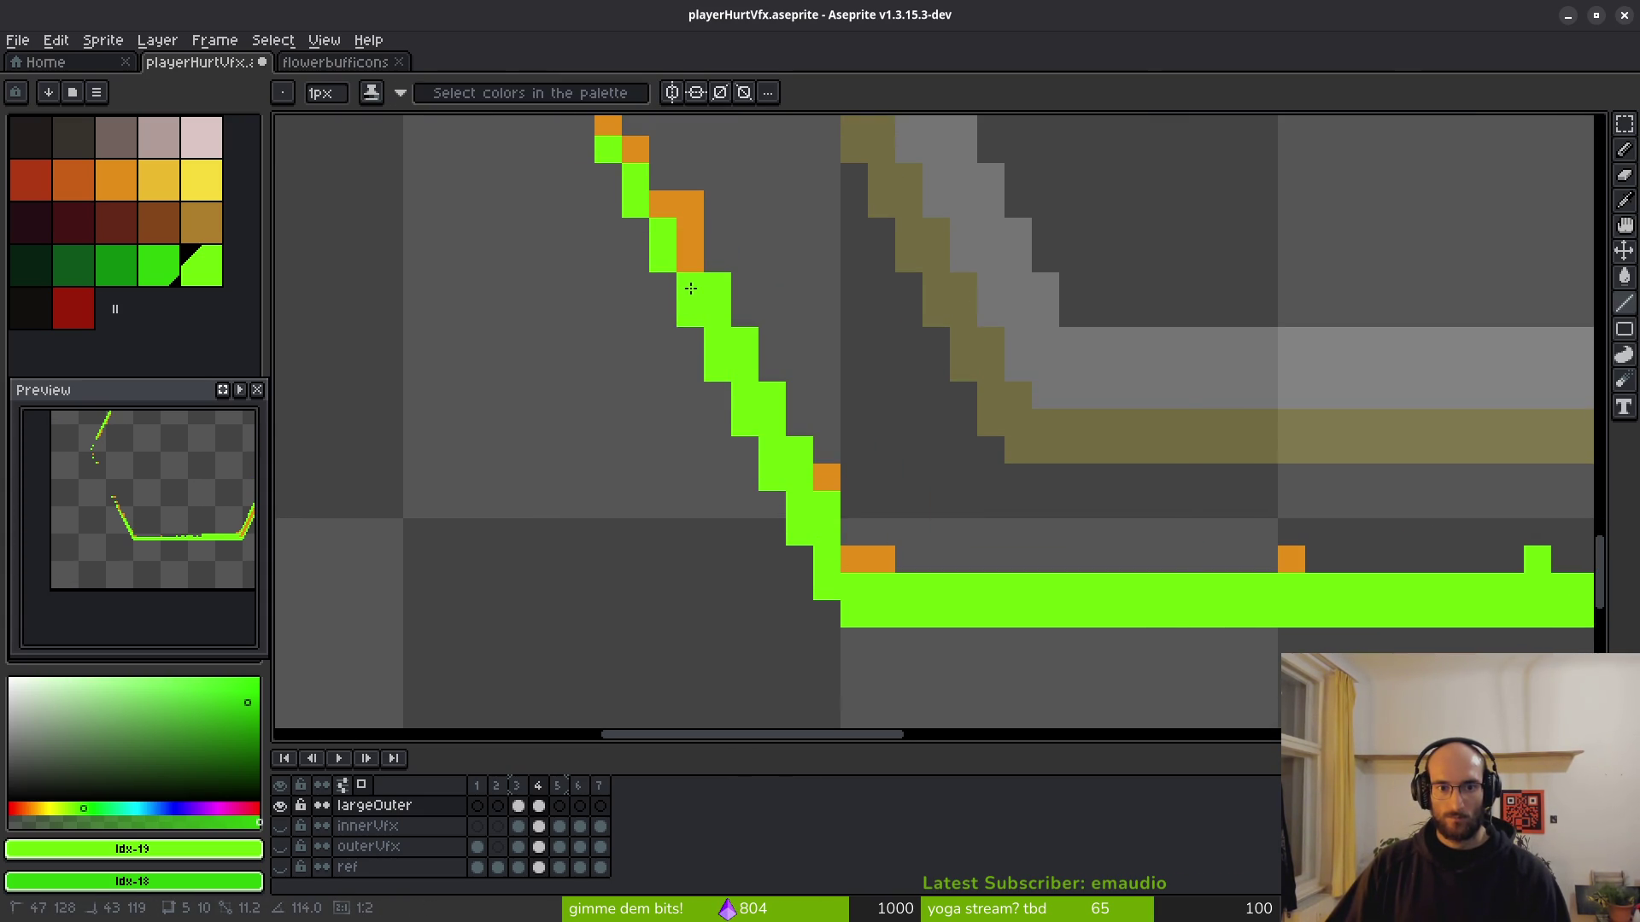
key(ctrl+z)
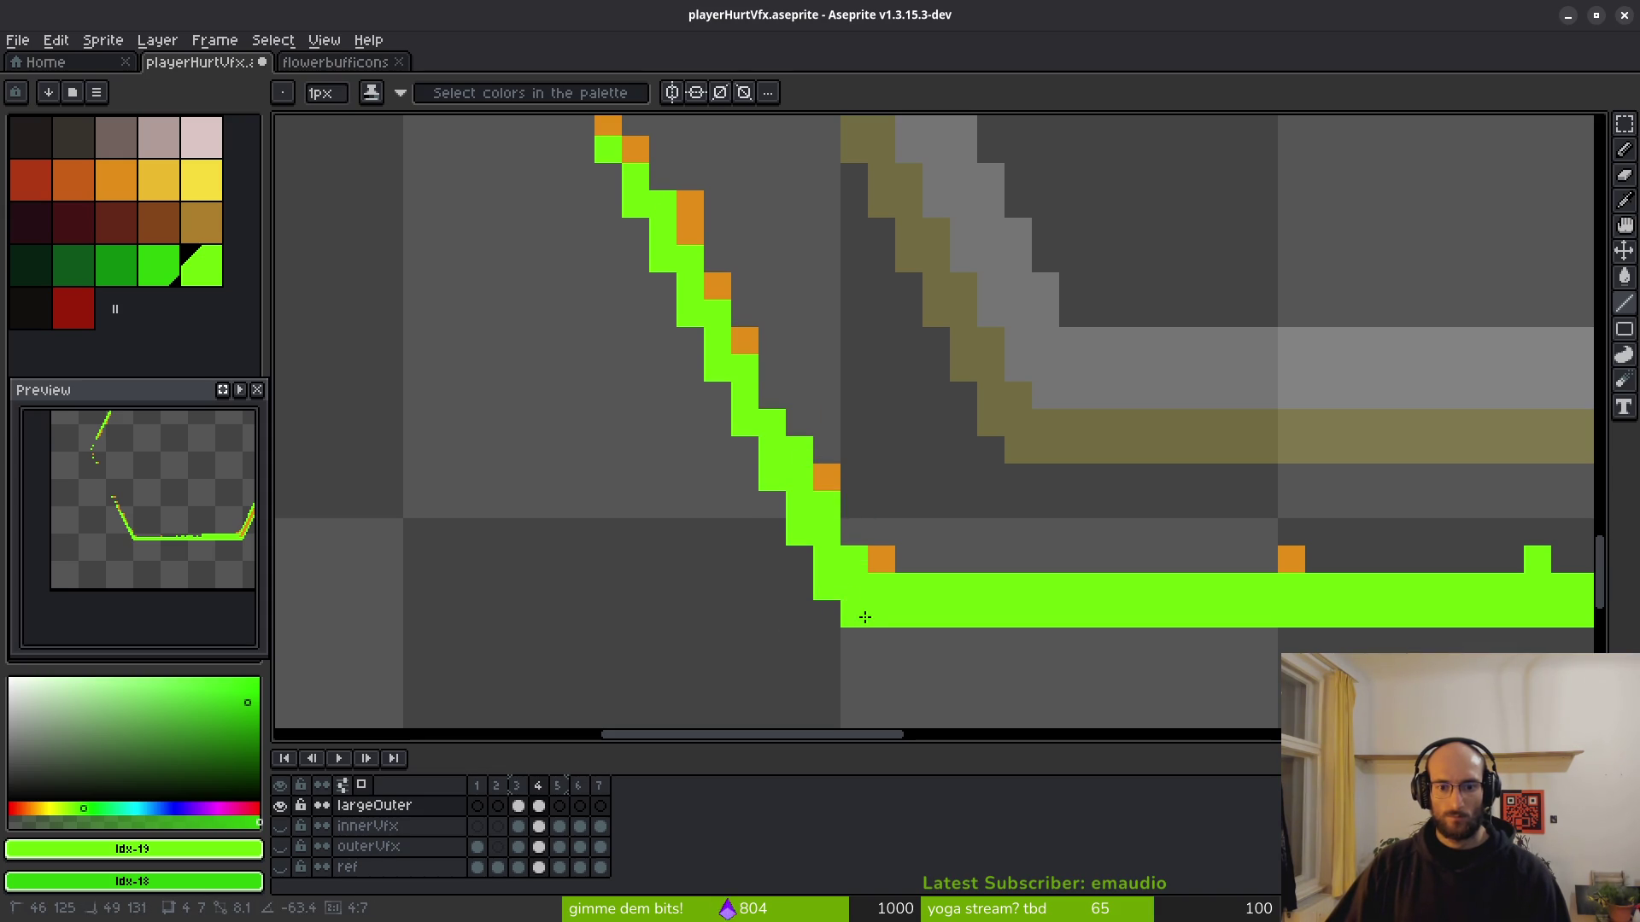
scroll(879, 568, down, 4)
Trim green pixels from the band's top row near the lower-right corner, adding one back.
scroll(871, 479, up, 3)
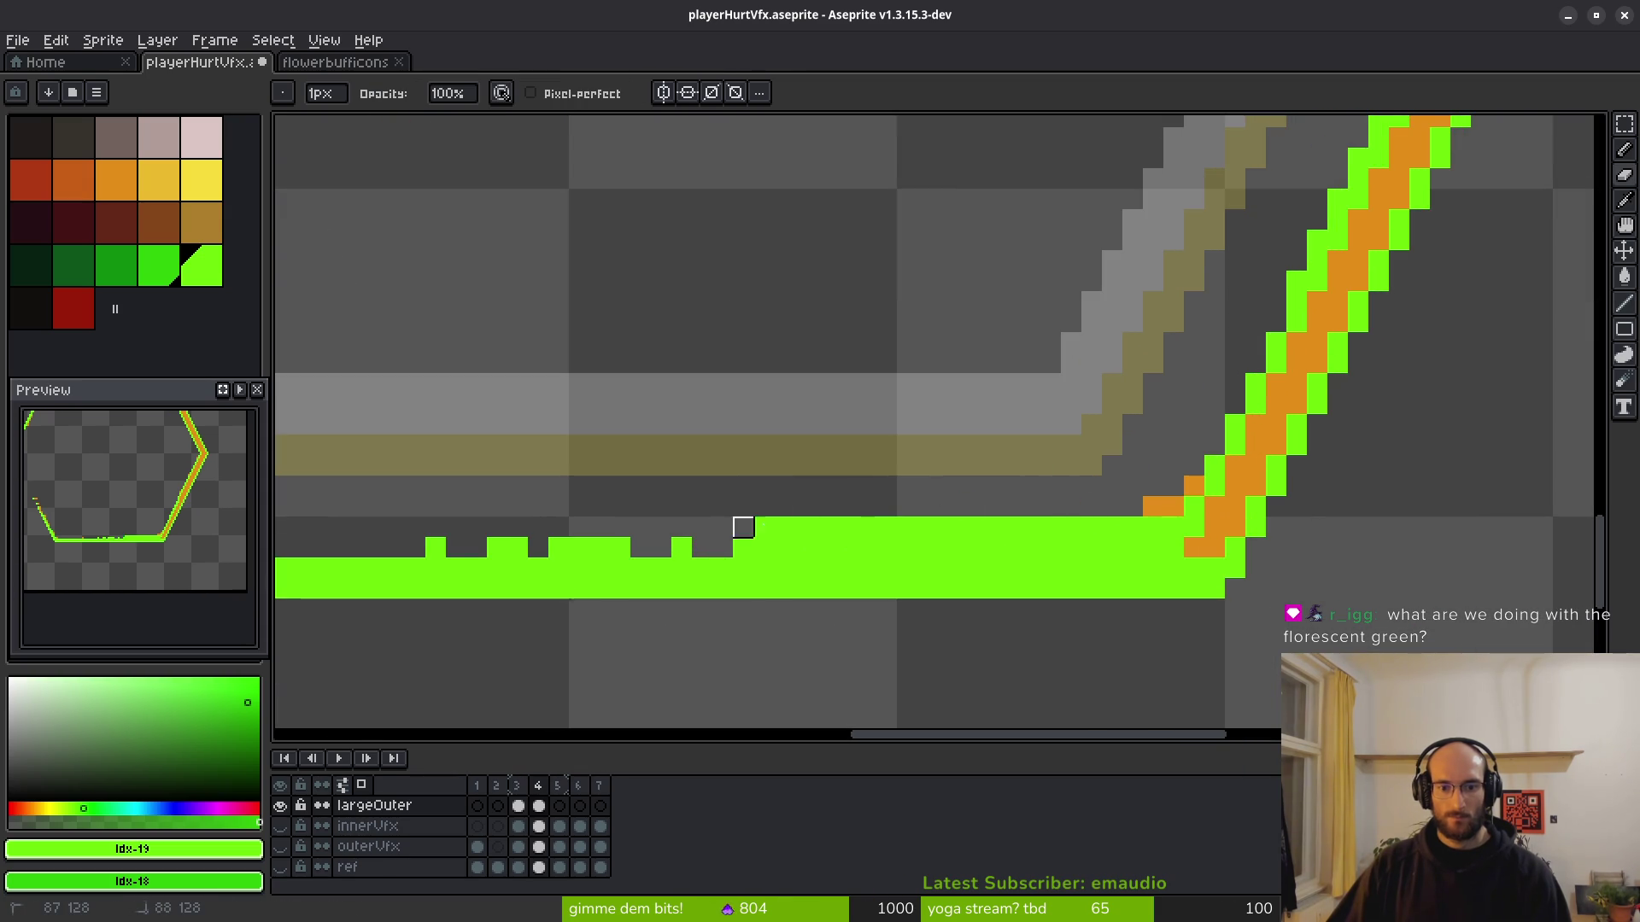
drag(743, 527, 990, 525)
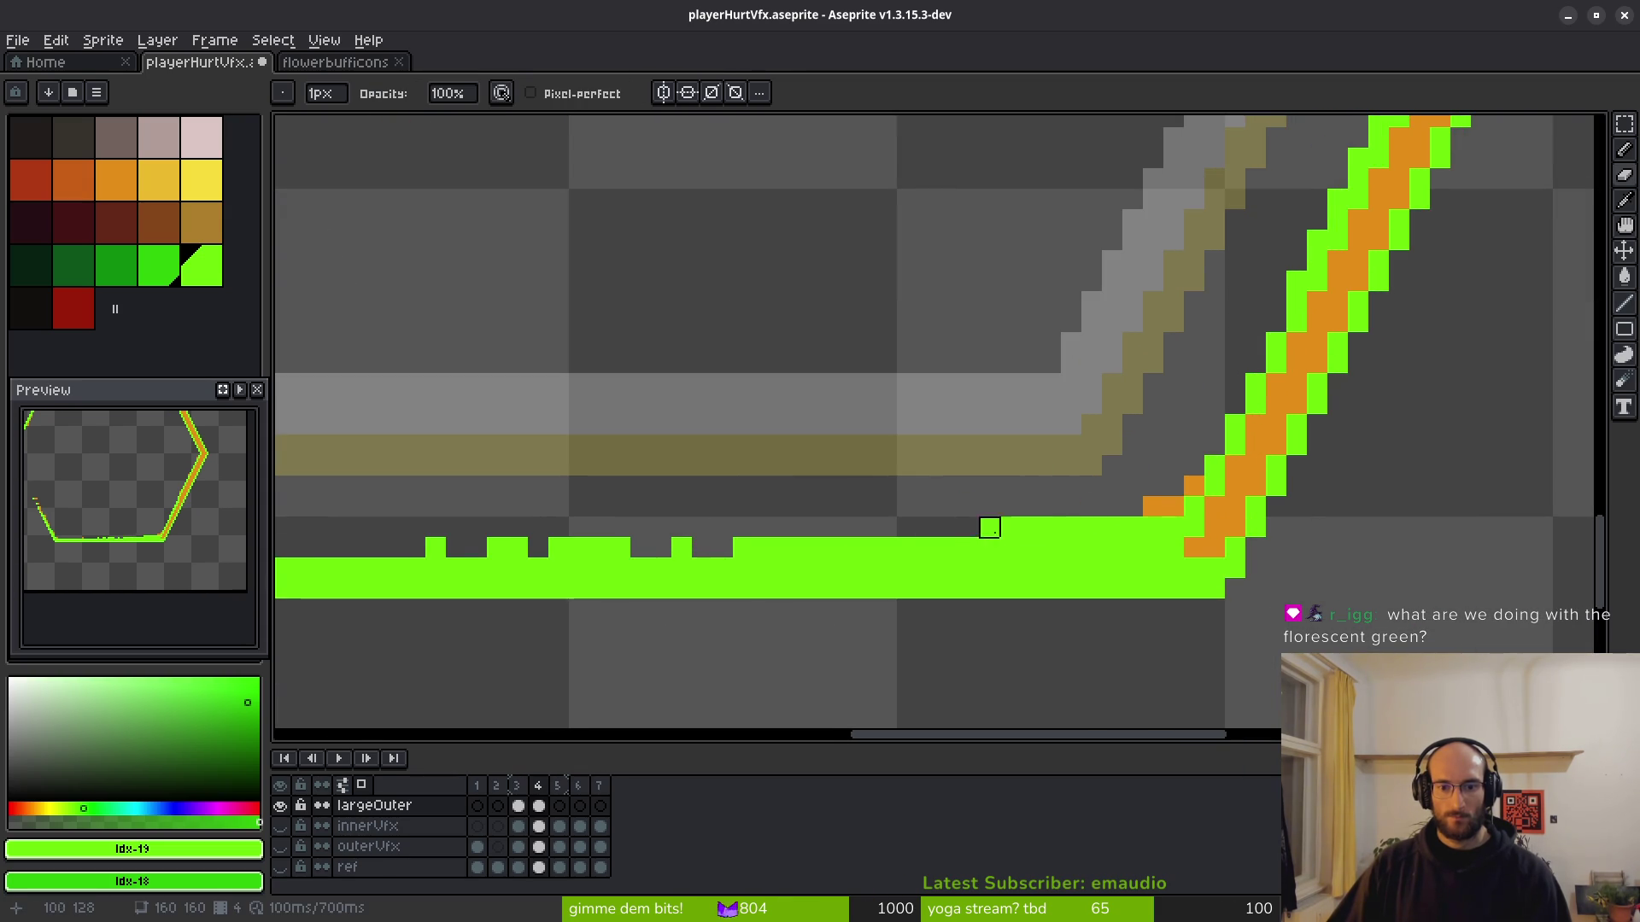
scroll(989, 526, up, 2)
key(b)
drag(780, 515, 728, 518)
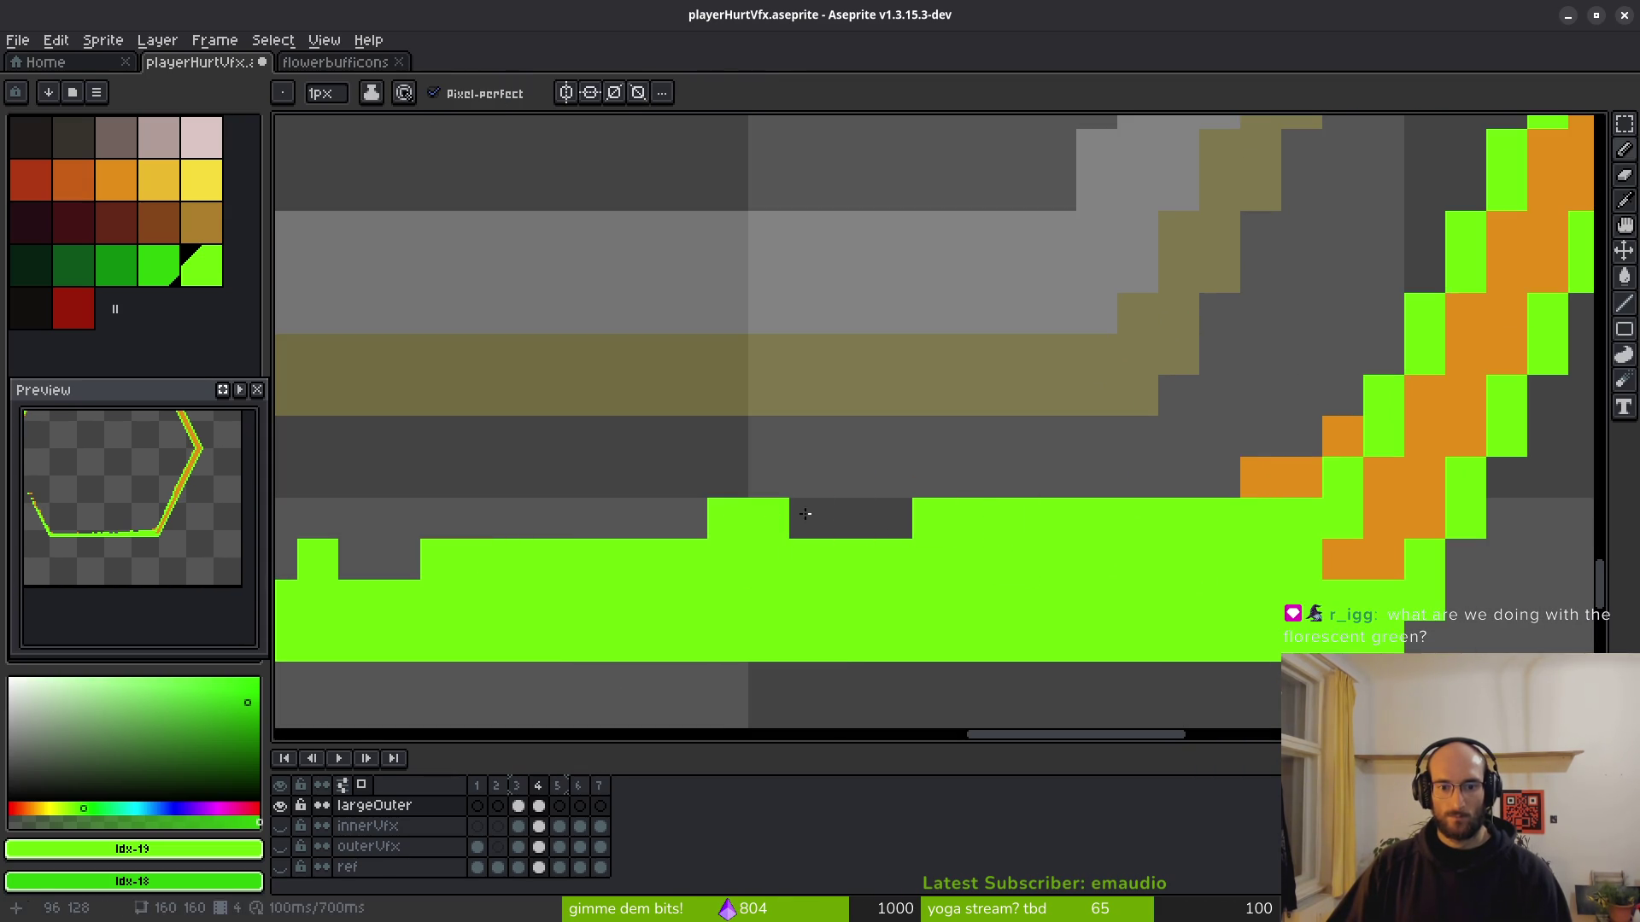
right_click(1014, 518)
right_click(932, 518)
Add and erase a few more top-row pixels, then zoom out to the whole hexagon.
click(892, 517)
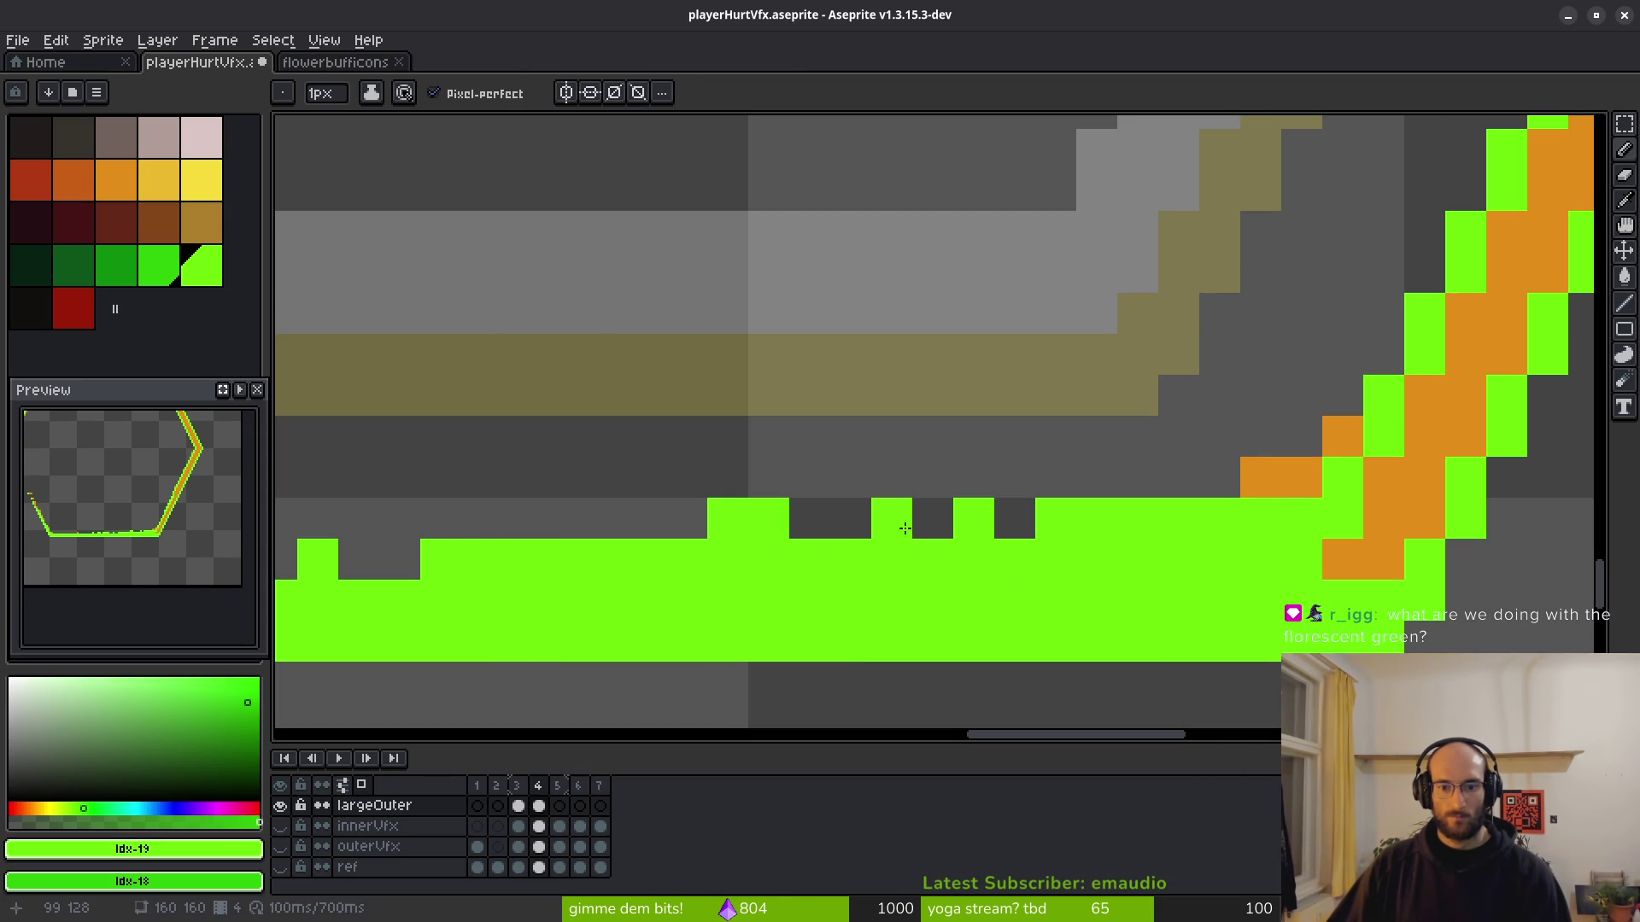
key(e)
click(973, 518)
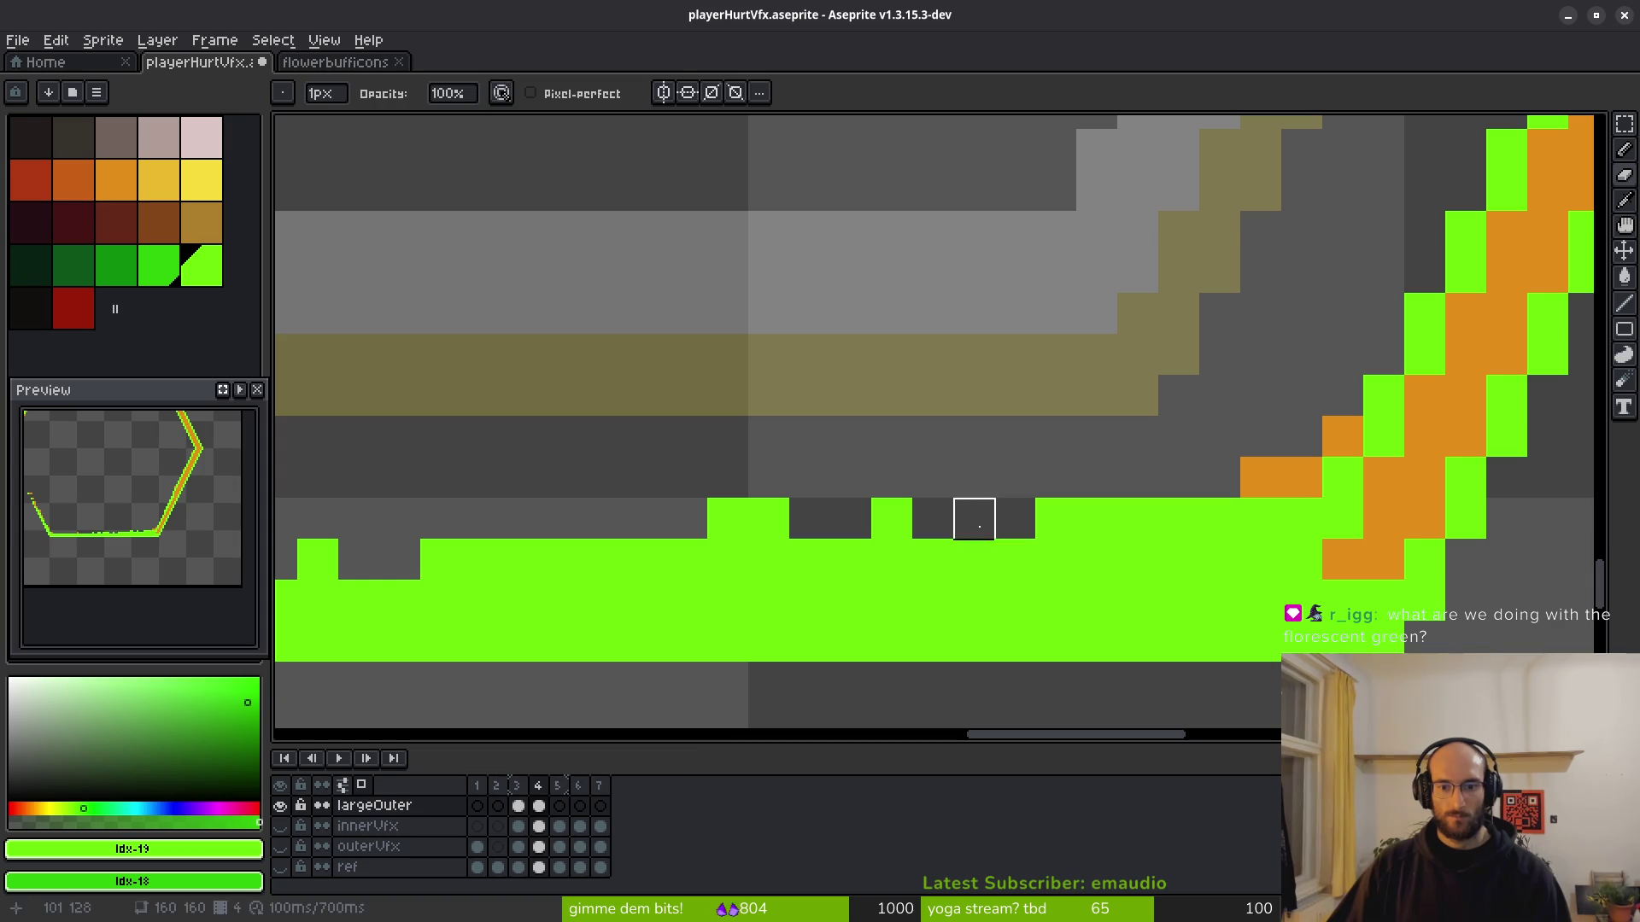
key(b)
scroll(1029, 521, down, 5)
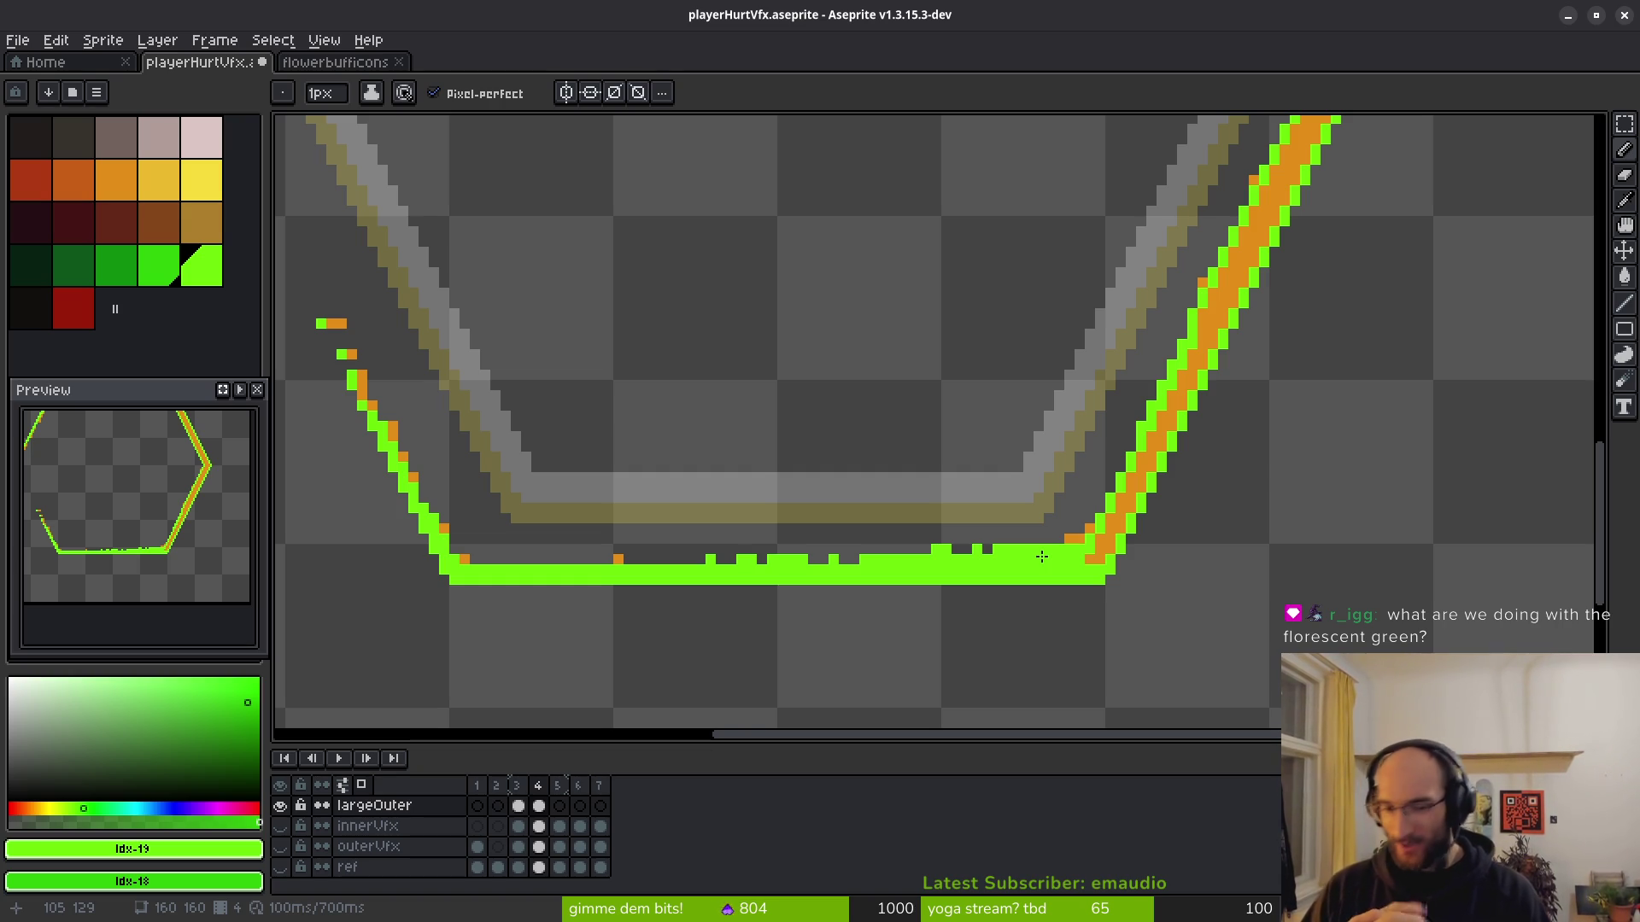
scroll(1147, 391, down, 1)
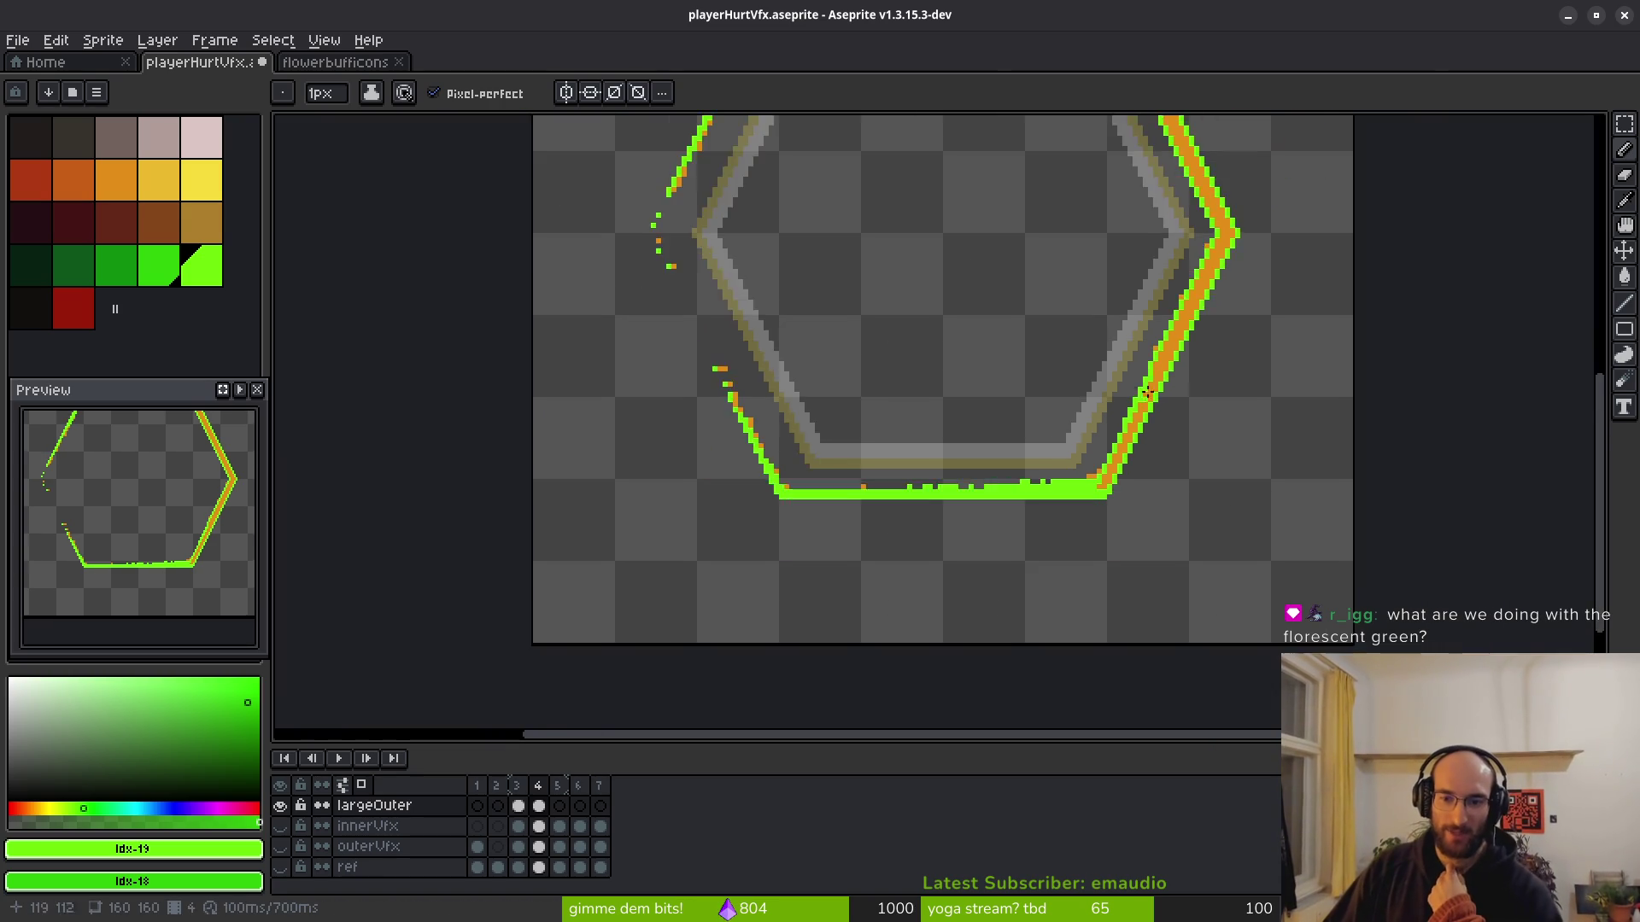
scroll(1147, 391, up, 3)
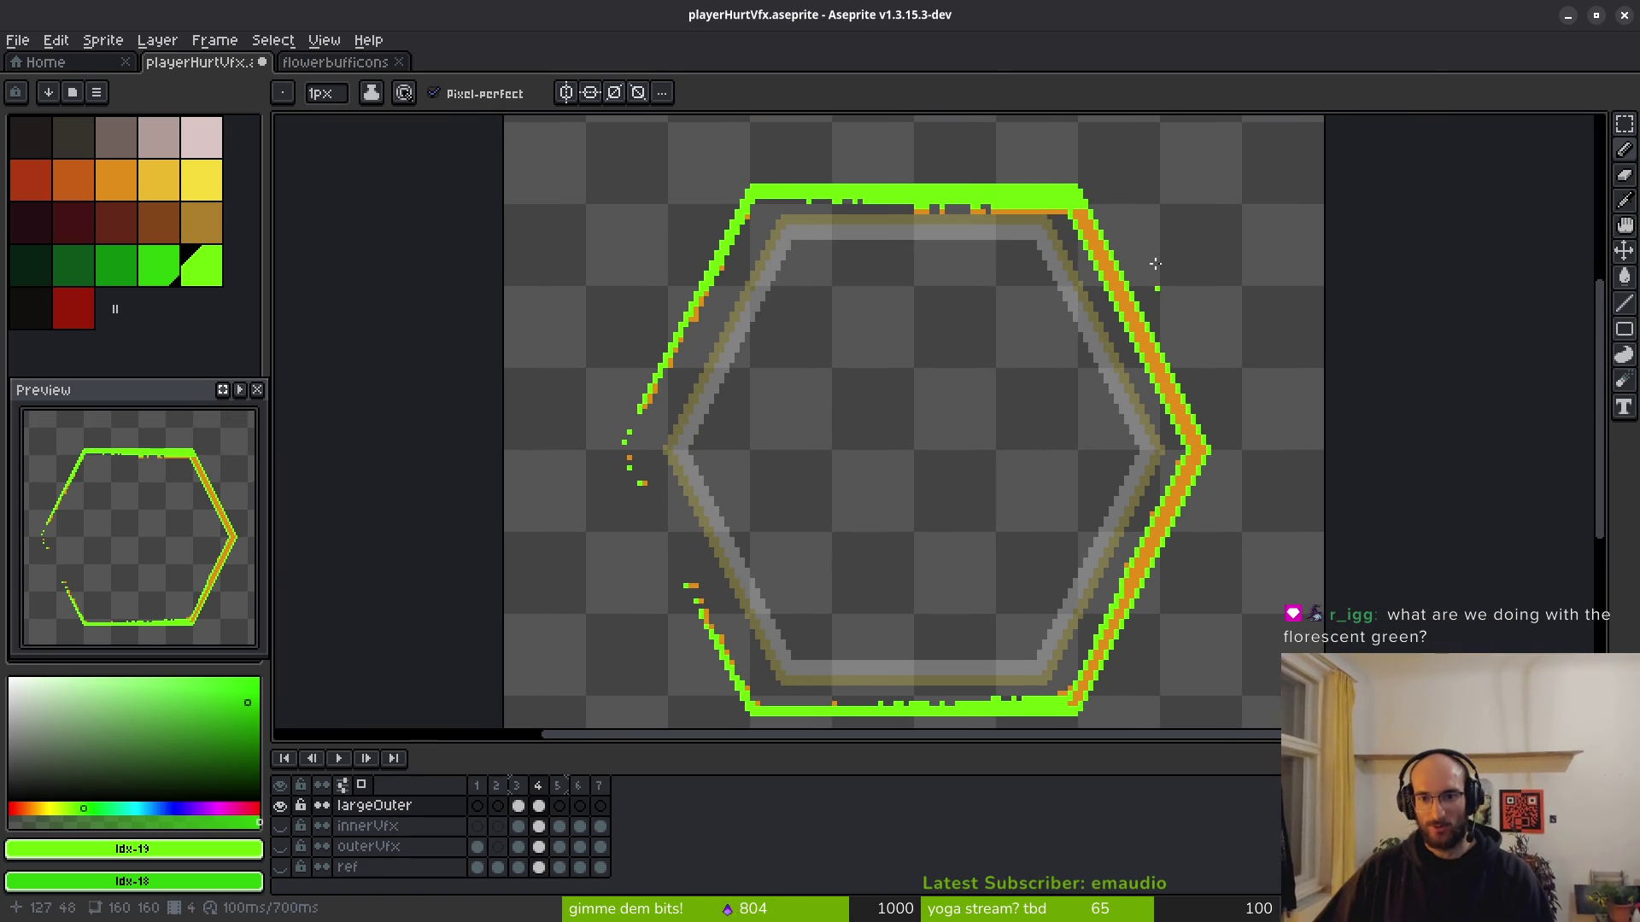
scroll(1155, 264, up, 2)
Flood-fill the ring's orange right edge with bright green using the Paint Bucket.
key(g)
click(1128, 491)
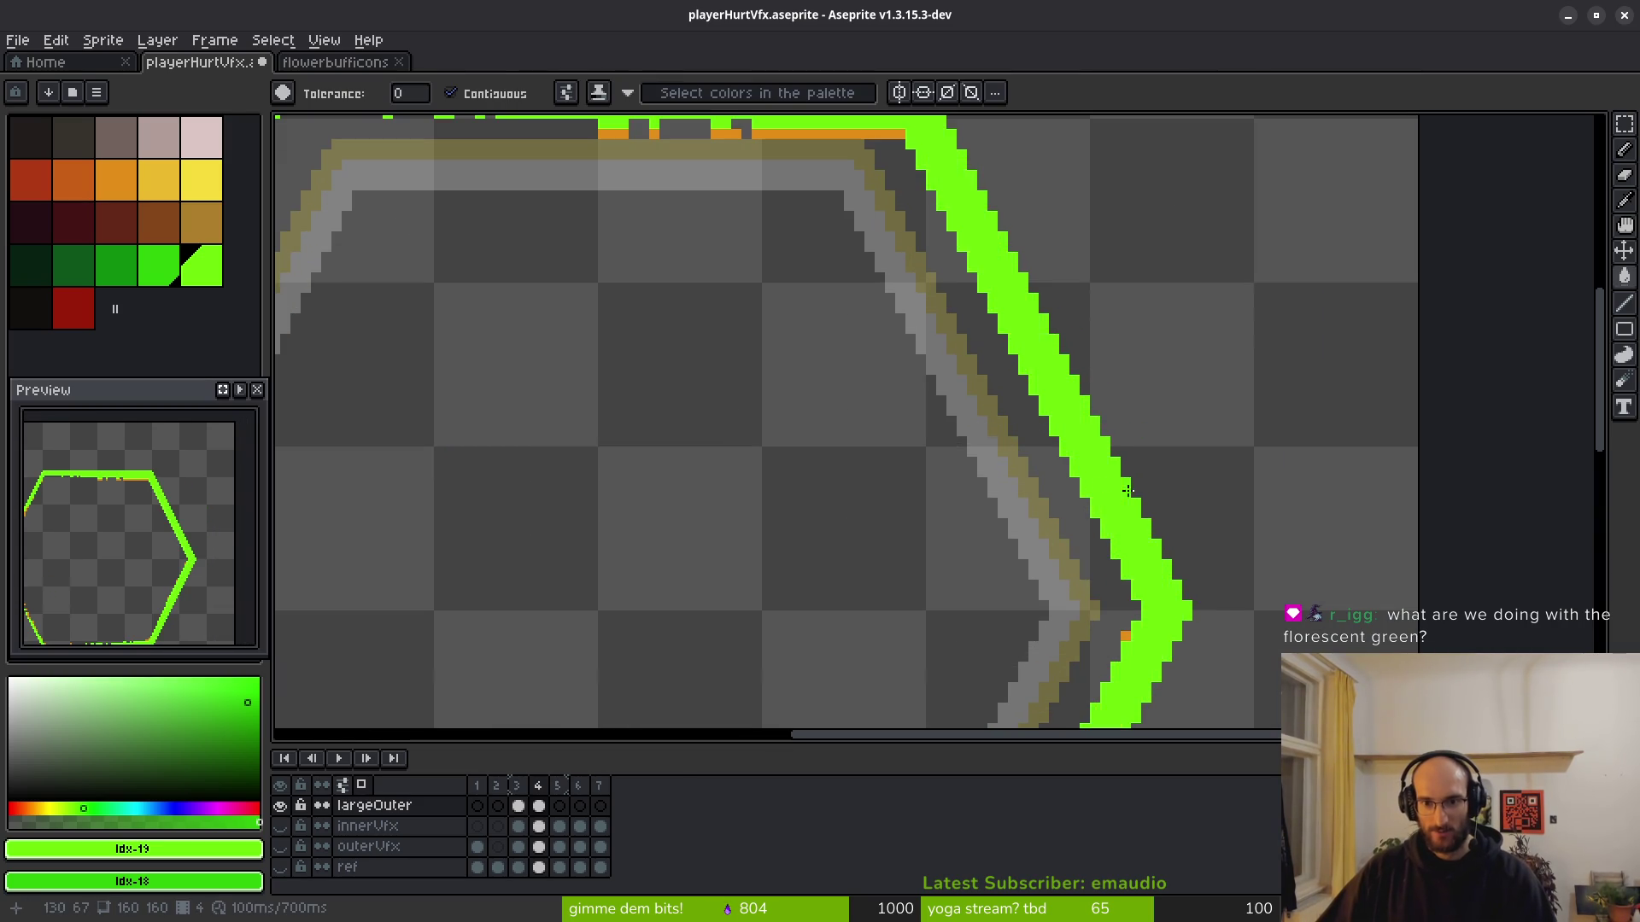
scroll(1128, 491, down, 4)
scroll(915, 348, up, 3)
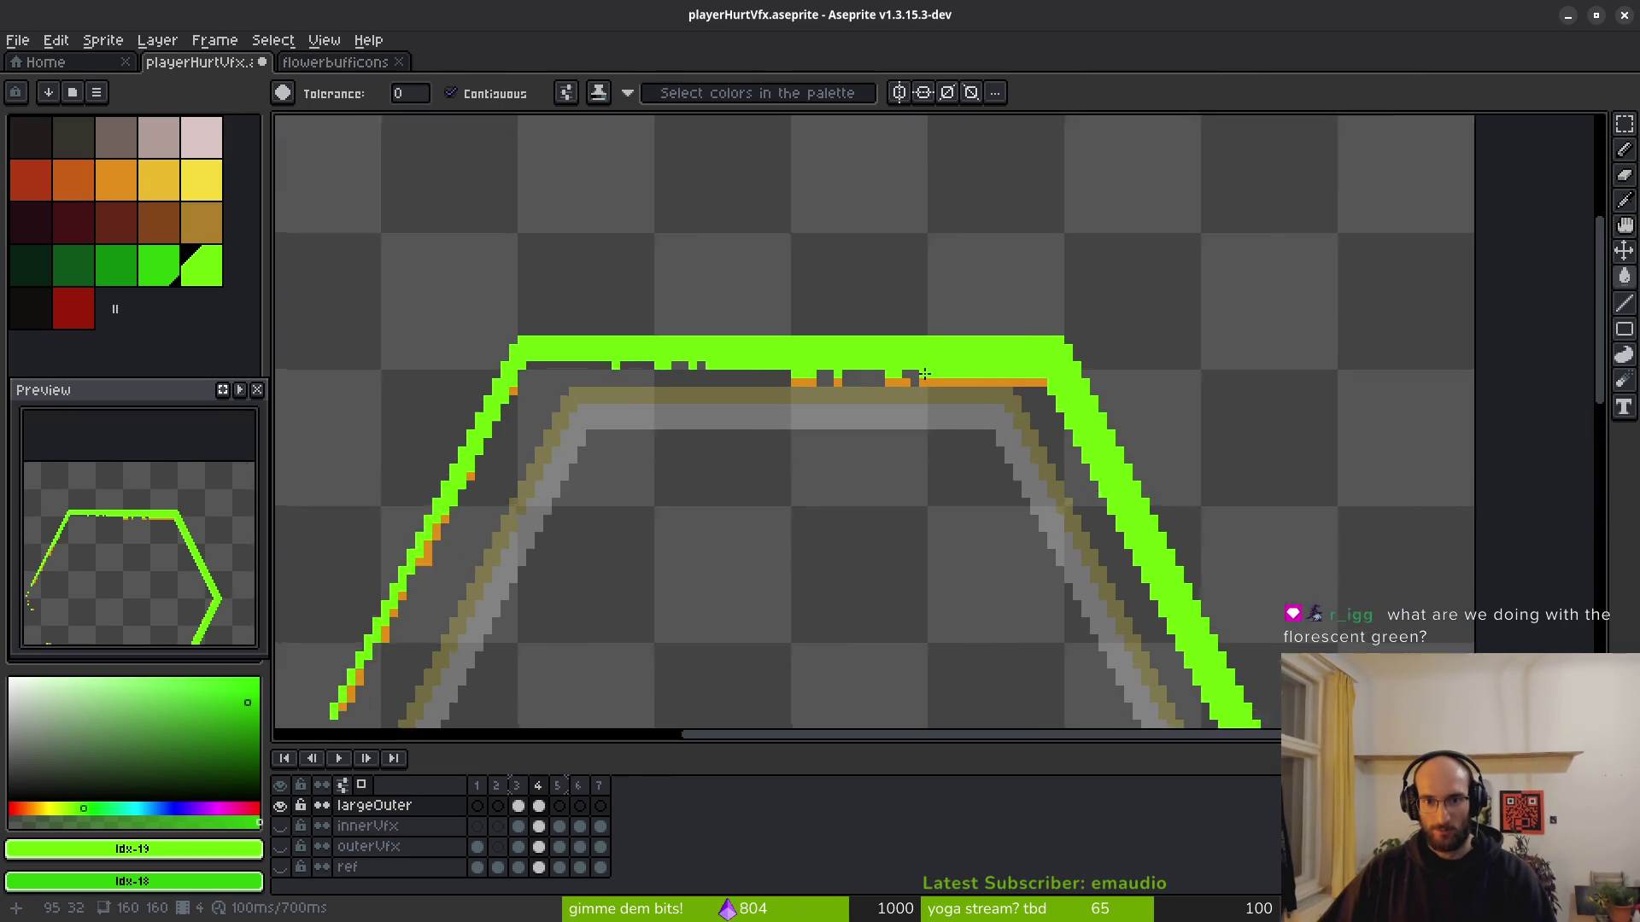
With the Pencil, clear orange pixels along the left diagonal and recentre on the hexagon.
key(b)
scroll(649, 348, up, 4)
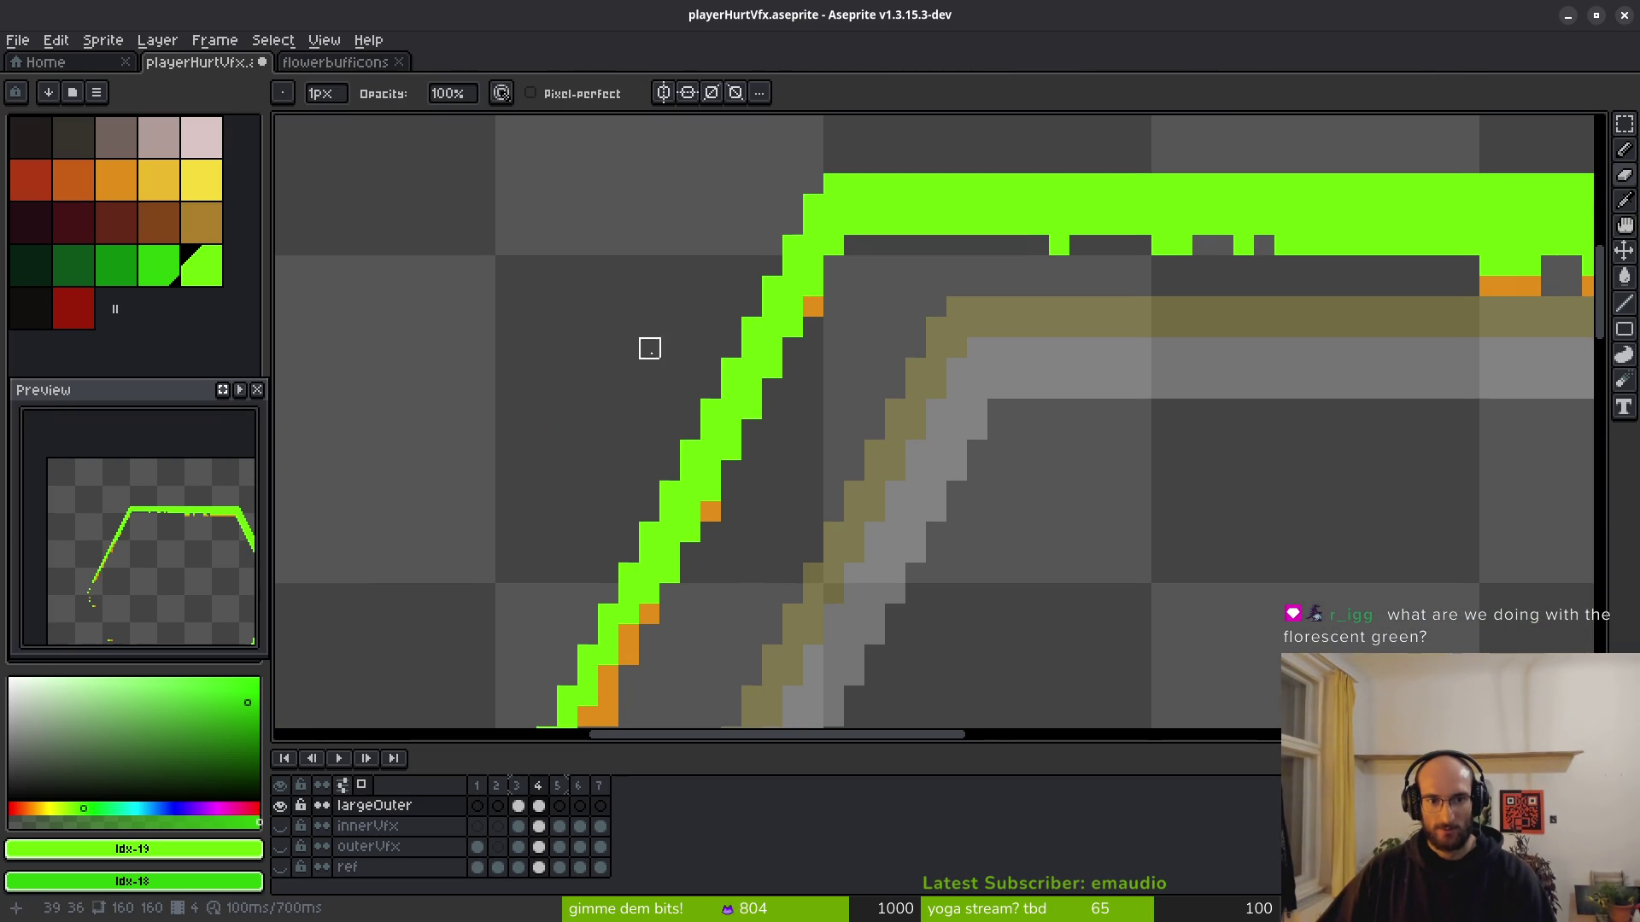
scroll(963, 523, down, 3)
scroll(905, 547, up, 2)
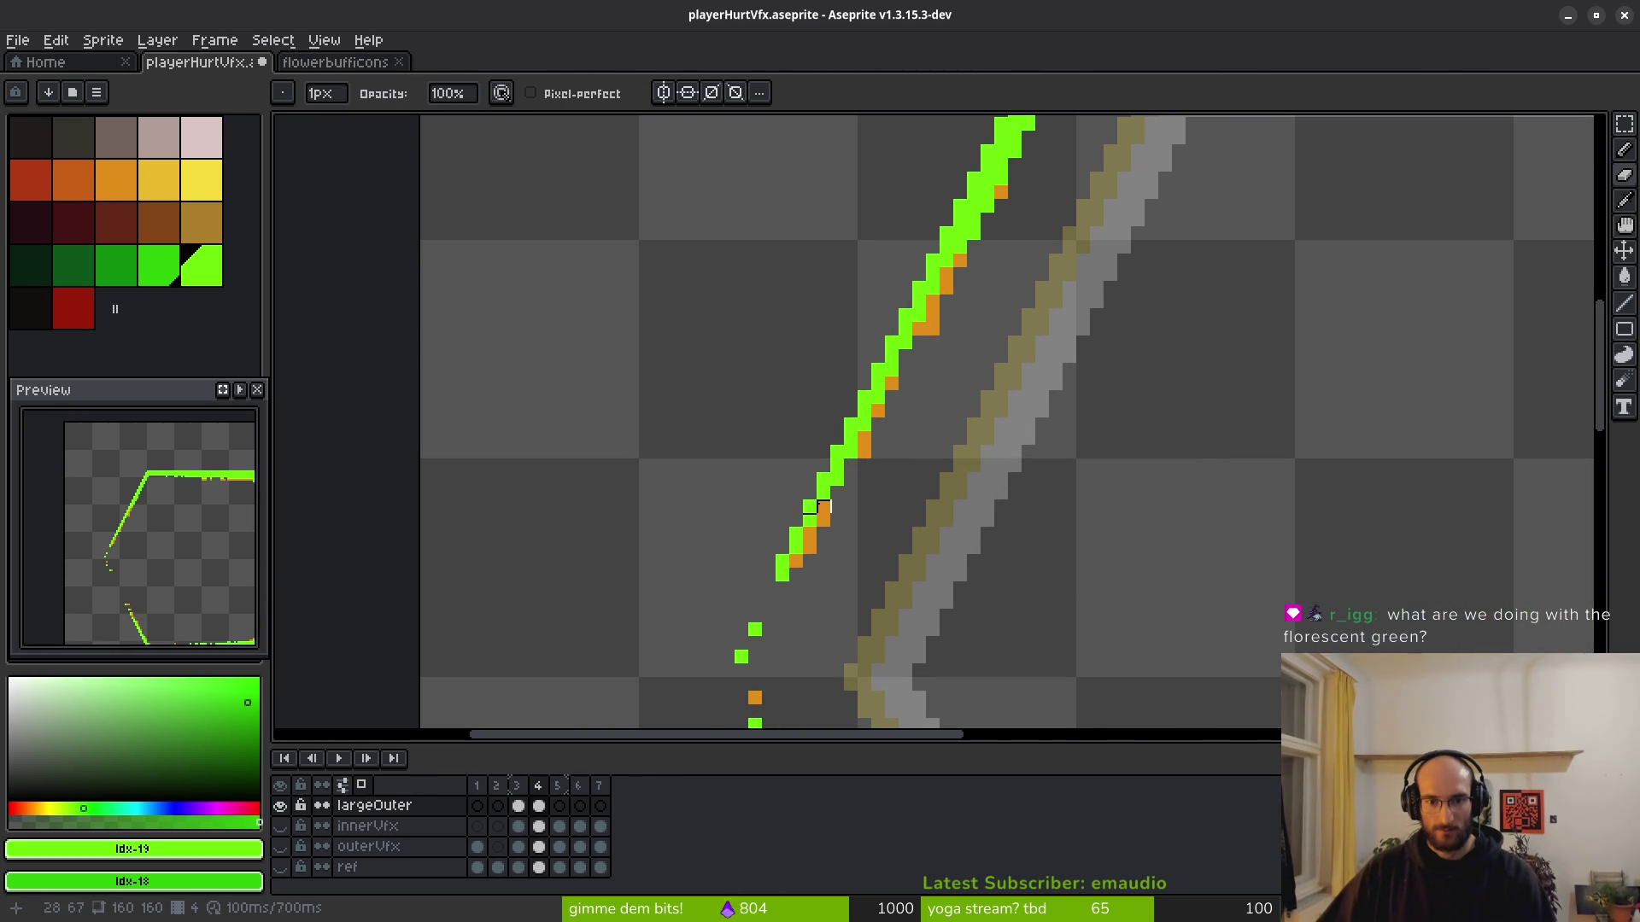
scroll(822, 508, up, 2)
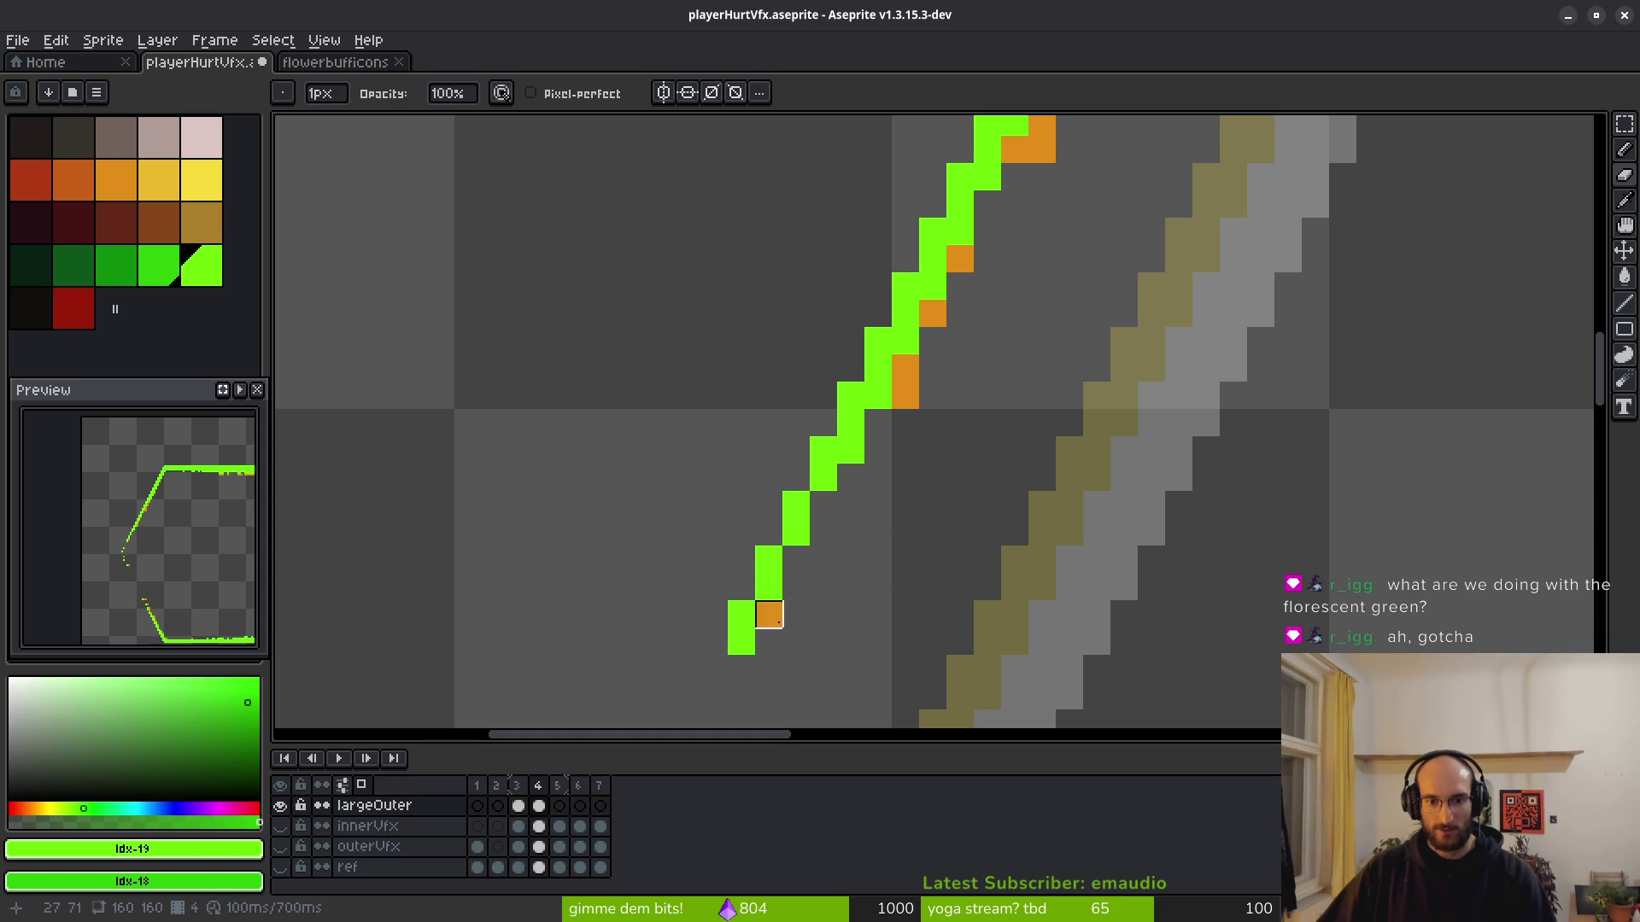
scroll(796, 641, up, 1)
scroll(831, 615, down, 1)
mouse_move(859, 451)
mouse_down()
mouse_move(852, 469)
mouse_move(887, 396)
mouse_up()
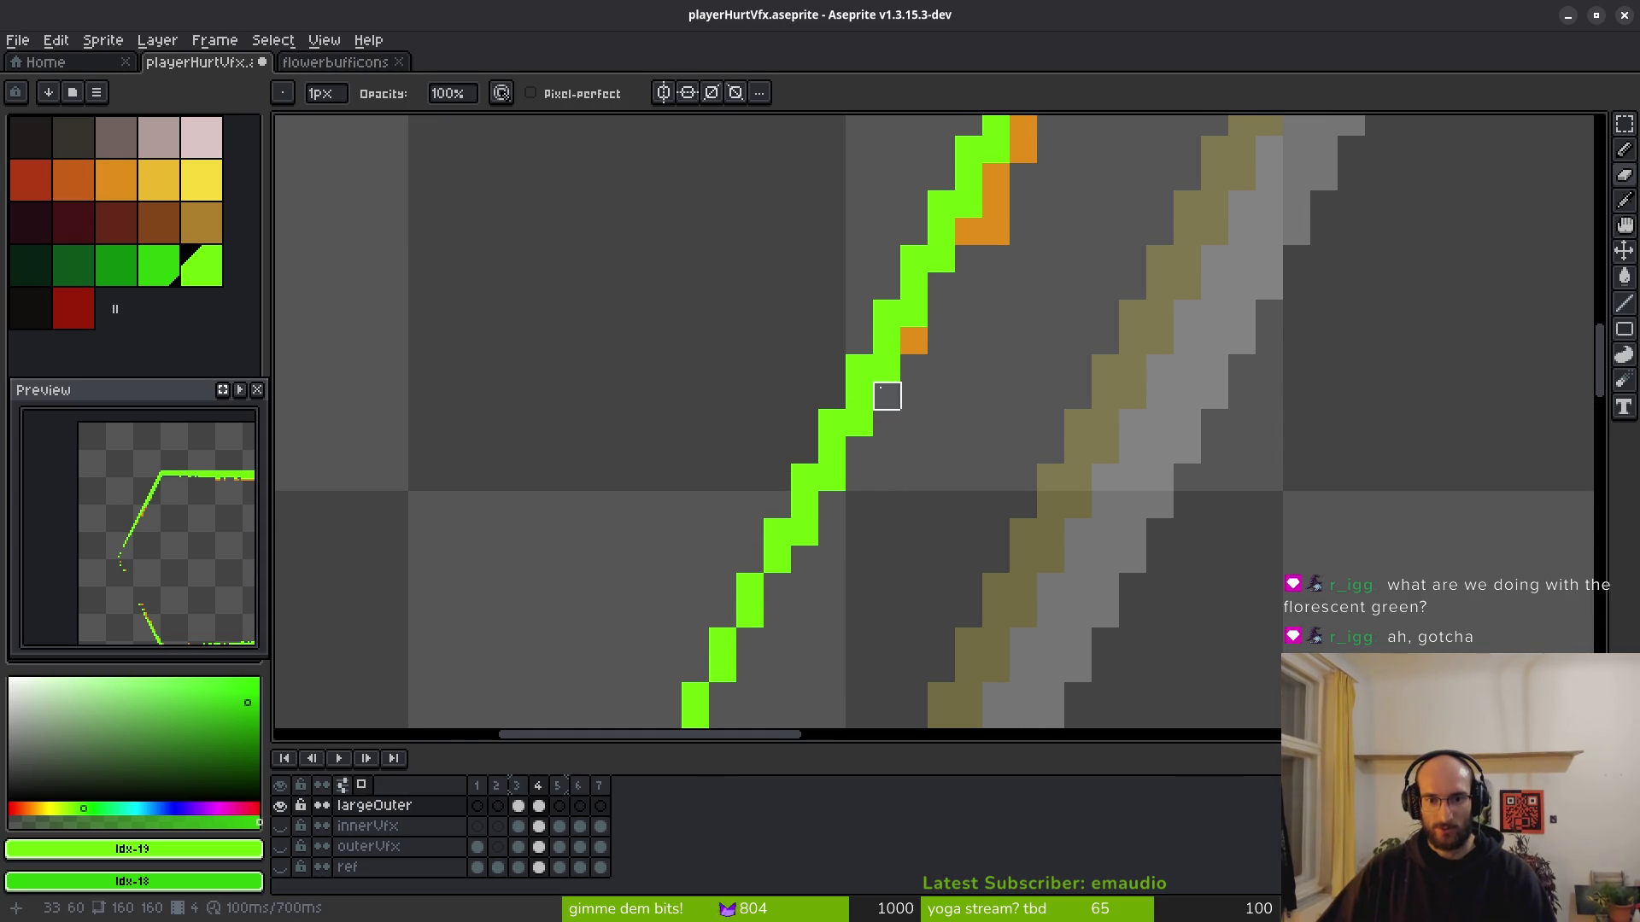
scroll(1051, 231, down, 4)
drag(1131, 384, 1064, 398)
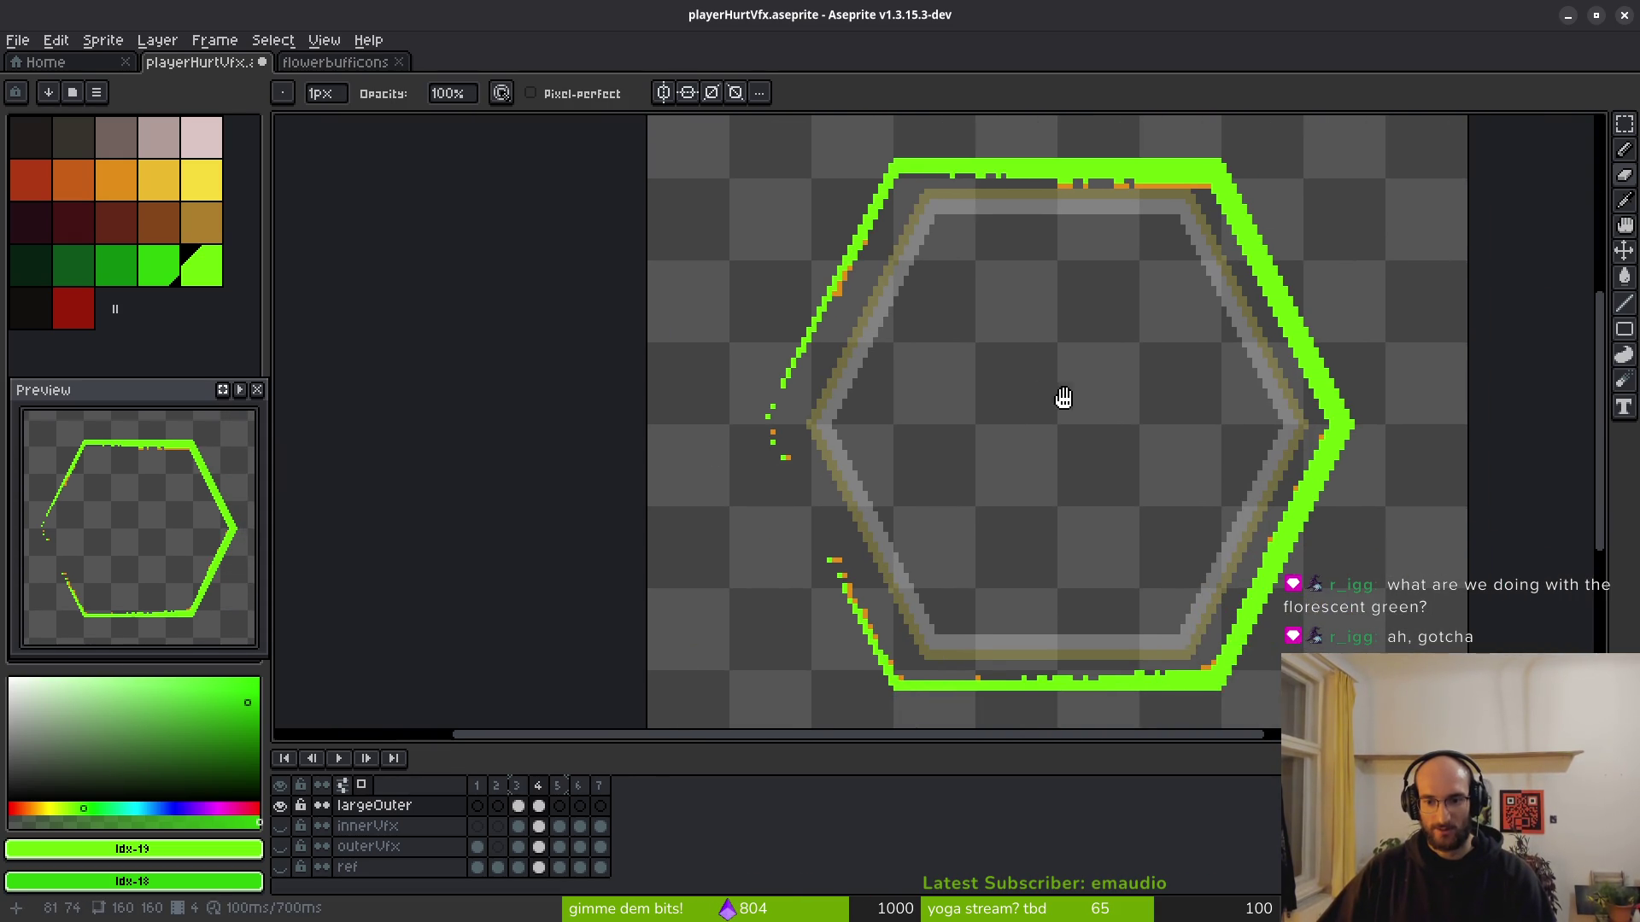
scroll(1178, 447, down, 2)
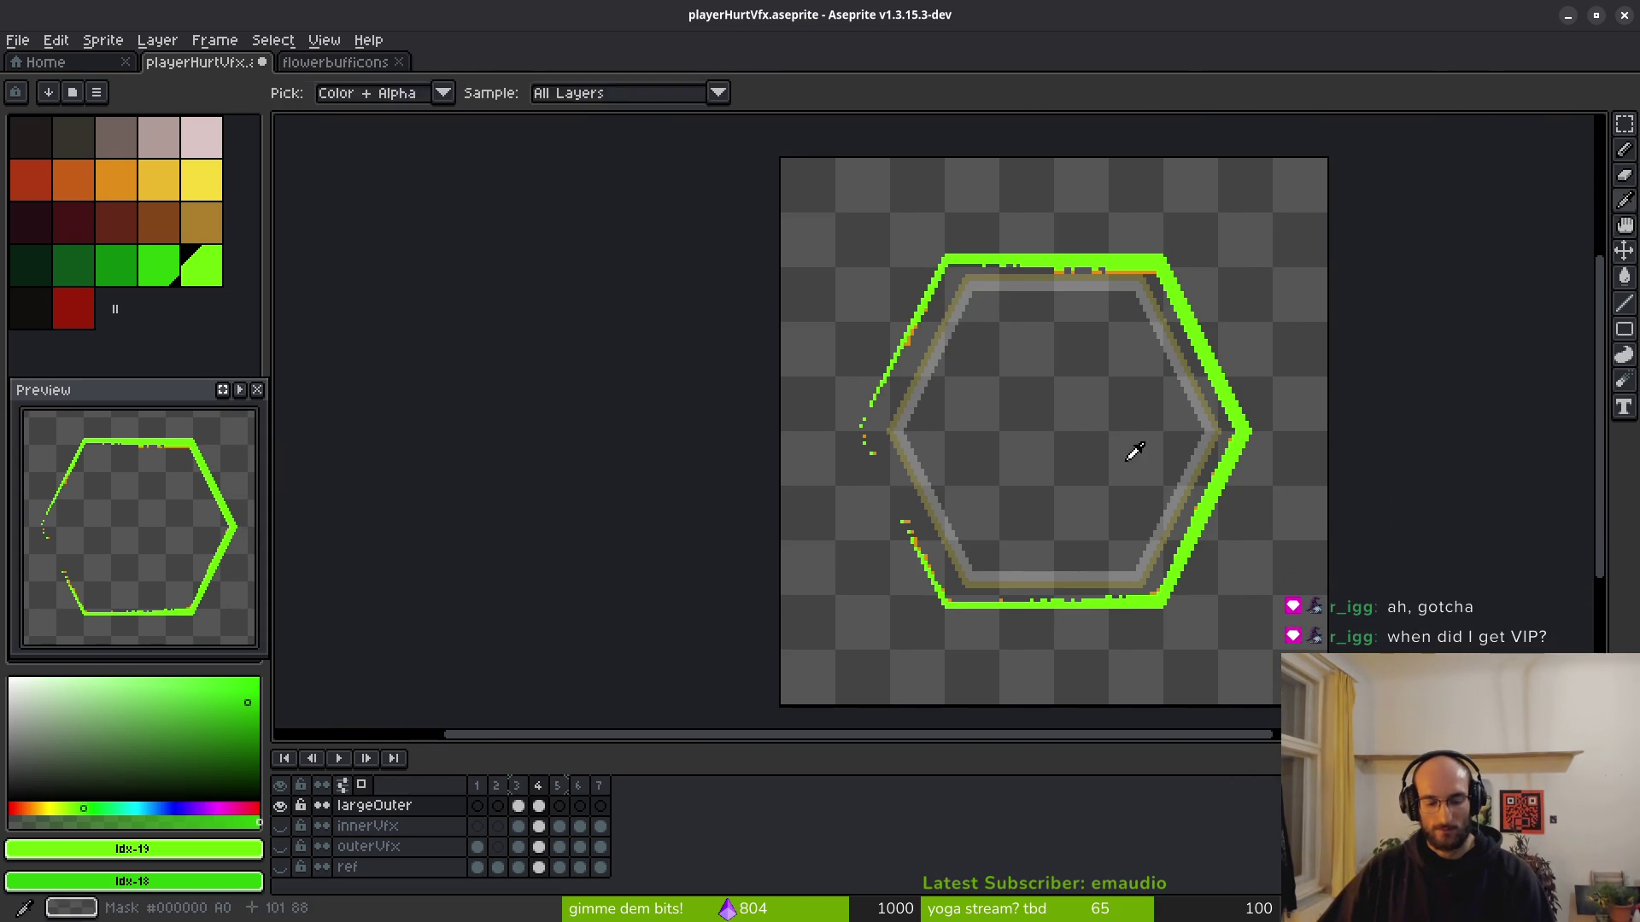
Replace the orange ring colour with bright green using Replace Color.
key(shift+r)
mouse_move(1332, 193)
mouse_down()
mouse_move(1208, 249)
mouse_move(1142, 257)
mouse_move(1148, 271)
mouse_up()
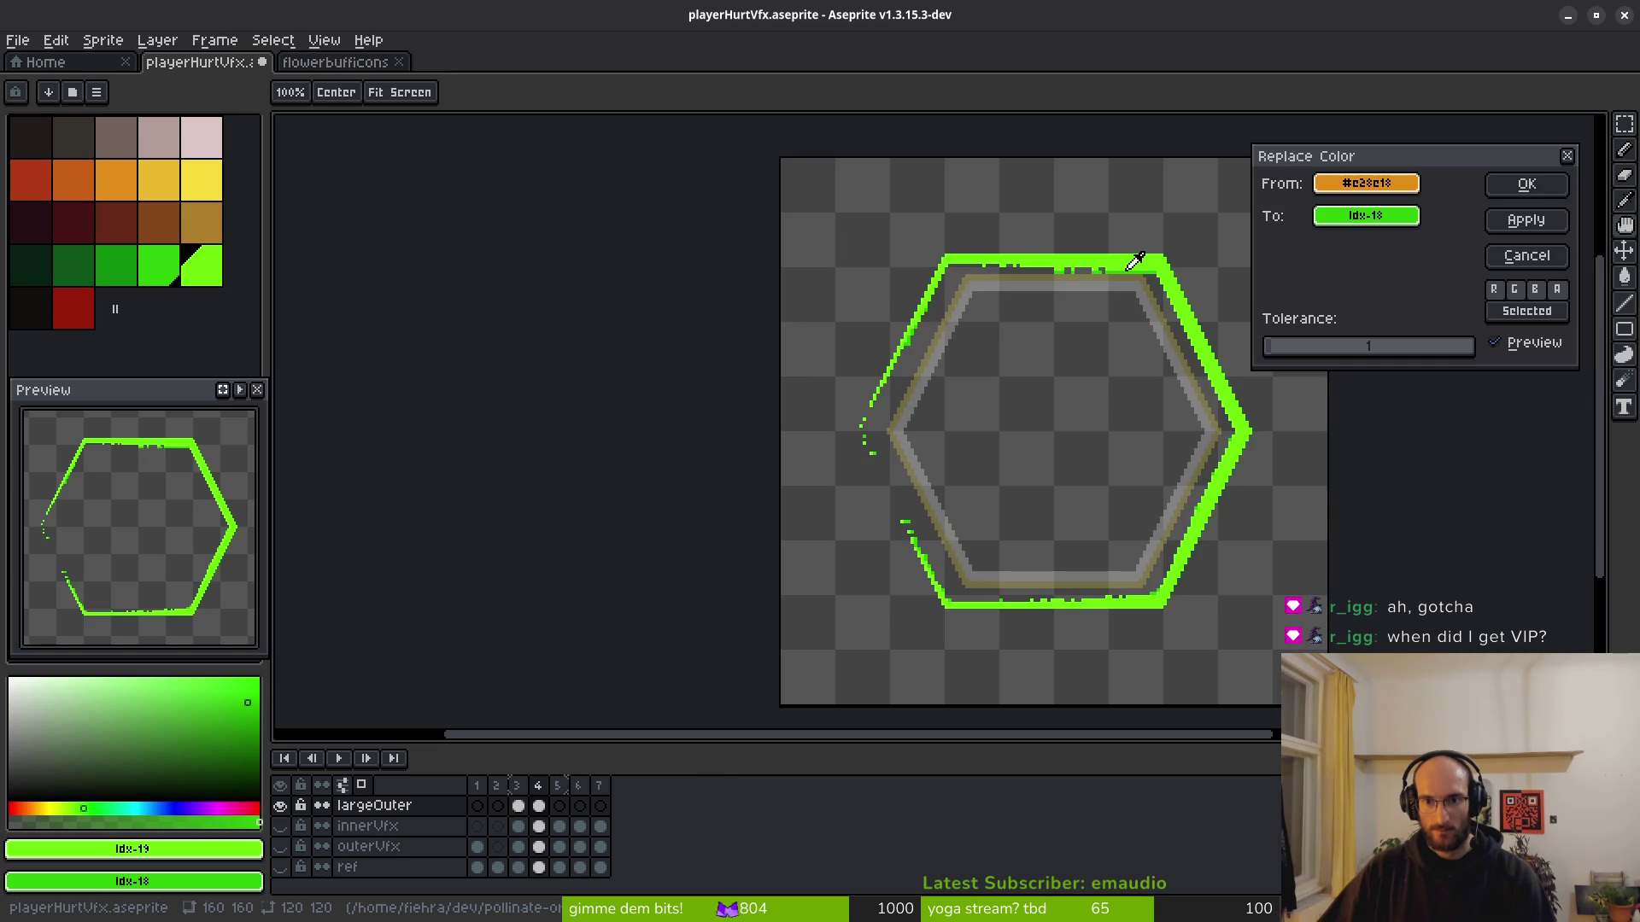
click(1366, 215)
click(1189, 253)
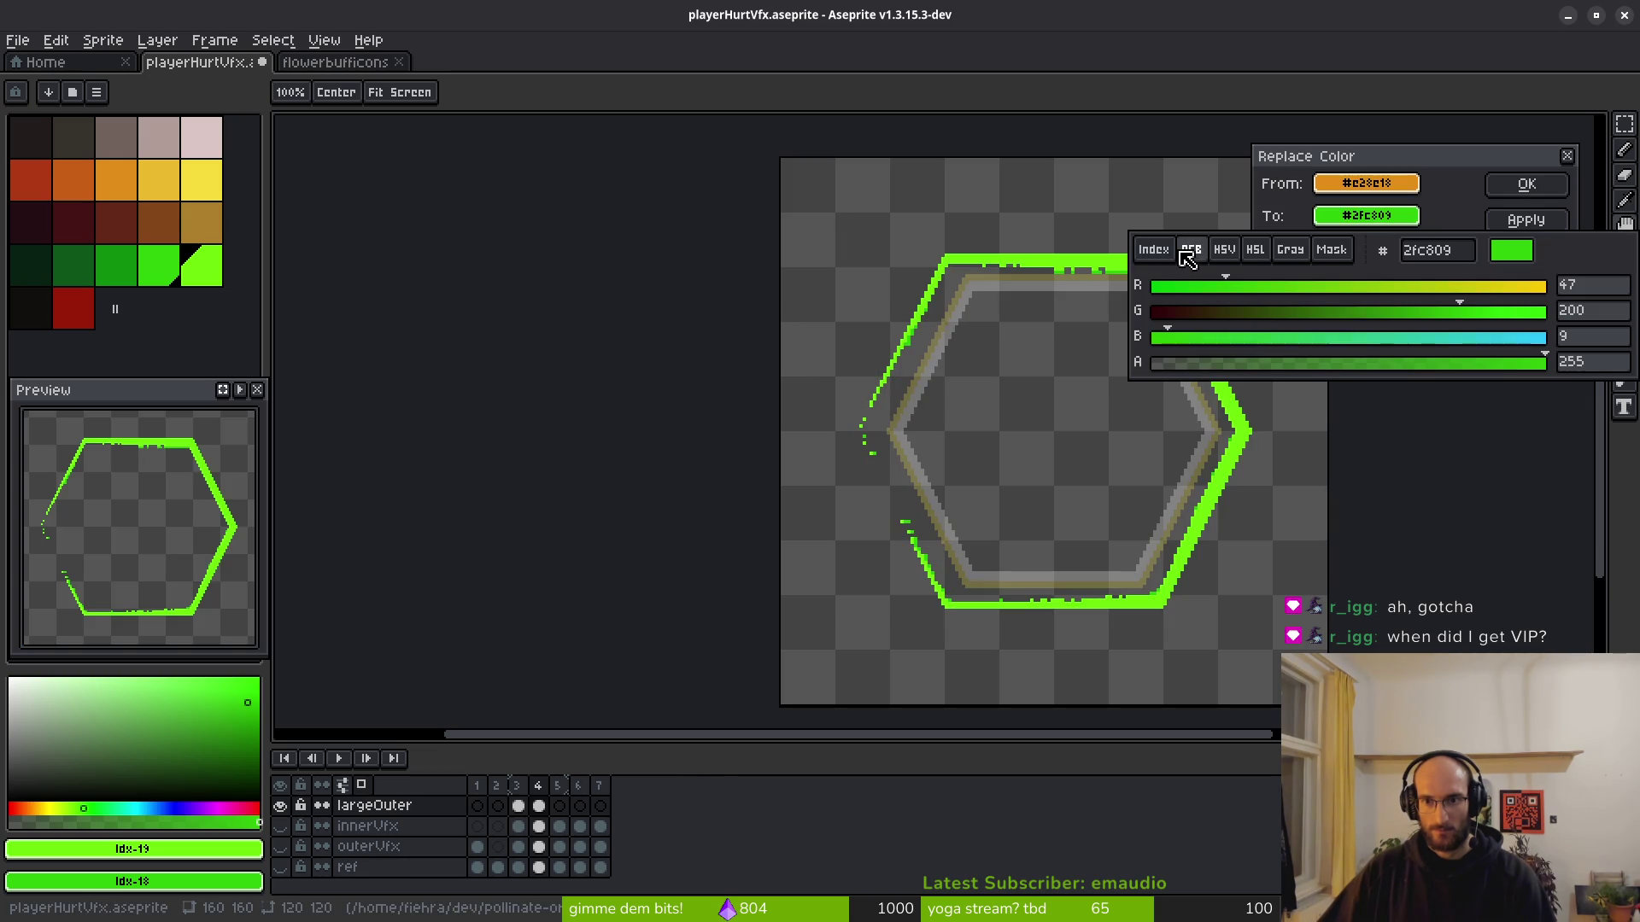
click(1389, 365)
click(1516, 181)
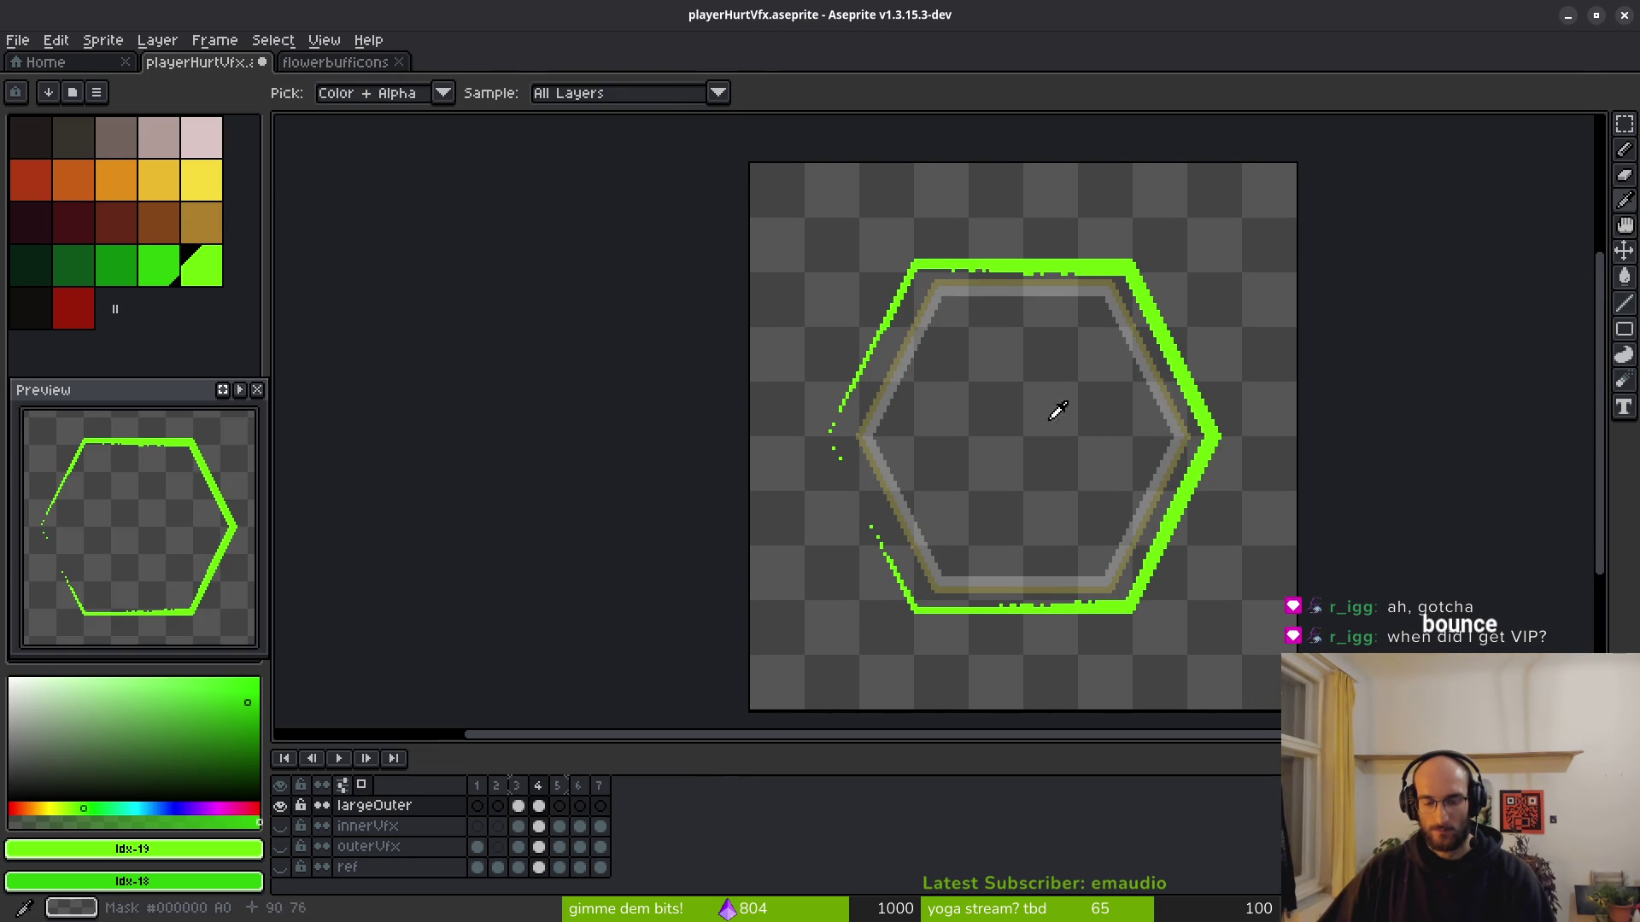
Replace the bright green back with orange to restore the ring.
key(shift+r)
drag(1363, 182, 1108, 270)
drag(1341, 215, 126, 172)
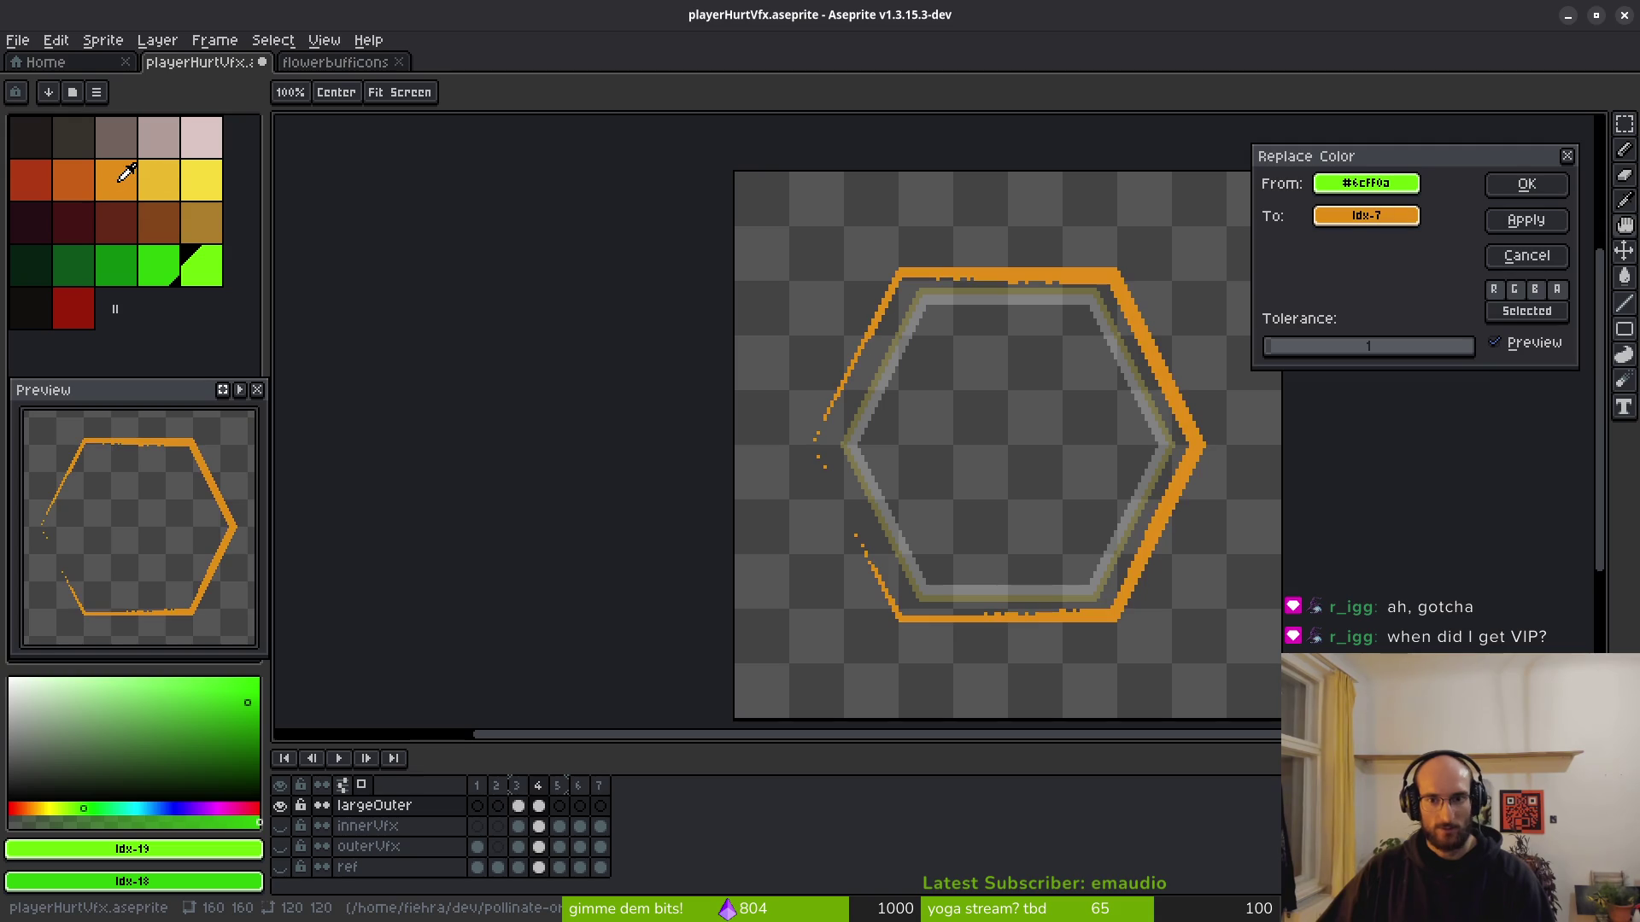
click(1490, 183)
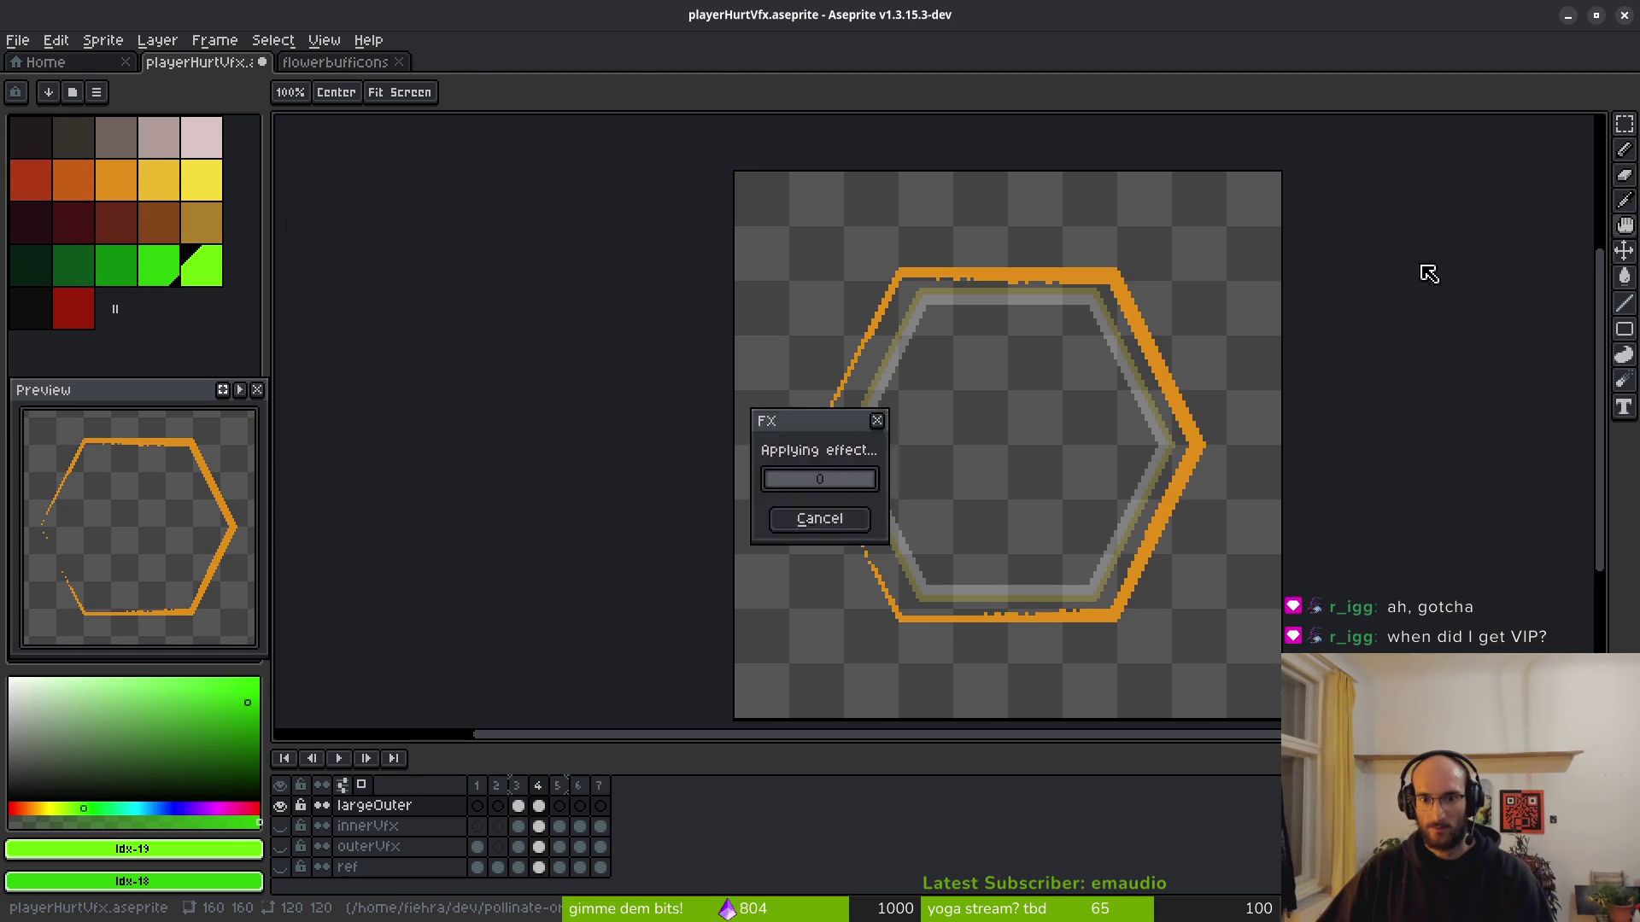
scroll(982, 418, down, 4)
scroll(995, 427, up, 4)
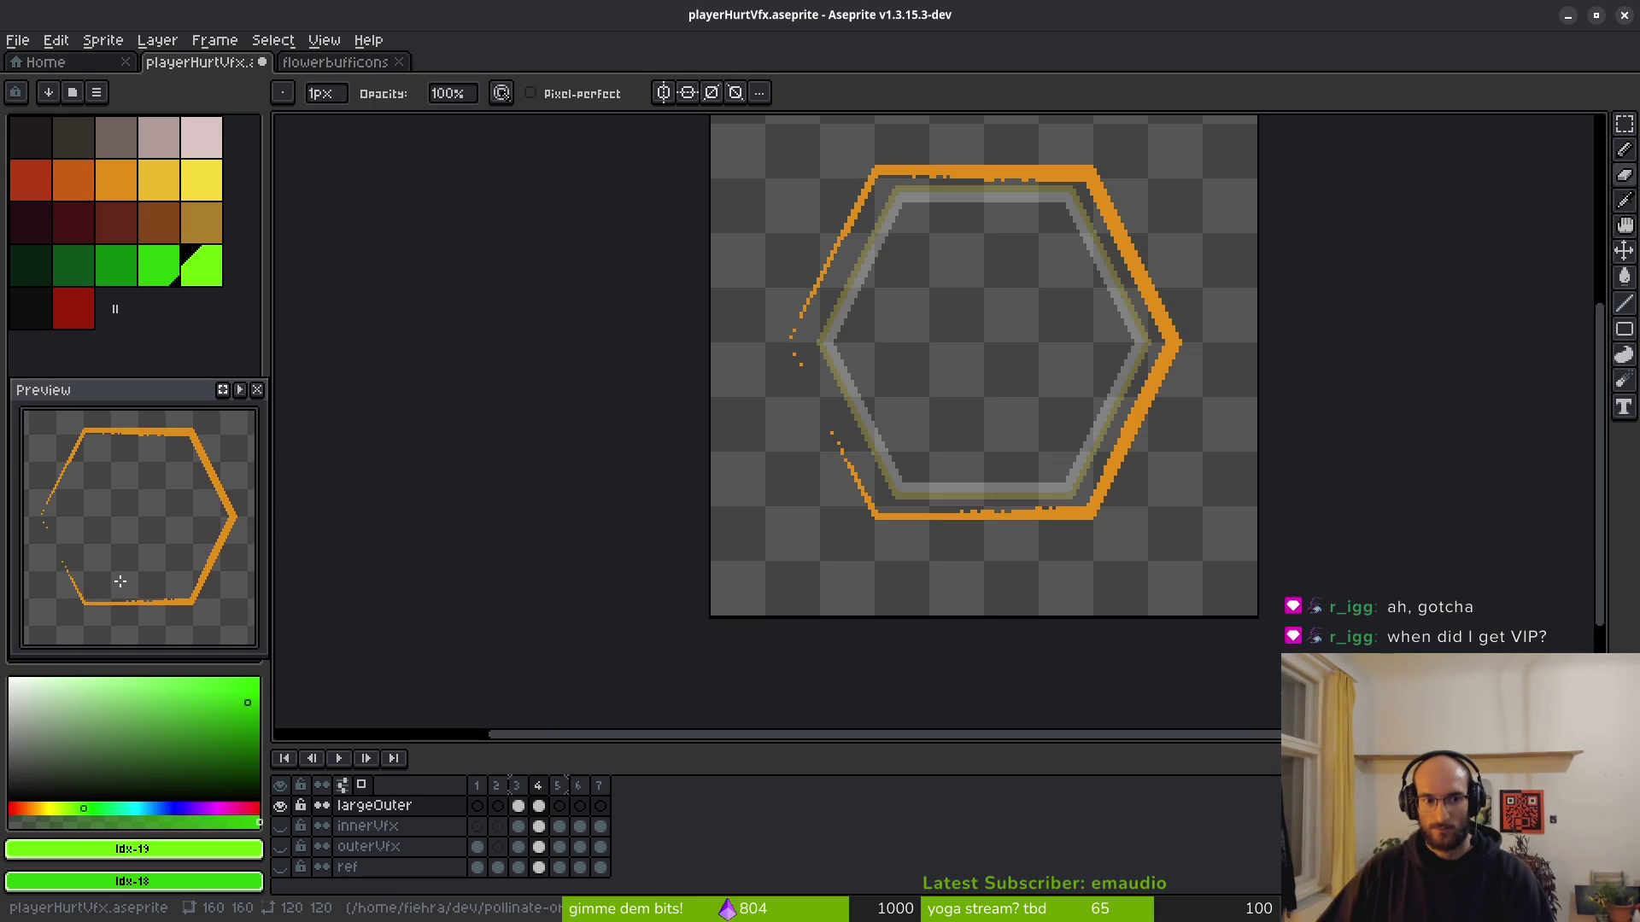
scroll(769, 495, down, 1)
scroll(941, 469, up, 1)
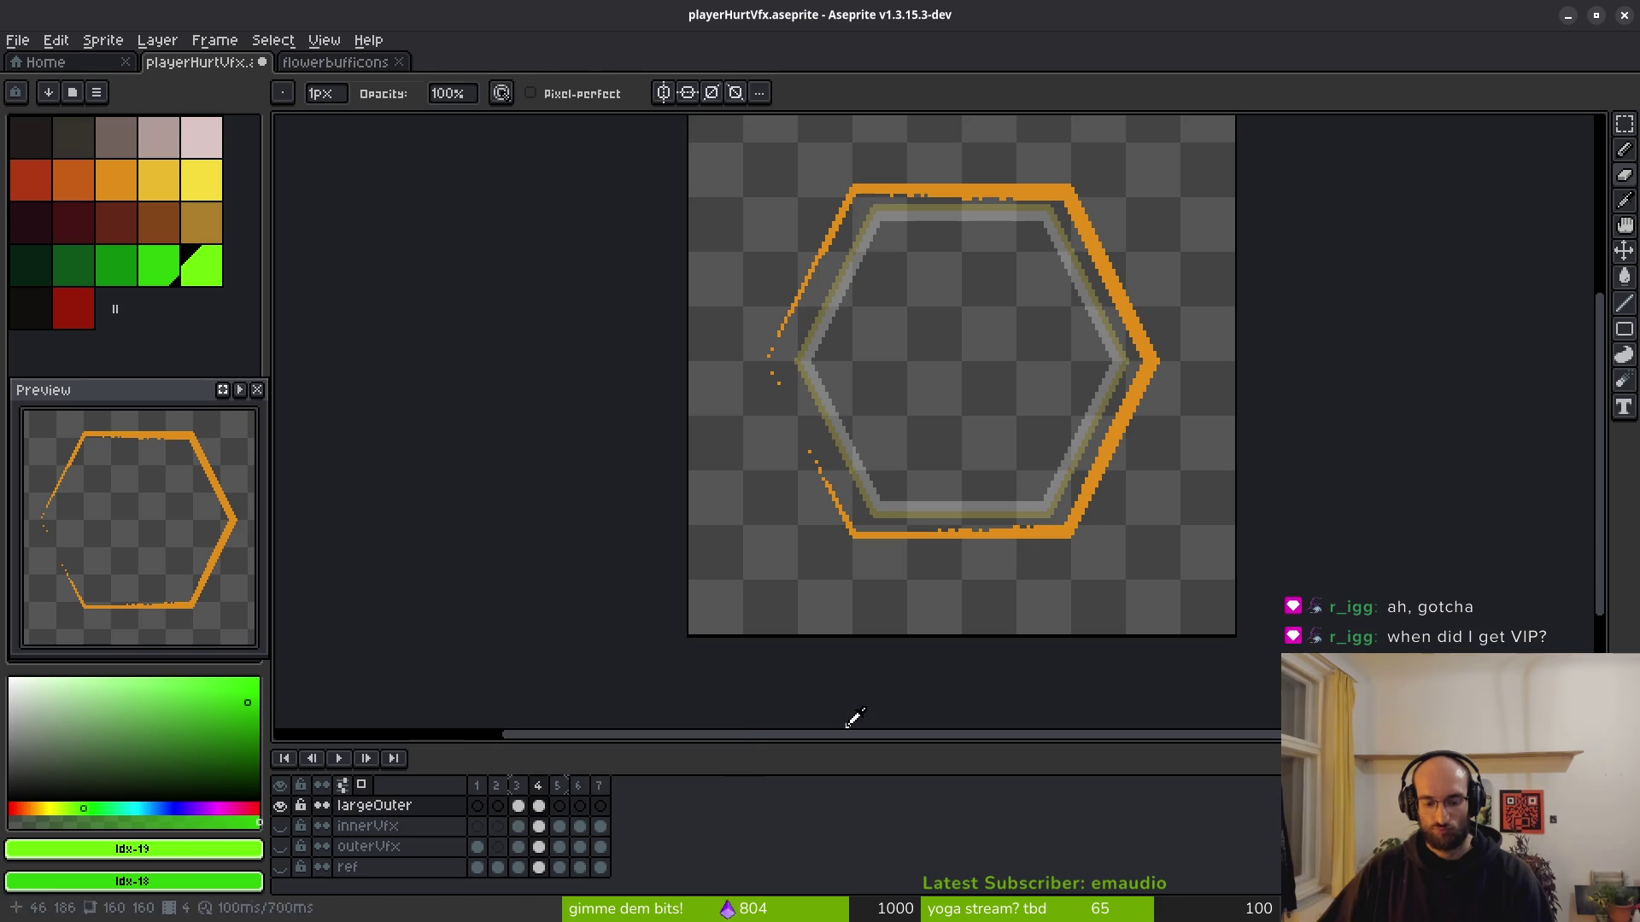
Switch to the eyedropper for picking colours from the canvas.
key(alt)
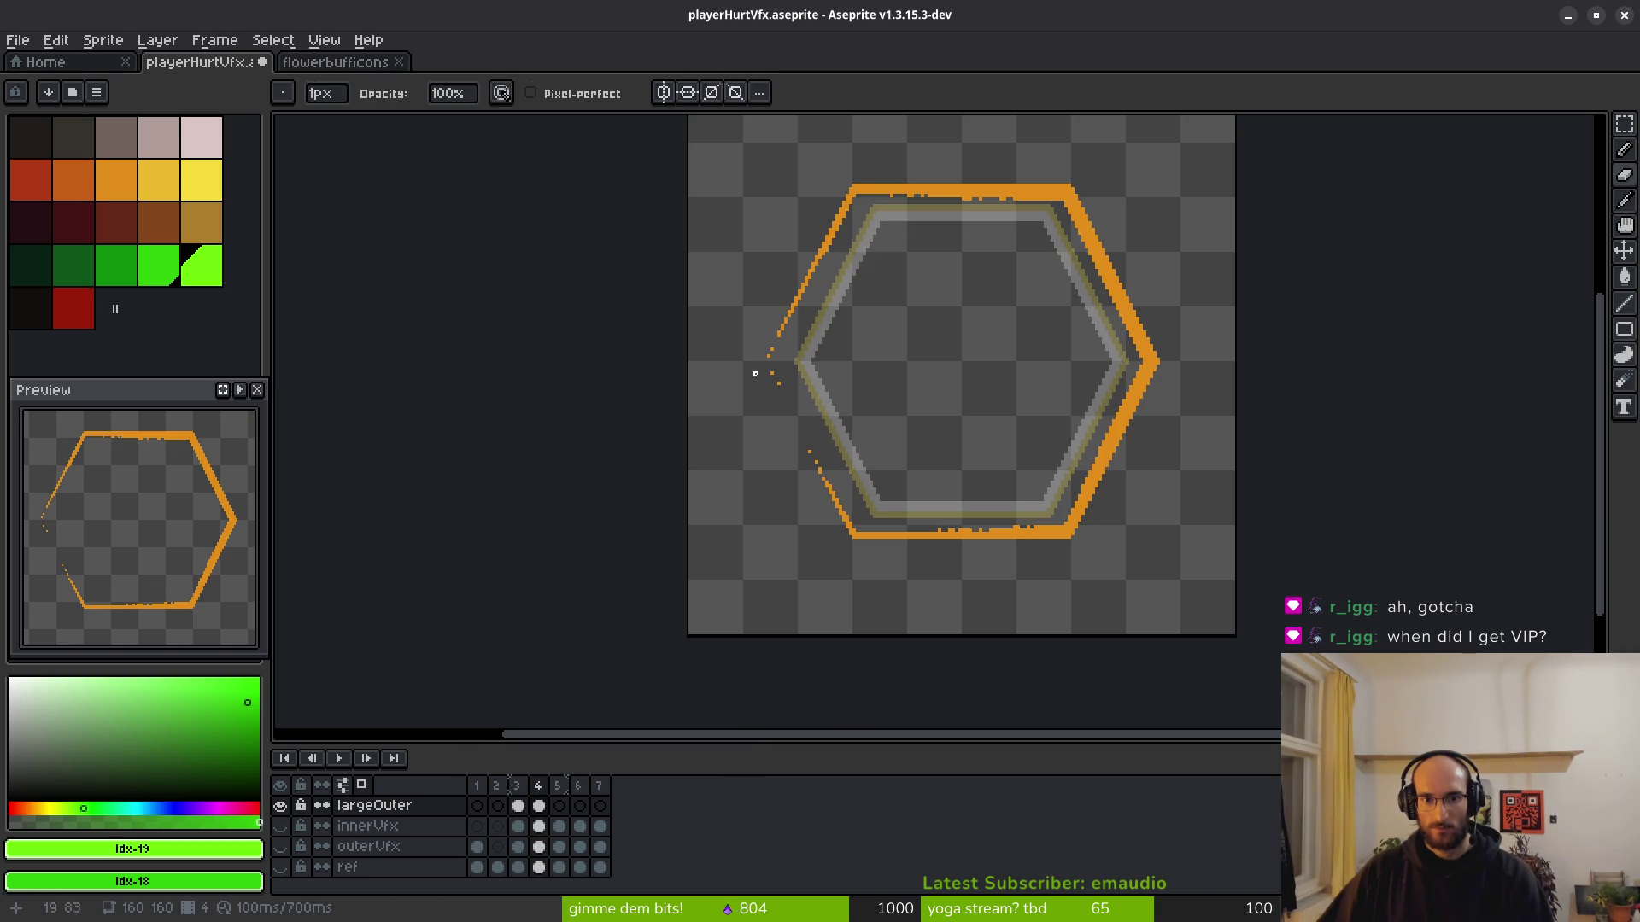
scroll(755, 374, up, 3)
scroll(907, 446, down, 6)
key(alt)
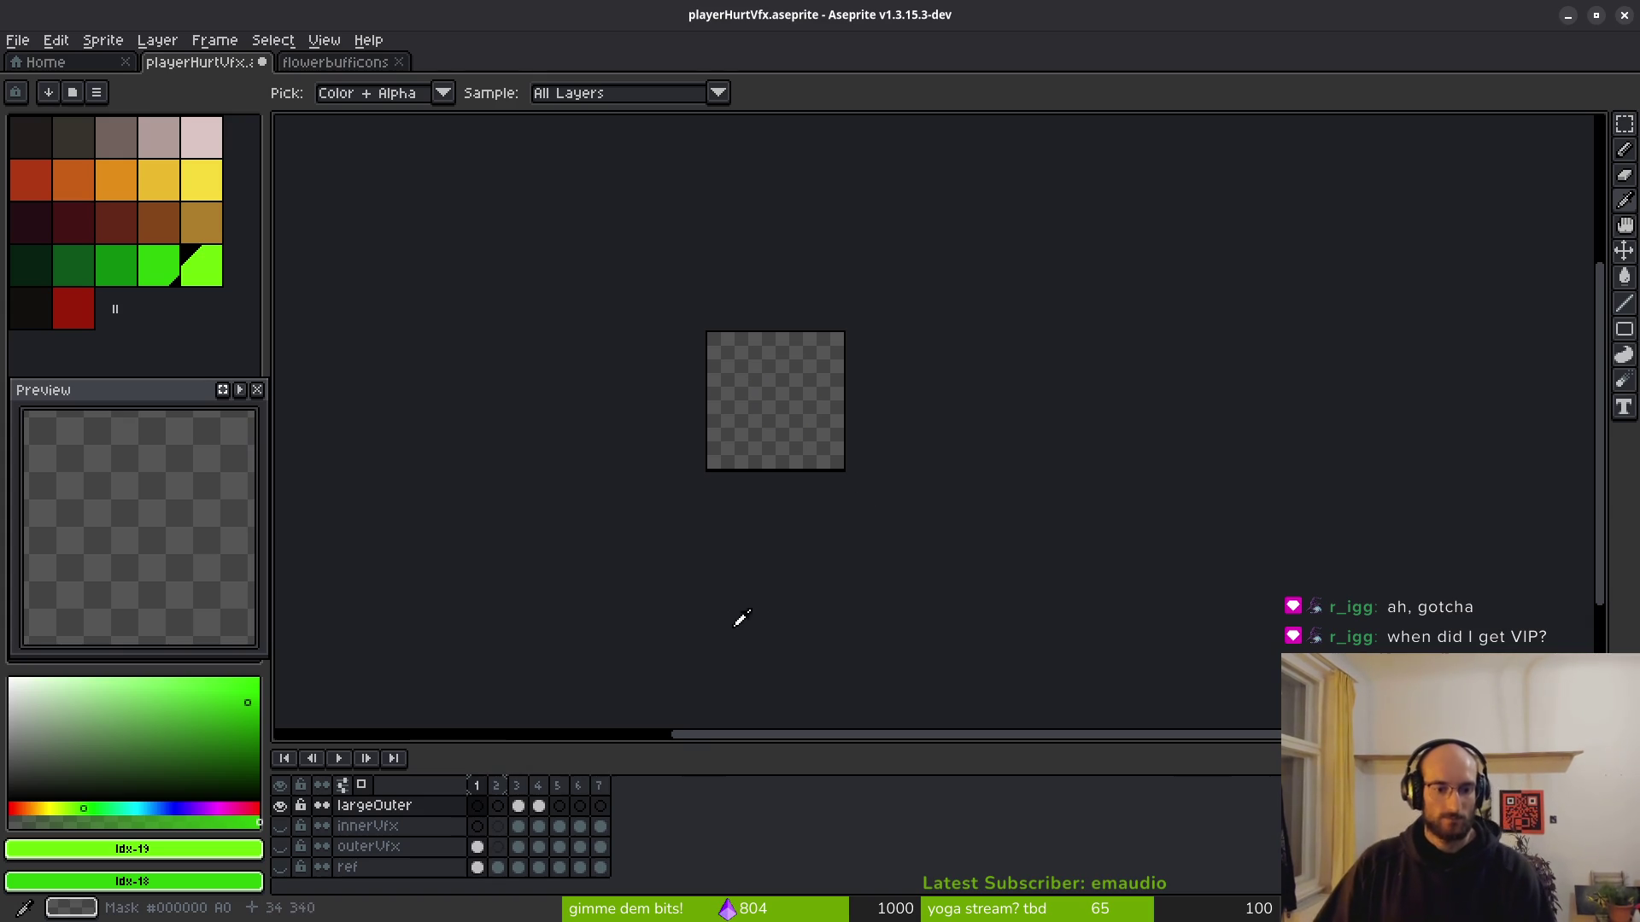
Show outerVfx's first frame and select a rectangle around its white hexagon.
click(477, 847)
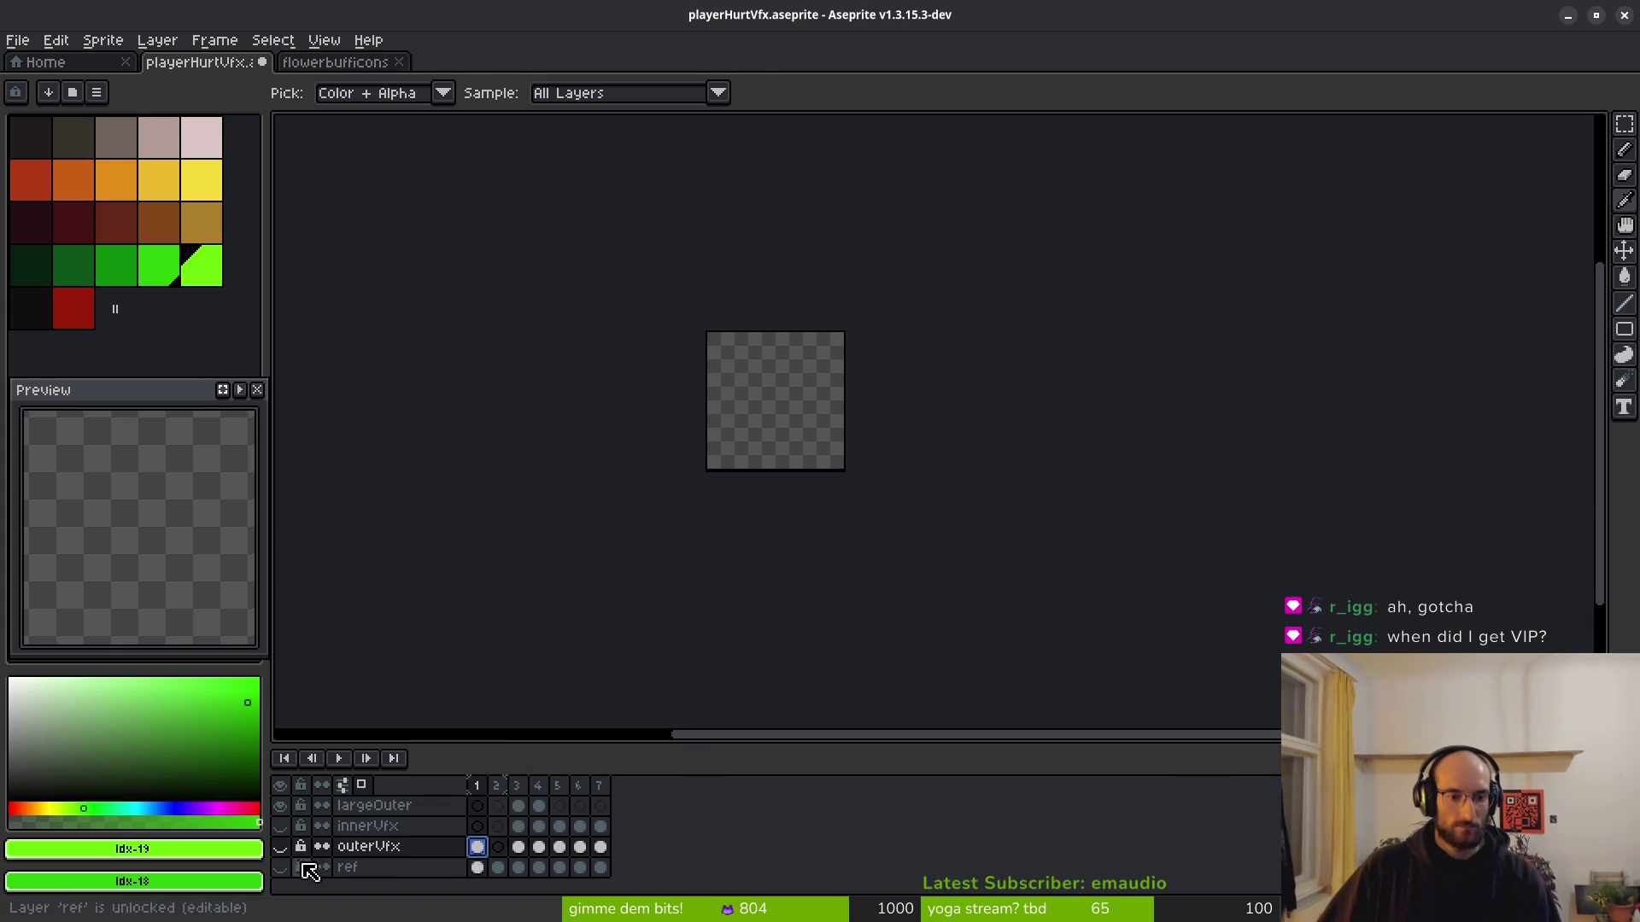
click(280, 847)
scroll(788, 377, up, 3)
scroll(848, 461, down, 3)
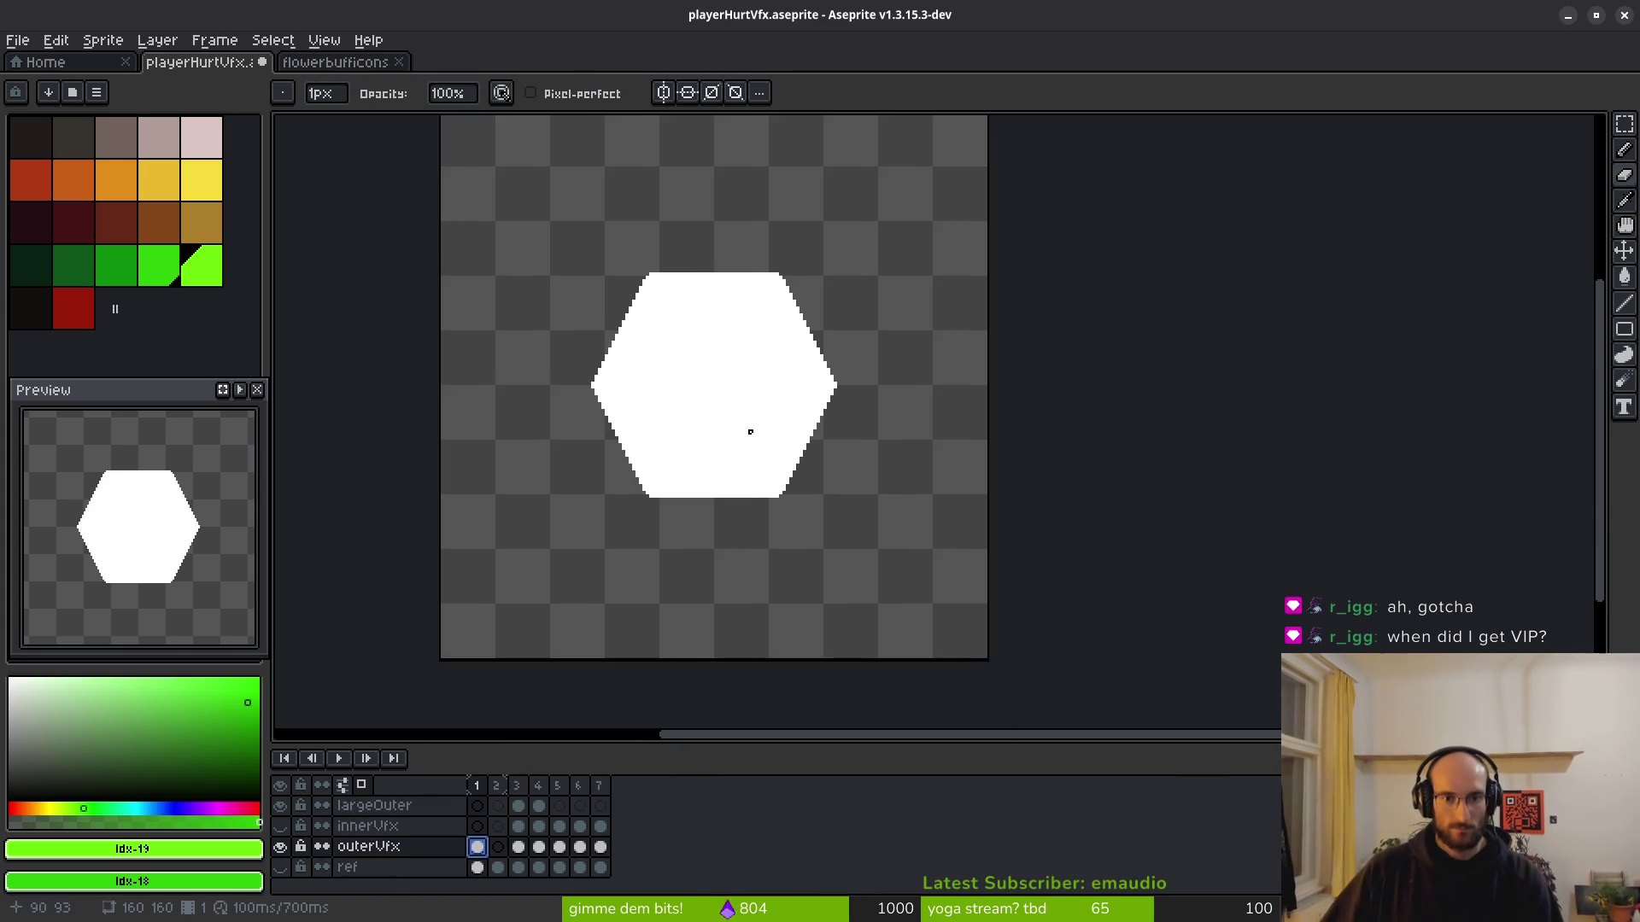
scroll(786, 435, left, 1)
key(m)
drag(522, 200, 951, 519)
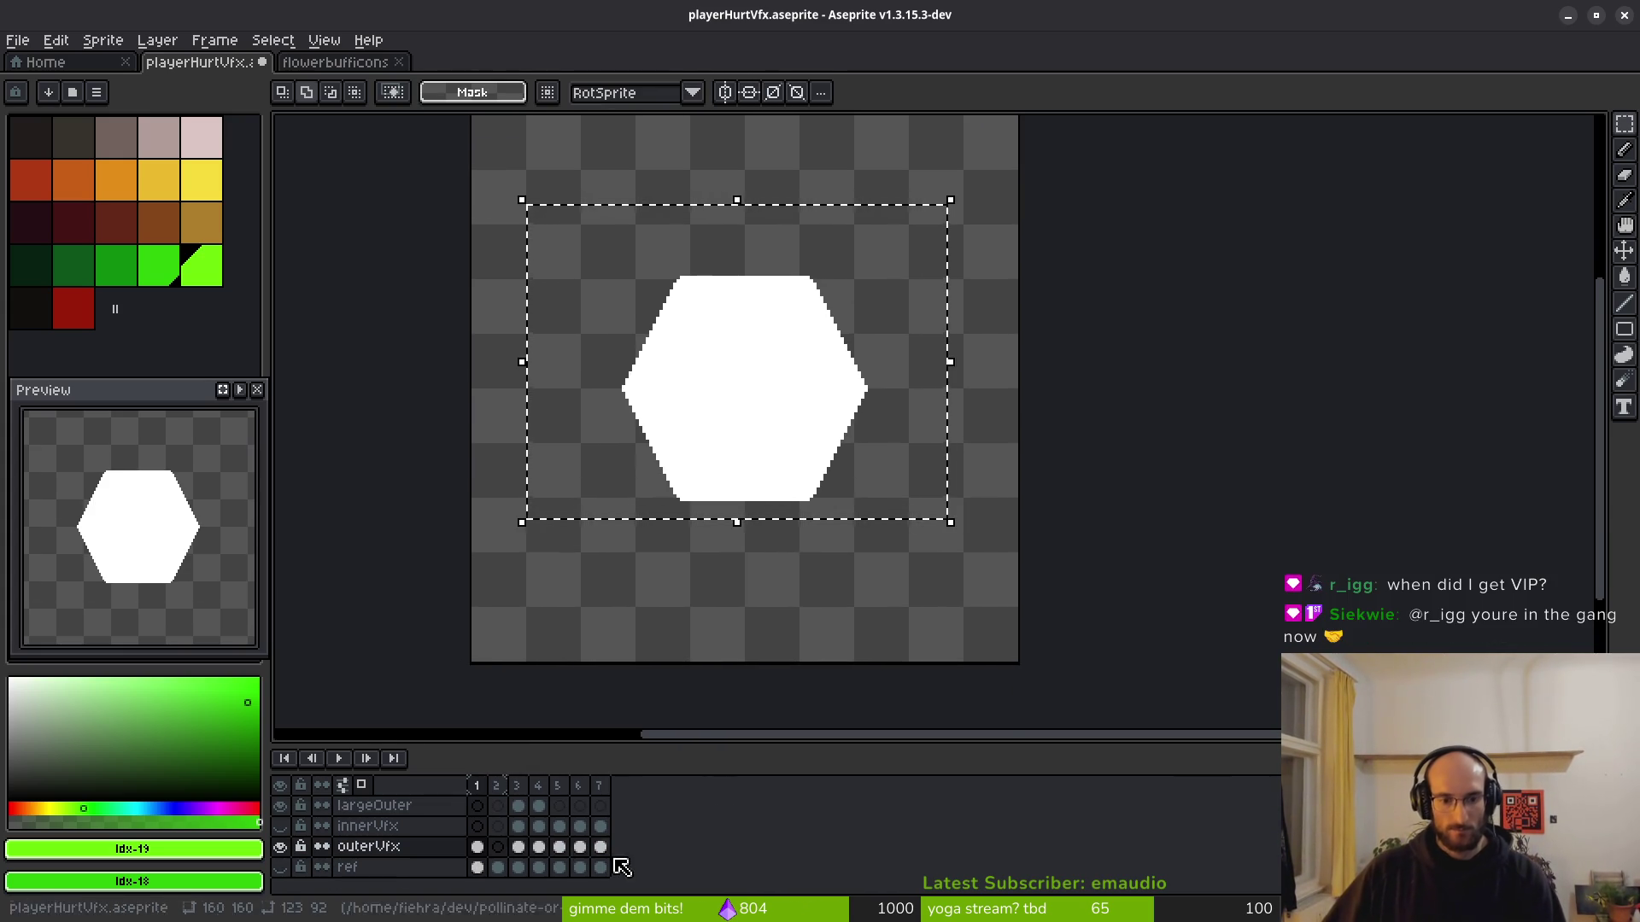
Hide the ref layer's guide lines on frame 1.
click(518, 806)
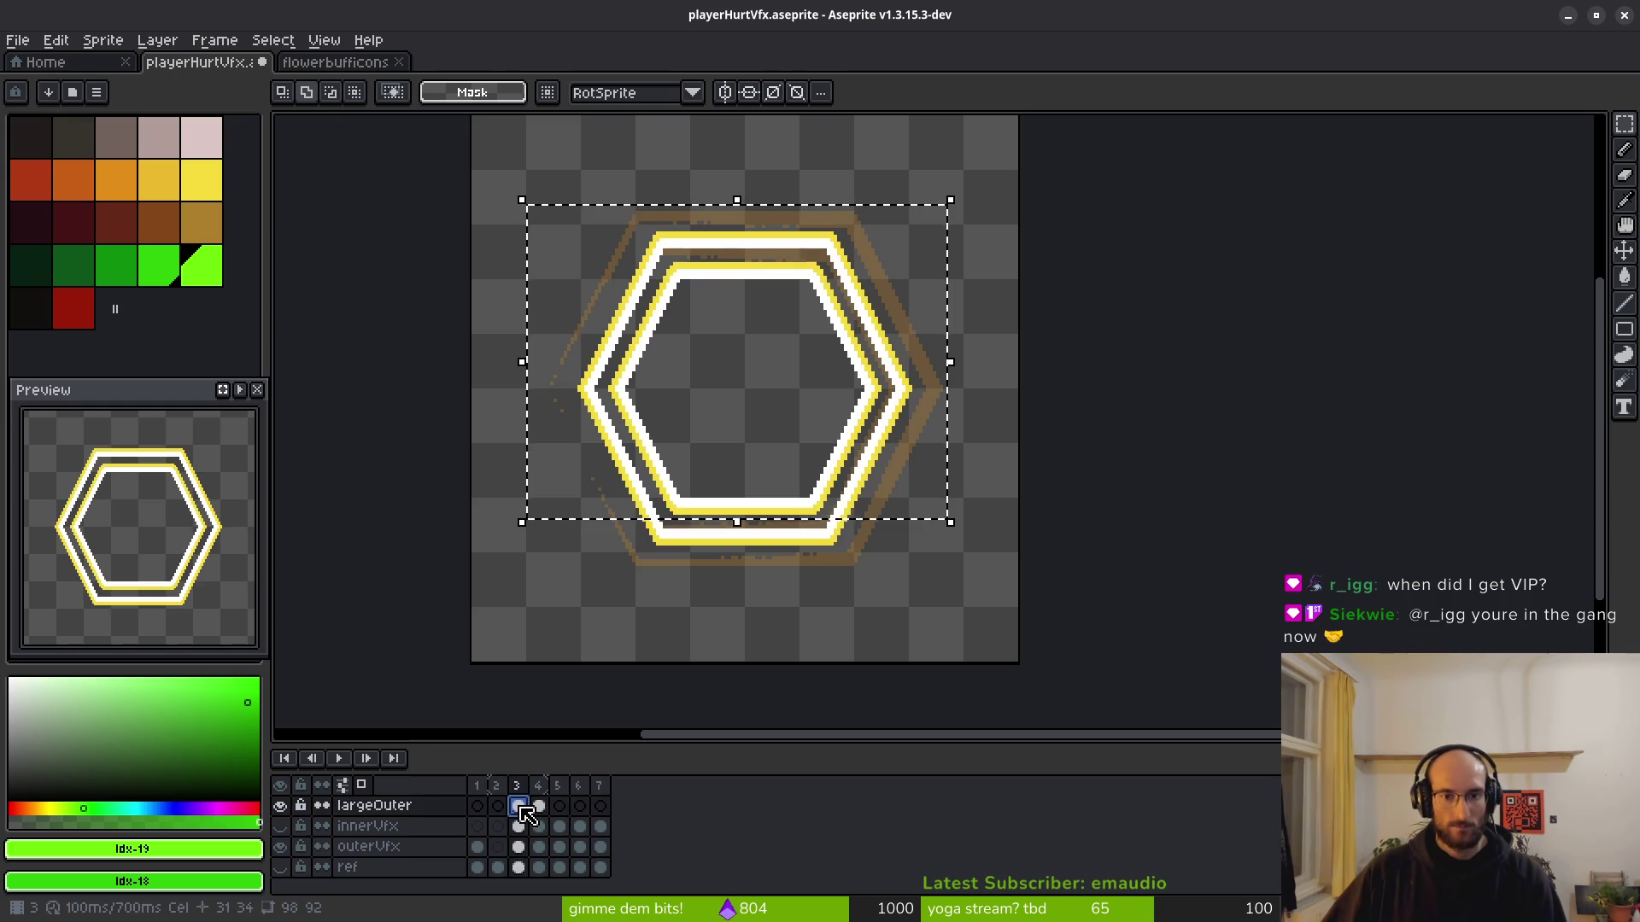
click(476, 867)
click(280, 867)
click(282, 866)
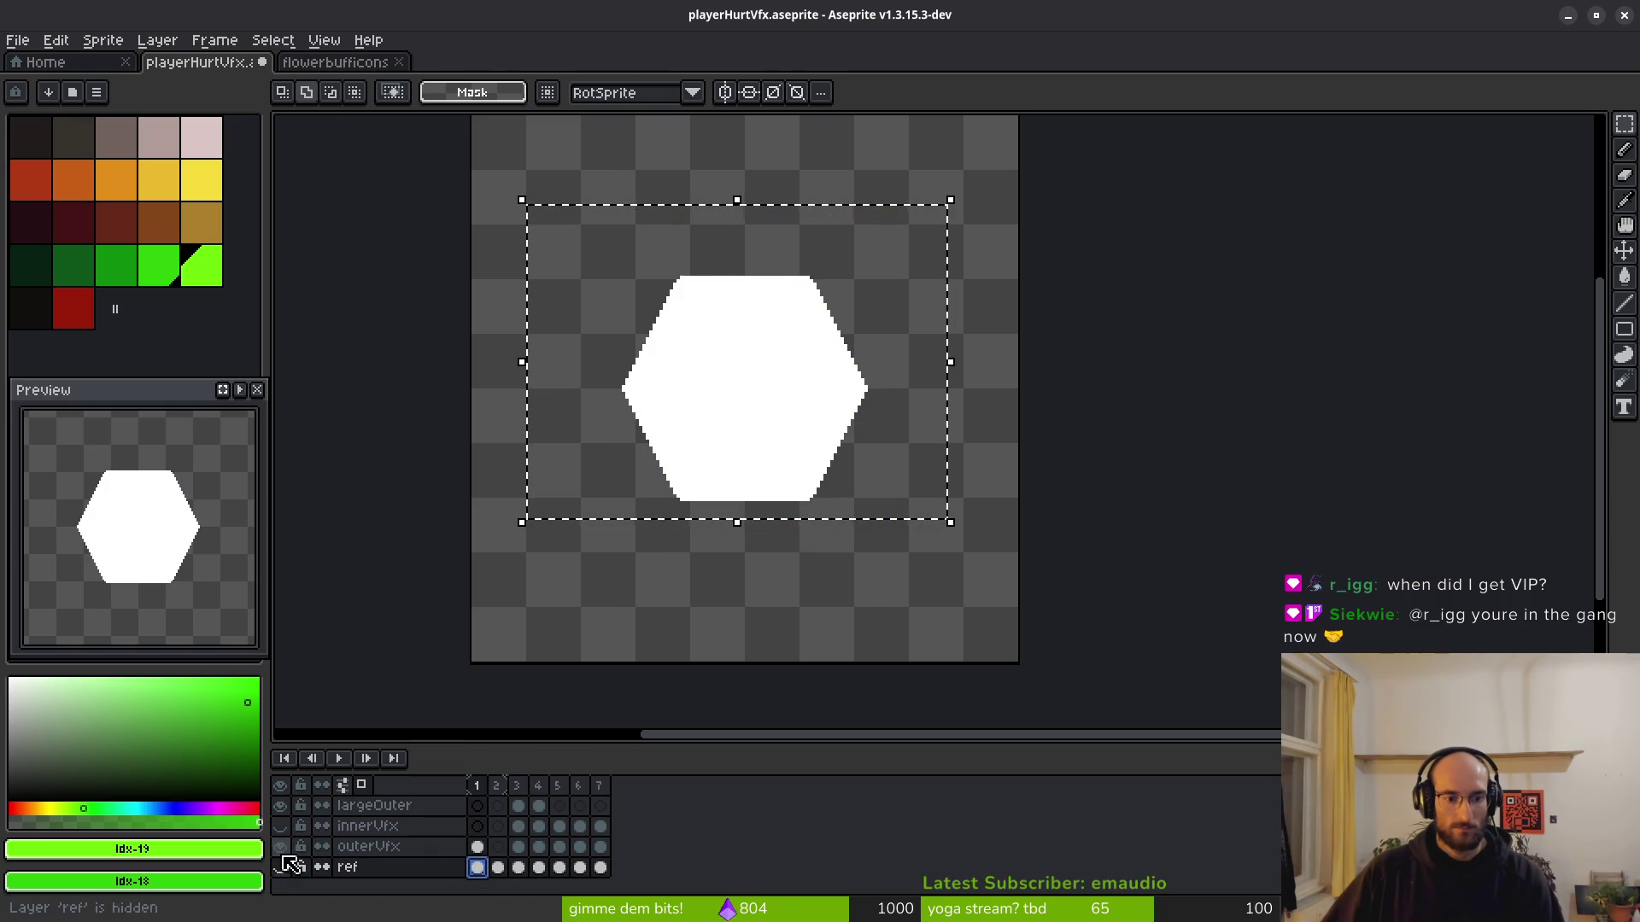
drag(282, 807, 282, 826)
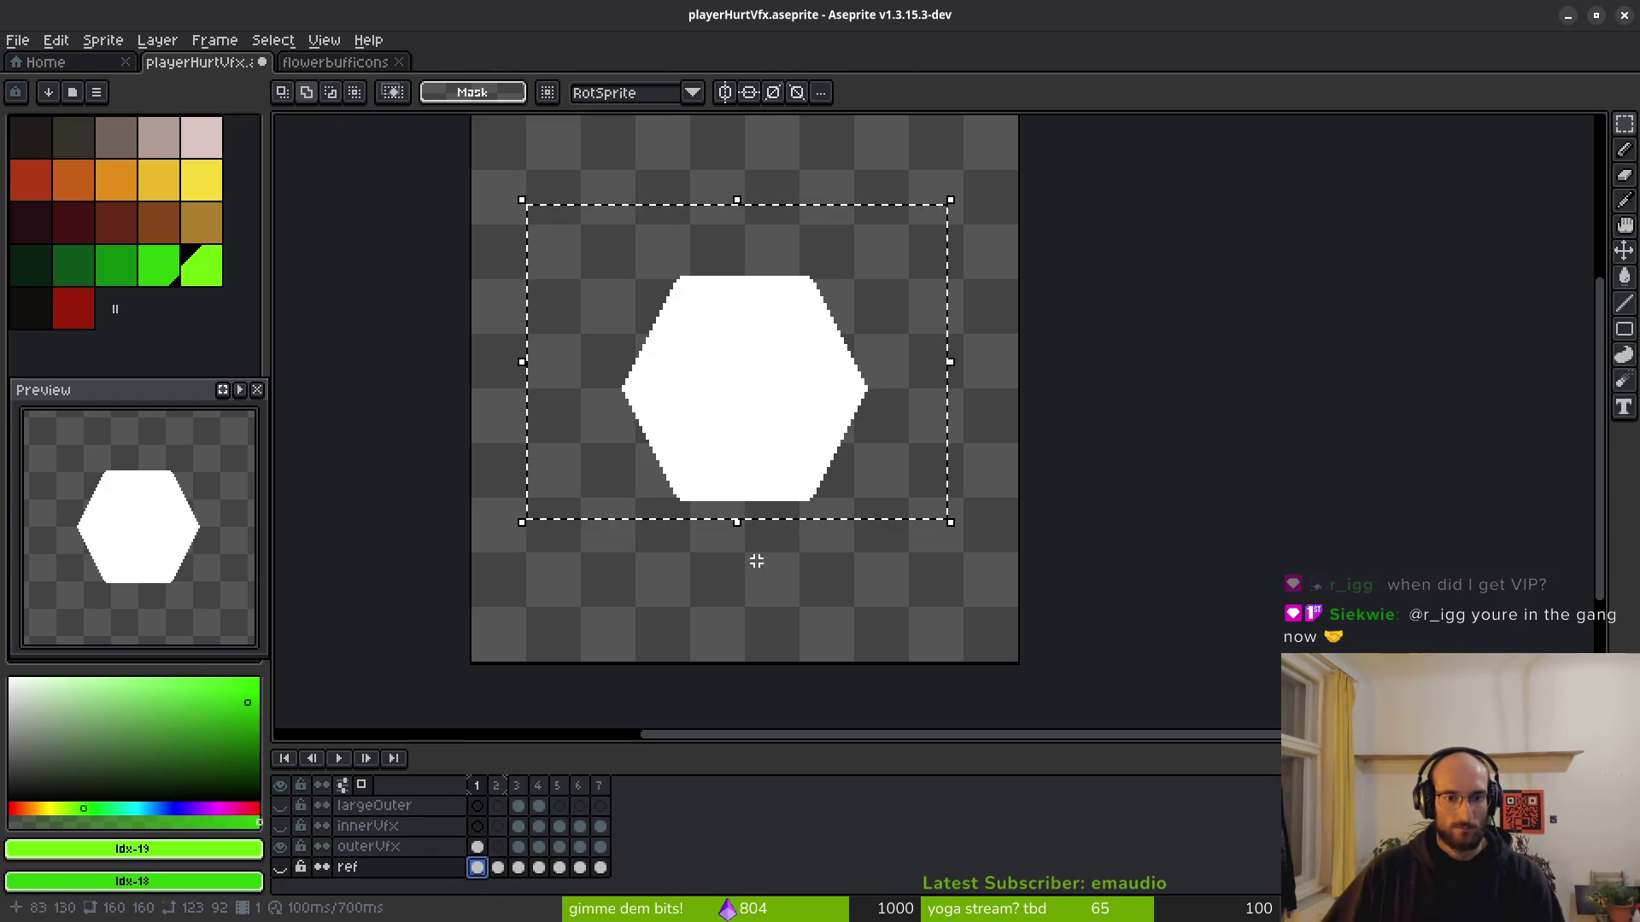
scroll(785, 654, up, 2)
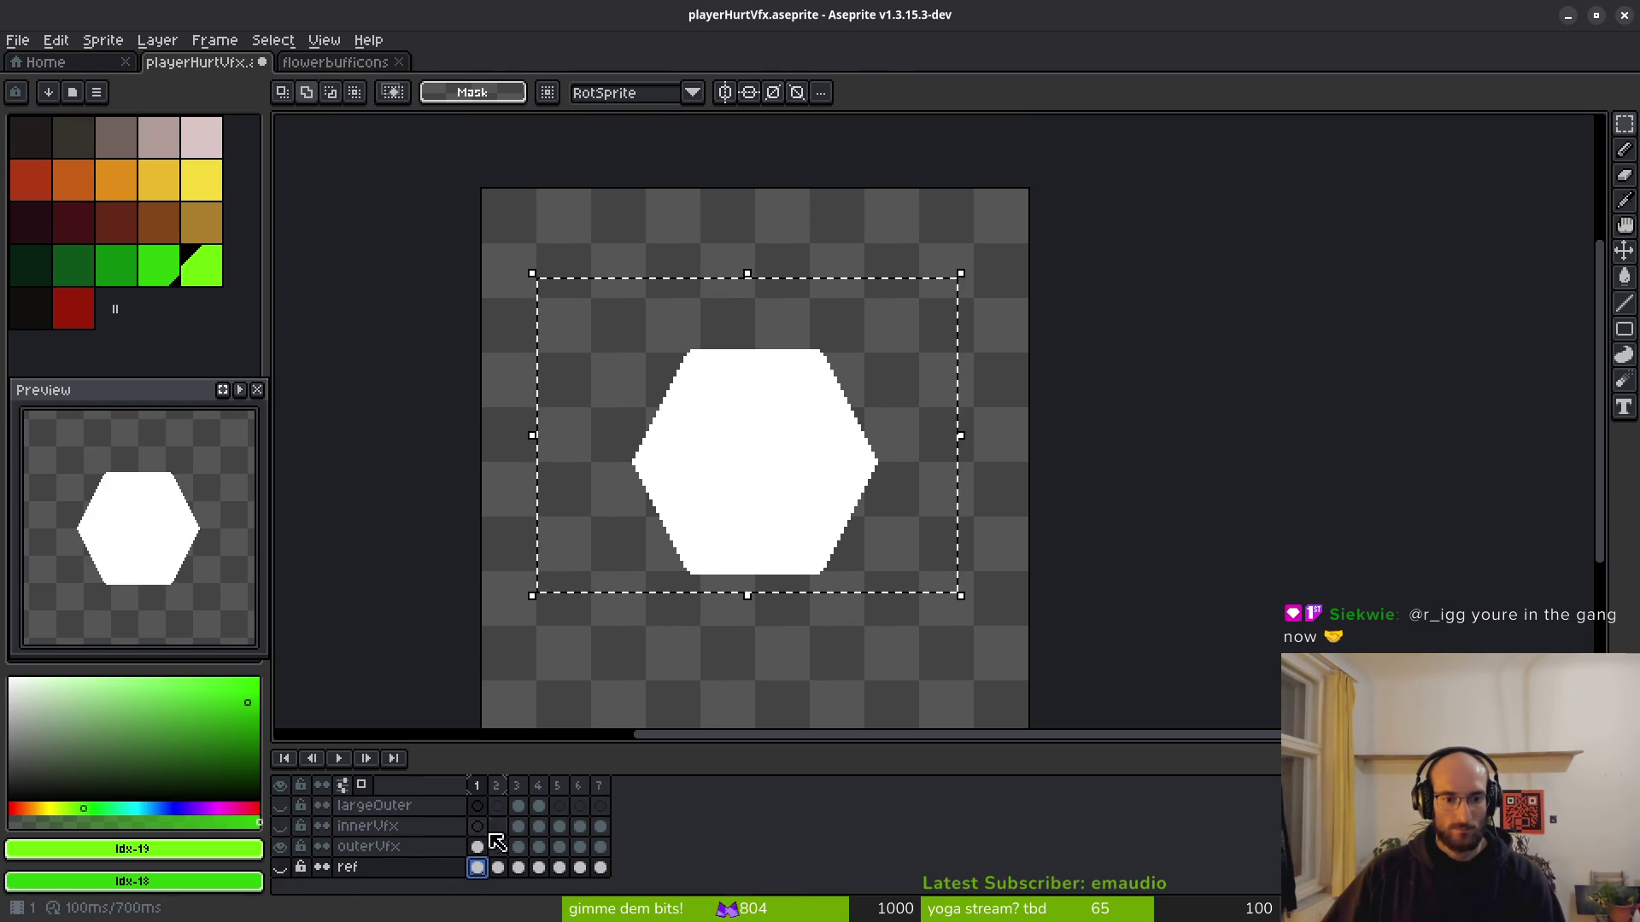
scroll(498, 843, up, 1)
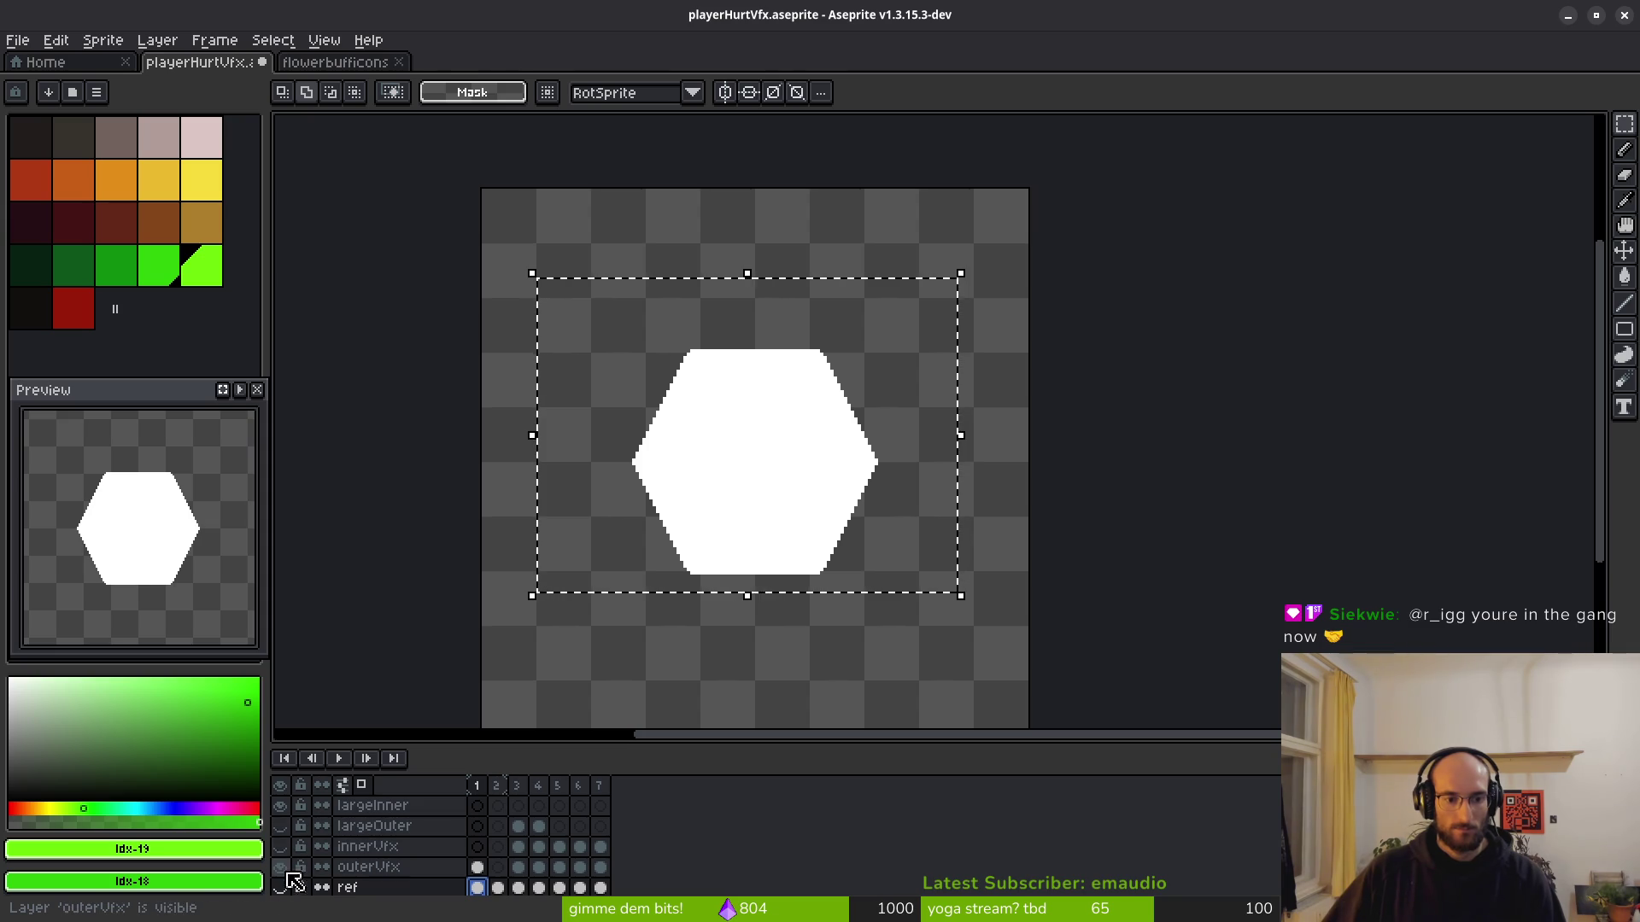
Copy the white hexagon into largeOuter's first frame, deselect, and hide largeOuter.
click(478, 867)
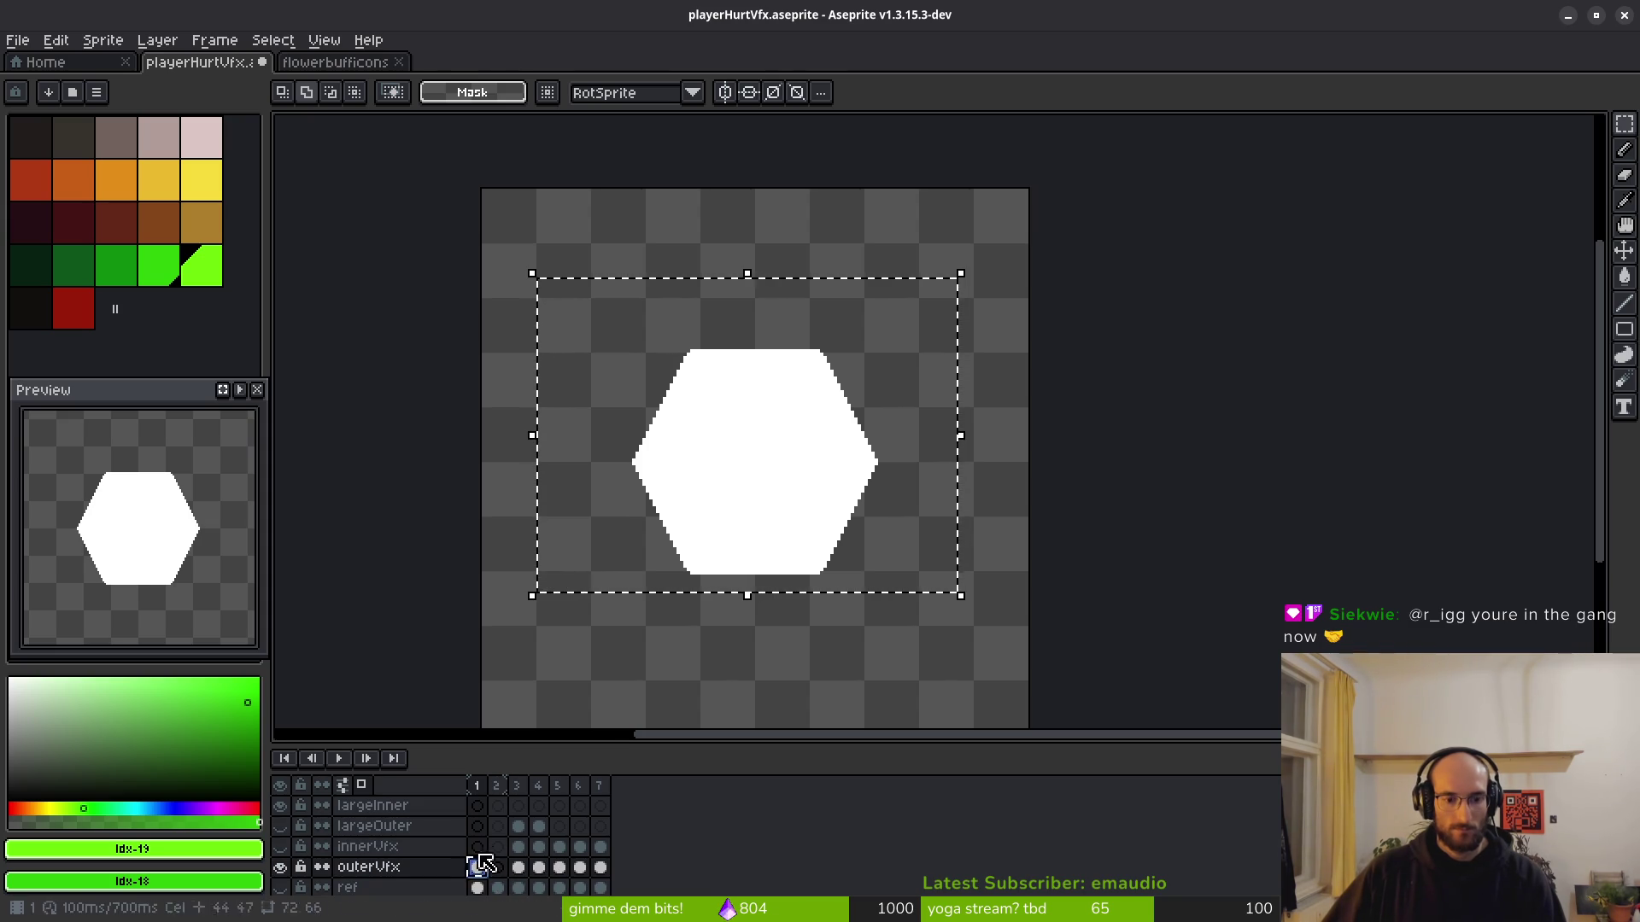
click(478, 826)
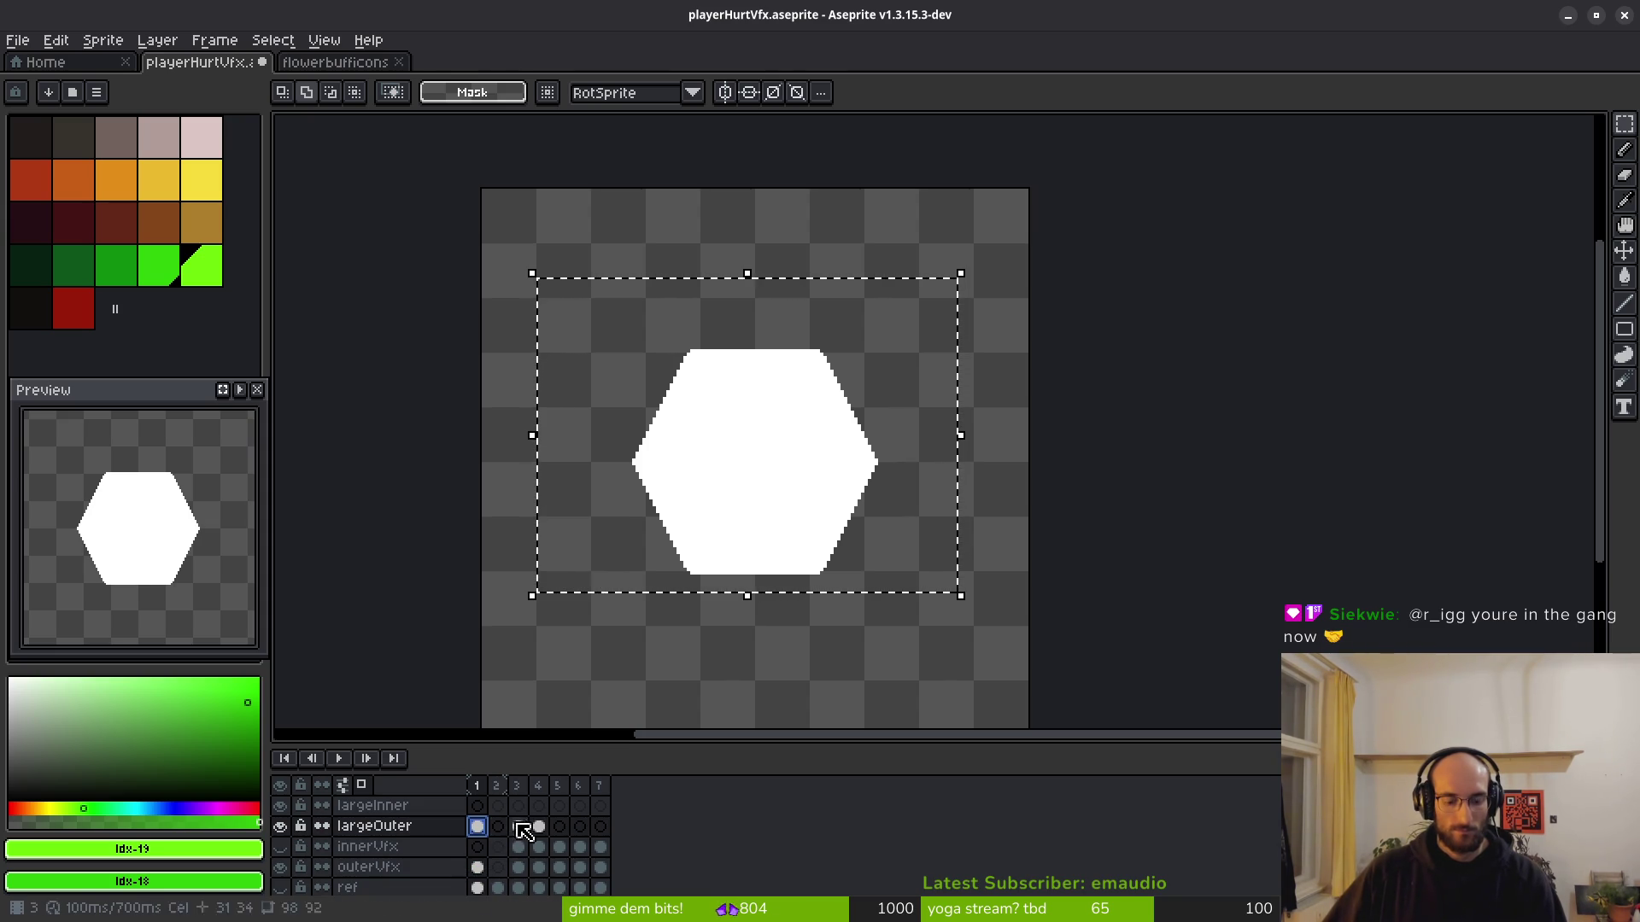
scroll(401, 888, down, 1)
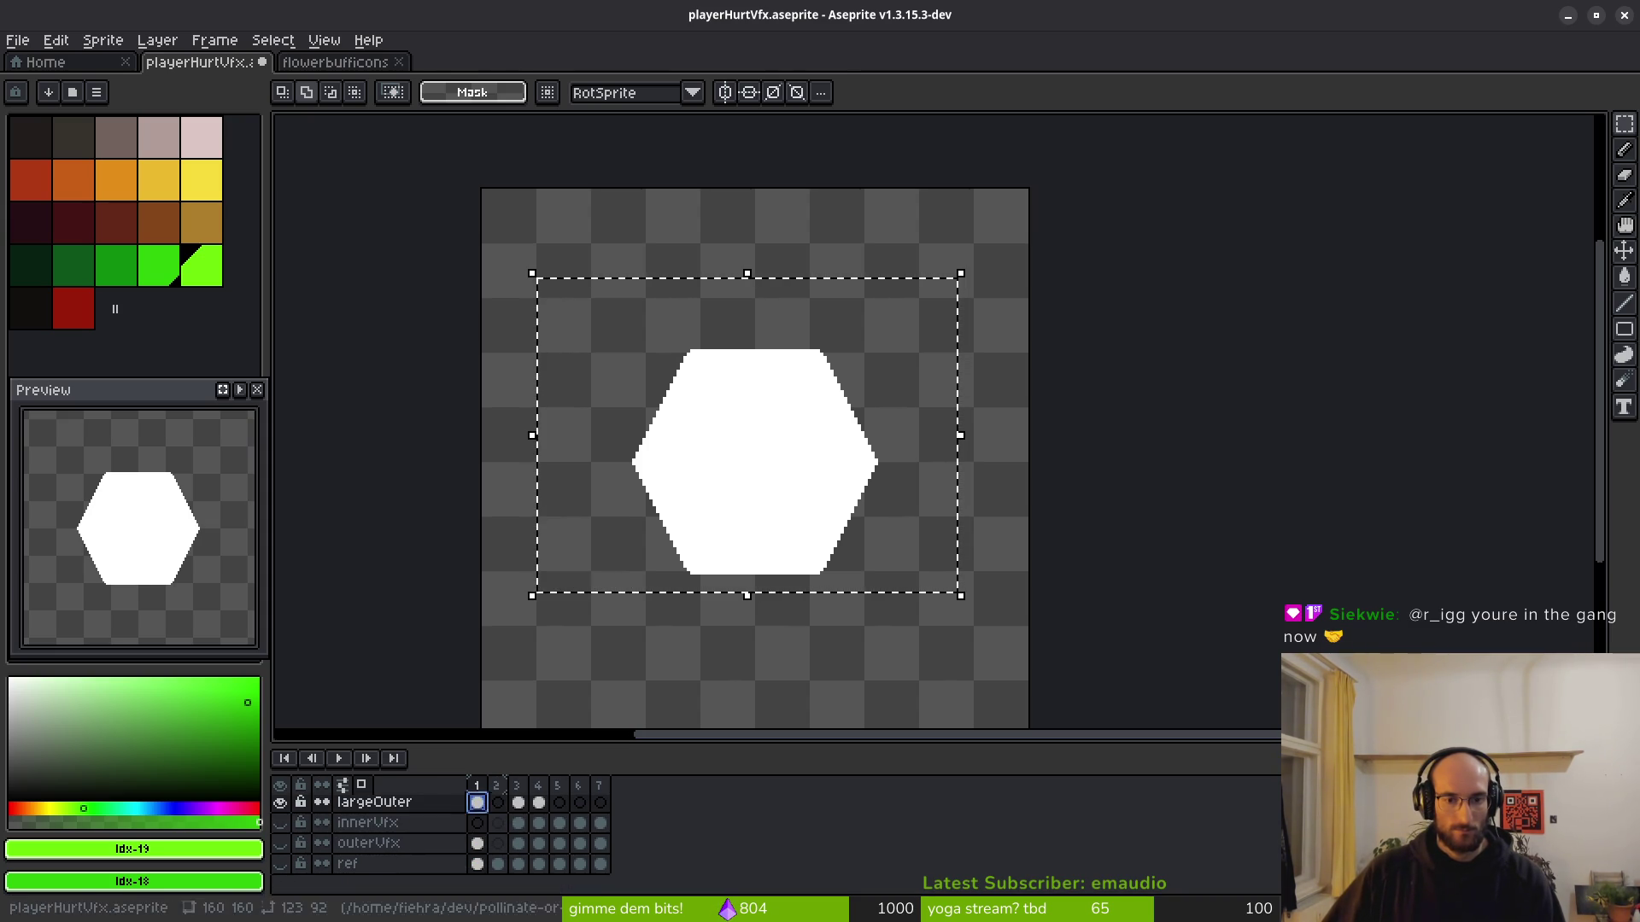
key(ctrl+d)
click(280, 803)
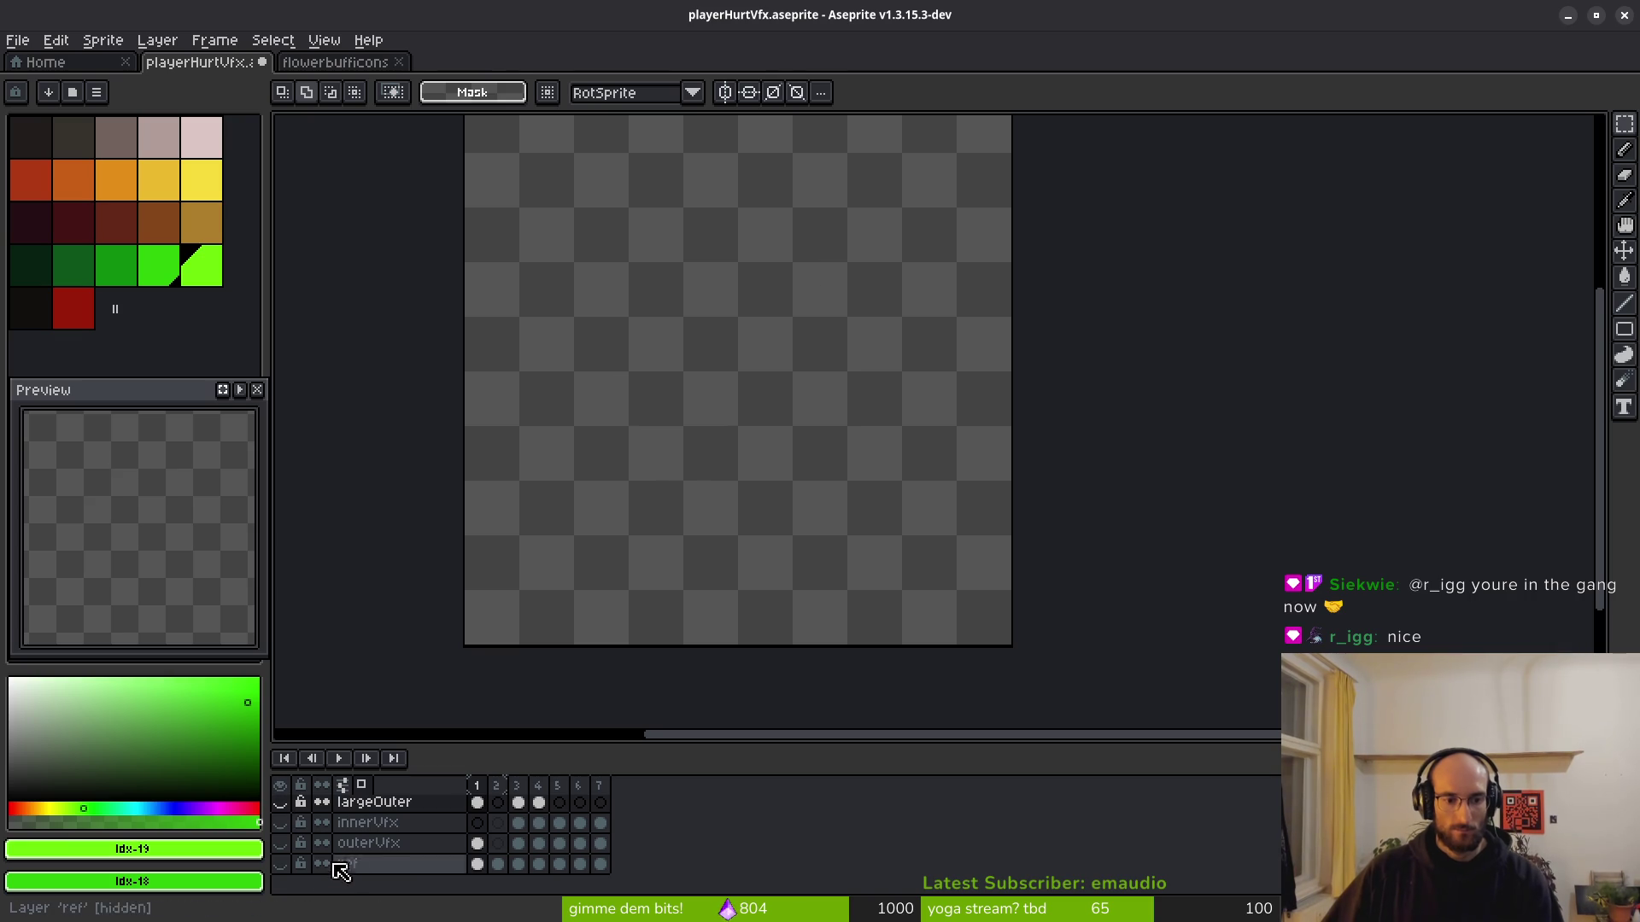
Show the ref layer's X guides and make largeOuter visible, comparing its frames 1 and 3.
click(280, 864)
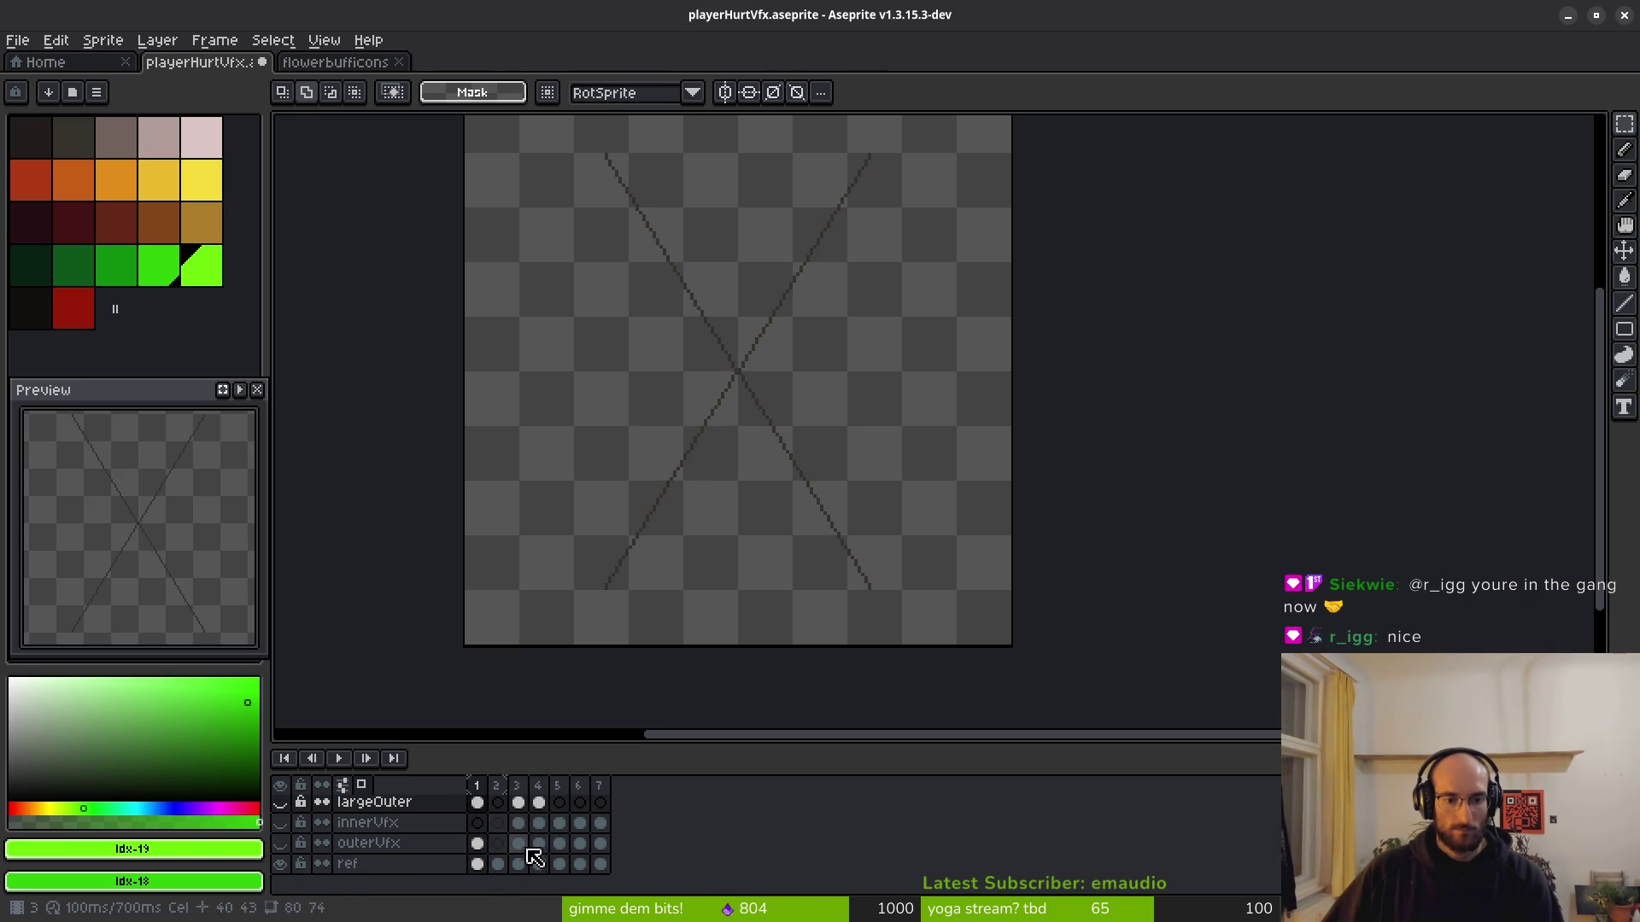
click(518, 803)
drag(672, 480, 738, 577)
click(478, 807)
scroll(568, 835, up, 1)
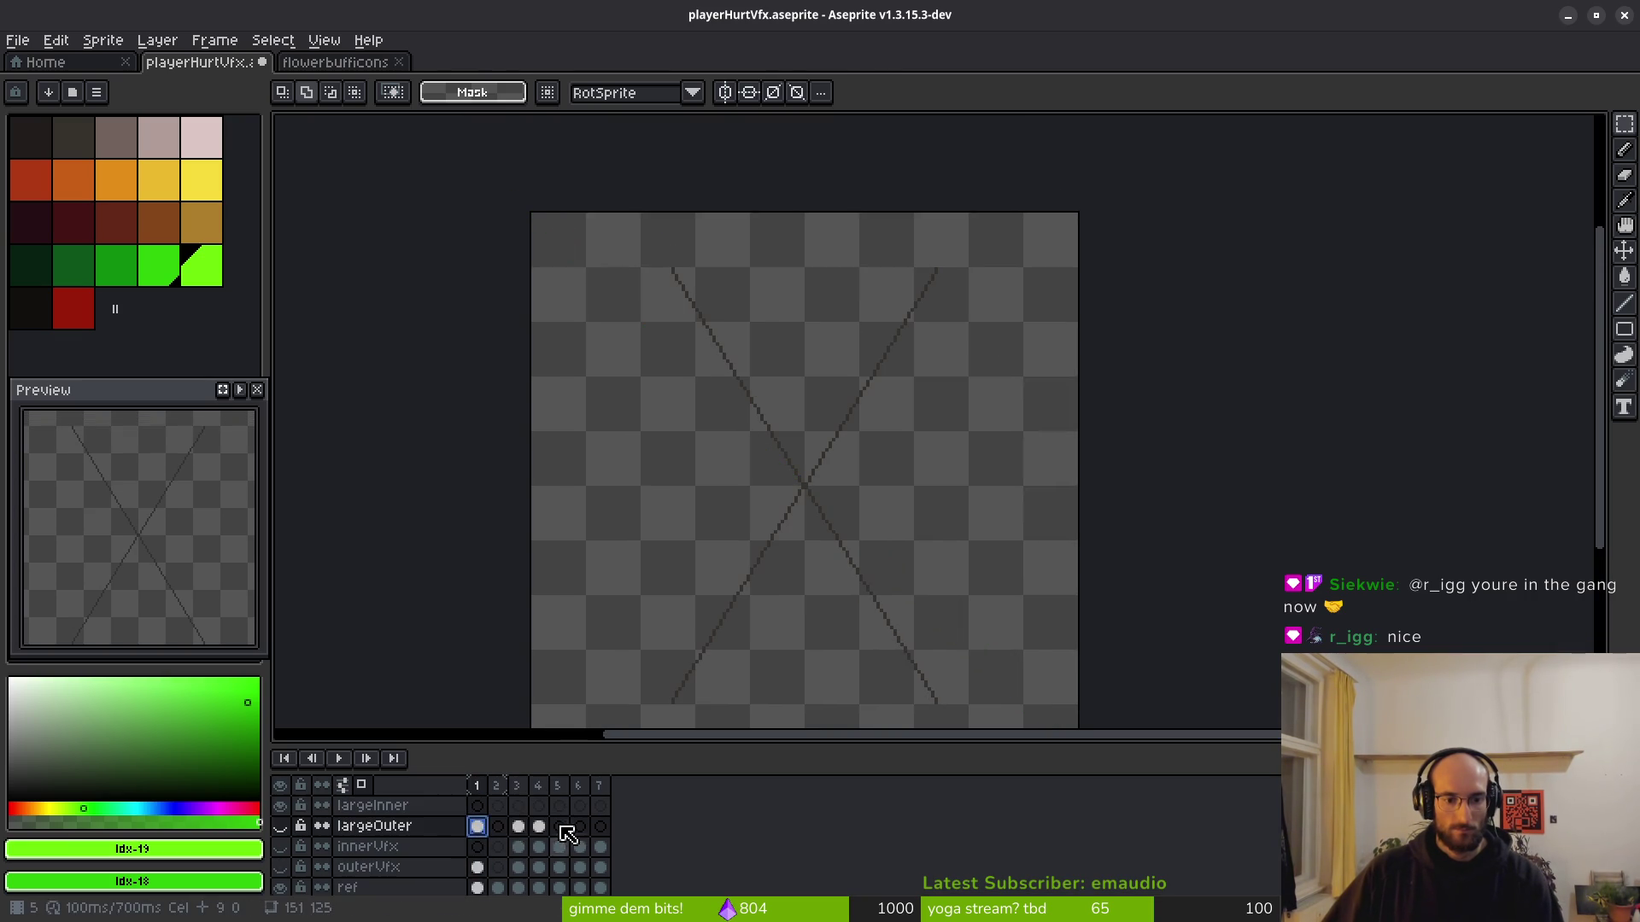
click(525, 827)
click(280, 826)
Make and clear selections on the canvas, then hide largeOuter again.
drag(783, 520, 761, 454)
key(ctrl+shift+d)
key(ctrl+a)
key(ctrl+d)
key(ctrl+a)
key(ctrl+d)
click(280, 826)
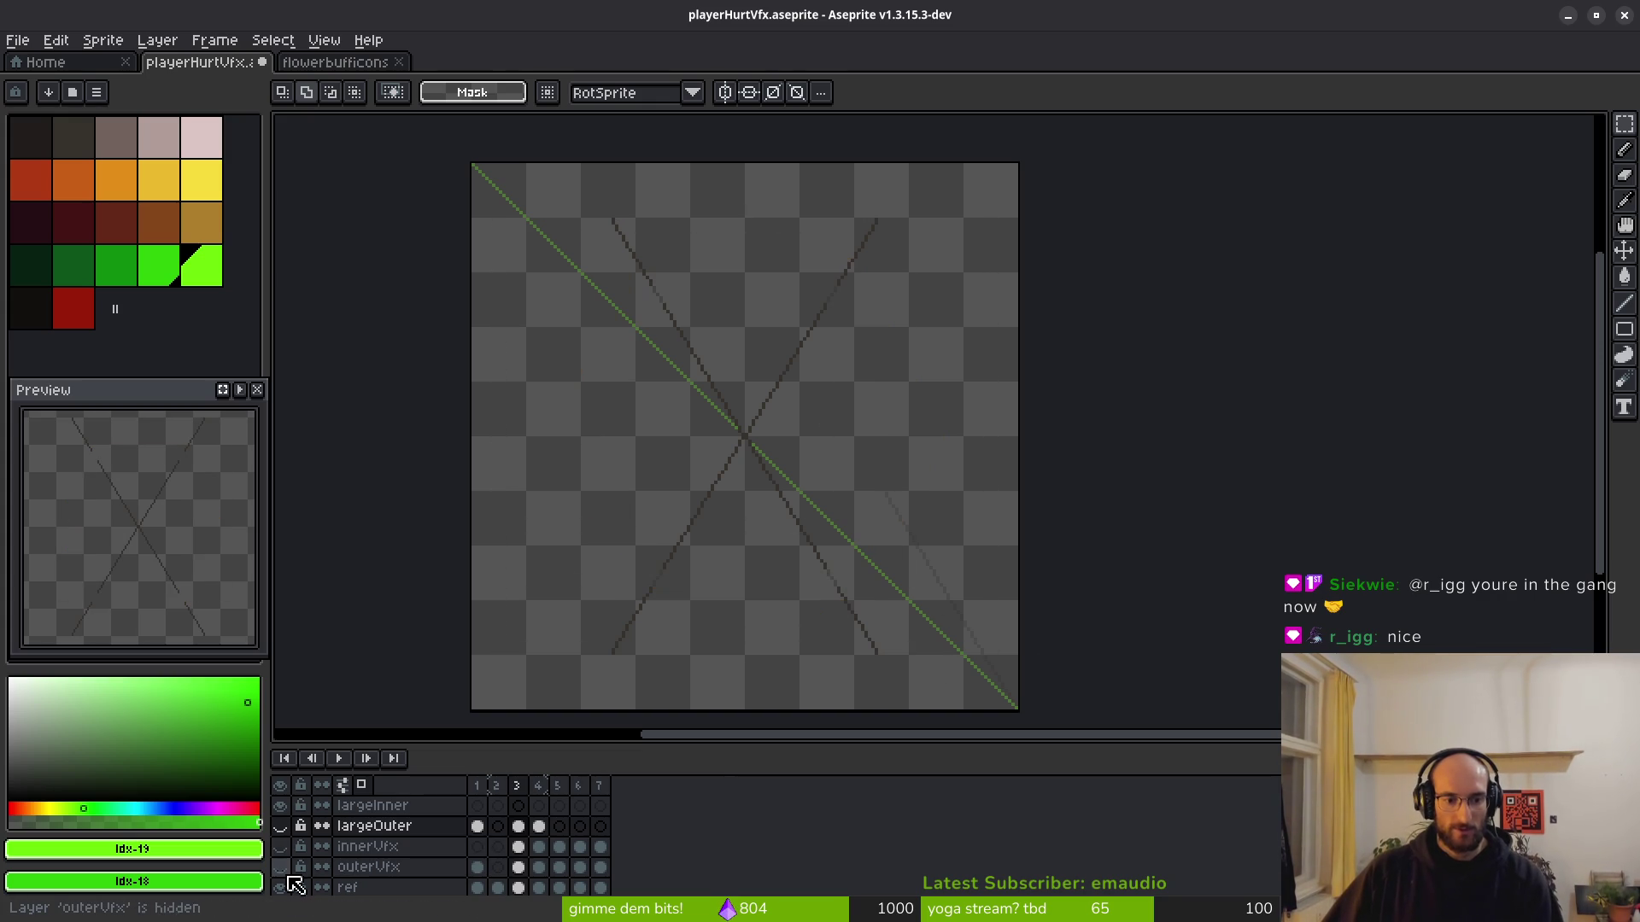
Show outerVfx and compare its first and third frames with largeOuter's, then hide it.
click(280, 867)
click(478, 866)
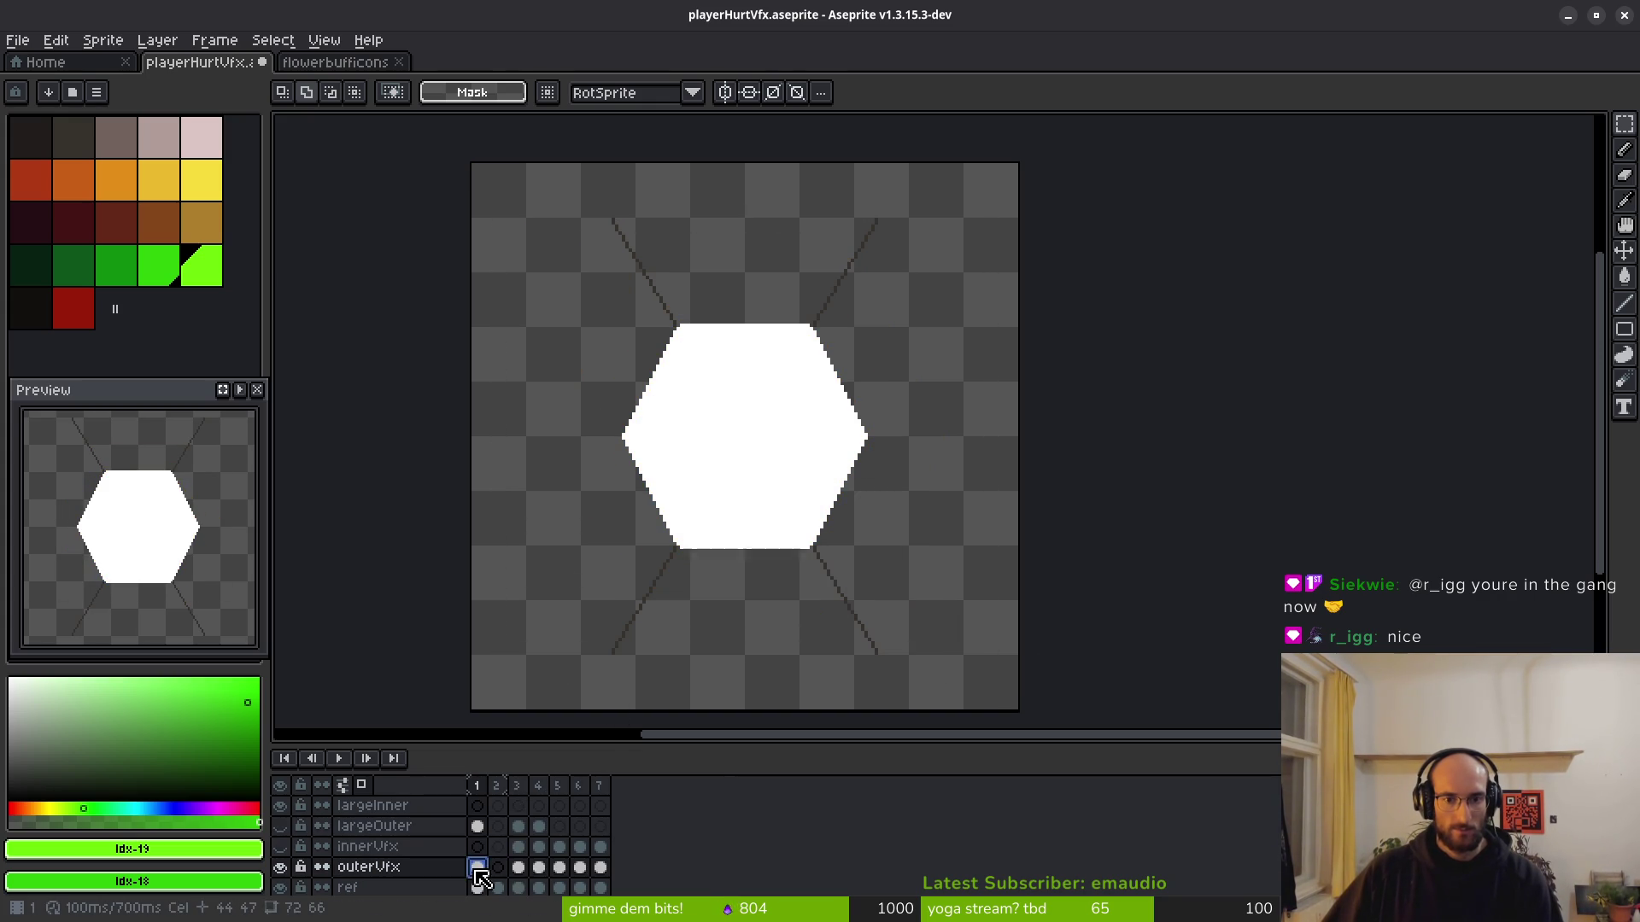
click(518, 866)
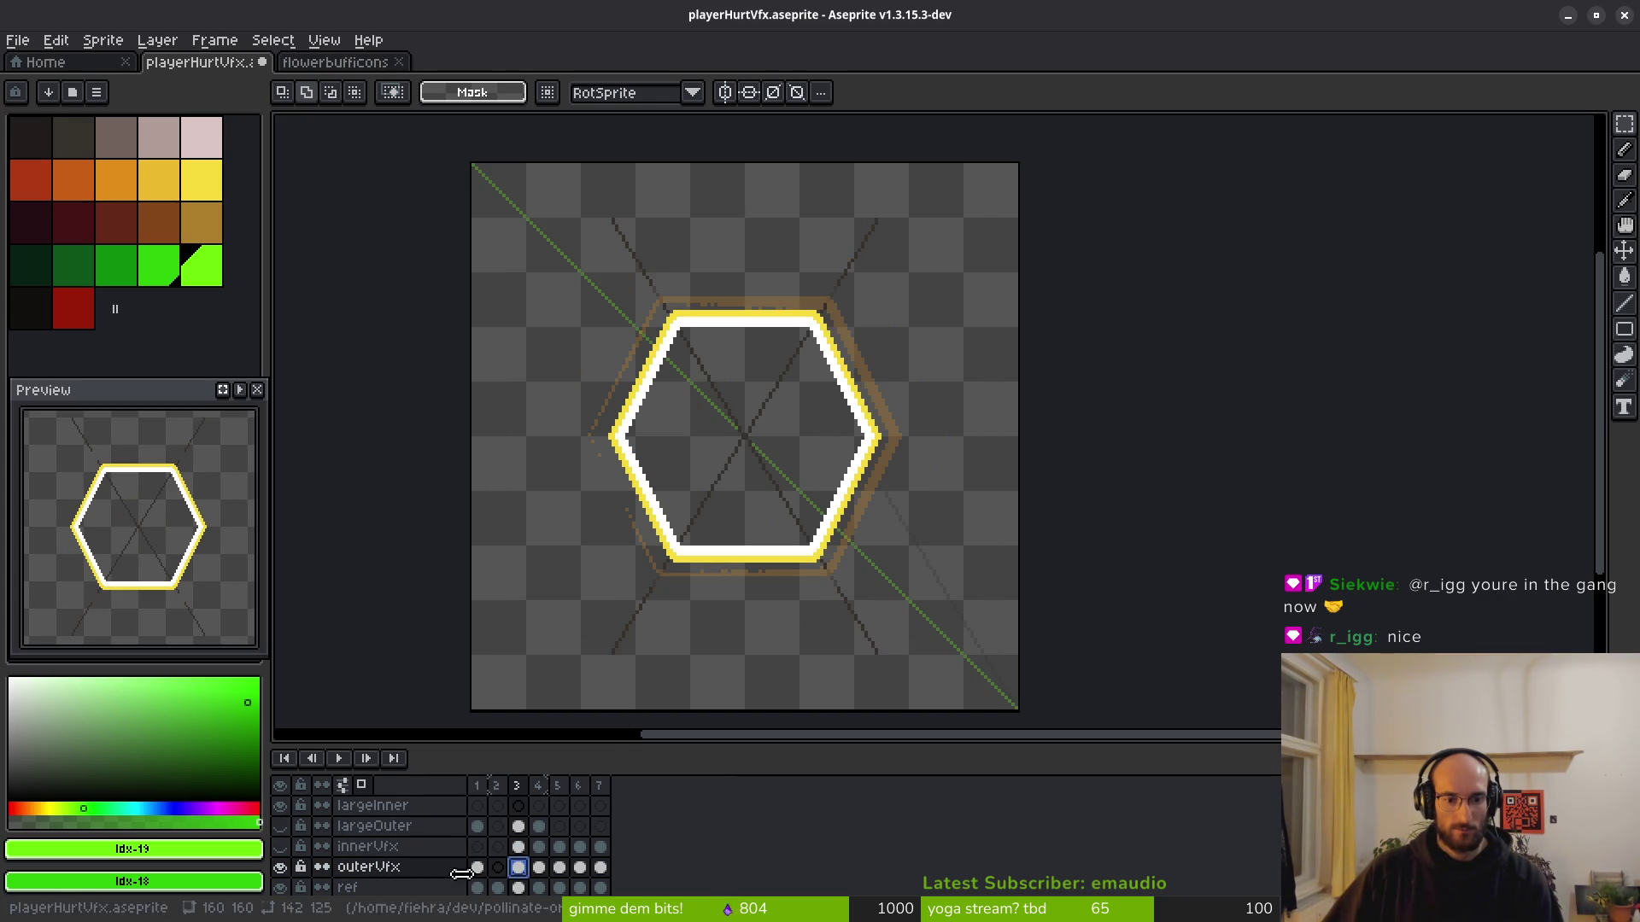
click(479, 869)
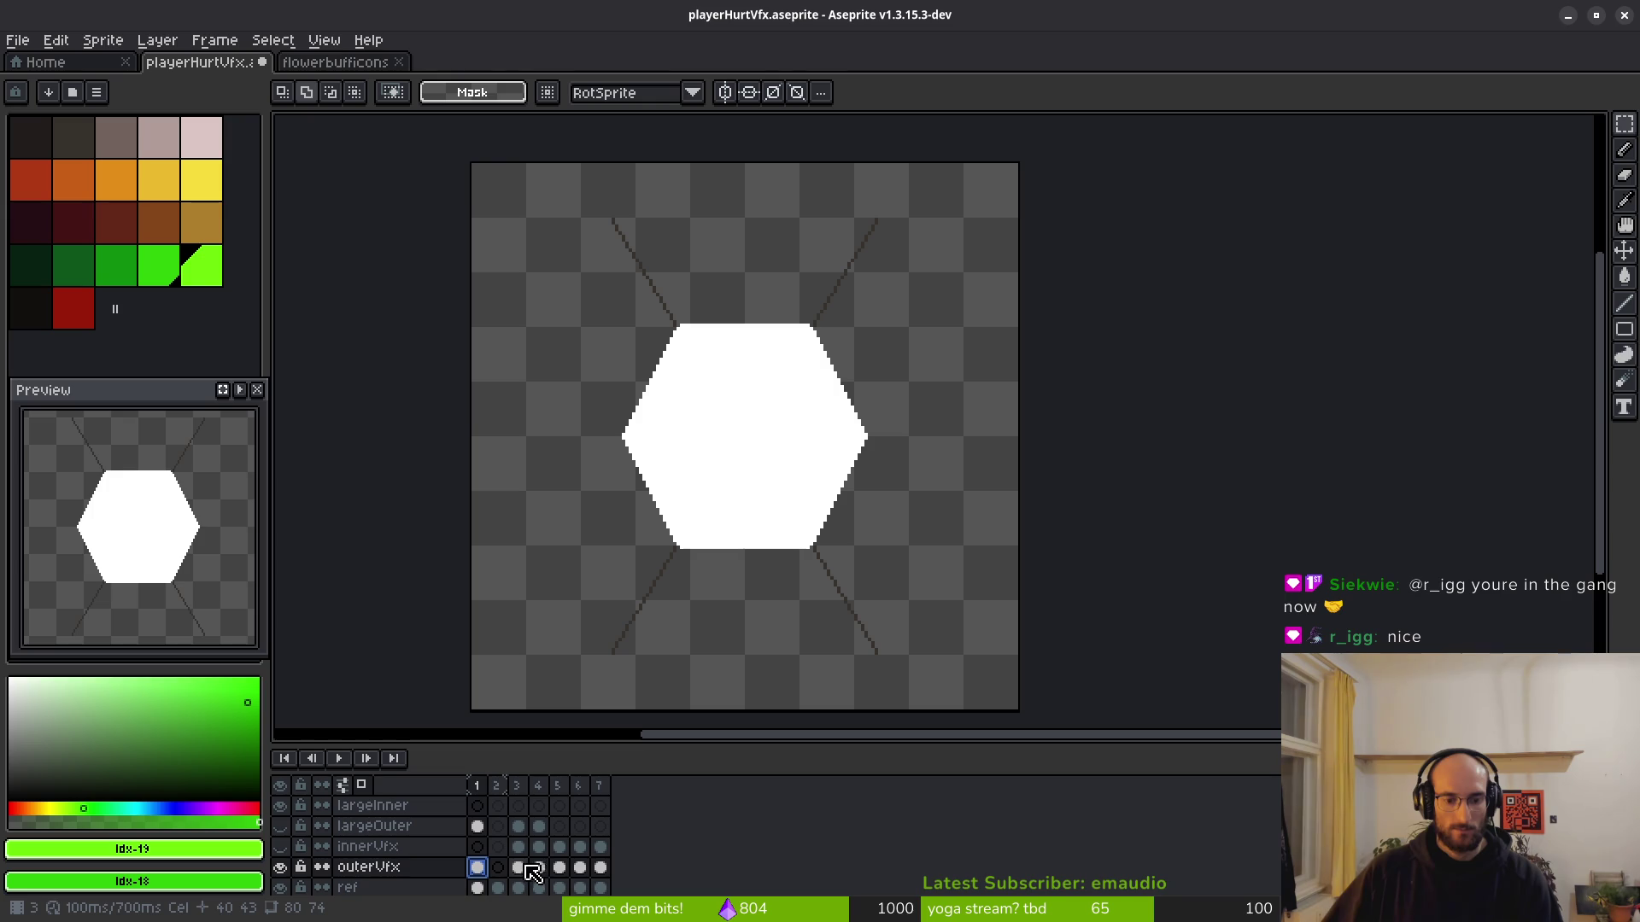
click(478, 826)
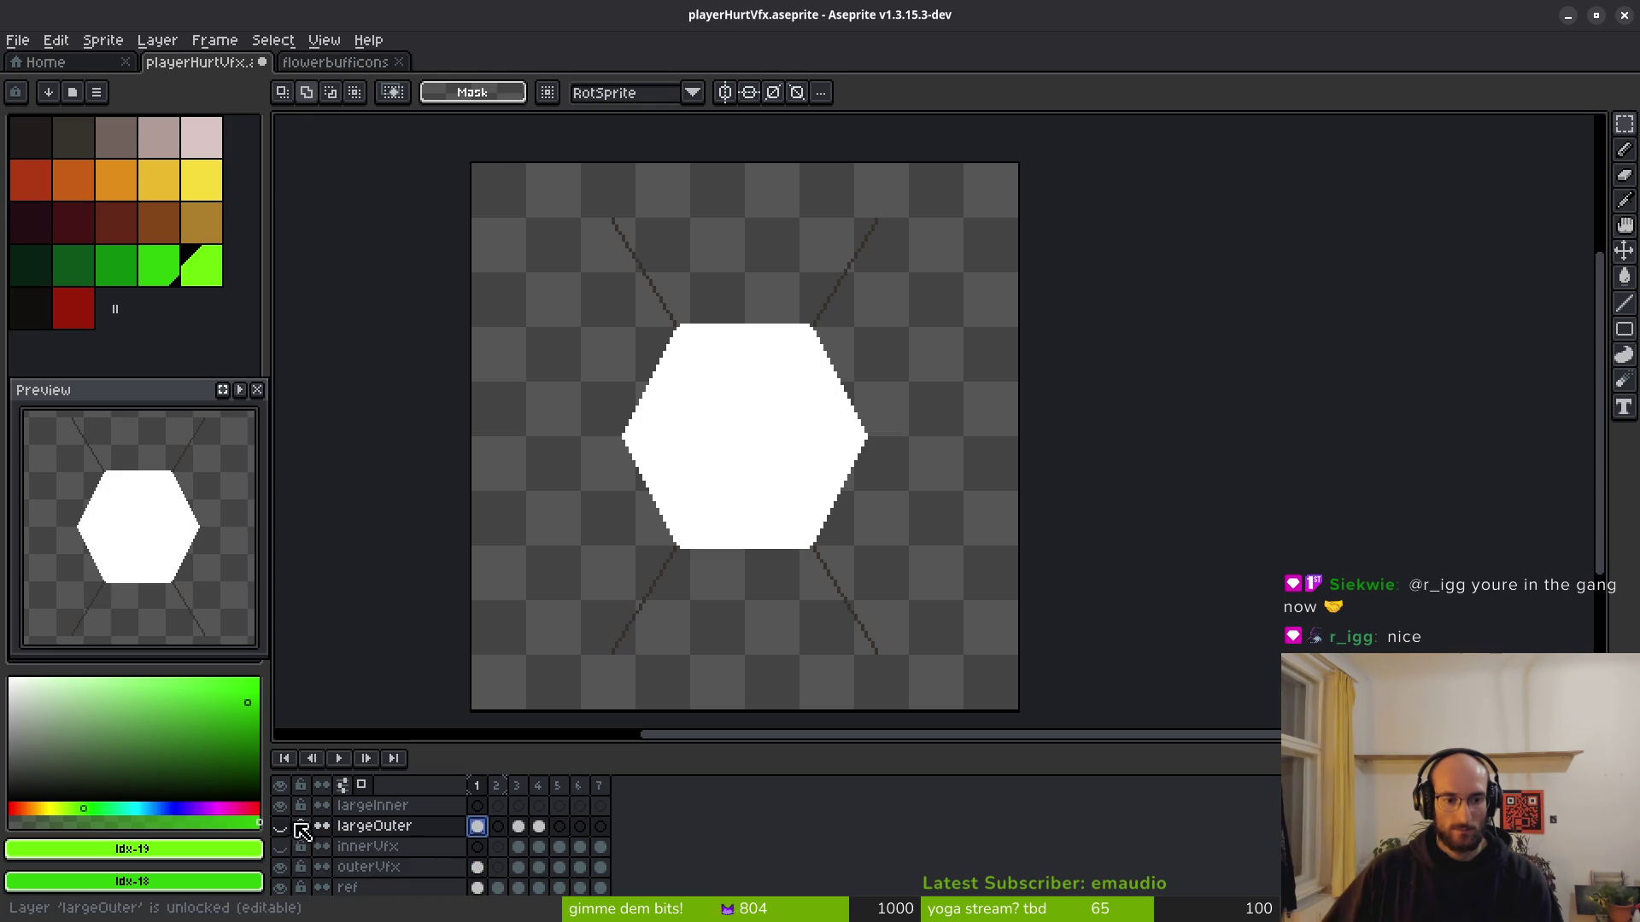
click(518, 826)
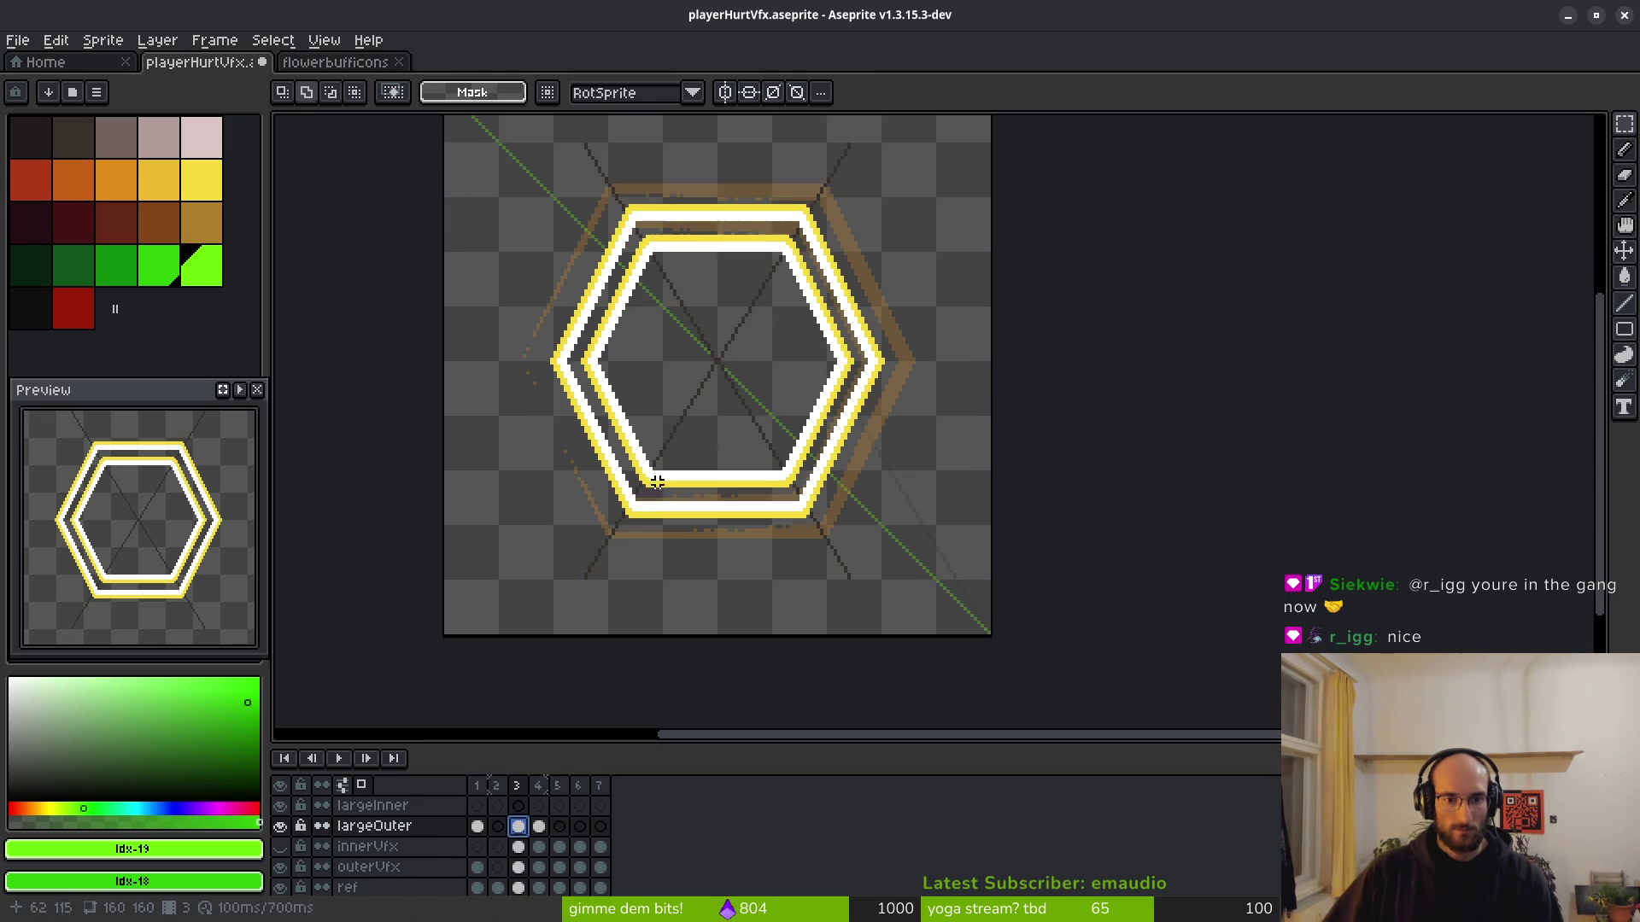
click(518, 867)
click(280, 867)
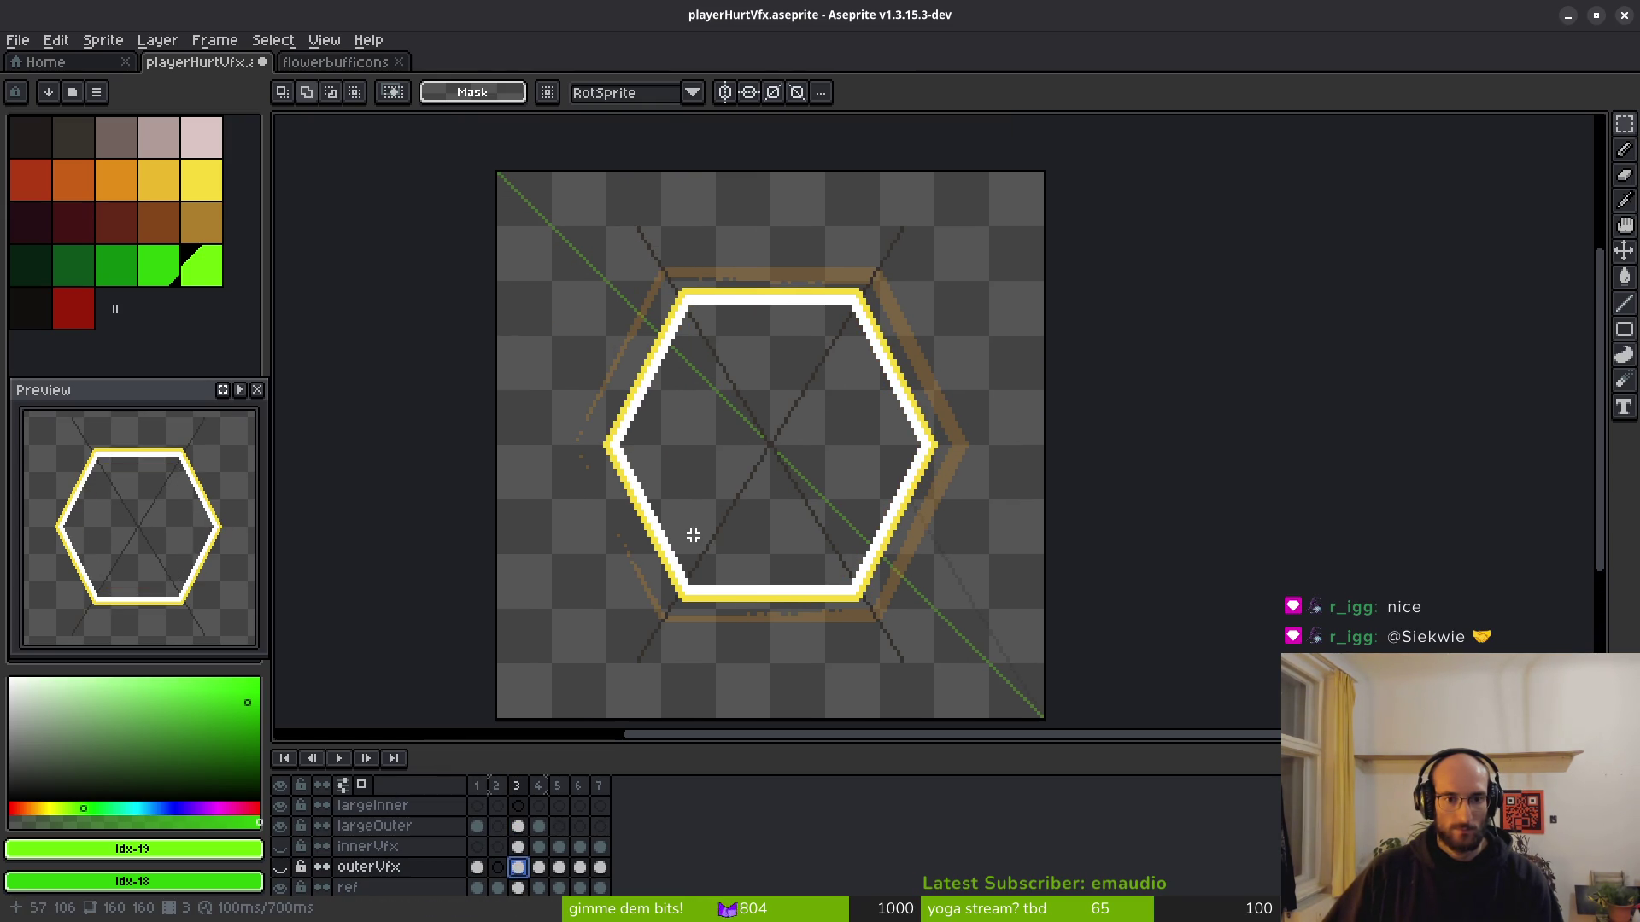
Draw and clear a canvas selection, settle on largeOuter's first frame, and pick light green.
drag(538, 223, 1075, 699)
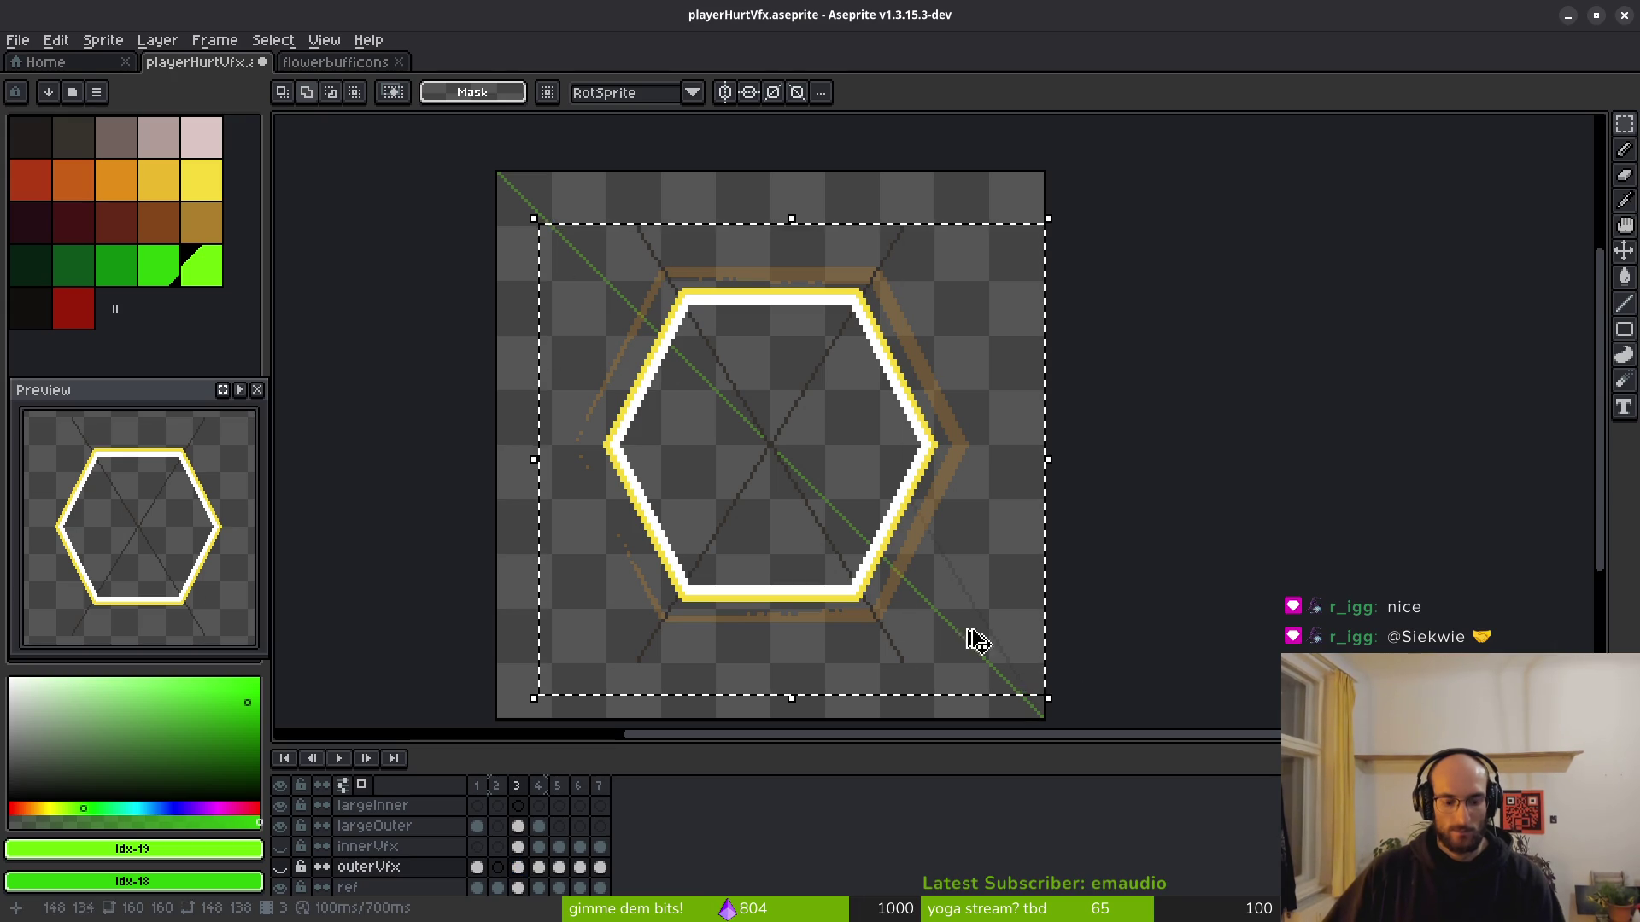
click(477, 826)
click(782, 519)
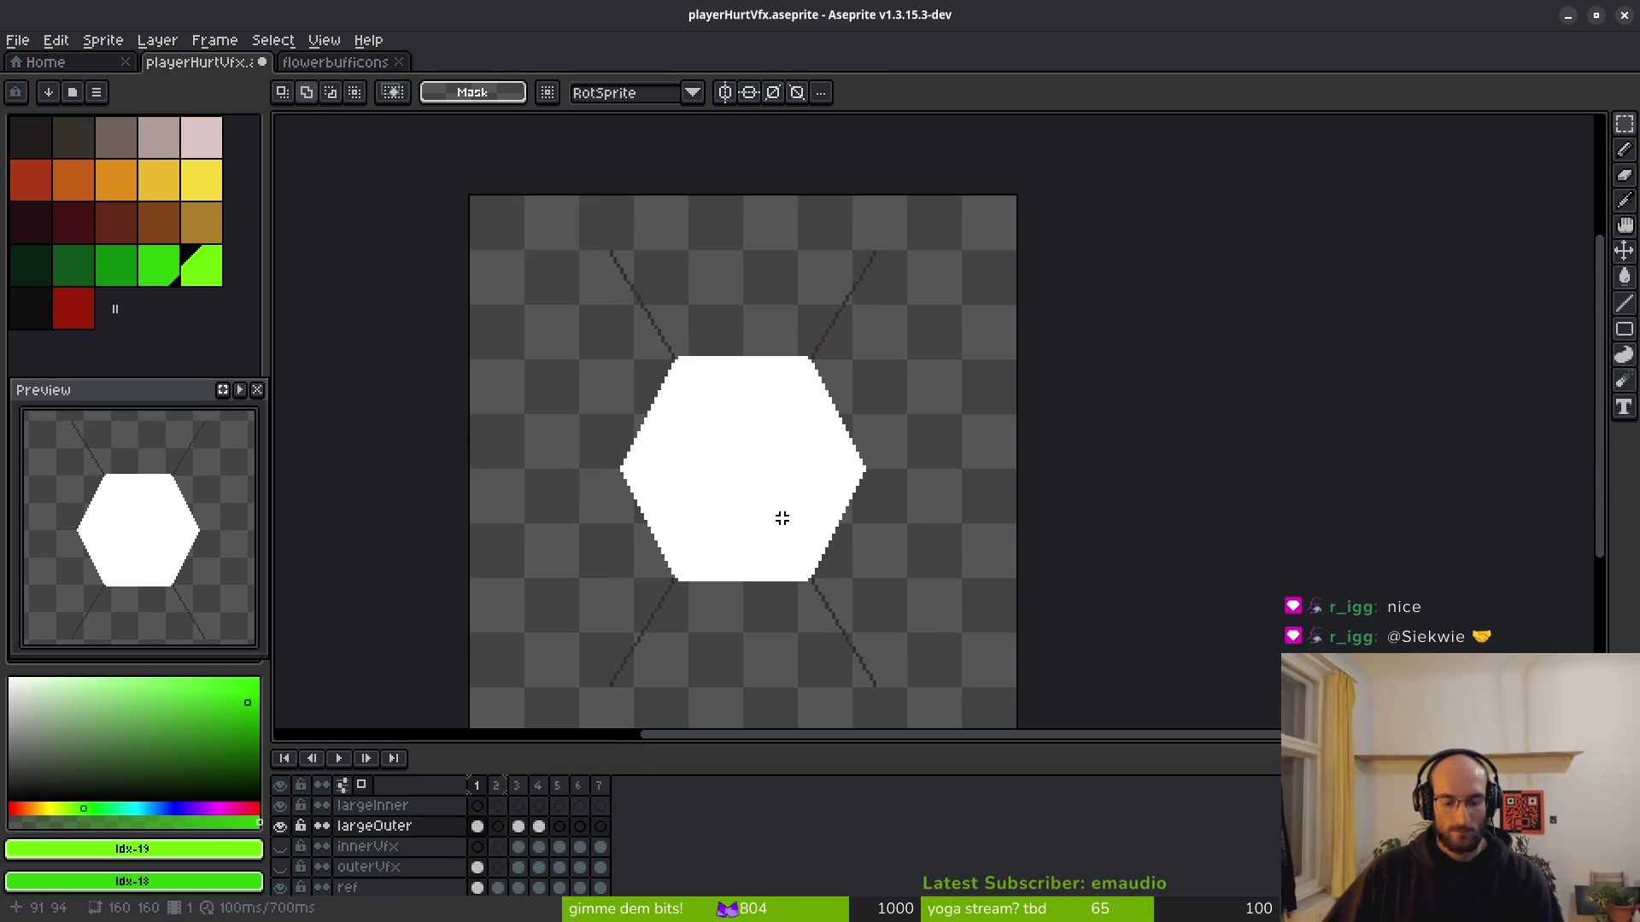
click(518, 827)
click(477, 826)
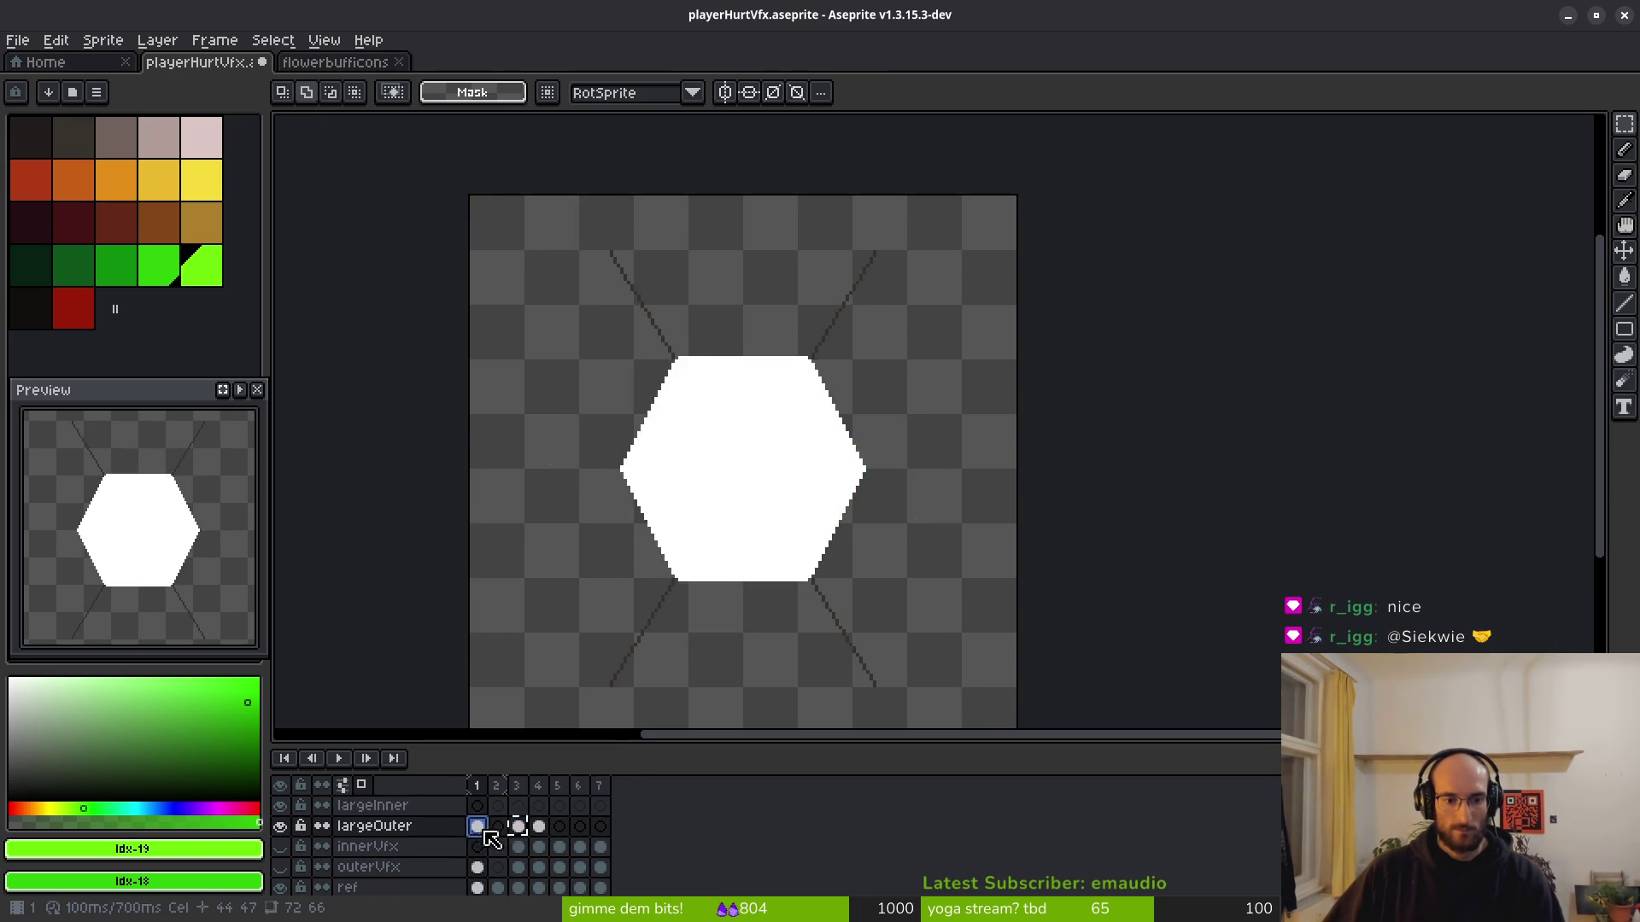
click(195, 178)
Fill the hexagon interior with light green.
click(203, 268)
key(g)
click(763, 472)
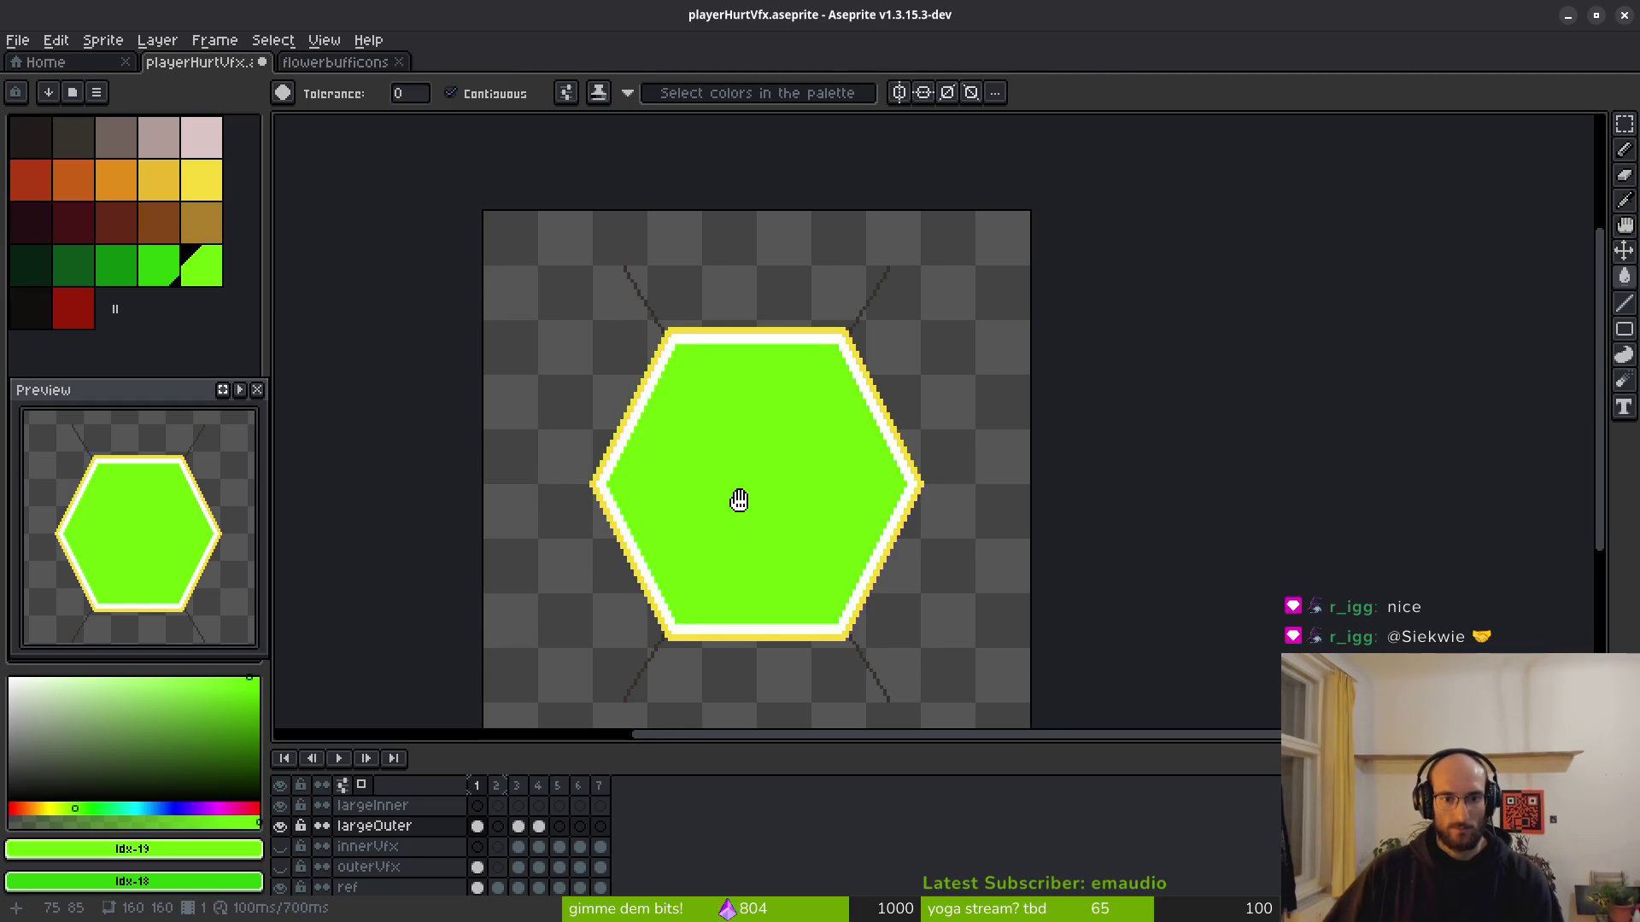
Magic-wand and delete the hexagon's white outline, then undo it and deselect.
key(w)
click(768, 341)
scroll(769, 342, up, 2)
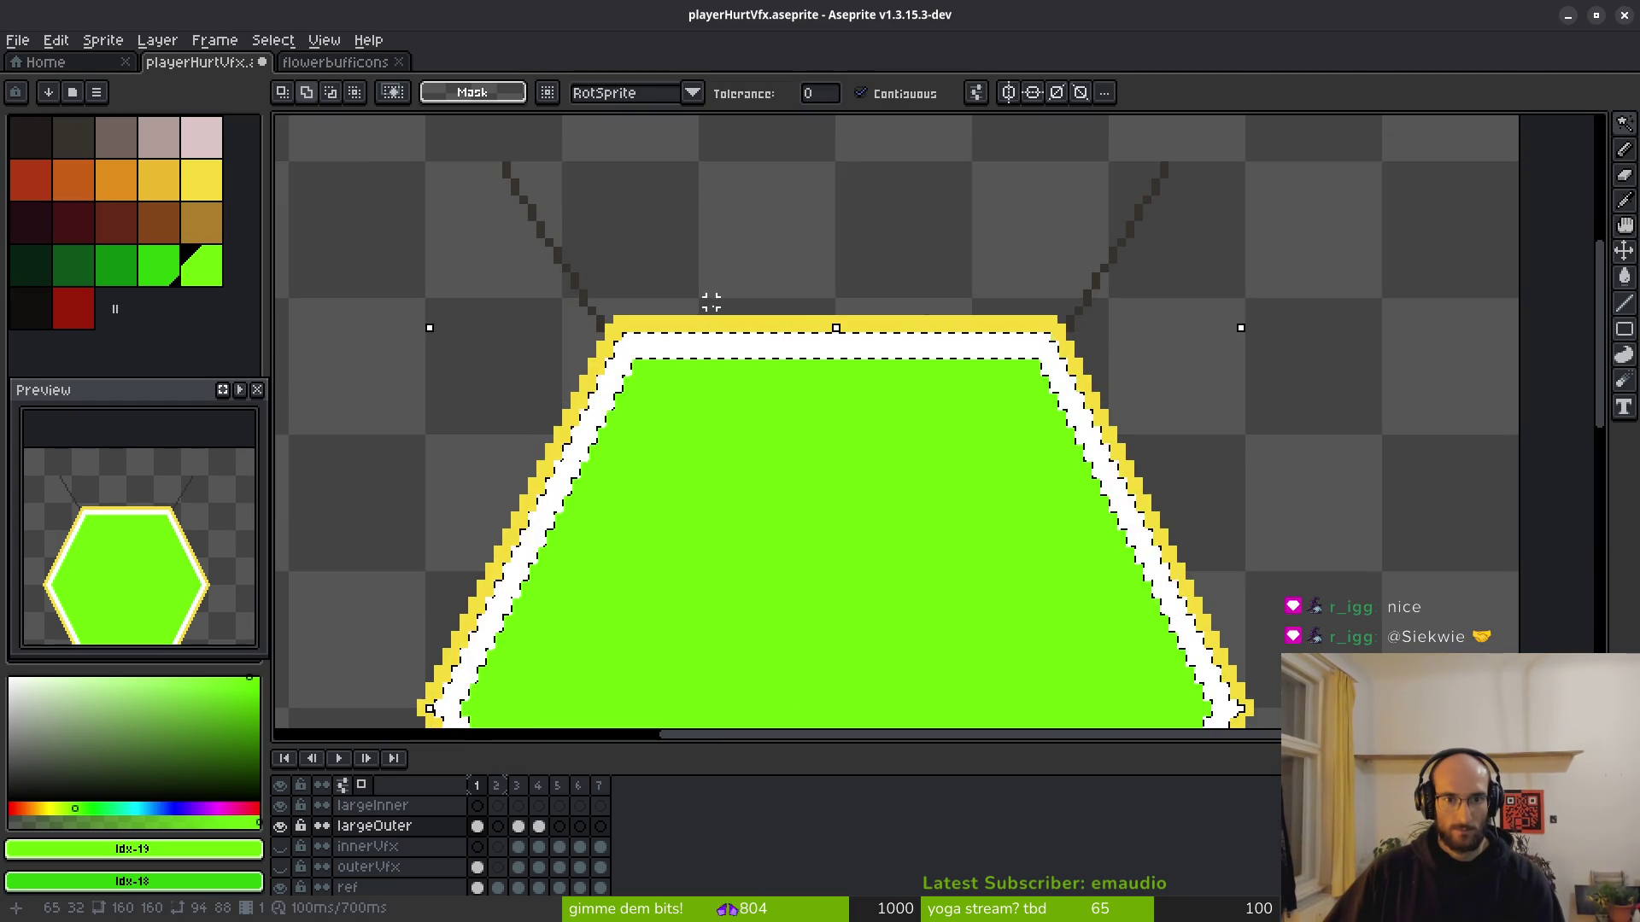
scroll(710, 317, up, 3)
key(Delete)
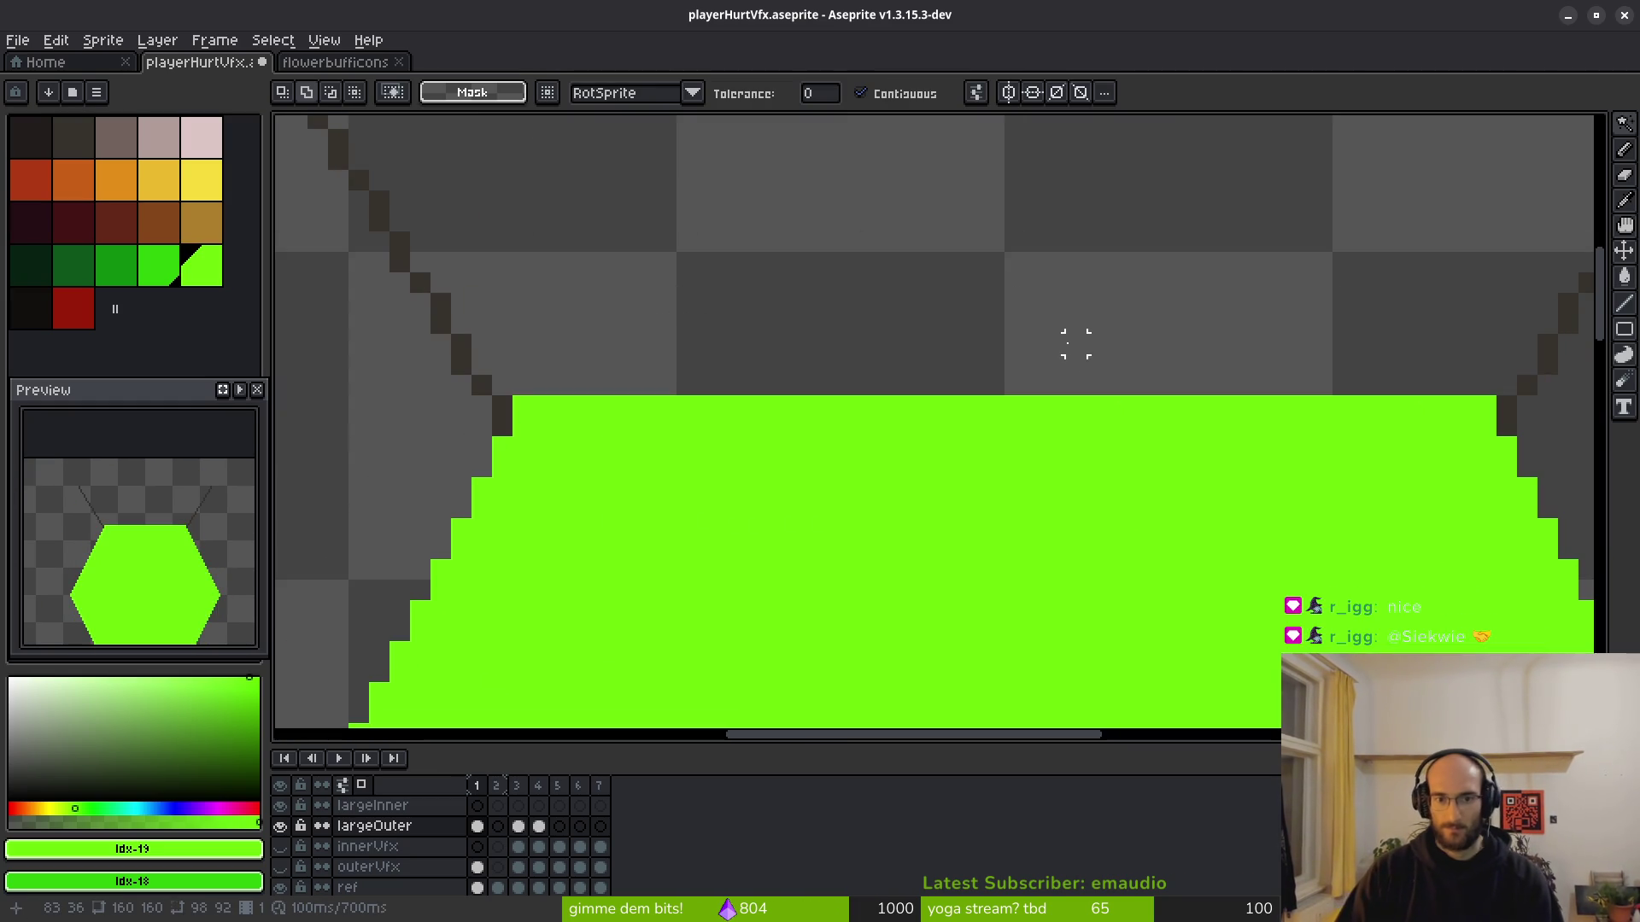
scroll(1088, 567, down, 9)
key(ctrl+z)
scroll(919, 432, up, 7)
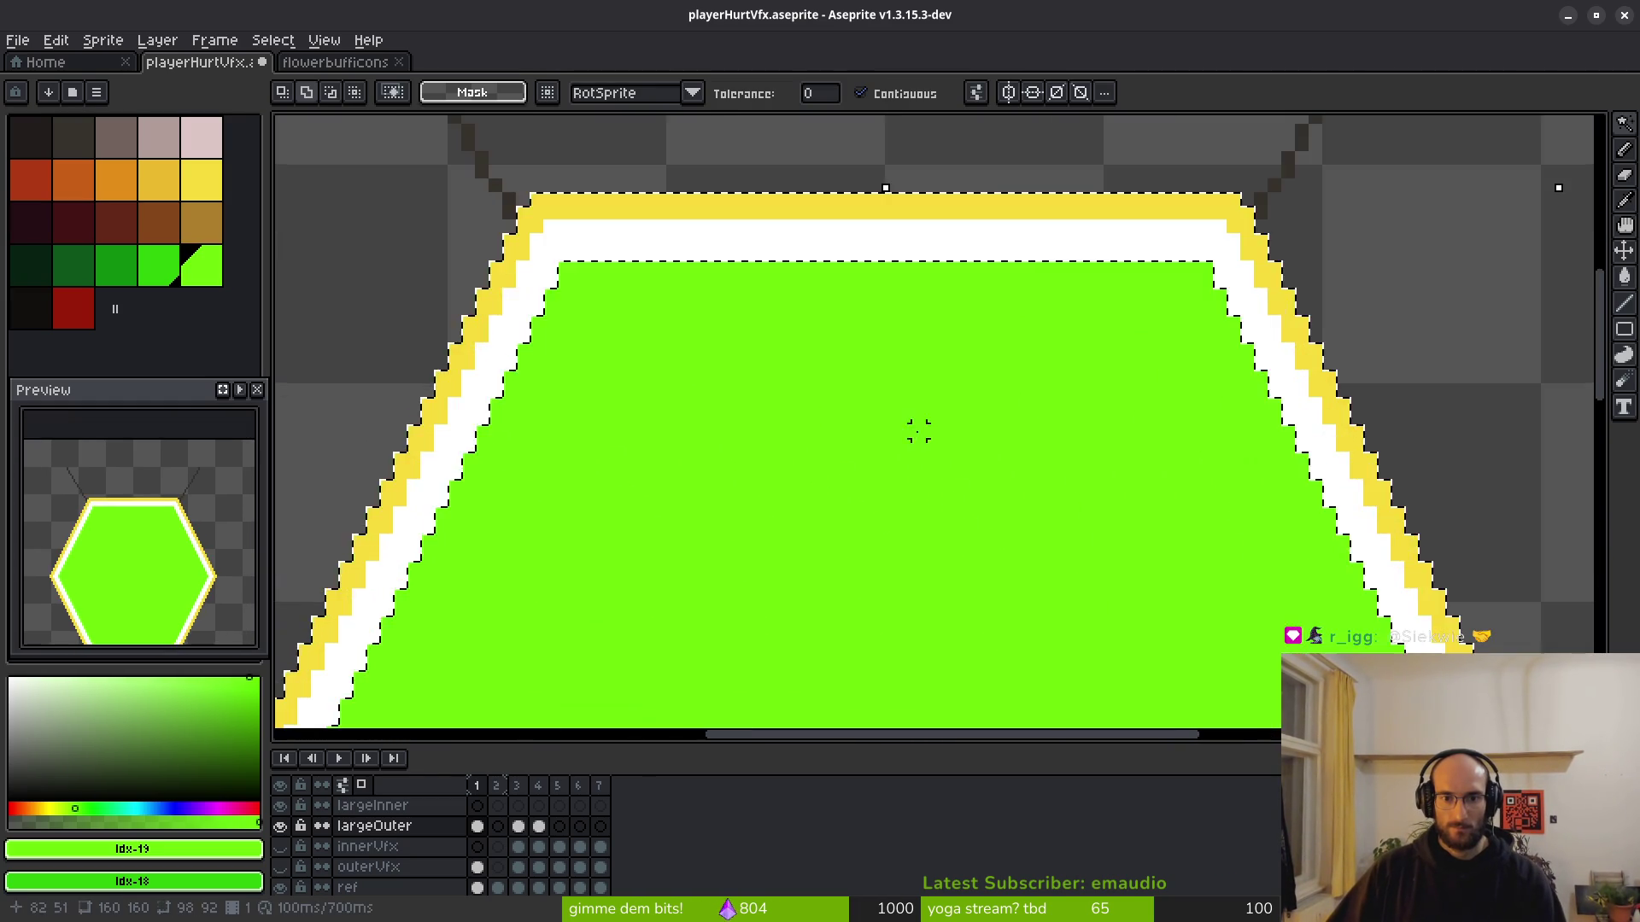
key(ctrl+d)
scroll(769, 476, up, 2)
Delete the yellow and white outline rings from around the green hexagon.
click(729, 311)
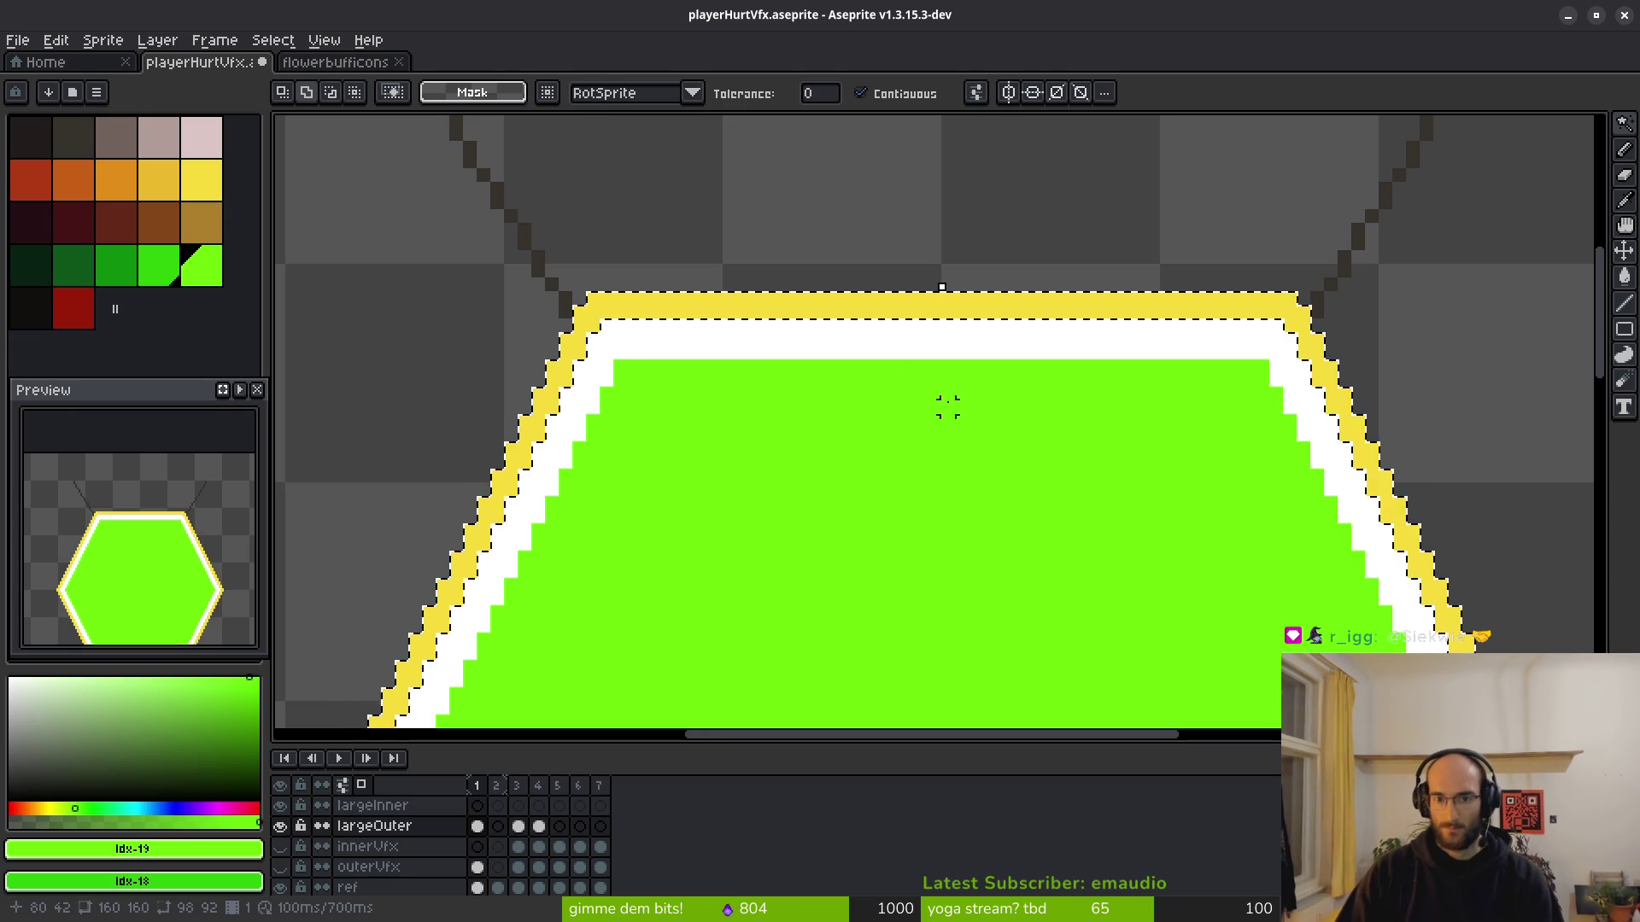
key(ctrl+d)
scroll(948, 407, down, 3)
scroll(985, 444, up, 4)
click(572, 220)
key(Delete)
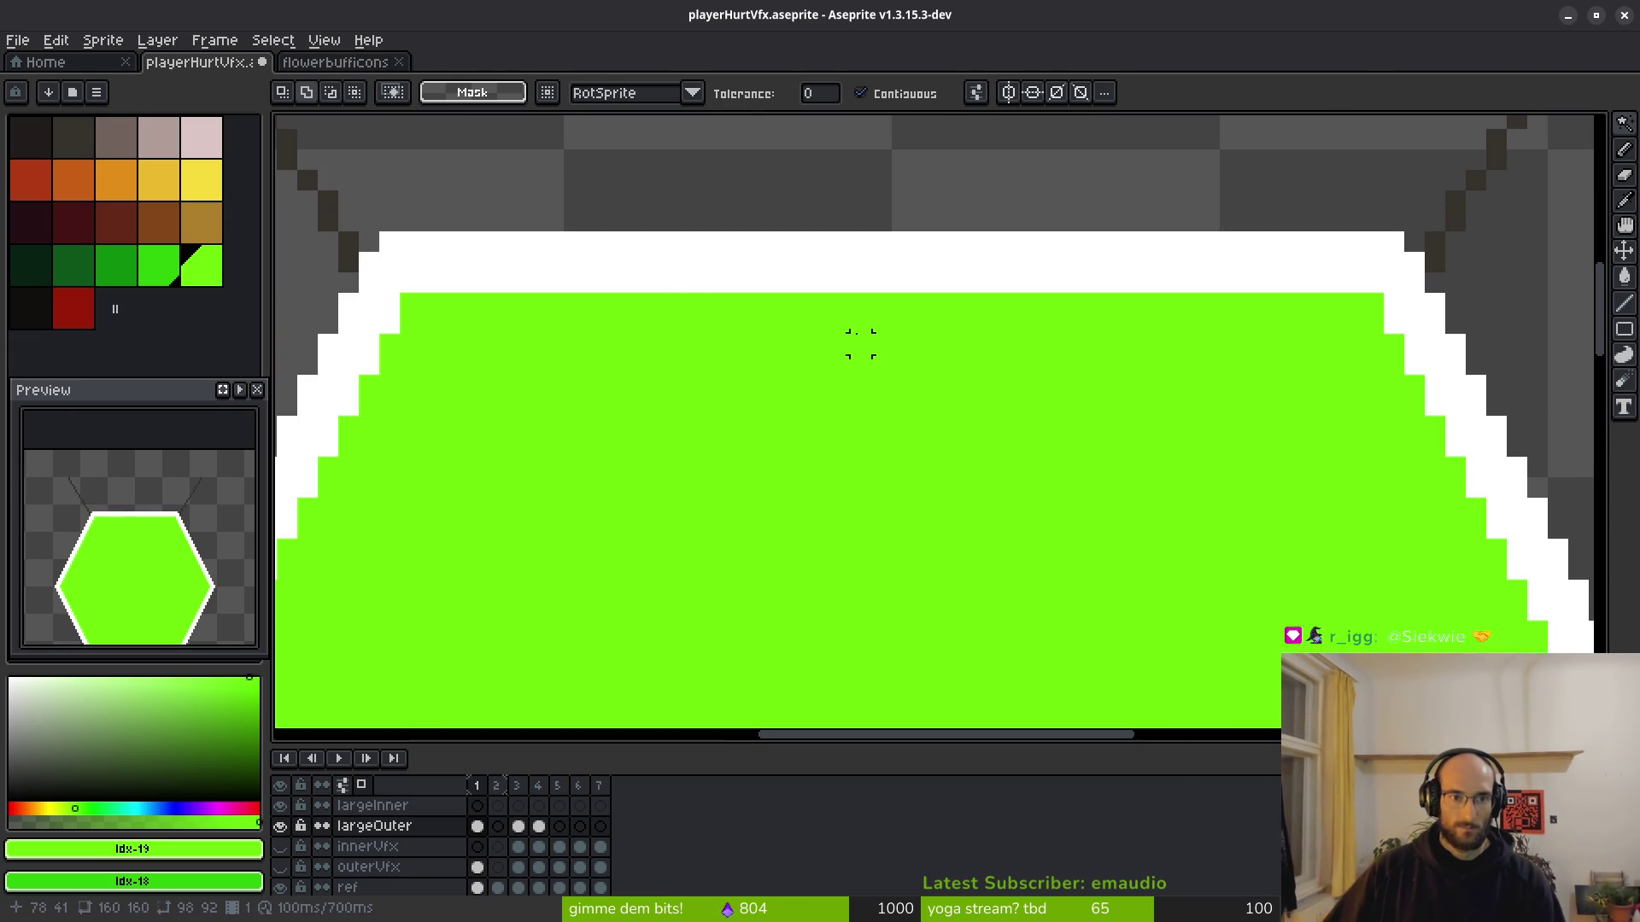
click(608, 256)
key(Delete)
scroll(564, 366, down, 3)
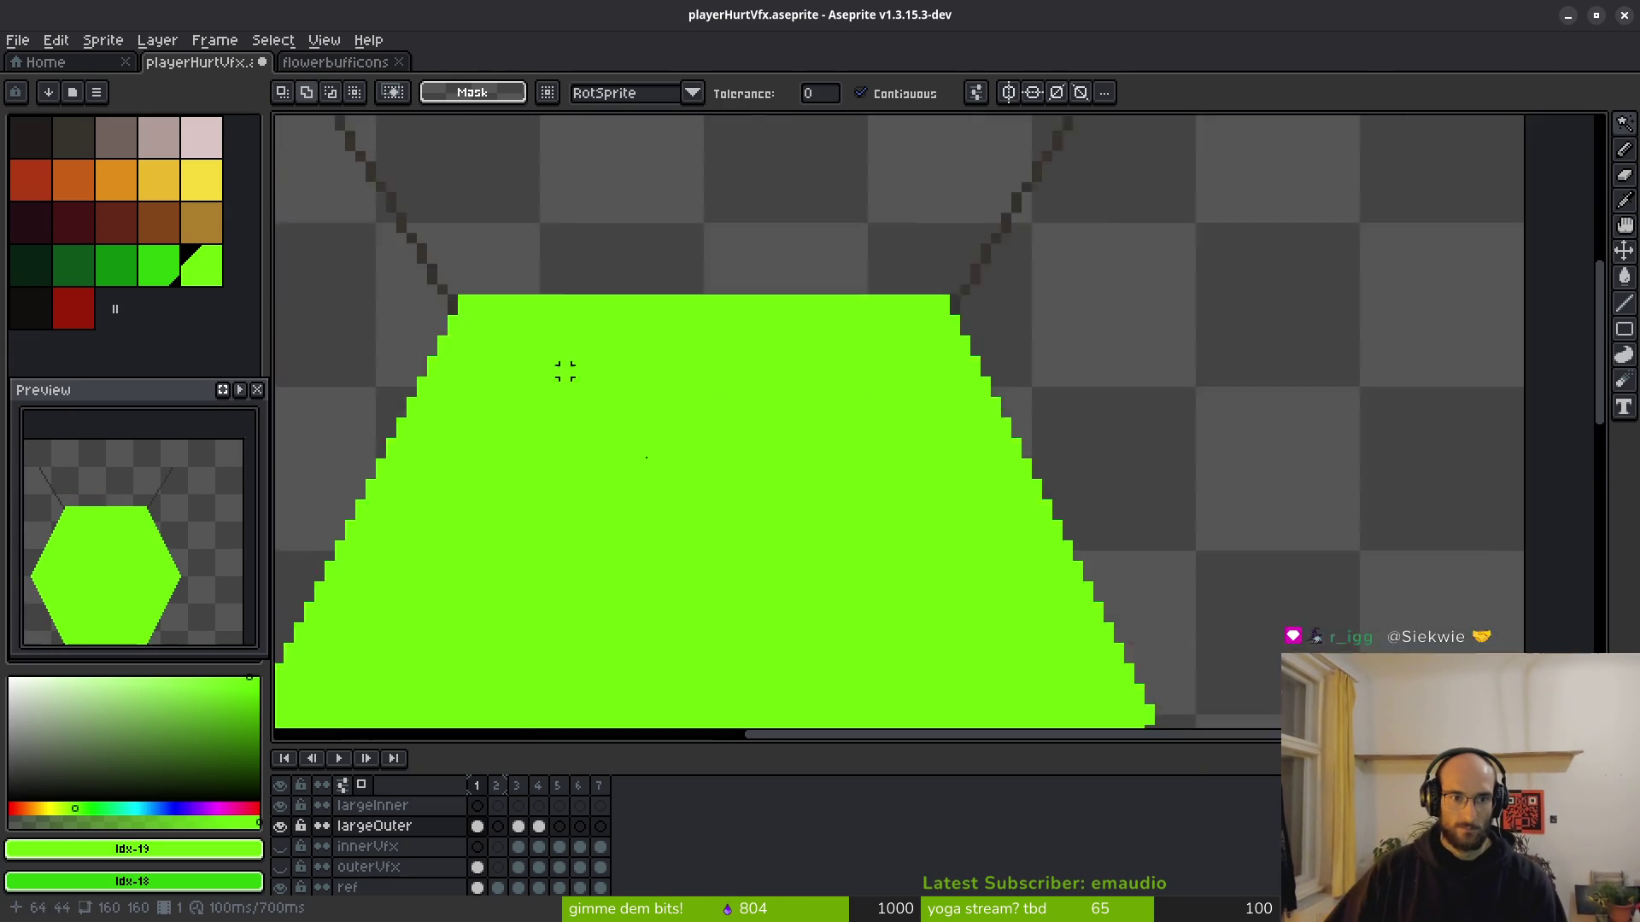
drag(685, 435, 684, 347)
Fill the green hexagon solid white and save the file.
click(12, 681)
key(g)
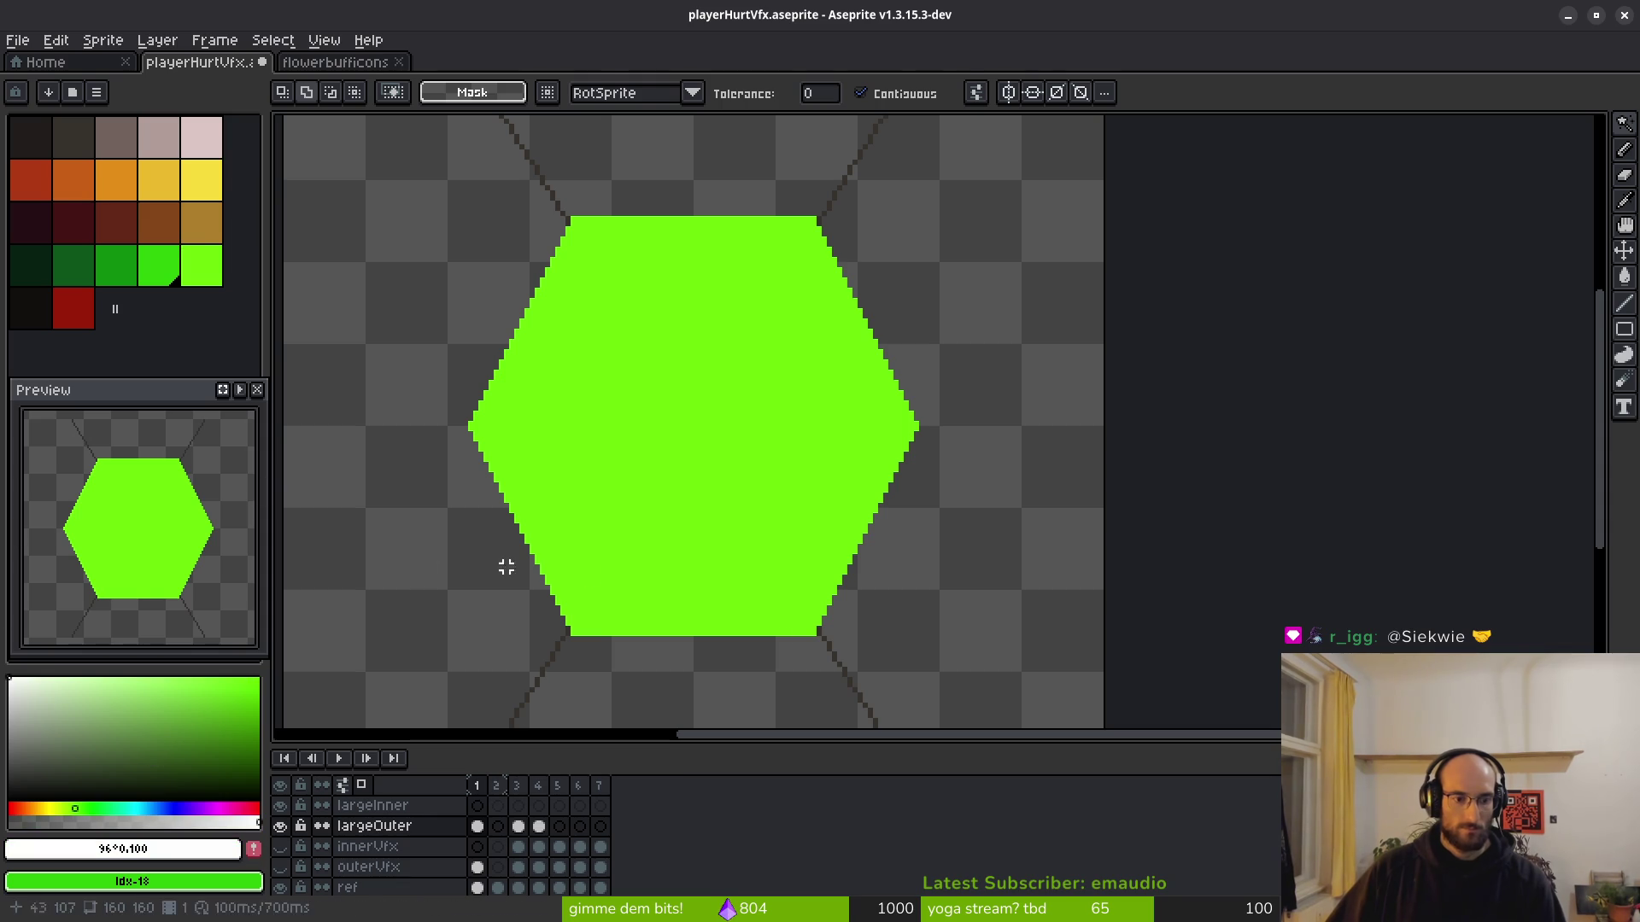
click(835, 507)
key(ctrl+s)
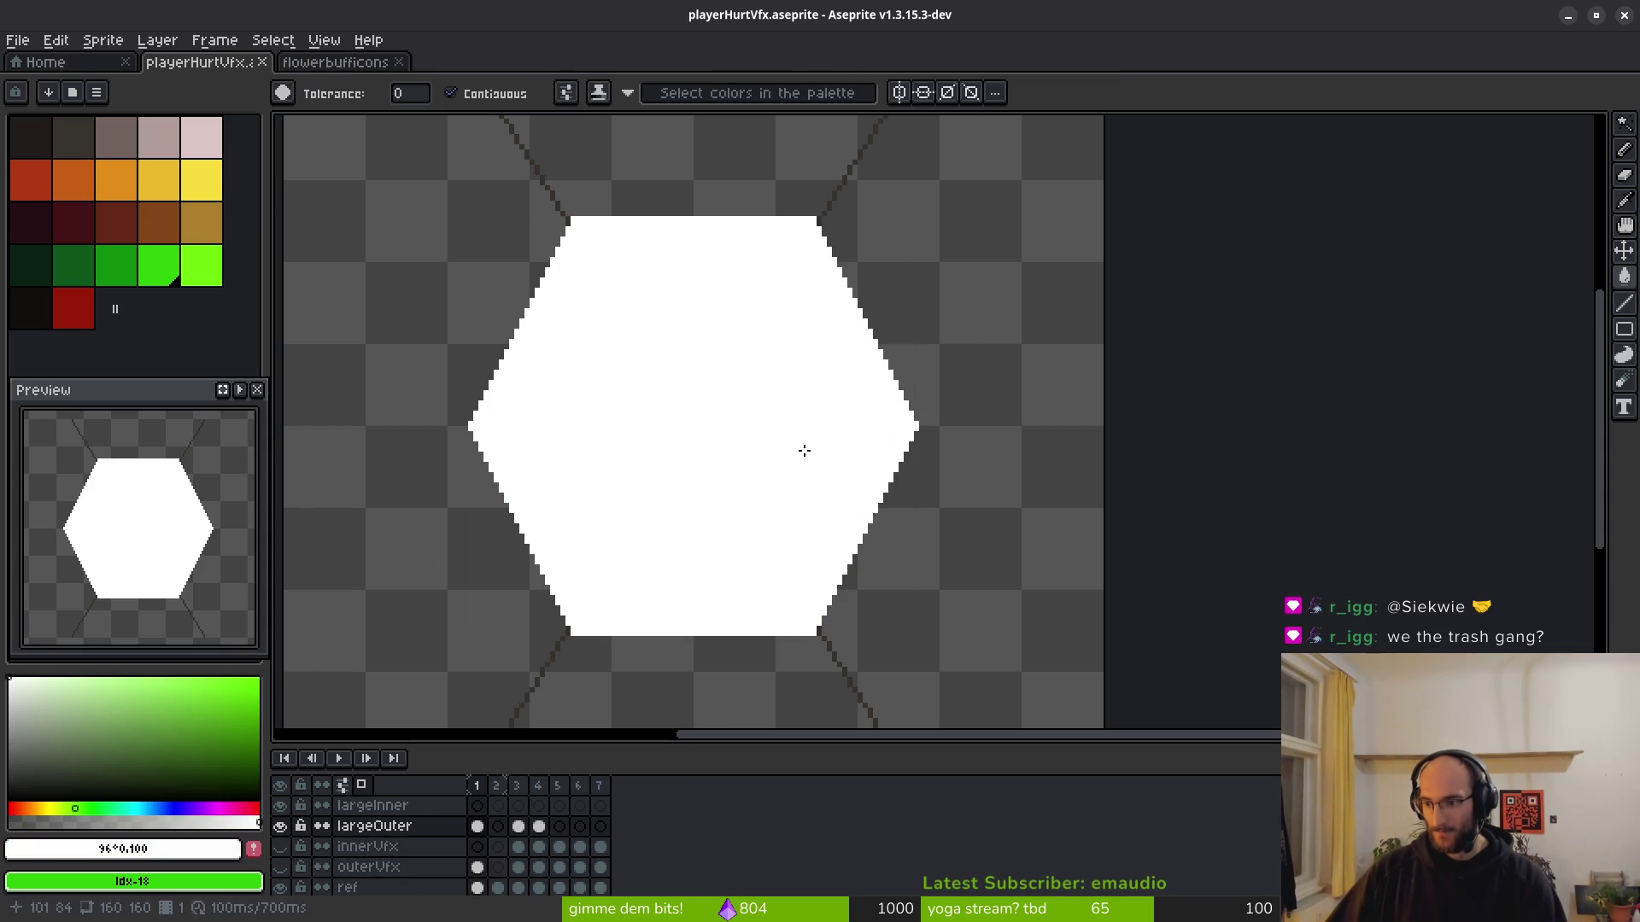
Redraw the white hexagon's top and upper-left edges as straight white lines.
scroll(955, 483, down, 4)
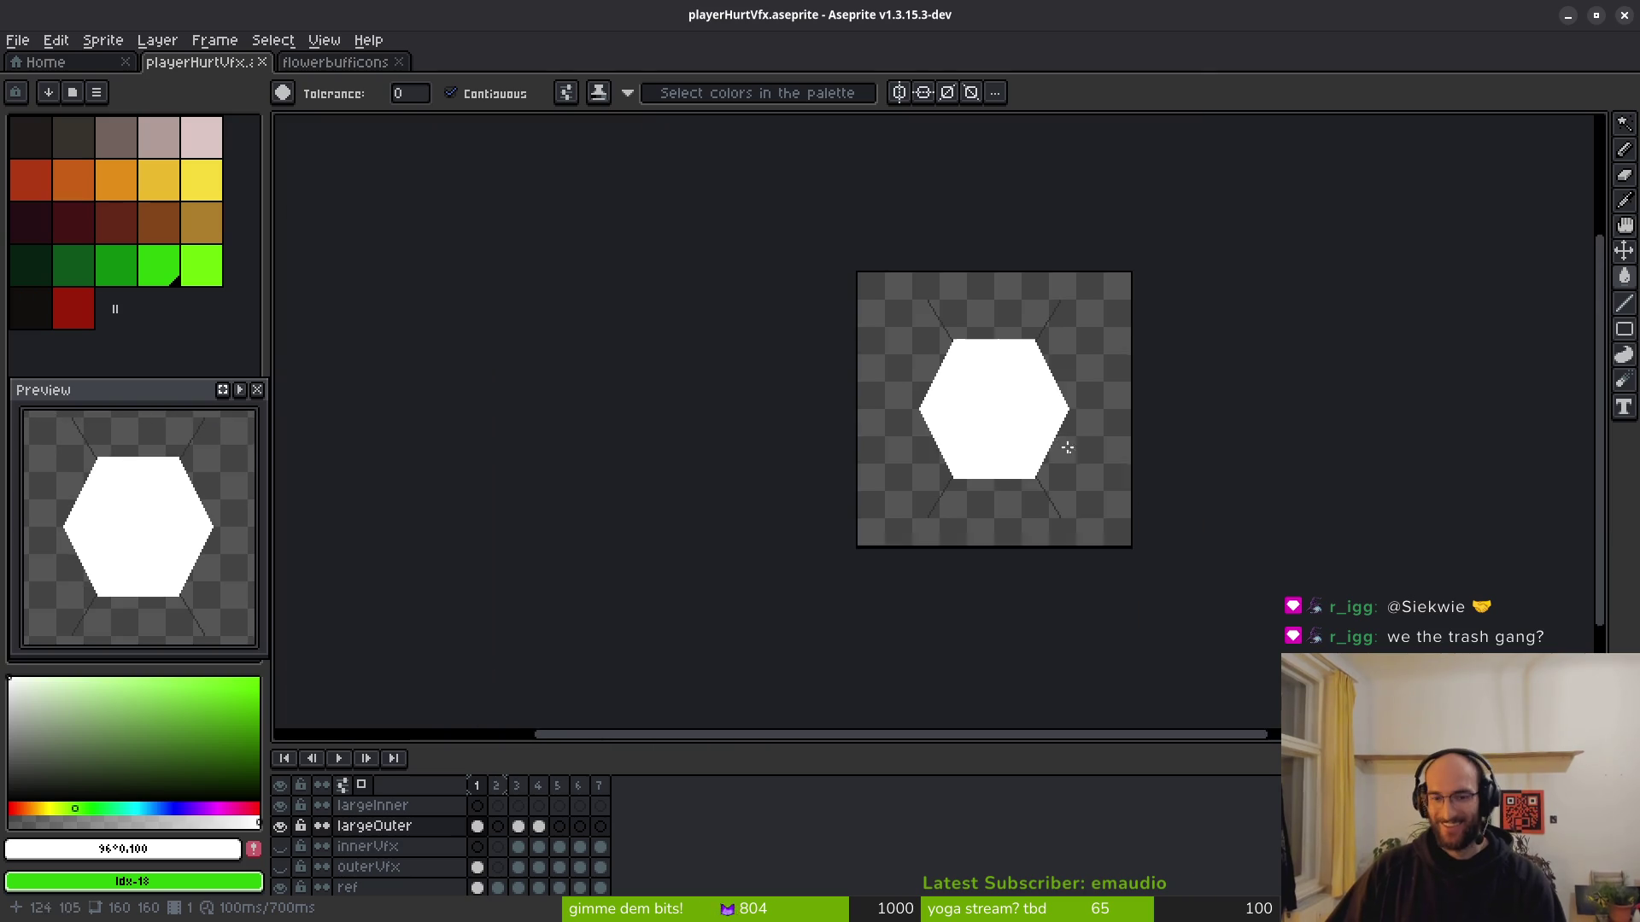
scroll(1002, 452, up, 5)
scroll(951, 483, down, 1)
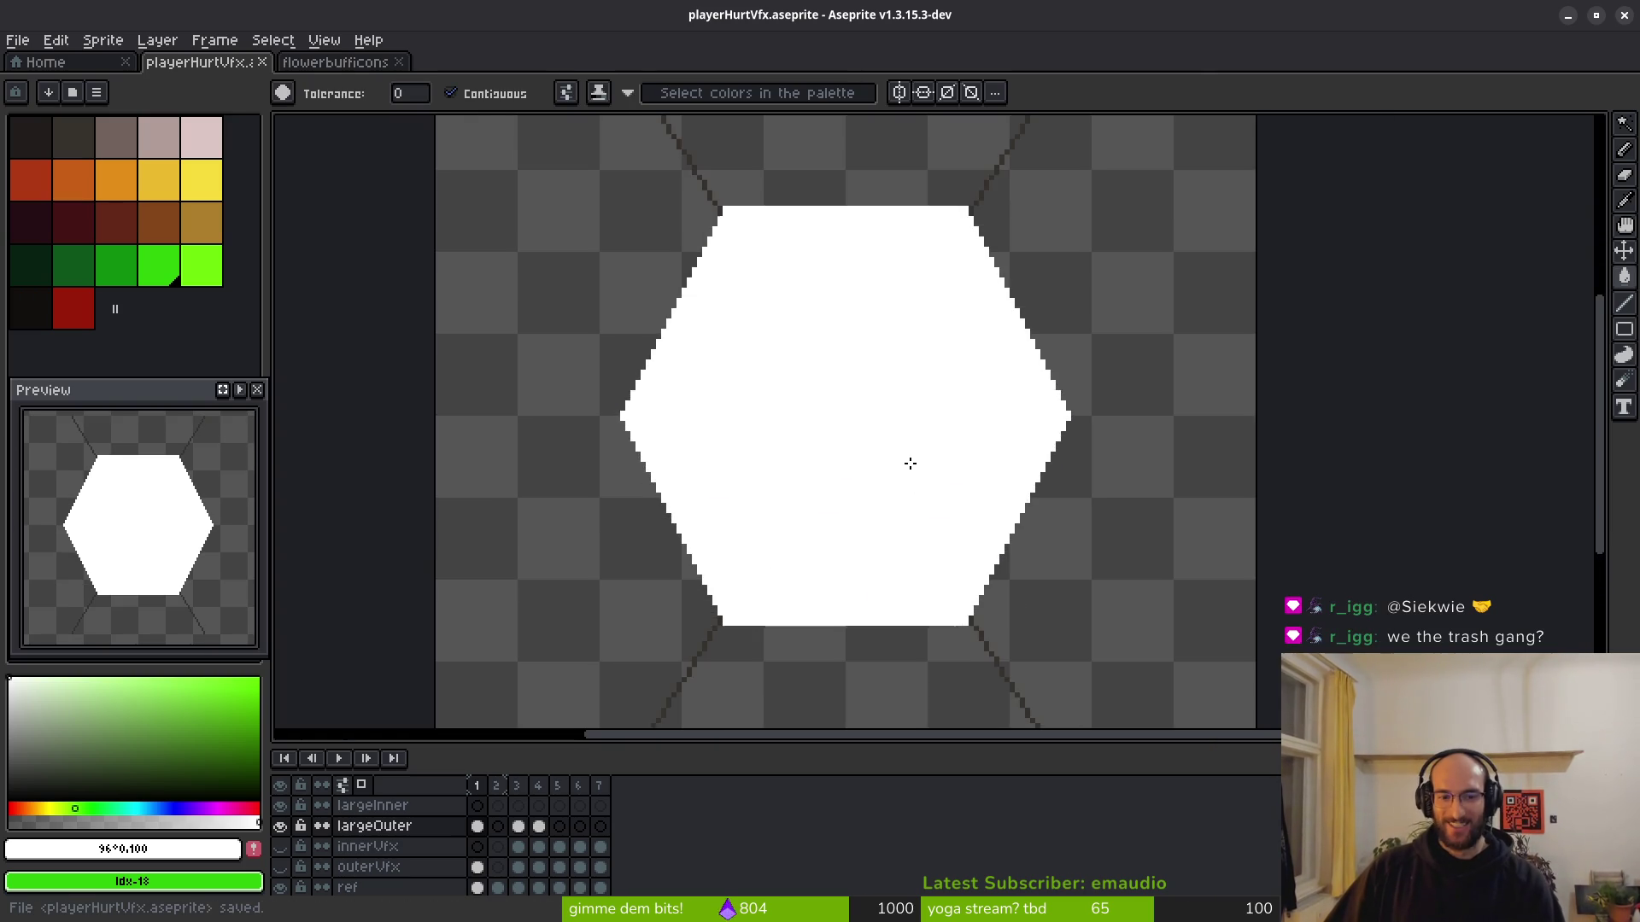
drag(911, 495, 843, 449)
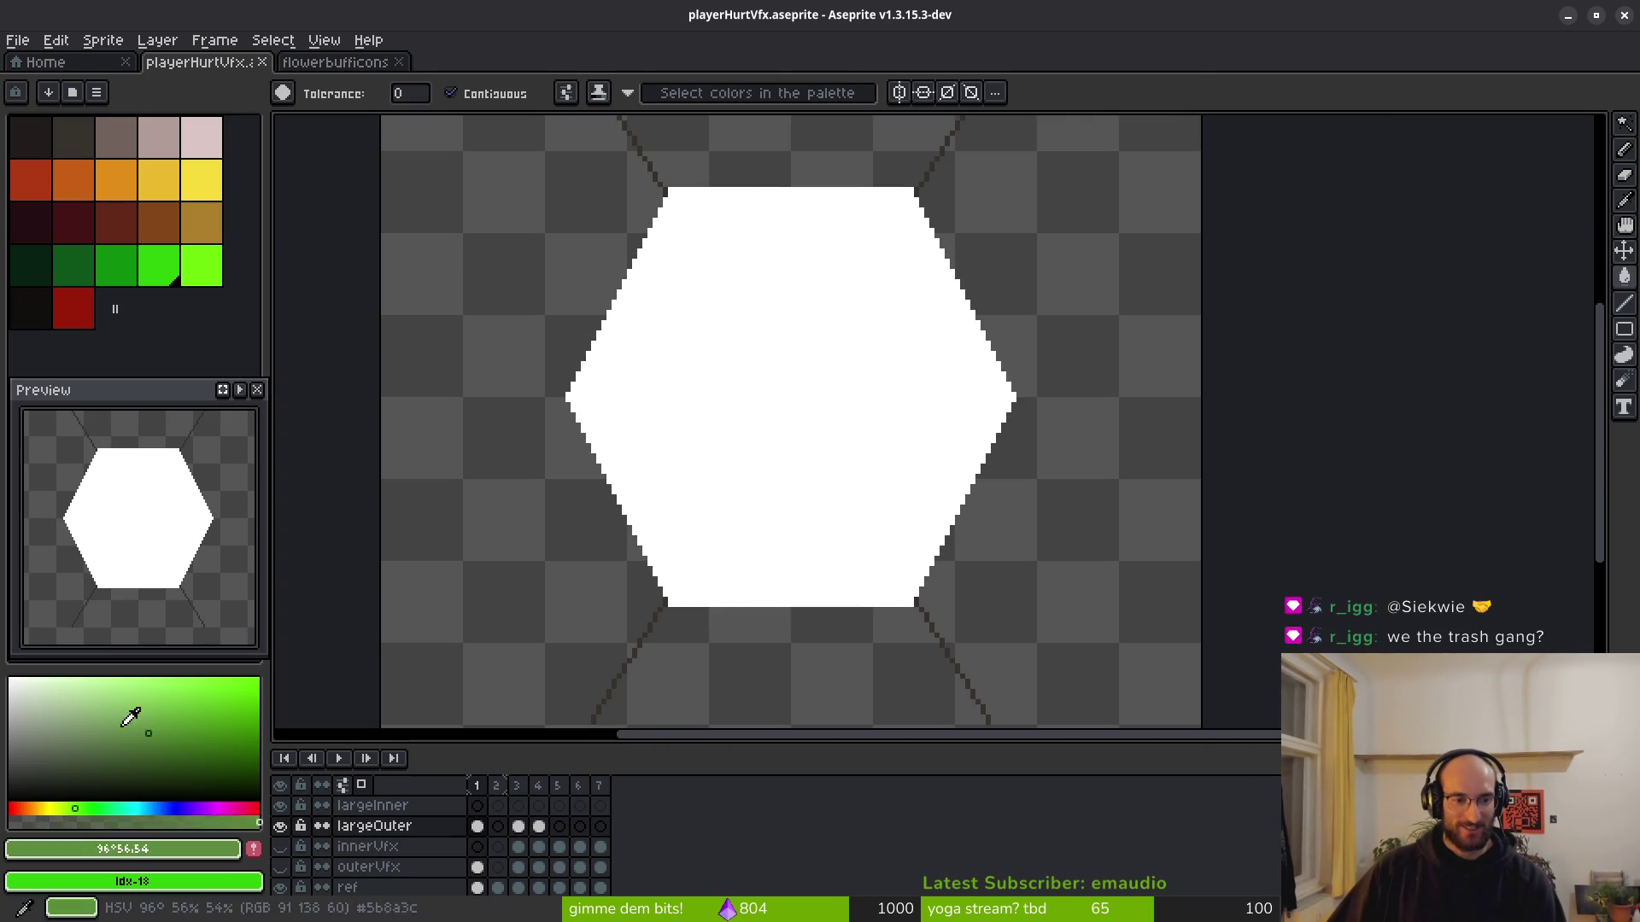
key(z)
scroll(871, 333, up, 3)
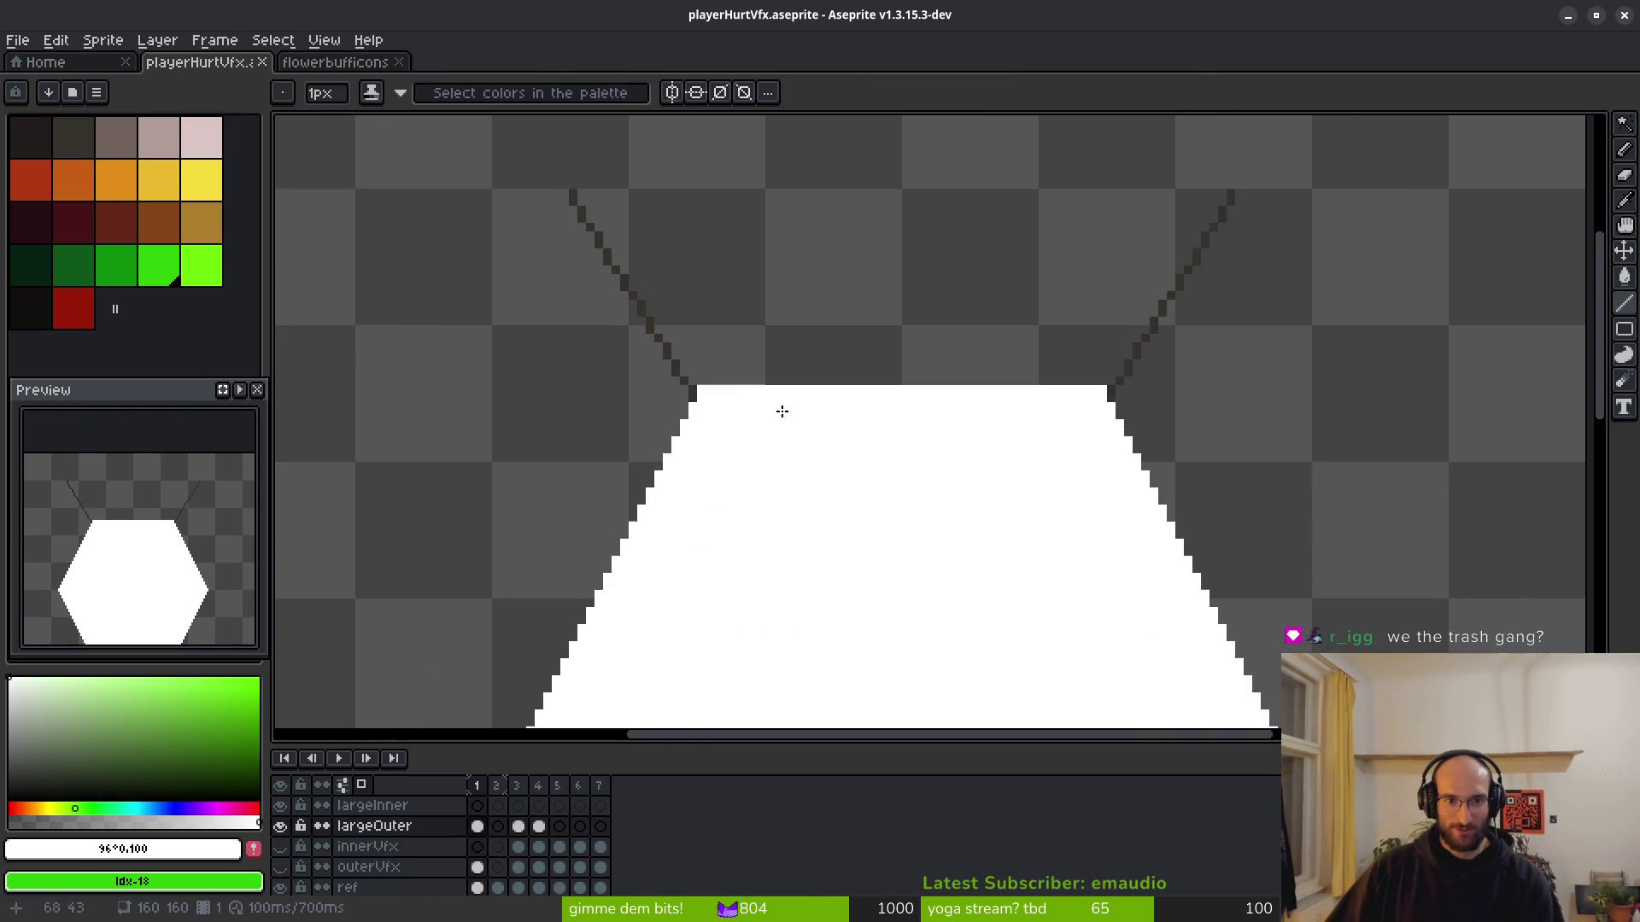
mouse_move(694, 382)
mouse_down()
mouse_move(1260, 382)
mouse_move(1153, 382)
mouse_move(1179, 385)
mouse_up()
scroll(1329, 384, left, 5)
scroll(1329, 384, down, 3)
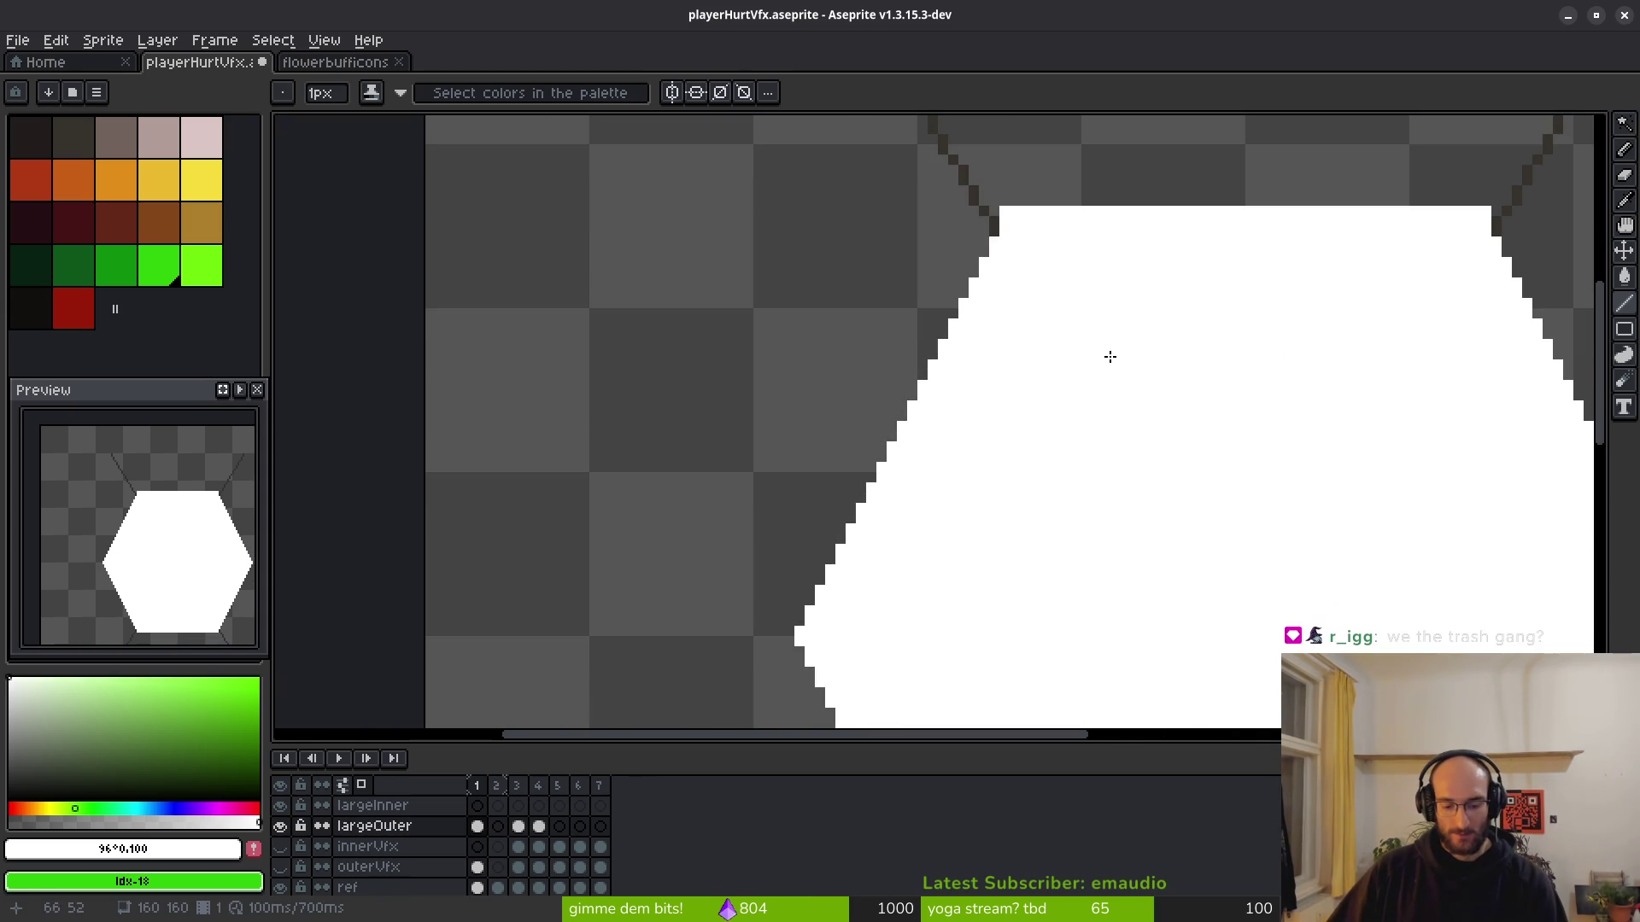
mouse_move(991, 223)
mouse_down()
mouse_move(780, 633)
mouse_move(578, 217)
mouse_up()
Redraw the lower-right, upper-right and bottom edges as straight white lines.
scroll(864, 340, down, 5)
scroll(863, 340, right, 3)
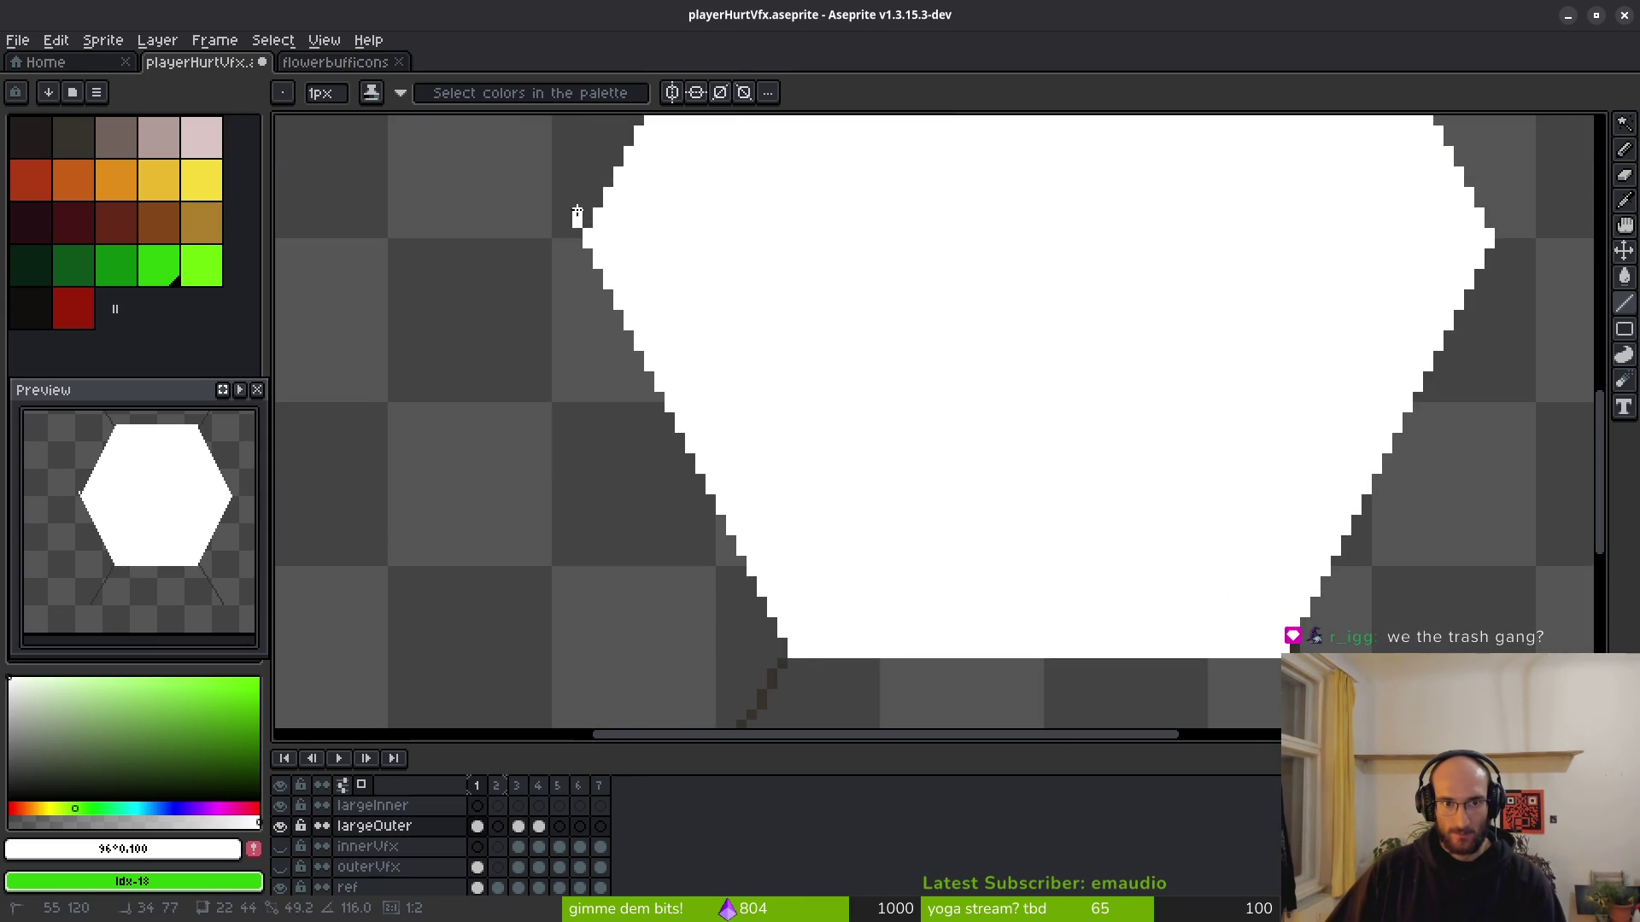
scroll(1064, 457, right, 5)
scroll(1063, 457, up, 1)
scroll(846, 617, down, 2)
scroll(846, 617, right, 1)
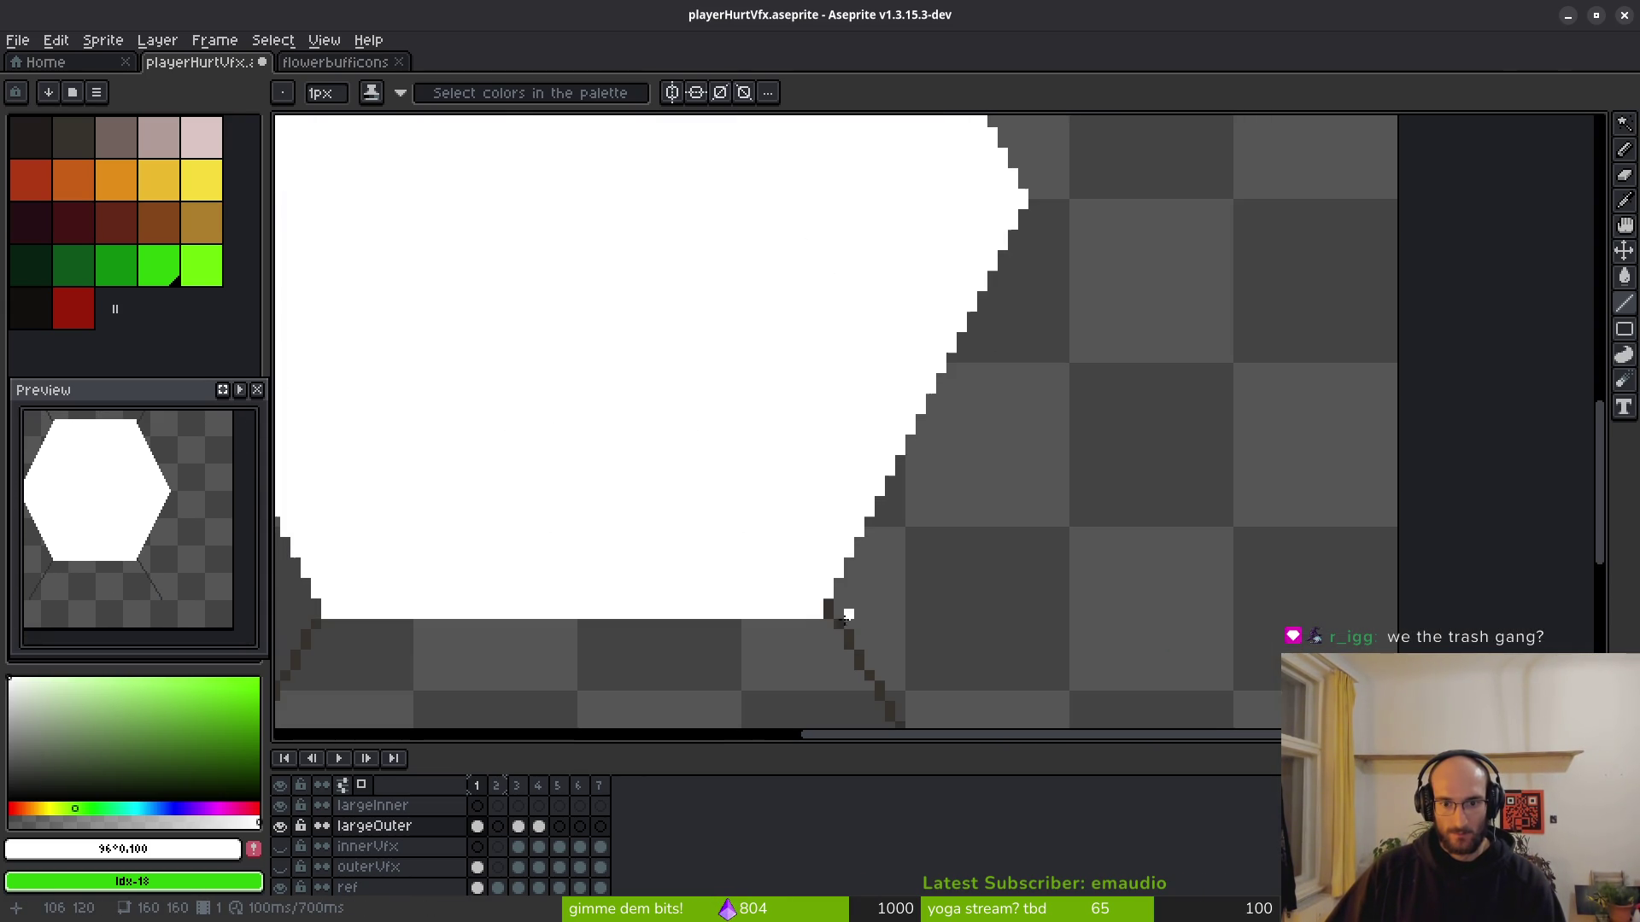
mouse_move(829, 615)
mouse_down()
mouse_move(1078, 205)
mouse_move(1044, 200)
mouse_up()
scroll(837, 243, up, 7)
scroll(837, 243, right, 1)
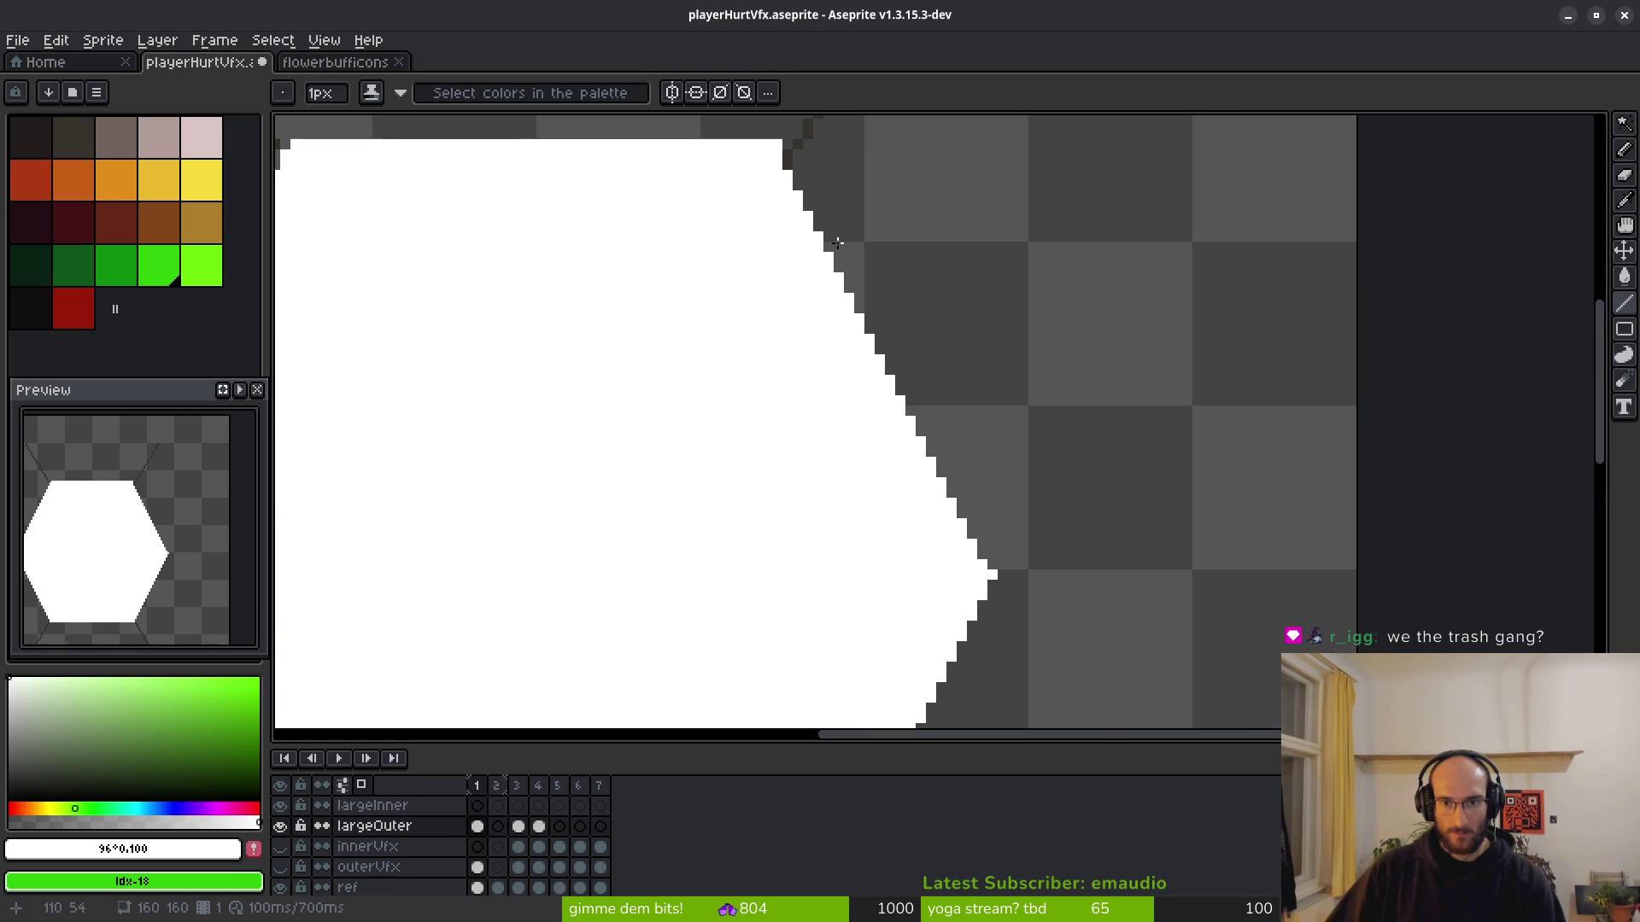
drag(795, 175, 995, 570)
scroll(904, 596, down, 3)
scroll(823, 445, up, 3)
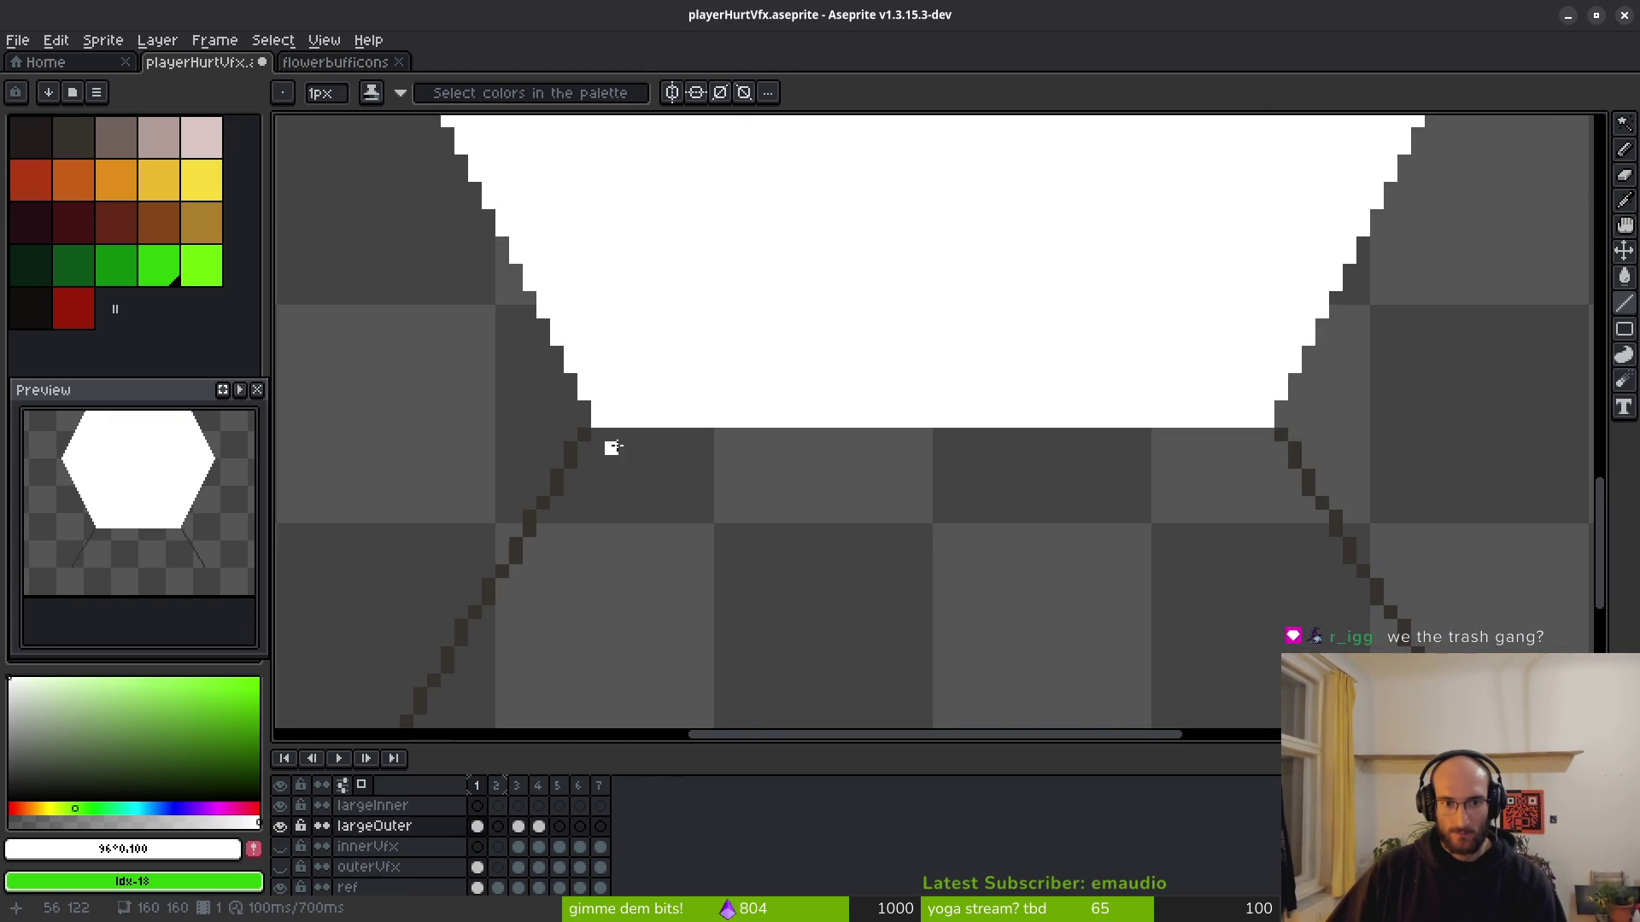
drag(621, 437, 1267, 437)
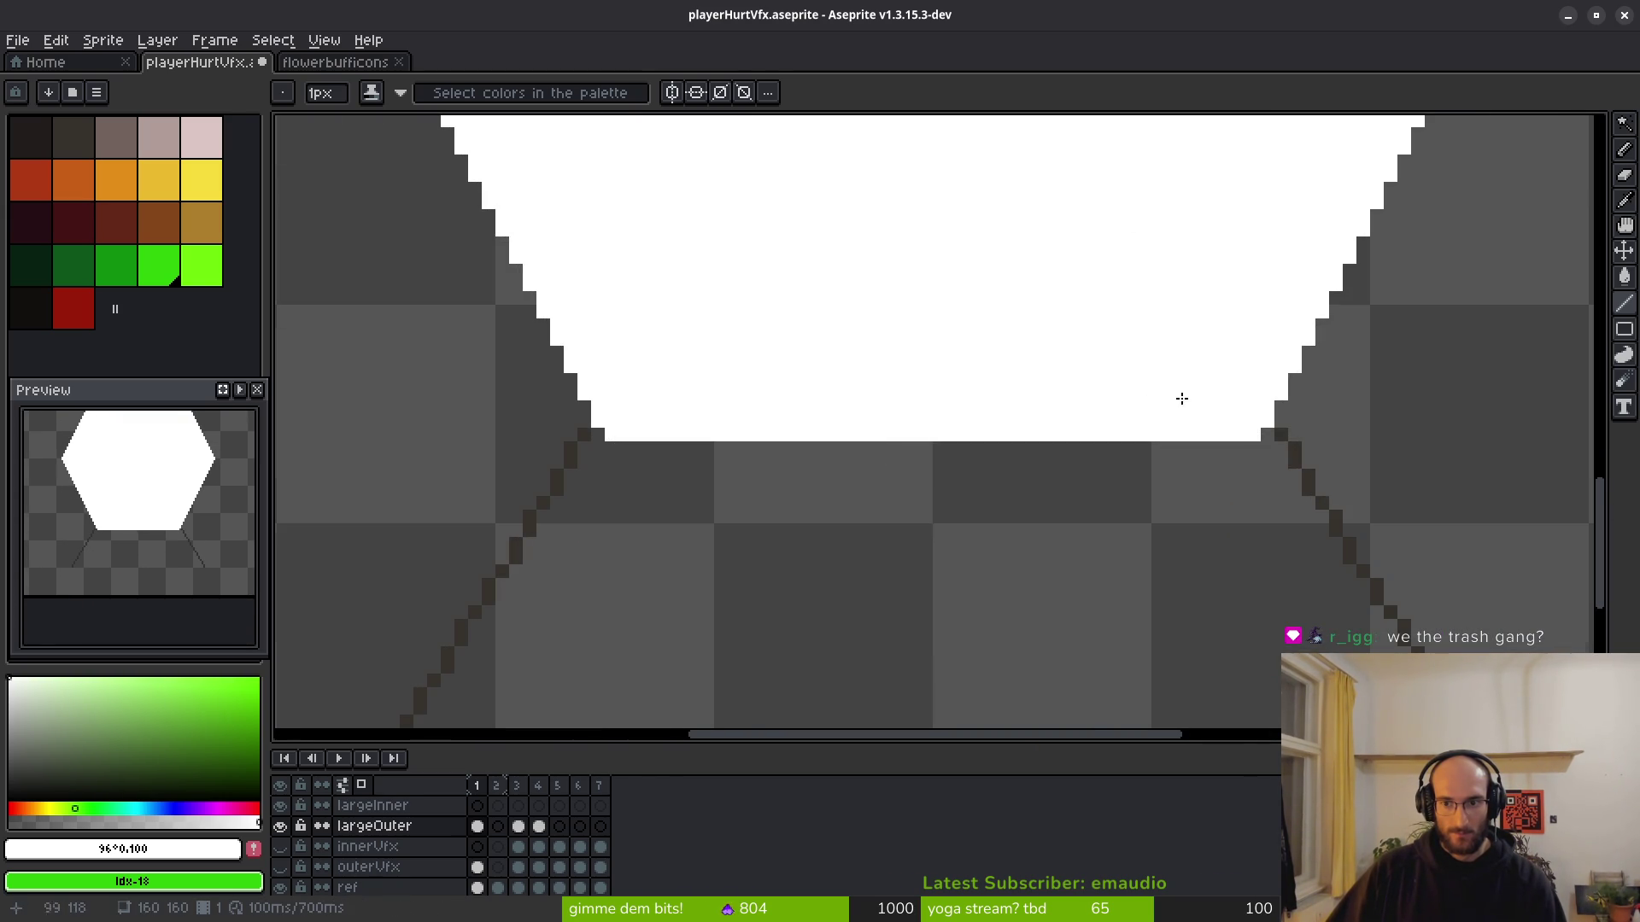
scroll(1181, 399, down, 5)
Save the file and play the animation from the first frame in Preview.
key(ctrl+s)
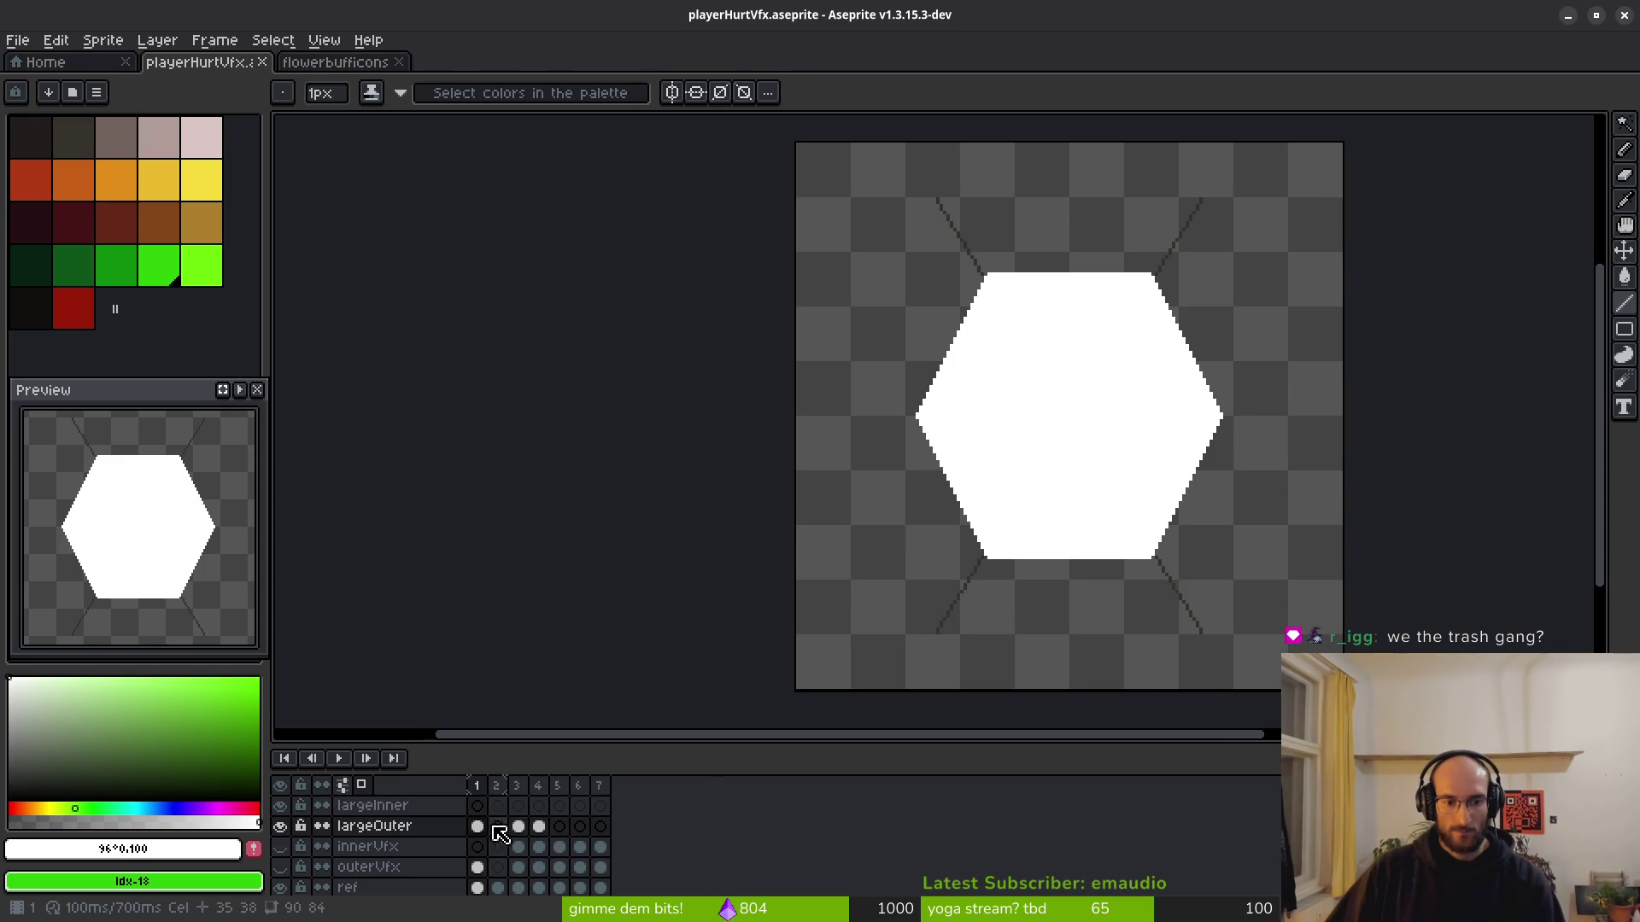
click(518, 826)
key(i)
key(Home)
key(b)
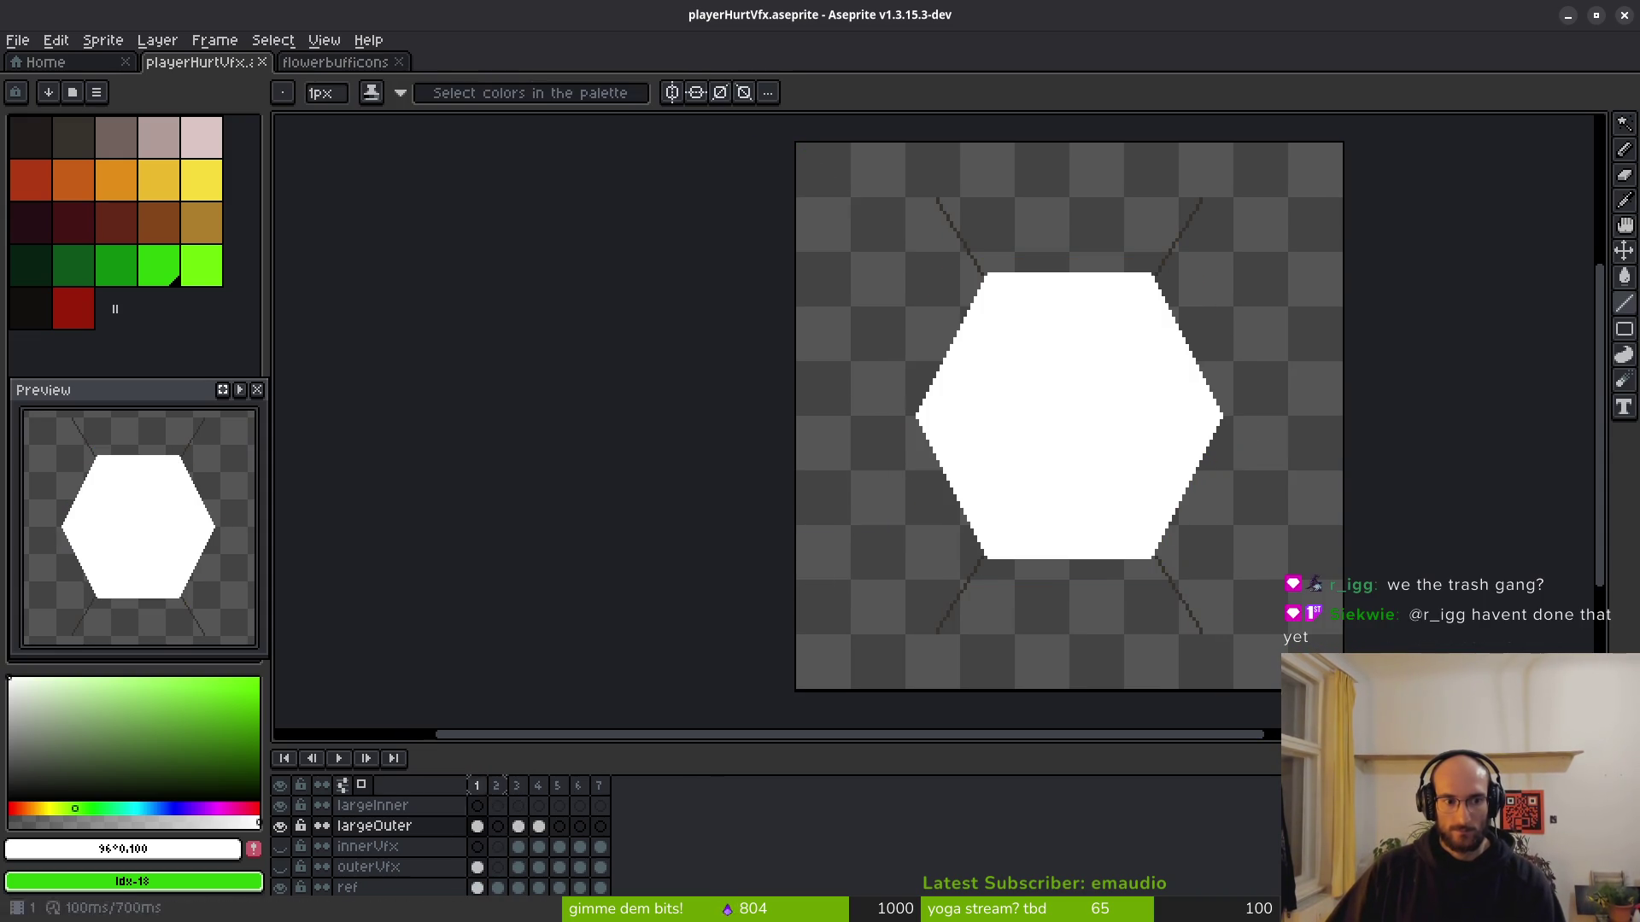
click(241, 391)
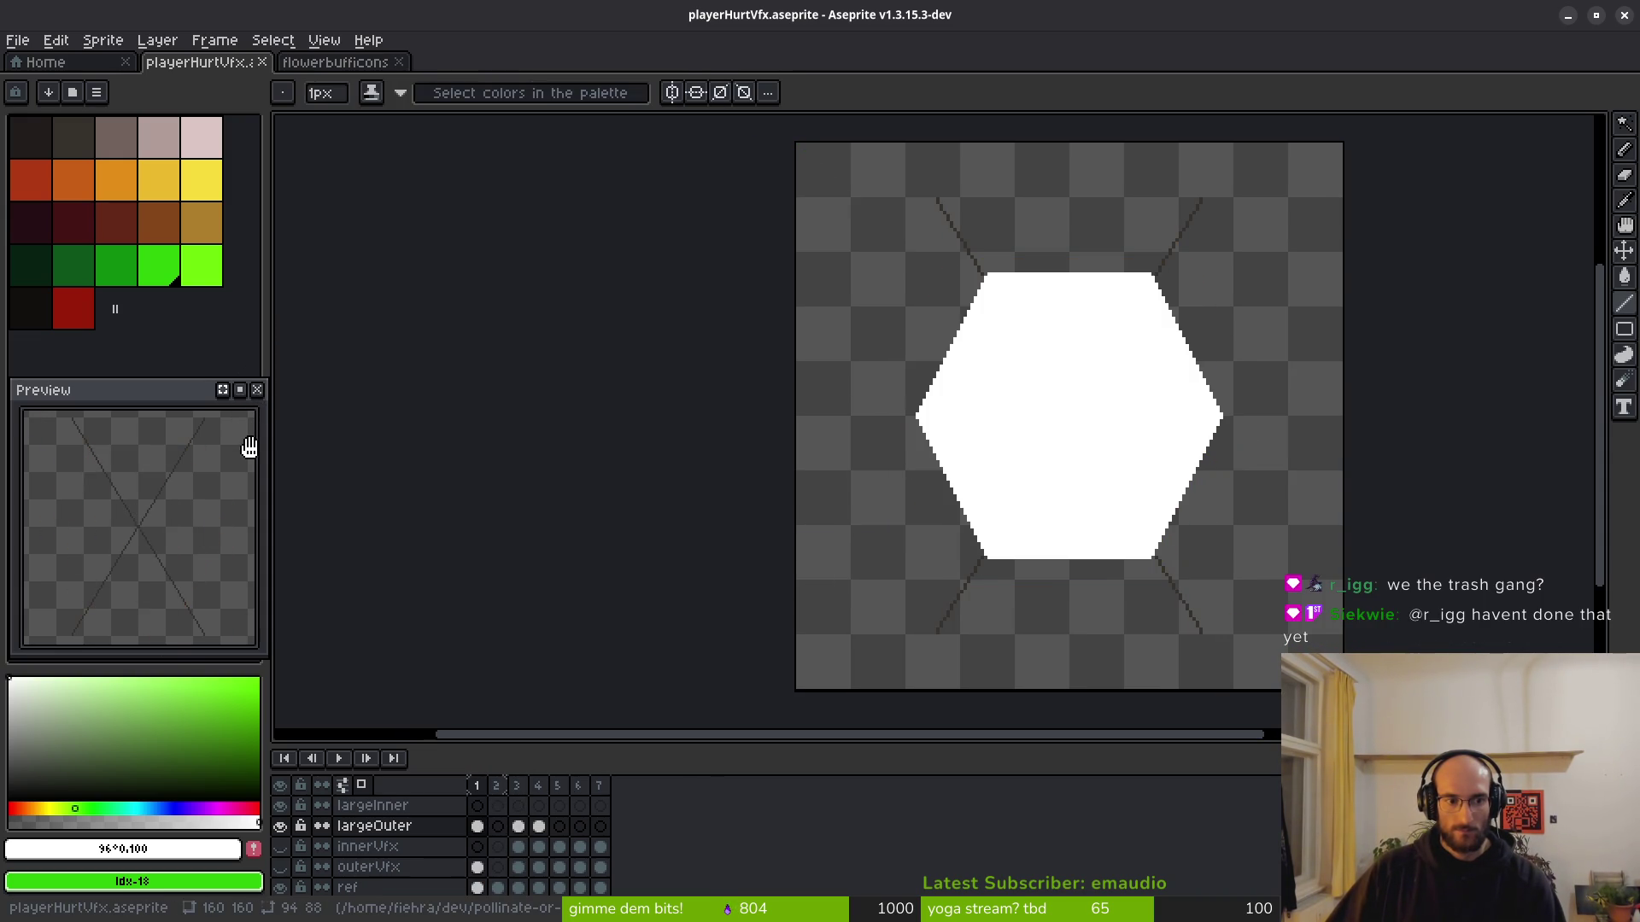
Move to frame 5 of the innerVfx layer.
scroll(905, 495, right, 5)
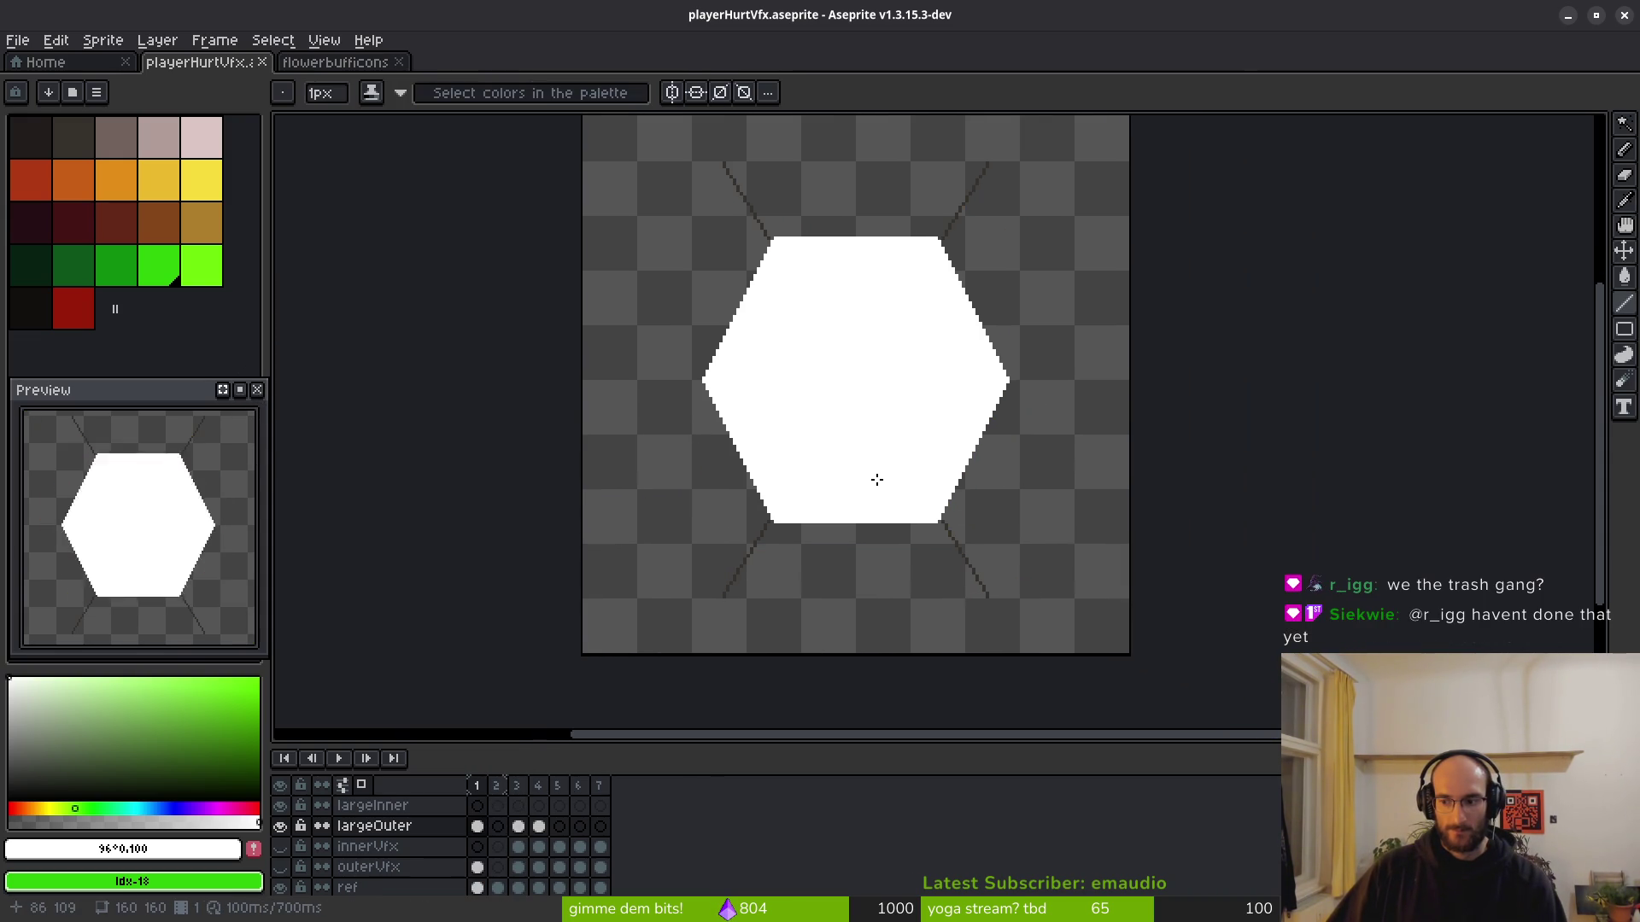
scroll(945, 480, left, 1)
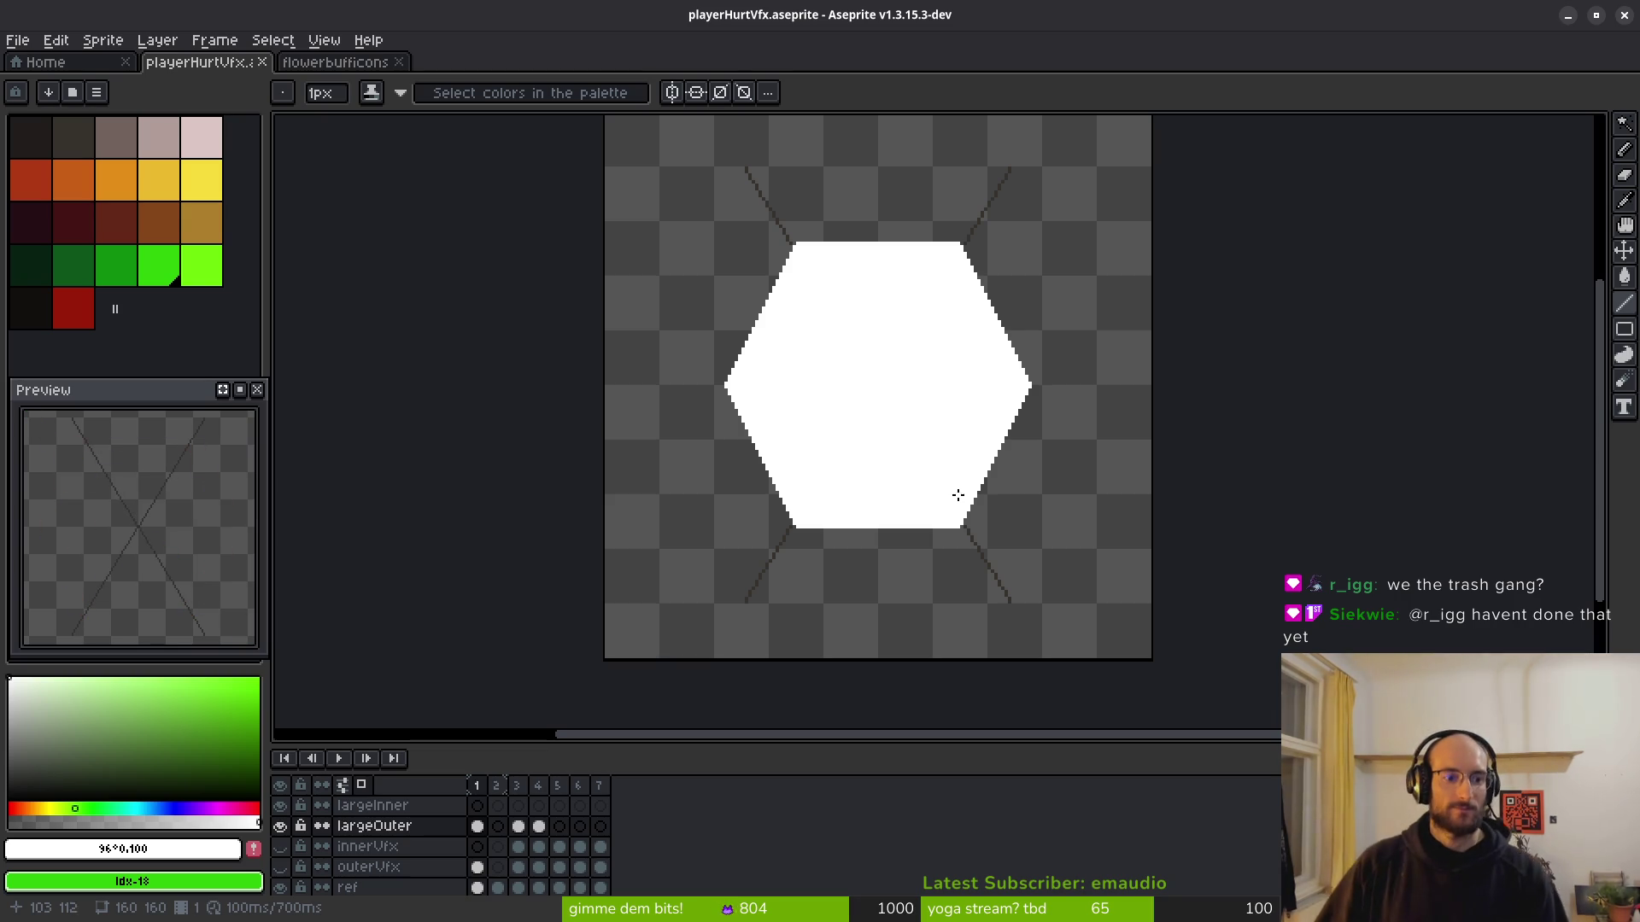
scroll(931, 498, left, 2)
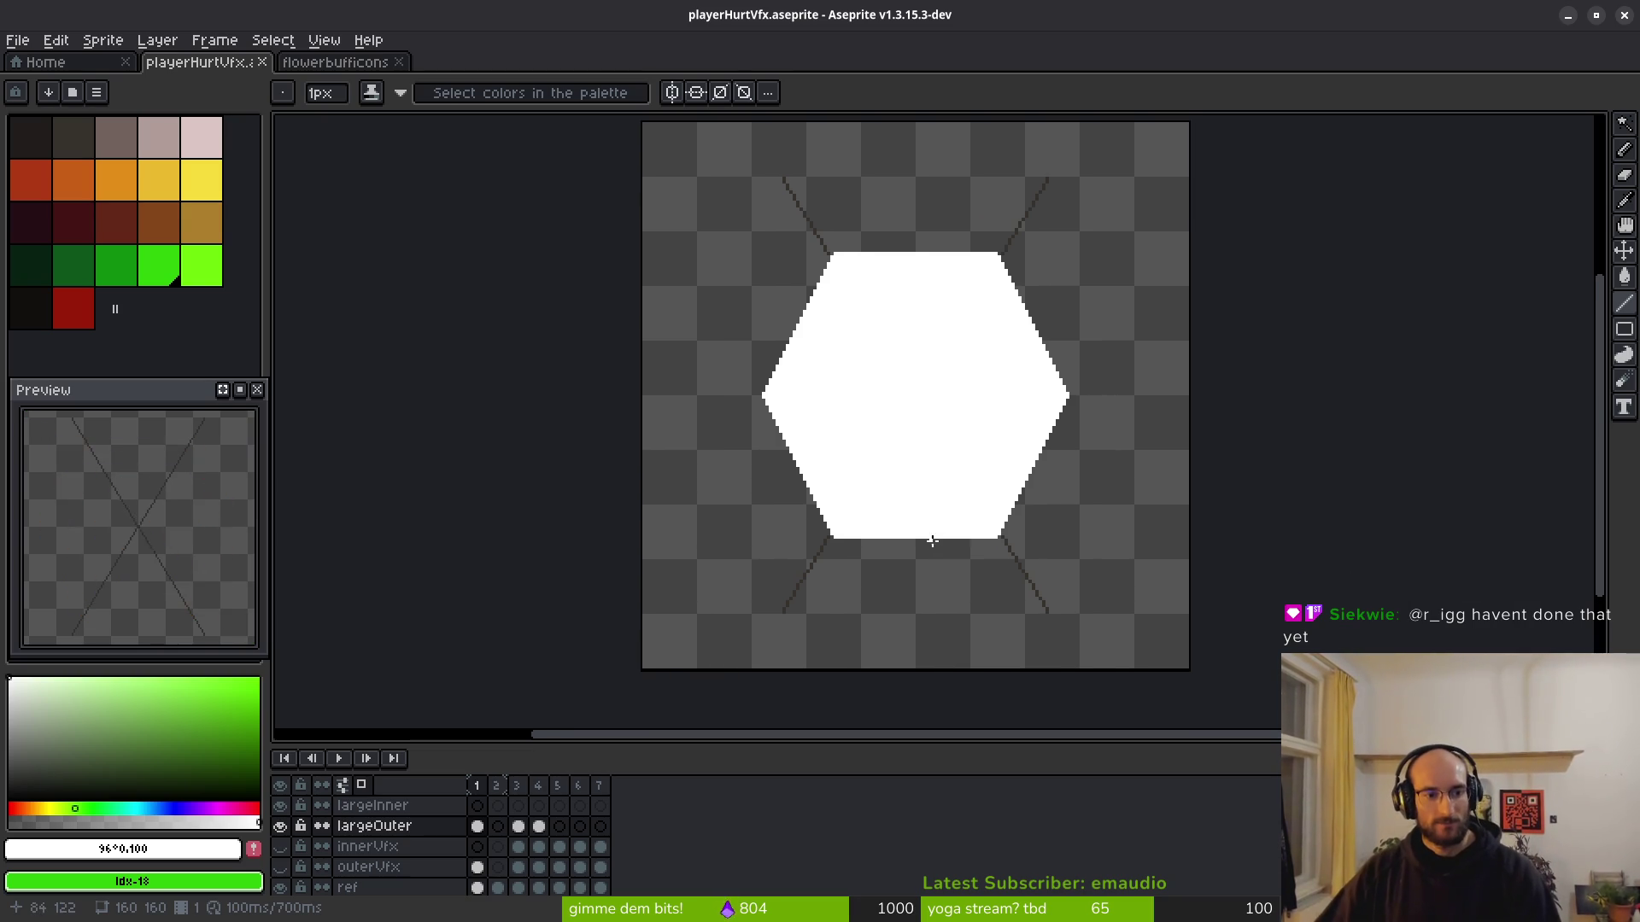
click(559, 847)
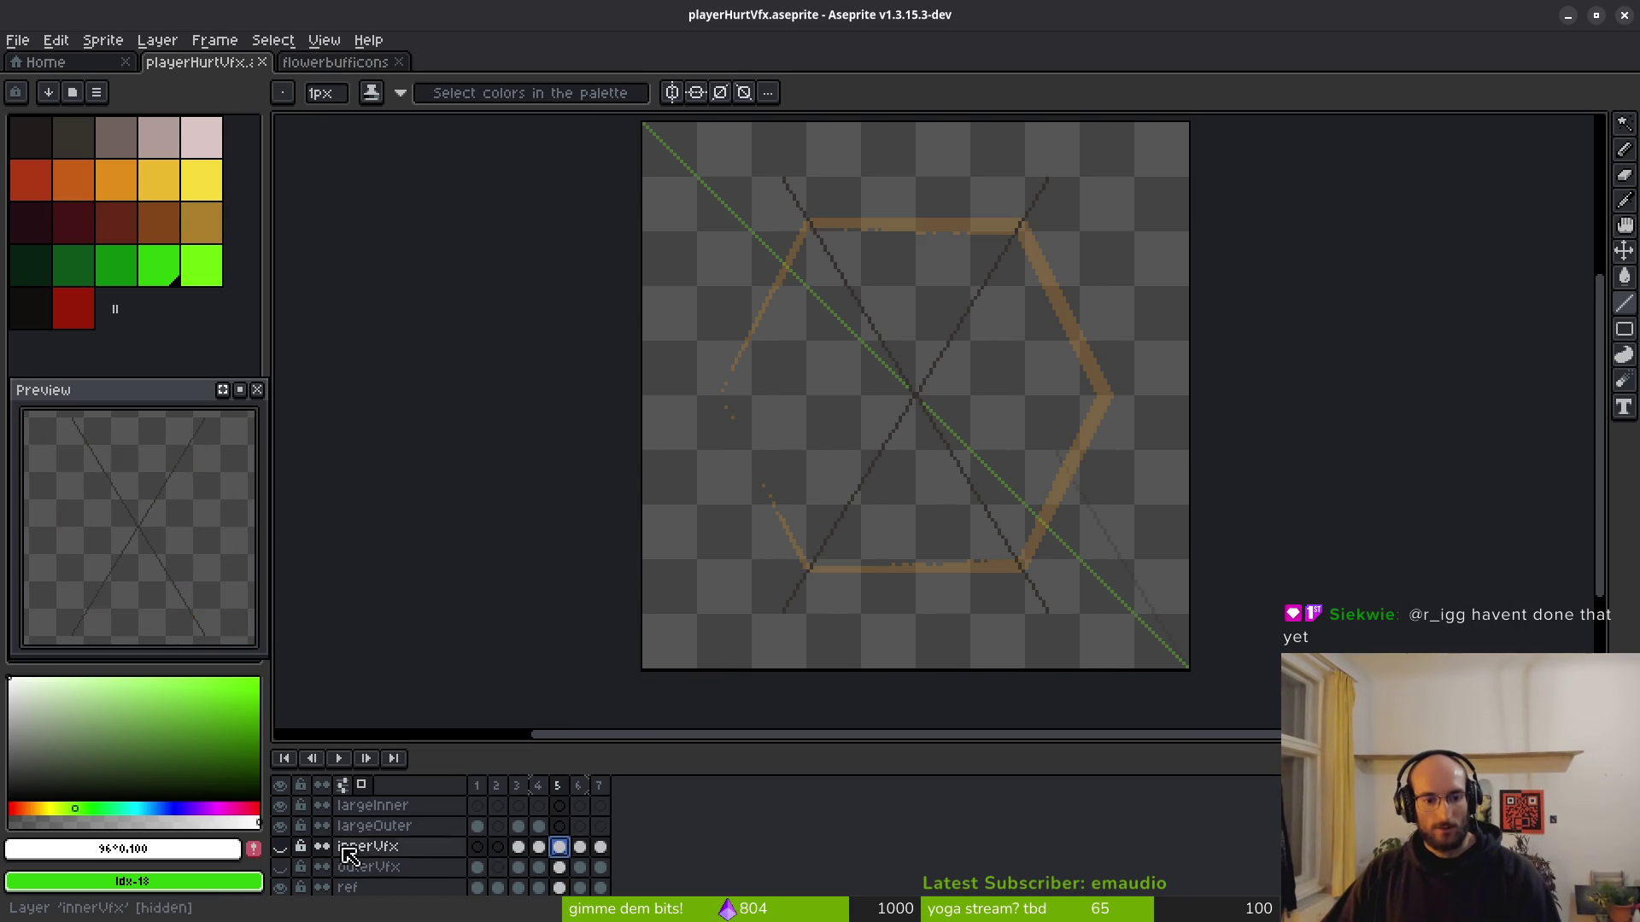
Inspect the frame 5 cels of outerVfx and largeOuter, toggling their visibility.
click(280, 867)
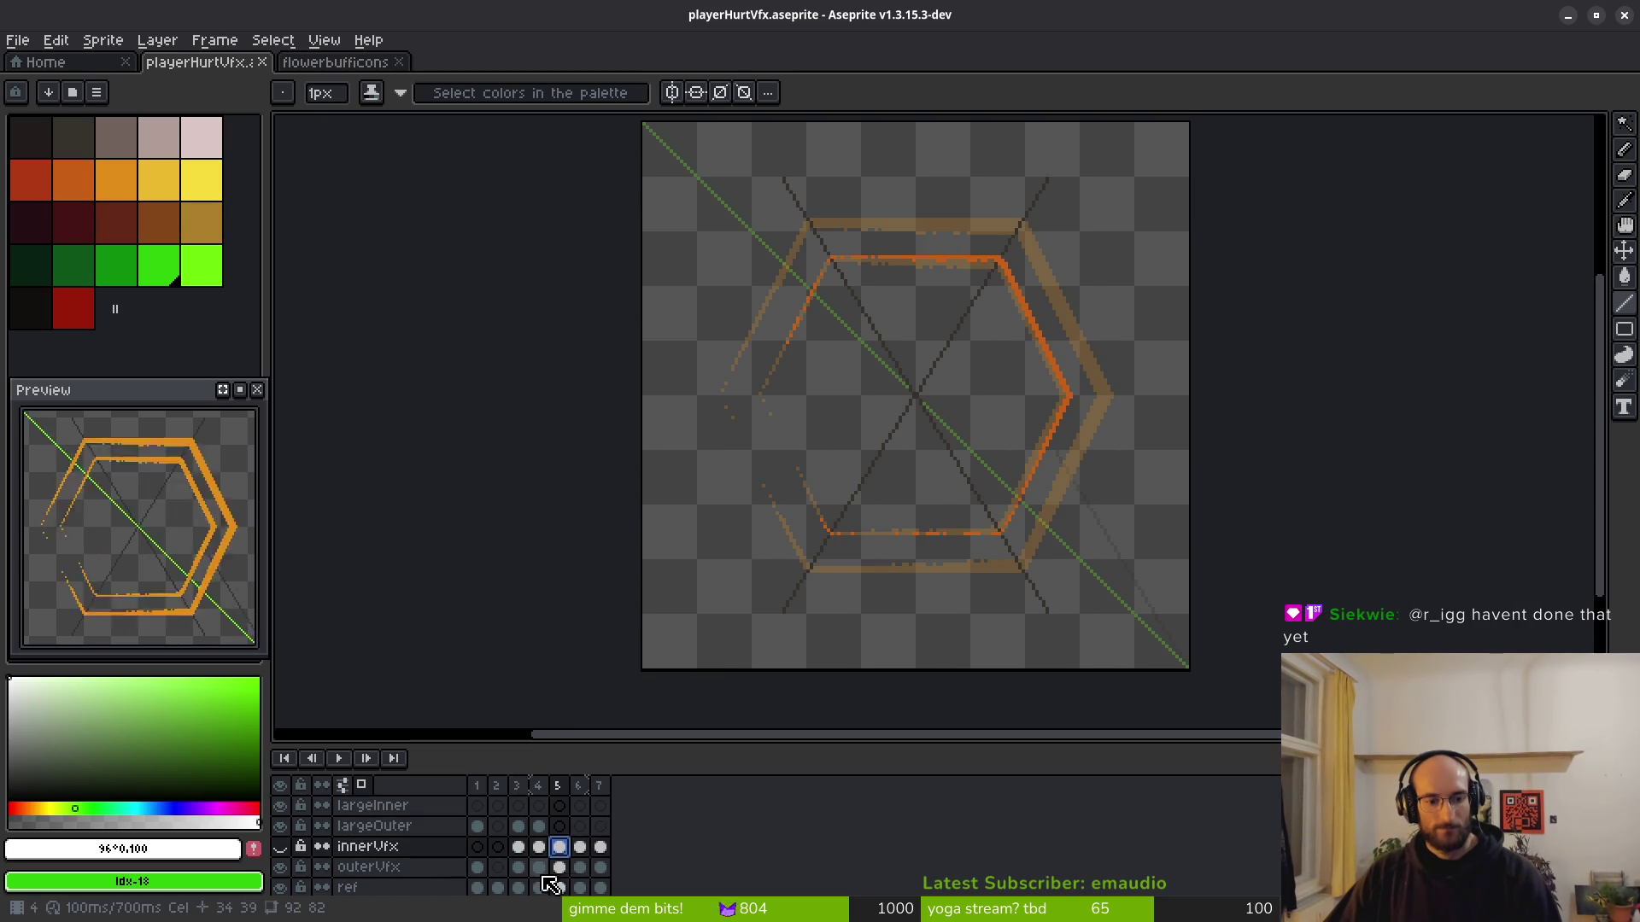
click(560, 868)
scroll(824, 341, up, 3)
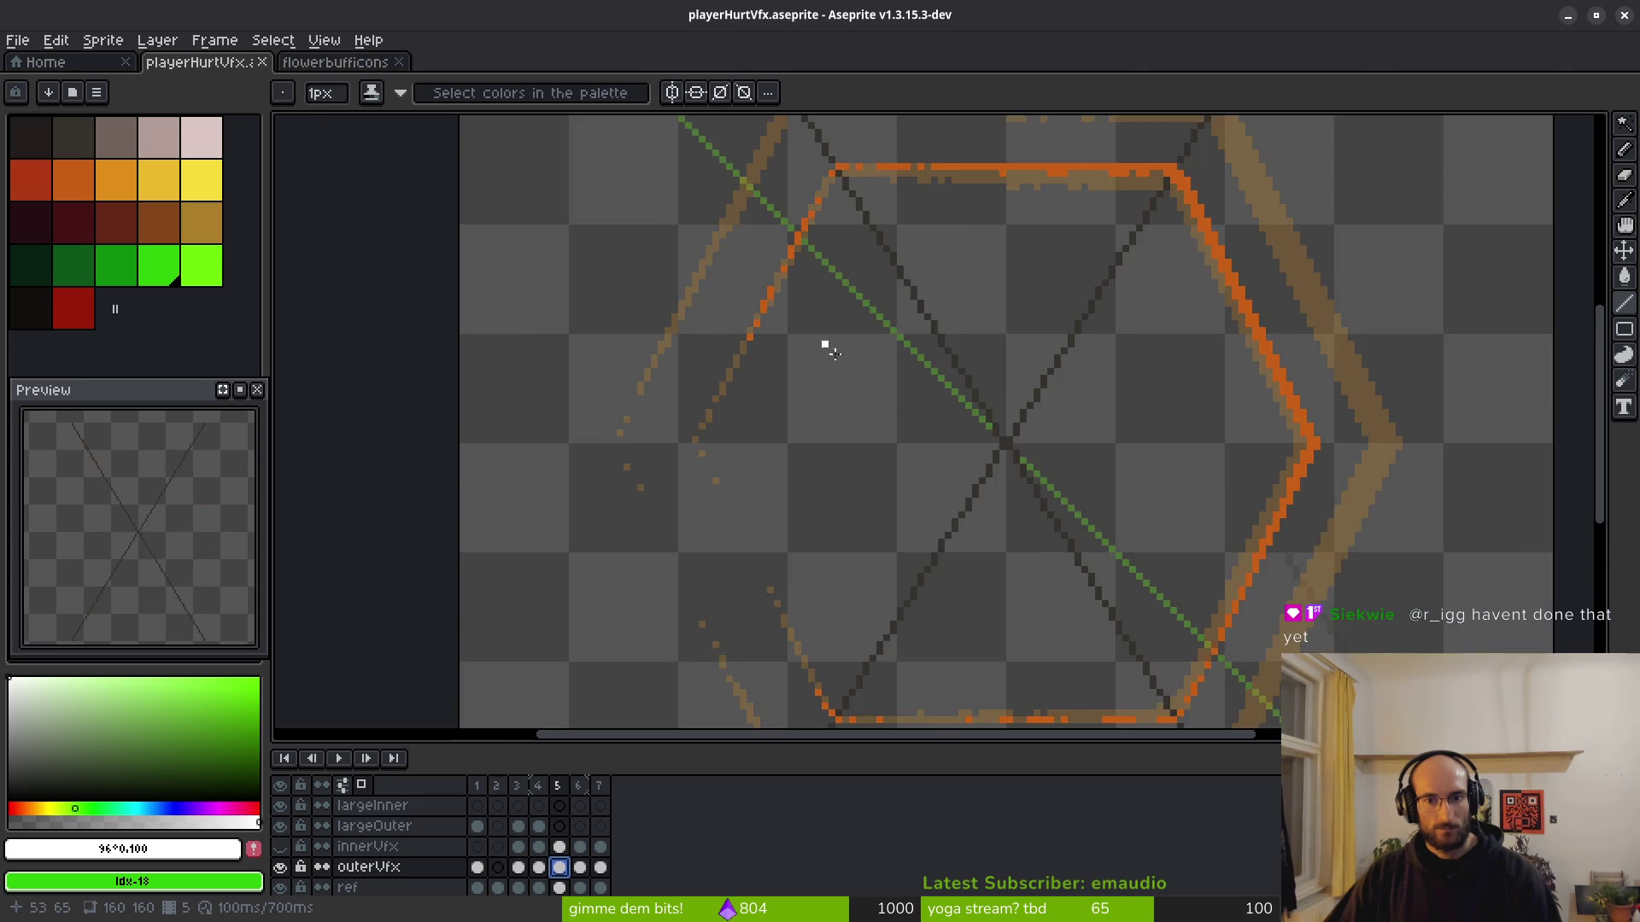
scroll(807, 350, down, 1)
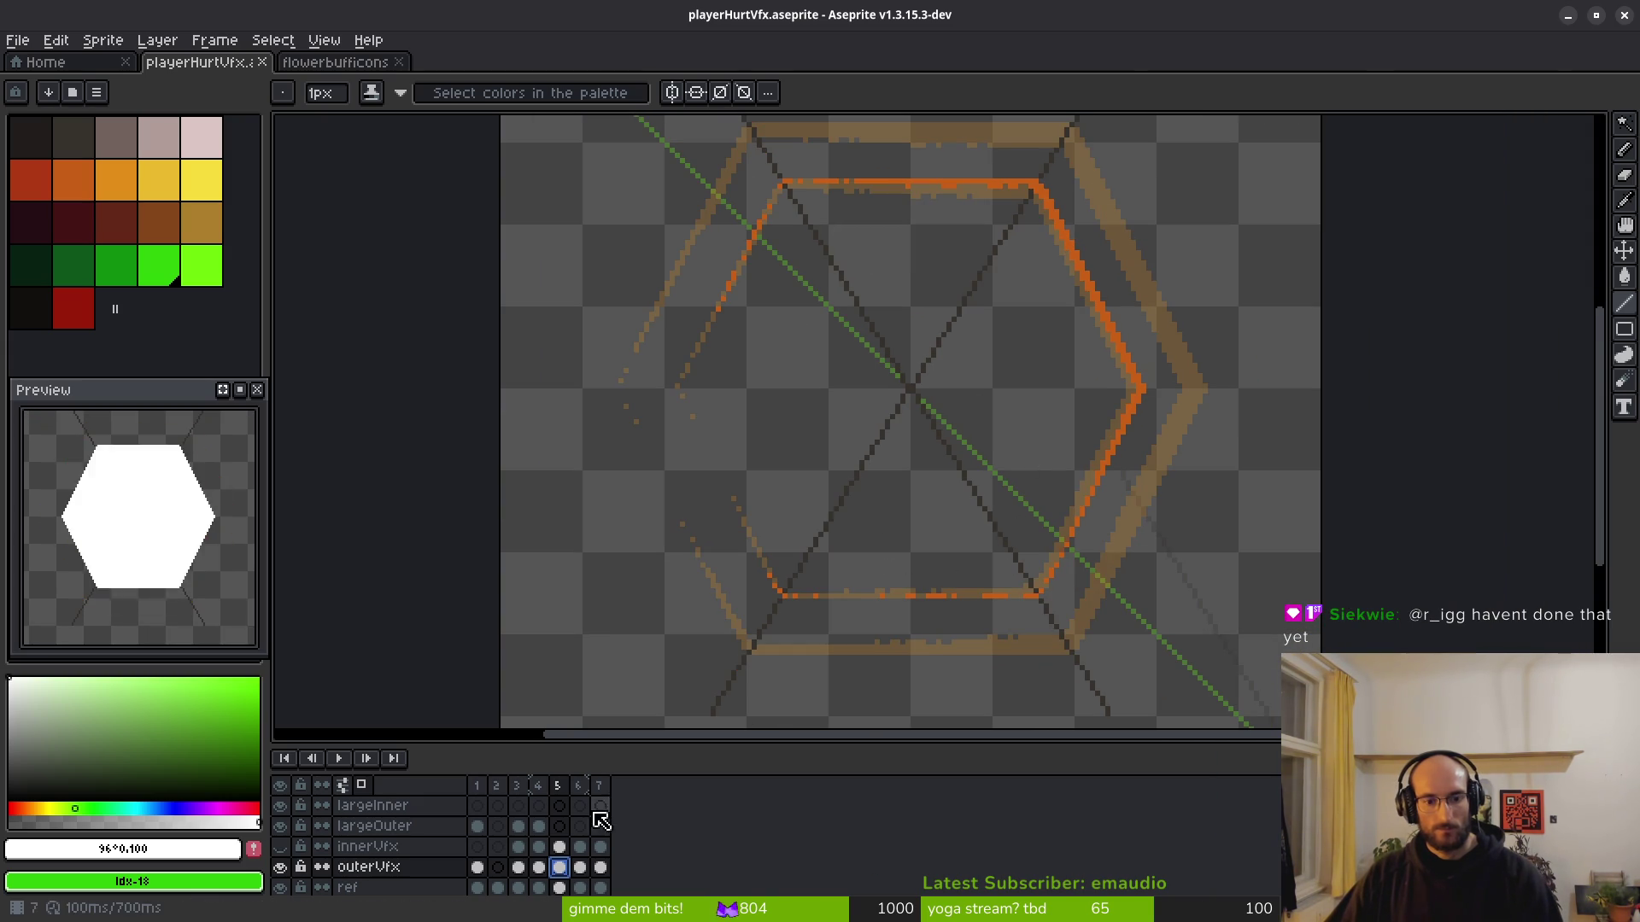
click(539, 827)
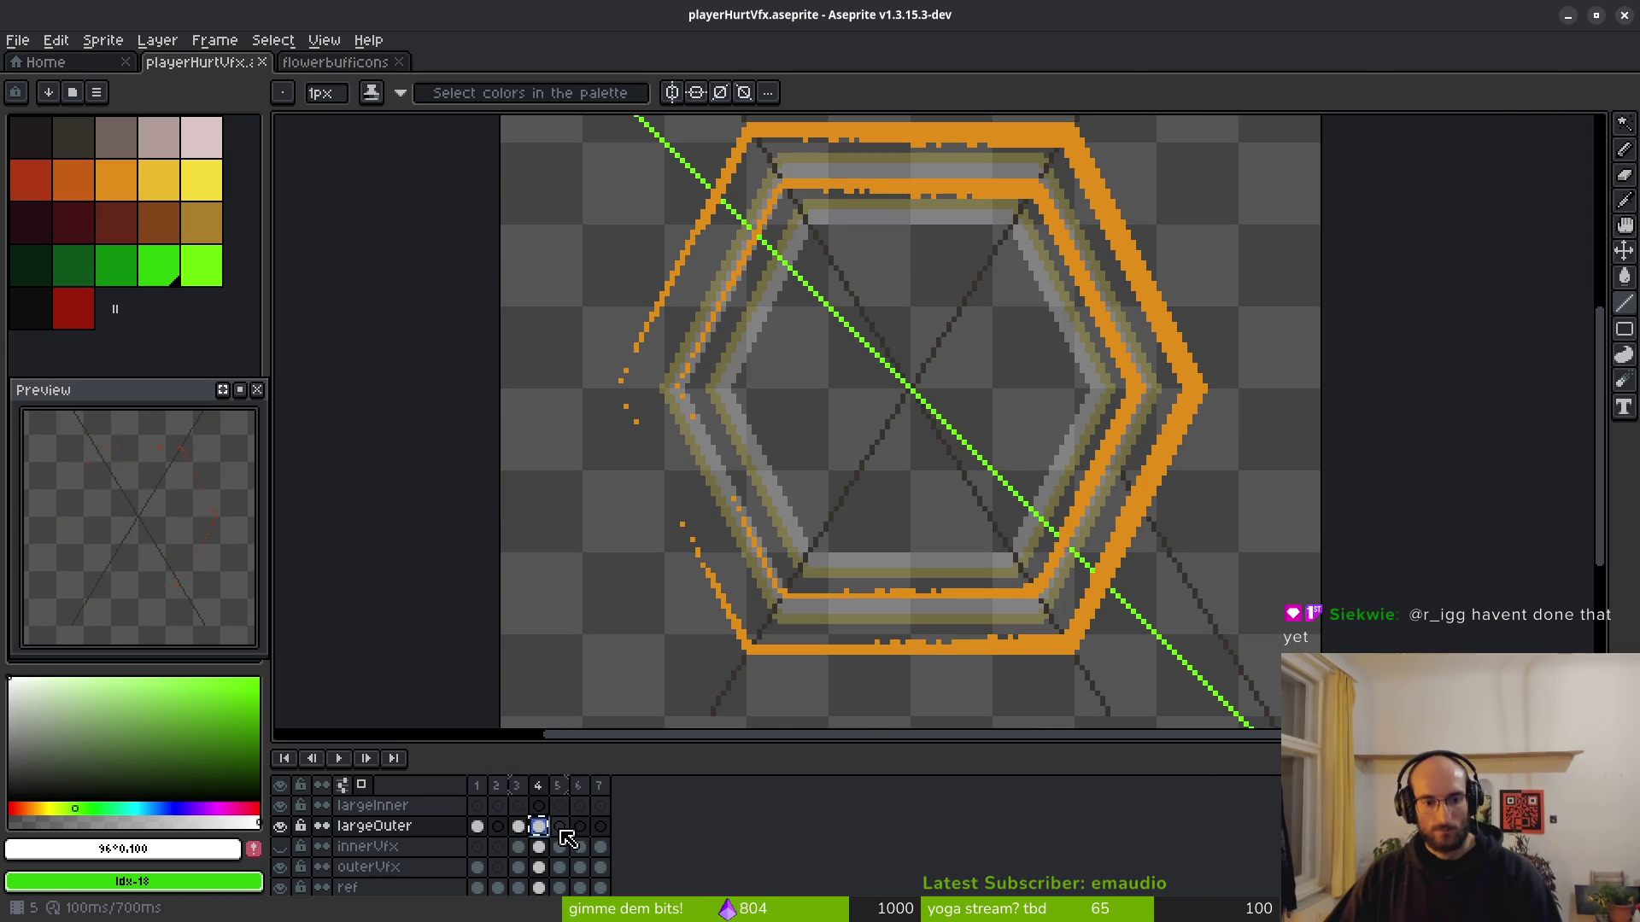
click(560, 826)
click(280, 826)
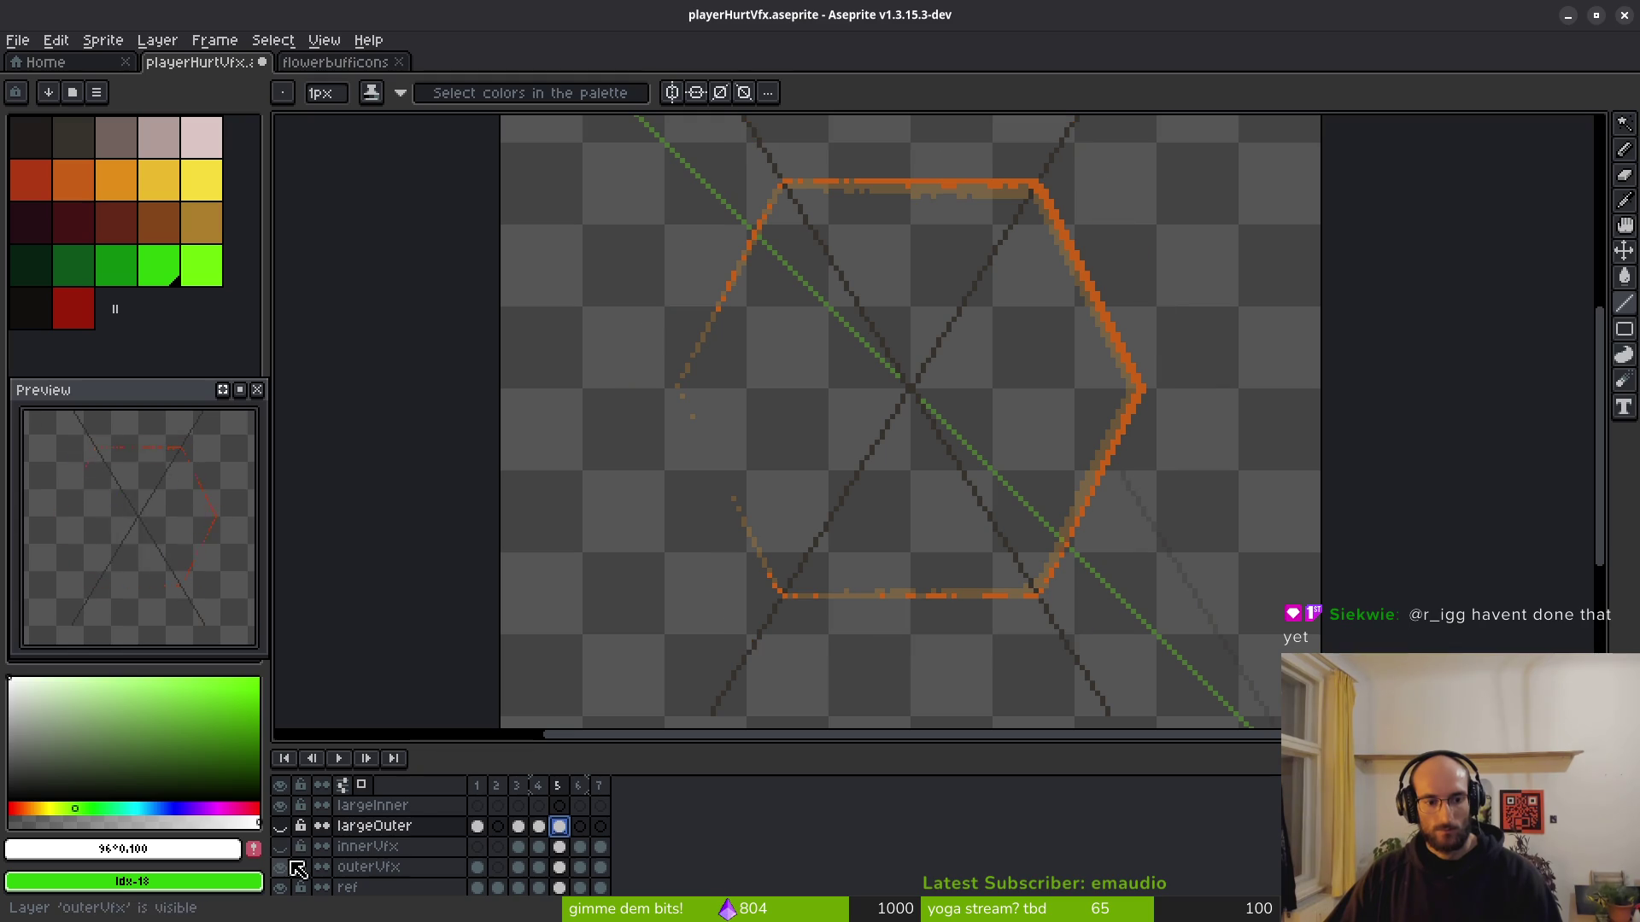
click(280, 867)
click(280, 867)
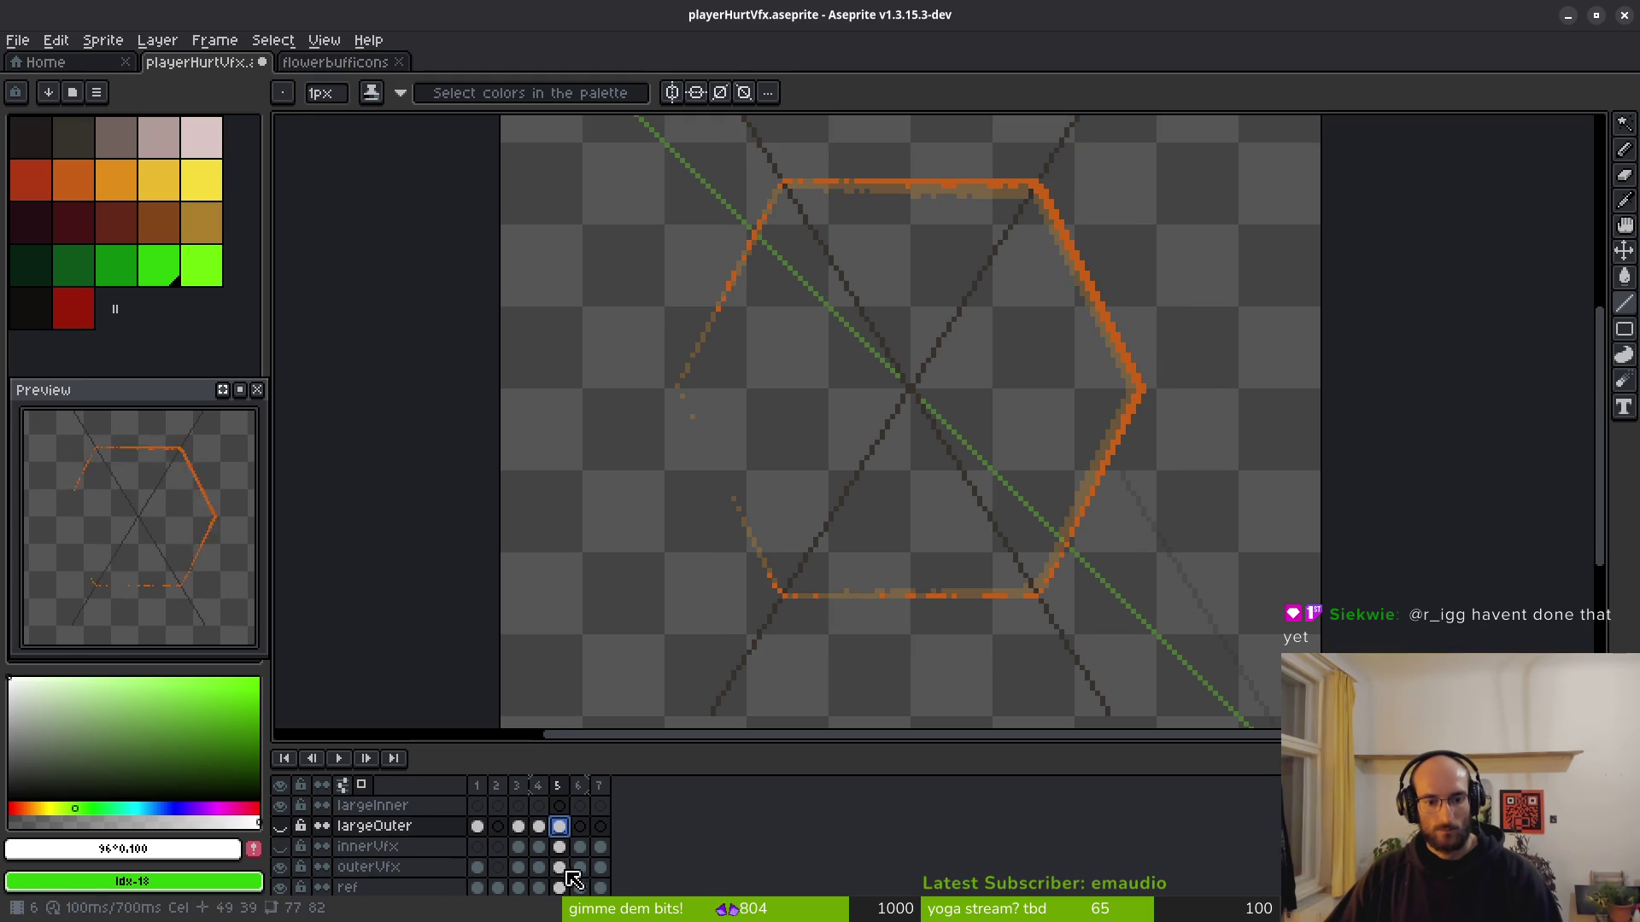
click(560, 867)
Select the largeOuter cel on frame 5 and make largeOuter visible again.
key(i)
key(period)
key(period)
key(period)
key(period)
click(560, 826)
scroll(908, 511, down, 1)
key(b)
scroll(908, 511, down, 1)
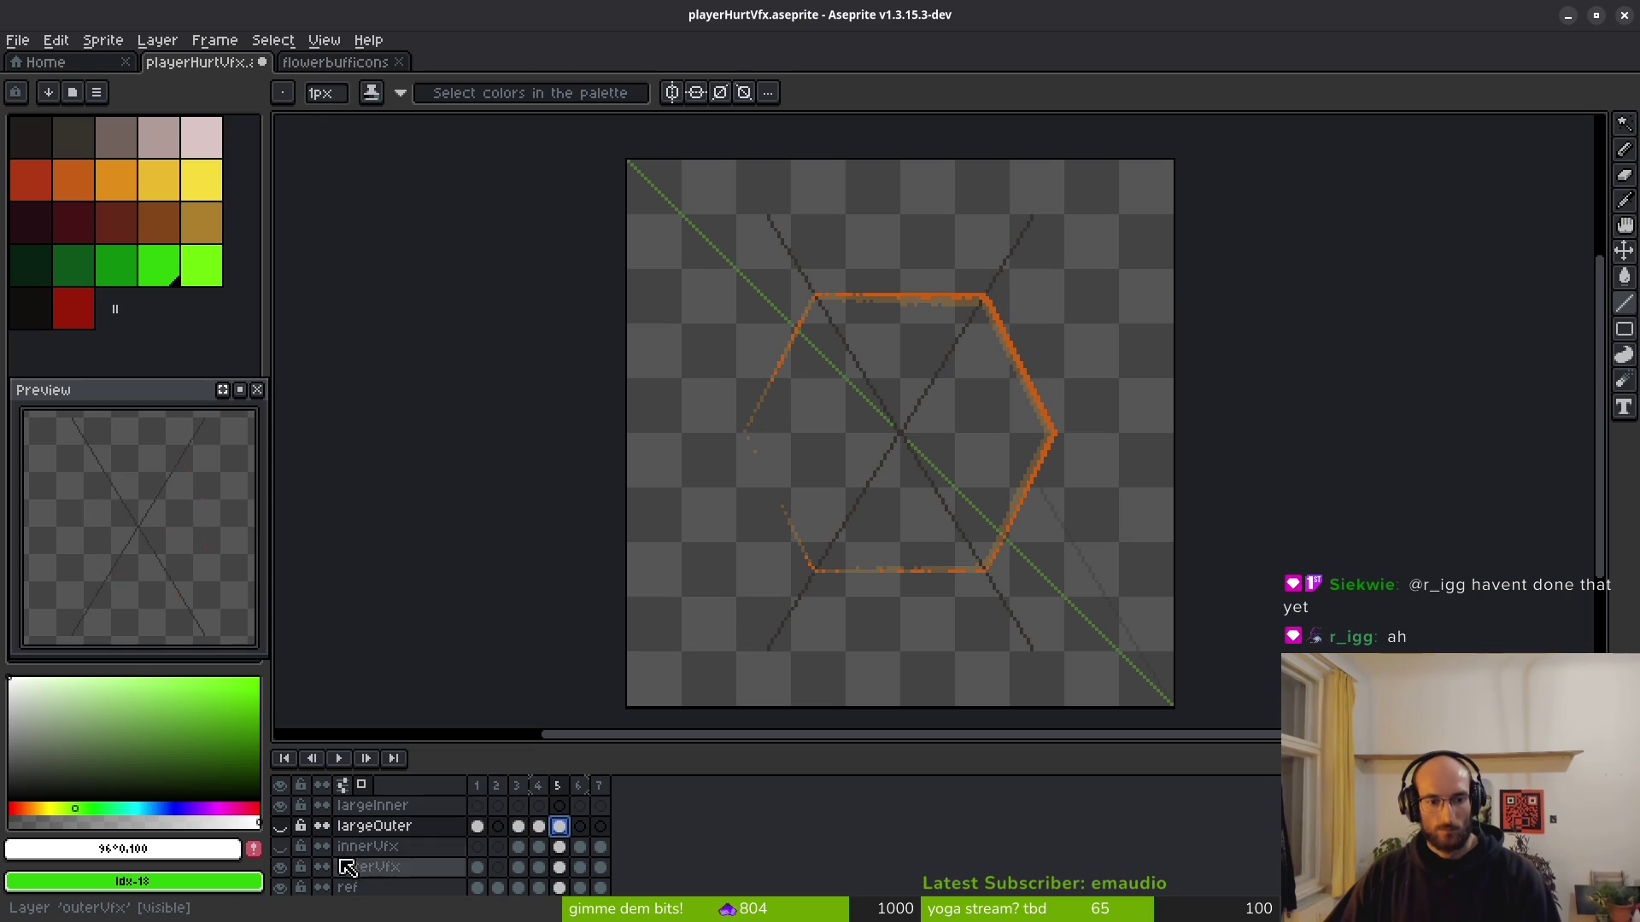
click(280, 826)
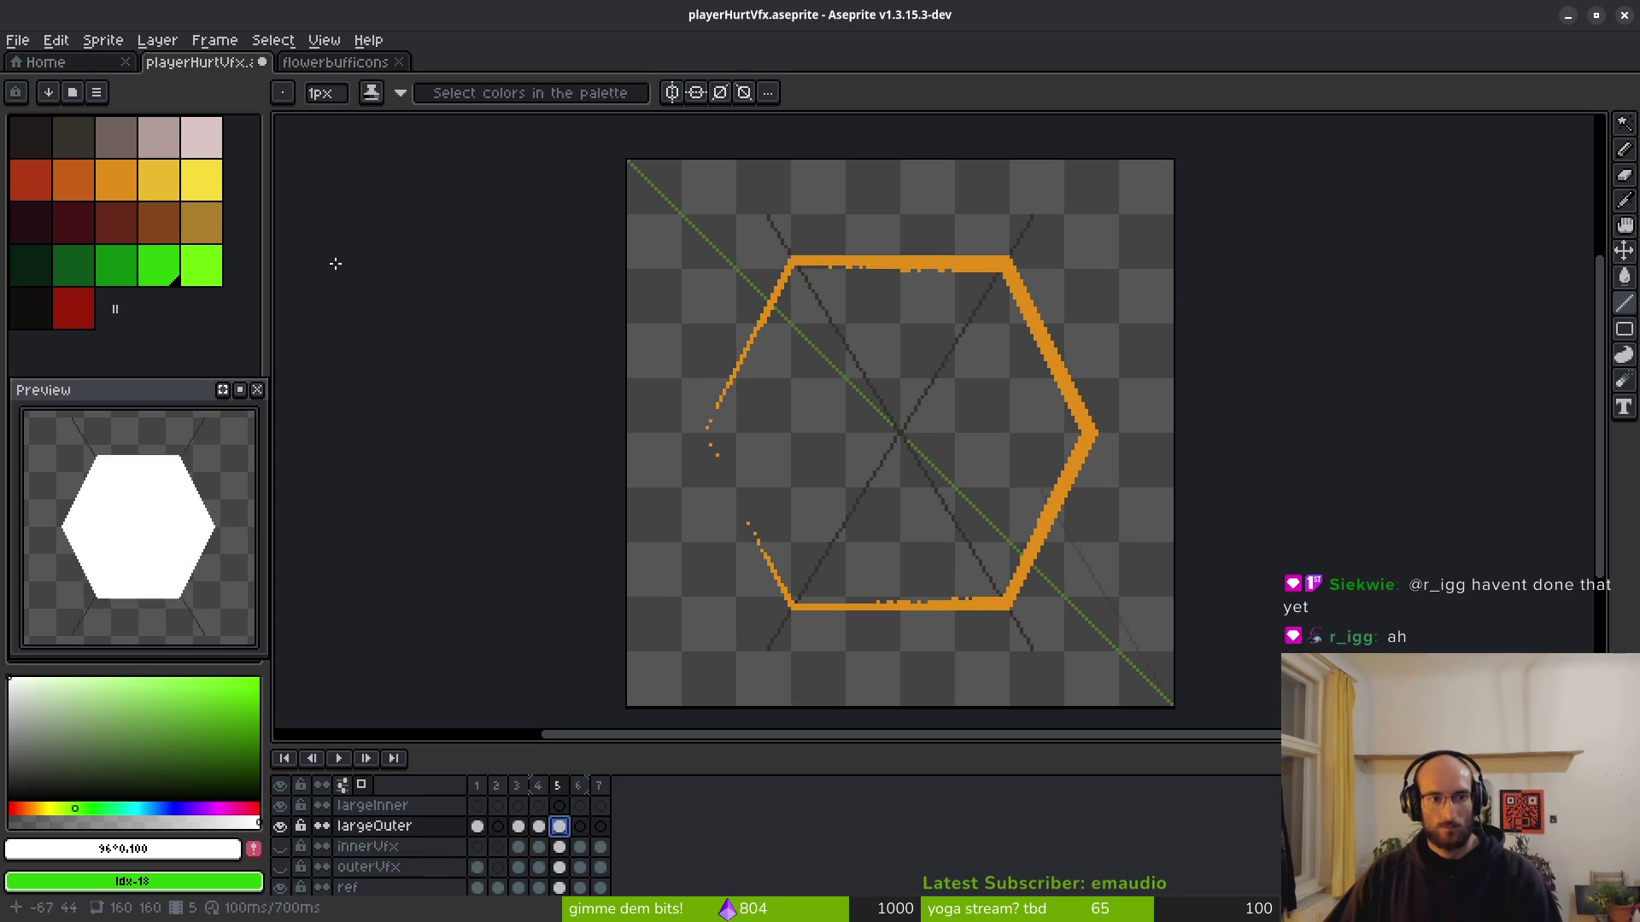
key(shift+r)
Replace the outer ring's orange #e28f18 with the darker orange idx-6.
click(1371, 184)
click(944, 264)
click(1367, 215)
click(151, 177)
click(73, 175)
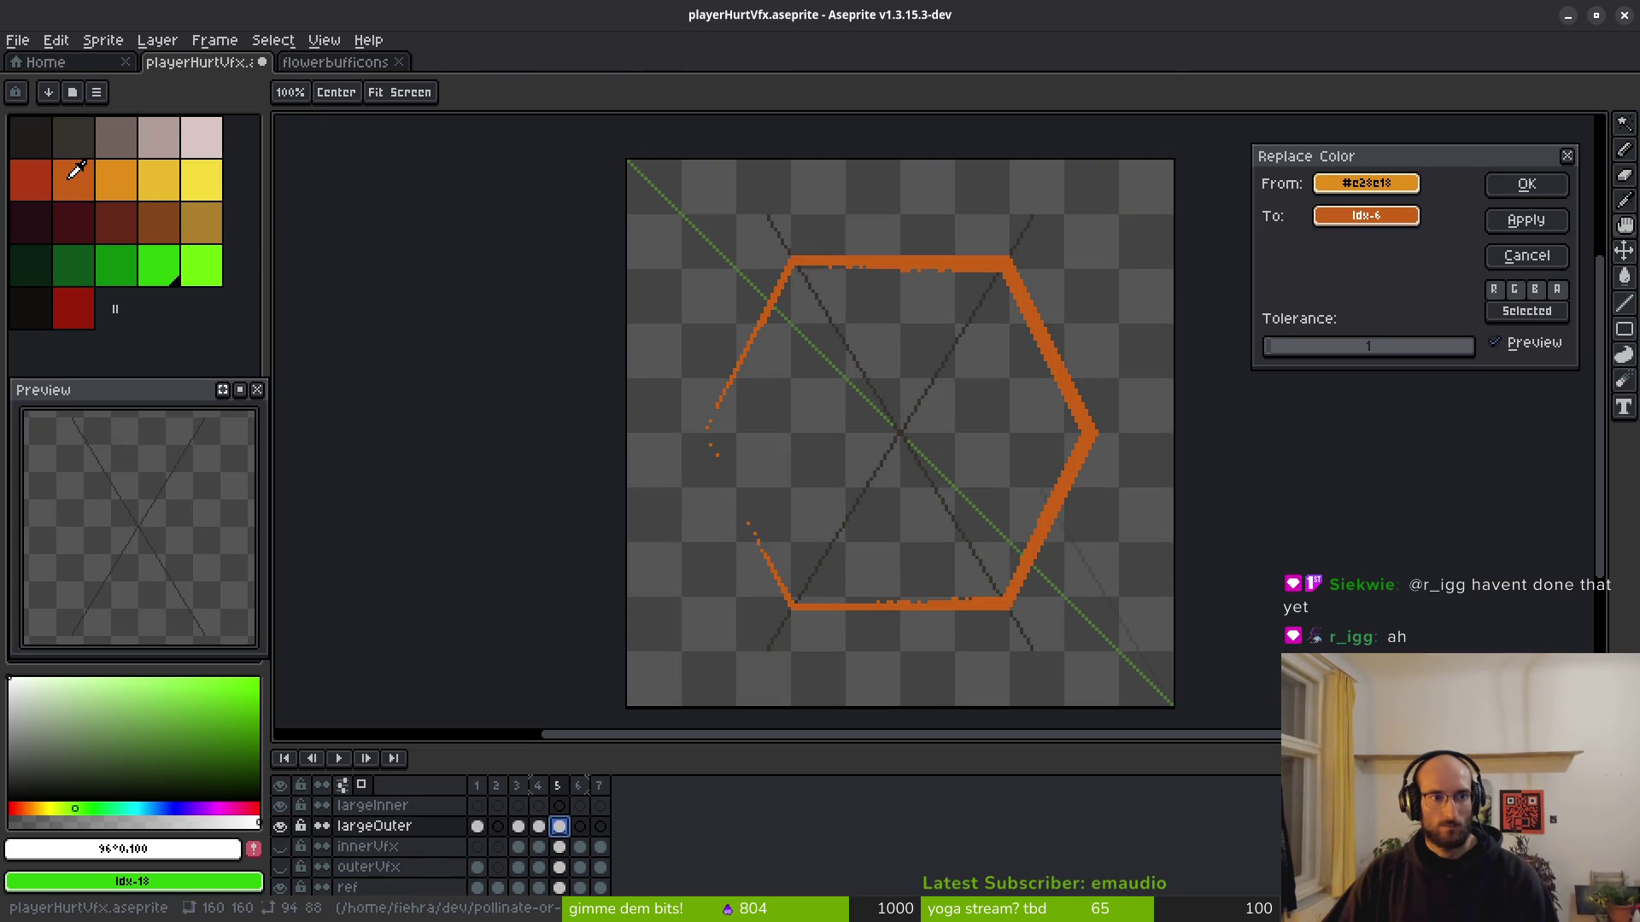
click(34, 177)
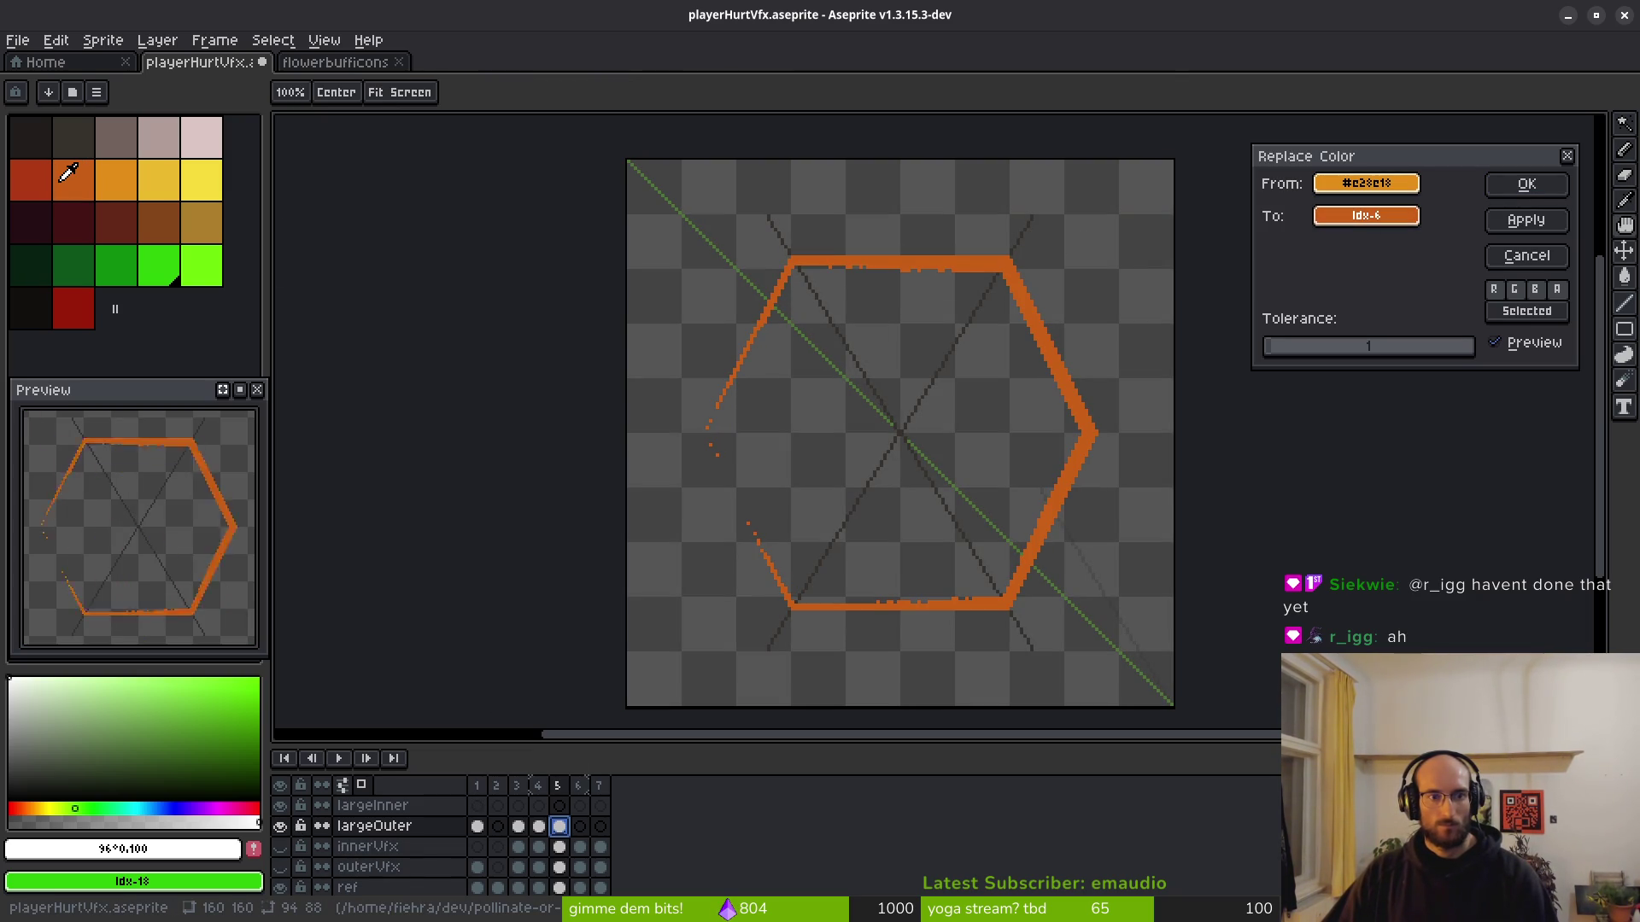
click(1527, 184)
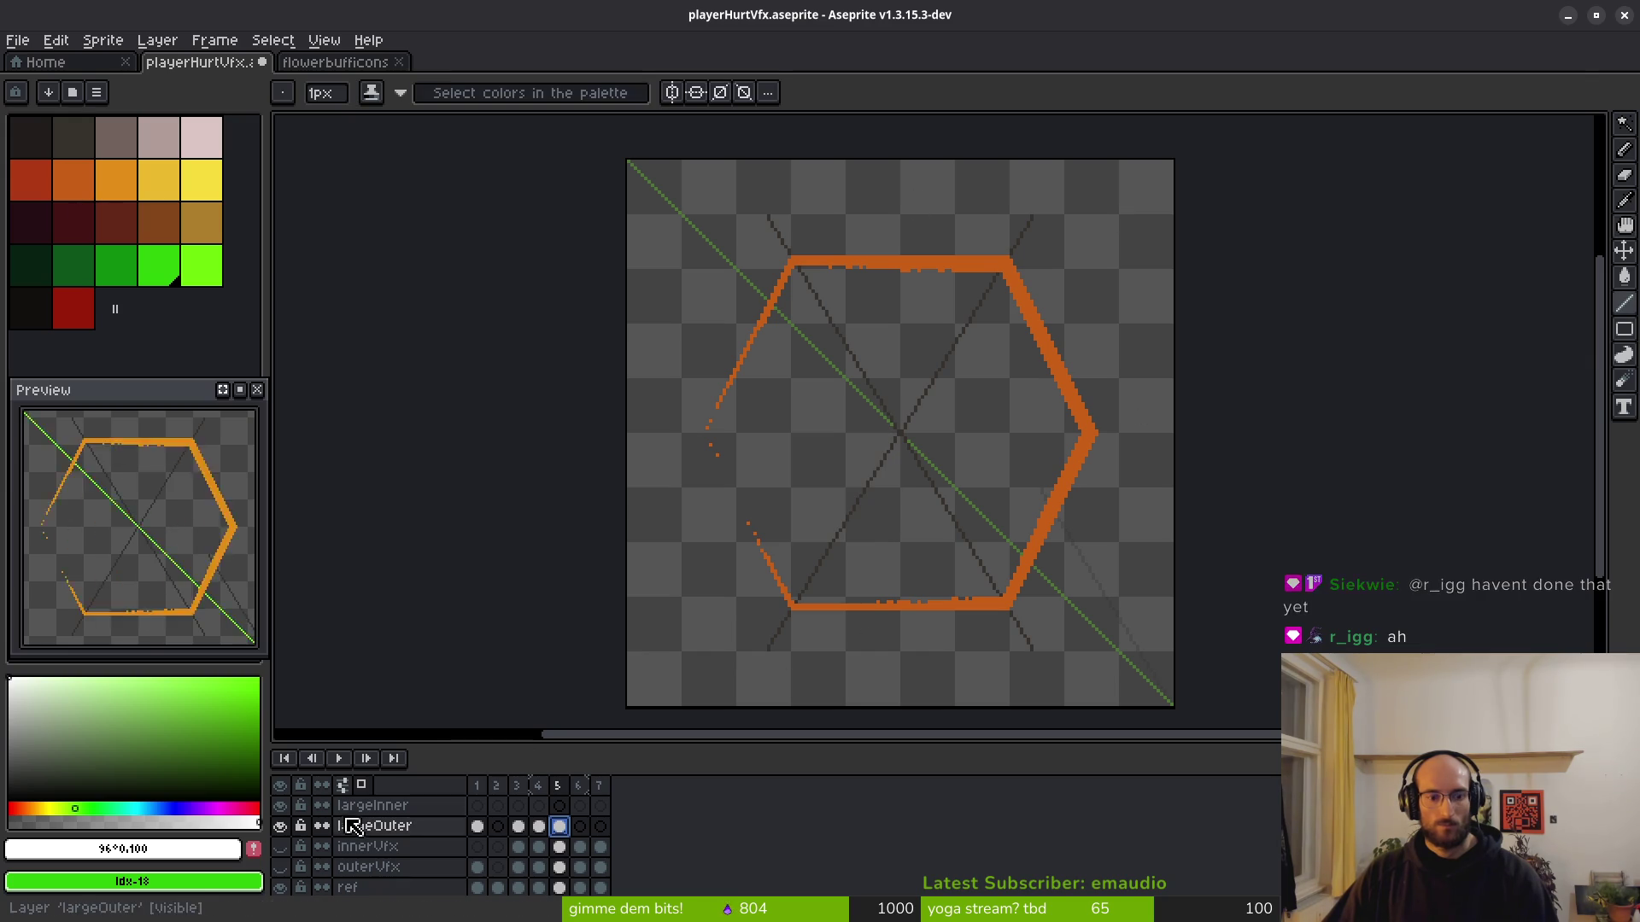
Hide outerVfx, zoom in, and erase the two stray orange pixels at the ring's lower-left.
click(282, 867)
click(281, 867)
scroll(890, 366, up, 3)
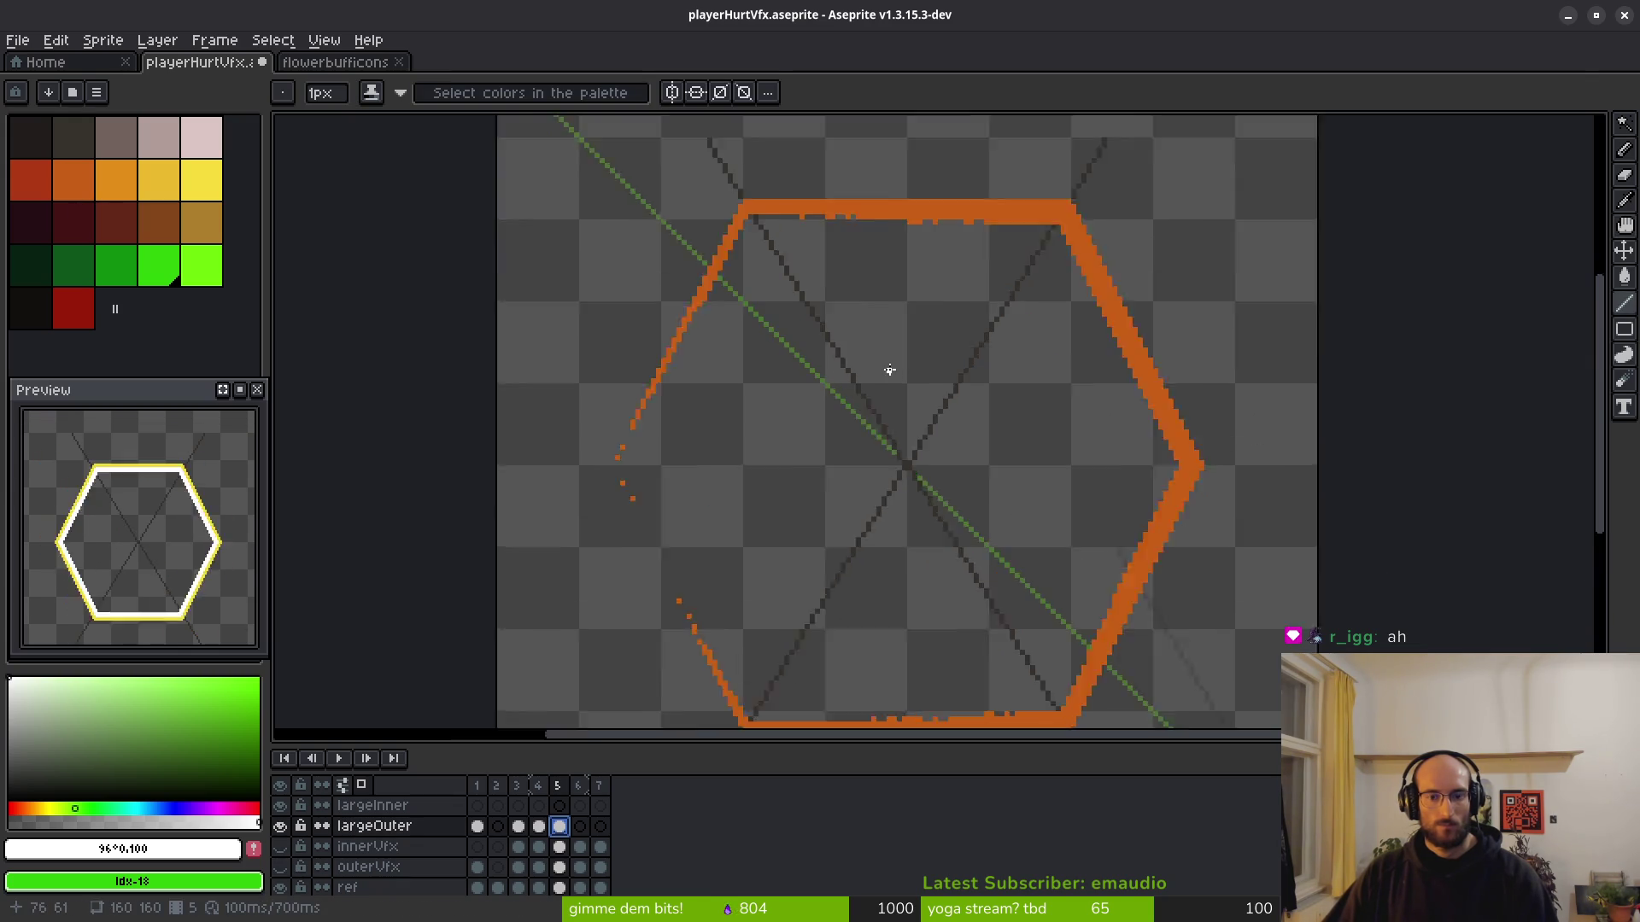
scroll(834, 469, down, 5)
scroll(799, 423, up, 5)
scroll(815, 401, down, 3)
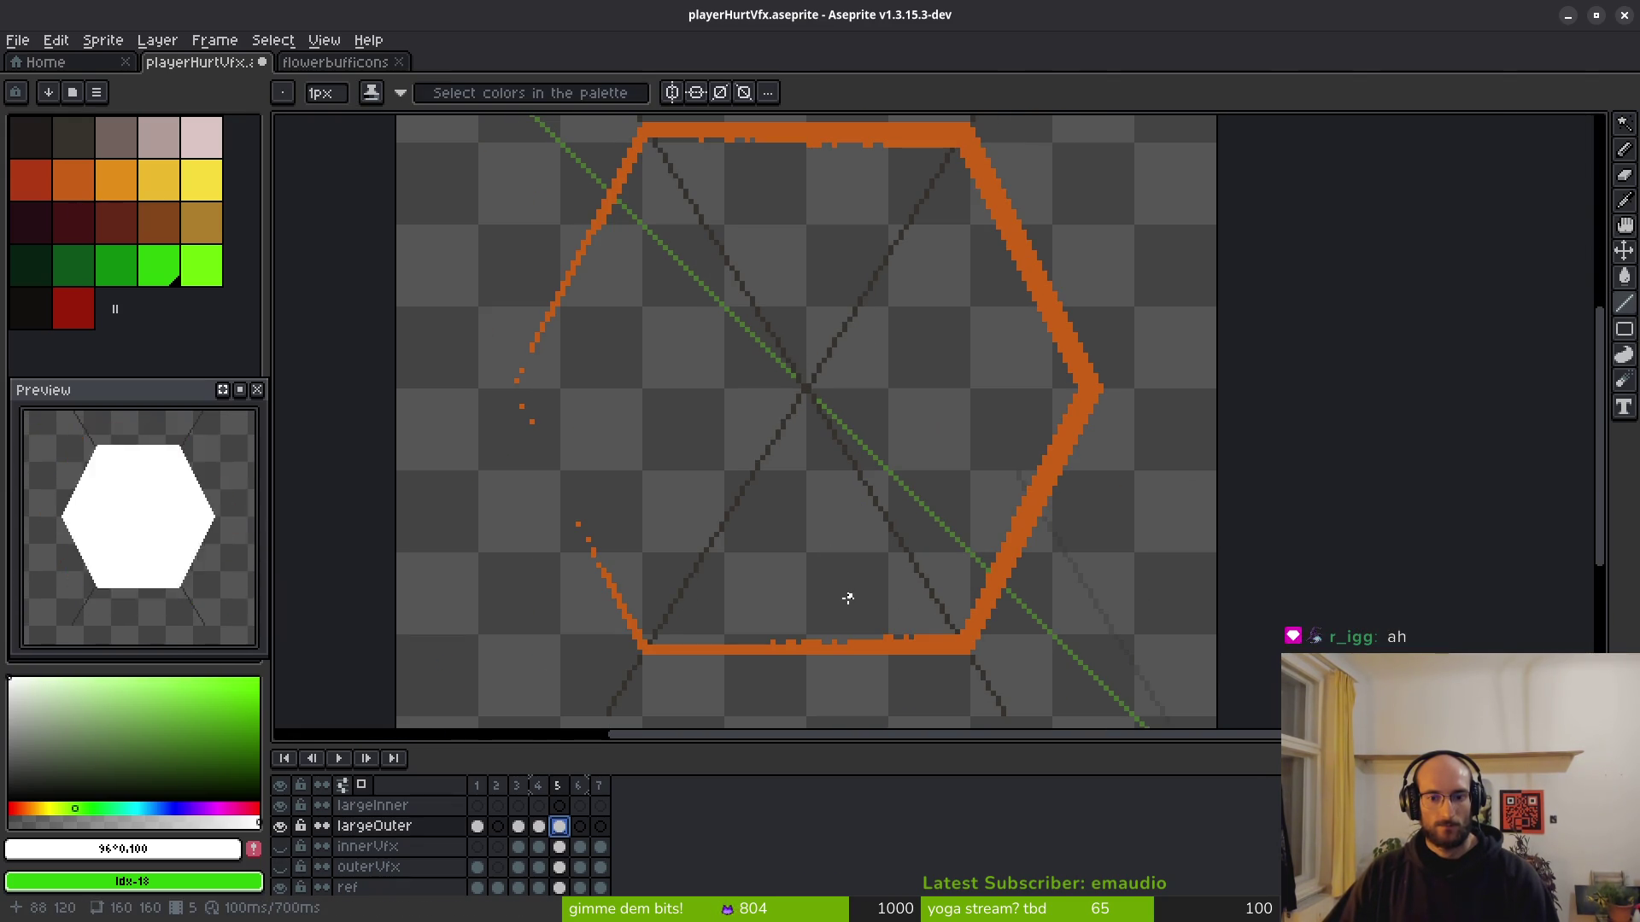
scroll(629, 443, up, 7)
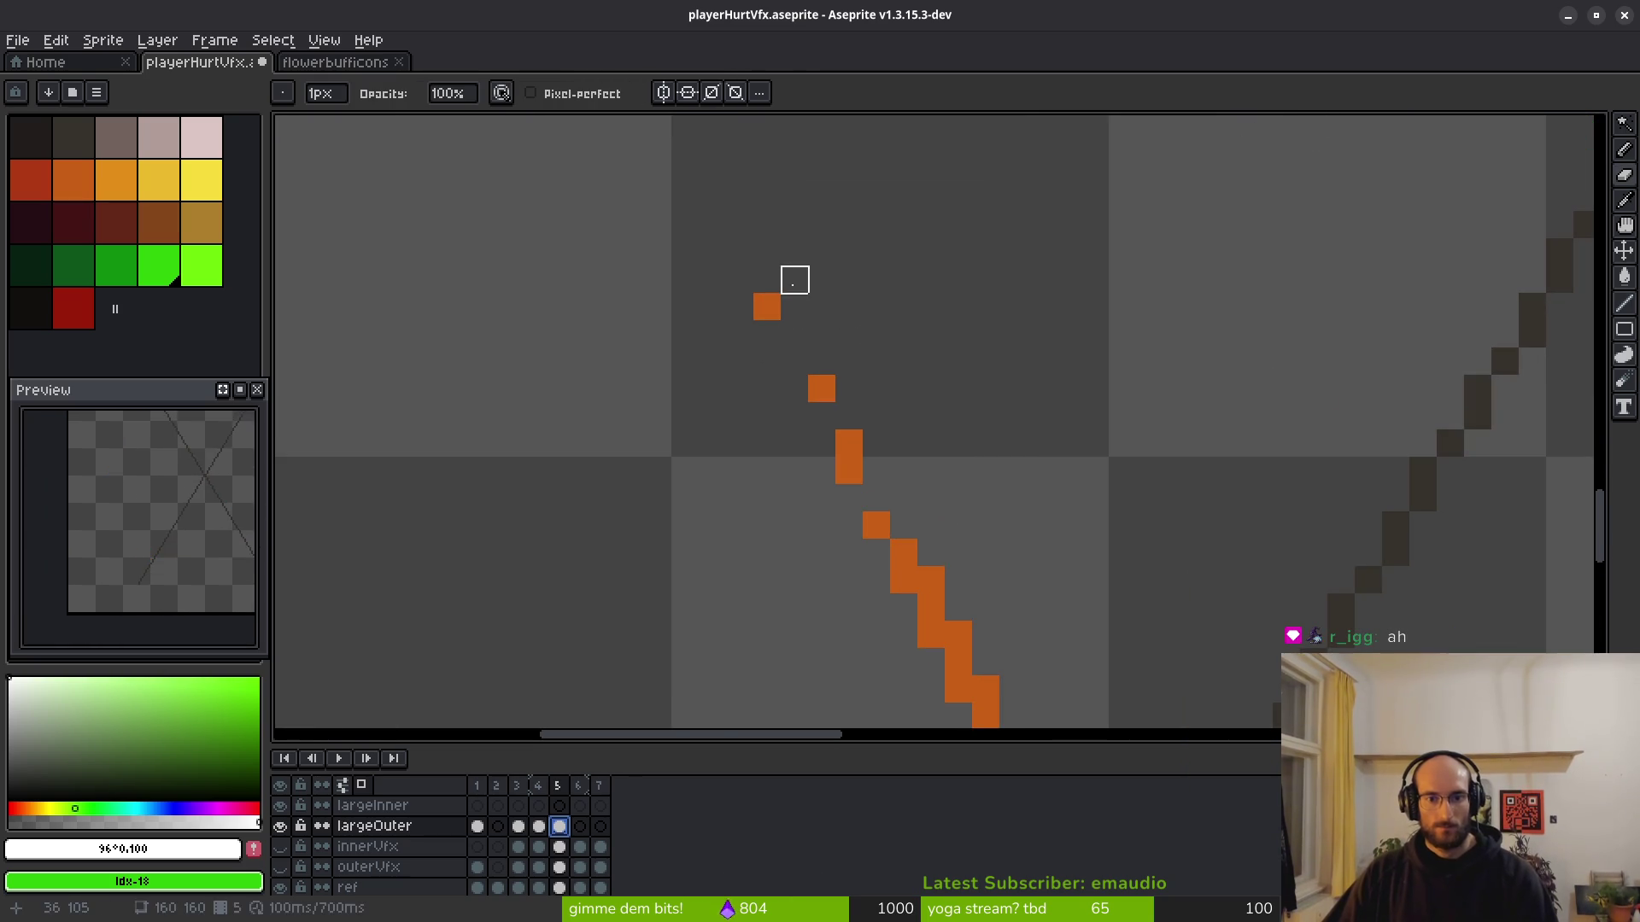
right_click(767, 307)
right_click(821, 388)
scroll(1142, 571, down, 4)
scroll(959, 396, up, 2)
scroll(956, 457, up, 2)
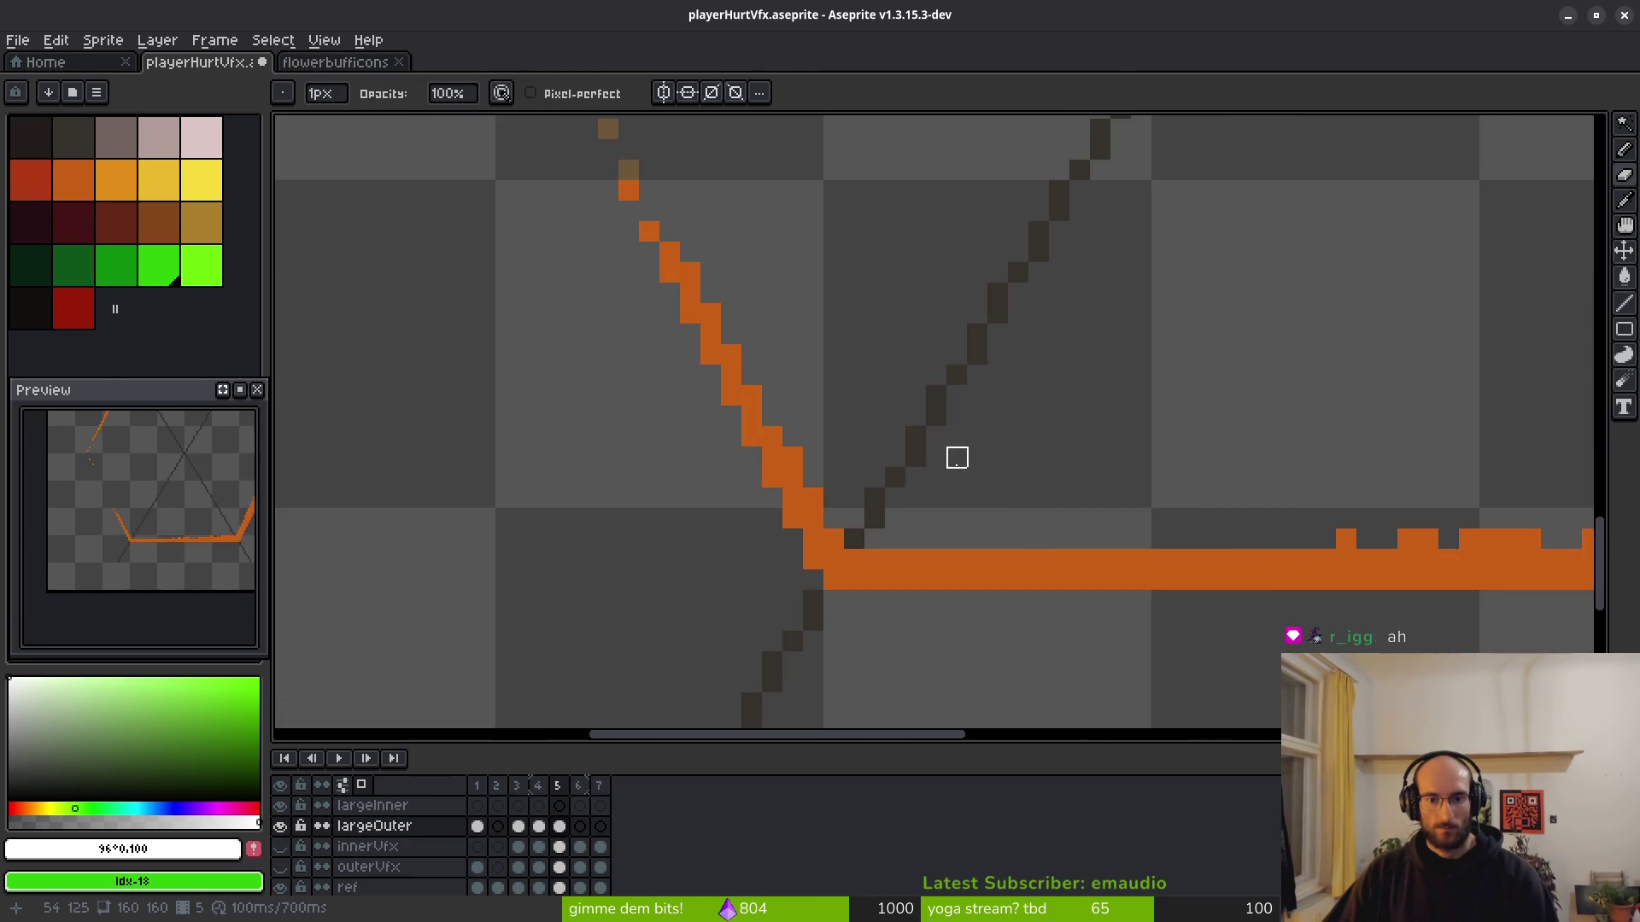
scroll(957, 458, down, 6)
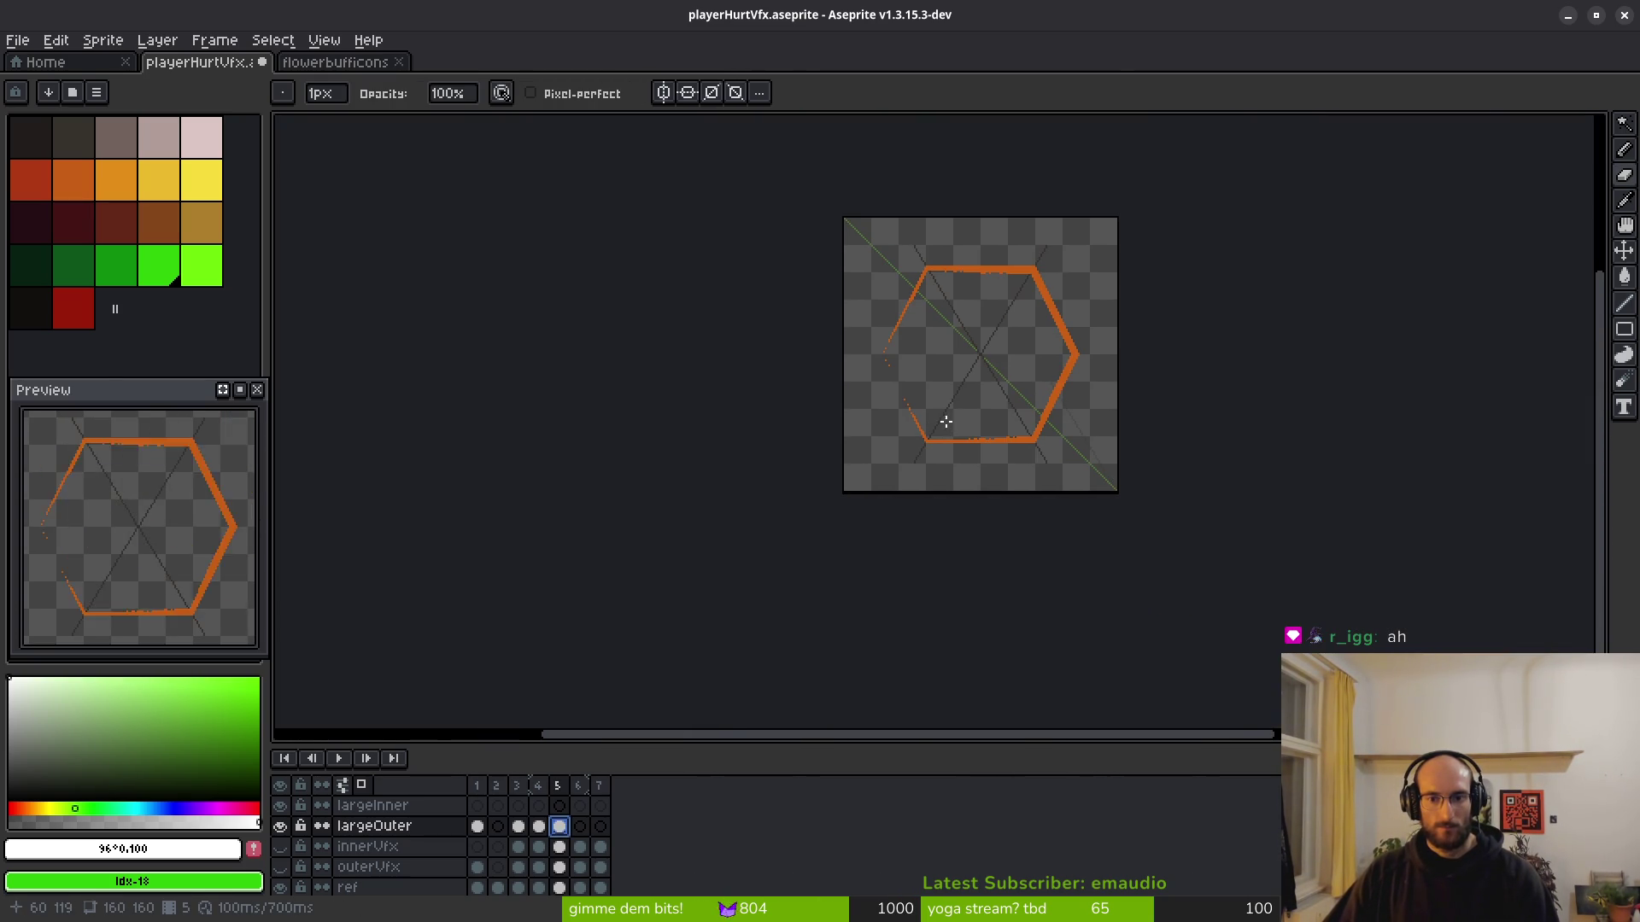
Pick bright green and draw a line along the hexagon's bottom edge.
click(215, 271)
scroll(980, 413, up, 6)
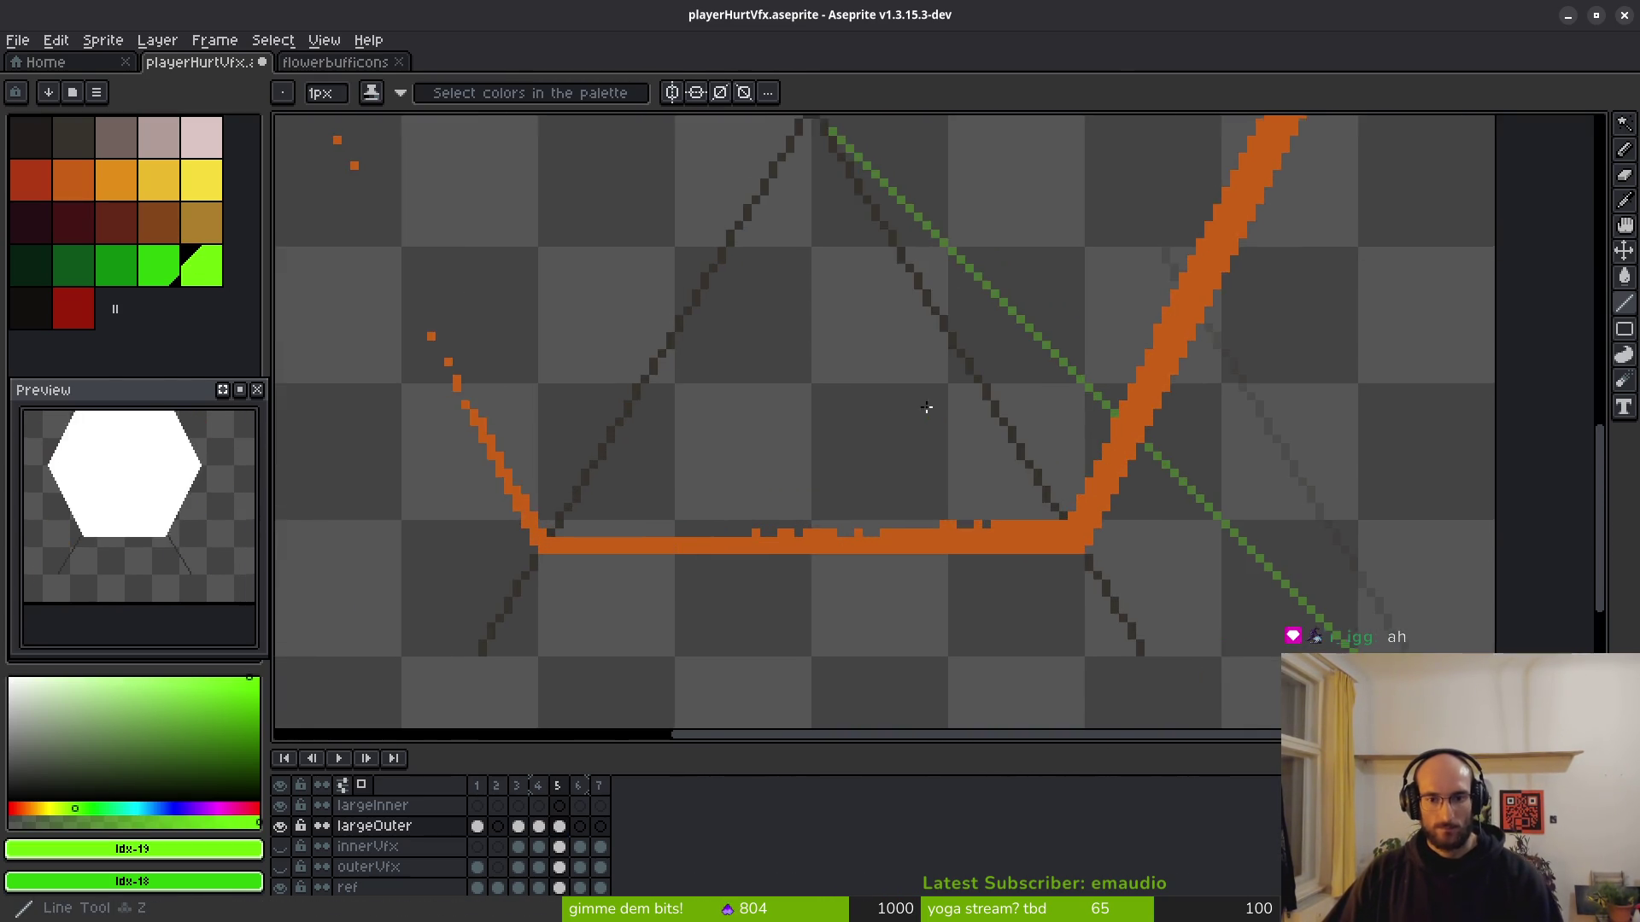
scroll(1074, 410, up, 2)
mouse_move(810, 444)
mouse_down()
mouse_move(663, 418)
mouse_move(617, 392)
mouse_up()
click(475, 438)
shift+click(1333, 437)
mouse_move(1374, 342)
mouse_down()
mouse_move(1018, 539)
mouse_move(924, 651)
mouse_up()
scroll(1017, 538, down, 2)
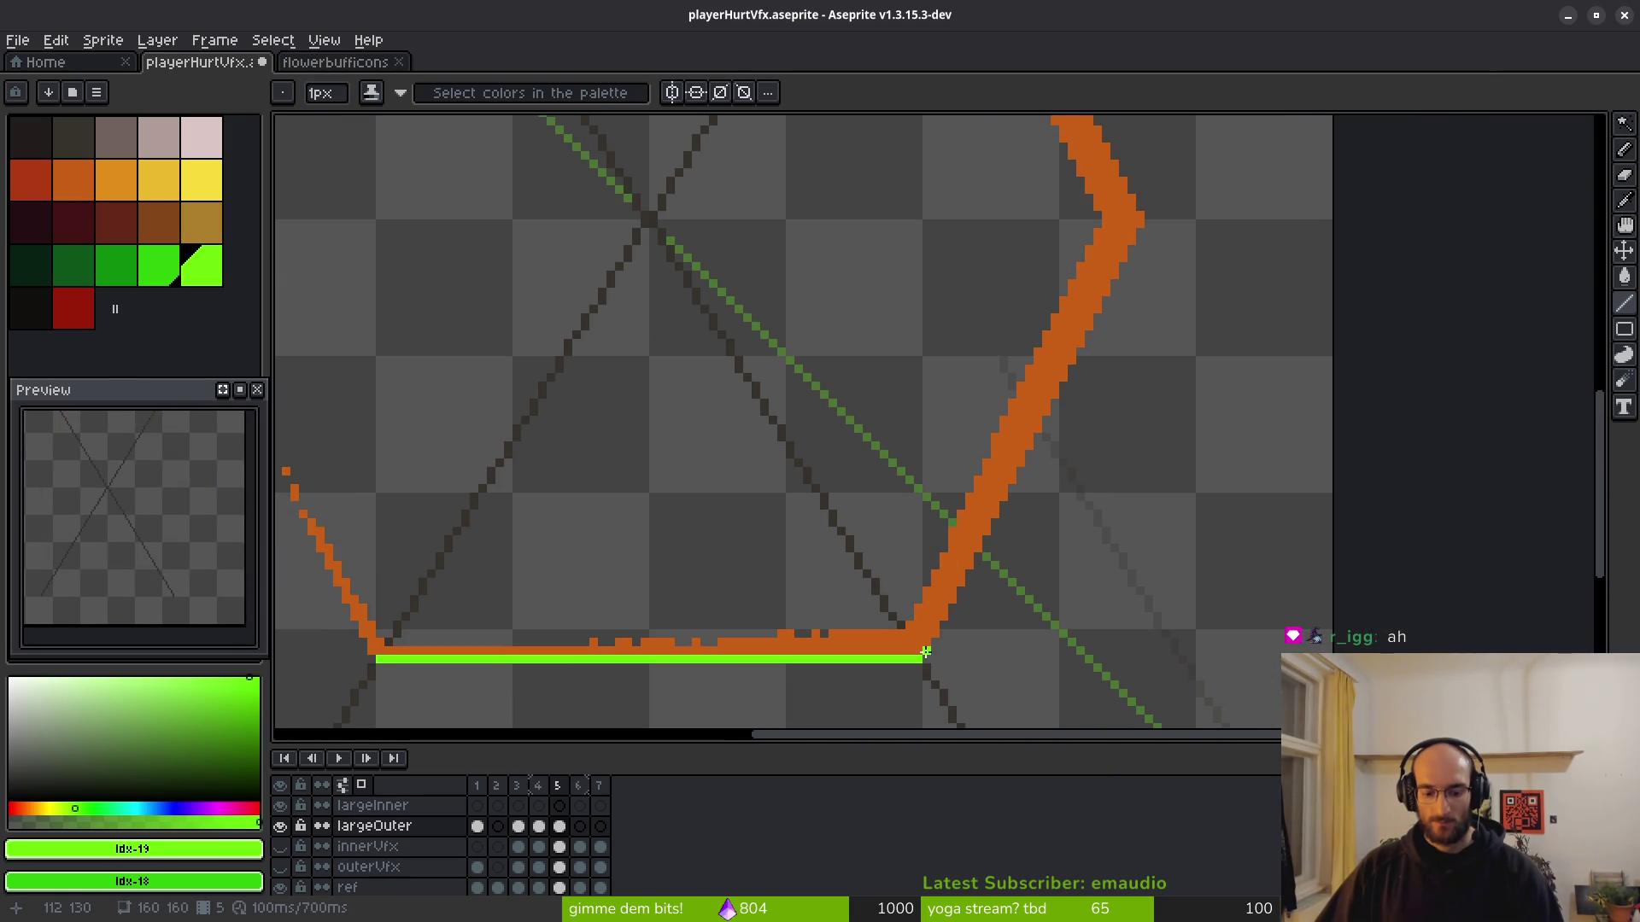
Trace green up the right edges and along the top, touching up upper-left pixels.
shift+click(1143, 215)
drag(1149, 230, 1113, 570)
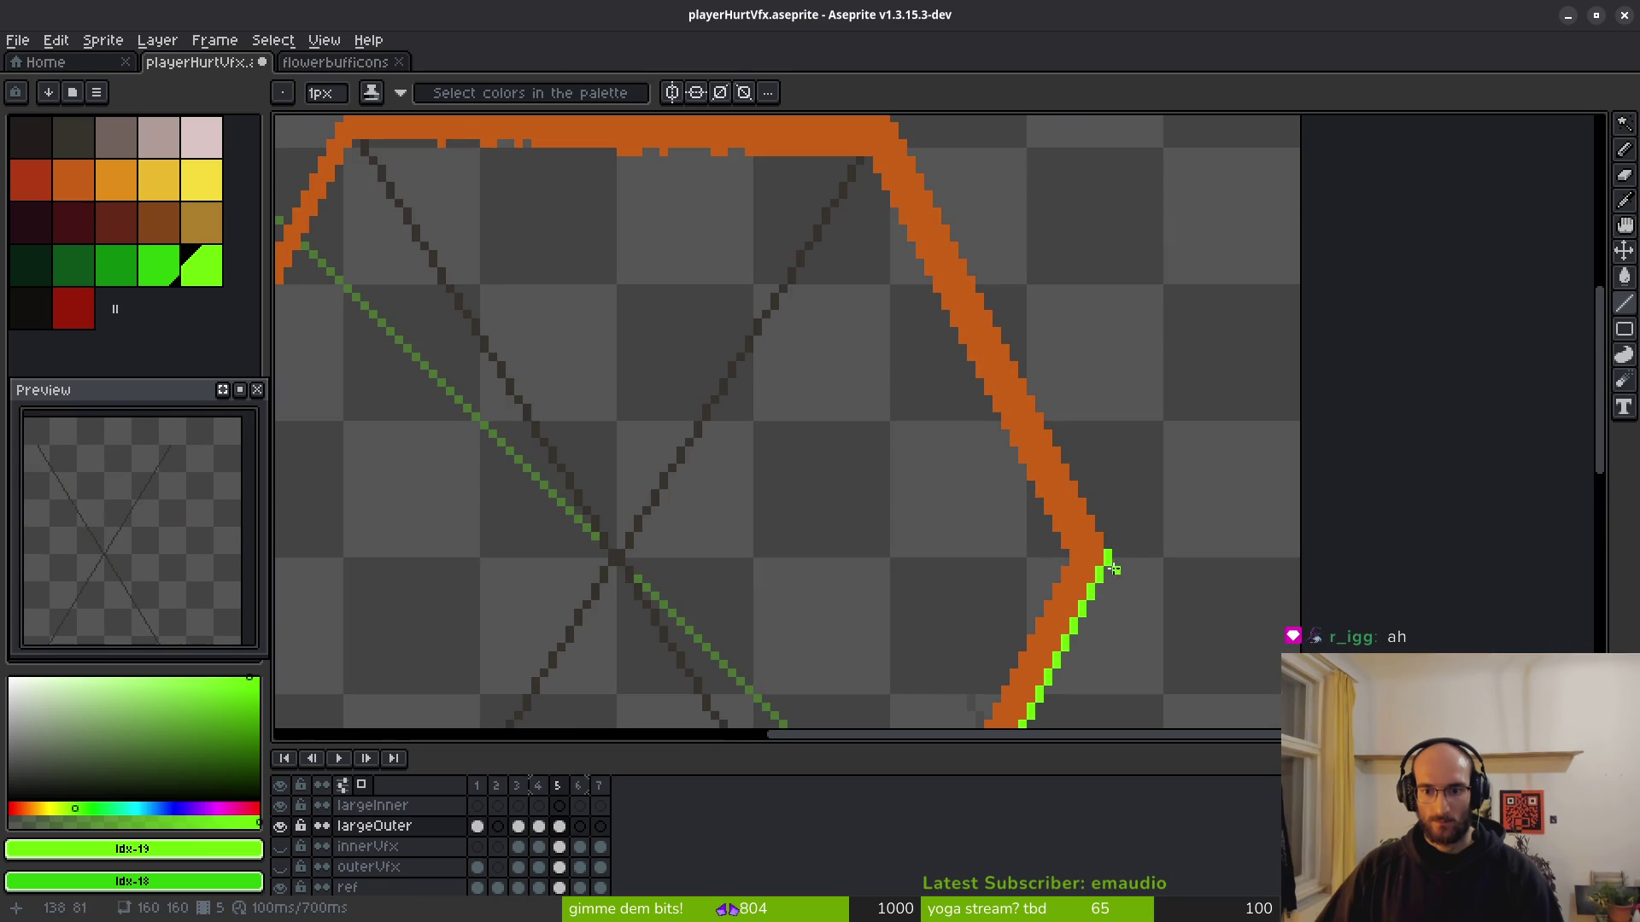
ctrl+shift+click(844, 151)
drag(877, 130, 1243, 267)
shift+click(714, 274)
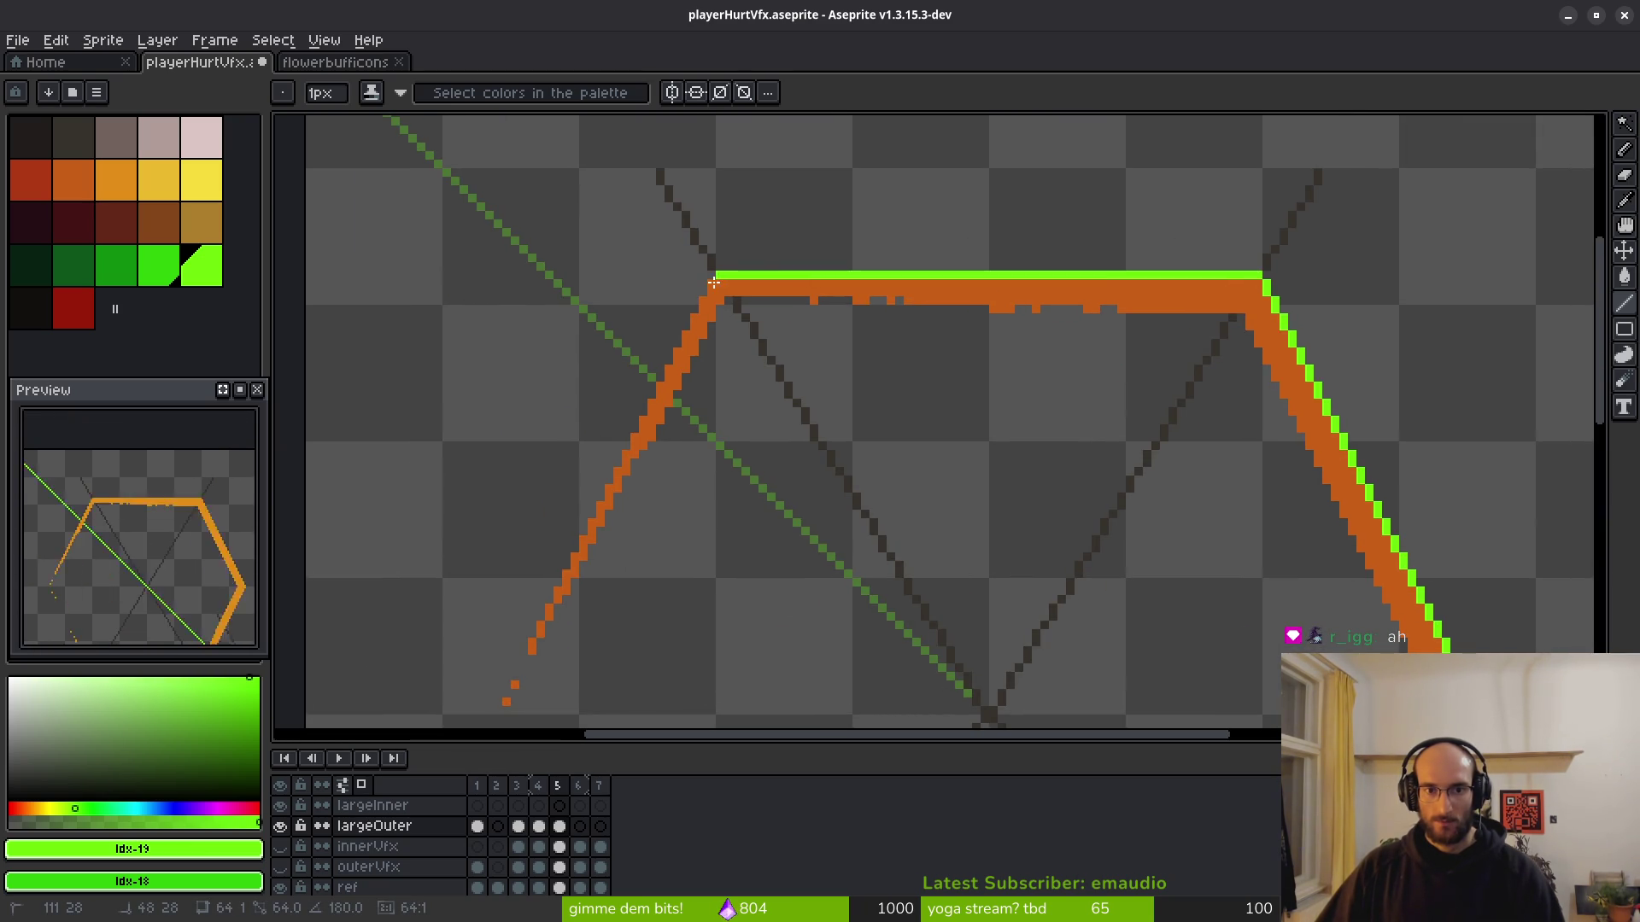
drag(703, 284, 1028, 235)
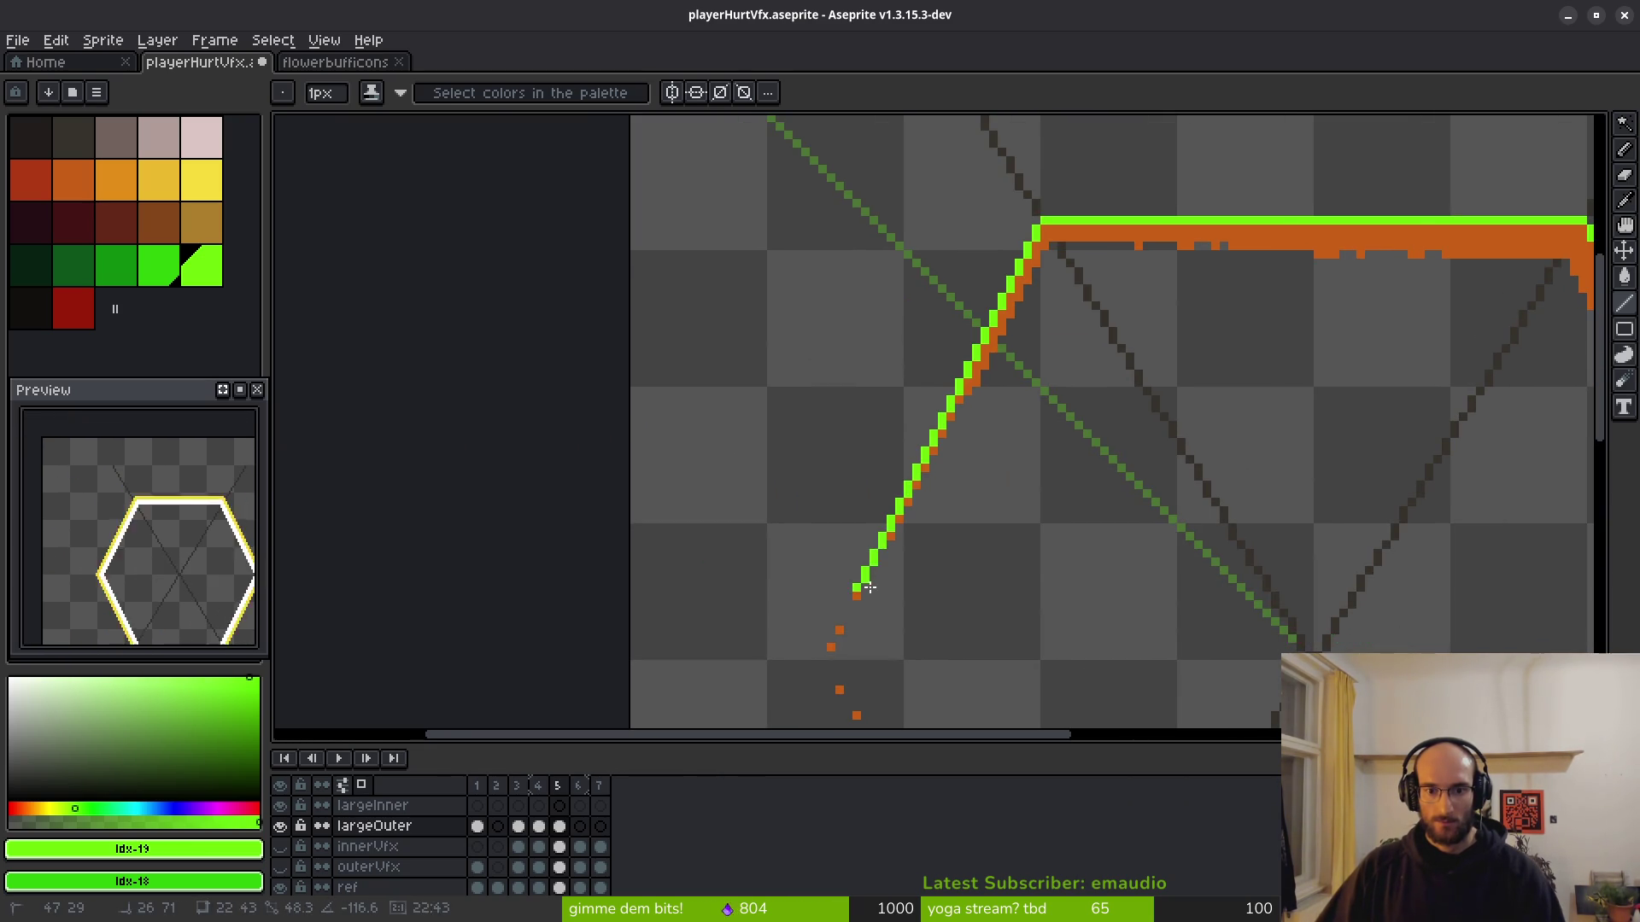
shift+click(910, 484)
scroll(905, 487, up, 5)
click(913, 487)
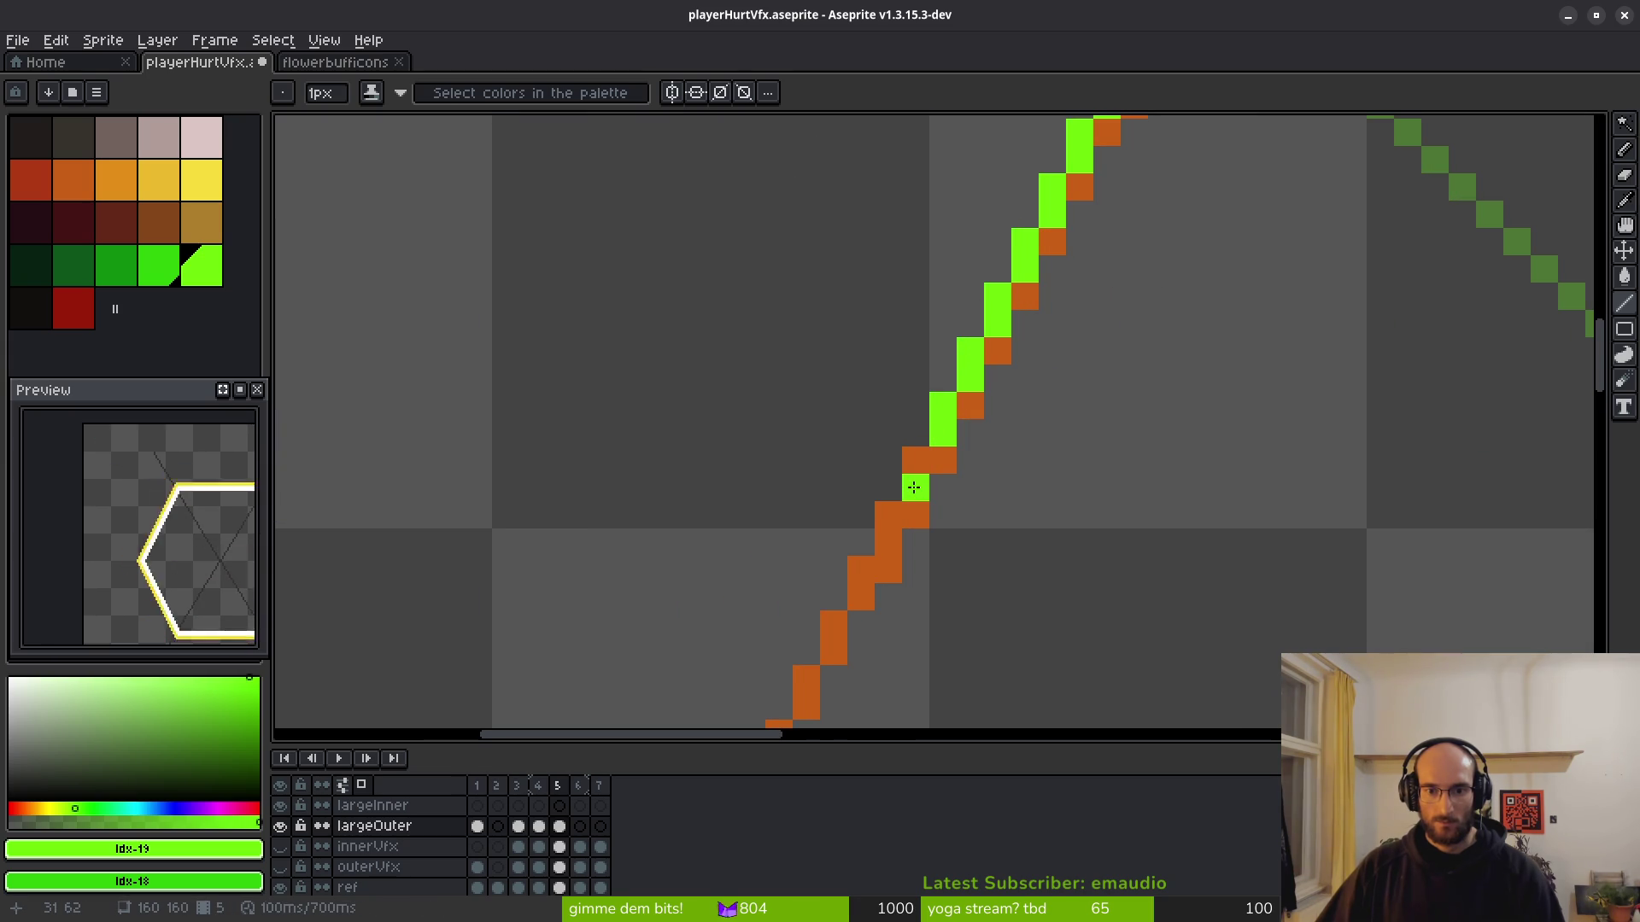
click(880, 577)
scroll(880, 577, up, 1)
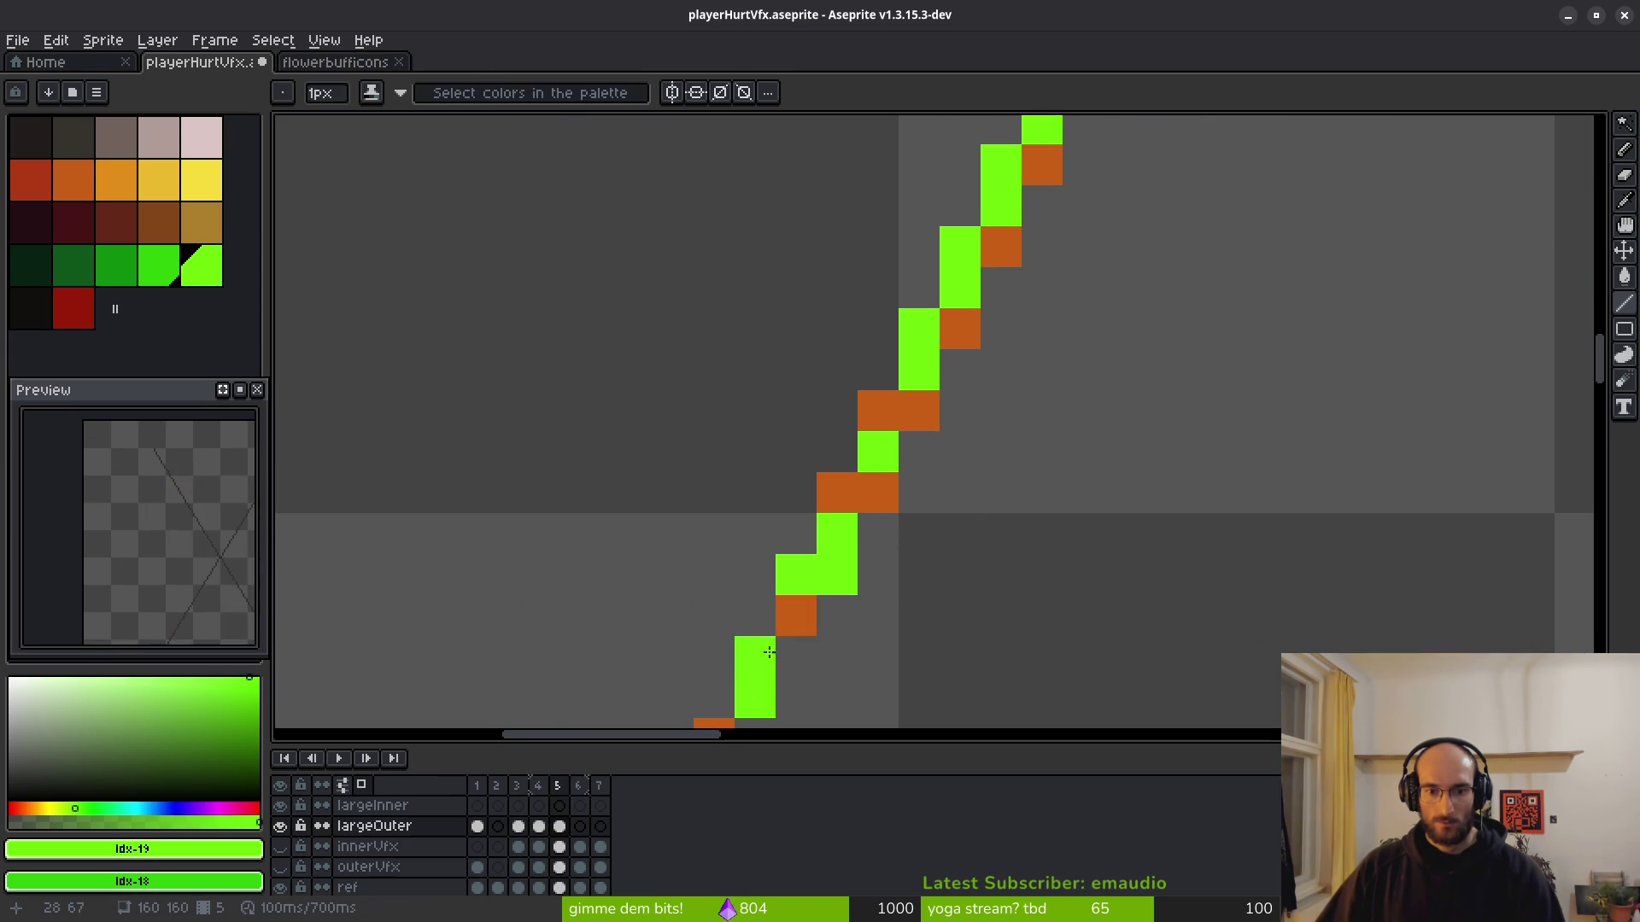
scroll(959, 607, down, 4)
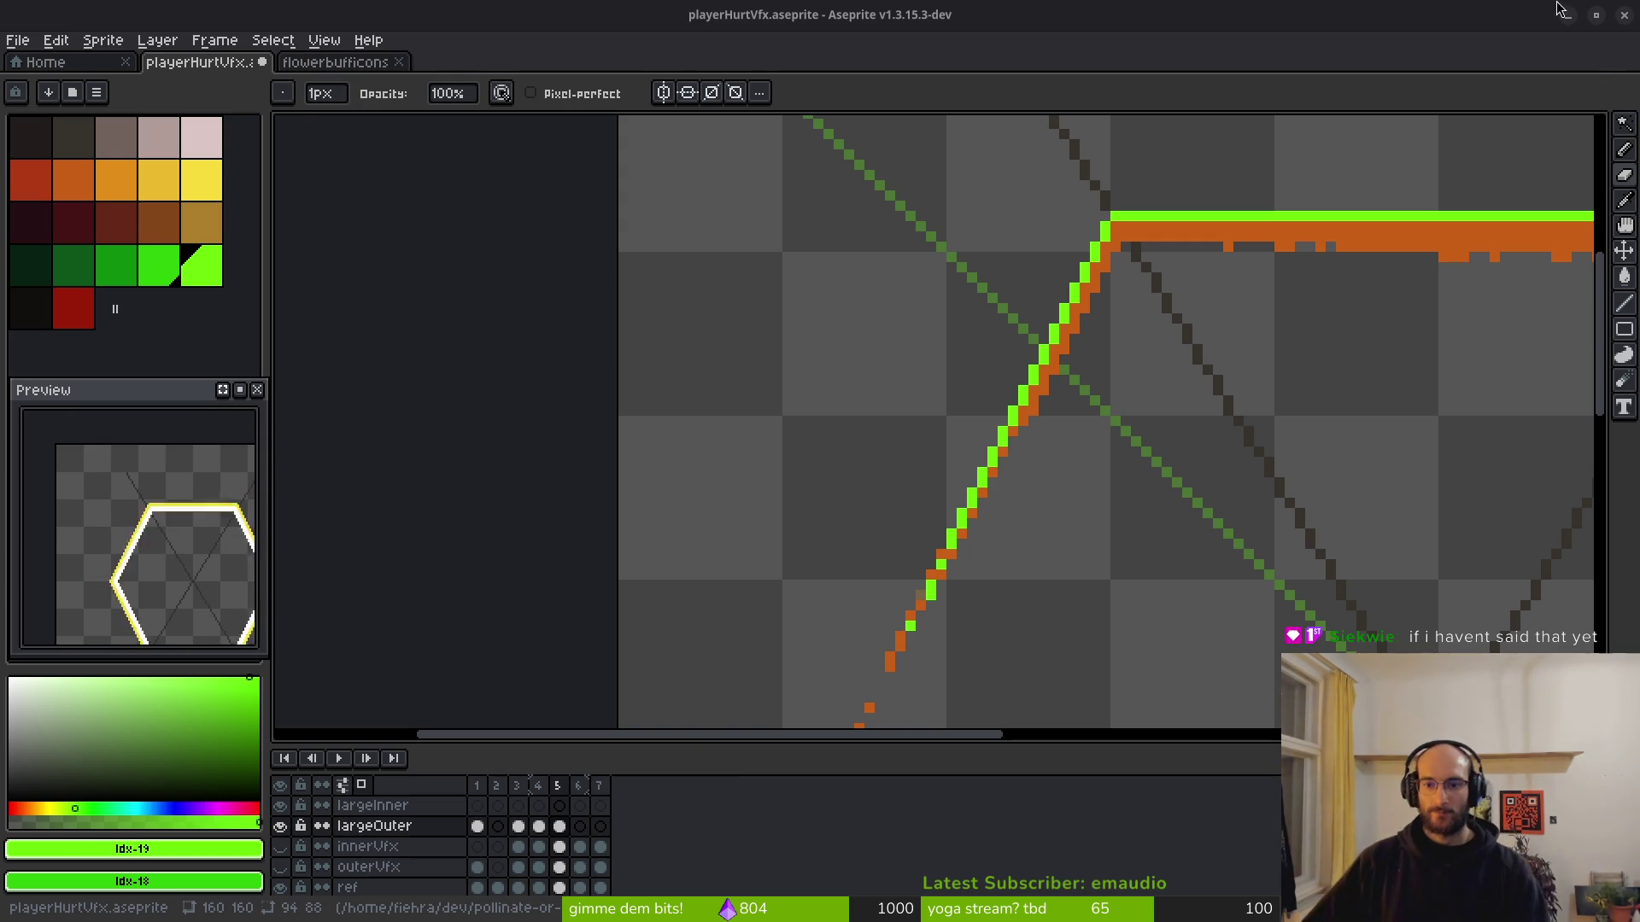
scroll(1033, 336, down, 2)
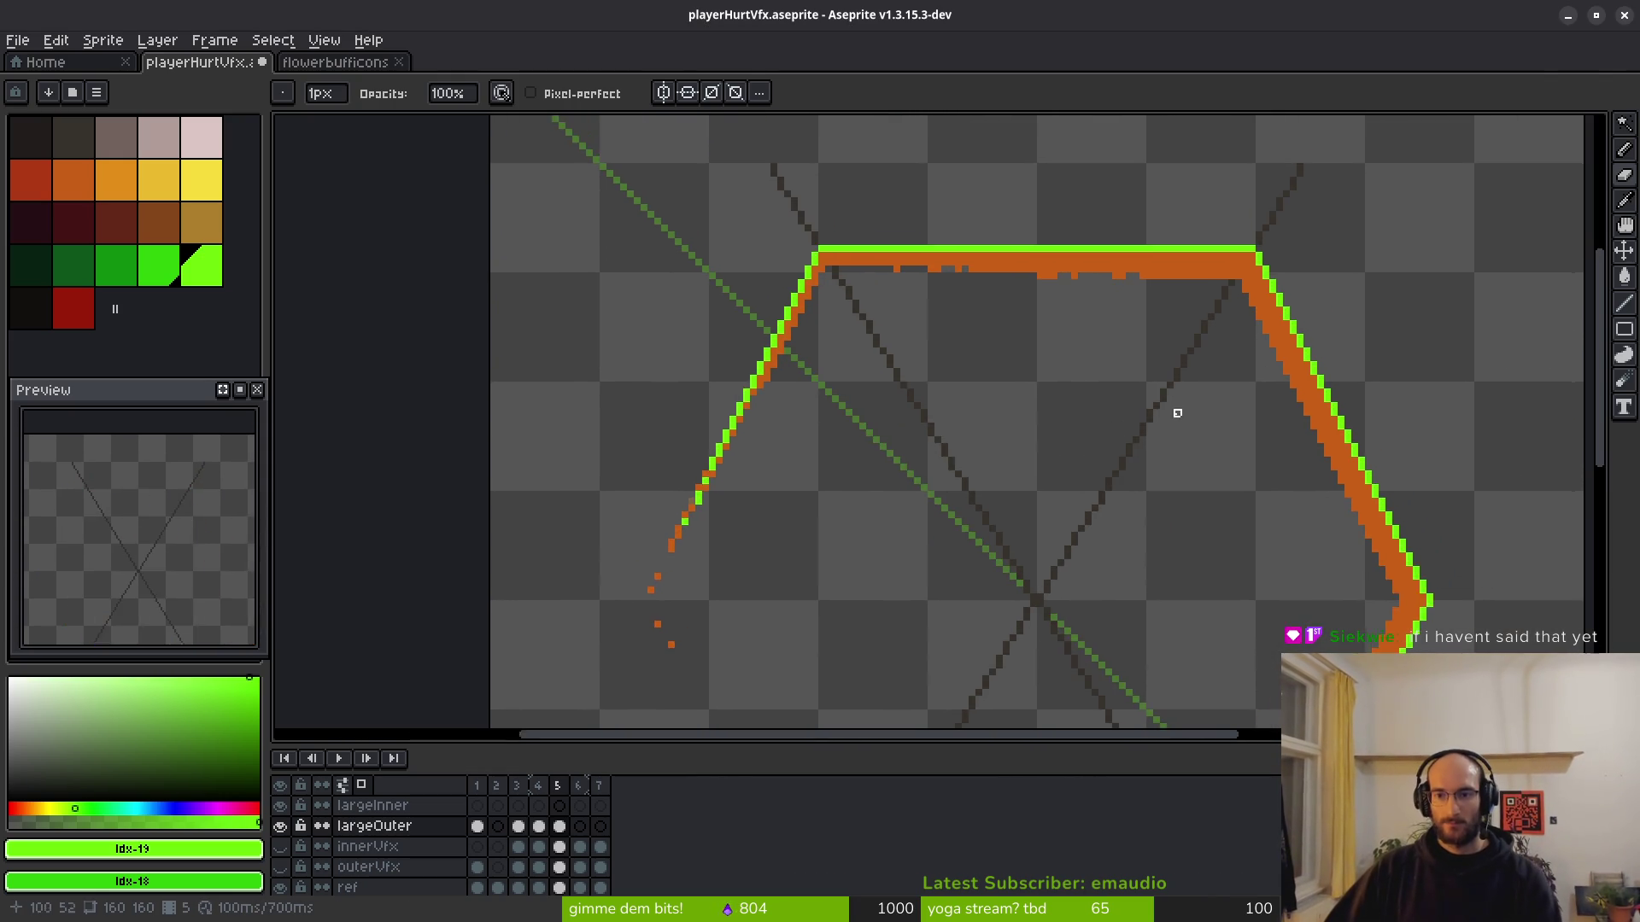
scroll(1061, 462, down, 2)
scroll(874, 387, up, 1)
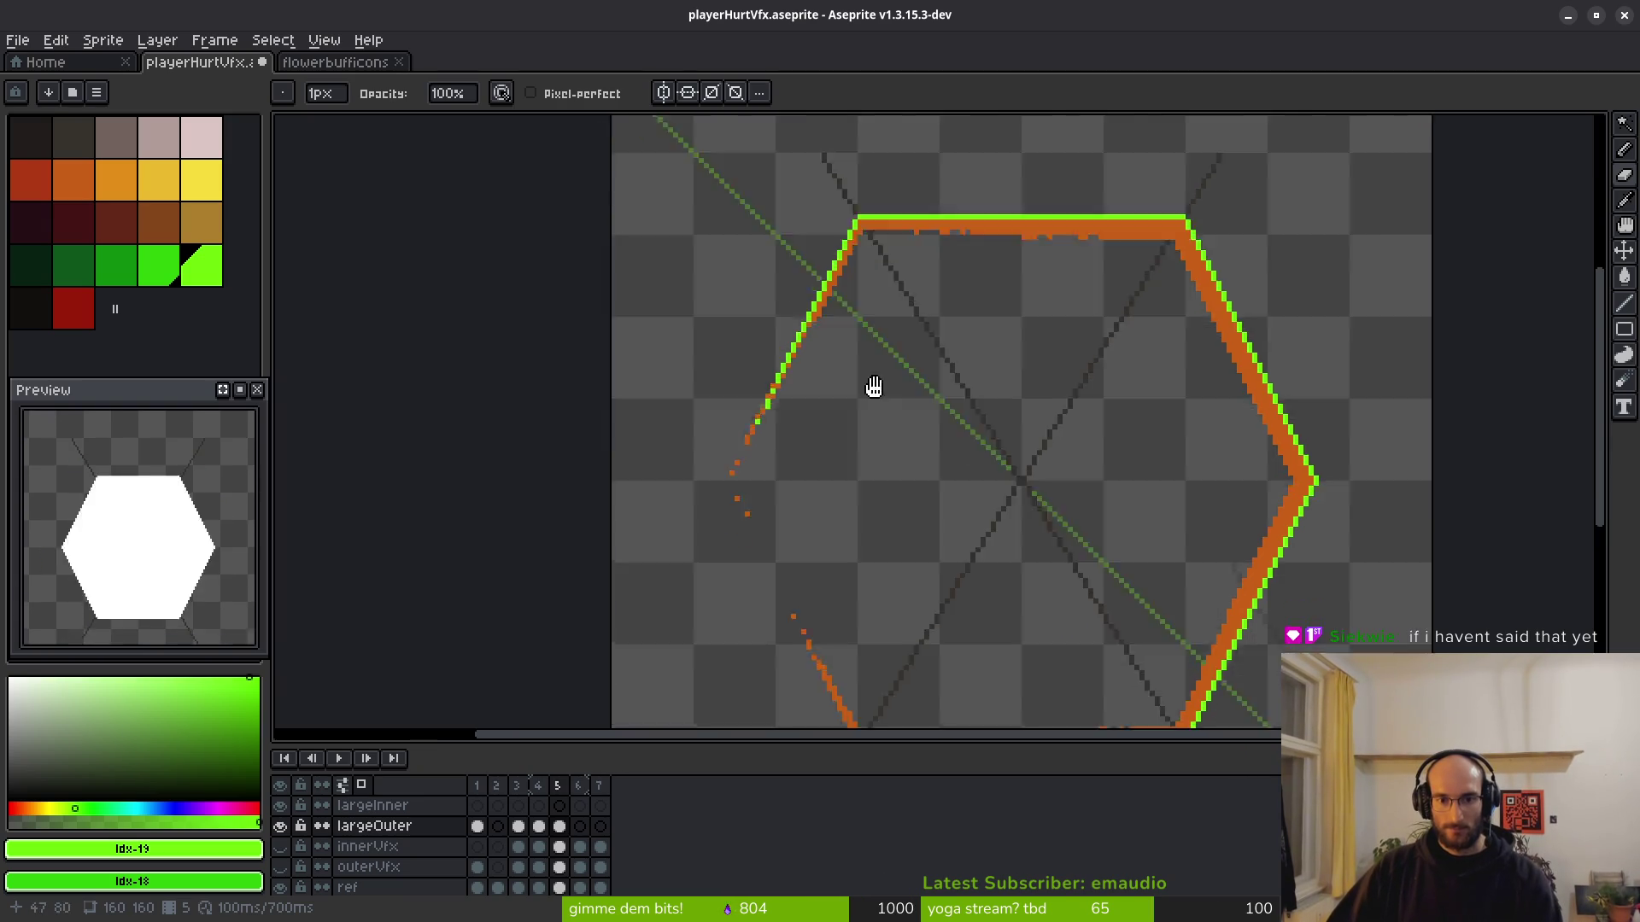
drag(874, 386, 912, 173)
scroll(943, 464, up, 1)
mouse_move(944, 420)
mouse_down()
mouse_move(934, 568)
mouse_move(935, 472)
mouse_up()
drag(857, 571, 808, 472)
Commit the green line up the lower-left edge, green two more edge pixels, and shift a stray one down.
scroll(807, 472, up, 4)
click(755, 418)
click(728, 363)
click(700, 308)
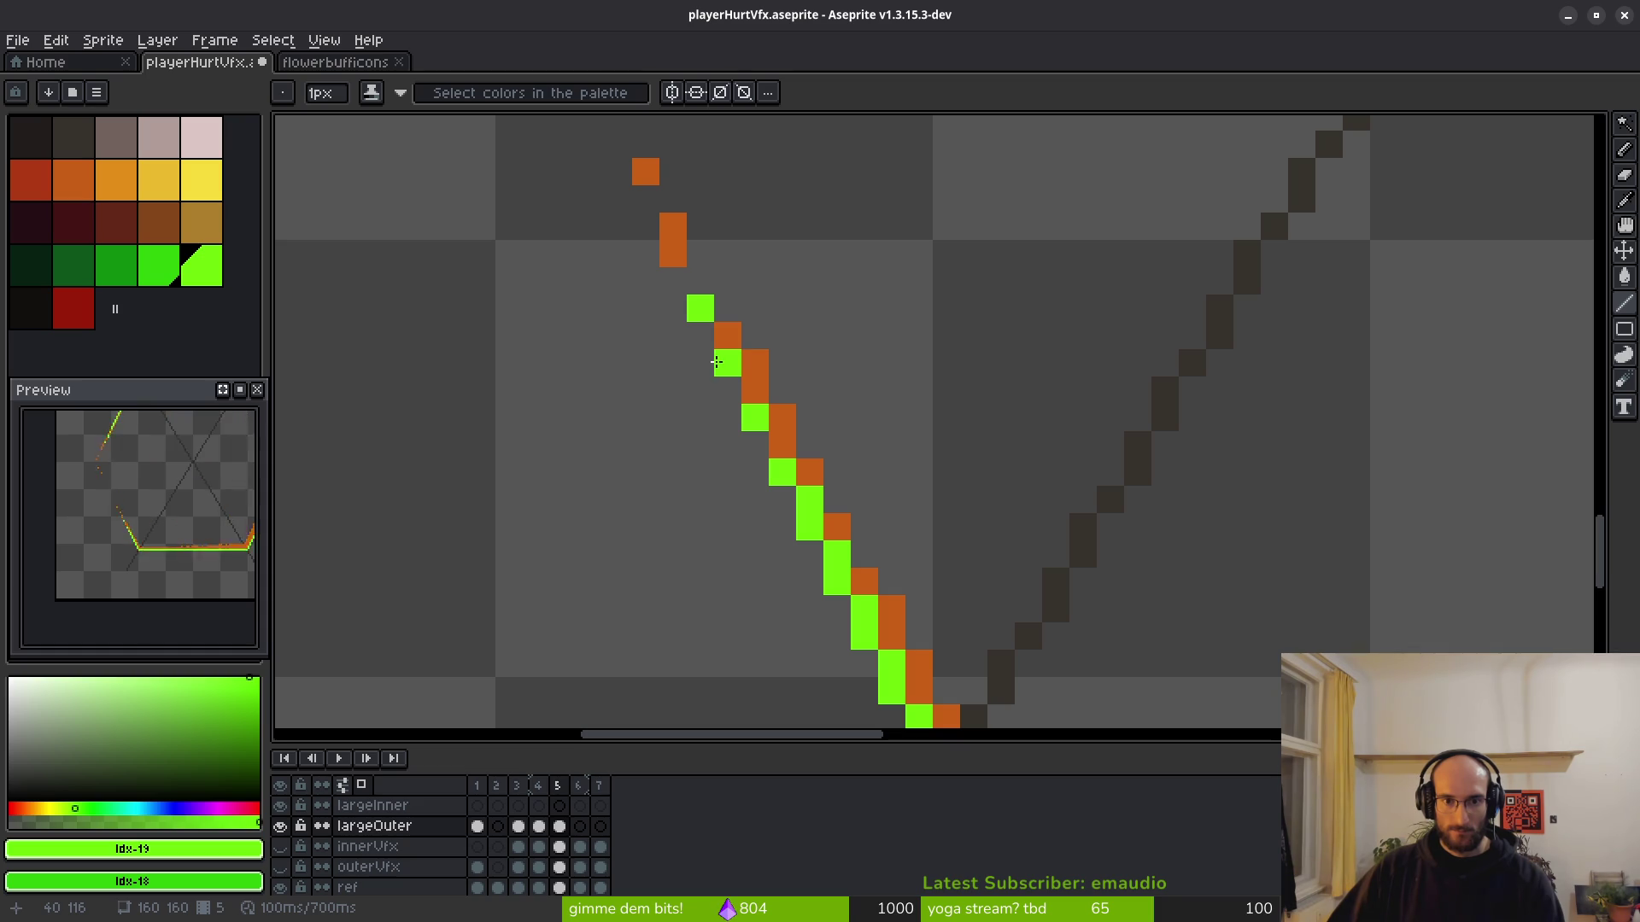
drag(715, 362, 753, 397)
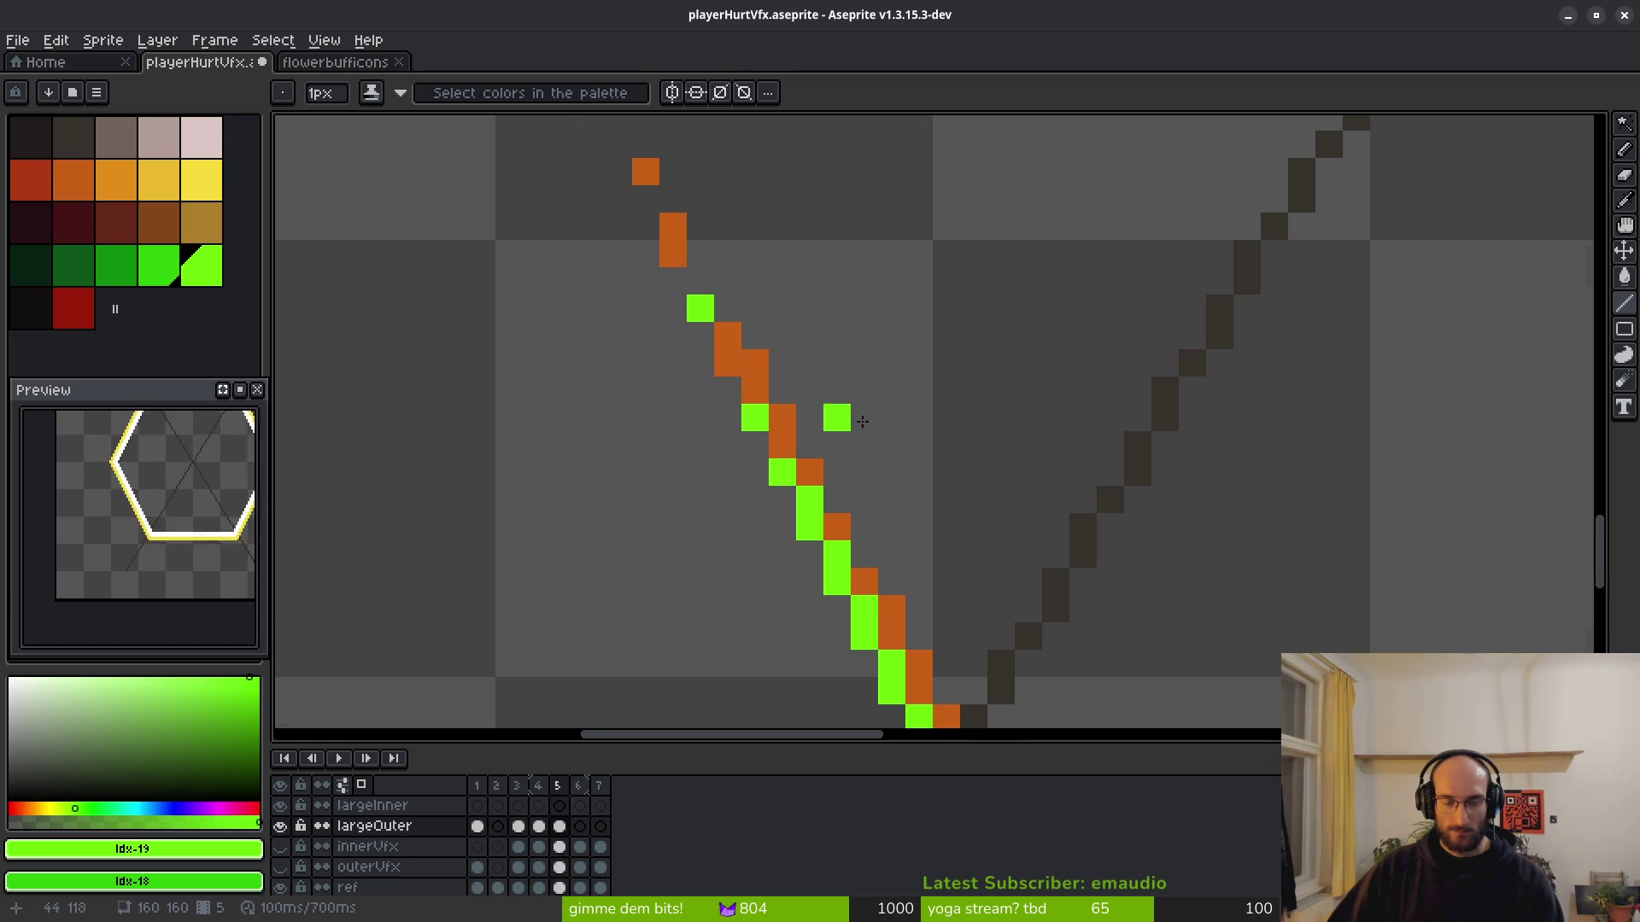
Erase two stray pixels on the diagonal edge.
scroll(837, 418, down, 8)
scroll(892, 496, up, 5)
scroll(892, 496, up, 5)
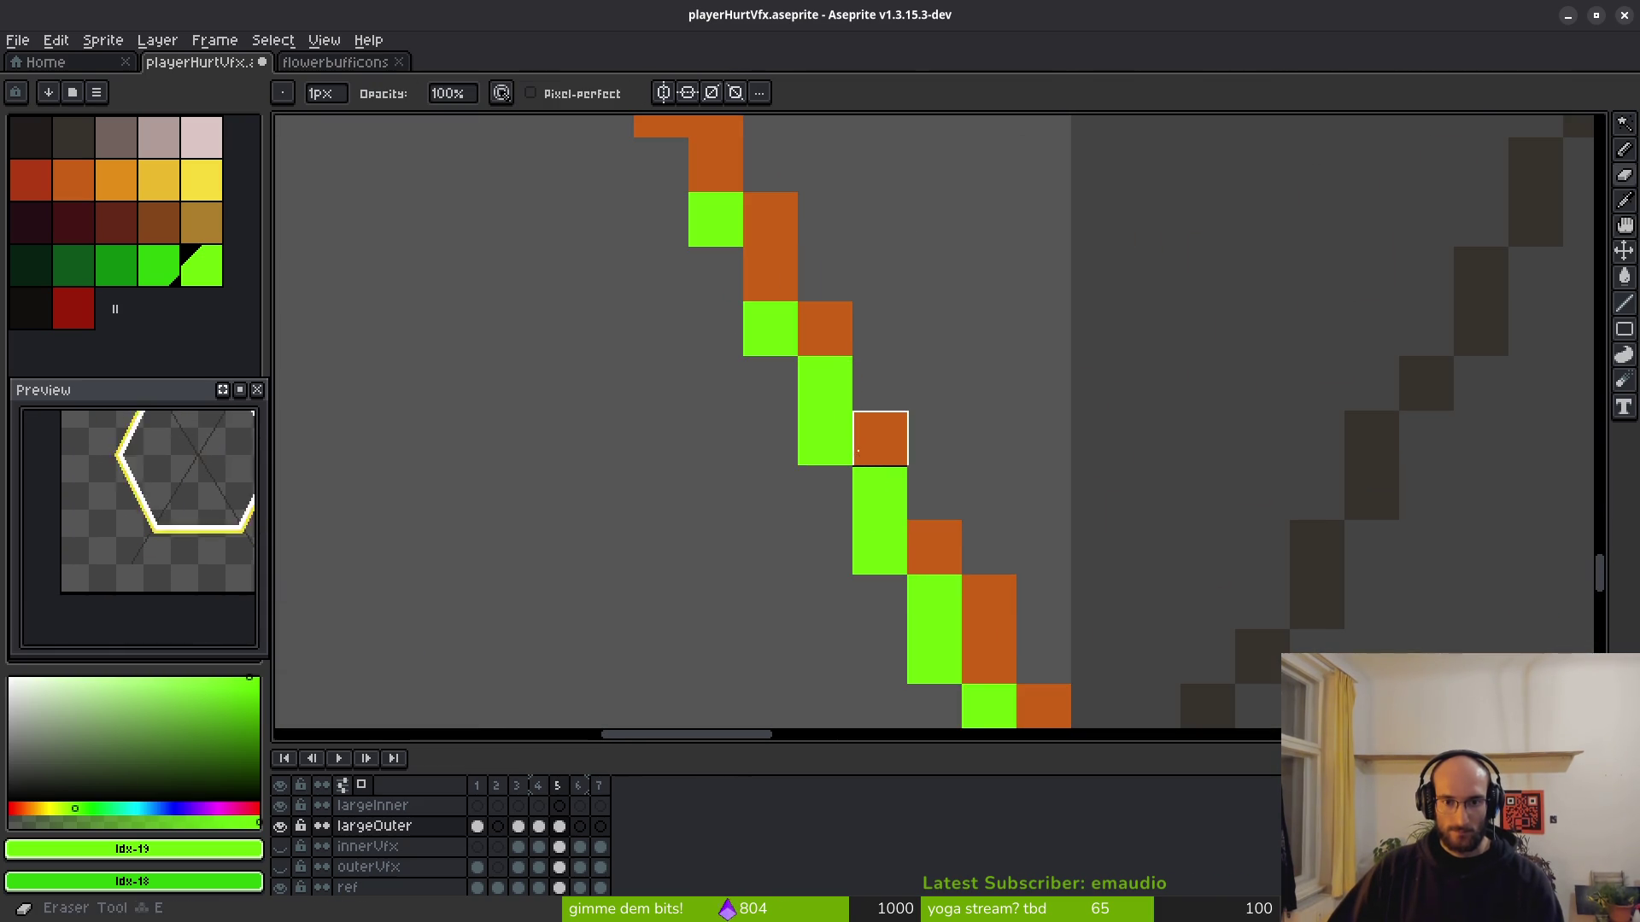
click(880, 493)
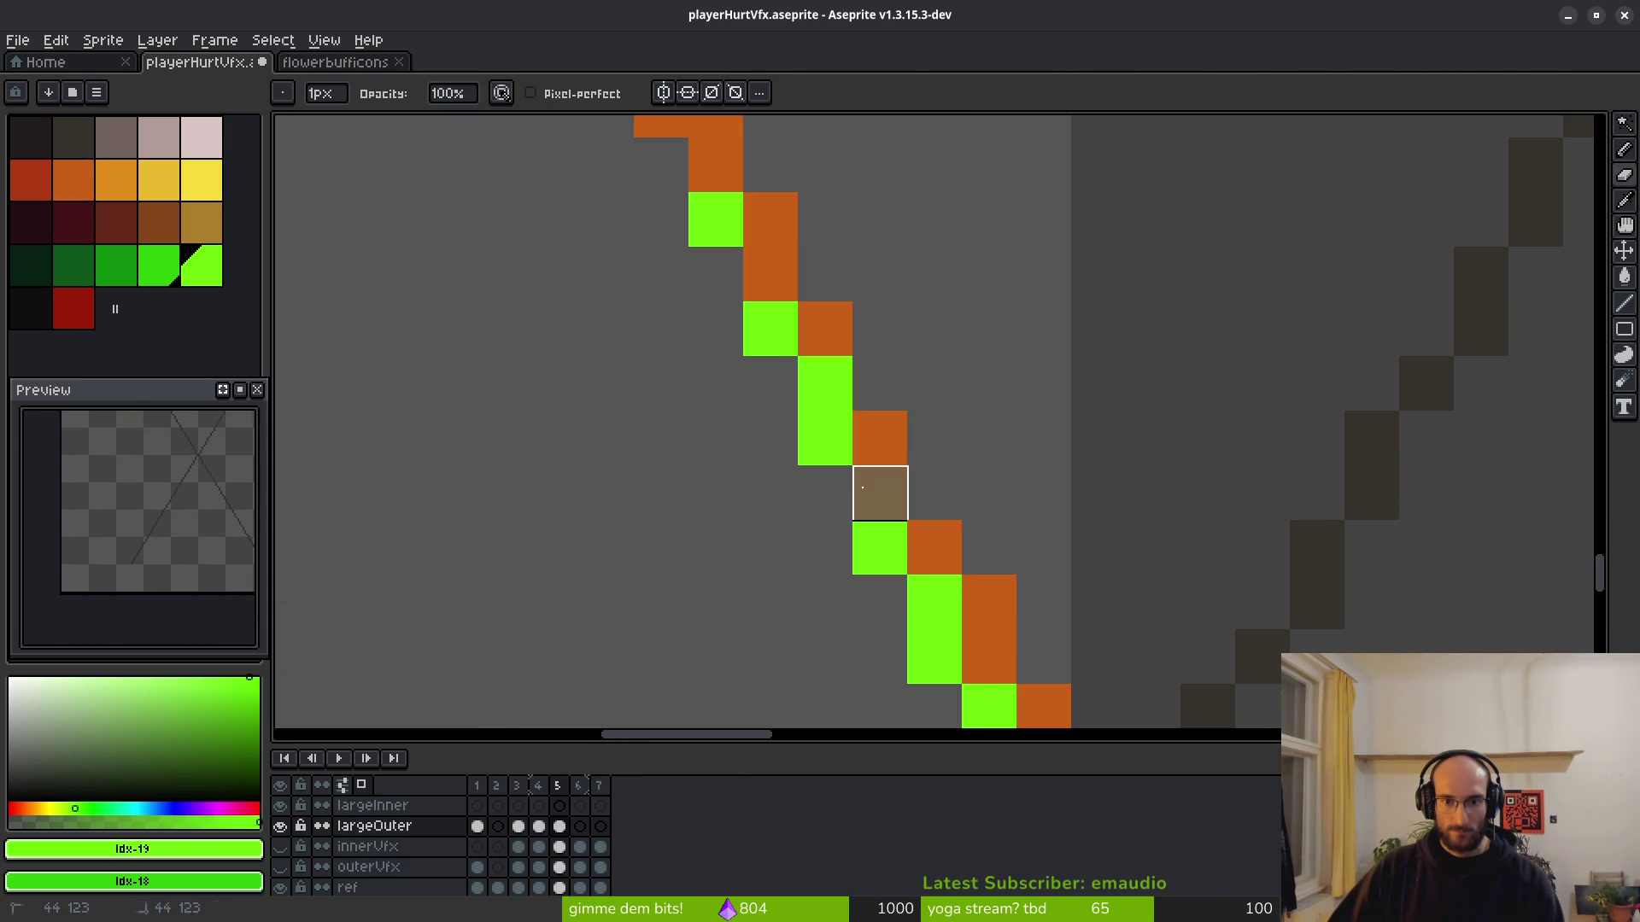
click(880, 547)
Paint the orange pixels along the bottom row green, filling the remaining gaps.
scroll(1021, 468, down, 5)
scroll(1022, 468, down, 4)
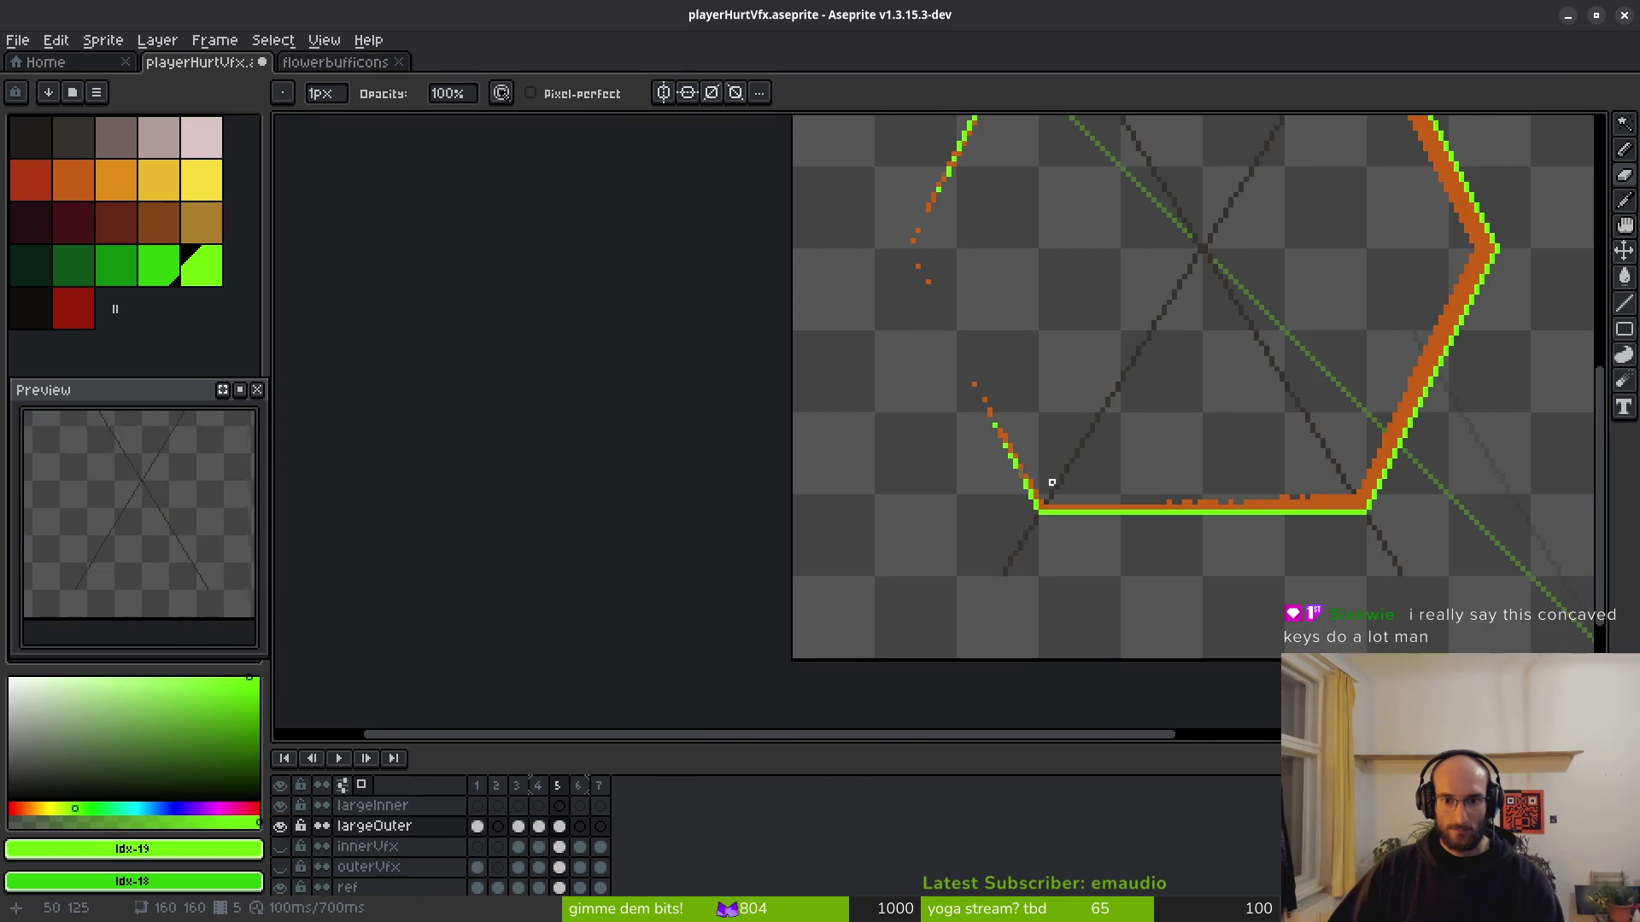
scroll(1004, 470, up, 3)
scroll(1005, 470, up, 4)
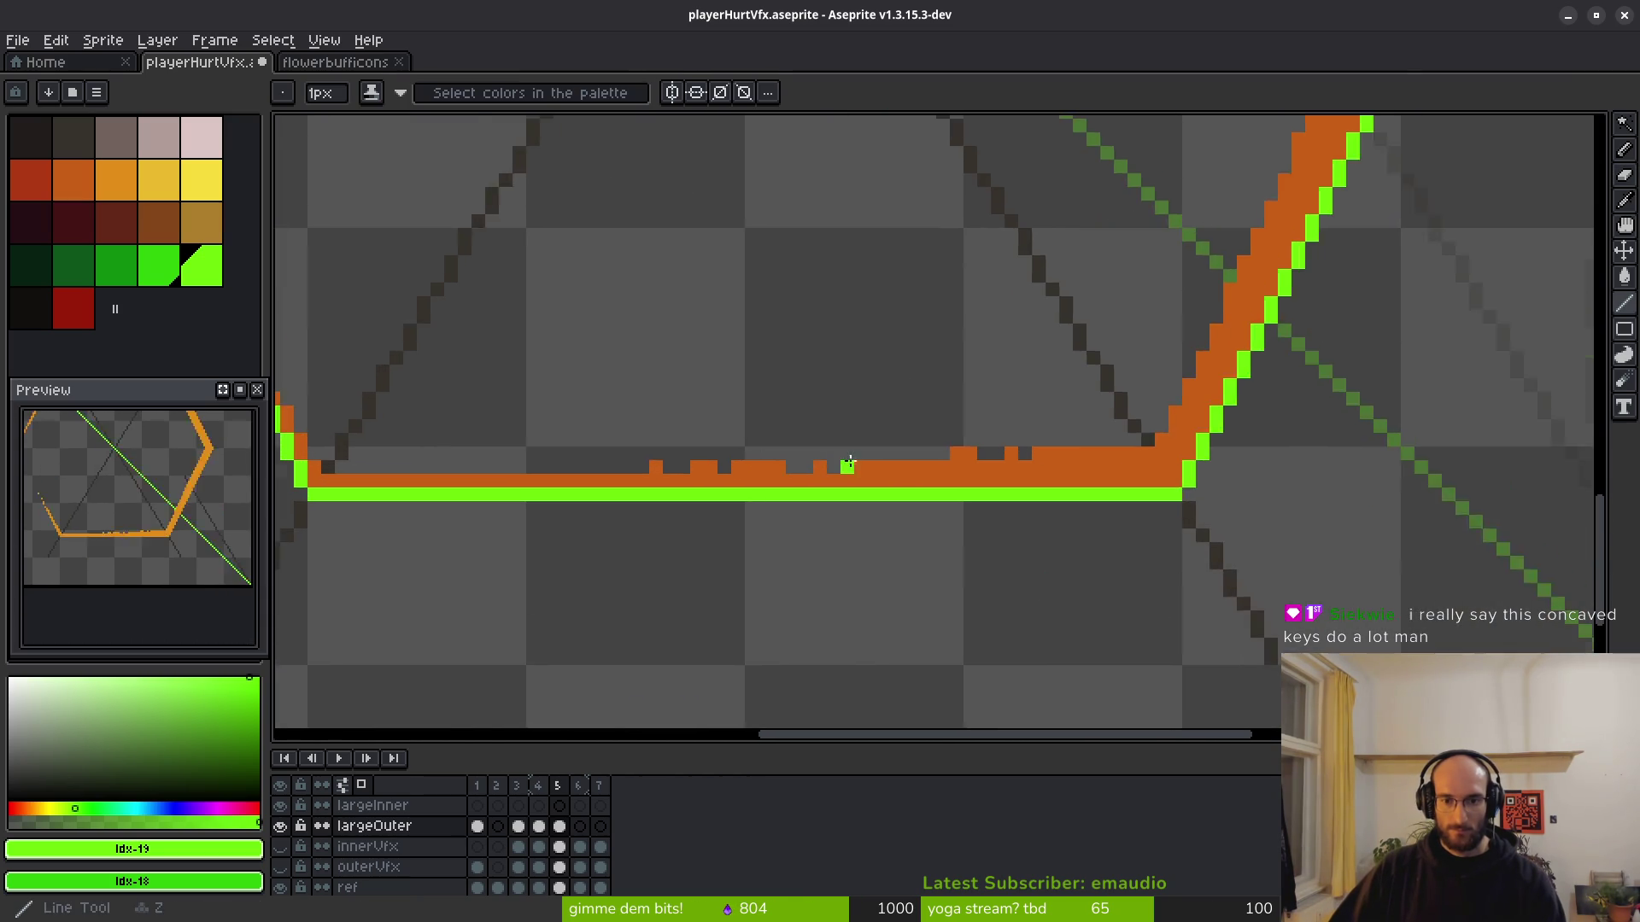
click(1069, 500)
drag(927, 501, 1494, 488)
click(844, 502)
drag(790, 501, 746, 508)
click(816, 501)
click(680, 501)
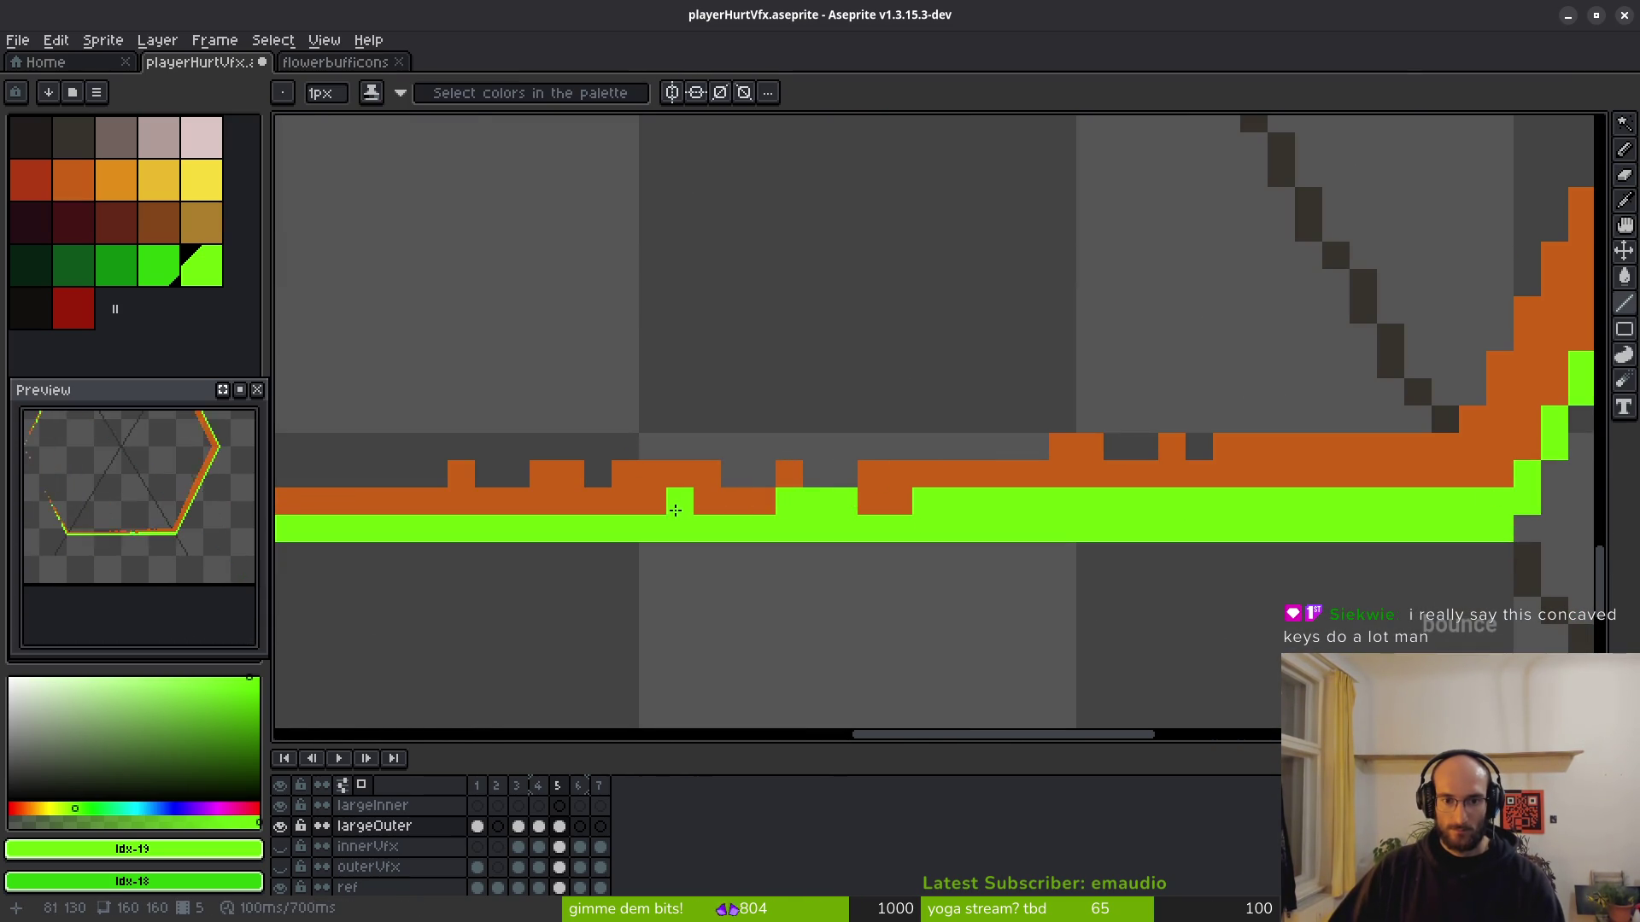
drag(570, 501, 544, 501)
Undo the last short green patch and turn one more orange pixel green.
scroll(743, 539, down, 4)
key(ctrl+z)
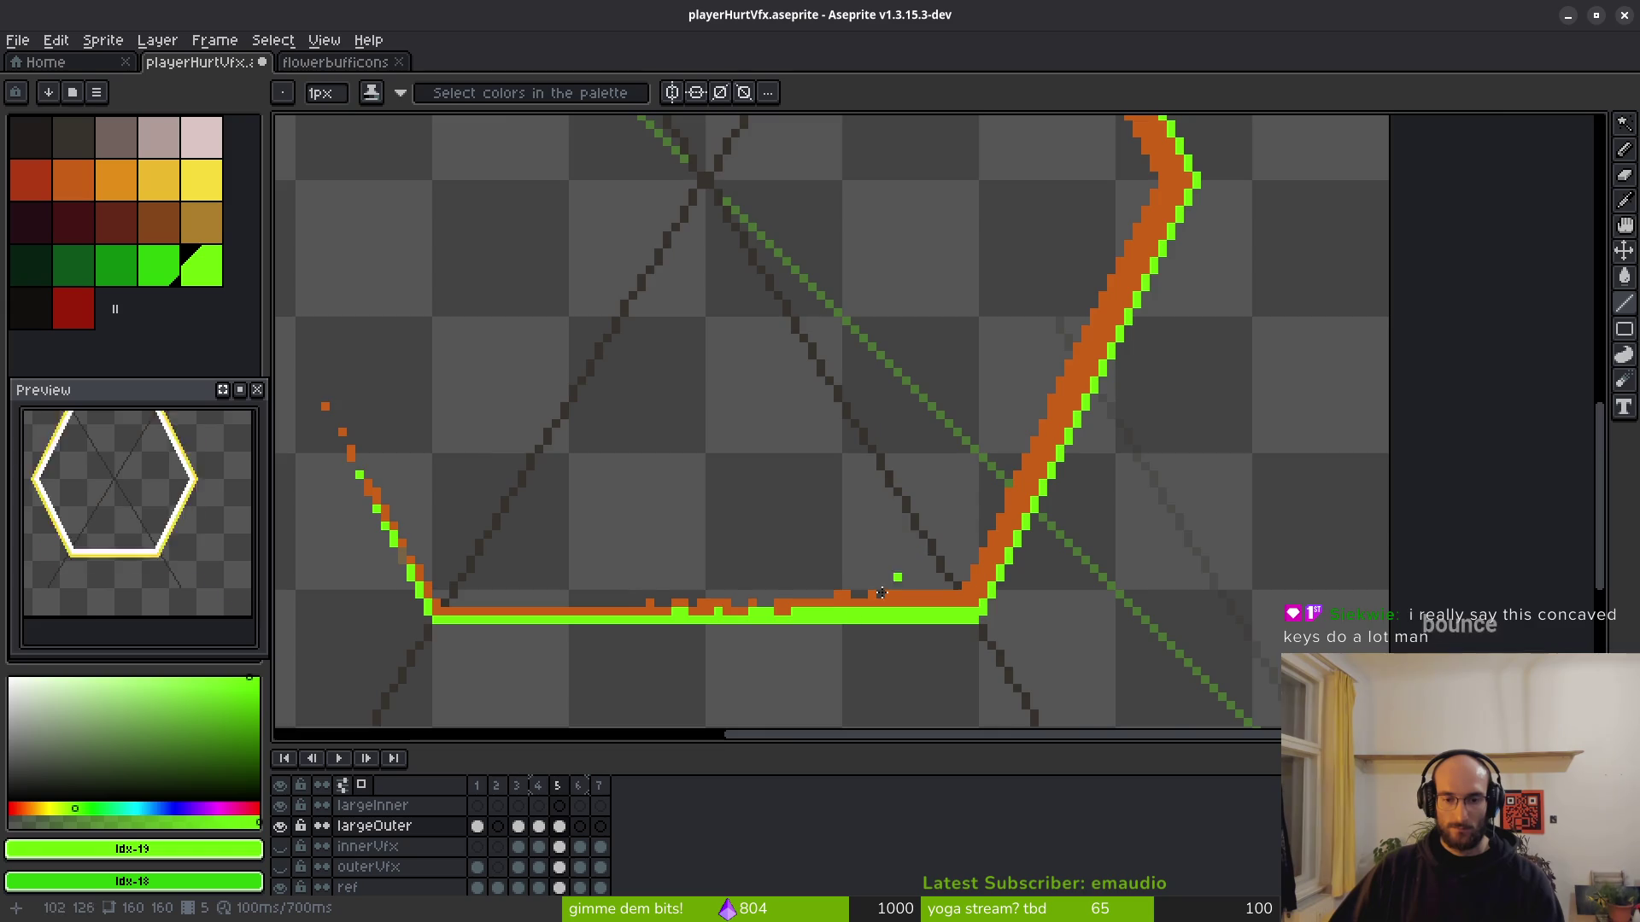
scroll(652, 651, up, 2)
scroll(794, 536, up, 3)
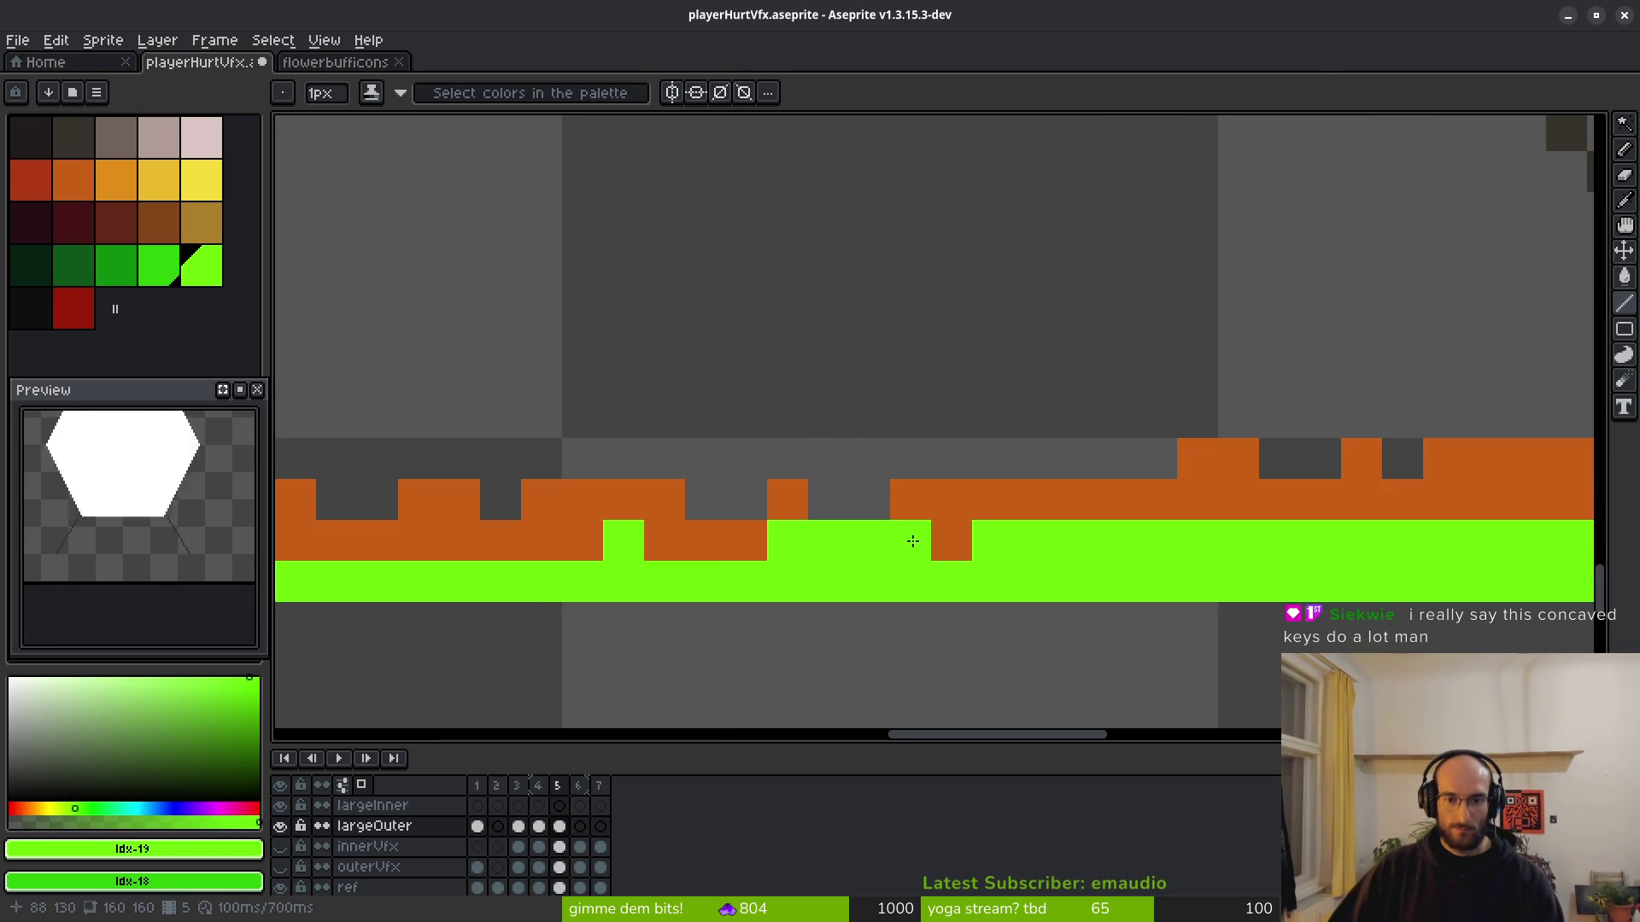
click(957, 542)
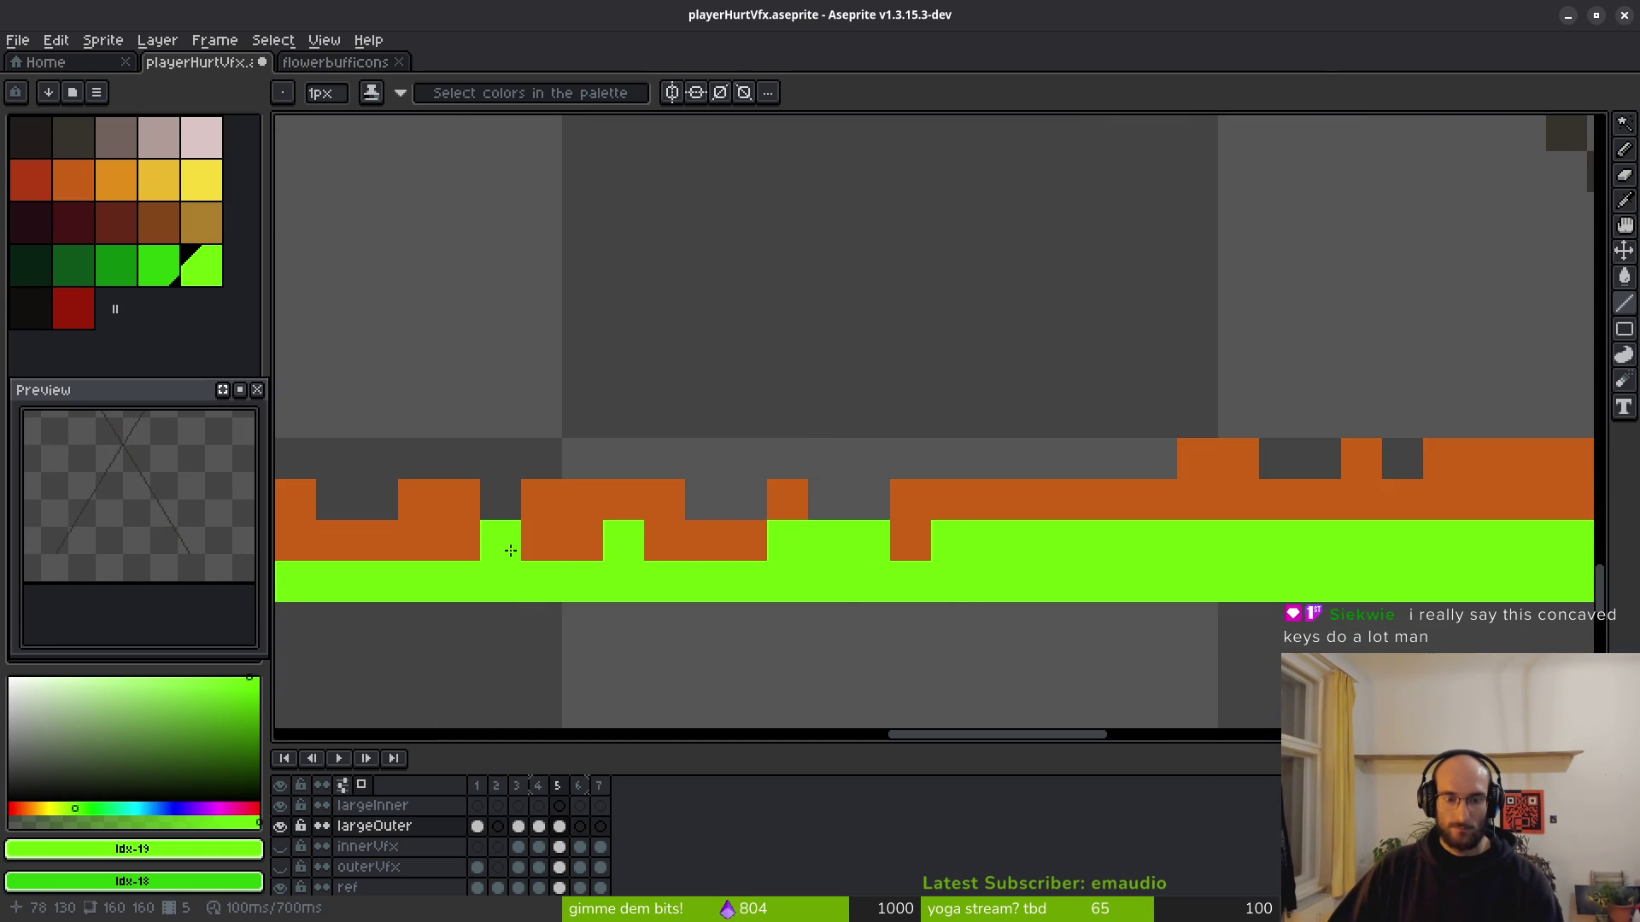
scroll(747, 542, down, 2)
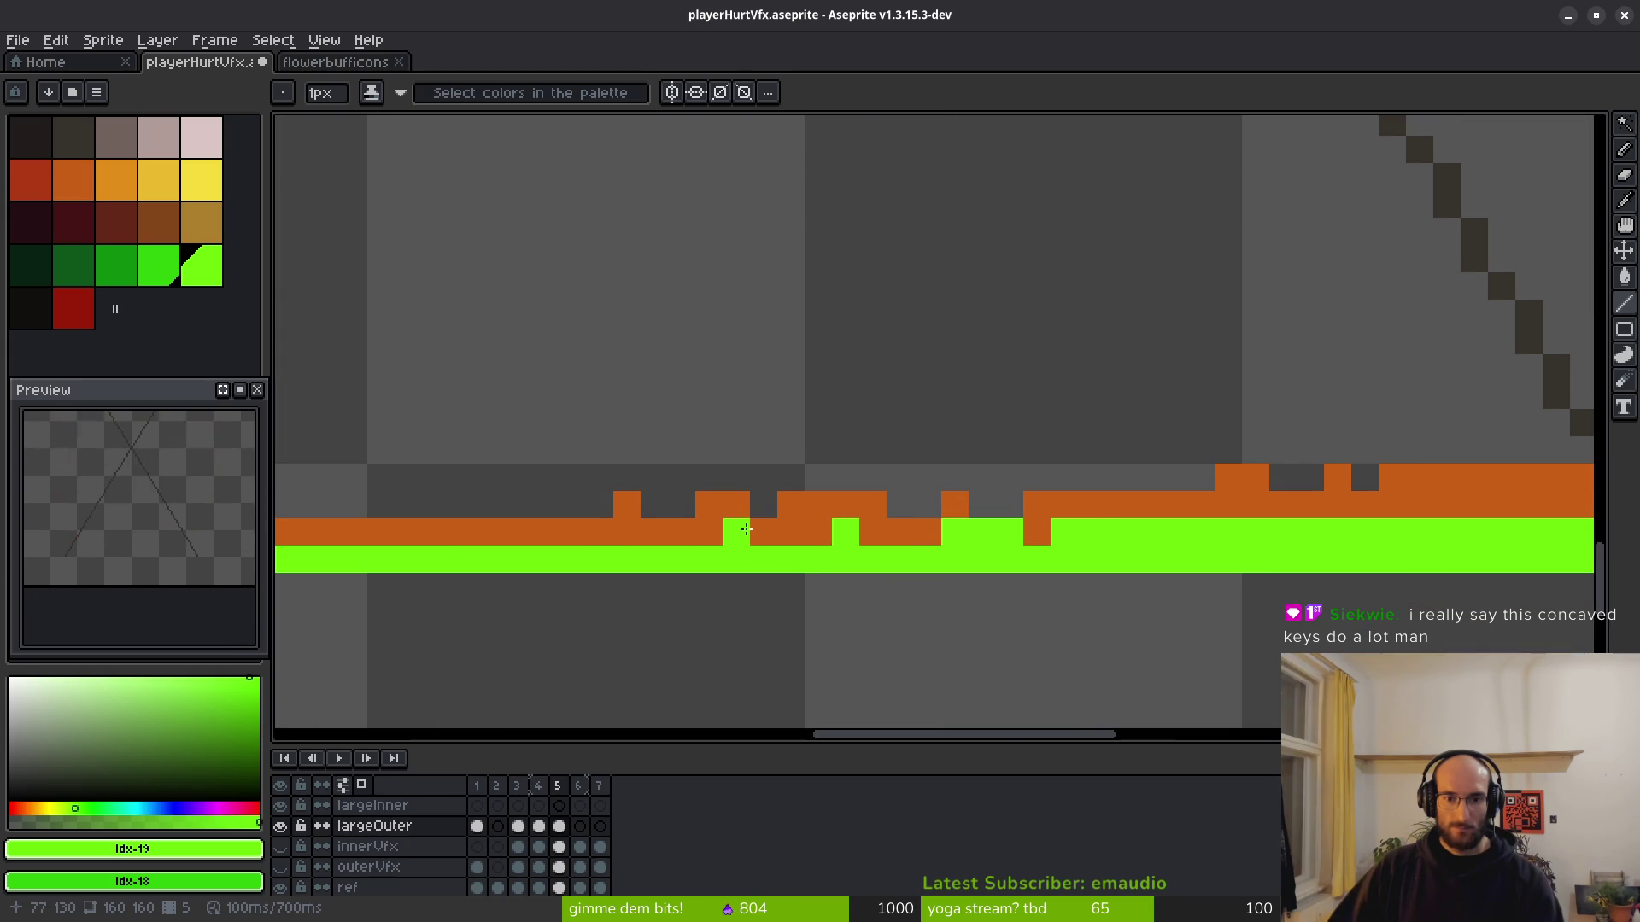
scroll(1027, 502, down, 4)
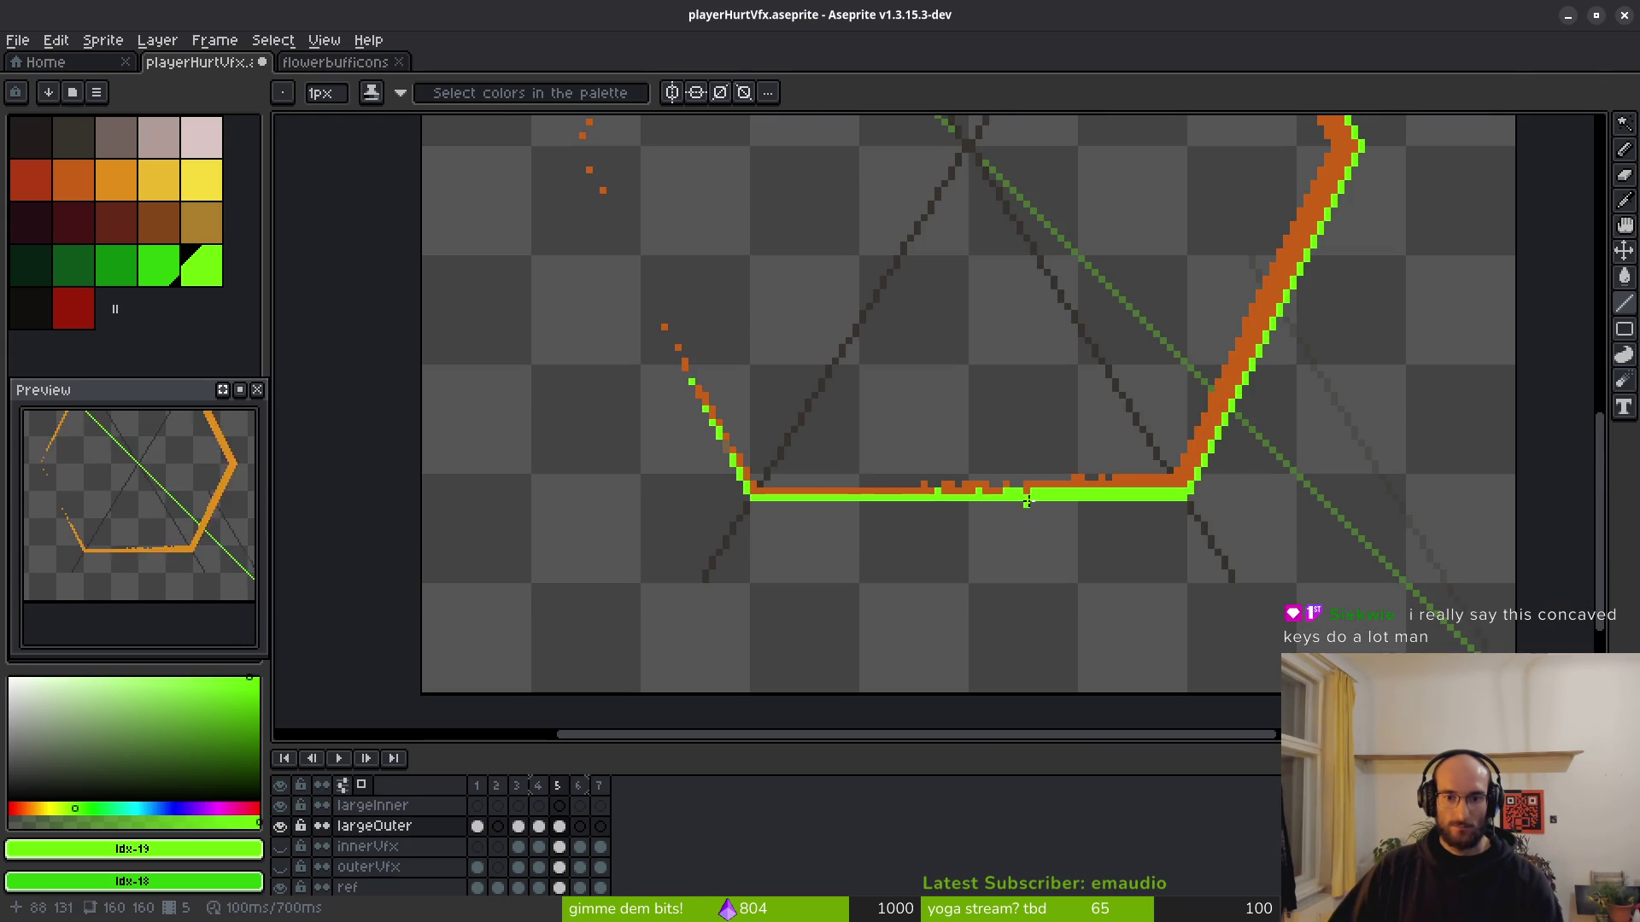
scroll(980, 498, up, 2)
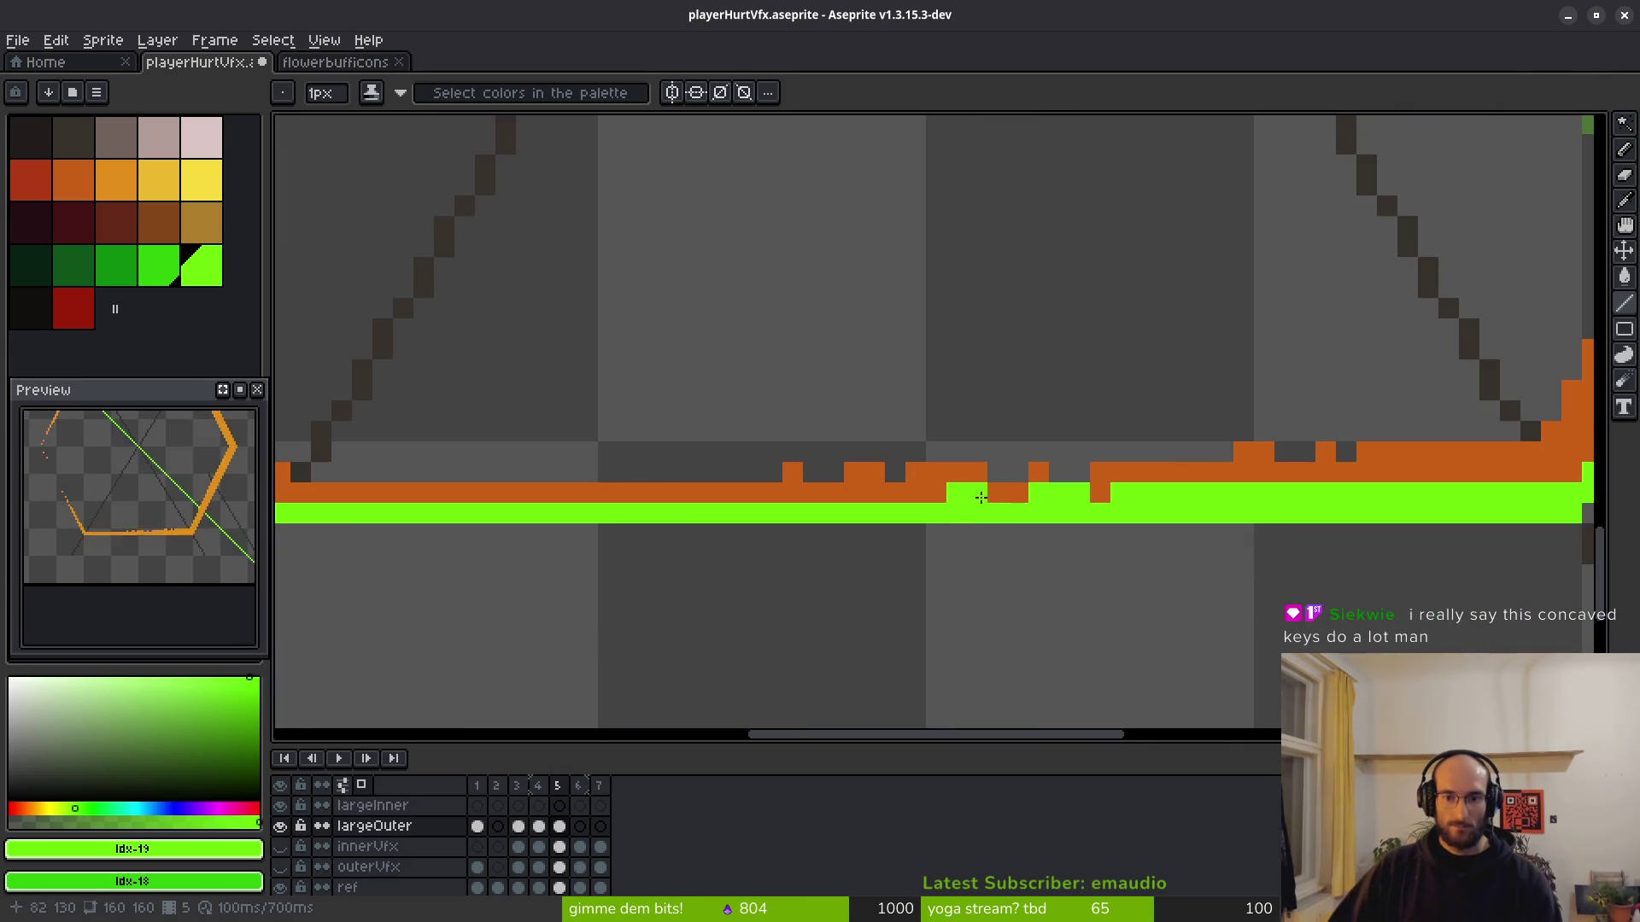
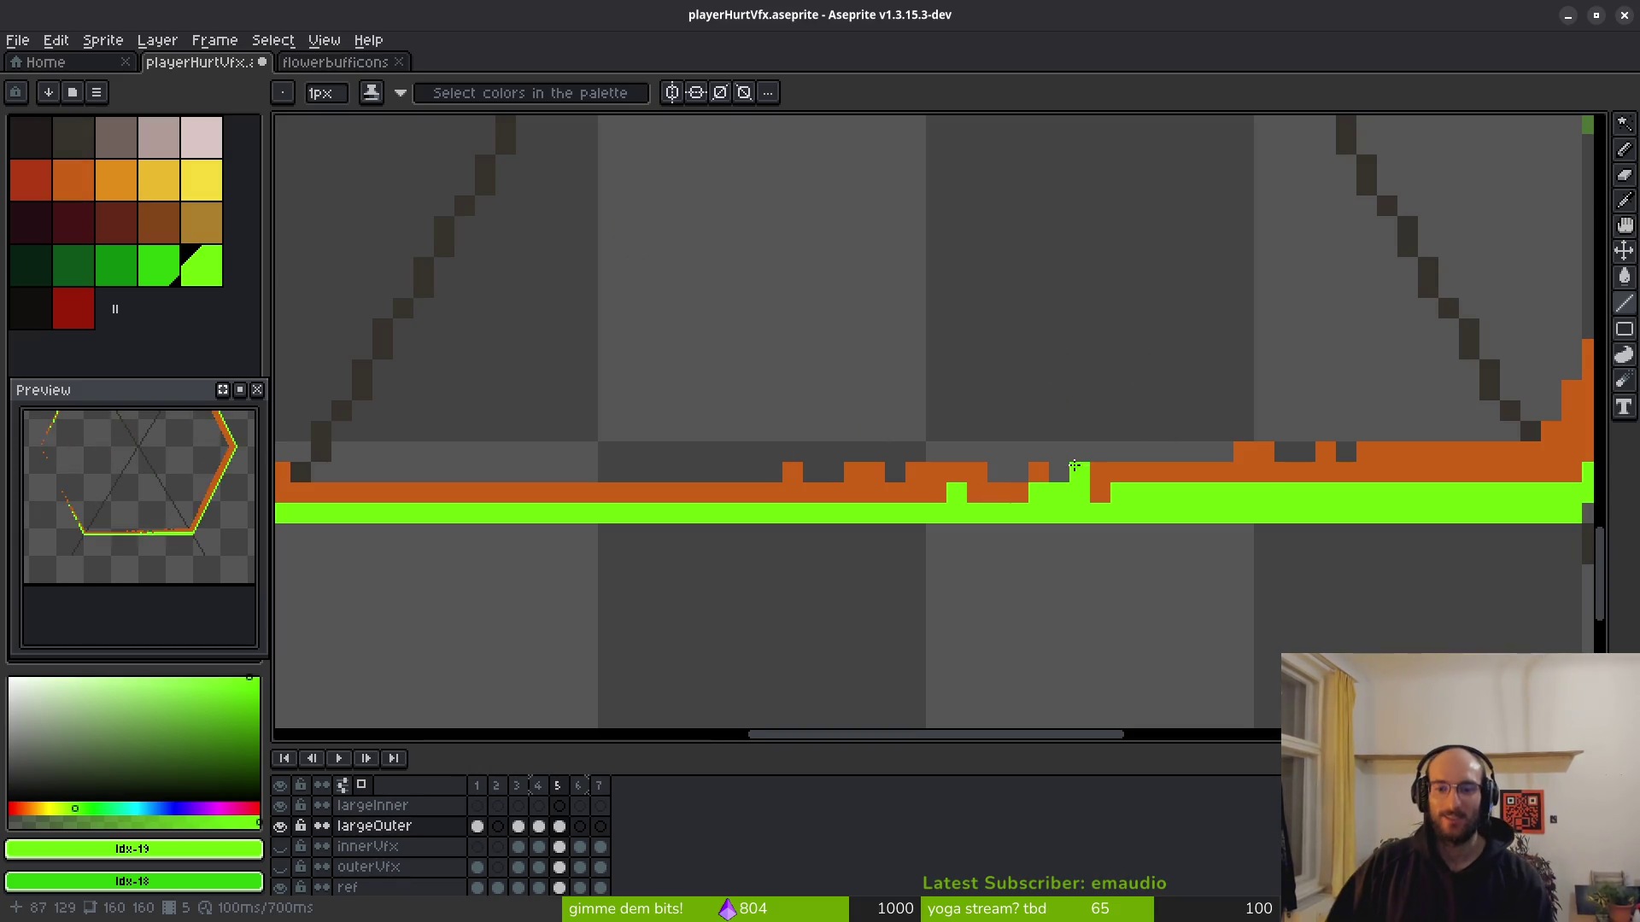
Paint a second bright green pixel row along the largeOuter hexagon's lower-right diagonal.
scroll(1185, 362, down, 2)
scroll(1185, 362, up, 5)
scroll(1185, 362, right, 5)
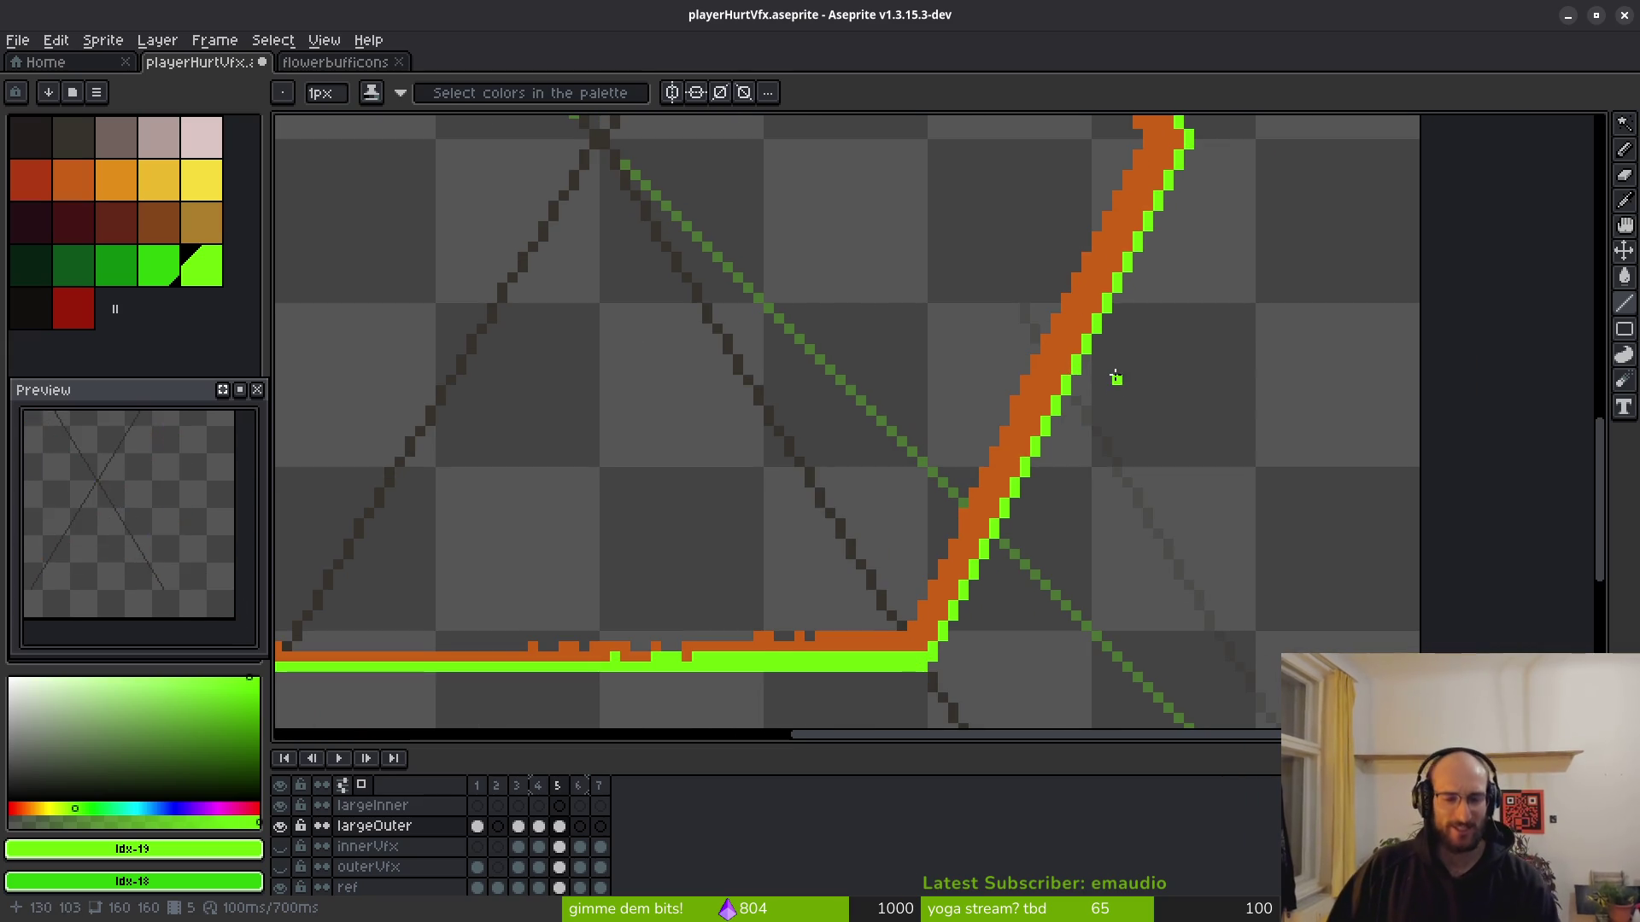
drag(1117, 378, 1006, 426)
scroll(1086, 395, up, 1)
scroll(1085, 395, down, 1)
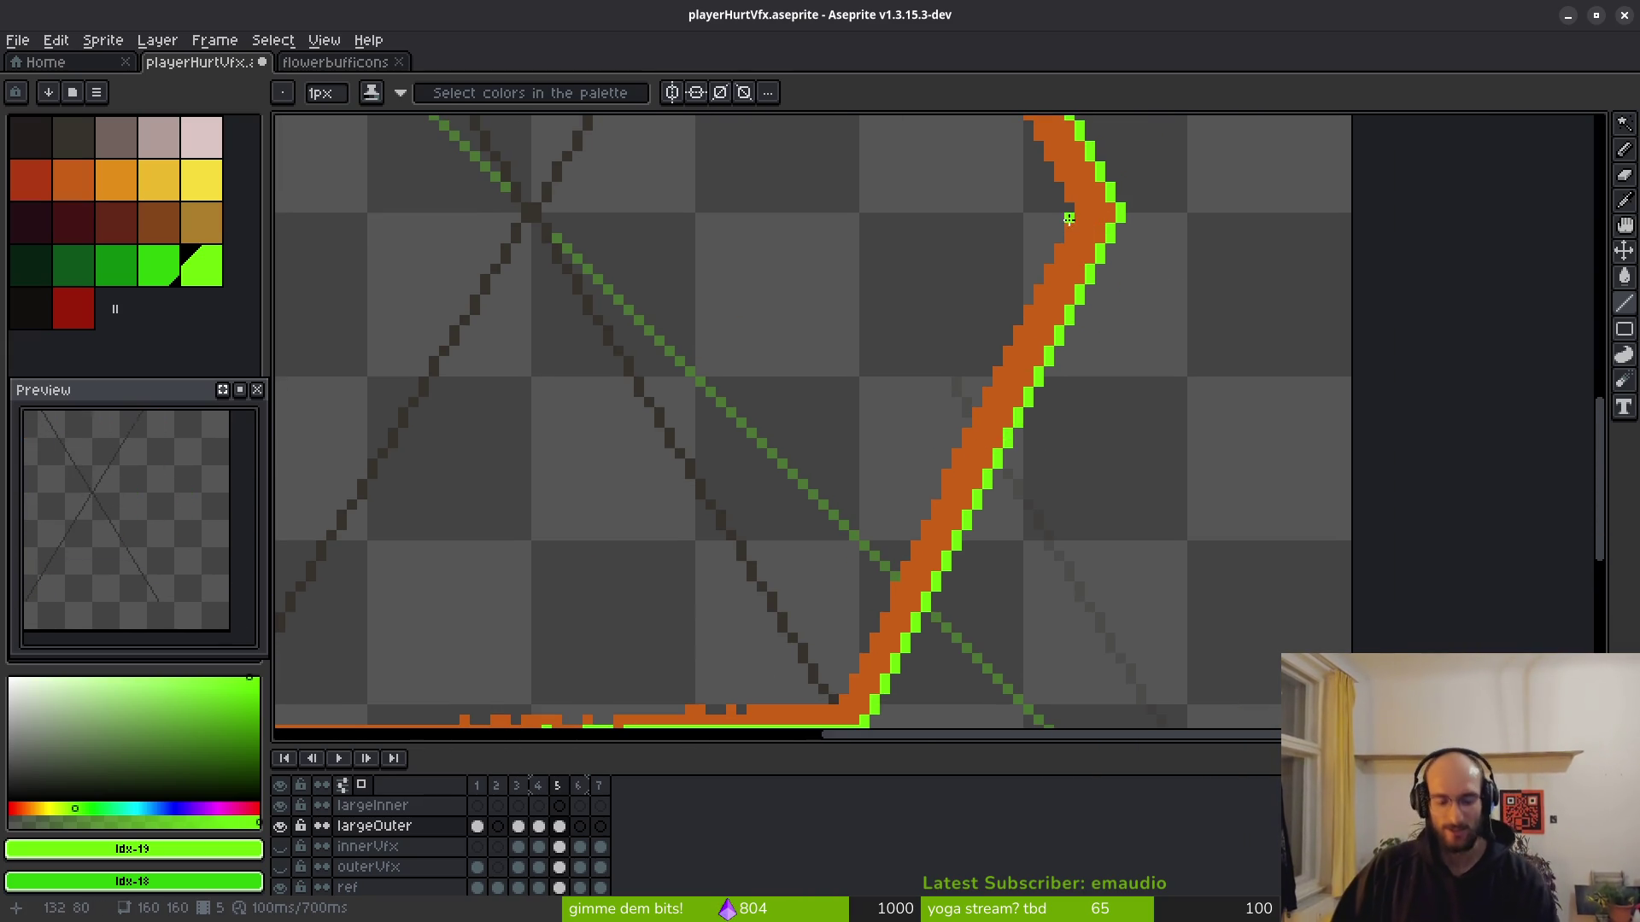
drag(1116, 209, 855, 722)
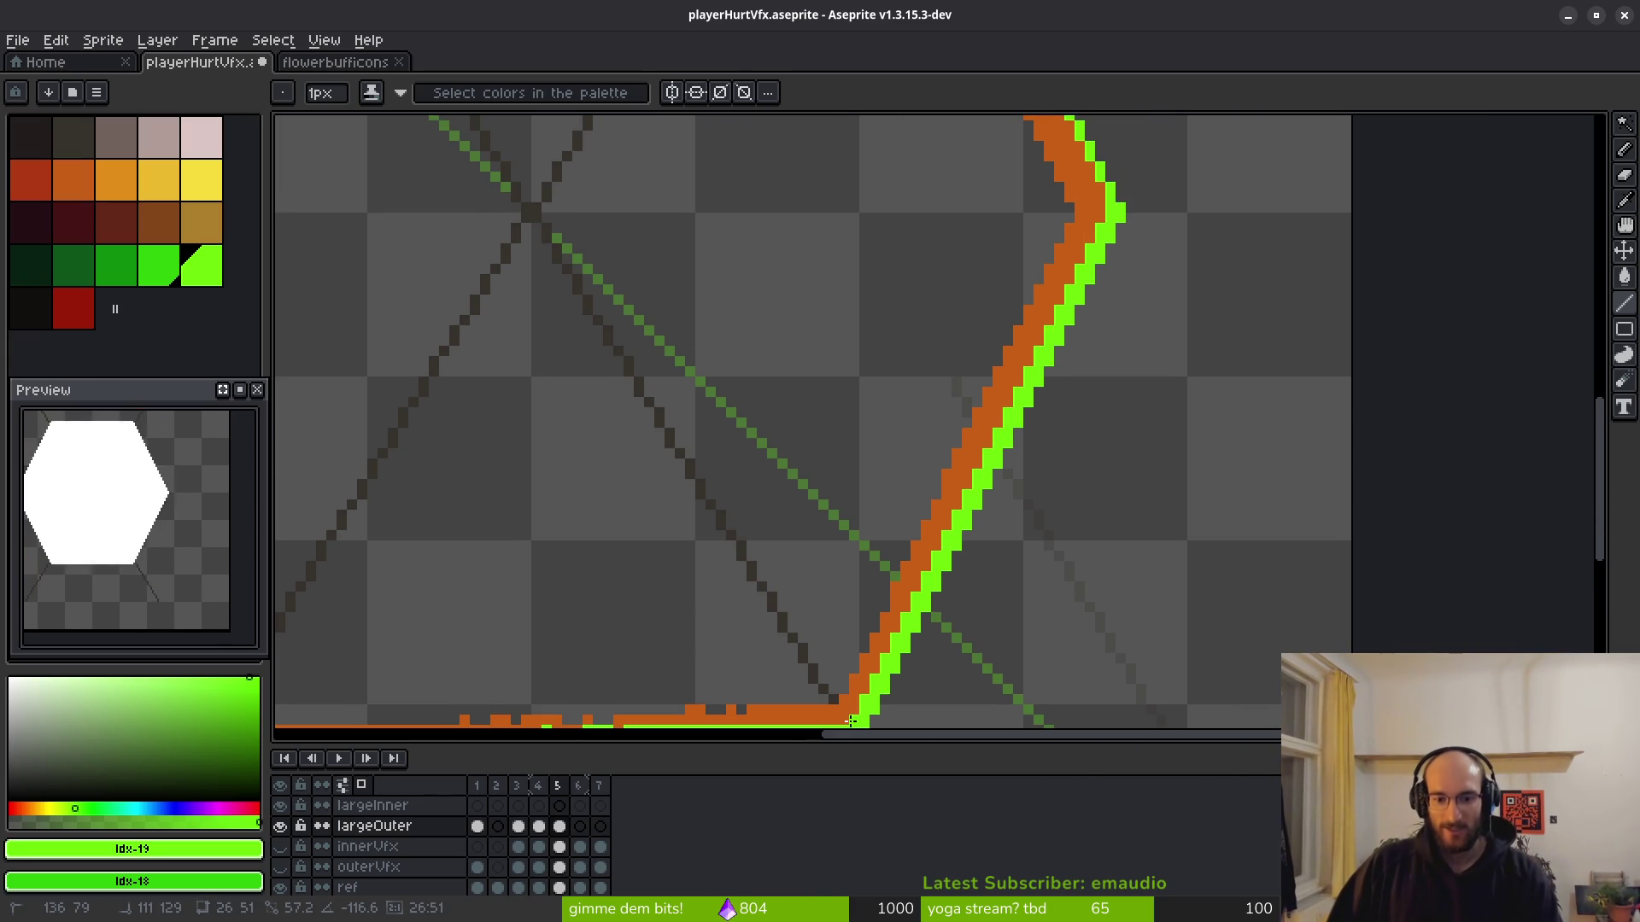
drag(902, 461, 988, 258)
scroll(983, 514, down, 2)
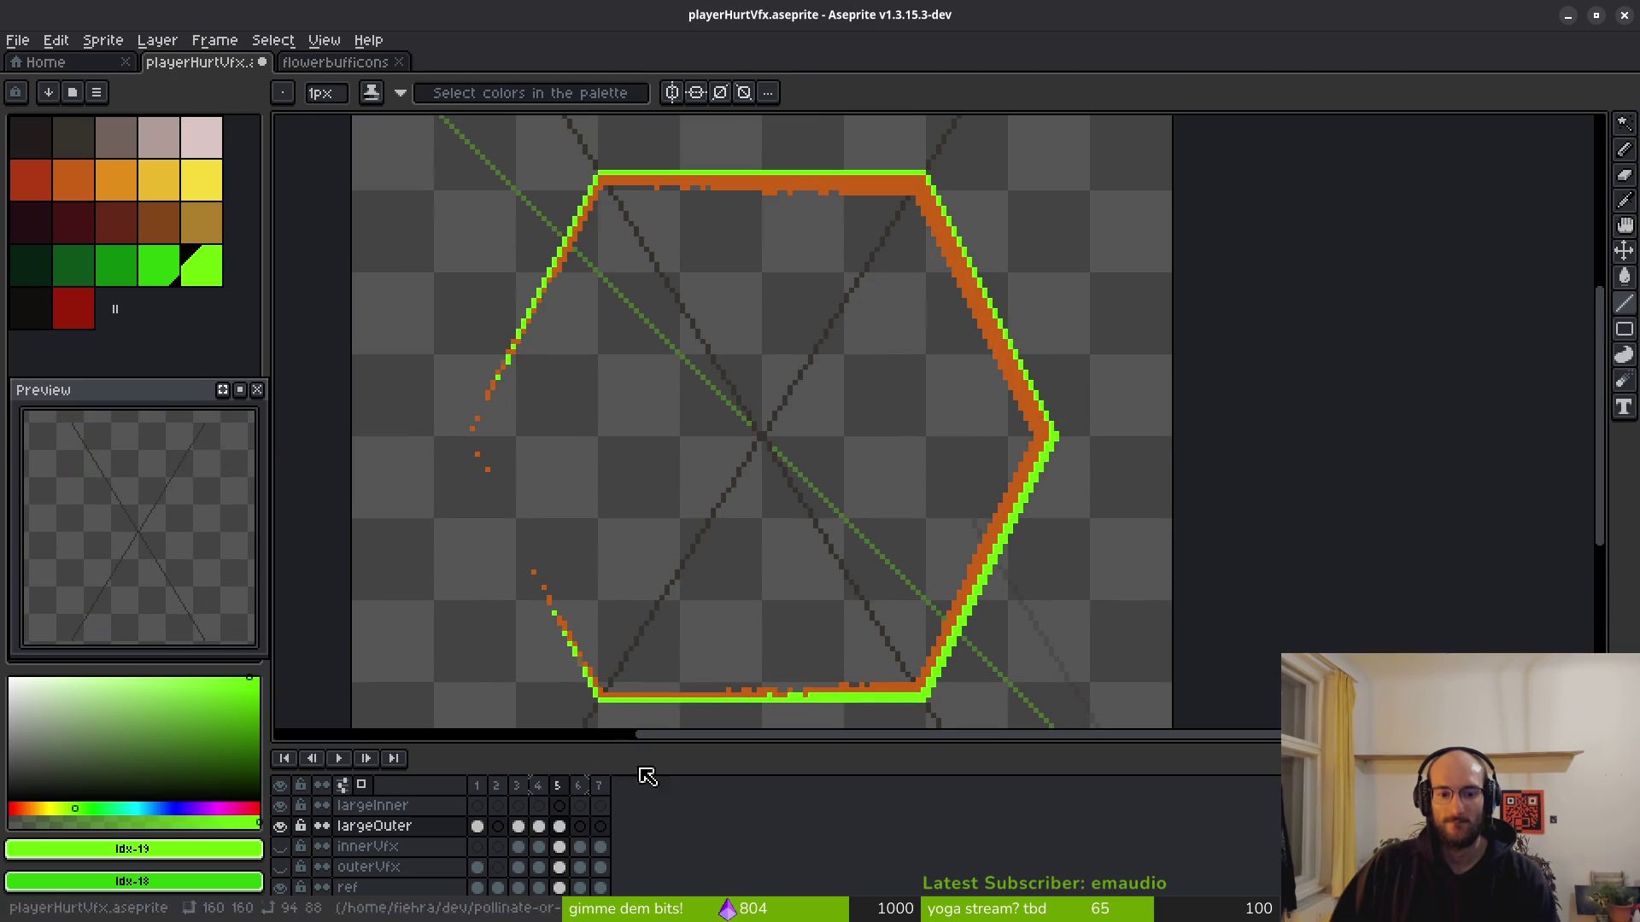
click(559, 847)
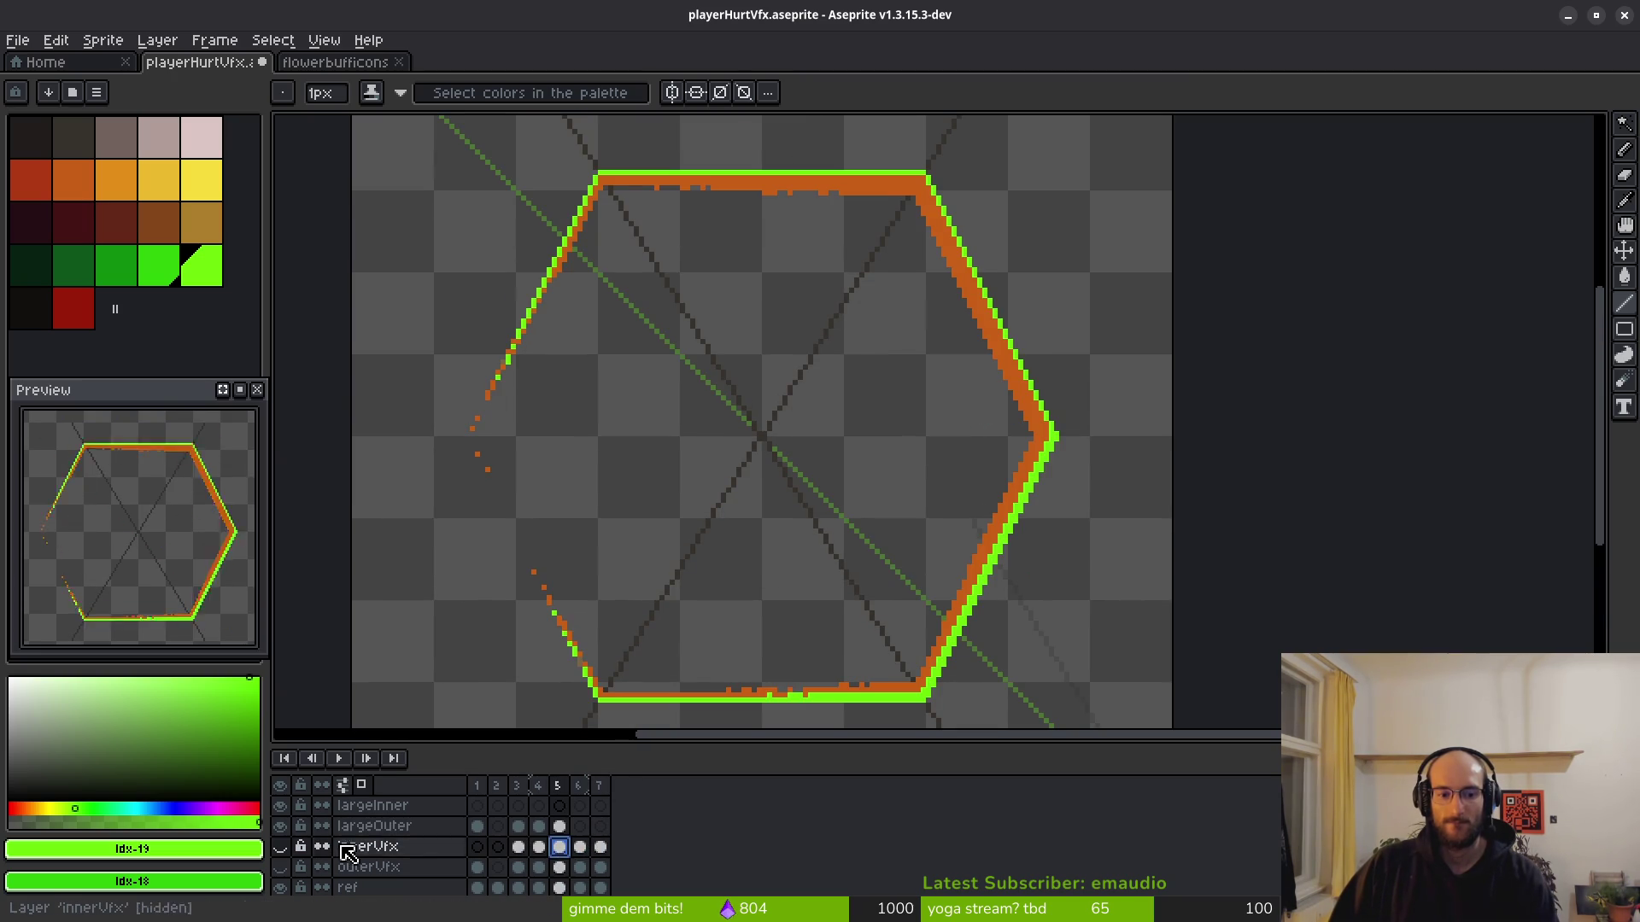
Make the outerVfx layer visible so its faint orange inner hexagon shows inside the outer ring.
click(281, 868)
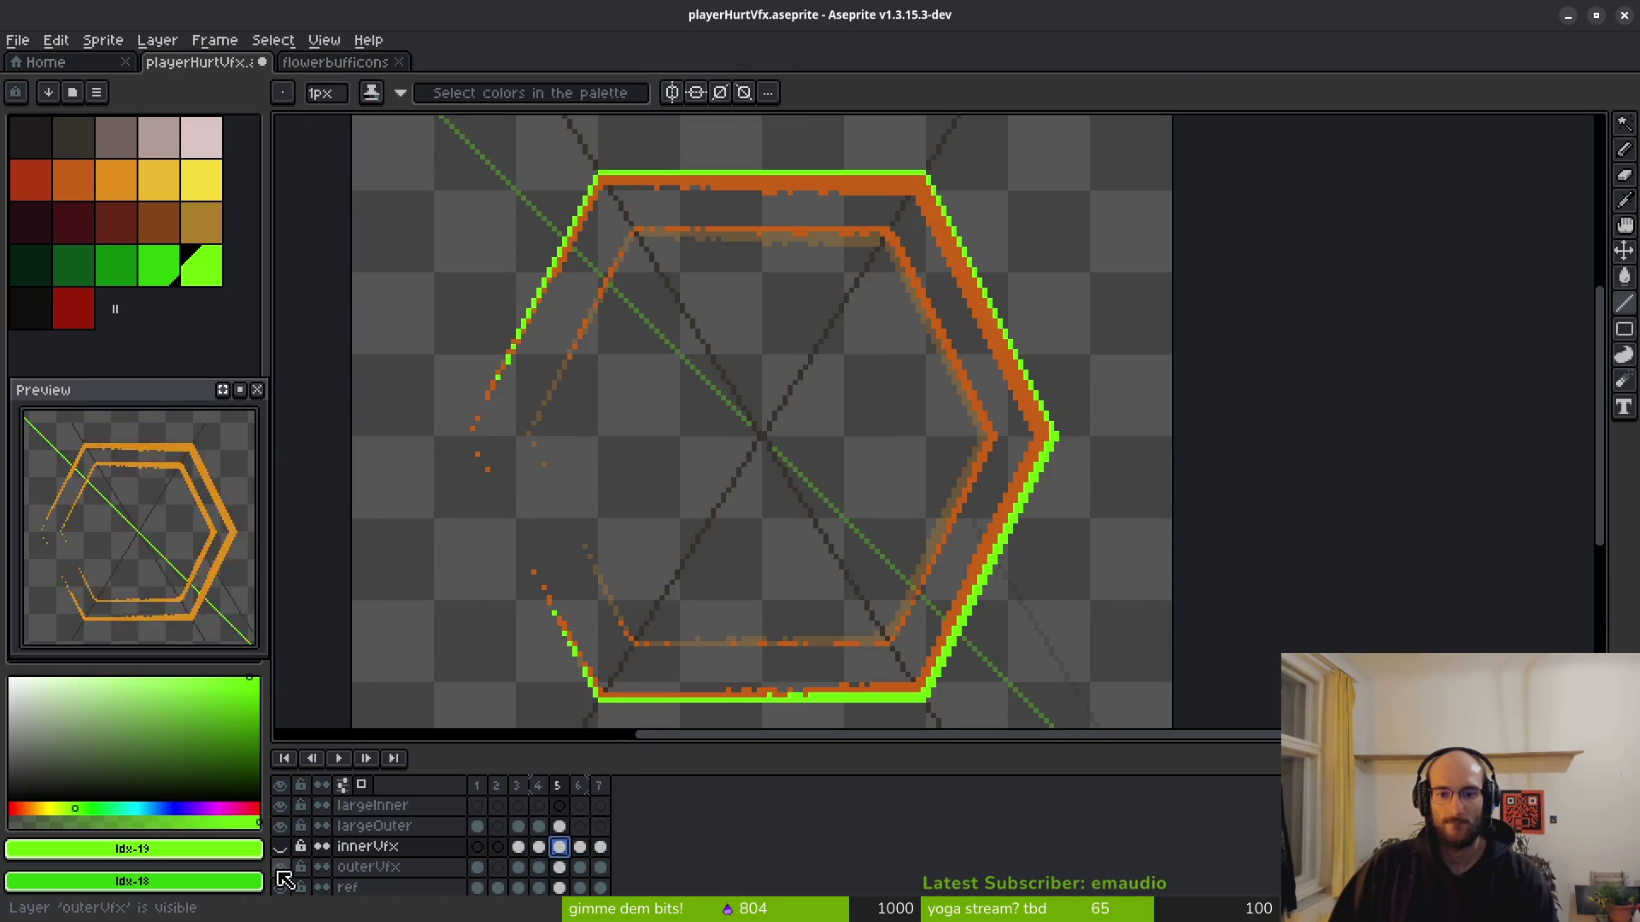
drag(963, 543, 1016, 518)
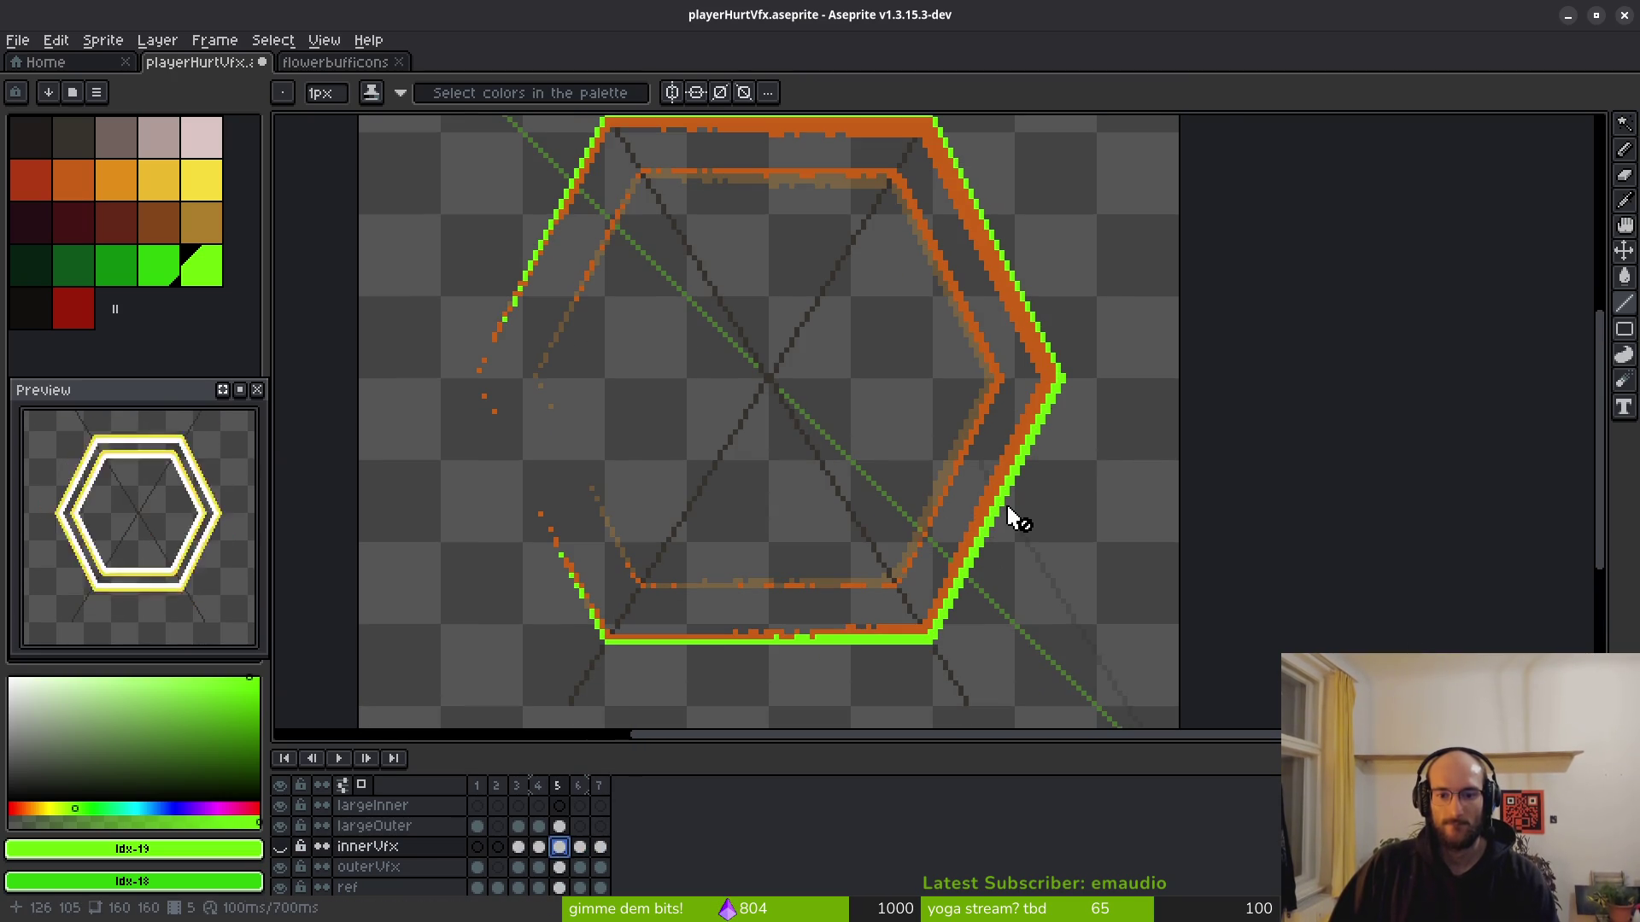
scroll(1017, 519, up, 3)
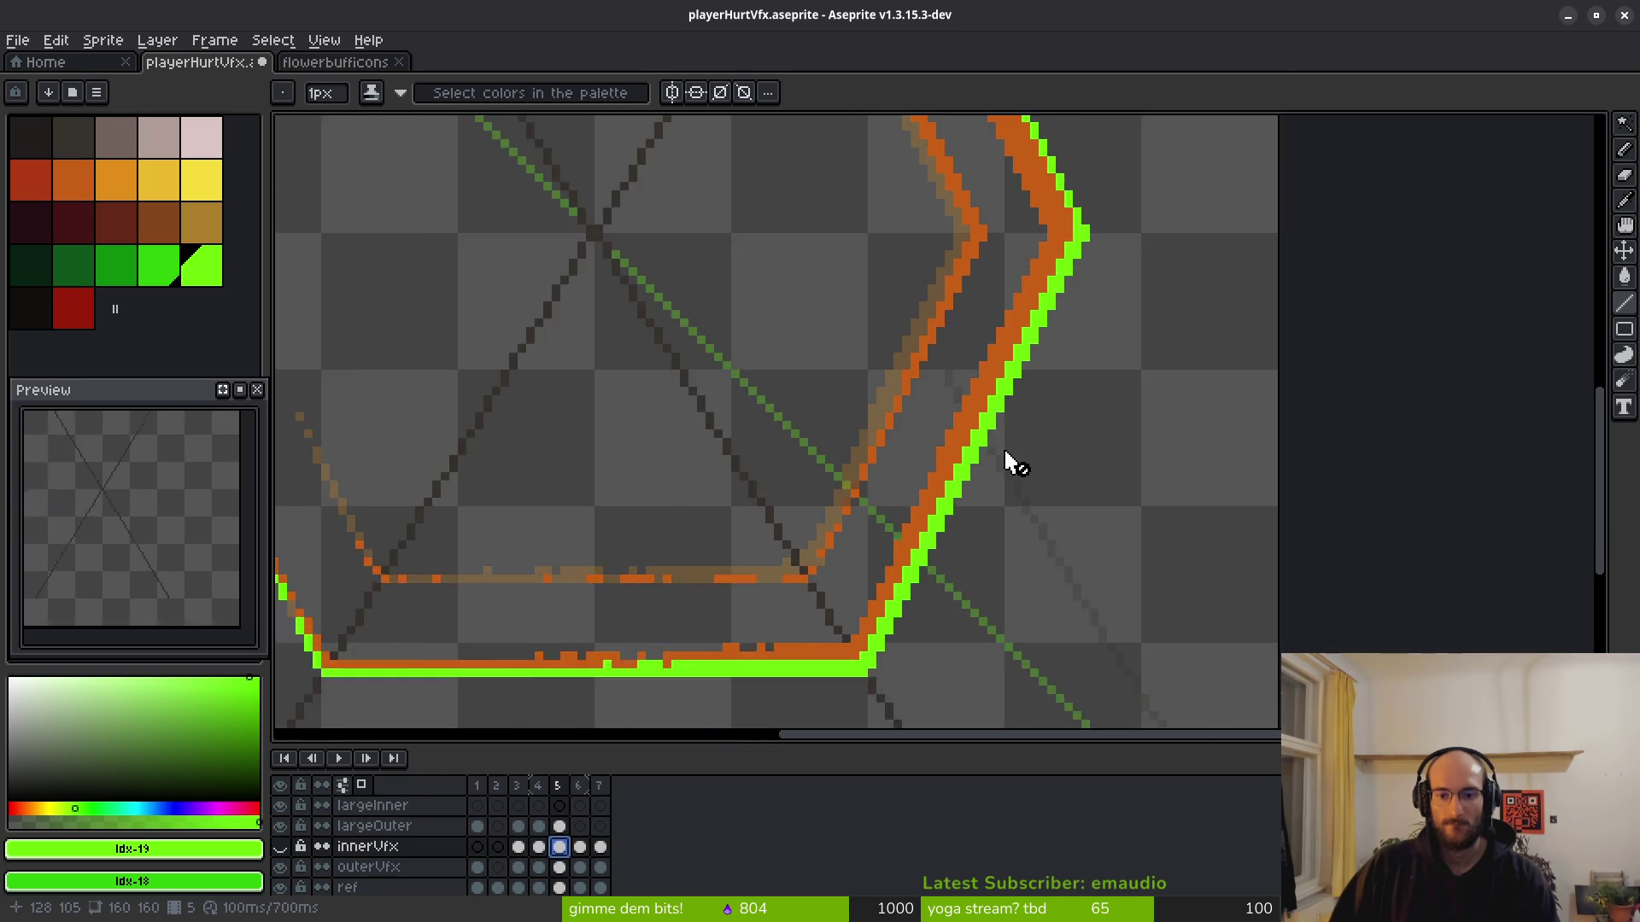
scroll(1007, 463, down, 2)
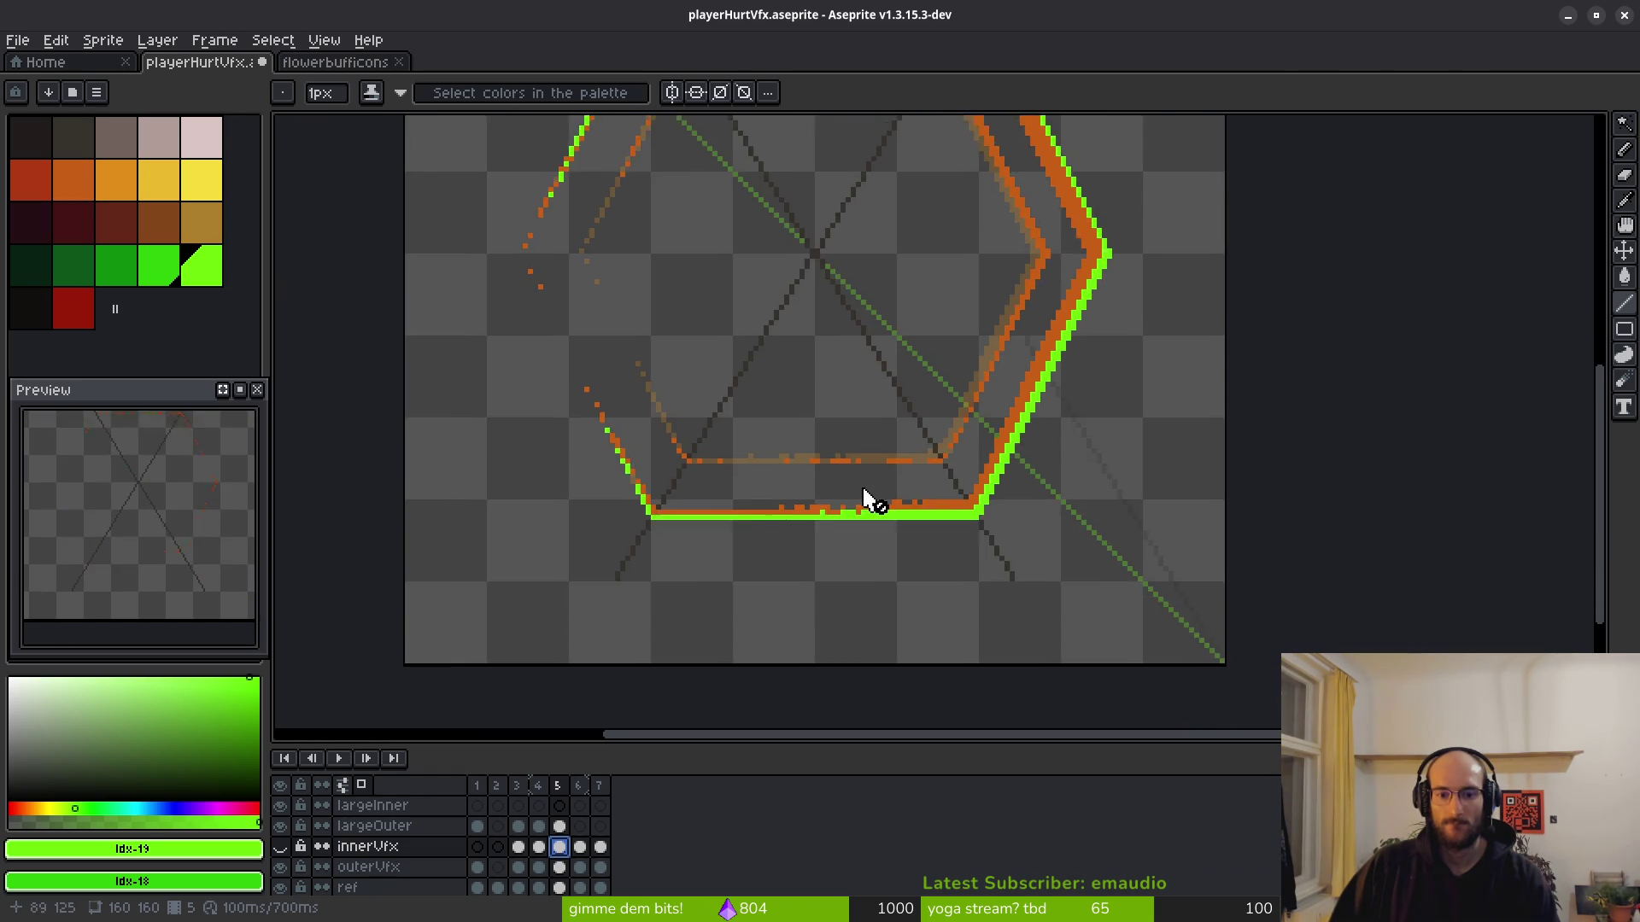
scroll(868, 498, up, 2)
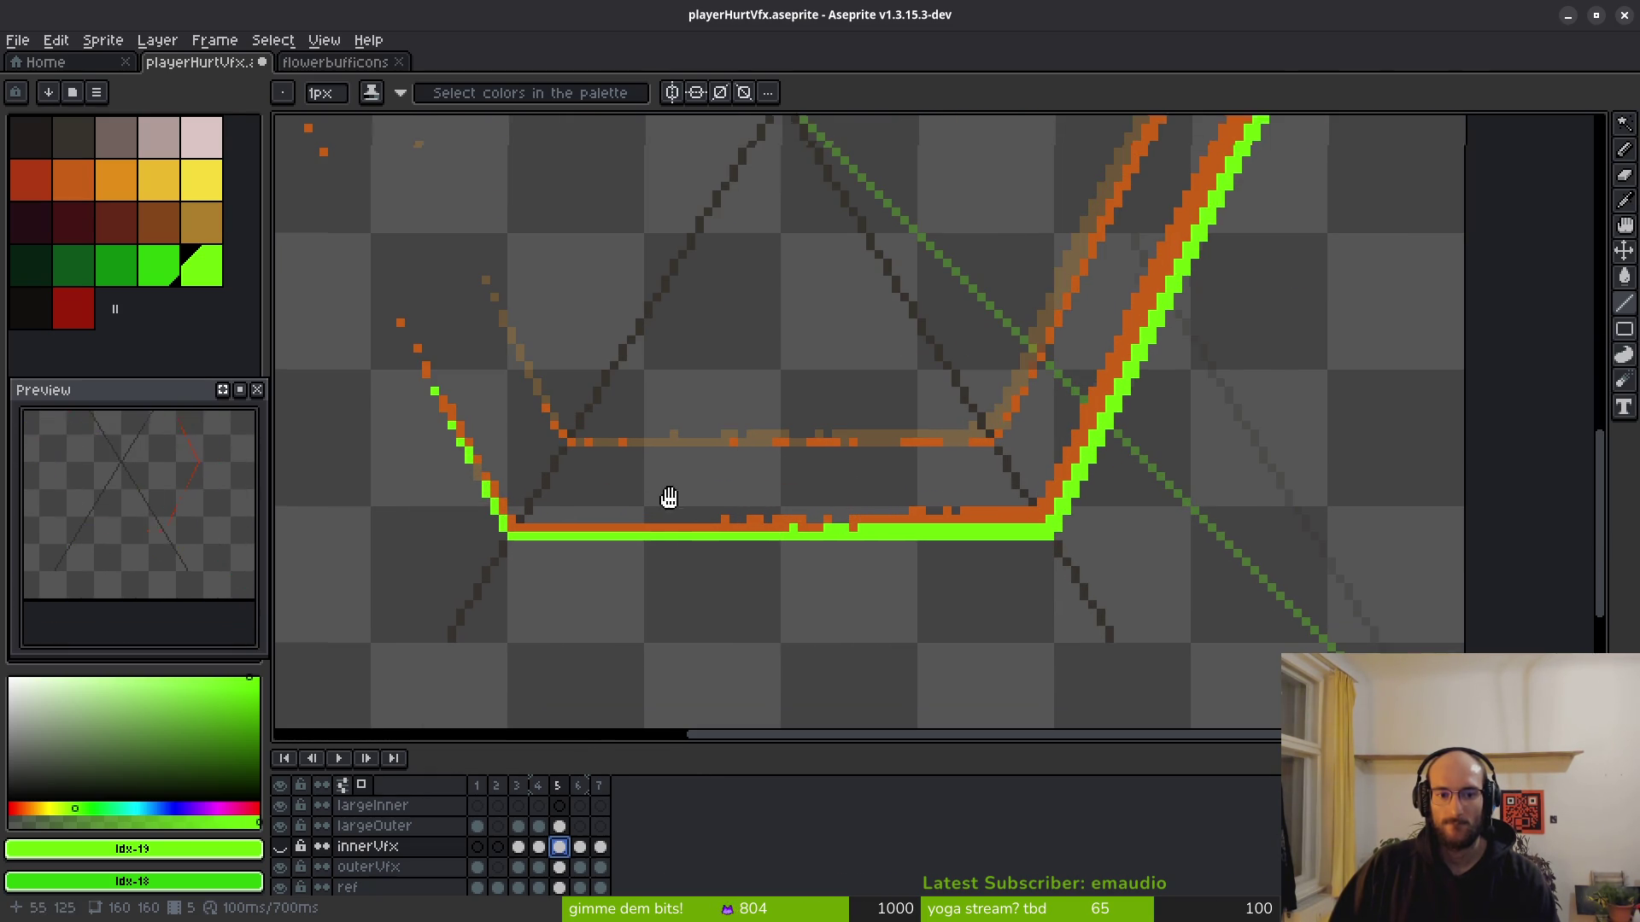
scroll(714, 487, up, 5)
On the largeOuter layer, erase the bottom green row and repaint it leaving brown gaps.
click(559, 826)
scroll(845, 479, right, 5)
scroll(1062, 450, down, 4)
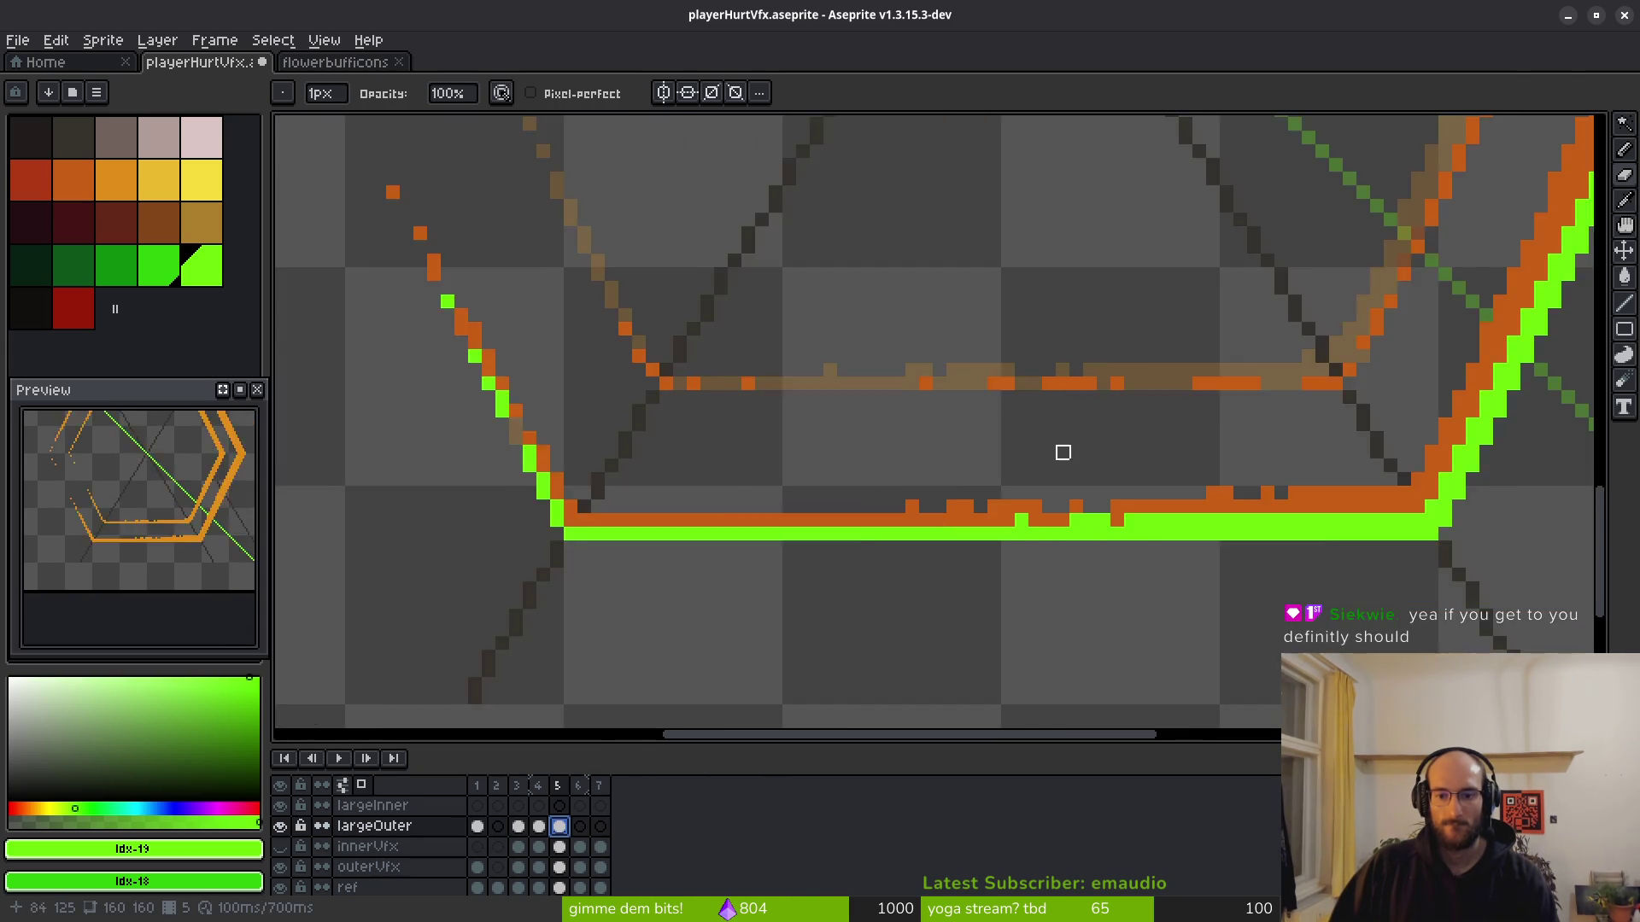
scroll(941, 447, up, 3)
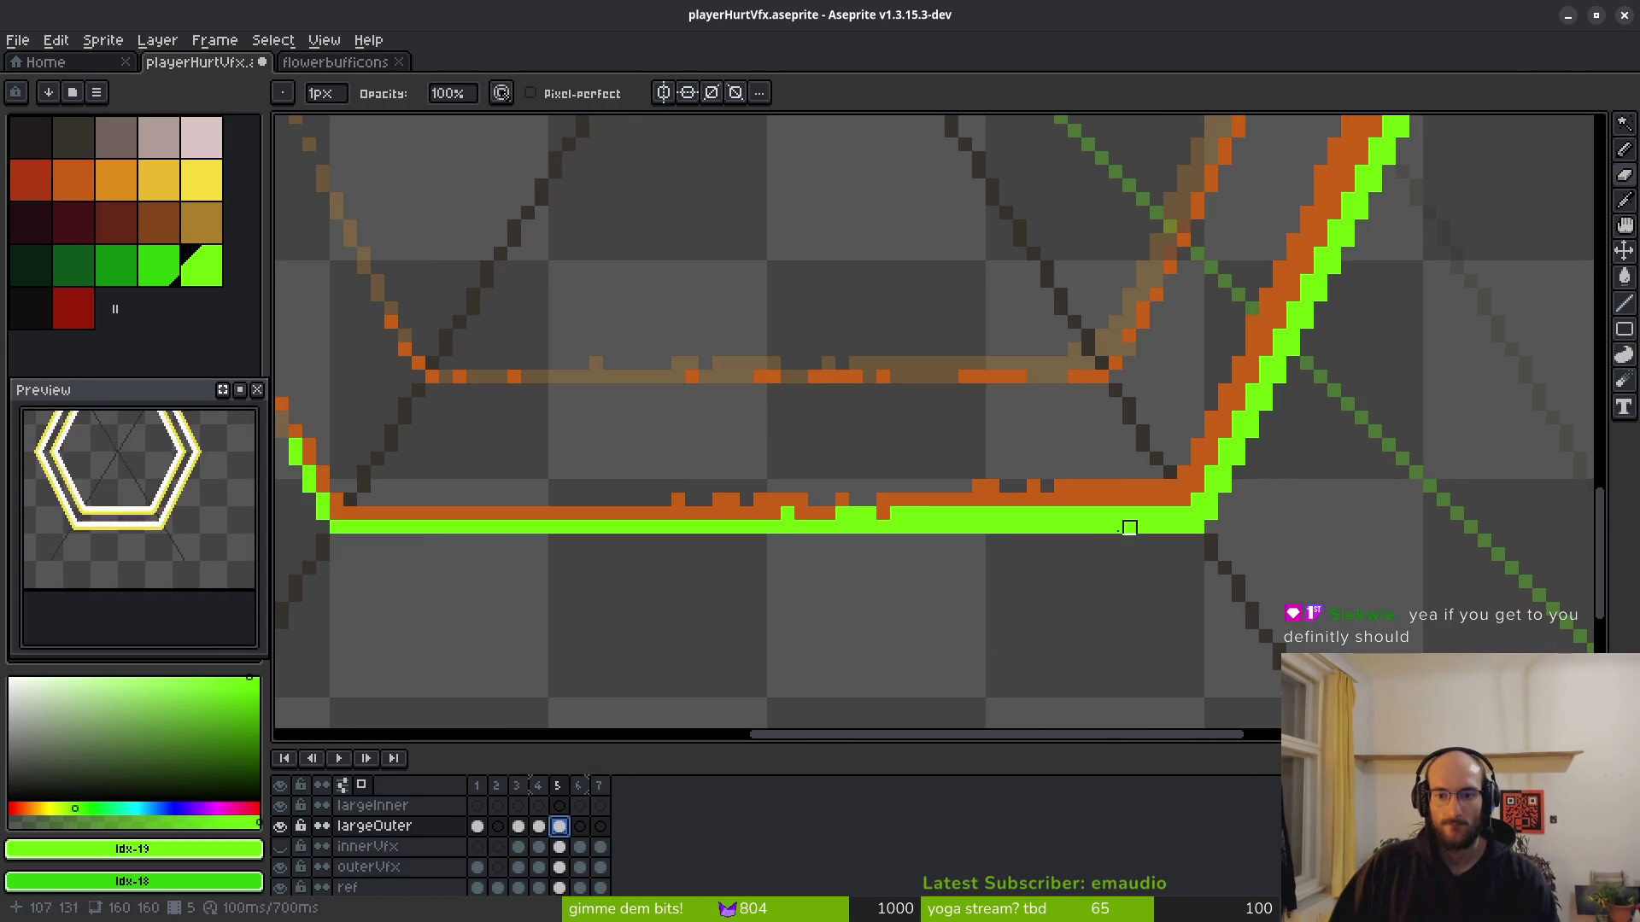
drag(1076, 514, 520, 508)
scroll(960, 513, up, 3)
scroll(956, 482, right, 2)
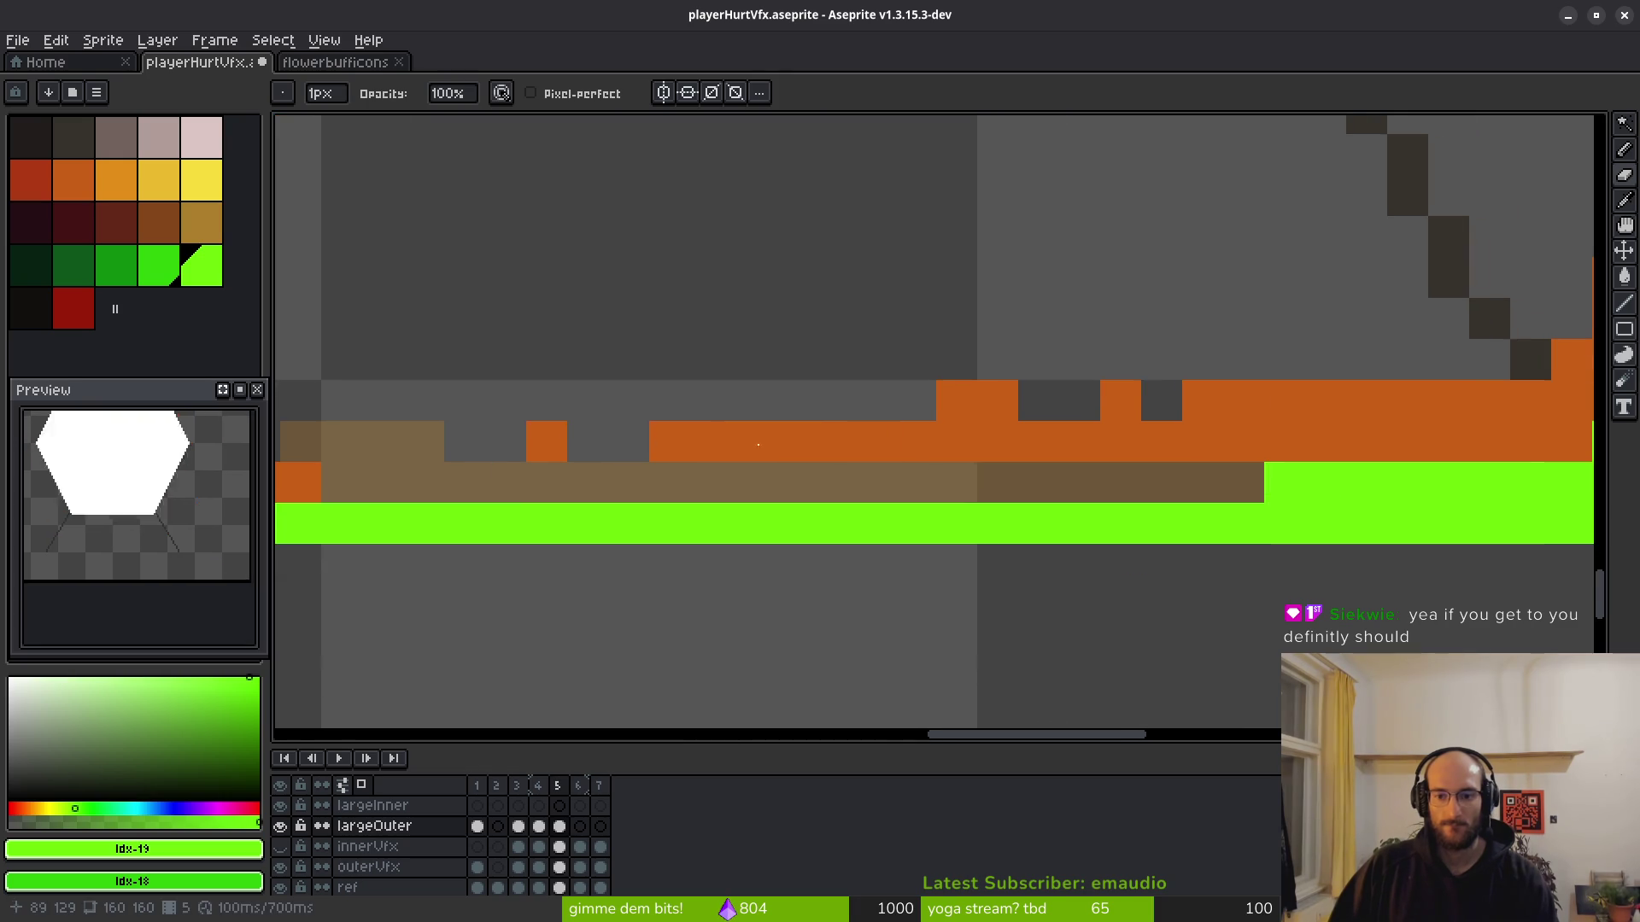
key(f)
click(1175, 485)
mouse_move(1175, 485)
mouse_down()
mouse_move(945, 476)
mouse_move(699, 494)
mouse_up()
Erase several short gaps and stretches into the bottom green row to dash it.
key(e)
click(669, 483)
click(766, 492)
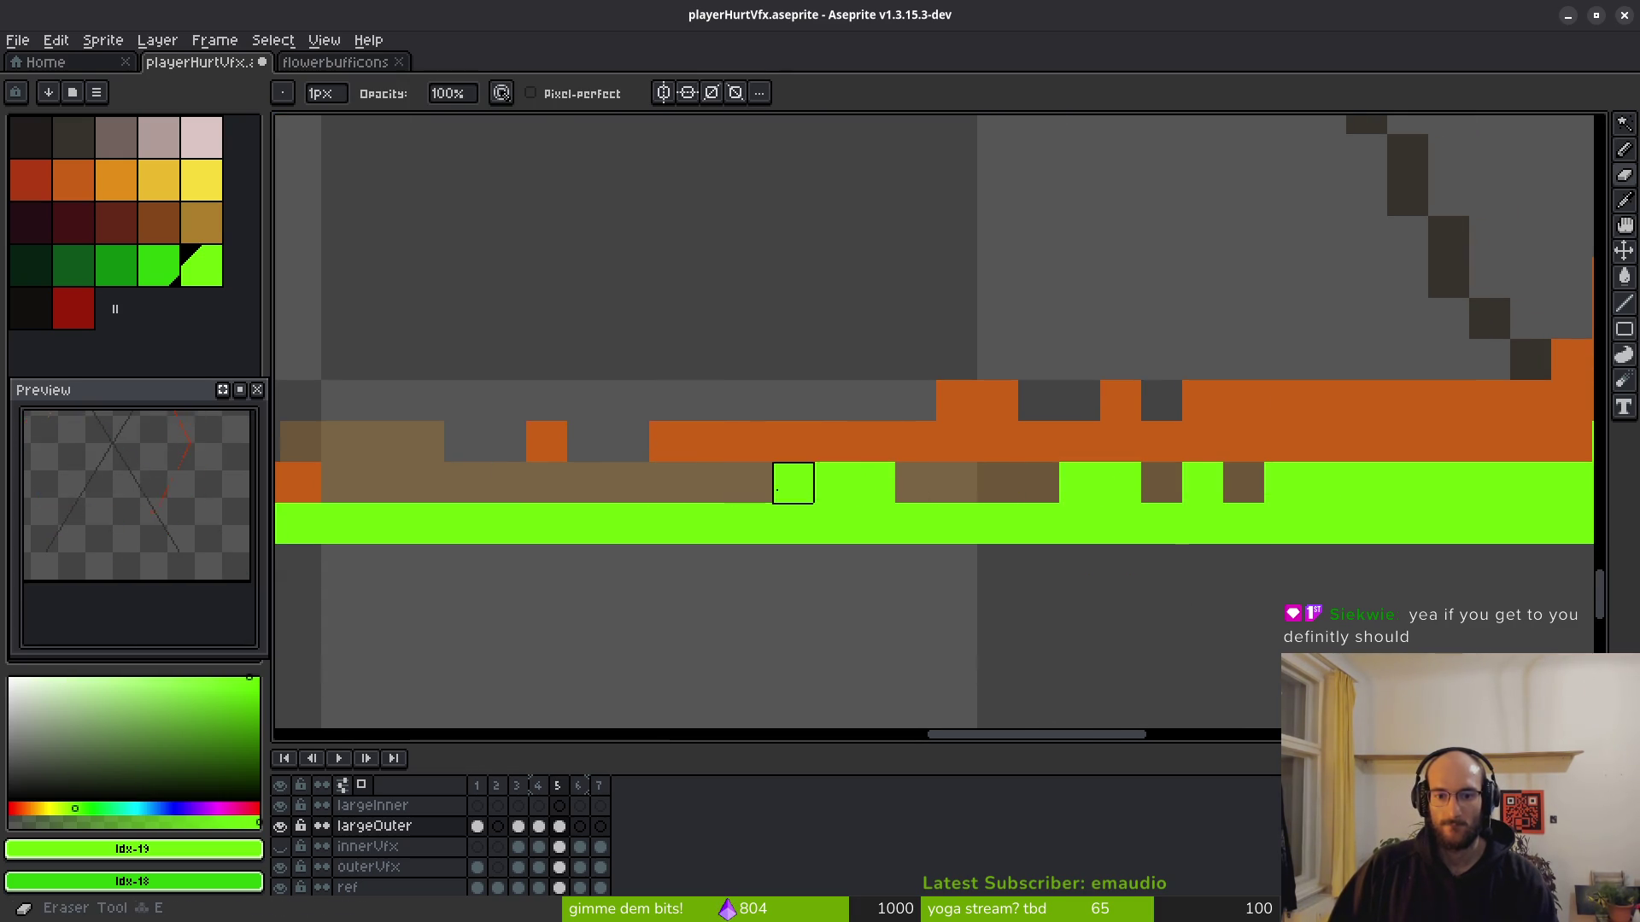
scroll(793, 483, down, 3)
scroll(952, 461, up, 2)
click(862, 495)
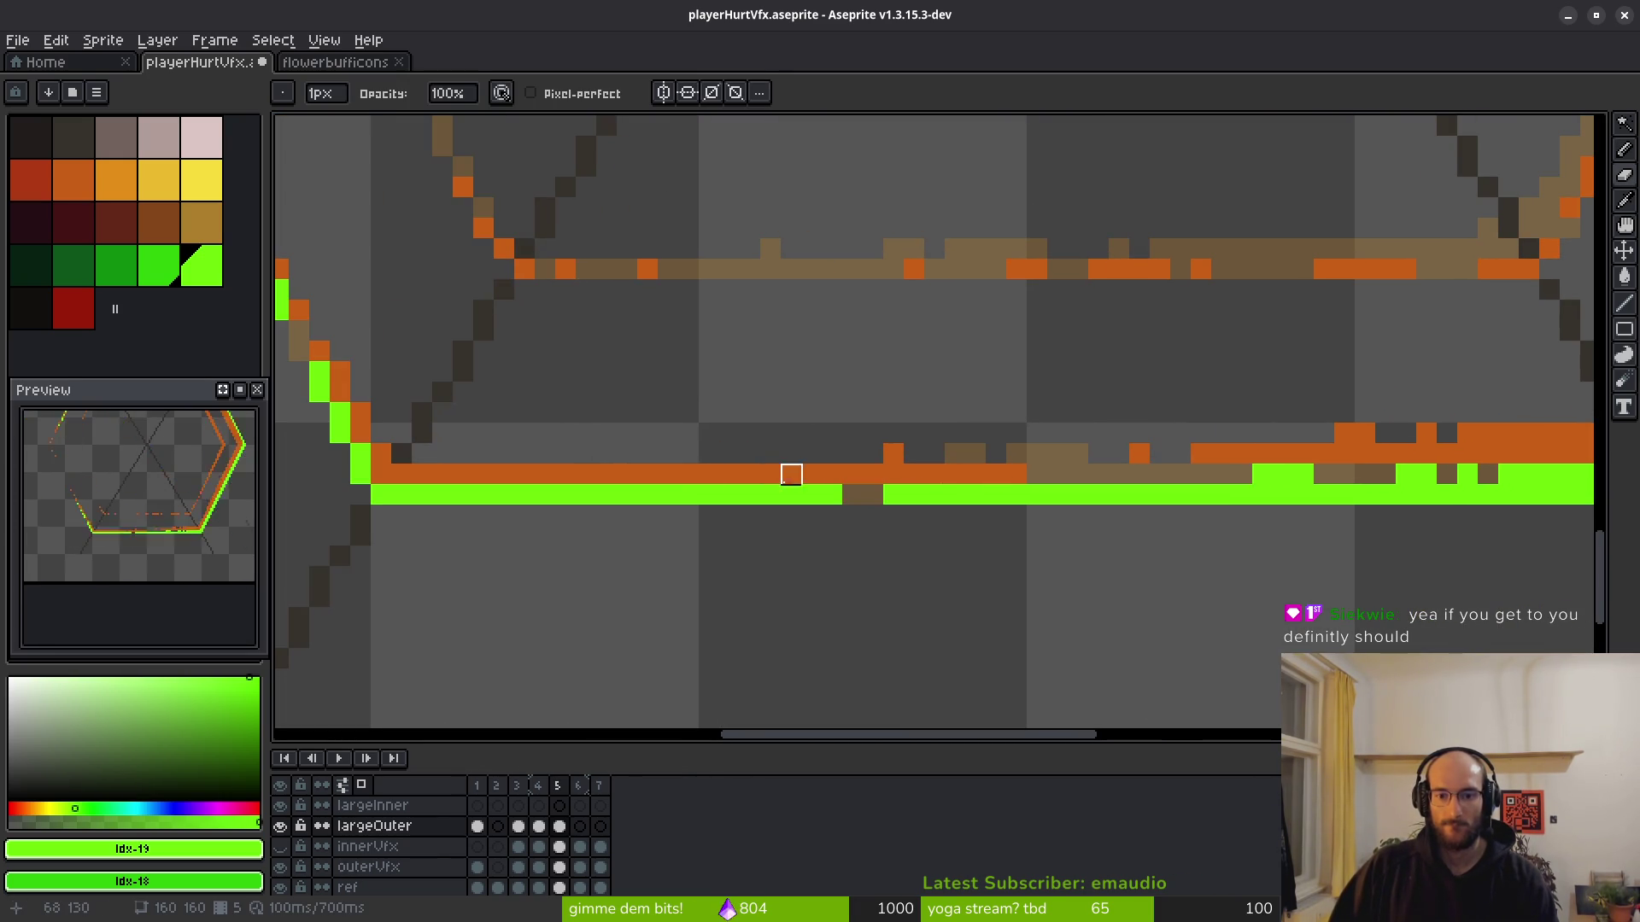
drag(730, 495, 688, 496)
Erase scattered green pixels along the lower-left diagonal, undoing one mistaken erase.
mouse_move(627, 495)
mouse_down()
mouse_move(606, 495)
mouse_move(962, 495)
mouse_up()
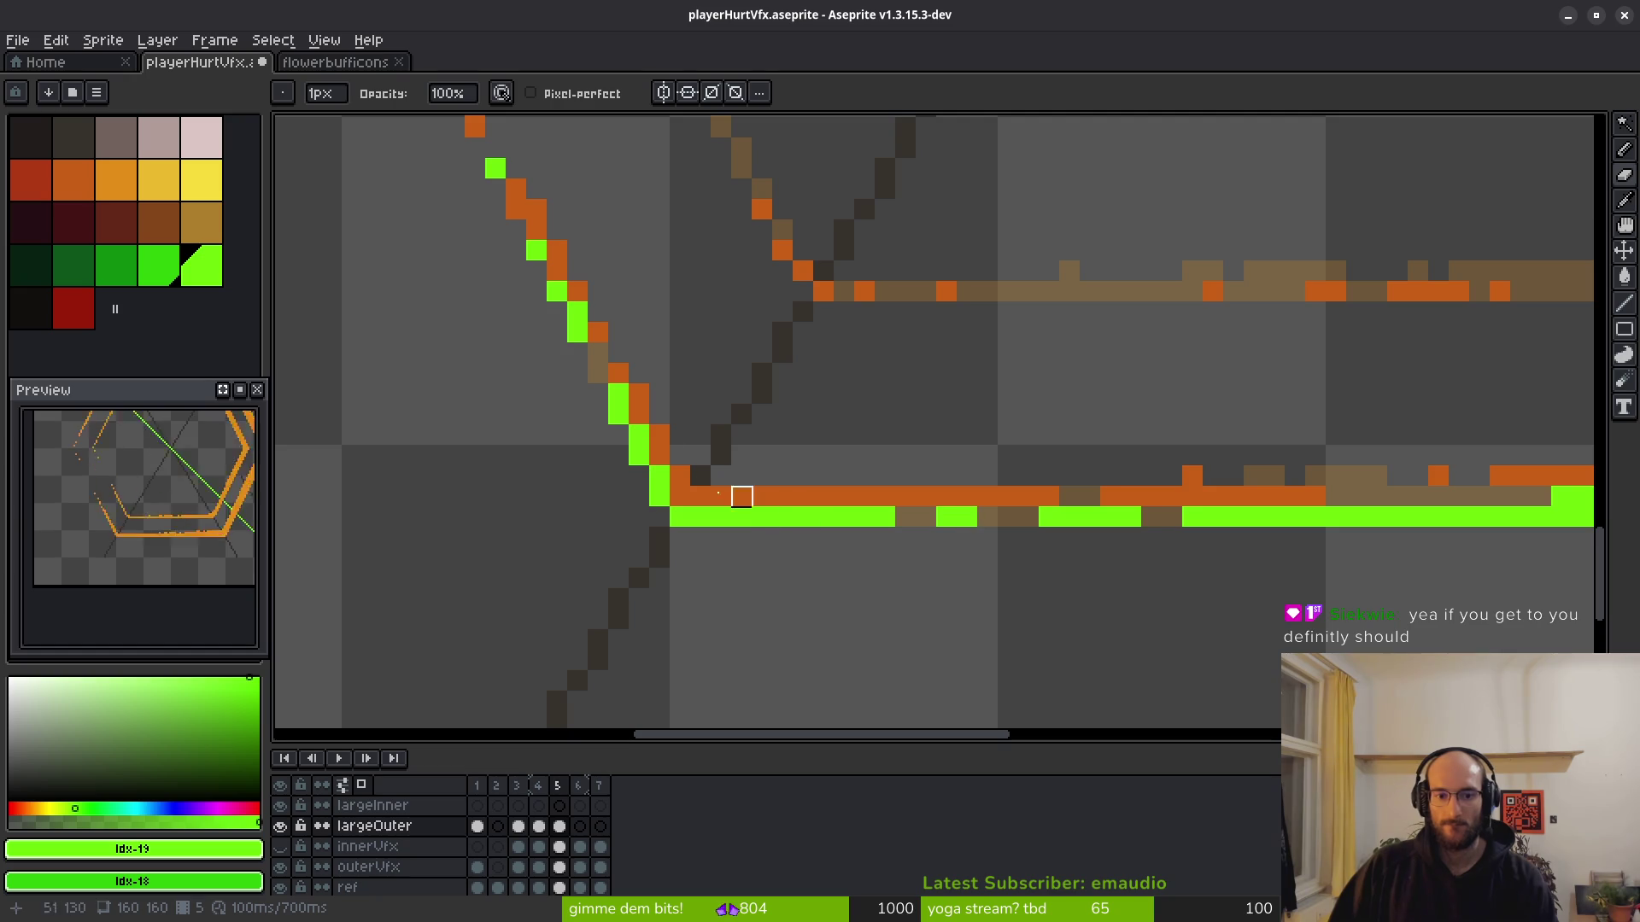
drag(659, 436, 853, 512)
scroll(752, 410, up, 1)
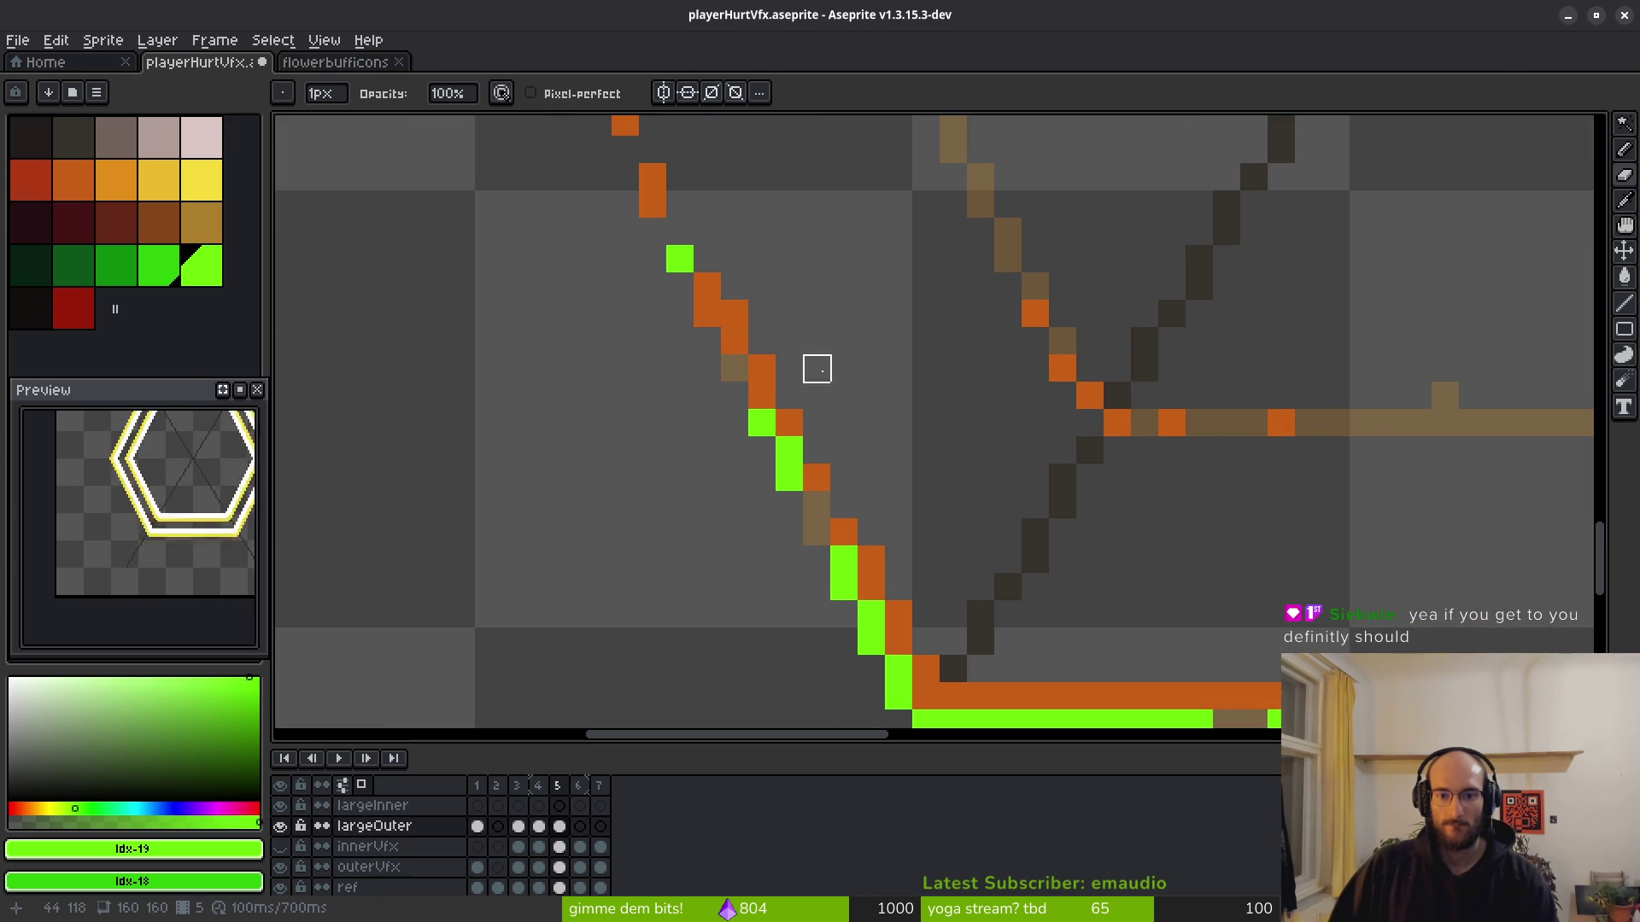
scroll(817, 369, down, 6)
scroll(783, 365, up, 5)
click(767, 331)
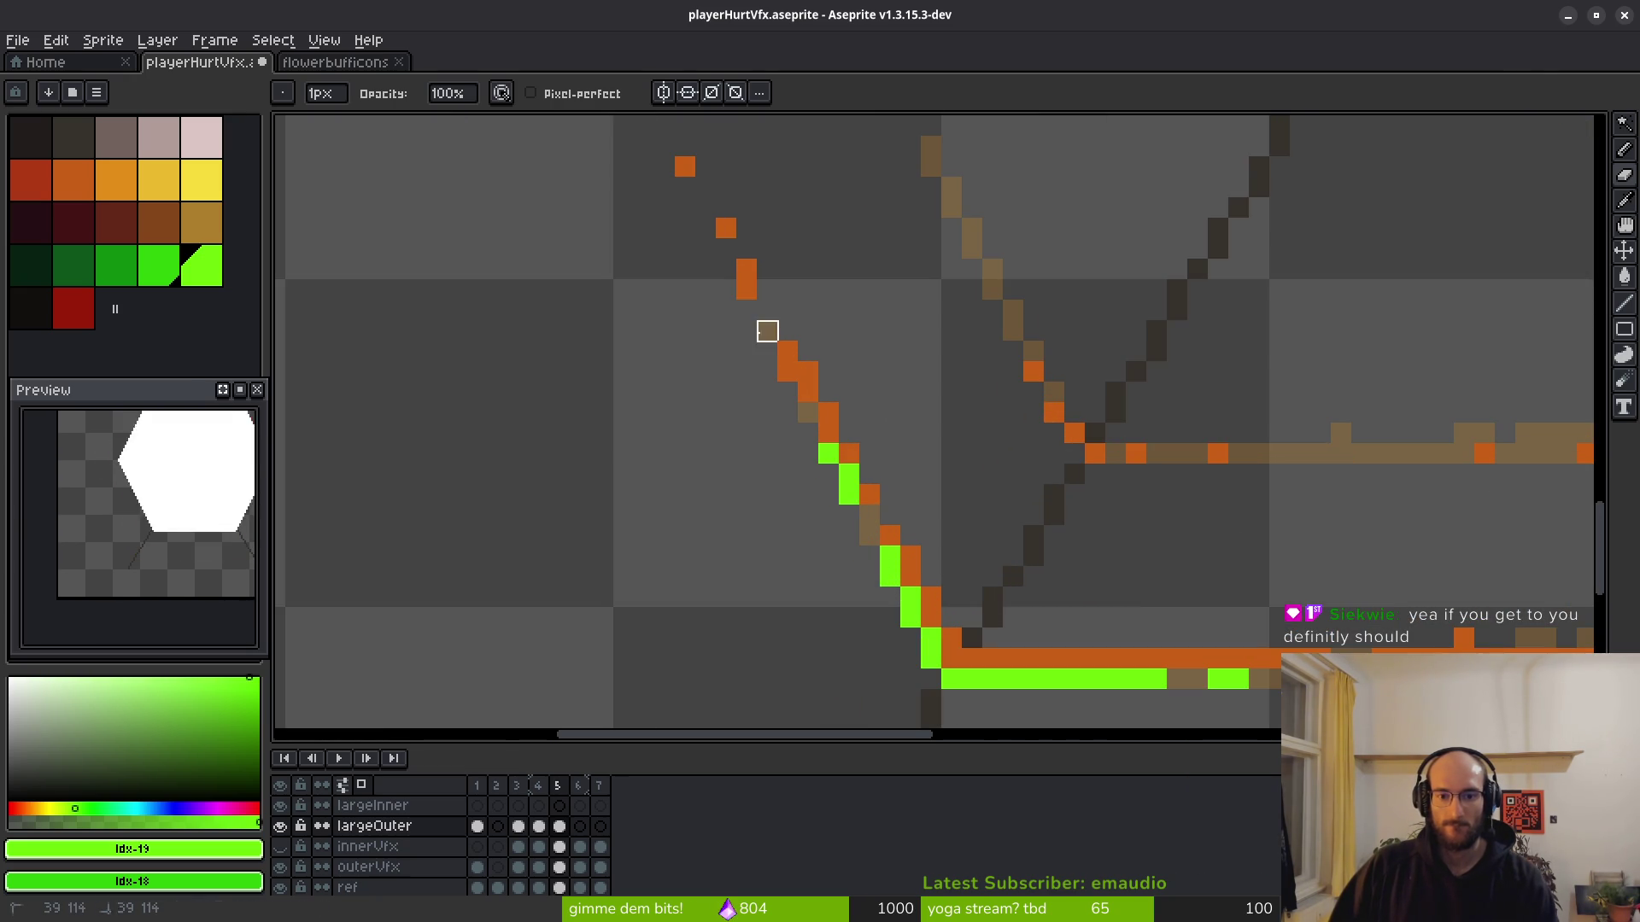
click(848, 474)
scroll(849, 468, down, 1)
scroll(857, 356, up, 2)
click(803, 458)
click(803, 431)
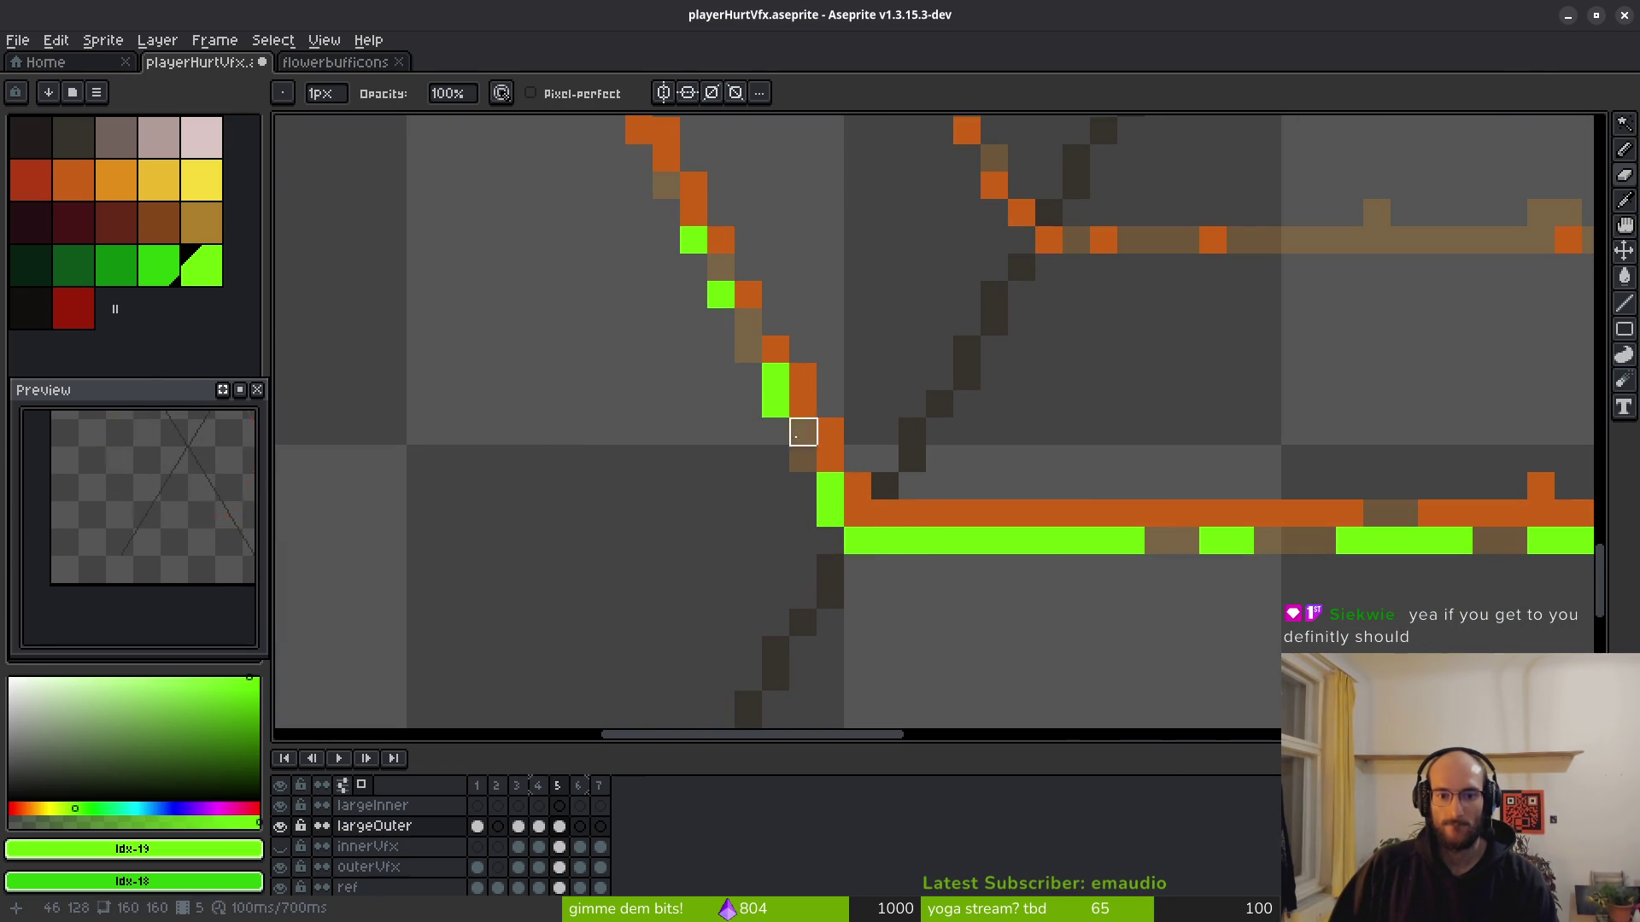
key(ctrl+z)
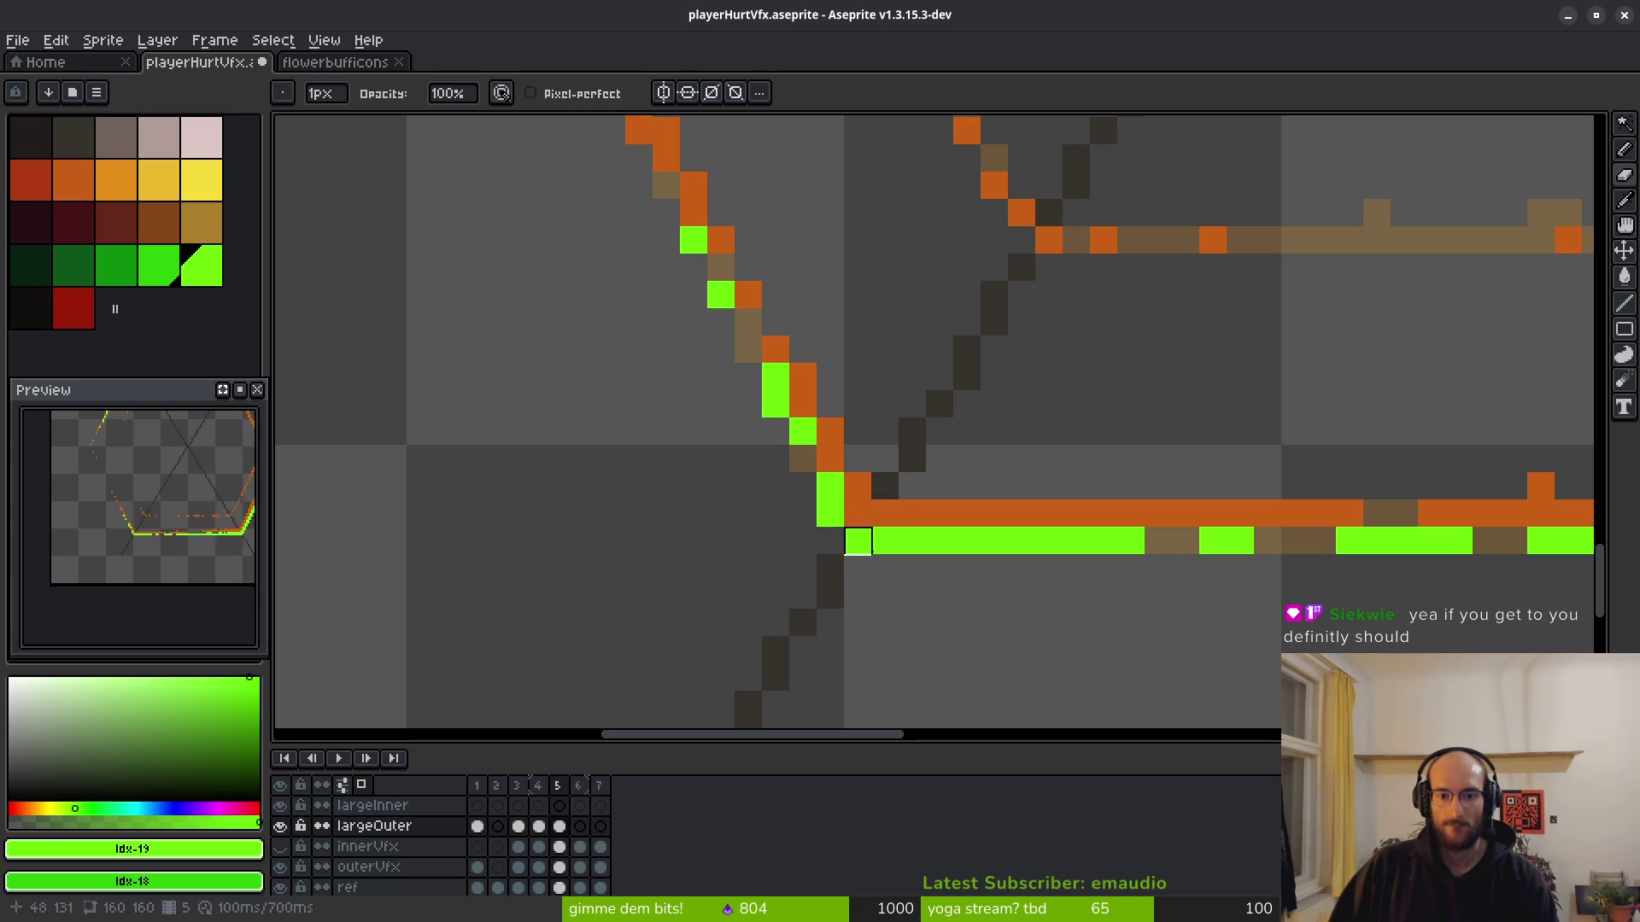
Clear the corner and diagonal-base pixels and erase three more pixels along the bottom row.
click(830, 513)
click(857, 539)
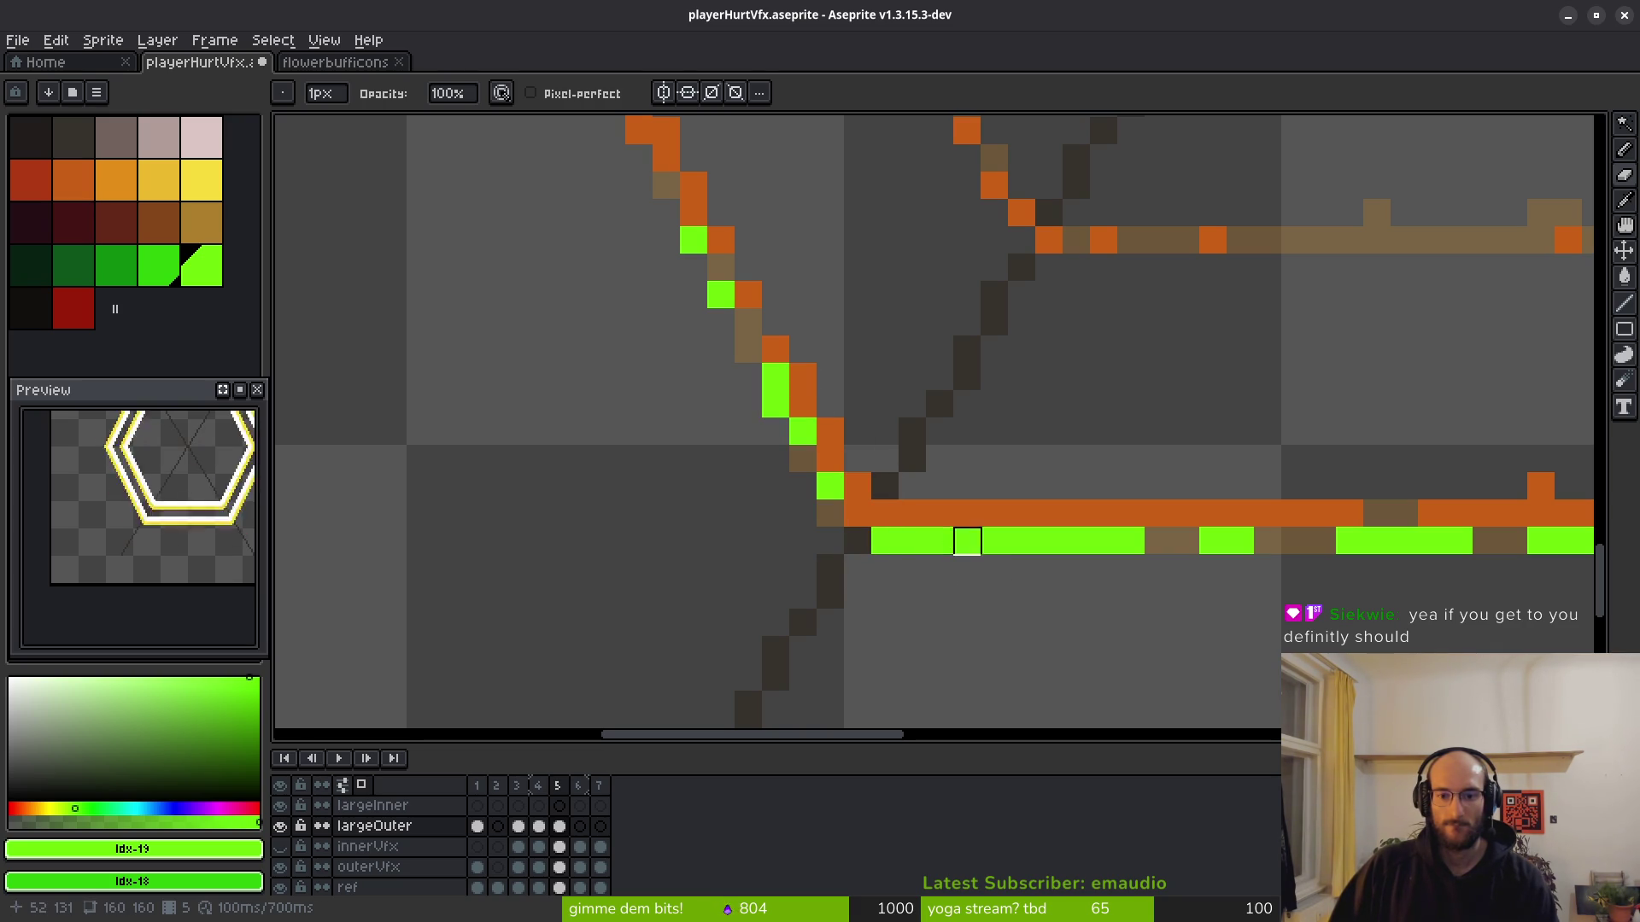
click(967, 541)
click(1022, 541)
click(1049, 540)
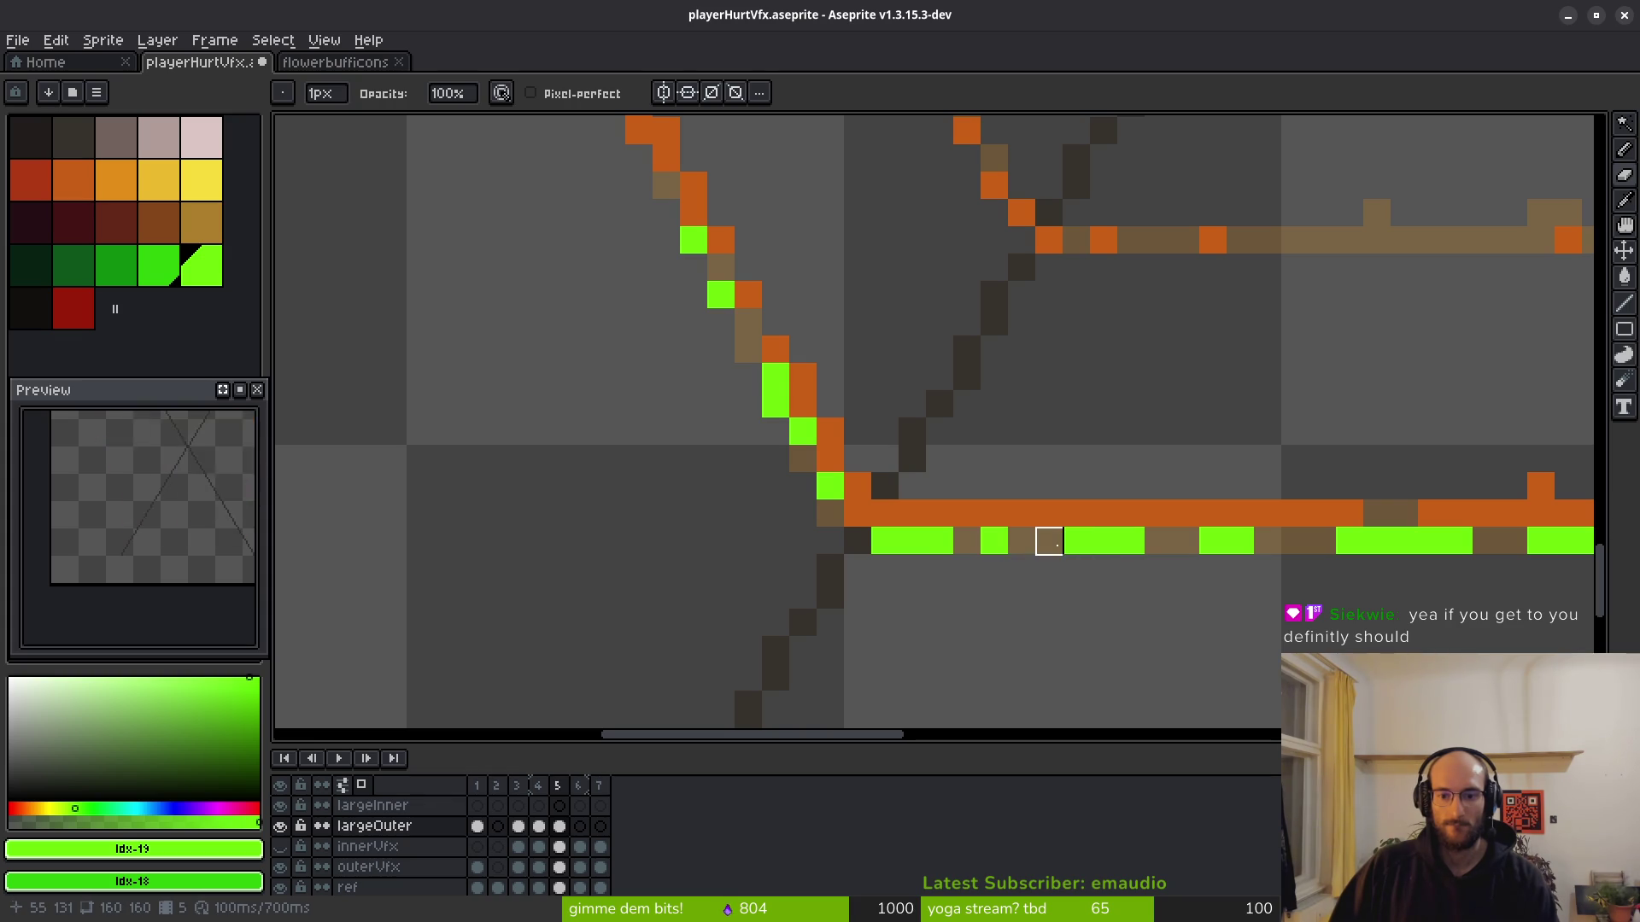
scroll(1049, 541, down, 4)
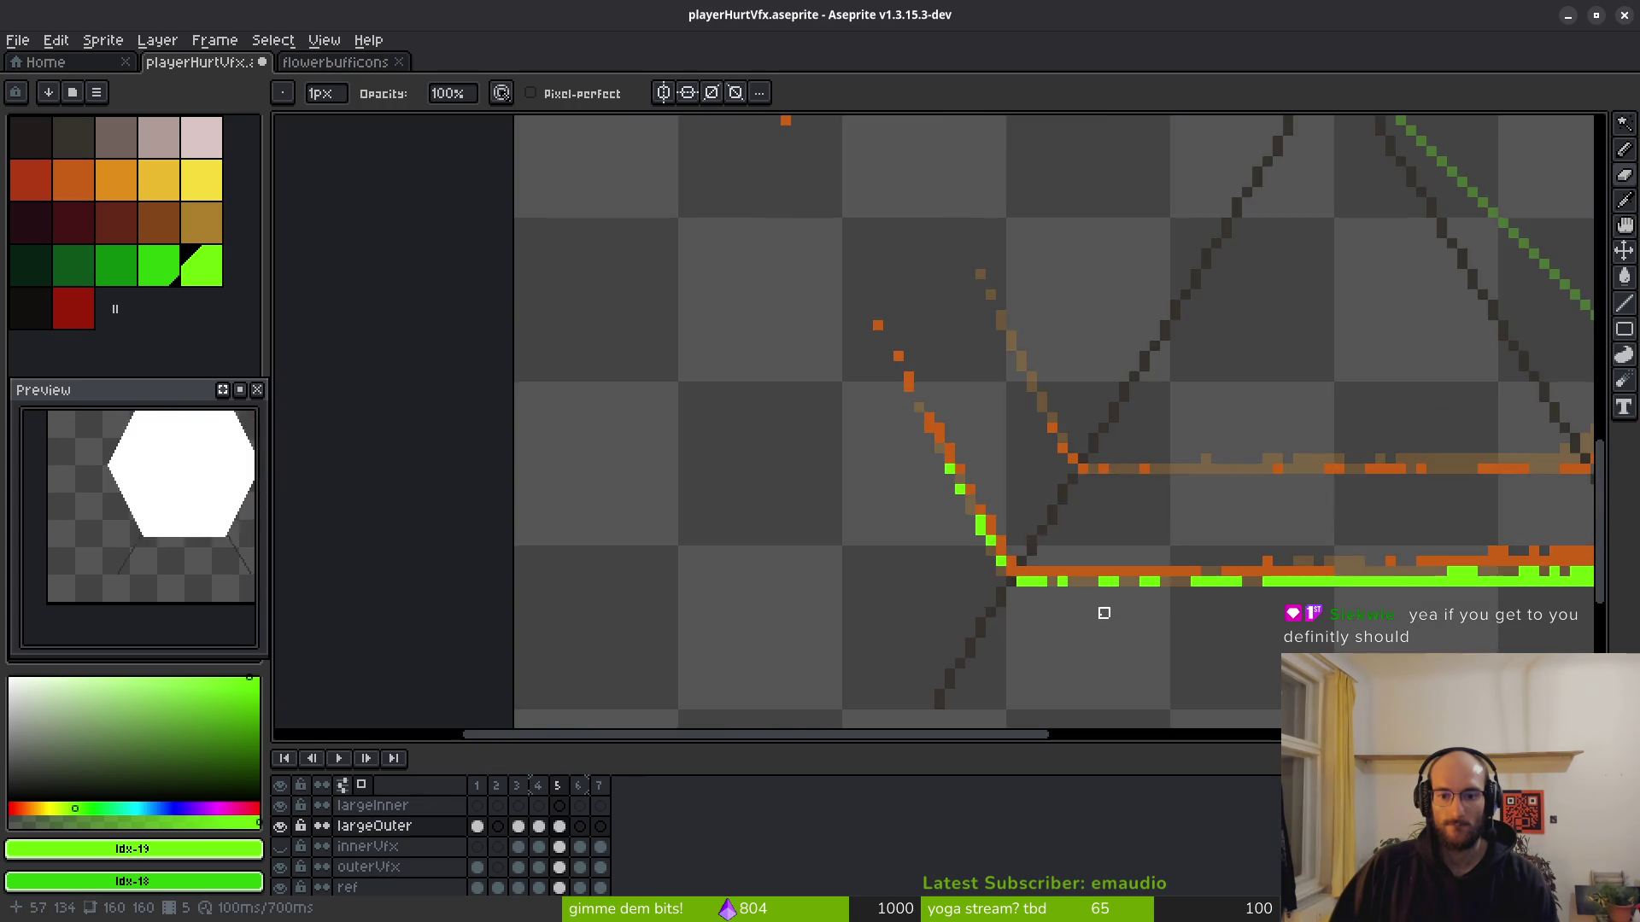
scroll(1104, 613, up, 3)
scroll(1099, 570, down, 5)
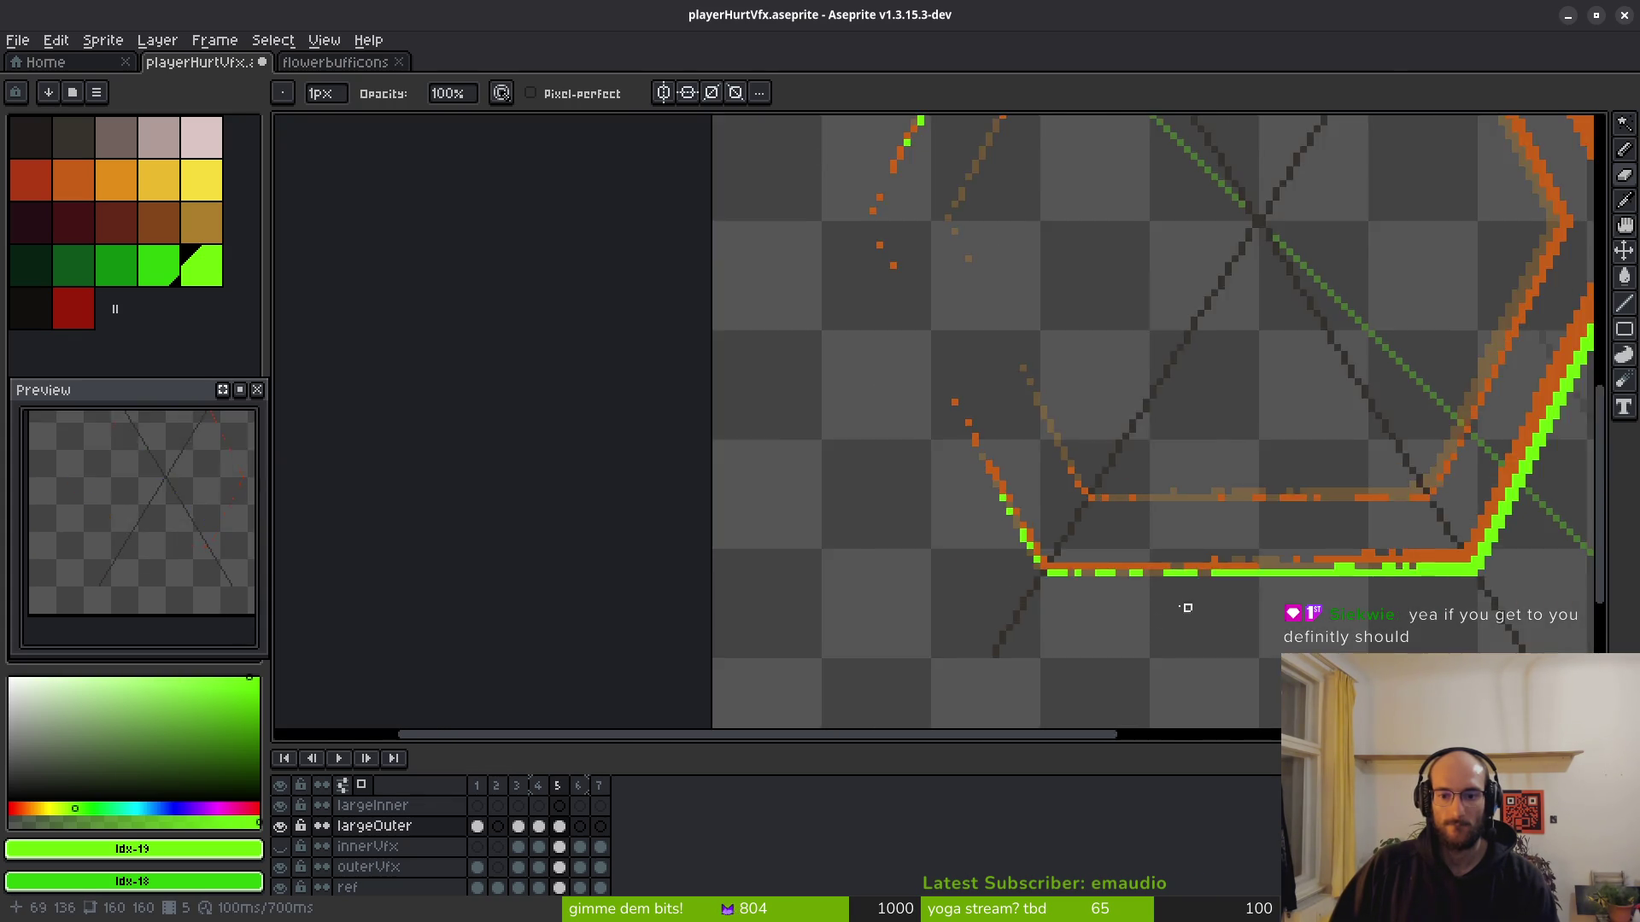
Repaint a short dashed green stretch on the bottom row, clearing two pixel gaps.
scroll(1079, 568, up, 4)
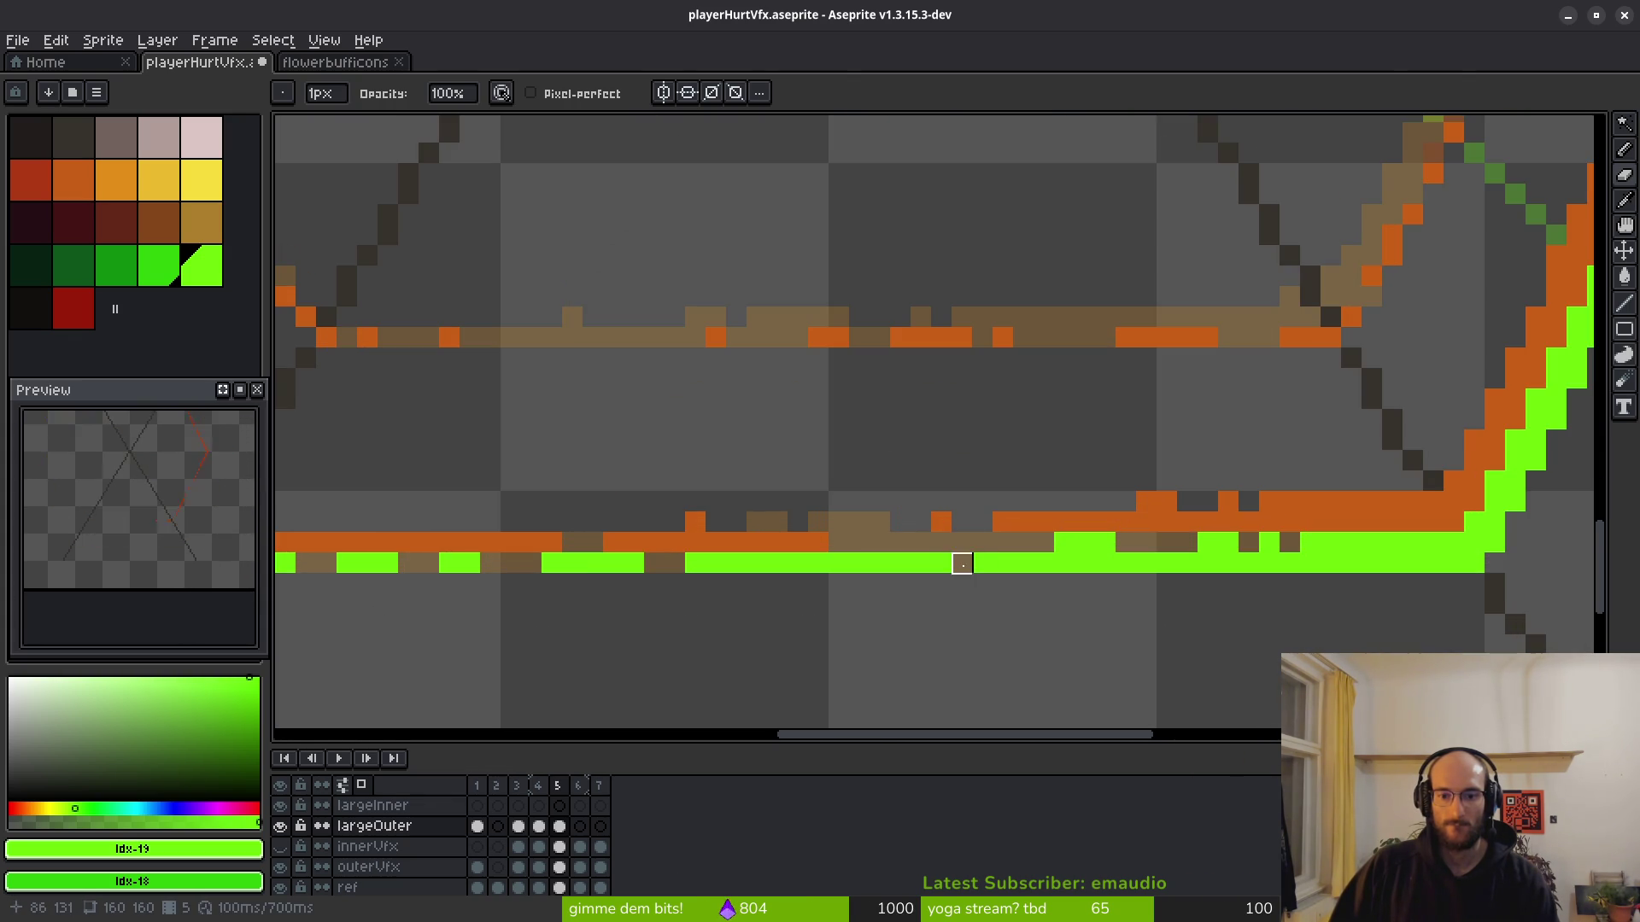
drag(962, 564, 921, 564)
right_click(900, 564)
right_click(859, 564)
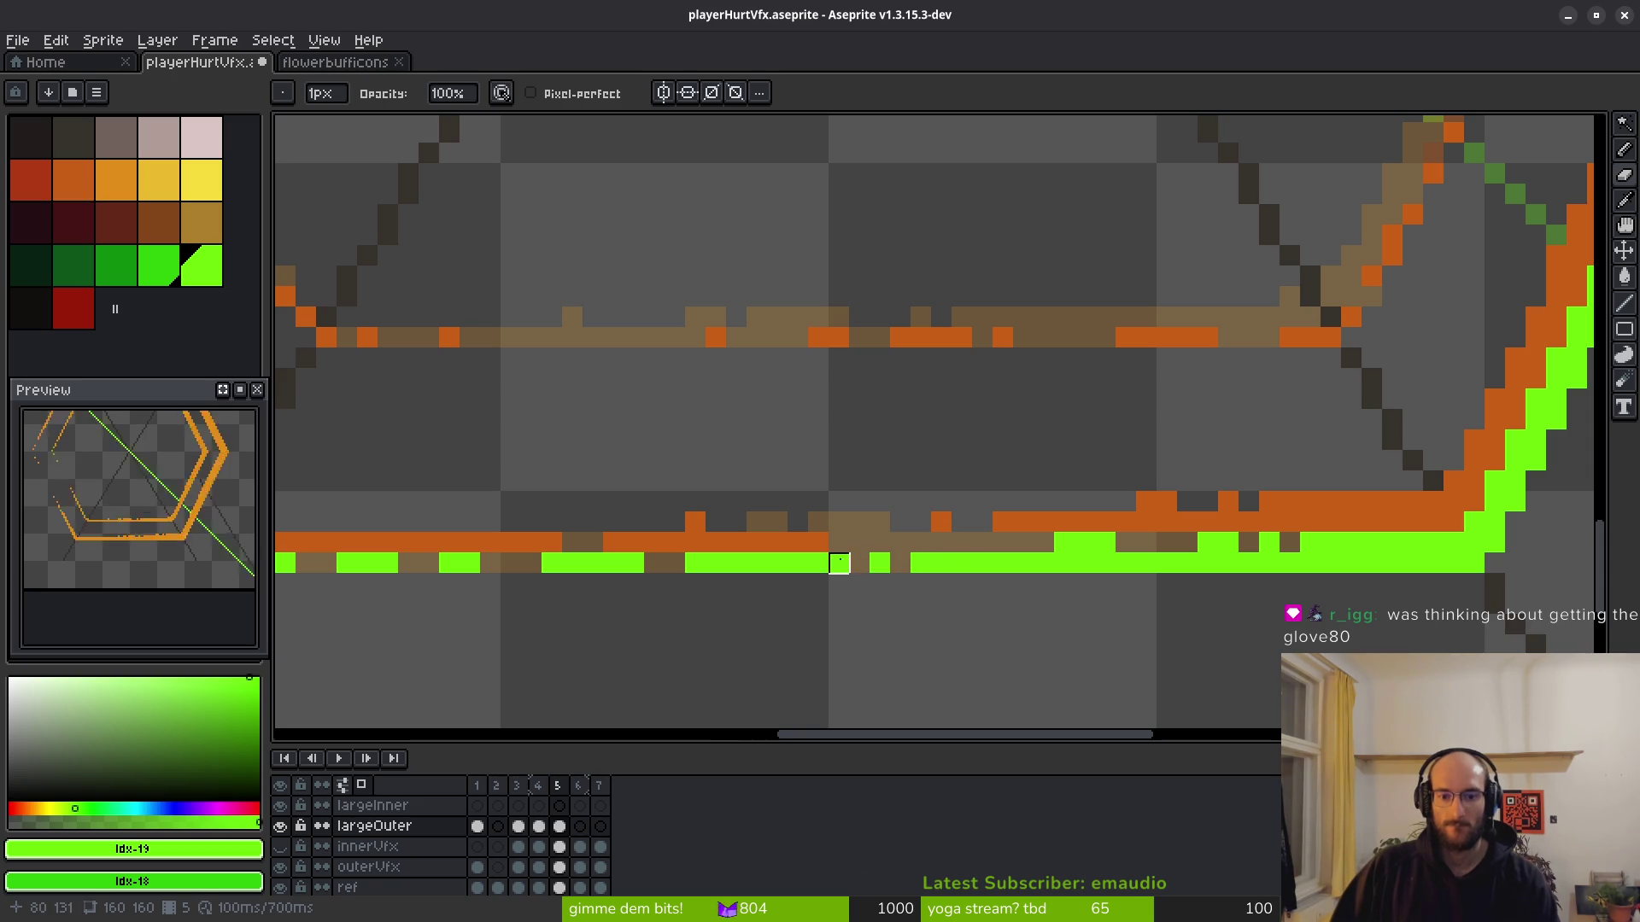
scroll(828, 564, down, 3)
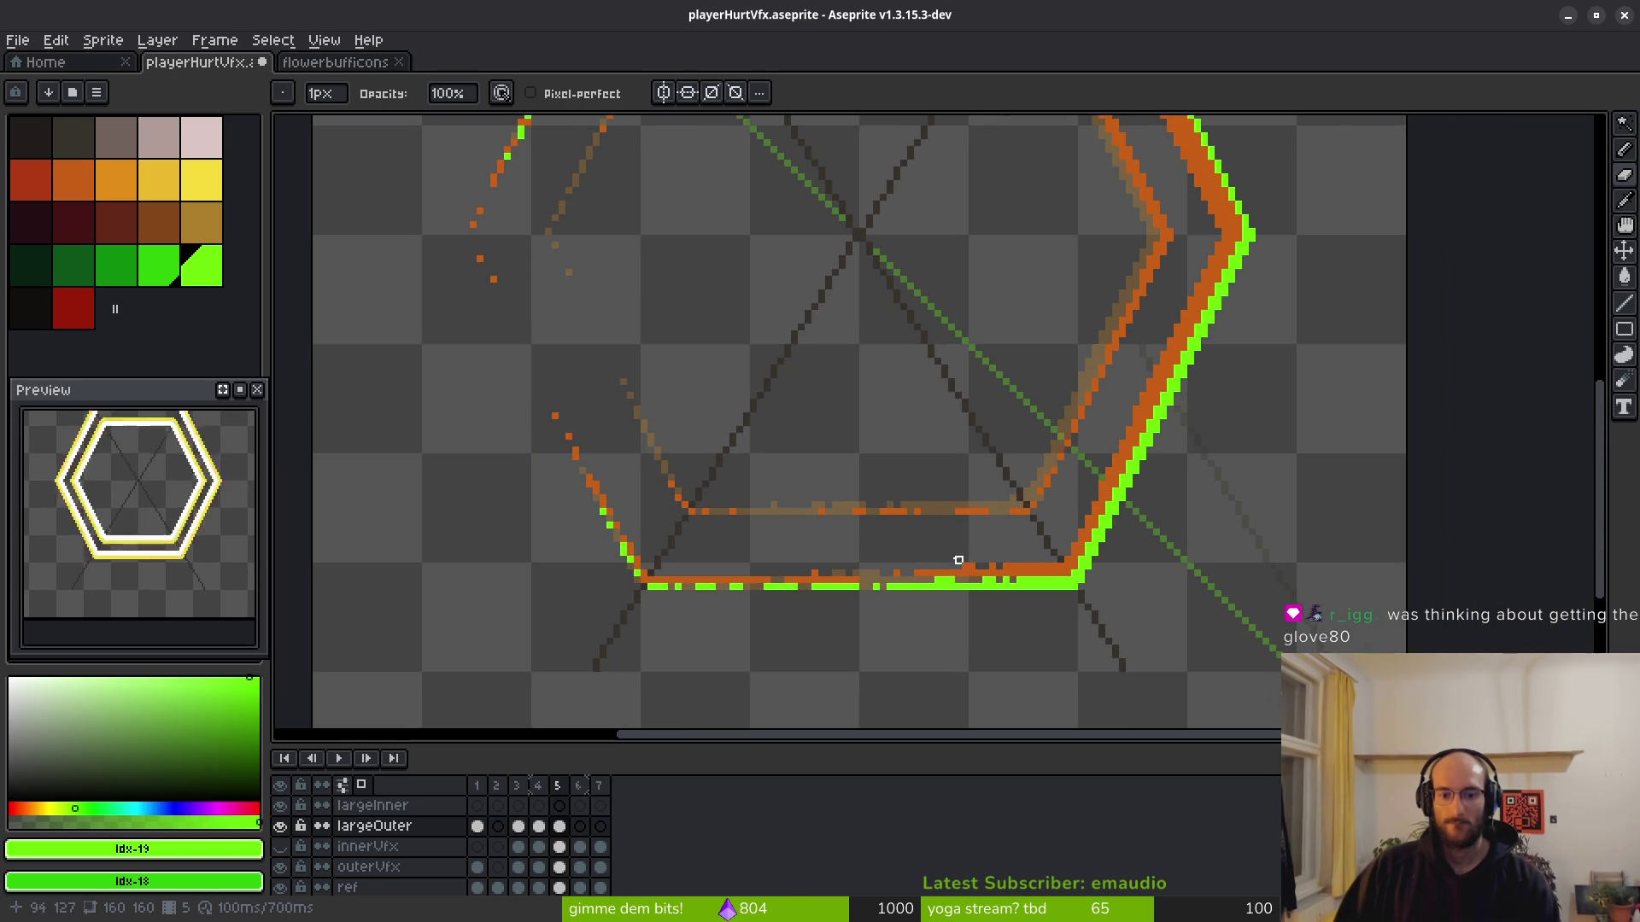
Erase a stray green pixel on the bottom edge and zoom out to check the outline.
drag(1040, 547, 961, 583)
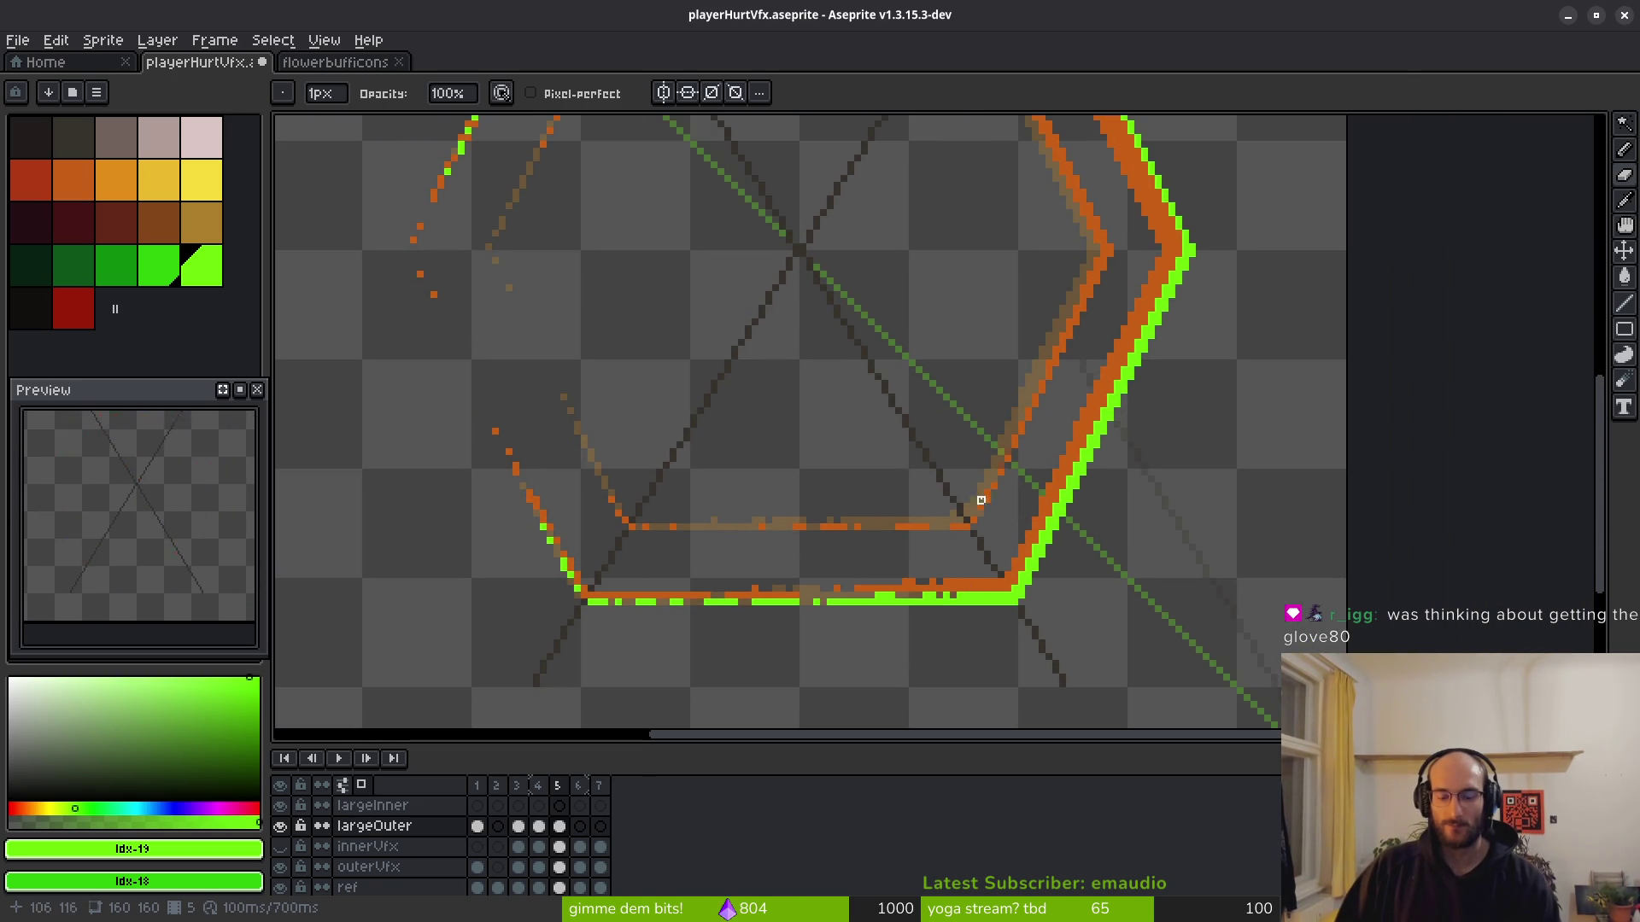
scroll(1020, 523, down, 1)
scroll(1008, 521, up, 3)
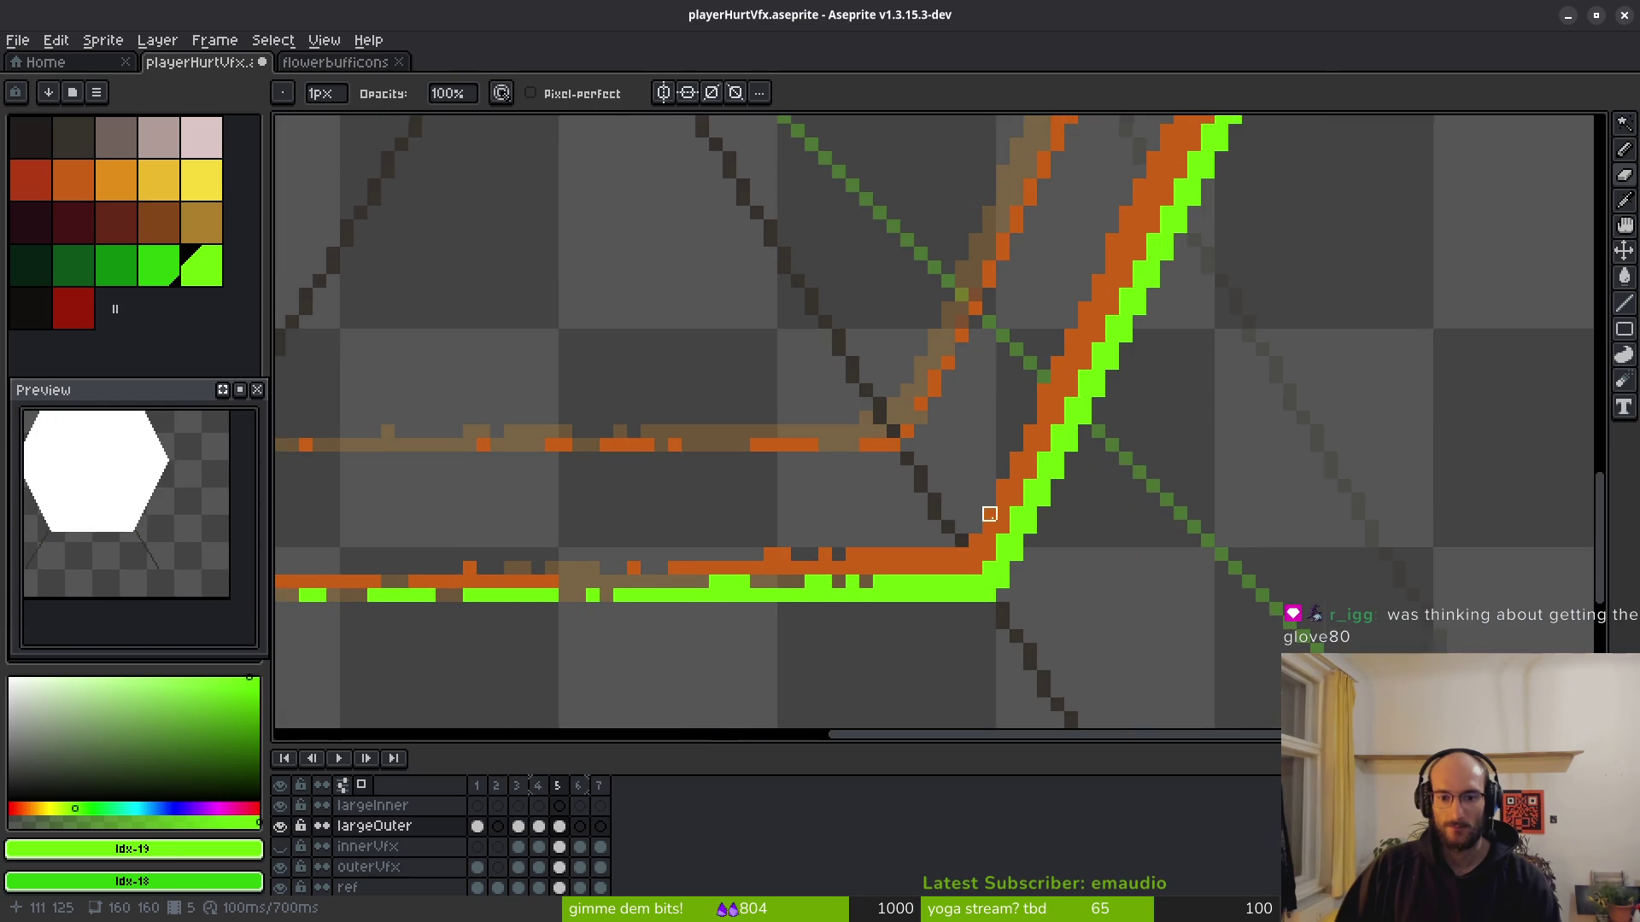
scroll(788, 520, up, 3)
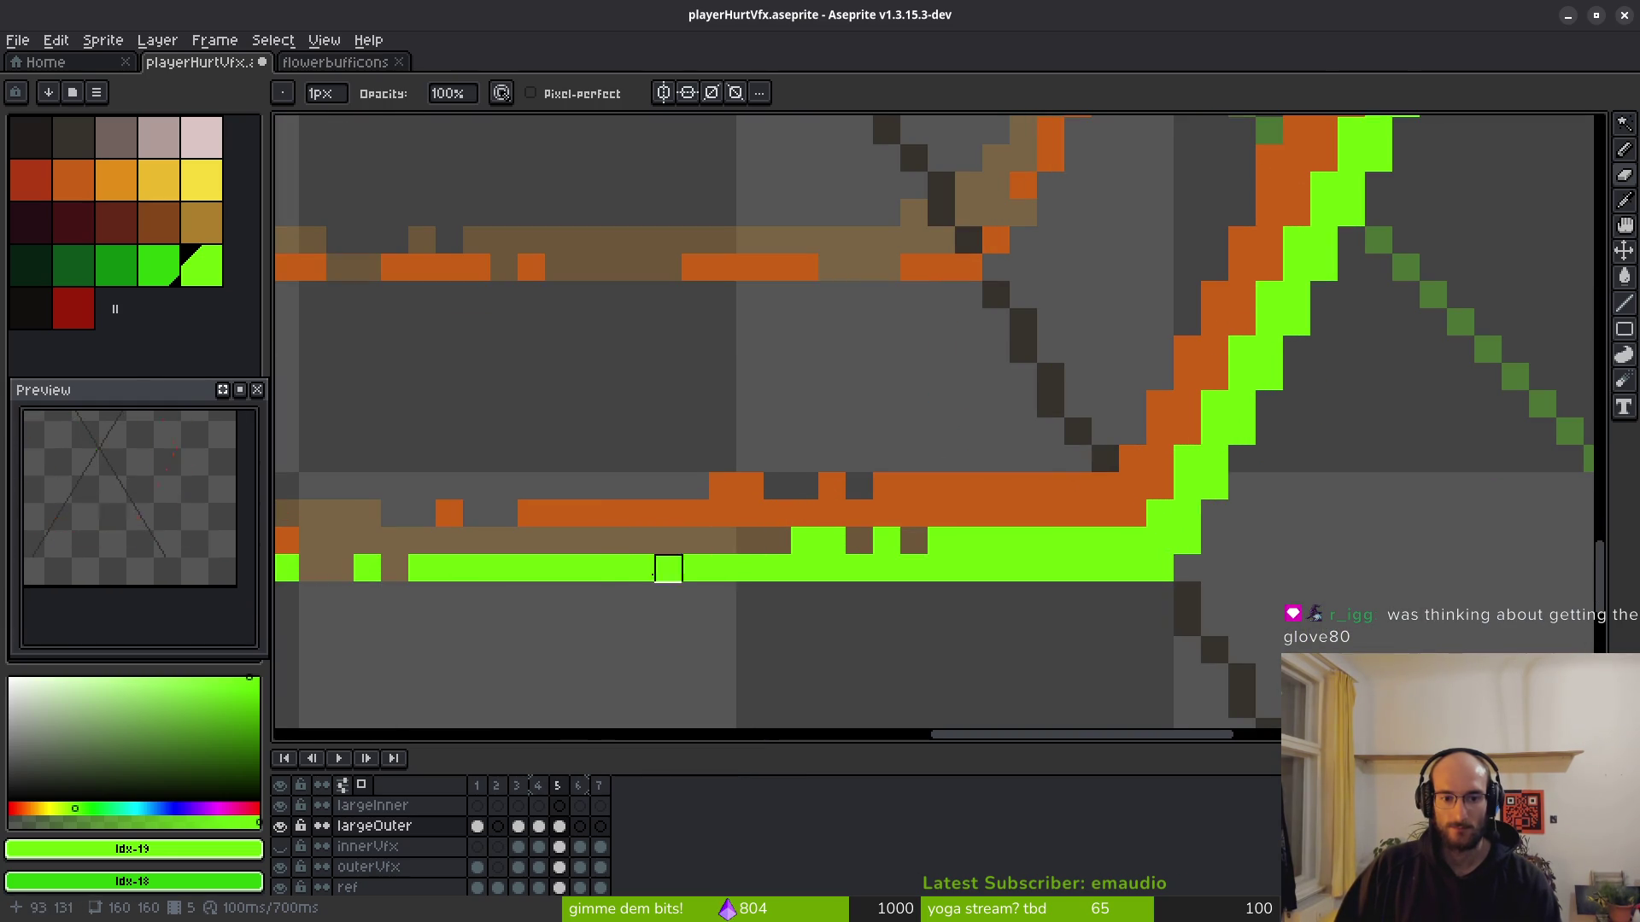
click(611, 539)
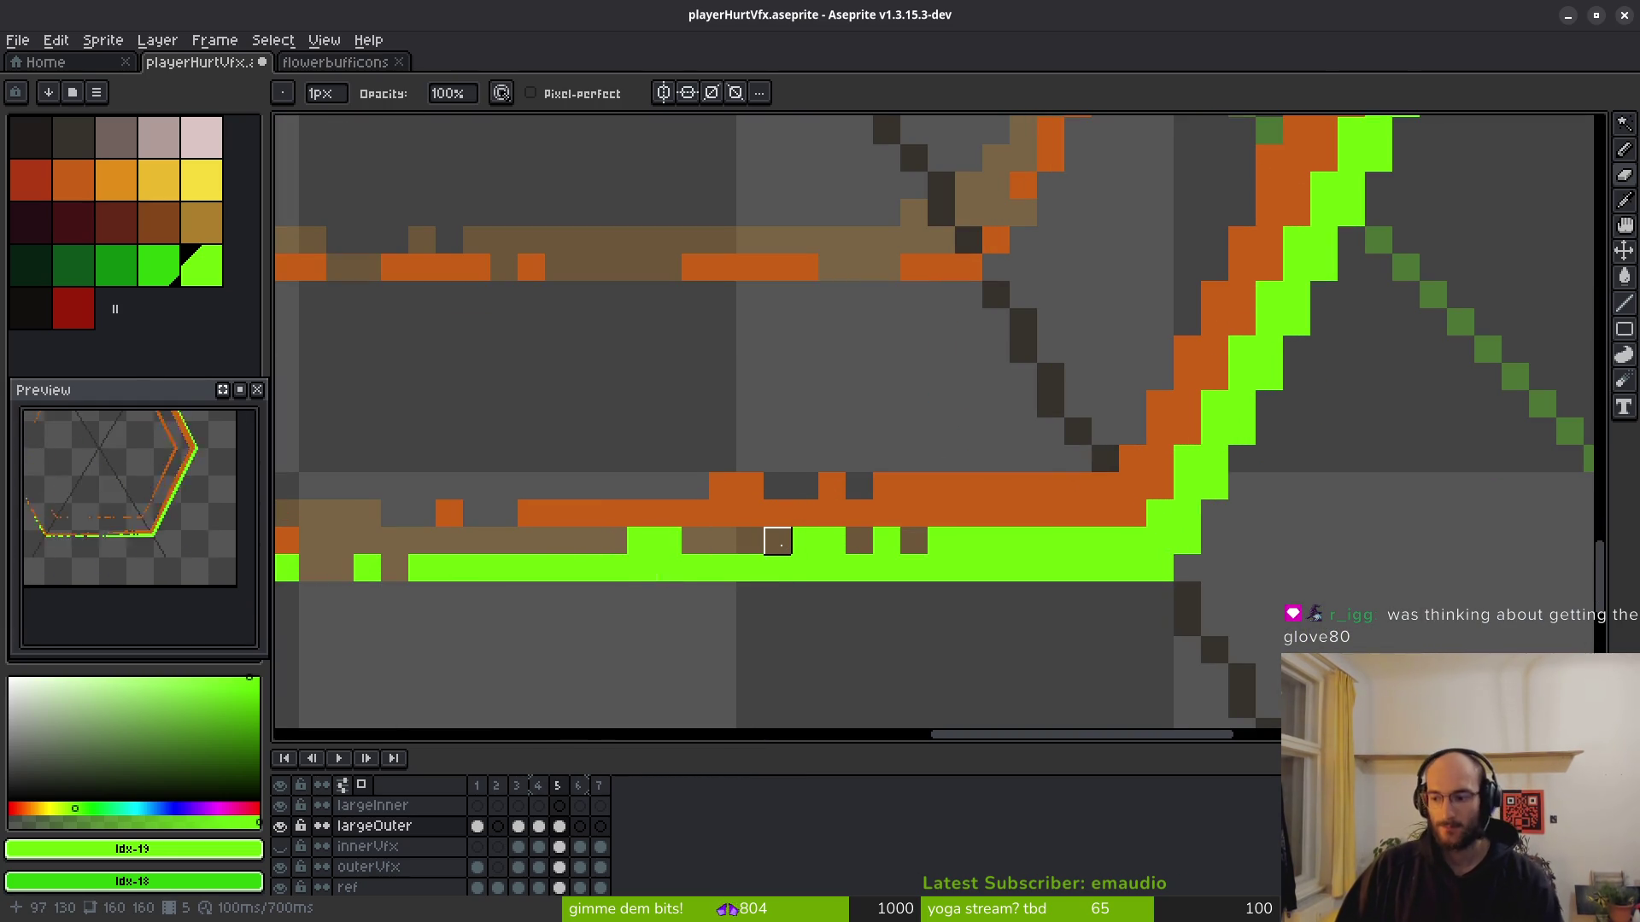
drag(1140, 508, 1072, 528)
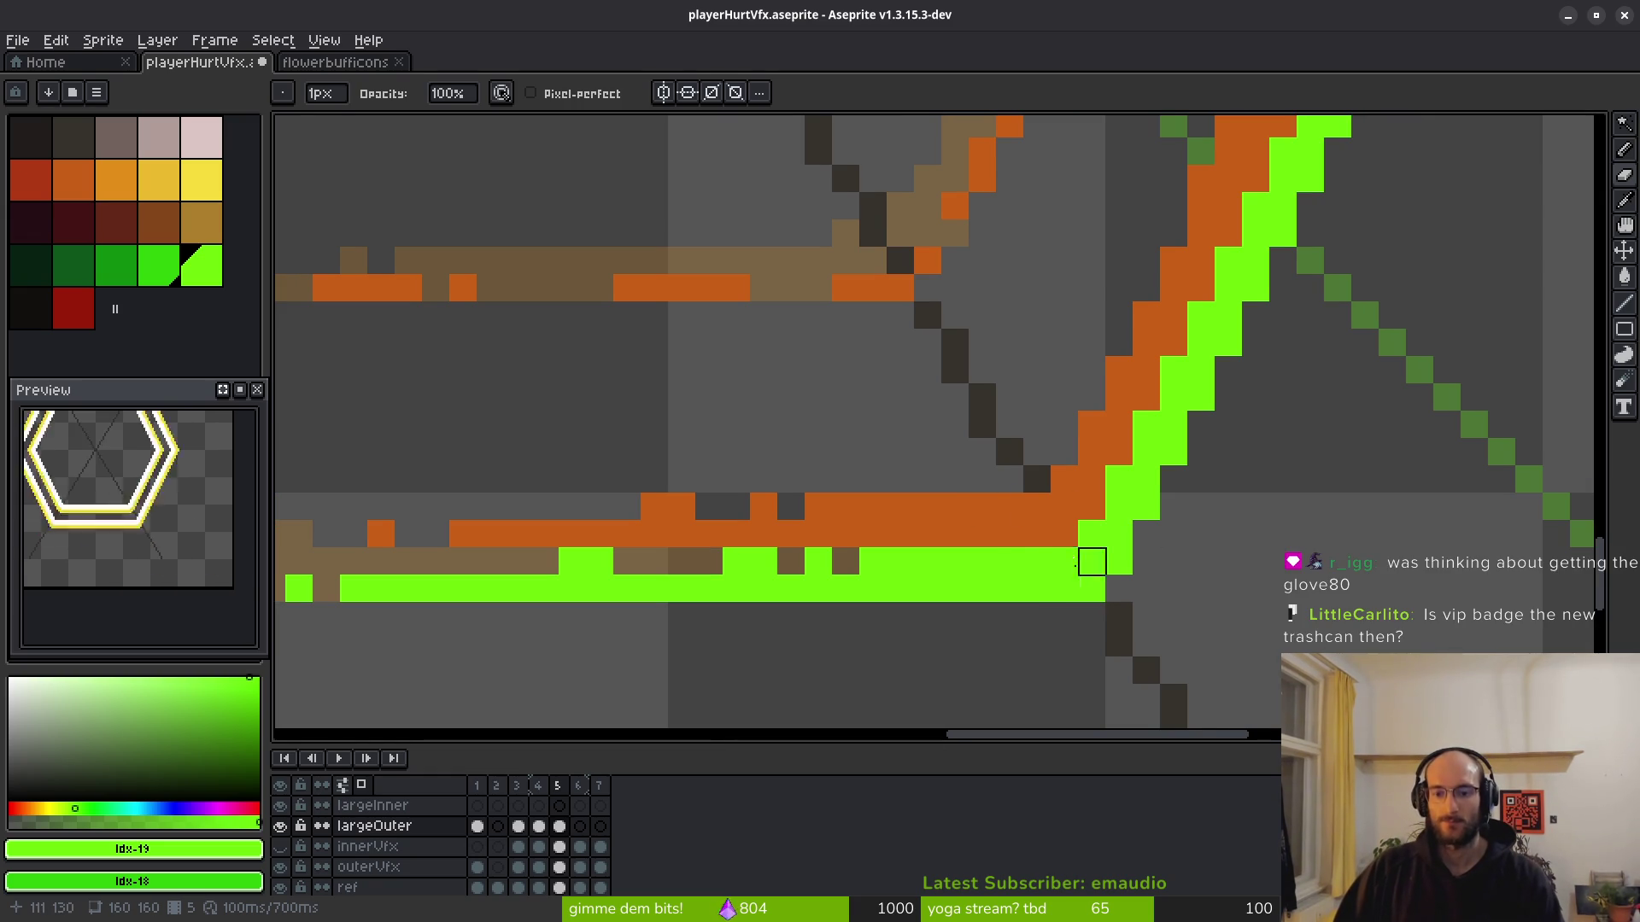
scroll(1116, 393, down, 5)
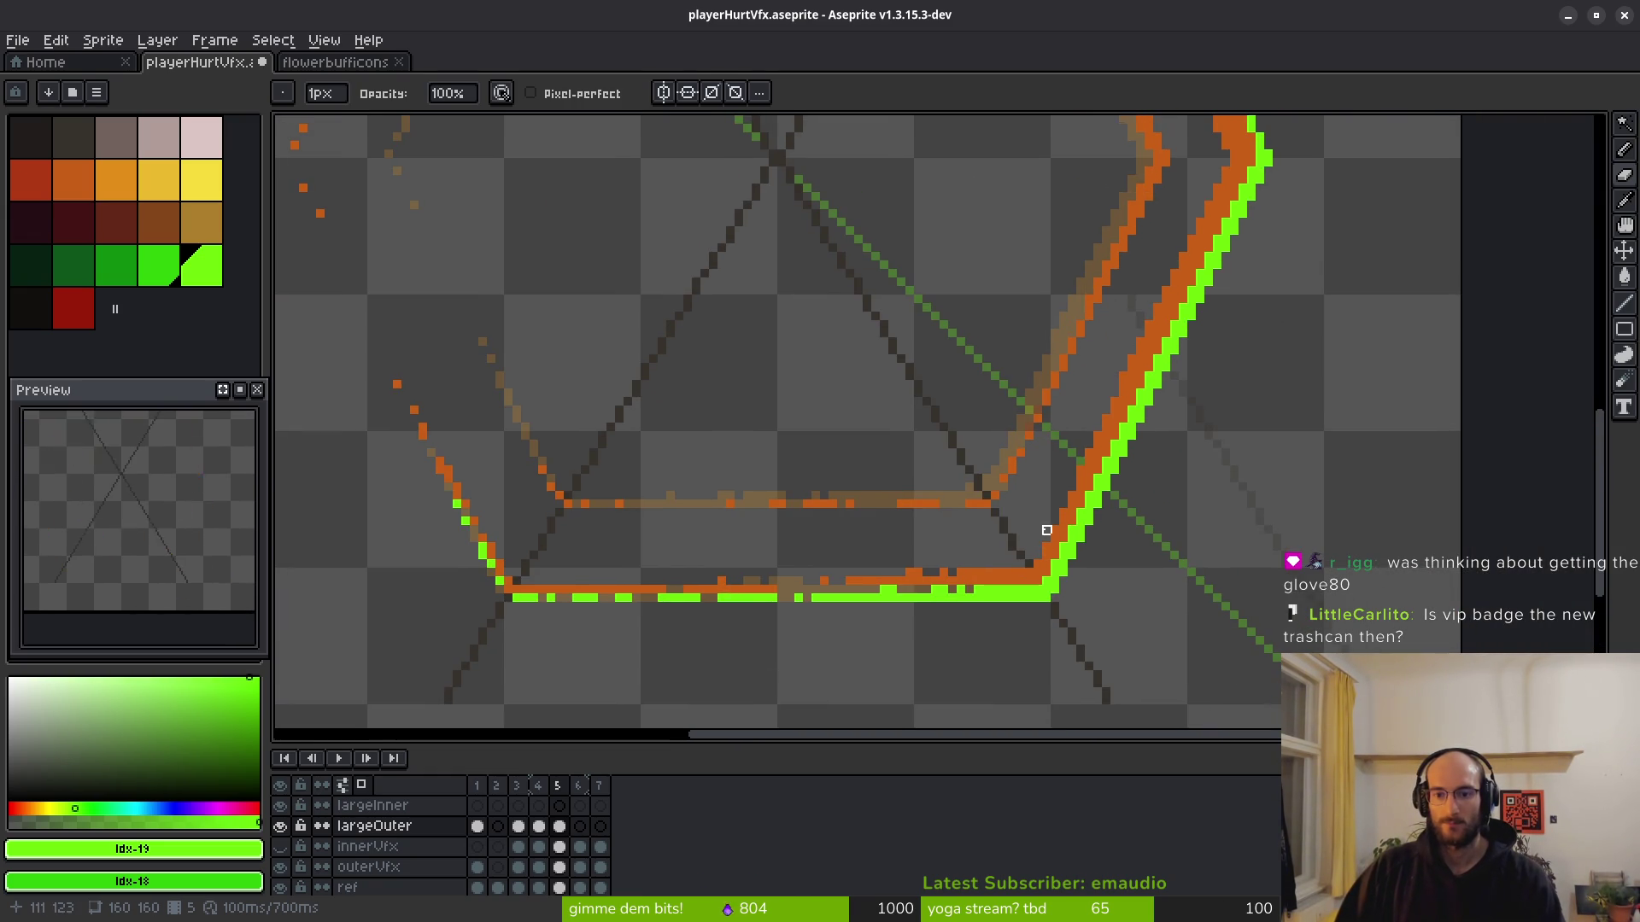
scroll(969, 470, down, 3)
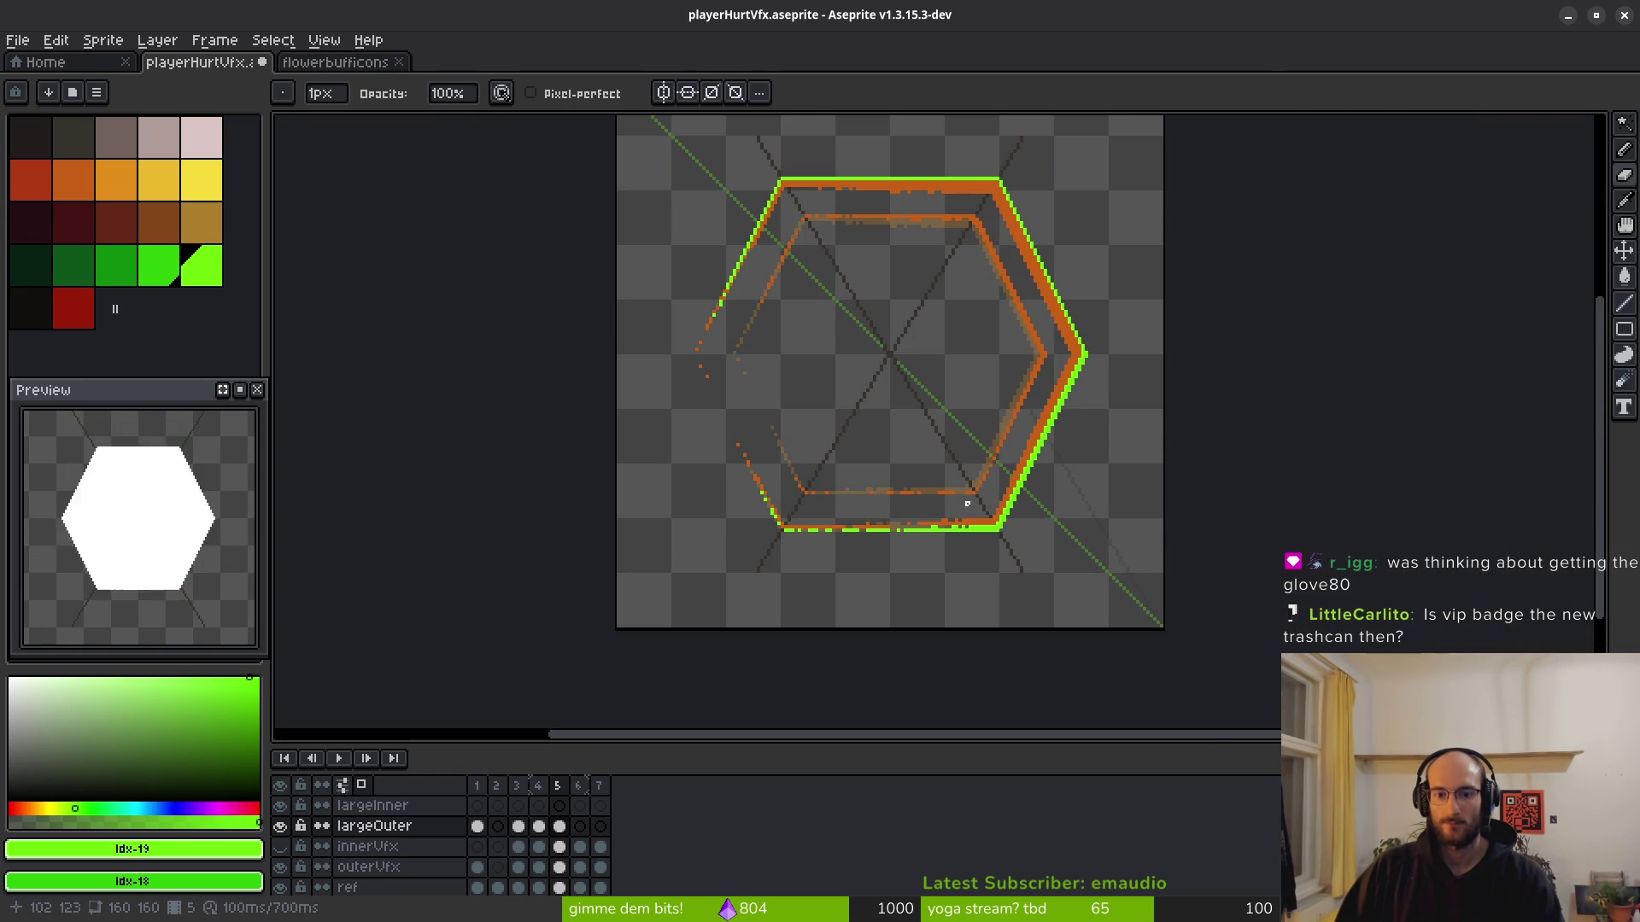
Erase green pixels on the upper-left diagonal and stray ones along the top edge.
scroll(965, 365, up, 4)
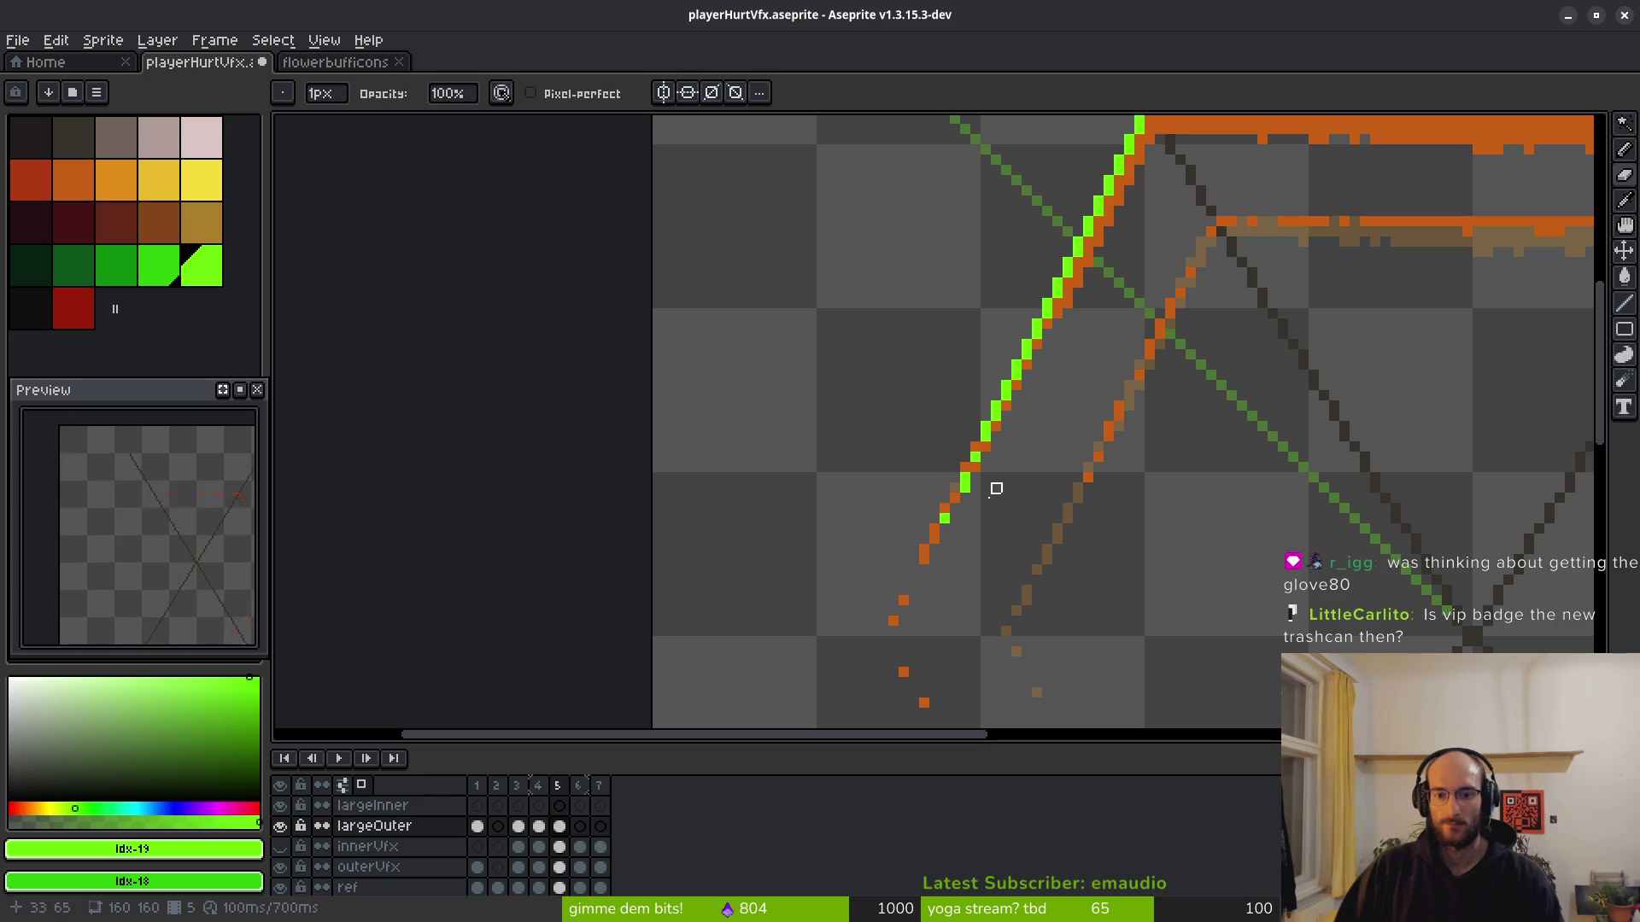
scroll(991, 493, up, 2)
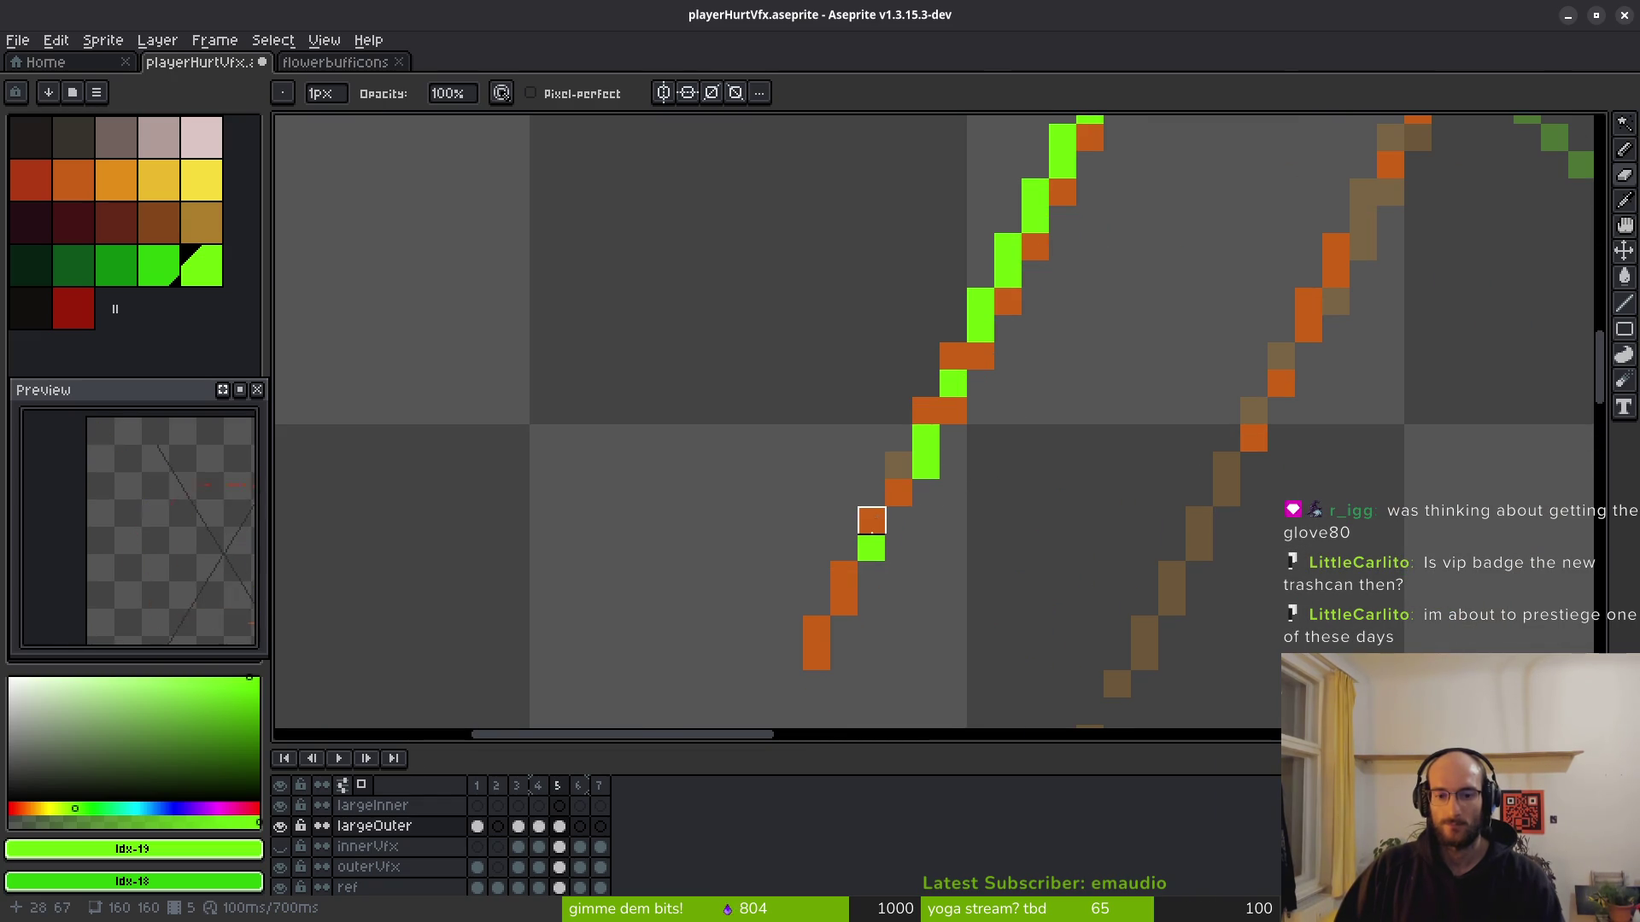
mouse_move(954, 467)
mouse_down()
mouse_move(981, 556)
mouse_move(900, 568)
mouse_up()
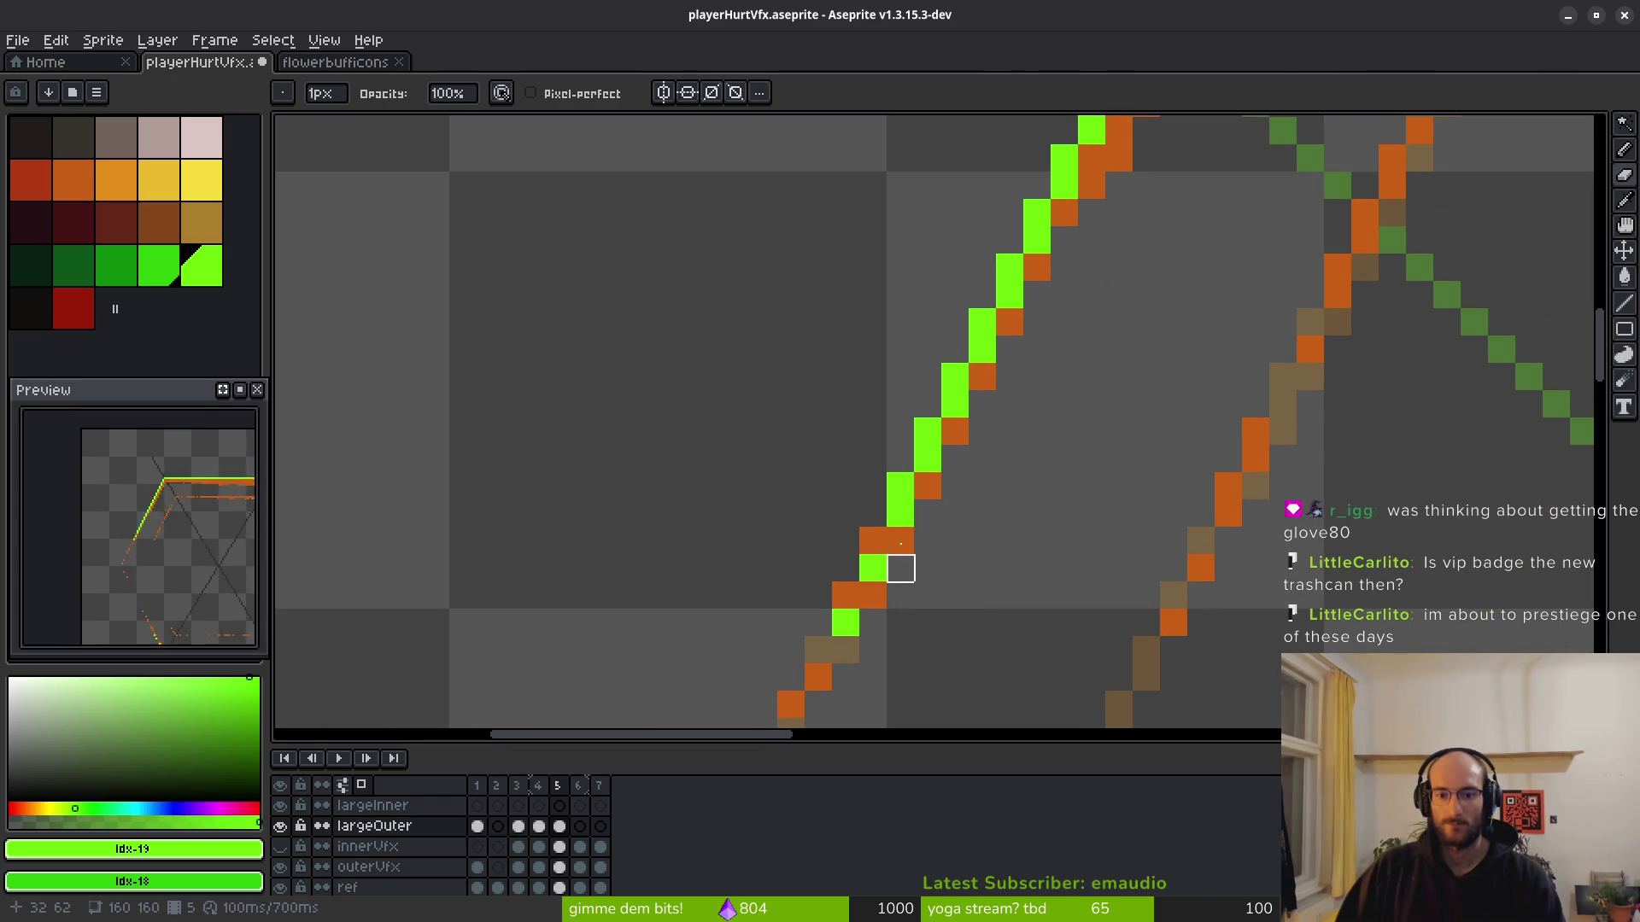
drag(929, 433, 956, 404)
scroll(956, 459, up, 2)
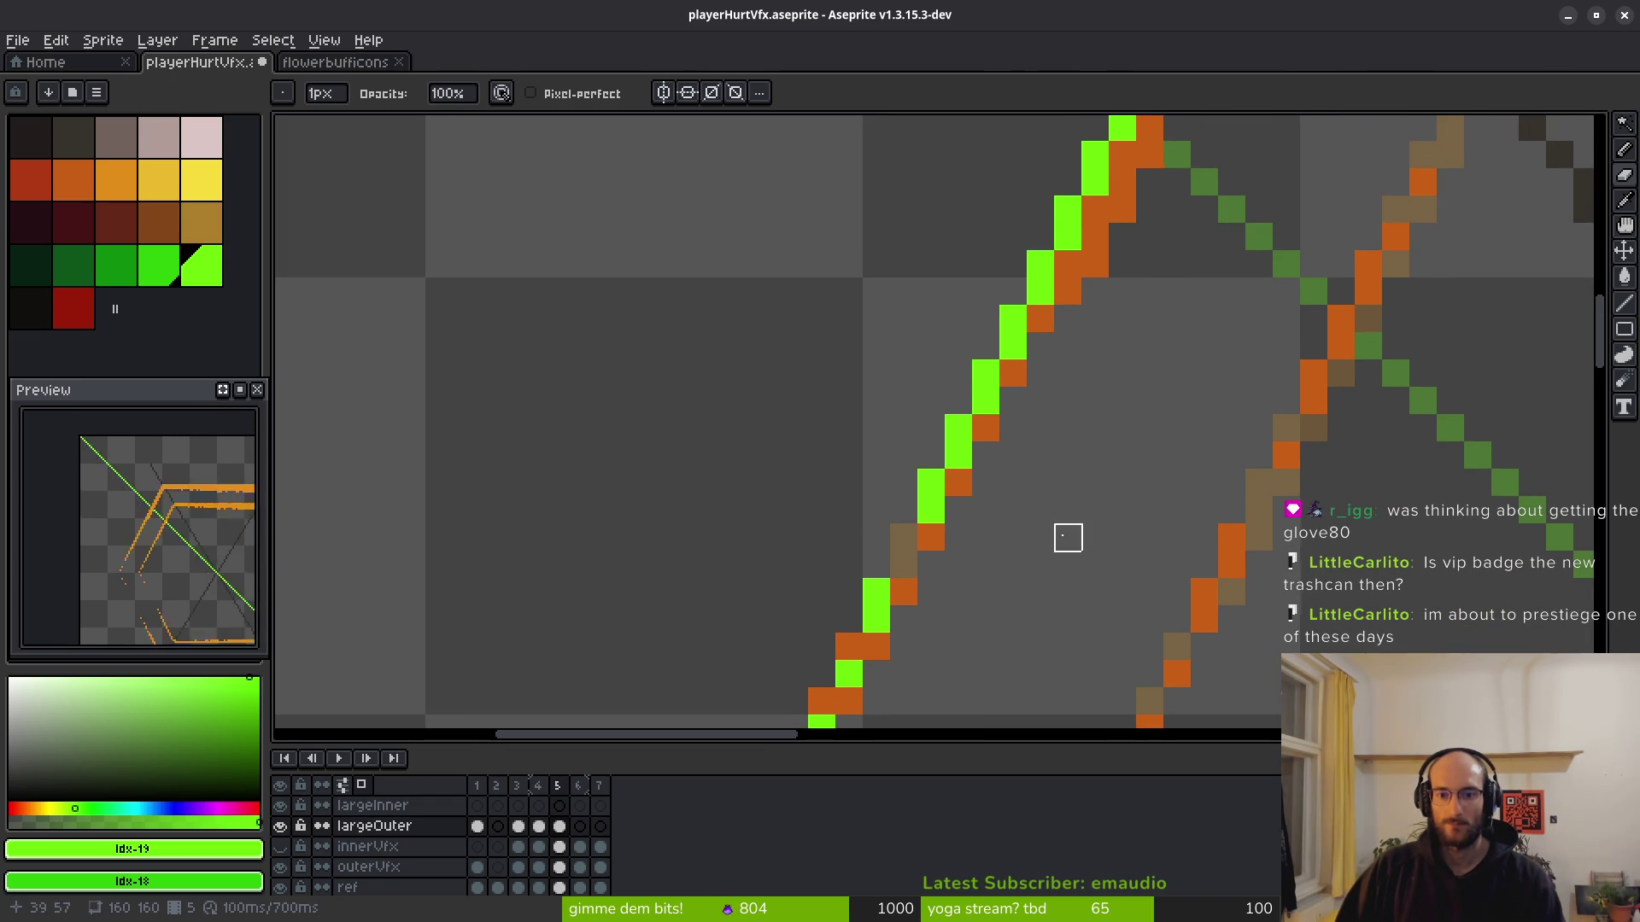
scroll(1122, 469, down, 3)
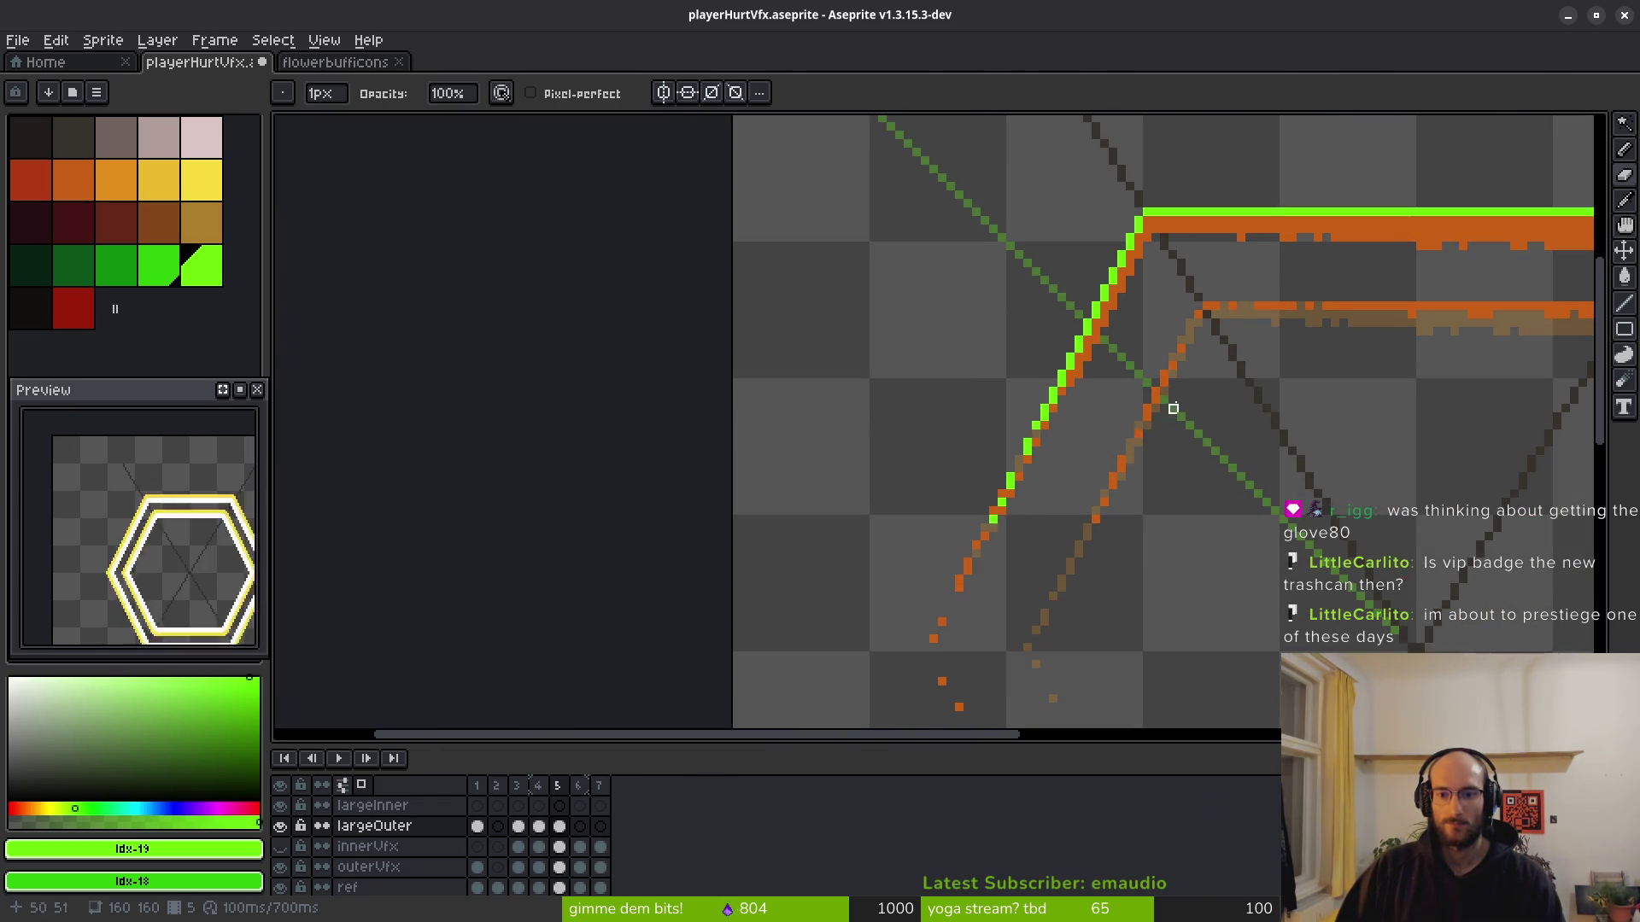
scroll(1173, 408, right, 5)
scroll(1135, 334, up, 3)
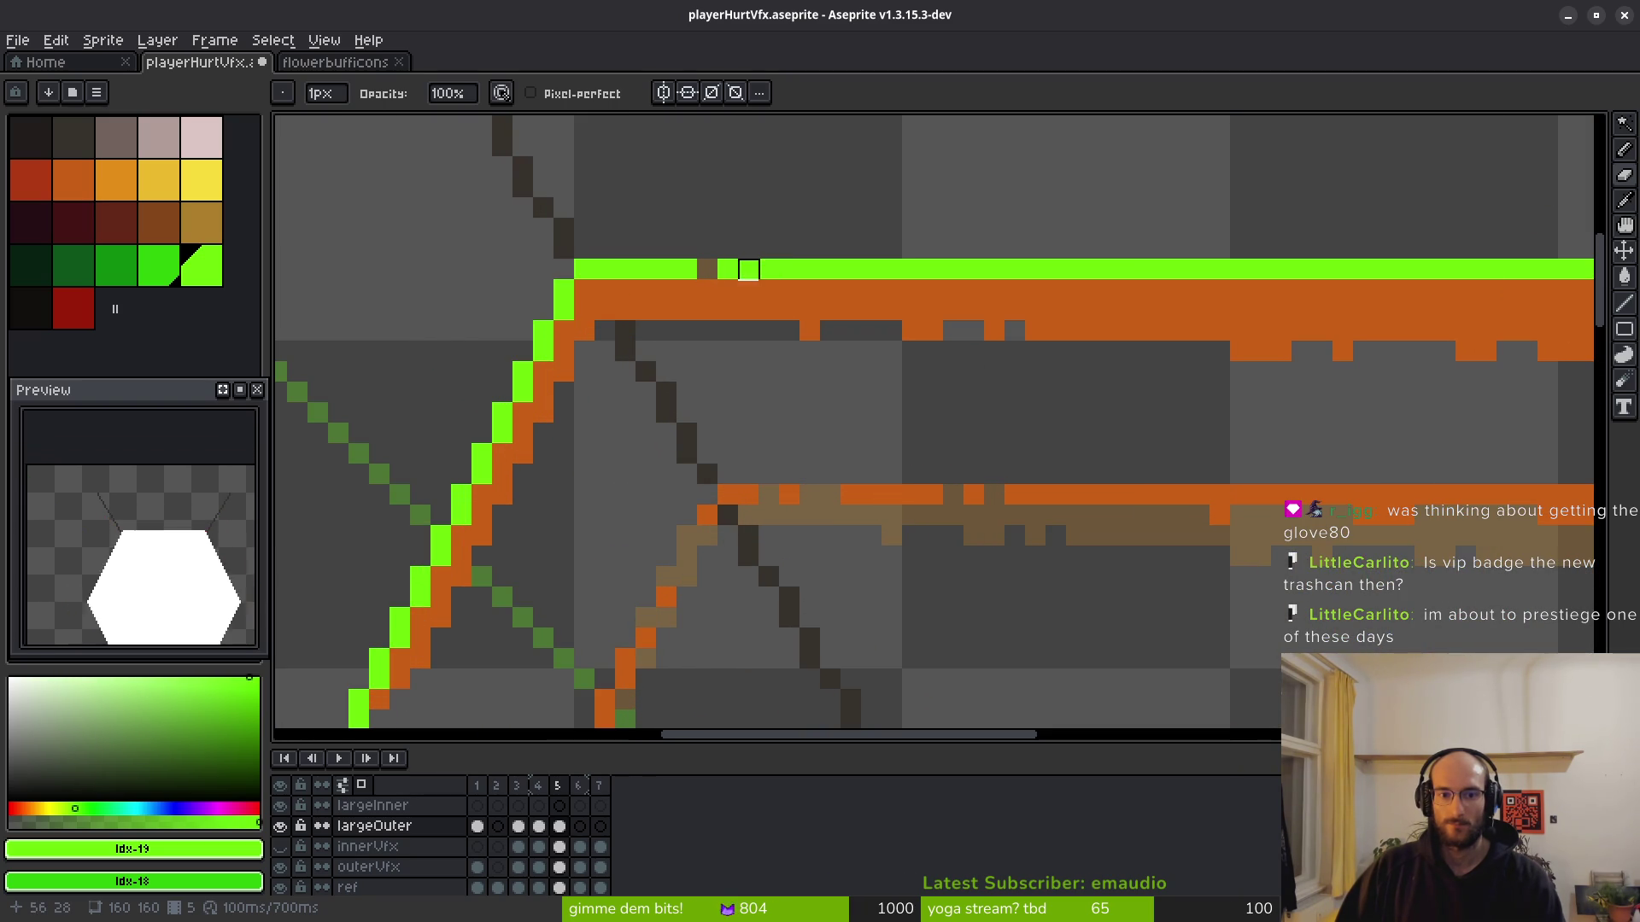
click(810, 270)
click(789, 270)
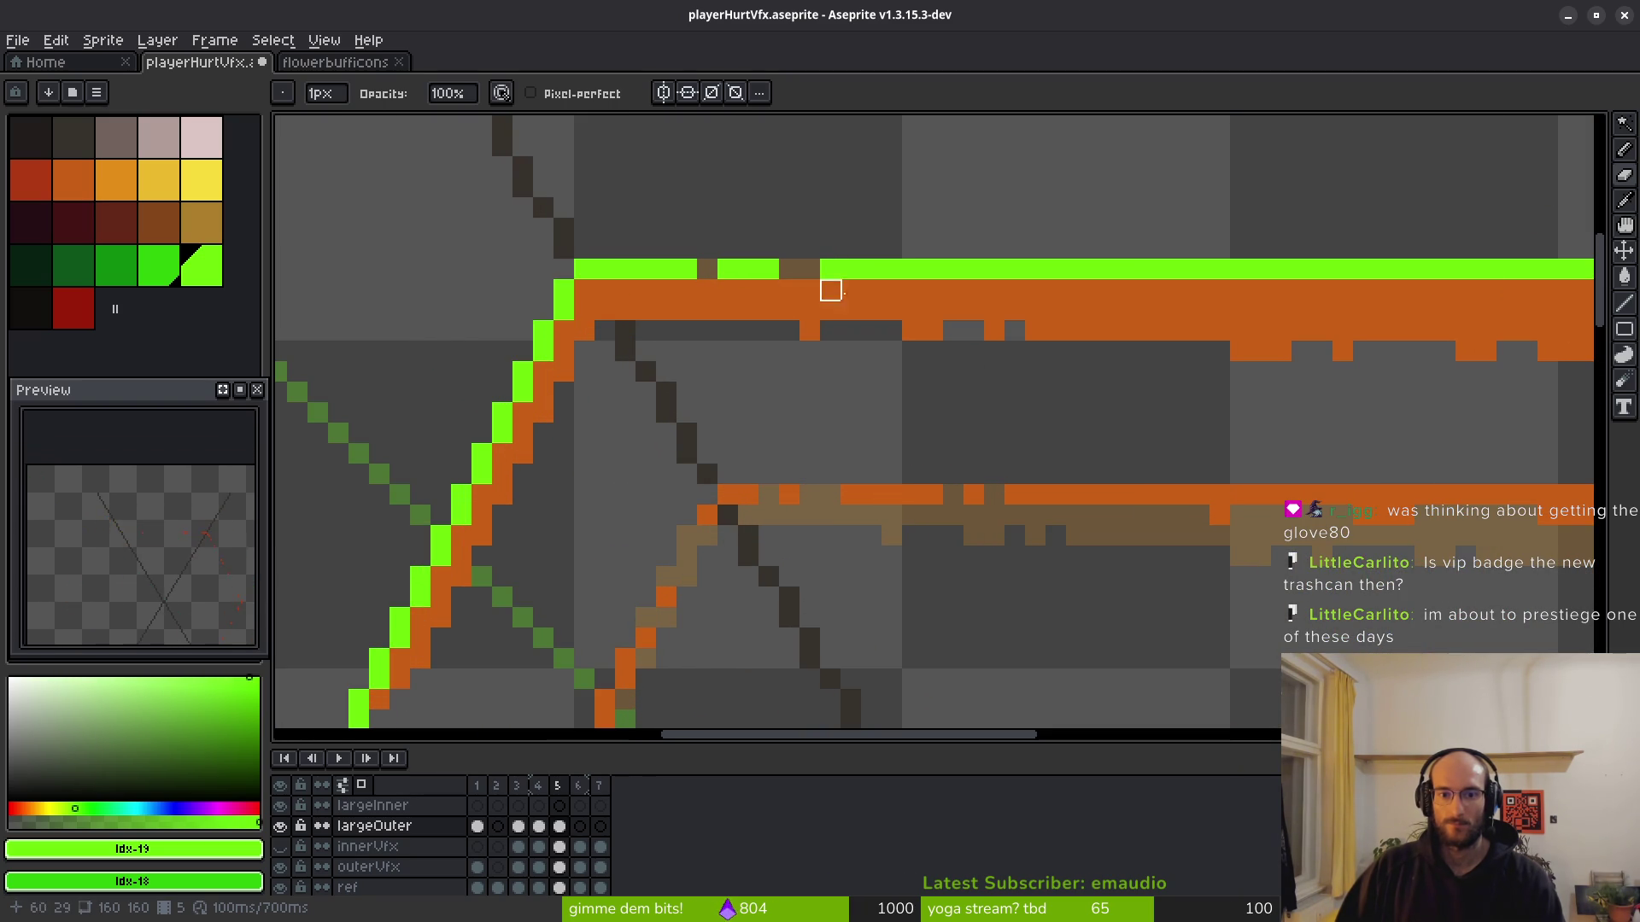
Erase two more green pixels on the left diagonal edge.
scroll(851, 332, down, 3)
scroll(771, 327, up, 3)
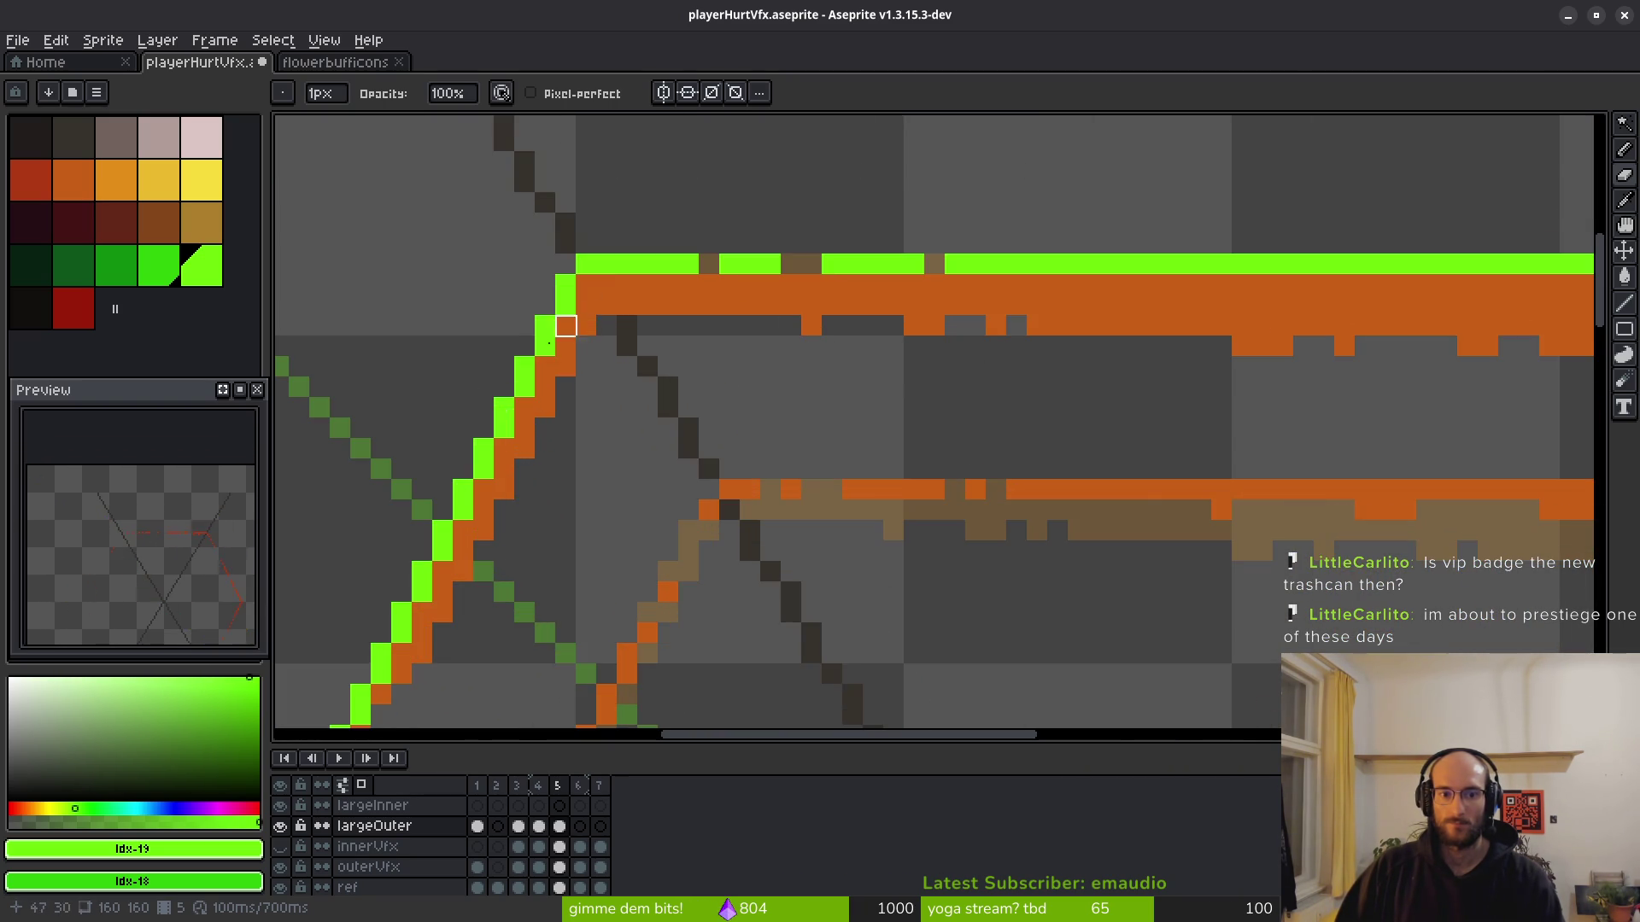
scroll(566, 328, down, 3)
scroll(794, 377, up, 3)
click(498, 513)
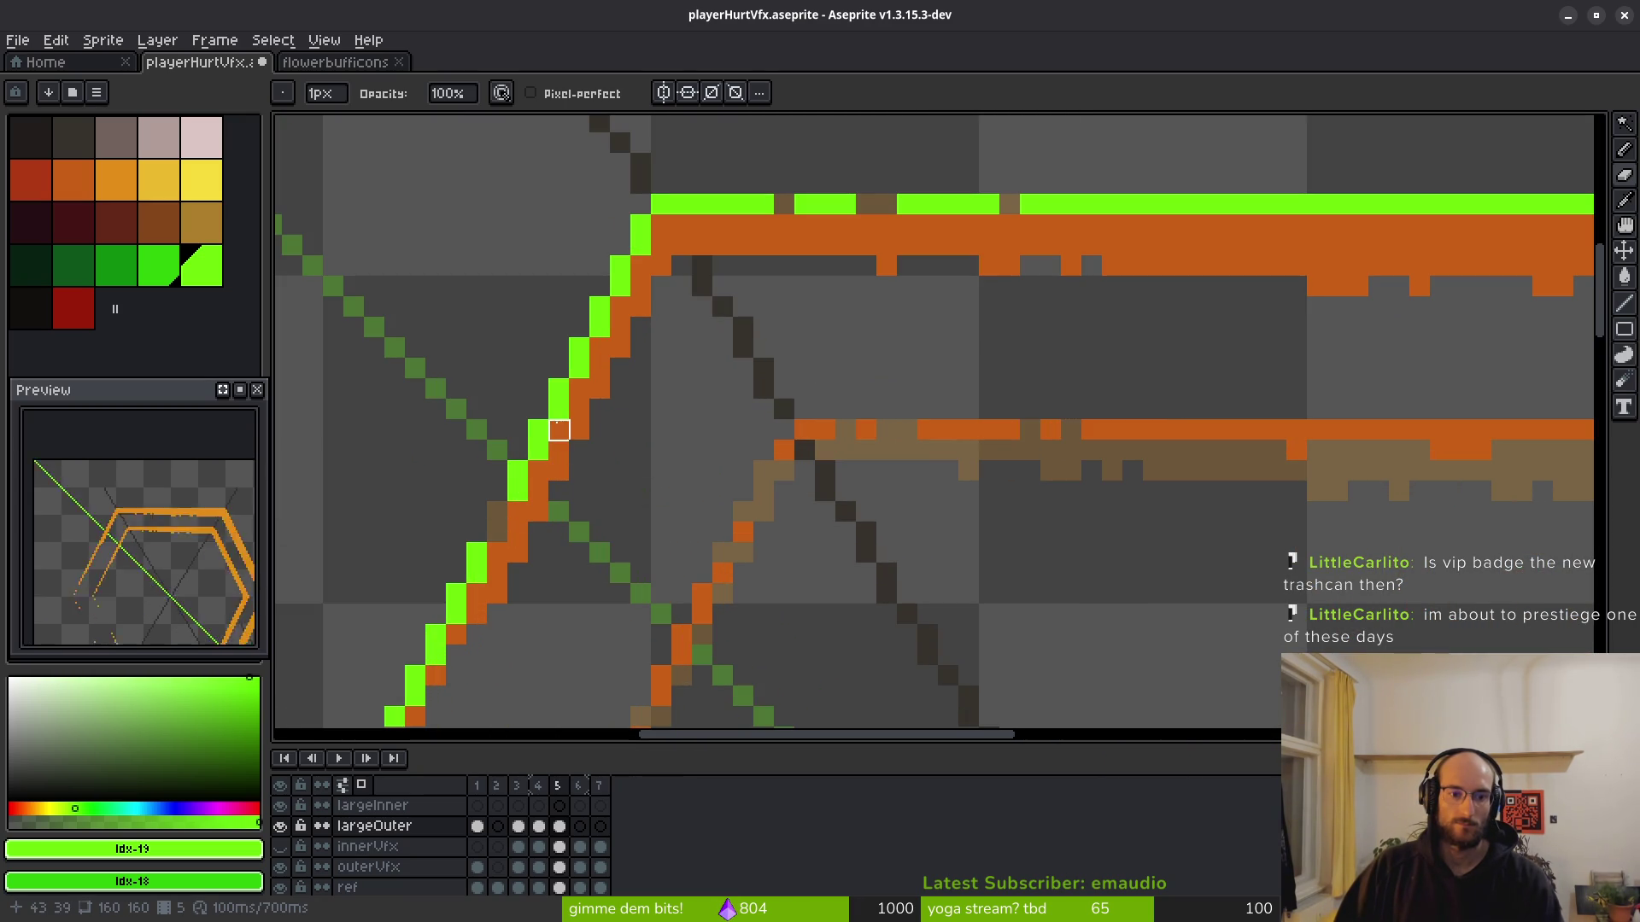
click(538, 450)
scroll(559, 411, down, 6)
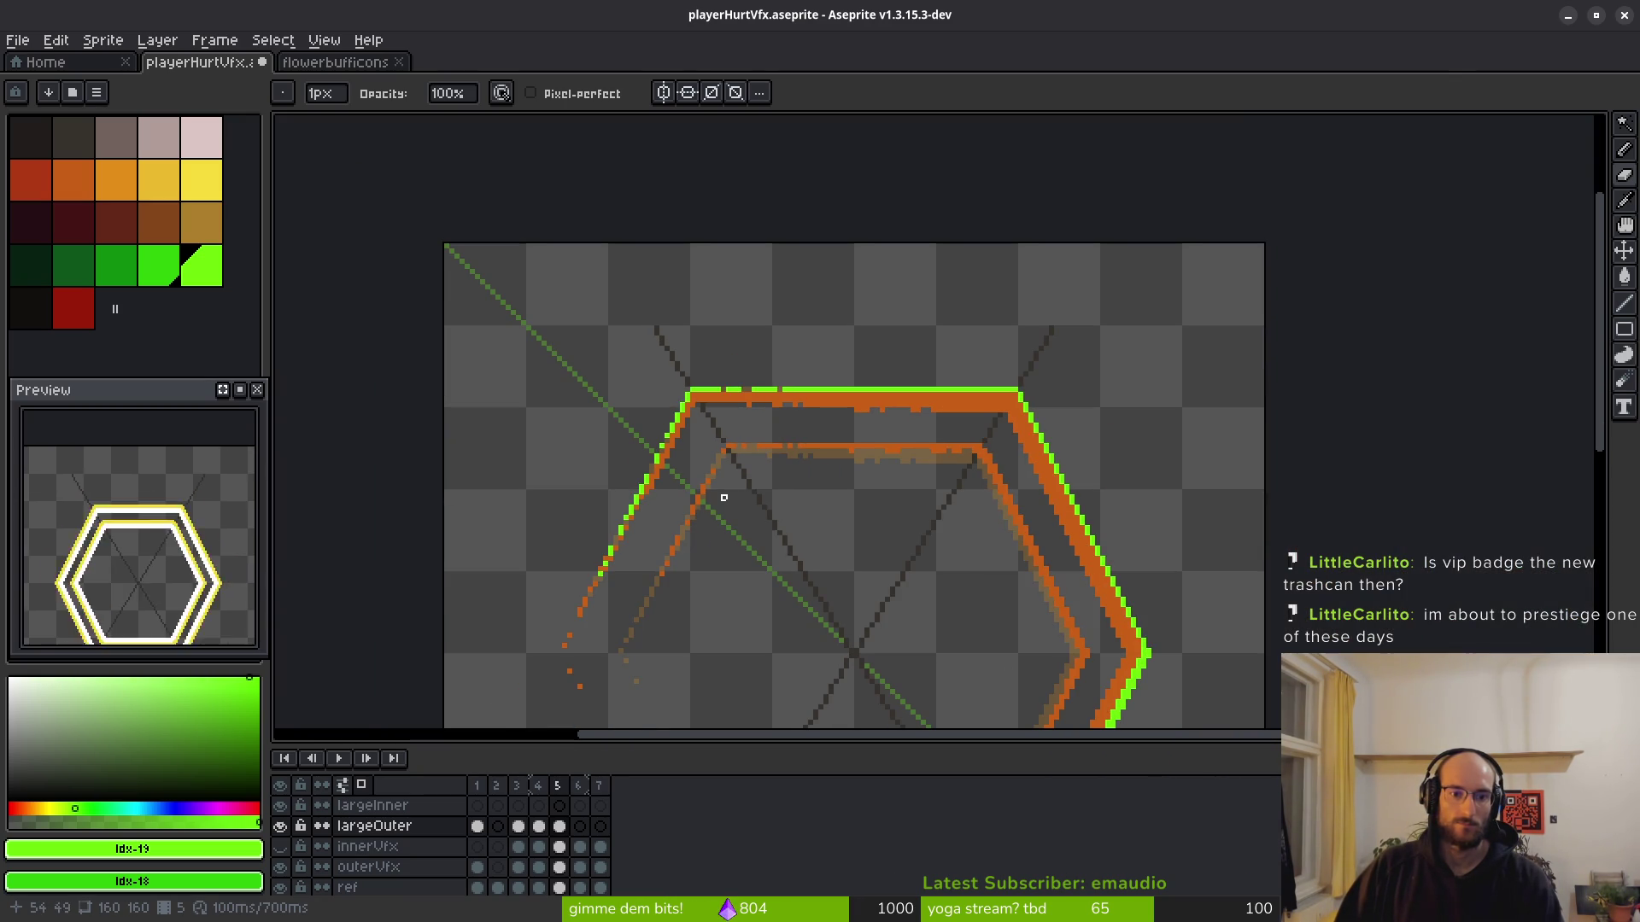
drag(864, 524, 745, 408)
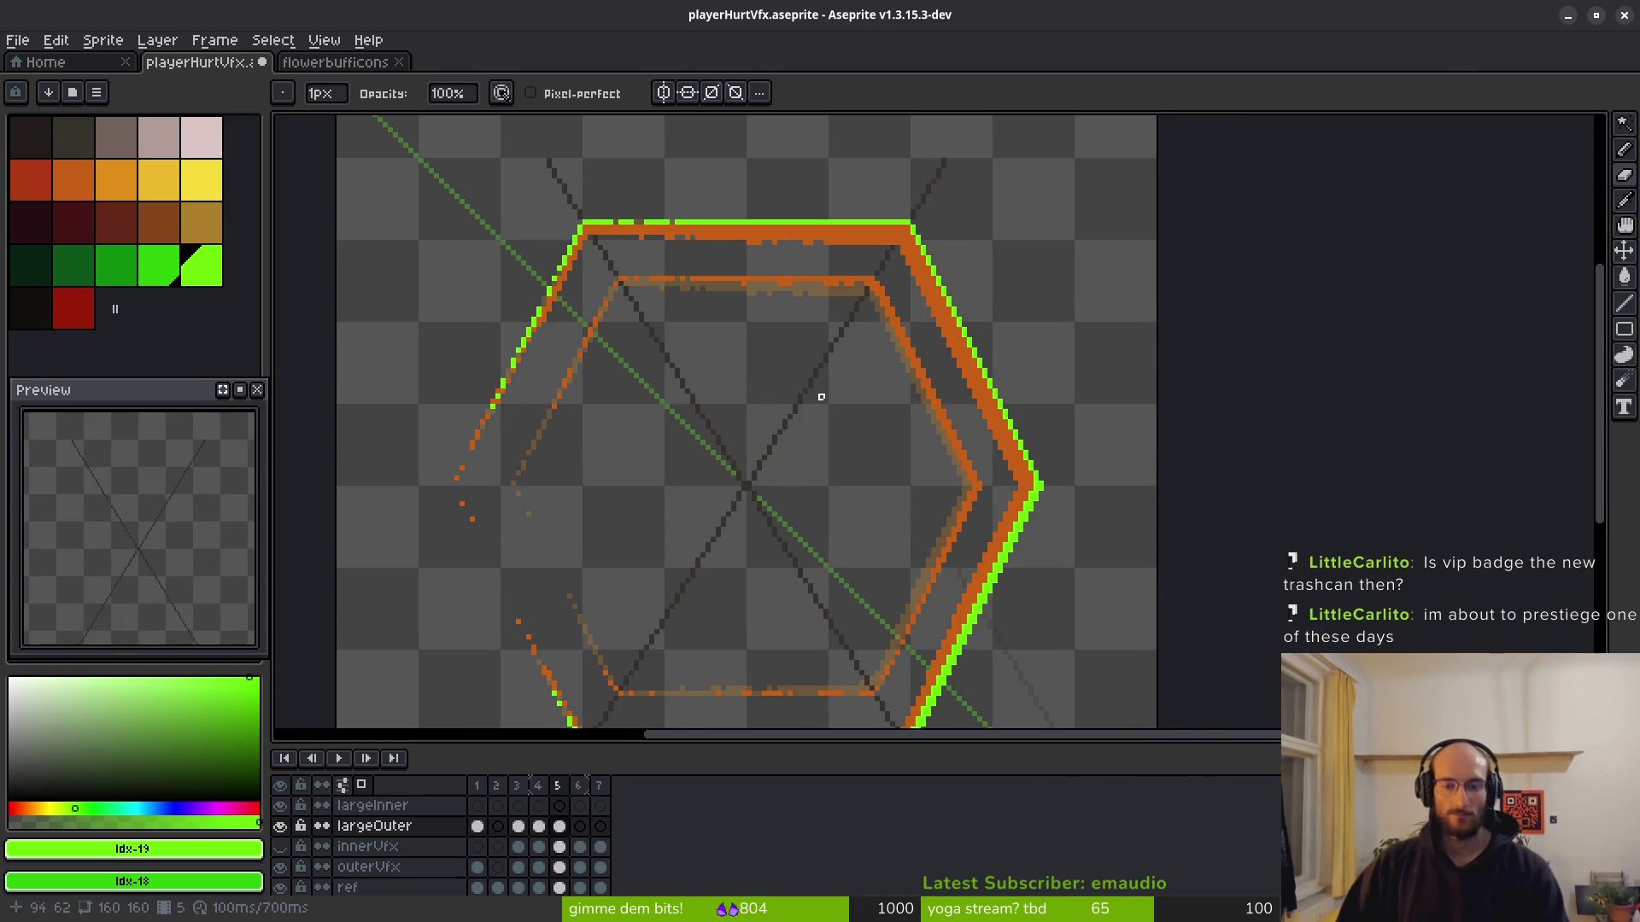
scroll(763, 304, up, 1)
scroll(763, 304, up, 4)
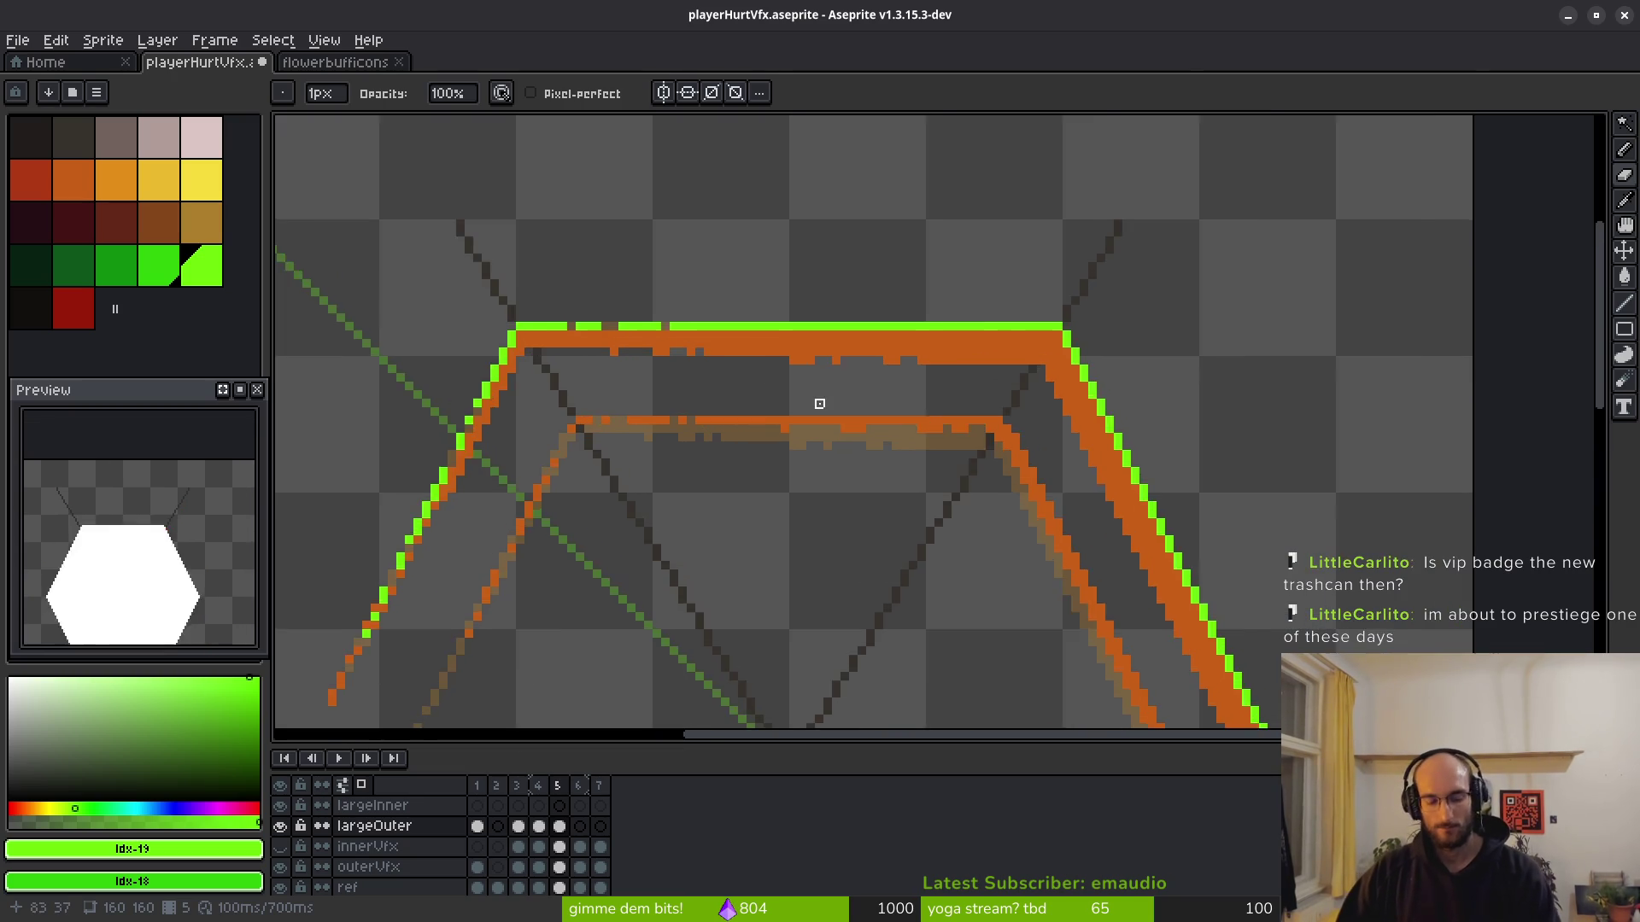
scroll(697, 254, up, 1)
Paint green pixels along the top rim of the orange band, undoing one over-long stroke.
mouse_move(696, 254)
mouse_down()
mouse_move(635, 254)
mouse_move(665, 257)
mouse_up()
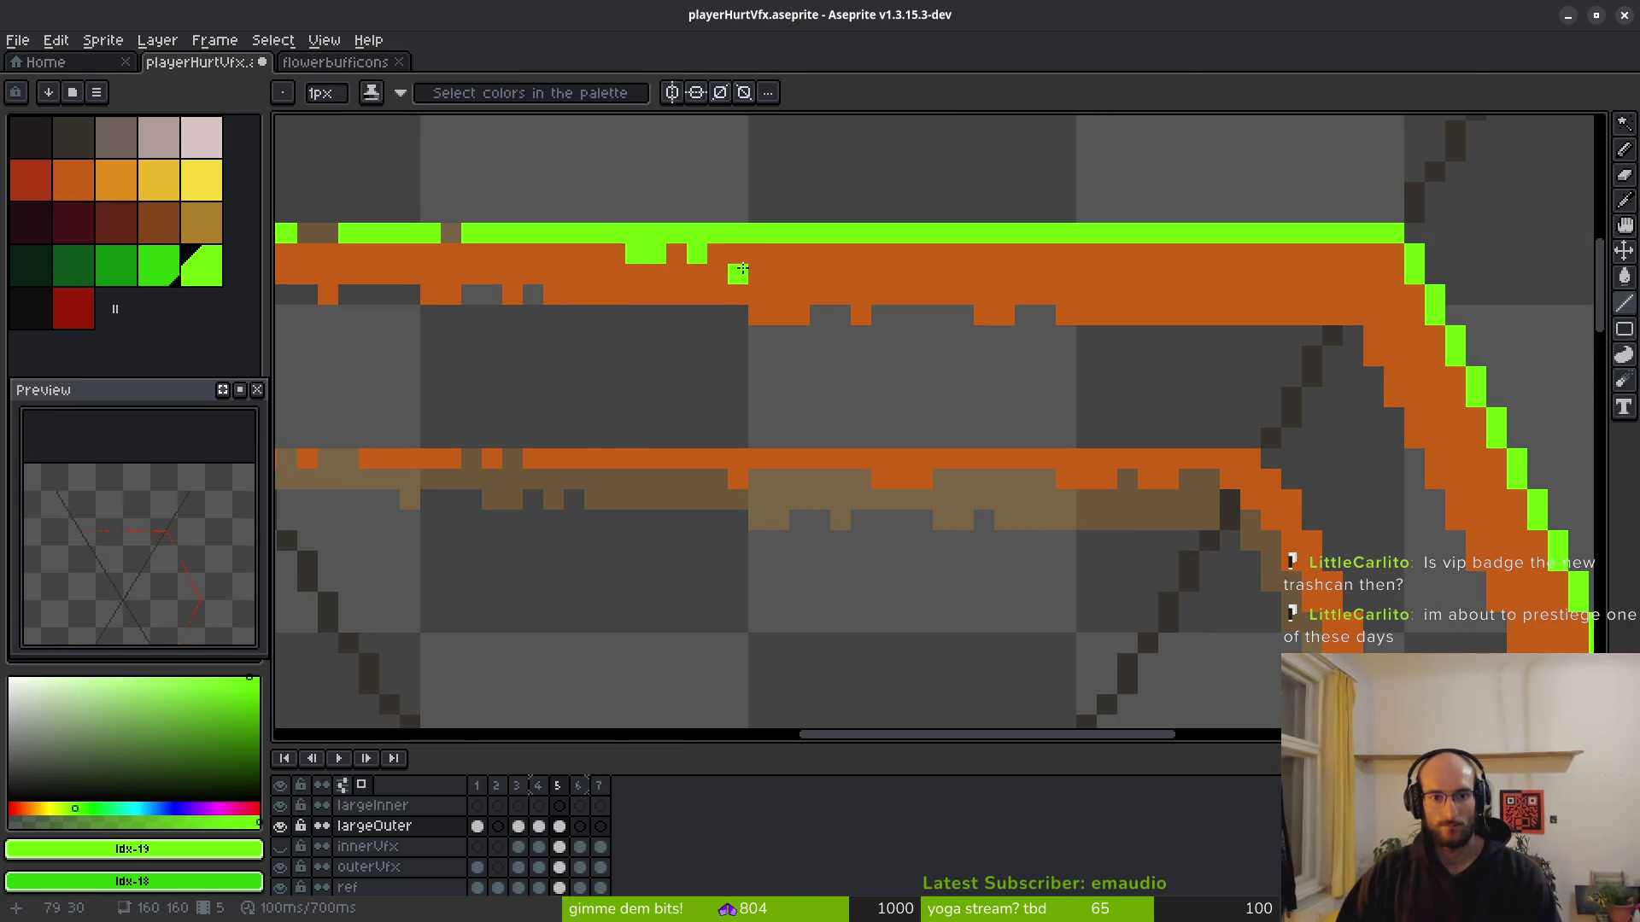
click(718, 253)
drag(820, 254, 800, 254)
click(860, 254)
click(990, 263)
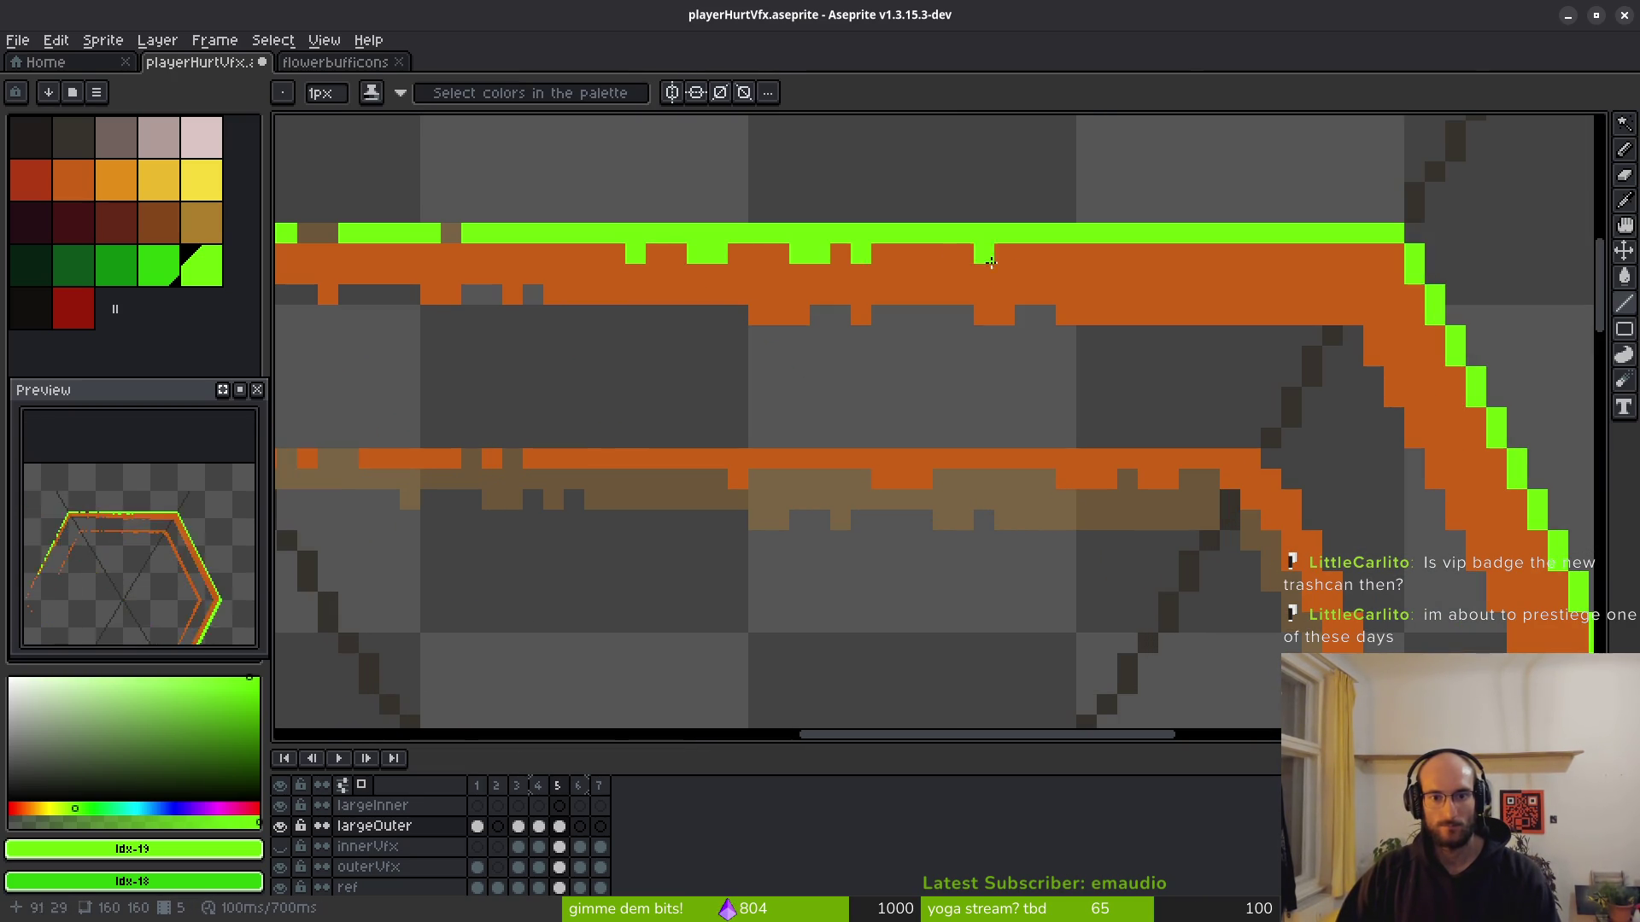
drag(942, 254, 1375, 253)
key(ctrl+z)
drag(1250, 253, 1332, 254)
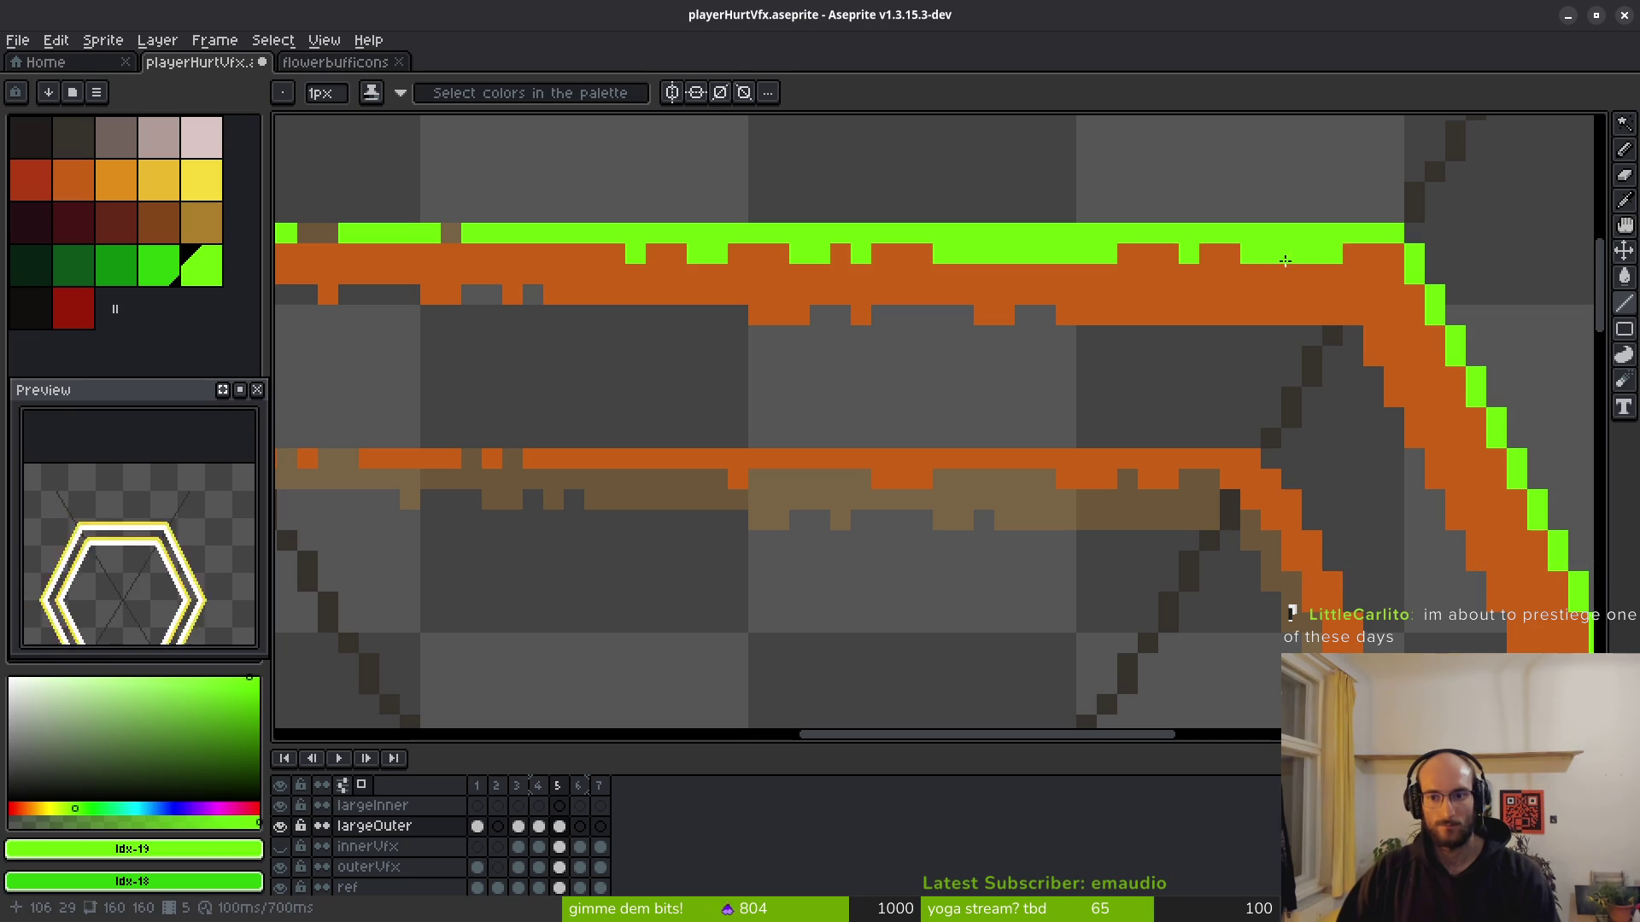
click(1209, 254)
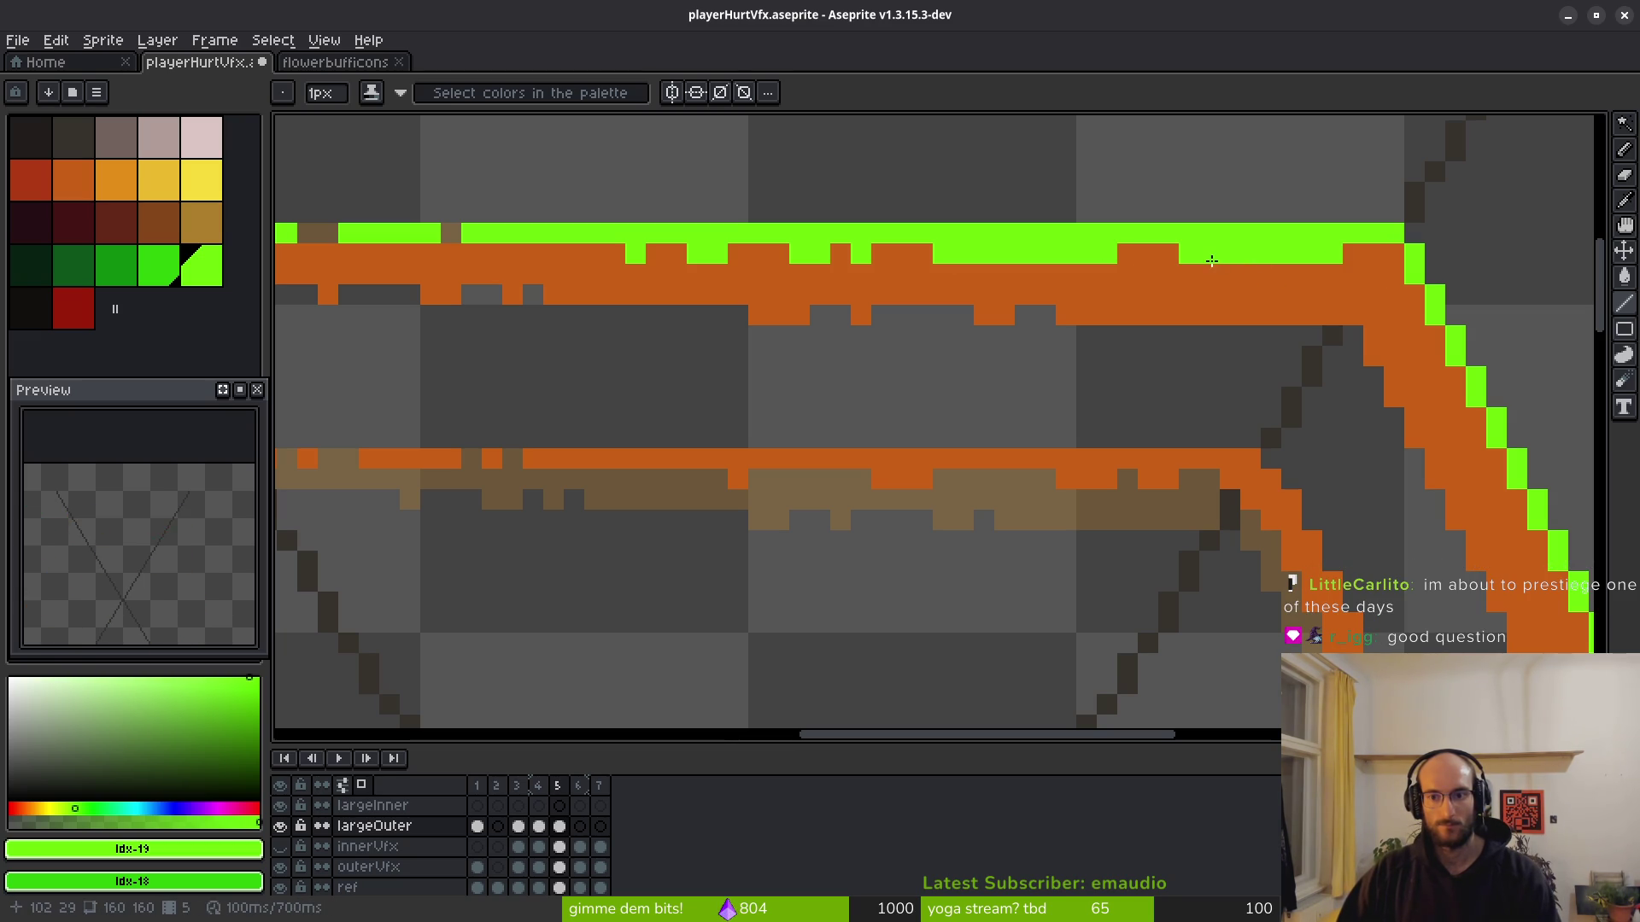
click(1312, 295)
Repaint the right diagonal edge green near the top-right corner.
drag(1317, 280, 1105, 275)
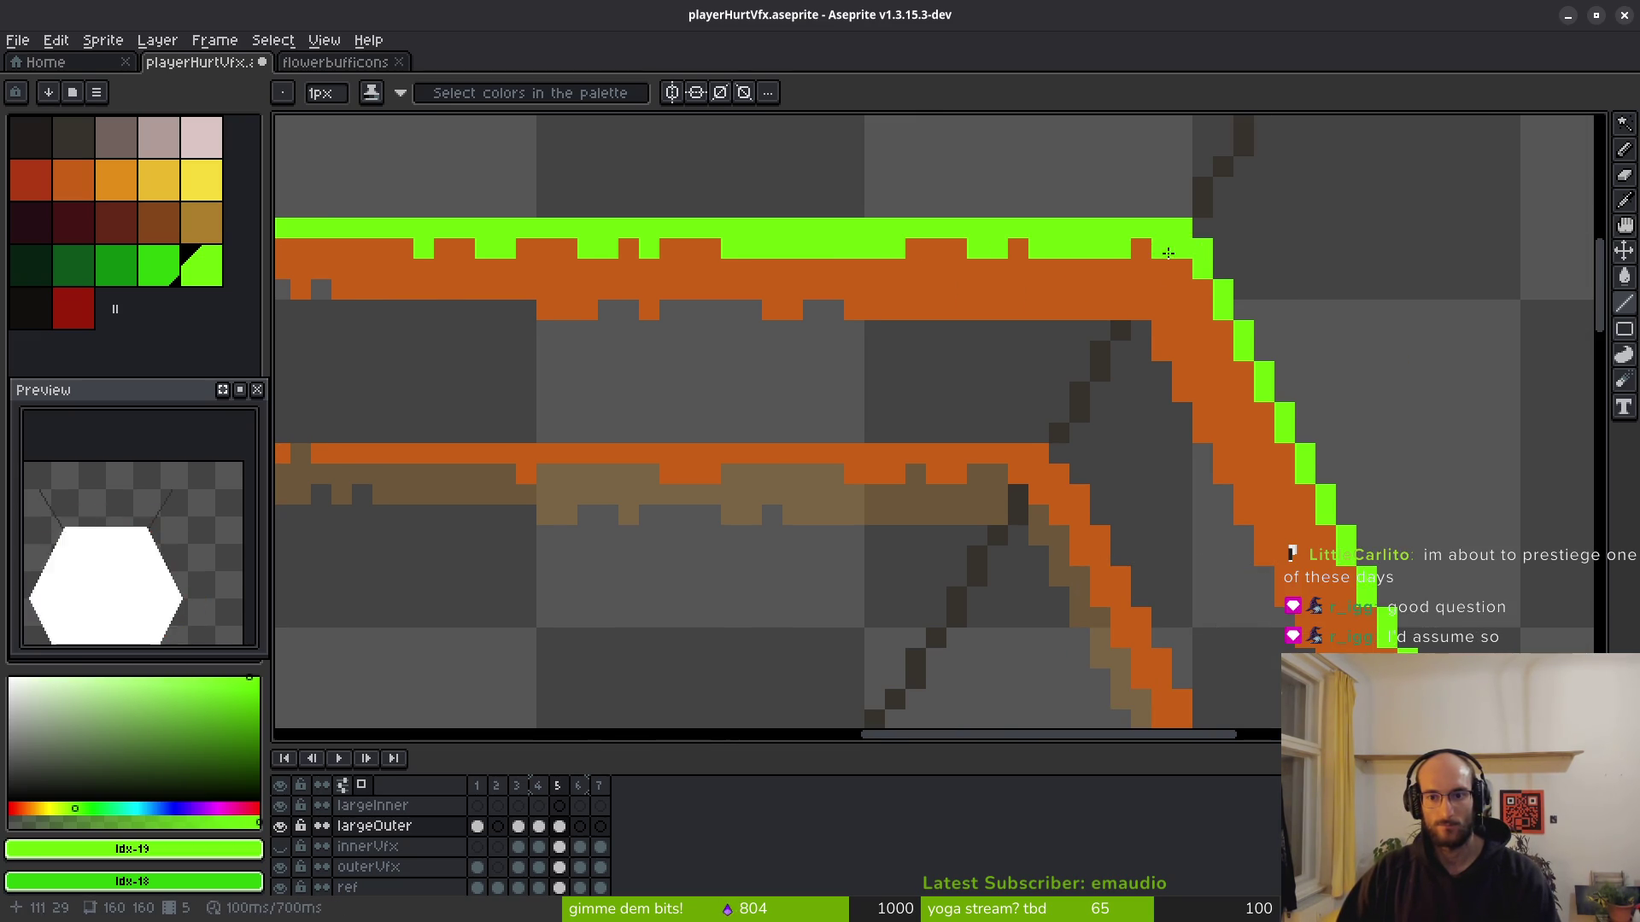
scroll(1053, 349, down, 3)
drag(1053, 349, 899, 289)
scroll(945, 312, down, 1)
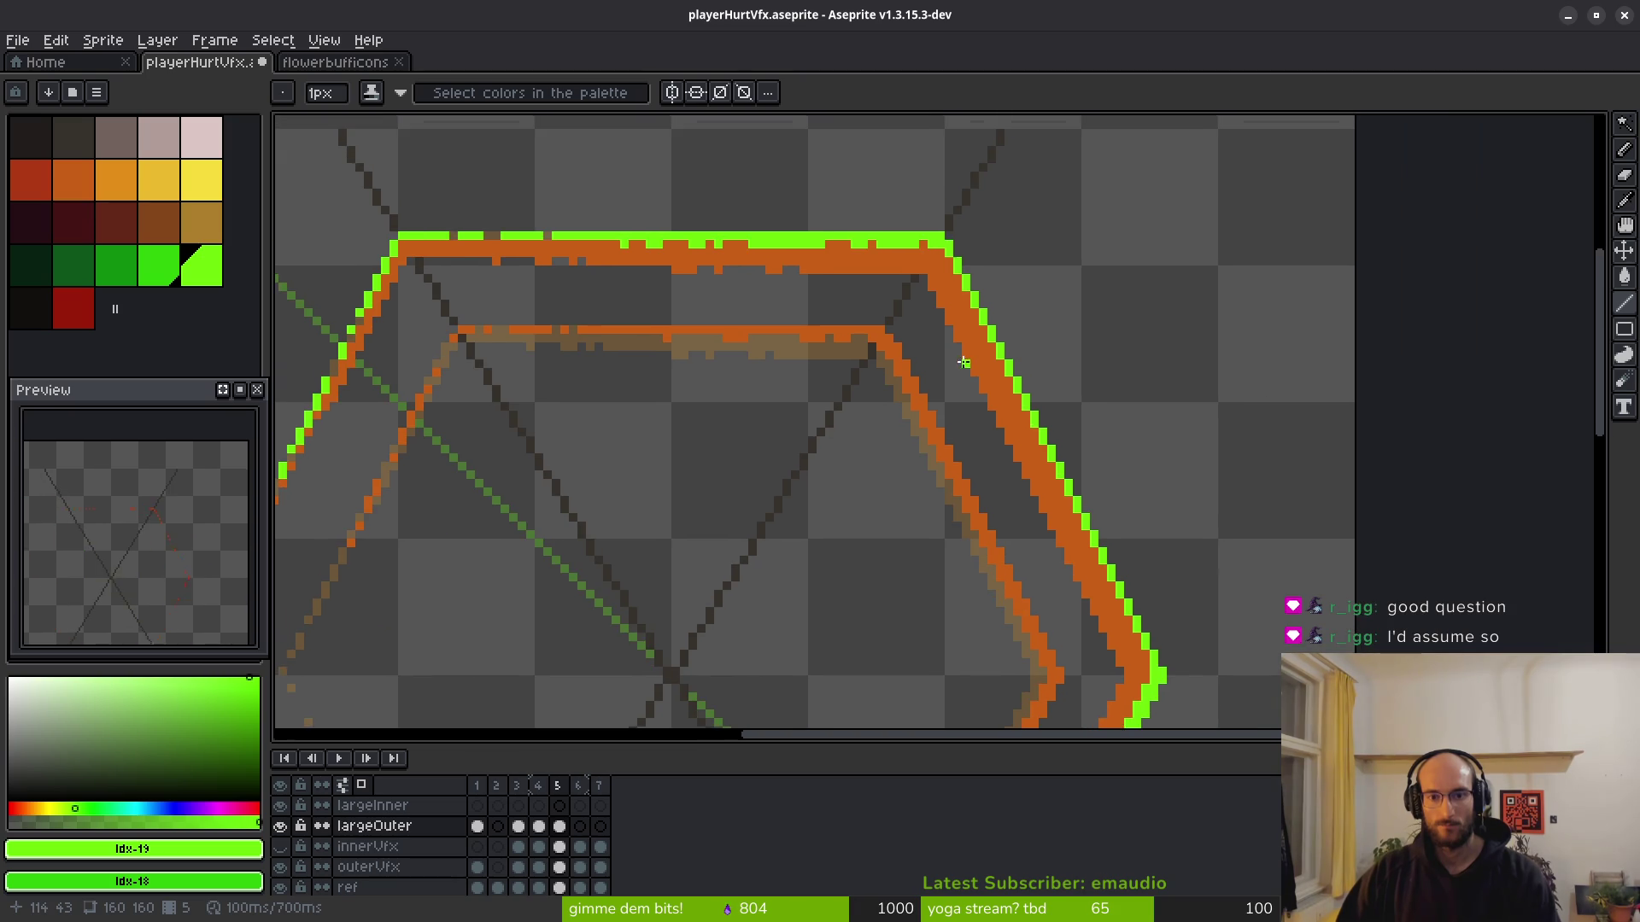
drag(935, 239, 1150, 675)
scroll(1150, 674, down, 6)
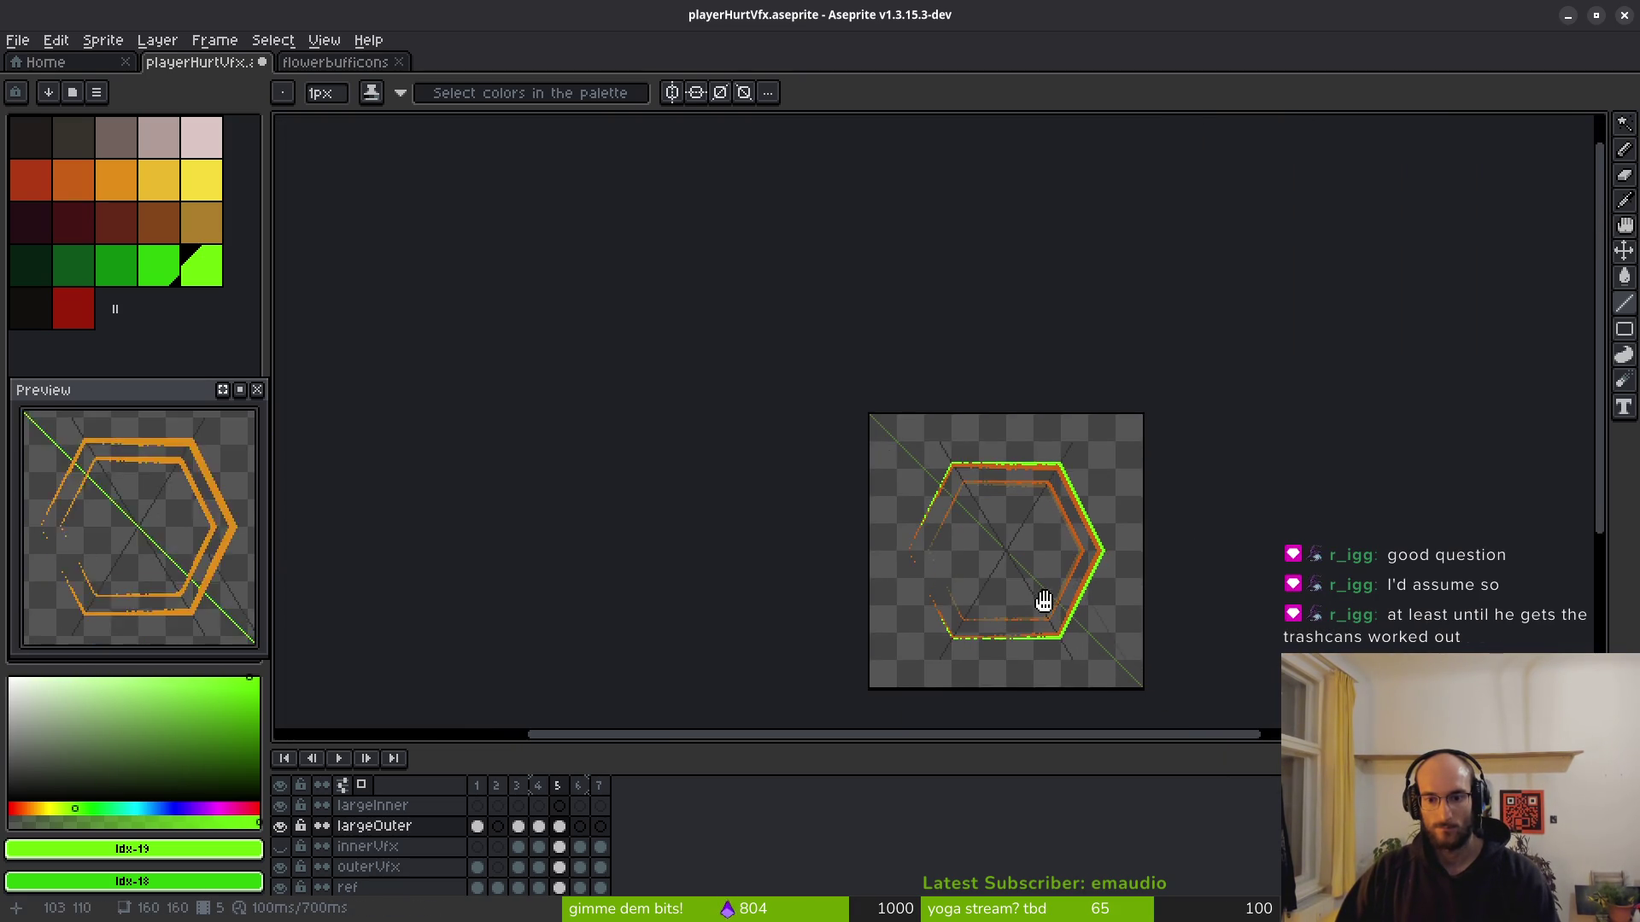
Select a 16×3 strip of bottom-edge lines with the rectangular marquee and move it 6 px right.
scroll(1043, 596, up, 4)
scroll(1020, 525, up, 4)
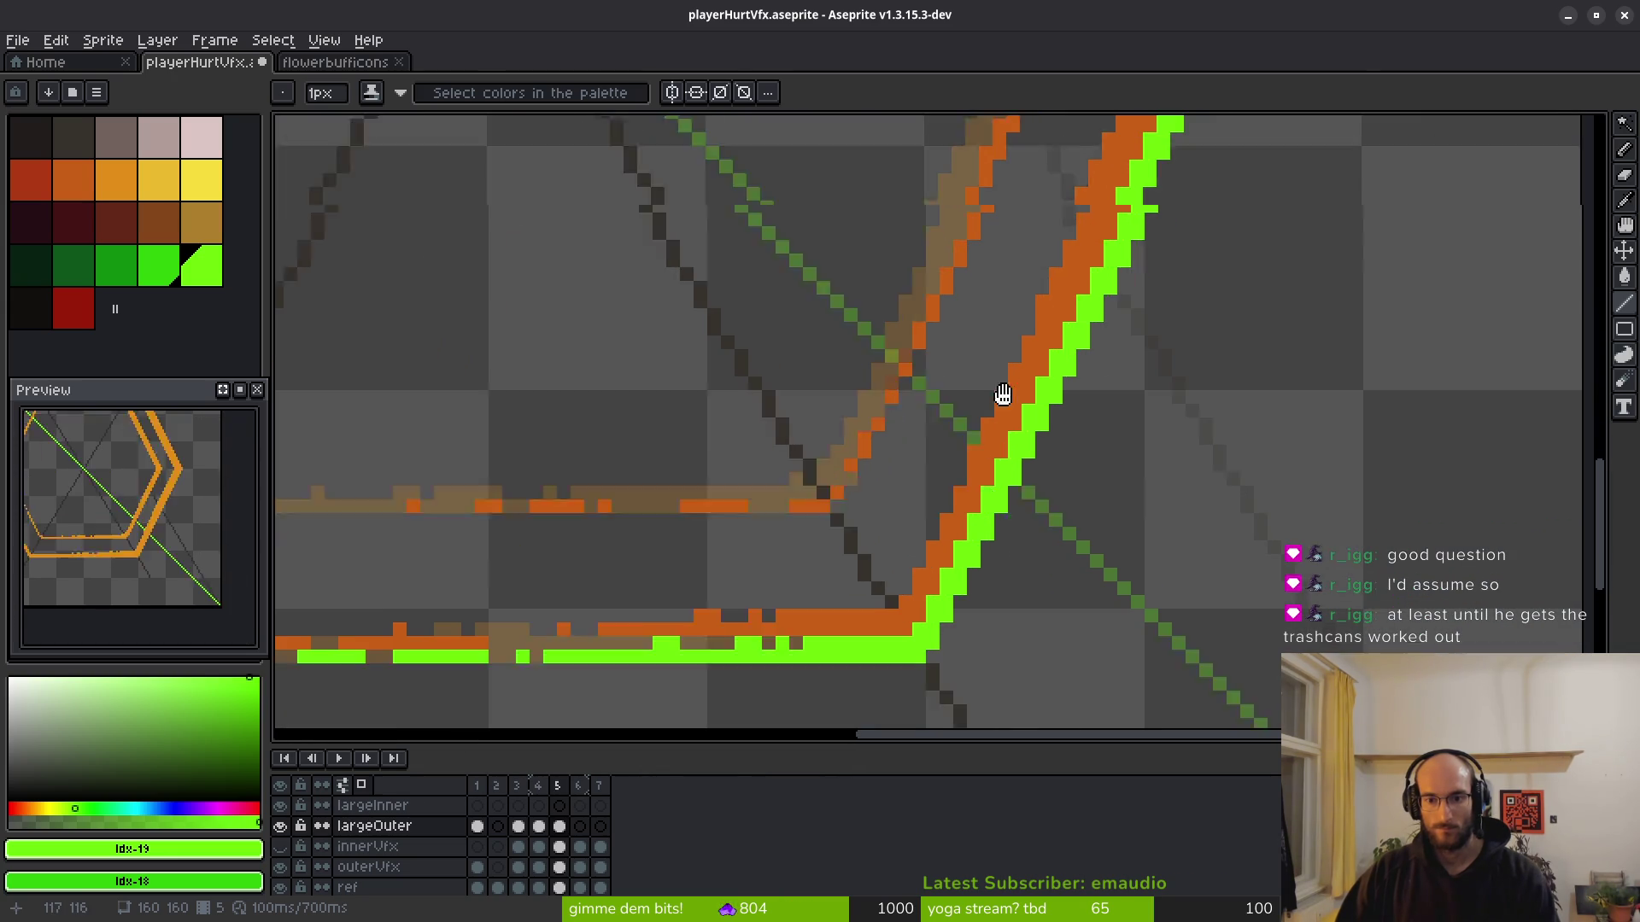
drag(1003, 394, 1003, 327)
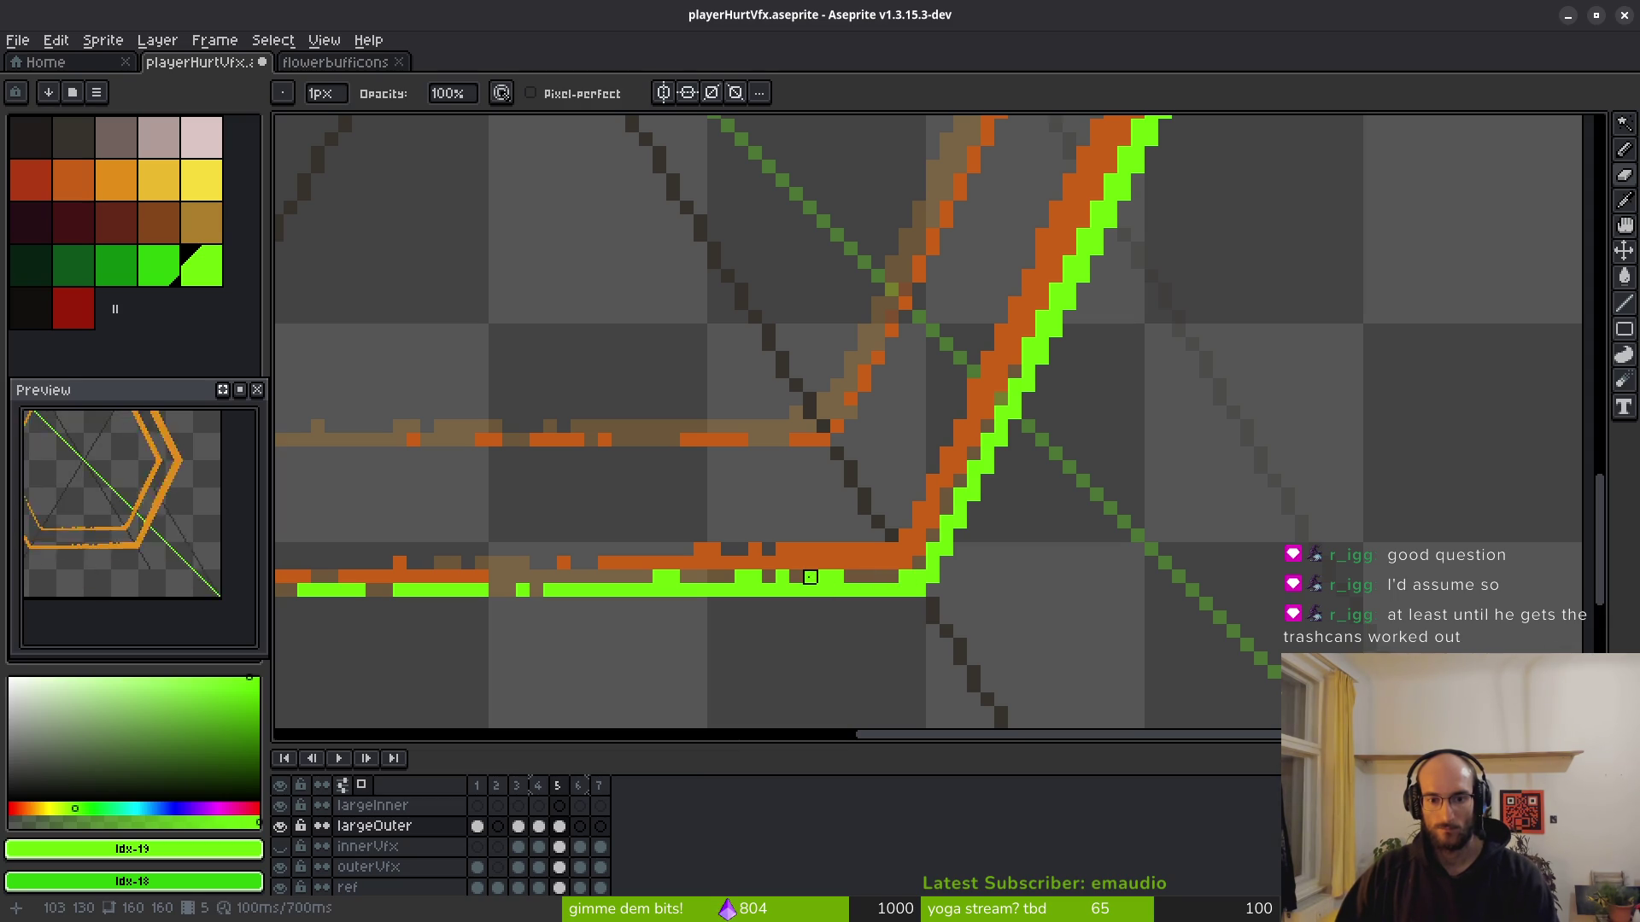
key(m)
drag(574, 538, 880, 590)
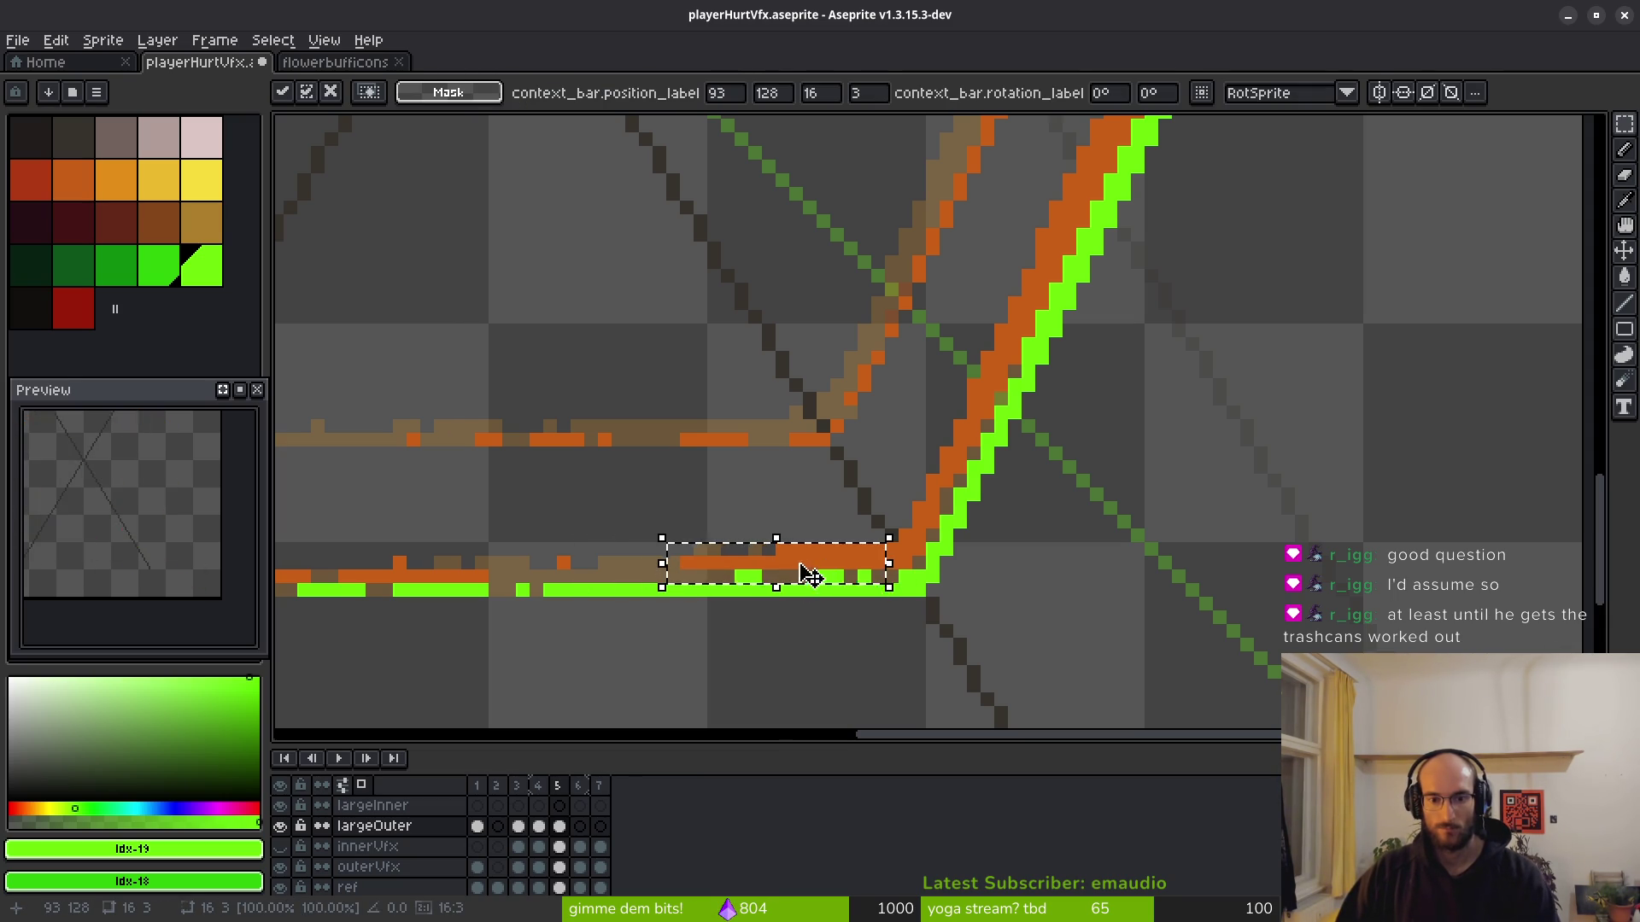
key(ctrl+d)
scroll(961, 555, down, 5)
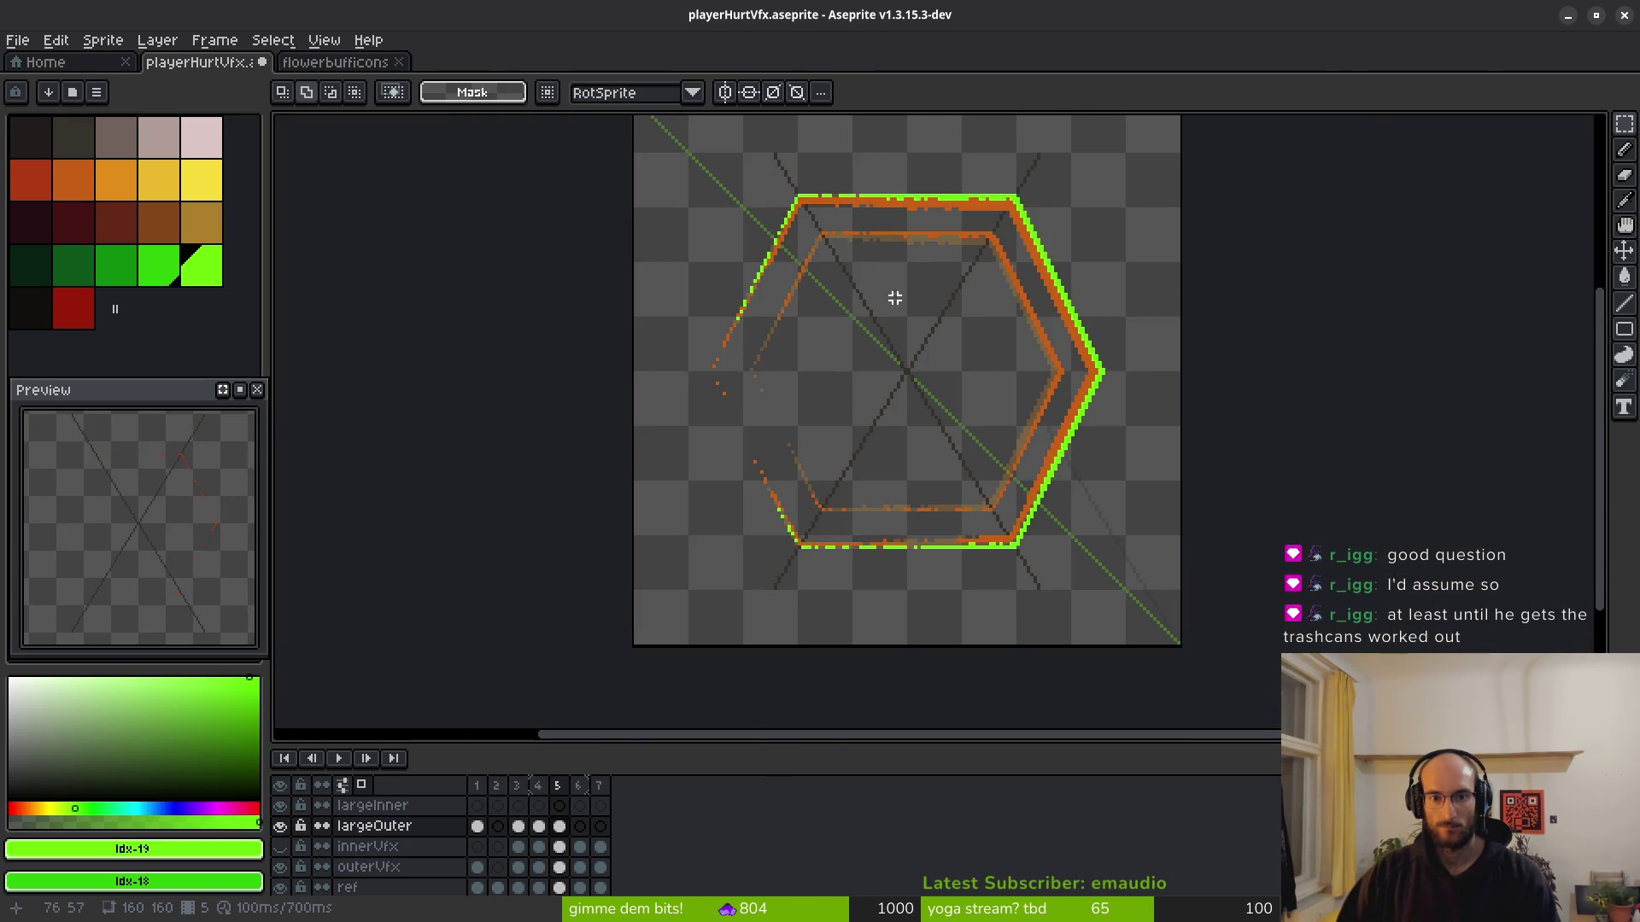
key(shift+r)
Use Replace Color to swap the canvas orange for green #2fc809.
mouse_move(879, 348)
mouse_down()
mouse_move(1239, 598)
mouse_move(831, 296)
mouse_move(871, 450)
mouse_move(791, 450)
mouse_up()
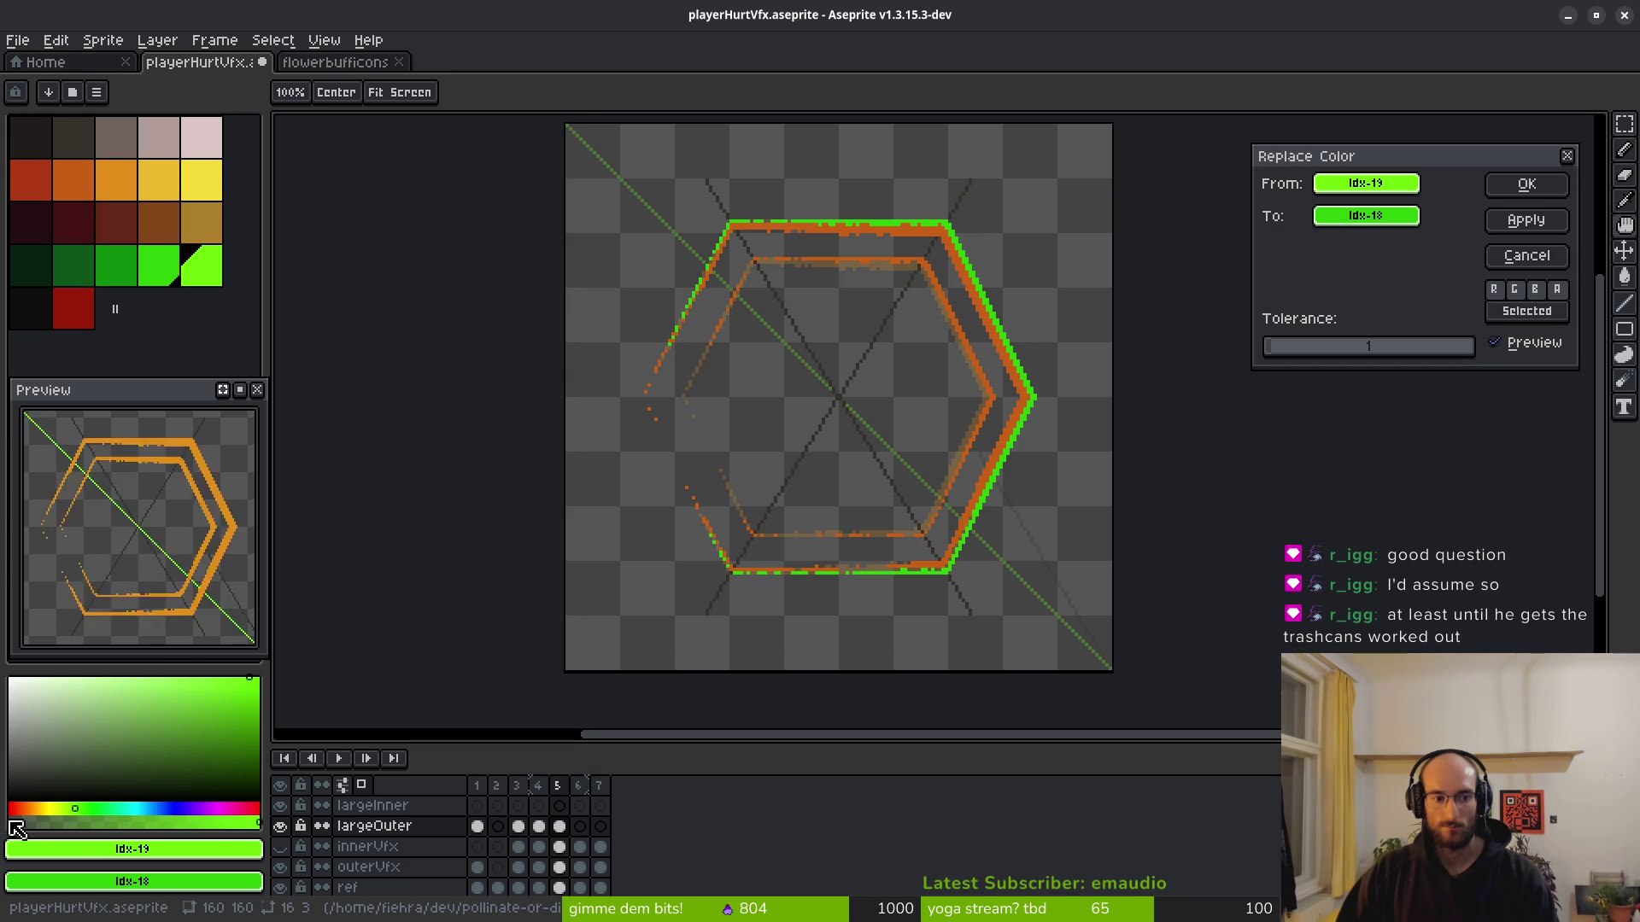
drag(836, 381, 835, 425)
drag(1333, 201, 926, 273)
click(1405, 216)
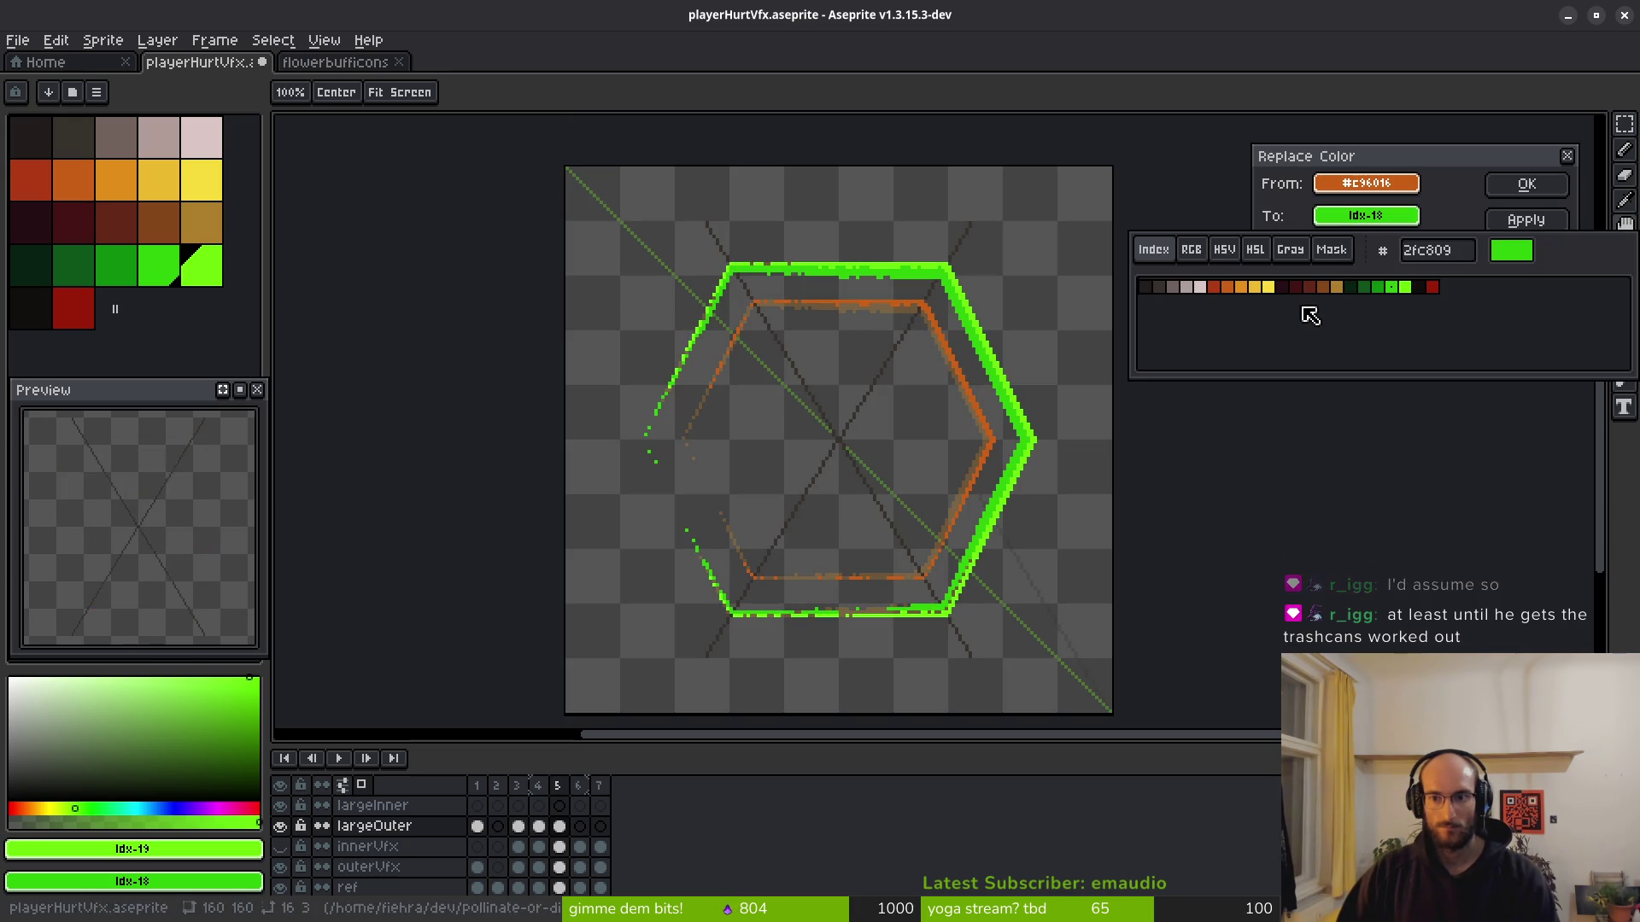
click(1192, 249)
click(1452, 393)
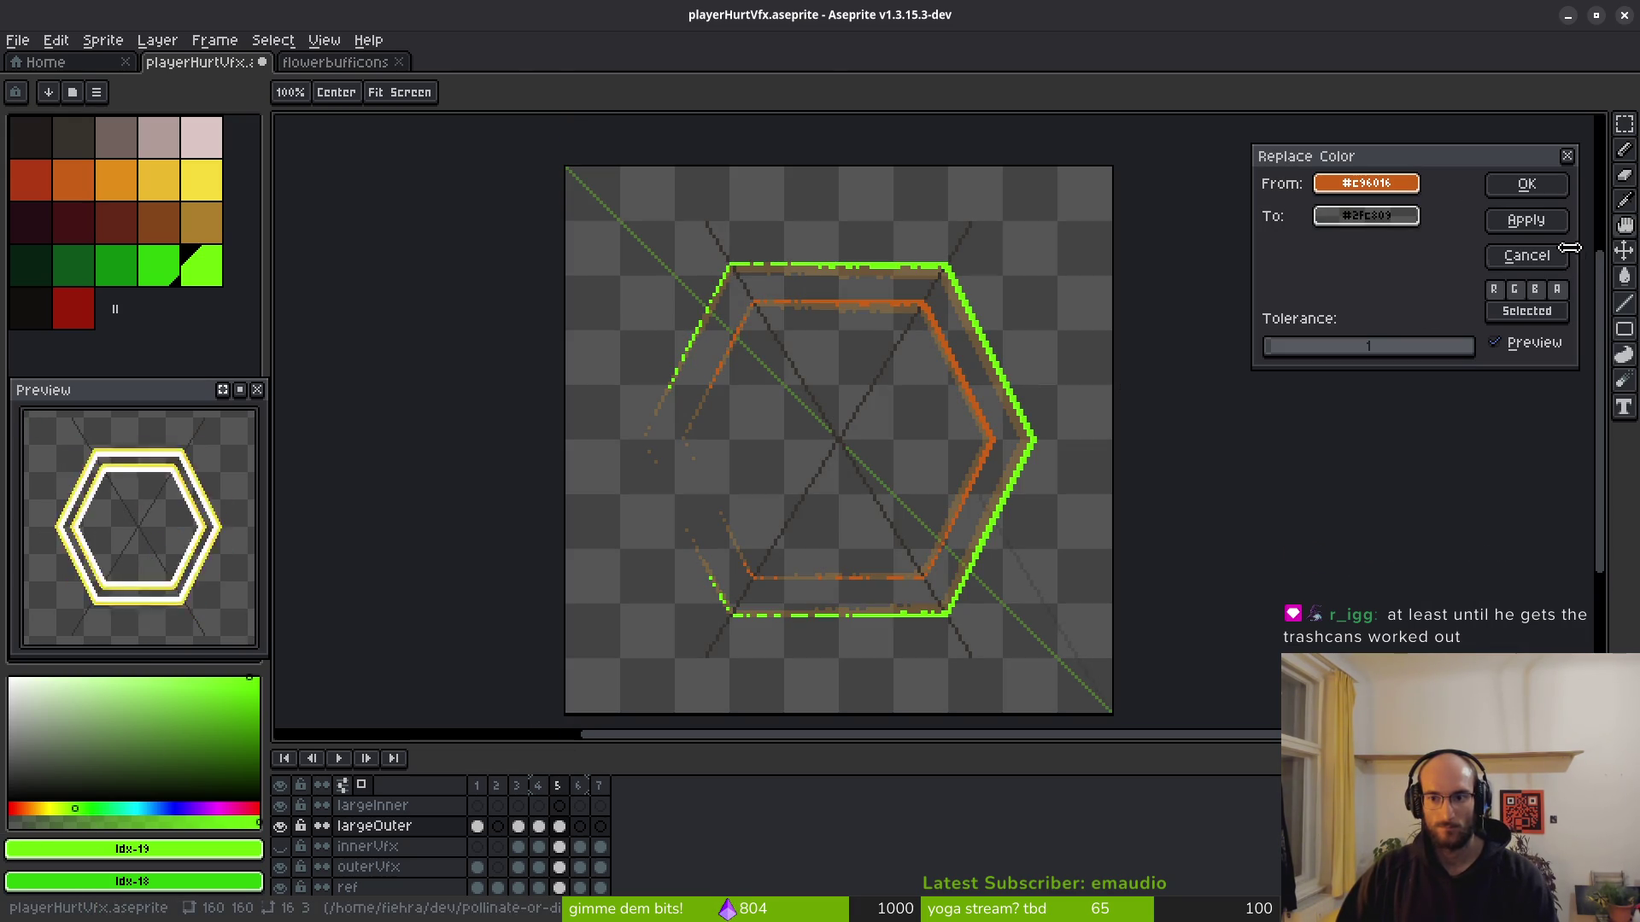
click(1553, 190)
scroll(997, 428, down, 4)
scroll(938, 405, up, 4)
drag(889, 355, 779, 252)
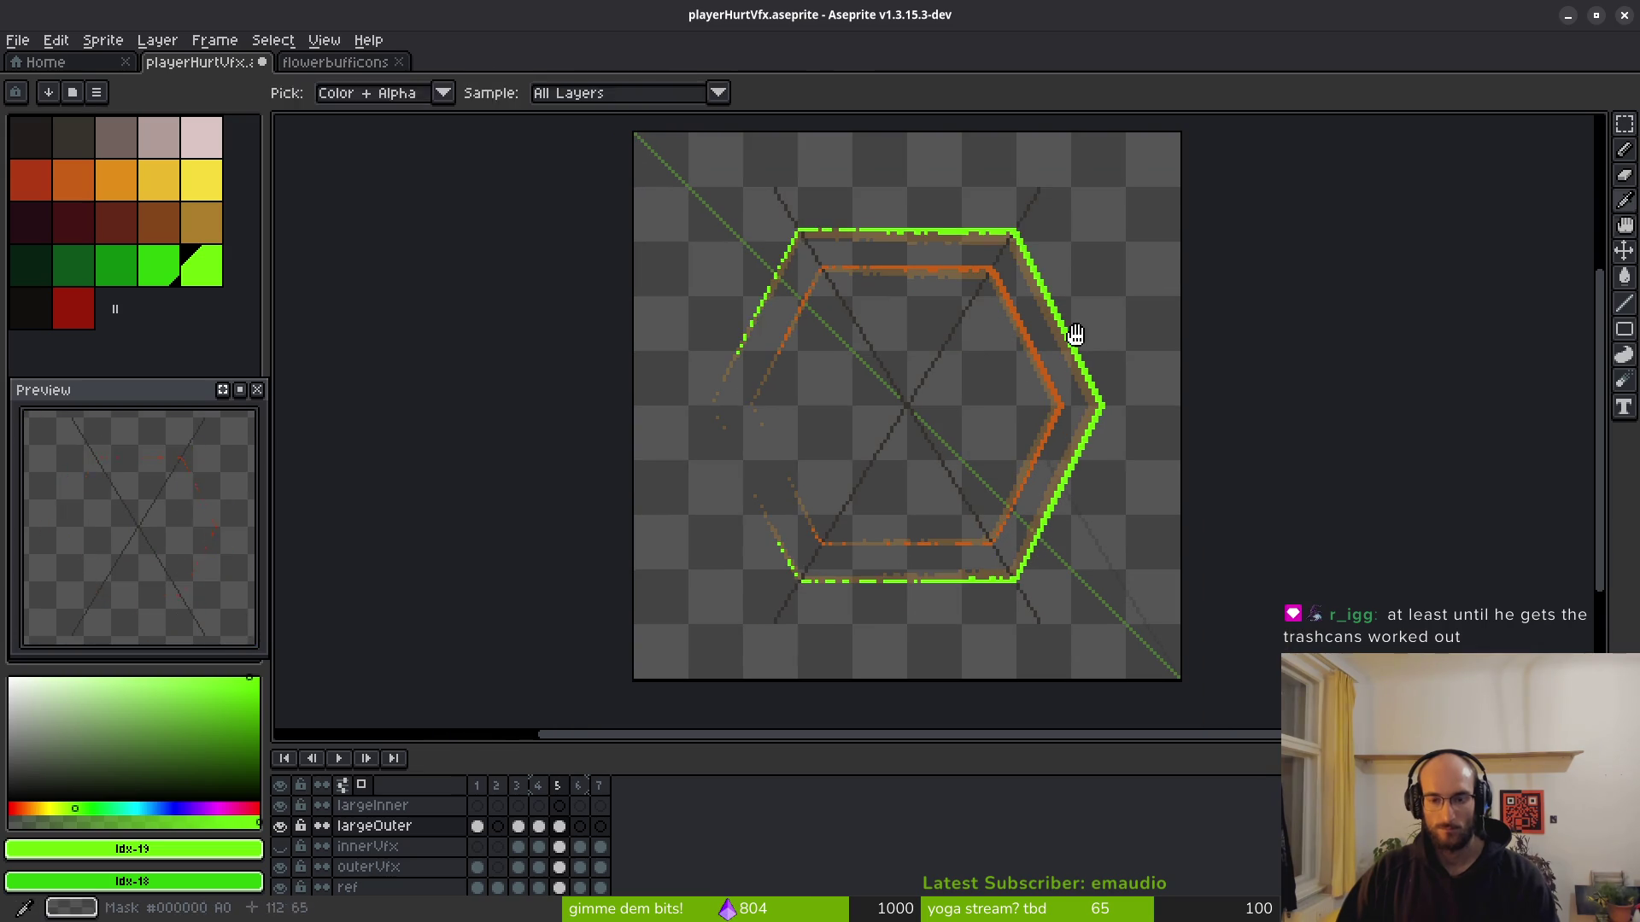
Turn the green outline orange with Replace Color, then hide the inner hexagon and guide layers.
key(shift+r)
drag(1371, 182, 1065, 231)
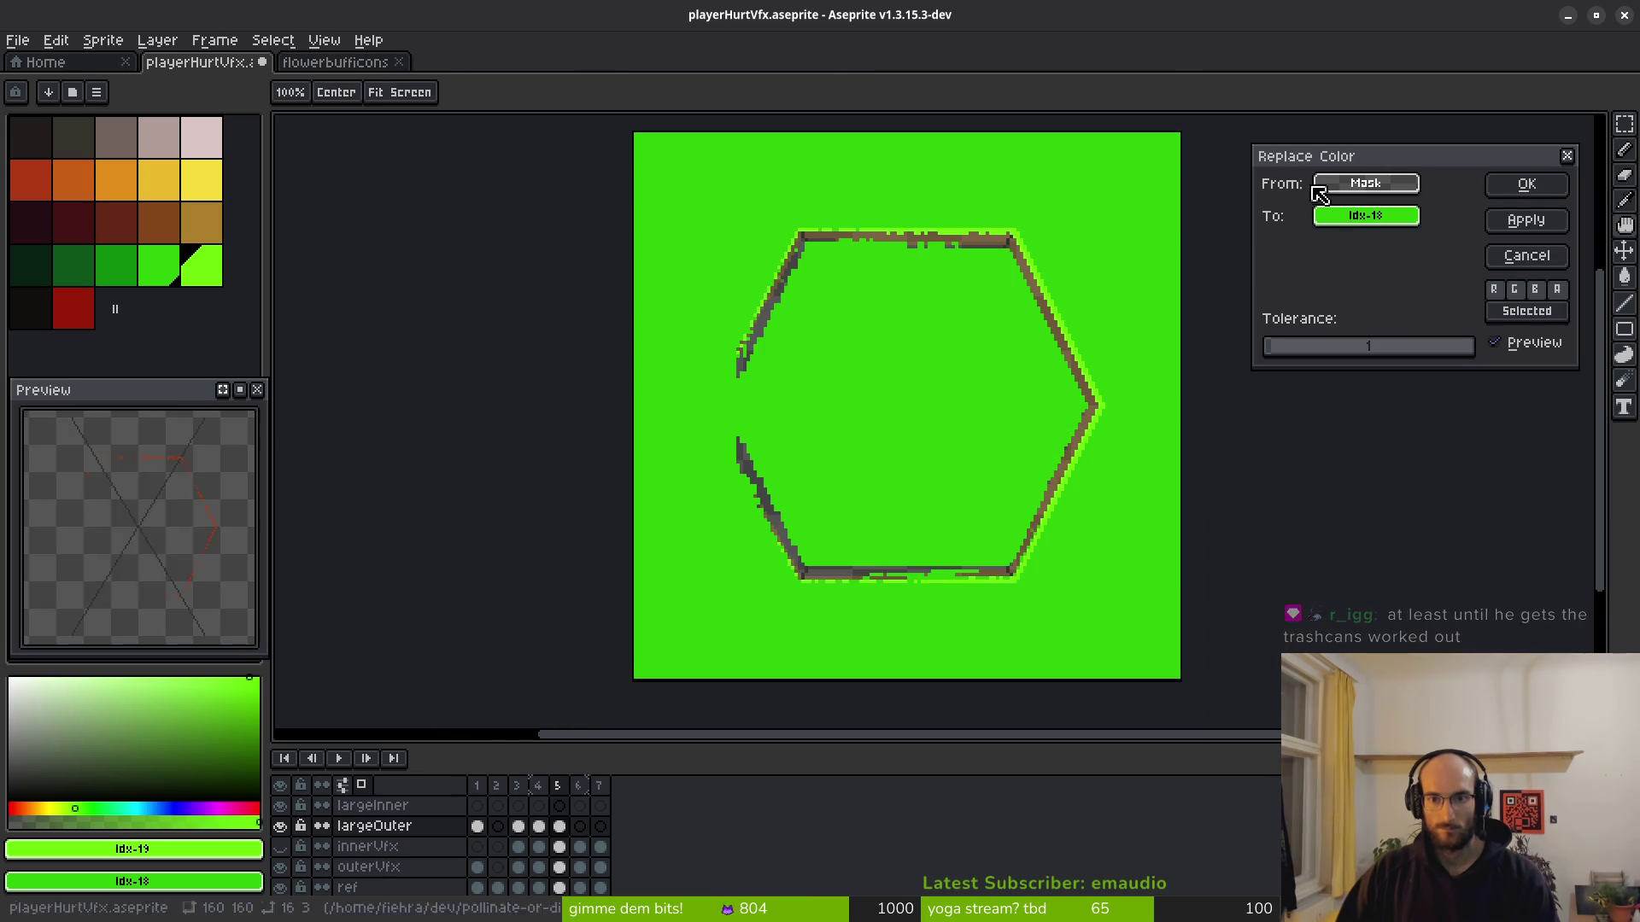
key(Escape)
key(shift+r)
mouse_move(1365, 183)
mouse_down()
mouse_move(1350, 246)
mouse_move(1042, 242)
mouse_move(1099, 239)
mouse_up()
mouse_move(1366, 215)
mouse_down()
mouse_move(867, 245)
mouse_move(75, 170)
mouse_up()
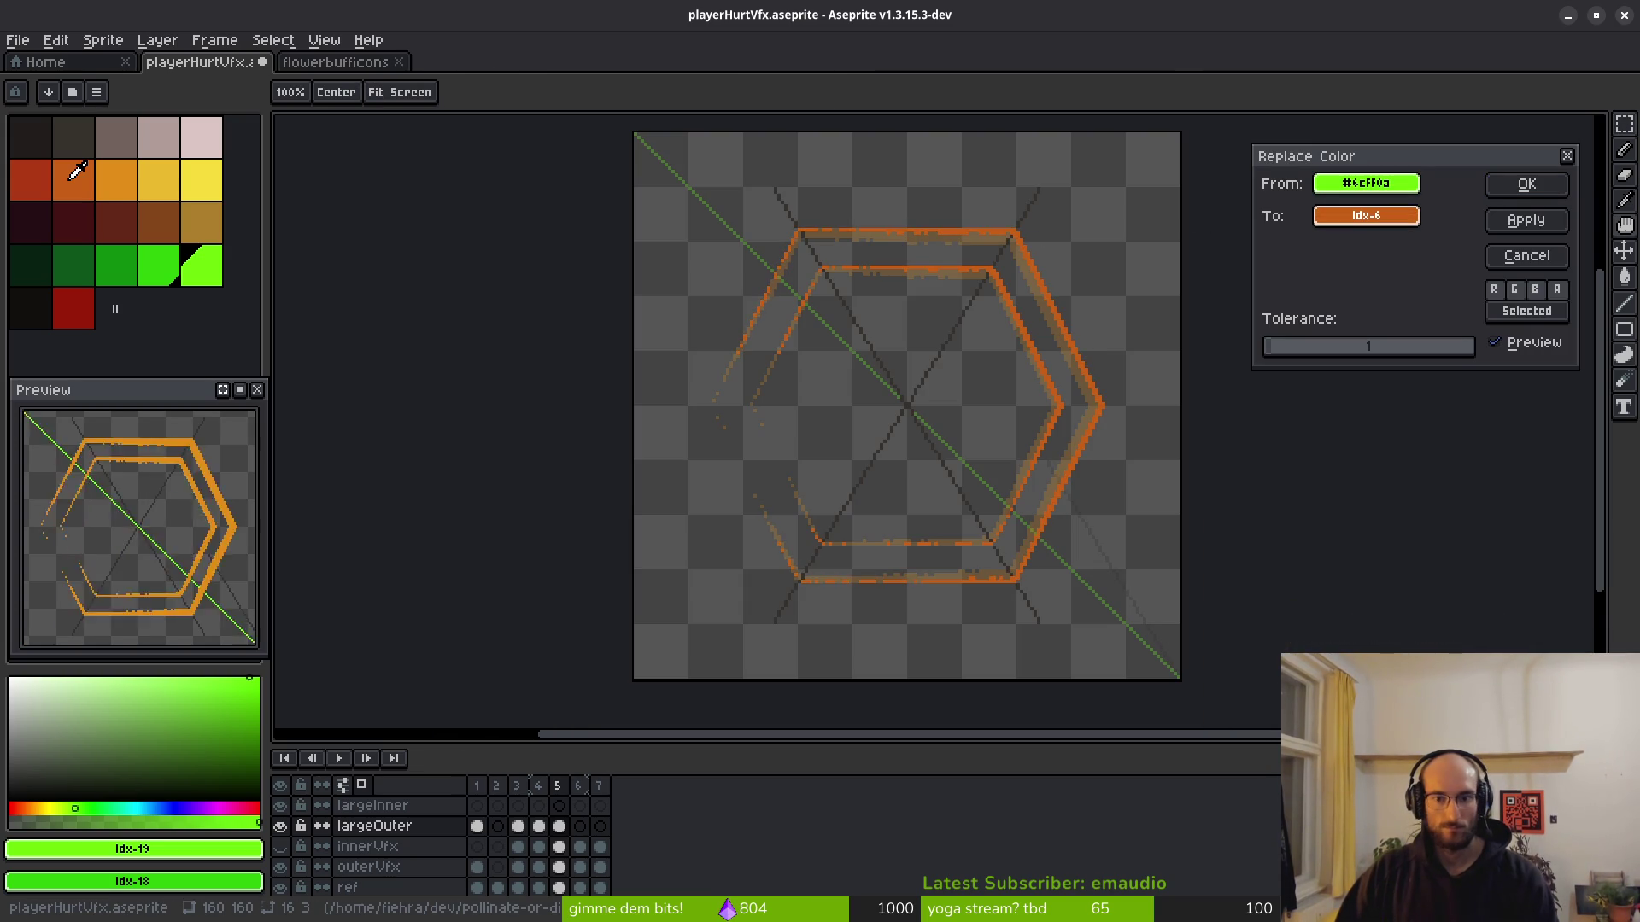
click(1526, 184)
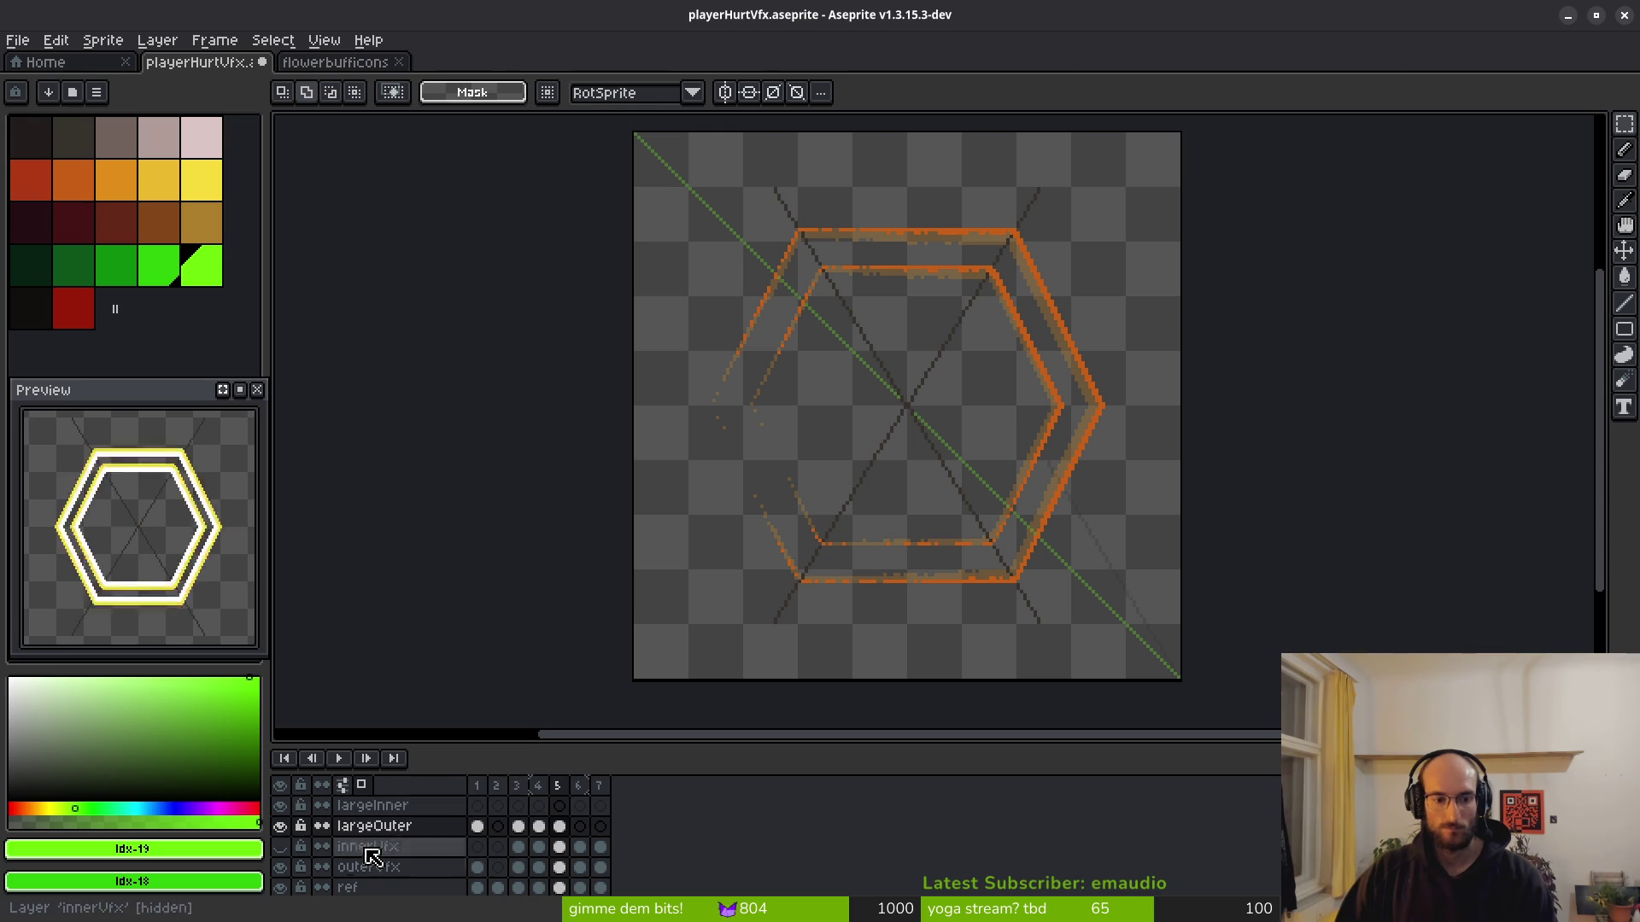
drag(279, 868, 281, 888)
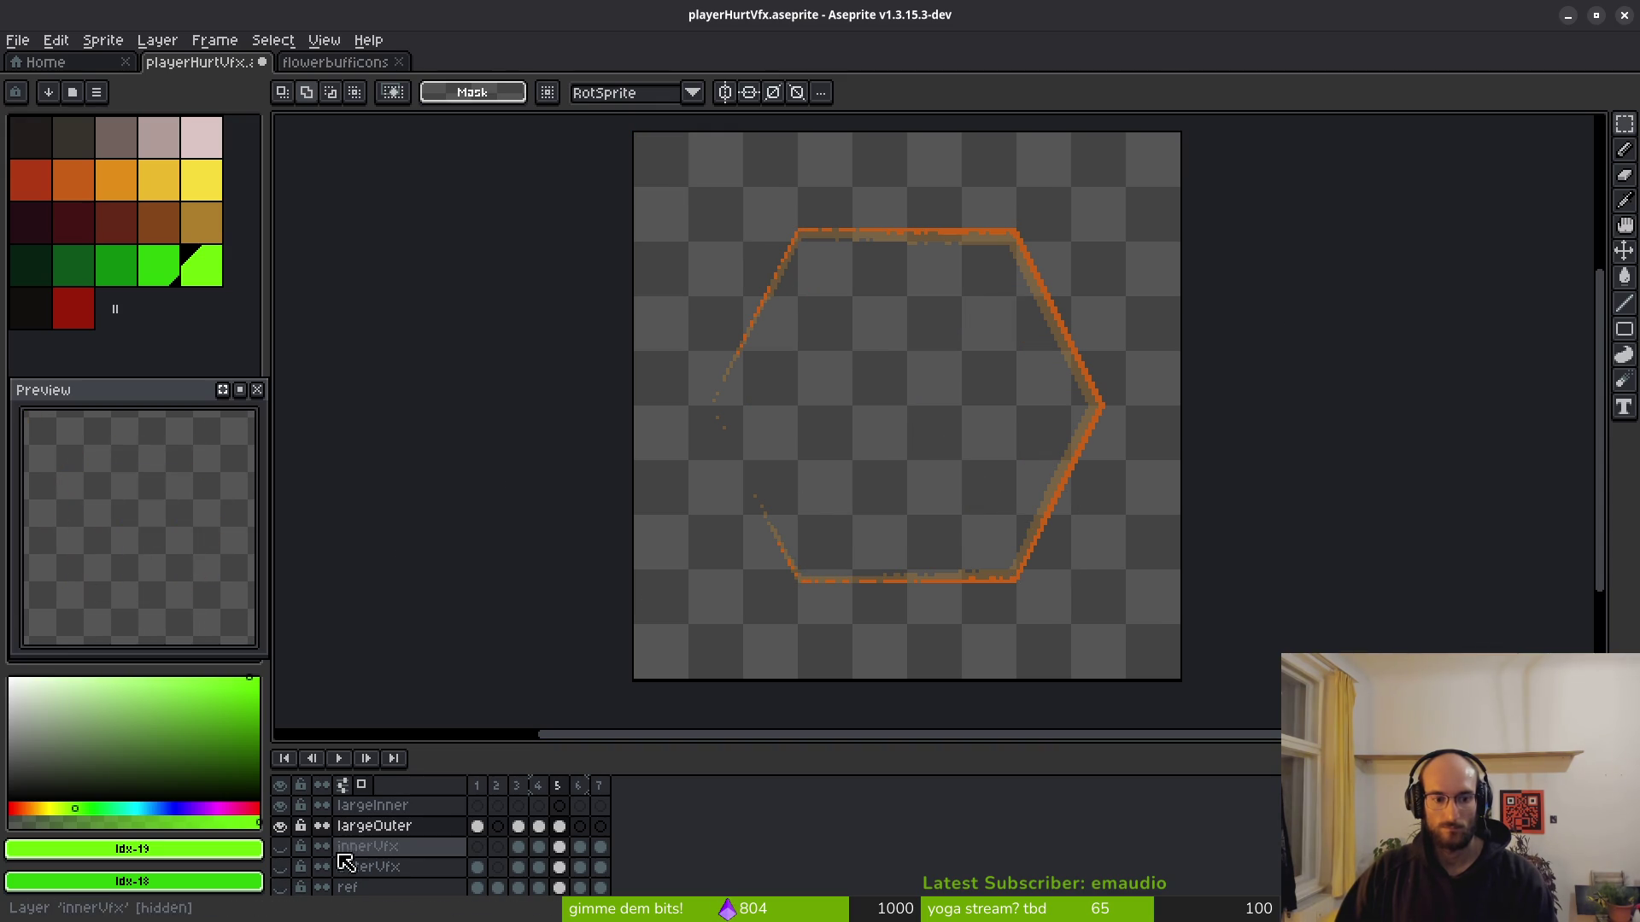
scroll(939, 466, down, 3)
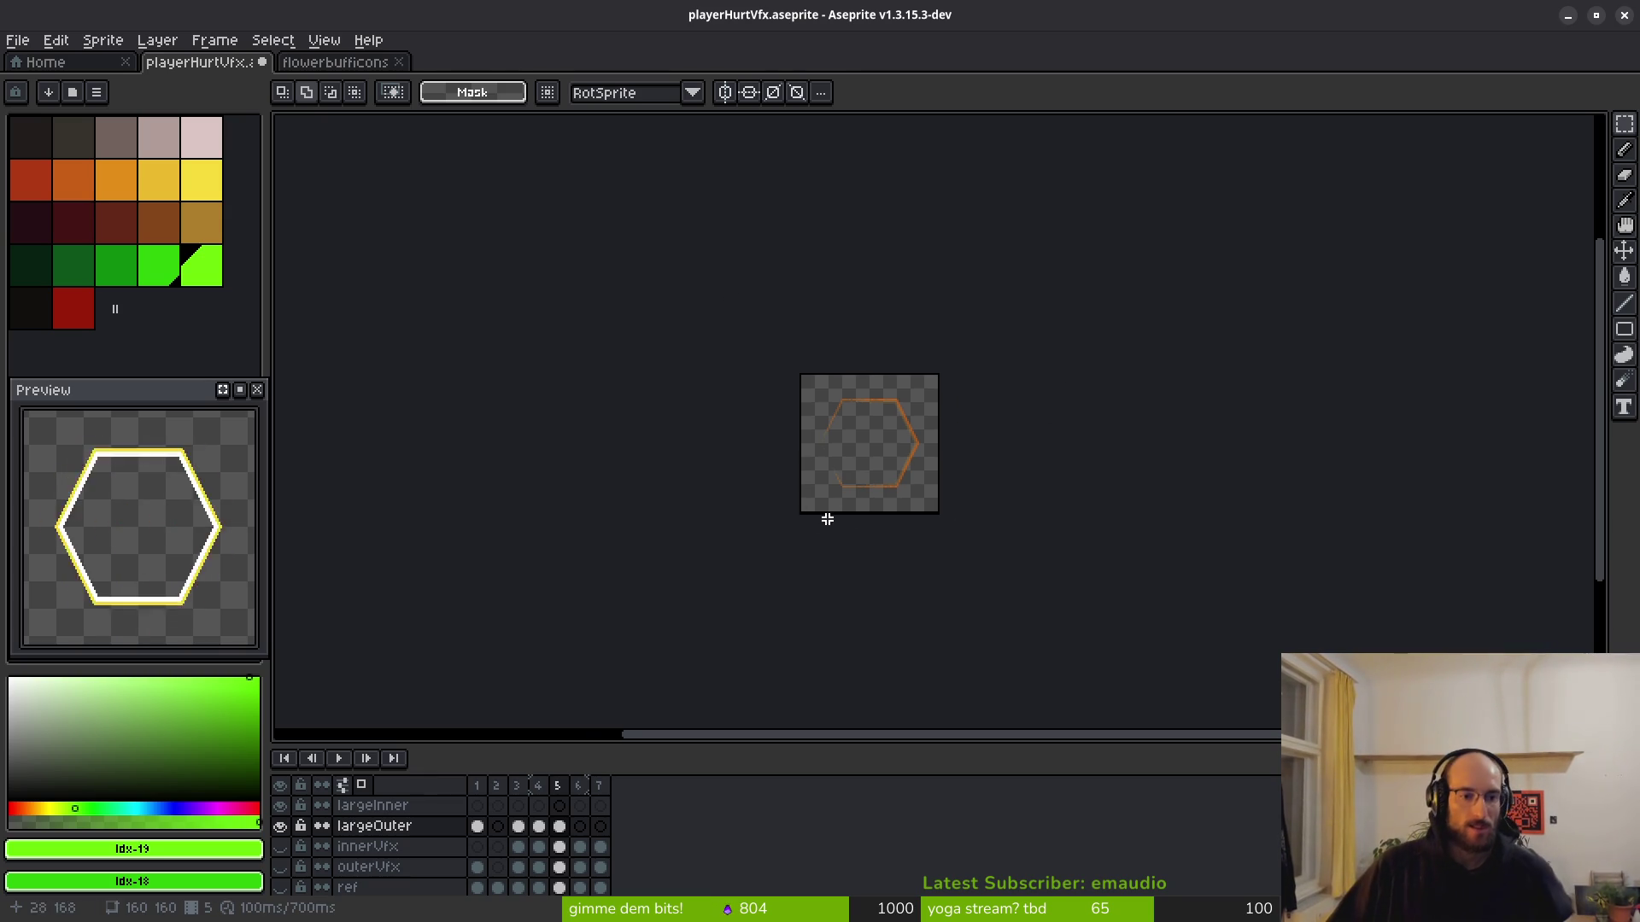
scroll(939, 512, up, 3)
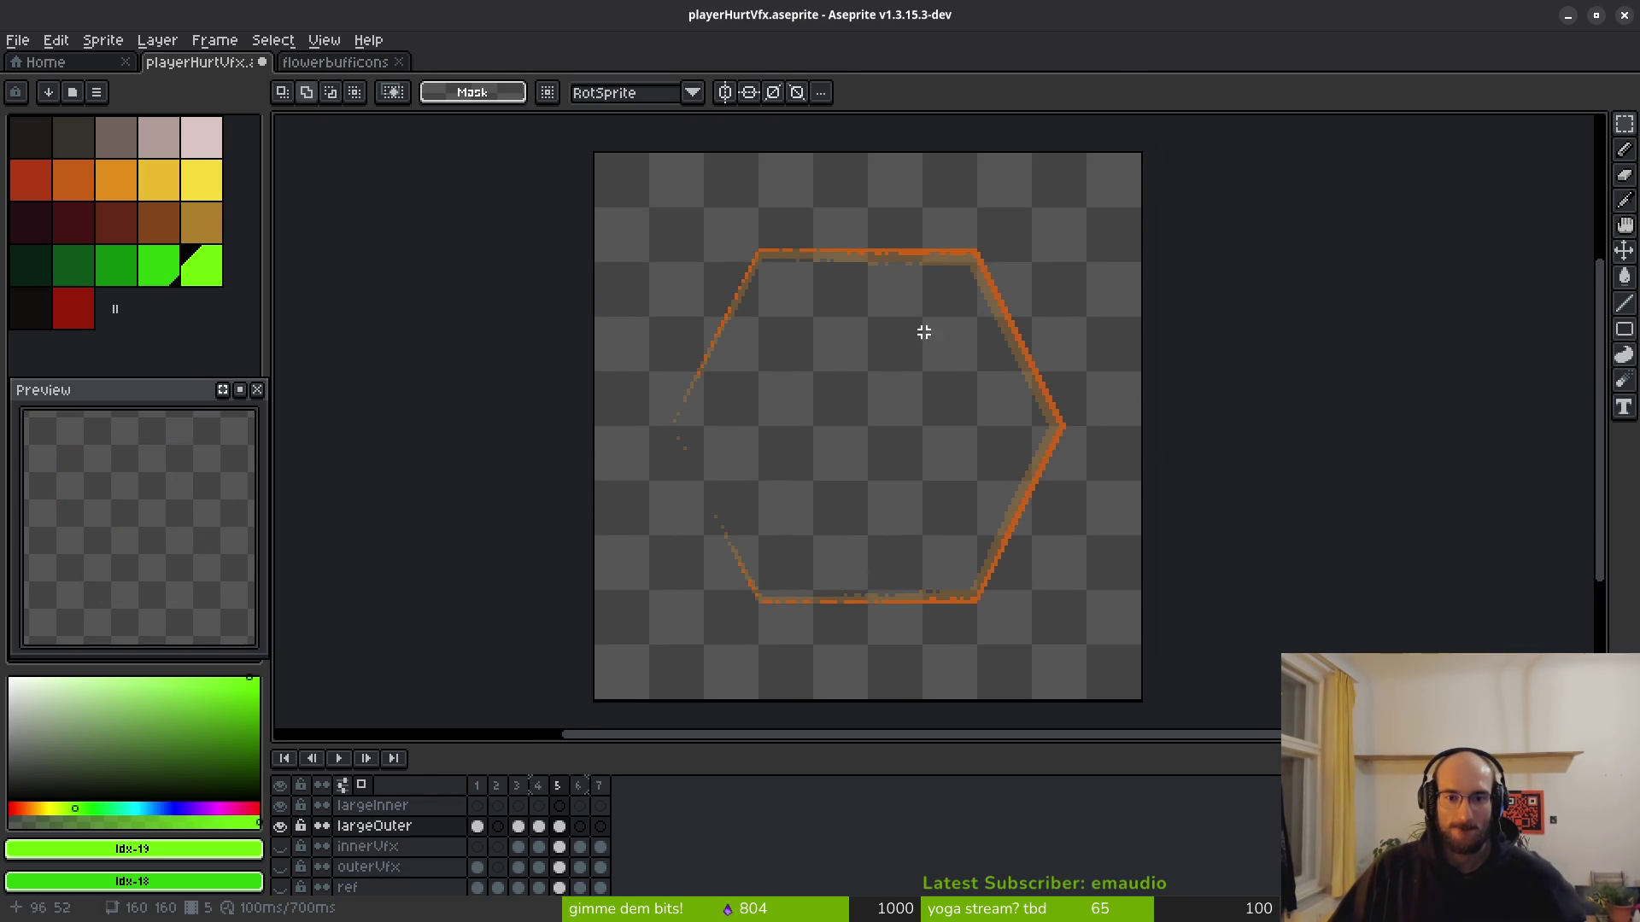
scroll(924, 342, down, 3)
scroll(922, 376, up, 1)
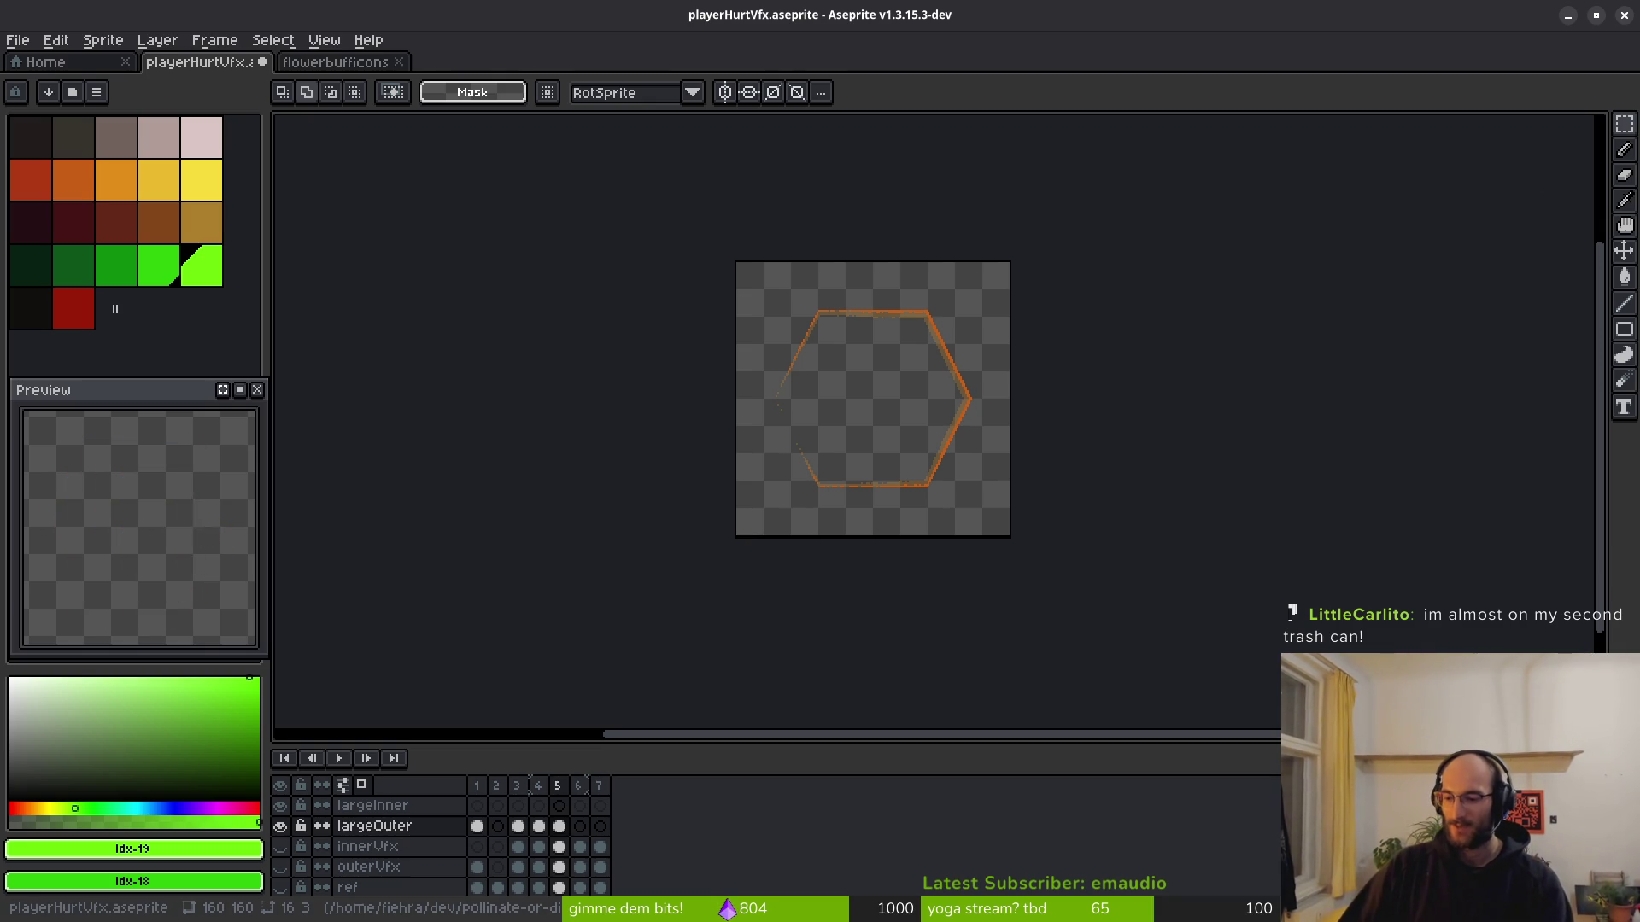
scroll(951, 514, right, 1)
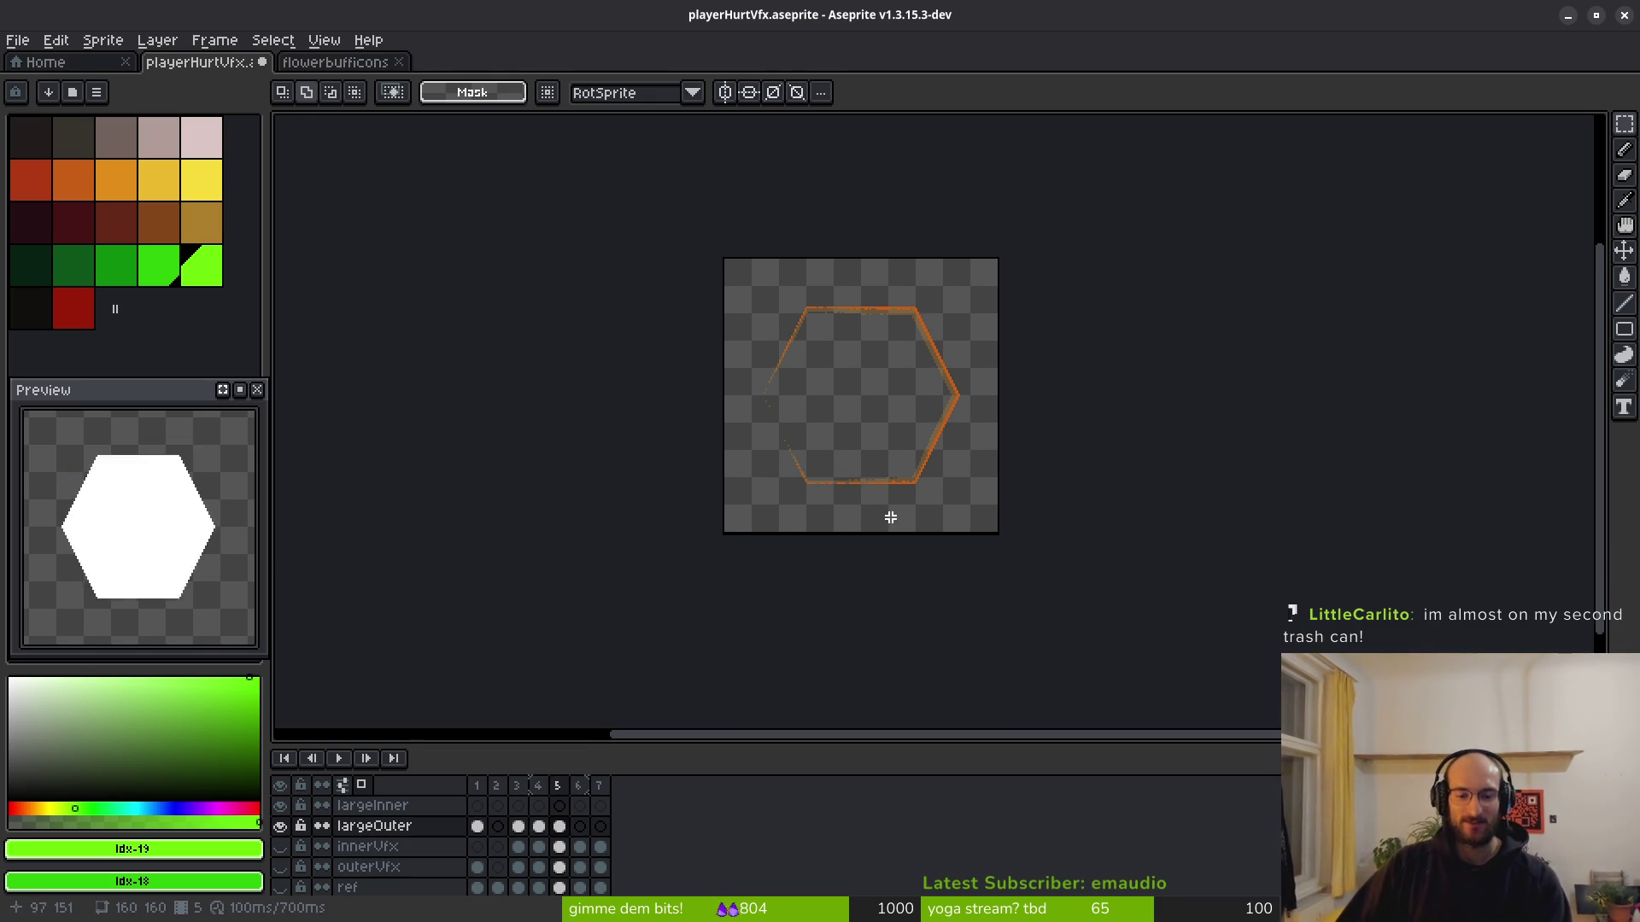
click(280, 866)
Pick the dark red from the canvas and select the largeOuter cel in frame 6.
scroll(879, 450, right, 1)
key(i)
key(shift+r)
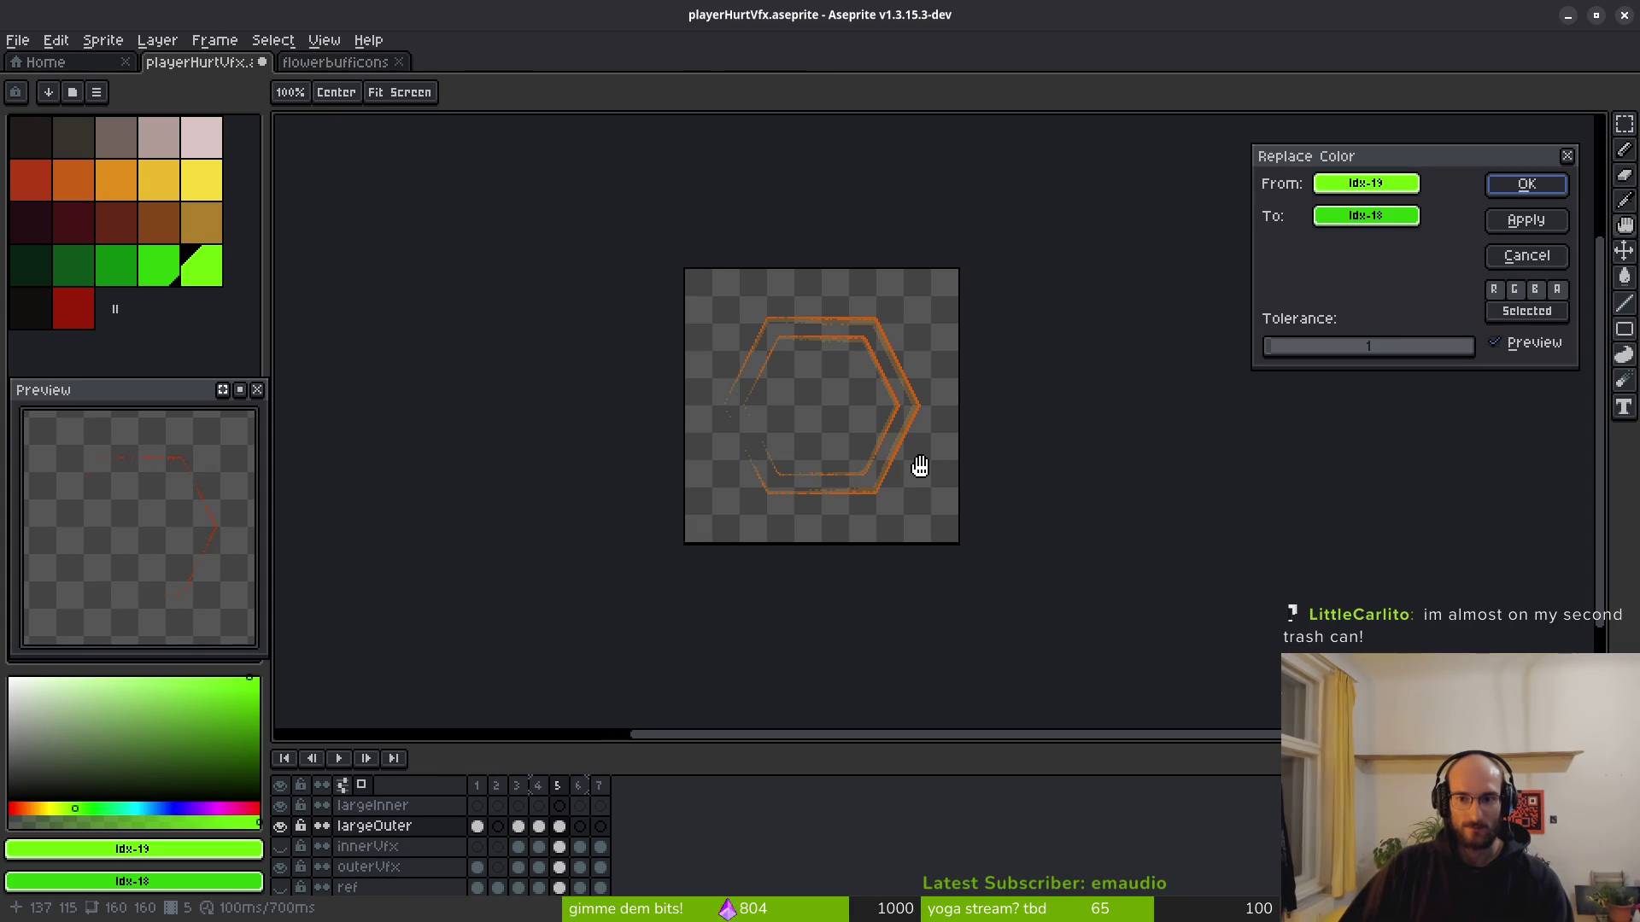
key(Return)
key(period)
key(m)
scroll(828, 380, up, 4)
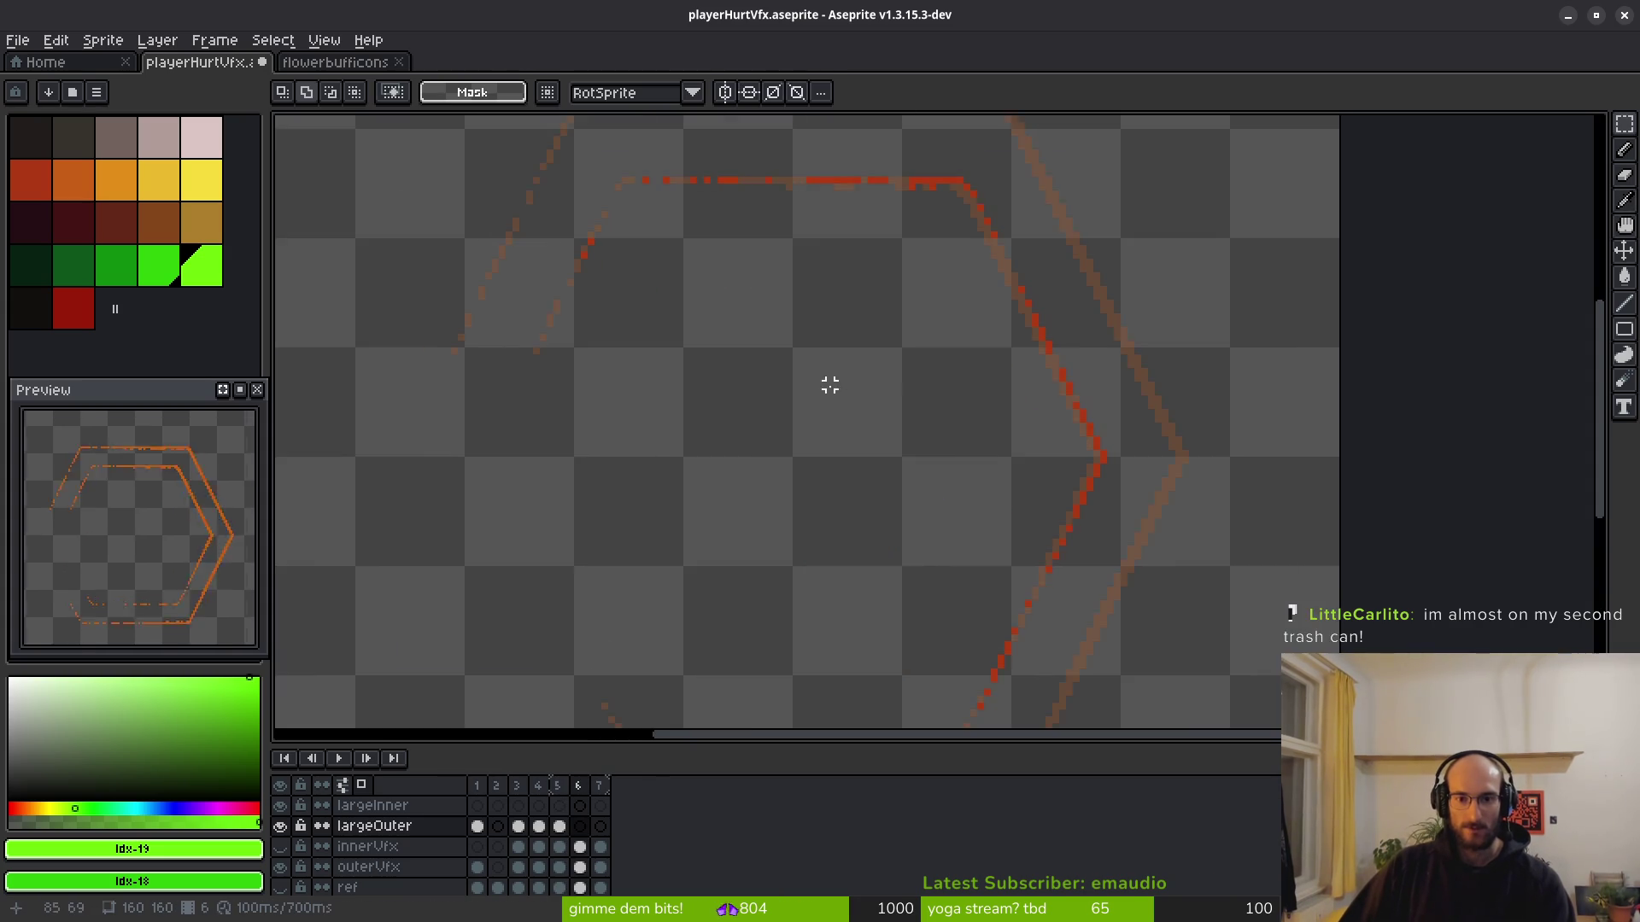
scroll(819, 399, down, 2)
scroll(772, 399, up, 1)
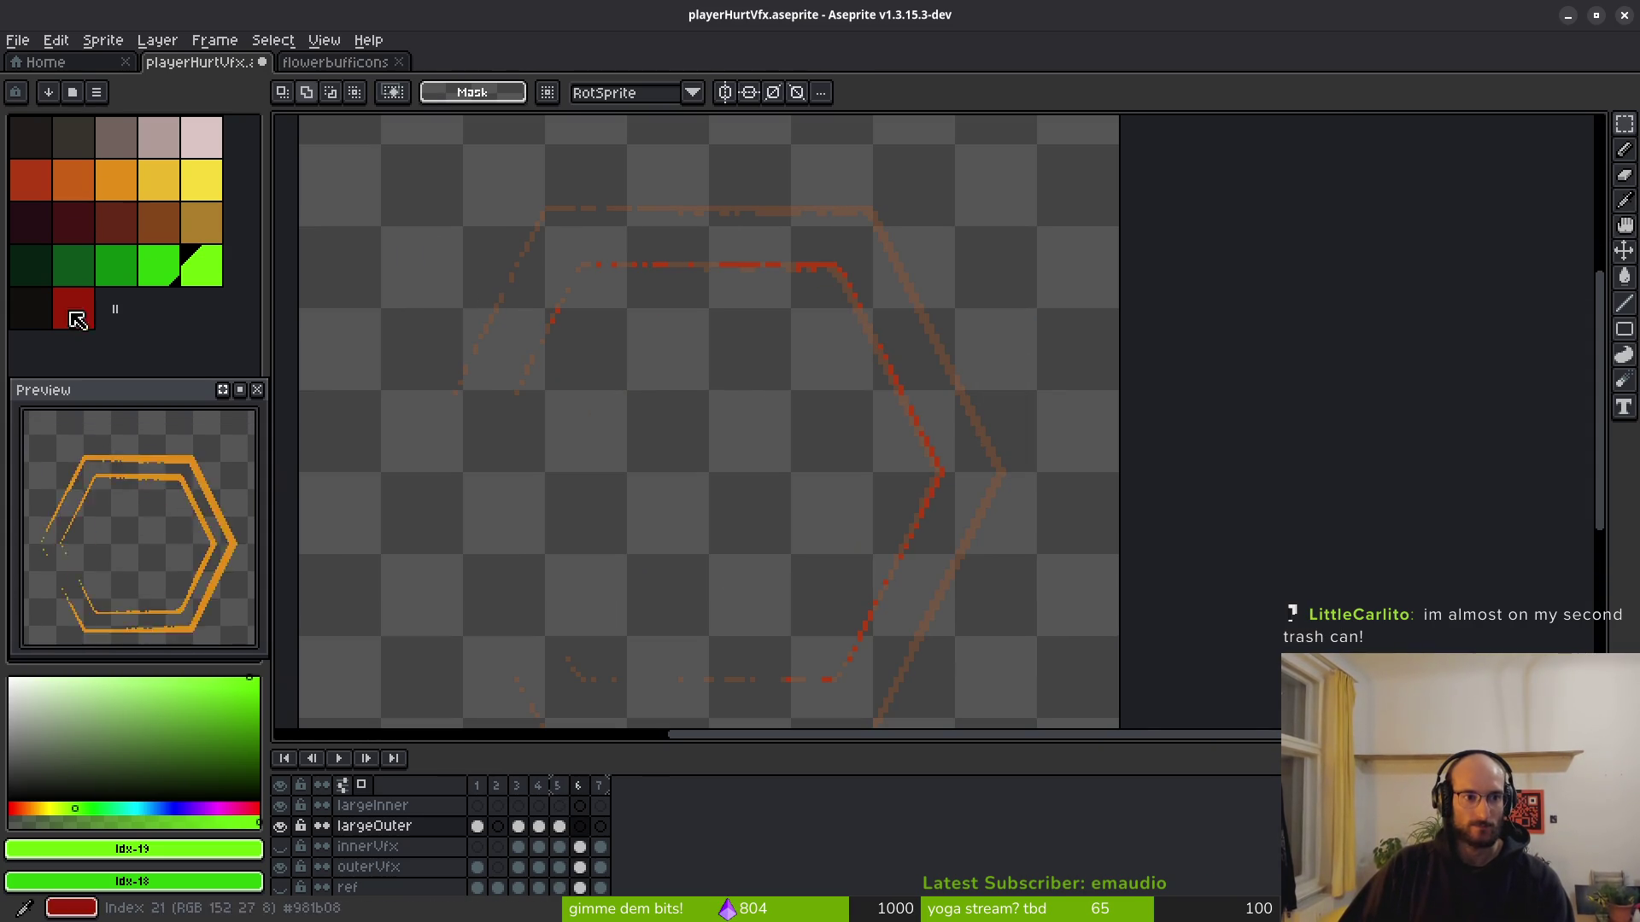
scroll(1025, 212, up, 3)
alt+click(971, 153)
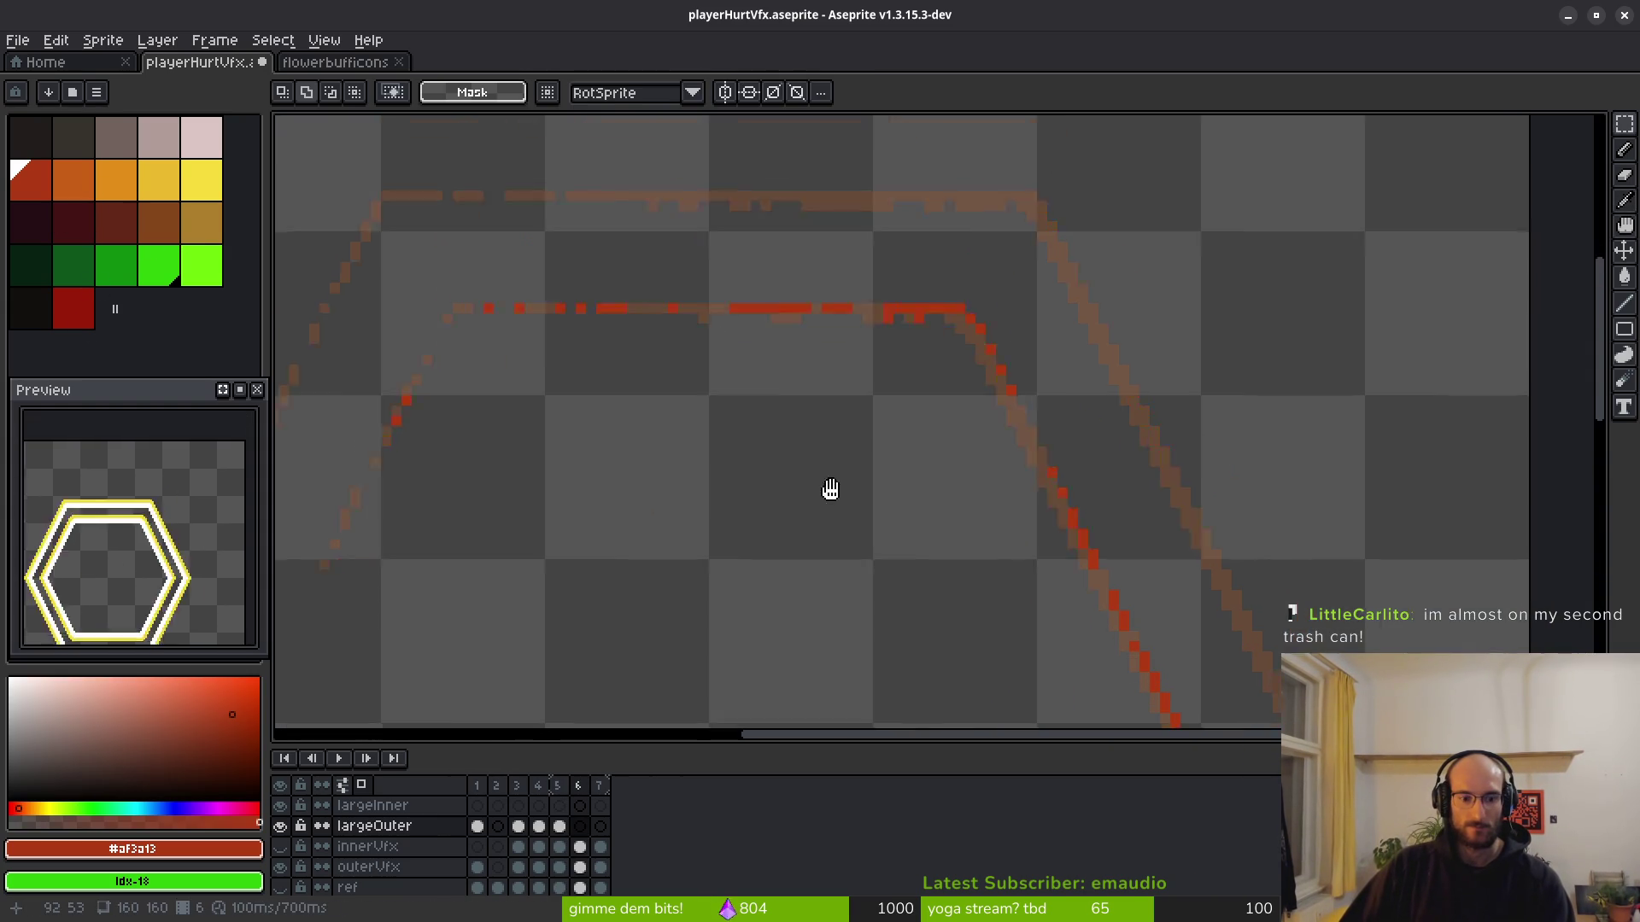
click(580, 826)
Paint red pixels along the hexagon's top line.
drag(487, 366, 872, 349)
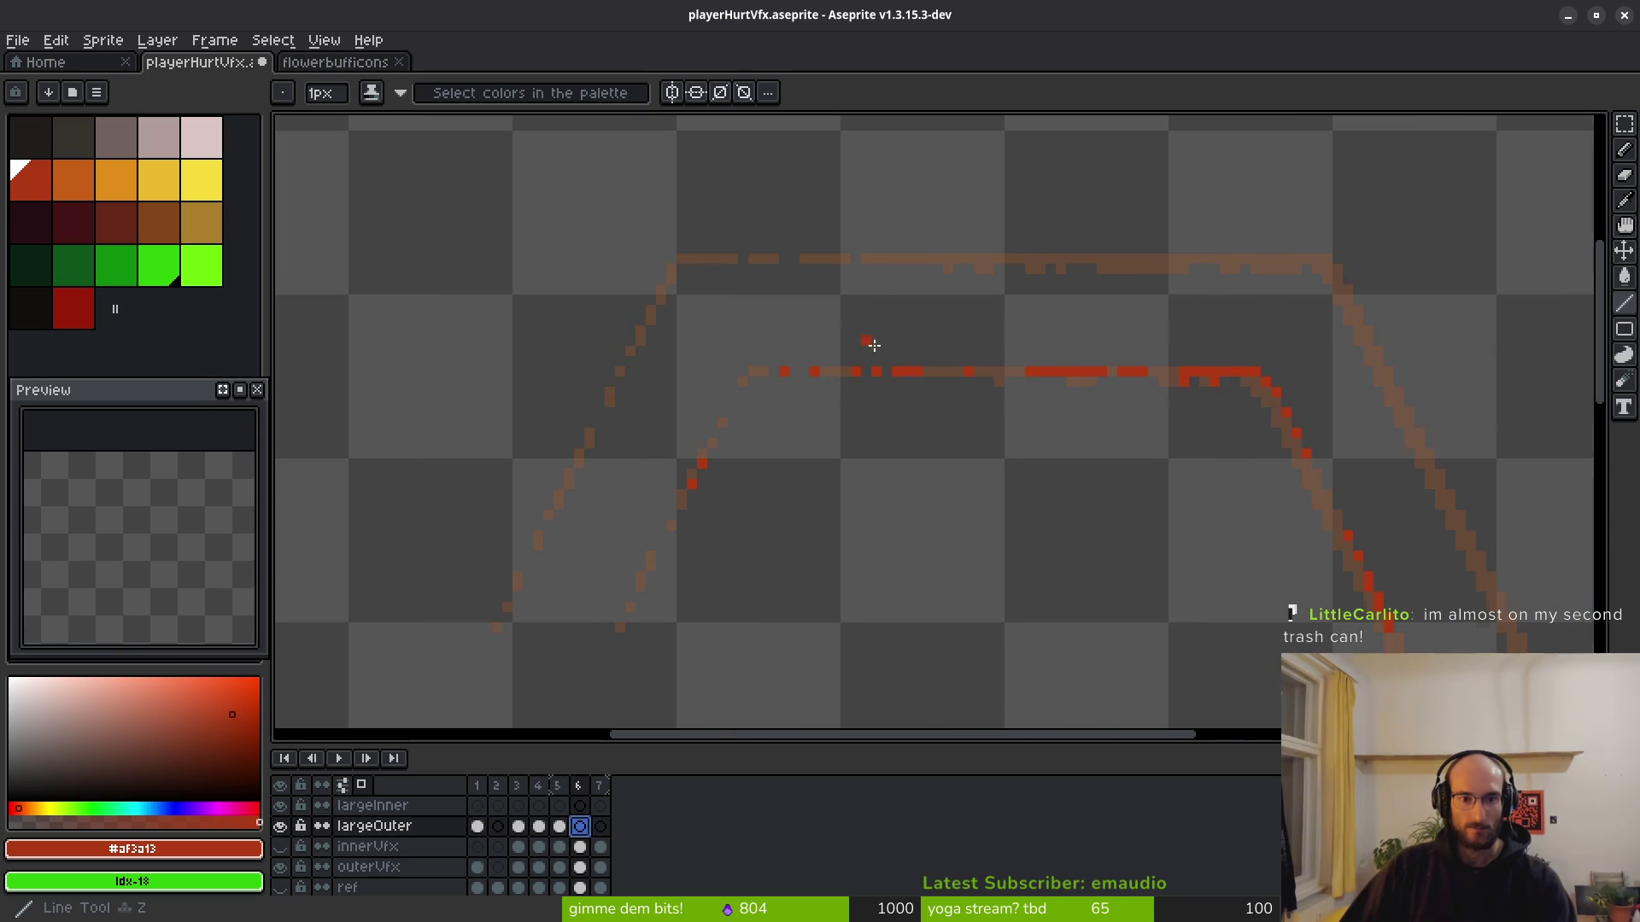
scroll(761, 252, up, 4)
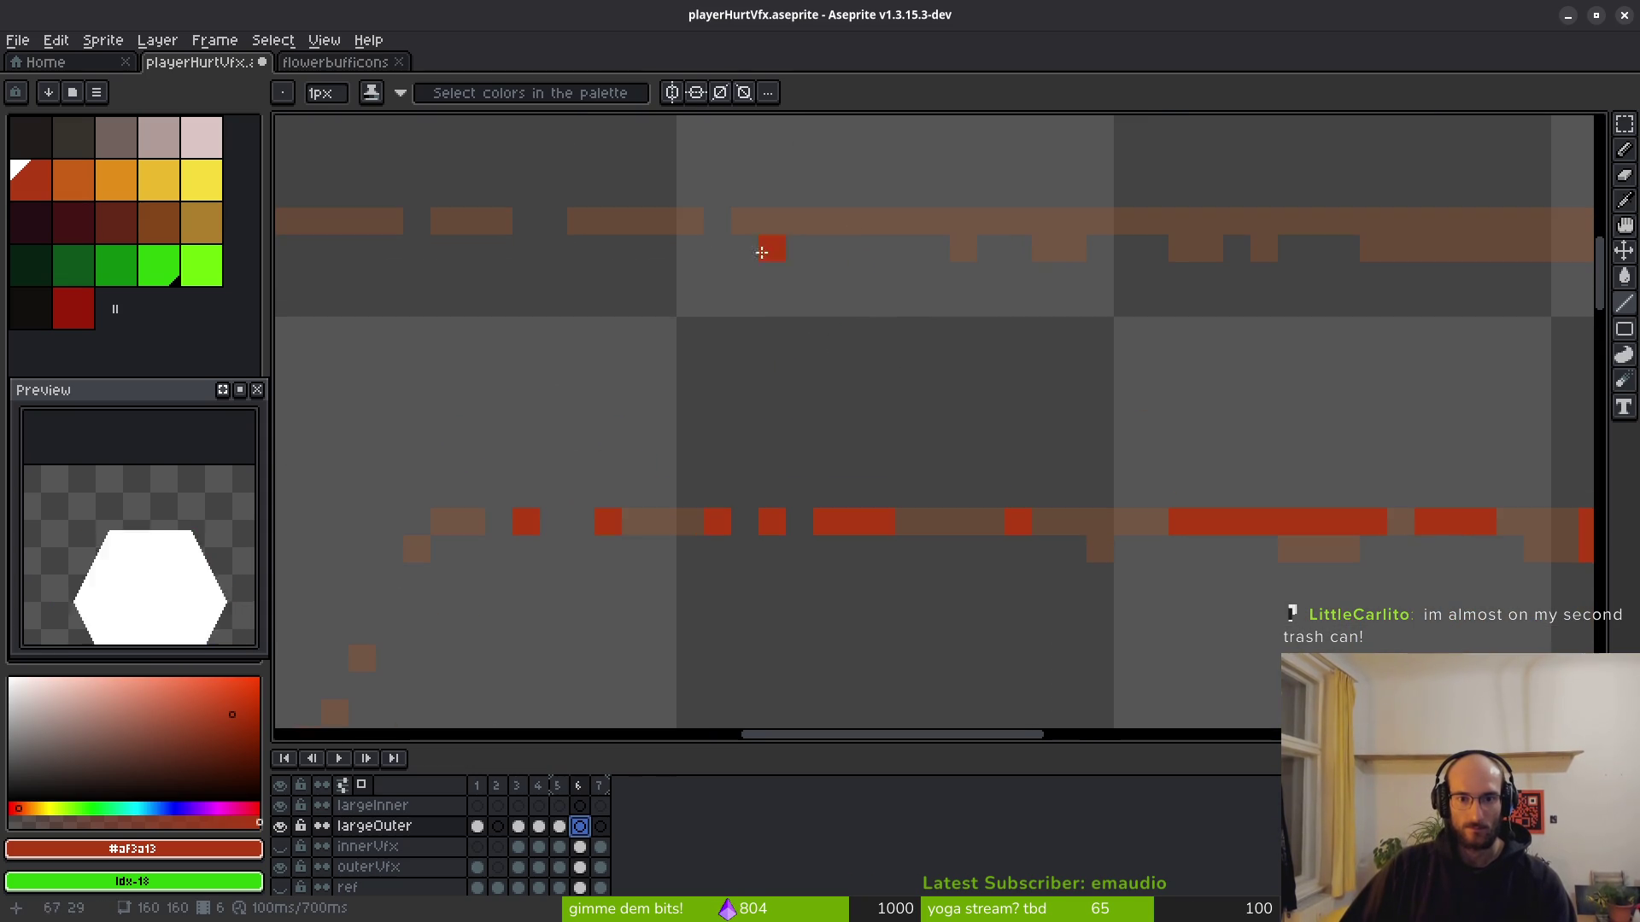
drag(879, 224, 820, 224)
click(772, 222)
click(714, 218)
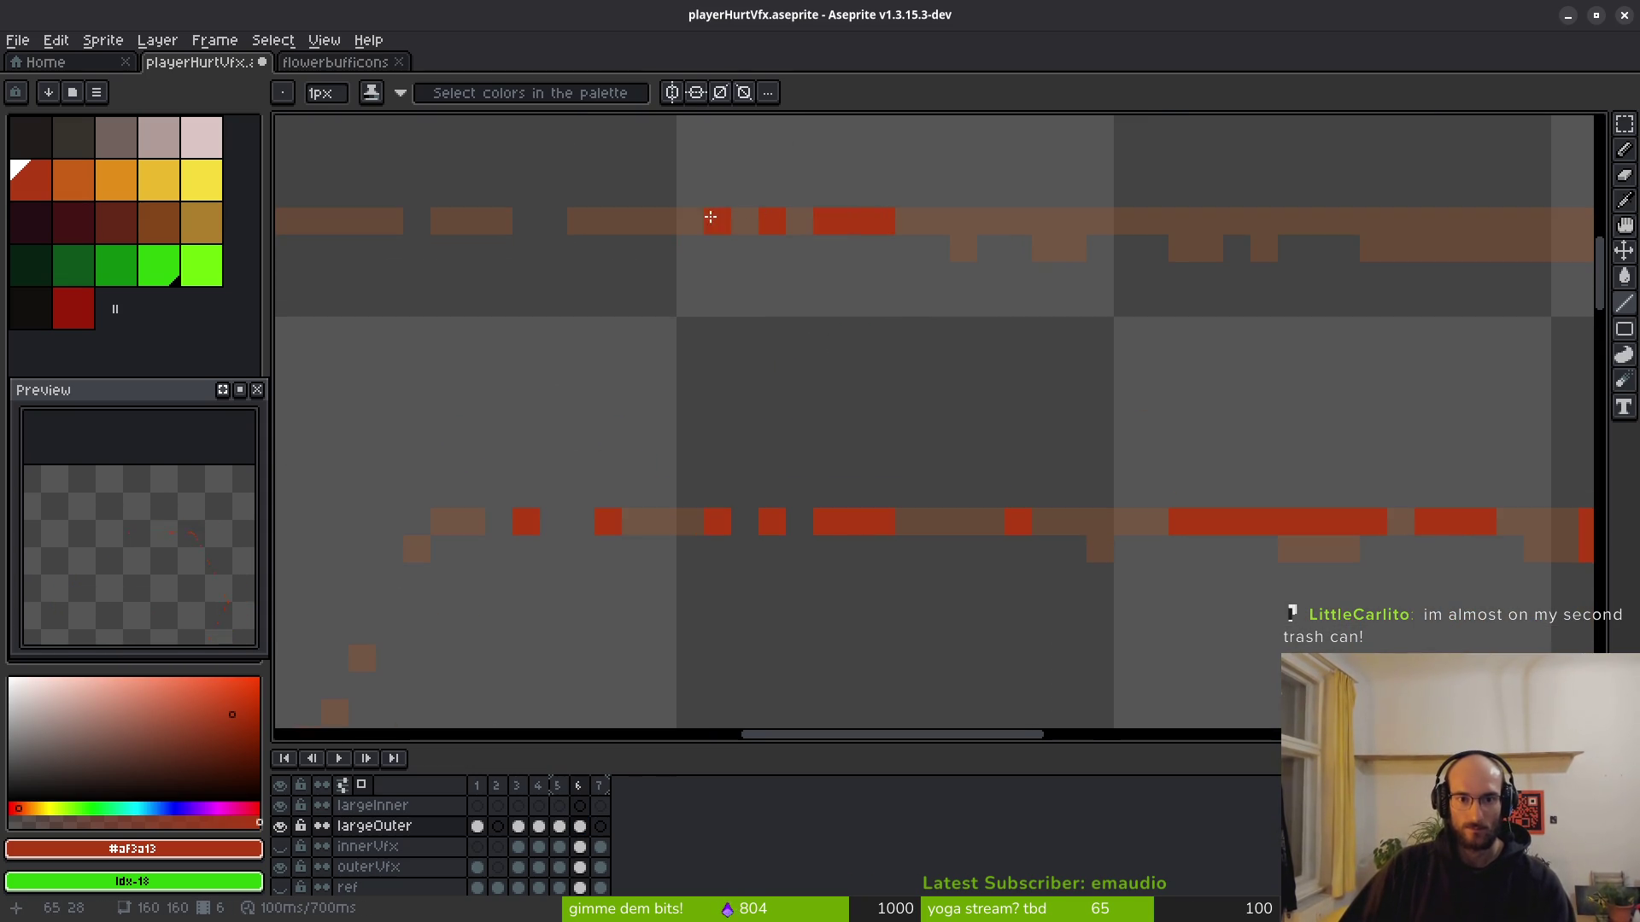
click(635, 302)
Paint a red pixel on the diagonal edge near the hexagon corner.
drag(646, 296, 846, 316)
scroll(743, 377, down, 4)
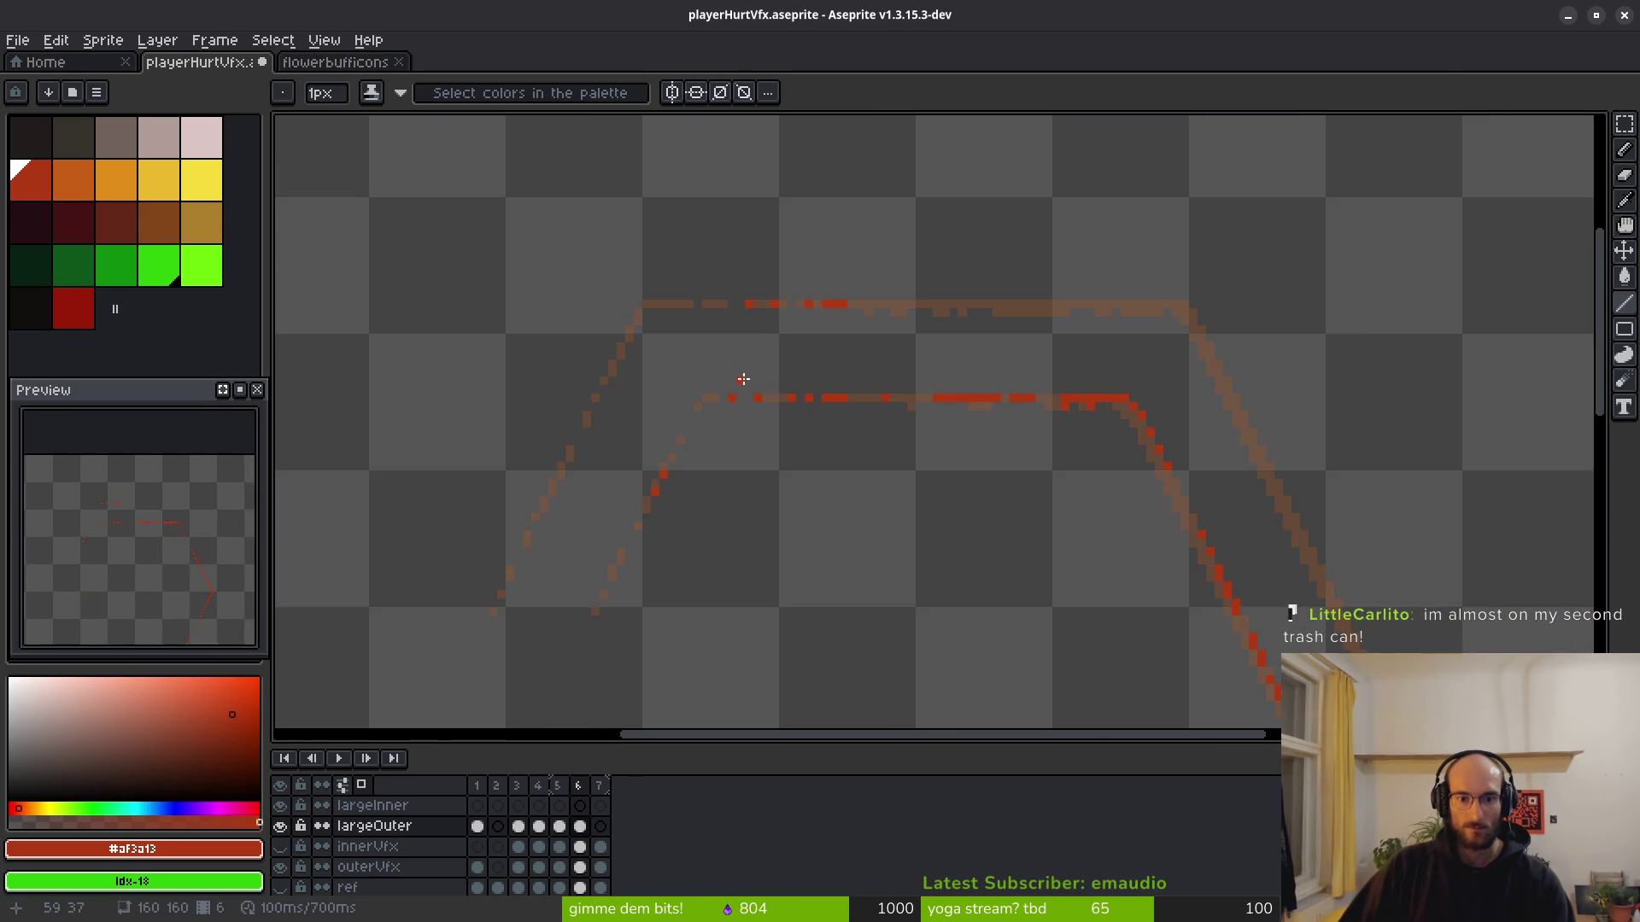
scroll(577, 328, up, 2)
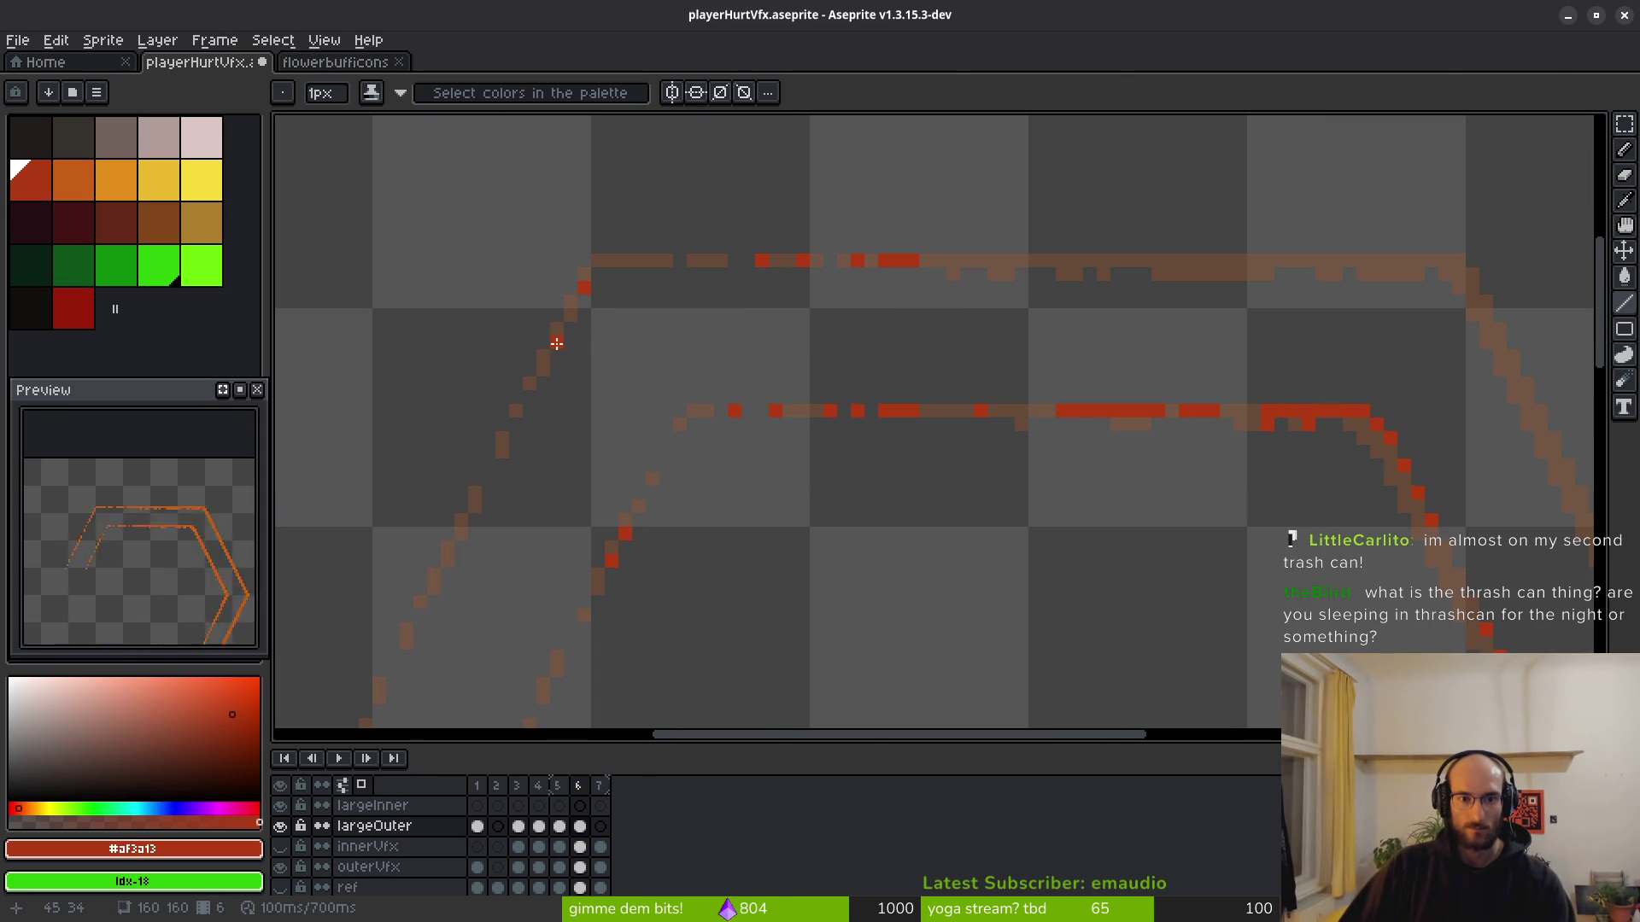
click(556, 329)
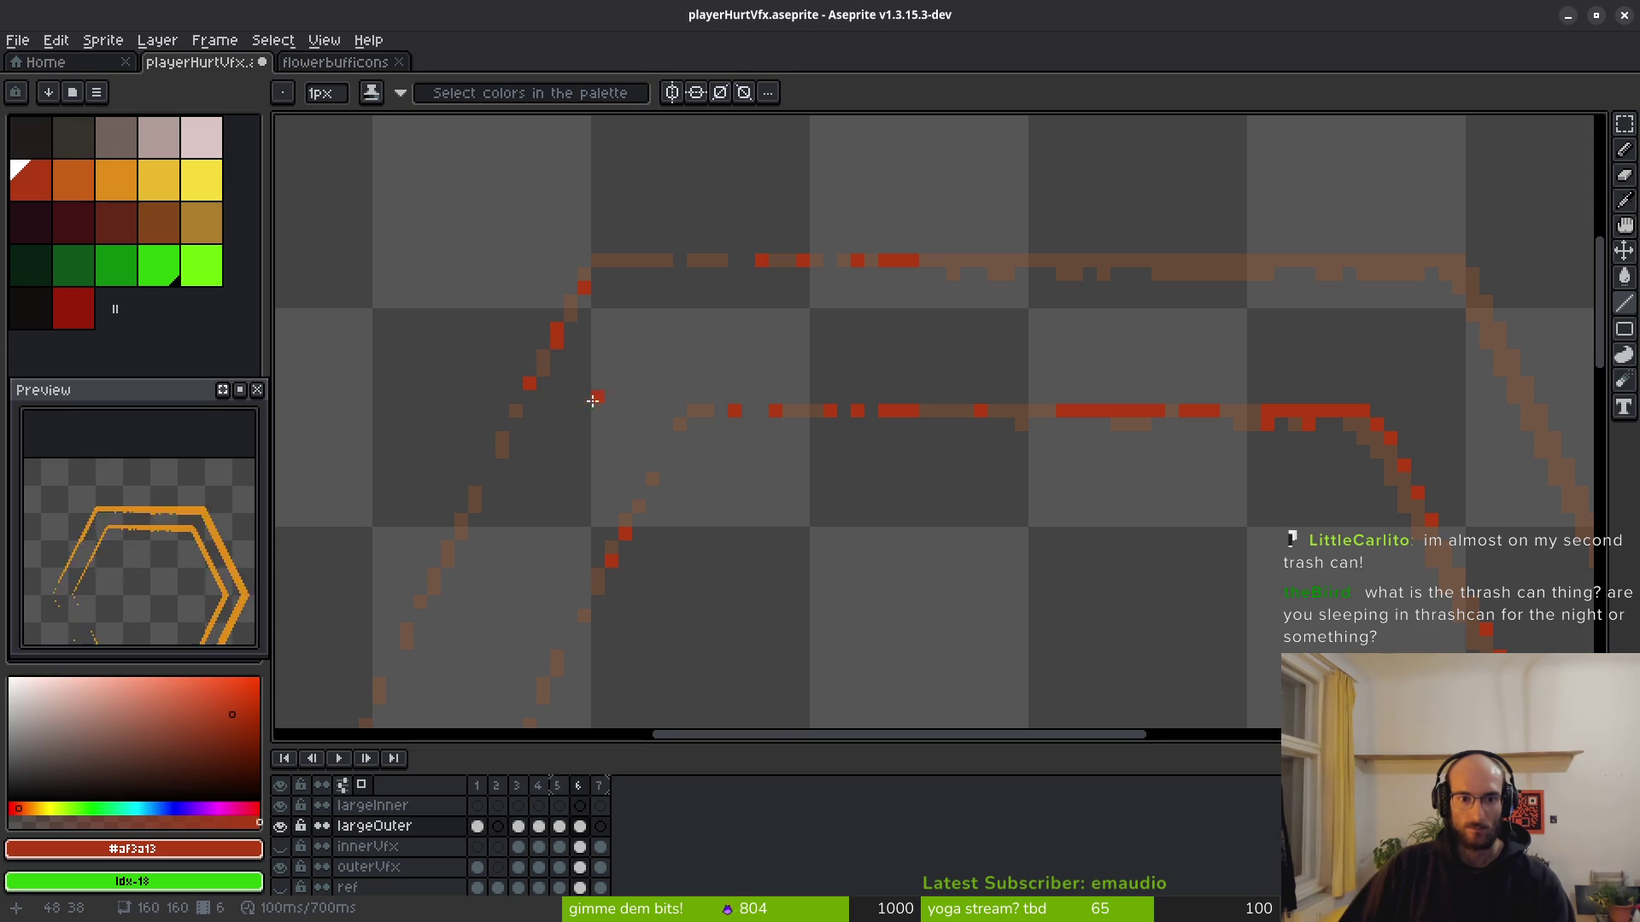
scroll(693, 386, down, 4)
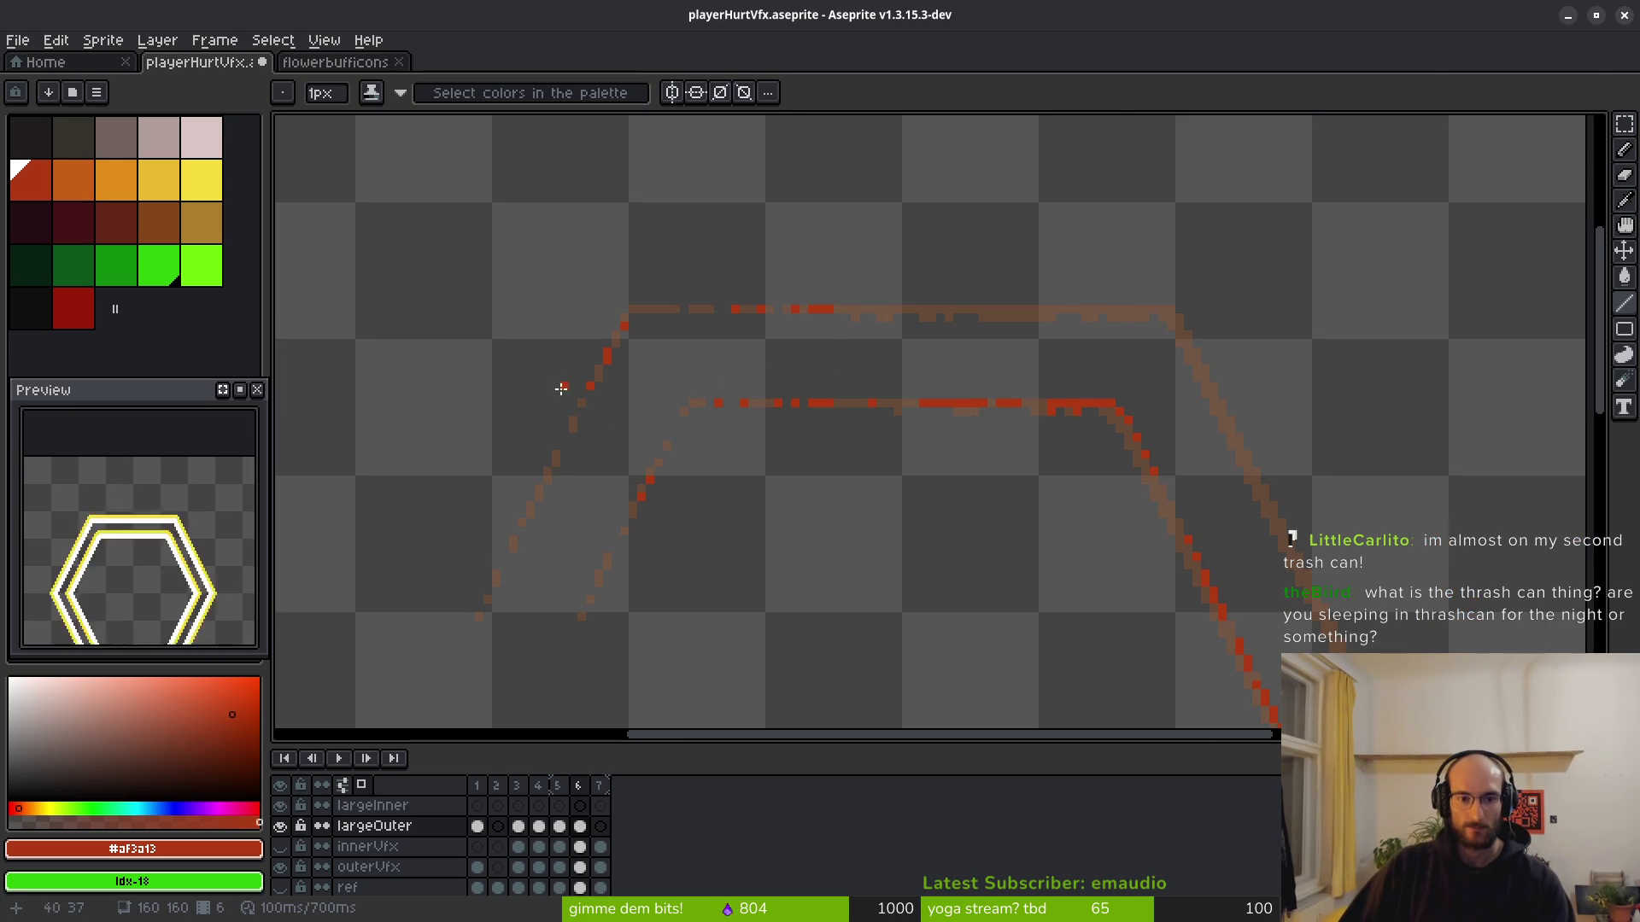
scroll(626, 394, up, 6)
scroll(835, 381, down, 3)
scroll(787, 355, up, 2)
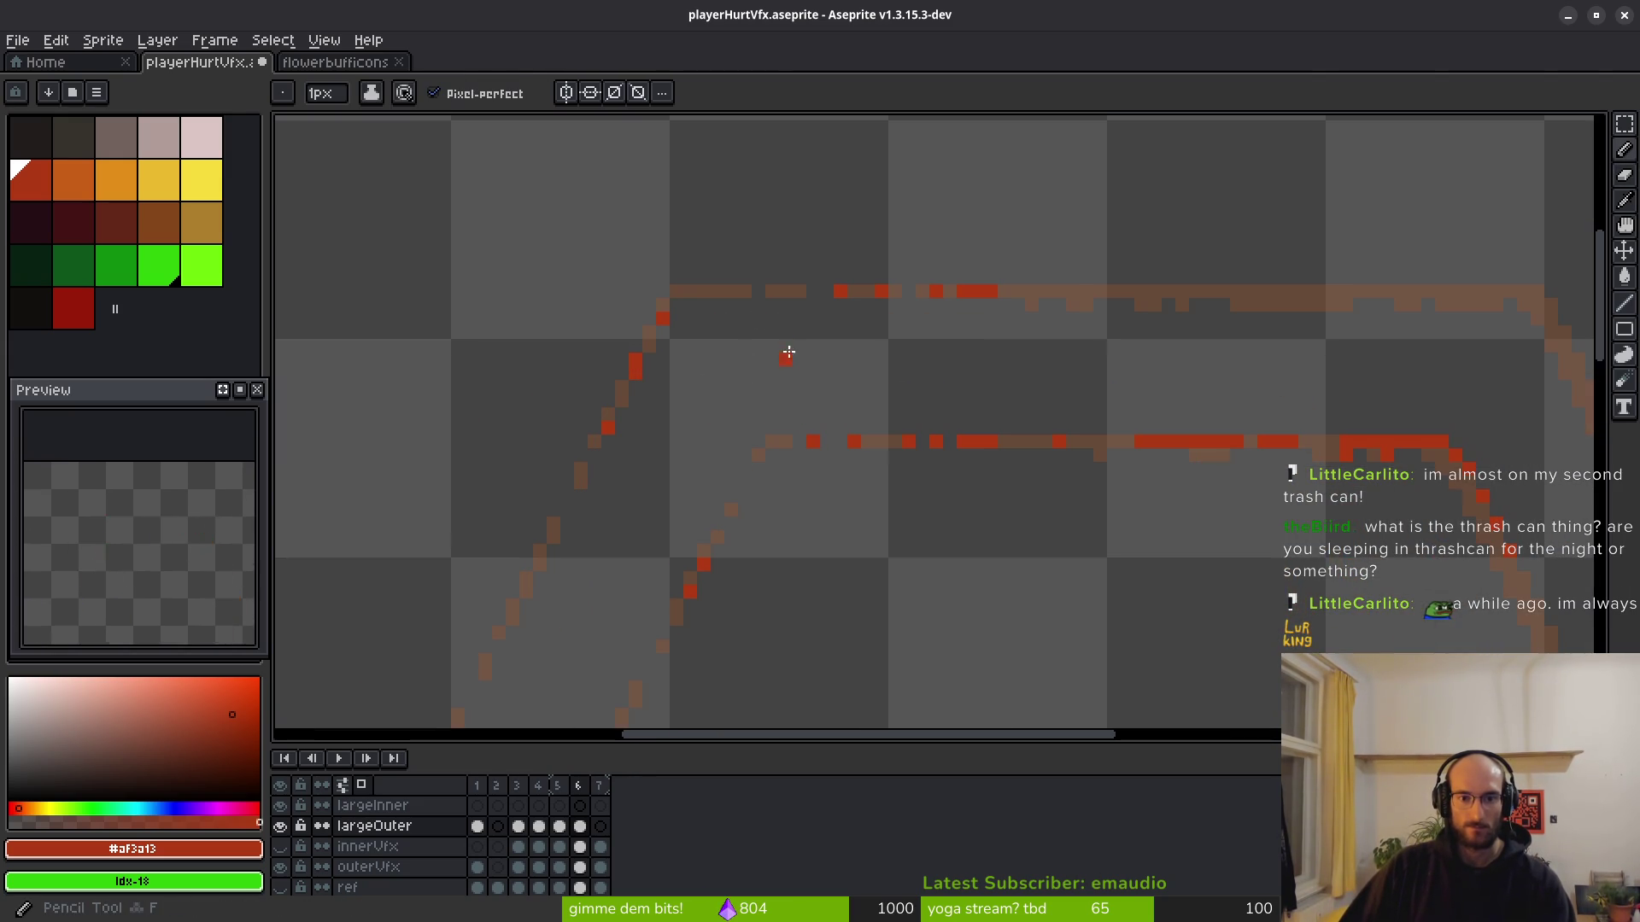
scroll(717, 289, up, 2)
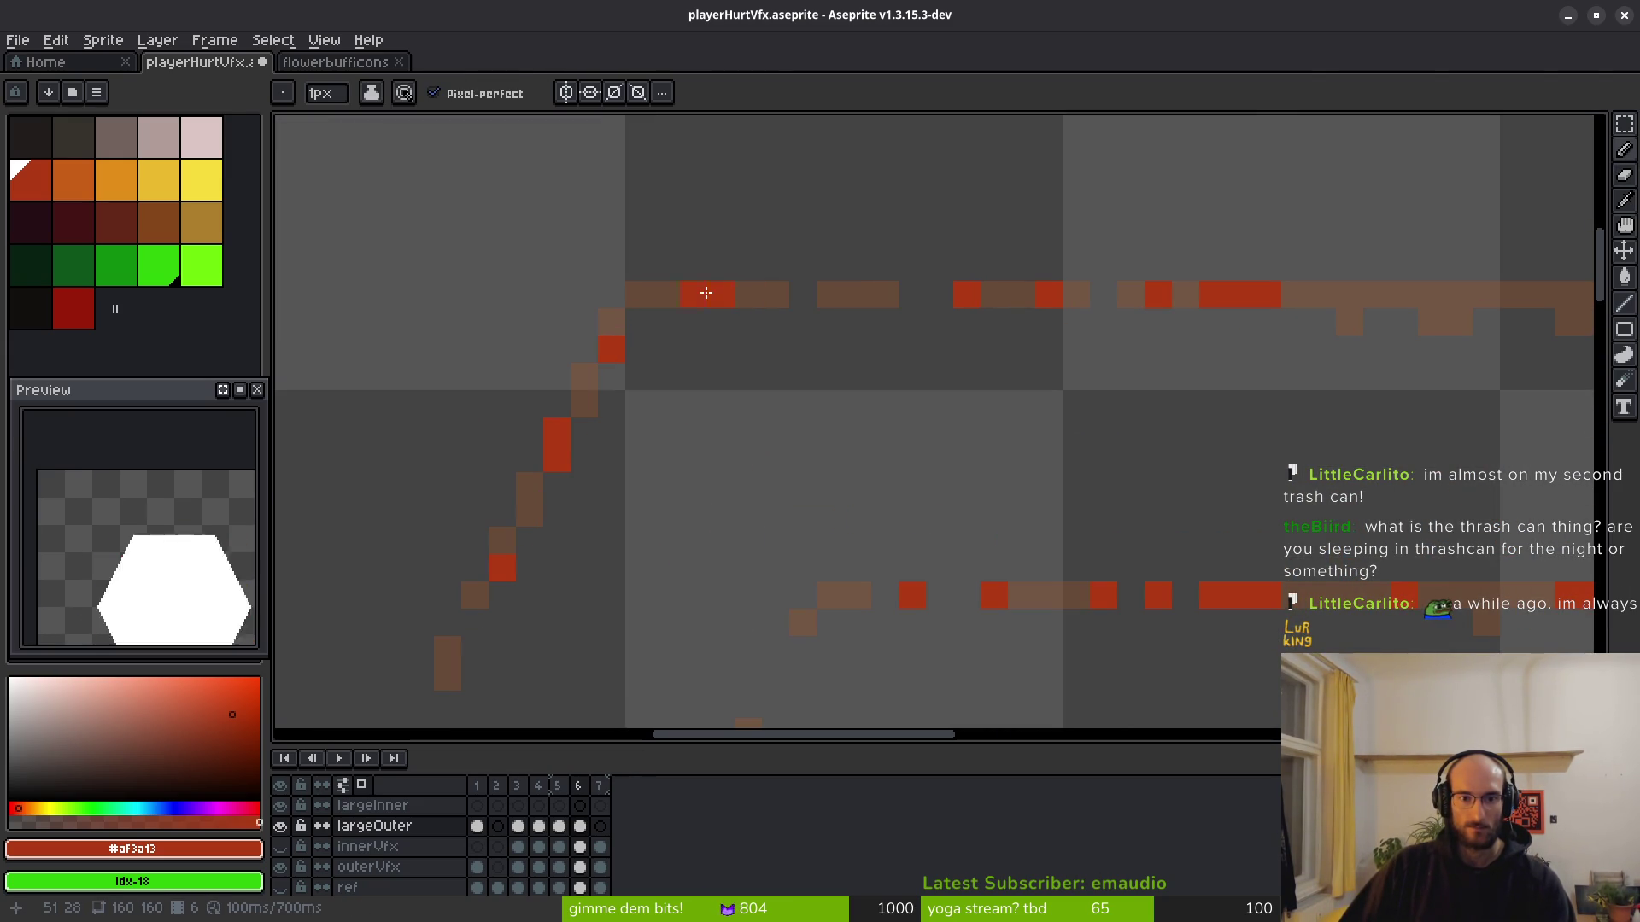
scroll(951, 330, down, 5)
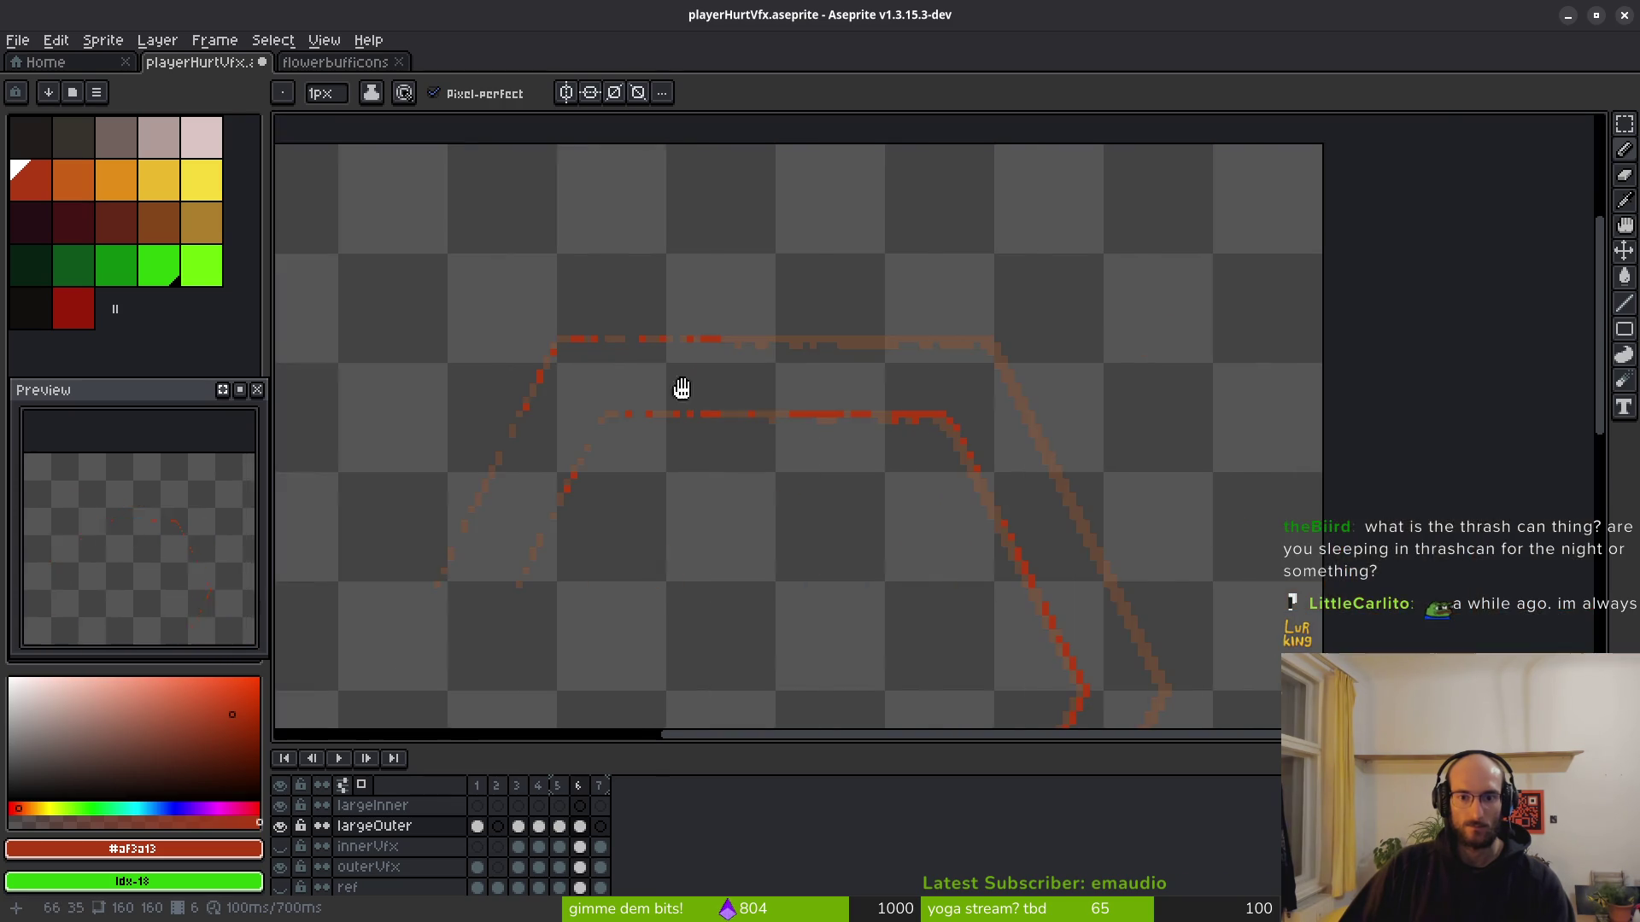
scroll(948, 314, up, 3)
Turn a series of brown upper-line pixels red with runs and single pixels.
drag(937, 391, 780, 392)
scroll(751, 402, down, 1)
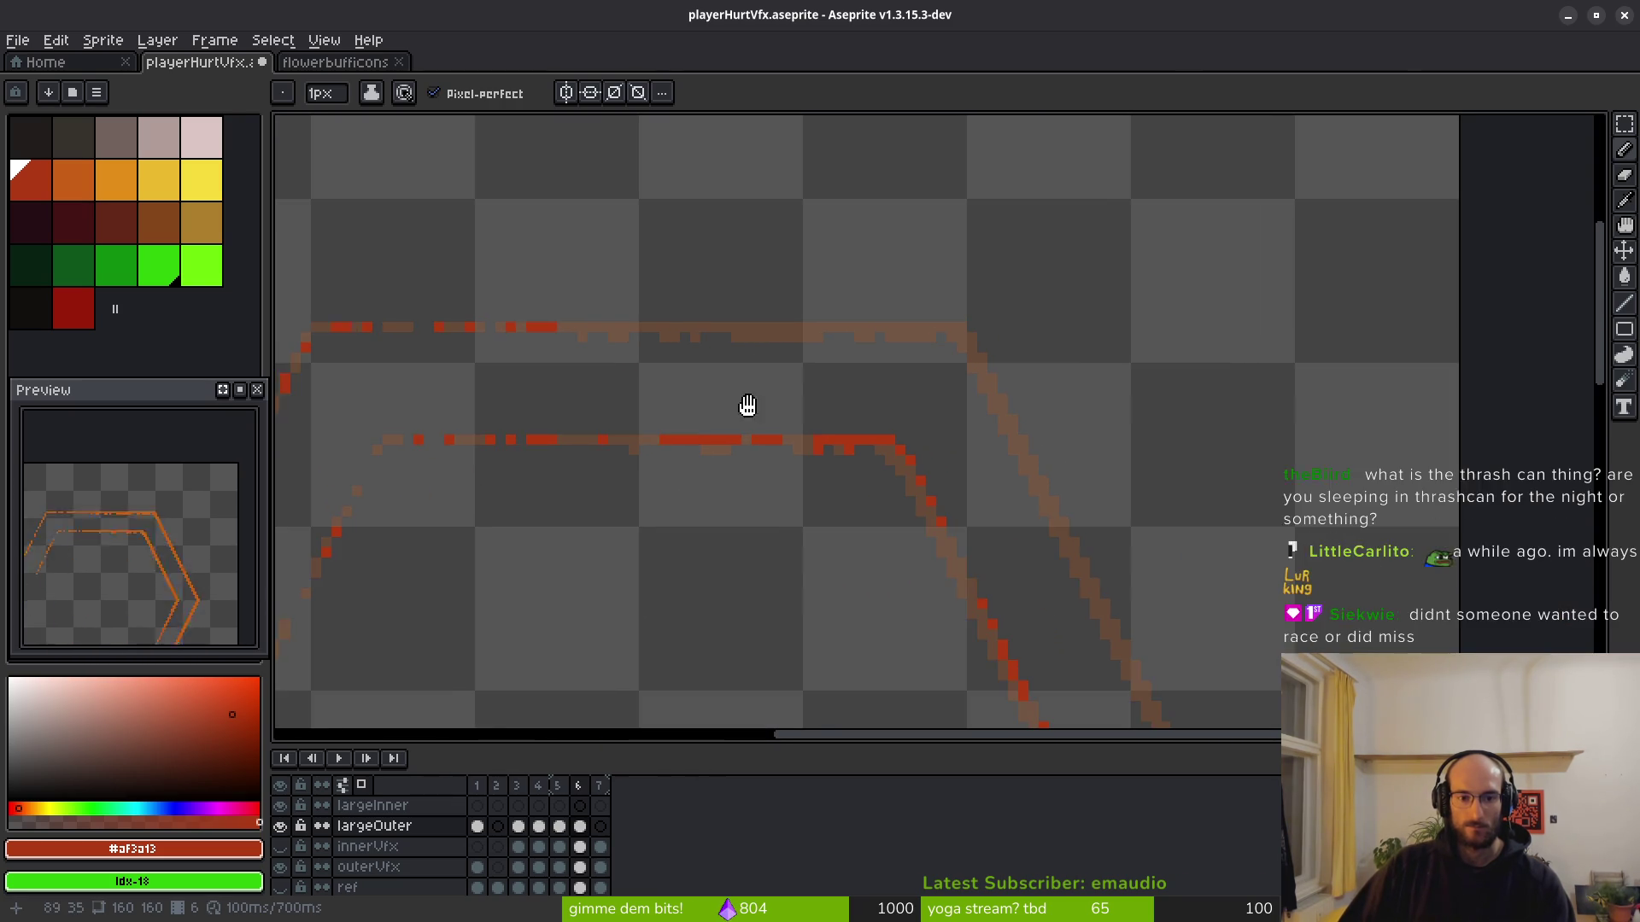
scroll(656, 332, up, 1)
scroll(634, 338, up, 2)
drag(702, 329, 858, 323)
click(994, 322)
mouse_move(1049, 322)
mouse_down()
mouse_move(1076, 322)
mouse_move(779, 381)
mouse_up()
click(825, 357)
click(847, 365)
drag(957, 365, 1093, 365)
click(1011, 394)
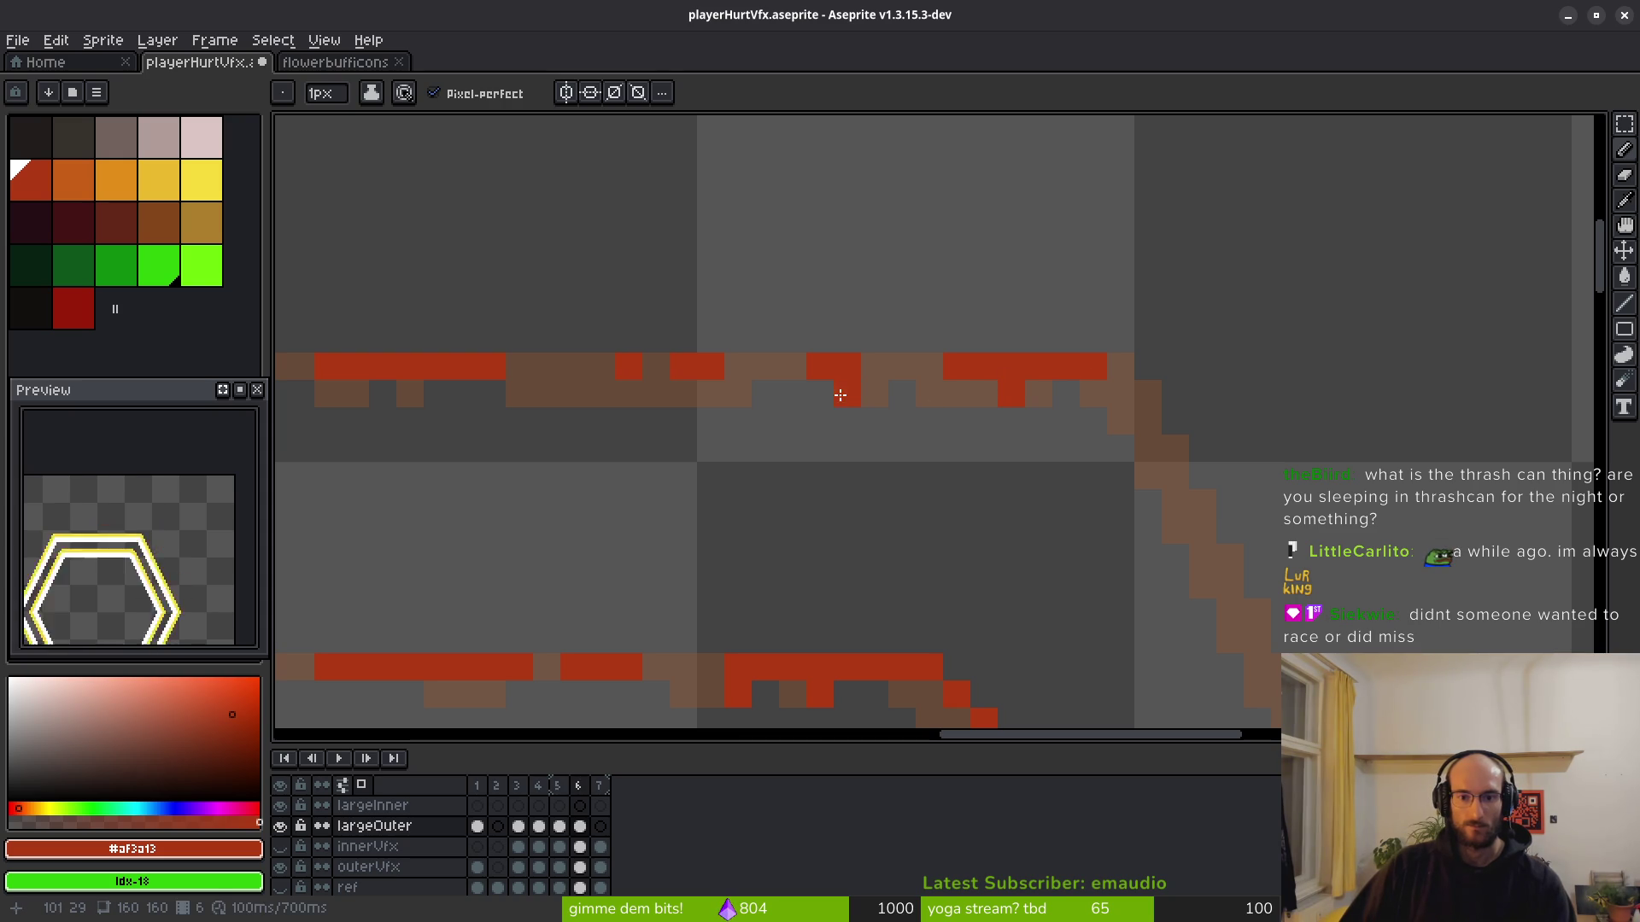
drag(871, 367, 912, 367)
scroll(939, 410, down, 4)
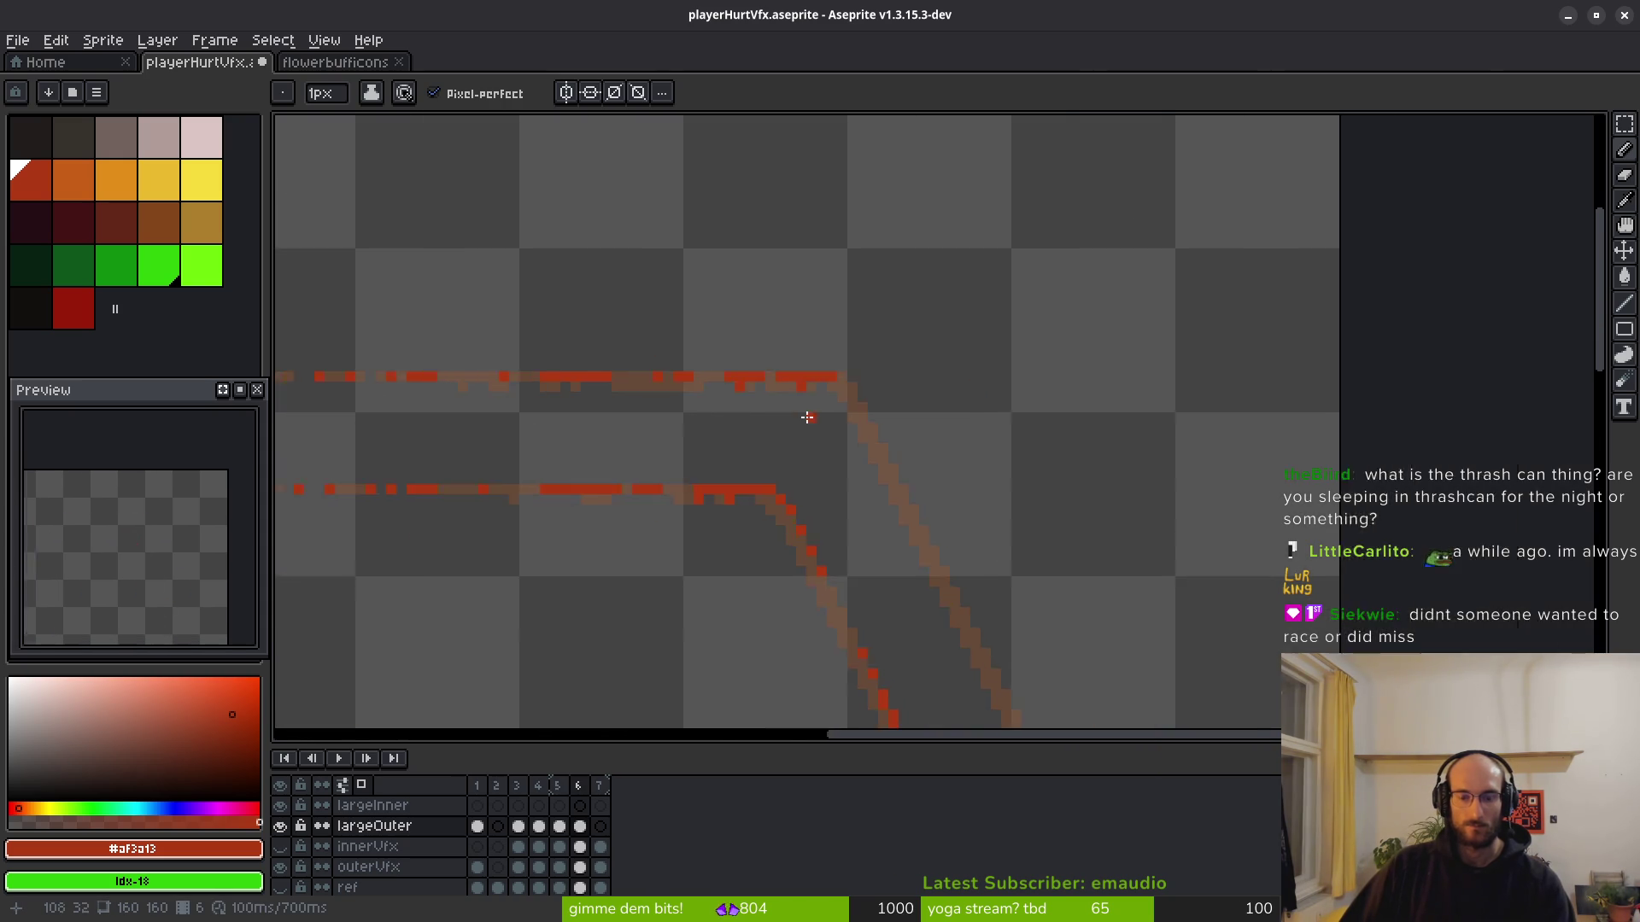
scroll(830, 336, up, 4)
scroll(854, 367, down, 1)
scroll(802, 362, down, 2)
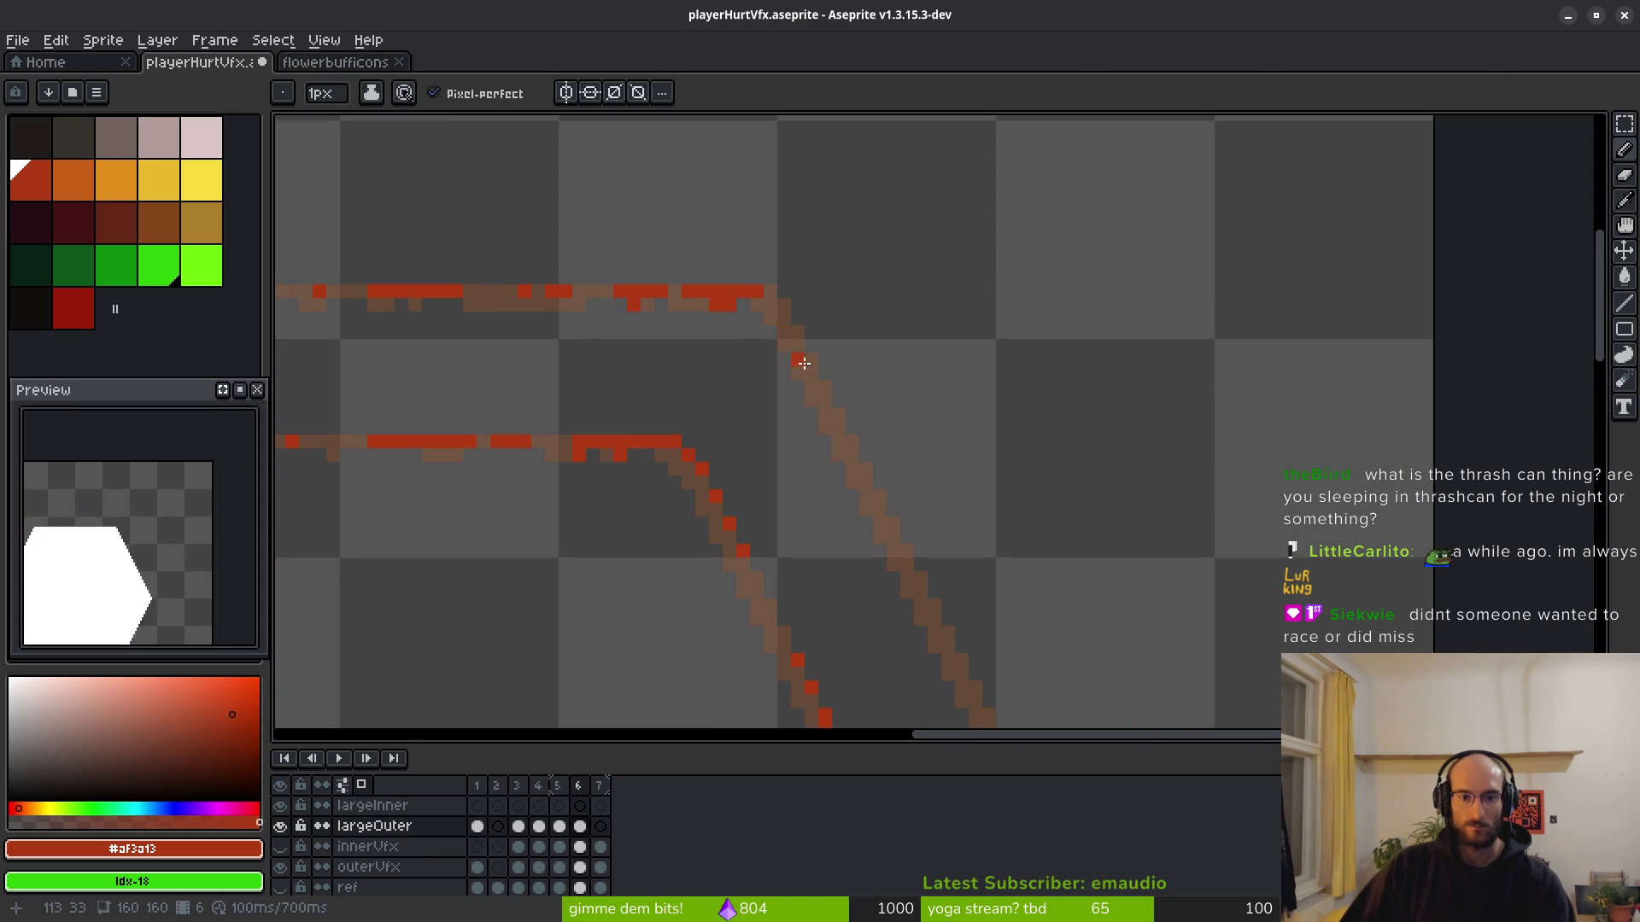
scroll(735, 293, up, 1)
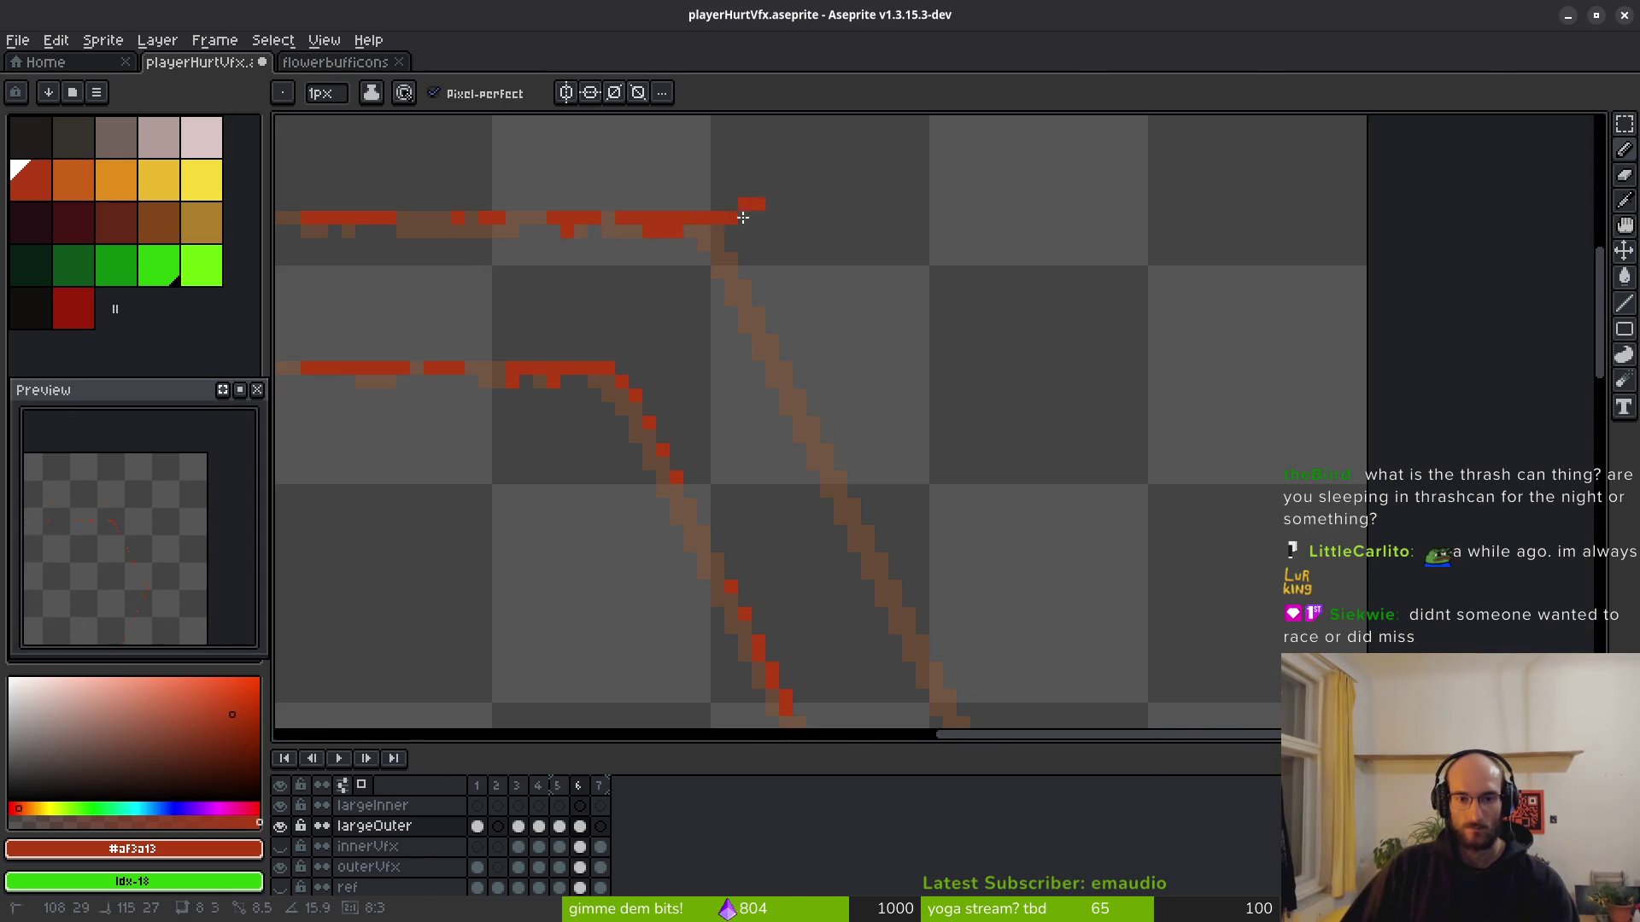
Shade the right diagonal line red and recolour a remaining brown pixel on it.
key(alt+s)
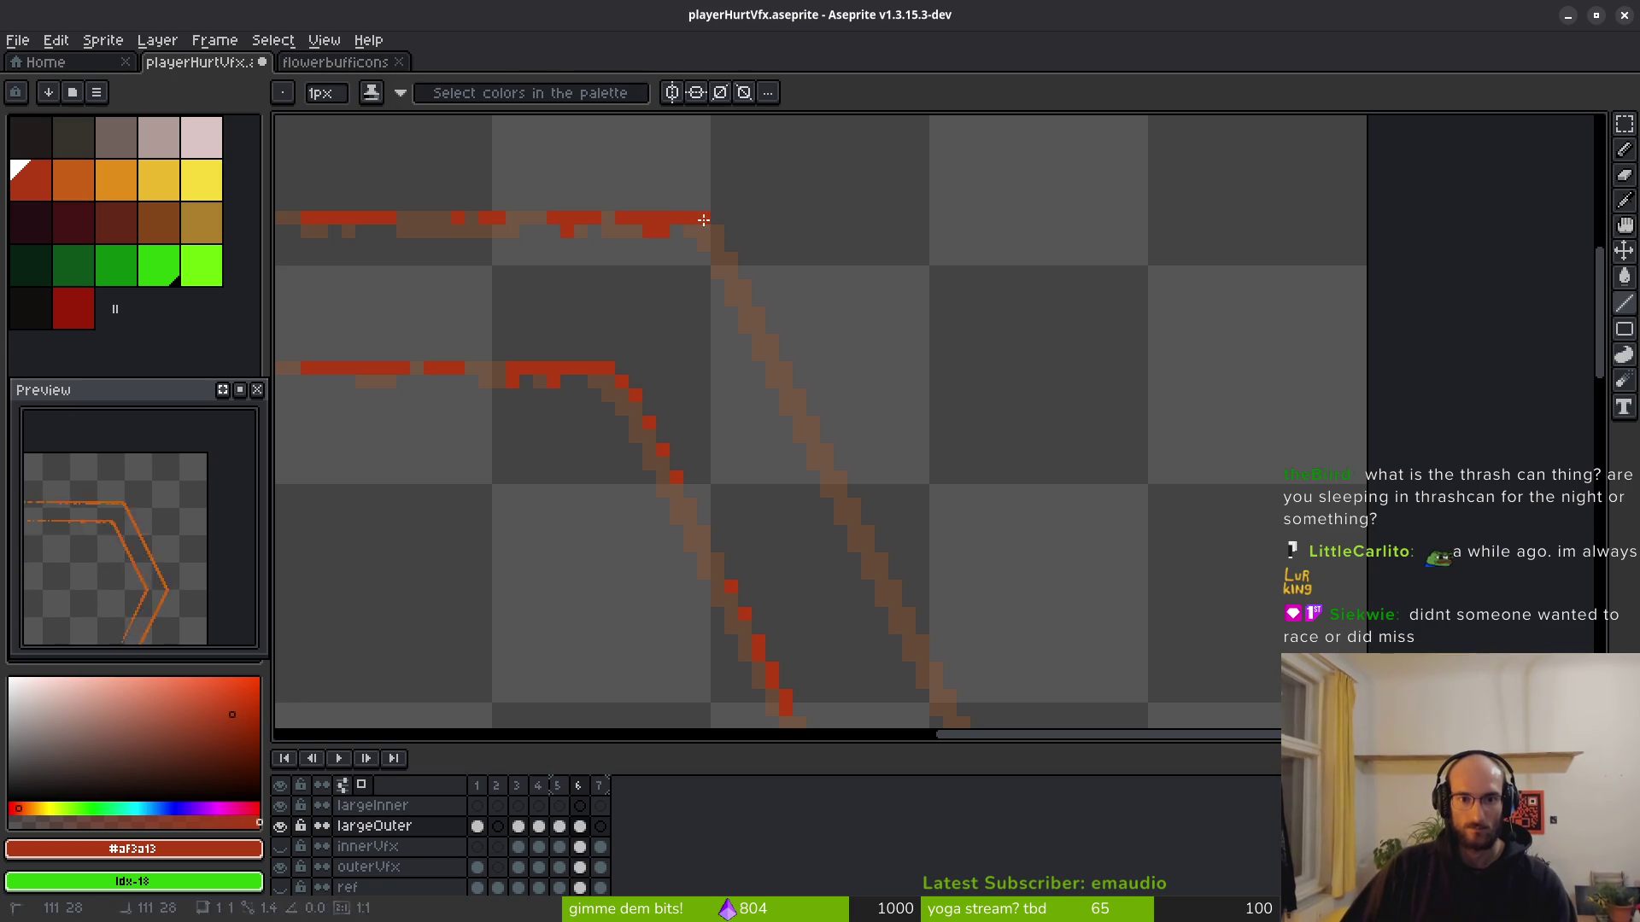
drag(718, 227, 947, 580)
drag(844, 485, 738, 285)
scroll(751, 311, down, 1)
scroll(766, 331, up, 3)
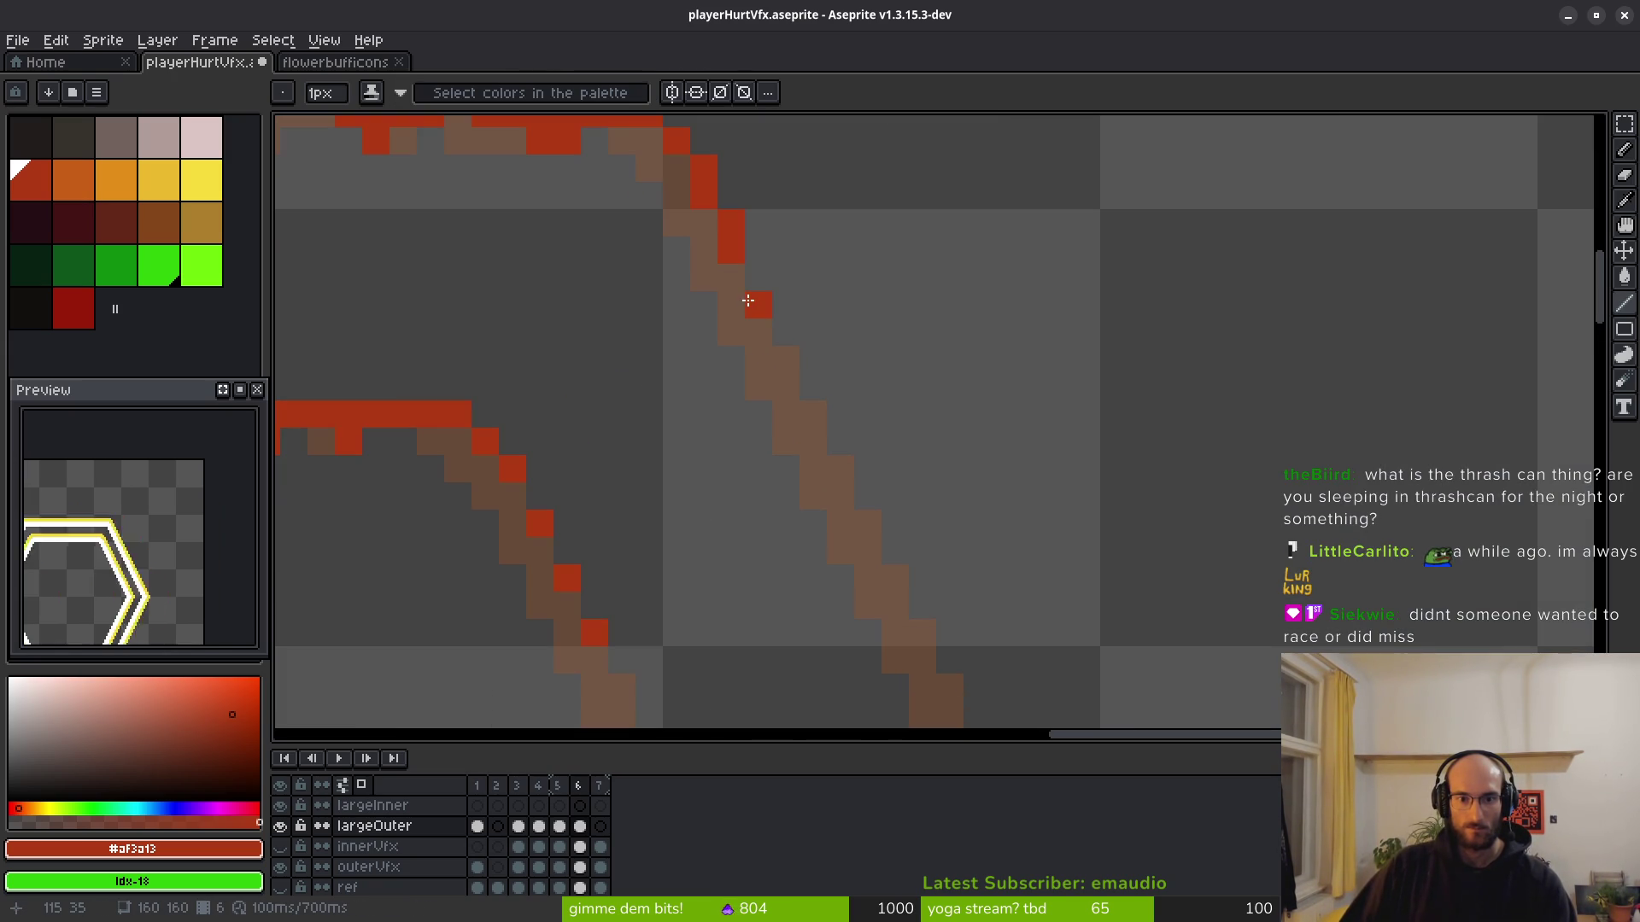
click(813, 441)
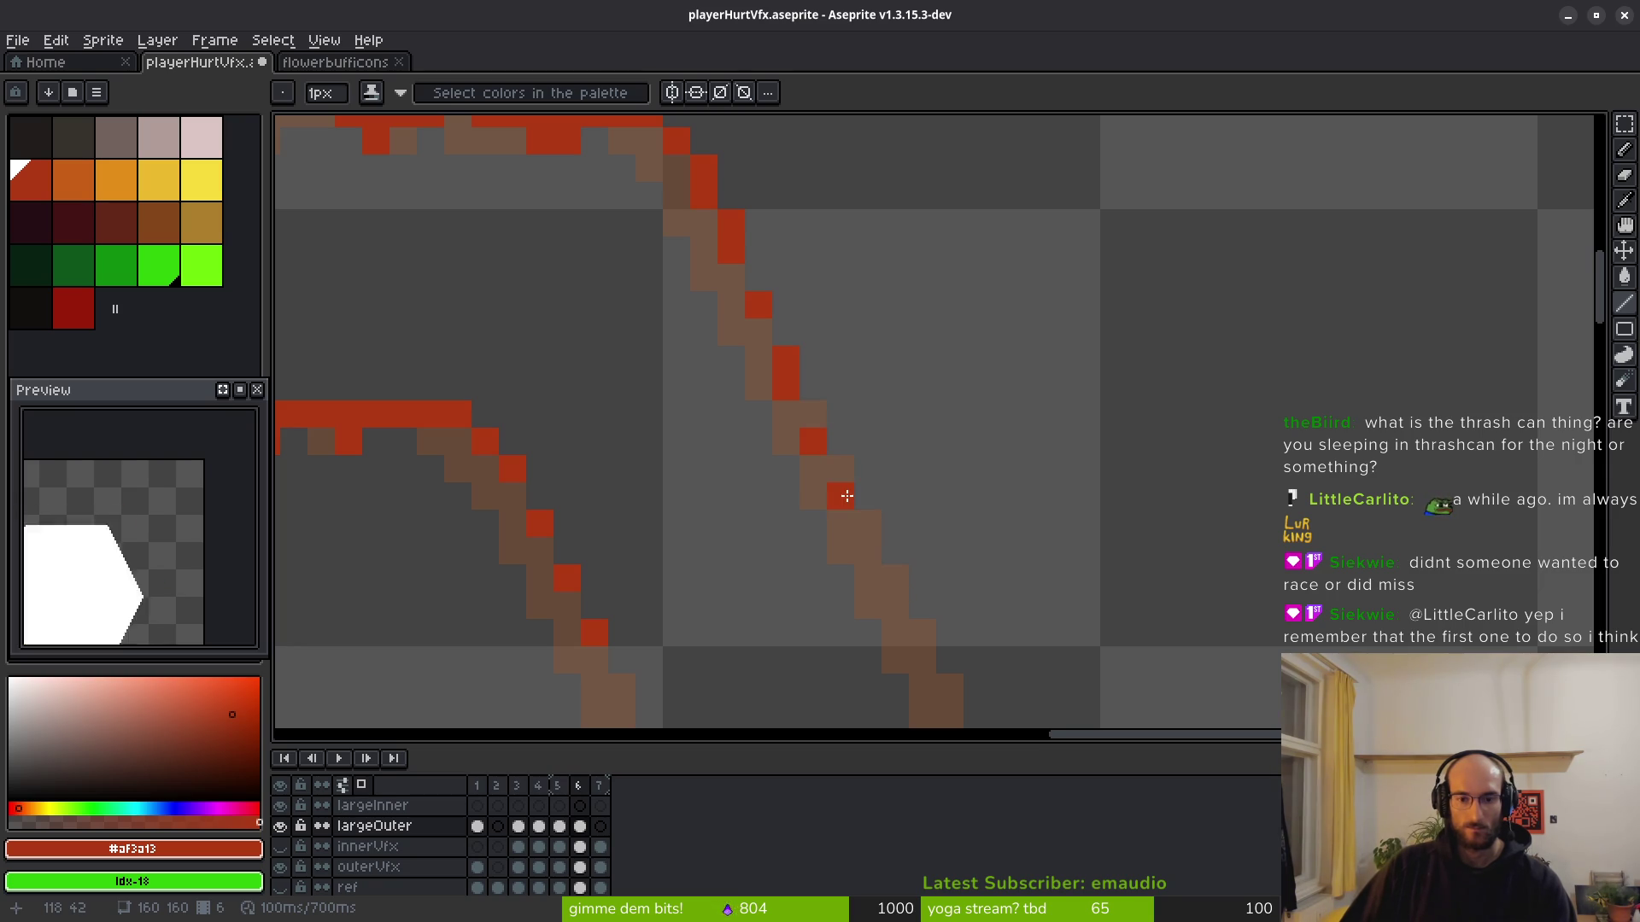
scroll(962, 567, down, 3)
scroll(821, 352, up, 2)
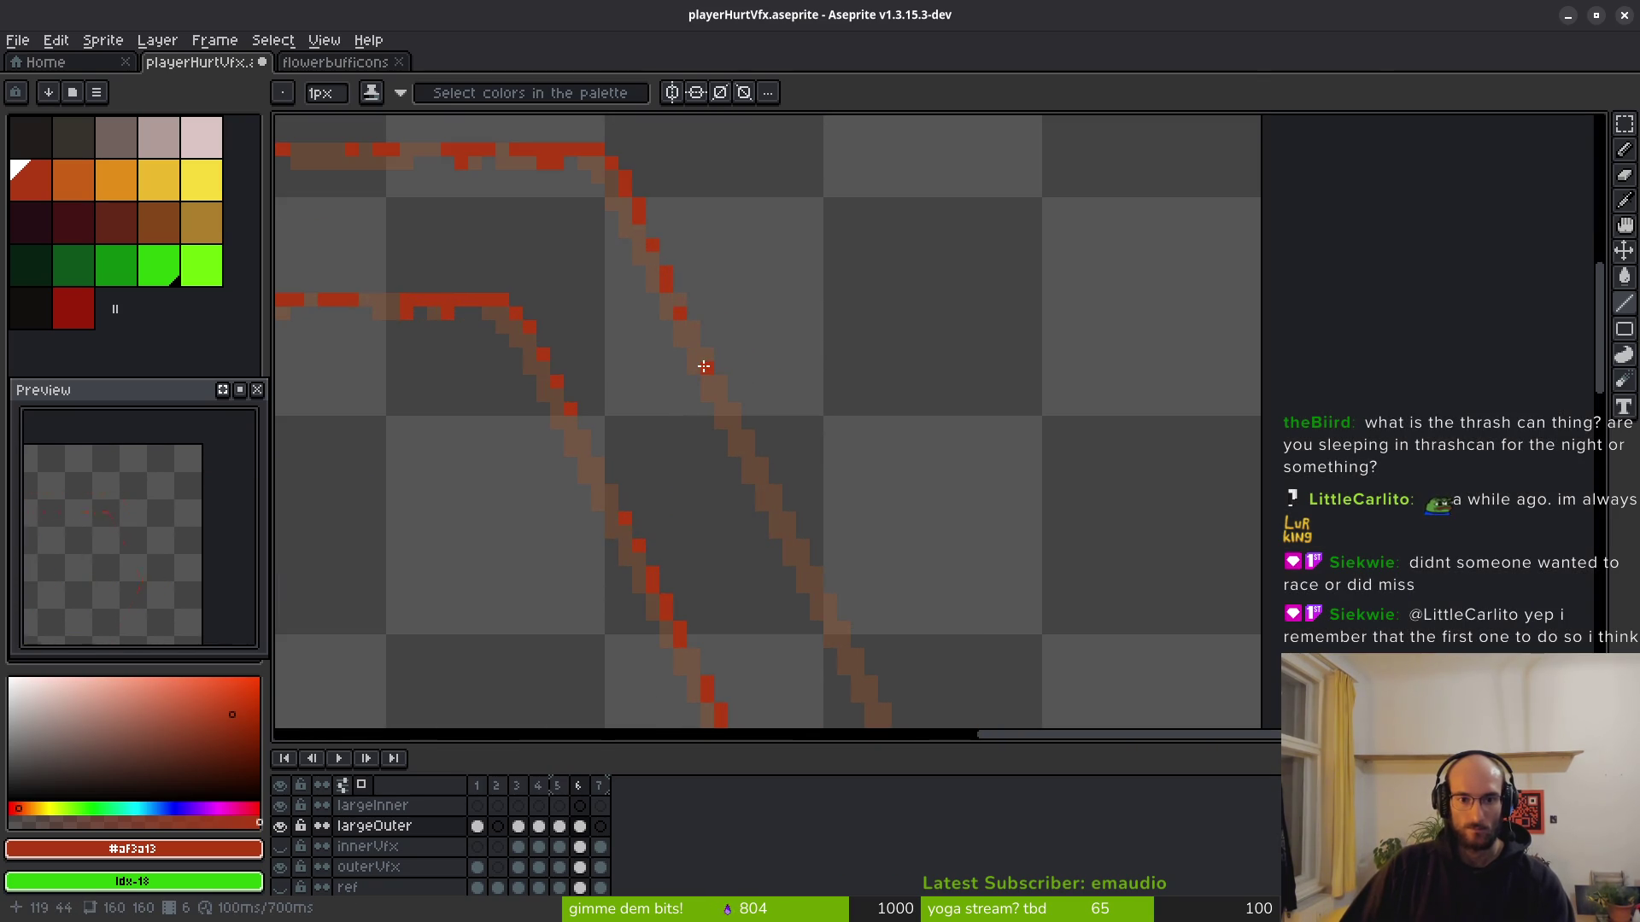
scroll(740, 374, up, 2)
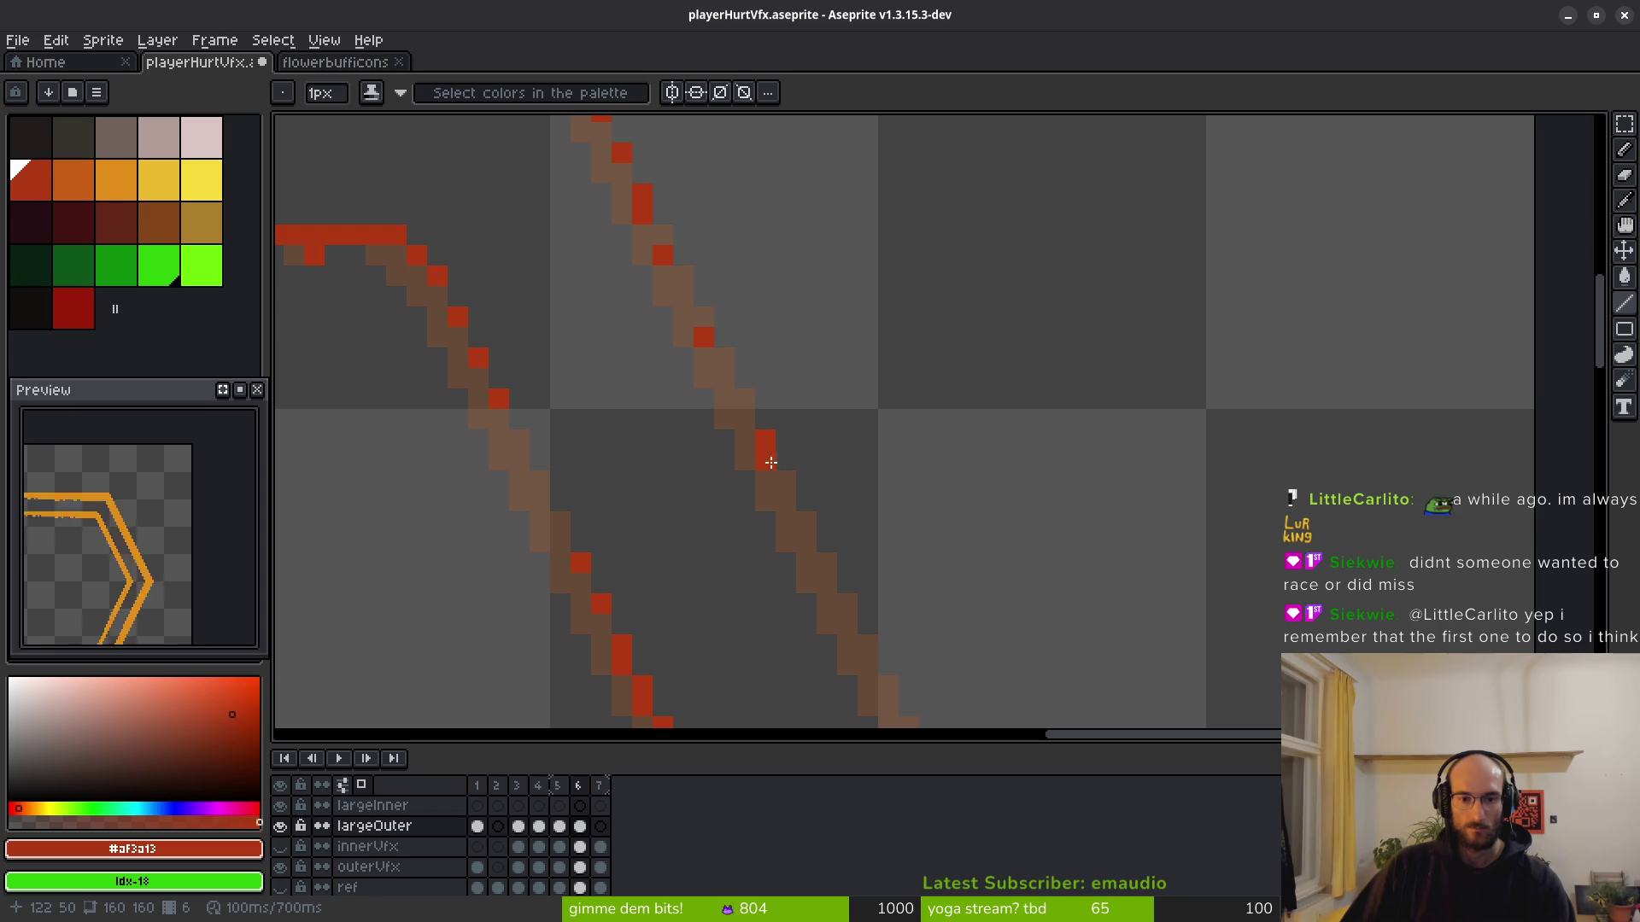
Undo a stray red pixel and draw a straight red line down the diagonal.
click(744, 419)
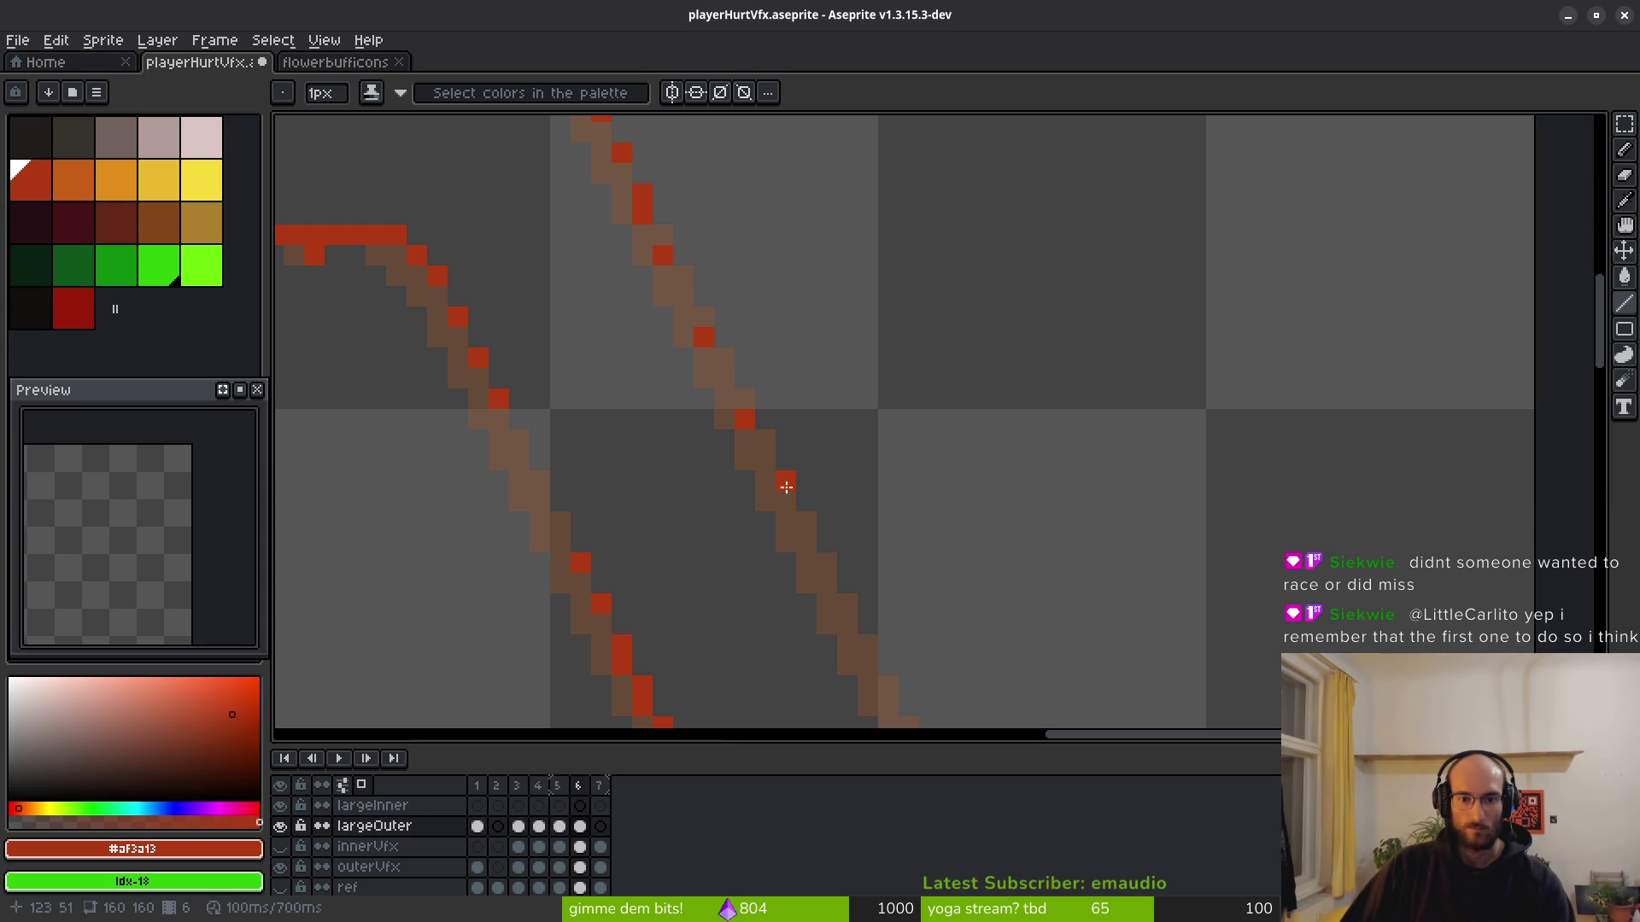
key(ctrl+z)
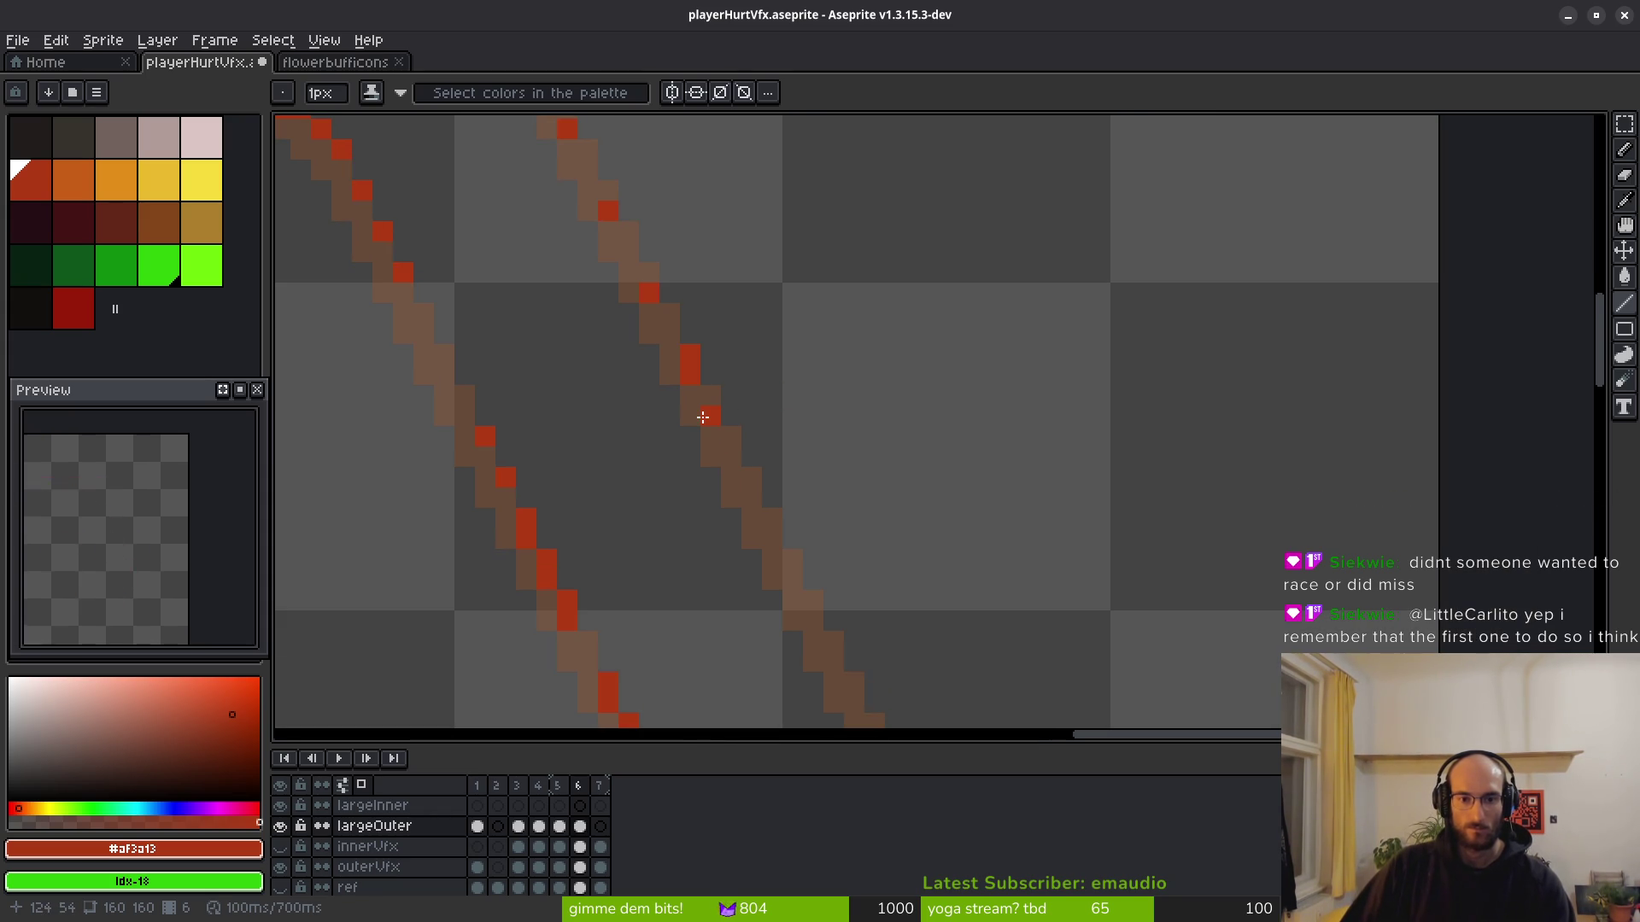
scroll(769, 444, down, 3)
scroll(791, 418, up, 3)
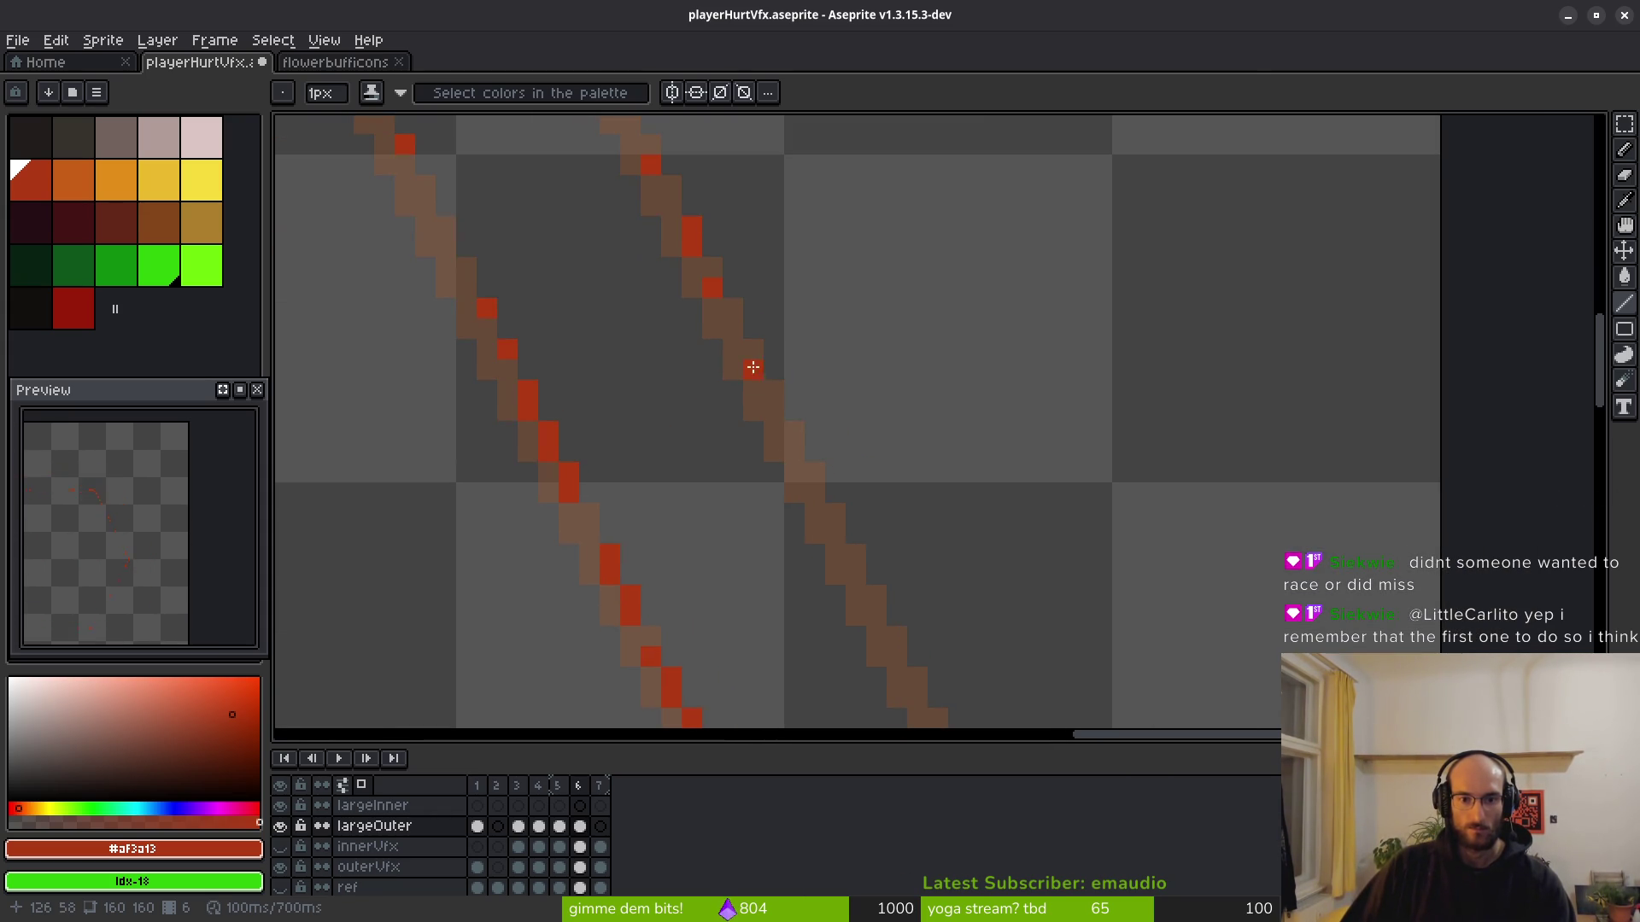
shift+click(851, 558)
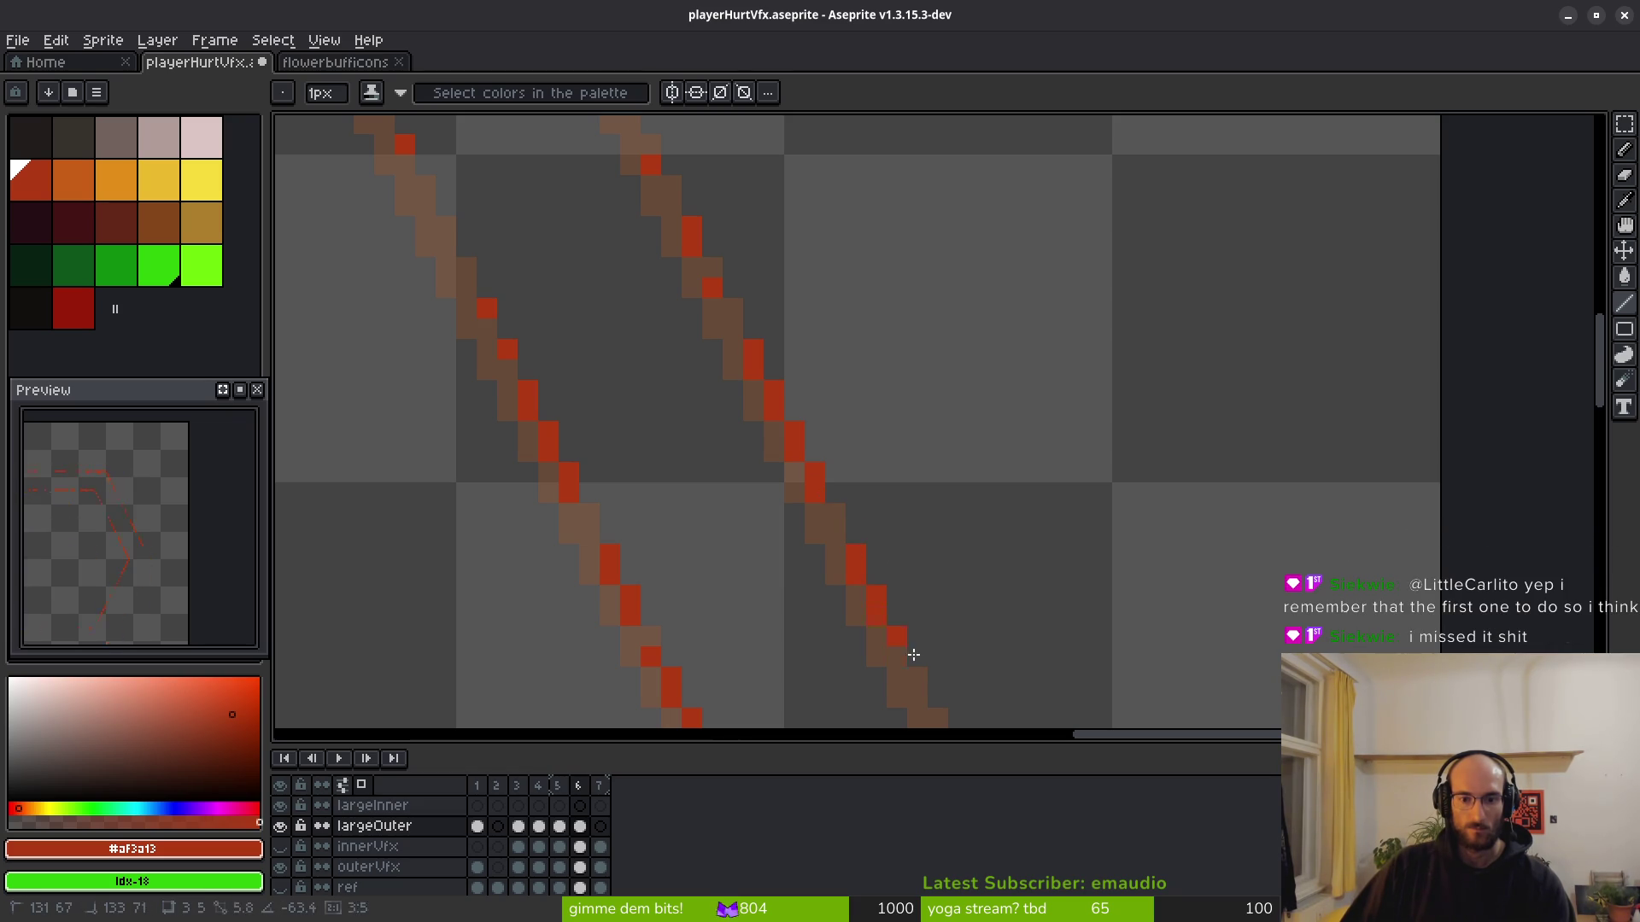
drag(1042, 626, 903, 468)
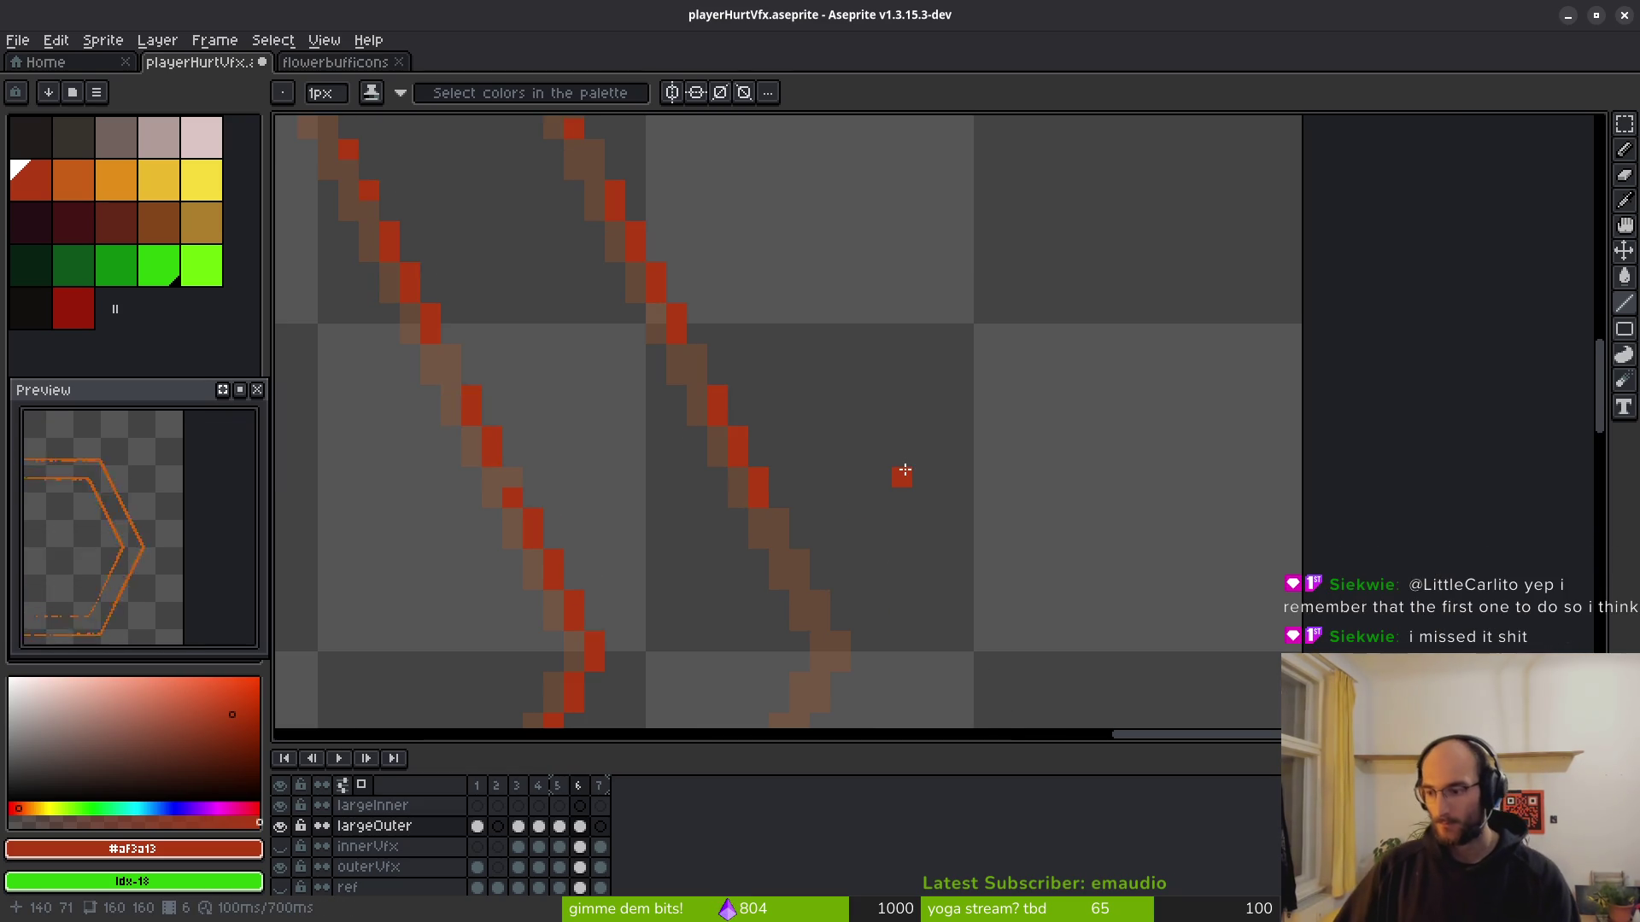
scroll(1025, 494, down, 2)
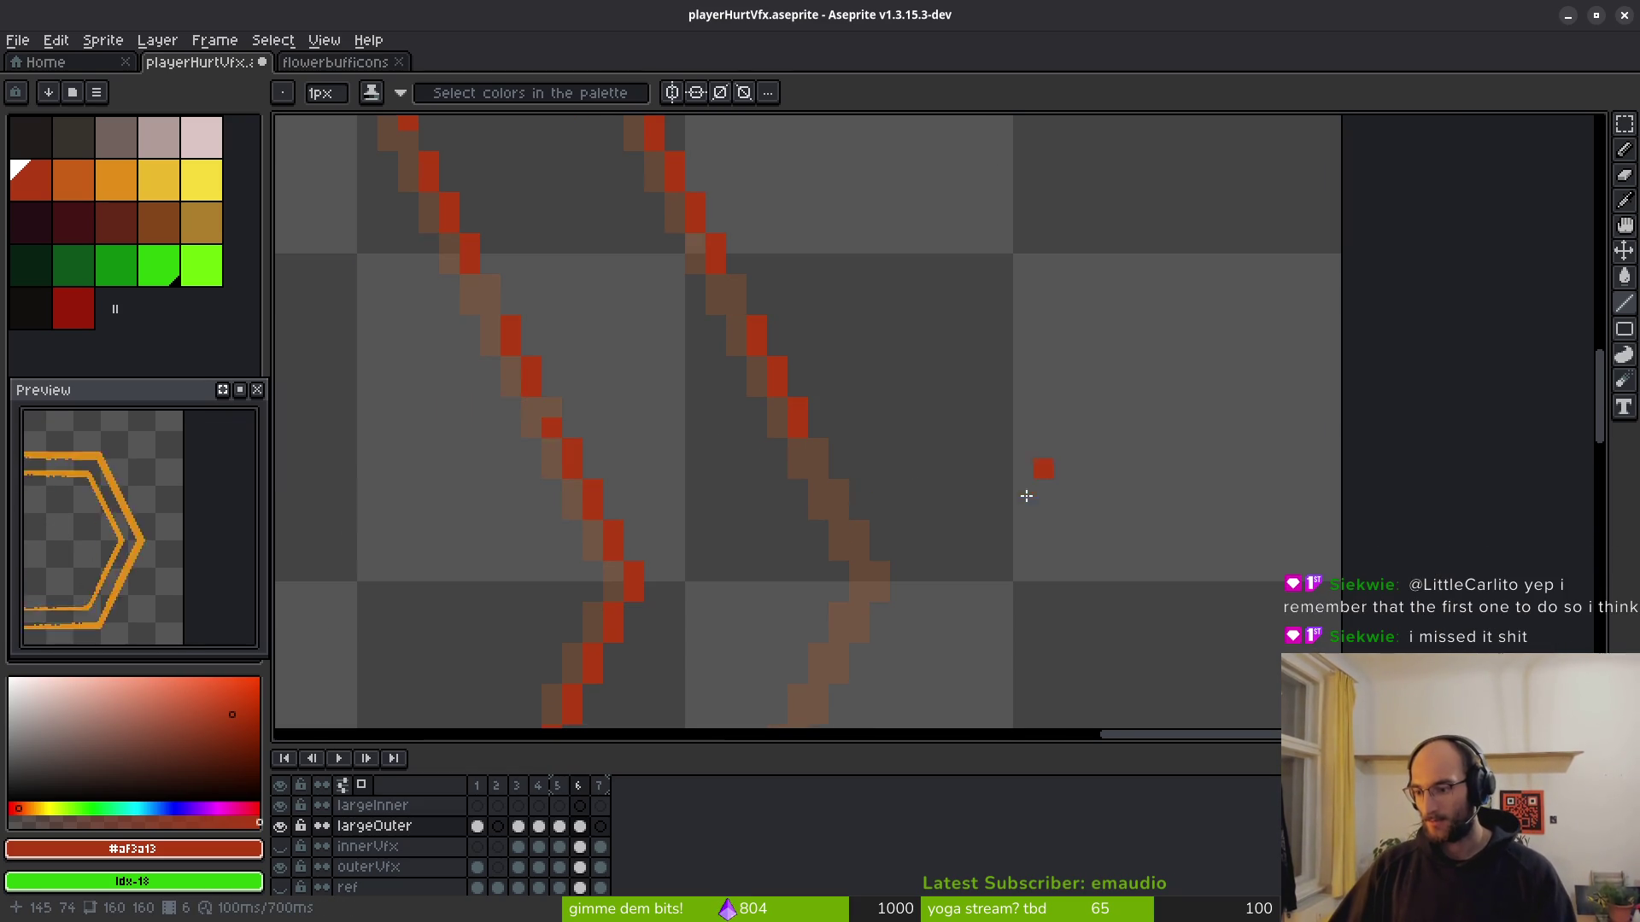
drag(1034, 509, 1097, 483)
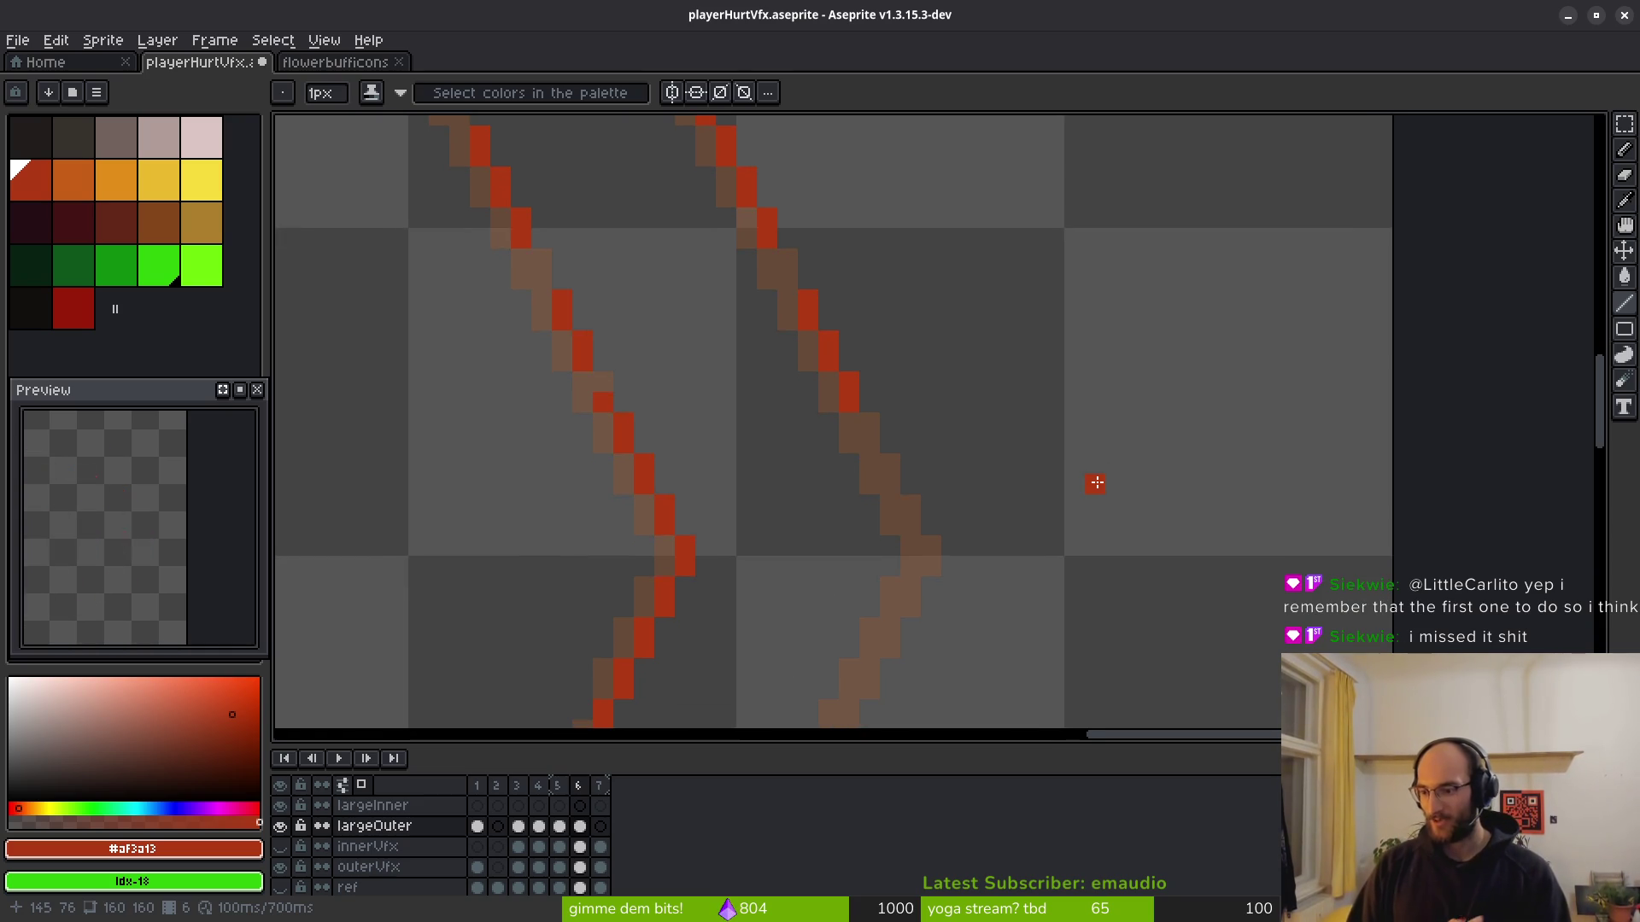
scroll(878, 295, down, 4)
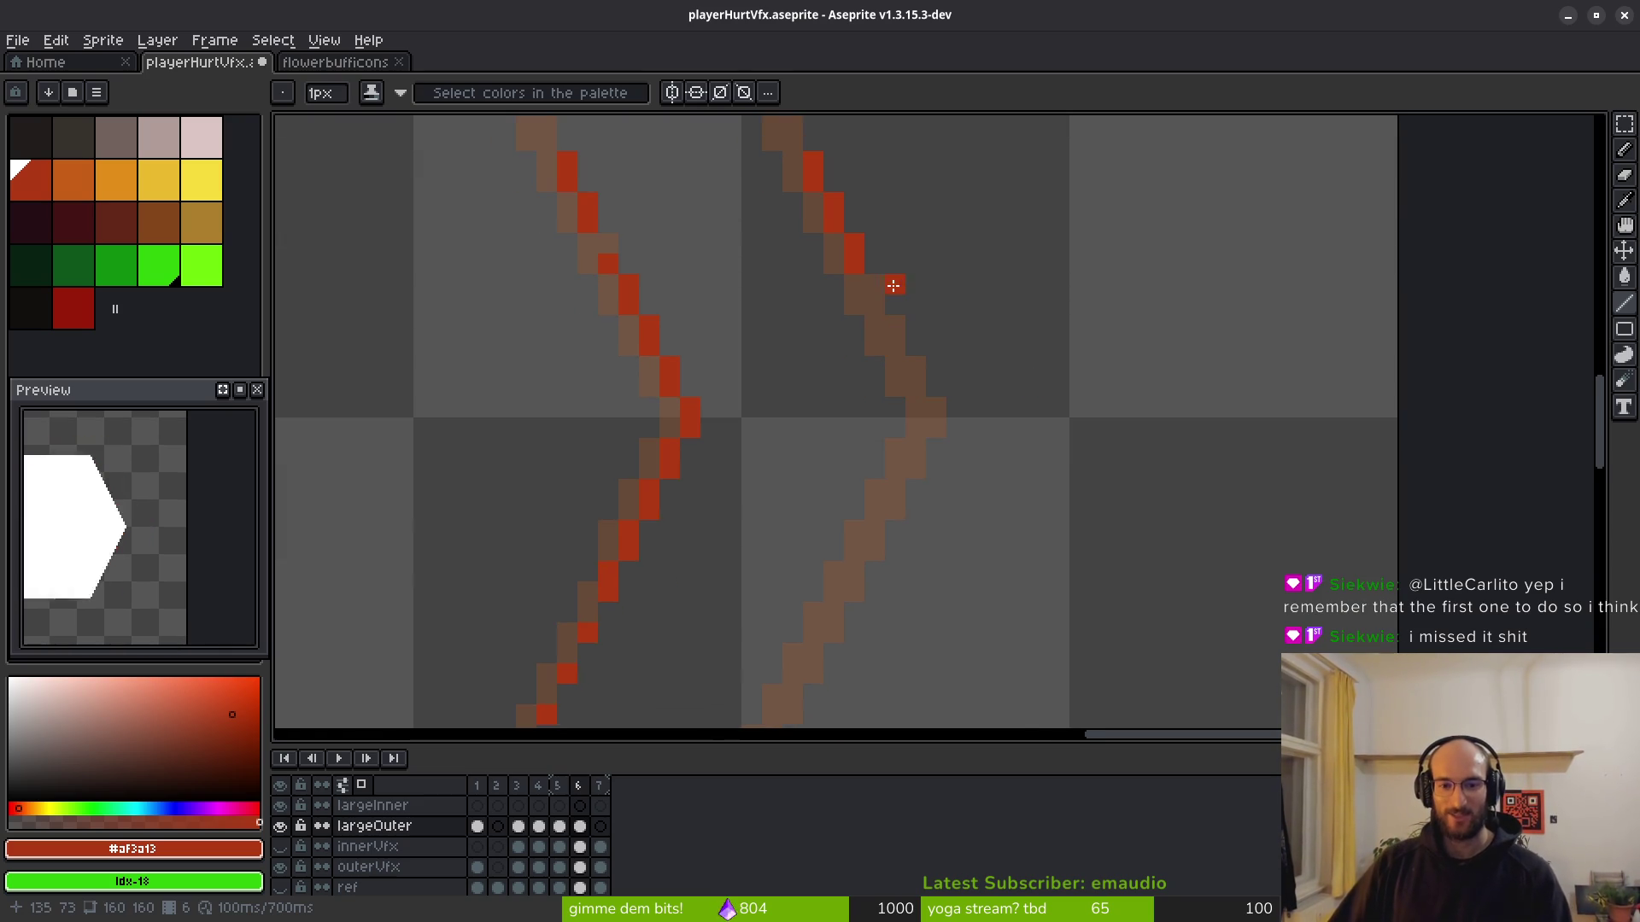
scroll(934, 421, down, 3)
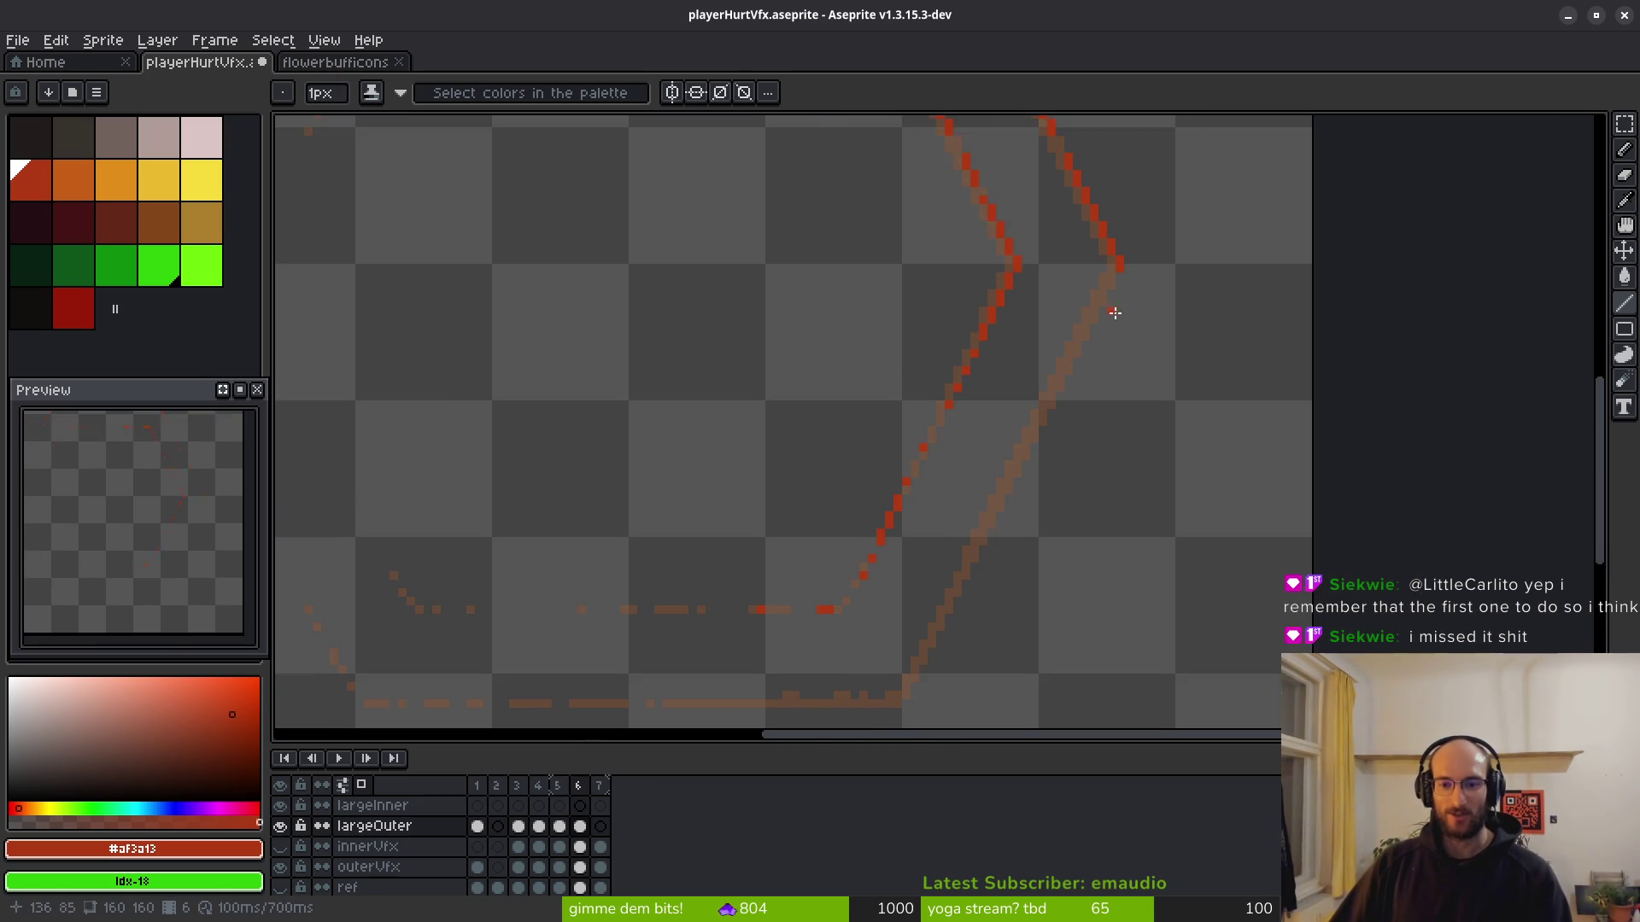
Extend red pixels and straight red lines down the lower-right diagonal.
scroll(1114, 312, down, 1)
scroll(1132, 225, up, 2)
drag(1108, 217, 978, 538)
scroll(945, 579, right, 5)
drag(583, 538, 495, 611)
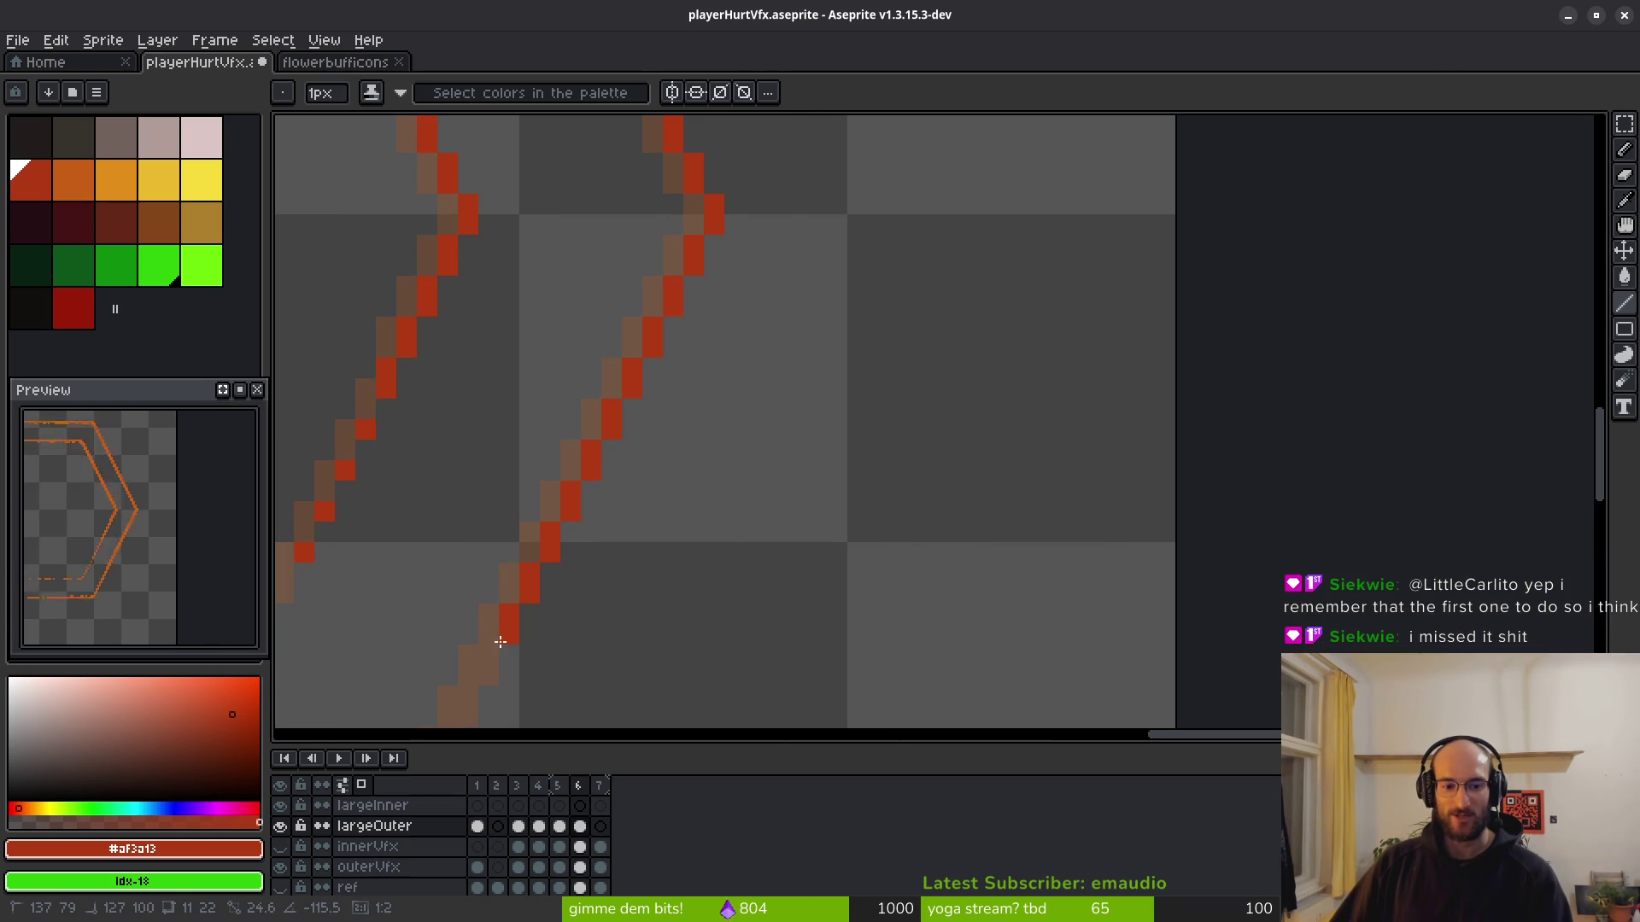
scroll(1065, 219, left, 5)
click(981, 360)
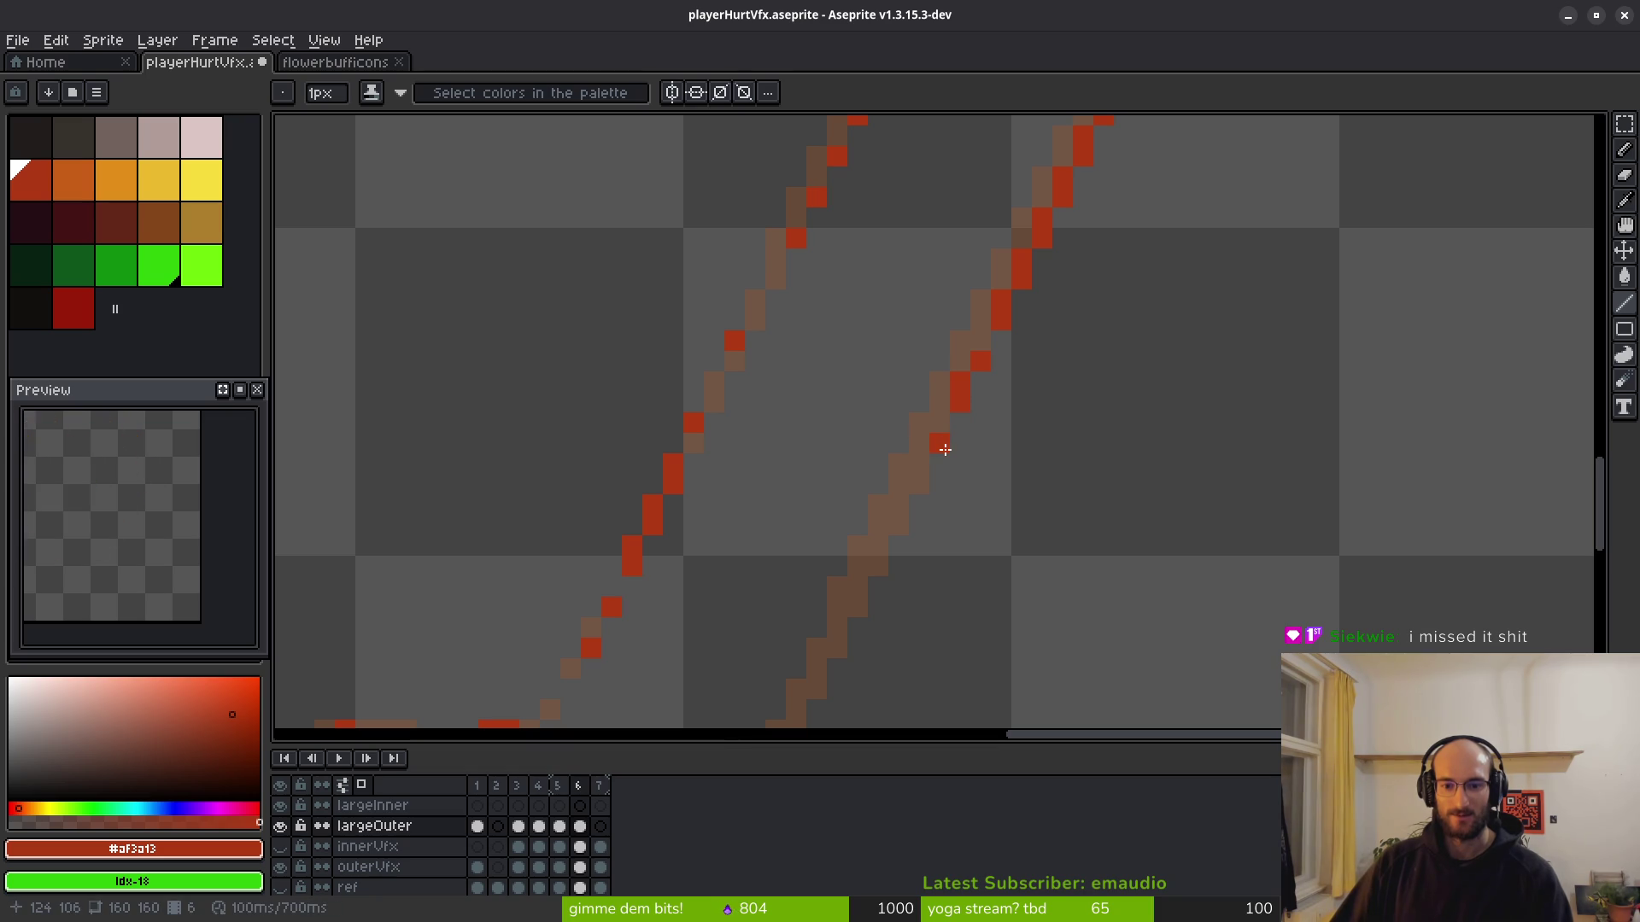
scroll(966, 450, down, 2)
scroll(1000, 483, up, 2)
click(1024, 365)
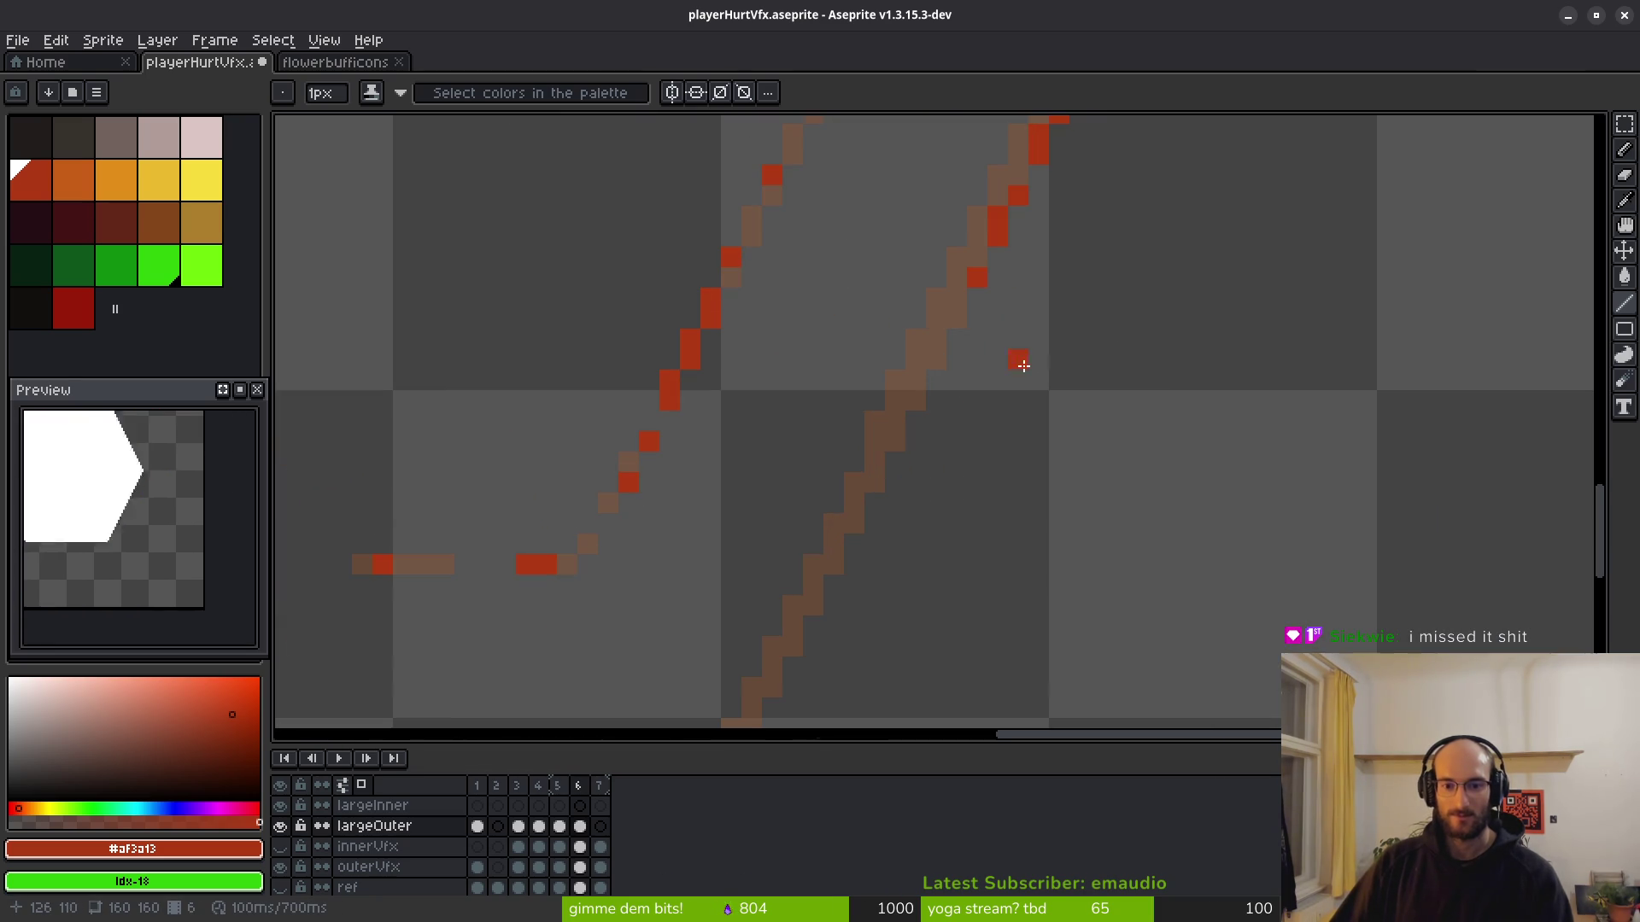
shift+click(873, 487)
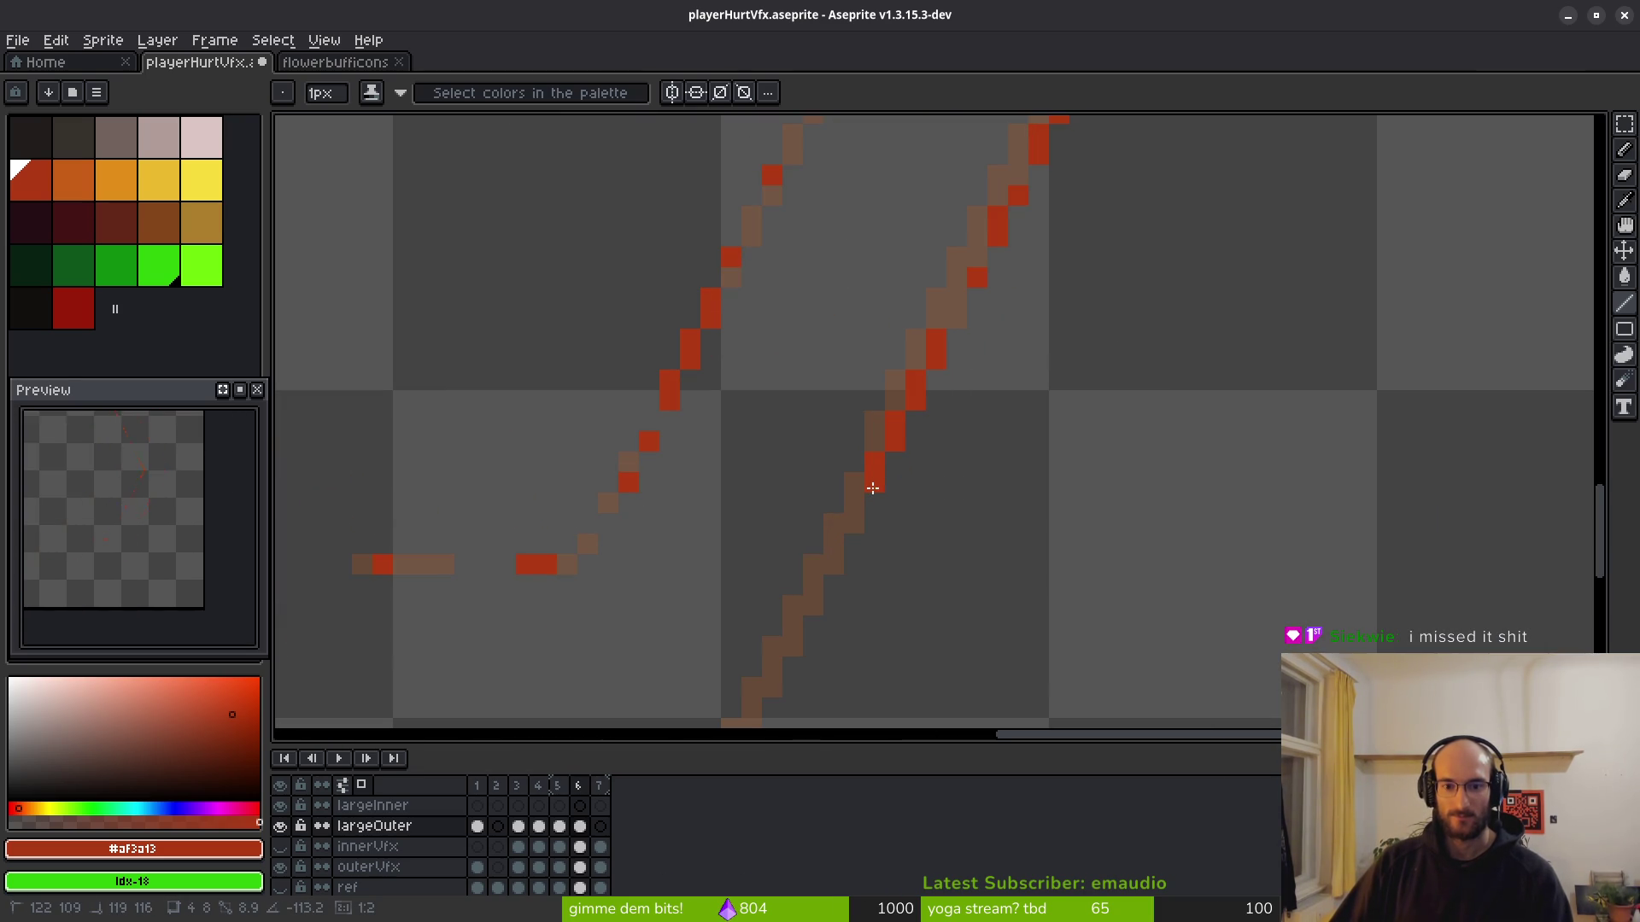
Paint red pixels and a red run along the hexagon's bottom line.
drag(882, 474, 1041, 325)
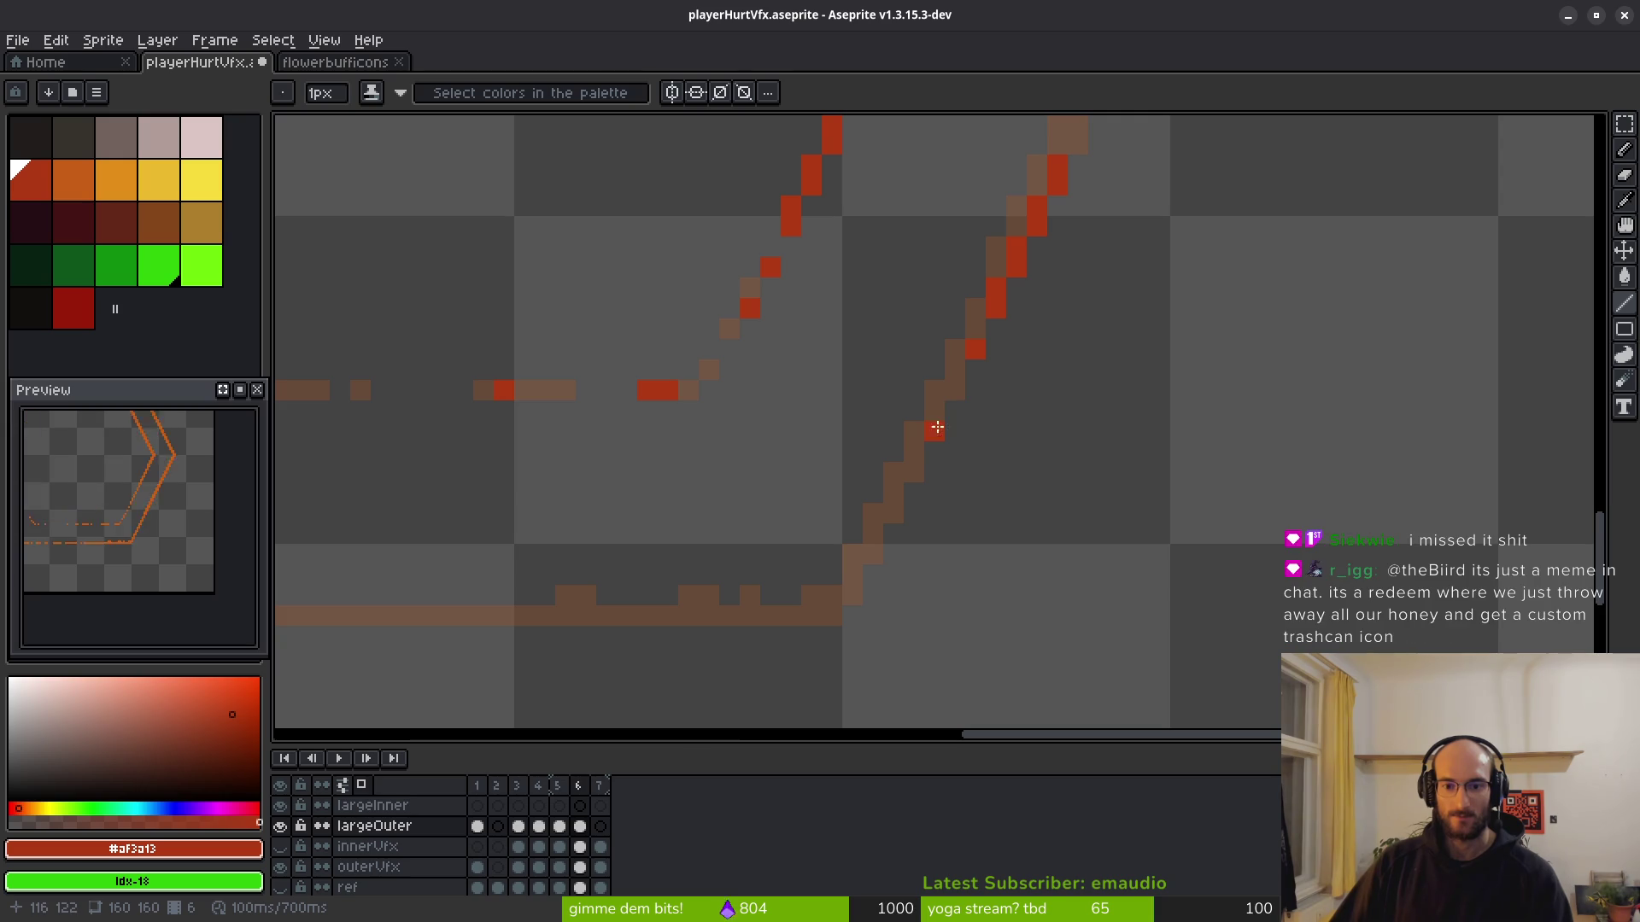
scroll(966, 449, down, 3)
scroll(966, 449, left, 2)
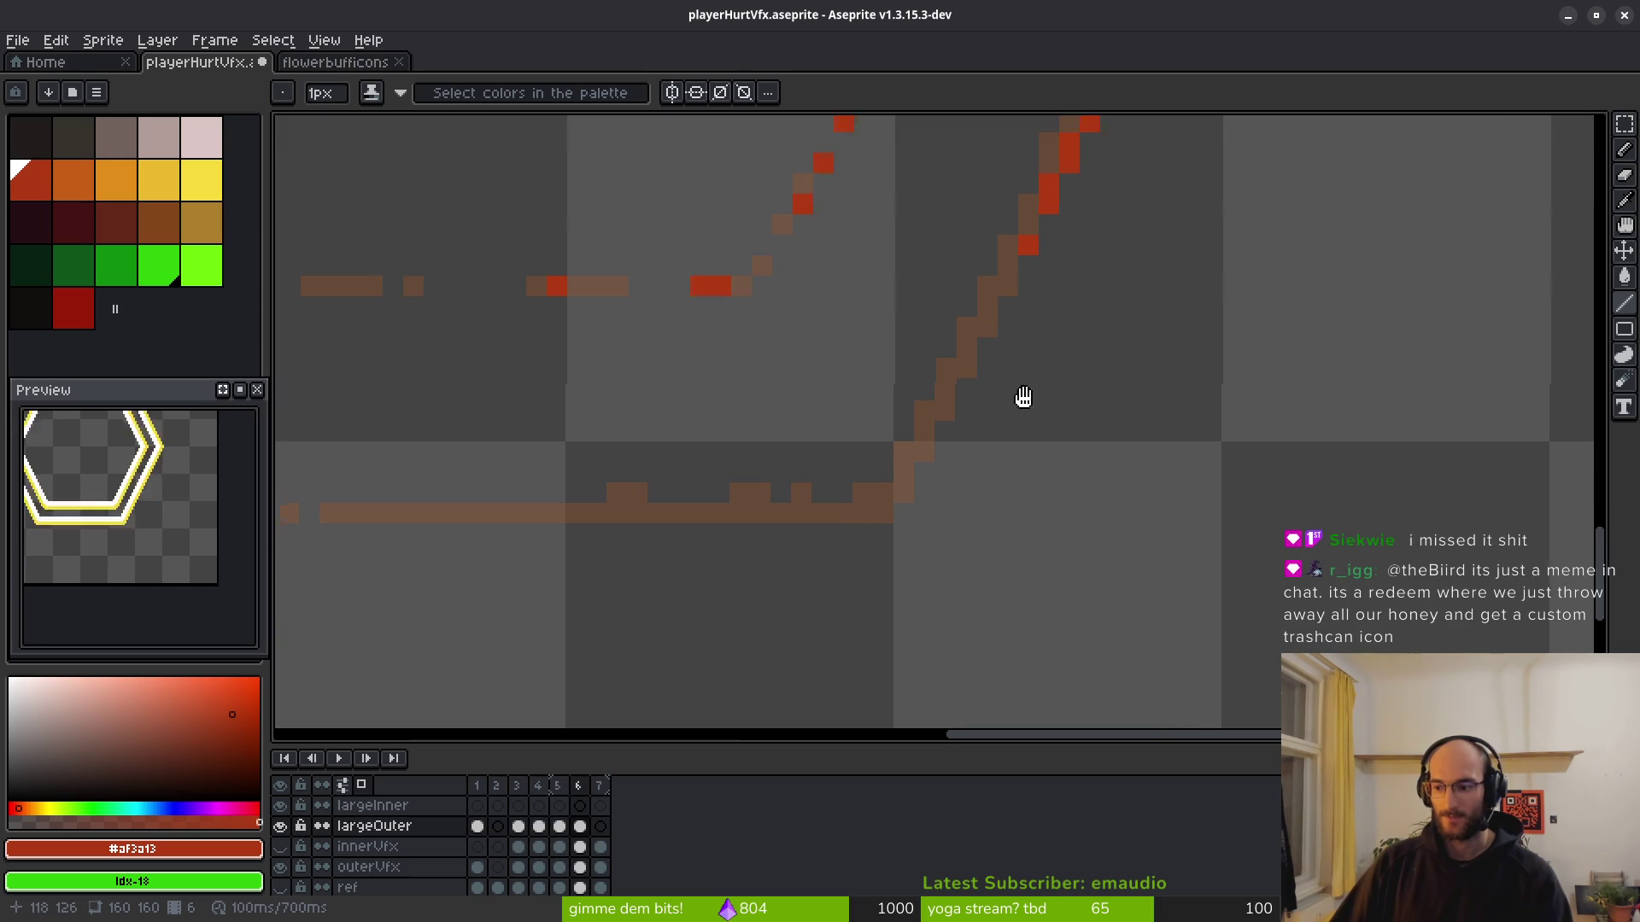
scroll(1077, 410, left, 2)
scroll(1076, 410, down, 1)
scroll(1045, 365, up, 2)
scroll(1045, 364, right, 1)
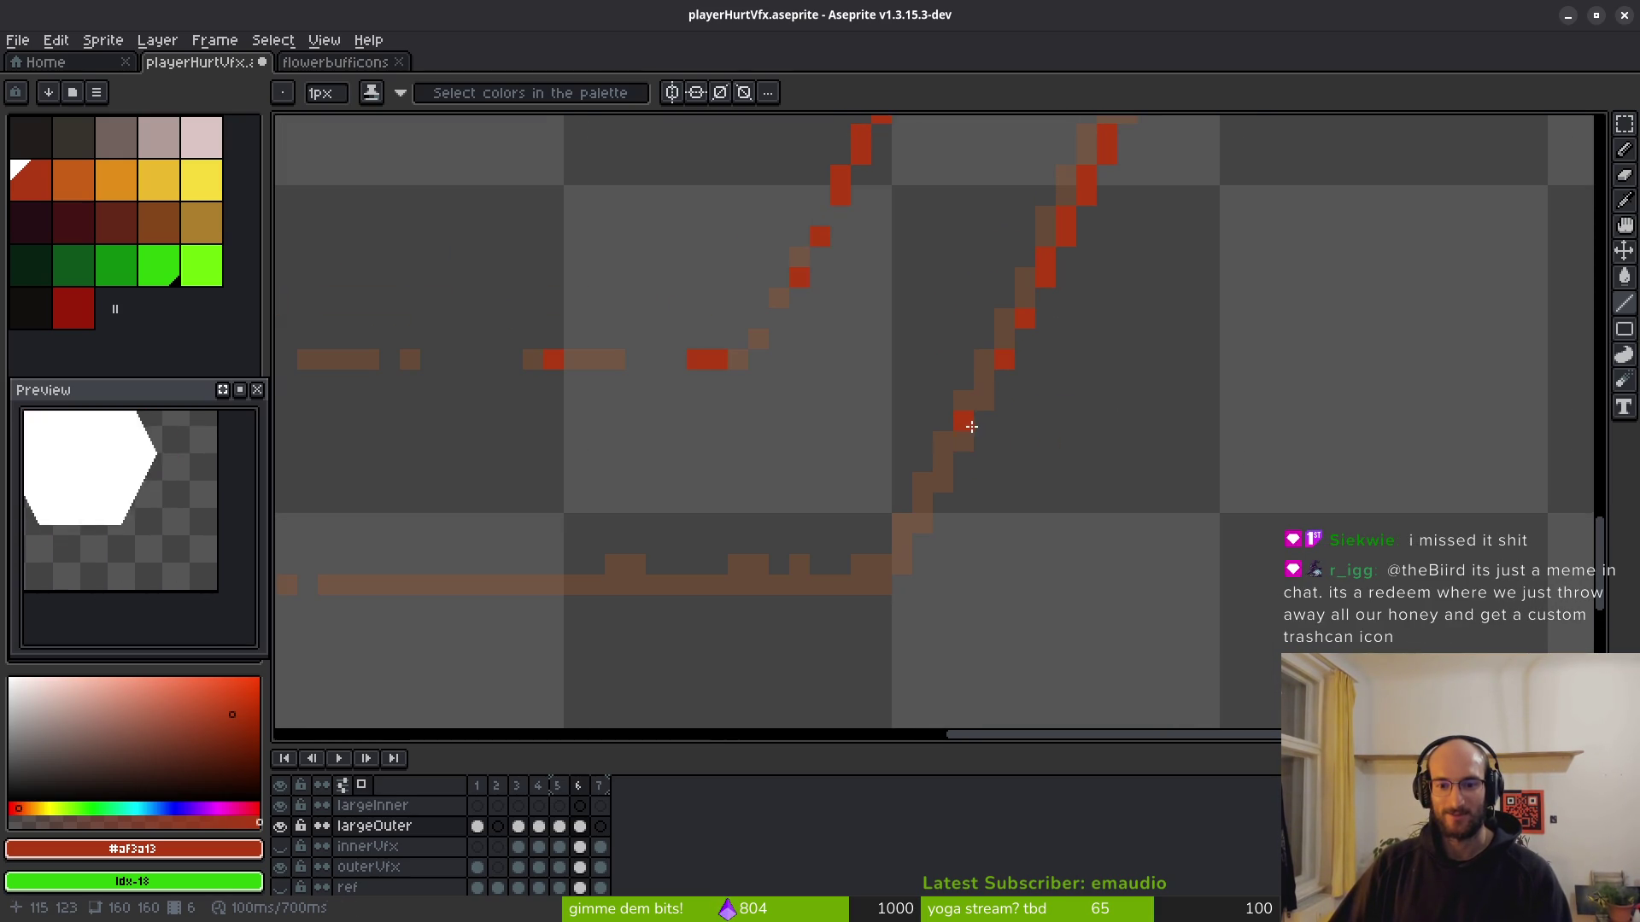
scroll(1030, 507, down, 2)
scroll(1029, 507, left, 2)
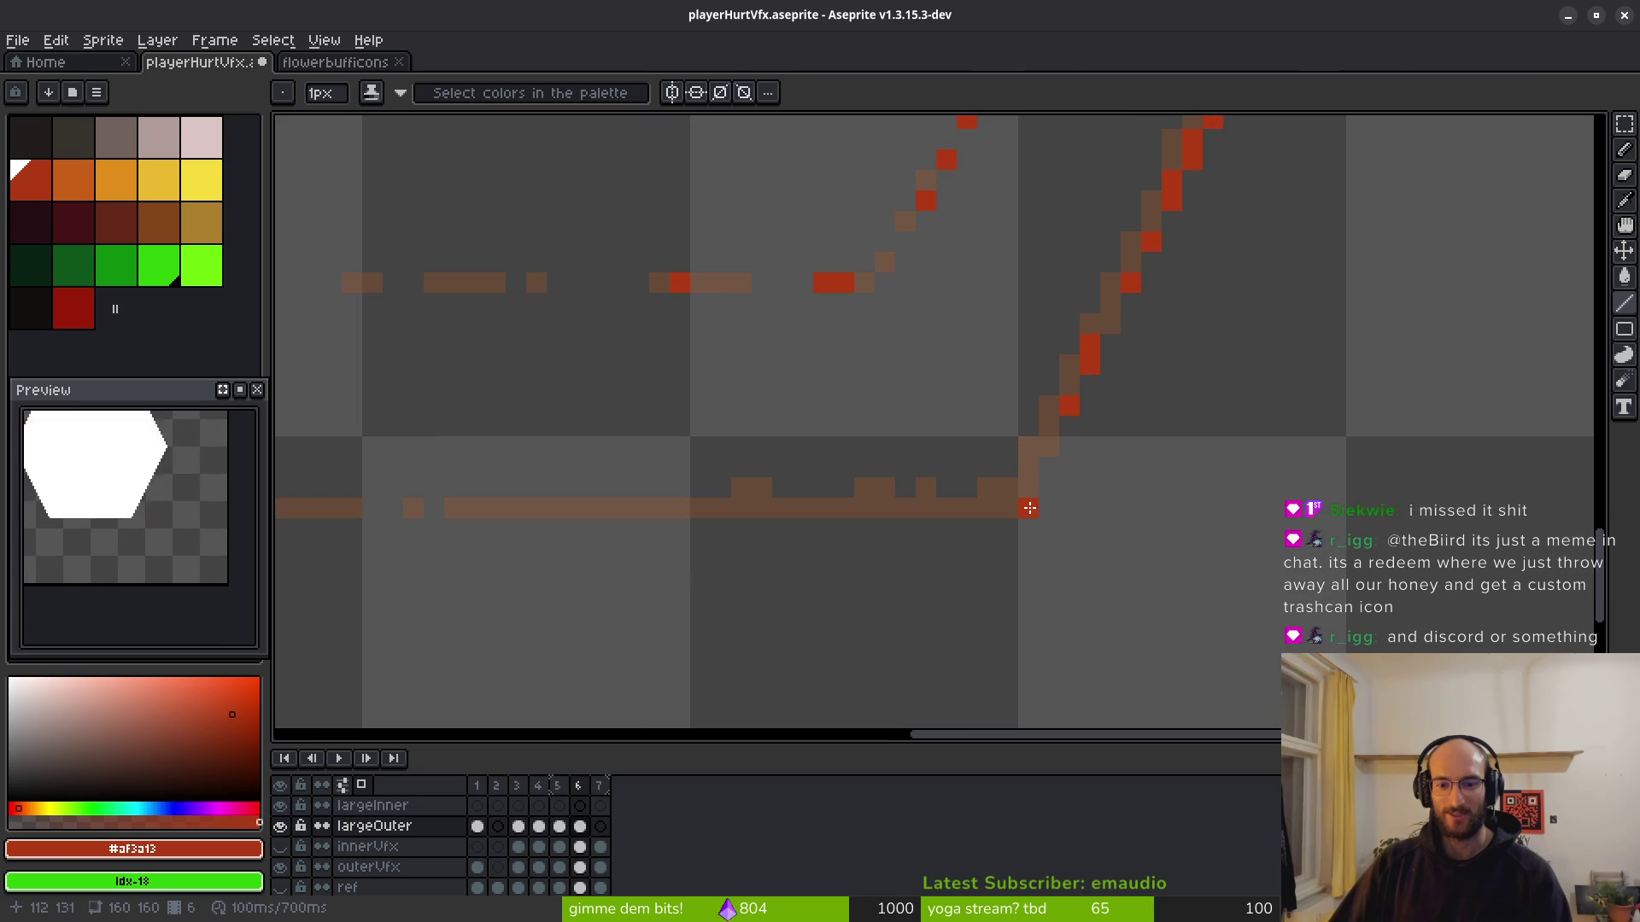
click(989, 508)
drag(940, 507, 905, 507)
click(1030, 489)
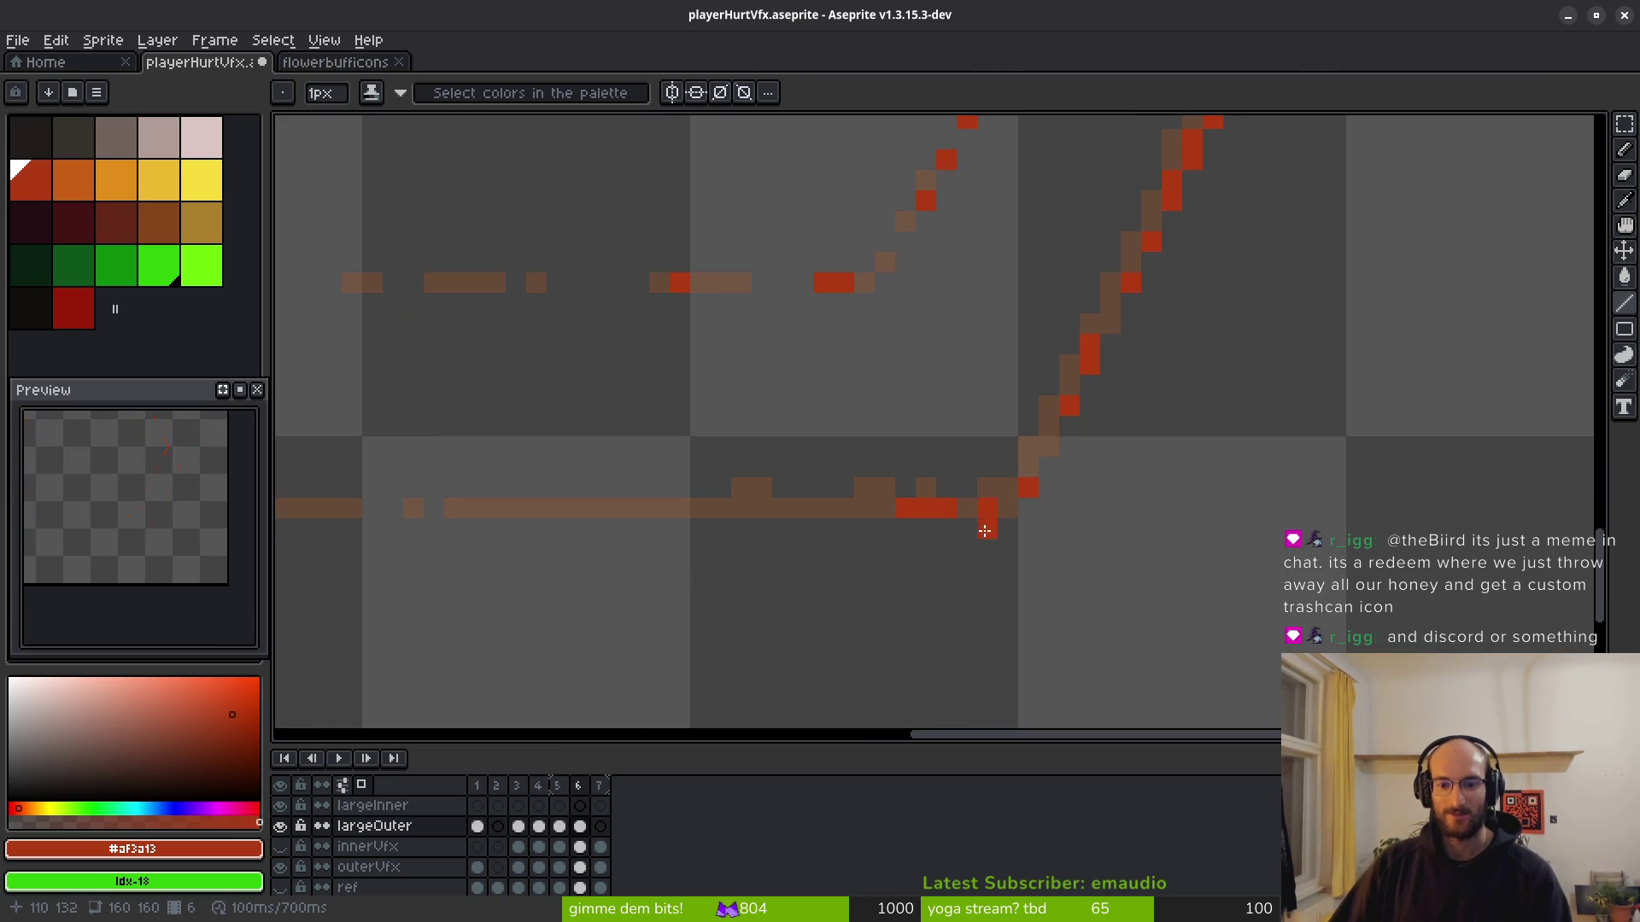
scroll(985, 531, left, 5)
scroll(985, 531, down, 1)
click(1116, 481)
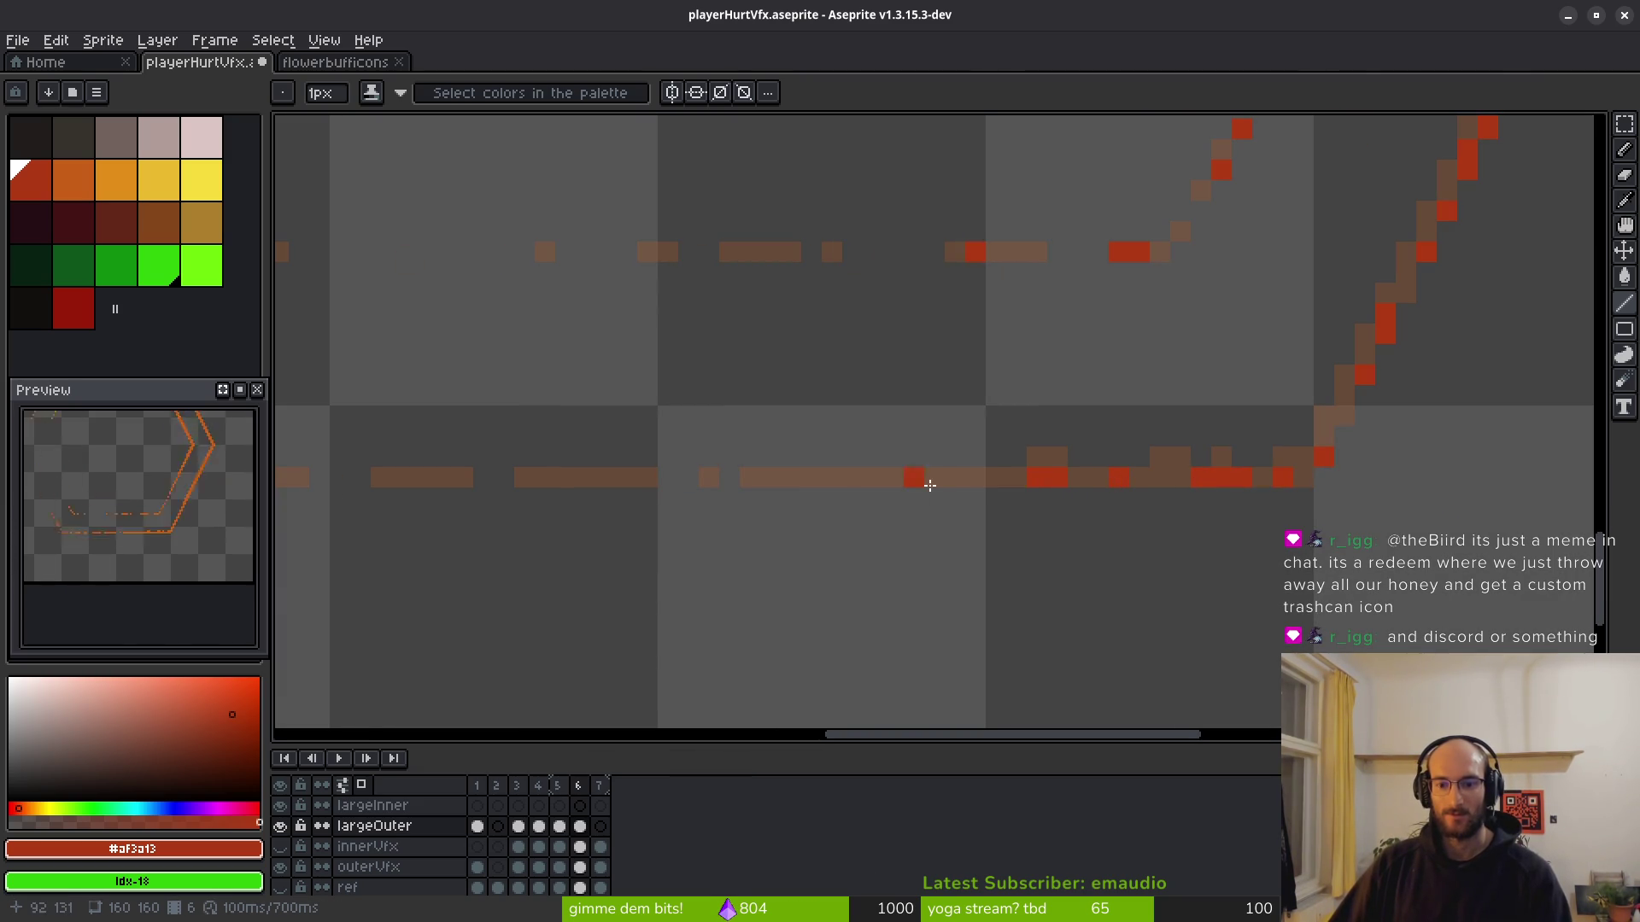
Open Replace Color, cancel it without changes, and advance to frame 7.
scroll(1105, 447, down, 5)
scroll(1025, 419, down, 3)
scroll(908, 413, right, 2)
scroll(908, 413, up, 1)
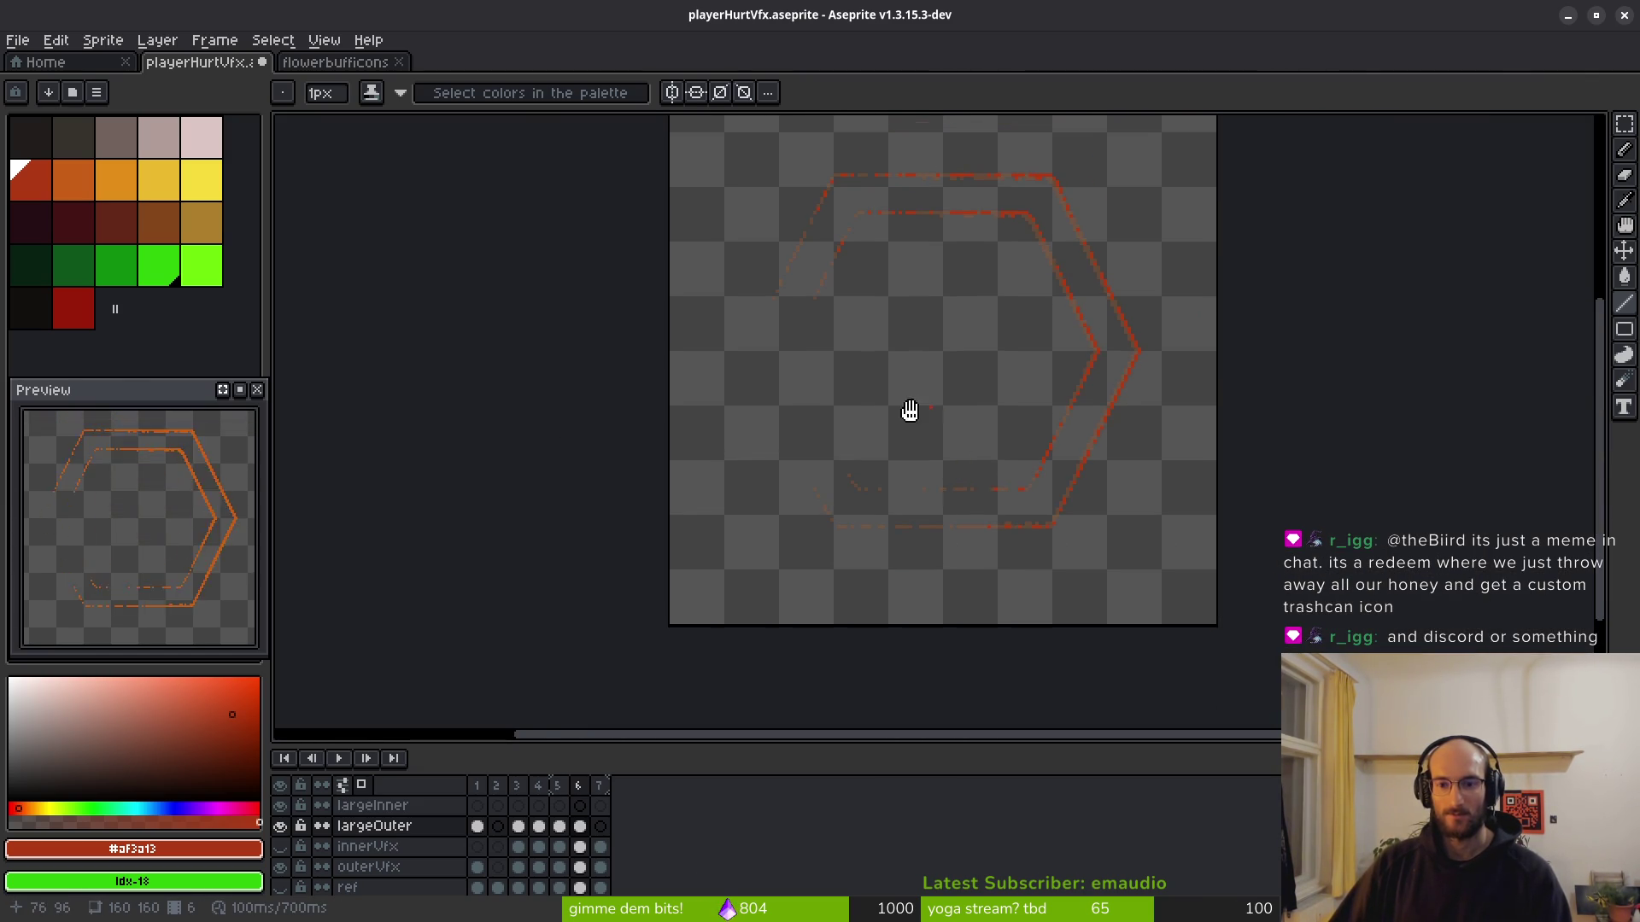
key(shift+r)
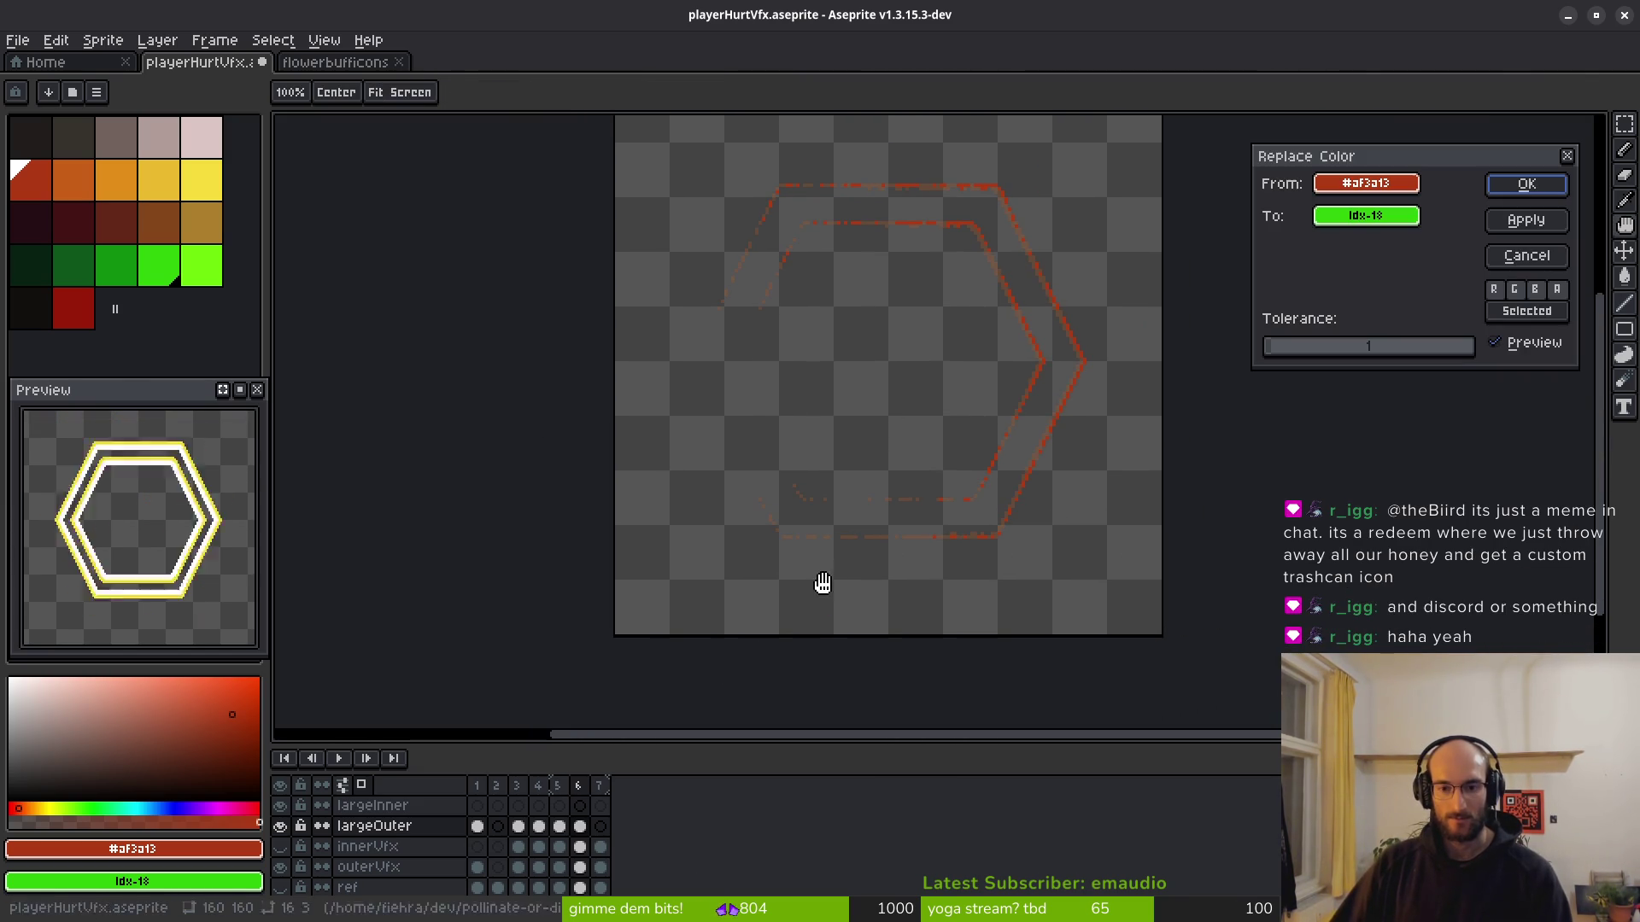
key(Escape)
scroll(931, 486, right, 1)
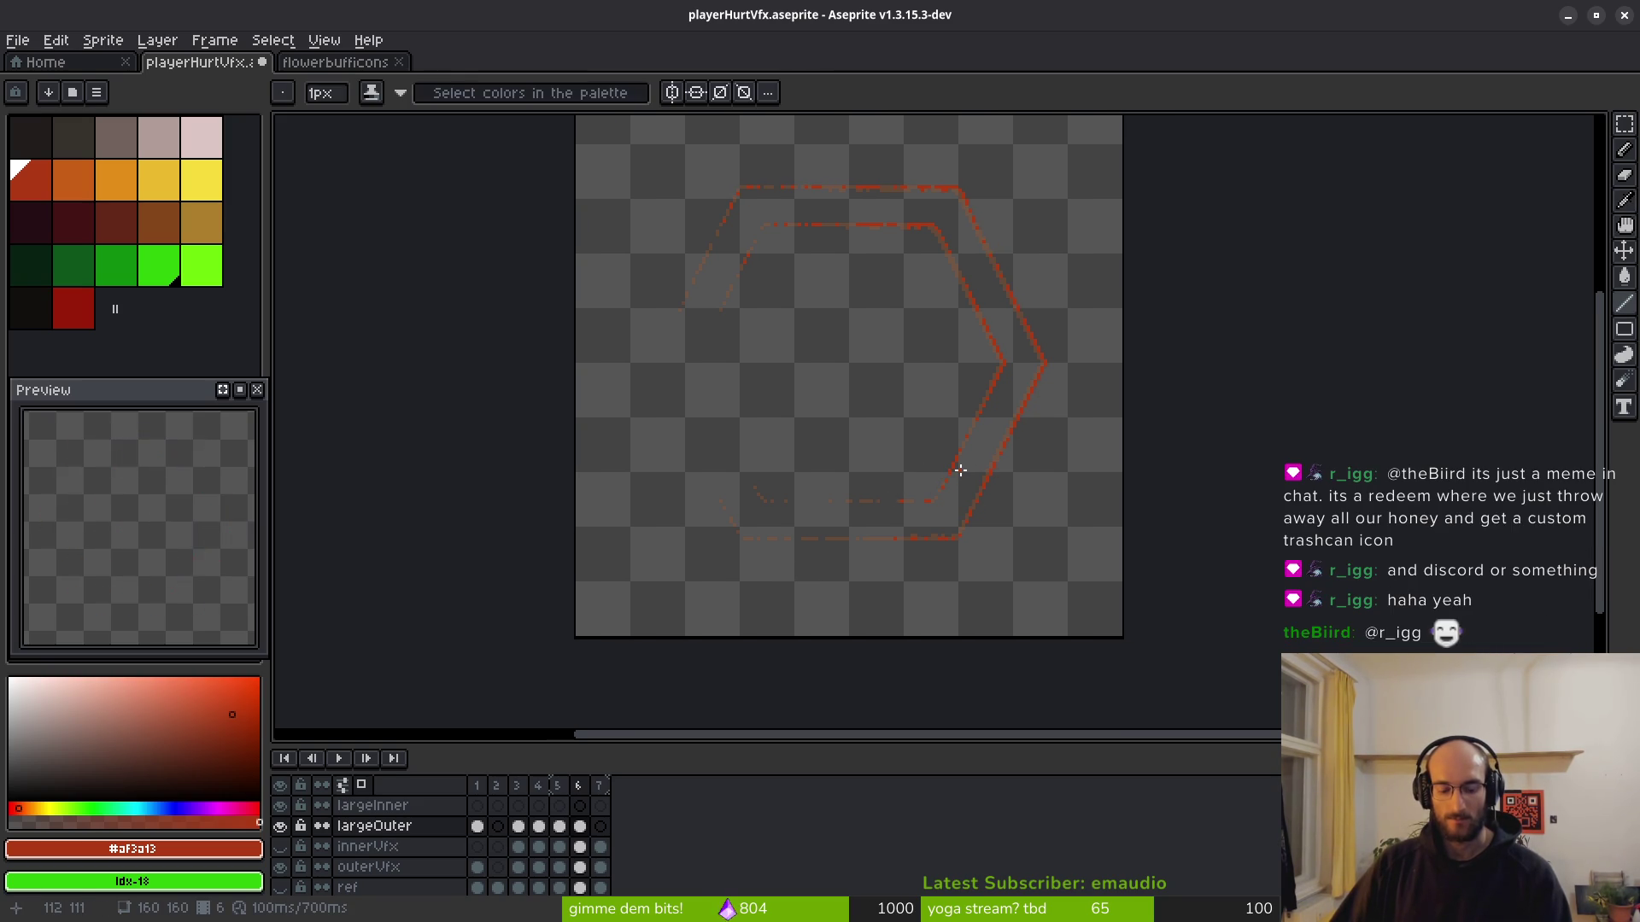
key(period)
Trace red along the top line and make dim diagonal and top-edge pixels solid red.
scroll(1040, 457, up, 2)
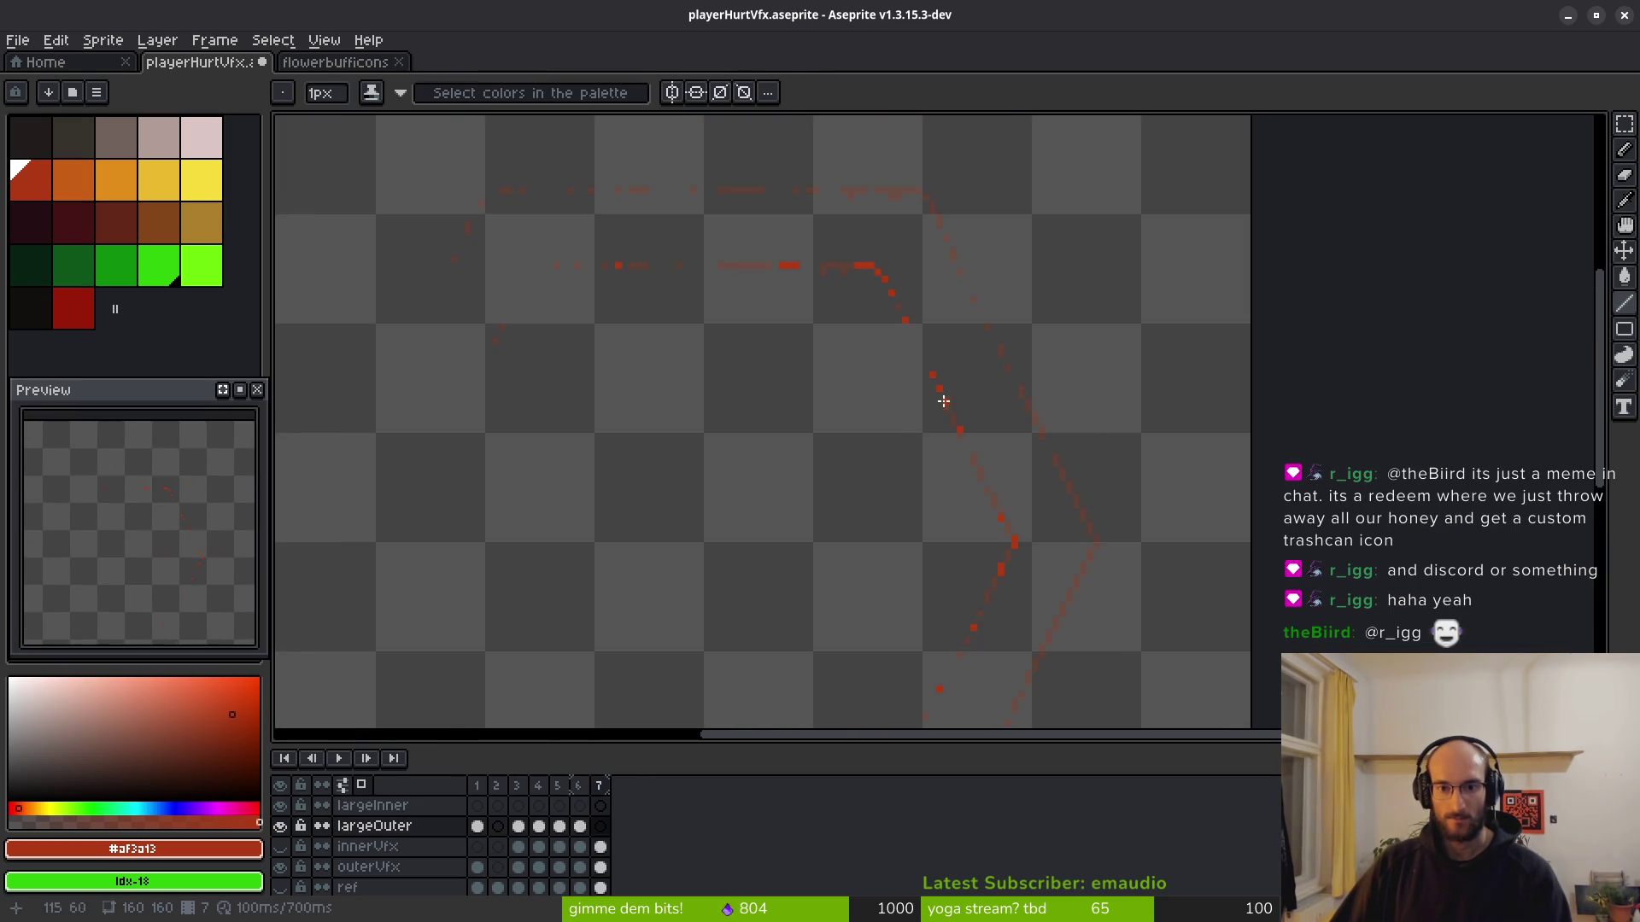
scroll(894, 282, up, 2)
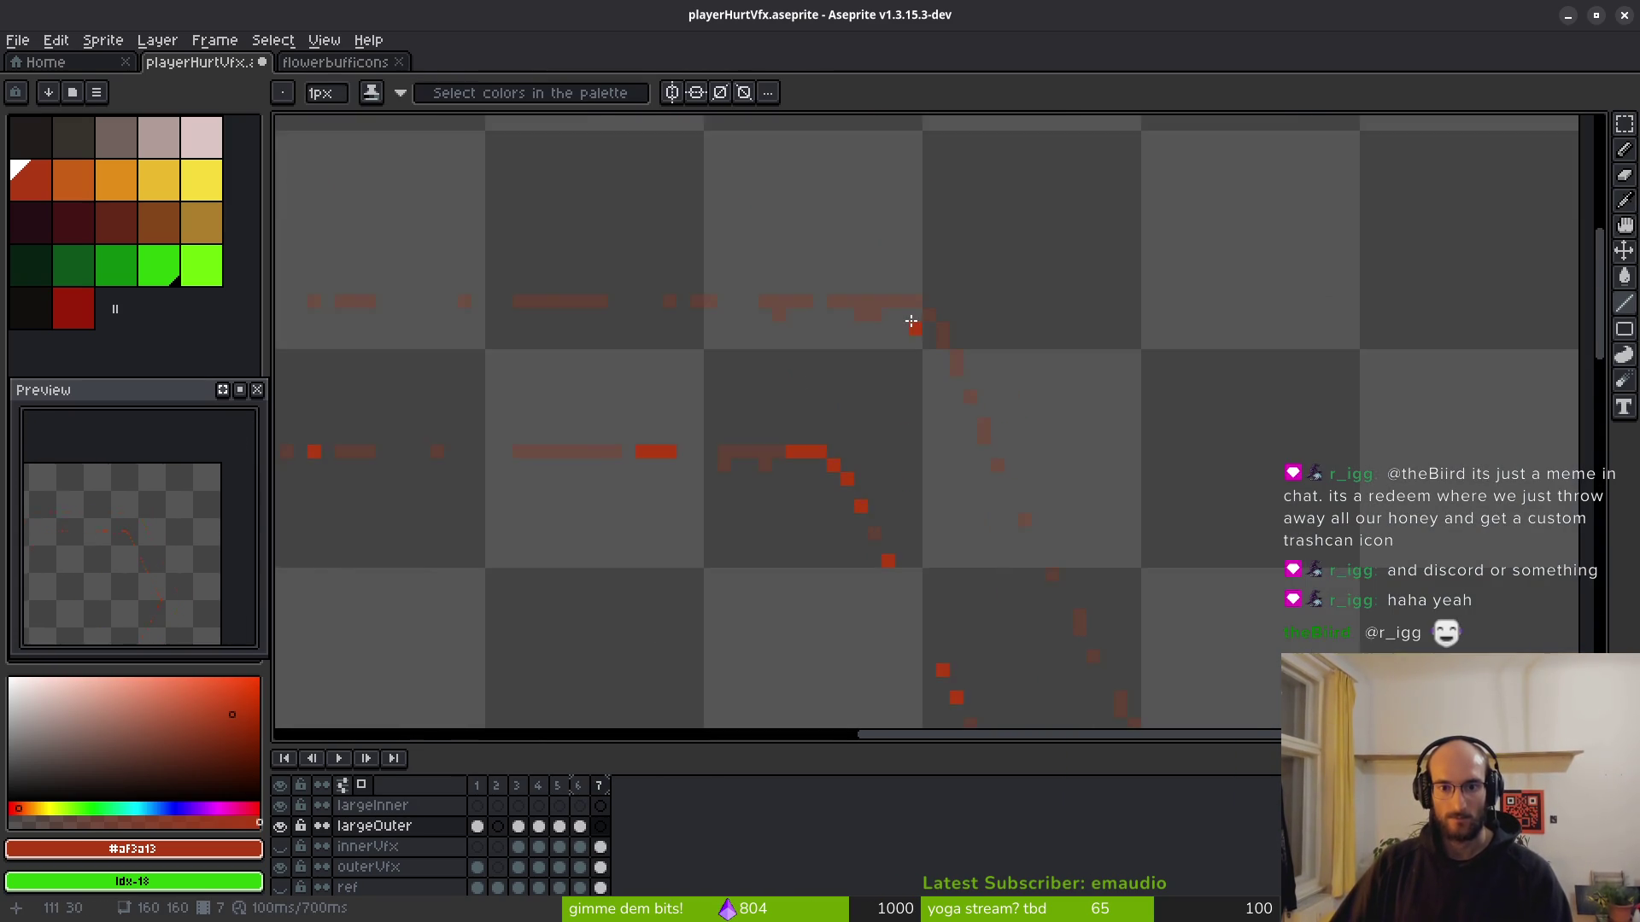
scroll(854, 295, up, 1)
mouse_move(826, 291)
mouse_down()
mouse_move(915, 291)
mouse_move(959, 333)
mouse_up()
click(980, 391)
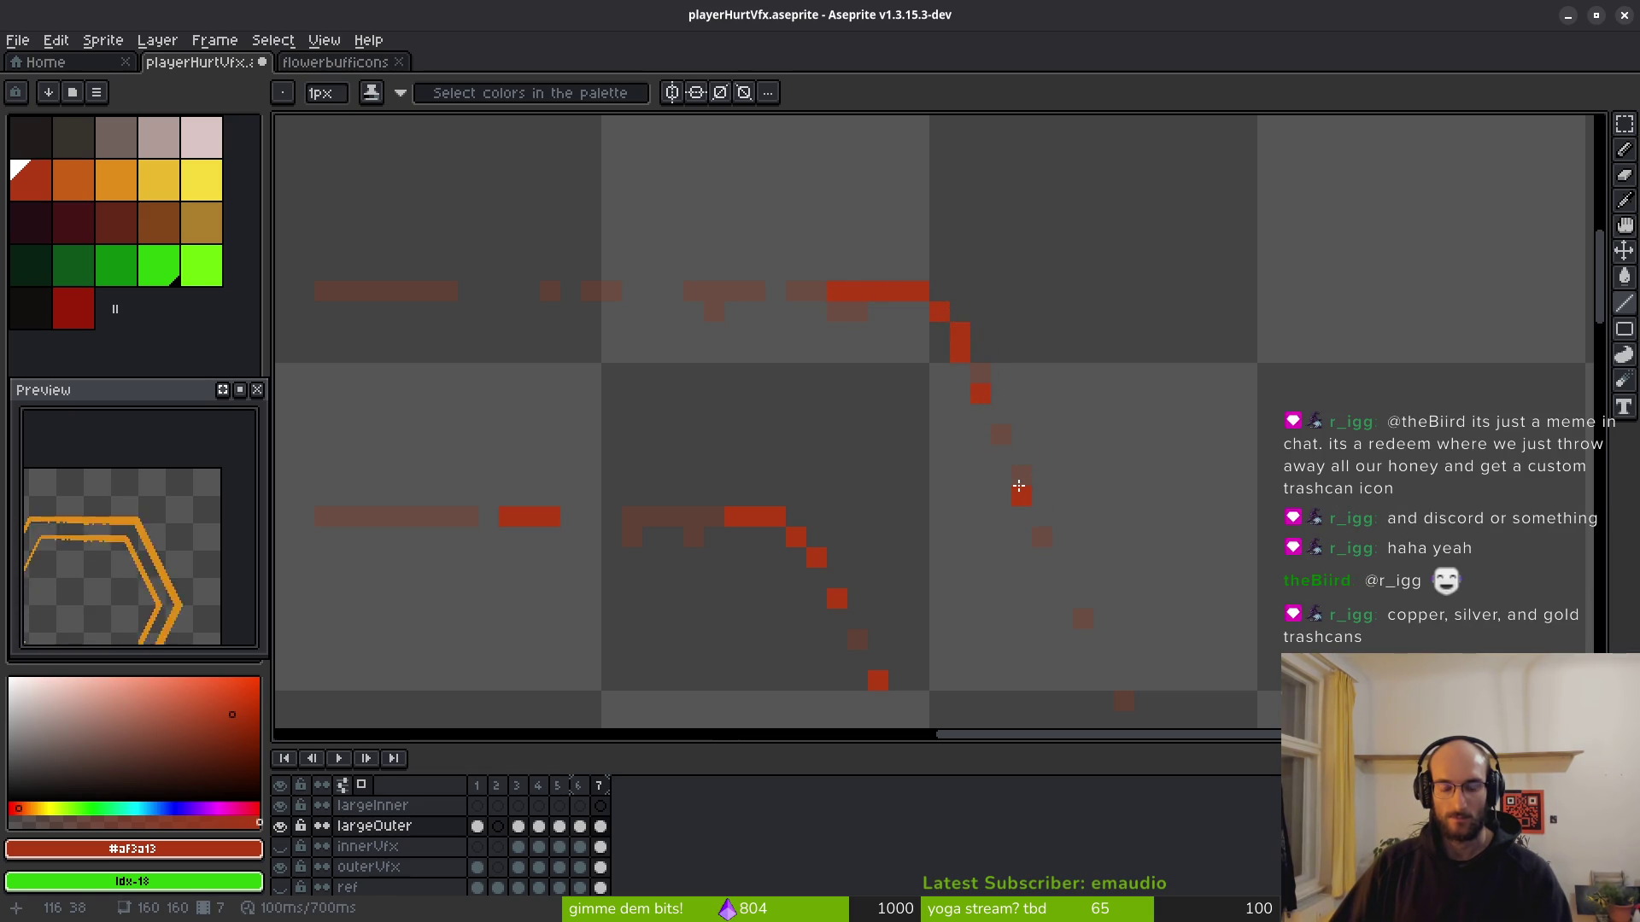
click(1022, 477)
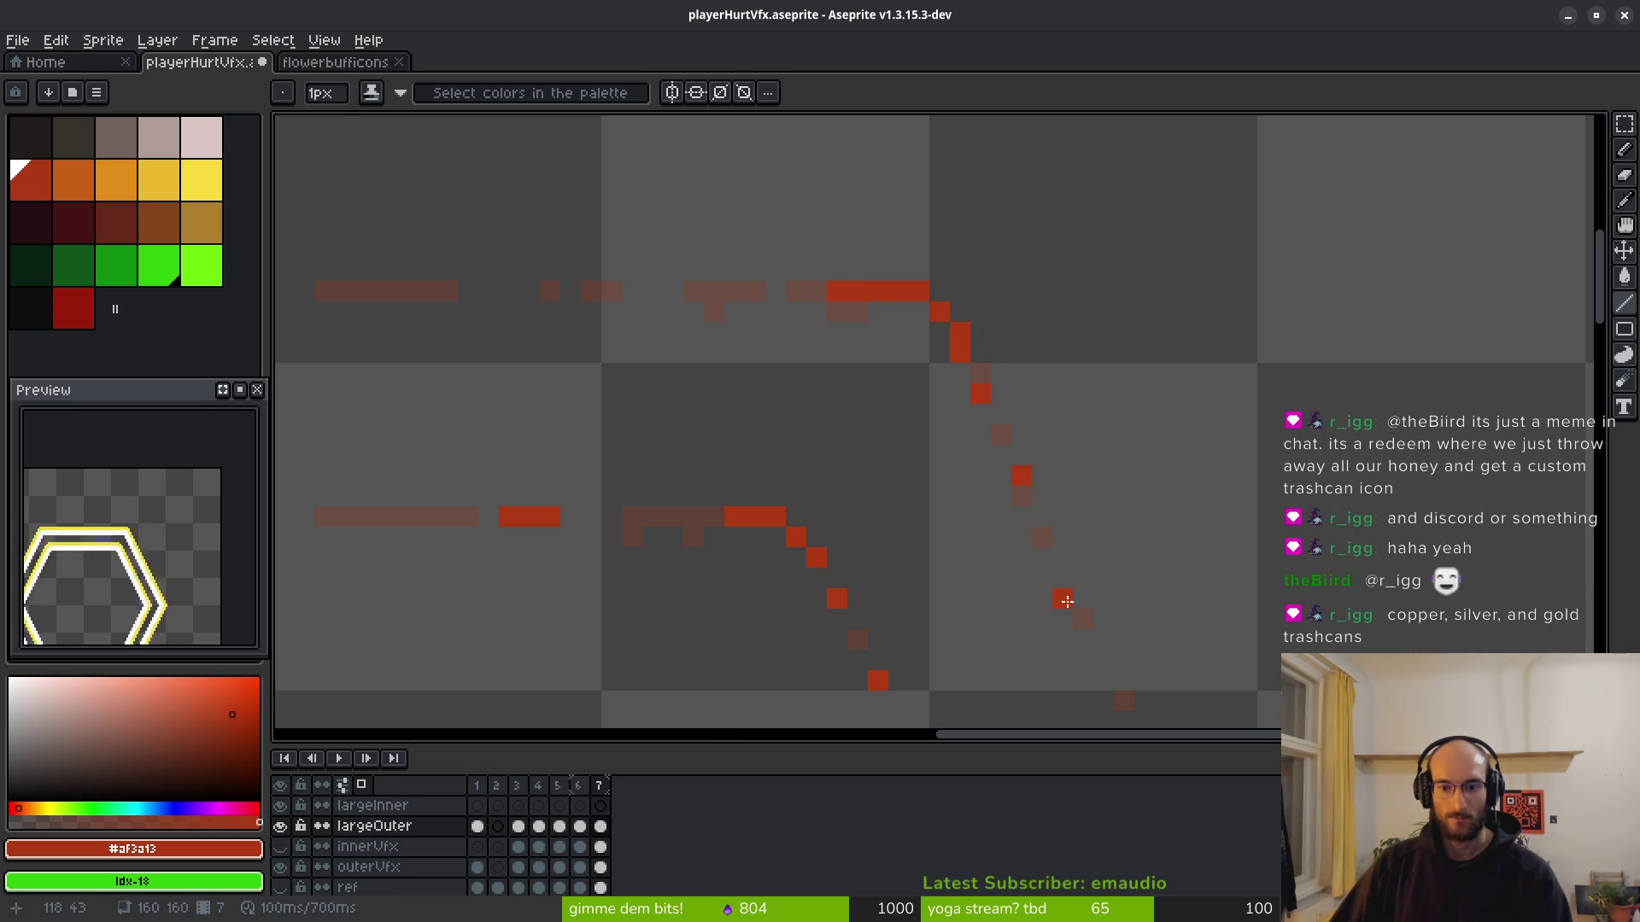
click(1083, 617)
scroll(1102, 509, left, 5)
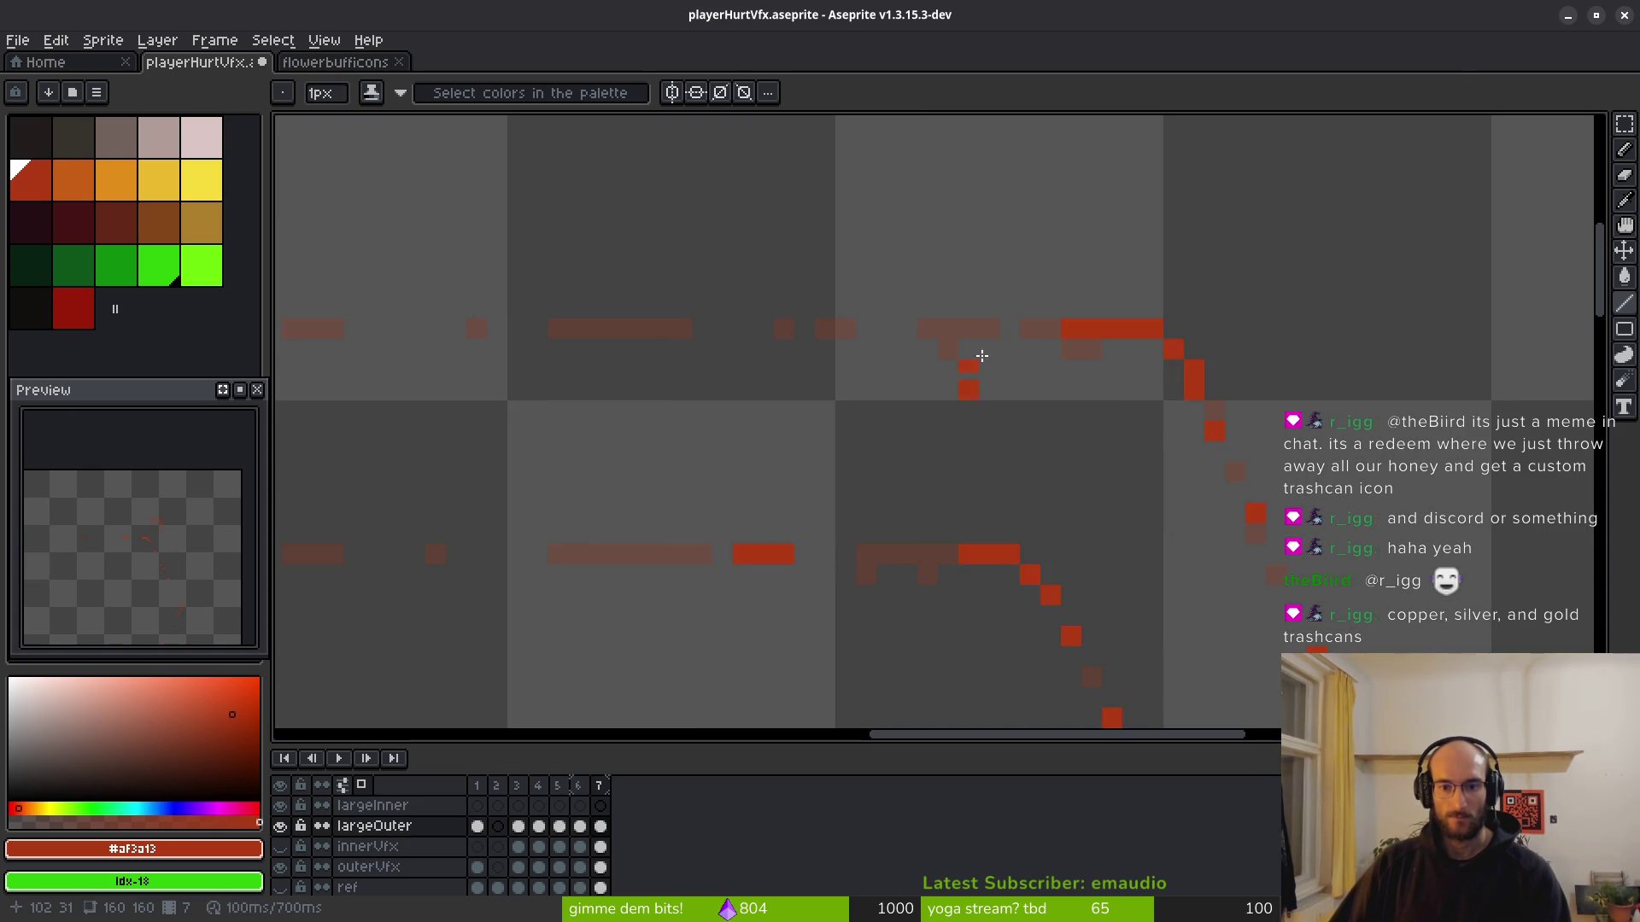
click(1012, 349)
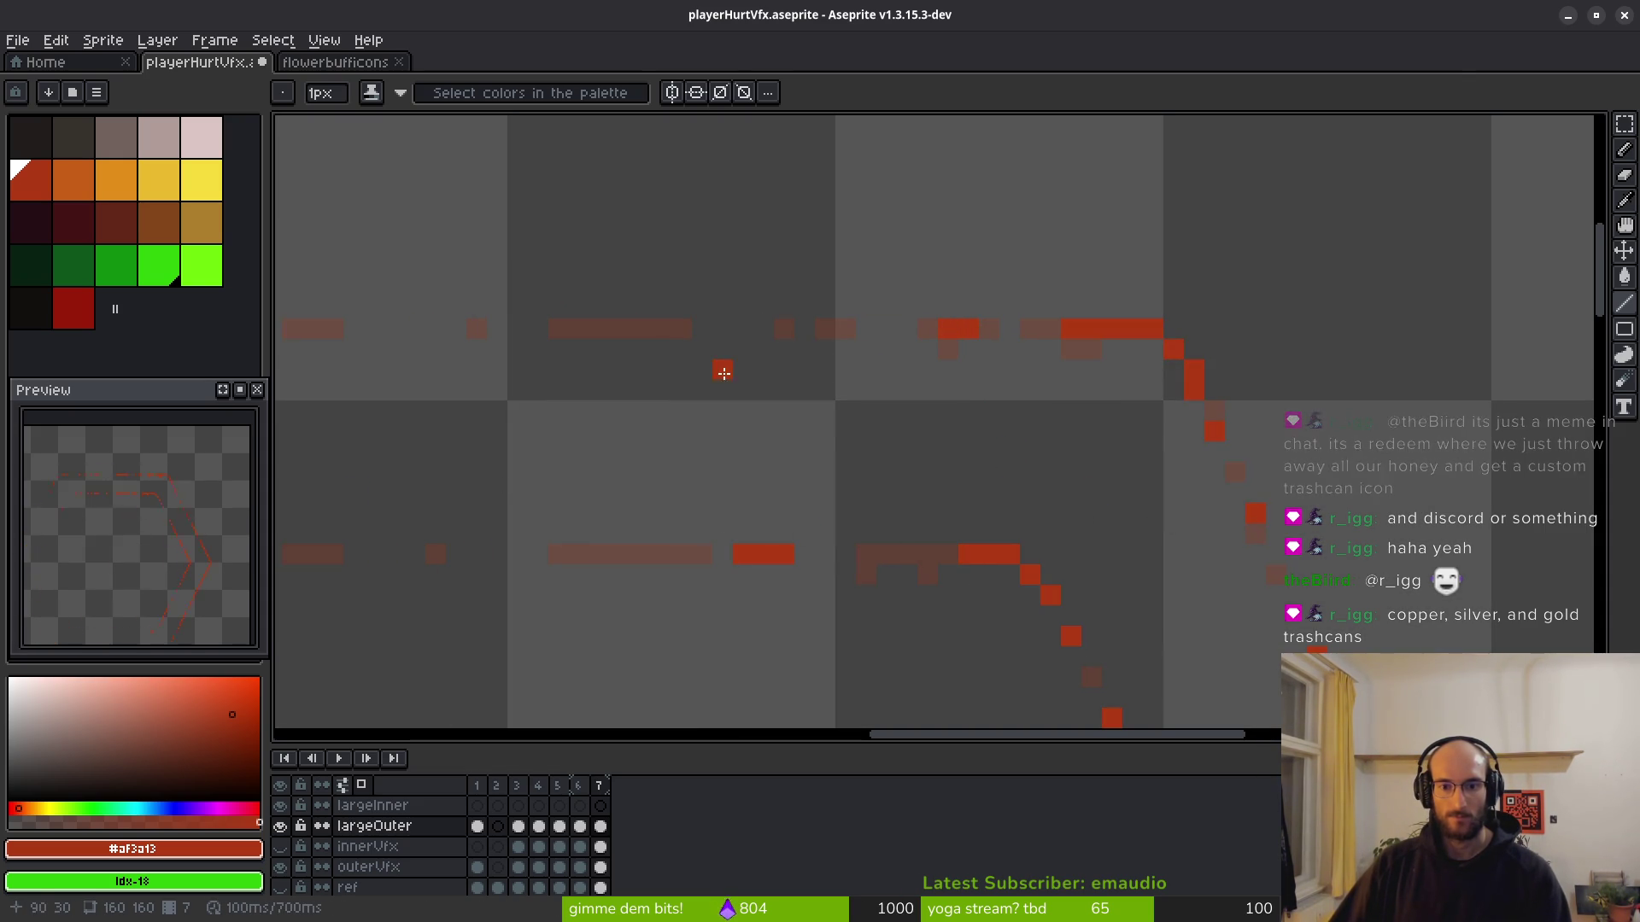
click(640, 330)
click(620, 330)
click(825, 329)
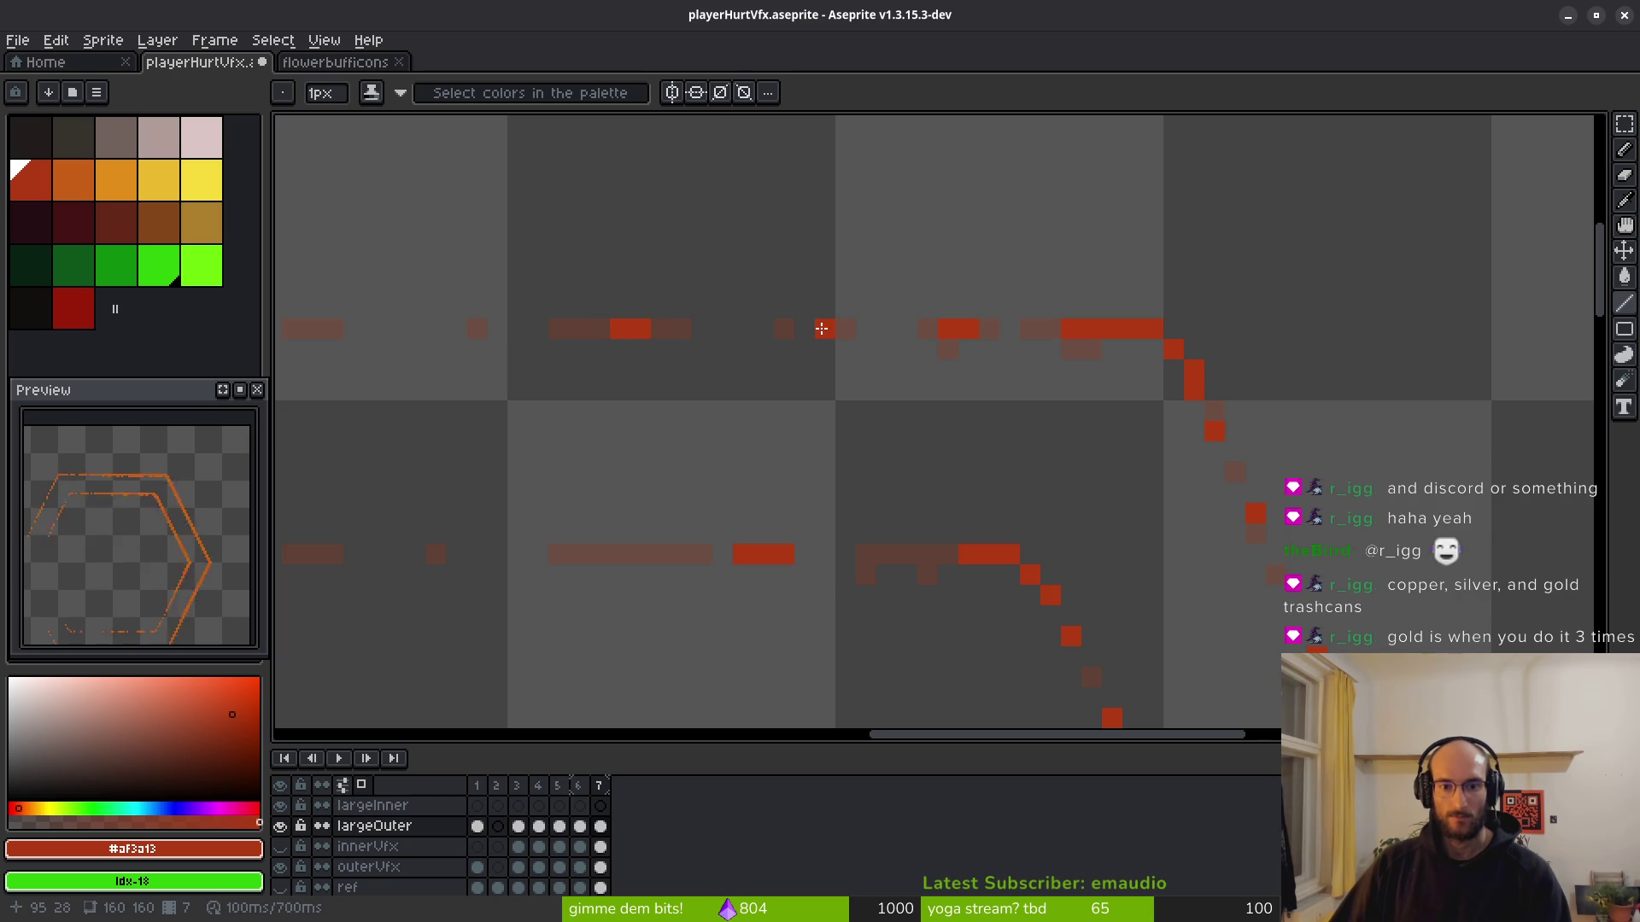
Solidify the faint pixels along the outline's lower lines and diagonal with red.
scroll(587, 353, down, 2)
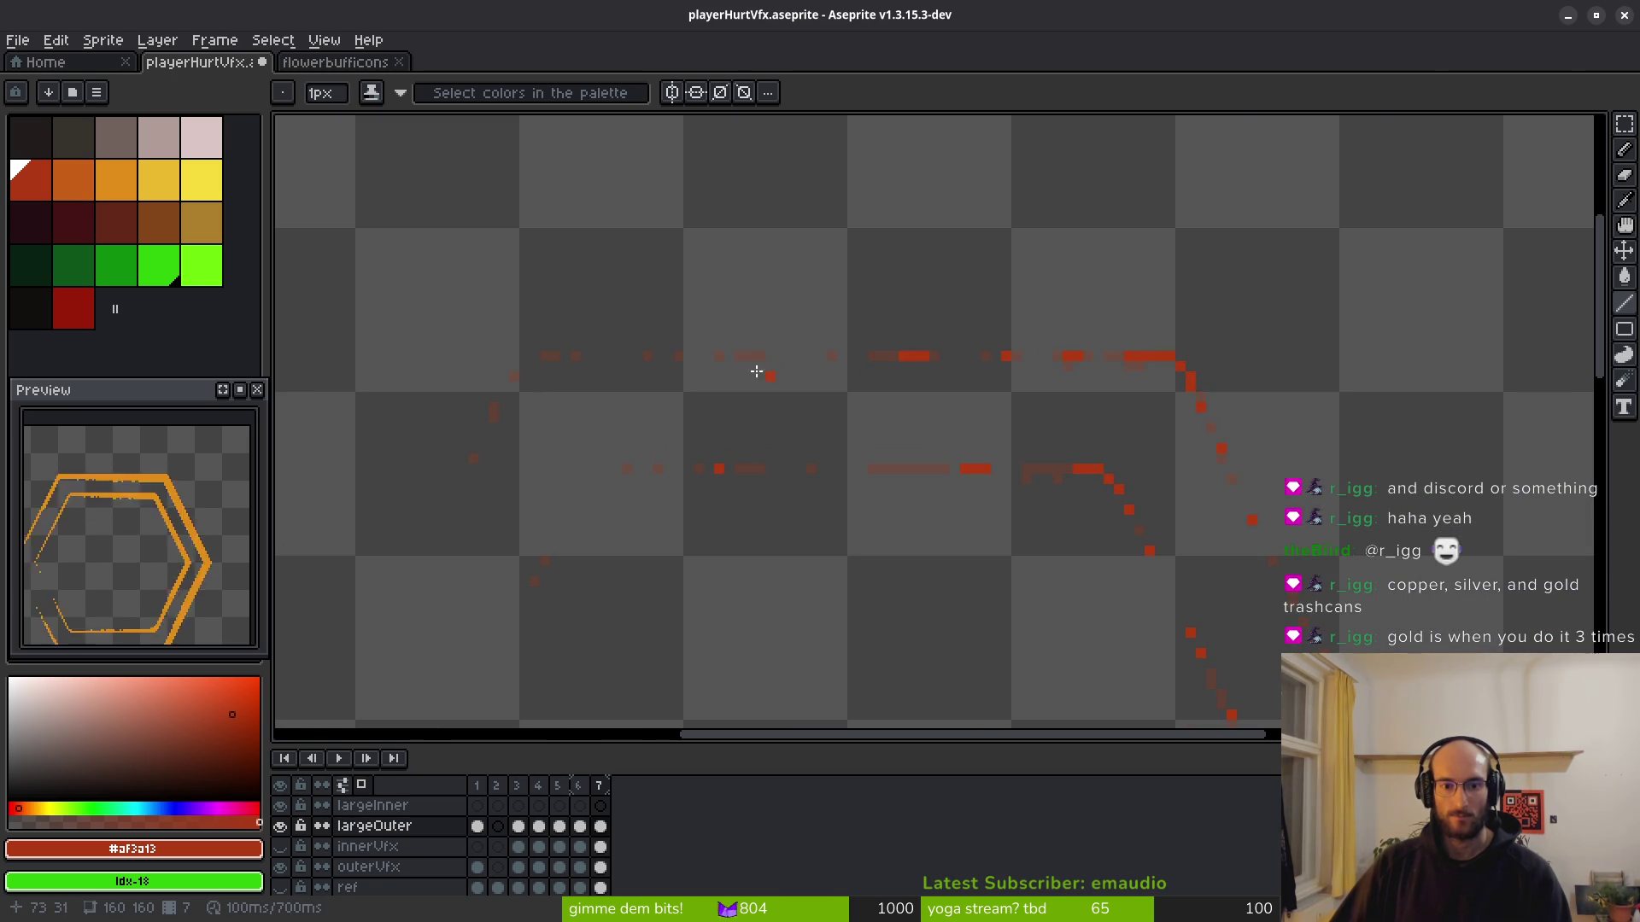
scroll(879, 403, down, 4)
scroll(836, 330, up, 3)
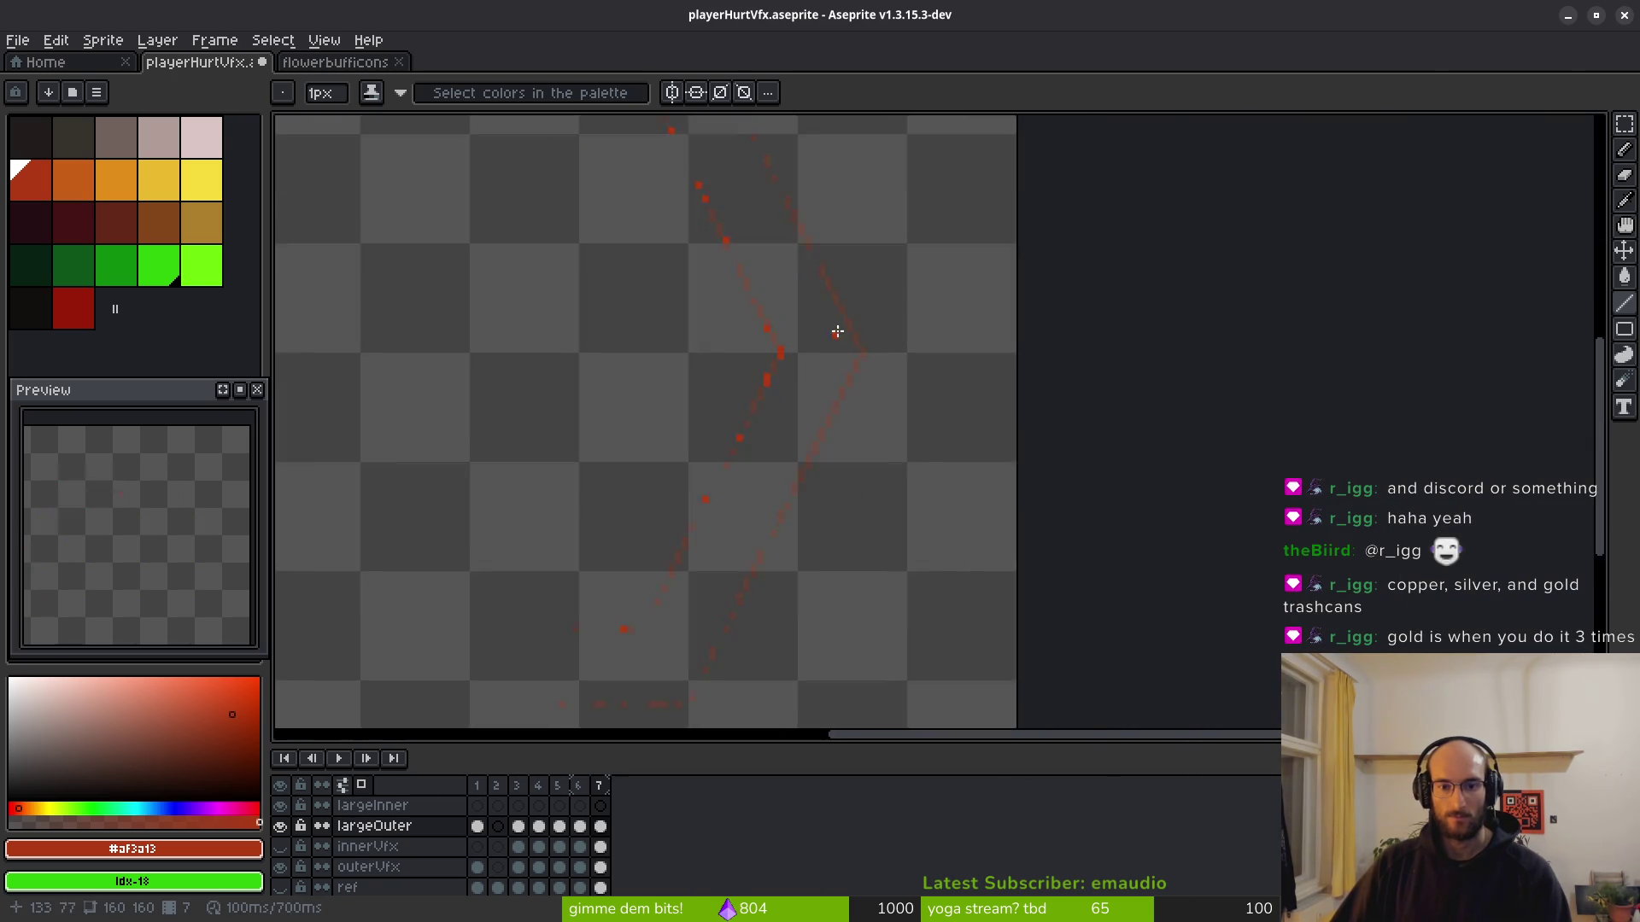
scroll(860, 393, up, 3)
click(663, 213)
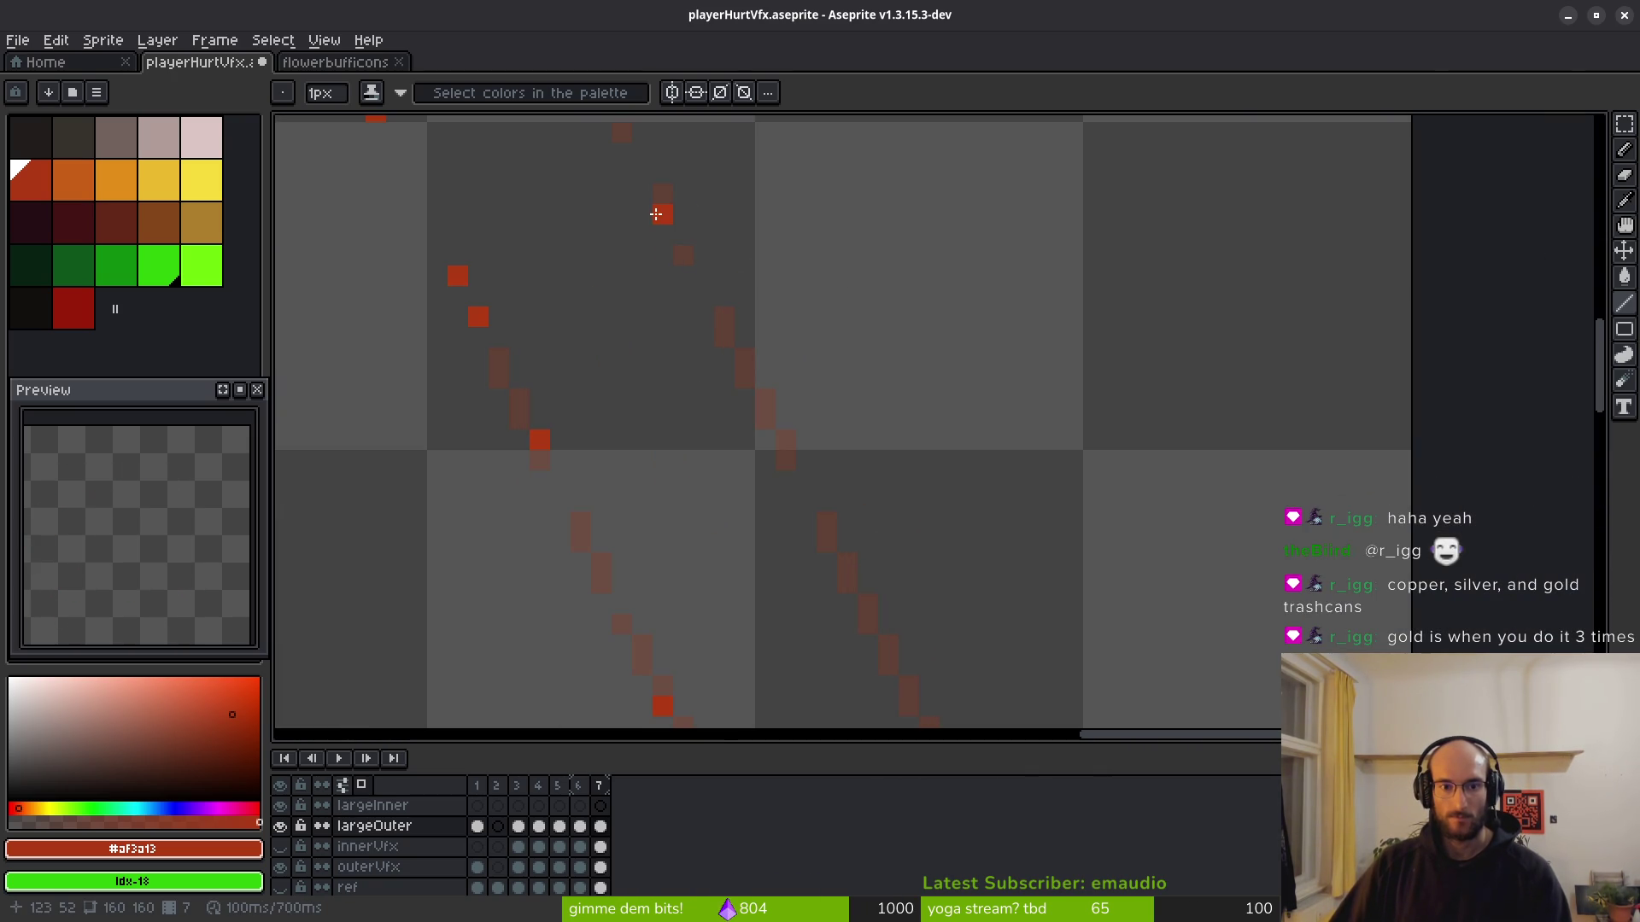
click(684, 274)
drag(737, 359, 648, 229)
click(639, 209)
click(656, 248)
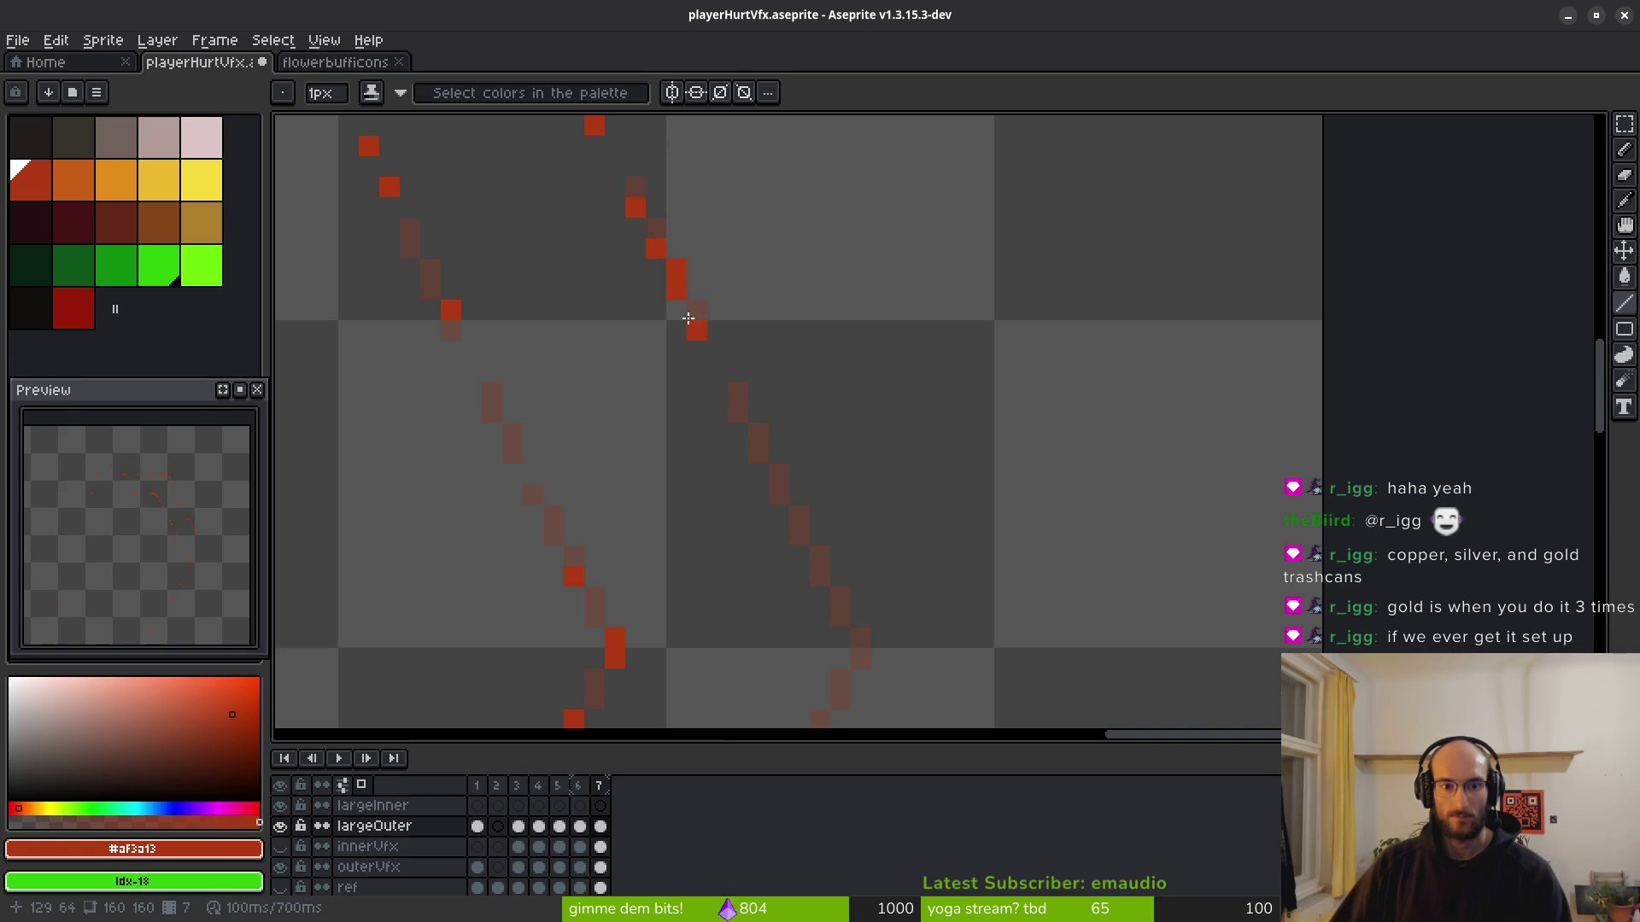
scroll(820, 394, down, 2)
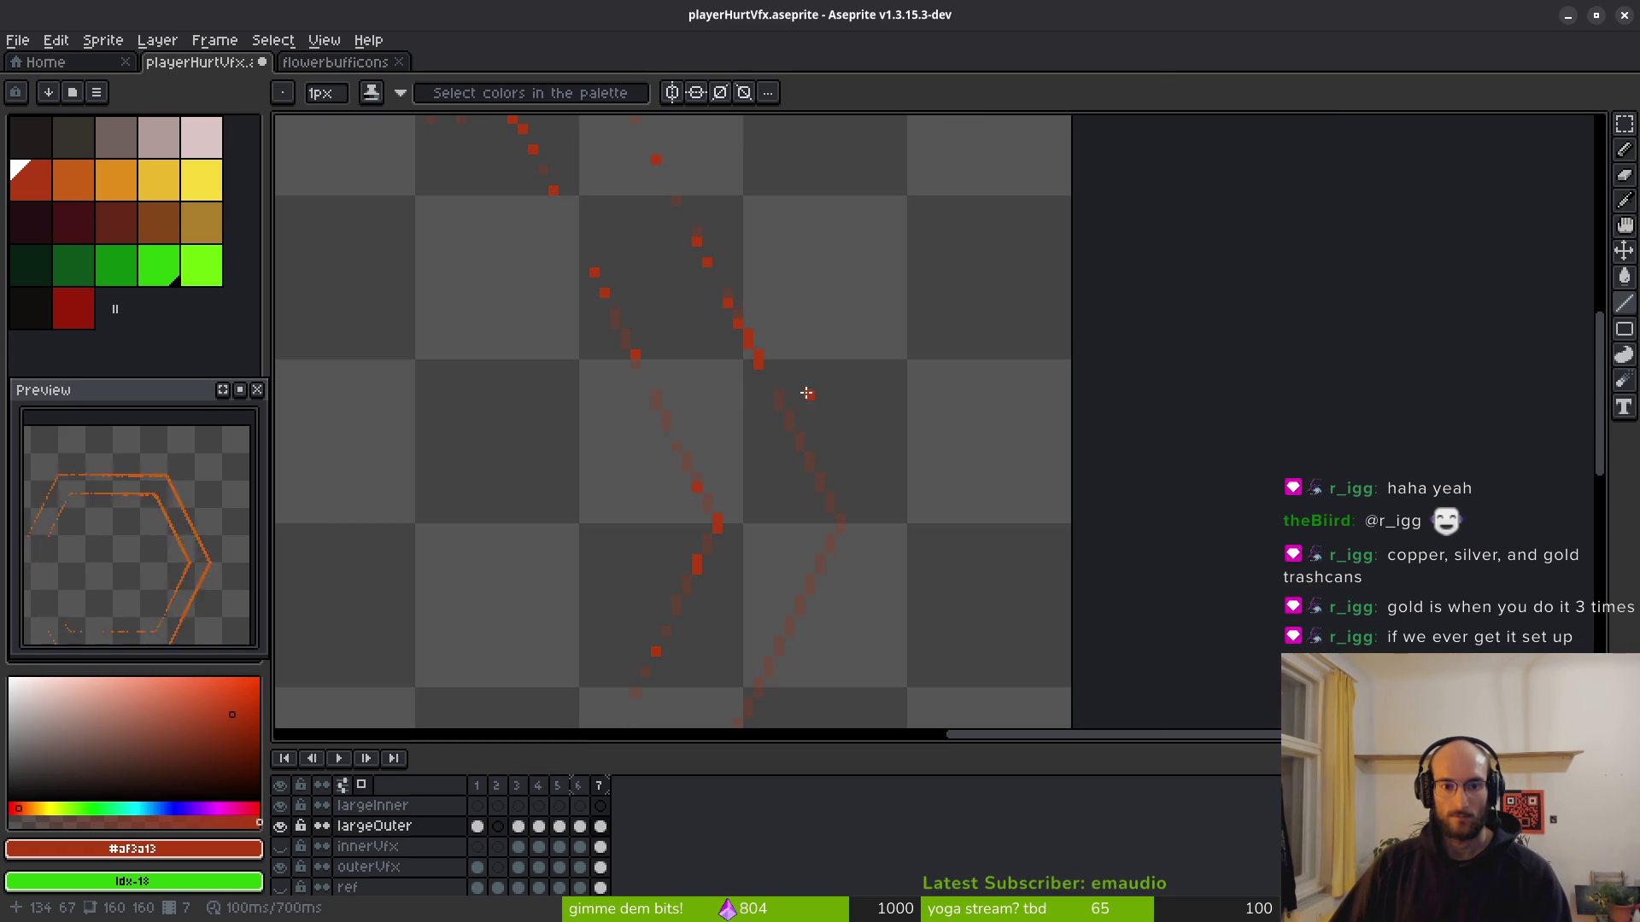
scroll(782, 389, up, 2)
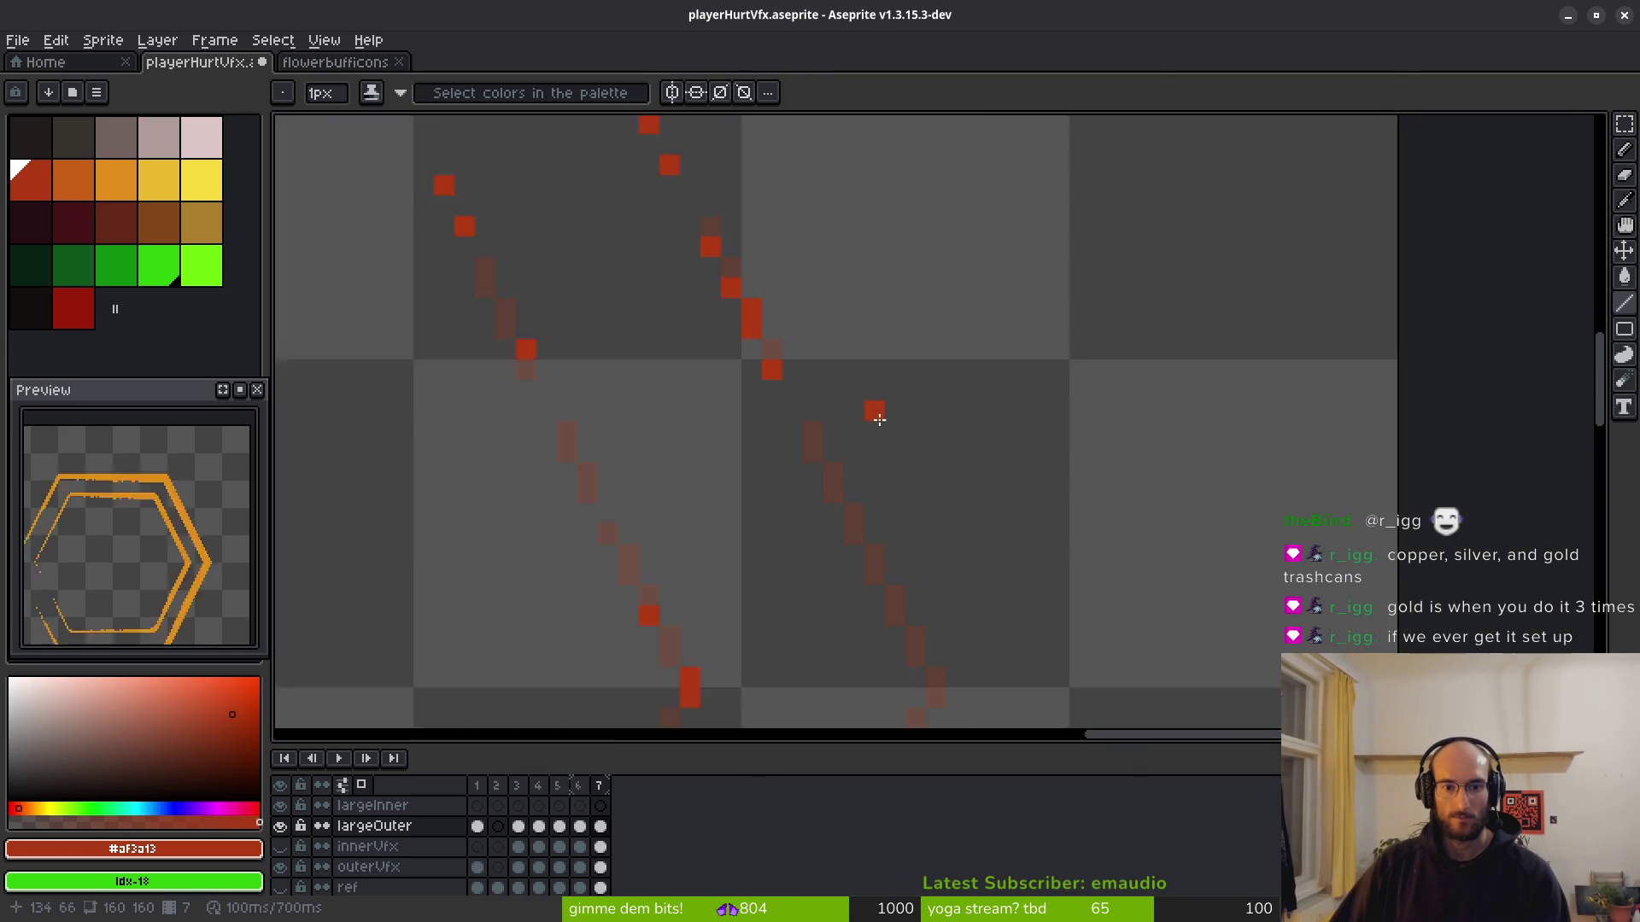
click(792, 344)
drag(824, 408, 850, 453)
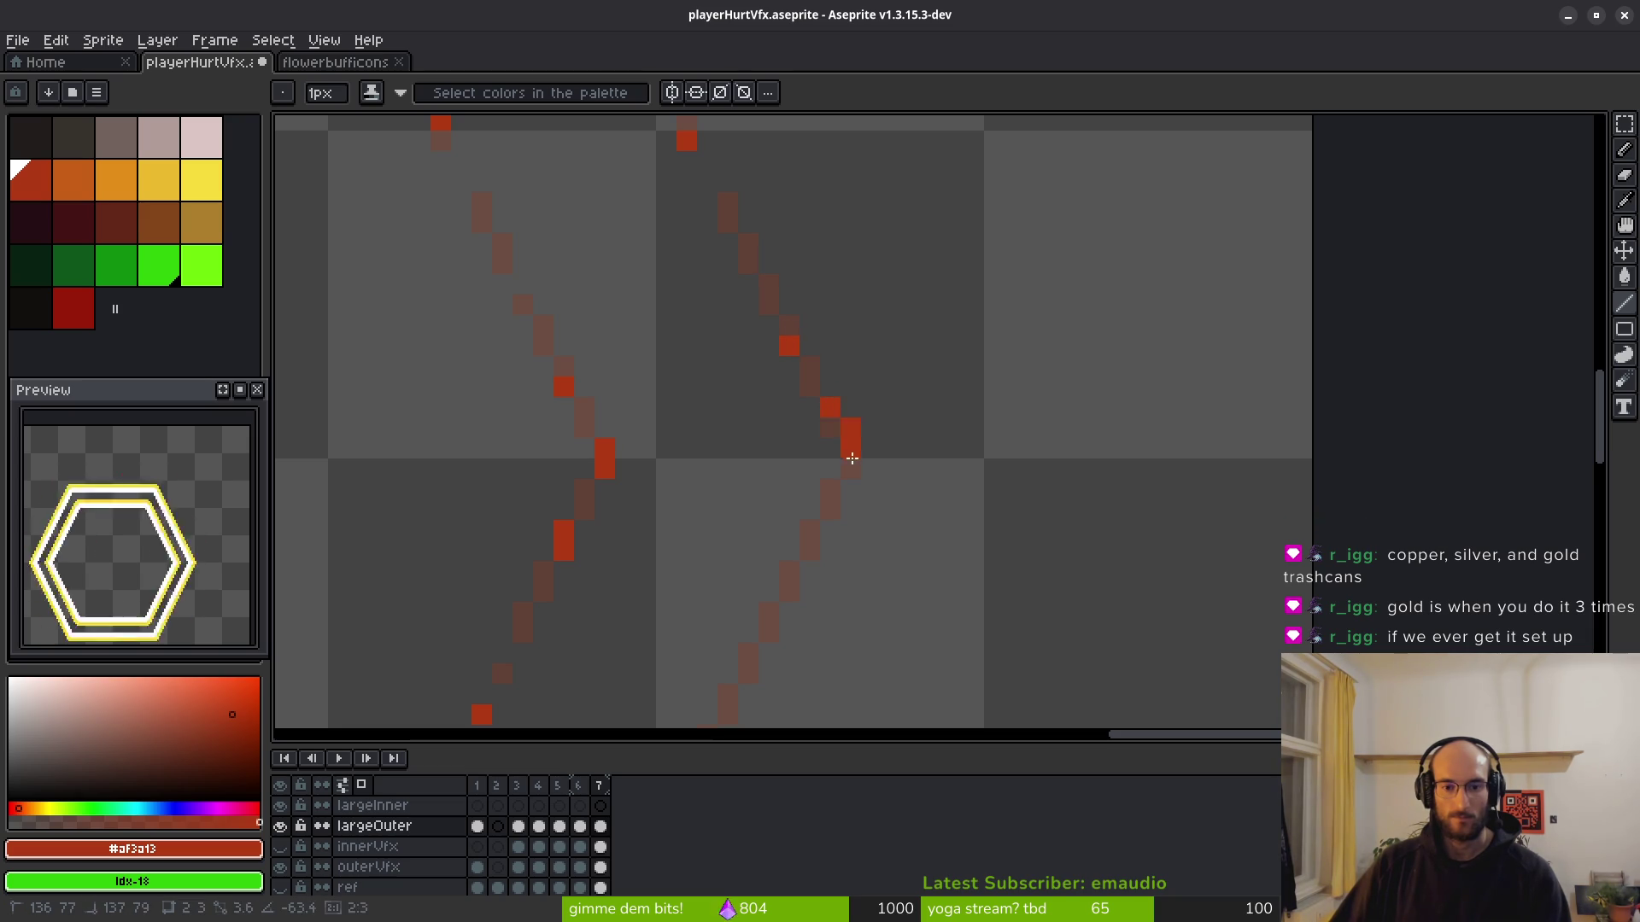
click(851, 469)
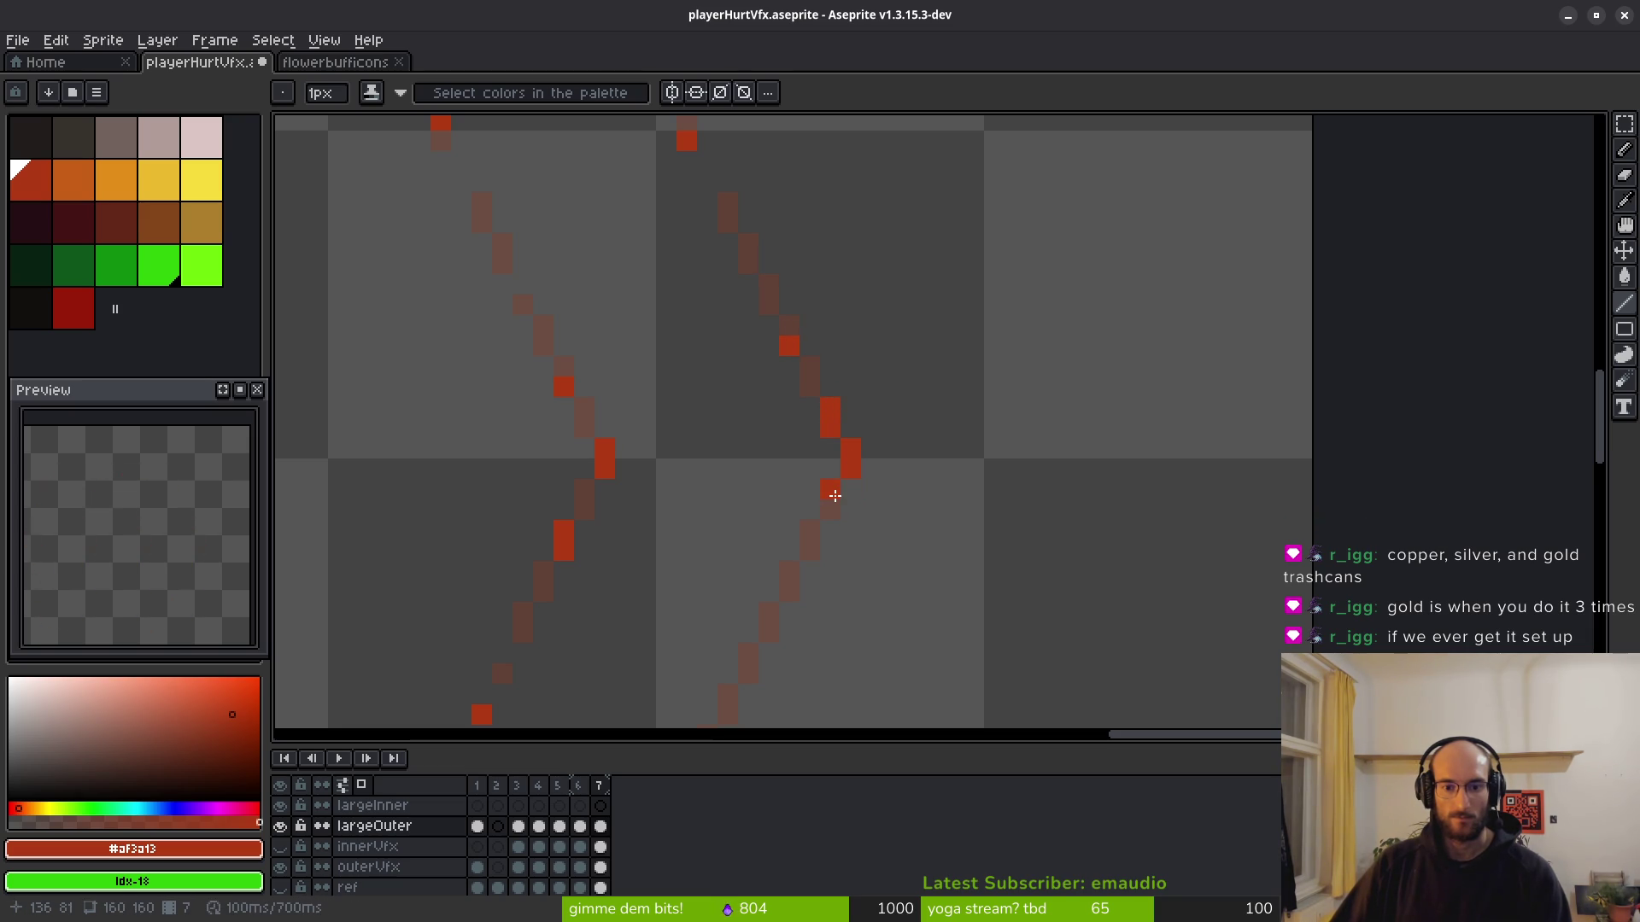
Finish filling the faint pixels of the right diagonal line in solid red.
scroll(835, 496, down, 3)
scroll(900, 339, up, 1)
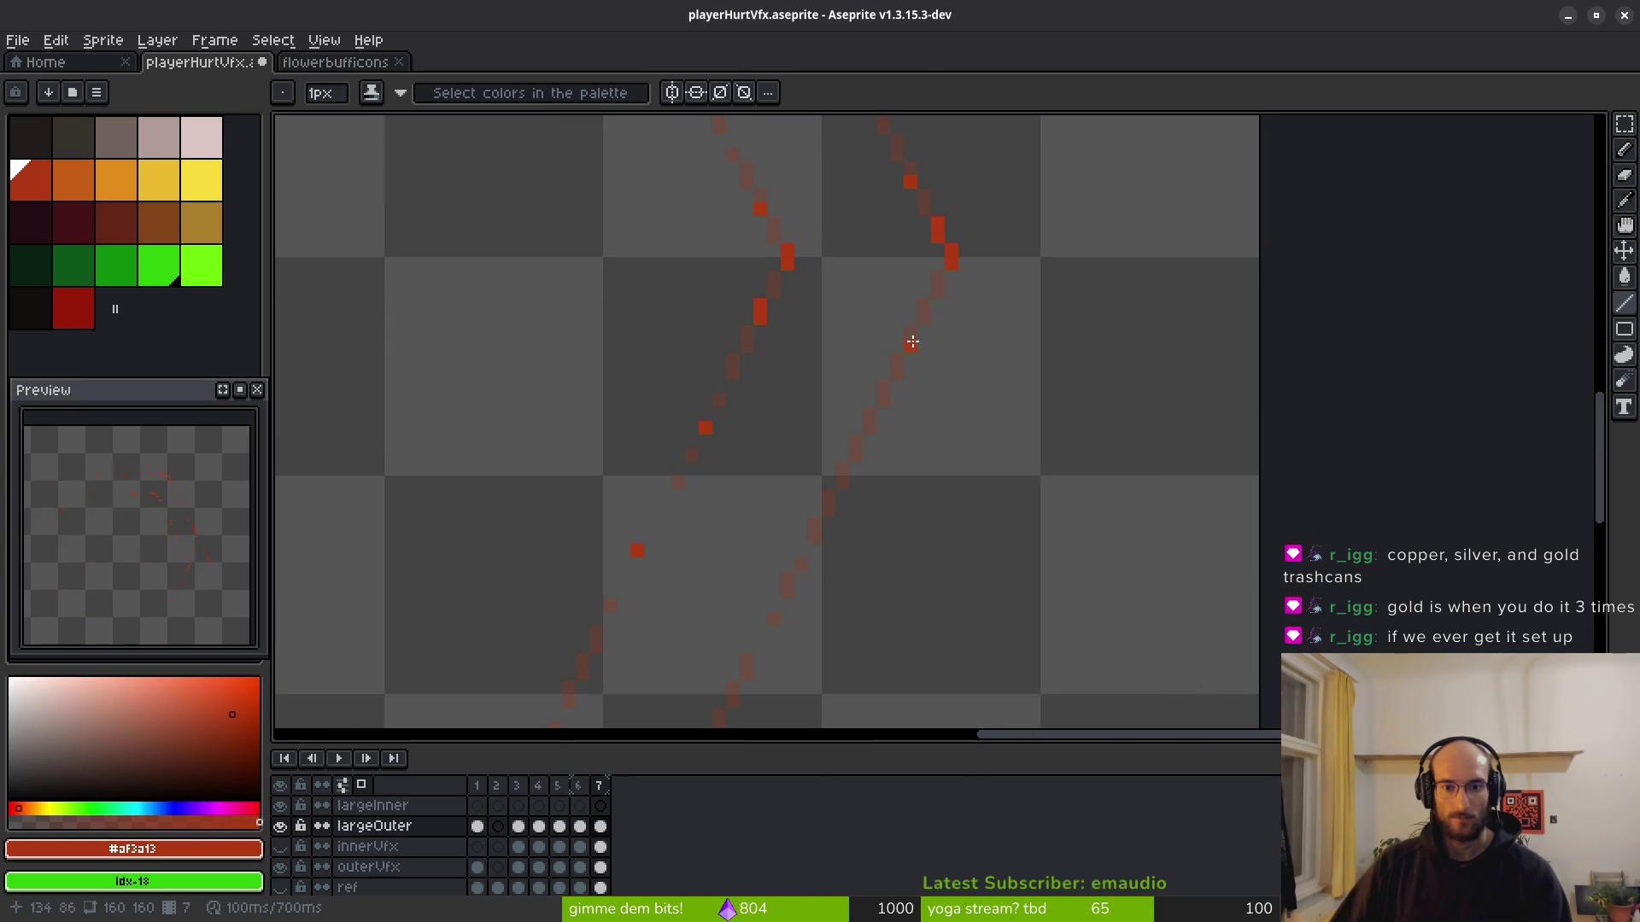
click(884, 393)
click(871, 426)
click(853, 472)
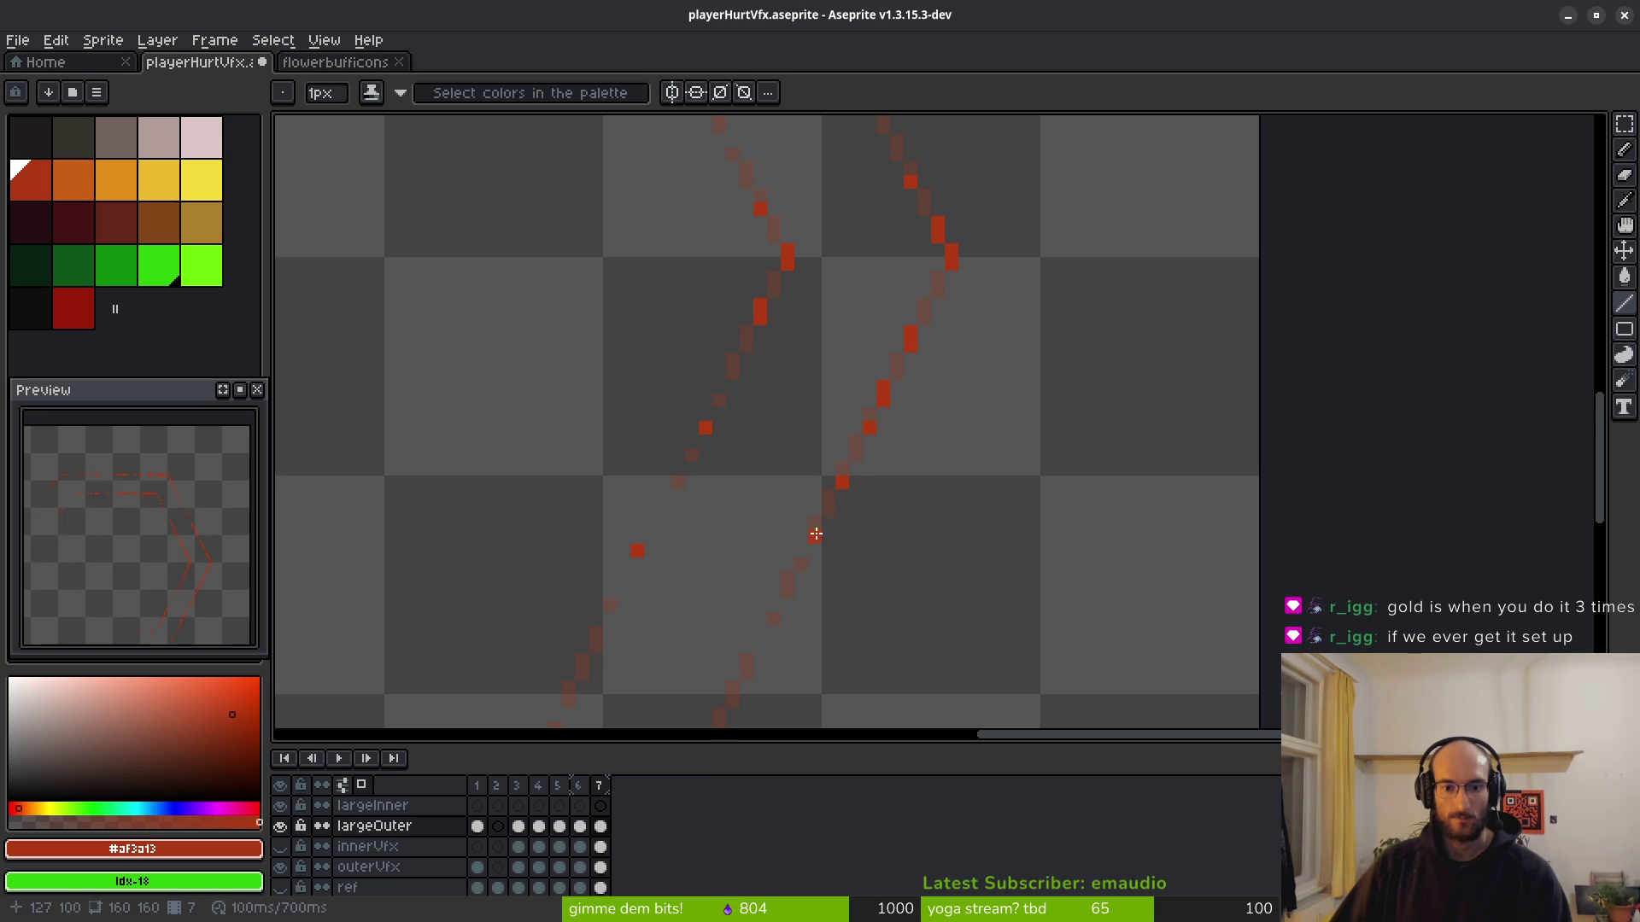
Save the edited sprite with Ctrl+S.
scroll(901, 560, down, 2)
scroll(872, 414, up, 1)
scroll(836, 390, up, 3)
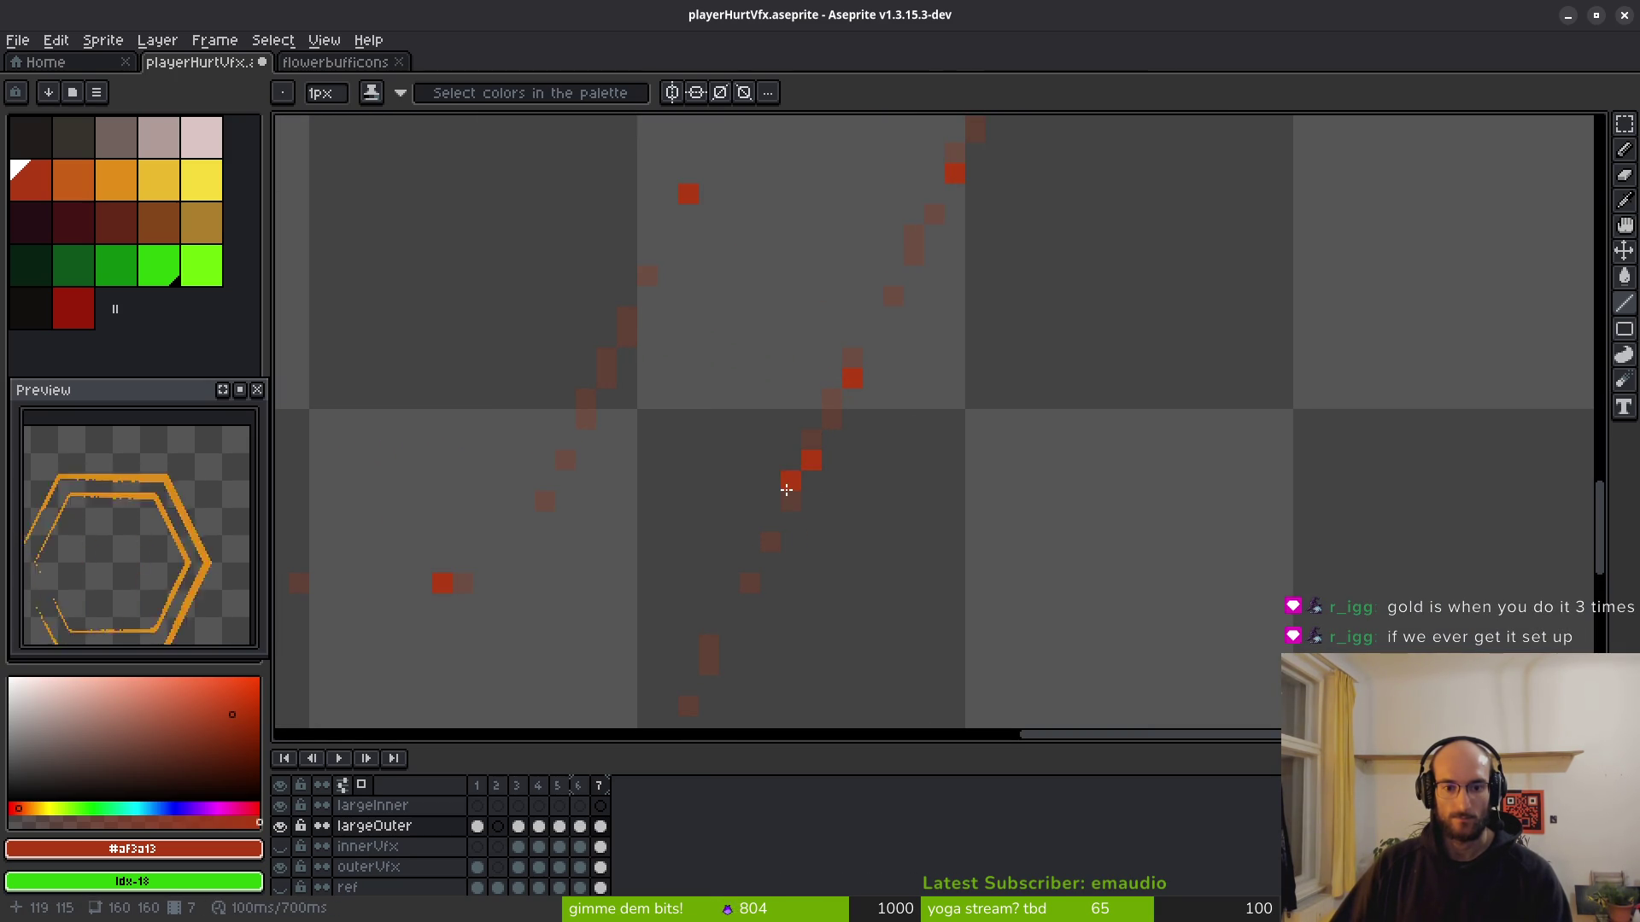
scroll(859, 460, down, 10)
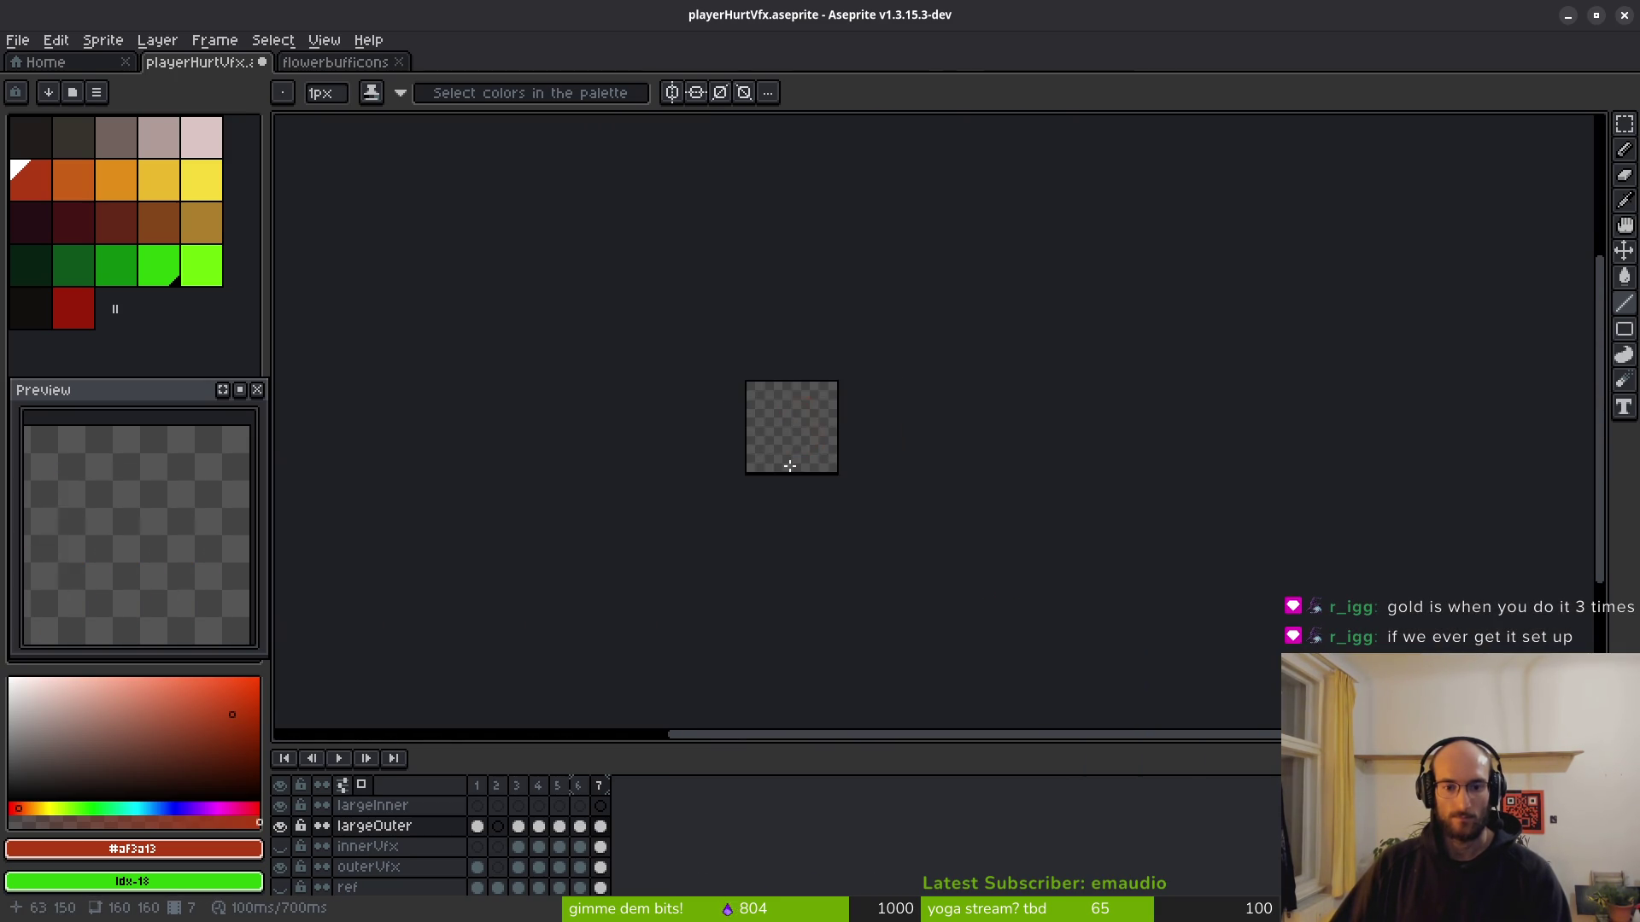
scroll(789, 436, up, 4)
scroll(837, 437, up, 2)
key(ctrl+s)
scroll(953, 458, right, 1)
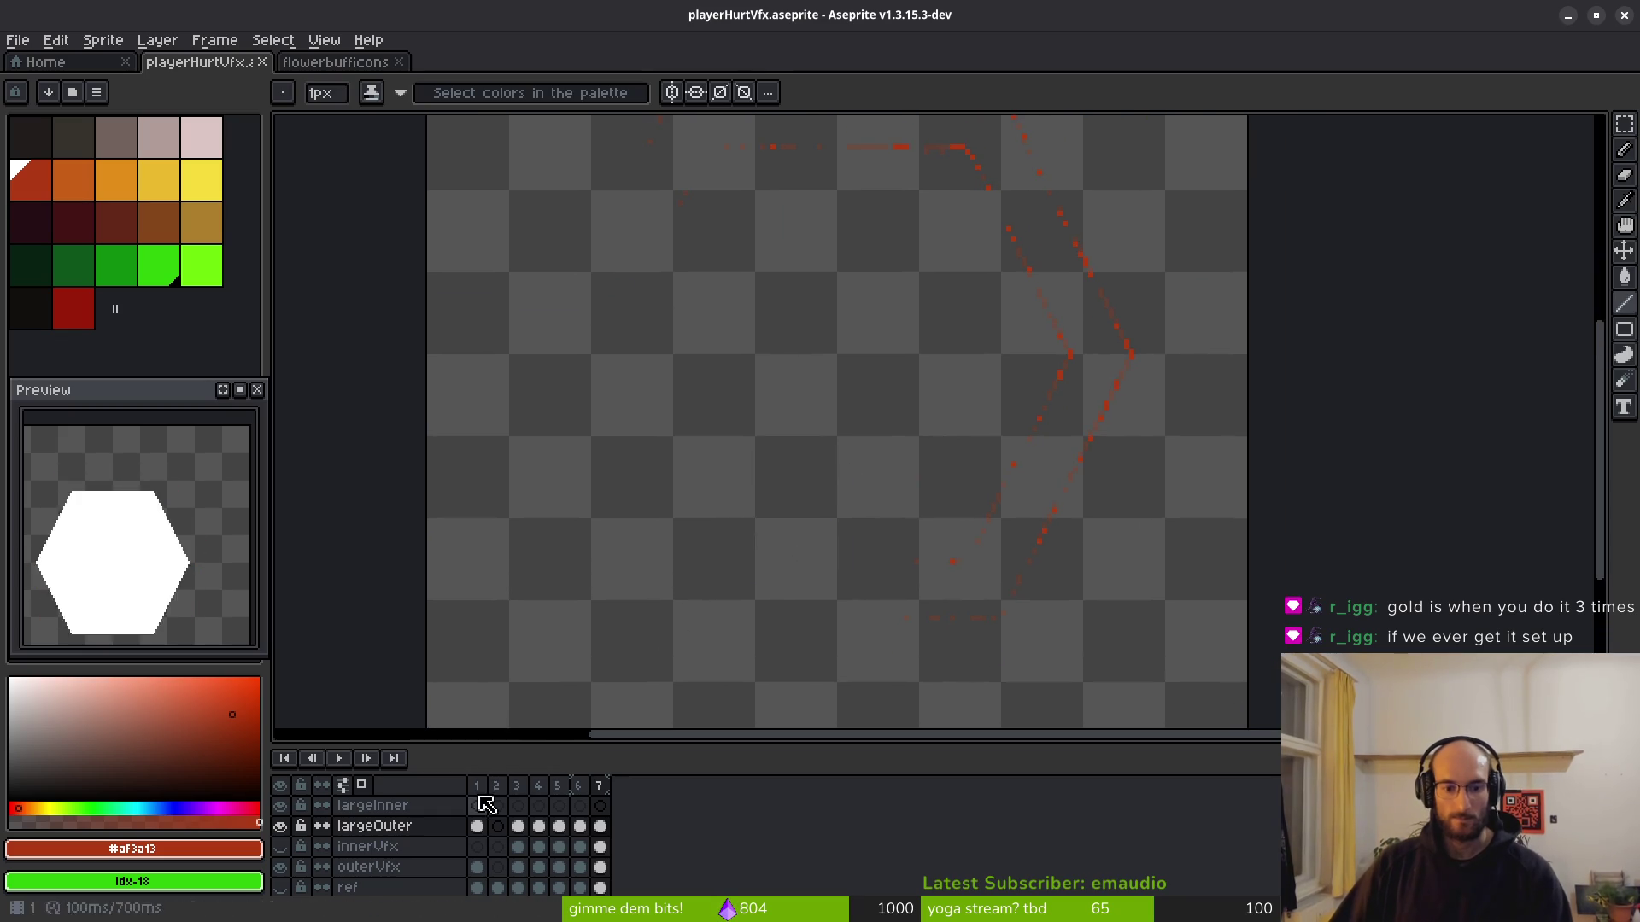
Toggle the outerVfx and innerVfx layers' visibility to inspect the hurt effect frames.
click(280, 867)
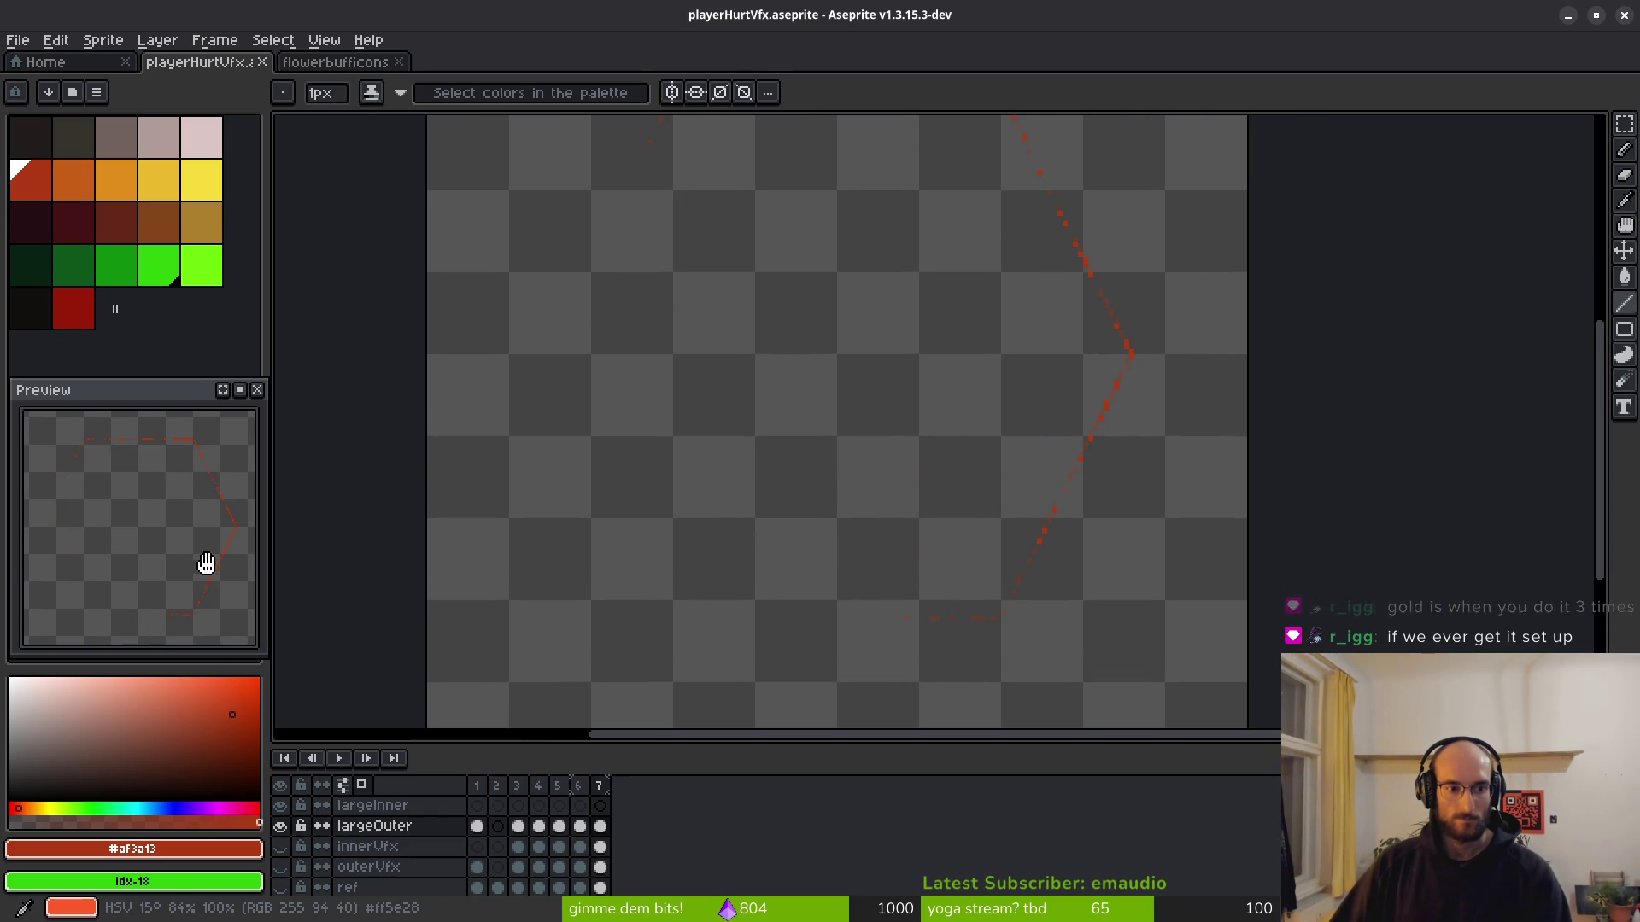
scroll(795, 470, down, 4)
drag(807, 458, 815, 455)
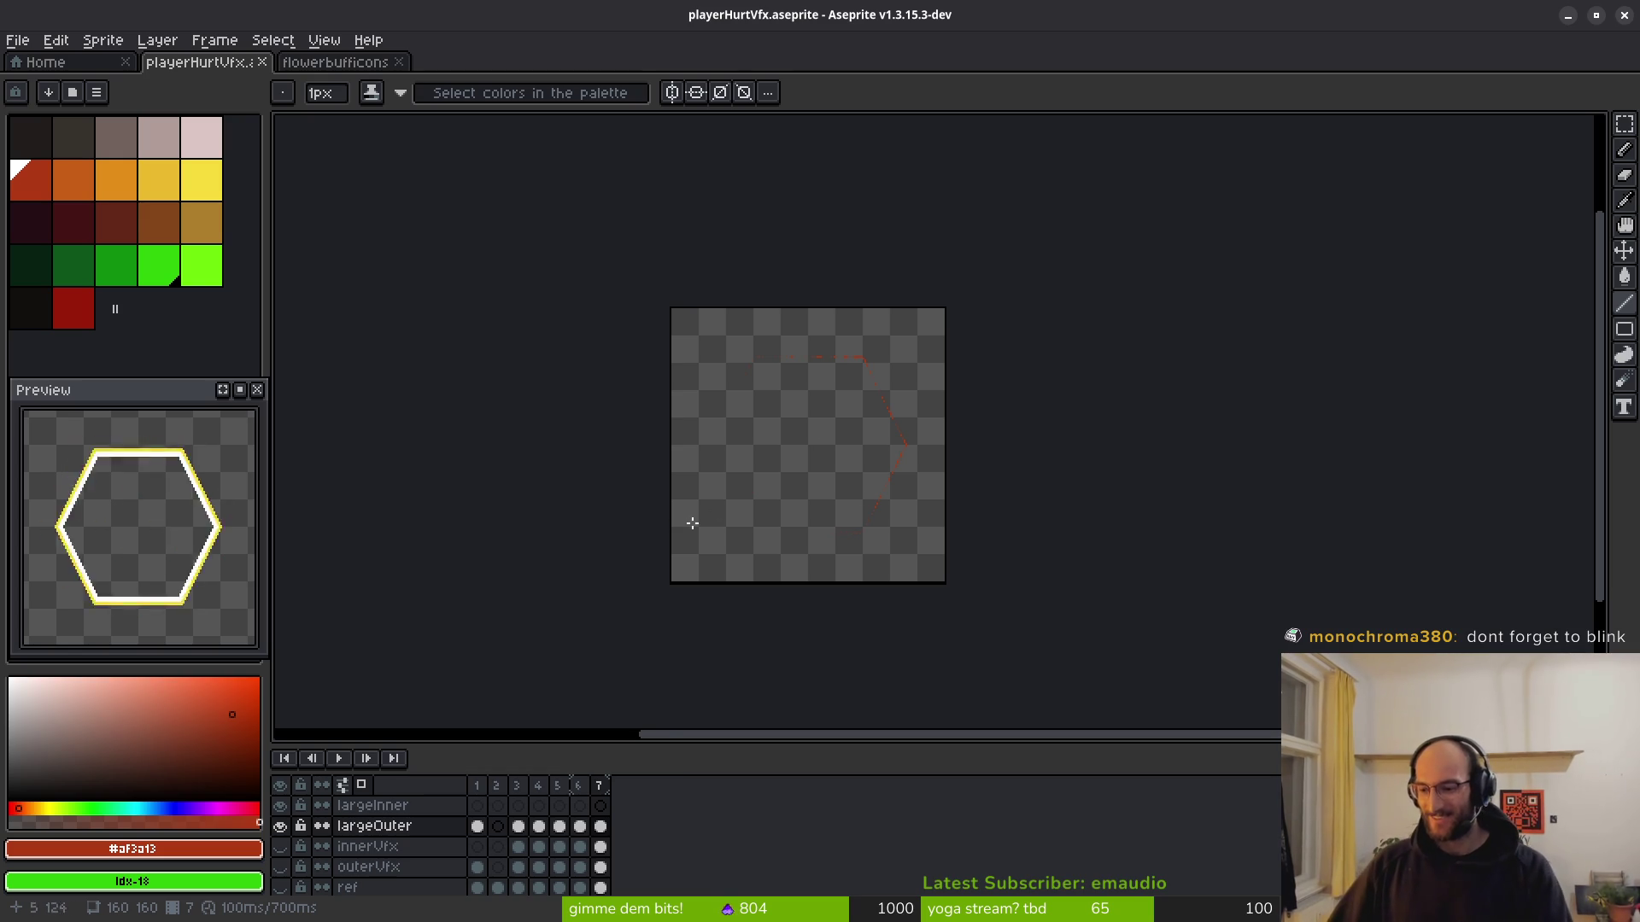
scroll(760, 380, up, 2)
scroll(875, 433, down, 2)
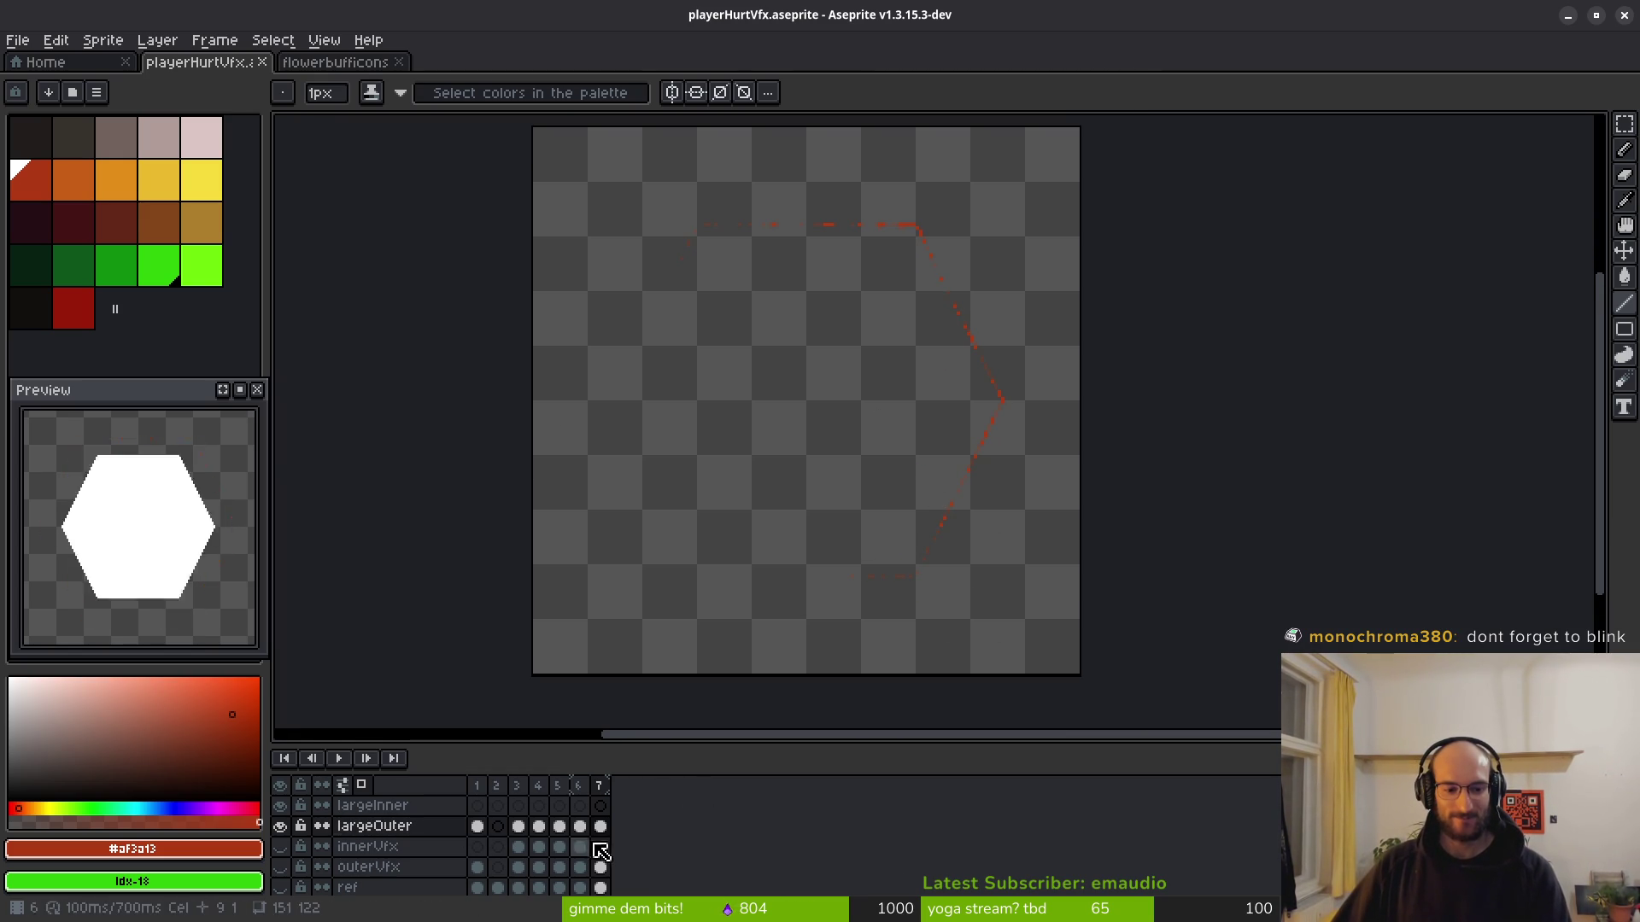
scroll(850, 488, down, 1)
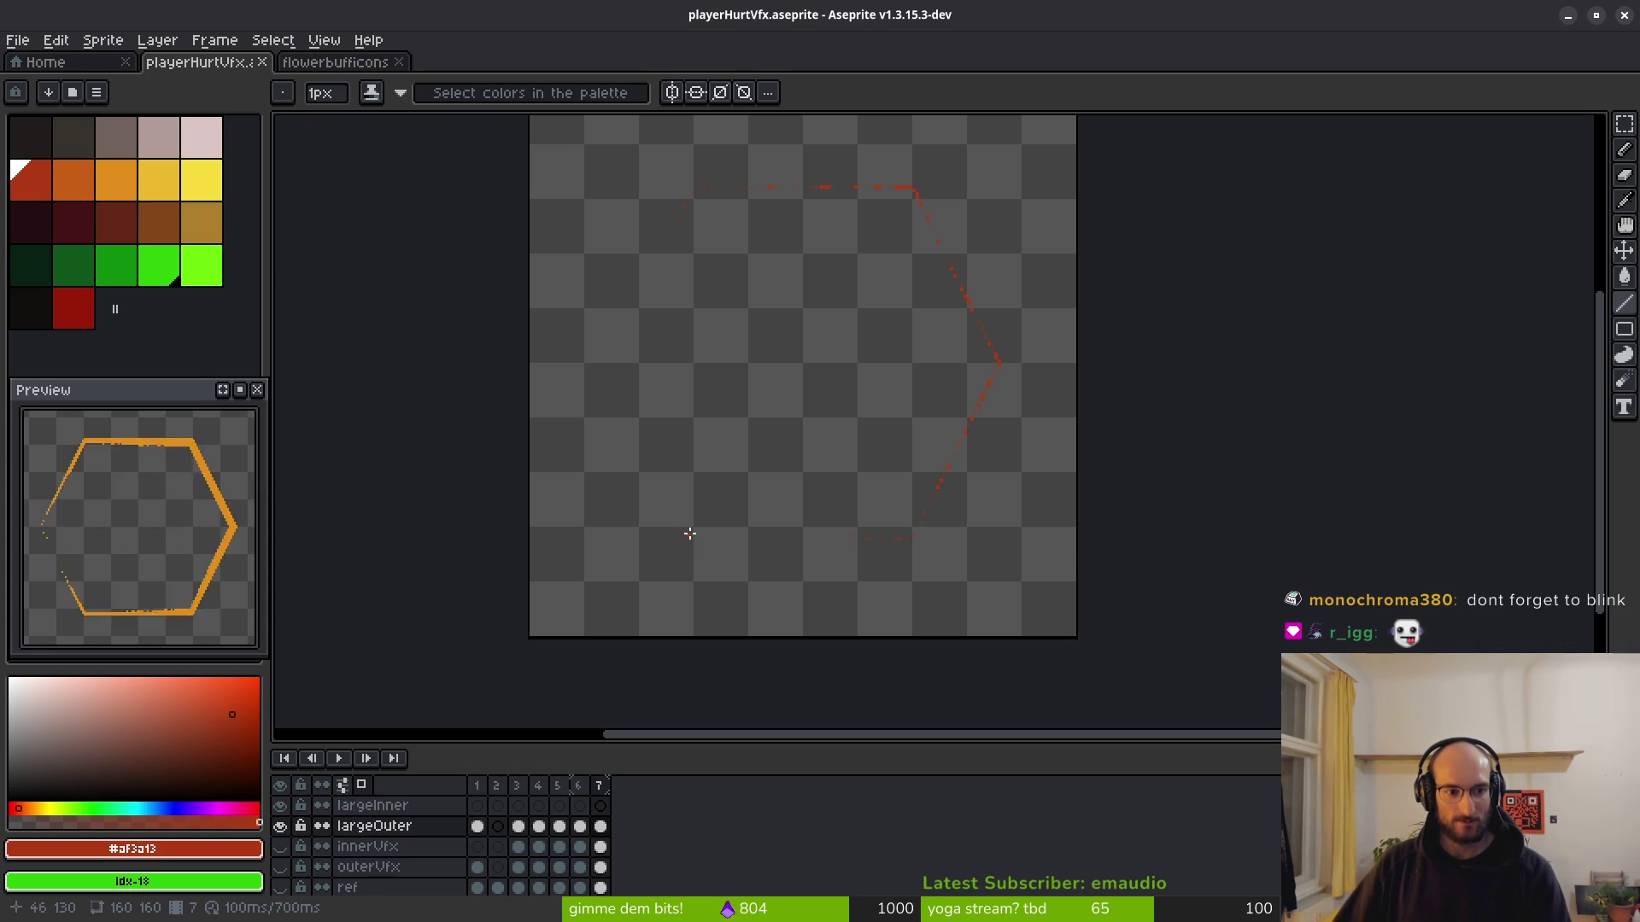
scroll(743, 512, up, 2)
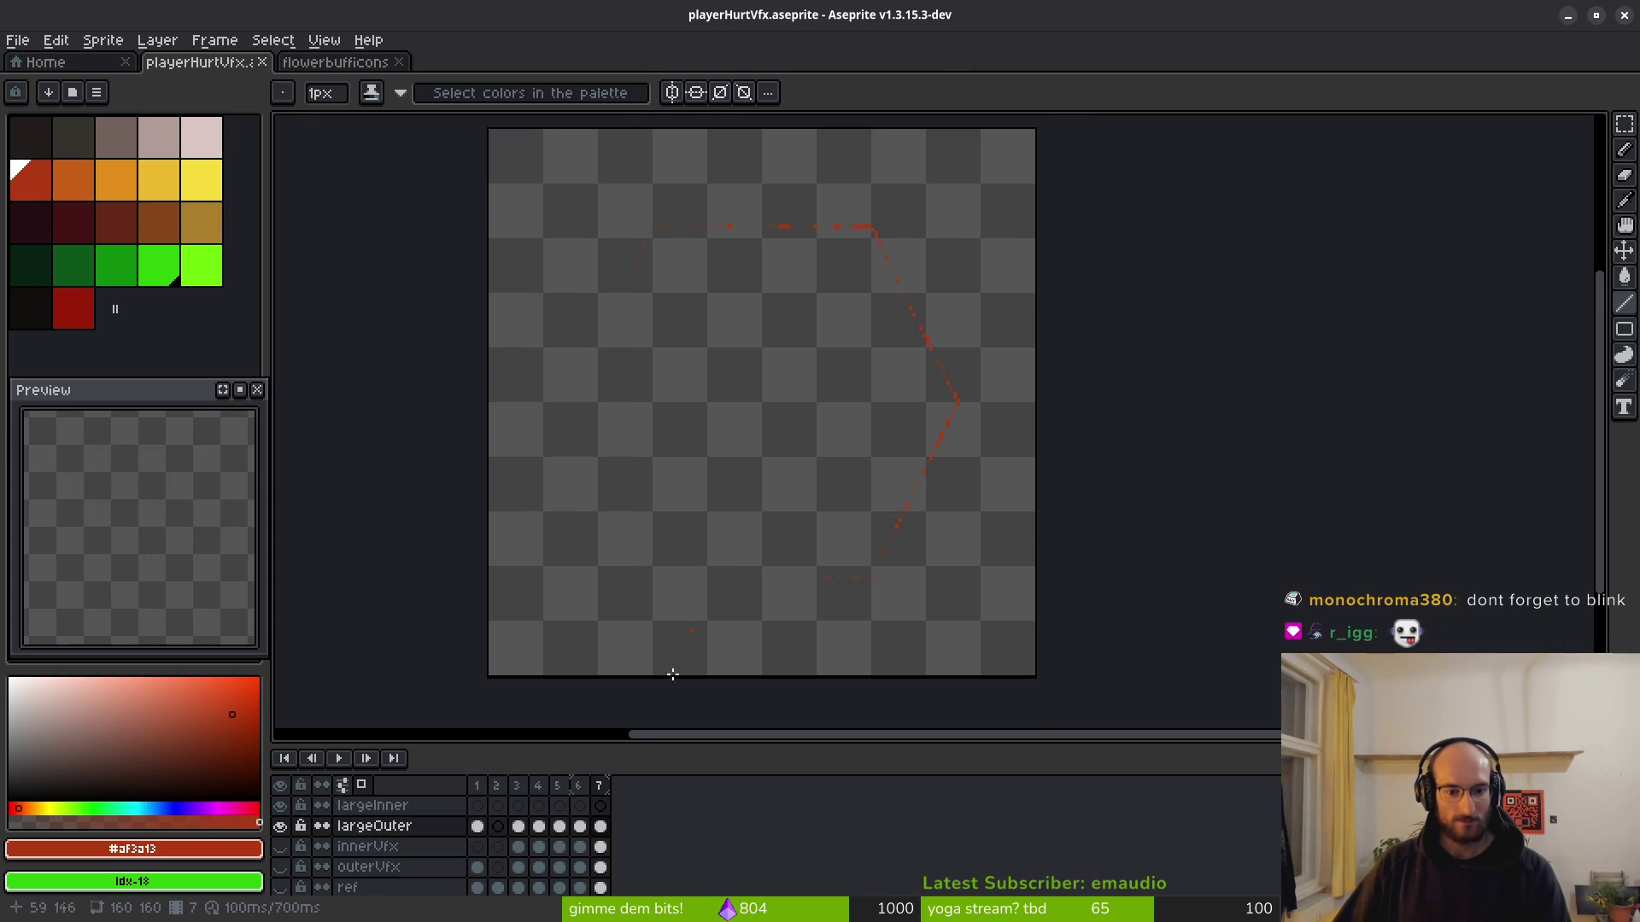
click(281, 848)
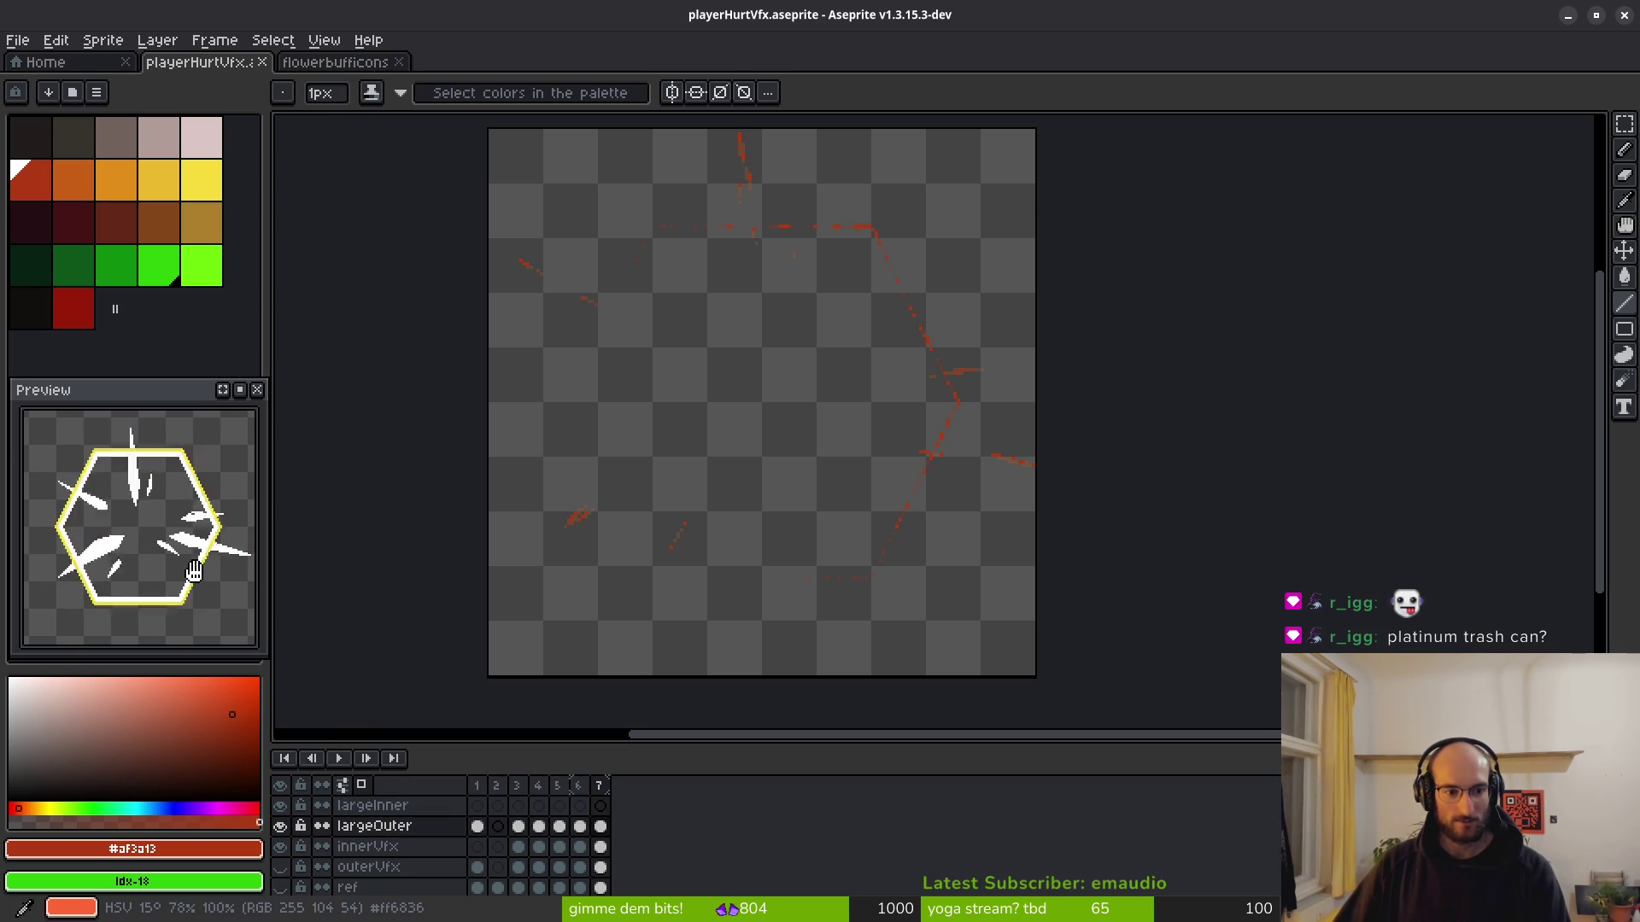
scroll(205, 575, down, 2)
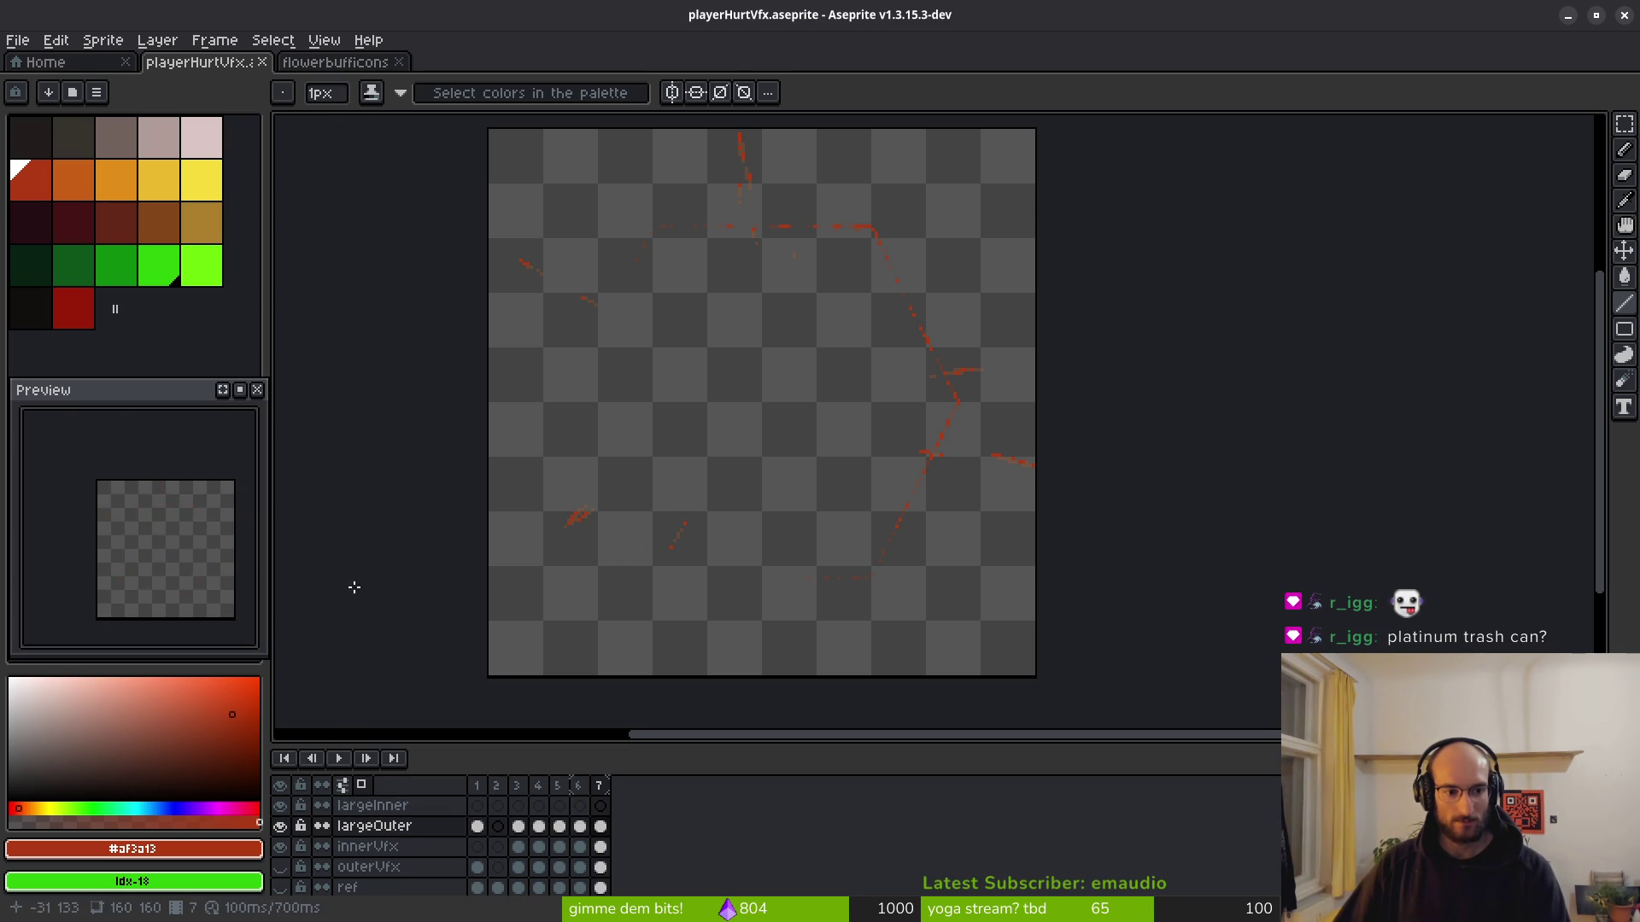
scroll(732, 567, right, 1)
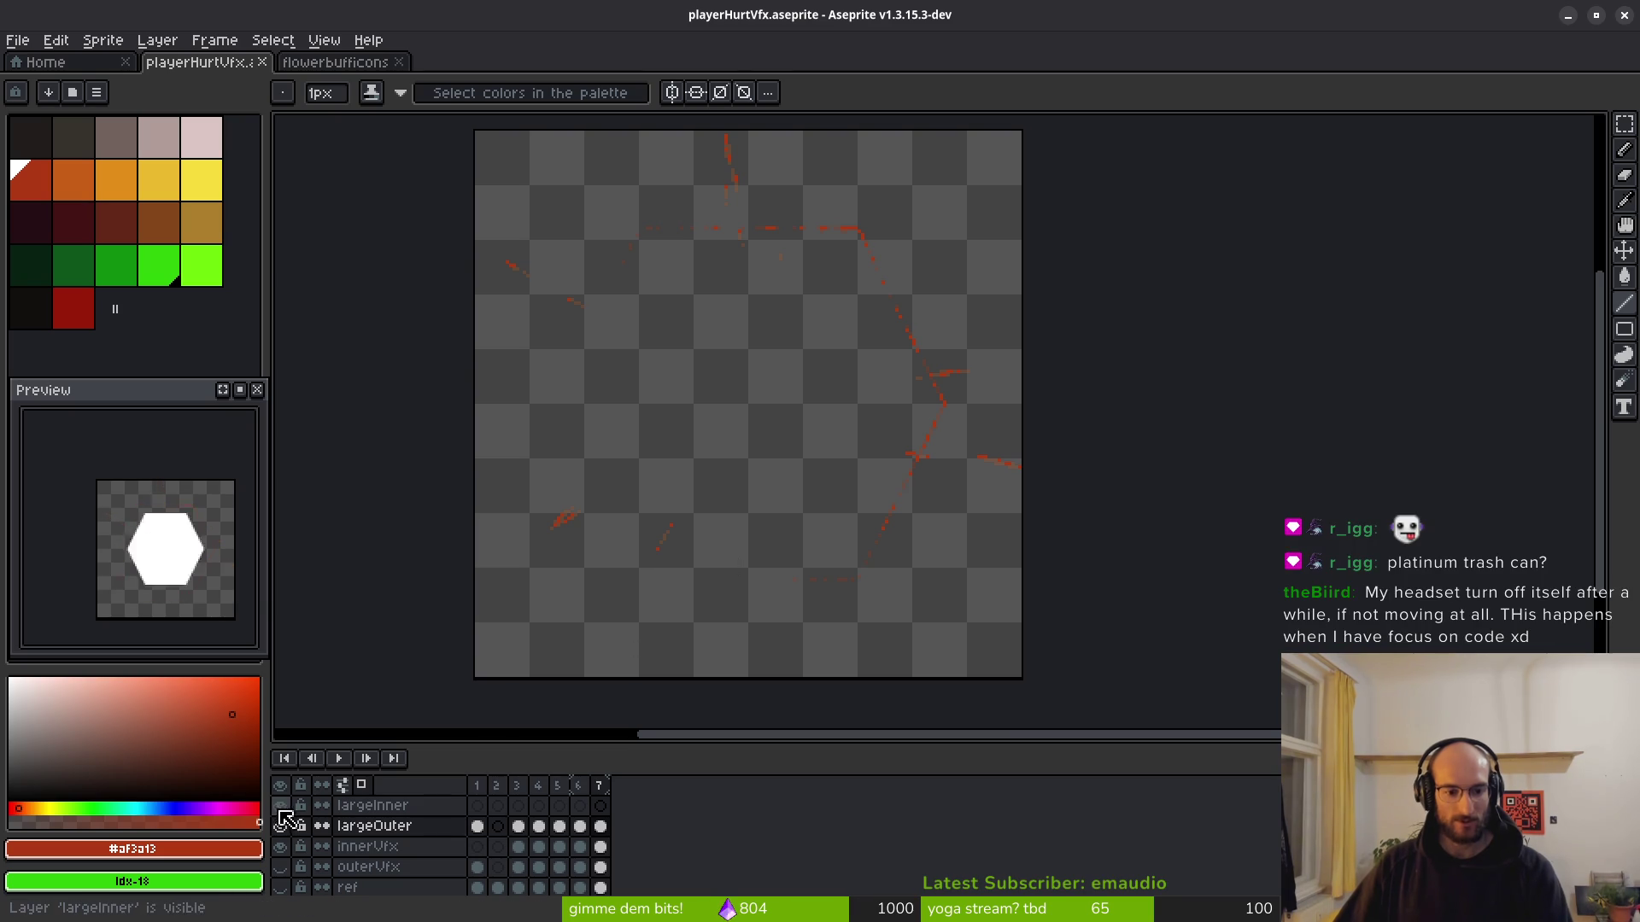
Delete the largeInner layer so largeOuter becomes the top layer.
click(359, 805)
key(Delete)
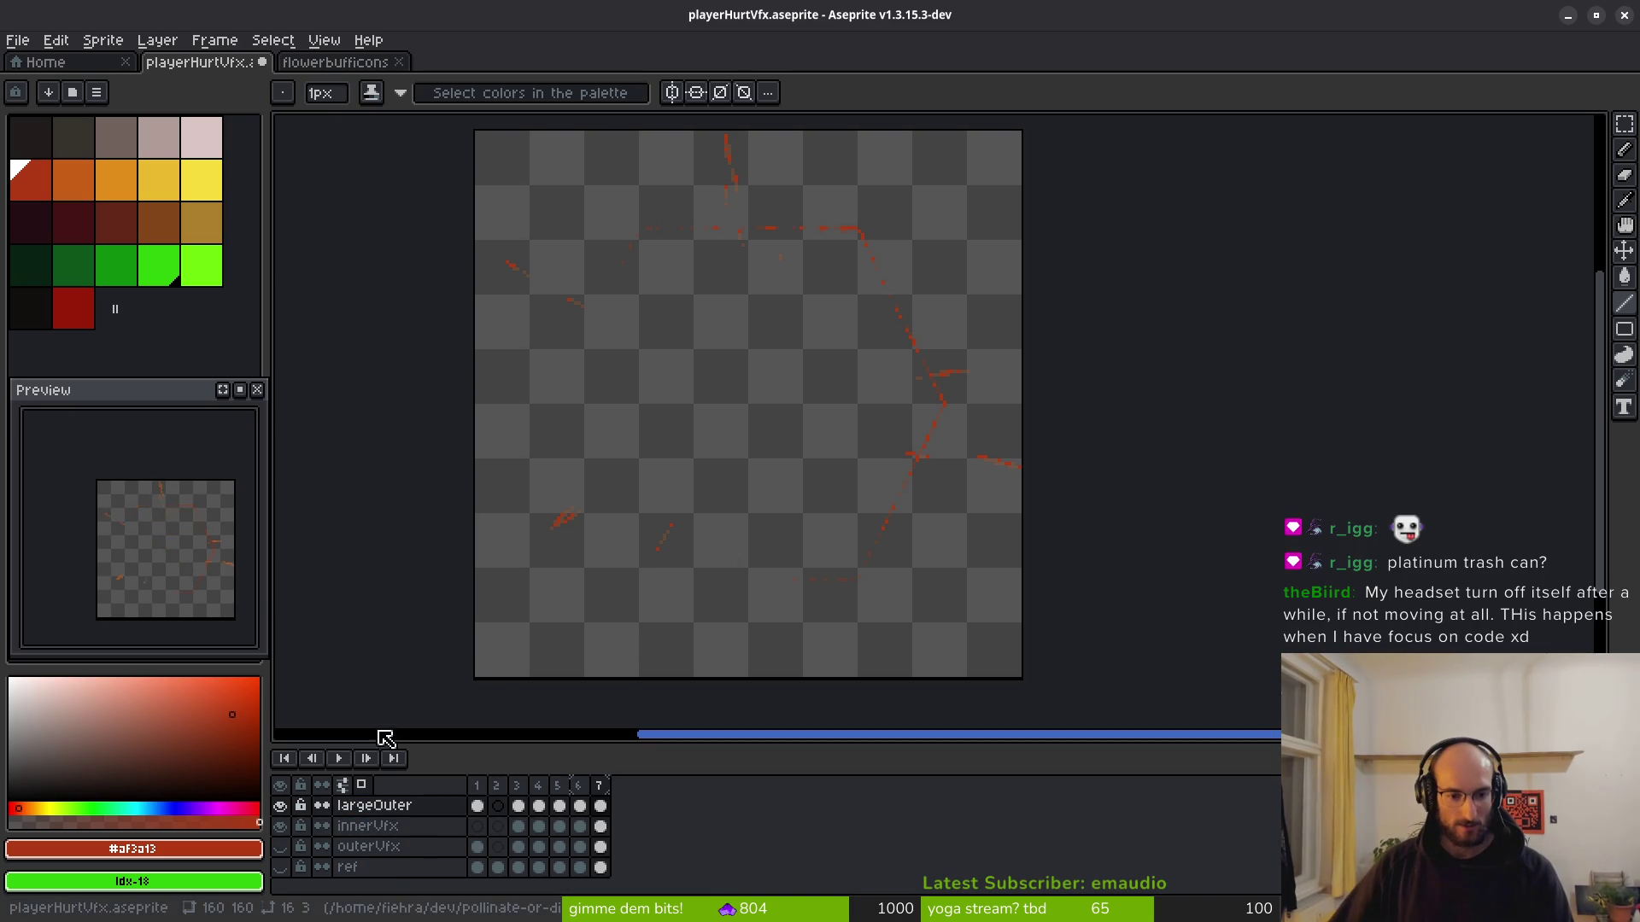
scroll(647, 523, right, 2)
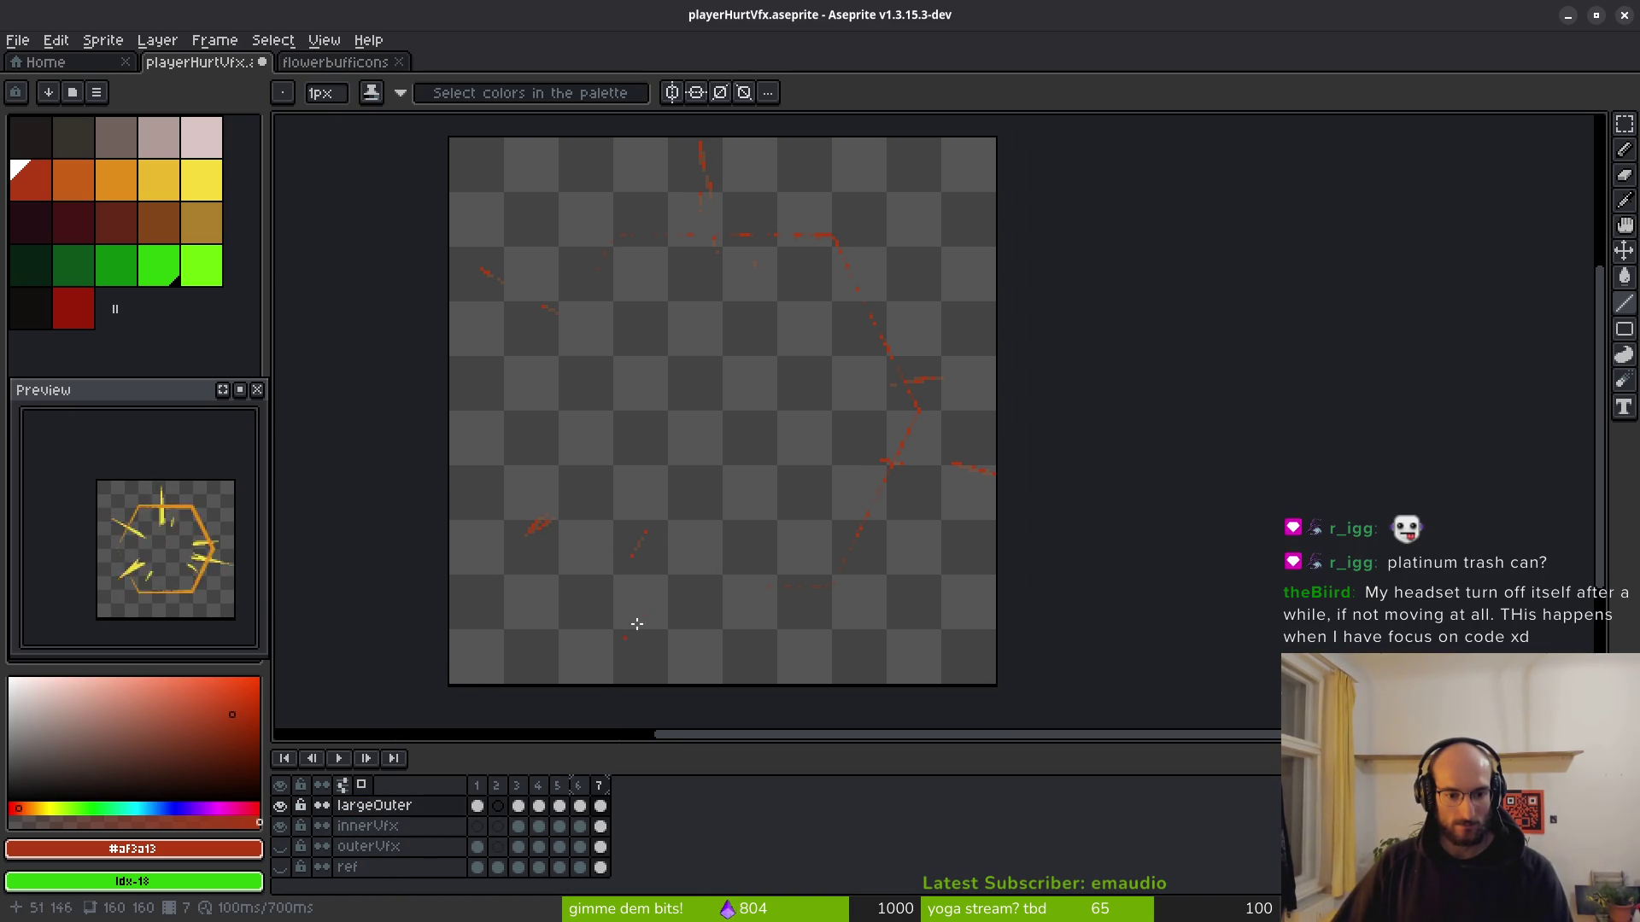
scroll(649, 590, right, 2)
key(ctrl+e)
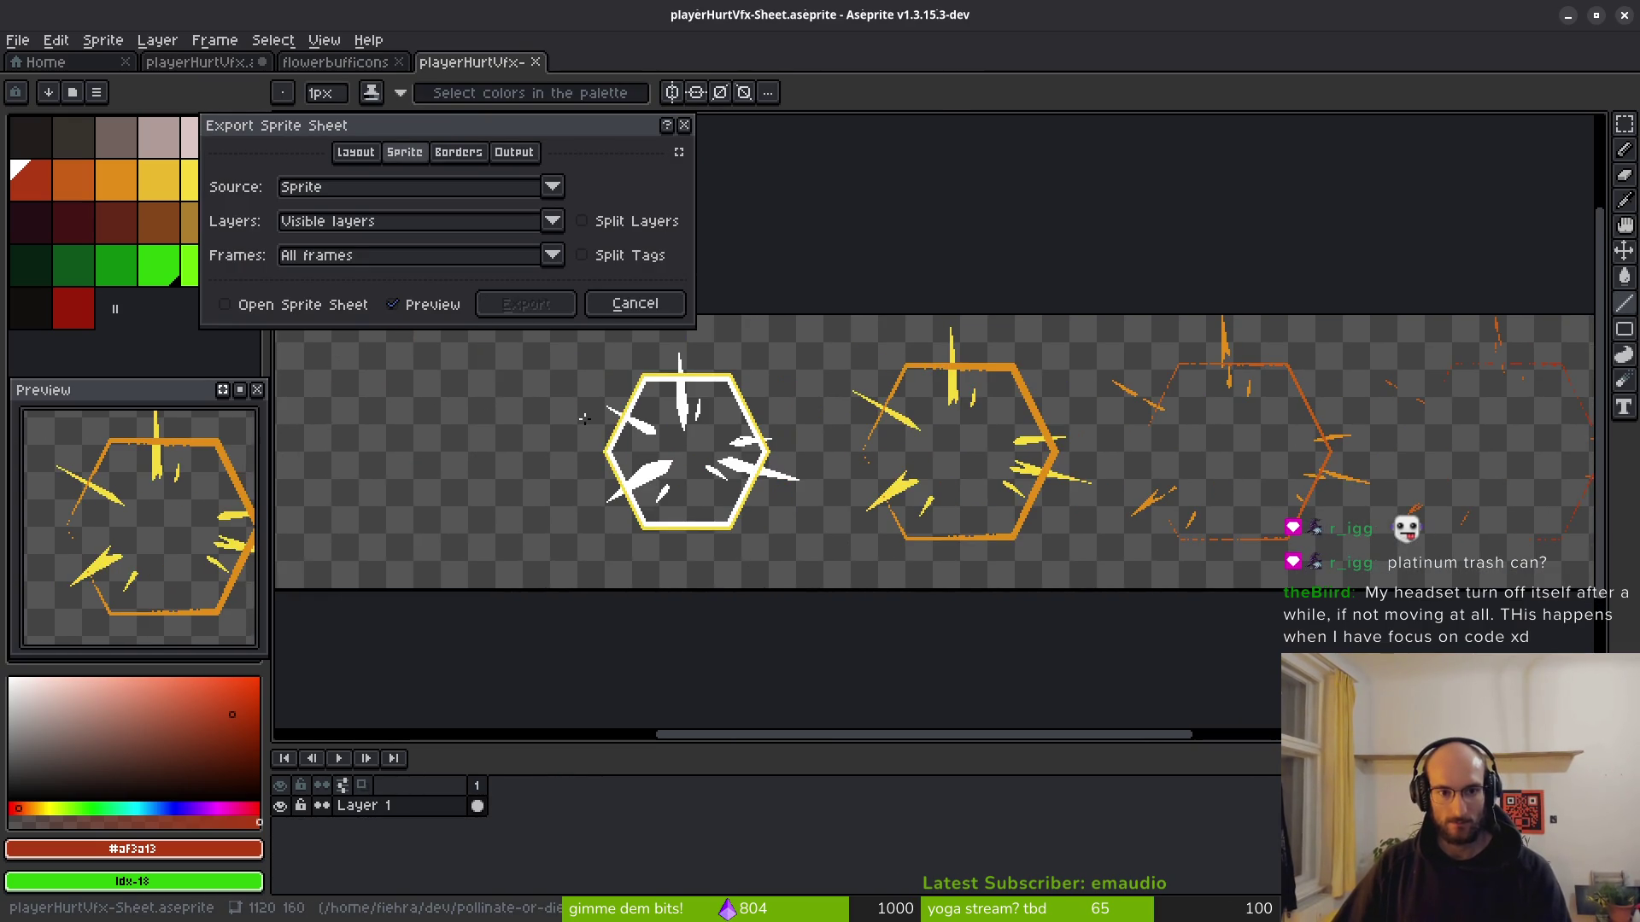
Generate the sprite sheet from all frames and choose the art/vfx folder as the export location.
click(525, 304)
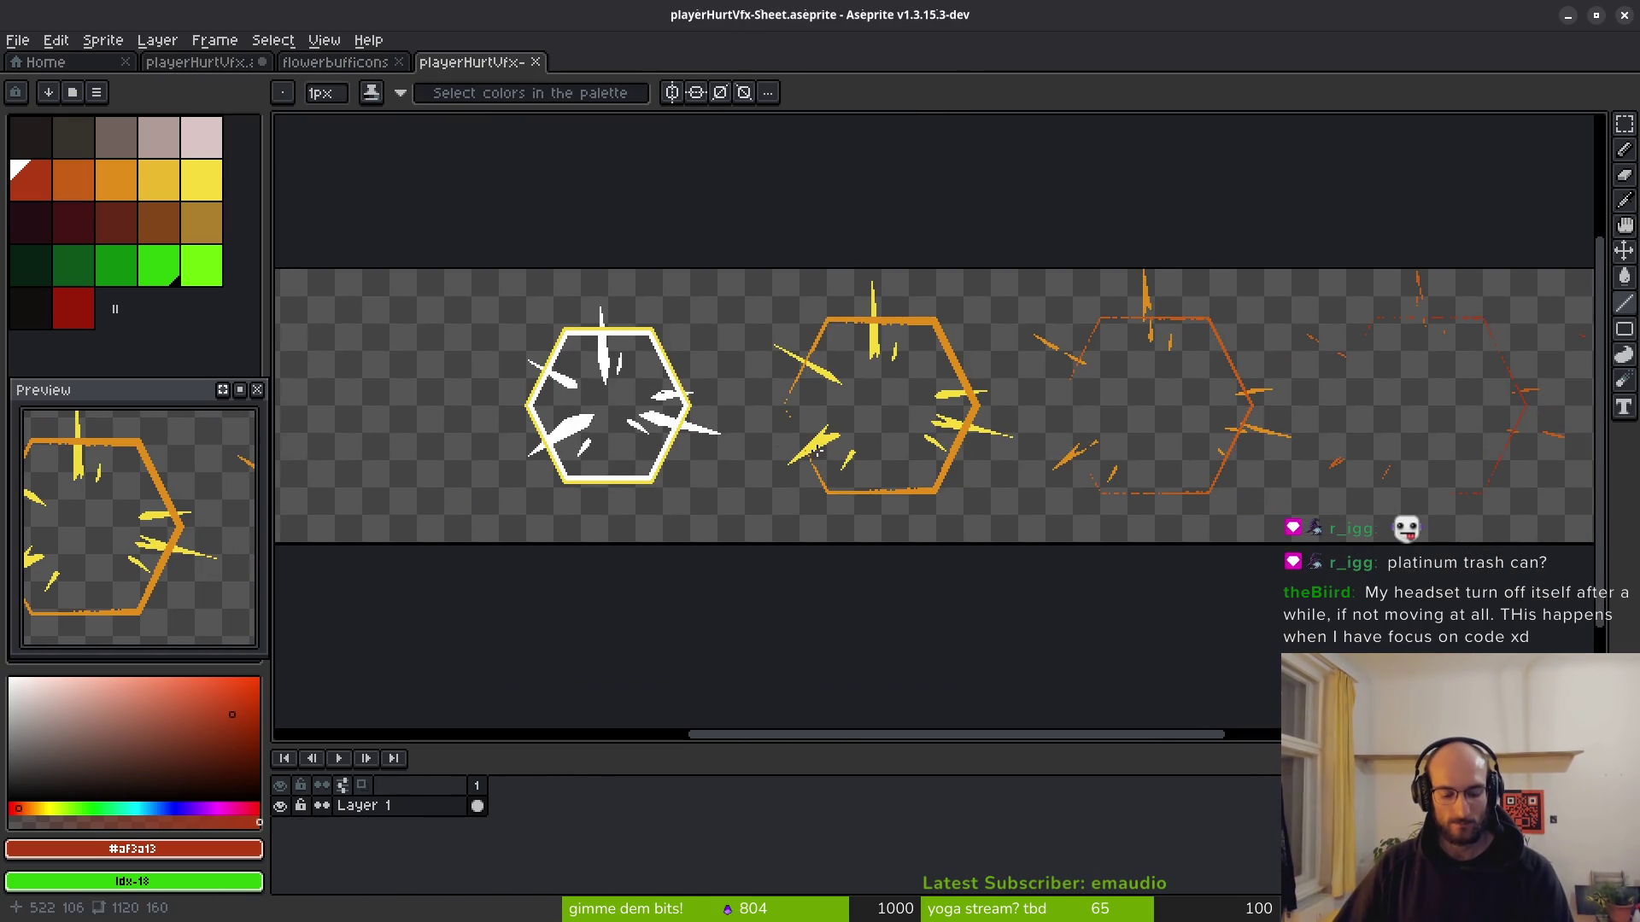
key(ctrl+alt+shift+s)
click(413, 75)
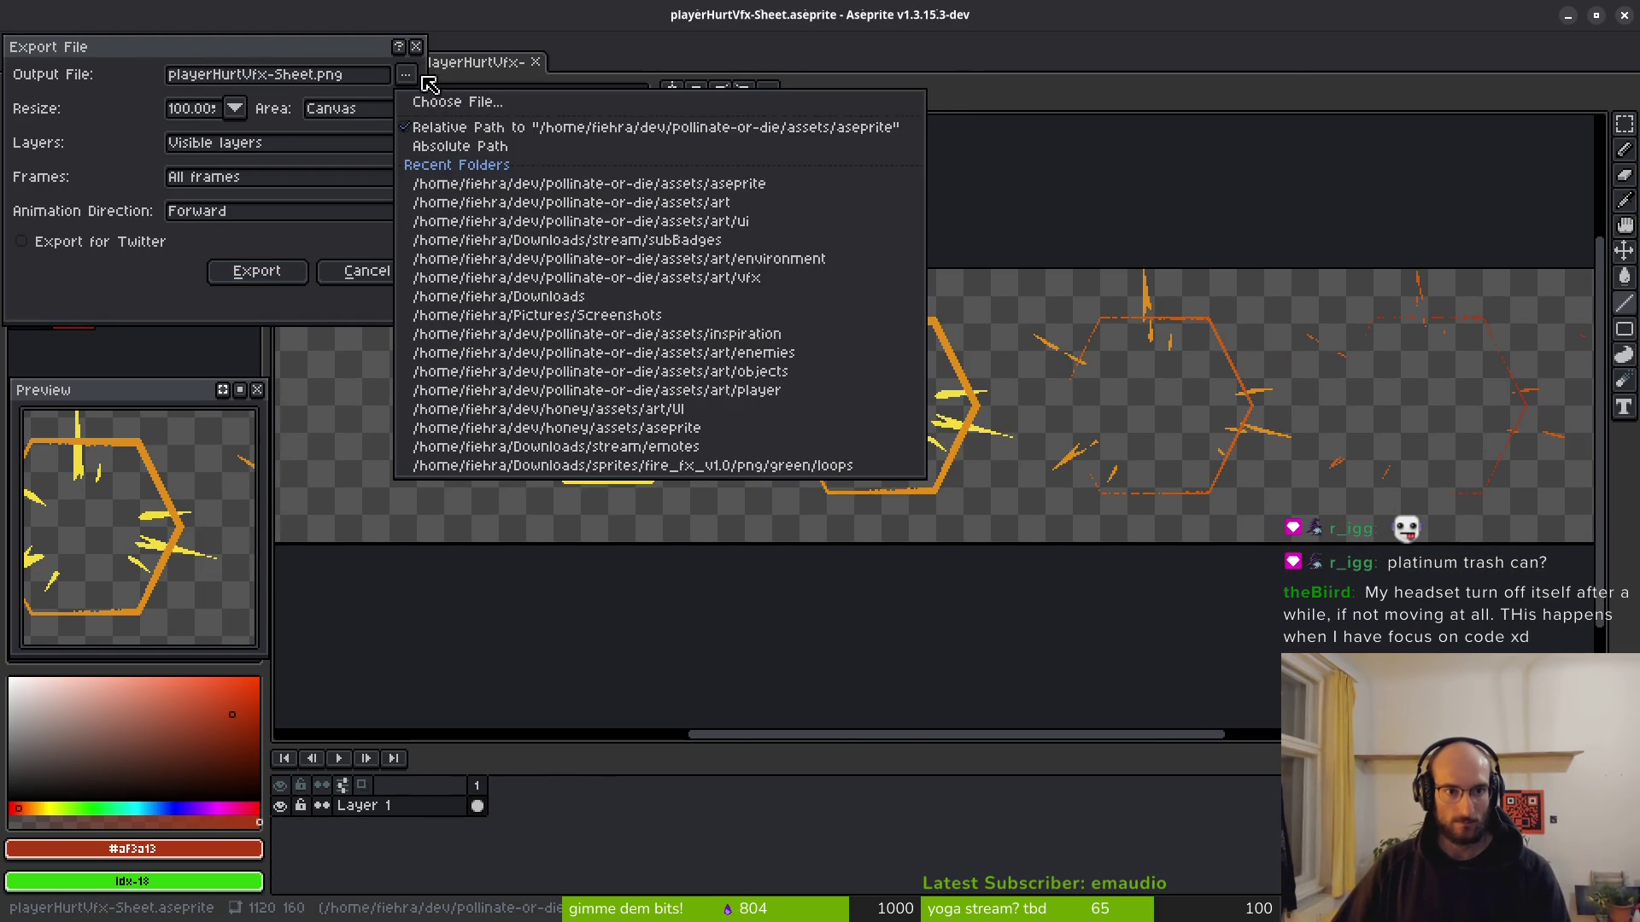
click(435, 99)
click(81, 75)
double_click(66, 171)
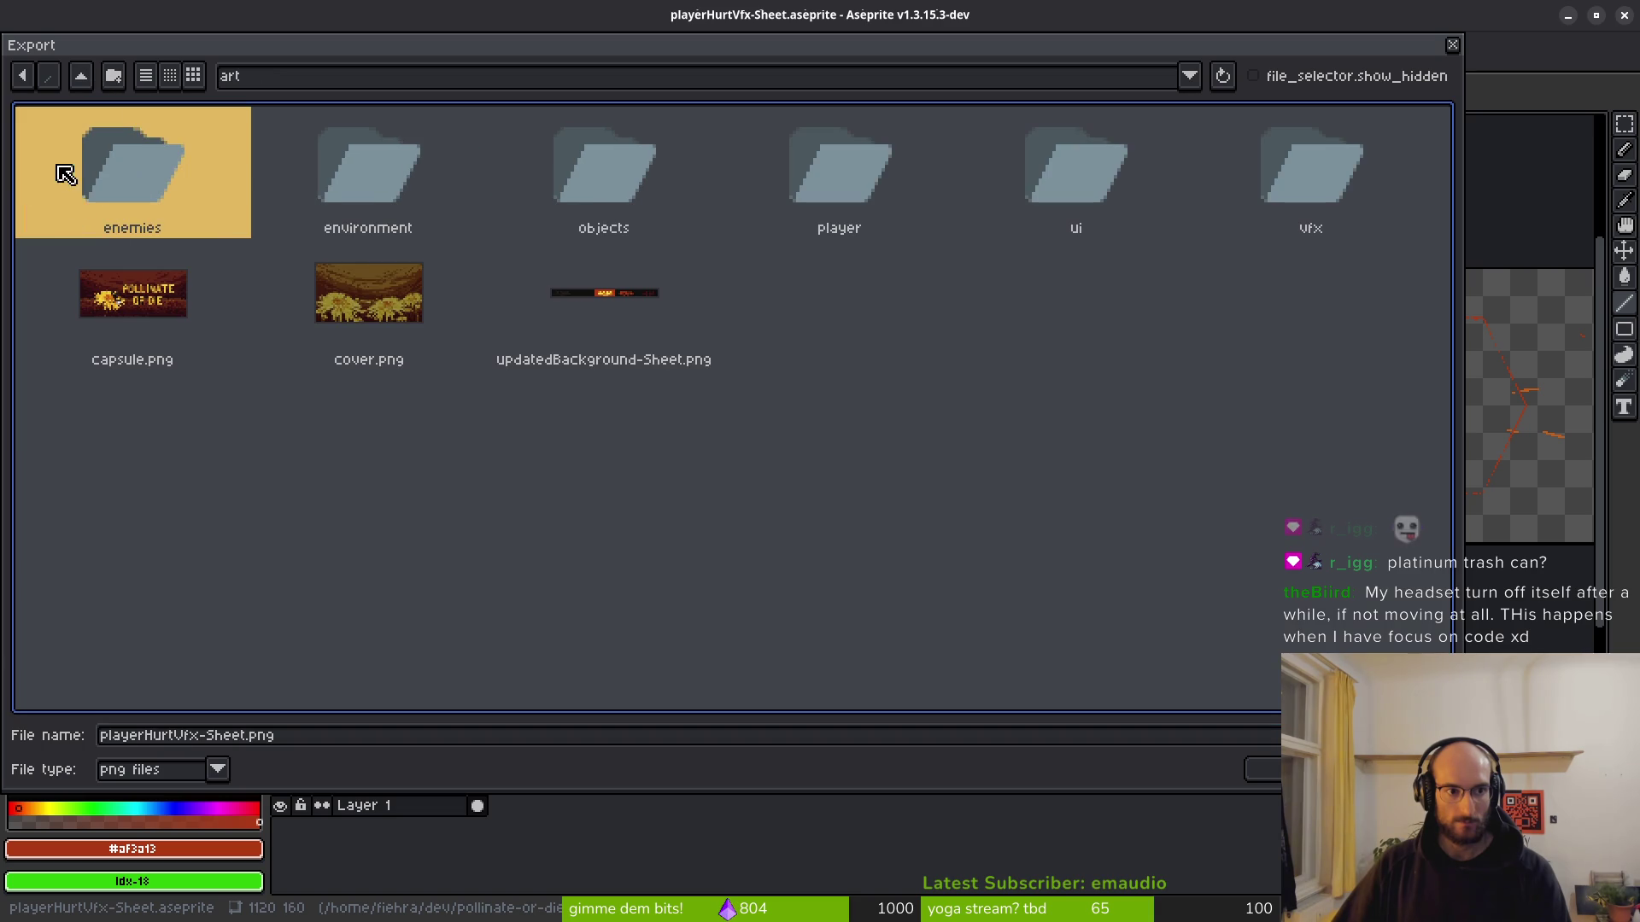
double_click(1339, 166)
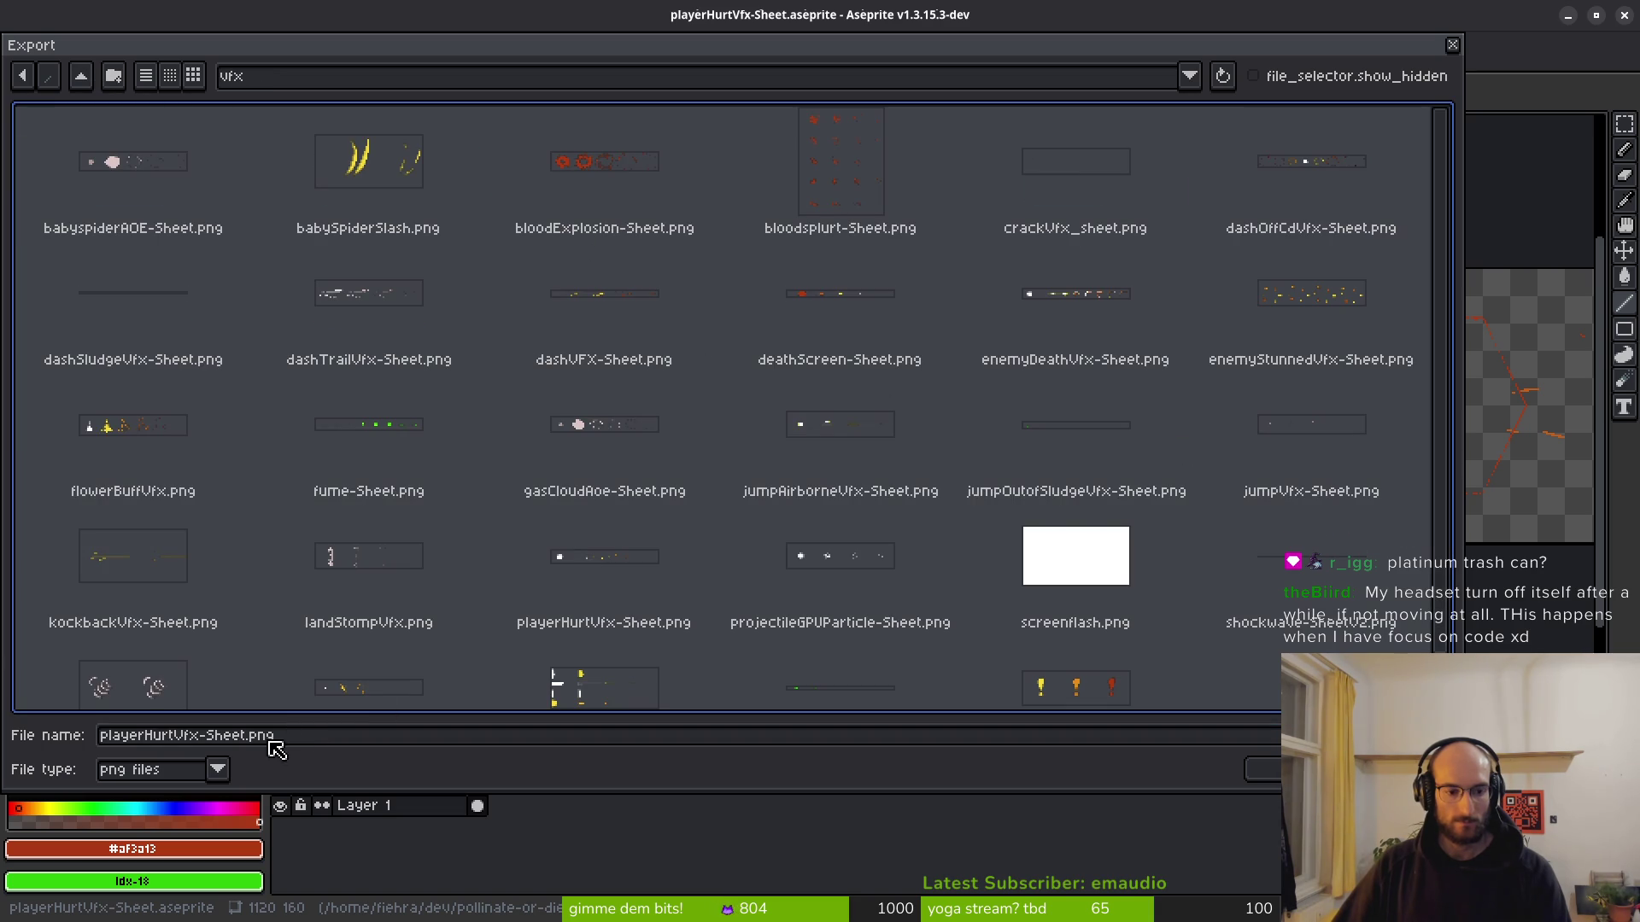
Name the sheet selectBuffVfx.png and export it.
drag(247, 740, 97, 736)
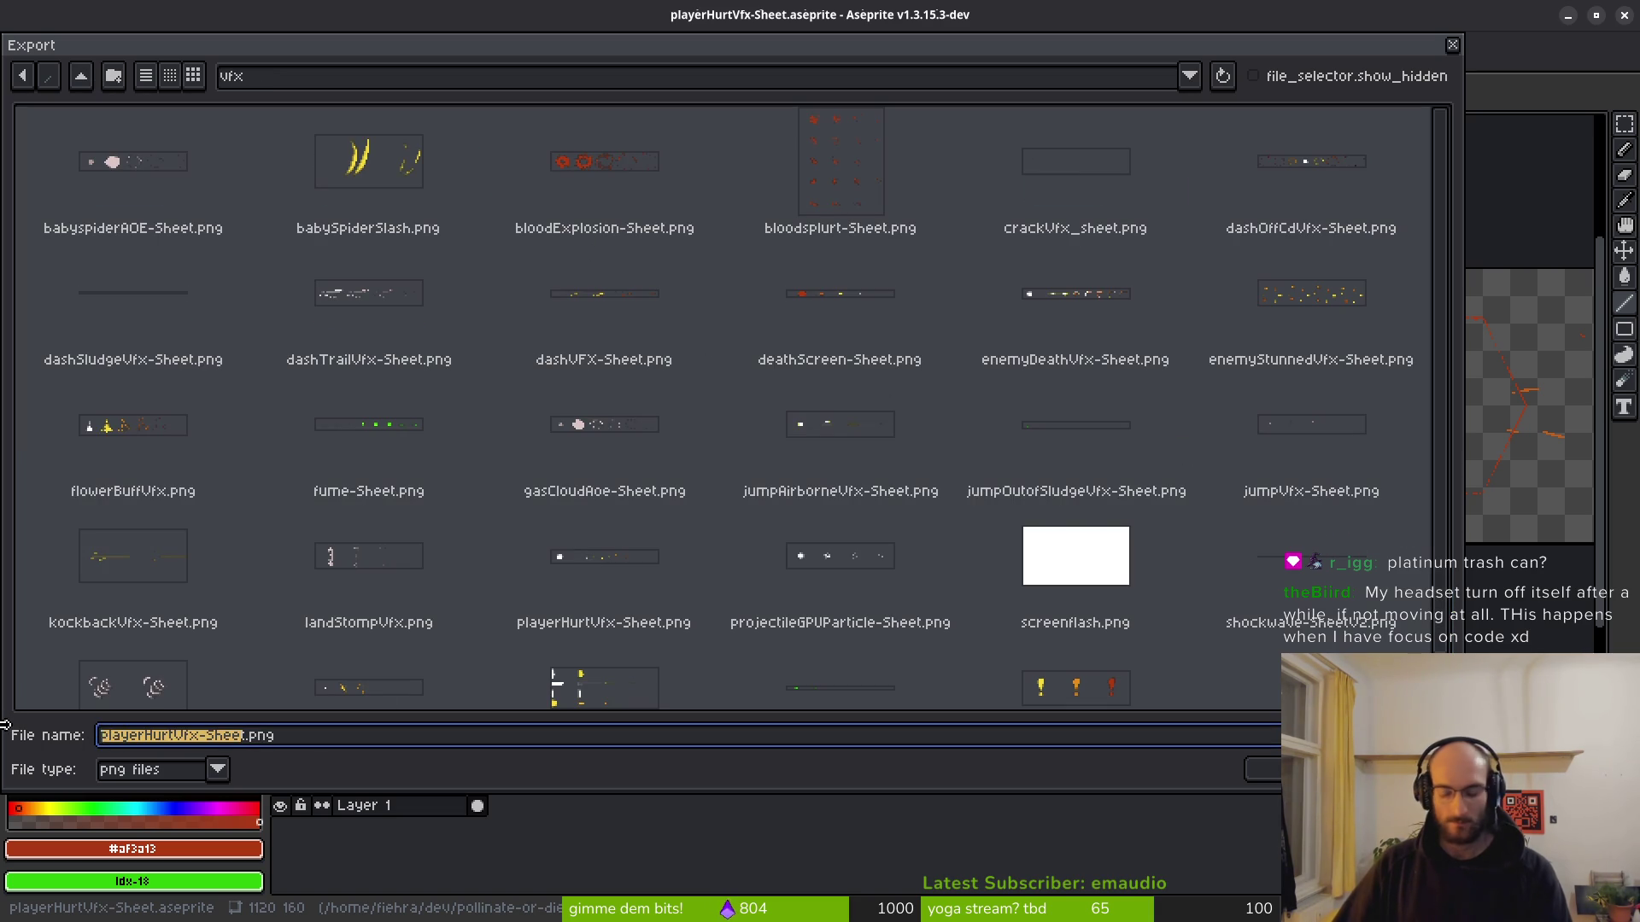
key(BackSpace)
text(select)
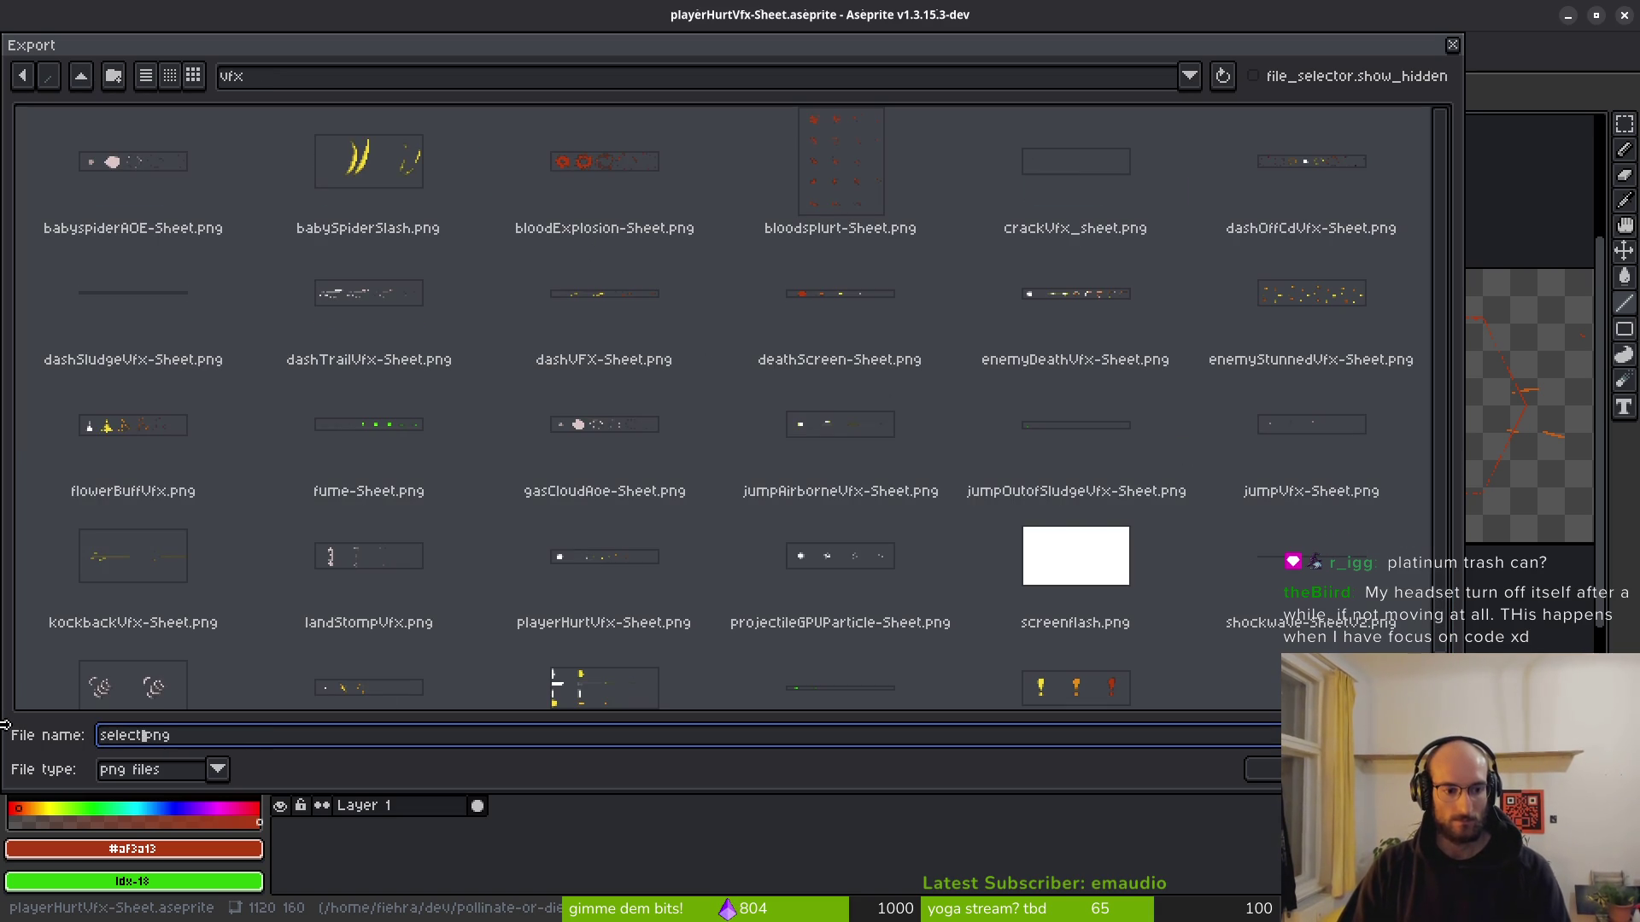
text(-)
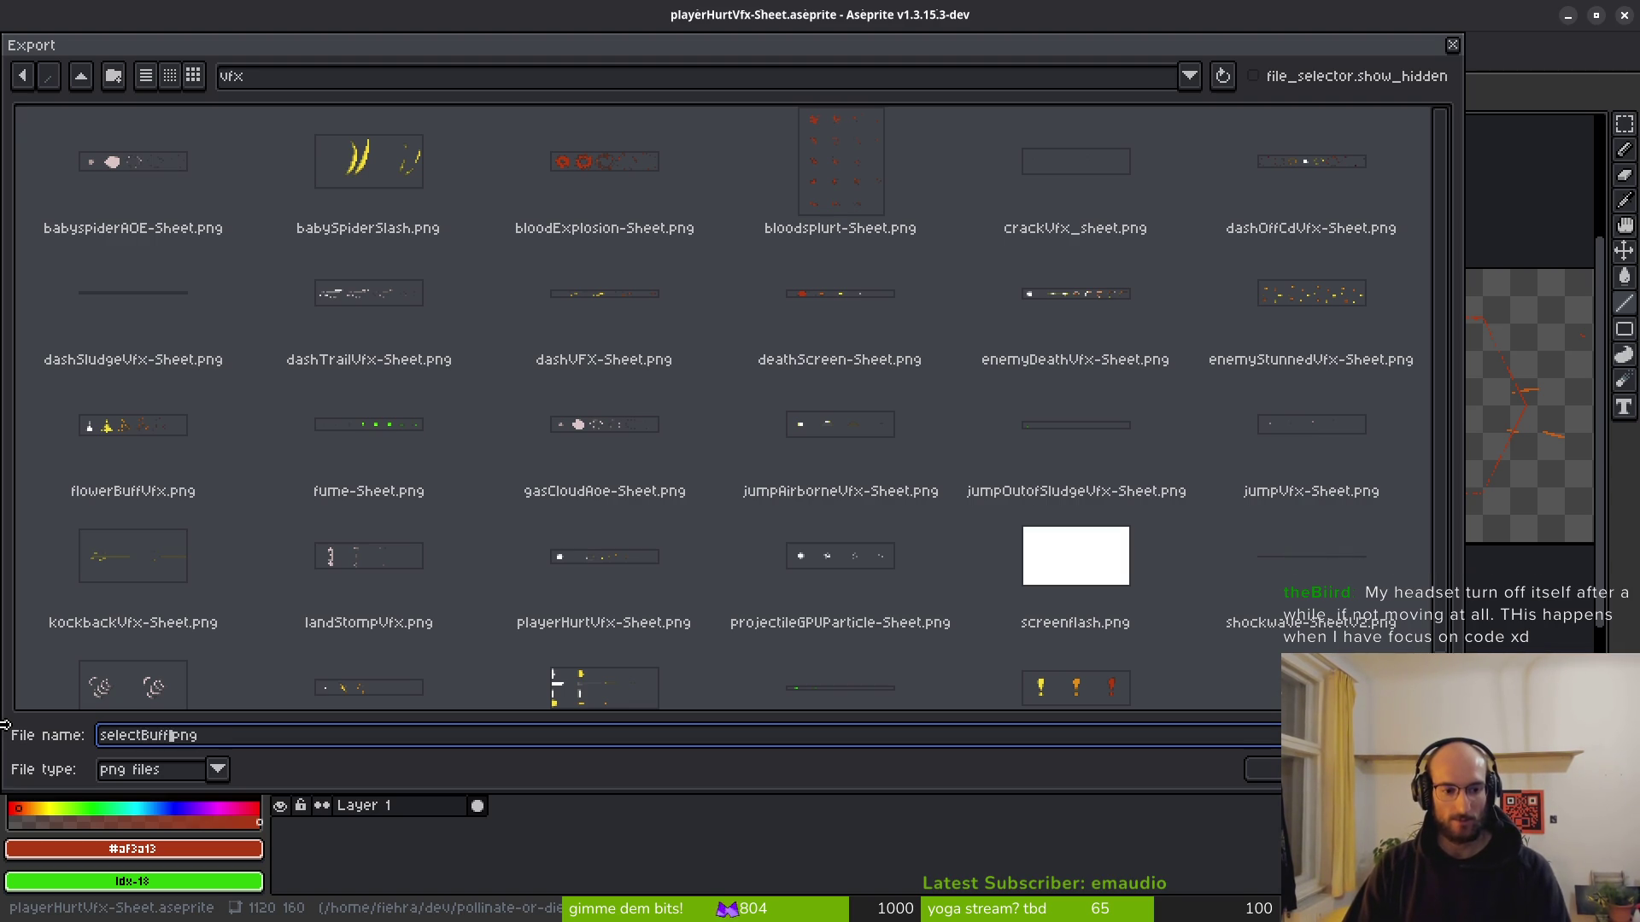
text(D)
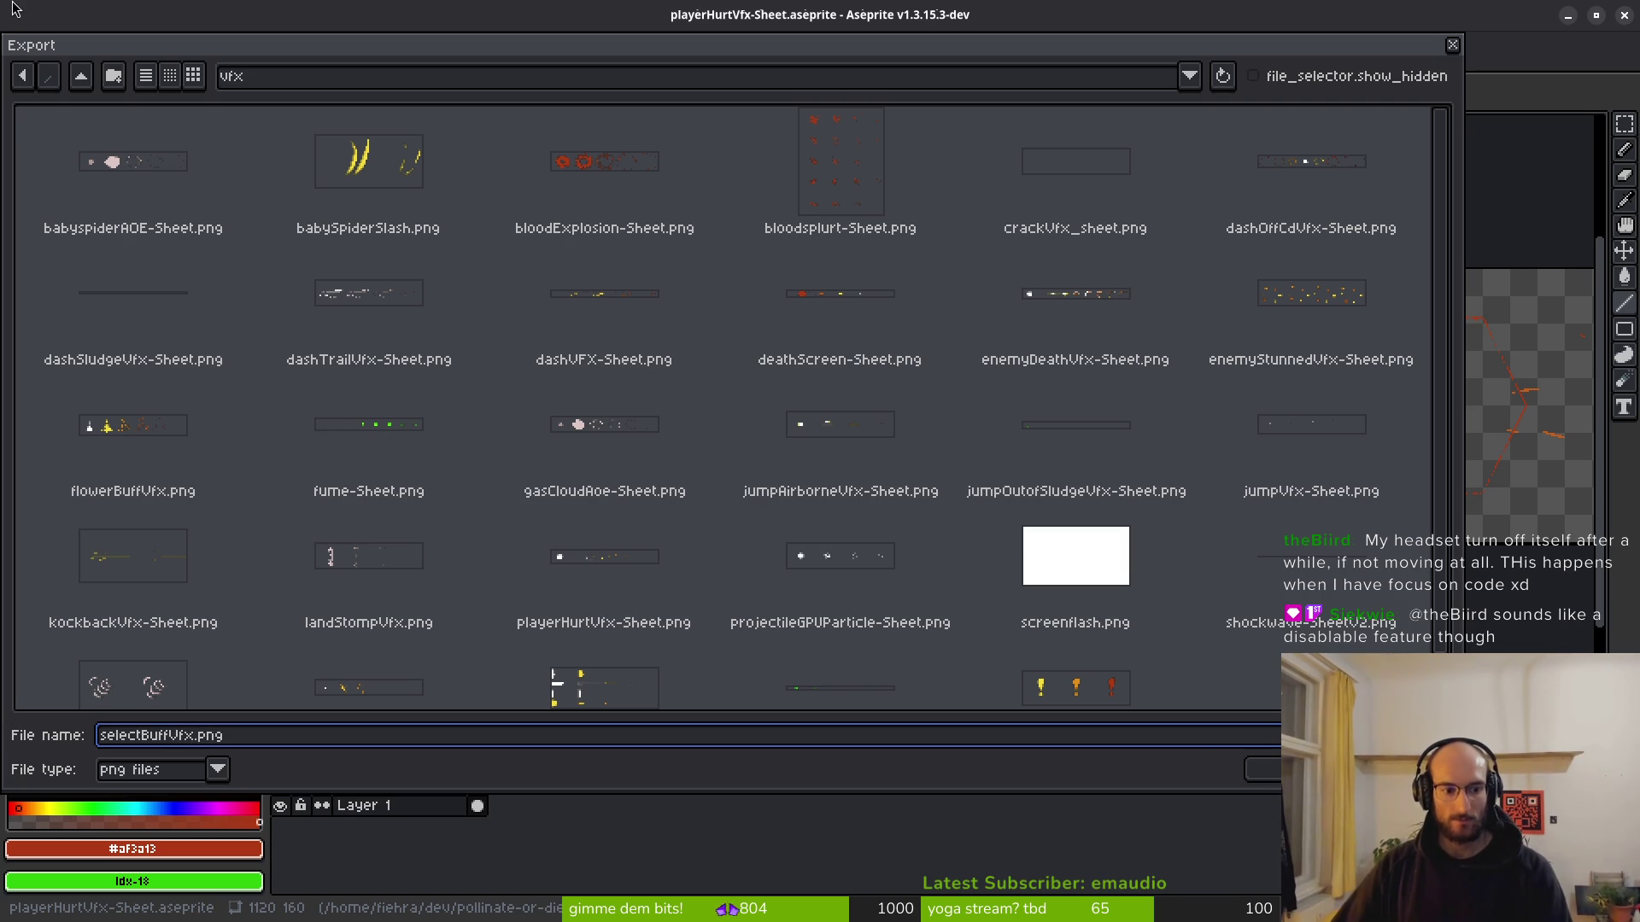
click(1264, 769)
key(Return)
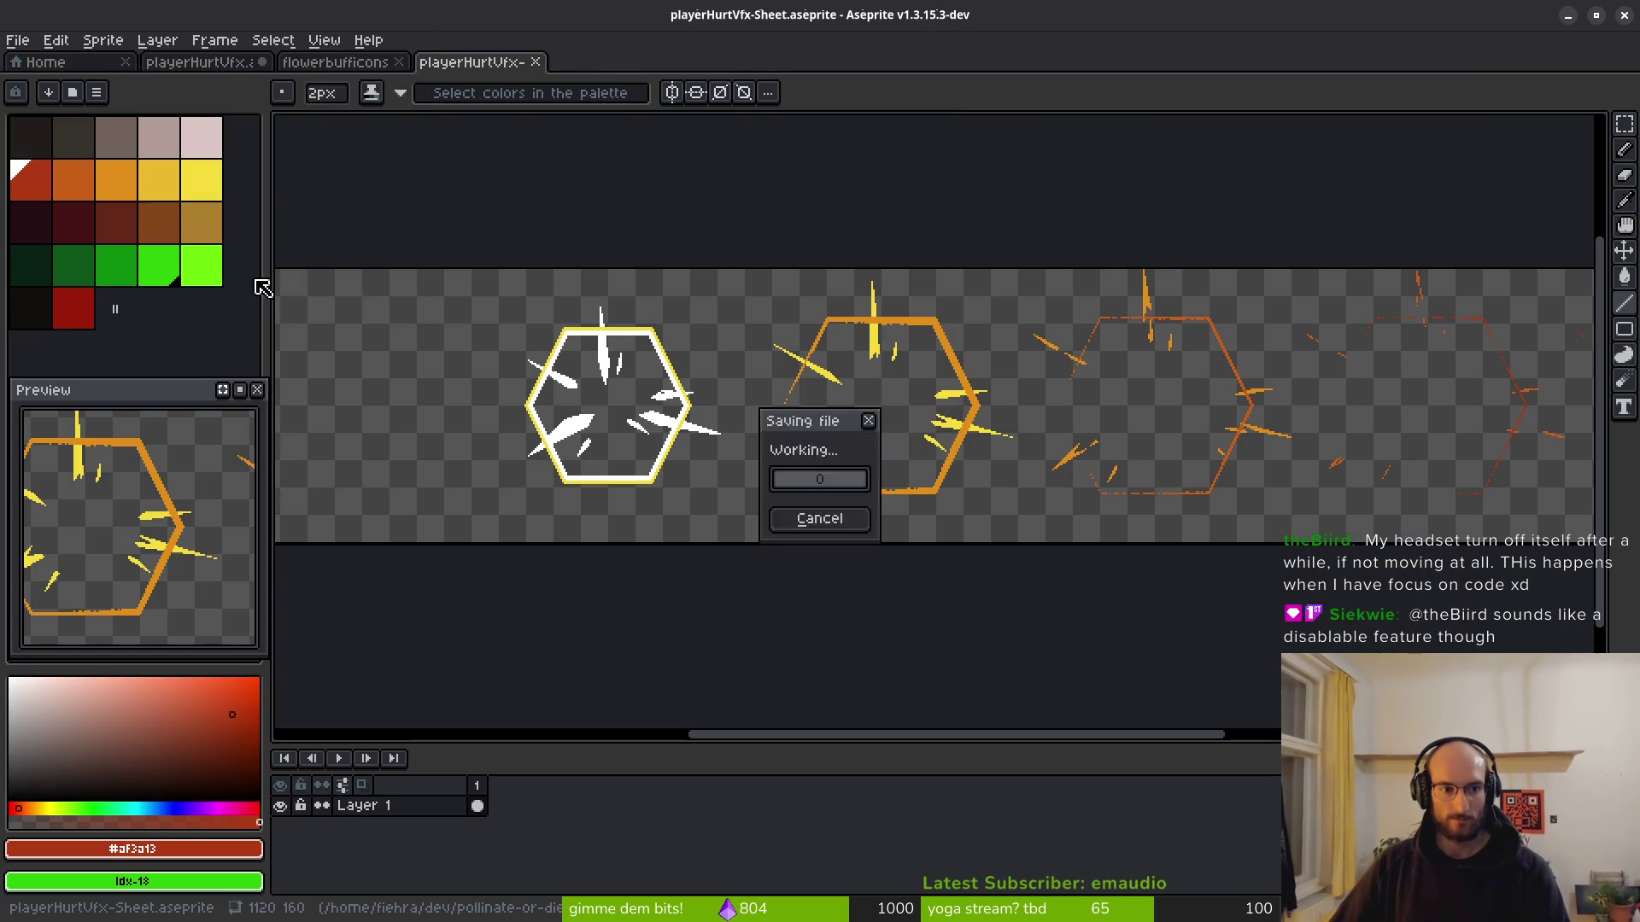
key(alt+Tab)
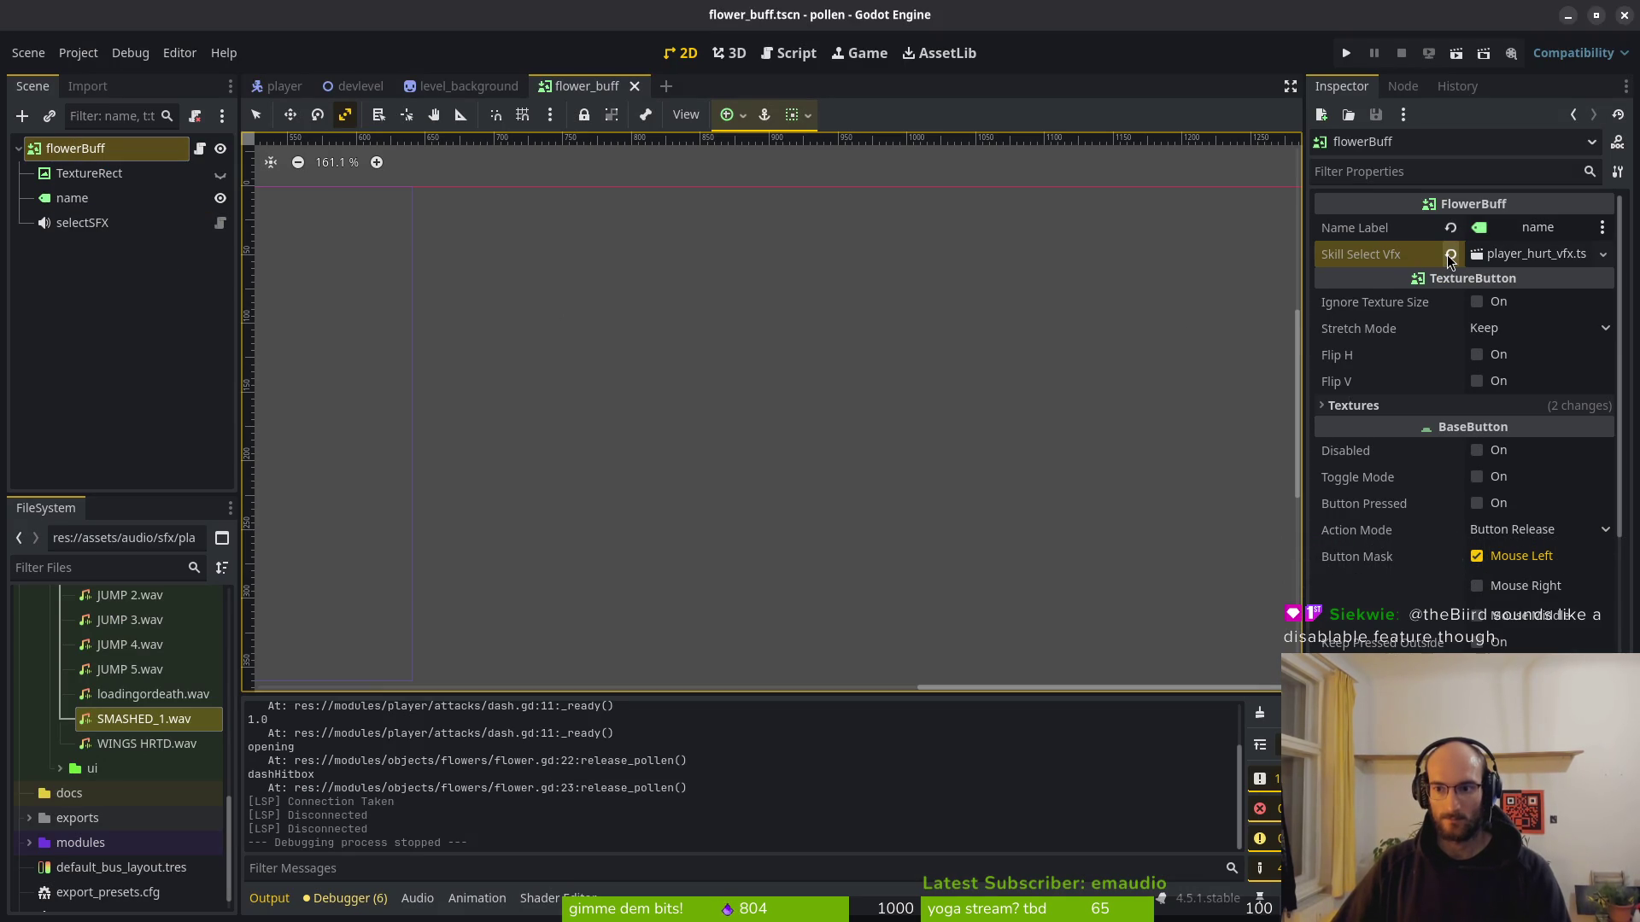
Start a new scene with a 2D Scene (Node2D) root.
key(alt+shift+o)
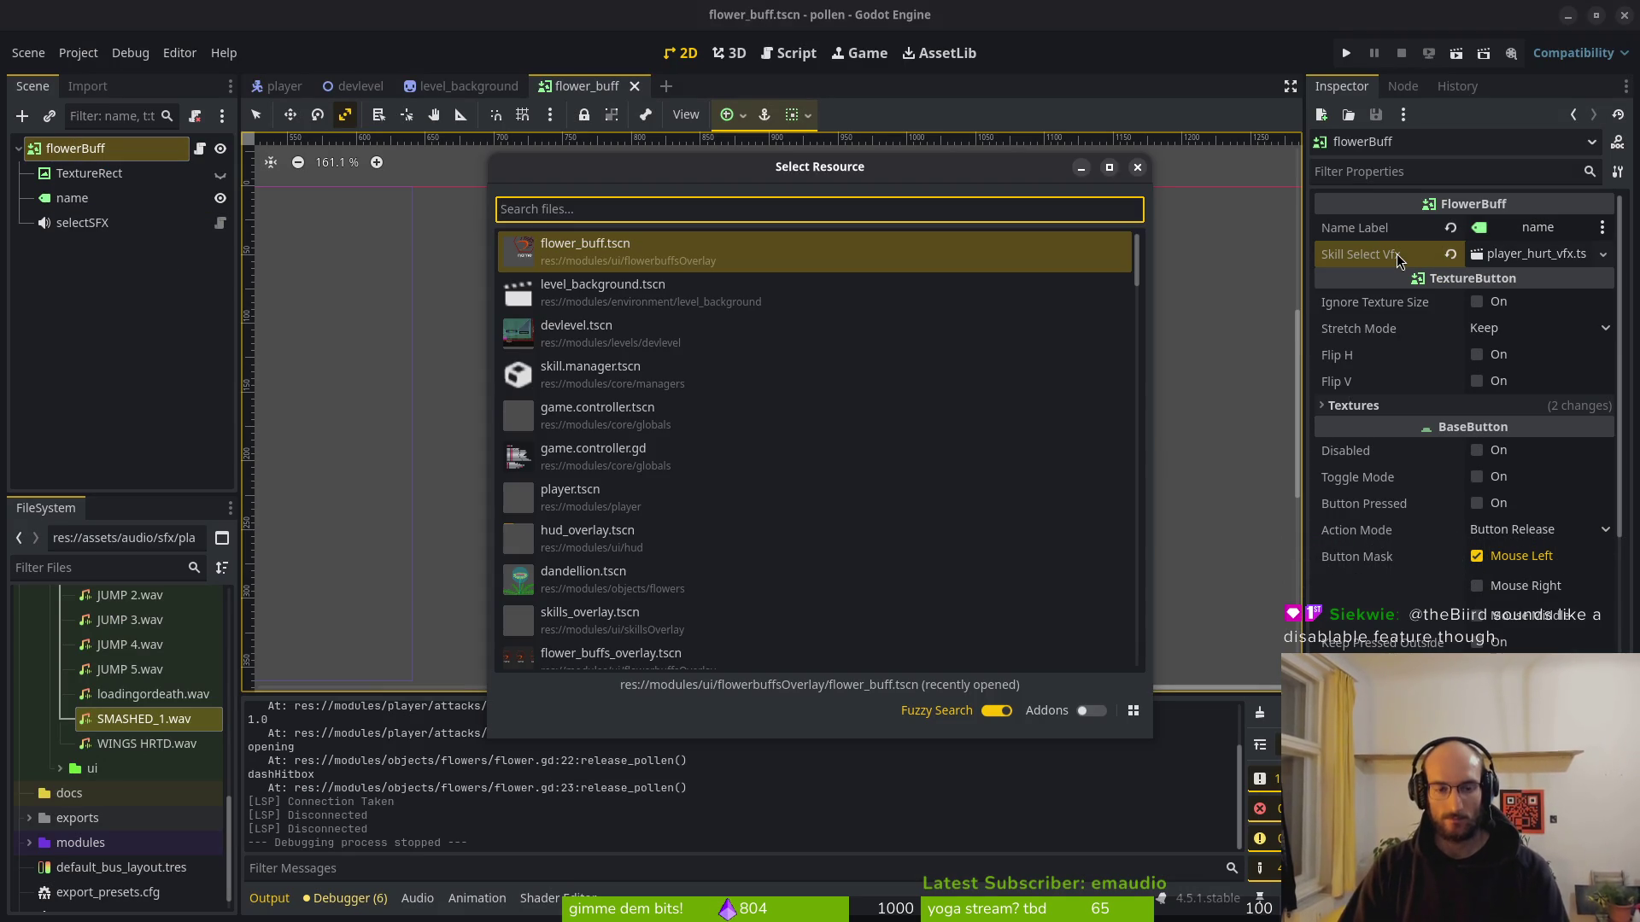
text(vfx)
key(Down)
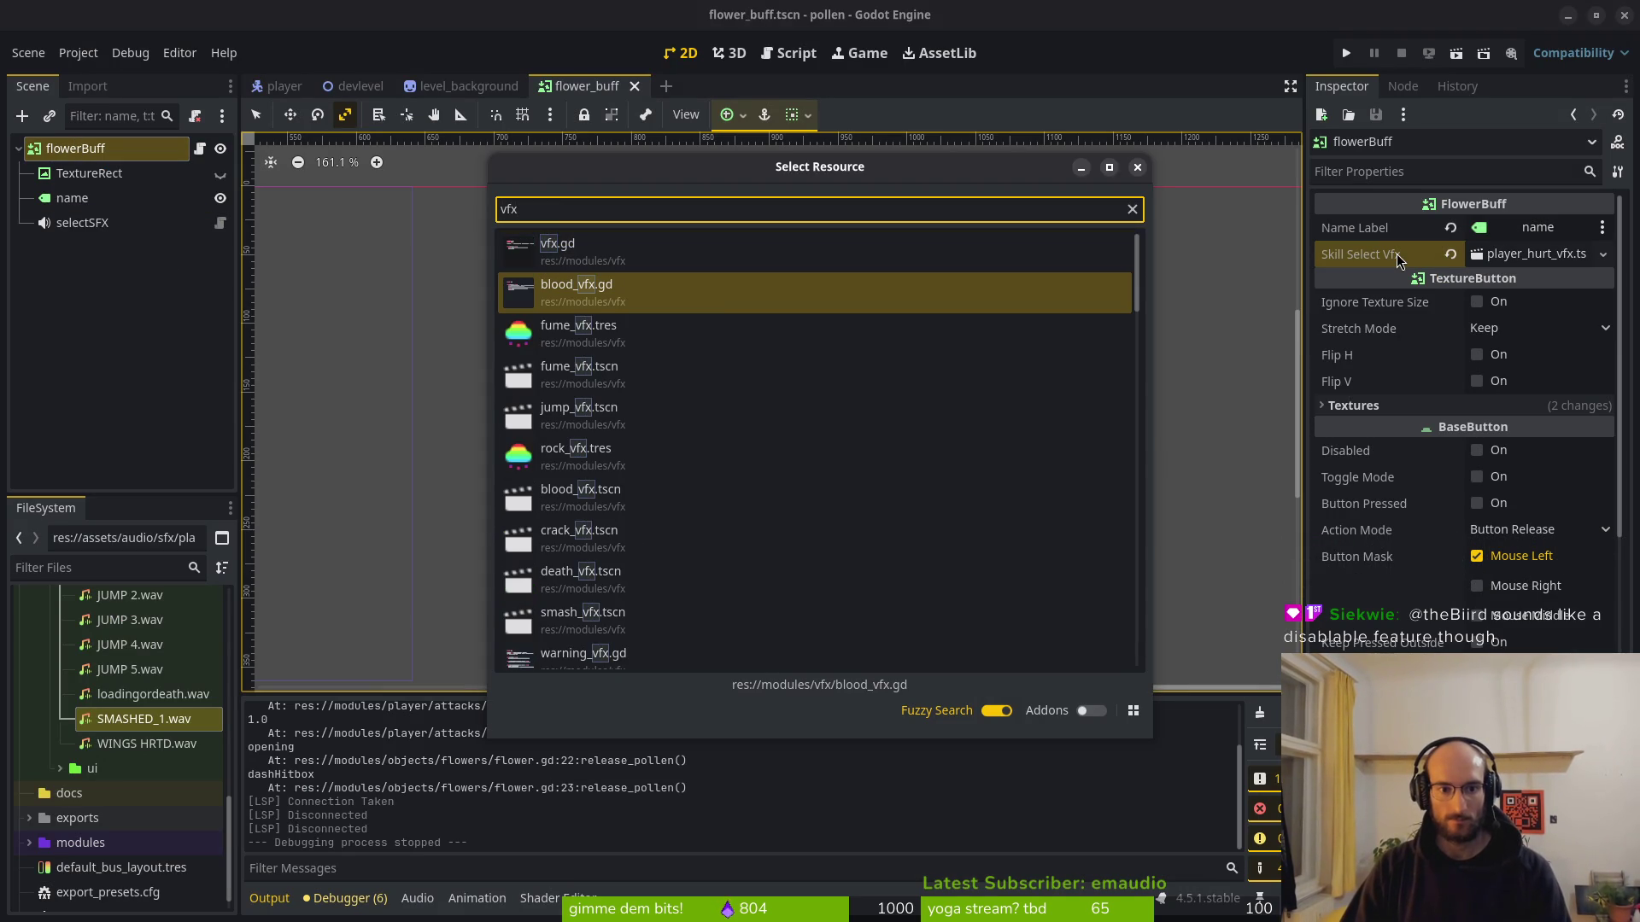
key(Escape)
click(28, 52)
click(59, 75)
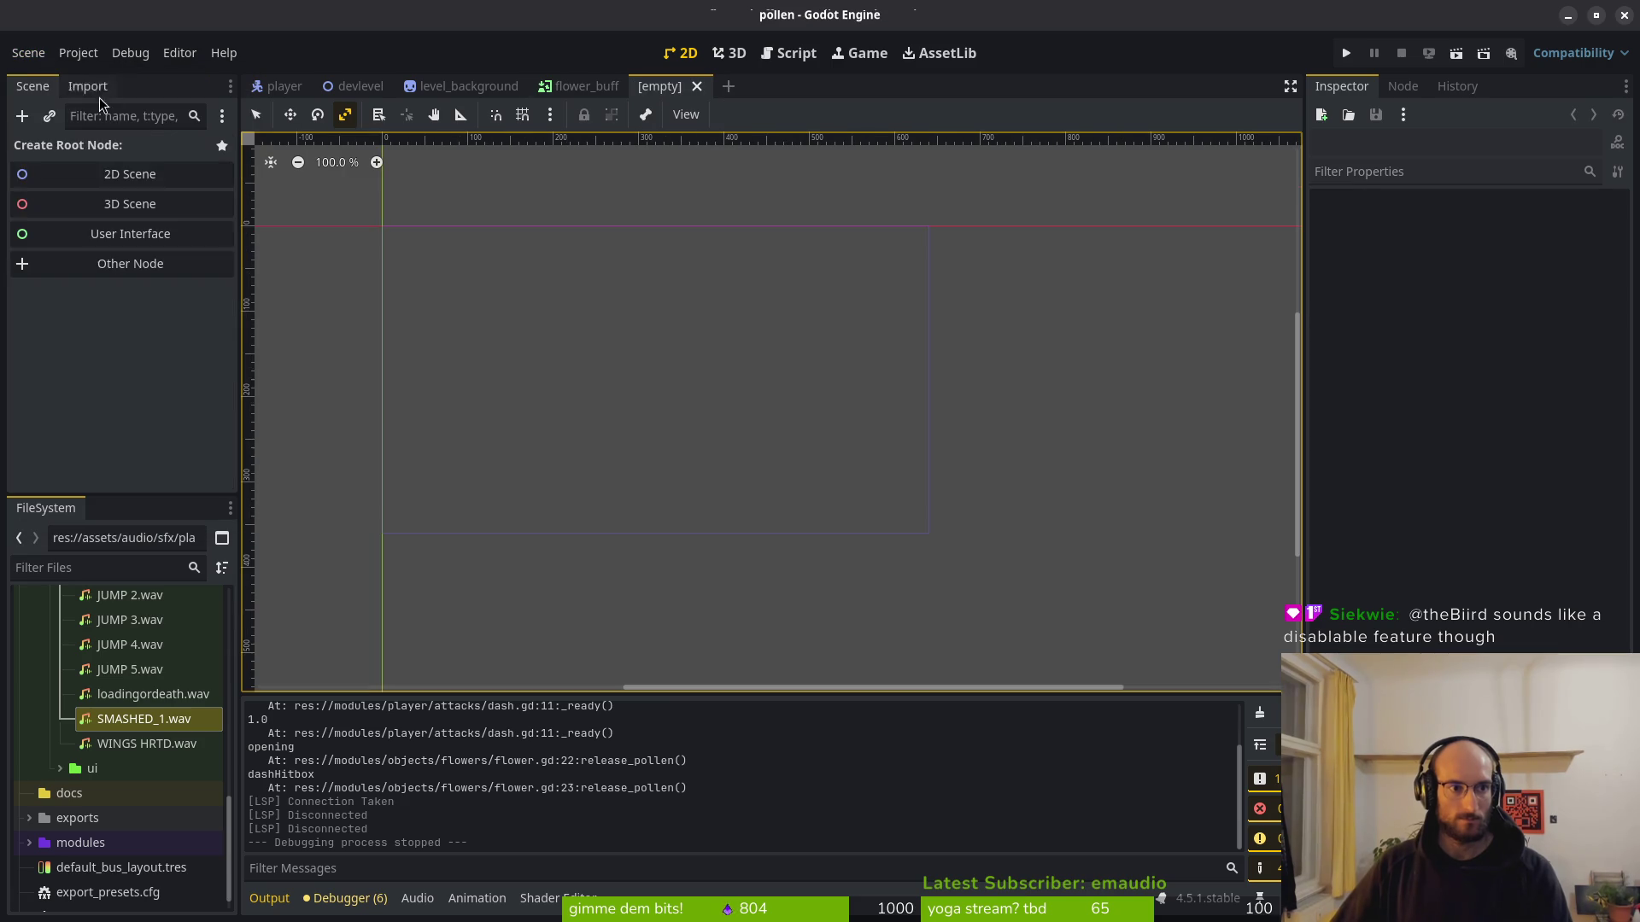
click(128, 174)
right_click(81, 151)
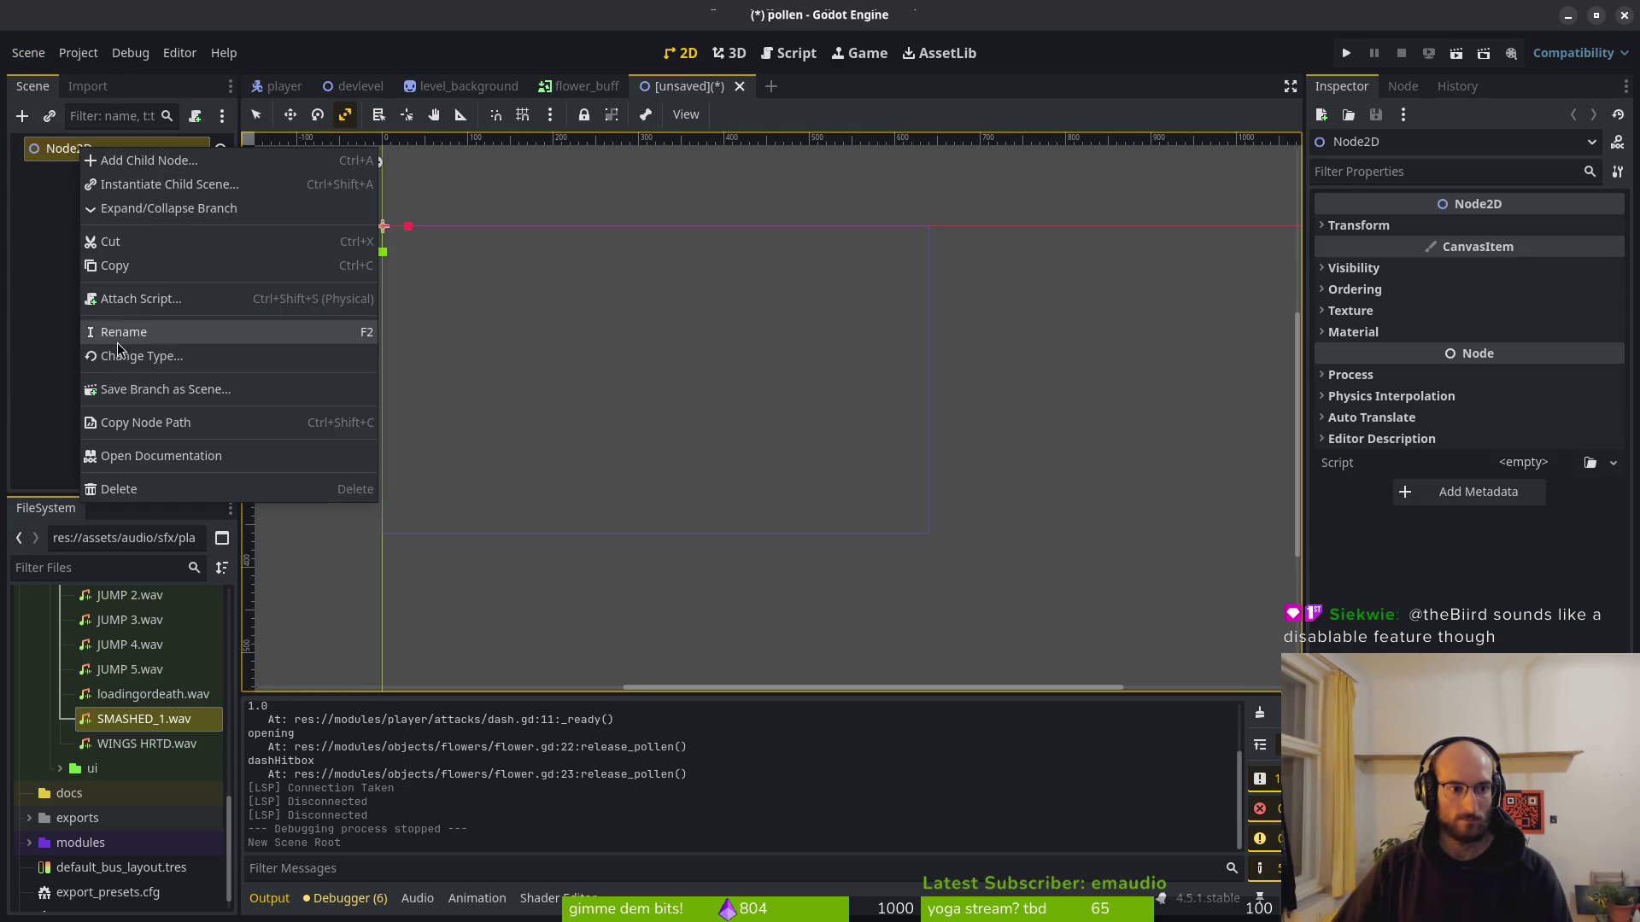
click(70, 363)
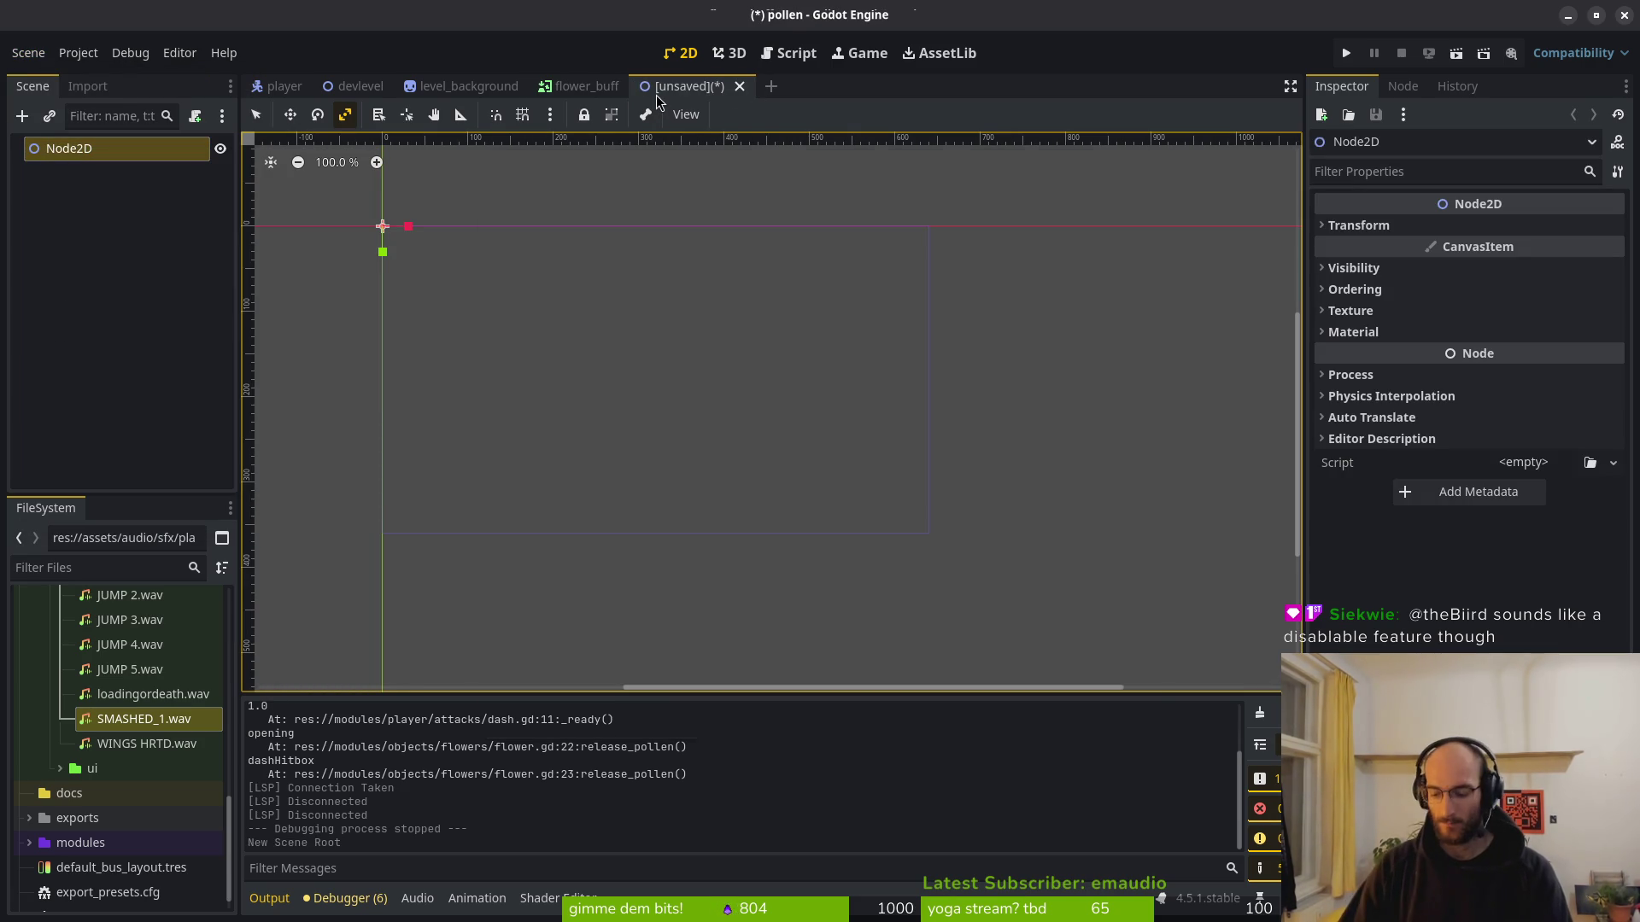
Open player_hurt_vfx.tscn and look over its nodes.
key(shift+alt+o)
text(player_hurt)
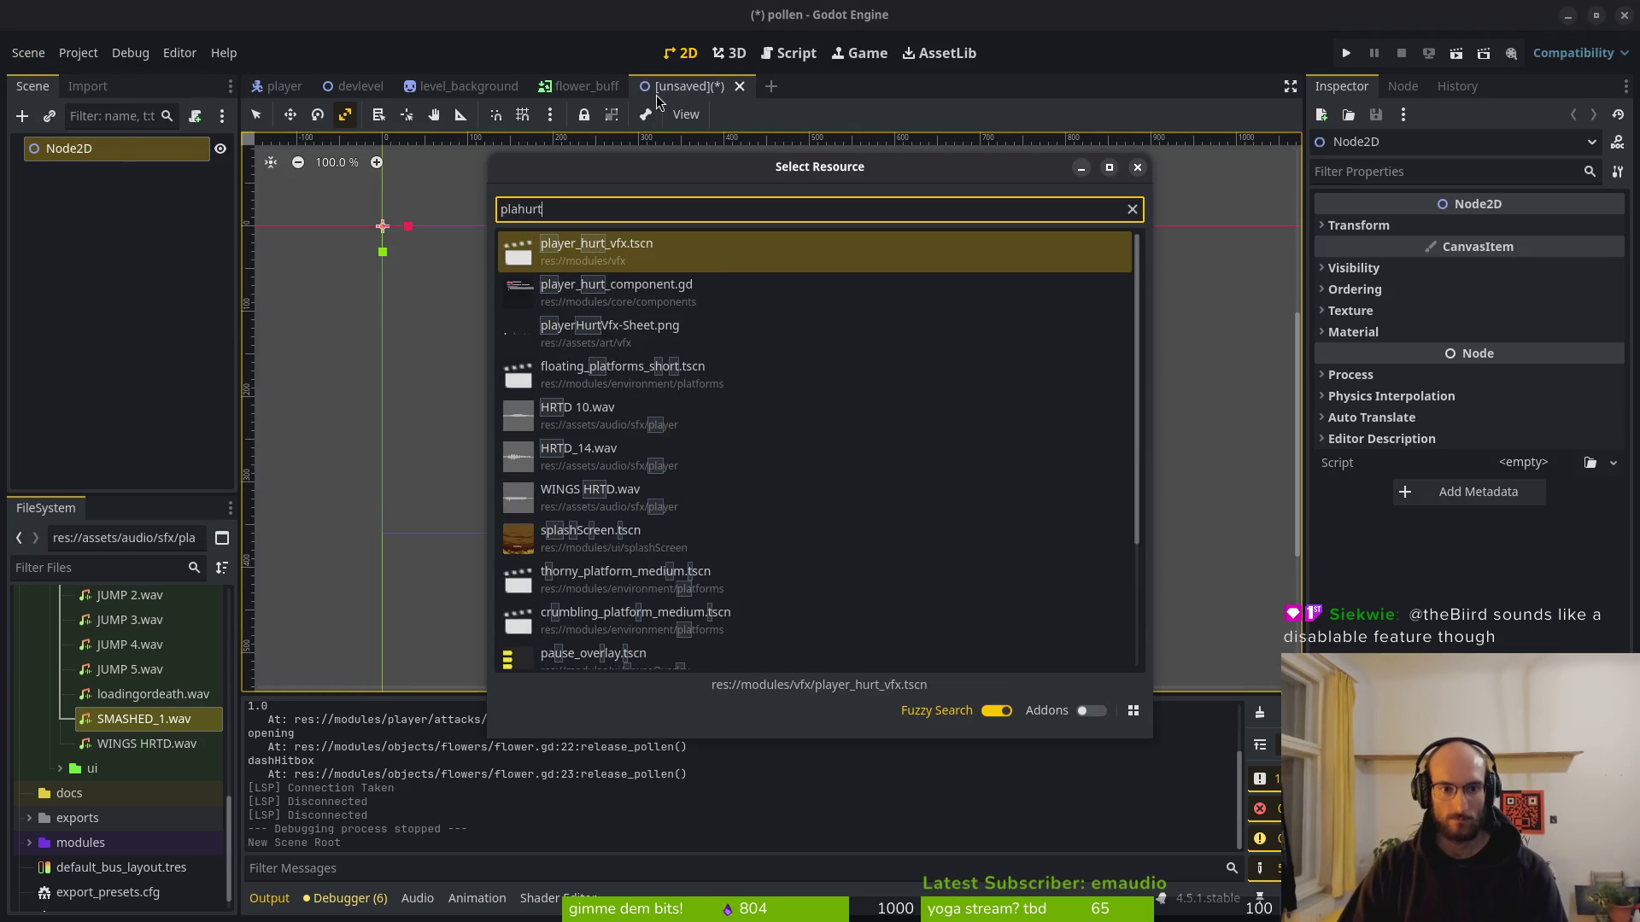
key(Return)
click(85, 148)
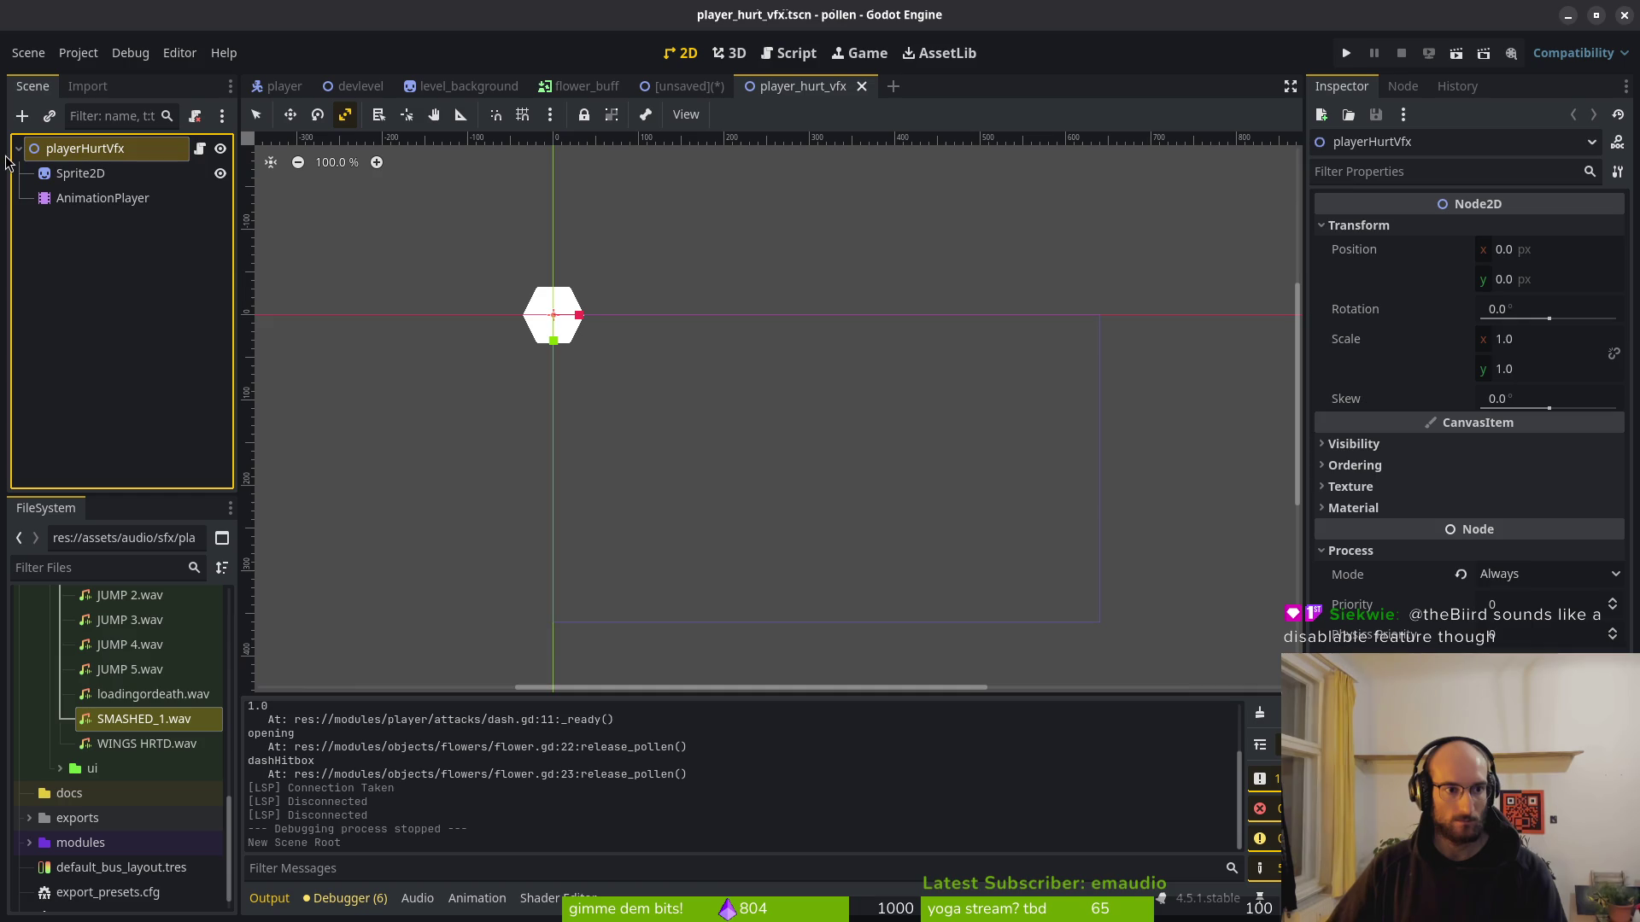
click(130, 265)
Find and open skills_overlay.tscn through Quick Open.
key(shift+alt+o)
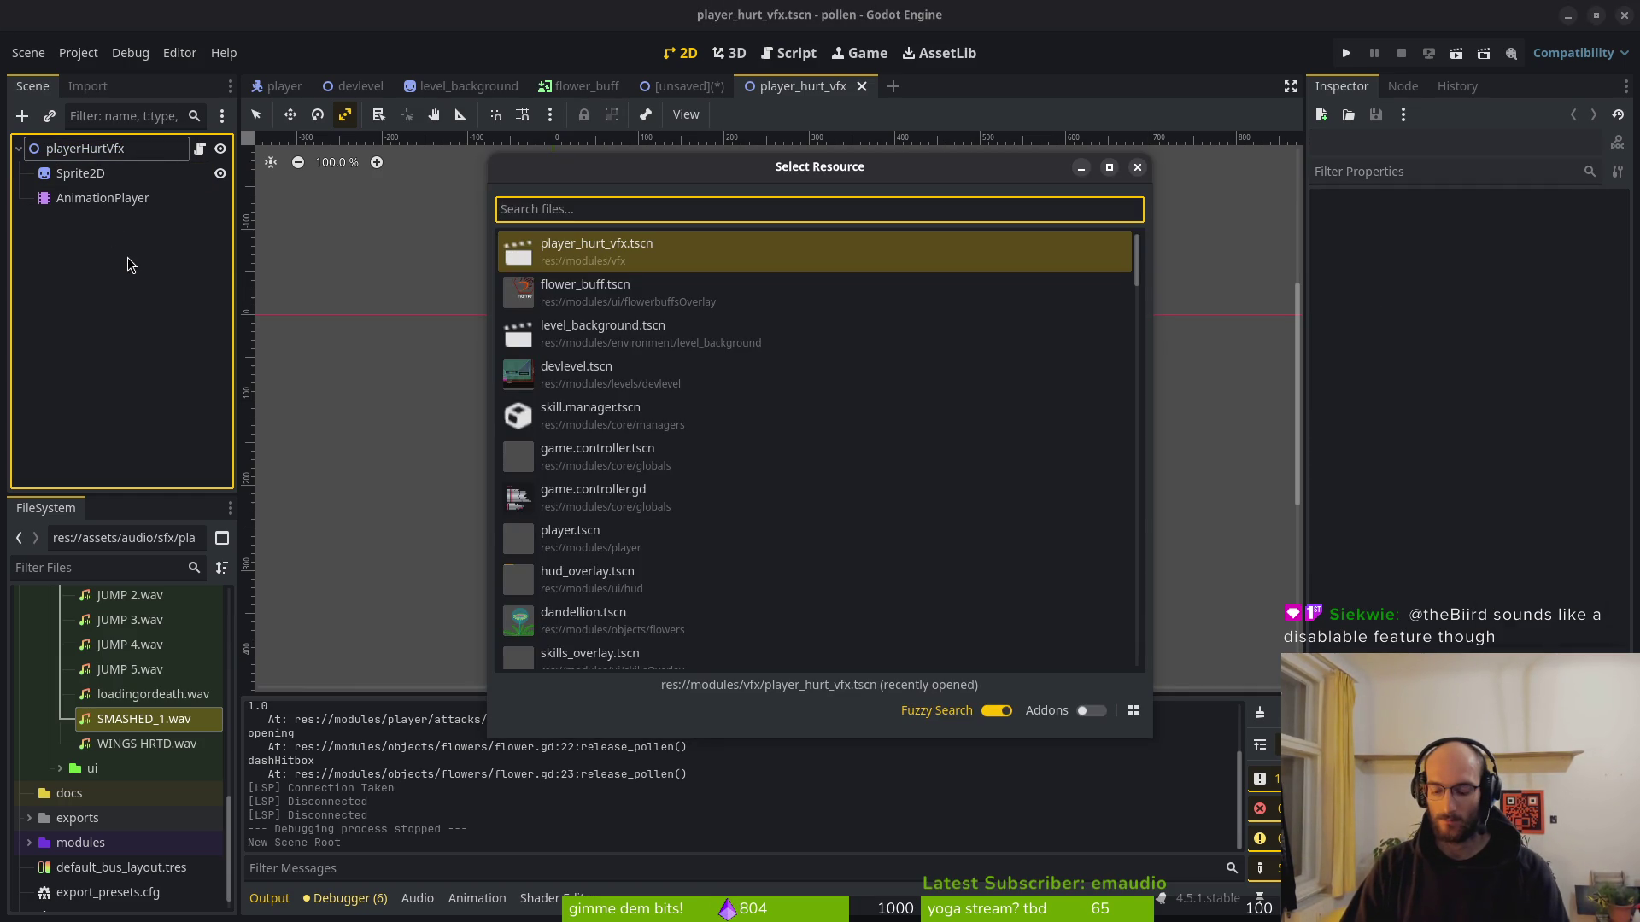
text(s)
key(BackSpace)
text(selec)
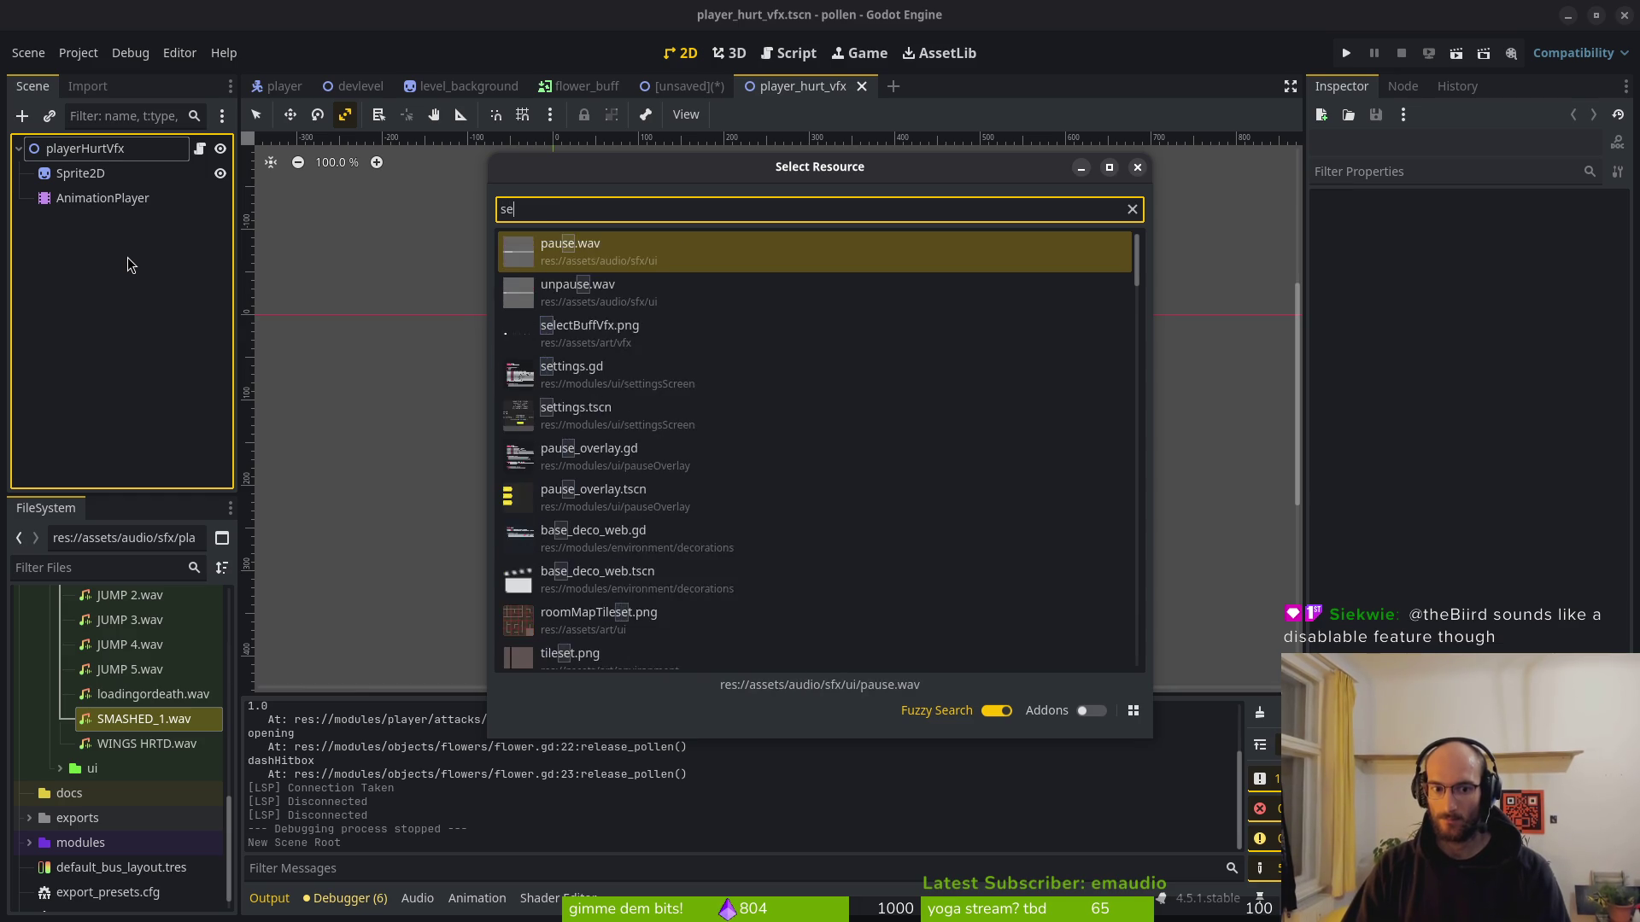
key(BackSpace)
key(BackSpace)
key(BackSpace)
text(sski)
key(BackSpace)
key(BackSpace)
key(BackSpace)
text(sk)
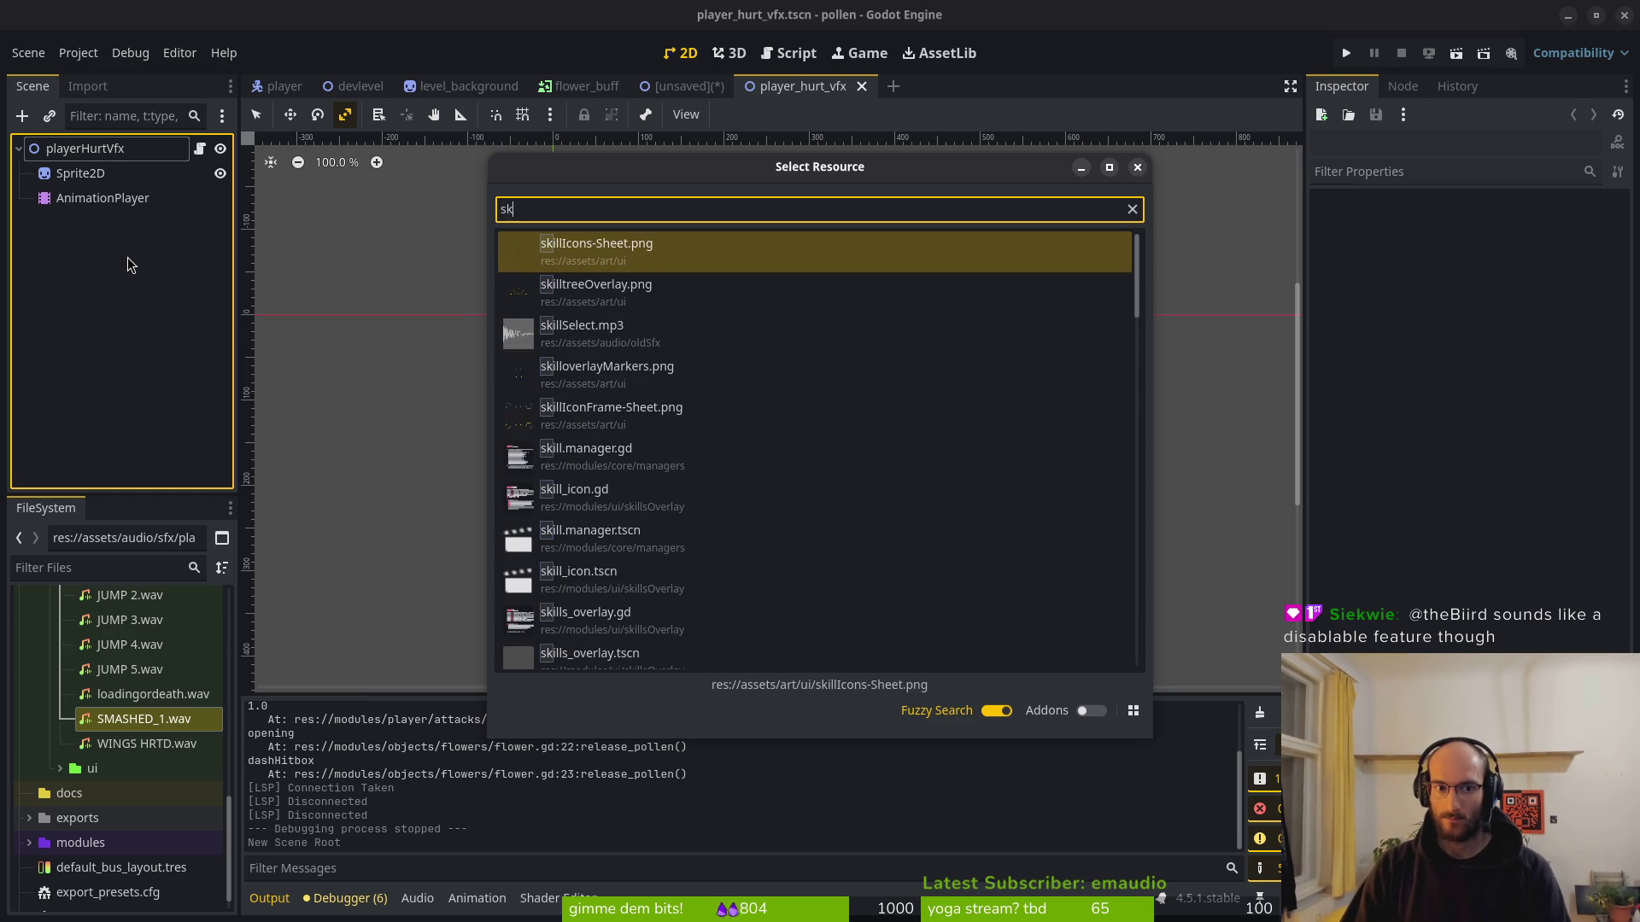
text(illseel)
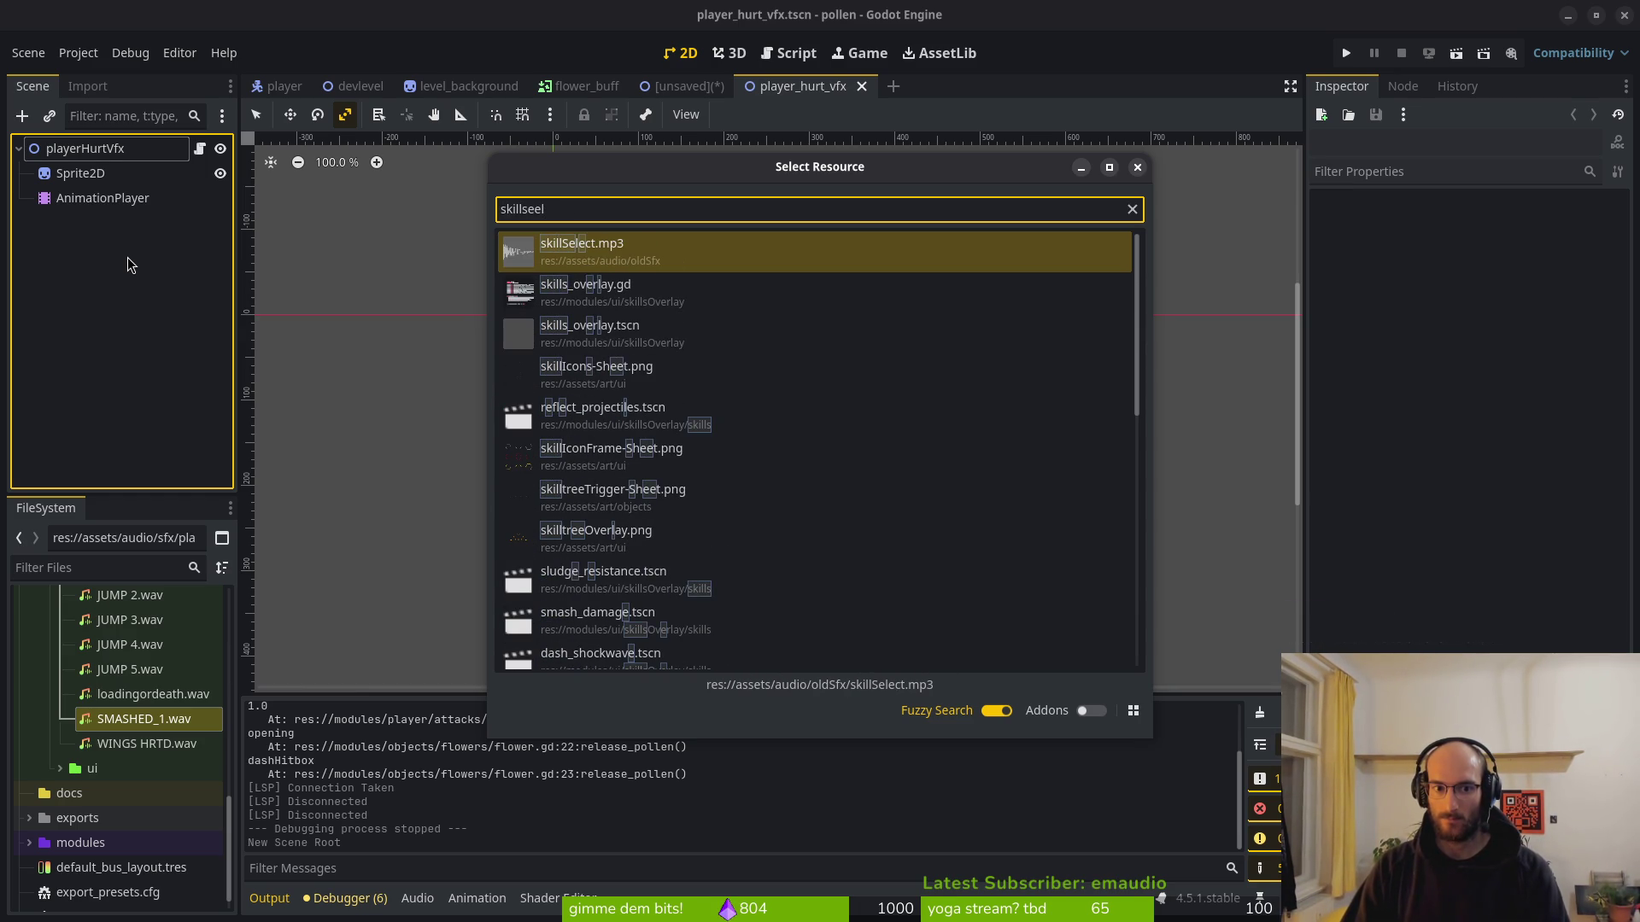
key(Escape)
key(alt+shift+o)
text(skiover)
key(Down)
key(Return)
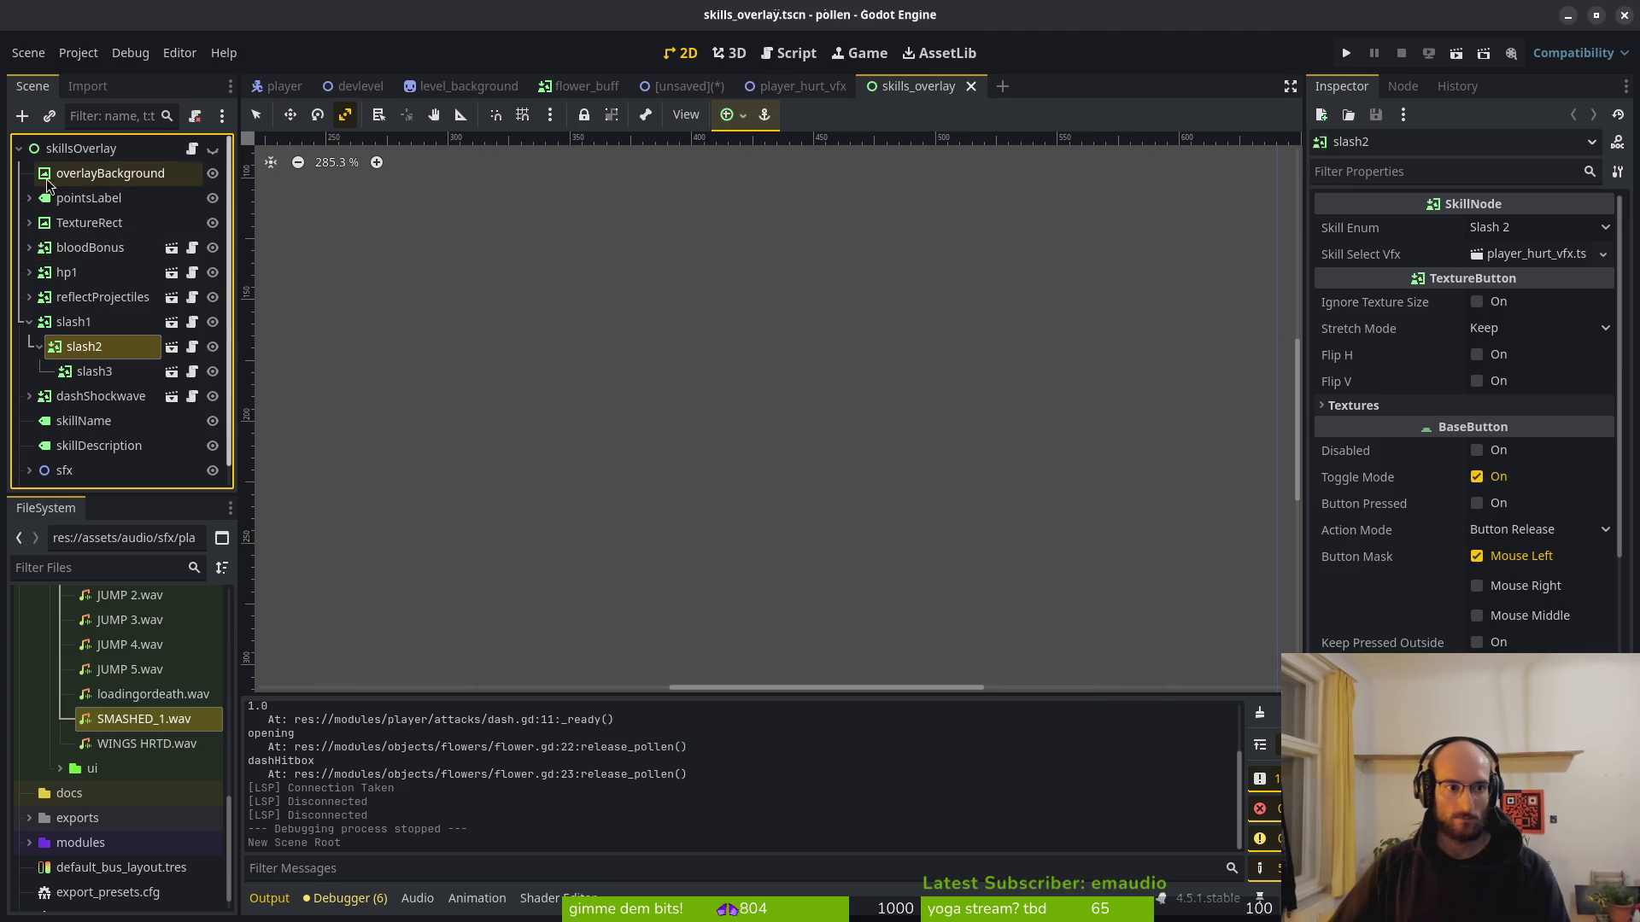
Open skill_icon.tscn and select its skillIcon root to view its properties.
key(alt+shift+o)
text(skiicon)
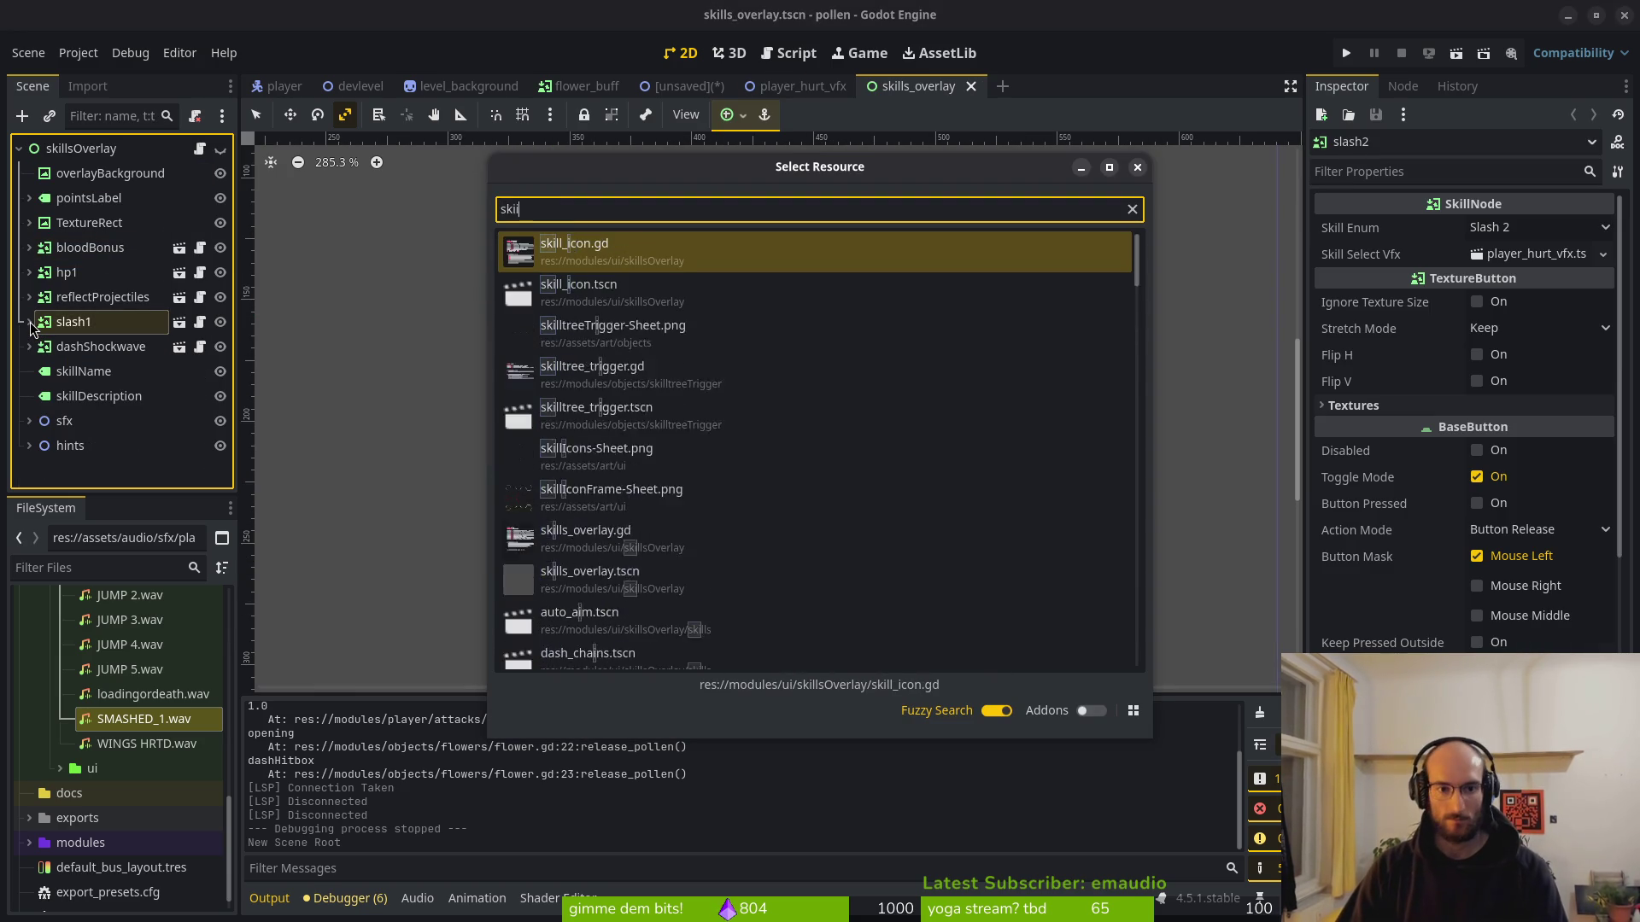
key(Return)
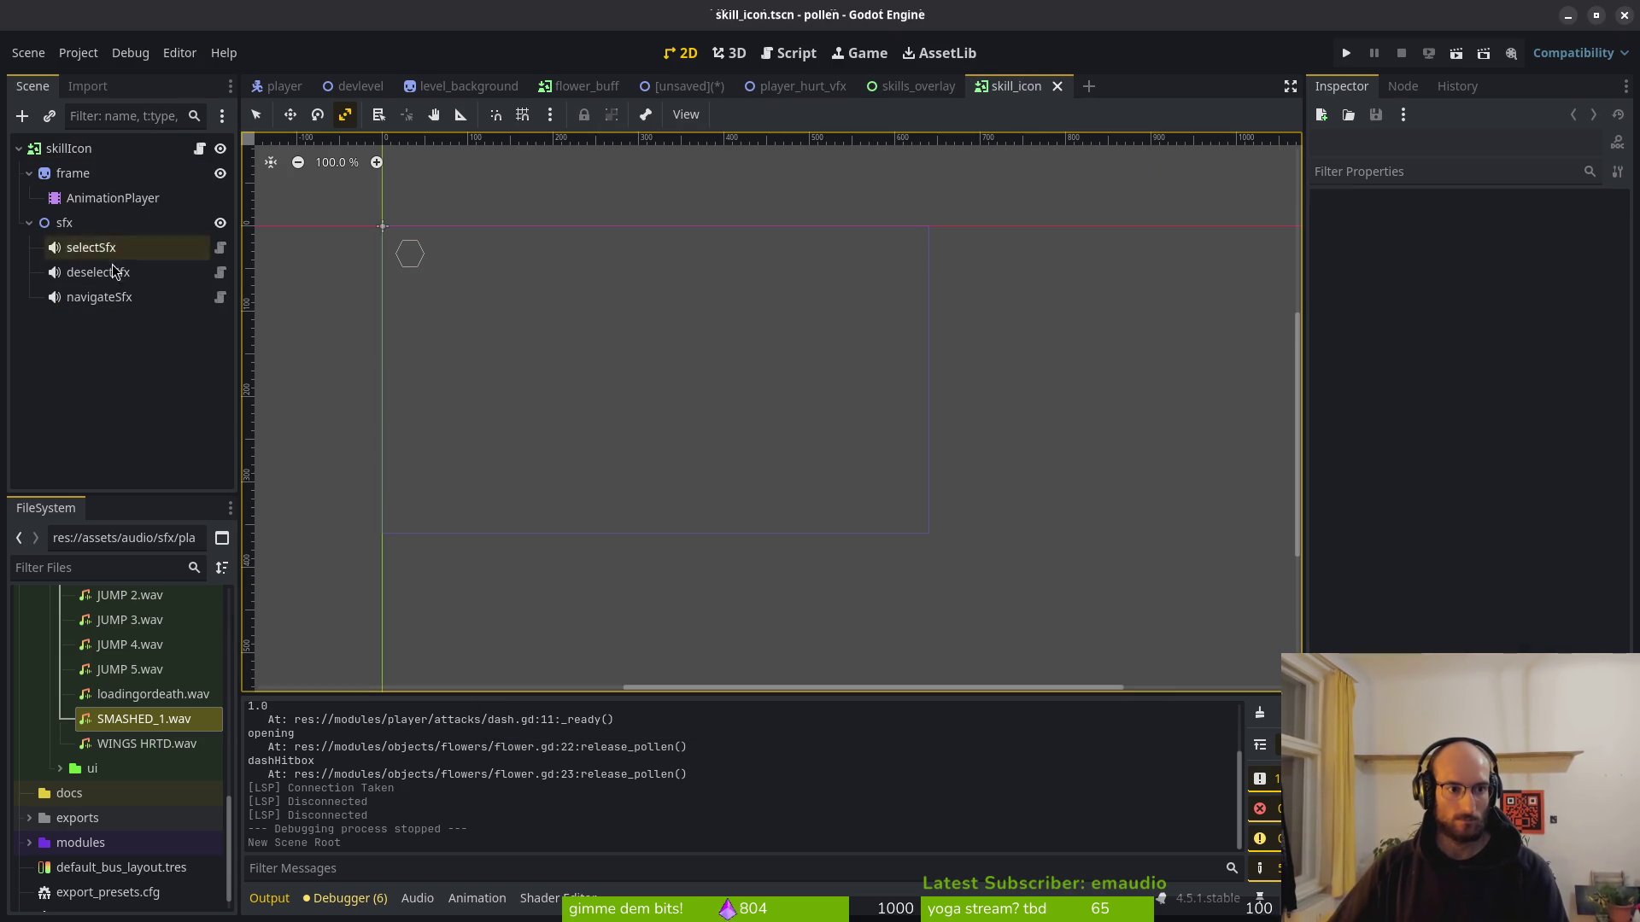
click(68, 148)
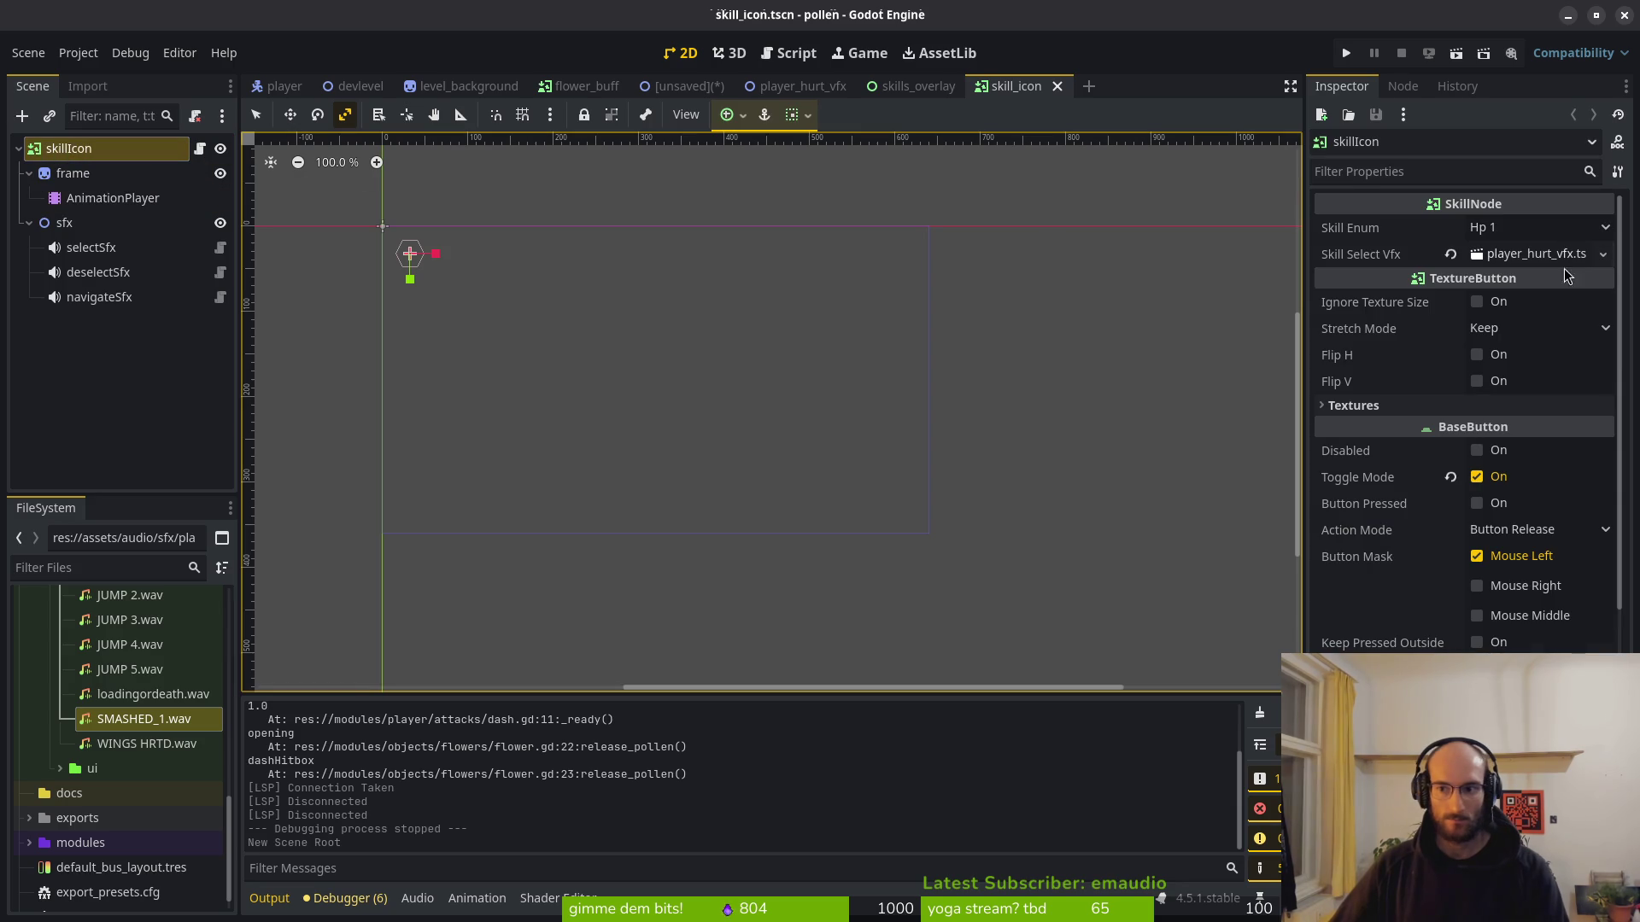
Open jump_vfx.tscn, then return to the unsaved new scene.
click(1602, 254)
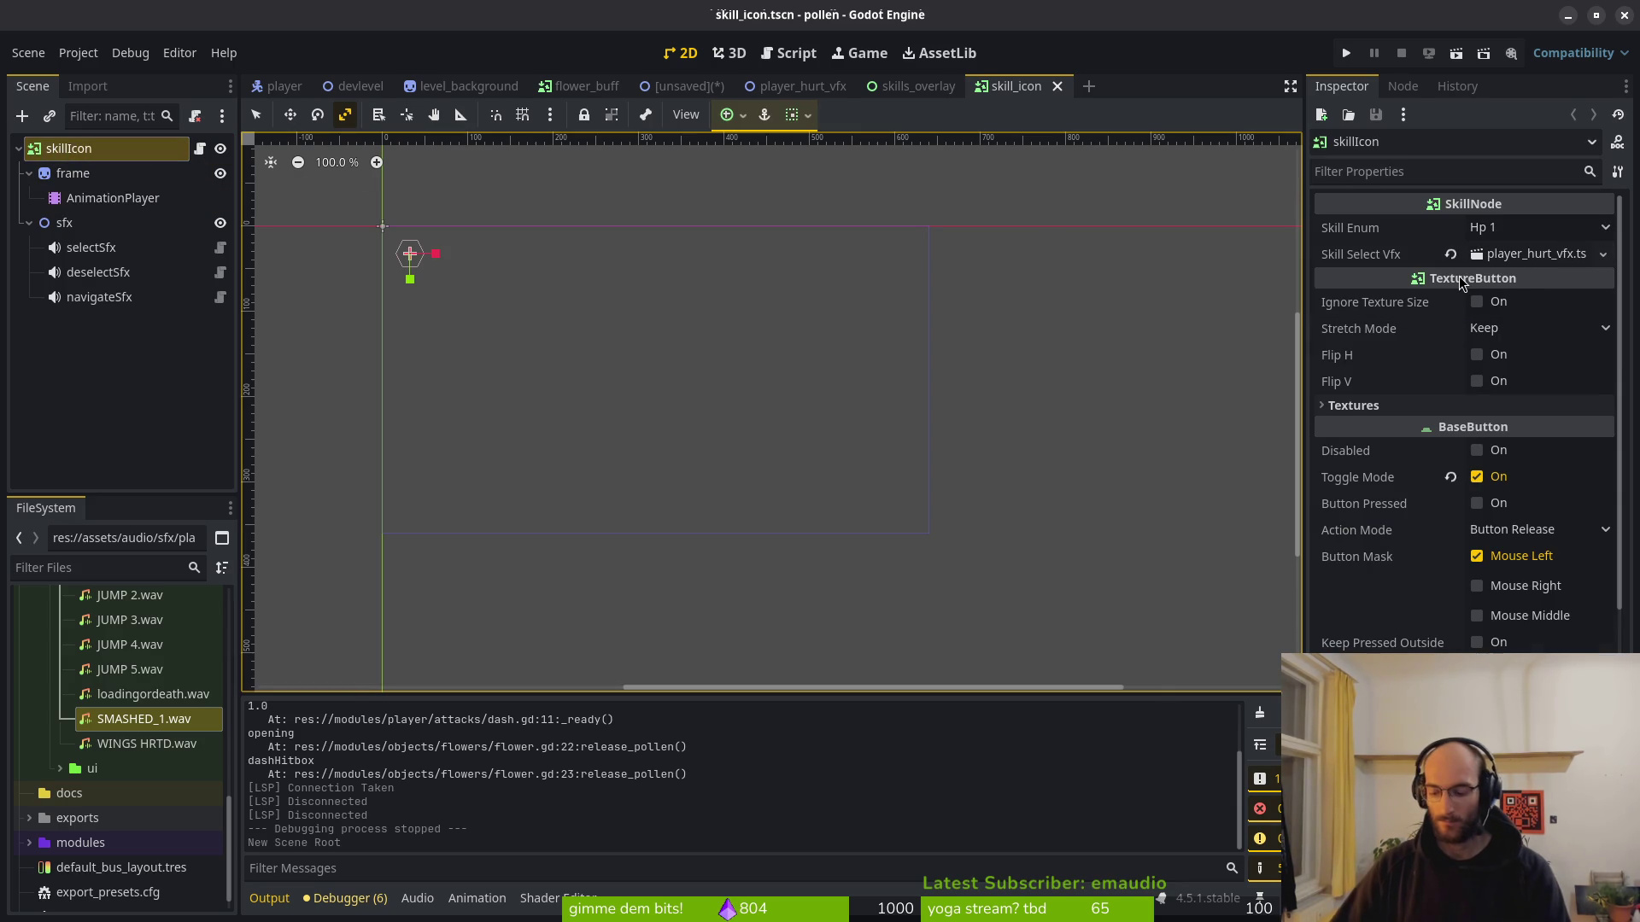
click(1461, 284)
text(poaolhrt)
key(BackSpace)
key(BackSpace)
key(BackSpace)
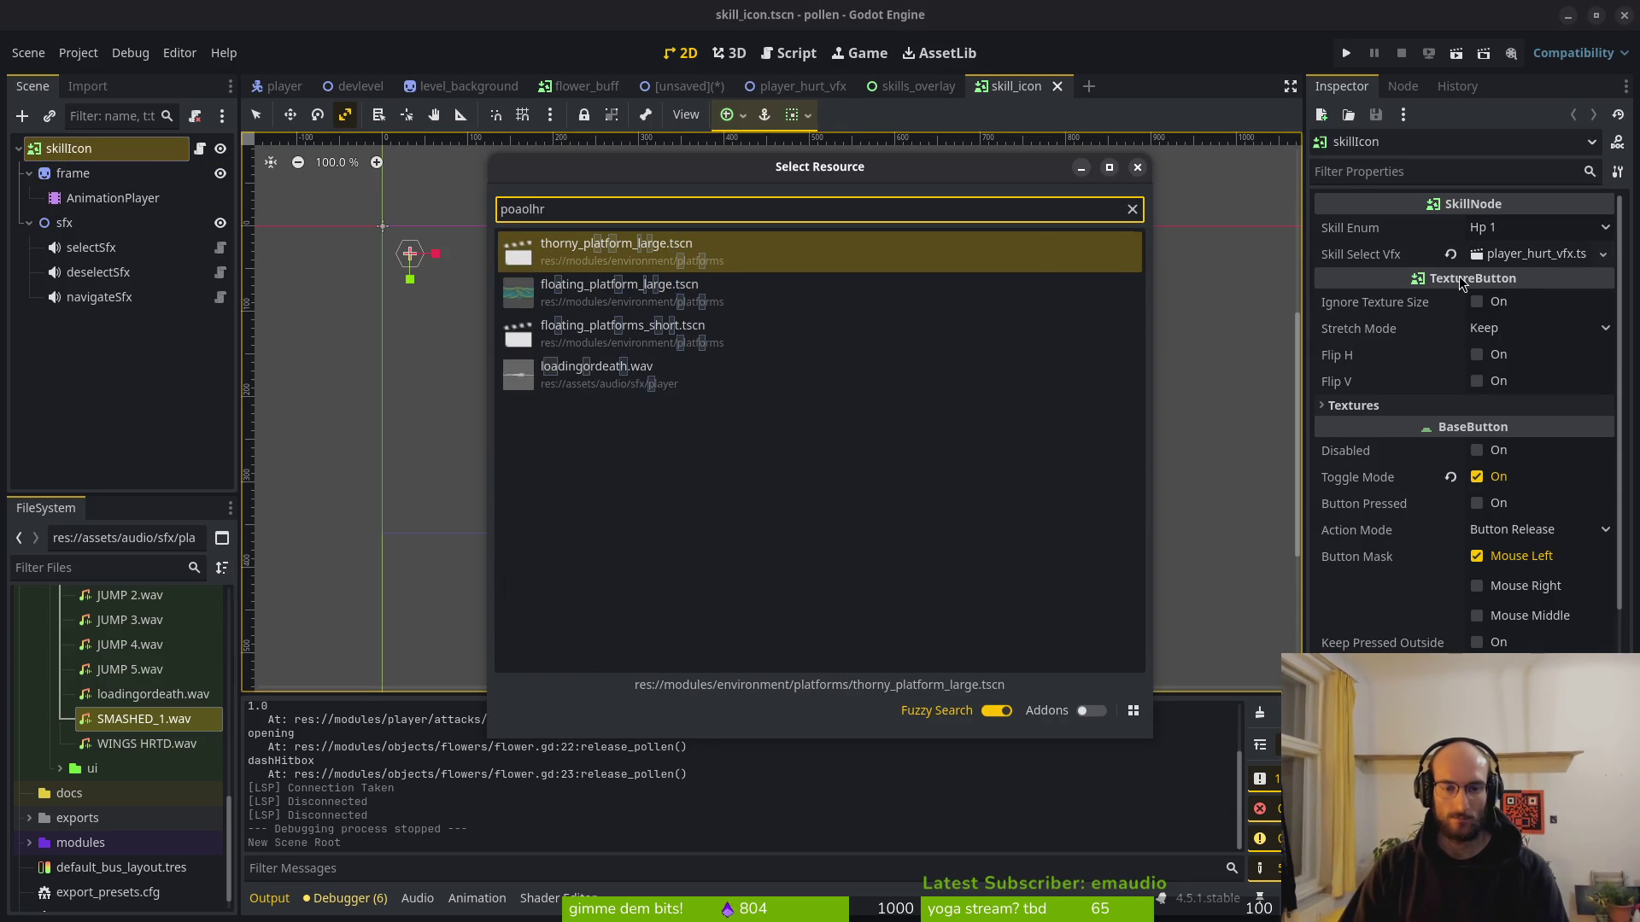
text(vfxts)
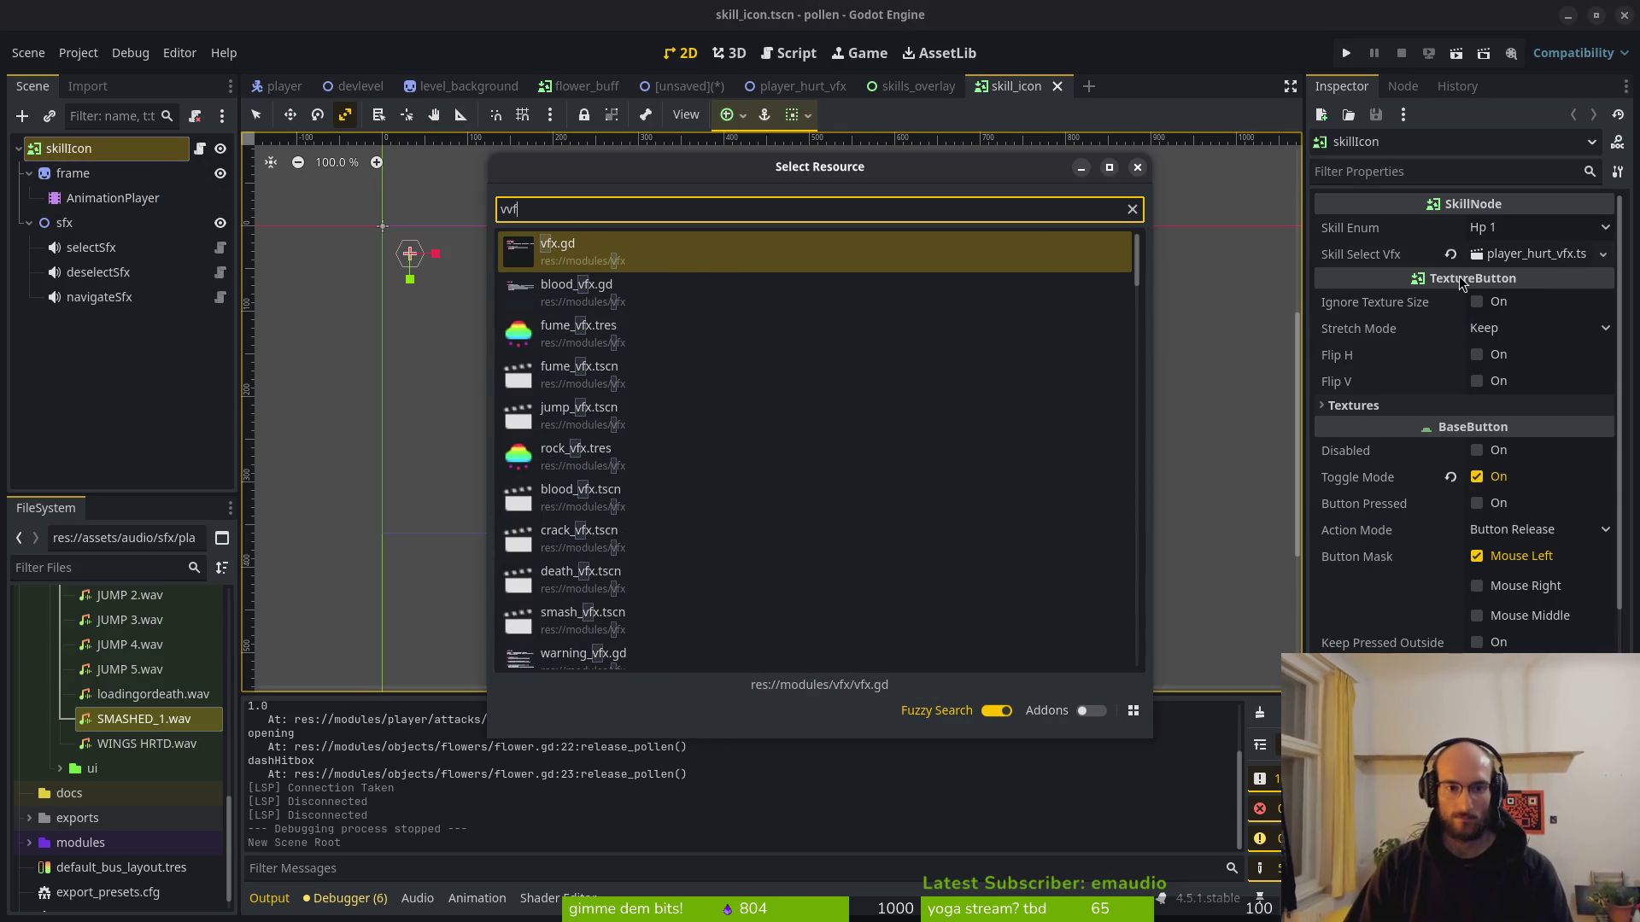
key(Down)
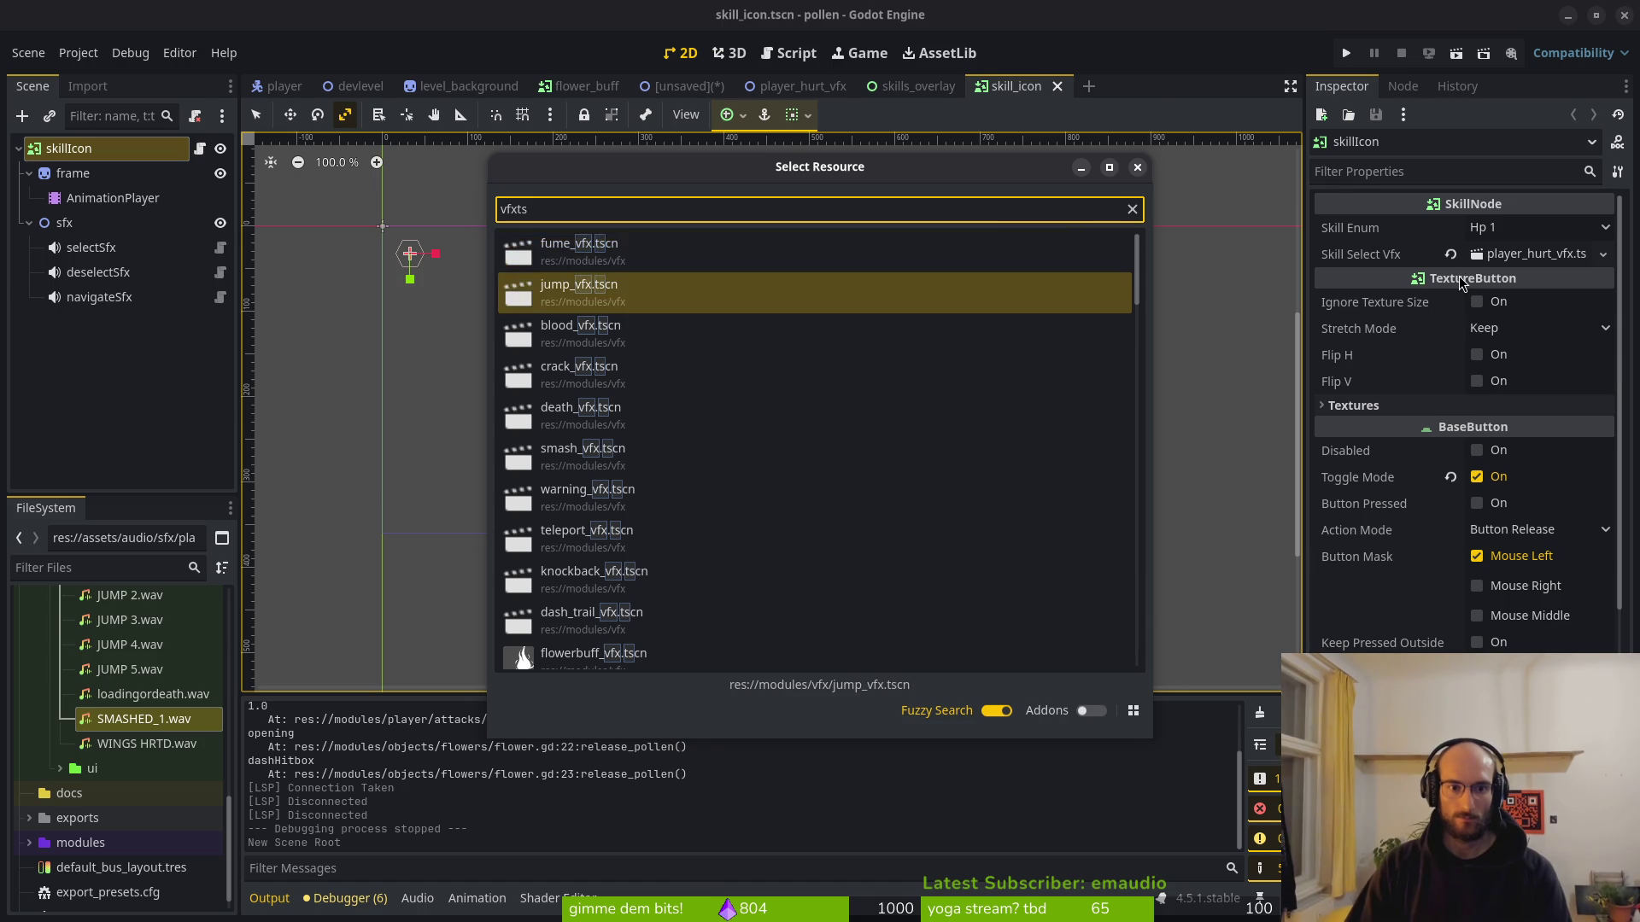
key(Return)
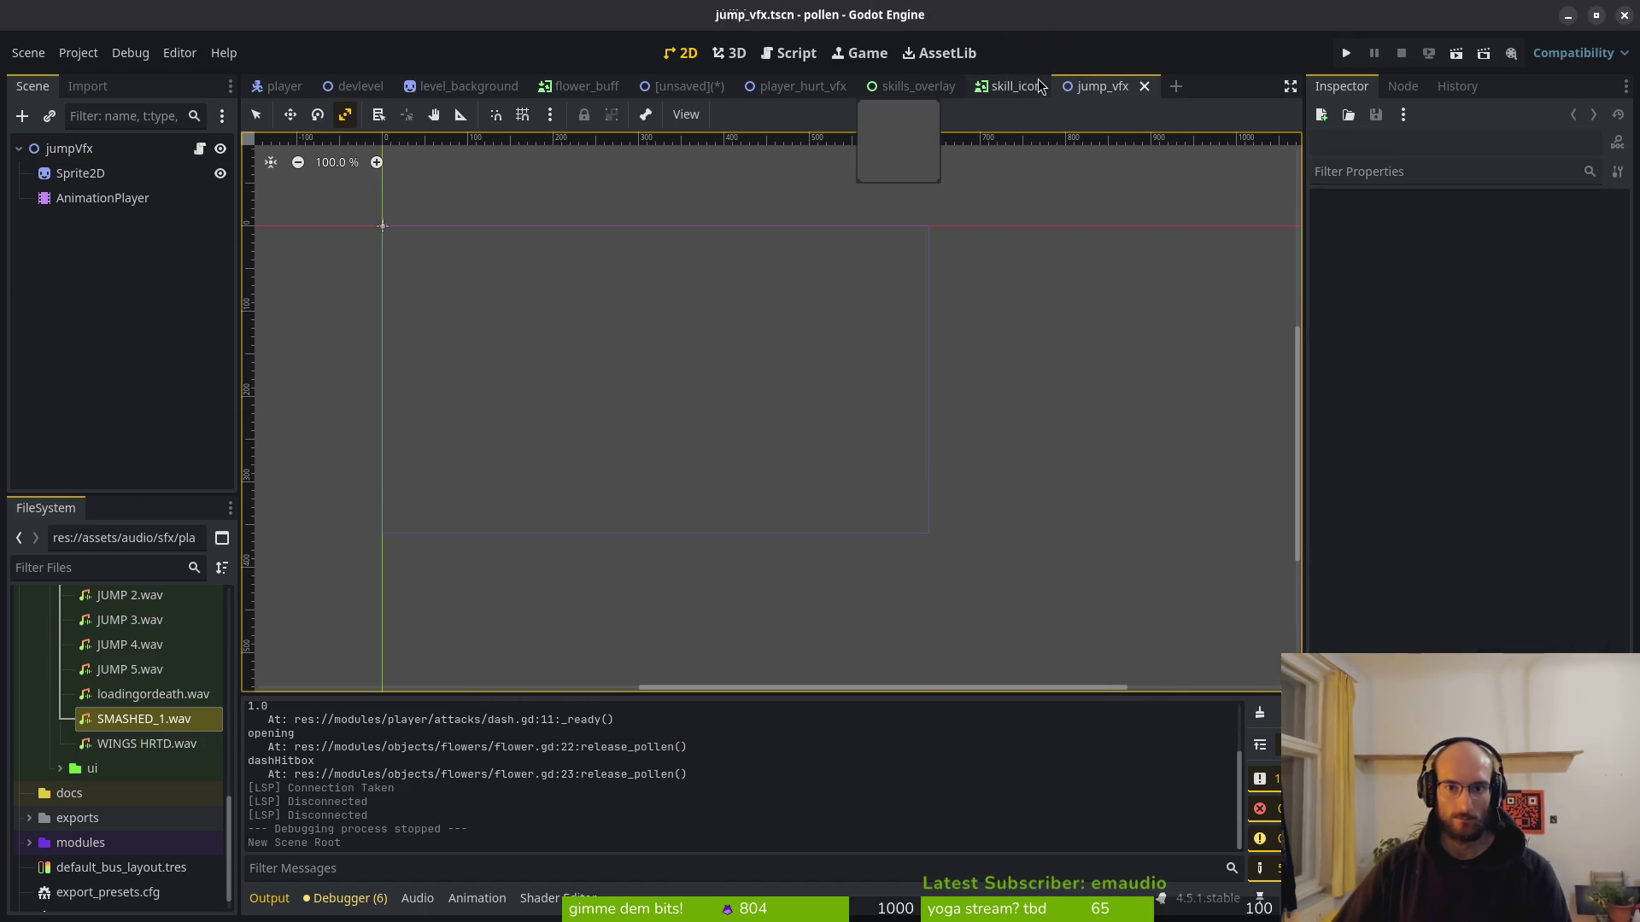
click(689, 86)
Add a Sprite2D child under Node2D, removing an accidentally added Spider node.
click(130, 158)
key(ctrl+a)
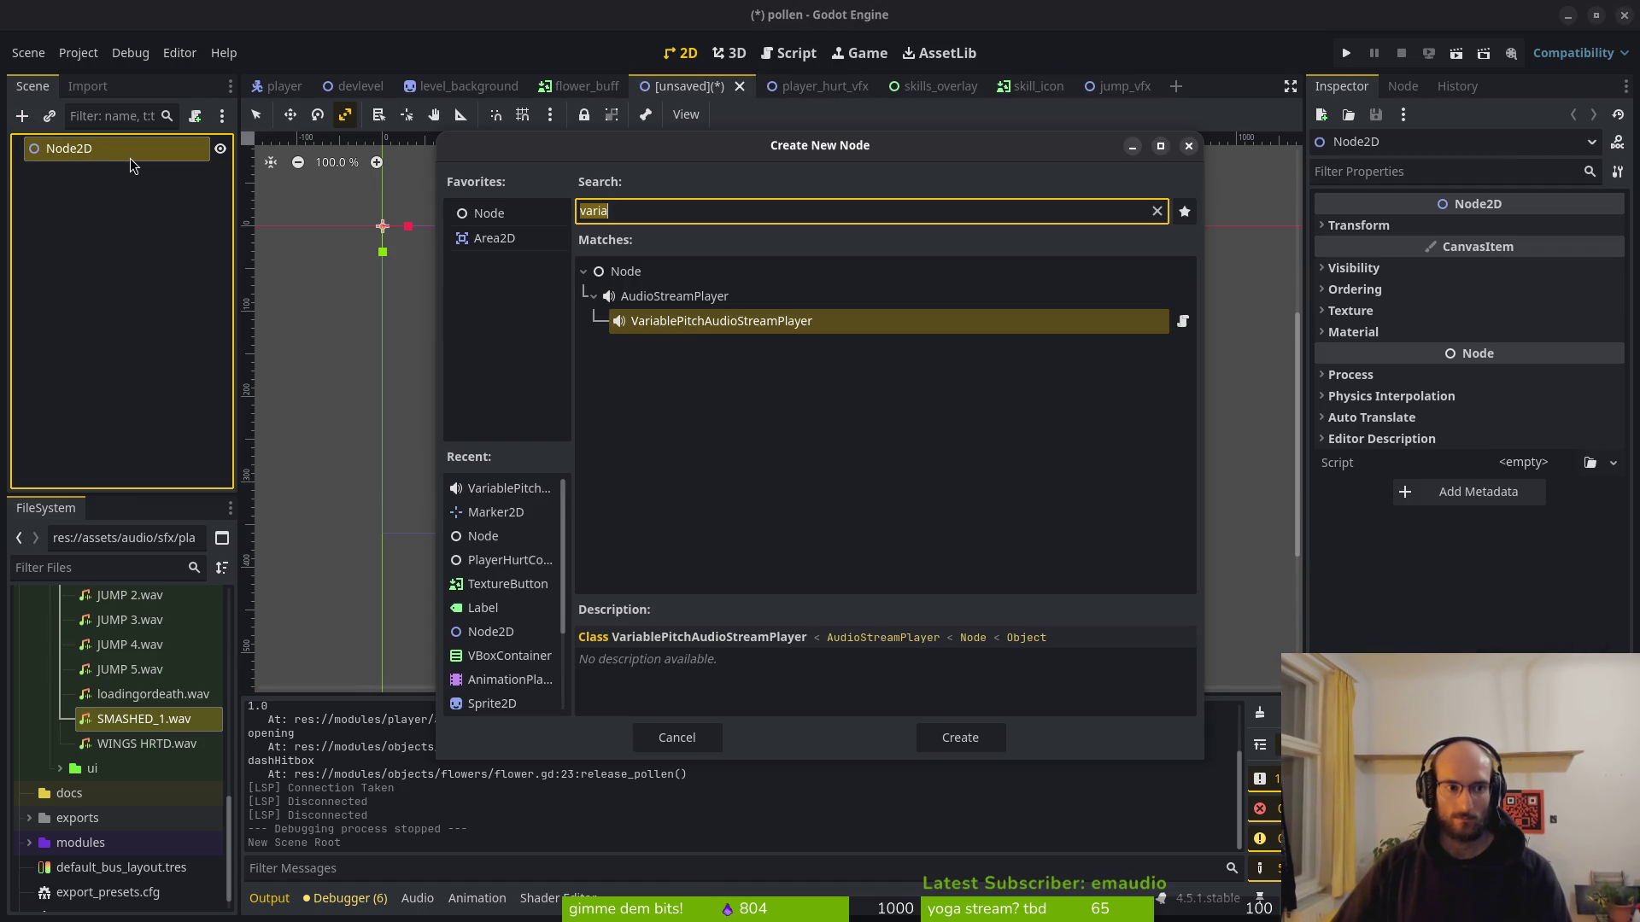
text(spri)
key(BackSpace)
key(BackSpace)
text(id)
key(Return)
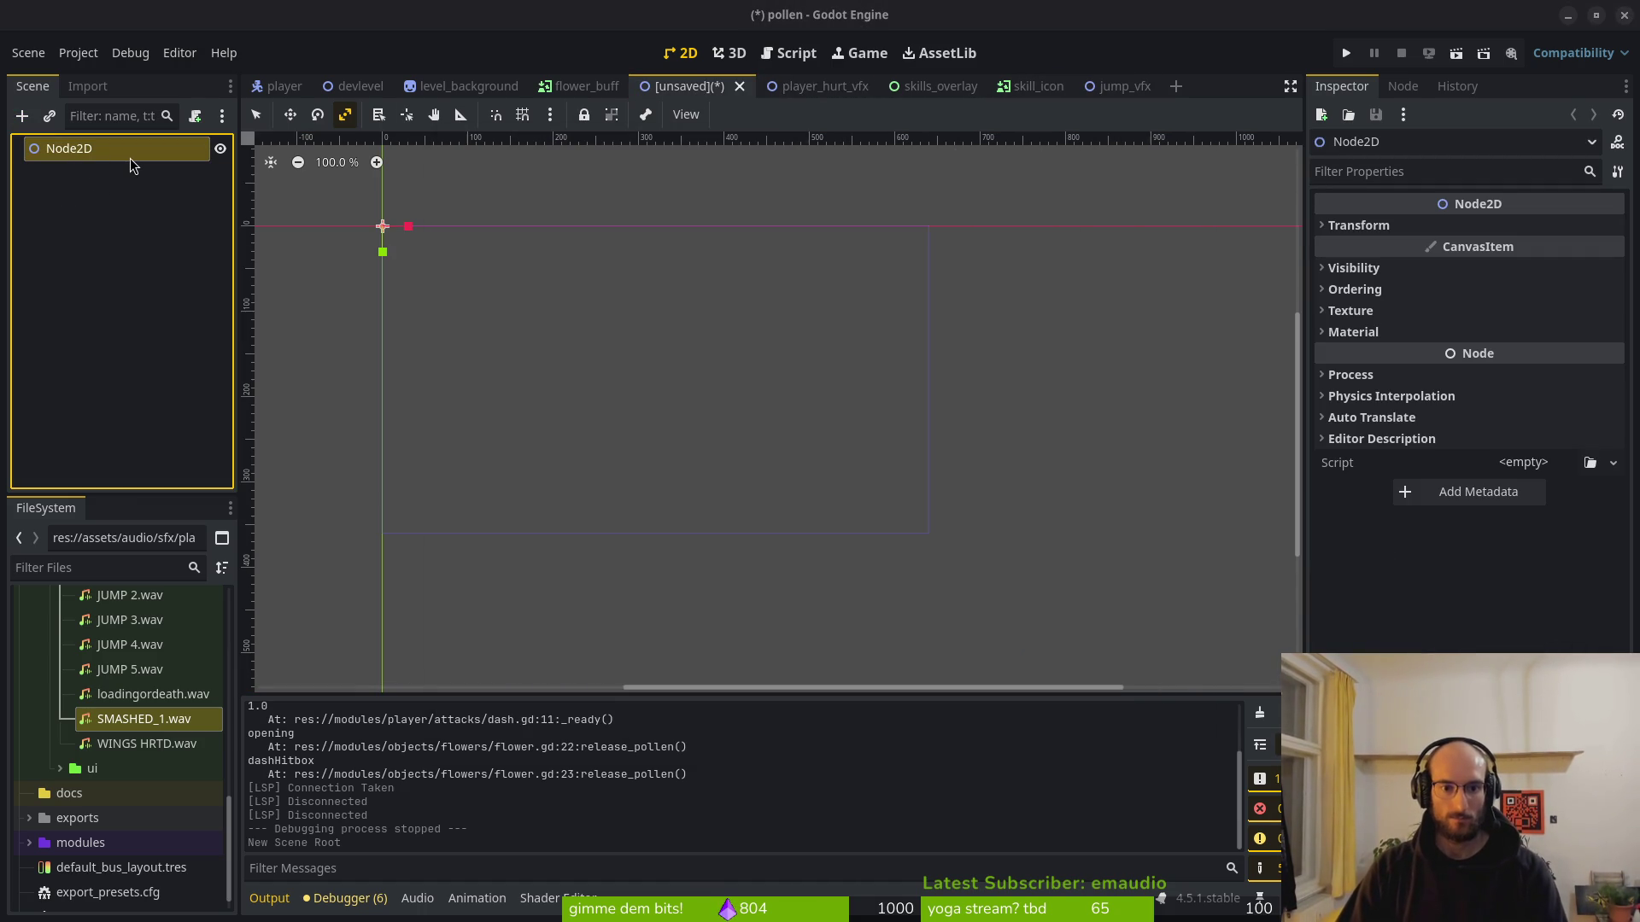
key(Delete)
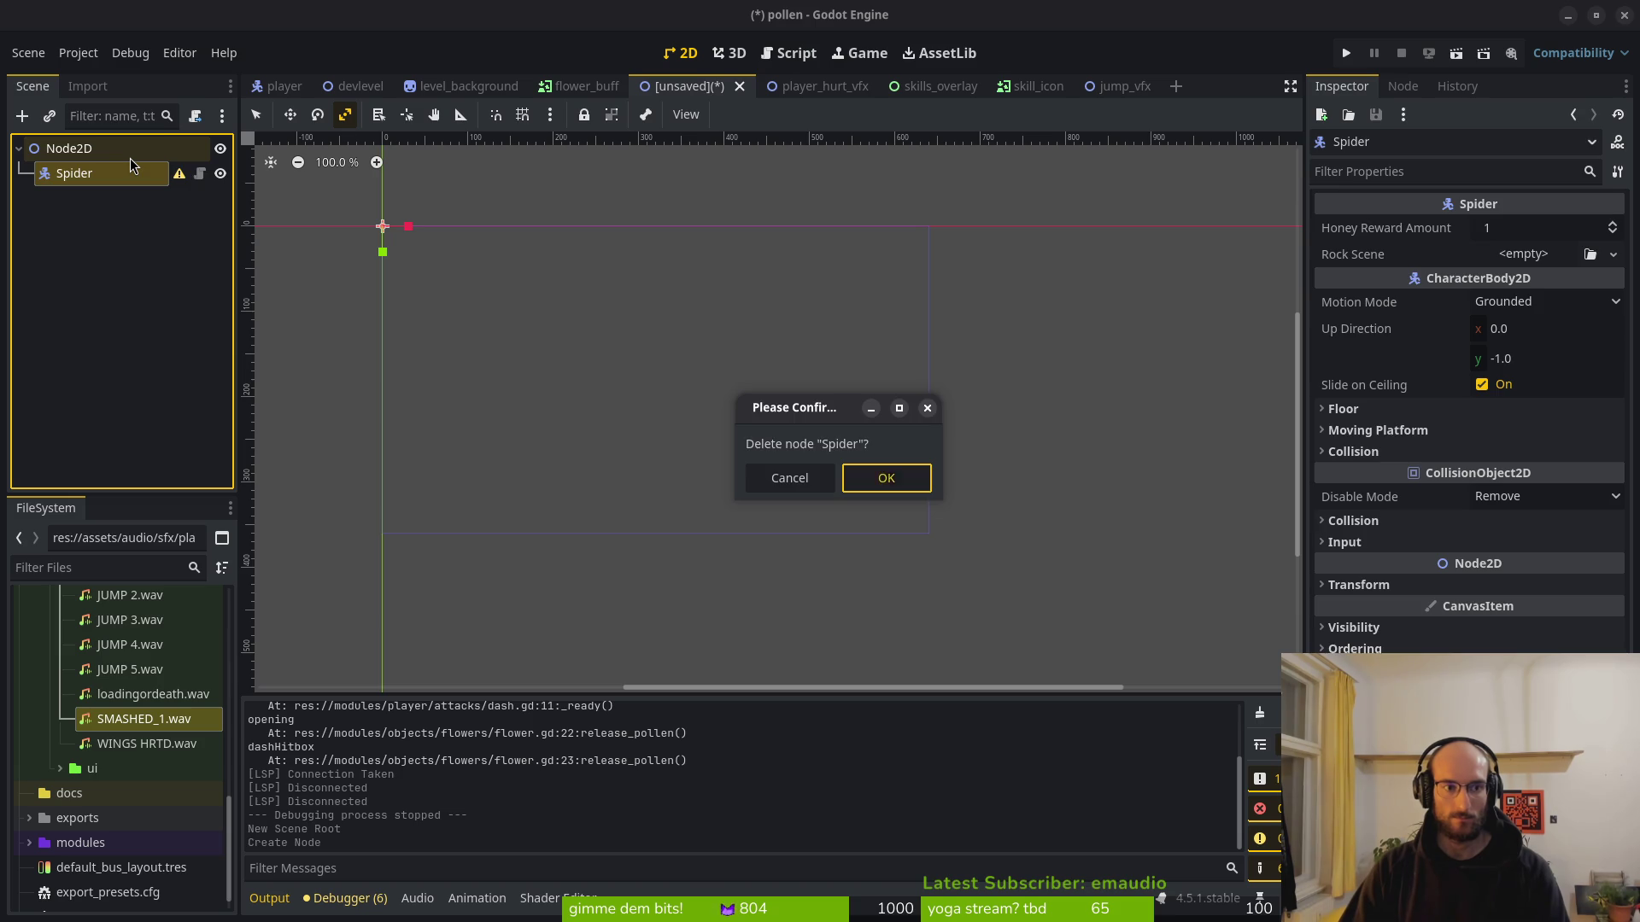
key(Return)
key(ctrl+a)
text(spri)
key(Return)
Add an AnimationPlayer and make it a direct child of the root.
key(ctrl+a)
text(anim)
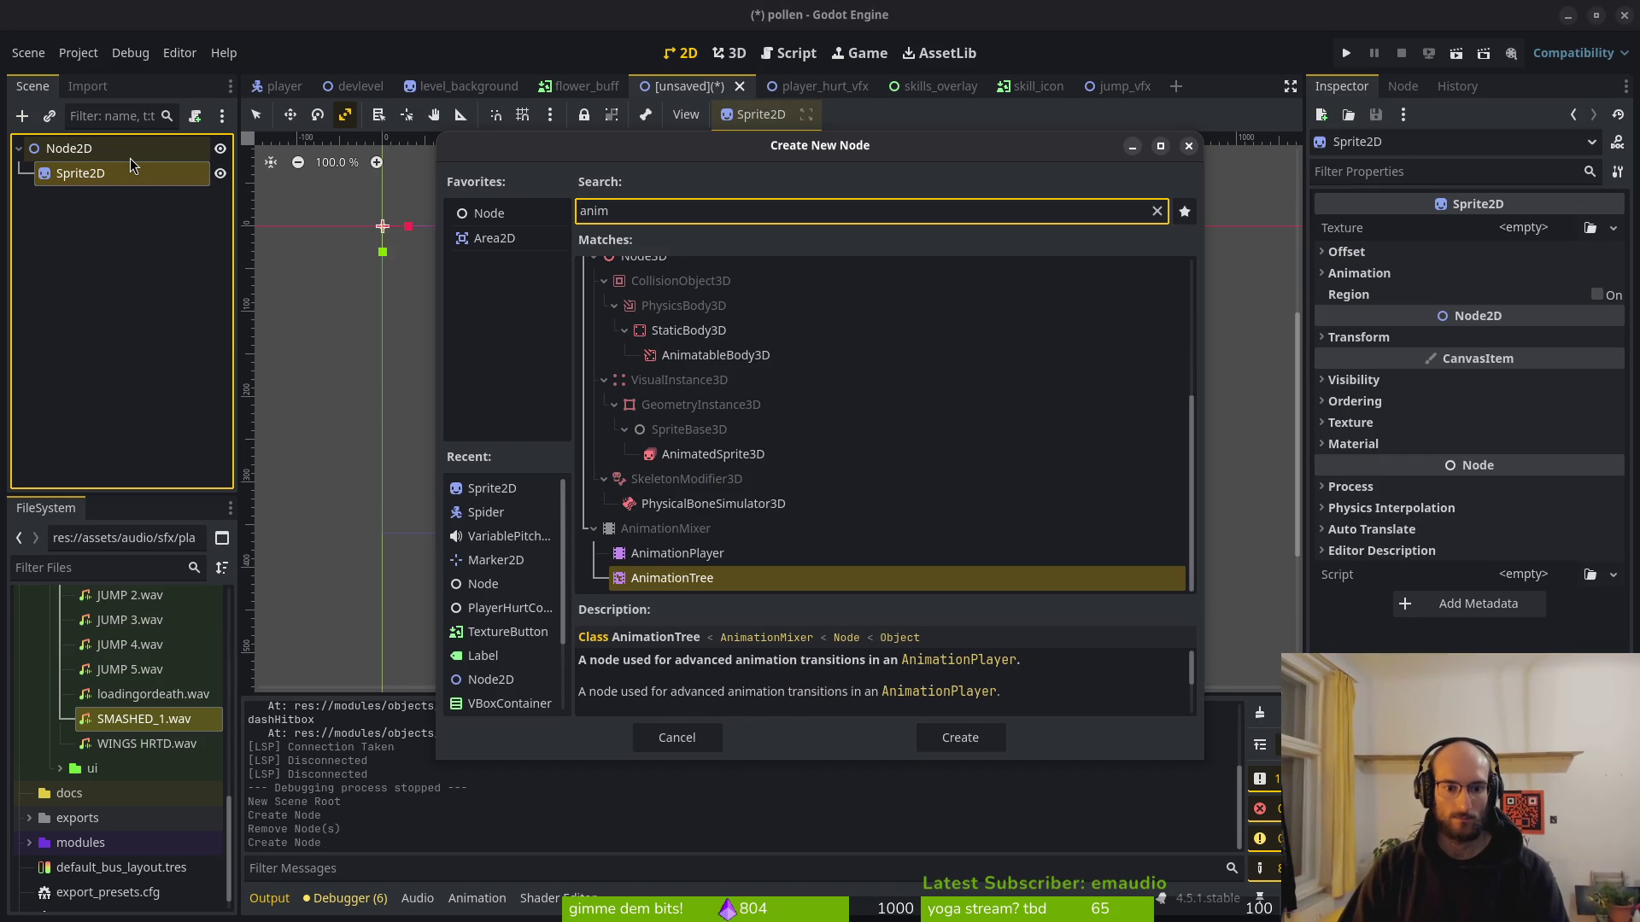
key(Up)
key(Return)
click(1103, 86)
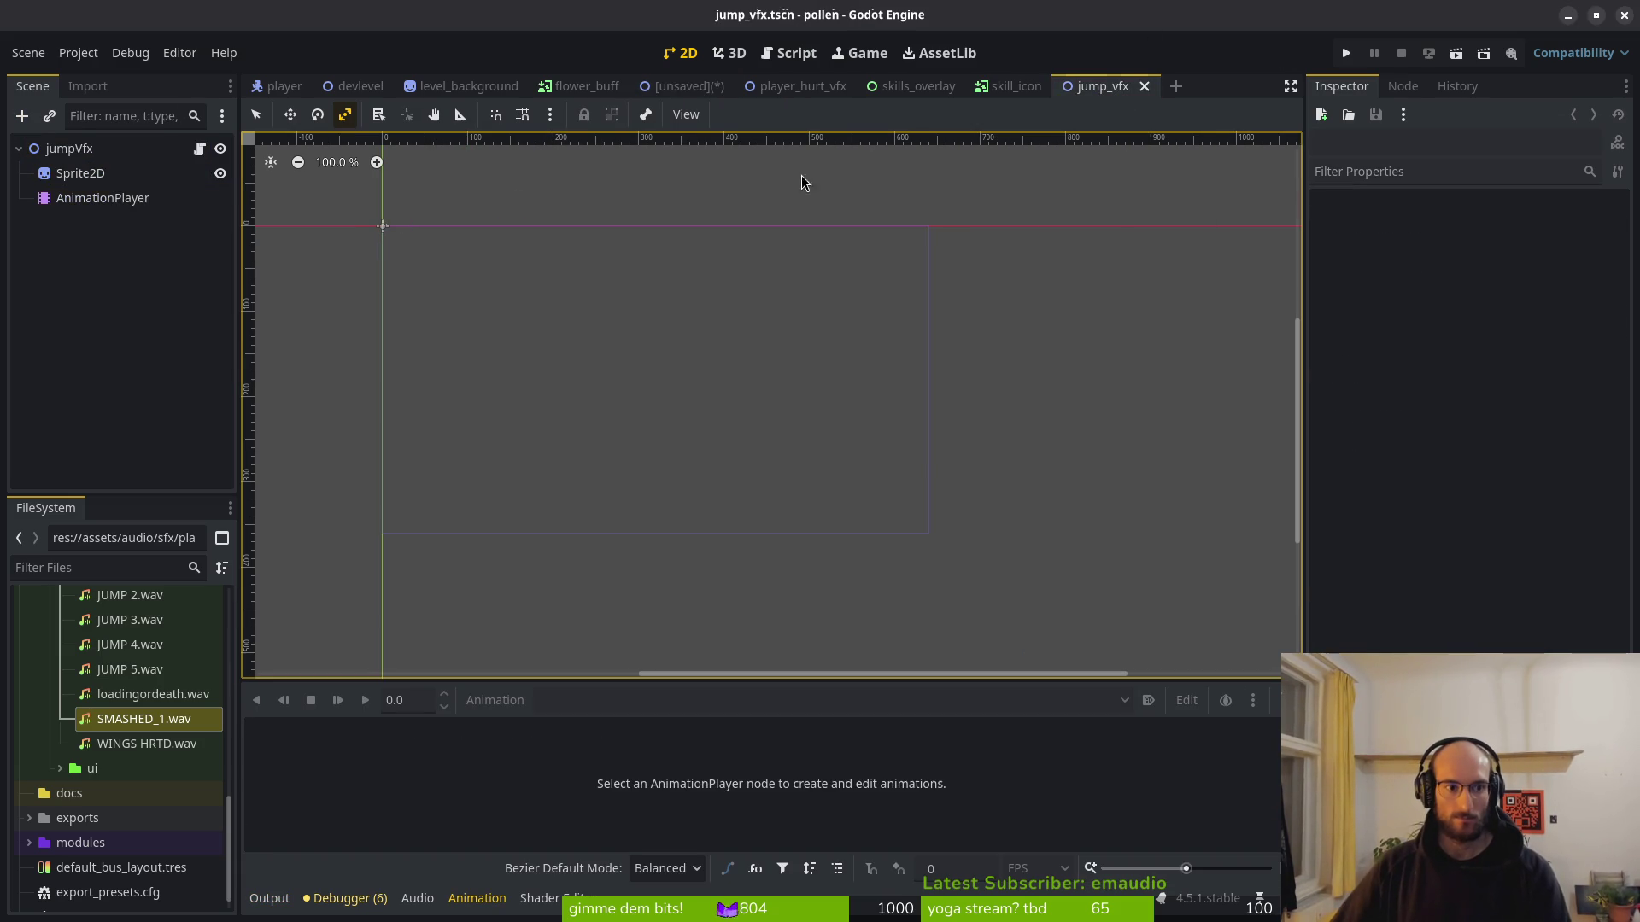
click(694, 86)
mouse_move(102, 201)
mouse_down()
mouse_move(90, 164)
mouse_move(121, 219)
mouse_up()
Rename the root to buffSelectVfx and save the scene as modules/vfx/buff_select_vfx.tscn.
click(69, 148)
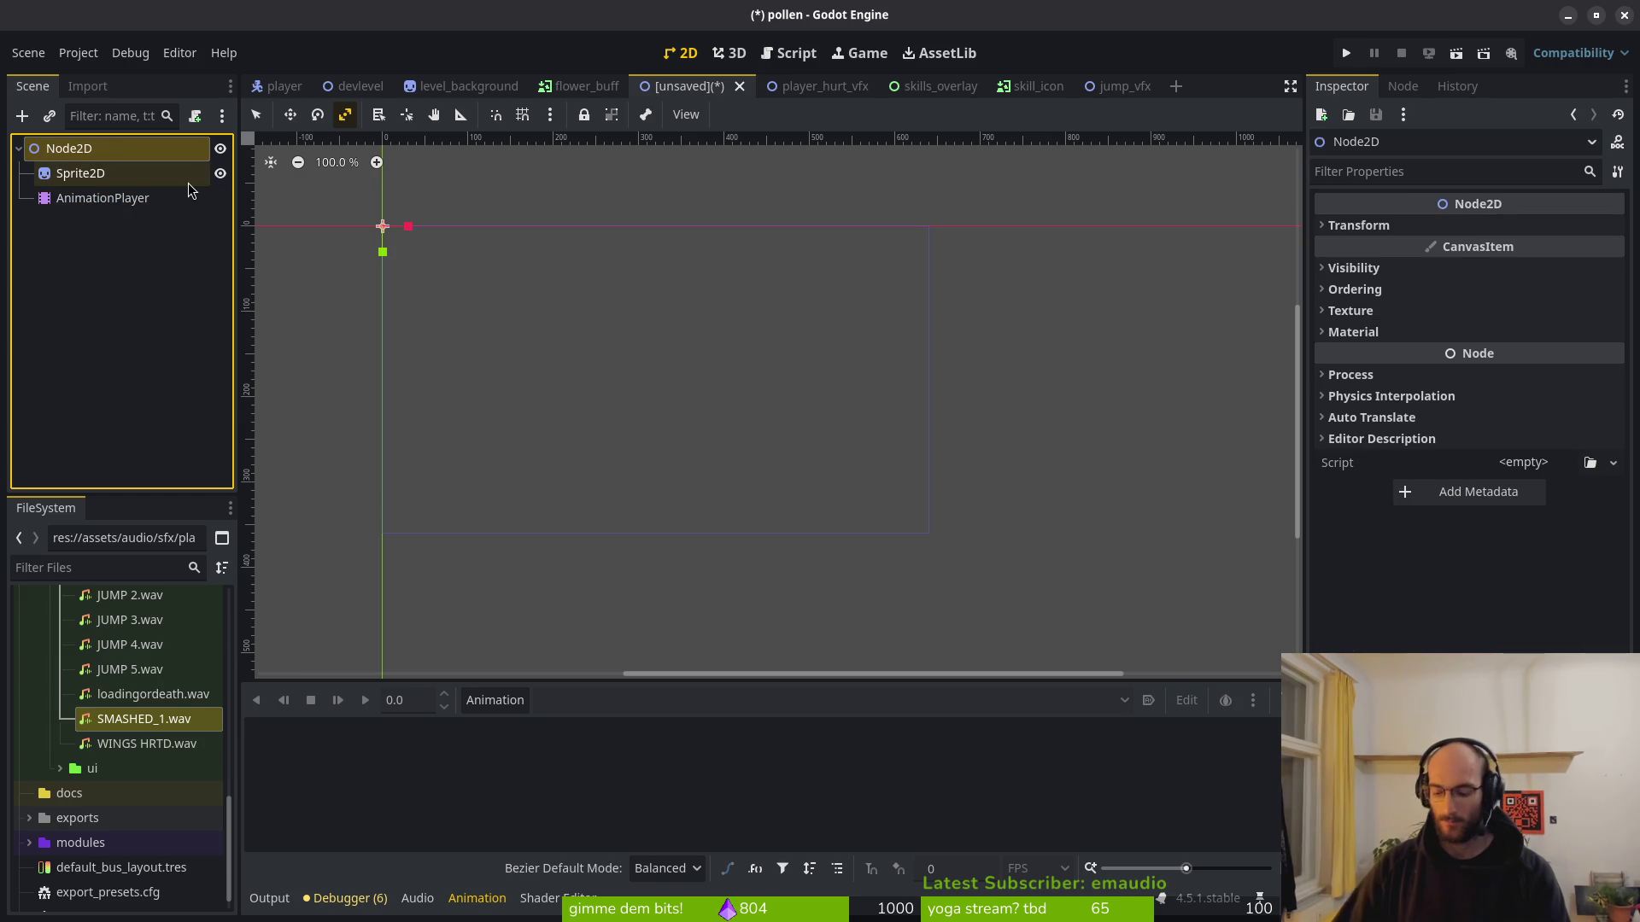
key(F2)
text(ski)
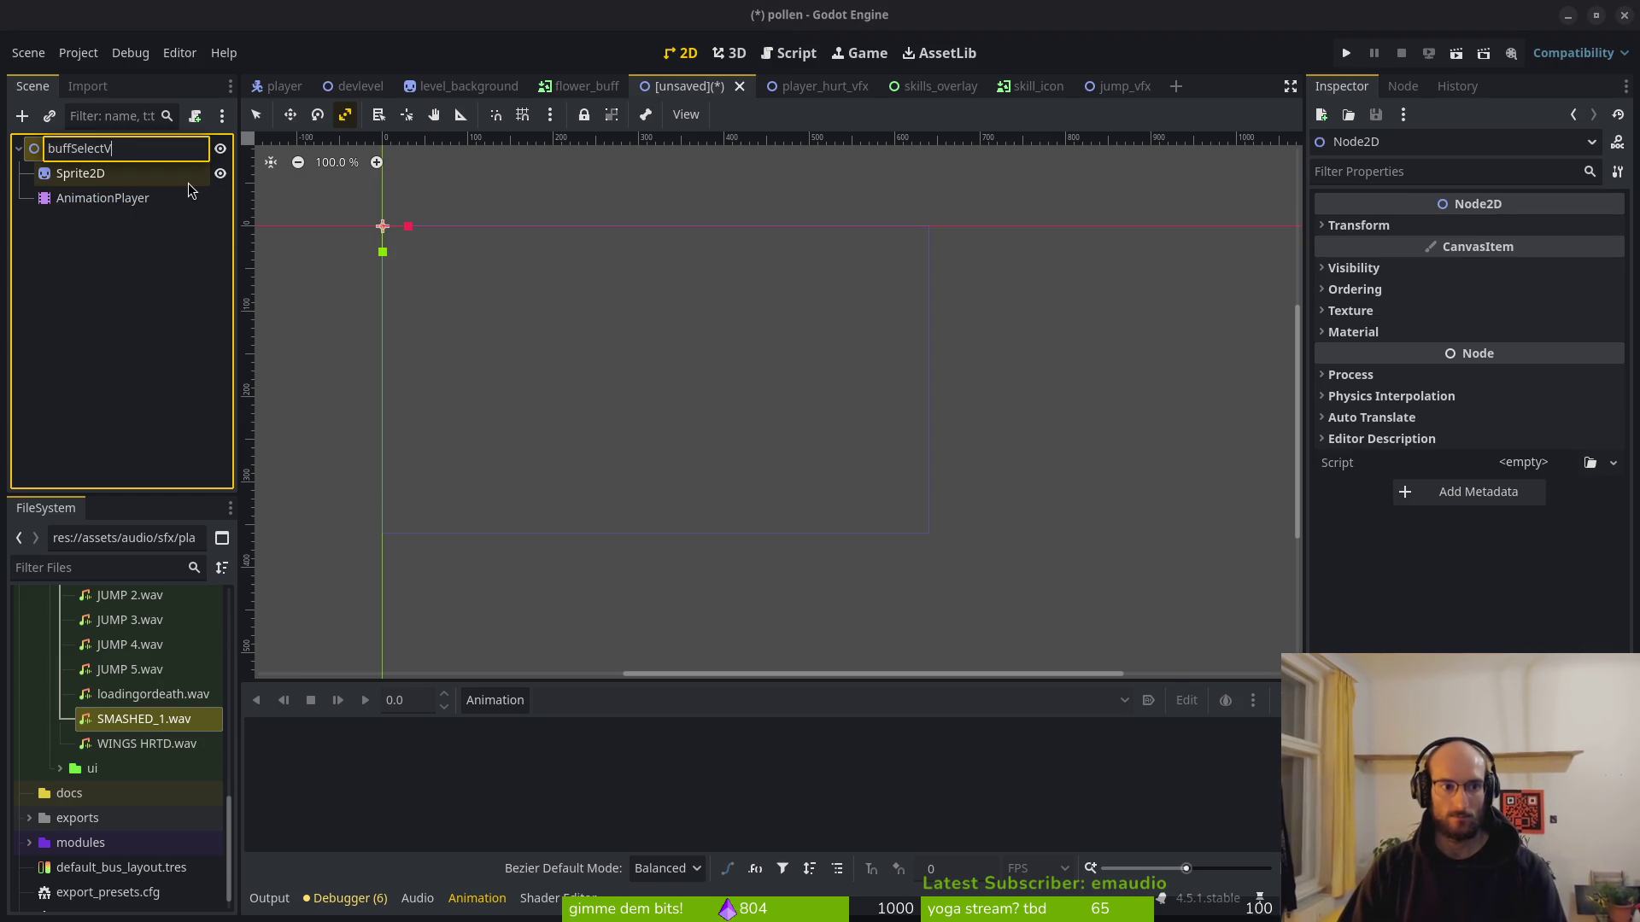
text(fx)
key(Return)
key(ctrl+s)
double_click(905, 272)
double_click(557, 374)
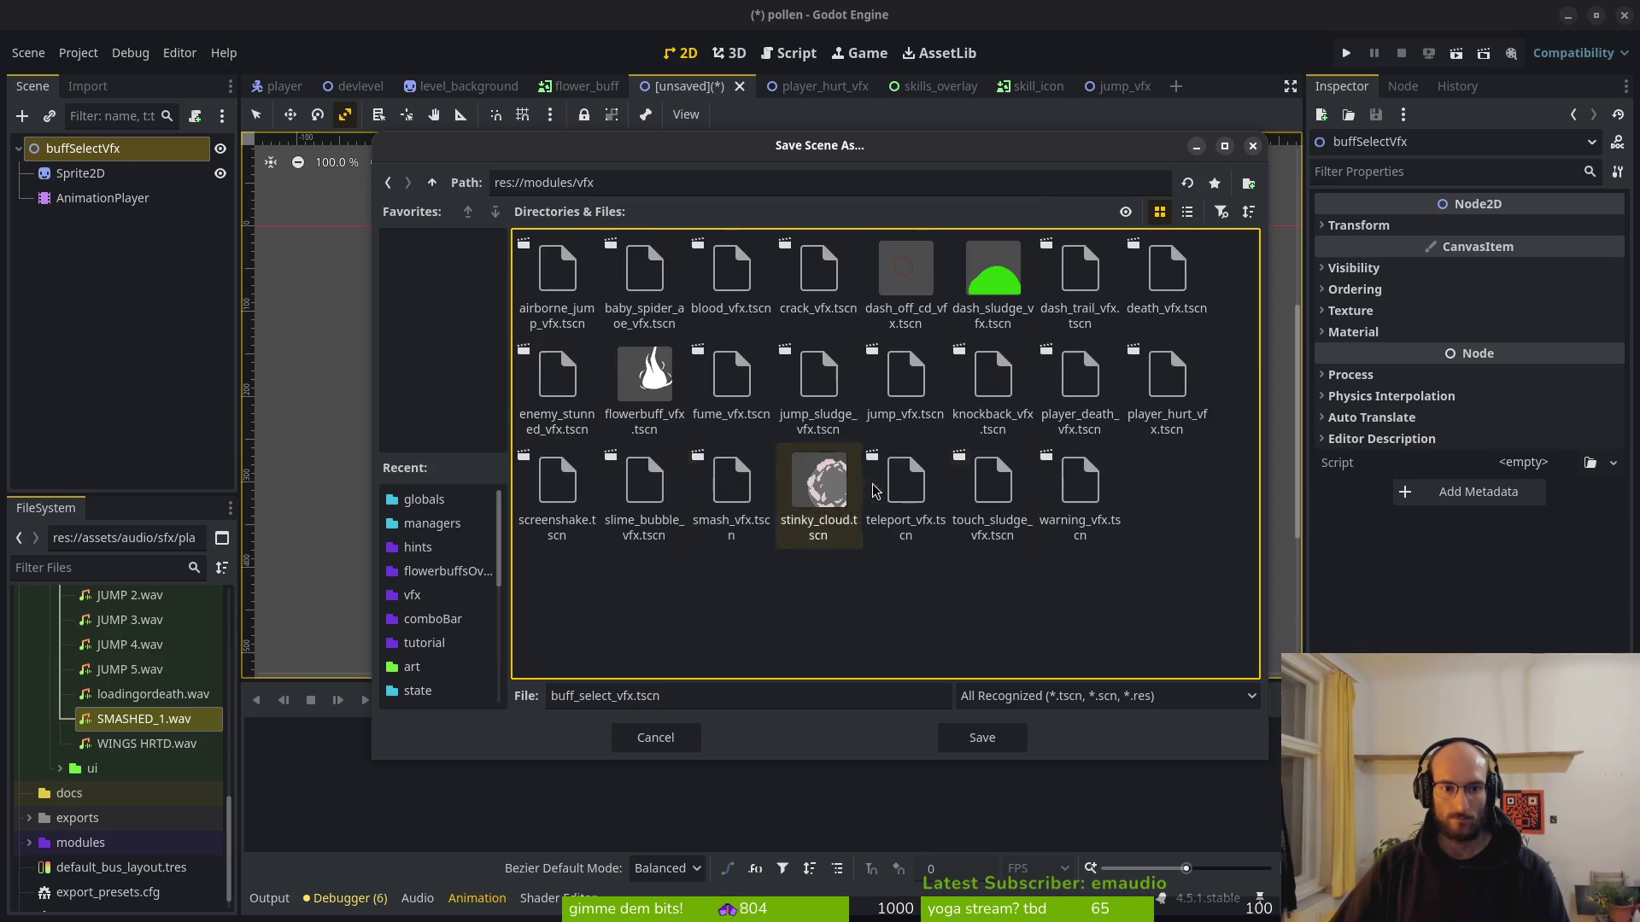
click(983, 738)
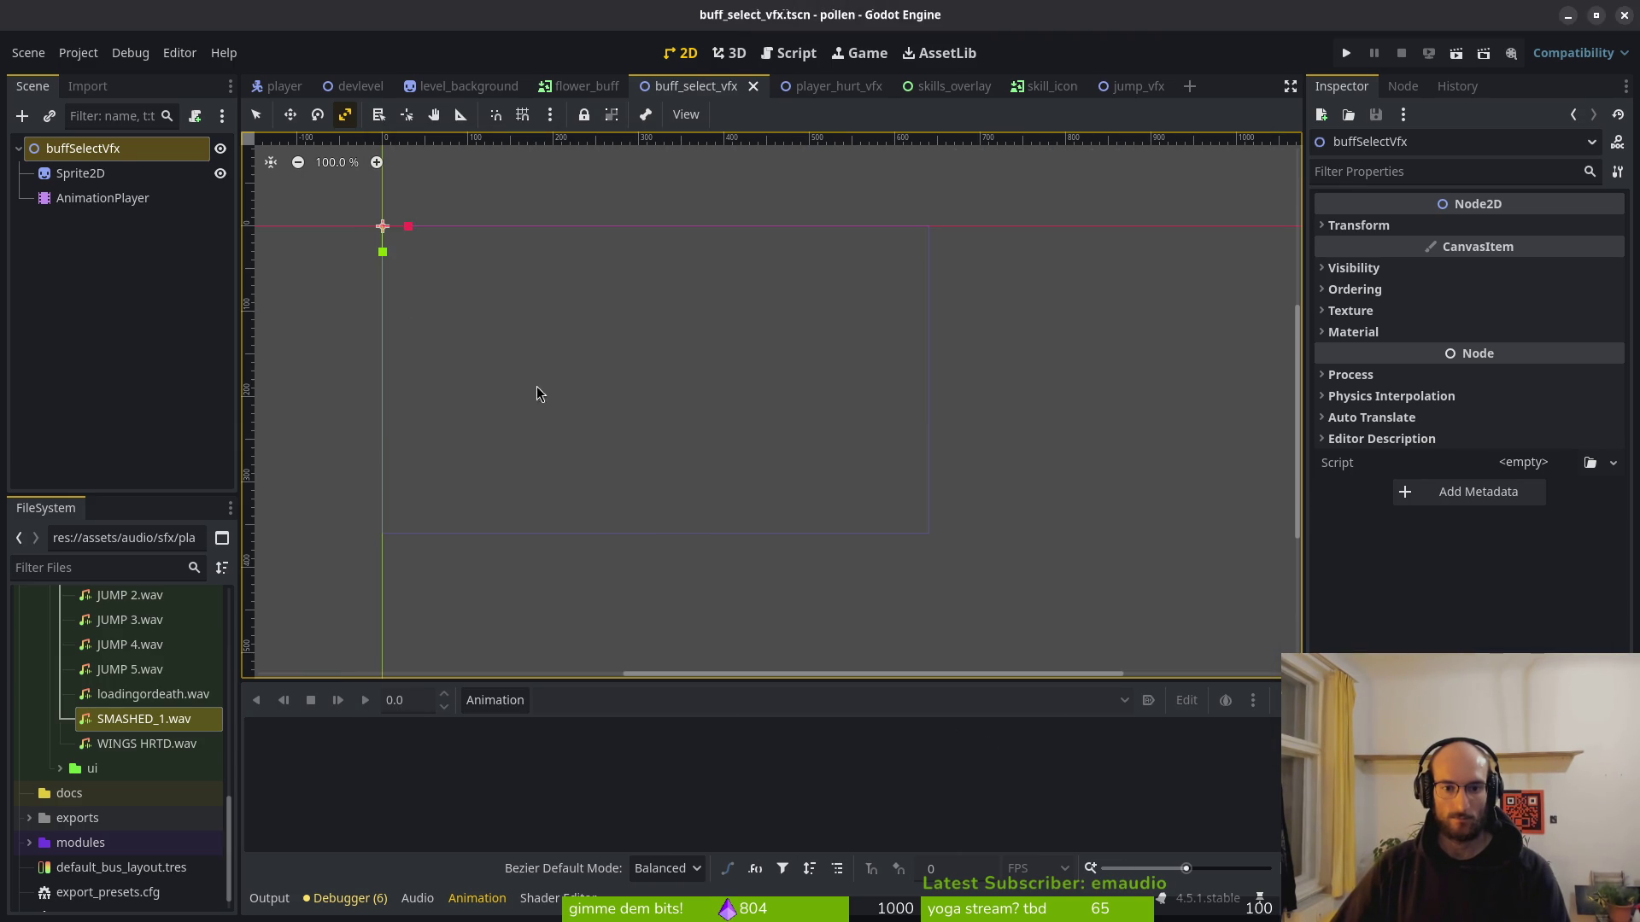
Quick-load selectBuffVfx.png as the Sprite2D texture.
click(80, 173)
click(1538, 237)
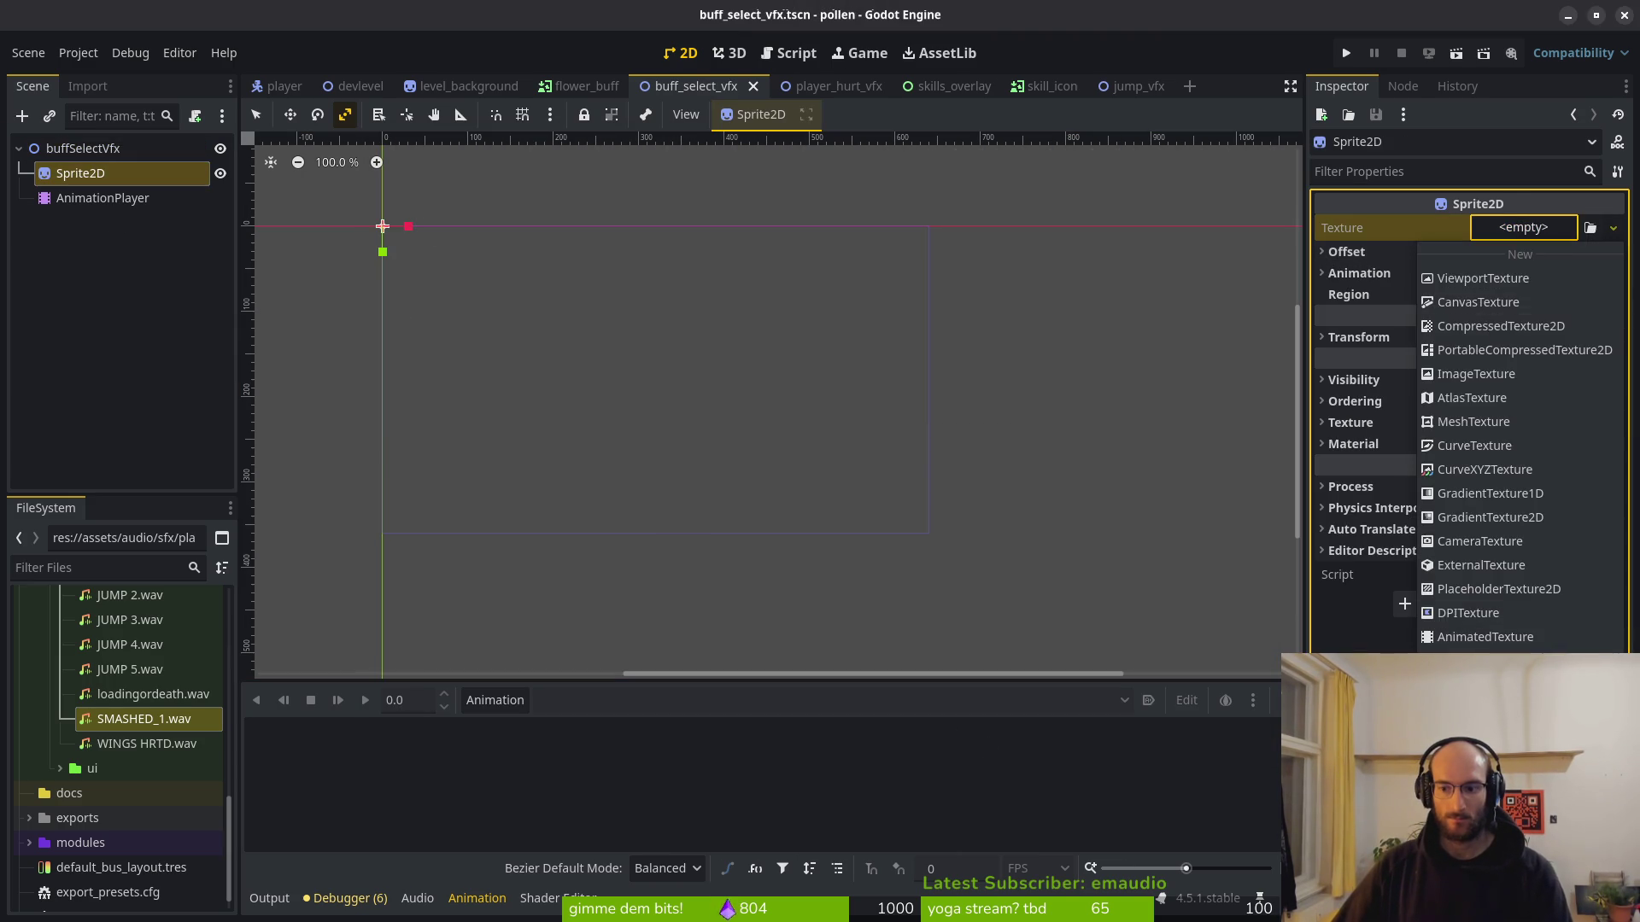
click(1486, 623)
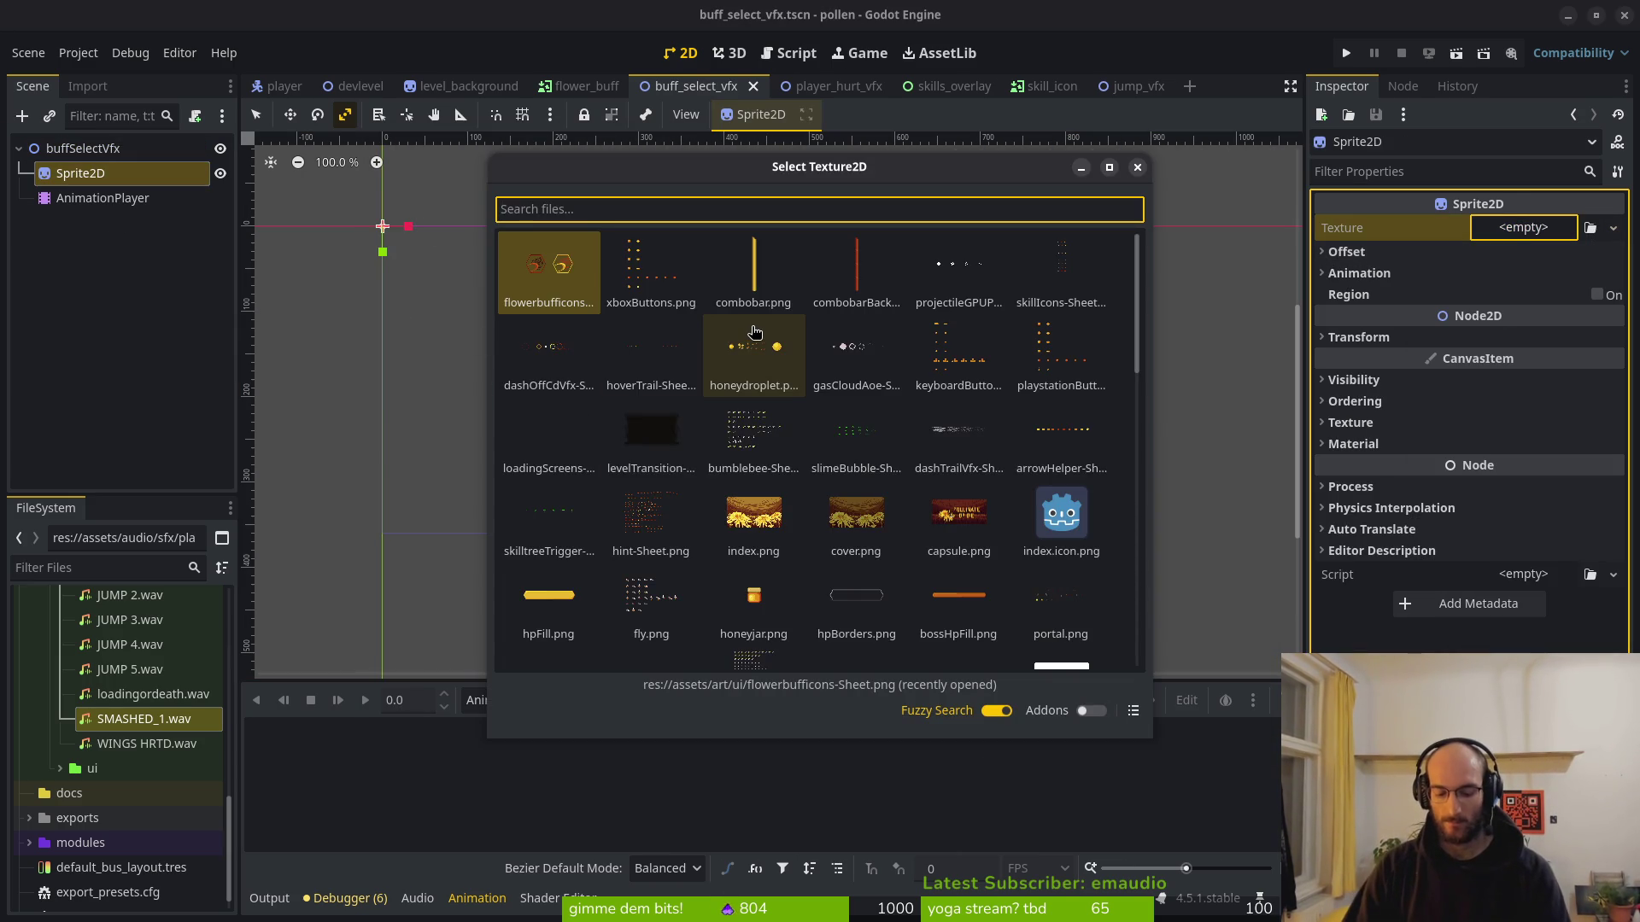
text(seelb)
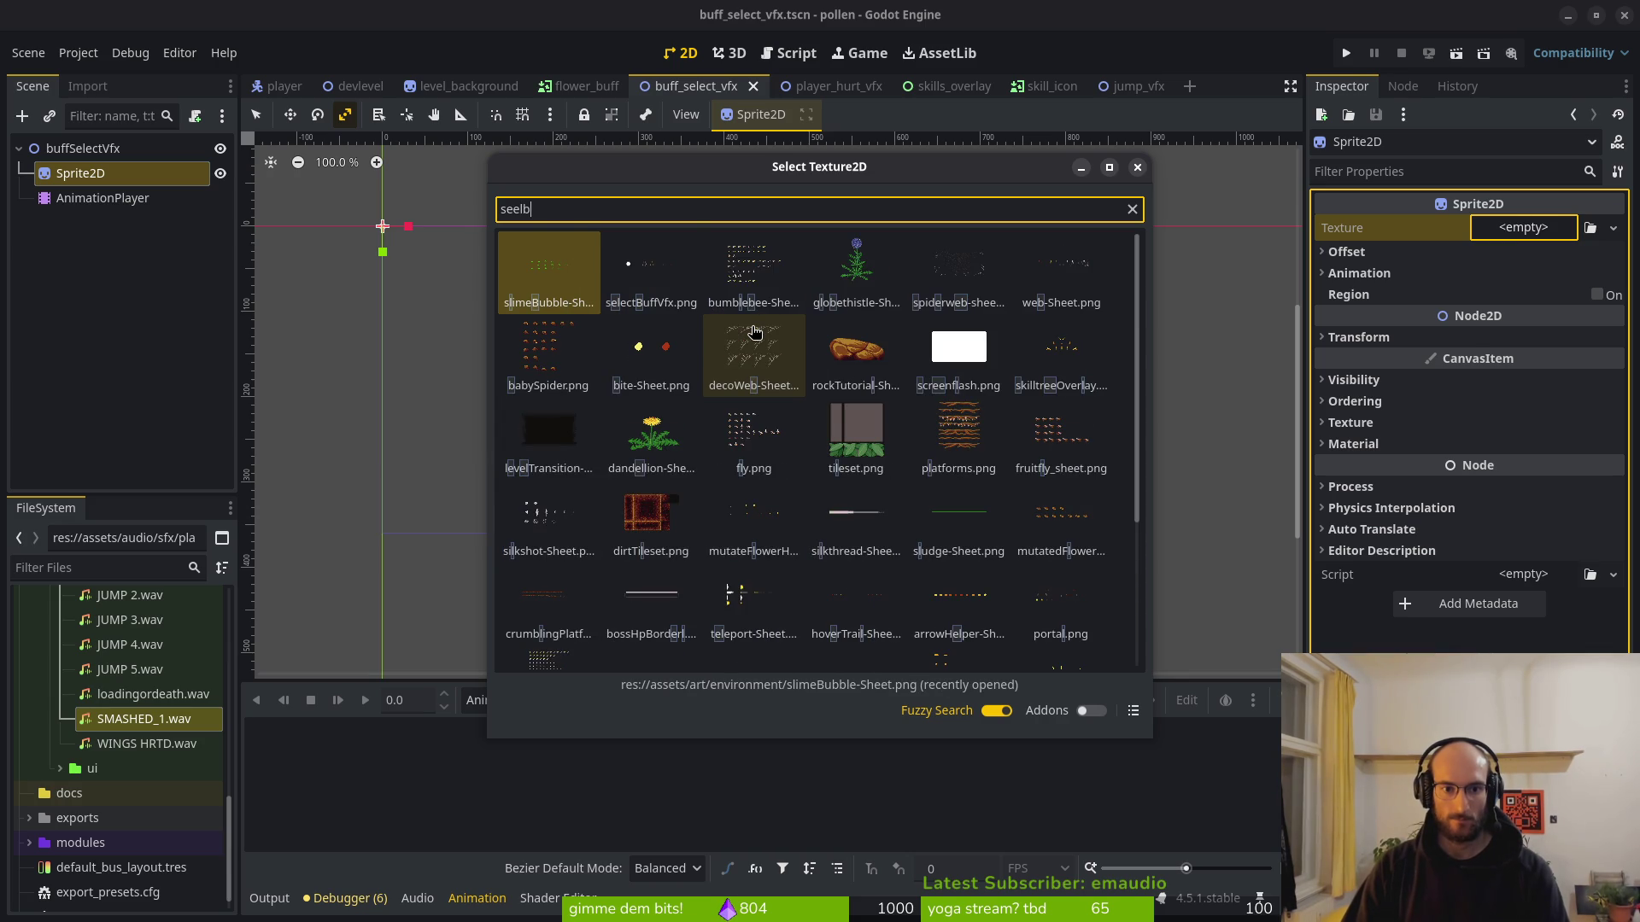
key(Right)
key(Return)
Set the sprite's Hframes to 7 after checking the frame count in Aseprite, and save.
click(1375, 301)
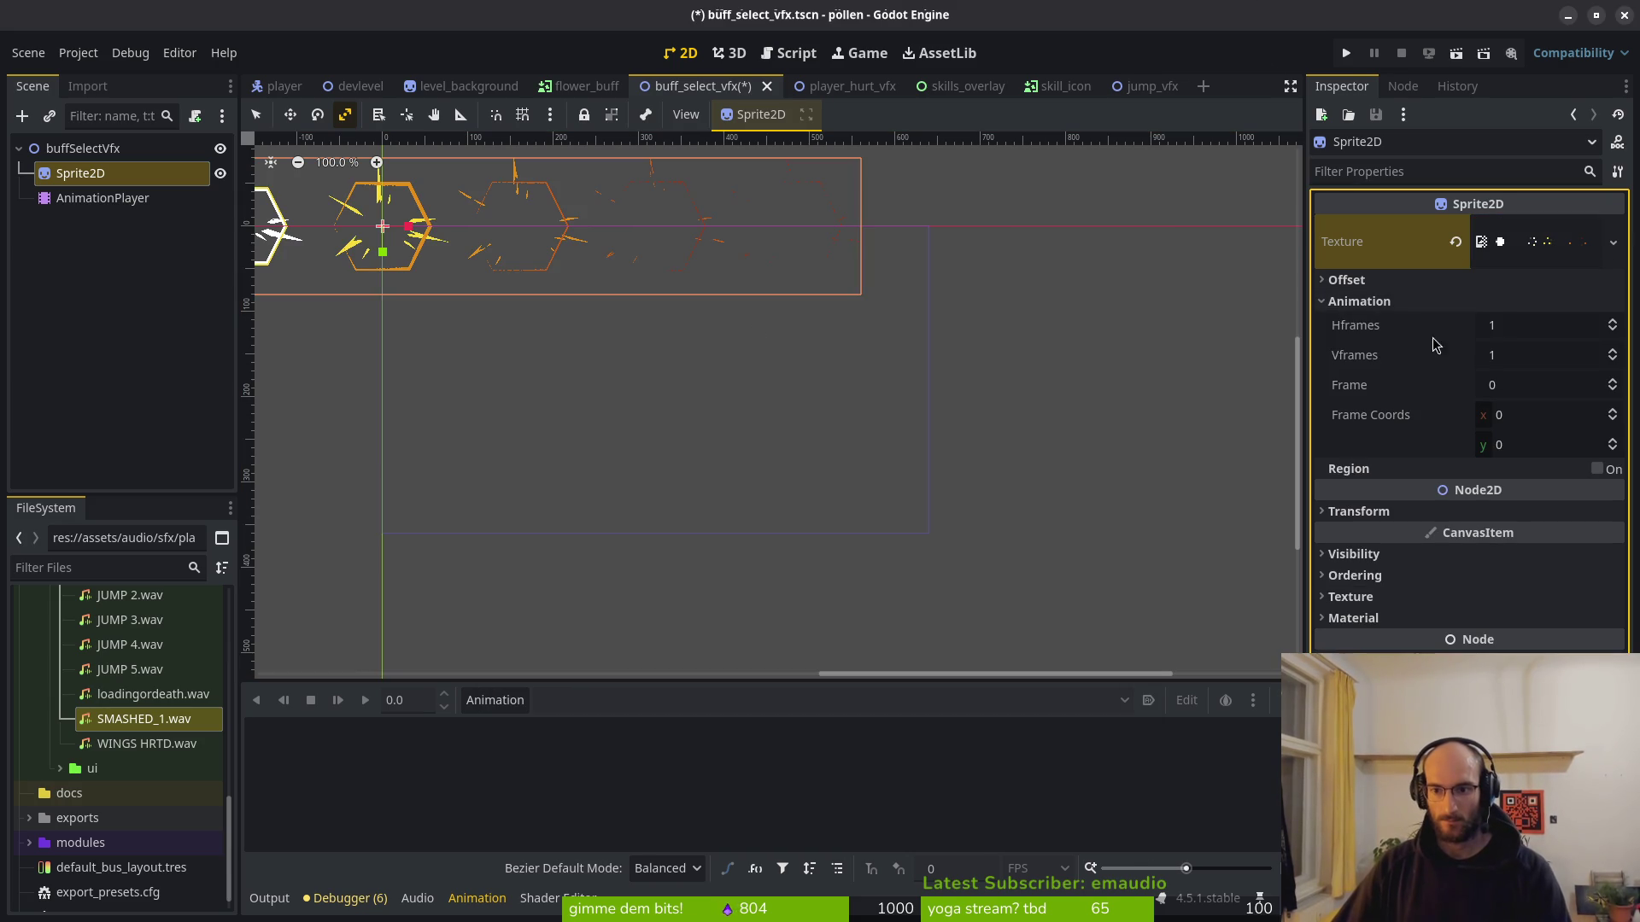
click(1510, 325)
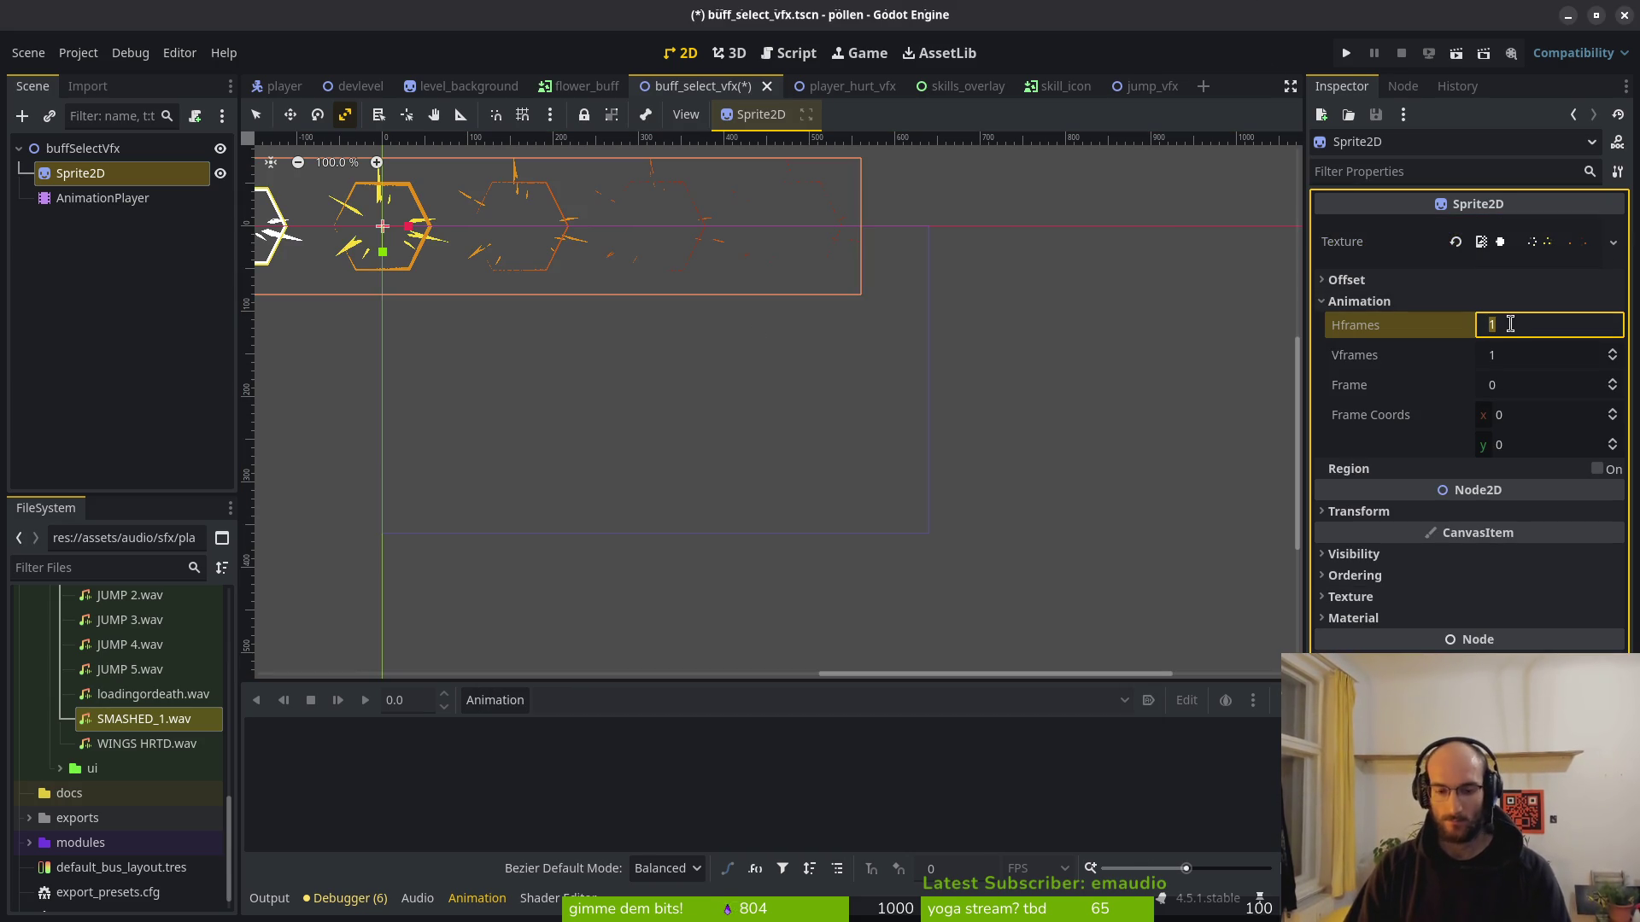
key(alt+Tab)
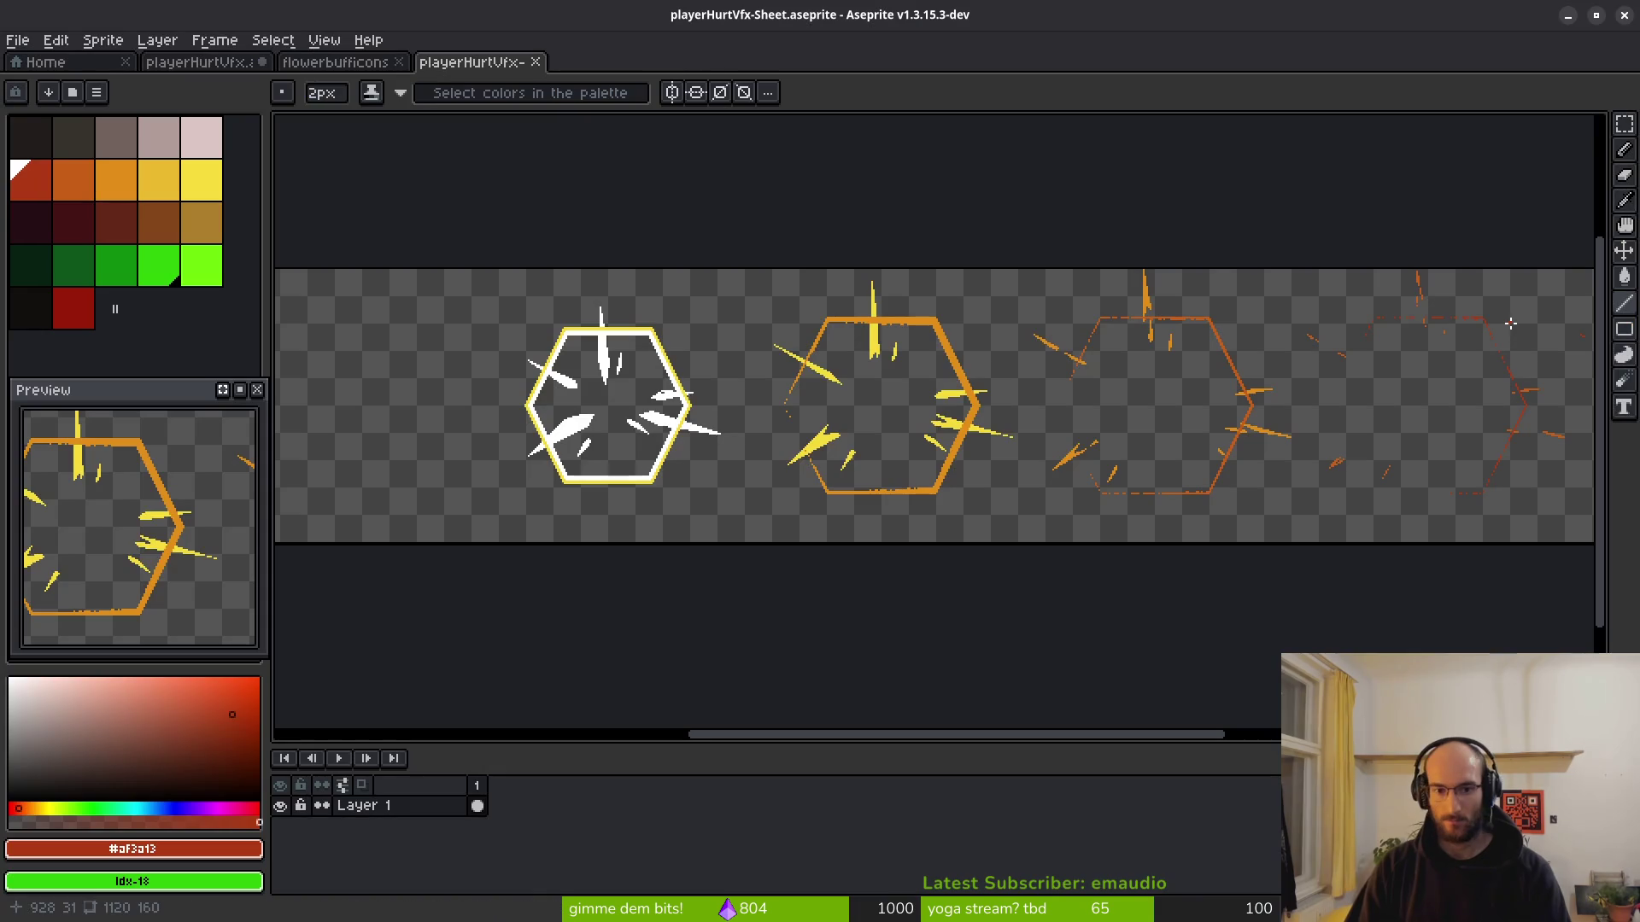
scroll(1329, 260, down, 2)
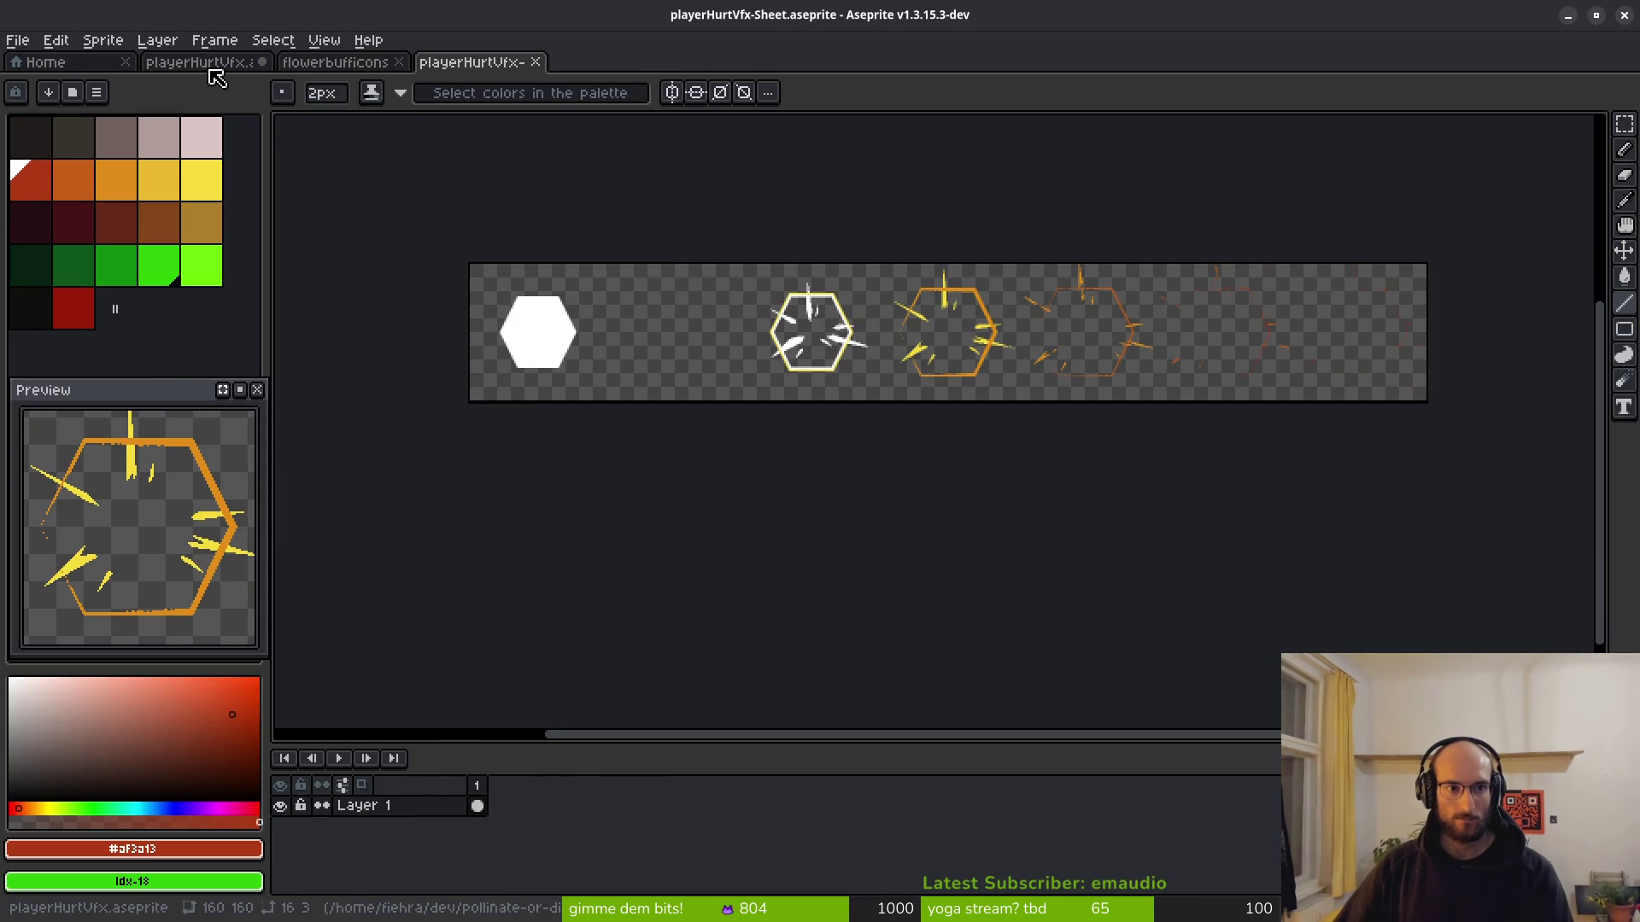
click(209, 62)
key(alt+Tab)
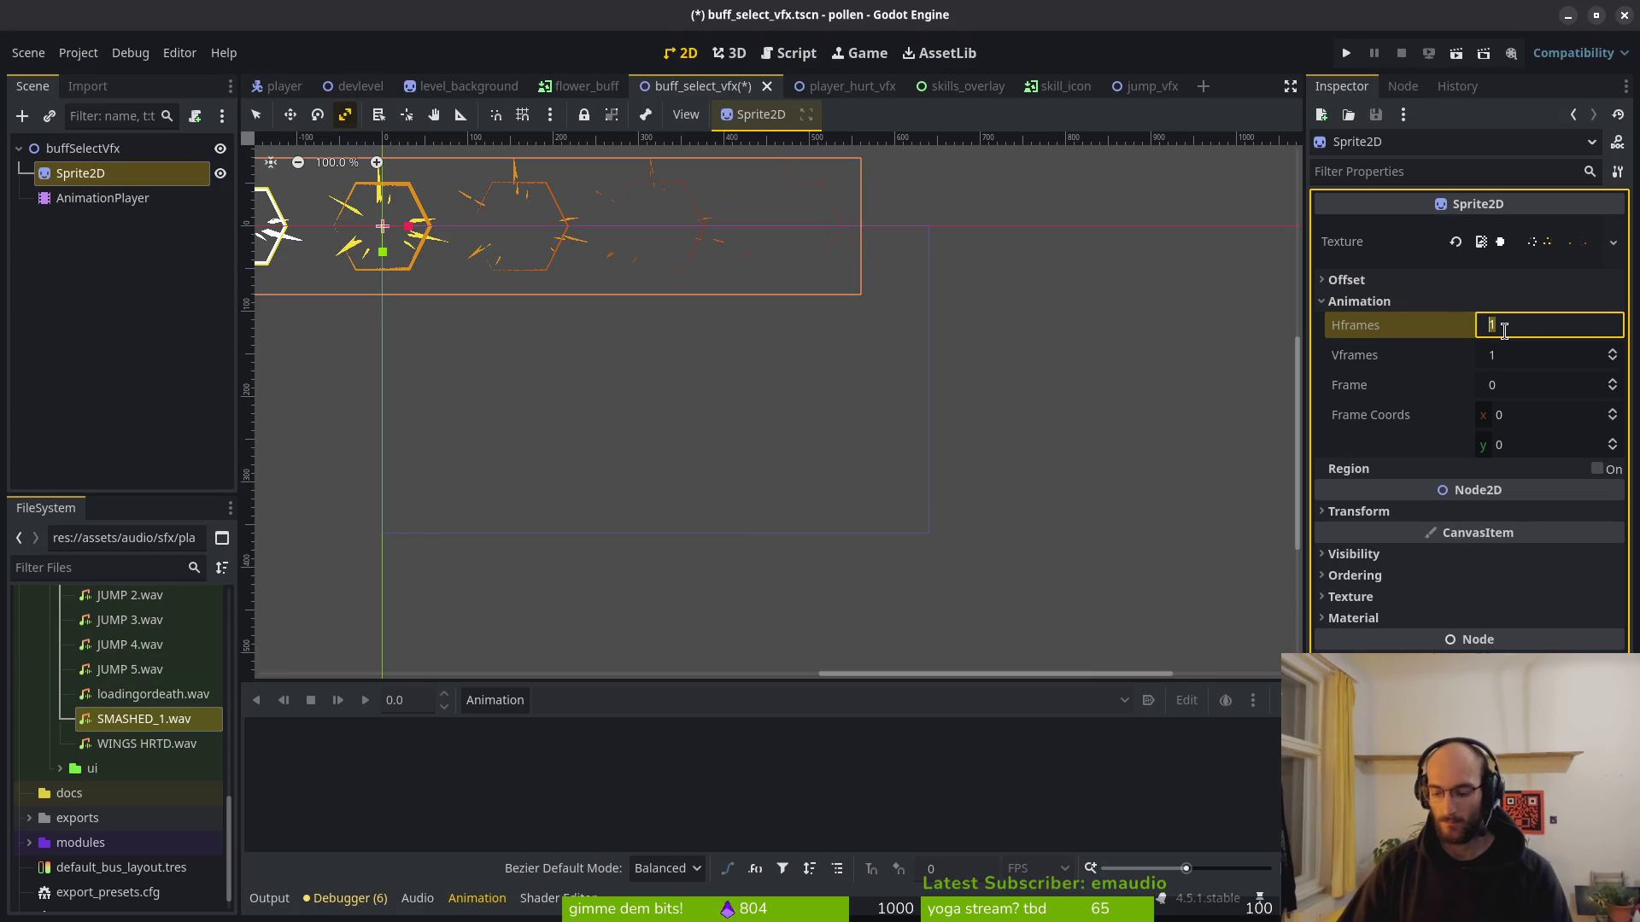
key(Return)
key(ctrl+s)
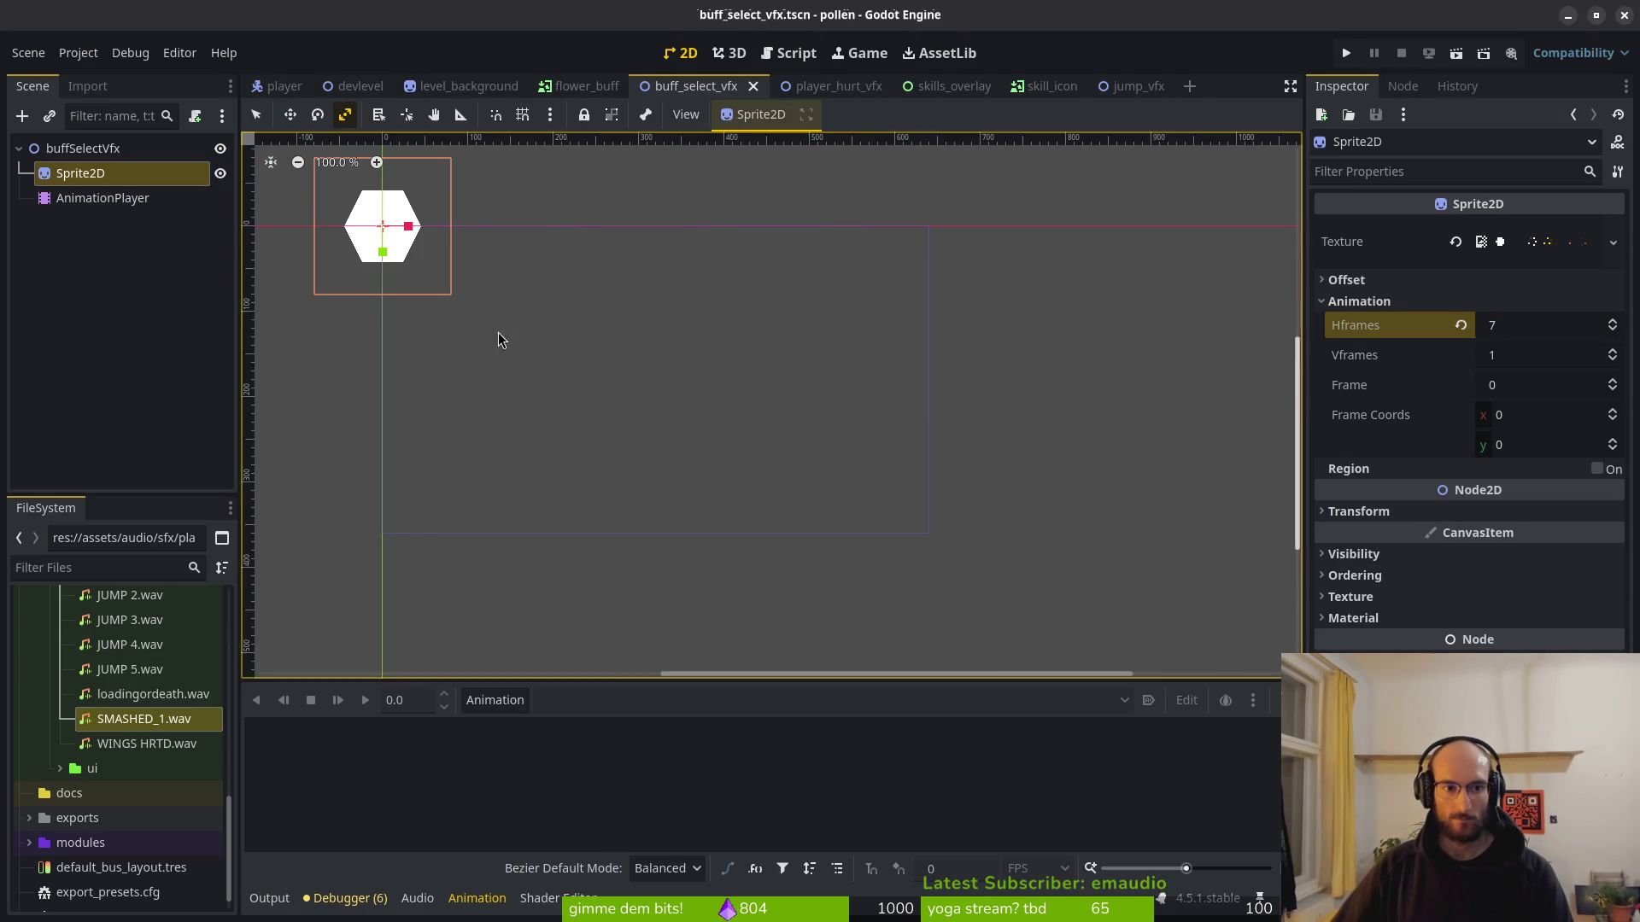
scroll(854, 414, up, 3)
click(102, 197)
Create a new animation named select with 12 FPS snapping and length 7.
click(495, 699)
click(549, 733)
text(sele)
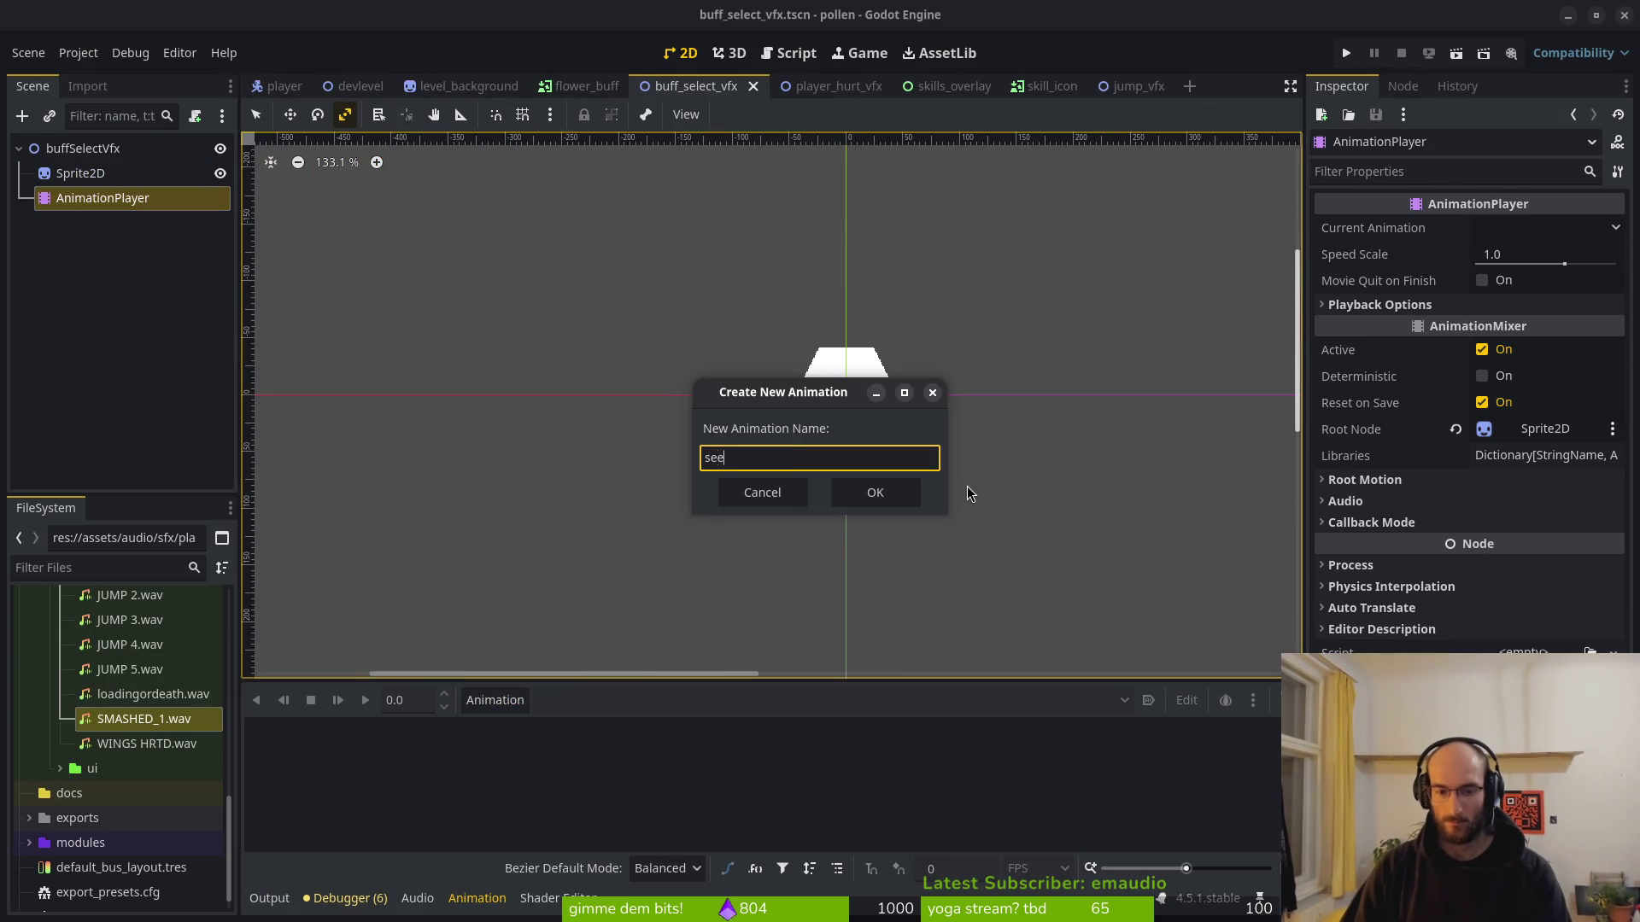
text(ct)
key(Return)
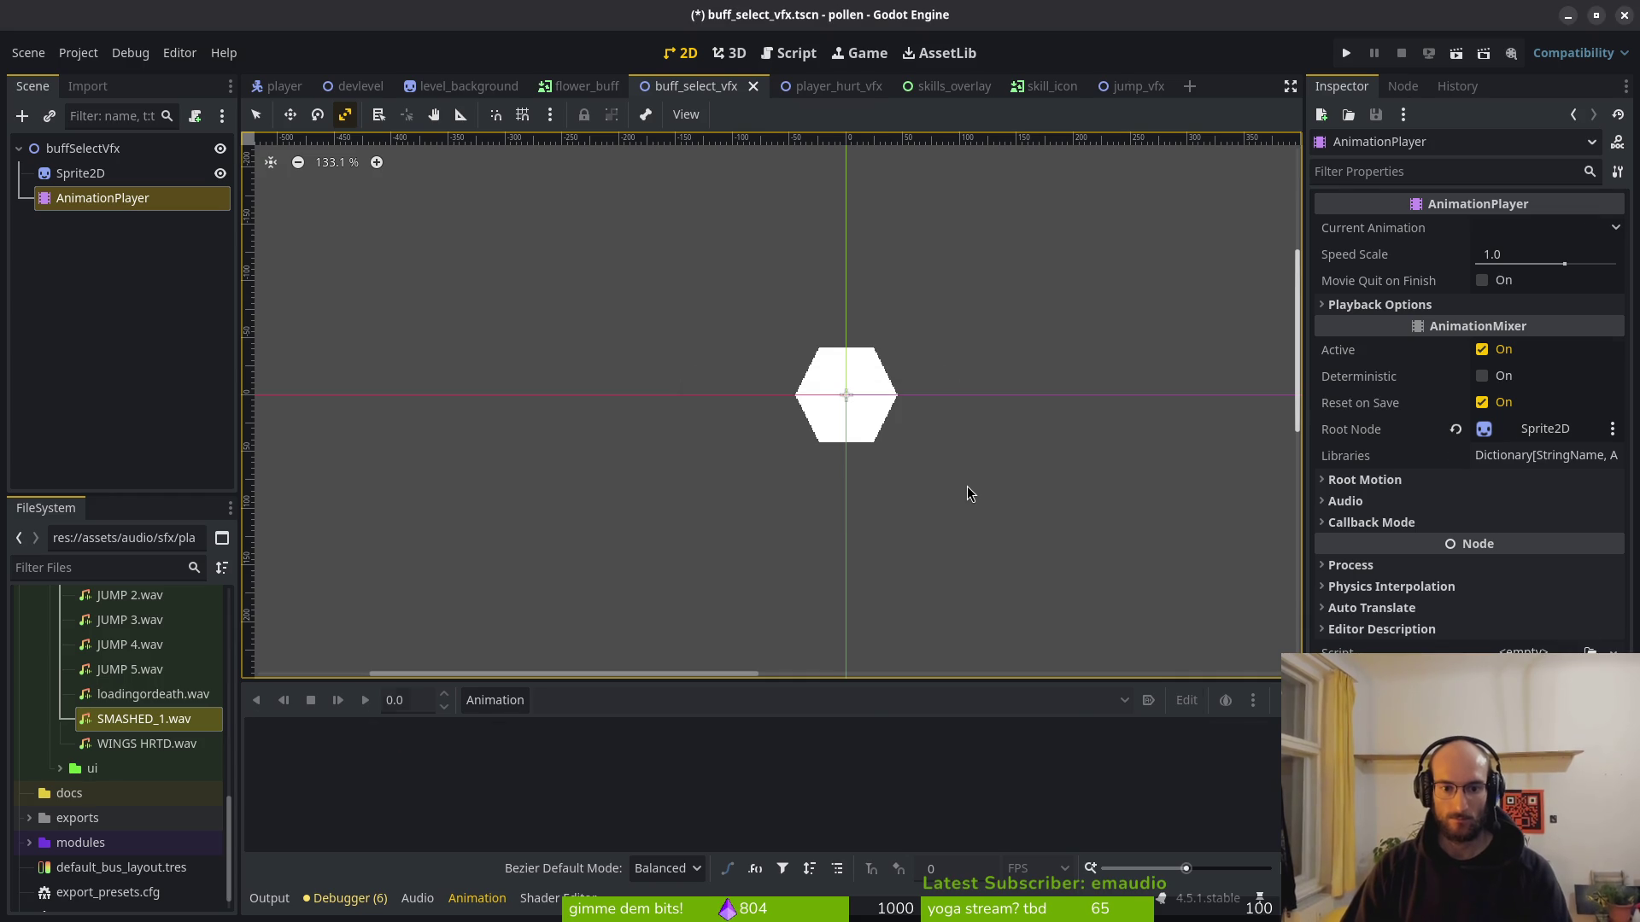
click(953, 869)
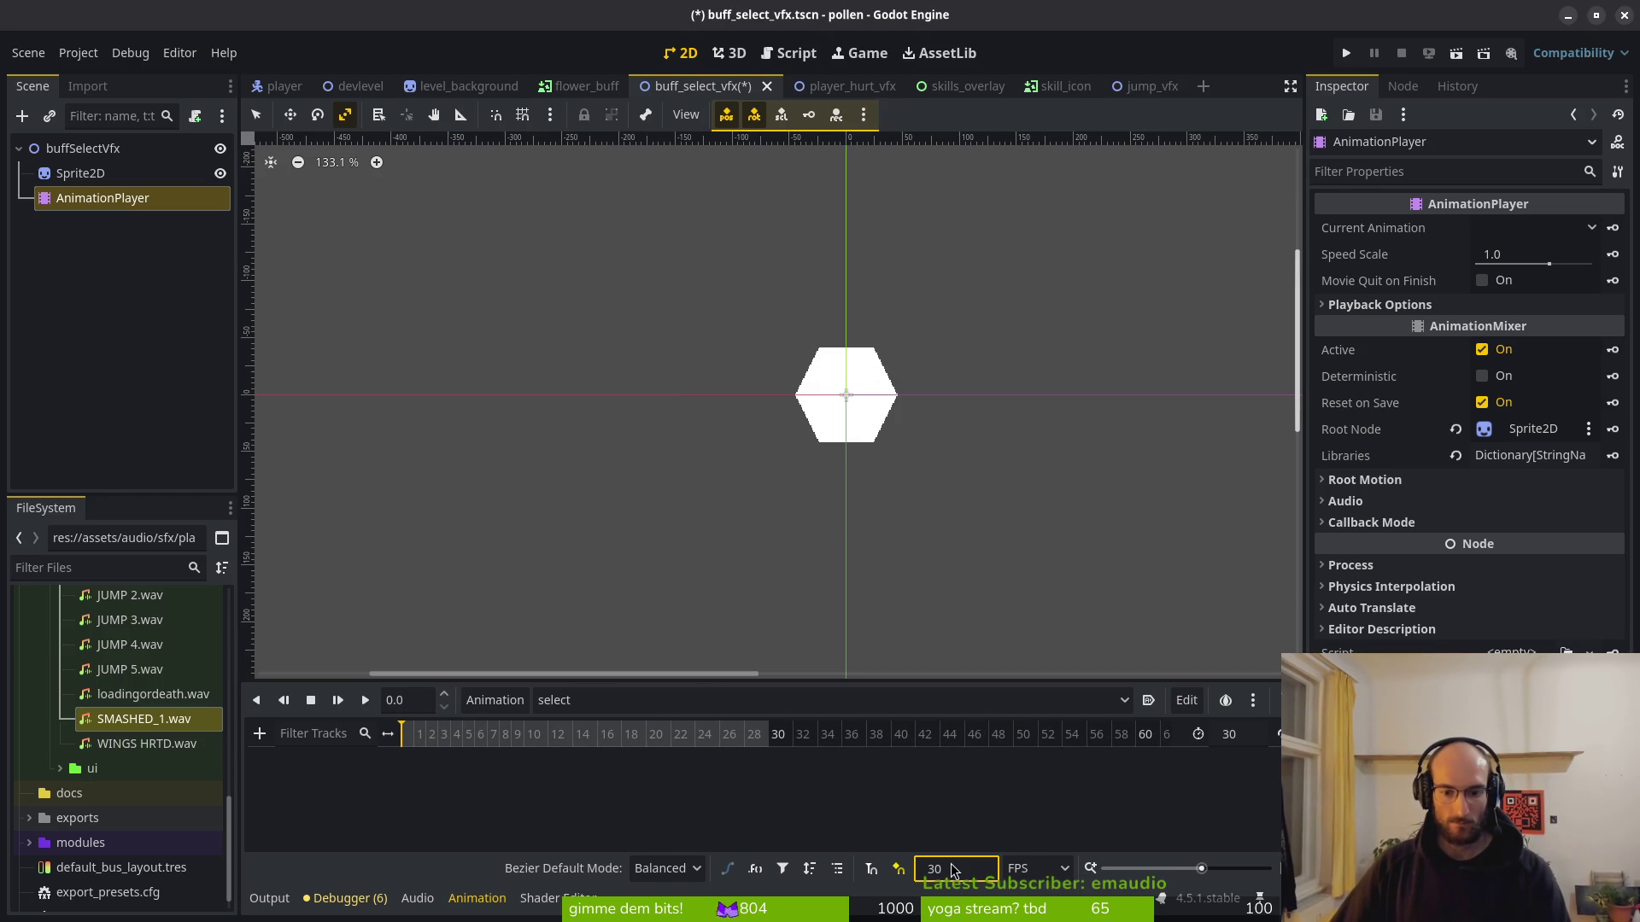
text(12)
key(Return)
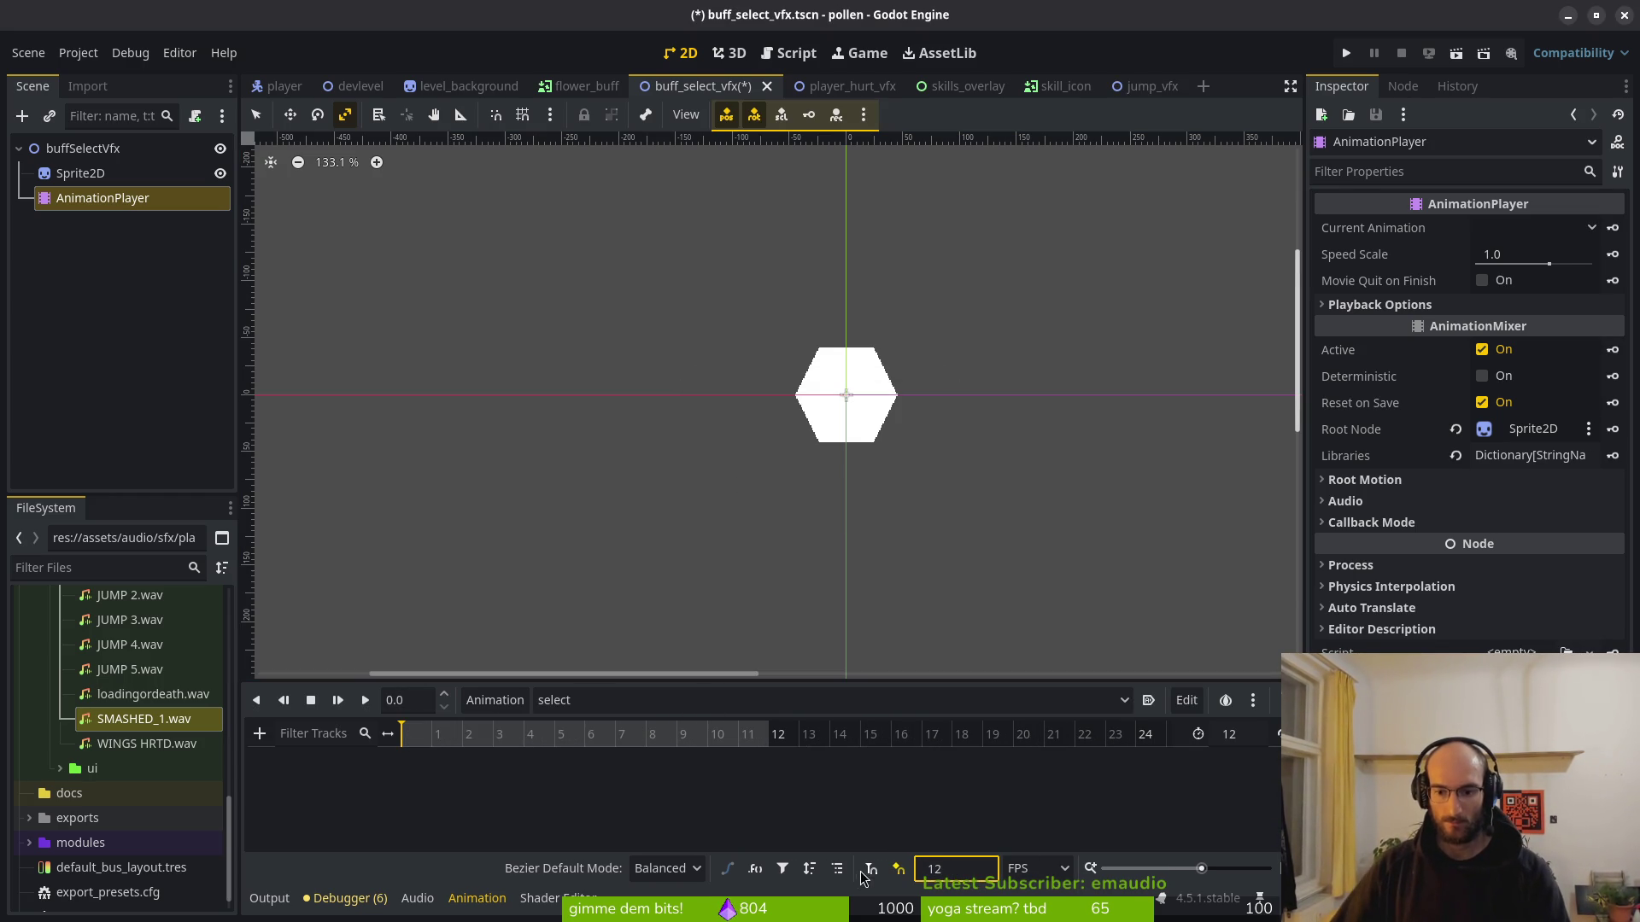
click(1222, 732)
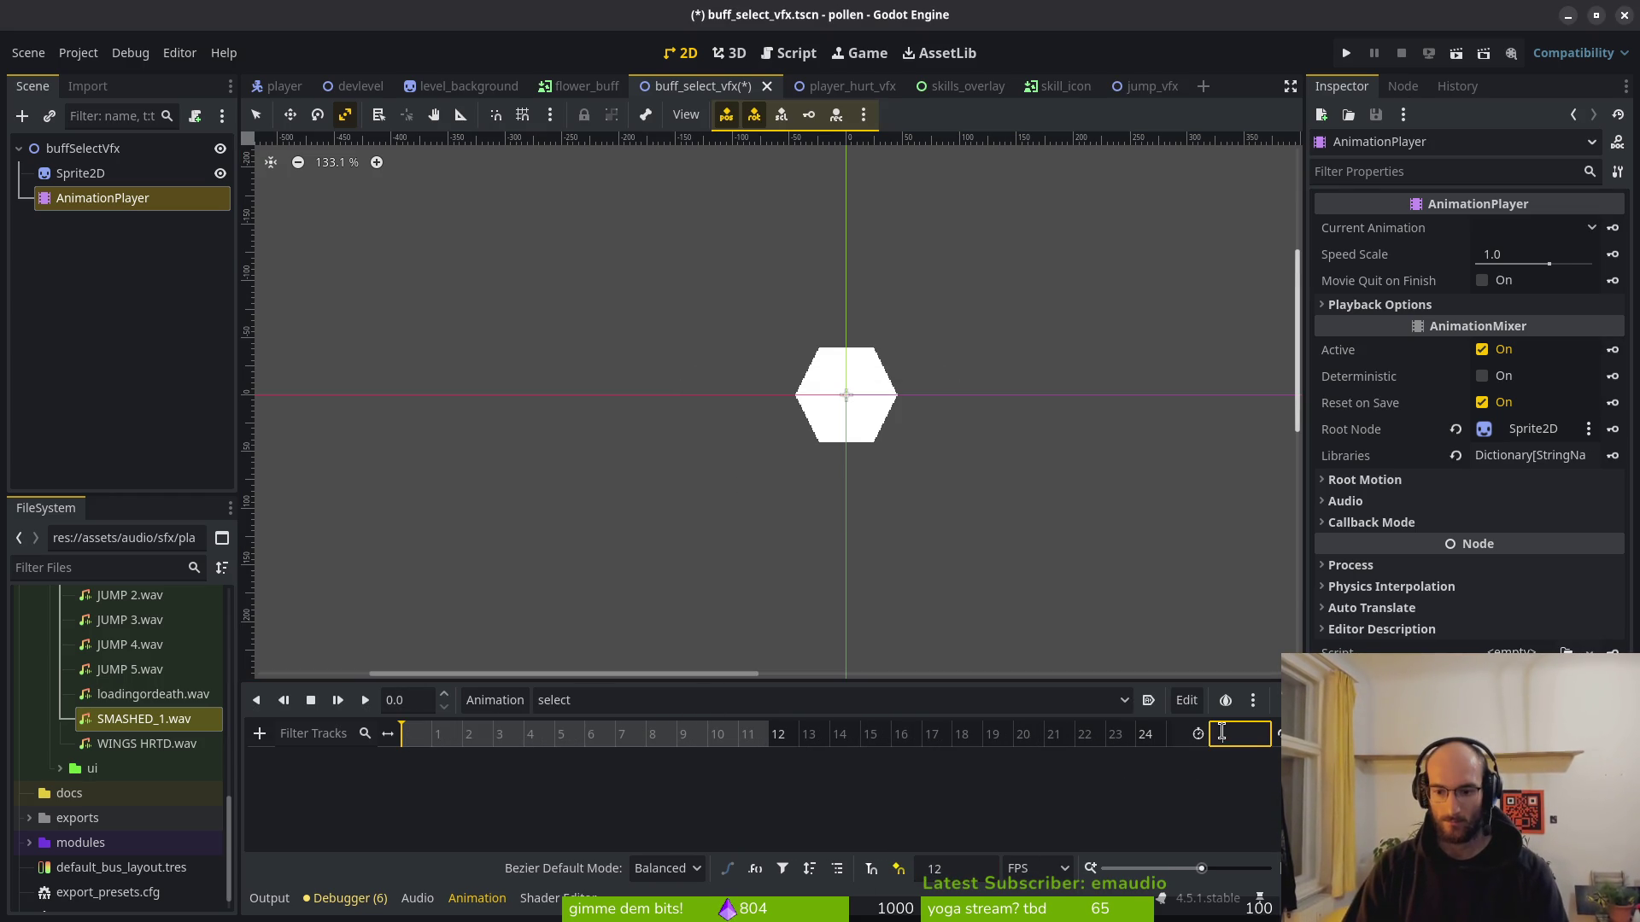
text(7)
key(Return)
key(ctrl+s)
Key the Sprite2D Frame property from 0 through 6 on the select animation track.
click(846, 397)
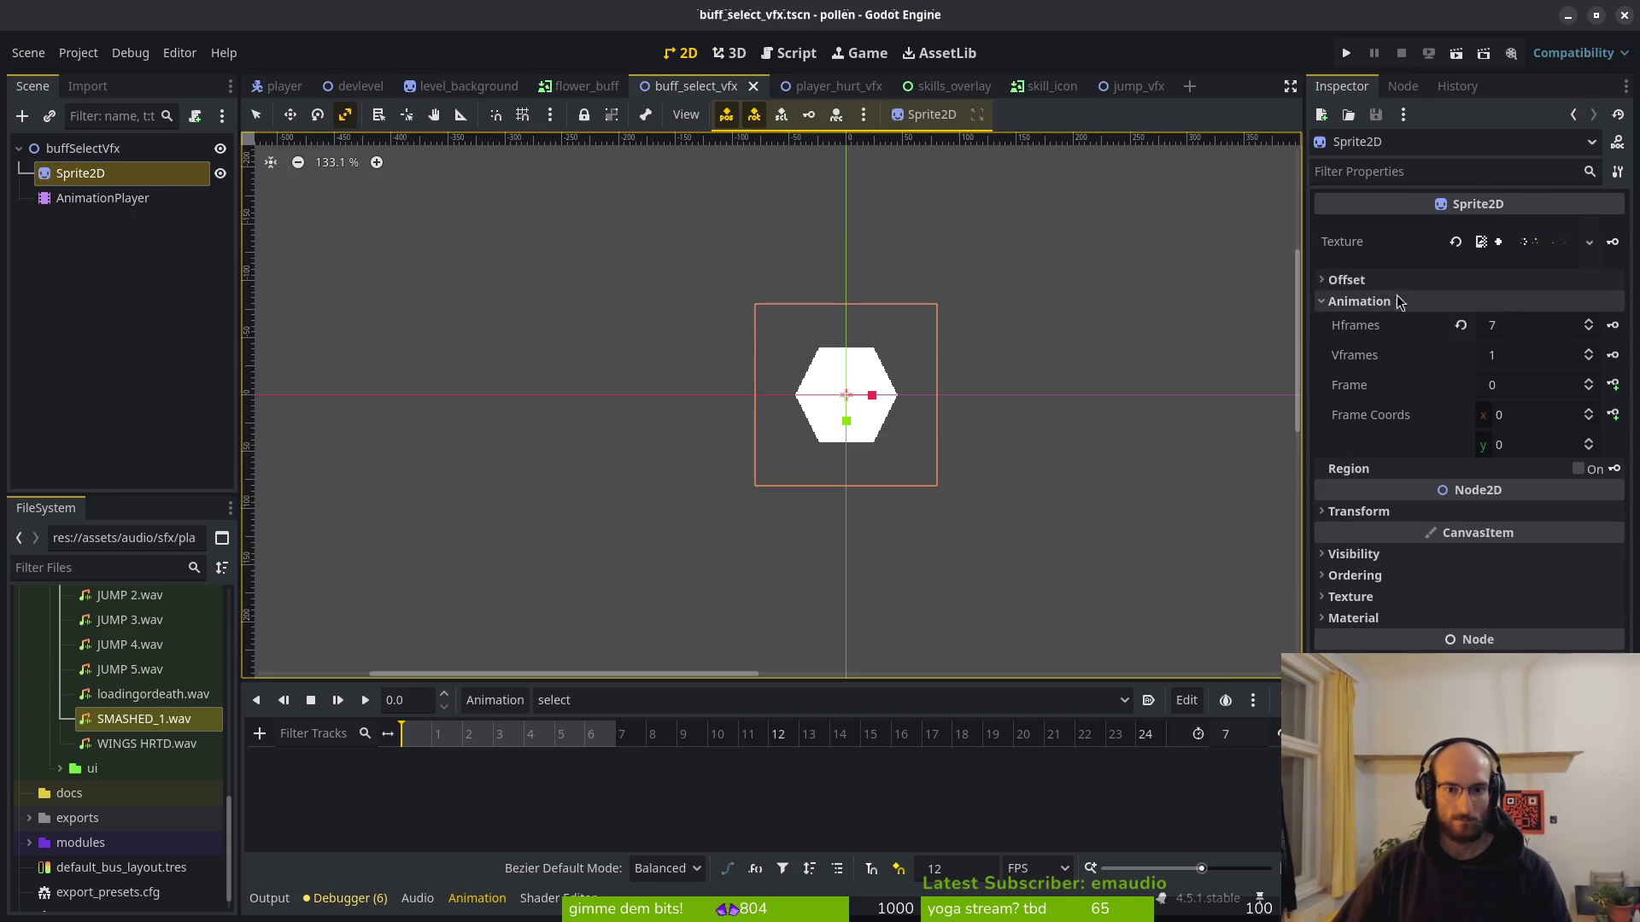
click(1613, 385)
click(884, 509)
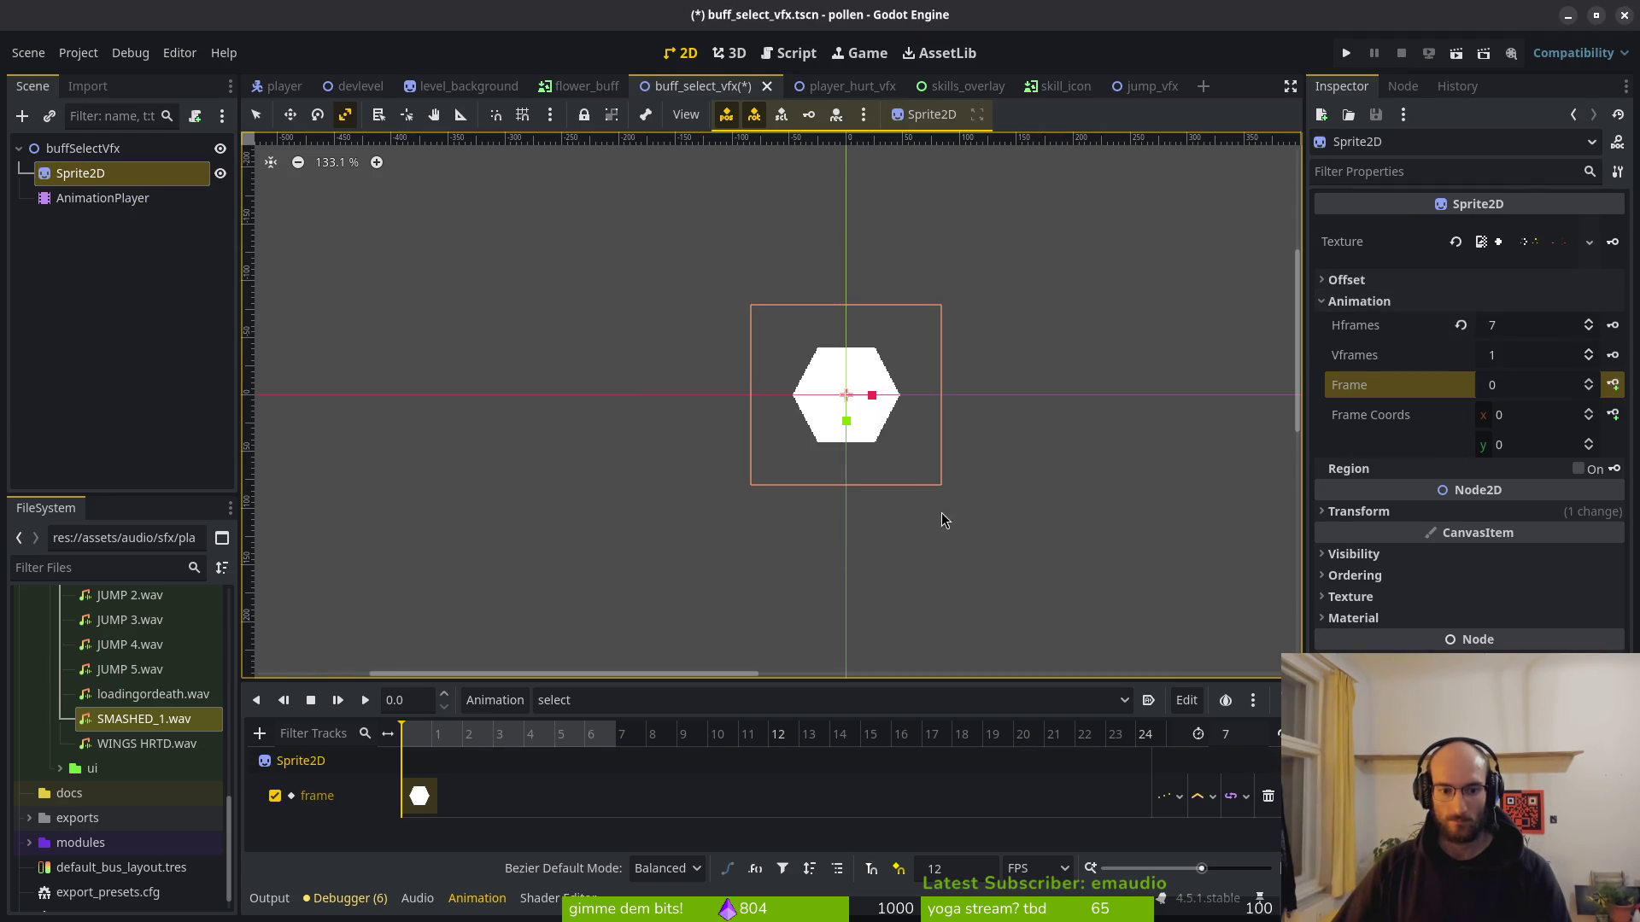
click(1589, 378)
click(878, 873)
click(457, 745)
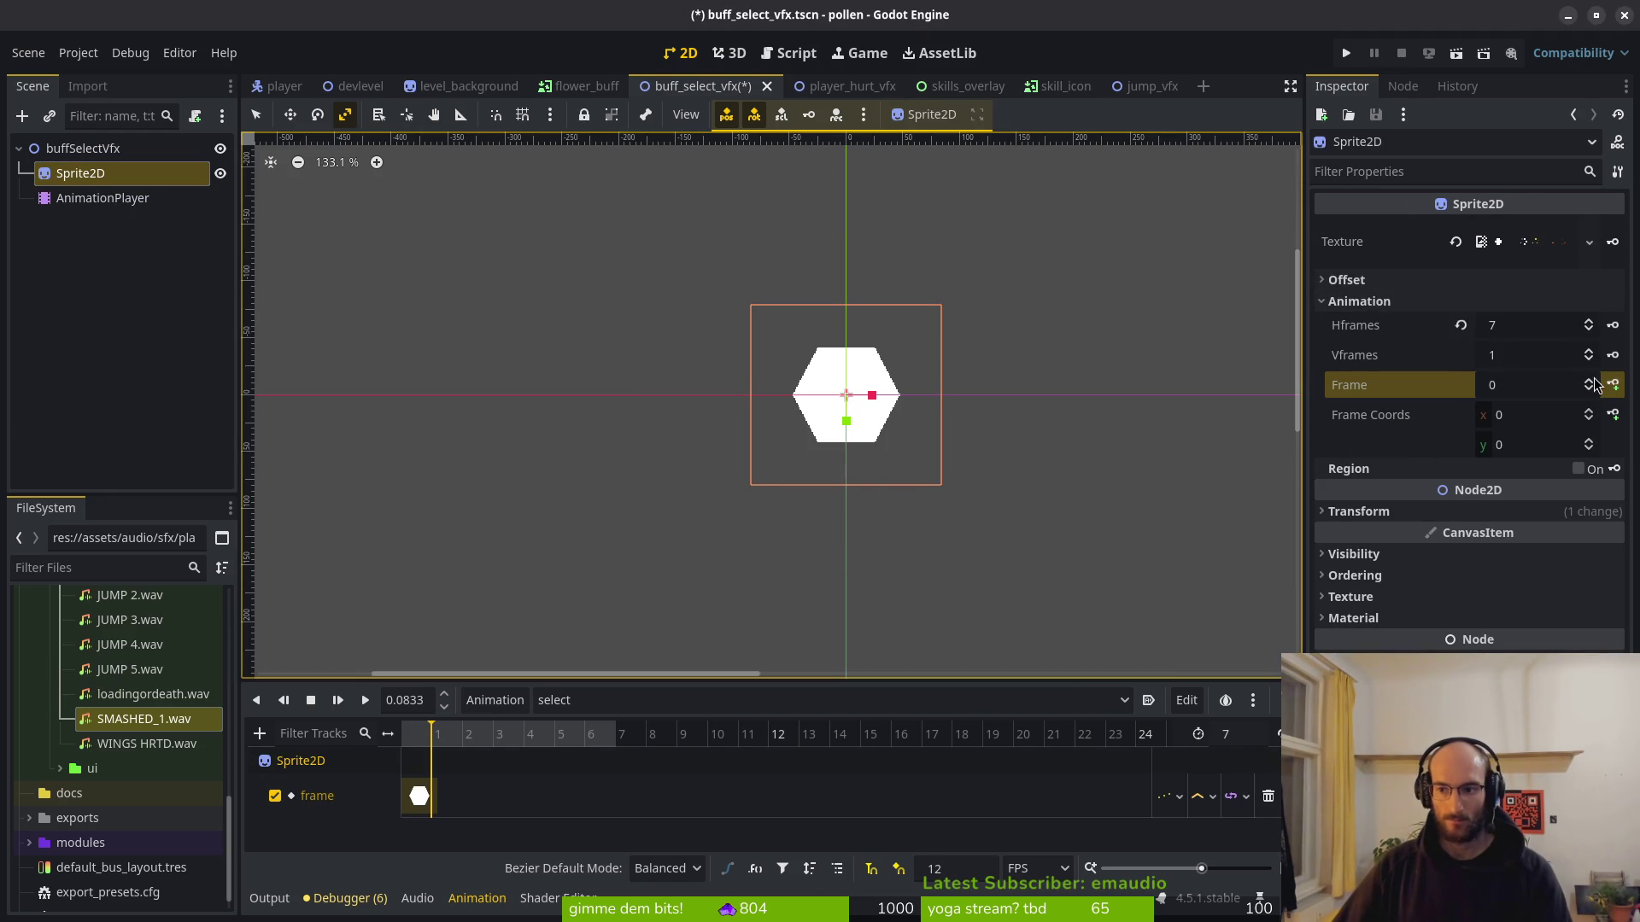
click(1591, 381)
click(1612, 384)
click(1612, 384)
click(1612, 384)
click(1611, 384)
click(1612, 385)
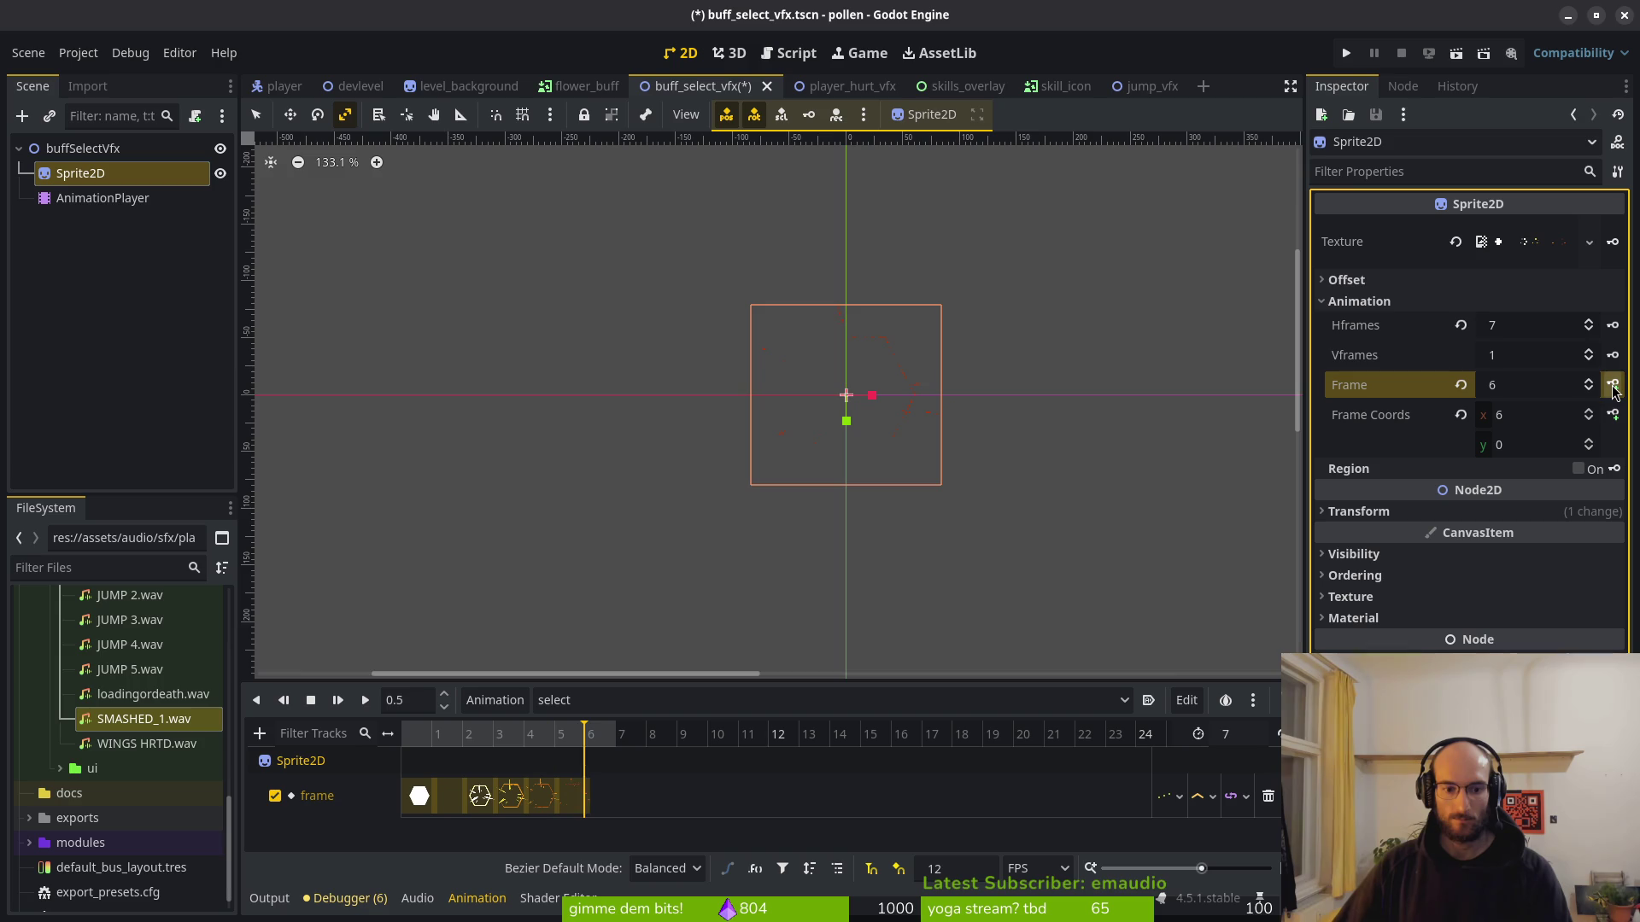
click(1612, 384)
key(ctrl+s)
Enable Autoplay for the select animation and save the scene.
click(1149, 700)
key(ctrl+s)
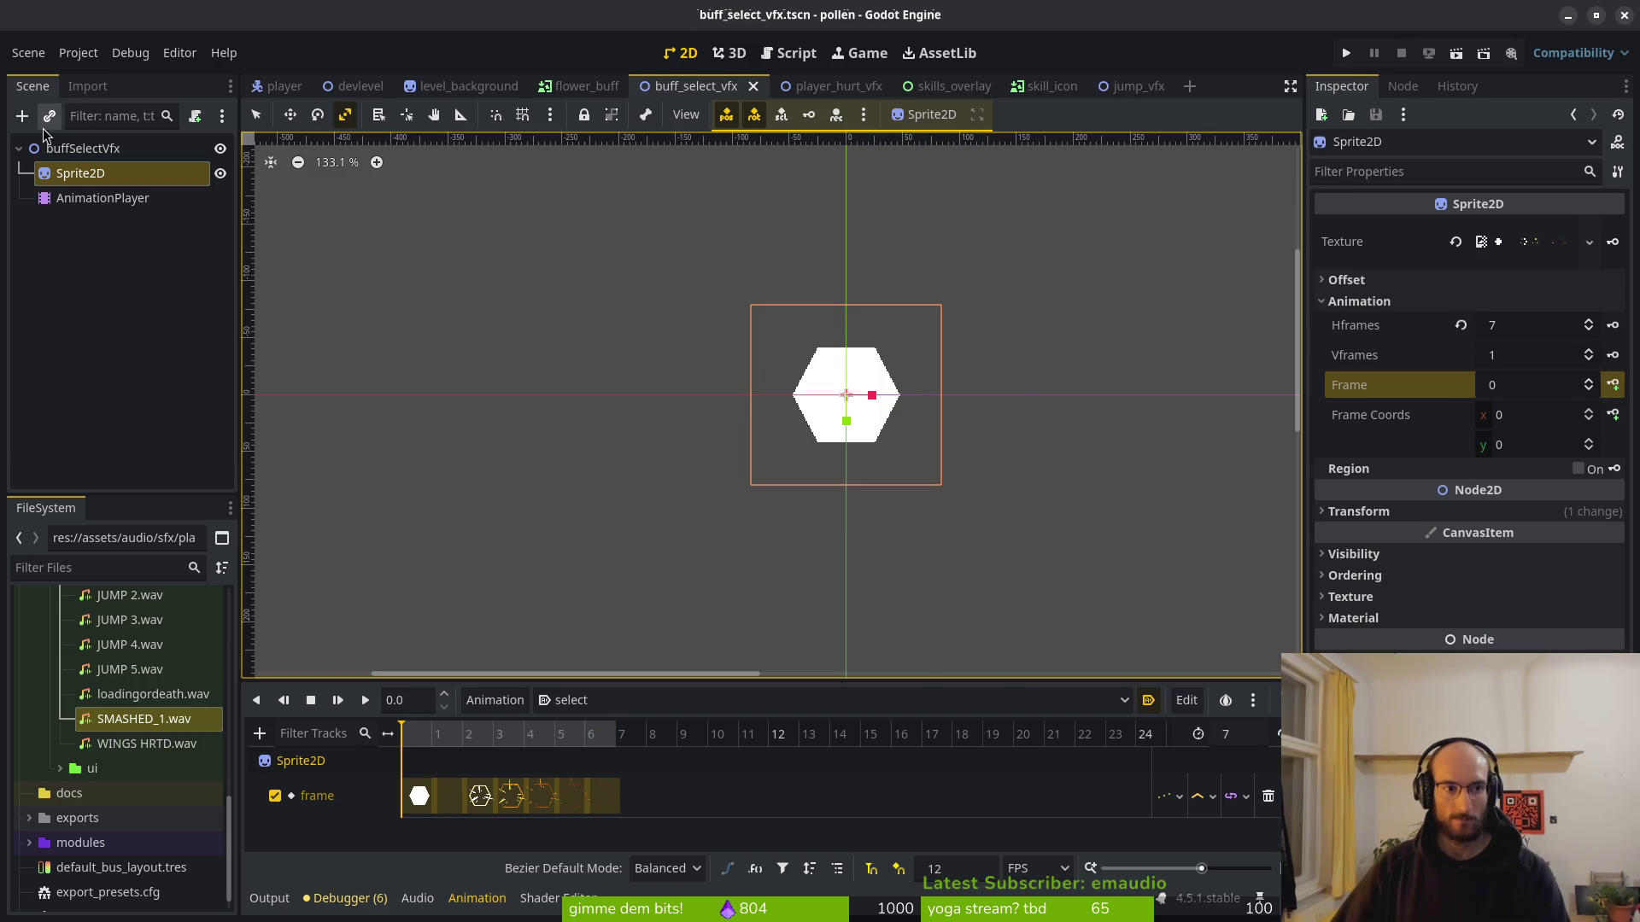
click(83, 148)
Attach the shared vfx.gd script to the hexagon VFX scene's root node.
right_click(120, 152)
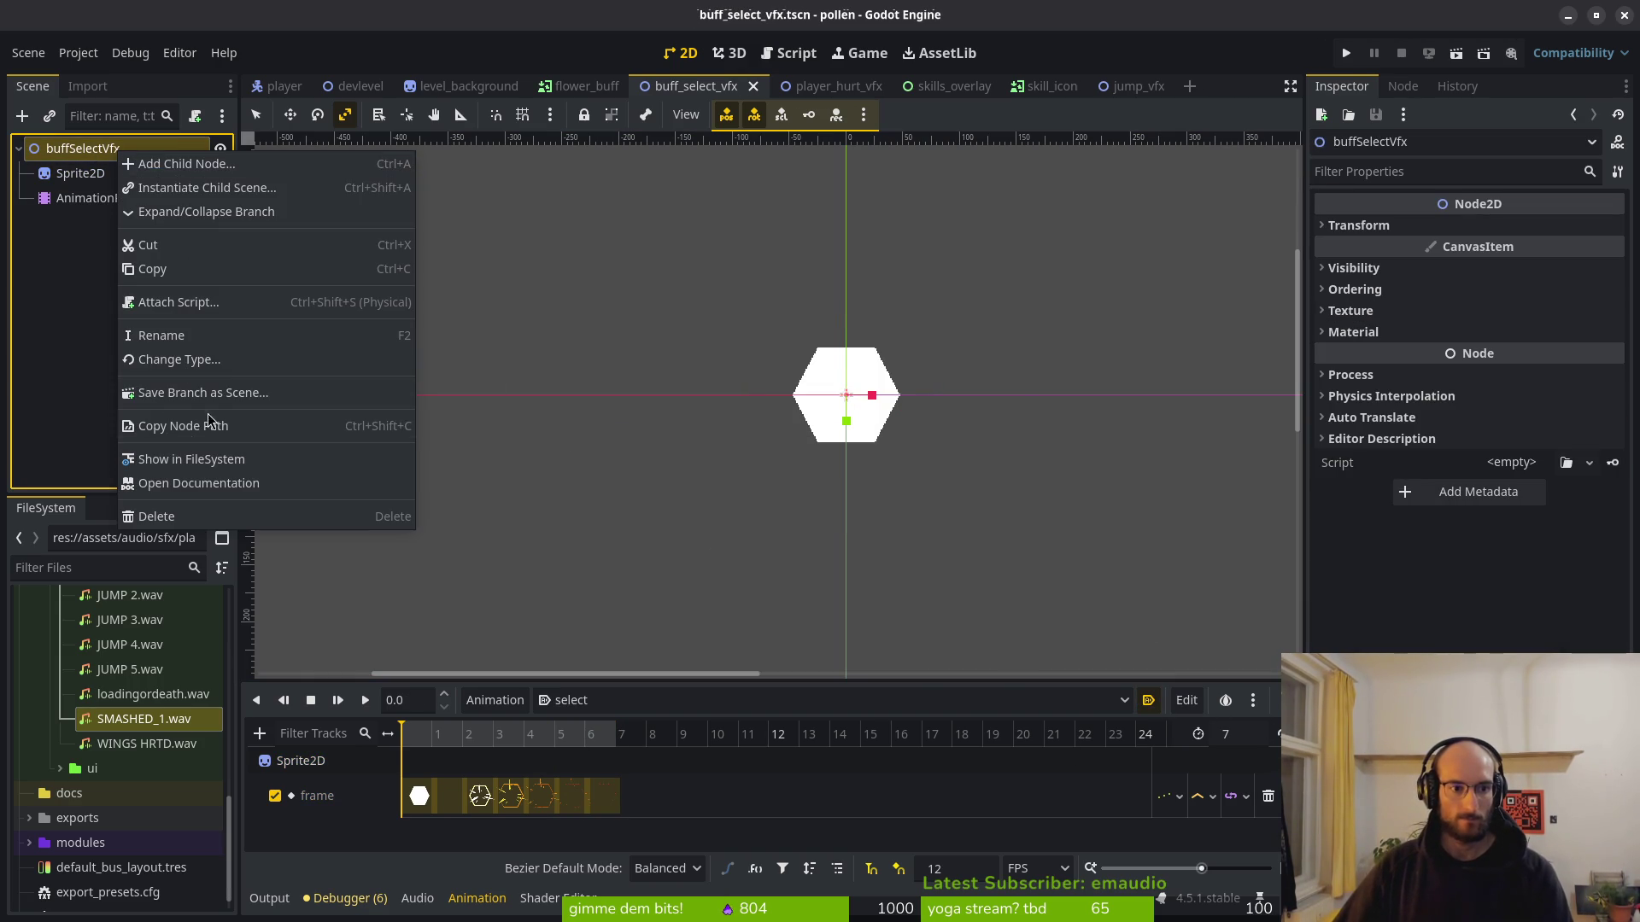
click(184, 302)
click(1001, 443)
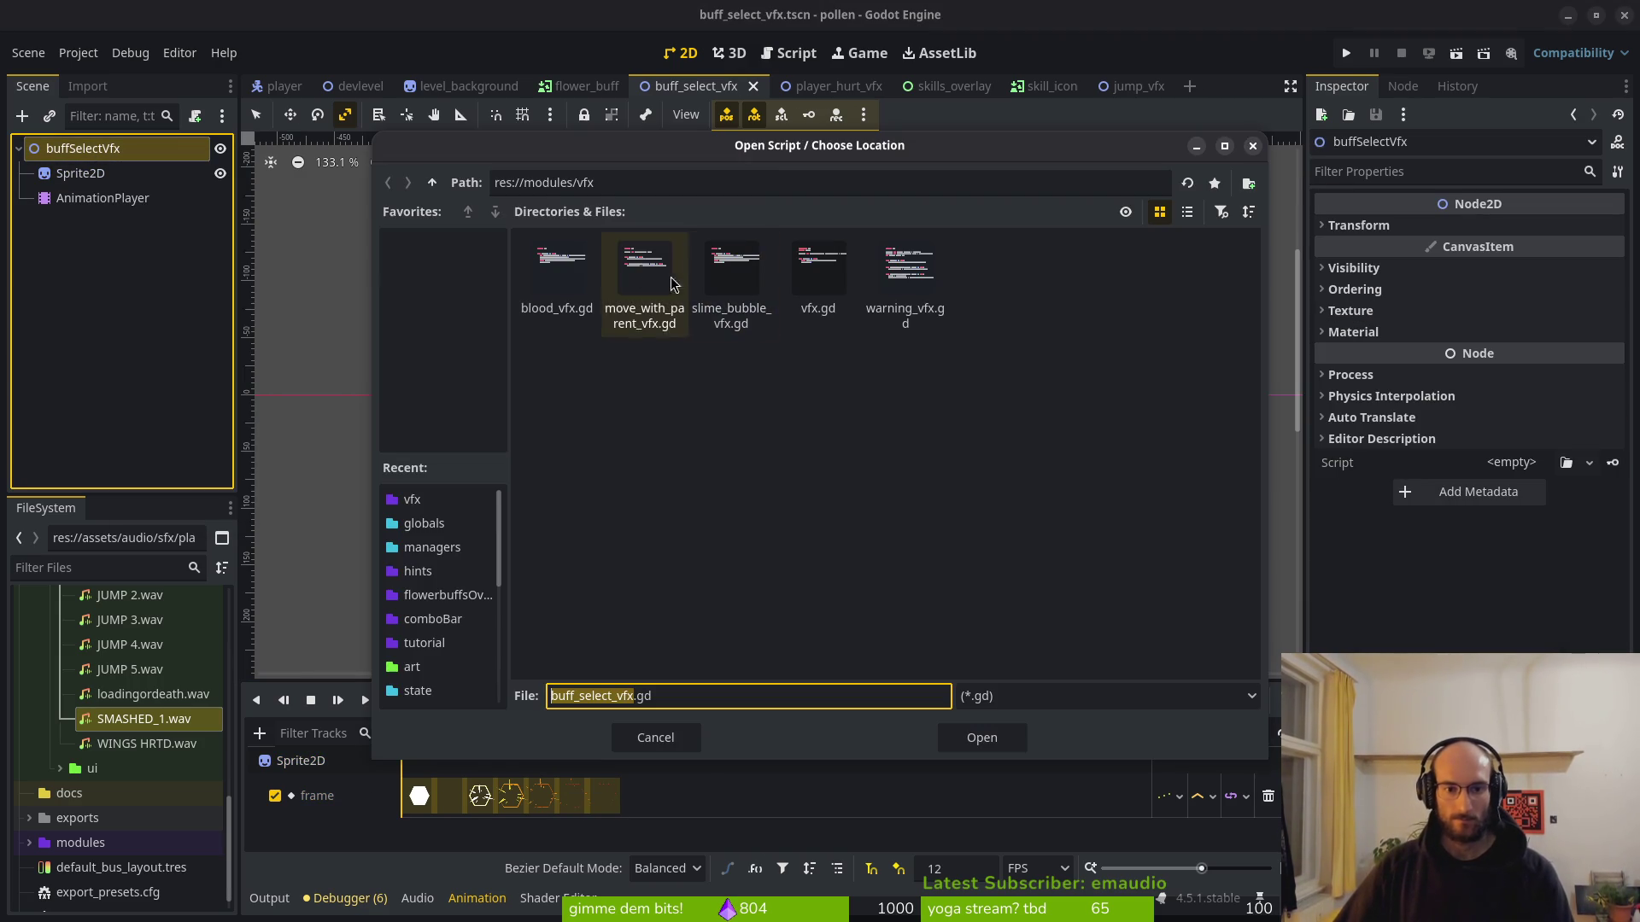
click(818, 278)
click(982, 736)
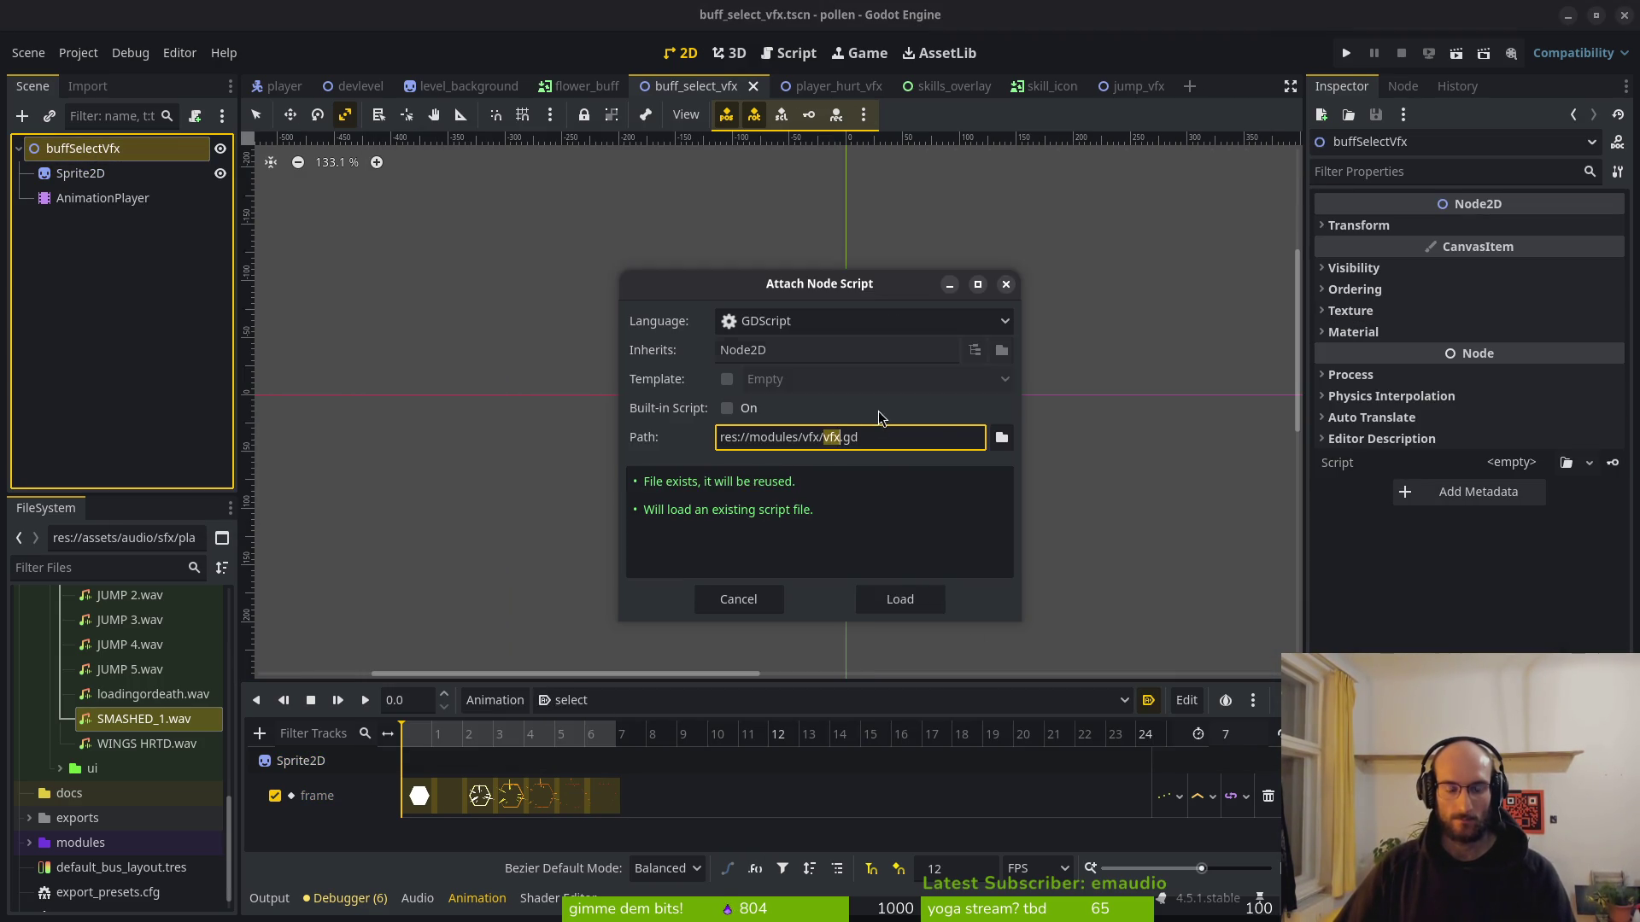
click(1001, 436)
click(818, 282)
click(980, 736)
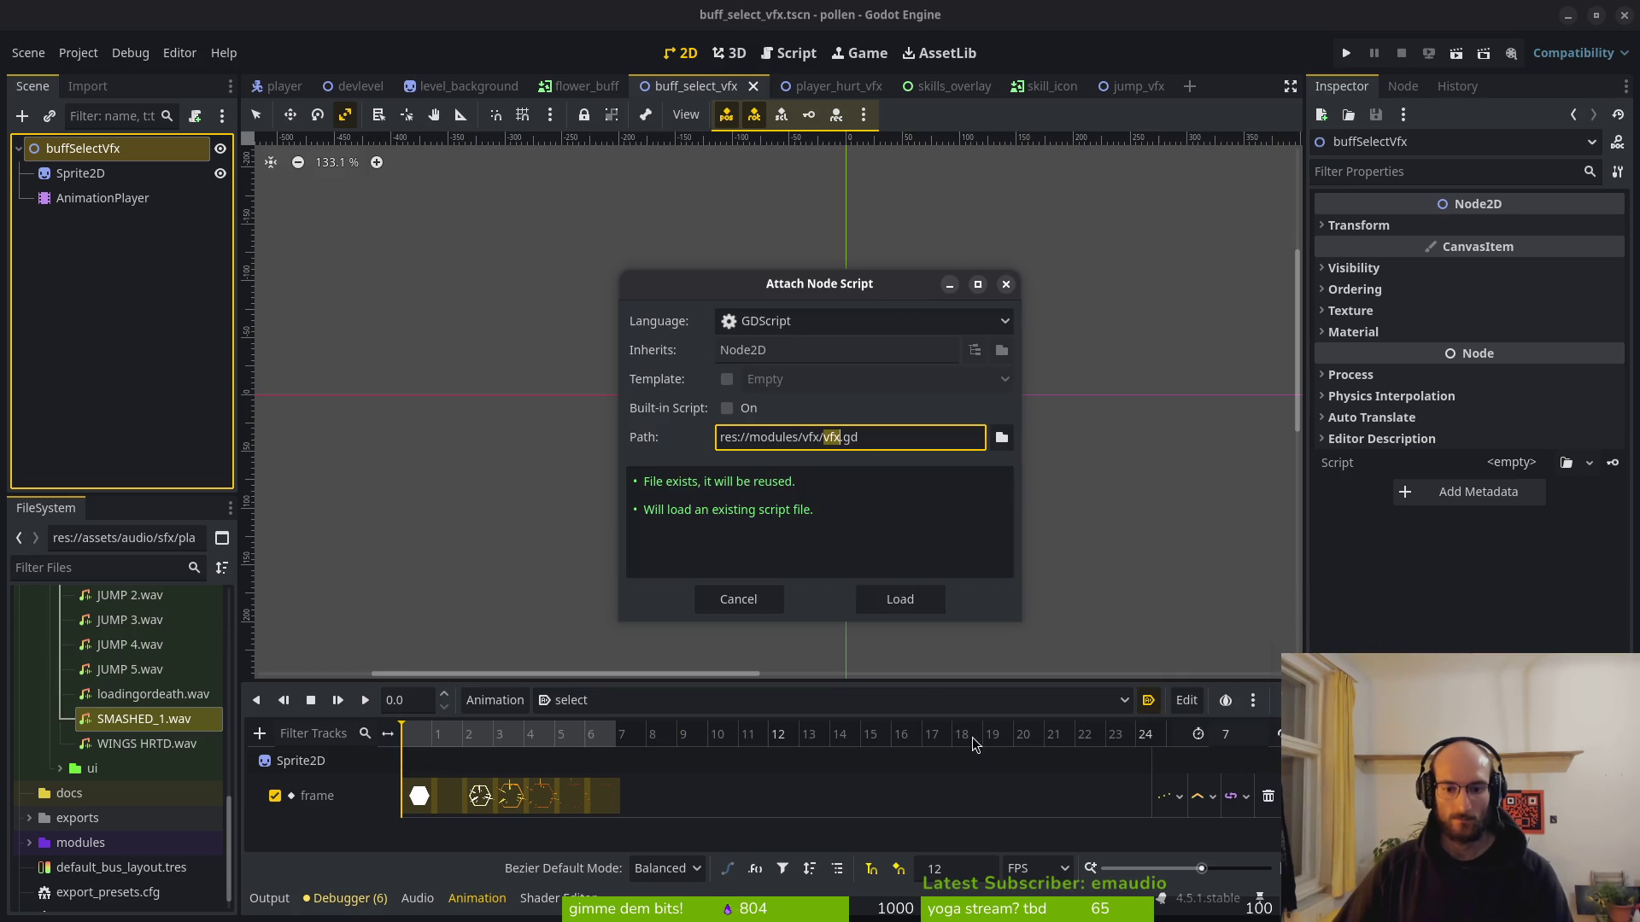
click(889, 598)
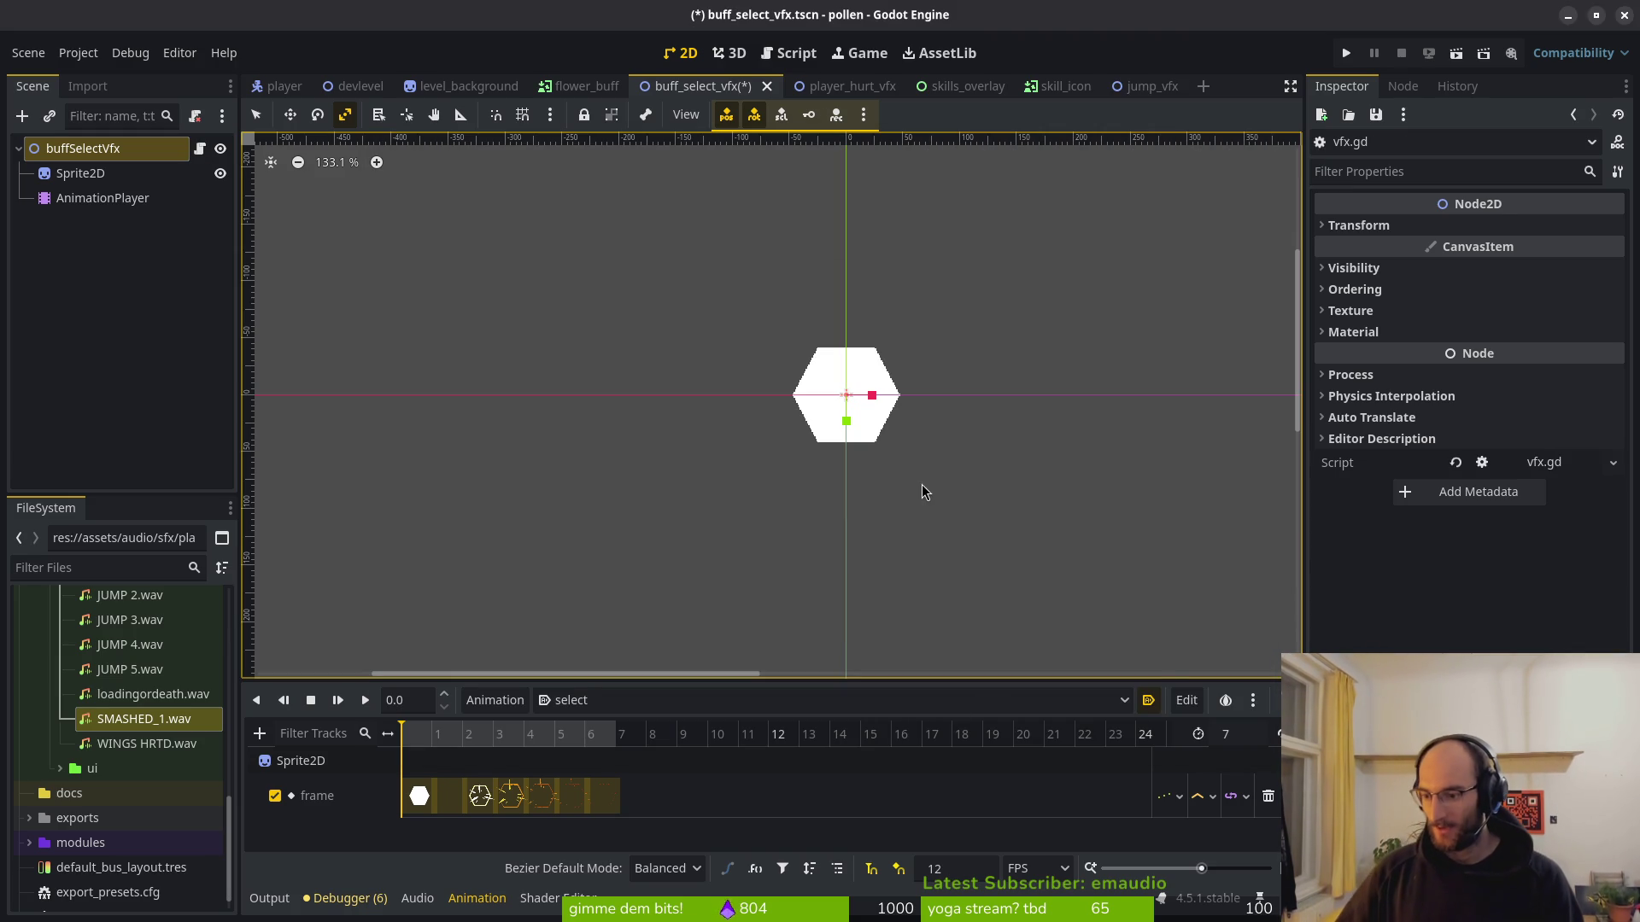
Save the hexagon burst scene and close the two unneeded scene tabs.
key(ctrl+s)
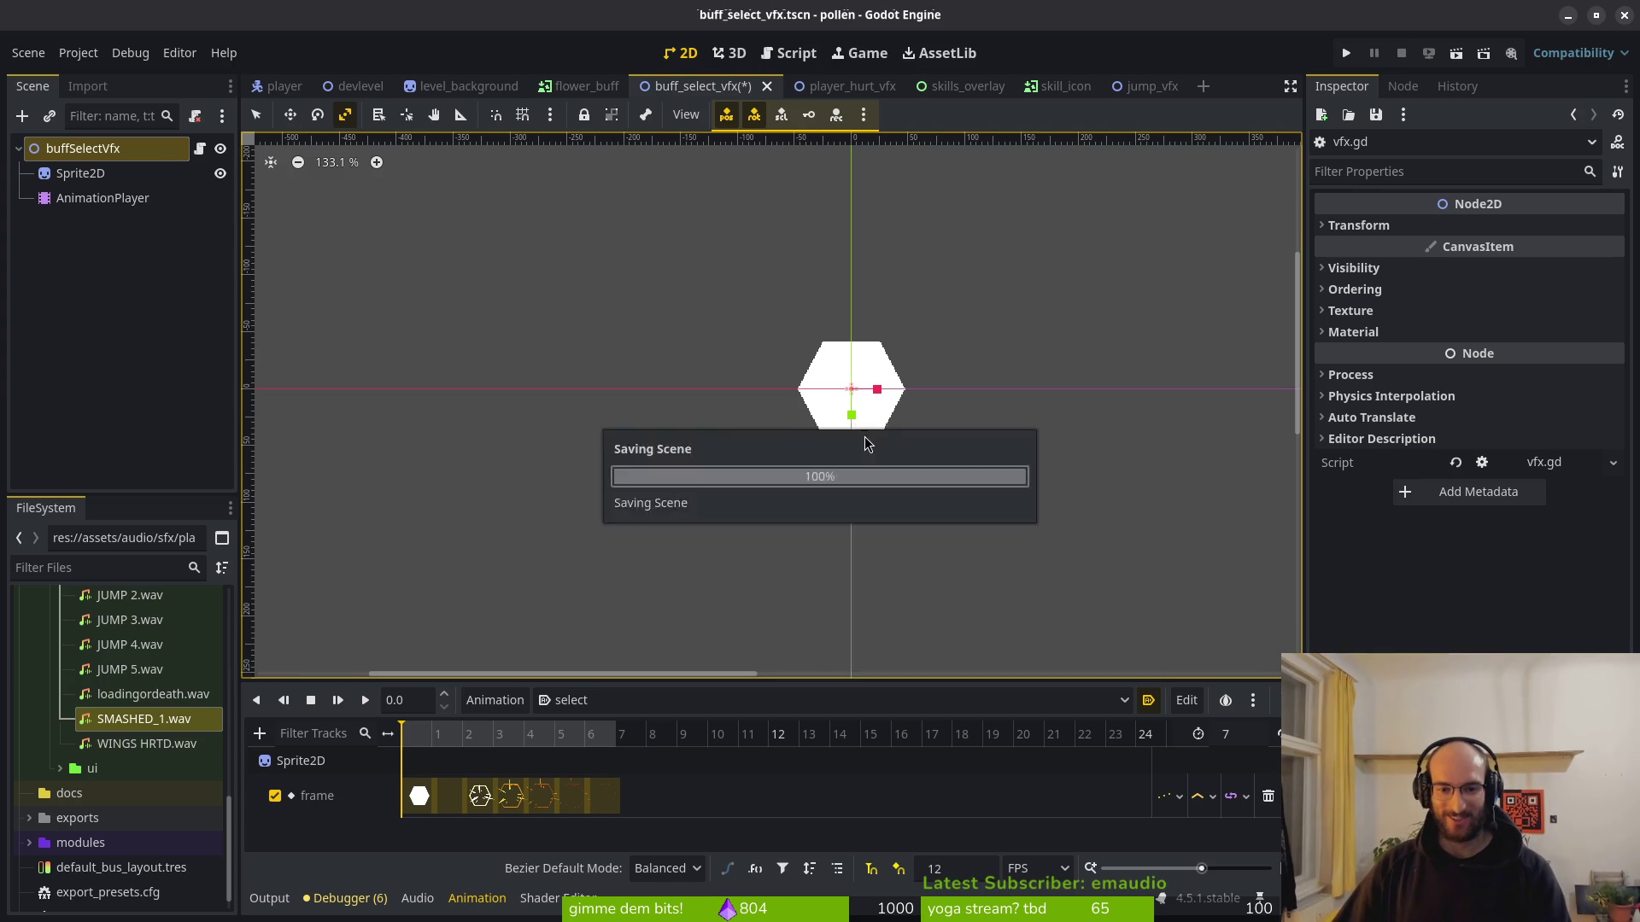
scroll(791, 408, up, 3)
scroll(802, 423, up, 4)
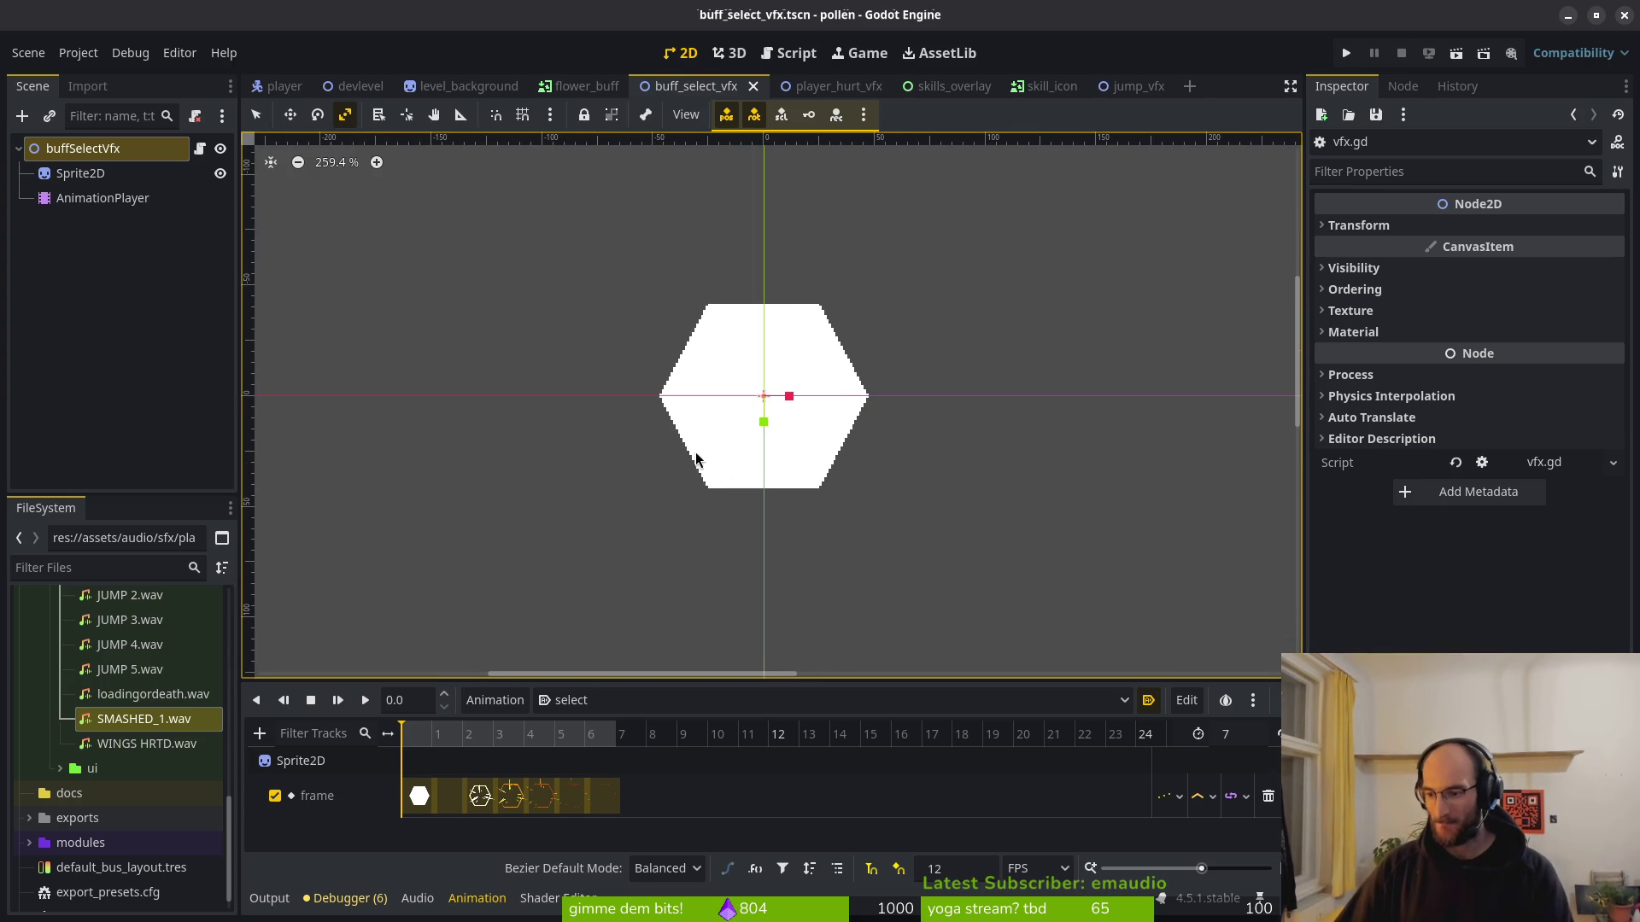
scroll(875, 478, right, 1)
scroll(828, 456, right, 1)
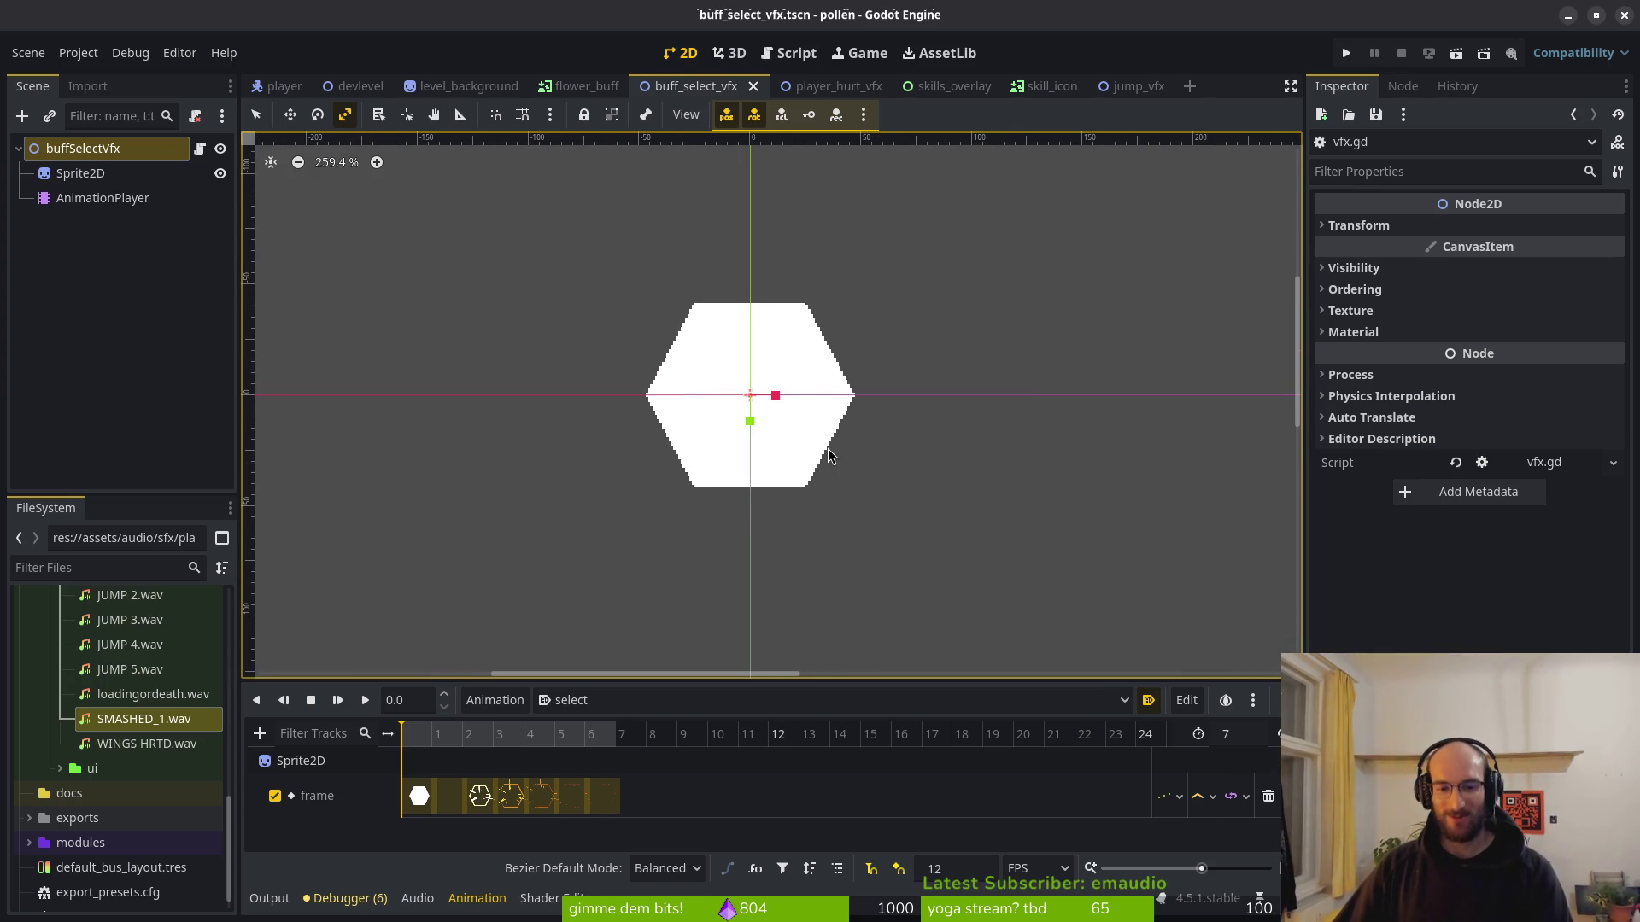
scroll(751, 435, down, 2)
middle_click(841, 89)
middle_click(841, 90)
middle_click(842, 89)
middle_click(841, 90)
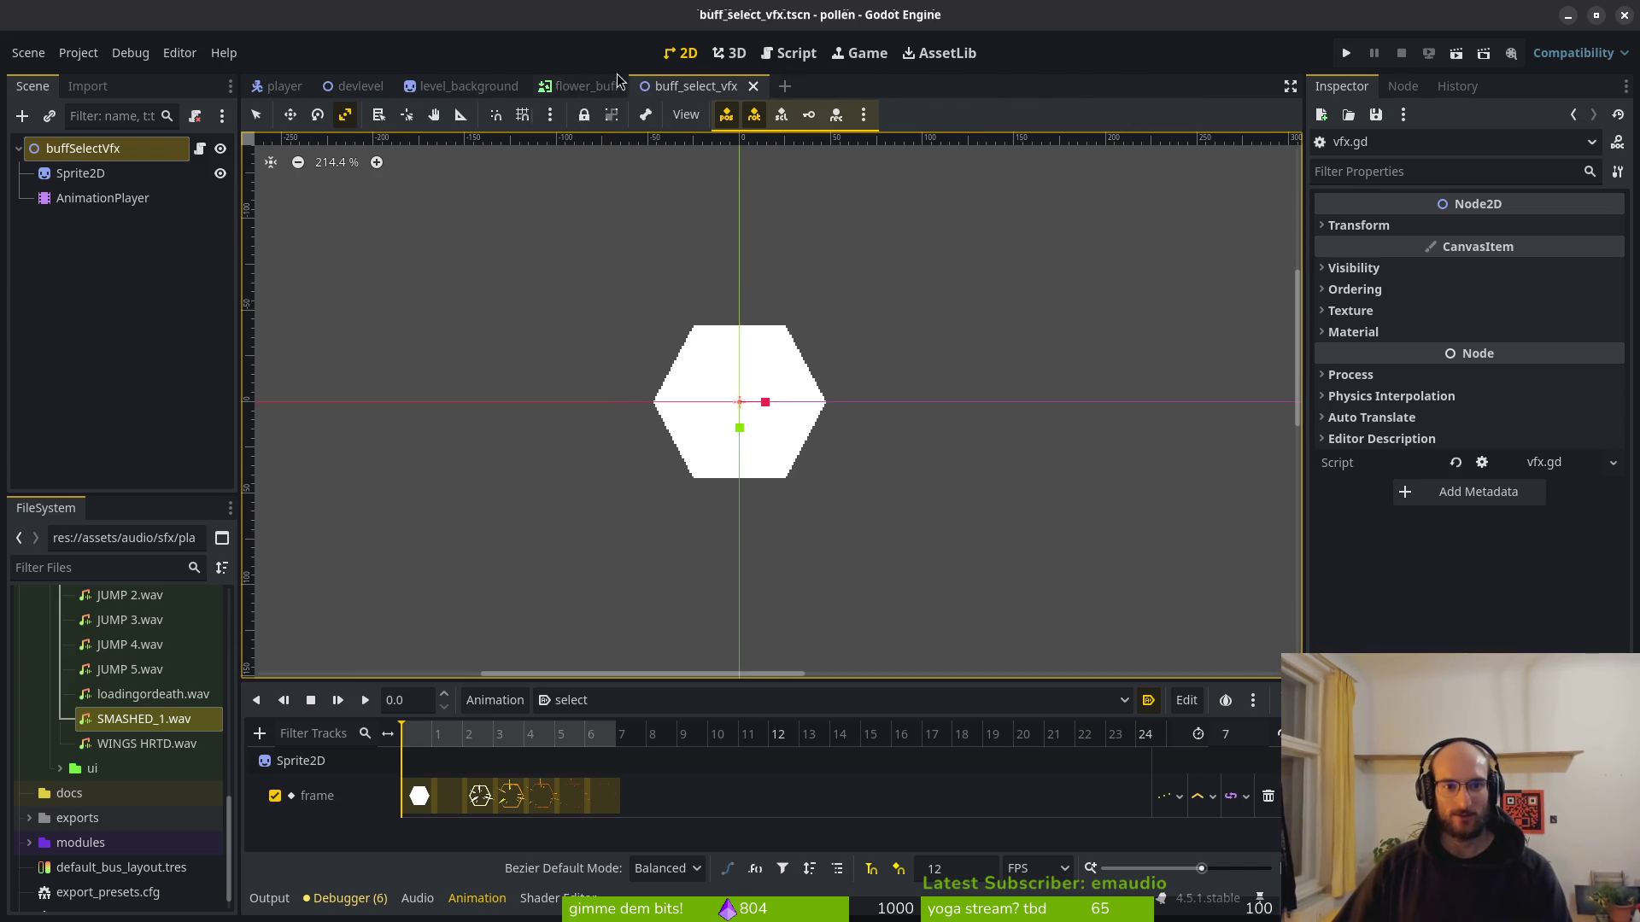
In flower_buff, clear the Skill Select Vfx slot and start a Quick Load search.
click(598, 86)
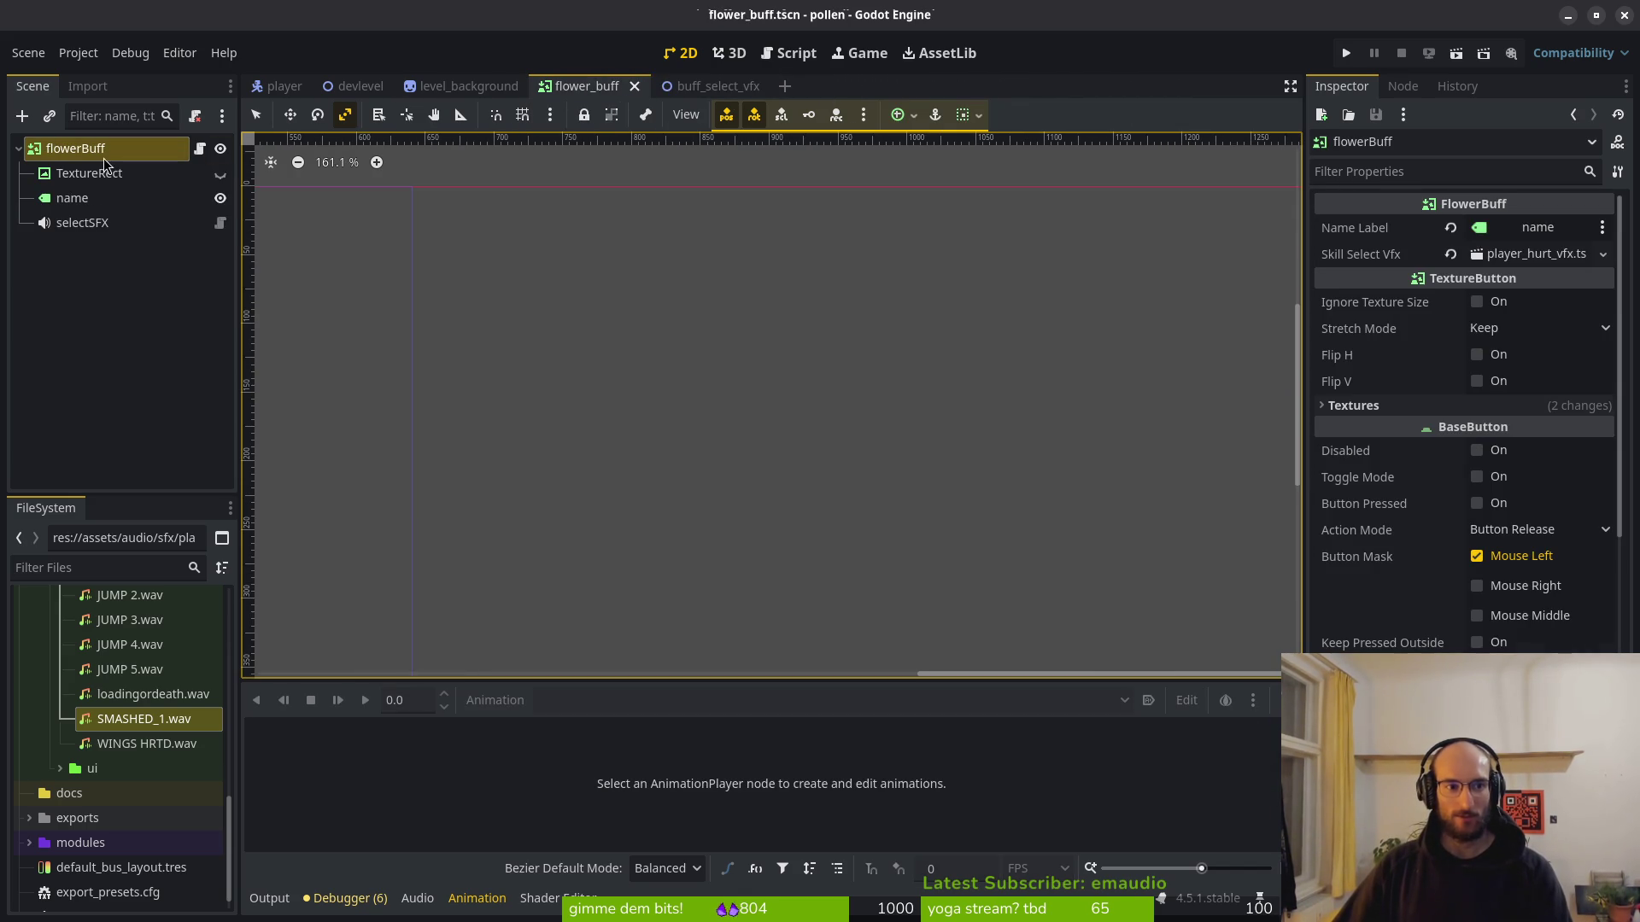
click(1450, 254)
click(1516, 254)
click(1556, 339)
Assign buff_select_vfx.tscn as flowerBuff's Skill Select Vfx and save the scene.
text(sel)
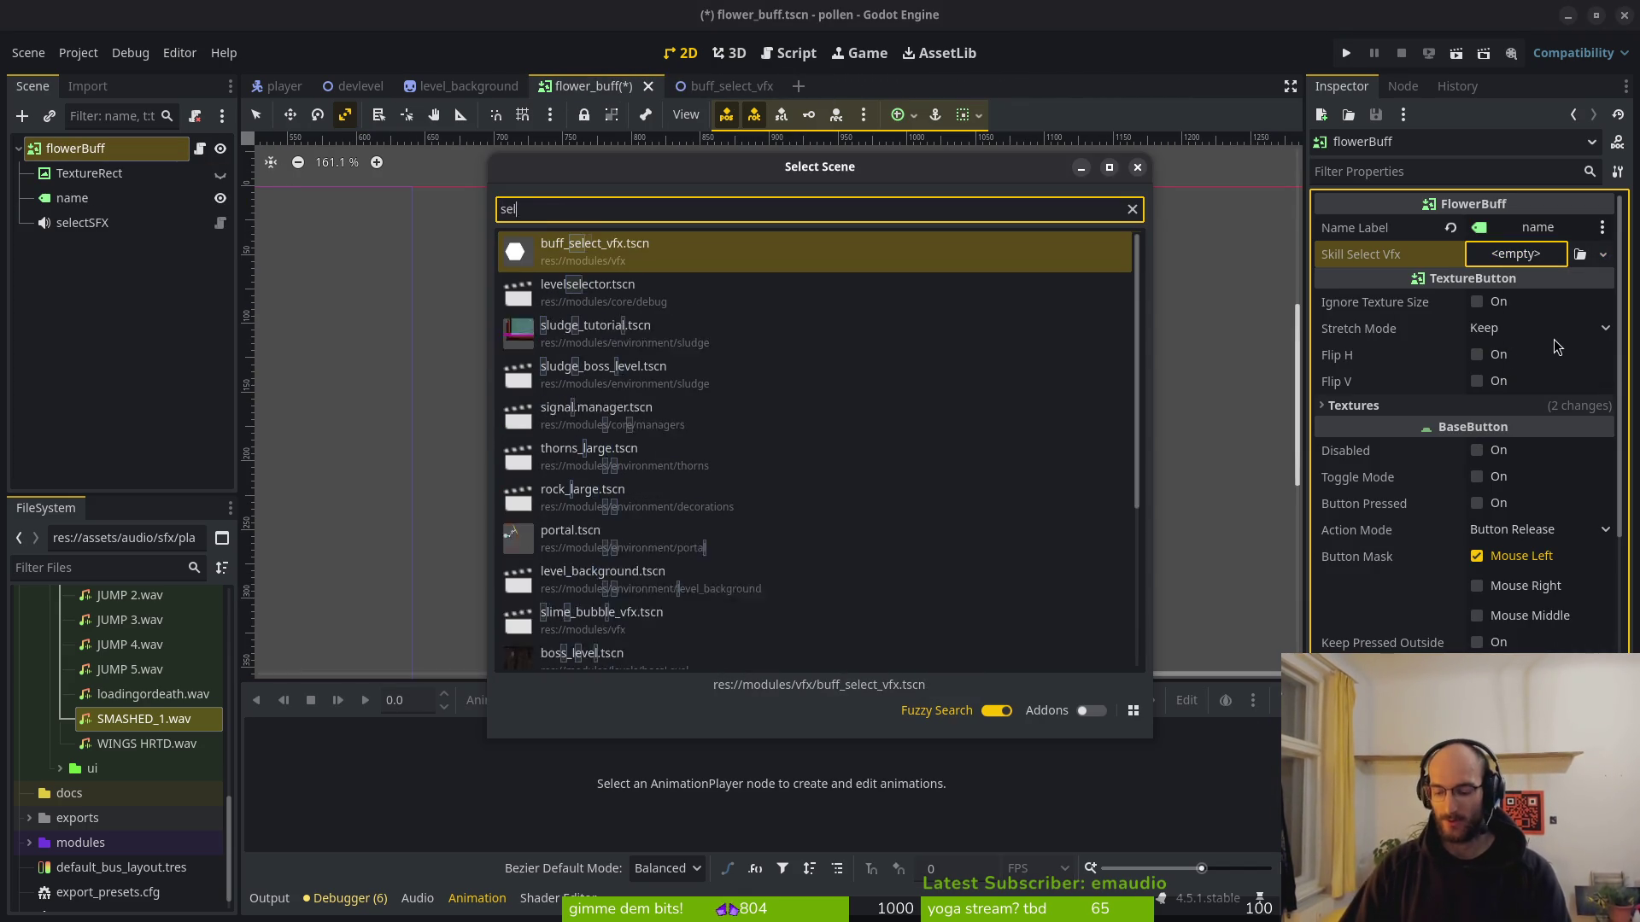
text(e)
key(Return)
key(ctrl+s)
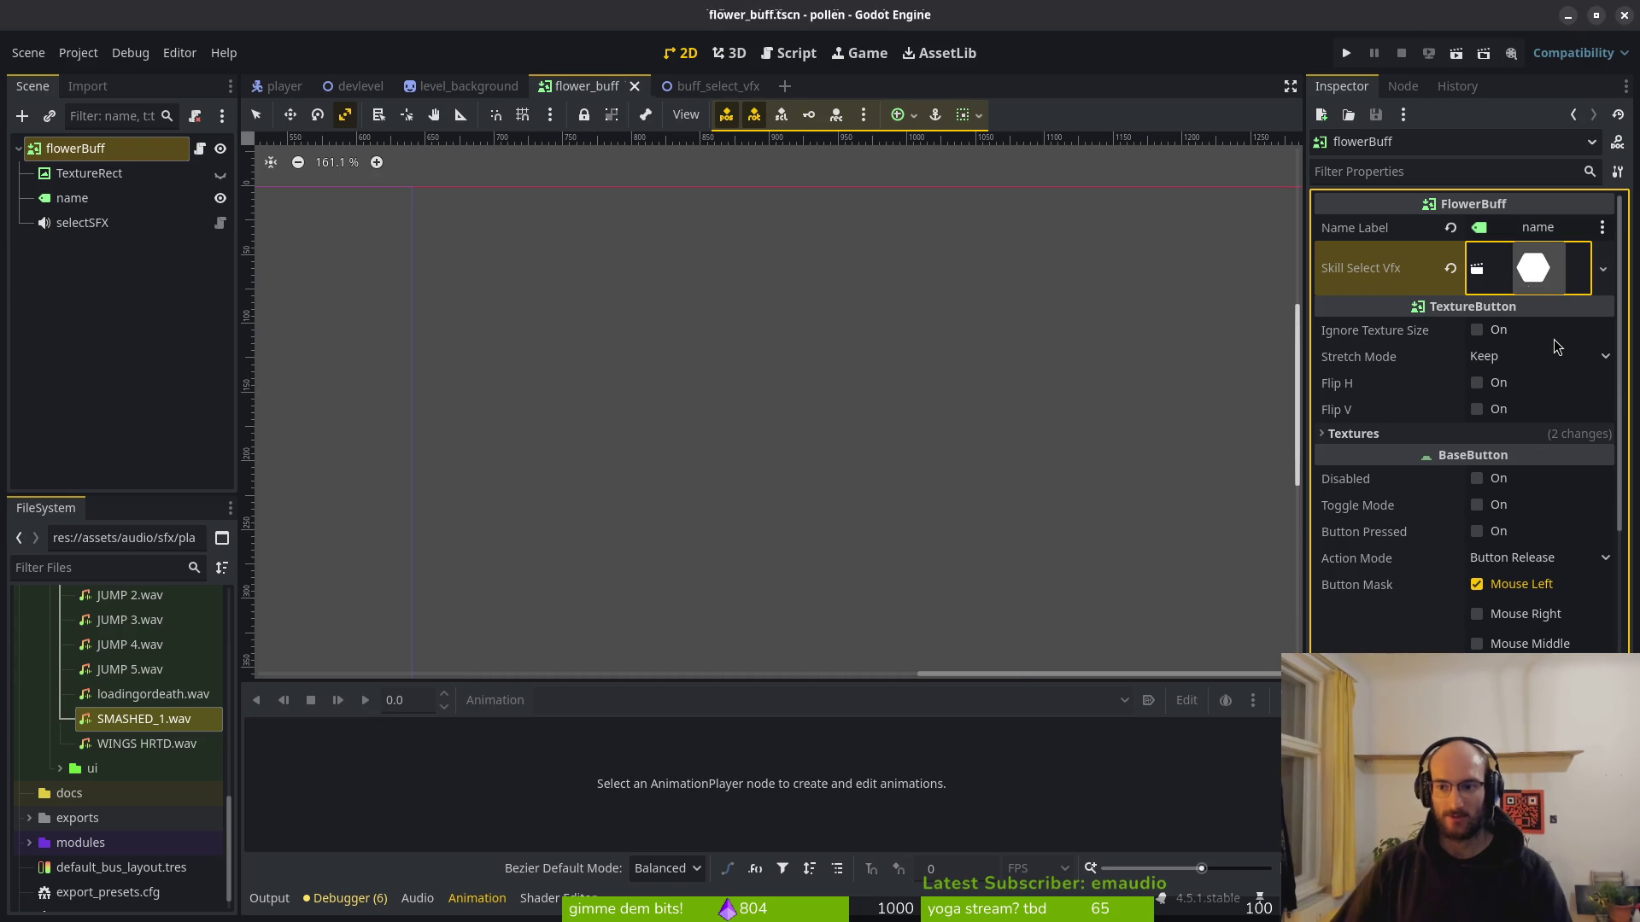
Run the game, pollinate the dandelion in the flower level, and choose the full heal buff.
click(1346, 53)
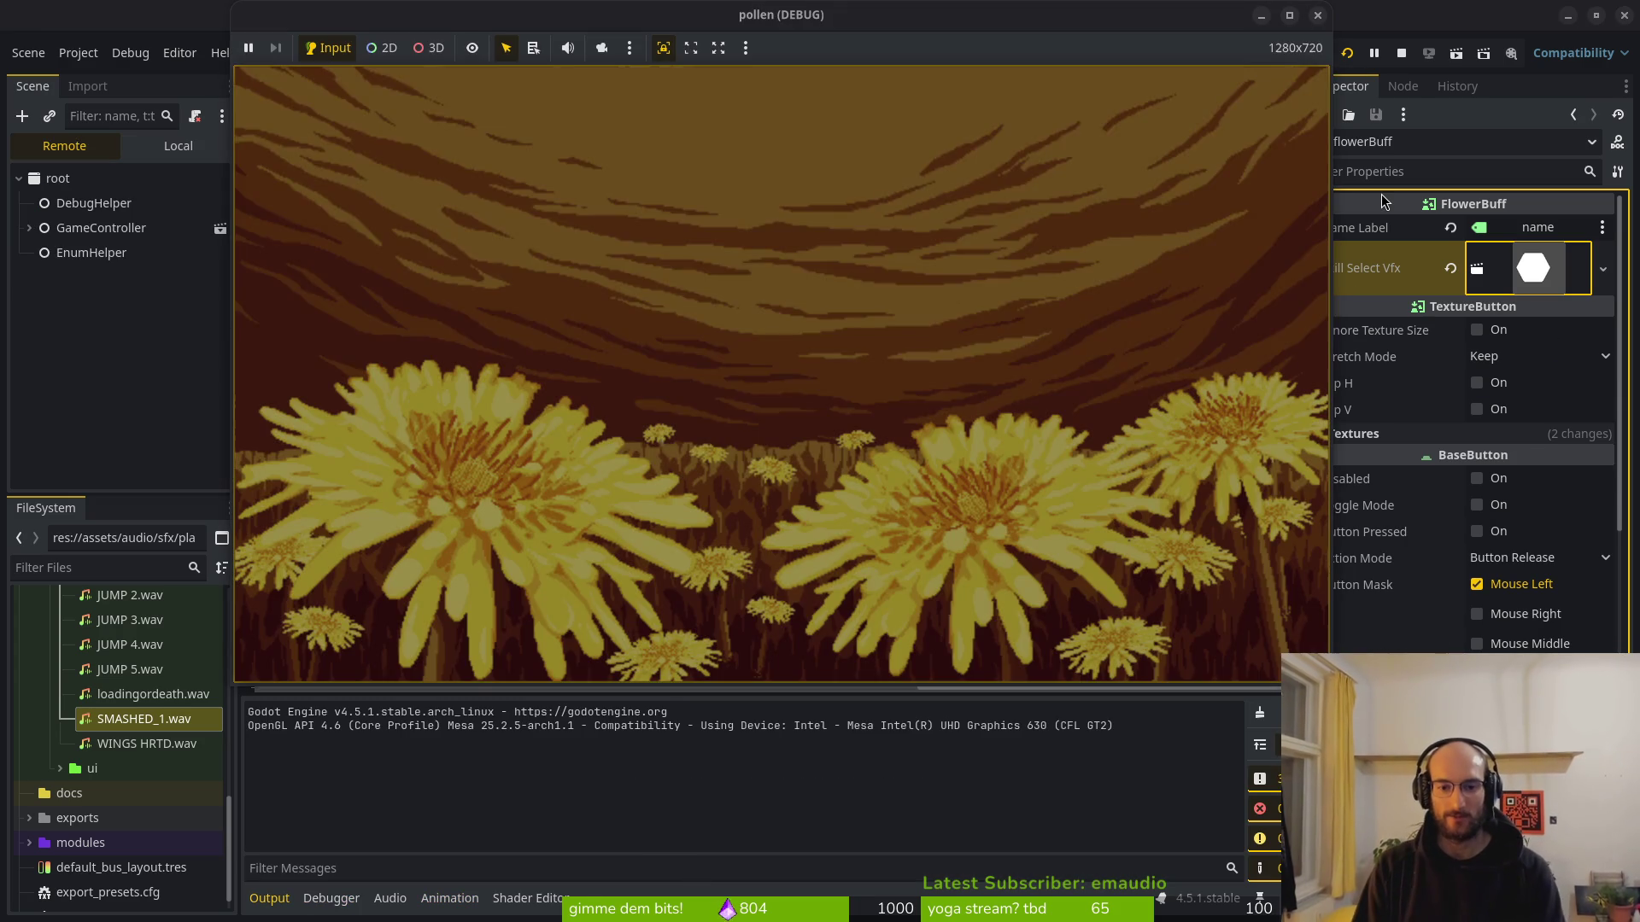
key(Return)
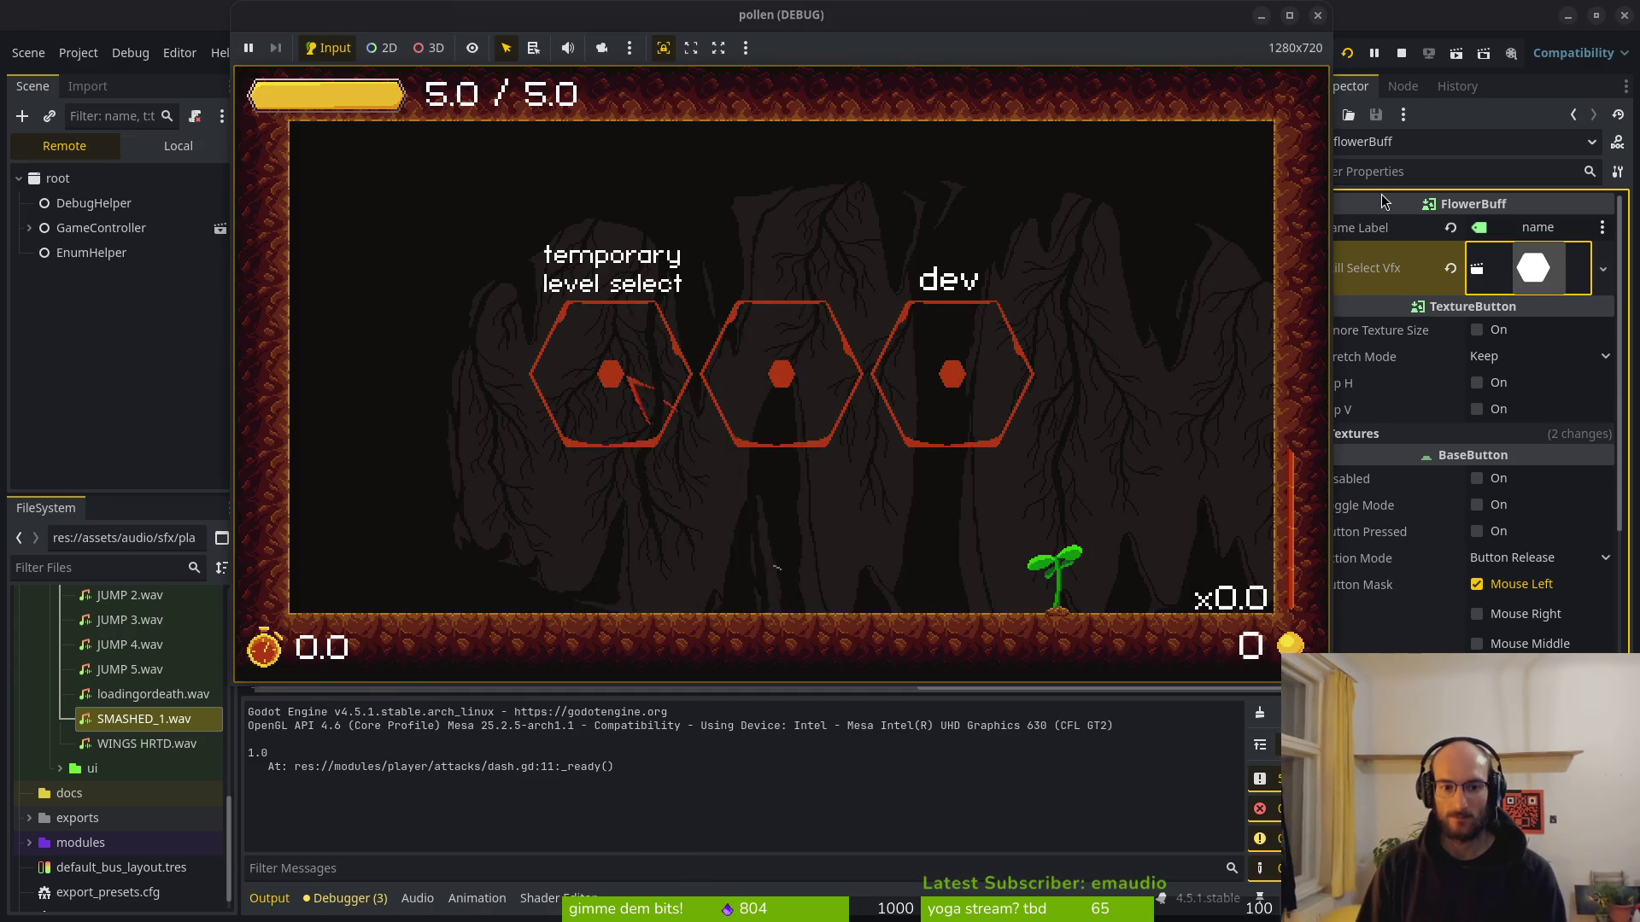
key(Return)
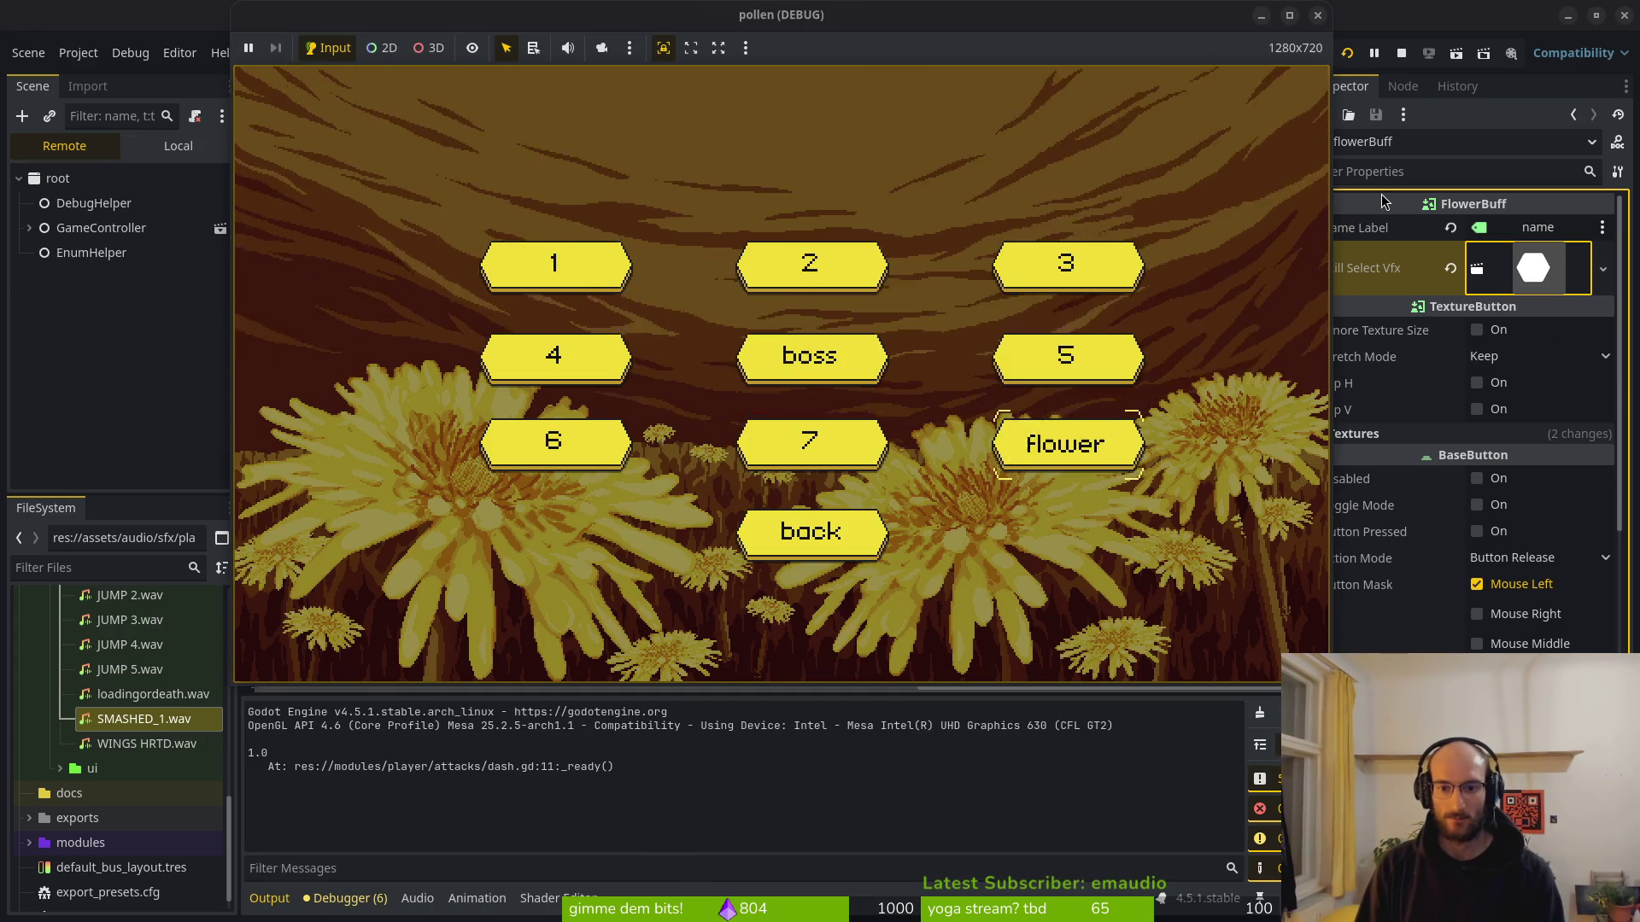
key(Return)
key(Up)
key(Right)
key(shift)
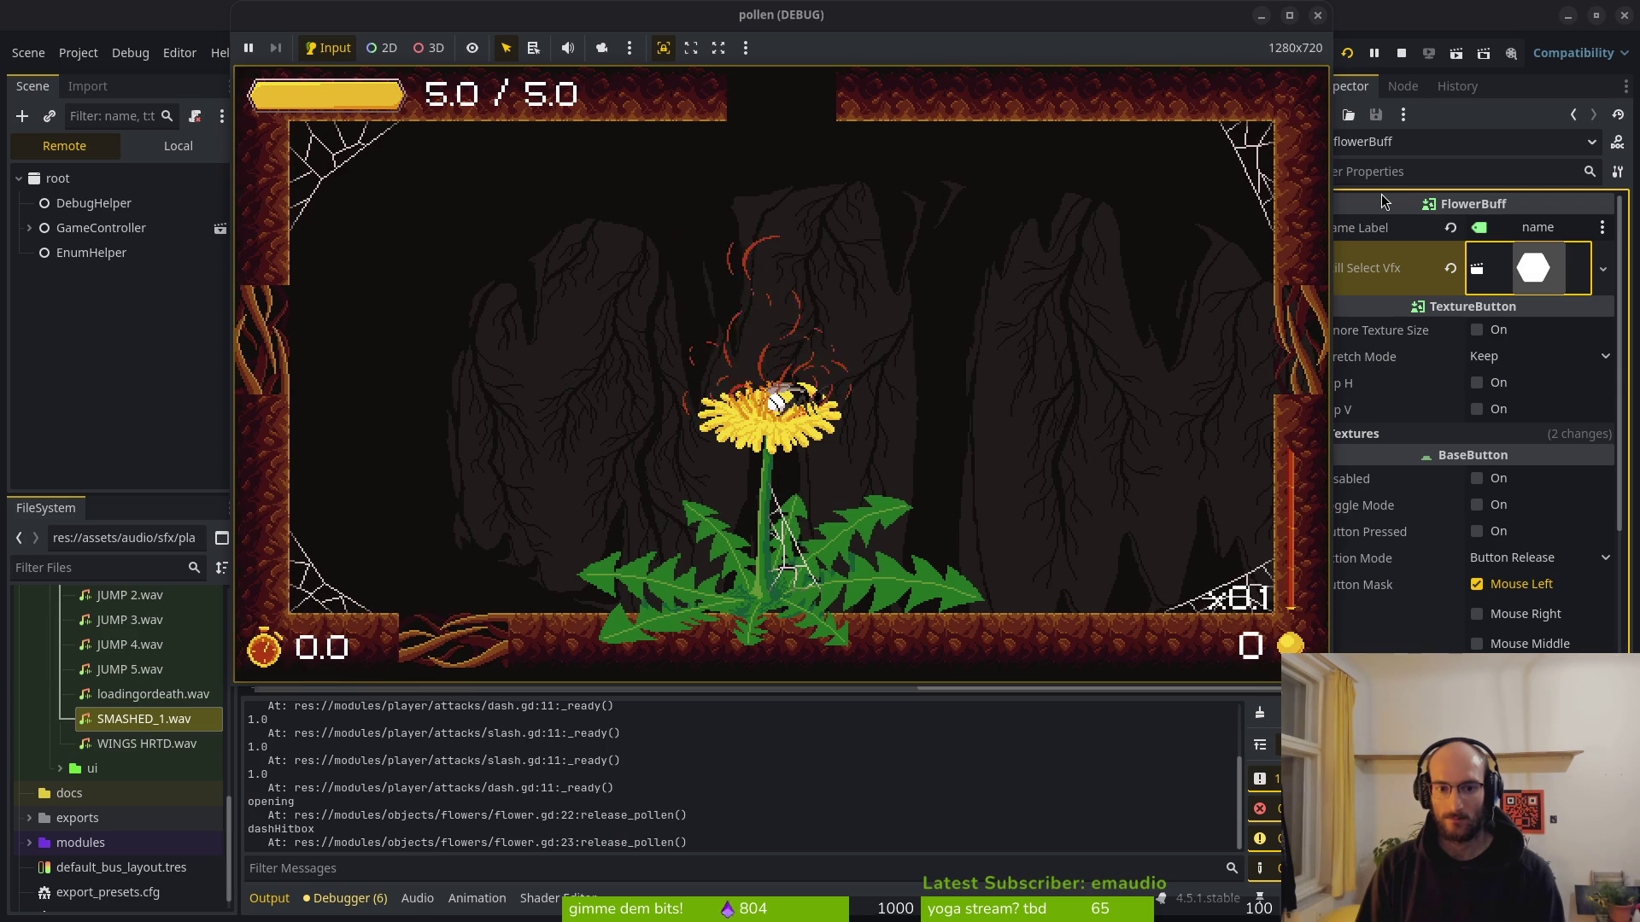
key(Return)
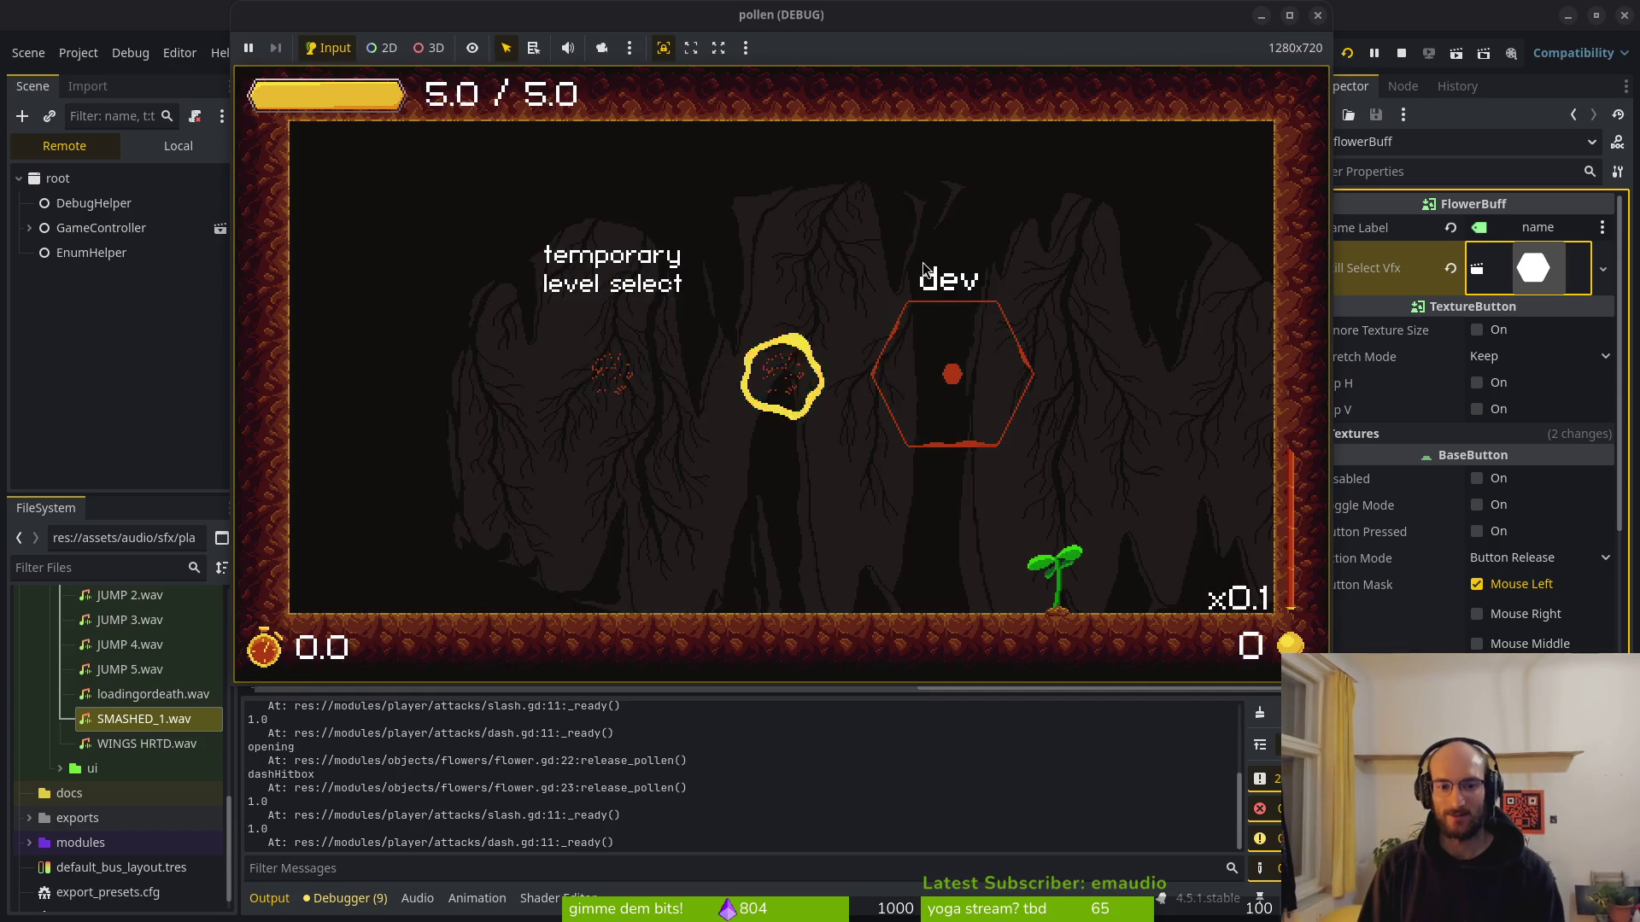
Replay the flower level, choose the slash upgrade, then stop the game.
key(Return)
key(shift)
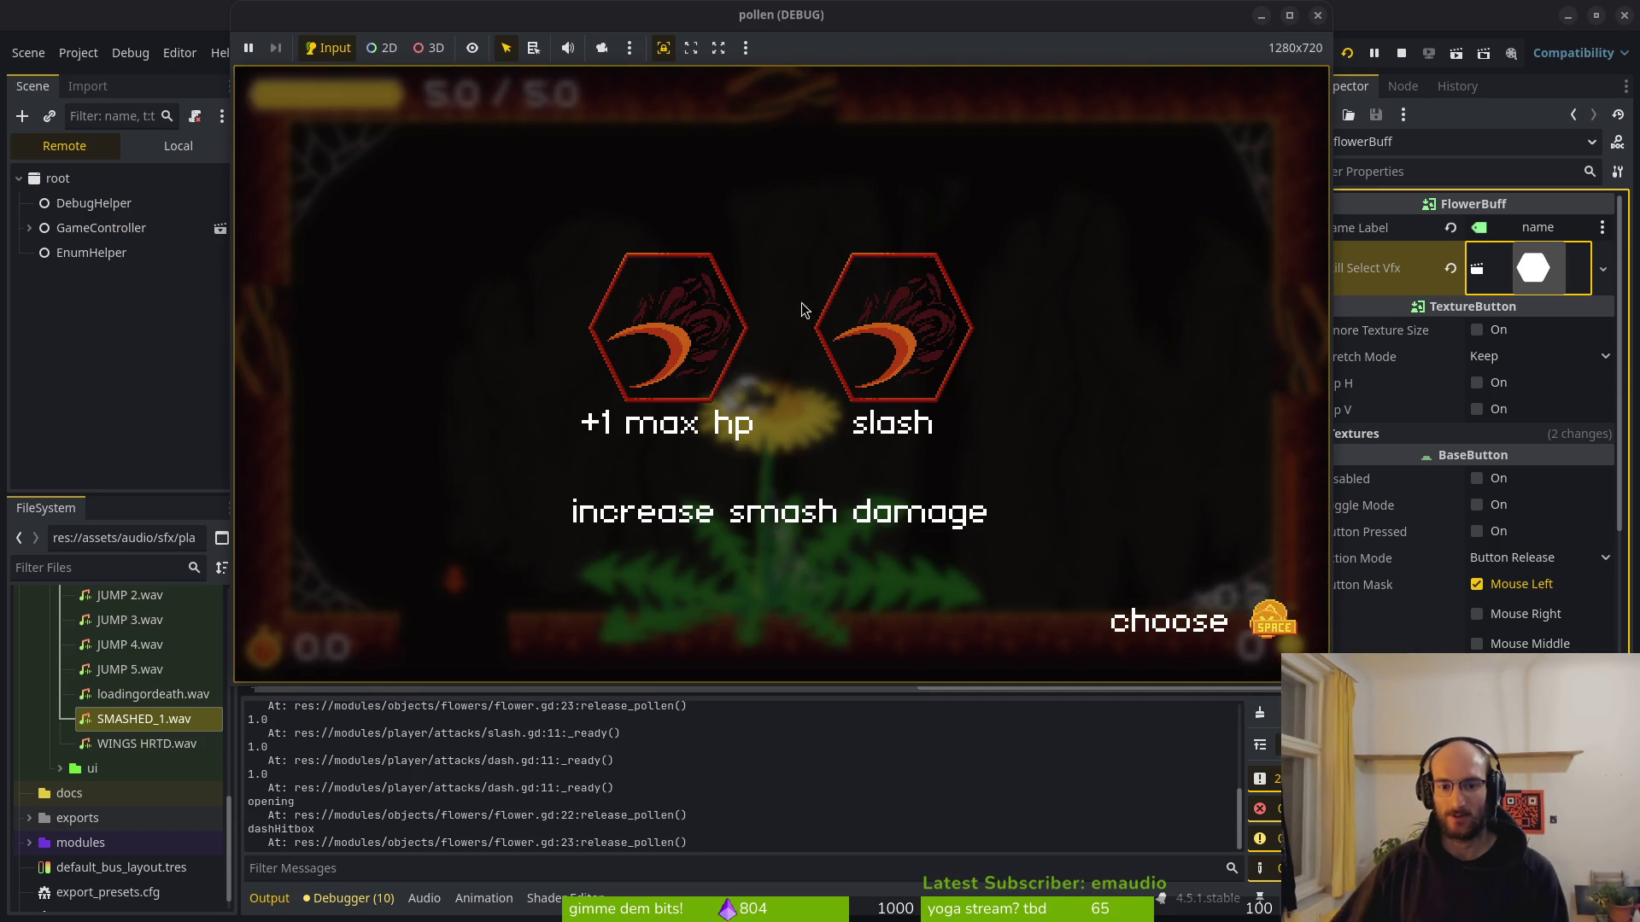
key(Right)
key(space)
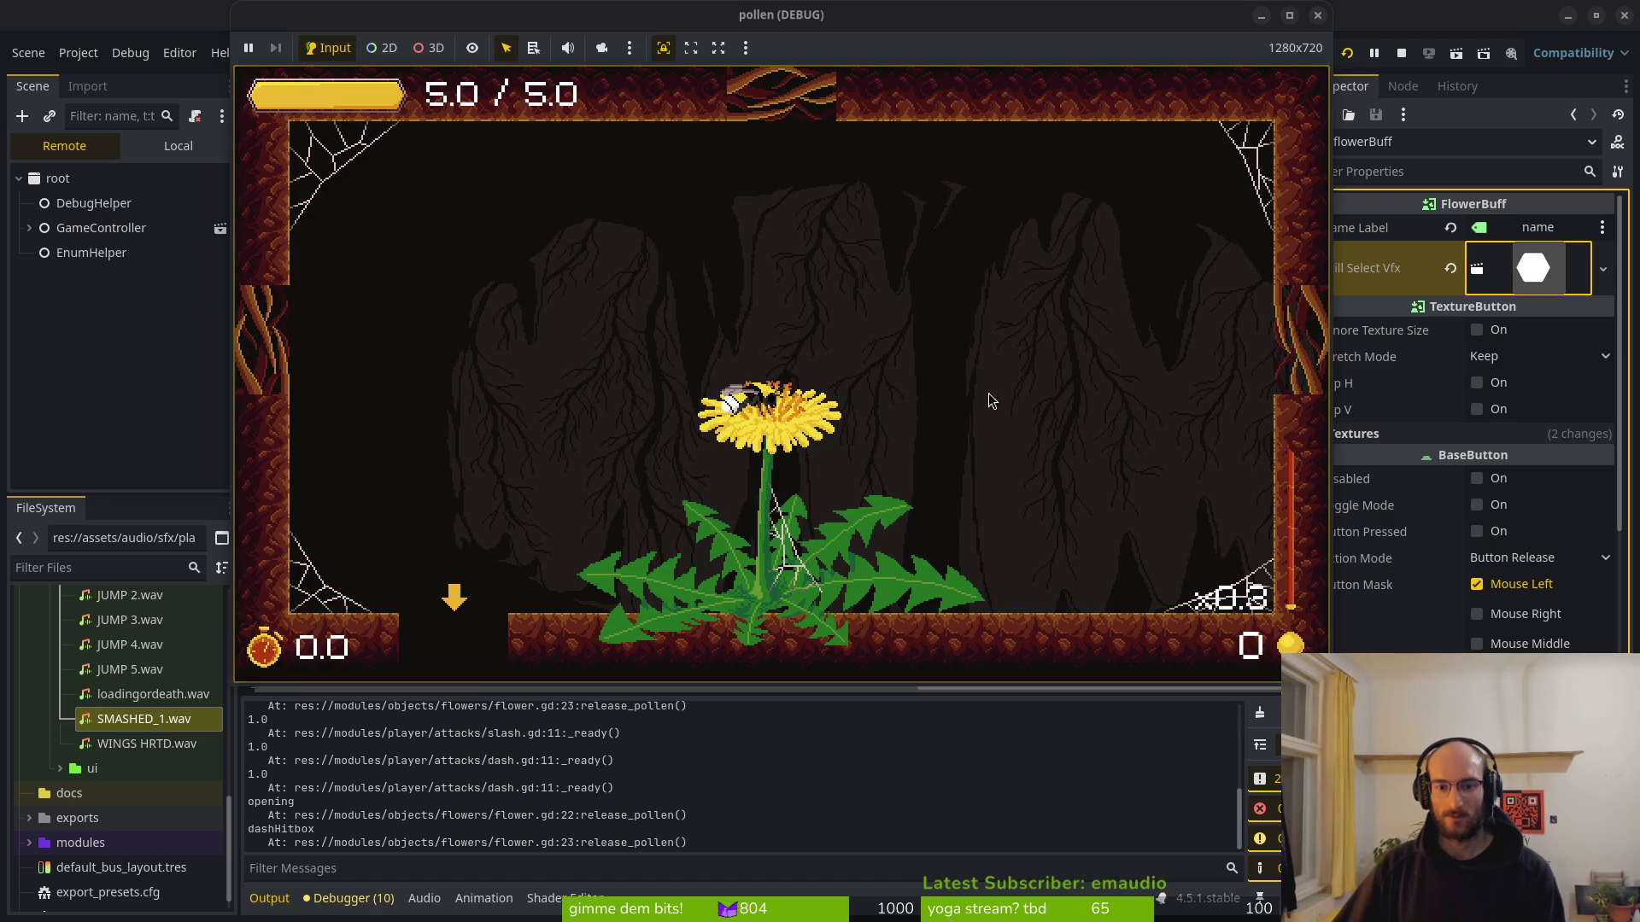
click(1403, 53)
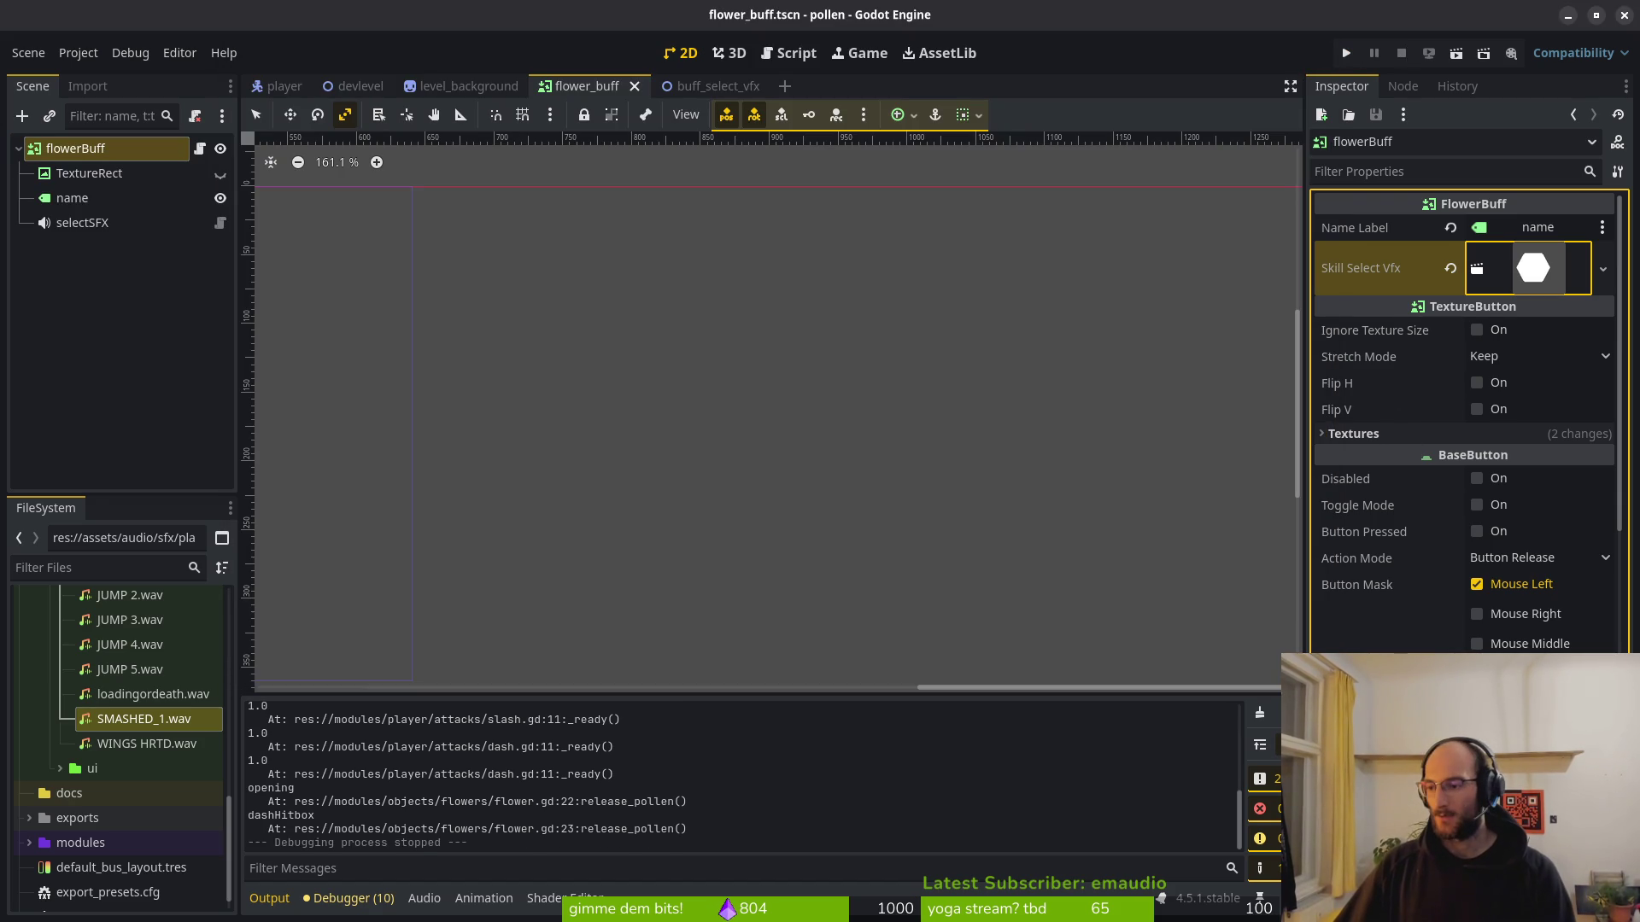
Open the pollinate-or-die project folder in Neovim with 'v .'.
key(super+2)
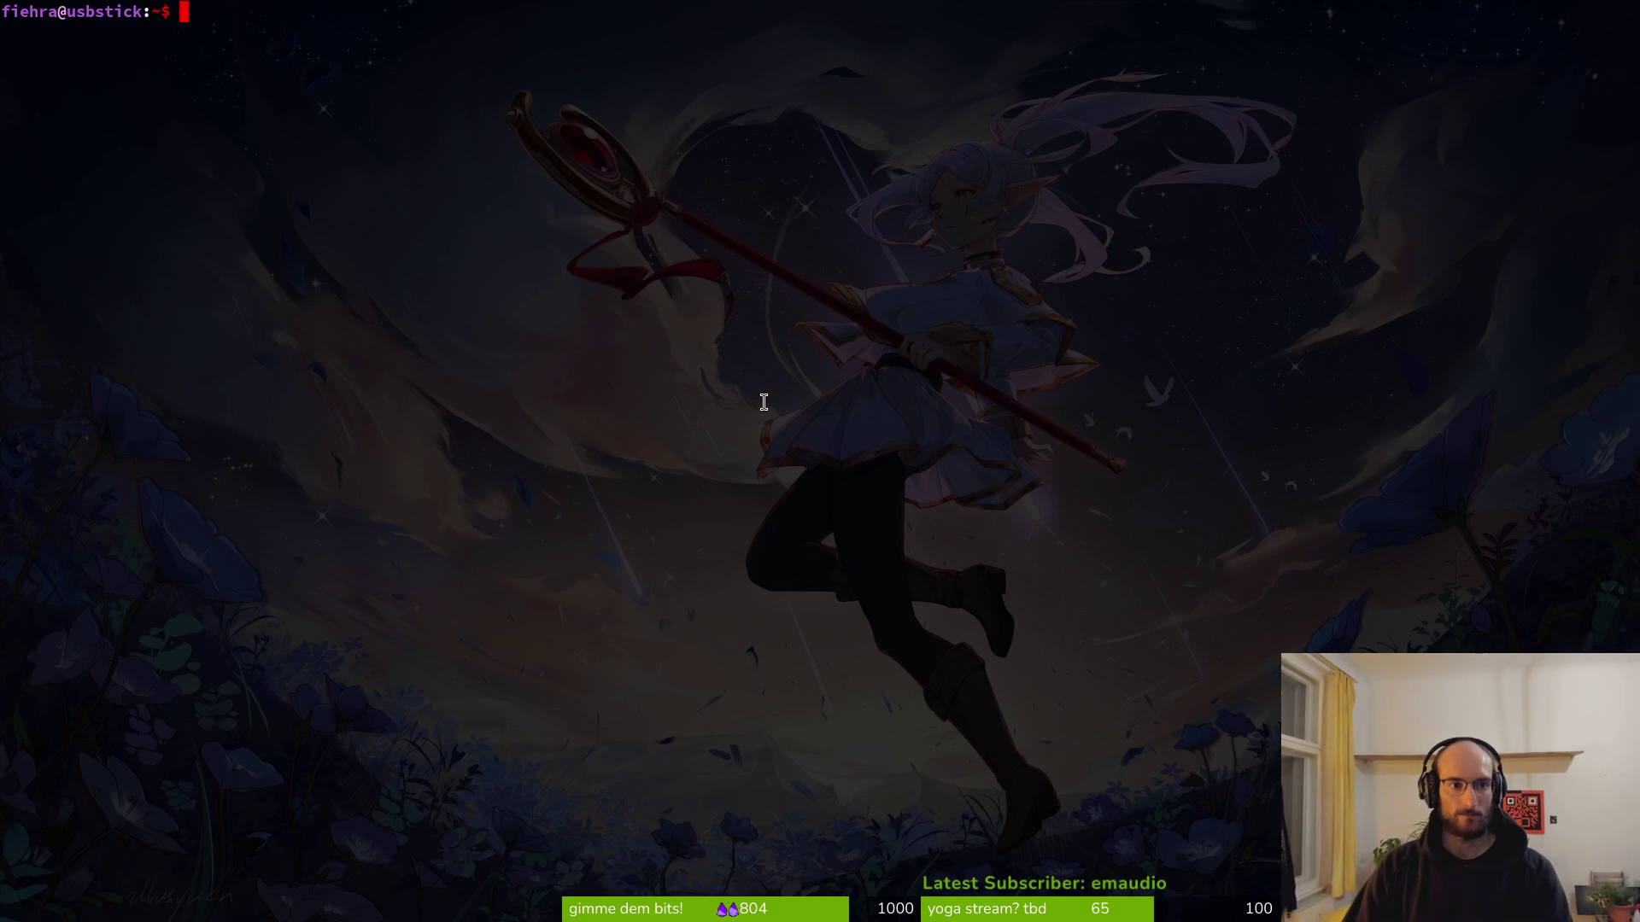
text(cd dev/po)
key(Tab)
key(Return)
text(v .)
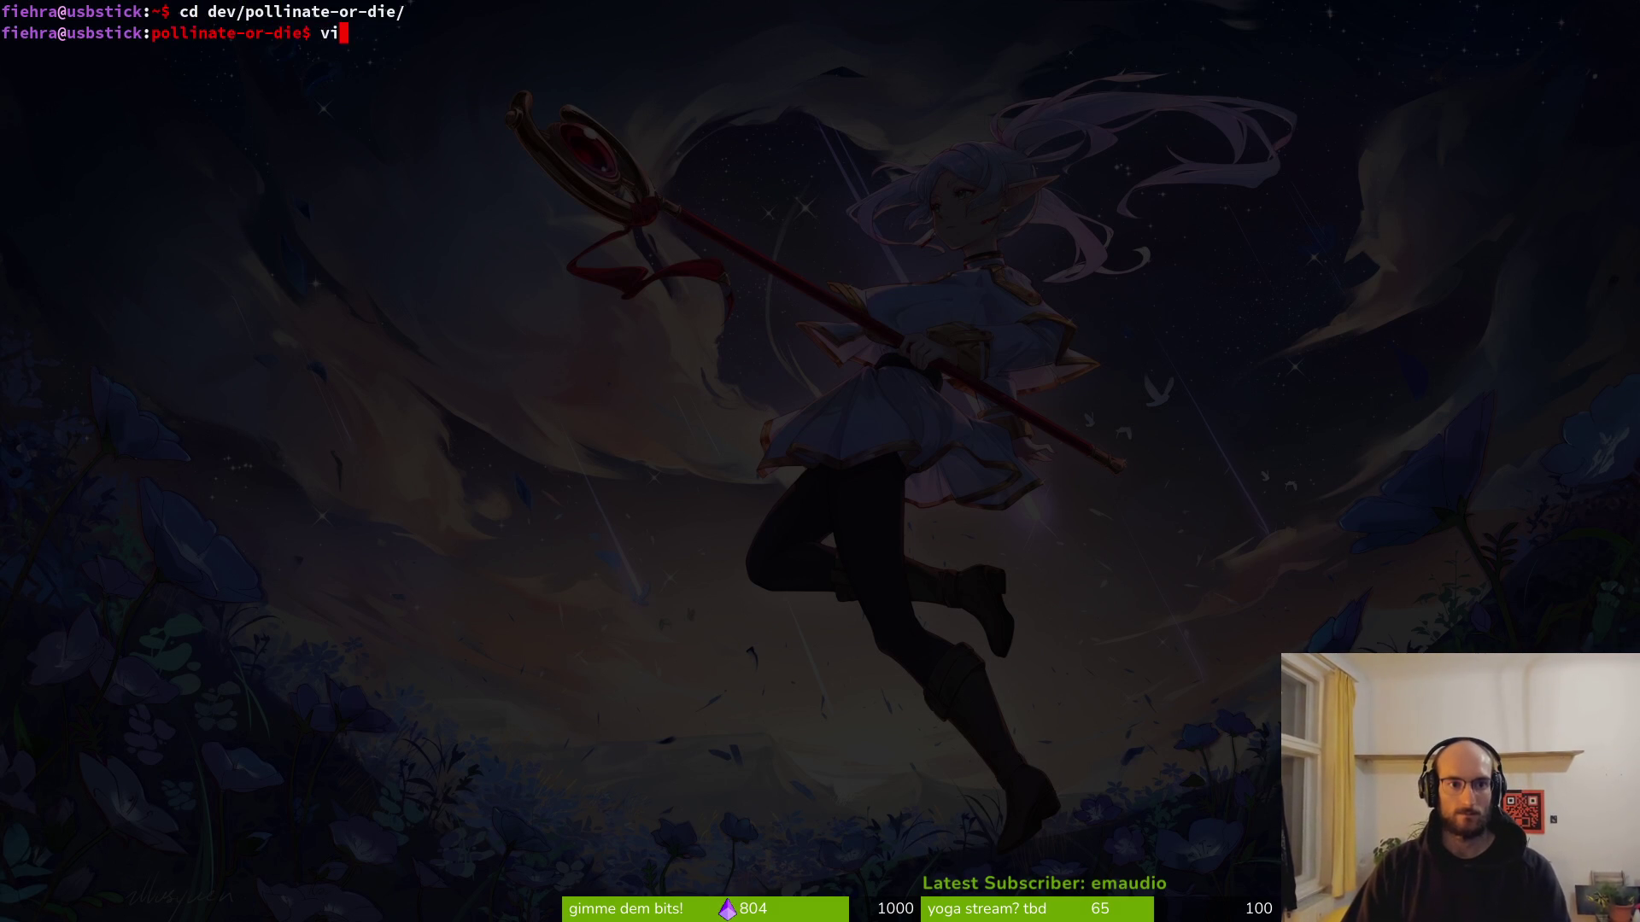
key(Return)
key(super)
click(766, 404)
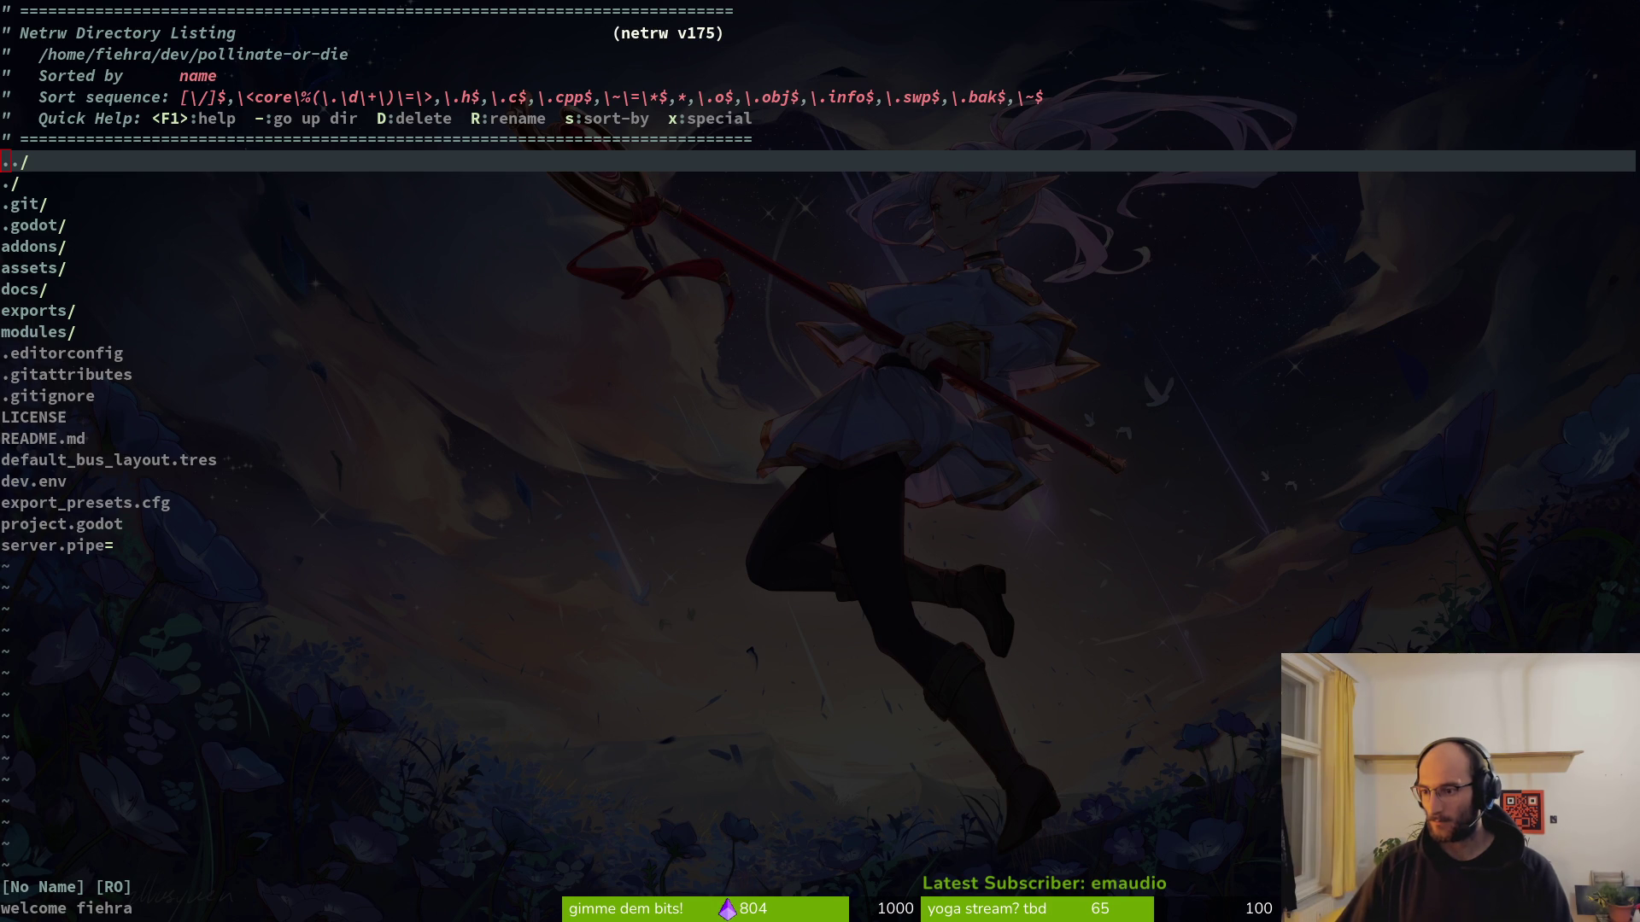
click(250, 187)
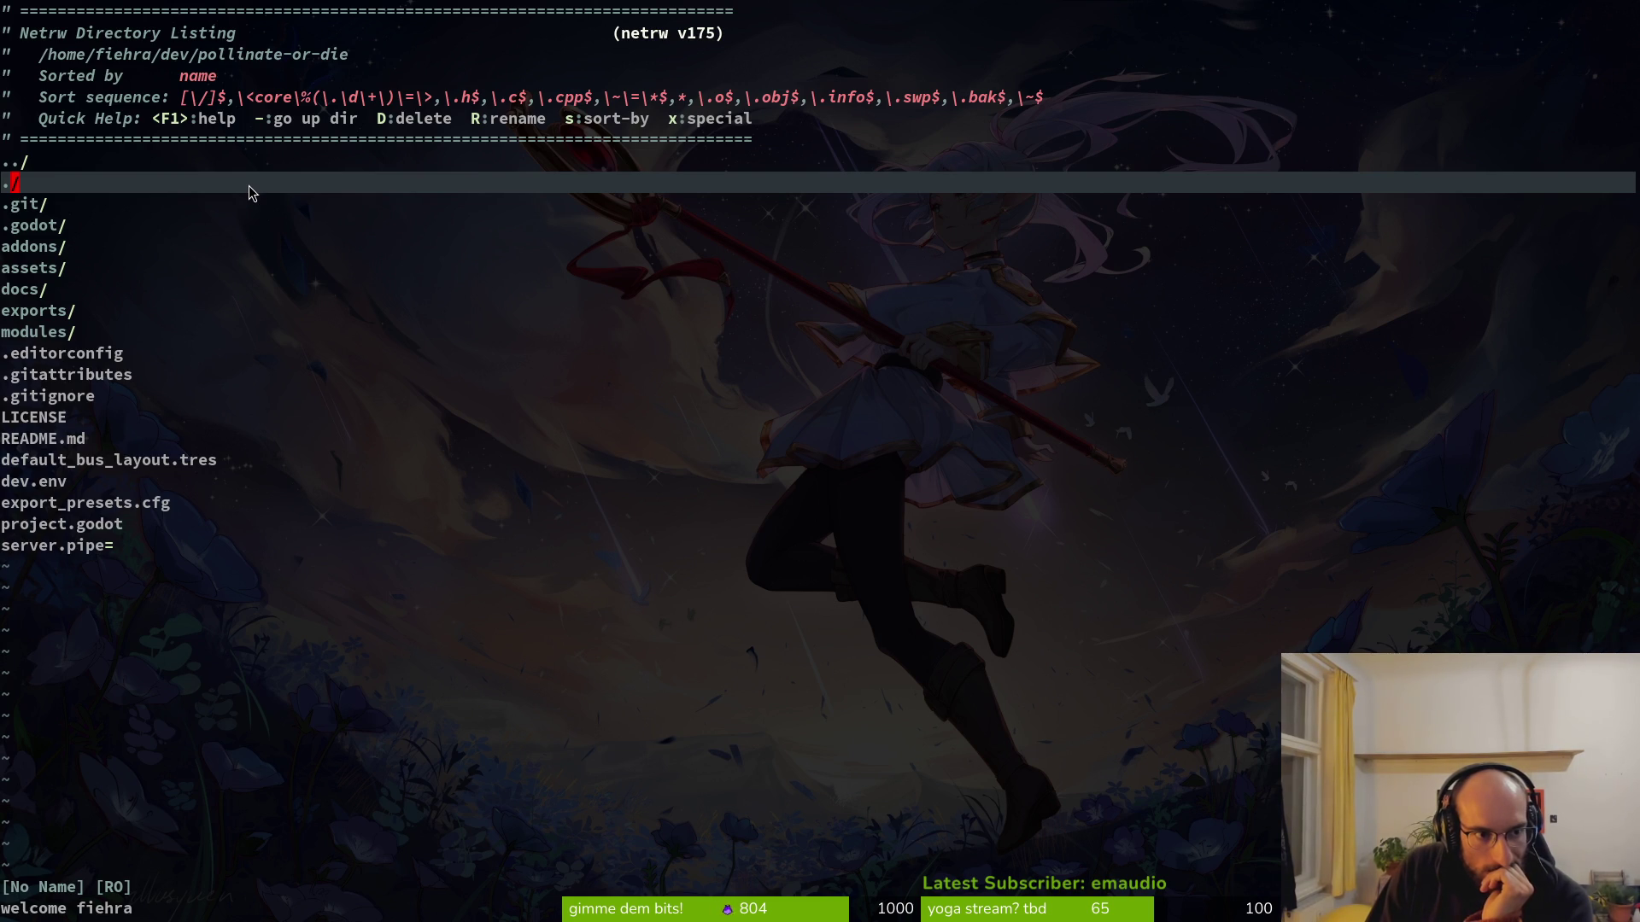
Find and open flower_buff.gd with the fuzzy file finder.
key(space)
key(f)
key(f)
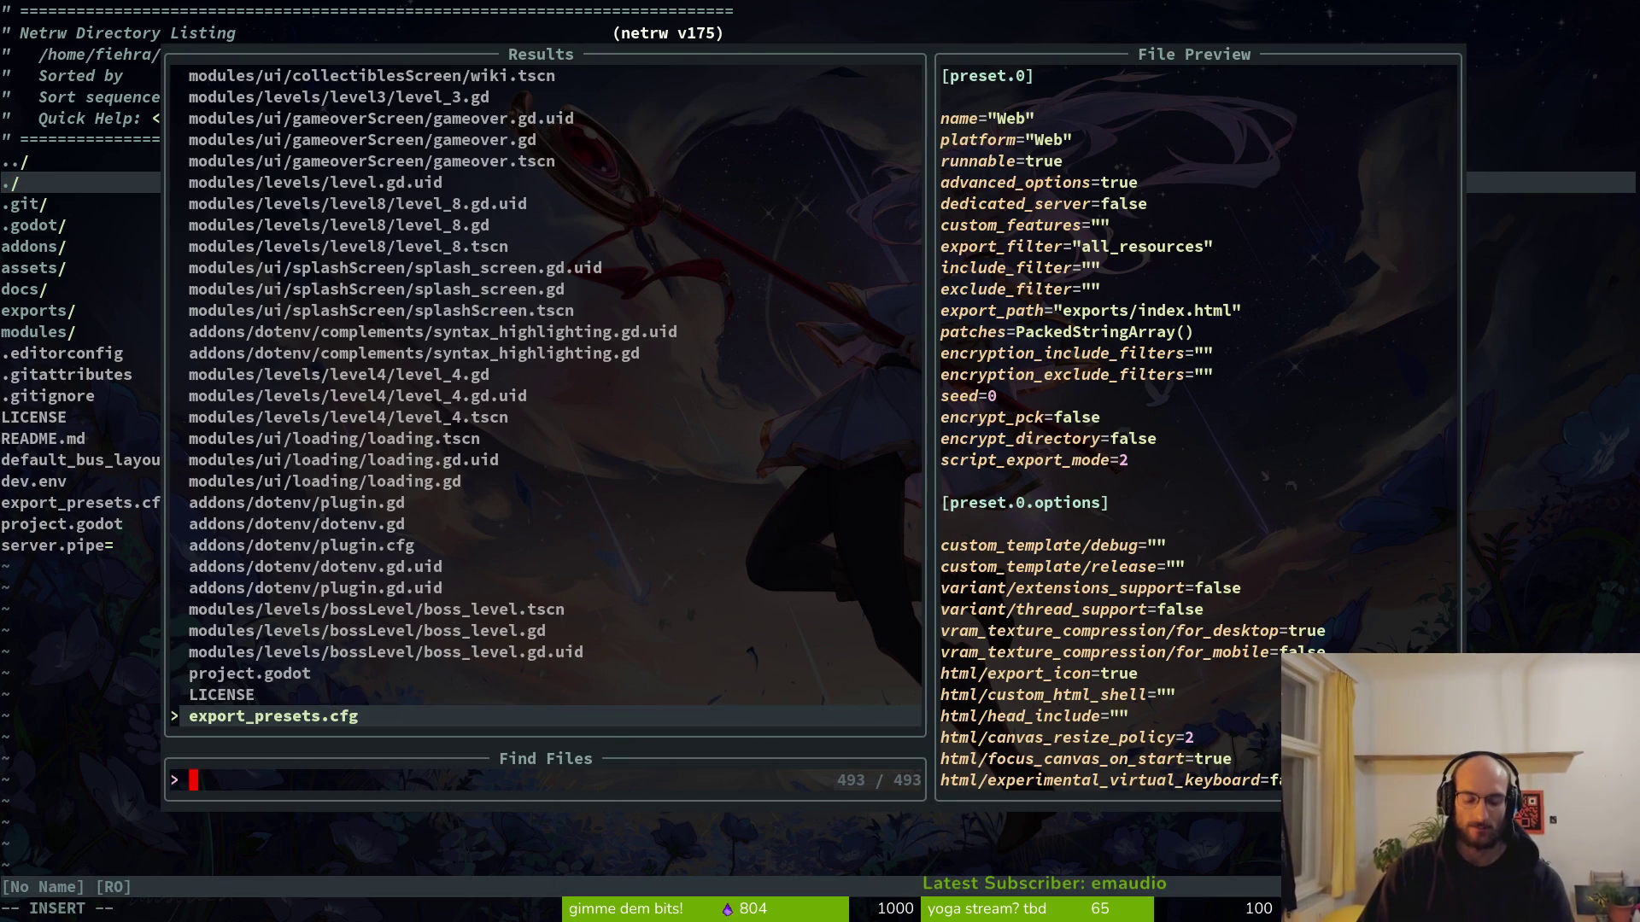
text(flobu)
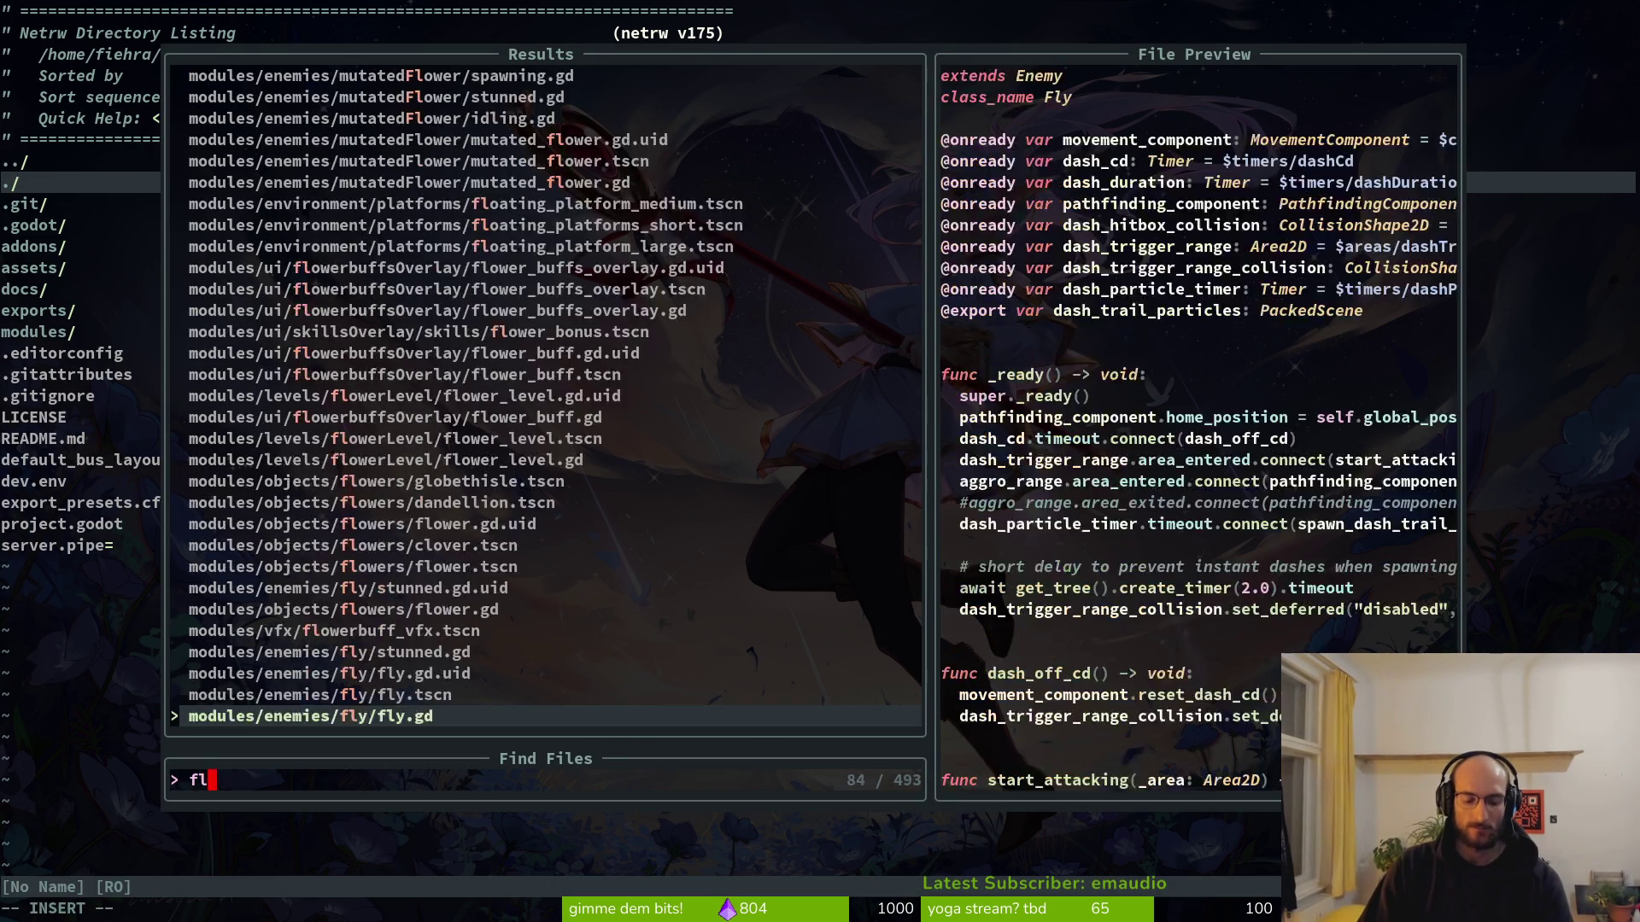
key(Return)
Copy the self.hide() line in choose_buff.
scroll(177, 214, down, 8)
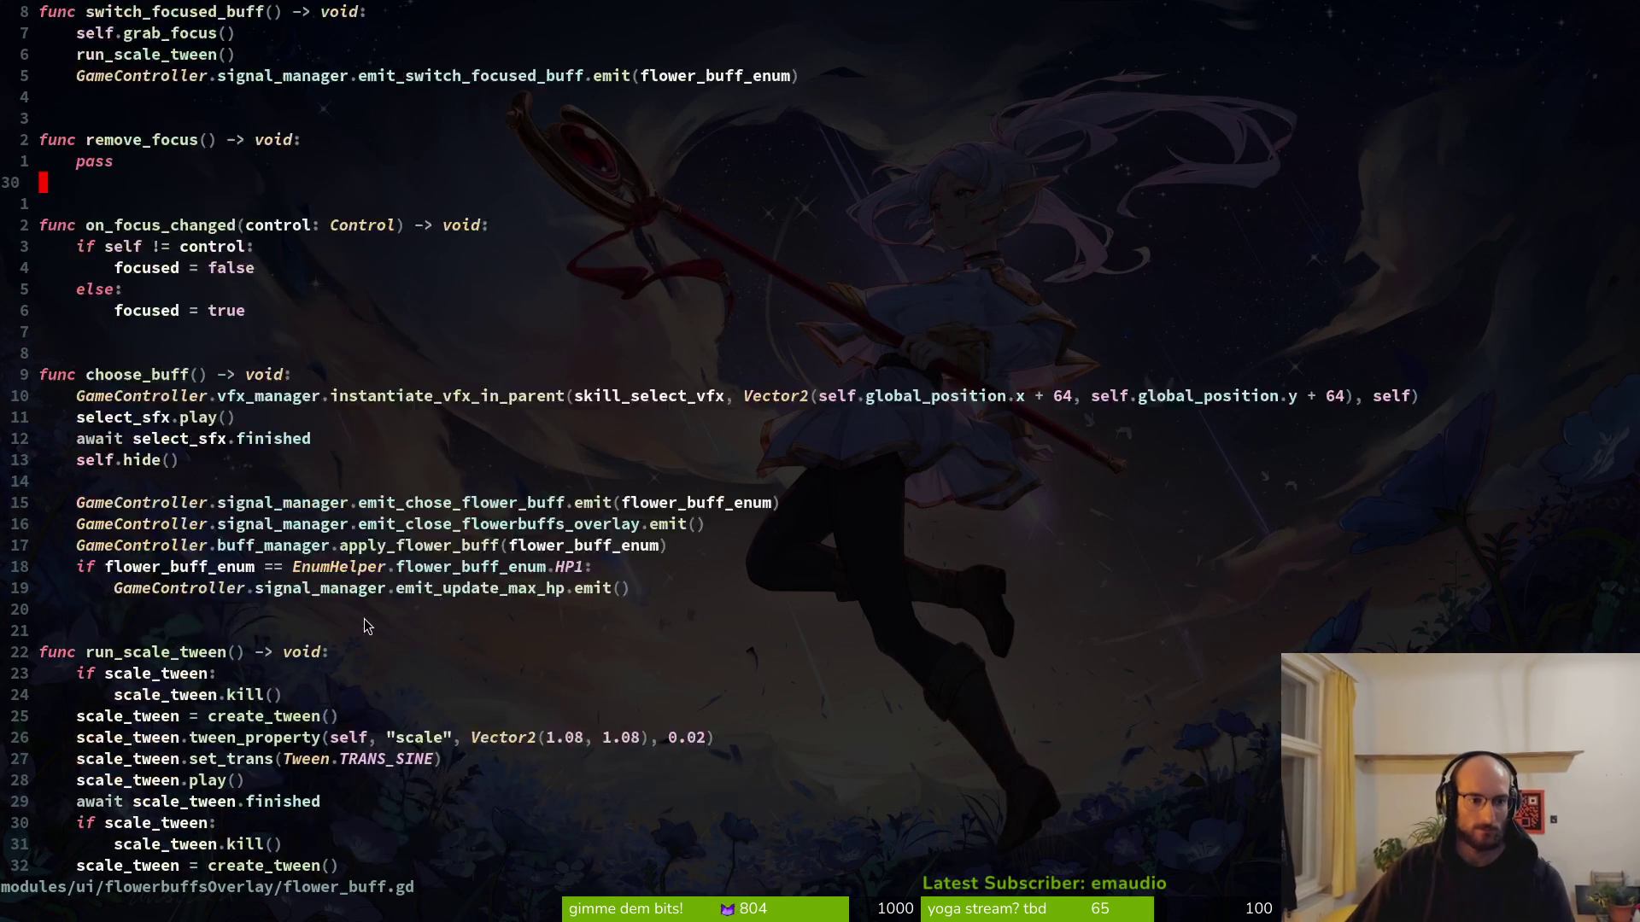
click(229, 398)
key(shift+v)
key(y)
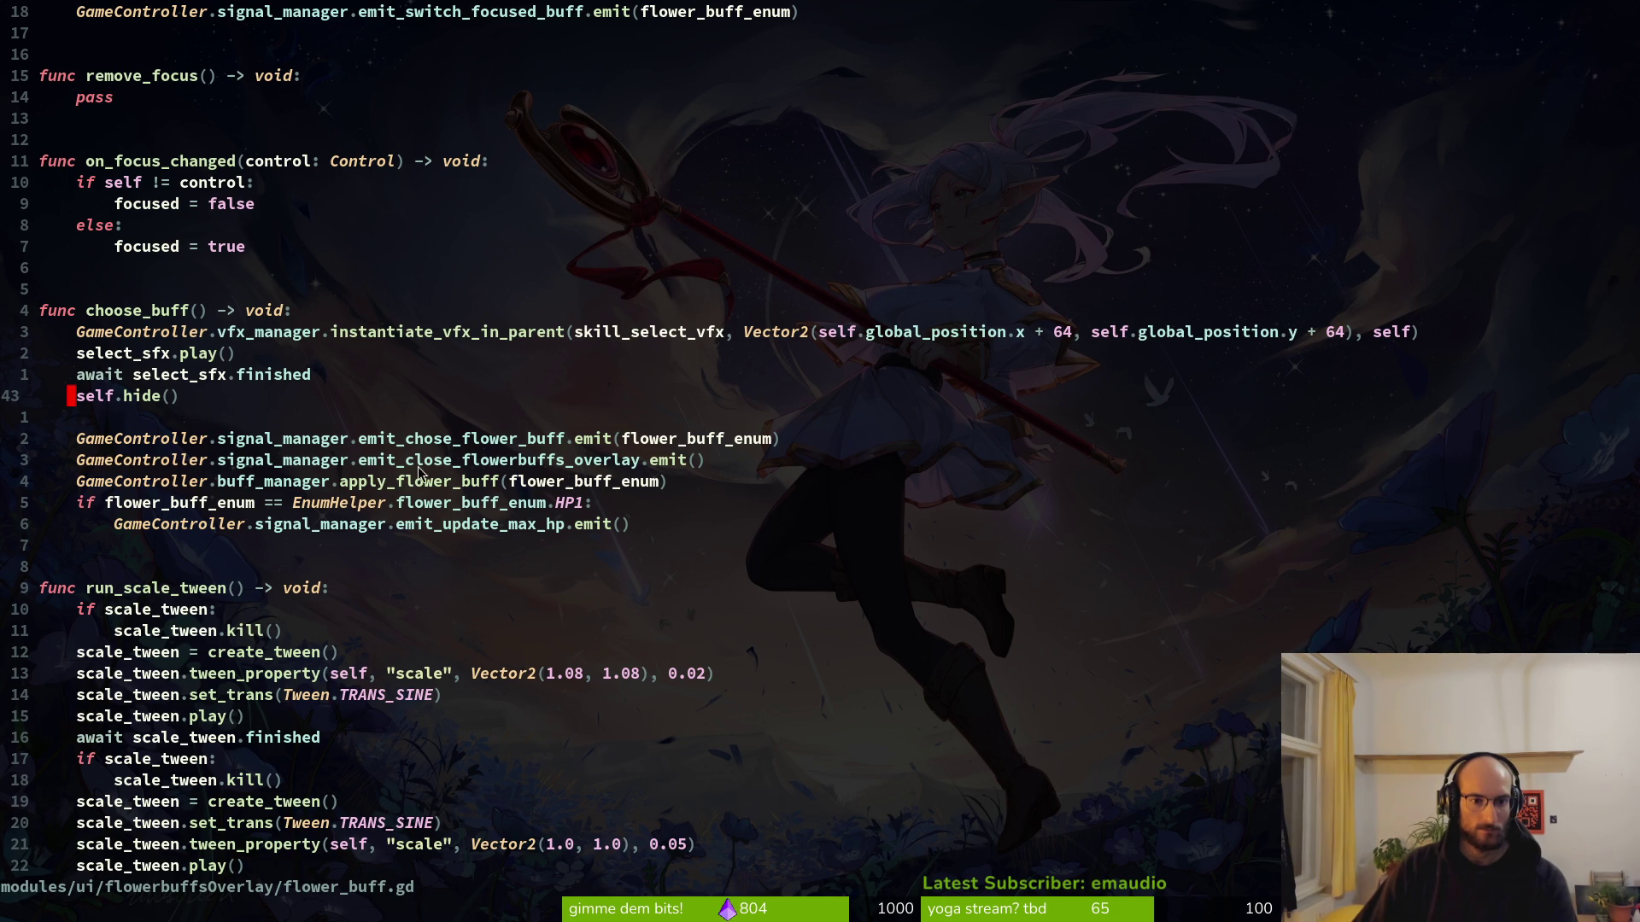
Paste it below apply_flower_buff as self.show(), save, and relaunch the game.
click(164, 483)
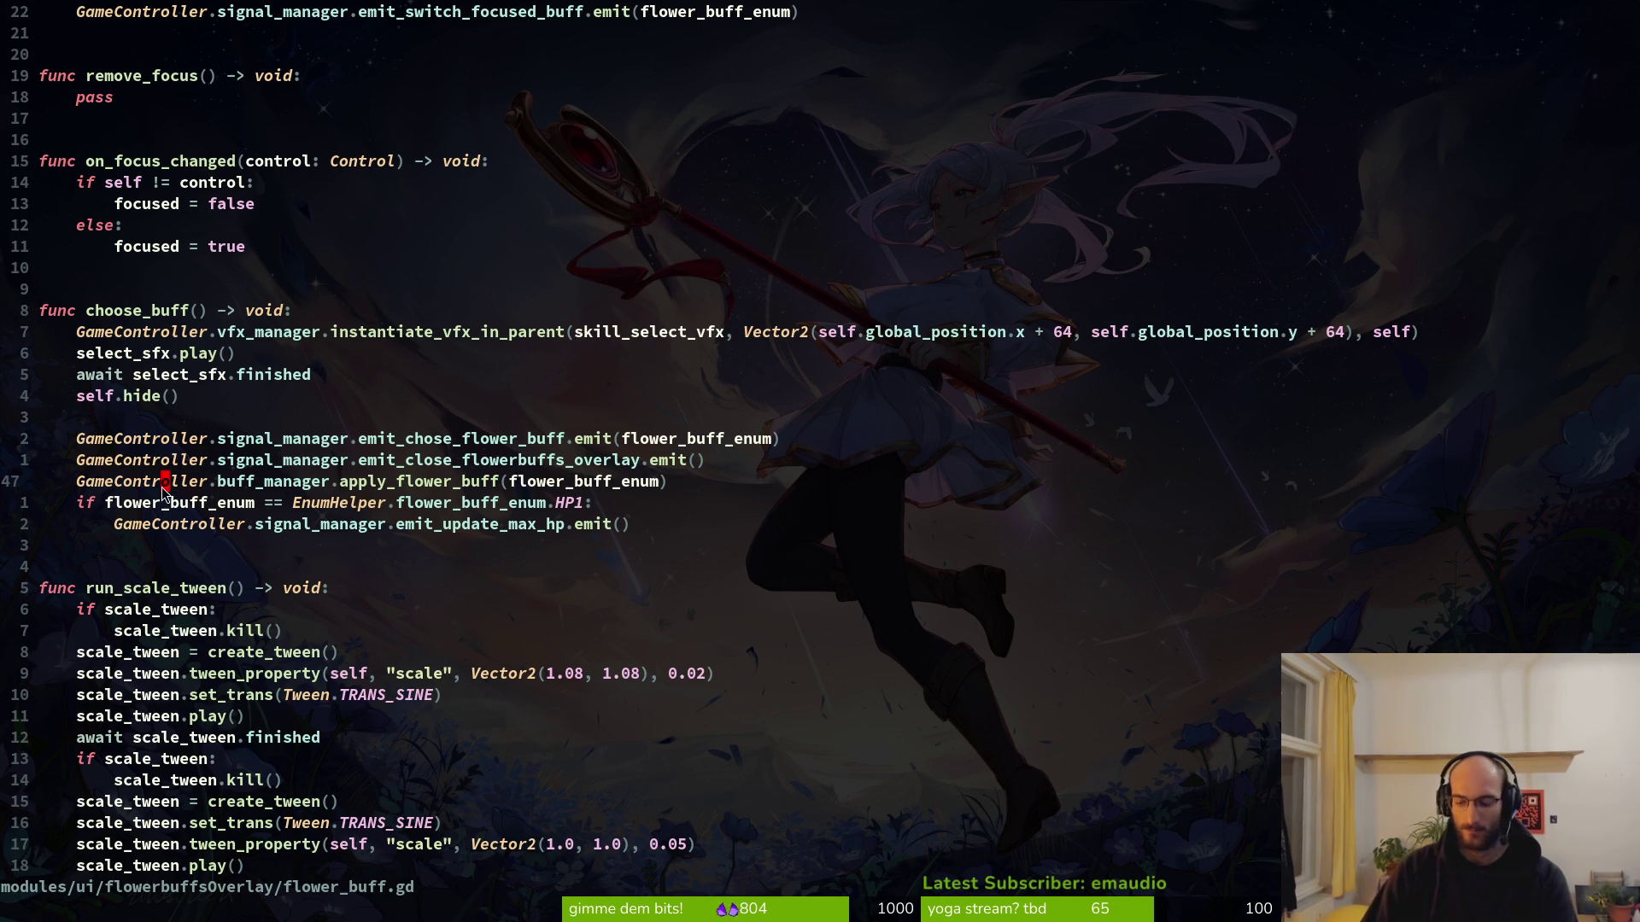
key(o)
key(Escape)
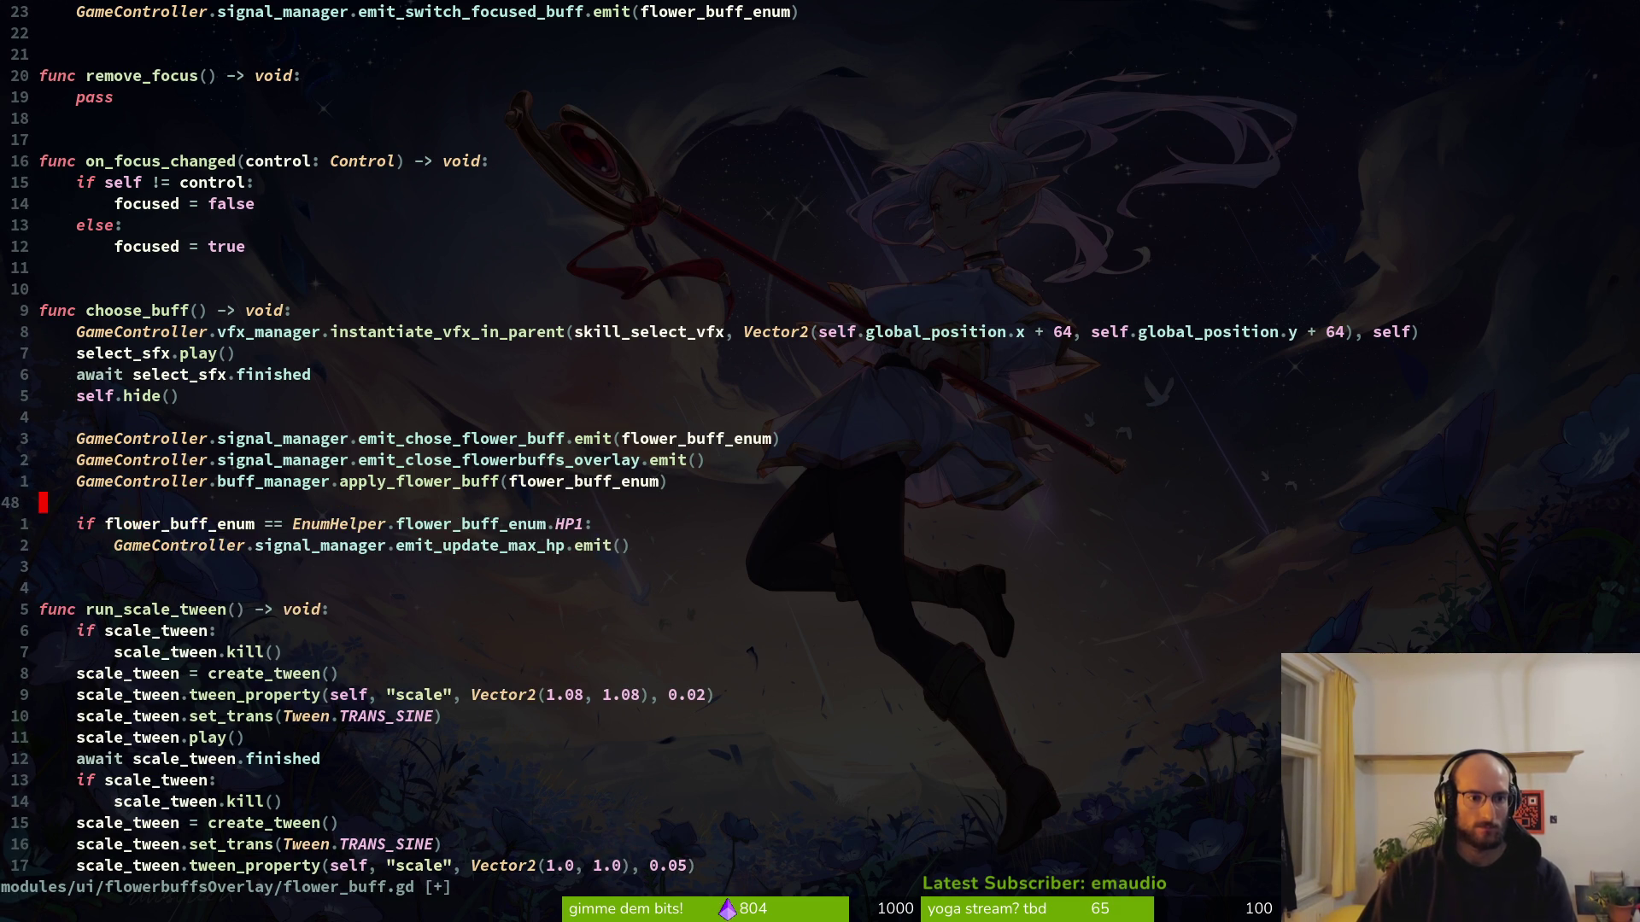
text(p)
text(cwshow)
key(Escape)
text(:w)
key(Return)
key(k)
key(d)
key(d)
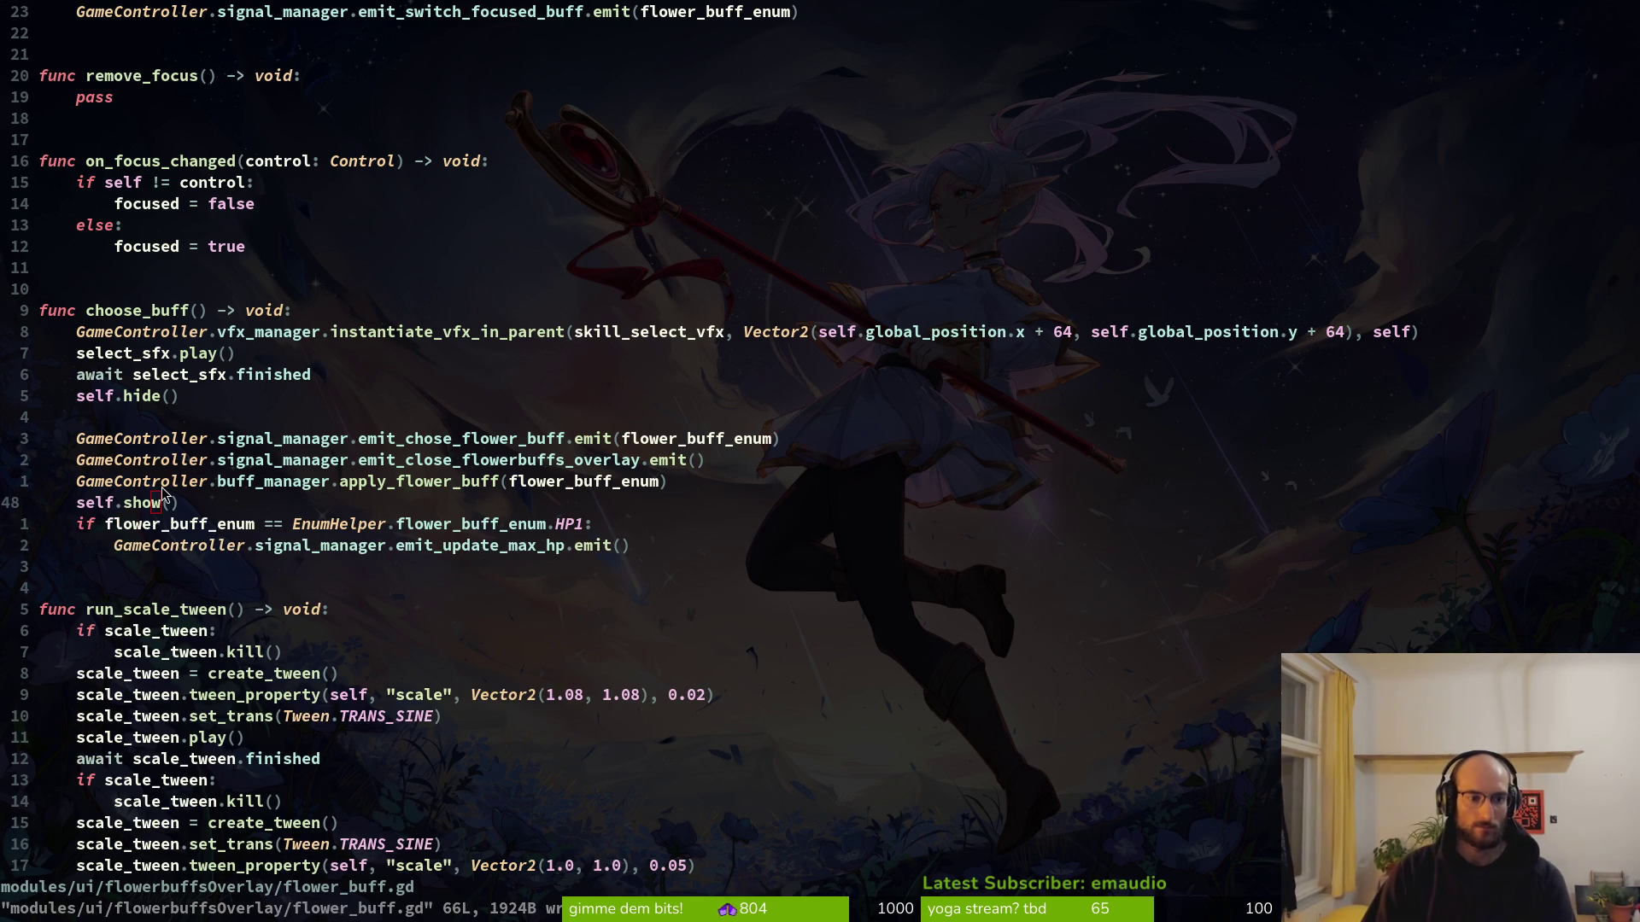
key(alt+Tab)
key(F5)
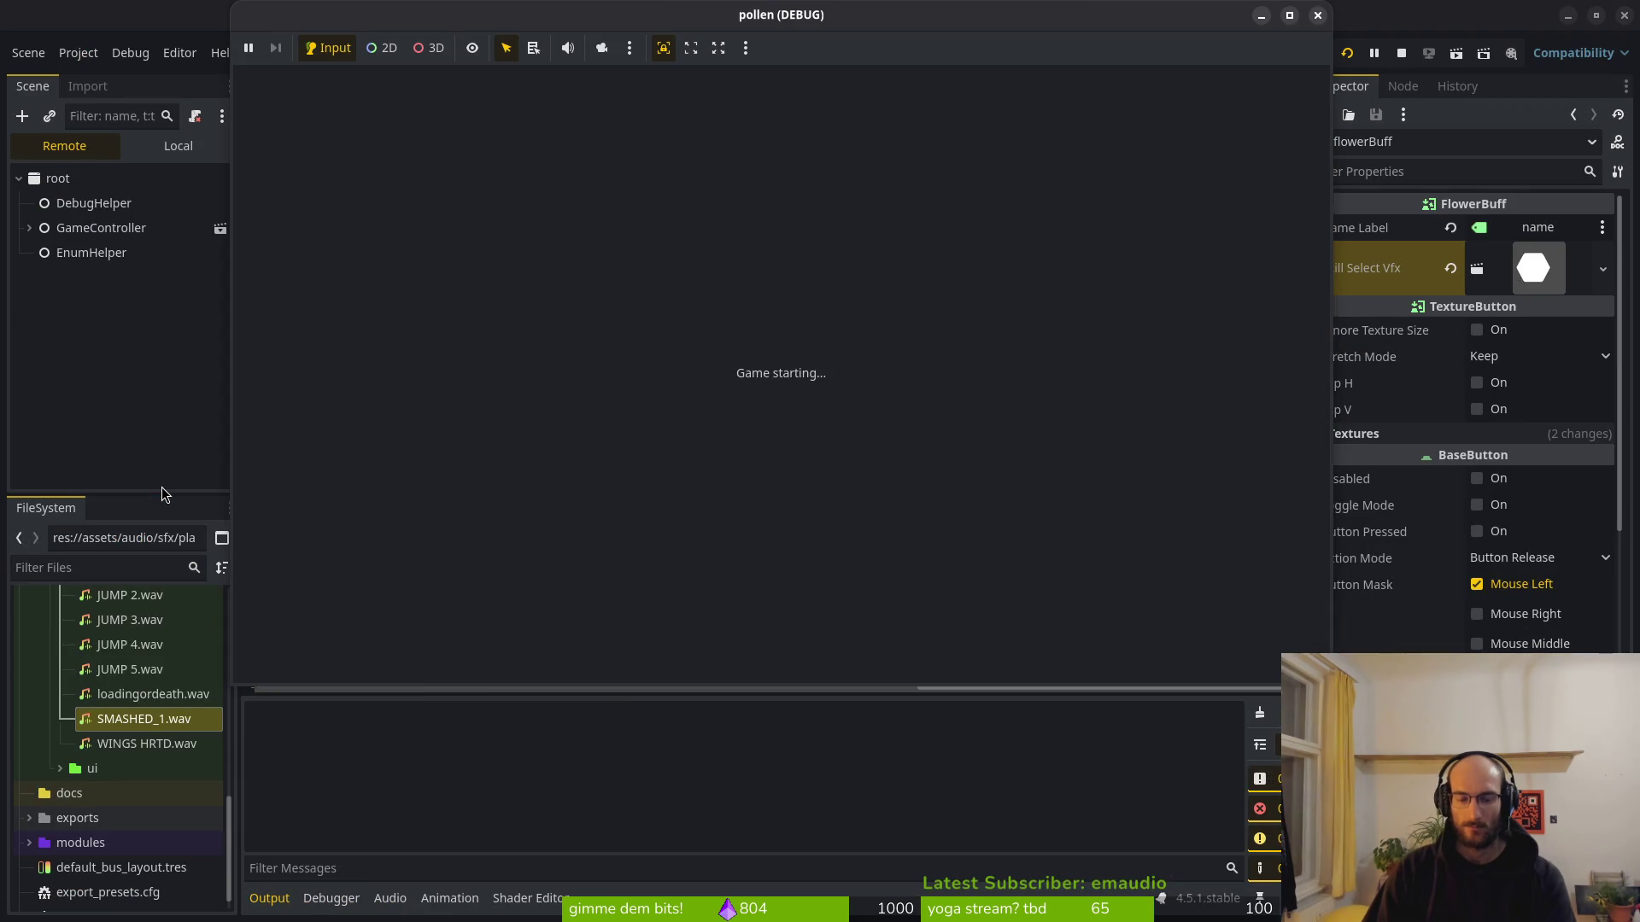
Load the flower level, pollinate the dandelion, and choose the slash buff.
key(Return)
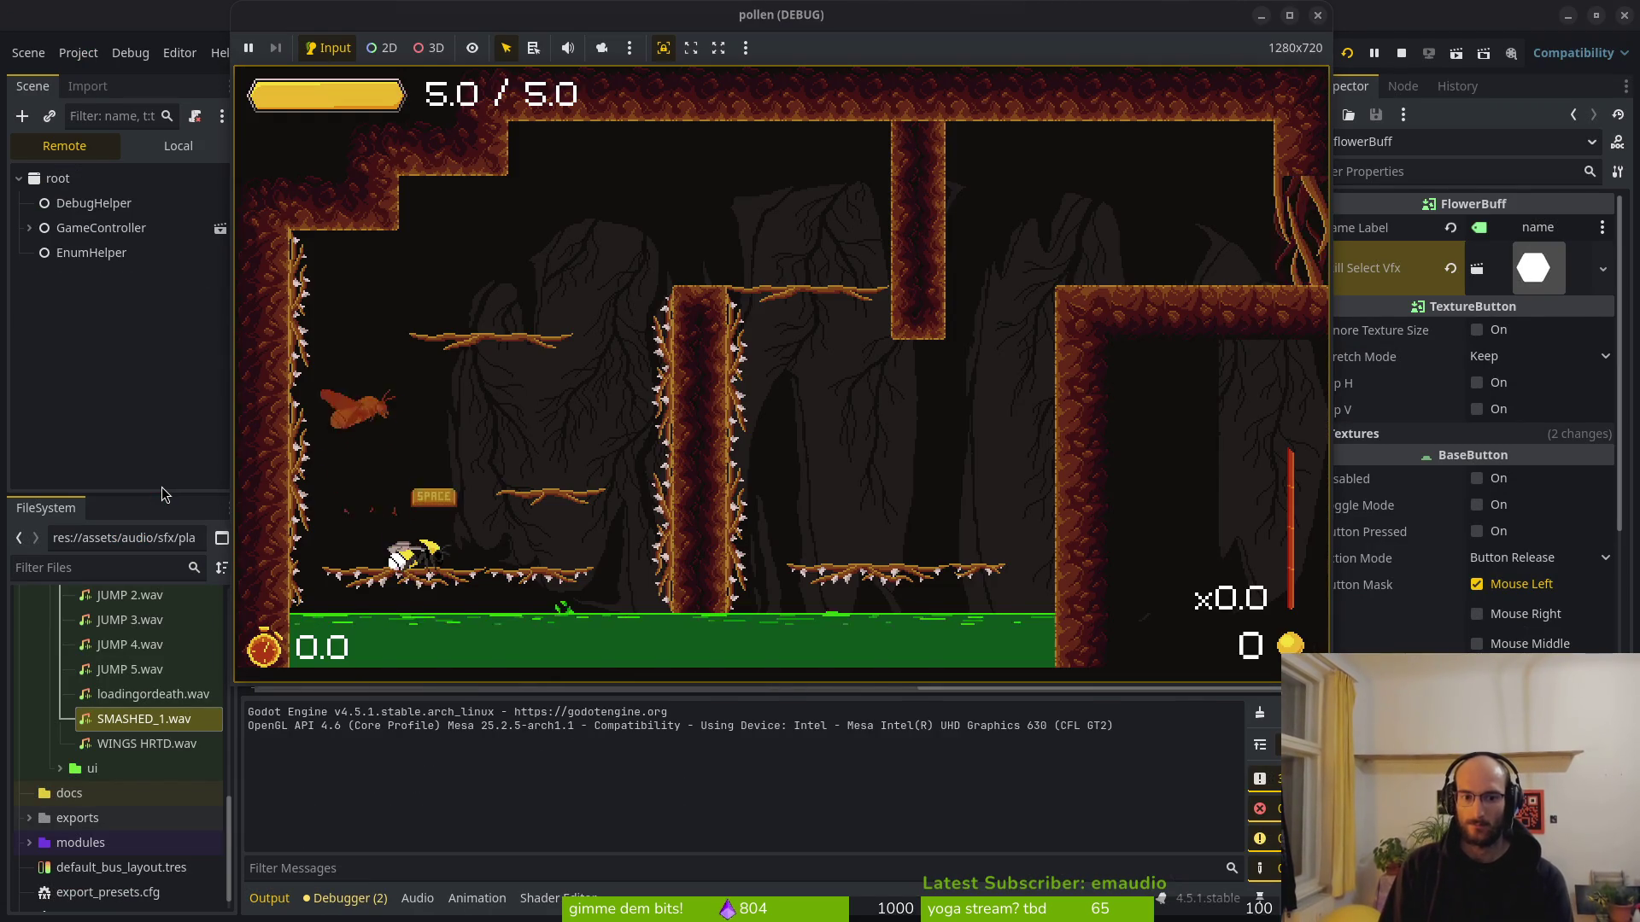
key(Right)
key(Return)
key(Right)
key(Down)
key(Return)
key(Up)
key(Right)
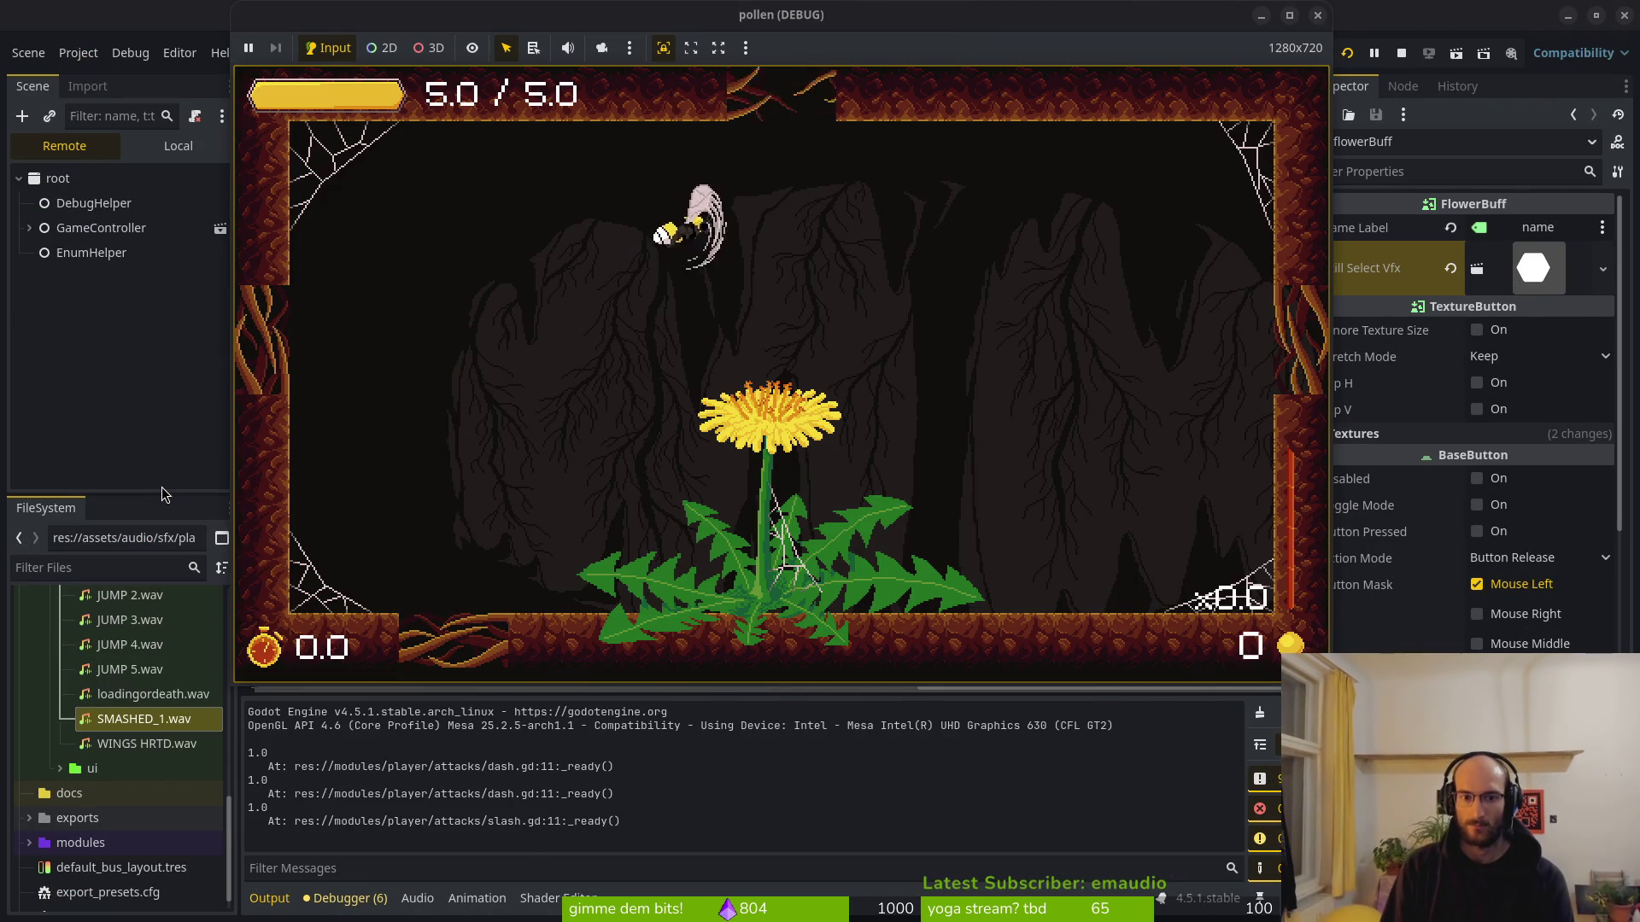
key(space)
key(Return)
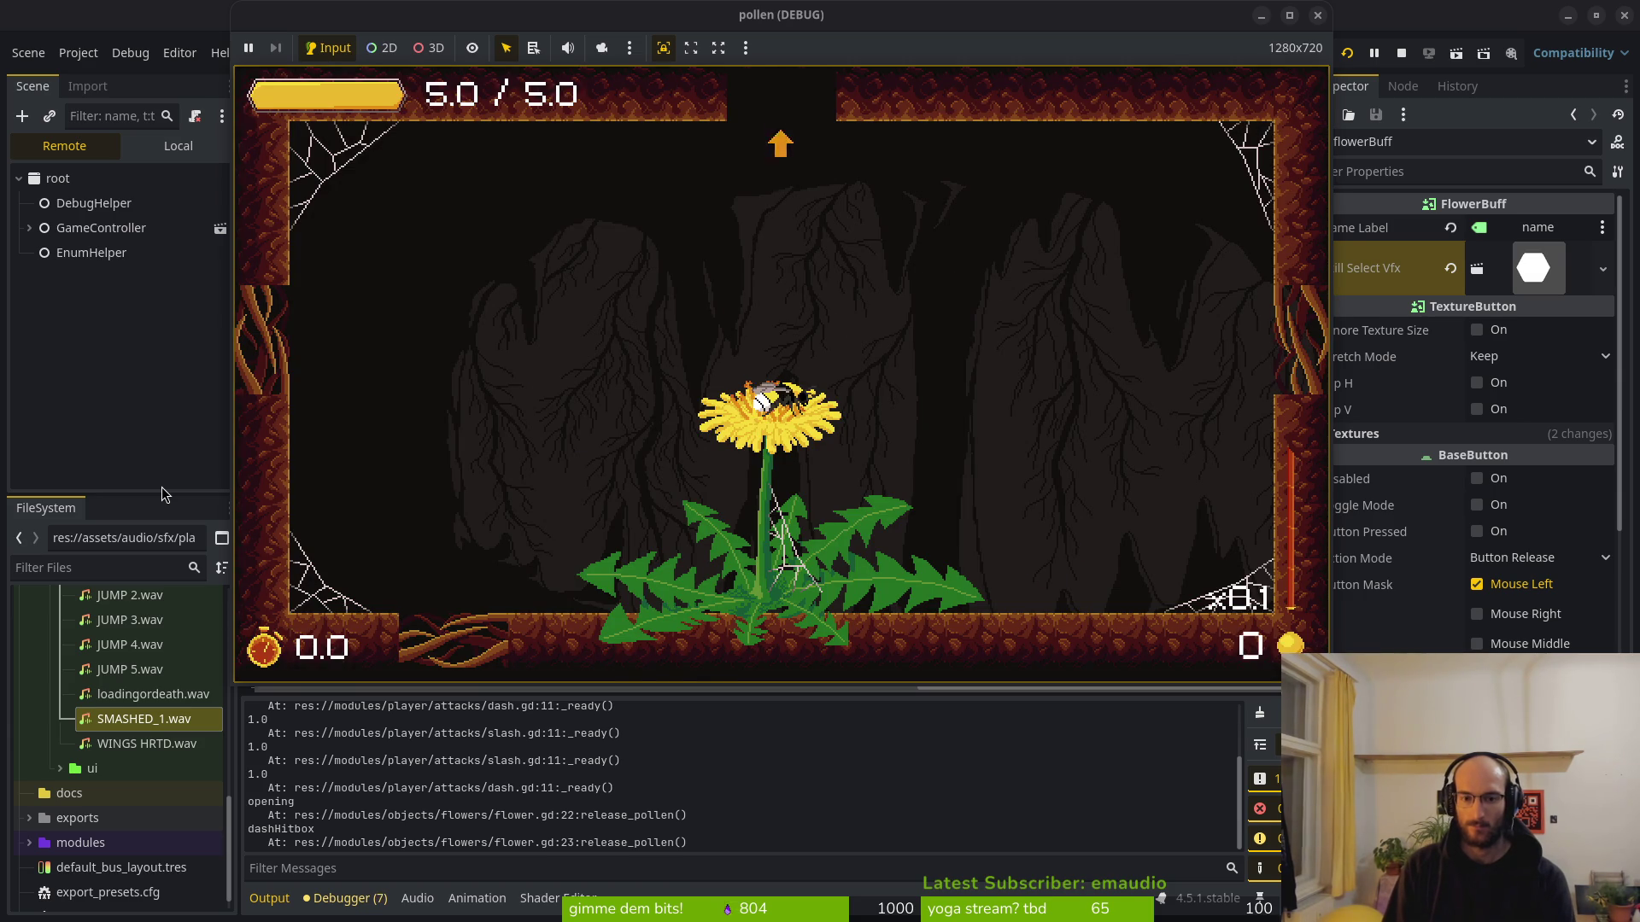
Reload the flower level to see the buff choices again, then return to flower_buff.gd.
key(Up)
key(space)
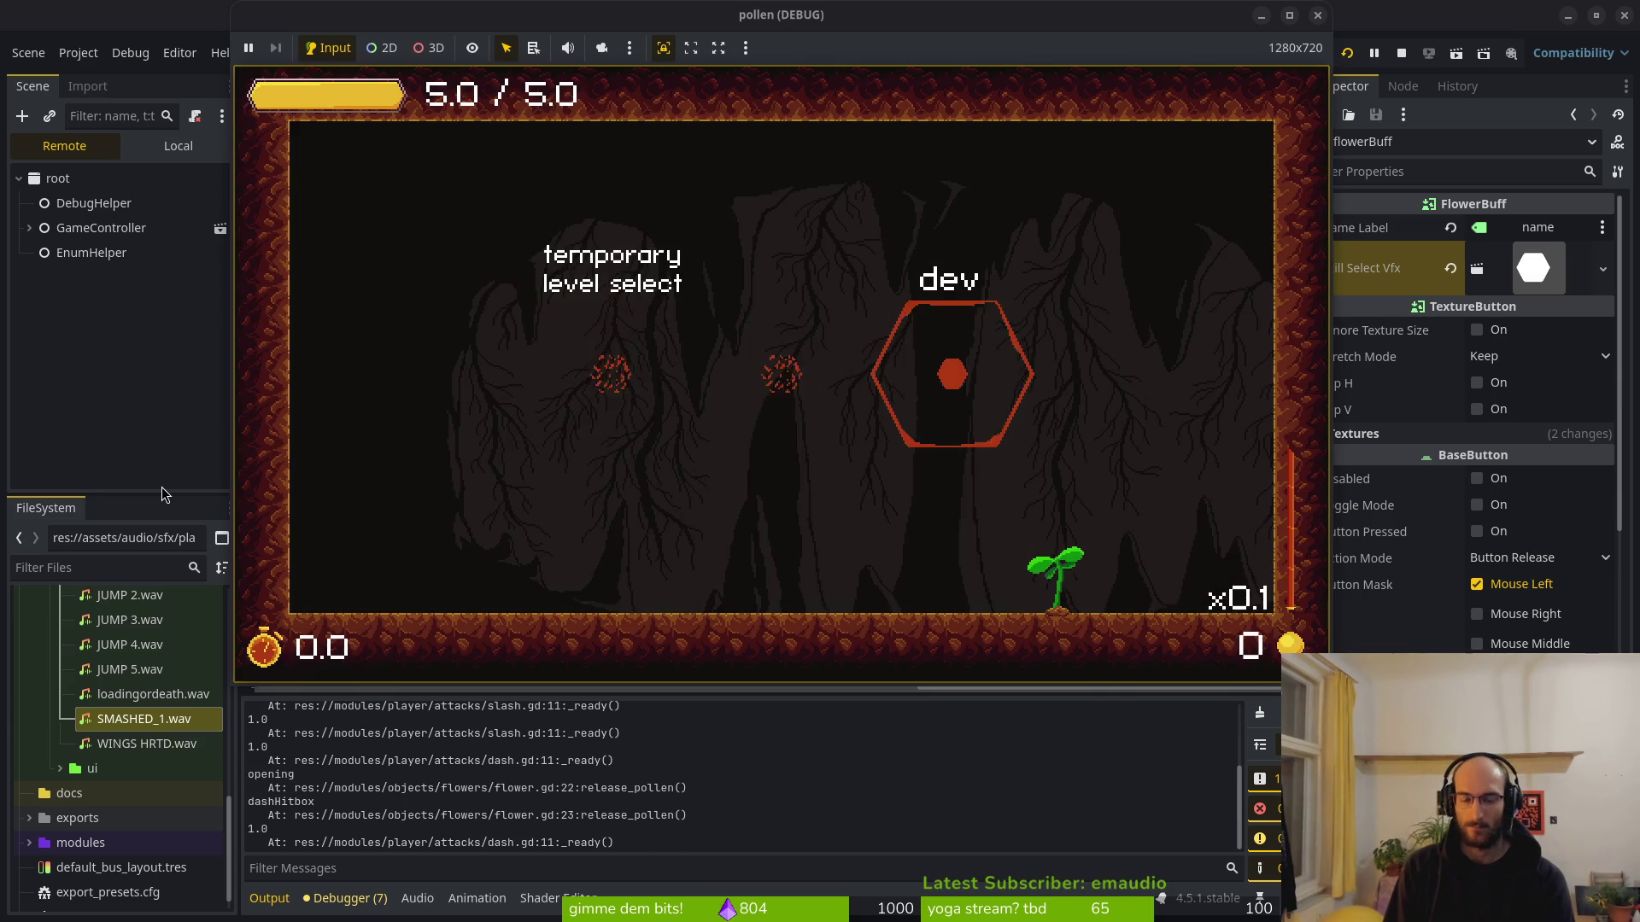
key(Return)
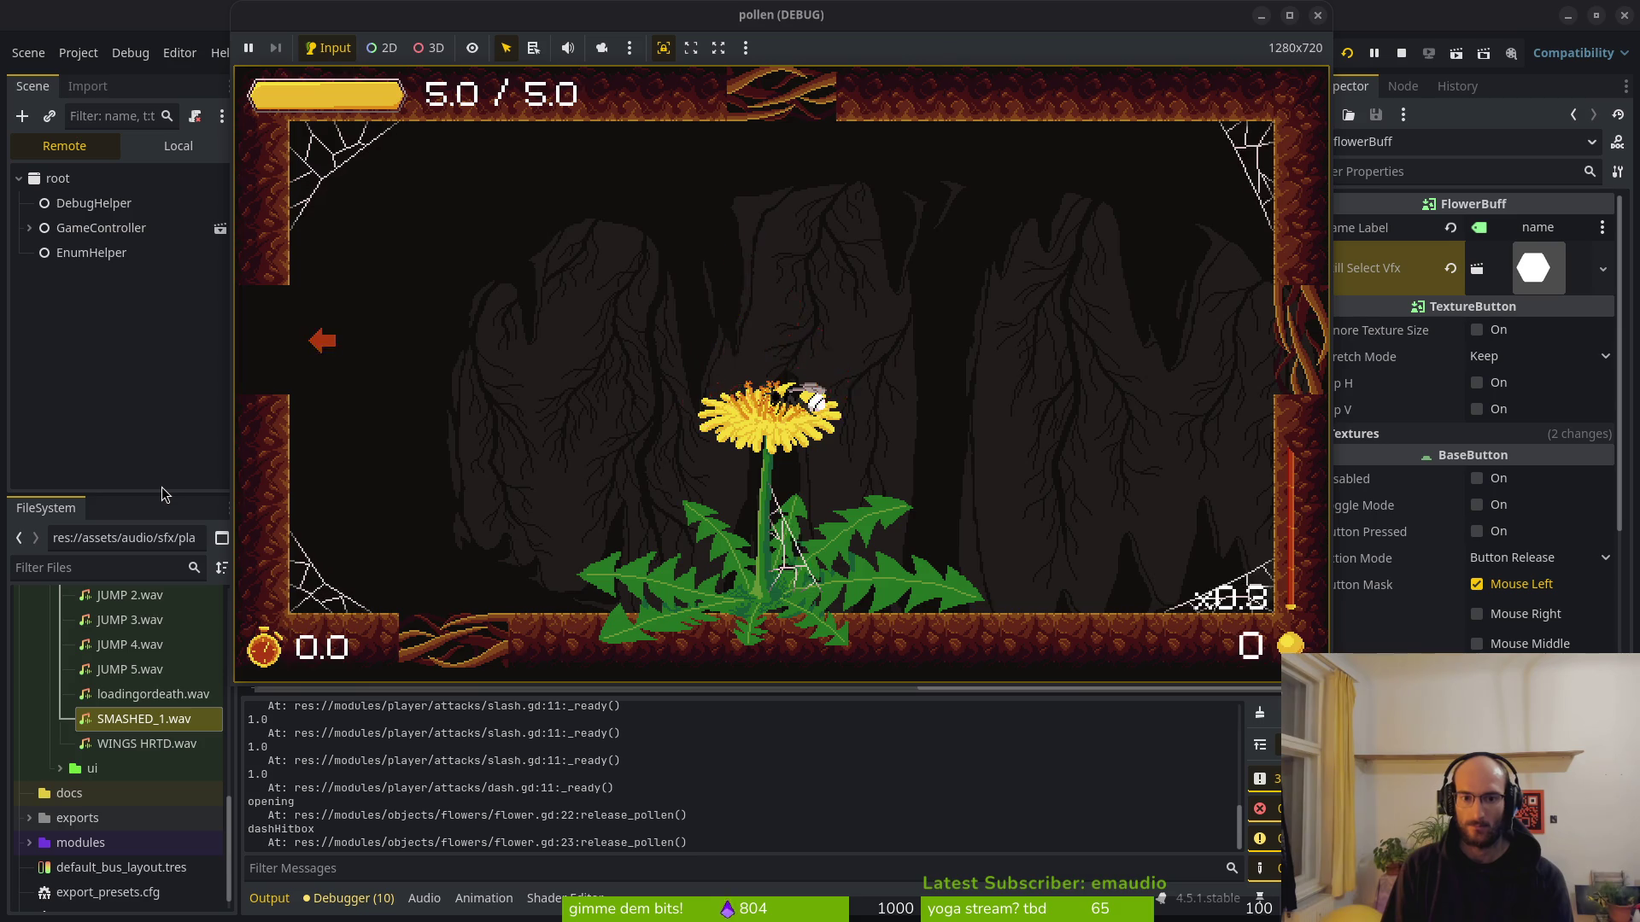
click(165, 494)
key(alt+Tab)
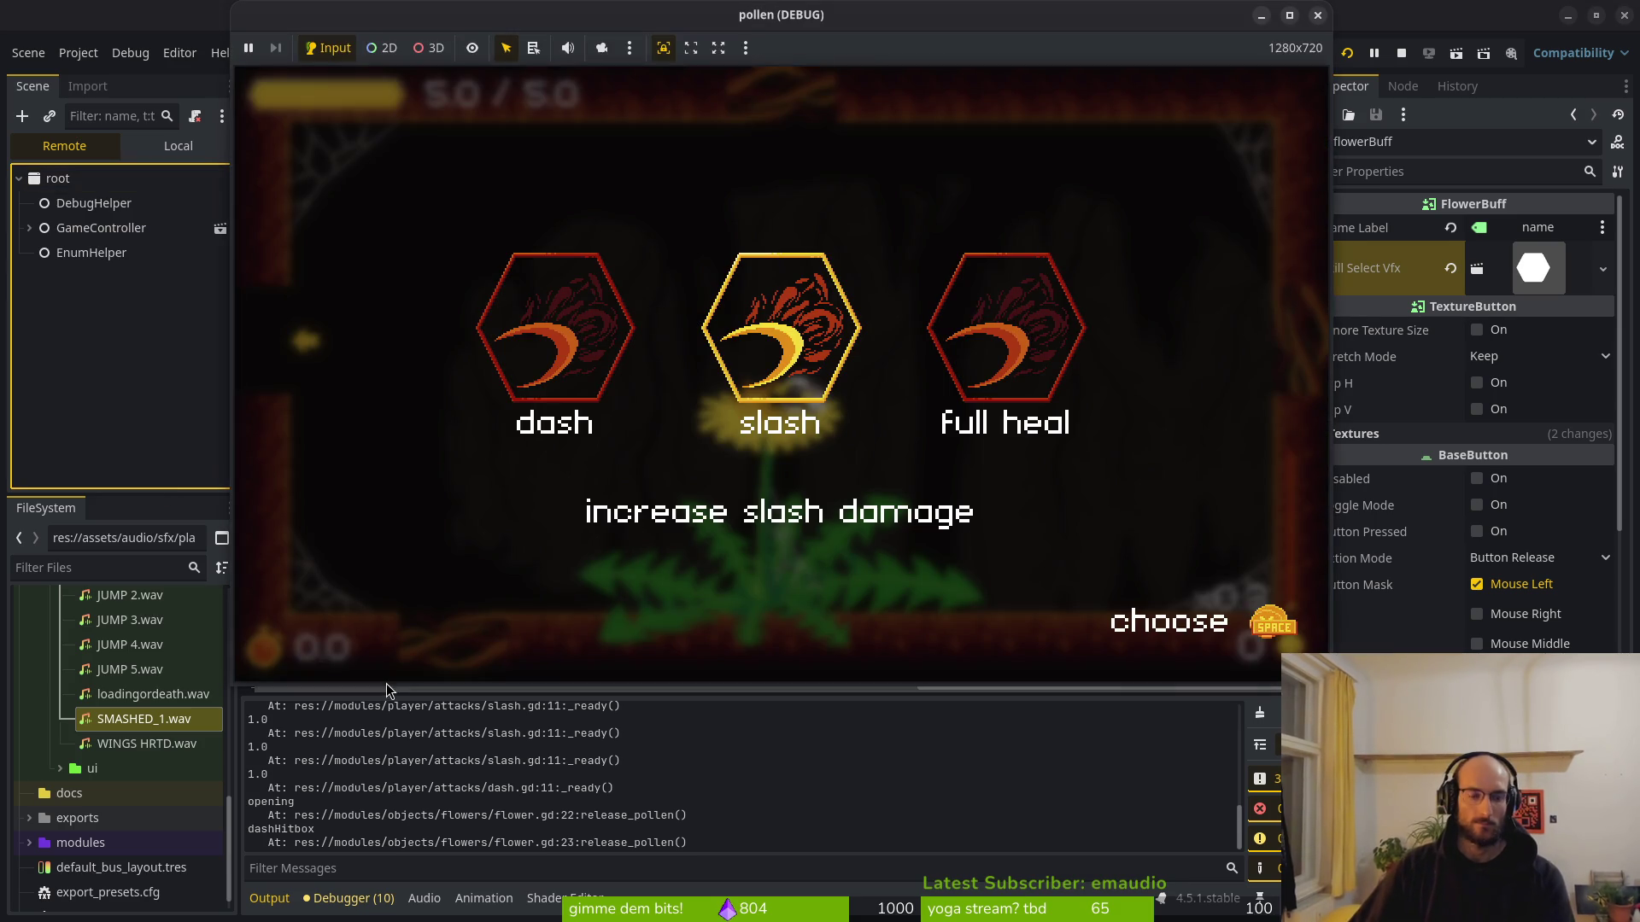
key(Left)
click(174, 481)
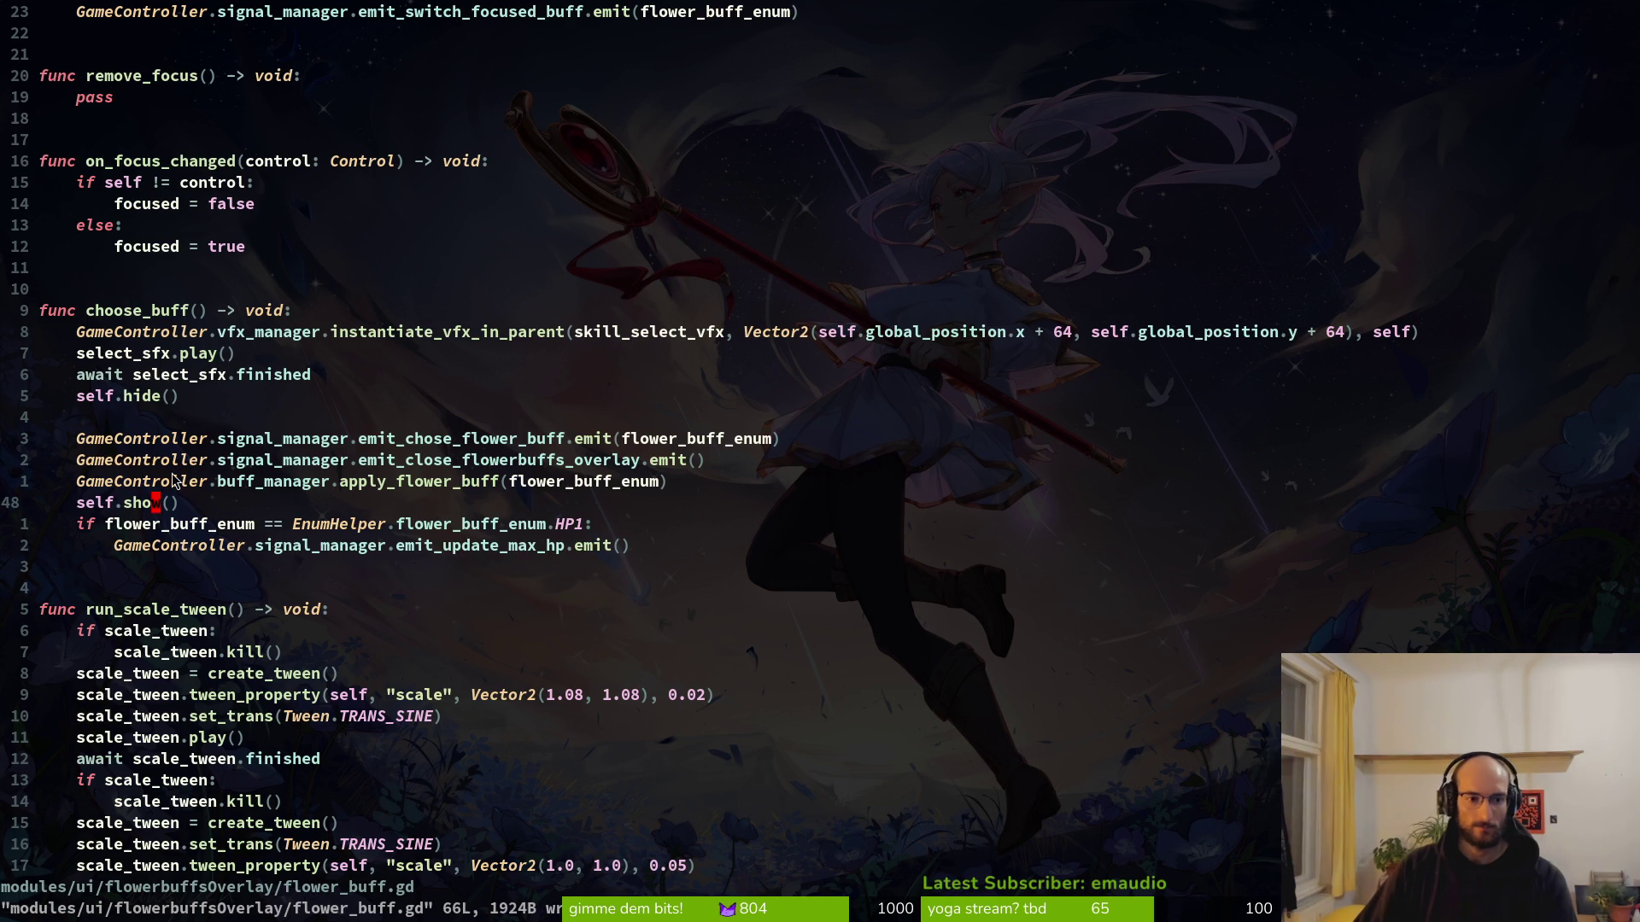
Remove the self.show()/self.hide() lines and store the instantiated effect in 'var vfx'.
key(d)
key(d)
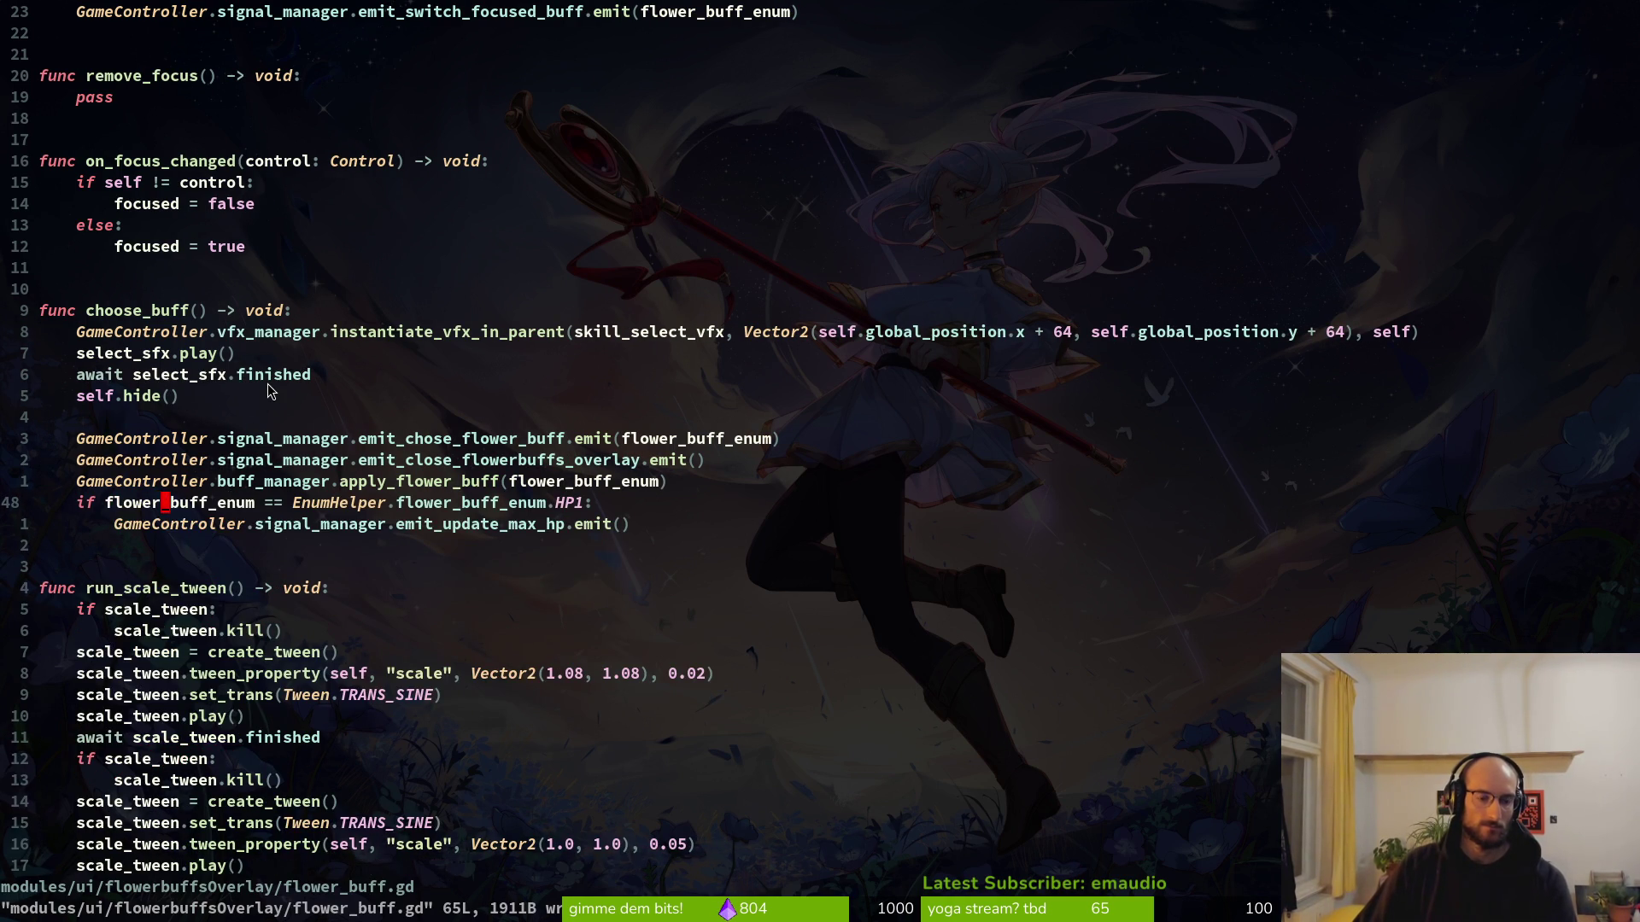
key(k)
key(k)
key(k)
key(d)
key(d)
key(d)
key(d)
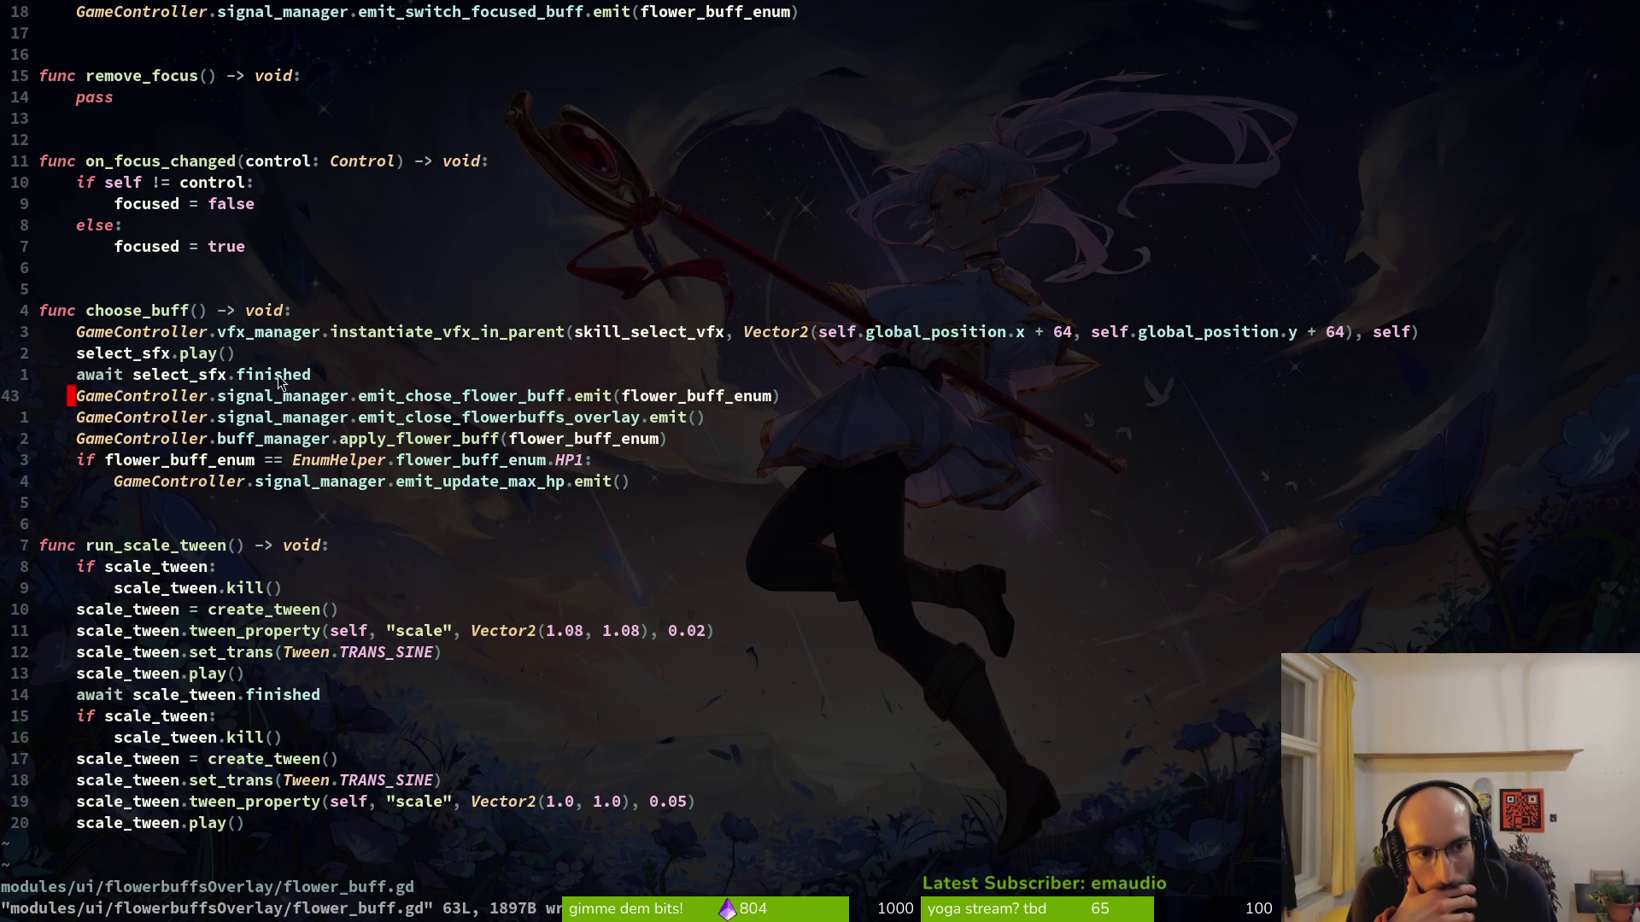
key(k)
key(k)
key(k)
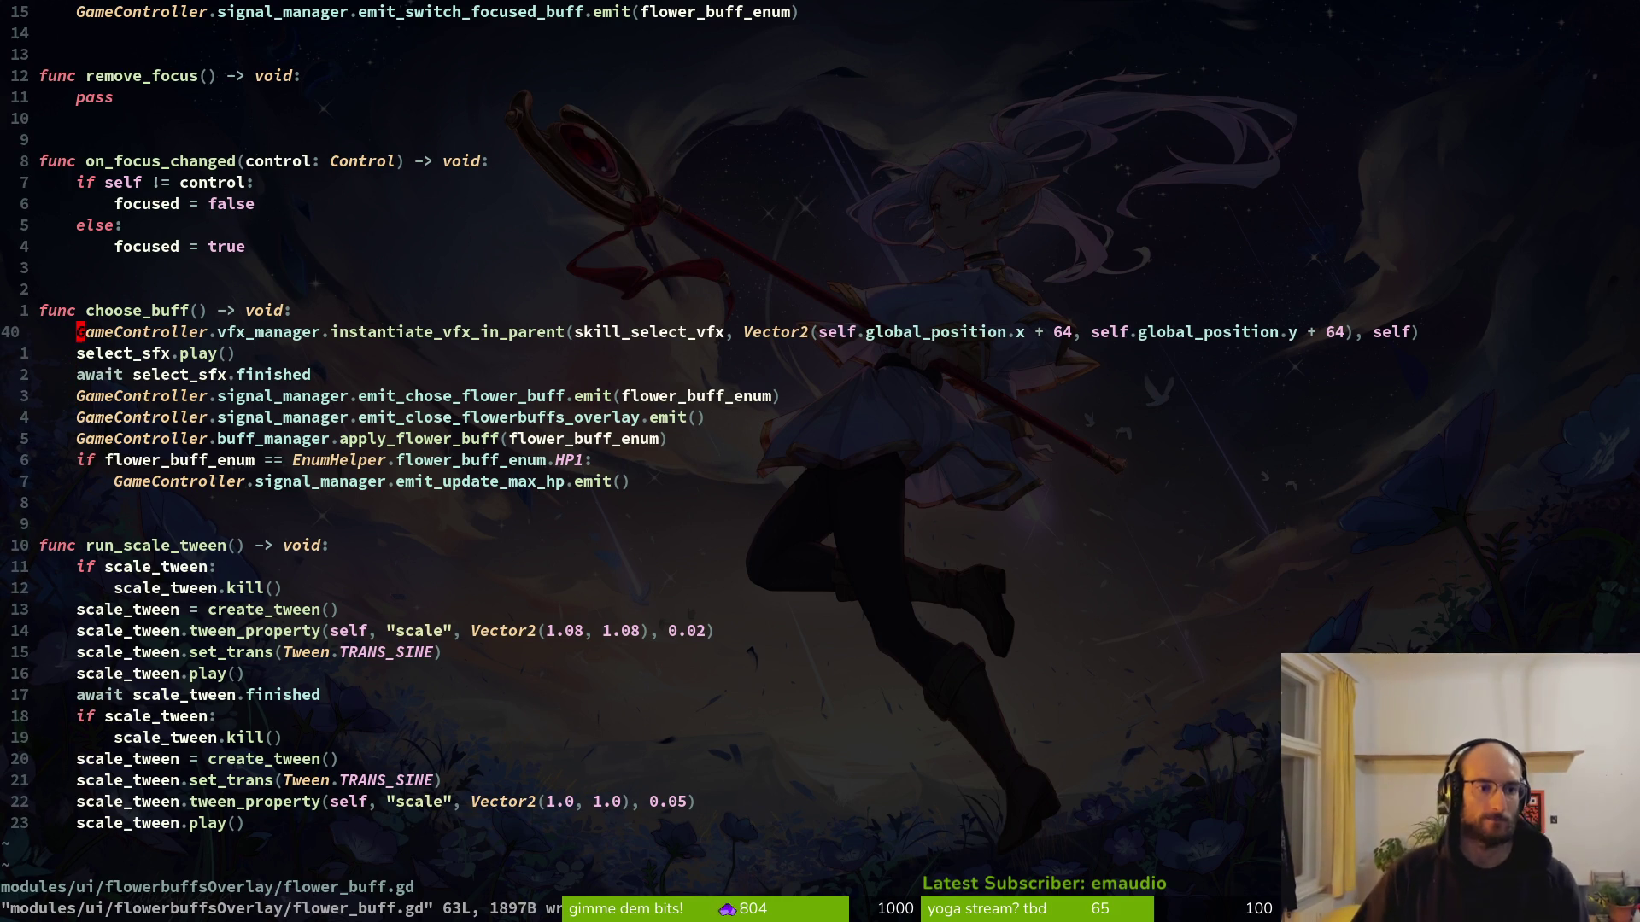
text(ivar vfx)
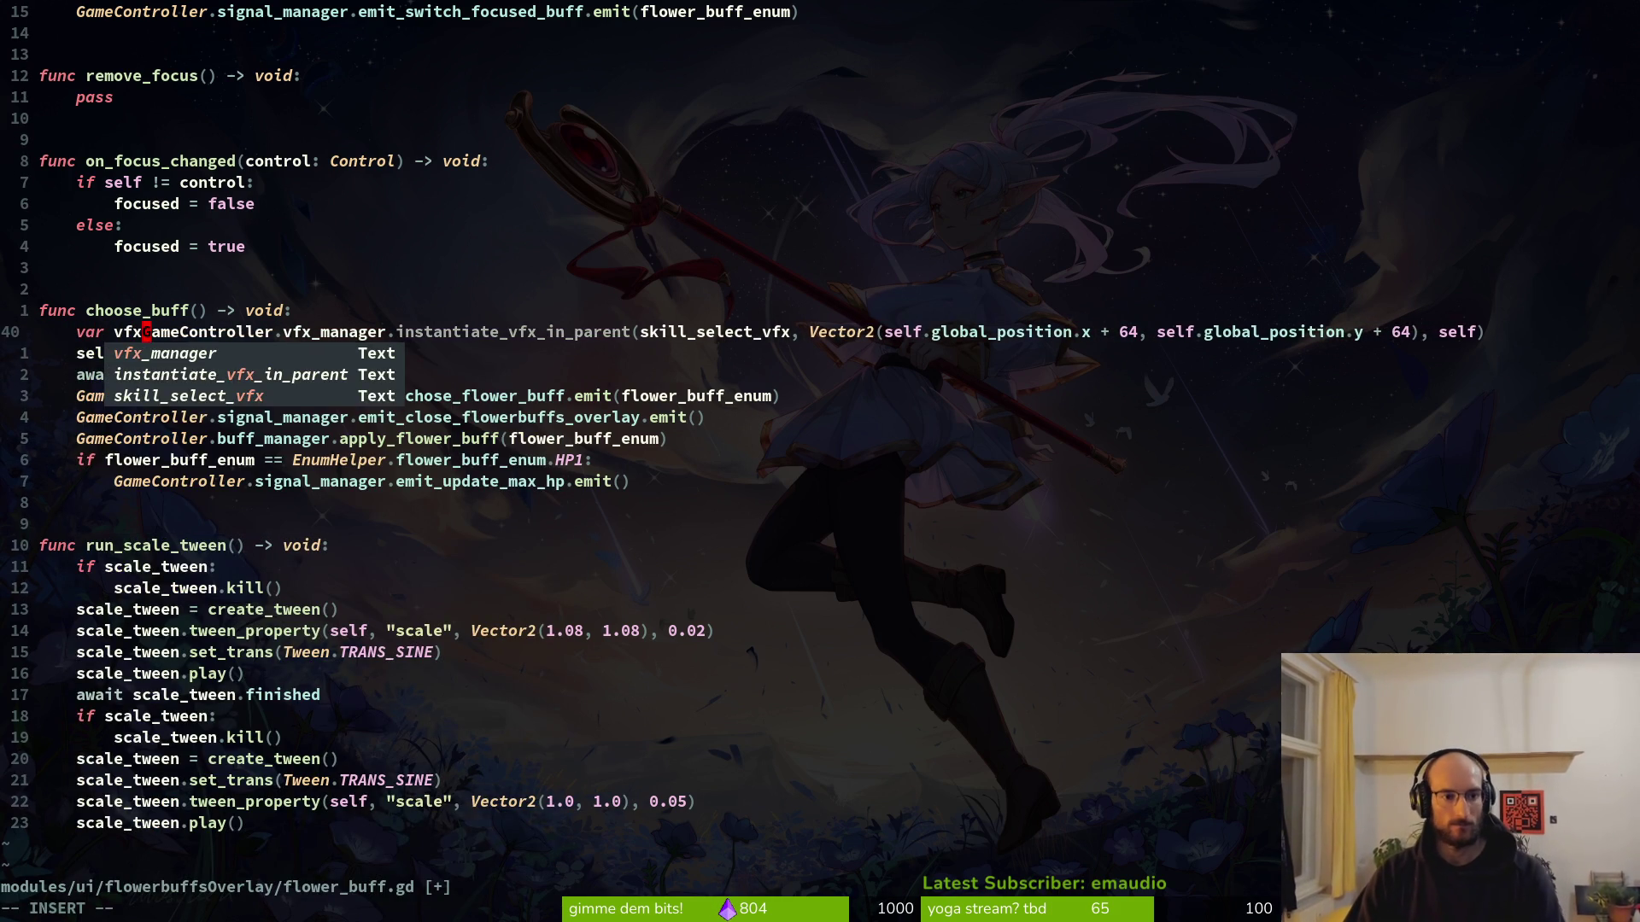
text( =)
key(Escape)
key(ctrl+a)
text(:w)
key(Return)
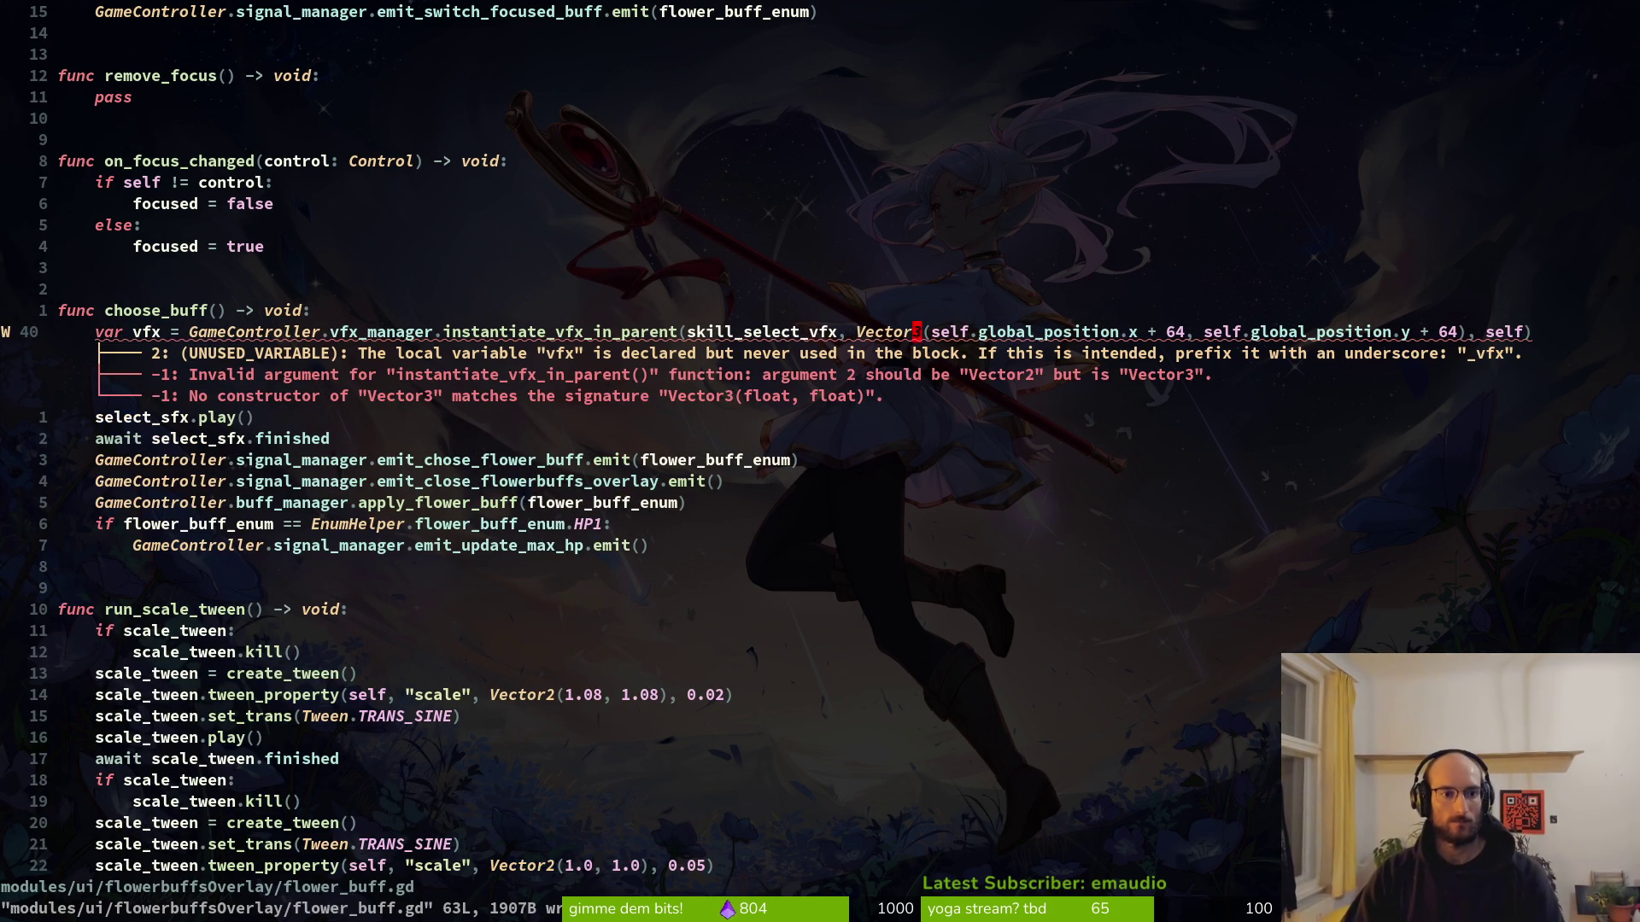
Replace the select_sfx await with vfx.animation_player.animation_finished, save, and relaunch the game.
key(u)
key(j)
key(j)
text(o)
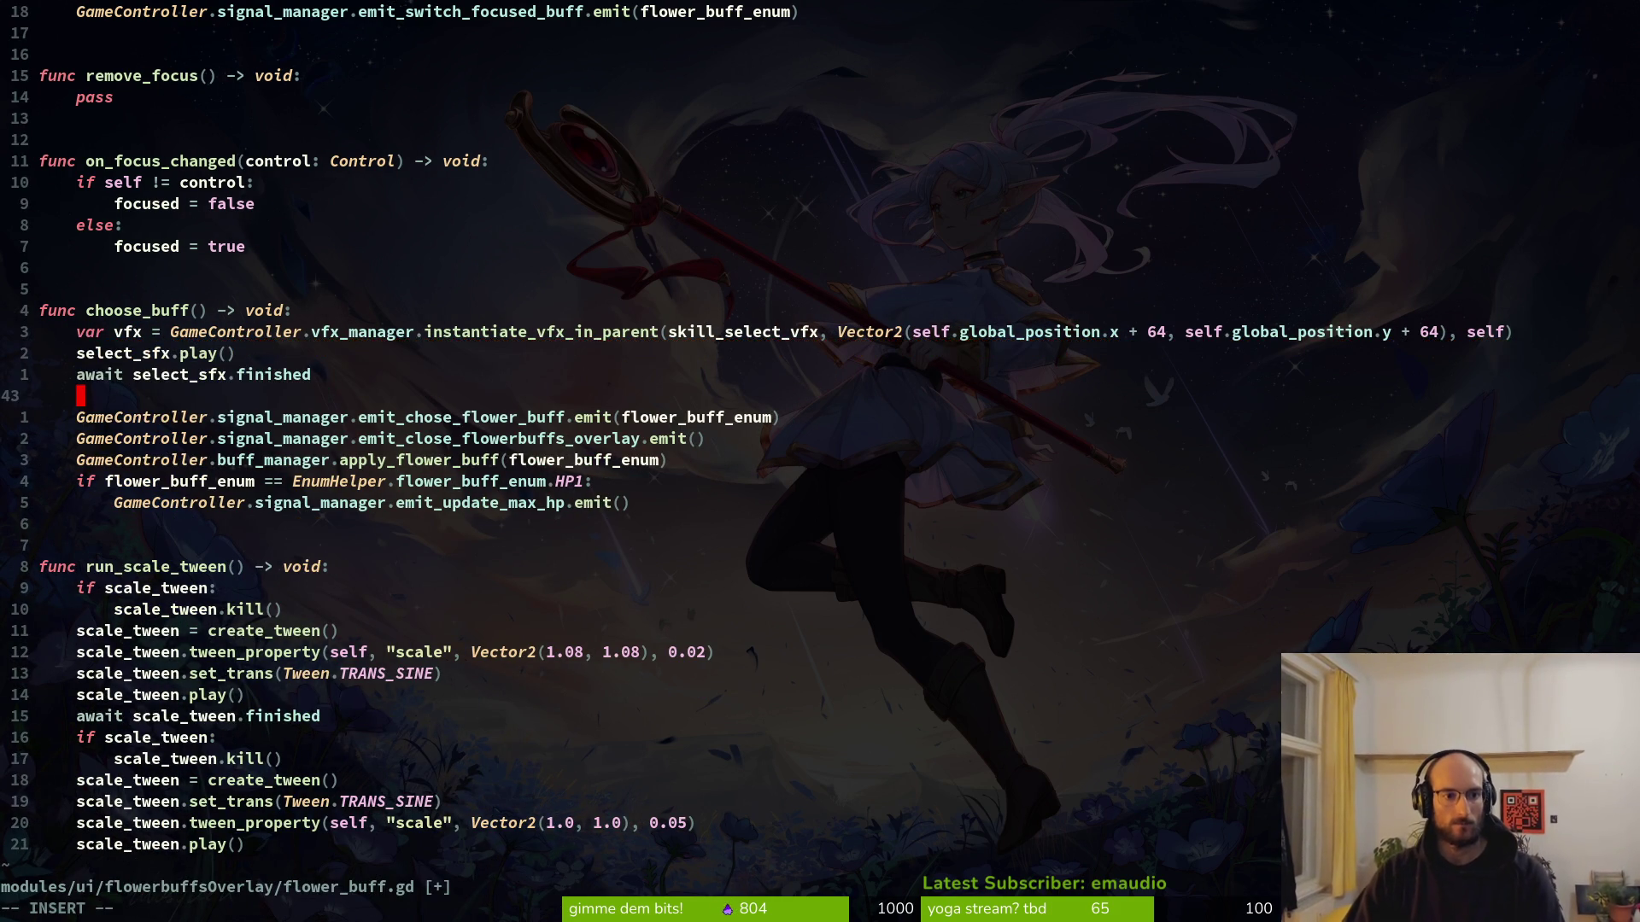
text(await vfx)
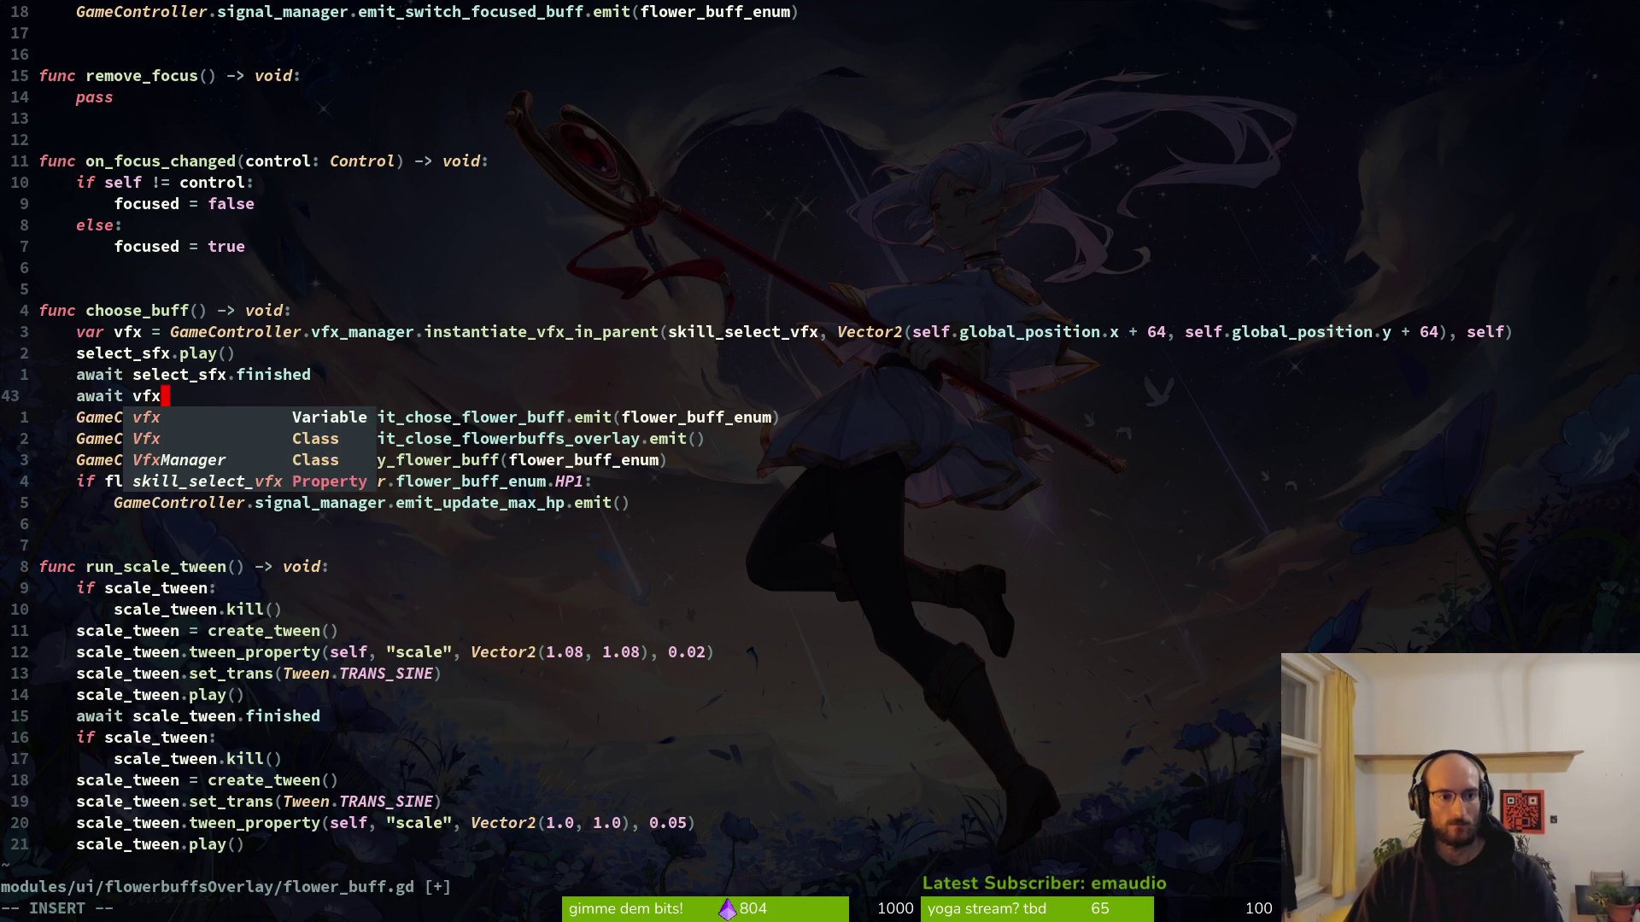
text(.animation_)
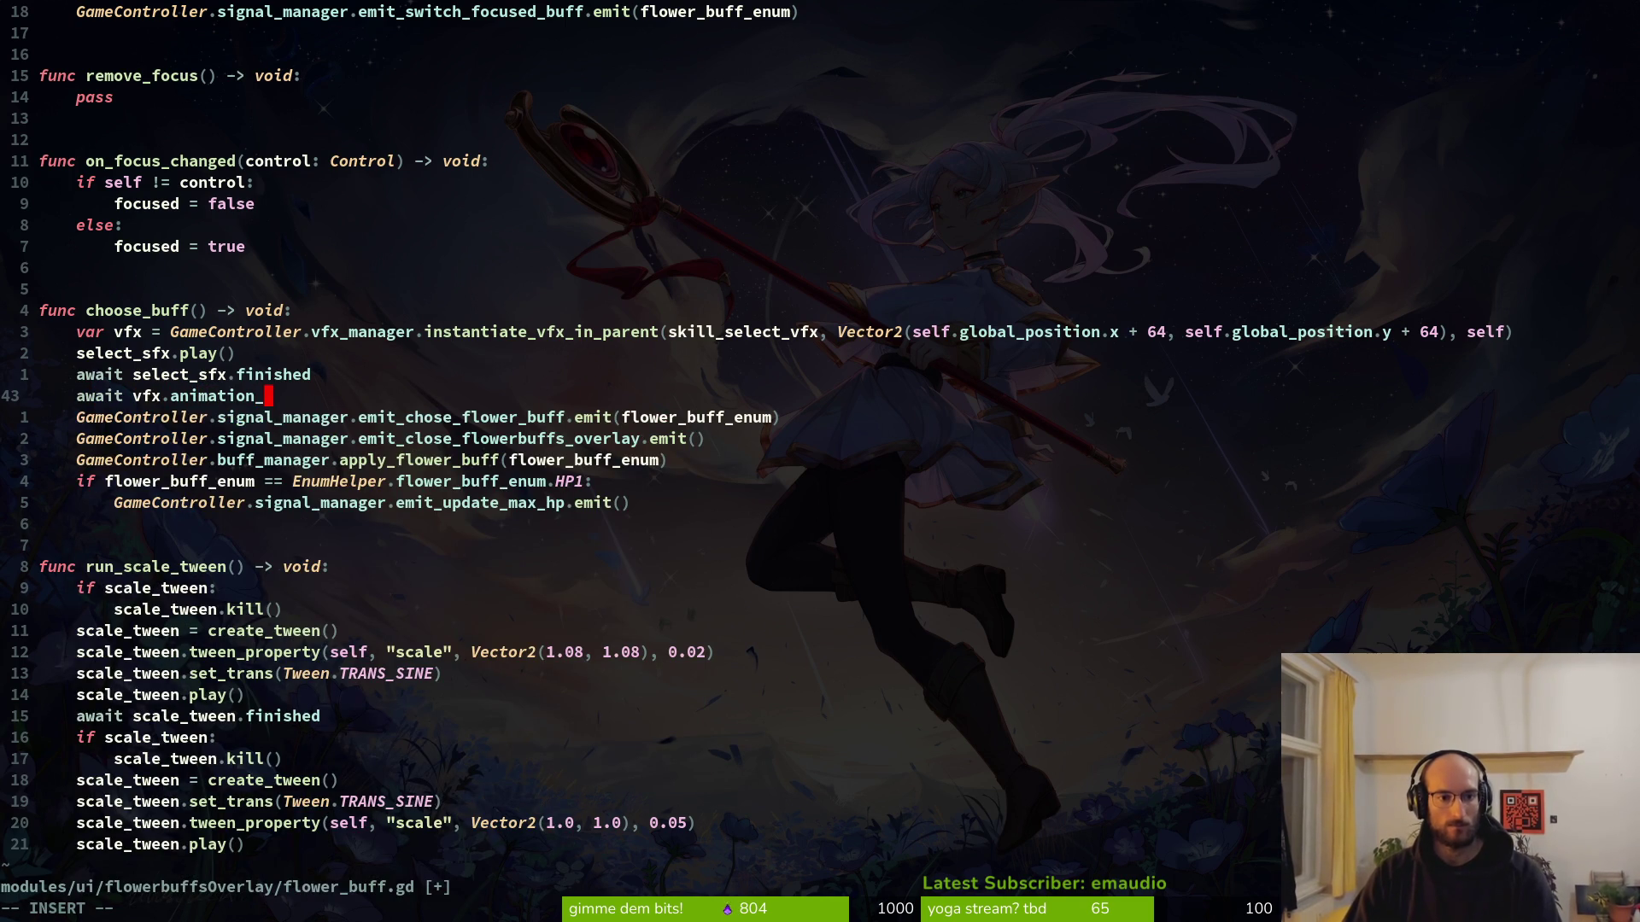
text(player.animat)
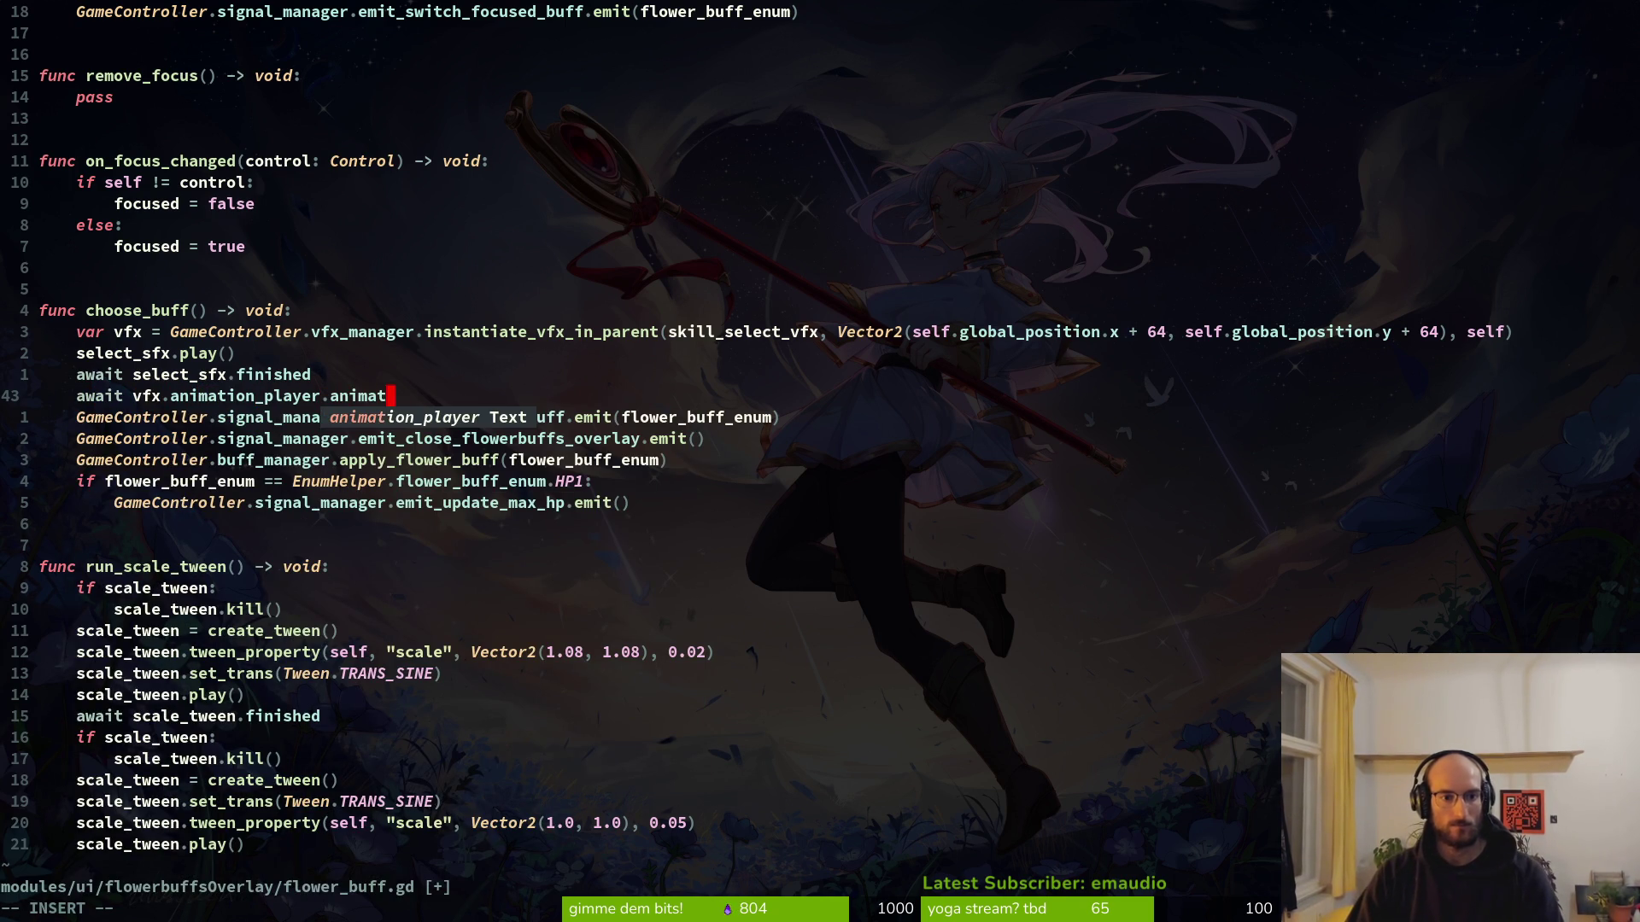
text(ion_finished)
key(Escape)
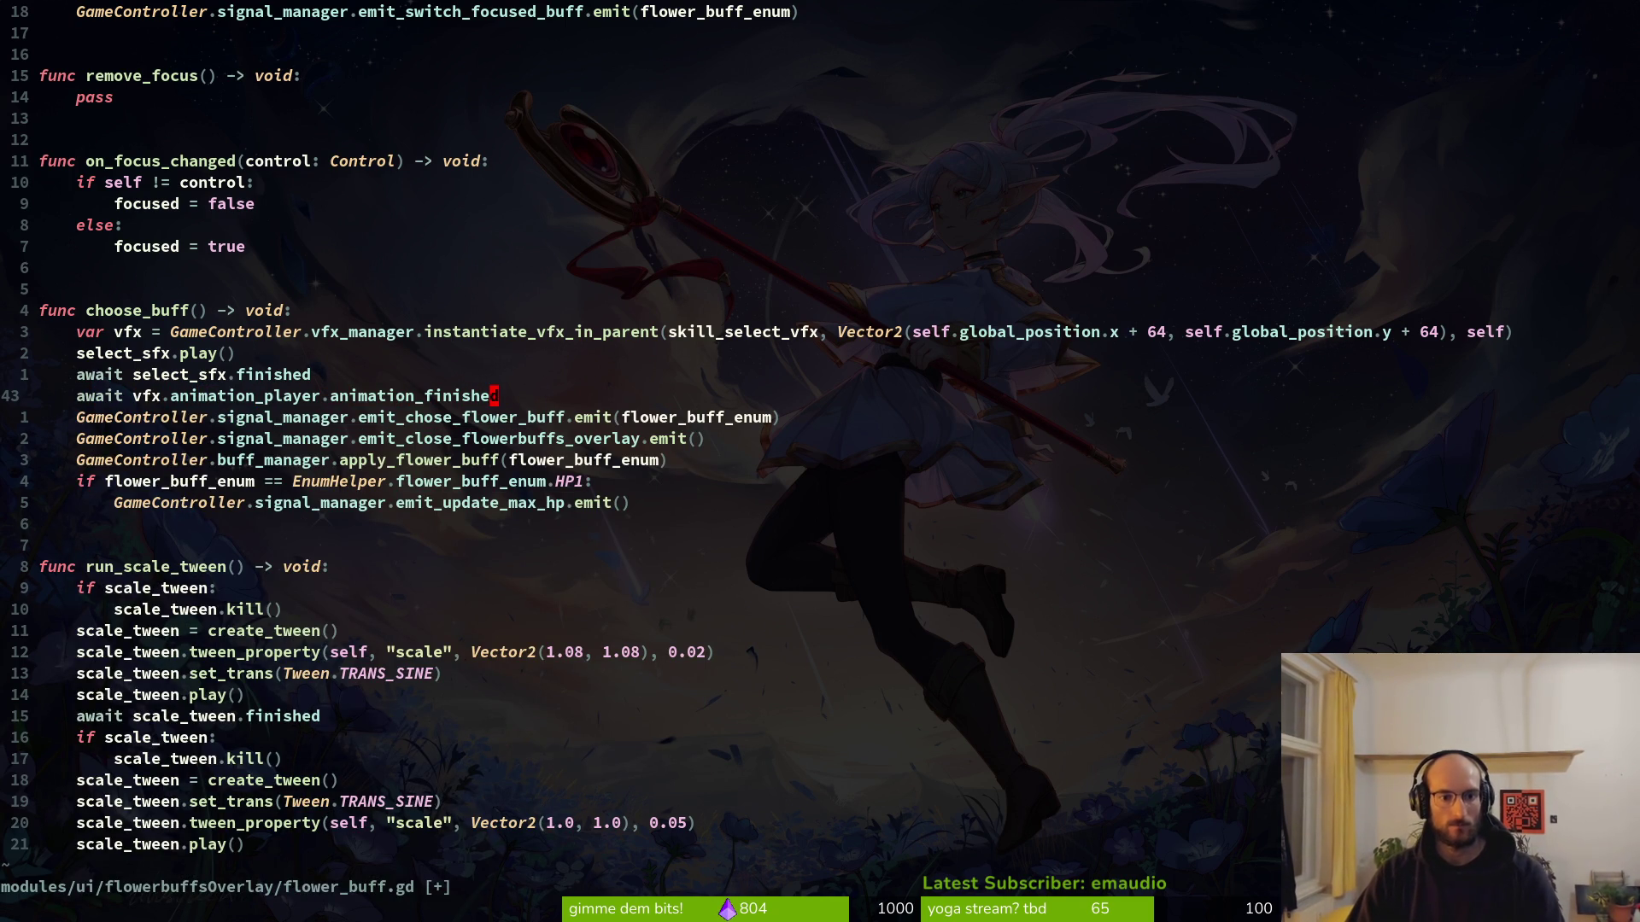
key(ctrl+s)
key(k)
key(d)
key(d)
key(ctrl+s)
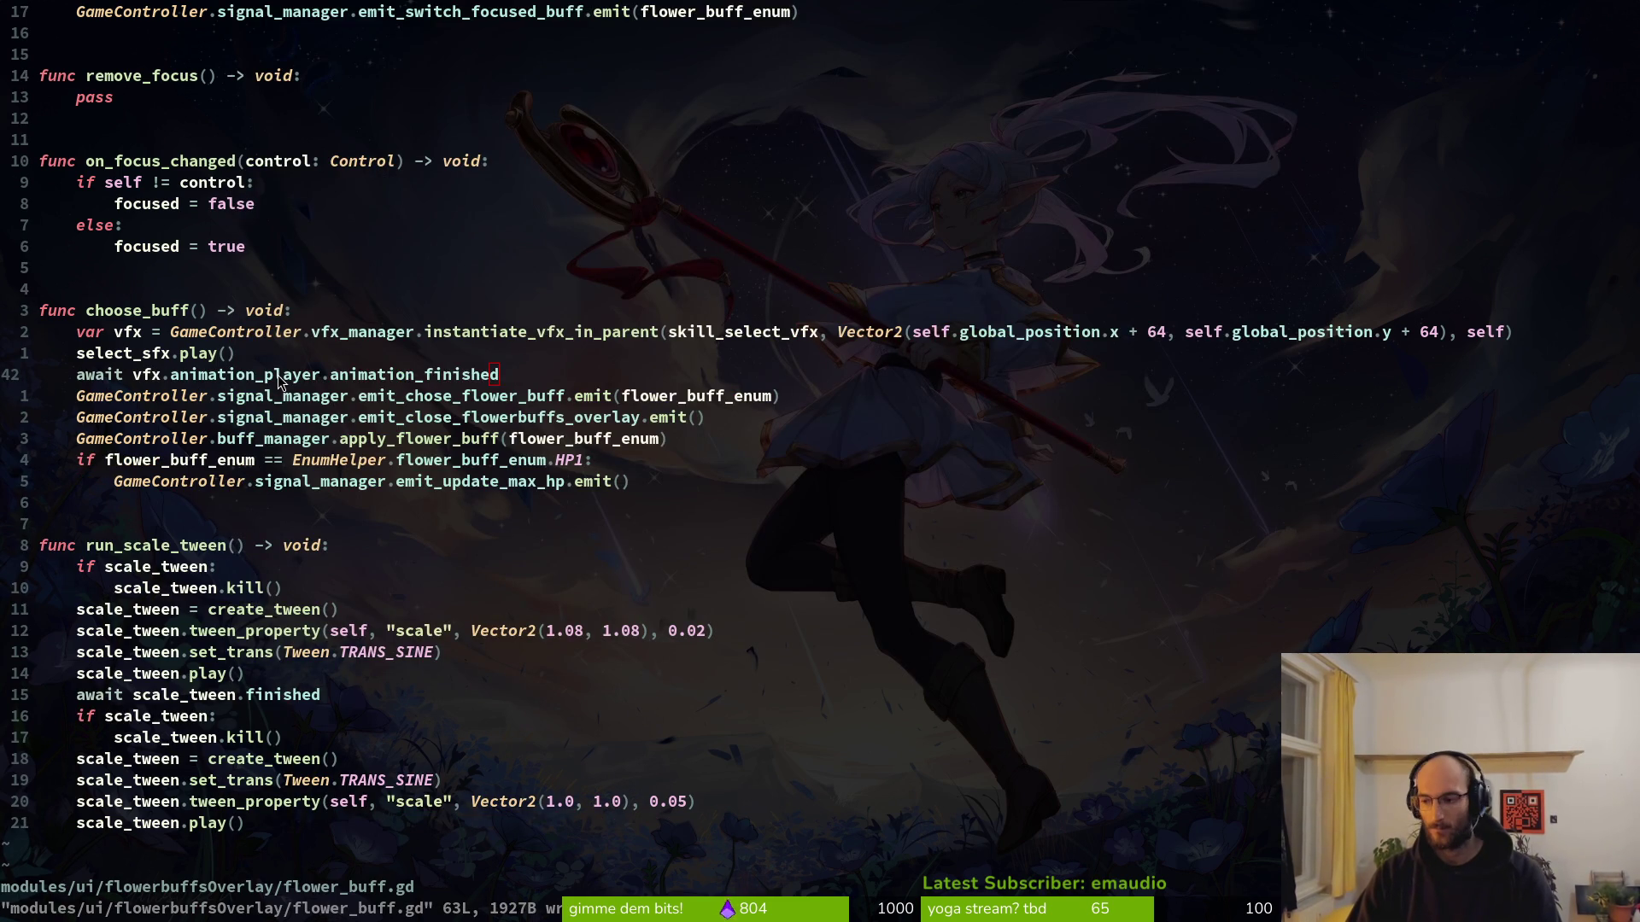
key(alt+Tab)
key(F5)
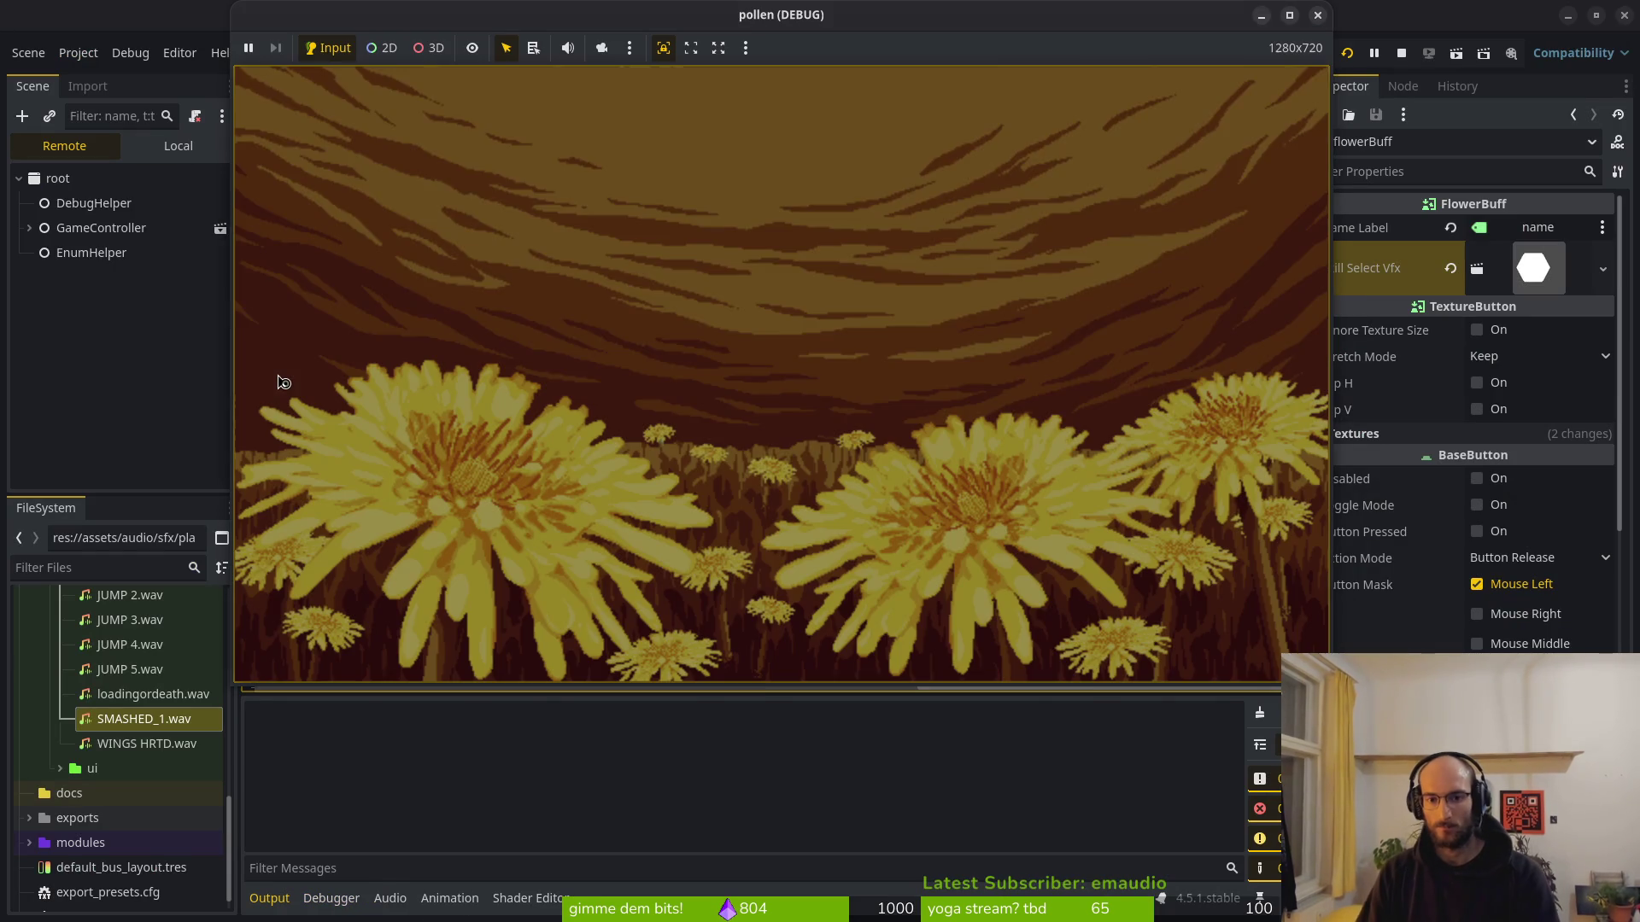
Stop the running game with F8 and open the quick scene search.
key(Return)
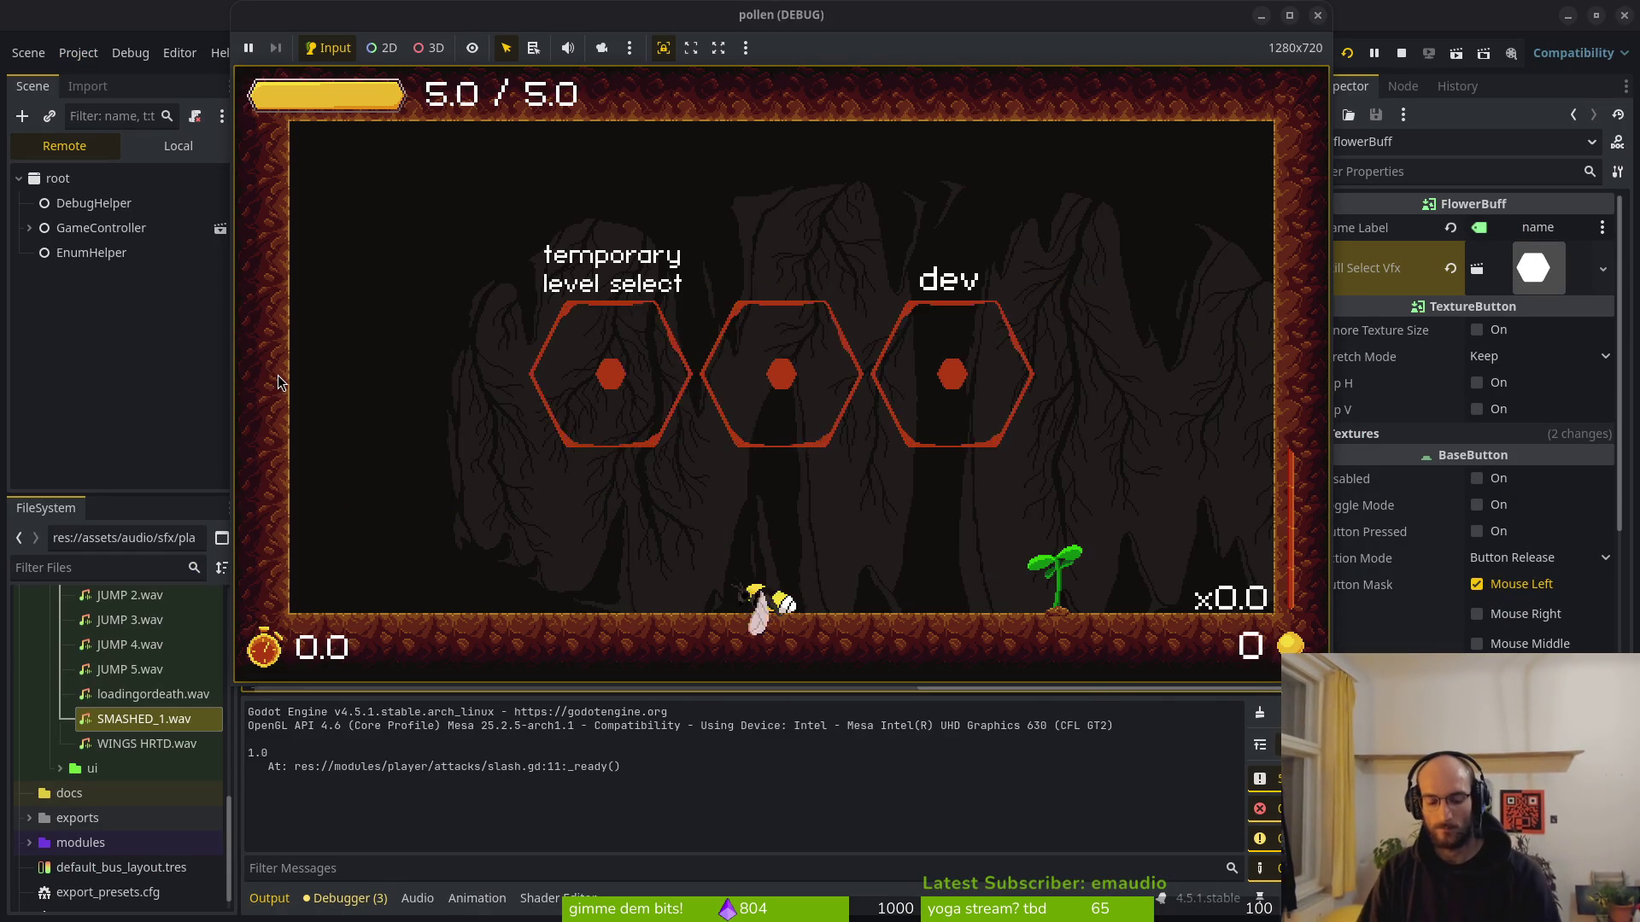
key(F8)
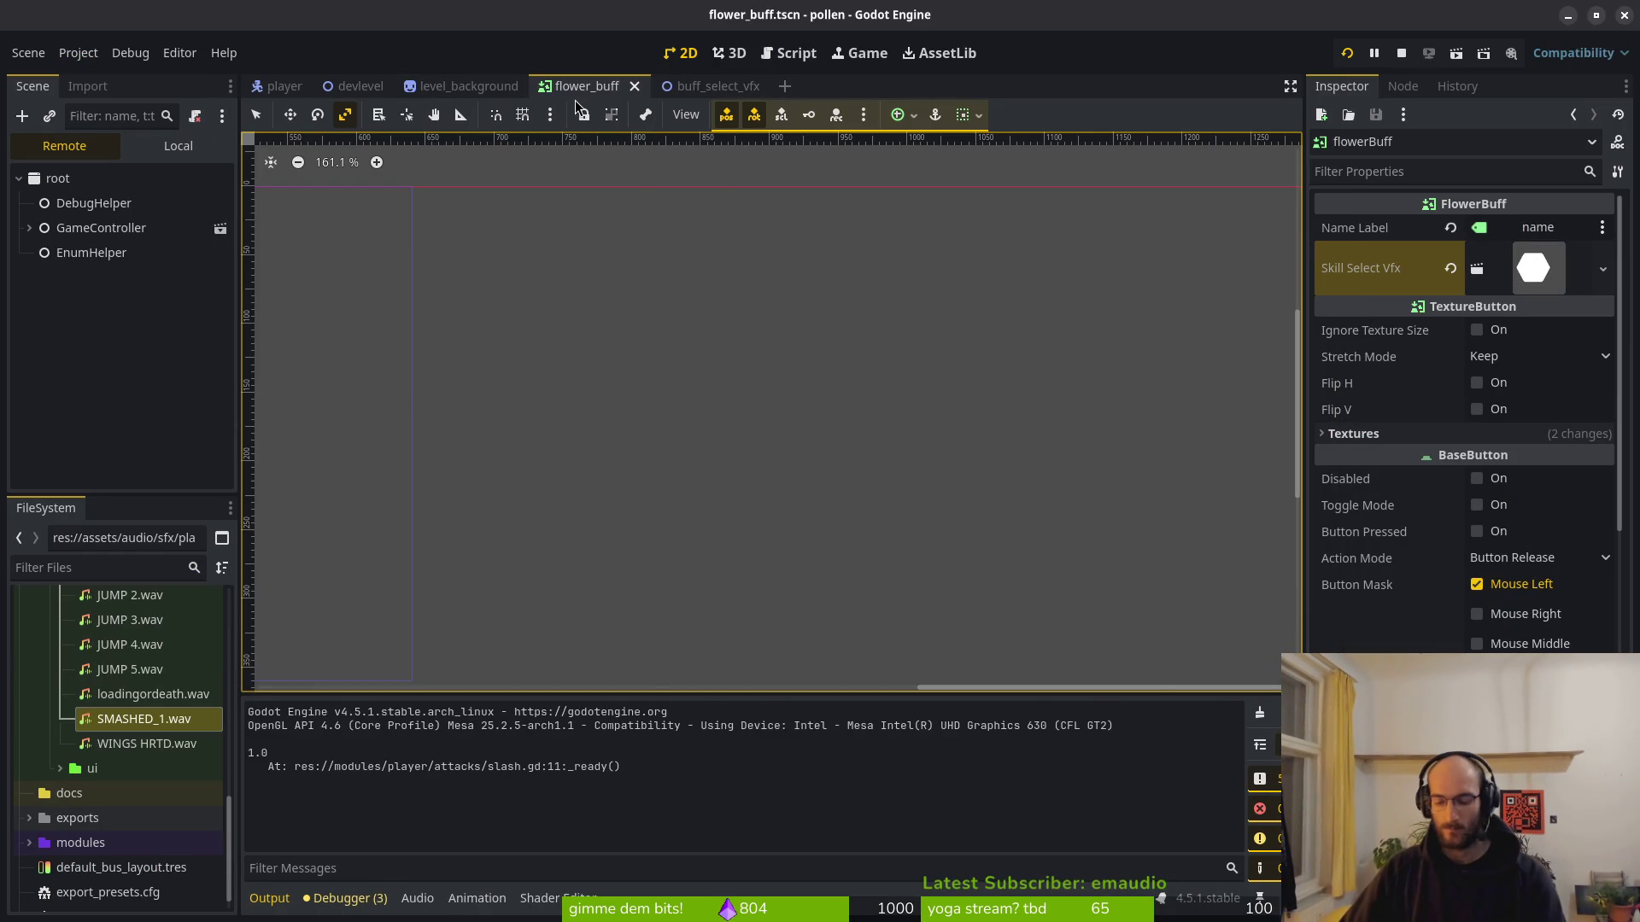
key(shift+alt+o)
Open player_hurt_vfx.tscn, show its 12 FPS 'hurt' animation, and run the game.
text(player_hurt)
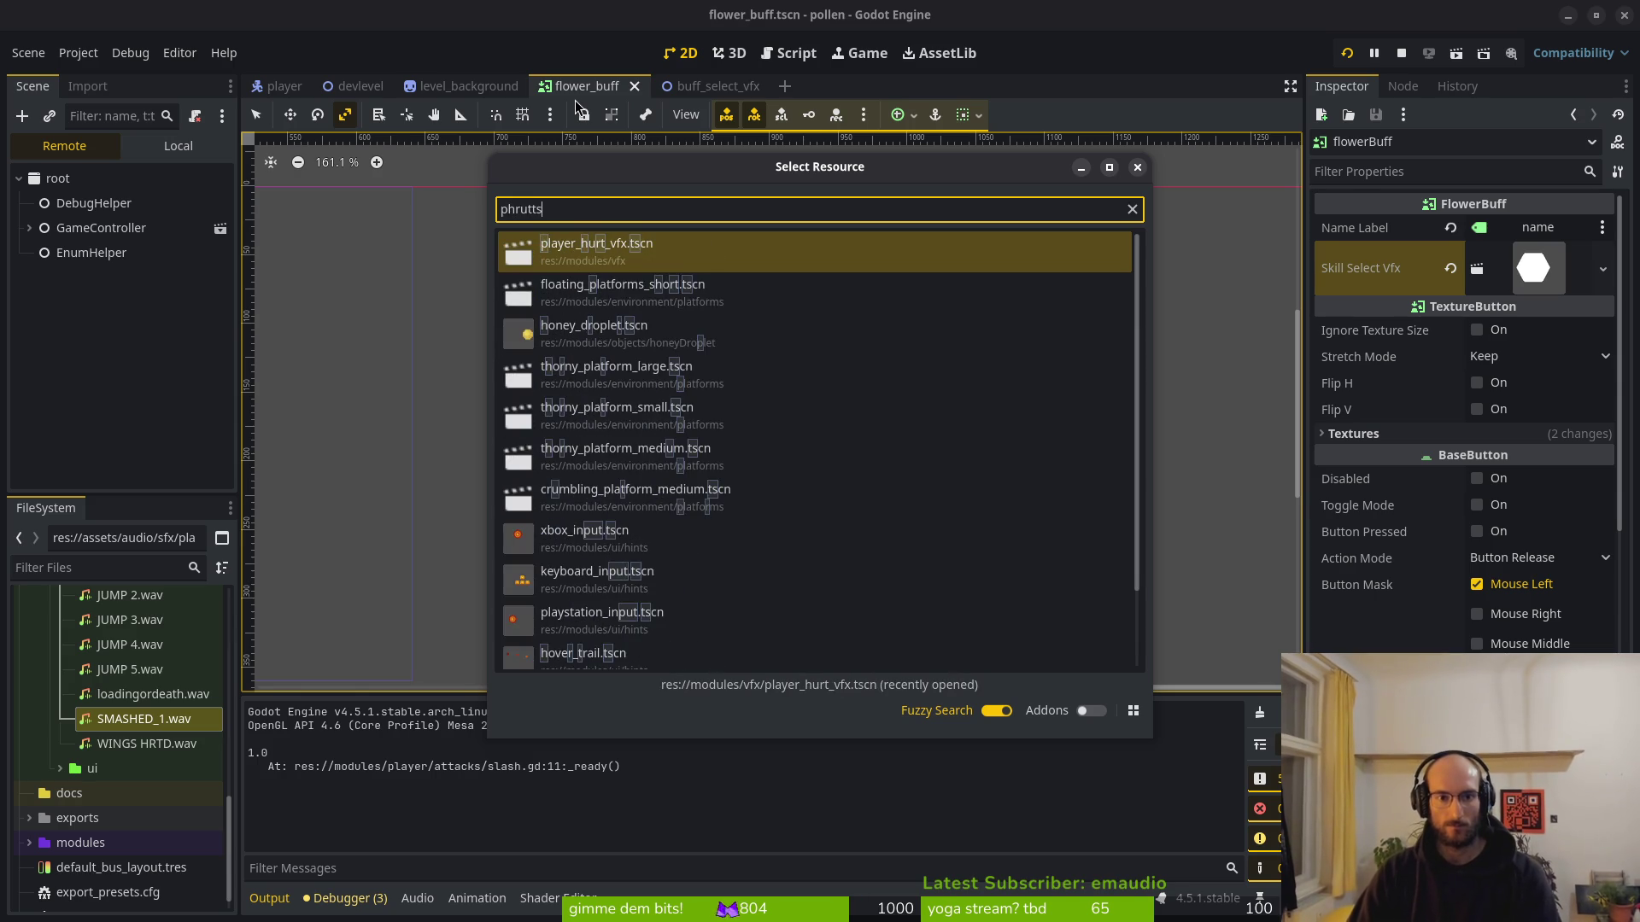
key(Return)
click(178, 147)
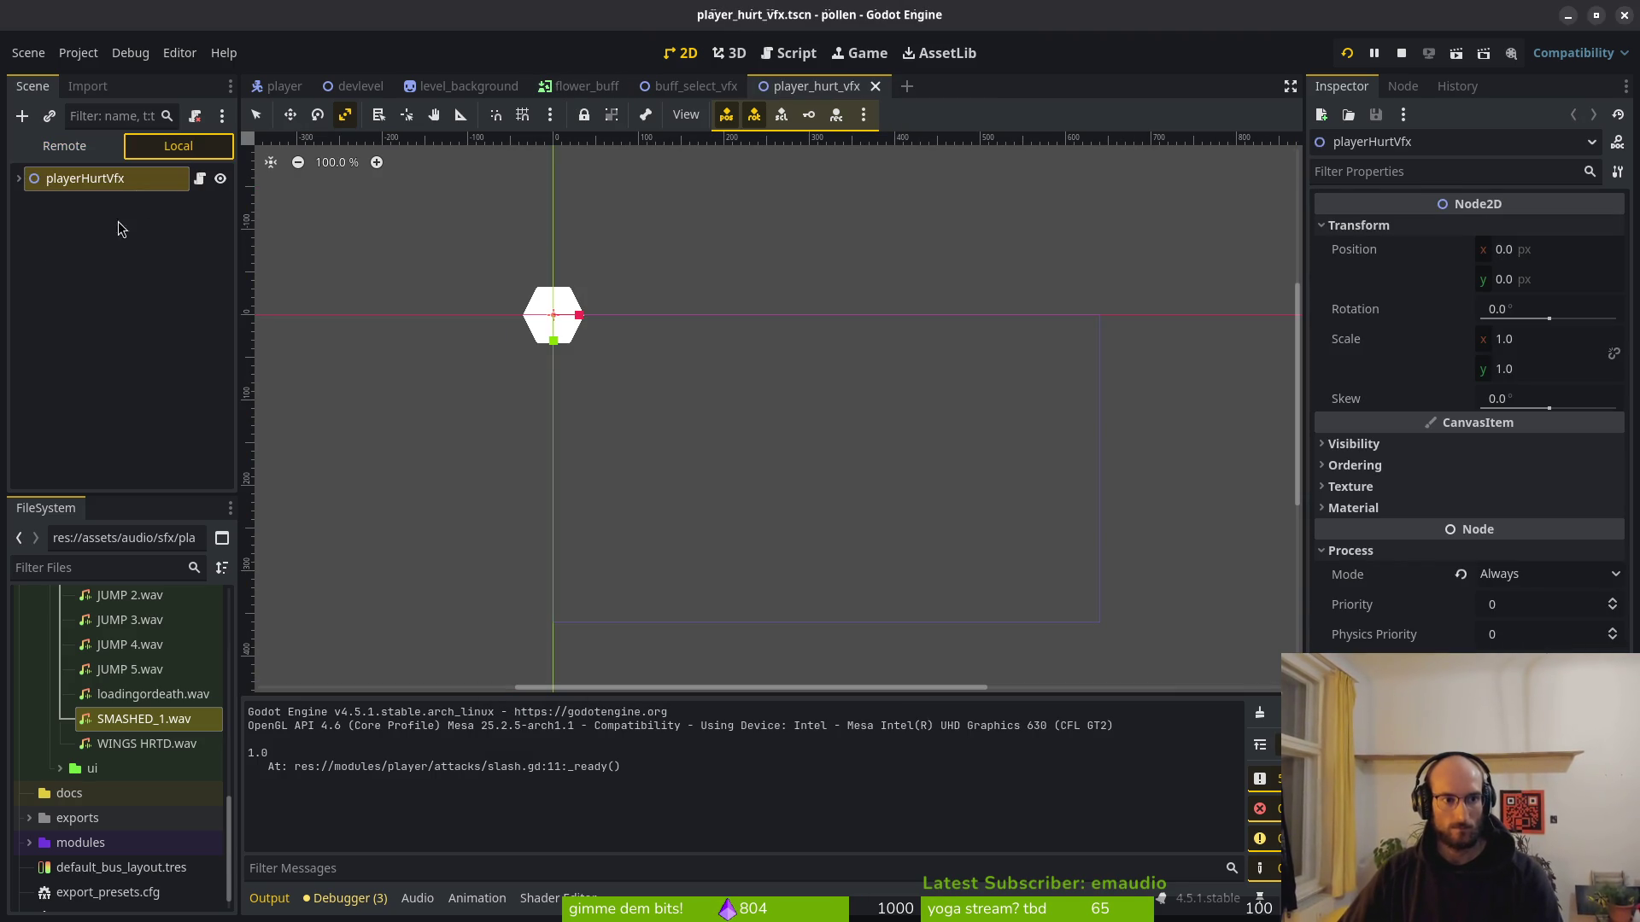
click(21, 185)
click(85, 227)
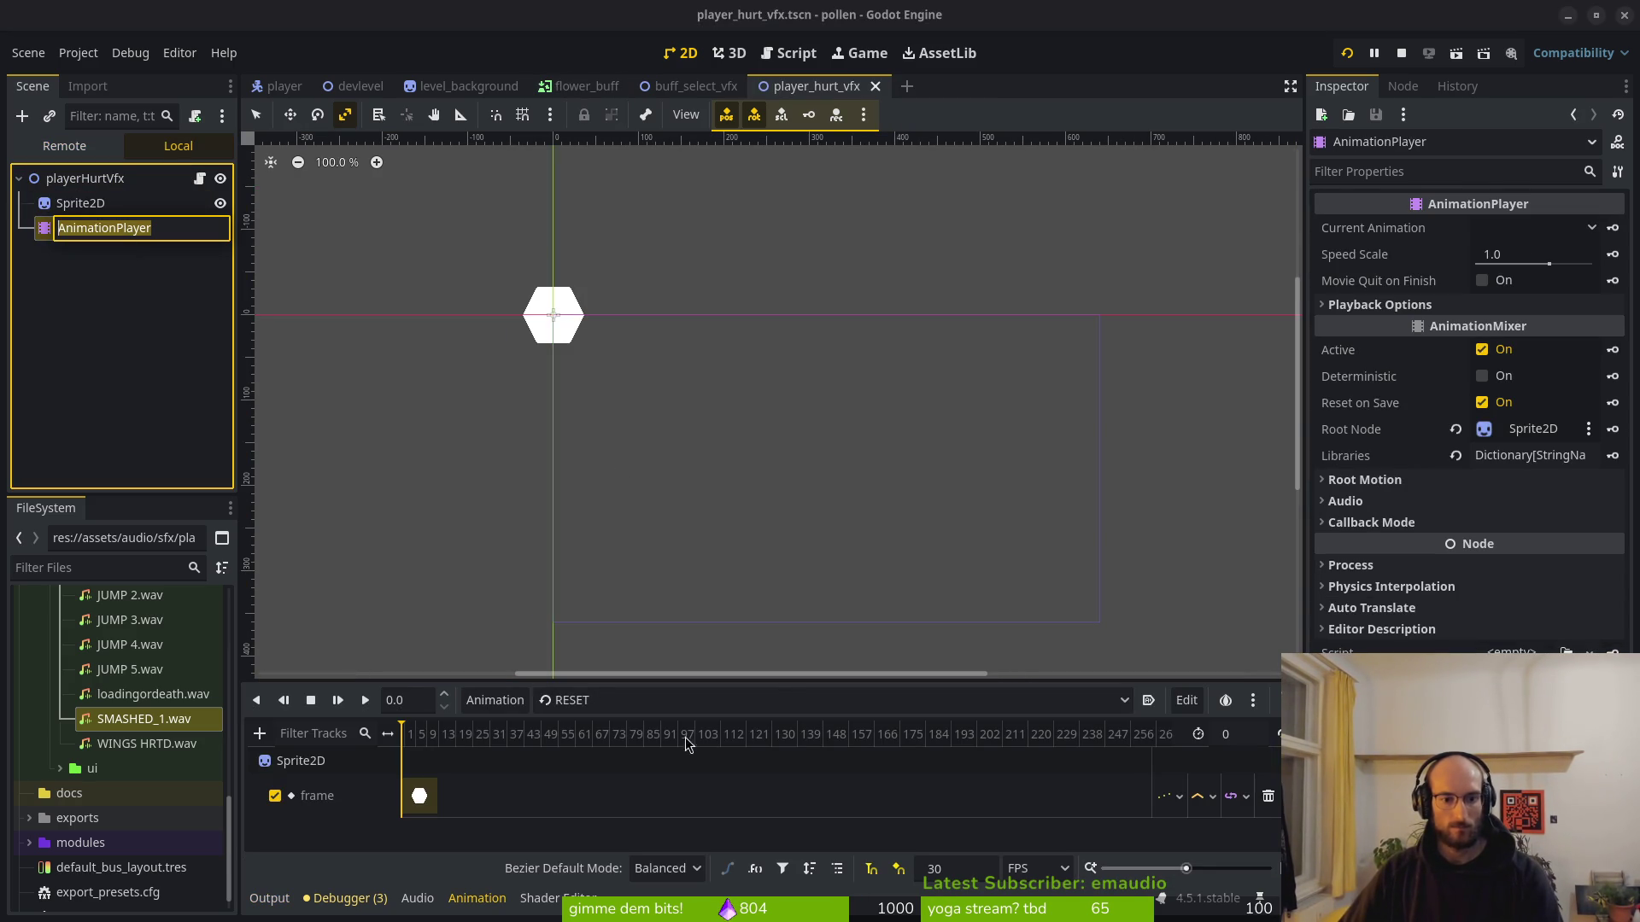
click(641, 700)
click(590, 752)
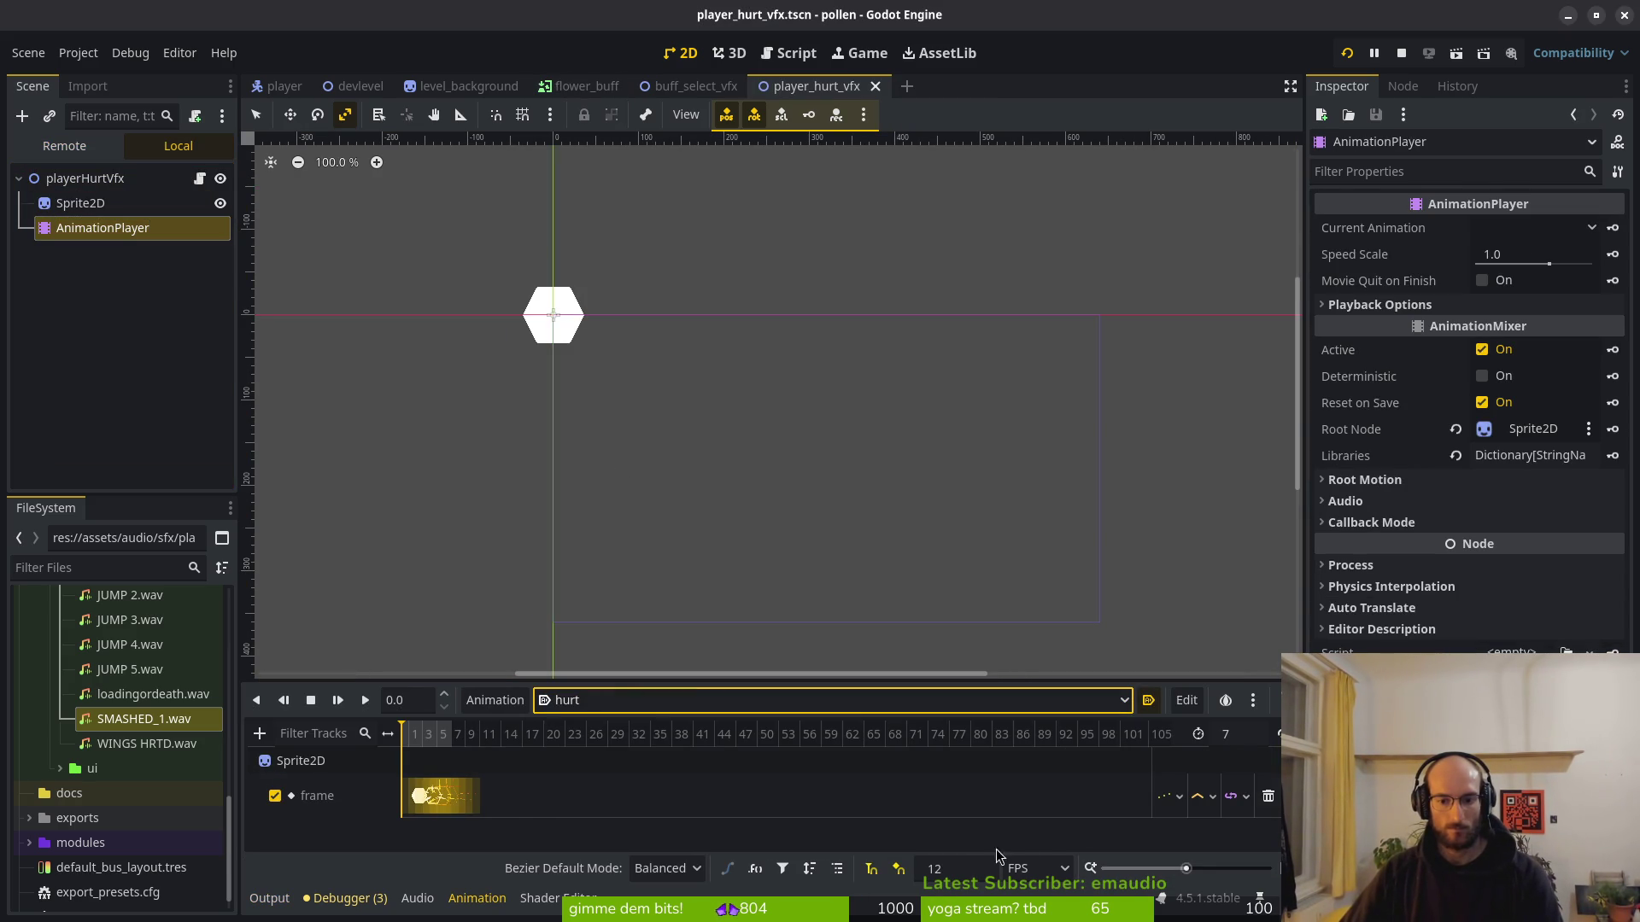
click(1347, 53)
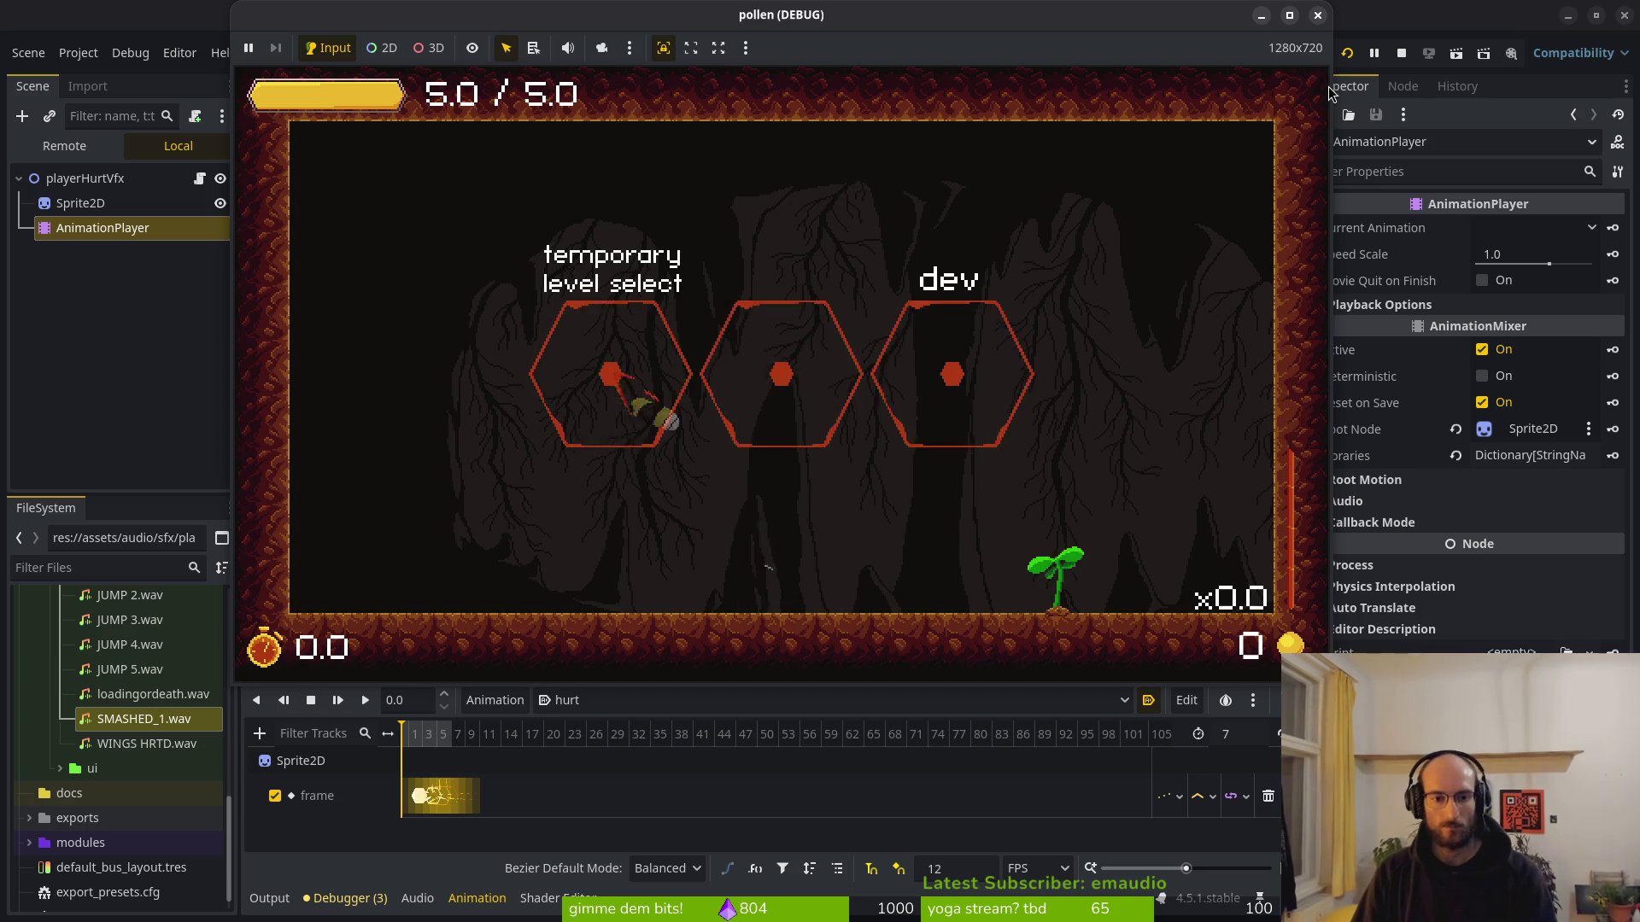
Pick a flower buff, buy Reflect Projectiles in the skill tree, then close the game.
key(Return)
key(Left)
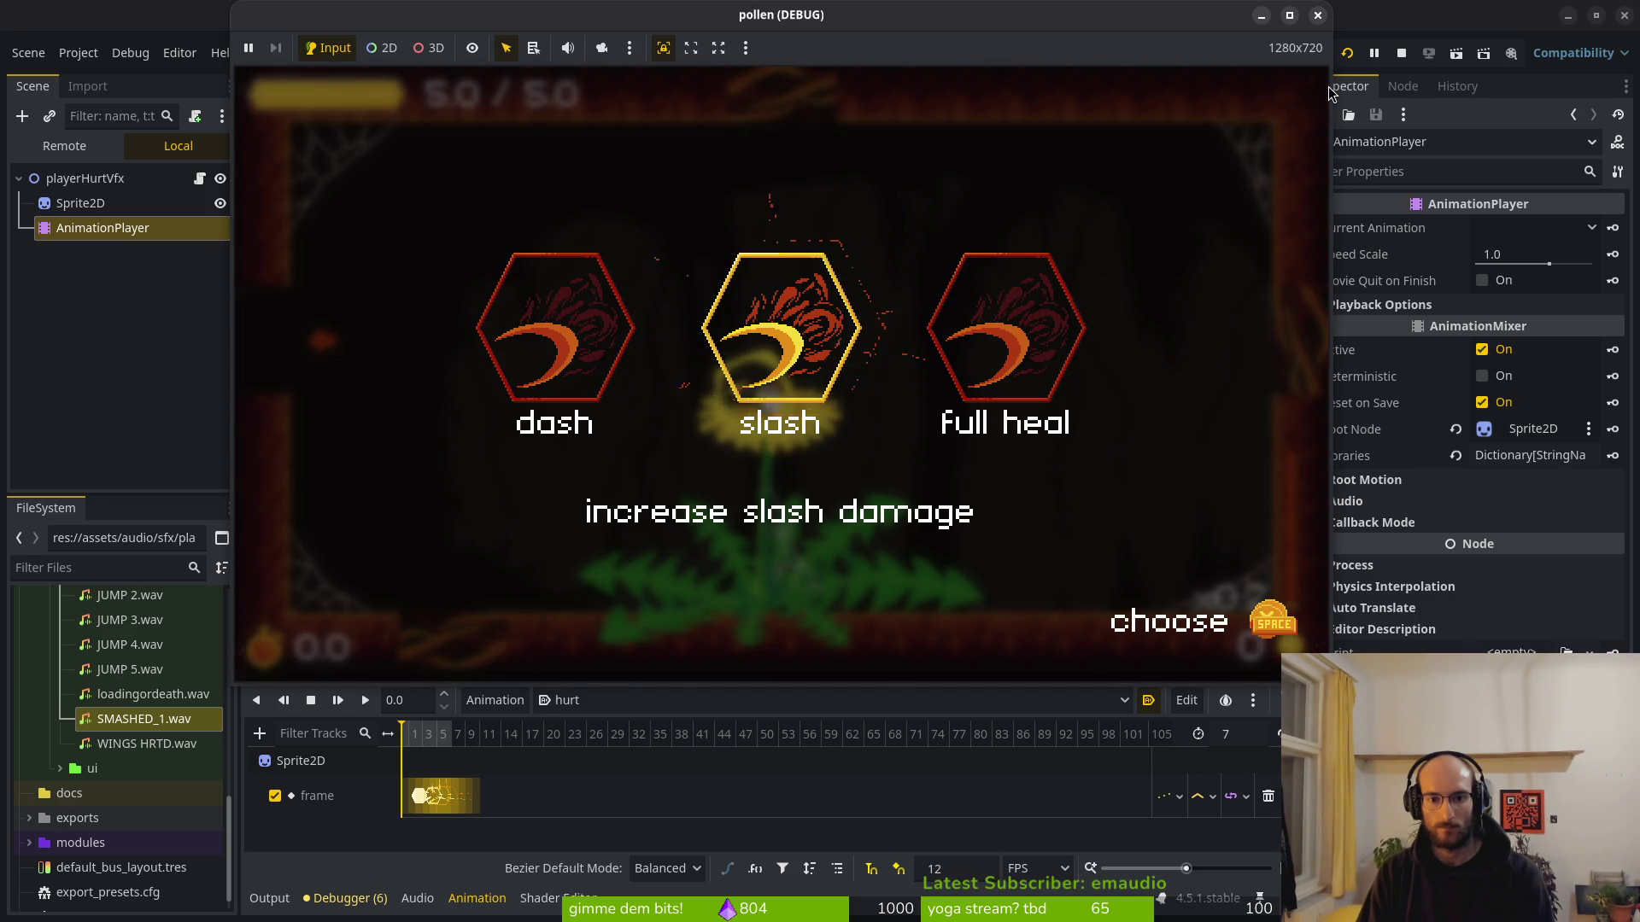
key(space)
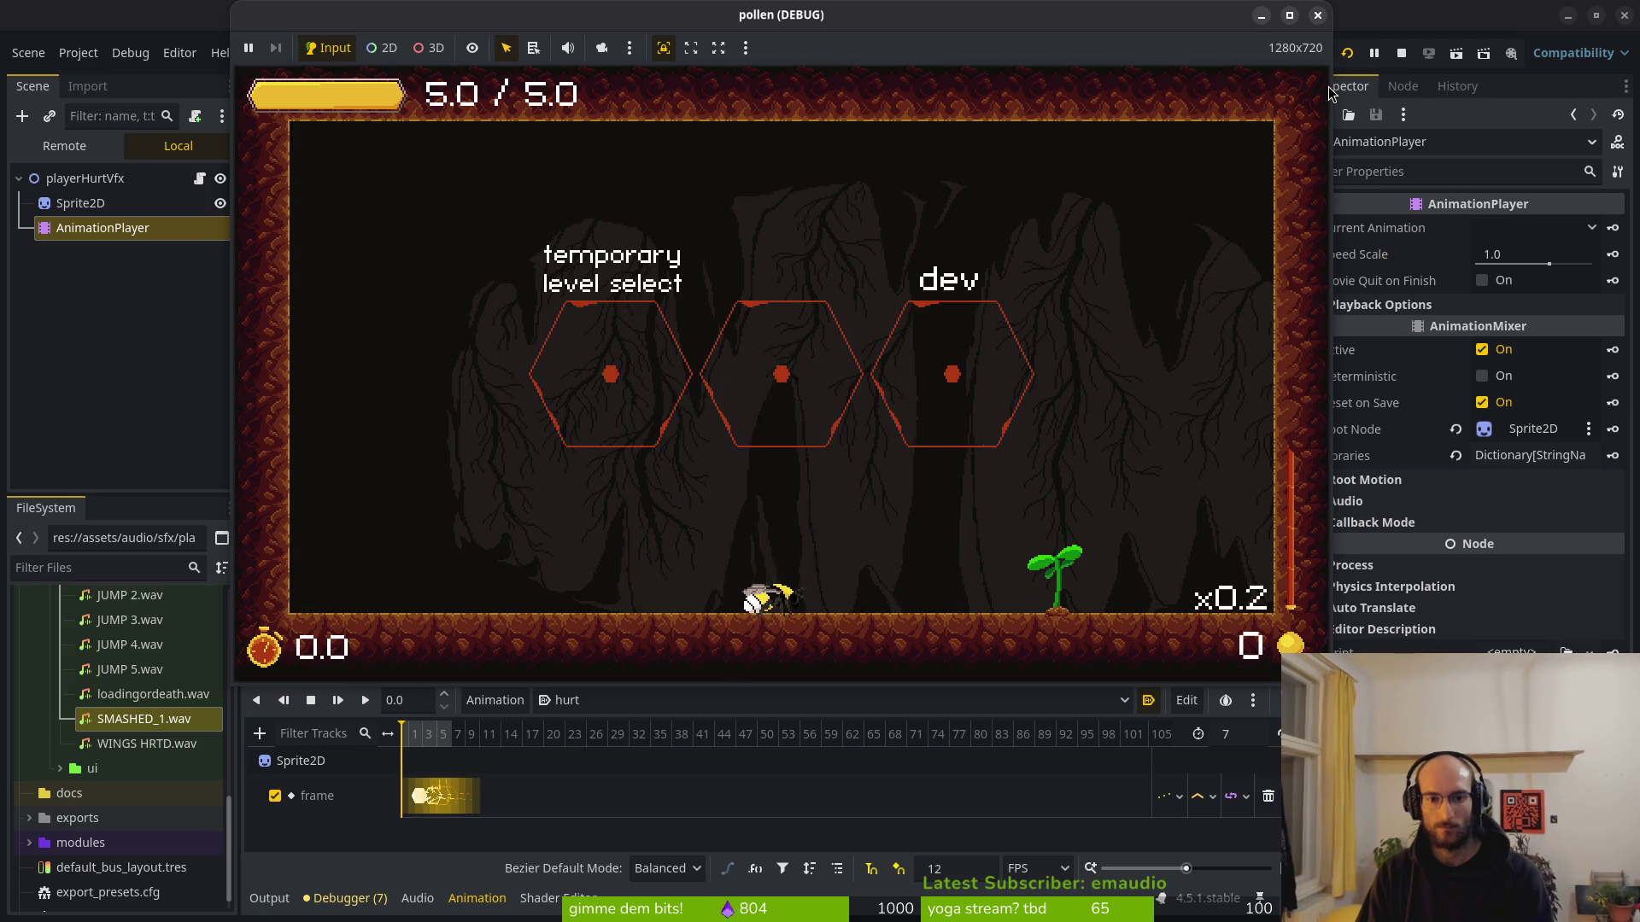
key(Tab)
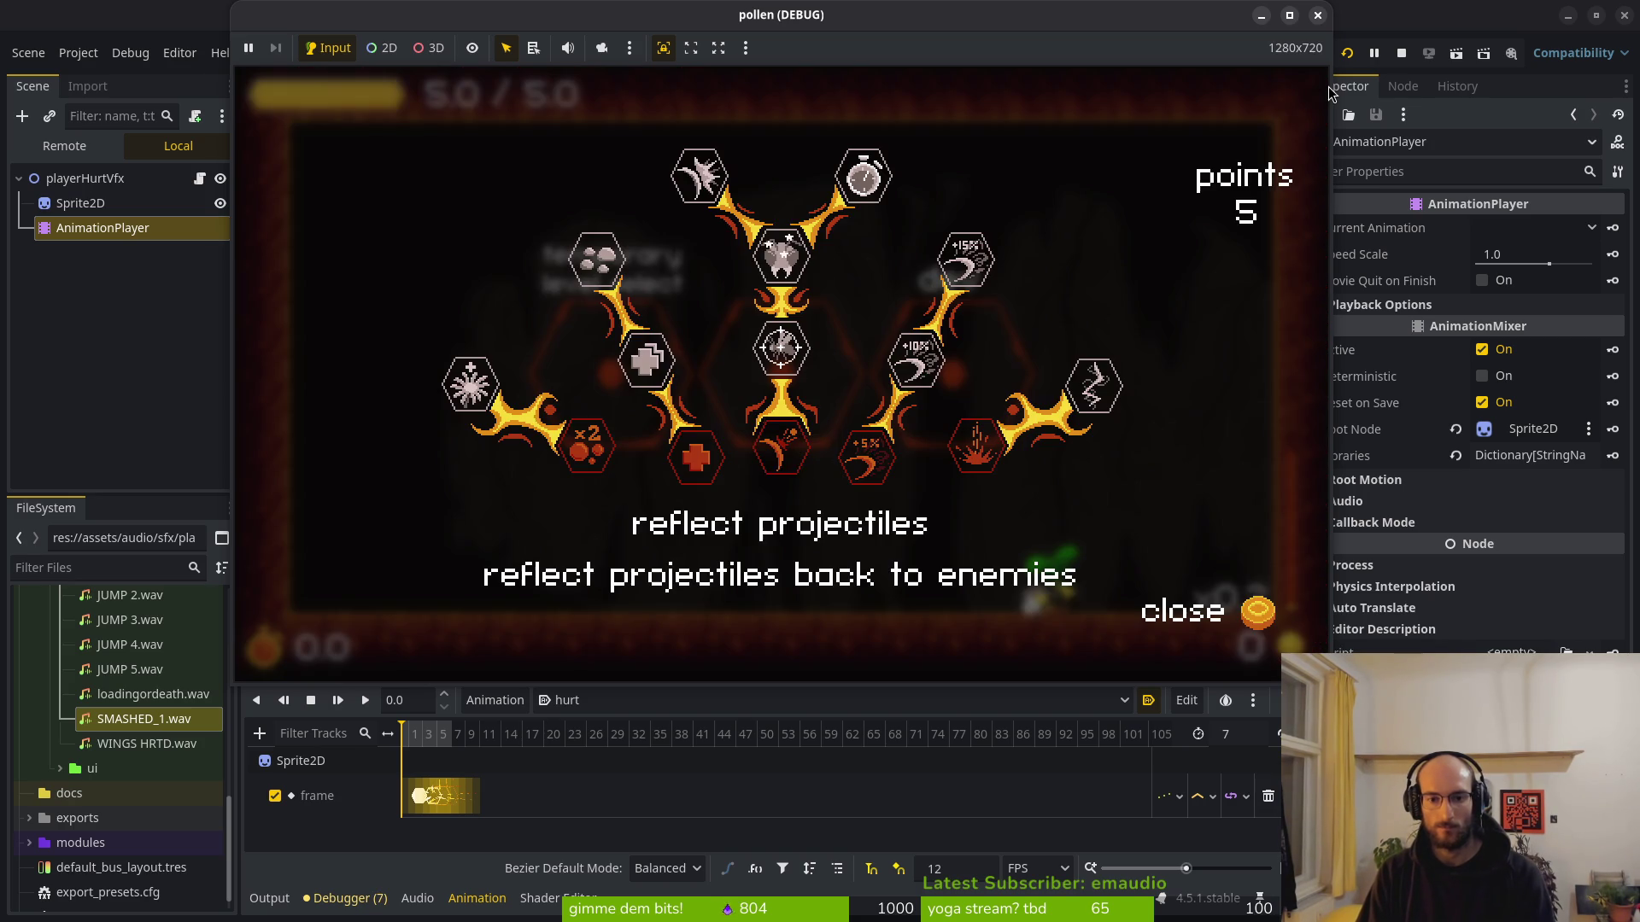
key(space)
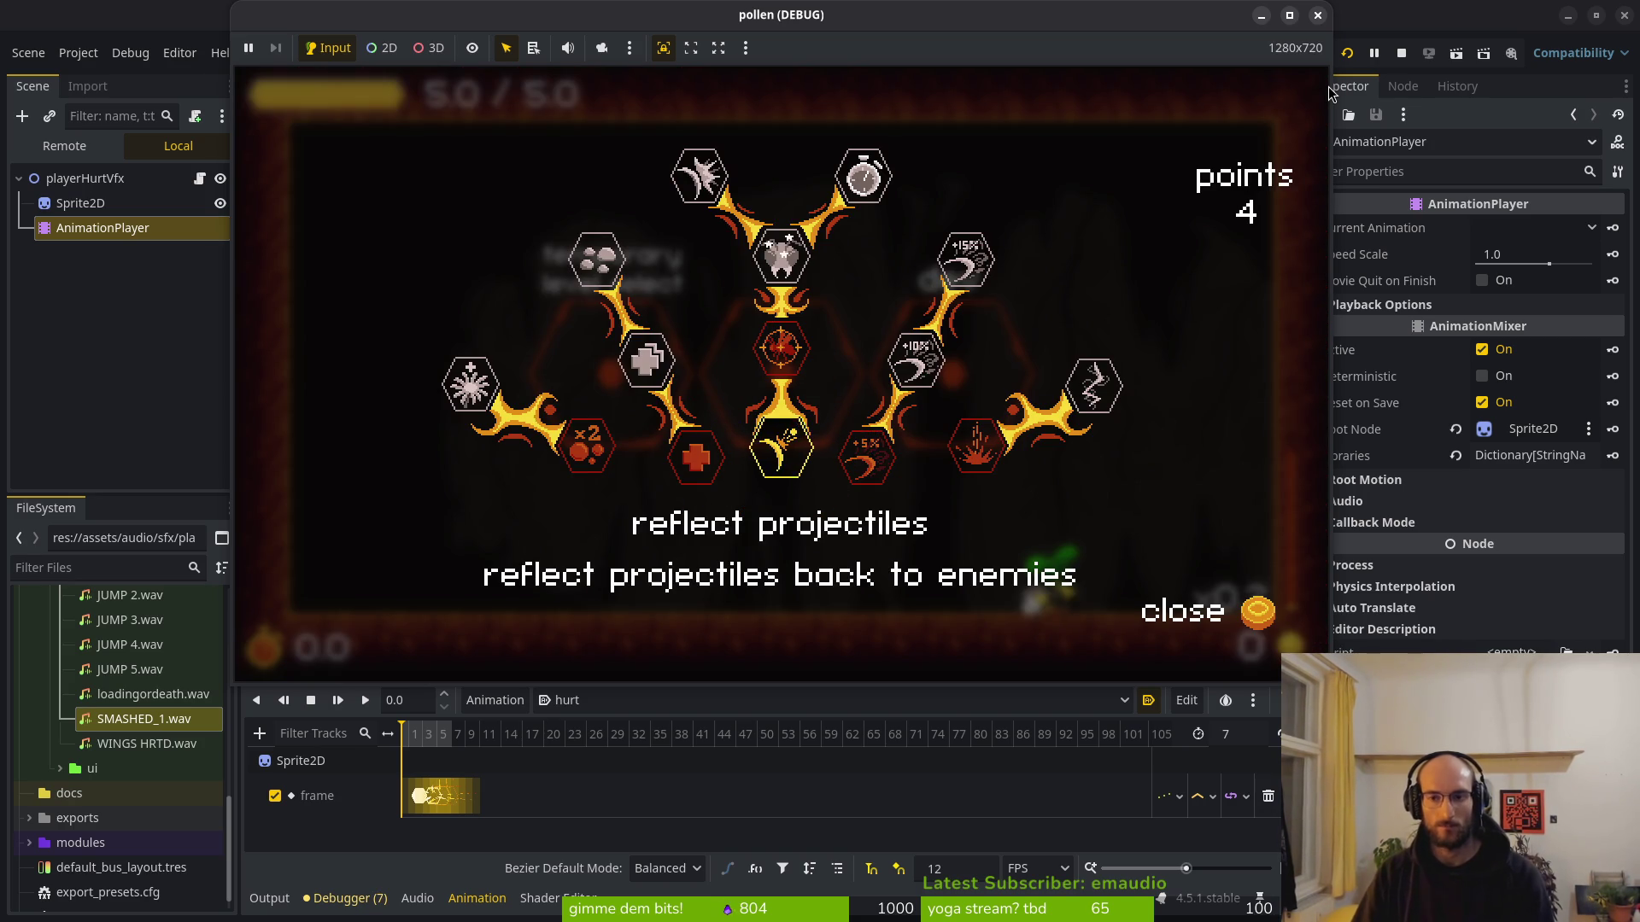
click(1318, 15)
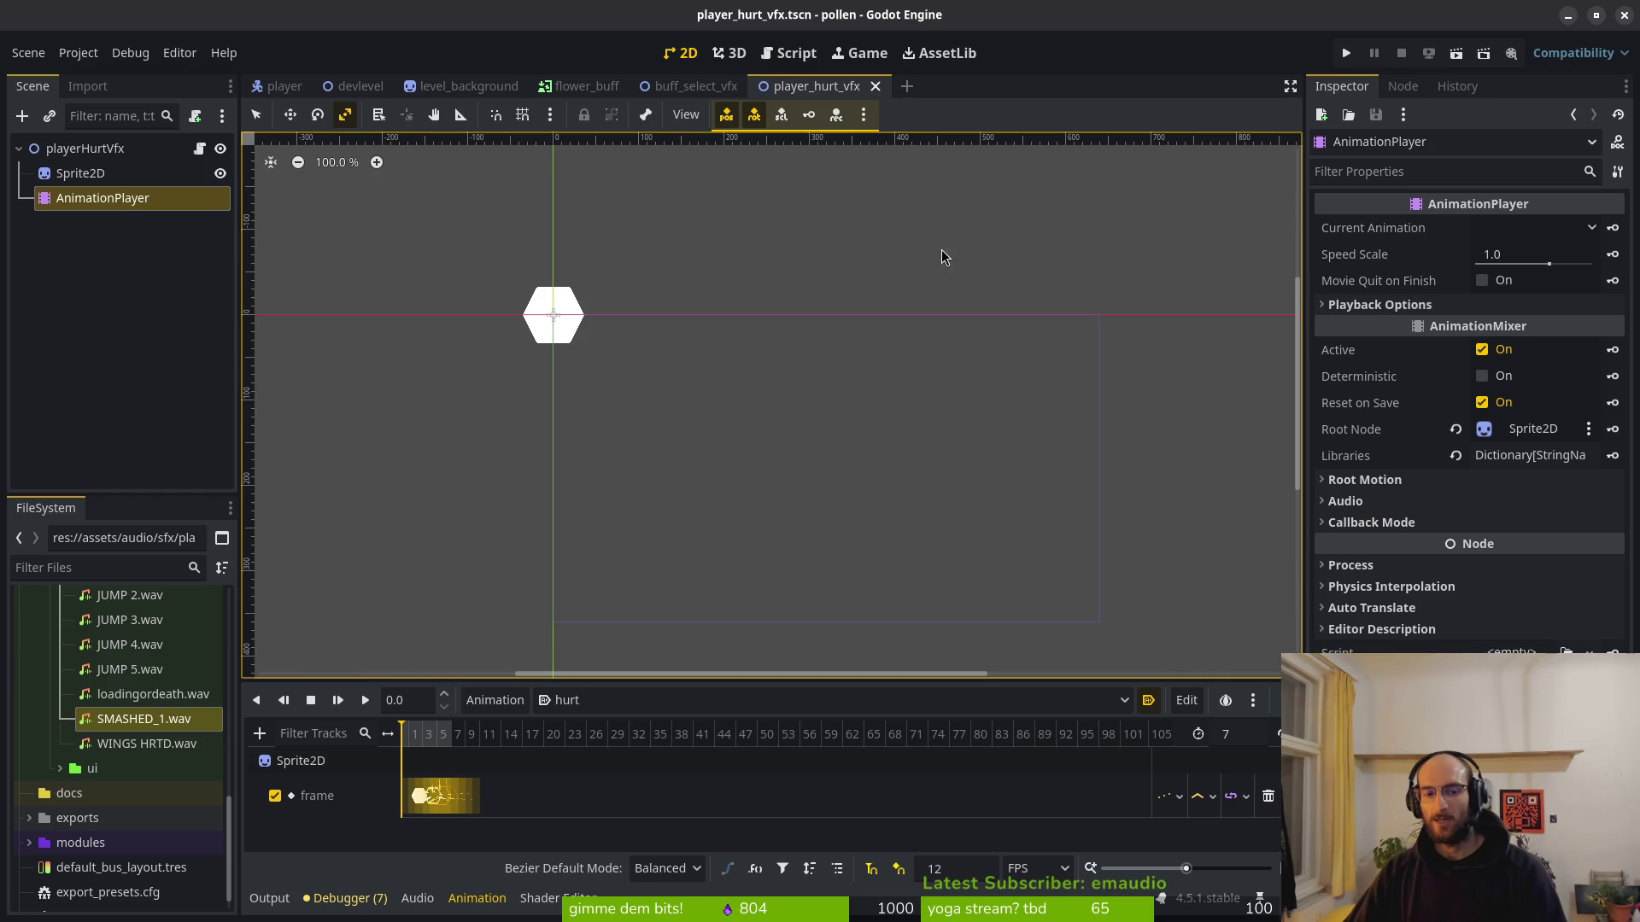
click(21, 148)
Close the player_hurt_vfx and buff_select_vfx scenes and quit Neovim.
click(875, 86)
click(754, 86)
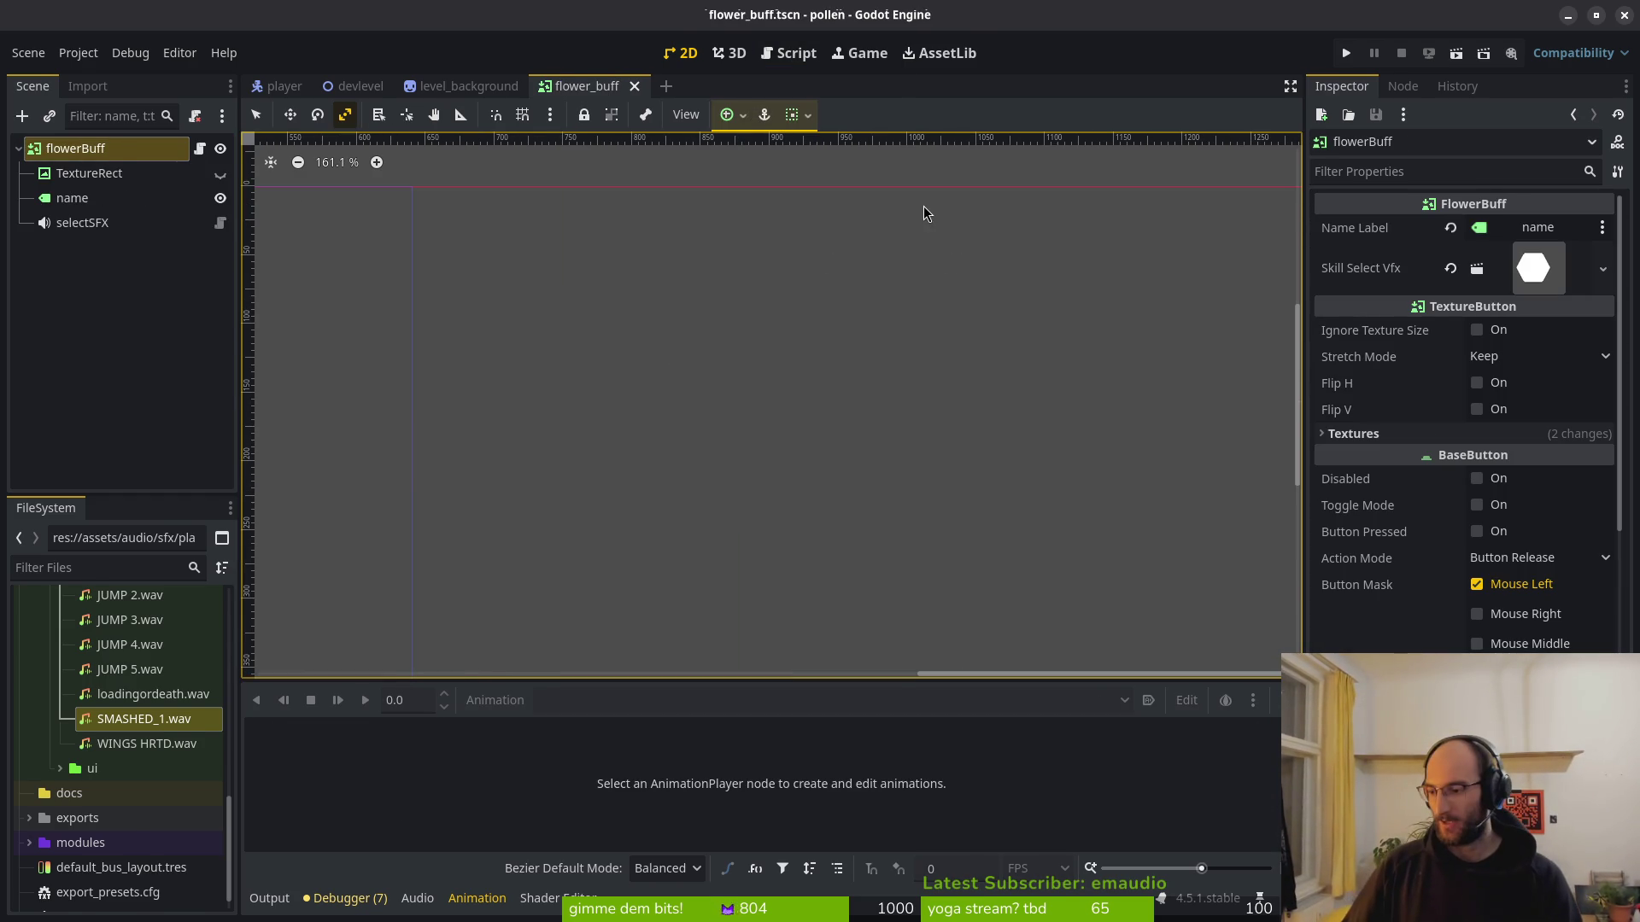
key(alt+Tab)
text(:q)
key(Return)
Stage flower_buff.gd and flower_buff.tscn in tig, review both diffs, then relaunch vim.
text(tig)
key(Return)
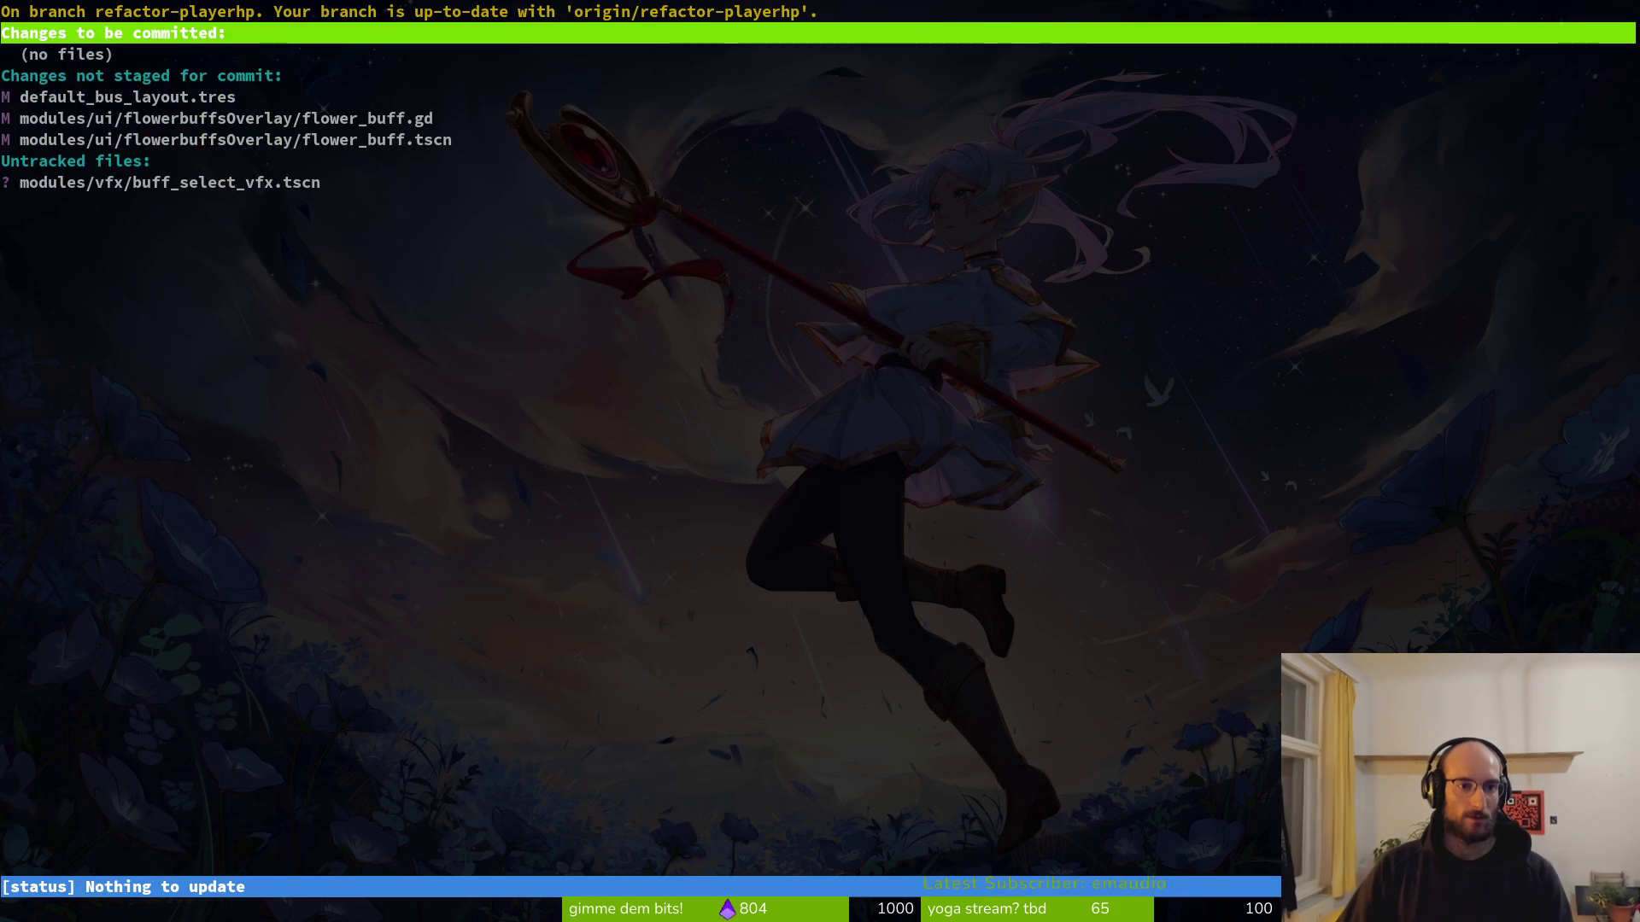
key(Down)
key(Down)
key(Return)
key(u)
key(u)
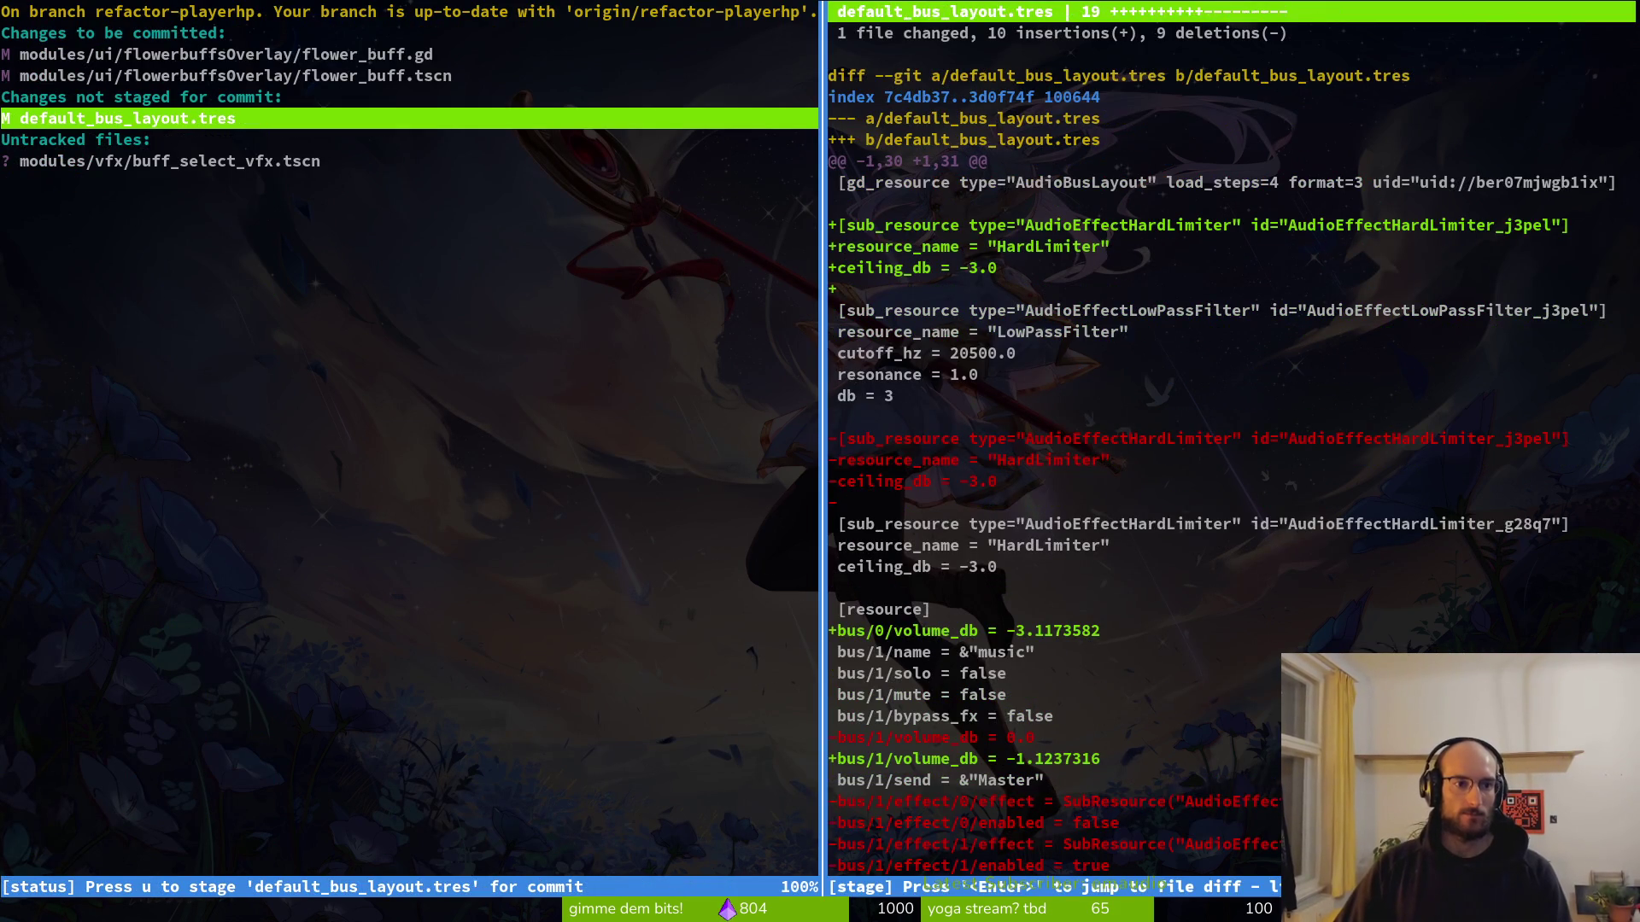
key(Up)
key(Up)
key(Up)
key(Return)
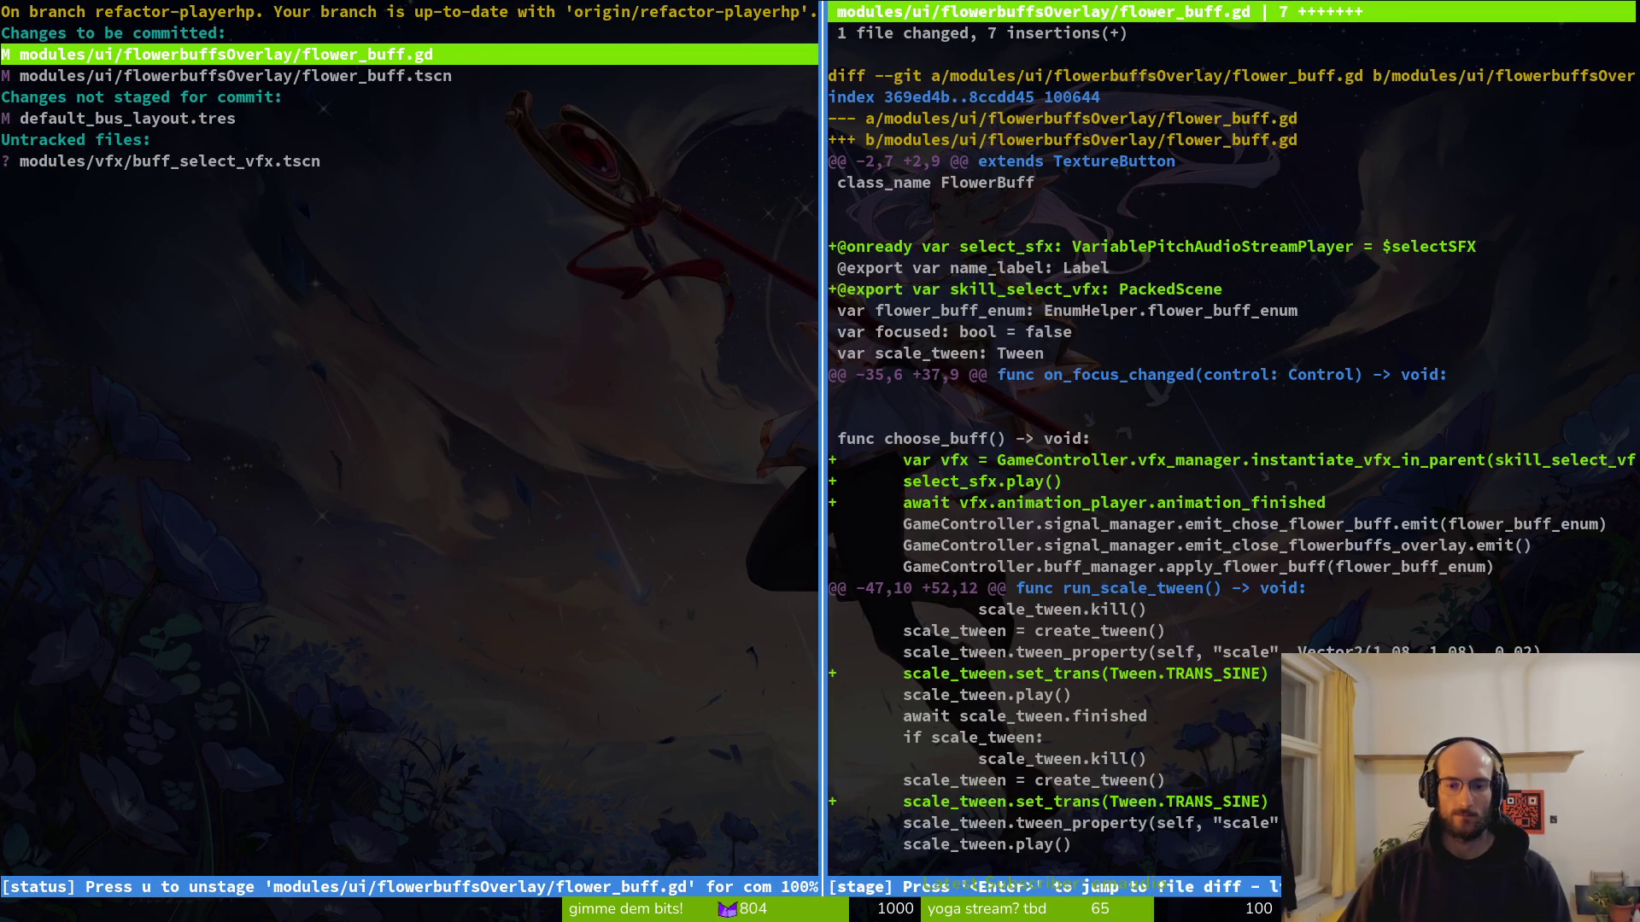
key(Down)
key(Up)
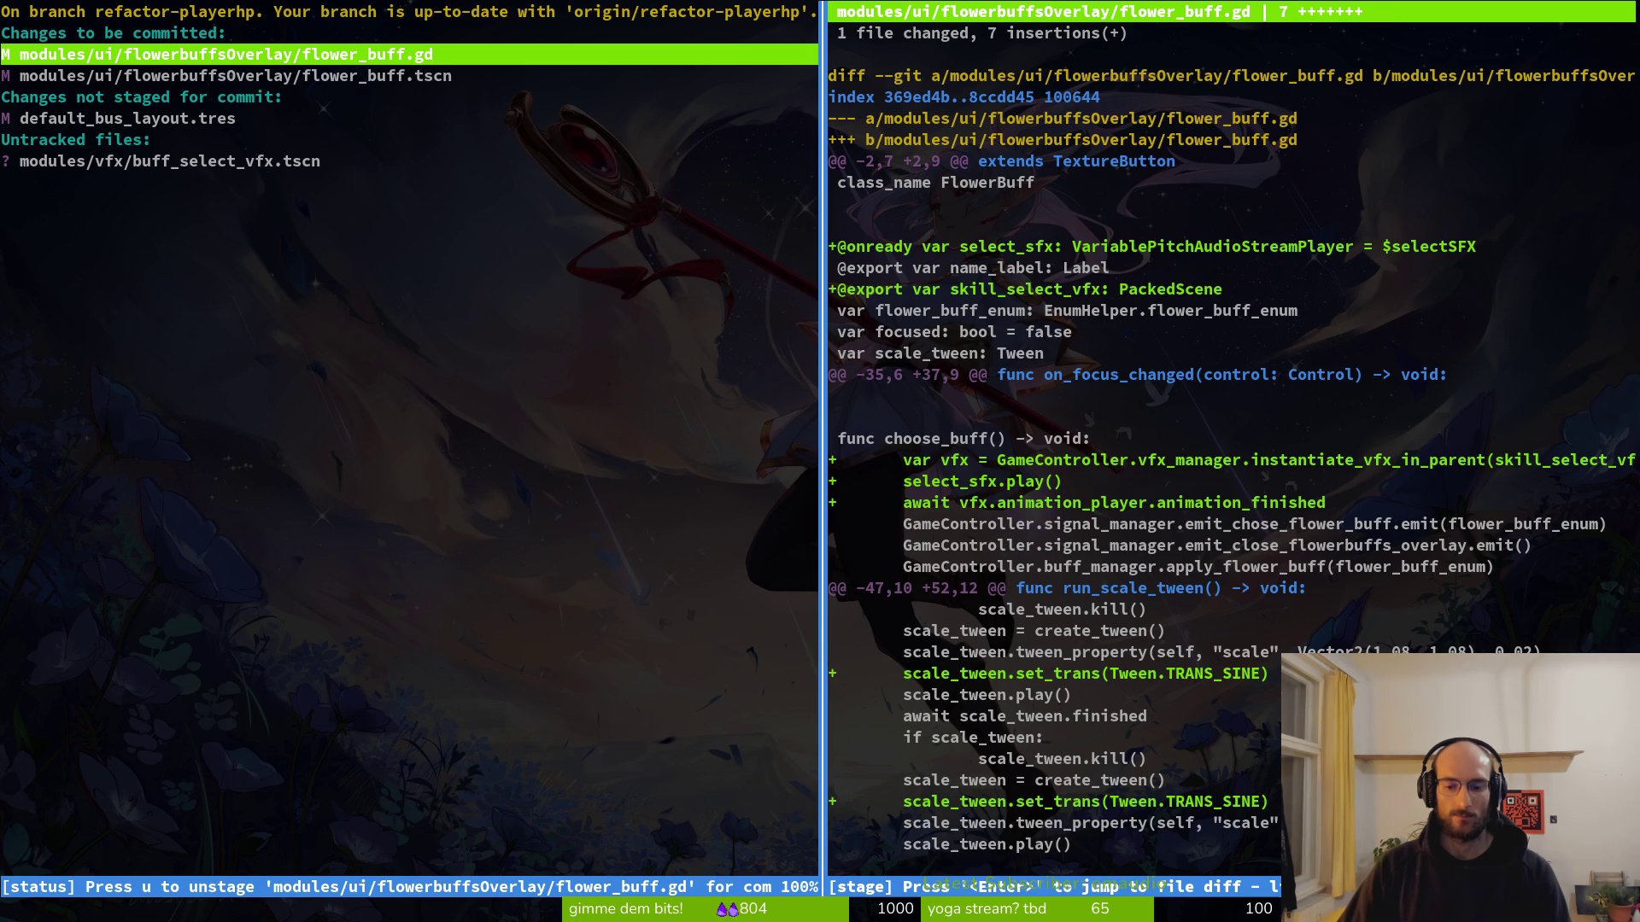
text(qqvim)
key(Return)
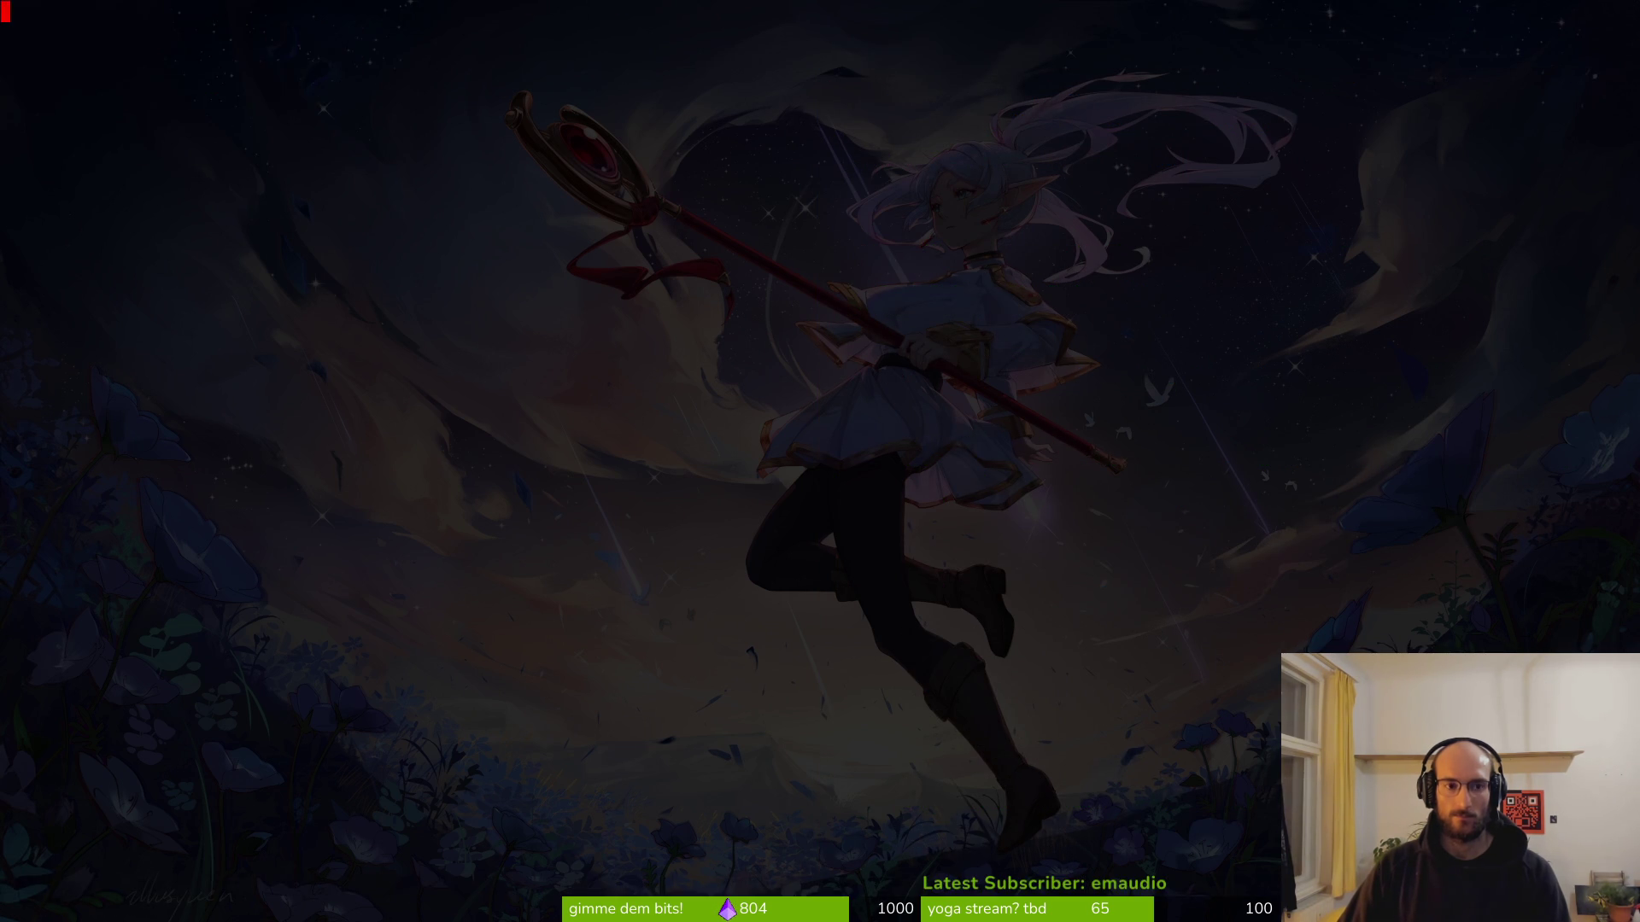
Open flower_buff.gd in Vim and delete both set_trans(Tween.TRANS_SINE) lines from the scale tween.
key(ctrl+p)
text(f)
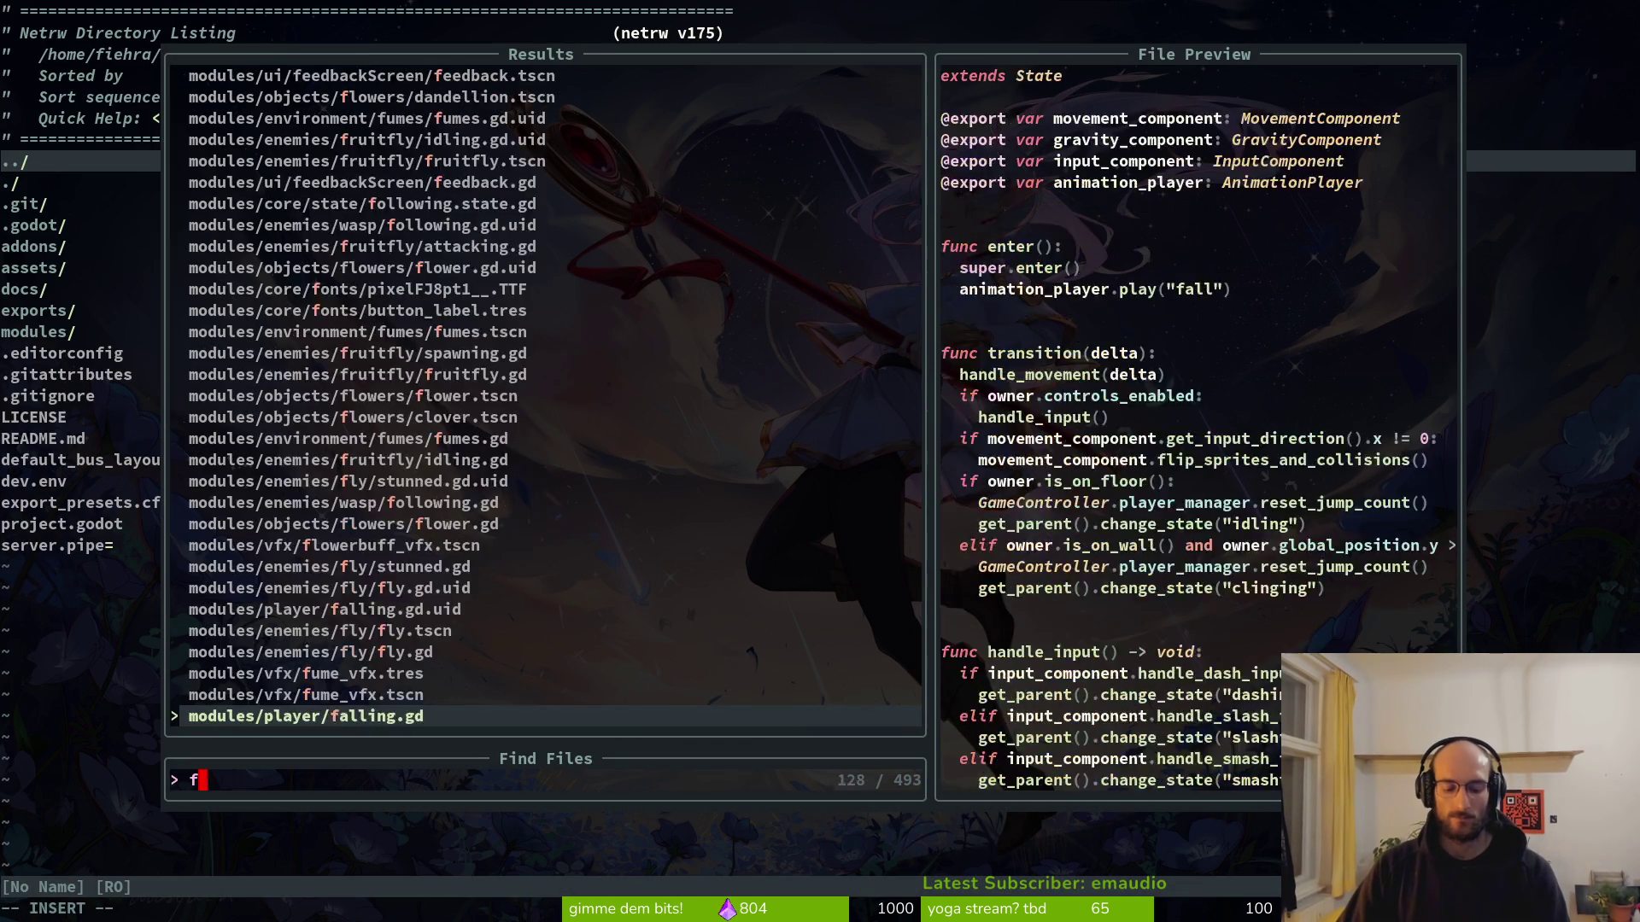
text(lowerbuff)
key(Return)
key(G)
key(k)
key(k)
key(d)
key(d)
key(k)
key(k)
key(k)
key(k)
key(k)
key(k)
key(d)
key(d)
Save flower_buff.gd with :w and quit Vim.
text(:w)
key(Return)
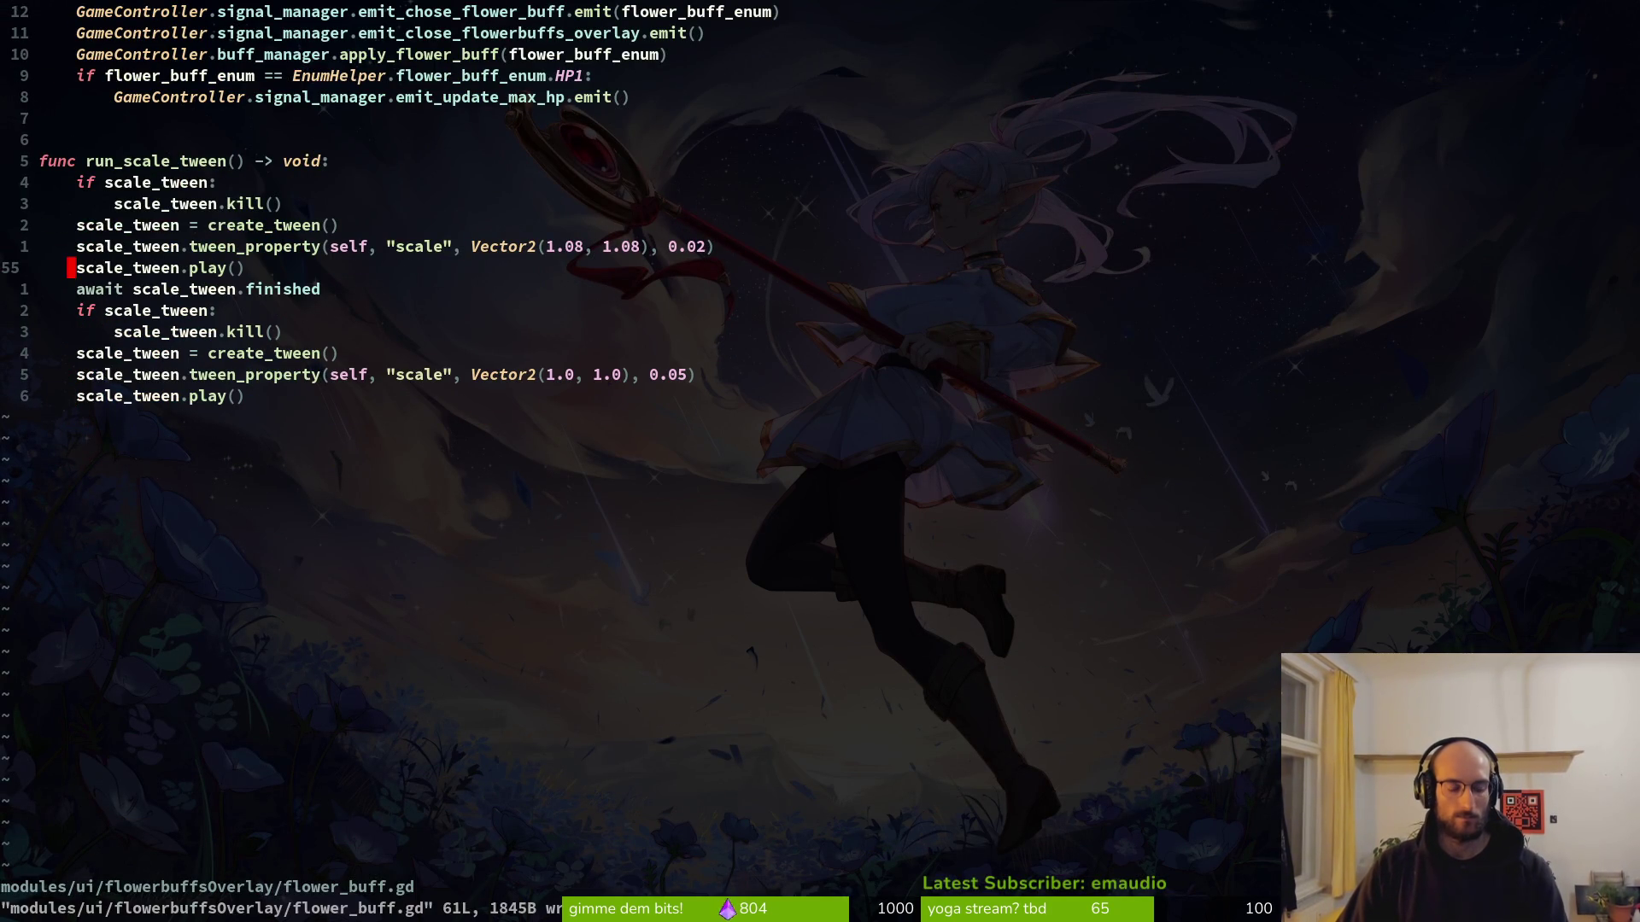
text(:q)
key(Return)
In tig status, review the flower_buff.gd diff, stage it, and check the staged diff.
text(tigs)
key(Return)
key(s)
key(j)
key(j)
key(j)
key(Return)
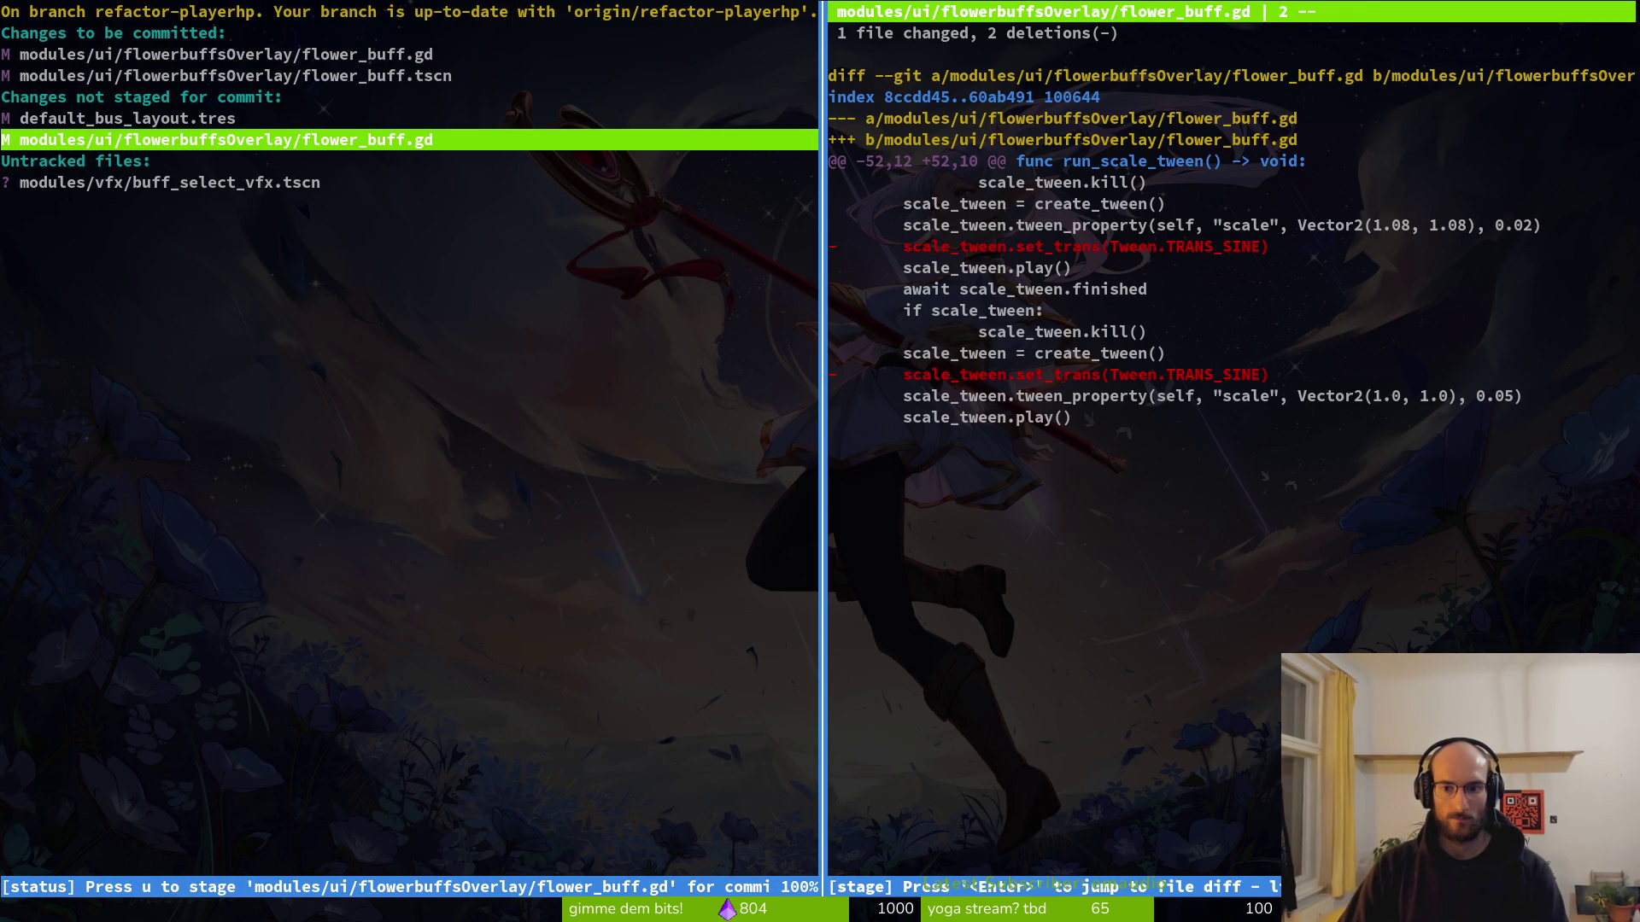
key(u)
key(k)
key(k)
key(k)
key(k)
key(k)
key(Return)
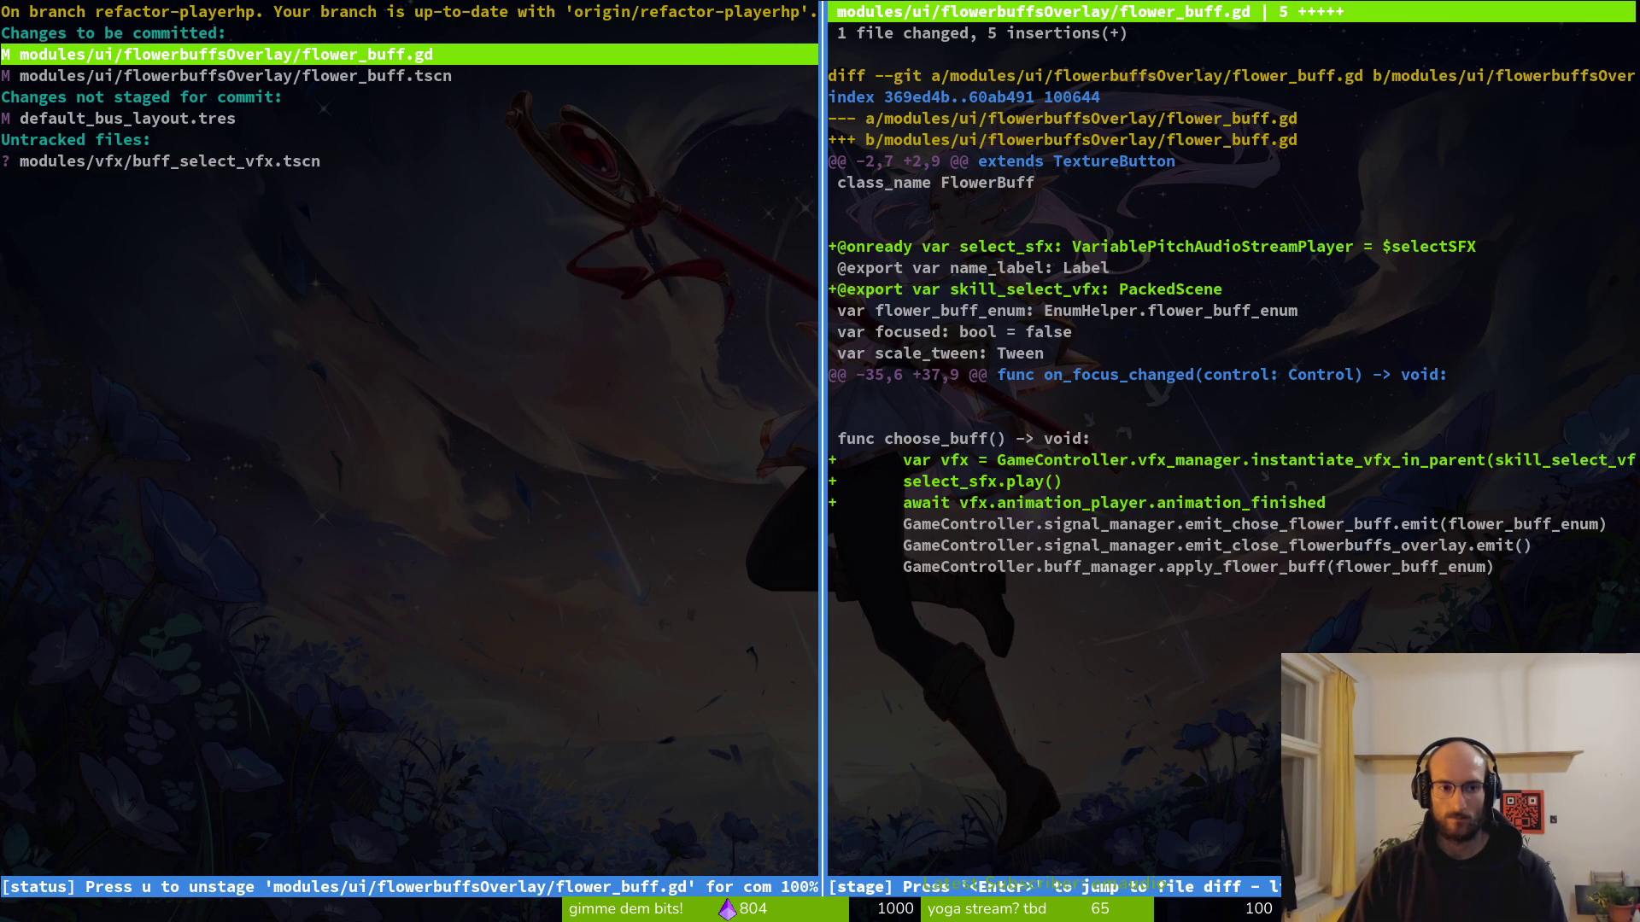
Stage the untracked buff_select_vfx.tscn, then start typing the git commit message.
key(j)
key(j)
key(q)
key(j)
key(j)
key(j)
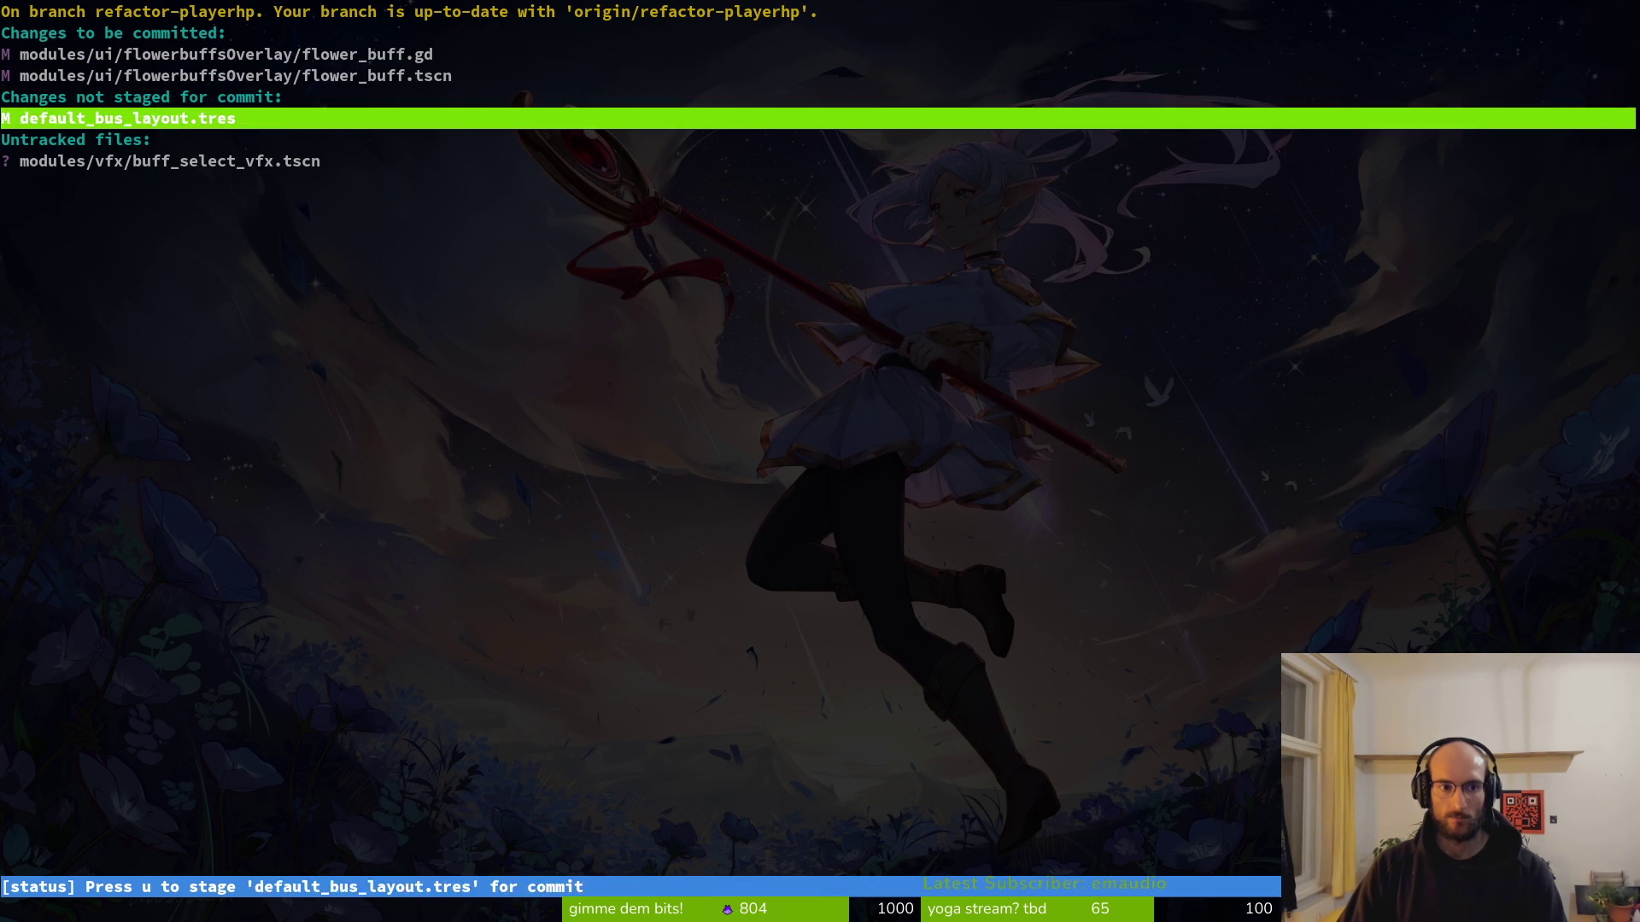
key(j)
key(j)
text(uqgit commit)
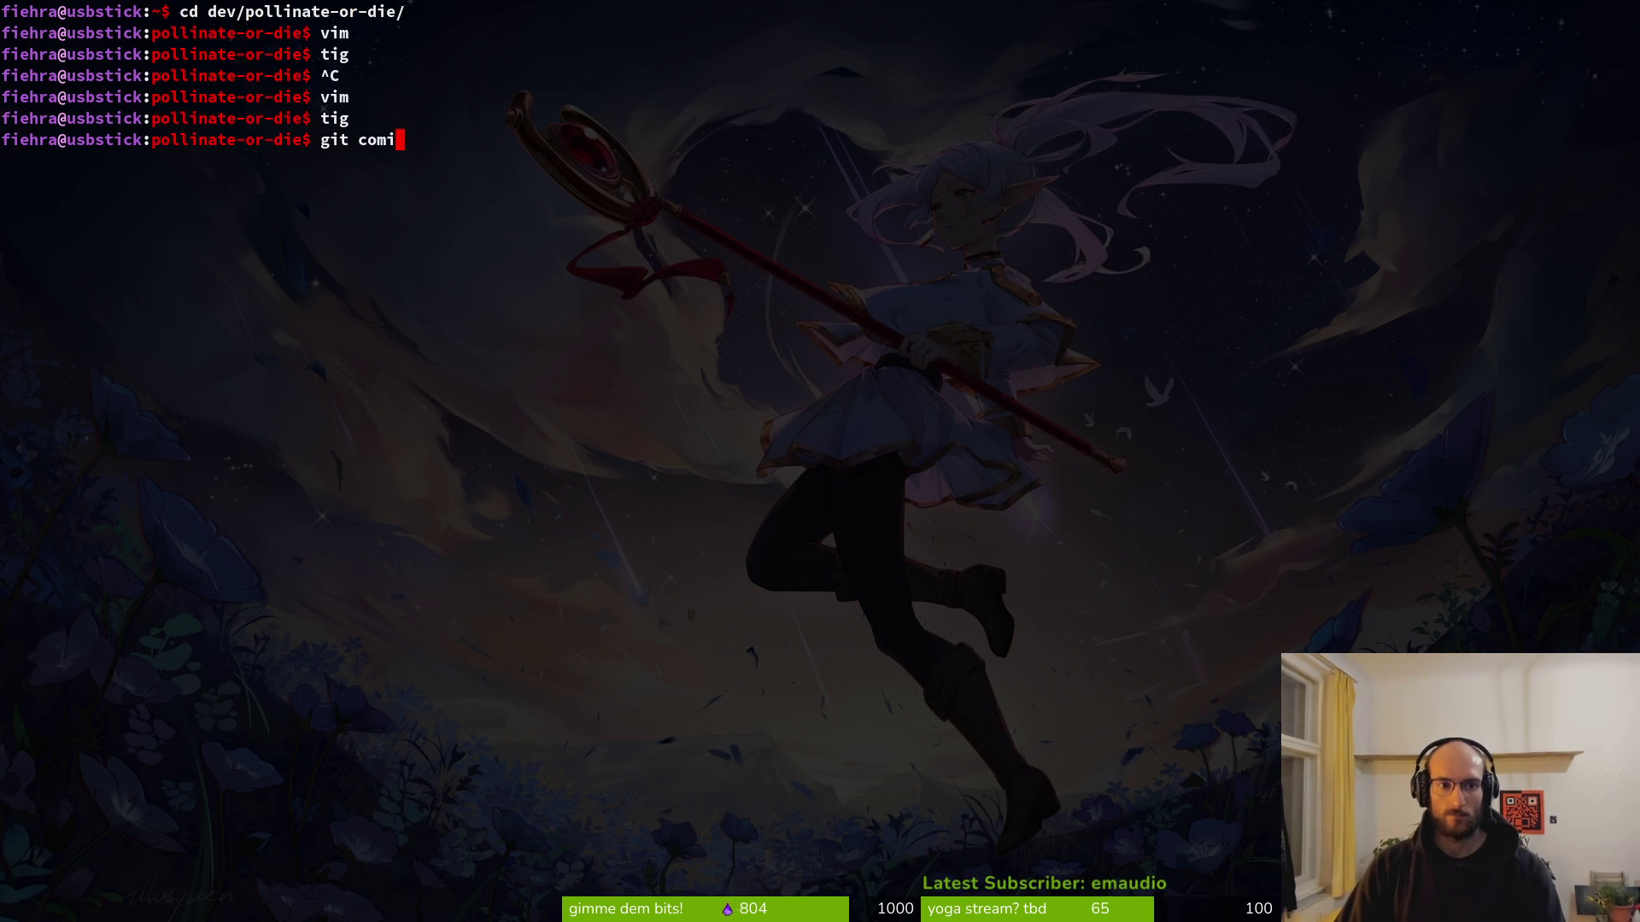
text( -m ")
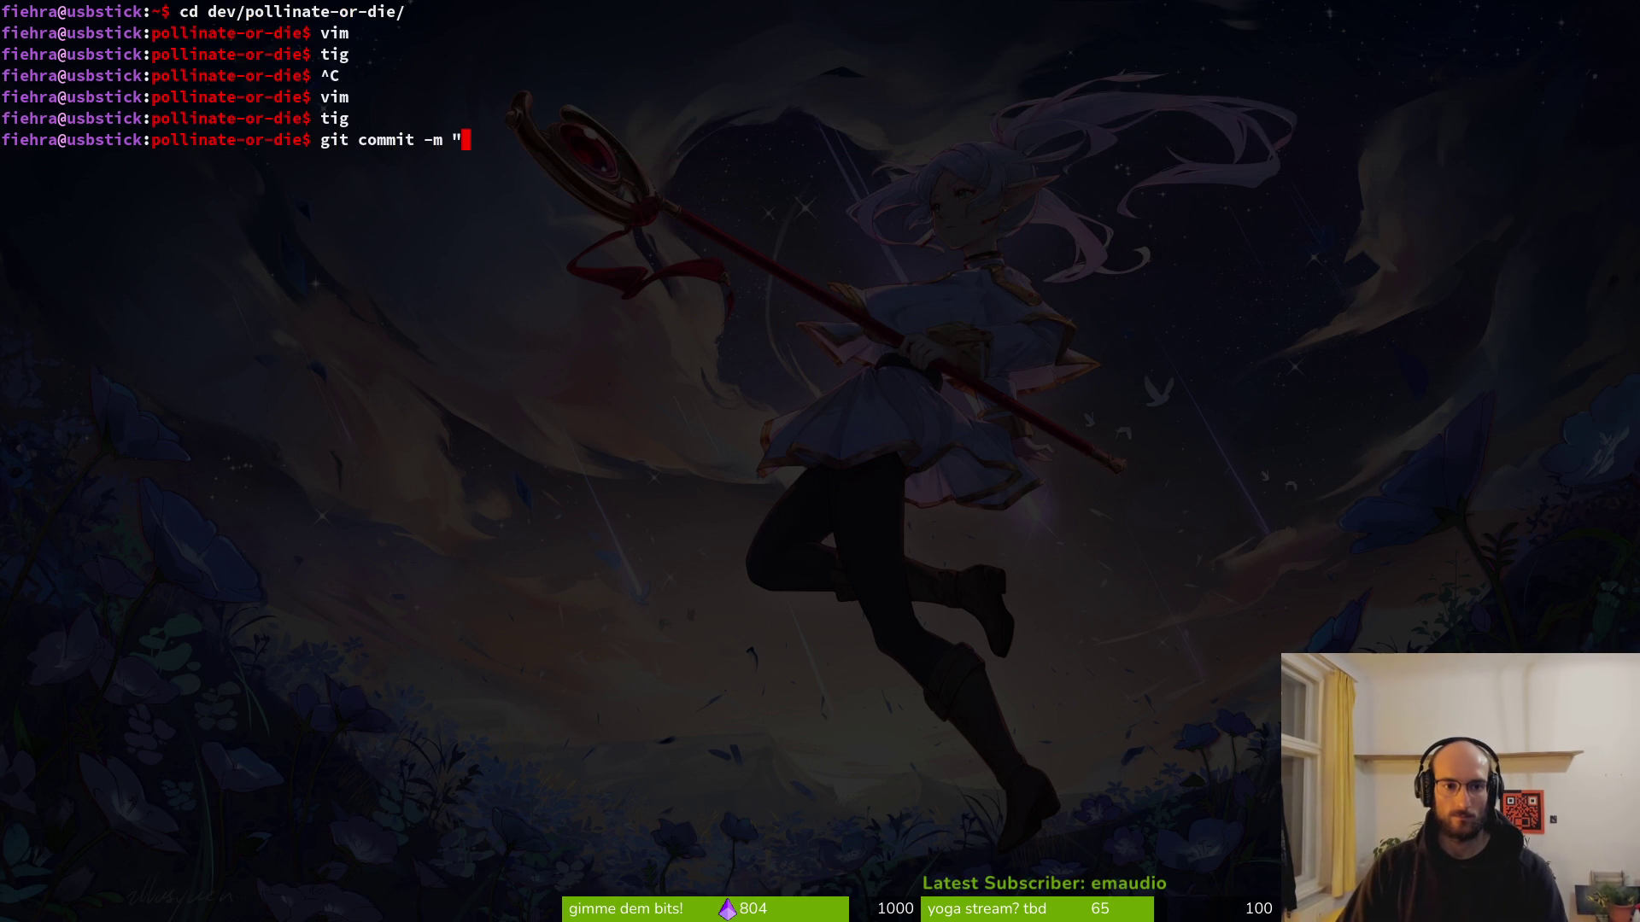
text(juiced up)
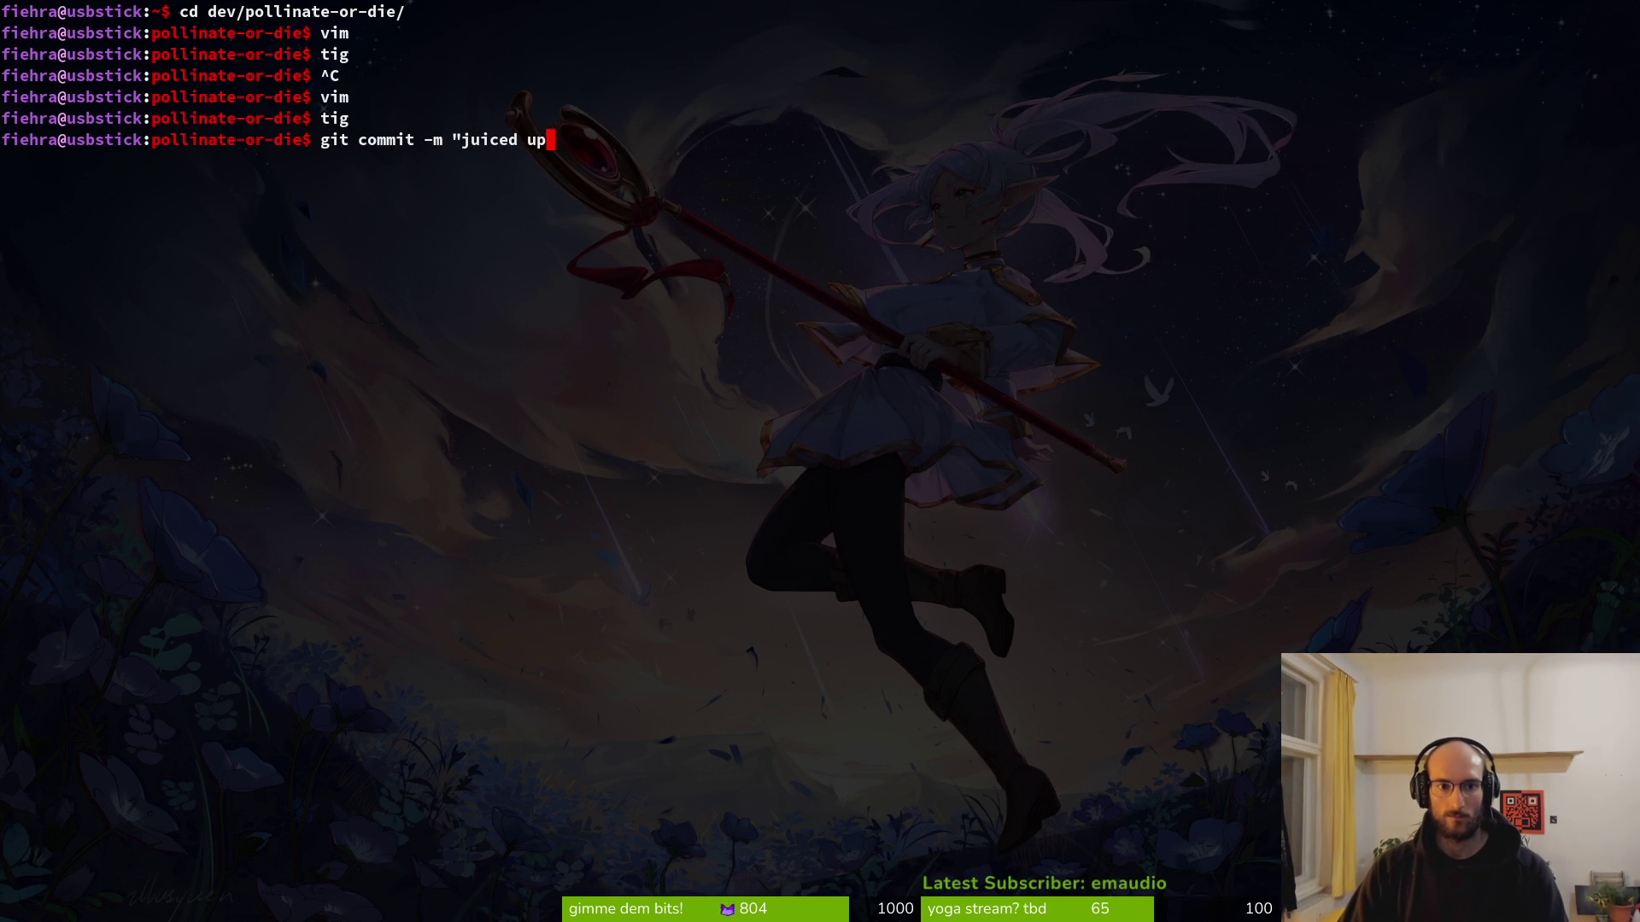
text( selecting a buff a gb)
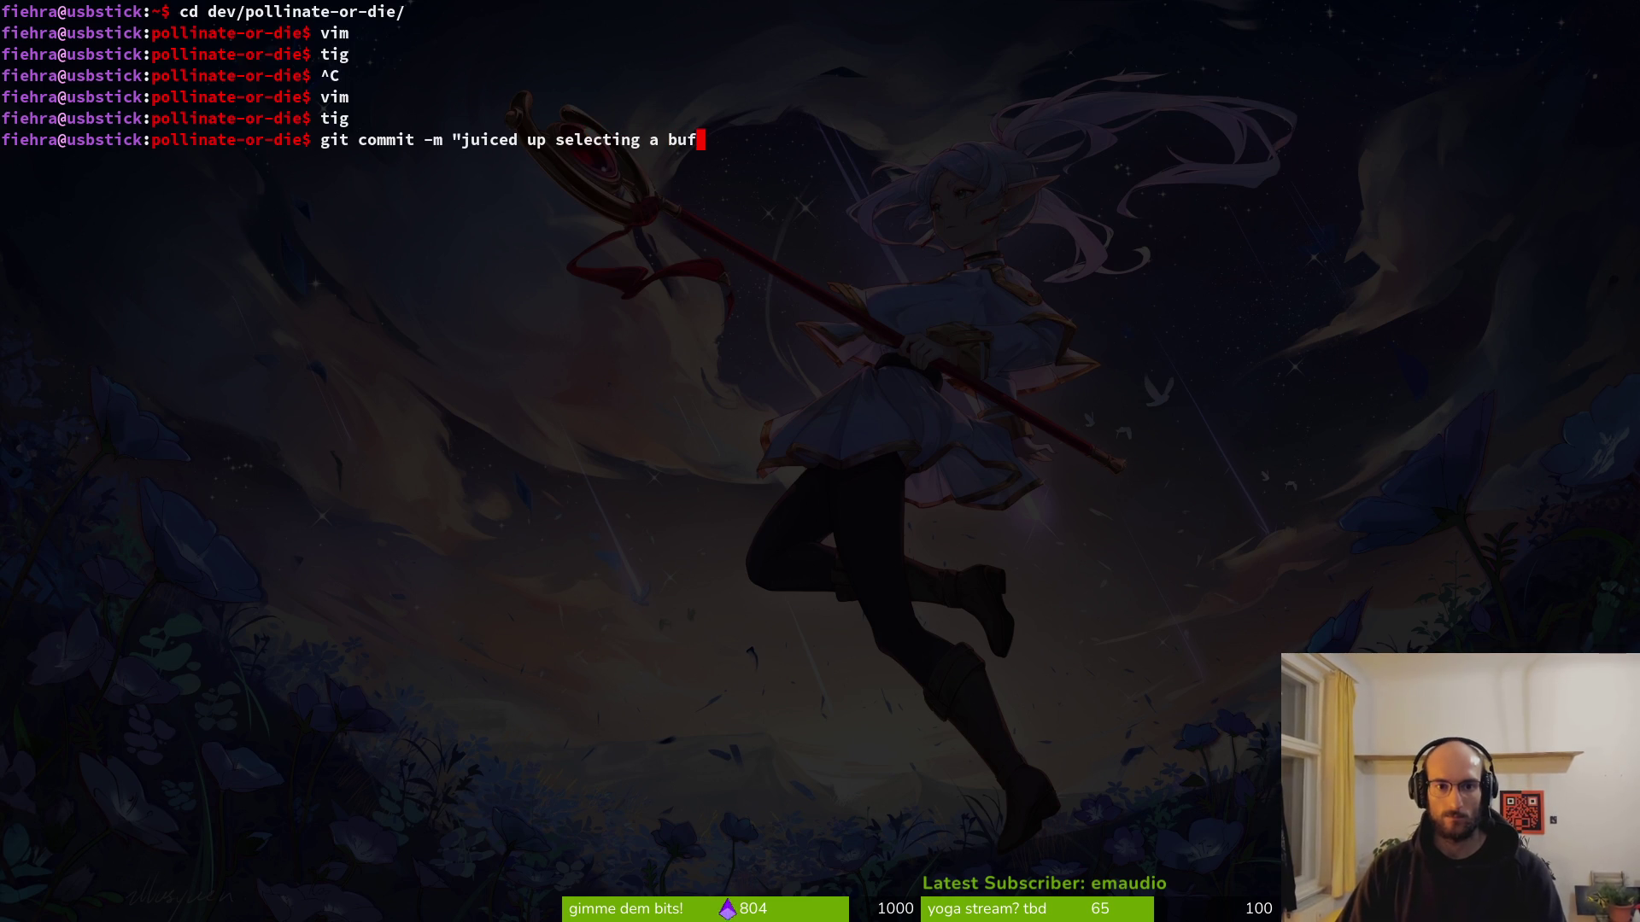
Commit with the message "juiced up selecting a buff a bit WIP", fixing the typos.
key(BackSpace)
key(BackSpace)
text(bit WUP)
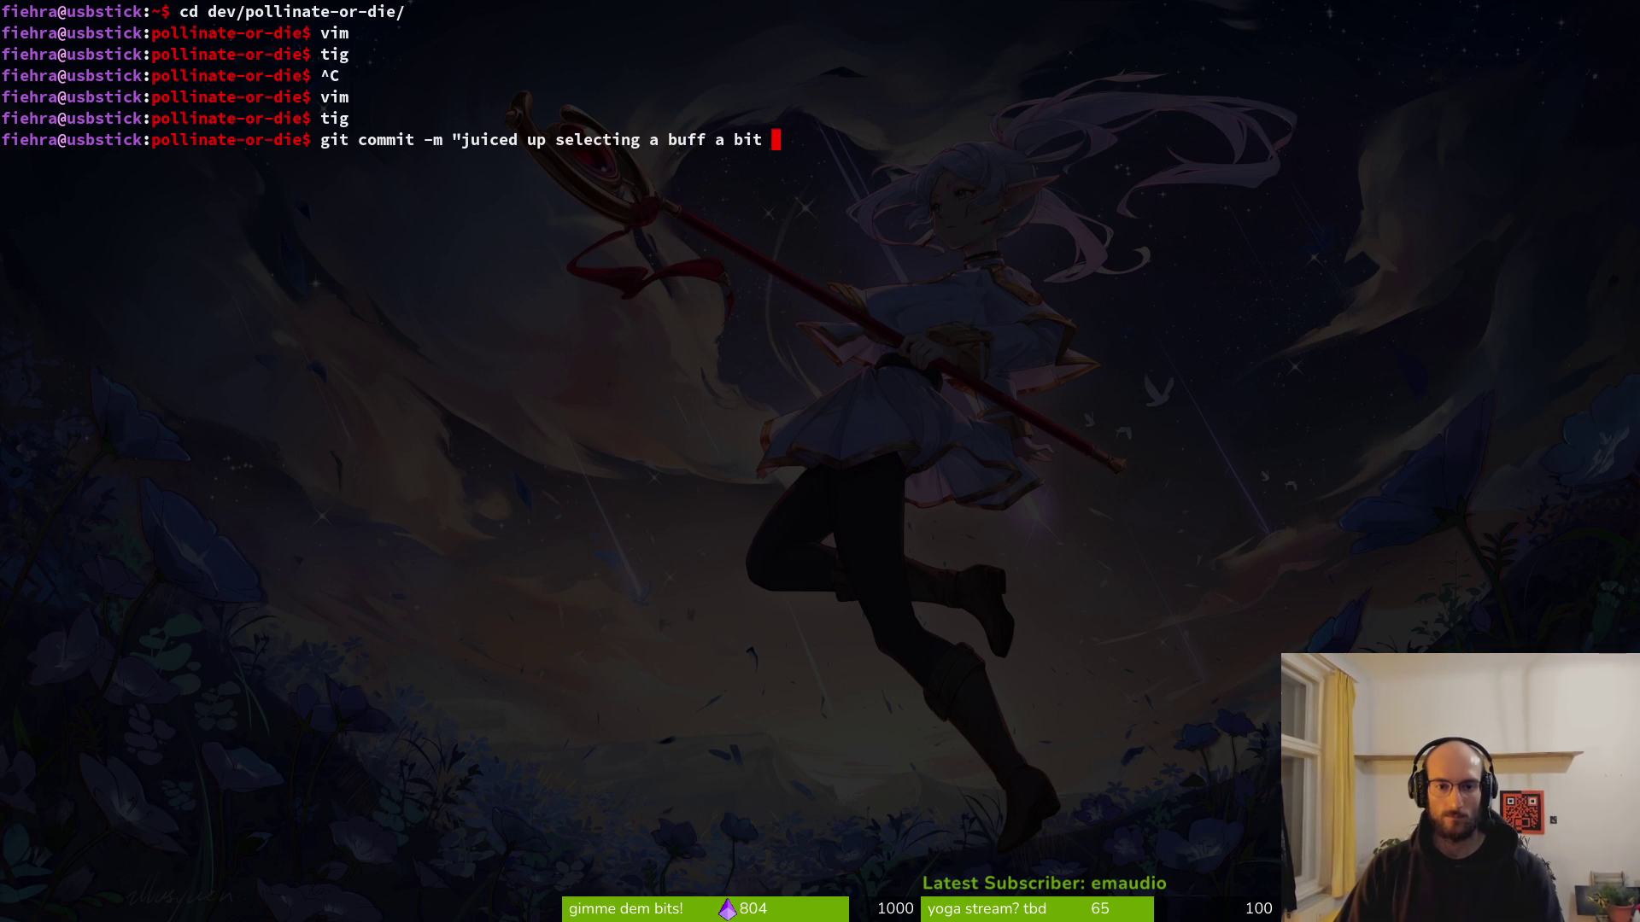
key(BackSpace)
key(BackSpace)
text(IP")
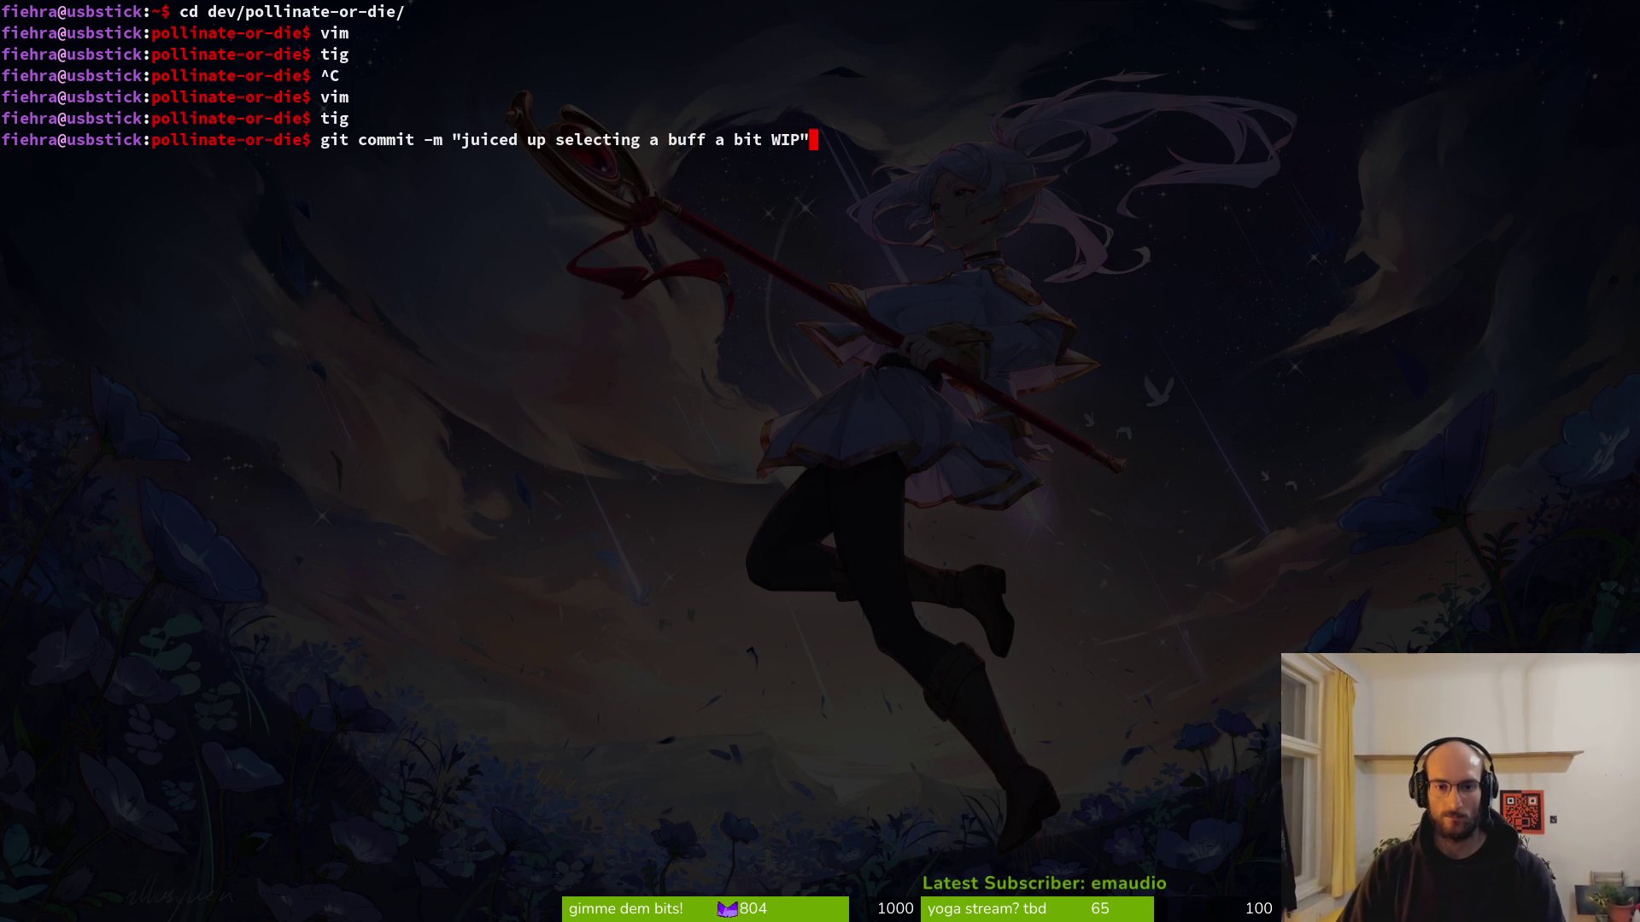
key(Return)
Push the commit to the remote with git push.
text(git pus)
key(BackSpace)
key(BackSpace)
key(BackSpace)
text(it push)
key(Return)
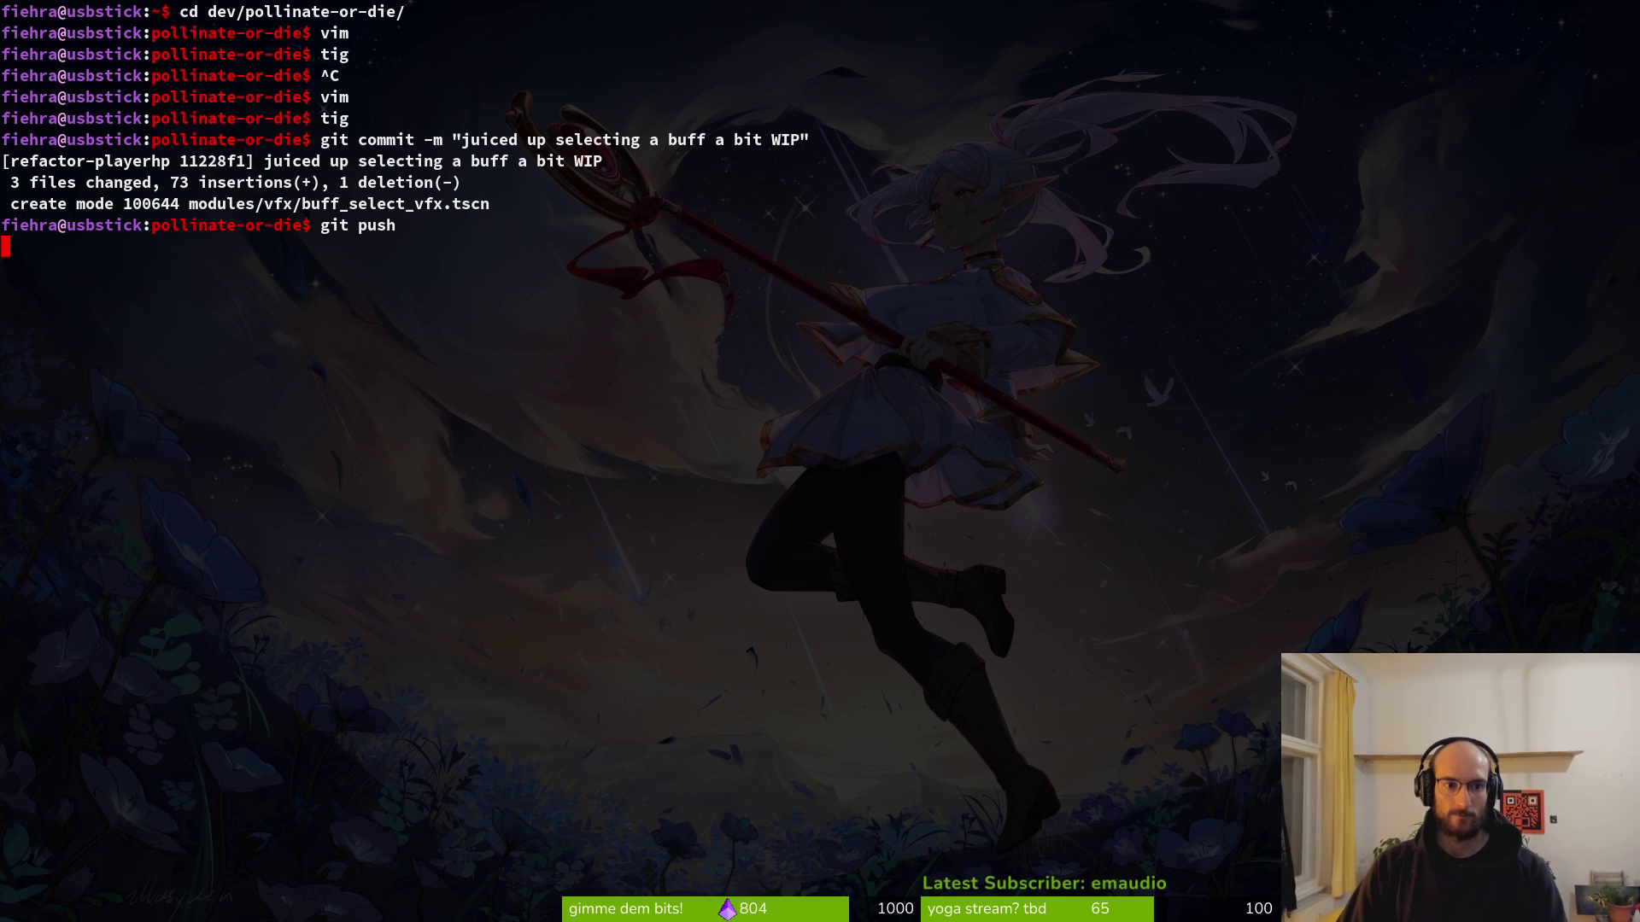
key(alt+Tab)
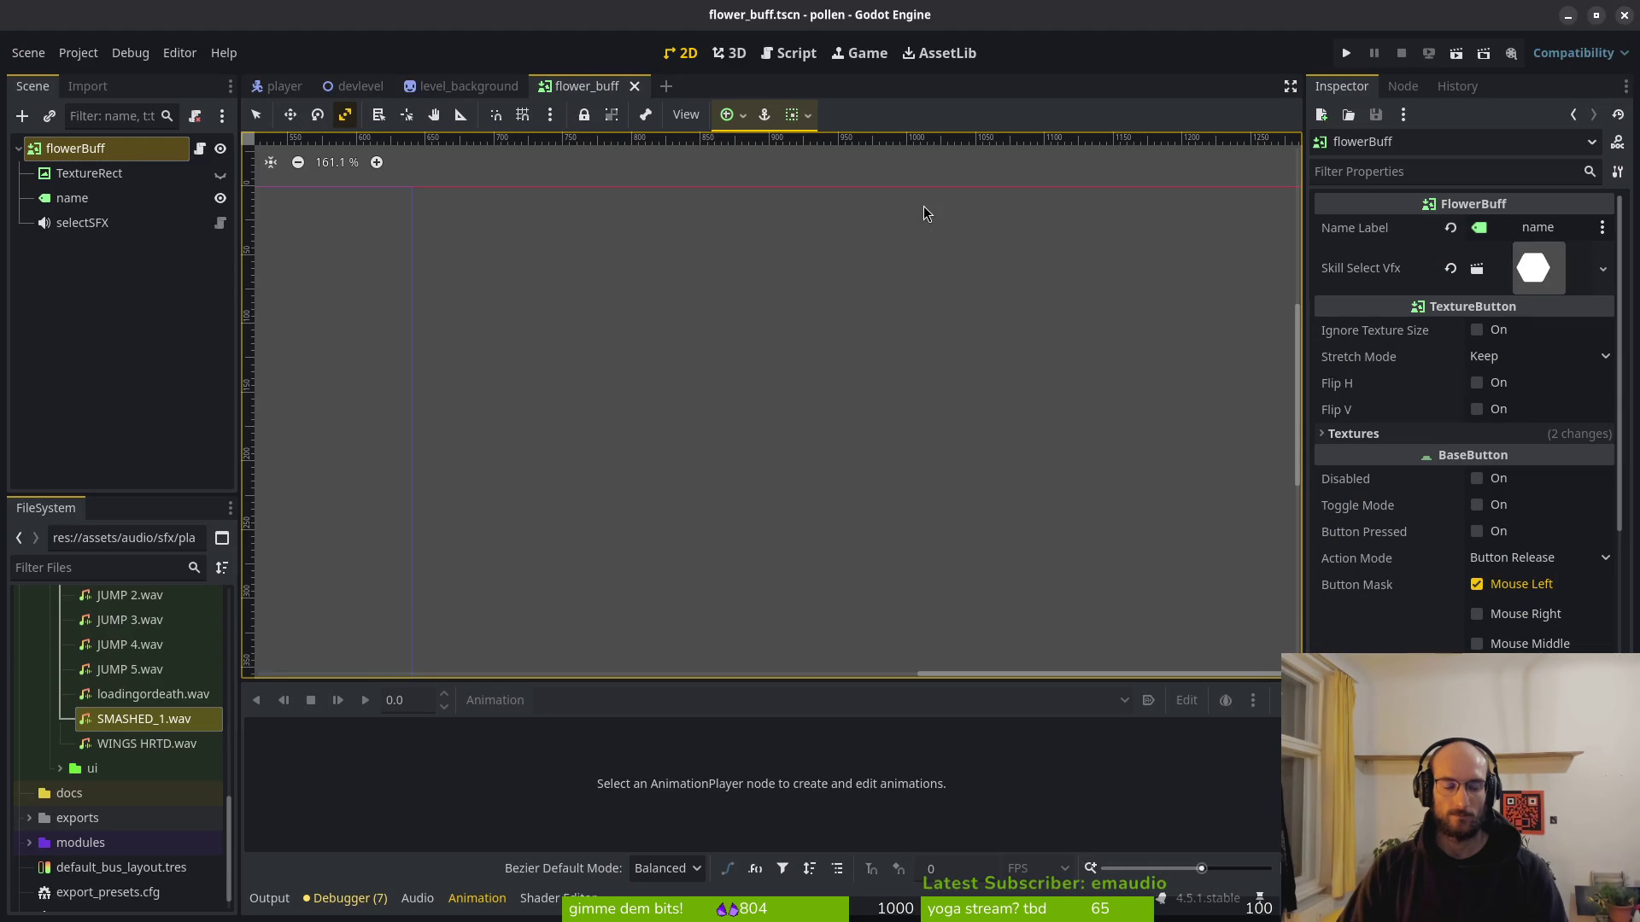
Close the flower_buff, level_background and devlevel scene tabs in Godot.
middle_click(585, 92)
middle_click(444, 86)
middle_click(353, 89)
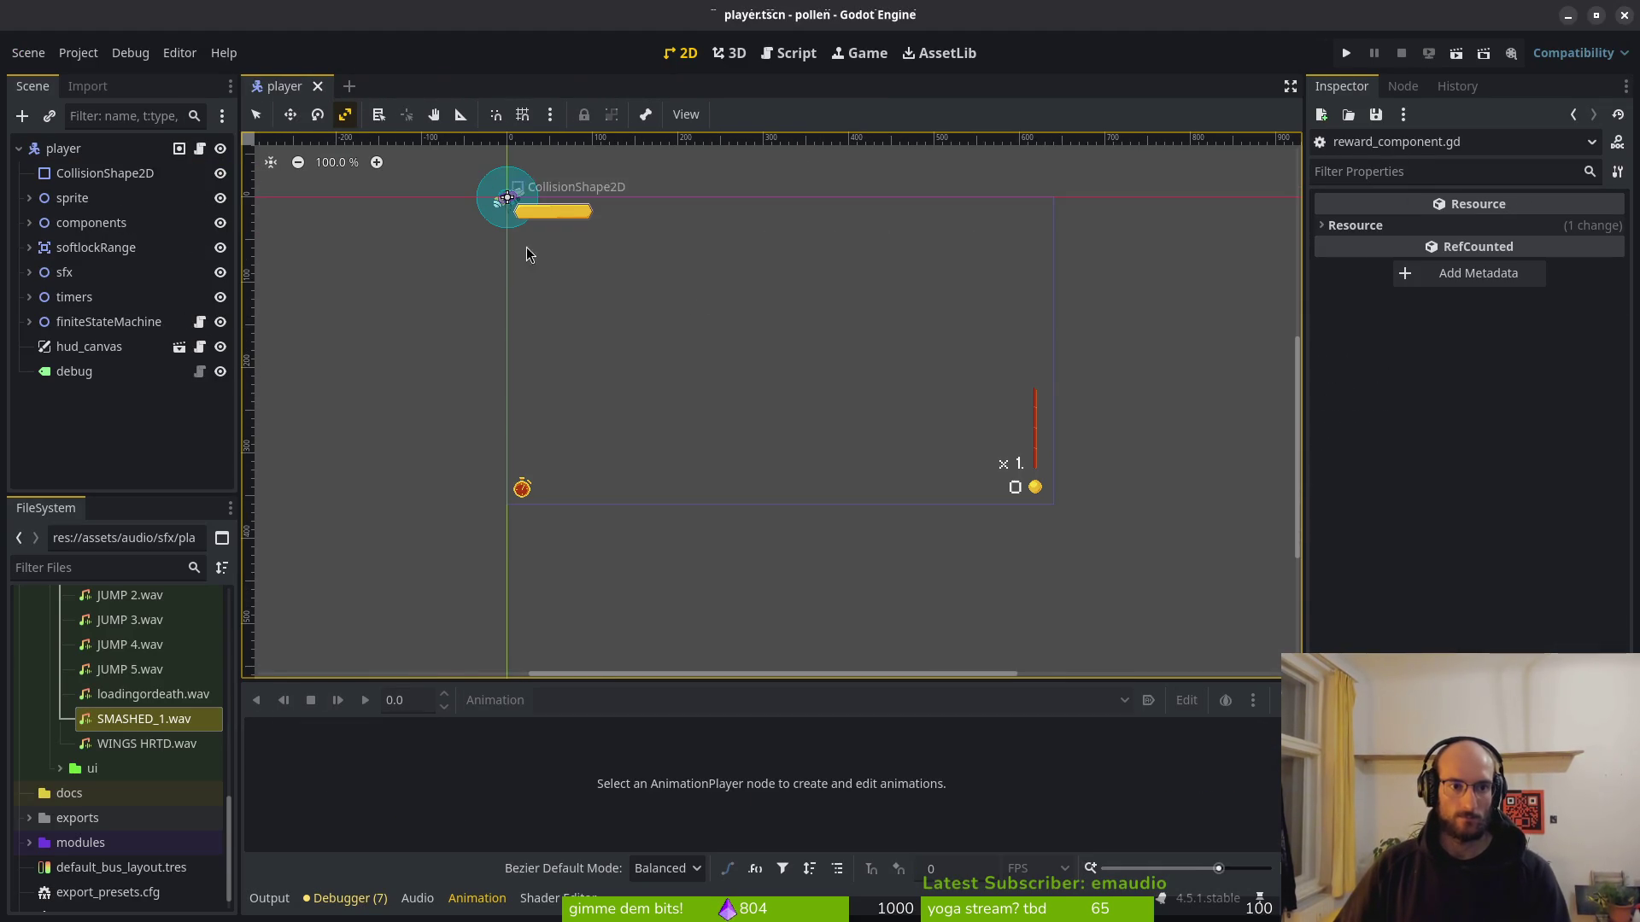
Quit Aseprite and choose Don't Save for the sprite.
key(alt+Tab)
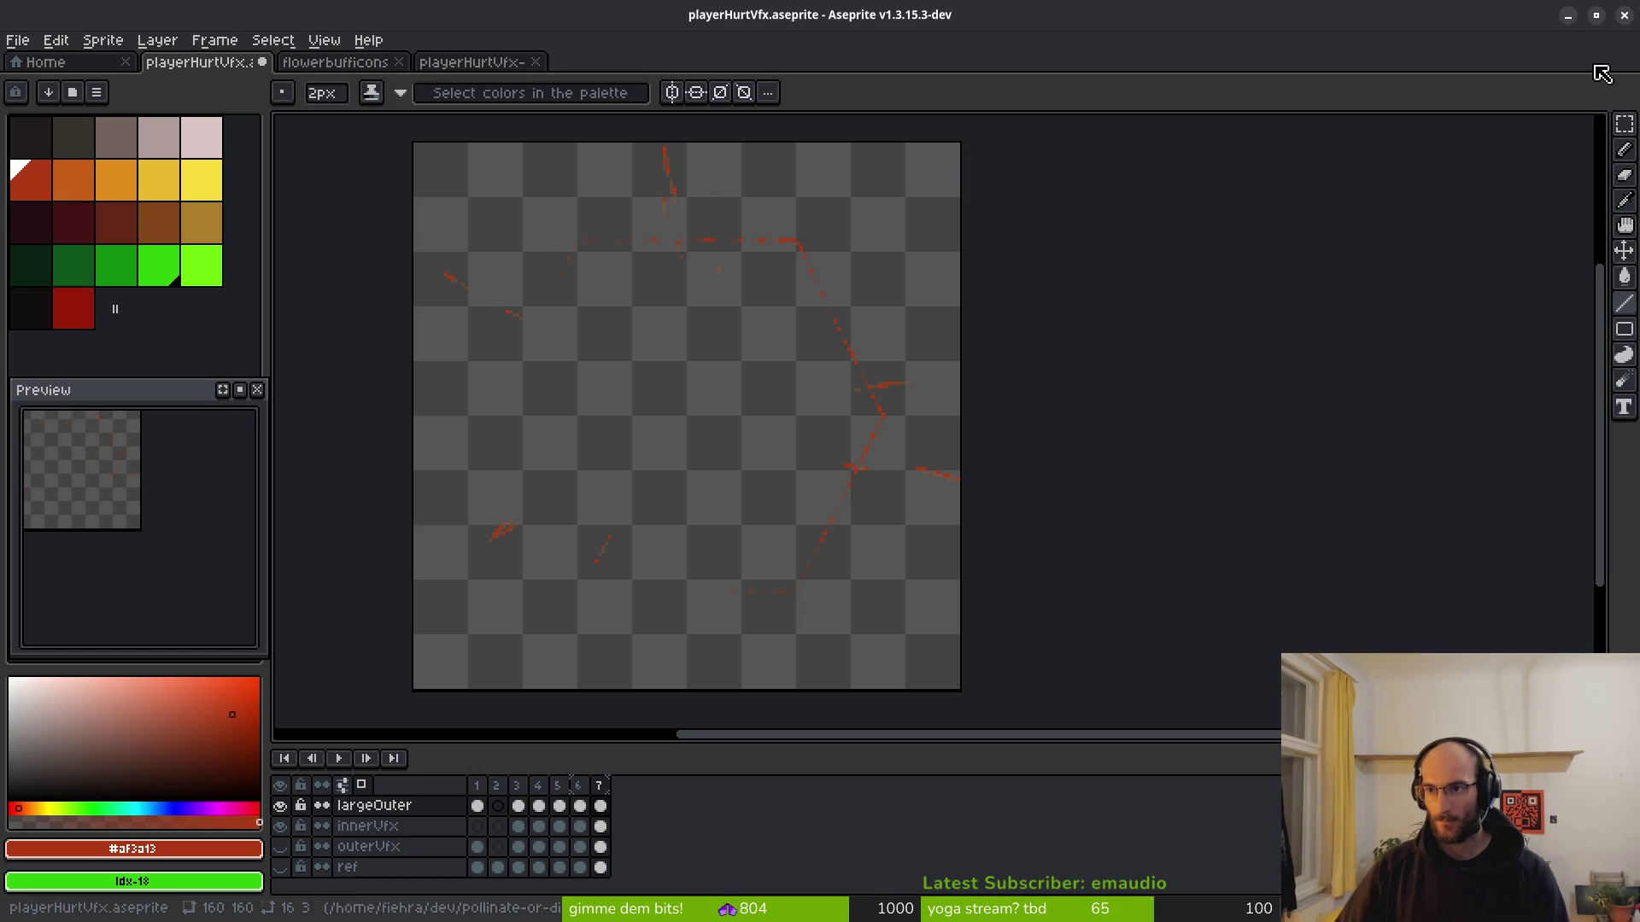
click(1623, 14)
click(818, 515)
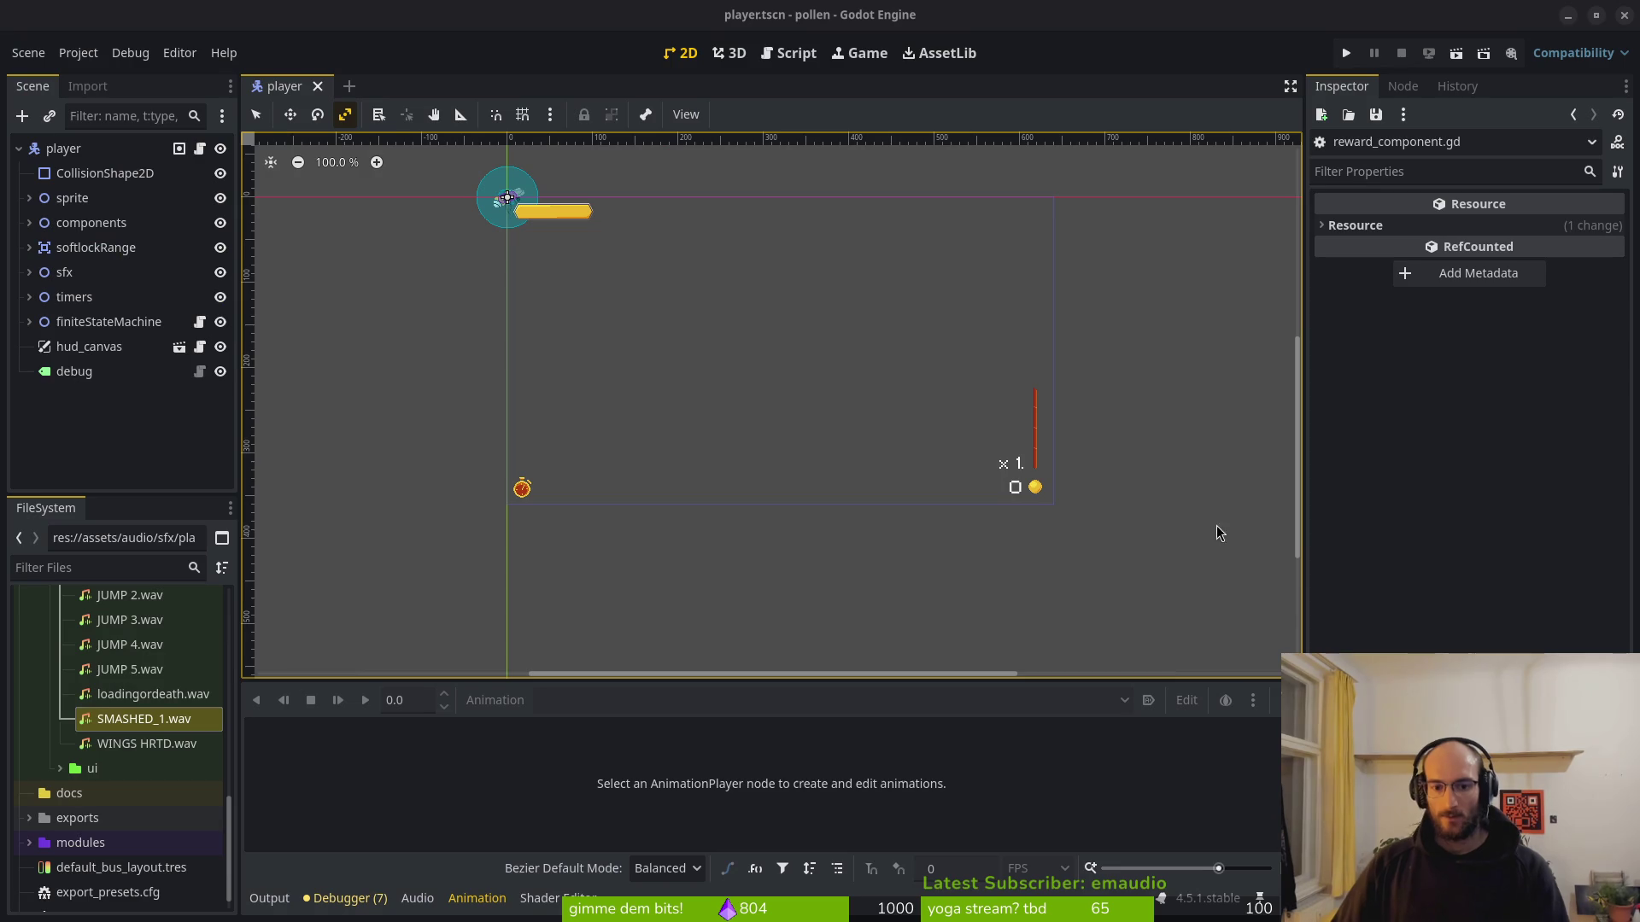
key(alt+Tab)
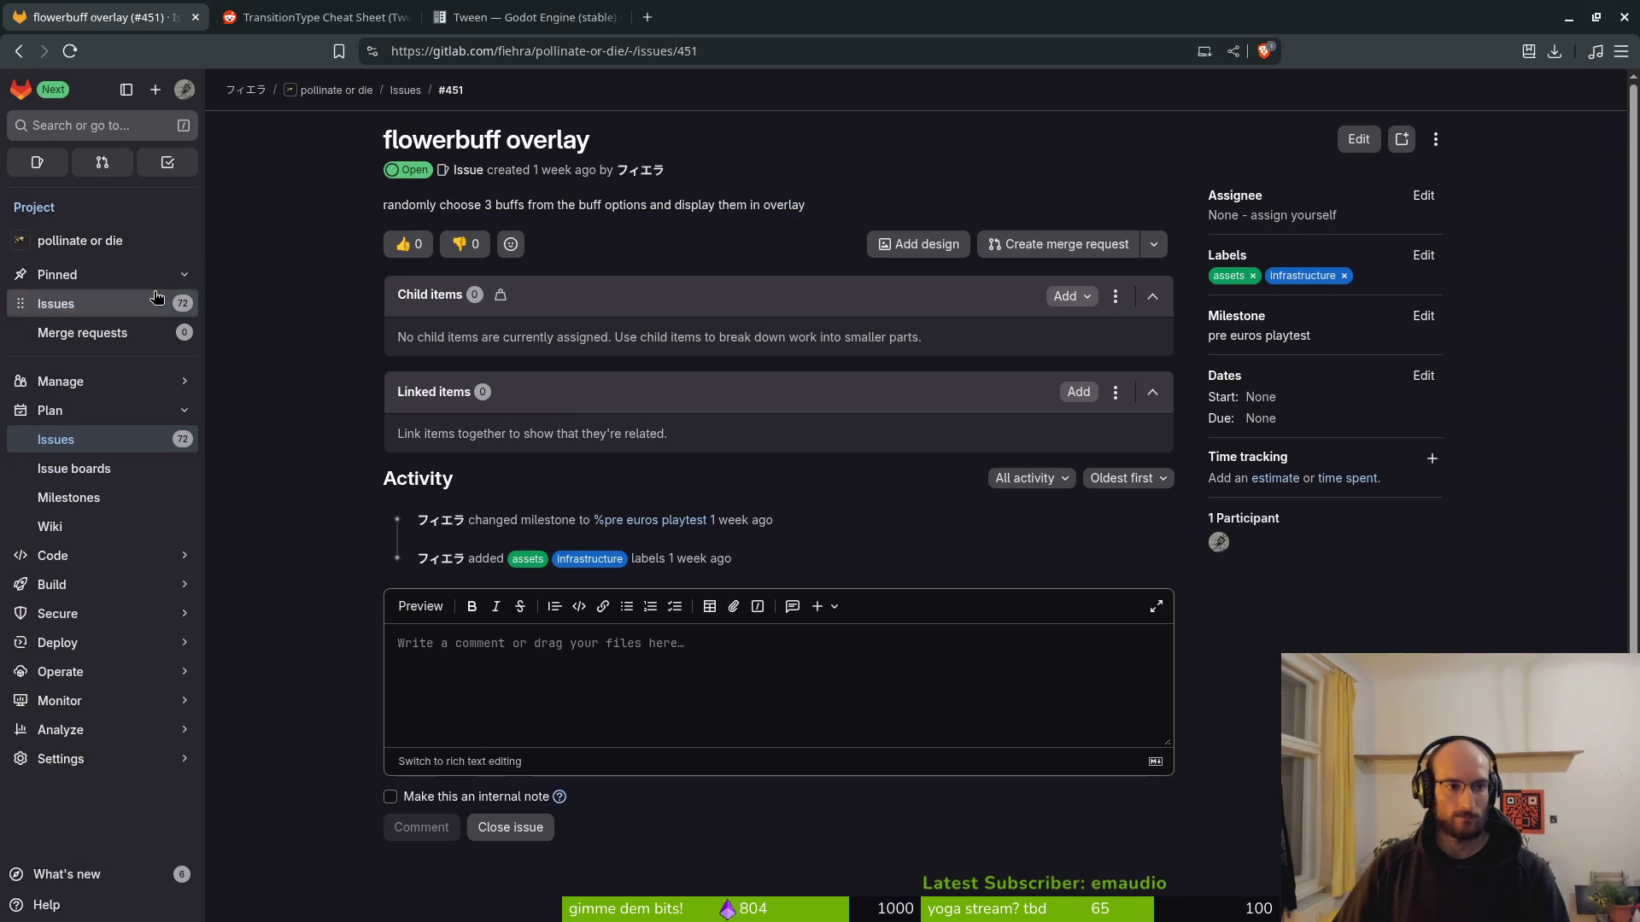
Load the GitLab milestones page in a new tab and open the pre euros playtest milestone.
click(52, 275)
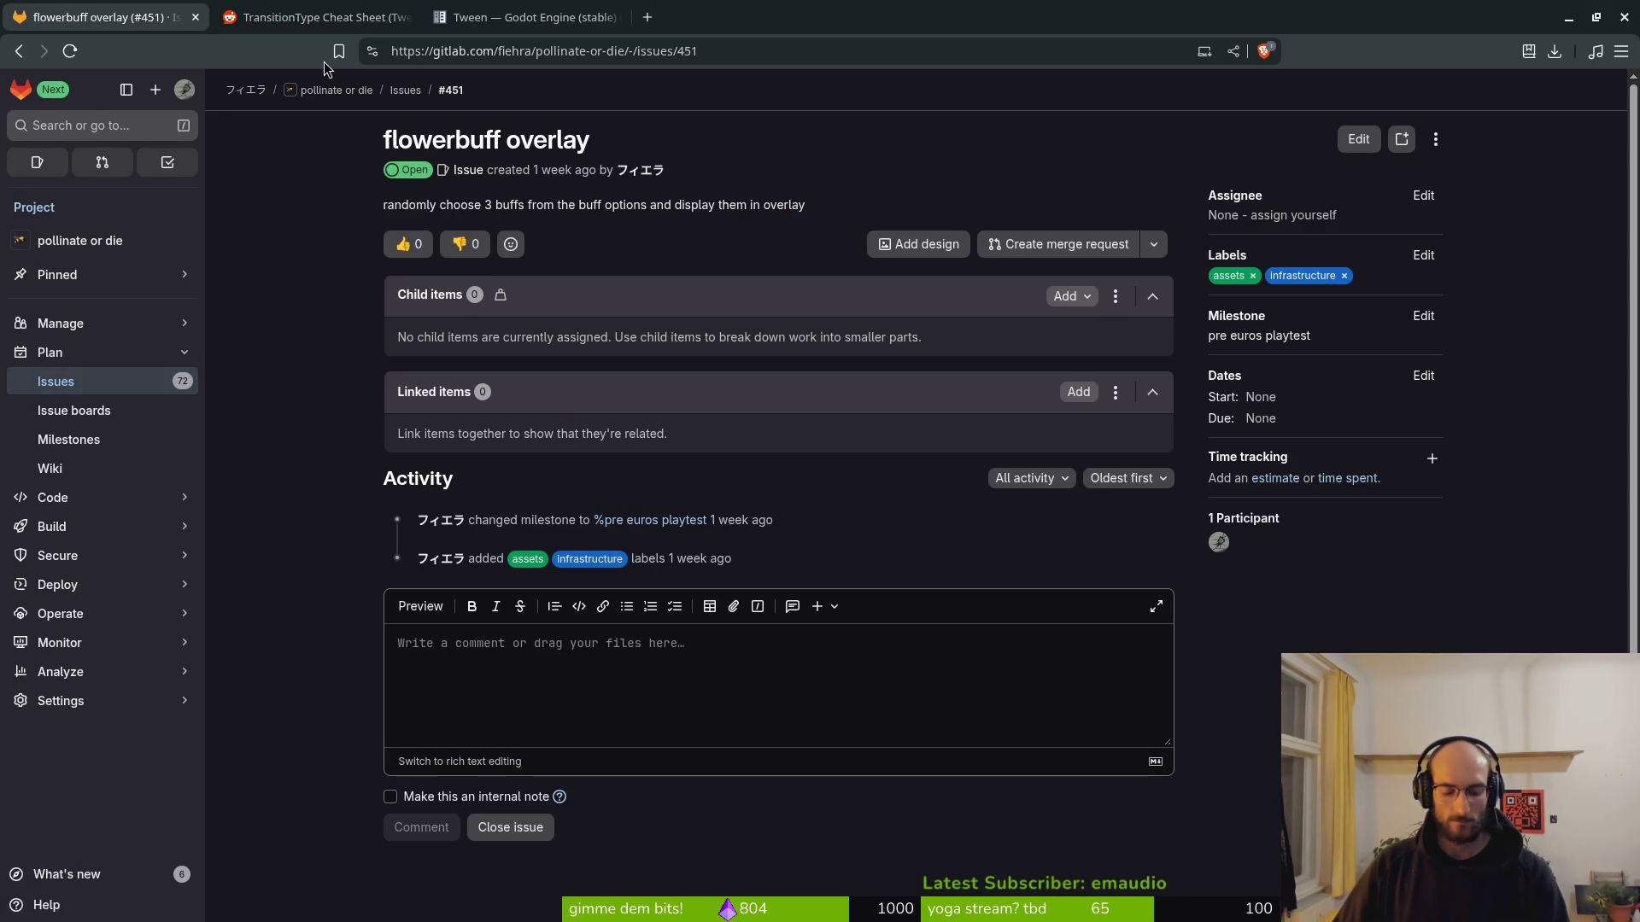
key(ctrl+t)
text(mil)
key(Down)
key(Return)
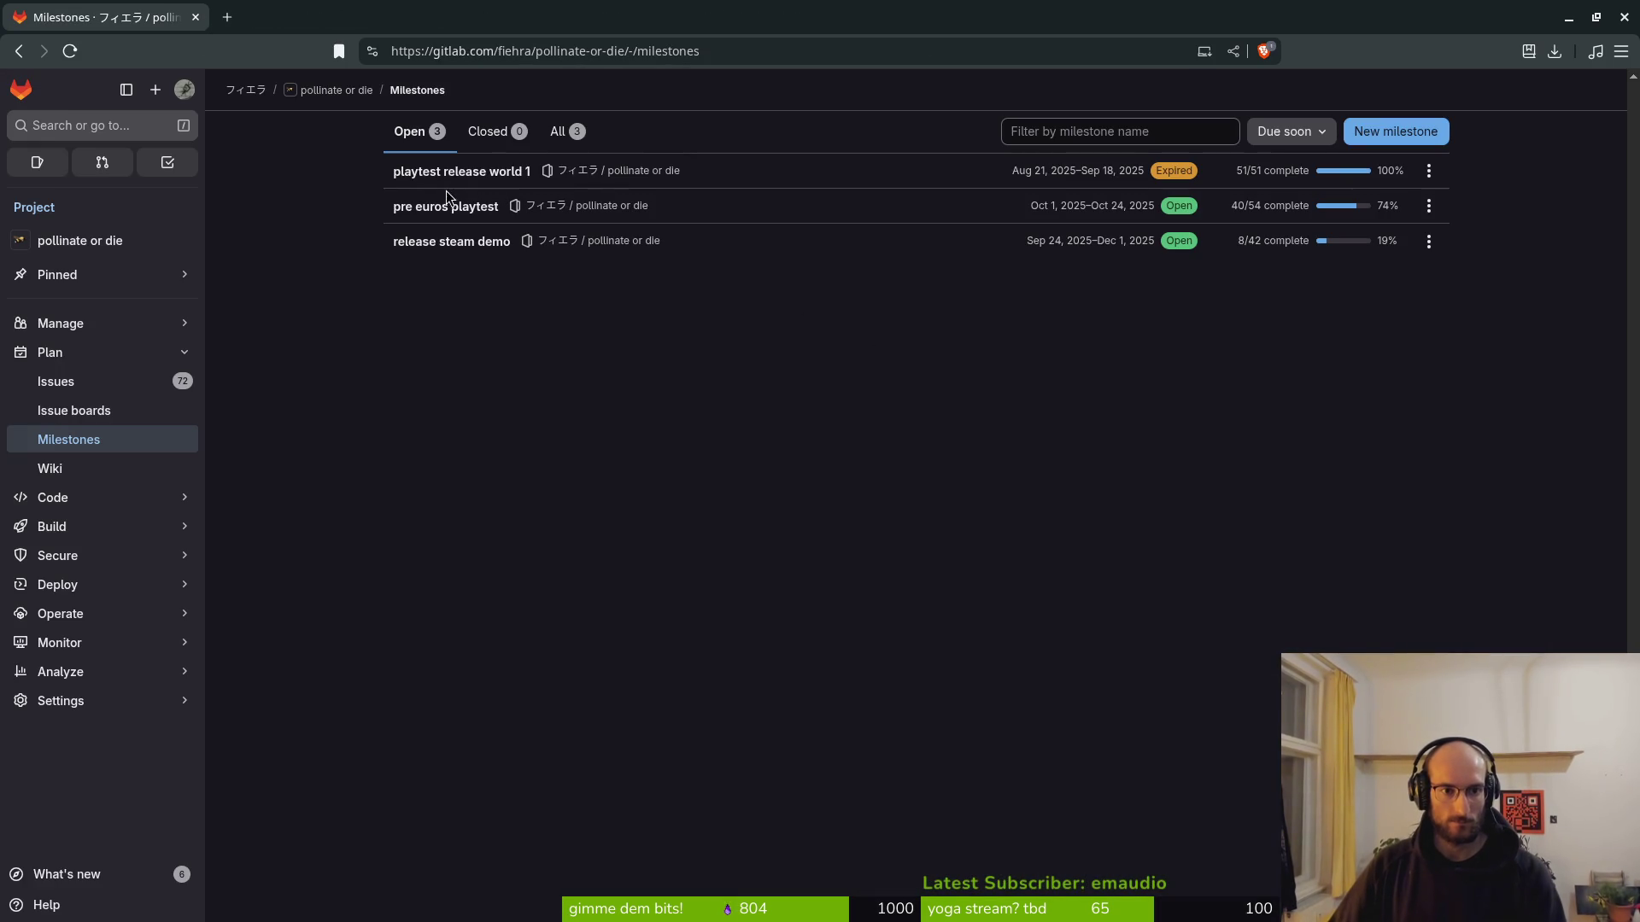
click(446, 206)
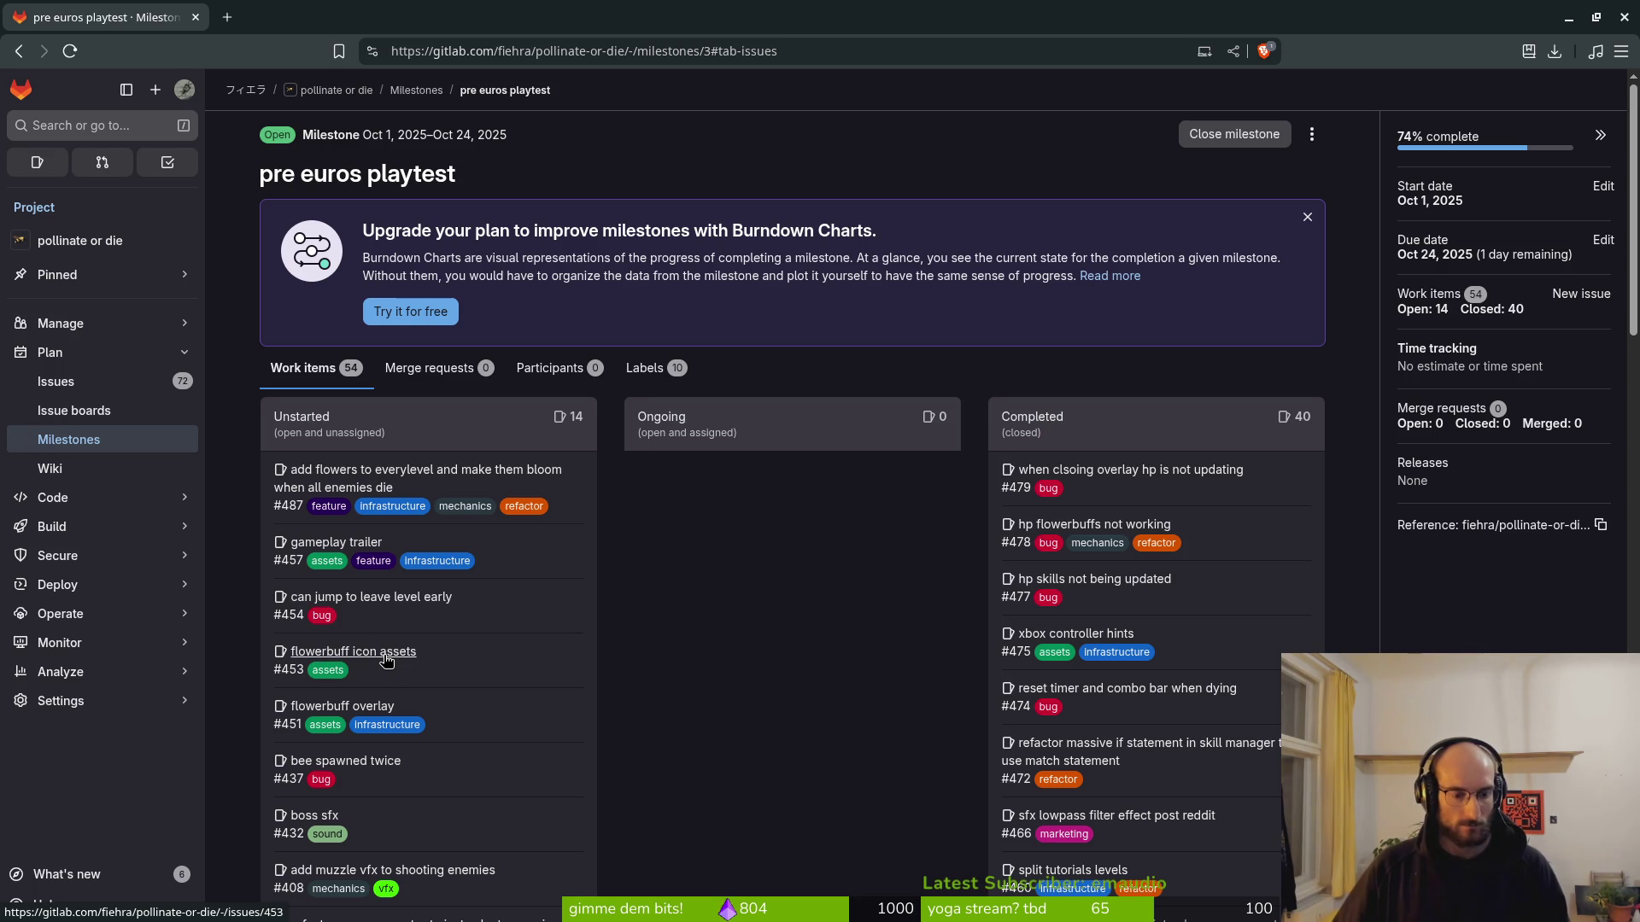
Close the flowerbuff overlay issue #451, then return to the milestone page.
click(375, 708)
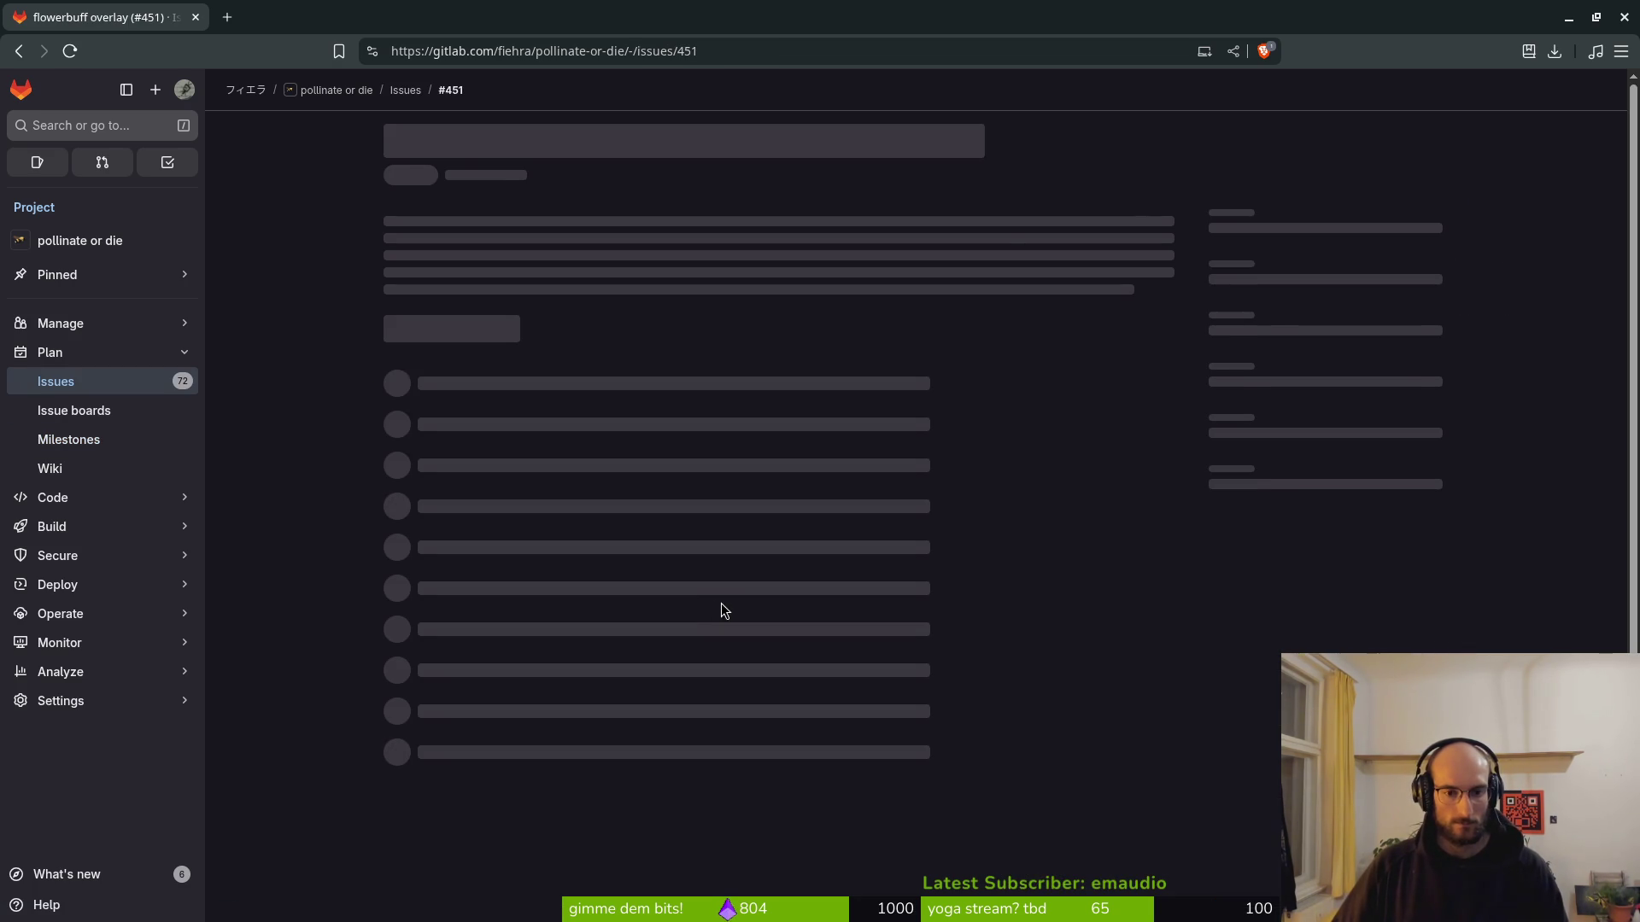
click(508, 801)
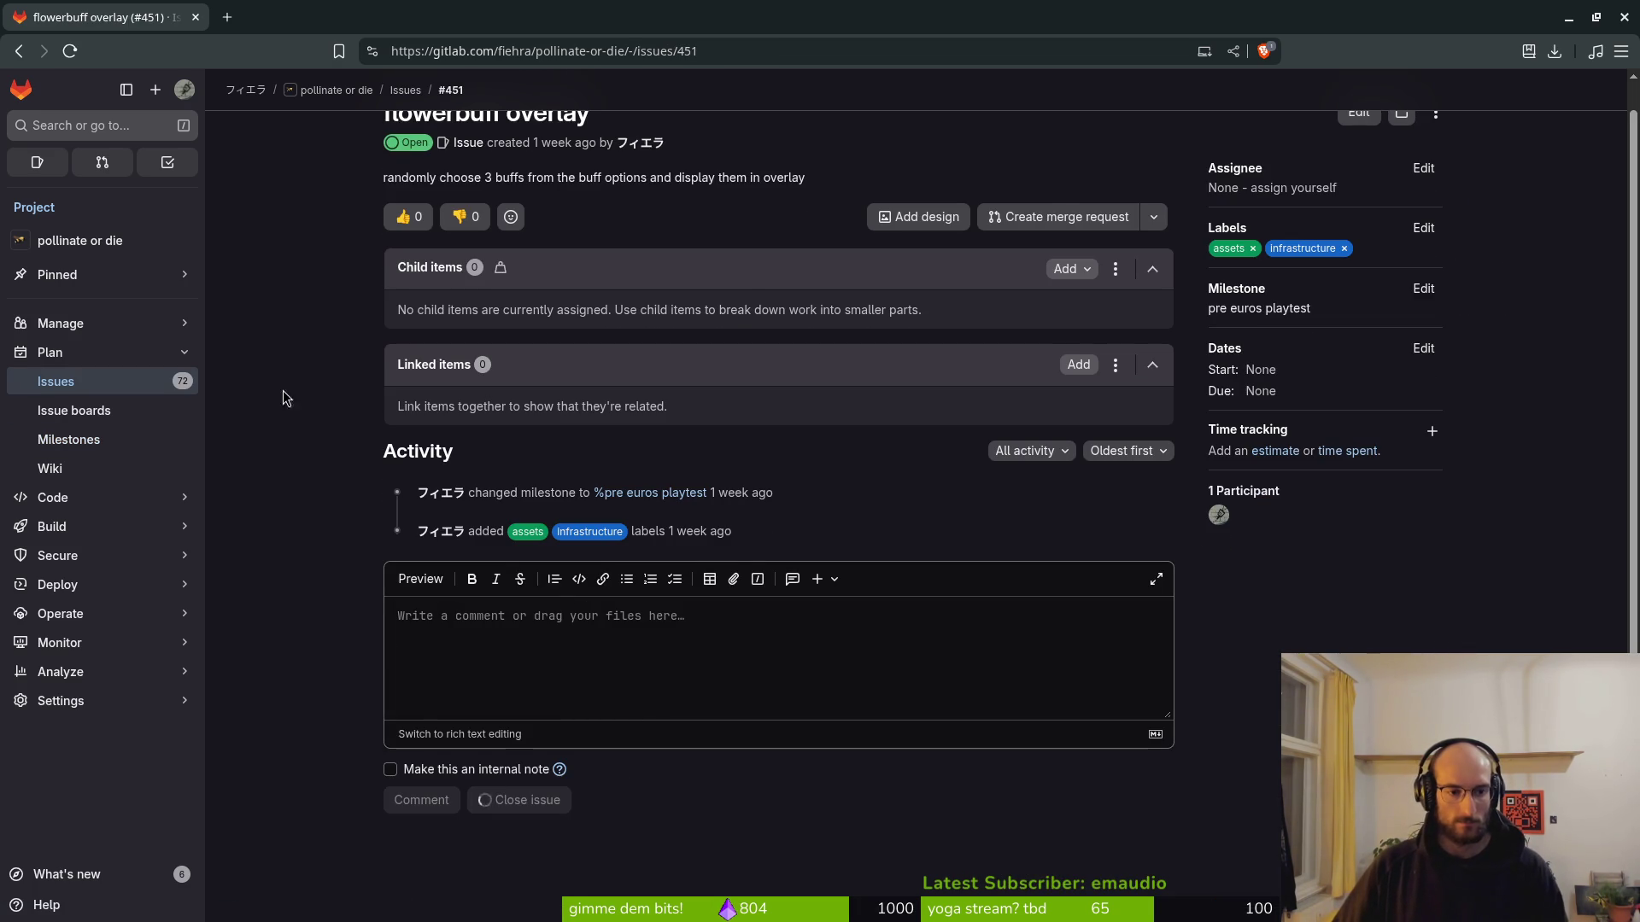
key(alt+Left)
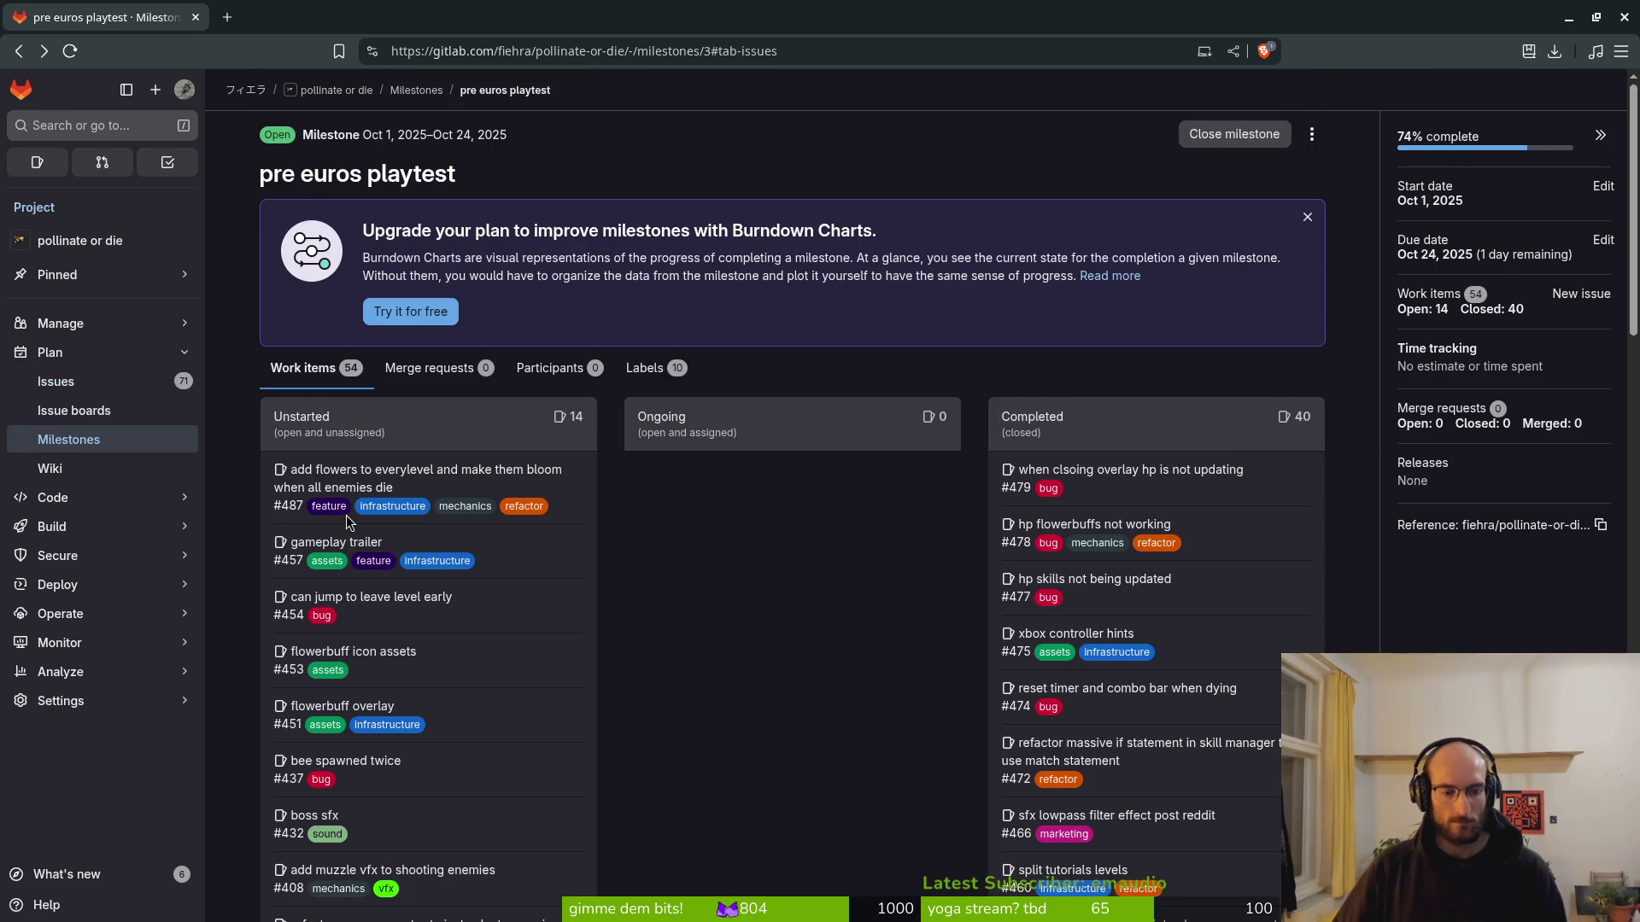
scroll(467, 676, down, 3)
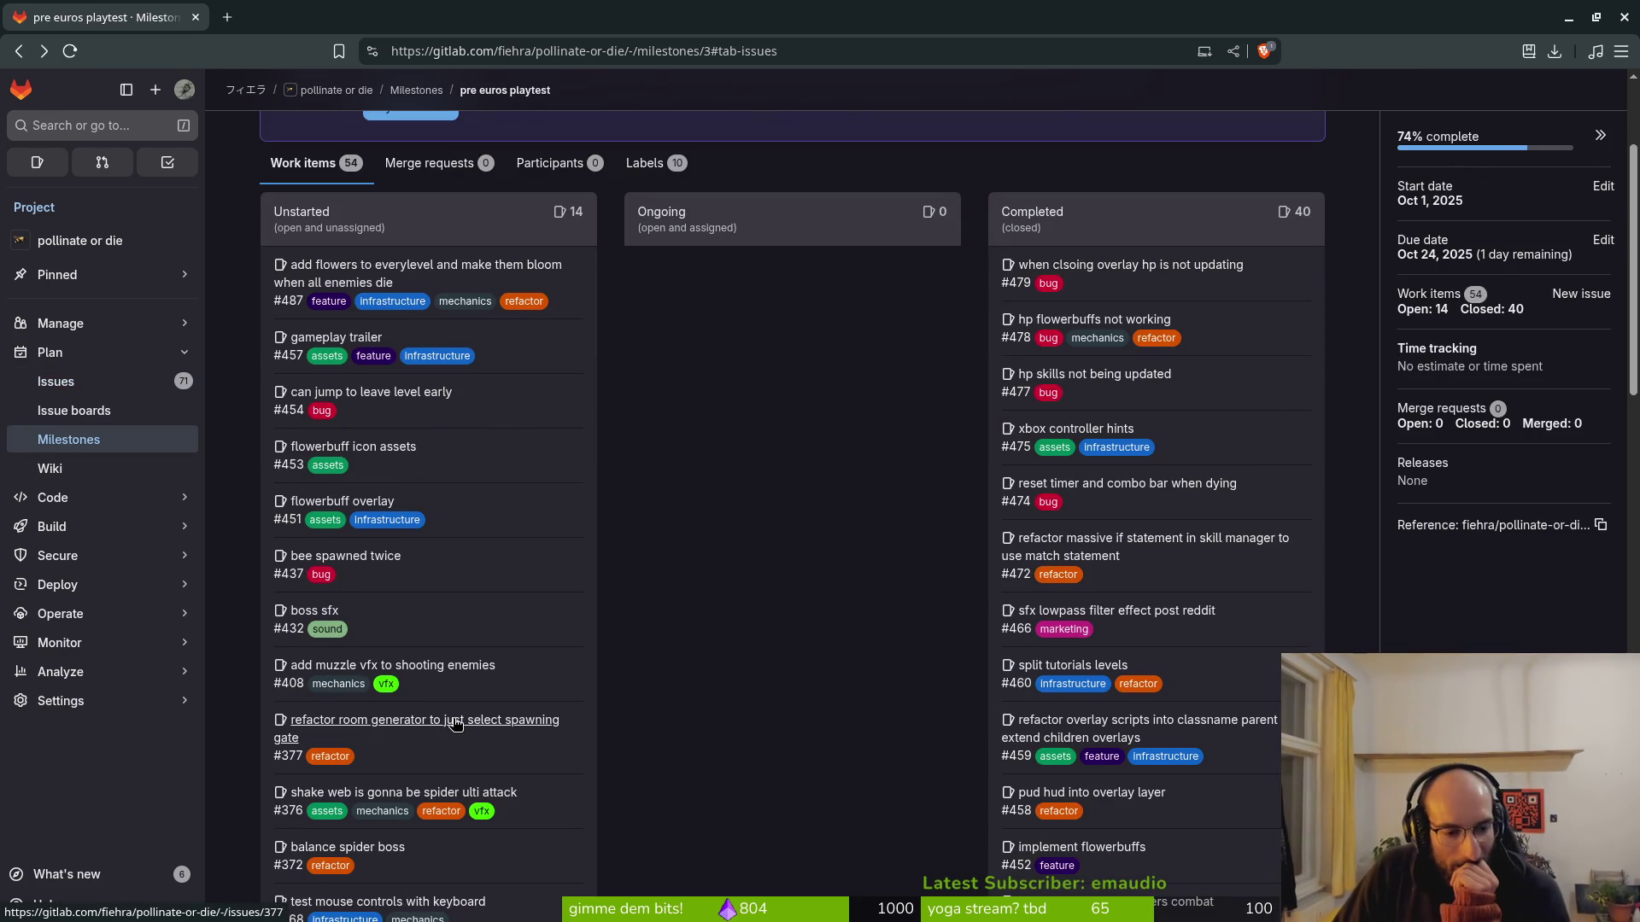
scroll(462, 688, down, 1)
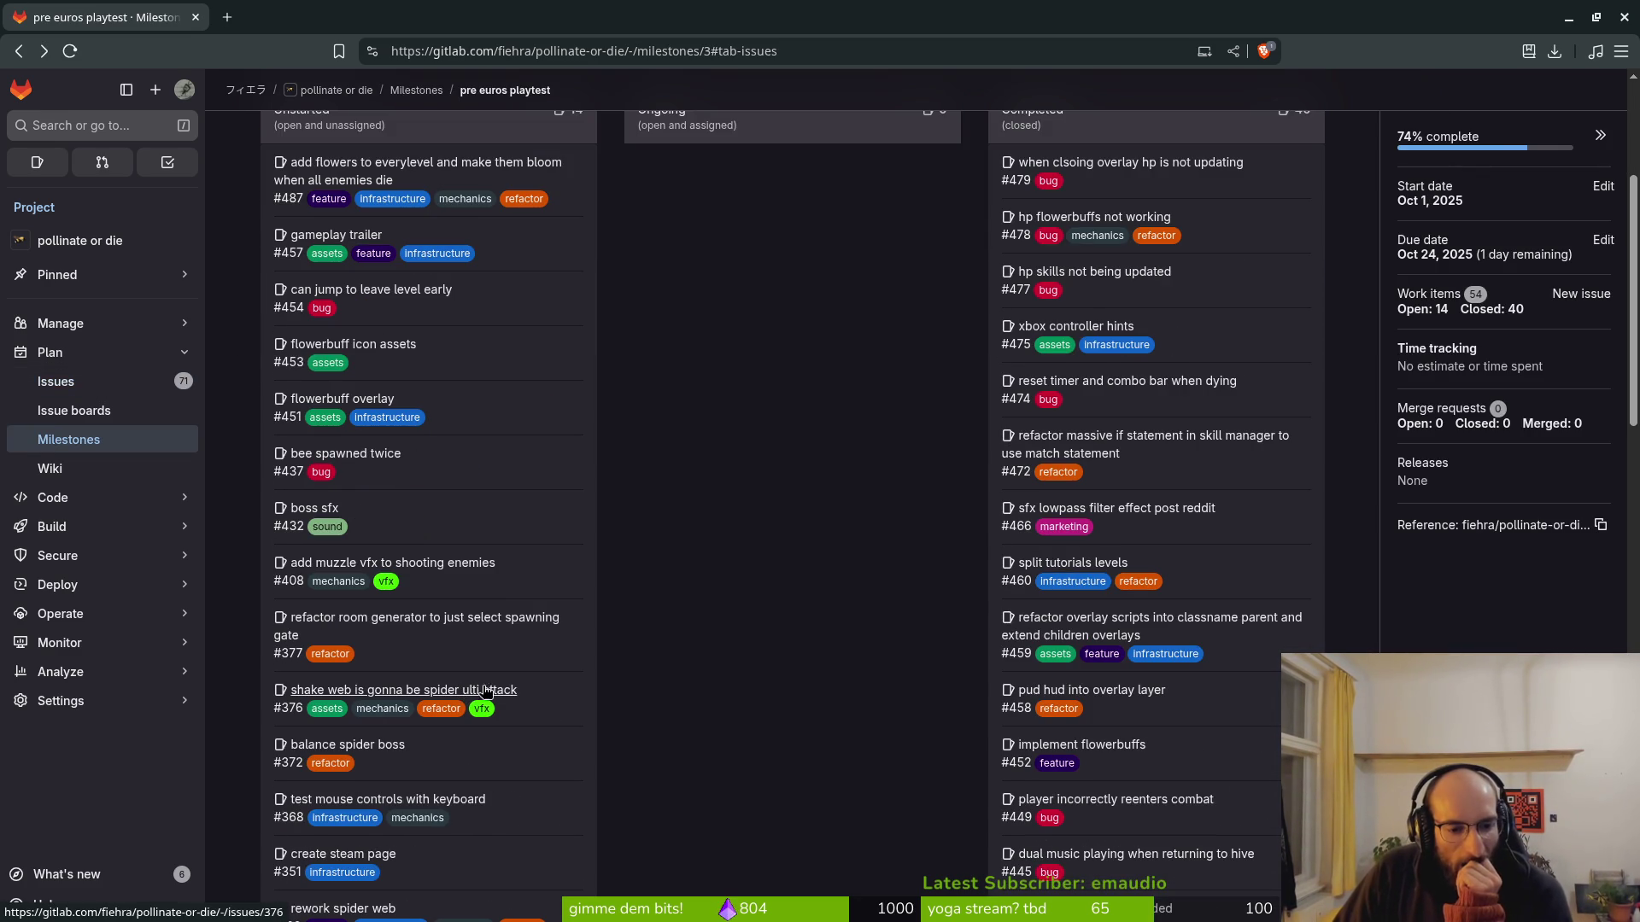